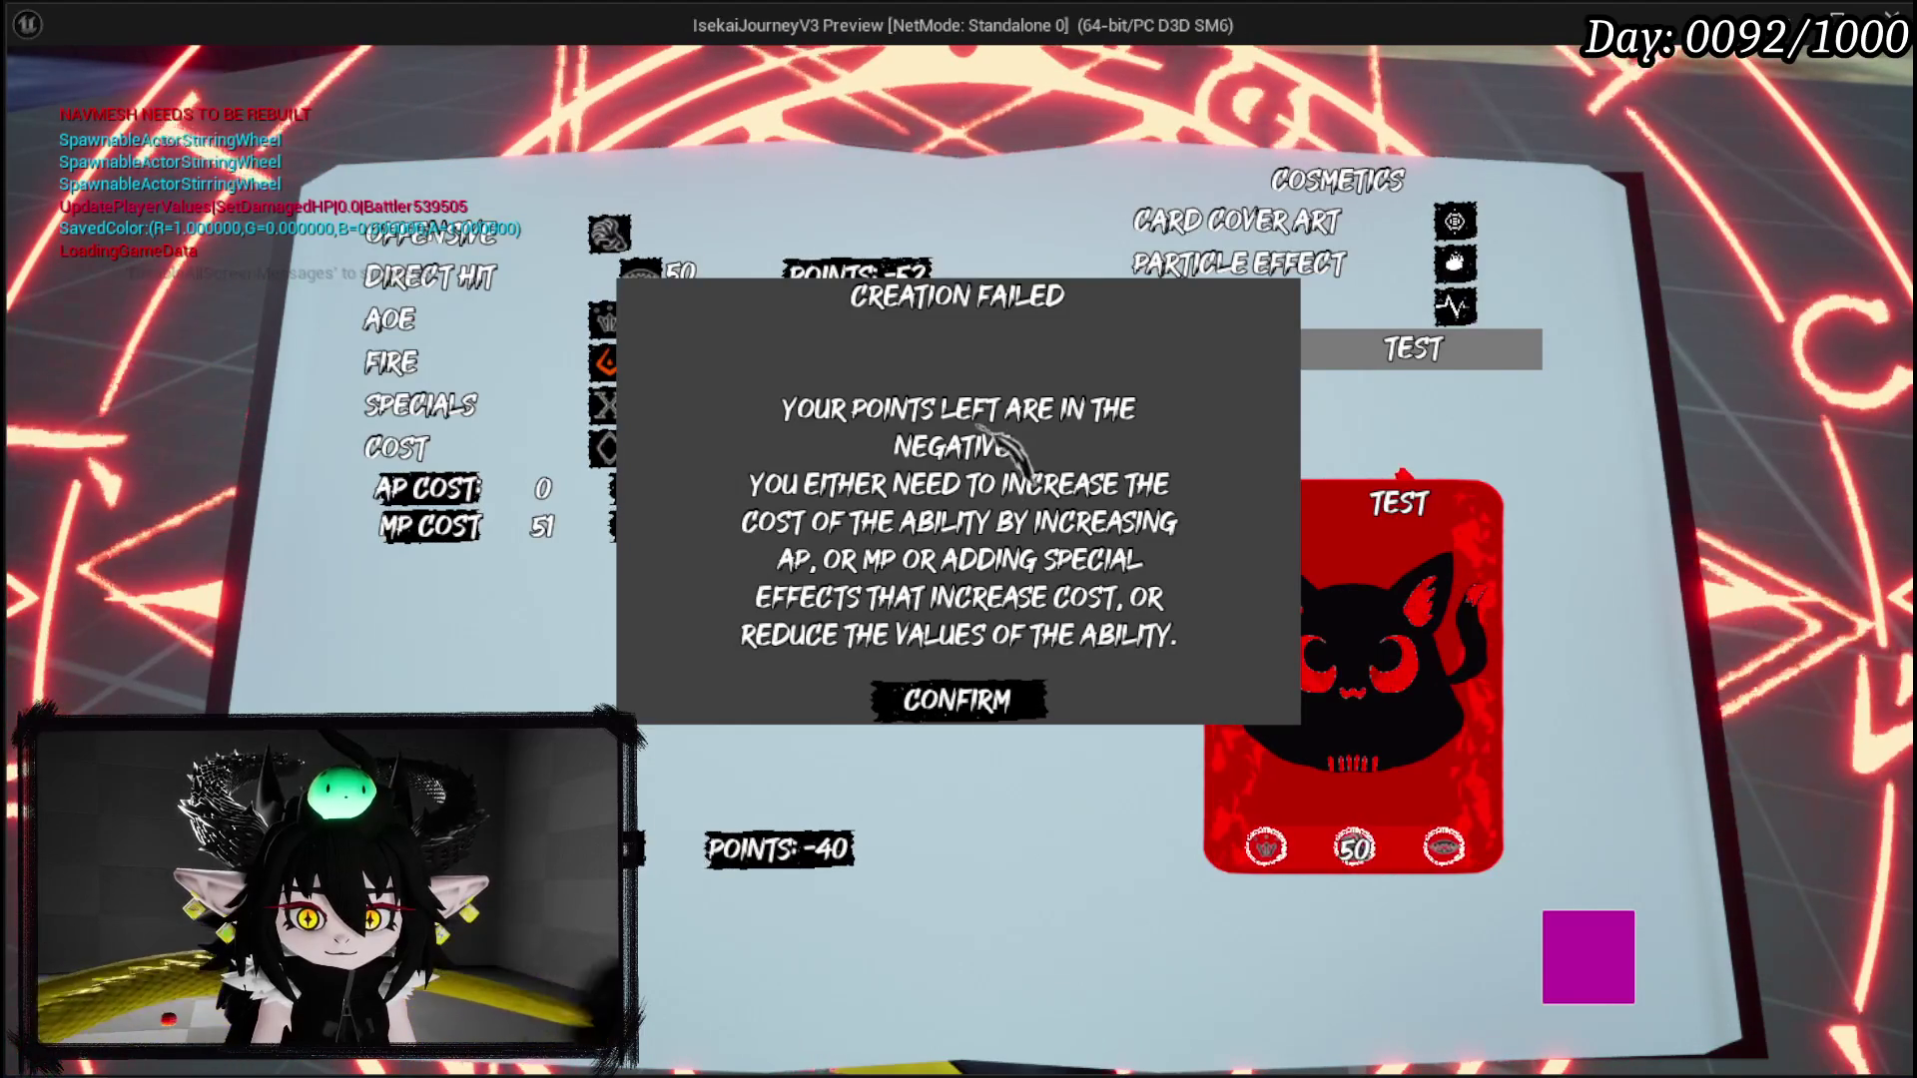
Step: Dismiss the Creation Failed warning and set the skill's AP cost to 2
{"action": "left_click", "coordinate": [956, 703]}
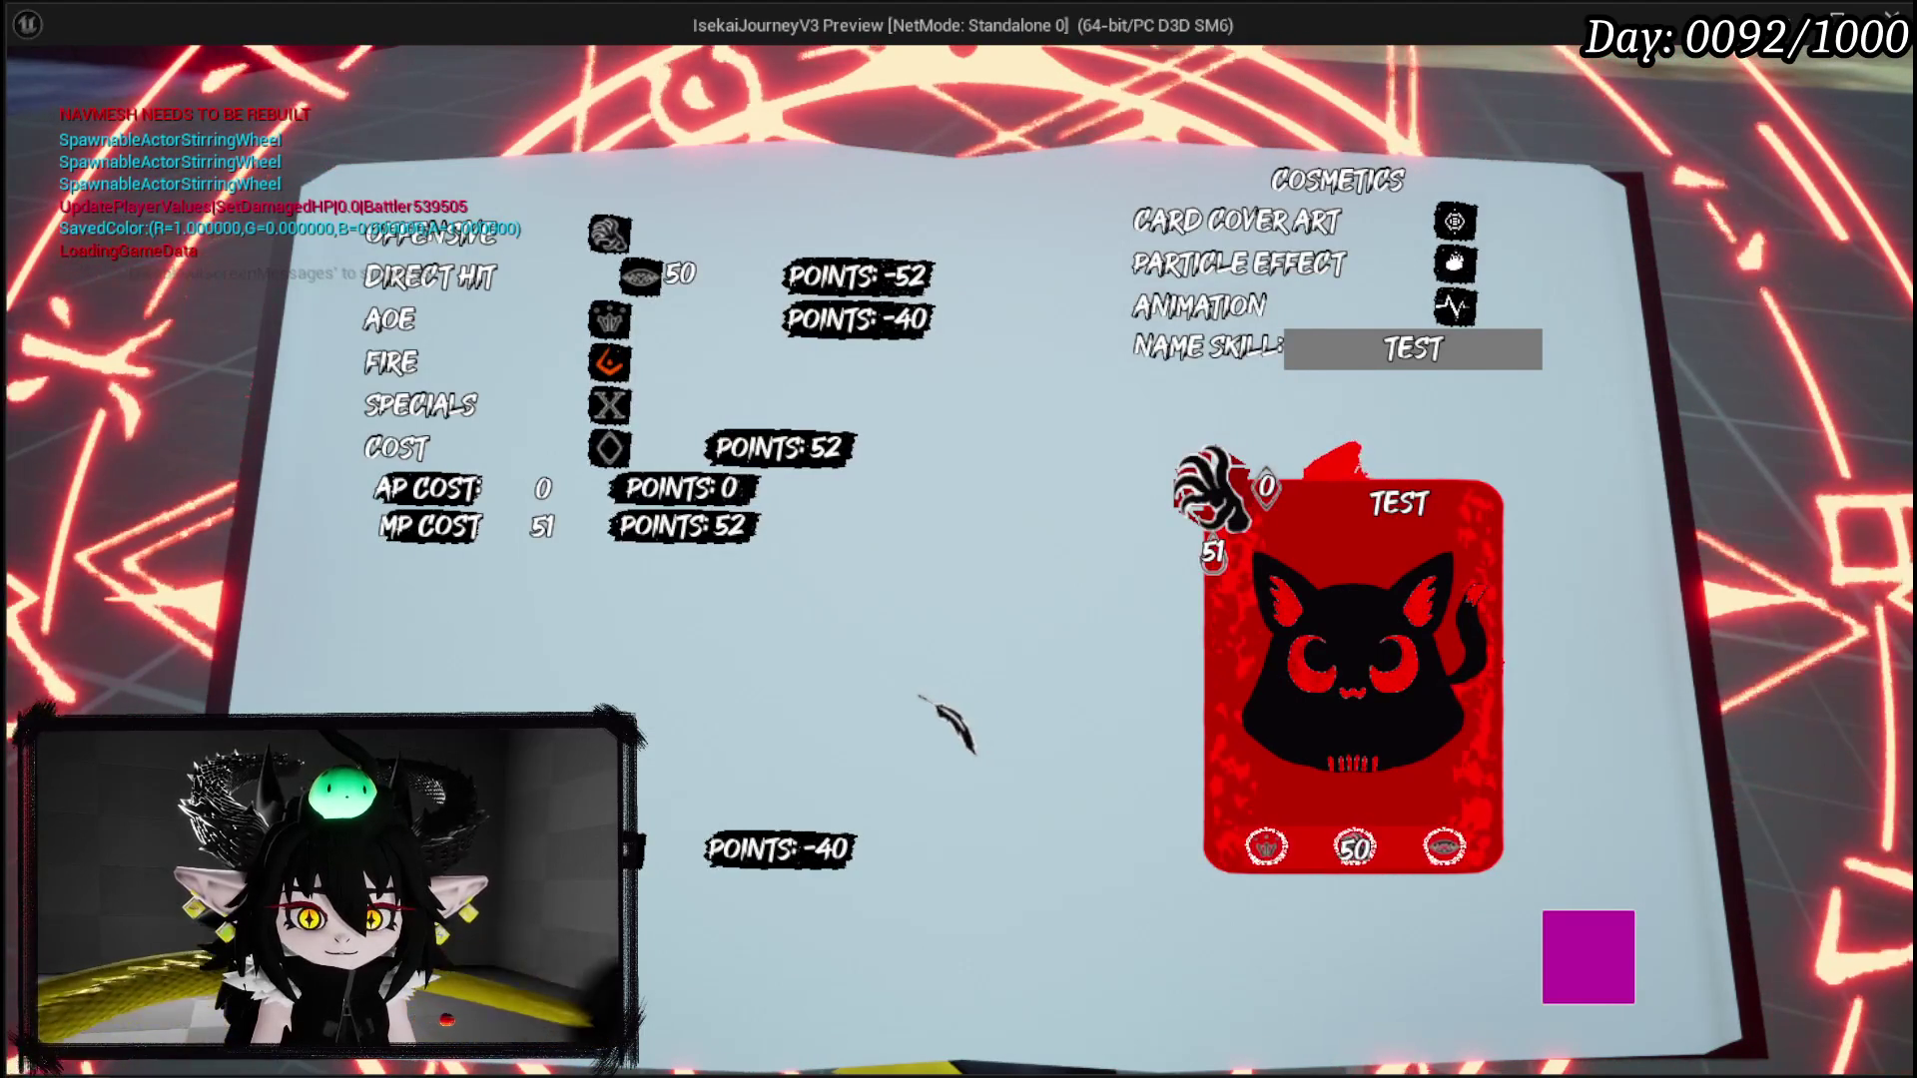
{"action": "mouse_move", "coordinate": [651, 272]}
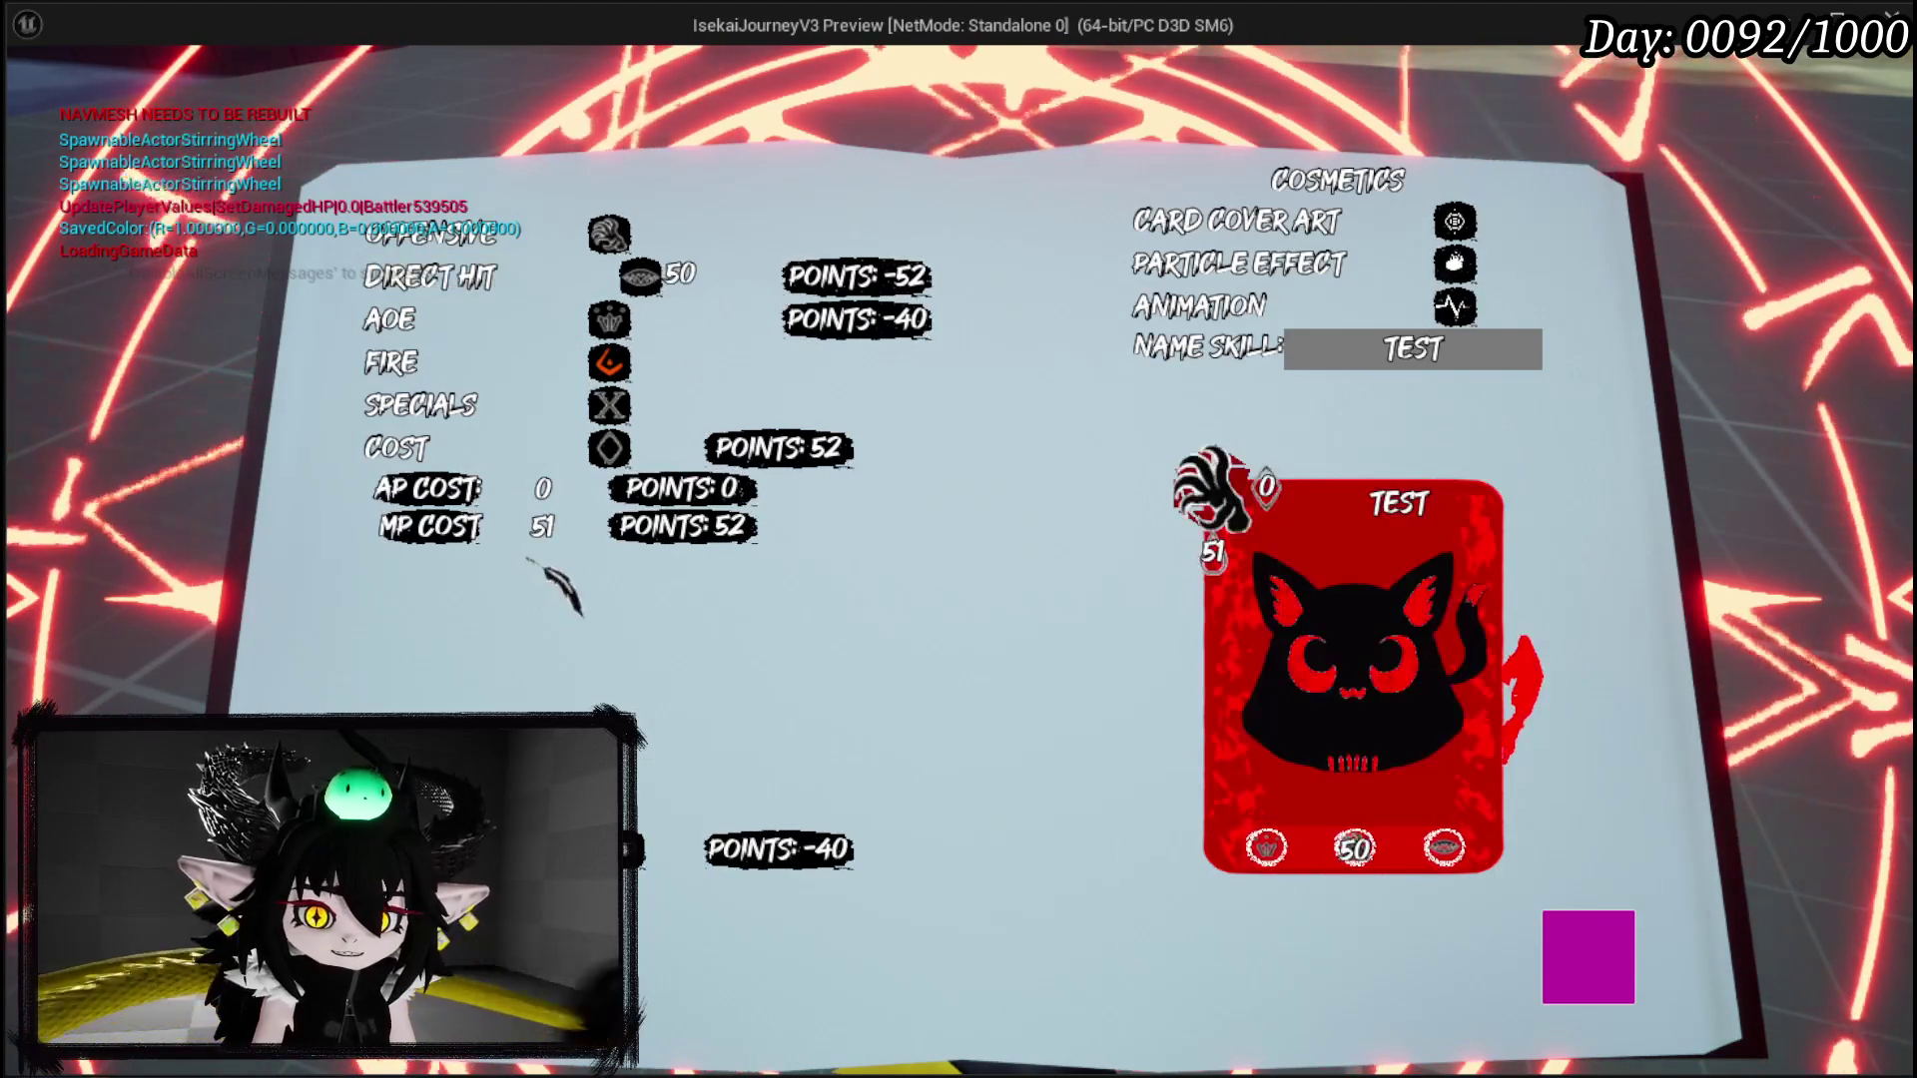
{"action": "left_click", "coordinate": [542, 488]}
{"action": "type", "text": "2"}
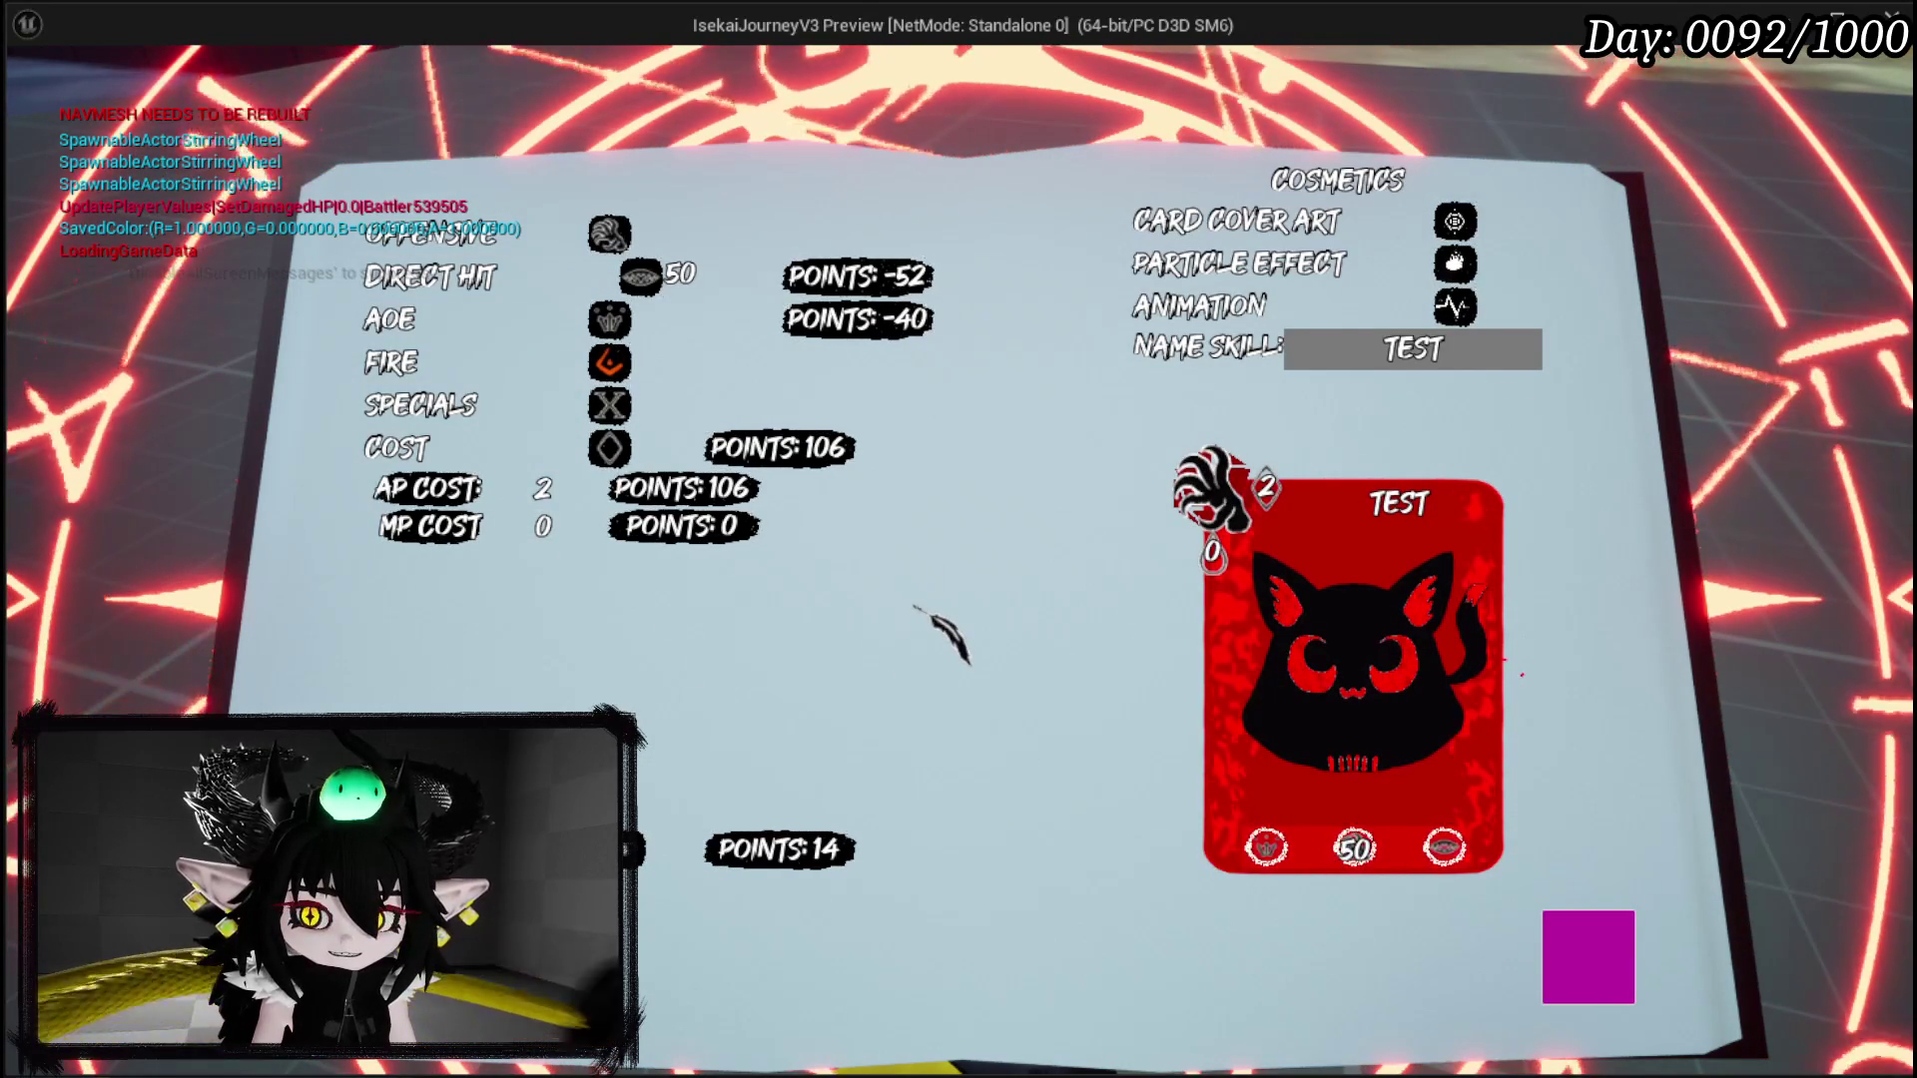
Step: Change the Direct Hit Power from 50 to 63
{"action": "left_click", "coordinate": [537, 276]}
{"action": "left_click", "coordinate": [627, 402]}
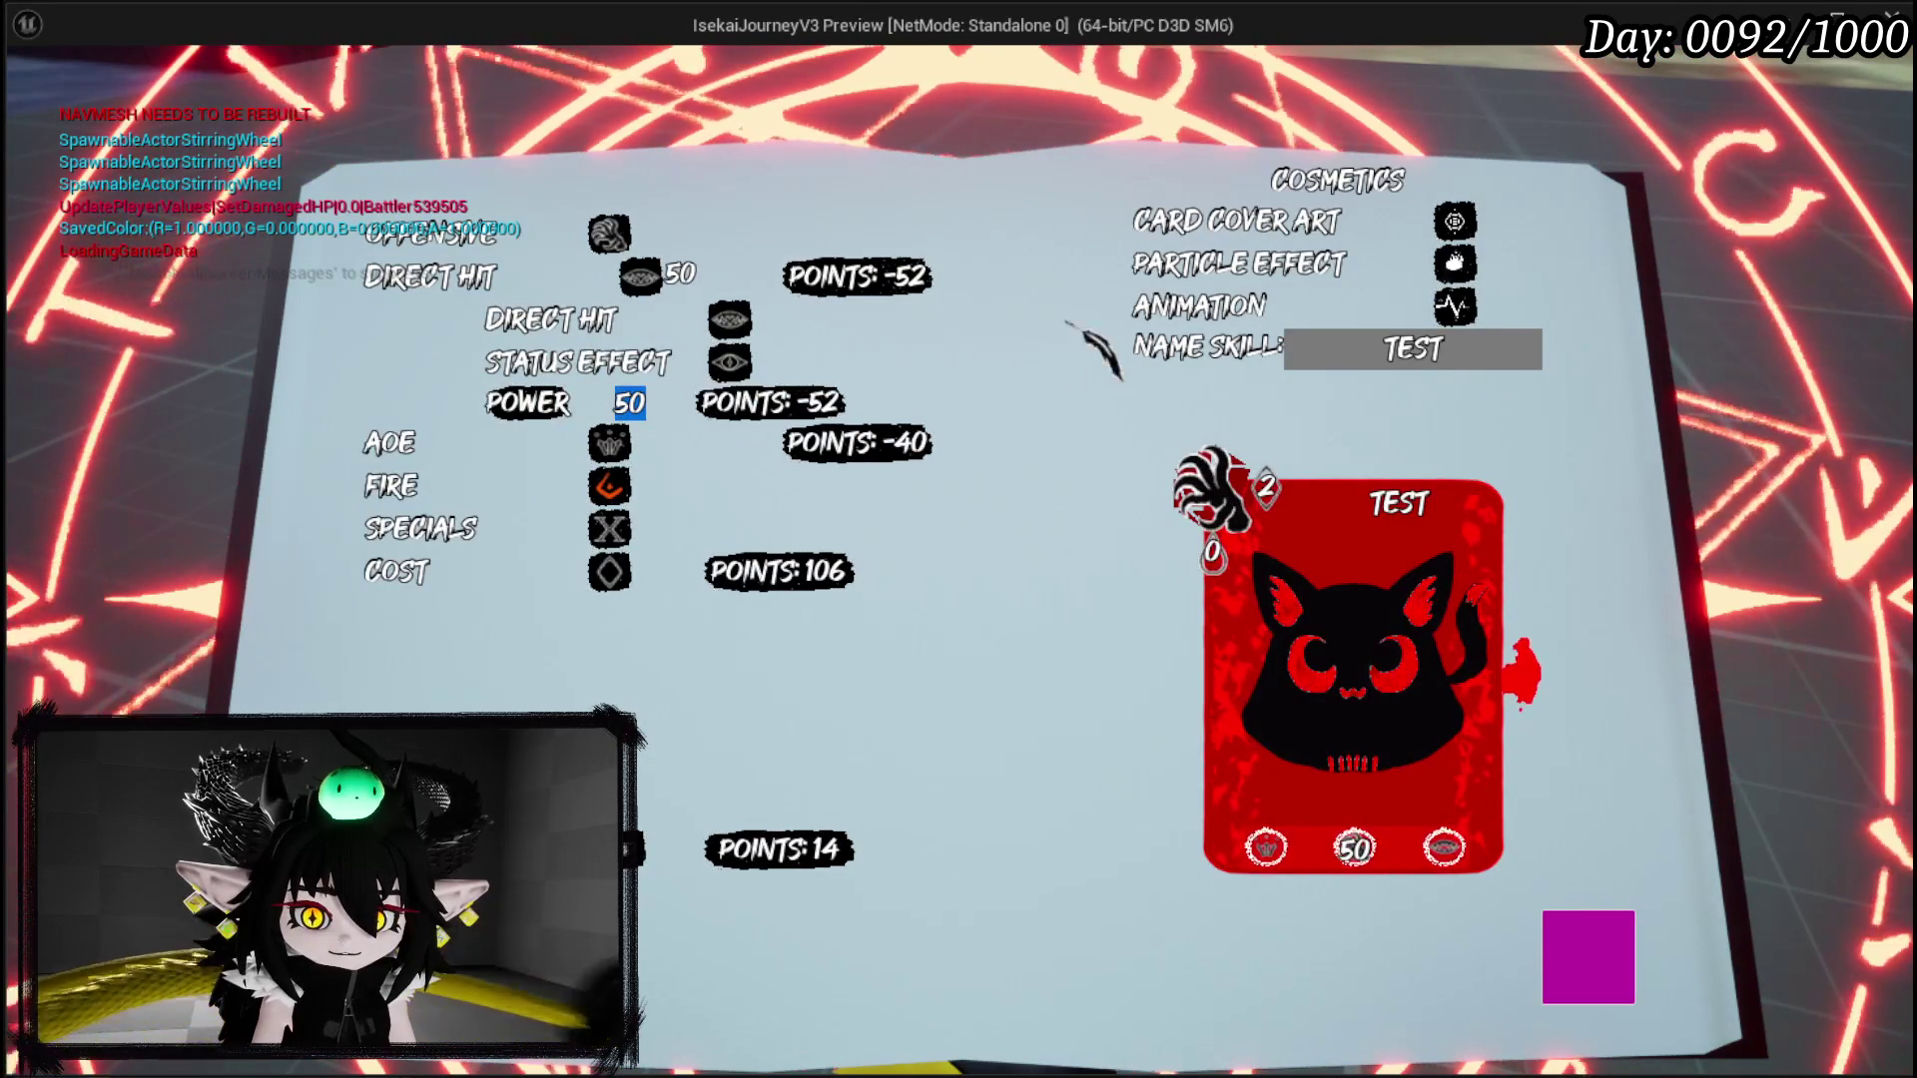
{"action": "type", "text": "64"}
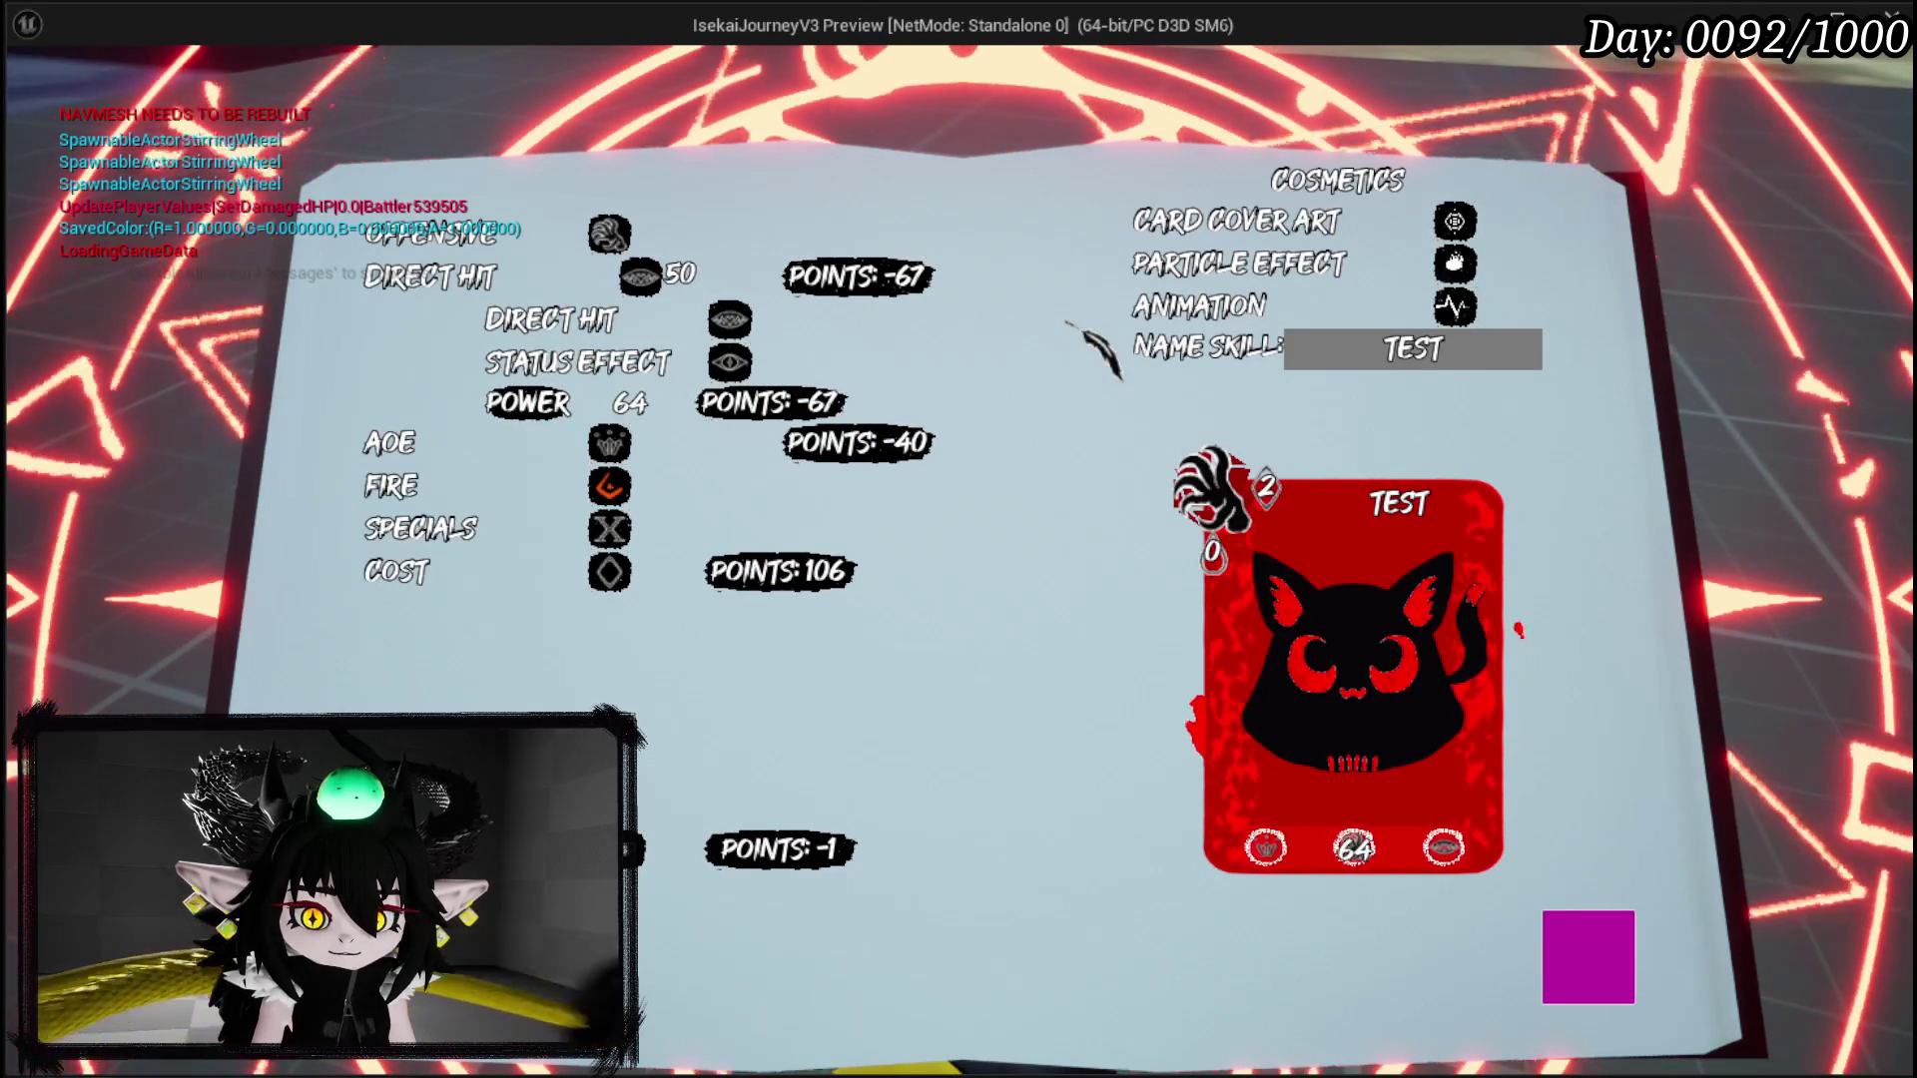
{"action": "key", "text": "BackSpace"}
{"action": "type", "text": "3"}
{"action": "key", "text": "Return"}
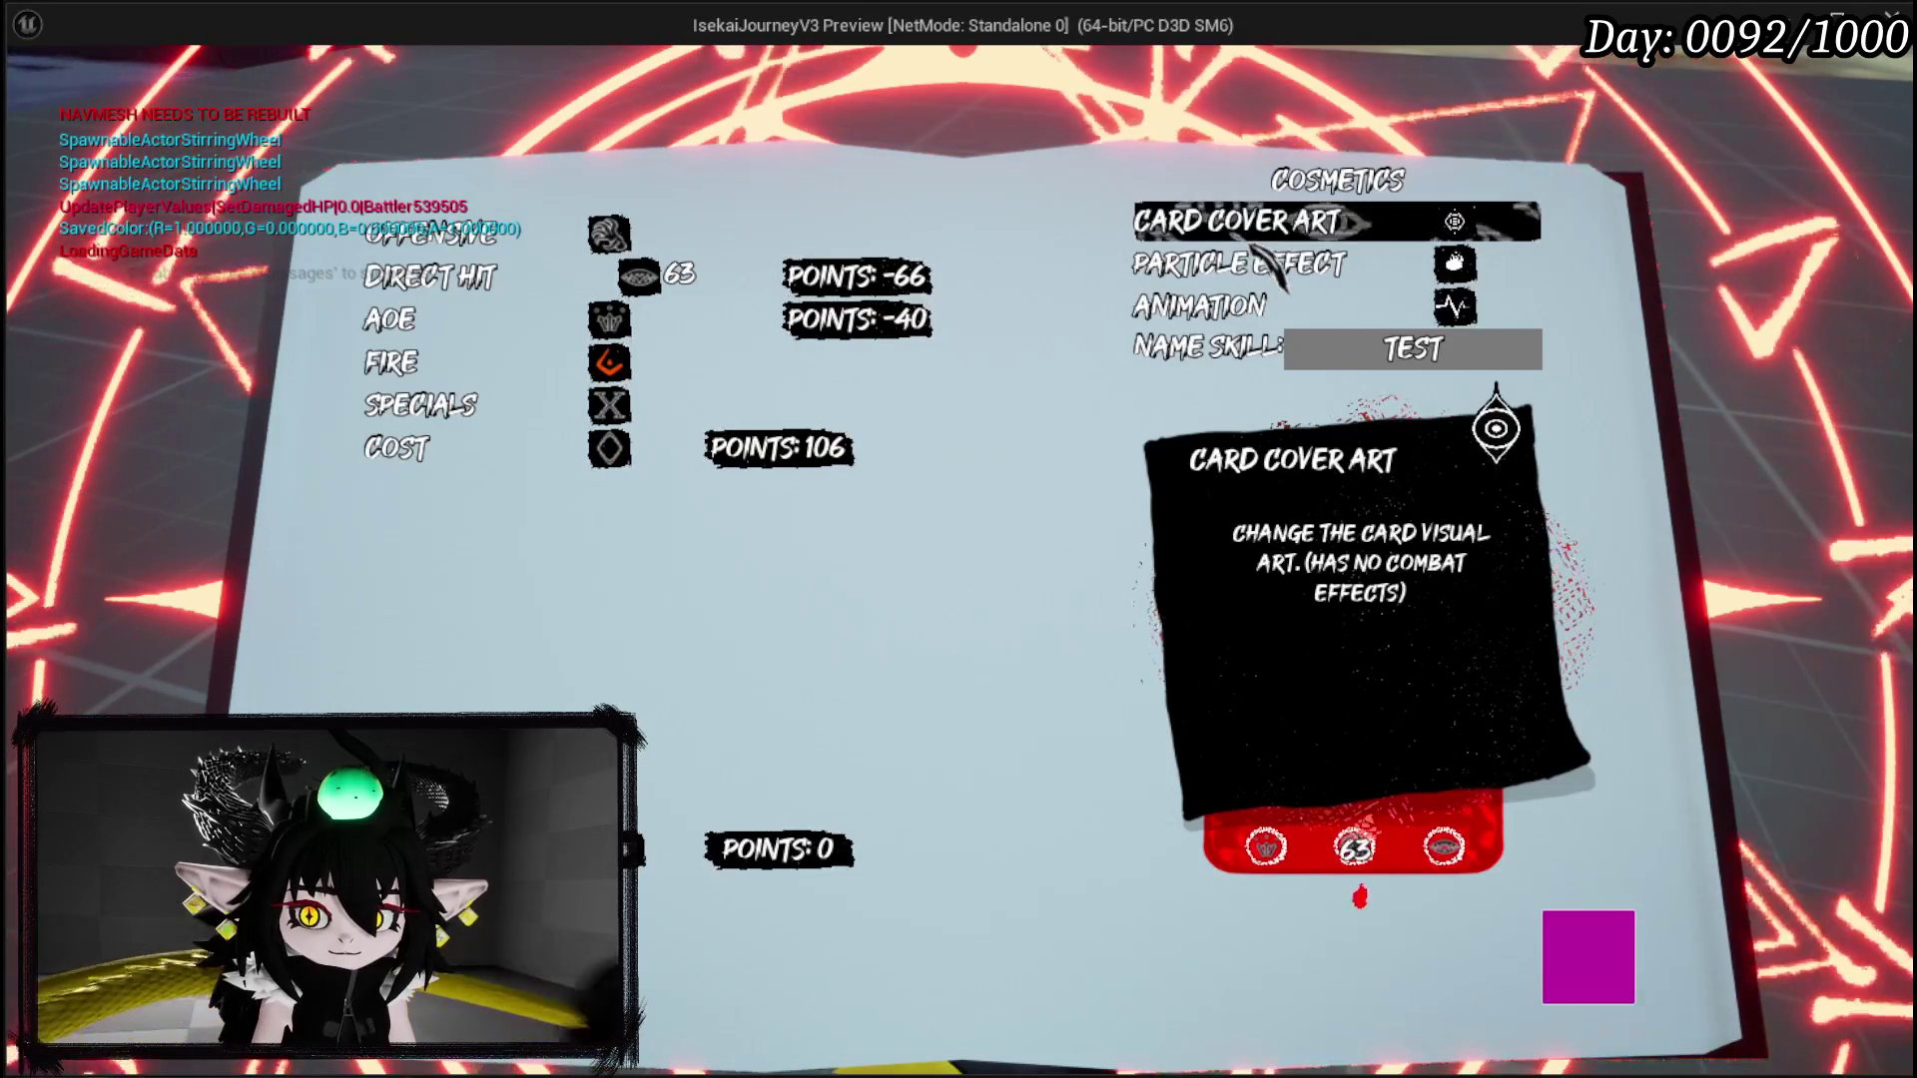
Step: Choose a new card cover art and the fire hit effect 3 particle
{"action": "left_click", "coordinate": [1212, 221]}
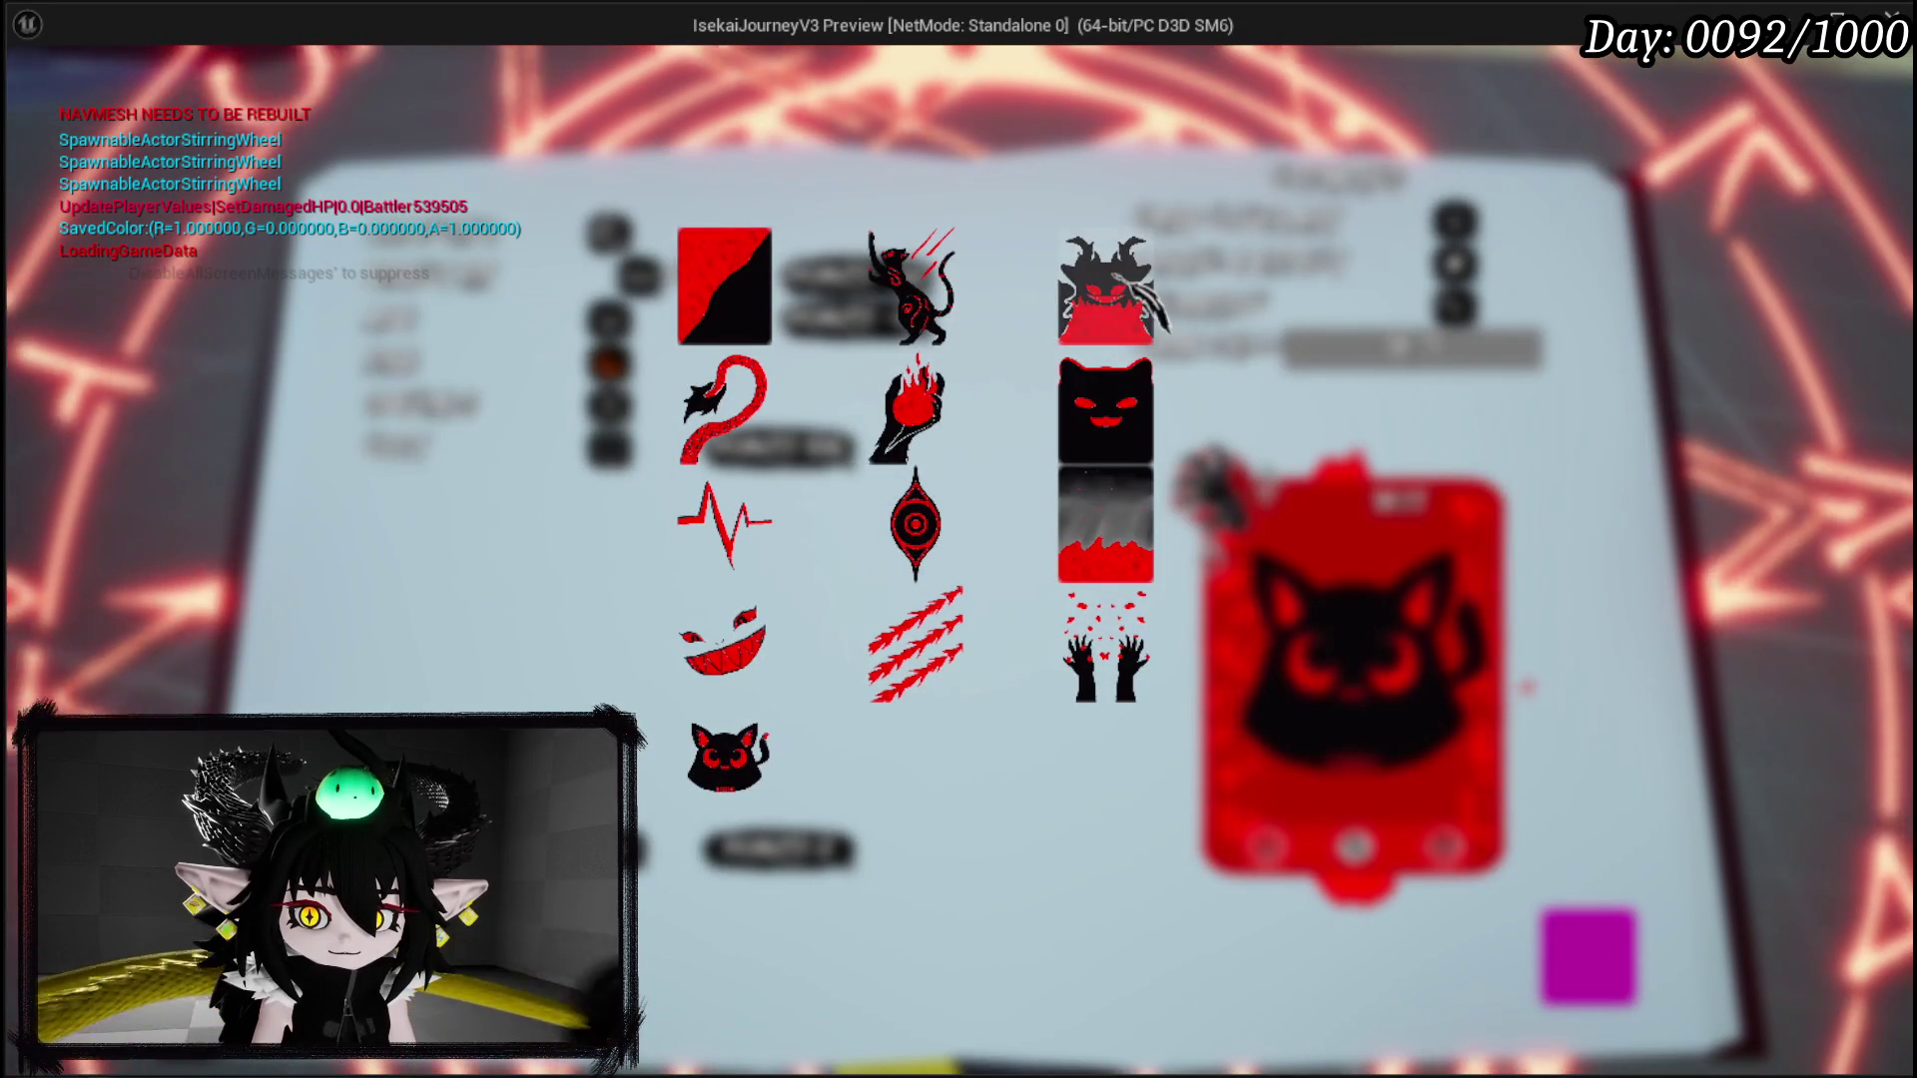
{"action": "left_click", "coordinate": [710, 340]}
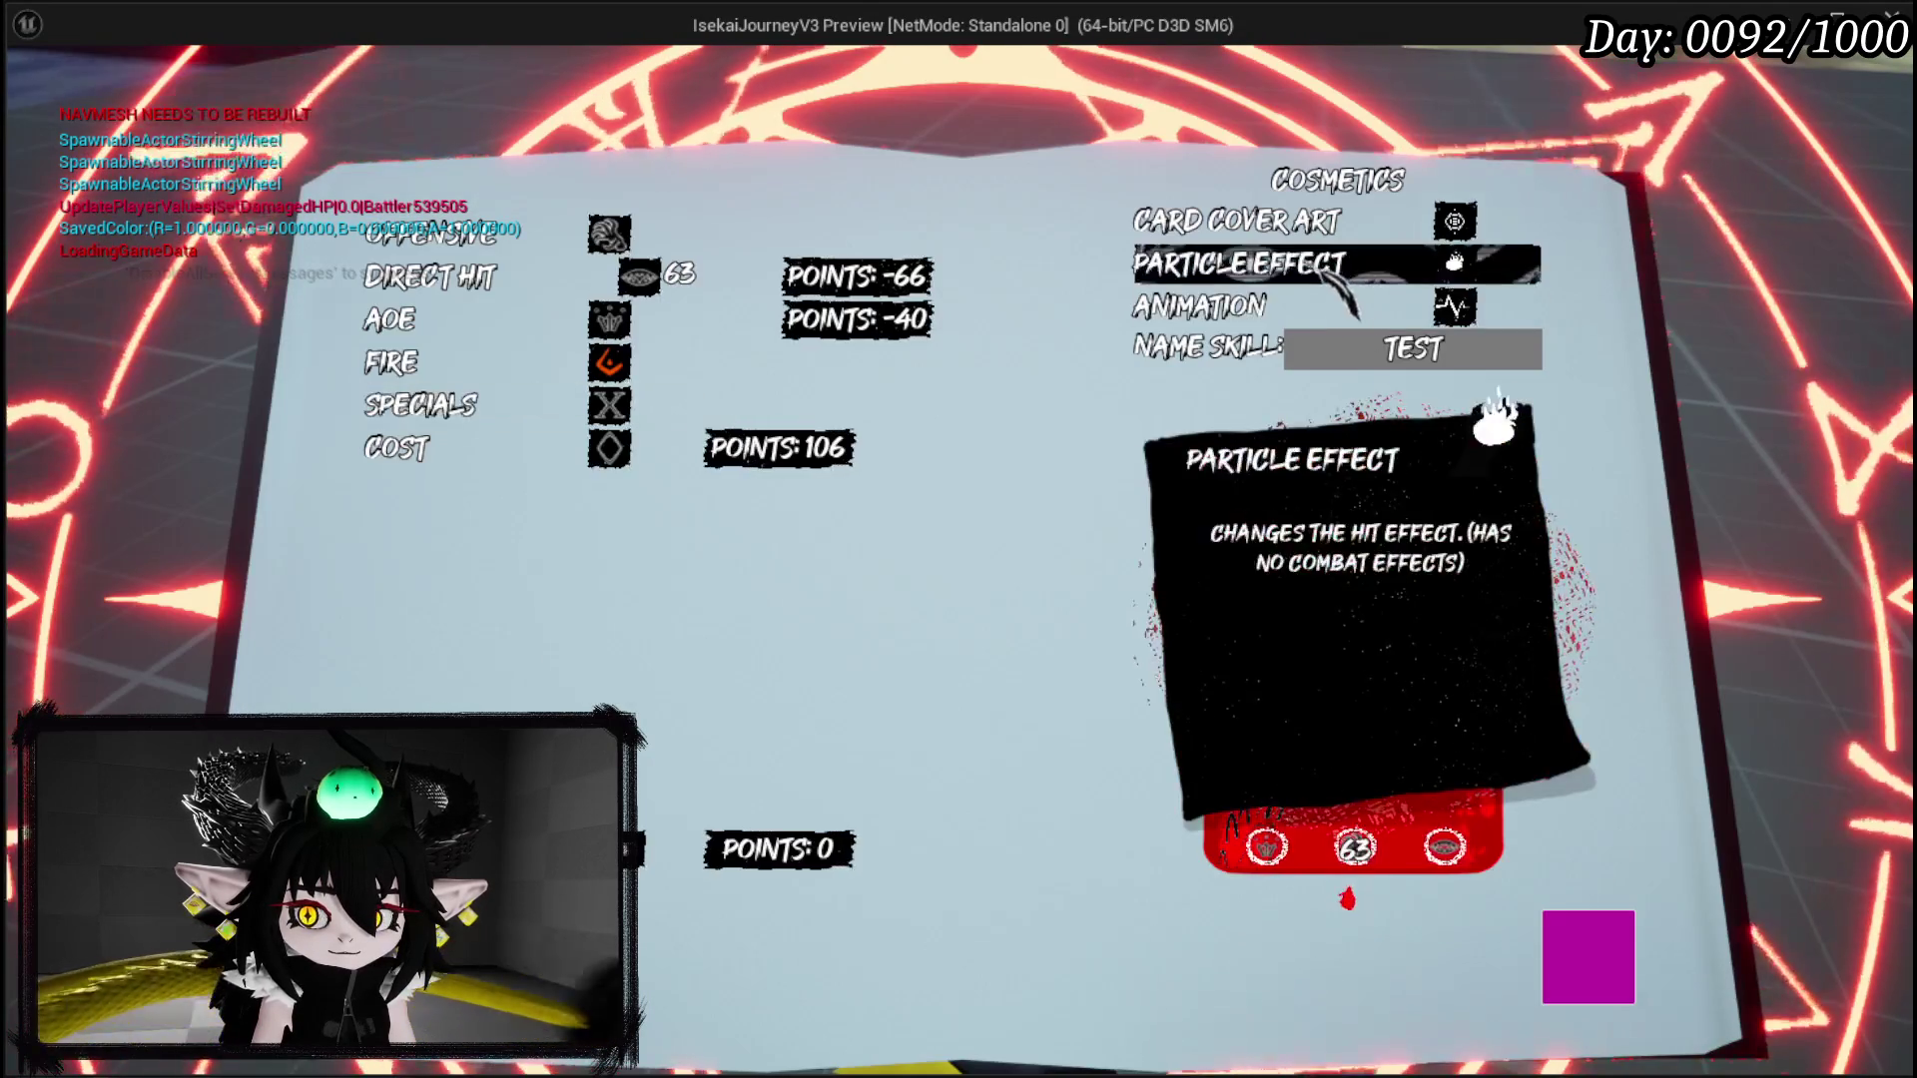
{"action": "left_click", "coordinate": [1260, 261]}
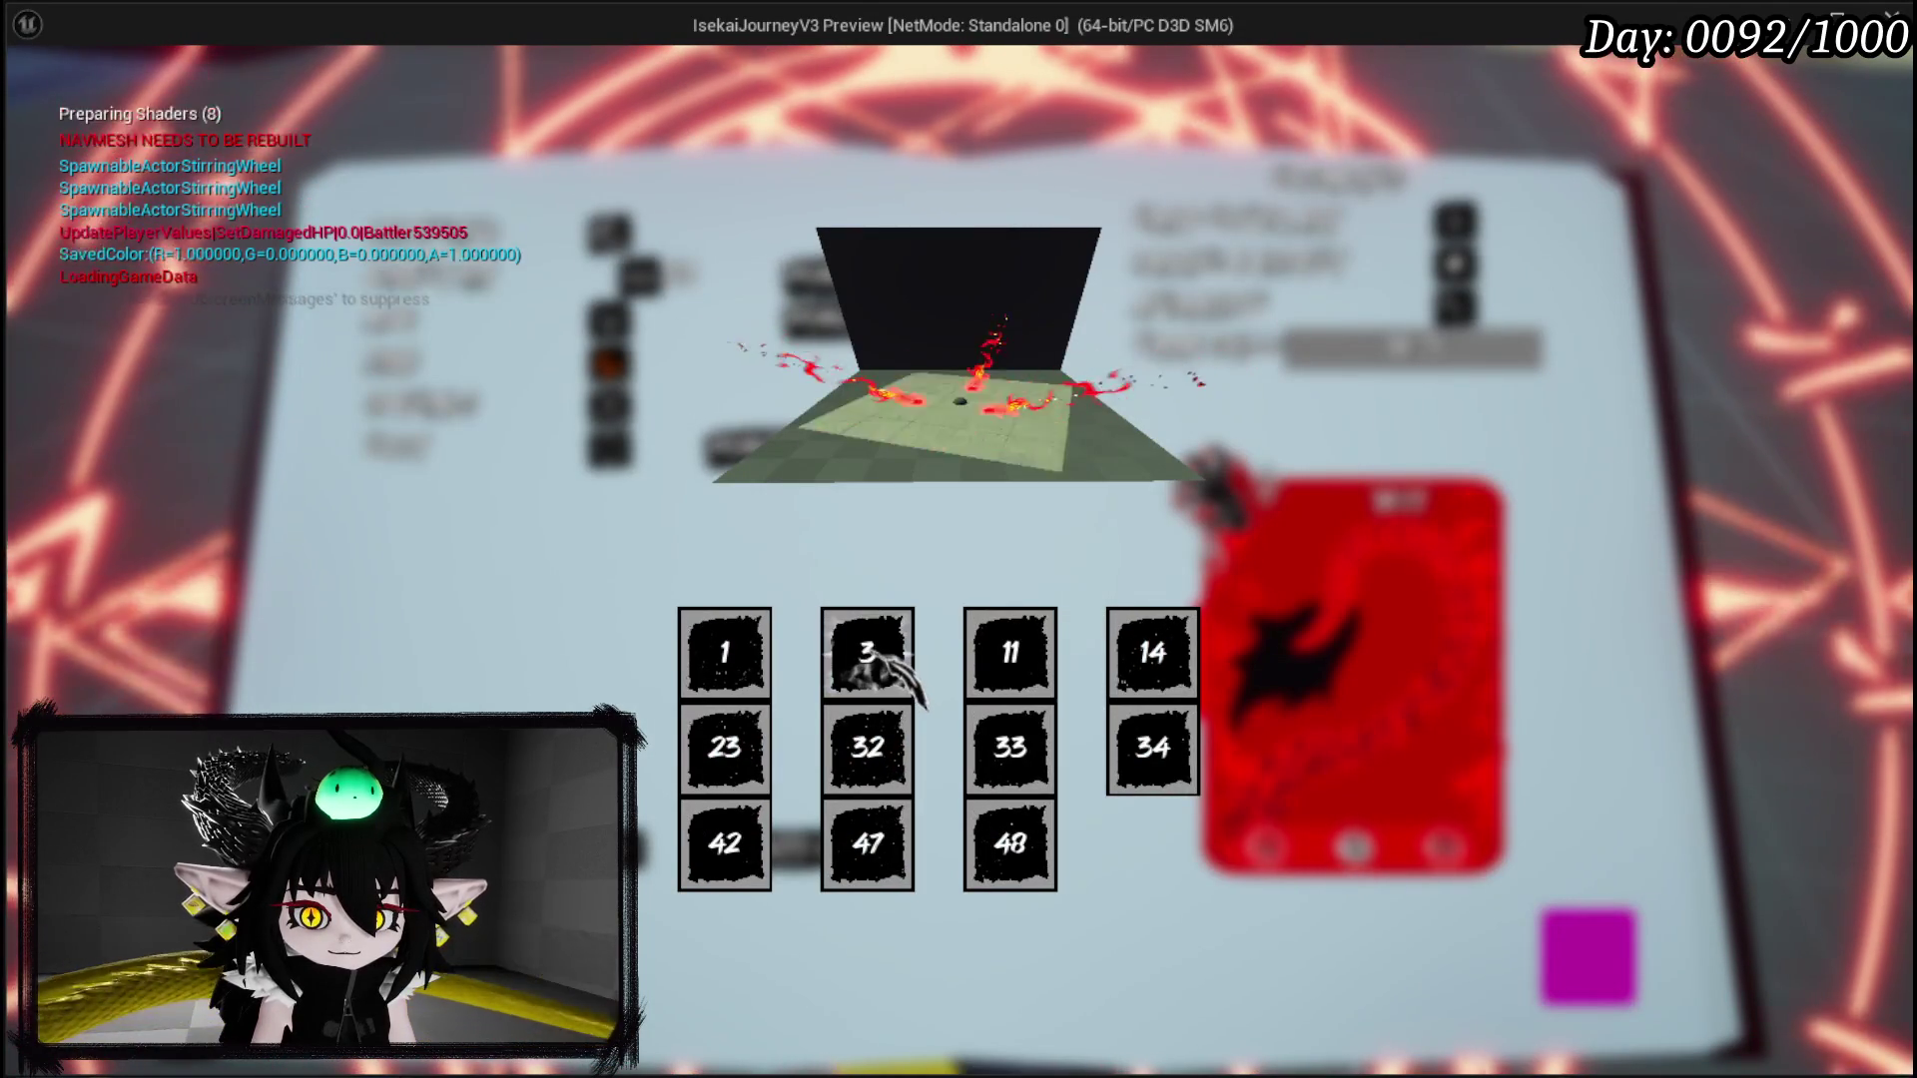
{"action": "left_click", "coordinate": [875, 650]}
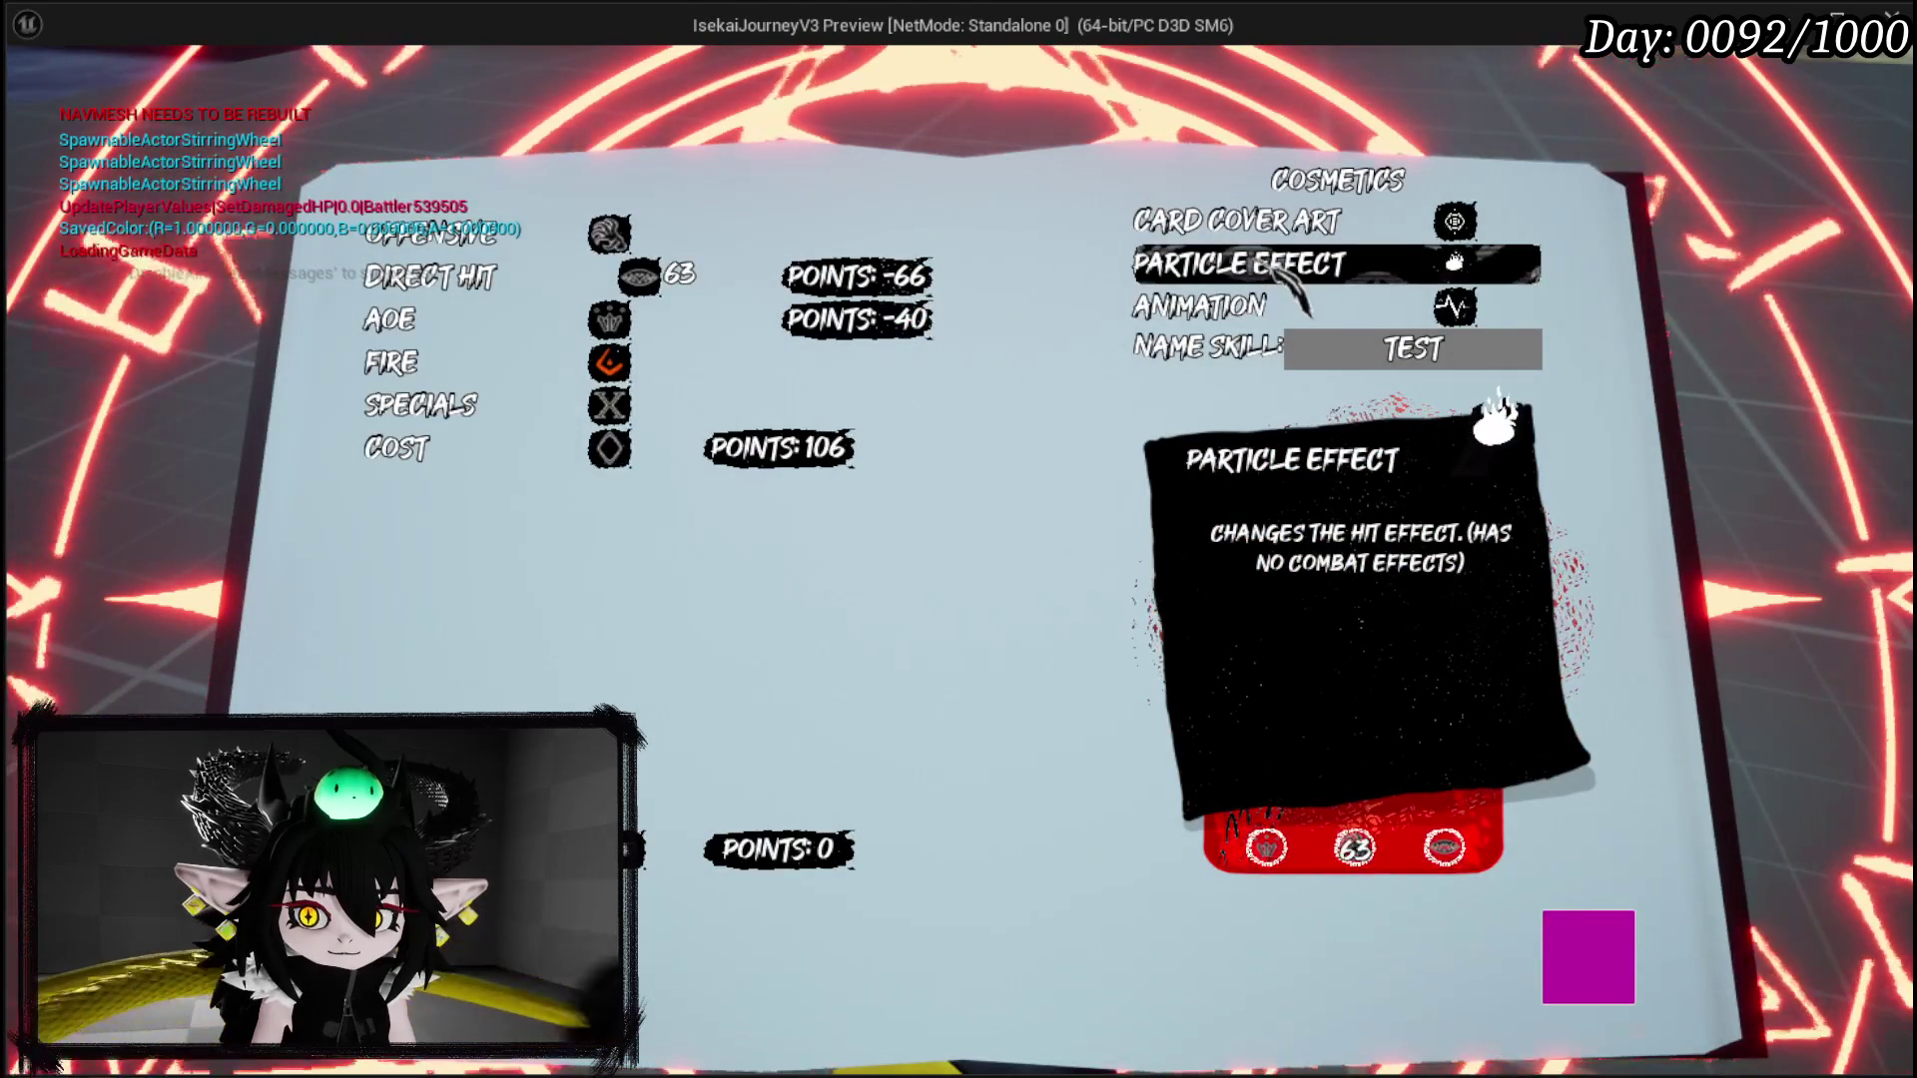
Step: Pick a skill animation, create the skill, and stop the game preview
{"action": "left_click", "coordinate": [1203, 305]}
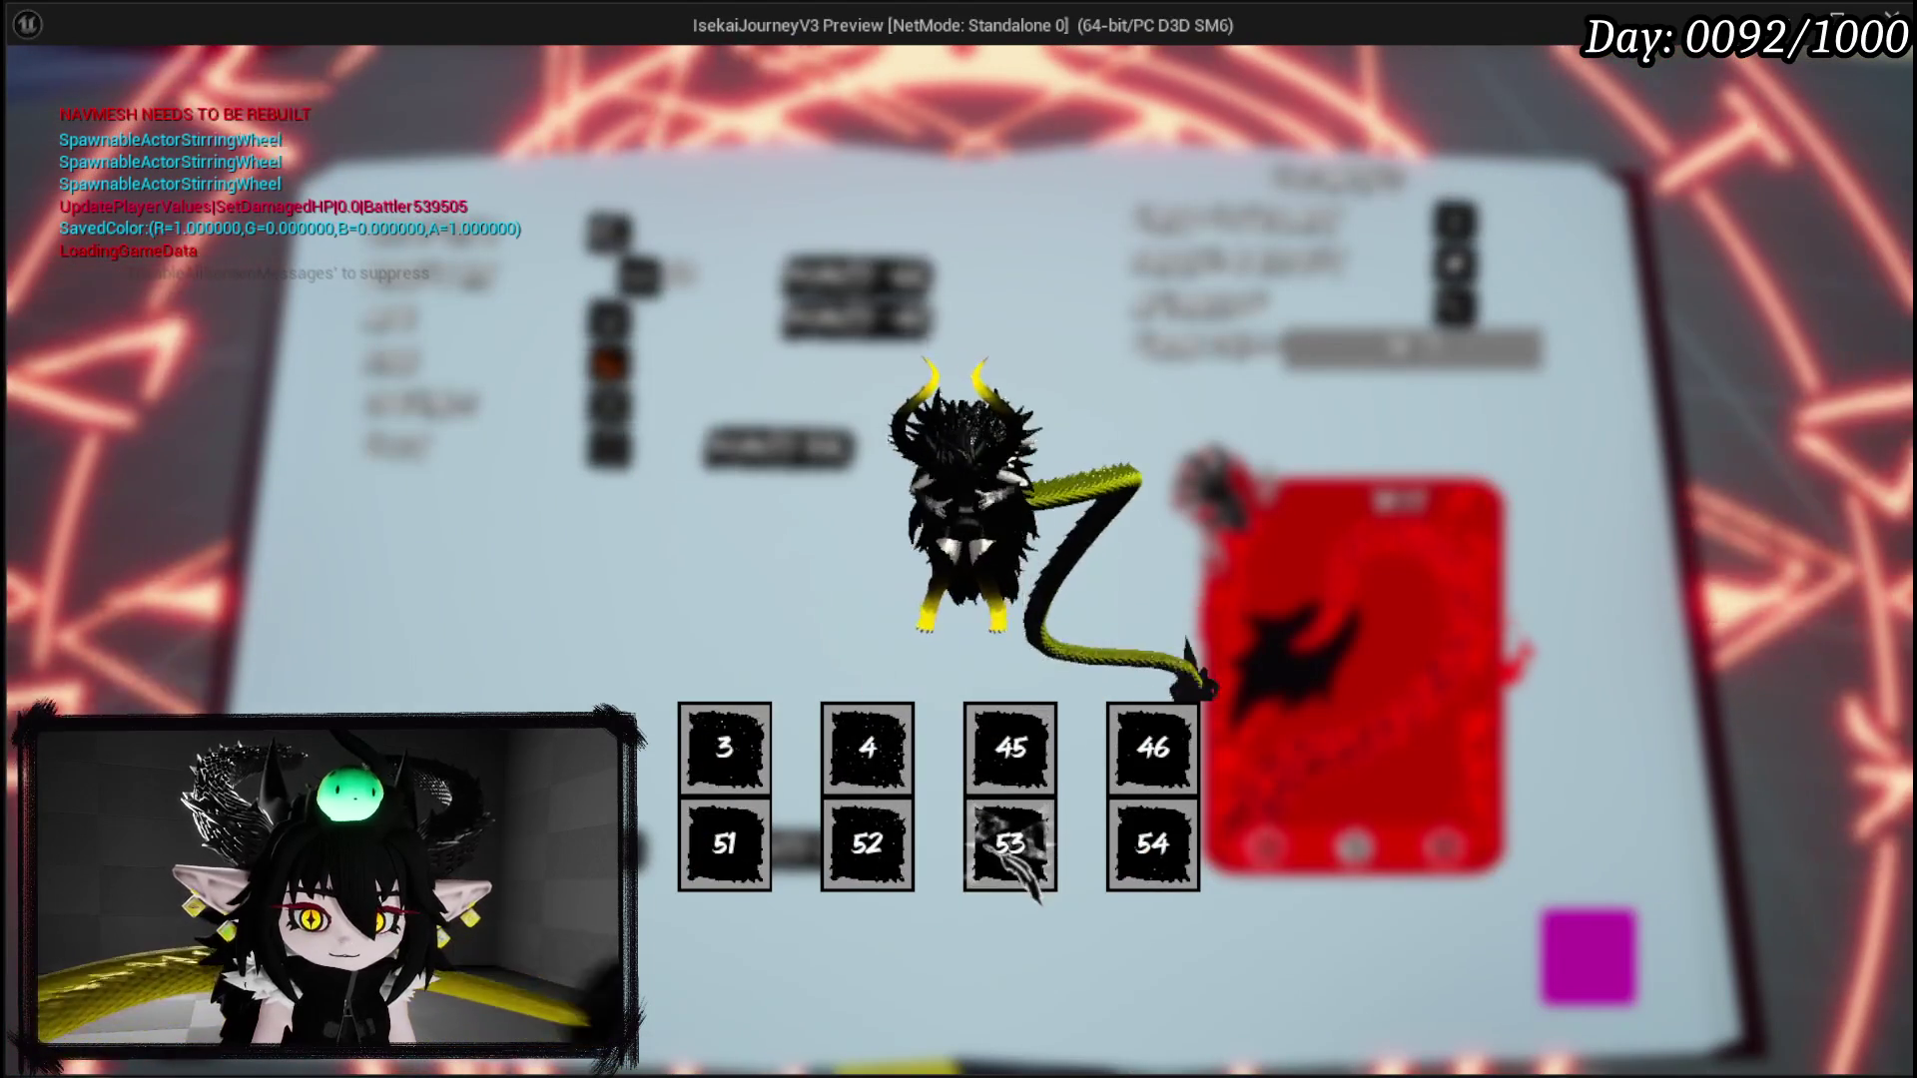
{"action": "left_click", "coordinate": [984, 834]}
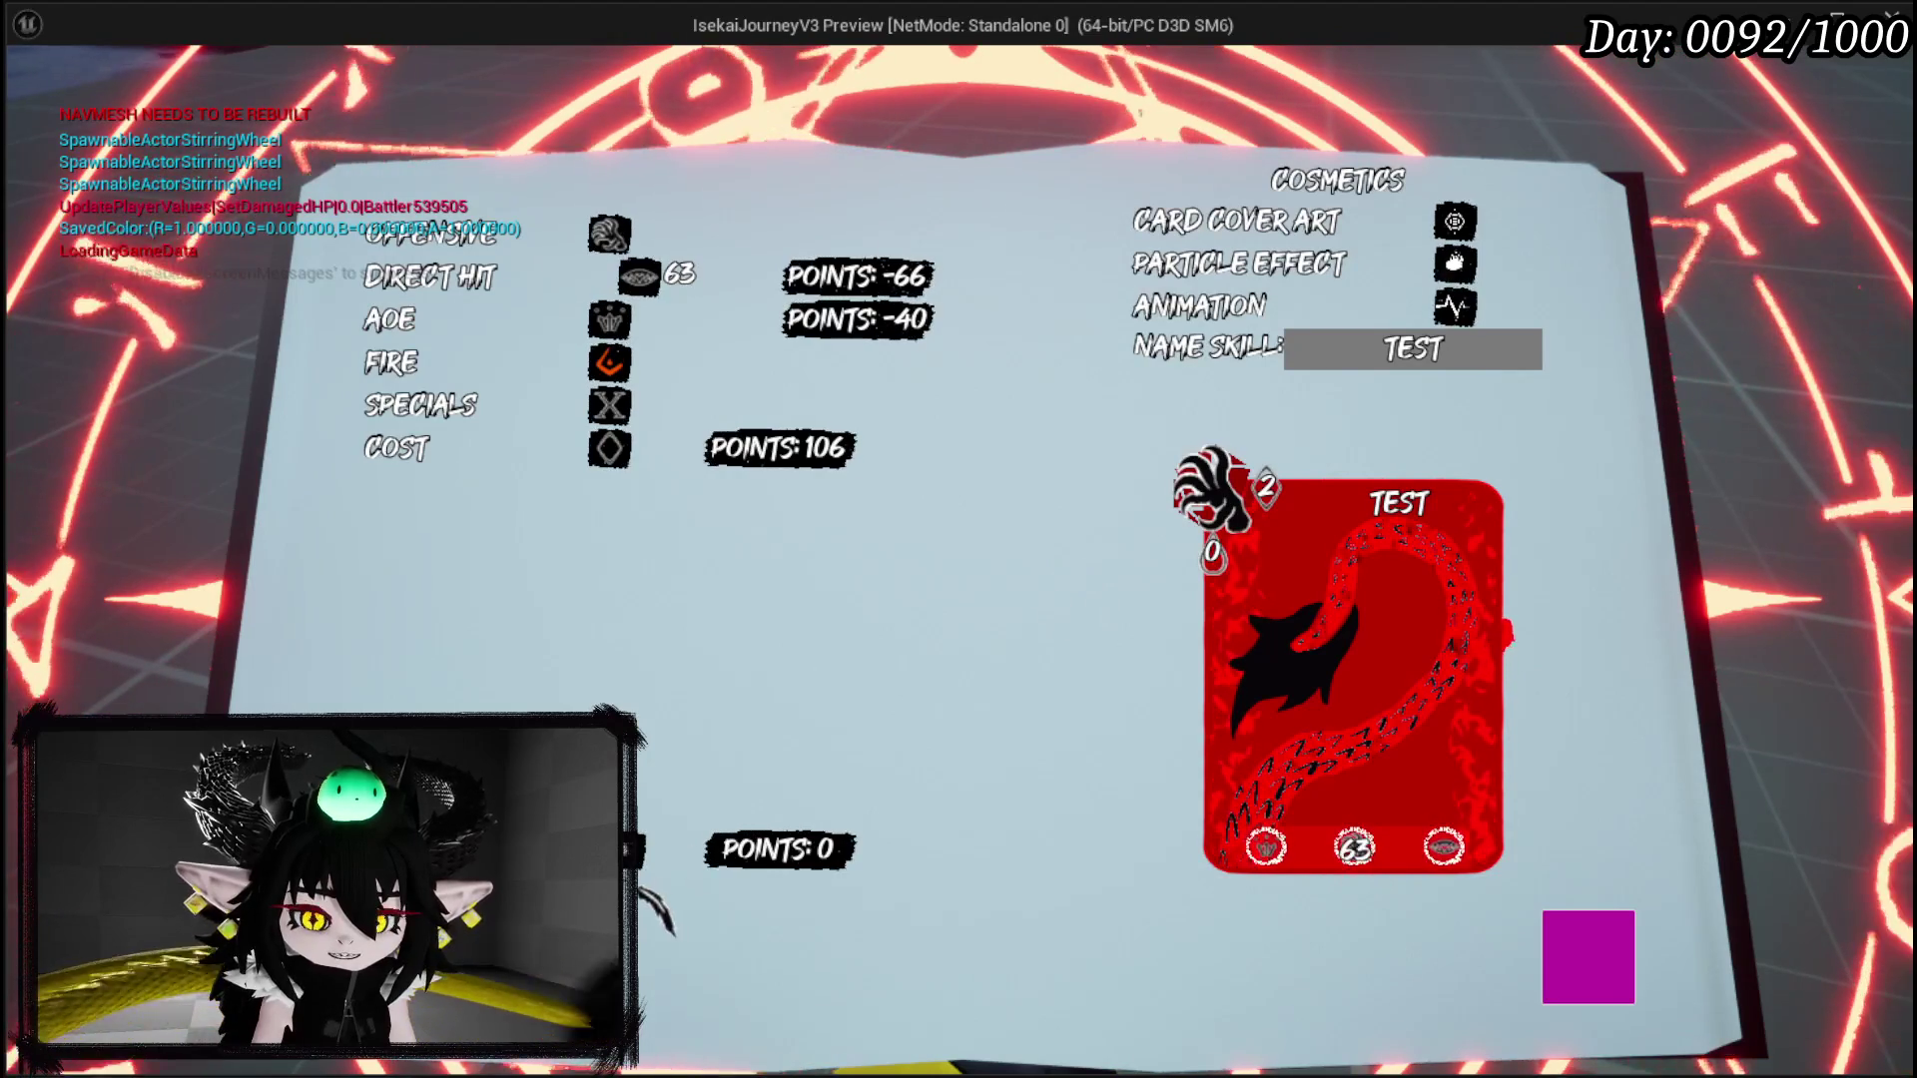
{"action": "left_click", "coordinate": [639, 849]}
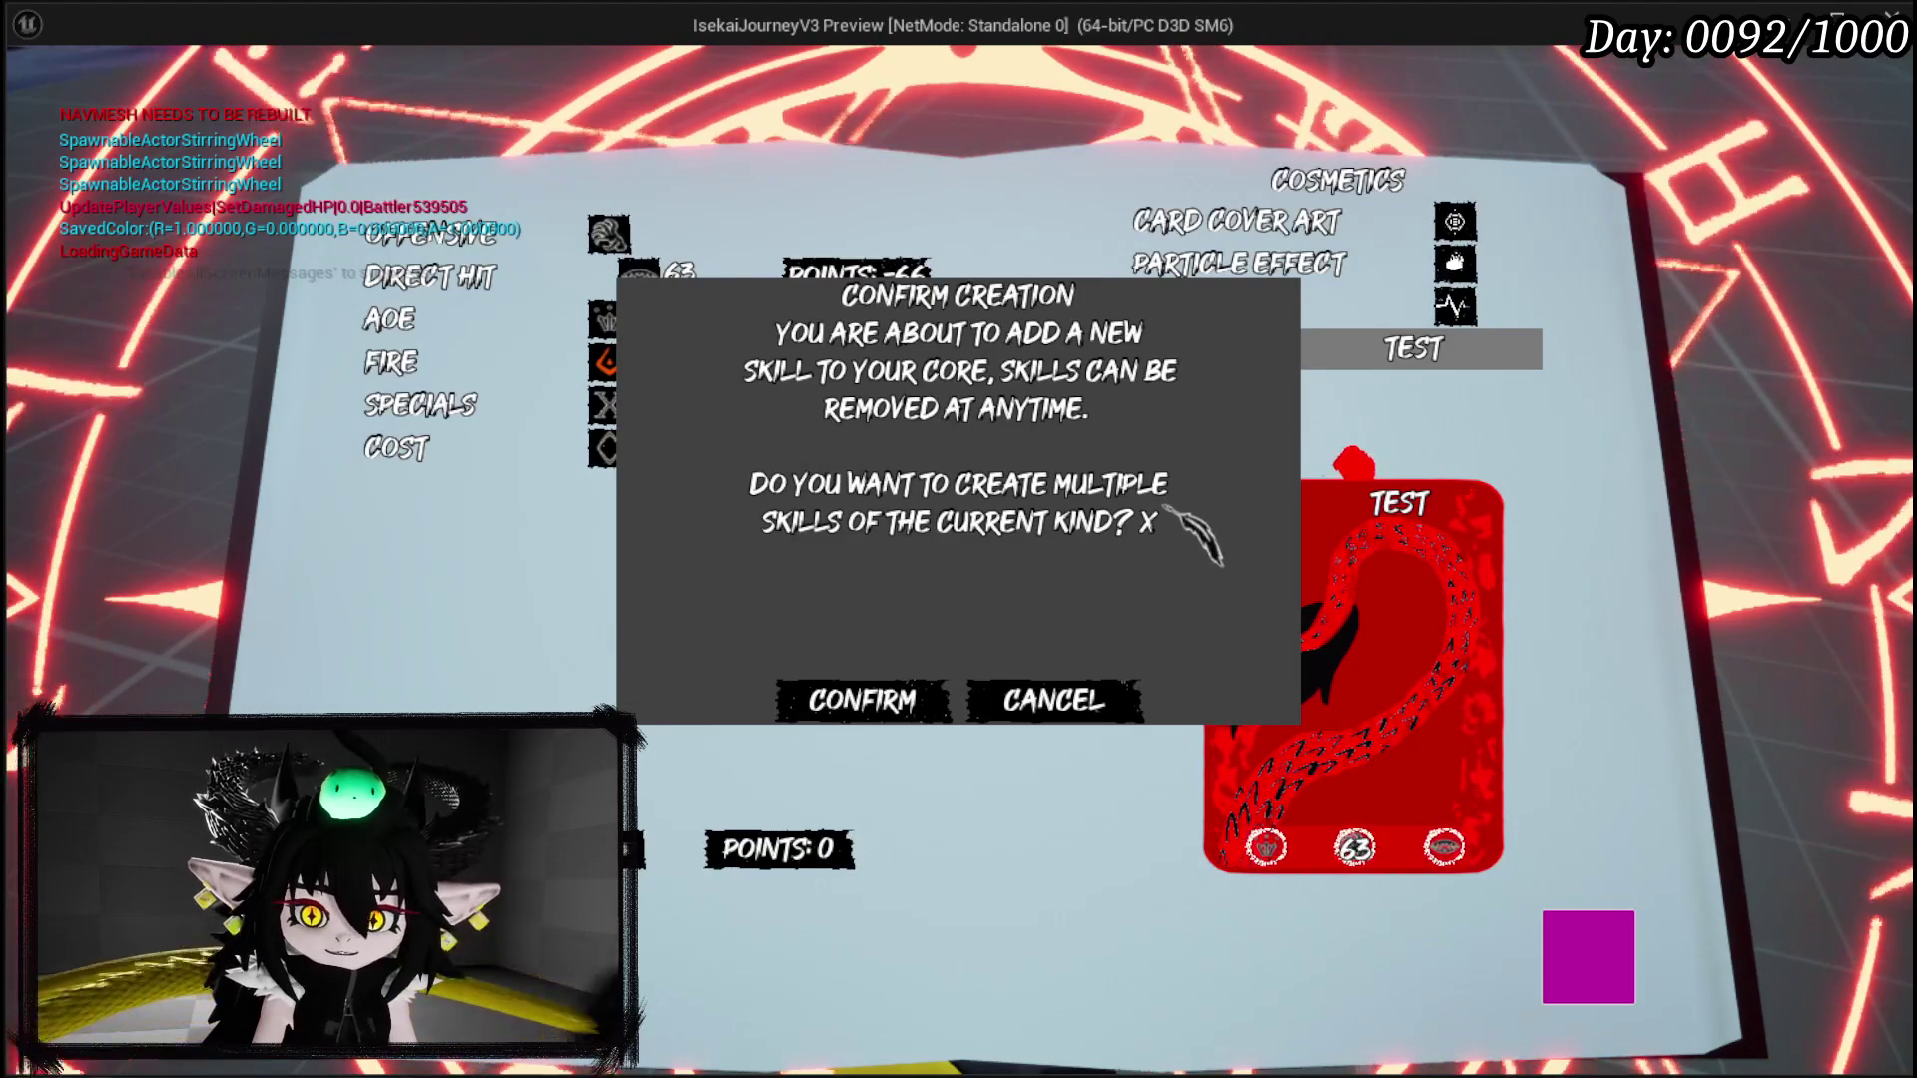
{"action": "key", "text": "Escape"}
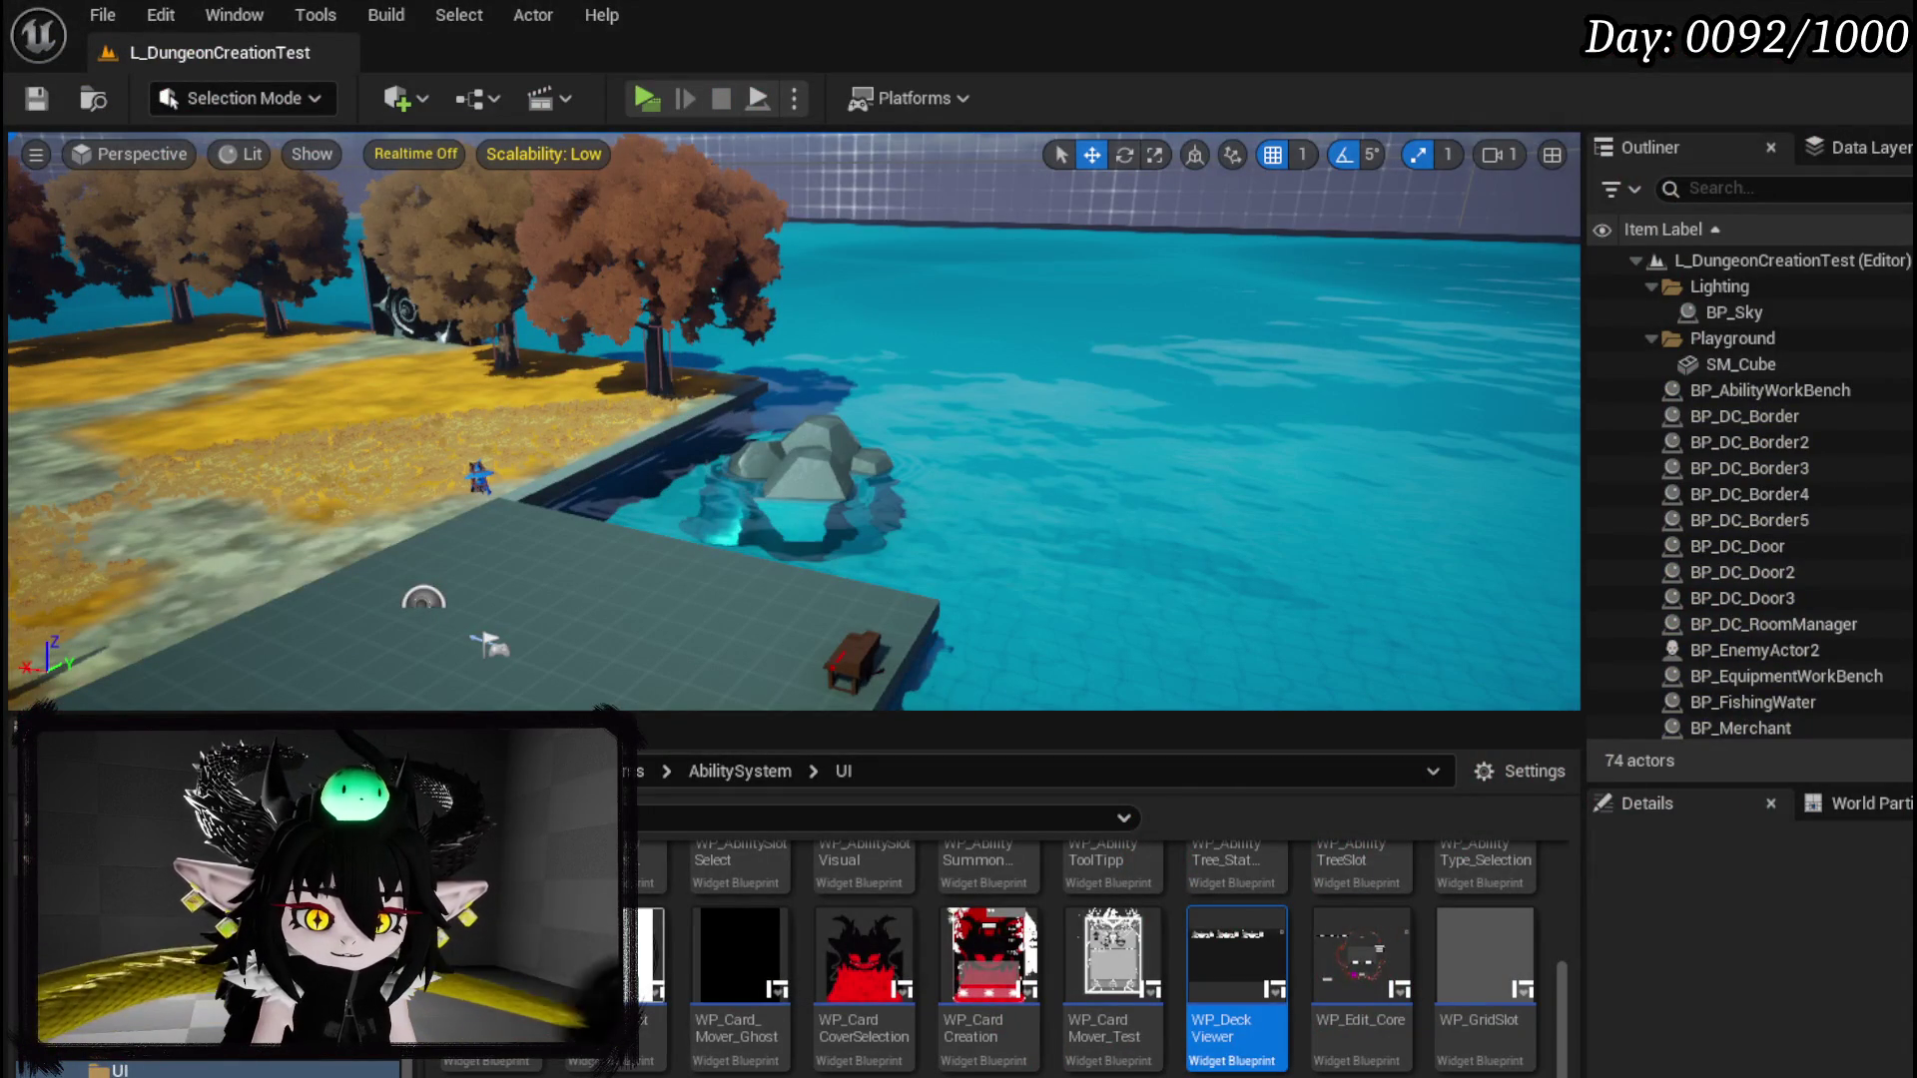
Step: Bring up the WP_AbilityCreationTree widget blueprint in the Designer
{"action": "key", "text": "alt+Tab"}
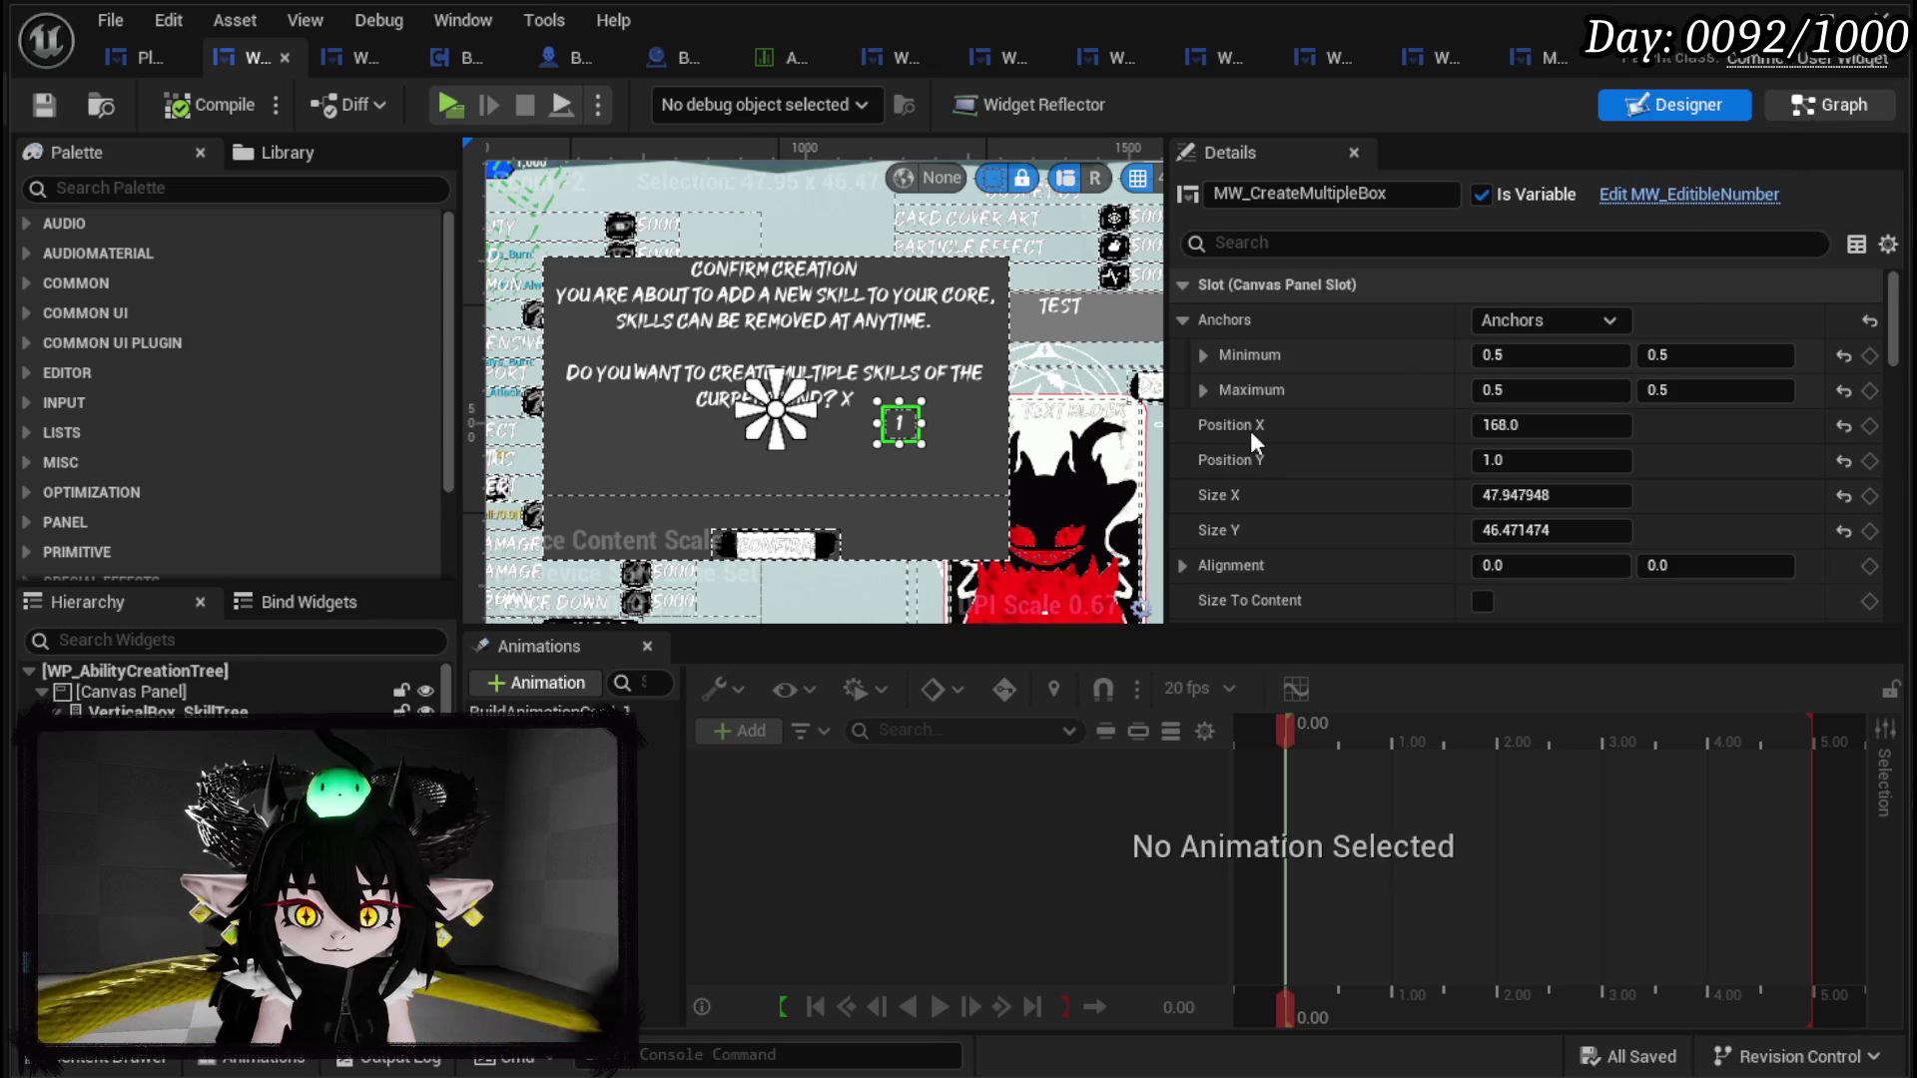
Step: Switch to the graph and frame the BindEvent button-binding nodes
{"action": "key", "text": "ctrl+shift+g"}
{"action": "left_click_drag", "start_coordinate": [1022, 557], "coordinate": [1284, 556]}
{"action": "scroll", "coordinate": [1193, 514], "scroll_direction": "down", "scroll_amount": 1}
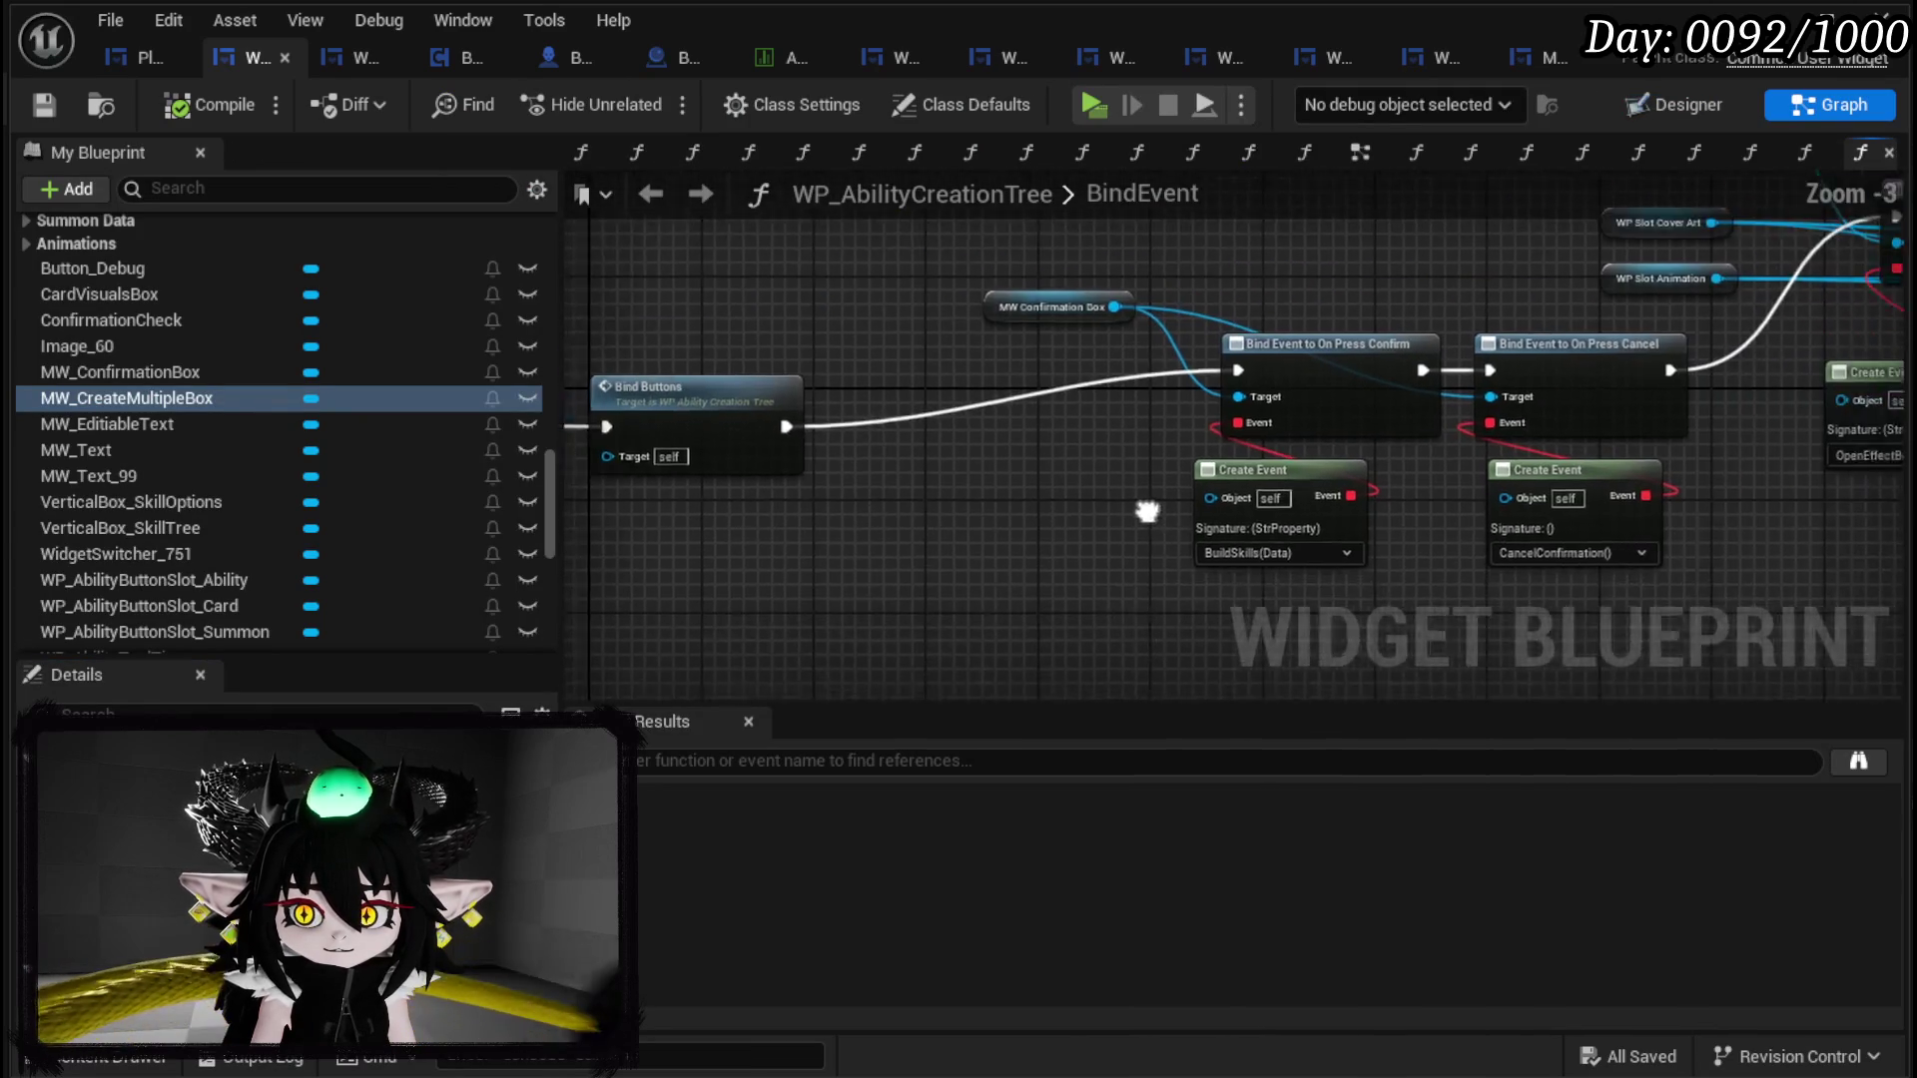
{"action": "left_click_drag", "start_coordinate": [1193, 514], "coordinate": [593, 521]}
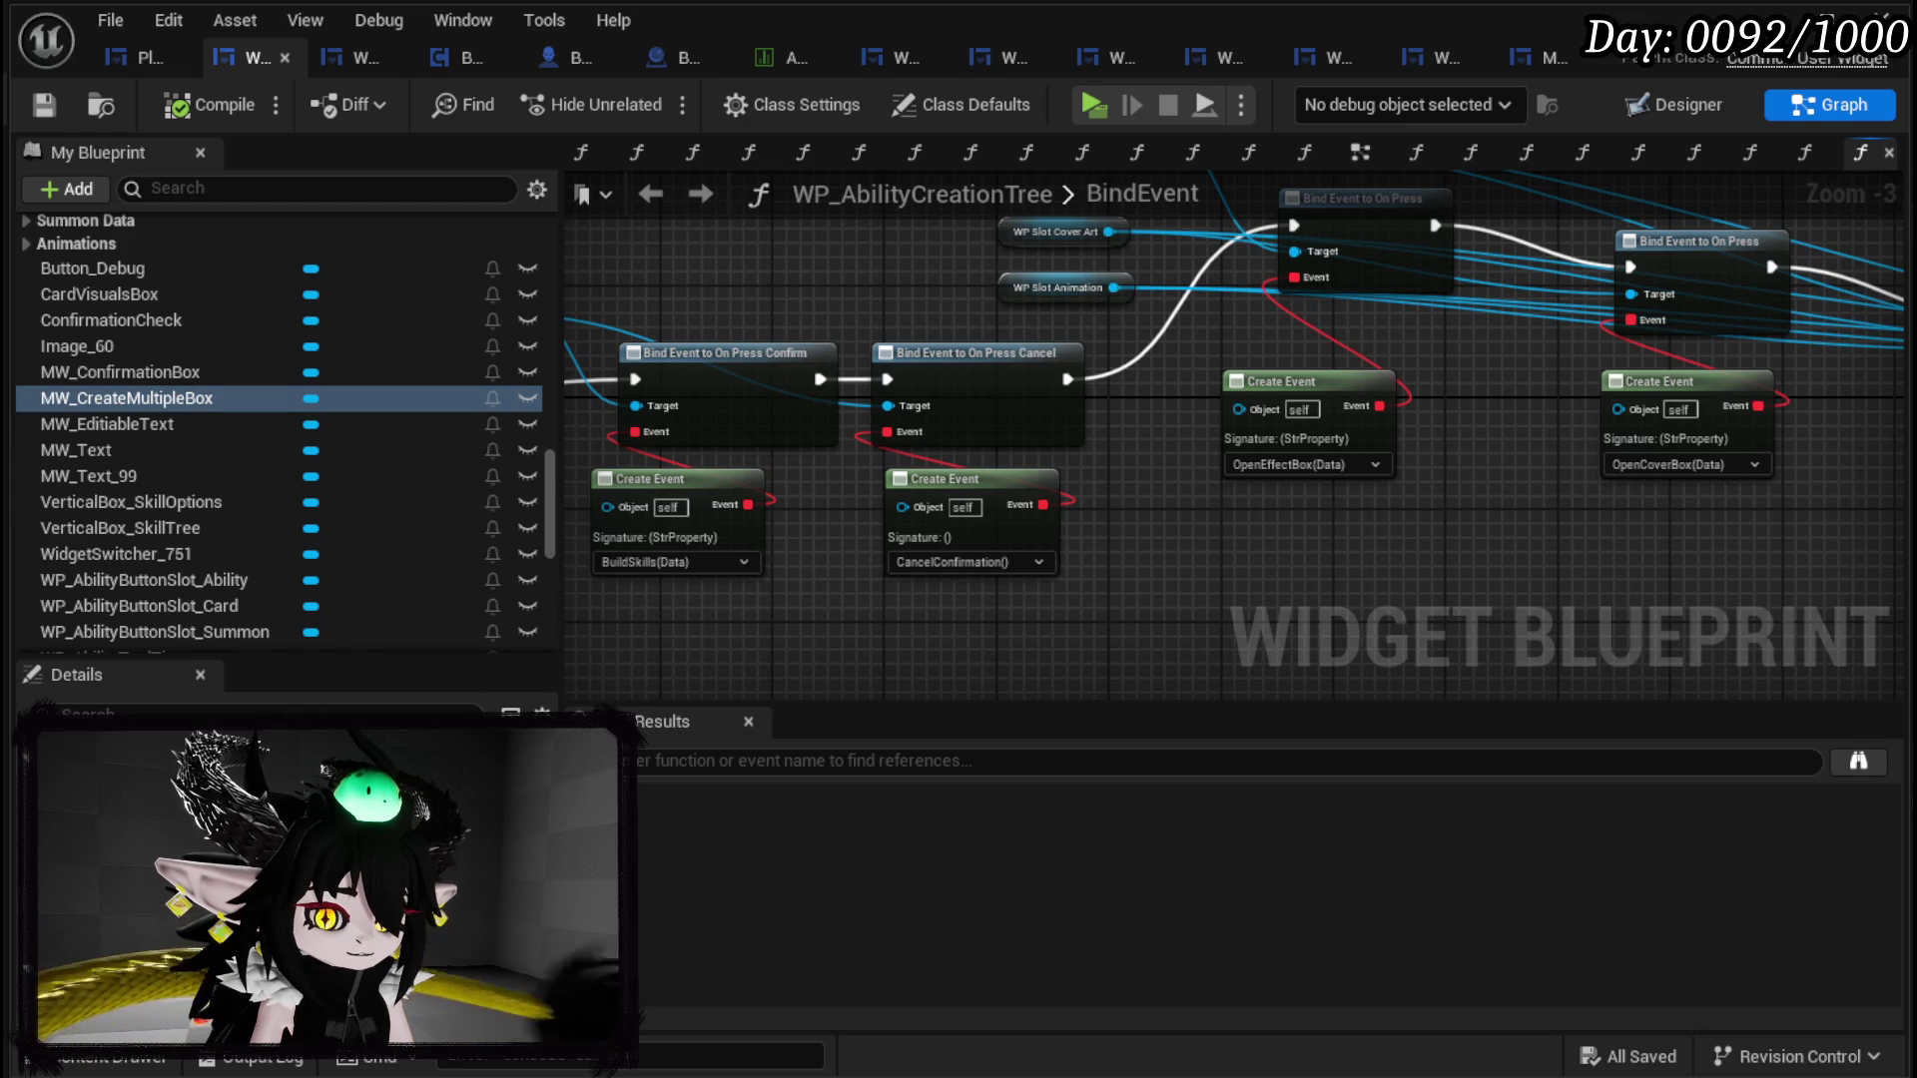
{"action": "scroll", "coordinate": [1607, 632], "scroll_direction": "down", "scroll_amount": 1}
{"action": "mouse_move", "coordinate": [1607, 631]}
{"action": "left_mouse_down"}
{"action": "mouse_move", "coordinate": [1133, 543]}
{"action": "mouse_move", "coordinate": [588, 505]}
{"action": "mouse_move", "coordinate": [621, 550]}
{"action": "left_mouse_up"}
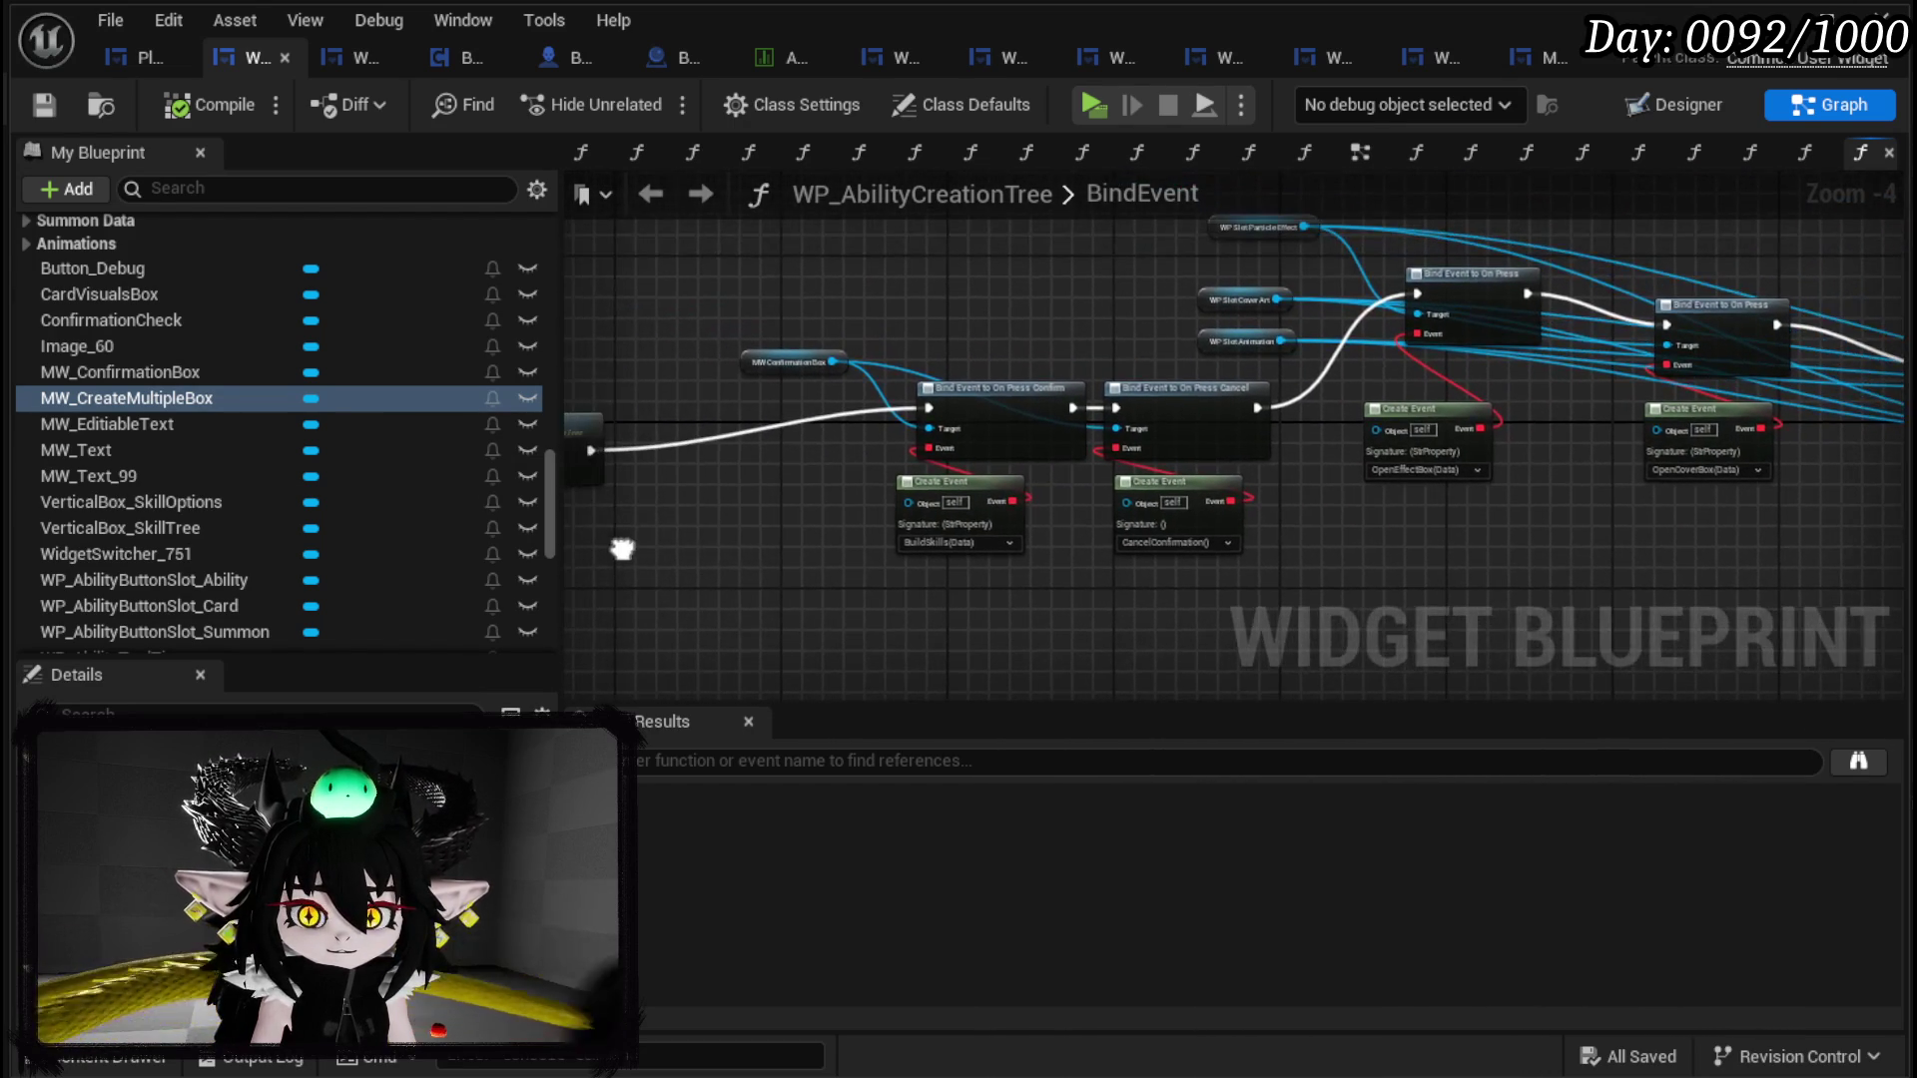
Step: Browse the My Blueprint functions list and open the ConfirmationEvent function graph
{"action": "left_click", "coordinate": [1650, 108]}
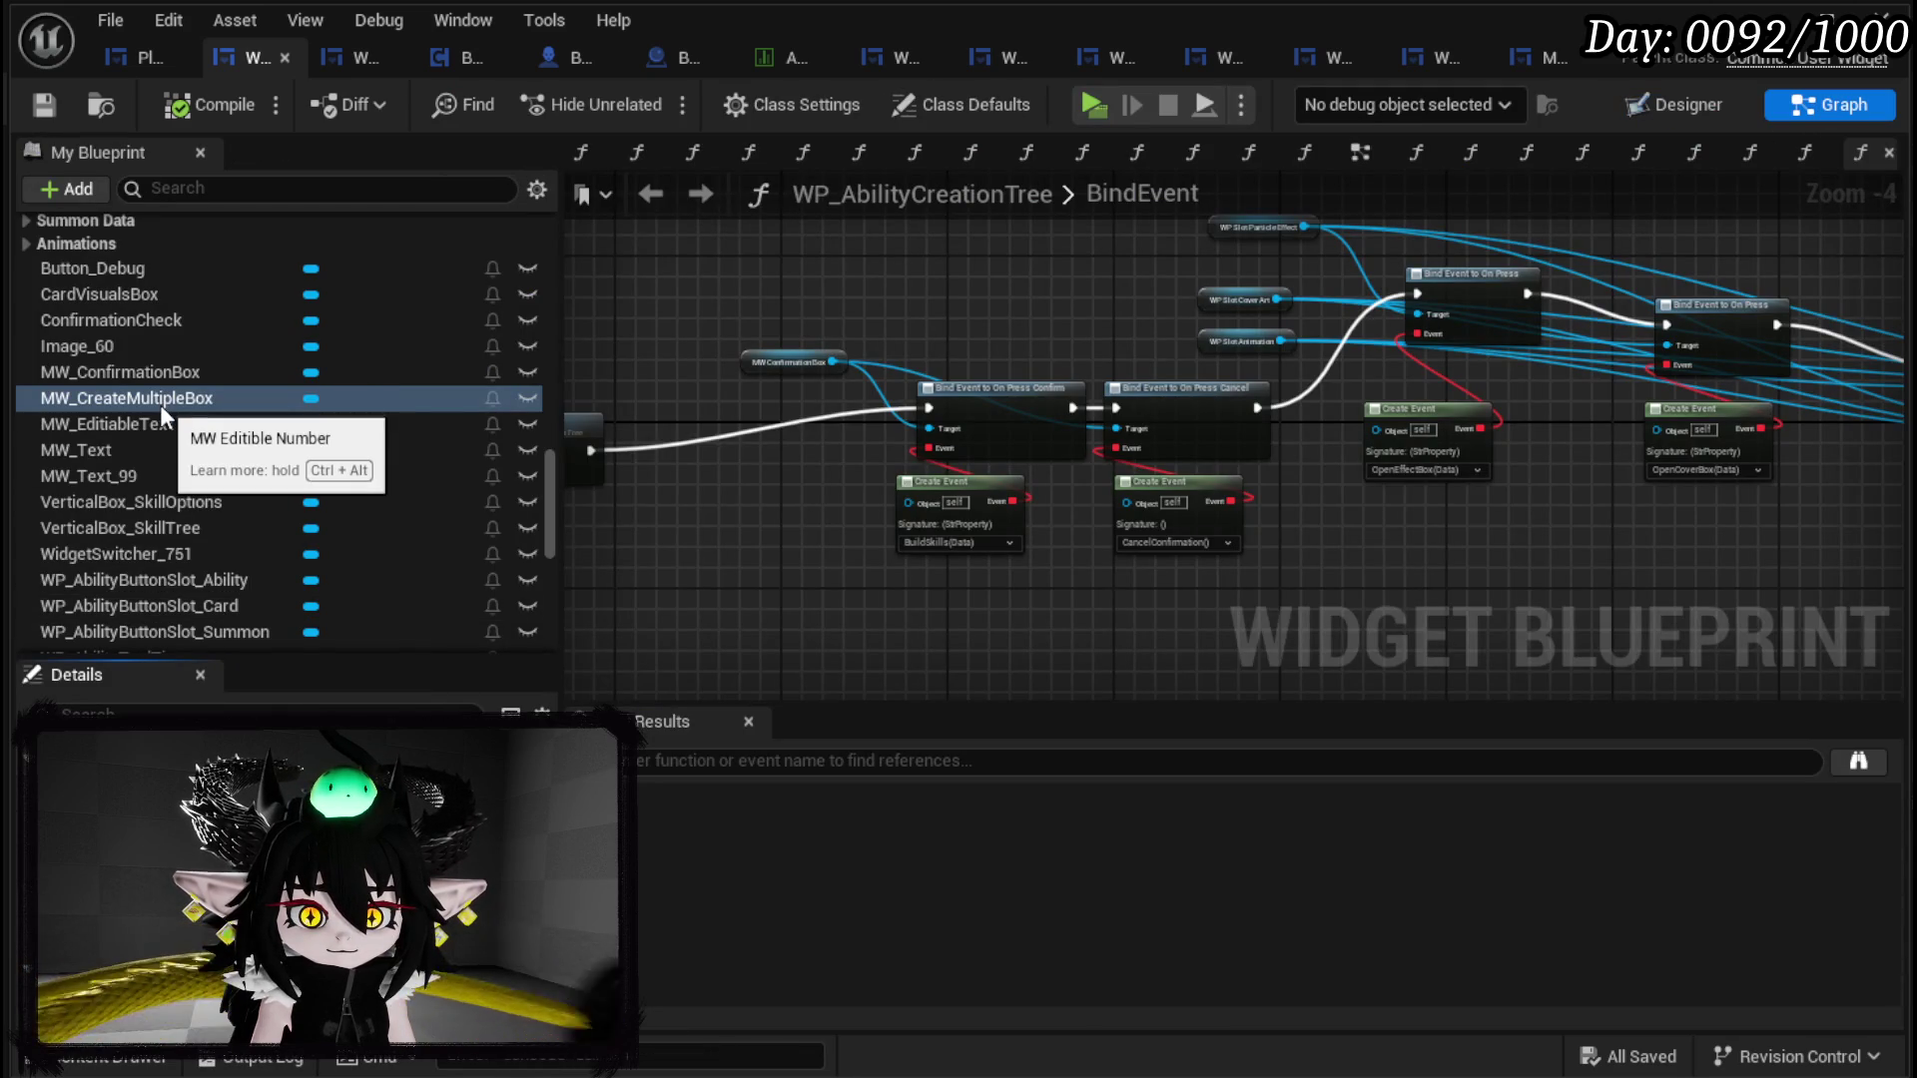
{"action": "scroll", "coordinate": [159, 404], "scroll_direction": "up", "scroll_amount": 3}
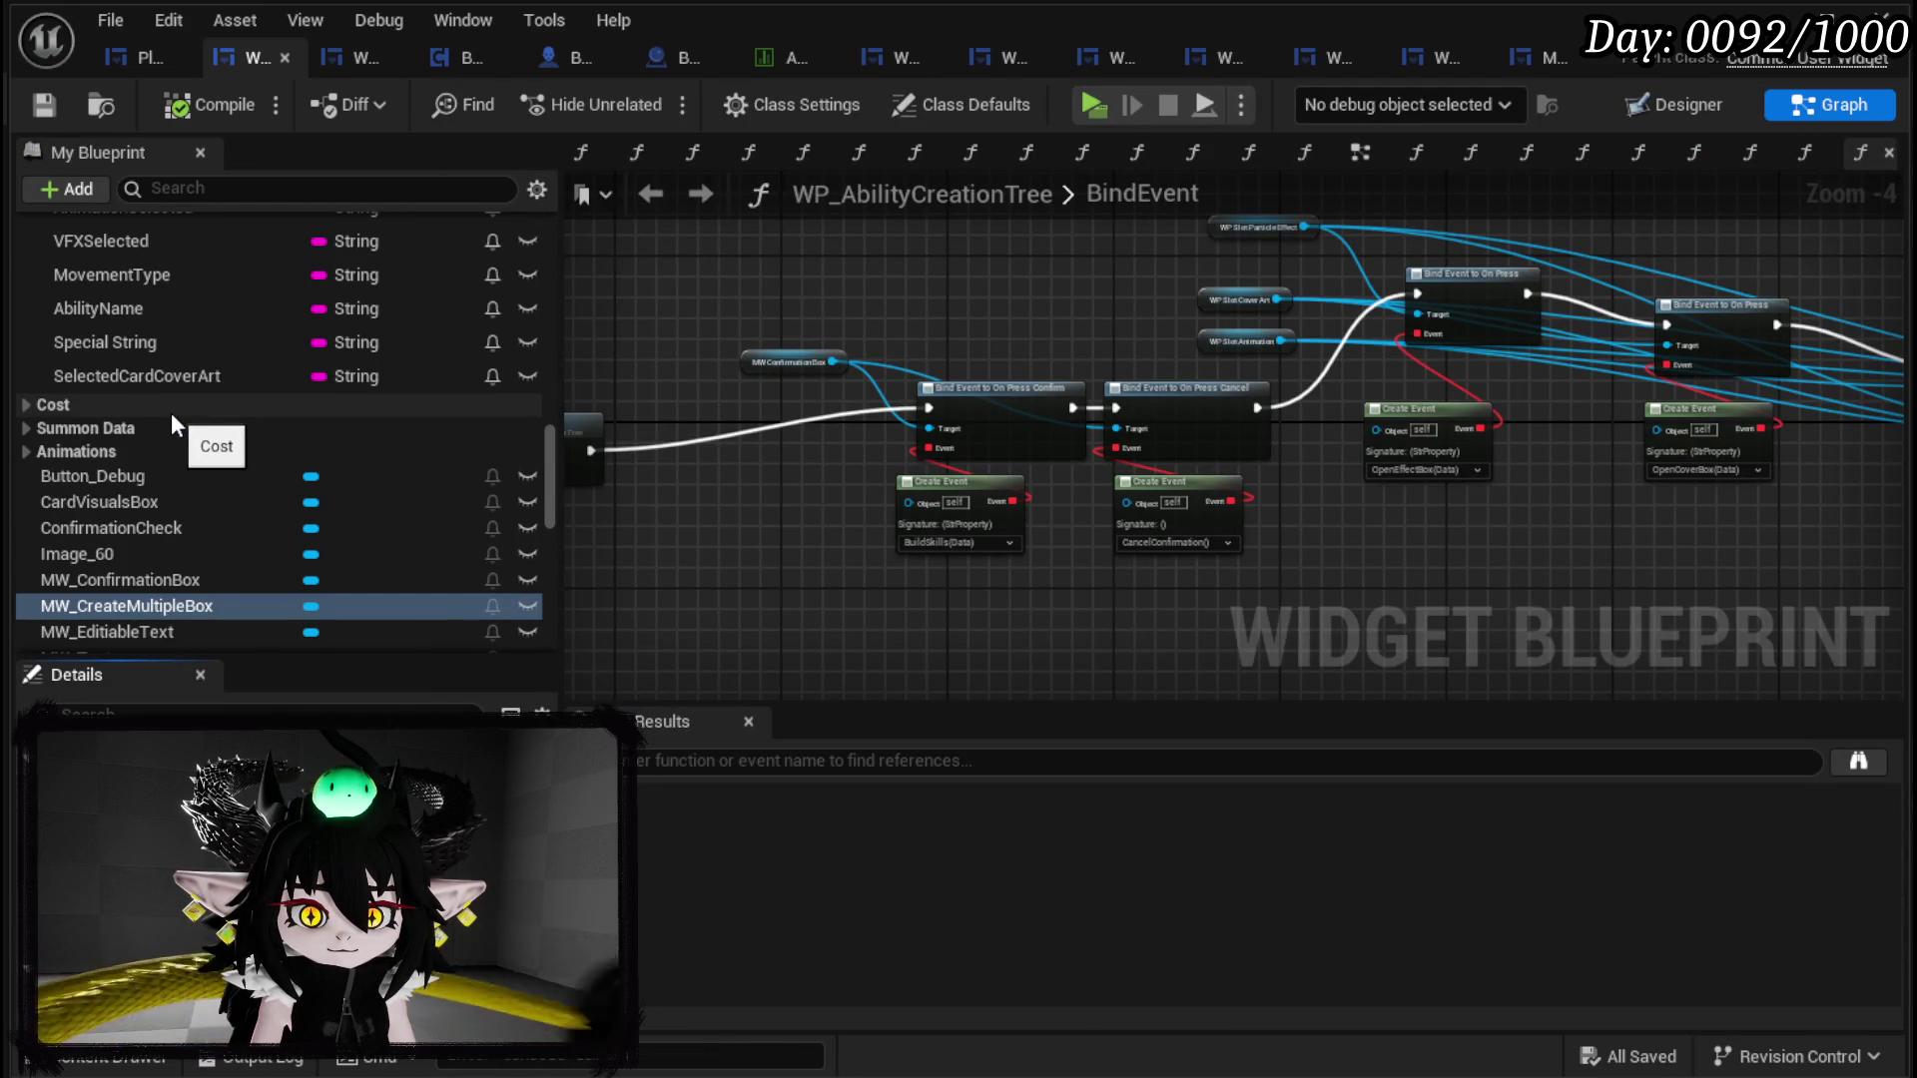
{"action": "scroll", "coordinate": [171, 411], "scroll_direction": "up", "scroll_amount": 3}
{"action": "scroll", "coordinate": [171, 411], "scroll_direction": "up", "scroll_amount": 15}
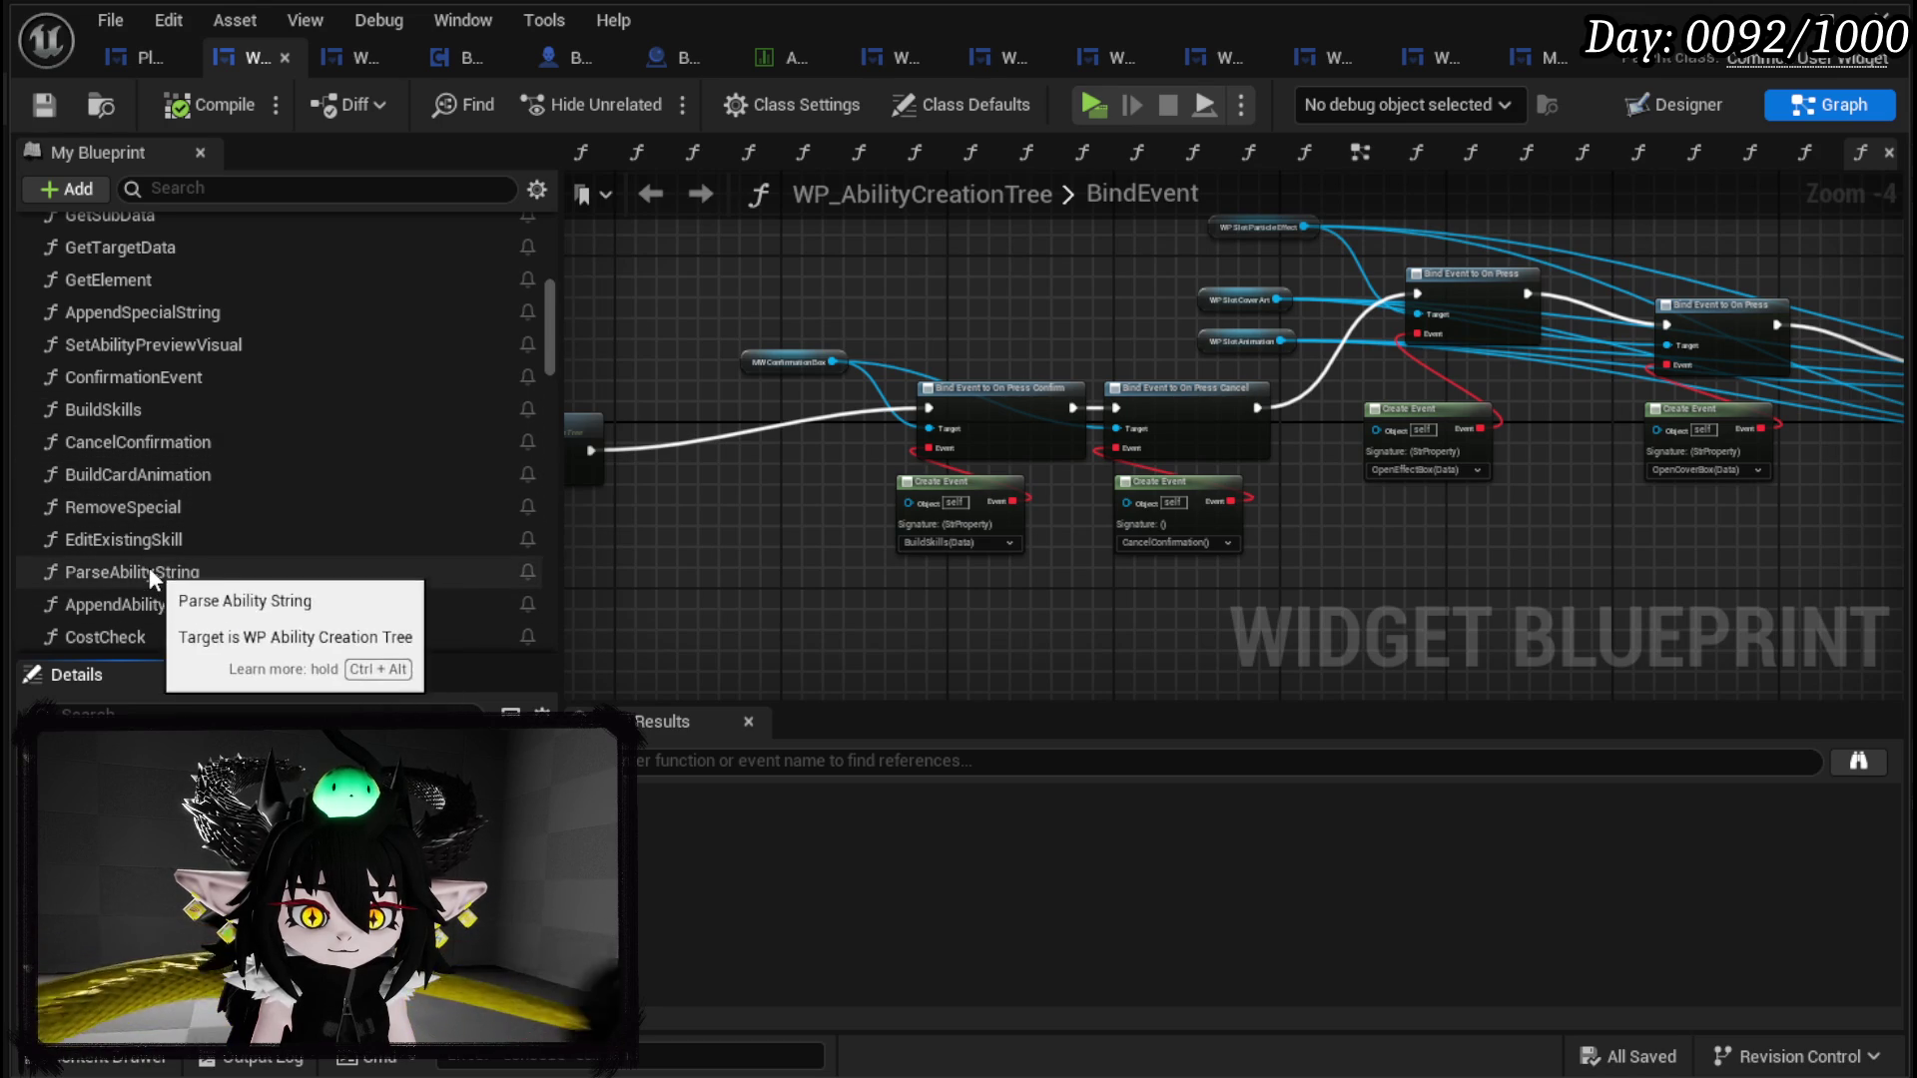
{"action": "scroll", "coordinate": [170, 503], "scroll_direction": "up", "scroll_amount": 4}
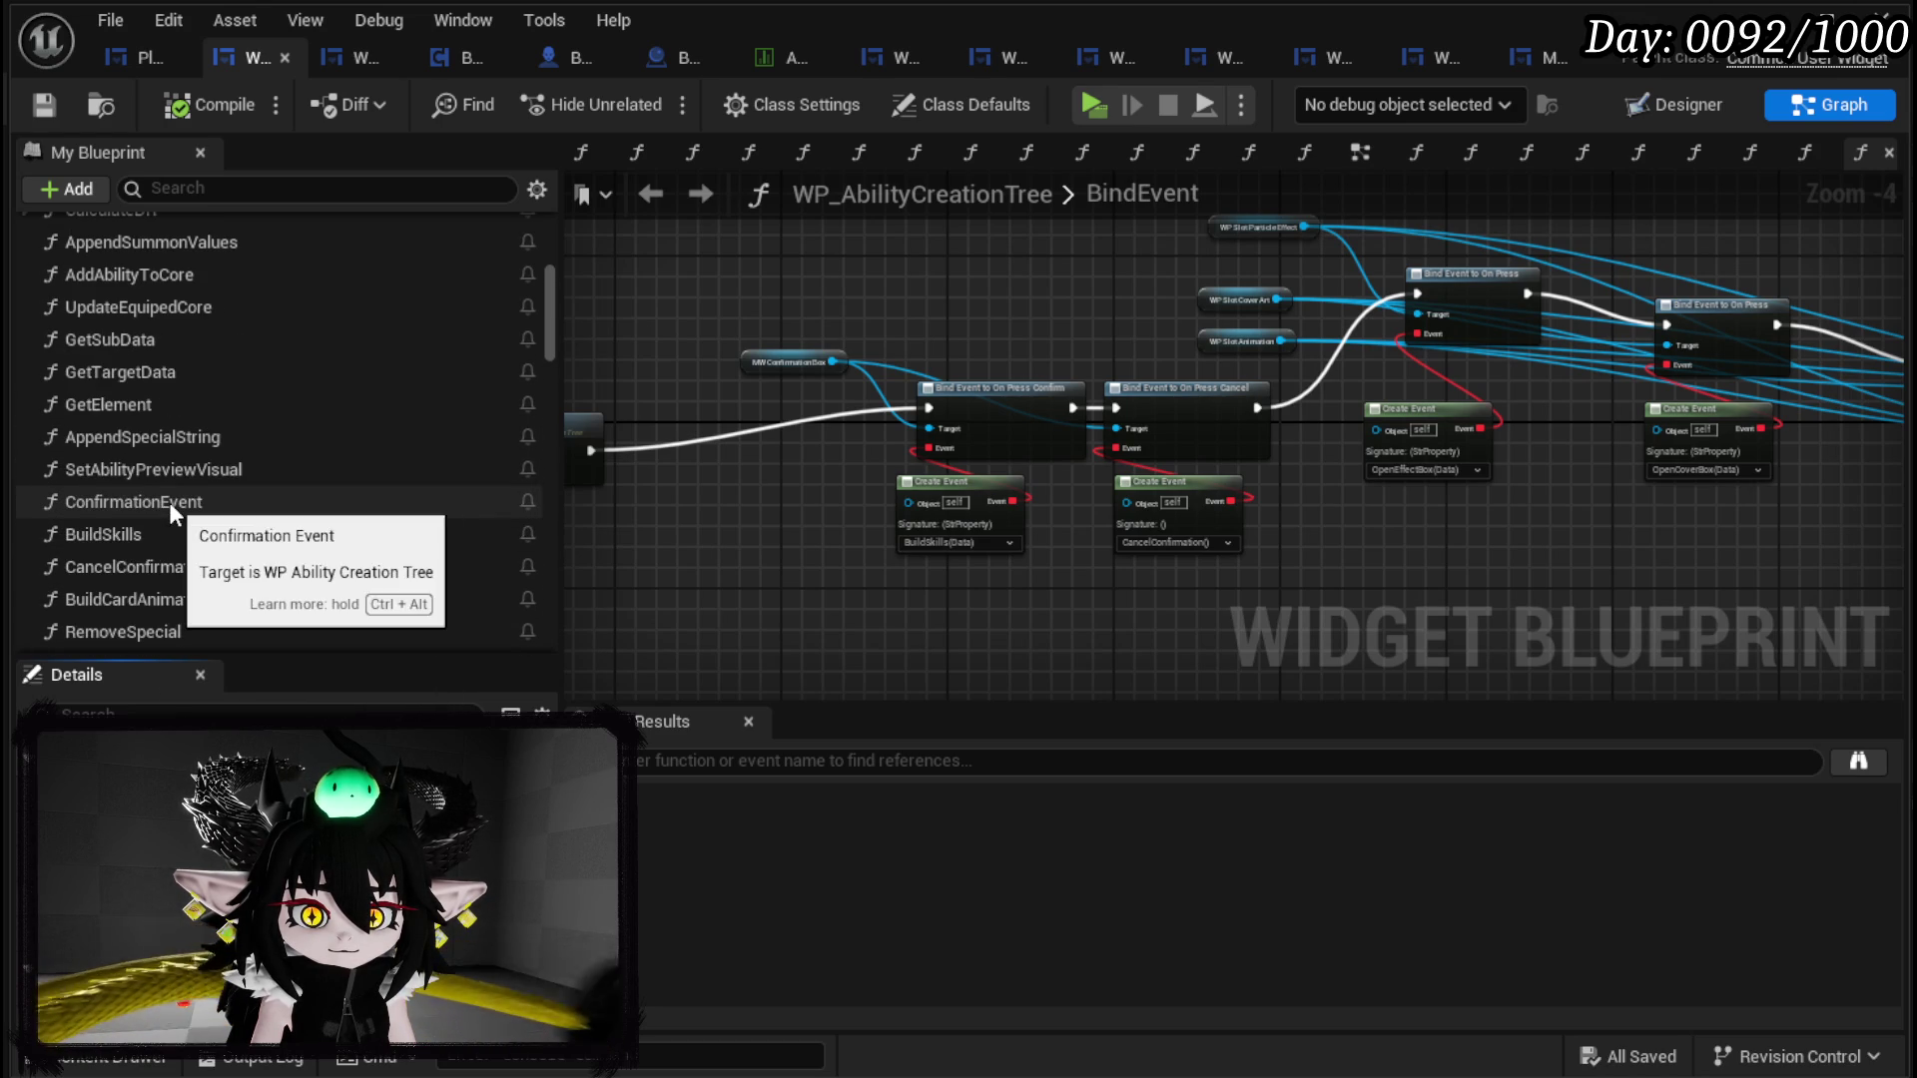
{"action": "scroll", "coordinate": [170, 500], "scroll_direction": "up", "scroll_amount": 12}
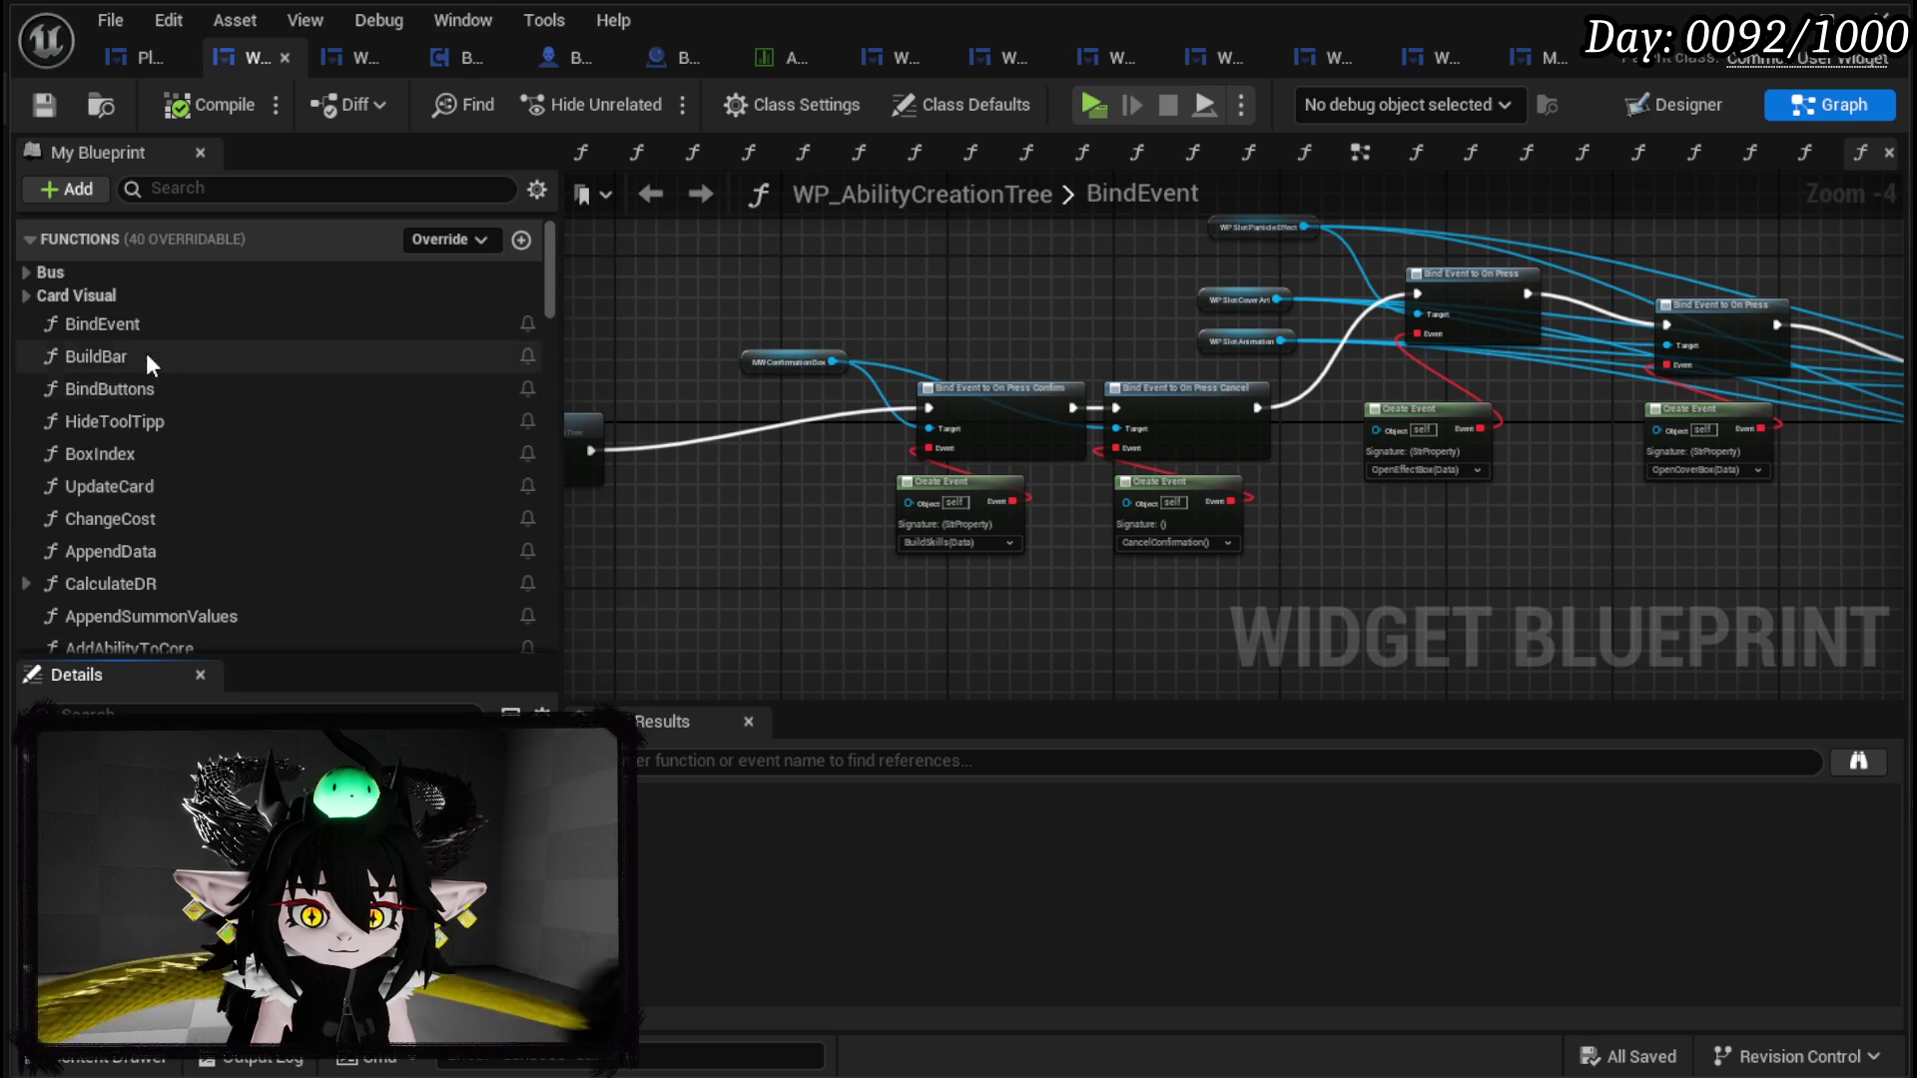
{"action": "scroll", "coordinate": [194, 427], "scroll_direction": "down", "scroll_amount": 5}
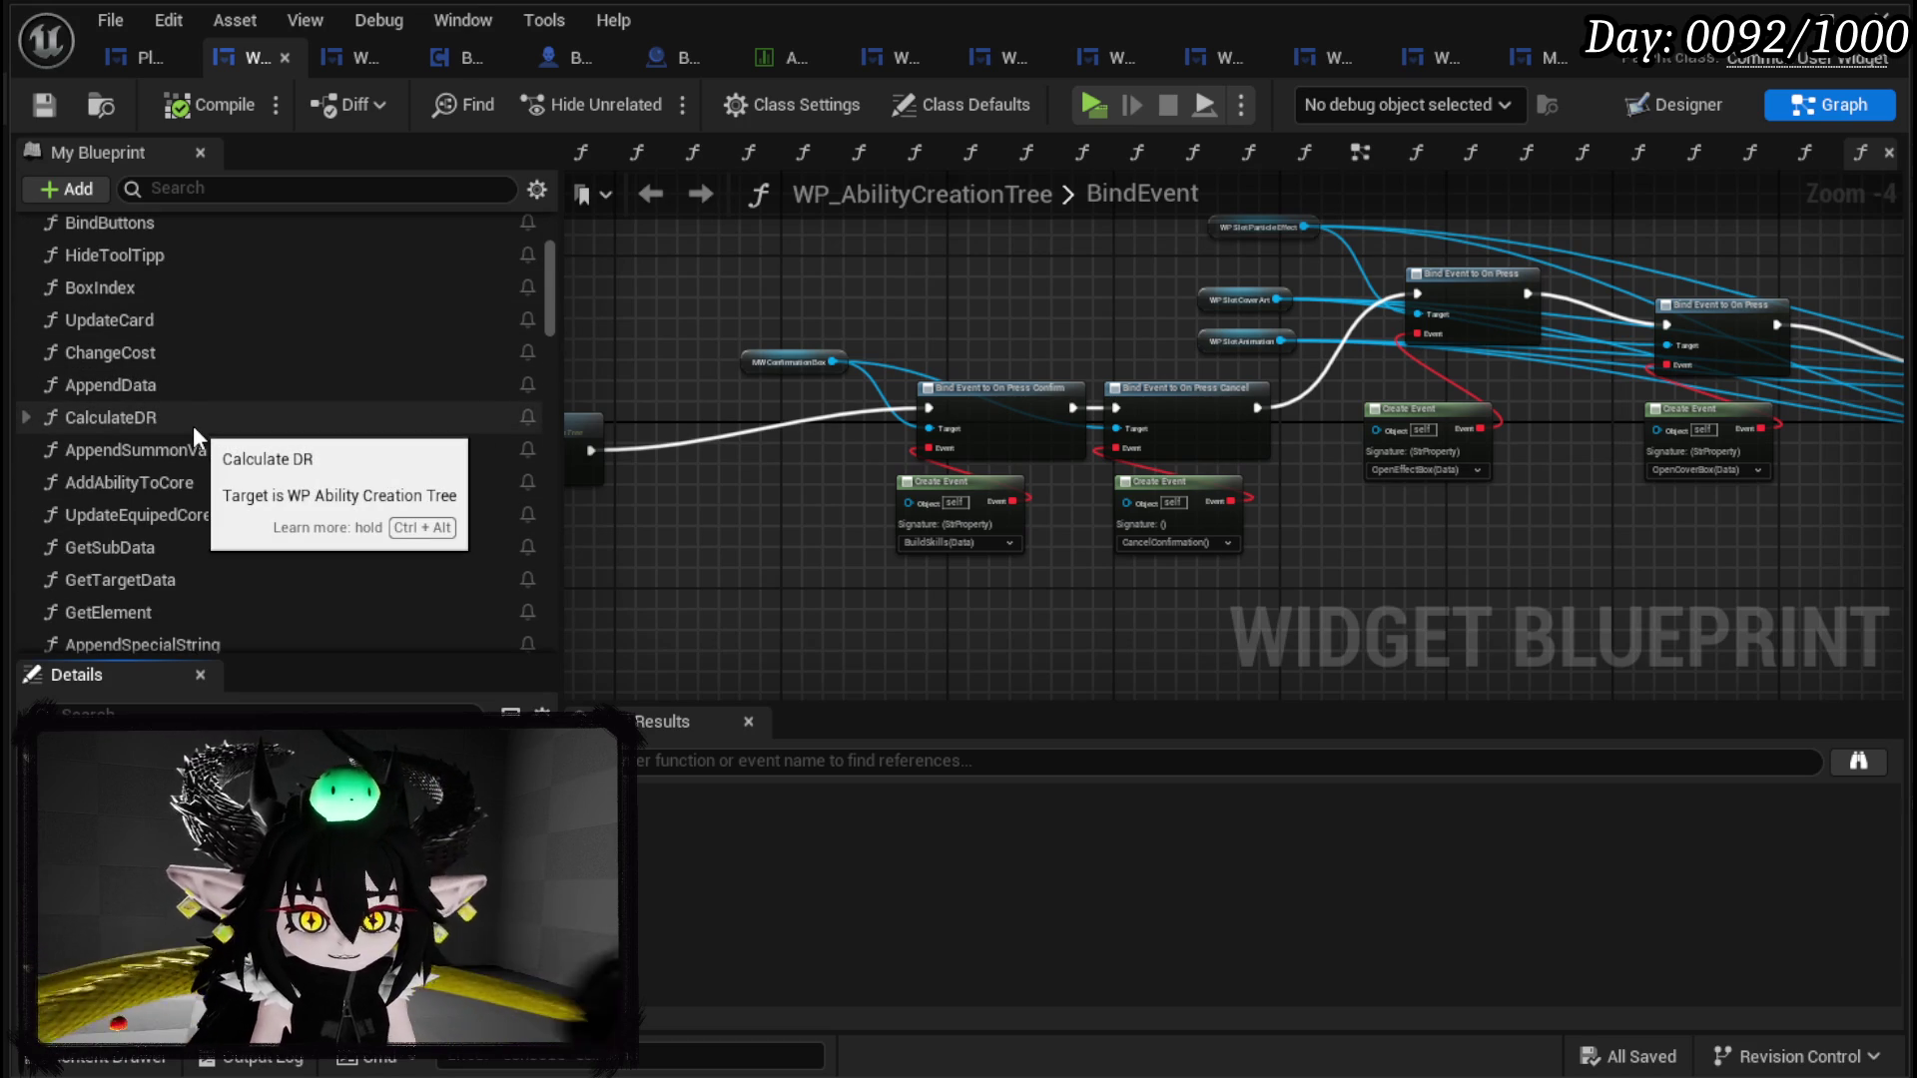
{"action": "scroll", "coordinate": [302, 441], "scroll_direction": "down", "scroll_amount": 1}
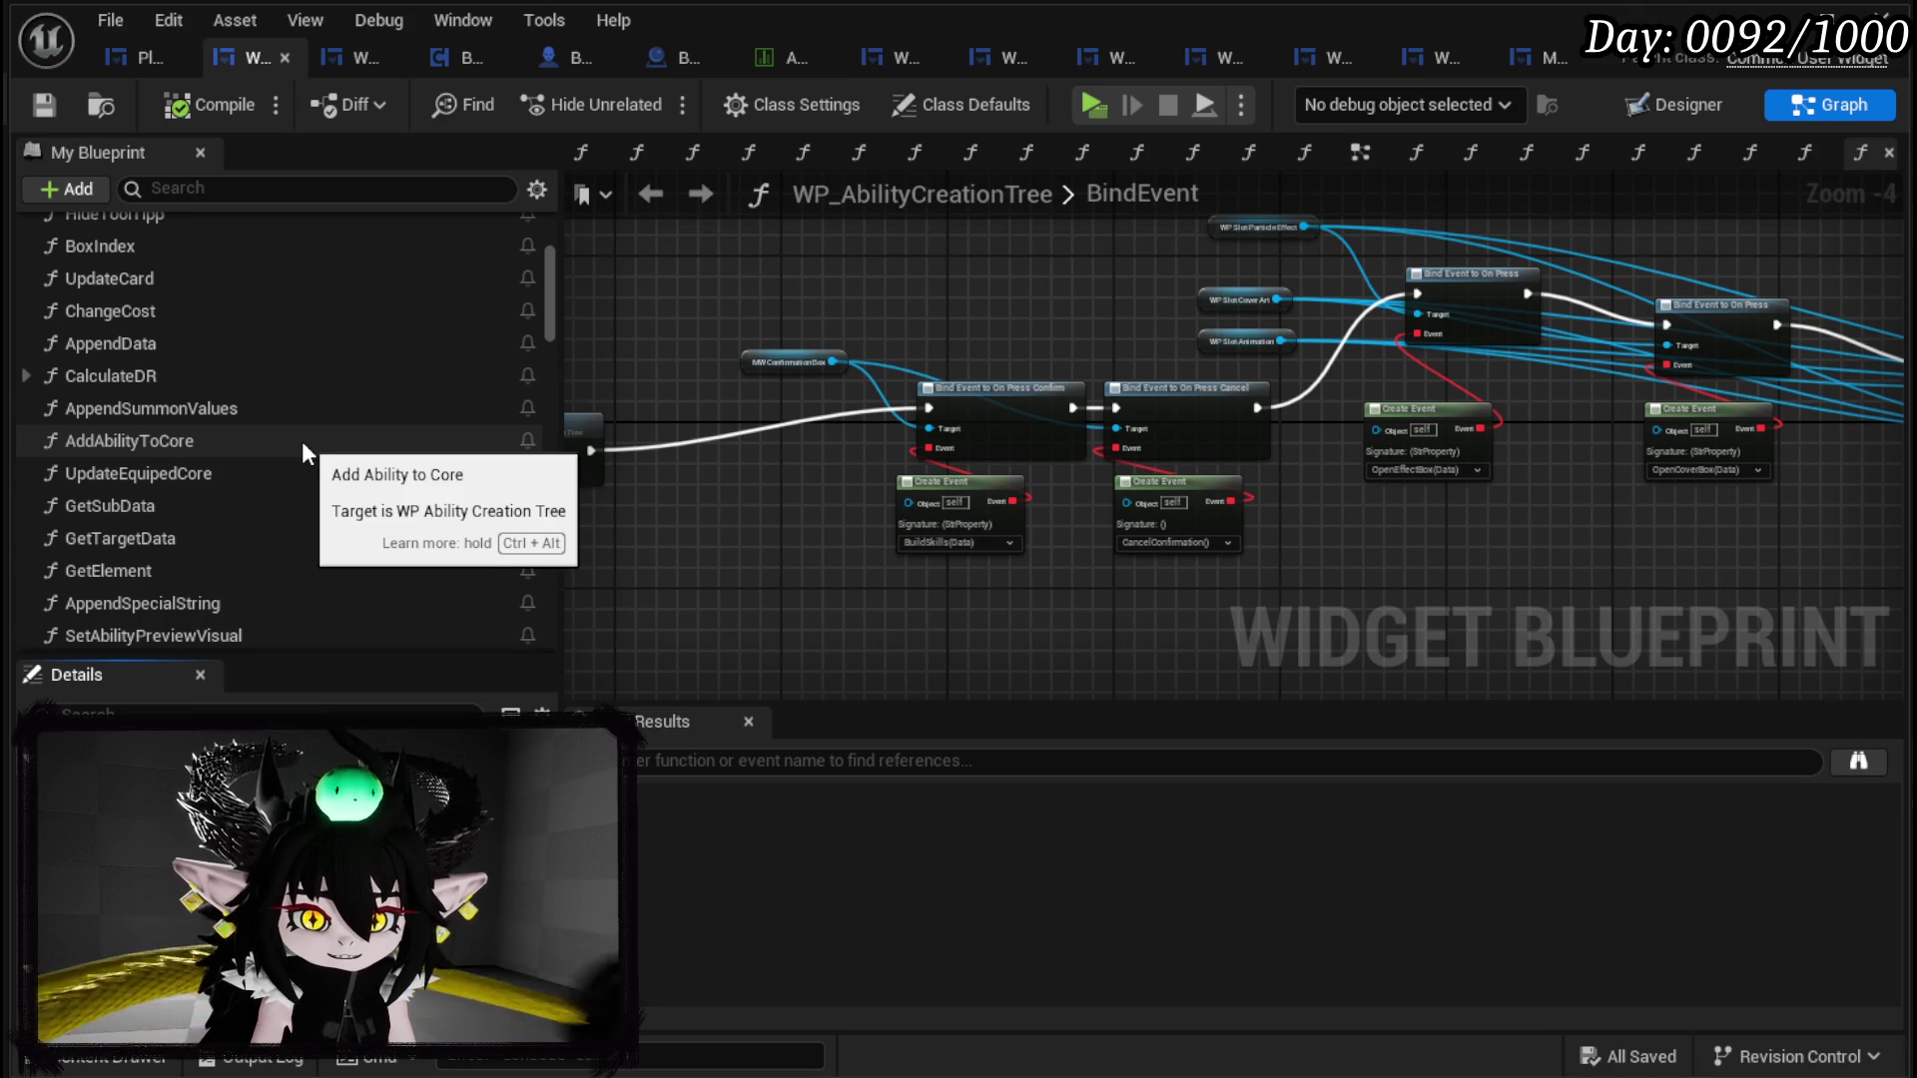
{"action": "scroll", "coordinate": [297, 434], "scroll_direction": "down", "scroll_amount": 1}
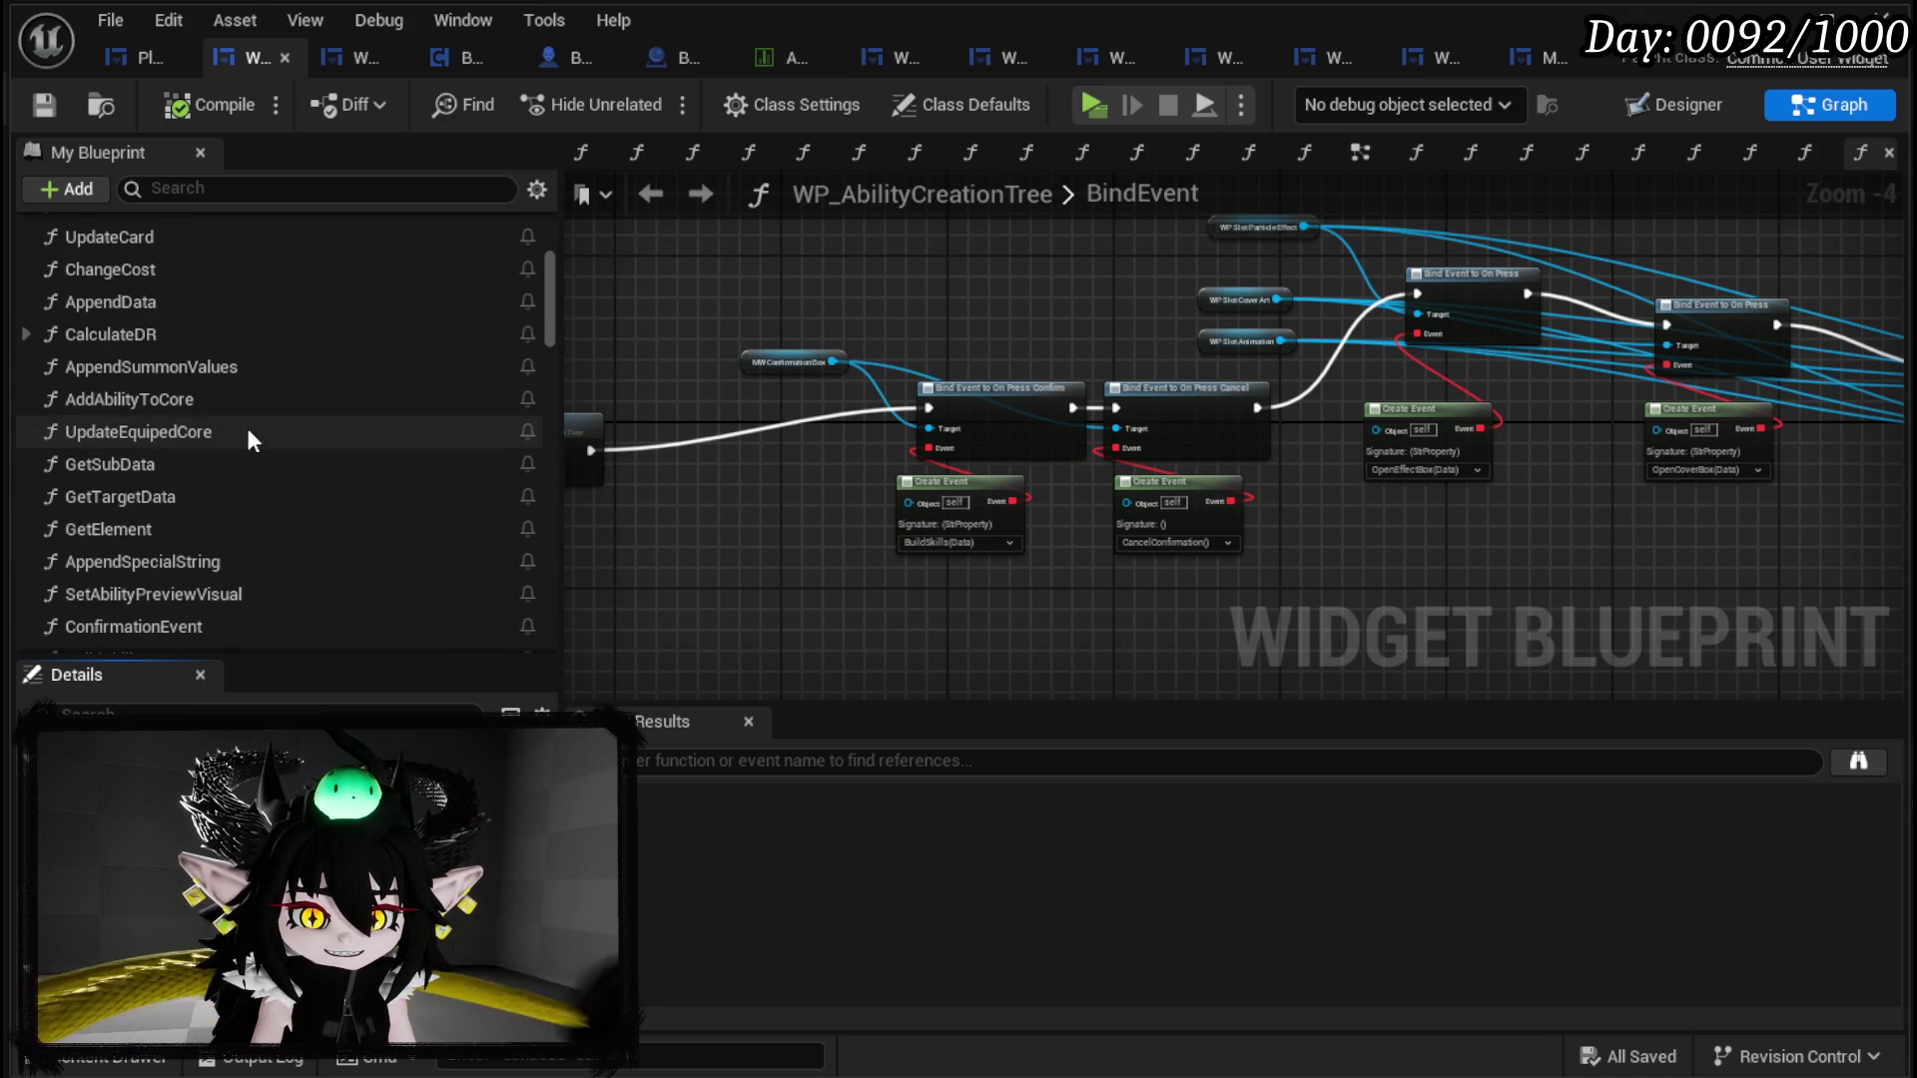
{"action": "scroll", "coordinate": [243, 469], "scroll_direction": "down", "scroll_amount": 1}
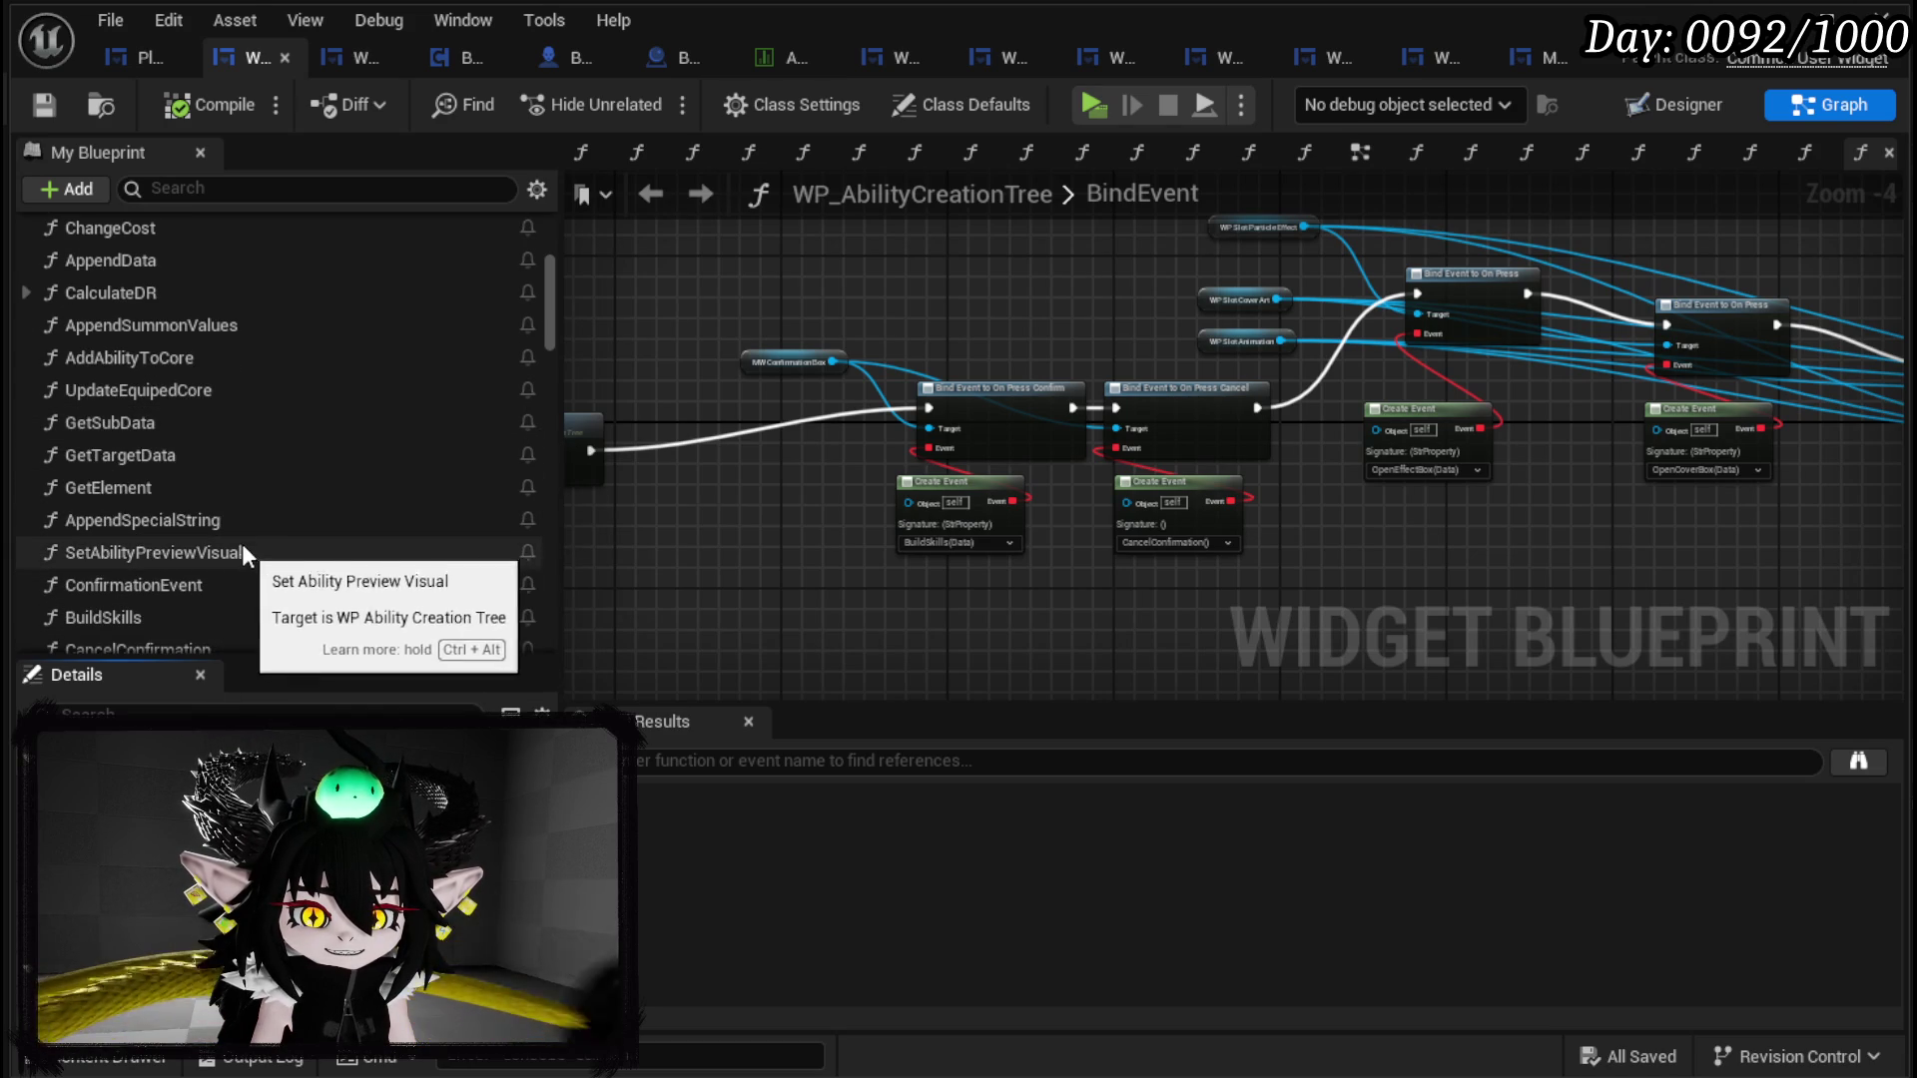
{"action": "scroll", "coordinate": [242, 547], "scroll_direction": "down", "scroll_amount": 1}
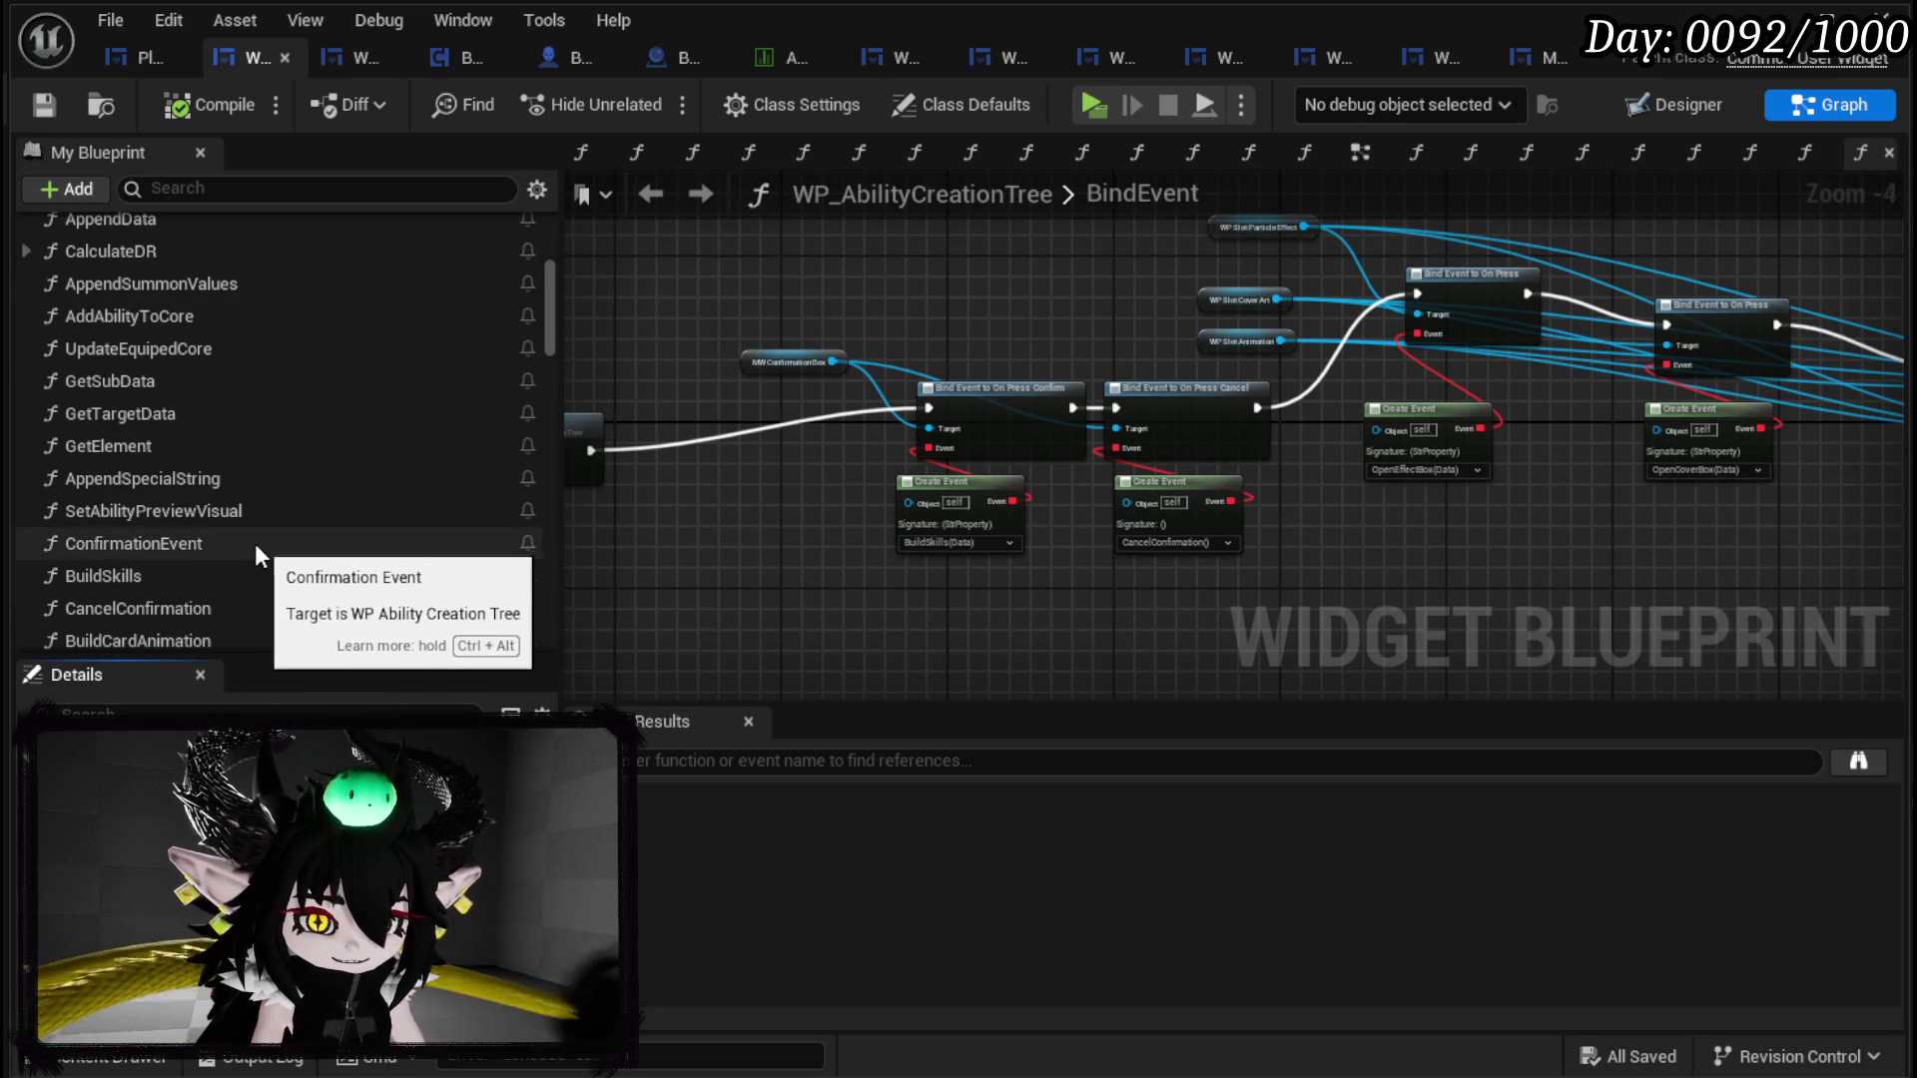
{"action": "double_click", "coordinate": [189, 544]}
{"action": "mouse_move", "coordinate": [975, 441]}
{"action": "left_mouse_down"}
{"action": "mouse_move", "coordinate": [948, 397]}
{"action": "mouse_move", "coordinate": [819, 376]}
{"action": "mouse_move", "coordinate": [1390, 333]}
{"action": "mouse_move", "coordinate": [642, 396]}
{"action": "mouse_move", "coordinate": [1052, 504]}
{"action": "mouse_move", "coordinate": [1724, 411]}
{"action": "mouse_move", "coordinate": [770, 452]}
{"action": "left_mouse_up"}
{"action": "scroll", "coordinate": [219, 404], "scroll_direction": "down", "scroll_amount": 15}
{"action": "scroll", "coordinate": [230, 389], "scroll_direction": "down", "scroll_amount": 15}
{"action": "scroll", "coordinate": [290, 396], "scroll_direction": "down", "scroll_amount": 3}
{"action": "scroll", "coordinate": [290, 395], "scroll_direction": "up", "scroll_amount": 8}
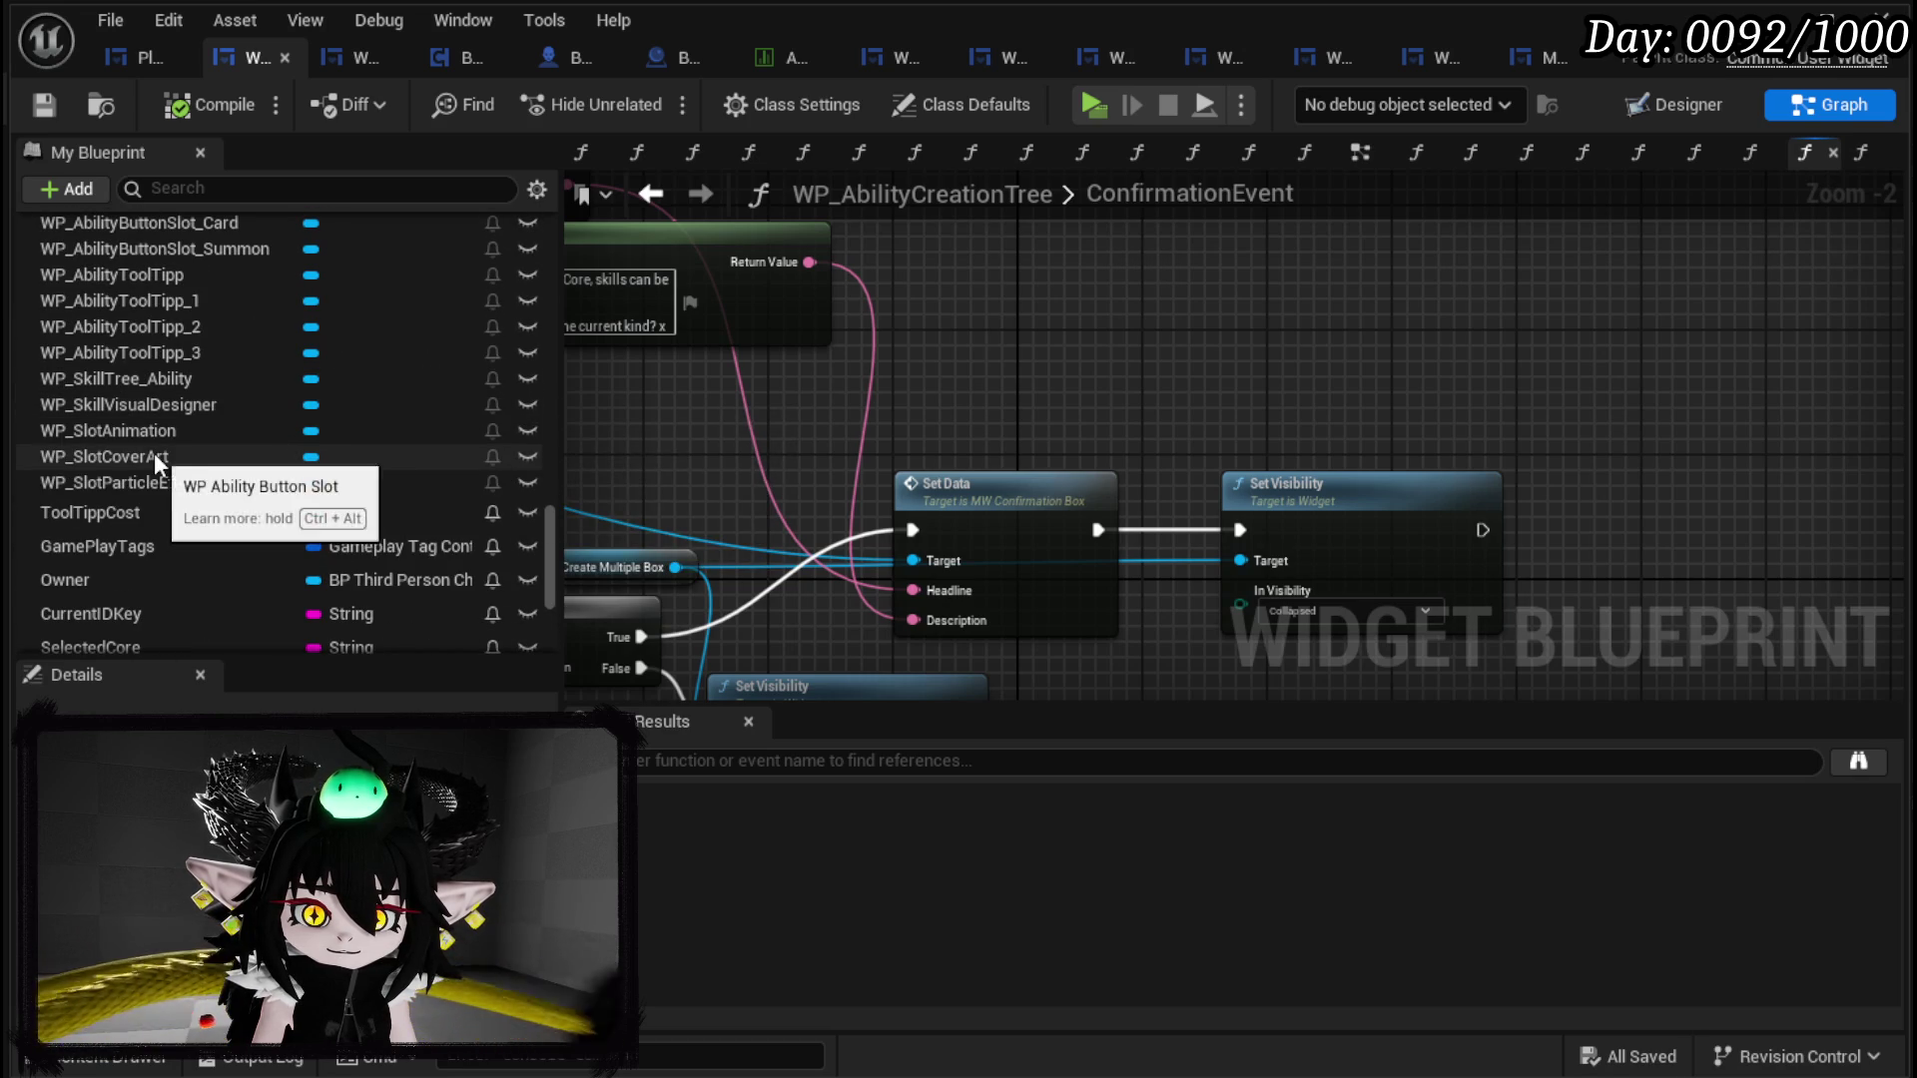
{"action": "scroll", "coordinate": [207, 457], "scroll_direction": "up", "scroll_amount": 3}
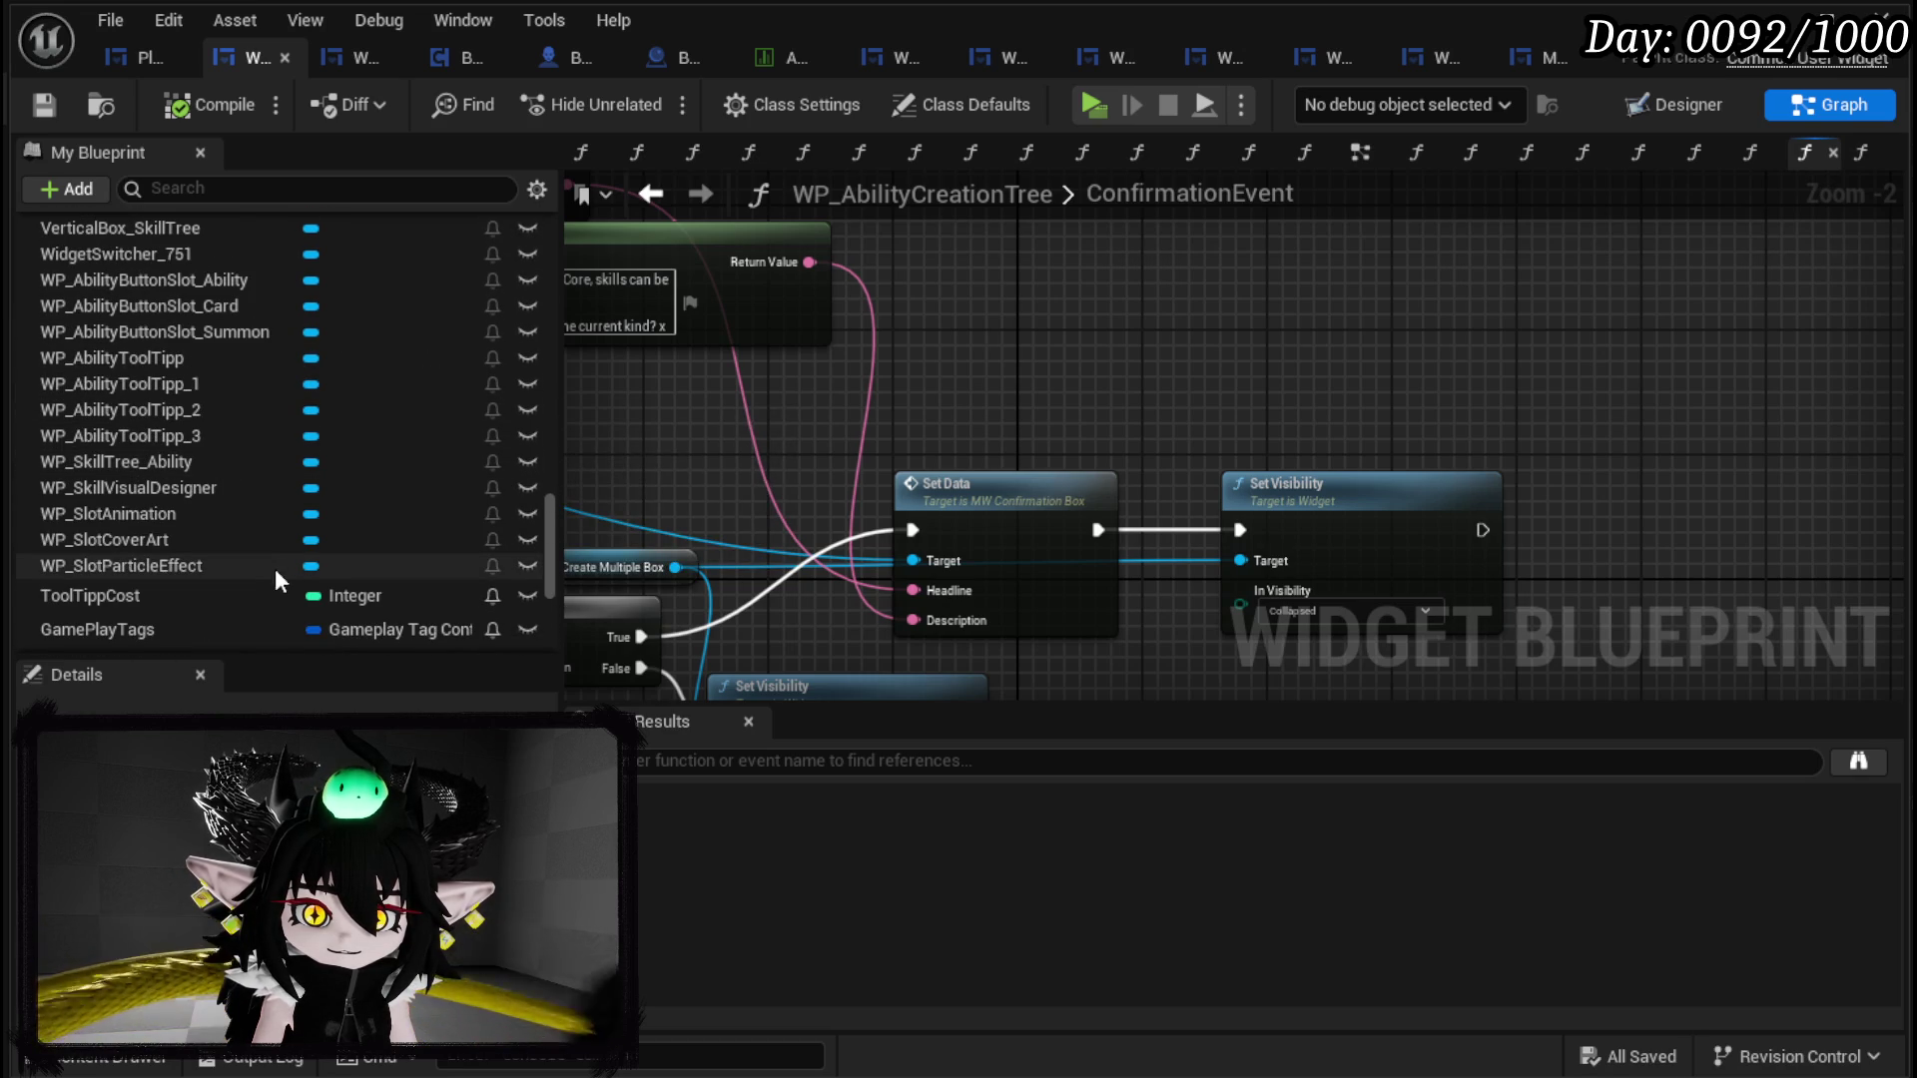
{"action": "scroll", "coordinate": [210, 529], "scroll_direction": "up", "scroll_amount": 4}
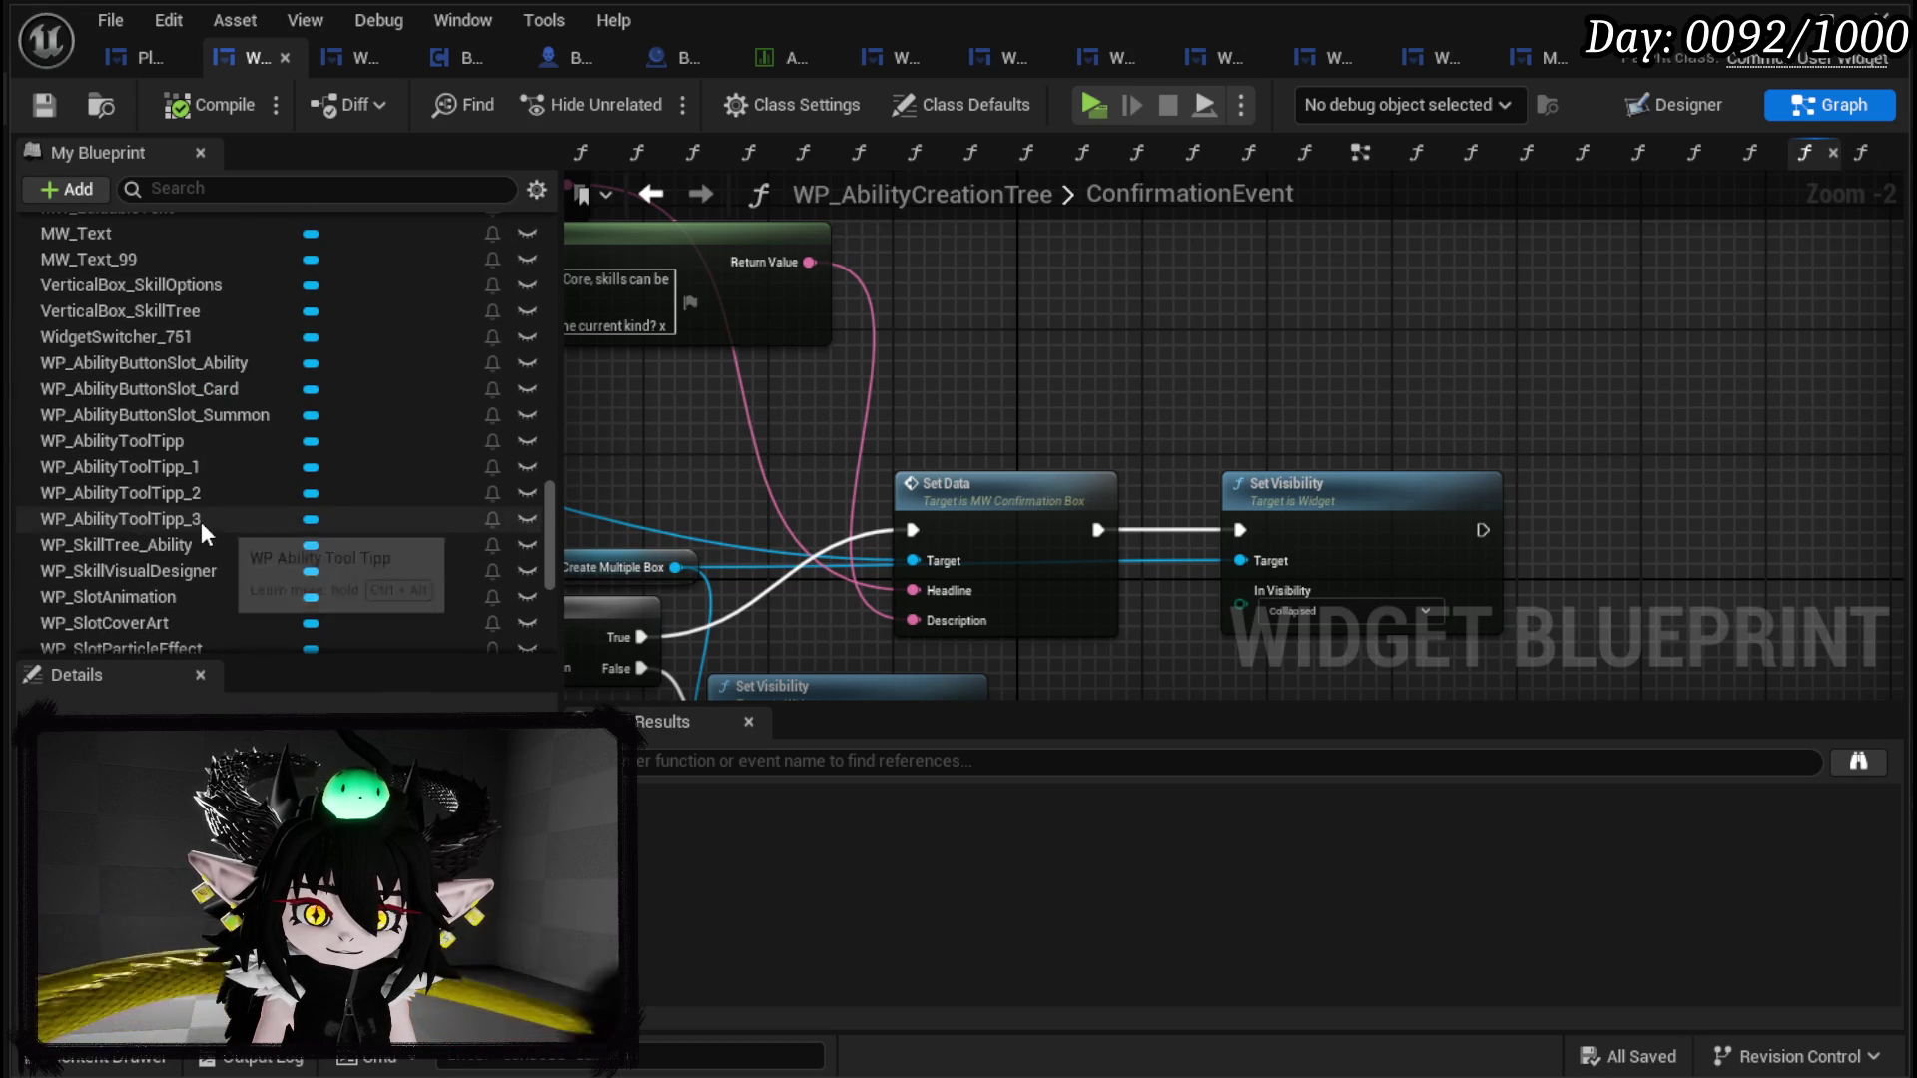
{"action": "scroll", "coordinate": [221, 412], "scroll_direction": "up", "scroll_amount": 1}
{"action": "scroll", "coordinate": [217, 399], "scroll_direction": "up", "scroll_amount": 2}
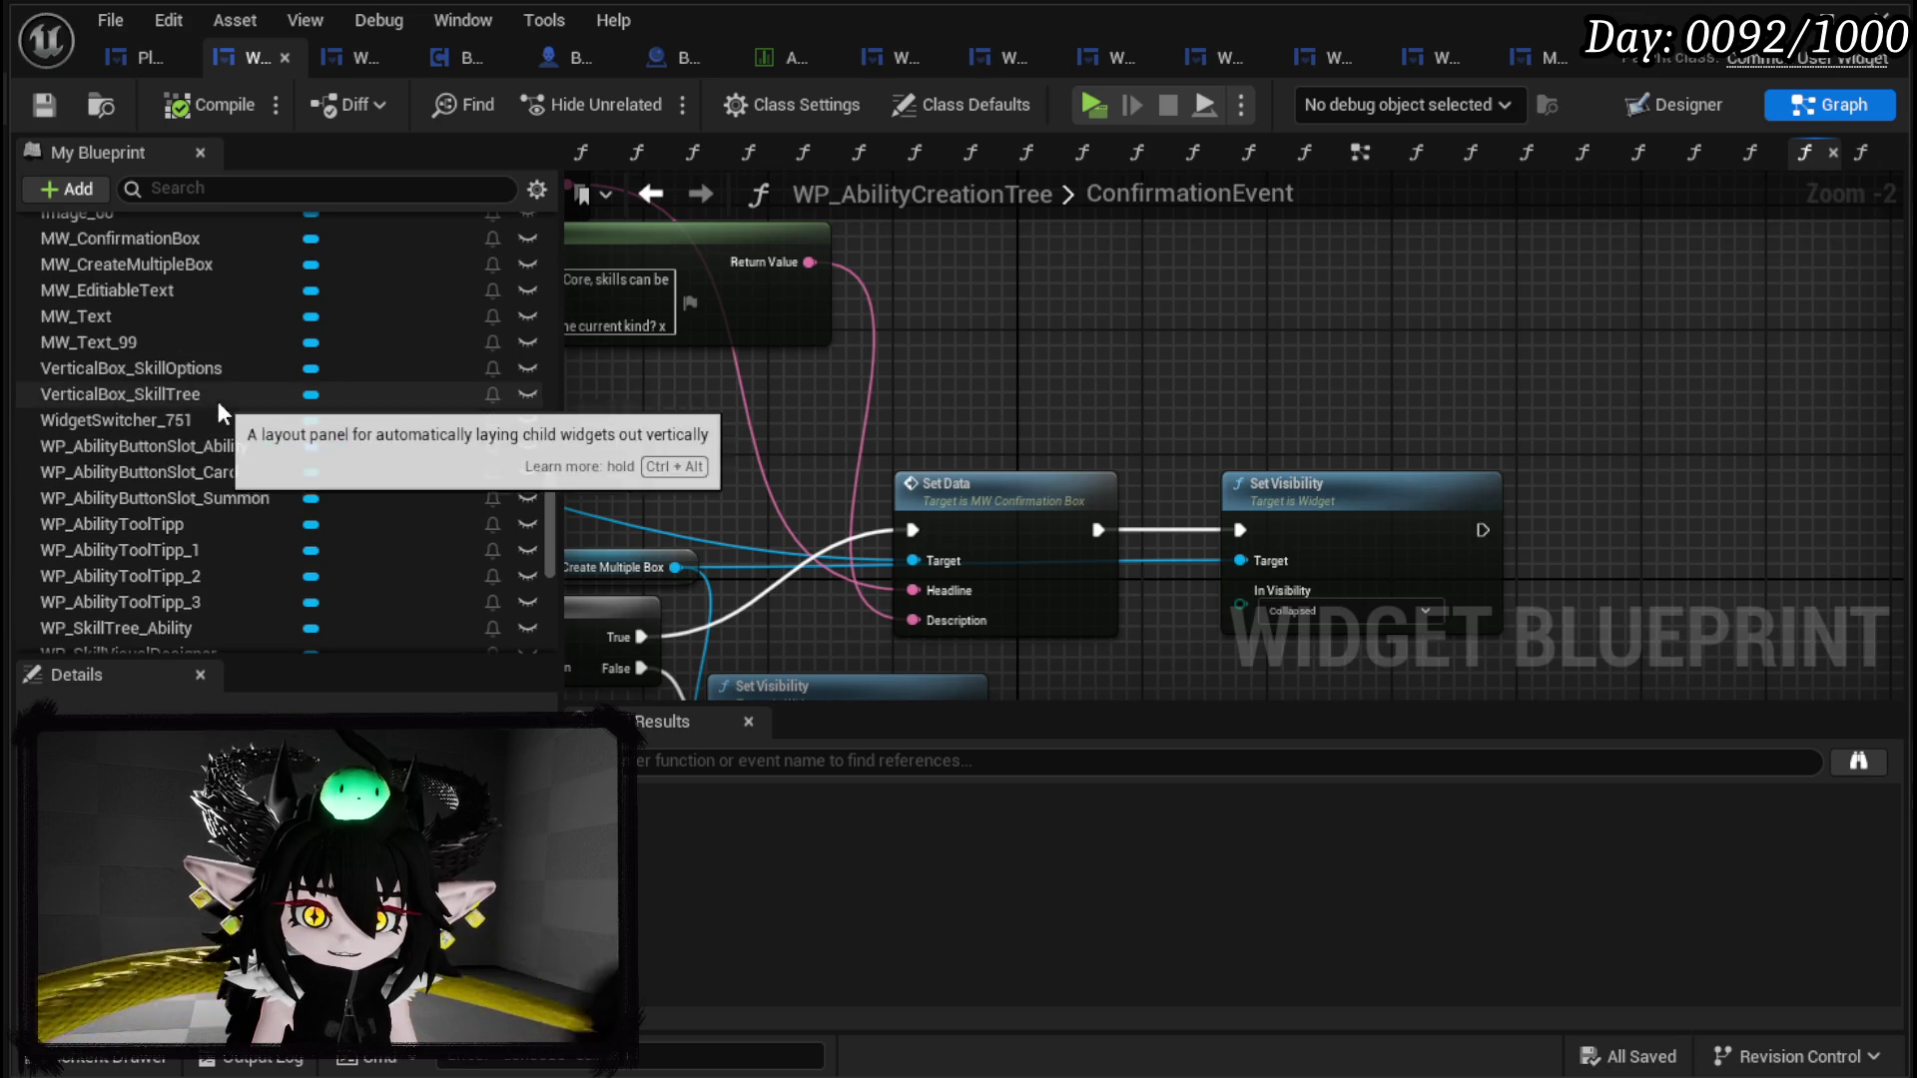
{"action": "scroll", "coordinate": [218, 400], "scroll_direction": "up", "scroll_amount": 6}
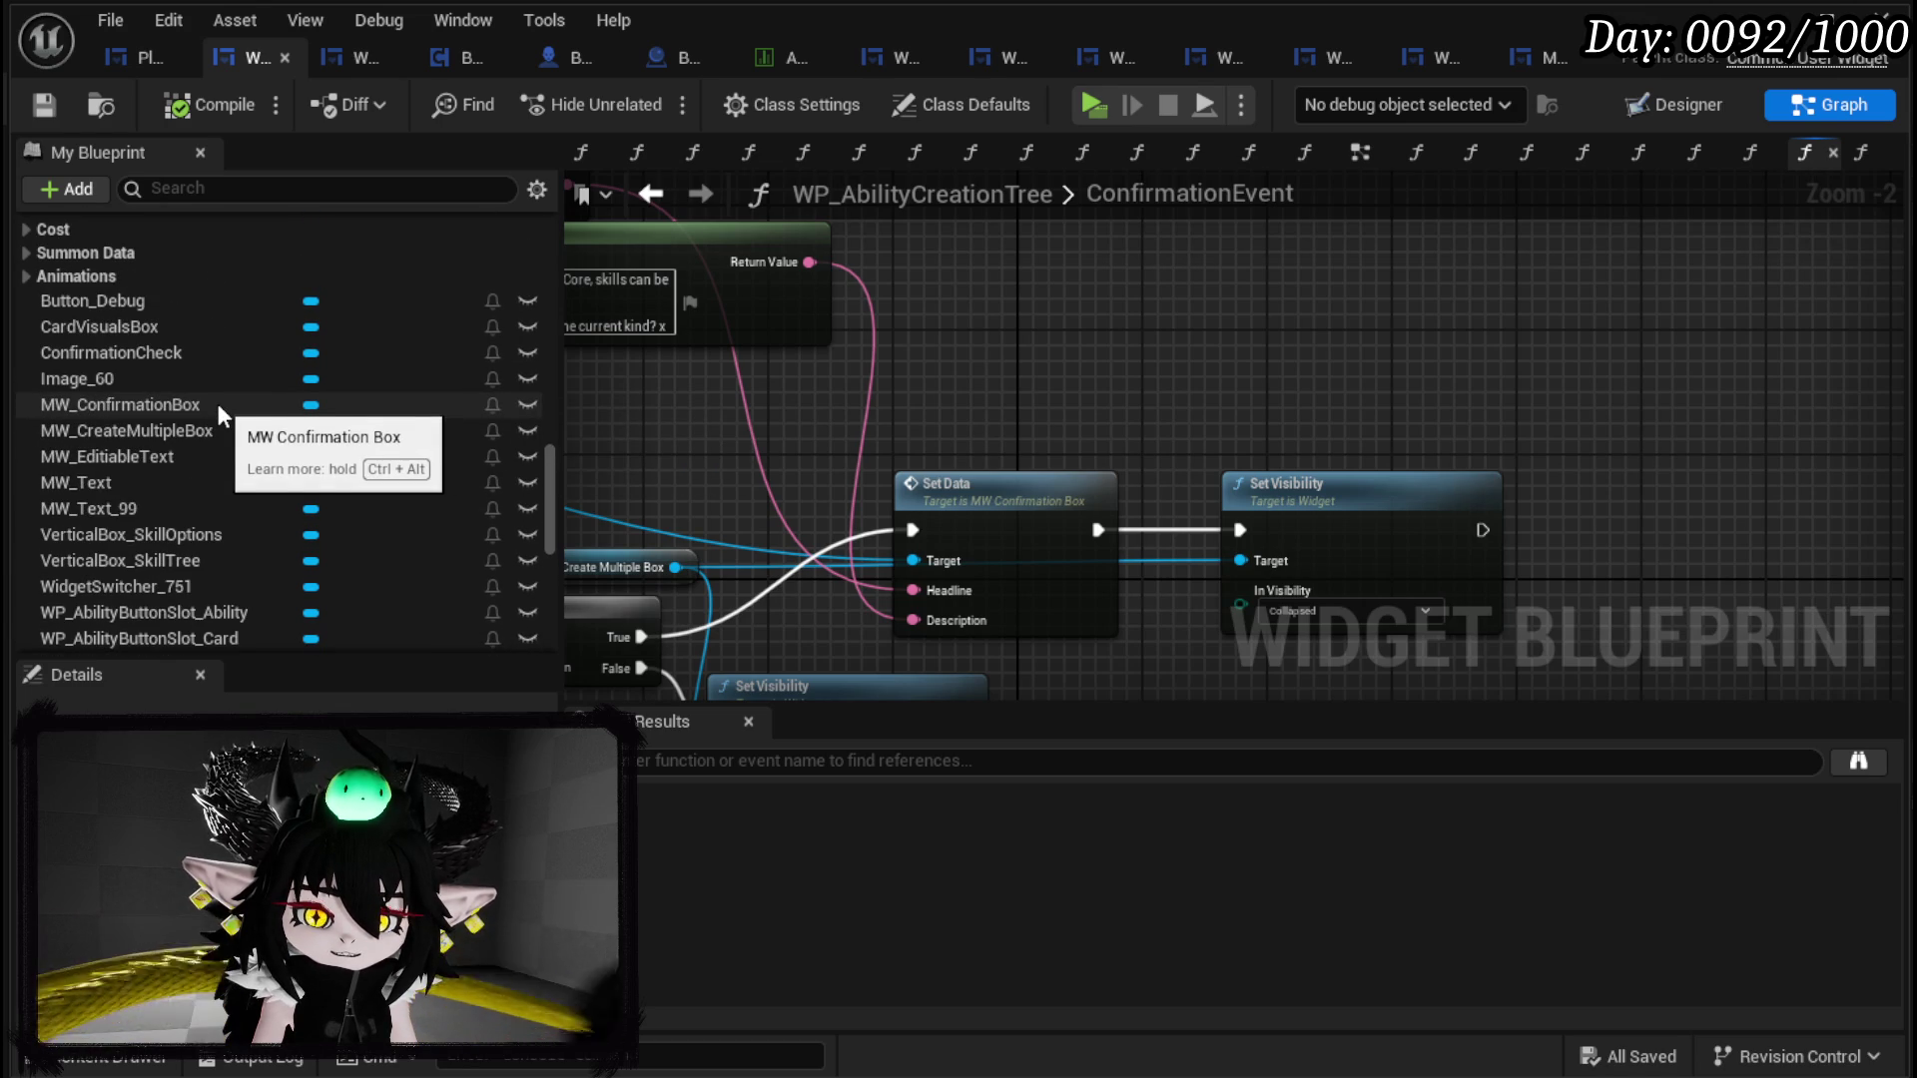
{"action": "scroll", "coordinate": [216, 405], "scroll_direction": "down", "scroll_amount": 6}
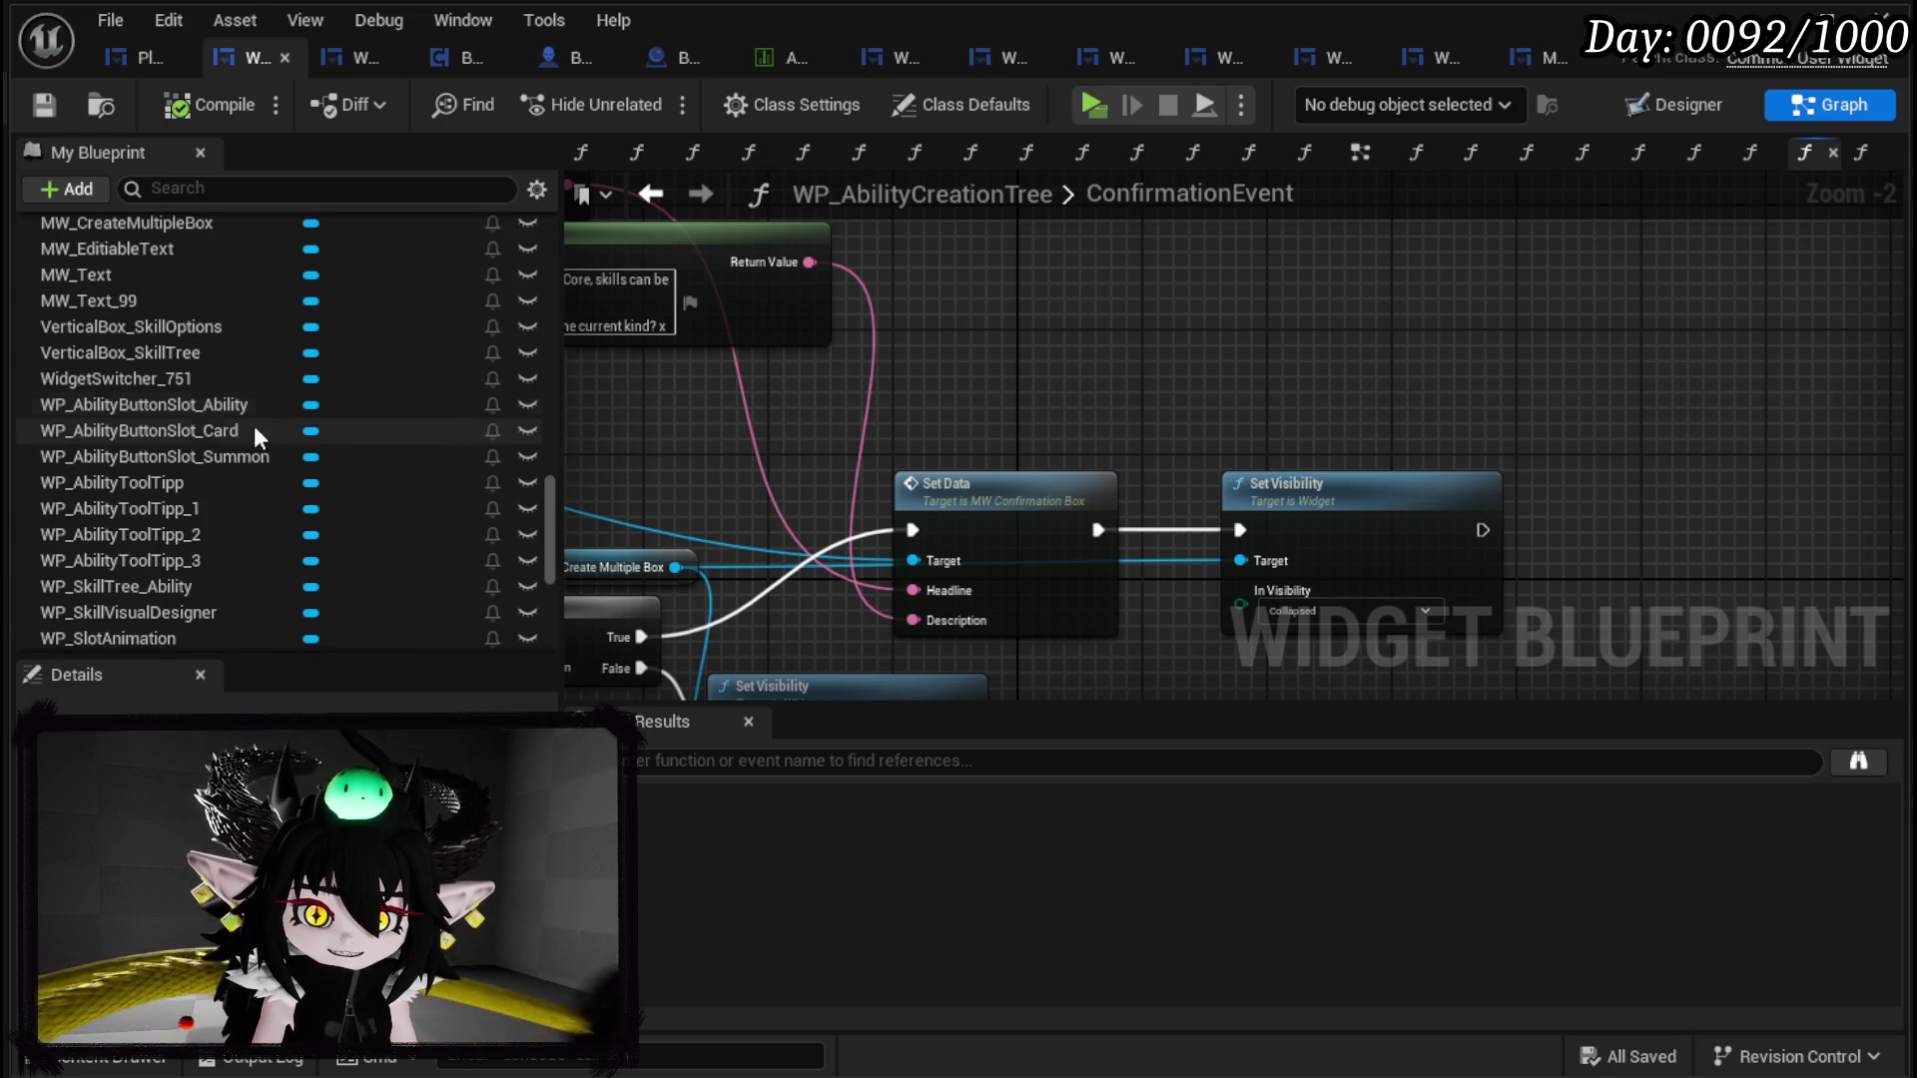
{"action": "scroll", "coordinate": [327, 437], "scroll_direction": "down", "scroll_amount": 2}
{"action": "scroll", "coordinate": [330, 451], "scroll_direction": "down", "scroll_amount": 1}
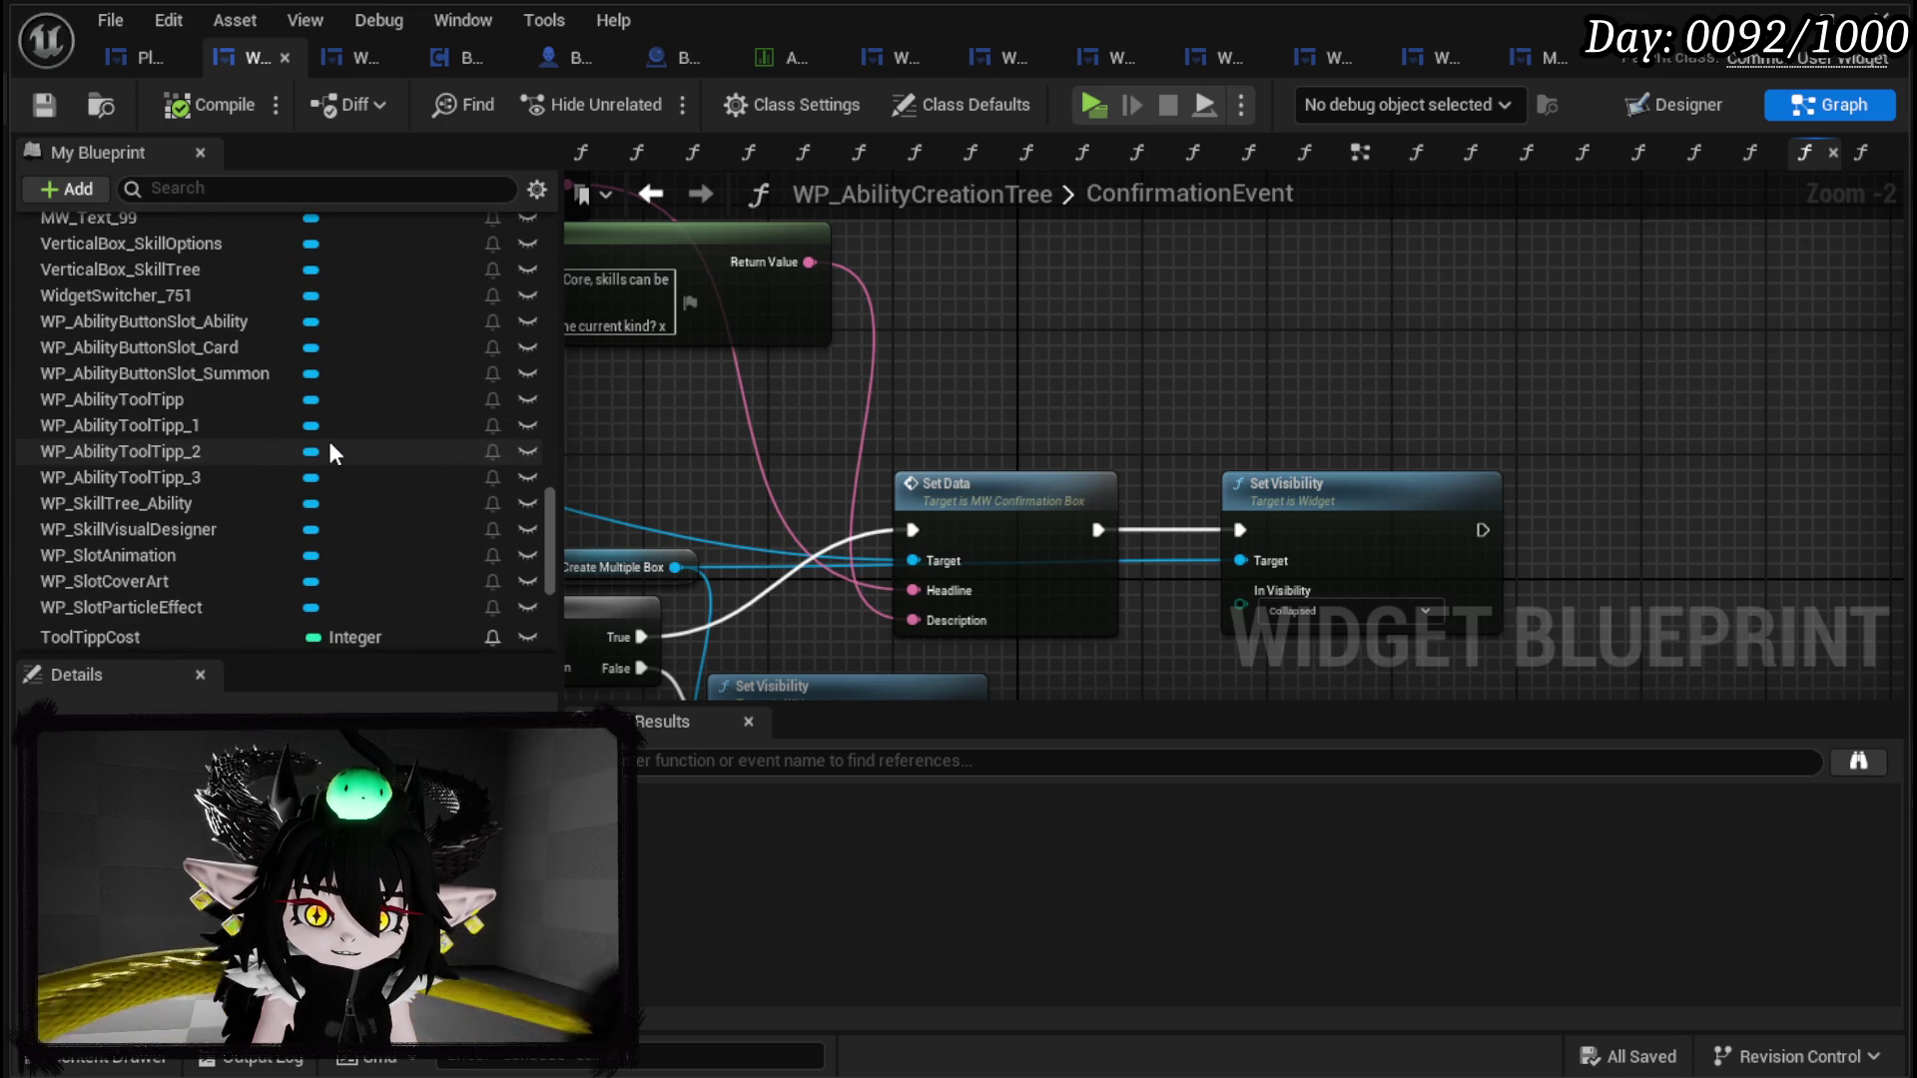
{"action": "scroll", "coordinate": [330, 451], "scroll_direction": "down", "scroll_amount": 1}
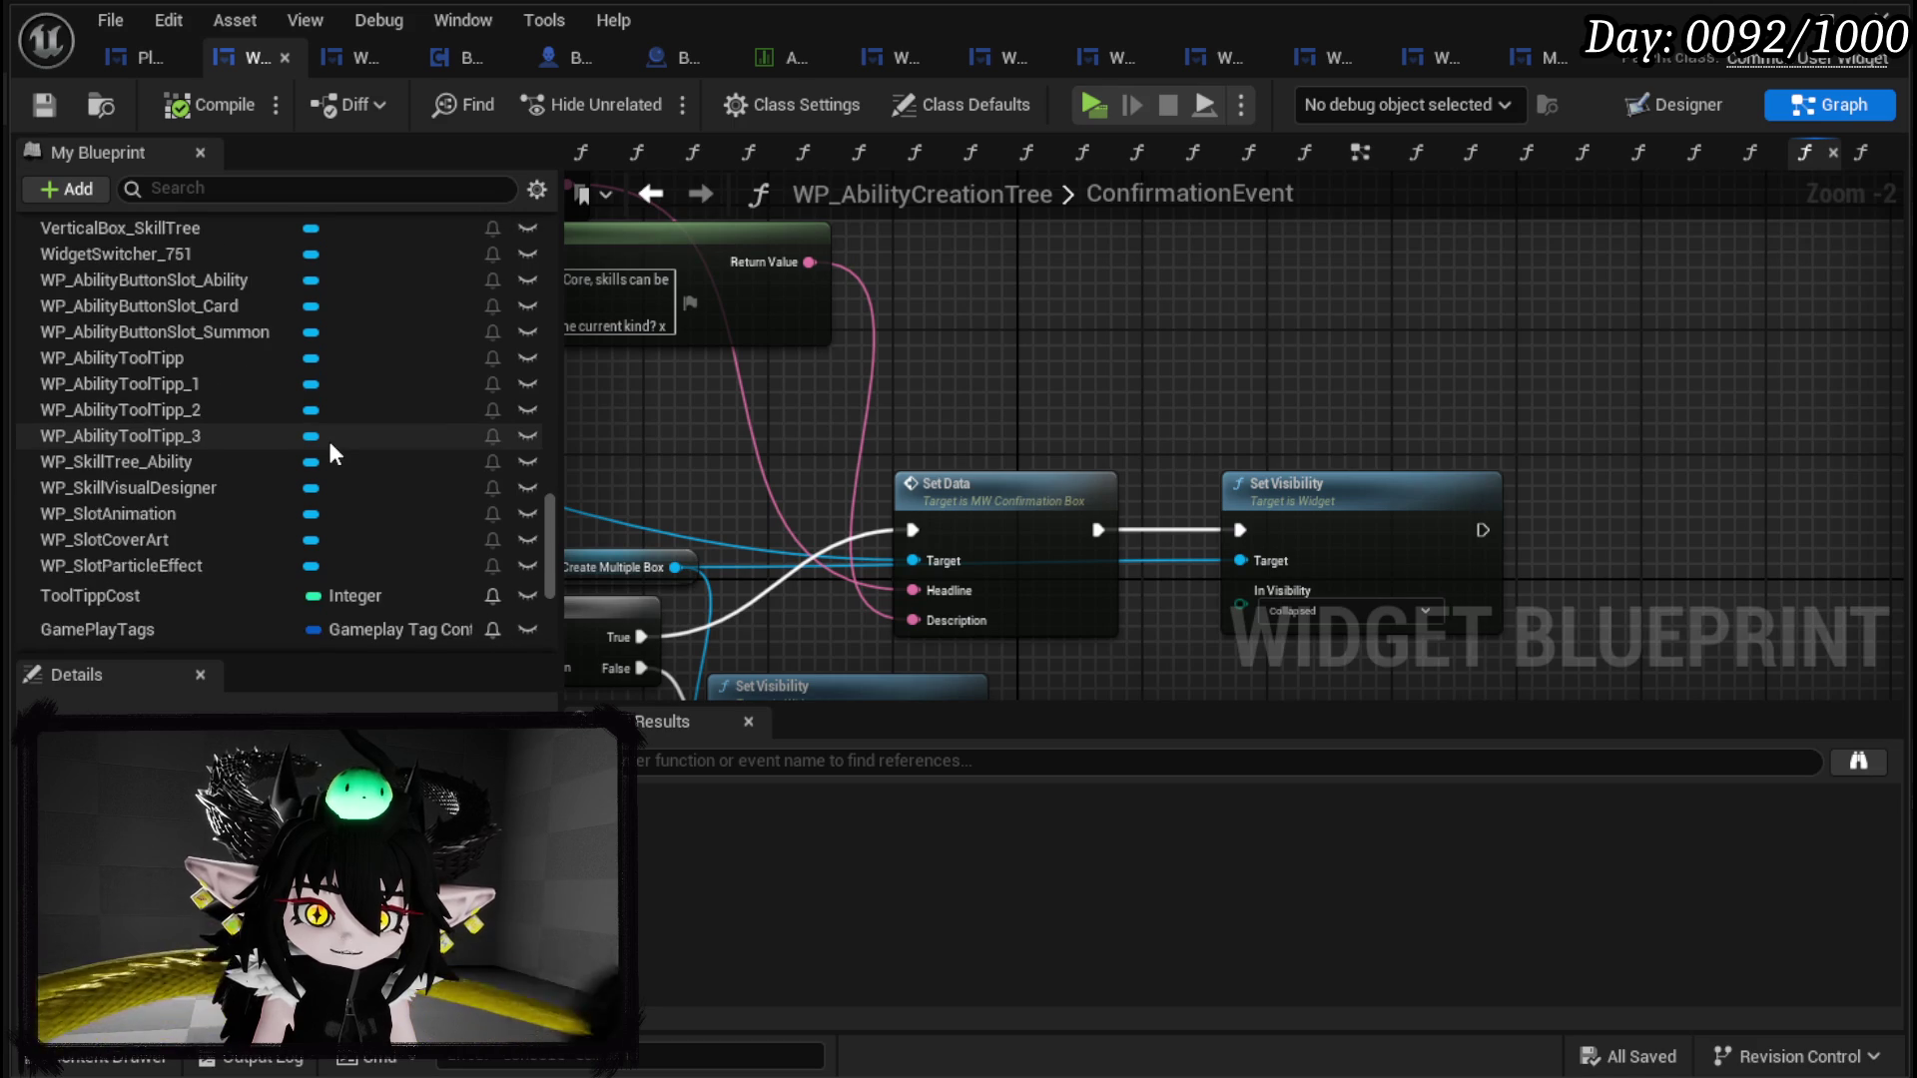
{"action": "scroll", "coordinate": [330, 451], "scroll_direction": "up", "scroll_amount": 1}
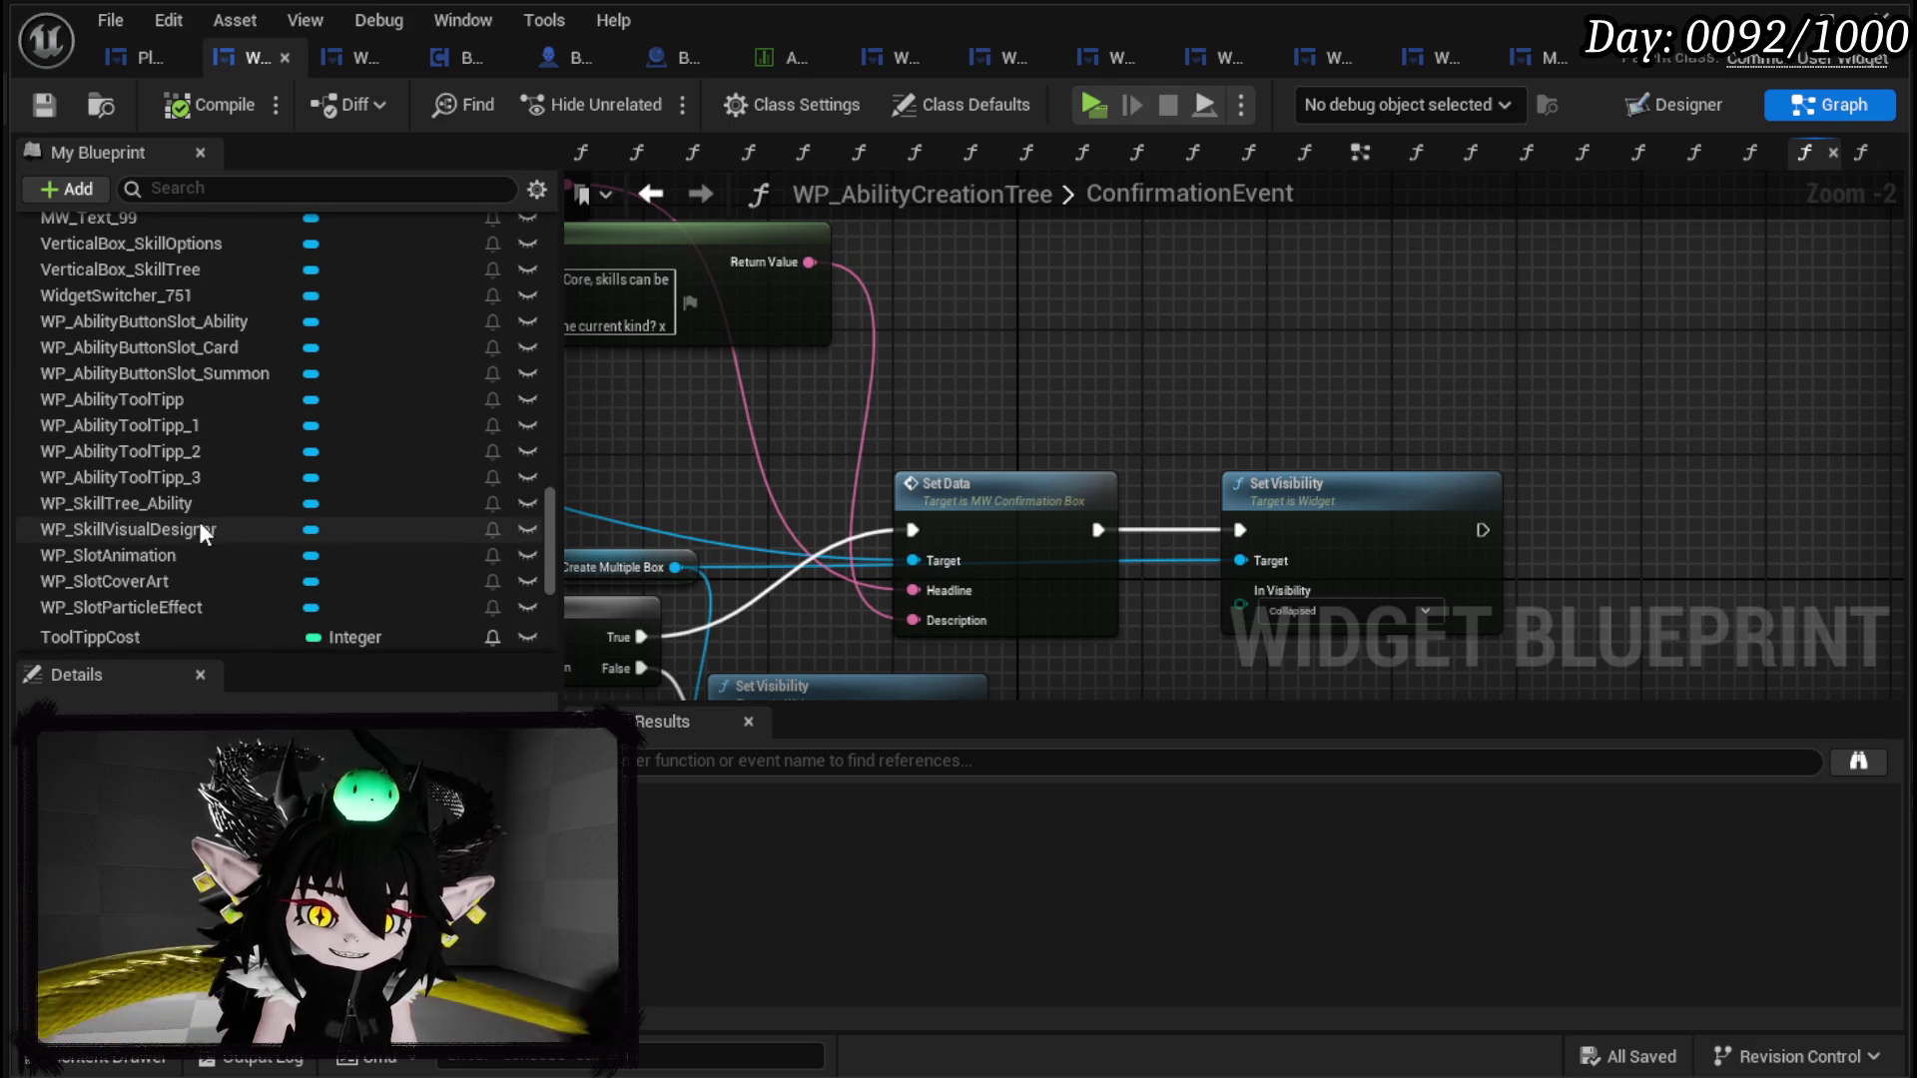
{"action": "scroll", "coordinate": [211, 520], "scroll_direction": "up", "scroll_amount": 2}
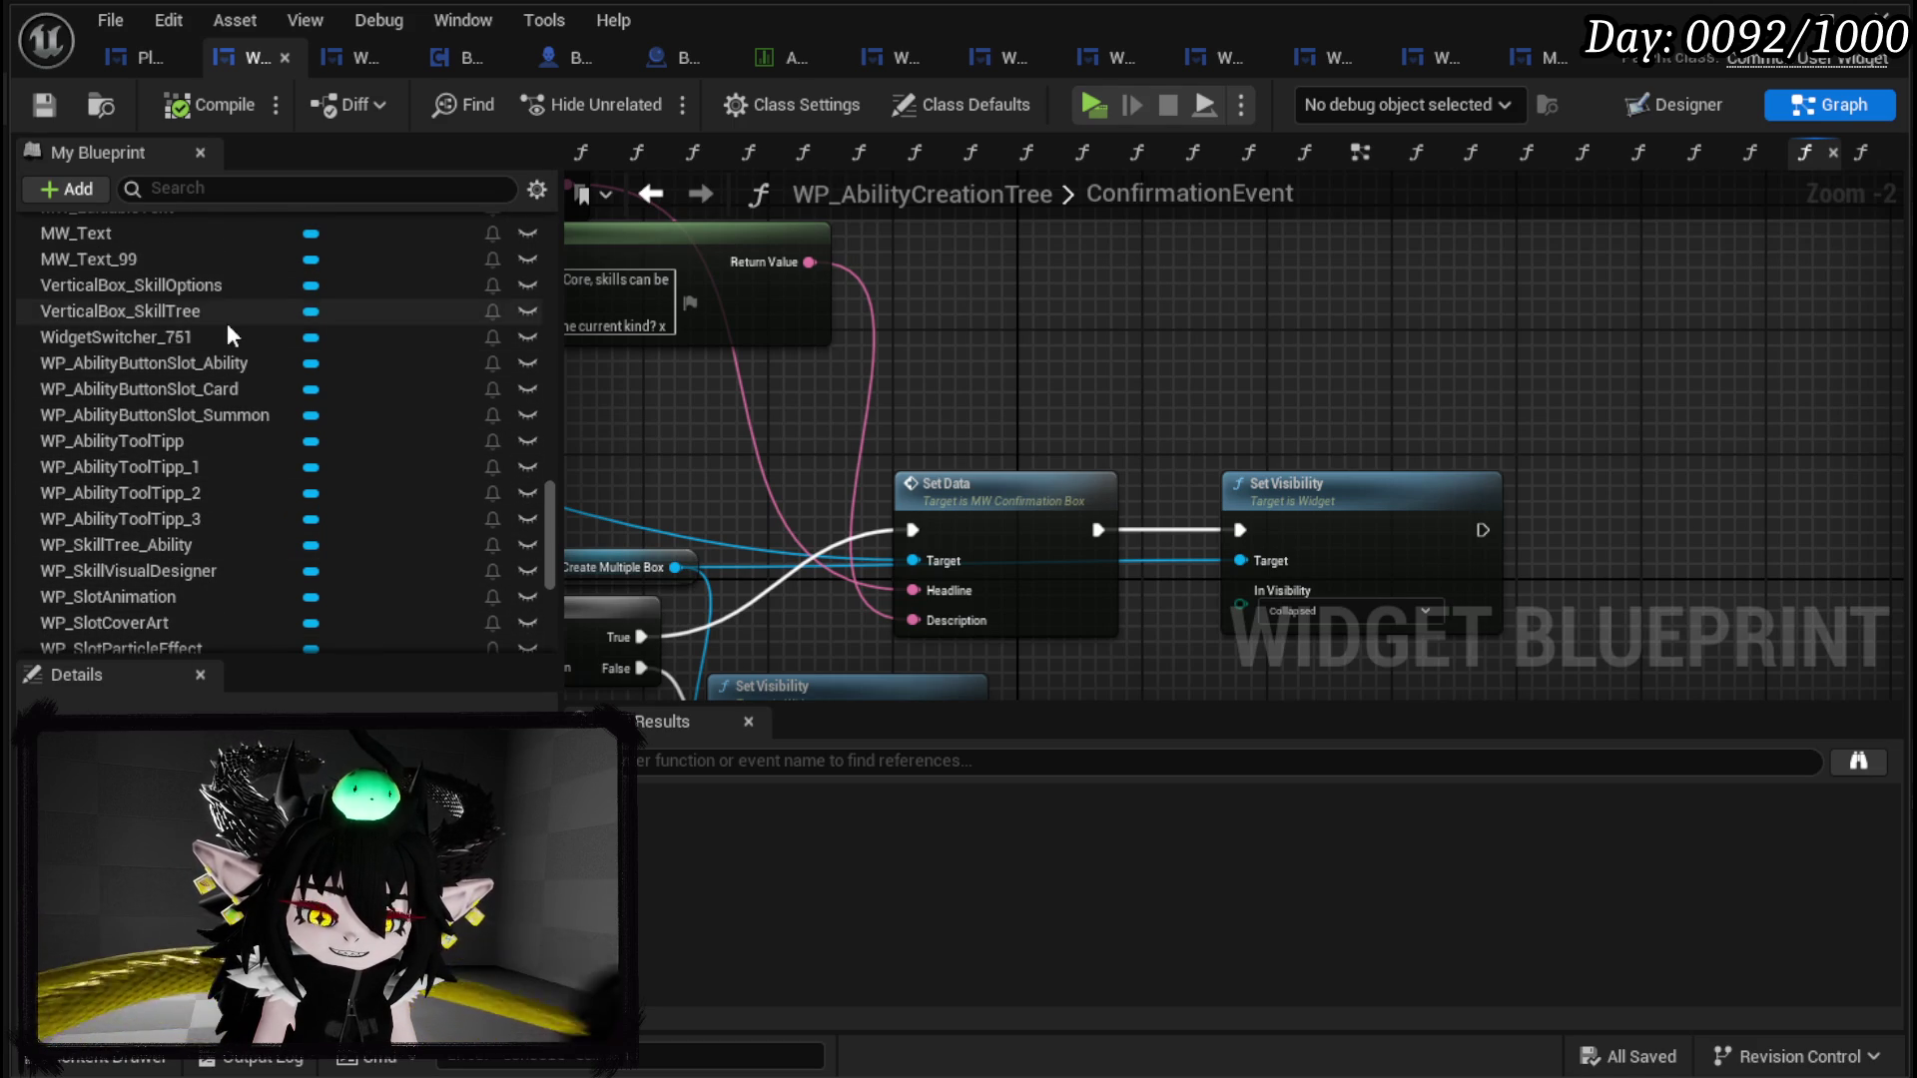
{"action": "scroll", "coordinate": [226, 322], "scroll_direction": "up", "scroll_amount": 6}
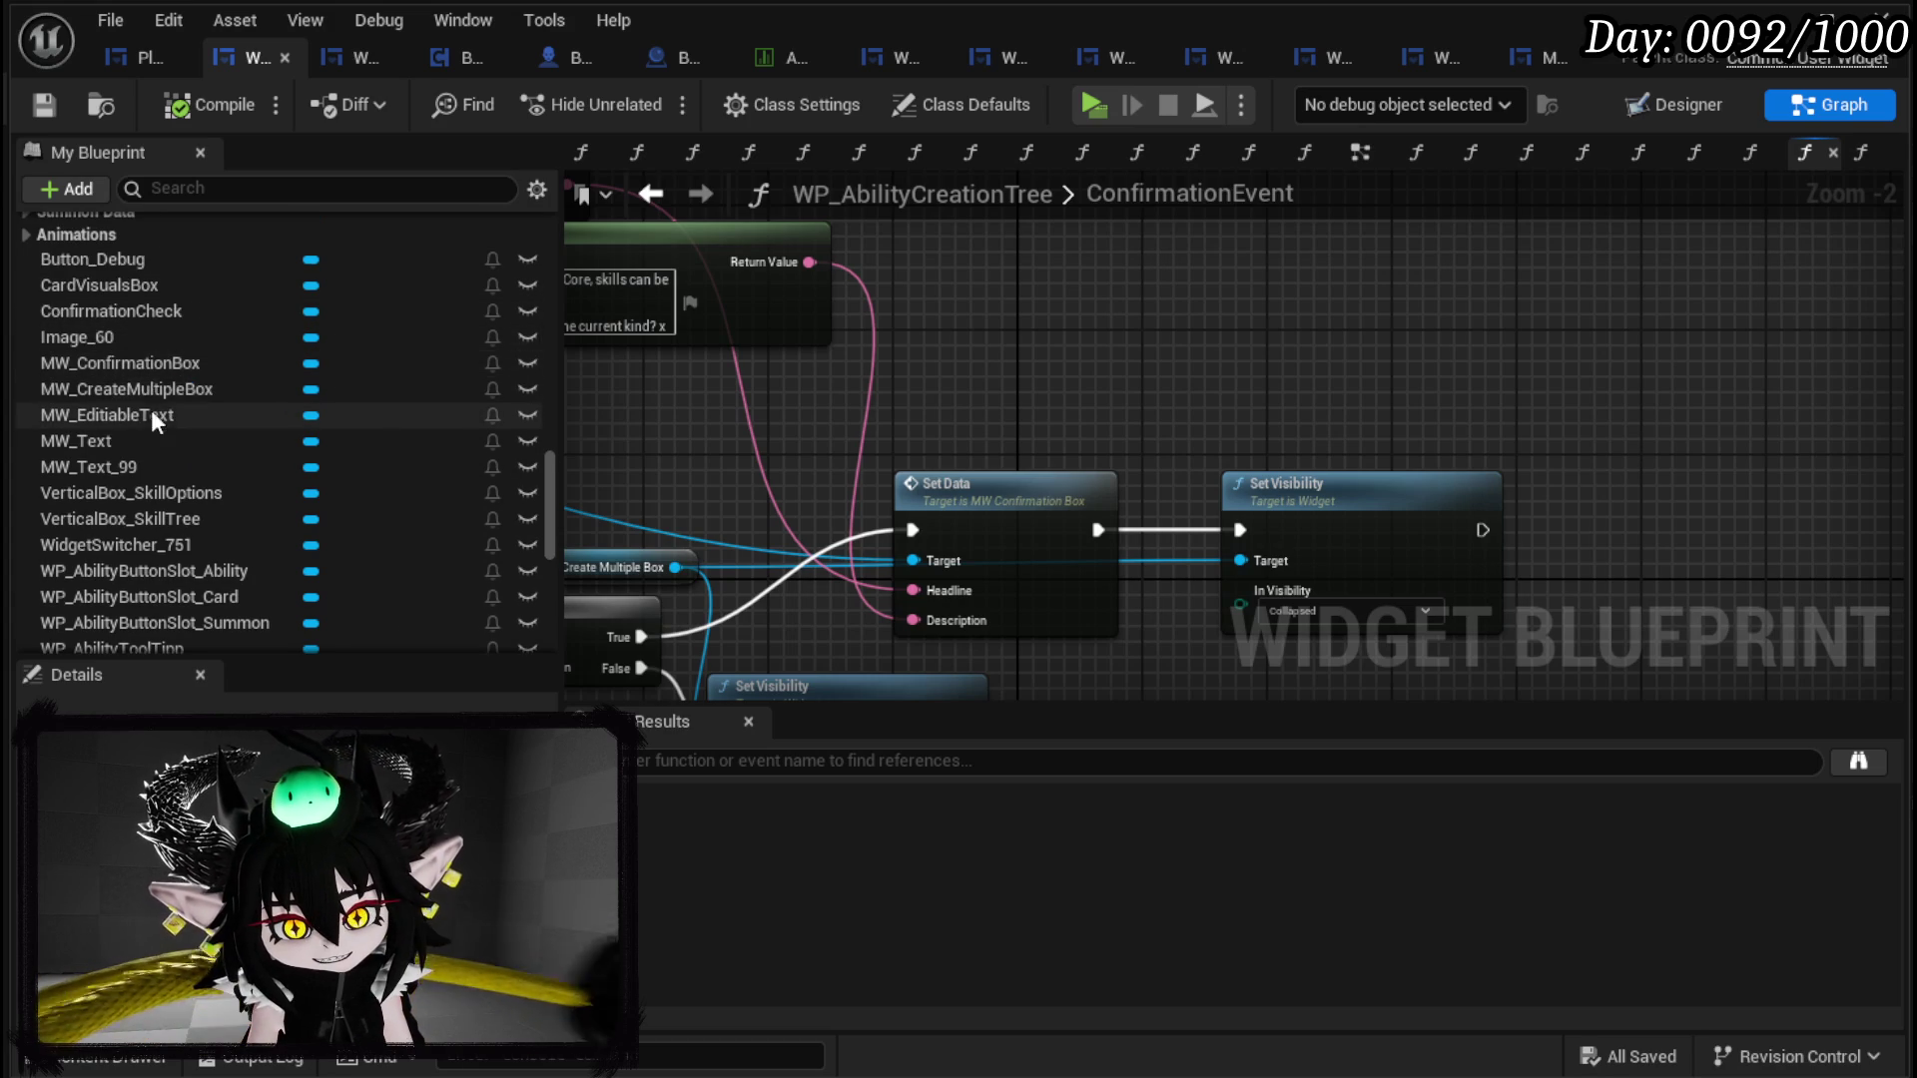
{"action": "scroll", "coordinate": [284, 369], "scroll_direction": "up", "scroll_amount": 5}
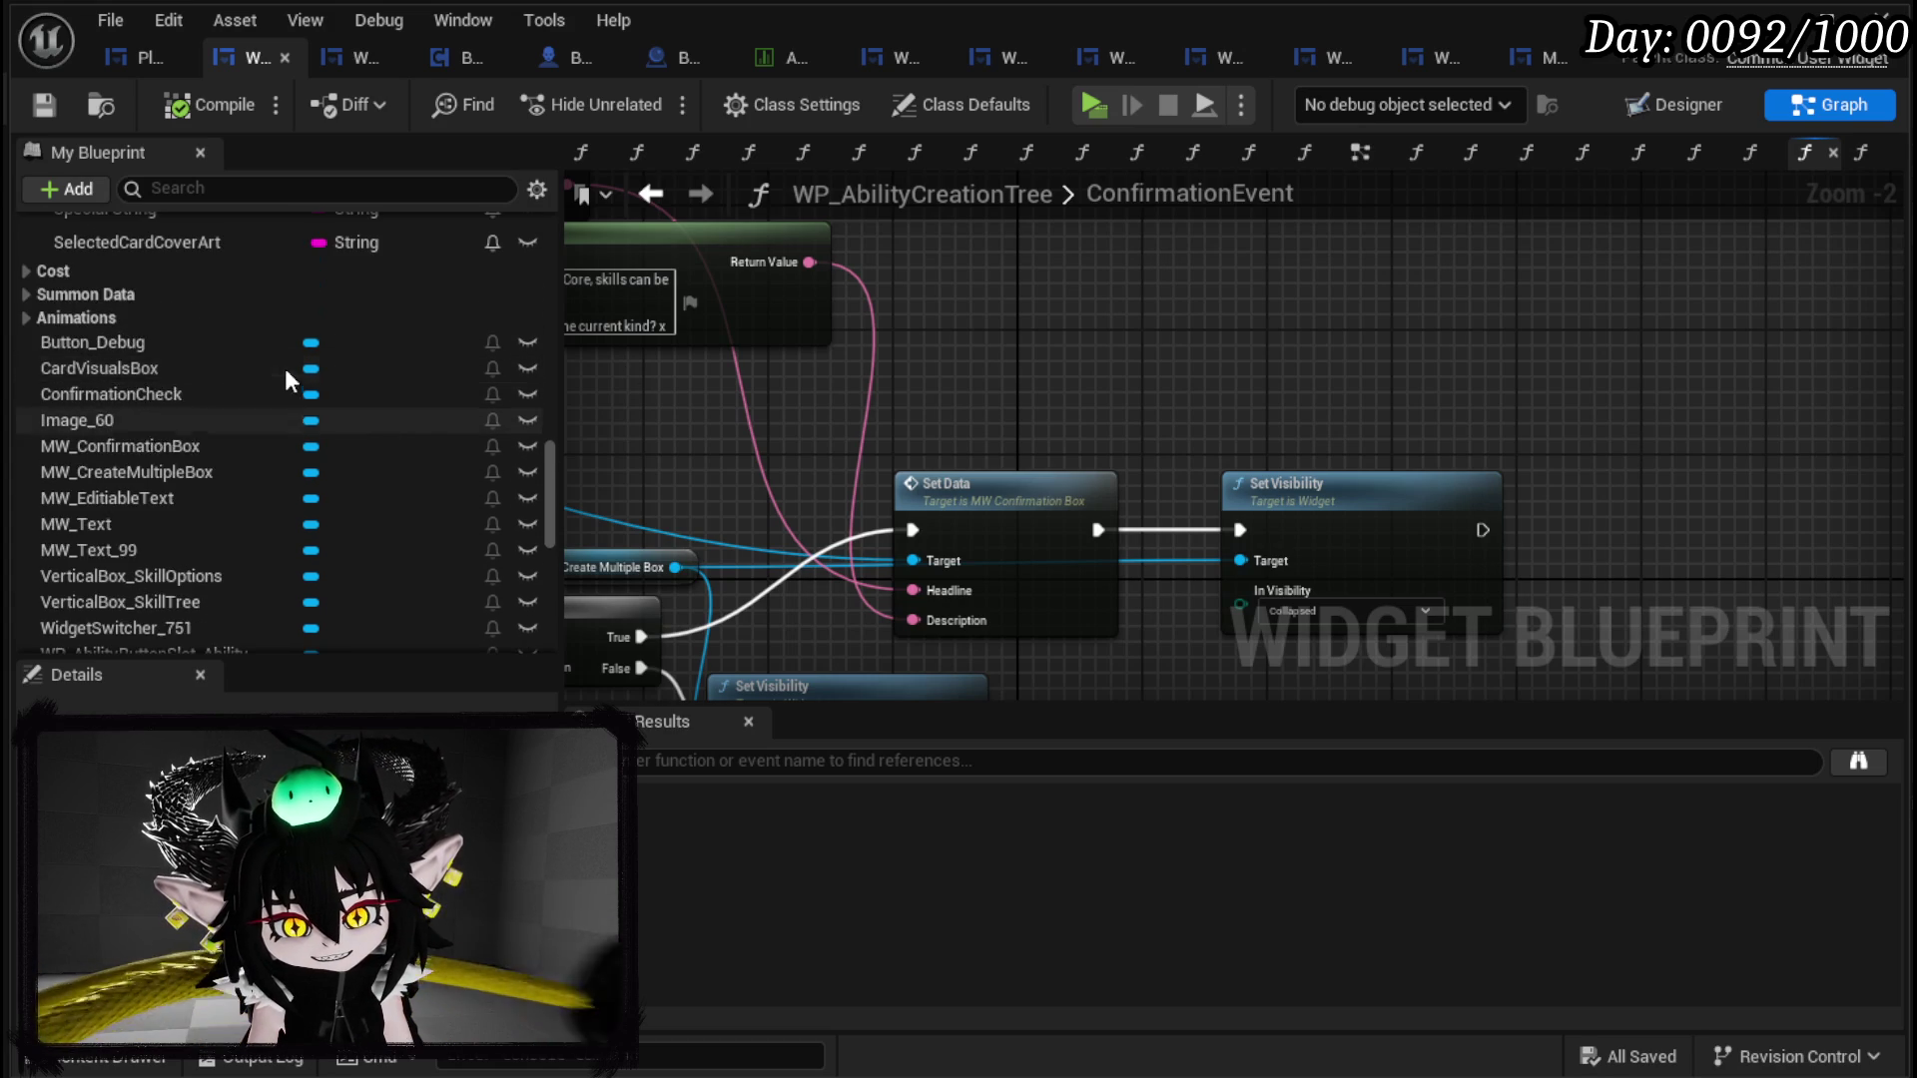
{"action": "scroll", "coordinate": [254, 396], "scroll_direction": "up", "scroll_amount": 5}
{"action": "scroll", "coordinate": [209, 356], "scroll_direction": "down", "scroll_amount": 8}
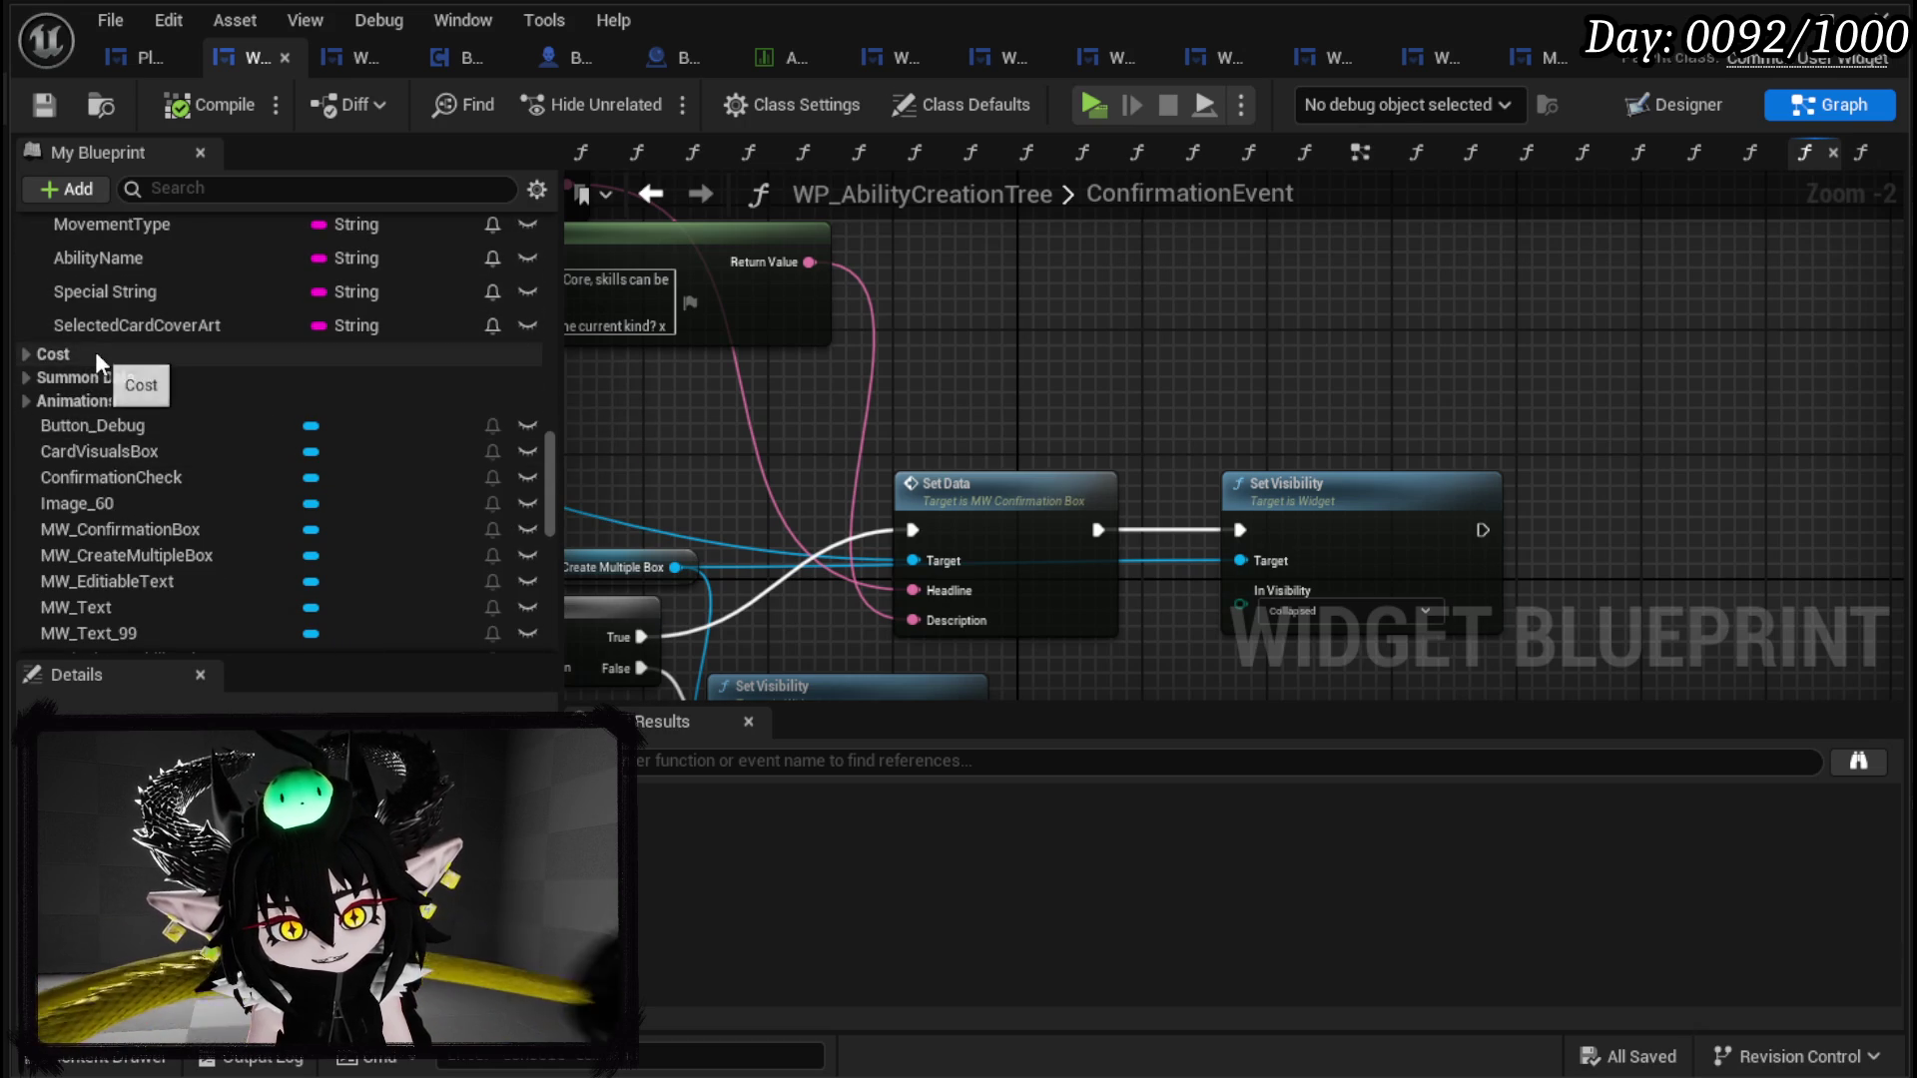
{"action": "scroll", "coordinate": [154, 489], "scroll_direction": "down", "scroll_amount": 3}
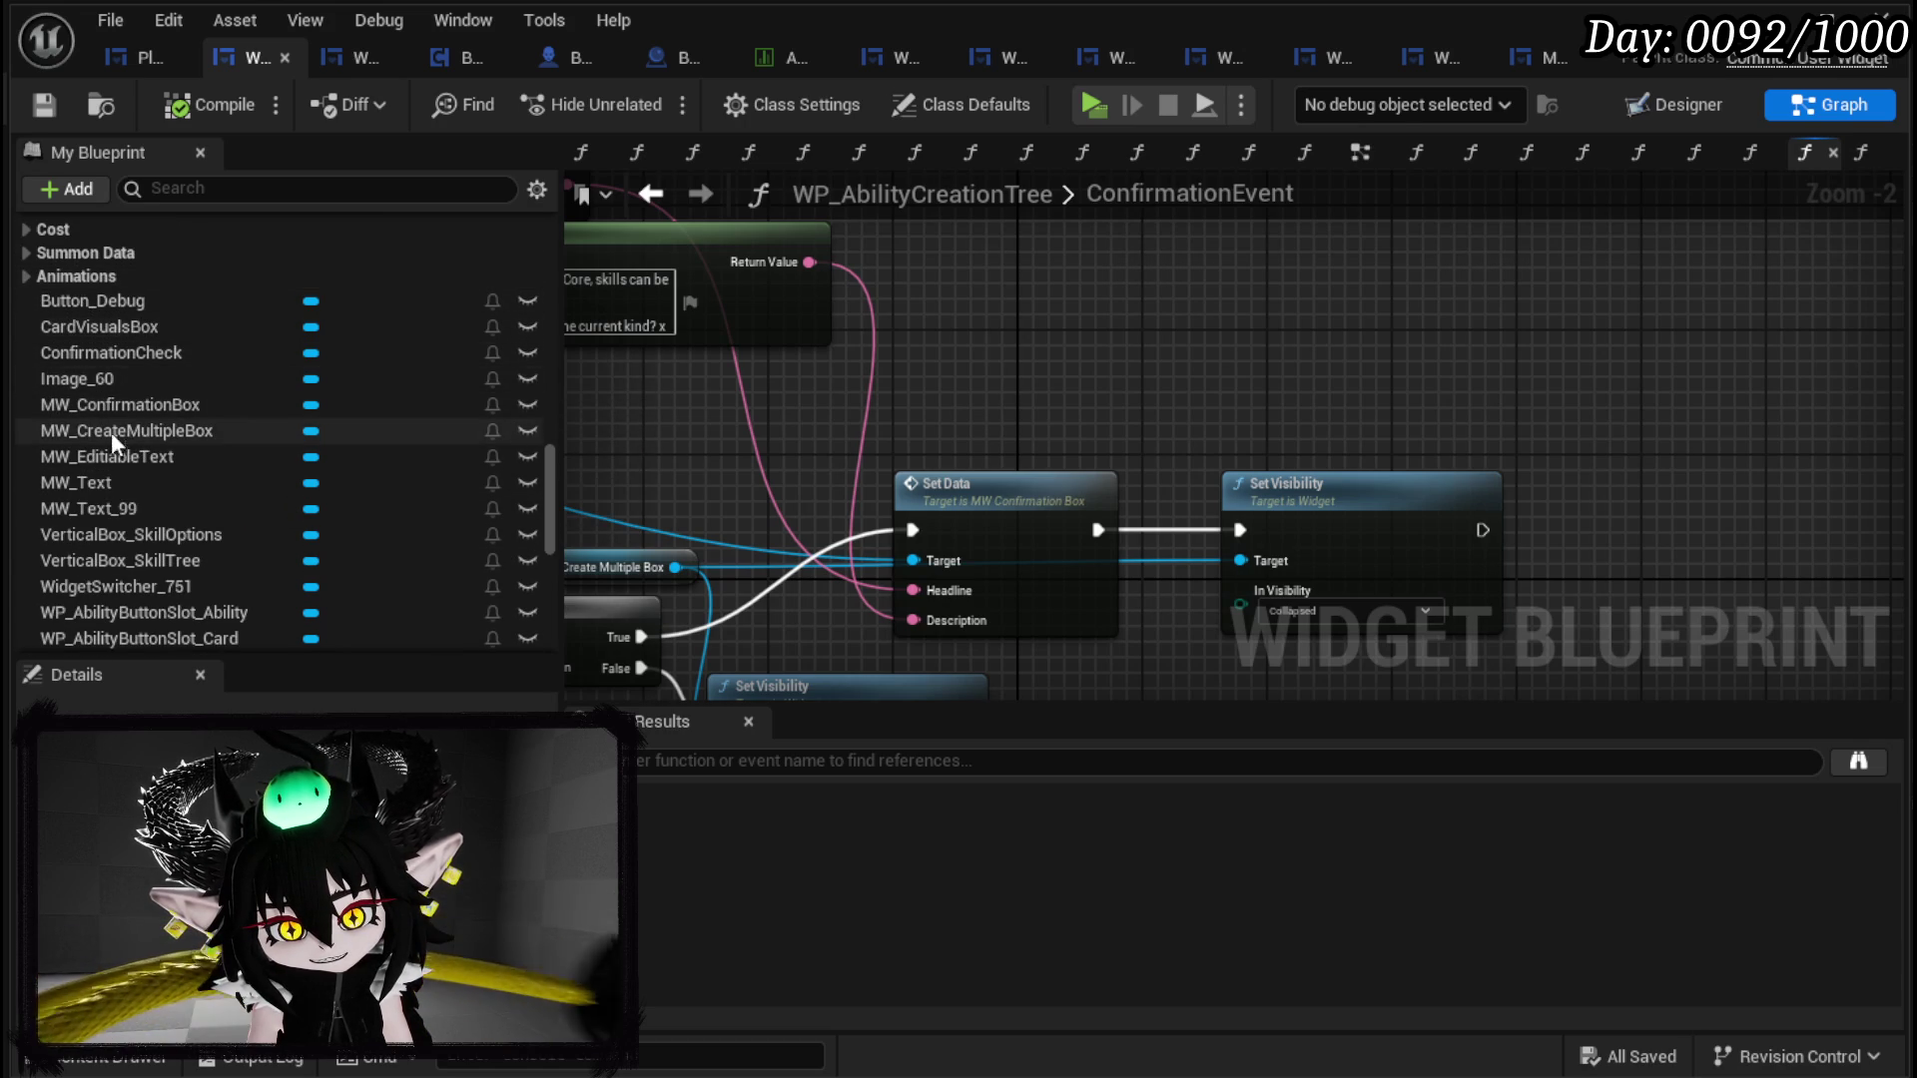
{"action": "scroll", "coordinate": [102, 355], "scroll_direction": "down", "scroll_amount": 2}
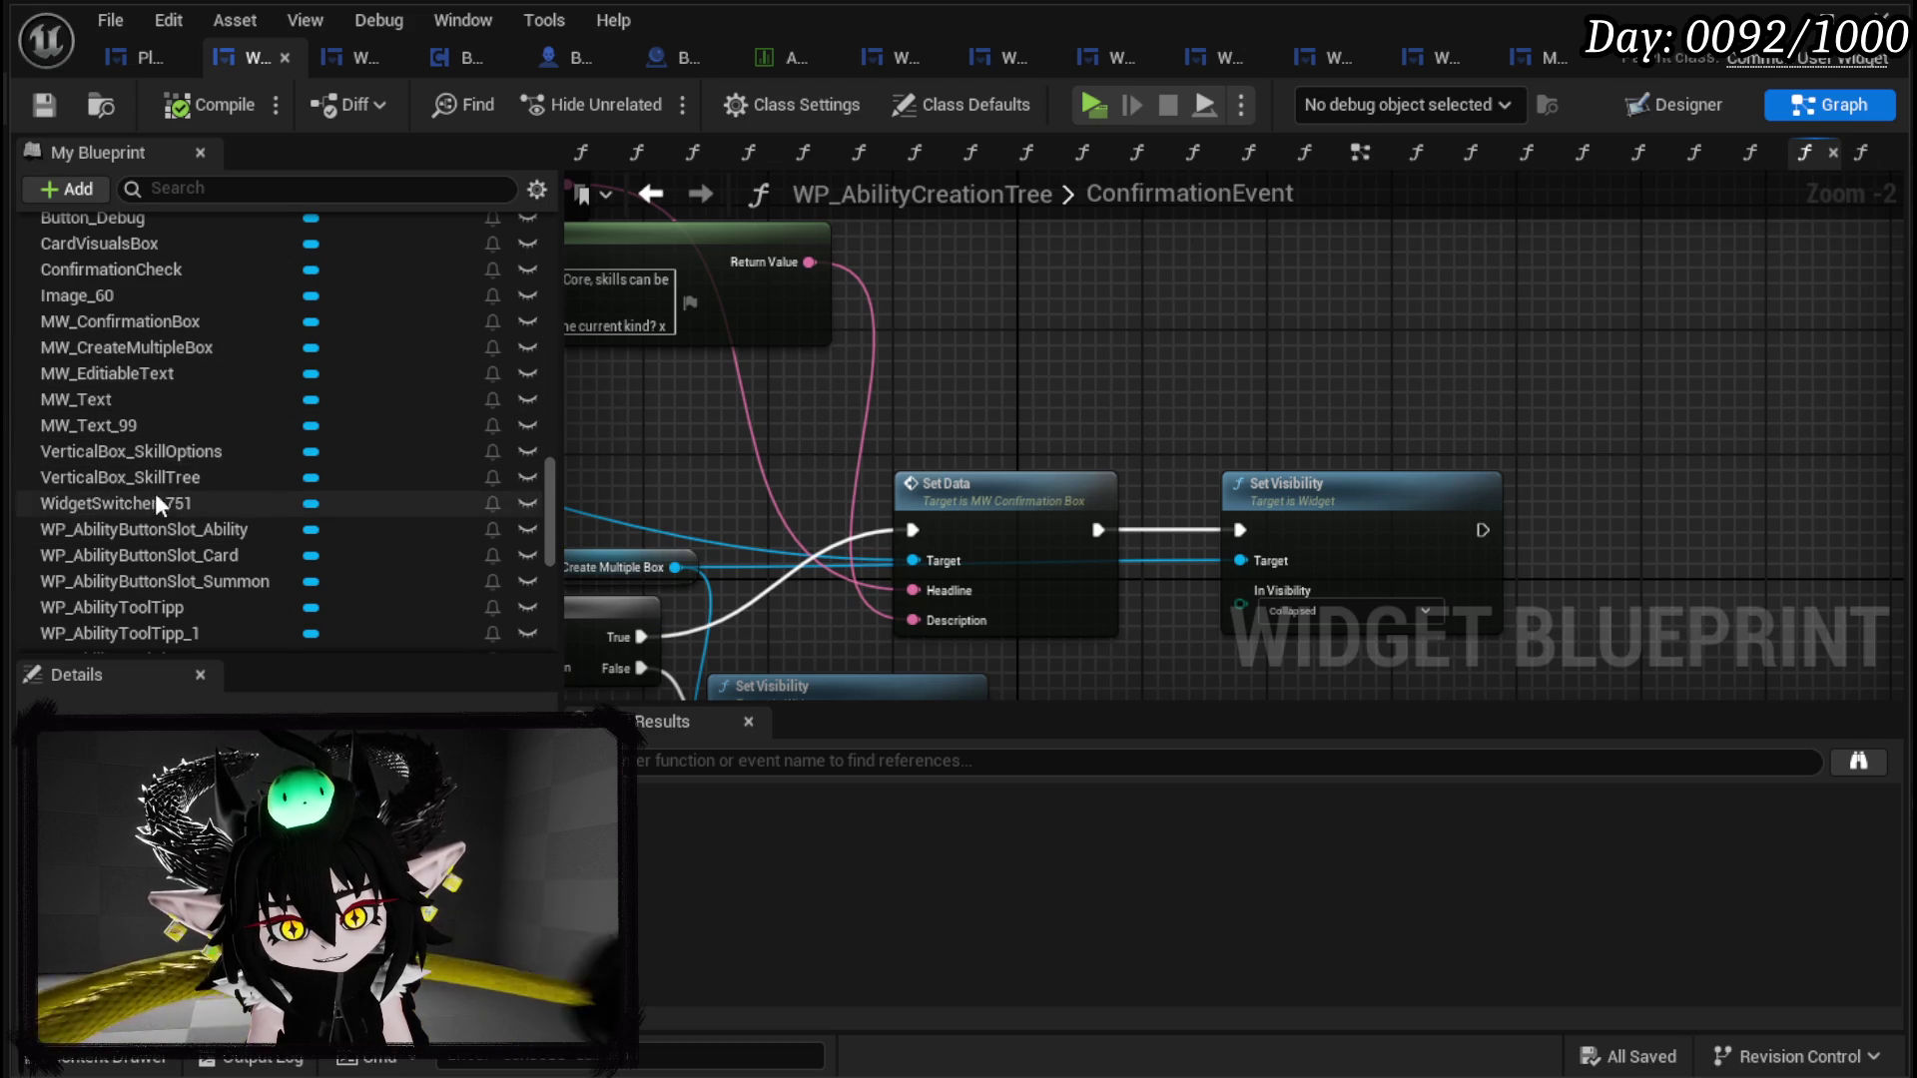
{"action": "scroll", "coordinate": [158, 439], "scroll_direction": "down", "scroll_amount": 2}
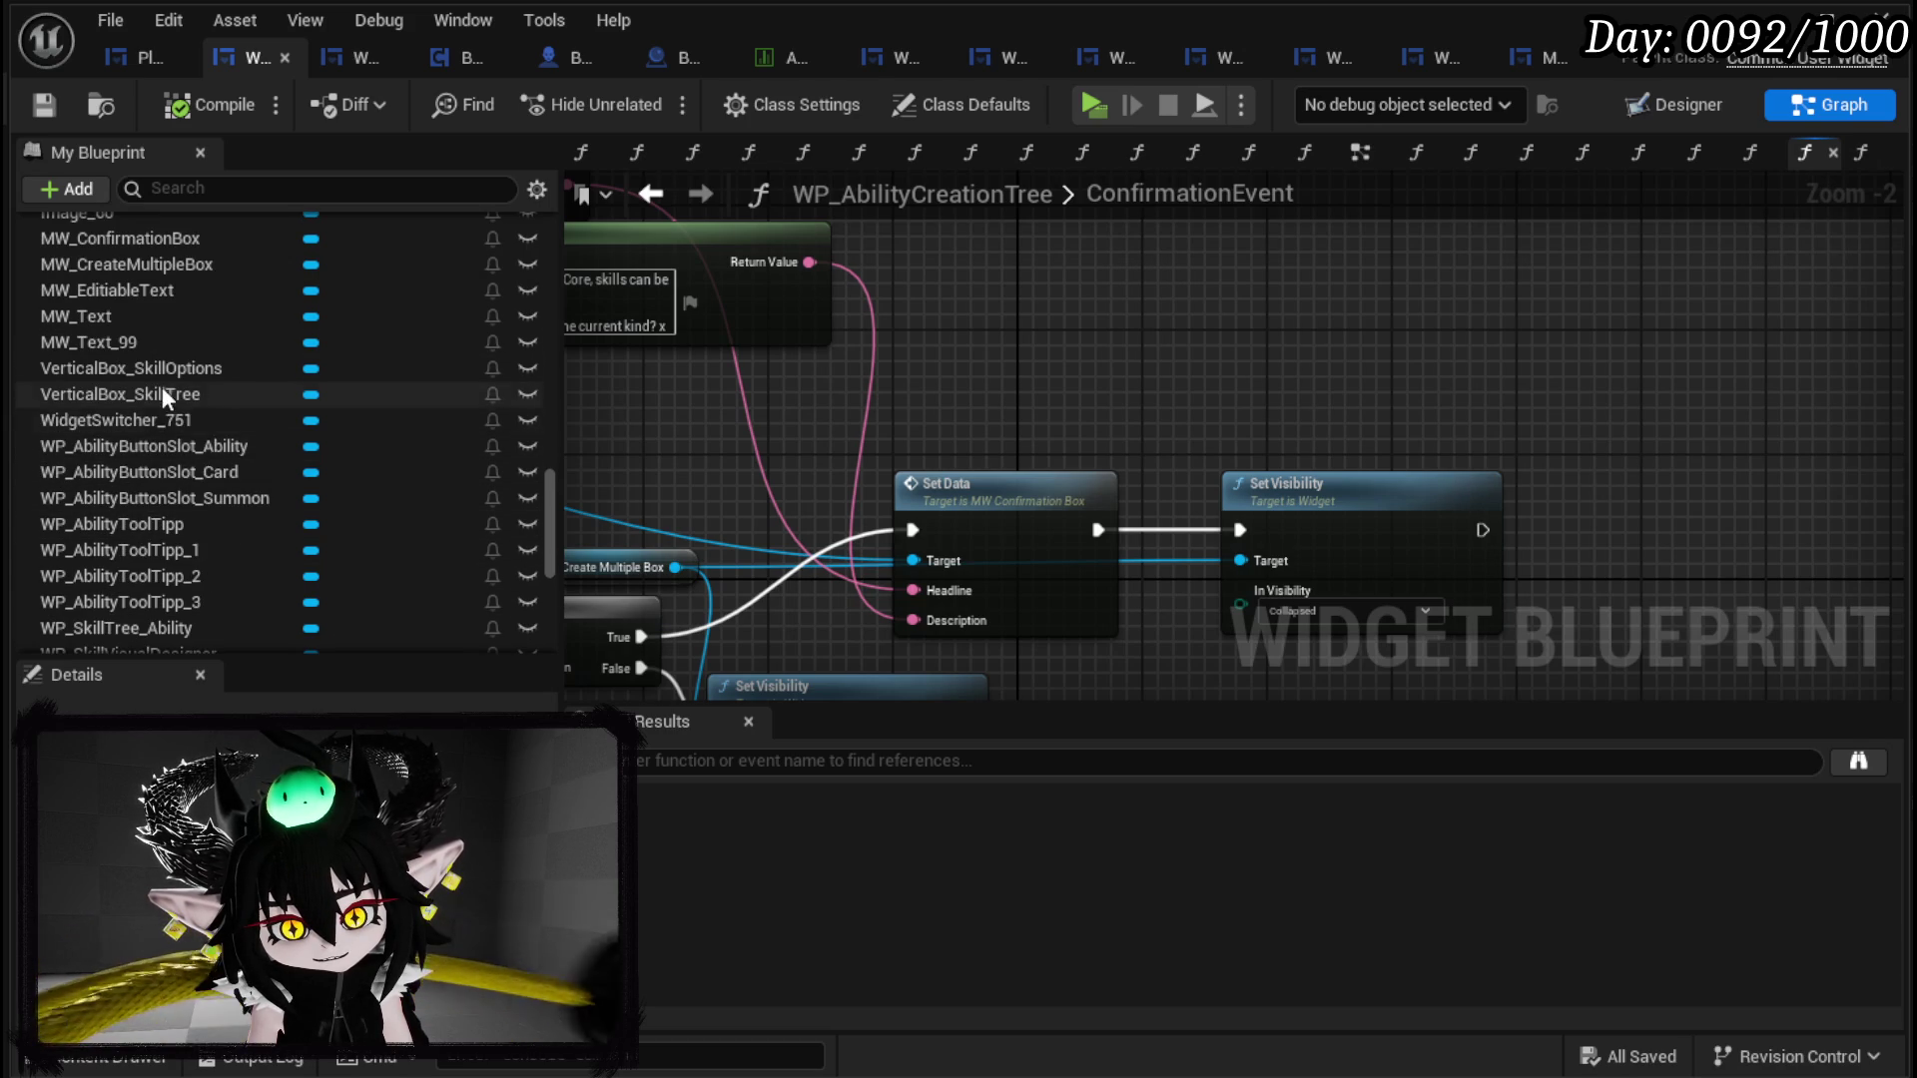
{"action": "scroll", "coordinate": [179, 400], "scroll_direction": "down", "scroll_amount": 1}
{"action": "scroll", "coordinate": [188, 537], "scroll_direction": "down", "scroll_amount": 1}
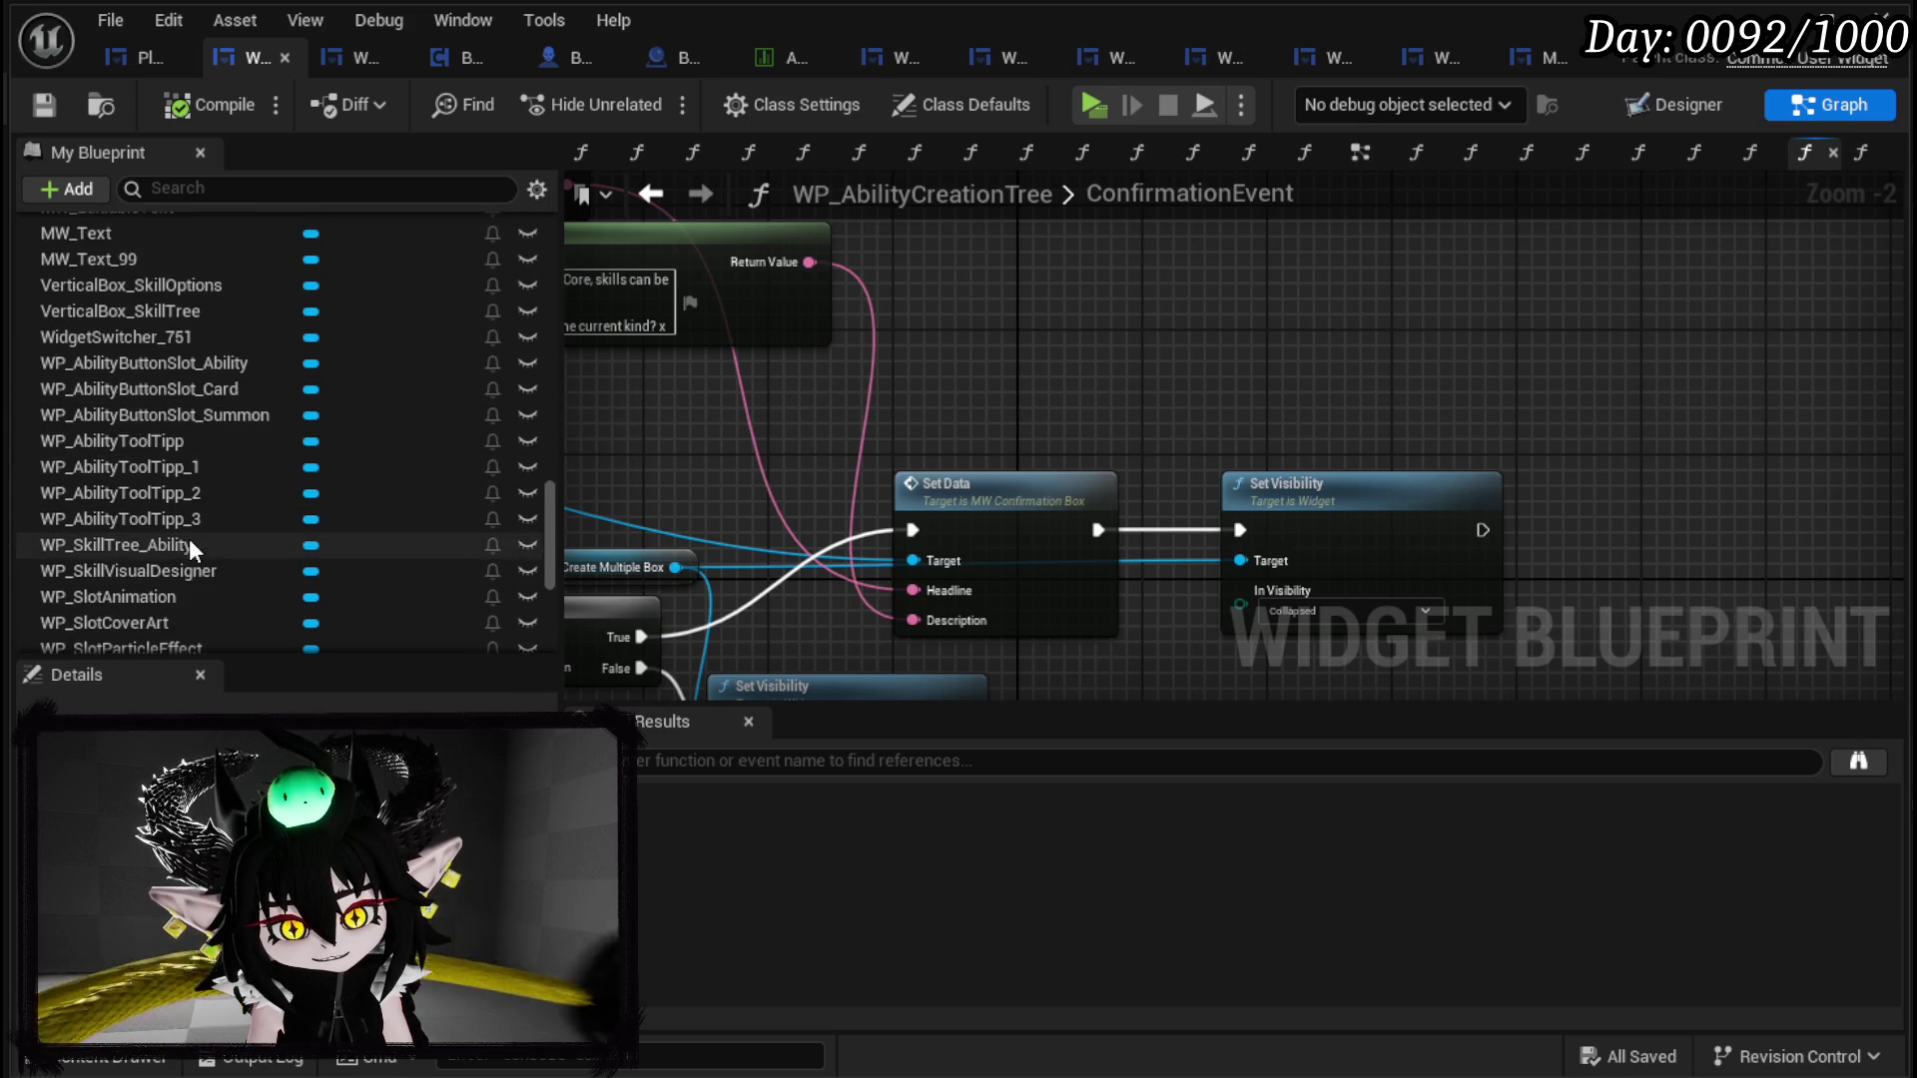
{"action": "scroll", "coordinate": [154, 369], "scroll_direction": "up", "scroll_amount": 5}
{"action": "scroll", "coordinate": [168, 389], "scroll_direction": "up", "scroll_amount": 3}
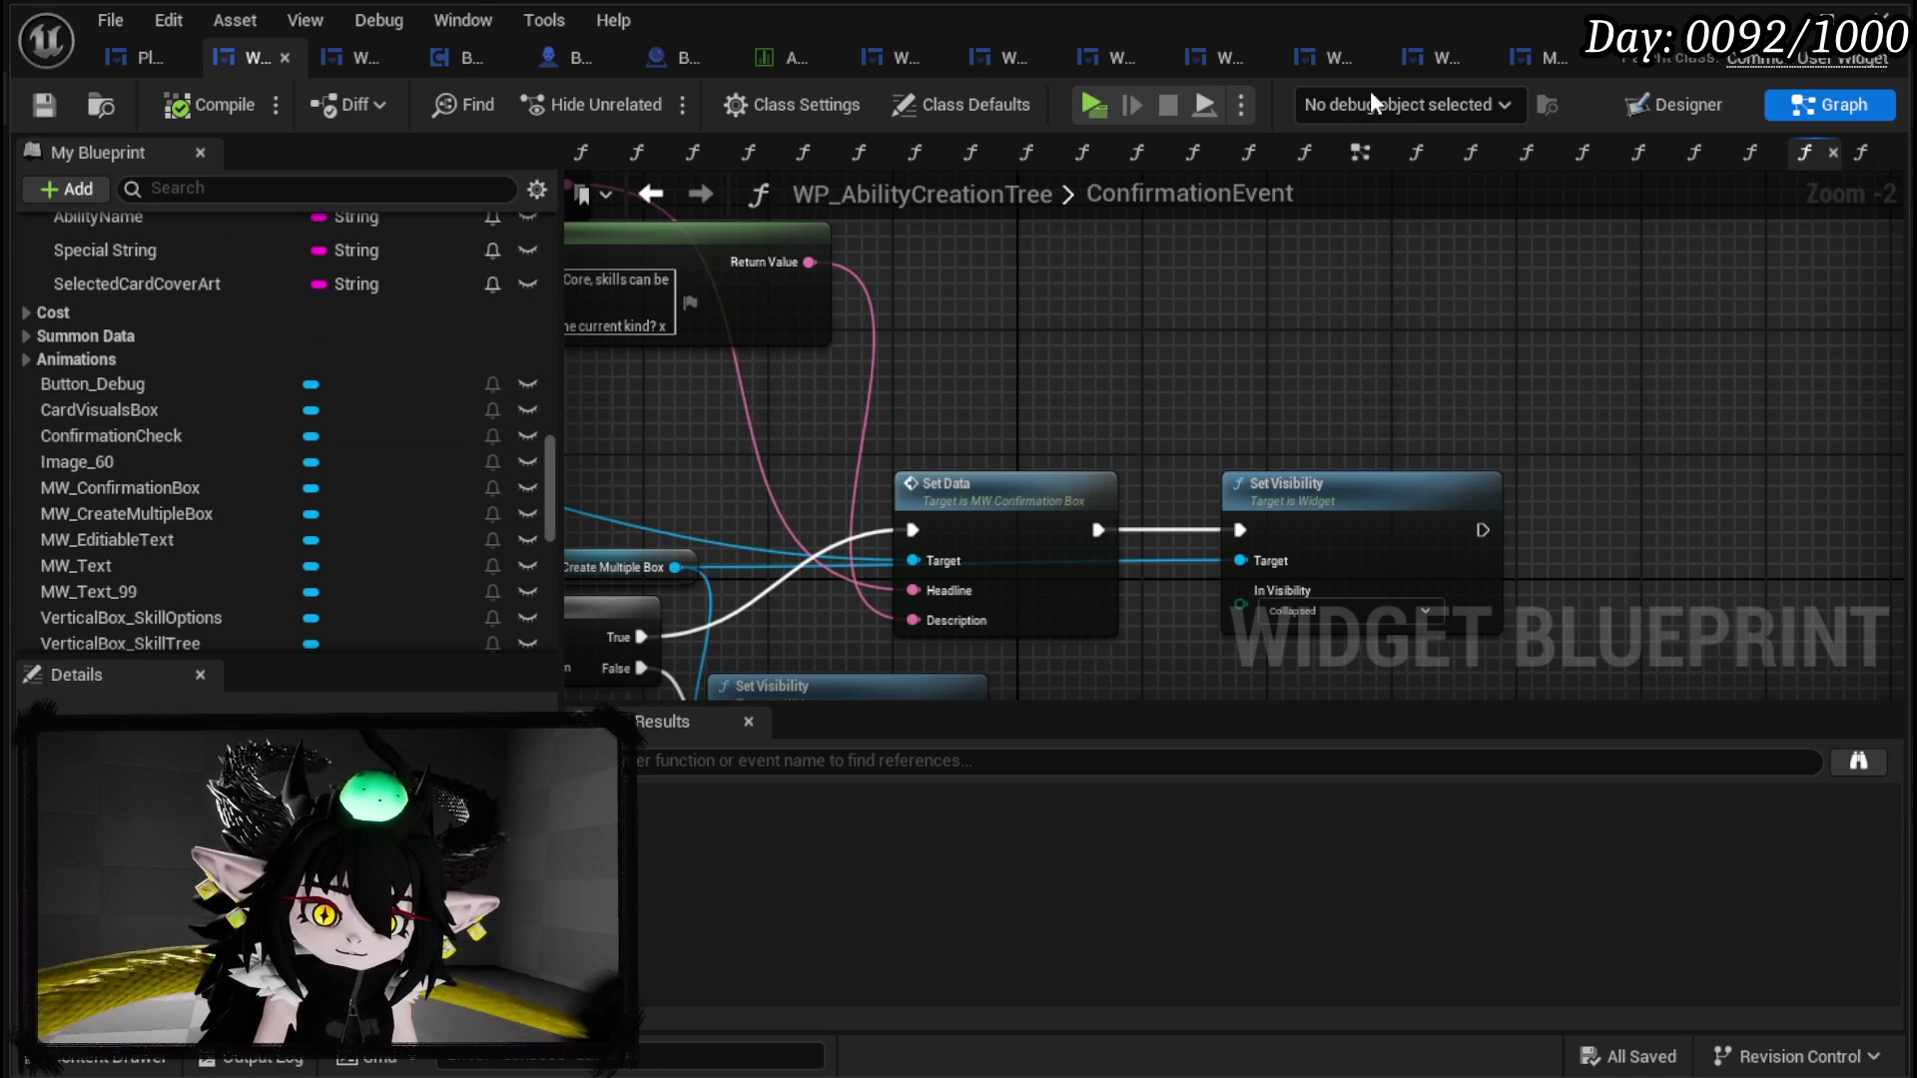
Step: Place a Get node for MW_CreateMultipleBox in the ConfirmationEvent graph
{"action": "left_click", "coordinate": [1674, 103]}
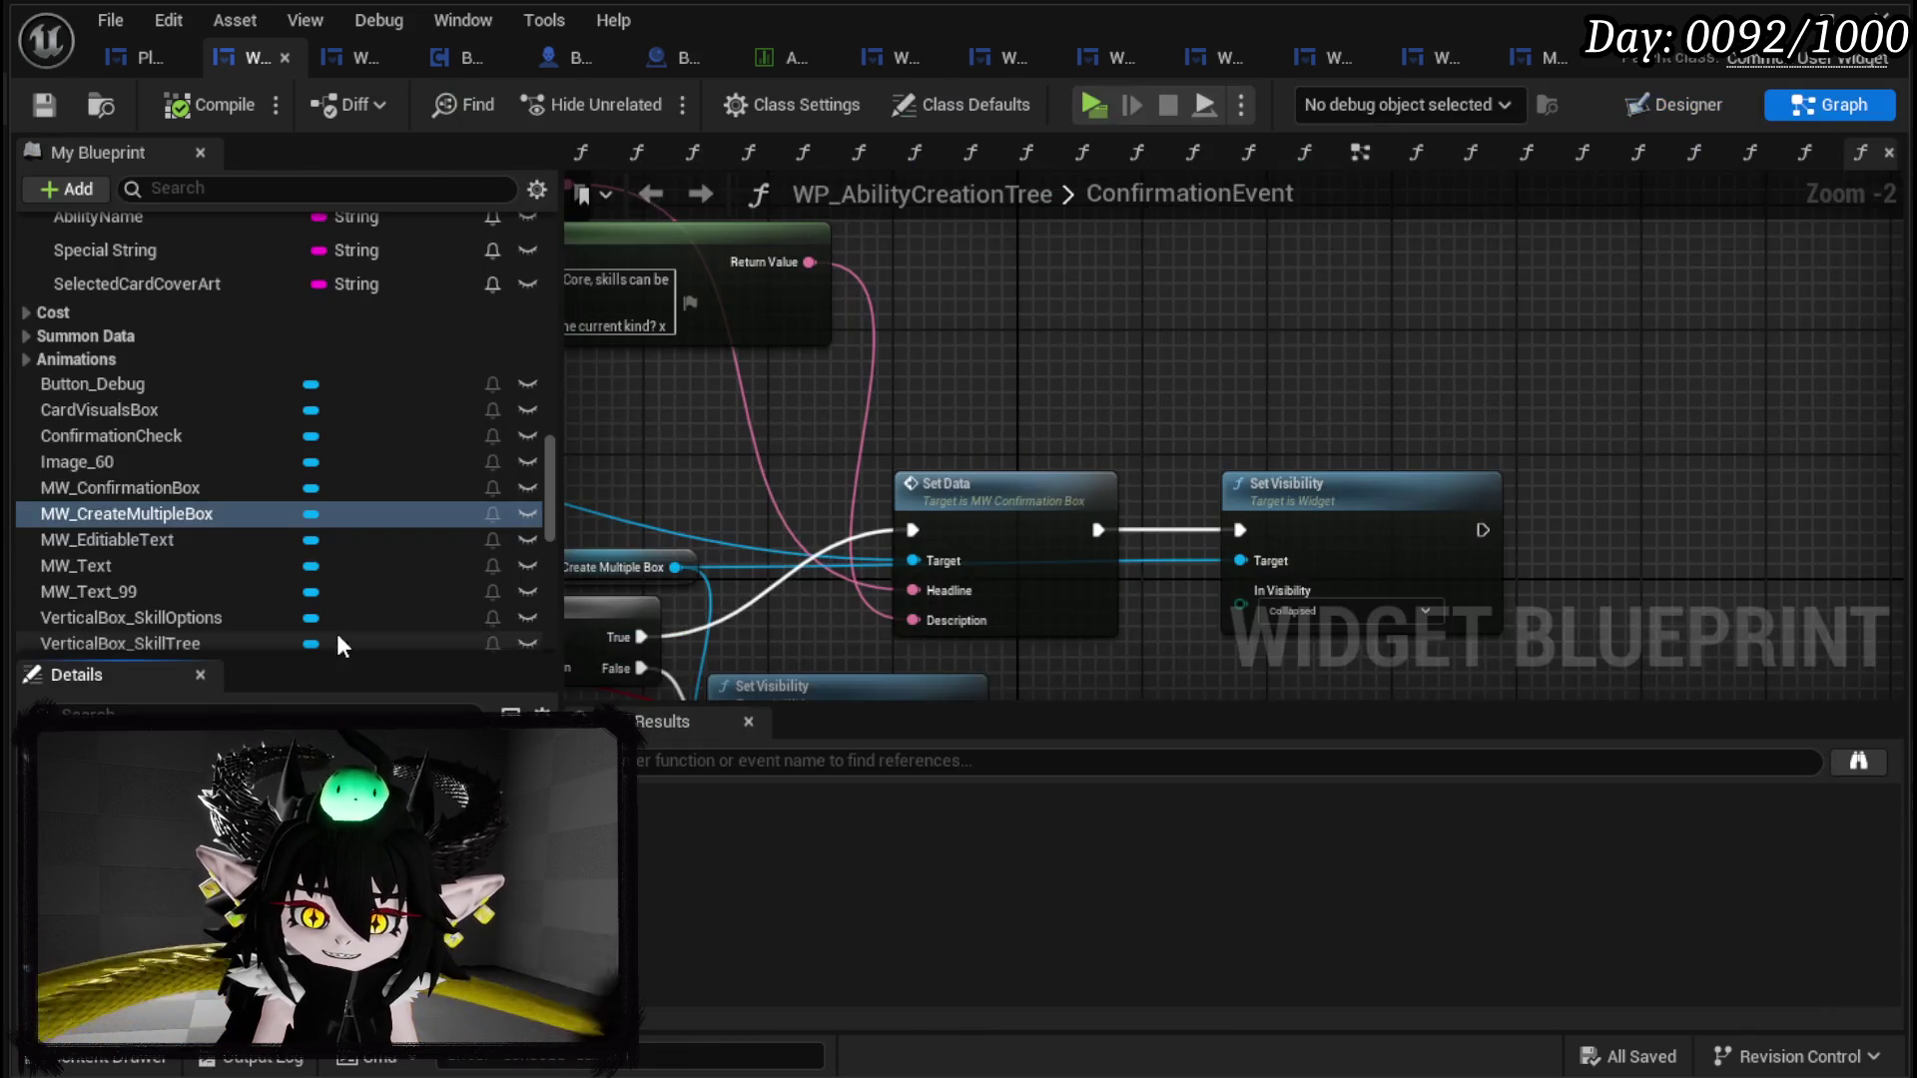
{"action": "mouse_move", "coordinate": [123, 517]}
{"action": "left_mouse_down"}
{"action": "mouse_move", "coordinate": [1240, 351]}
{"action": "mouse_move", "coordinate": [1288, 399]}
{"action": "left_mouse_up"}
{"action": "left_click", "coordinate": [1287, 399]}
Step: Add Set Visibility for the box after the first Set Visibility, then compile and save
{"action": "left_click_drag", "start_coordinate": [1378, 349], "coordinate": [1466, 418]}
{"action": "type", "text": "Set Visi"}
{"action": "left_click", "coordinate": [1587, 619]}
{"action": "mouse_move", "coordinate": [1533, 446]}
{"action": "left_mouse_down"}
{"action": "mouse_move", "coordinate": [1590, 529]}
{"action": "mouse_move", "coordinate": [1619, 537]}
{"action": "left_mouse_up"}
{"action": "left_click_drag", "start_coordinate": [1483, 531], "coordinate": [1553, 527]}
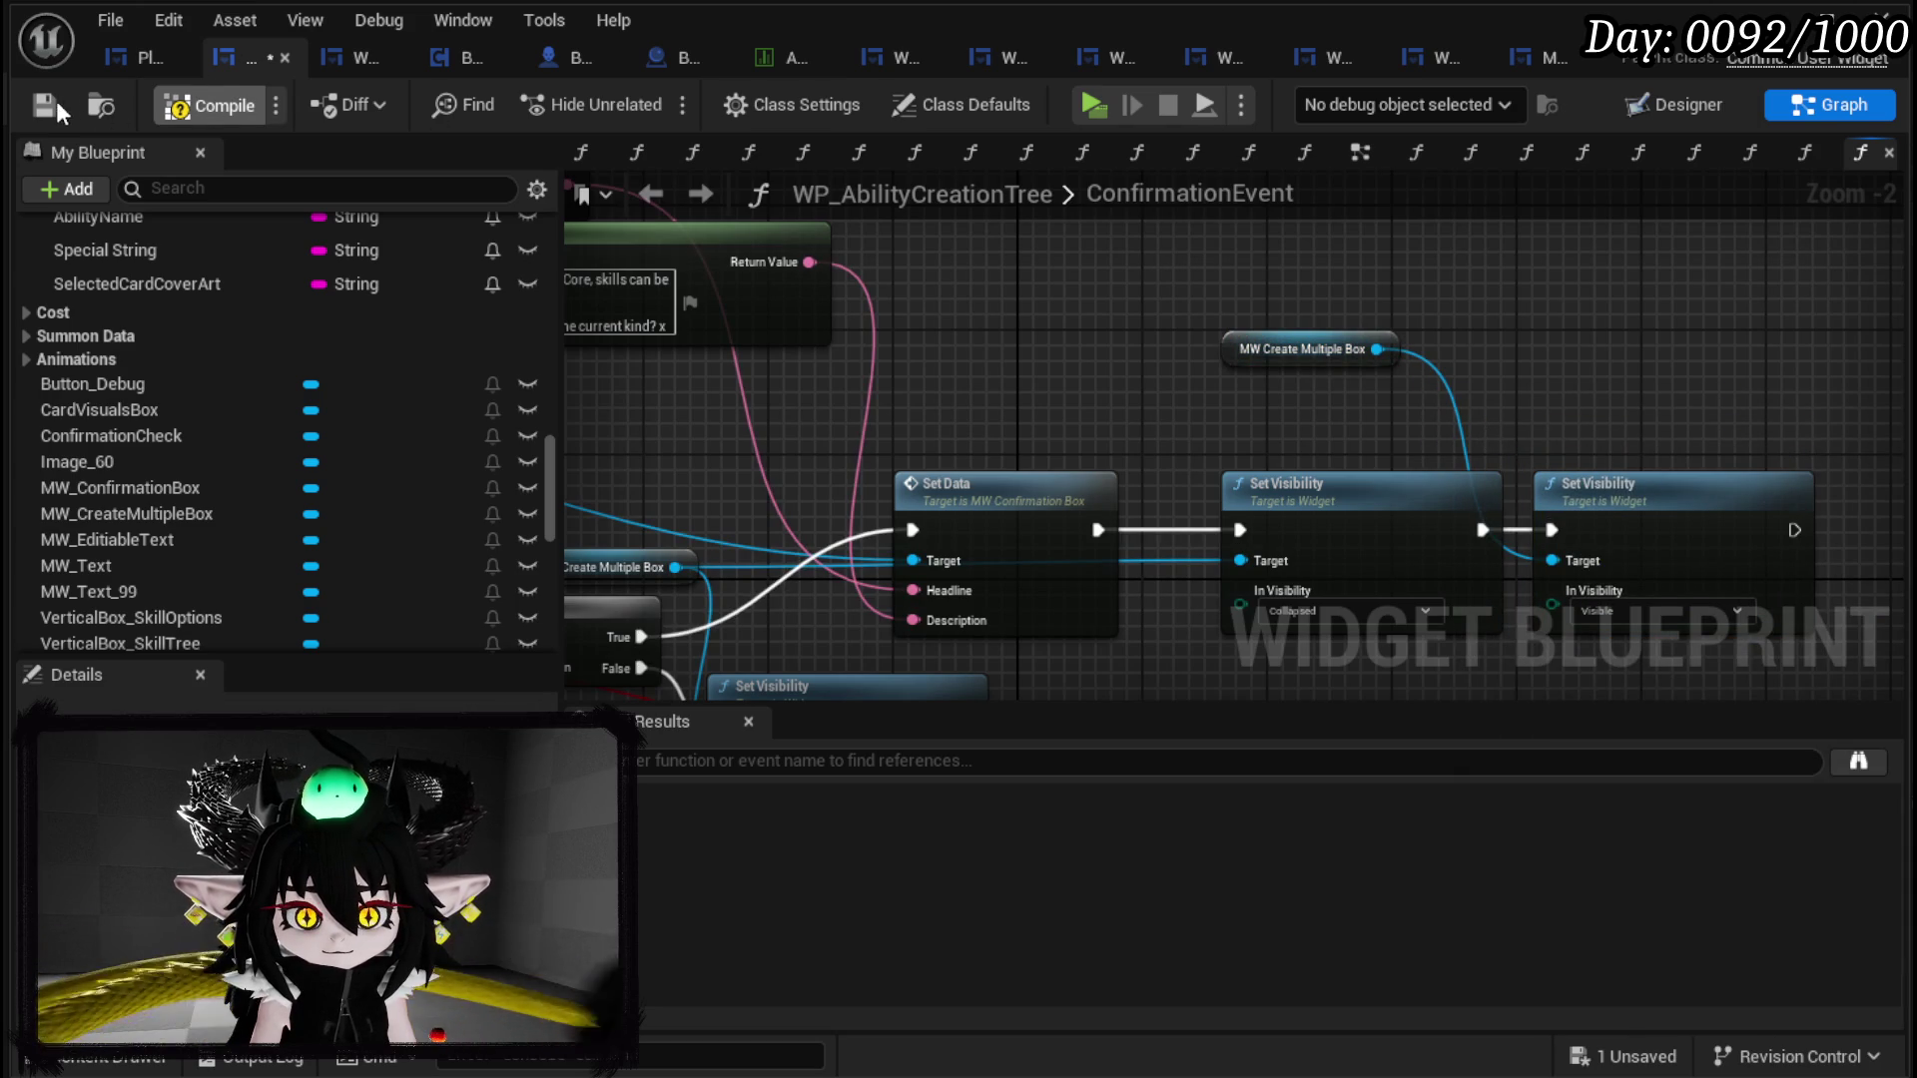
{"action": "left_click", "coordinate": [40, 108]}
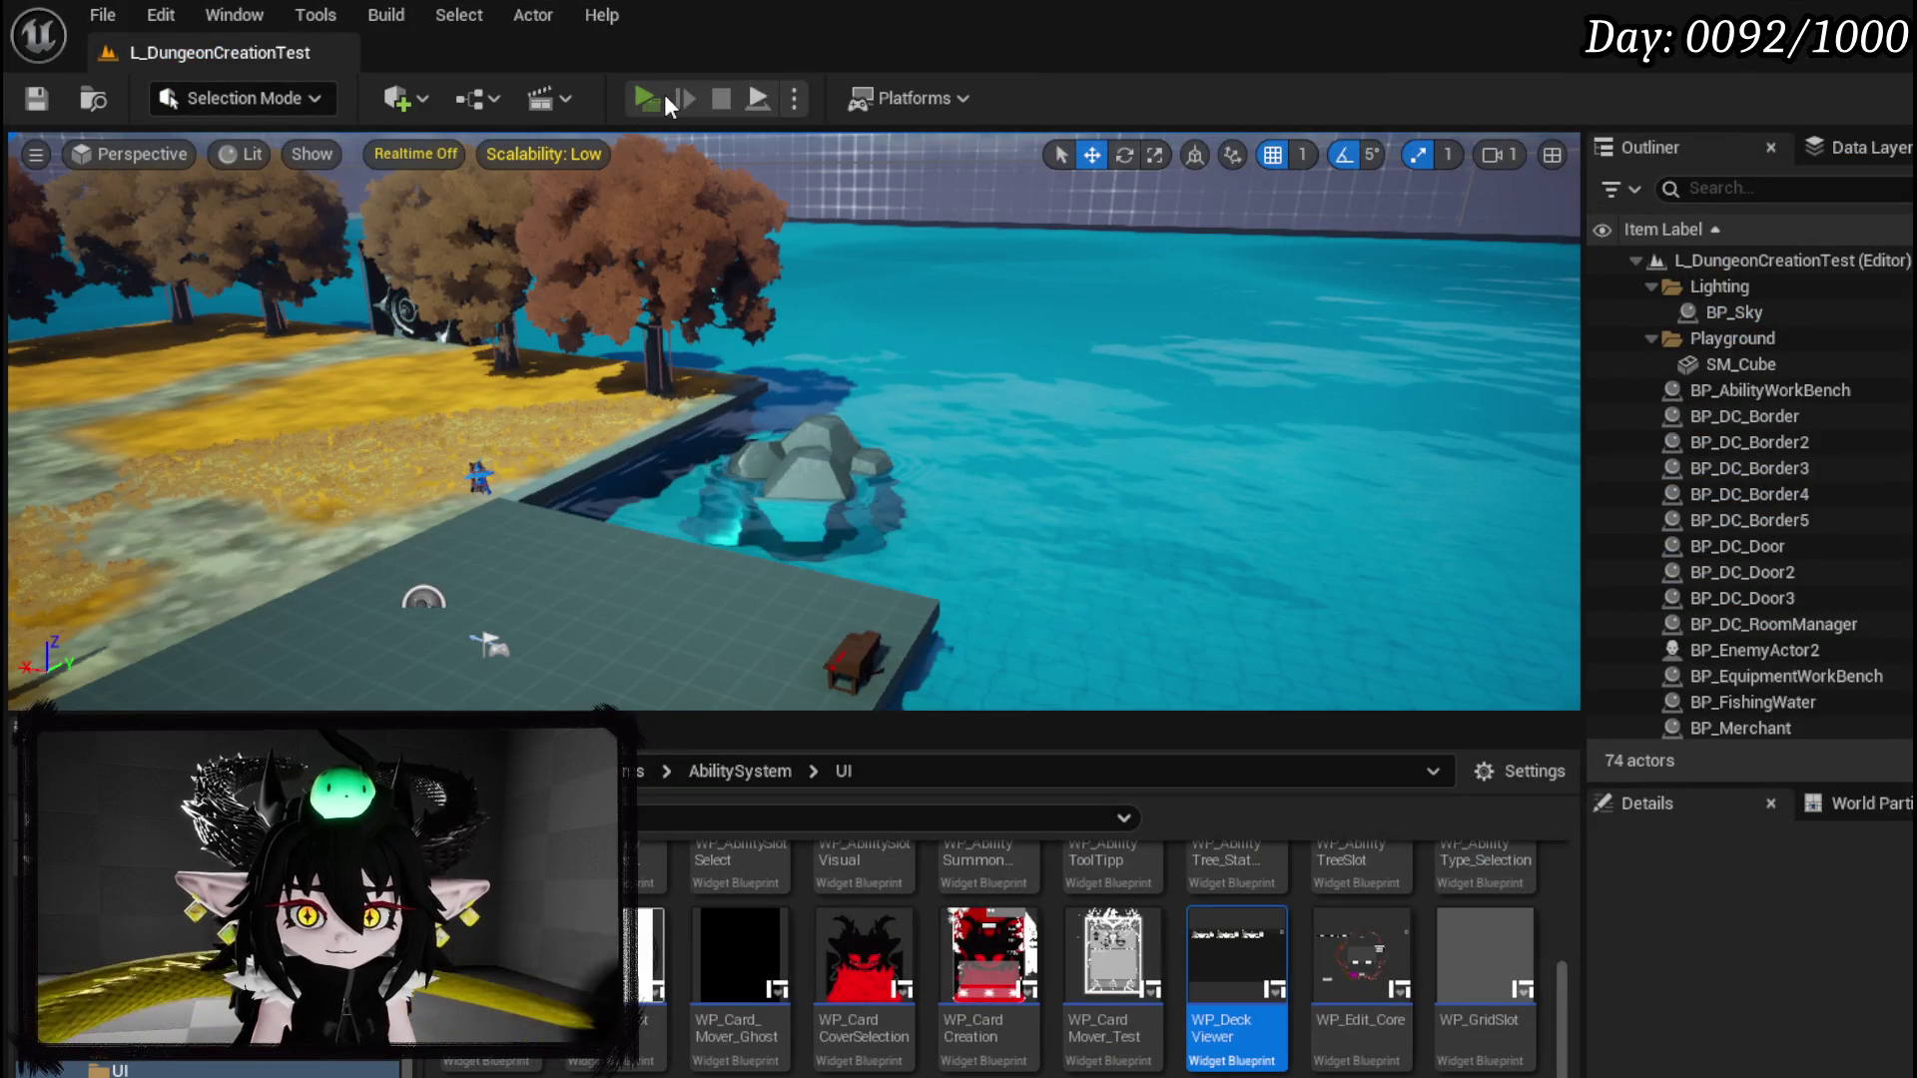
Step: Start a playtest and page through the book to the ability creation page
{"action": "left_click", "coordinate": [648, 98]}
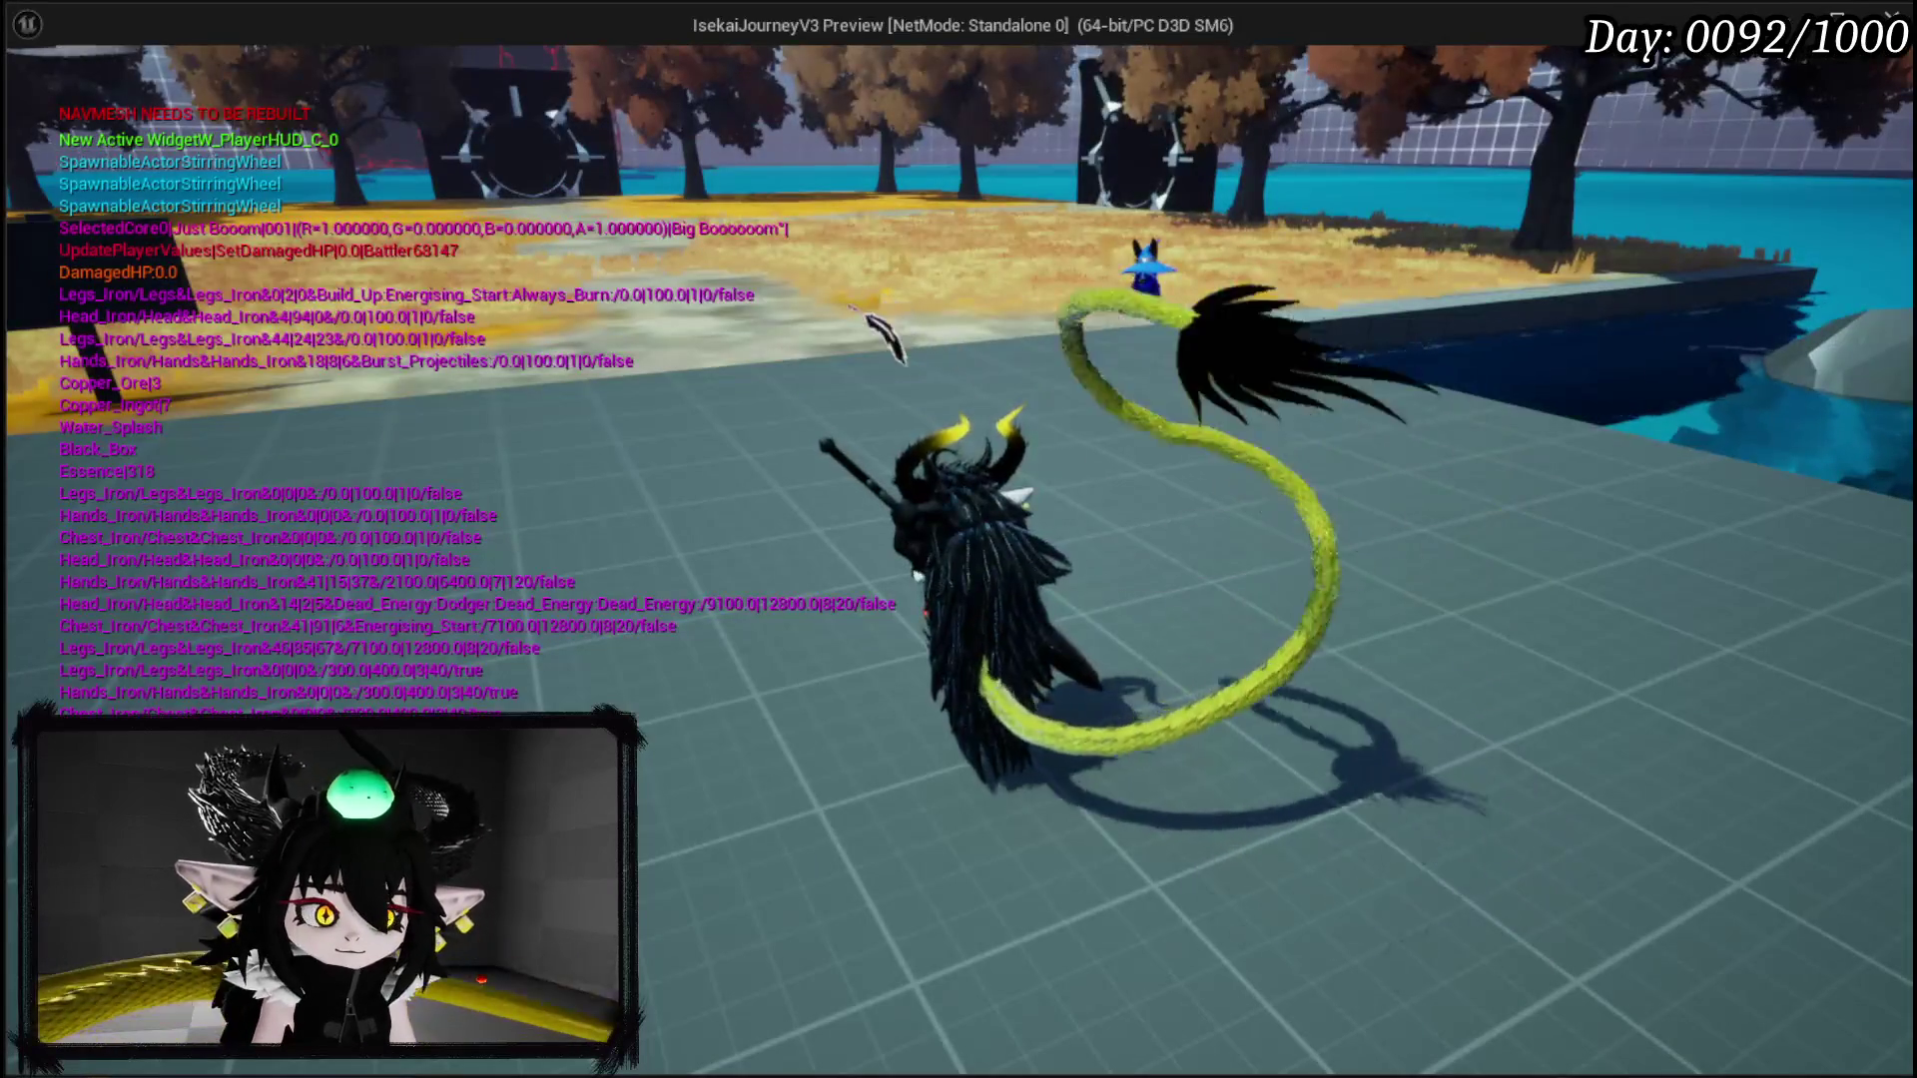
{"action": "key", "text": "Tab"}
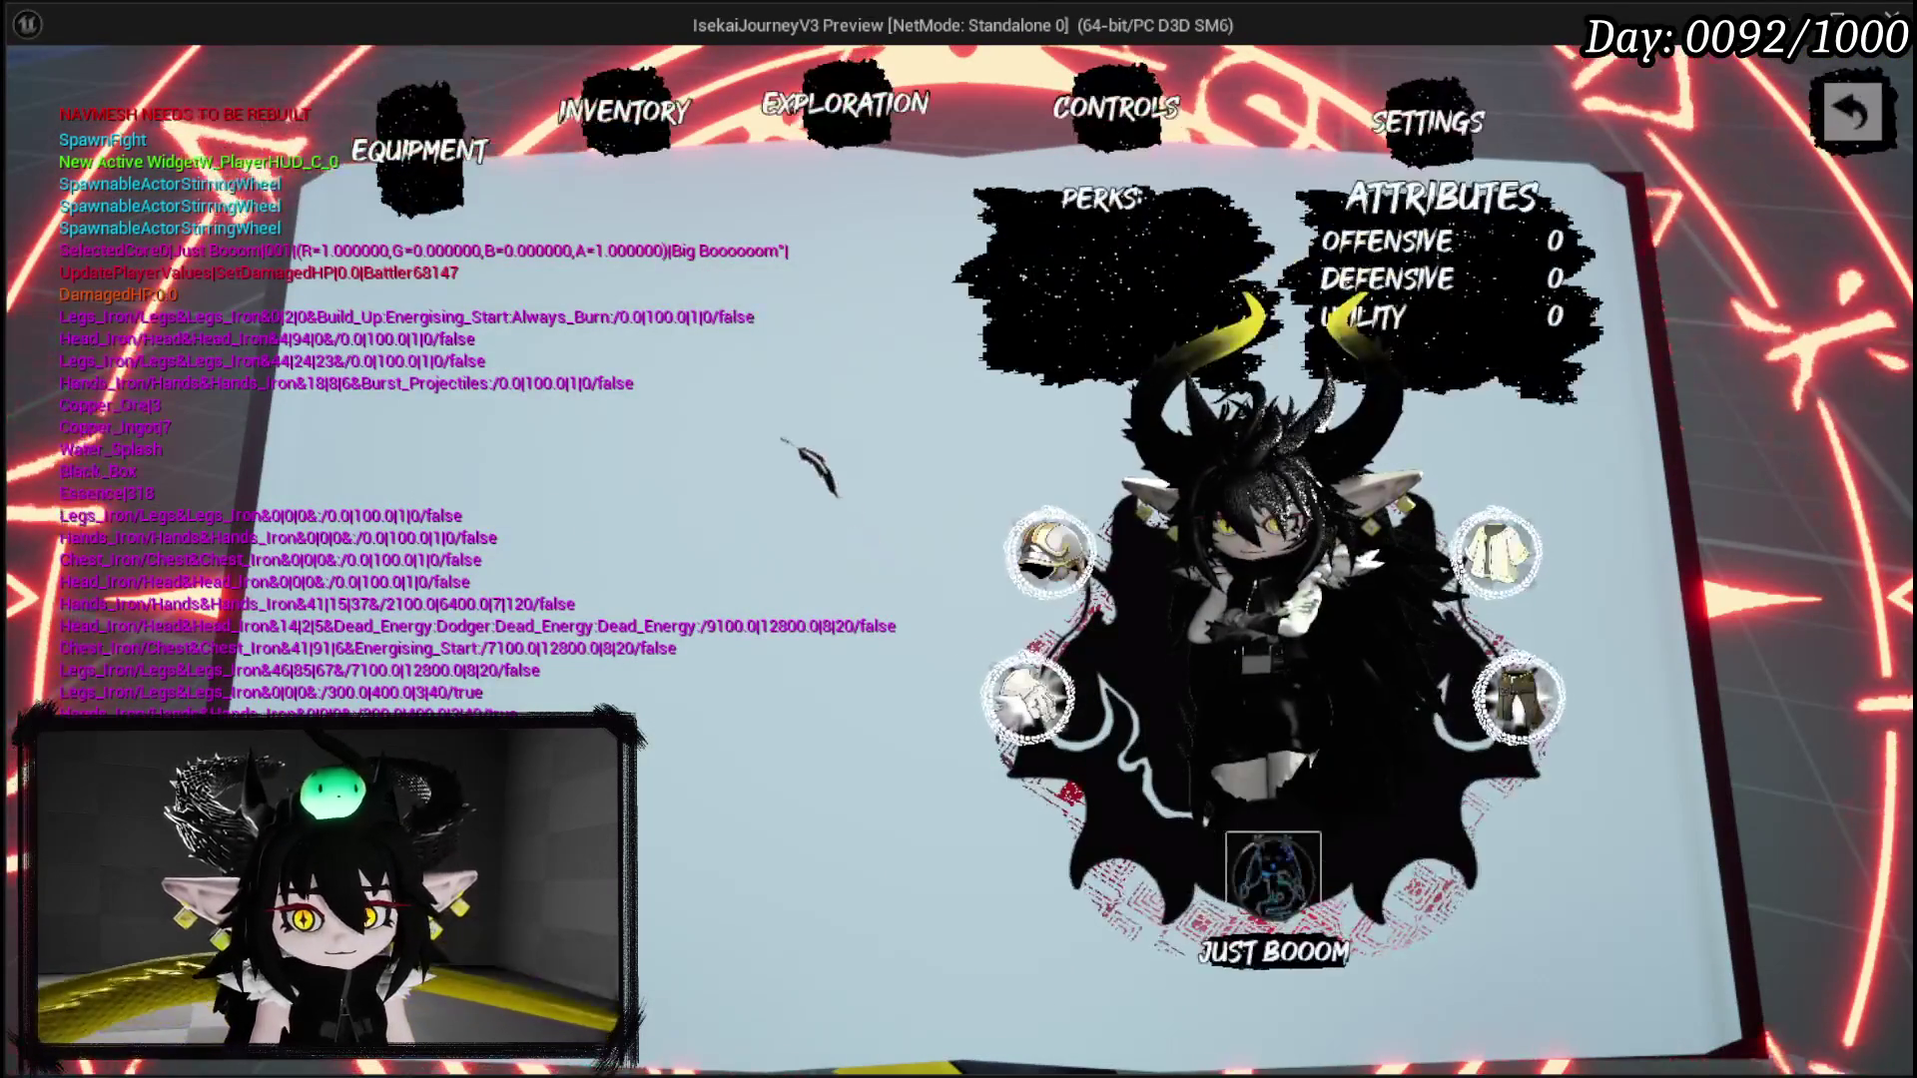
{"action": "left_click", "coordinate": [1272, 873]}
{"action": "left_click", "coordinate": [621, 300]}
{"action": "left_click", "coordinate": [1098, 799]}
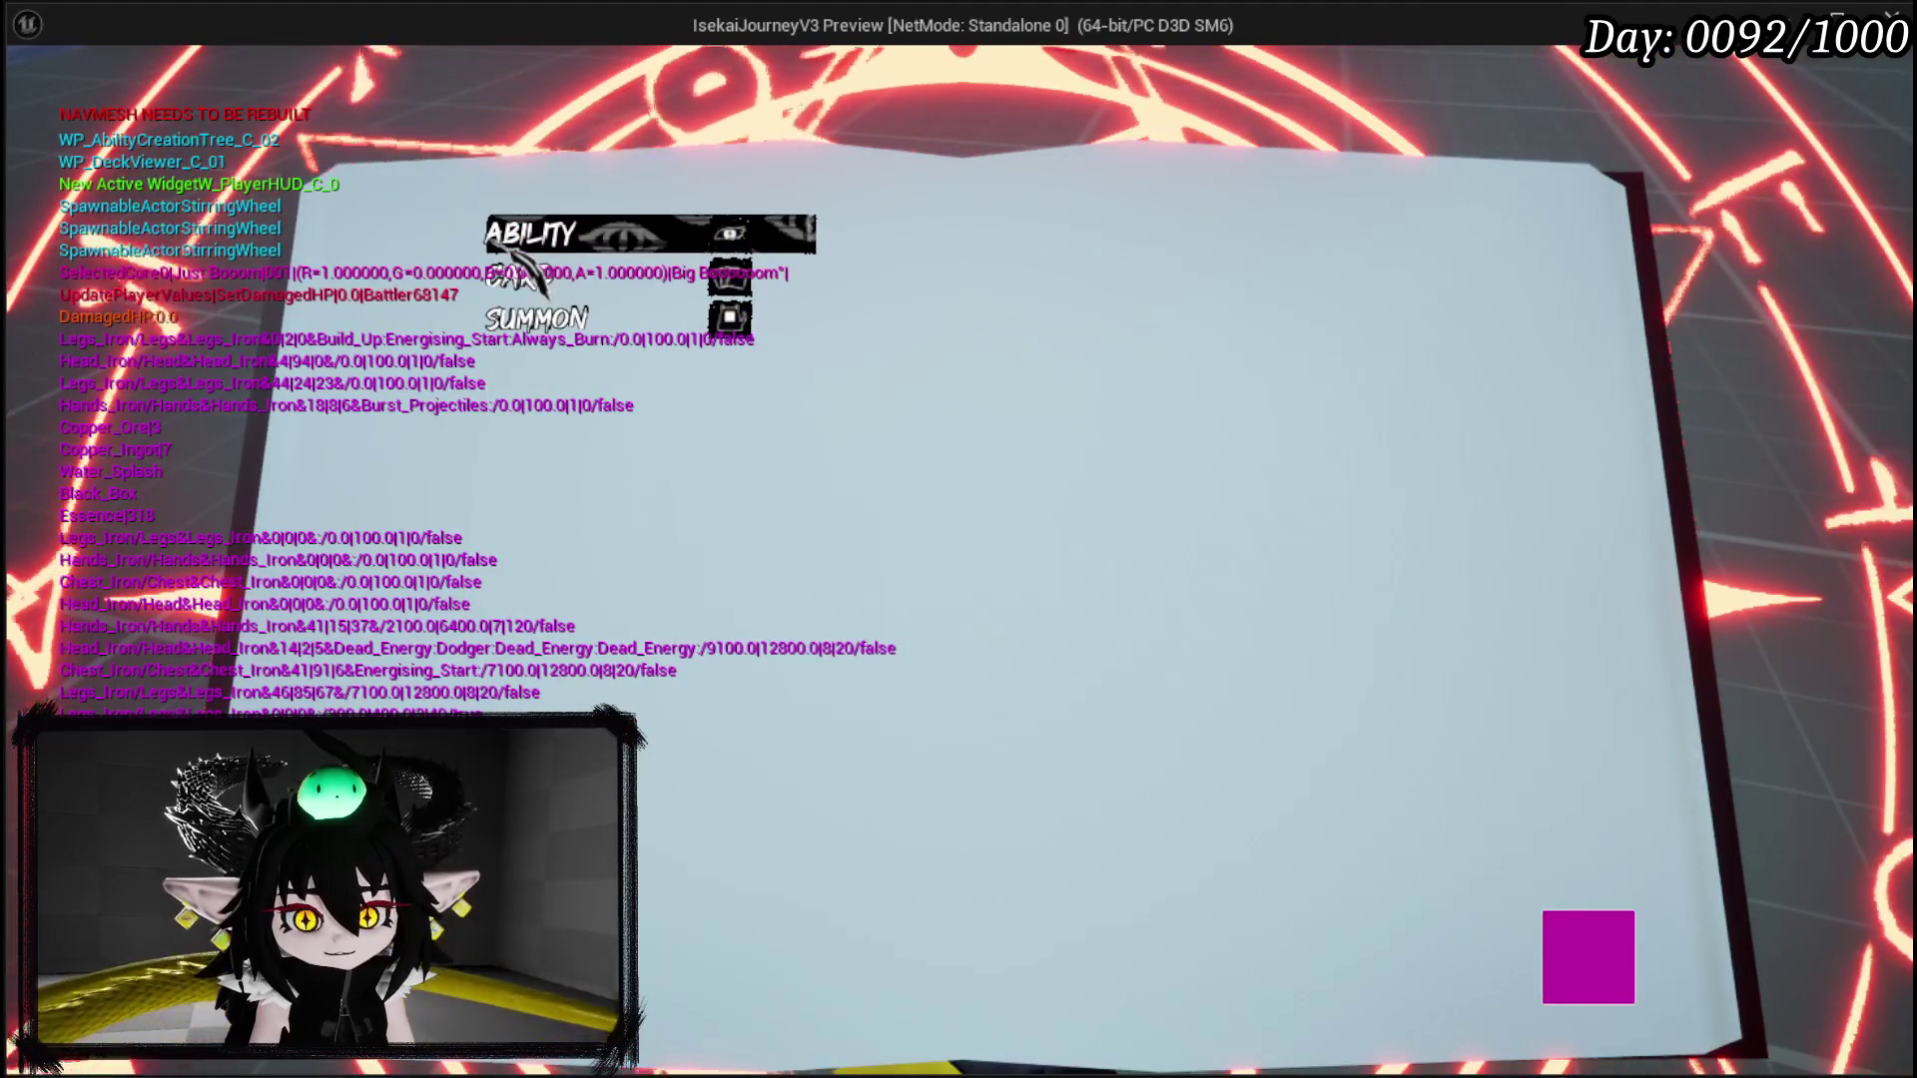
{"action": "left_click", "coordinate": [517, 257]}
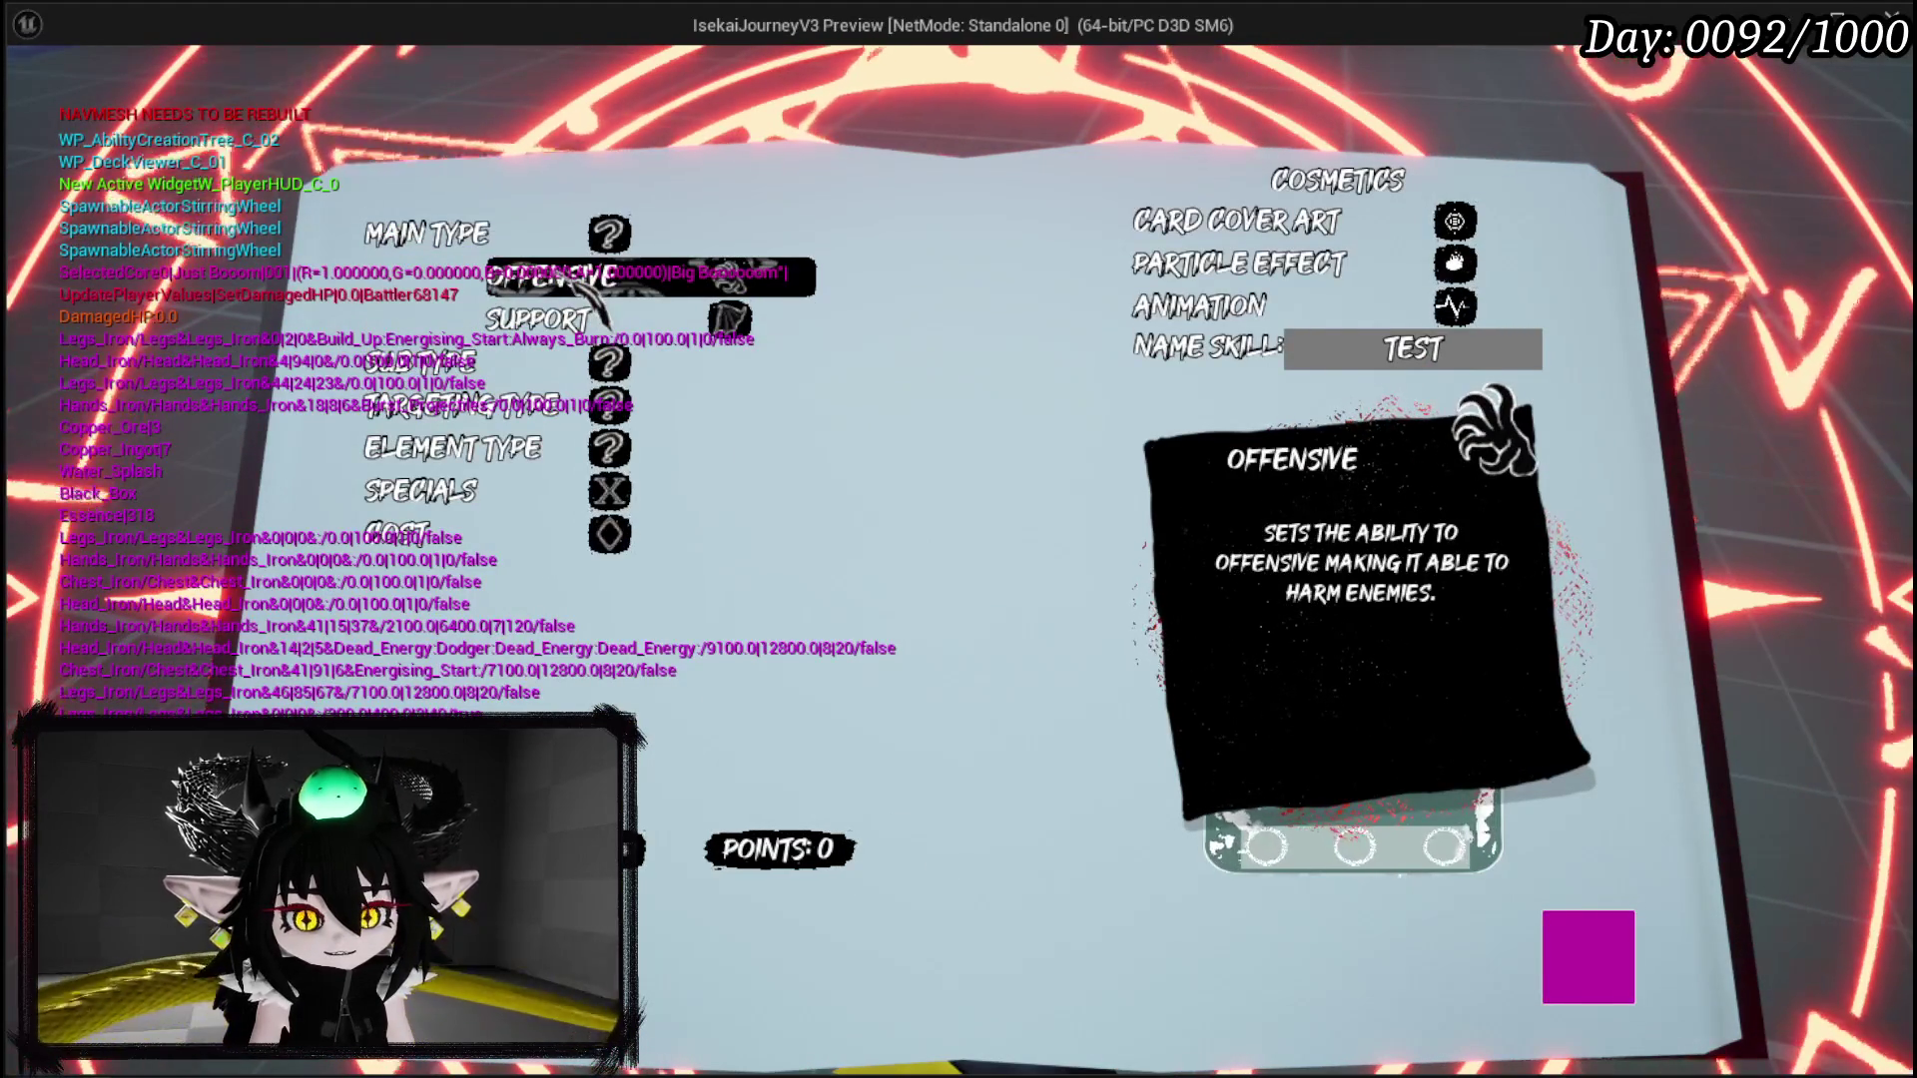
Step: Set main type SUPPORT, Power 50 and Damage Up as the status type
{"action": "left_click", "coordinate": [575, 318]}
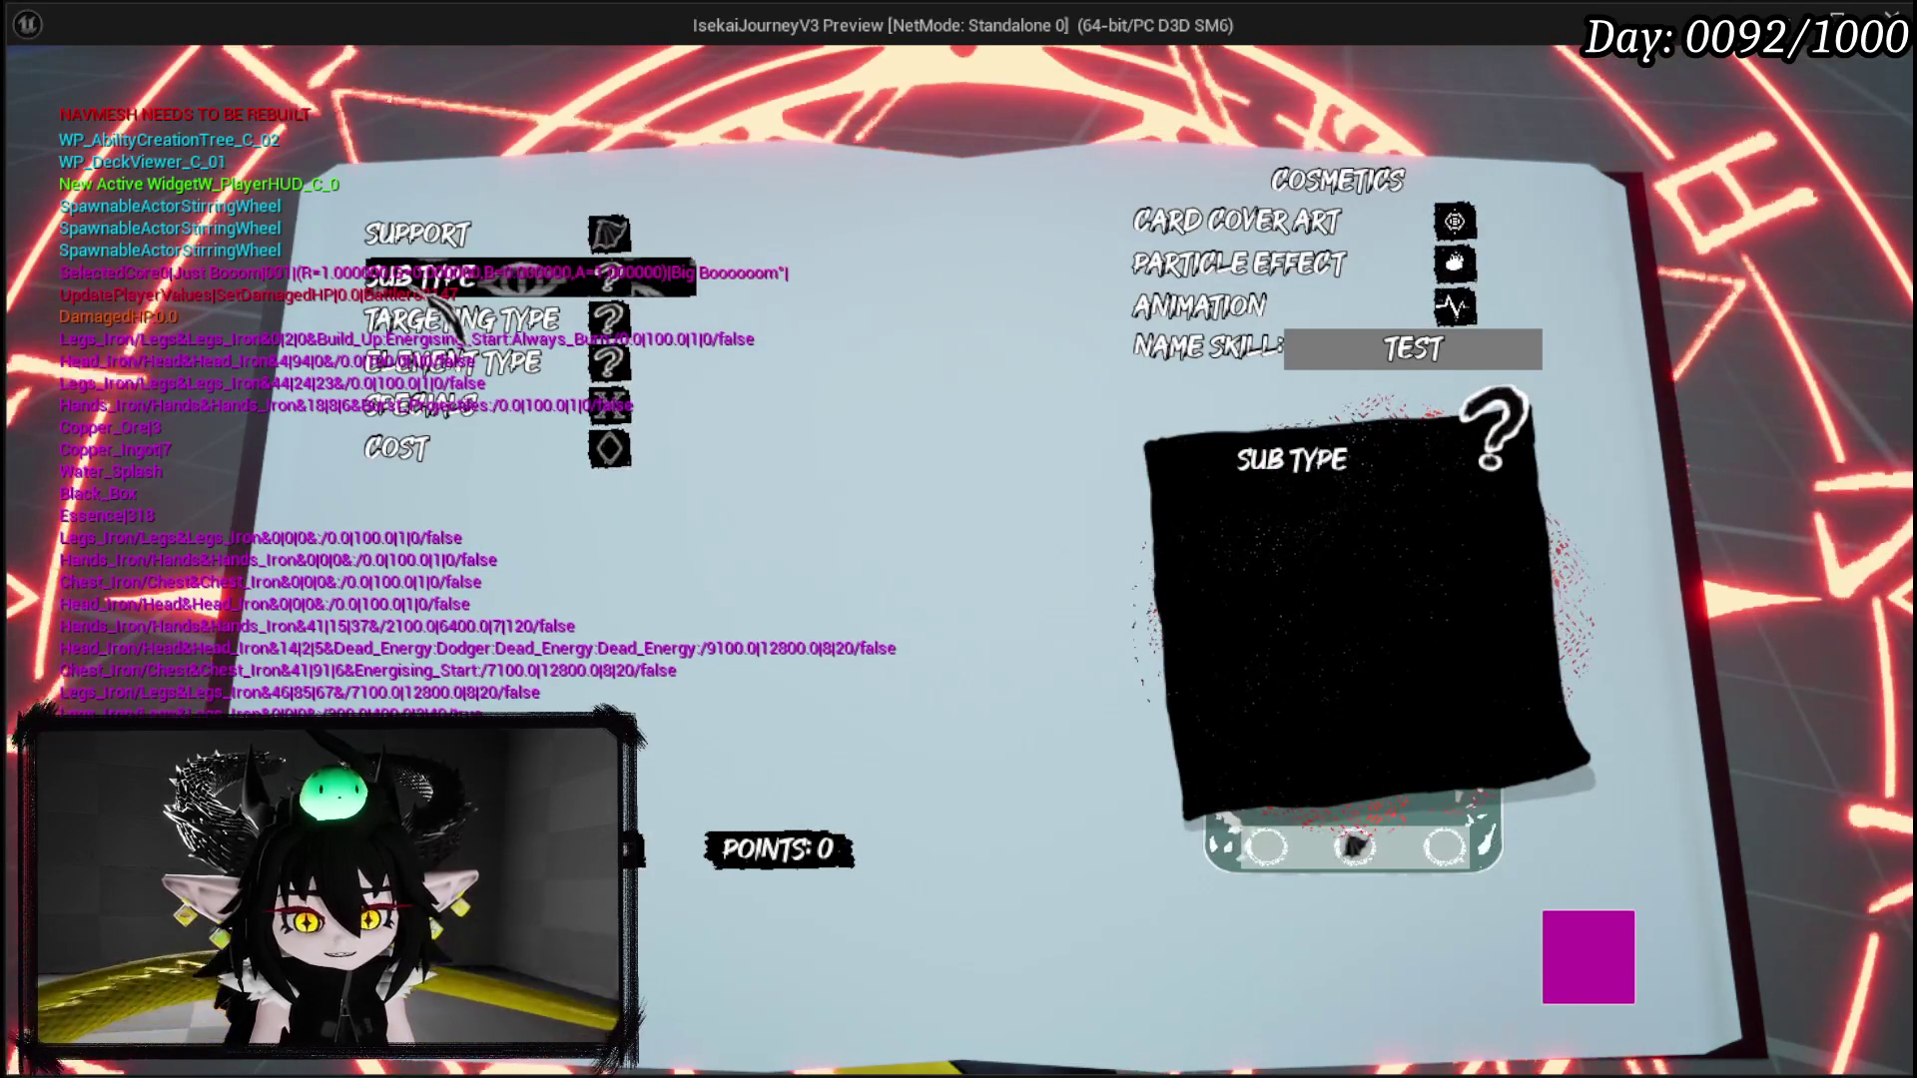
{"action": "left_click", "coordinate": [459, 281]}
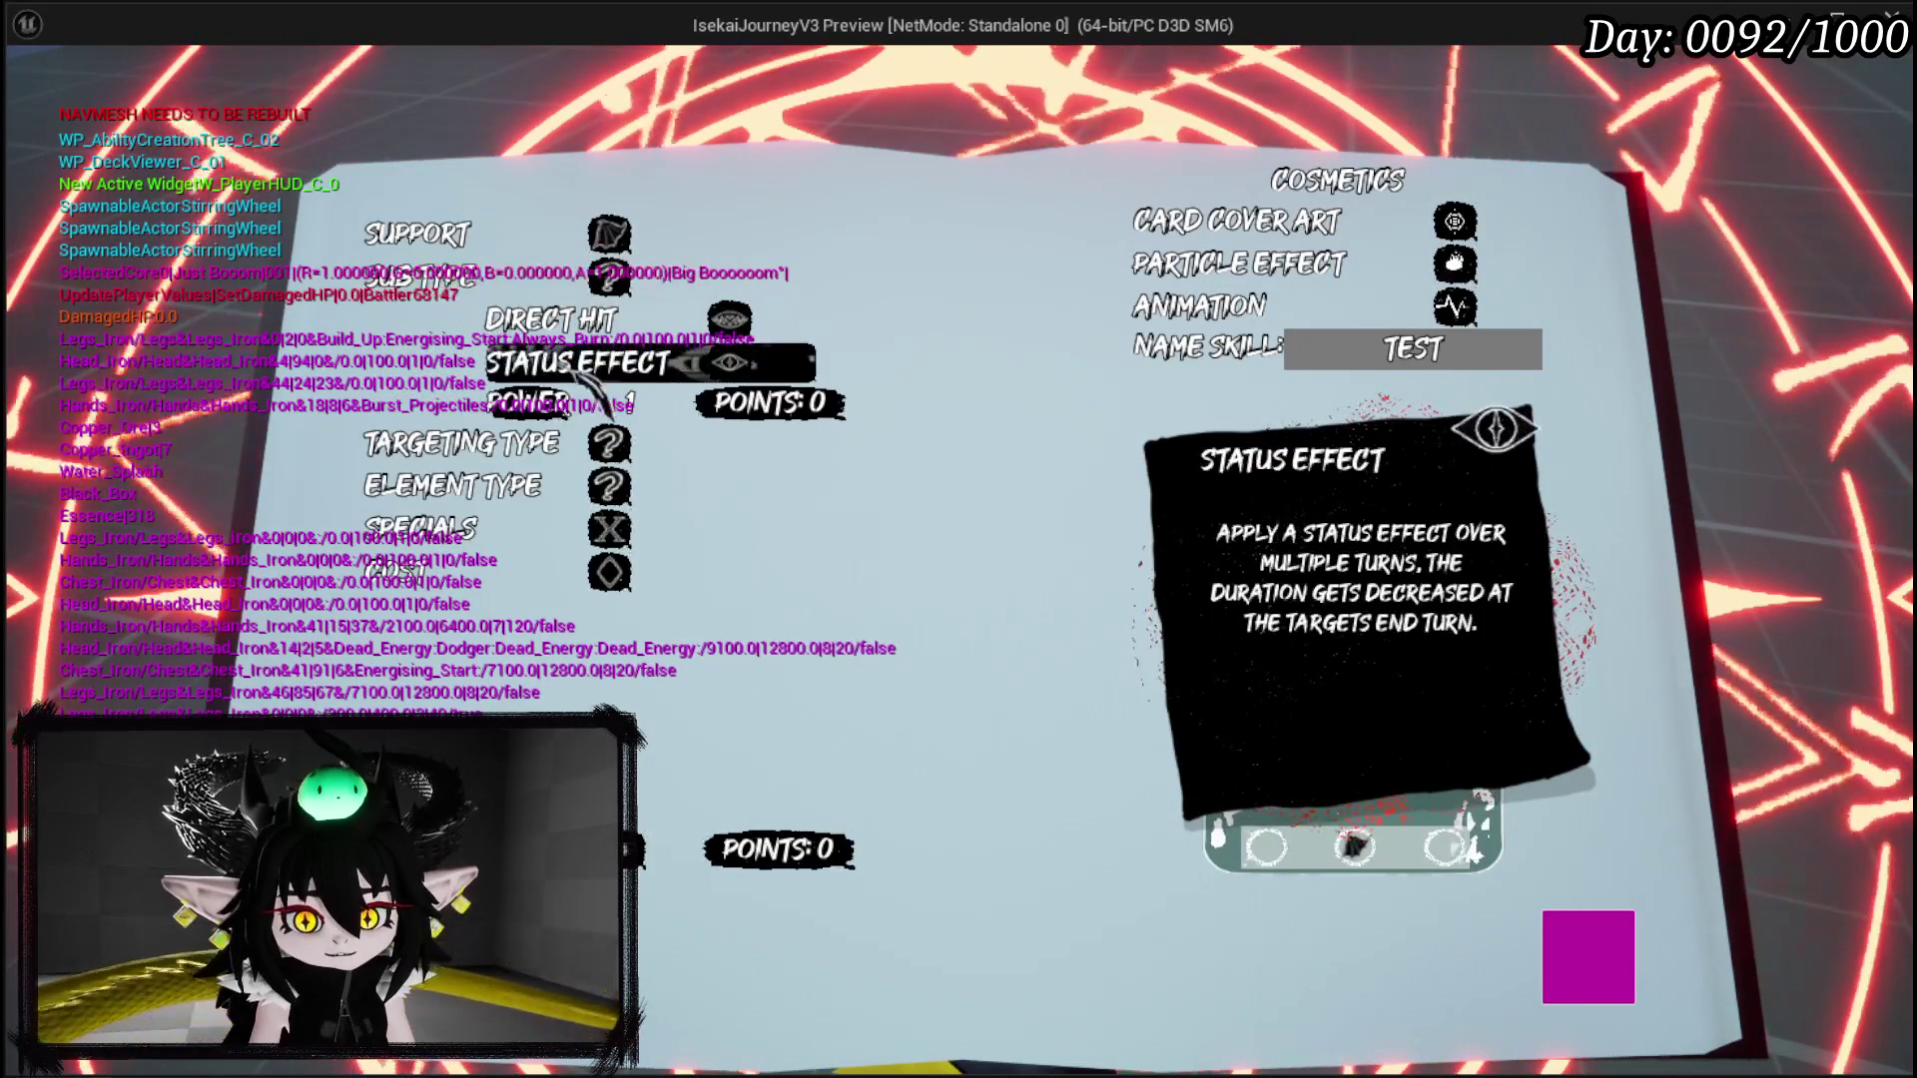
{"action": "left_click", "coordinate": [631, 404]}
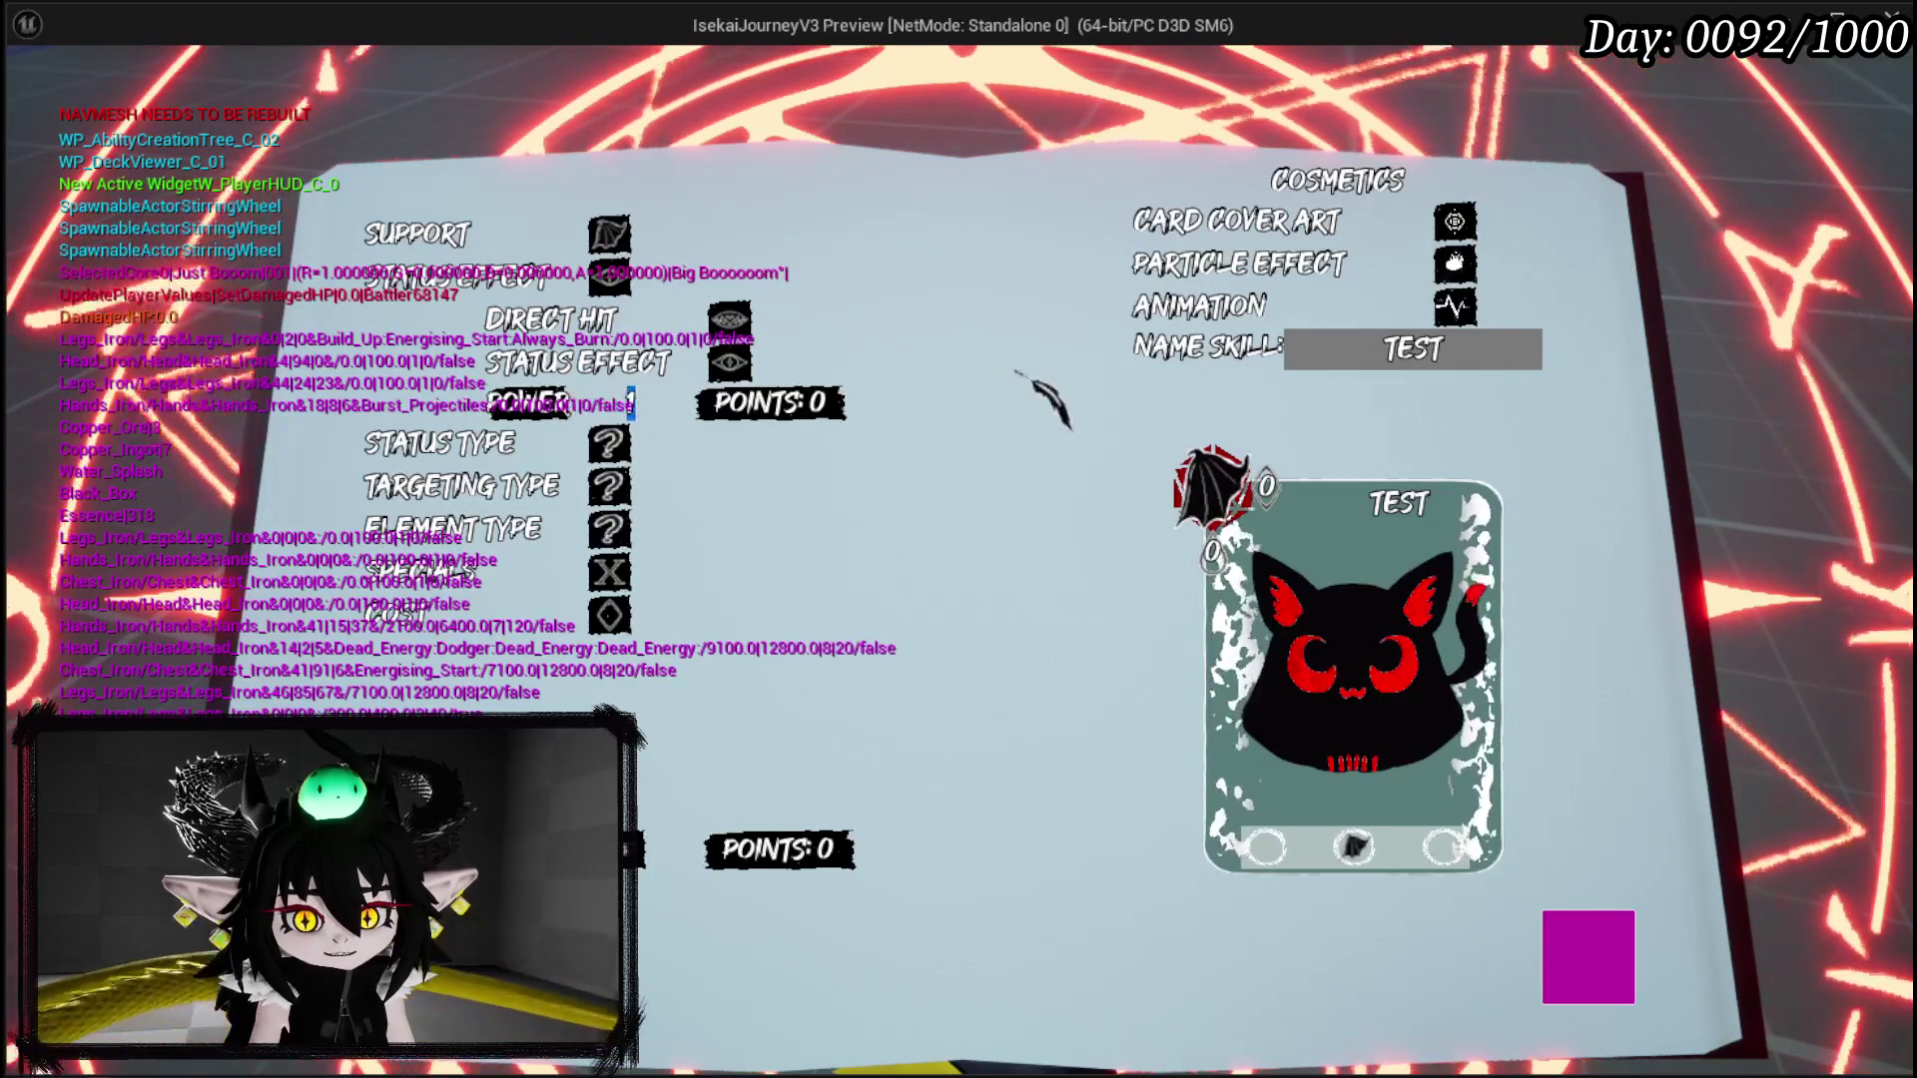
{"action": "type", "text": "50"}
{"action": "key", "text": "Return"}
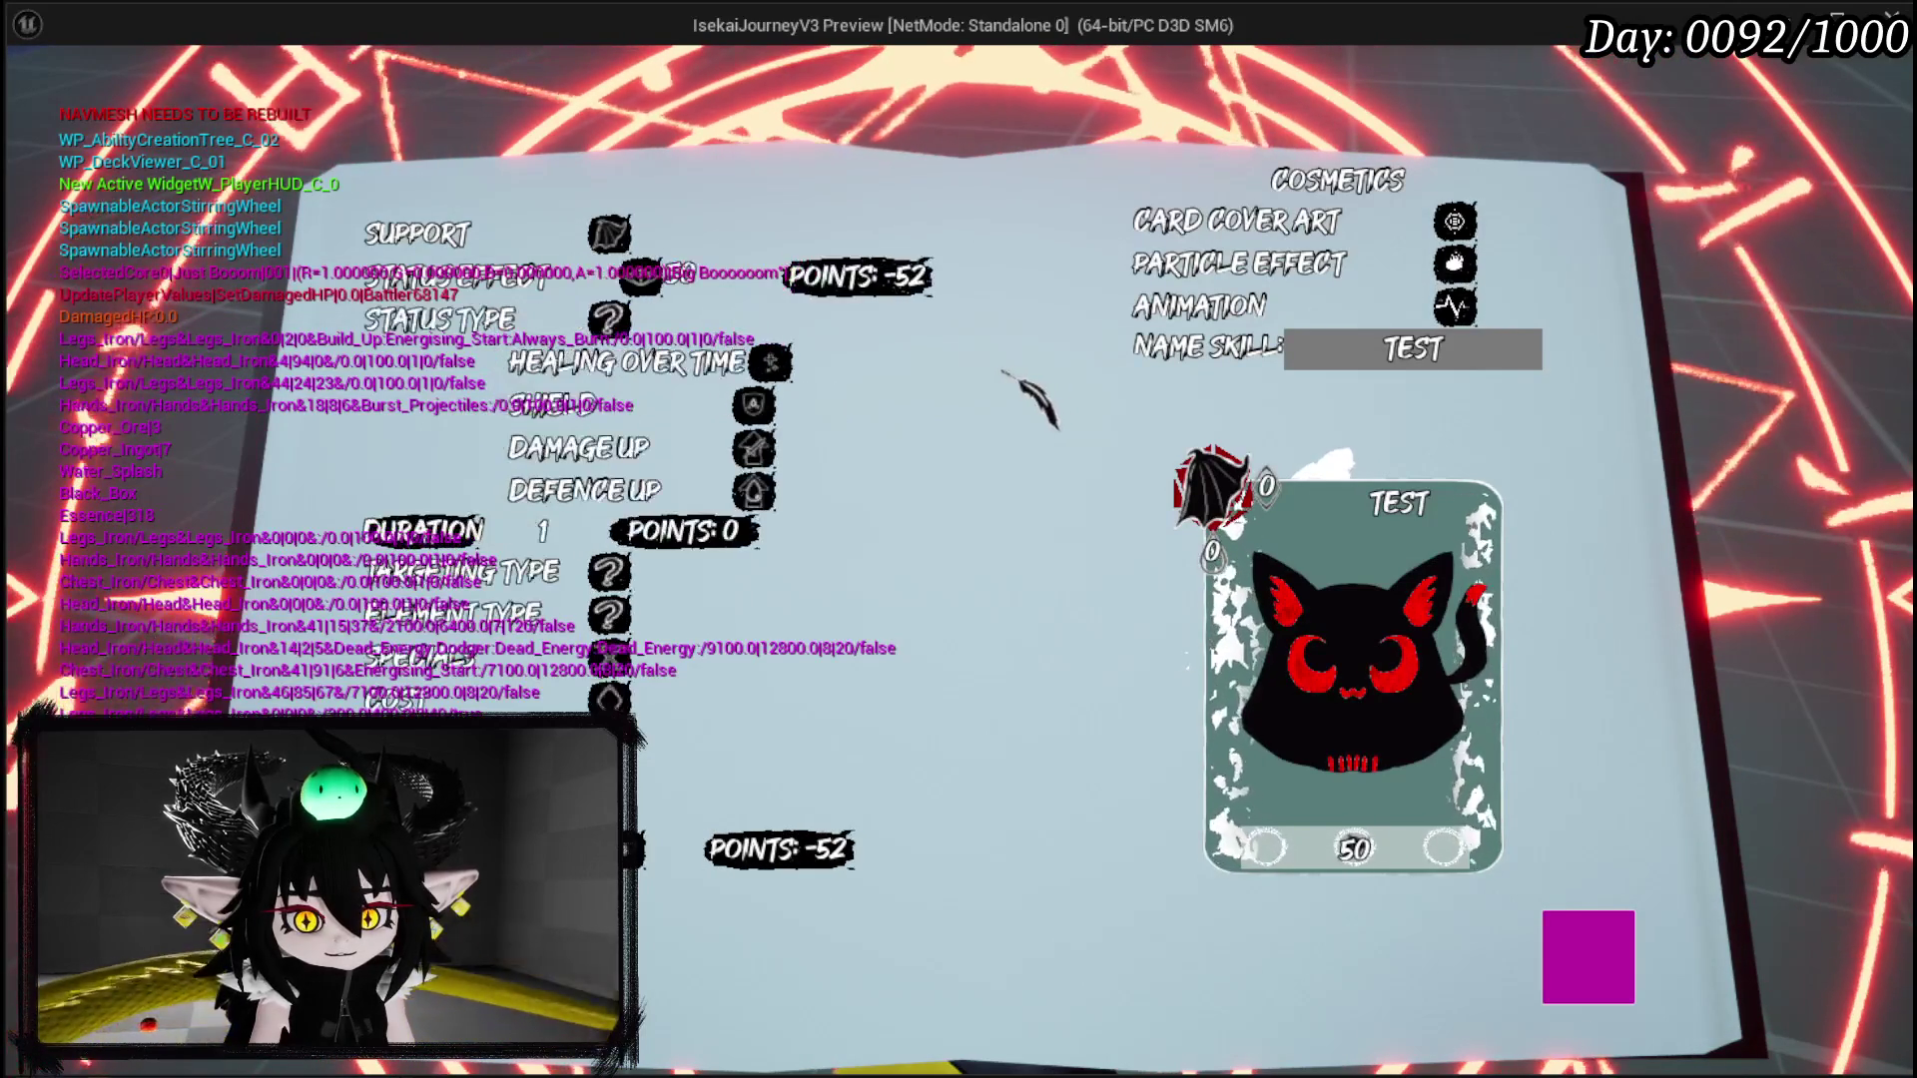
{"action": "left_click", "coordinate": [659, 449]}
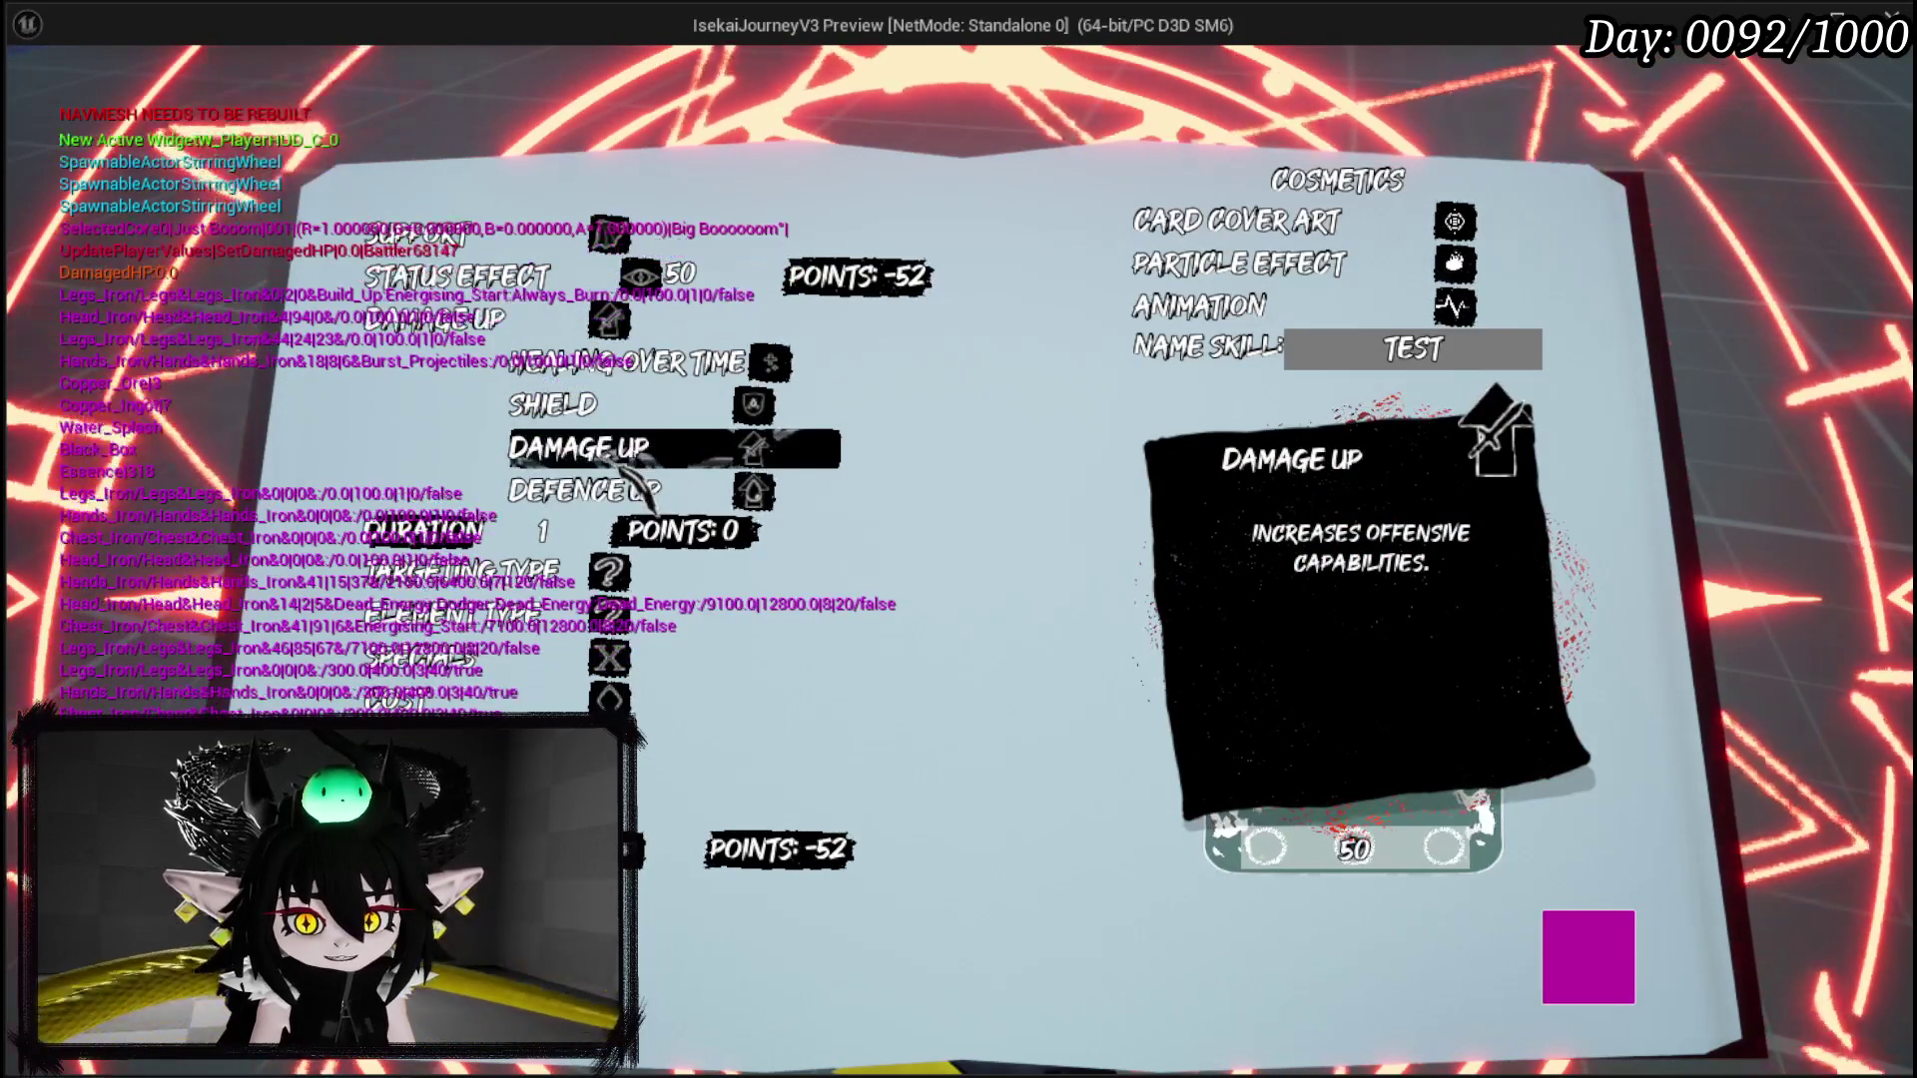
{"action": "scroll", "coordinate": [542, 531], "scroll_direction": "up", "scroll_amount": 4}
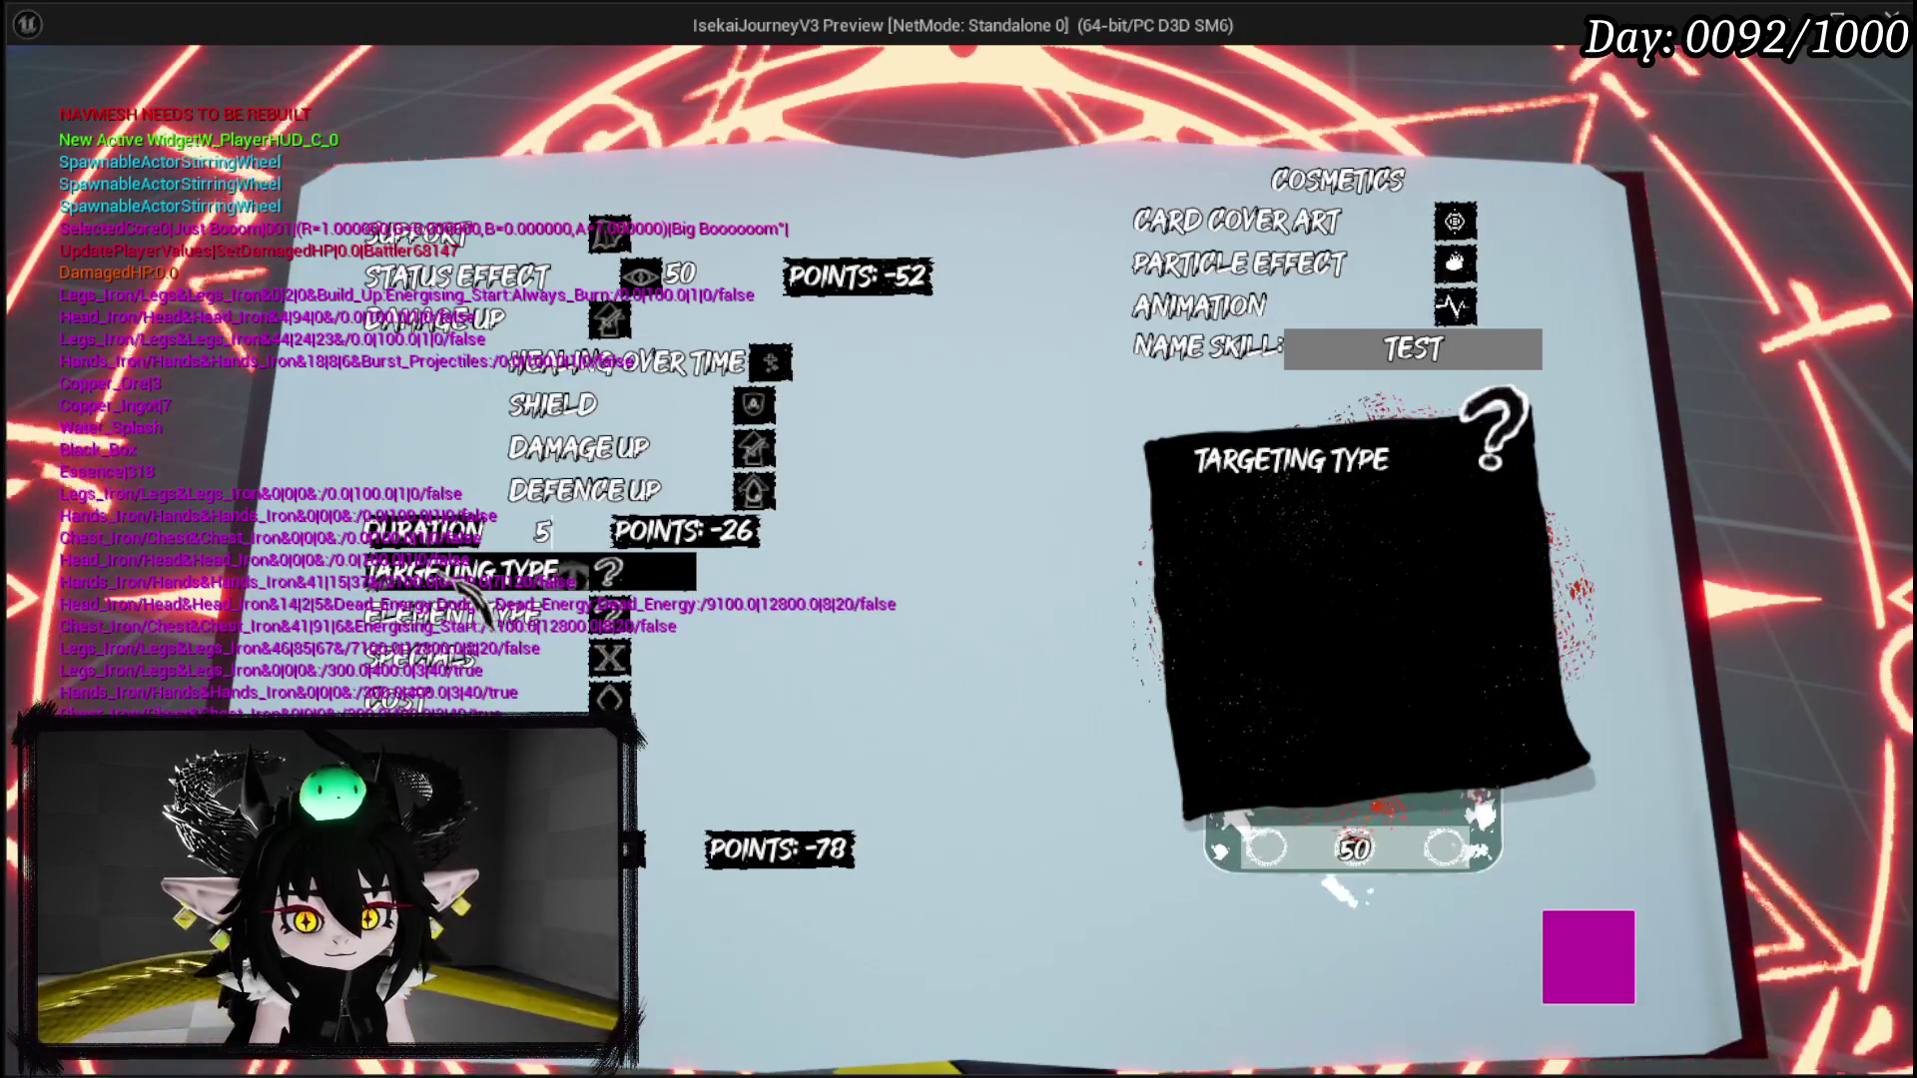
Step: Make Movement the targeting type, keeping its size at 1
{"action": "left_click", "coordinate": [462, 583]}
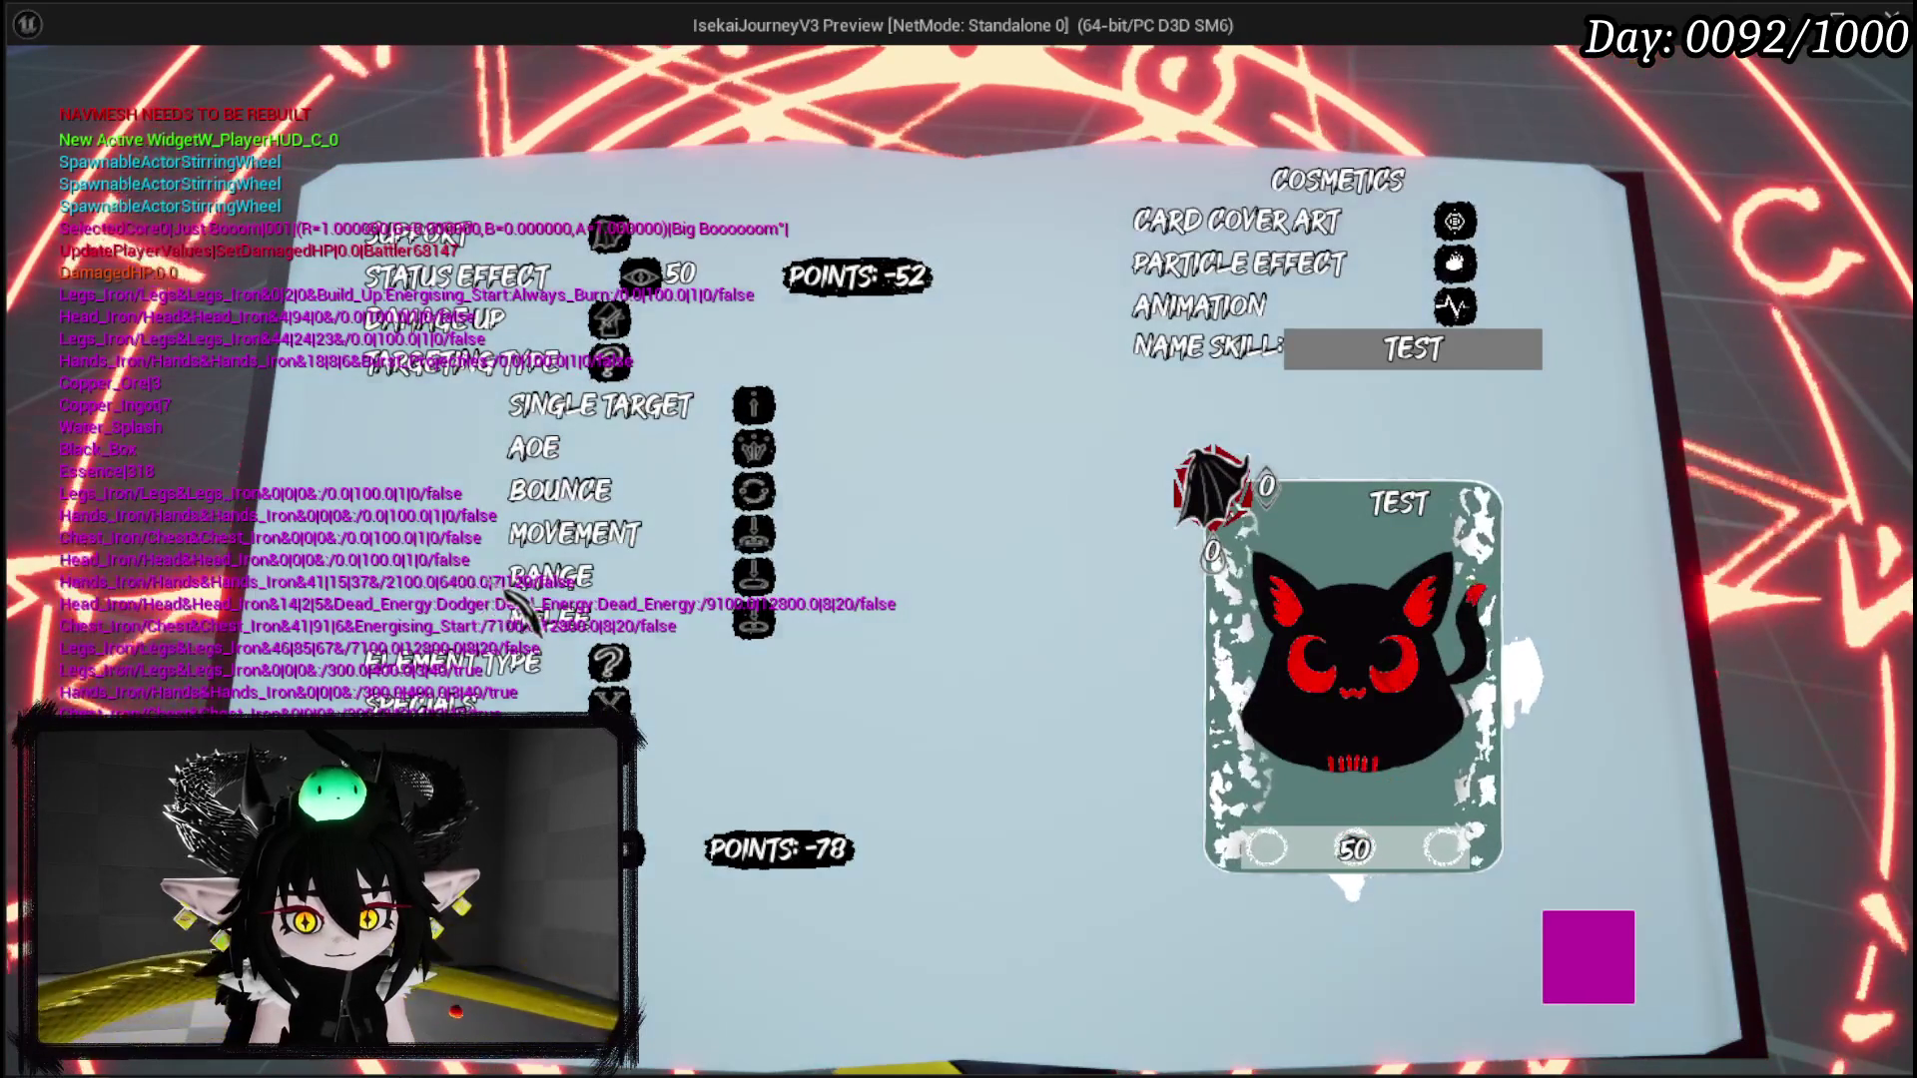
{"action": "mouse_move", "coordinate": [544, 597]}
{"action": "left_click", "coordinate": [574, 535]}
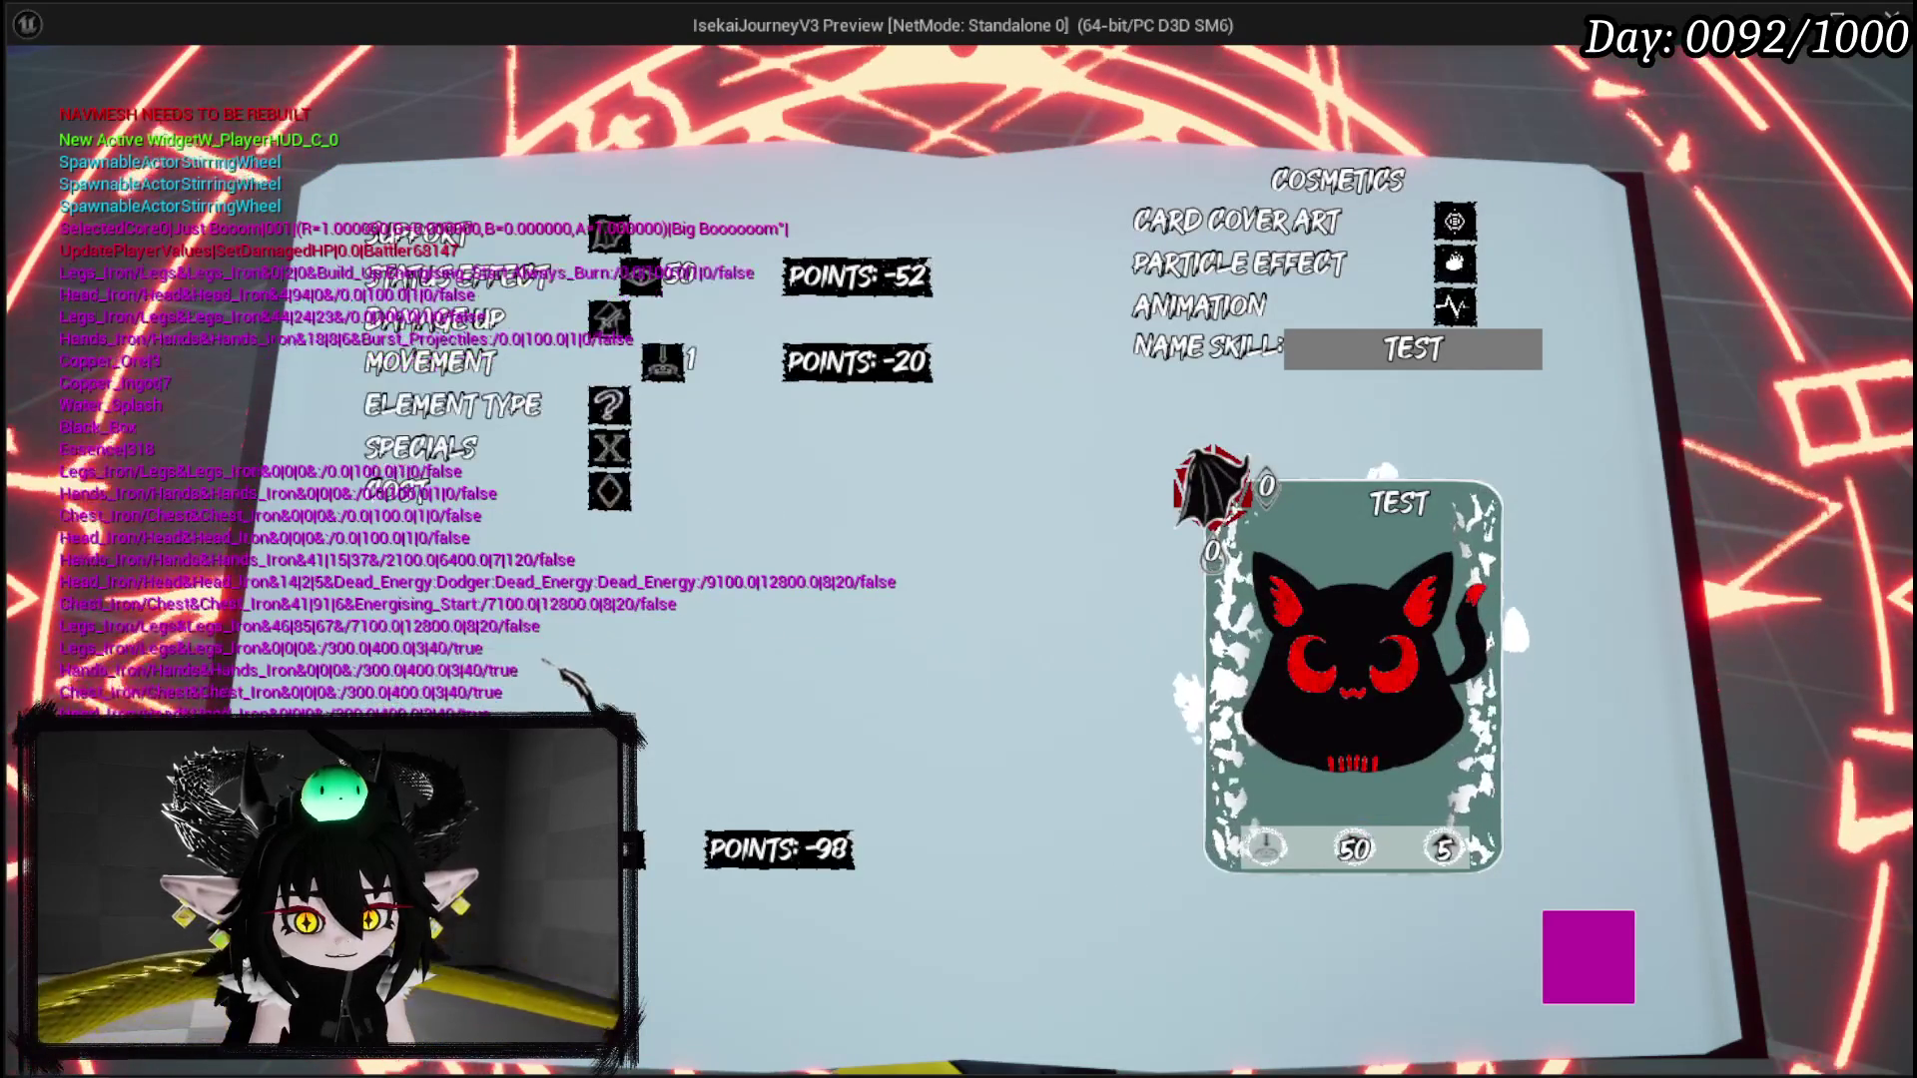
{"action": "mouse_move", "coordinate": [649, 454]}
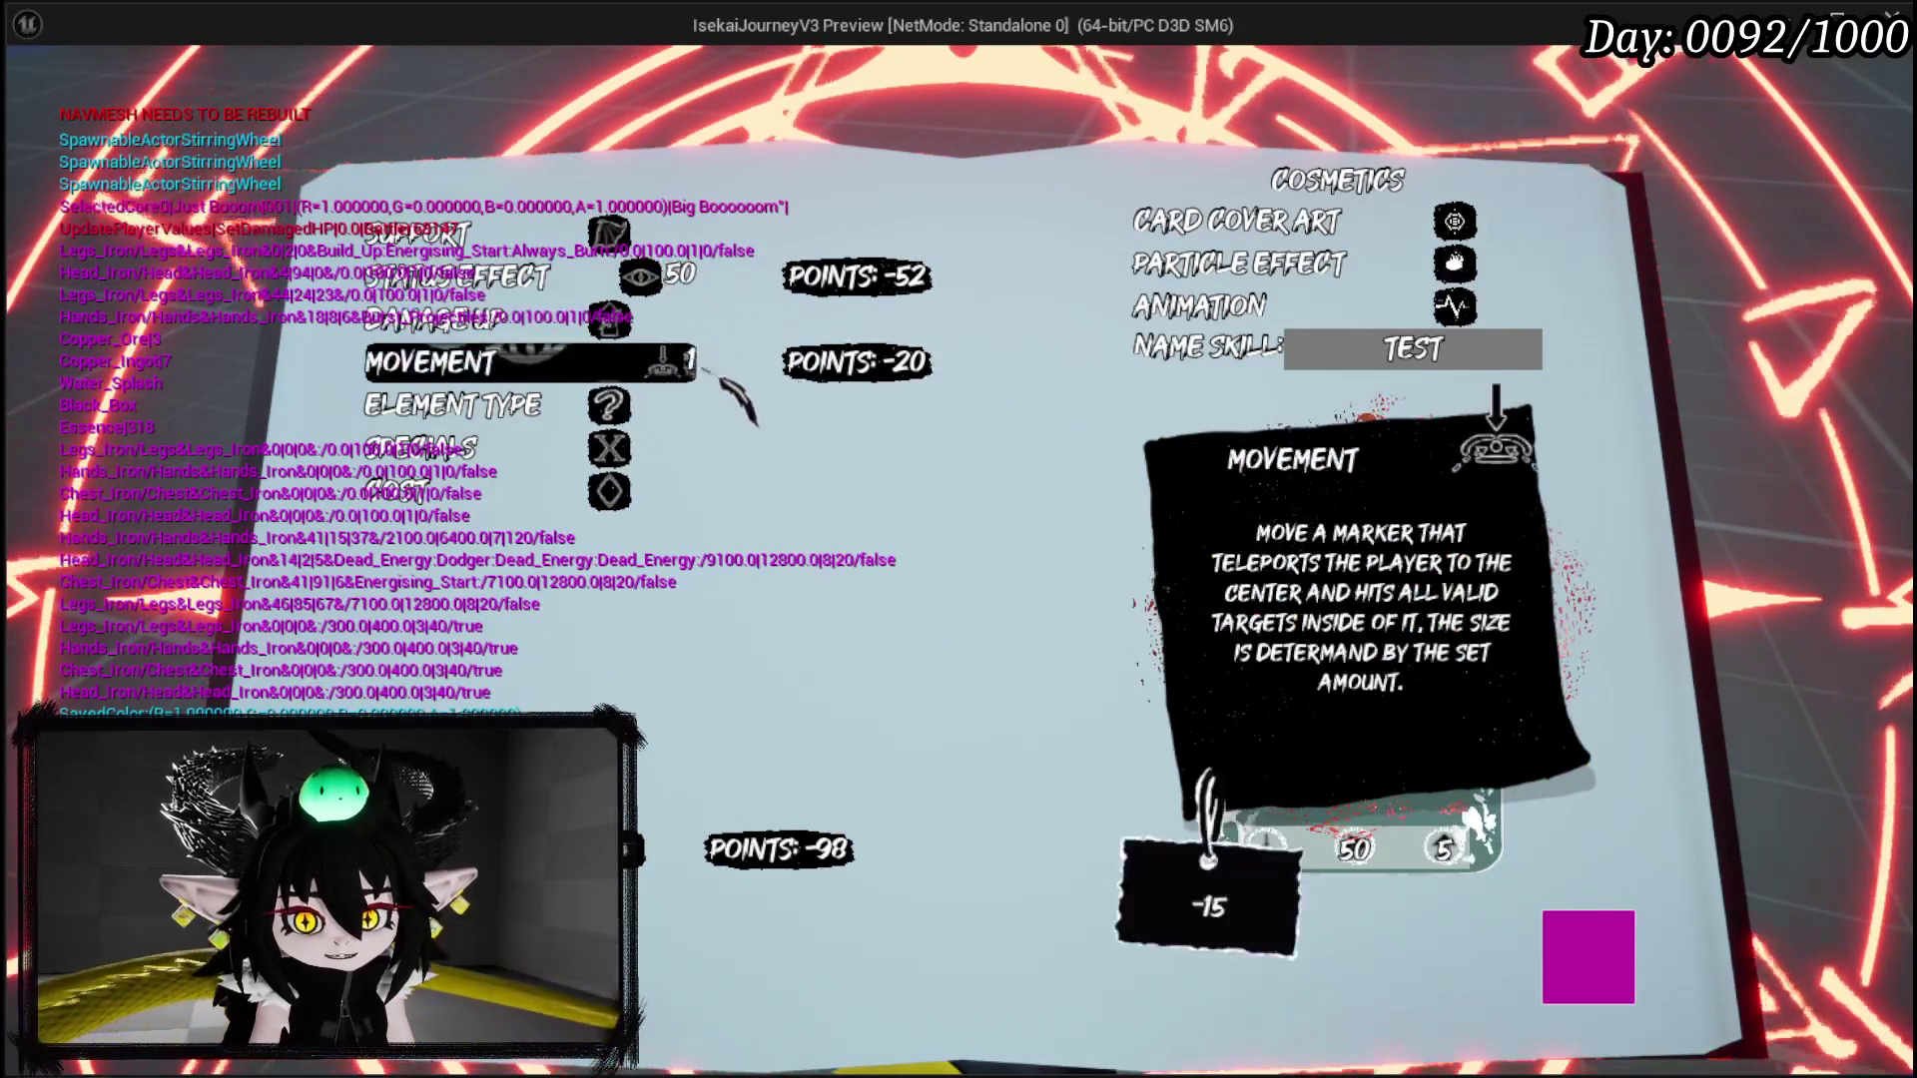
{"action": "left_click", "coordinate": [450, 361]}
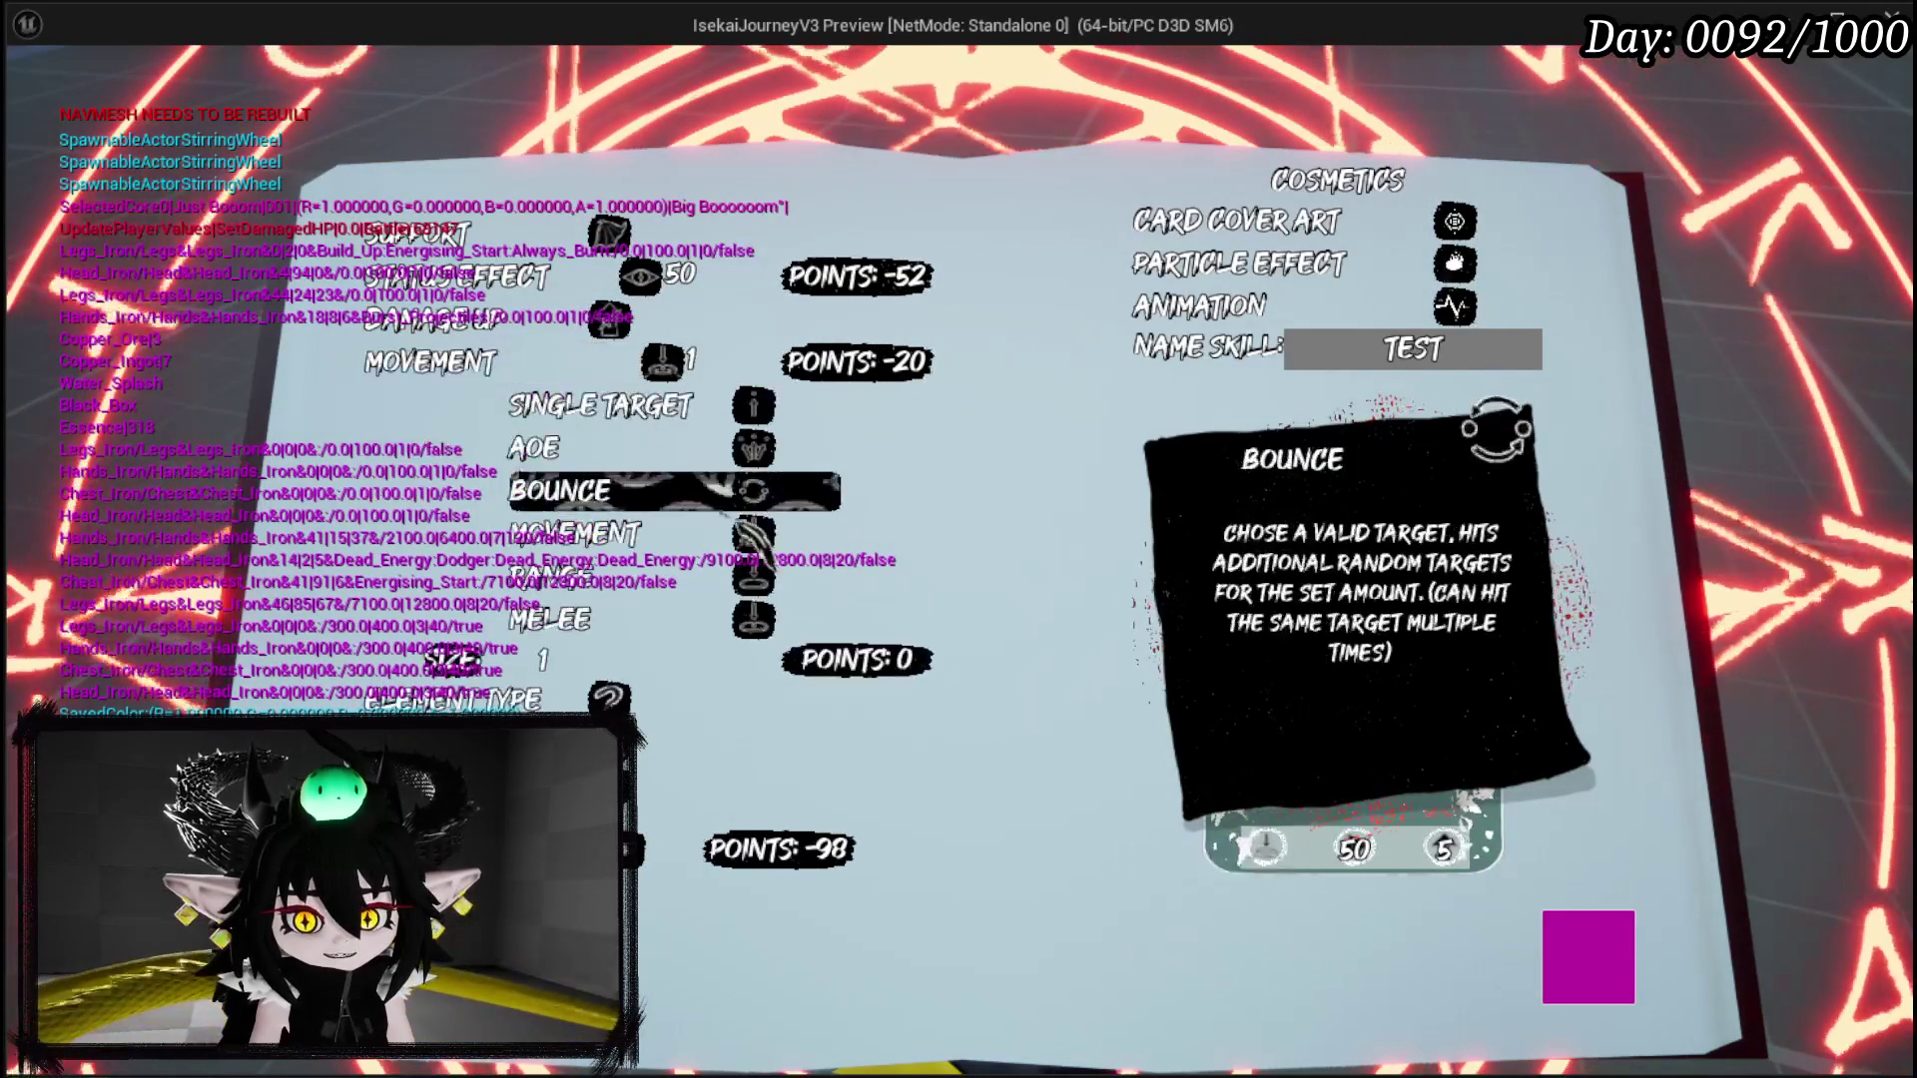
{"action": "type", "text": "2"}
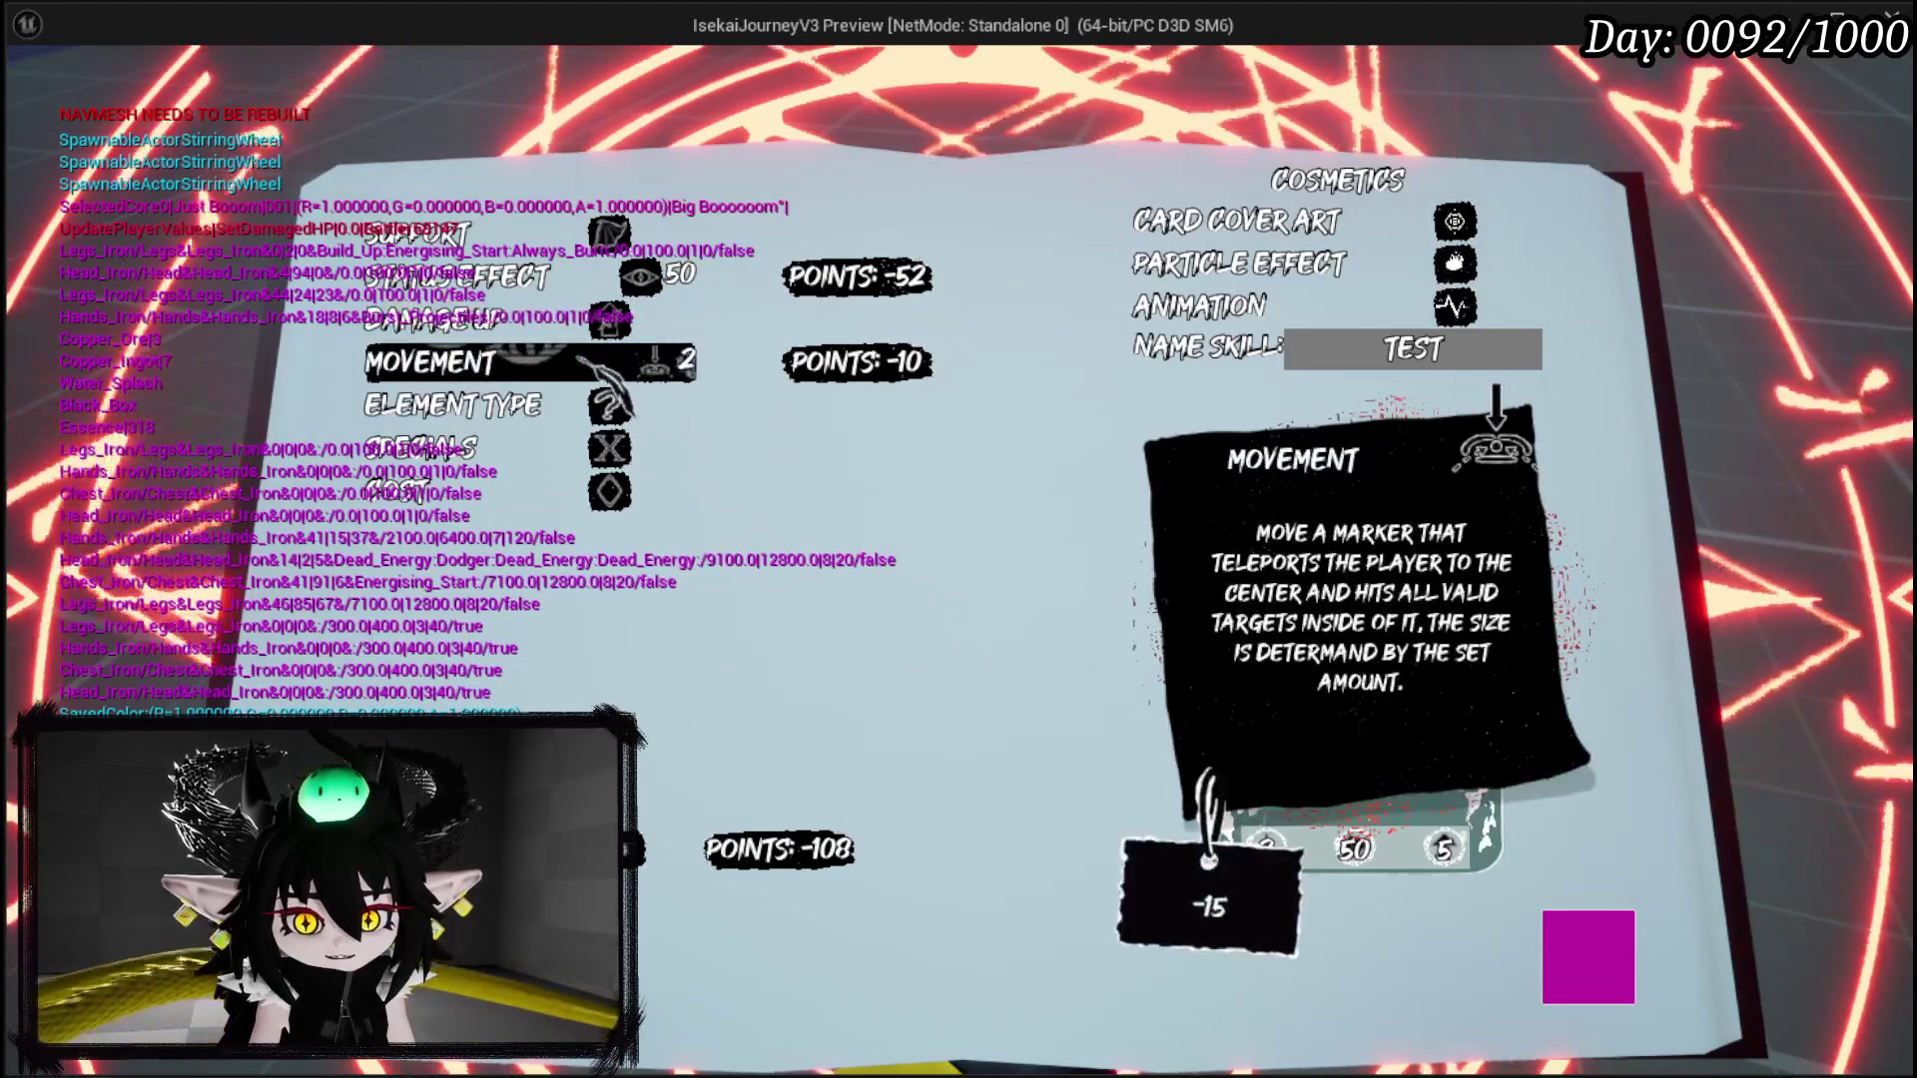
{"action": "left_click", "coordinate": [755, 671]}
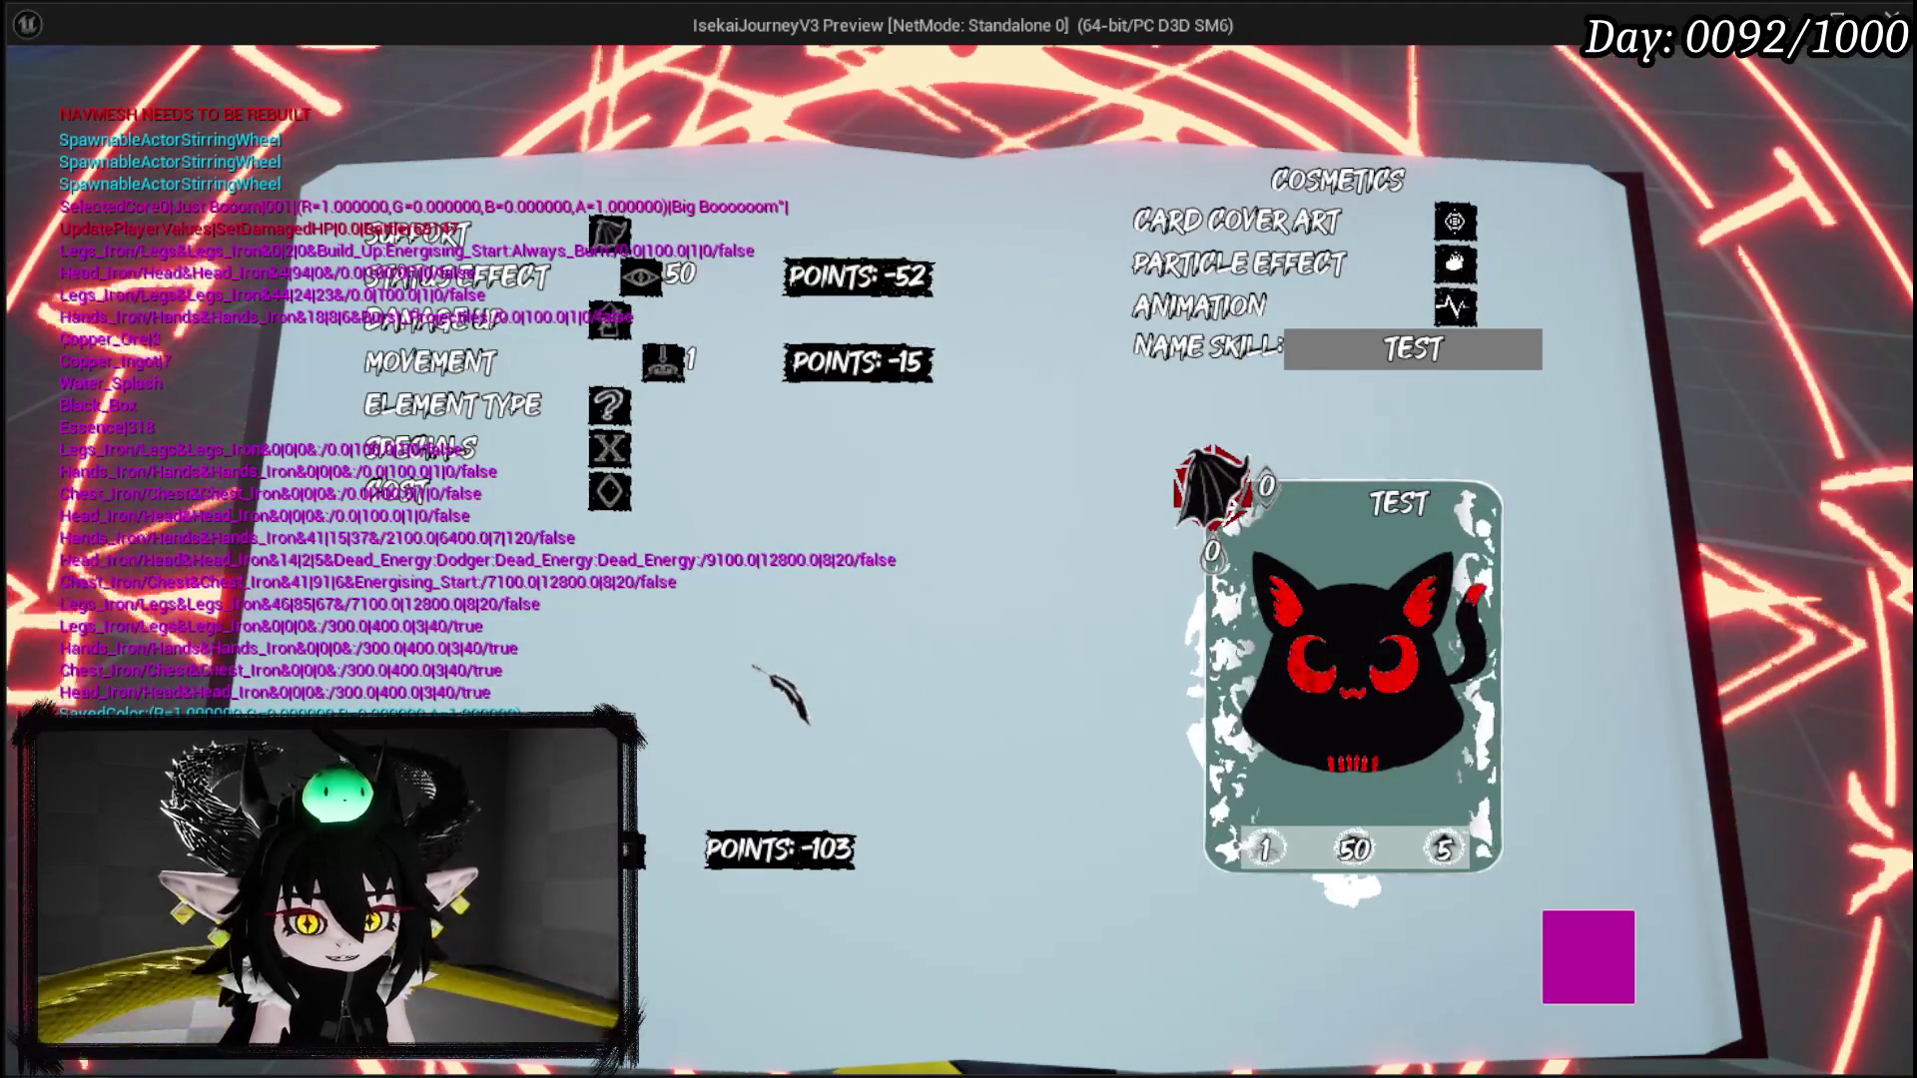
Step: Set the skill's element to Fire and add the Replay special
{"action": "left_click", "coordinate": [499, 405]}
{"action": "left_click", "coordinate": [559, 445]}
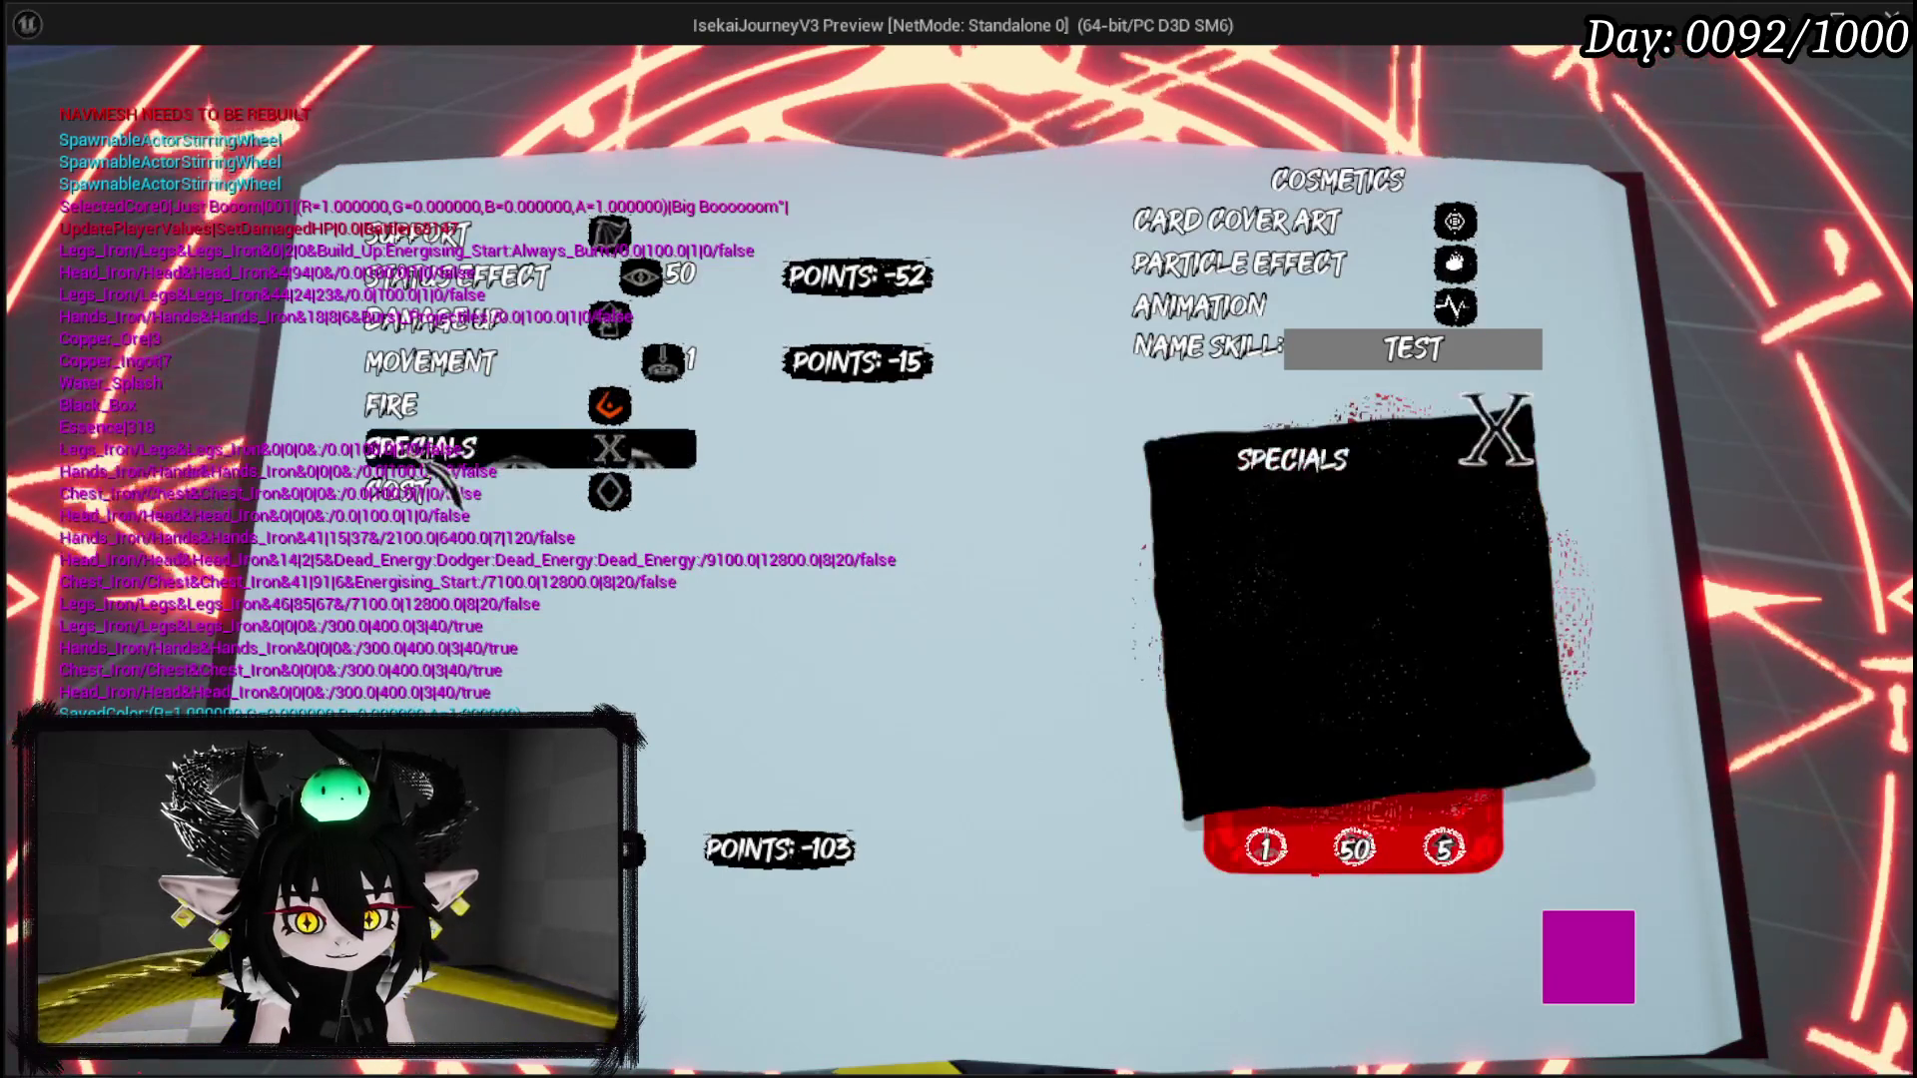
{"action": "left_click", "coordinate": [544, 449]}
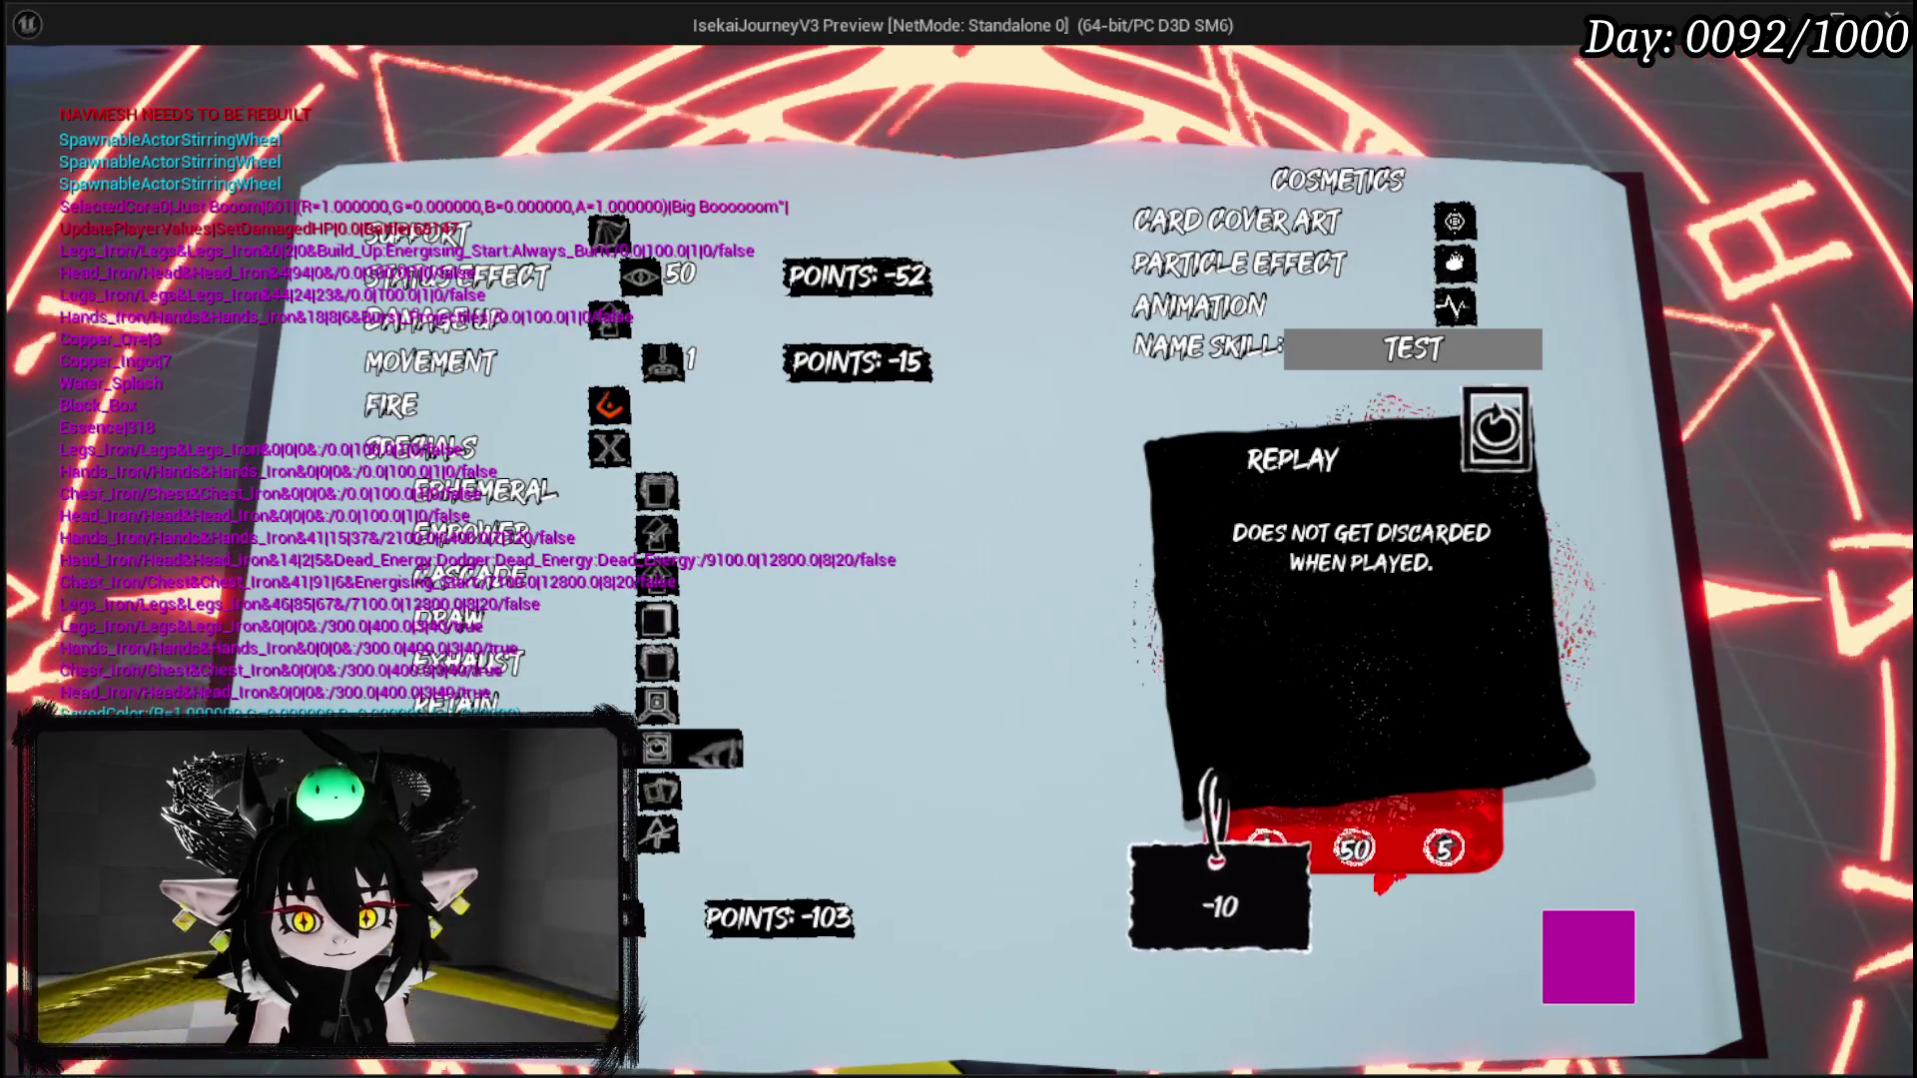
{"action": "left_click", "coordinate": [699, 748]}
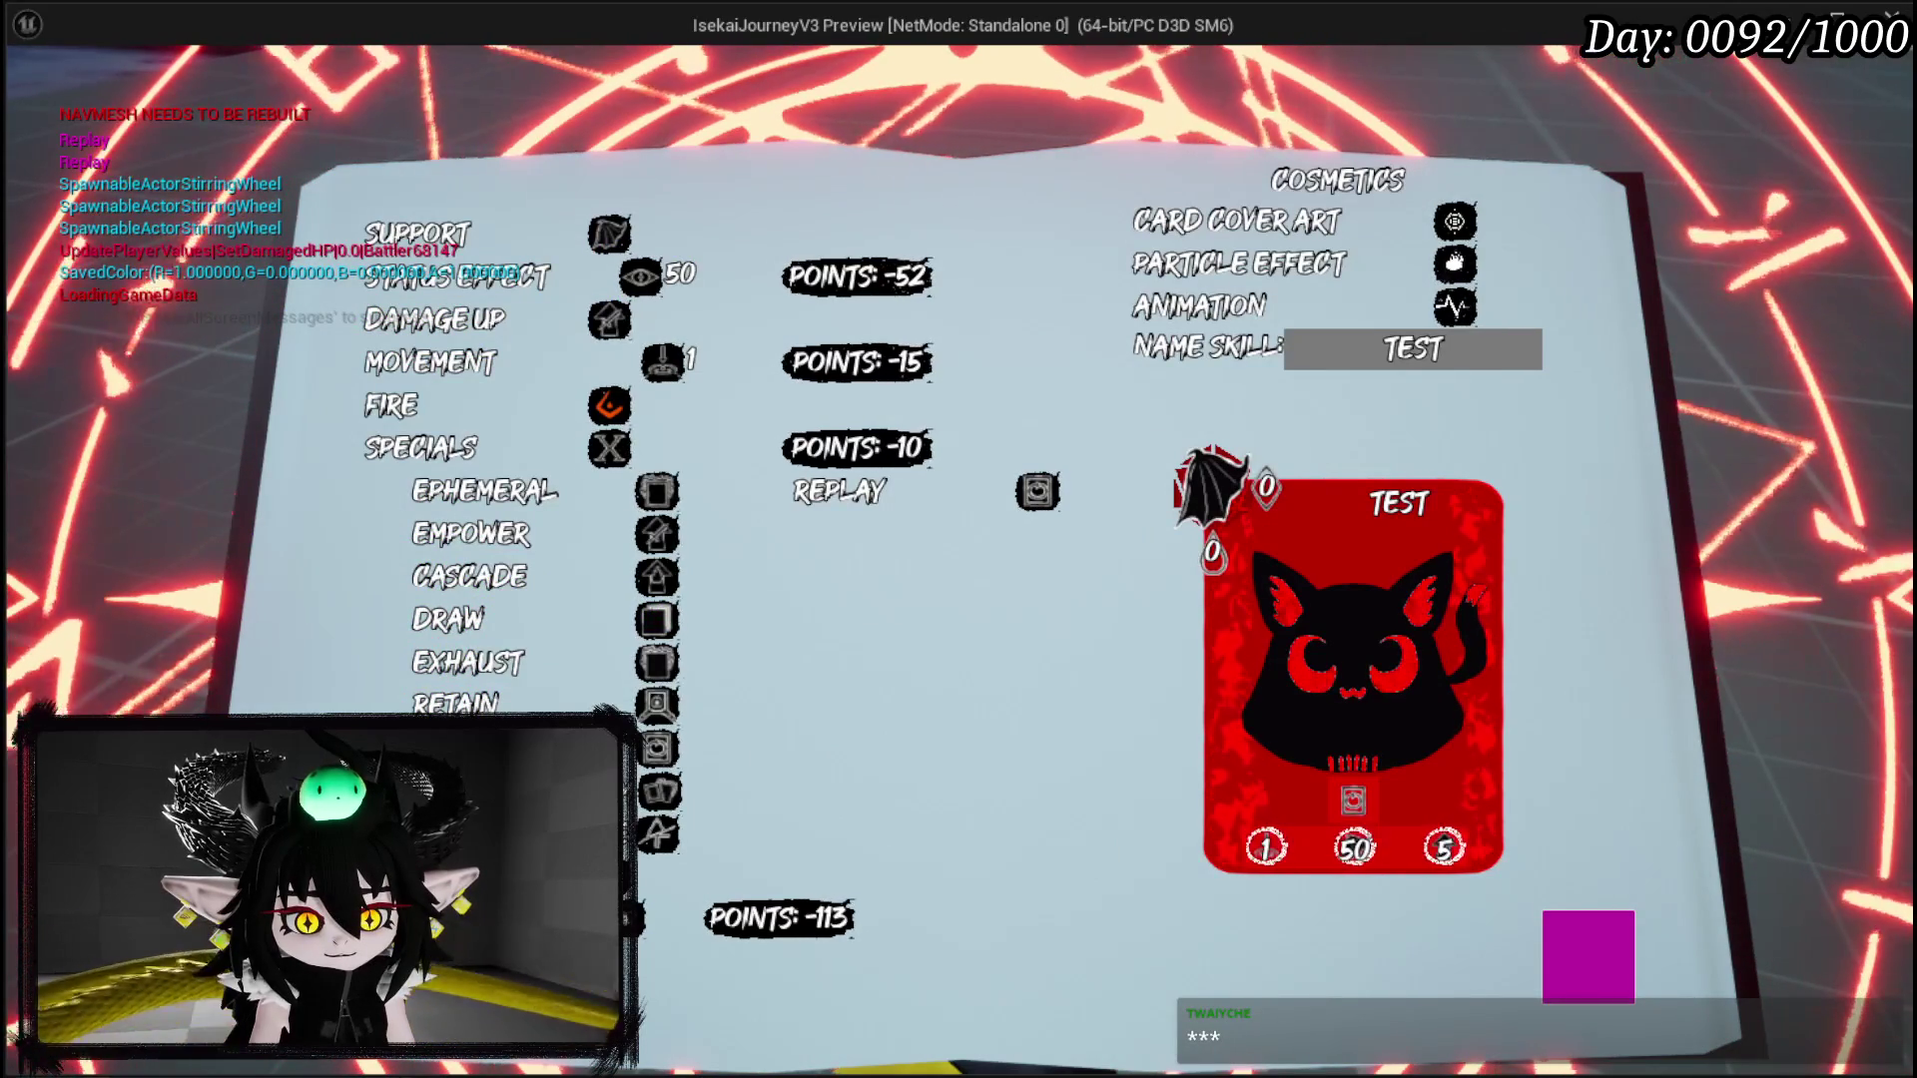
Step: Add the Ephemeral special, then remove it from the selected specials
{"action": "mouse_move", "coordinate": [726, 777]}
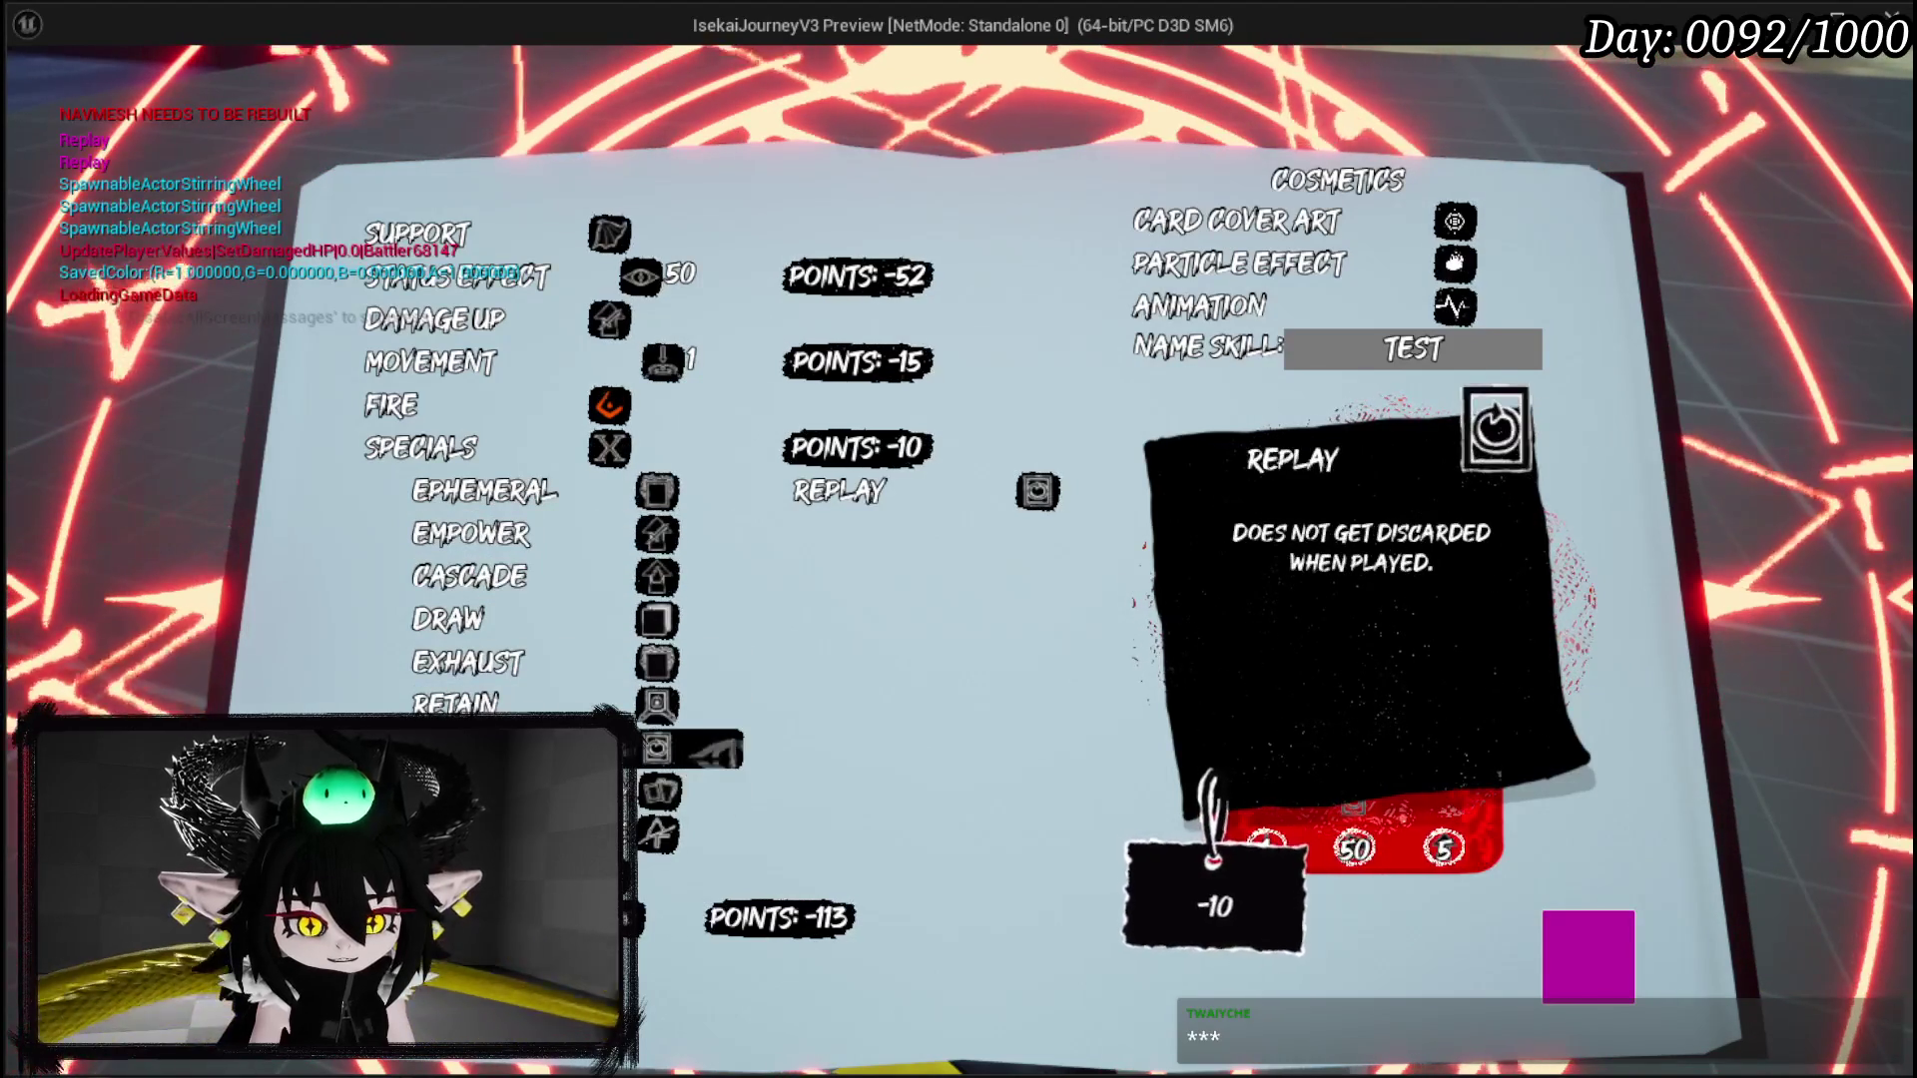
{"action": "left_click_drag", "start_coordinate": [1215, 856], "coordinate": [1327, 857]}
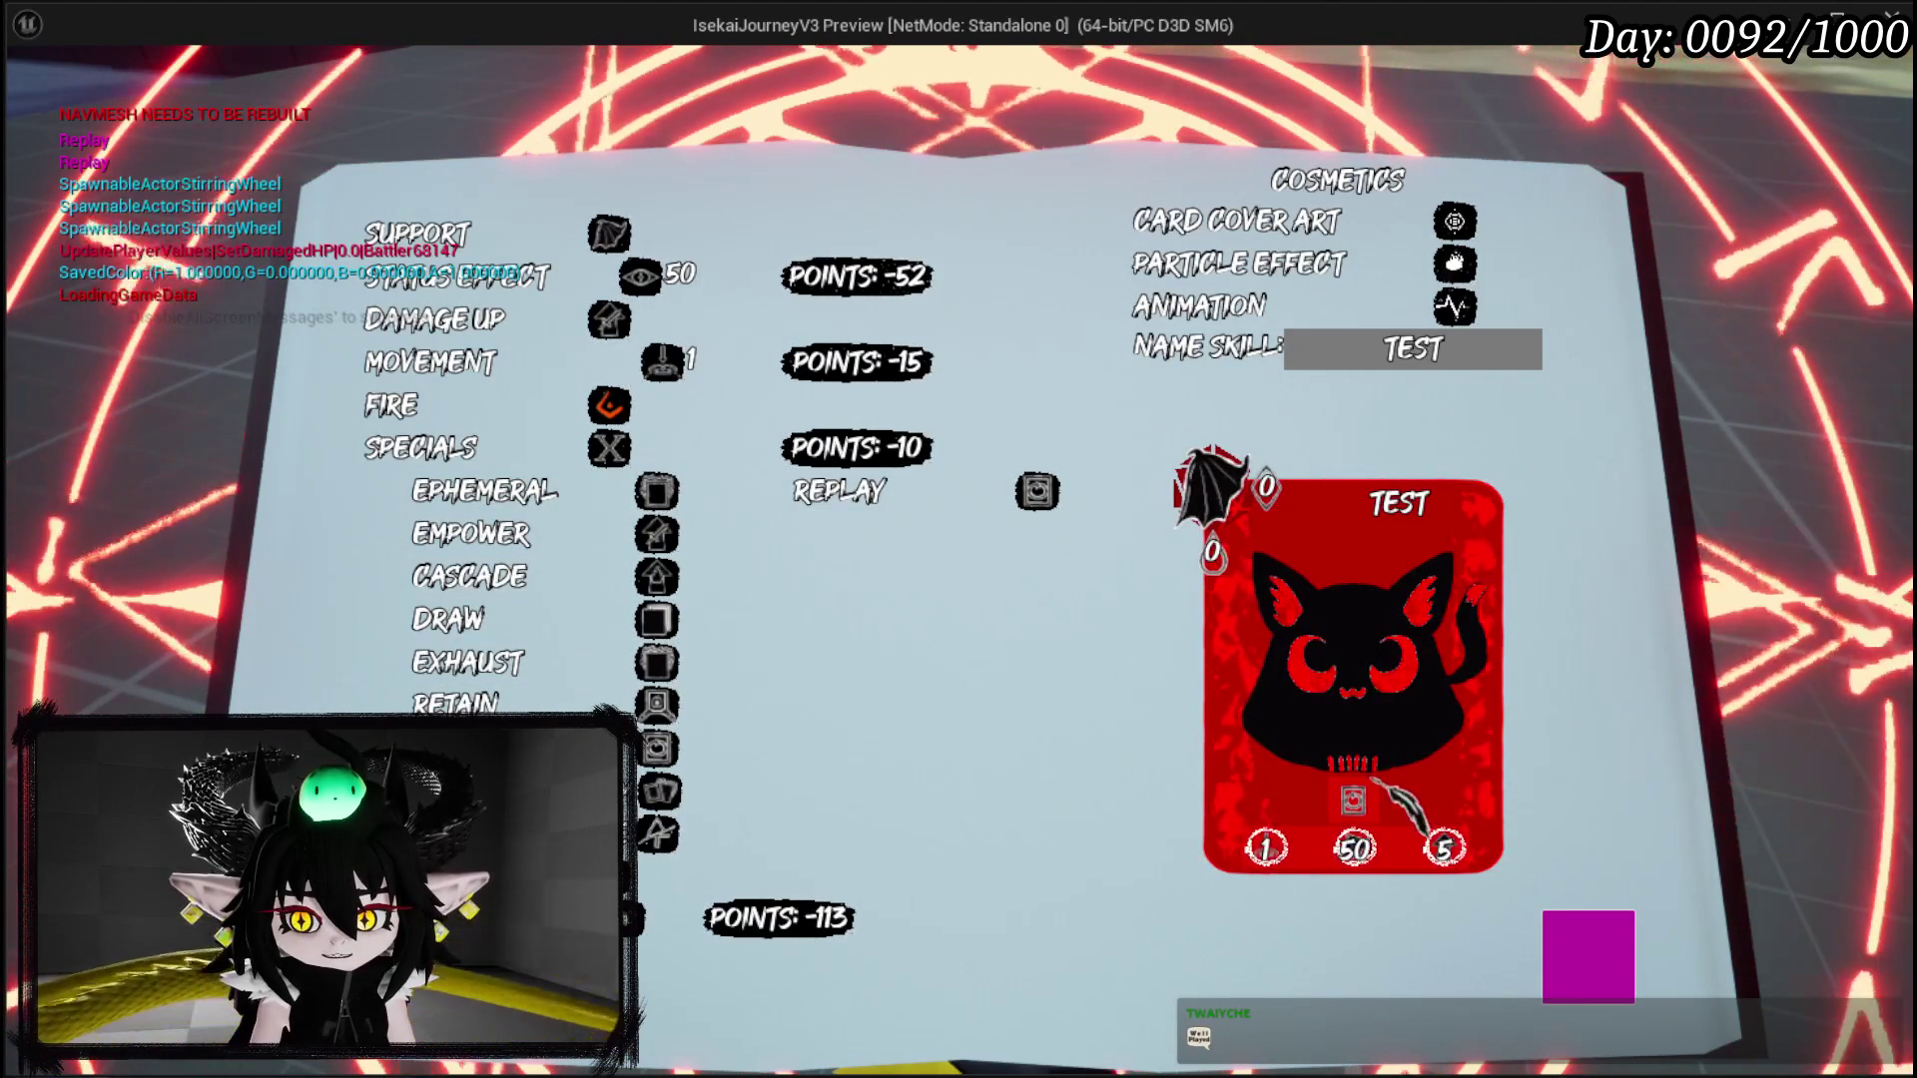
{"action": "mouse_move", "coordinate": [1298, 799]}
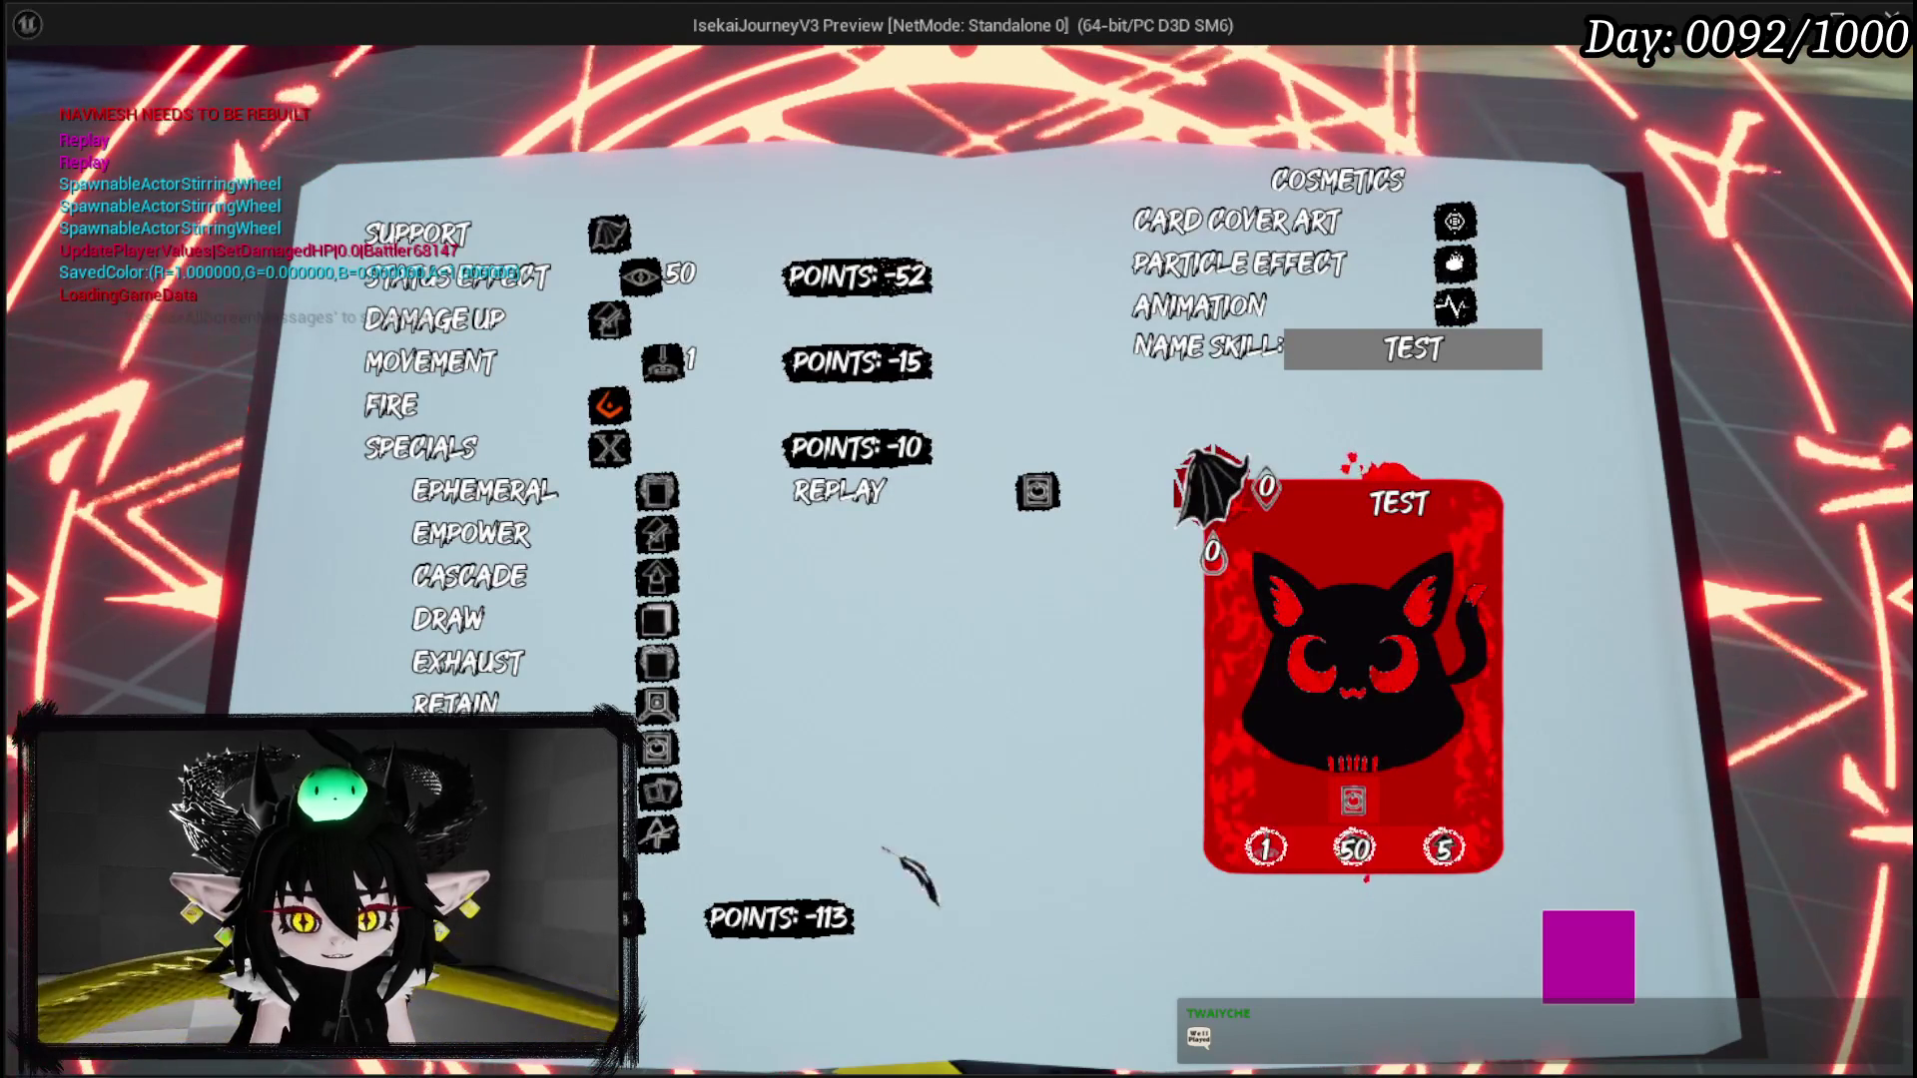
{"action": "mouse_move", "coordinate": [457, 539]}
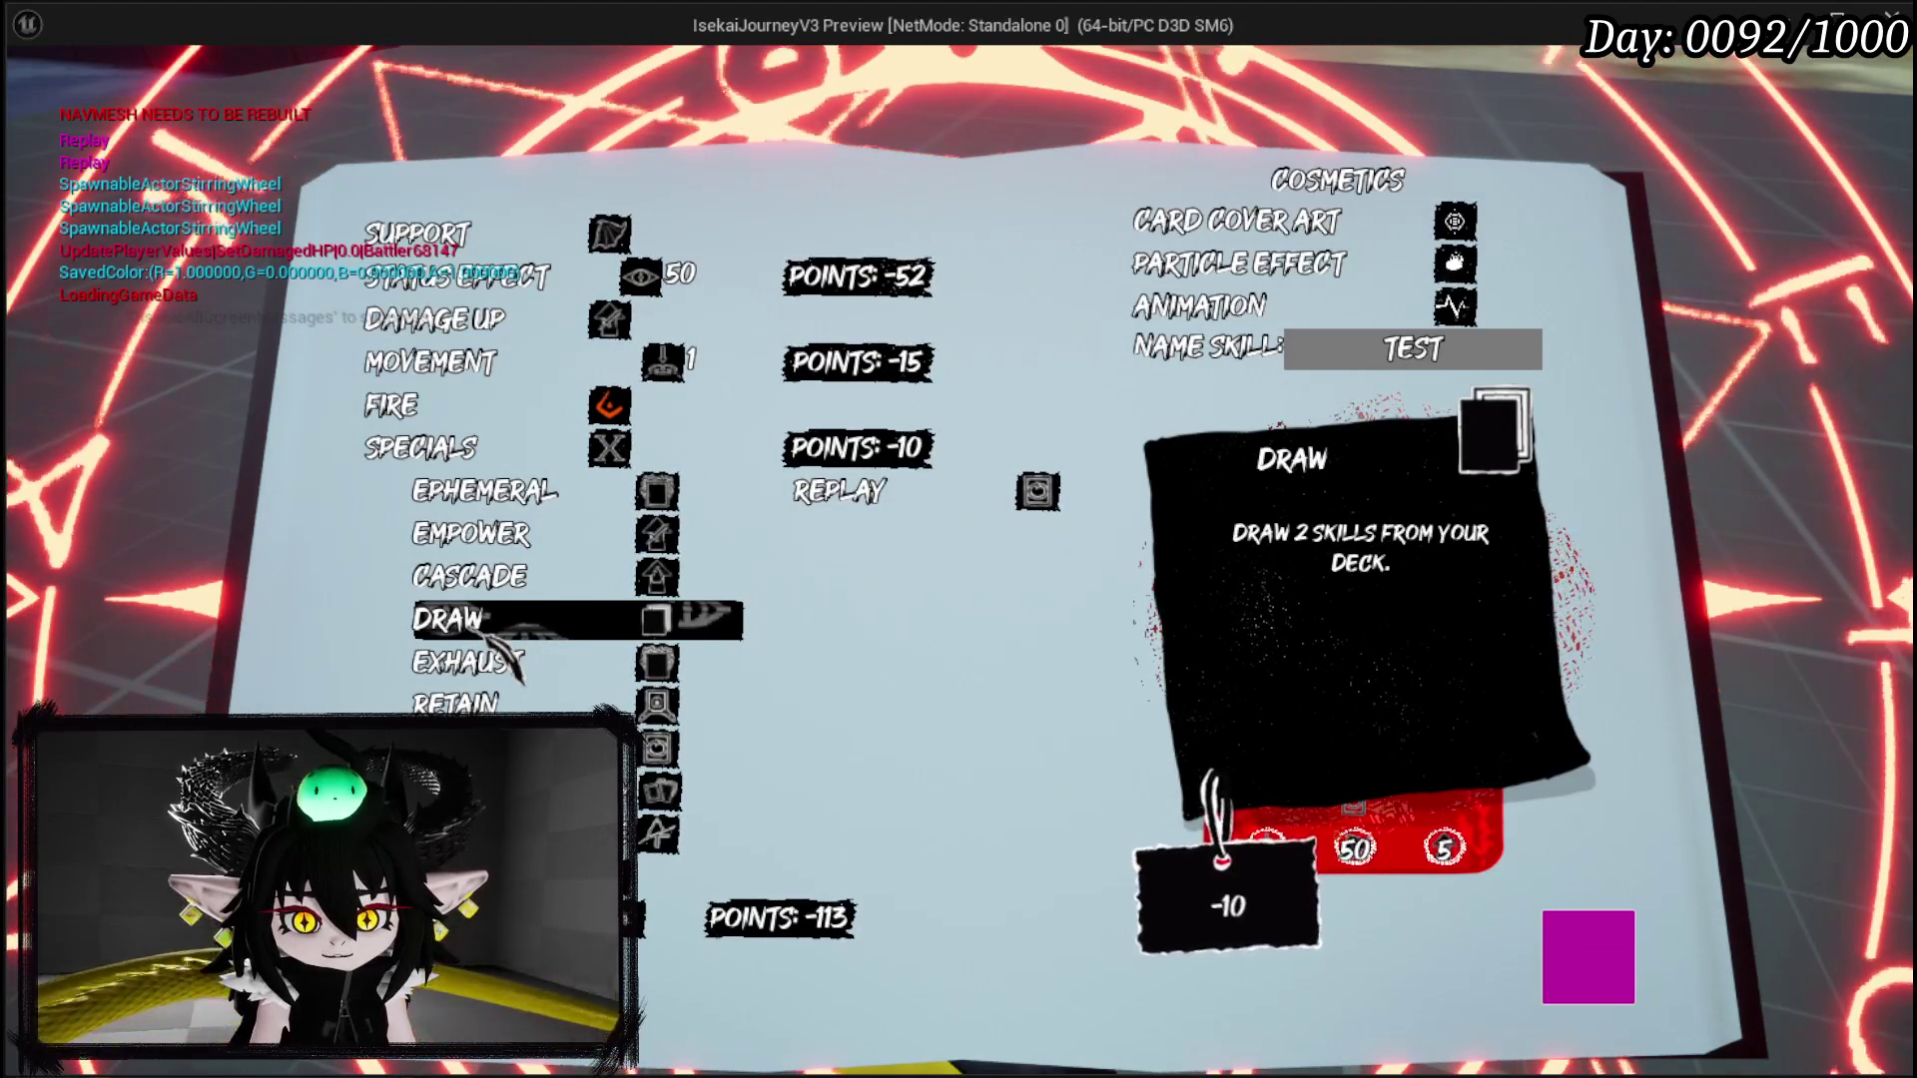
{"action": "left_click", "coordinate": [491, 506]}
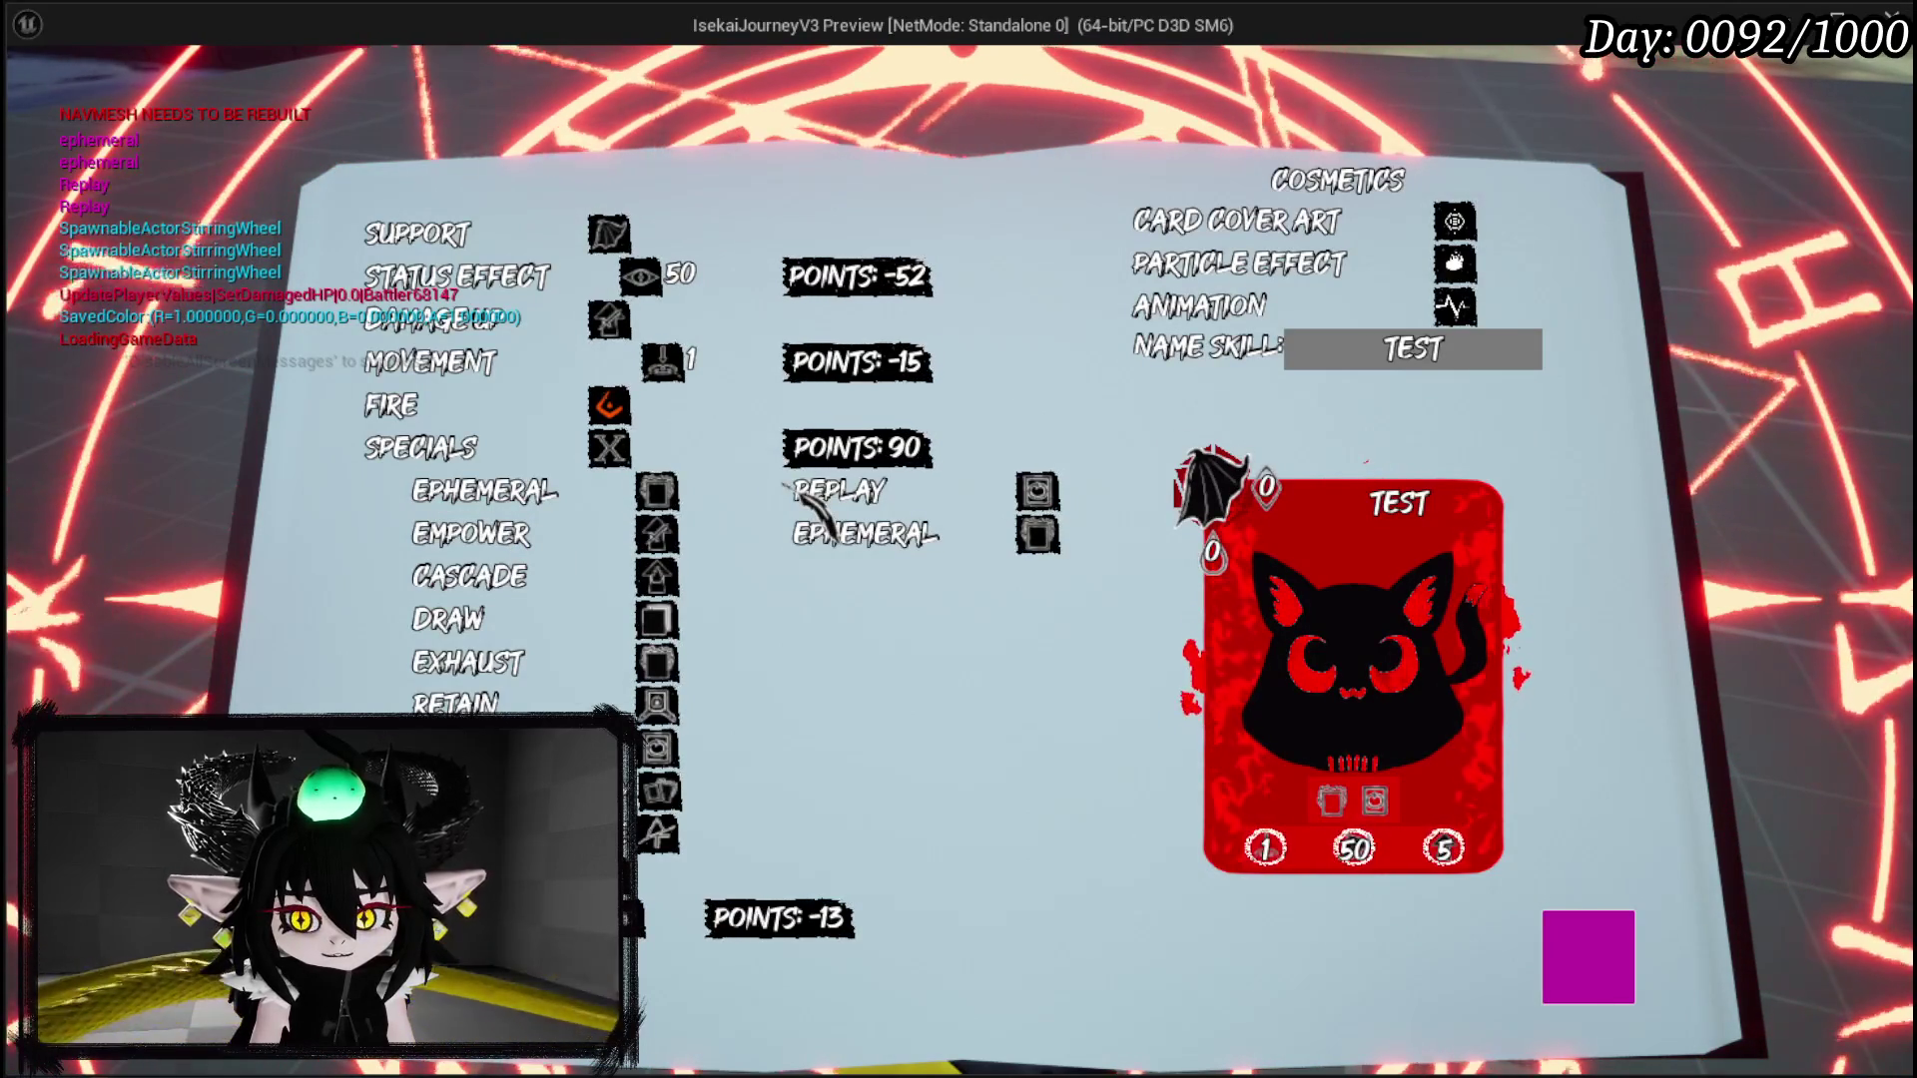
{"action": "left_click", "coordinate": [864, 534]}
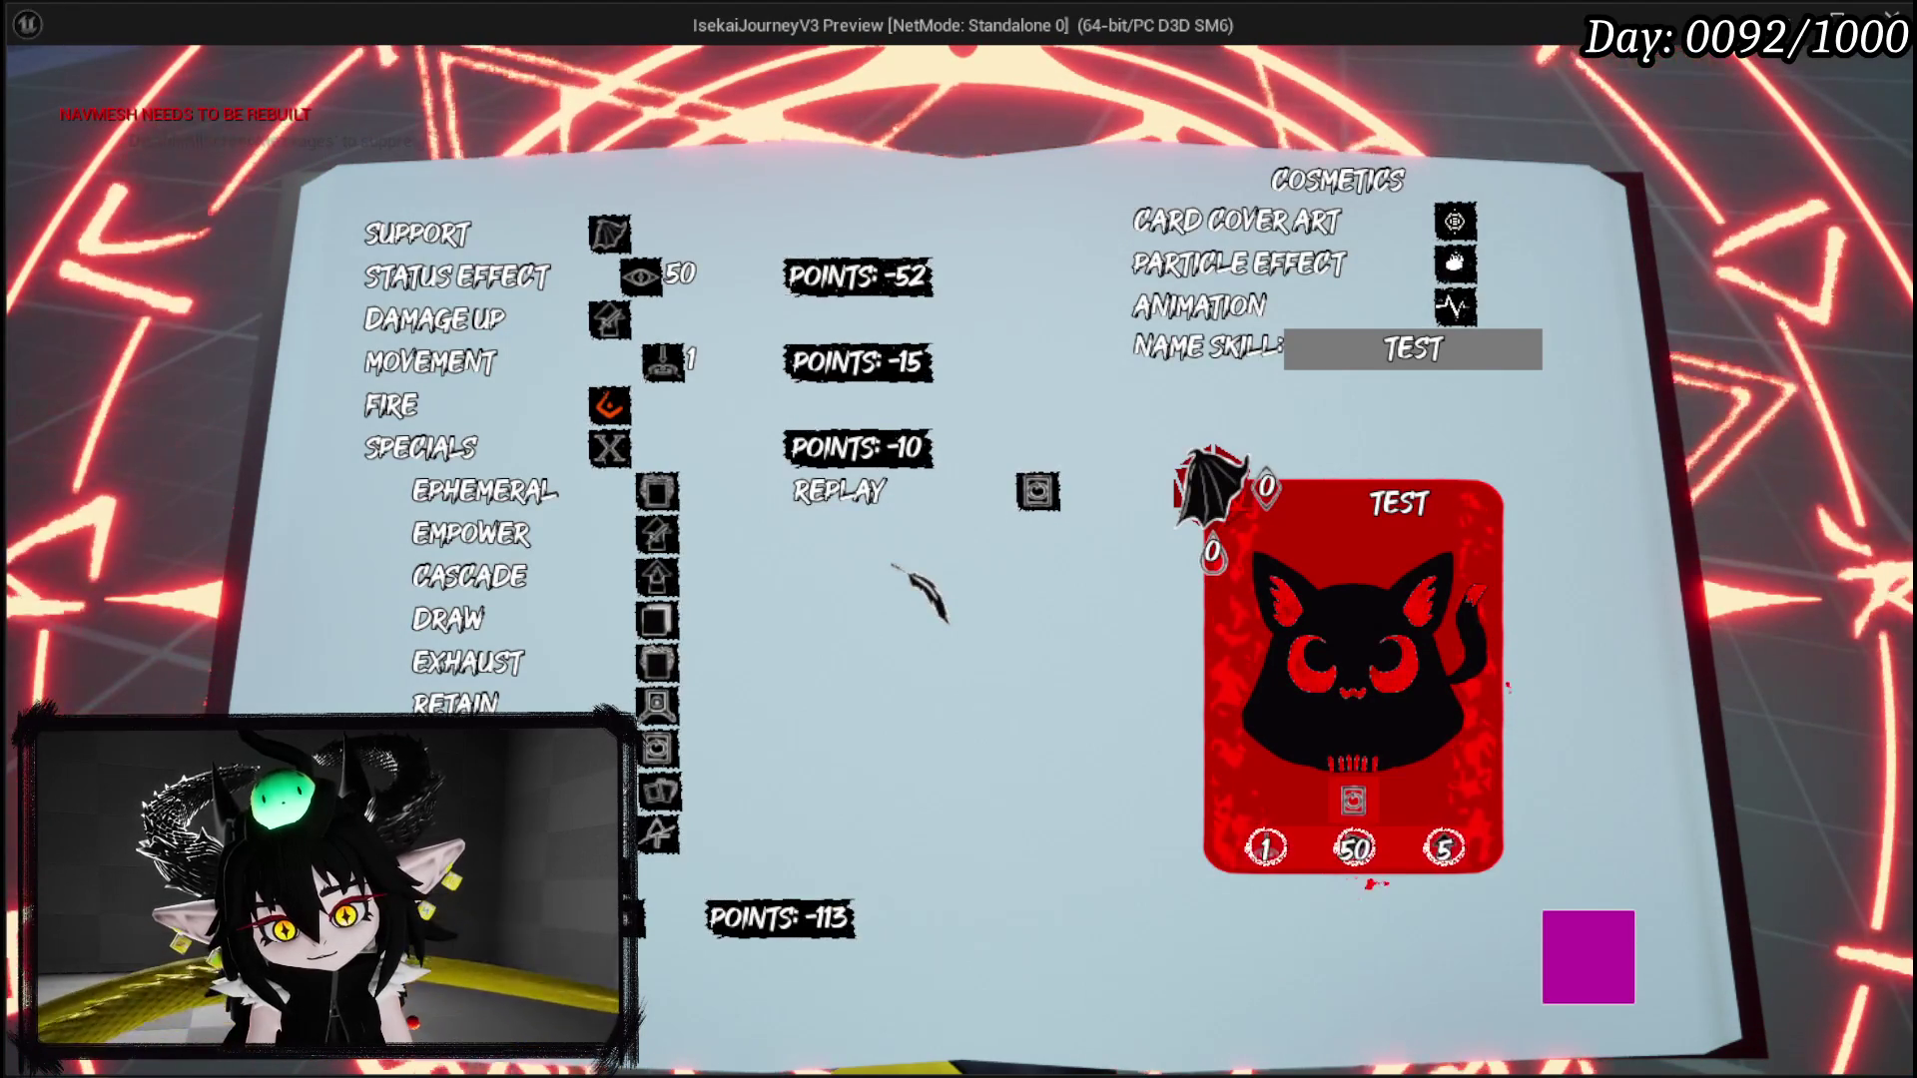
Step: Read the Blood Sacrifice special's description
{"action": "mouse_move", "coordinate": [699, 834]}
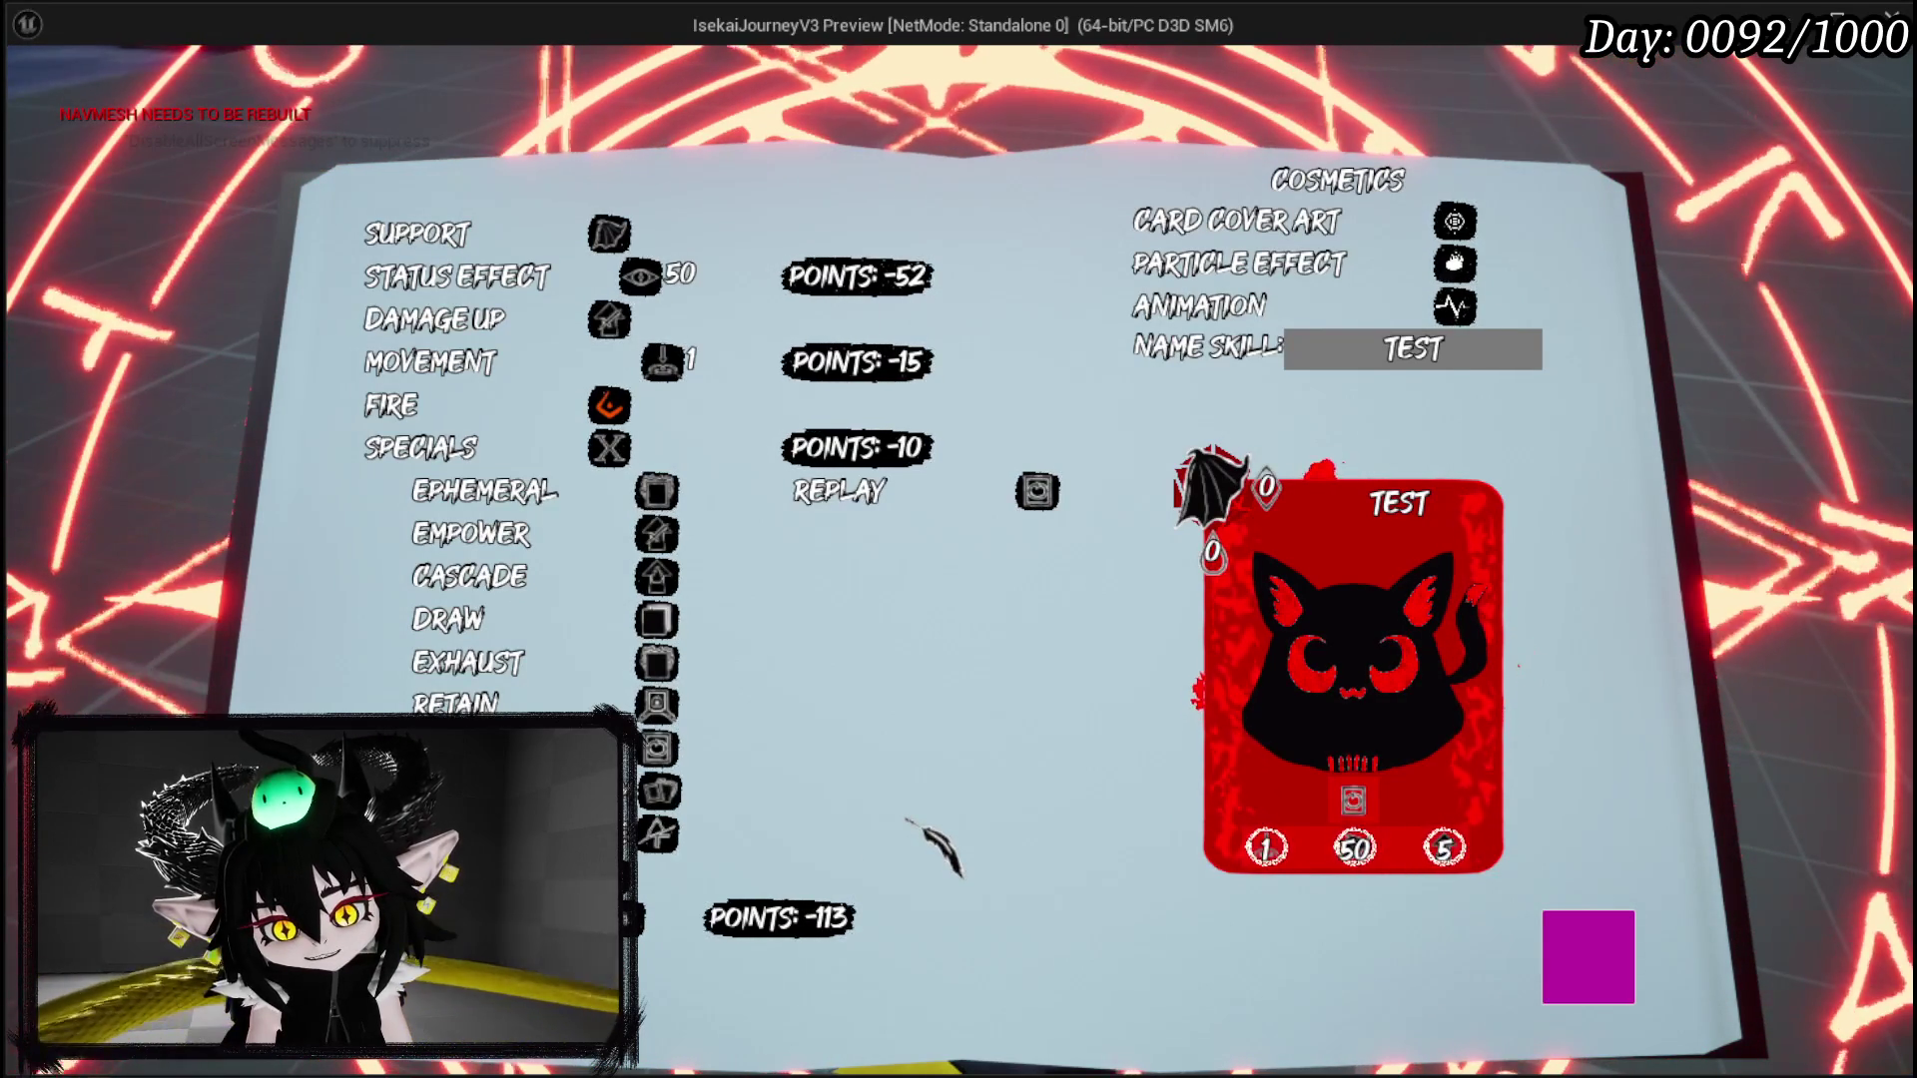
Step: Enter 100 as the MP cost and 38 as the Status Effect Power
{"action": "left_click", "coordinate": [667, 870]}
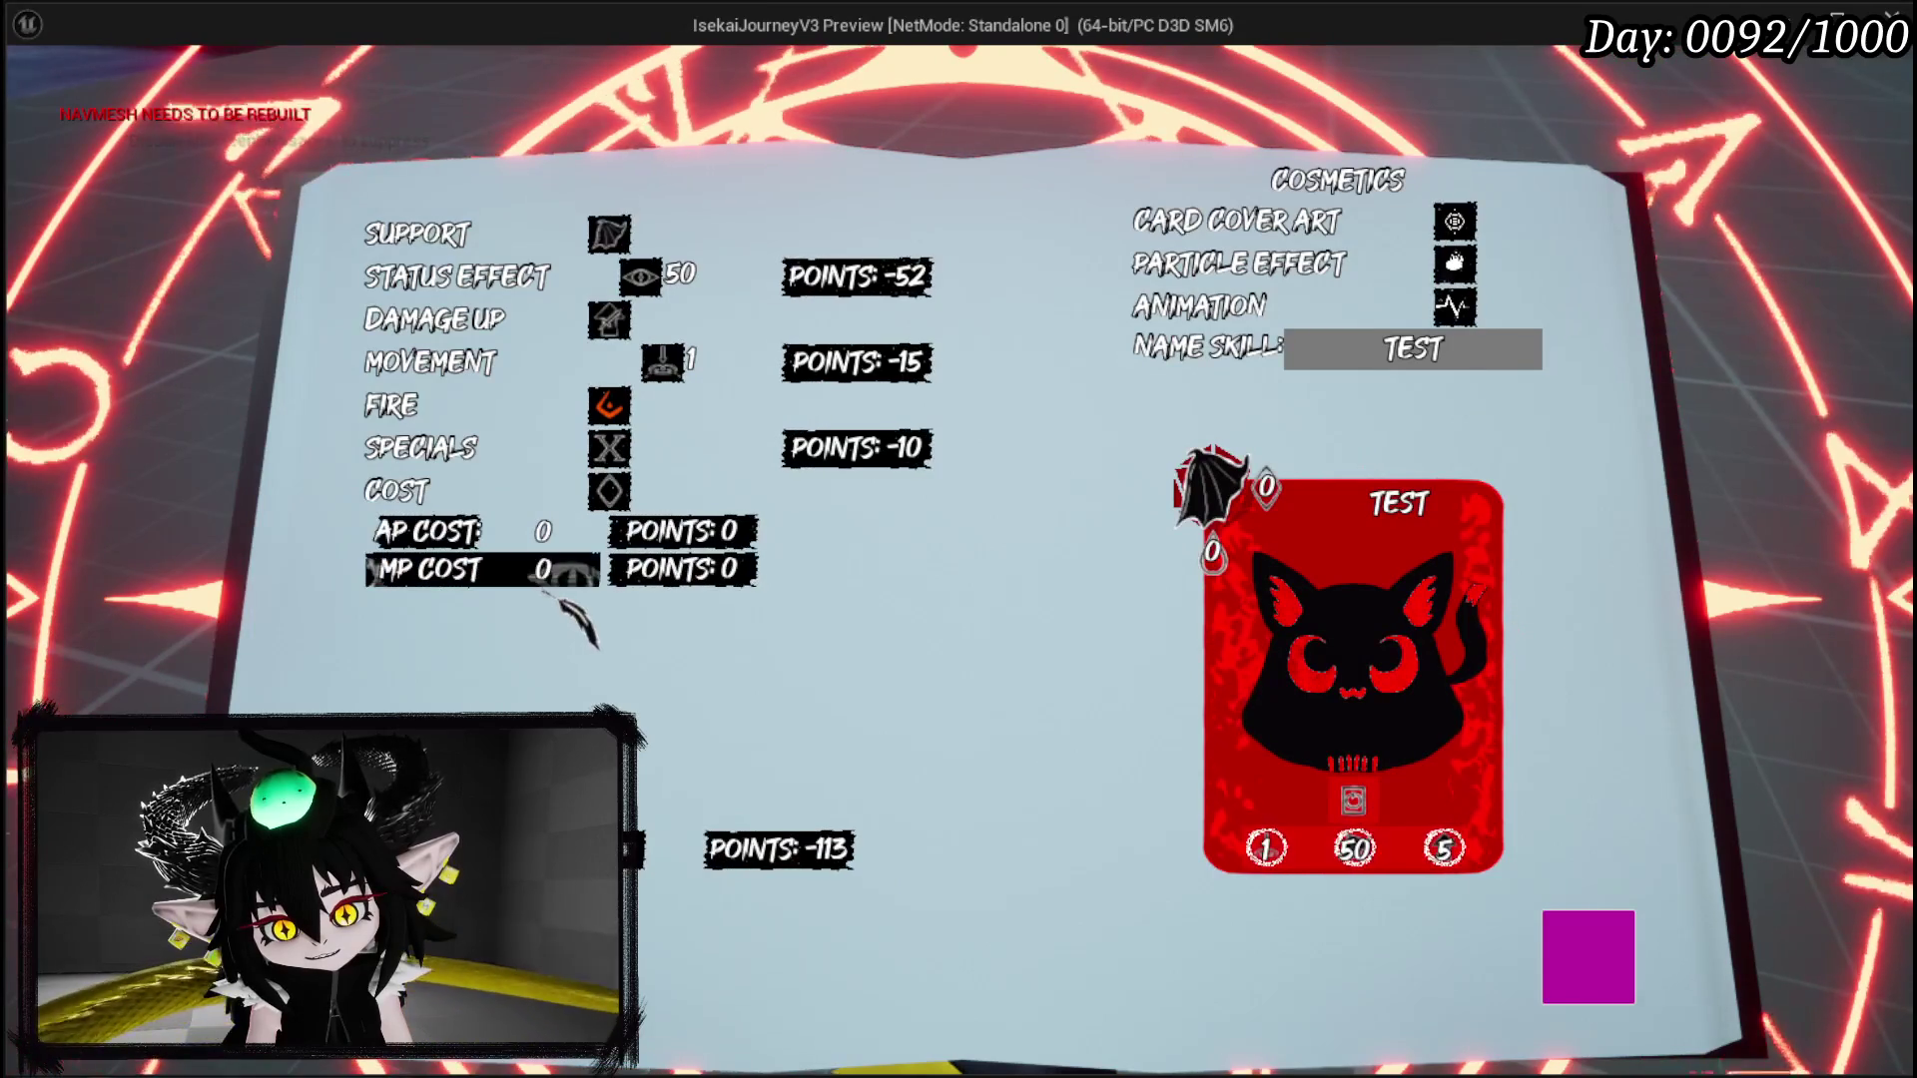
{"action": "type", "text": "100"}
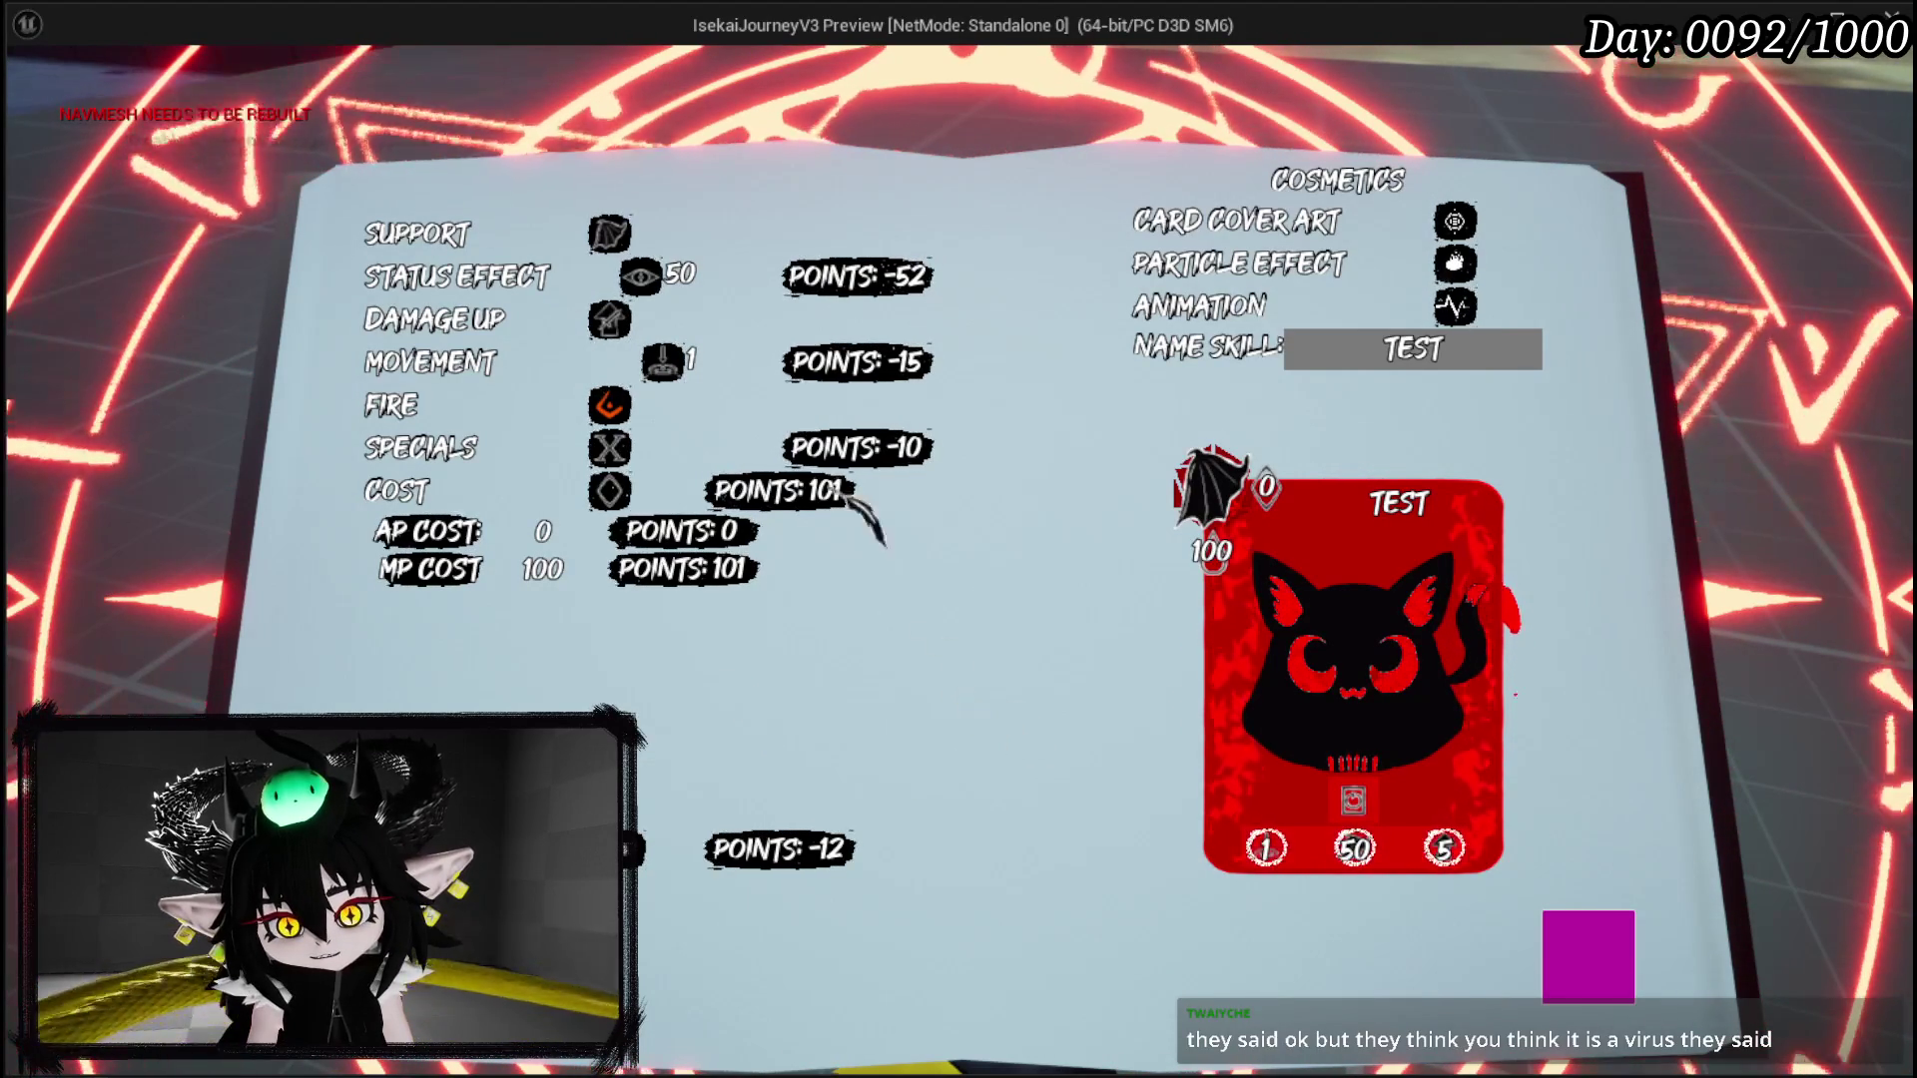
{"action": "left_click", "coordinate": [824, 282]}
{"action": "double_click", "coordinate": [630, 403]}
{"action": "type", "text": "38"}
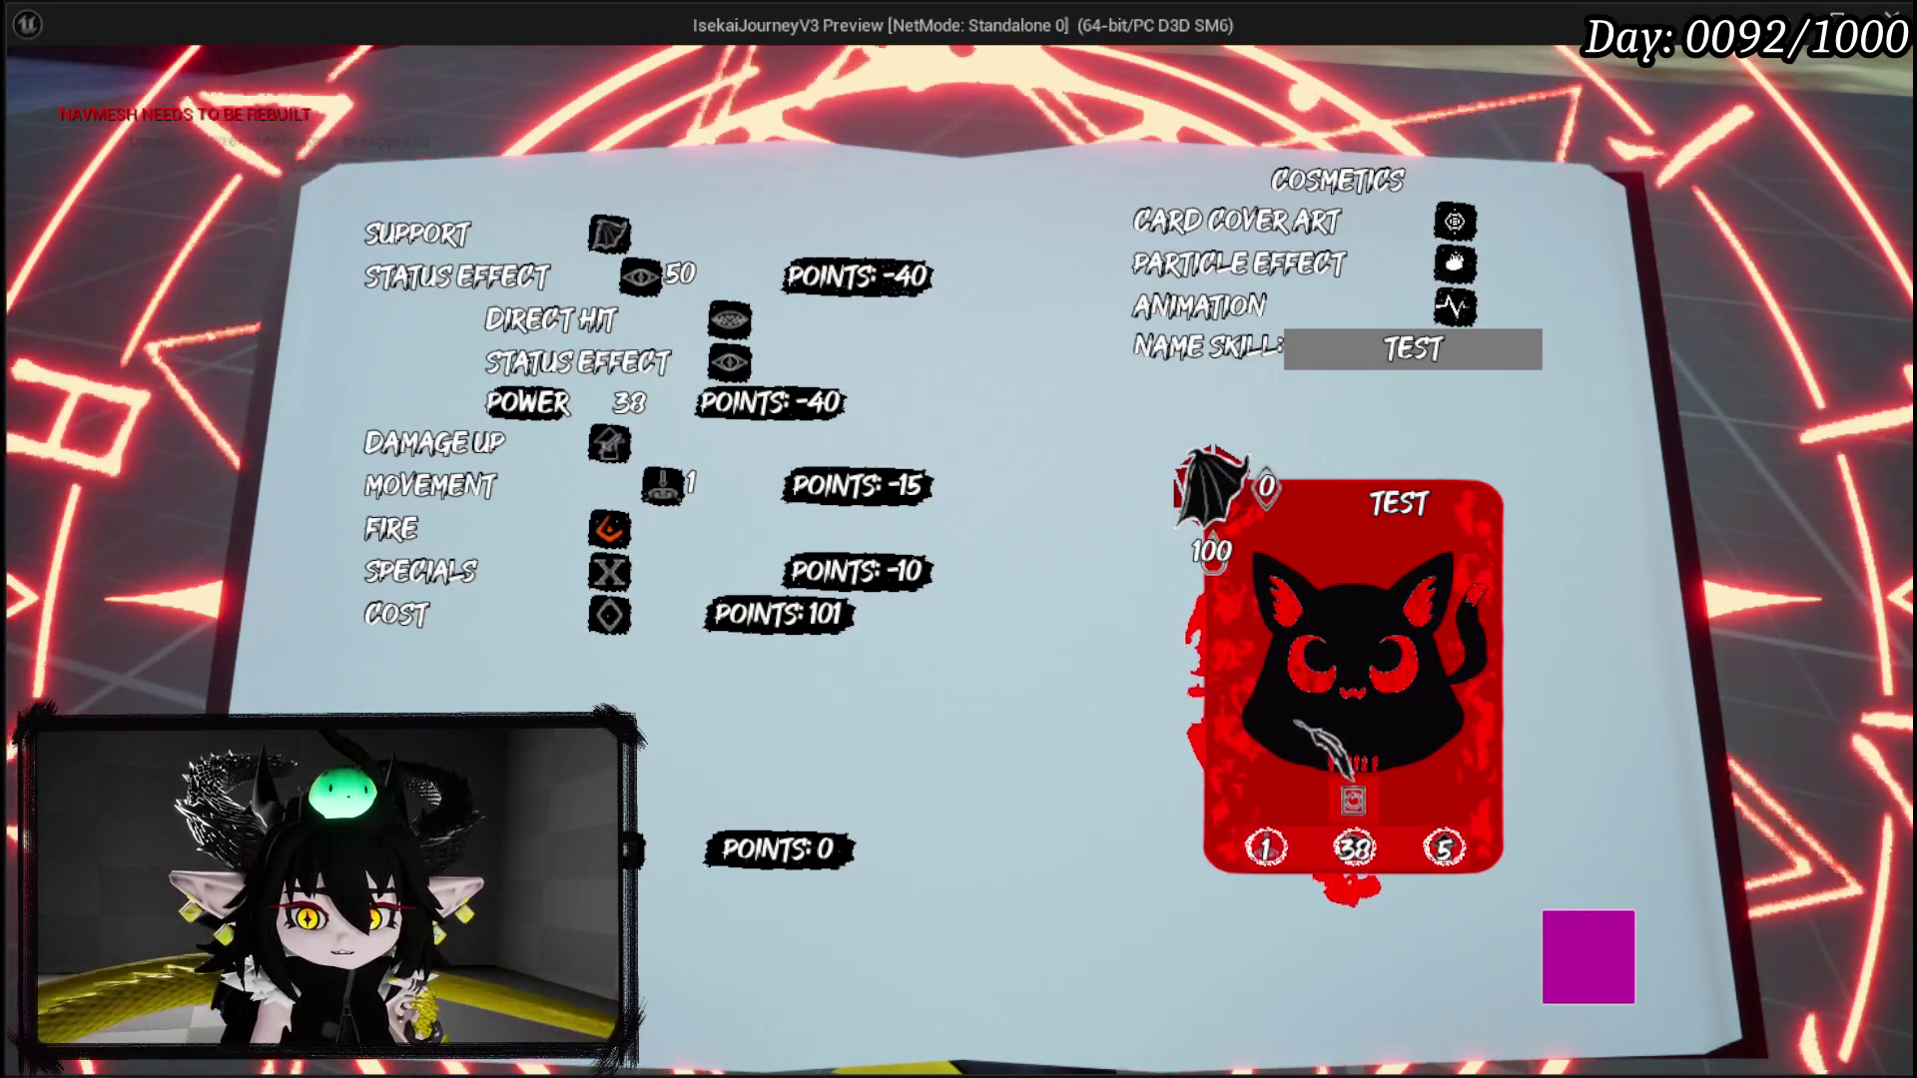
Step: Remove the Replay special from the skill
{"action": "mouse_move", "coordinate": [1352, 800]}
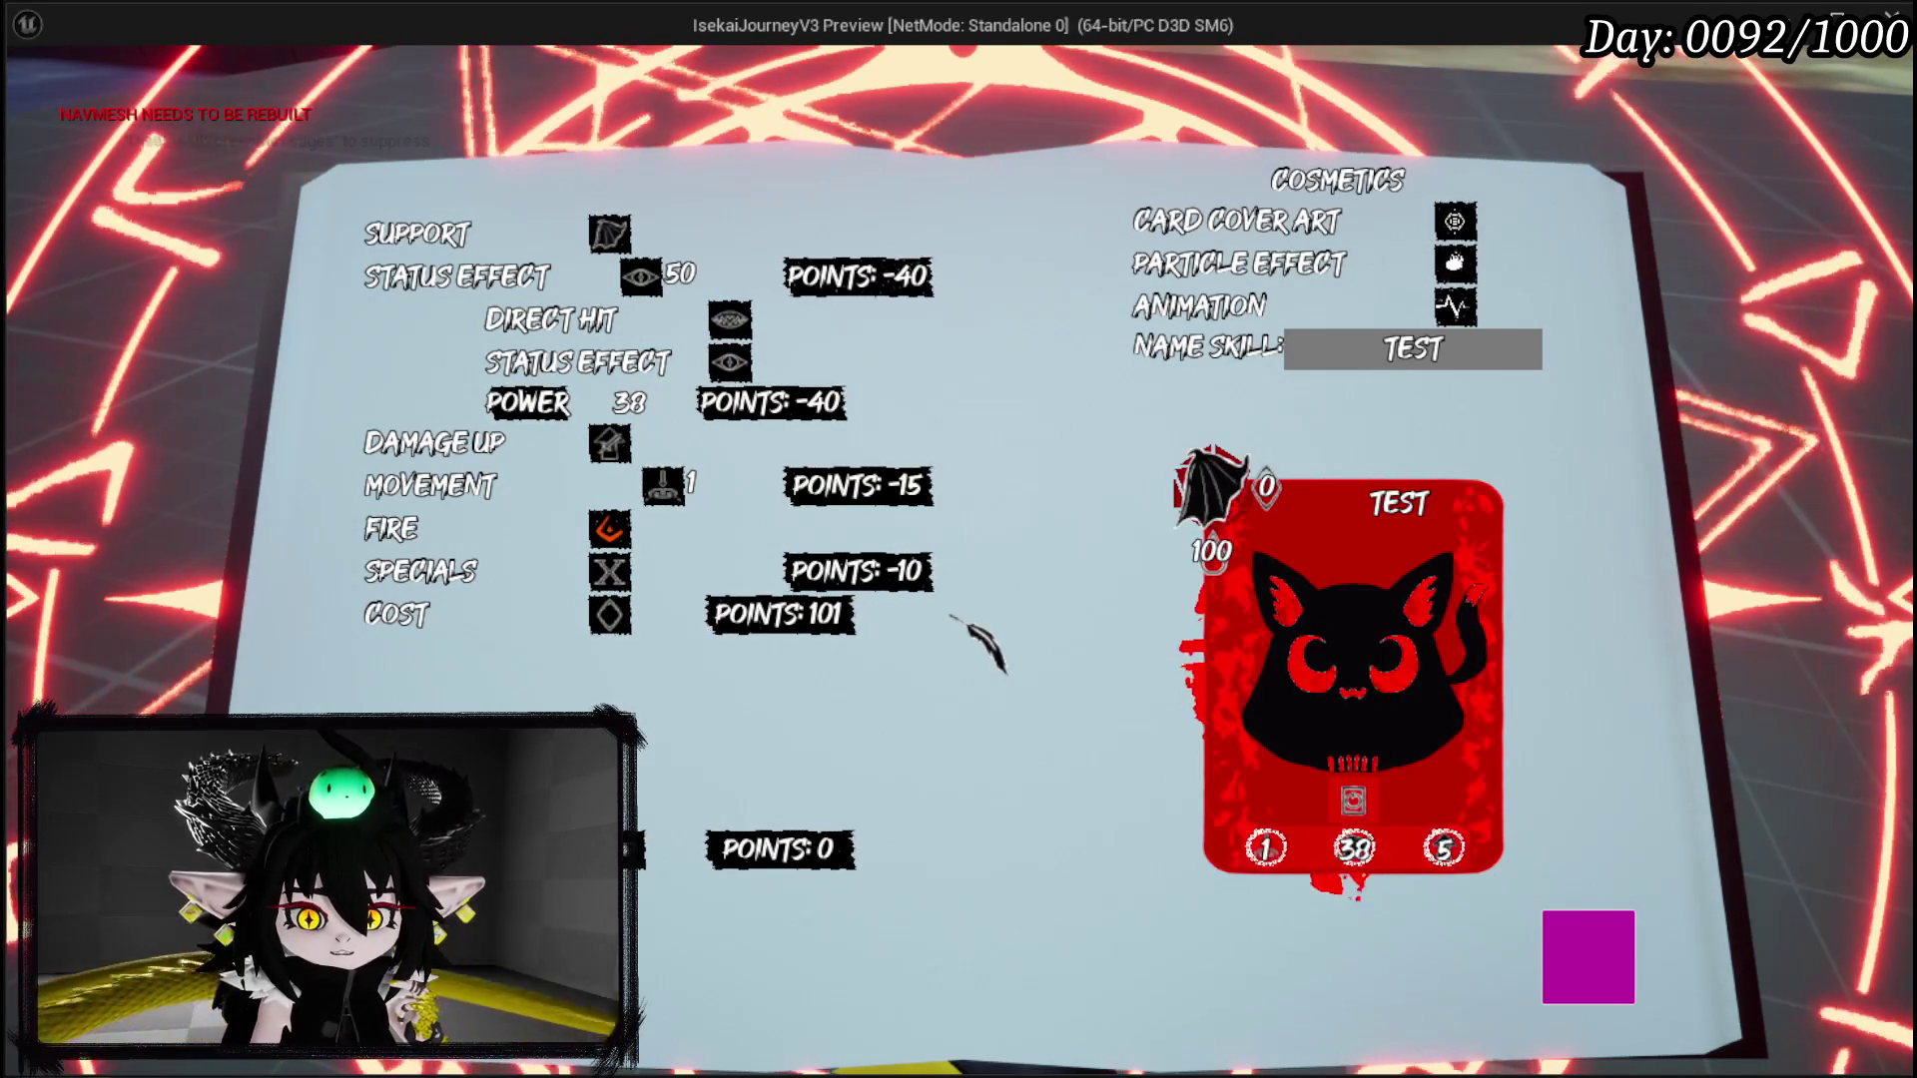
{"action": "left_click", "coordinate": [429, 571]}
{"action": "left_click", "coordinate": [1037, 490]}
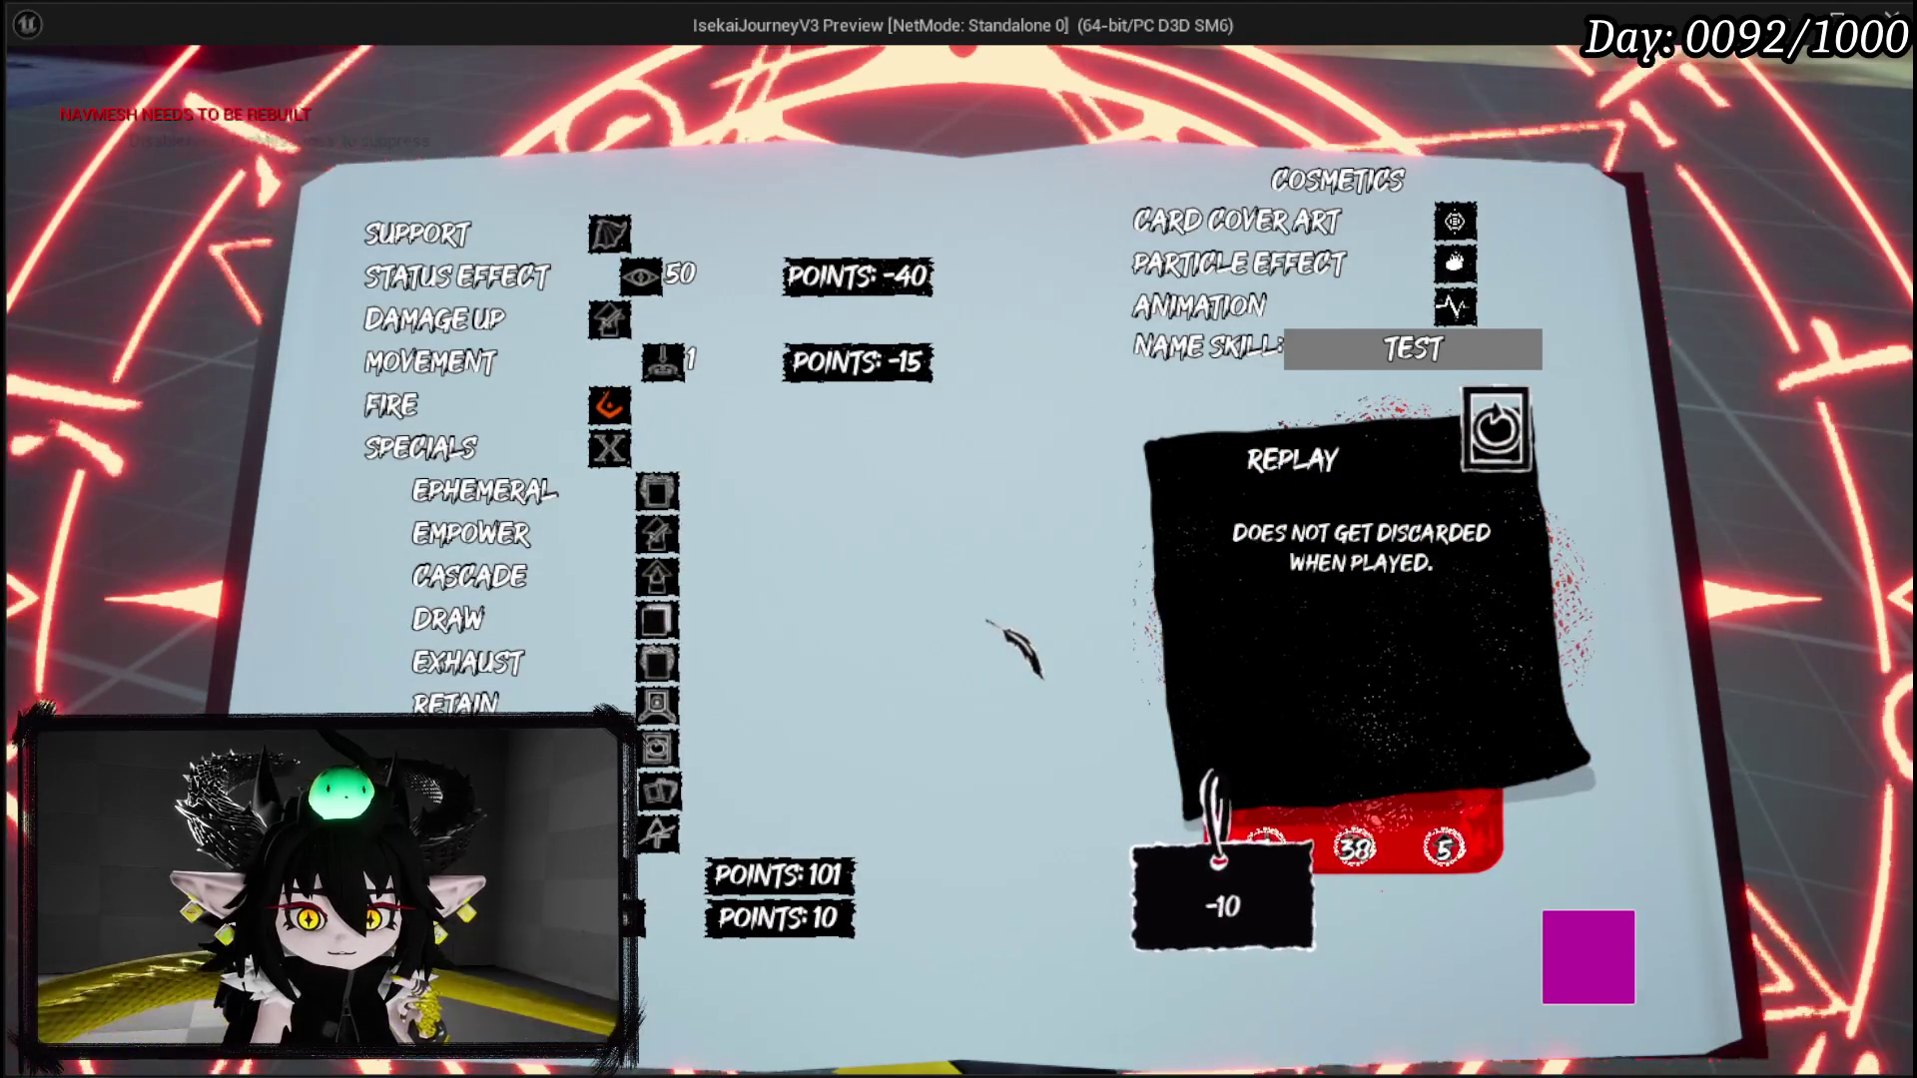
Step: Set Status Effect Power to 48 and lower the Damage Up Duration to 4
{"action": "key", "text": "Up"}
{"action": "key", "text": "Up"}
{"action": "key", "text": "Up"}
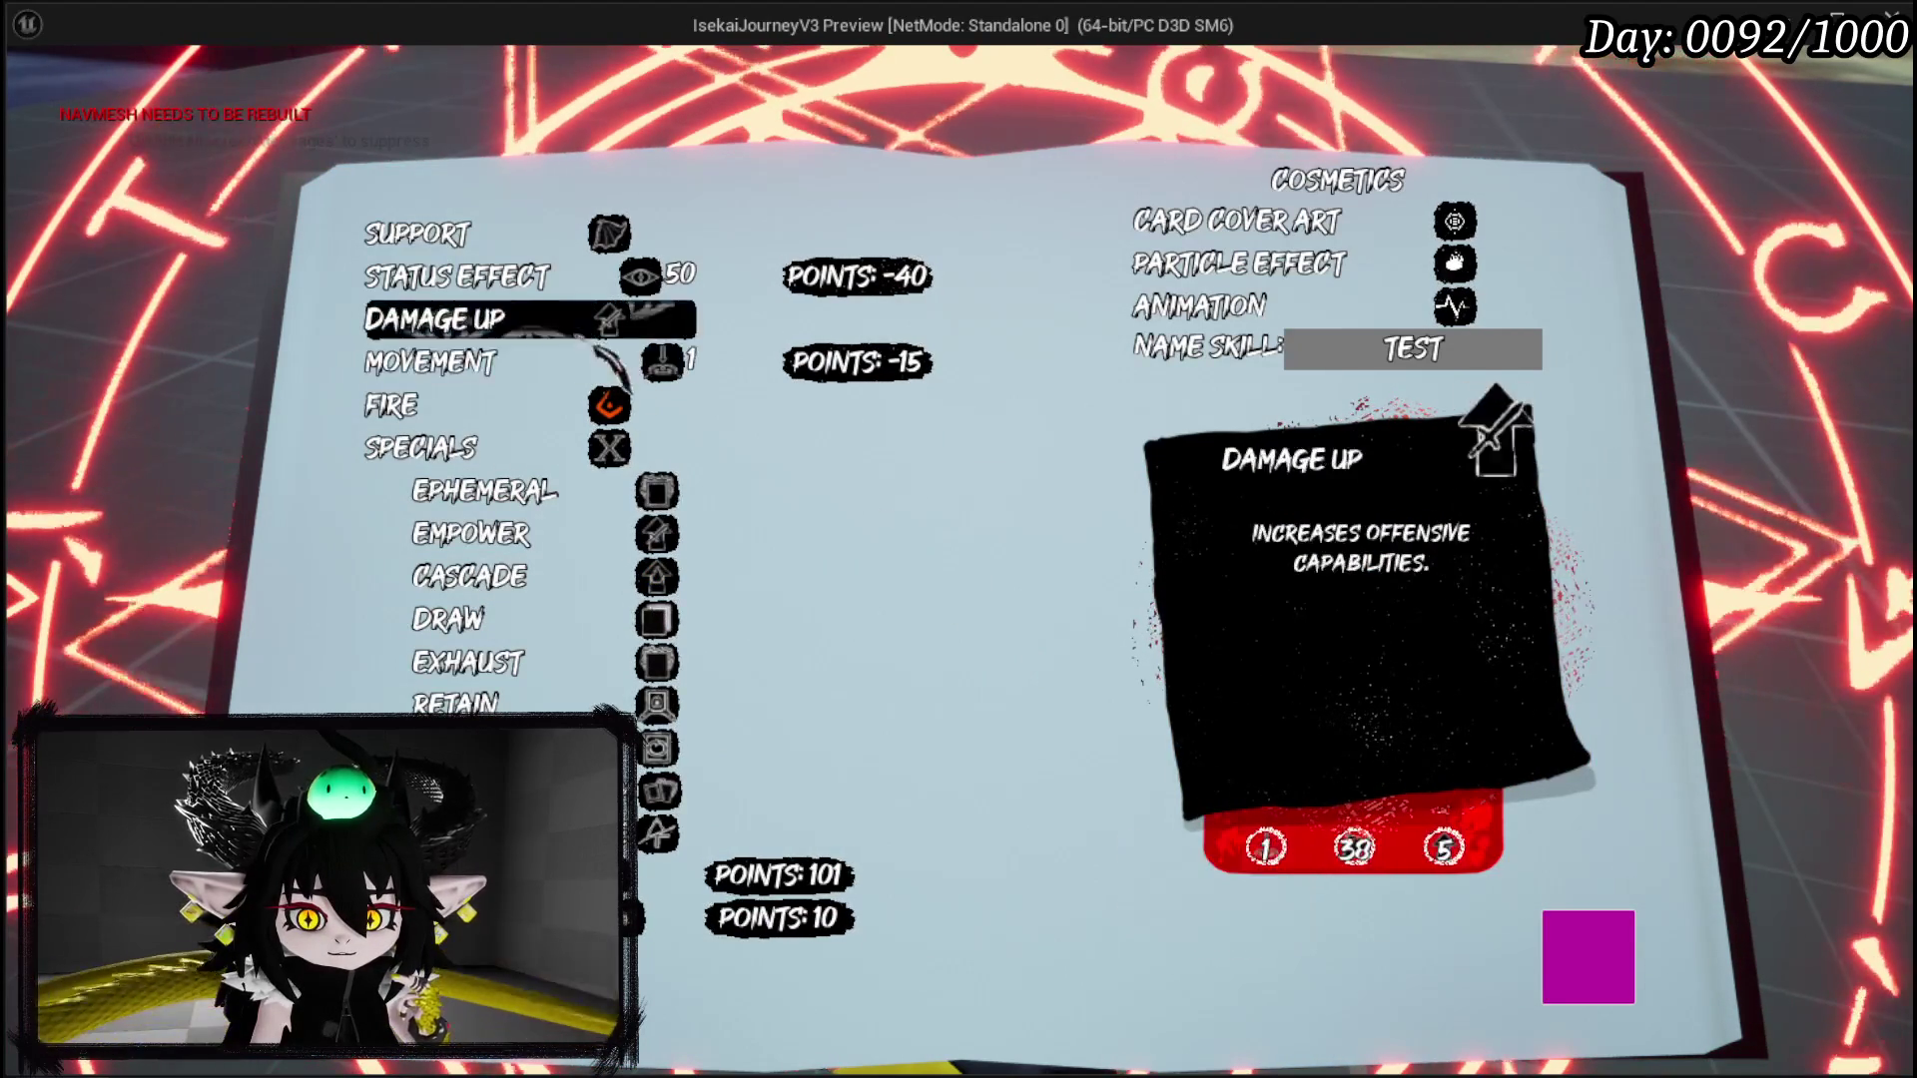
{"action": "key", "text": "Return"}
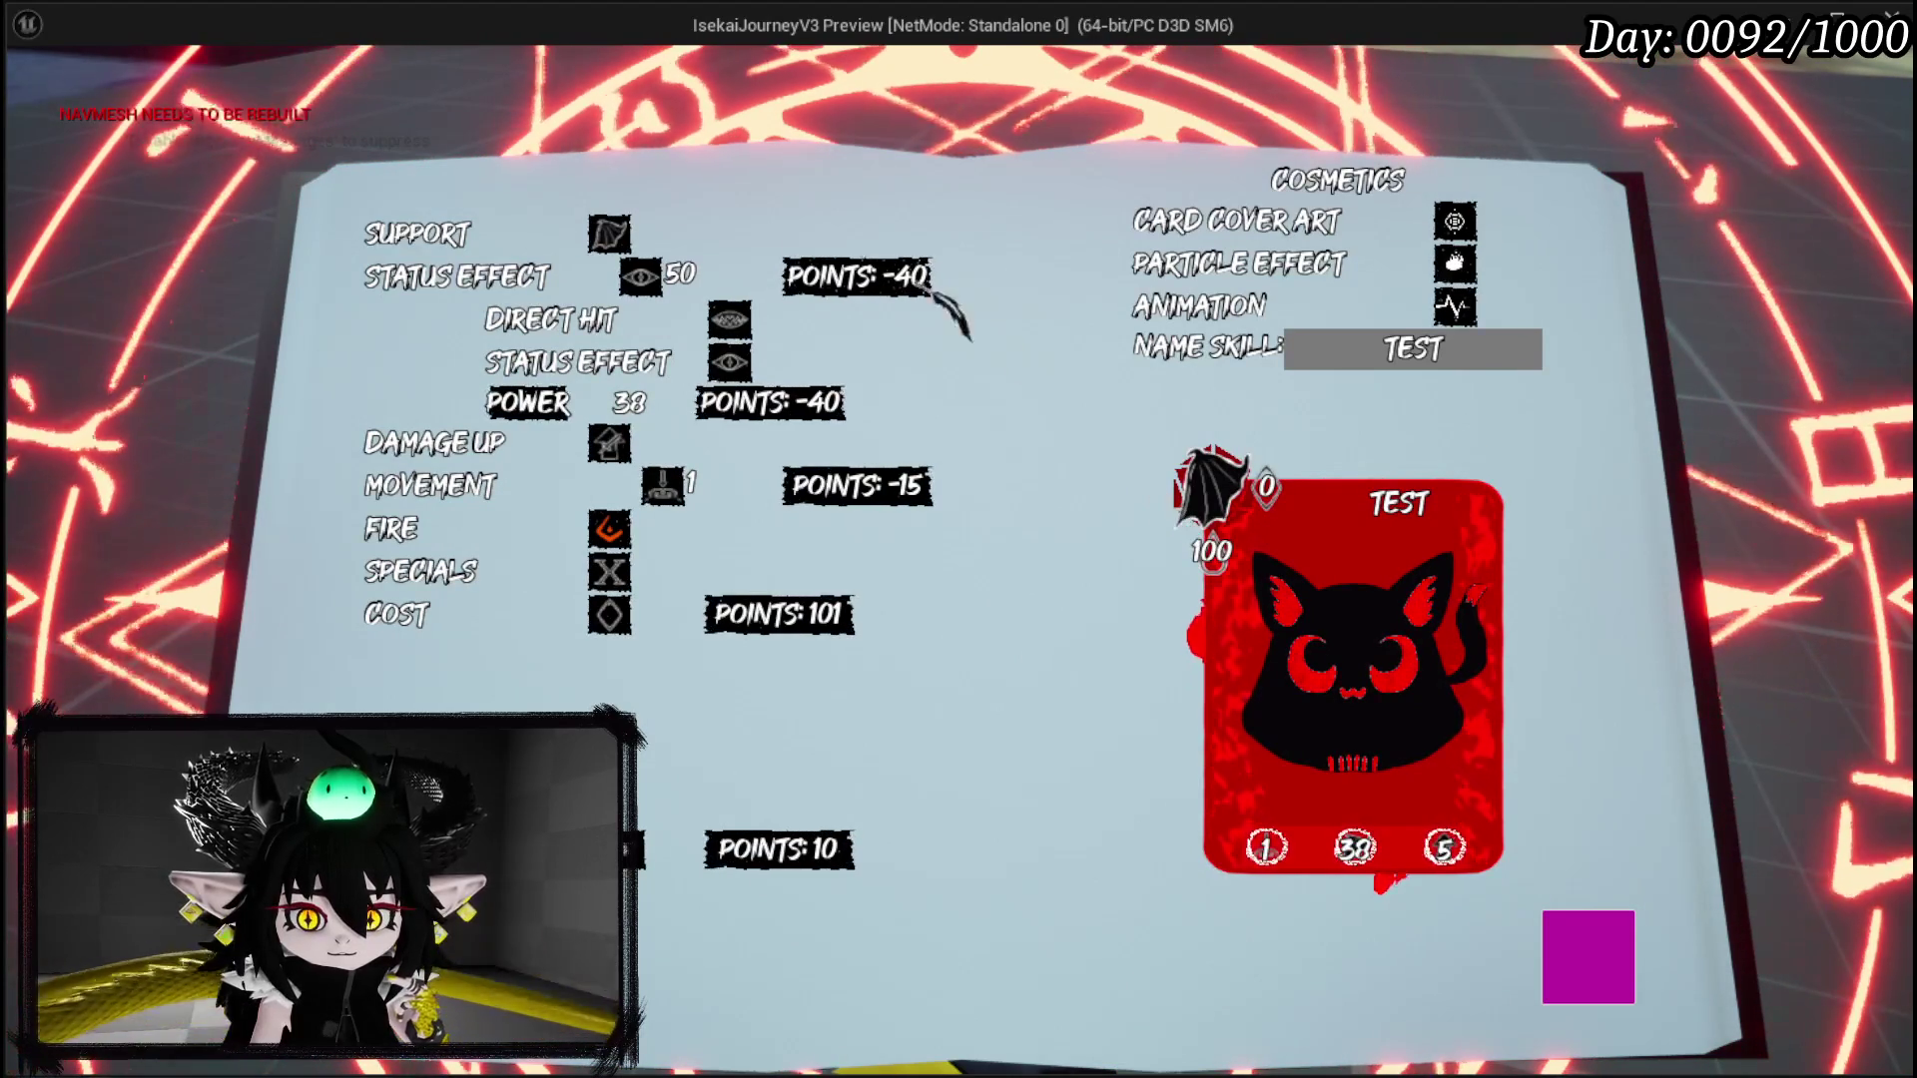
{"action": "mouse_move", "coordinate": [679, 299]}
{"action": "key", "text": "Down"}
{"action": "key", "text": "Down"}
{"action": "key", "text": "Down"}
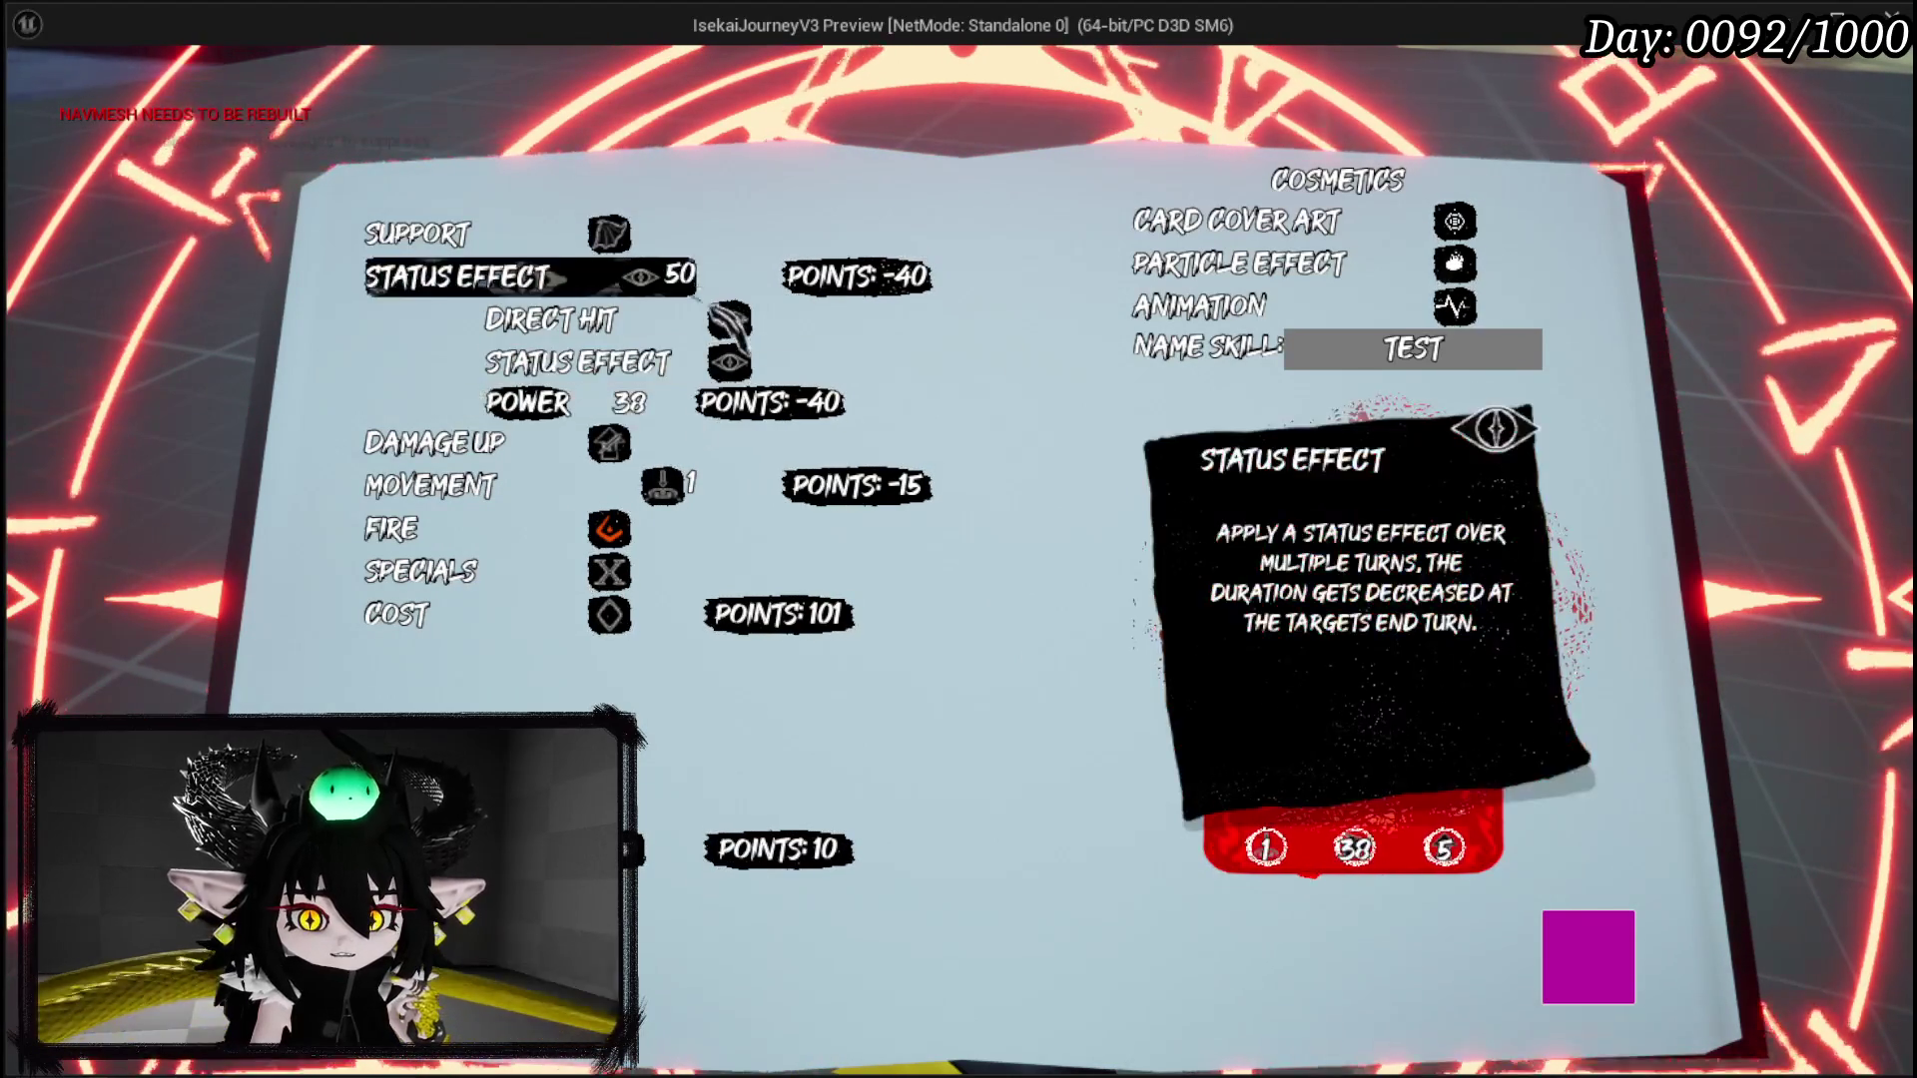
{"action": "type", "text": "48"}
{"action": "key", "text": "Return"}
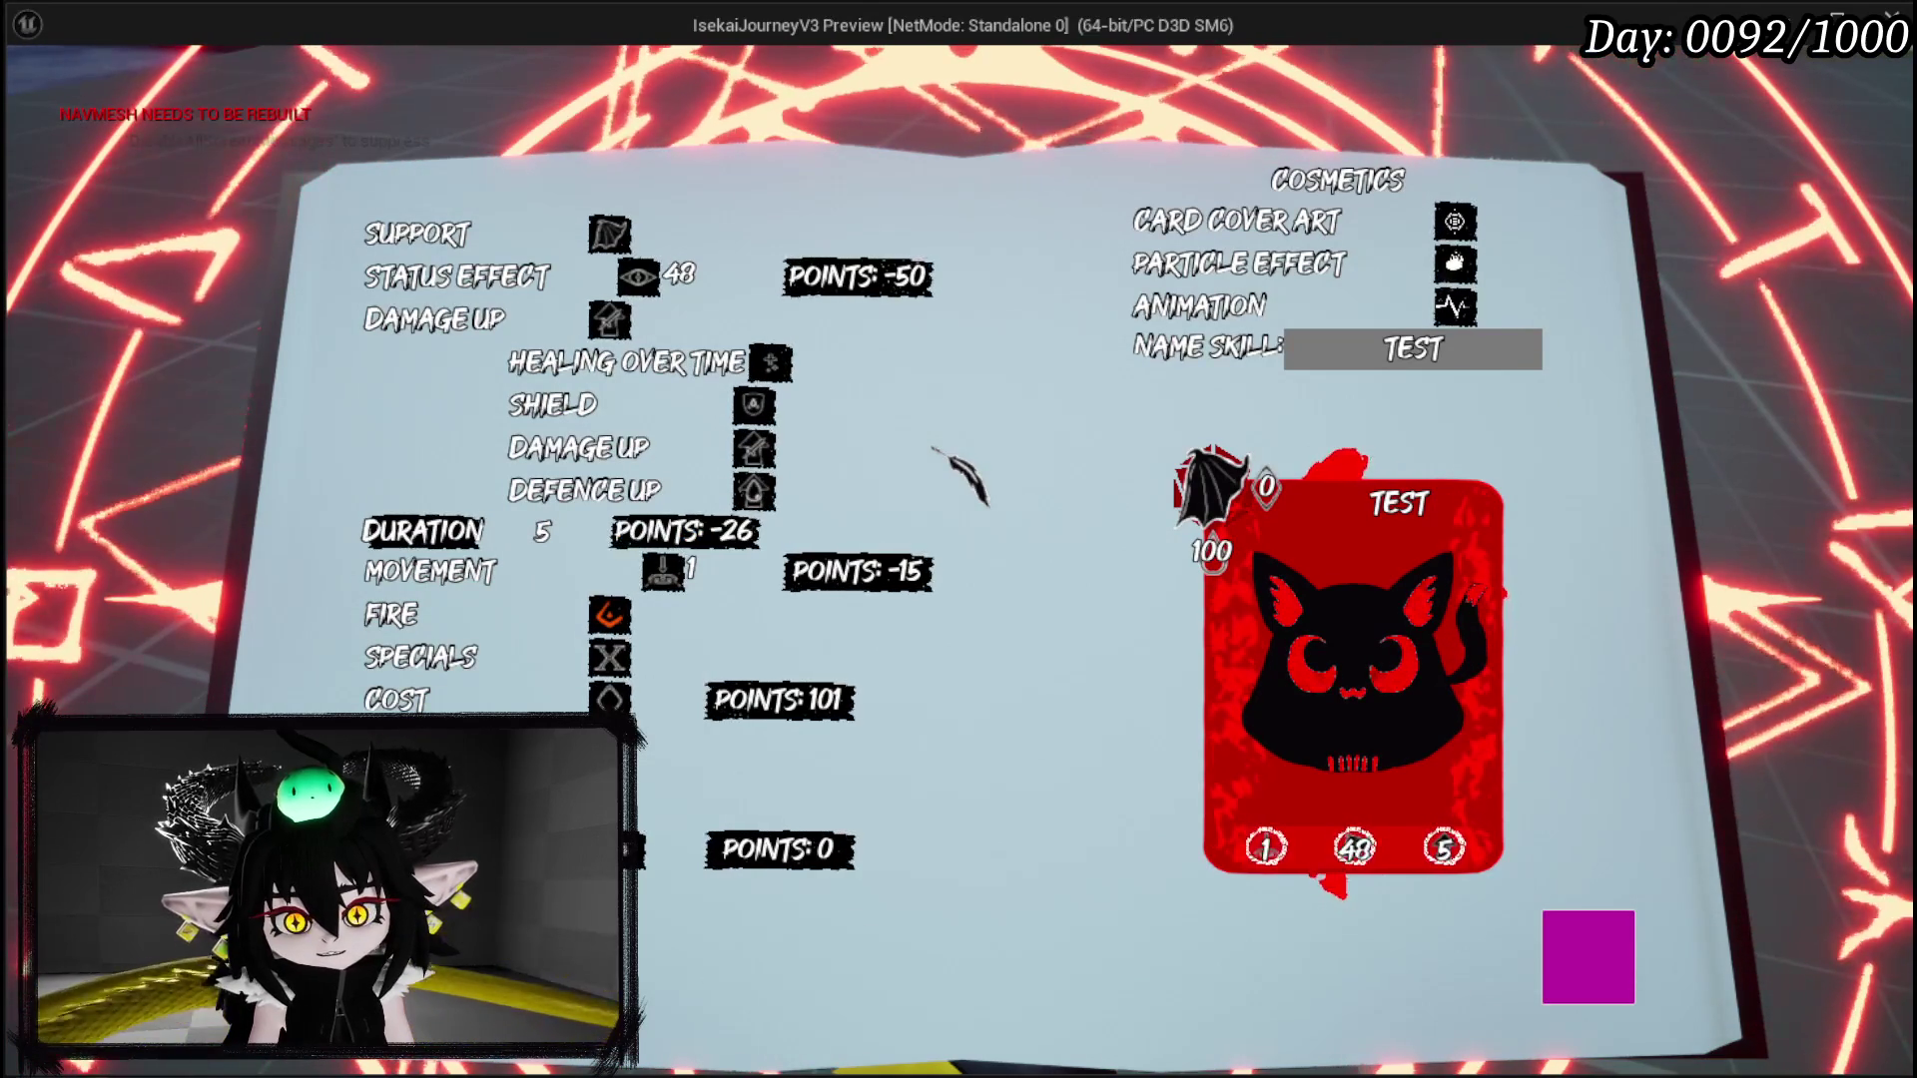
{"action": "mouse_move", "coordinate": [814, 502]}
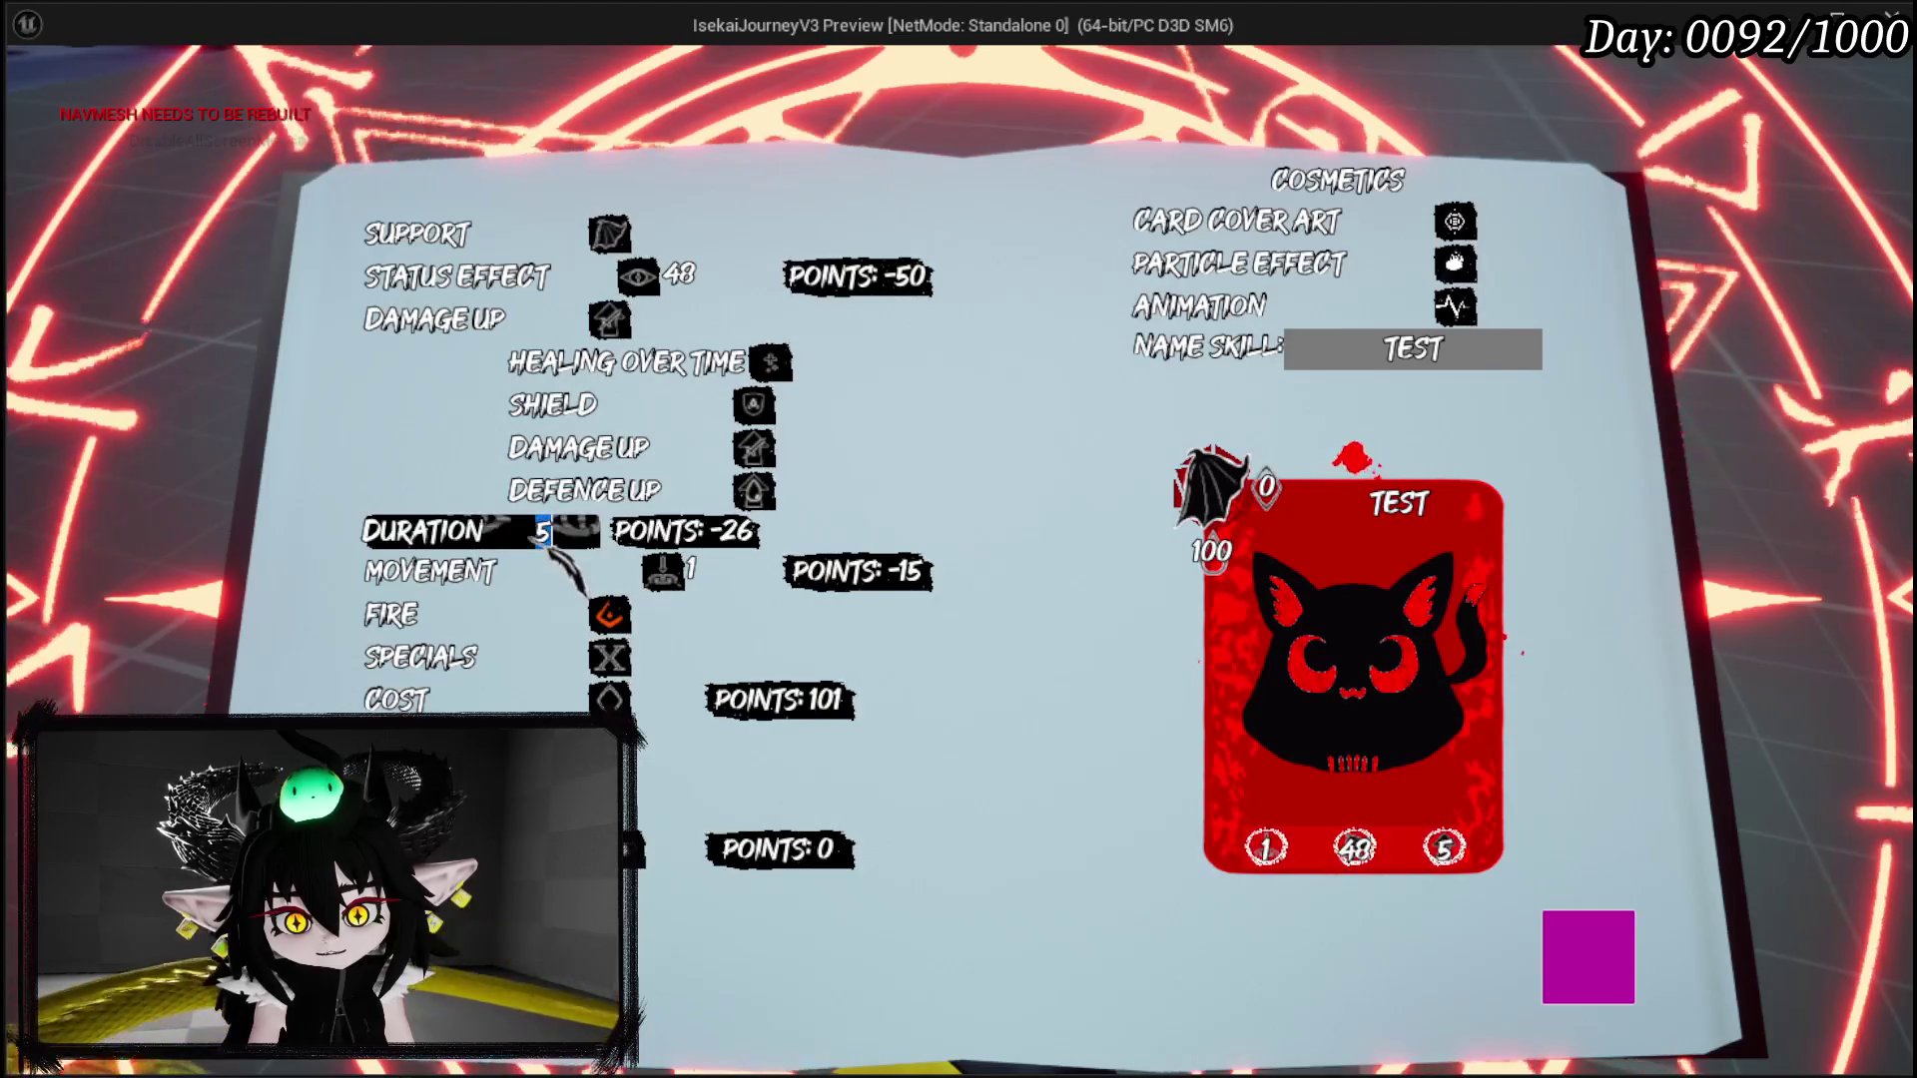
{"action": "type", "text": "4"}
{"action": "key", "text": "Return"}
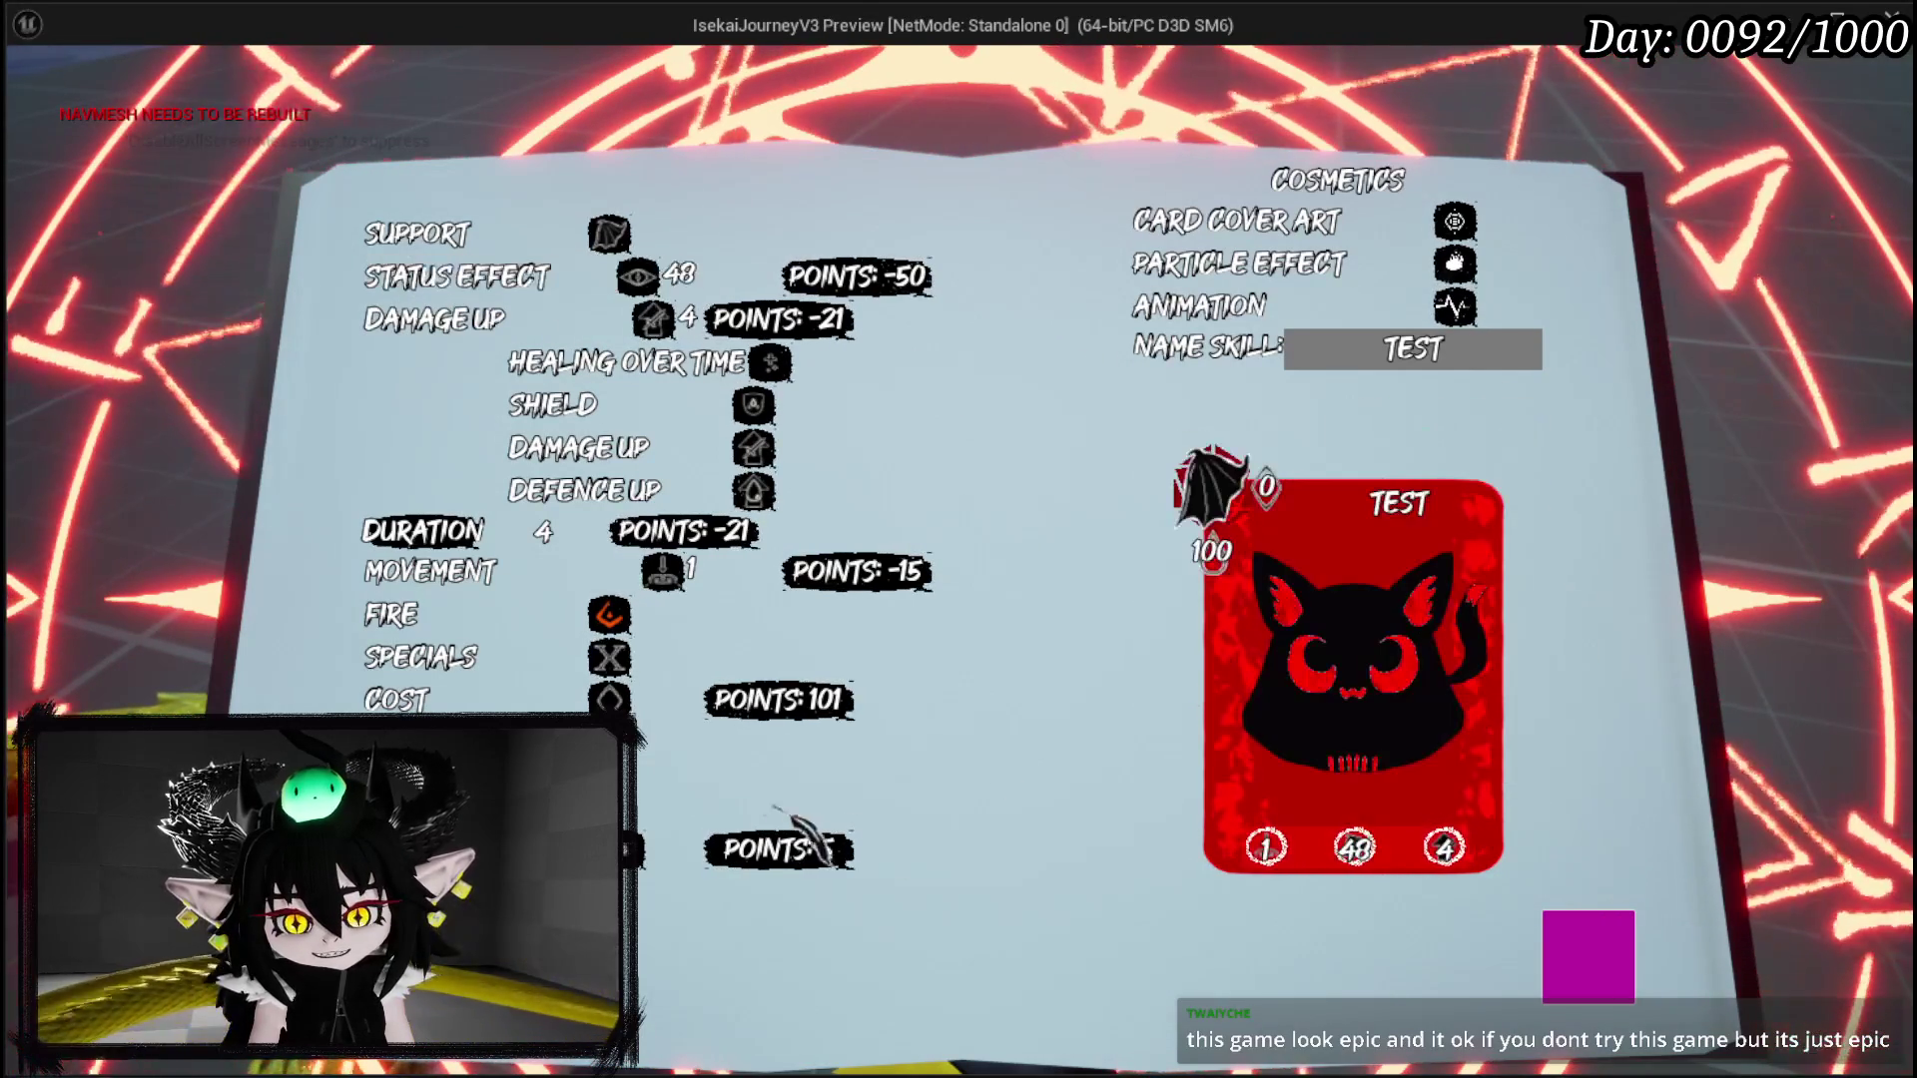
Step: Re-edit the Status Effect Power to 53 and bring up the Damage Up options
{"action": "left_click", "coordinate": [456, 277]}
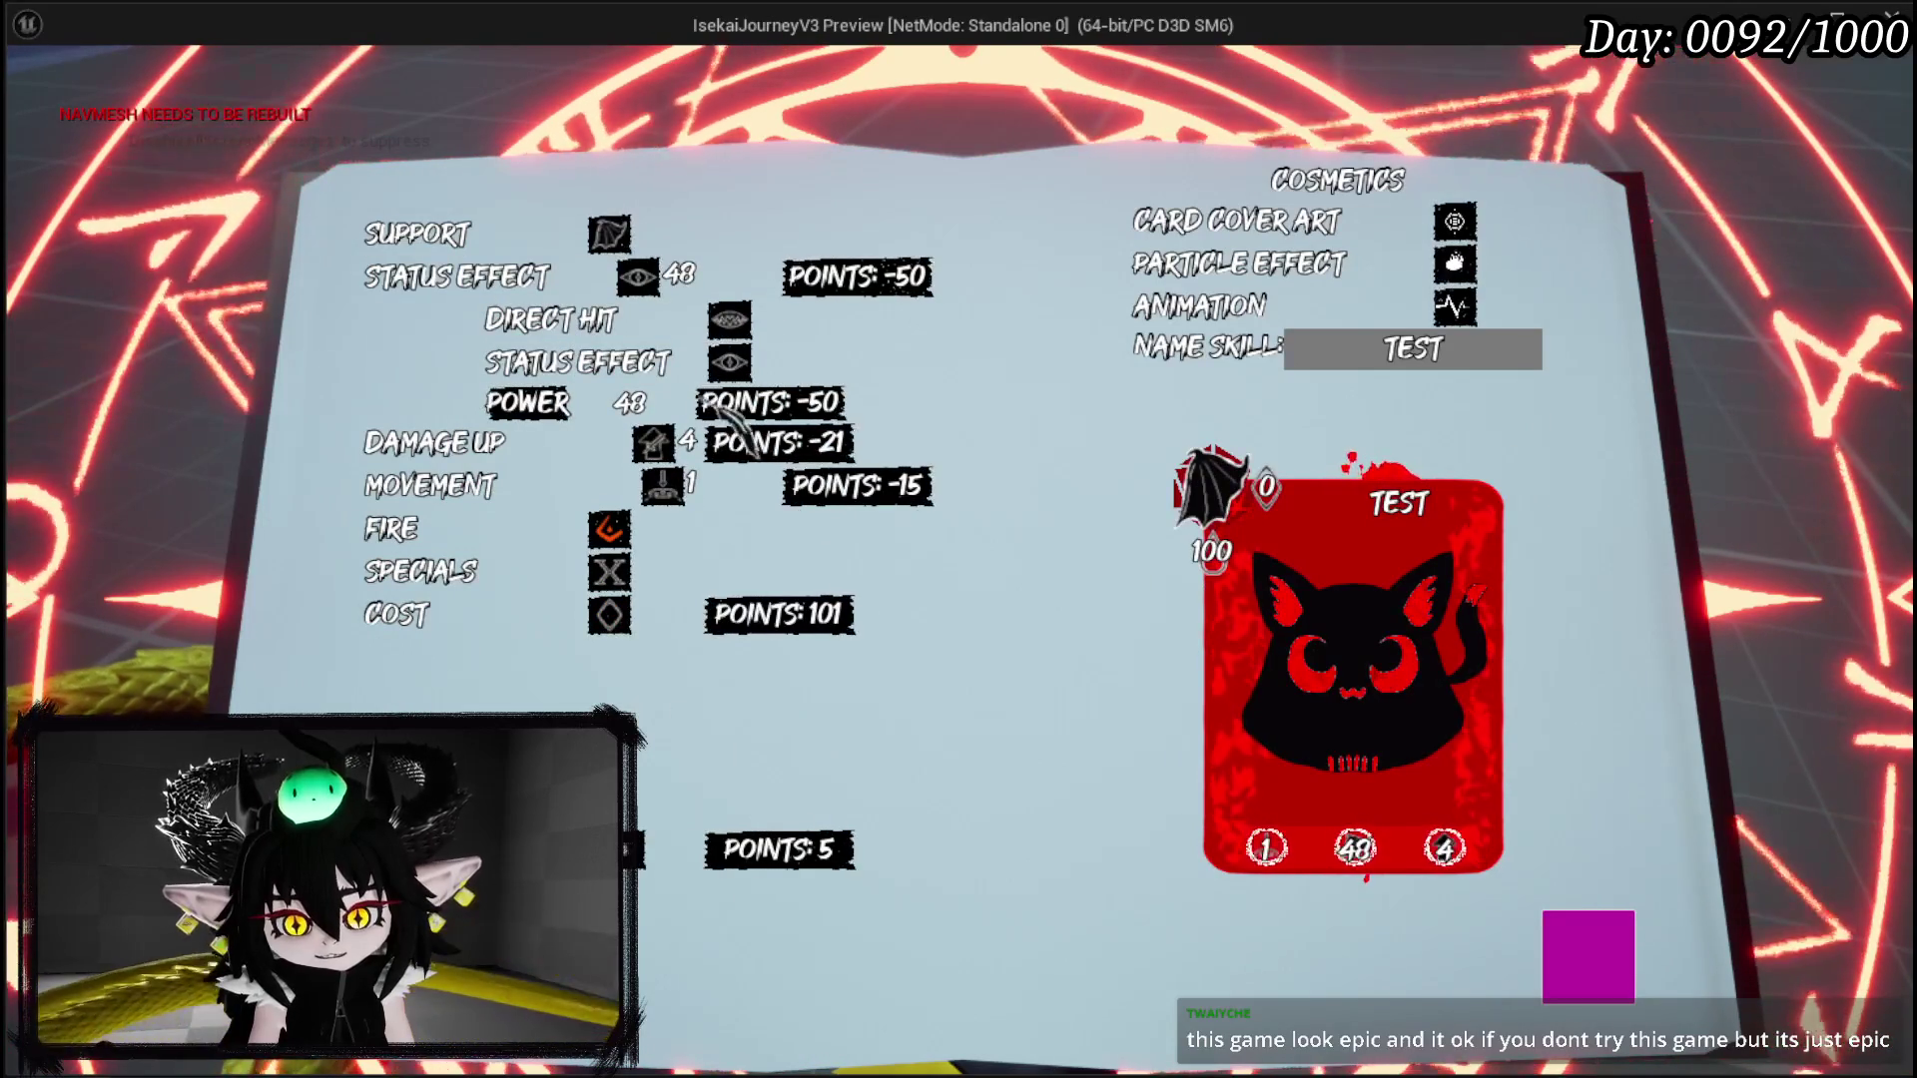
{"action": "double_click", "coordinate": [630, 402]}
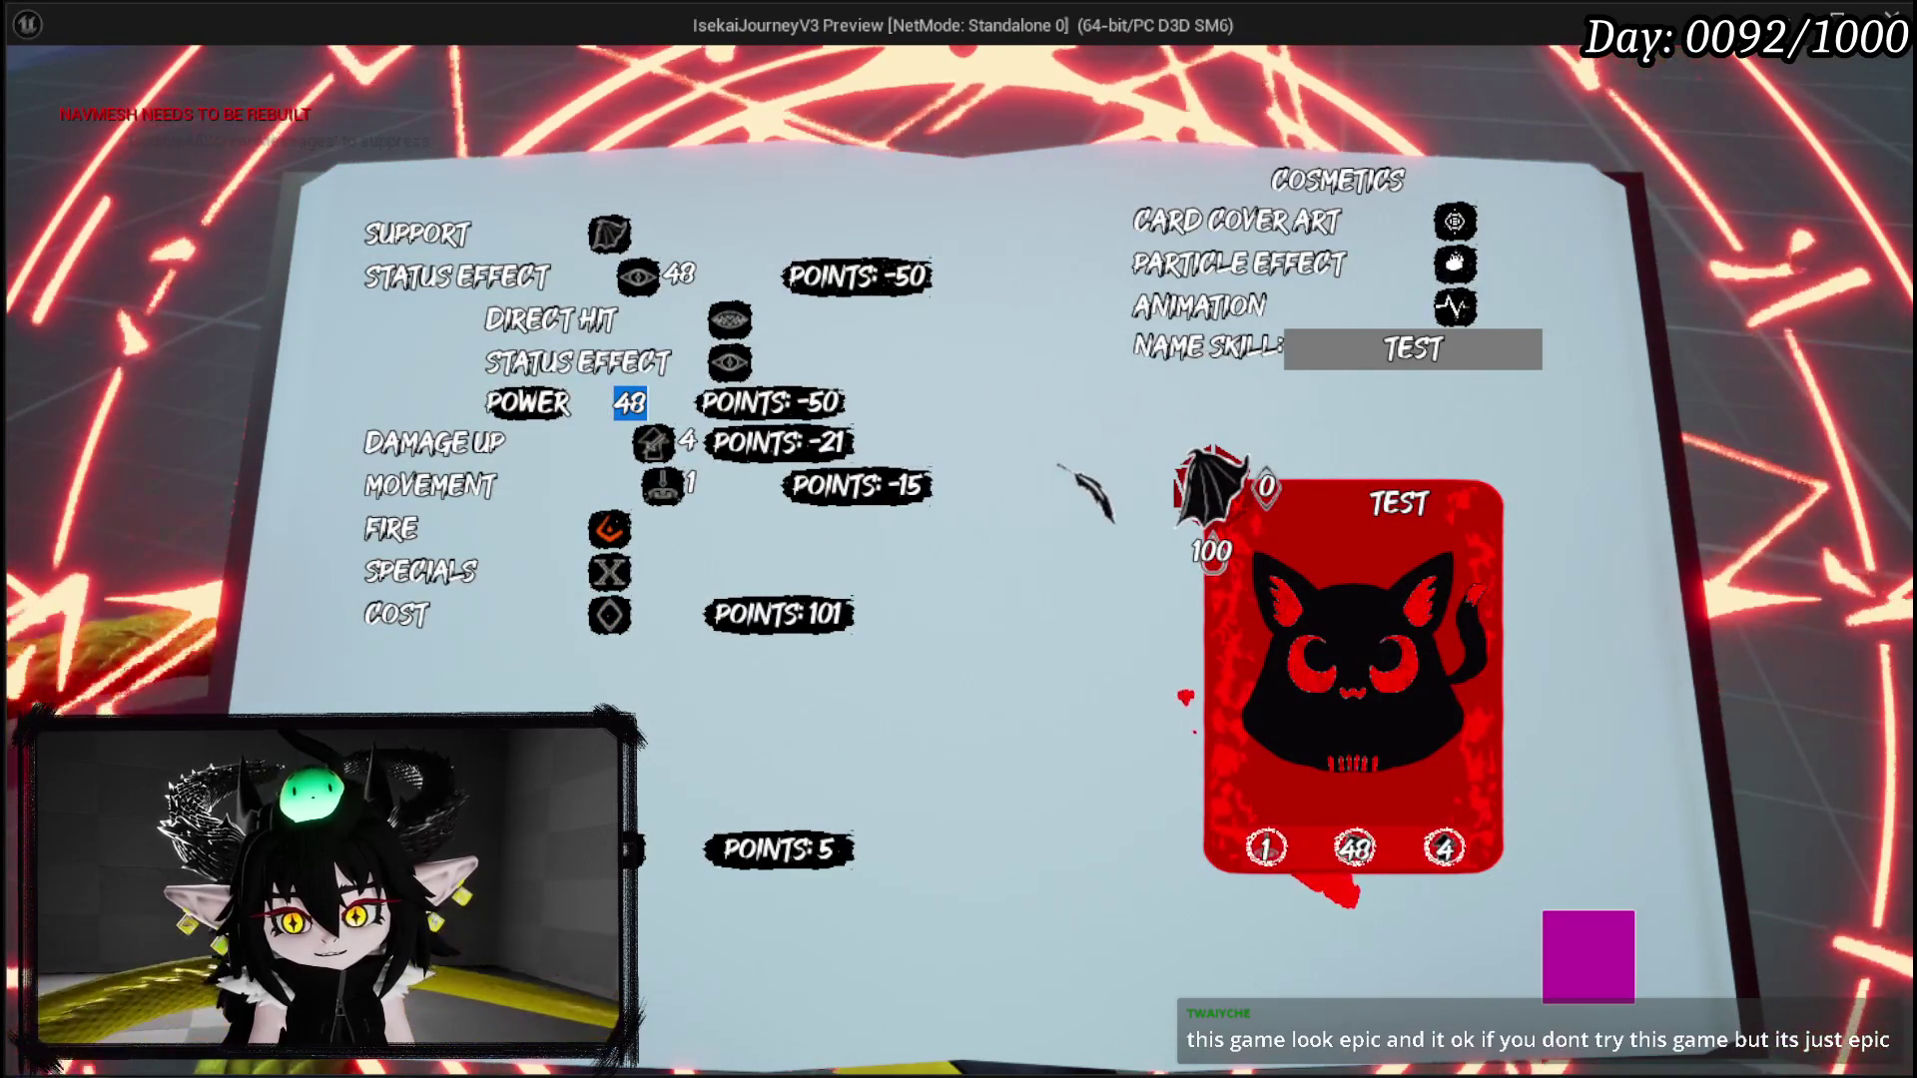
{"action": "type", "text": "55"}
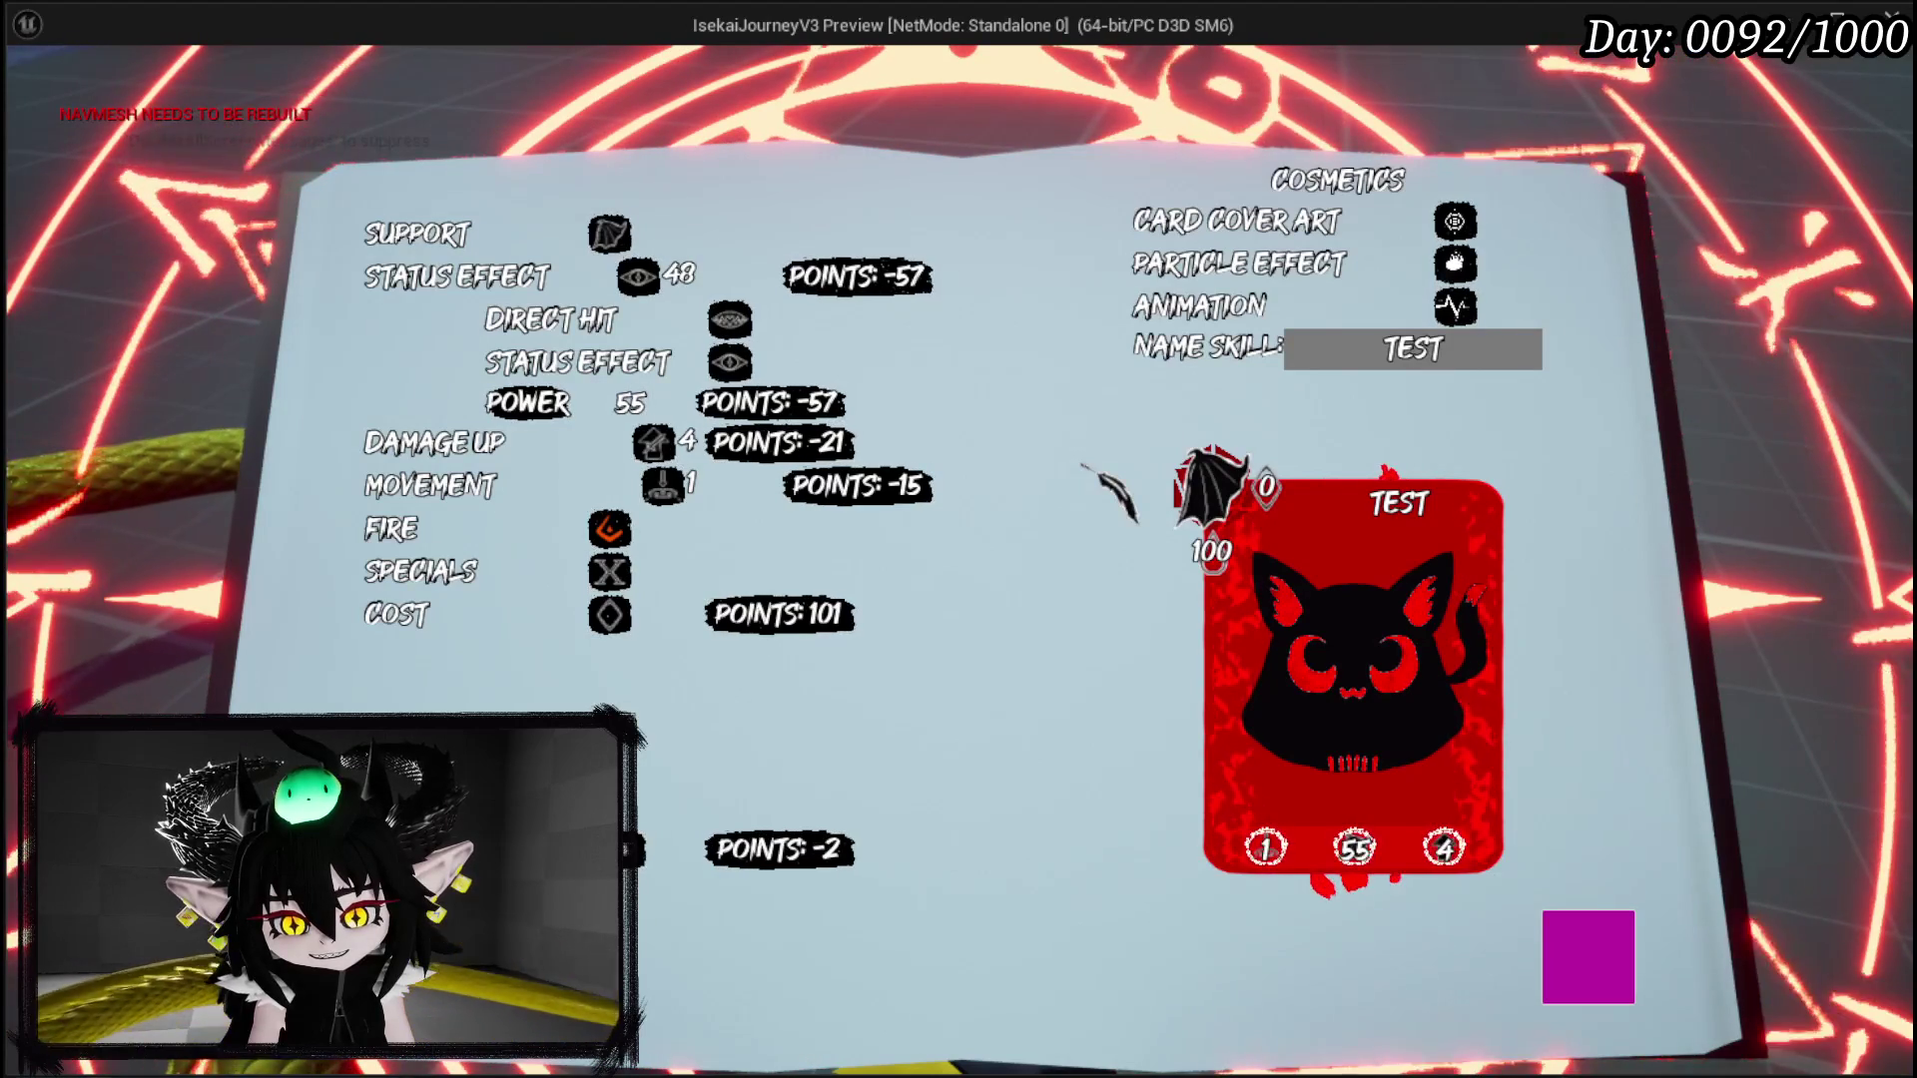
{"action": "key", "text": "BackSpace"}
{"action": "type", "text": "3"}
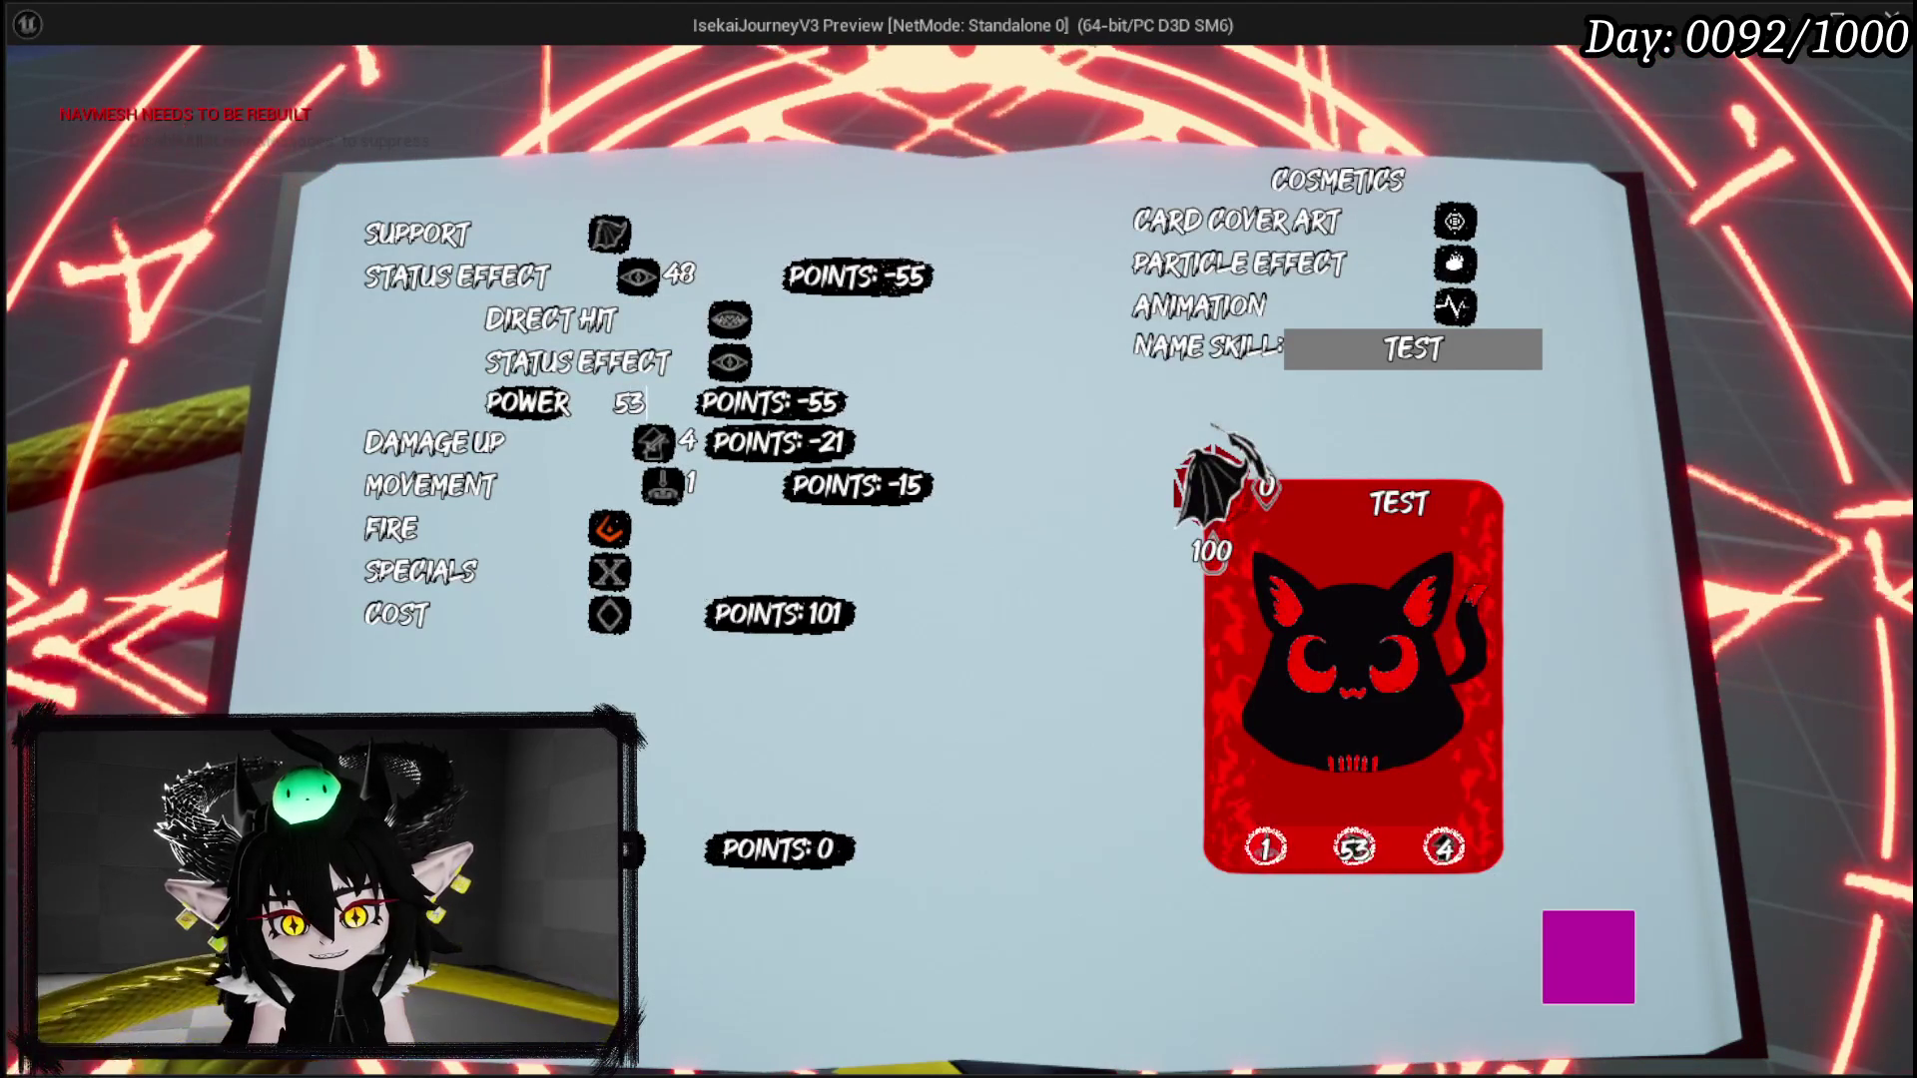
{"action": "left_click", "coordinate": [653, 442]}
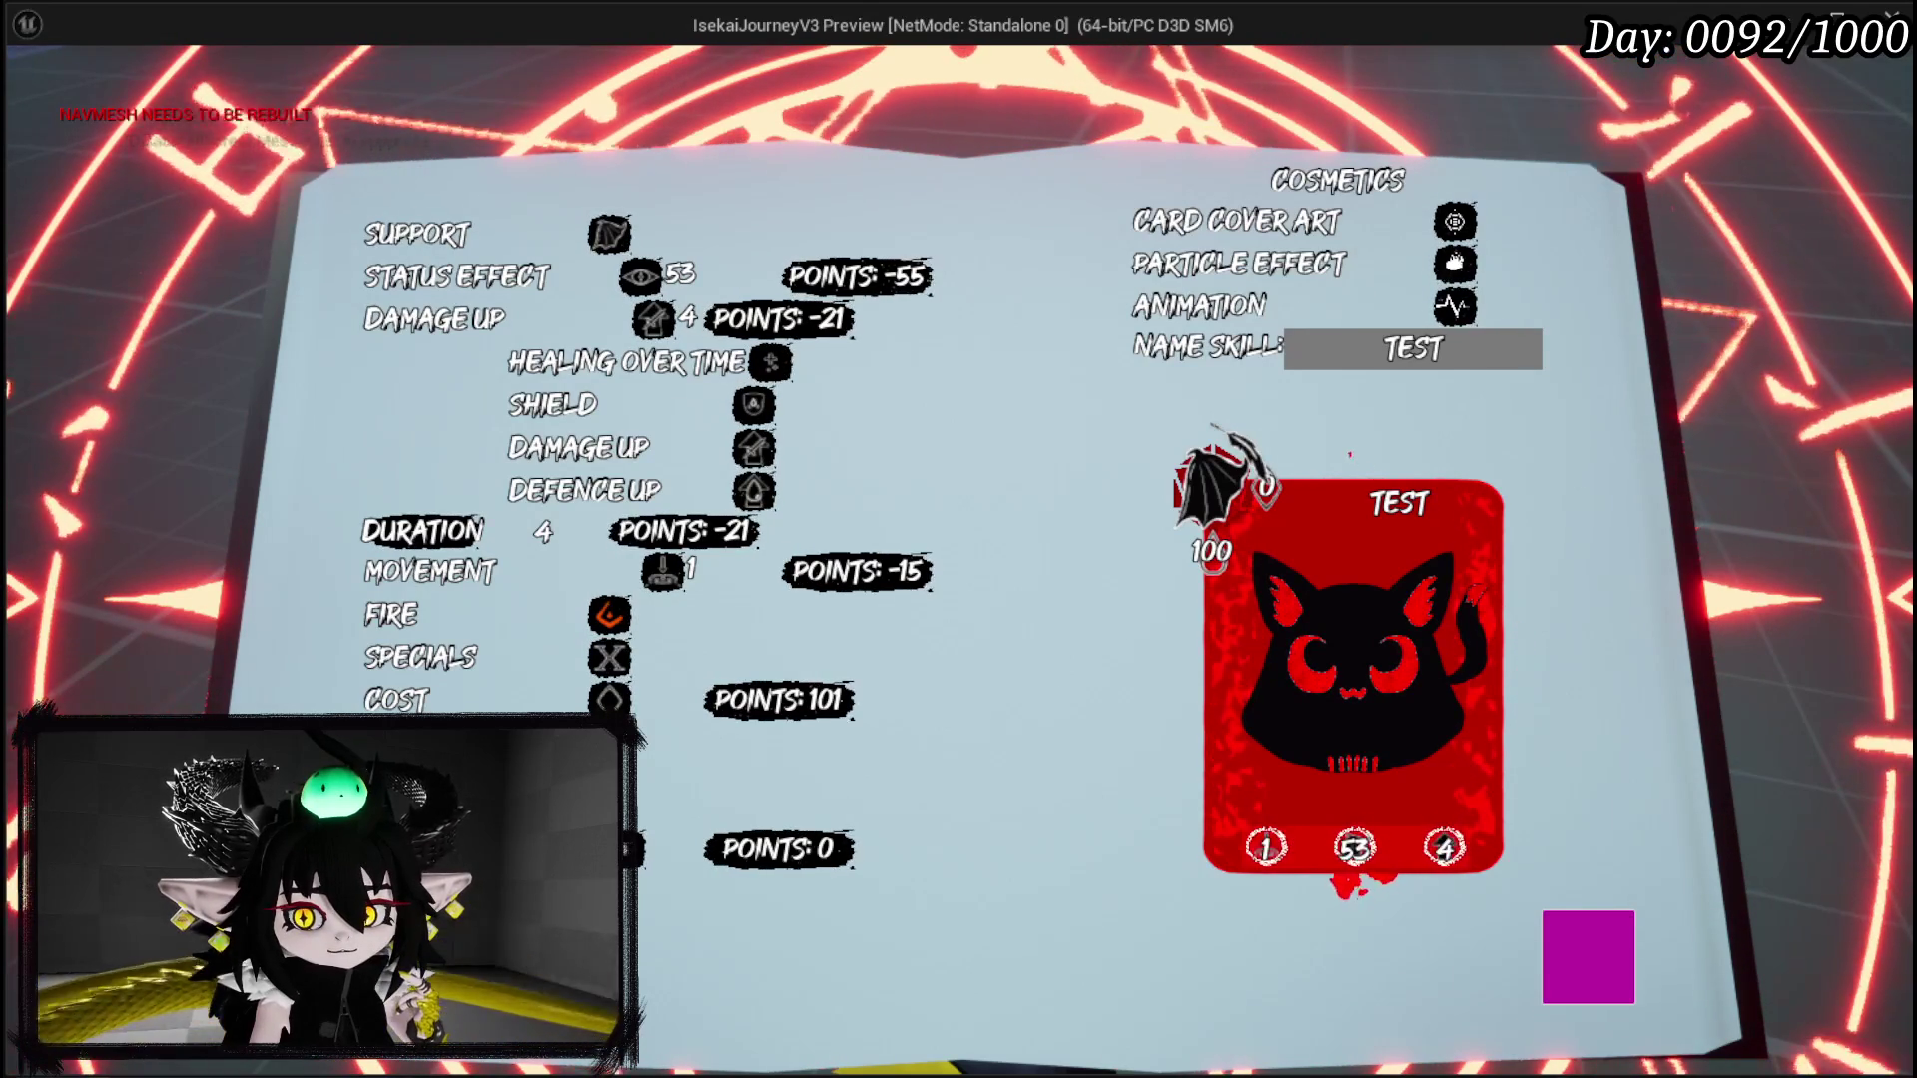
Step: Browse the card cover art, then preview a couple of the numbered particle effects
{"action": "left_click", "coordinate": [1260, 228]}
{"action": "left_click", "coordinate": [1298, 265]}
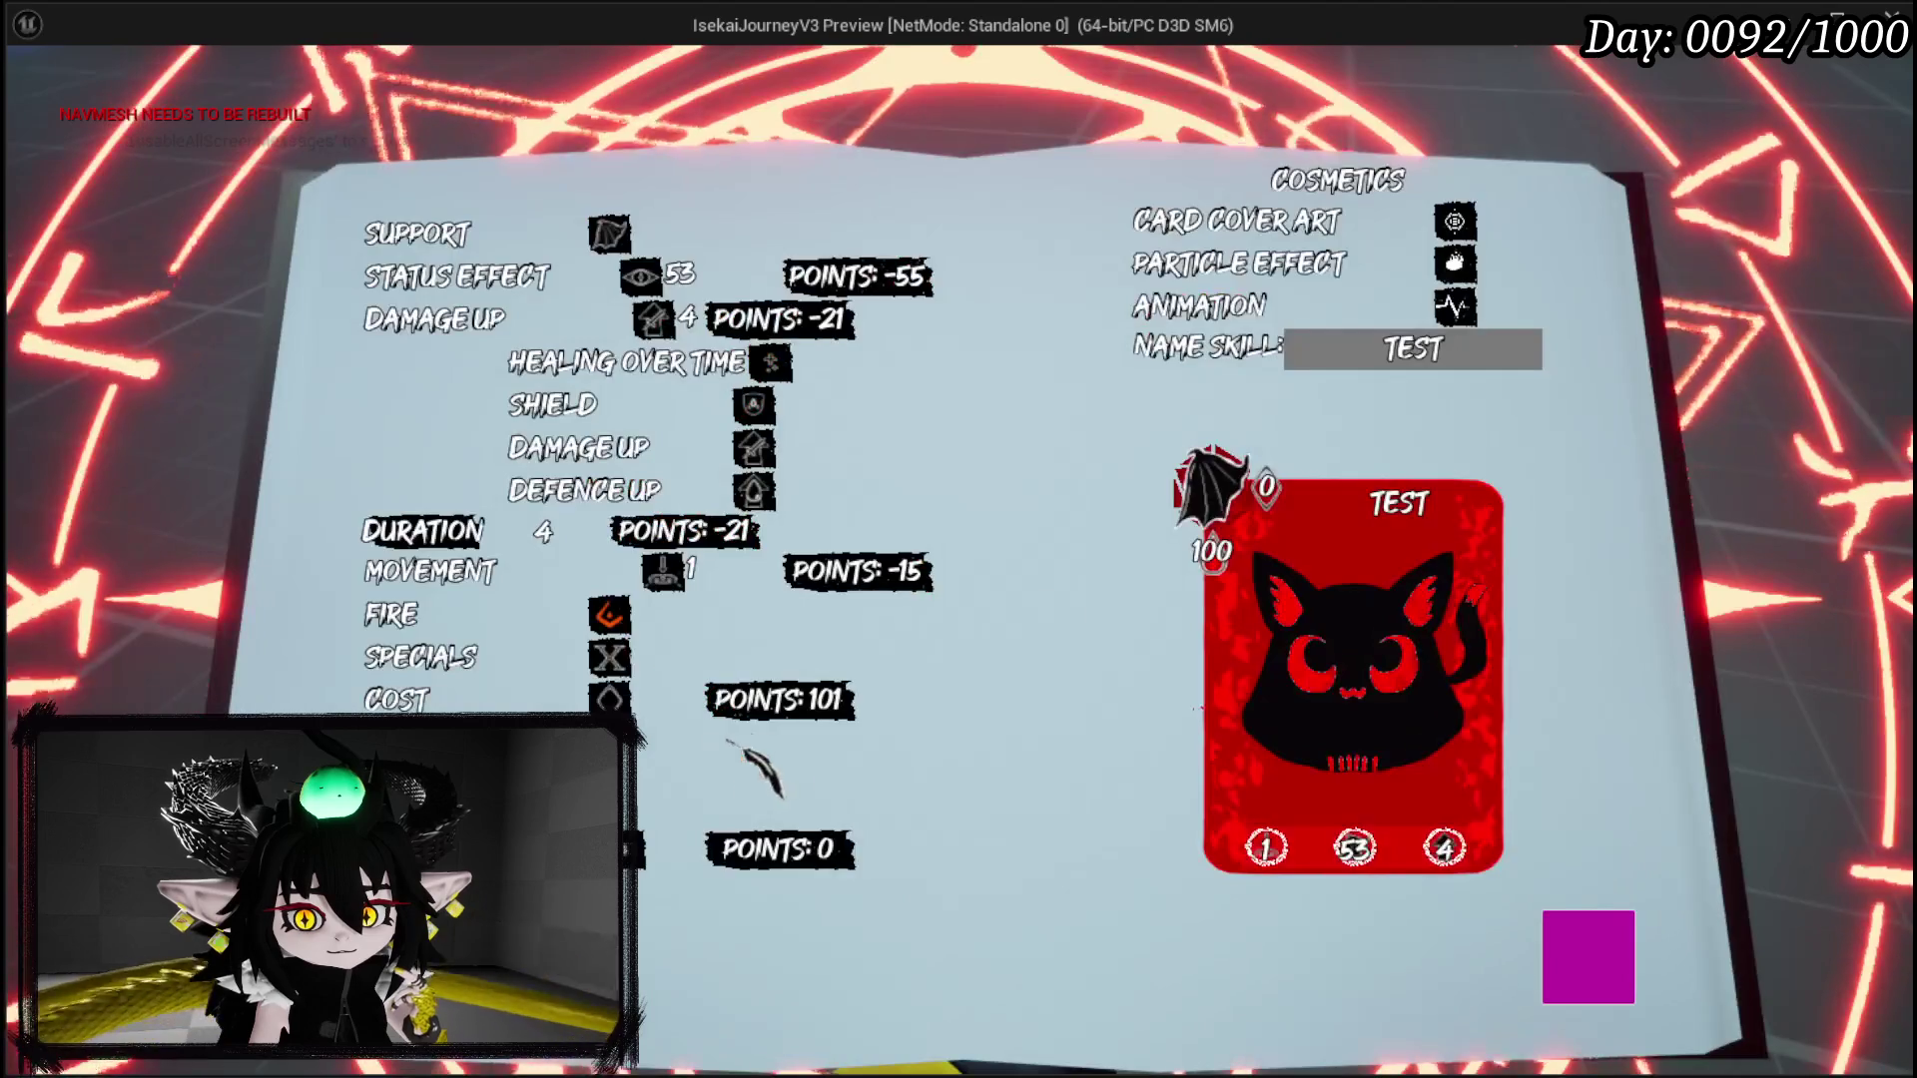
{"action": "left_click", "coordinate": [1288, 300]}
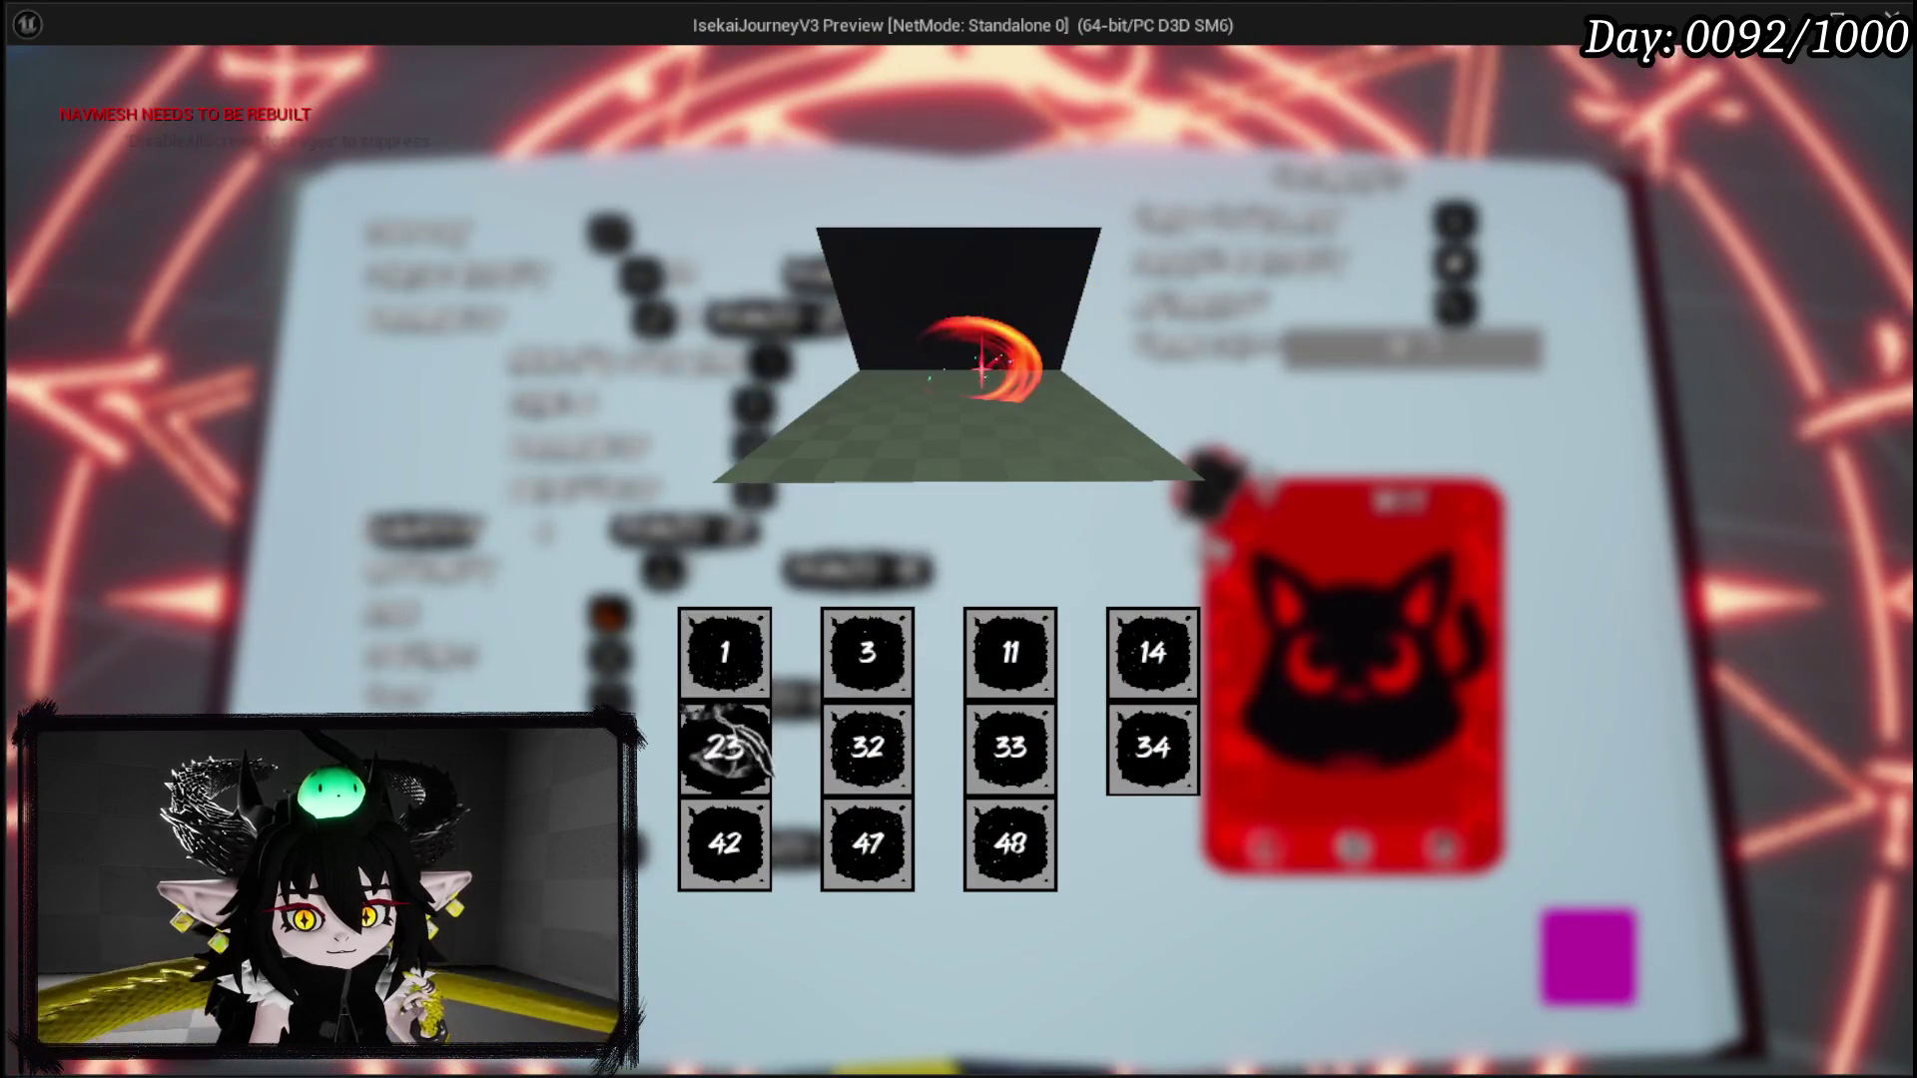
{"action": "left_click", "coordinate": [868, 654]}
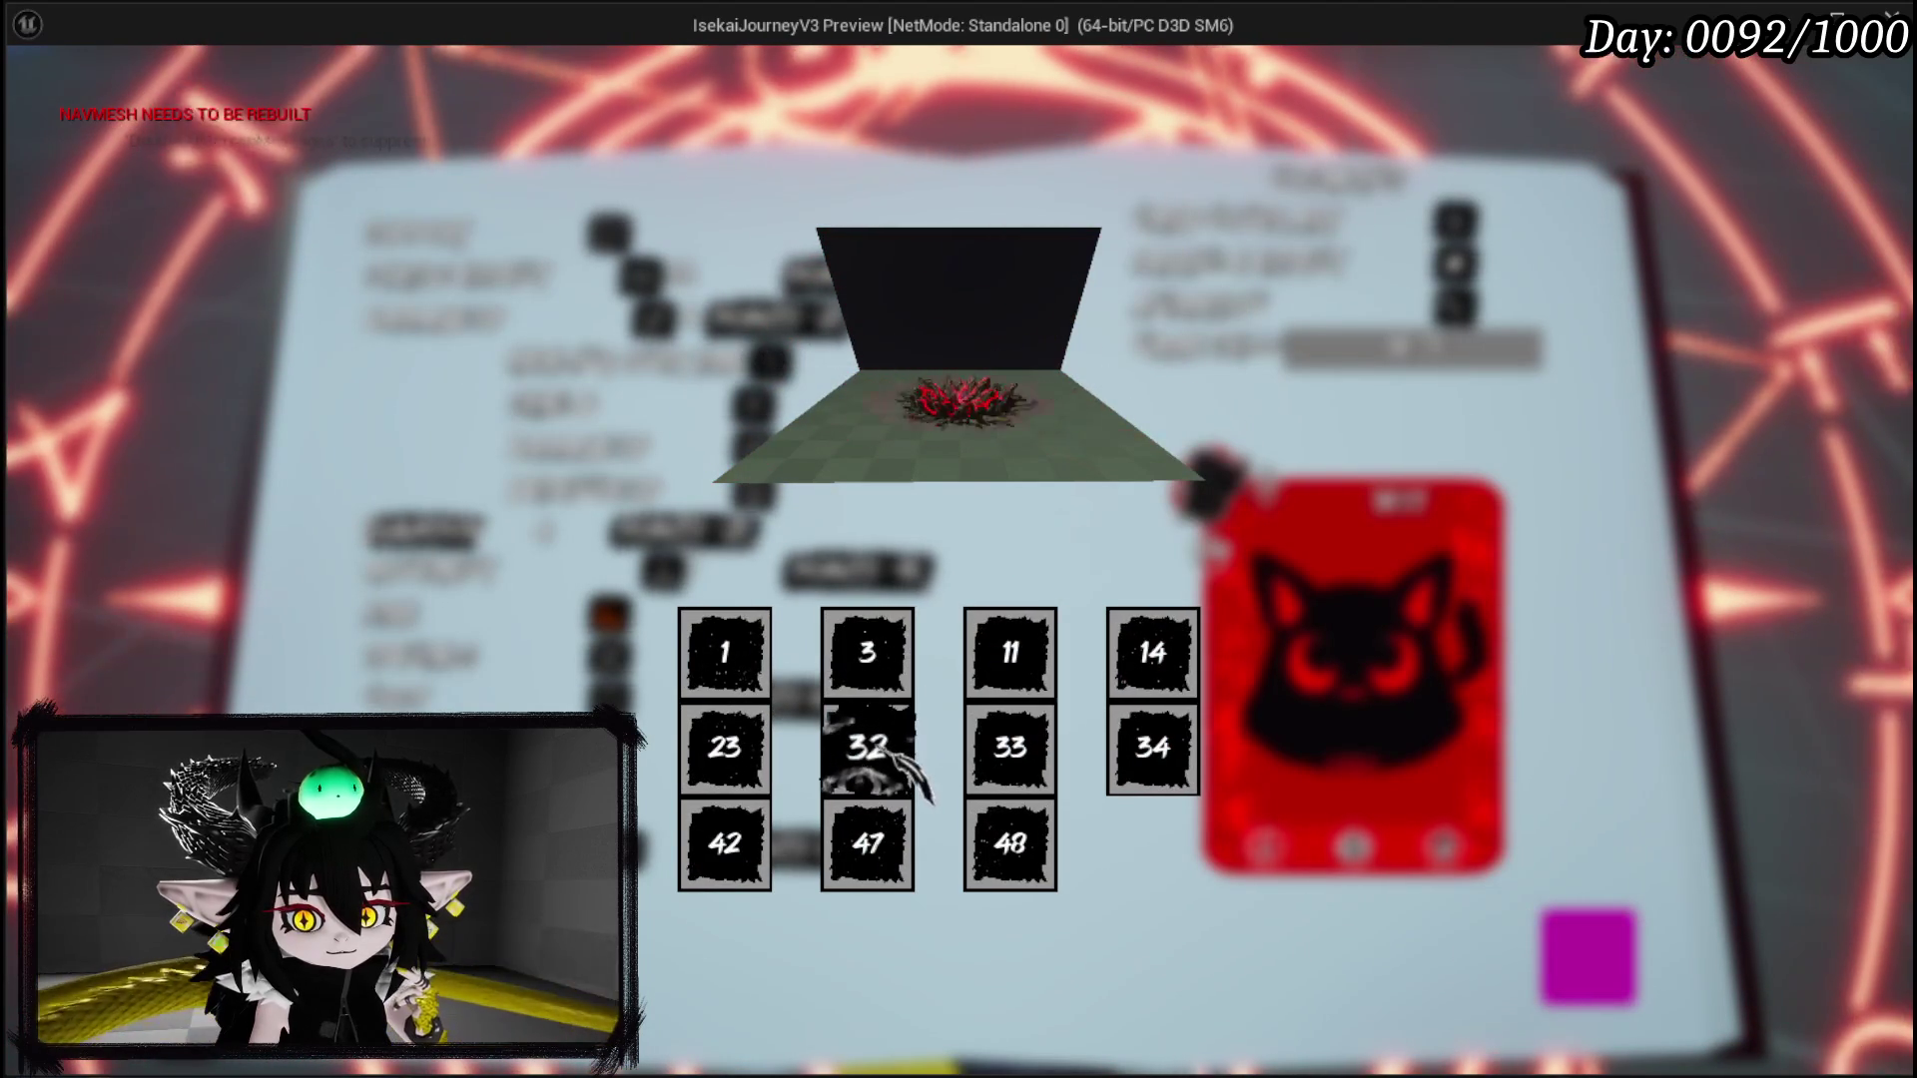
{"action": "left_click", "coordinate": [1010, 748]}
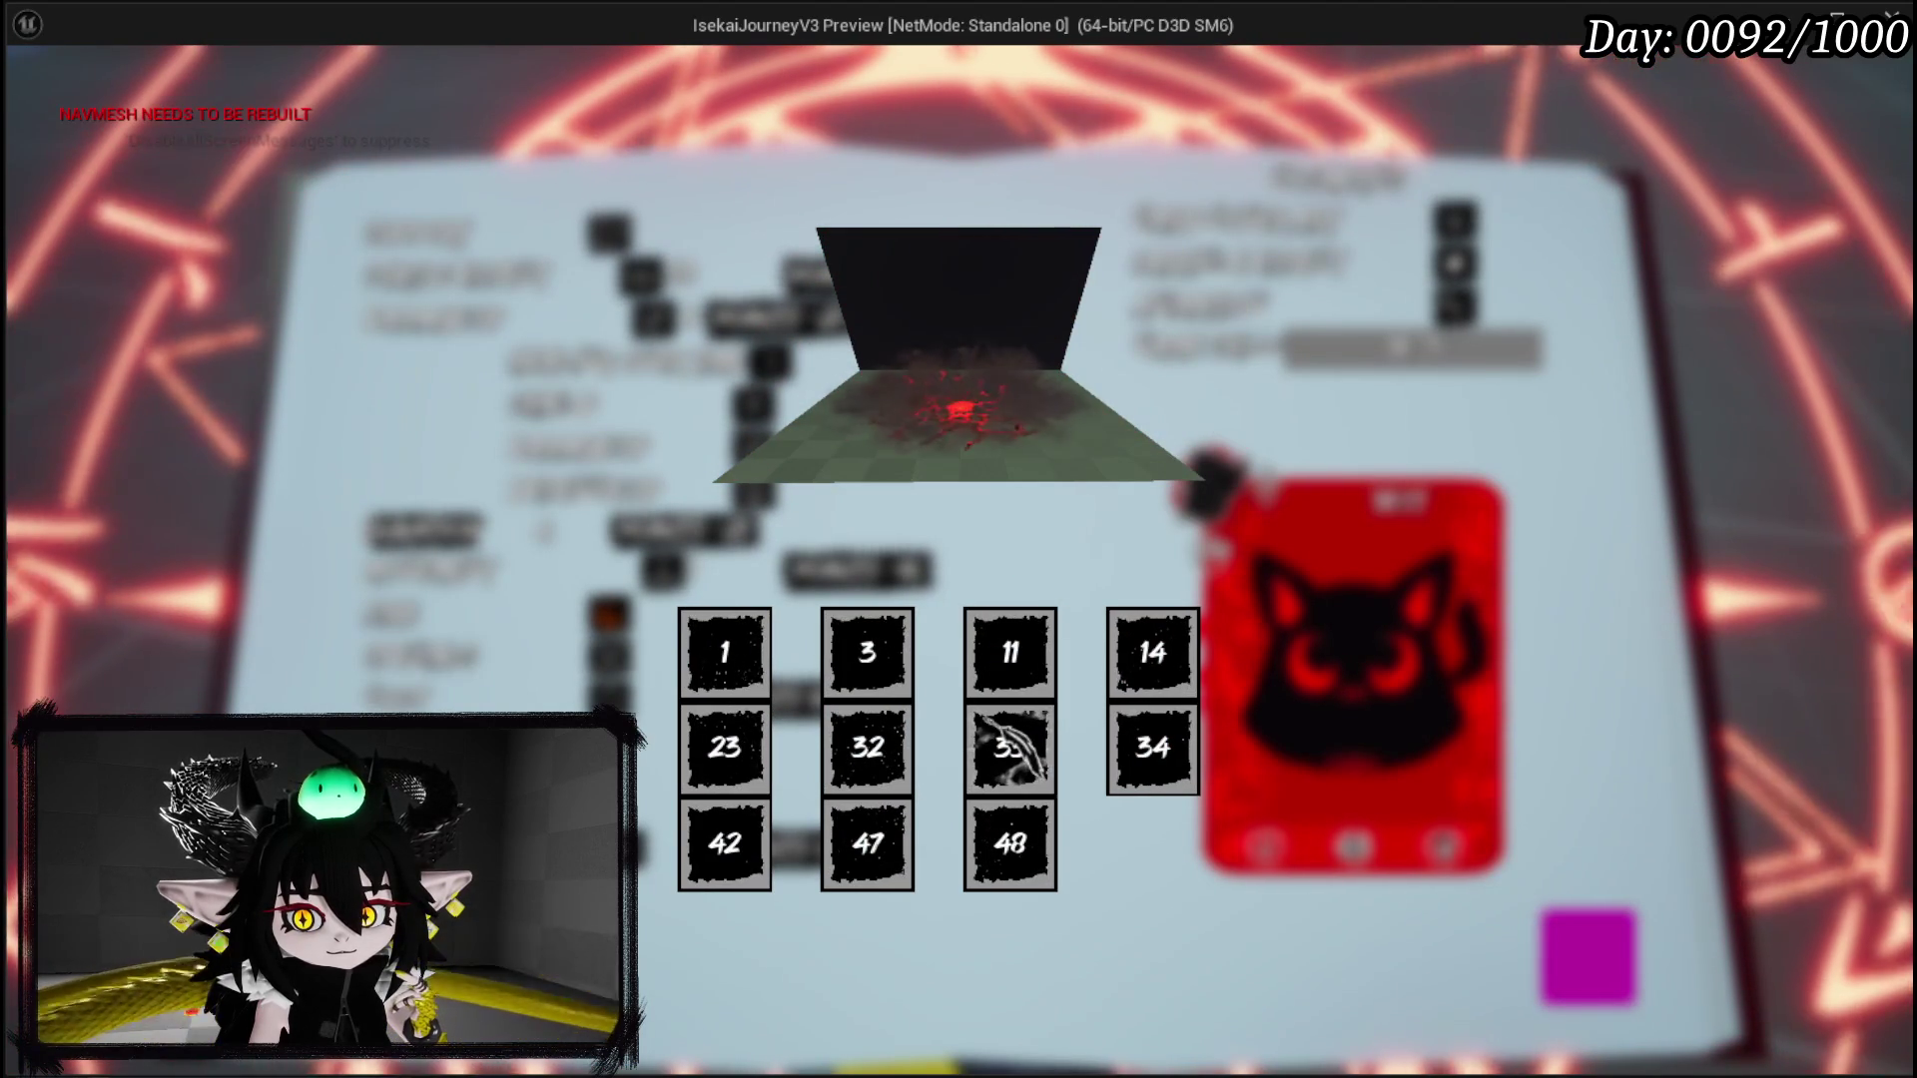
Step: Choose the red magic-circle particle effect for the TEST card and glance at the animation choices
{"action": "left_click", "coordinate": [1153, 654]}
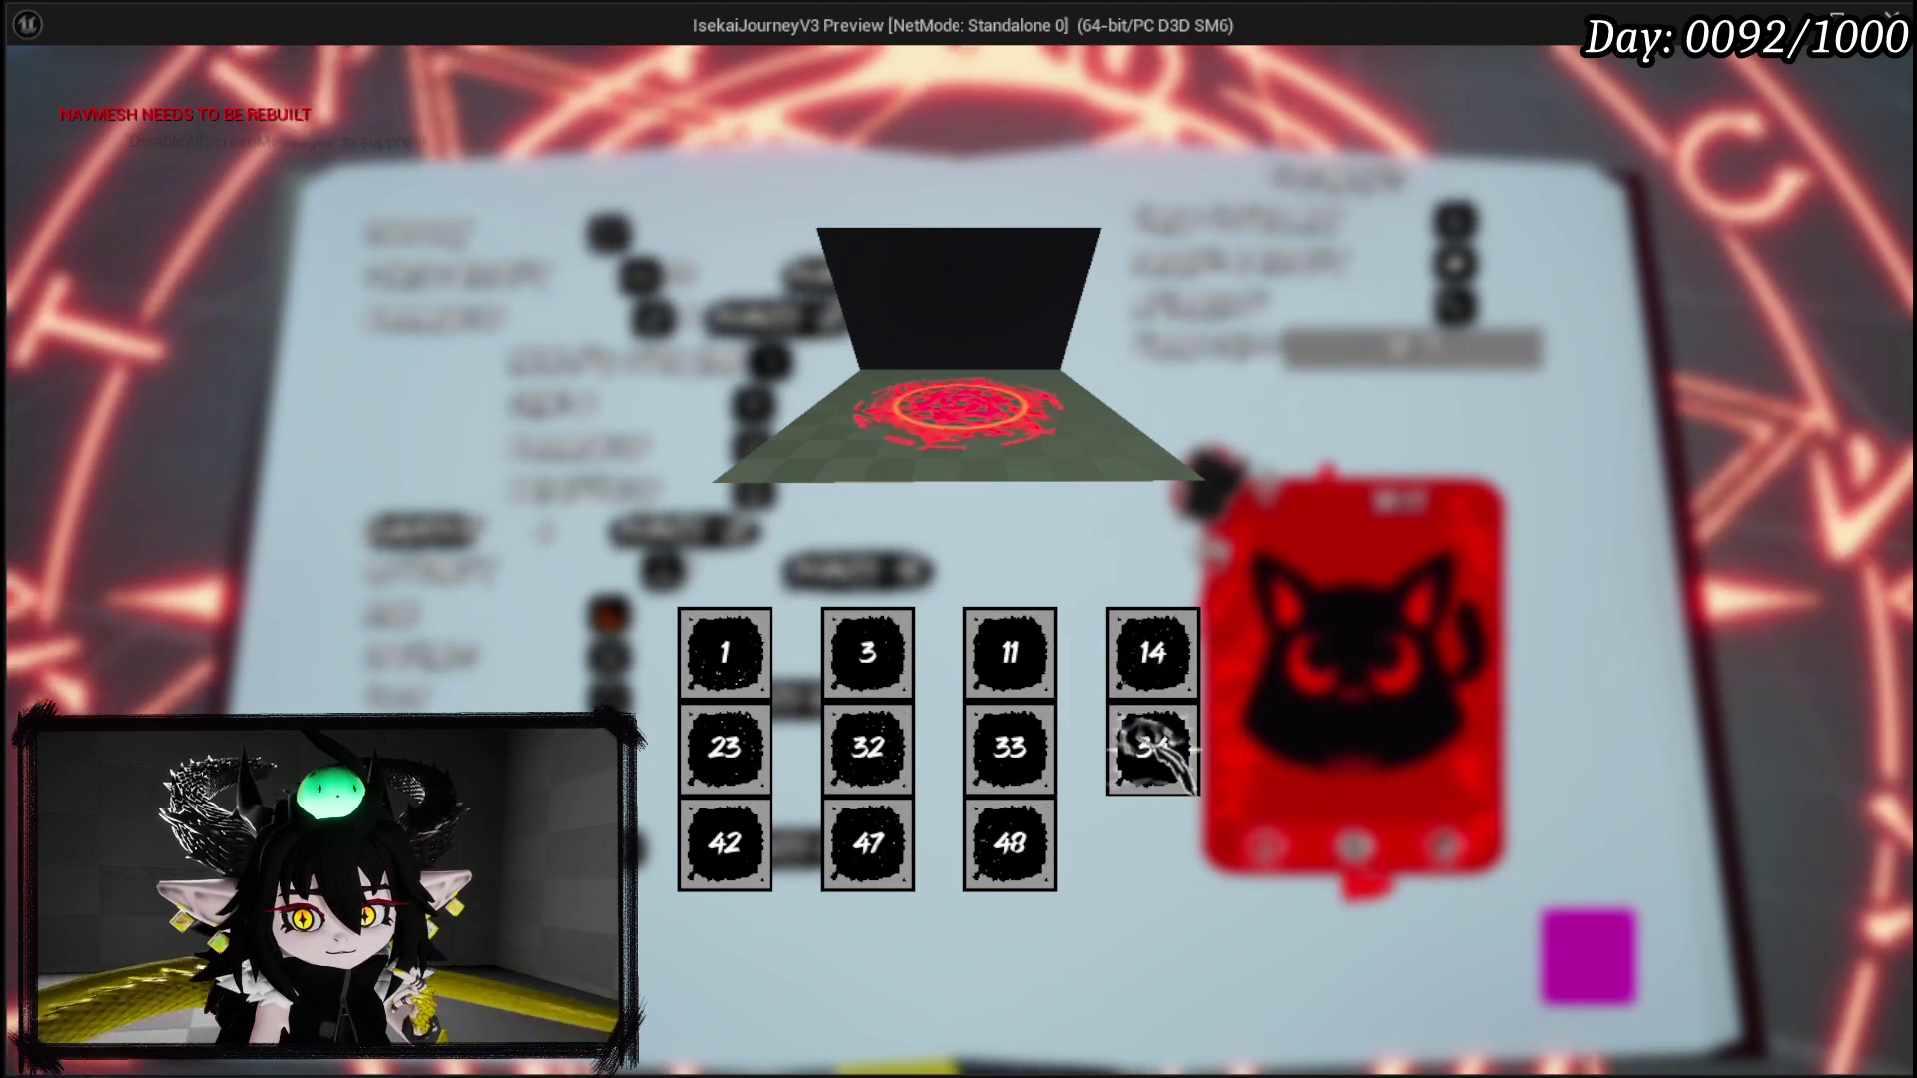
{"action": "left_click", "coordinate": [784, 853]}
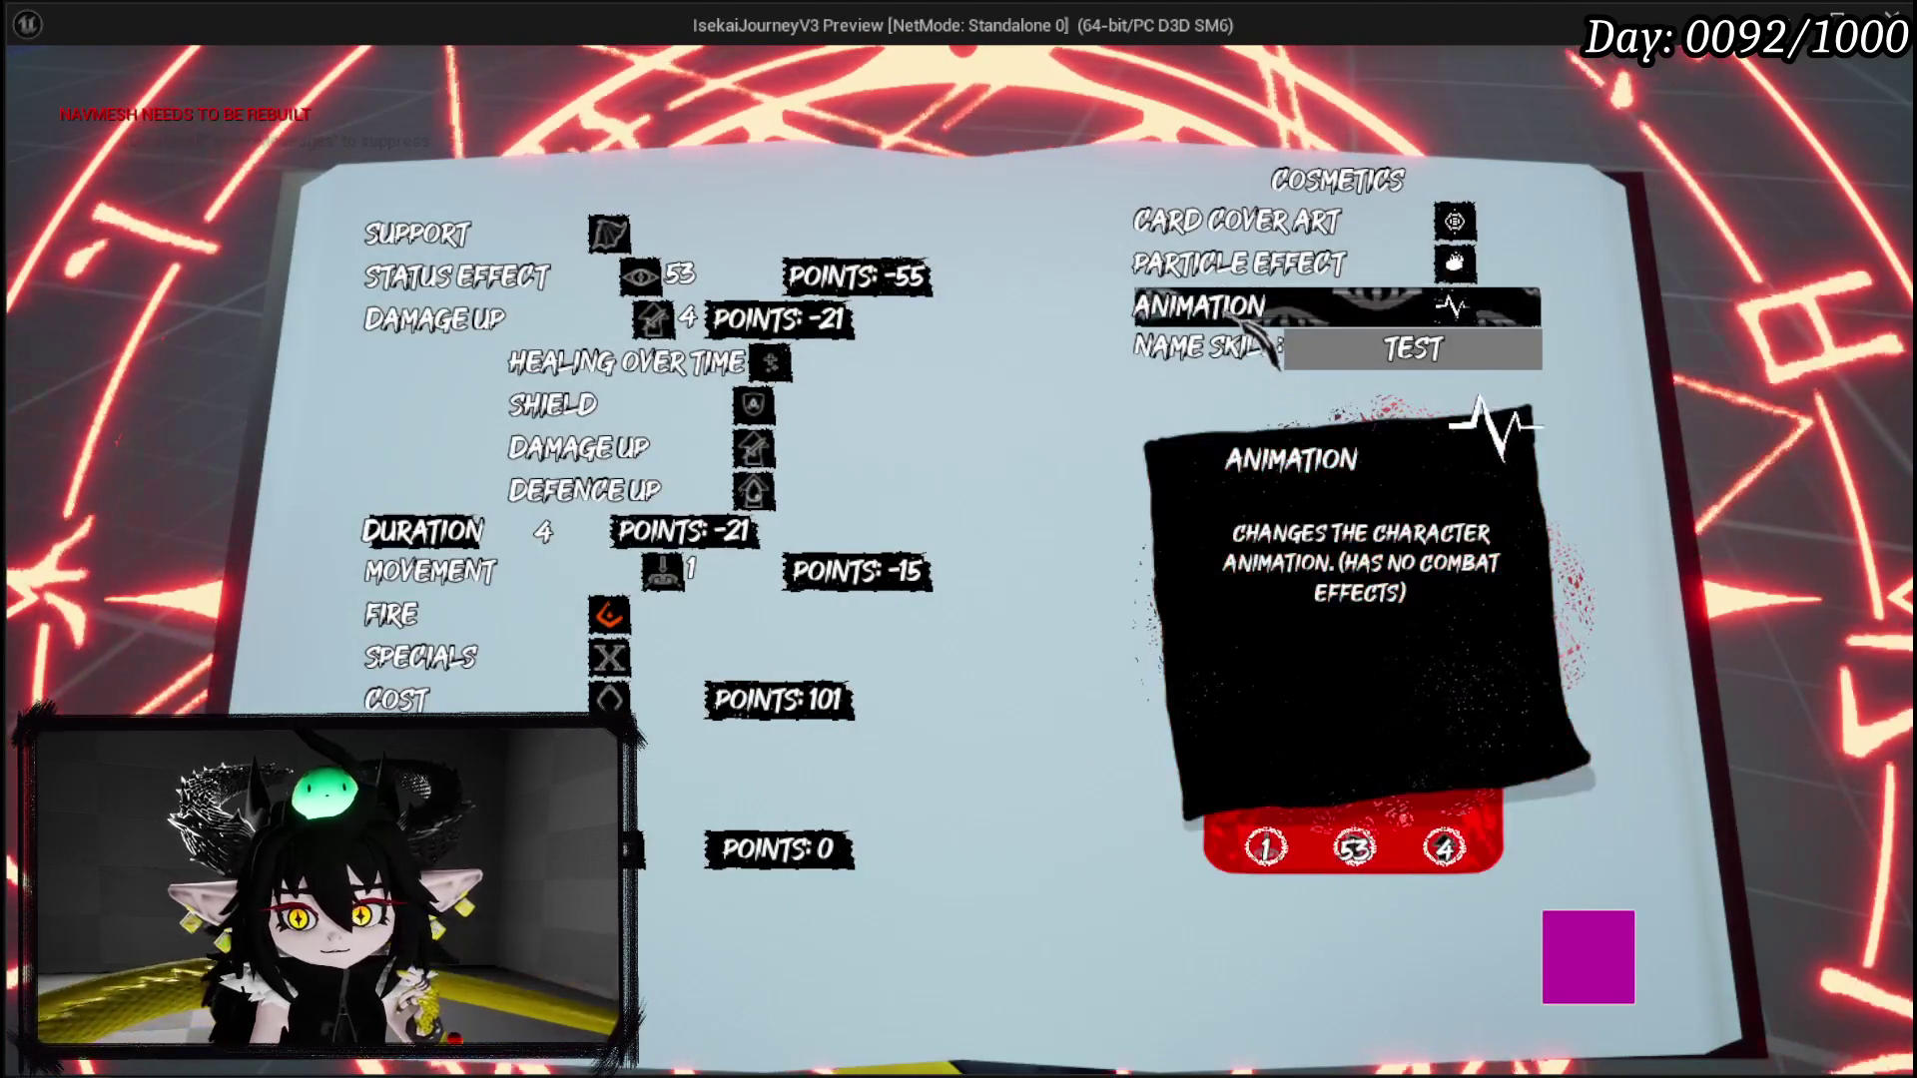
{"action": "left_click", "coordinate": [1453, 305]}
{"action": "left_click", "coordinate": [724, 749]}
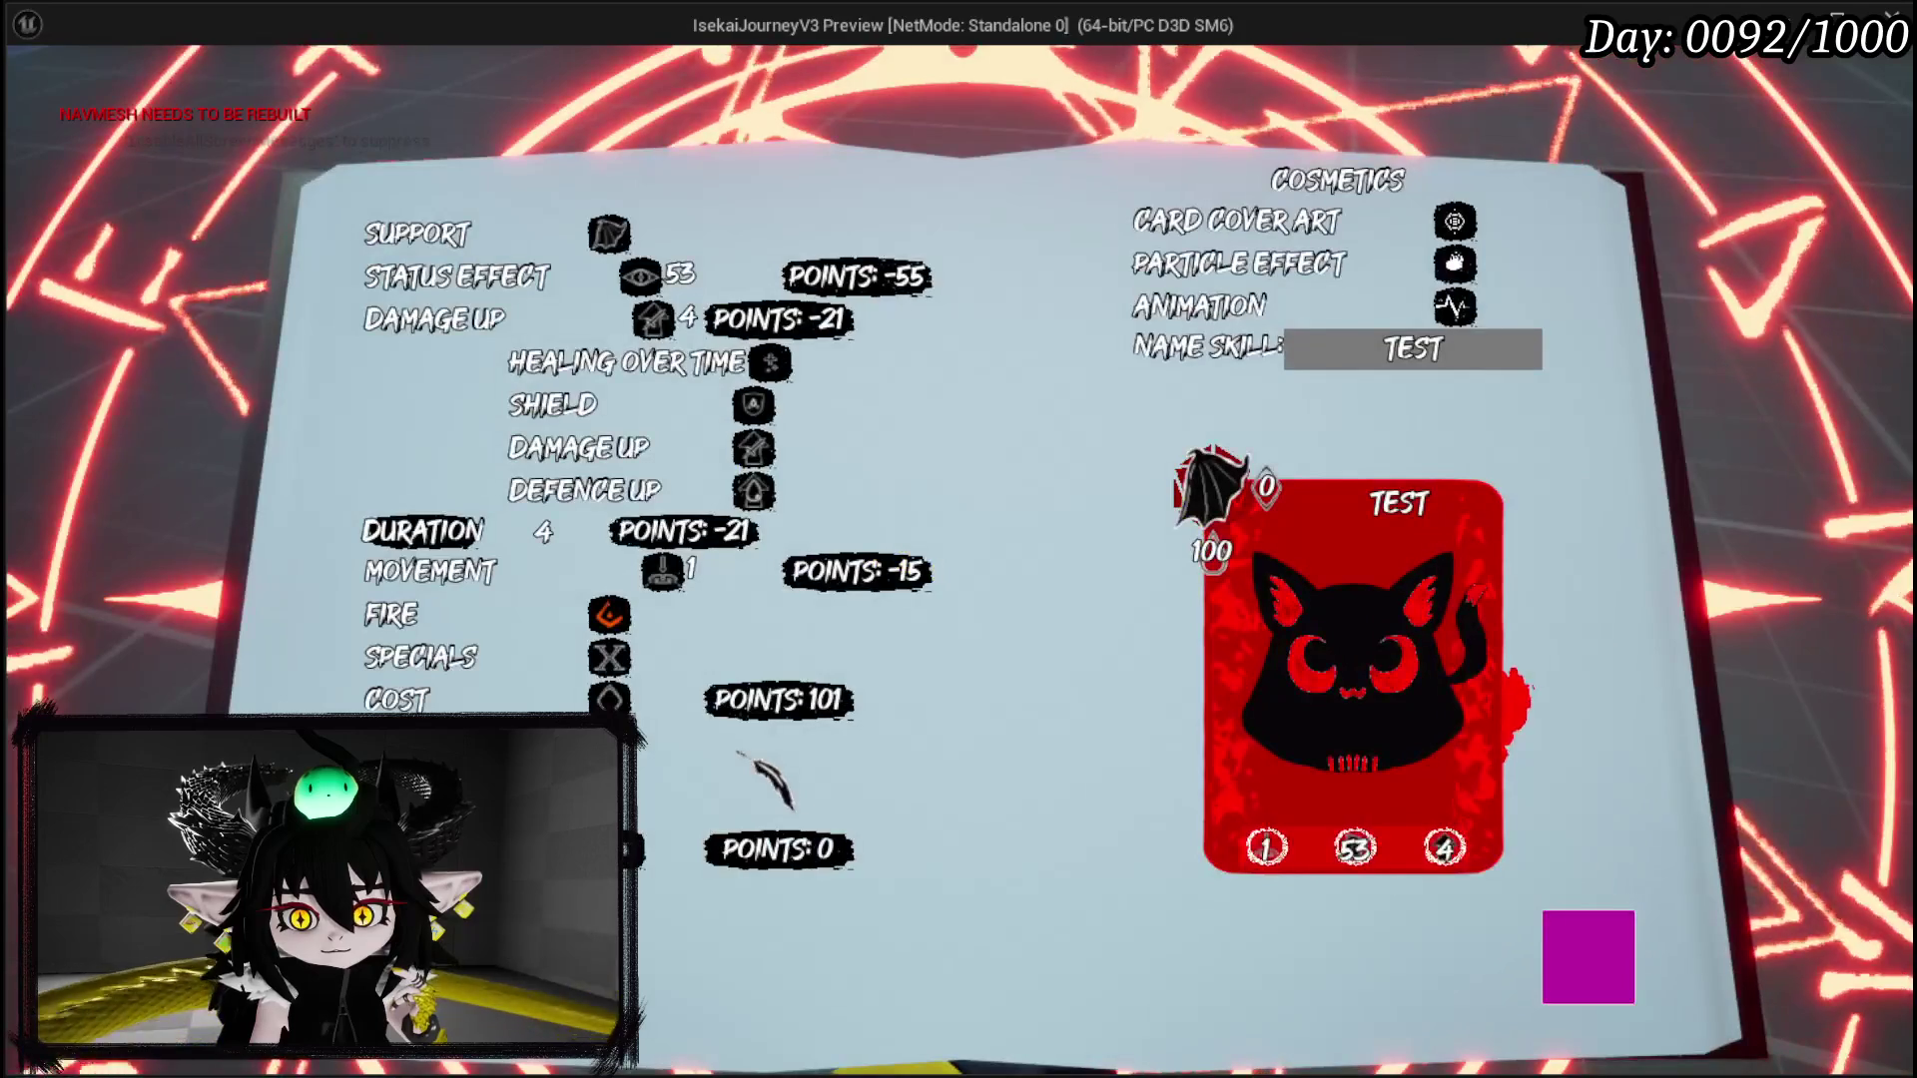
Step: Rename the skill RUSH so its card reads RUSH_01, then open and cancel Confirm Creation
{"action": "left_click", "coordinate": [1412, 349]}
{"action": "type", "text": "RUSH"}
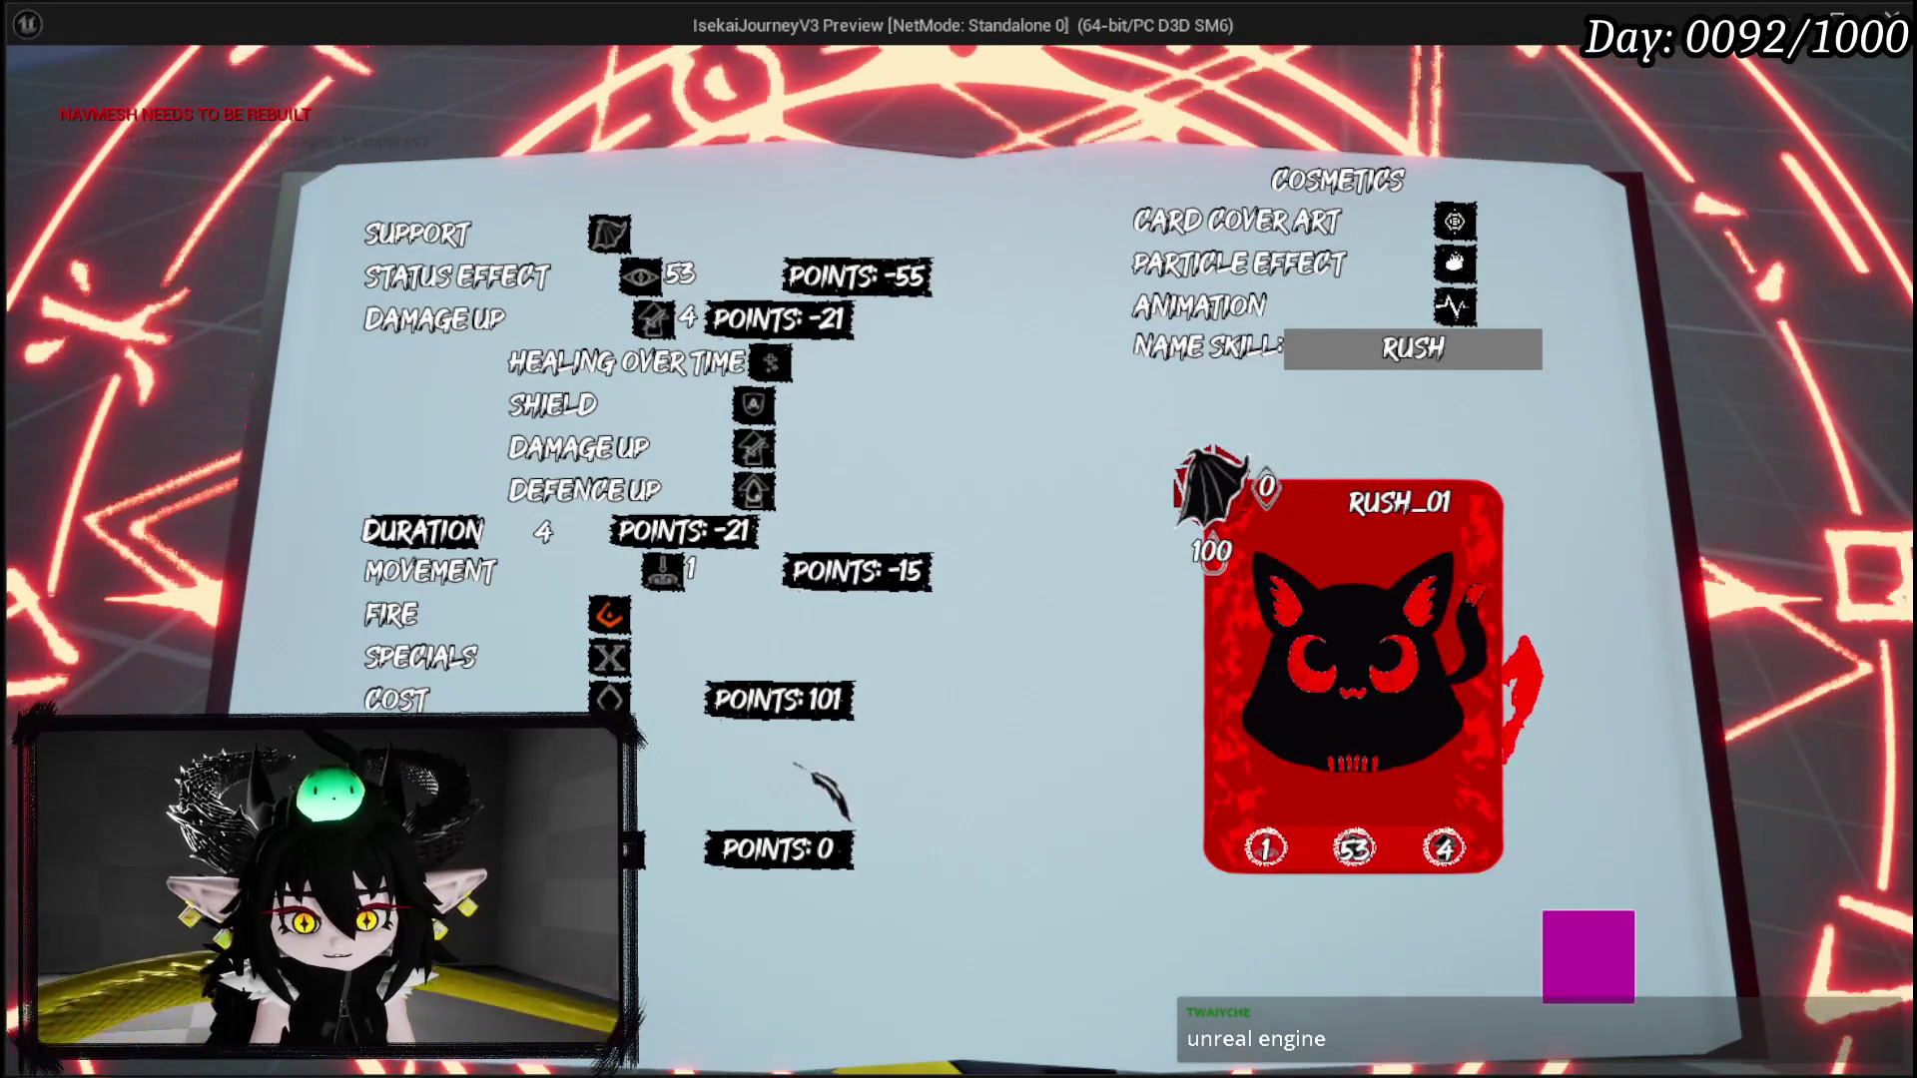
{"action": "left_click", "coordinate": [769, 846]}
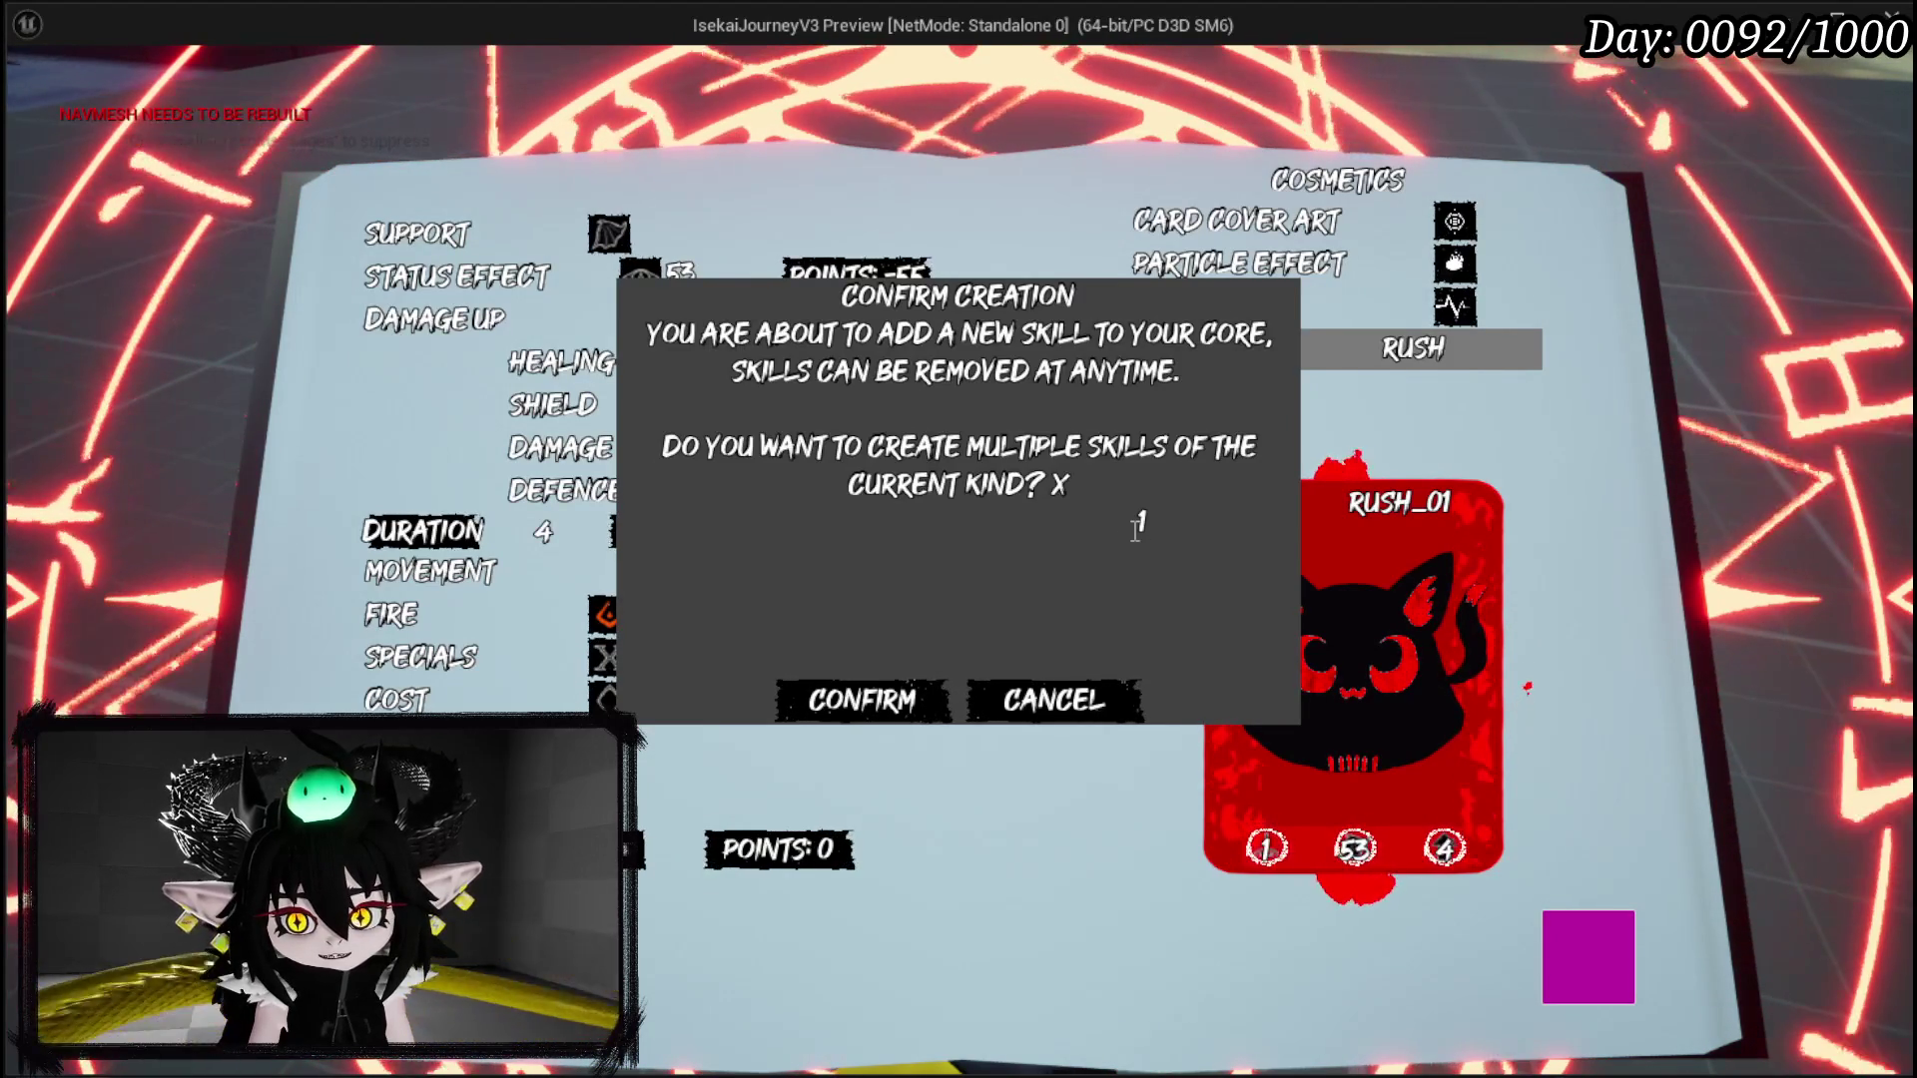
{"action": "left_click", "coordinate": [1053, 700]}
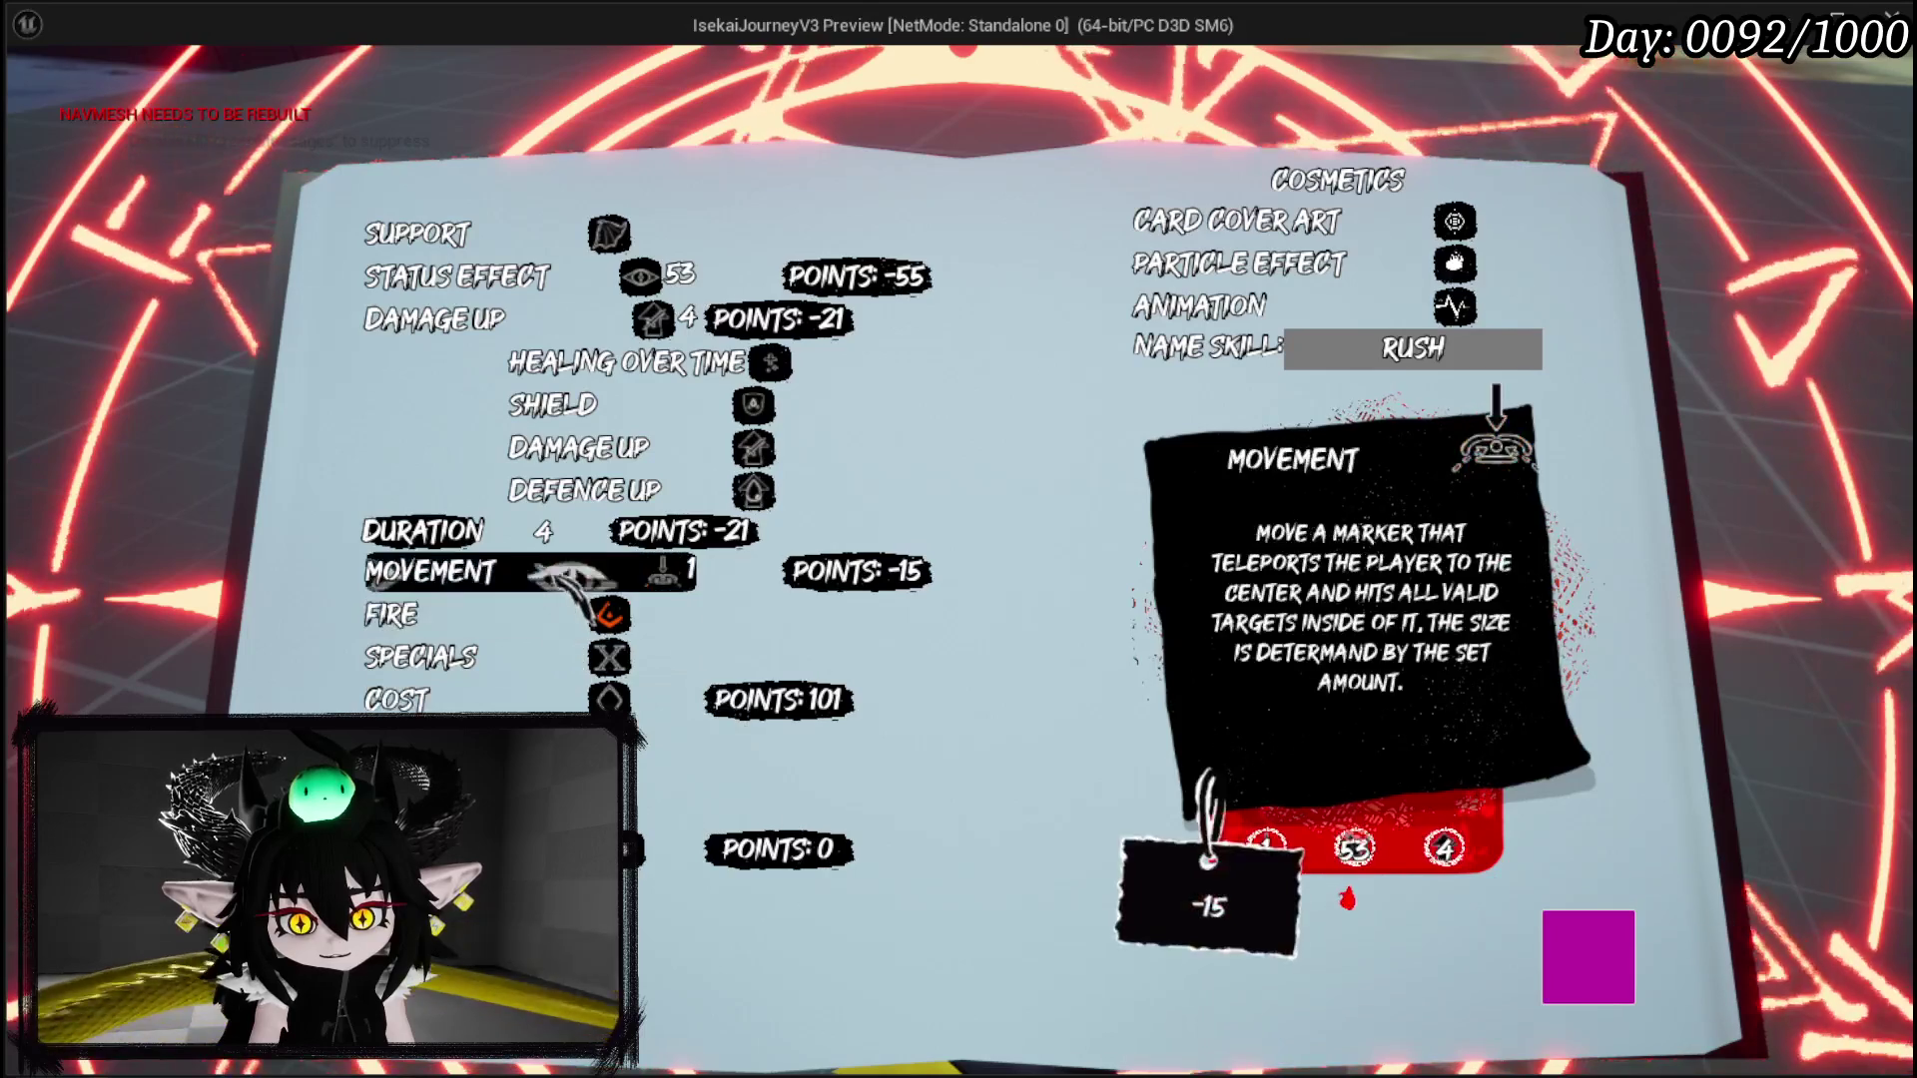
Step: Add the Exhaust and Draw specials to RUSH, bringing specials points to 190
{"action": "mouse_move", "coordinate": [597, 378]}
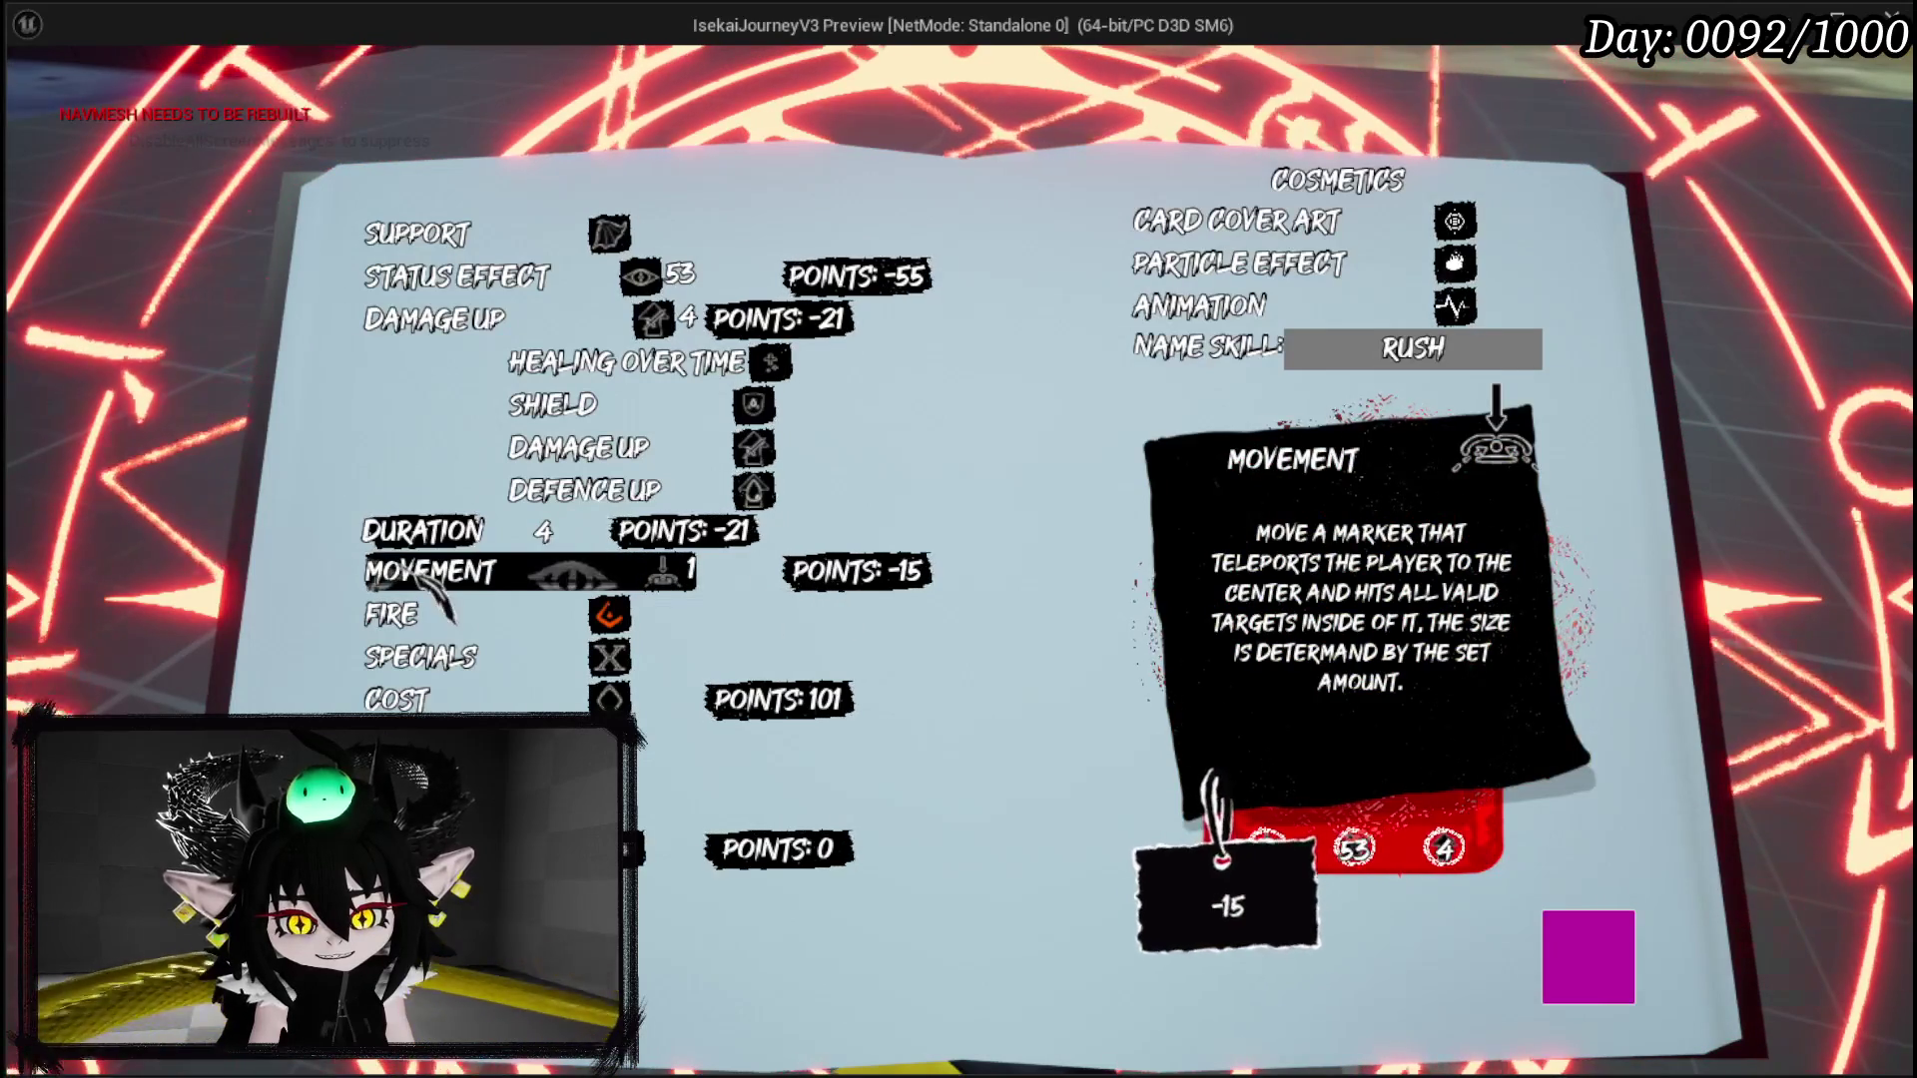
{"action": "left_click", "coordinate": [440, 657]}
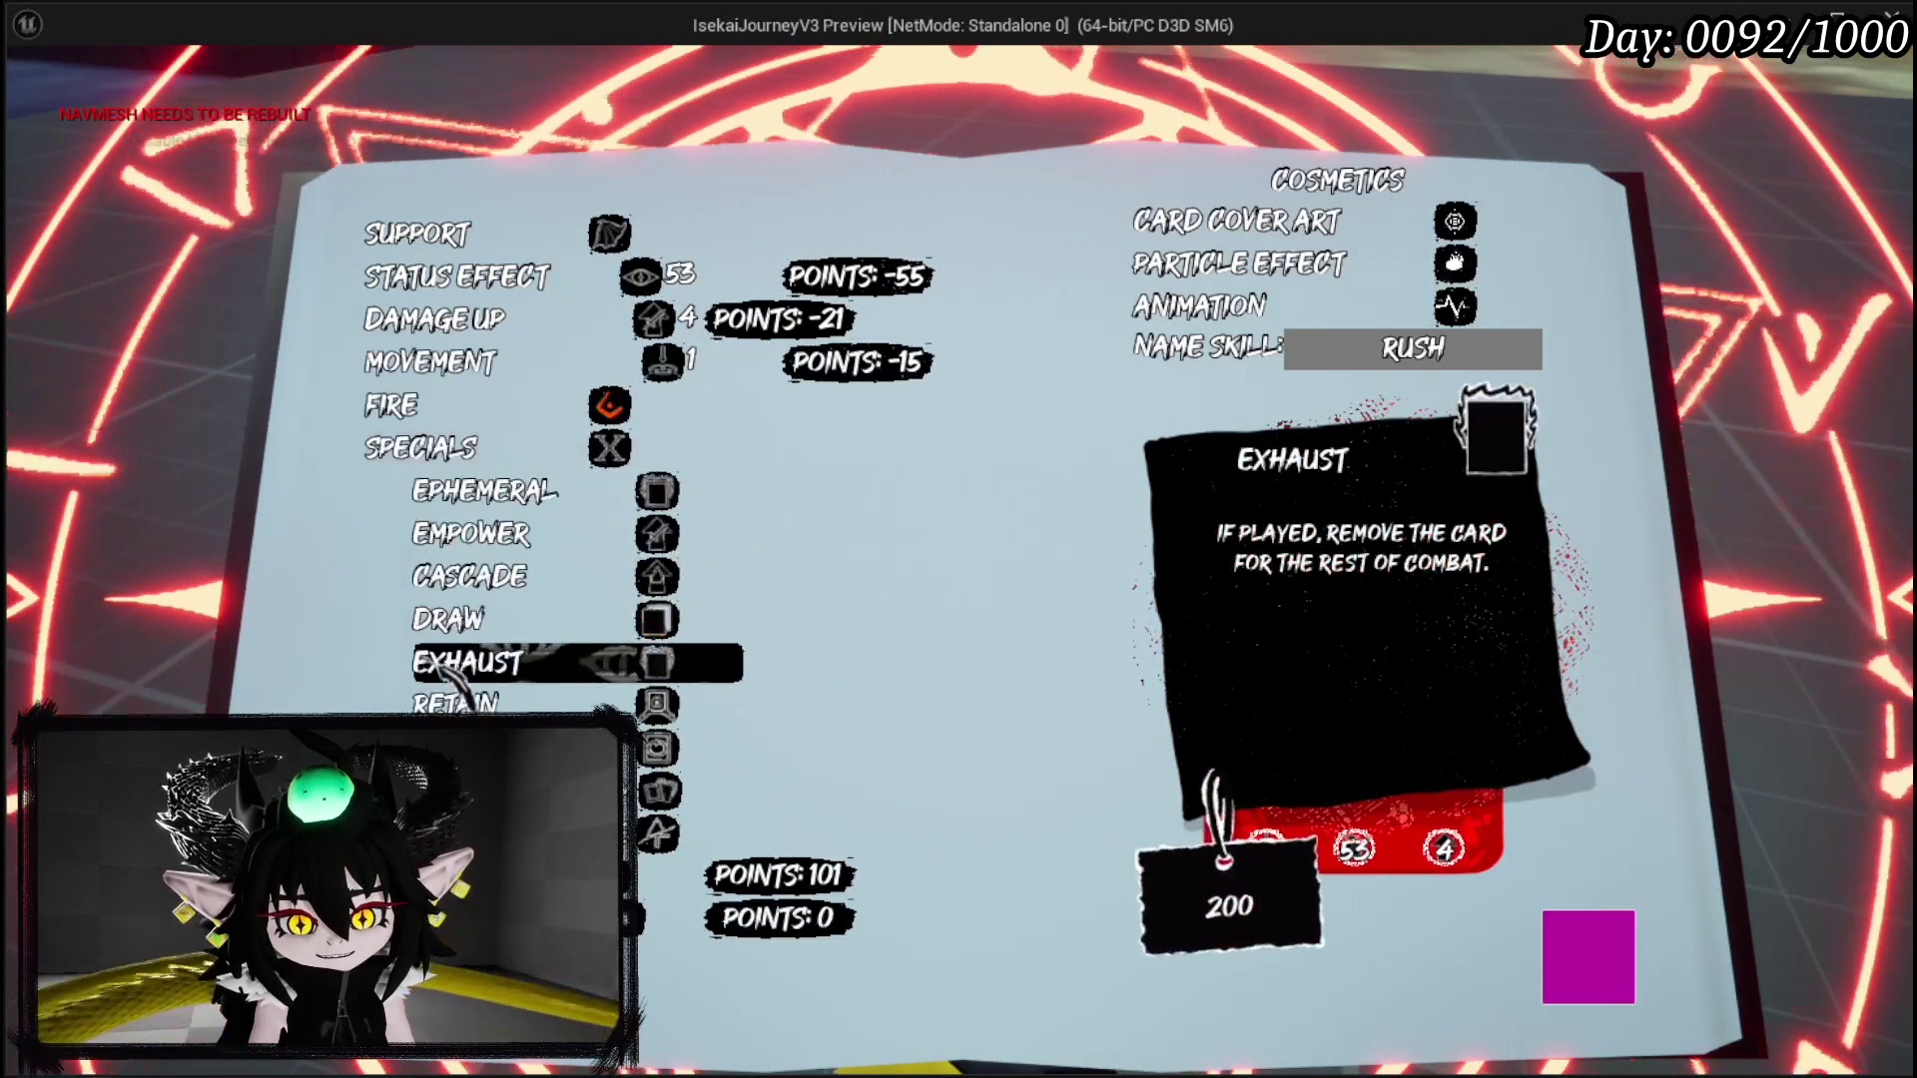
{"action": "left_click", "coordinate": [484, 664]}
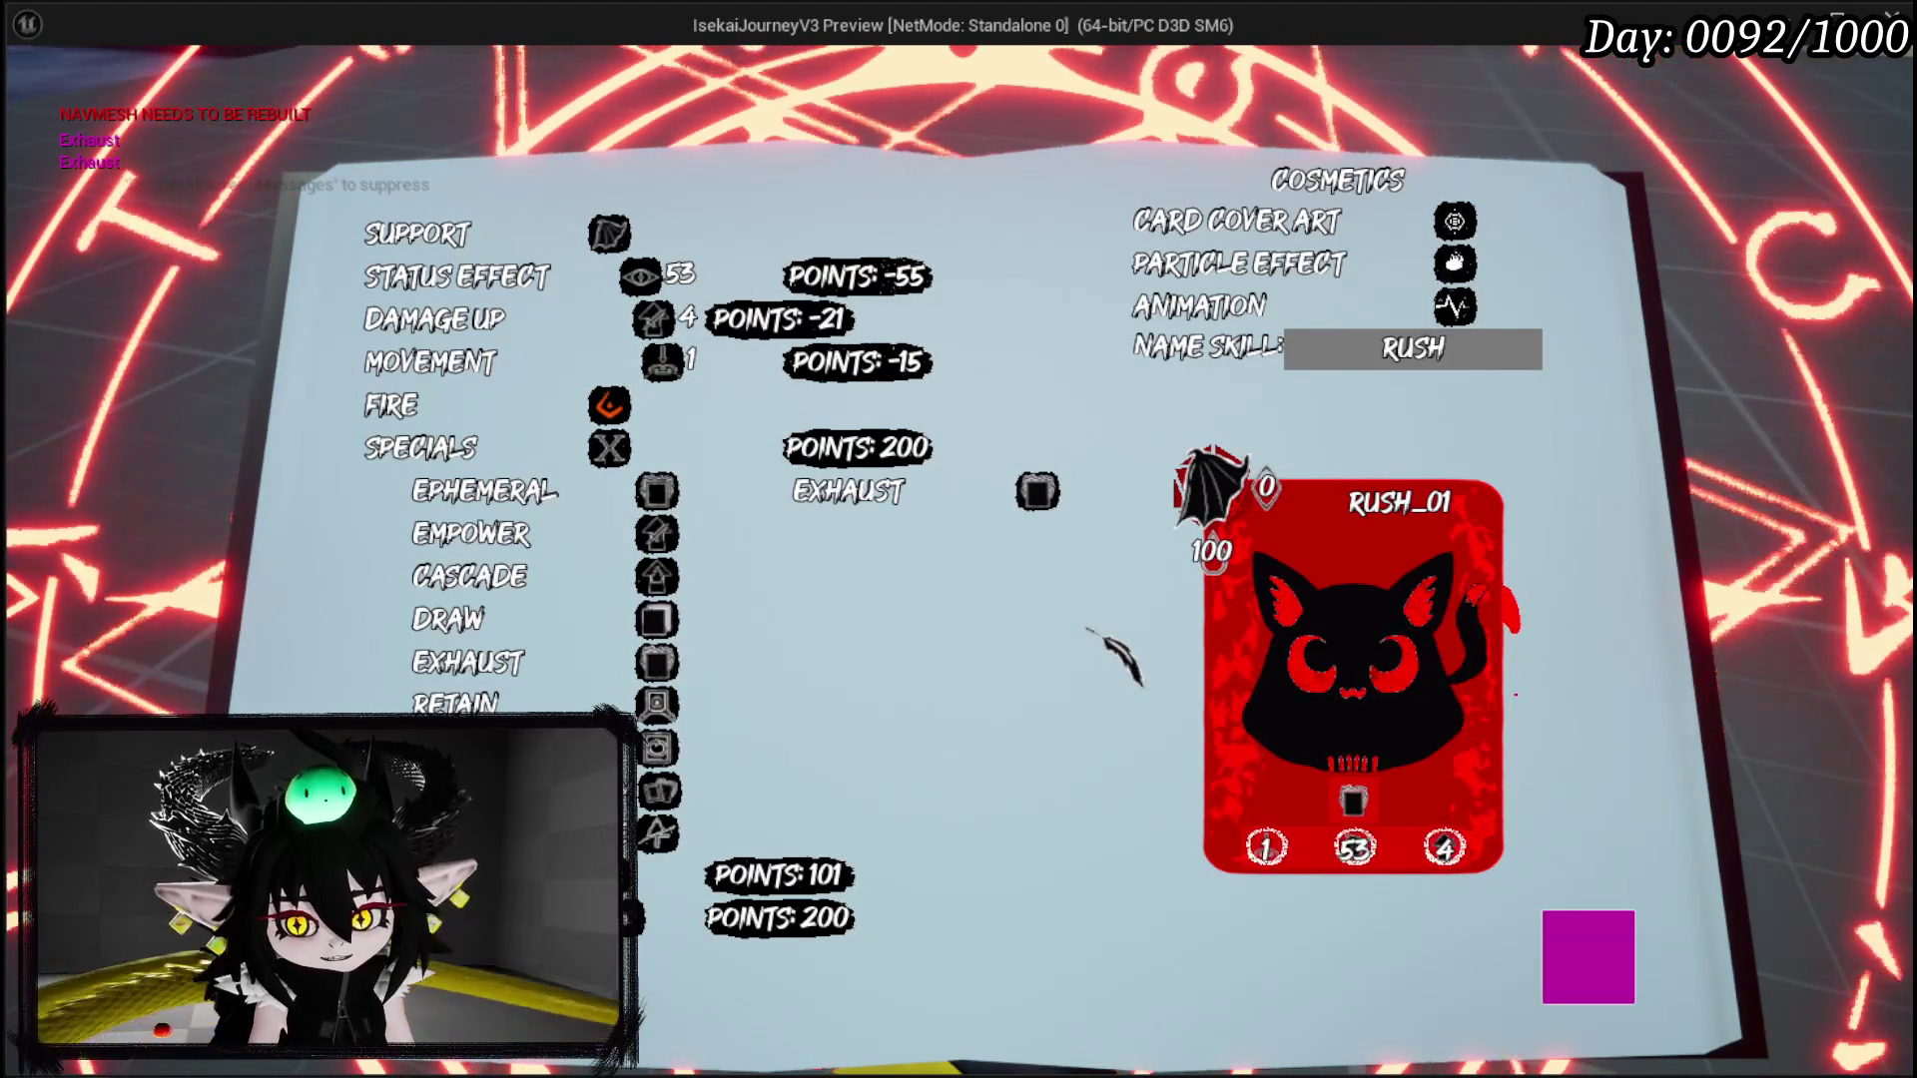
{"action": "left_click", "coordinate": [555, 619]}
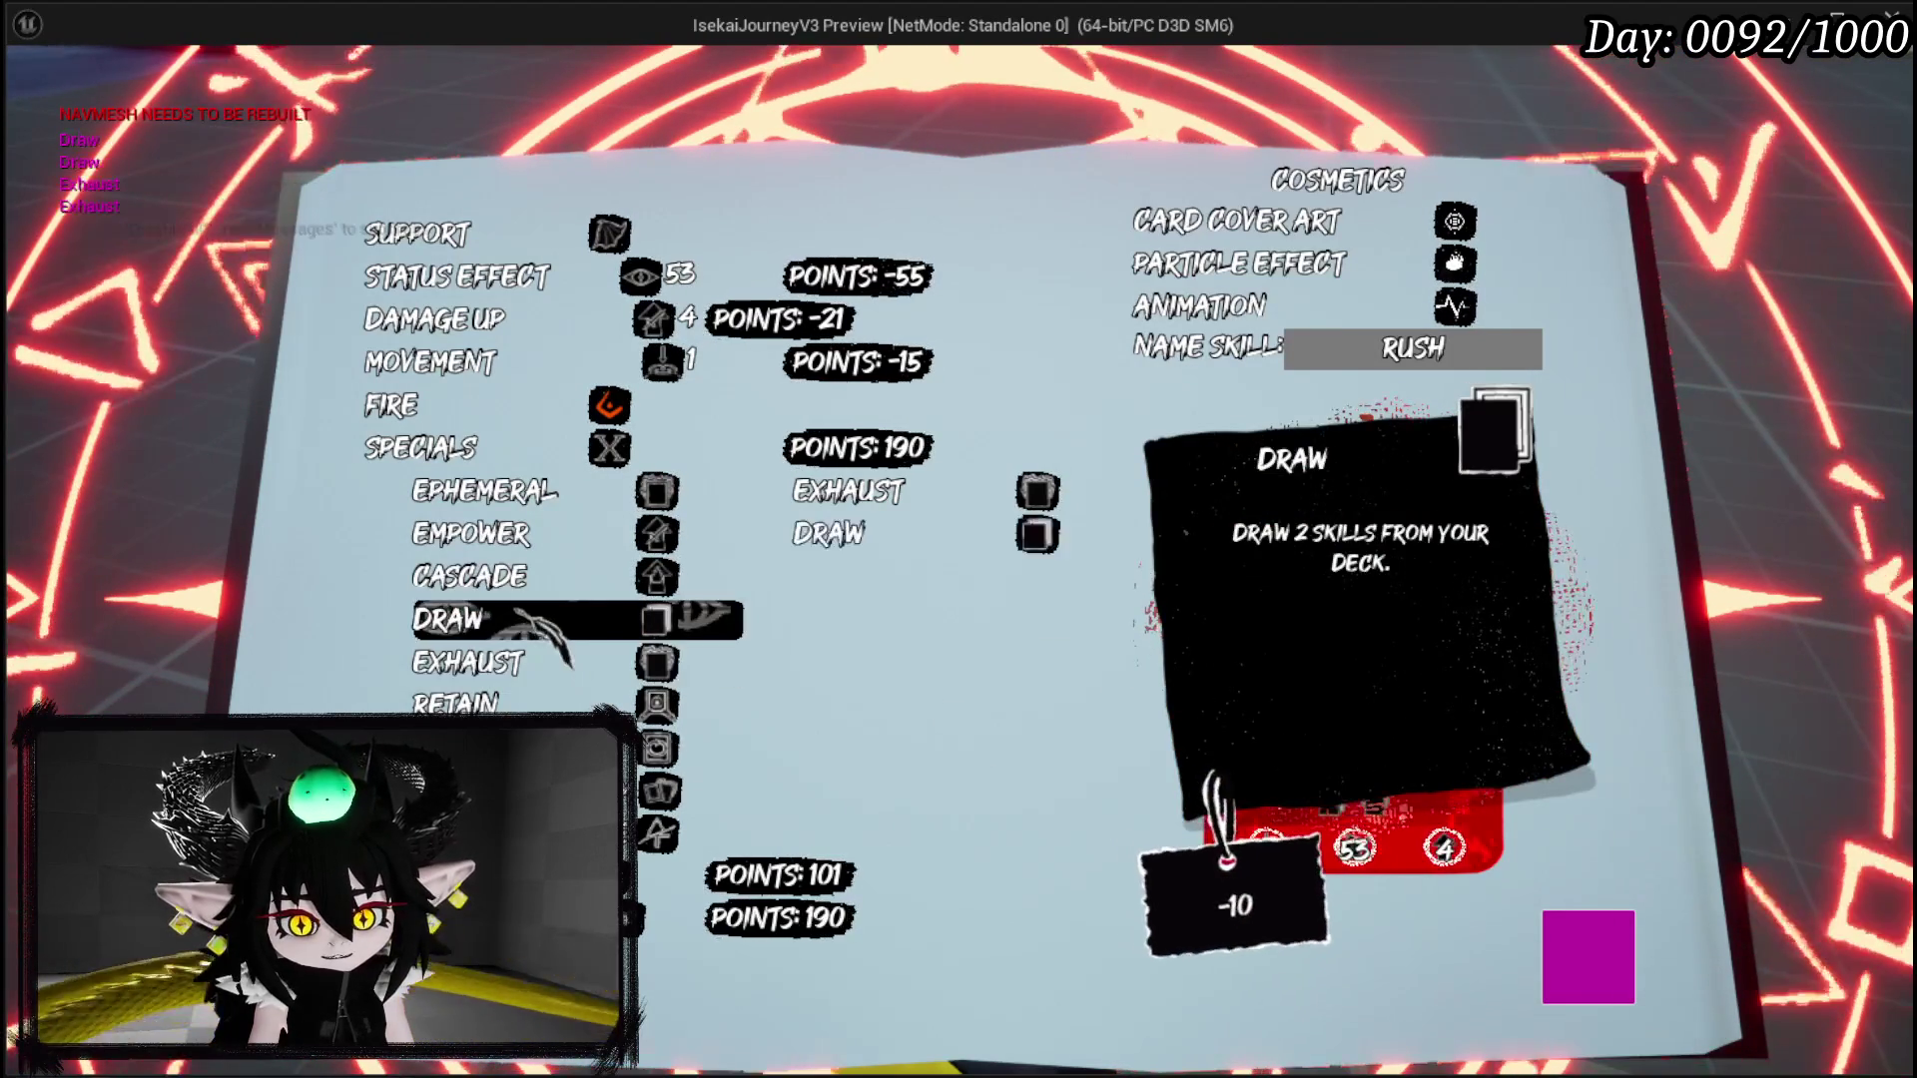
{"action": "left_click", "coordinate": [499, 446]}
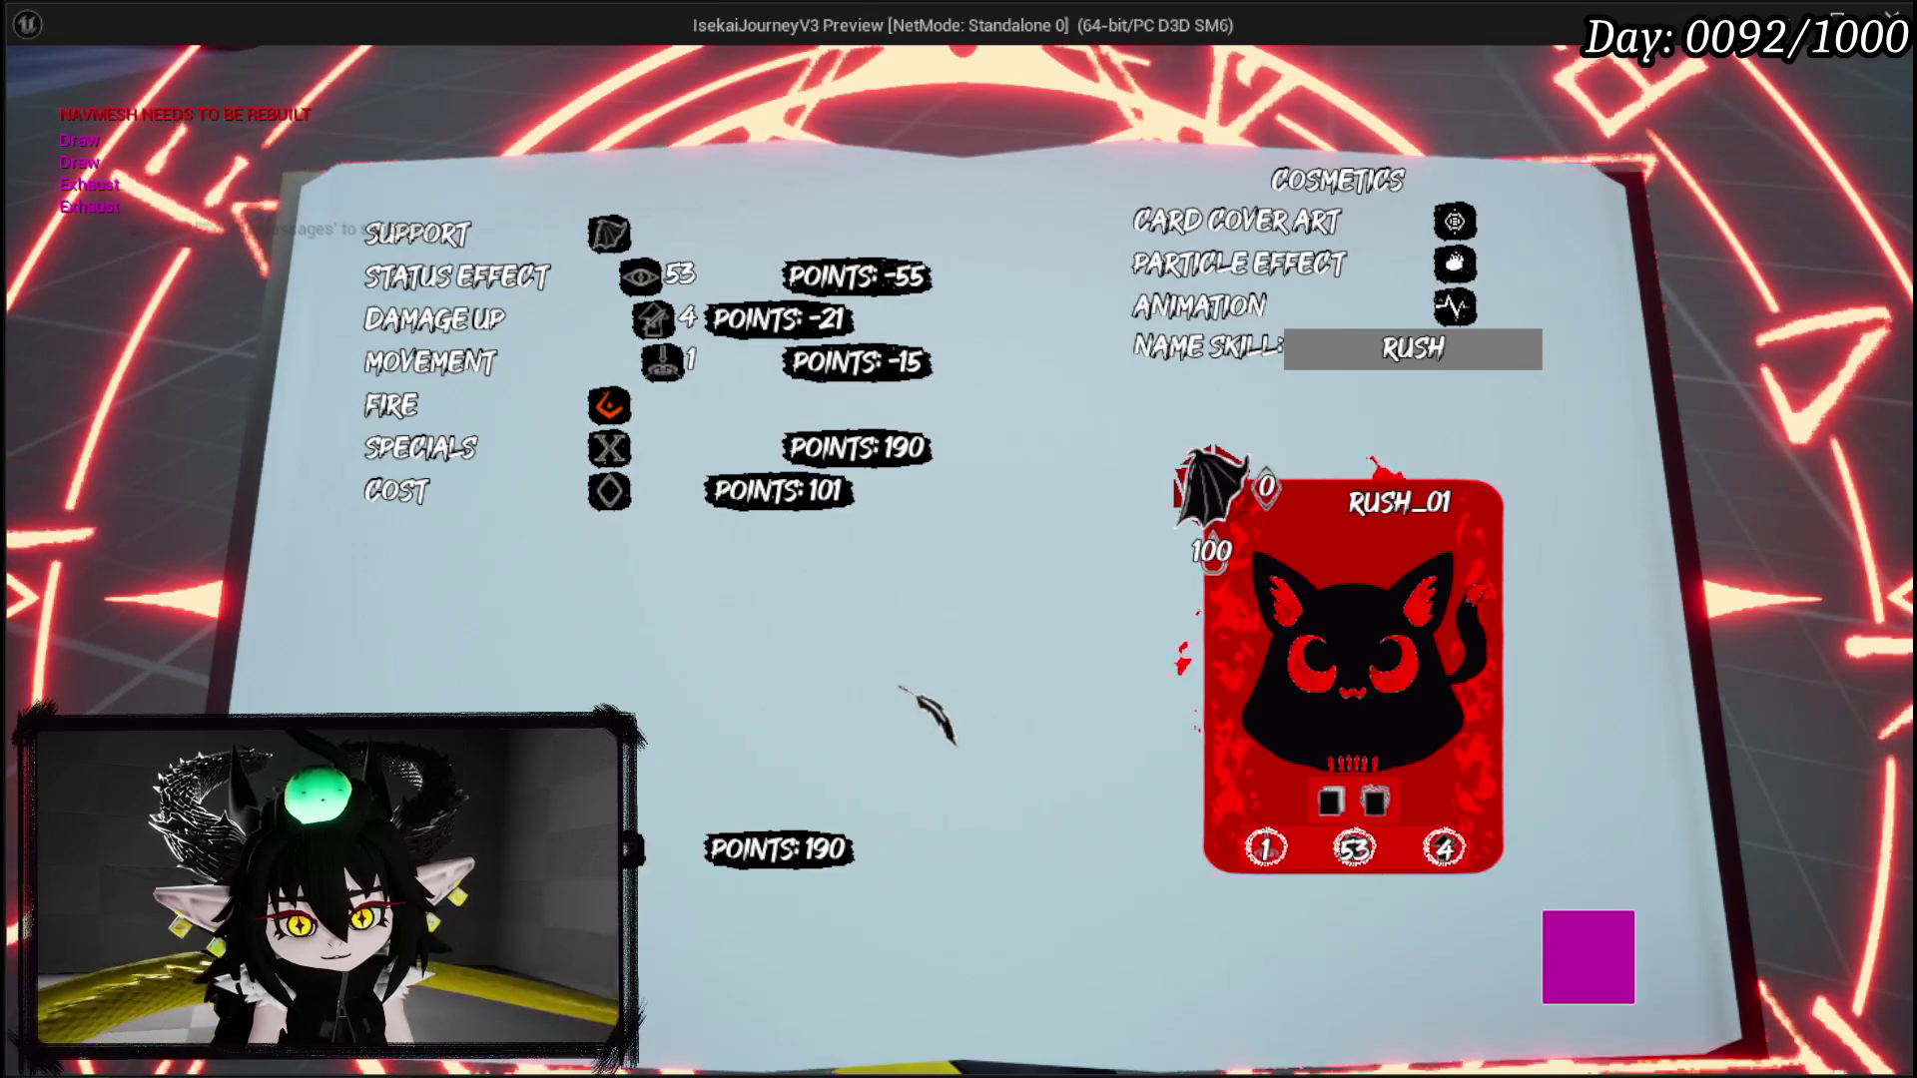
Step: Set RUSH's Status Effect power to 235 so the remaining points total 1
{"action": "mouse_move", "coordinate": [684, 412]}
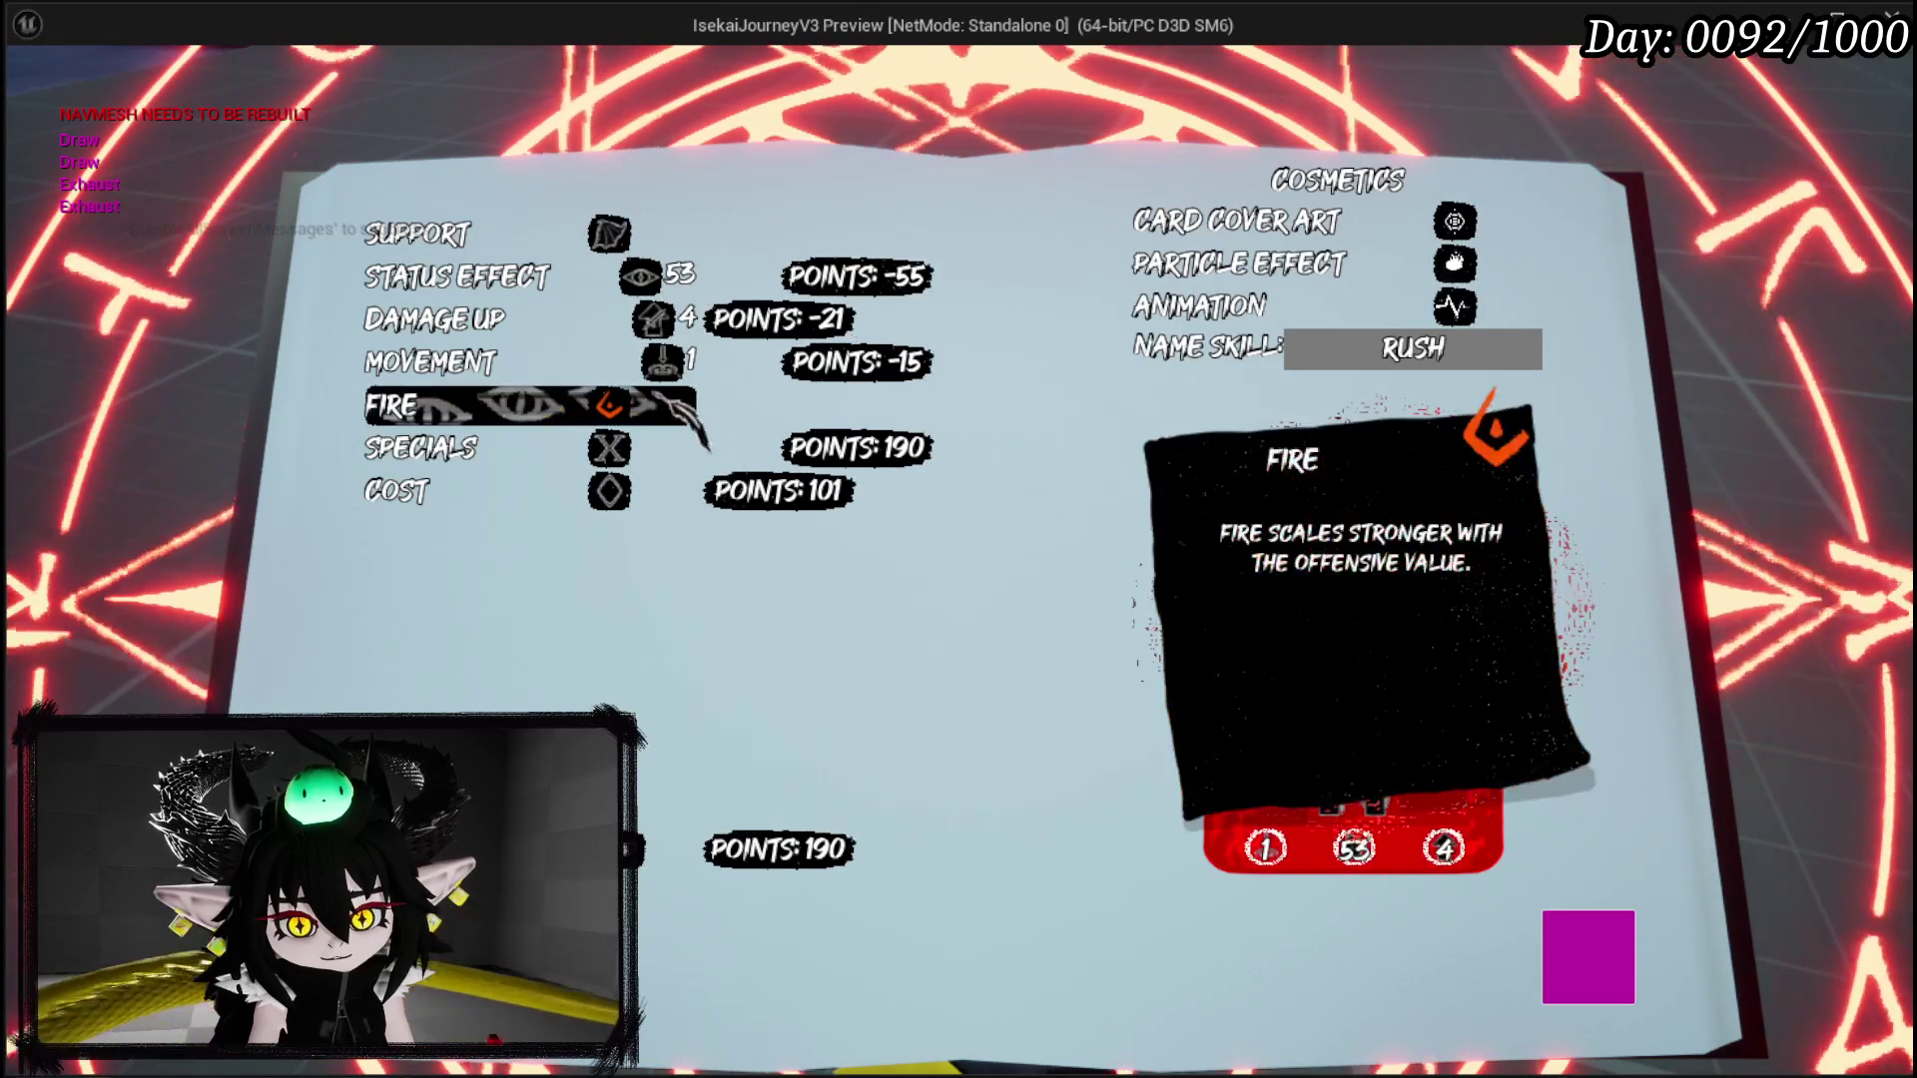
{"action": "left_click", "coordinate": [561, 283]}
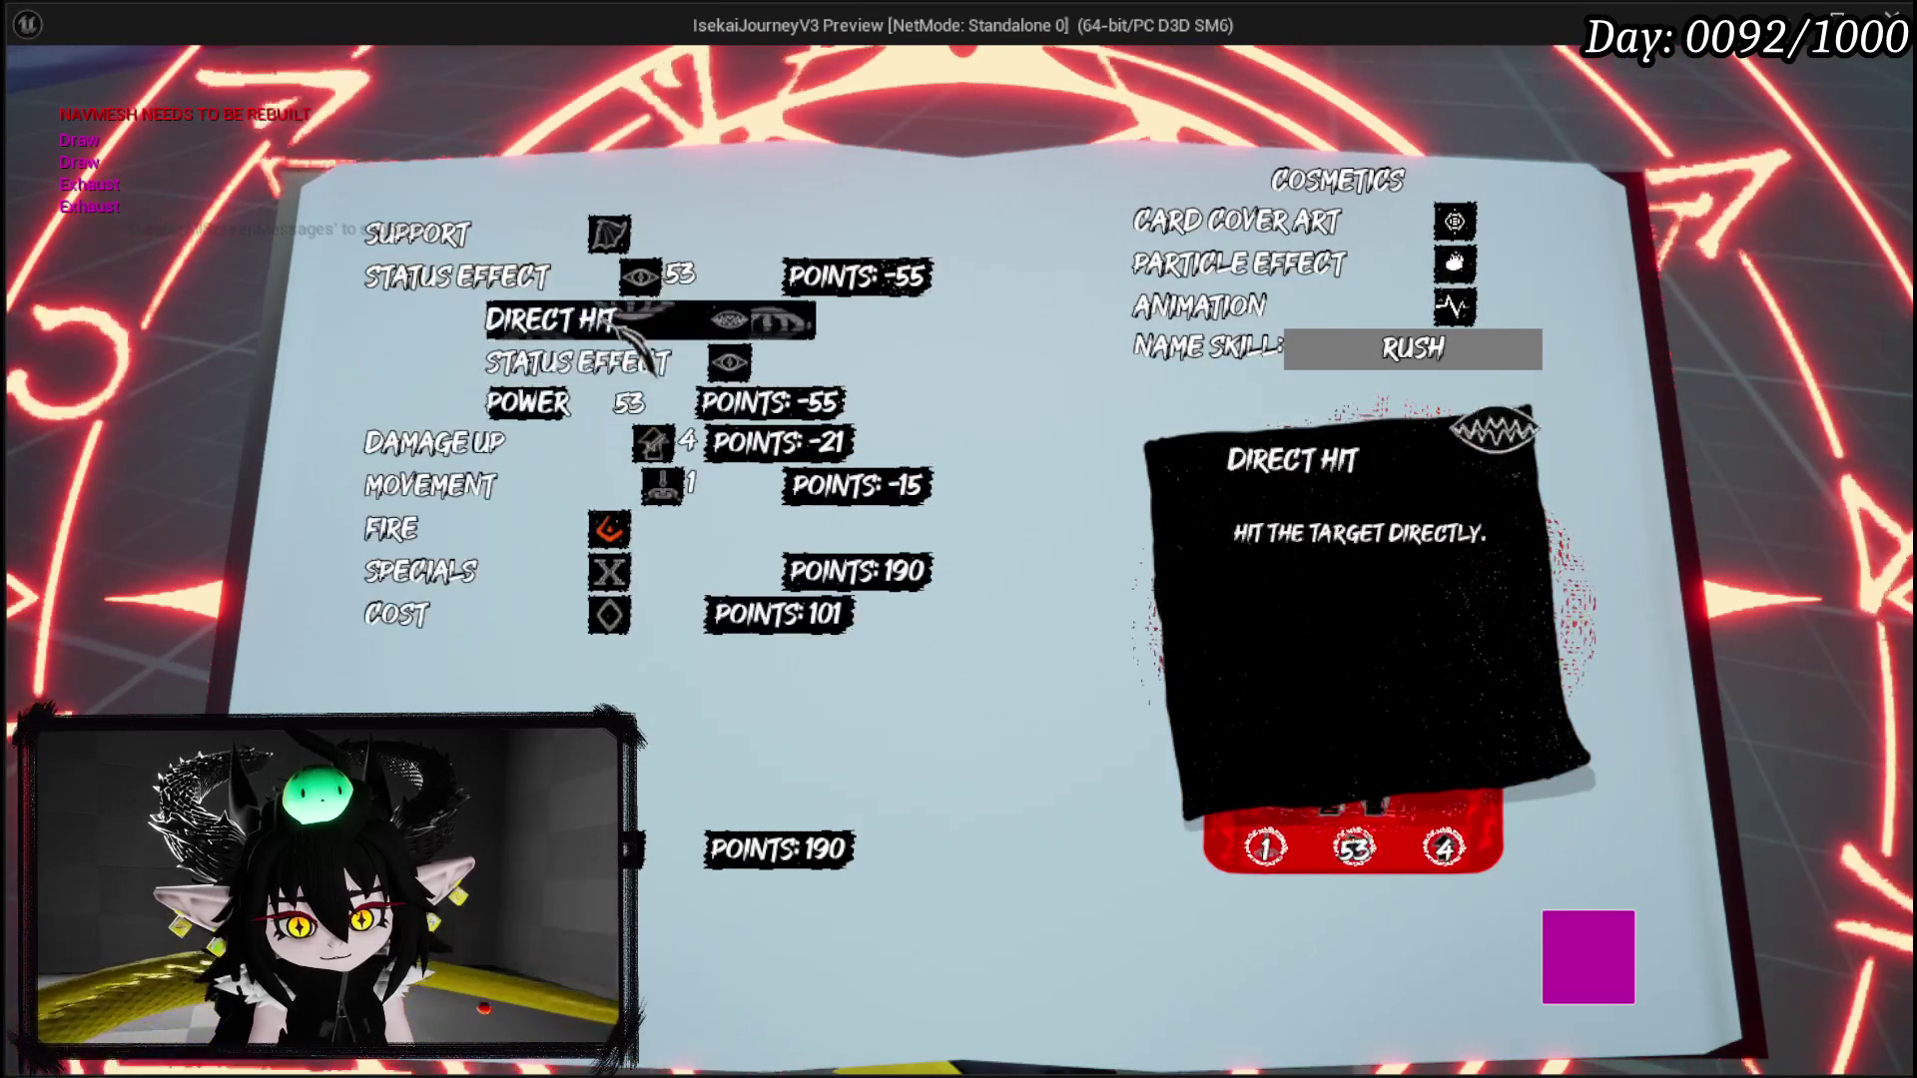
{"action": "left_click", "coordinate": [656, 408]}
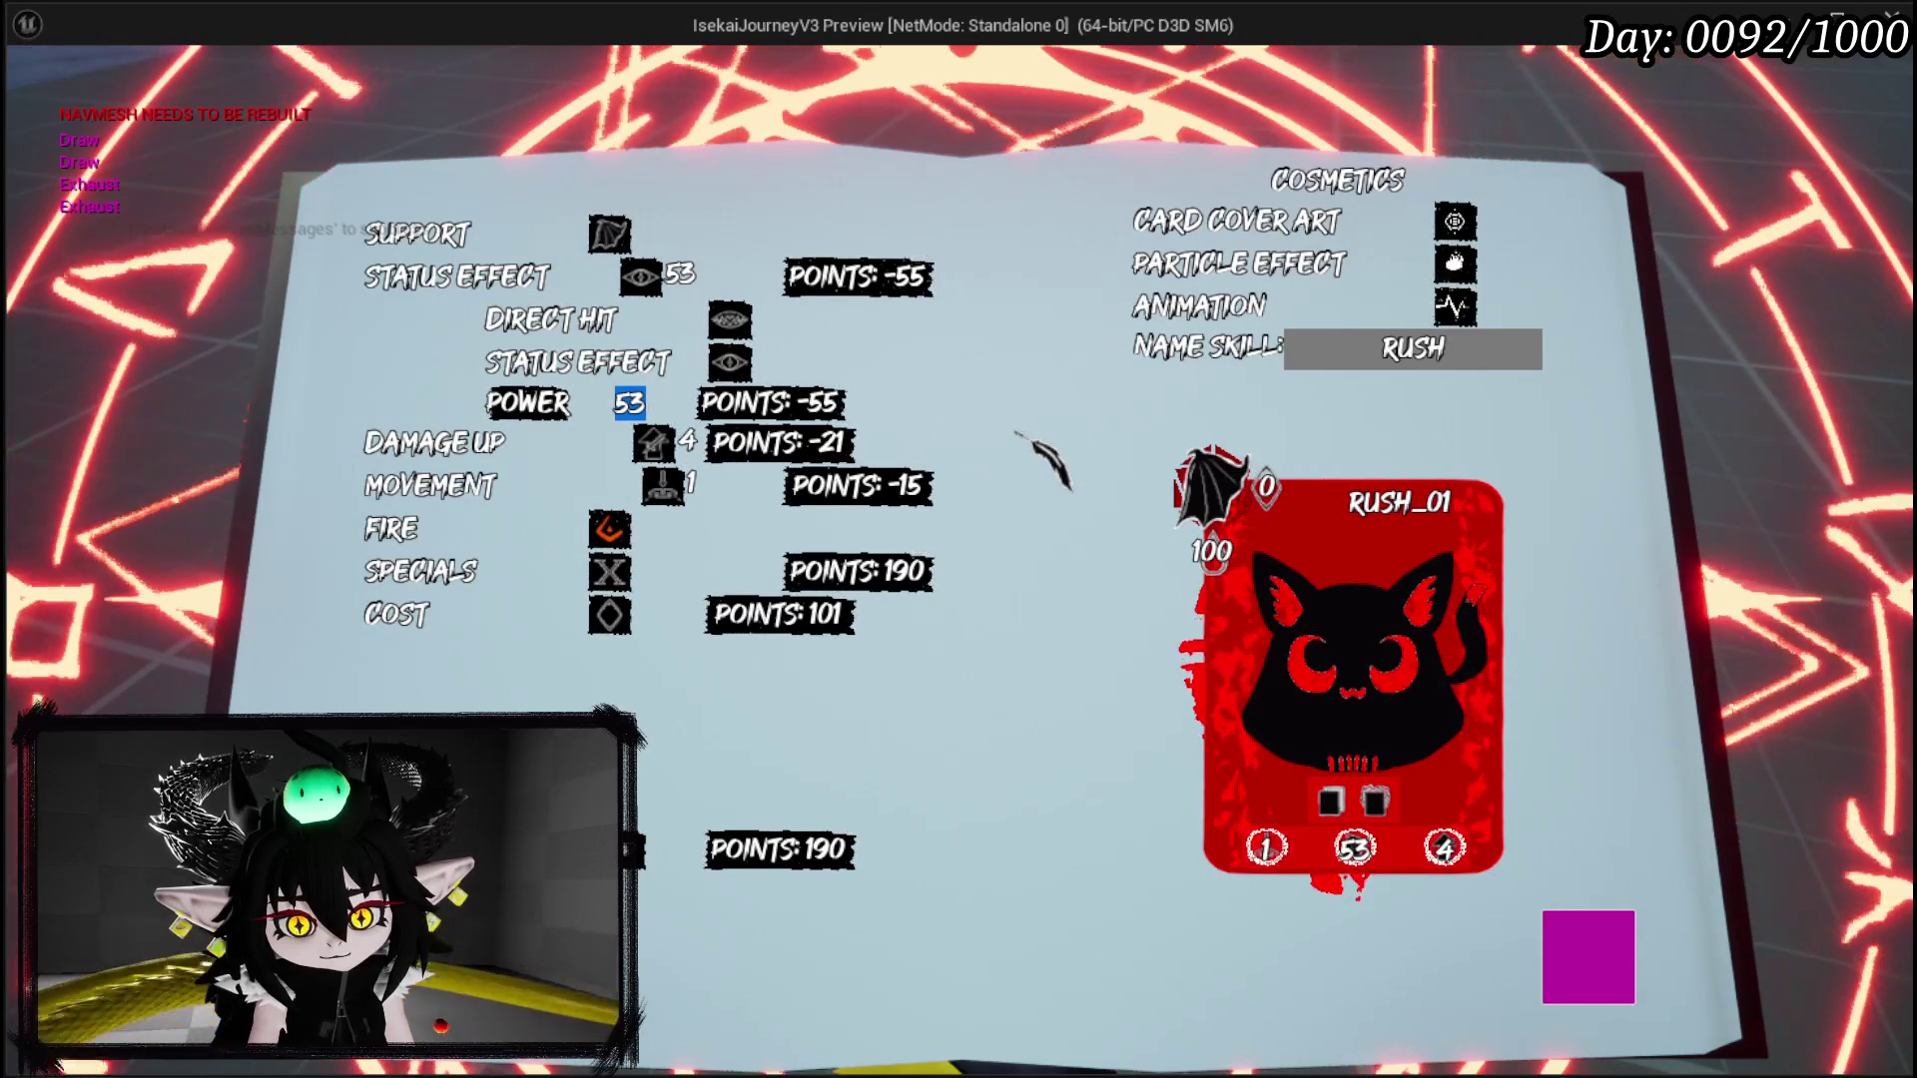
{"action": "type", "text": "22"}
{"action": "key", "text": "BackSpace"}
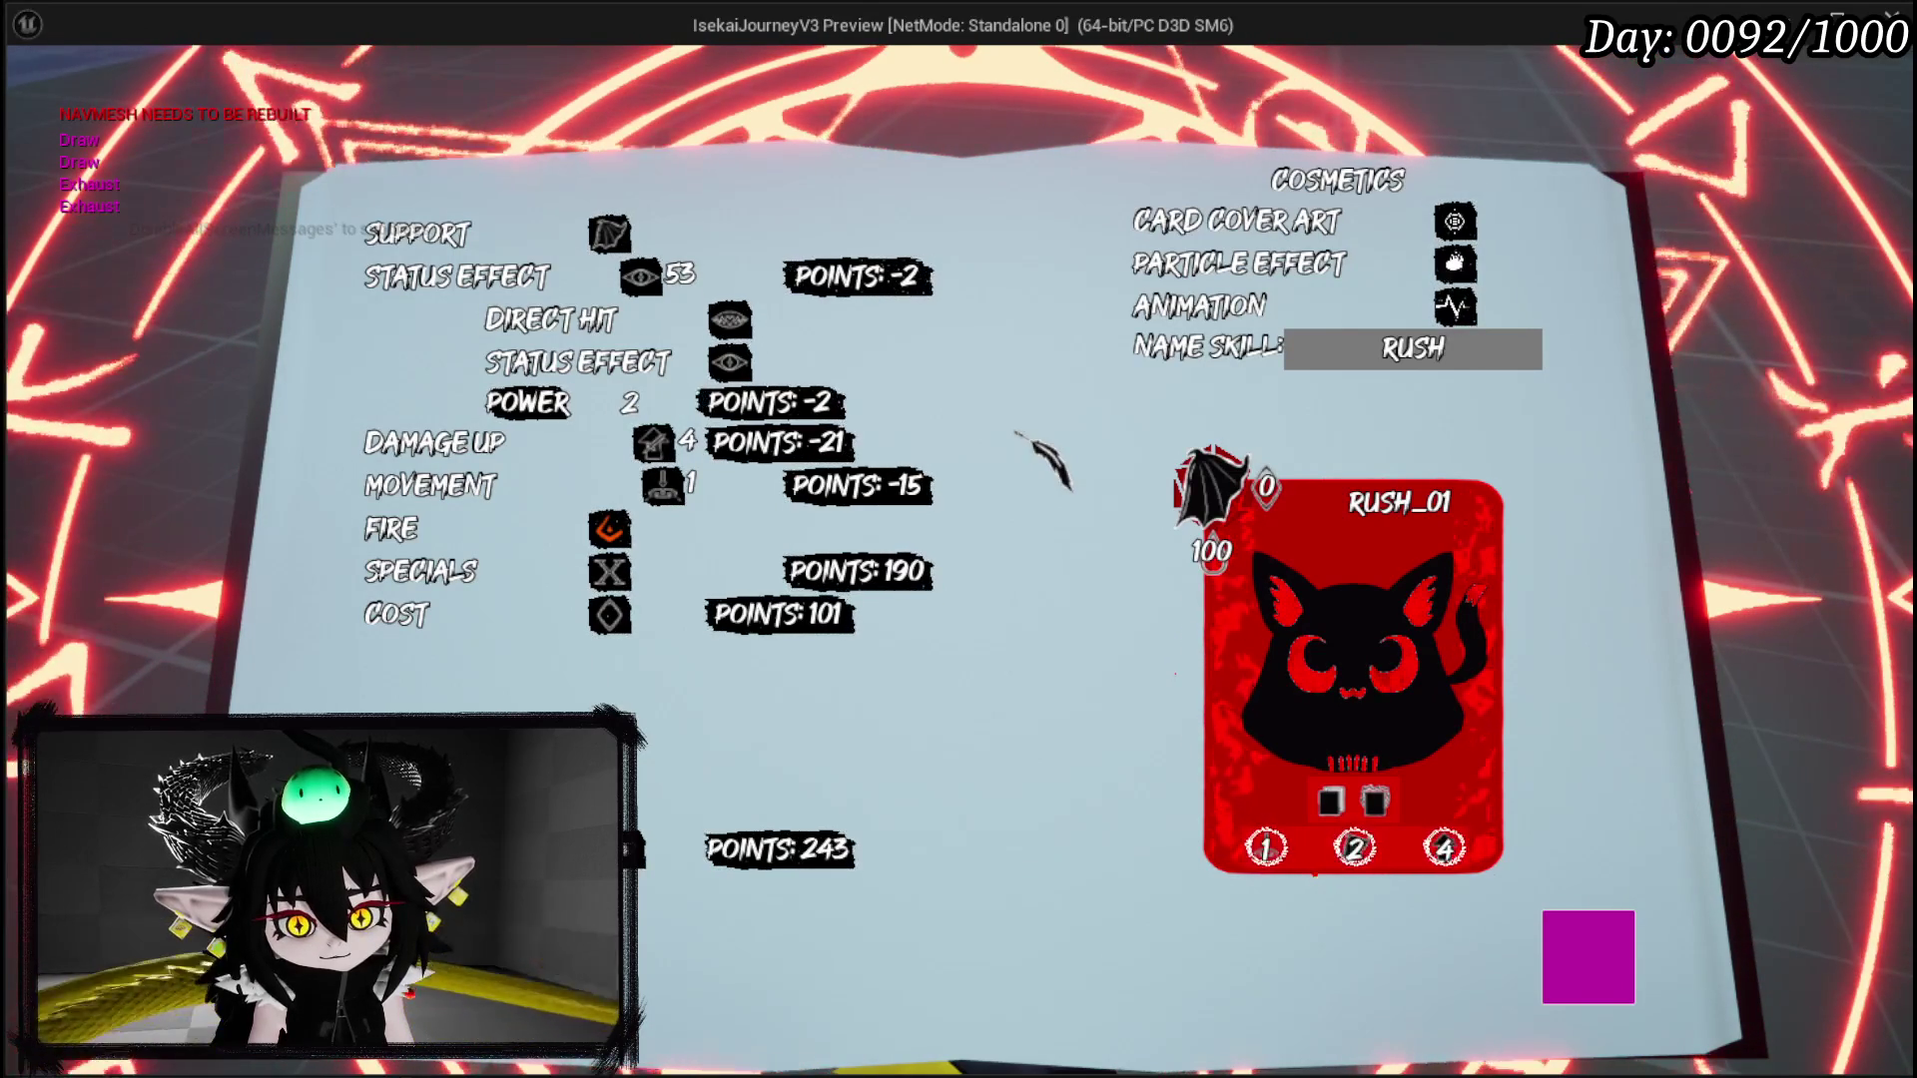
{"action": "key", "text": "BackSpace"}
{"action": "key", "text": "BackSpace"}
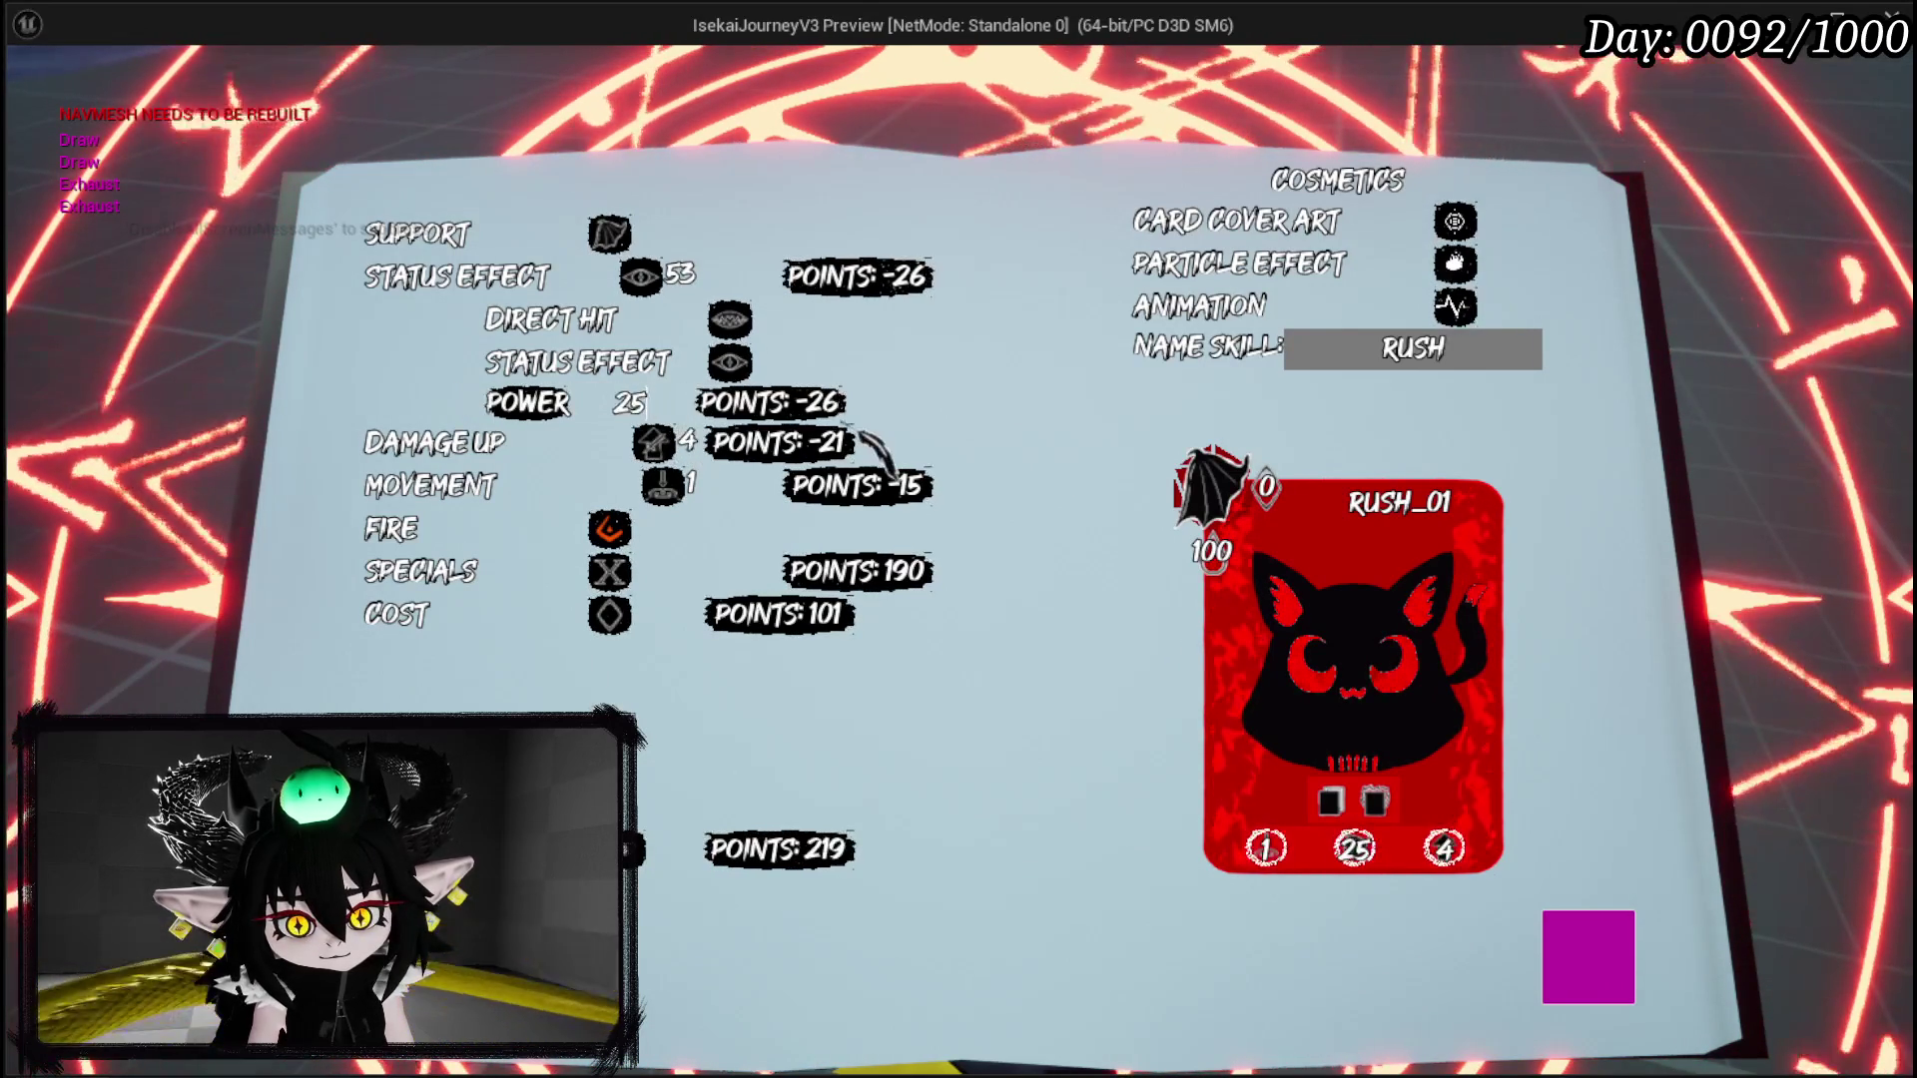
{"action": "type", "text": "5"}
{"action": "key", "text": "BackSpace"}
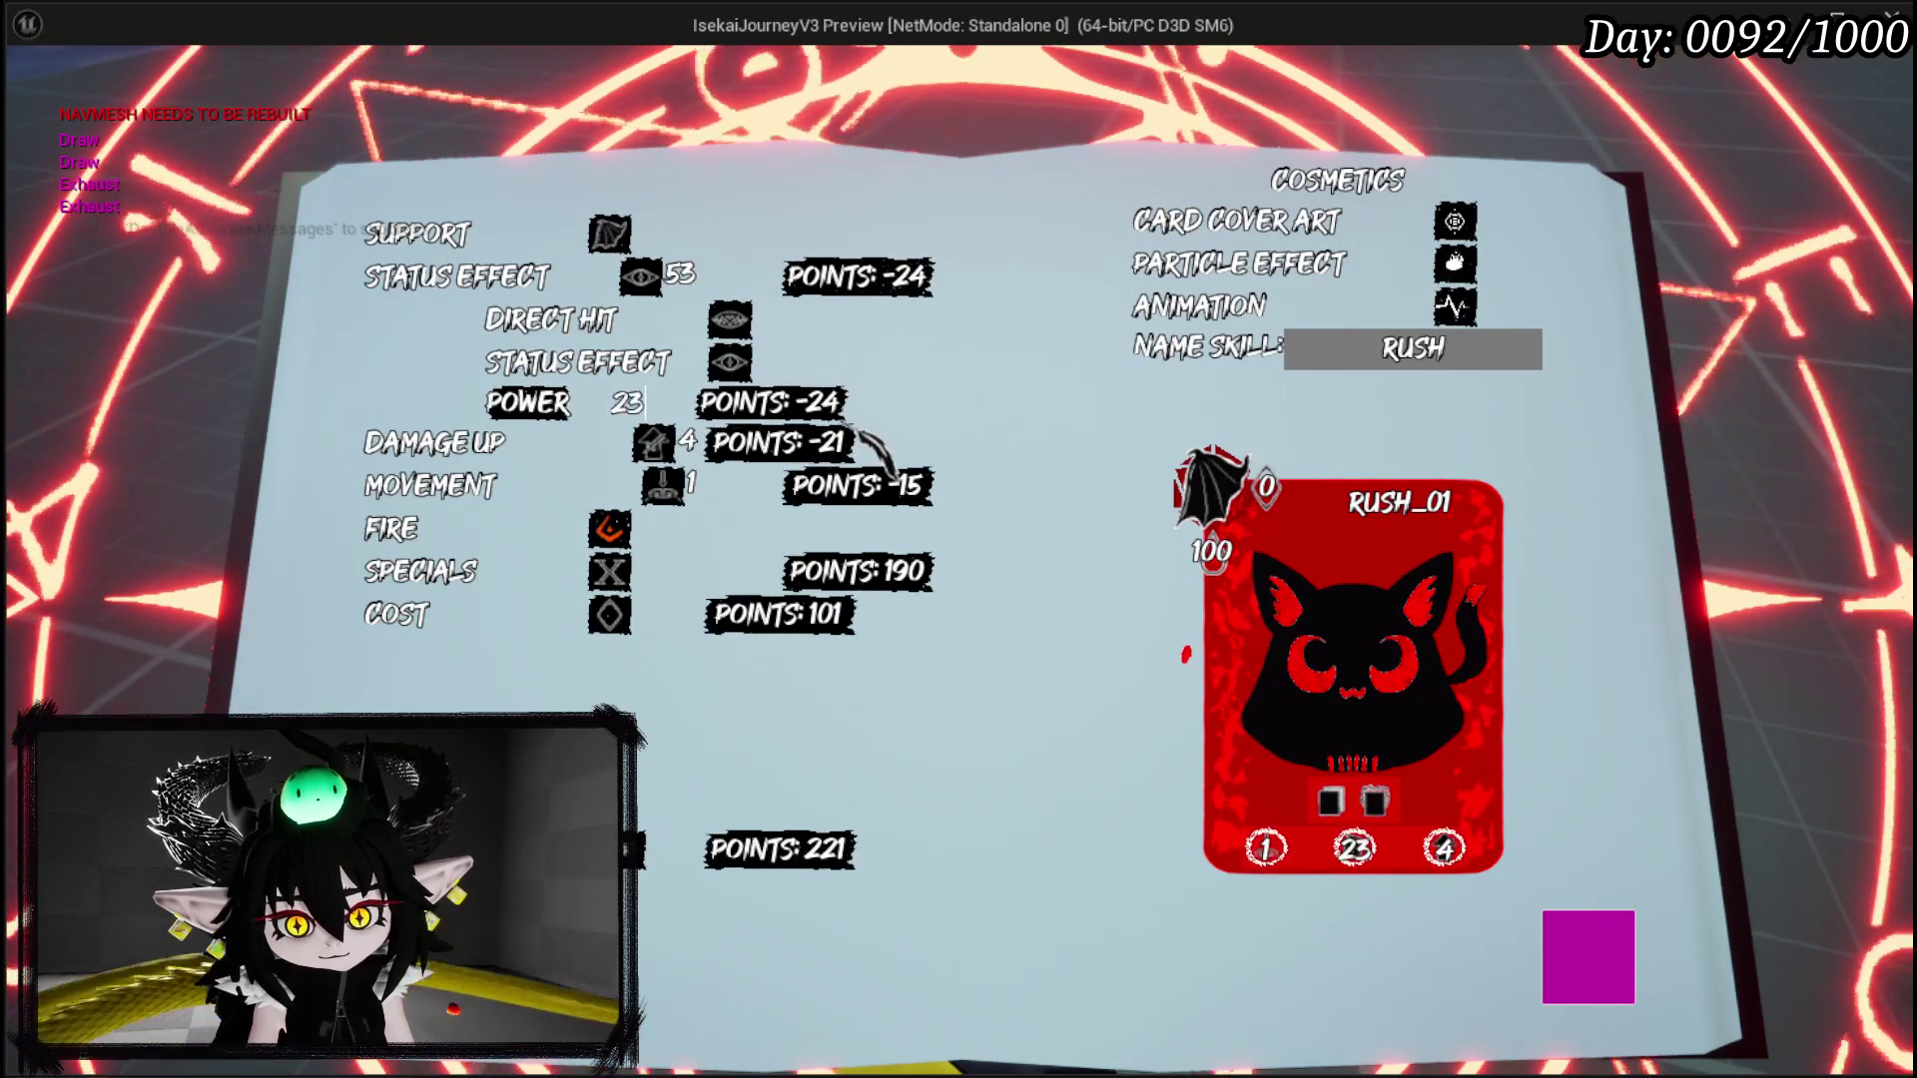
{"action": "type", "text": "6"}
{"action": "key", "text": "BackSpace"}
{"action": "type", "text": "5"}
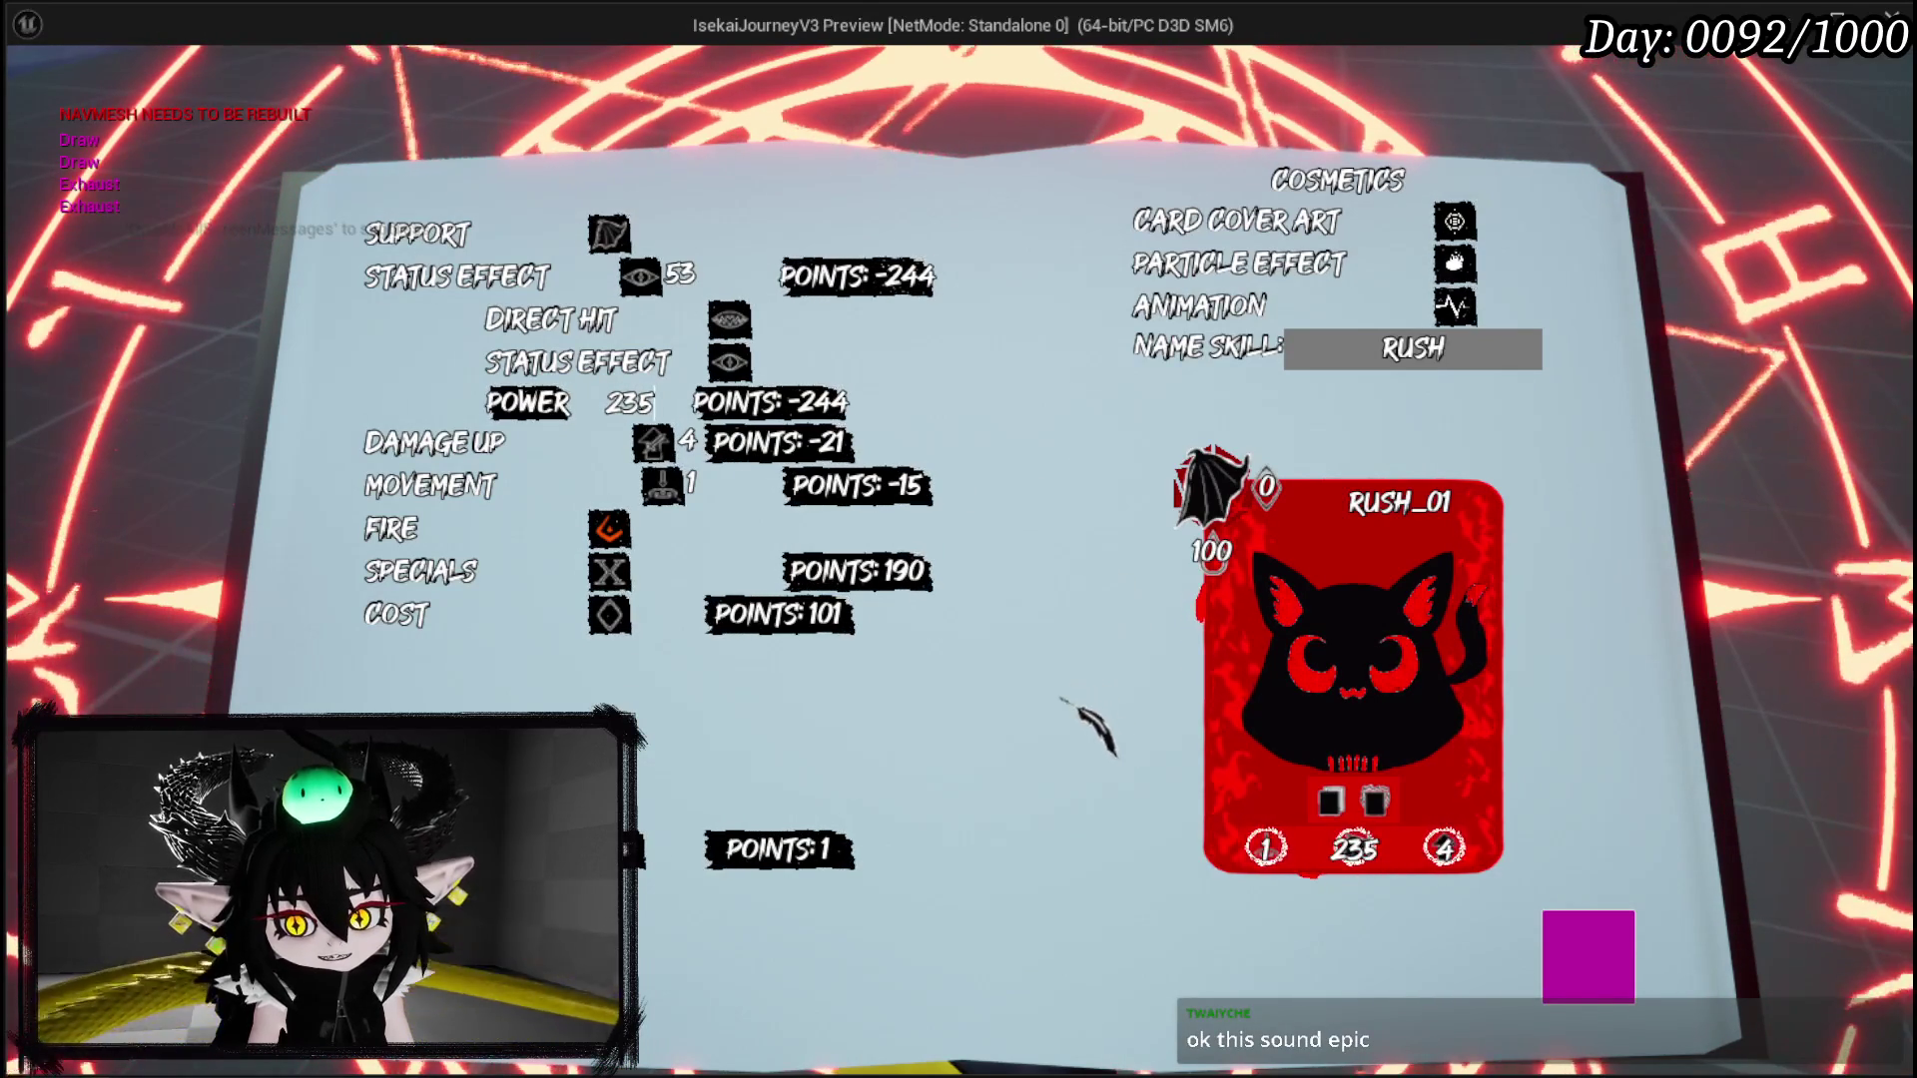
Step: Reopen Confirm Creation for RUSH with the copy count at 3
{"action": "mouse_move", "coordinate": [1411, 813]}
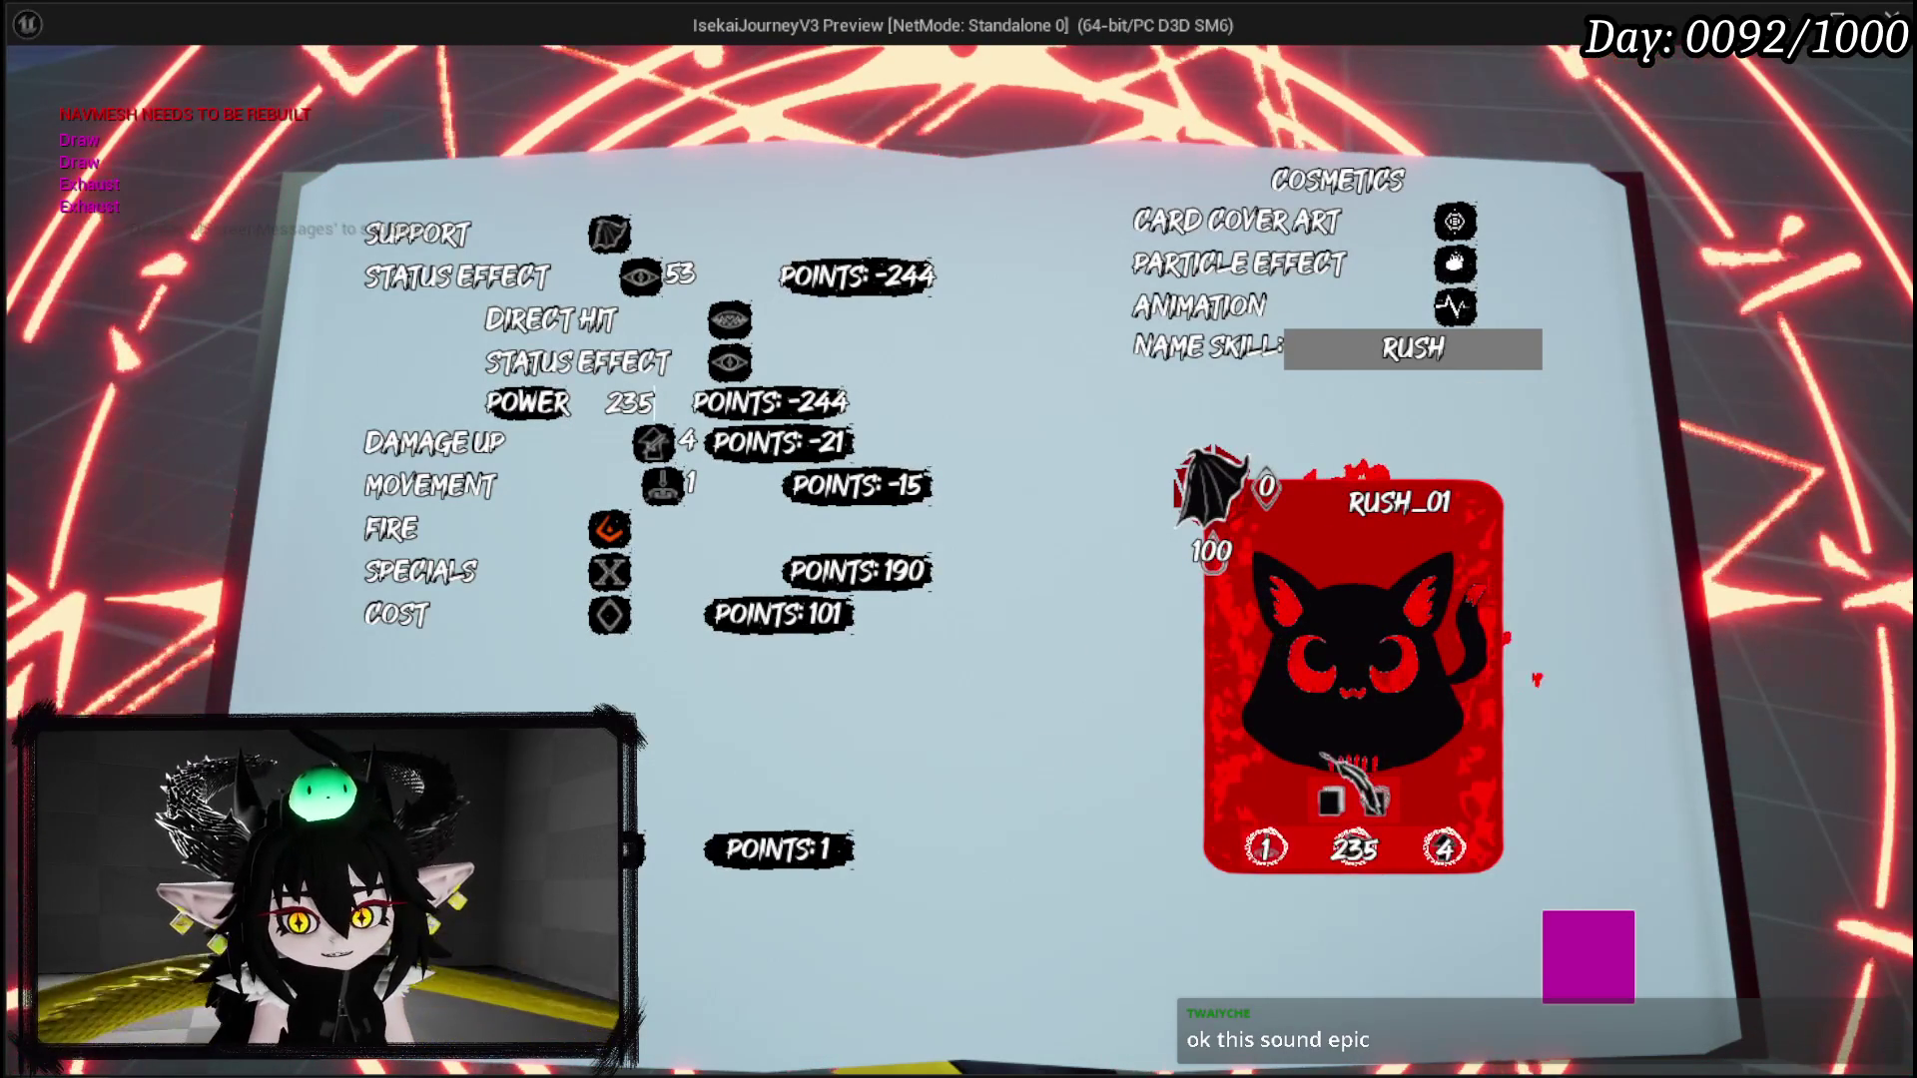
{"action": "mouse_move", "coordinate": [529, 364]}
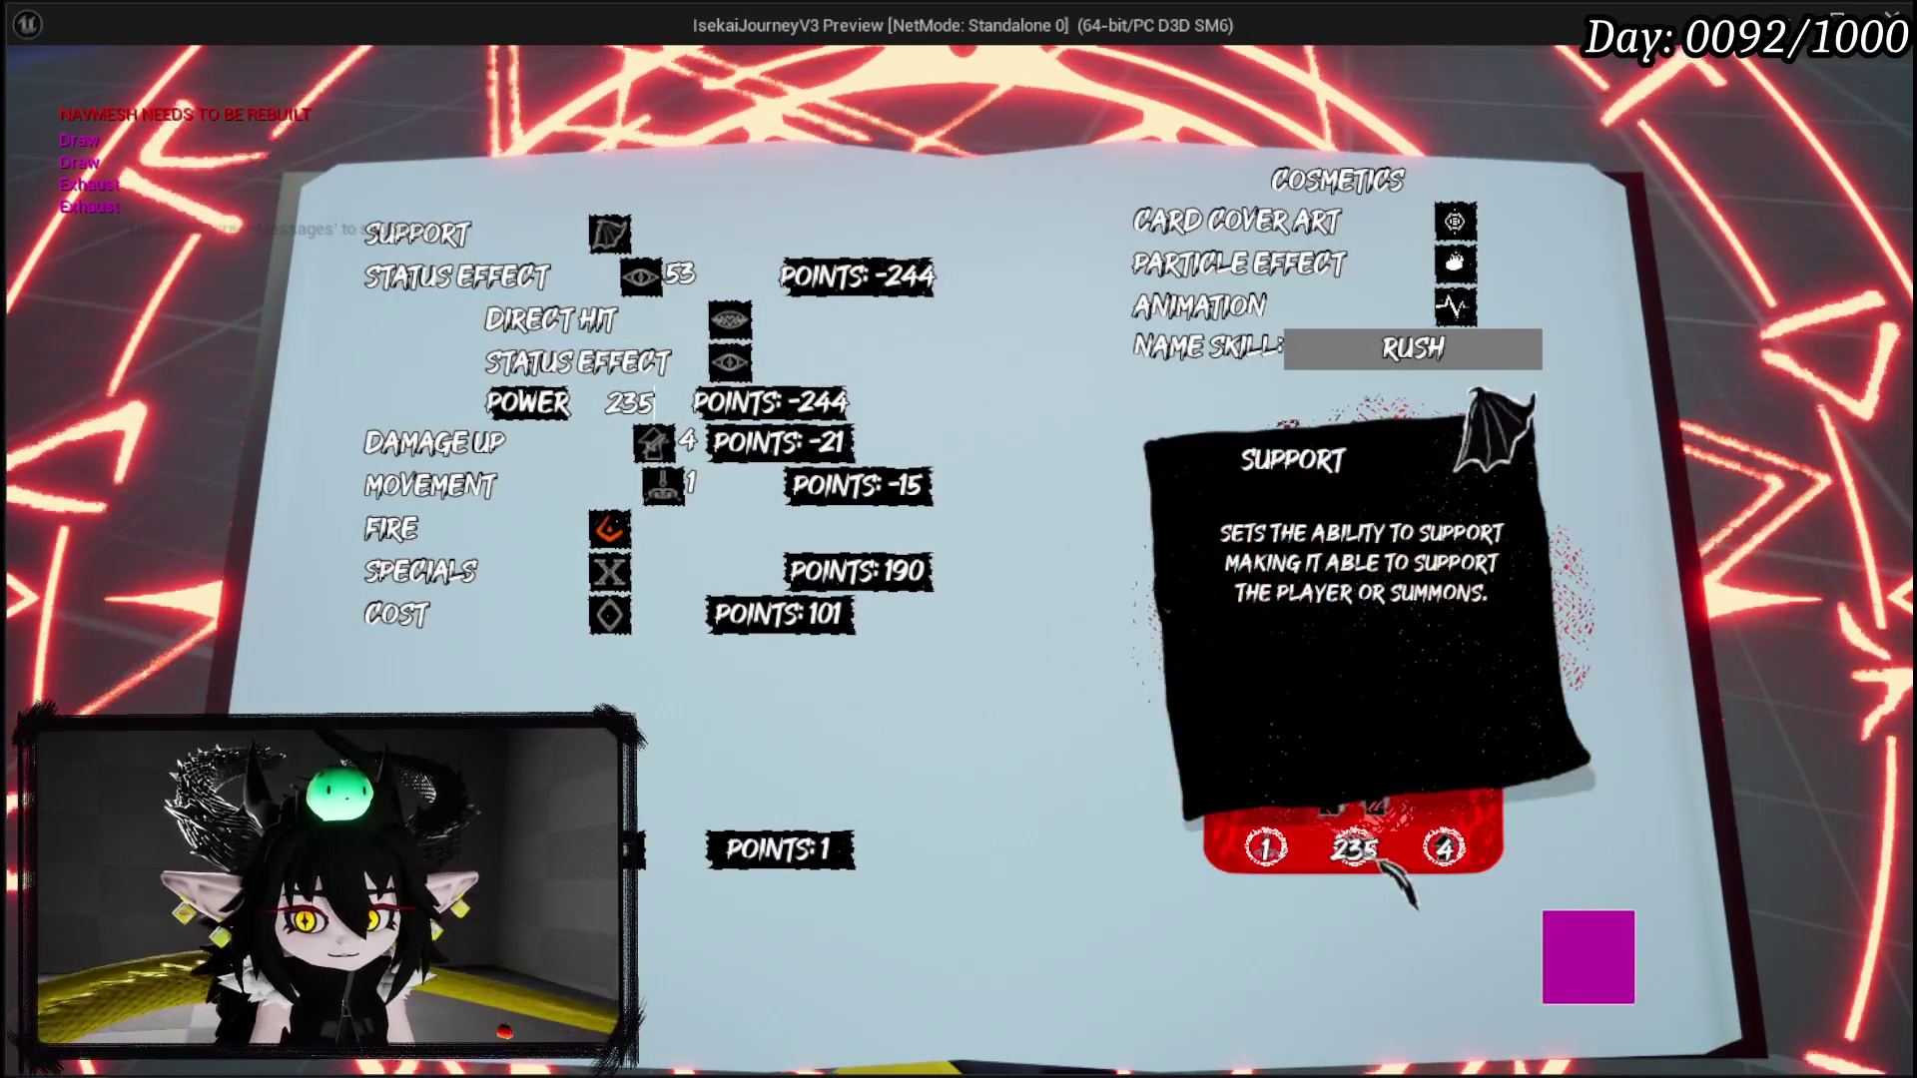
{"action": "mouse_move", "coordinate": [1391, 899]}
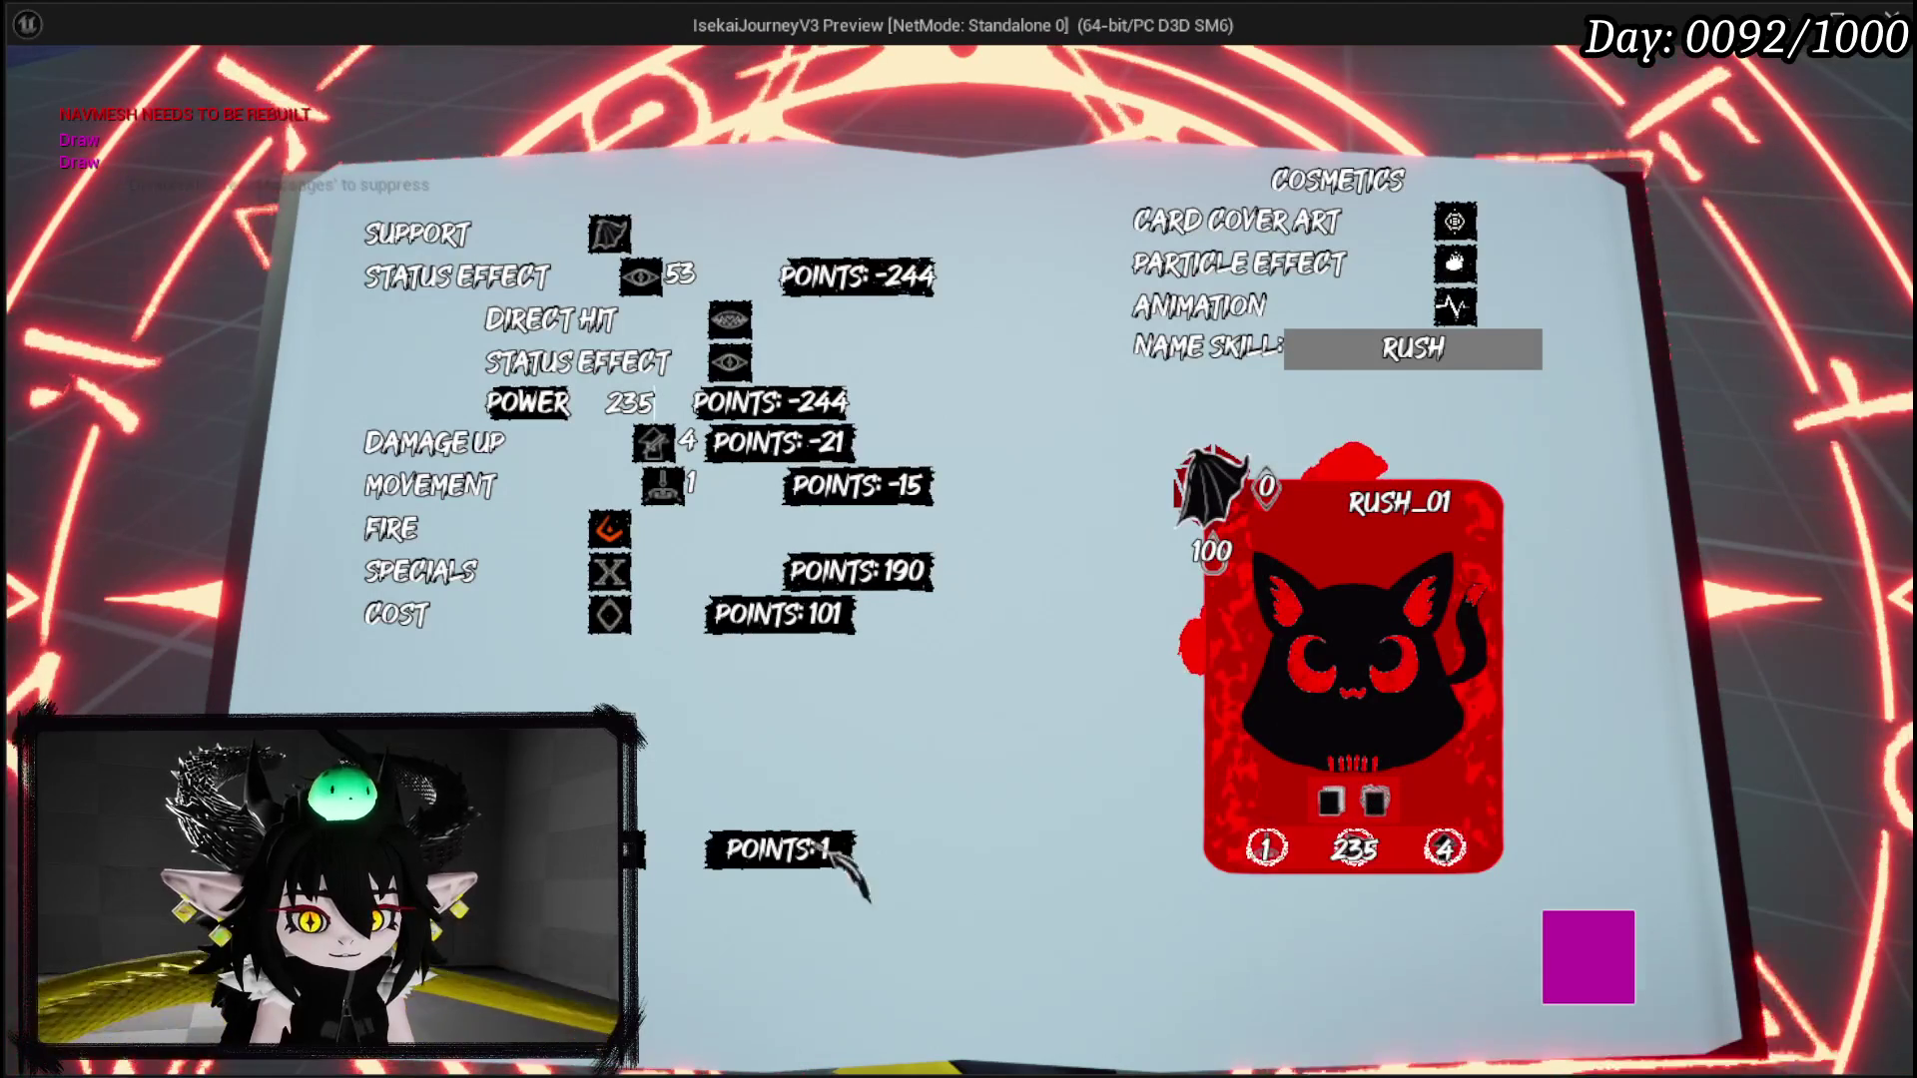
{"action": "left_click", "coordinate": [1141, 521]}
{"action": "type", "text": "3"}
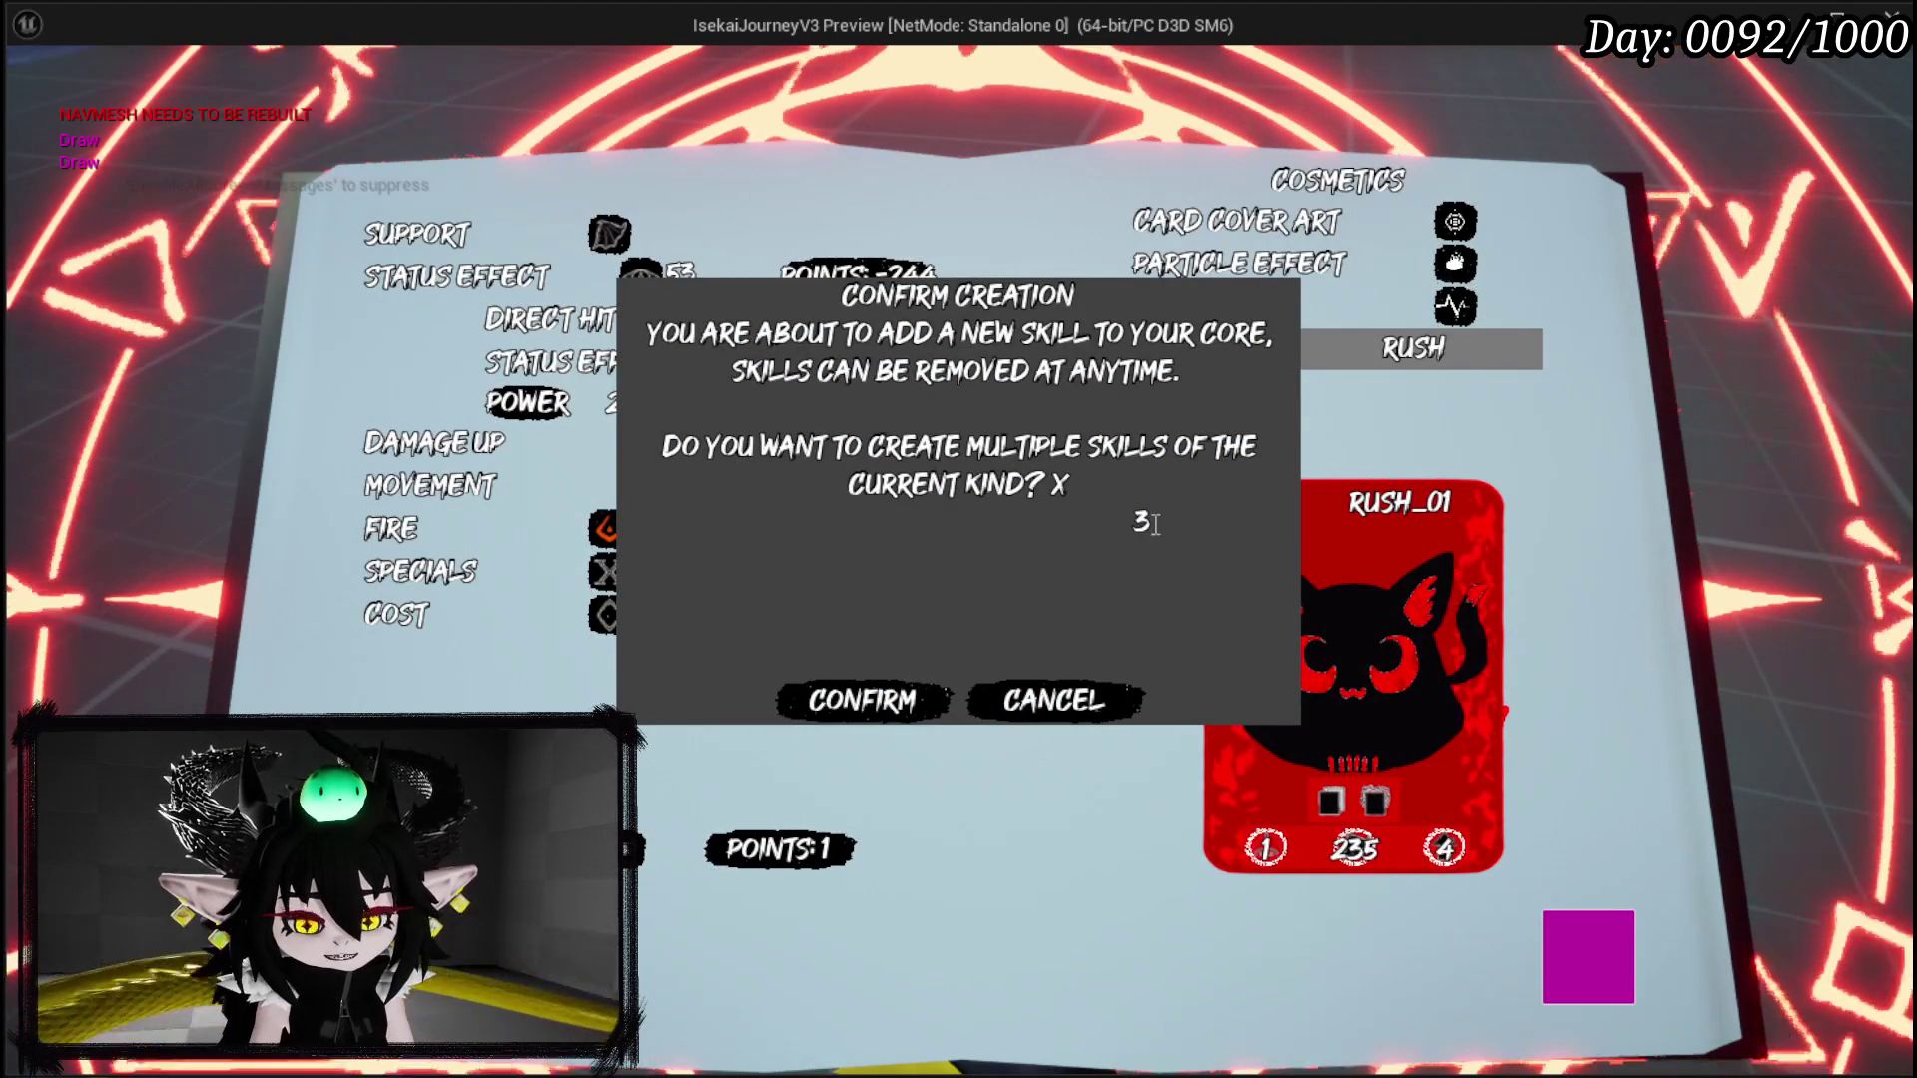
Step: Confirm three RUSH copies, close the book, and engage the water slime to playtest
{"action": "left_click", "coordinate": [881, 669]}
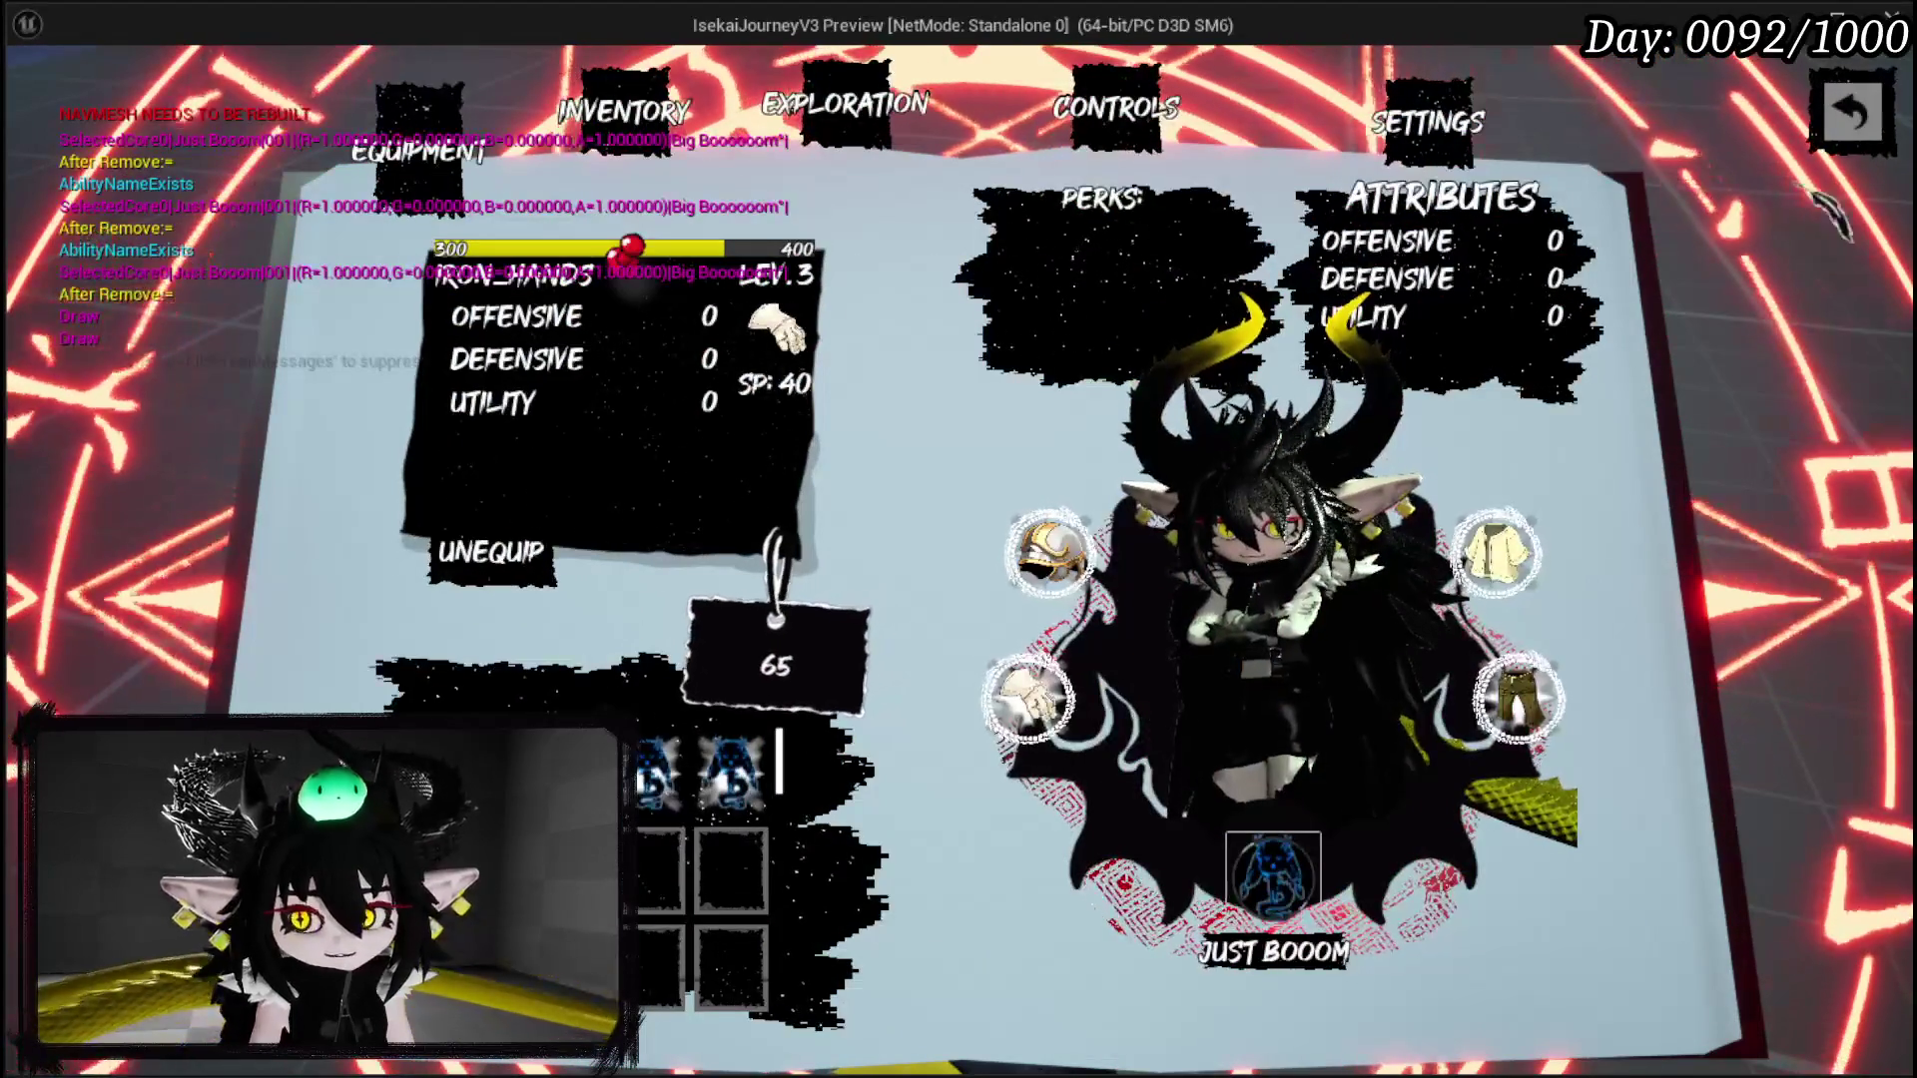
{"action": "key", "text": "Escape"}
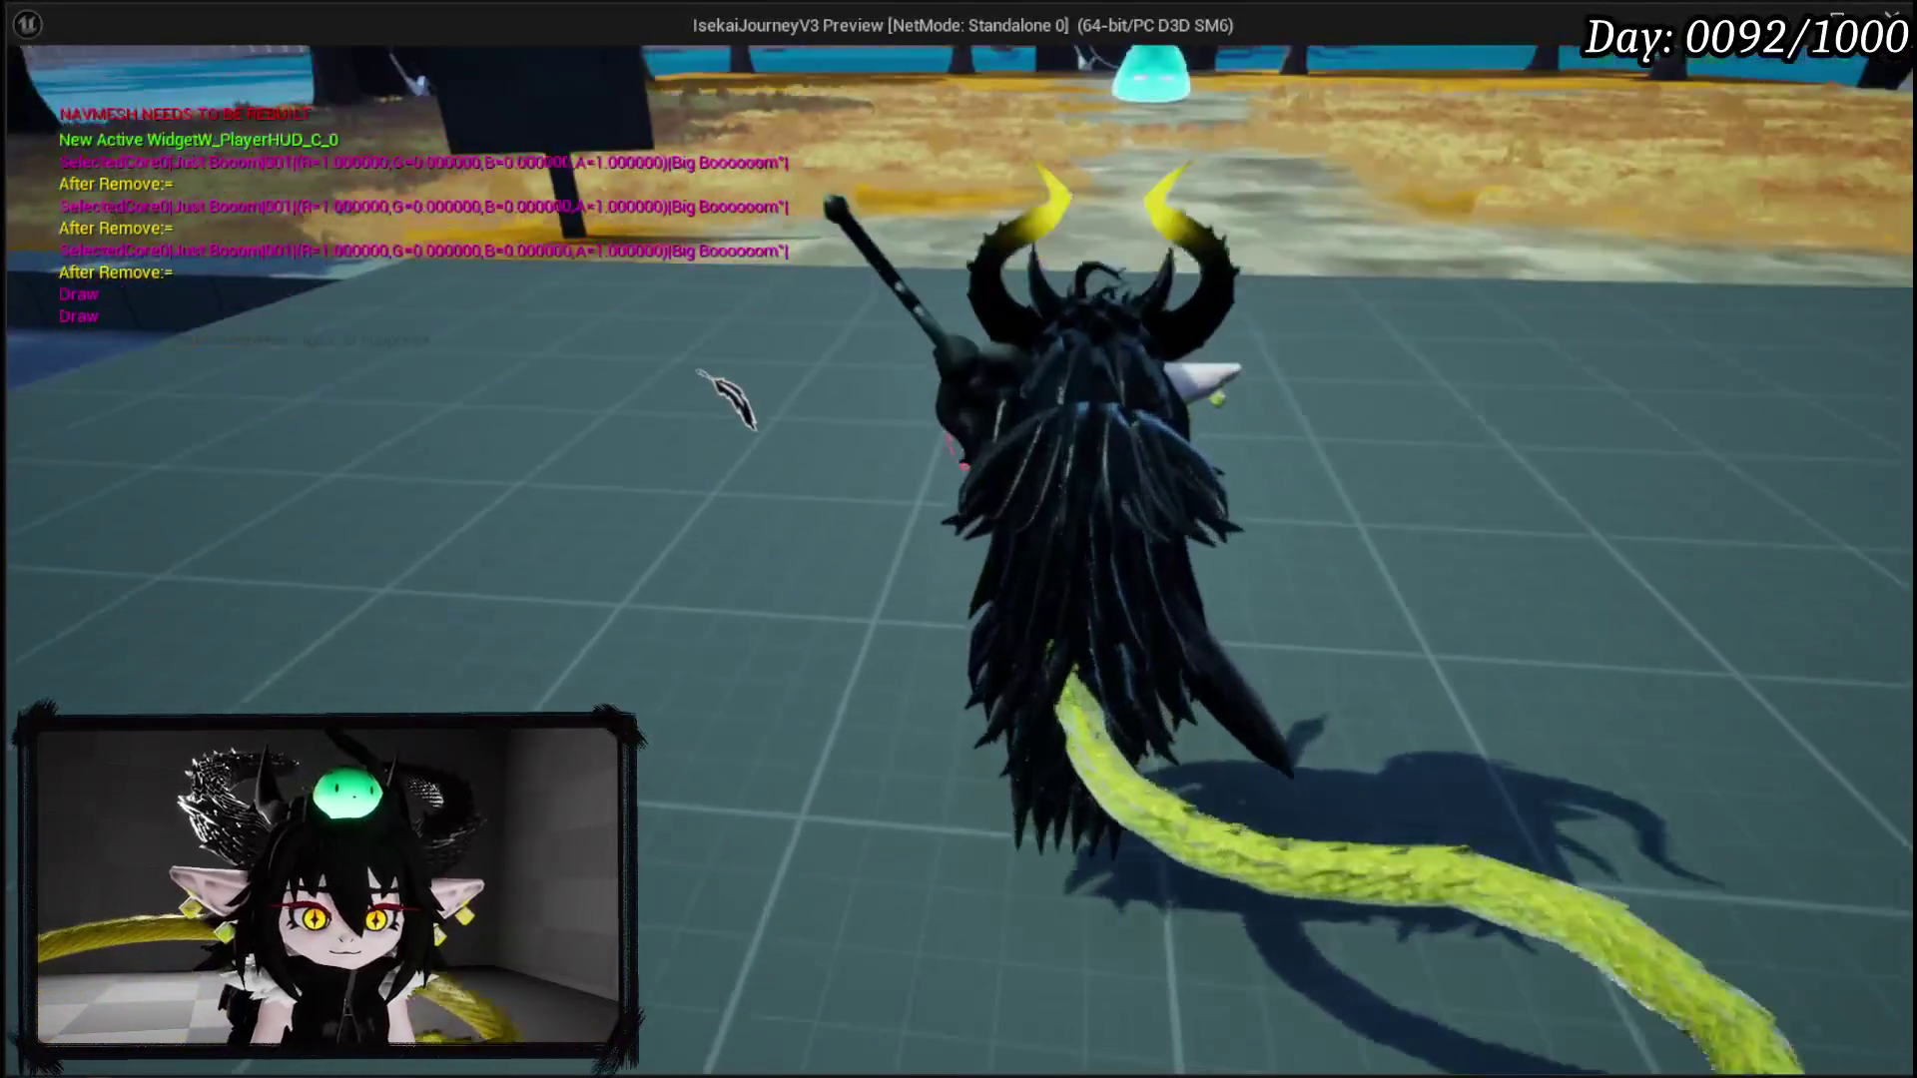
{"action": "left_click", "coordinate": [728, 404]}
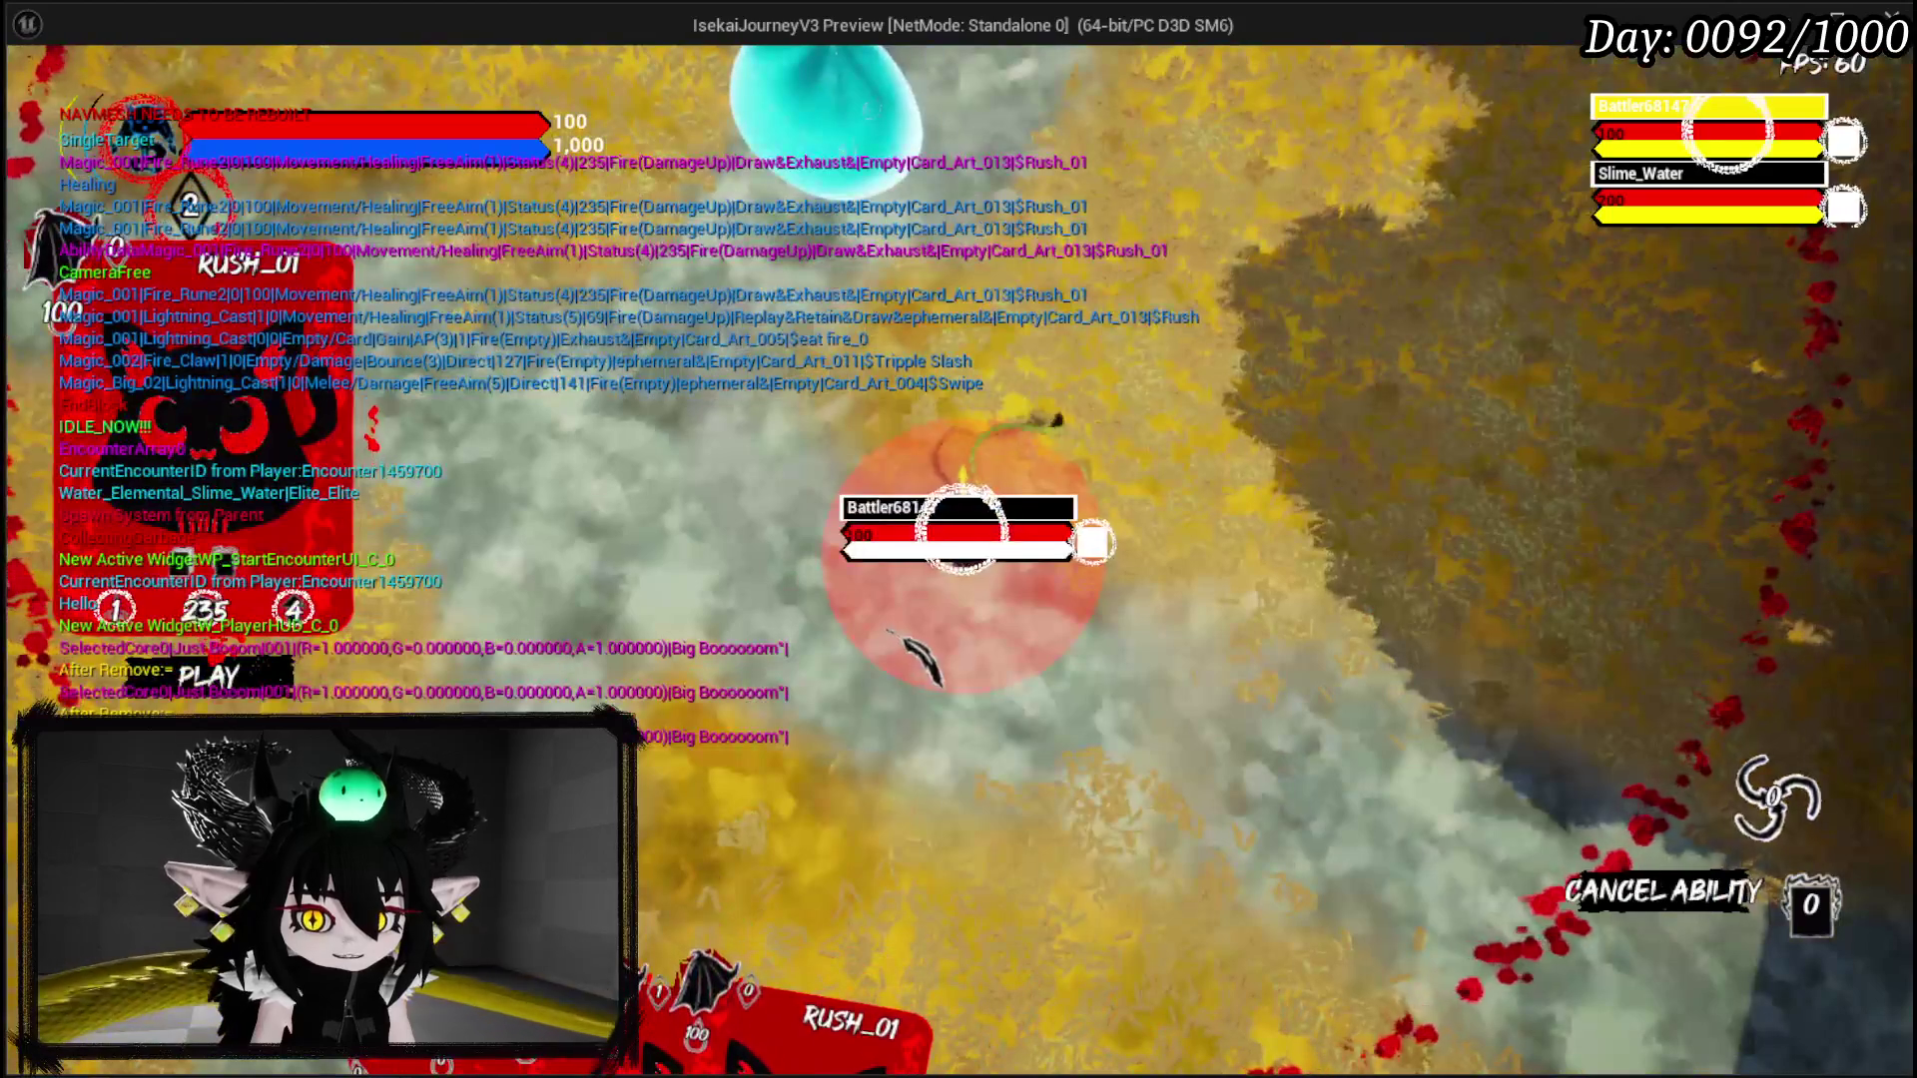
Step: Hit the water slime with Rush, Swipe and Tripple Slash
{"action": "key", "text": "w"}
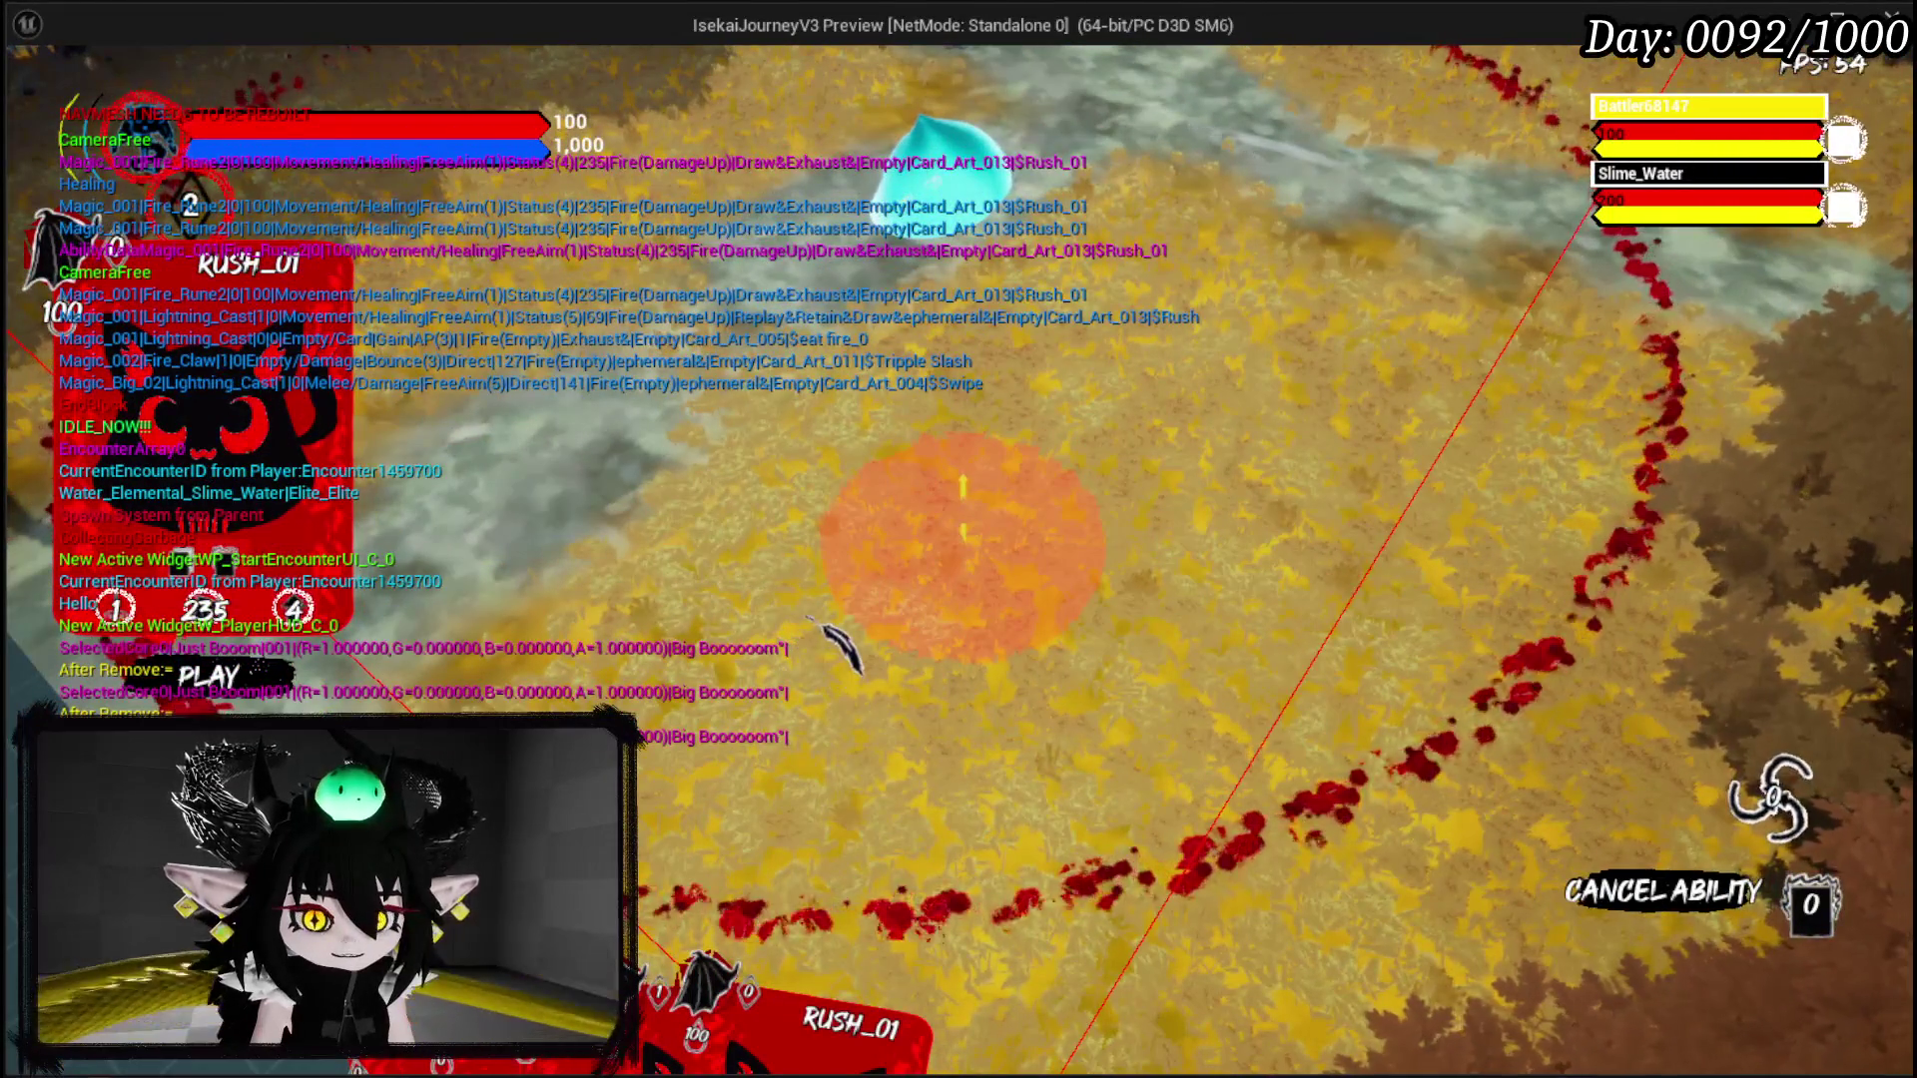
{"action": "left_click", "coordinate": [808, 621]}
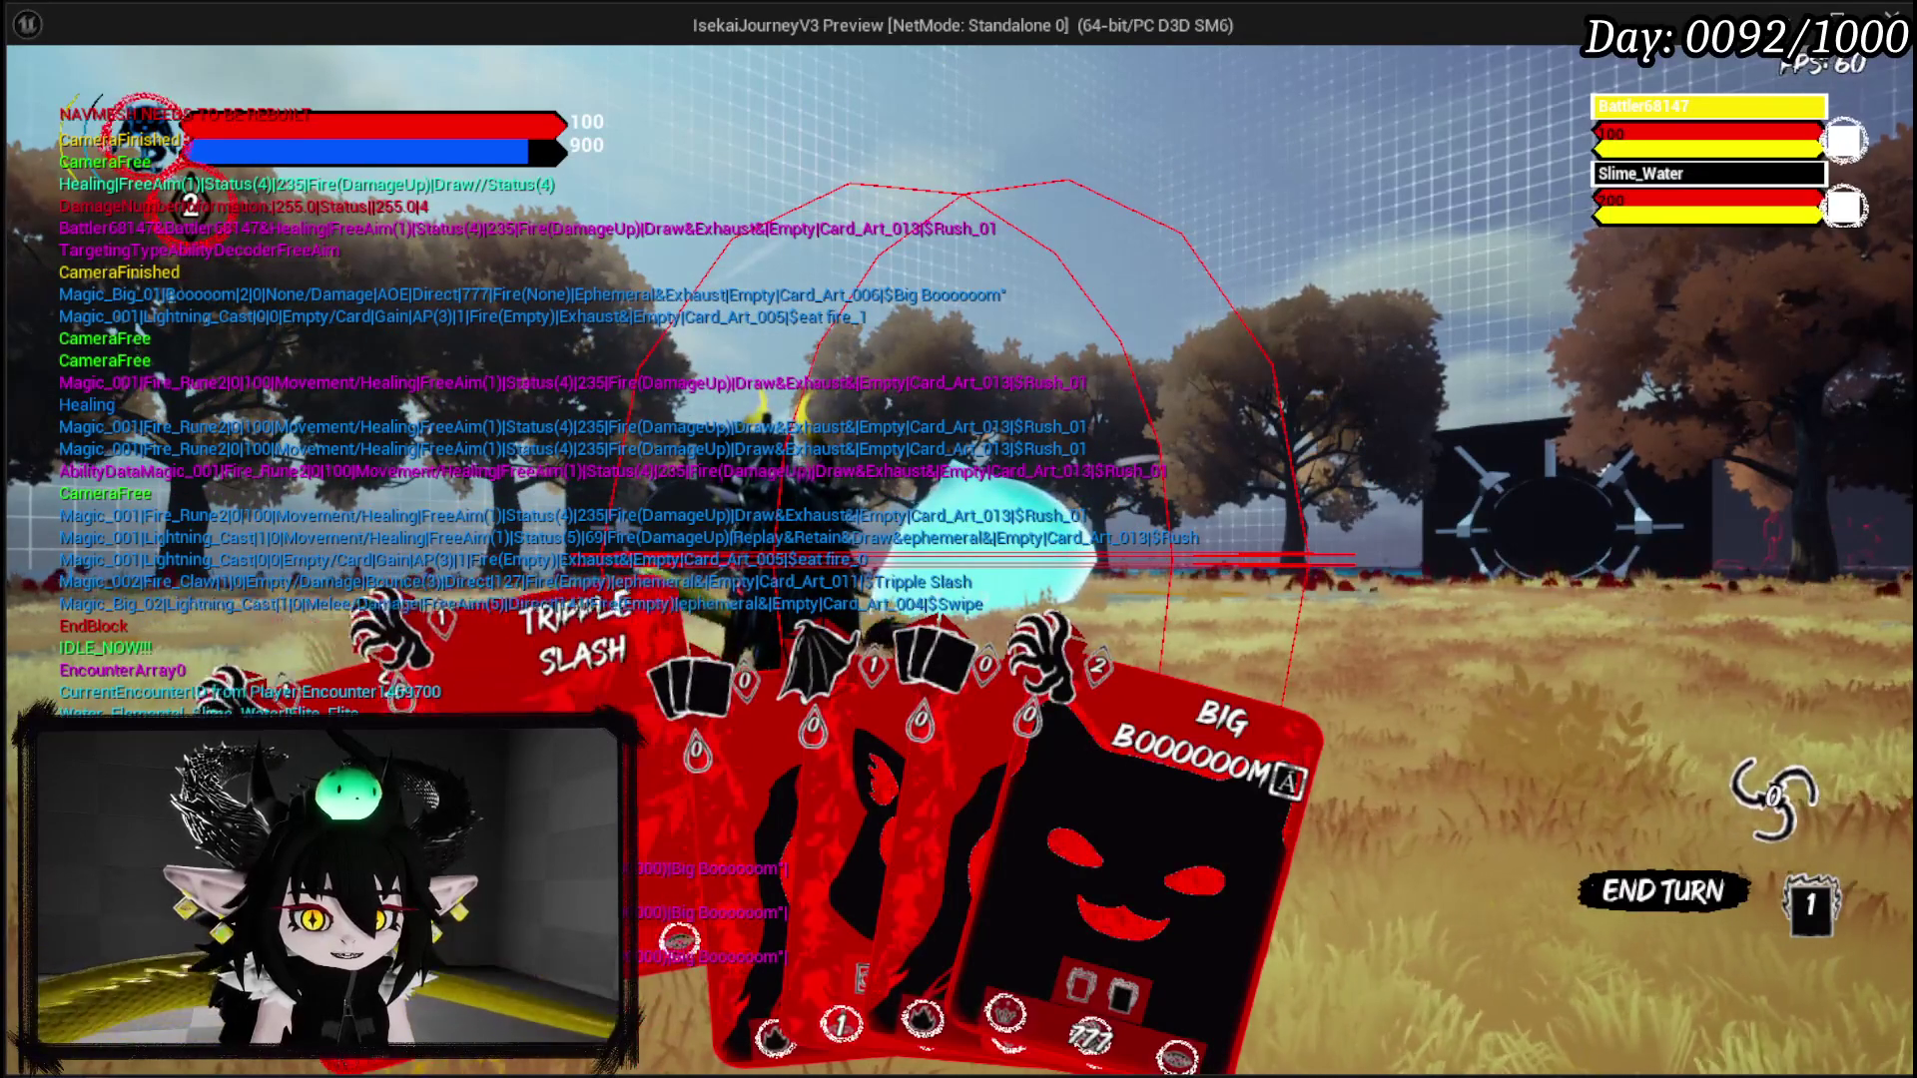
{"action": "left_click", "coordinate": [409, 624]}
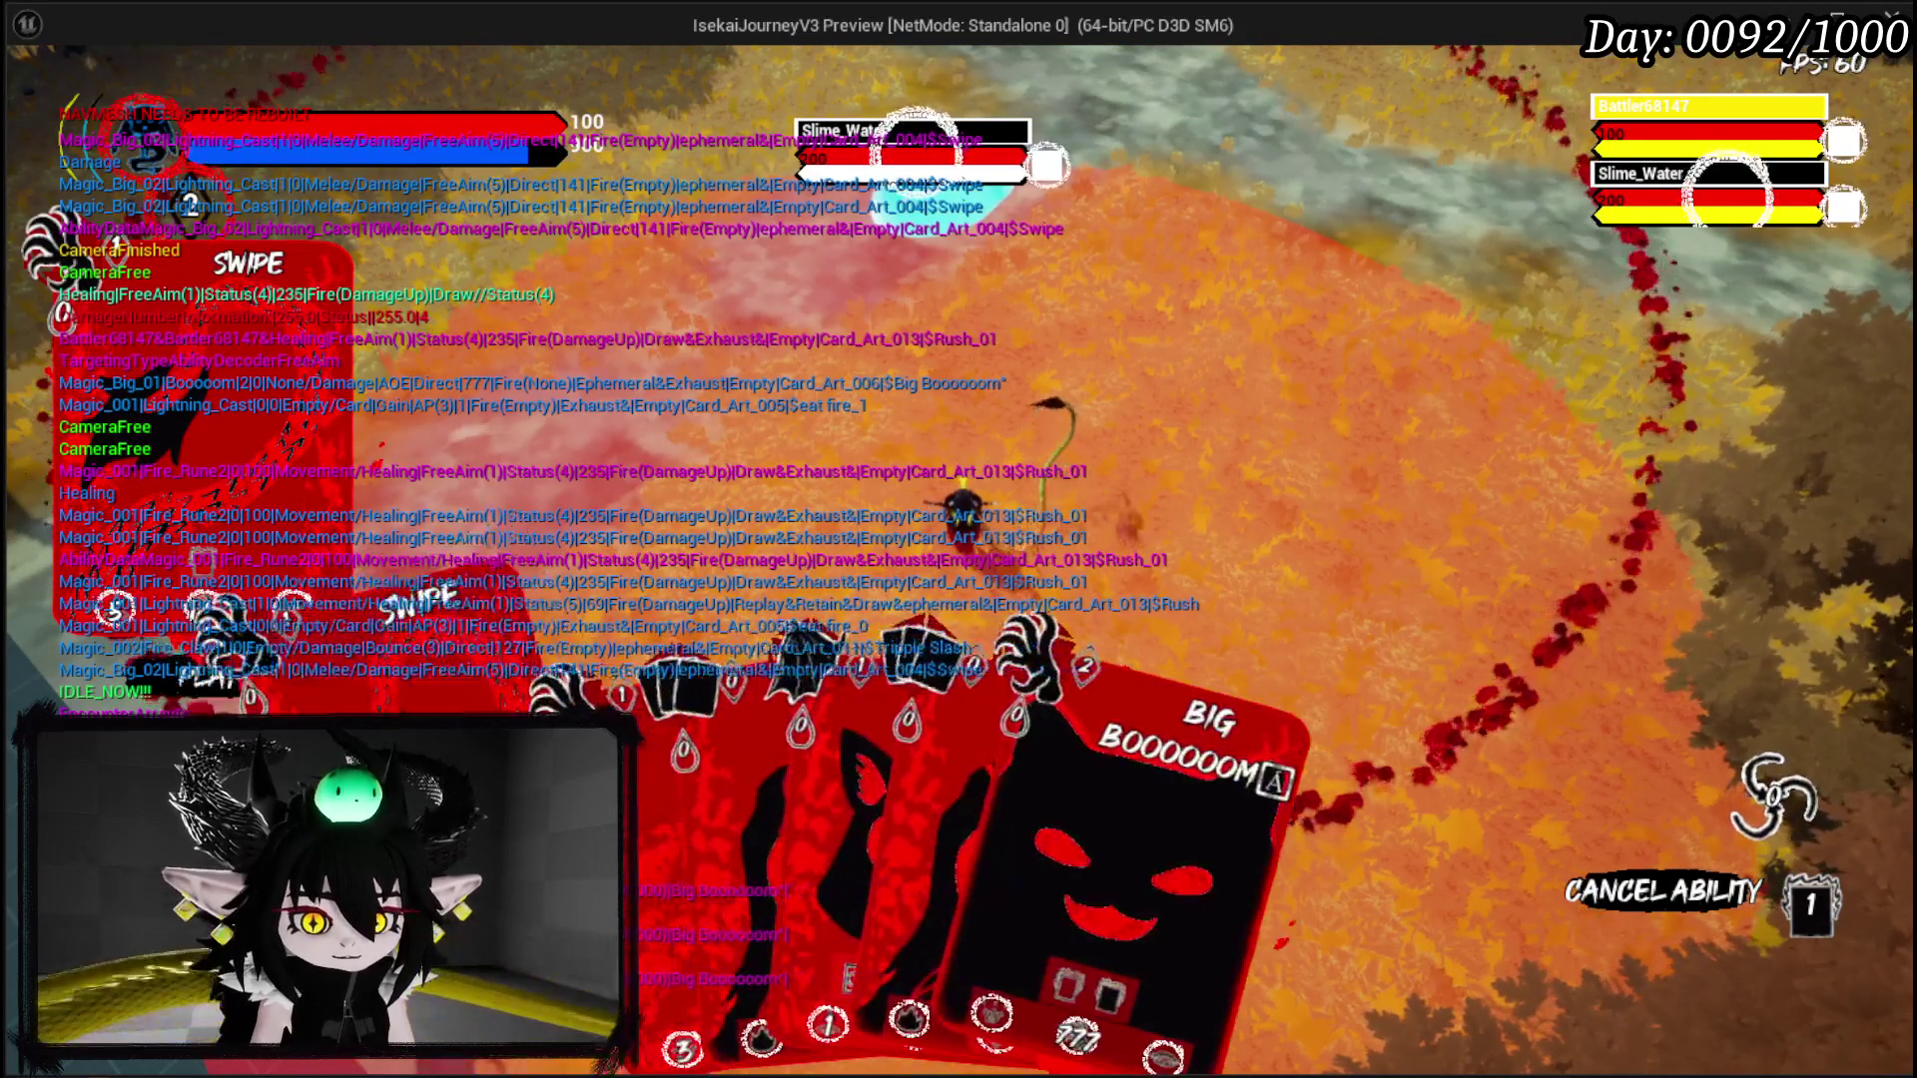
{"action": "left_click", "coordinate": [1034, 399]}
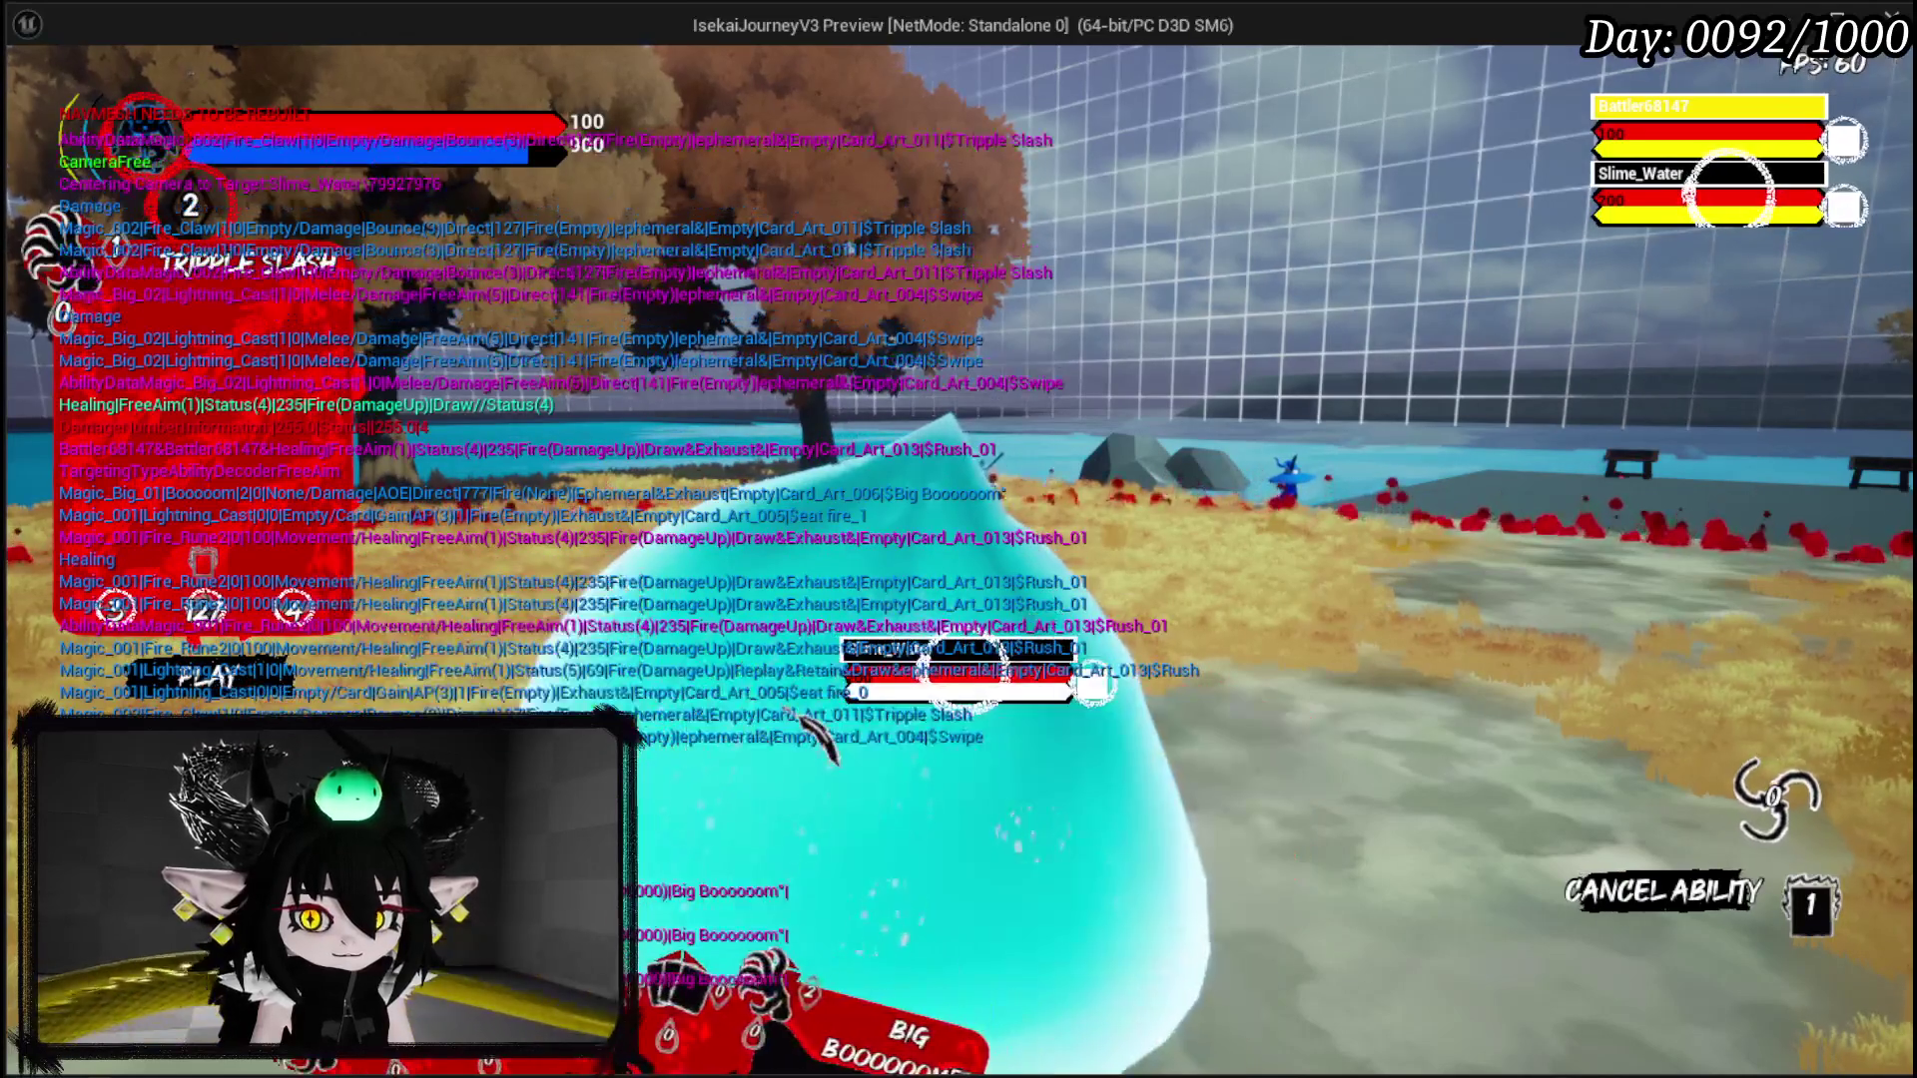
{"action": "left_click", "coordinate": [817, 732]}
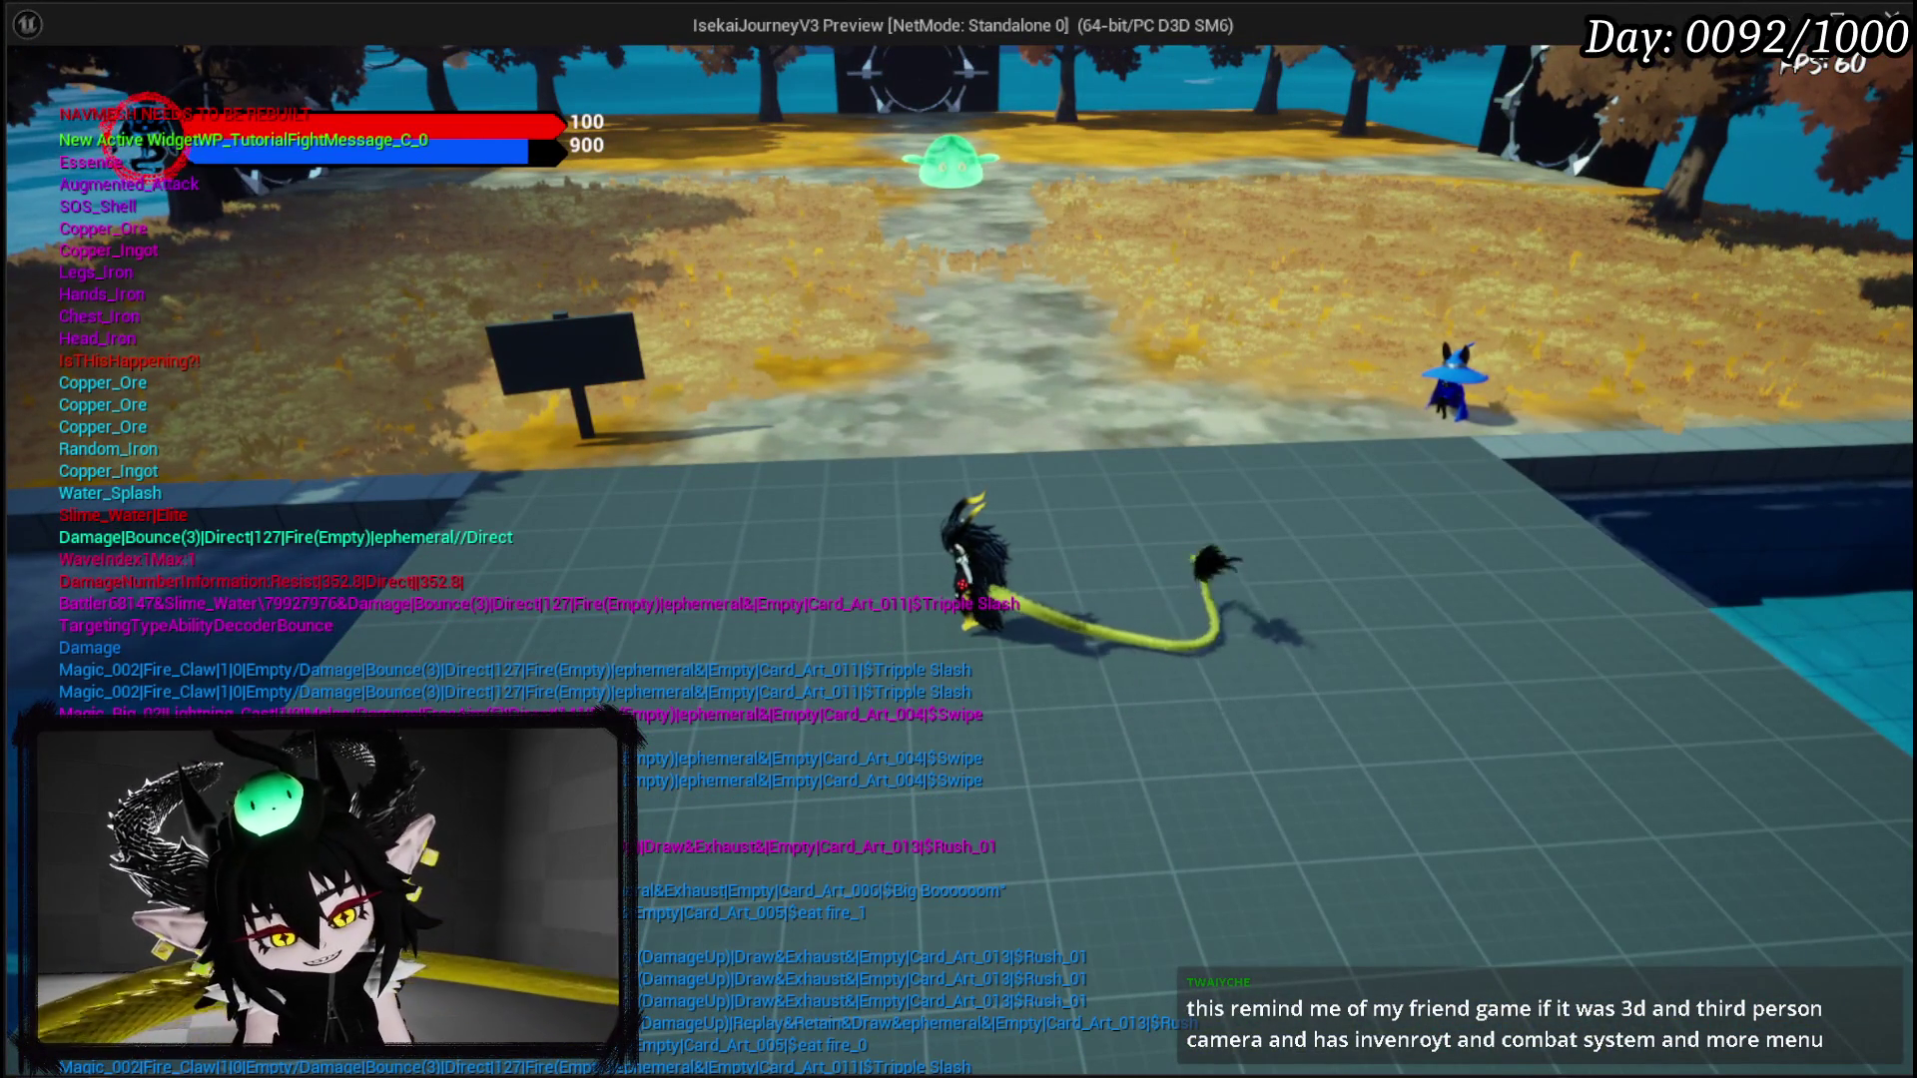
Step: Walk the character across the grid platform, then view the deck from the book menu
{"action": "key", "text": "w"}
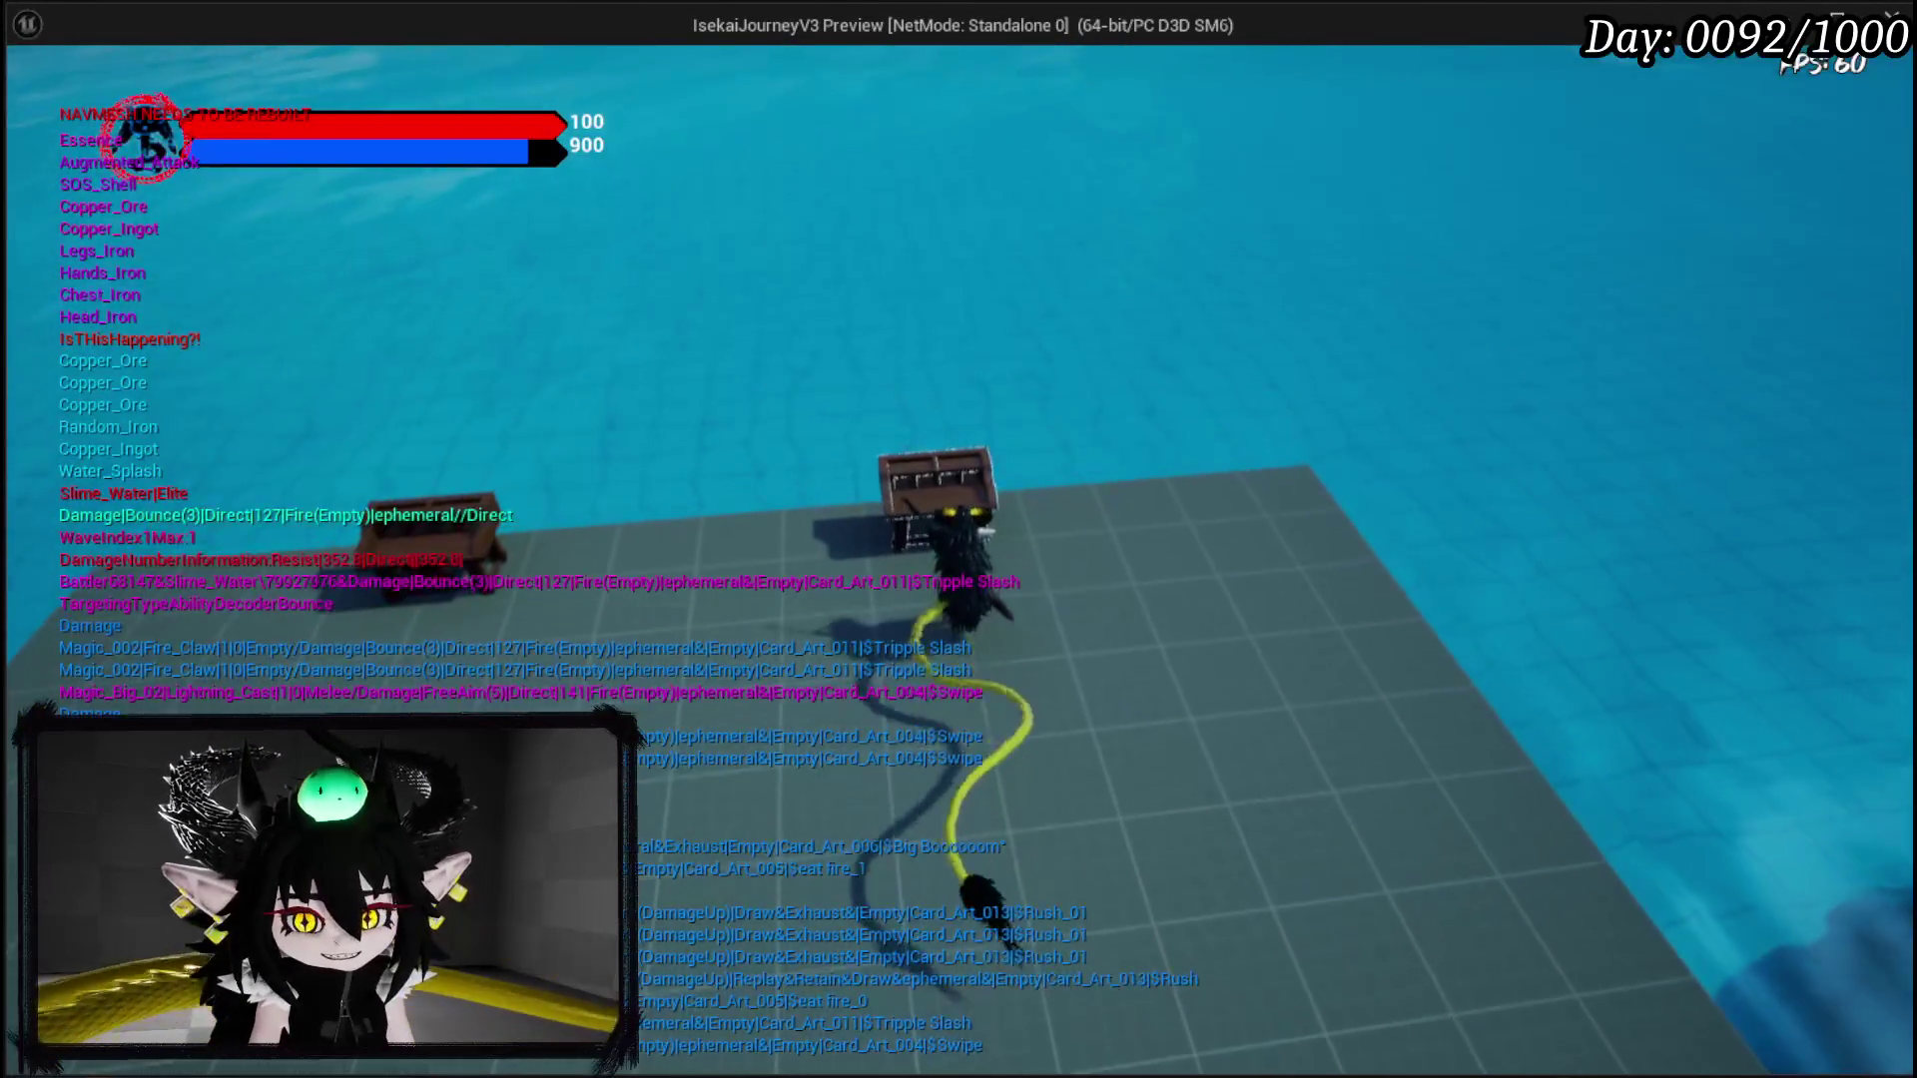
{"action": "key", "text": "w"}
{"action": "key", "text": "Tab"}
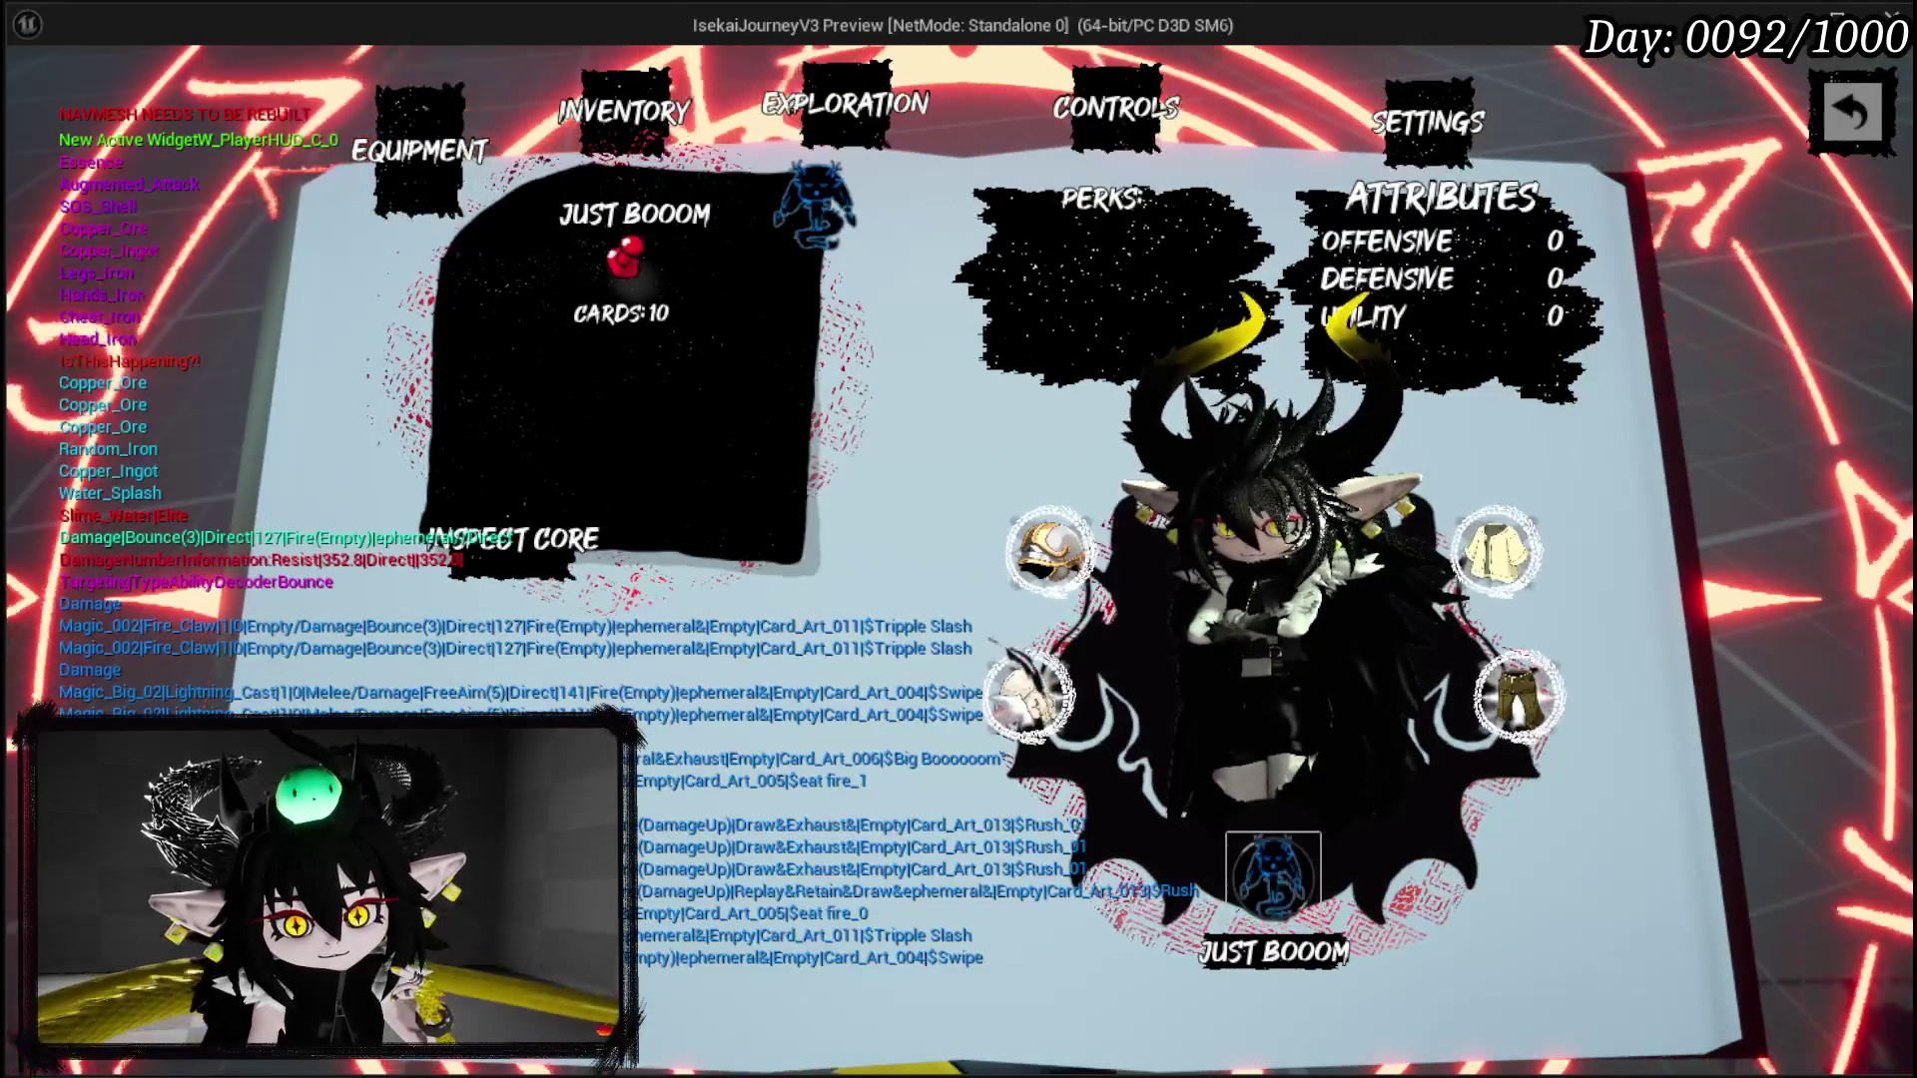
{"action": "left_click", "coordinate": [727, 421]}
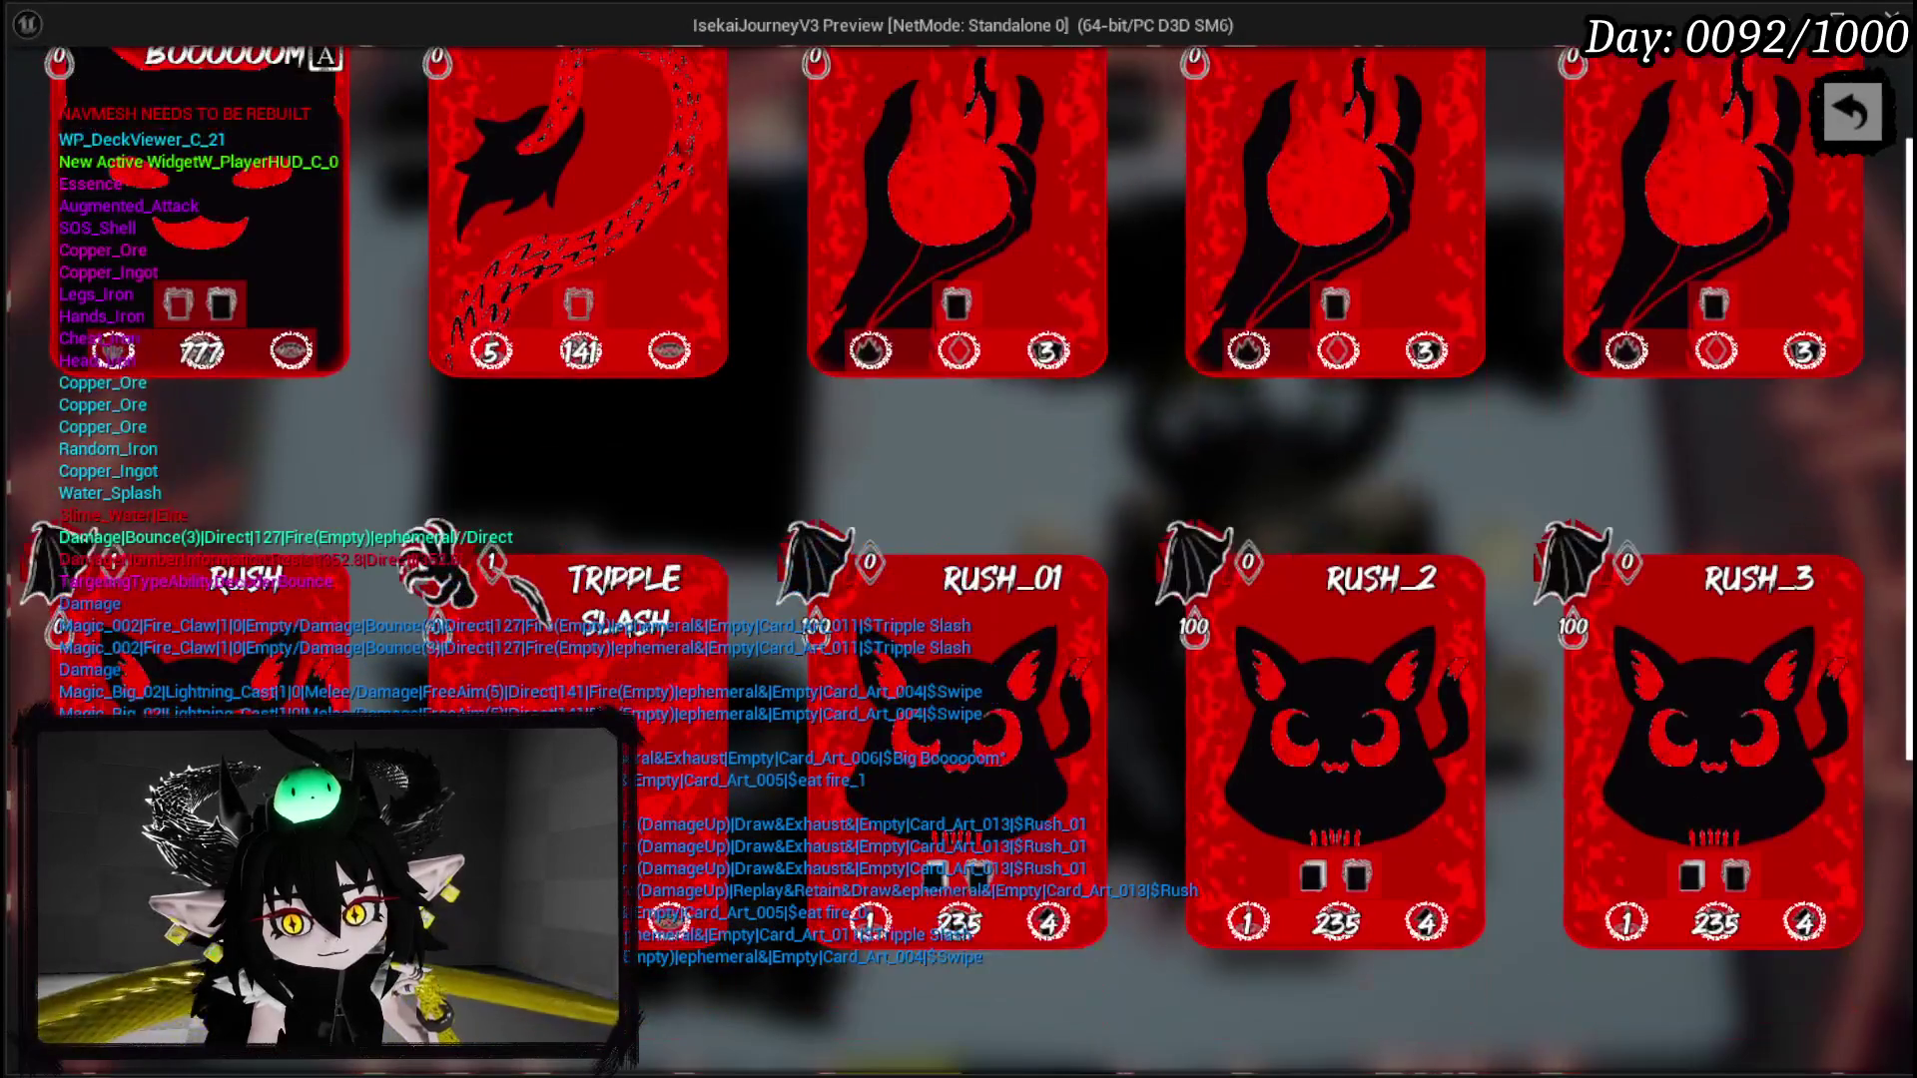
Step: Delete the Rush card and the Eat Fire cards (EAT FIRE_0, EAT FIRE_1), then close the deck viewer
{"action": "left_click", "coordinate": [335, 539]}
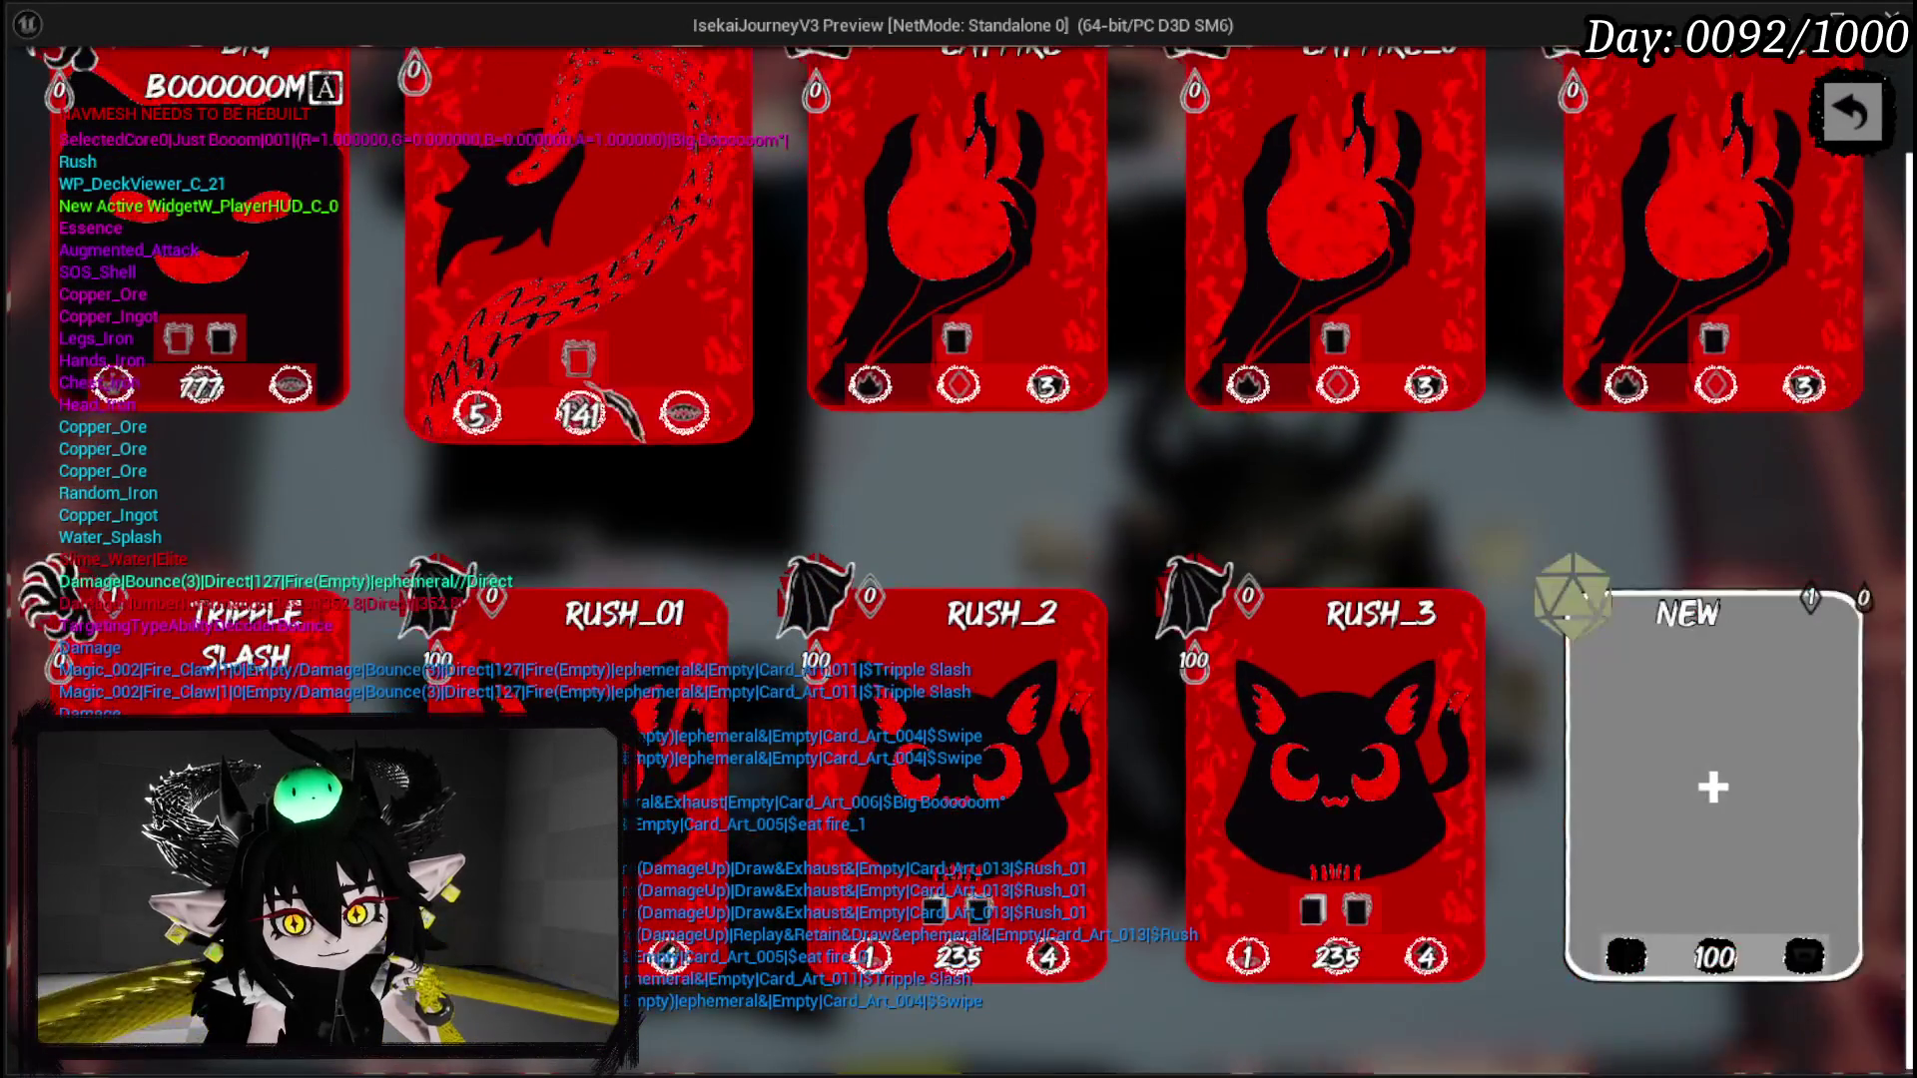
{"action": "scroll", "coordinate": [1098, 199], "scroll_direction": "up", "scroll_amount": 1}
{"action": "left_click", "coordinate": [1118, 120]}
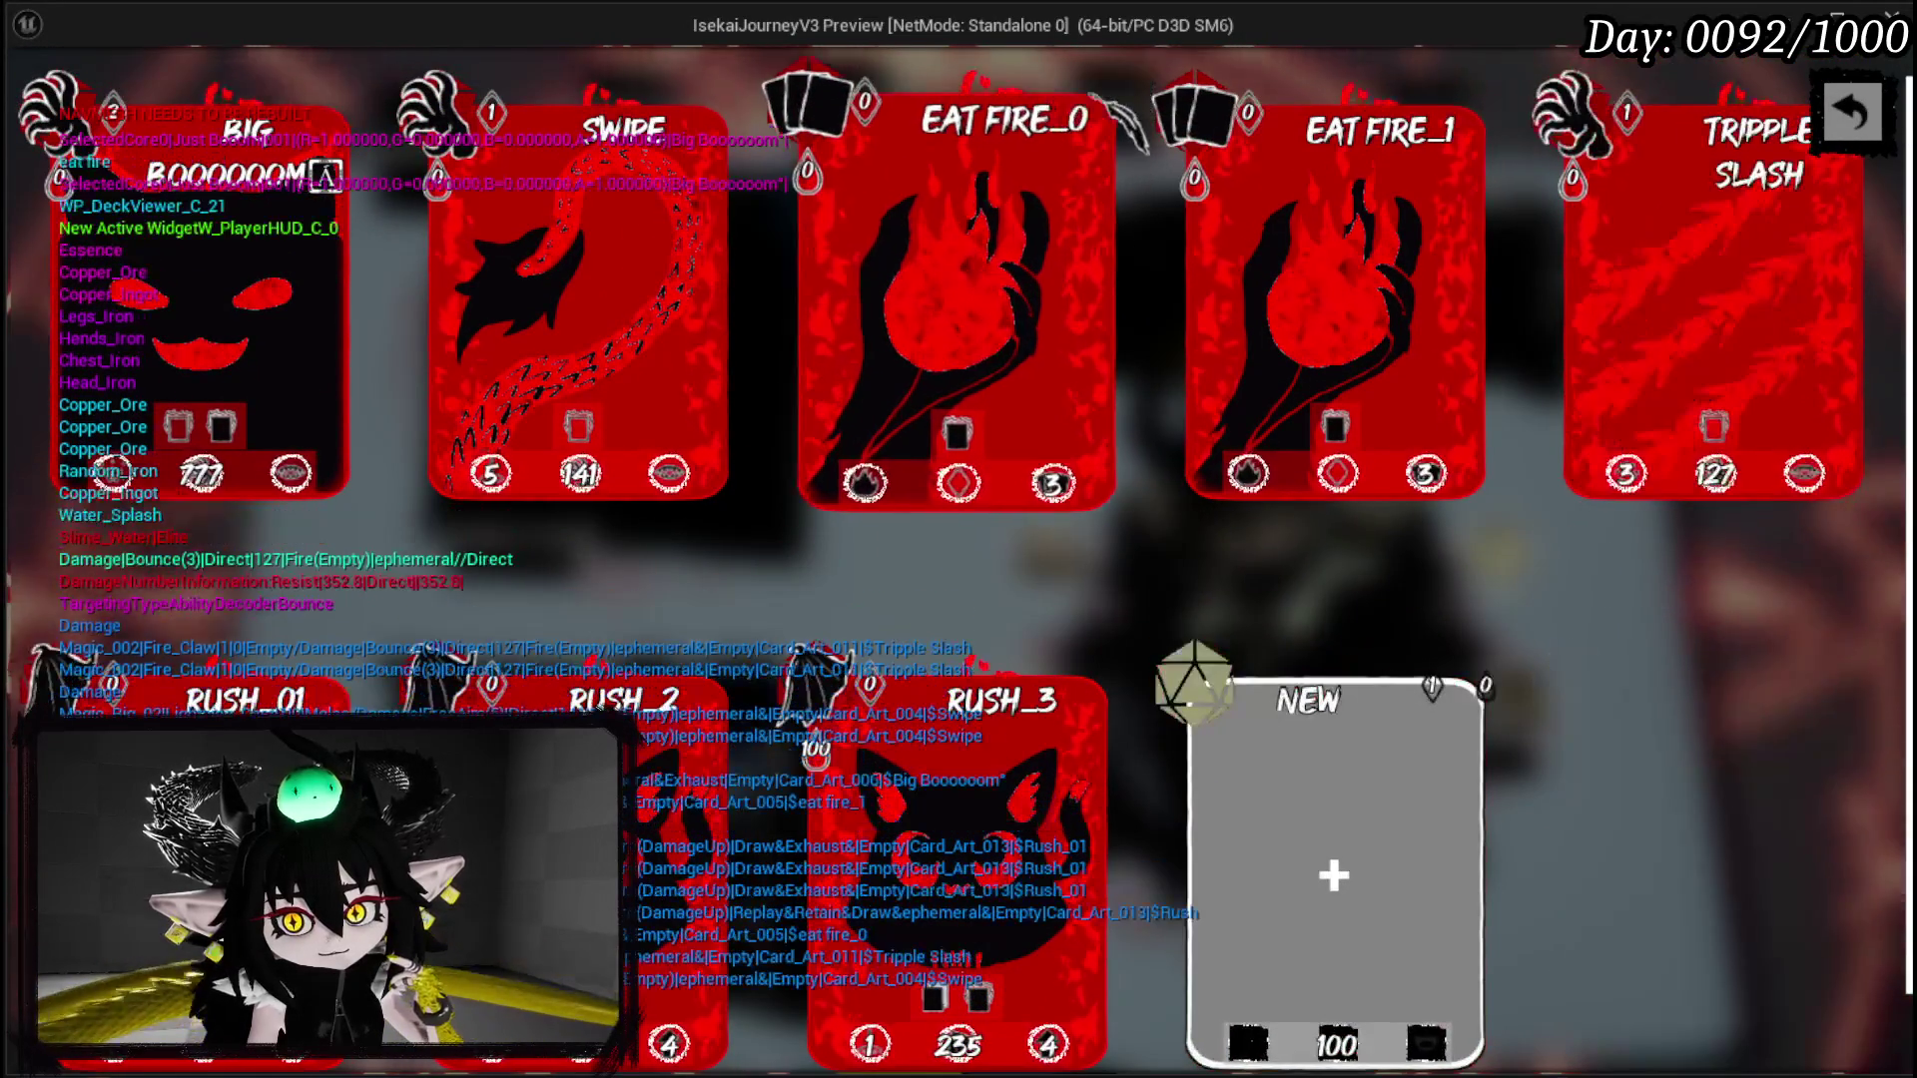
{"action": "left_click", "coordinate": [1118, 125]}
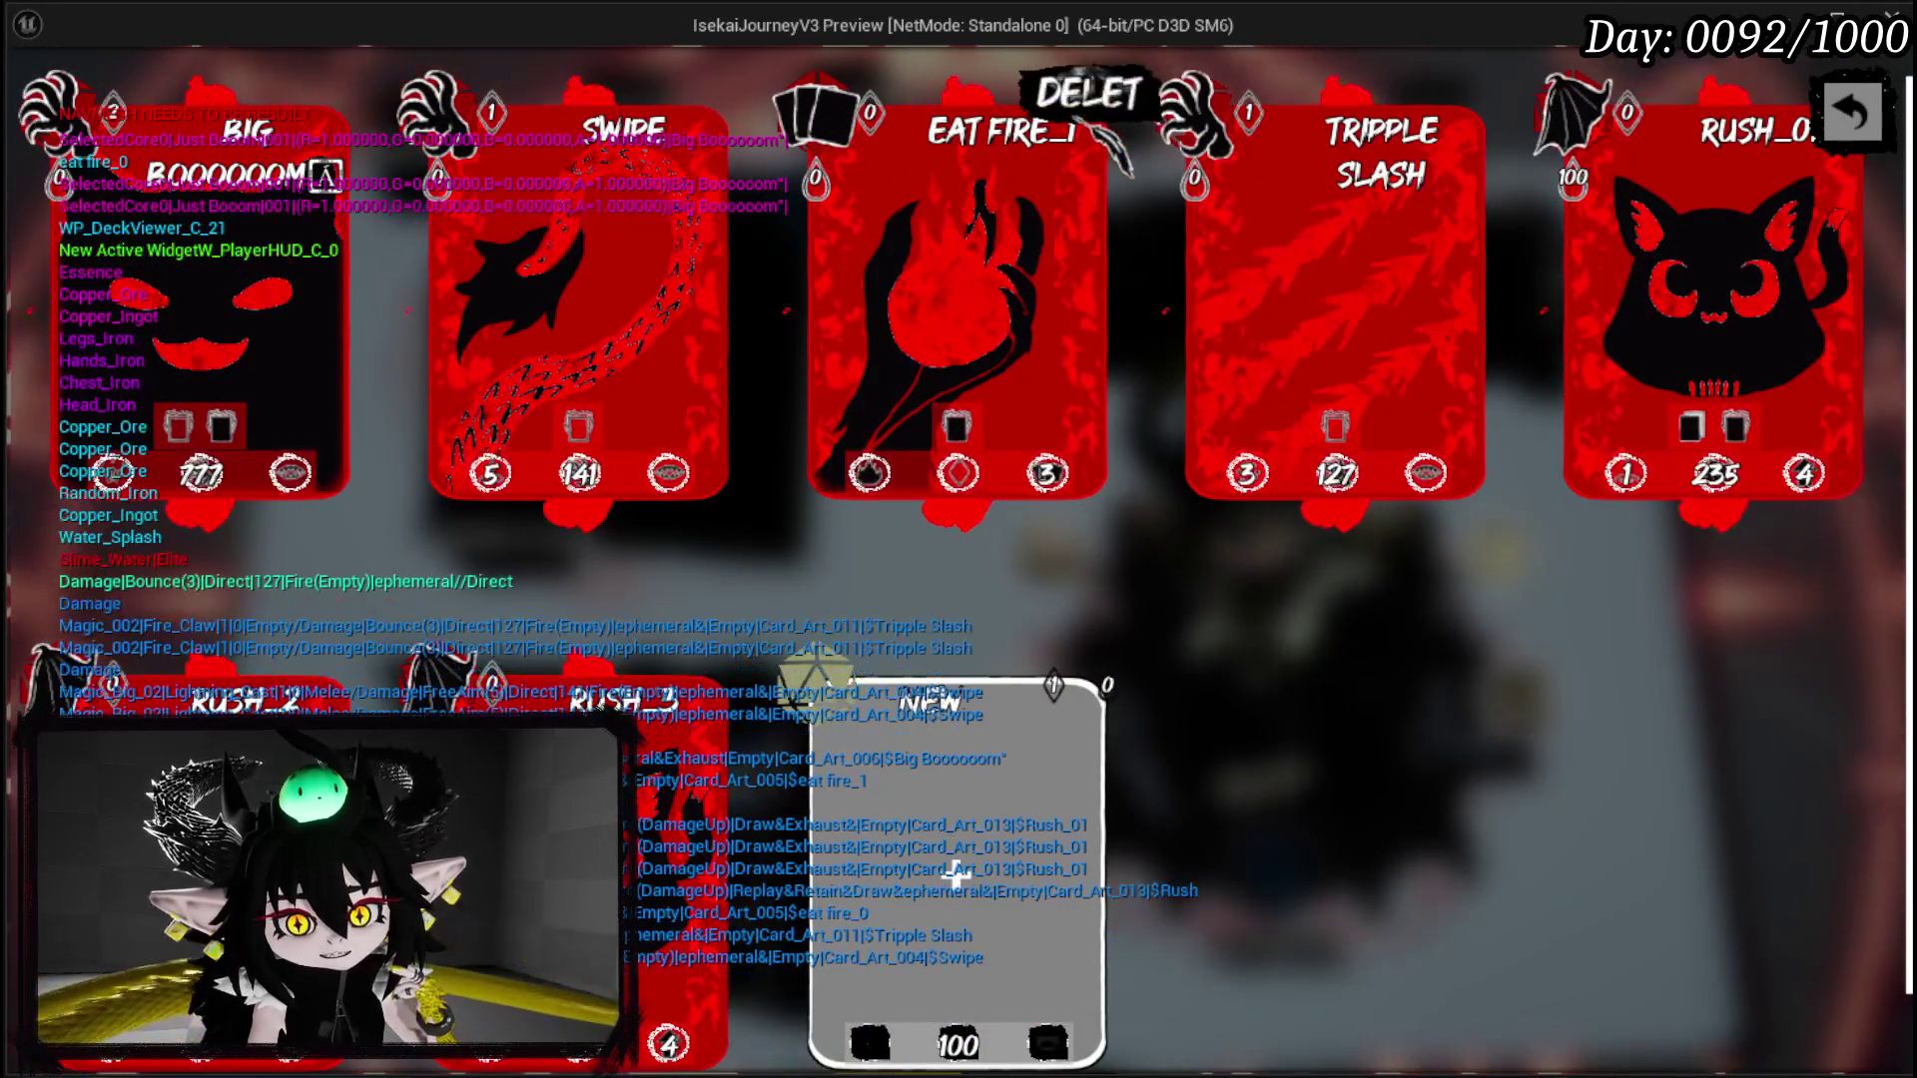
{"action": "left_click", "coordinate": [1098, 124]}
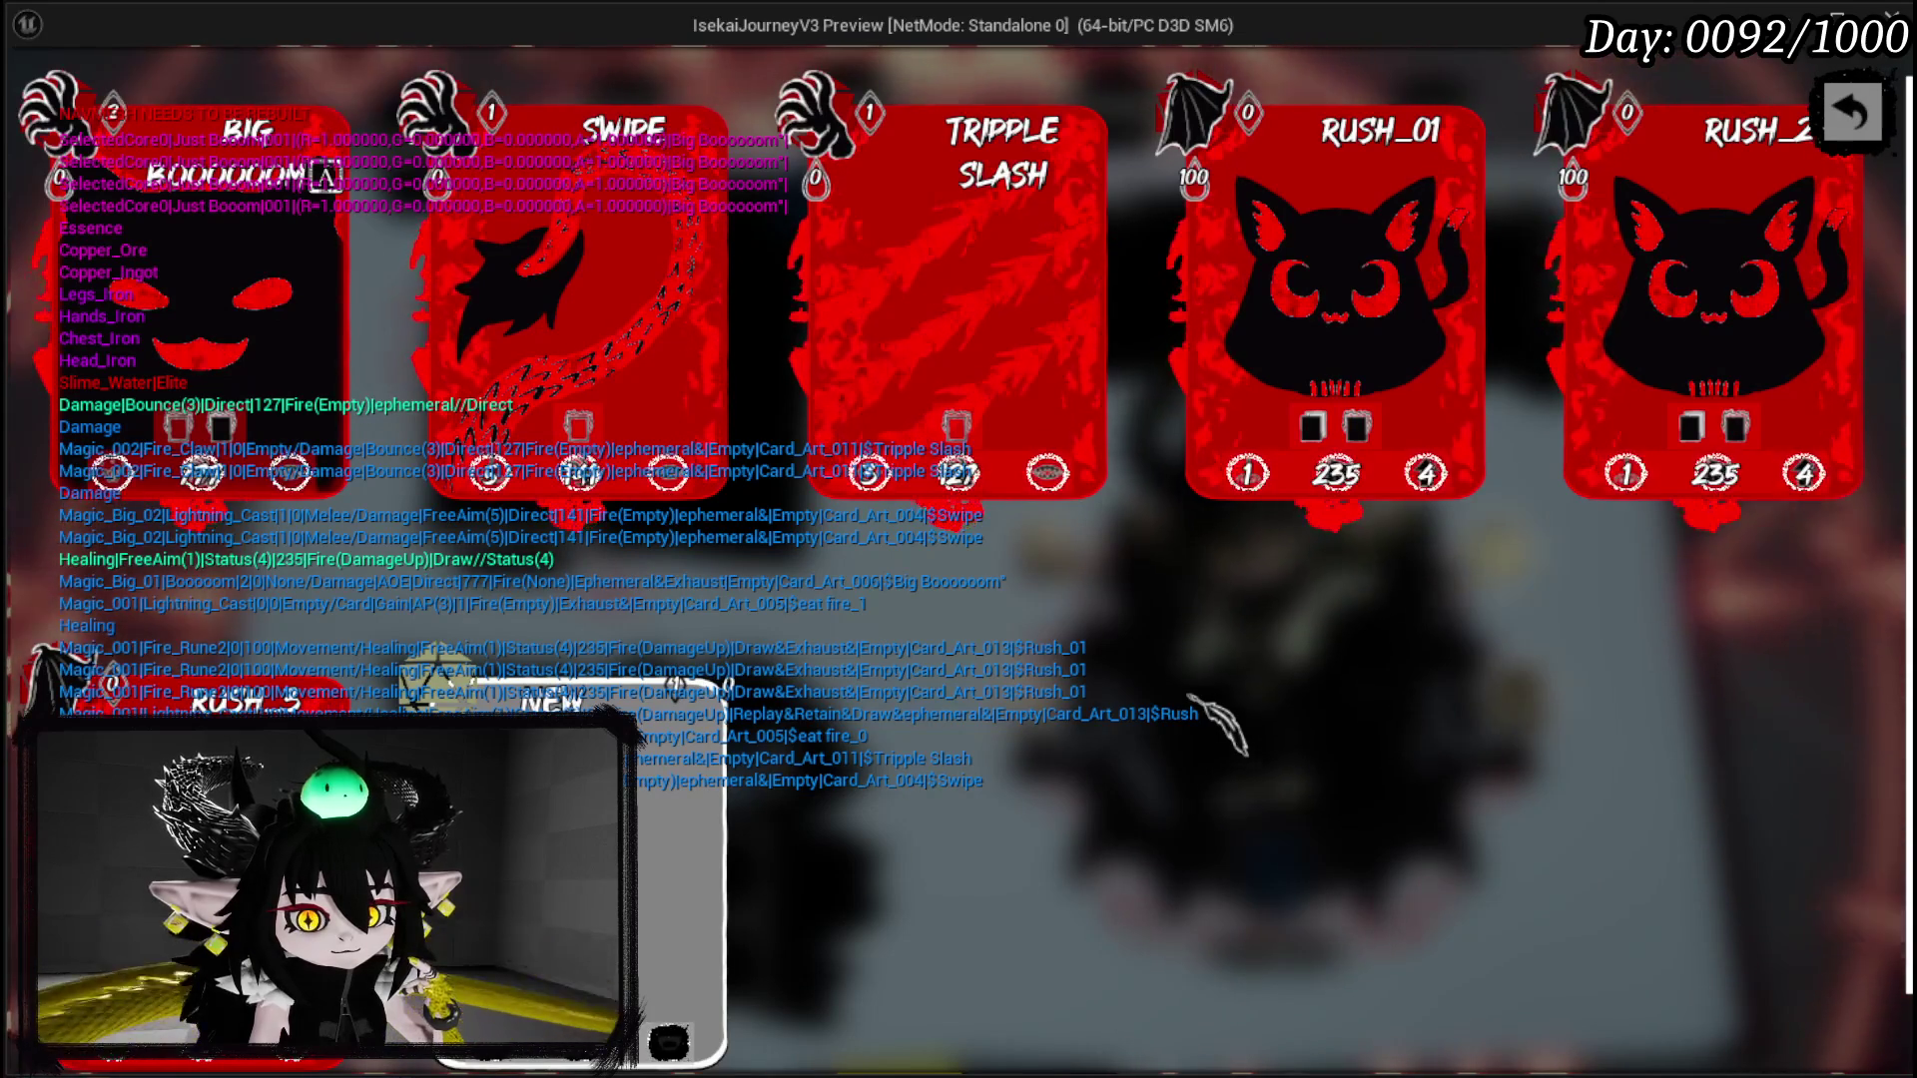
{"action": "key", "text": "Escape"}
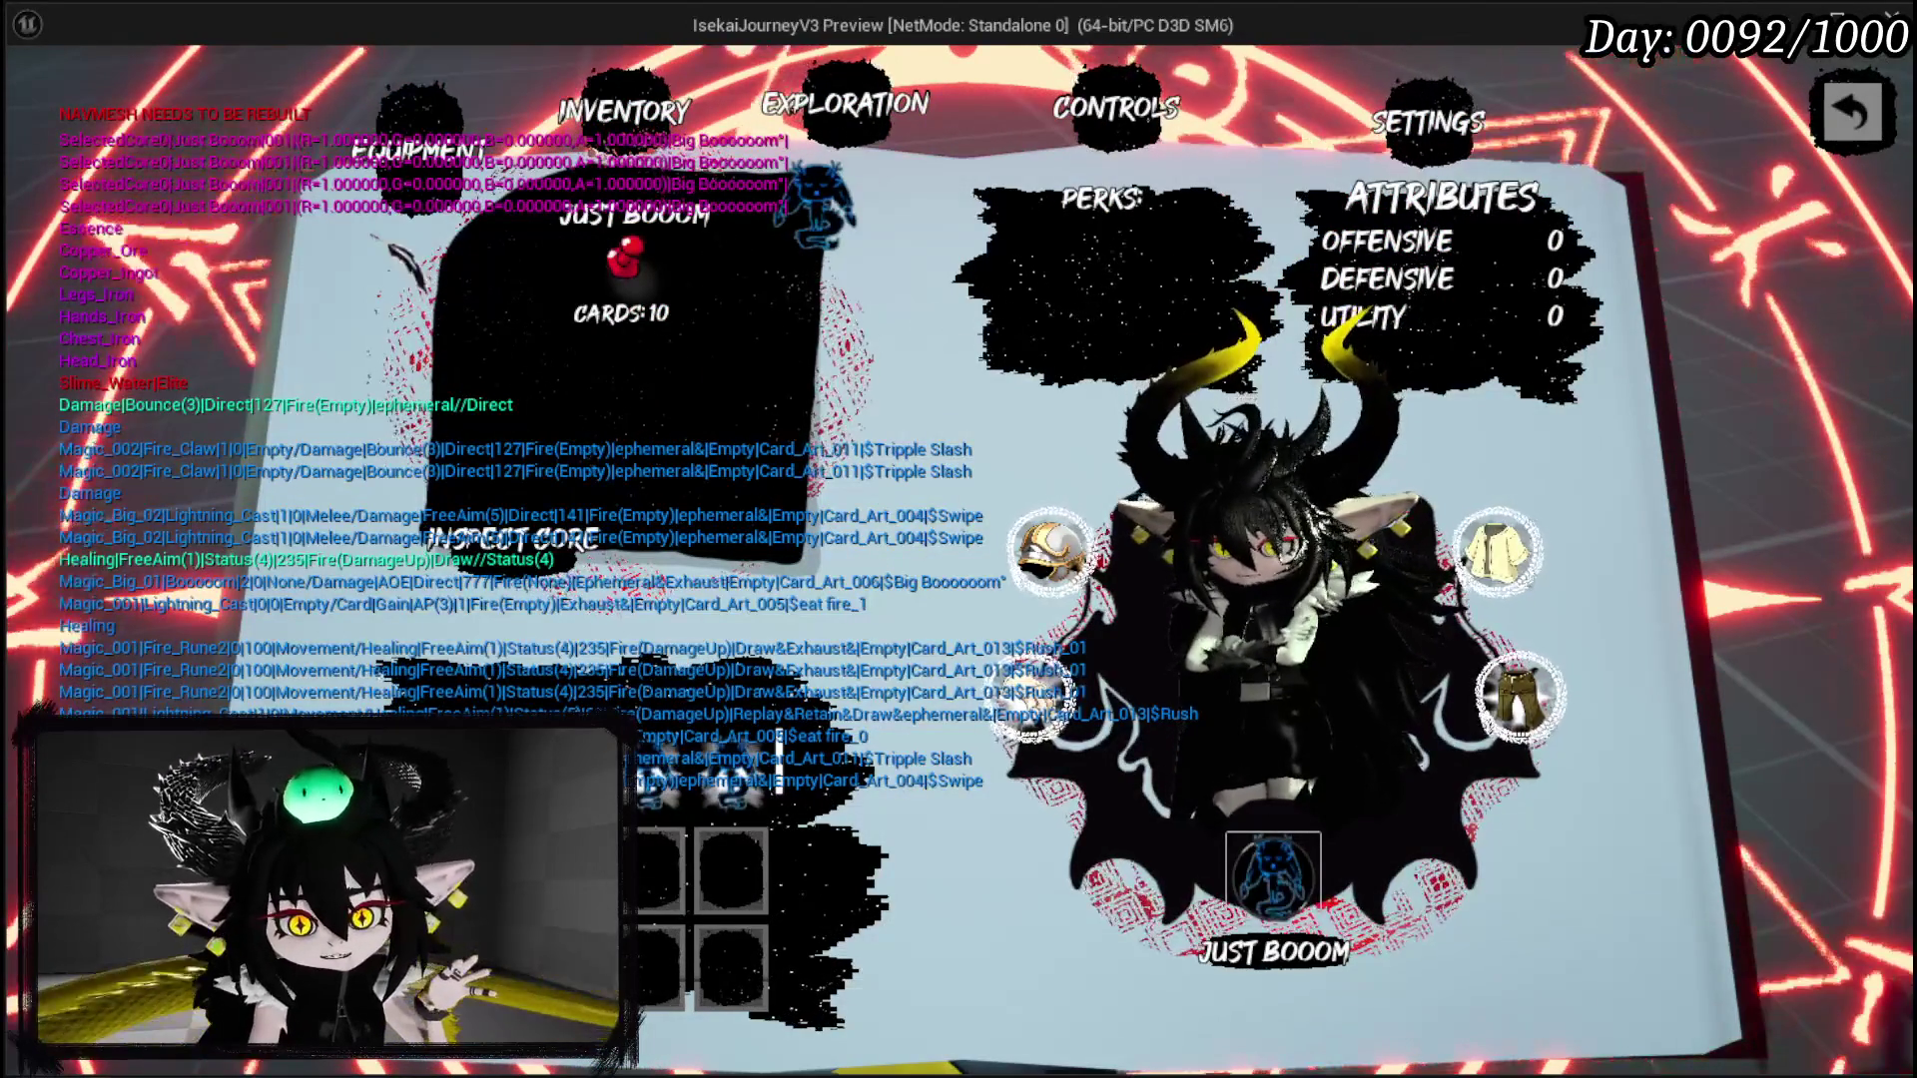
Step: Flip the book between the character, Inventory, controls and settings pages
{"action": "left_click", "coordinate": [688, 135]}
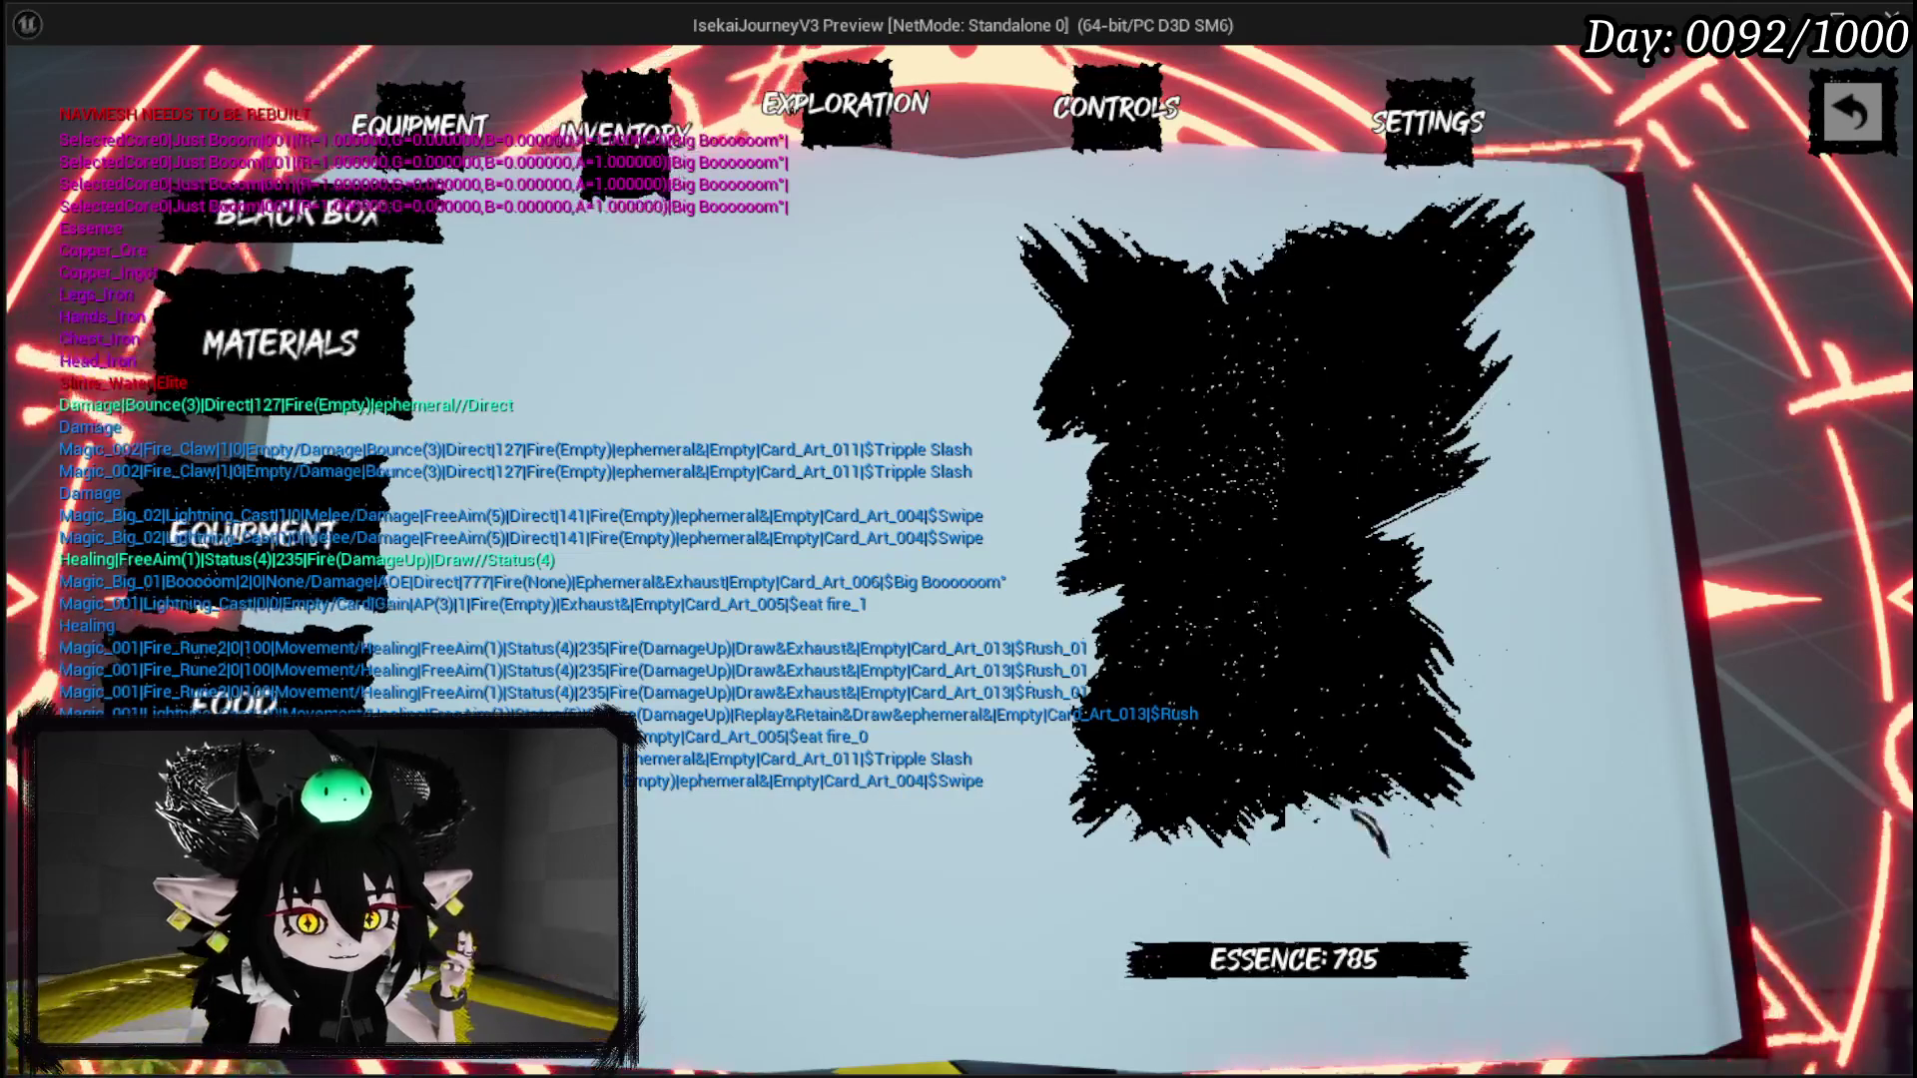
{"action": "left_click", "coordinate": [419, 130]}
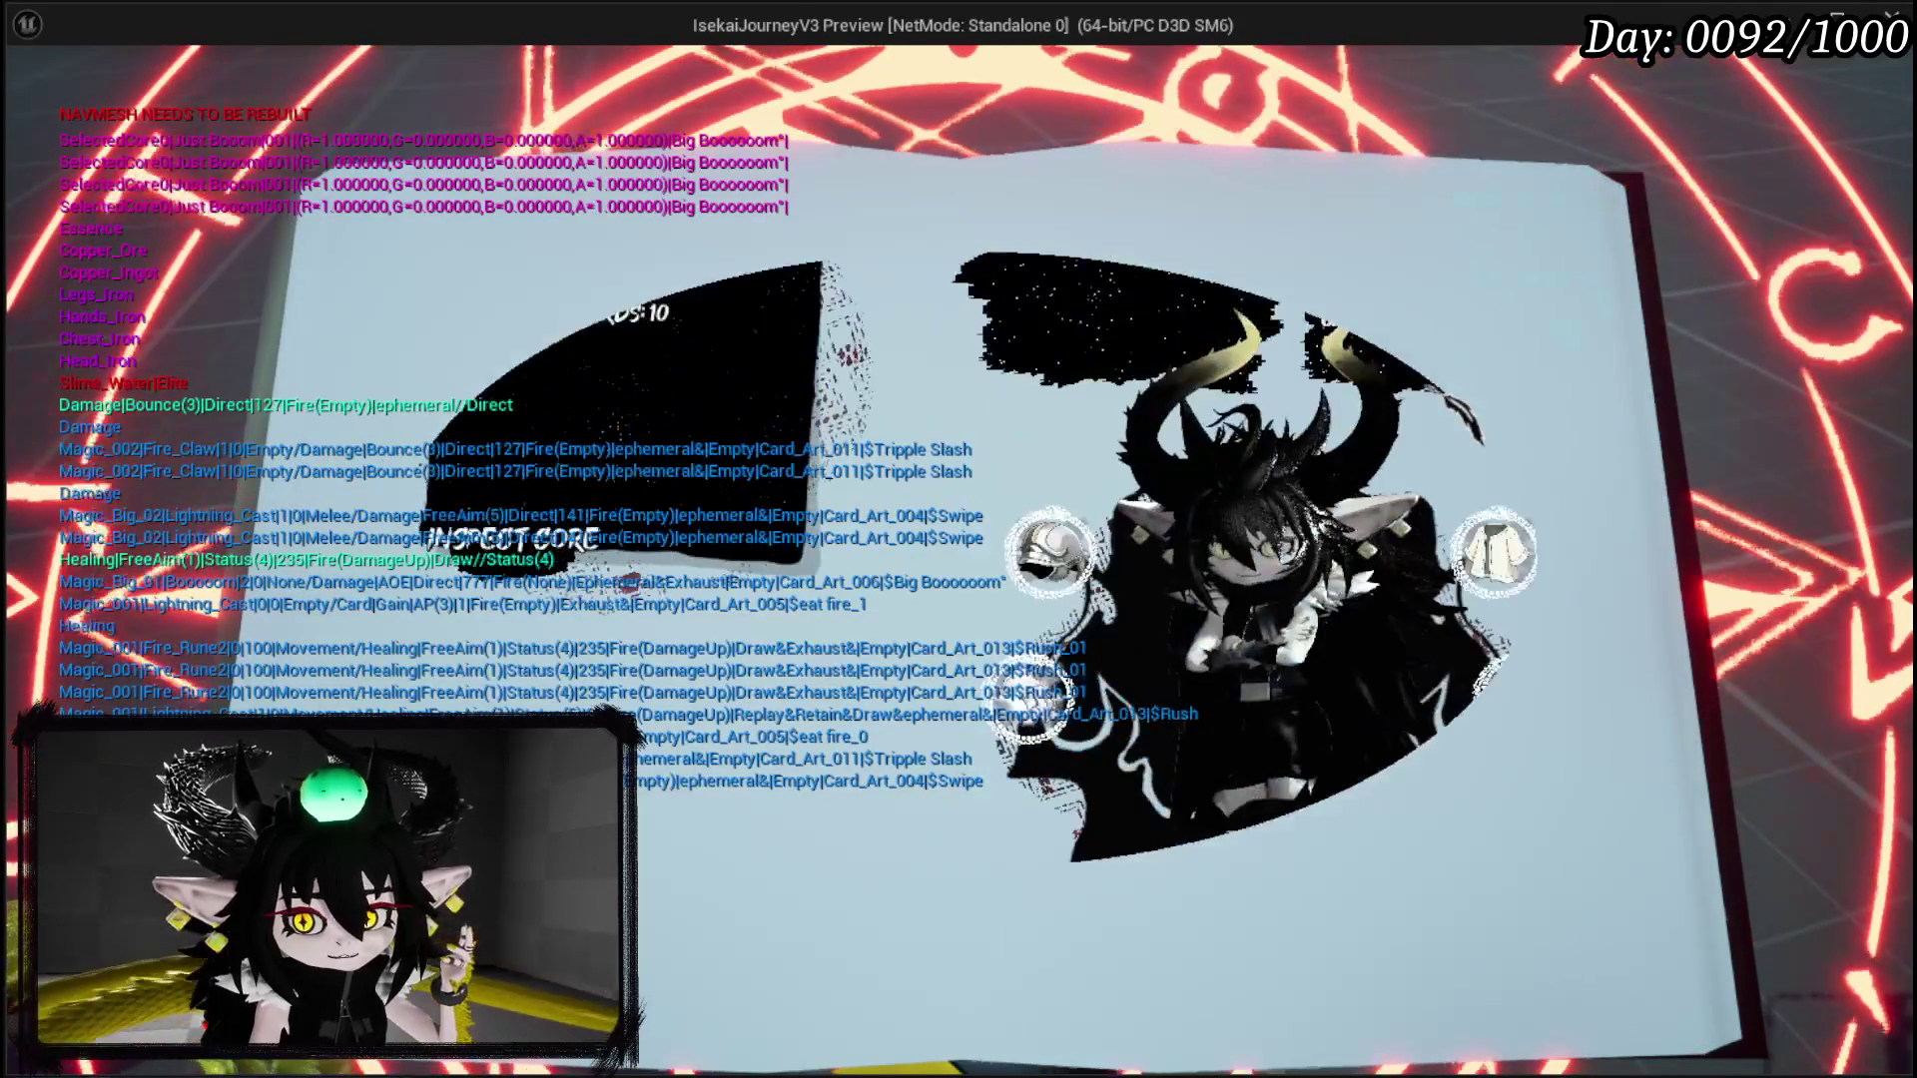
{"action": "key", "text": "i"}
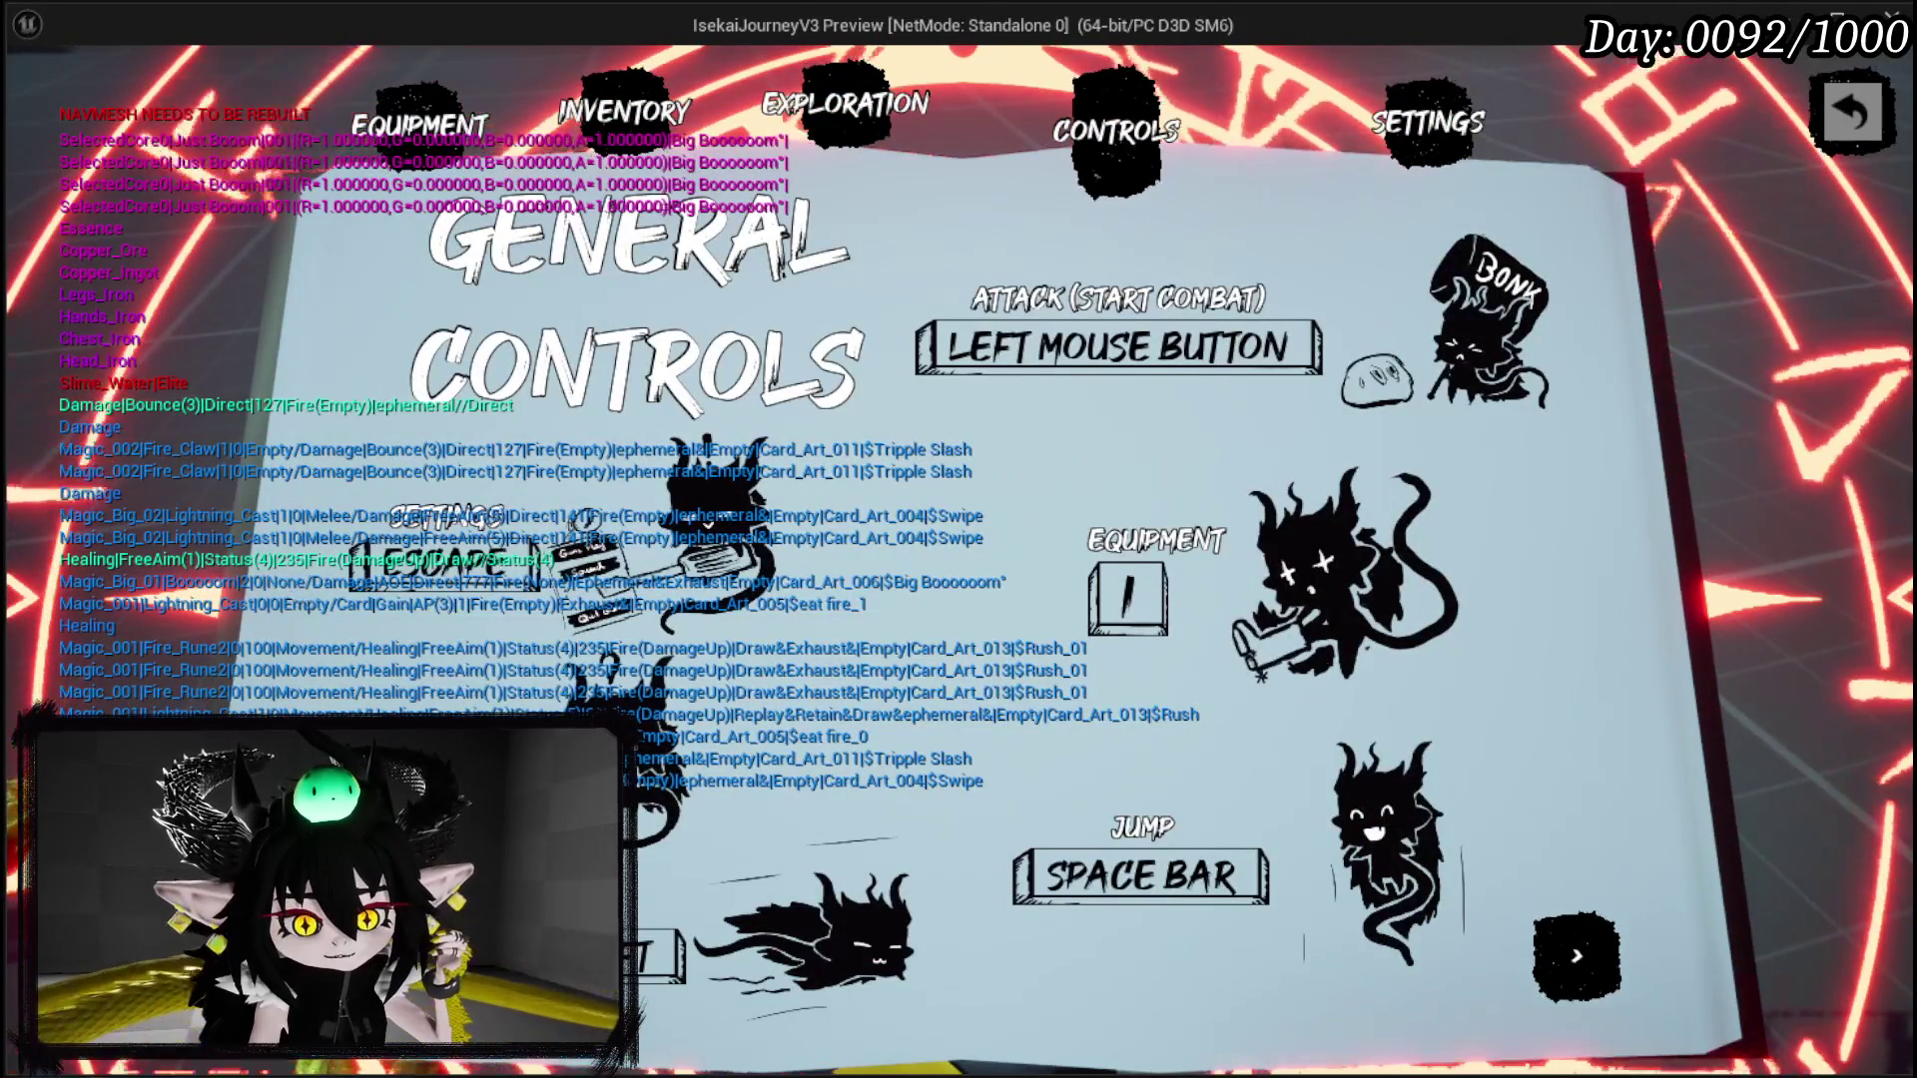
{"action": "left_click", "coordinate": [614, 118]}
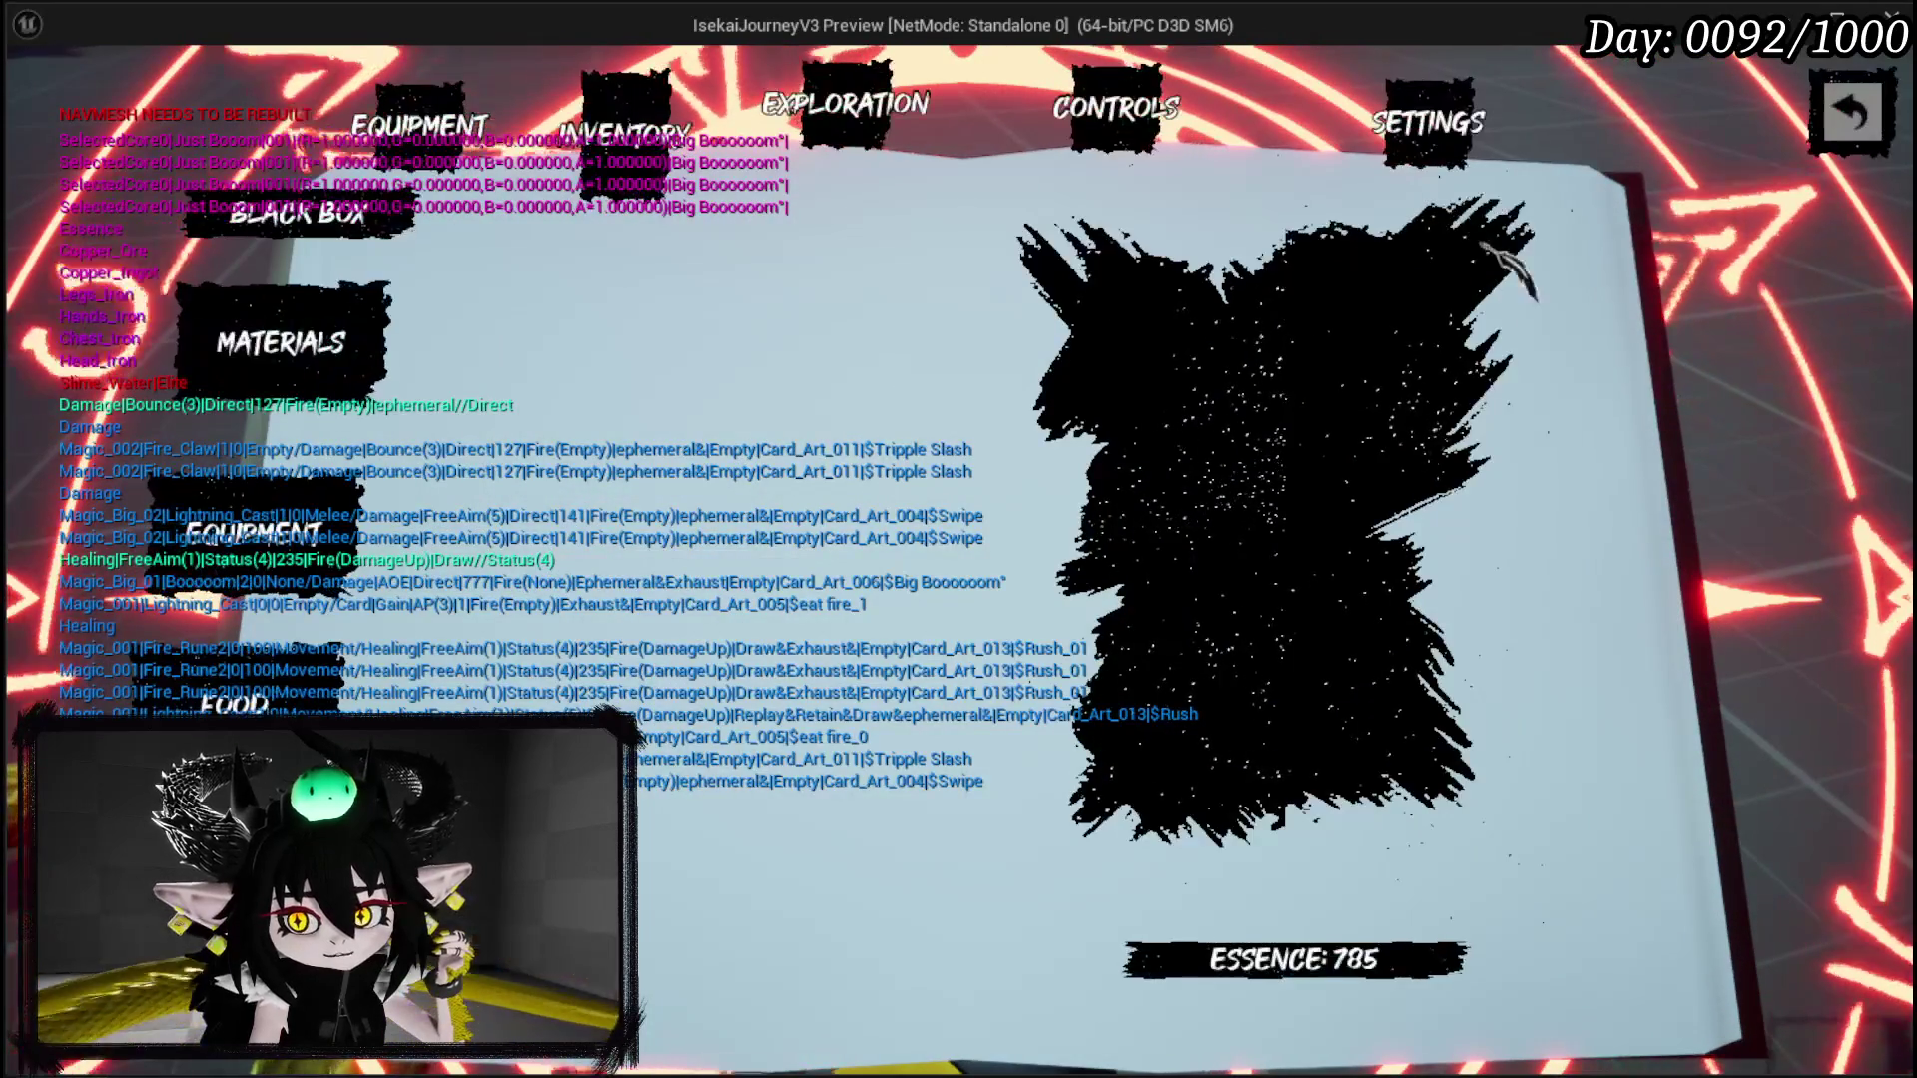
{"action": "key", "text": "Escape"}
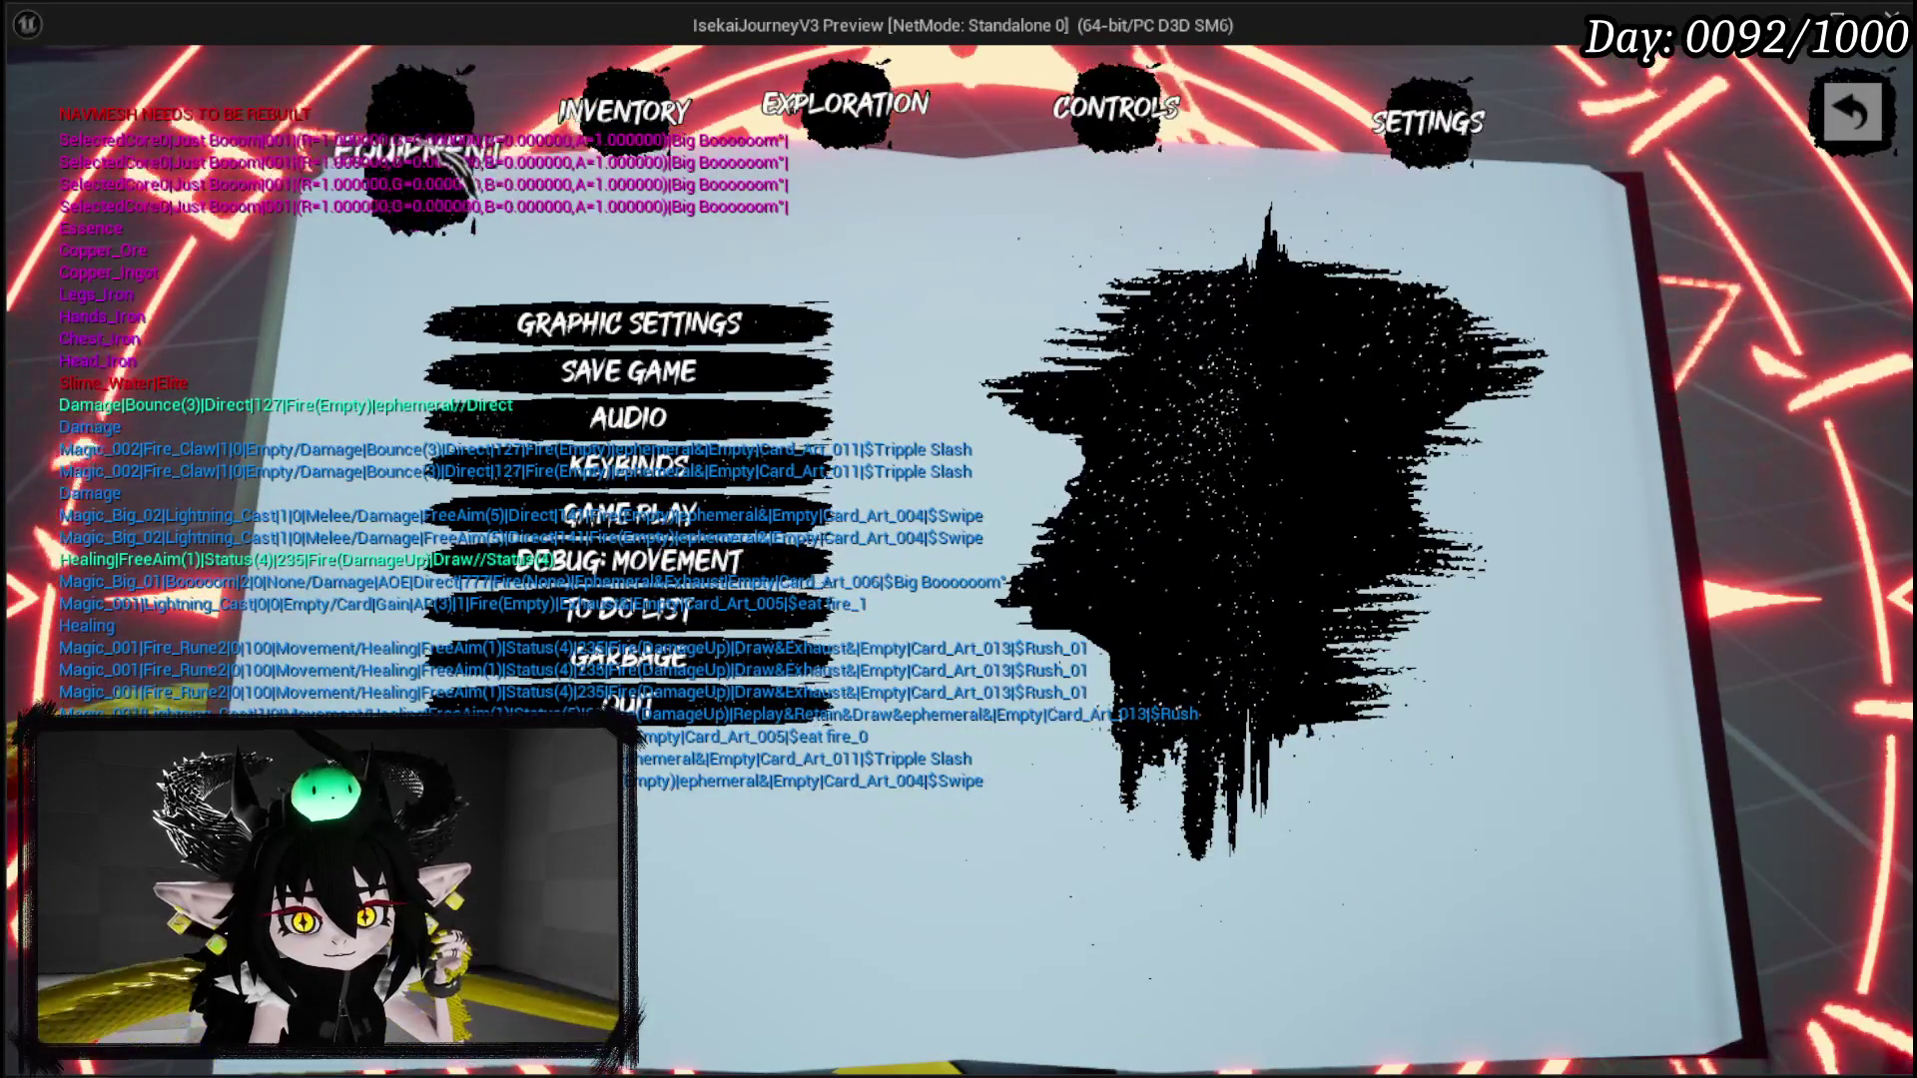
{"action": "key", "text": "Escape"}
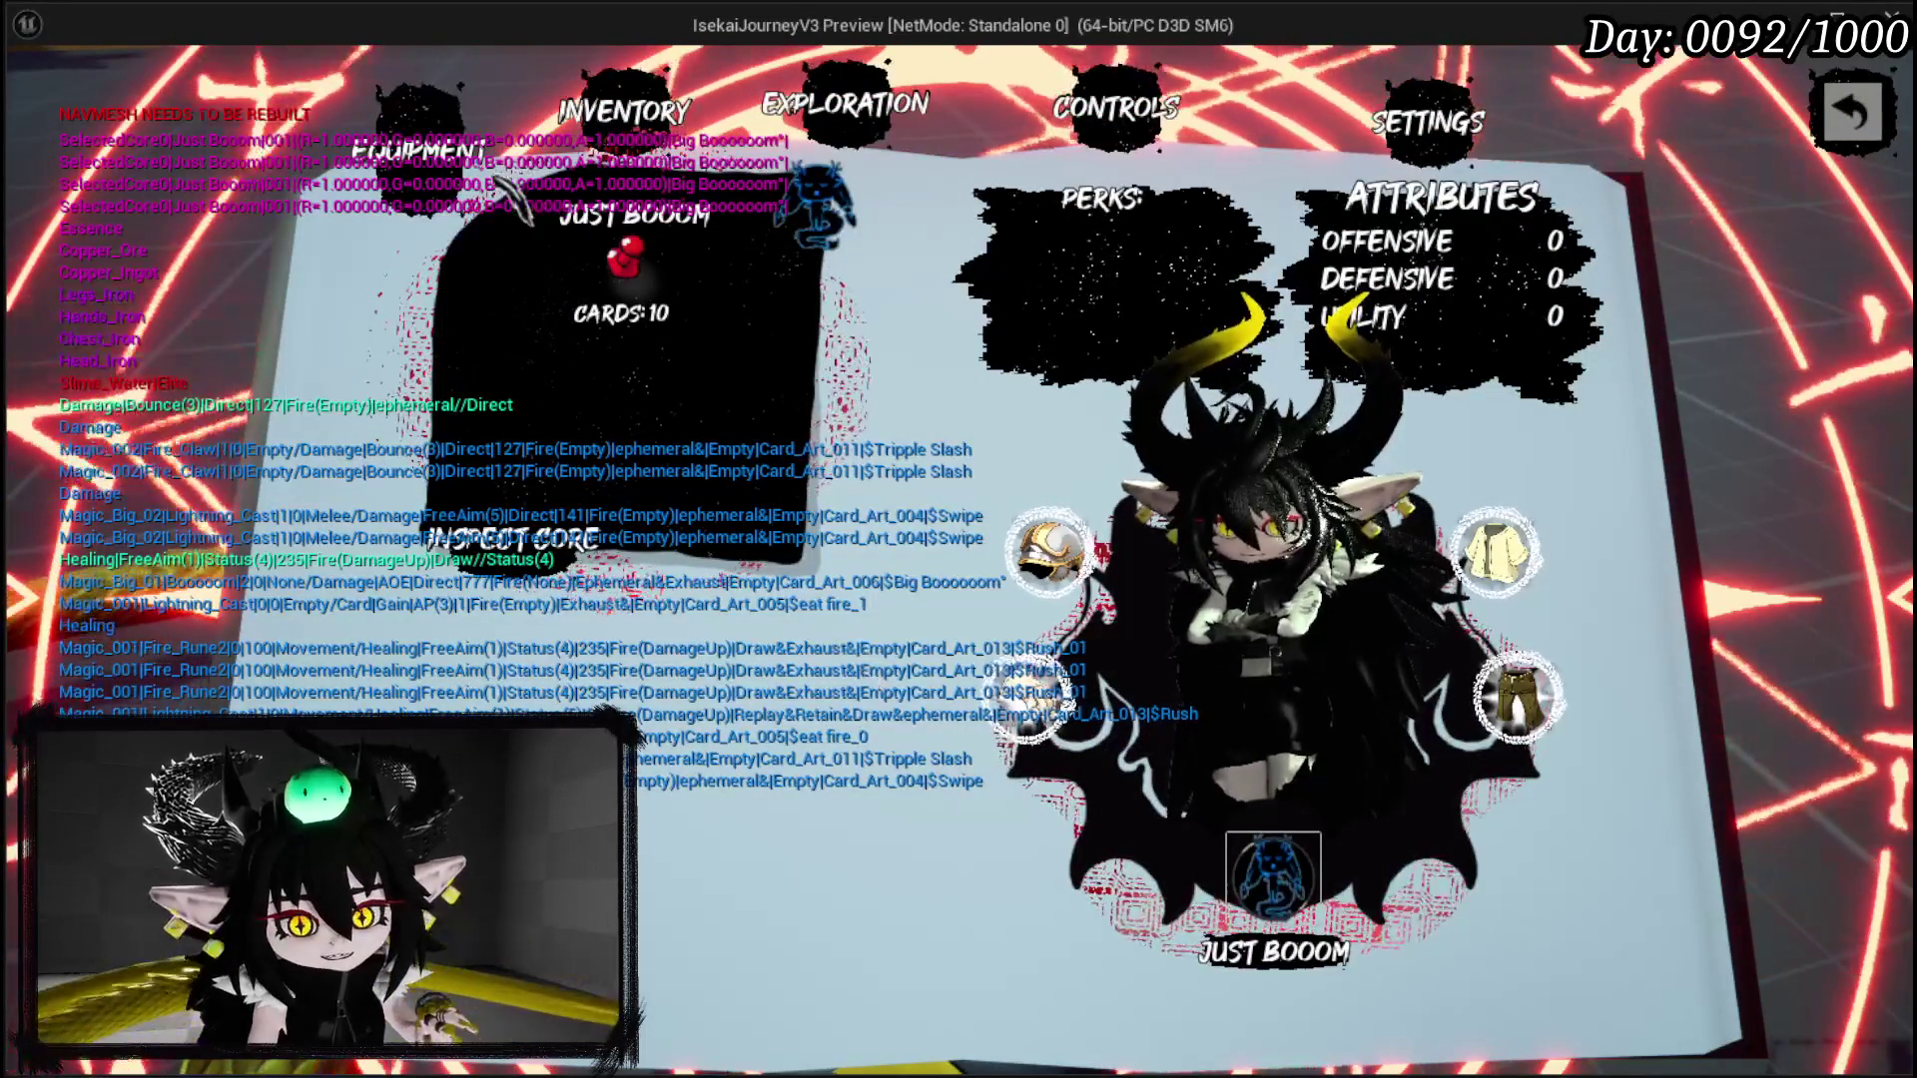
Step: Turn to Inventory and back, stop the playtest, and open the AbilitySystem/Actor folder
{"action": "left_click", "coordinate": [654, 100]}
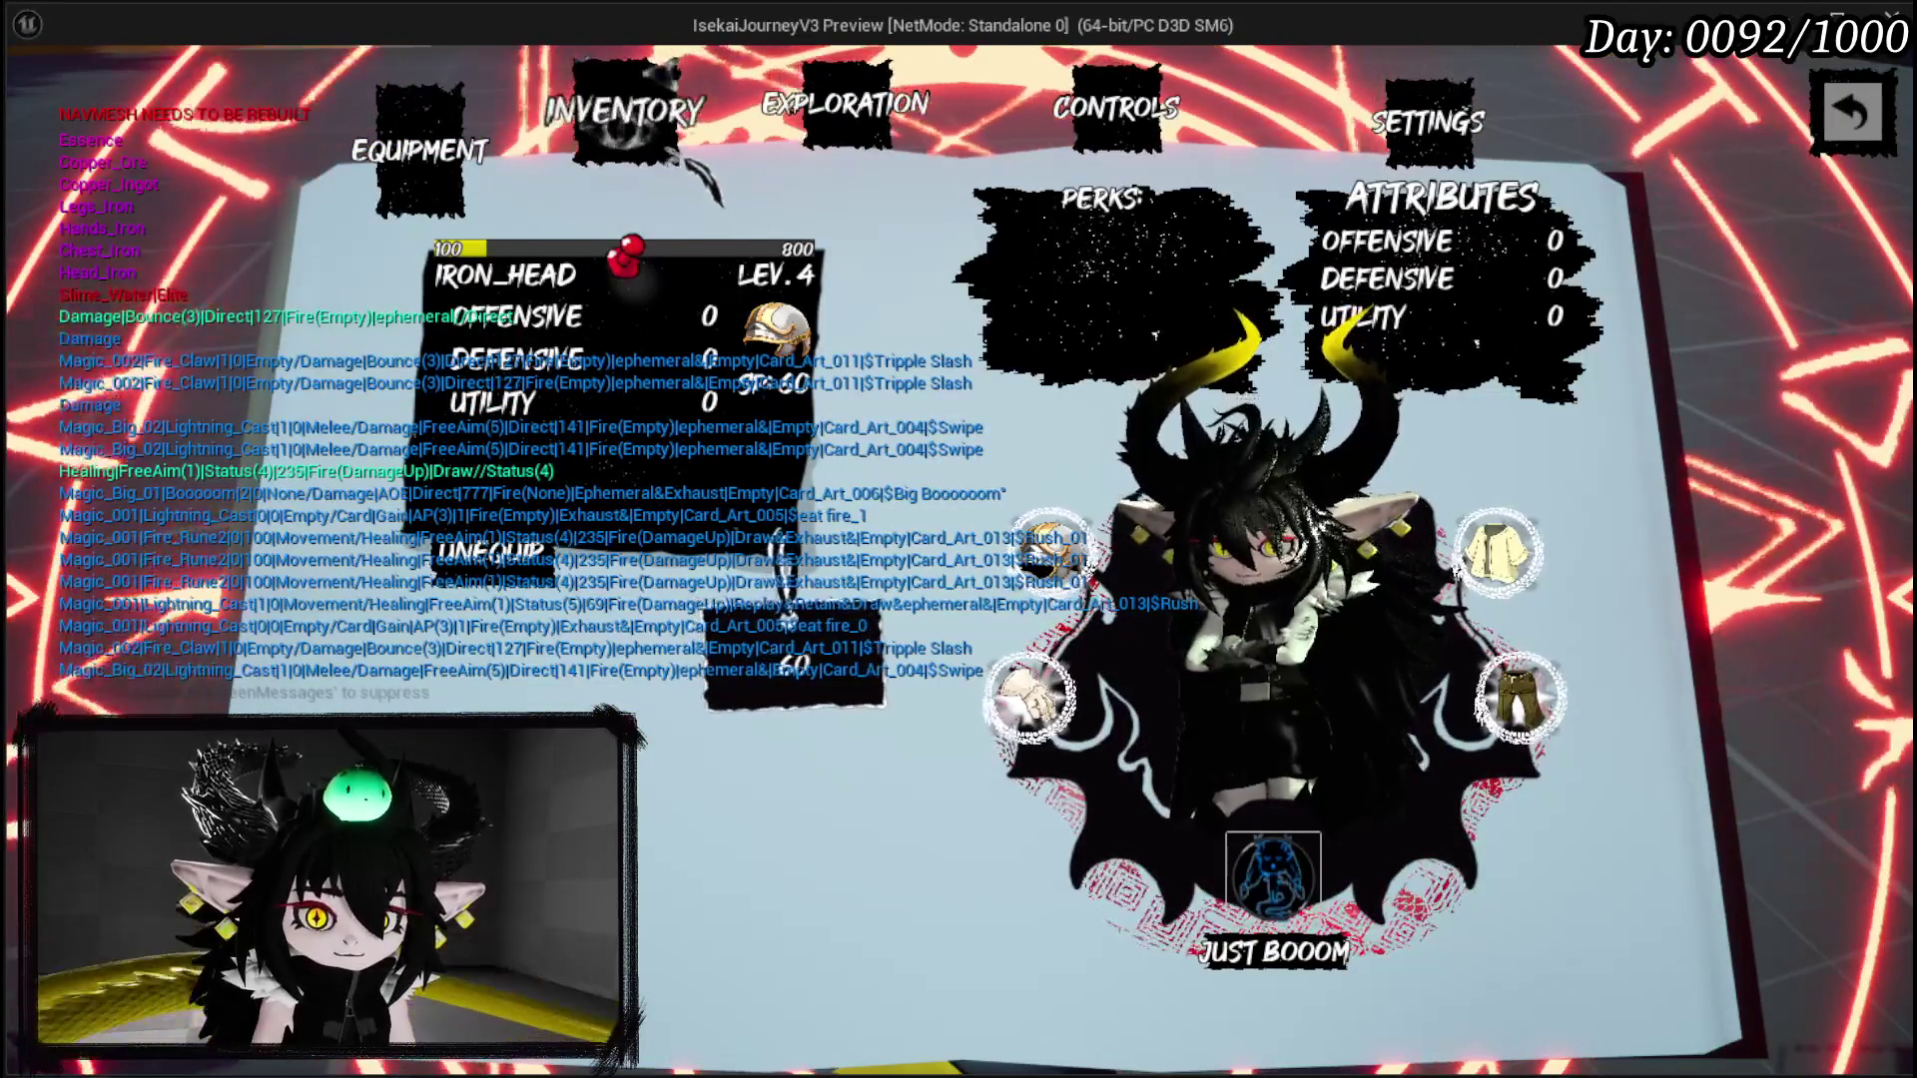
{"action": "left_click", "coordinate": [624, 115]}
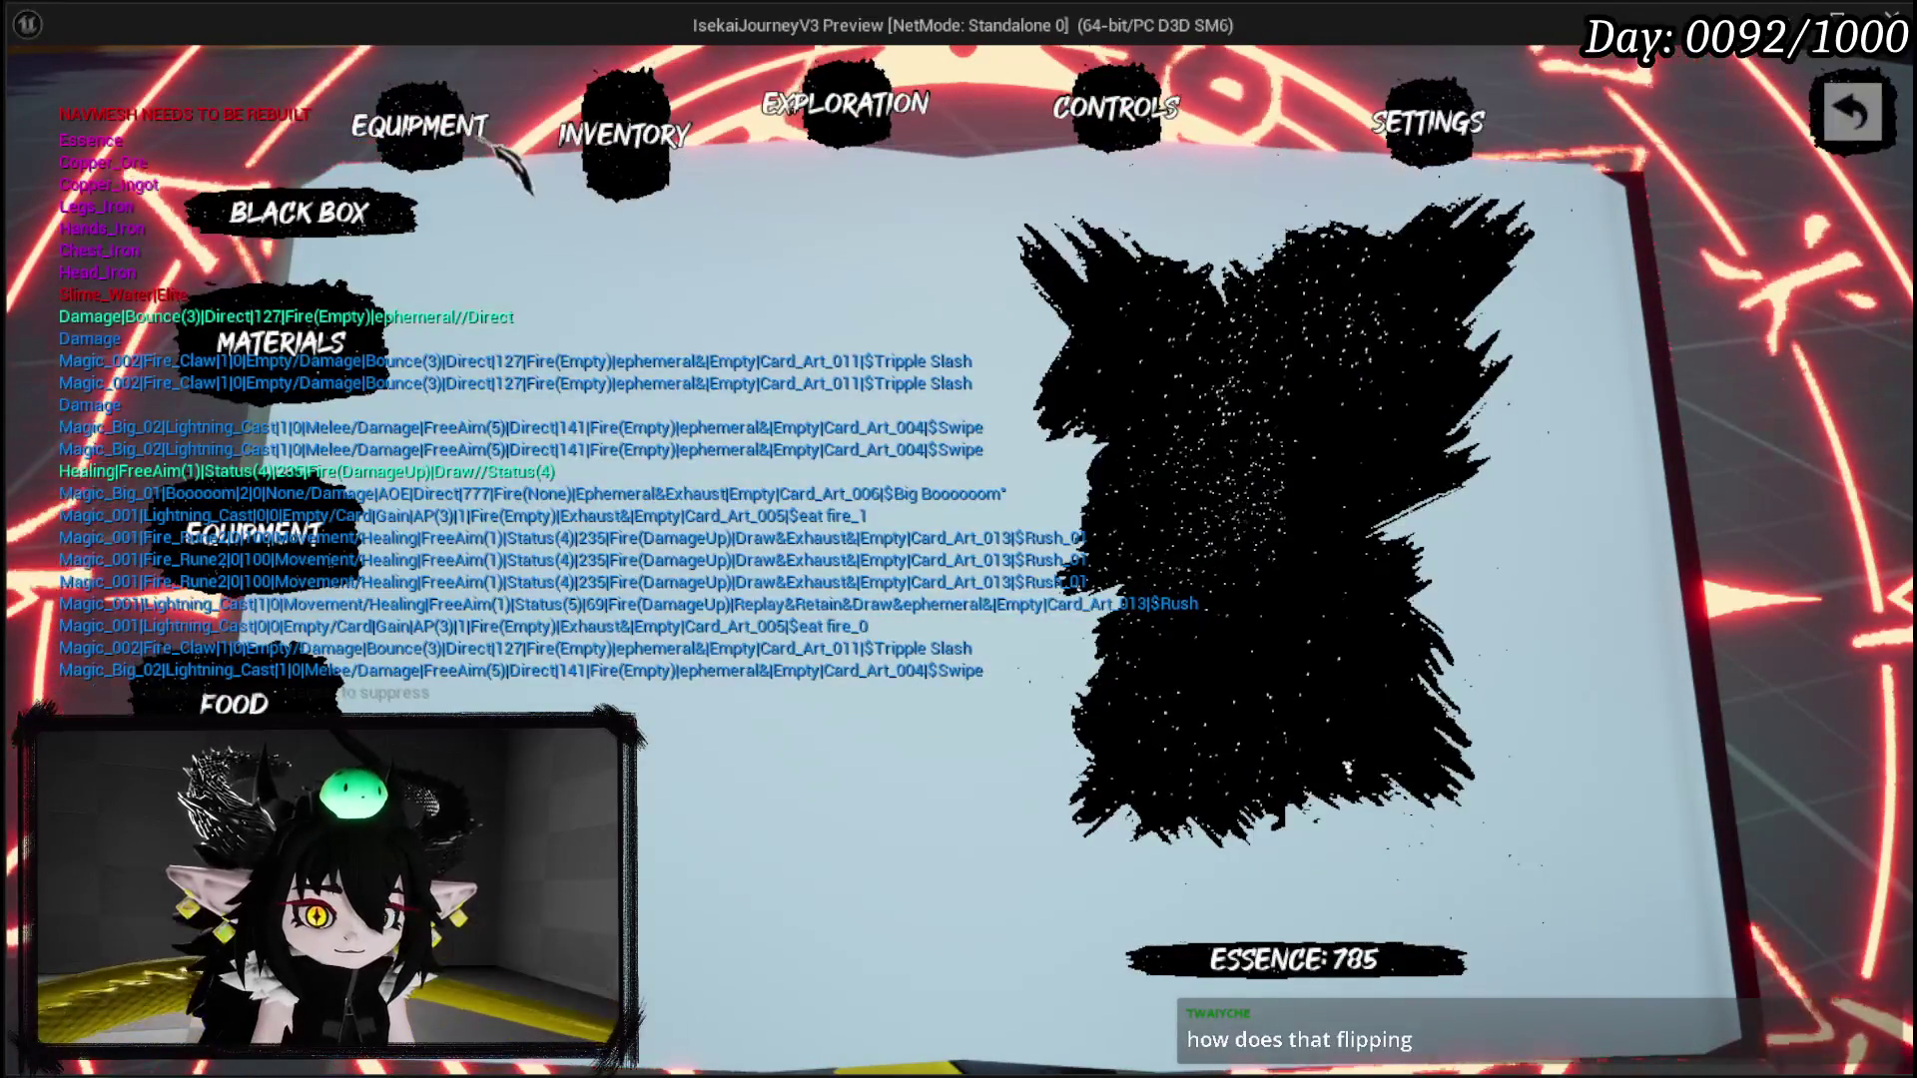
{"action": "left_click", "coordinate": [1840, 94]}
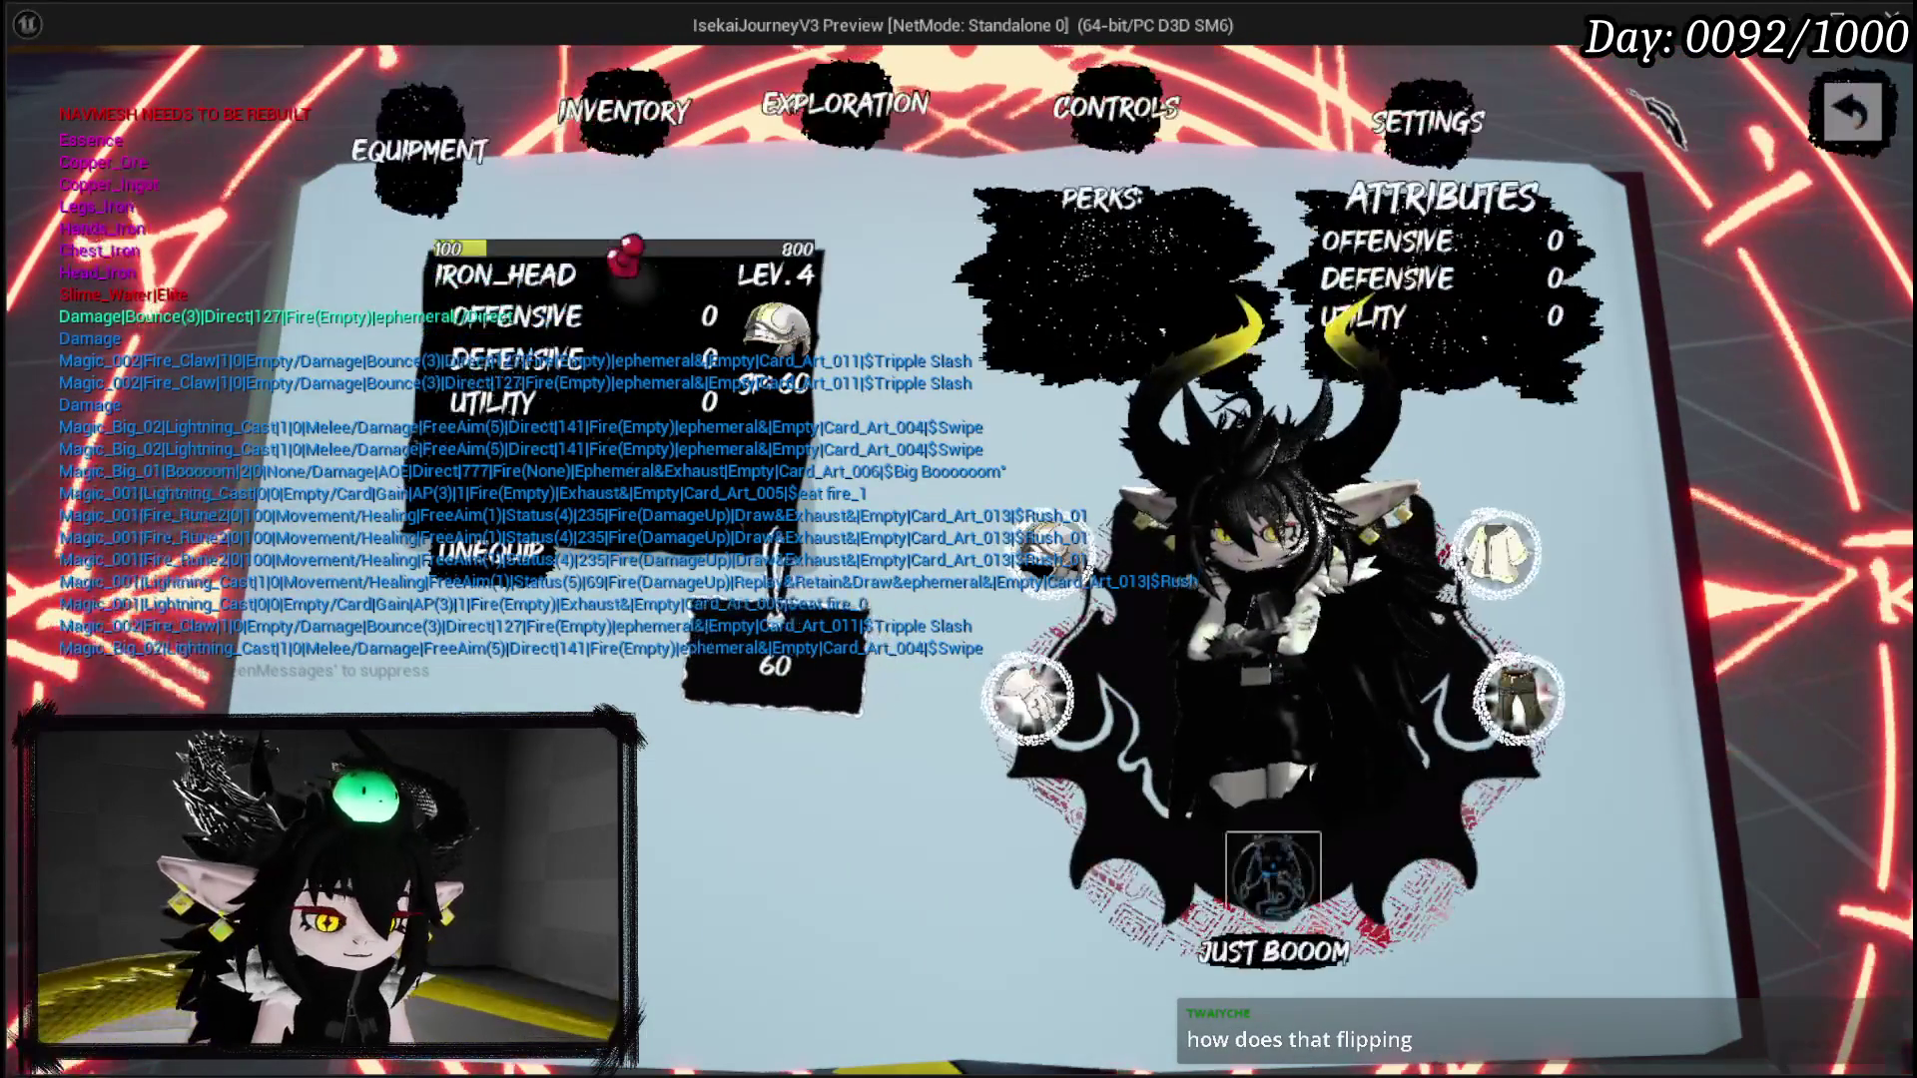
{"action": "key", "text": "Escape"}
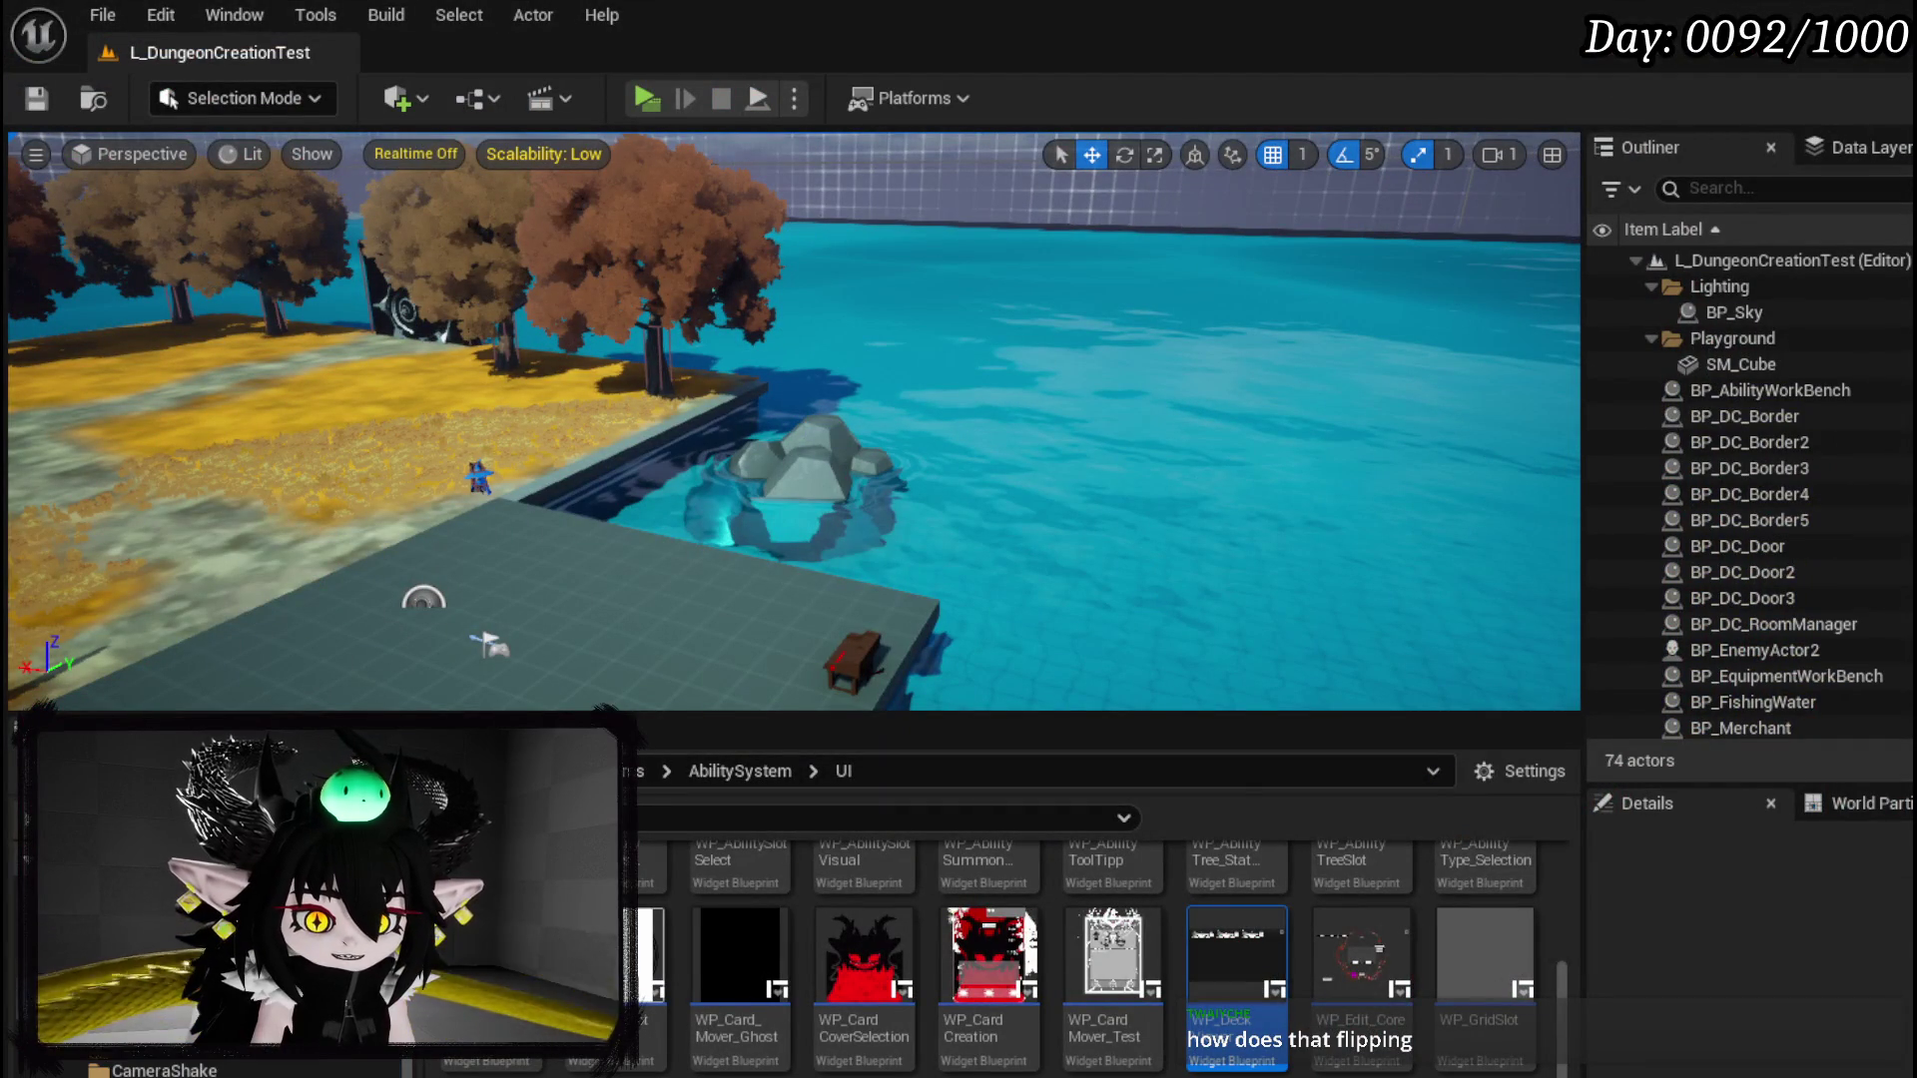
{"action": "left_click", "coordinate": [150, 1043]}
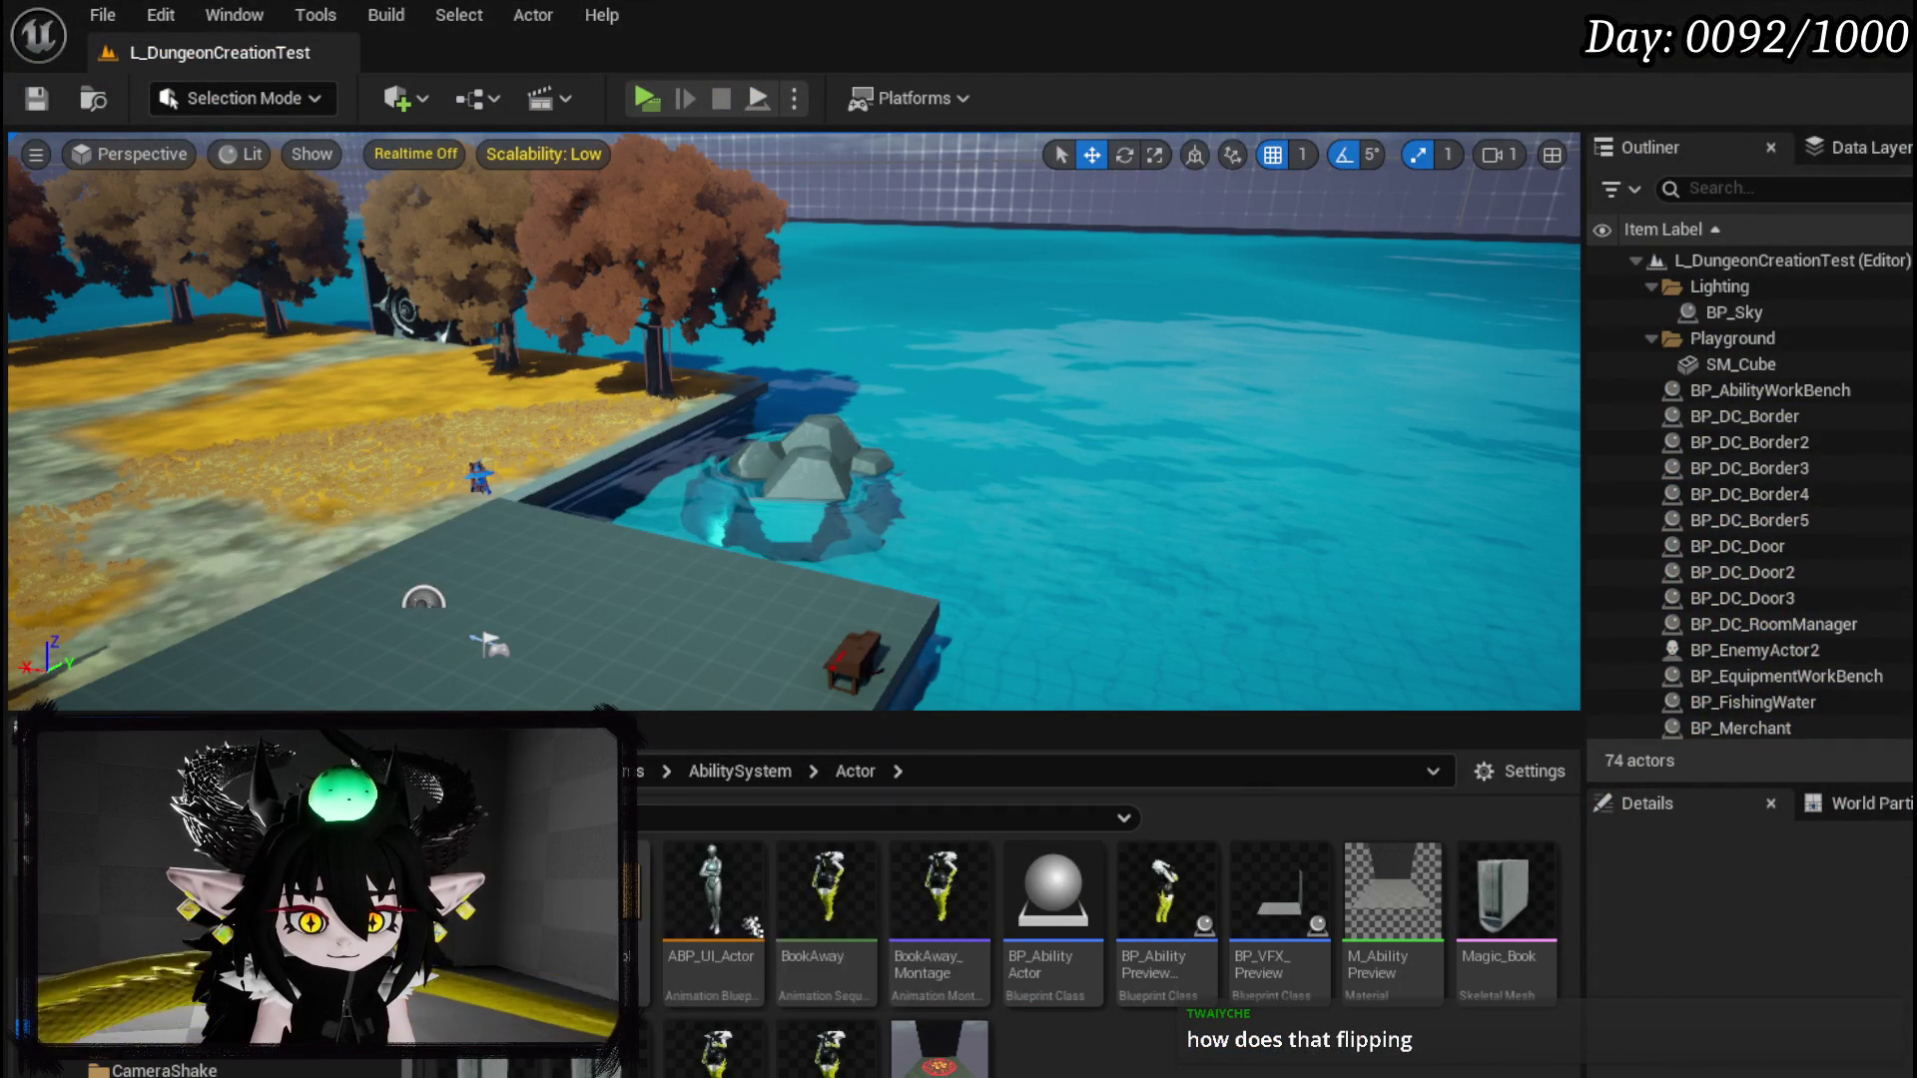
{"action": "double_click", "coordinate": [599, 899]}
{"action": "double_click", "coordinate": [964, 908]}
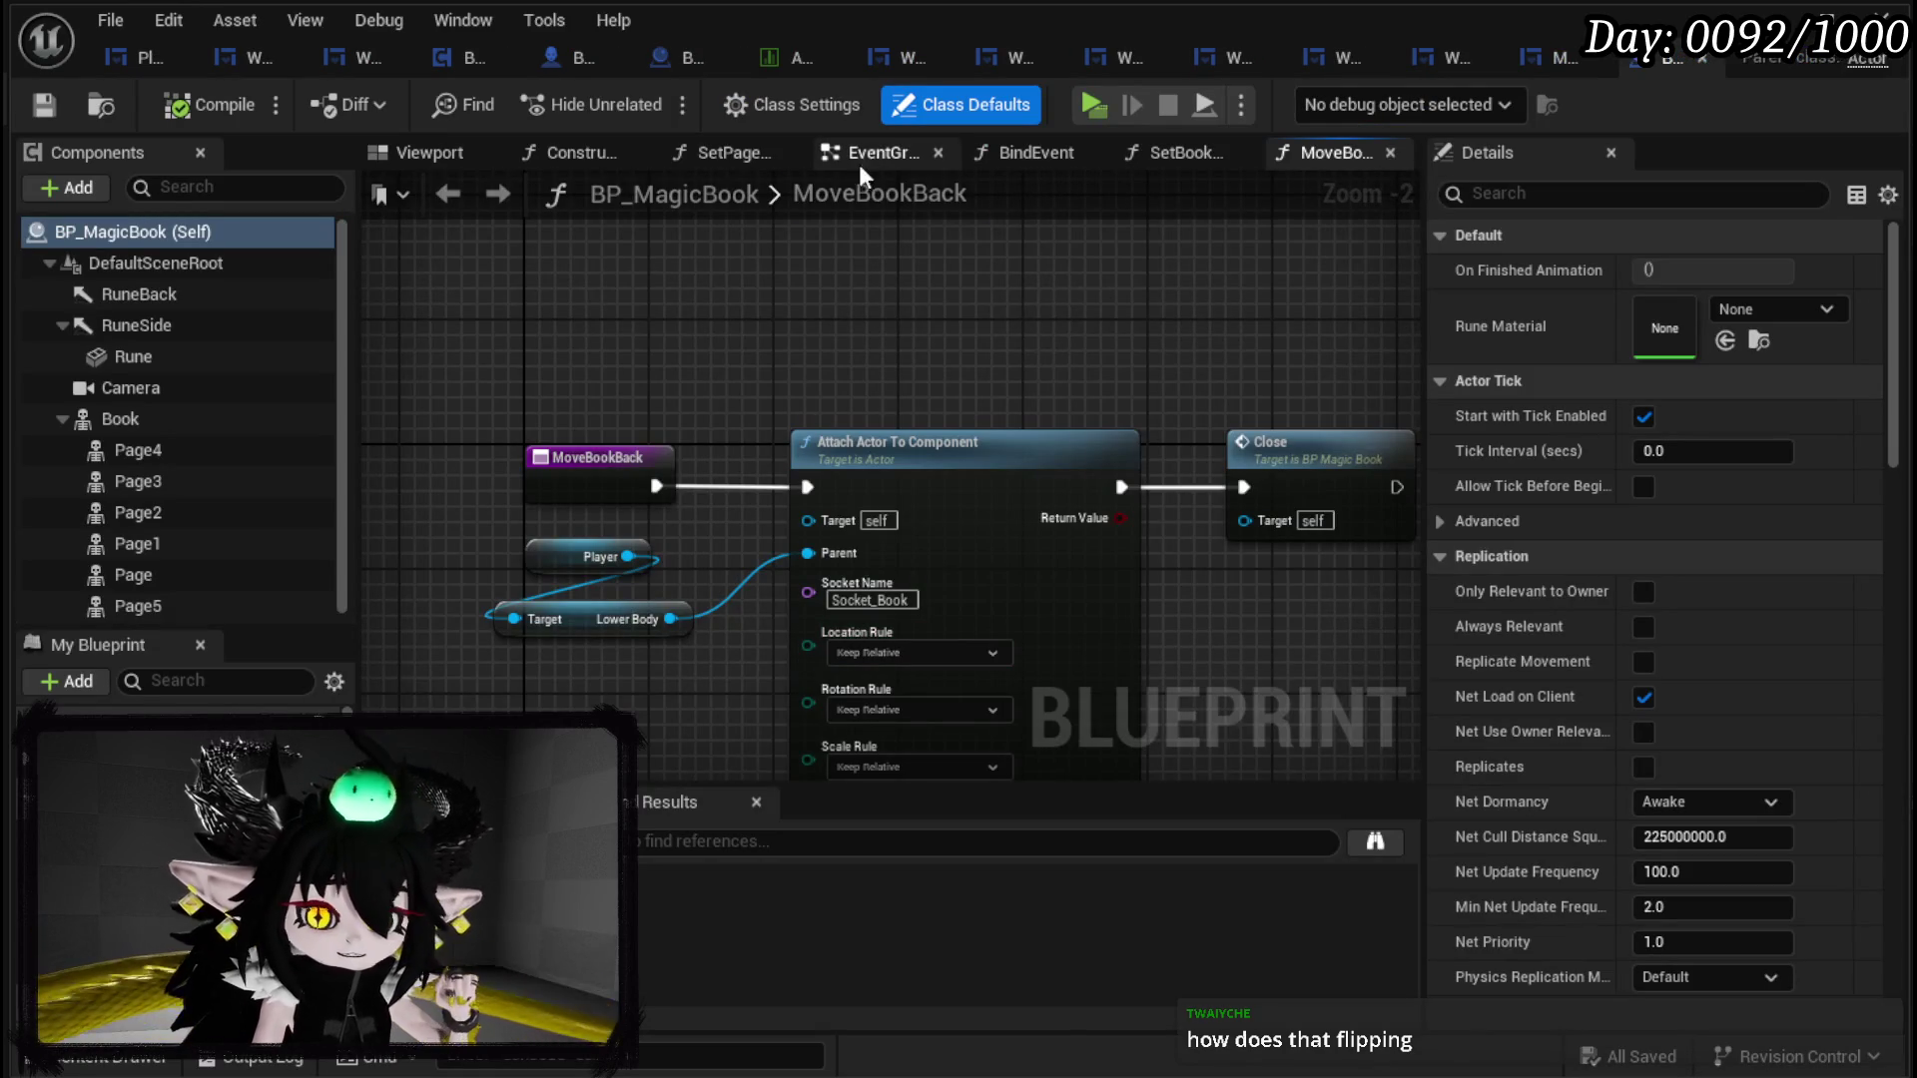
{"action": "left_click", "coordinate": [868, 153]}
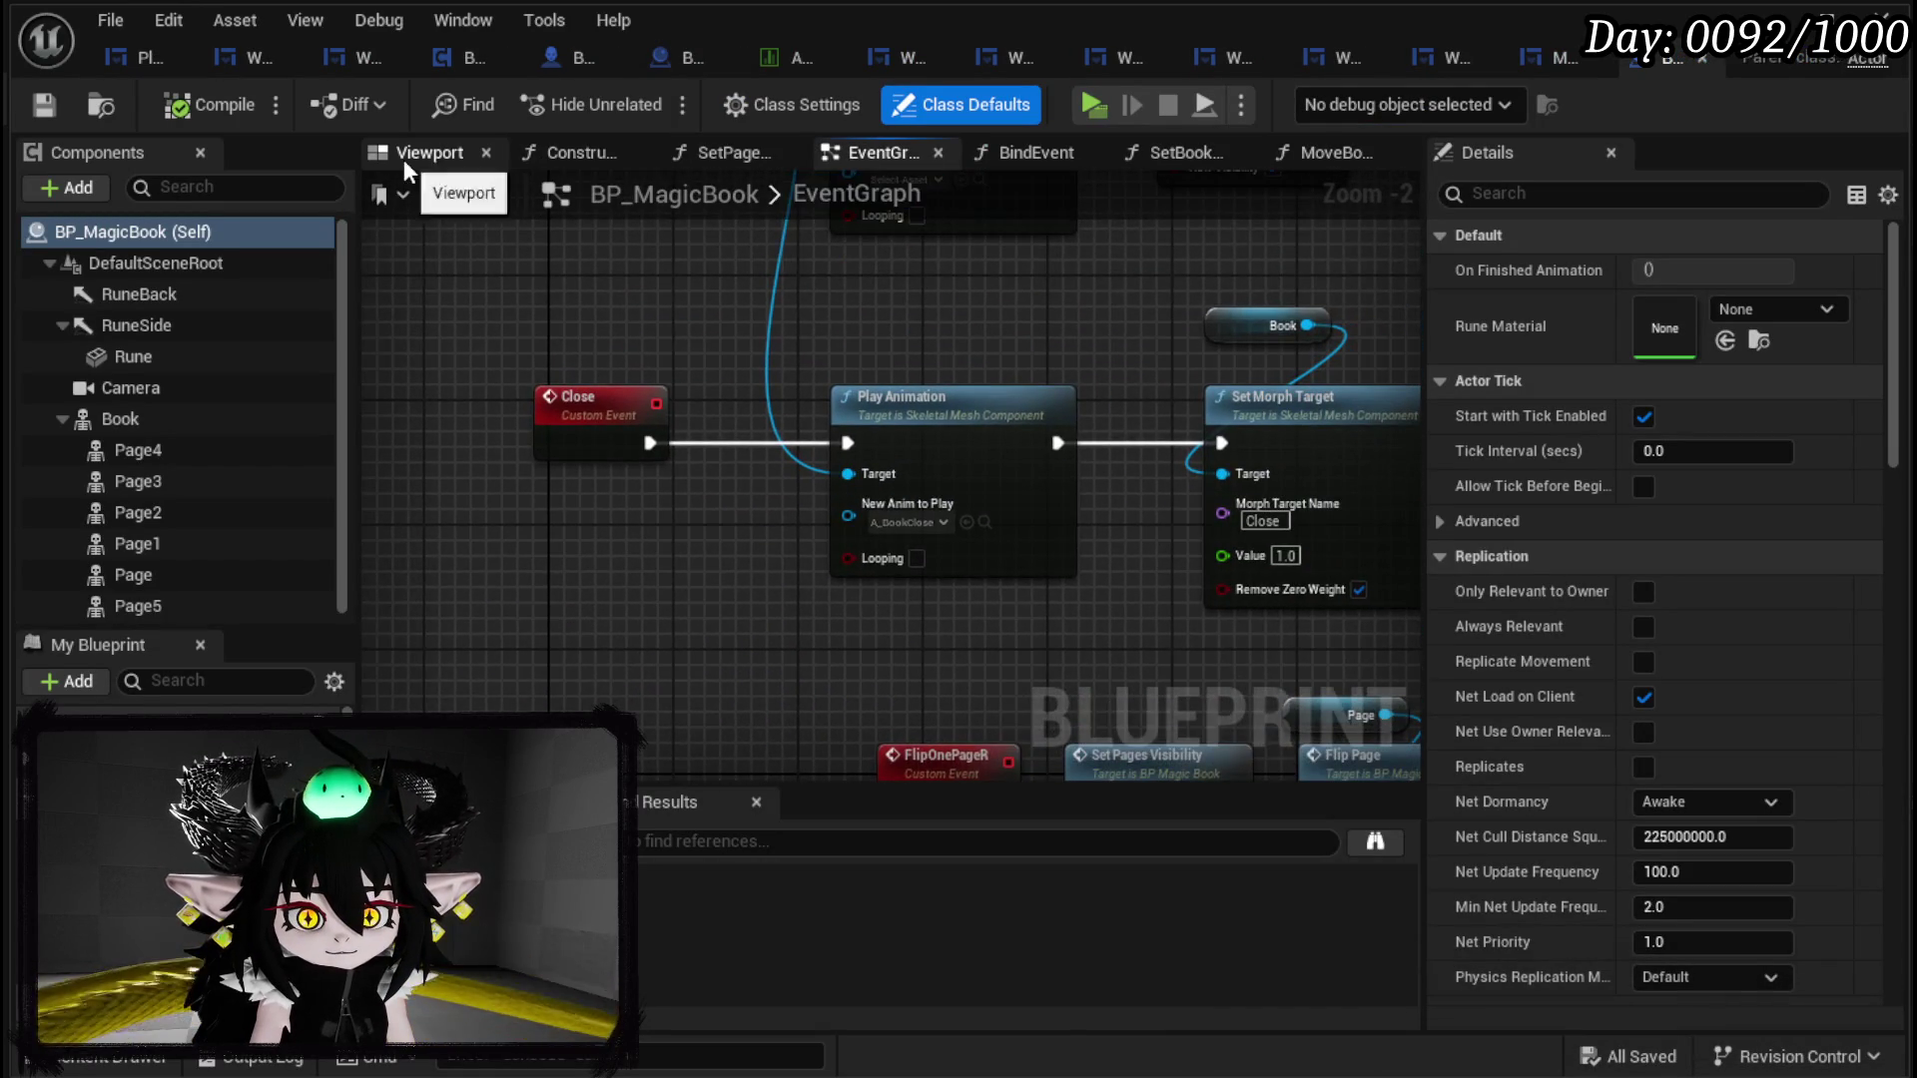
{"action": "left_click", "coordinate": [419, 153]}
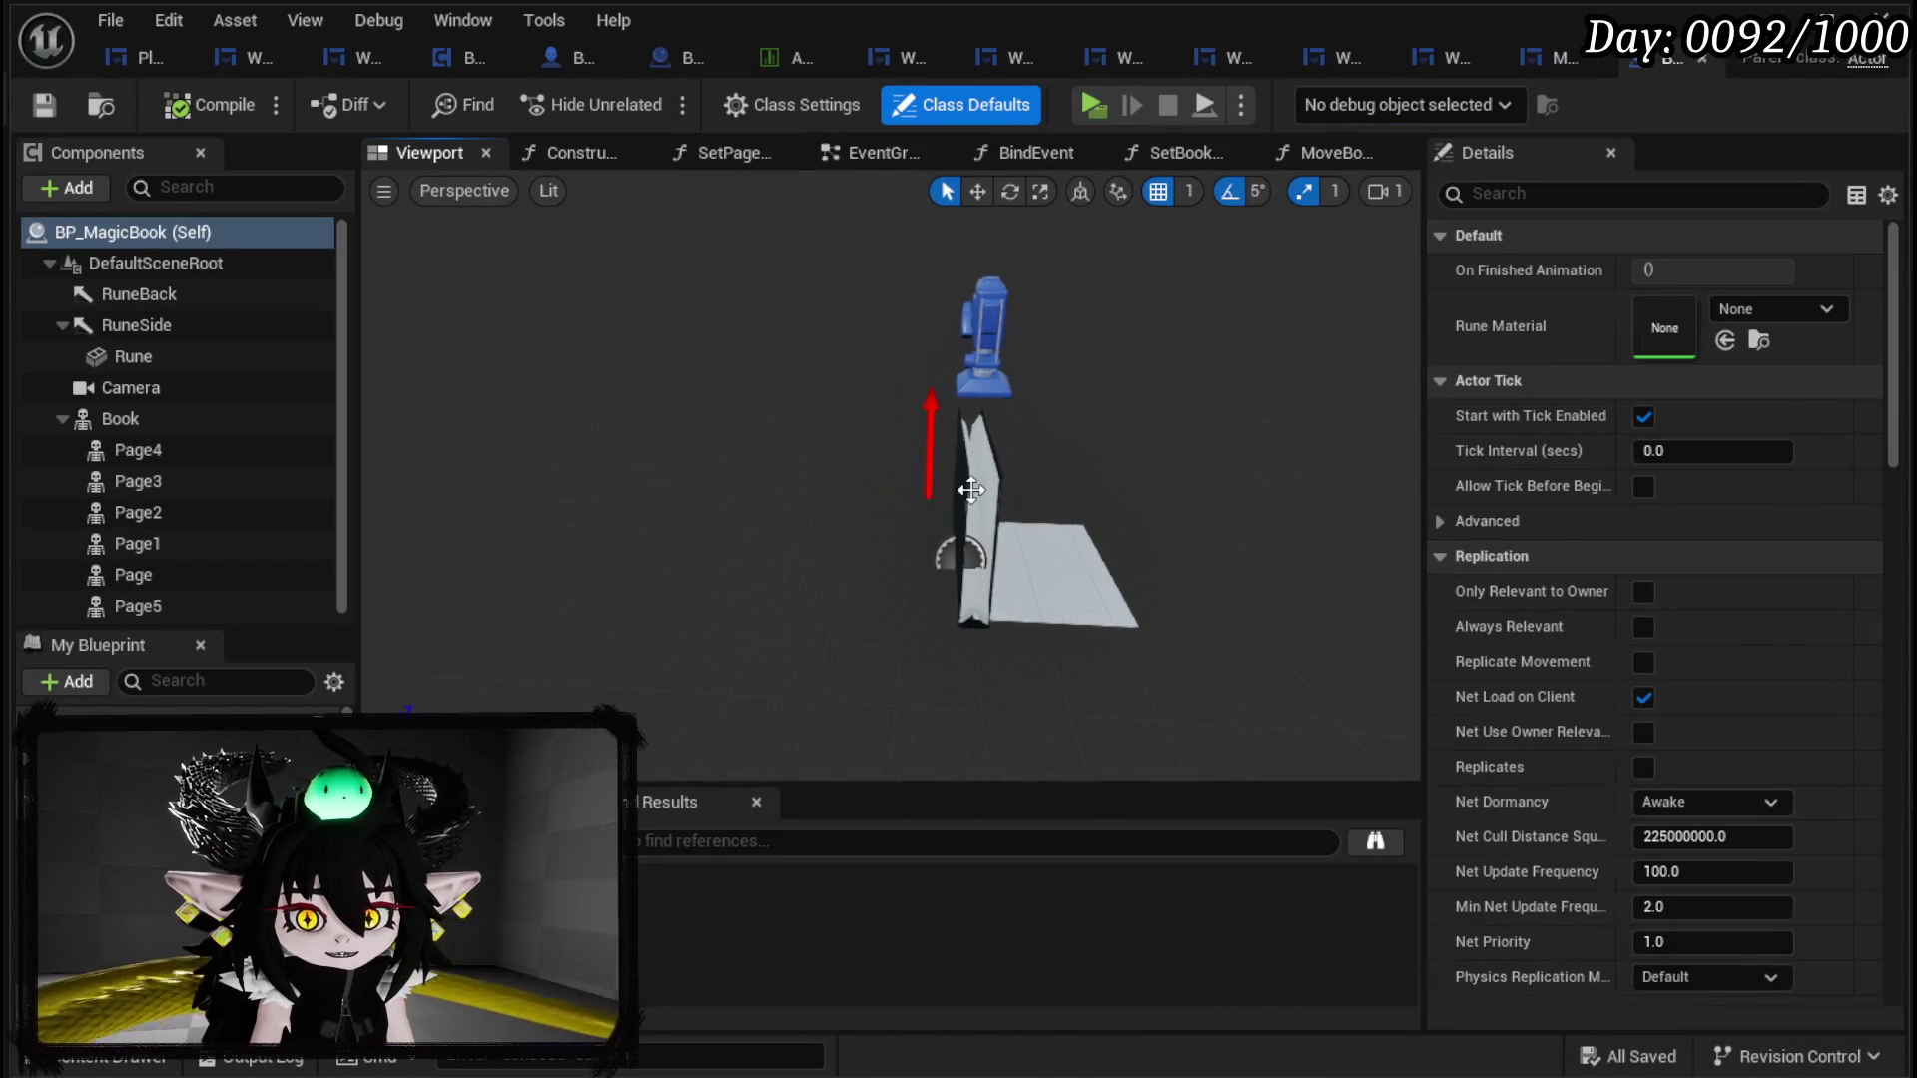
{"action": "left_click", "coordinate": [971, 489]}
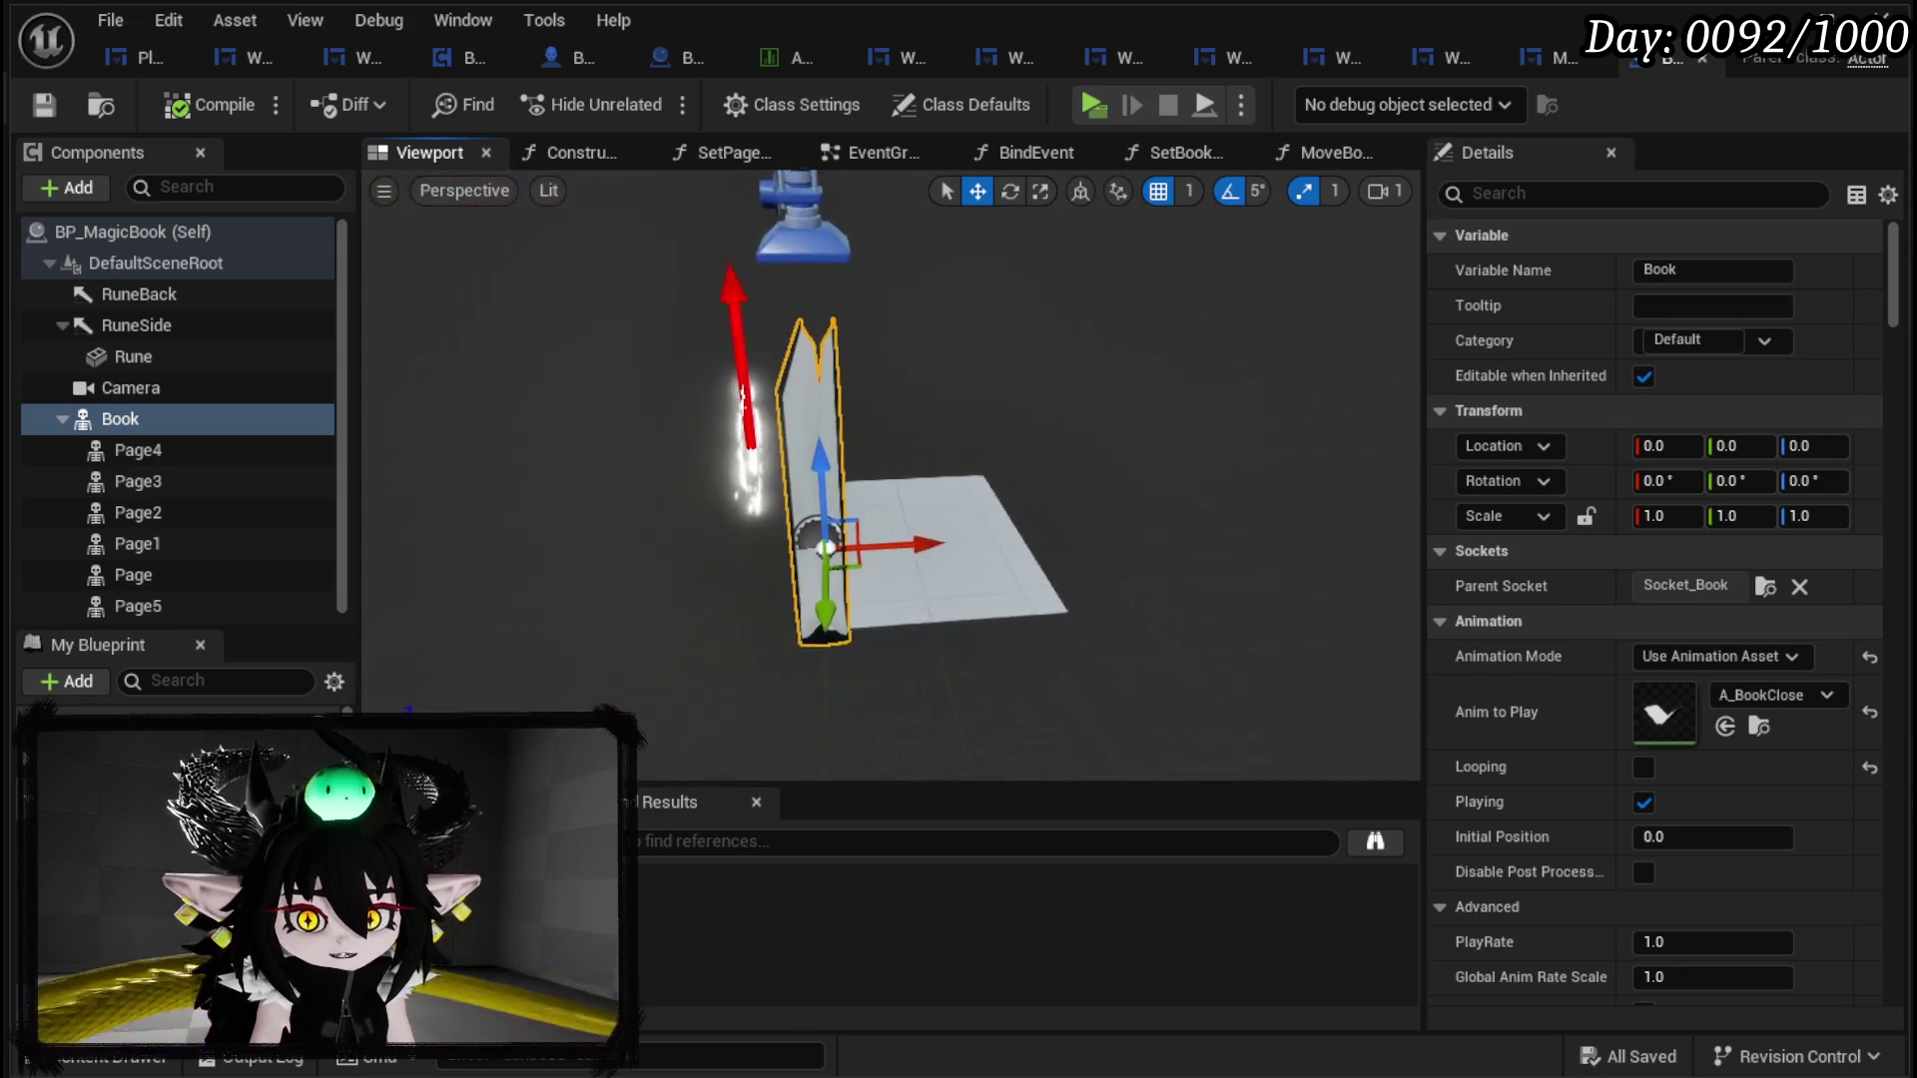
{"action": "left_click", "coordinate": [133, 575]}
{"action": "left_click", "coordinate": [119, 481]}
{"action": "left_click", "coordinate": [142, 567]}
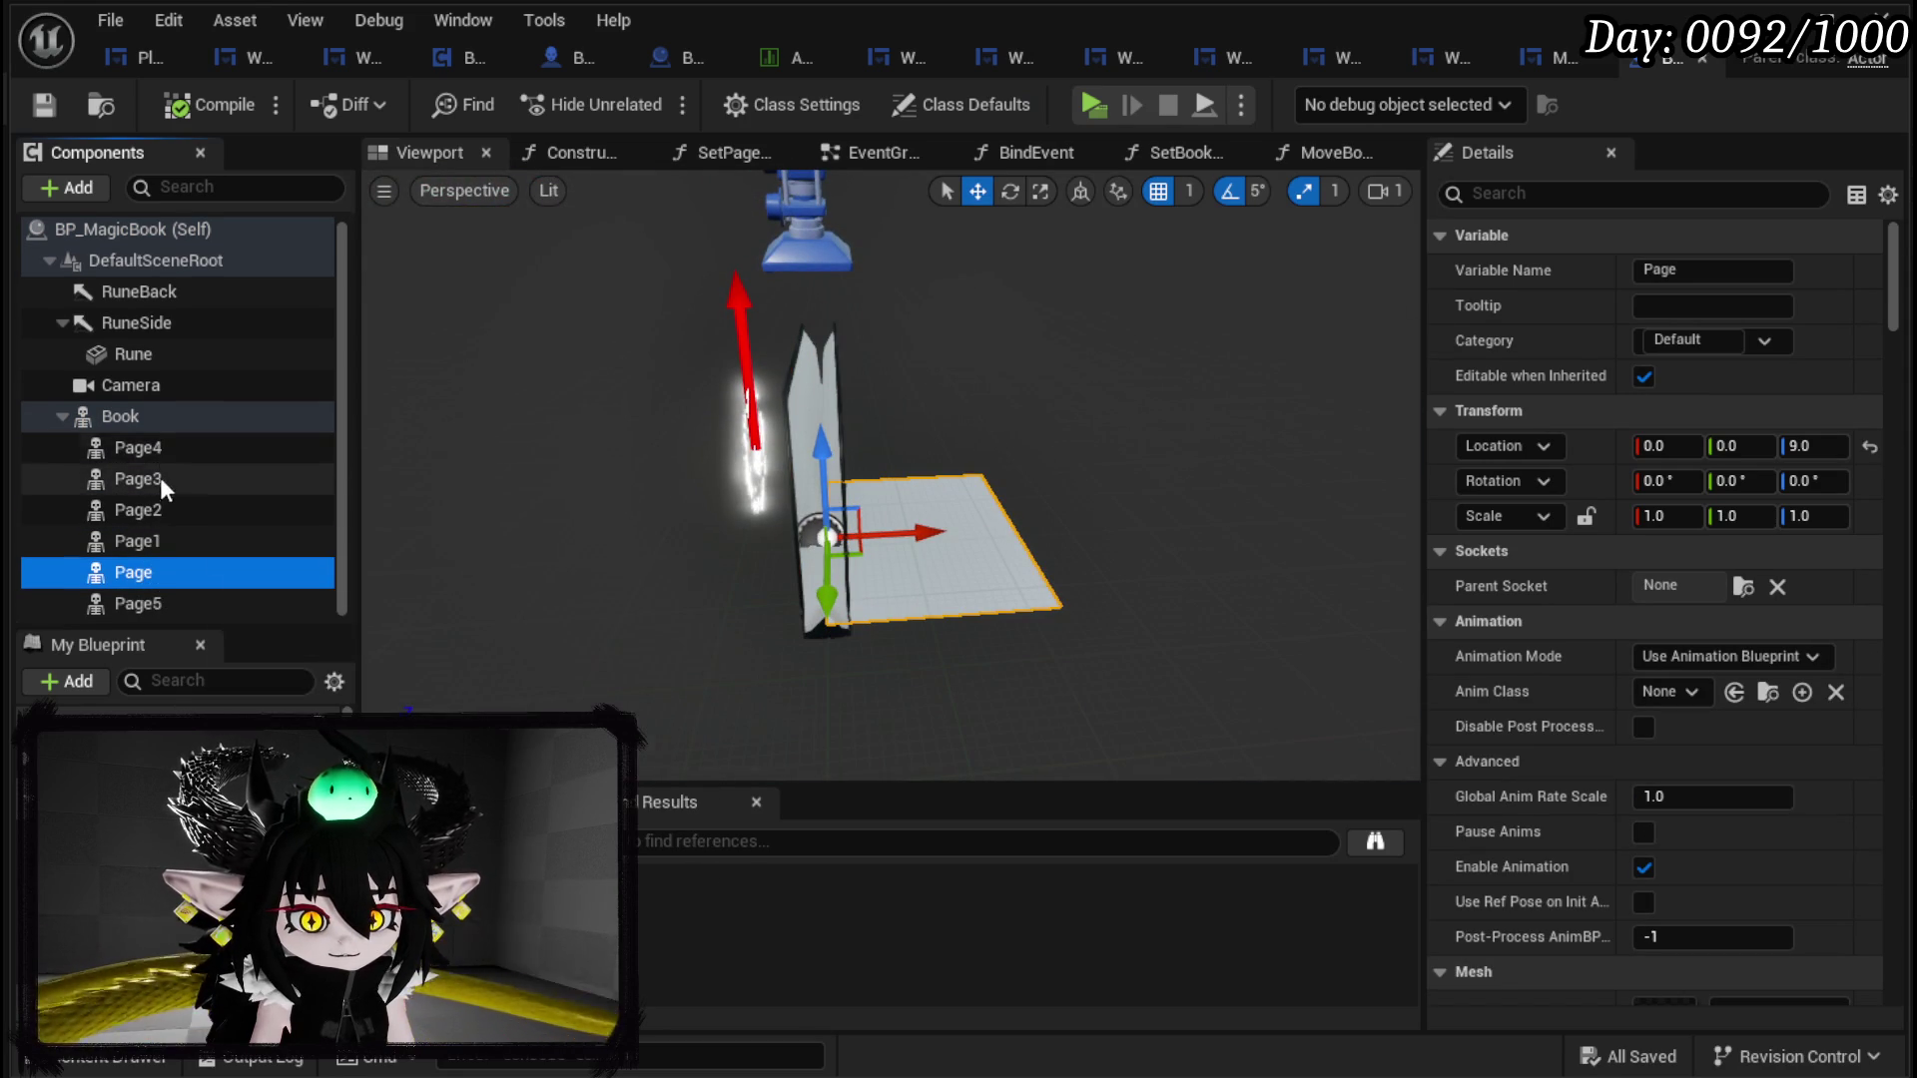
{"action": "left_click", "coordinate": [140, 449]}
{"action": "left_click", "coordinate": [140, 479]}
{"action": "left_click", "coordinate": [137, 540]}
{"action": "left_click", "coordinate": [134, 571]}
{"action": "left_click", "coordinate": [136, 416]}
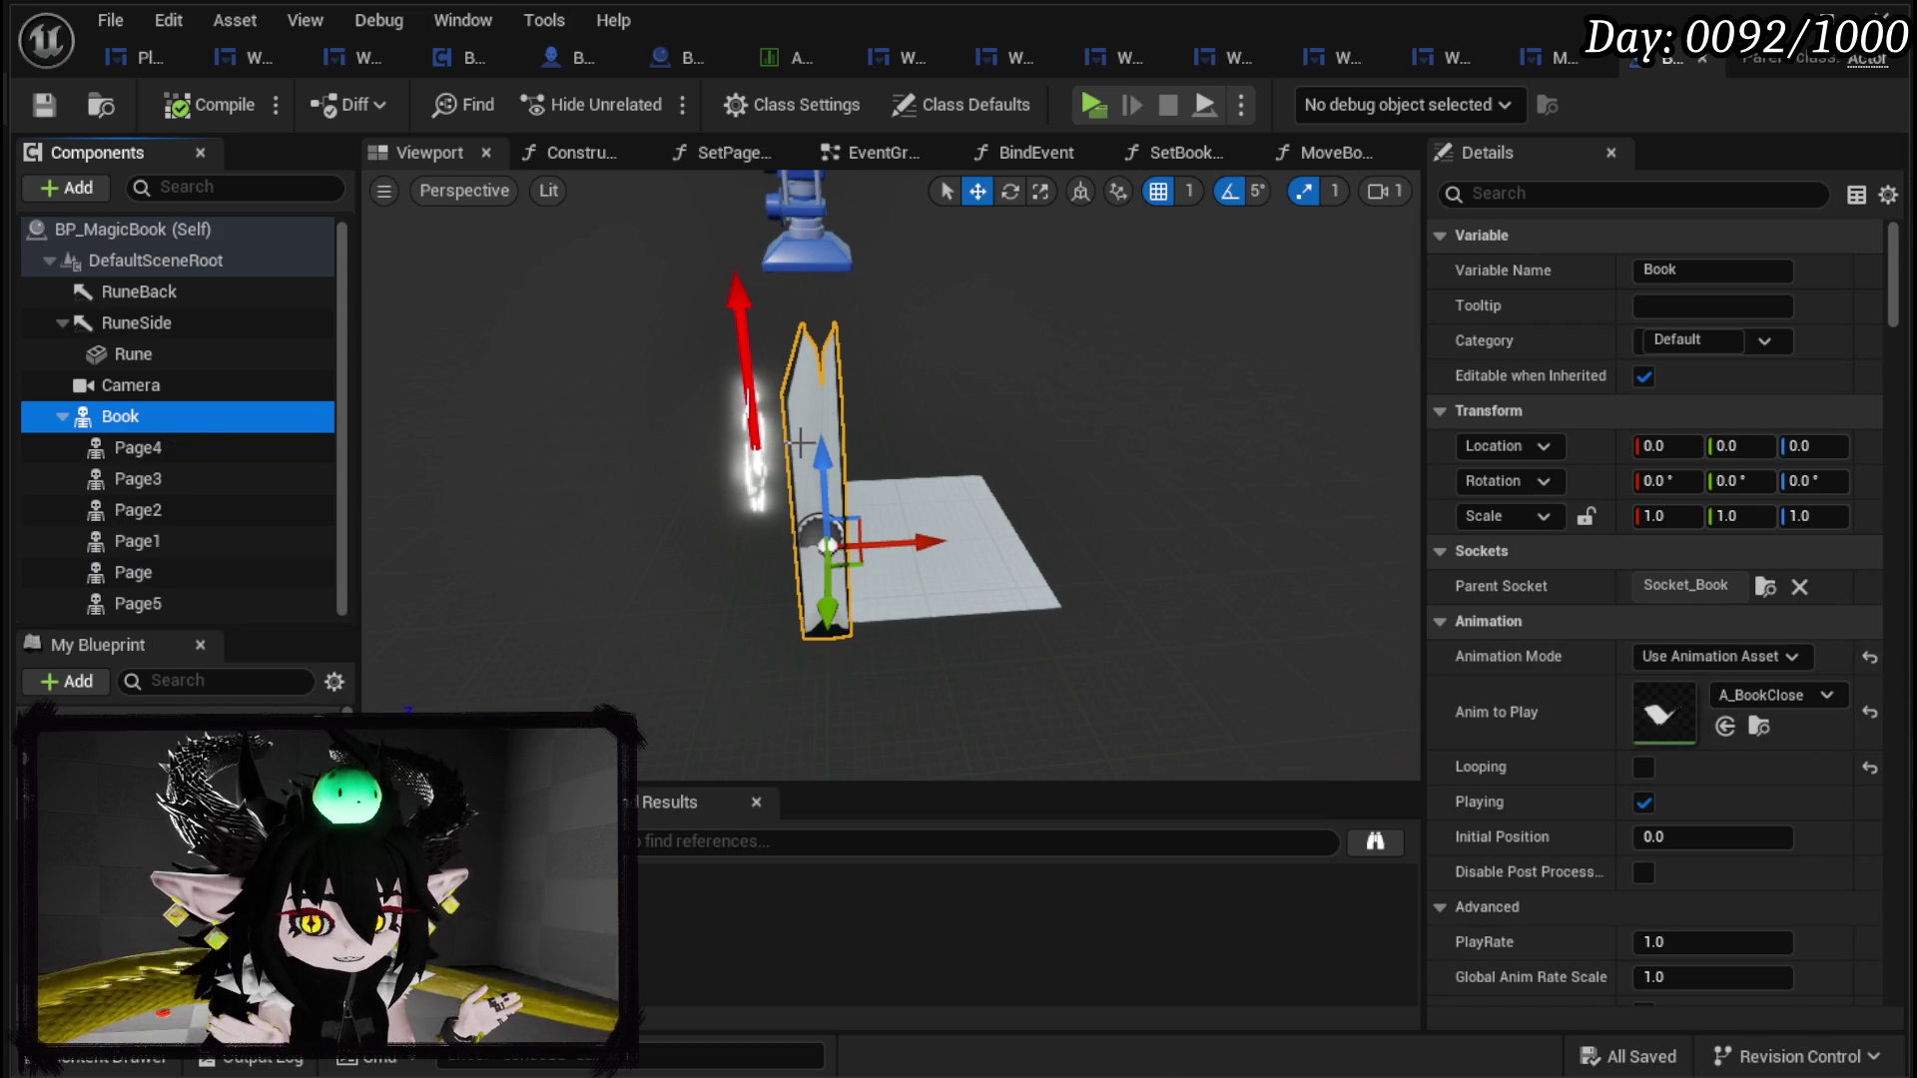
{"action": "left_click", "coordinate": [964, 584]}
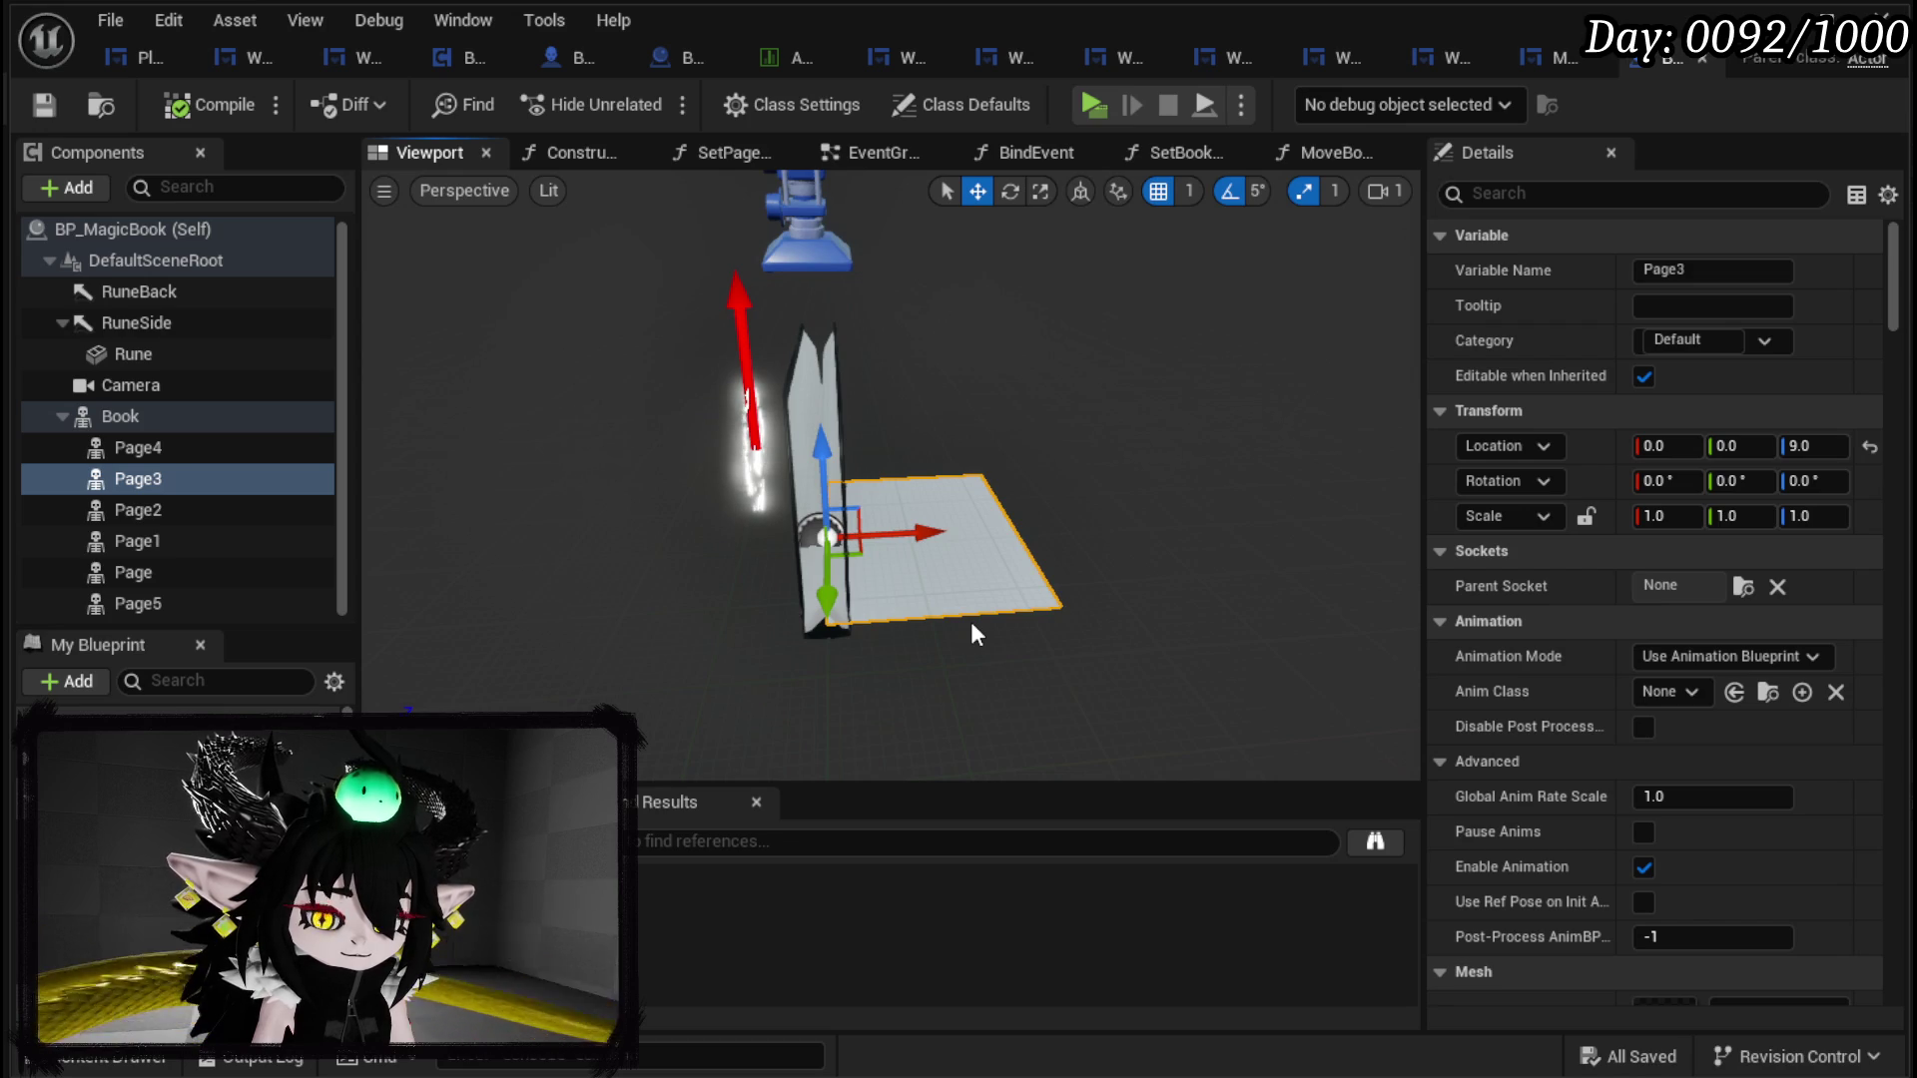
{"action": "left_click_drag", "start_coordinate": [970, 621], "coordinate": [958, 623]}
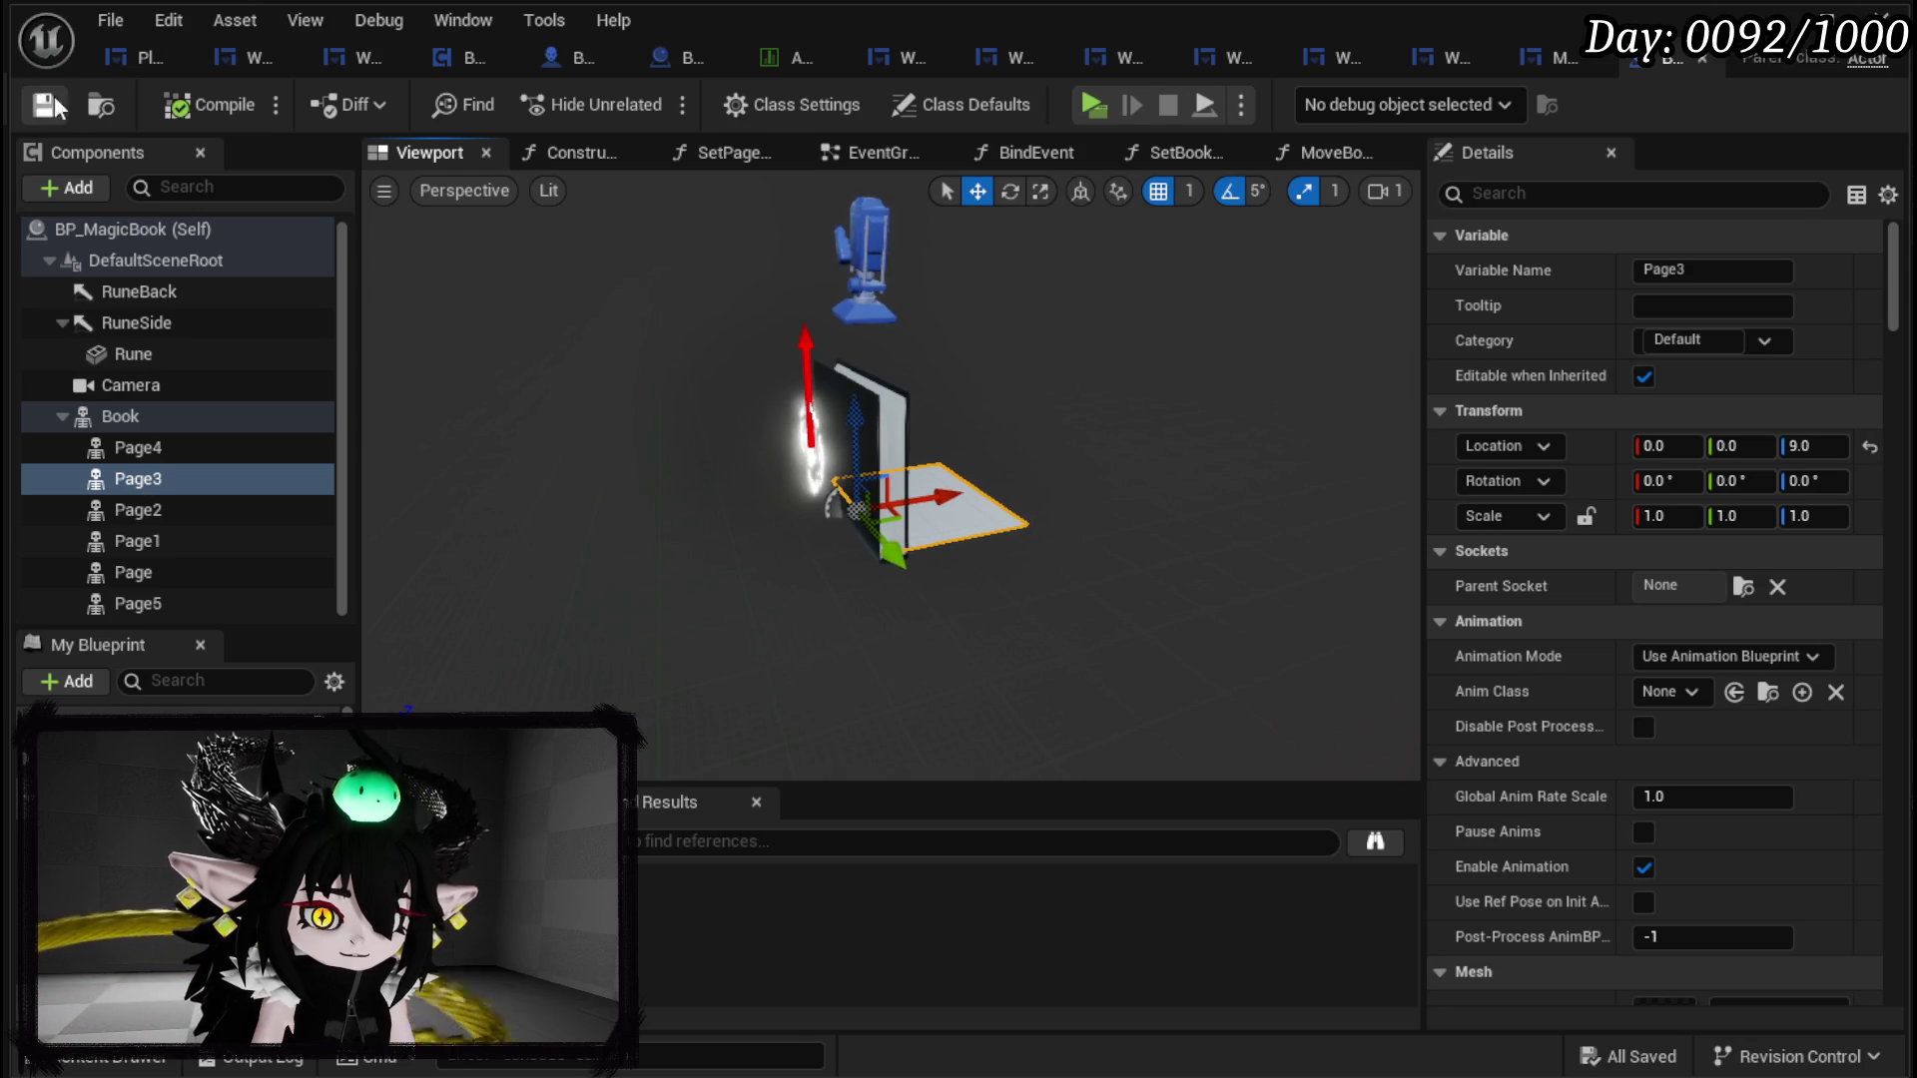
{"action": "left_click", "coordinate": [42, 105]}
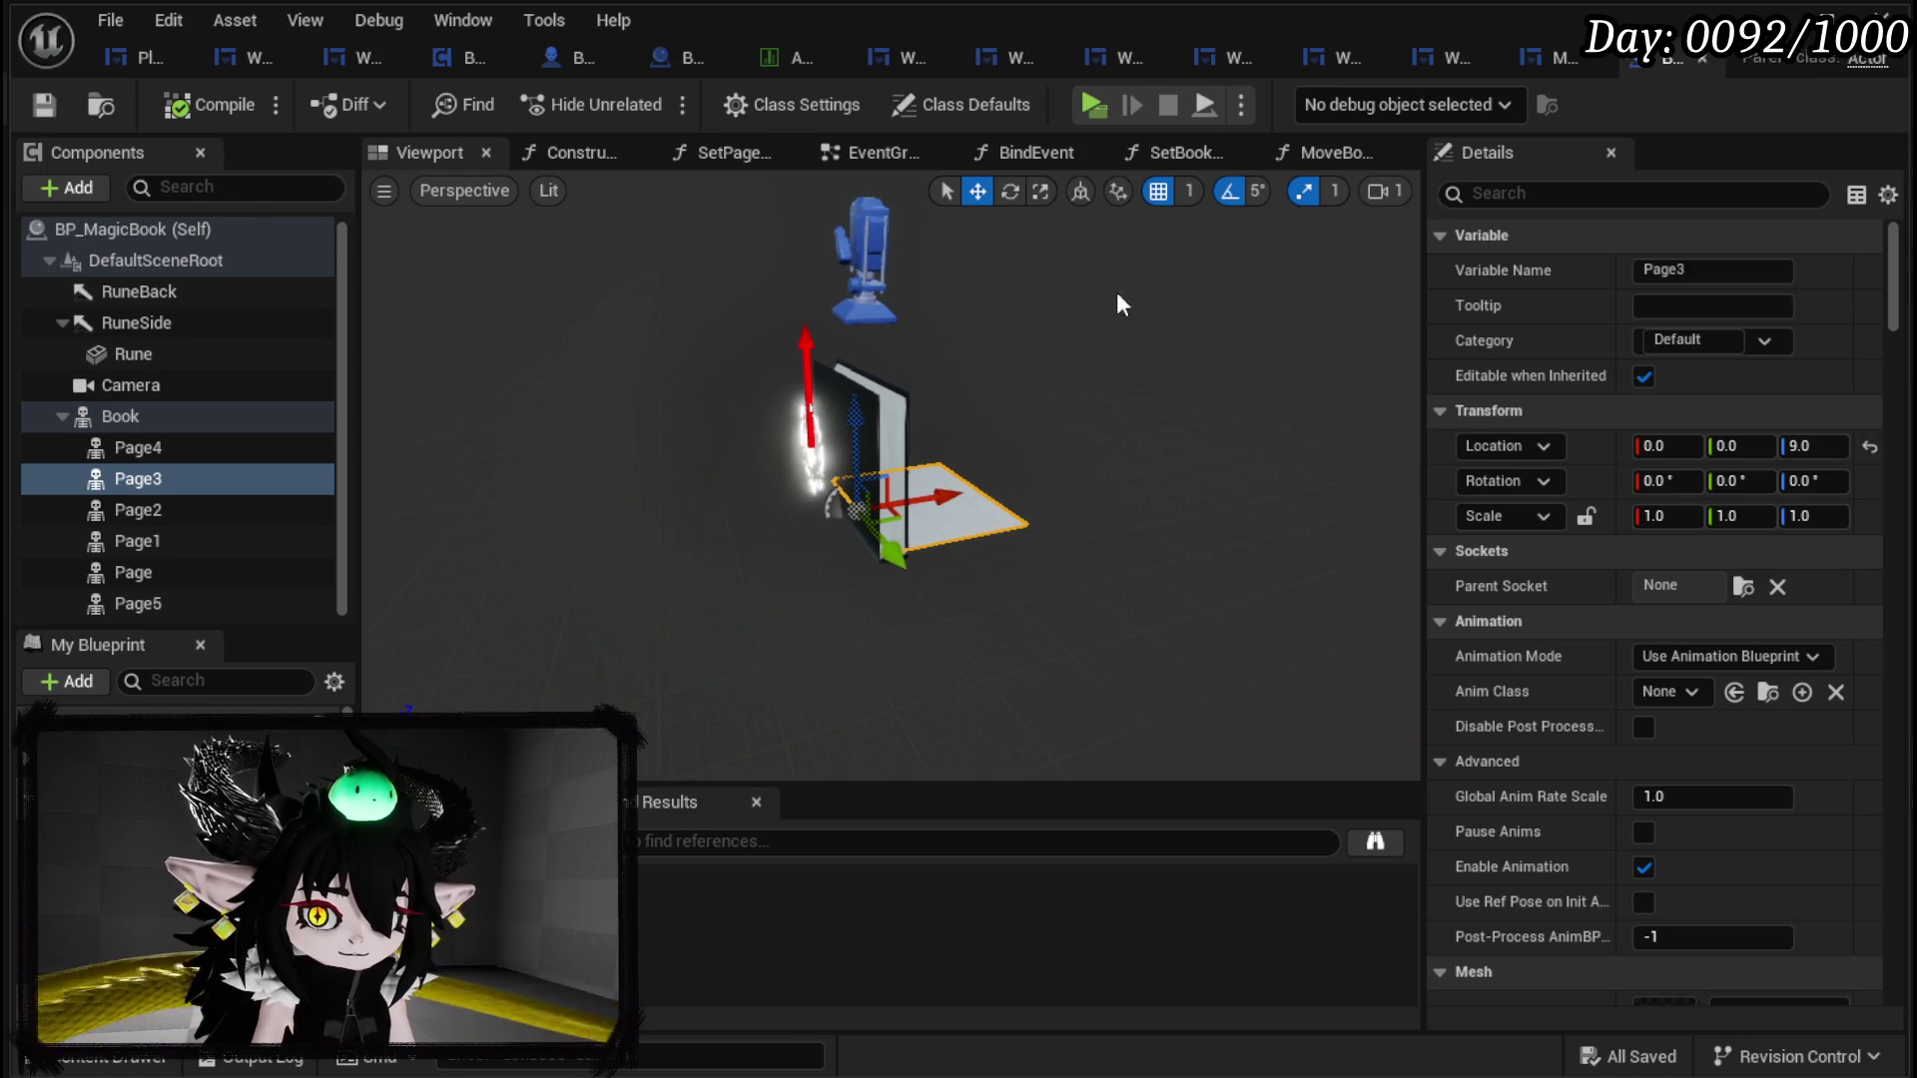
{"action": "left_click", "coordinate": [1771, 18]}
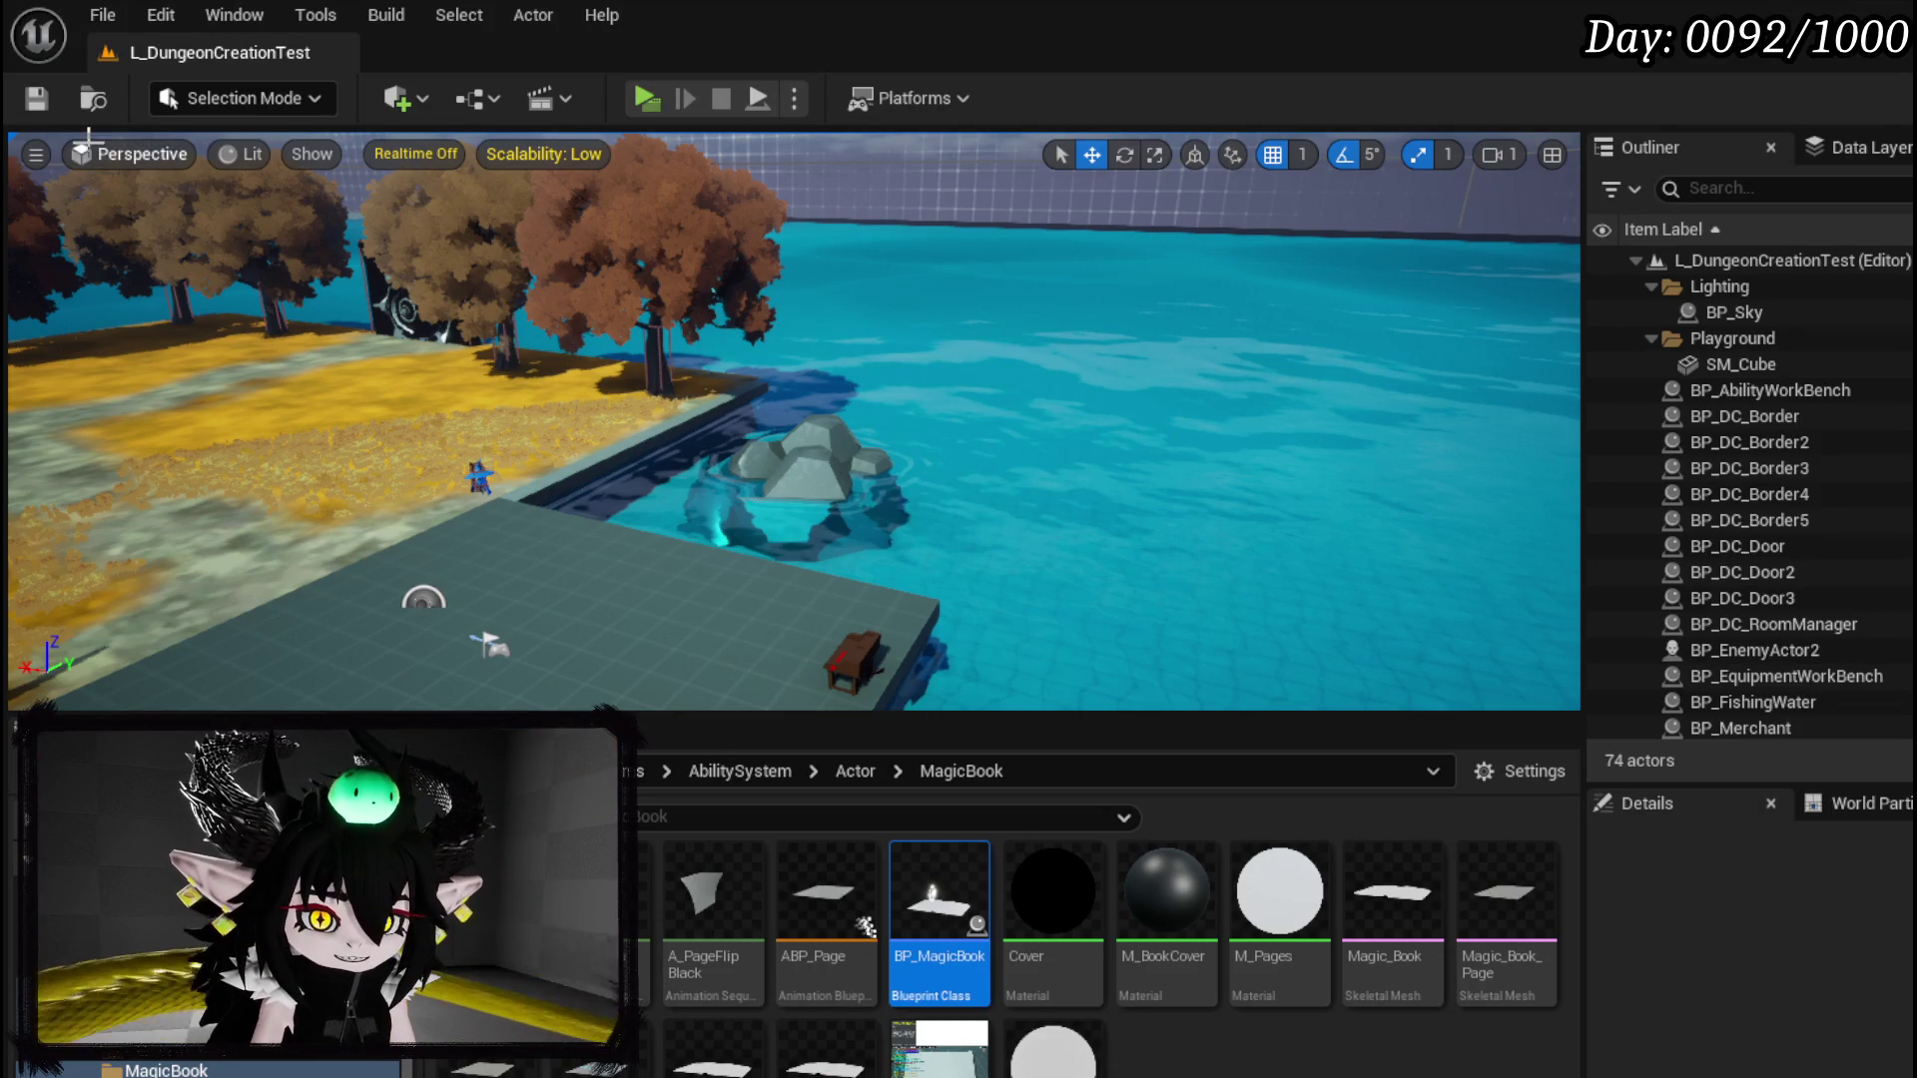
Step: Save the L_DungeonCreationTest level from the toolbar Save icon
{"action": "left_click", "coordinate": [36, 98]}
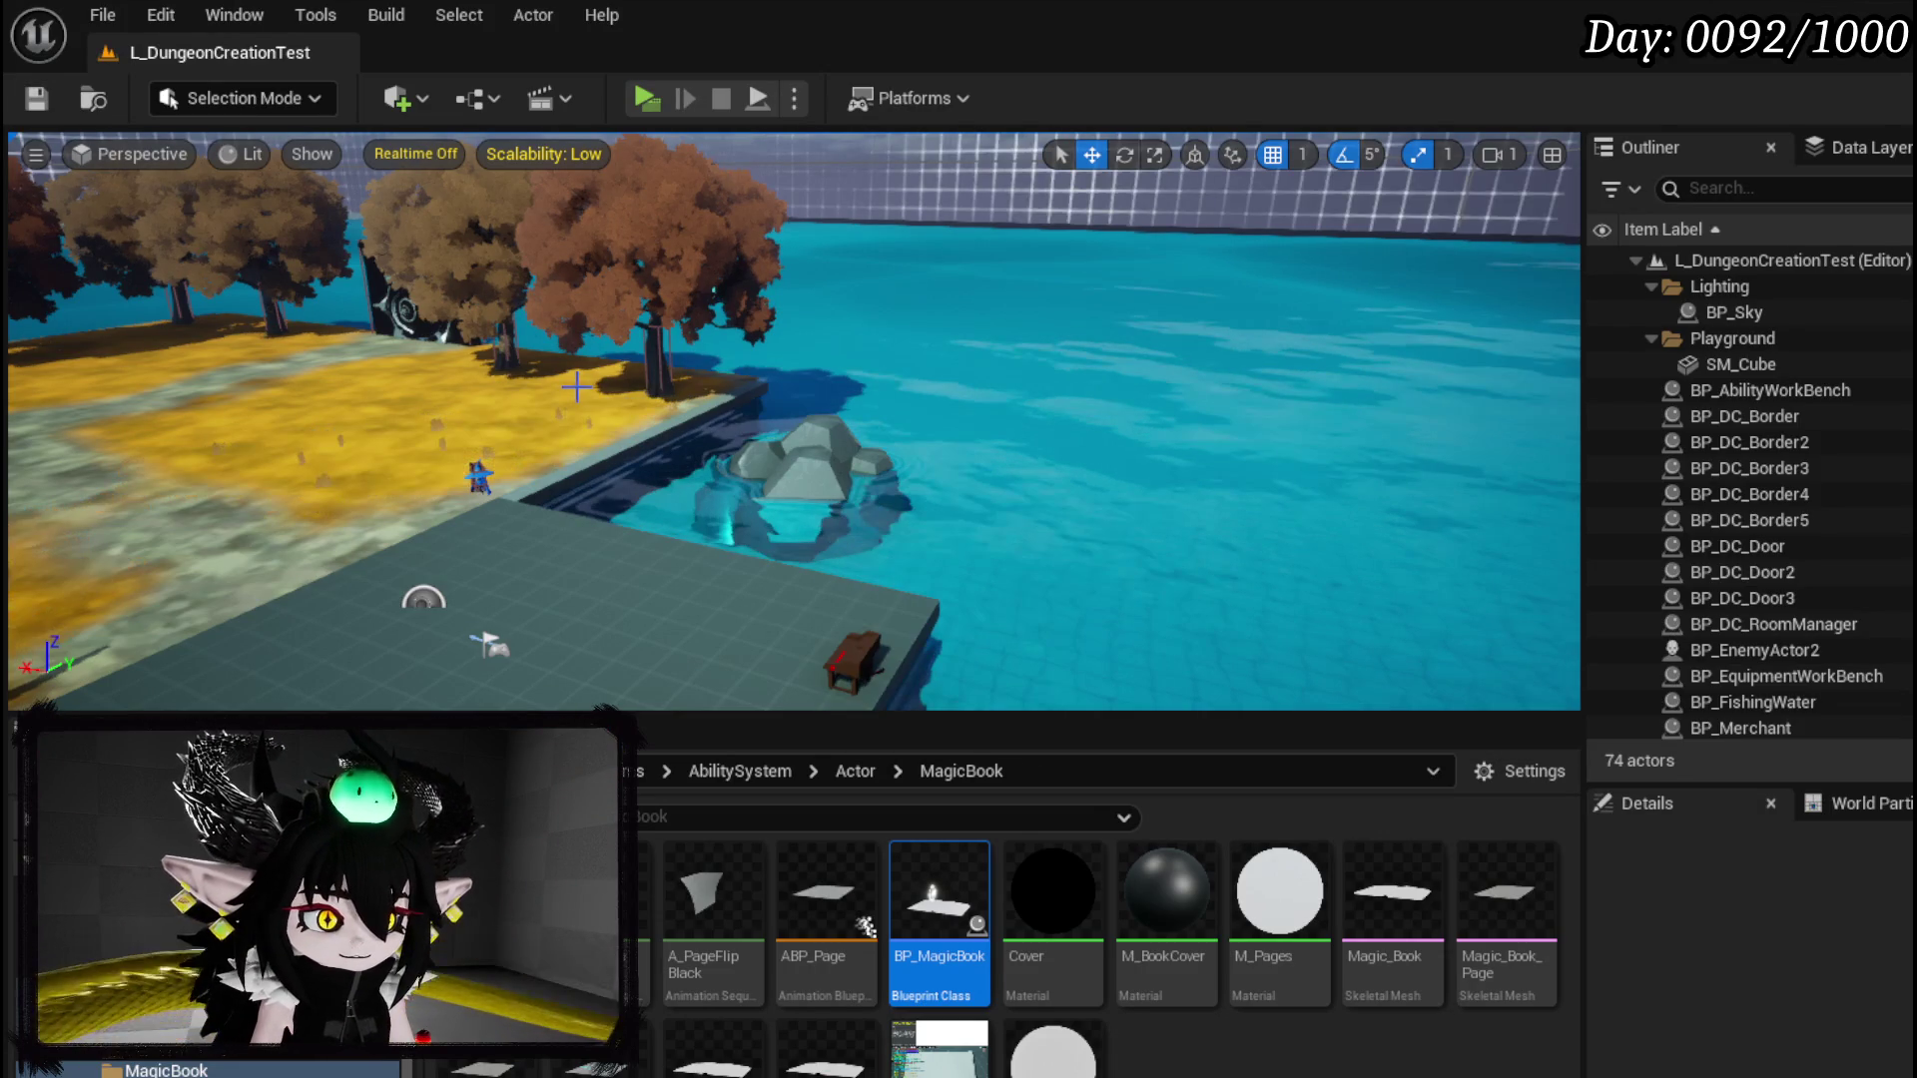
Step: Save all changed assets and the L_DungeonCreationTest map while looking around the level
{"action": "left_click_drag", "start_coordinate": [579, 399], "coordinate": [390, 410]}
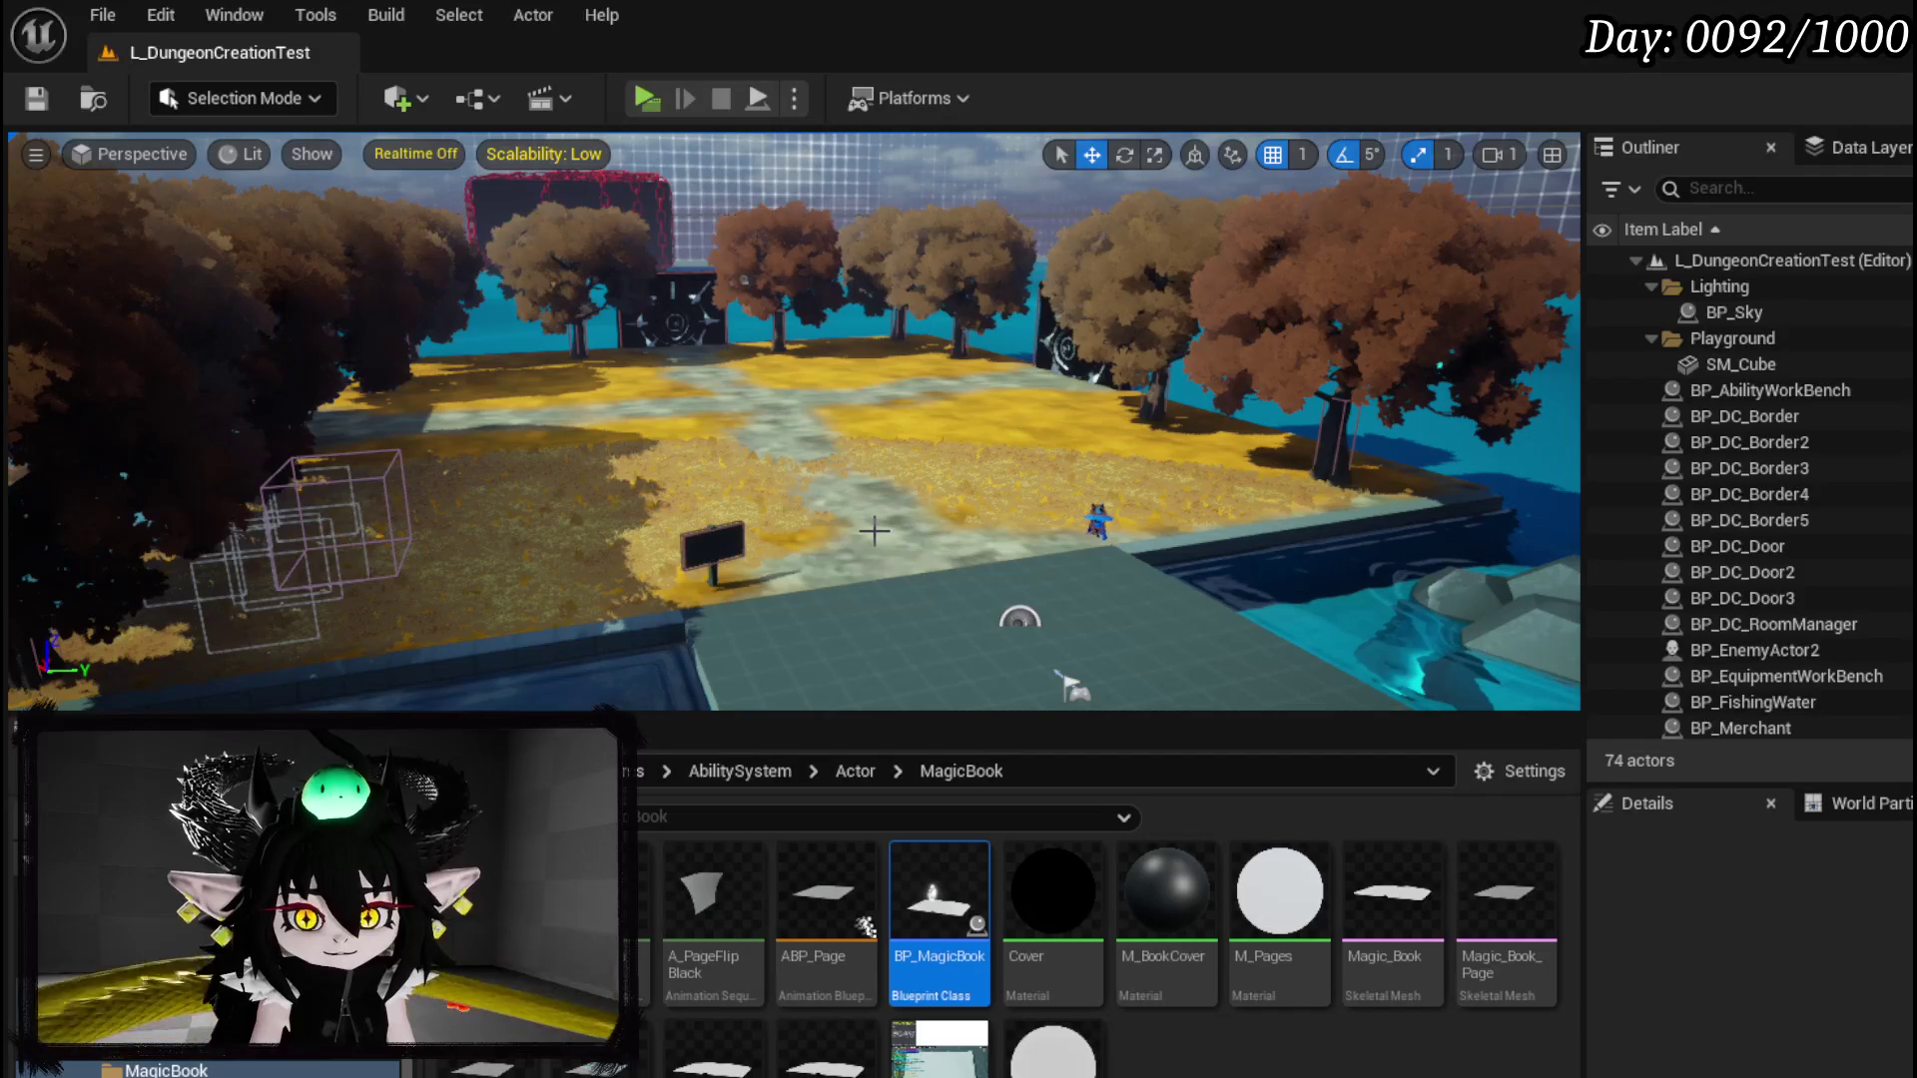
{"action": "left_click", "coordinate": [42, 102]}
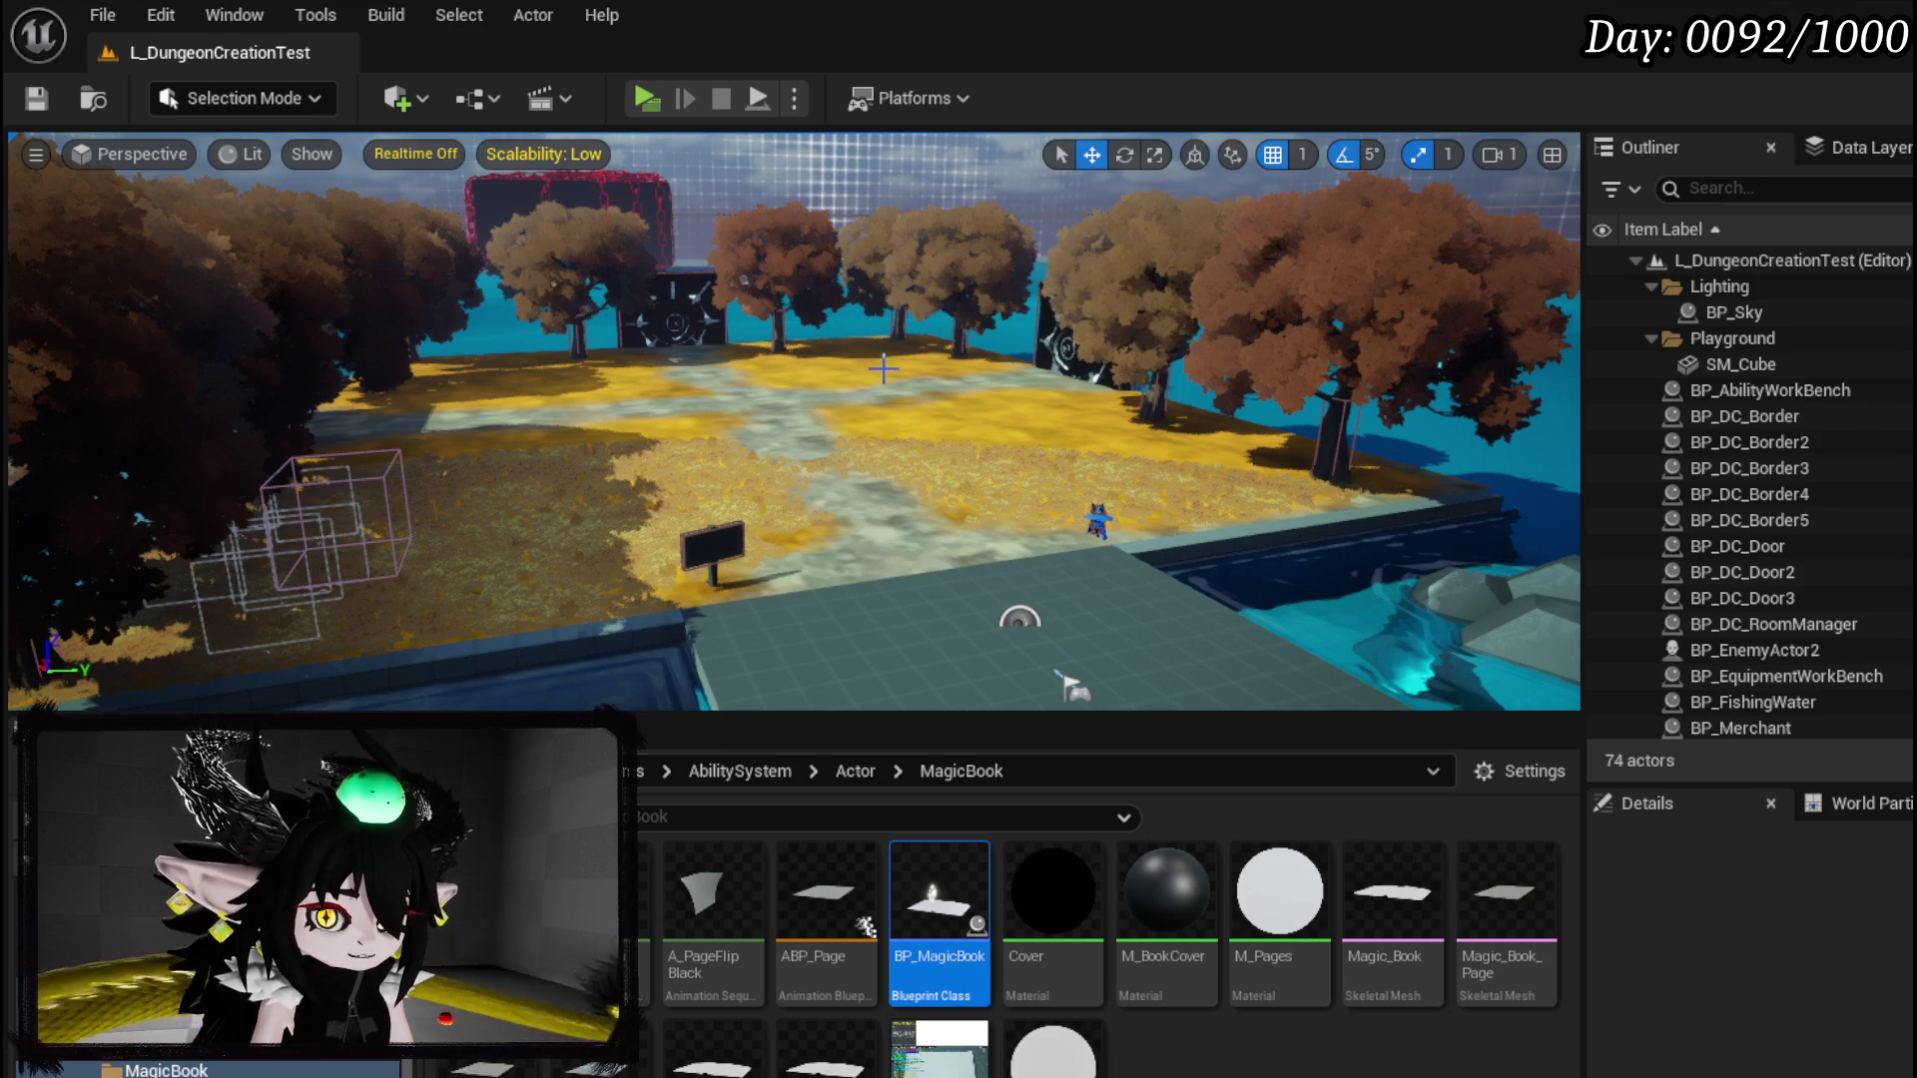
{"action": "mouse_move", "coordinate": [920, 599]}
{"action": "left_mouse_down"}
{"action": "mouse_move", "coordinate": [855, 663]}
{"action": "mouse_move", "coordinate": [878, 559]}
{"action": "mouse_move", "coordinate": [956, 576]}
{"action": "left_mouse_up"}
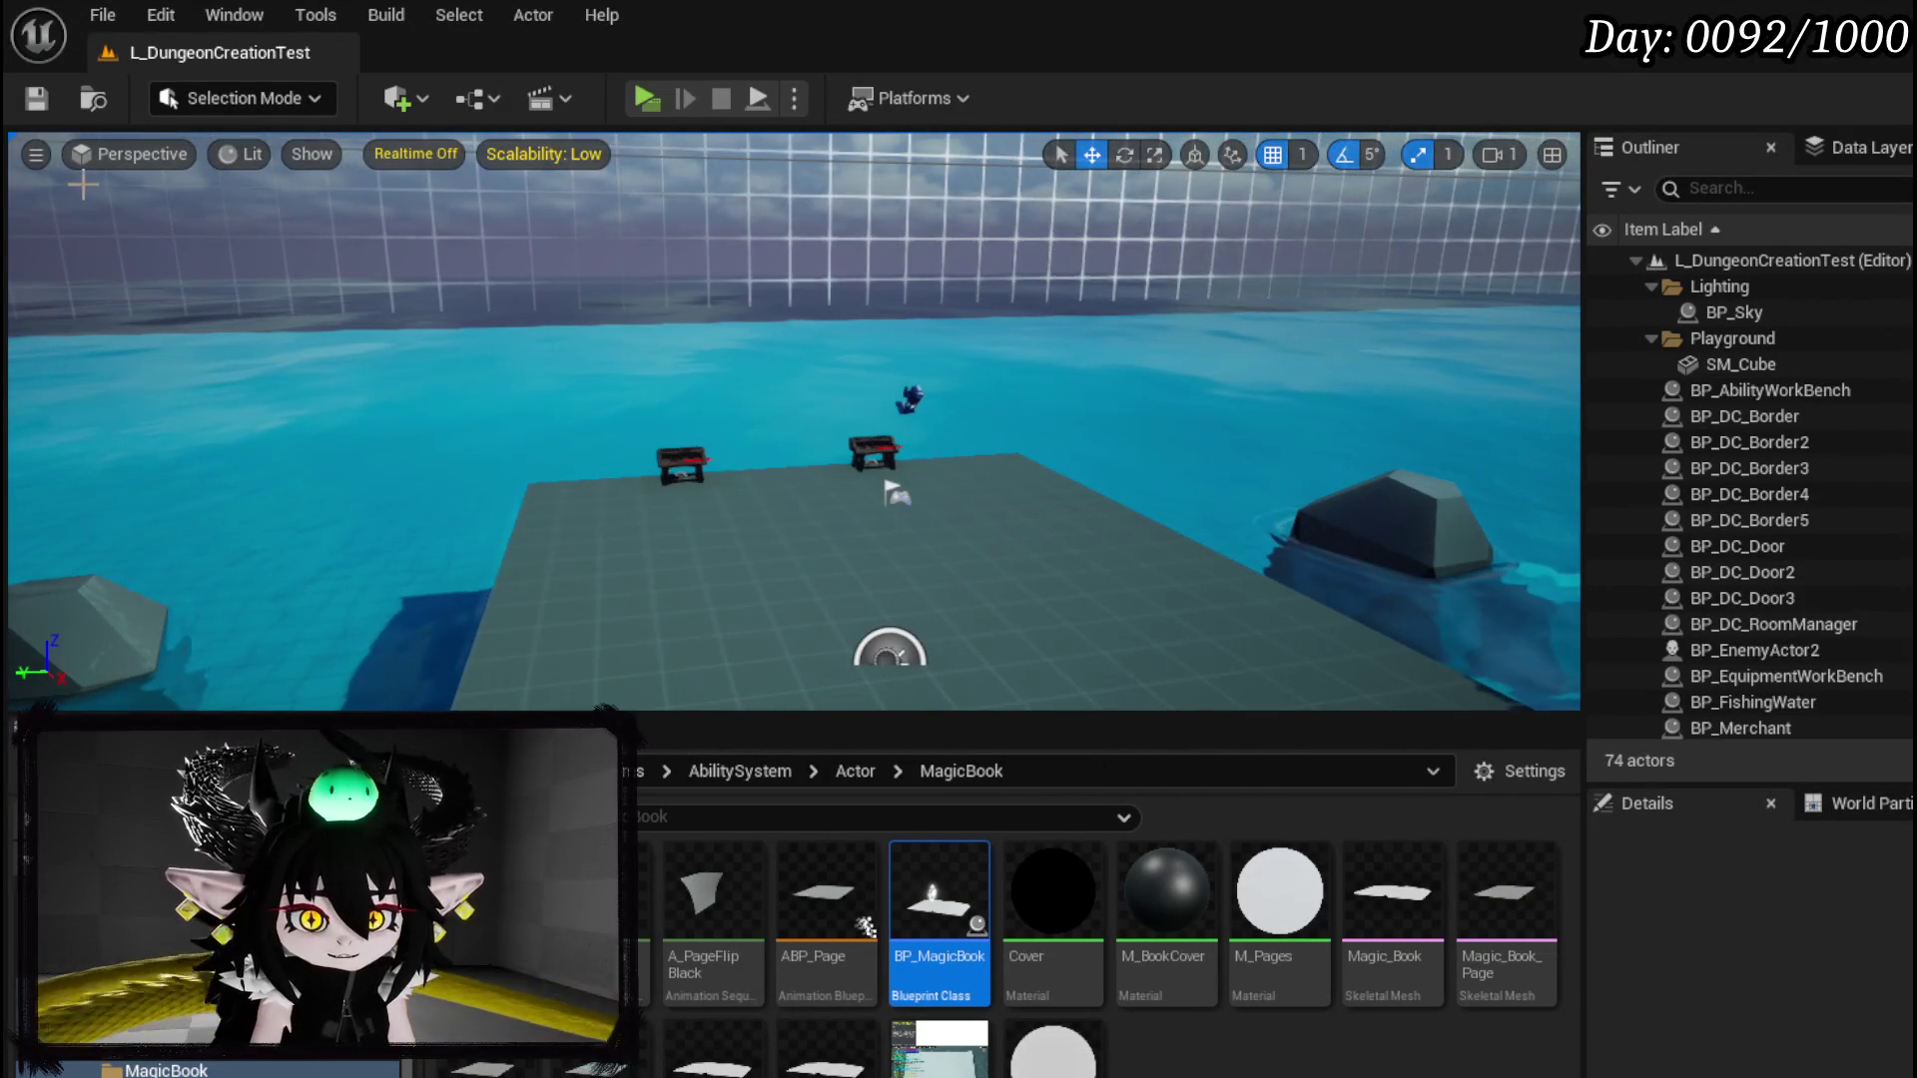
{"action": "key", "text": "ctrl+s"}
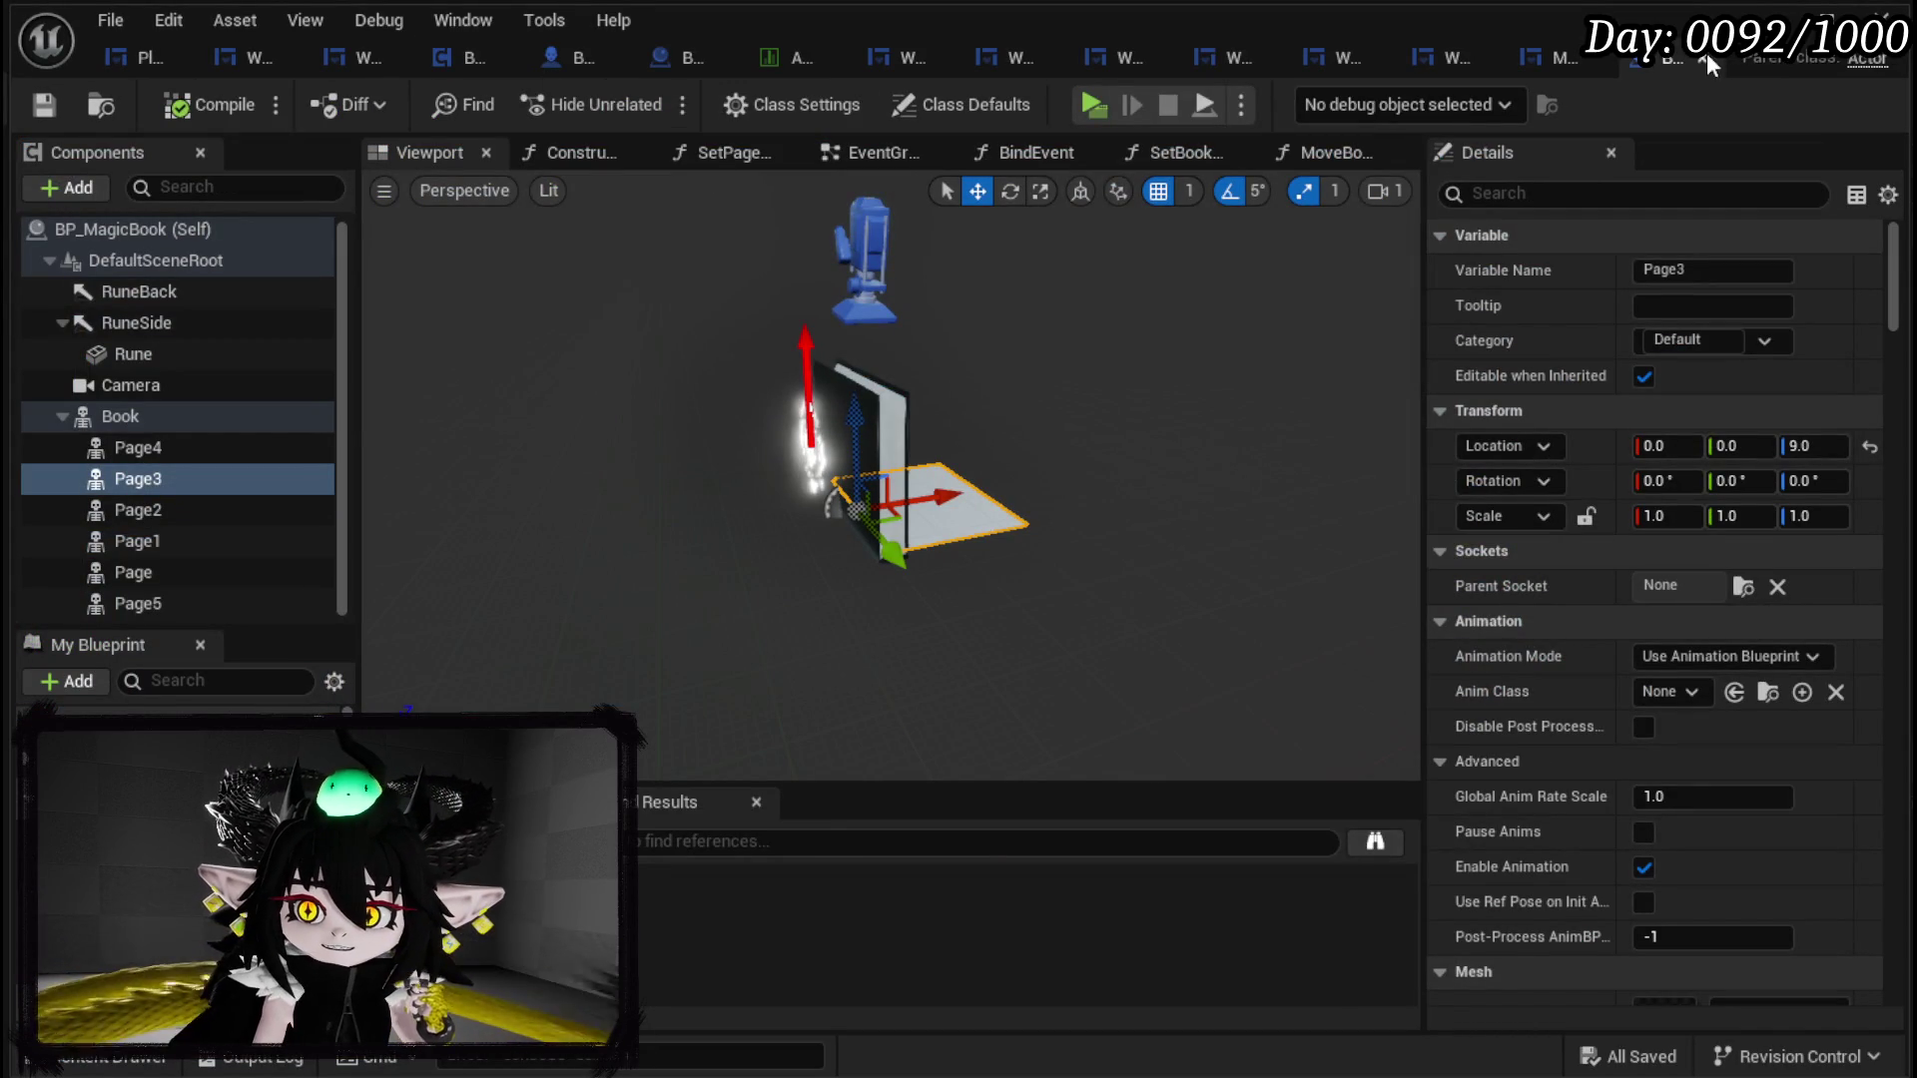
Step: Review the PlayerStatsHUD, WP_AbilityCreationTree and WP_SkillTree_Ability blueprints, then save all changed assets
{"action": "left_click", "coordinate": [1705, 60]}
{"action": "left_click", "coordinate": [138, 64]}
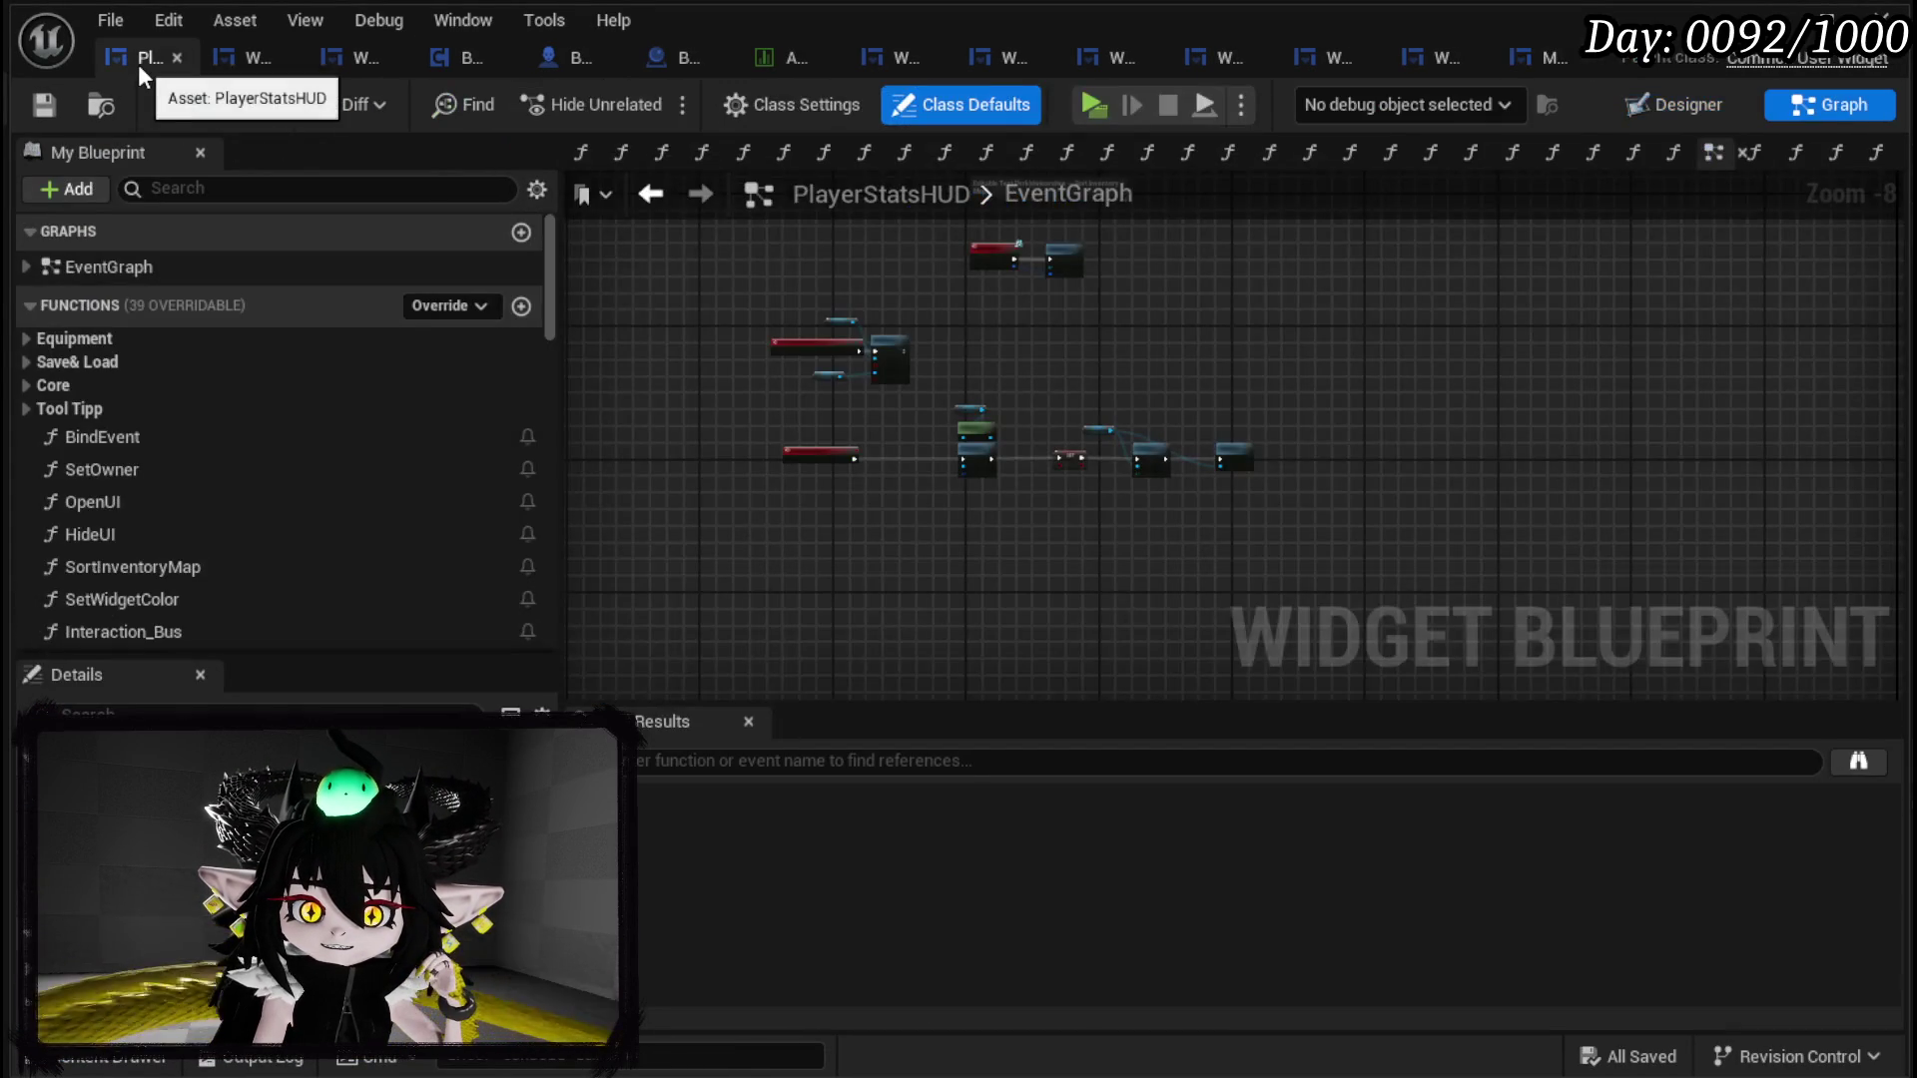
{"action": "left_click", "coordinate": [253, 63]}
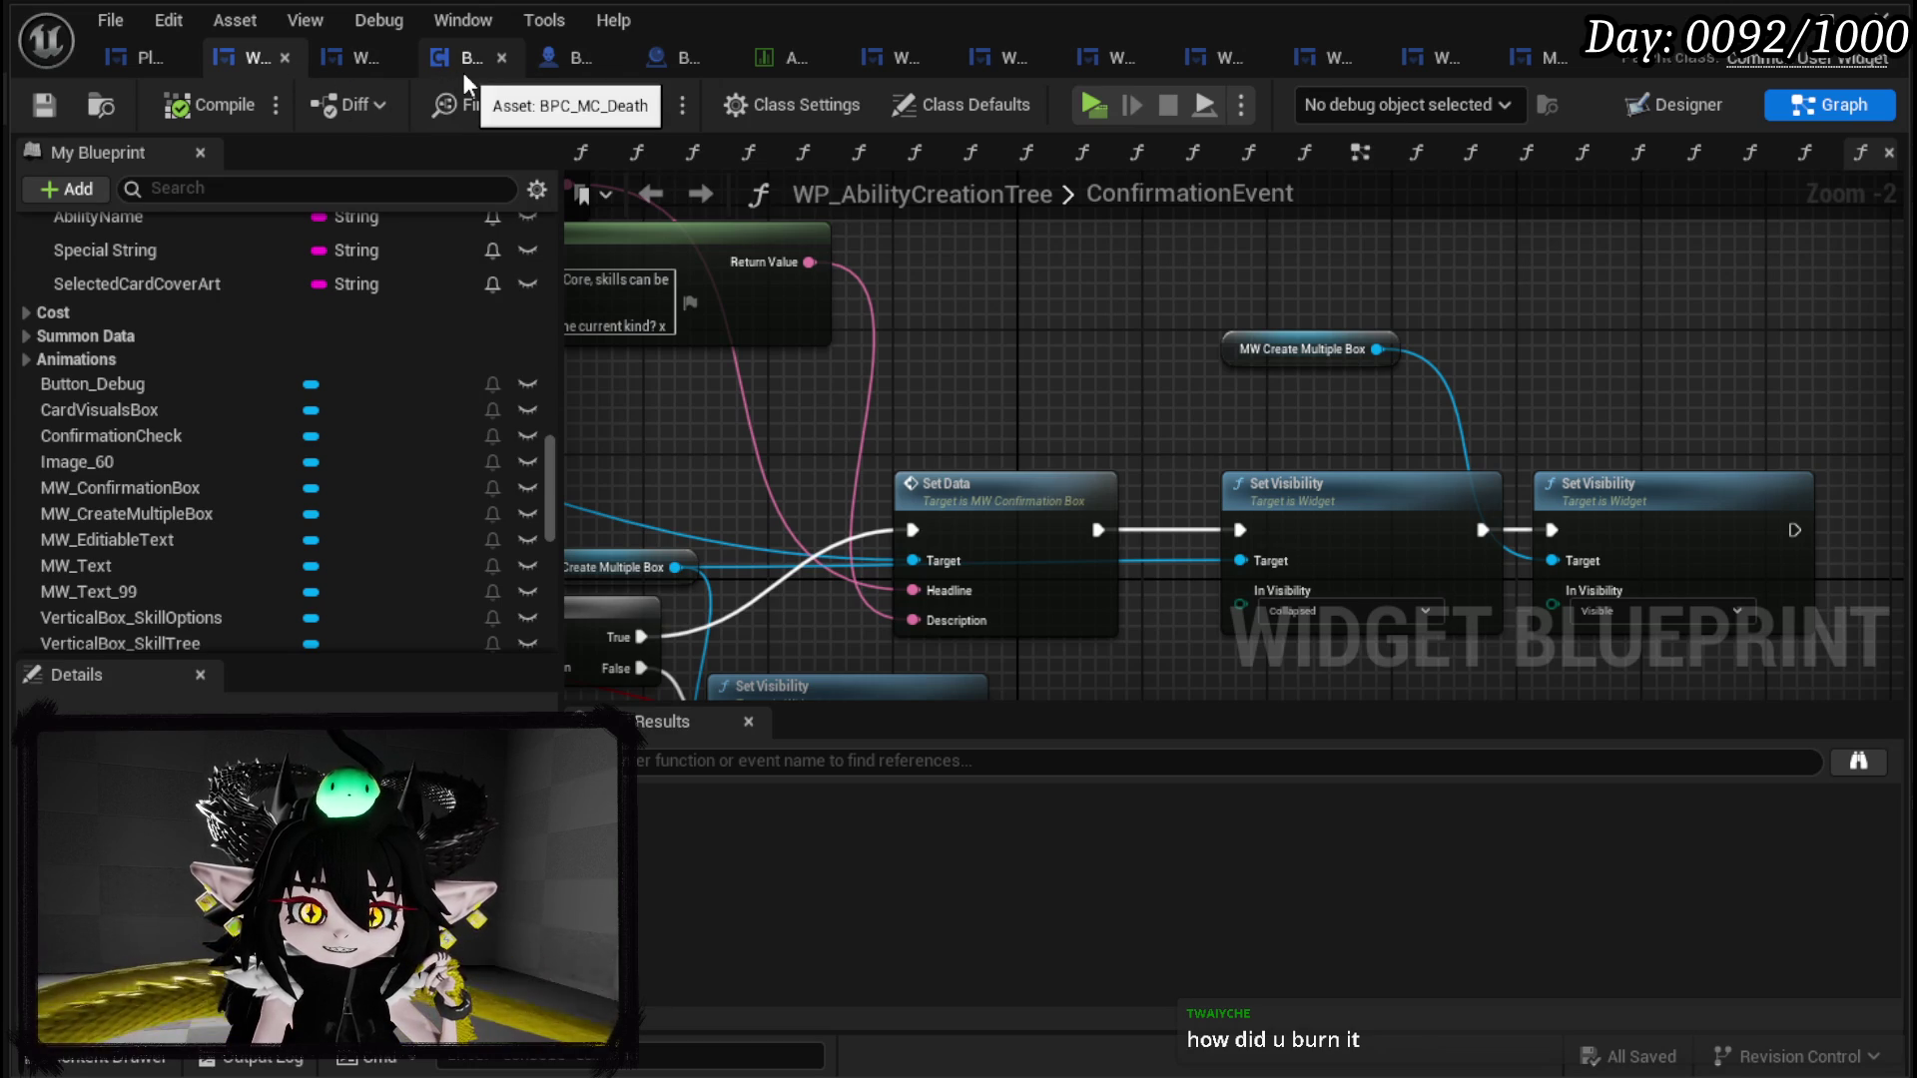
{"action": "left_click", "coordinate": [351, 68]}
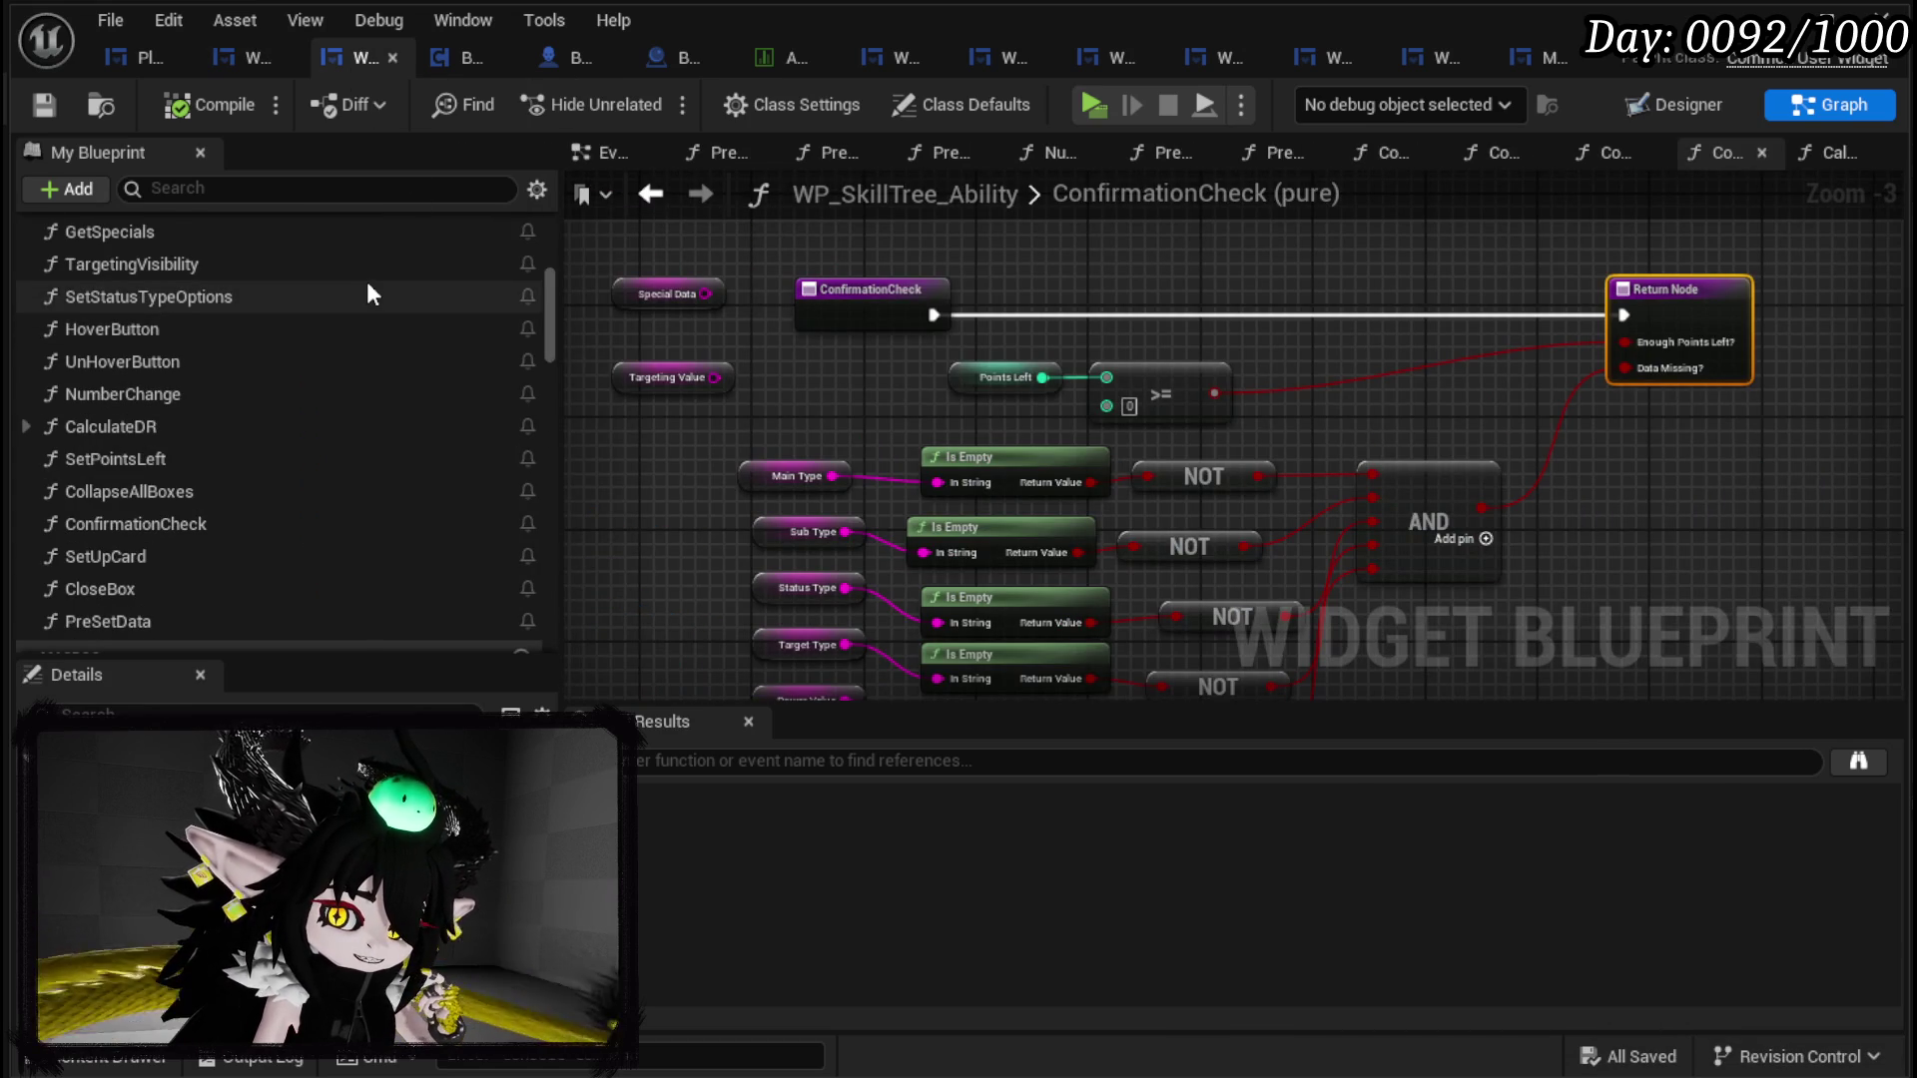
{"action": "scroll", "coordinate": [367, 279], "scroll_direction": "up", "scroll_amount": 3}
{"action": "scroll", "coordinate": [368, 279], "scroll_direction": "up", "scroll_amount": 4}
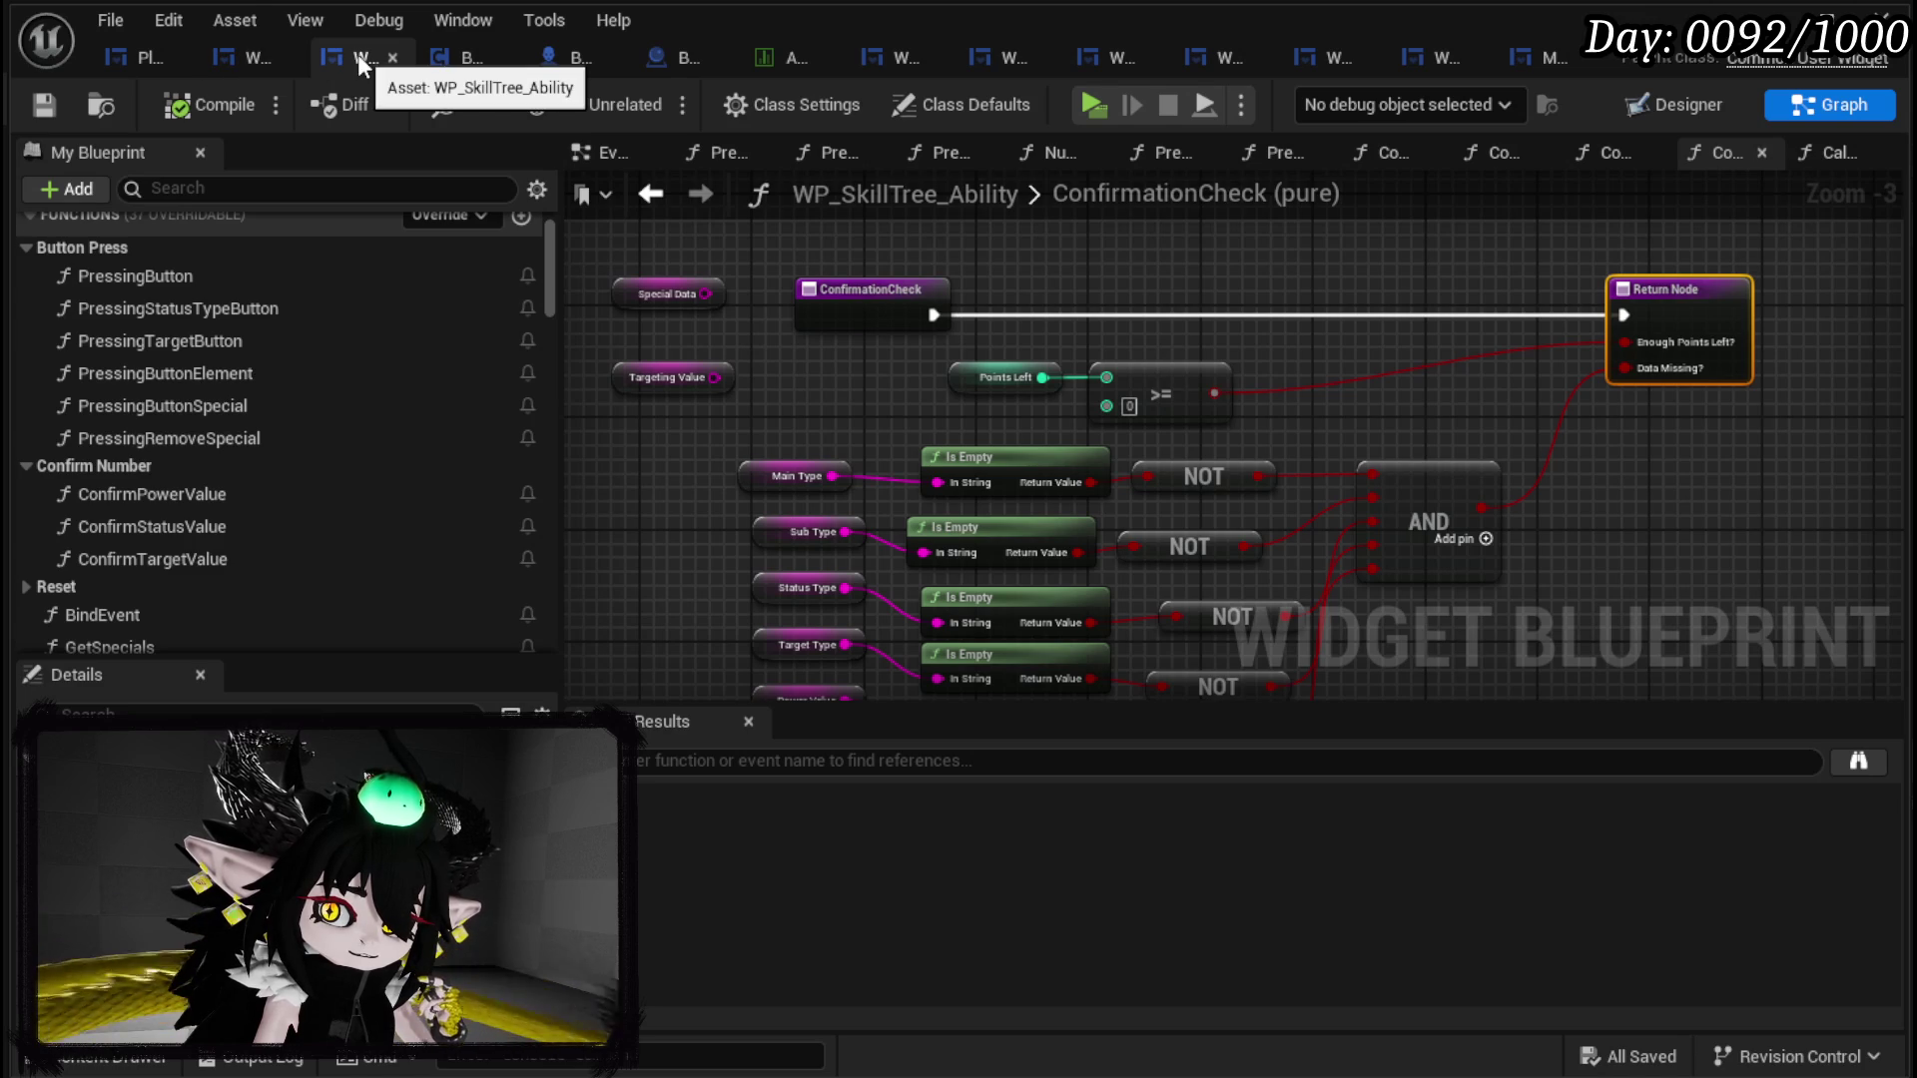
{"action": "scroll", "coordinate": [296, 279], "scroll_direction": "down", "scroll_amount": 3}
{"action": "scroll", "coordinate": [294, 268], "scroll_direction": "down", "scroll_amount": 8}
{"action": "scroll", "coordinate": [293, 268], "scroll_direction": "up", "scroll_amount": 5}
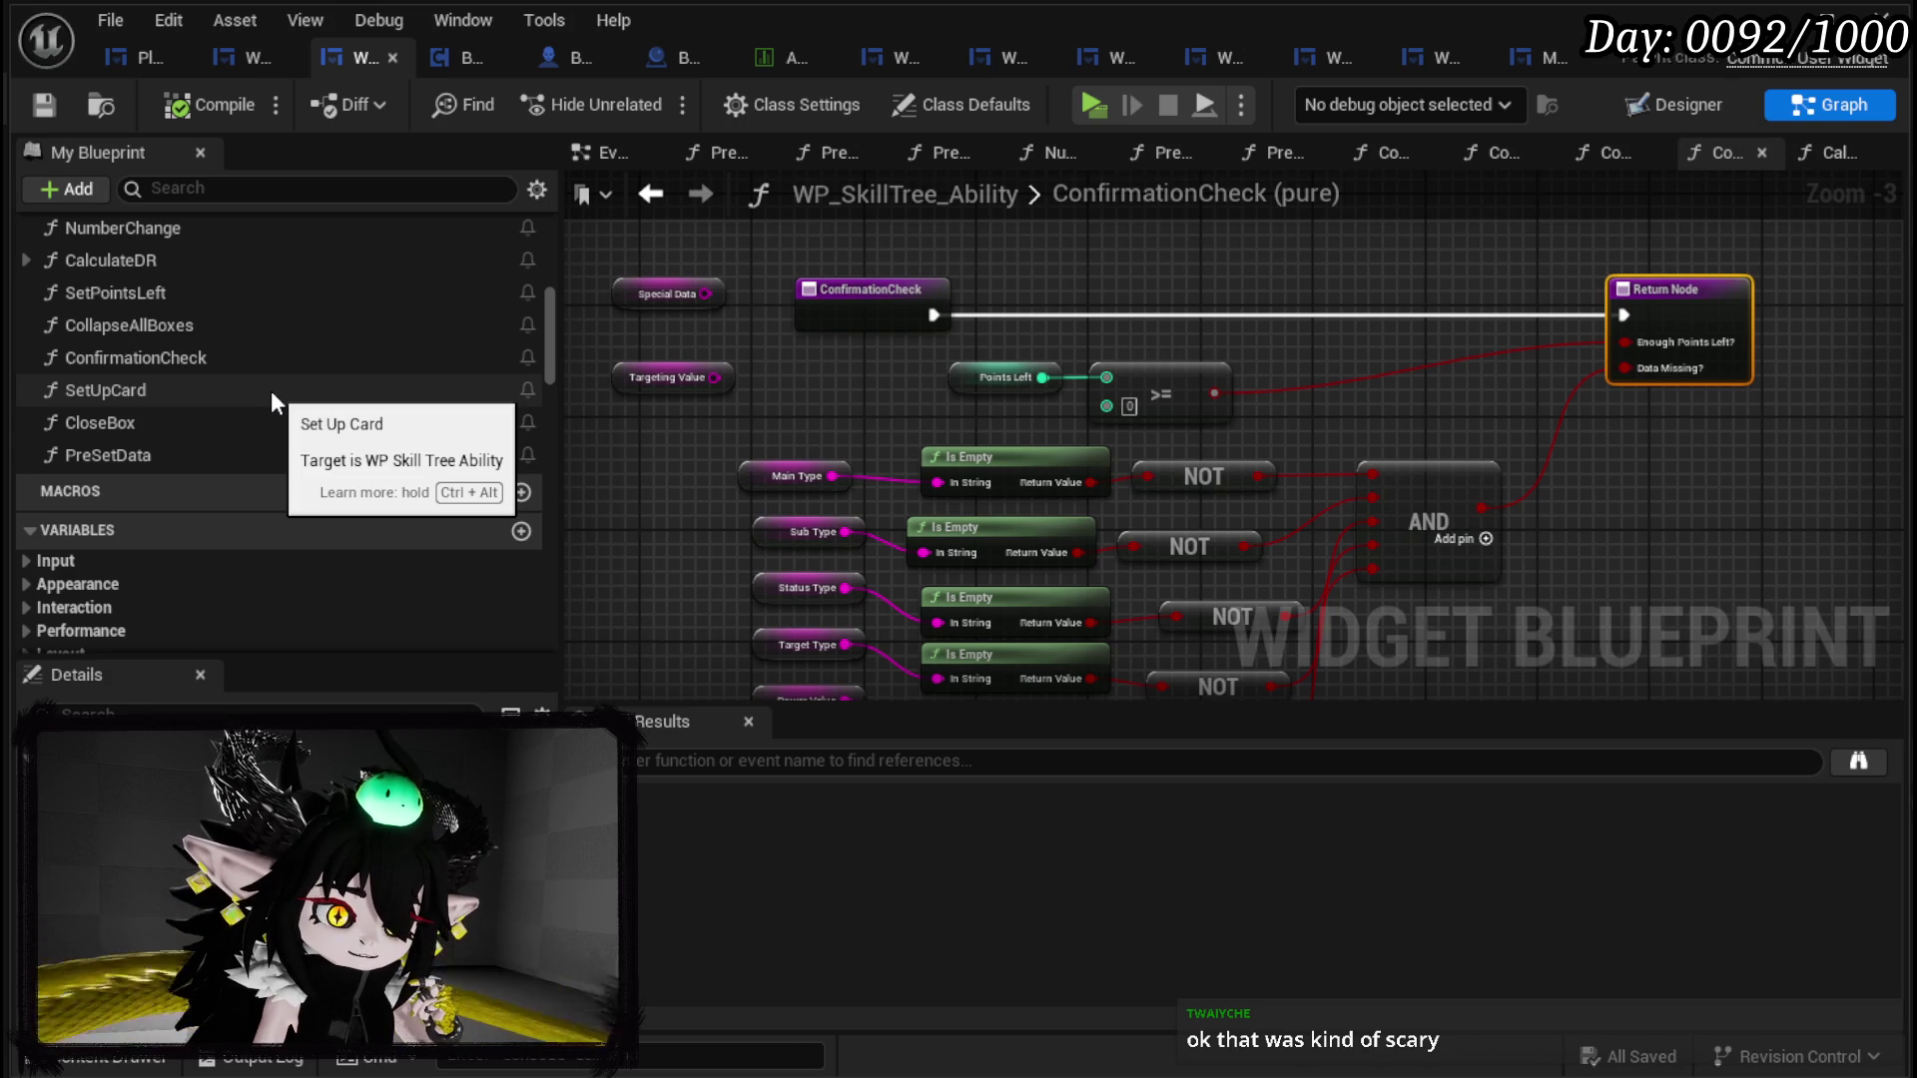
{"action": "left_click", "coordinate": [44, 104]}
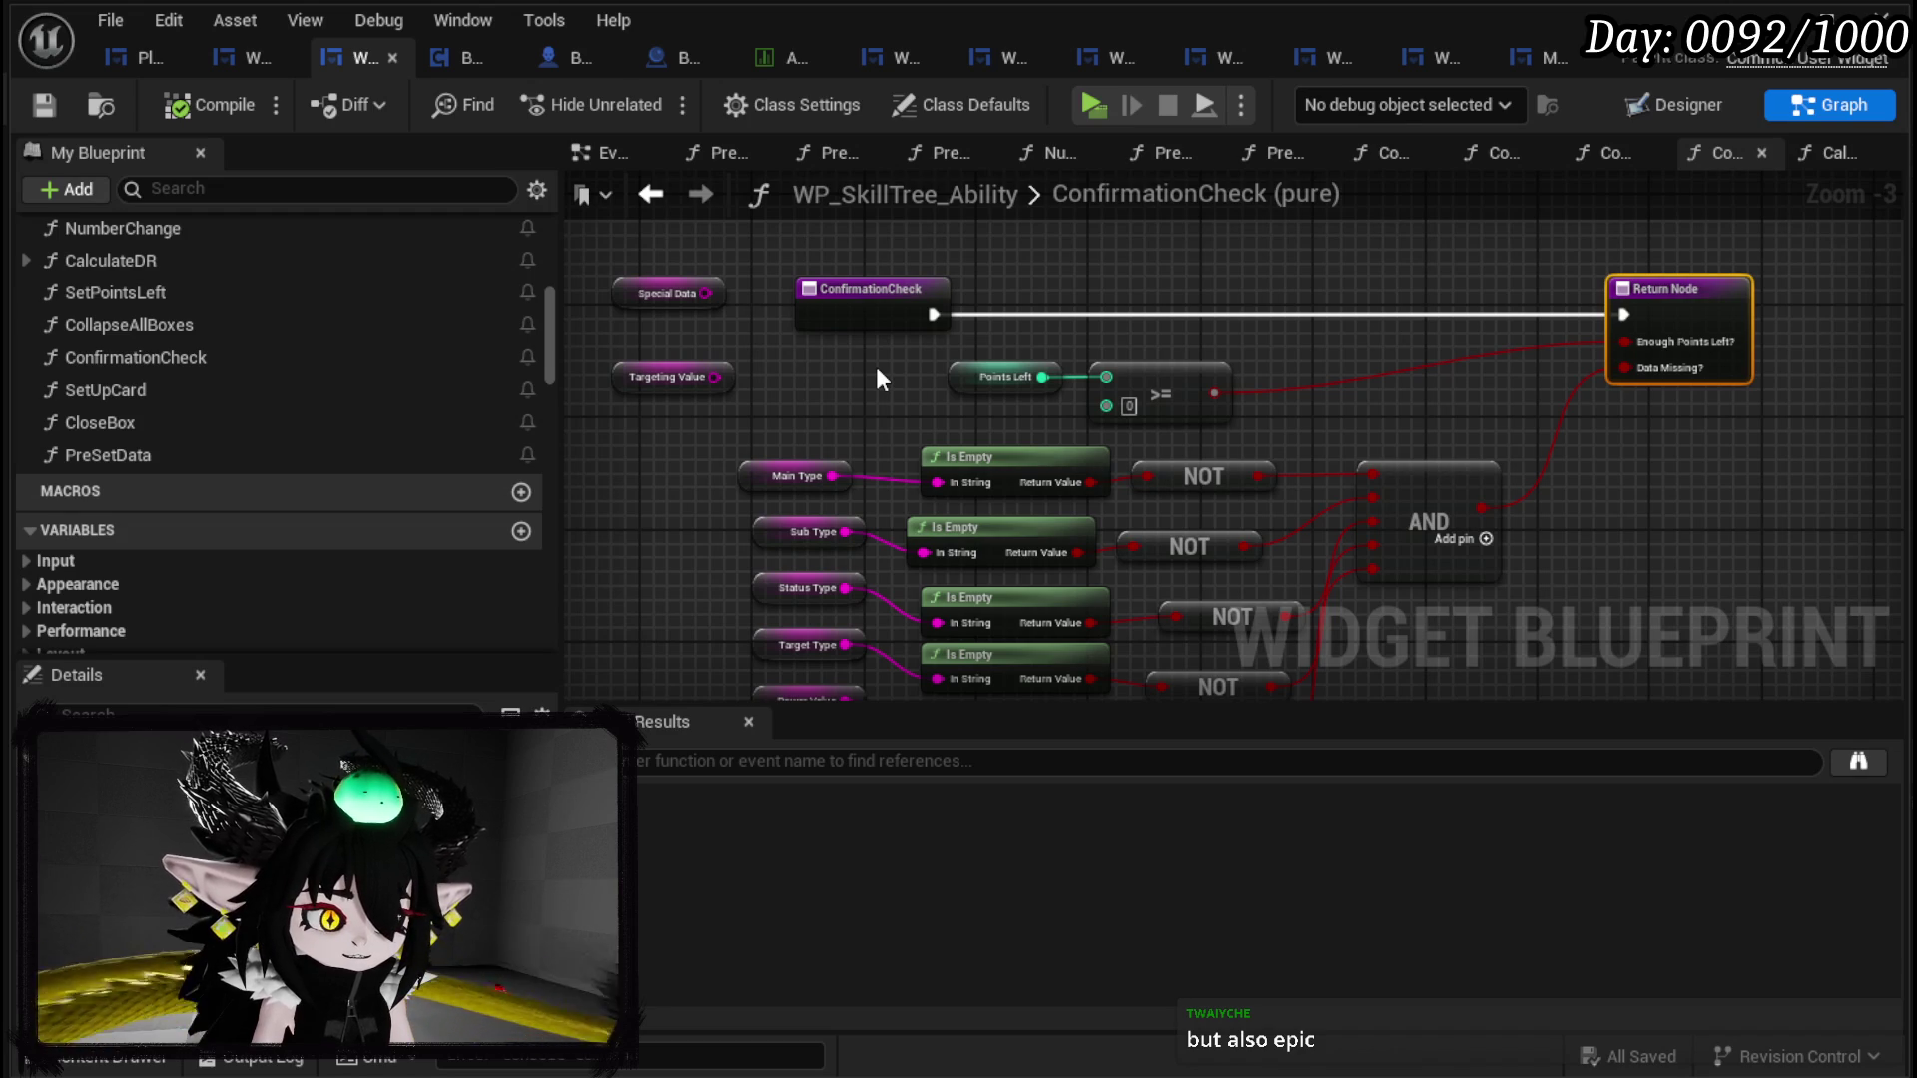
{"action": "left_click_drag", "start_coordinate": [877, 369], "coordinate": [1084, 396]}
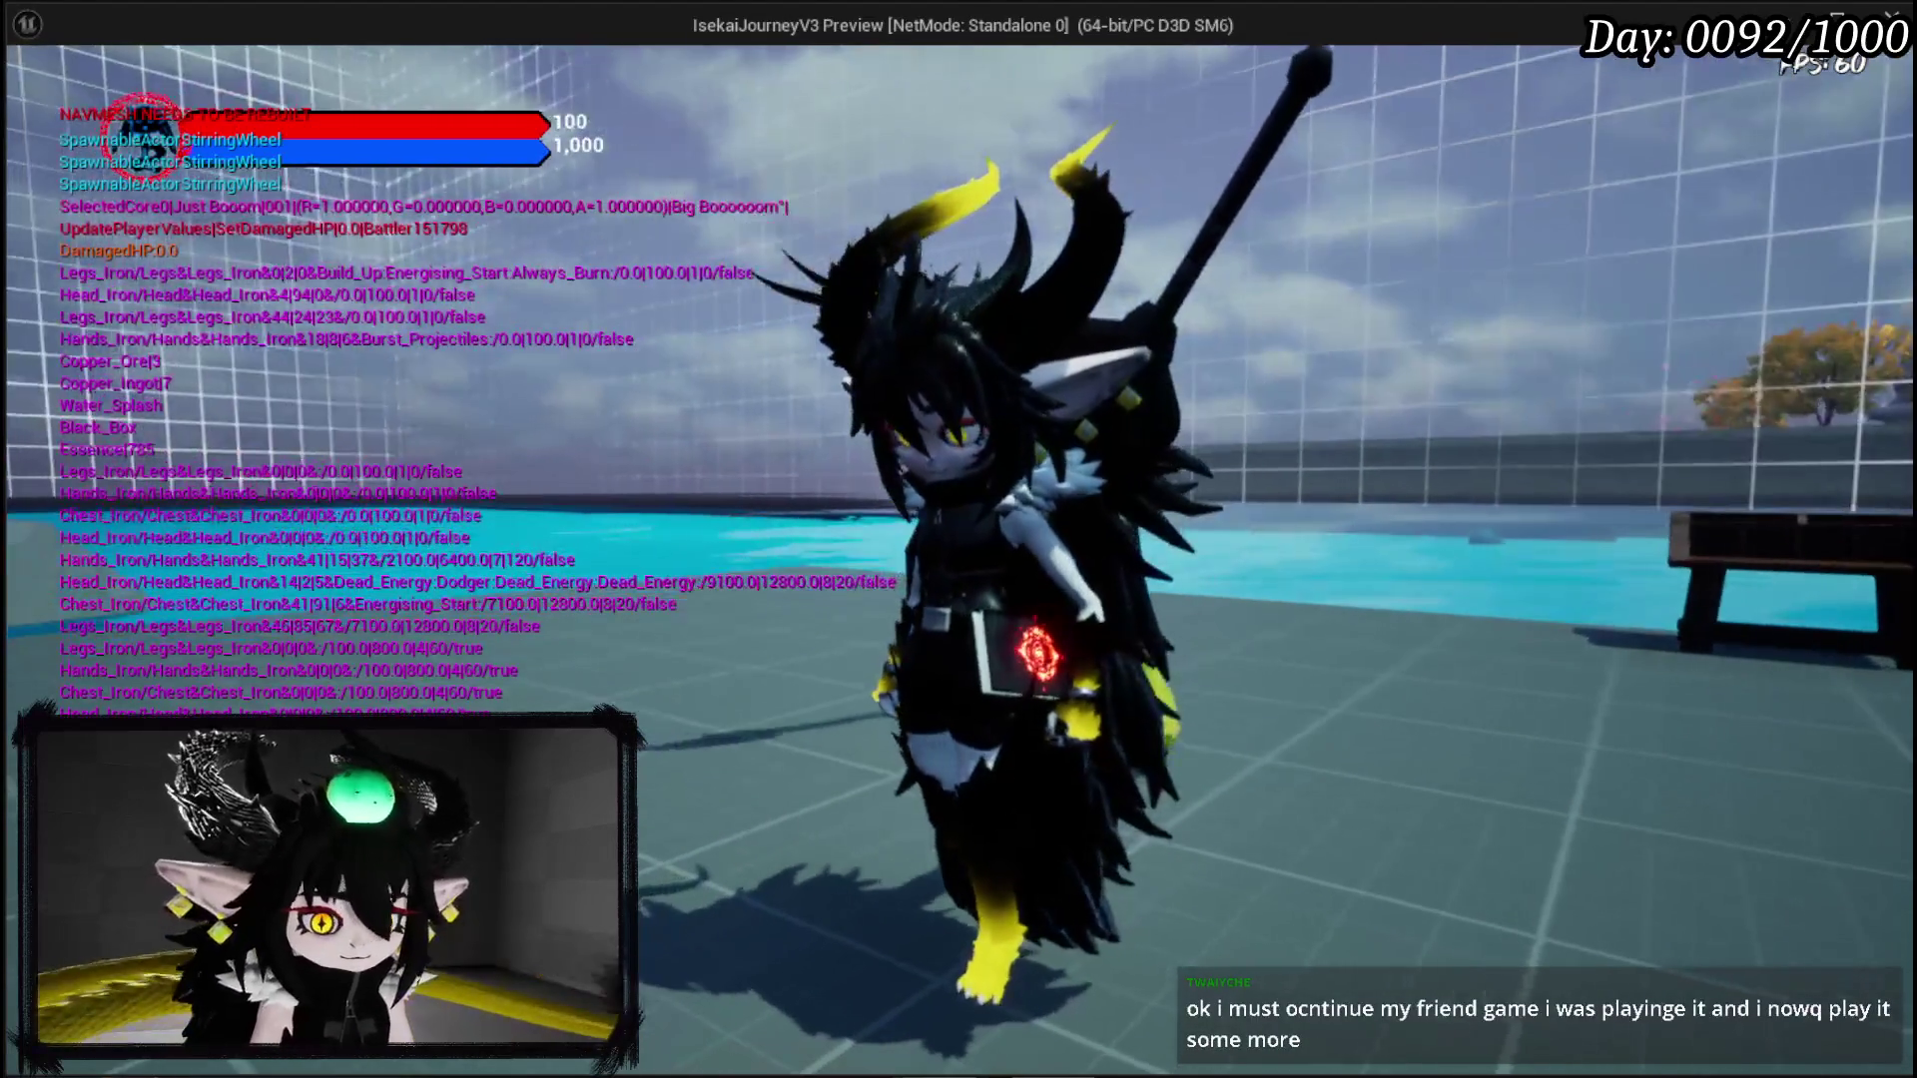
Step: Stop the game preview, save the level, and return to the WP_SkillTree_Ability blueprint
{"action": "key", "text": "Escape"}
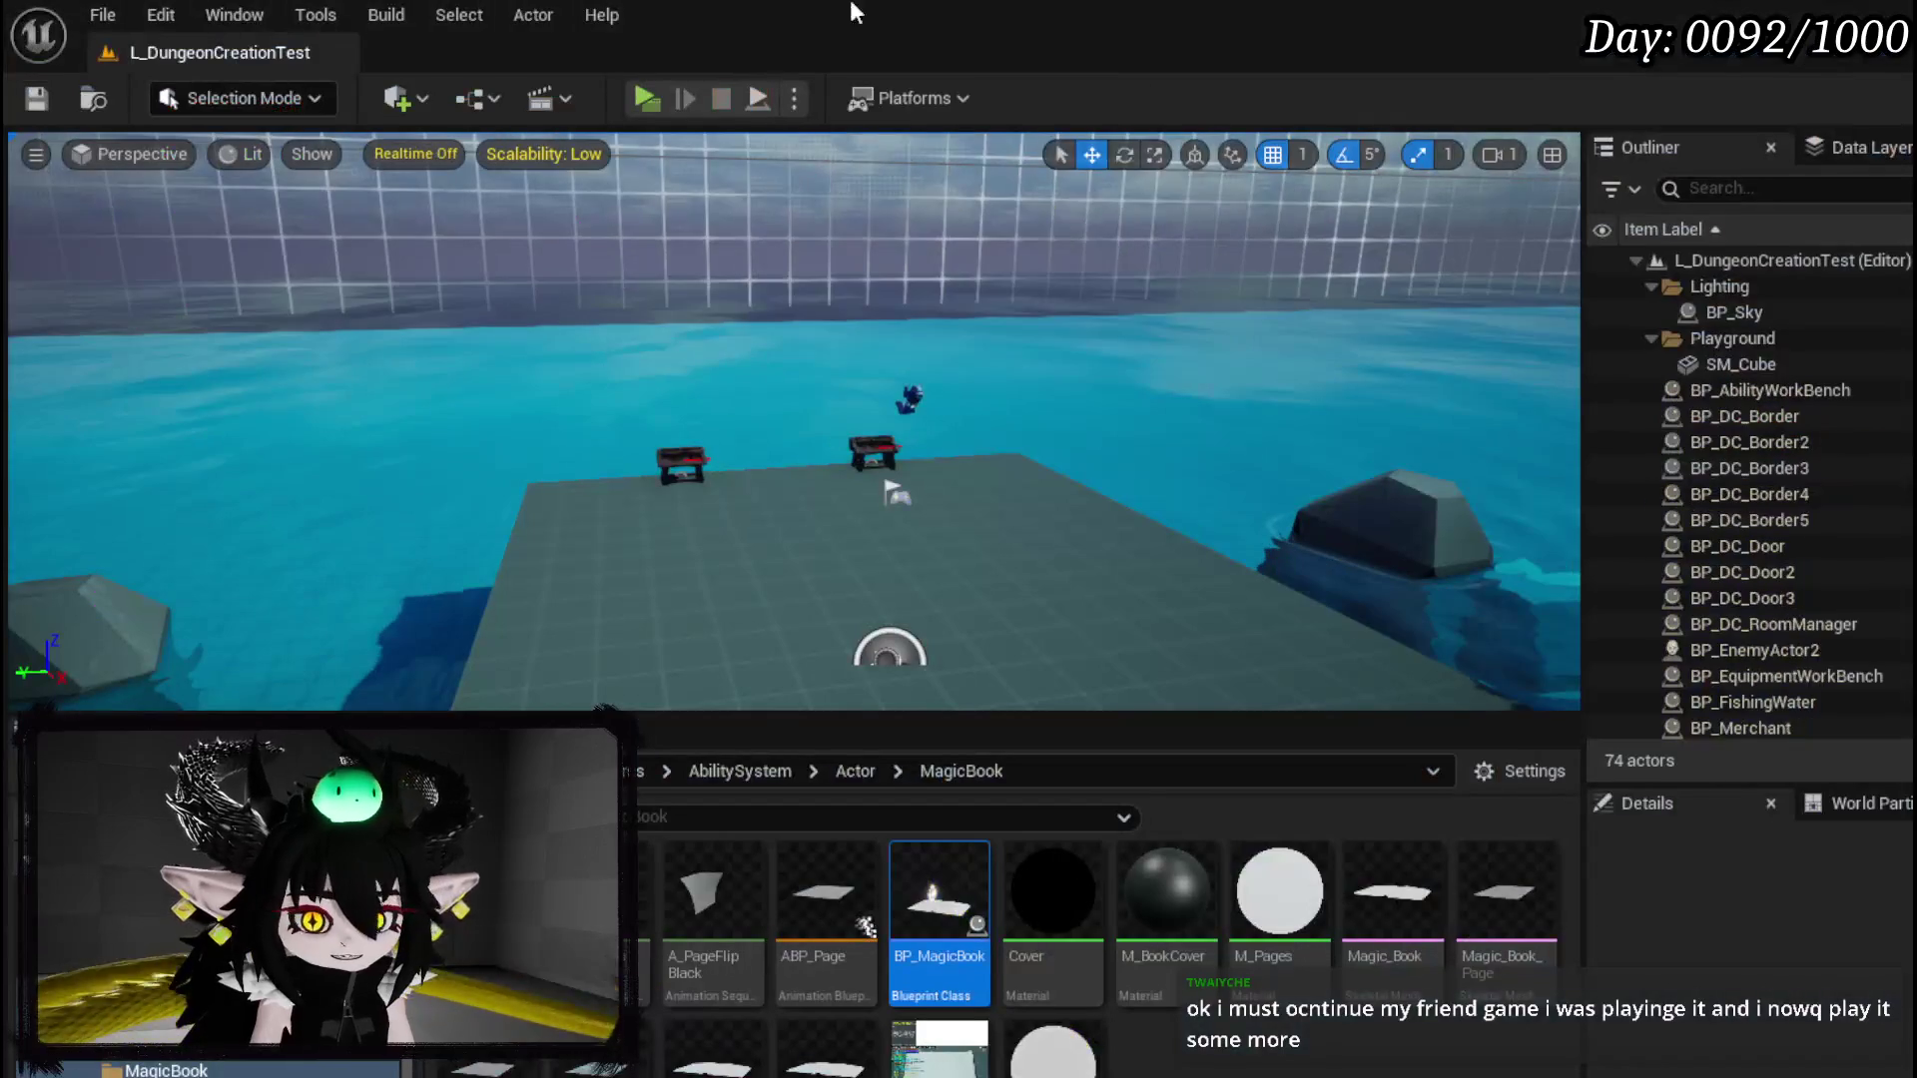
{"action": "left_click", "coordinate": [36, 98]}
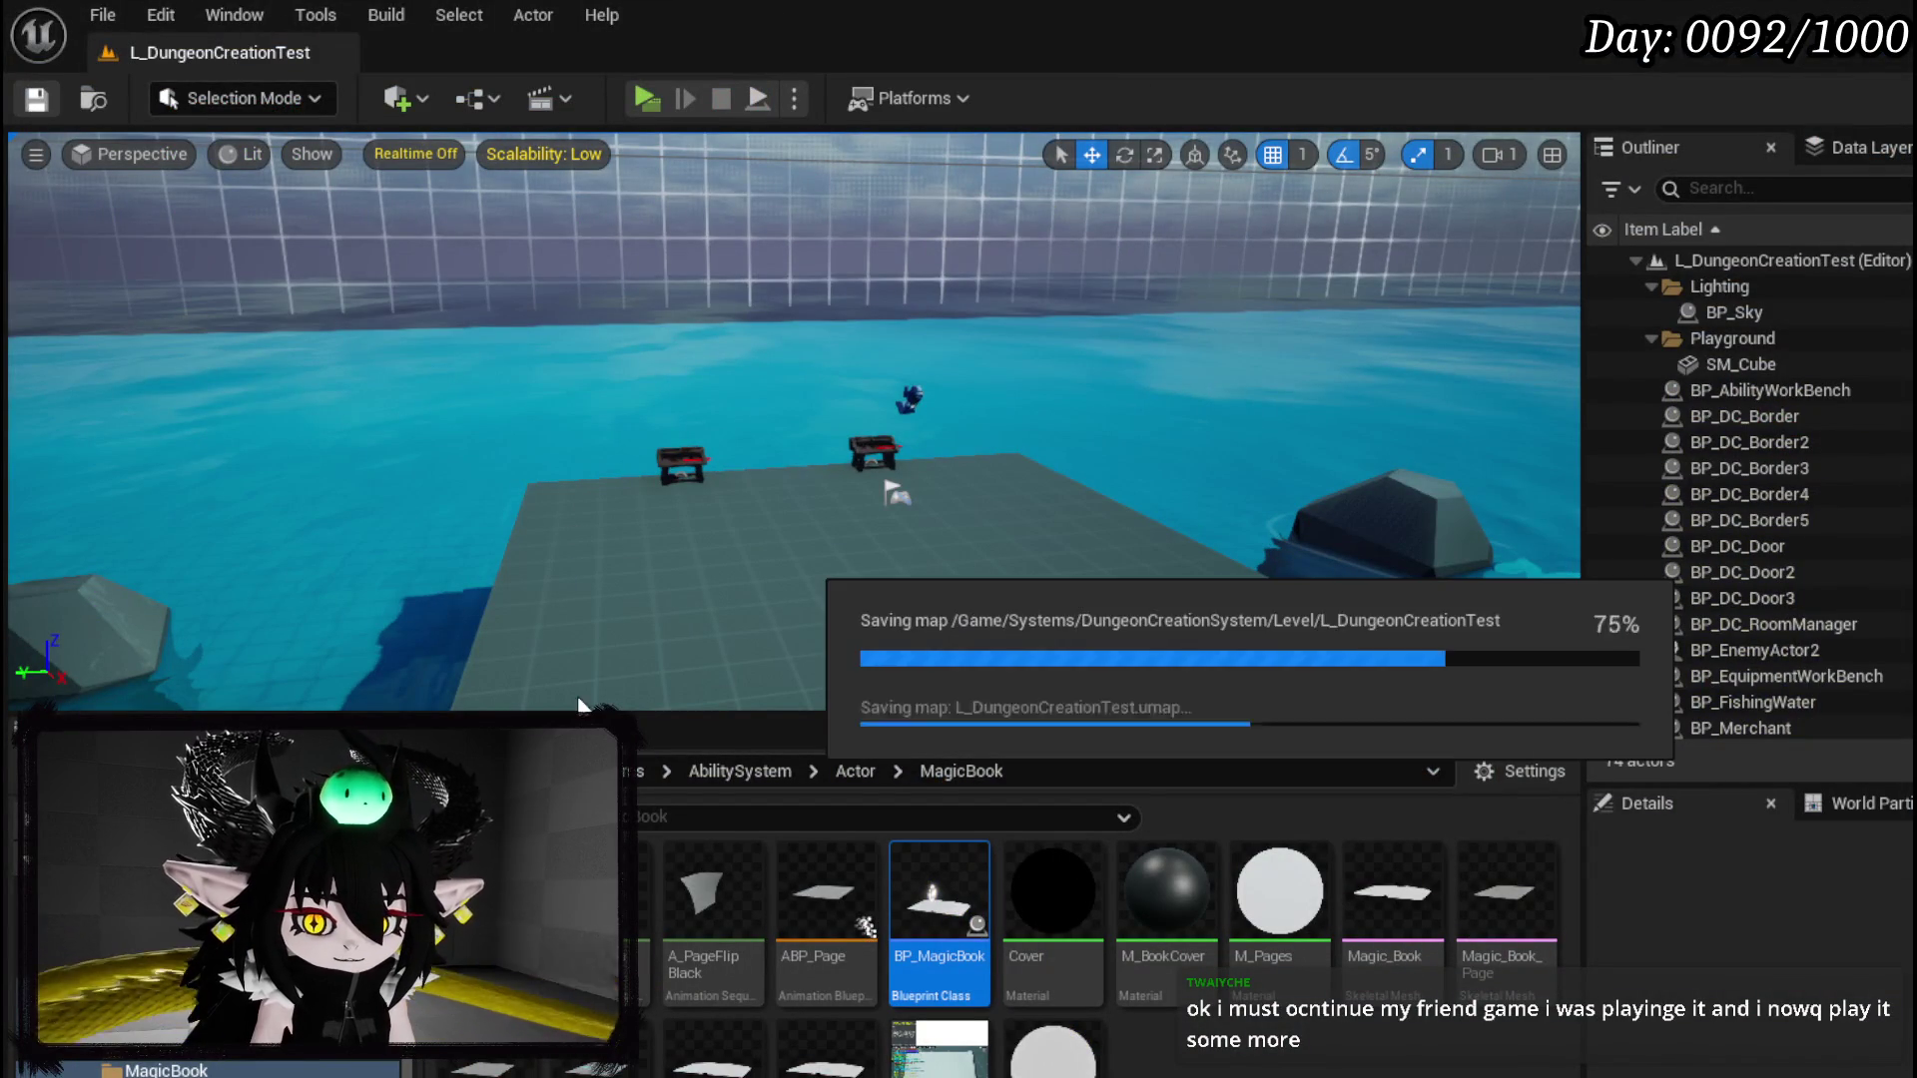
{"action": "key", "text": "alt+Tab"}
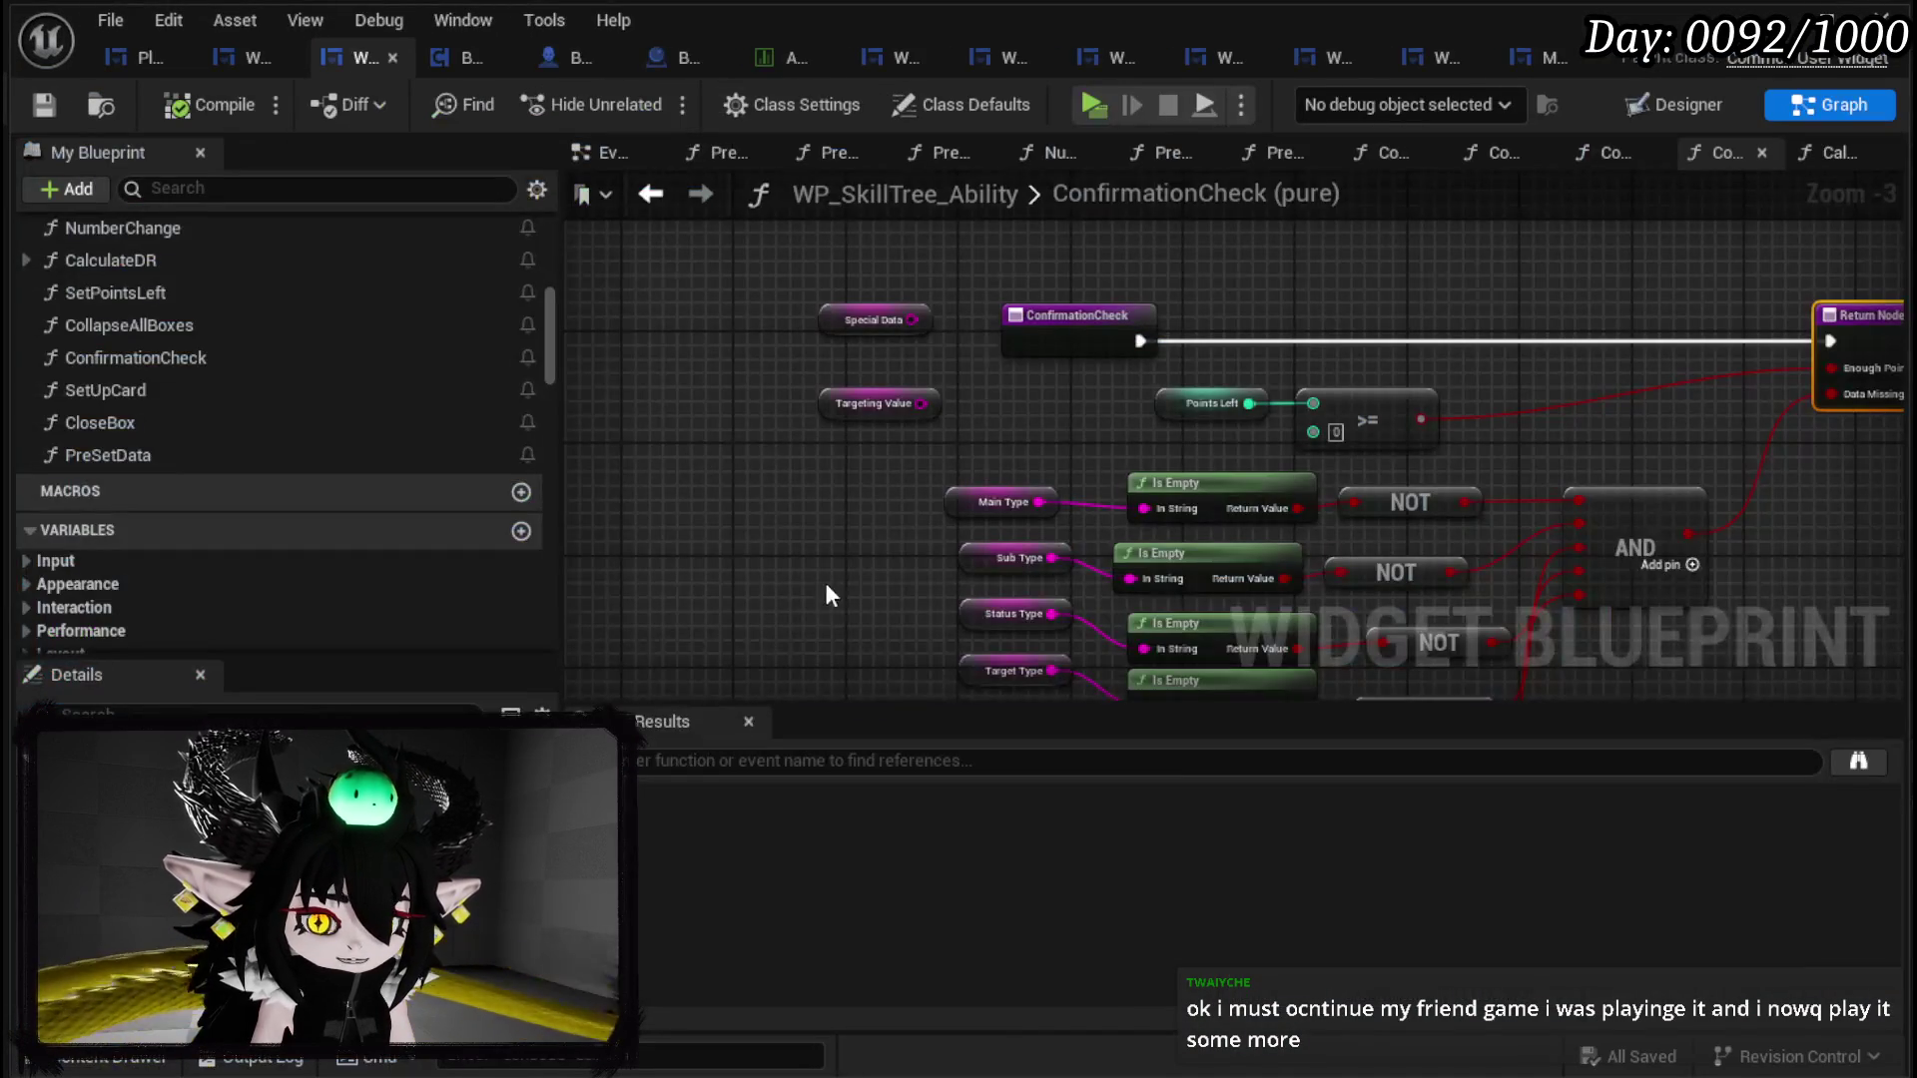
Step: Add a new function named SetUpSummon to WP_SkillTree_Ability and compile and save
{"action": "mouse_move", "coordinate": [810, 499]}
{"action": "left_mouse_down"}
{"action": "mouse_move", "coordinate": [901, 460]}
{"action": "mouse_move", "coordinate": [901, 280]}
{"action": "mouse_move", "coordinate": [647, 270]}
{"action": "left_mouse_up"}
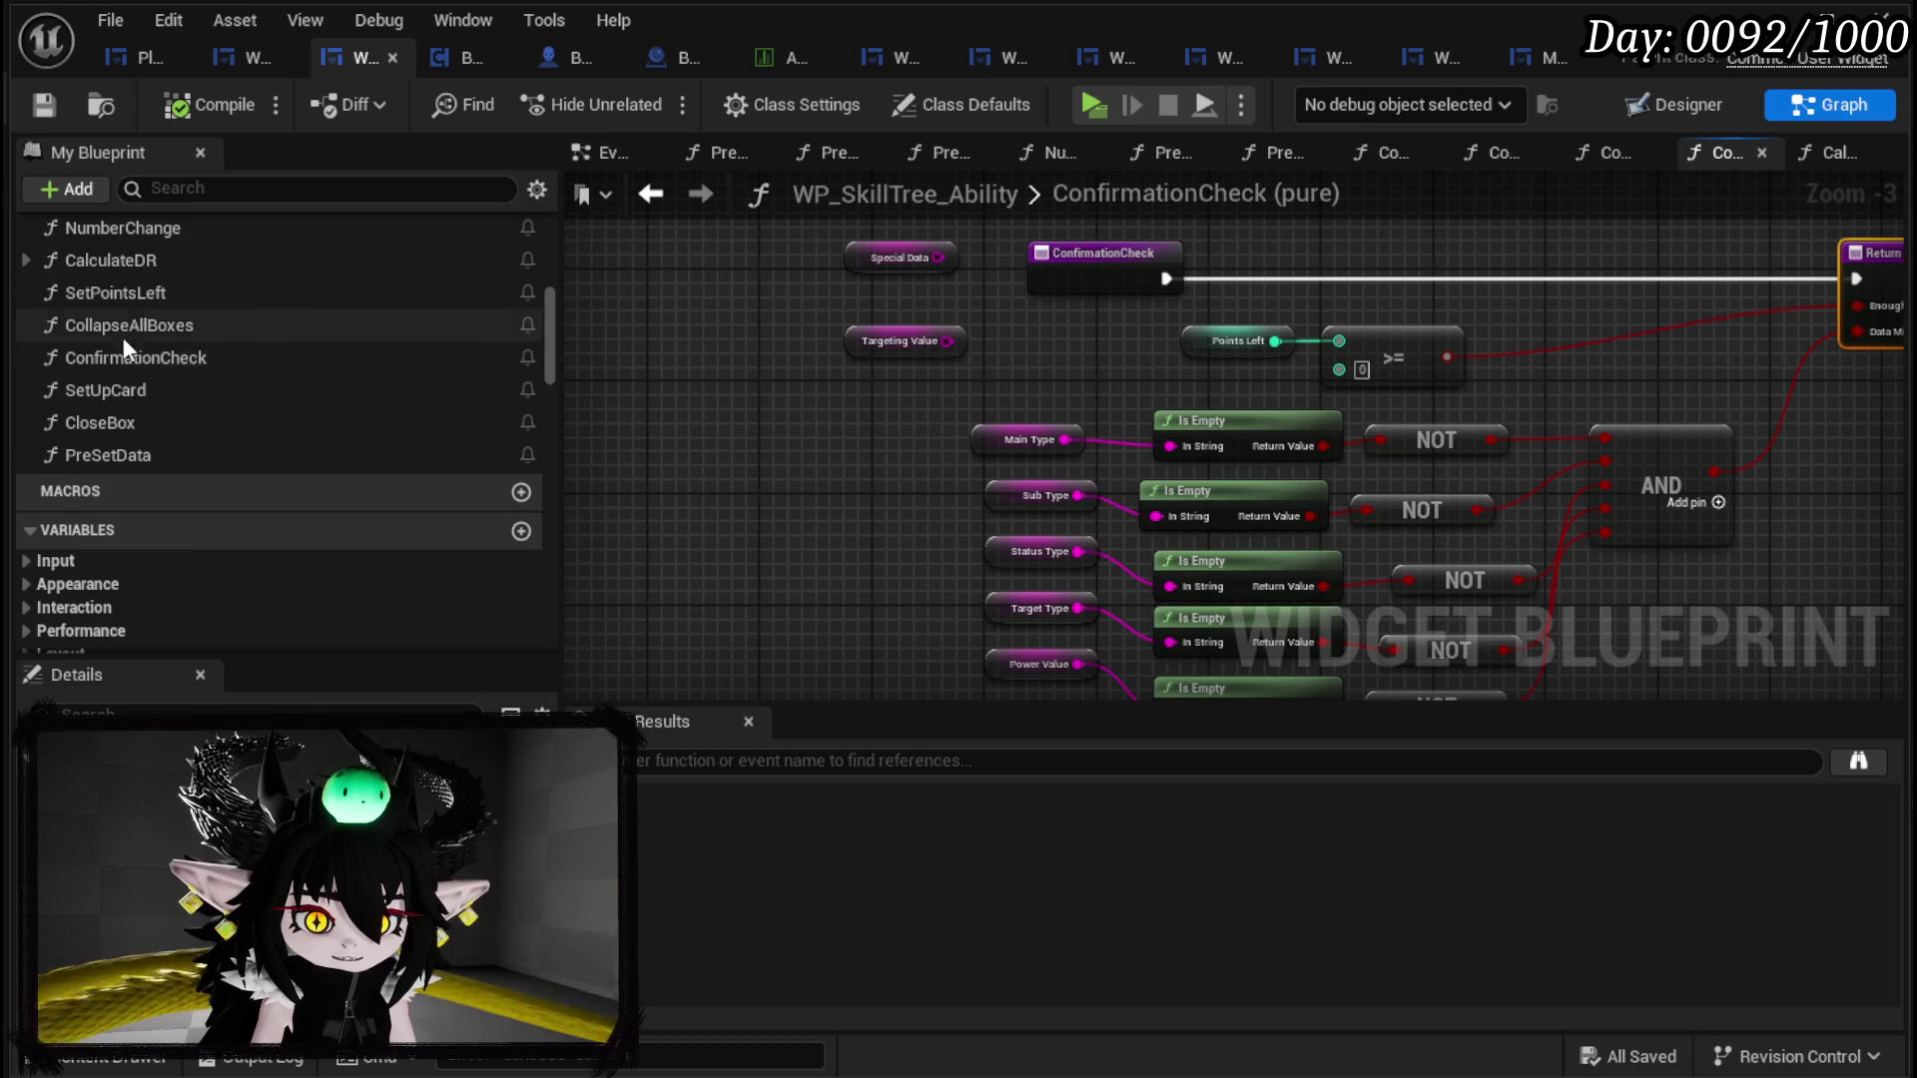
{"action": "scroll", "coordinate": [250, 390], "scroll_direction": "up", "scroll_amount": 10}
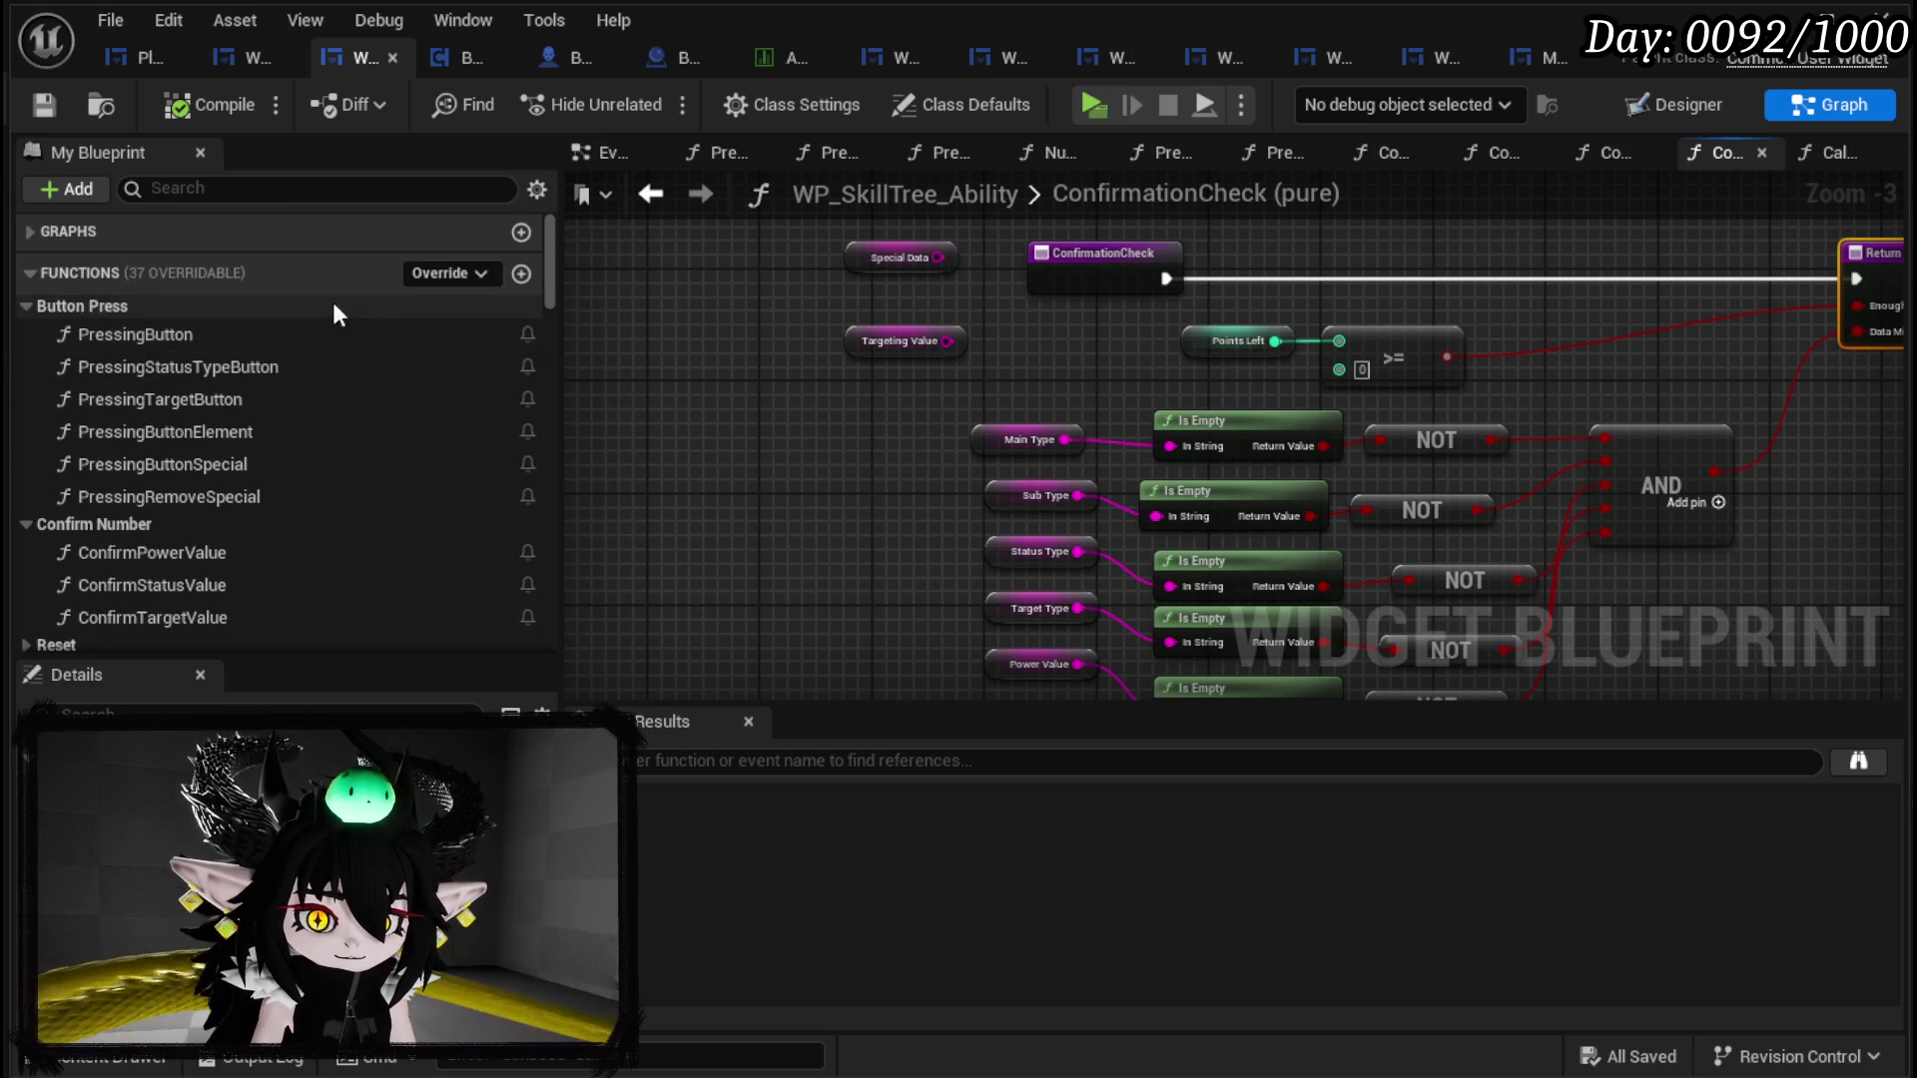
{"action": "left_click", "coordinate": [521, 275]}
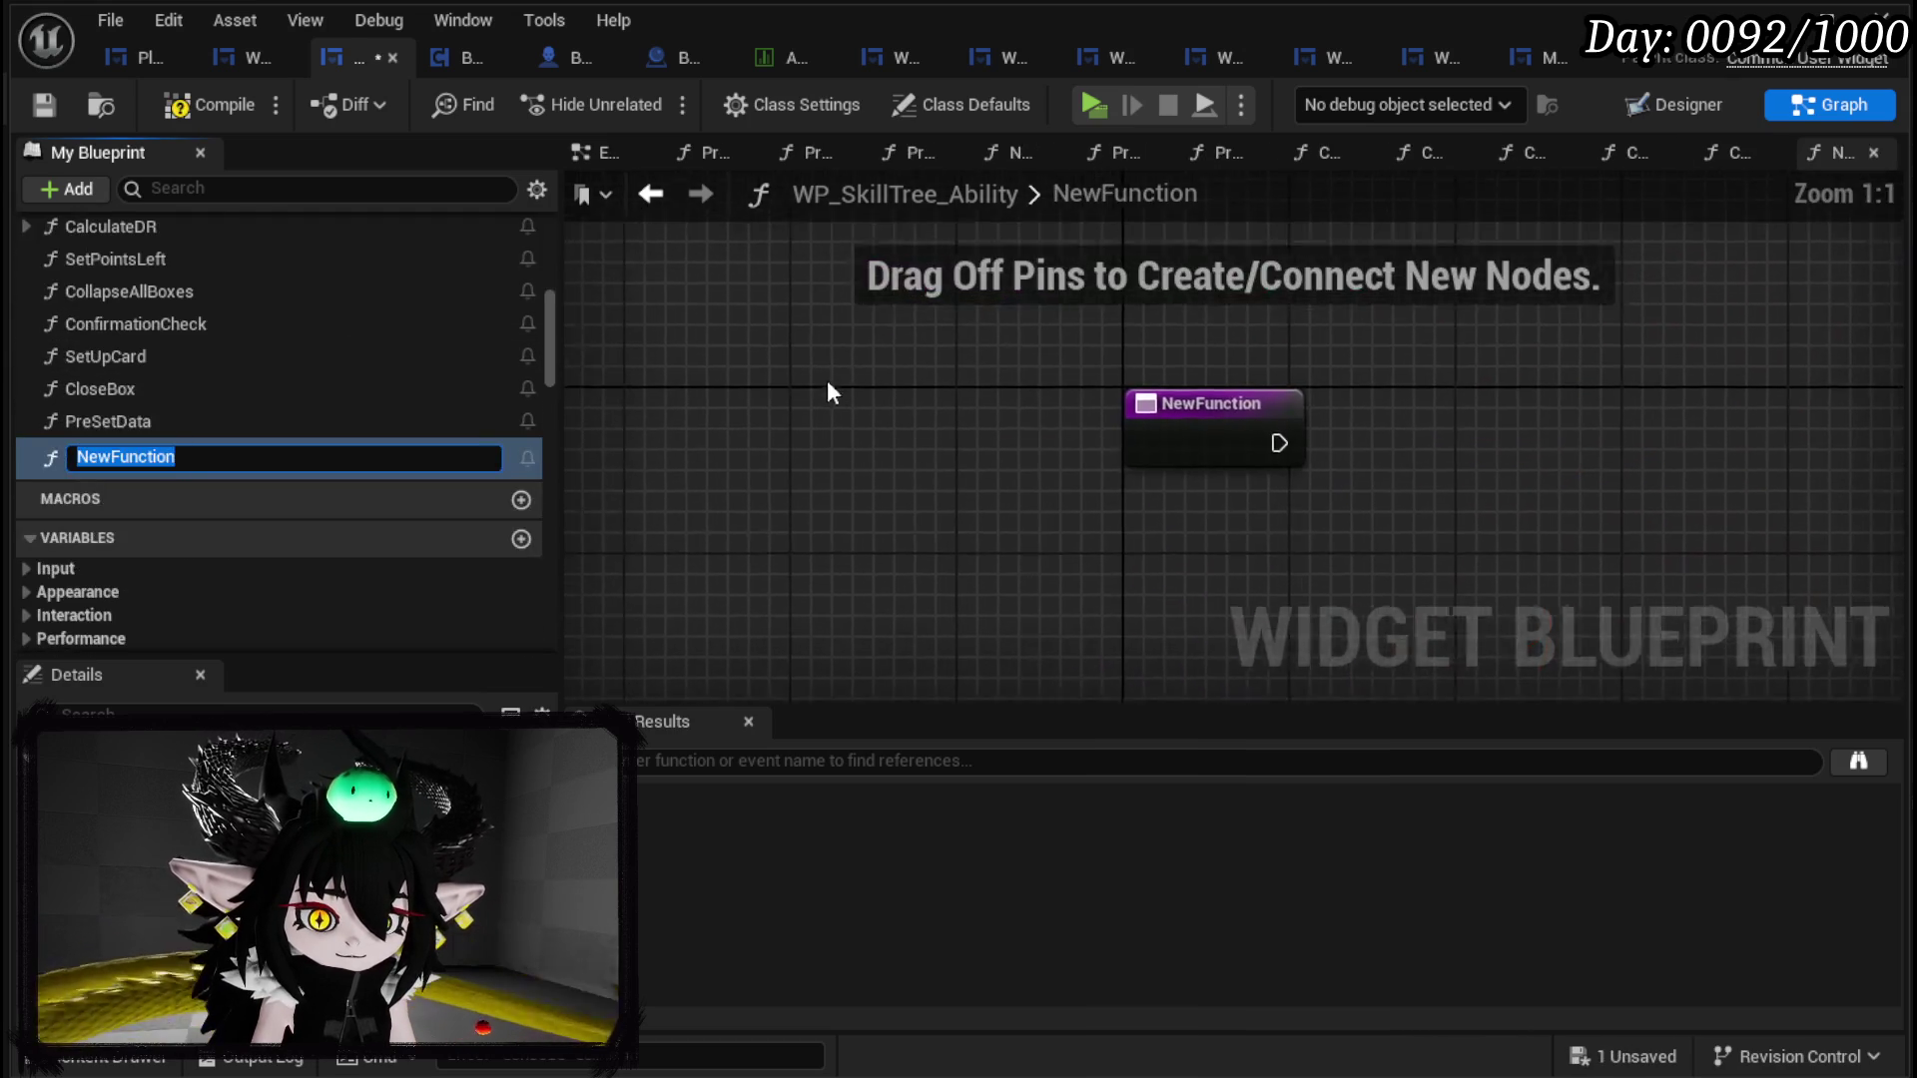
{"action": "type", "text": "SetU"}
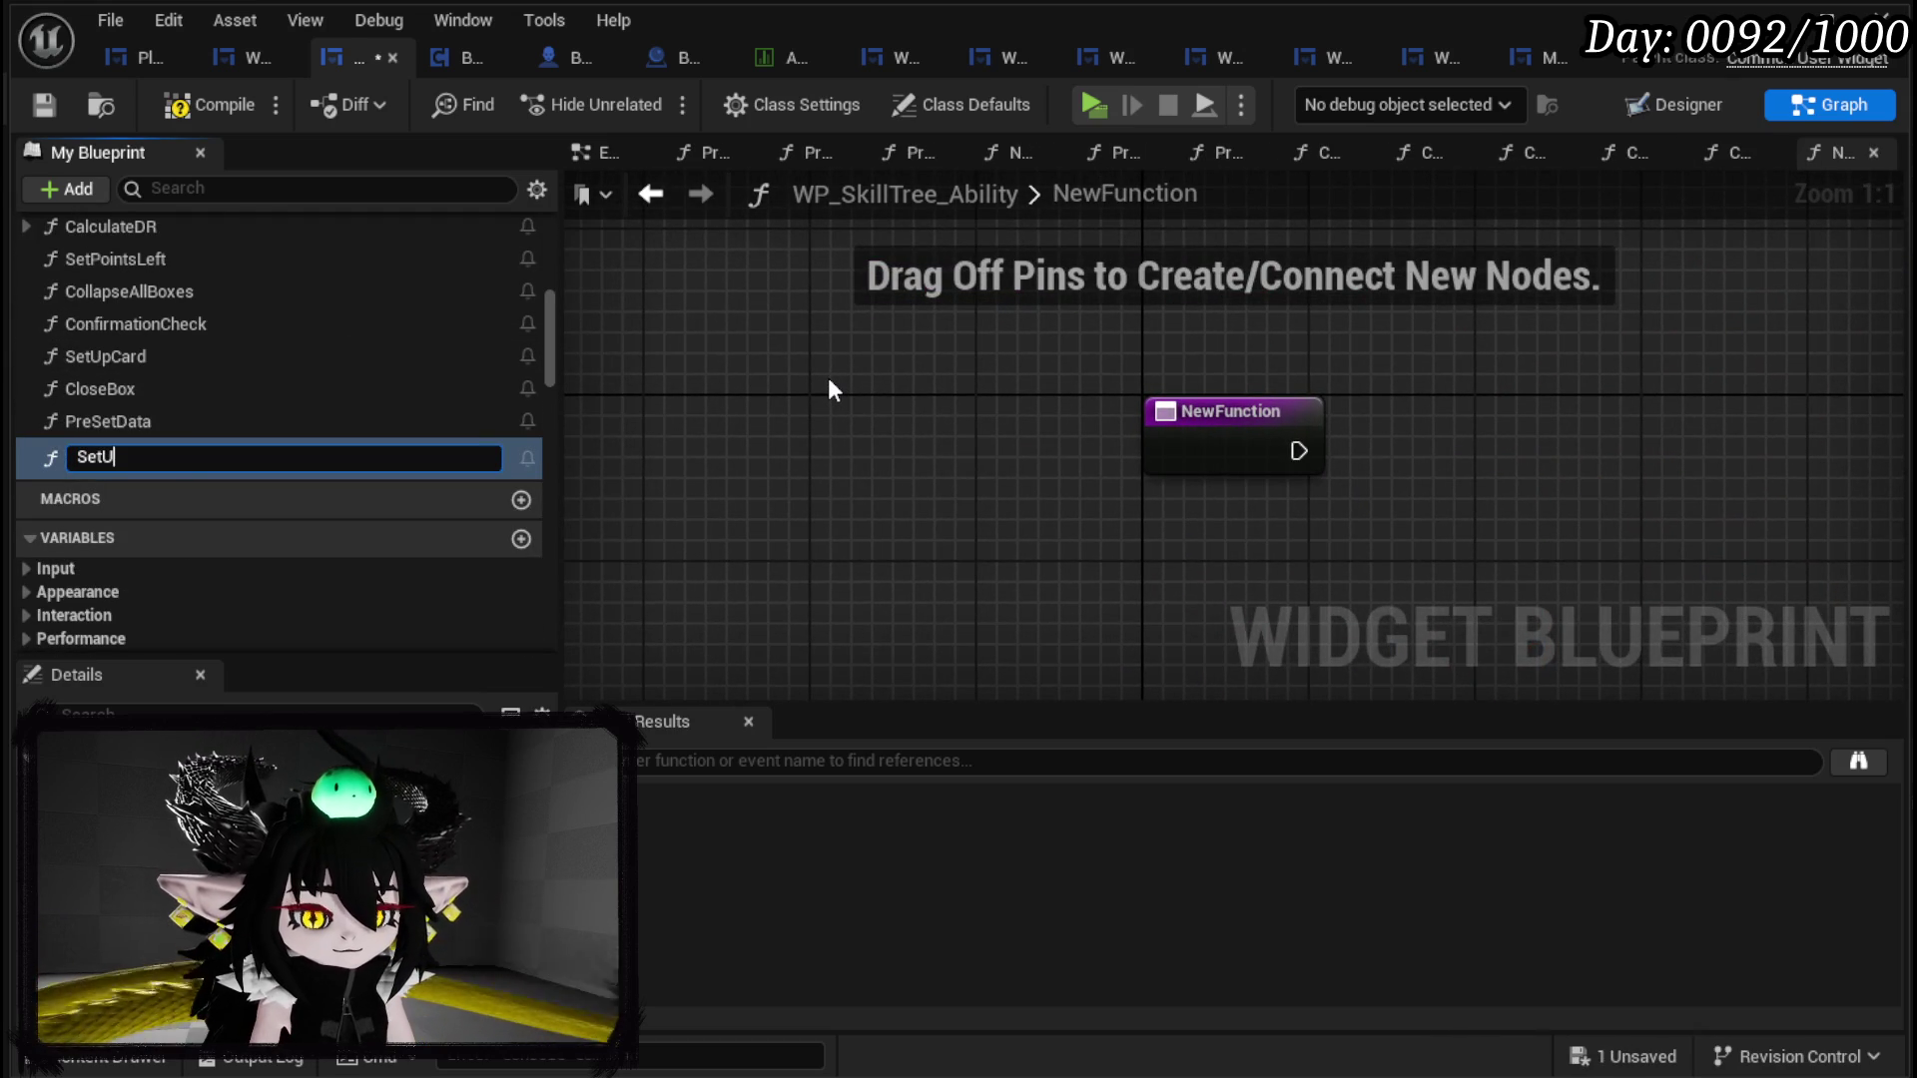
{"action": "type", "text": "pSummon"}
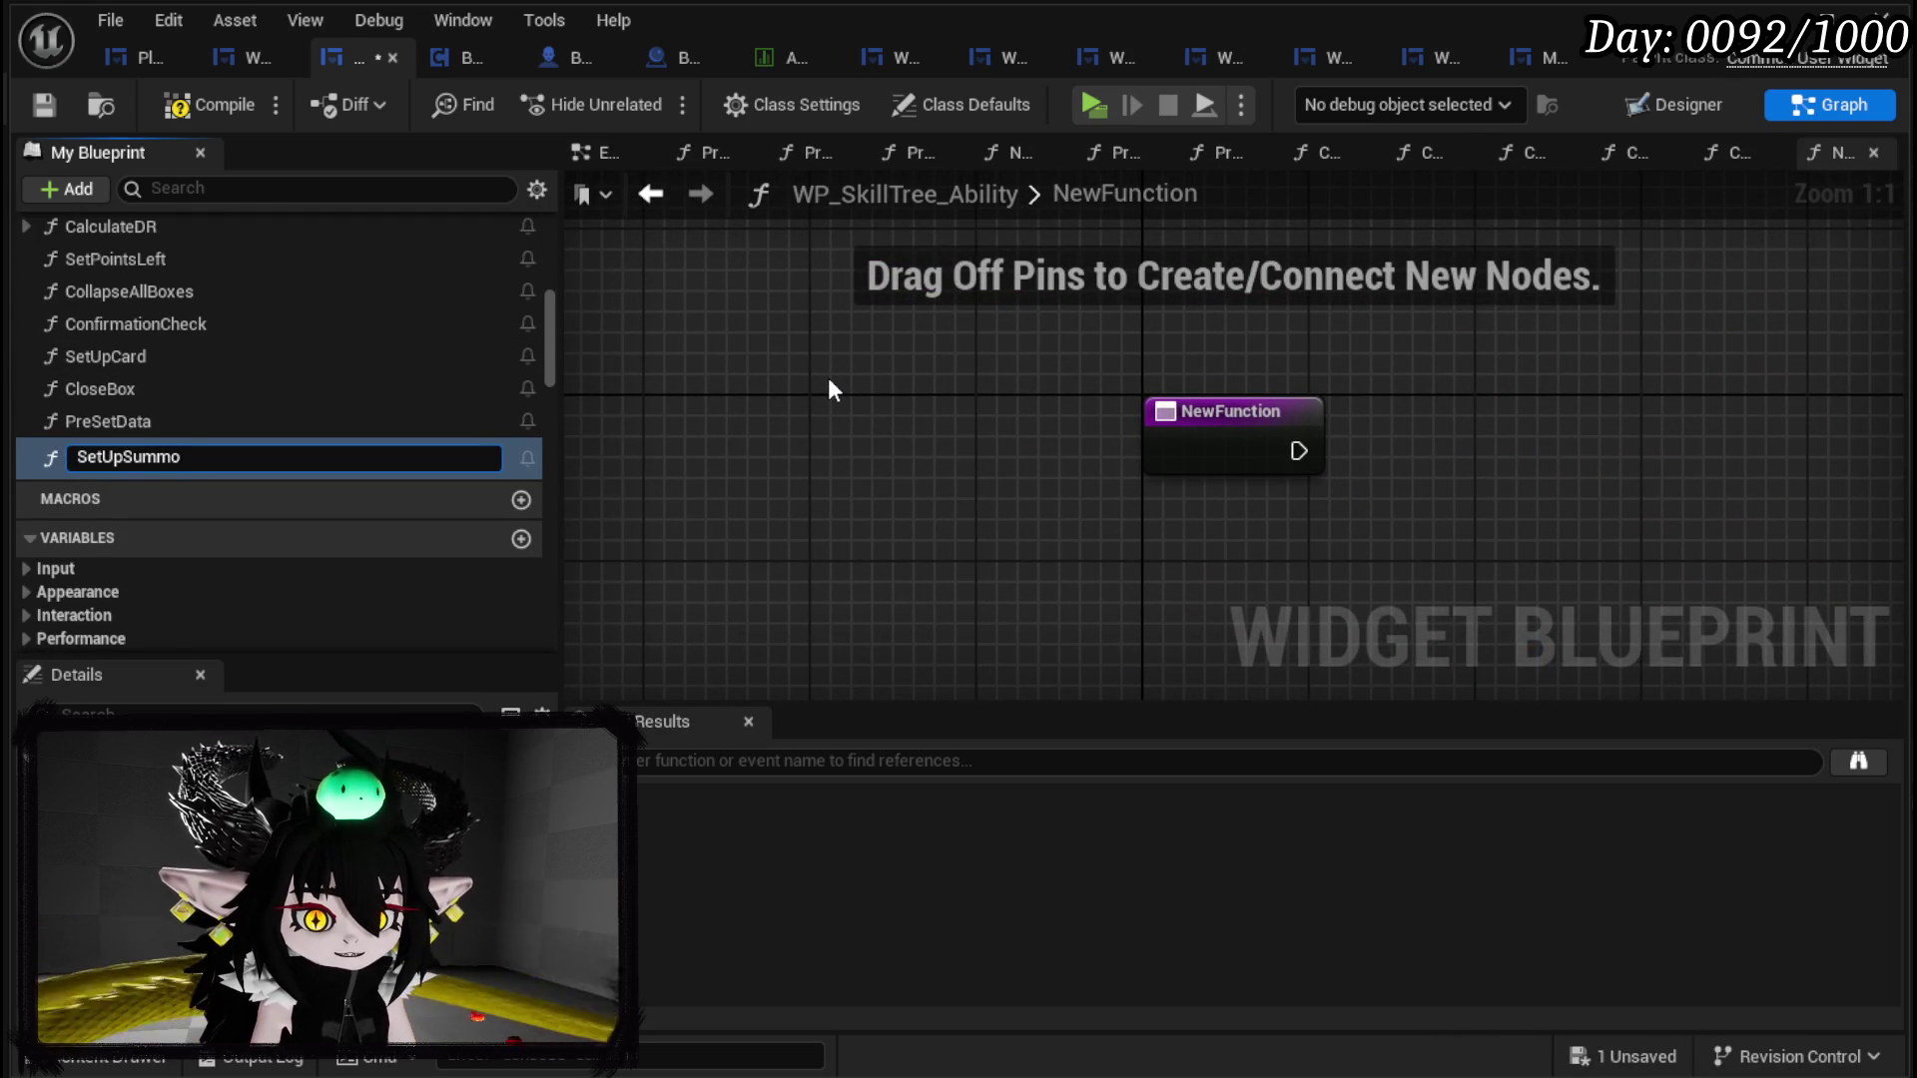
{"action": "key", "text": "Return"}
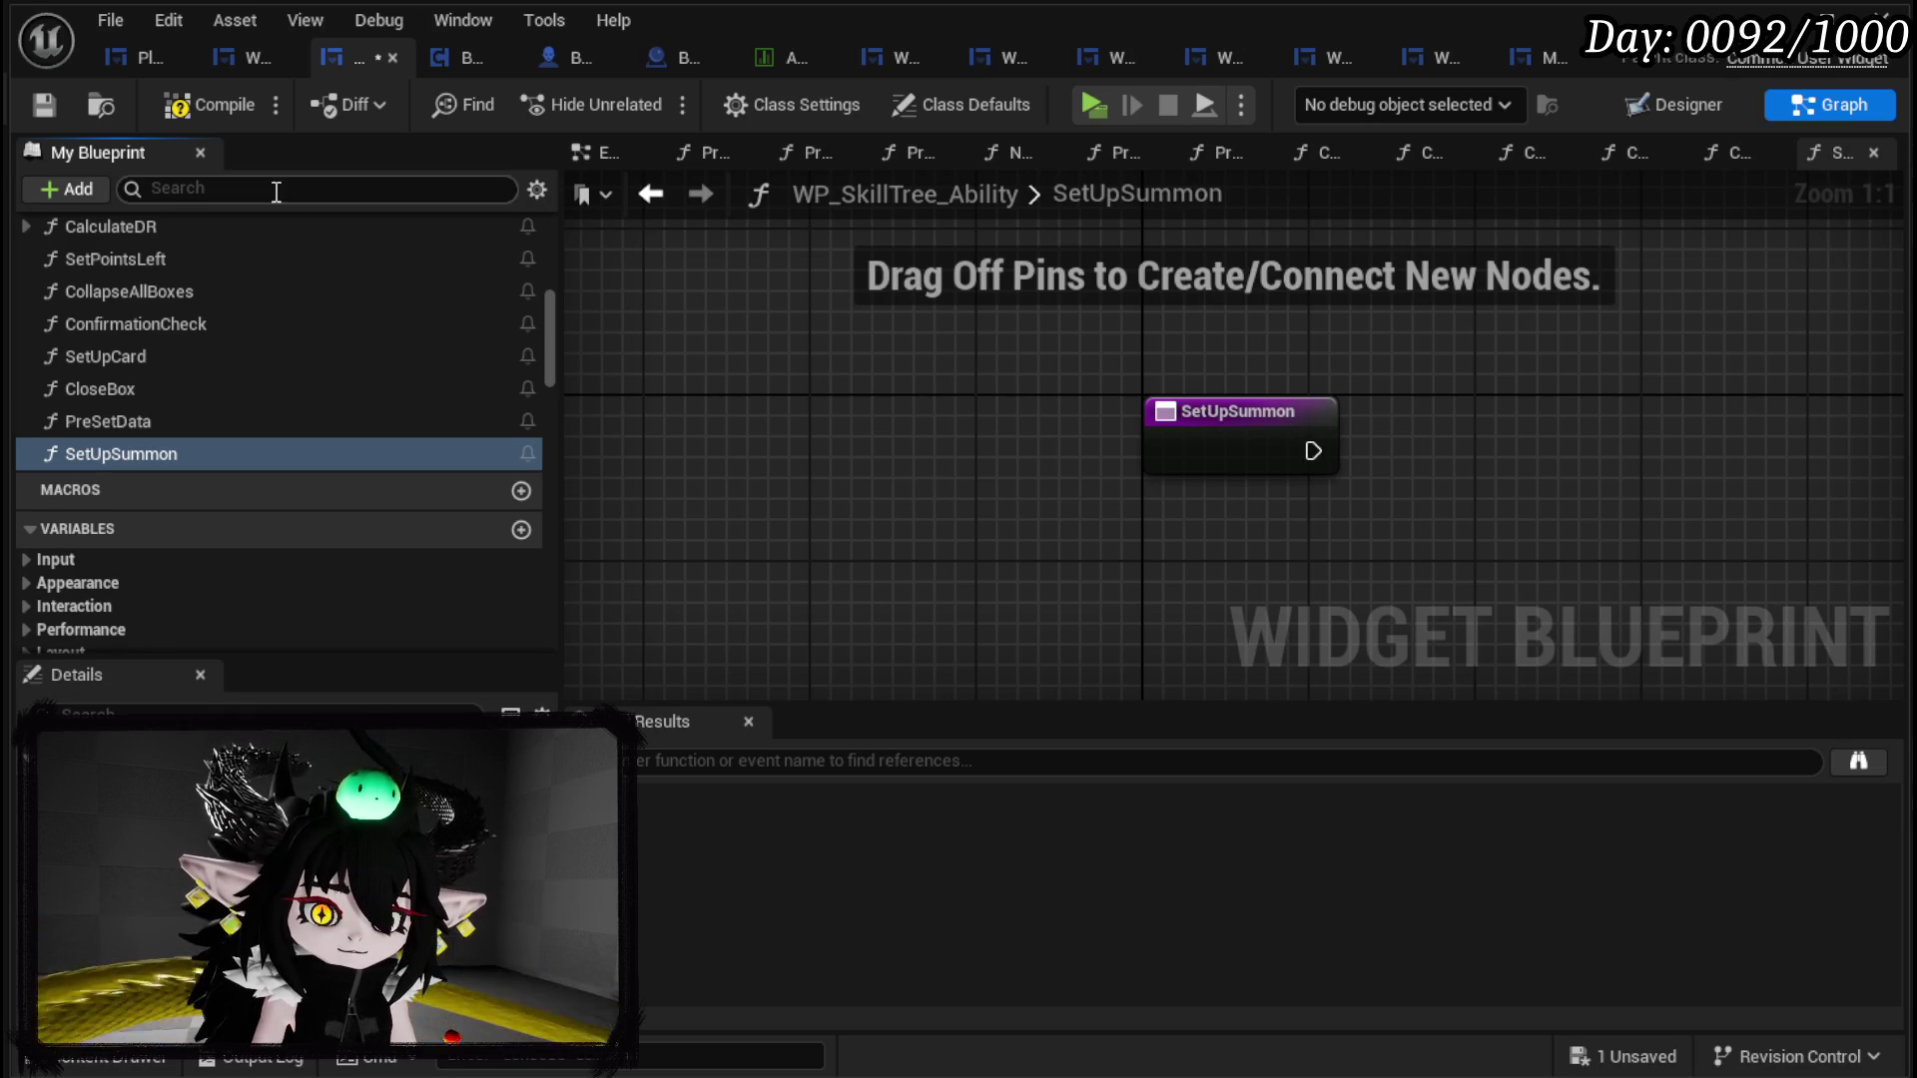
{"action": "left_click", "coordinate": [41, 106]}
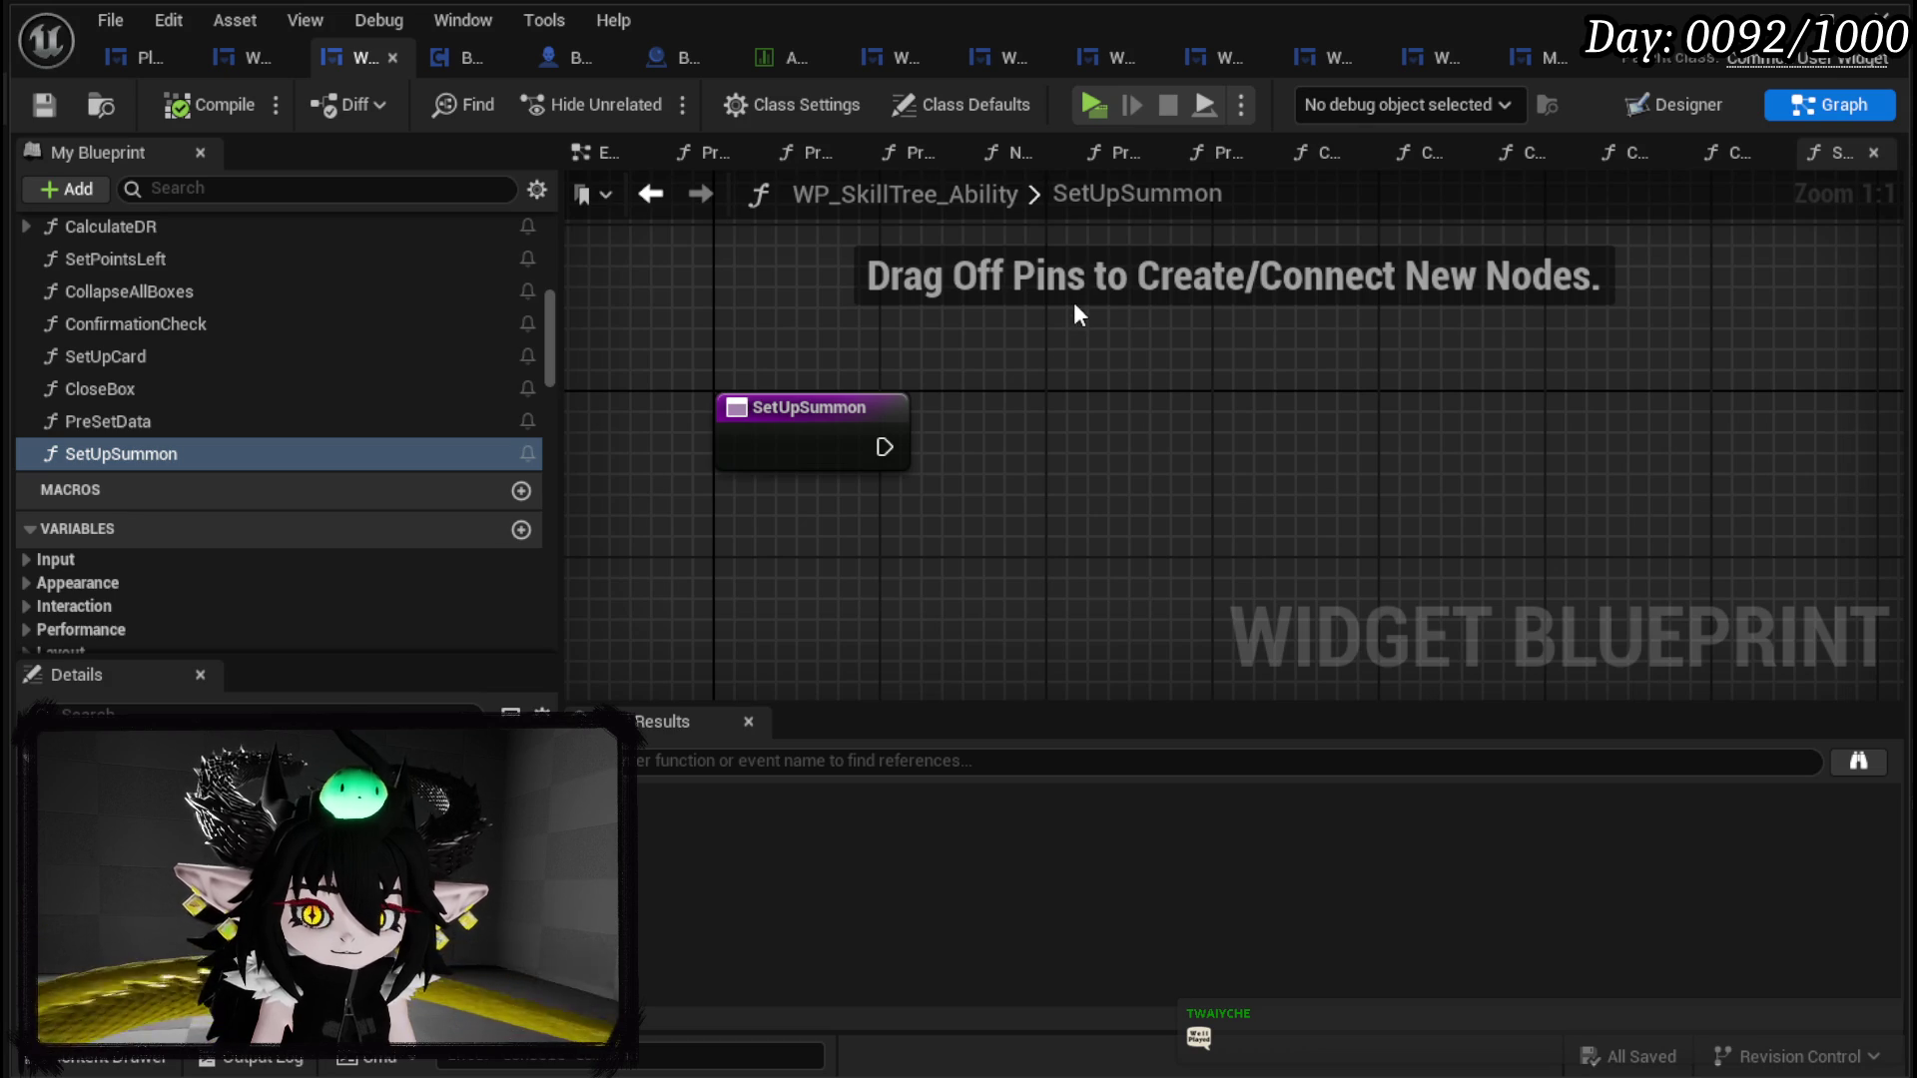
Step: Open the SetUpCard function graph and select all of its nodes
{"action": "left_click", "coordinate": [134, 58]}
{"action": "left_click", "coordinate": [243, 60]}
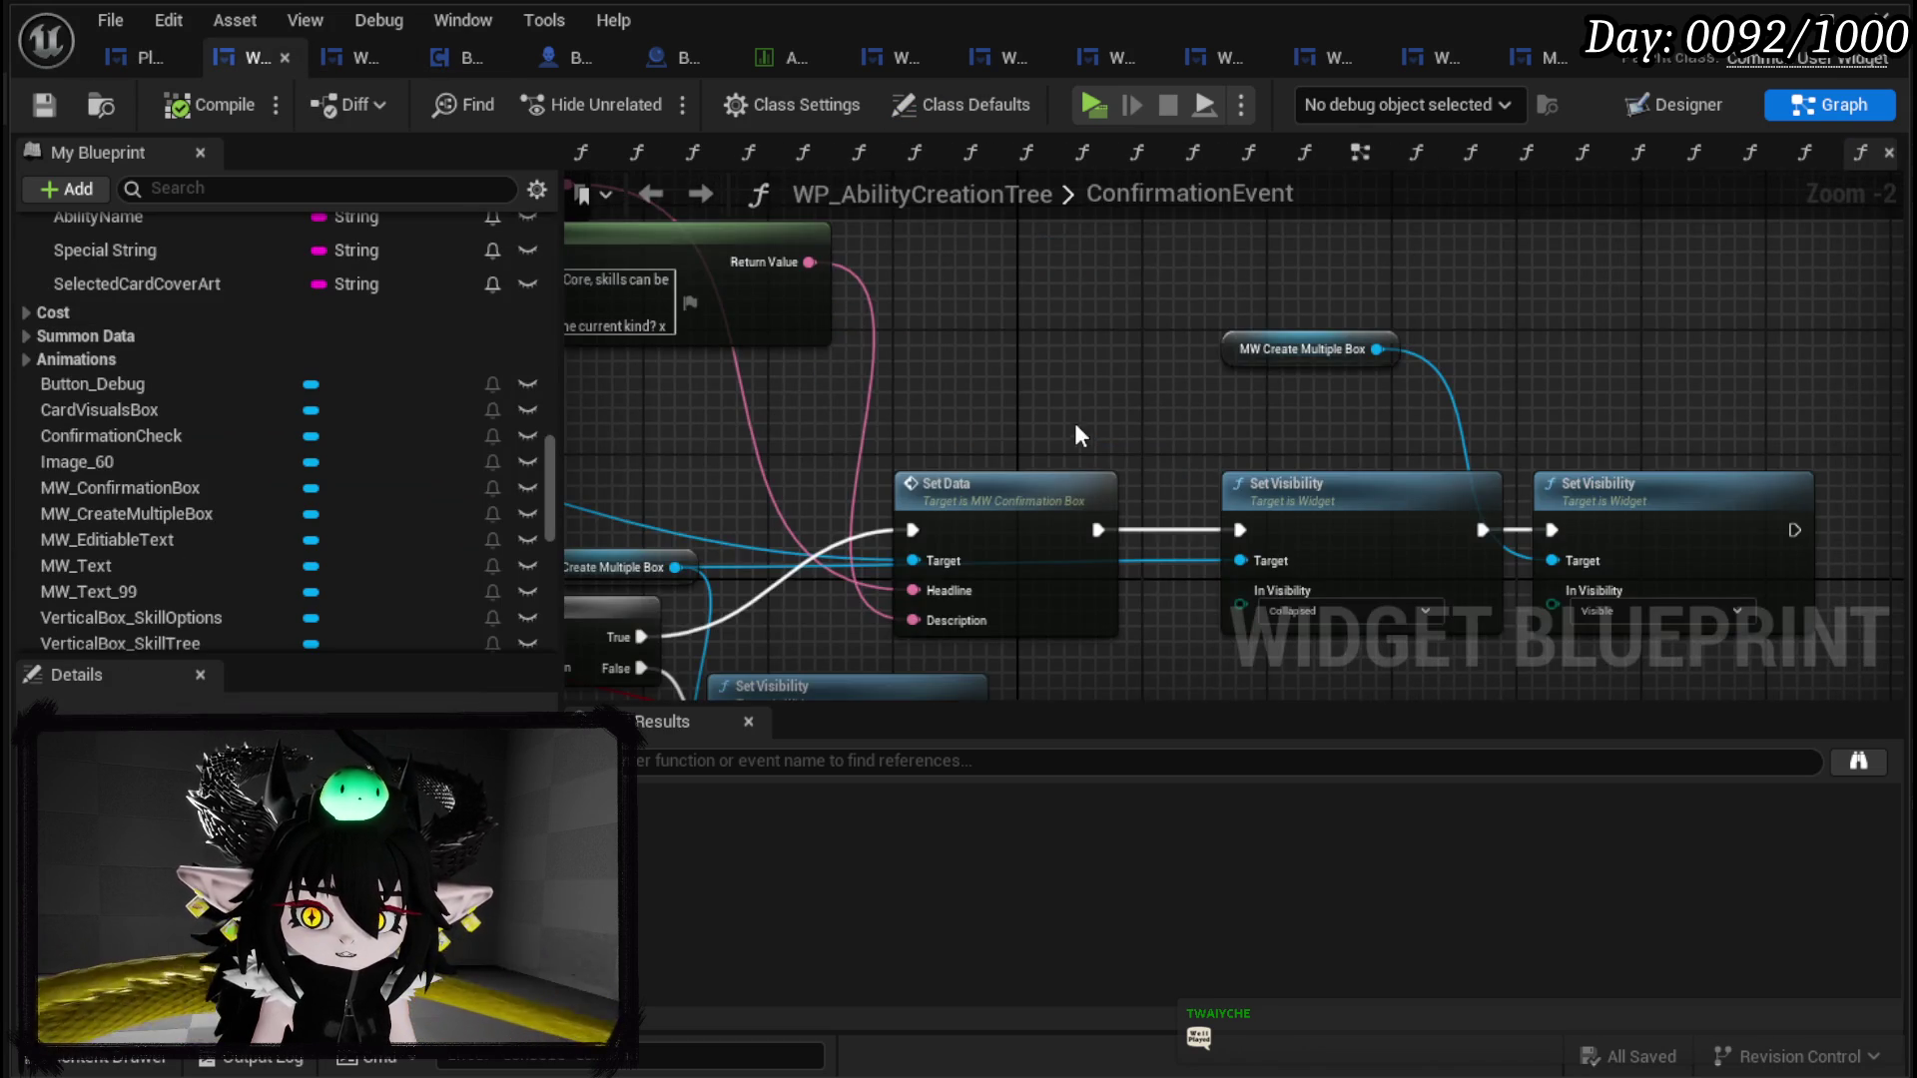
{"action": "scroll", "coordinate": [1268, 325], "scroll_direction": "down", "scroll_amount": 3}
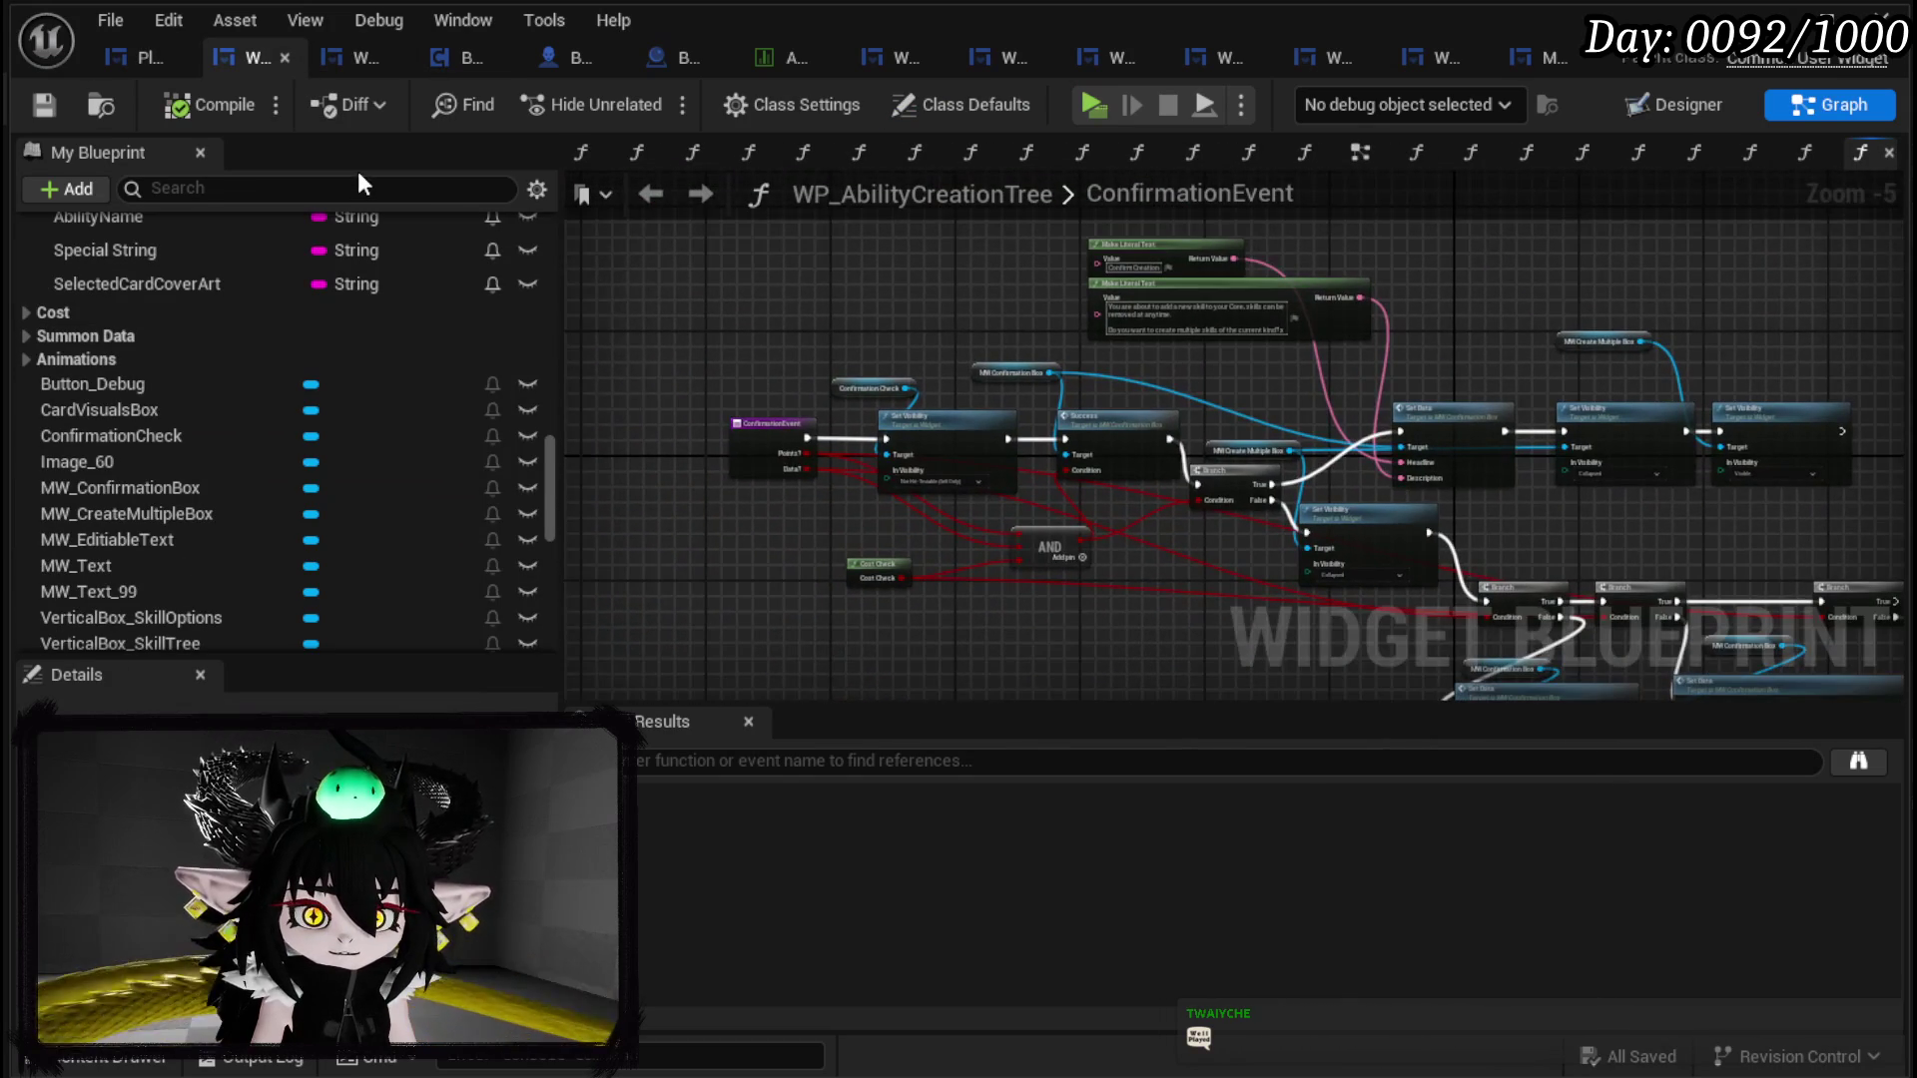
{"action": "left_click", "coordinate": [338, 57]}
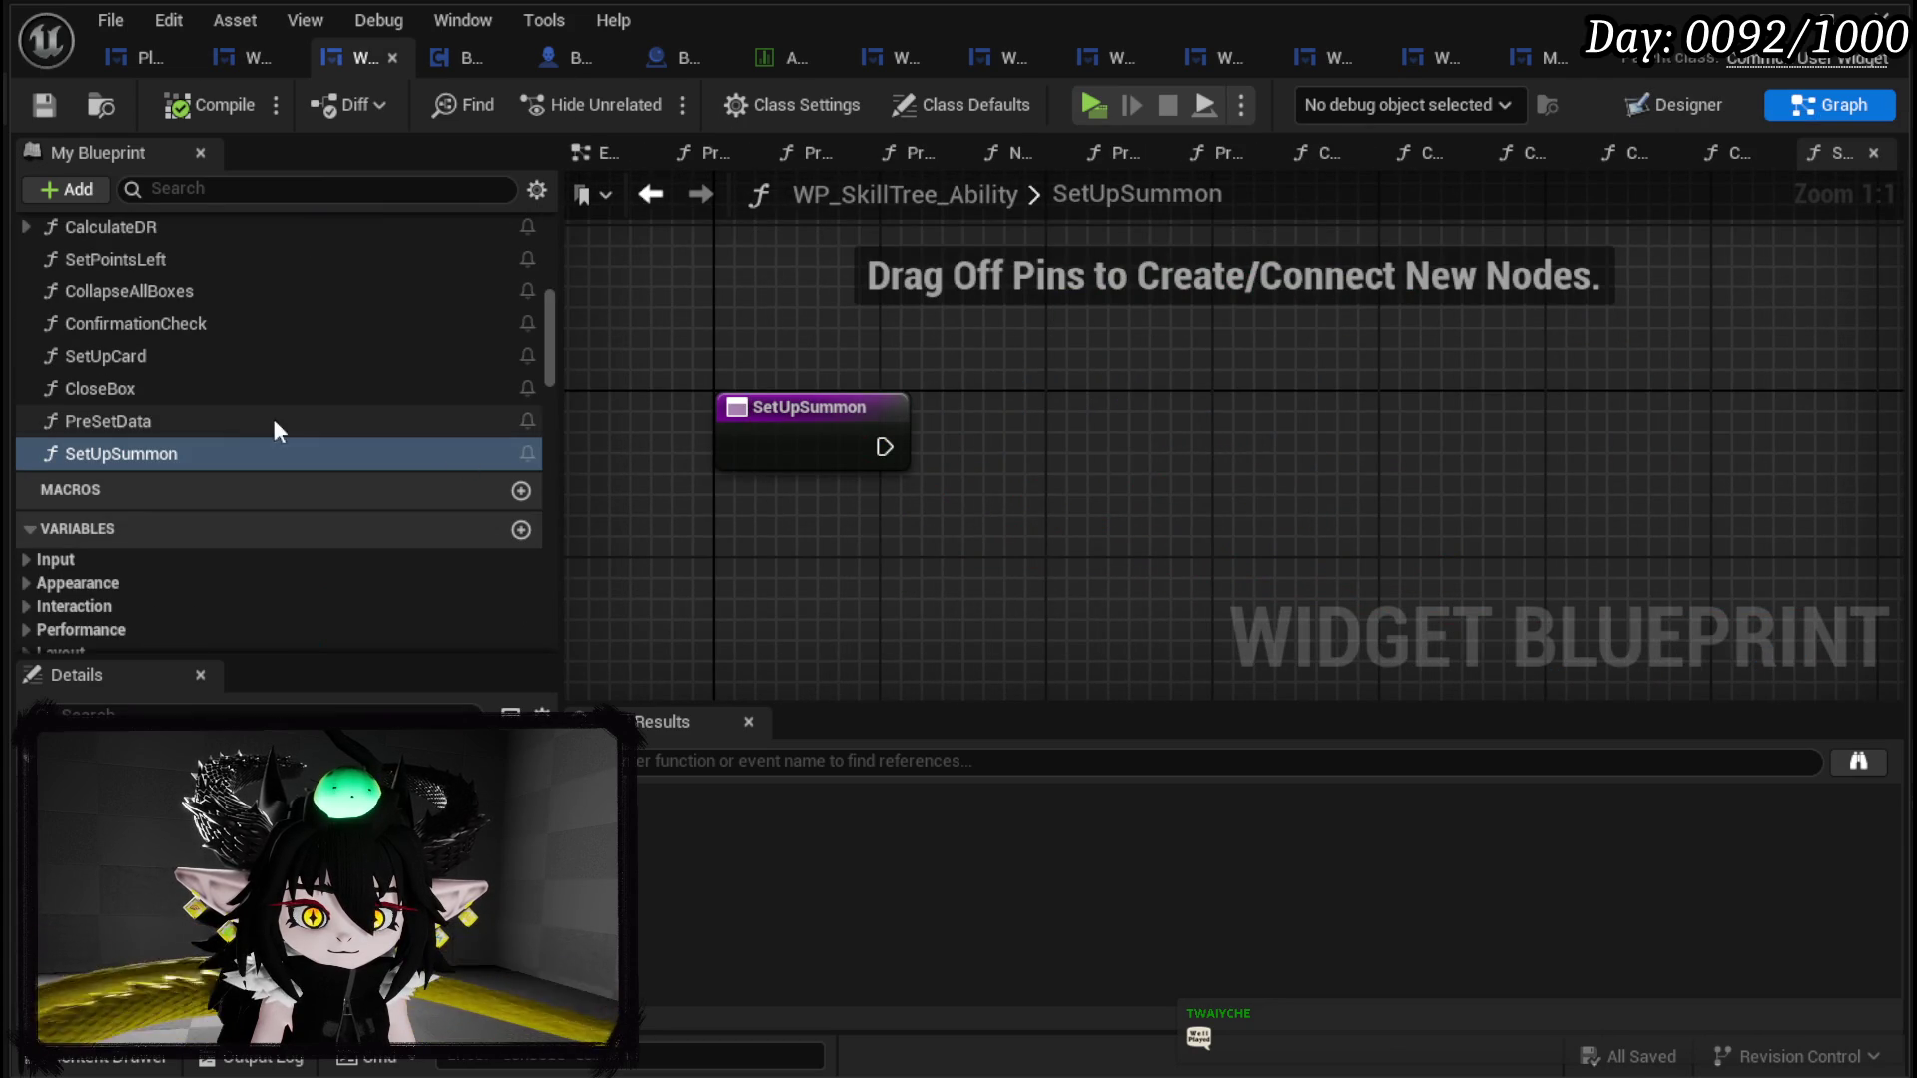
{"action": "double_click", "coordinate": [122, 359]}
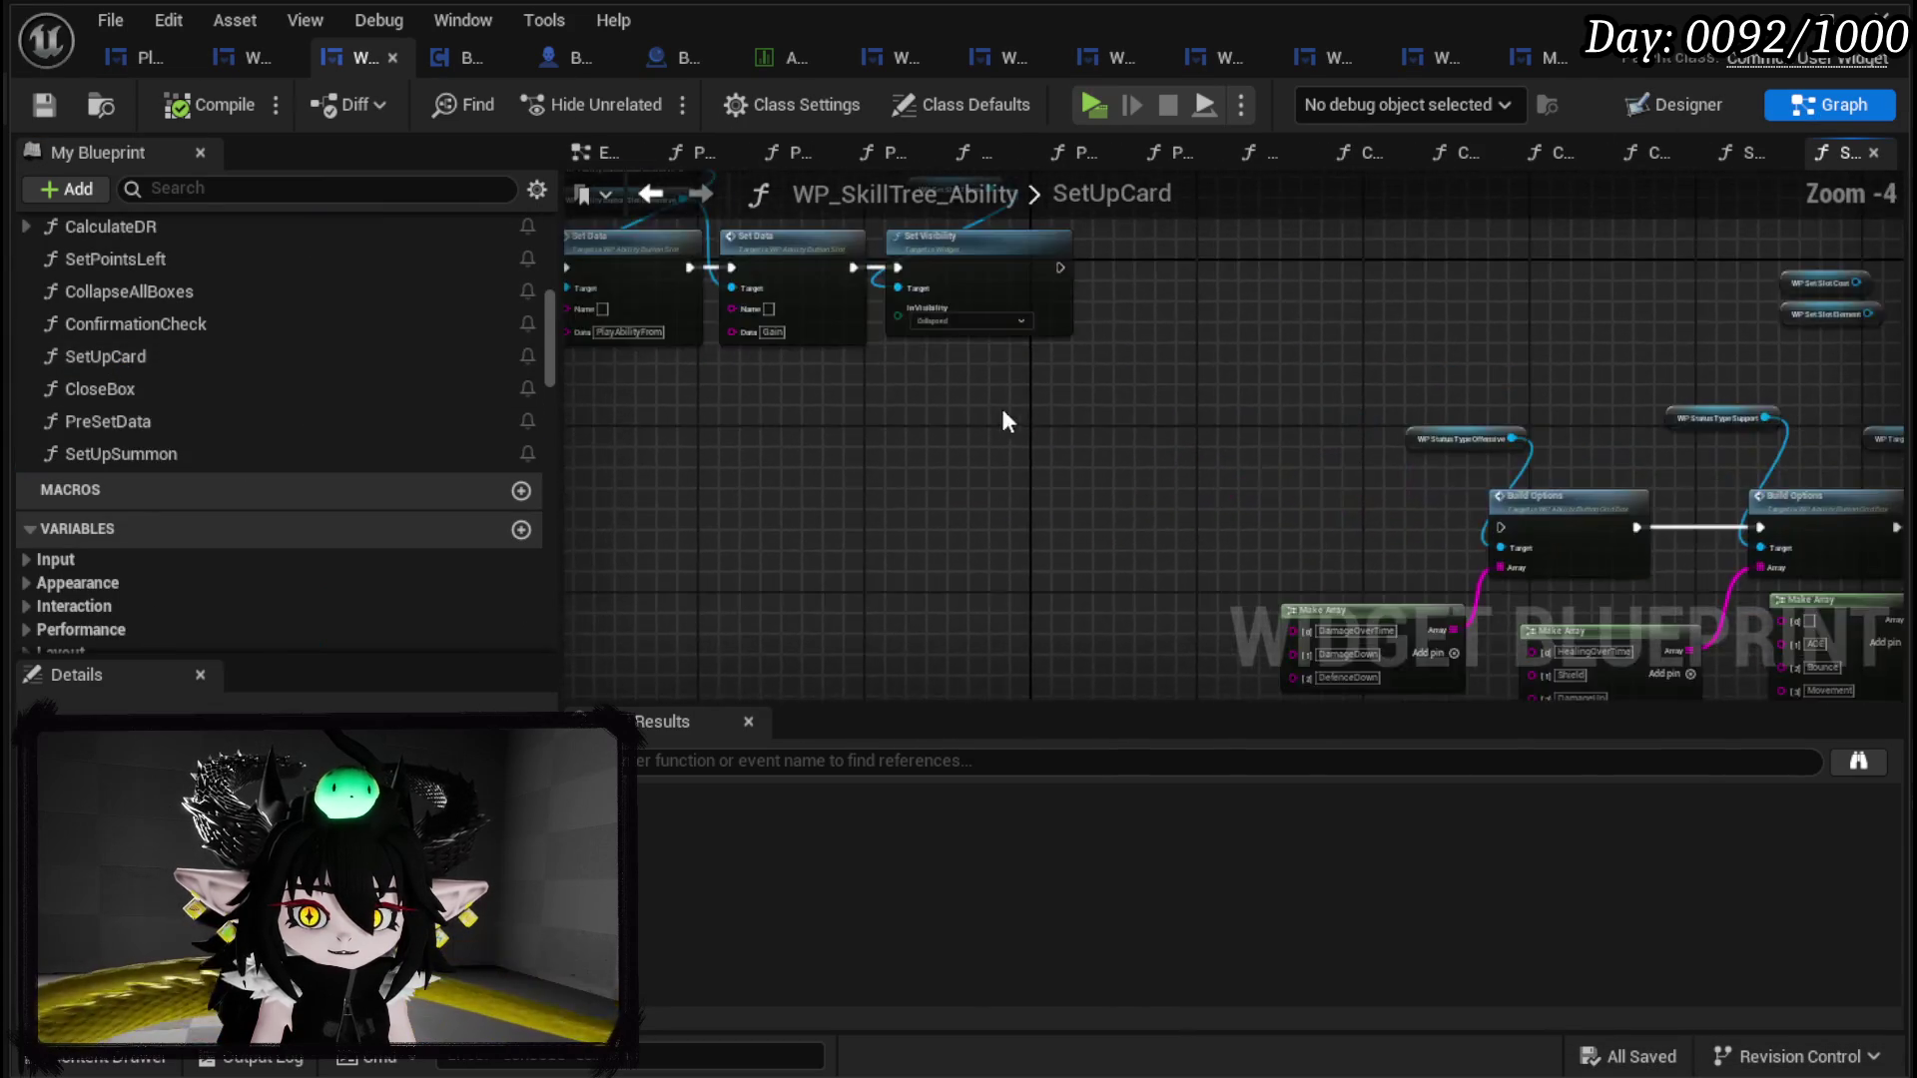
{"action": "left_click_drag", "start_coordinate": [632, 511], "coordinate": [1775, 231]}
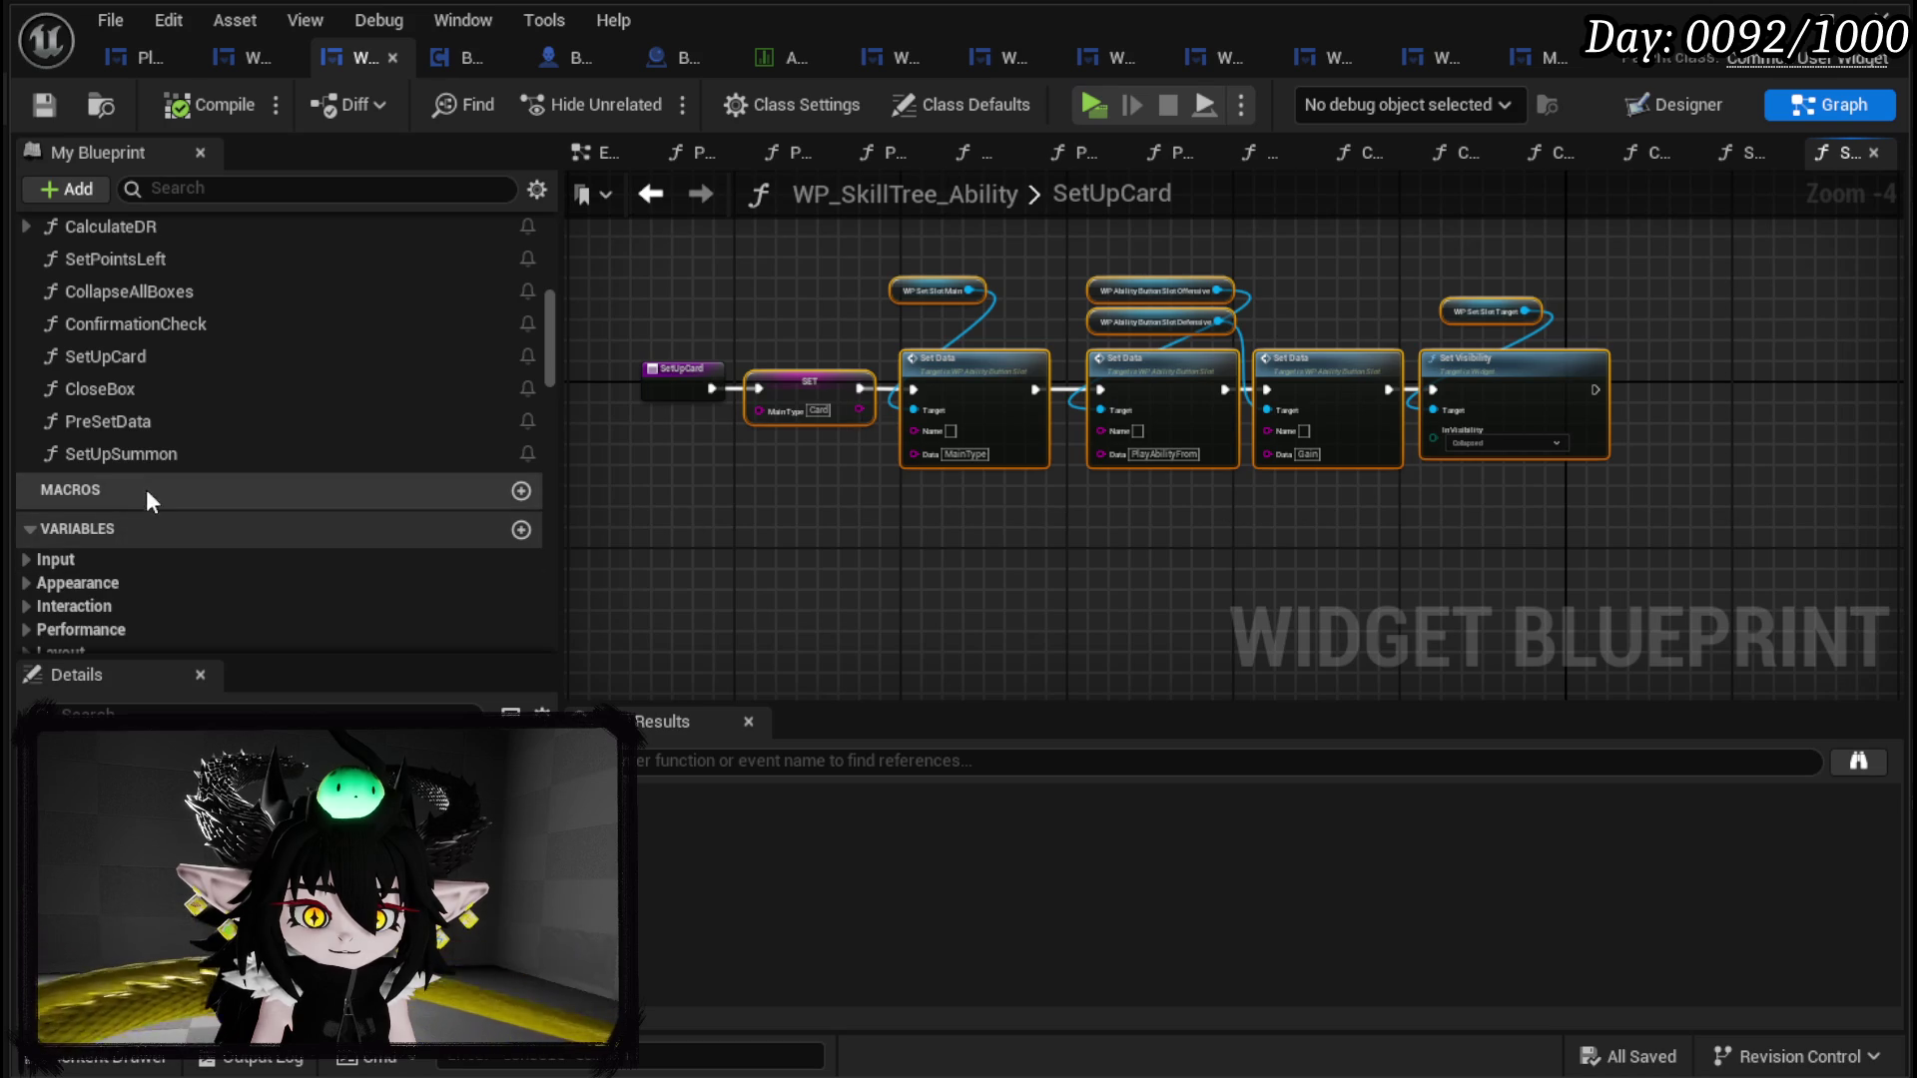
Step: Paste SetUpCard's MainType setter, three Set Data nodes and Set Visibility into SetUpSummon, then save
{"action": "double_click", "coordinate": [150, 454]}
{"action": "key", "text": "ctrl+v"}
{"action": "scroll", "coordinate": [1171, 419], "scroll_direction": "down", "scroll_amount": 2}
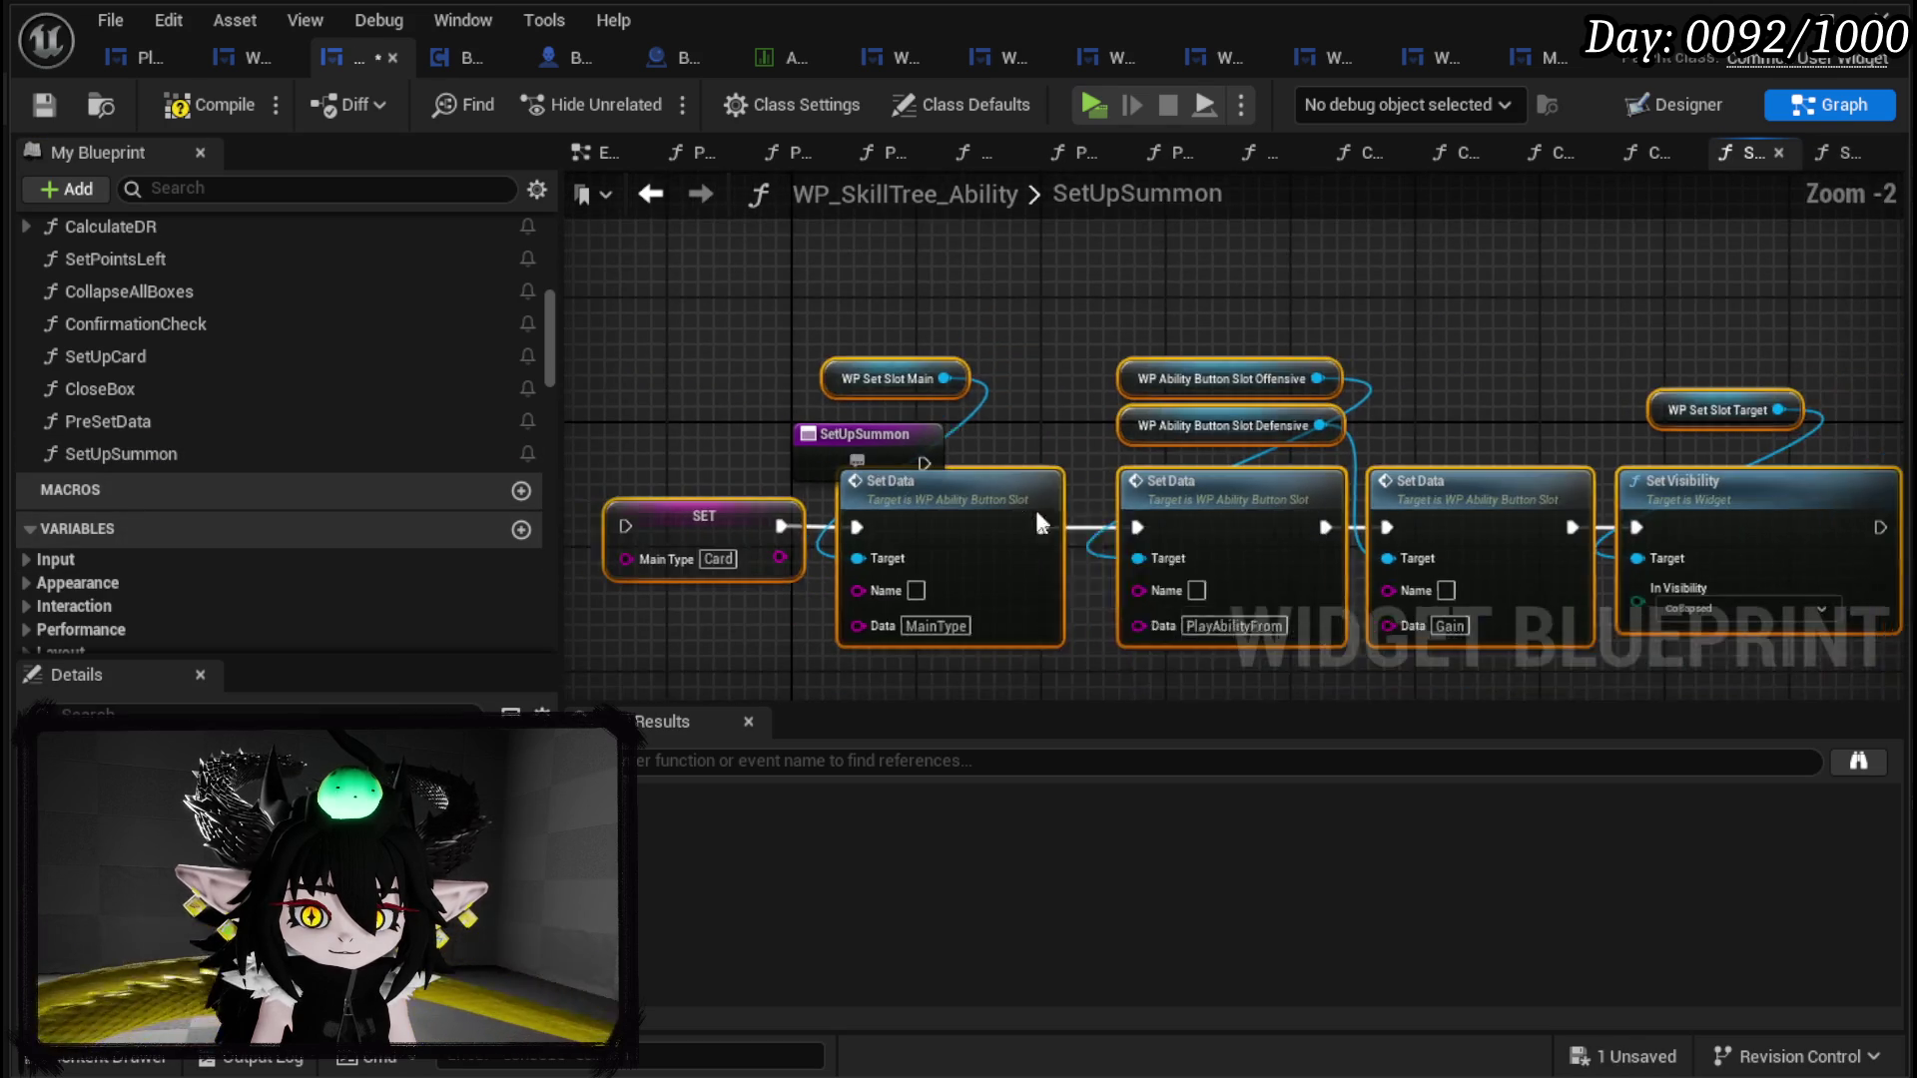
{"action": "left_click_drag", "start_coordinate": [1002, 491], "coordinate": [1195, 525]}
{"action": "left_click", "coordinate": [1289, 341]}
{"action": "left_click_drag", "start_coordinate": [1292, 346], "coordinate": [1039, 227]}
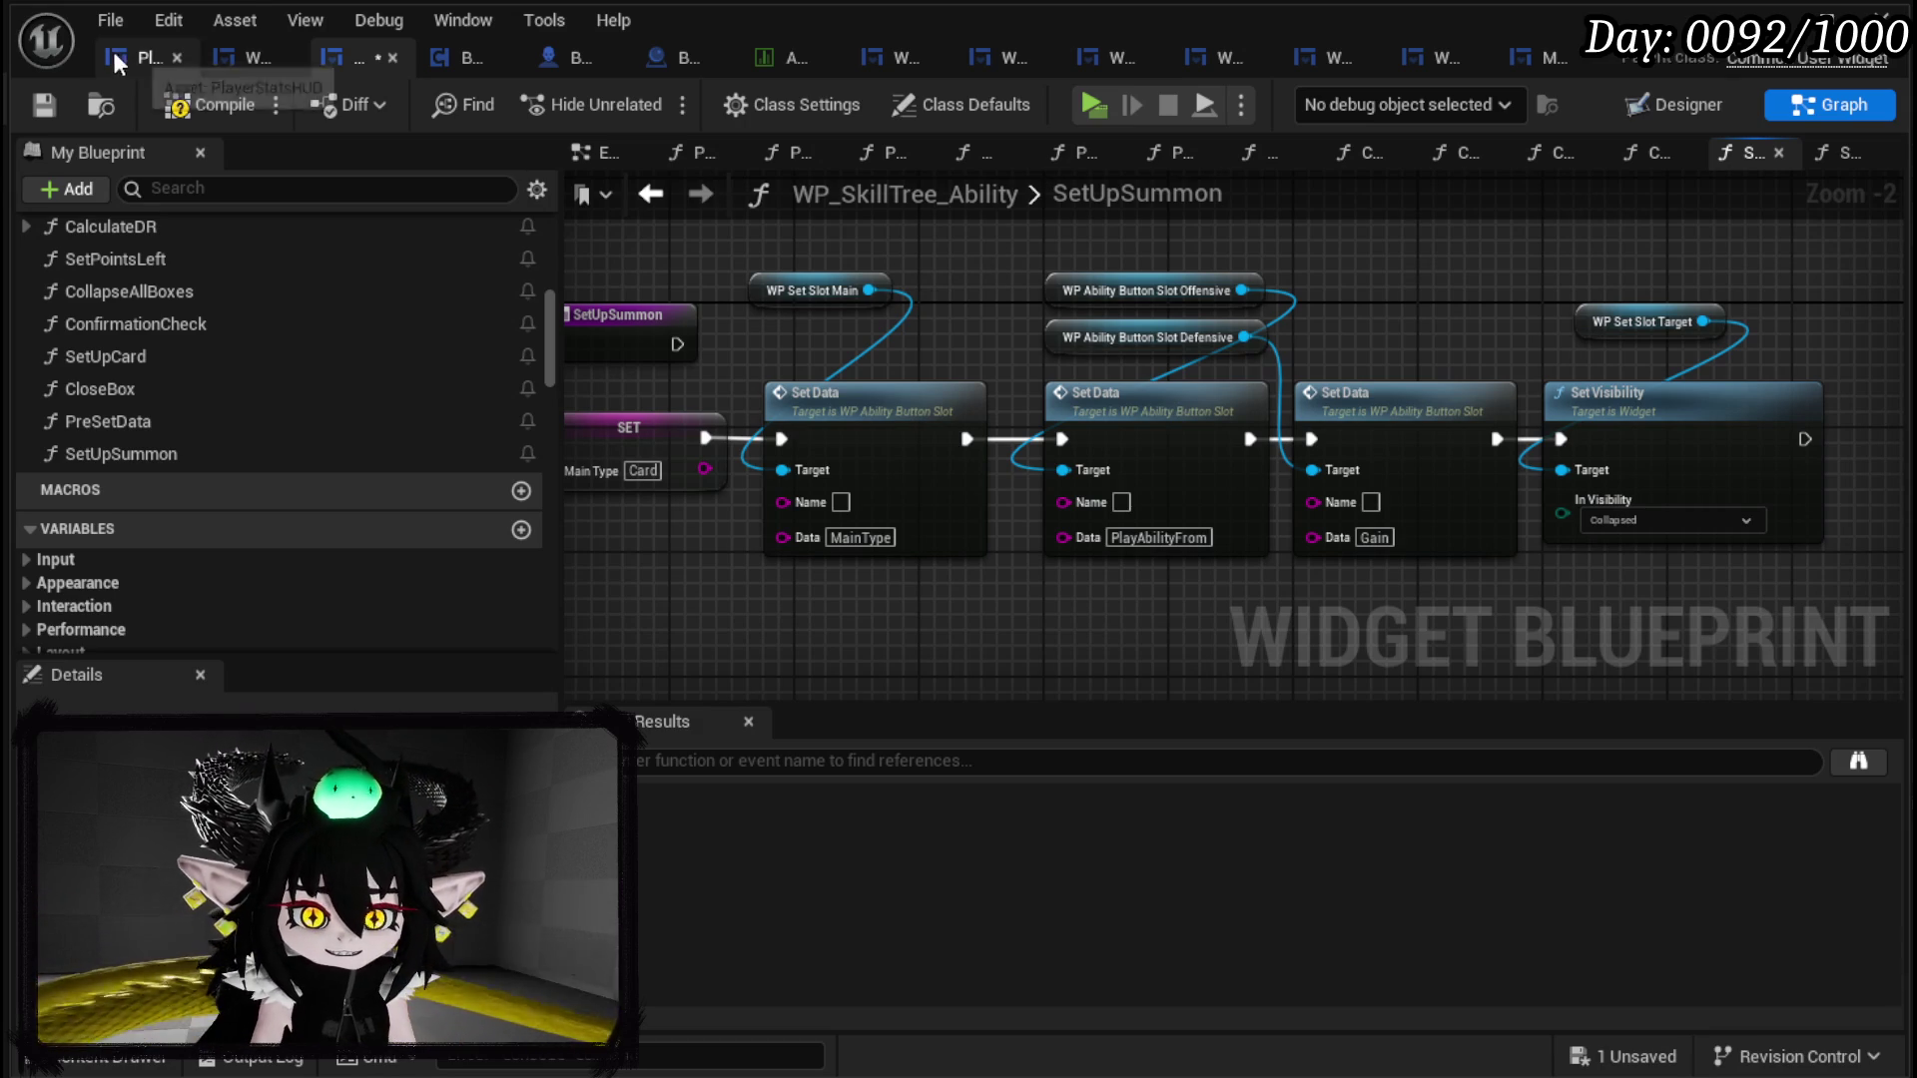
{"action": "left_click", "coordinate": [42, 108]}
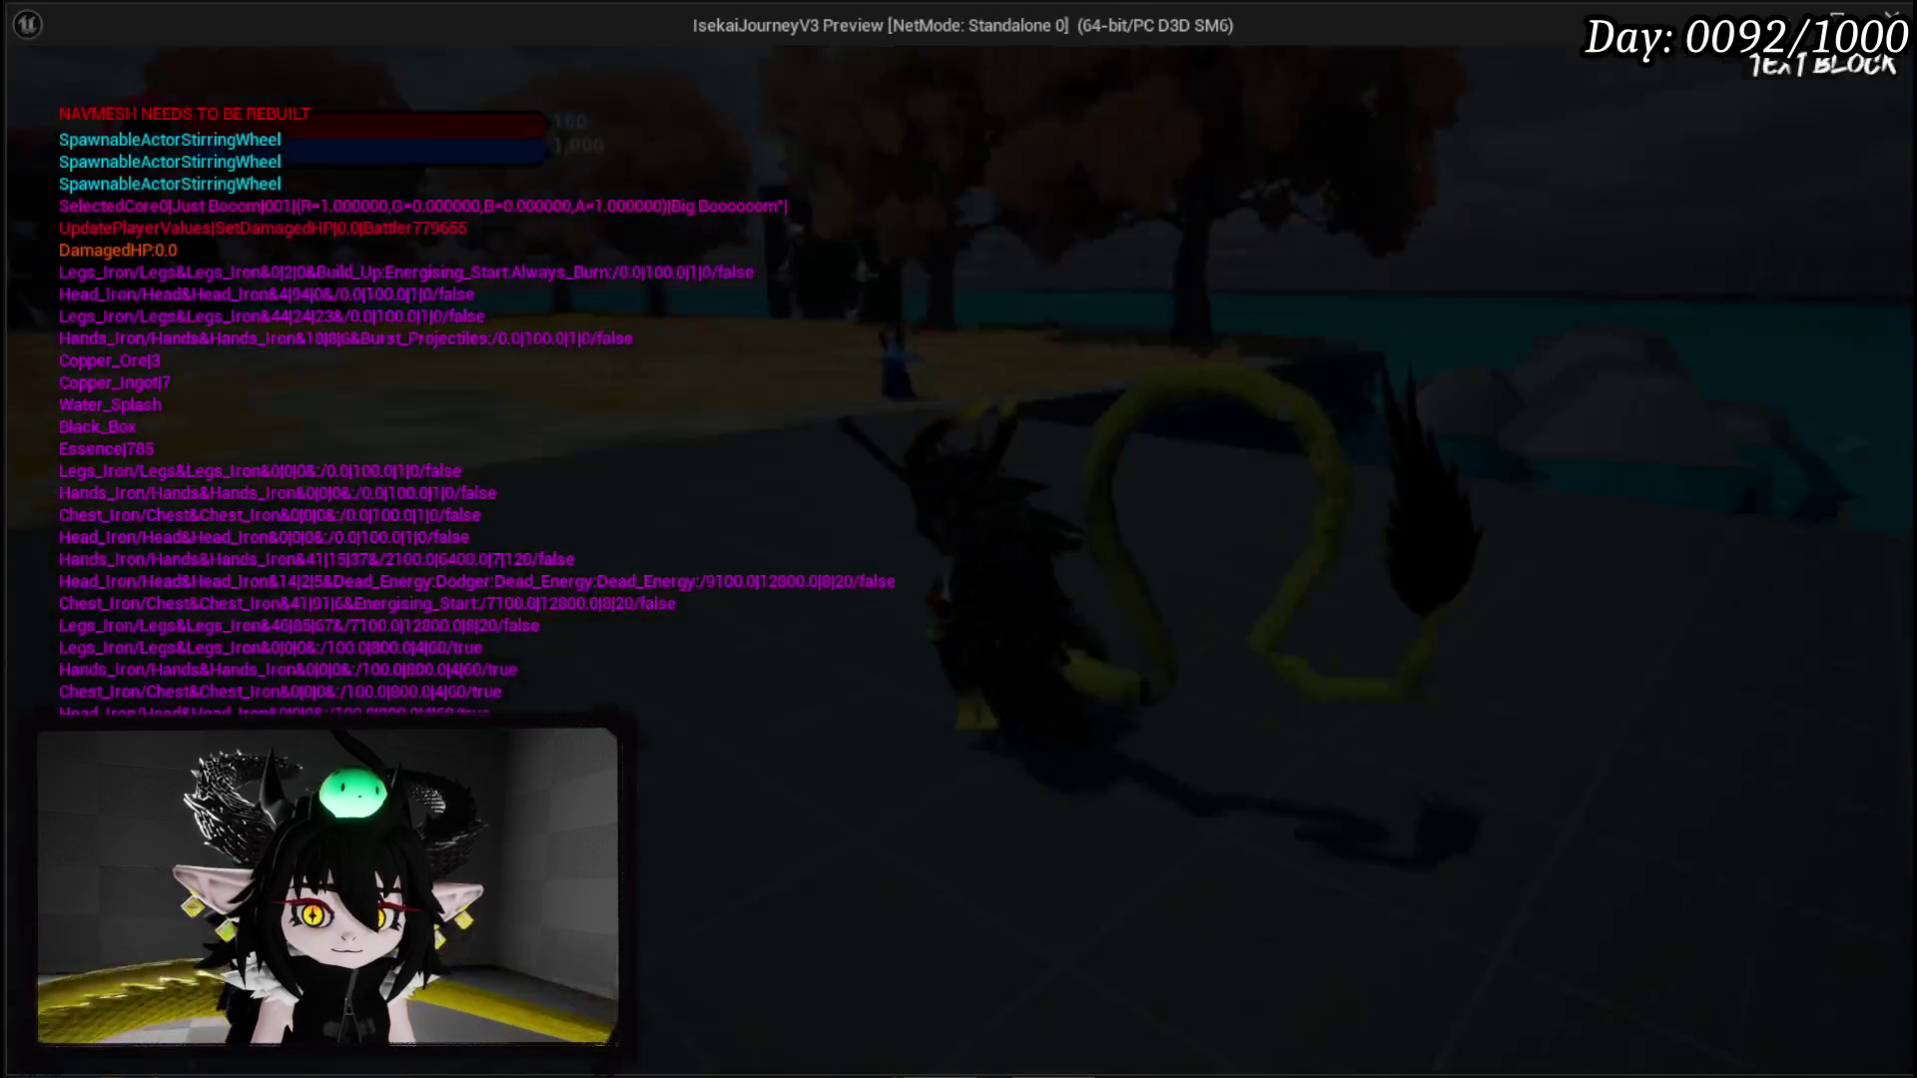
Step: Playtest the book menu, checking the current core's deck and the Chura Main core's summon cards
{"action": "key", "text": "Tab"}
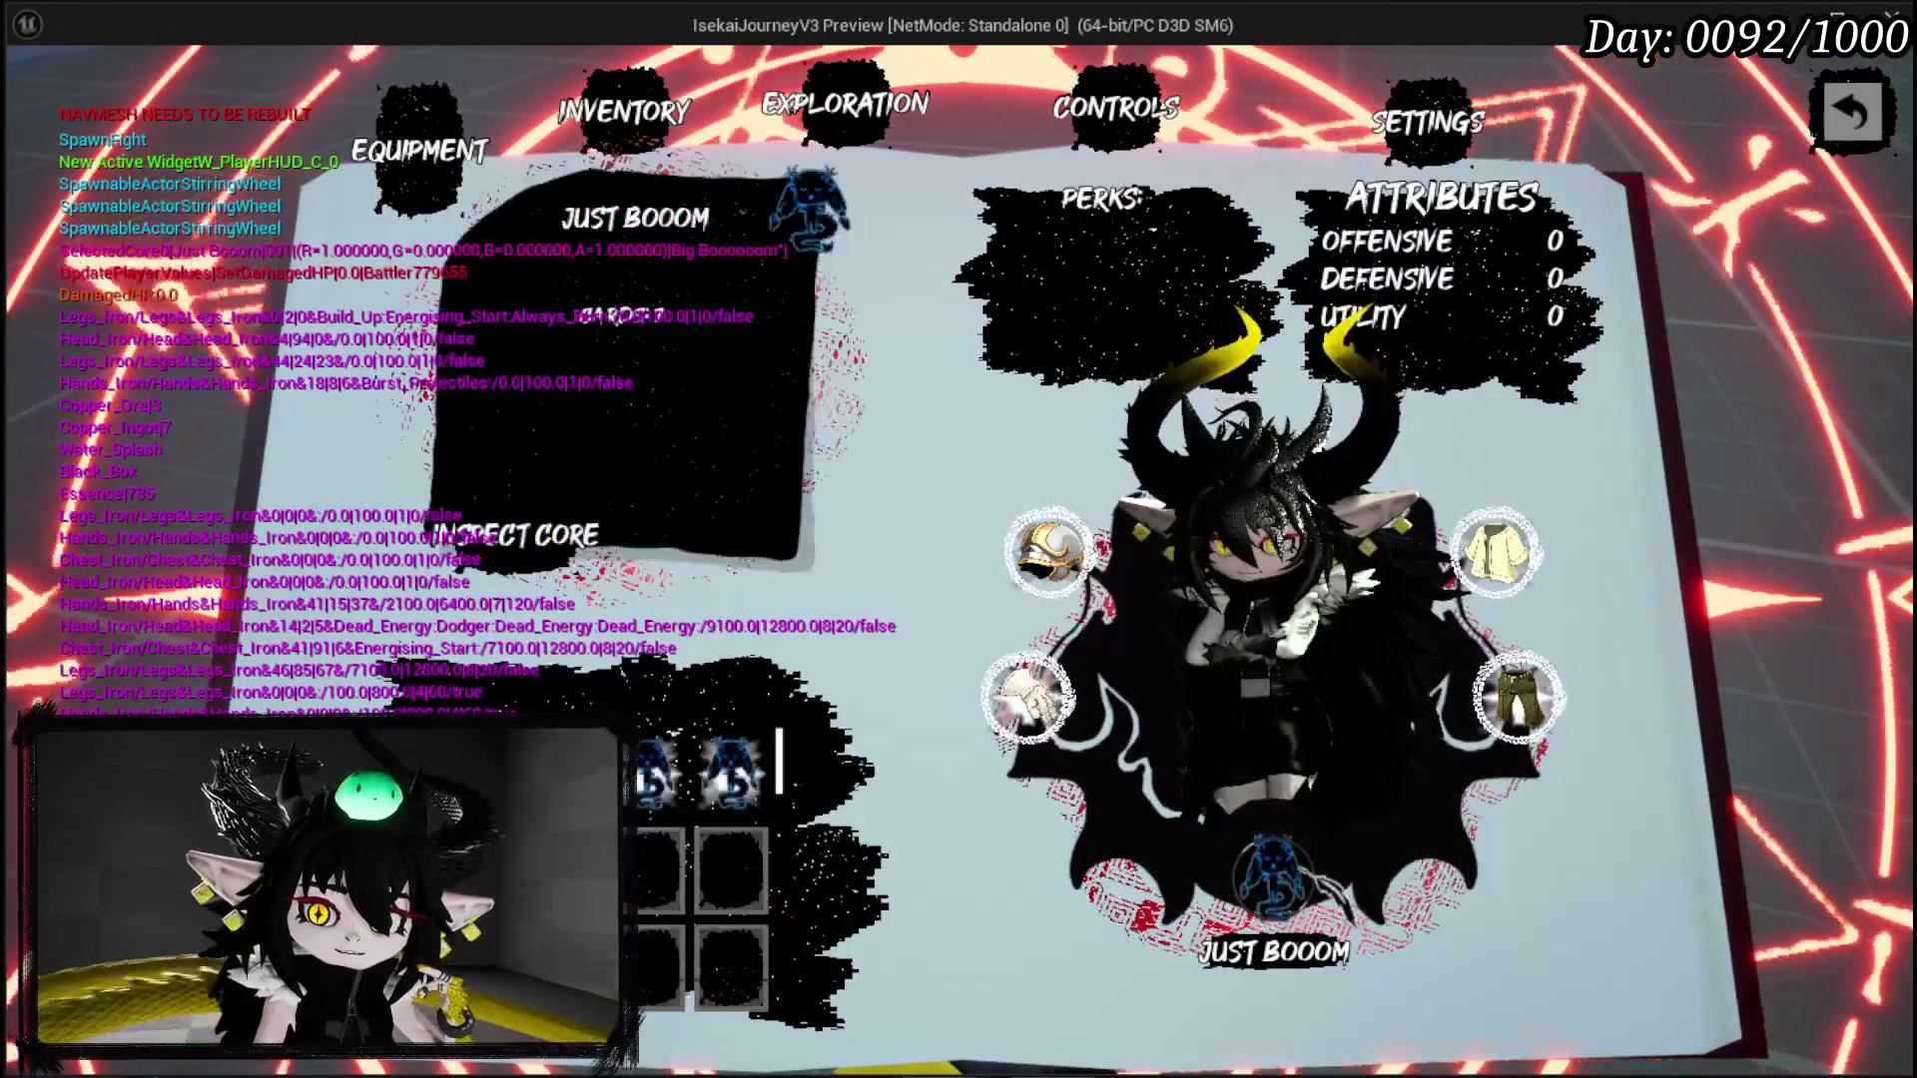
{"action": "left_click", "coordinate": [556, 481]}
{"action": "key", "text": "Escape"}
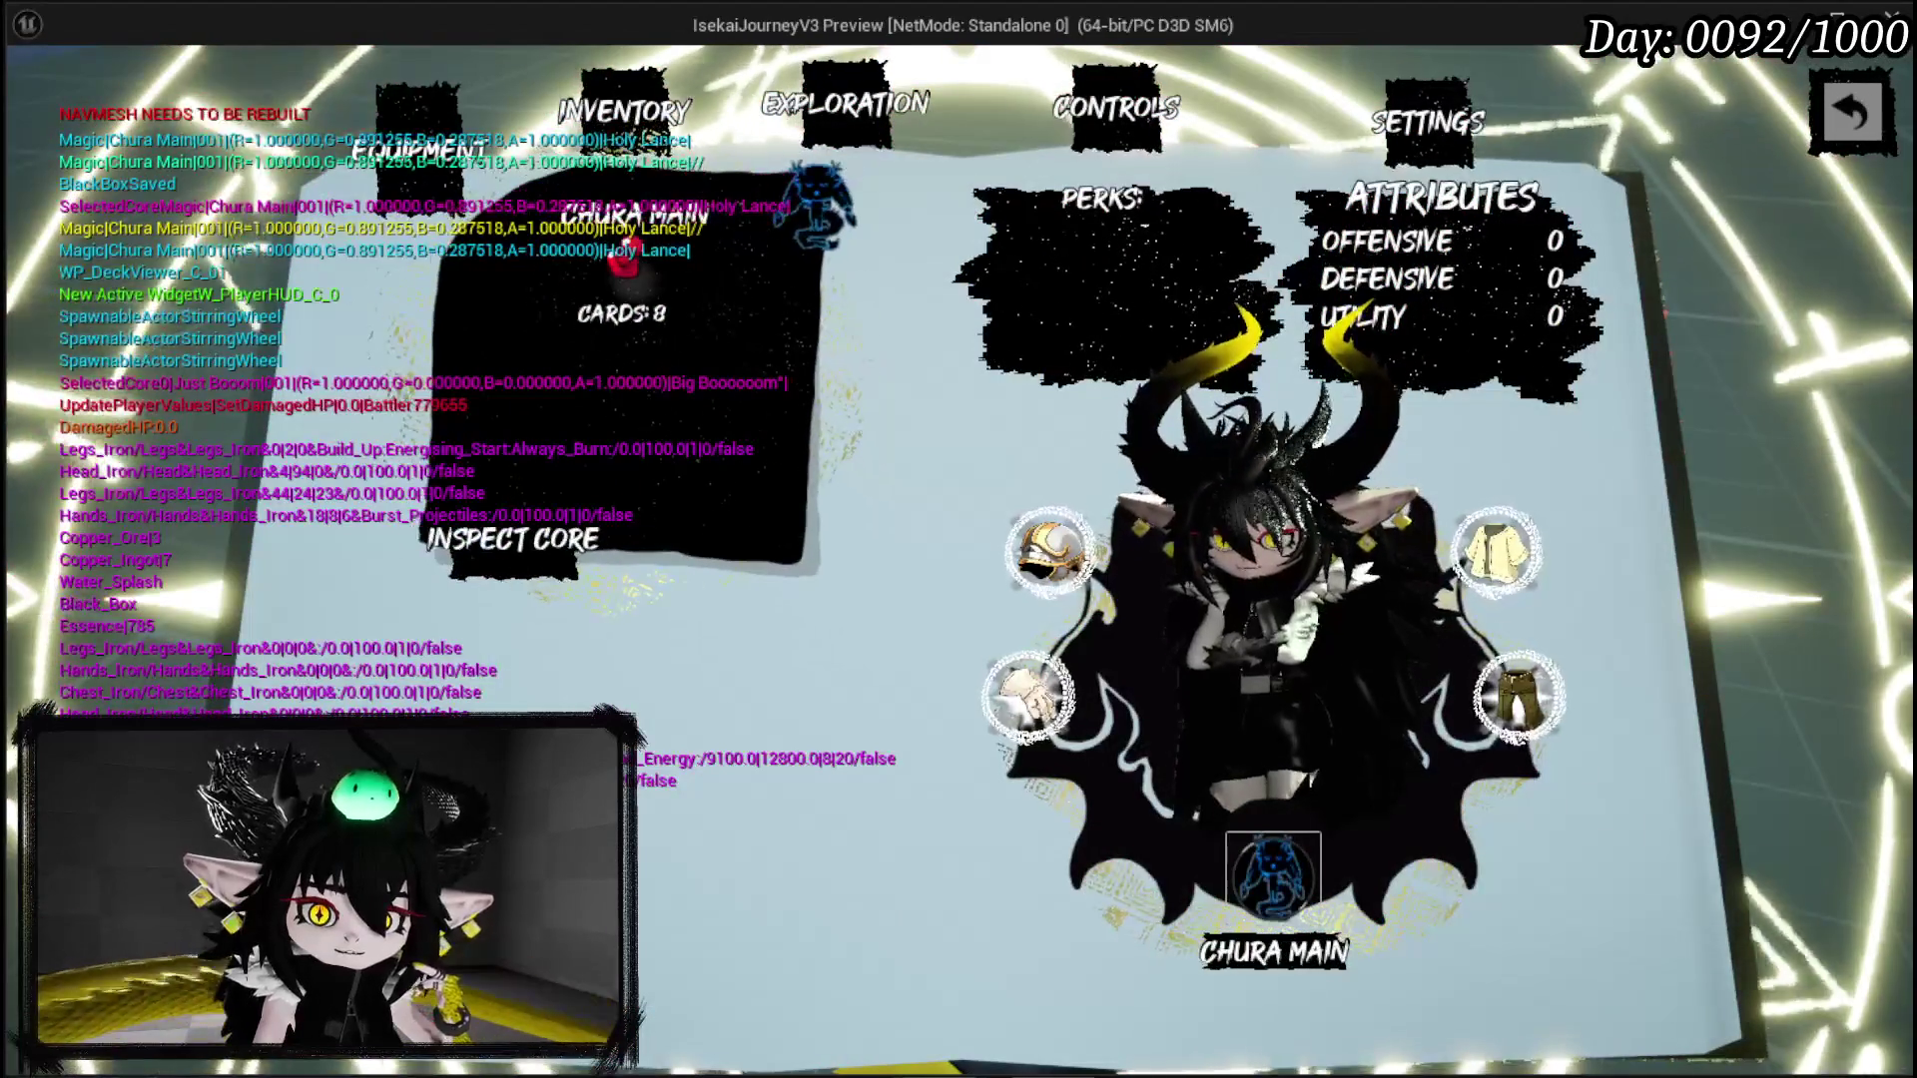
{"action": "left_click", "coordinate": [519, 562]}
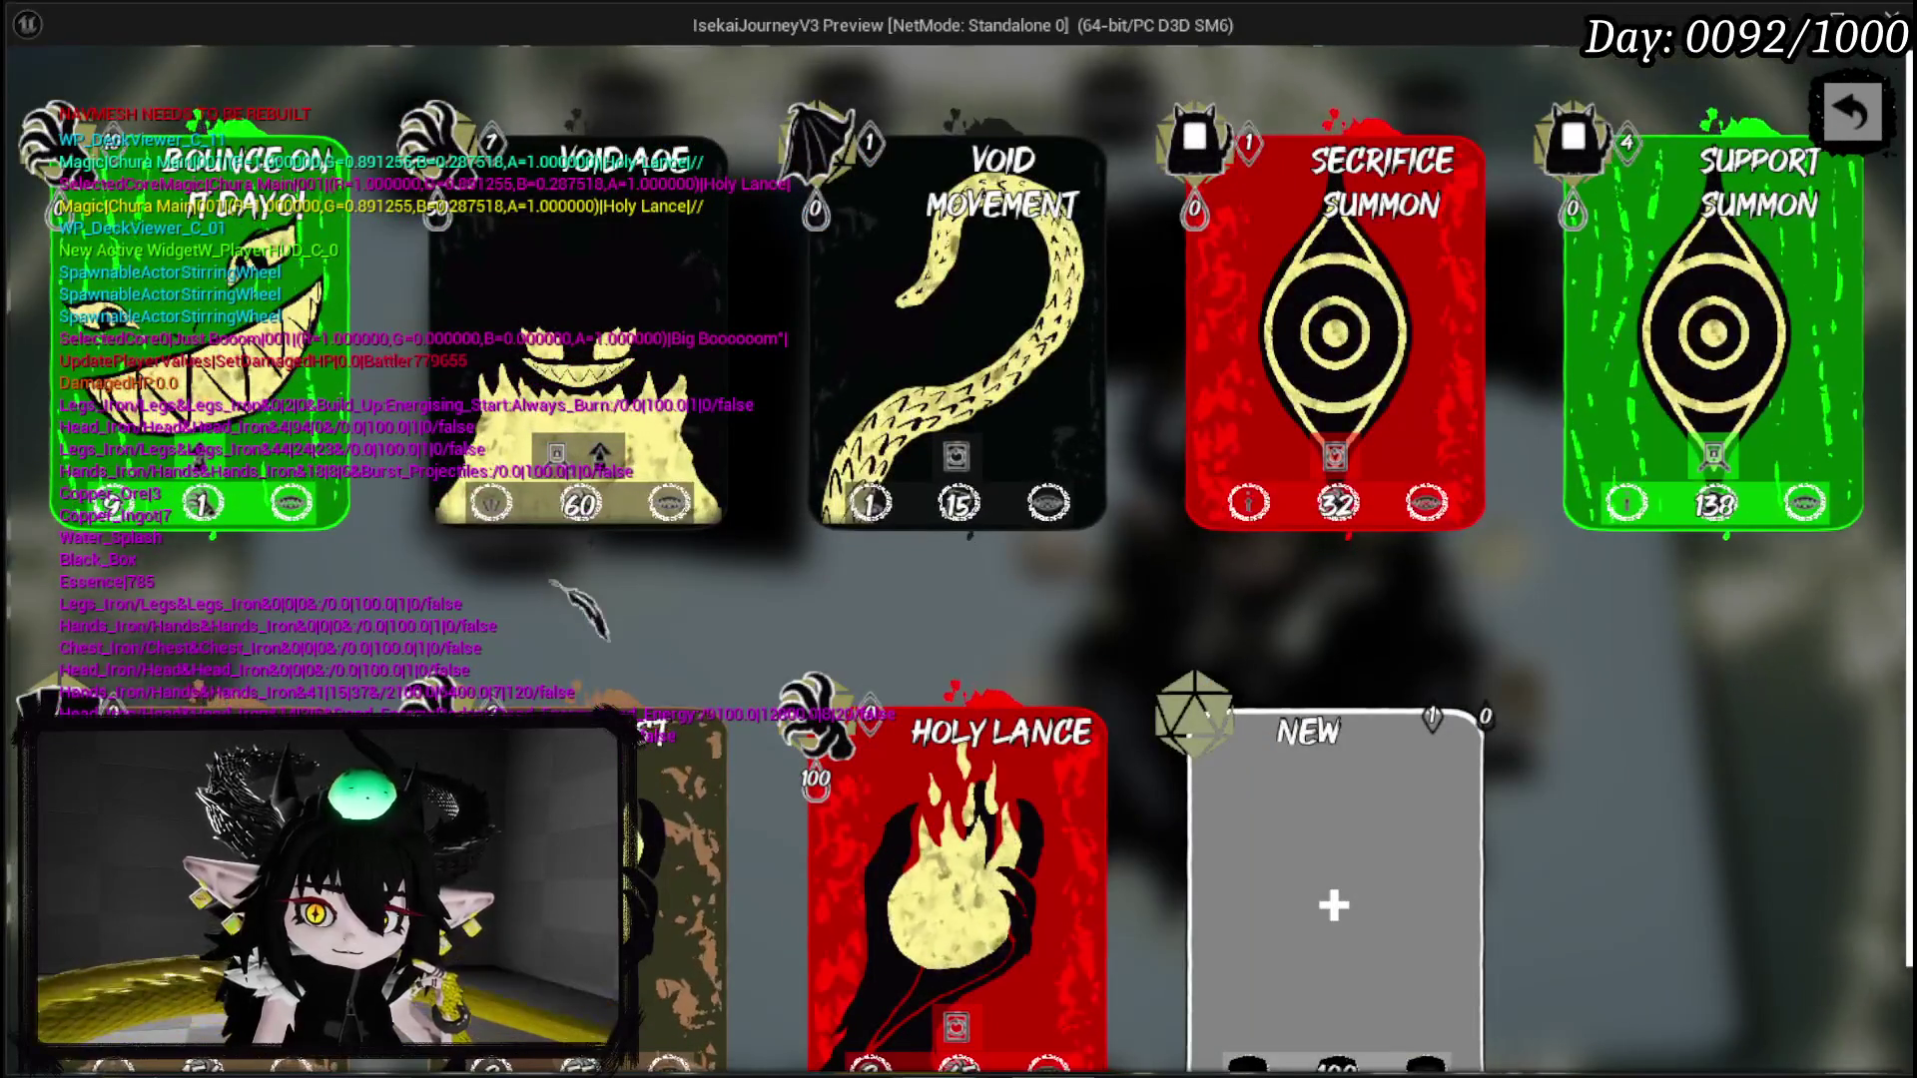
{"action": "scroll", "coordinate": [534, 579], "scroll_direction": "down", "scroll_amount": 1}
{"action": "scroll", "coordinate": [1348, 289], "scroll_direction": "up", "scroll_amount": 1}
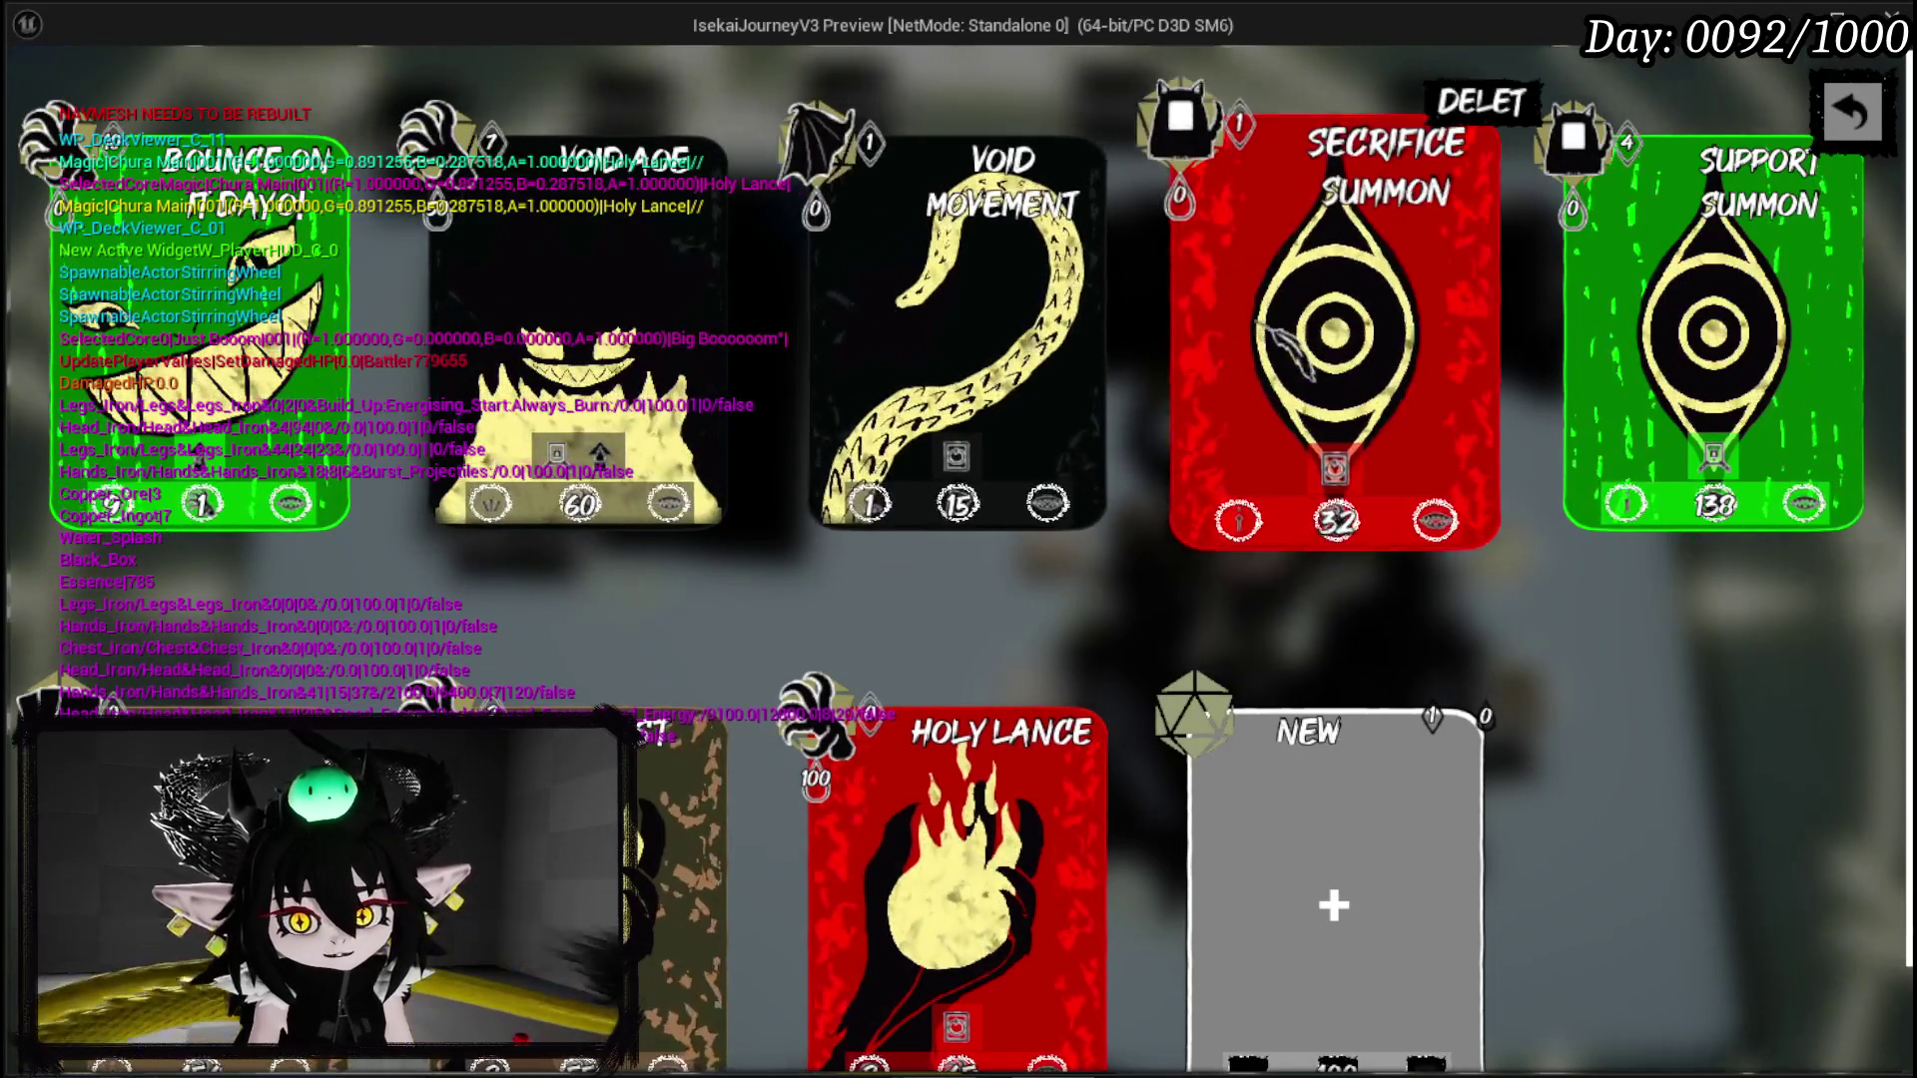
{"action": "key", "text": "Escape"}
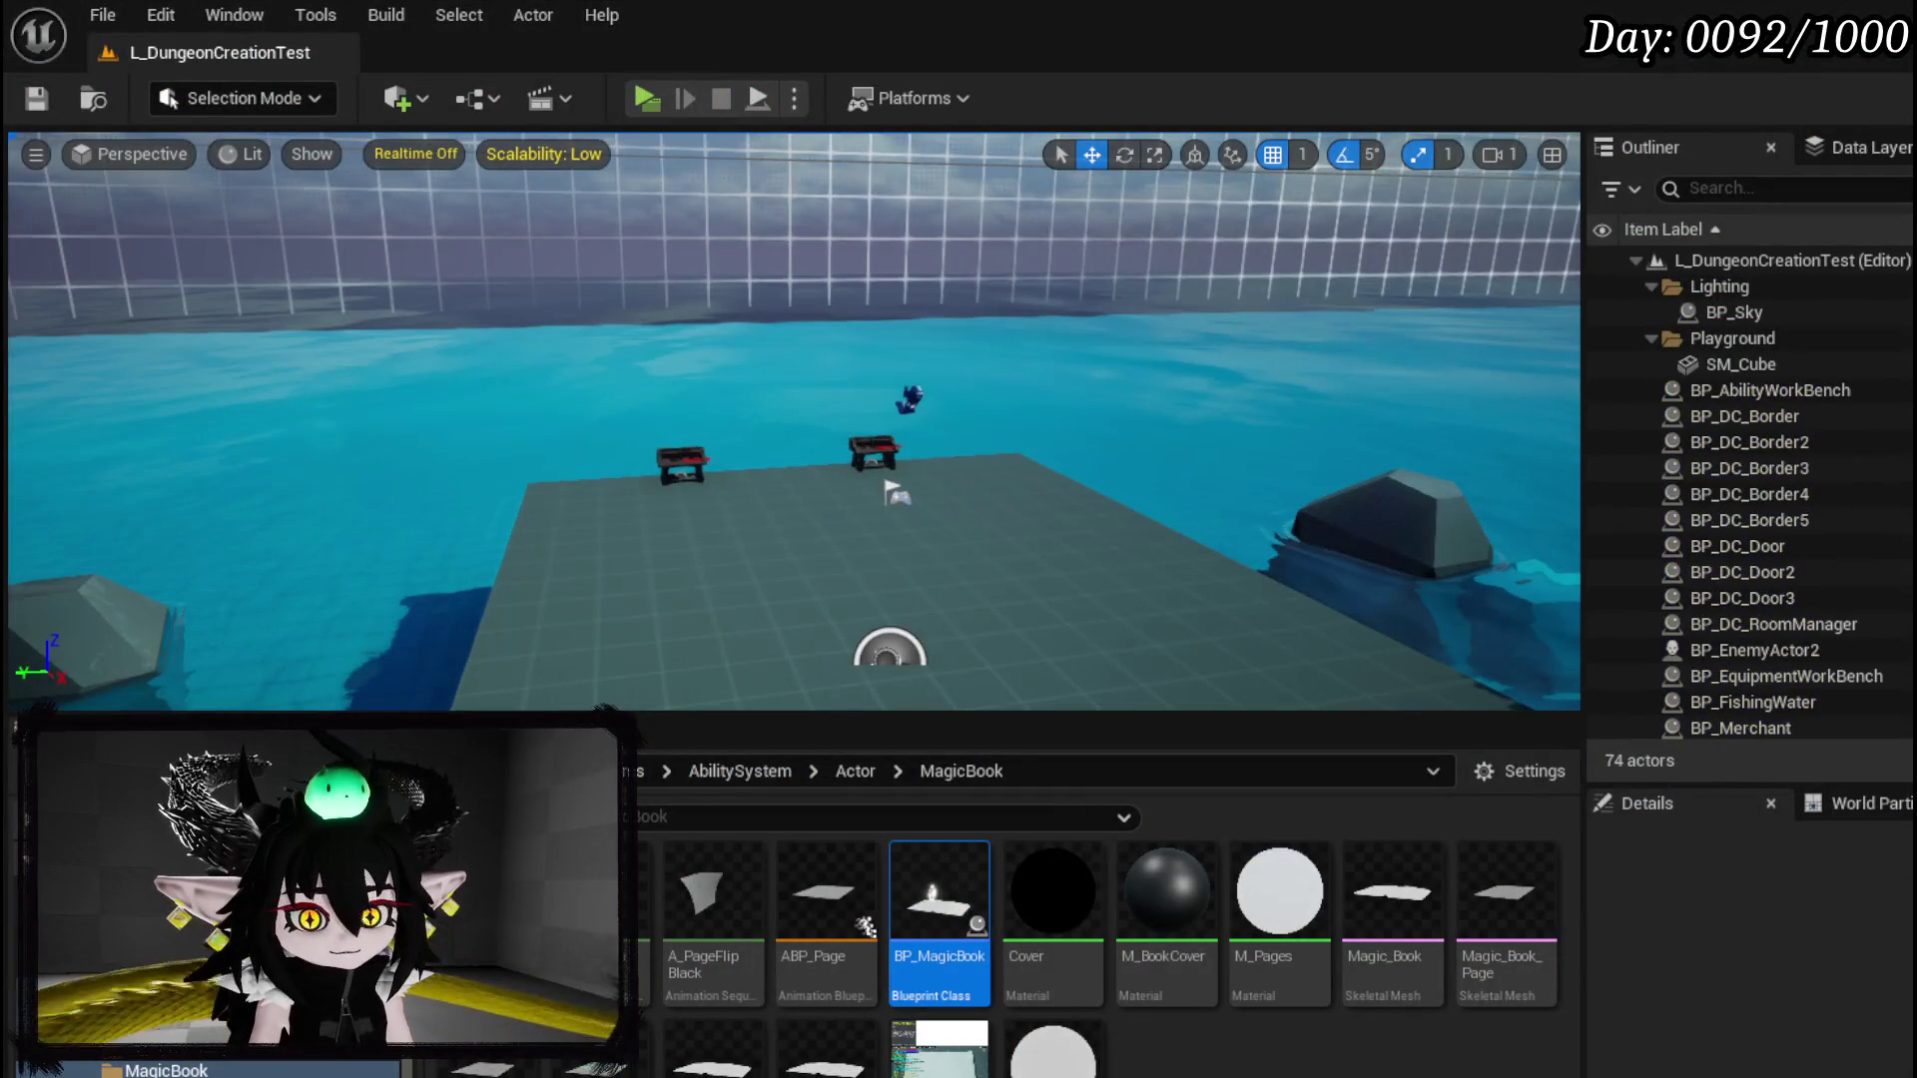
Step: Save the level's unsaved packages and go back to the UI folder's widget blueprints
{"action": "left_click", "coordinate": [35, 101]}
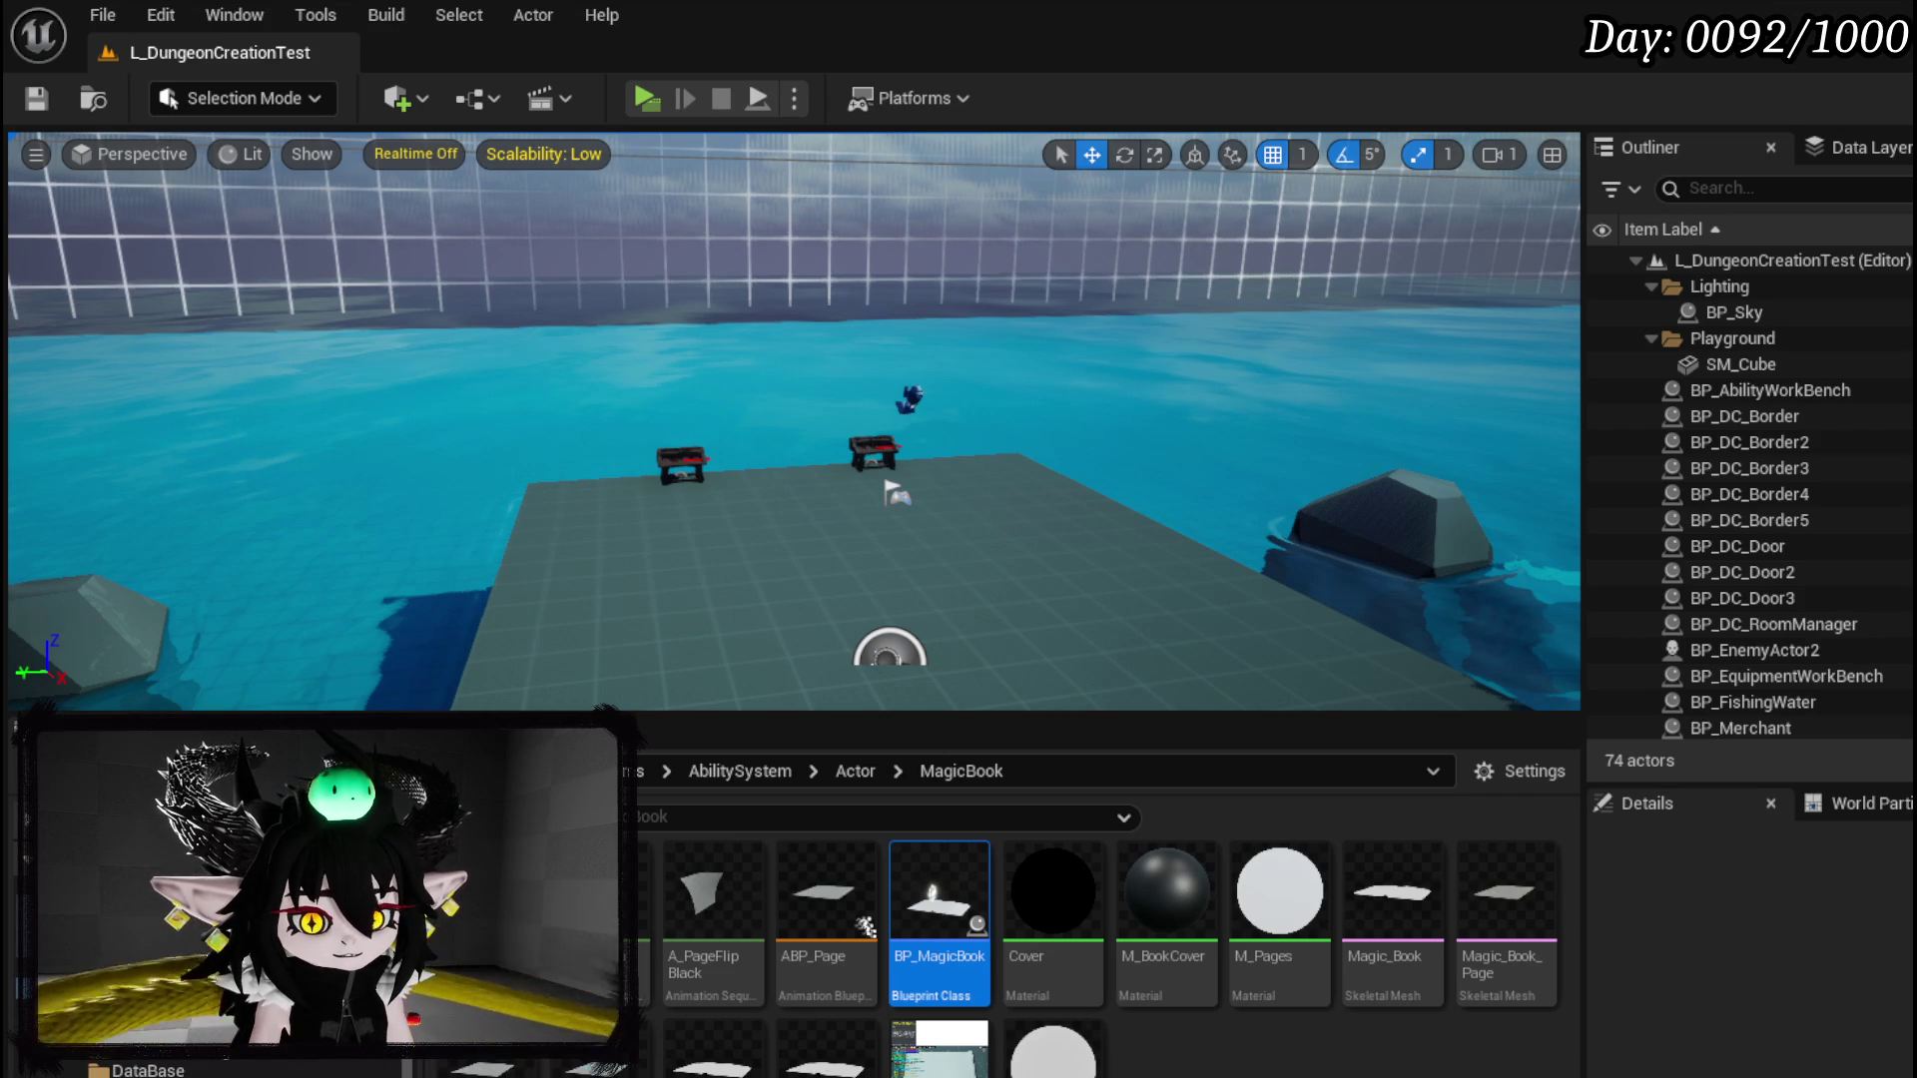
{"action": "key", "text": "alt+Left"}
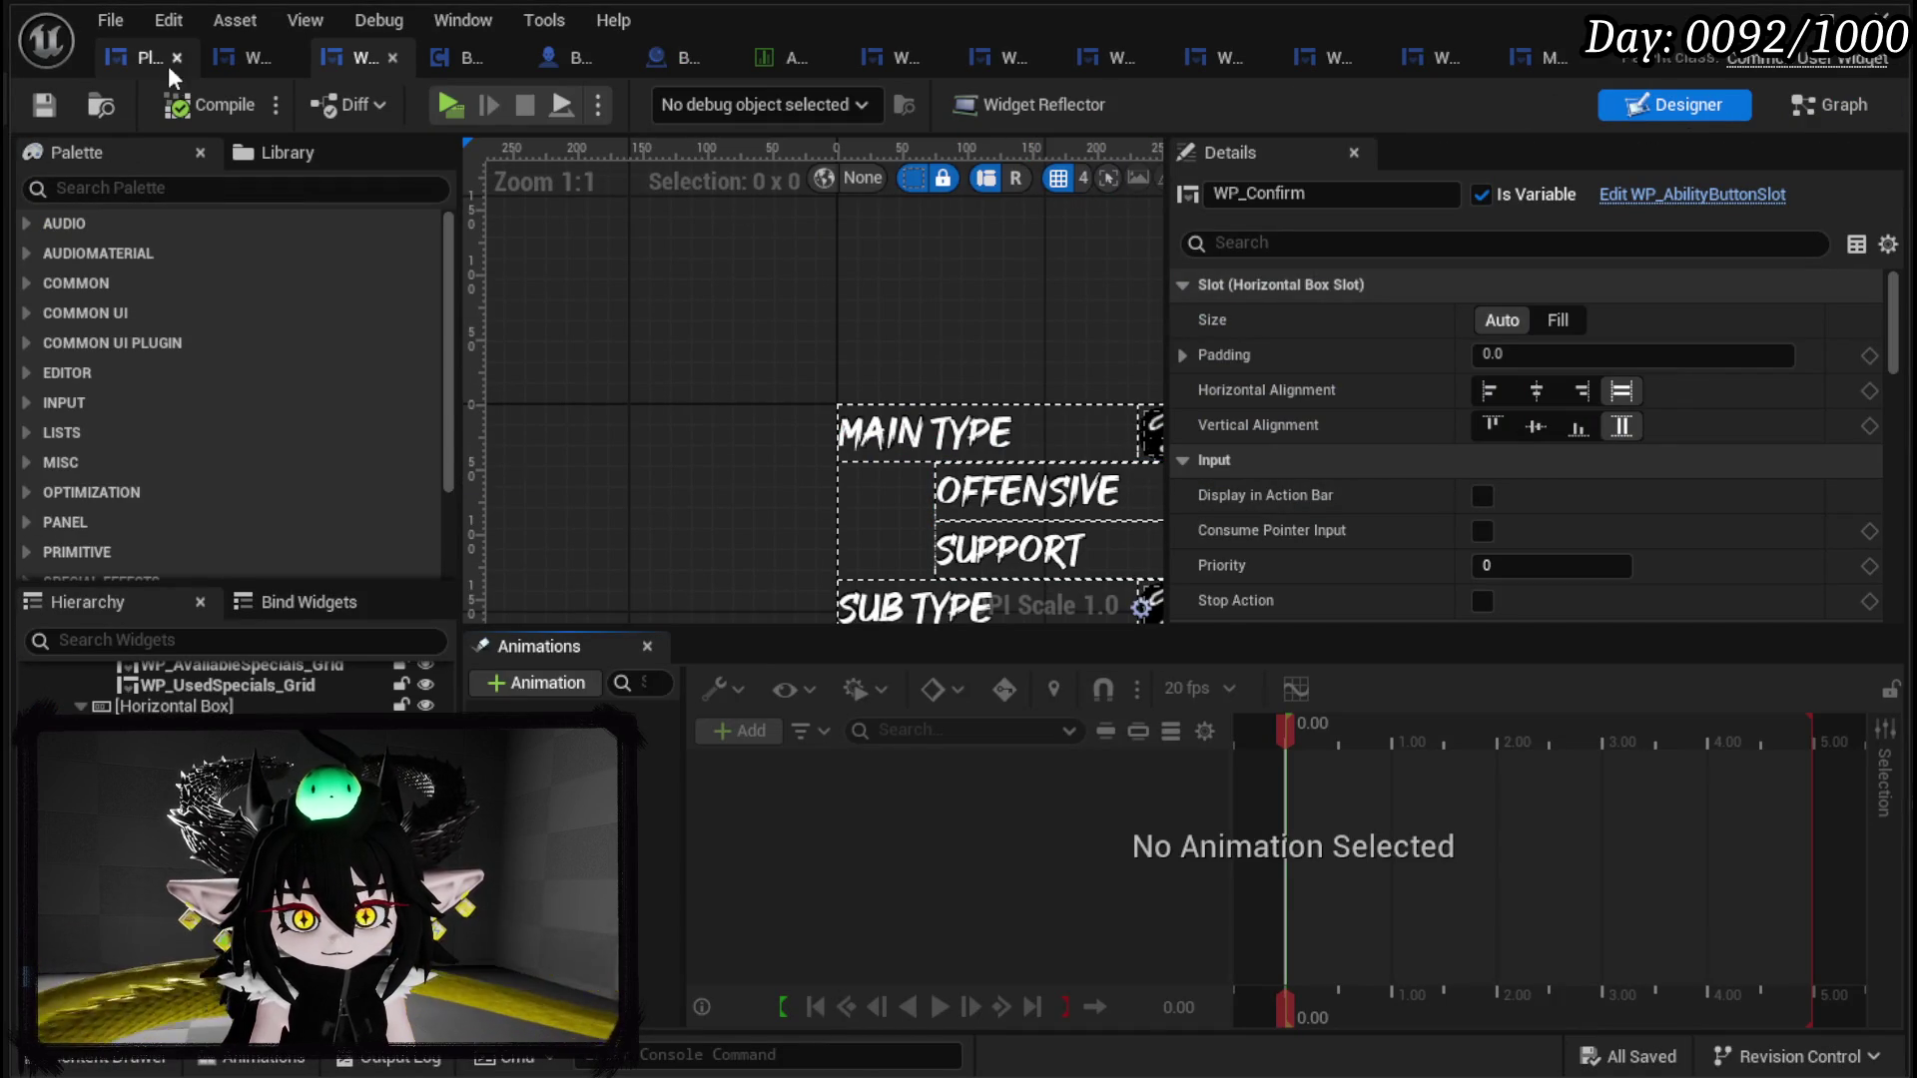
Step: In WP_AbilityCreationTree's designer, select the magenta Button_Debug and jump to its On Pressed event
{"action": "left_click", "coordinate": [212, 65]}
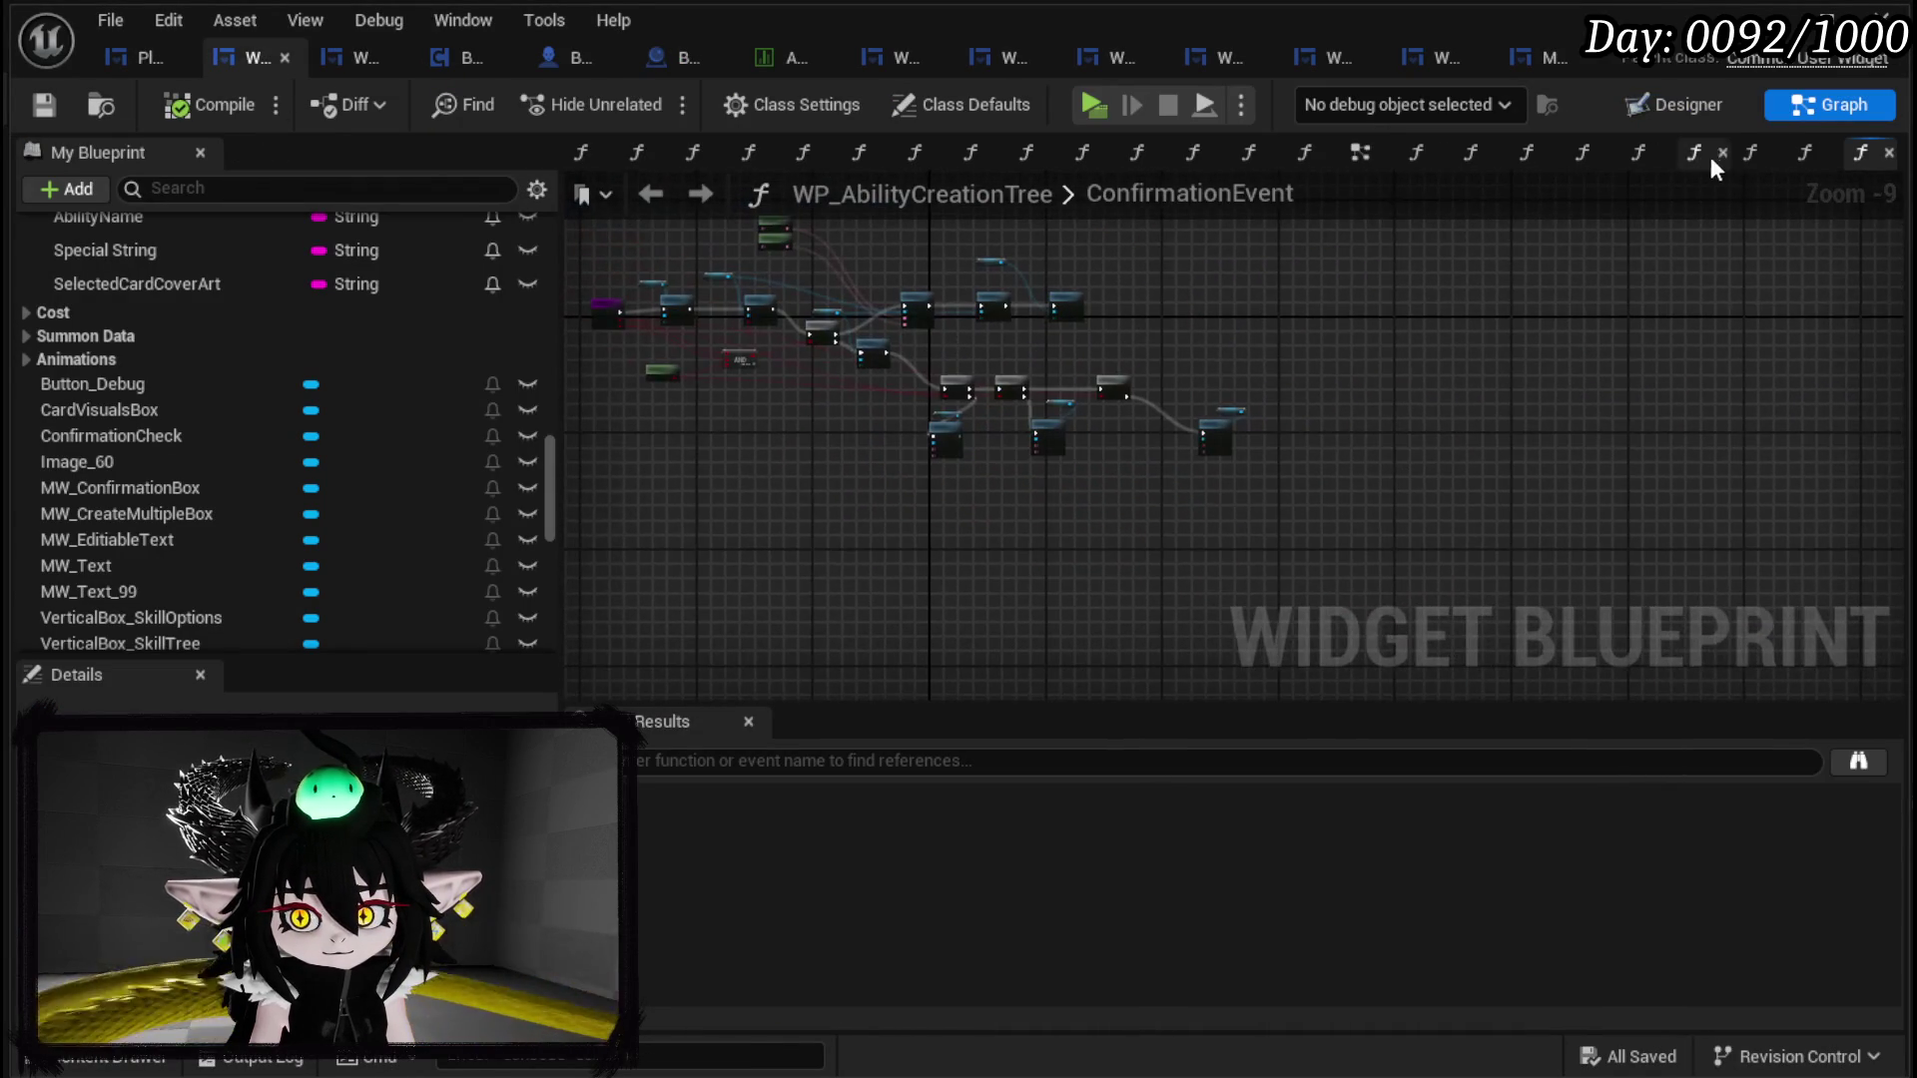
{"action": "left_click", "coordinate": [1652, 110]}
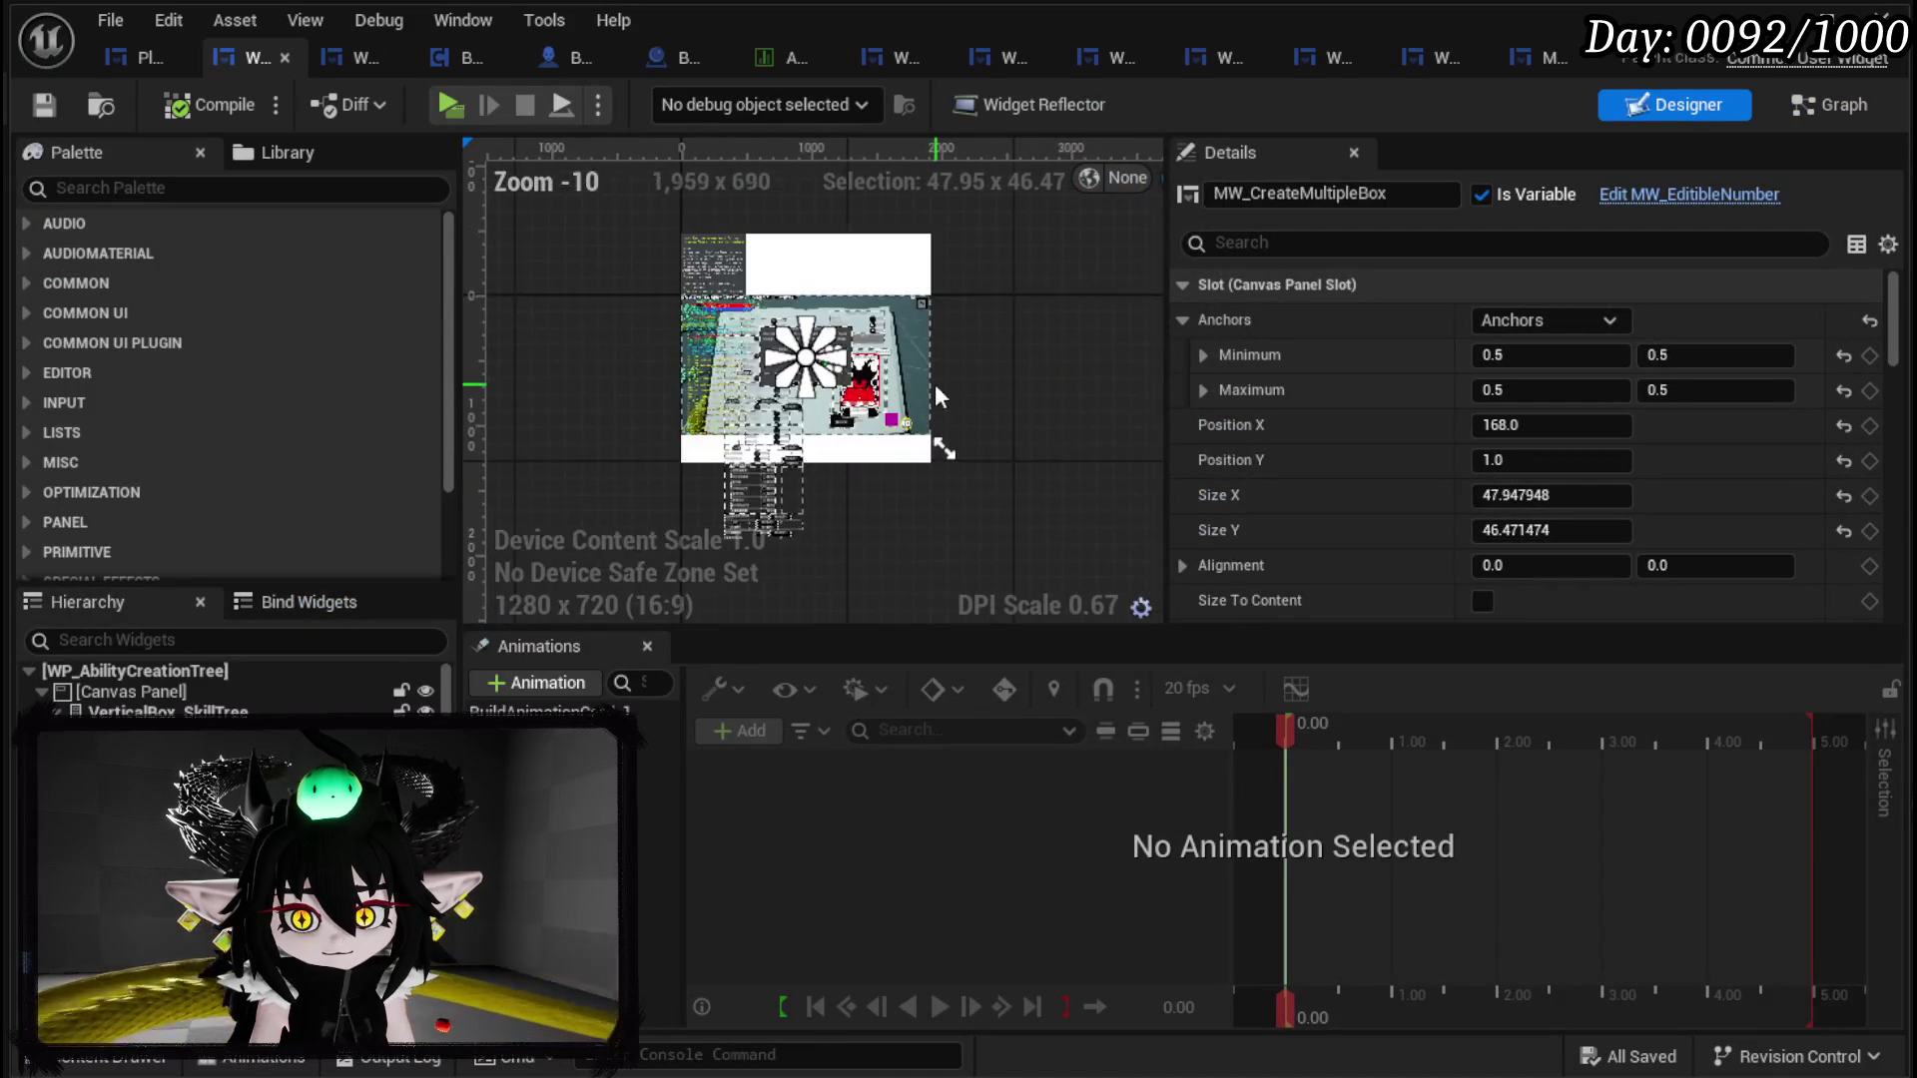
{"action": "scroll", "coordinate": [804, 446], "scroll_direction": "up", "scroll_amount": 5}
{"action": "left_click", "coordinate": [798, 439]}
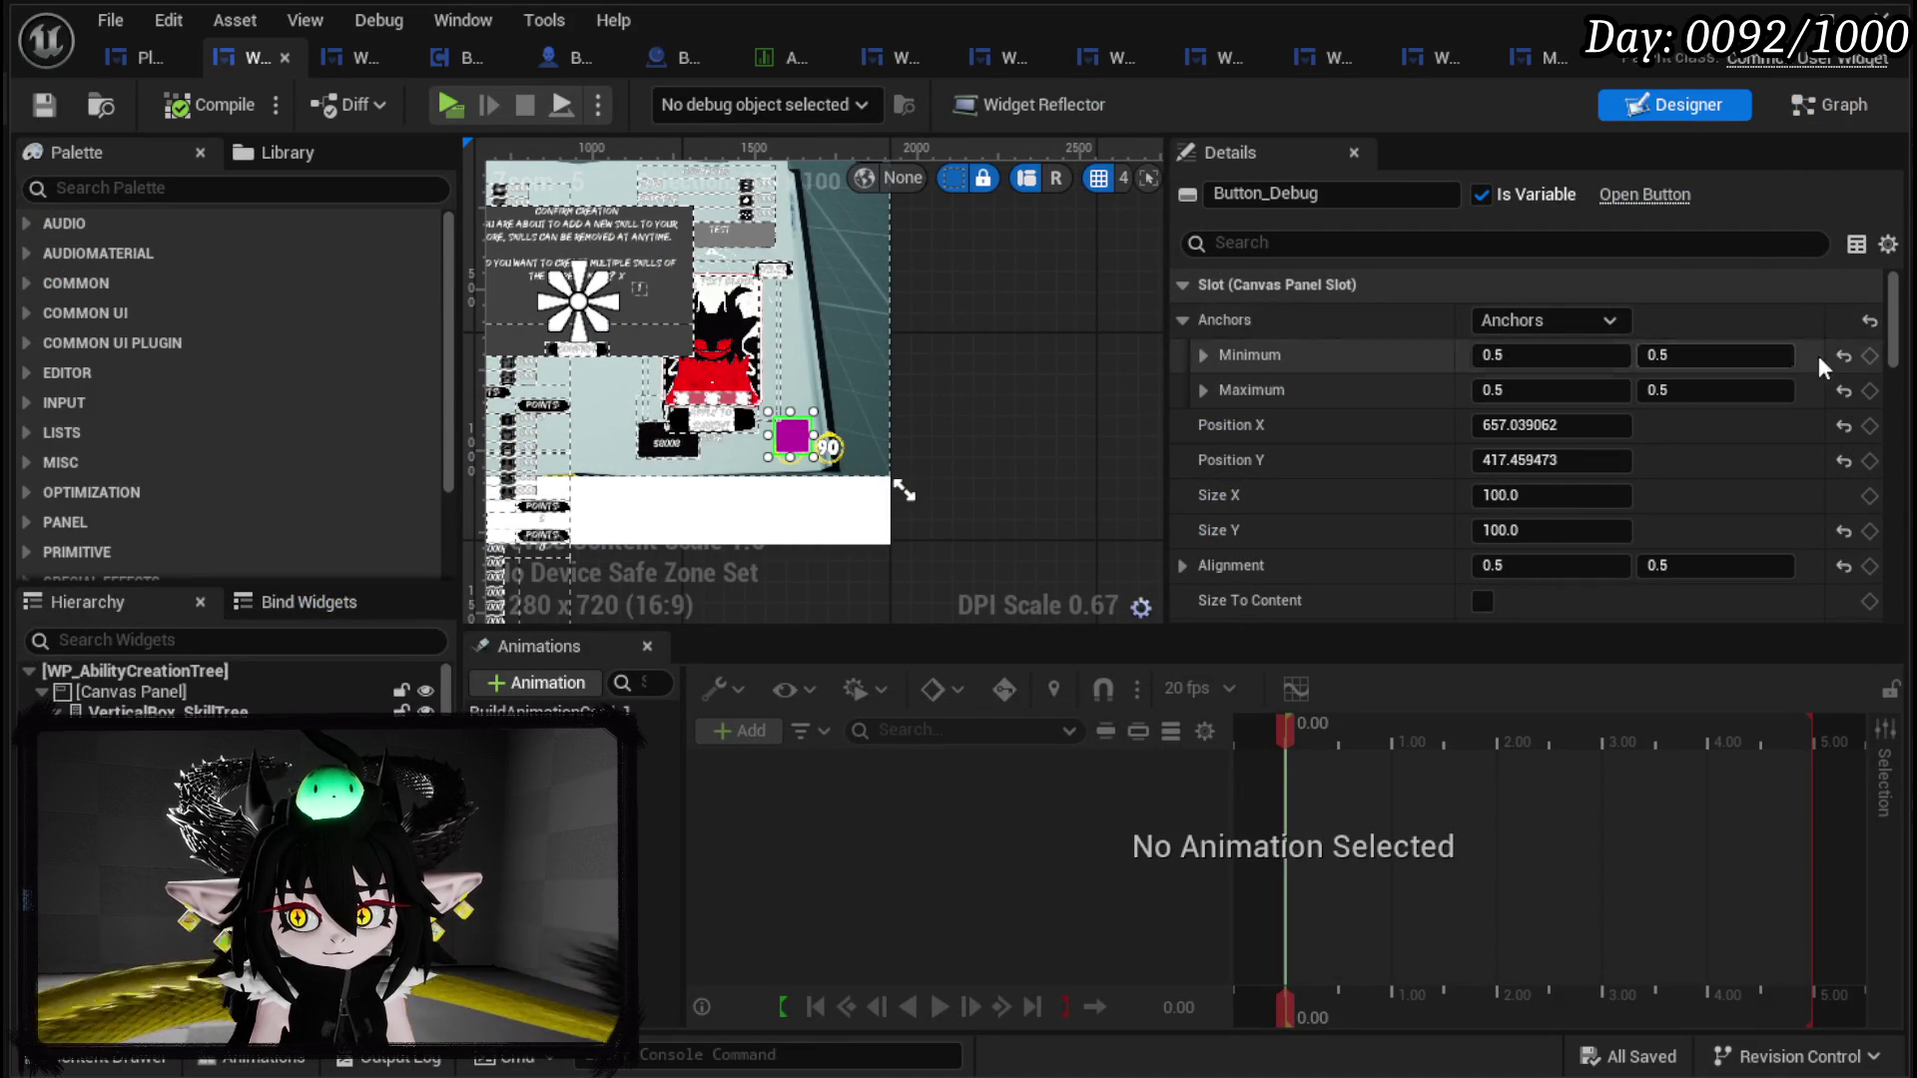
{"action": "left_click_drag", "start_coordinate": [1888, 329], "coordinate": [1892, 599]}
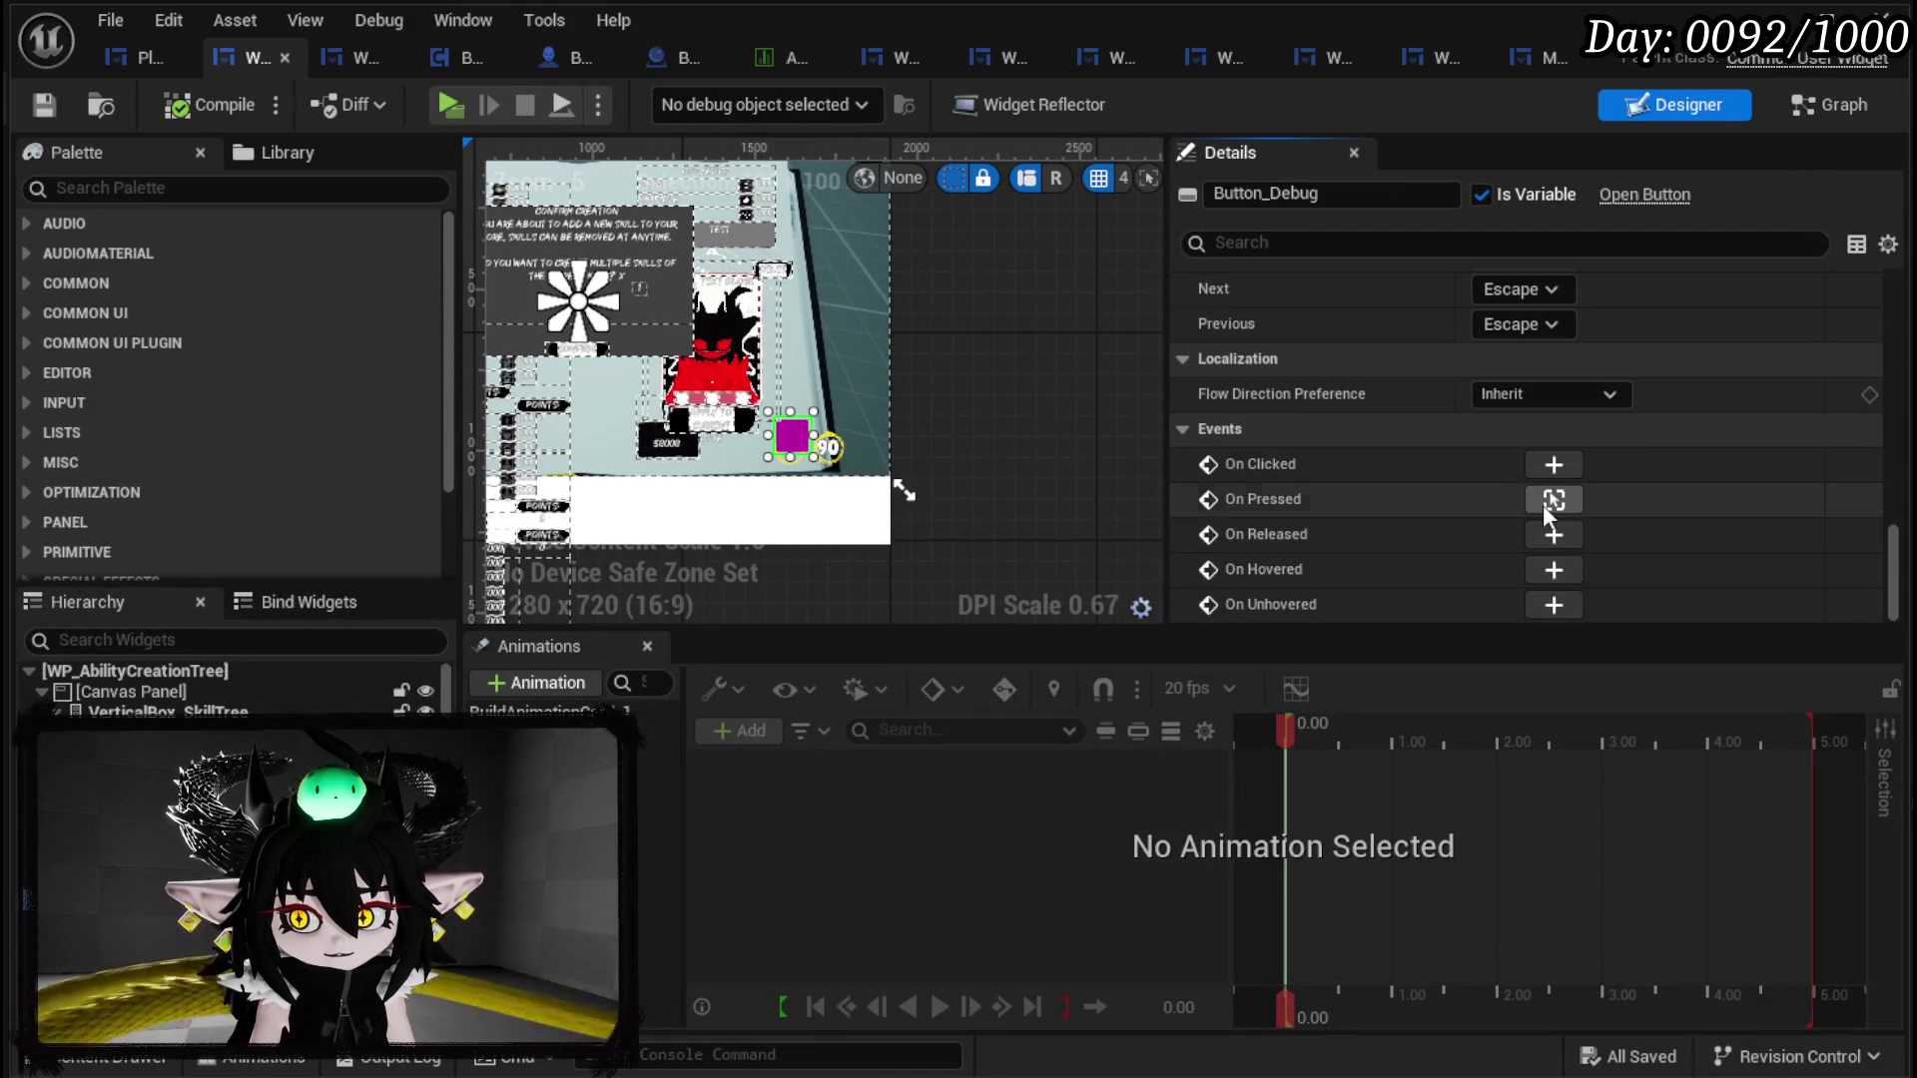
{"action": "left_click", "coordinate": [1201, 477]}
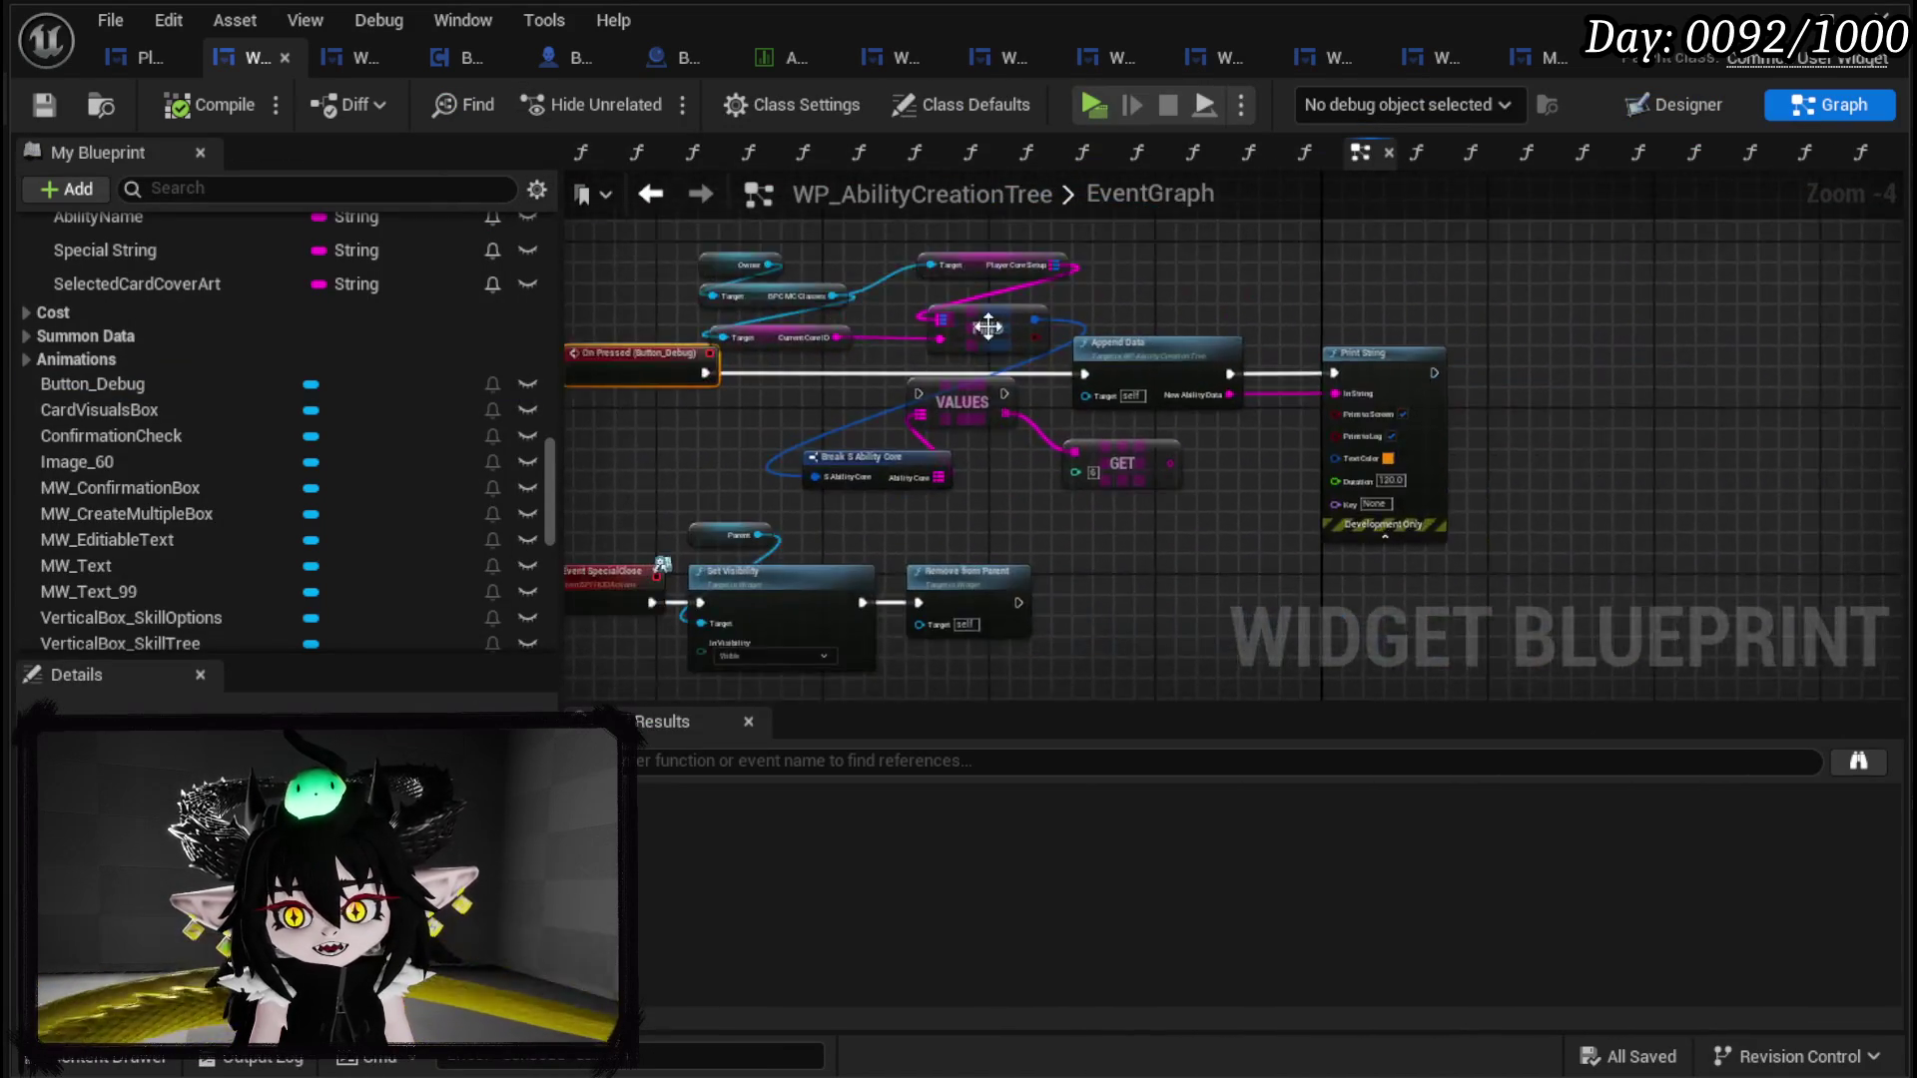
Step: Set GET index to 3 feeding Print String, chain VALUES after the pressed event, then compile and save
{"action": "left_click_drag", "start_coordinate": [1219, 321], "coordinate": [1303, 324]}
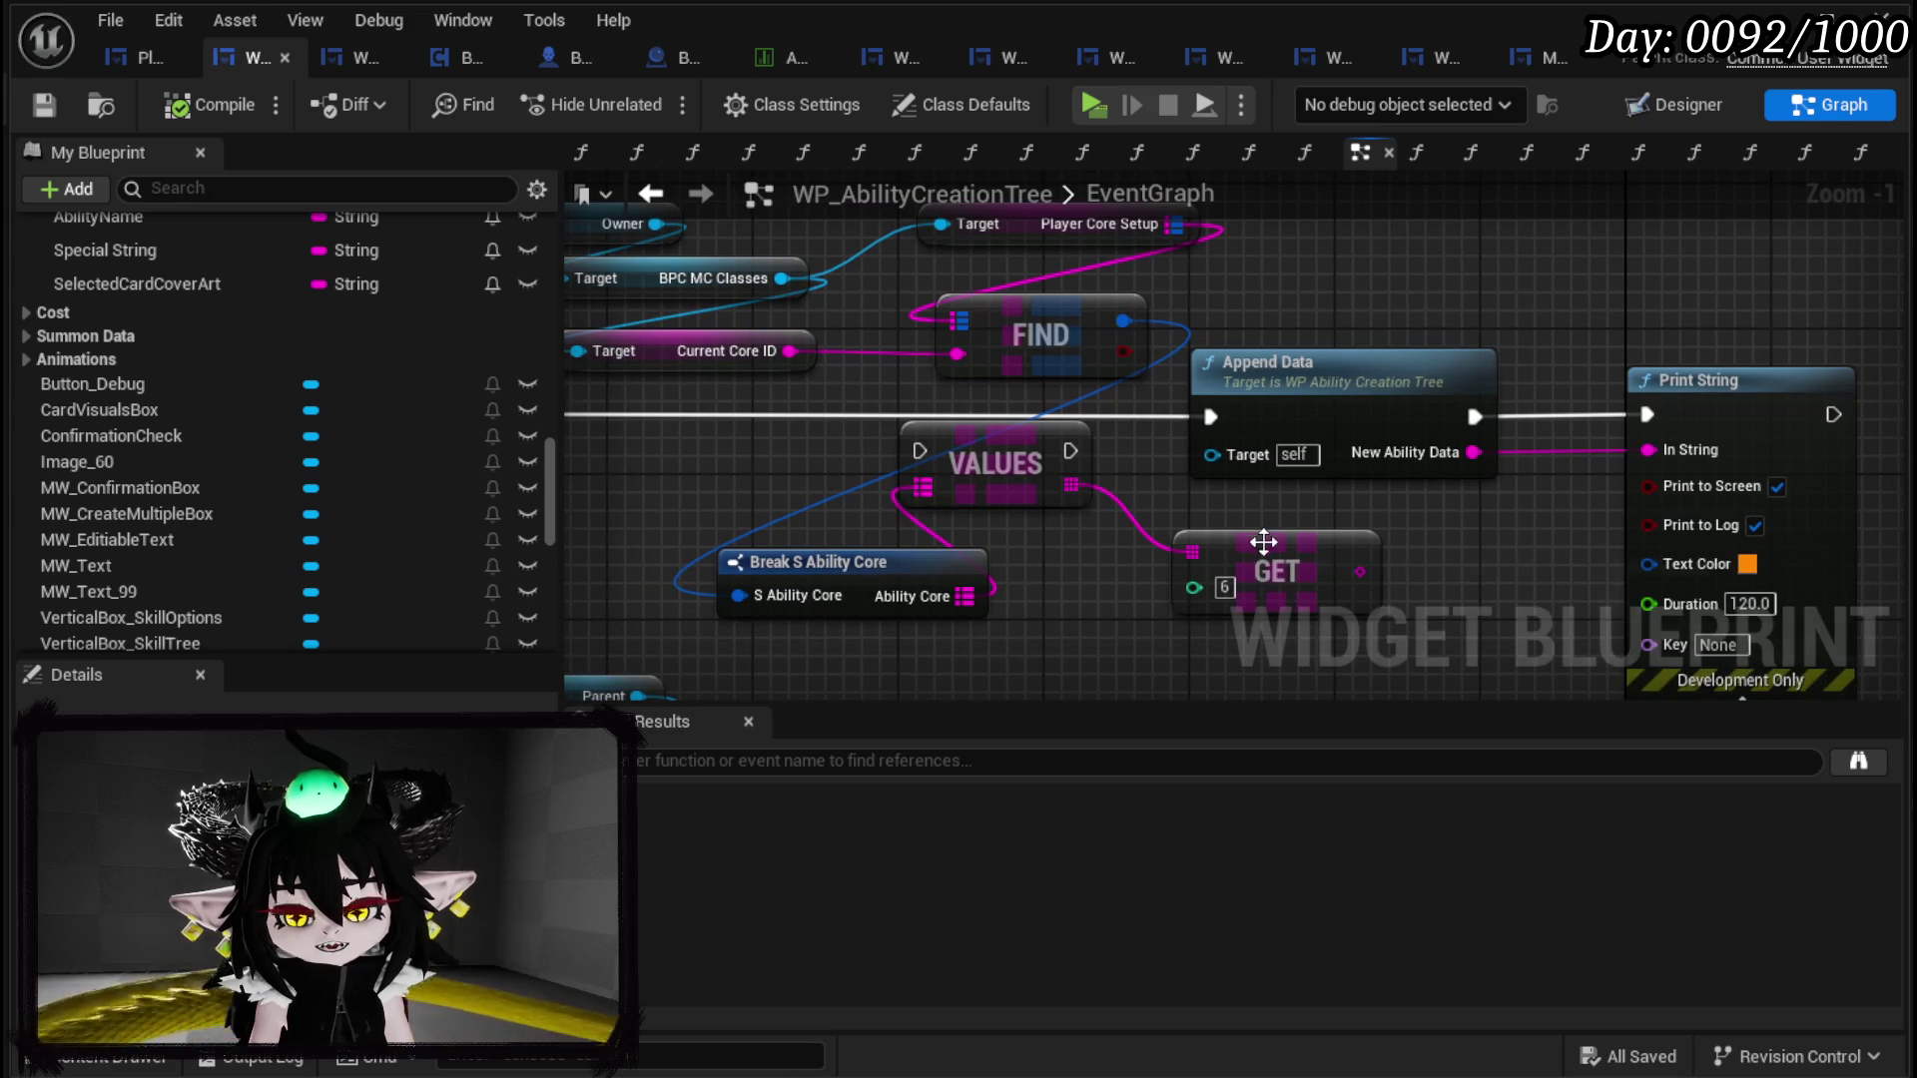
{"action": "left_click", "coordinate": [1223, 587]}
{"action": "type", "text": "3"}
{"action": "left_click_drag", "start_coordinate": [1360, 571], "coordinate": [1652, 449]}
{"action": "left_click_drag", "start_coordinate": [1392, 326], "coordinate": [1596, 319]}
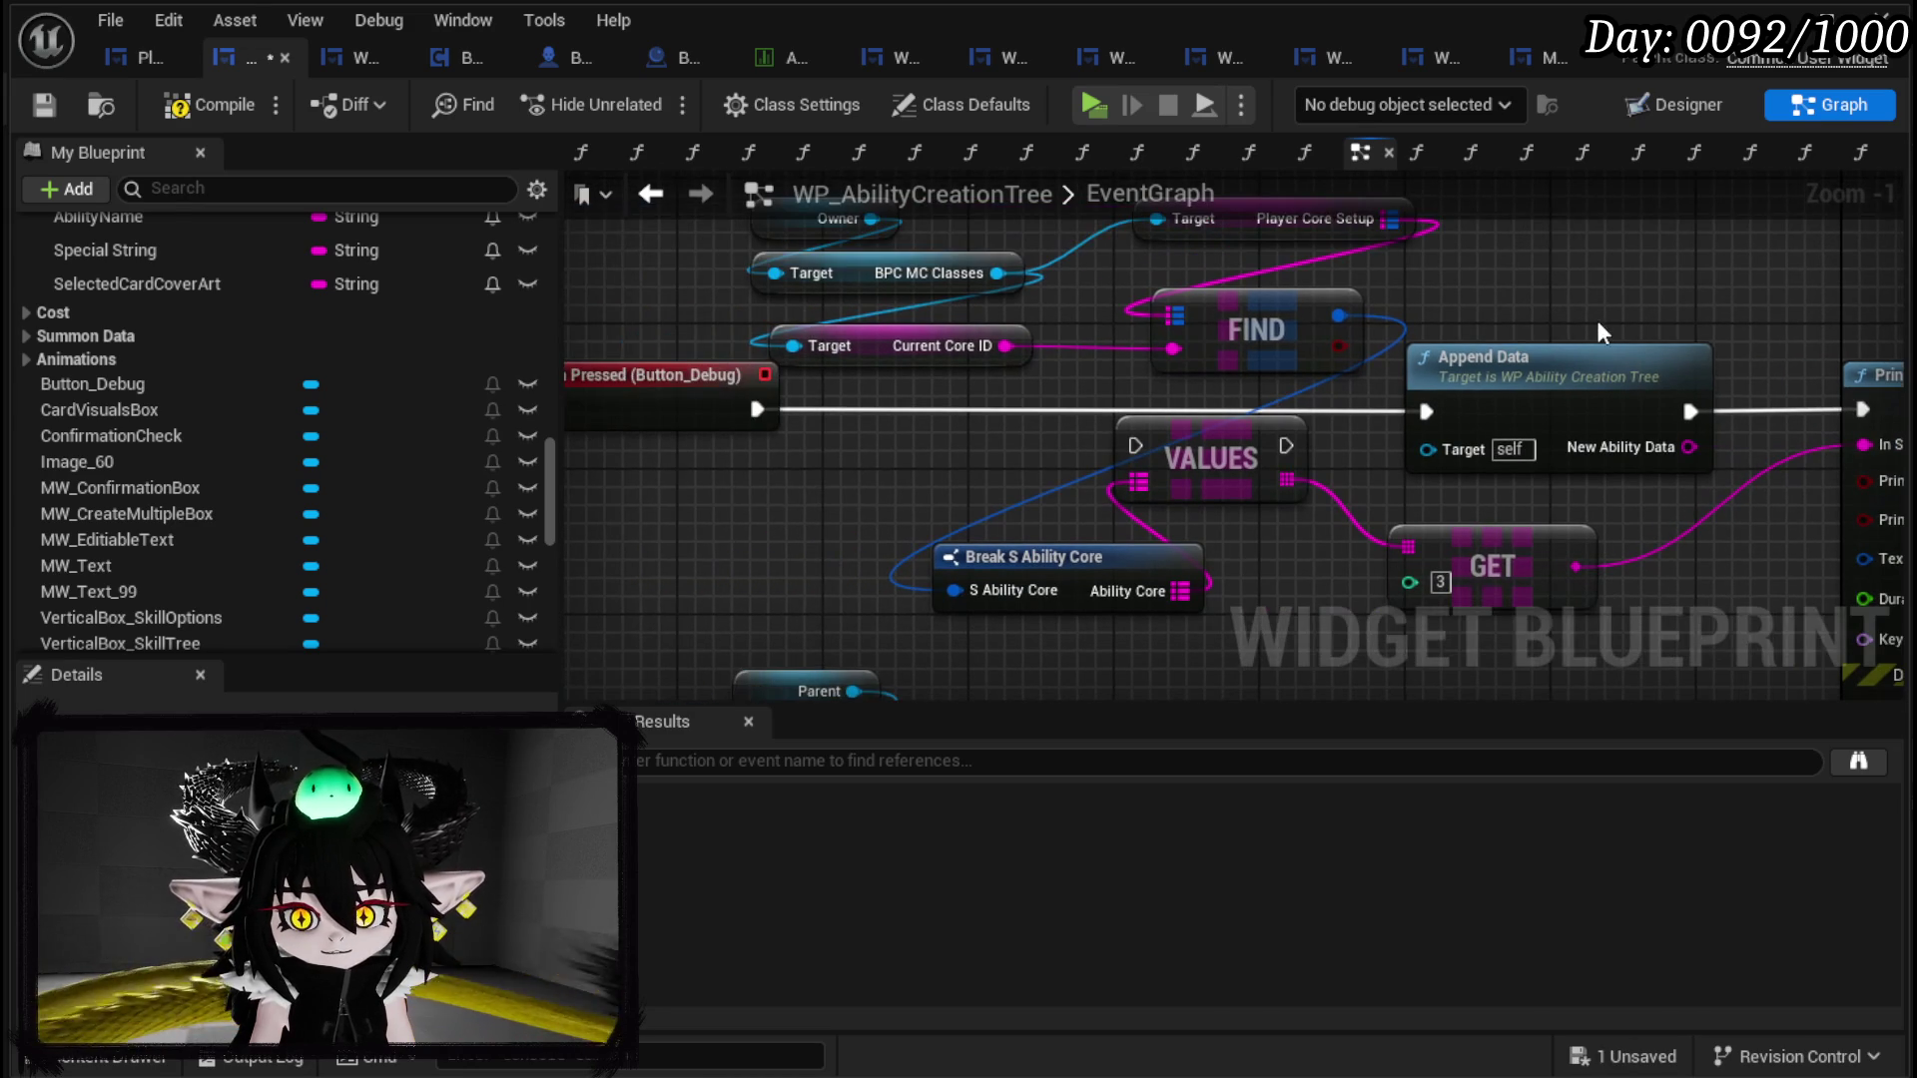
{"action": "left_click_drag", "start_coordinate": [1225, 445], "coordinate": [1240, 404]}
{"action": "left_click_drag", "start_coordinate": [756, 409], "coordinate": [1168, 414]}
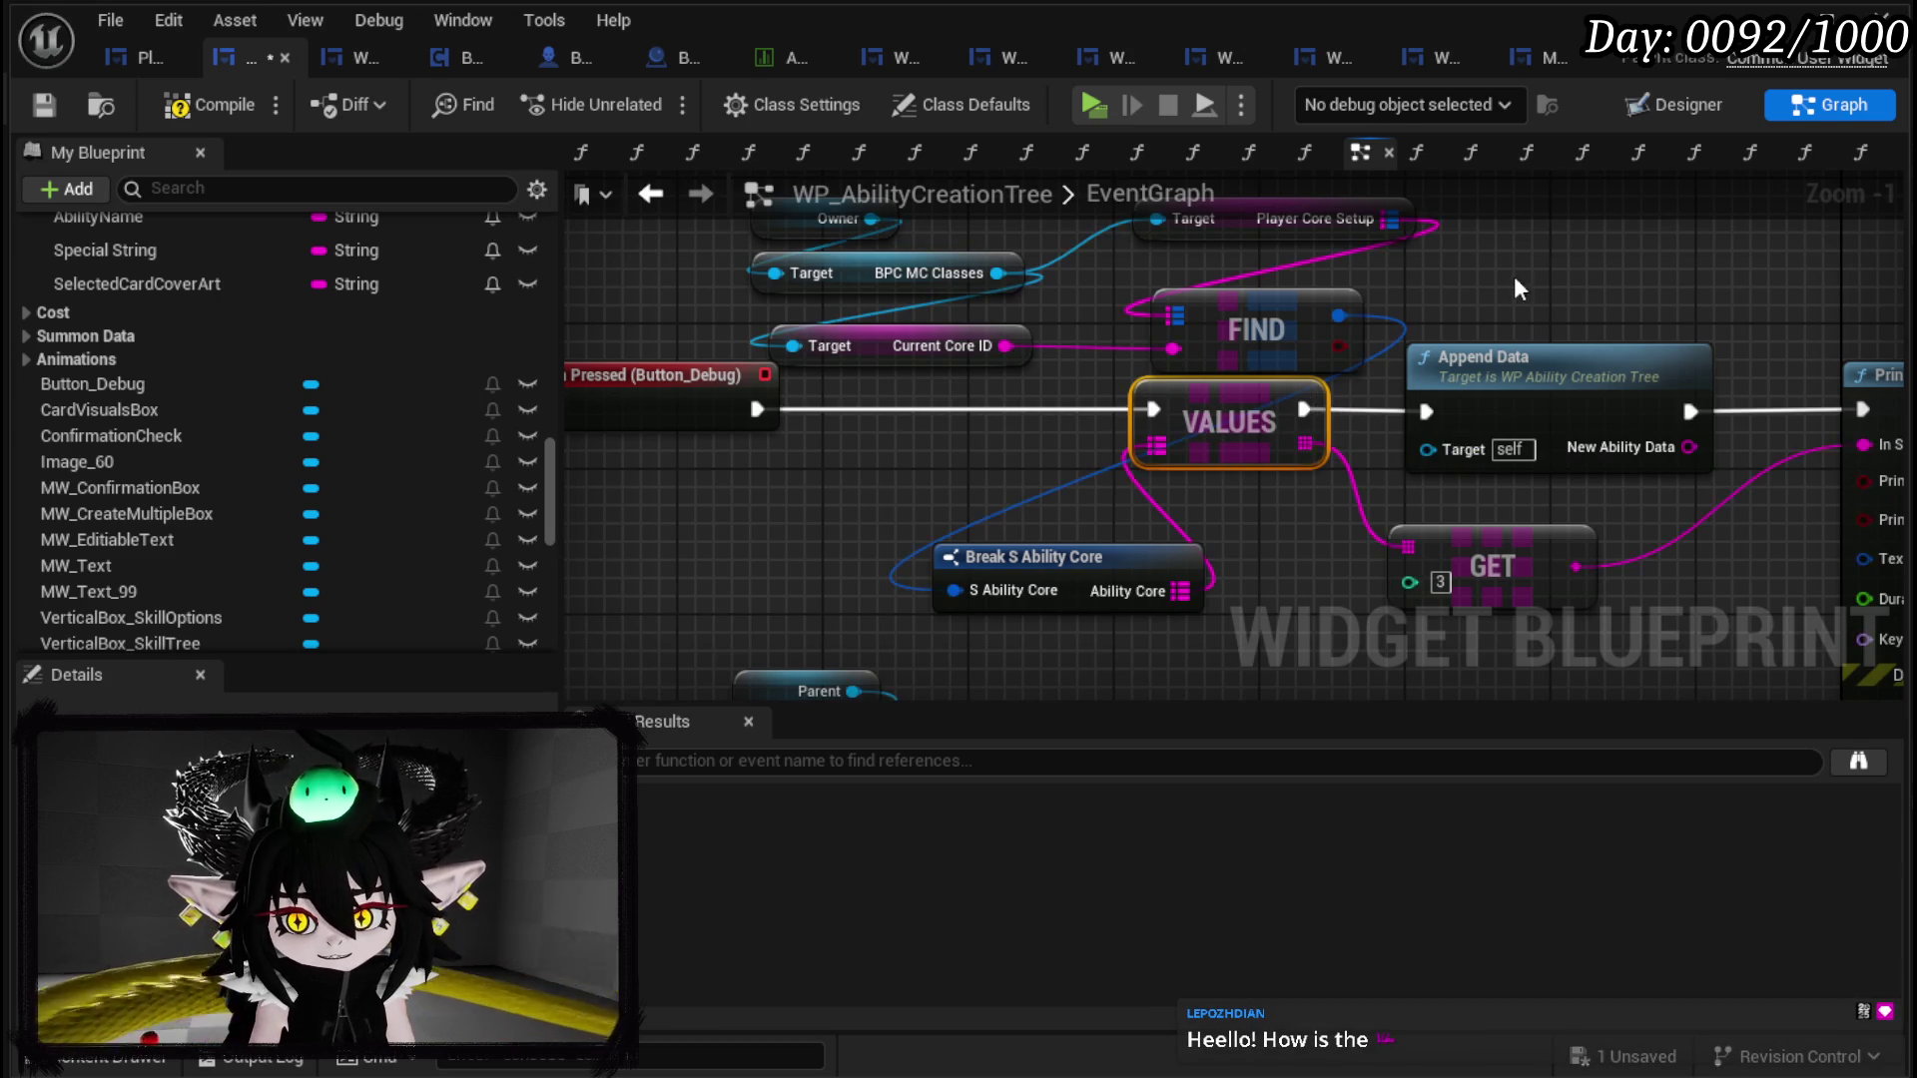
{"action": "left_click", "coordinate": [1513, 280]}
{"action": "left_click_drag", "start_coordinate": [1513, 279], "coordinate": [1426, 340]}
{"action": "left_click", "coordinate": [168, 110]}
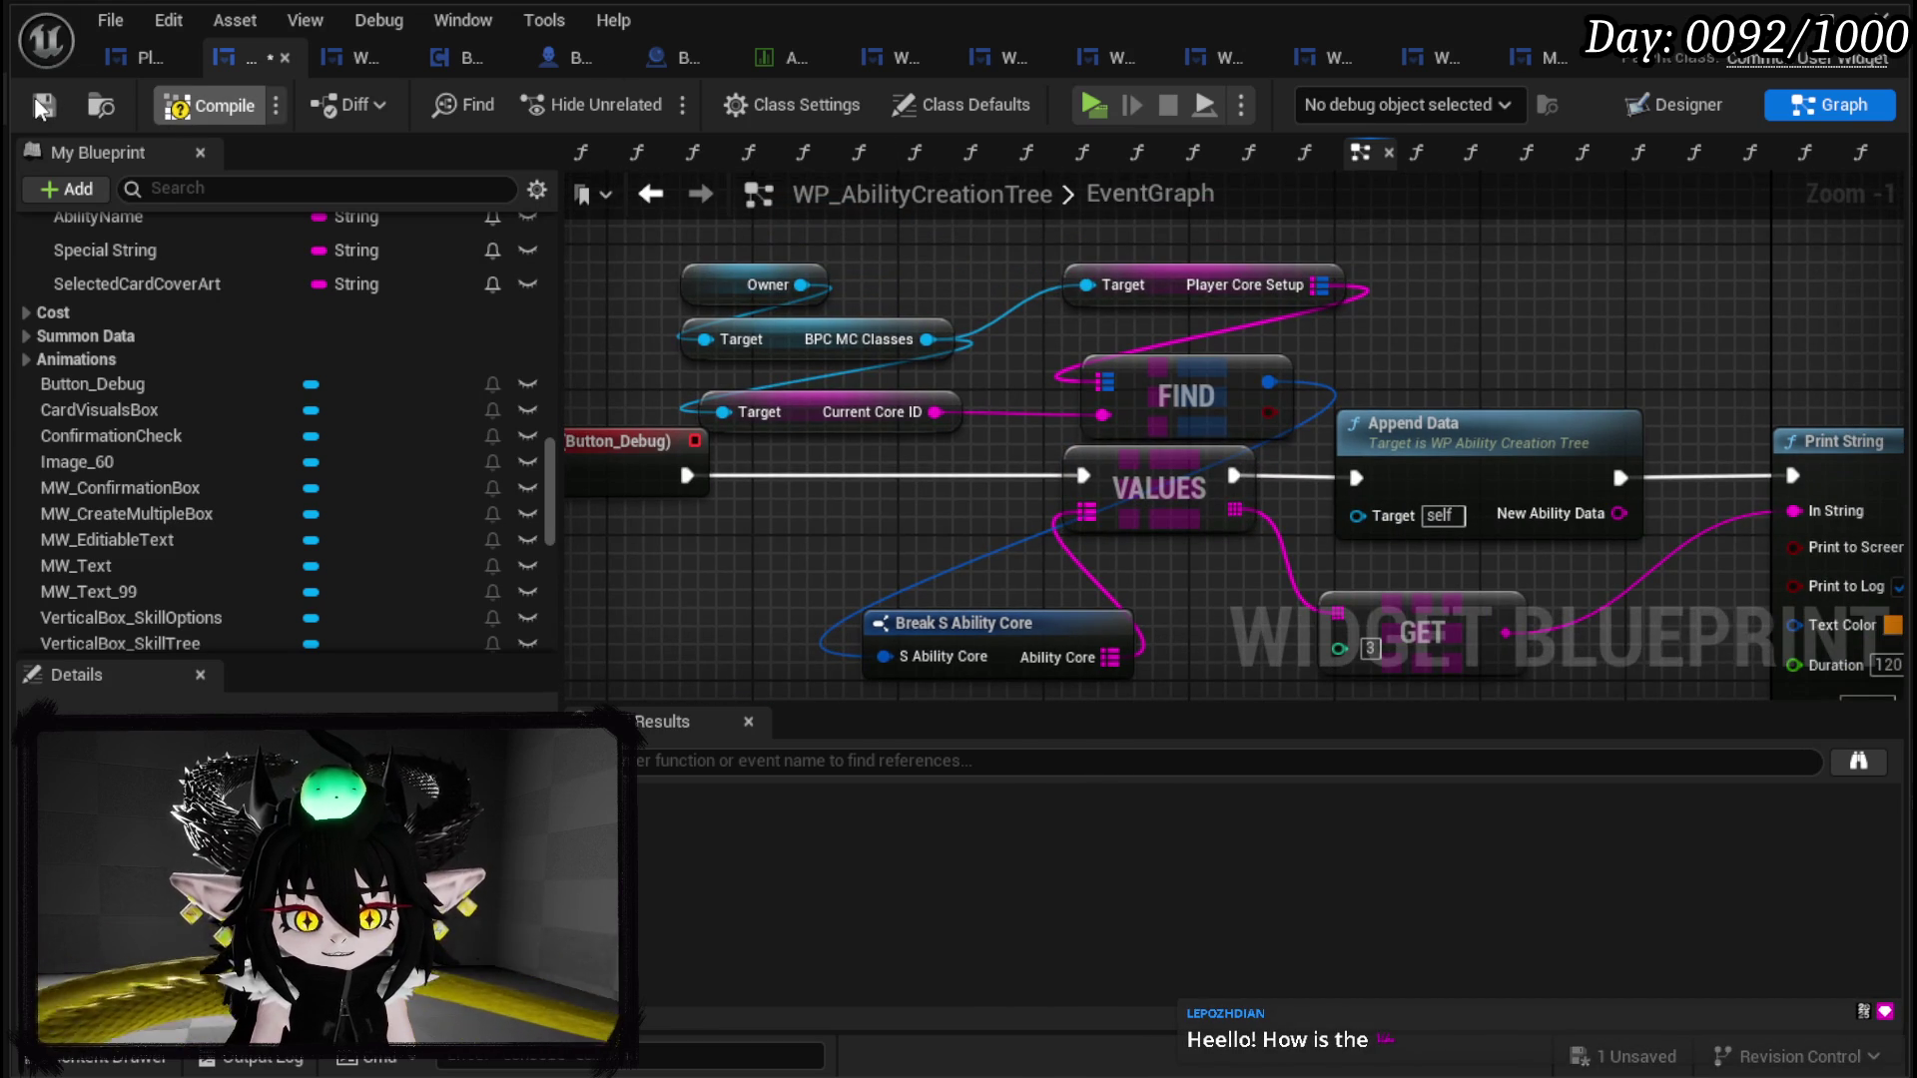
{"action": "left_click", "coordinate": [34, 97]}
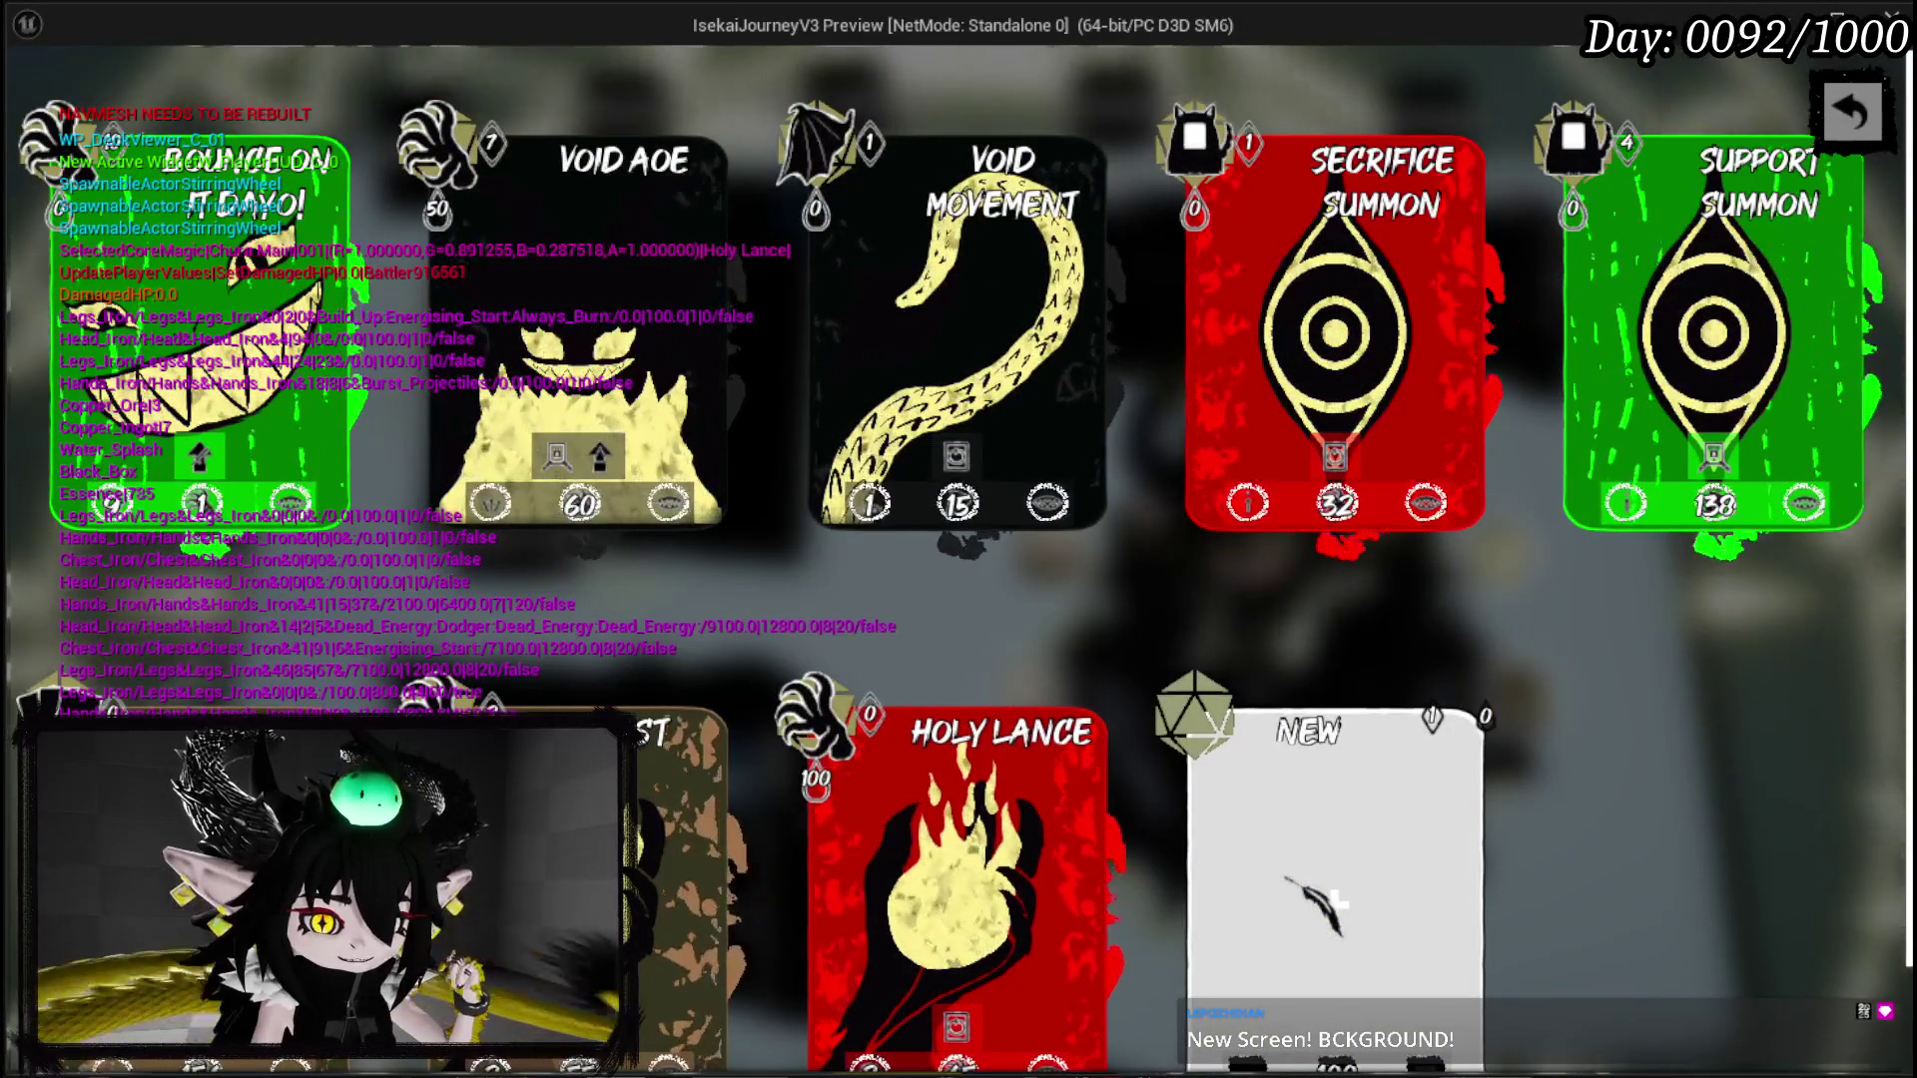
Step: Open the creation book from the NEW card, press the debug button repeatedly, and capture the Magic_004 log
{"action": "left_click", "coordinate": [1286, 878]}
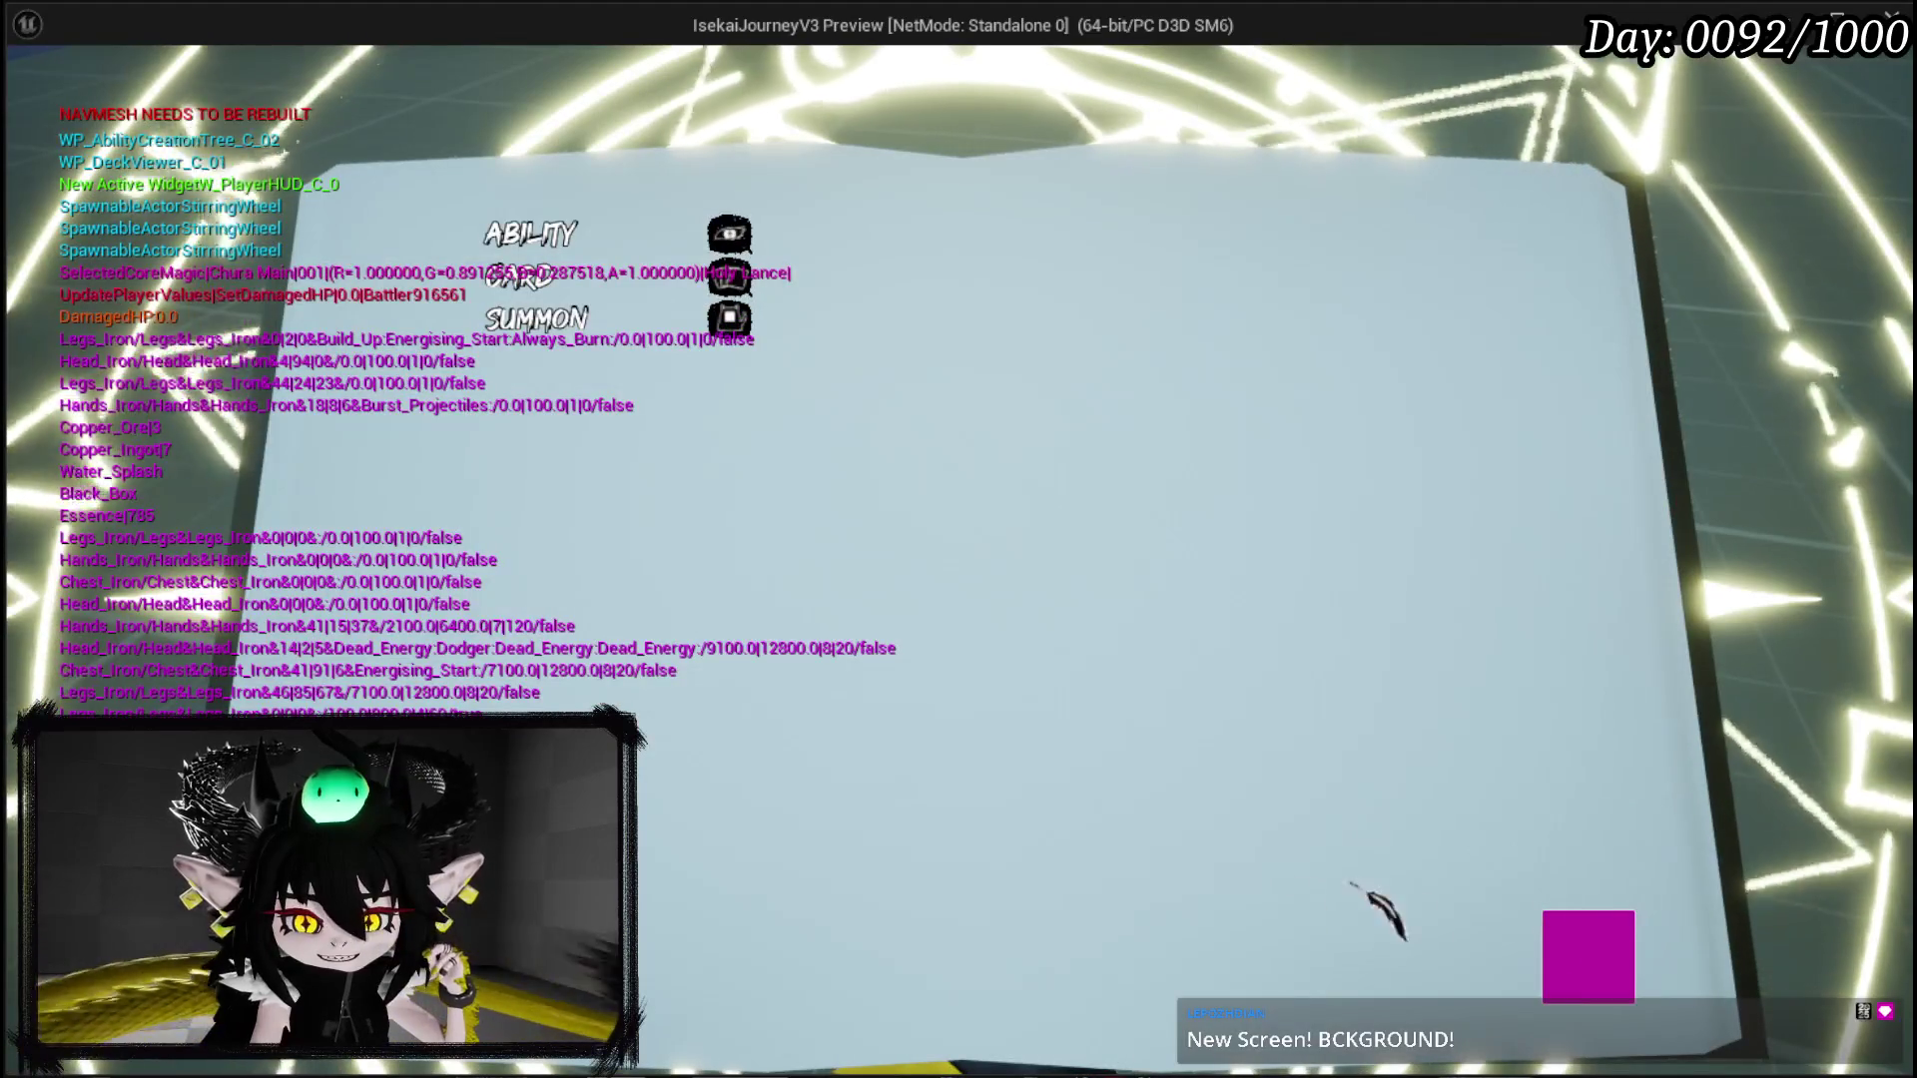
{"action": "left_click", "coordinate": [1591, 949]}
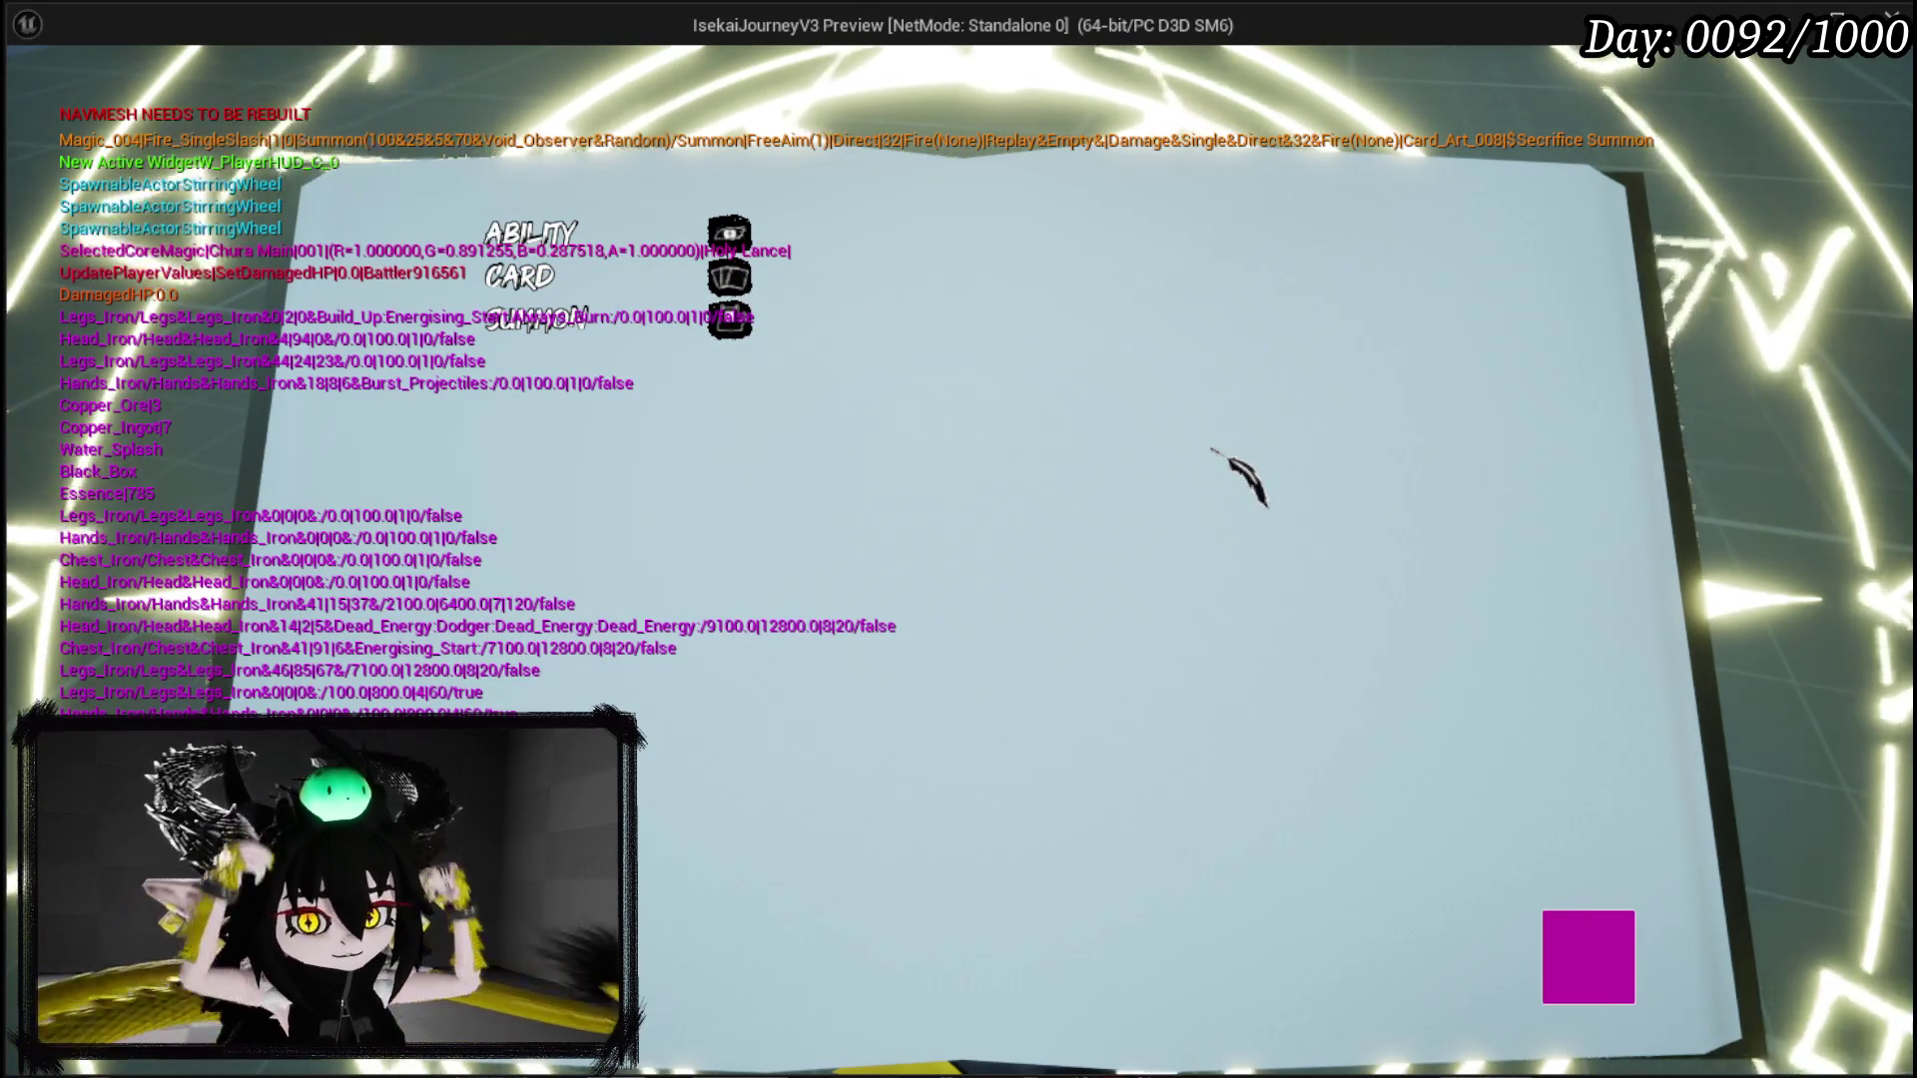
{"action": "left_click", "coordinate": [1587, 956]}
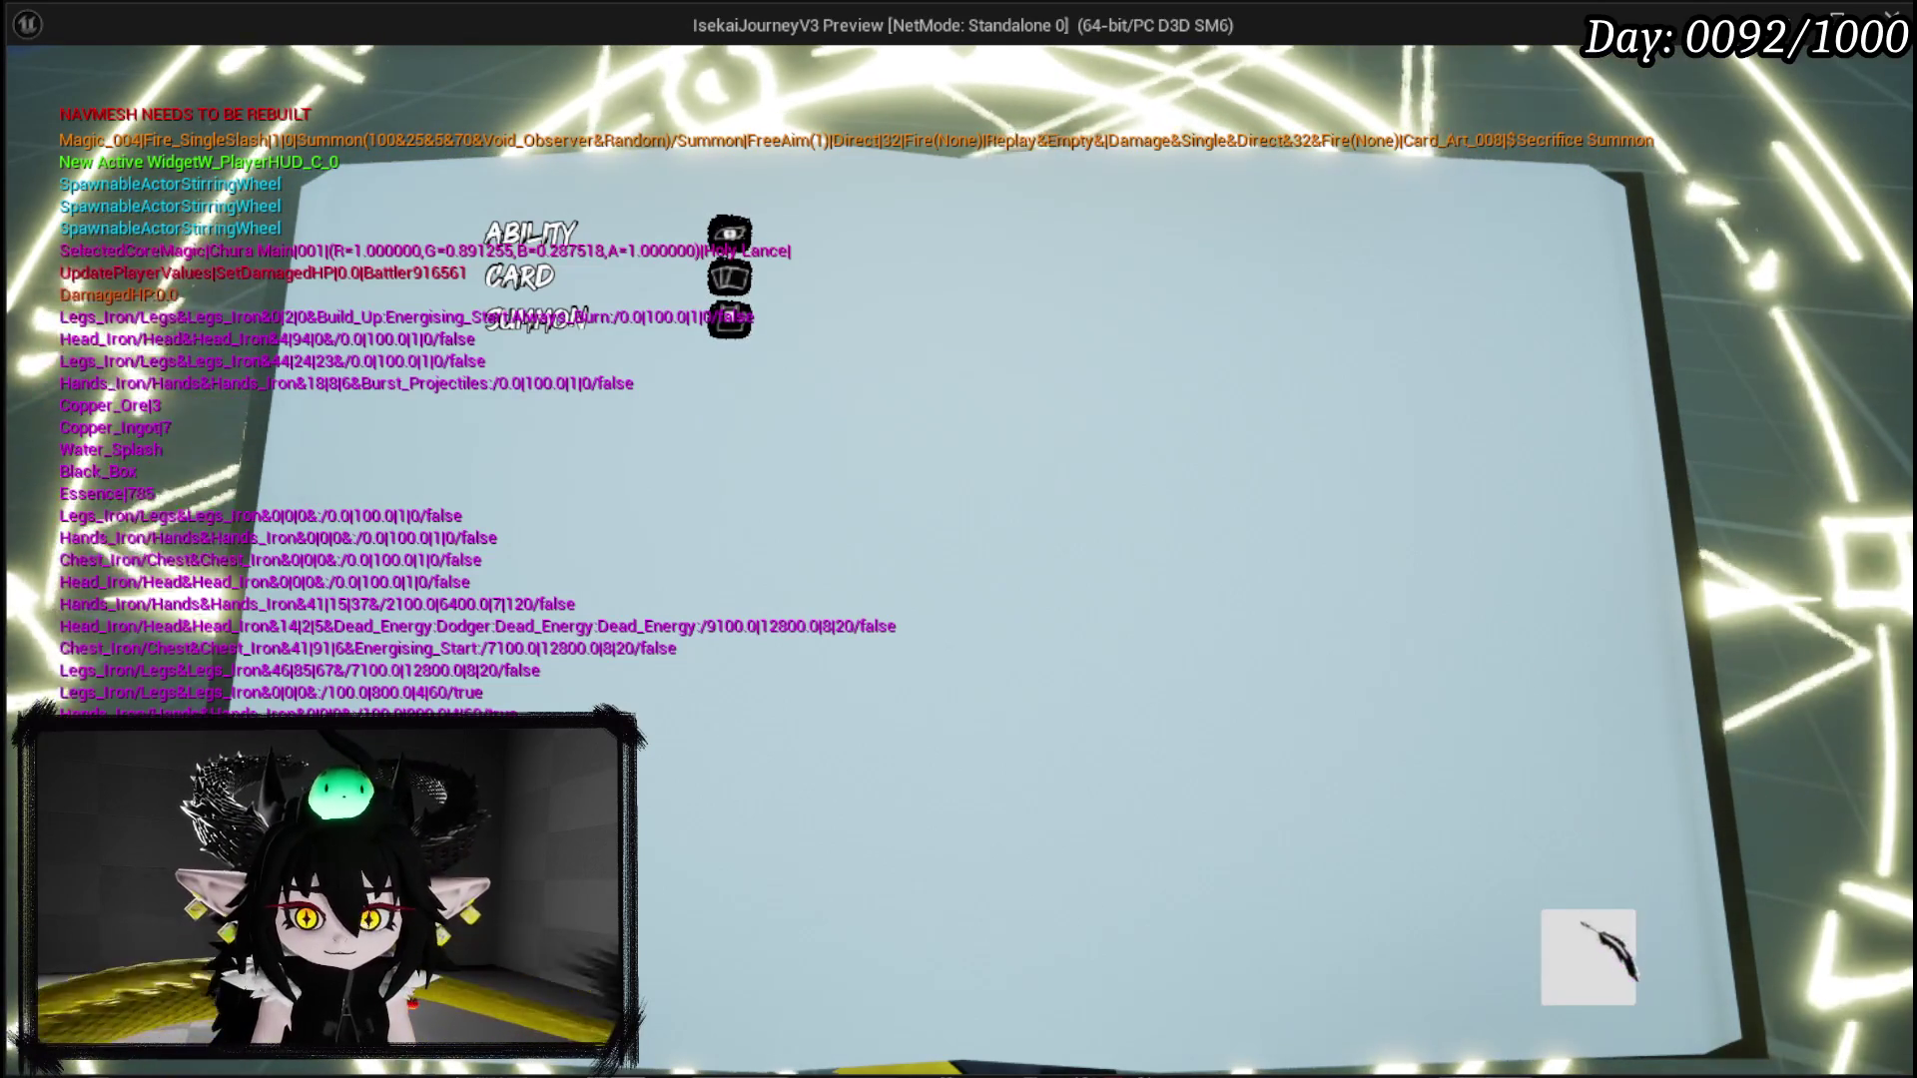
{"action": "left_click", "coordinate": [1587, 956]}
{"action": "left_click", "coordinate": [1587, 956]}
{"action": "left_click", "coordinate": [1588, 956]}
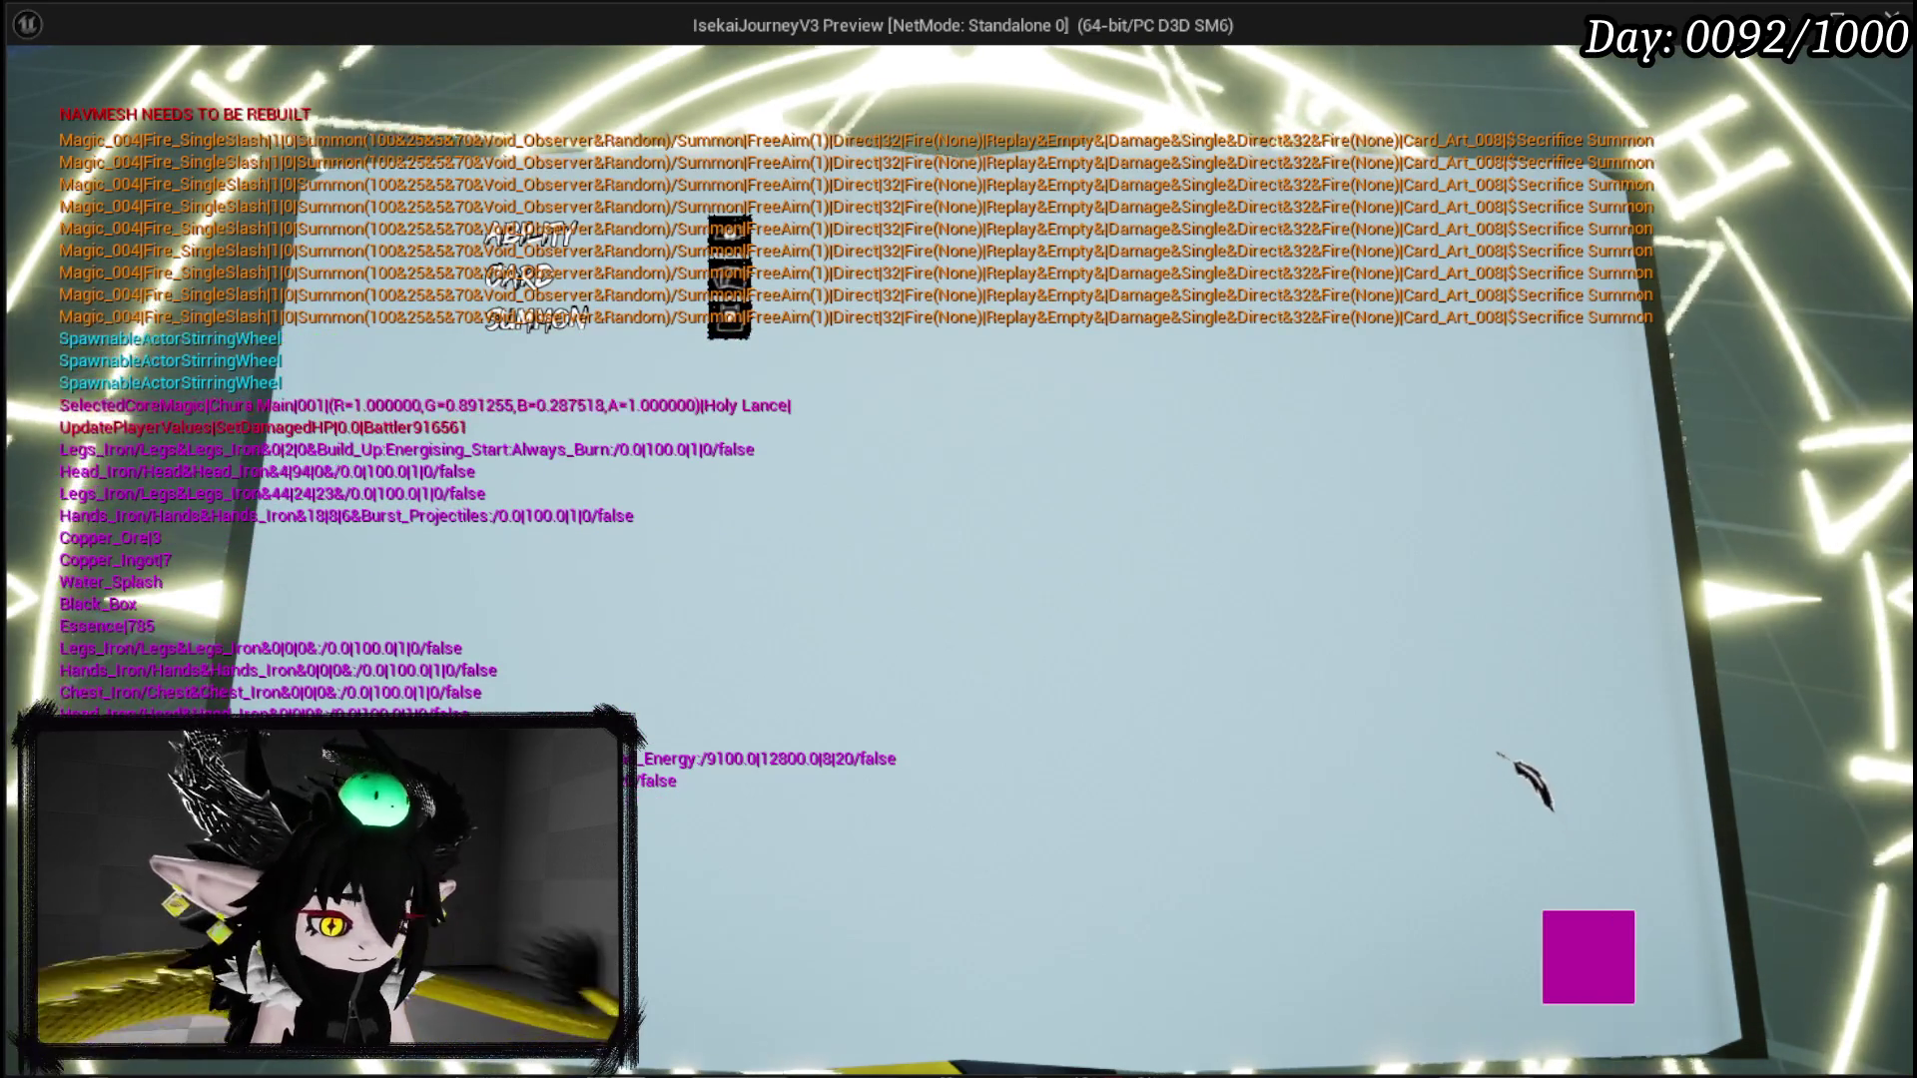
{"action": "key", "text": "super+shift+s"}
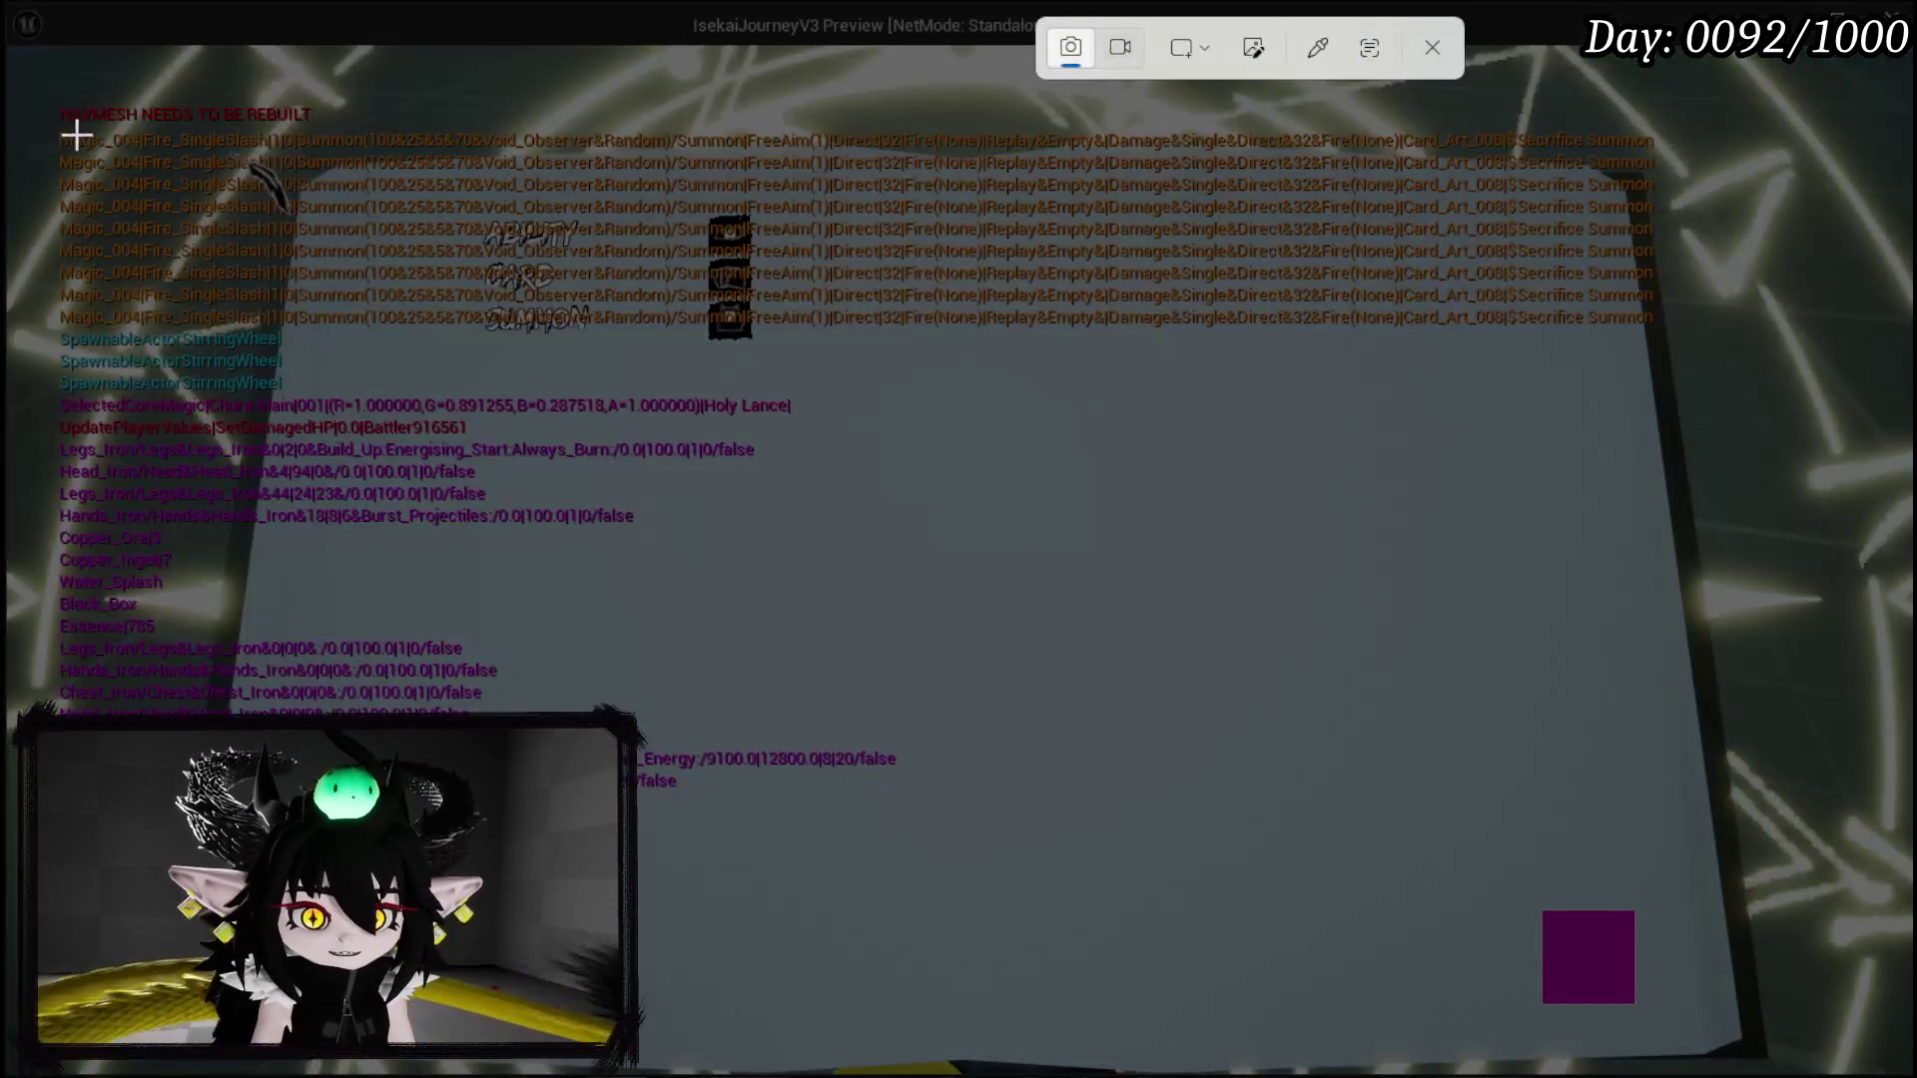
{"action": "left_click_drag", "start_coordinate": [54, 128], "coordinate": [1655, 195]}
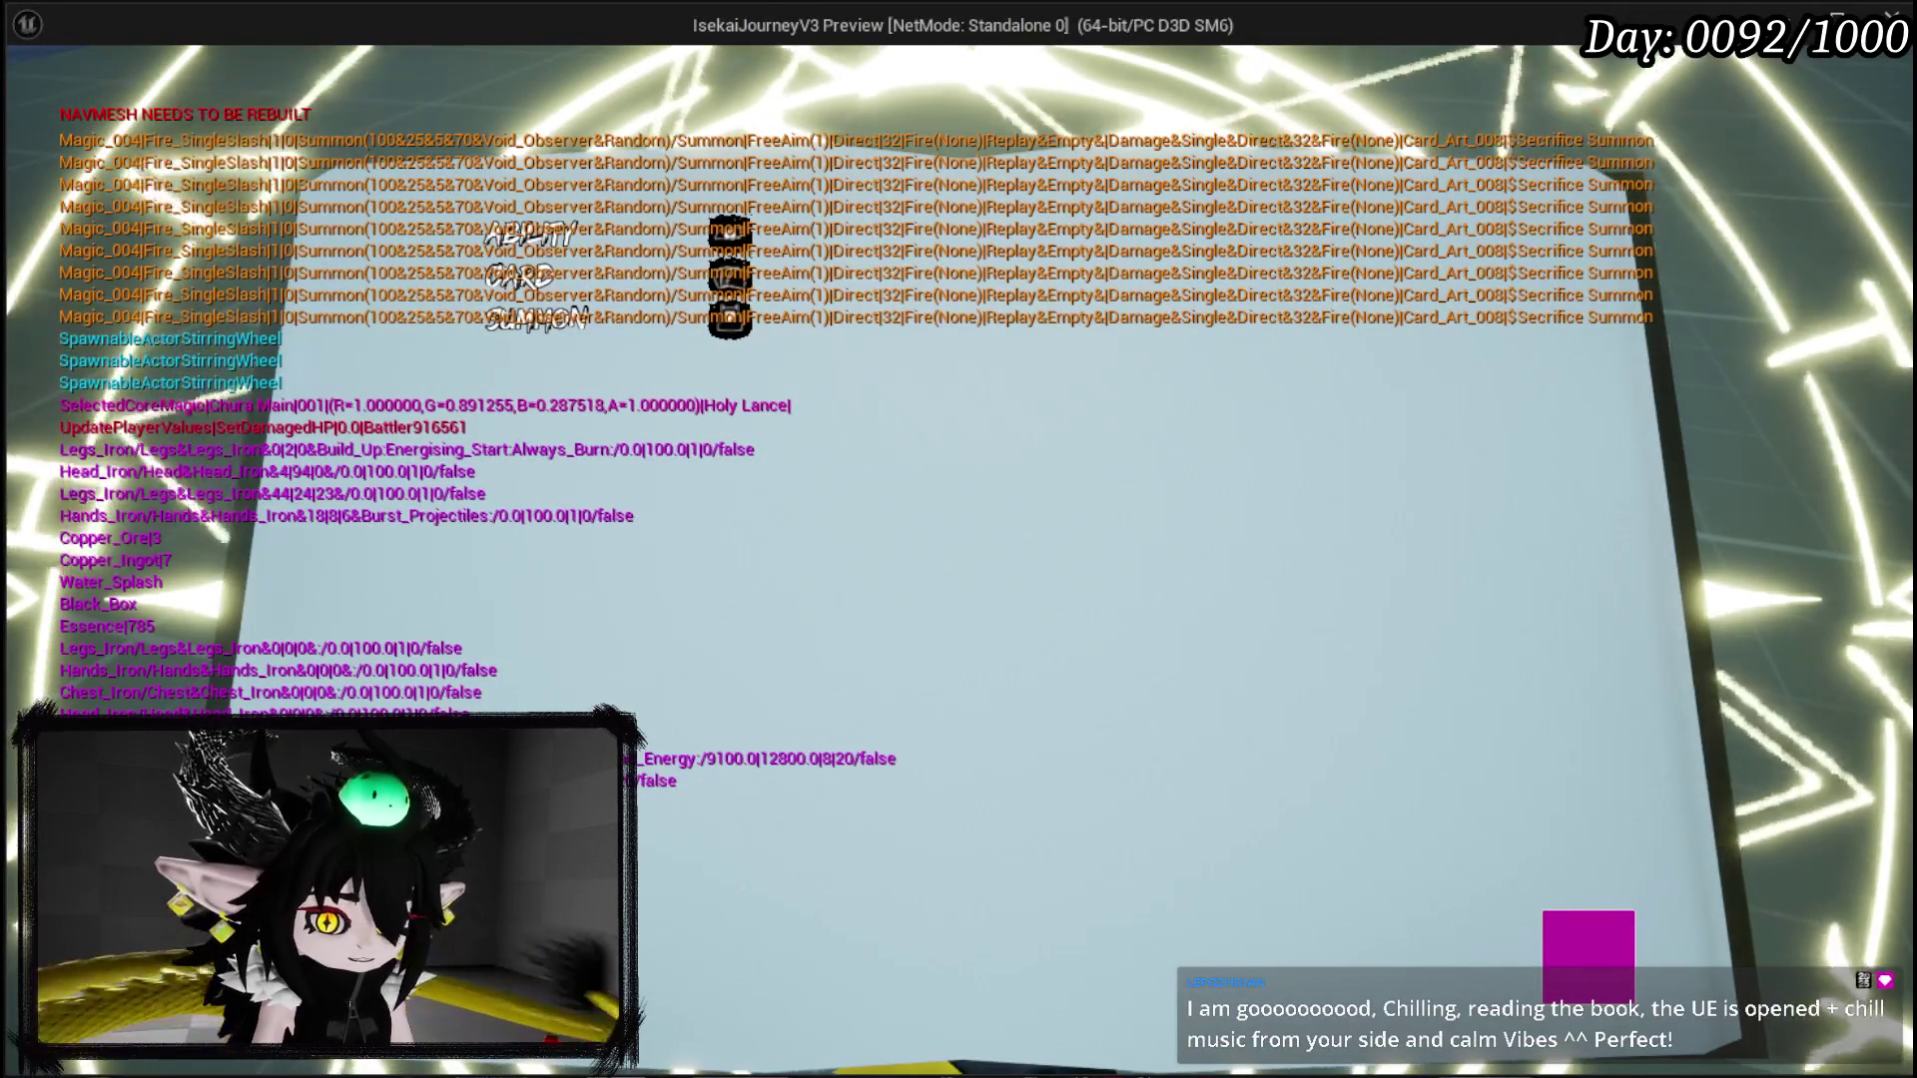
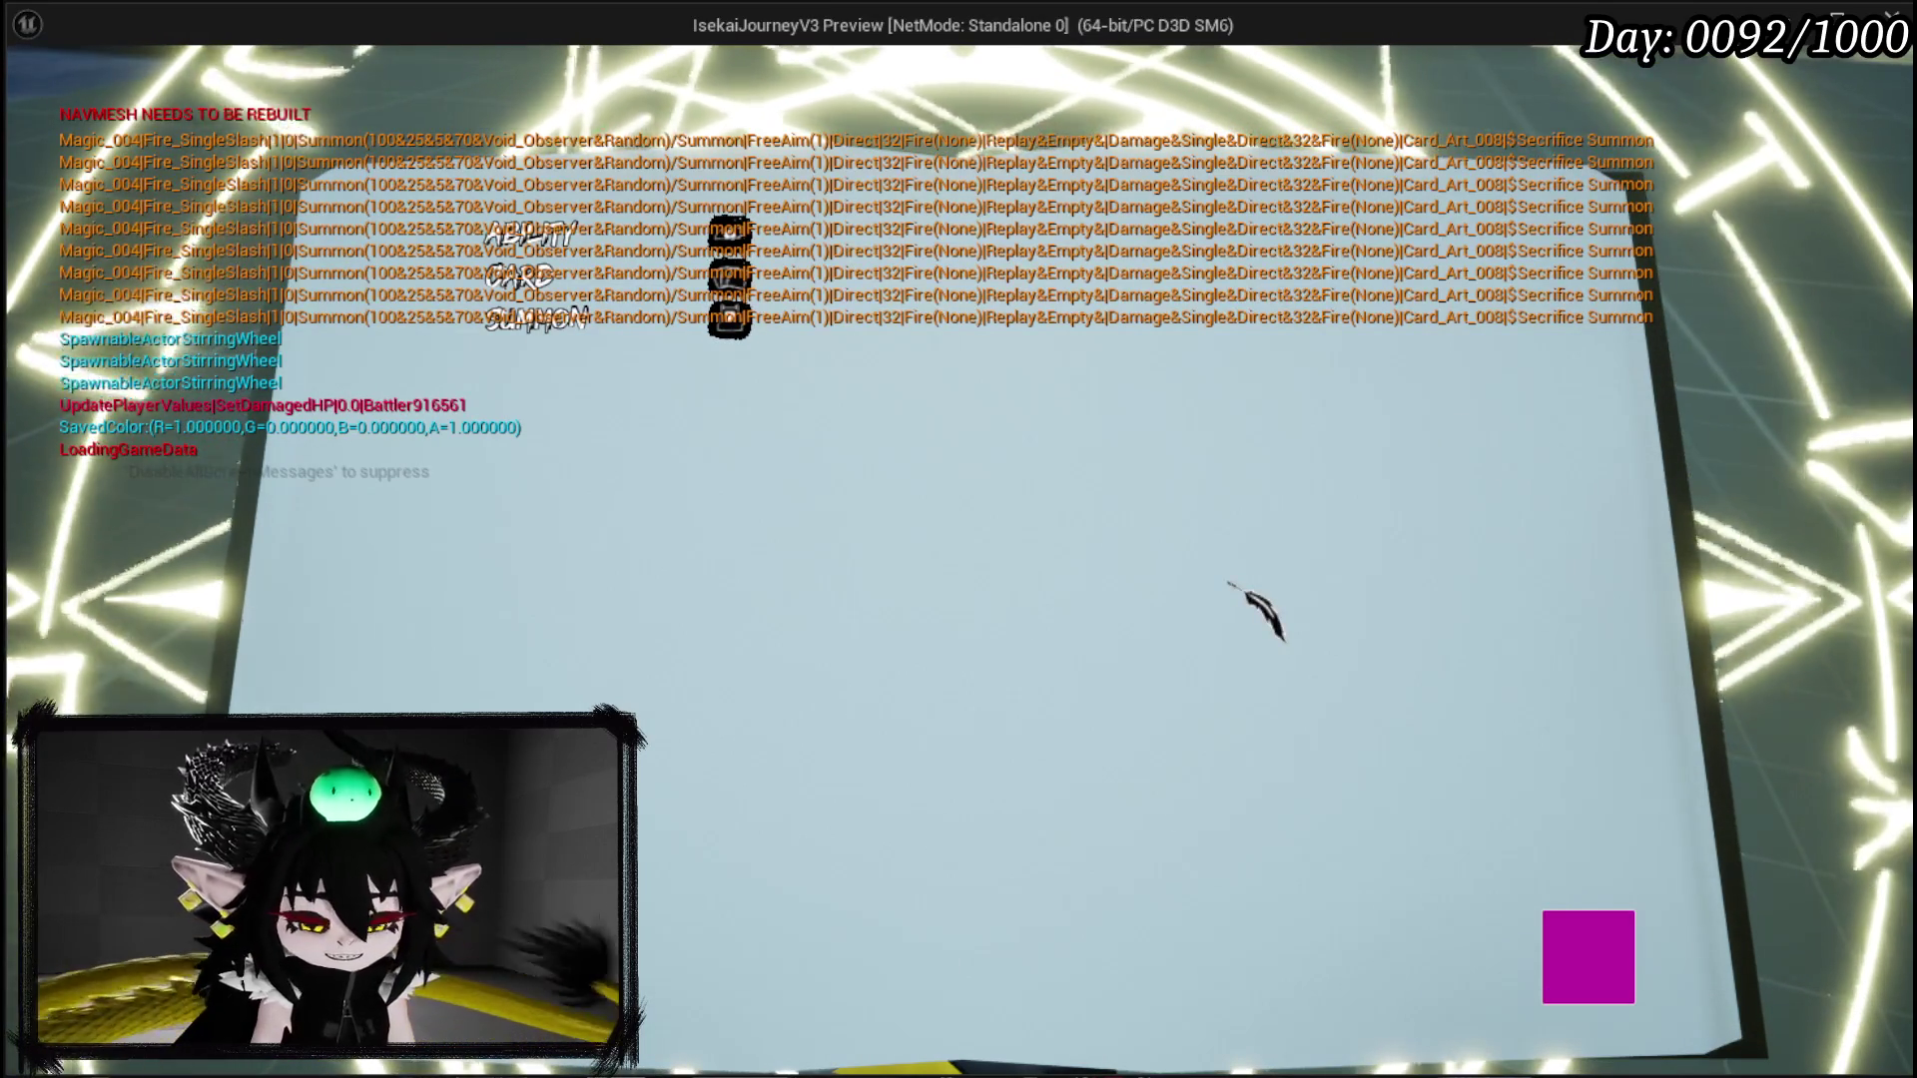
Step: Stop the game preview, save all assets, and bring up the WP_AbilityCreationTree blueprint editor
{"action": "key", "text": "Escape"}
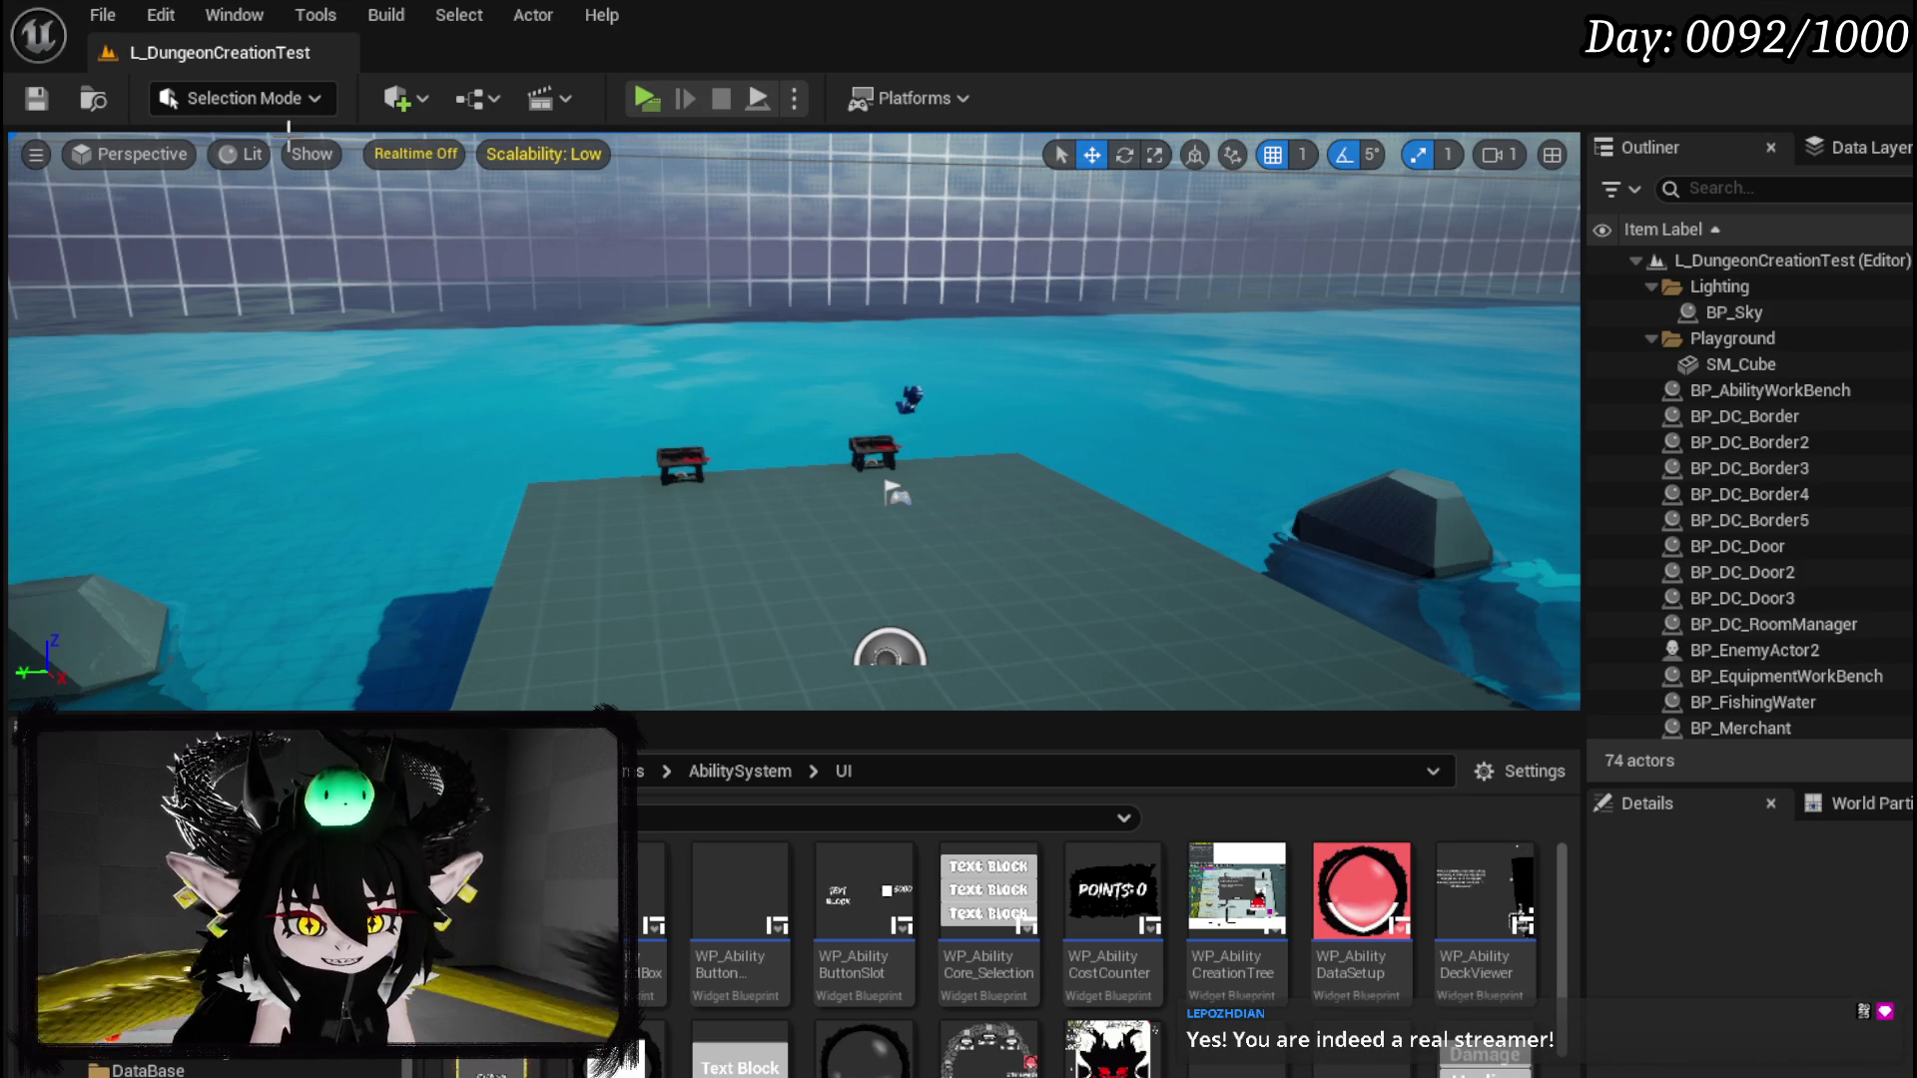
{"action": "left_click", "coordinate": [33, 100]}
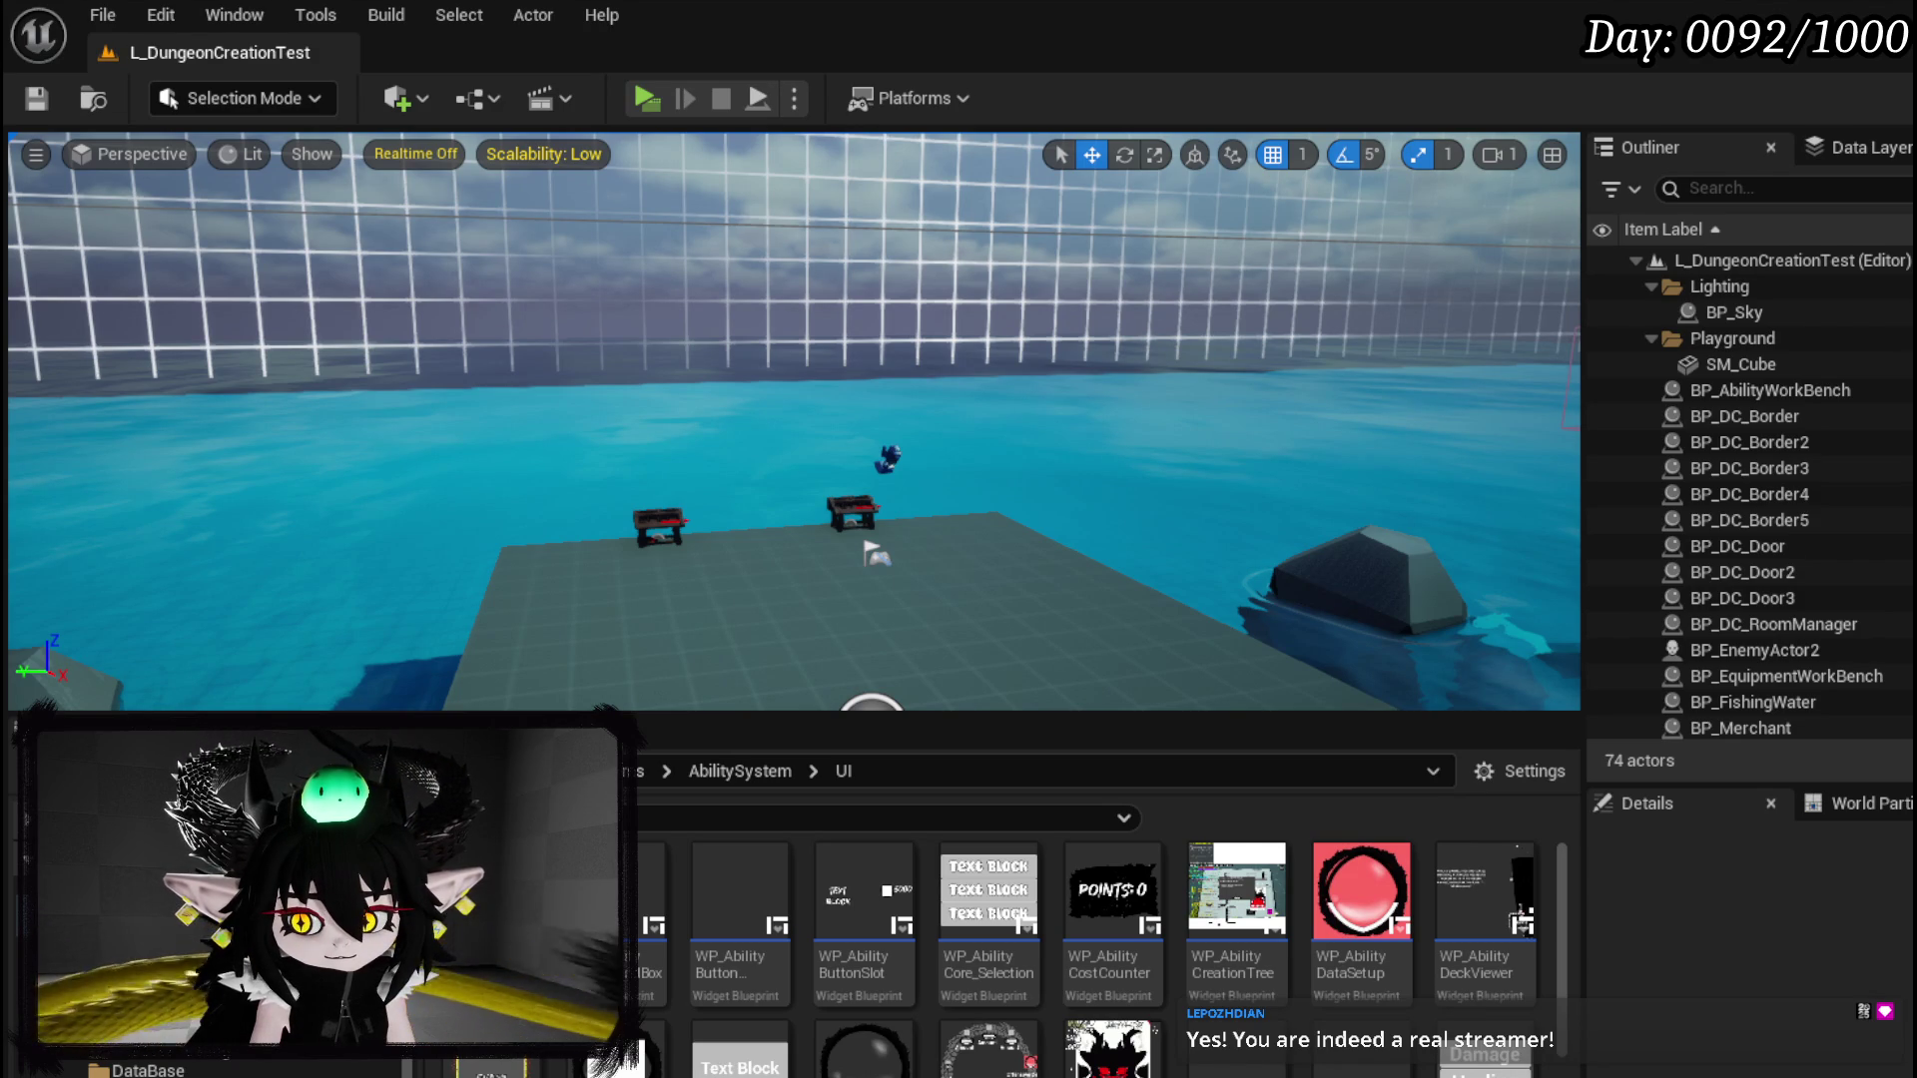
{"action": "key", "text": "alt+Tab"}
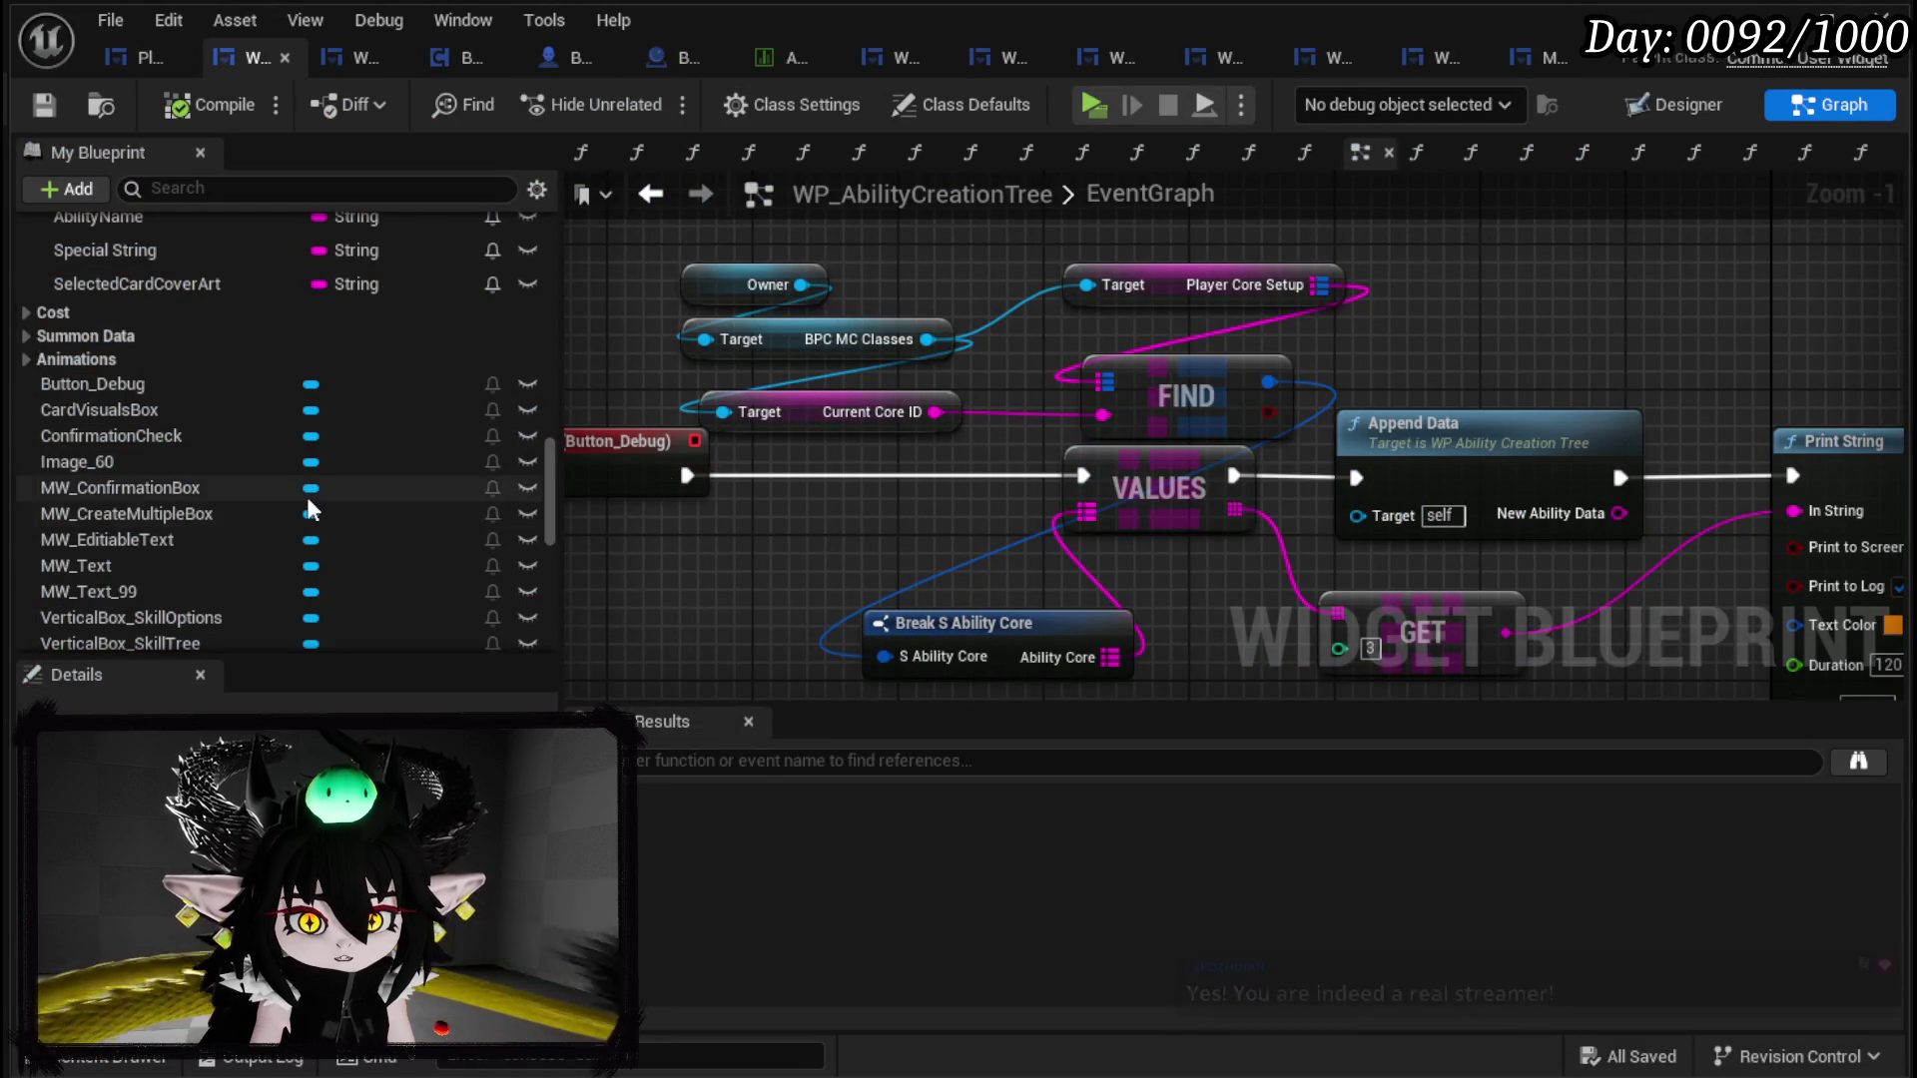
Step: Review the unchanged On Pressed and Event SpecialClose chains, then save WP_AbilityCreationTree
{"action": "scroll", "coordinate": [310, 494], "scroll_direction": "down", "scroll_amount": 5}
{"action": "scroll", "coordinate": [307, 495], "scroll_direction": "down", "scroll_amount": 8}
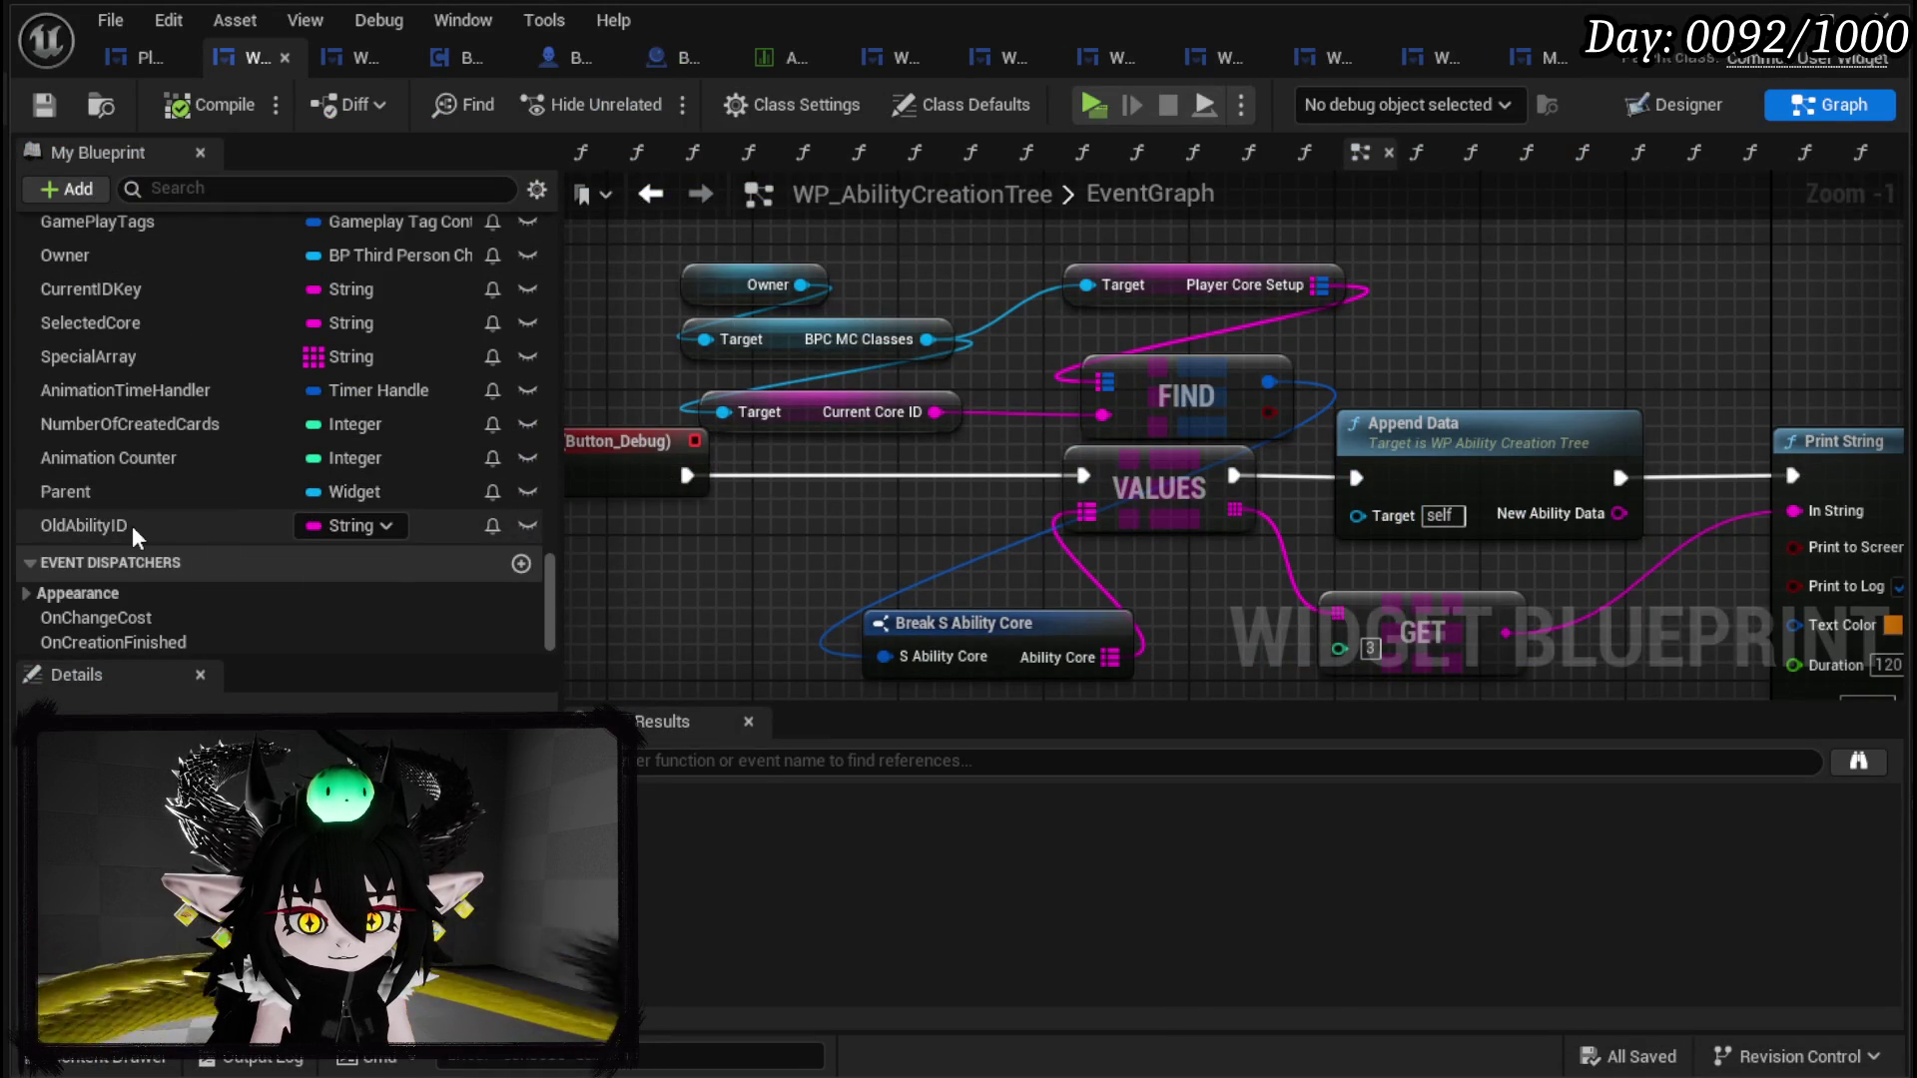
{"action": "scroll", "coordinate": [136, 517], "scroll_direction": "up", "scroll_amount": 9}
{"action": "scroll", "coordinate": [166, 499], "scroll_direction": "up", "scroll_amount": 10}
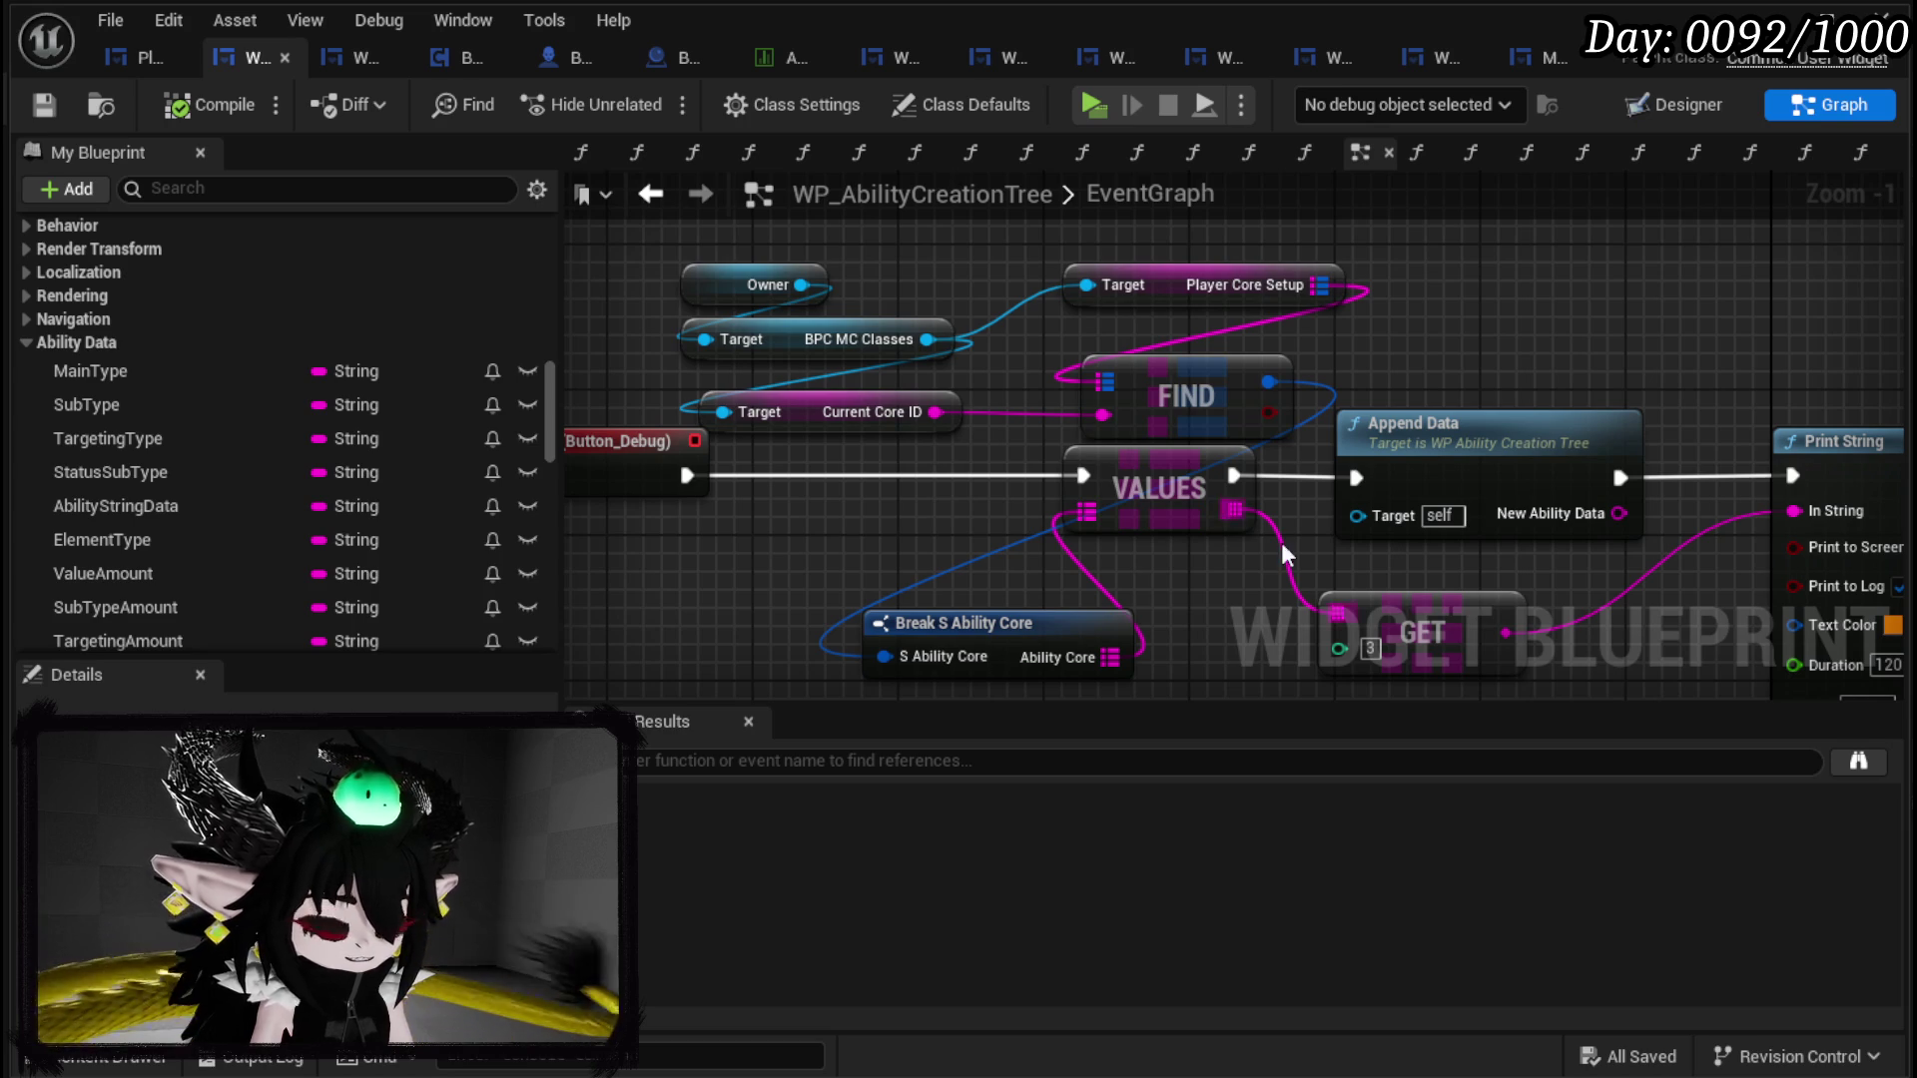
{"action": "scroll", "coordinate": [1285, 555], "scroll_direction": "down", "scroll_amount": 2}
{"action": "mouse_move", "coordinate": [1140, 521]}
{"action": "left_mouse_down"}
{"action": "mouse_move", "coordinate": [904, 545]}
{"action": "mouse_move", "coordinate": [817, 489]}
{"action": "left_mouse_up"}
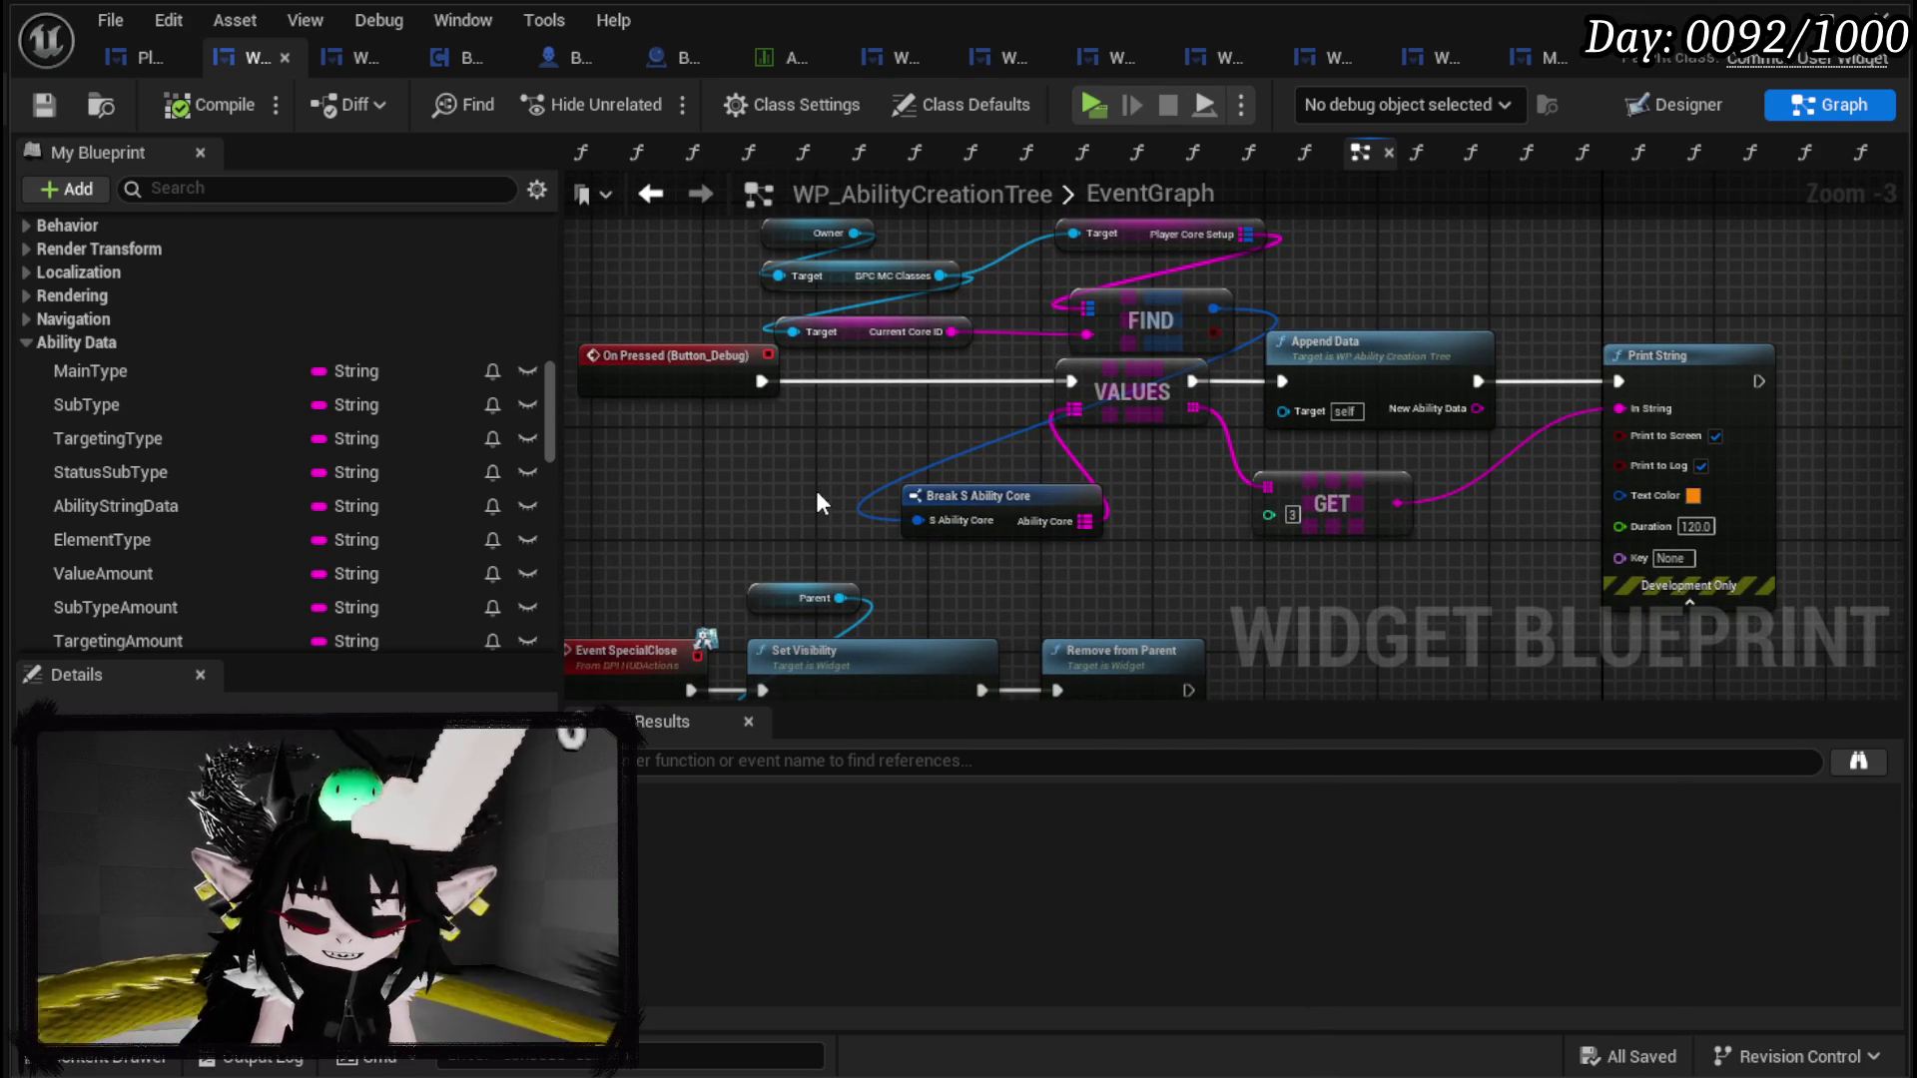
{"action": "left_click_drag", "start_coordinate": [817, 489], "coordinate": [860, 471]}
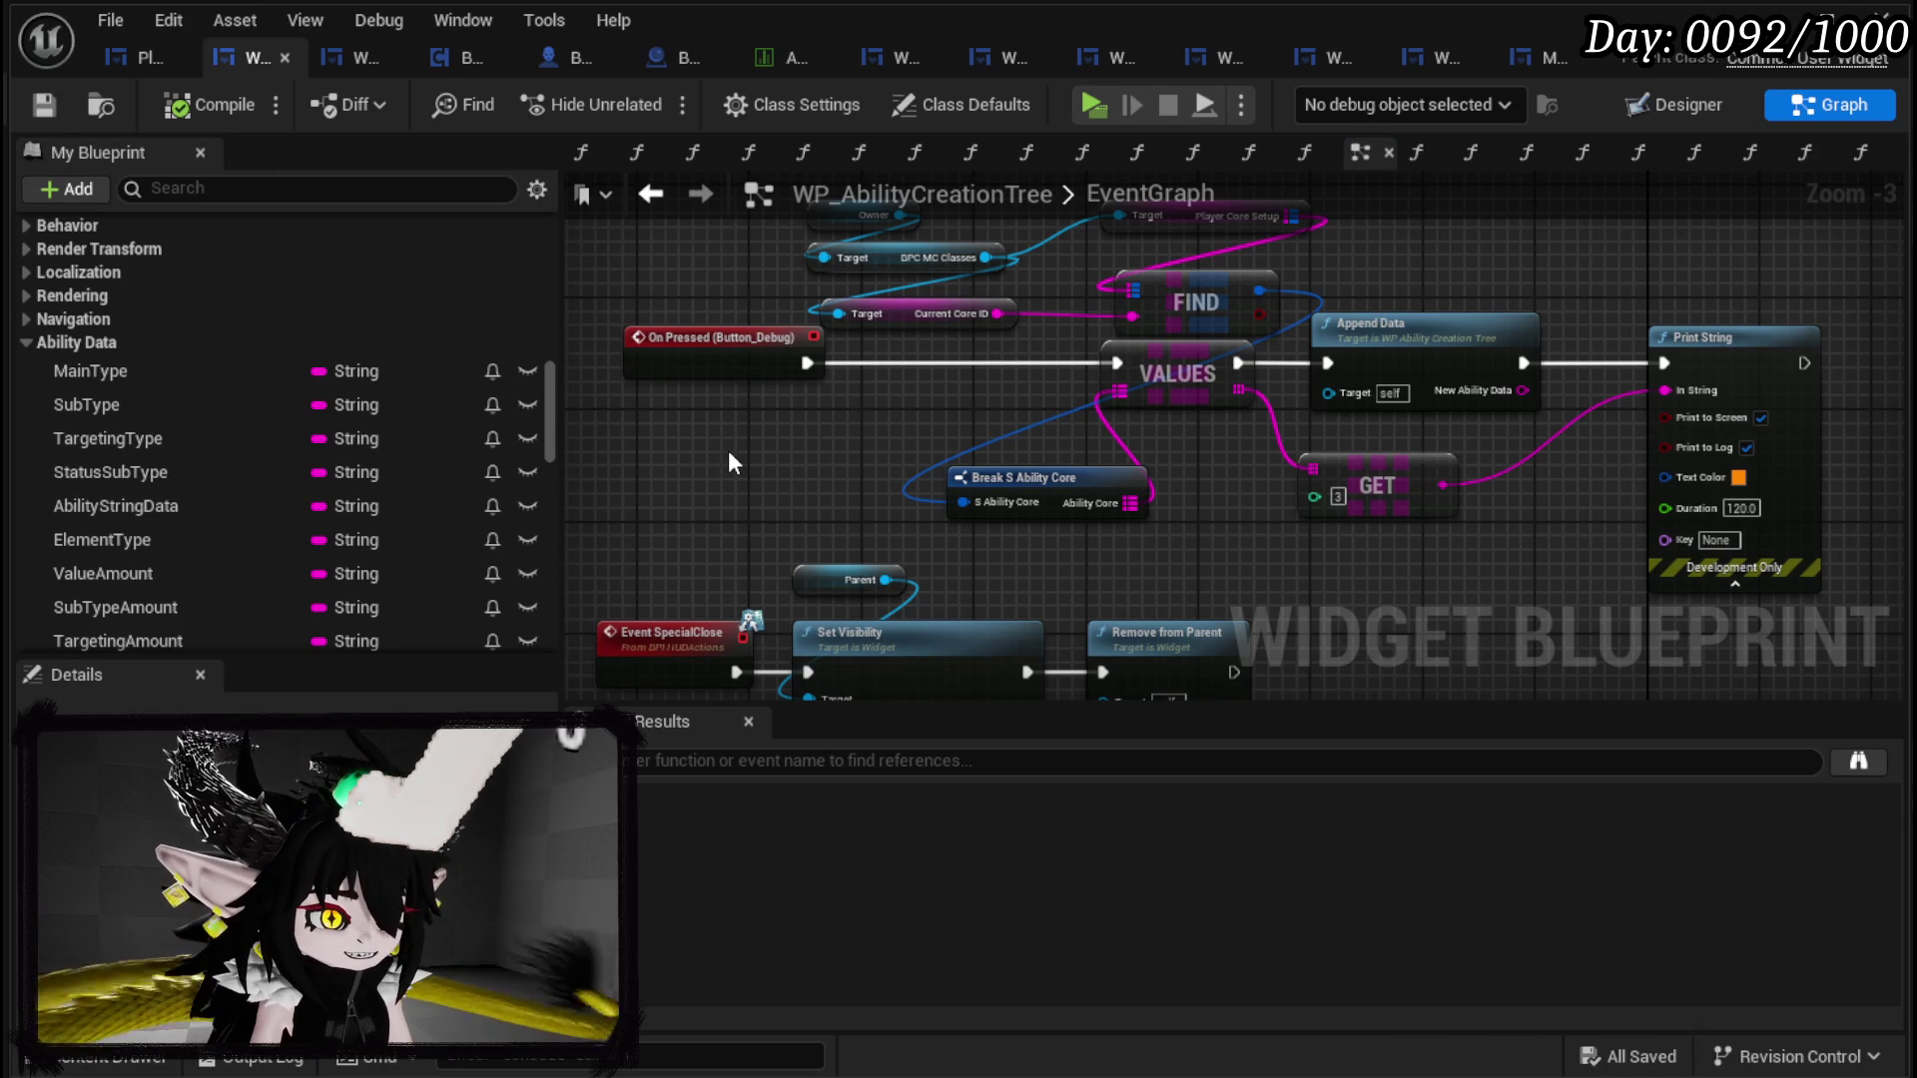
{"action": "left_click_drag", "start_coordinate": [729, 454], "coordinate": [760, 484]}
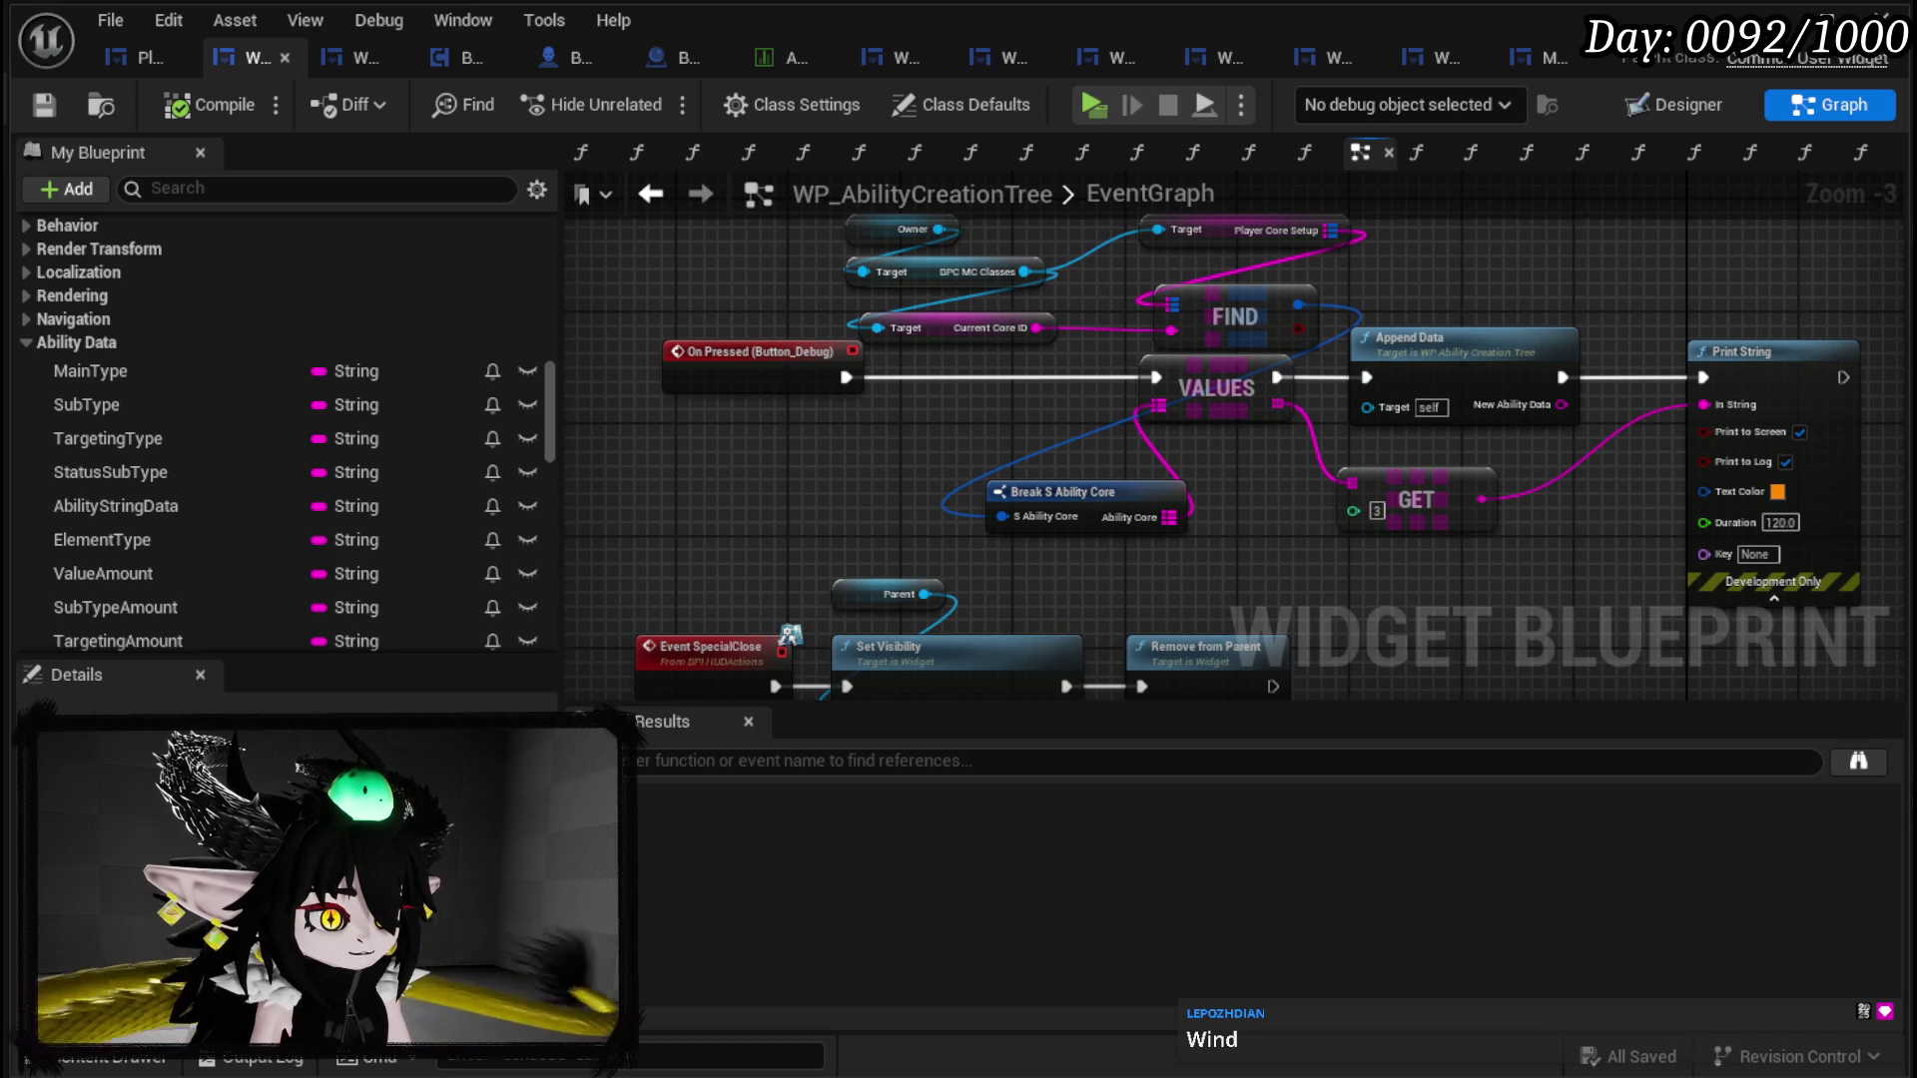
{"action": "left_click_drag", "start_coordinate": [779, 604], "coordinate": [897, 545]}
{"action": "mouse_move", "coordinate": [907, 411]}
{"action": "left_mouse_down"}
{"action": "mouse_move", "coordinate": [739, 349]}
{"action": "mouse_move", "coordinate": [890, 389]}
{"action": "mouse_move", "coordinate": [872, 376]}
{"action": "left_mouse_up"}
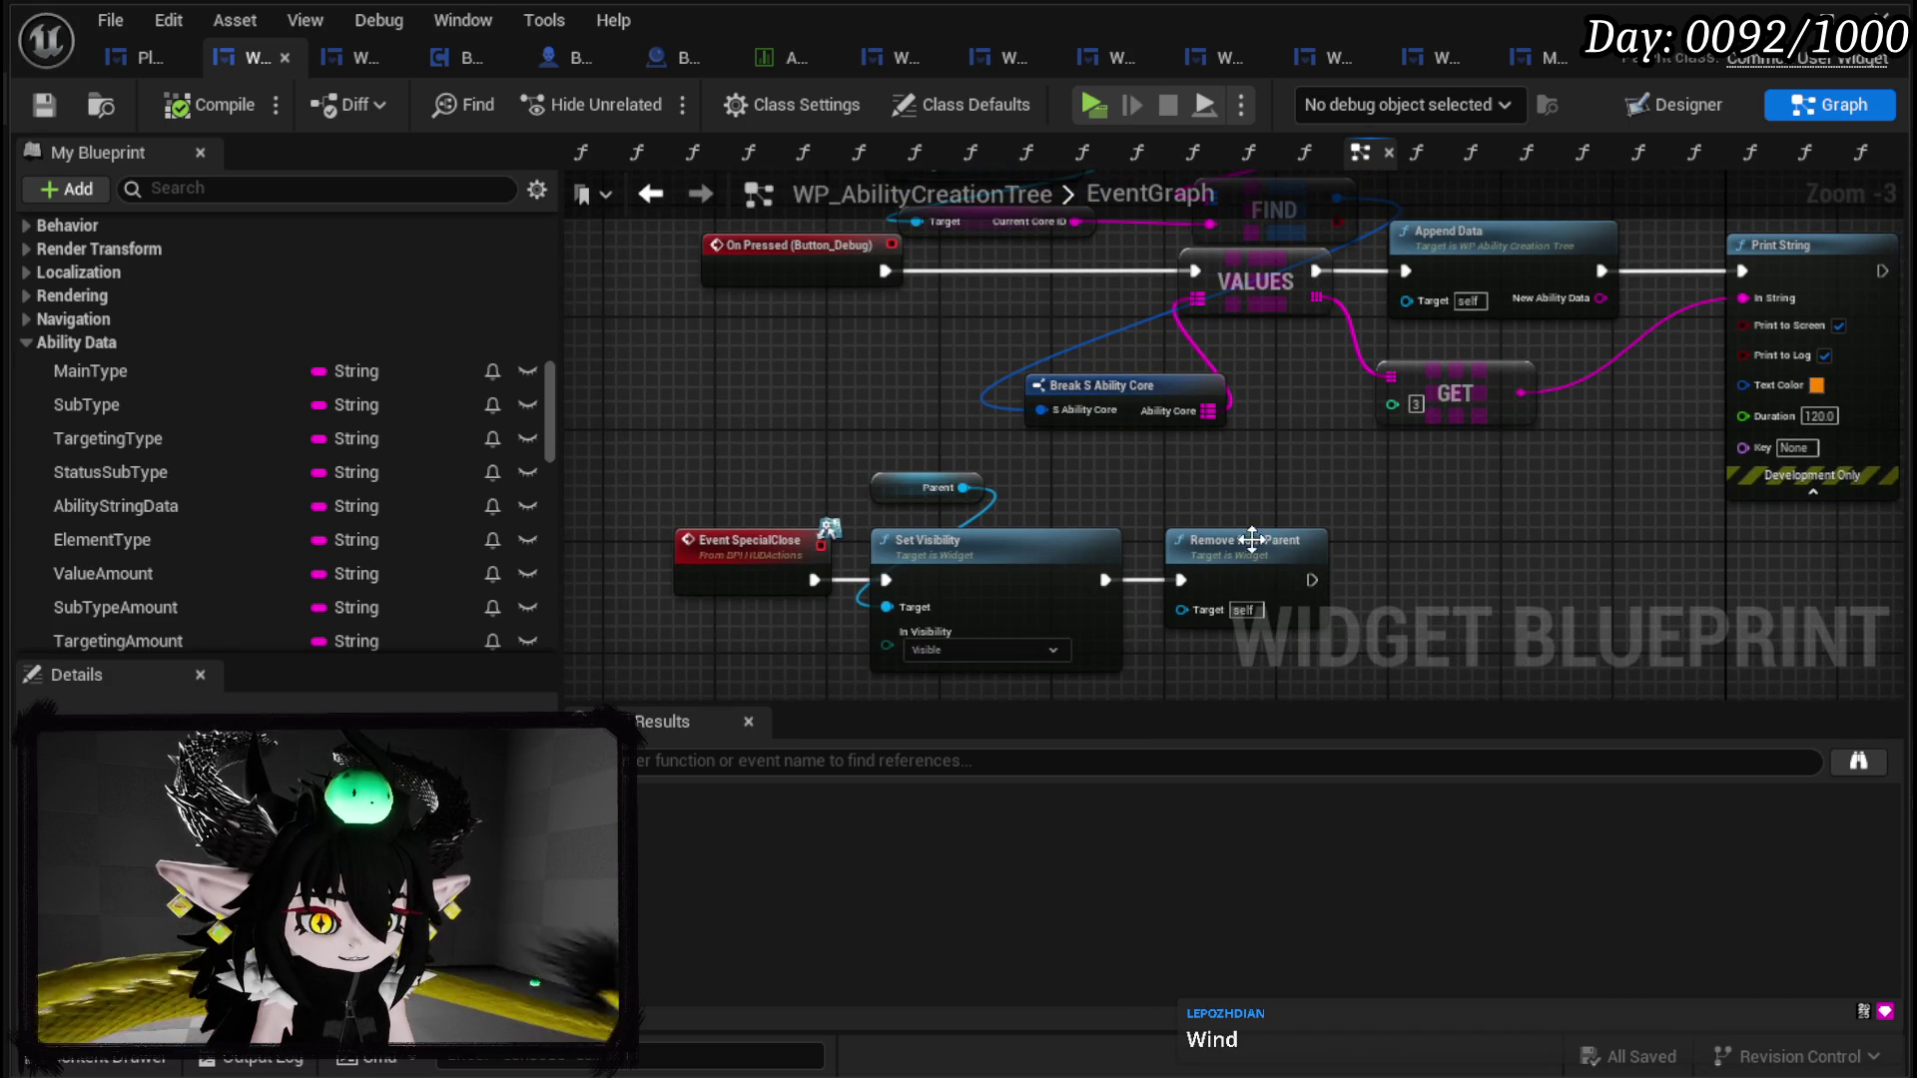
{"action": "left_click", "coordinate": [60, 118]}
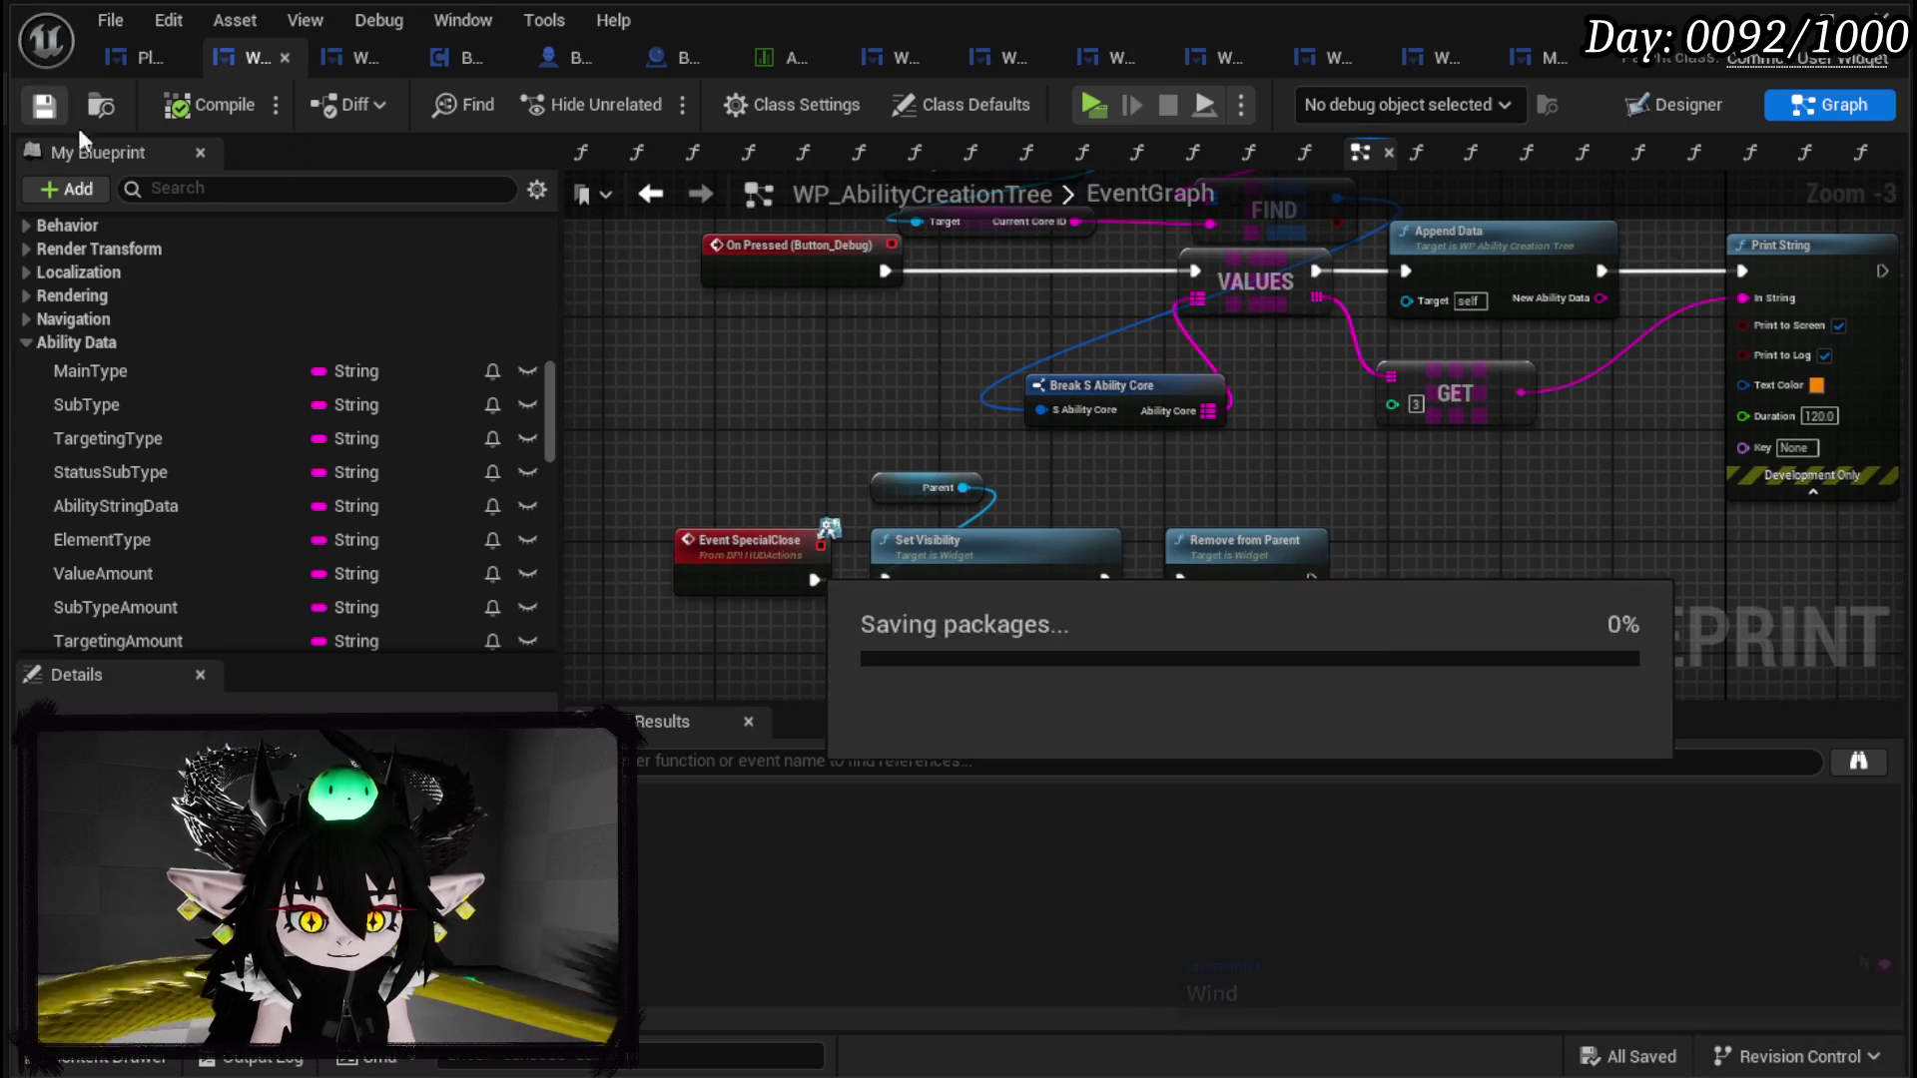
{"action": "mouse_move", "coordinate": [1234, 449]}
{"action": "left_mouse_down"}
{"action": "mouse_move", "coordinate": [1197, 436]}
{"action": "mouse_move", "coordinate": [933, 474]}
{"action": "left_mouse_up"}
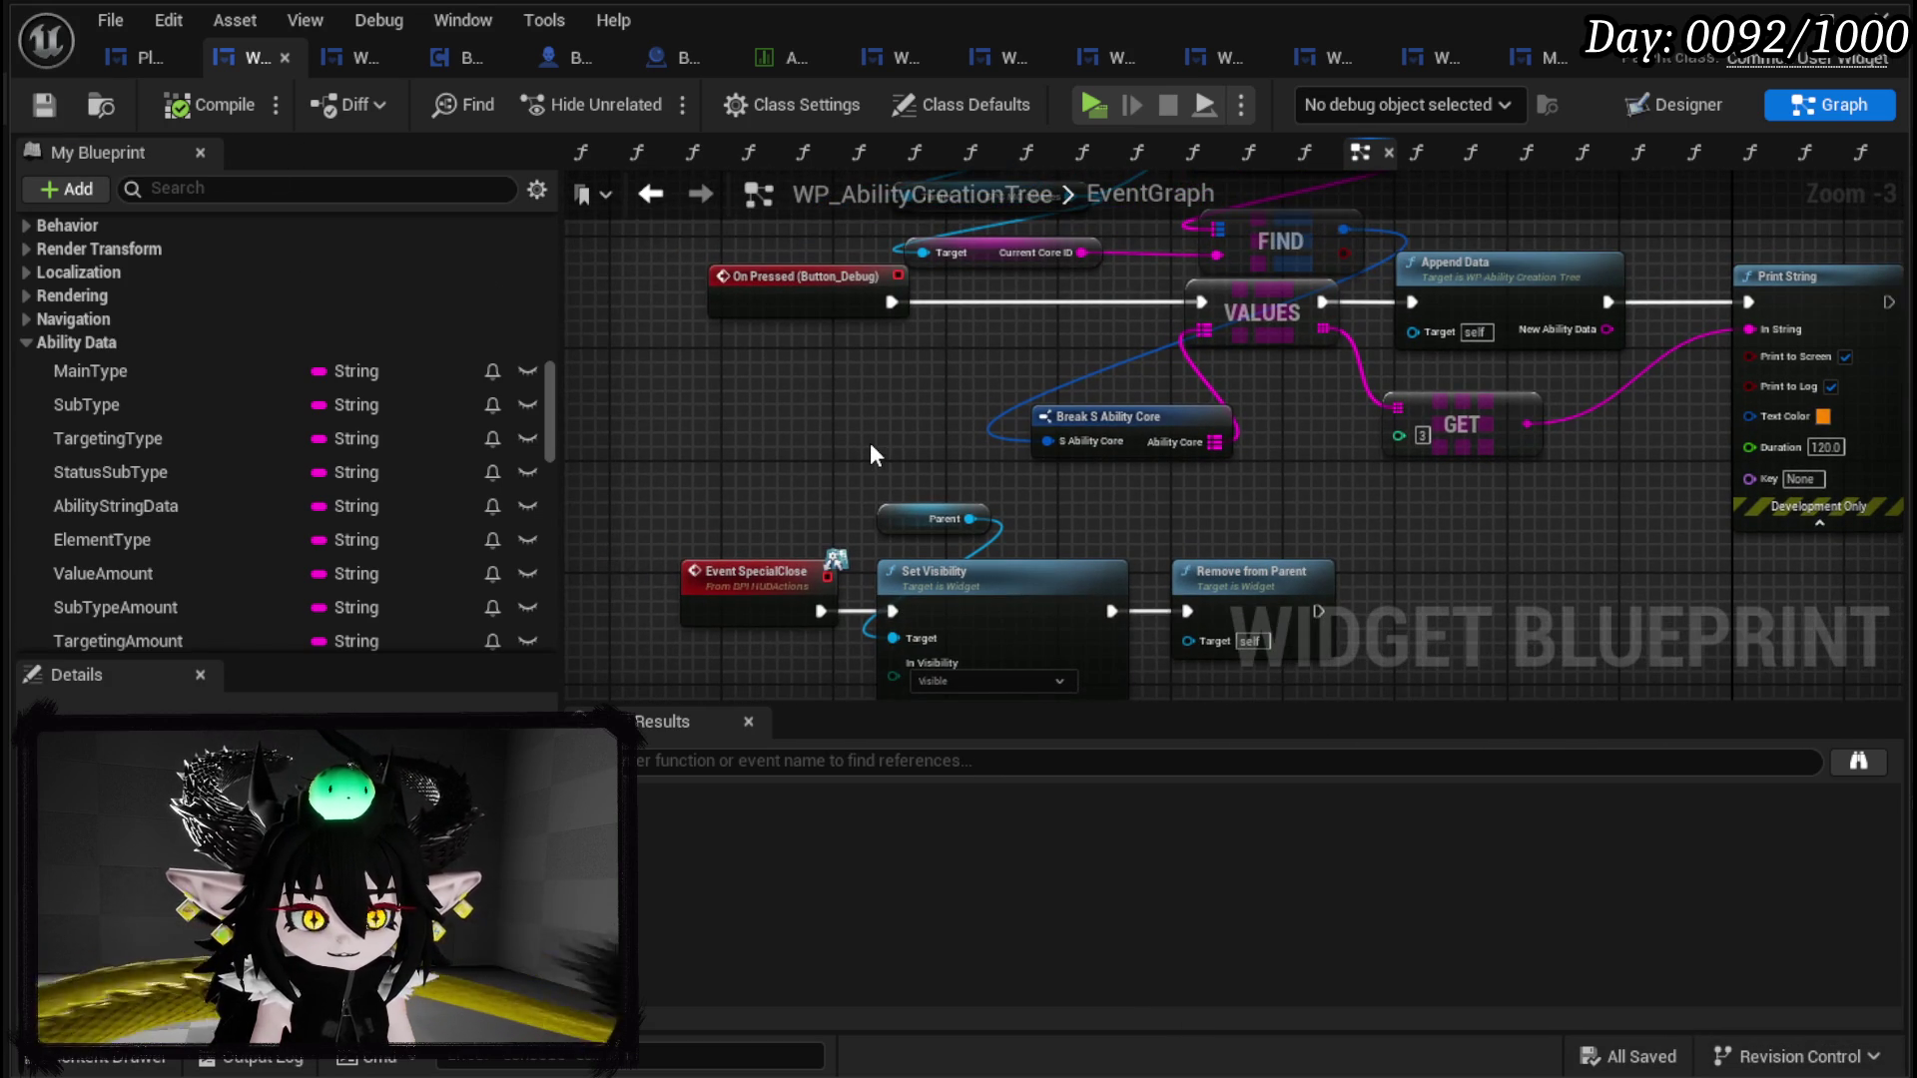
{"action": "scroll", "coordinate": [239, 374], "scroll_direction": "up", "scroll_amount": 3}
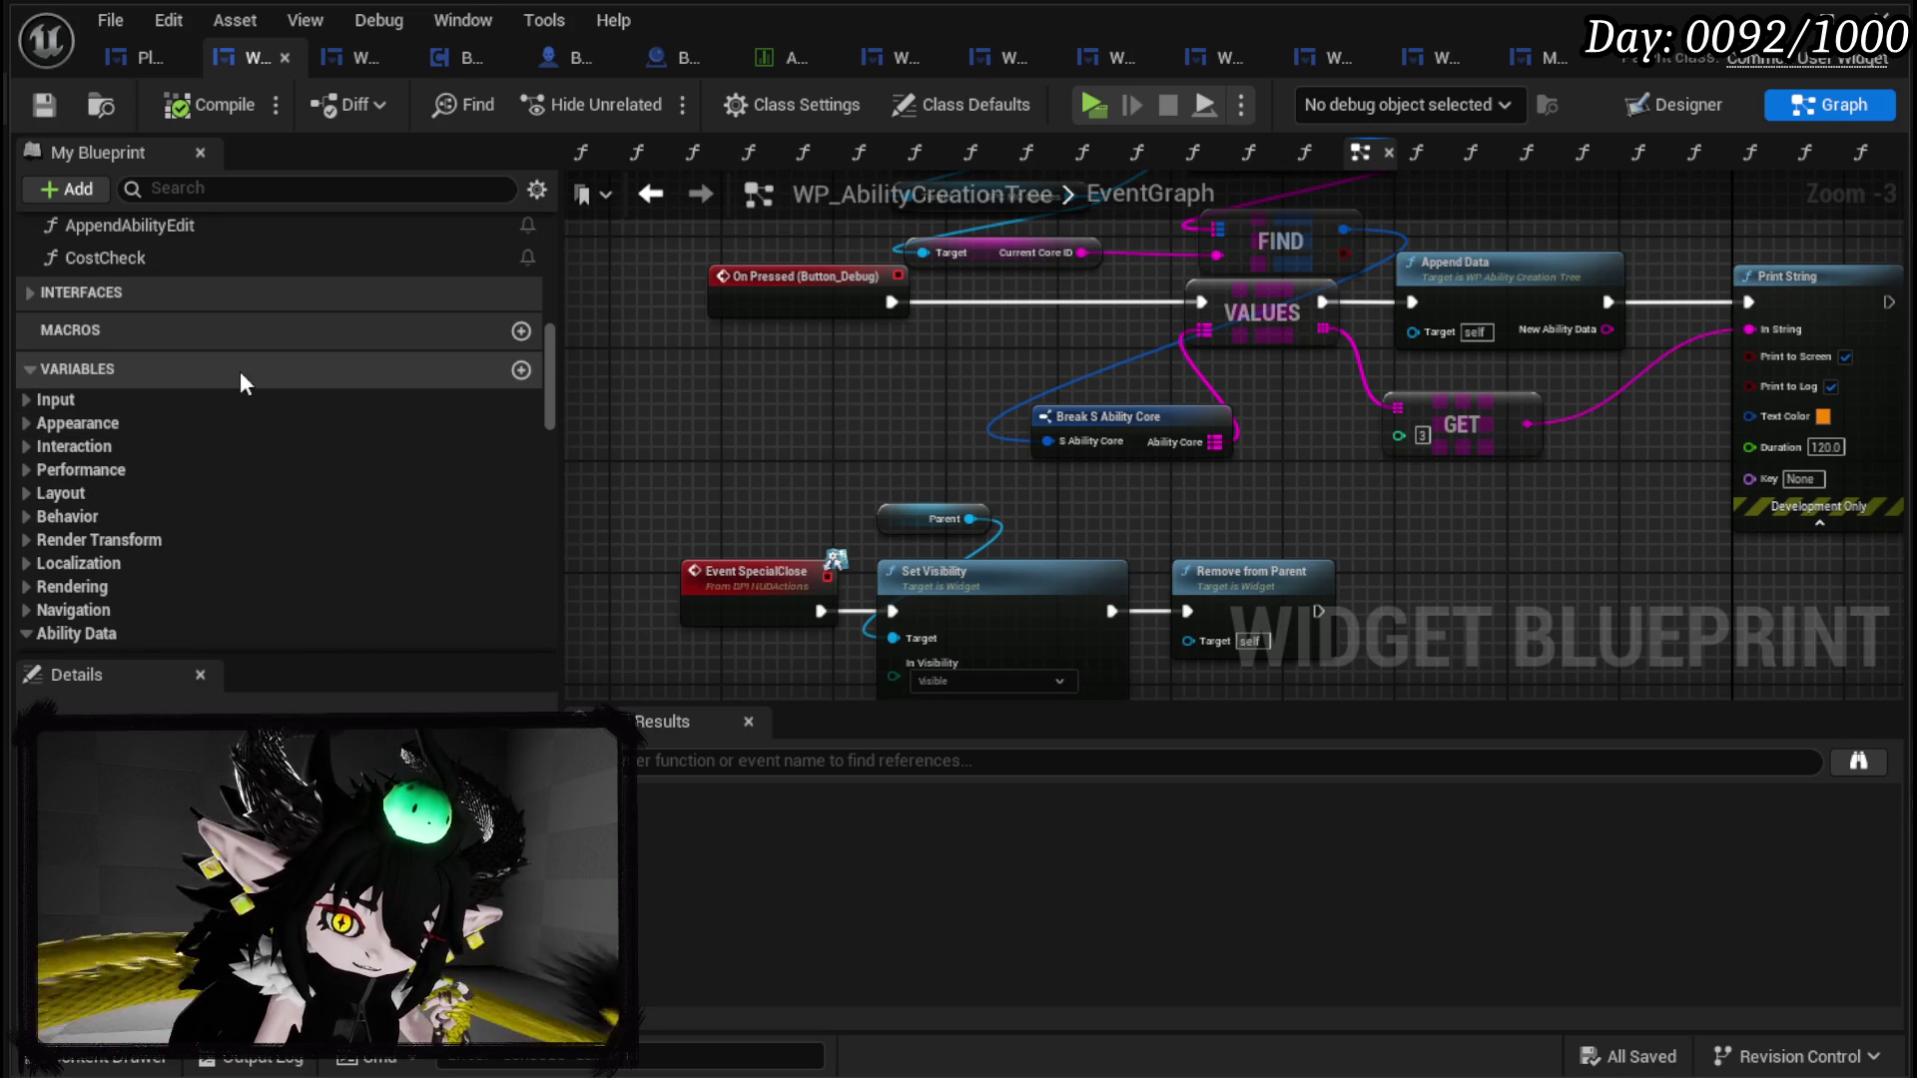
{"action": "scroll", "coordinate": [239, 370], "scroll_direction": "up", "scroll_amount": 4}
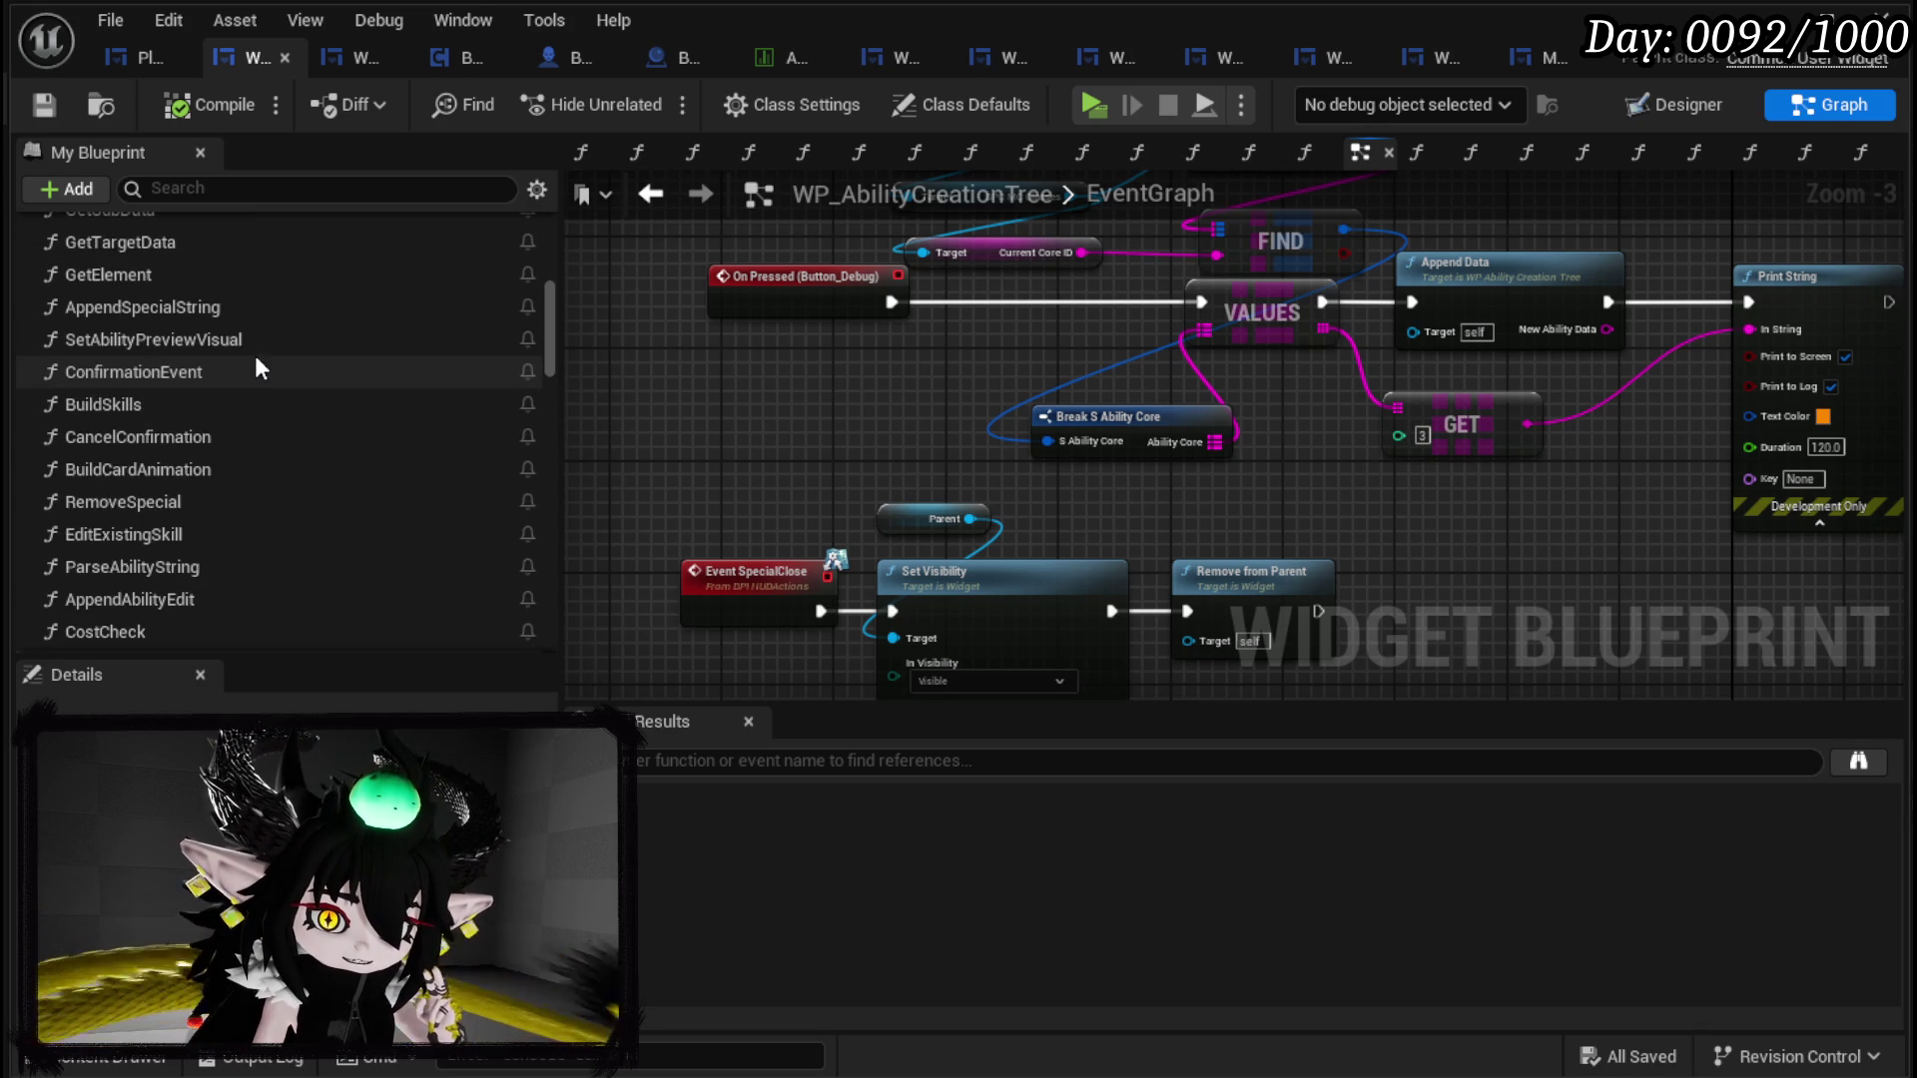
{"action": "scroll", "coordinate": [257, 369], "scroll_direction": "up", "scroll_amount": 1}
{"action": "scroll", "coordinate": [257, 369], "scroll_direction": "up", "scroll_amount": 1}
{"action": "scroll", "coordinate": [254, 356], "scroll_direction": "up", "scroll_amount": 2}
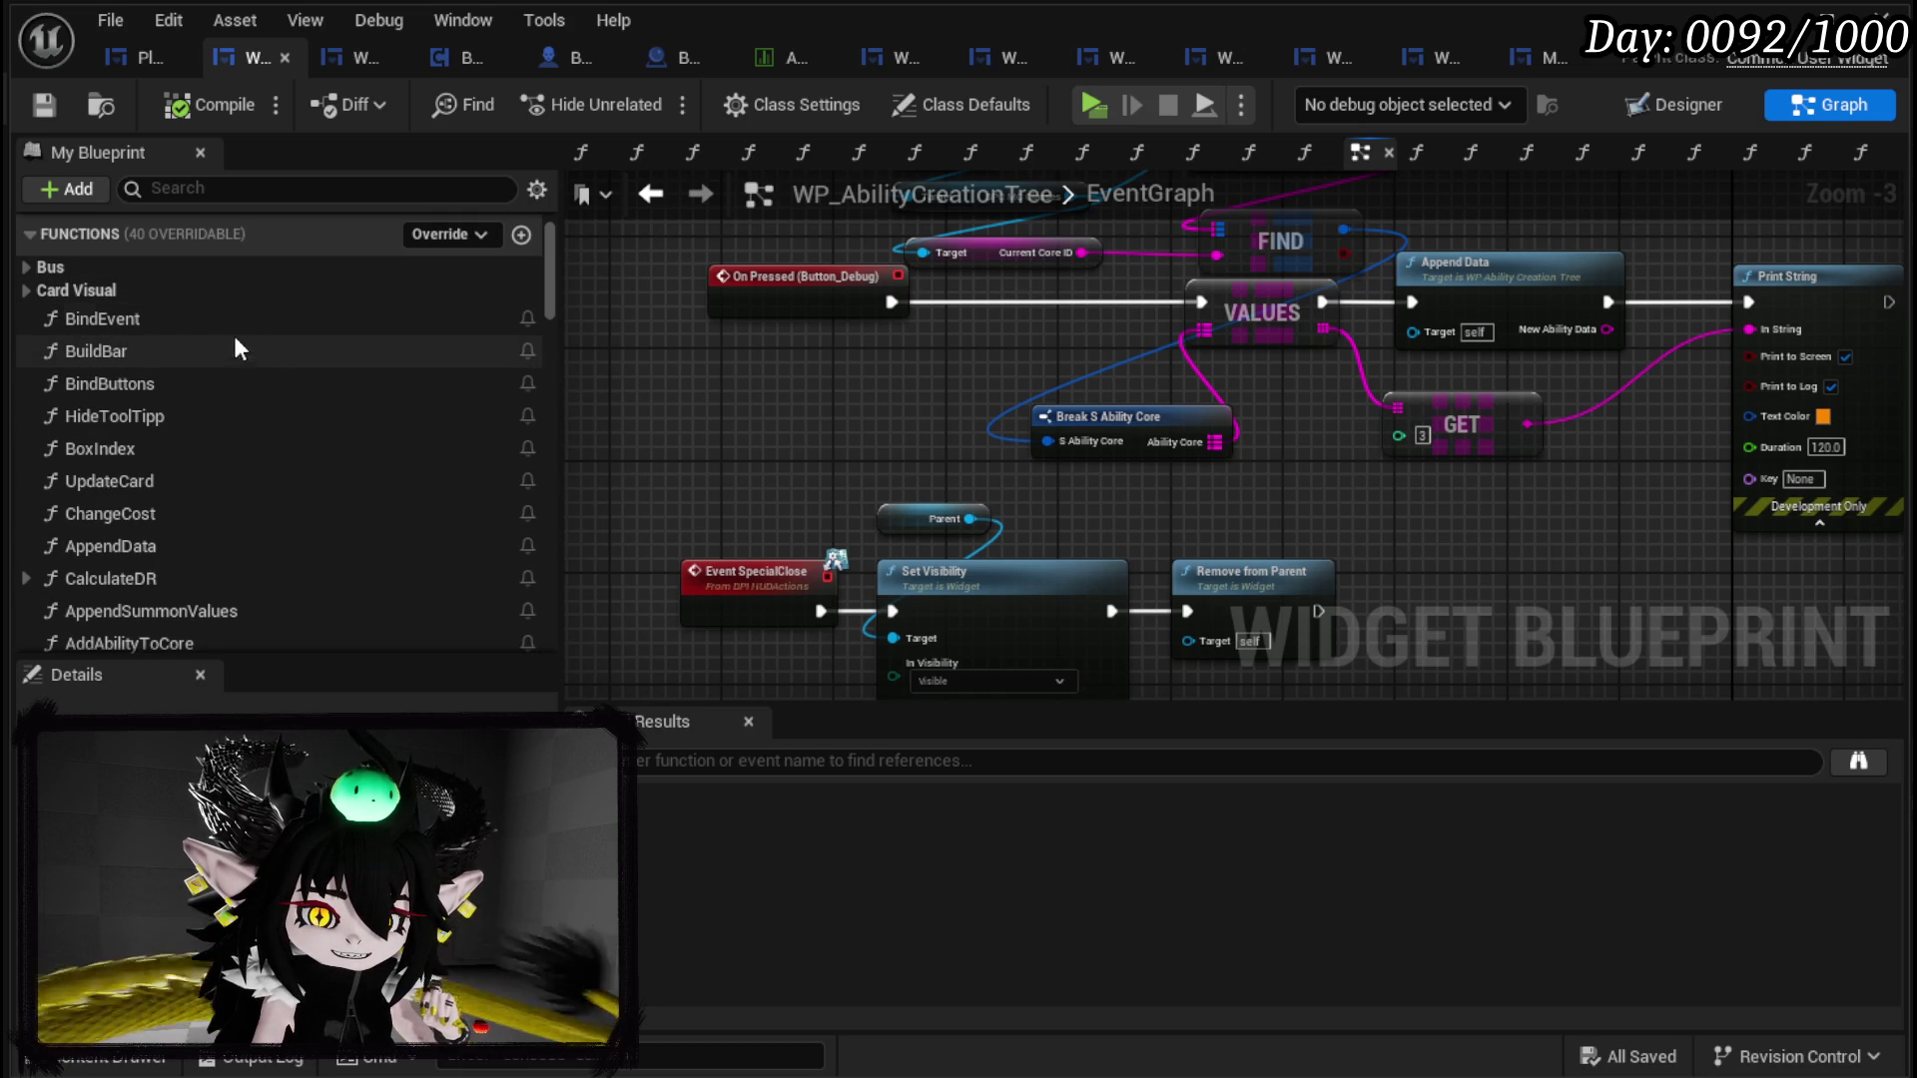
{"action": "scroll", "coordinate": [212, 332], "scroll_direction": "down", "scroll_amount": 8}
{"action": "scroll", "coordinate": [212, 334], "scroll_direction": "down", "scroll_amount": 10}
{"action": "scroll", "coordinate": [212, 331], "scroll_direction": "up", "scroll_amount": 10}
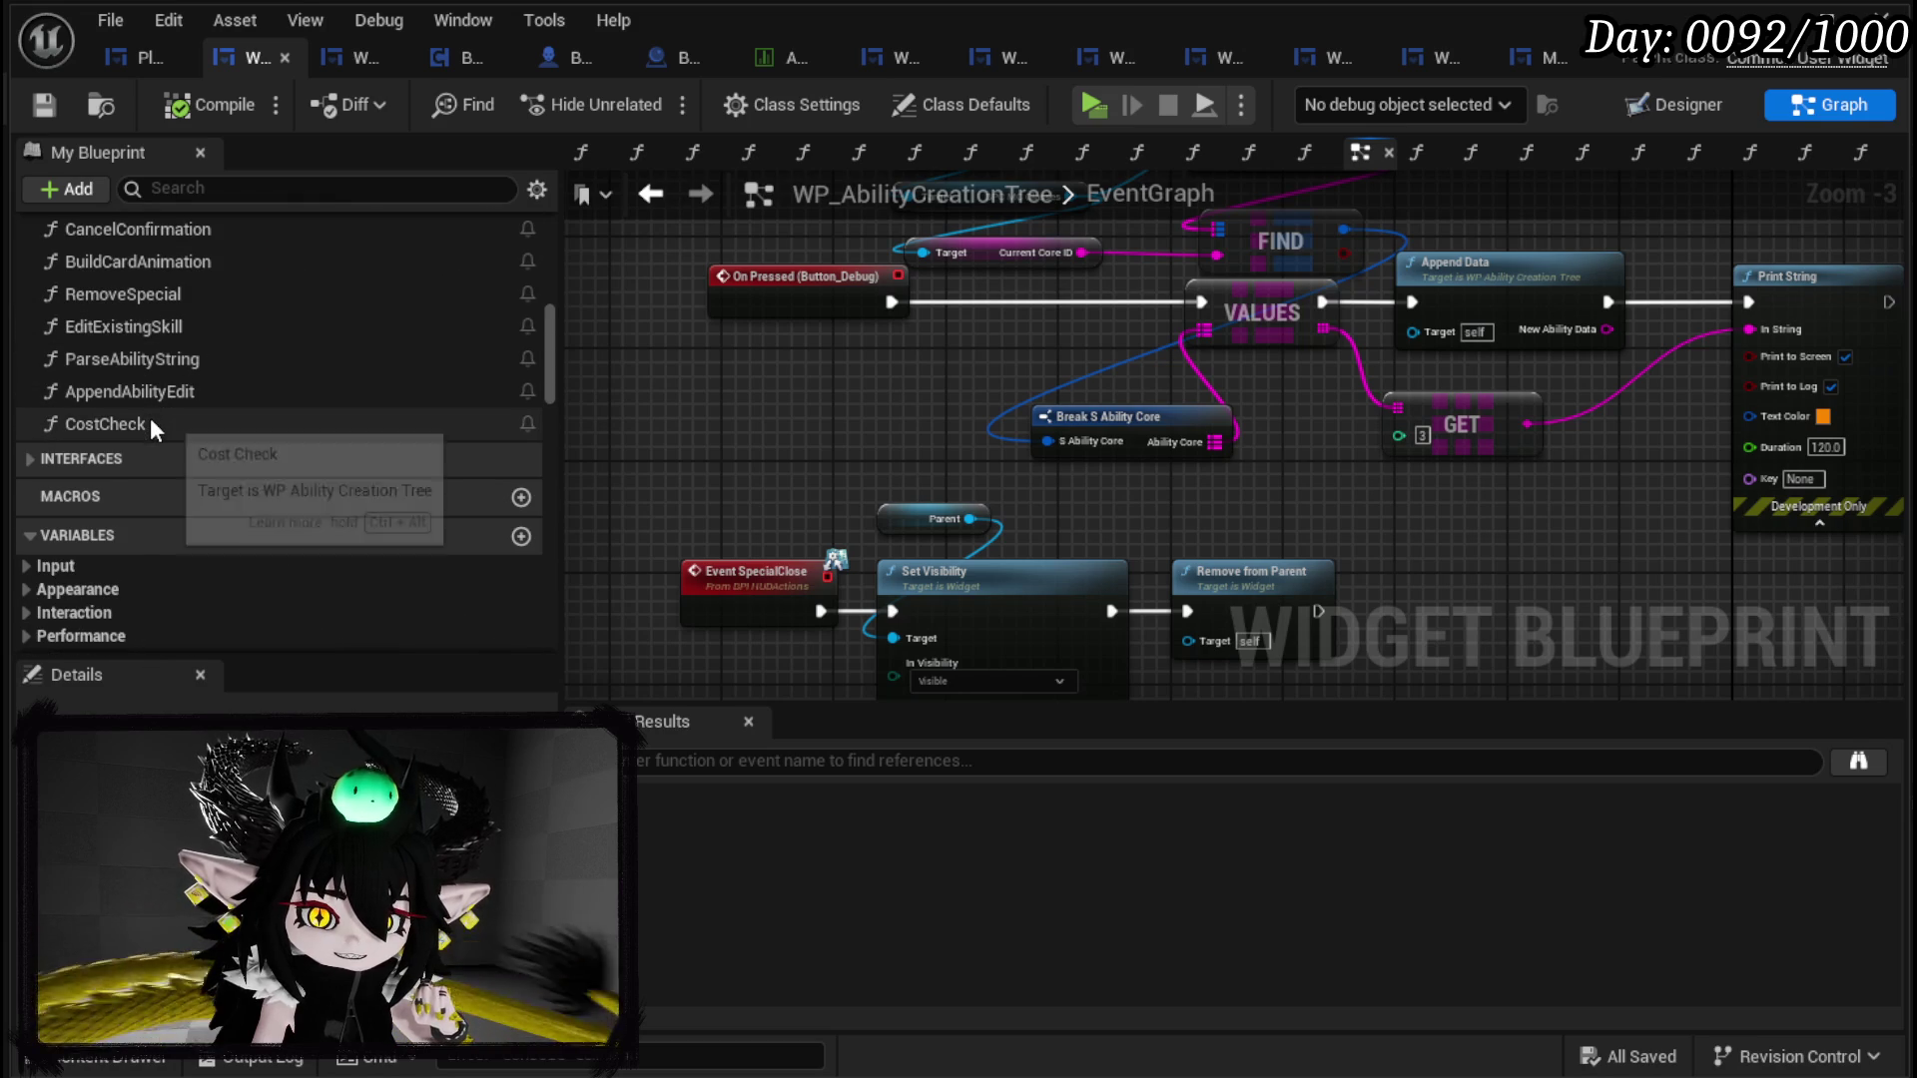
{"action": "left_click", "coordinate": [354, 57]}
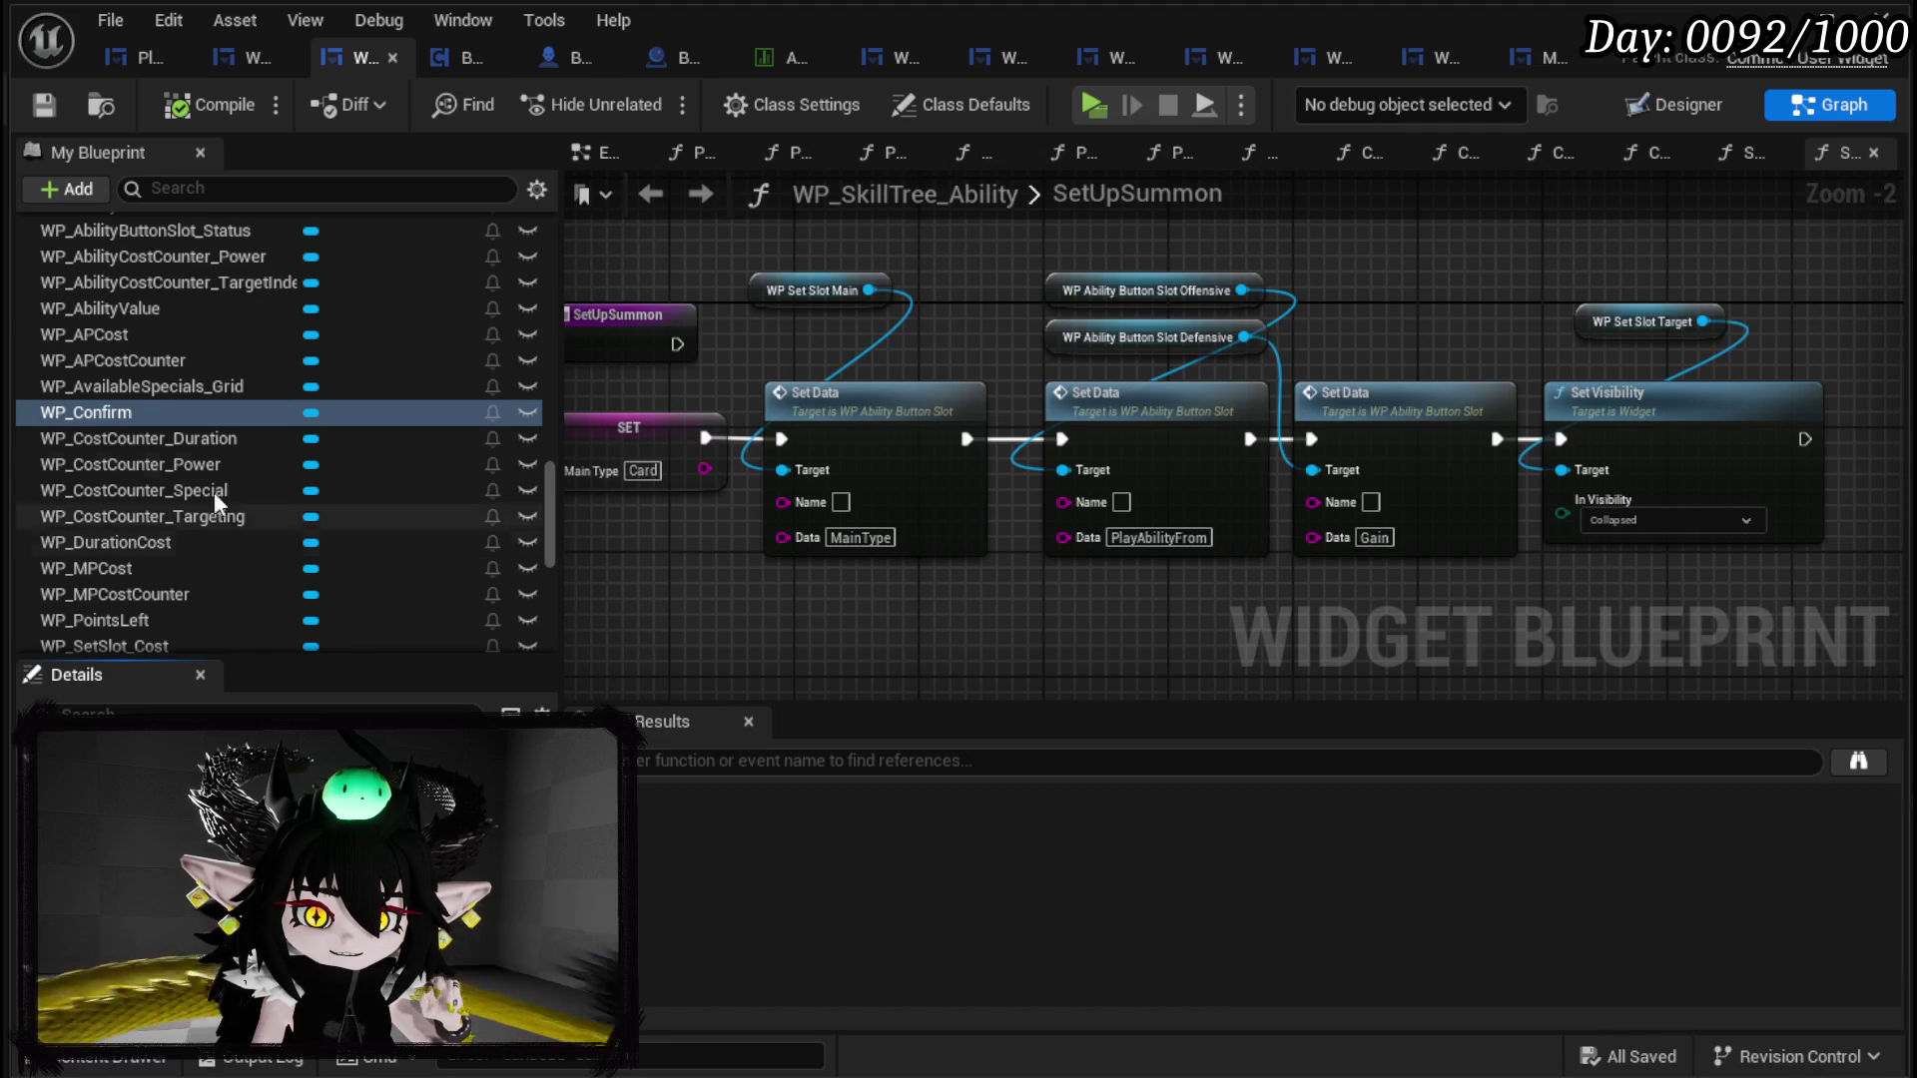
Step: Move the SetUpSummon entry node above the slot-setting nodes and save WP_SkillTree_Ability
{"action": "mouse_move", "coordinate": [792, 389]}
{"action": "left_mouse_down"}
{"action": "mouse_move", "coordinate": [840, 195]}
{"action": "mouse_move", "coordinate": [758, 385]}
{"action": "left_mouse_up"}
{"action": "left_click_drag", "start_coordinate": [767, 413], "coordinate": [782, 329]}
{"action": "left_click", "coordinate": [774, 483]}
{"action": "right_click", "coordinate": [860, 502]}
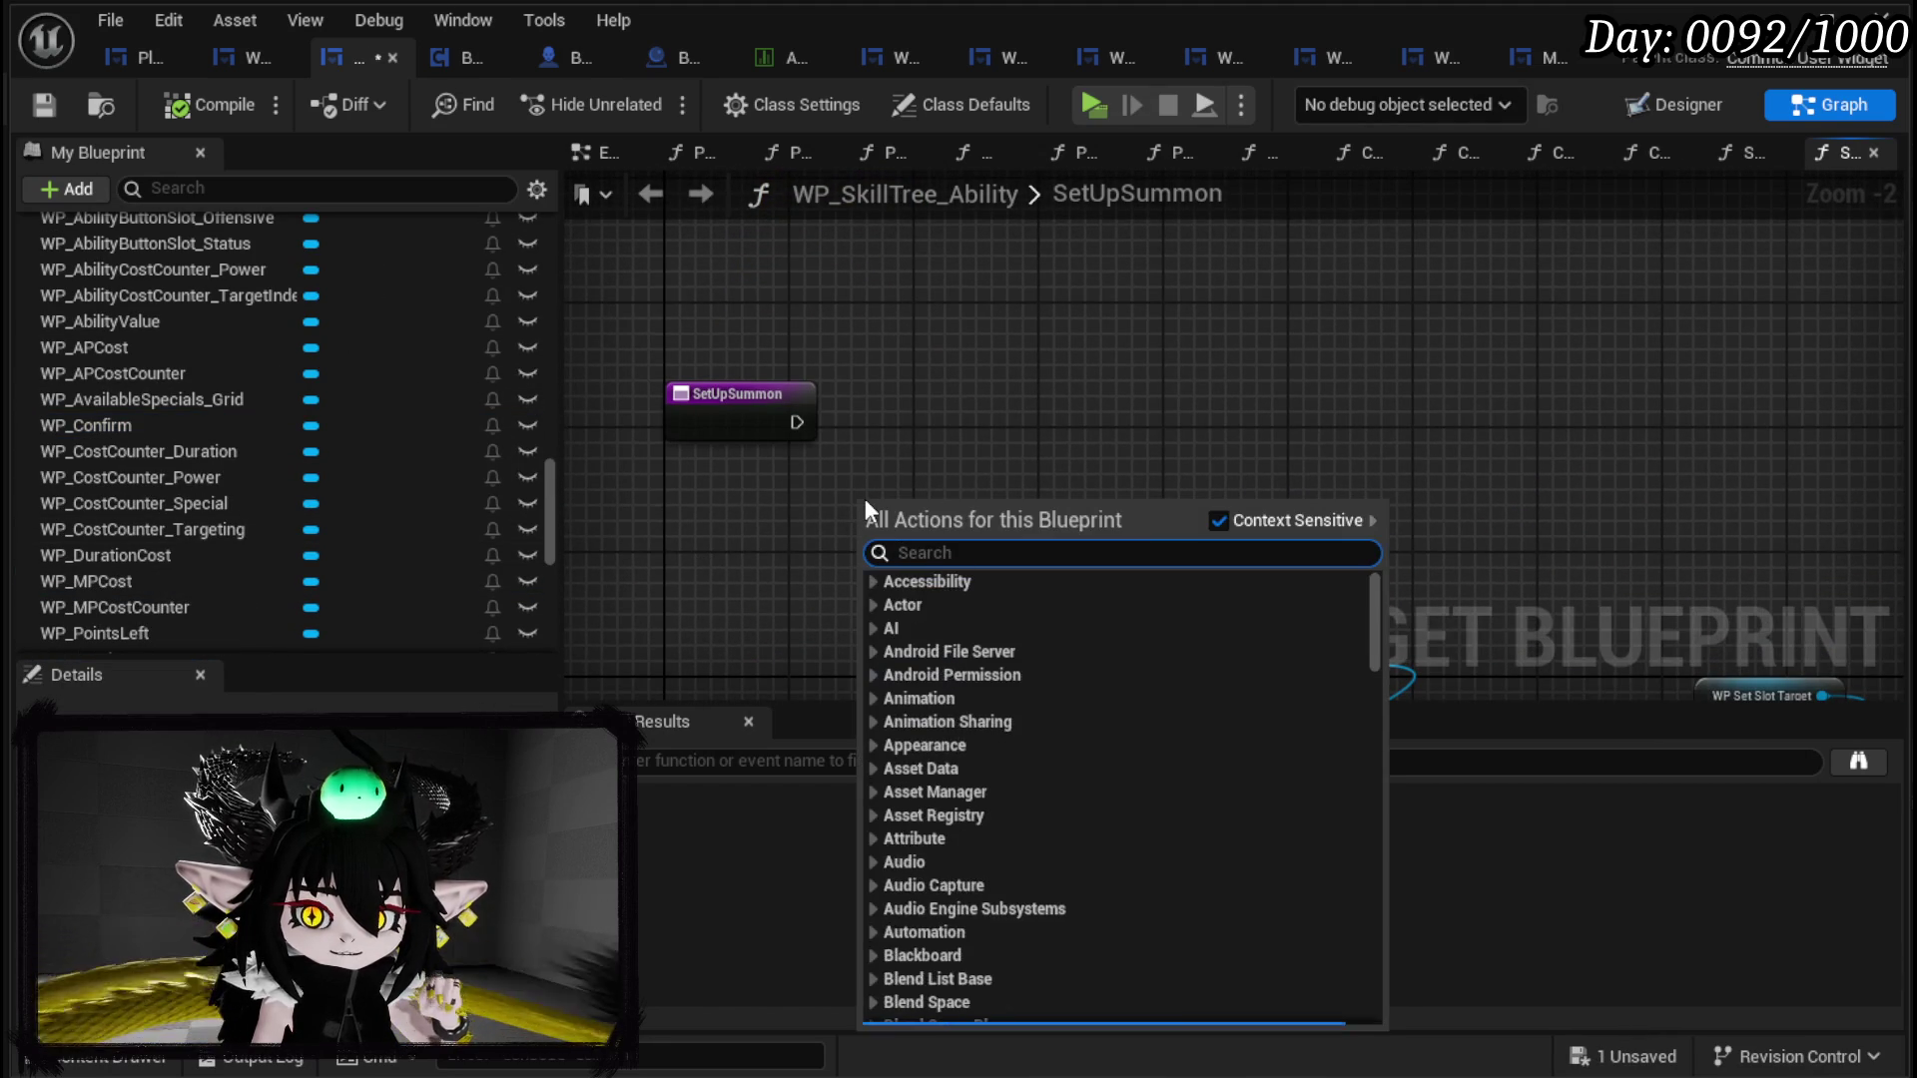
{"action": "type", "text": "Movement Type"}
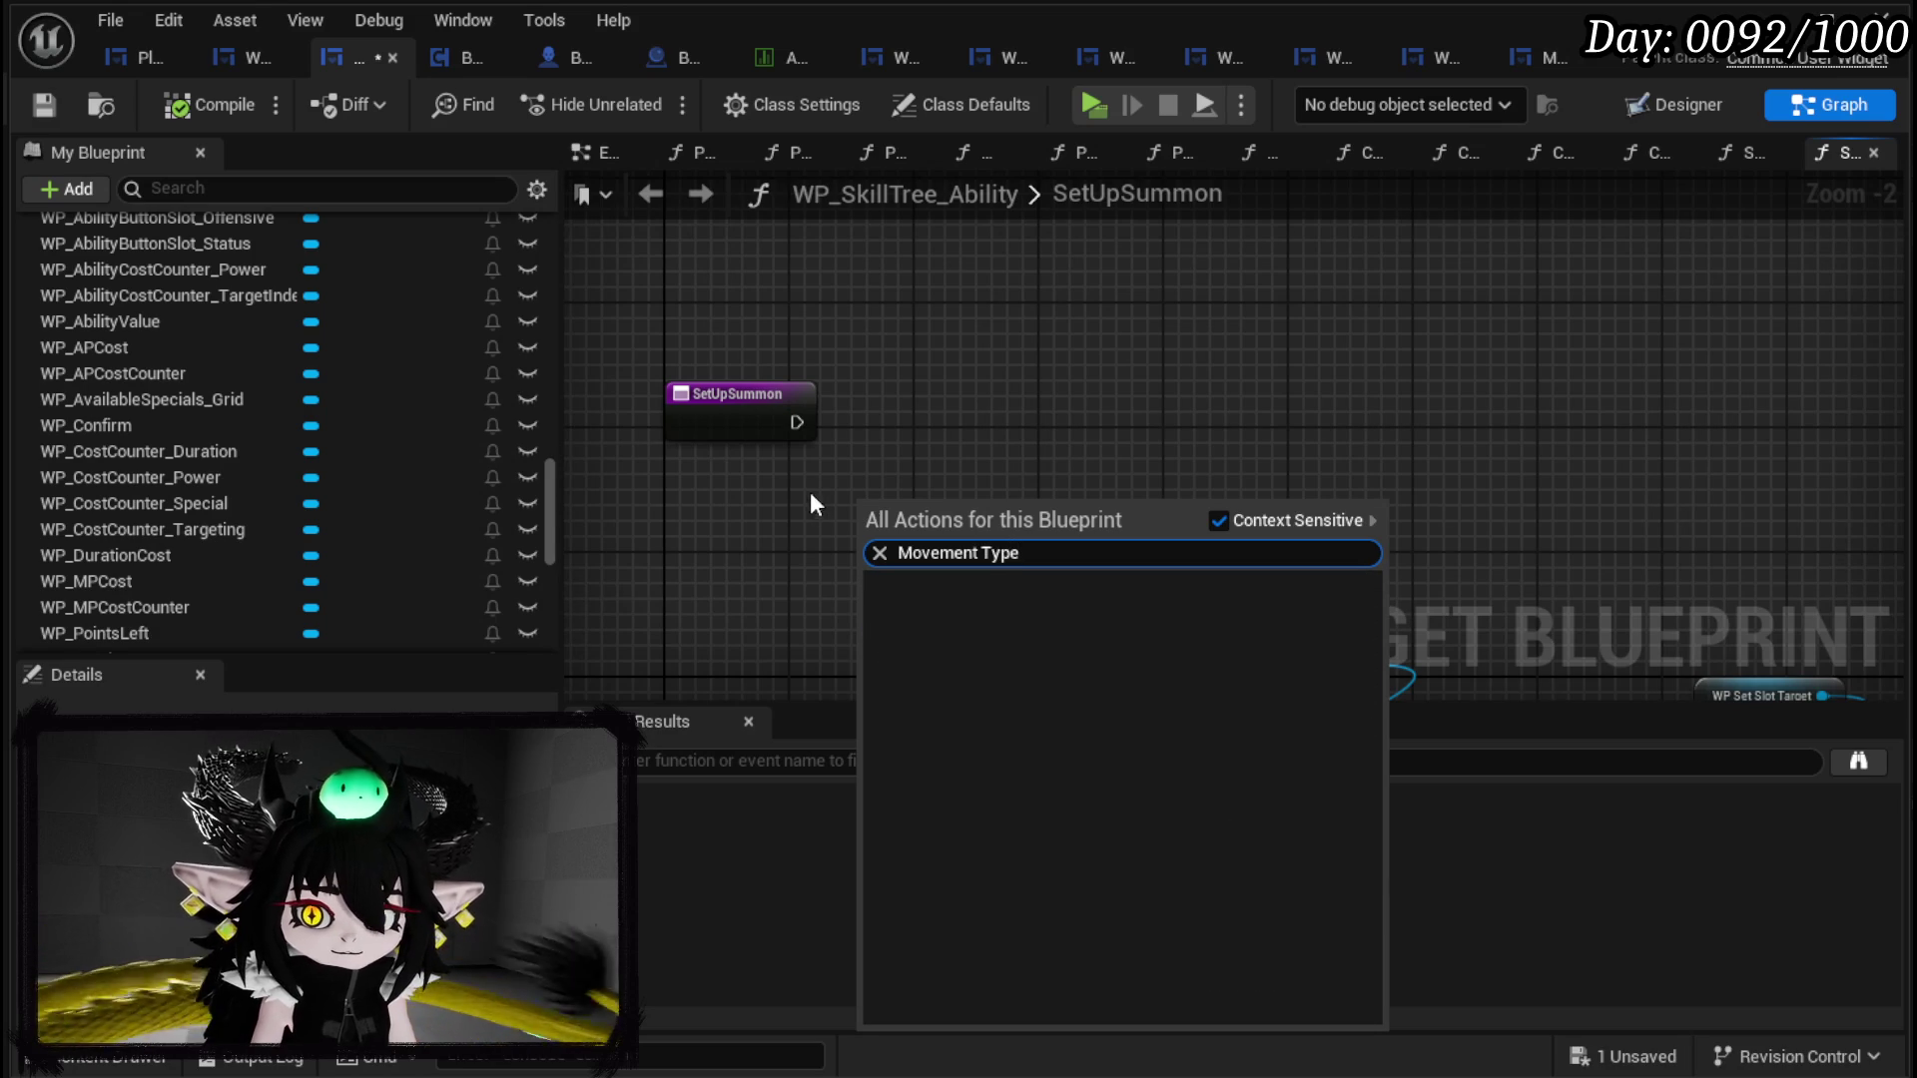
{"action": "key", "text": "Escape"}
{"action": "left_click_drag", "start_coordinate": [750, 515], "coordinate": [823, 486]}
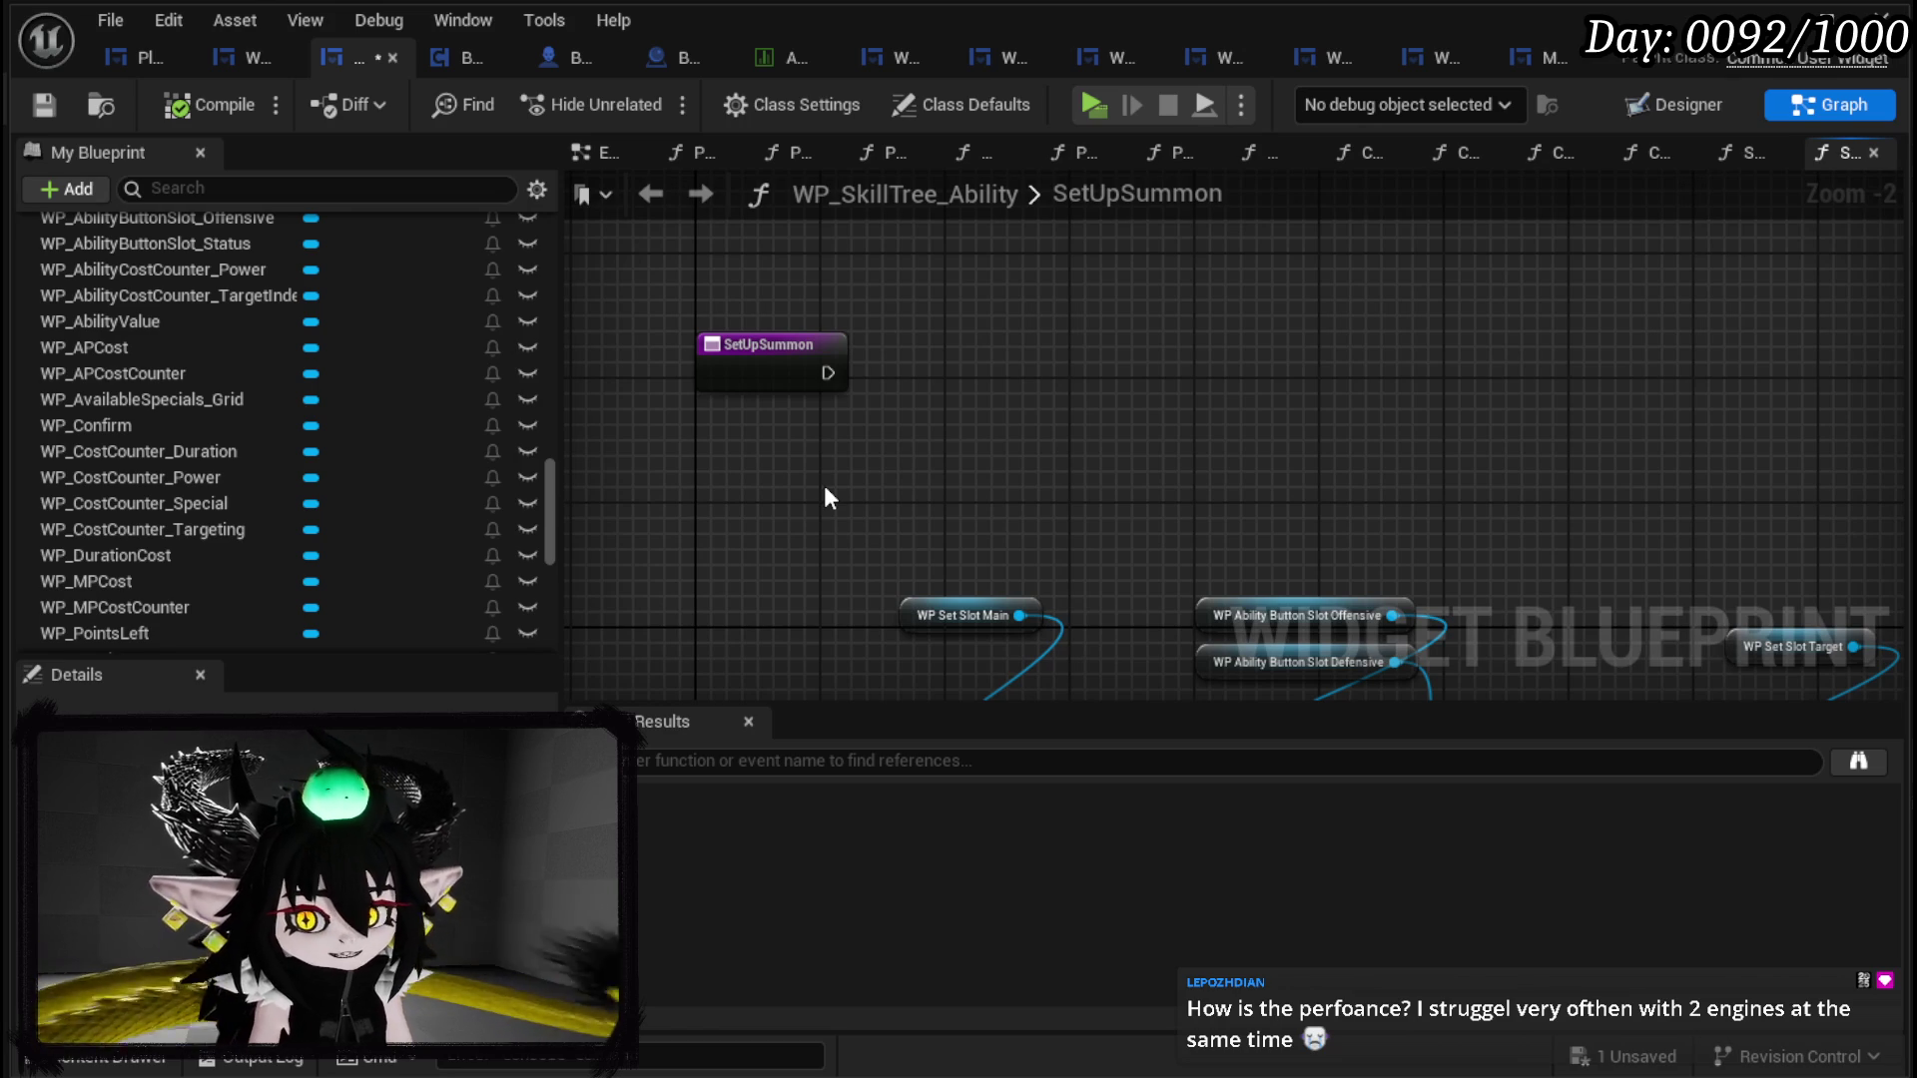
{"action": "left_click", "coordinate": [59, 104]}
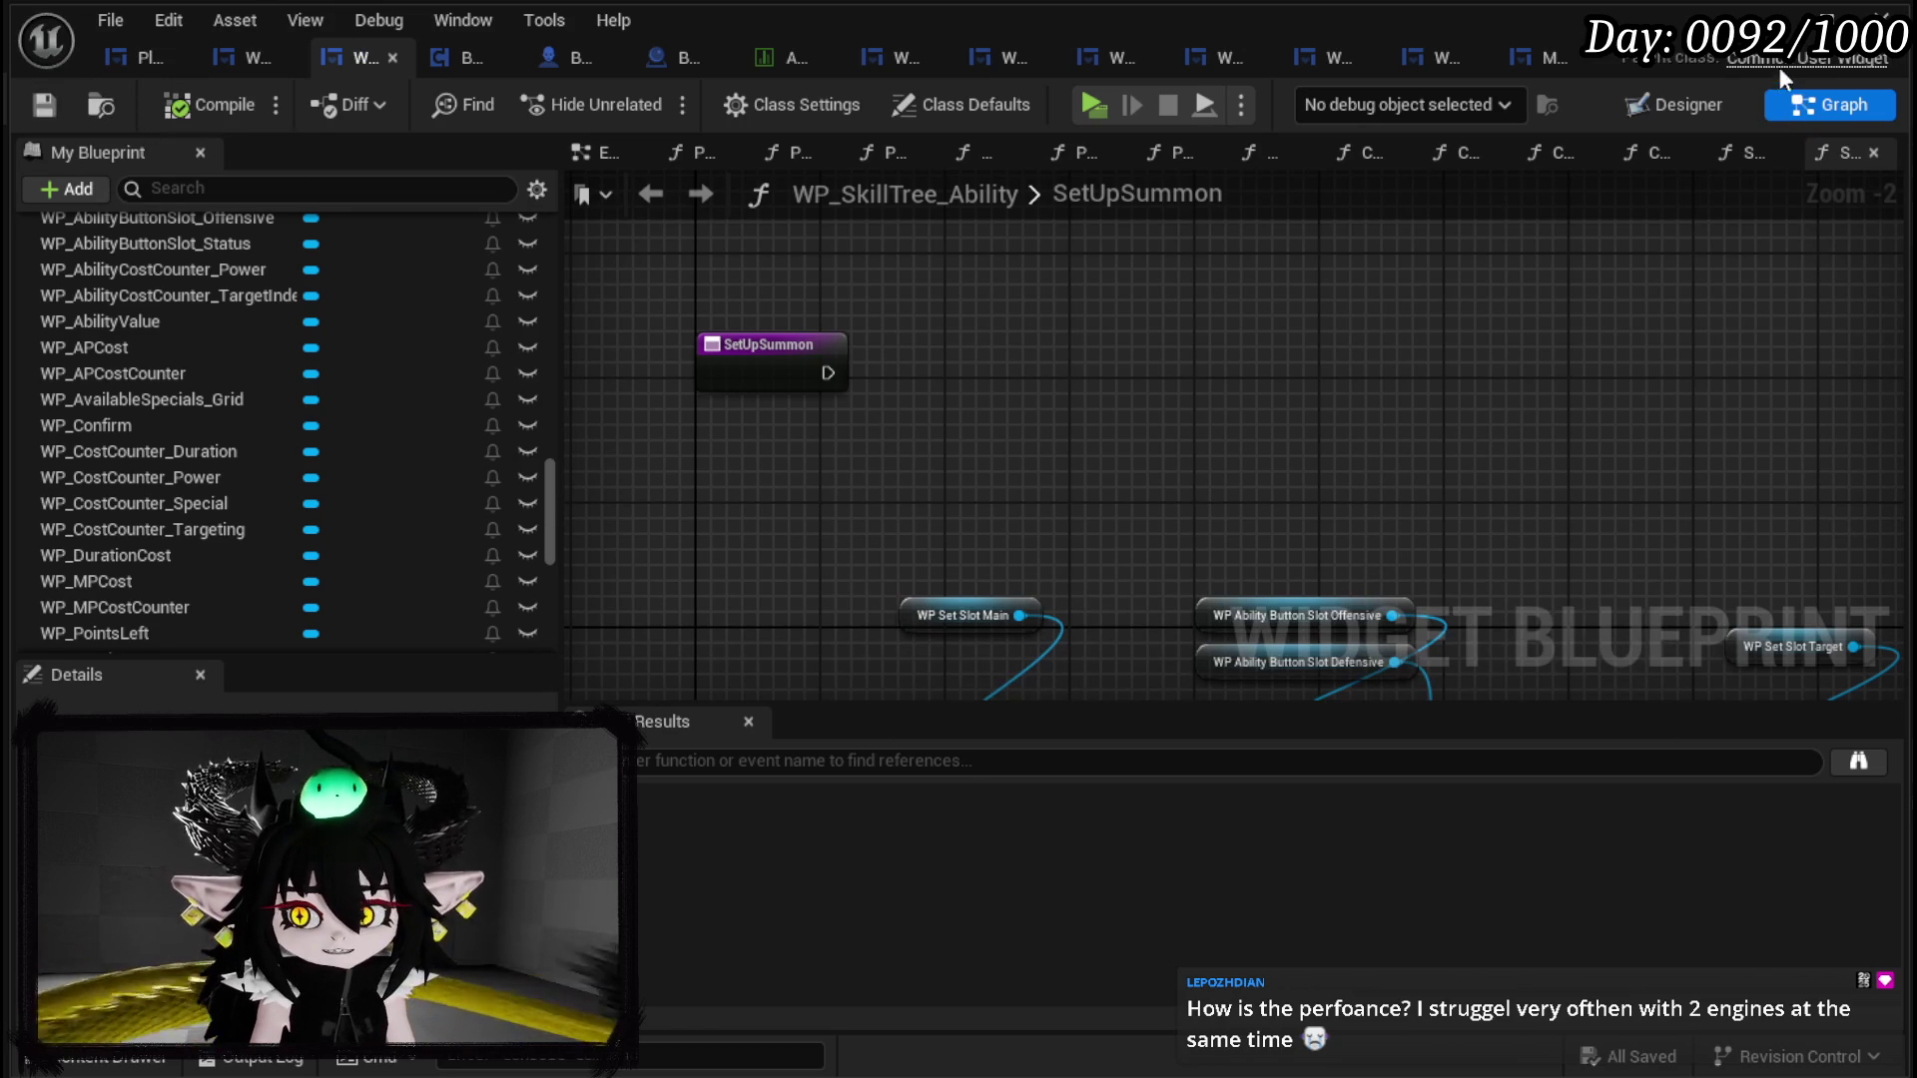
Step: In the level editor, turn the viewport toward the trees and save the L_DungeonCreationTest level
{"action": "key", "text": "alt+Tab"}
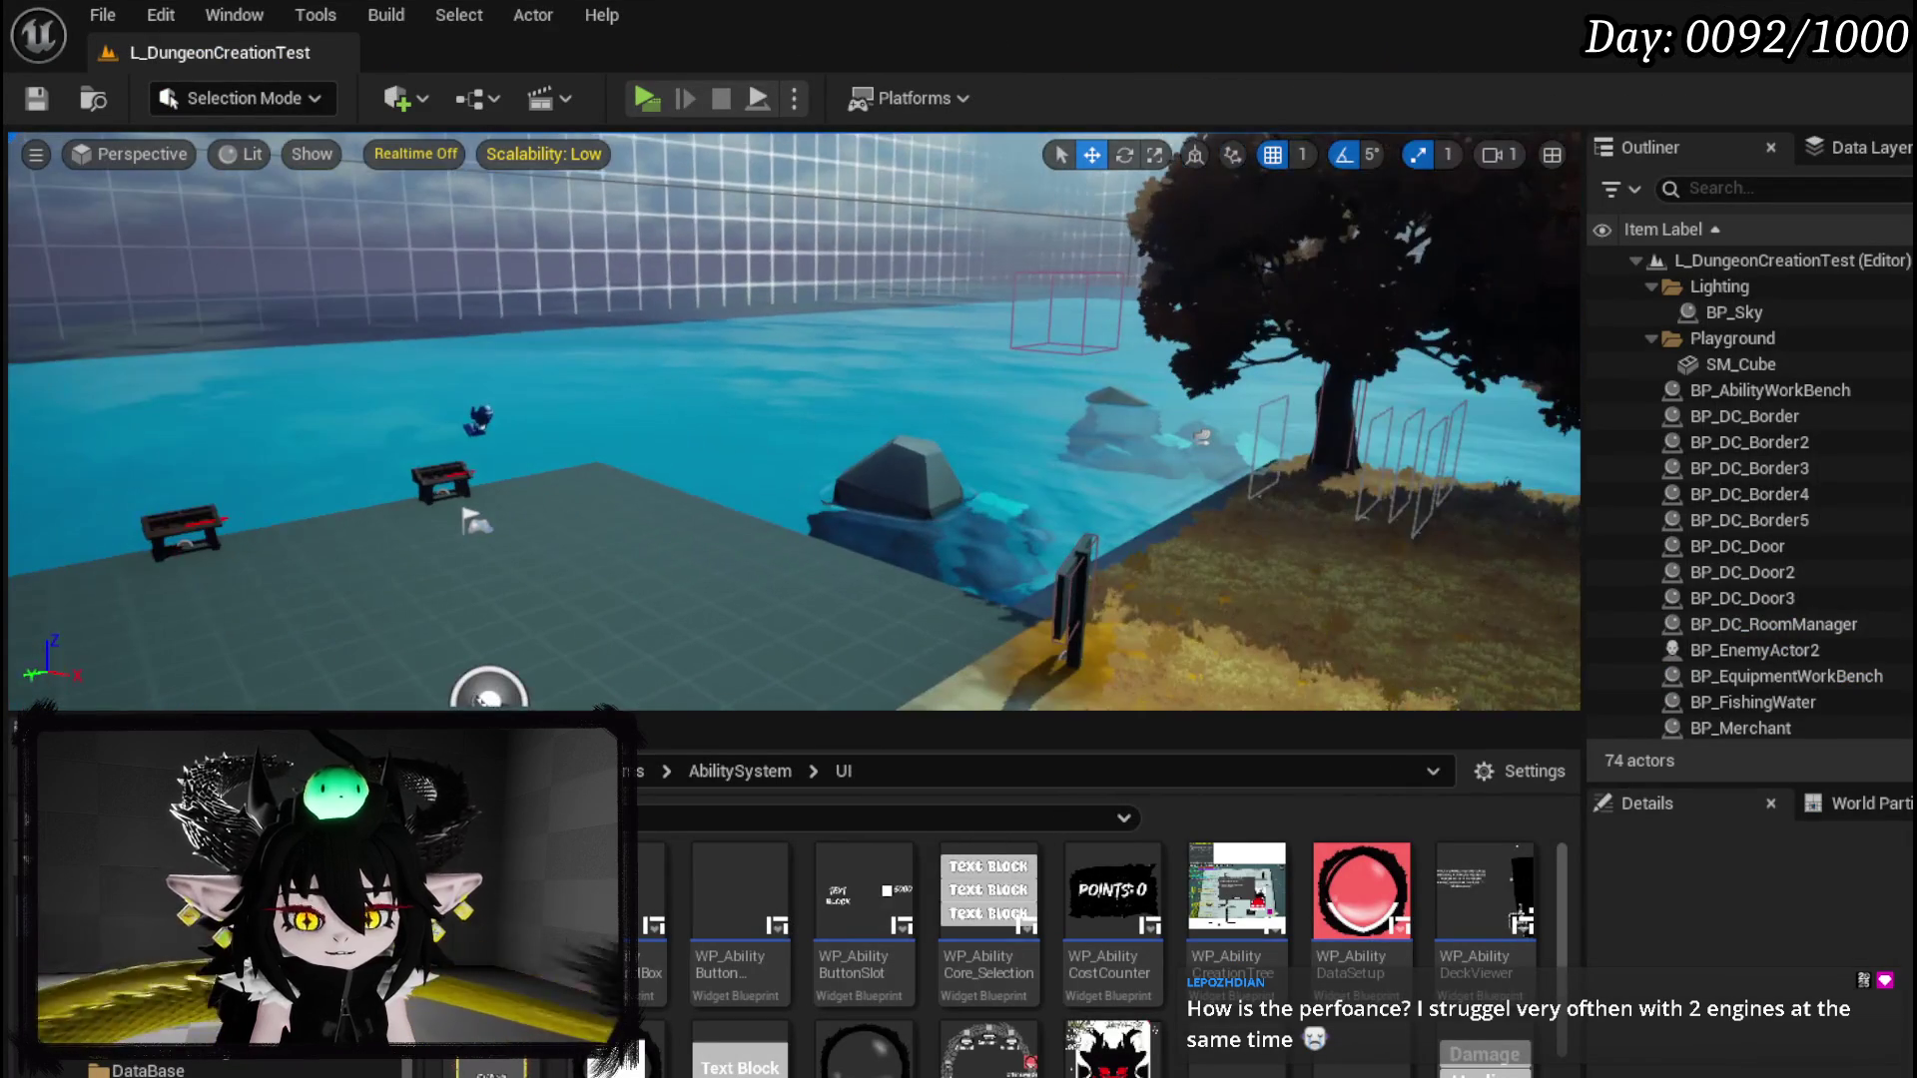
{"action": "mouse_move", "coordinate": [474, 521]}
{"action": "left_mouse_down"}
{"action": "mouse_move", "coordinate": [898, 519]}
{"action": "mouse_move", "coordinate": [928, 469]}
{"action": "left_mouse_up"}
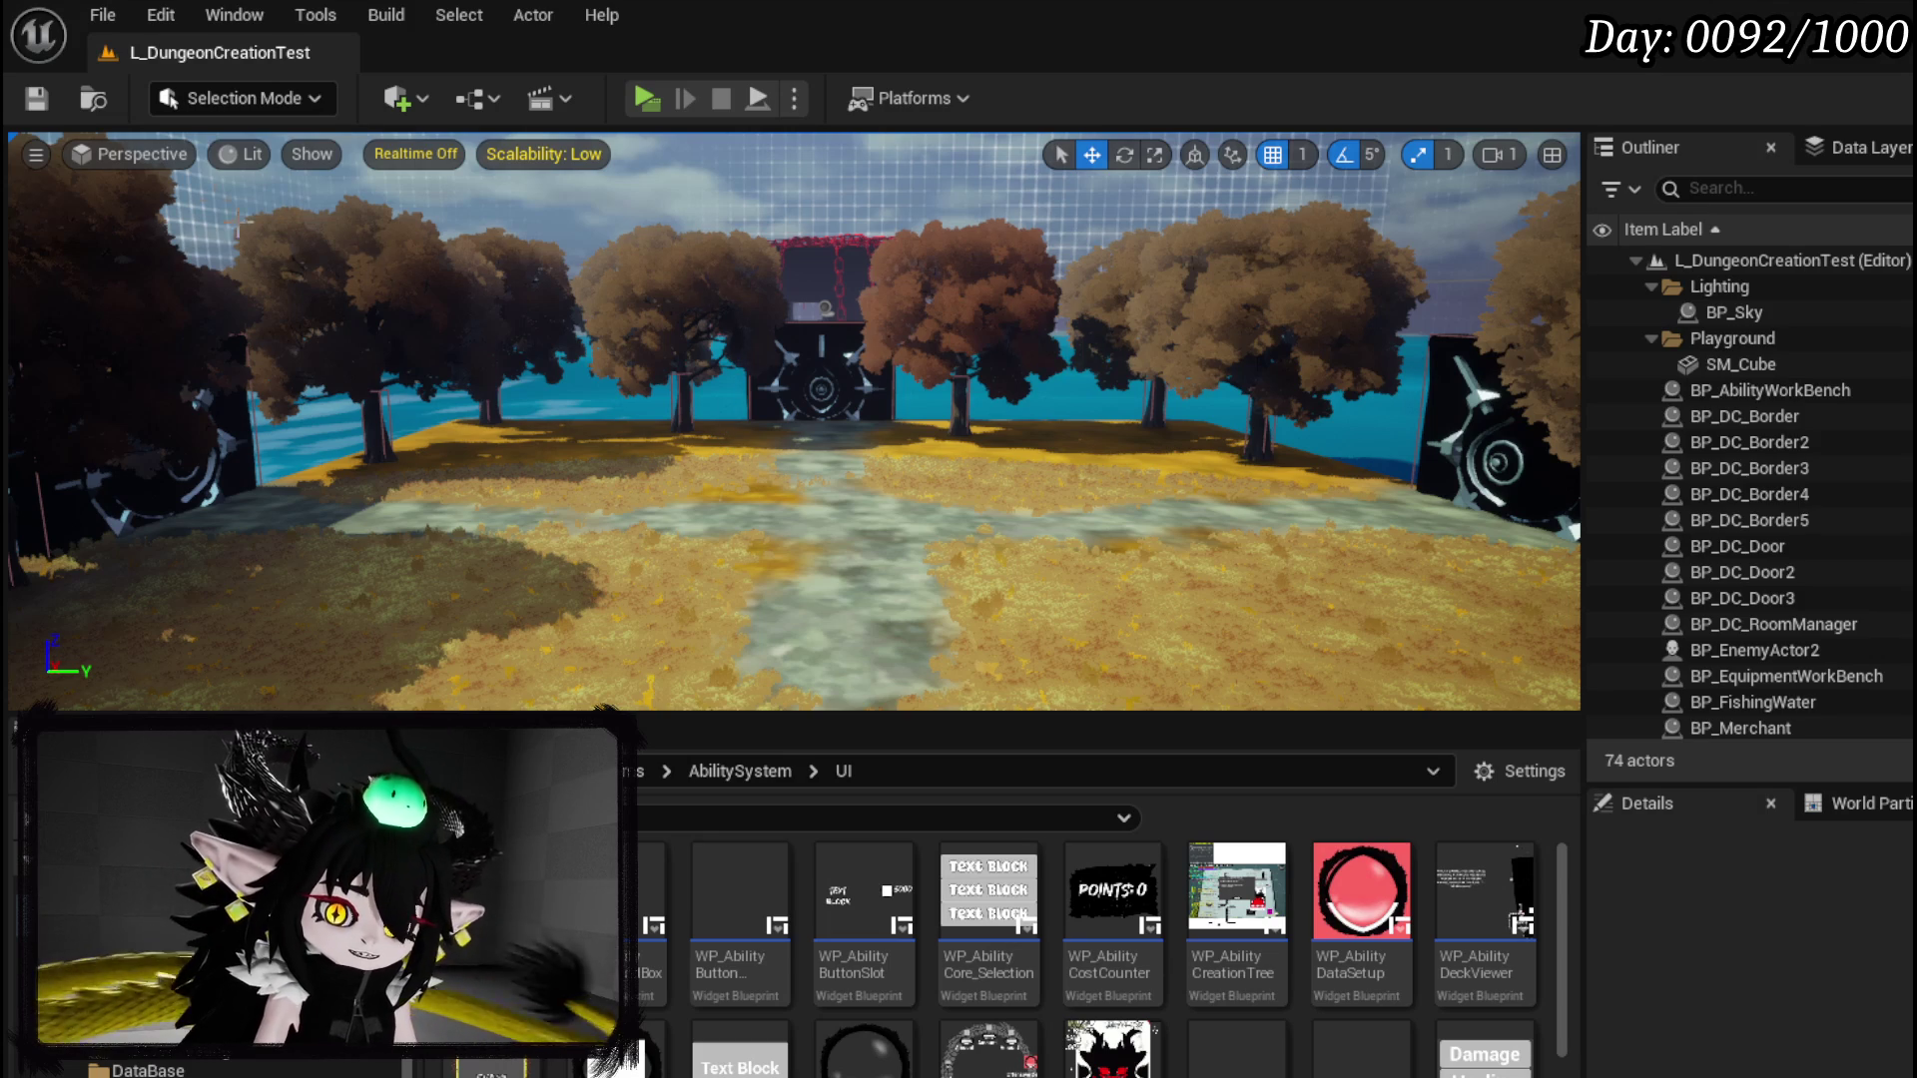
{"action": "left_click", "coordinate": [35, 98]}
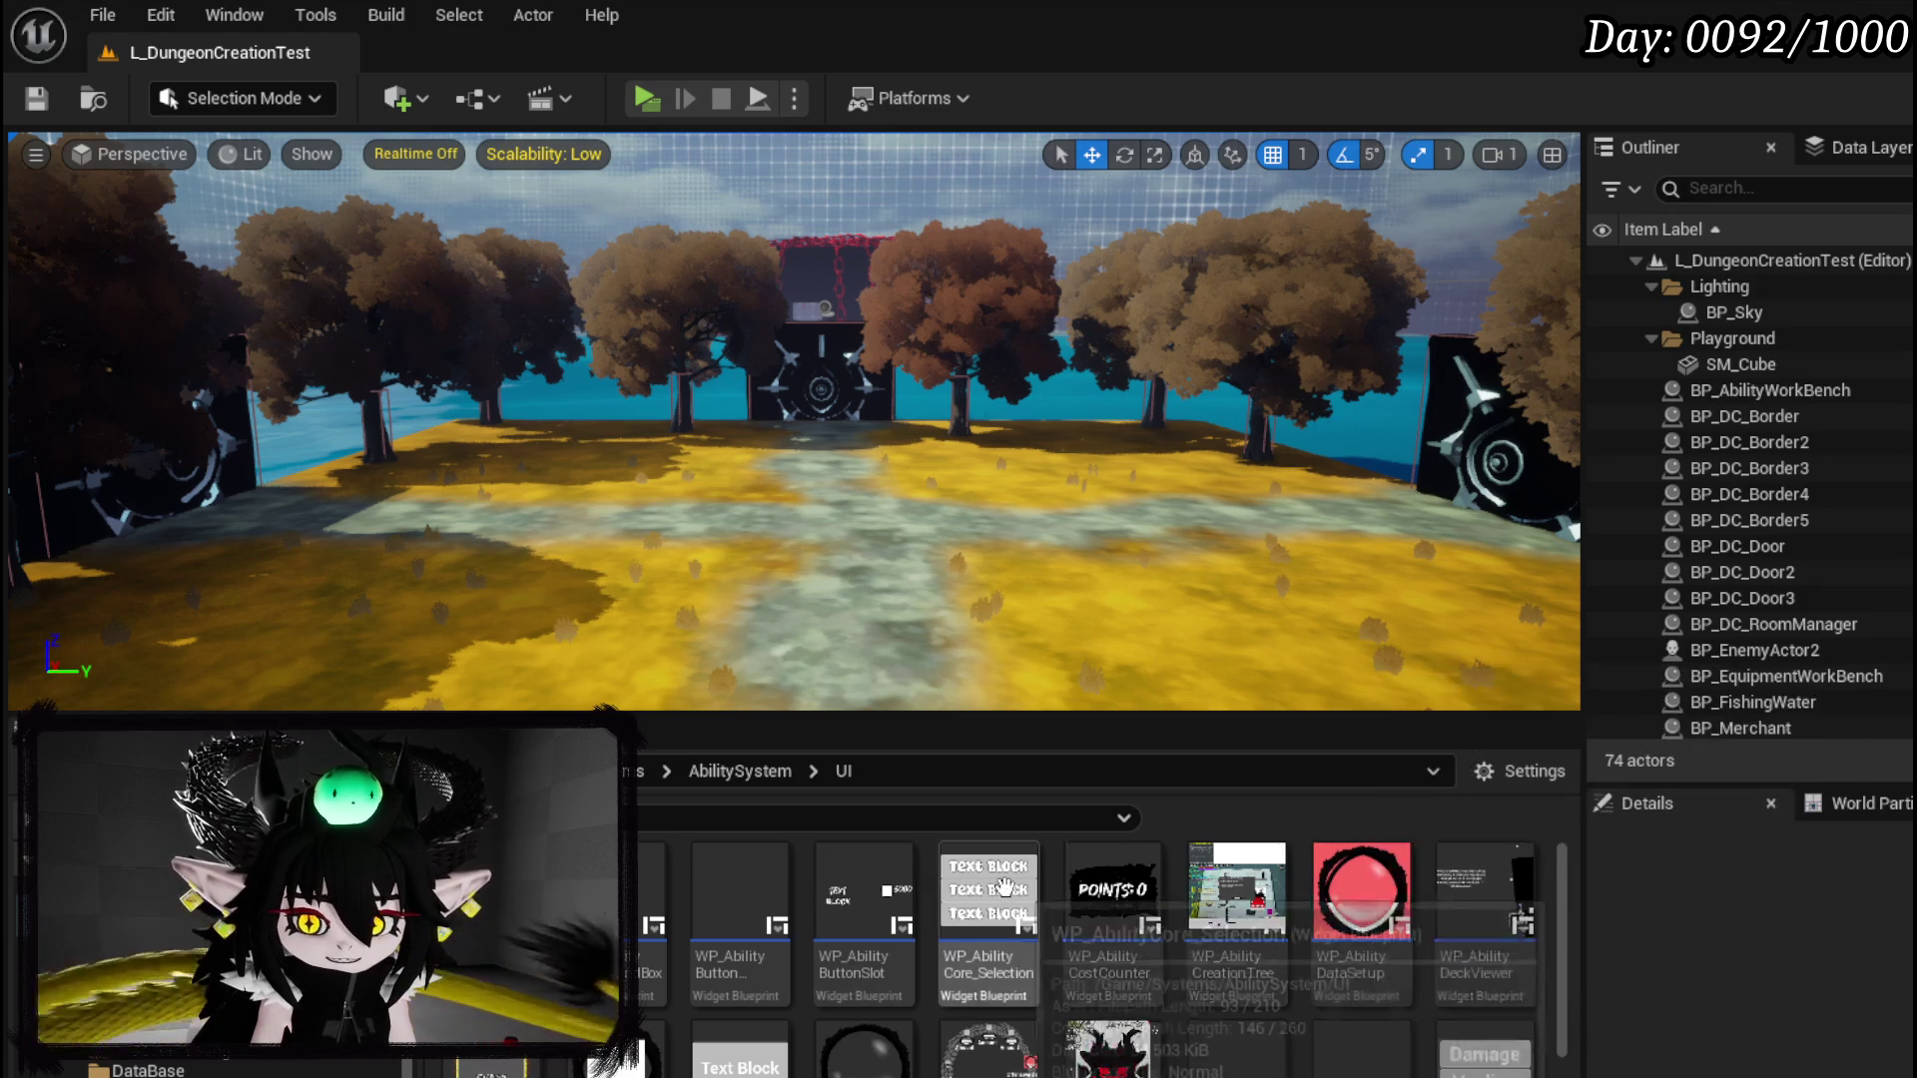
{"action": "scroll", "coordinate": [988, 898], "scroll_direction": "down", "scroll_amount": 2}
{"action": "scroll", "coordinate": [1552, 877], "scroll_direction": "down", "scroll_amount": 4}
{"action": "scroll", "coordinate": [1551, 877], "scroll_direction": "up", "scroll_amount": 2}
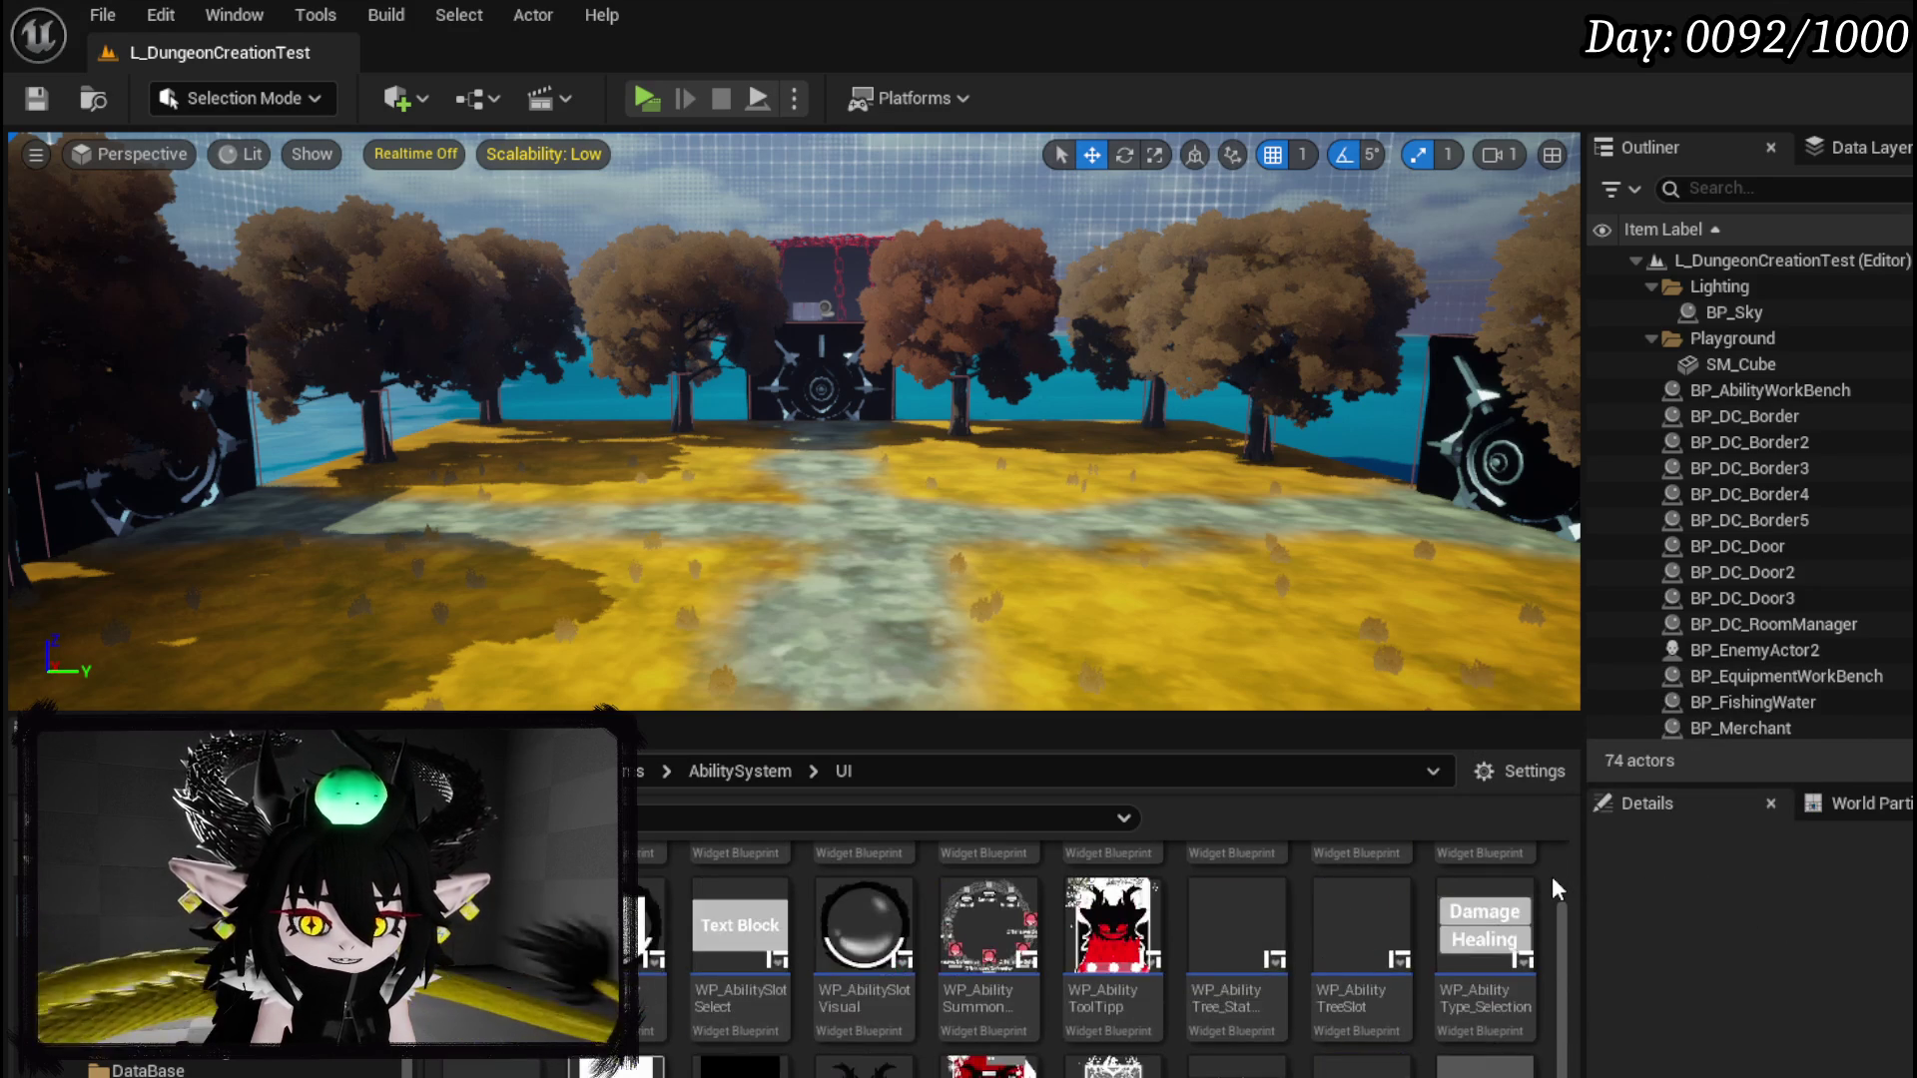
{"action": "scroll", "coordinate": [1551, 877], "scroll_direction": "down", "scroll_amount": 2}
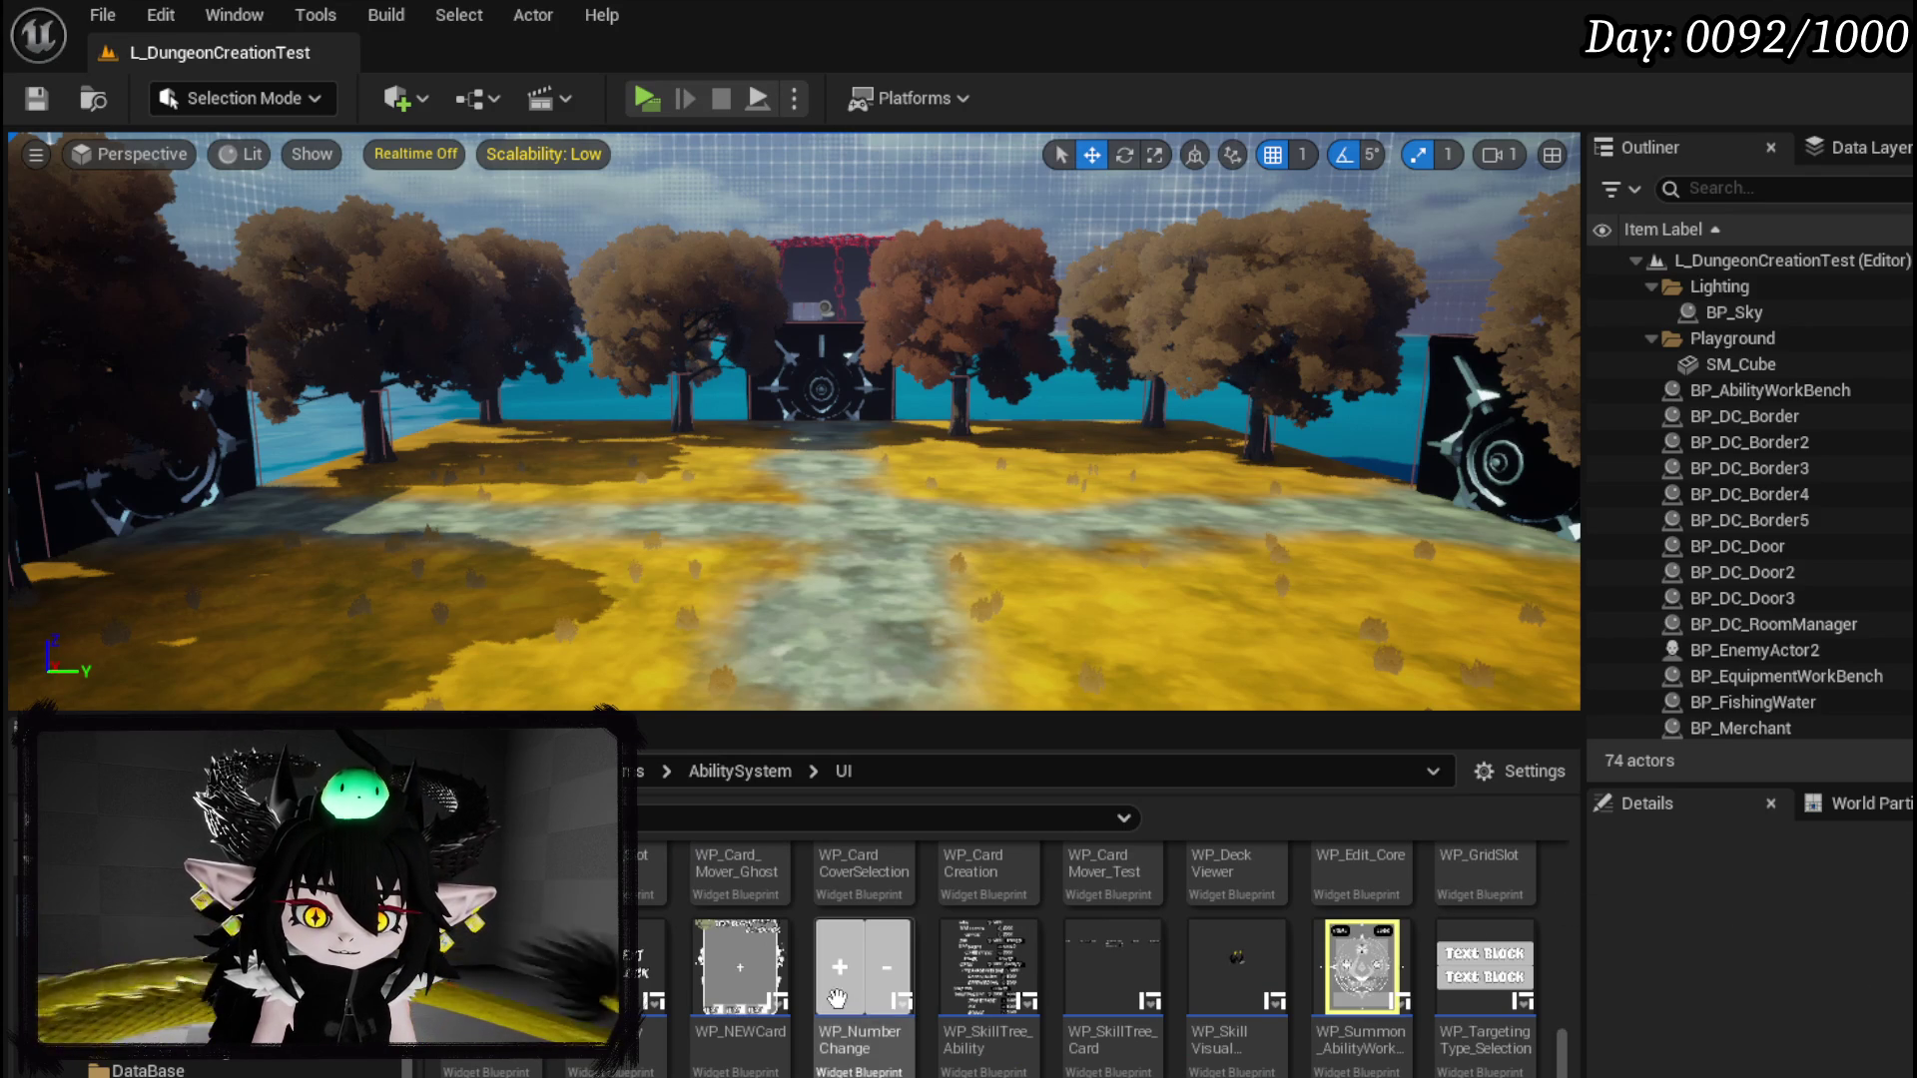
{"action": "left_click", "coordinate": [36, 100]}
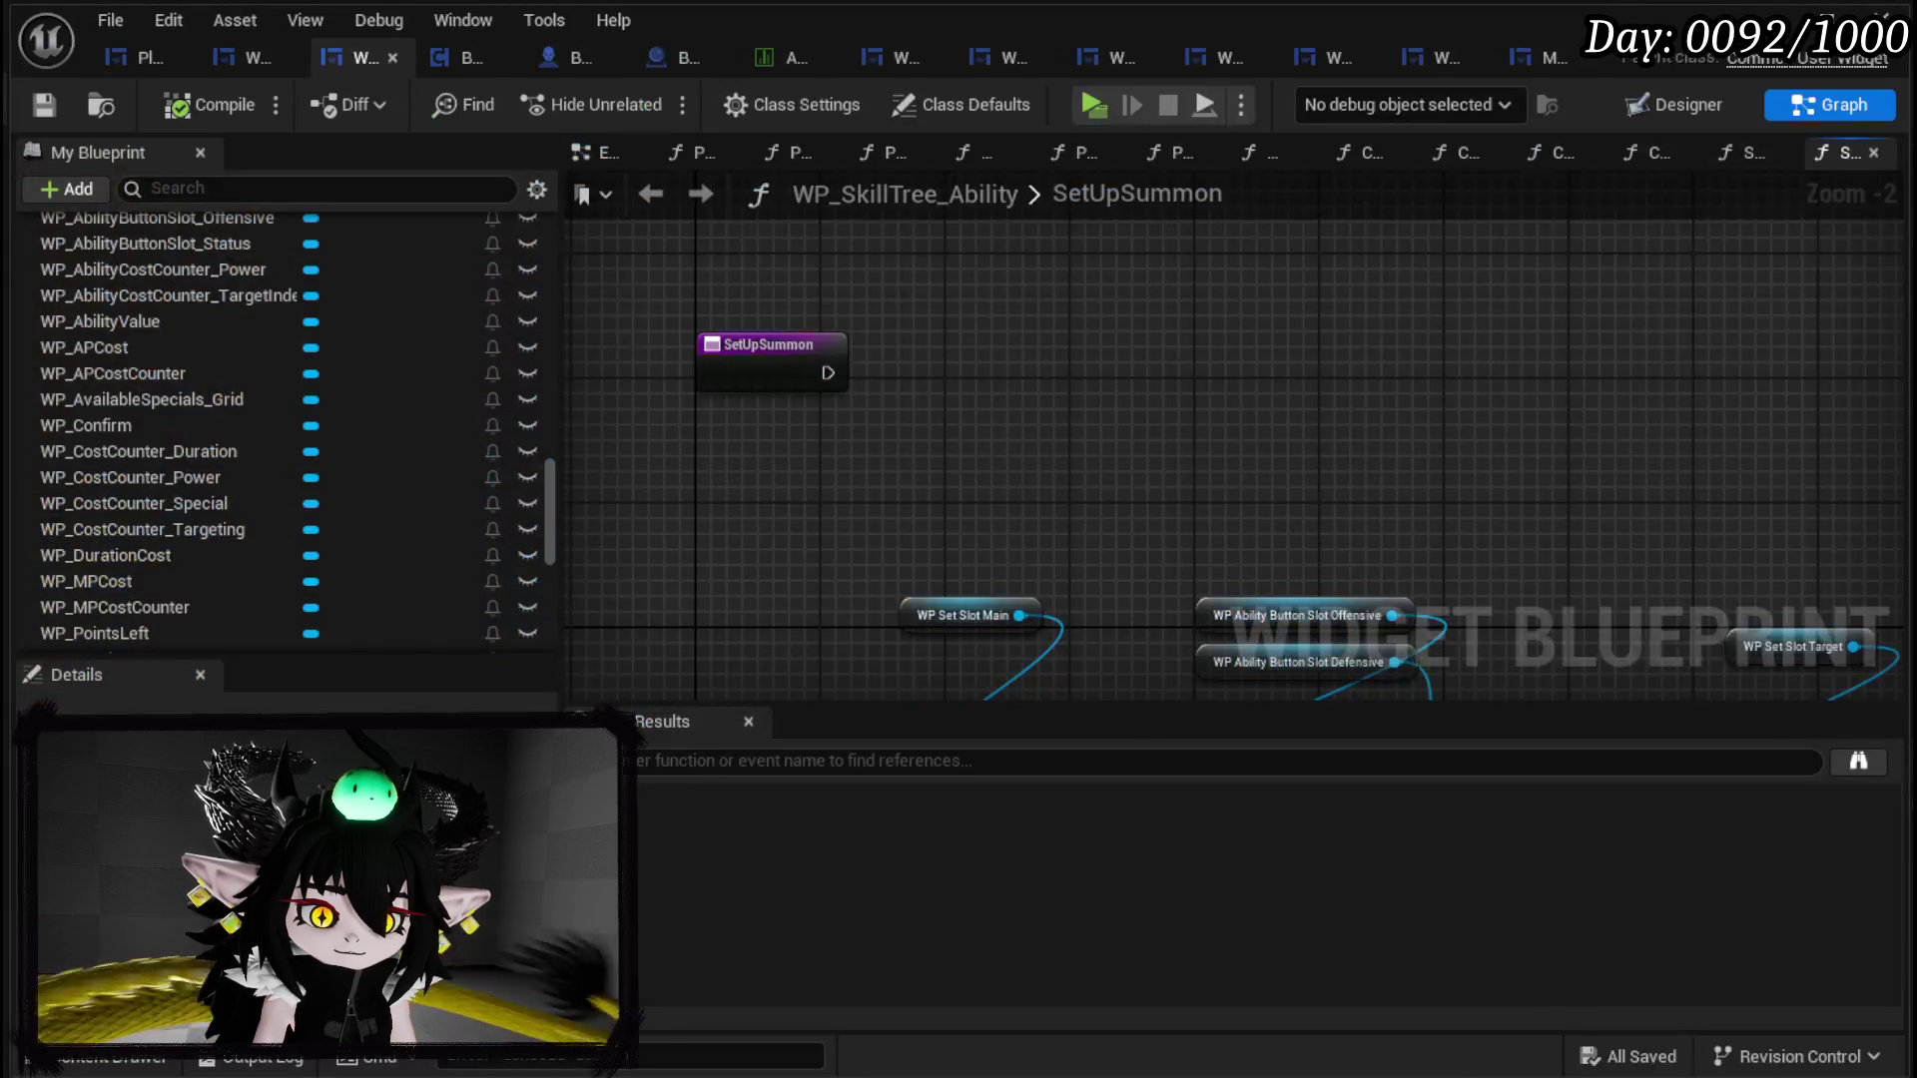
Step: Add a String variable MovementType in the Ability Data category, then compile and save
{"action": "scroll", "coordinate": [459, 581], "scroll_direction": "down", "scroll_amount": 10}
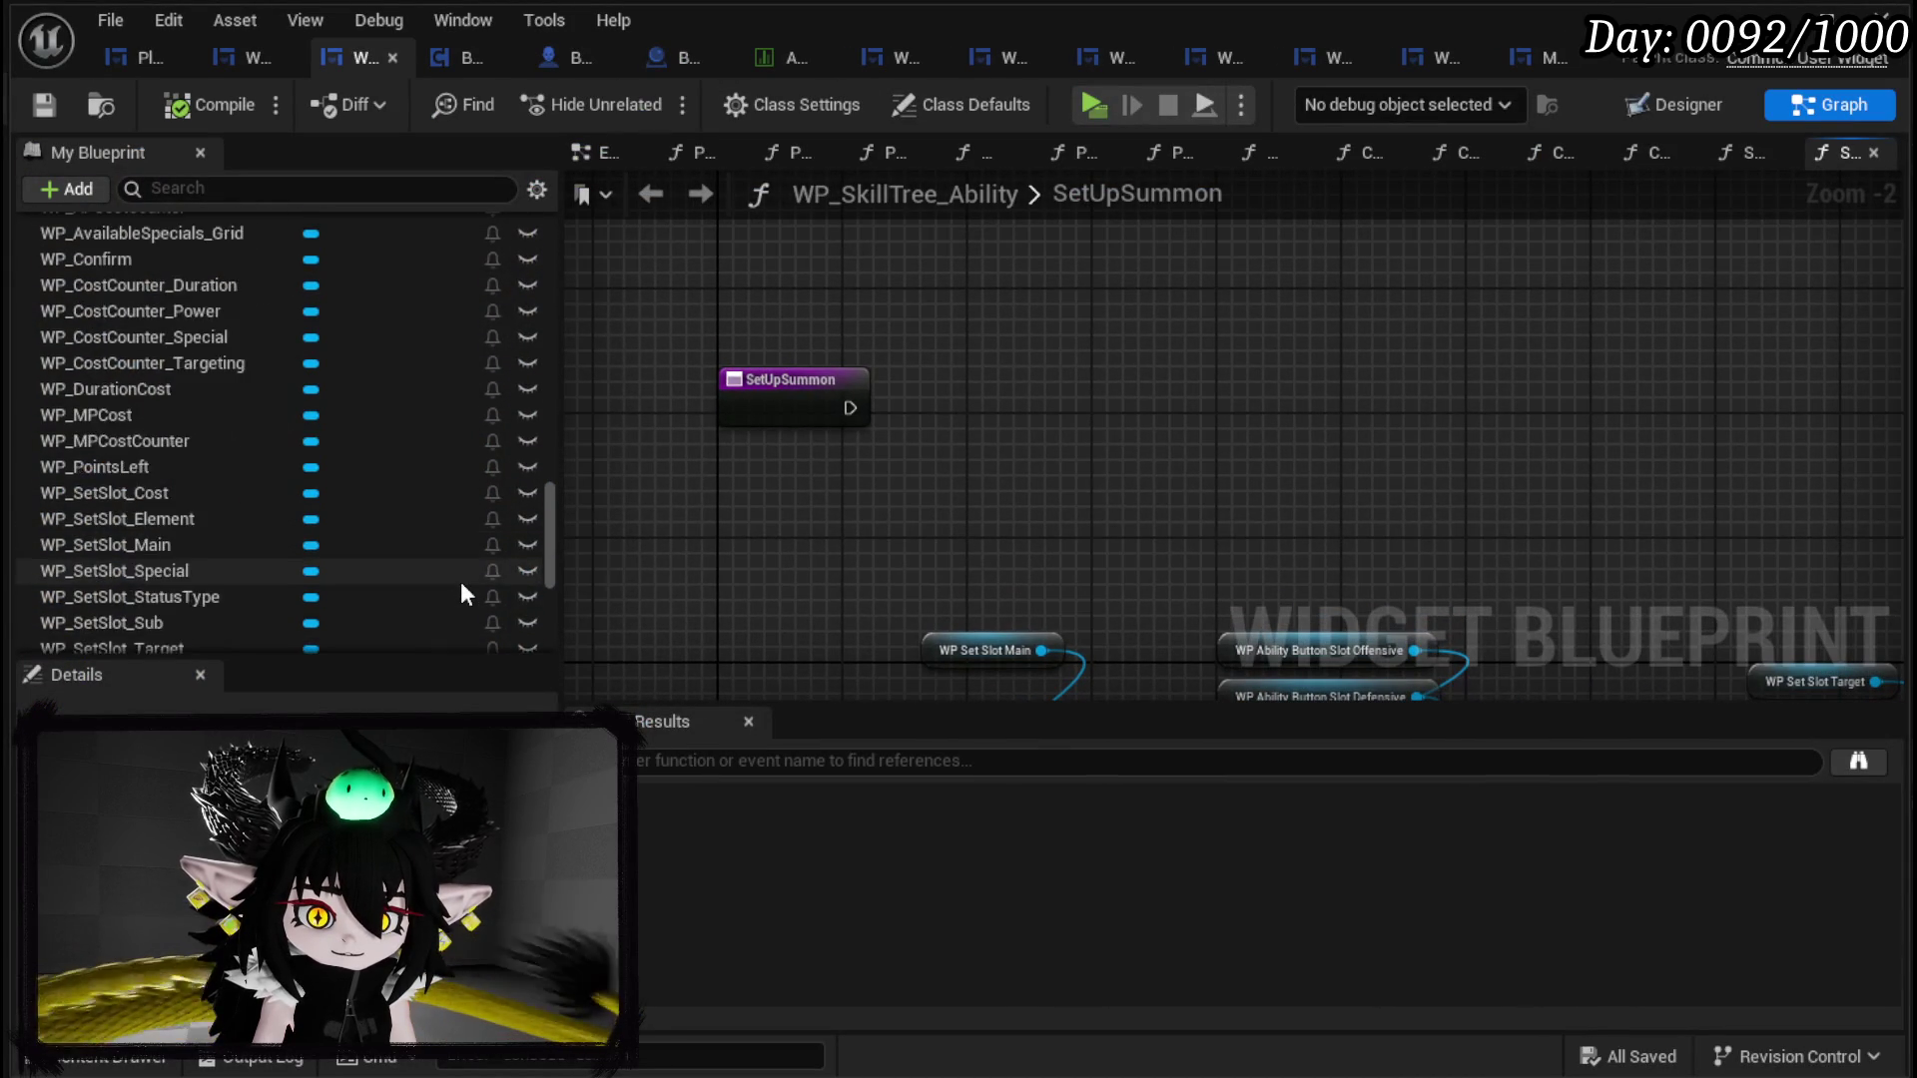
{"action": "scroll", "coordinate": [461, 589], "scroll_direction": "down", "scroll_amount": 3}
{"action": "scroll", "coordinate": [461, 580], "scroll_direction": "up", "scroll_amount": 15}
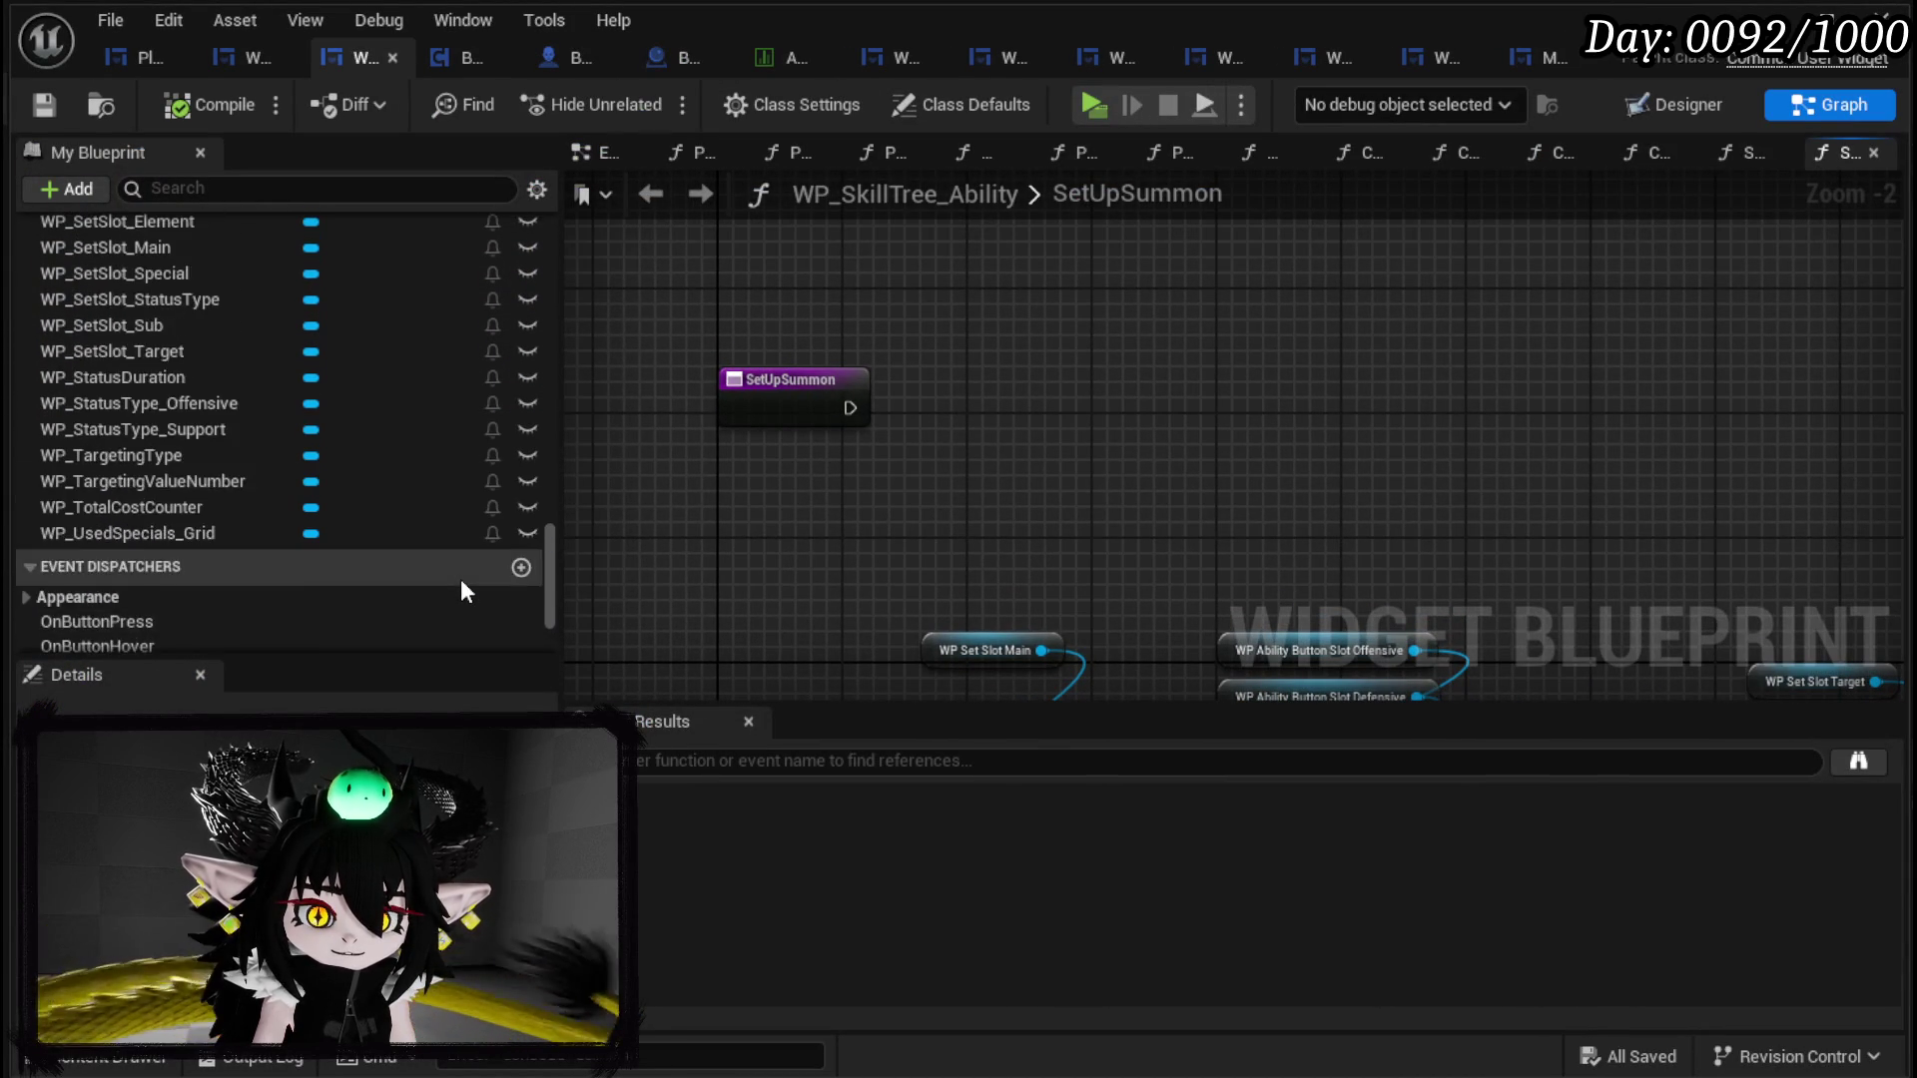
{"action": "scroll", "coordinate": [460, 577], "scroll_direction": "up", "scroll_amount": 9}
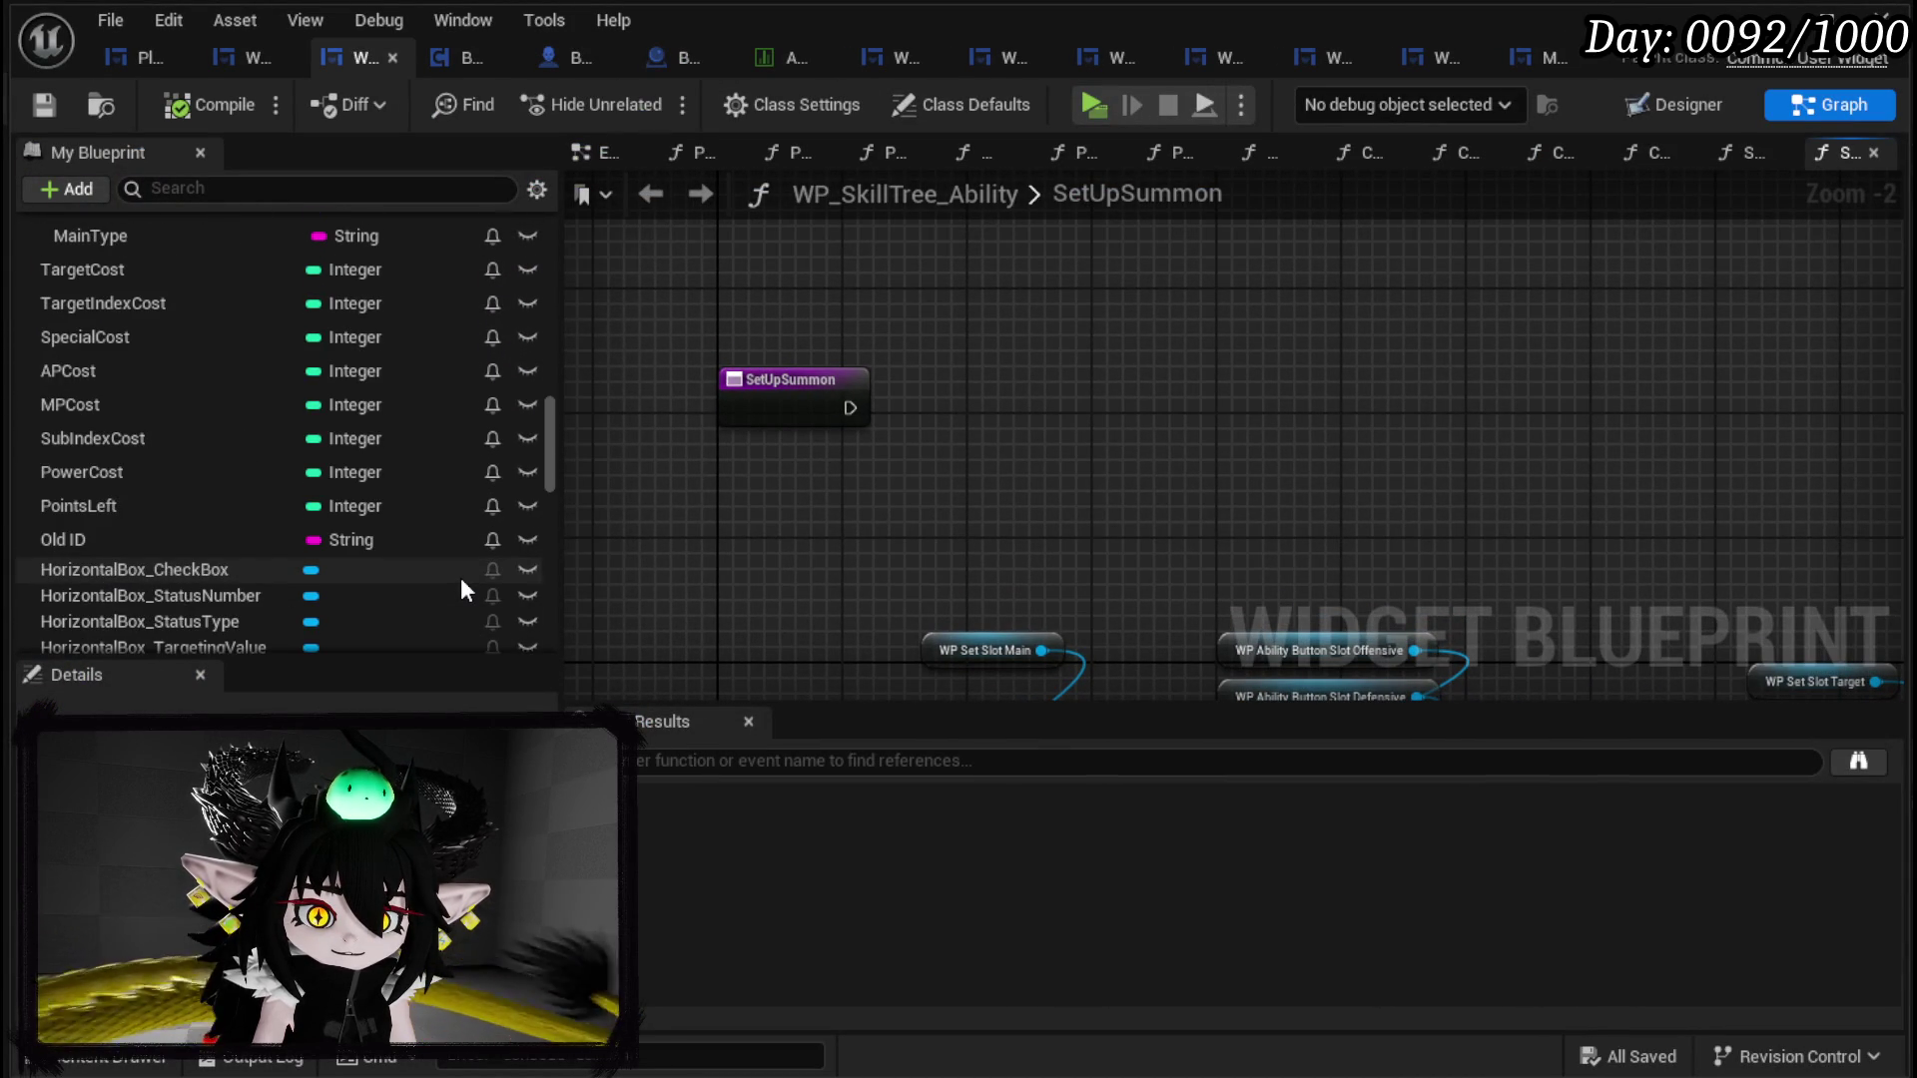
{"action": "scroll", "coordinate": [473, 316], "scroll_direction": "up", "scroll_amount": 3}
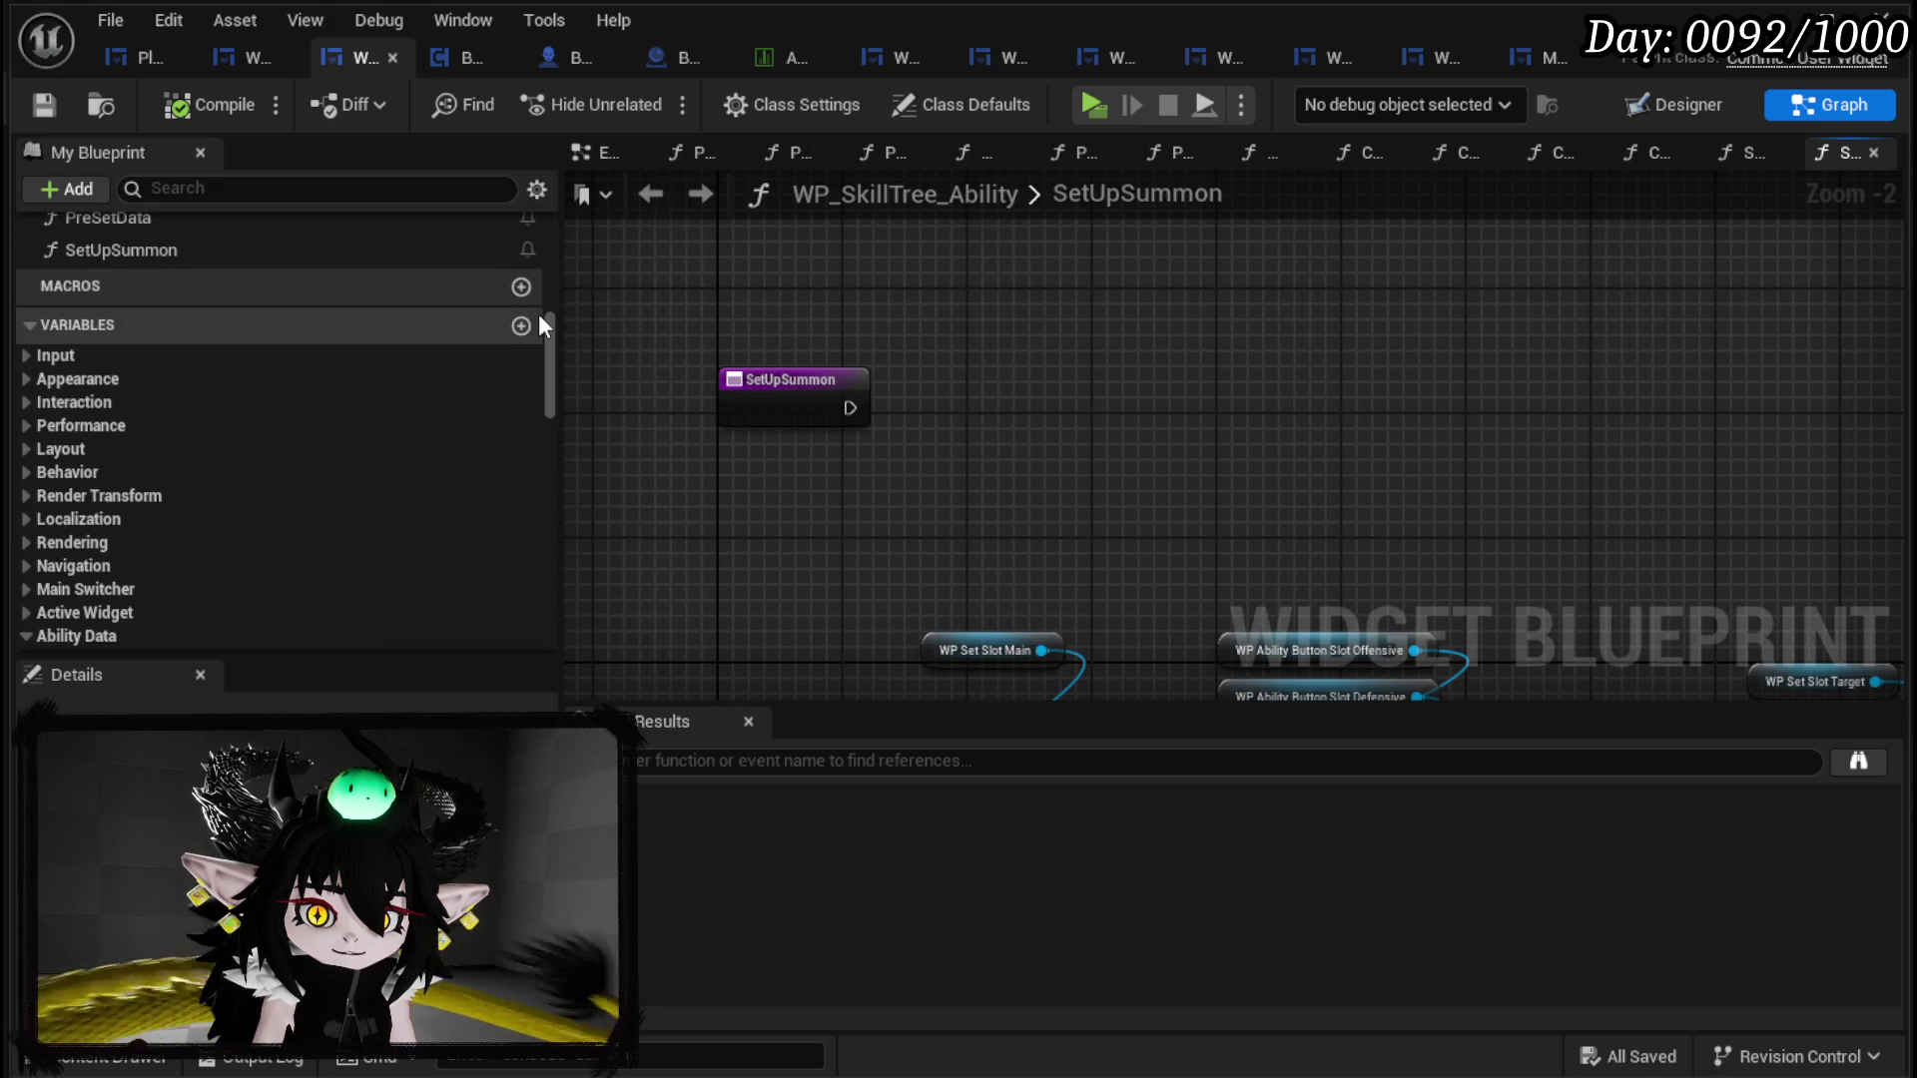
{"action": "left_click", "coordinate": [524, 321]}
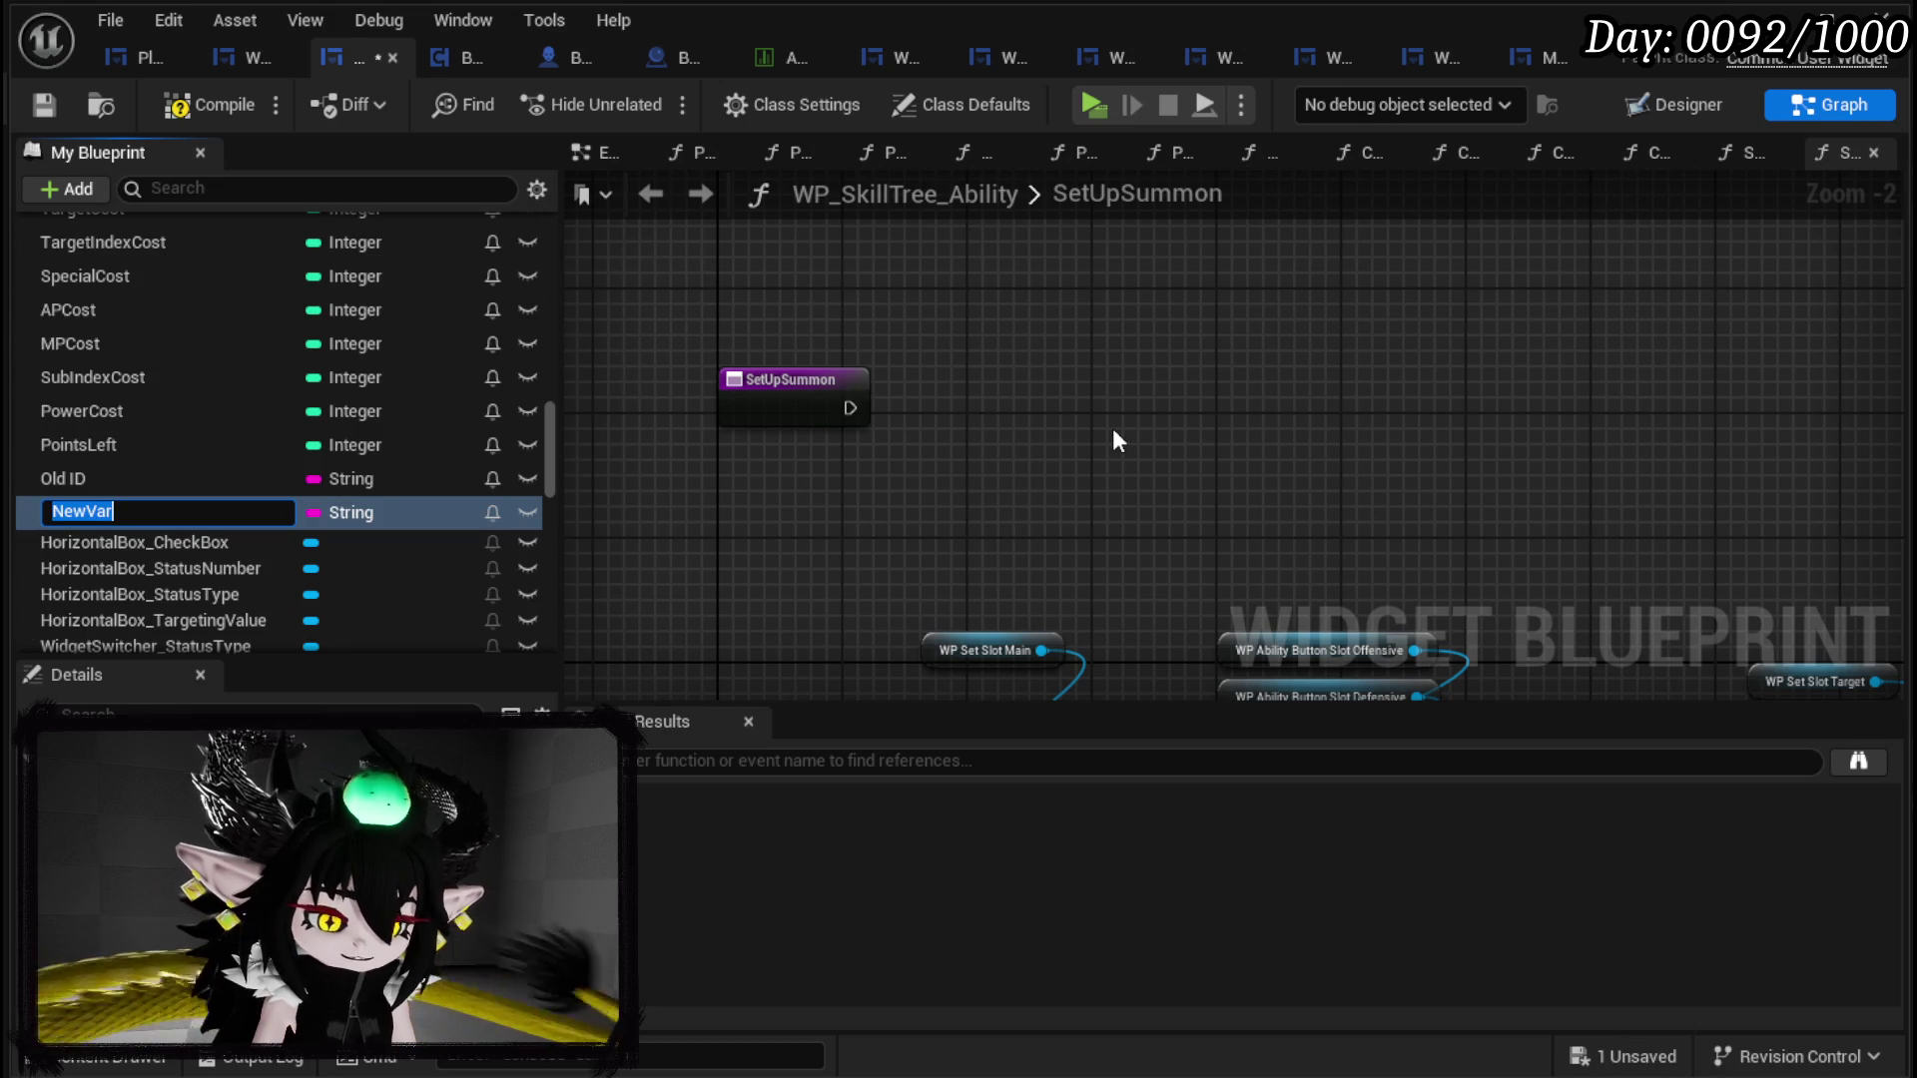
{"action": "type", "text": "Movemen"}
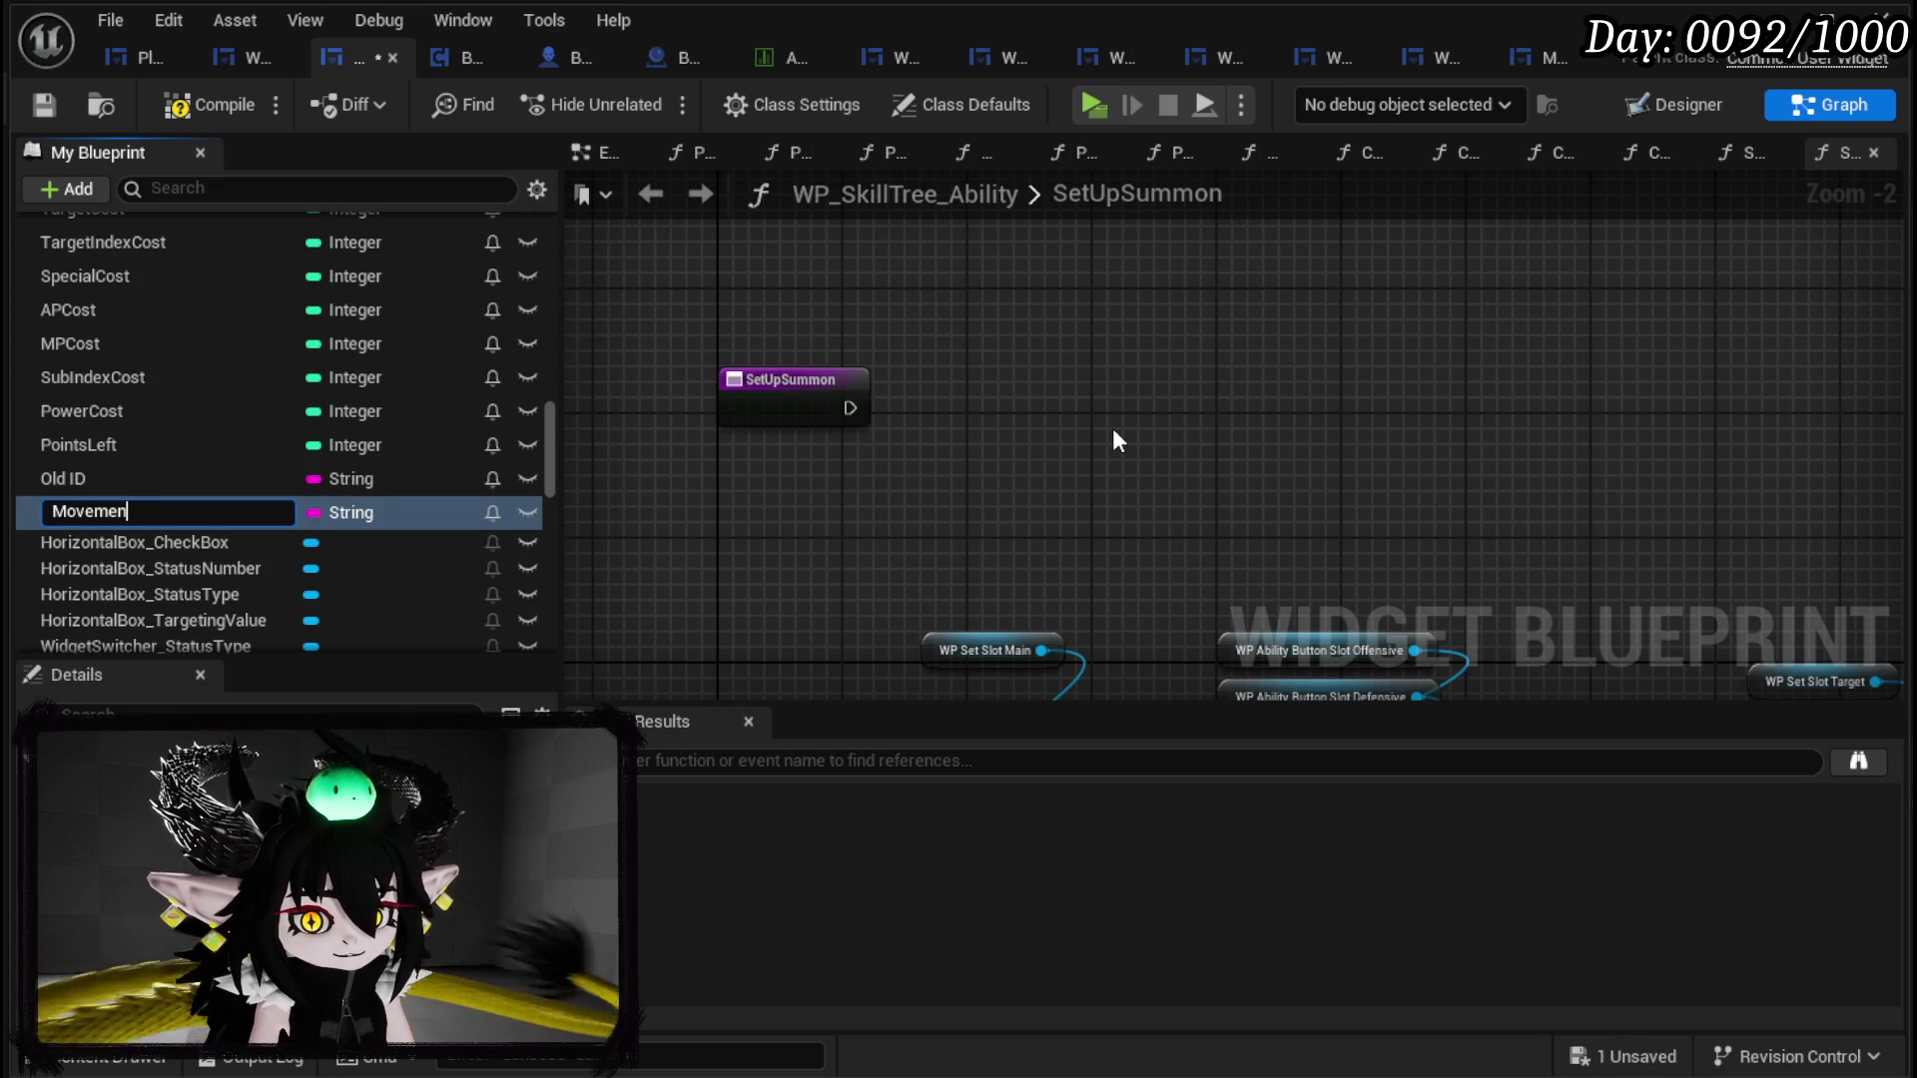
{"action": "type", "text": "tType"}
{"action": "key", "text": "Return"}
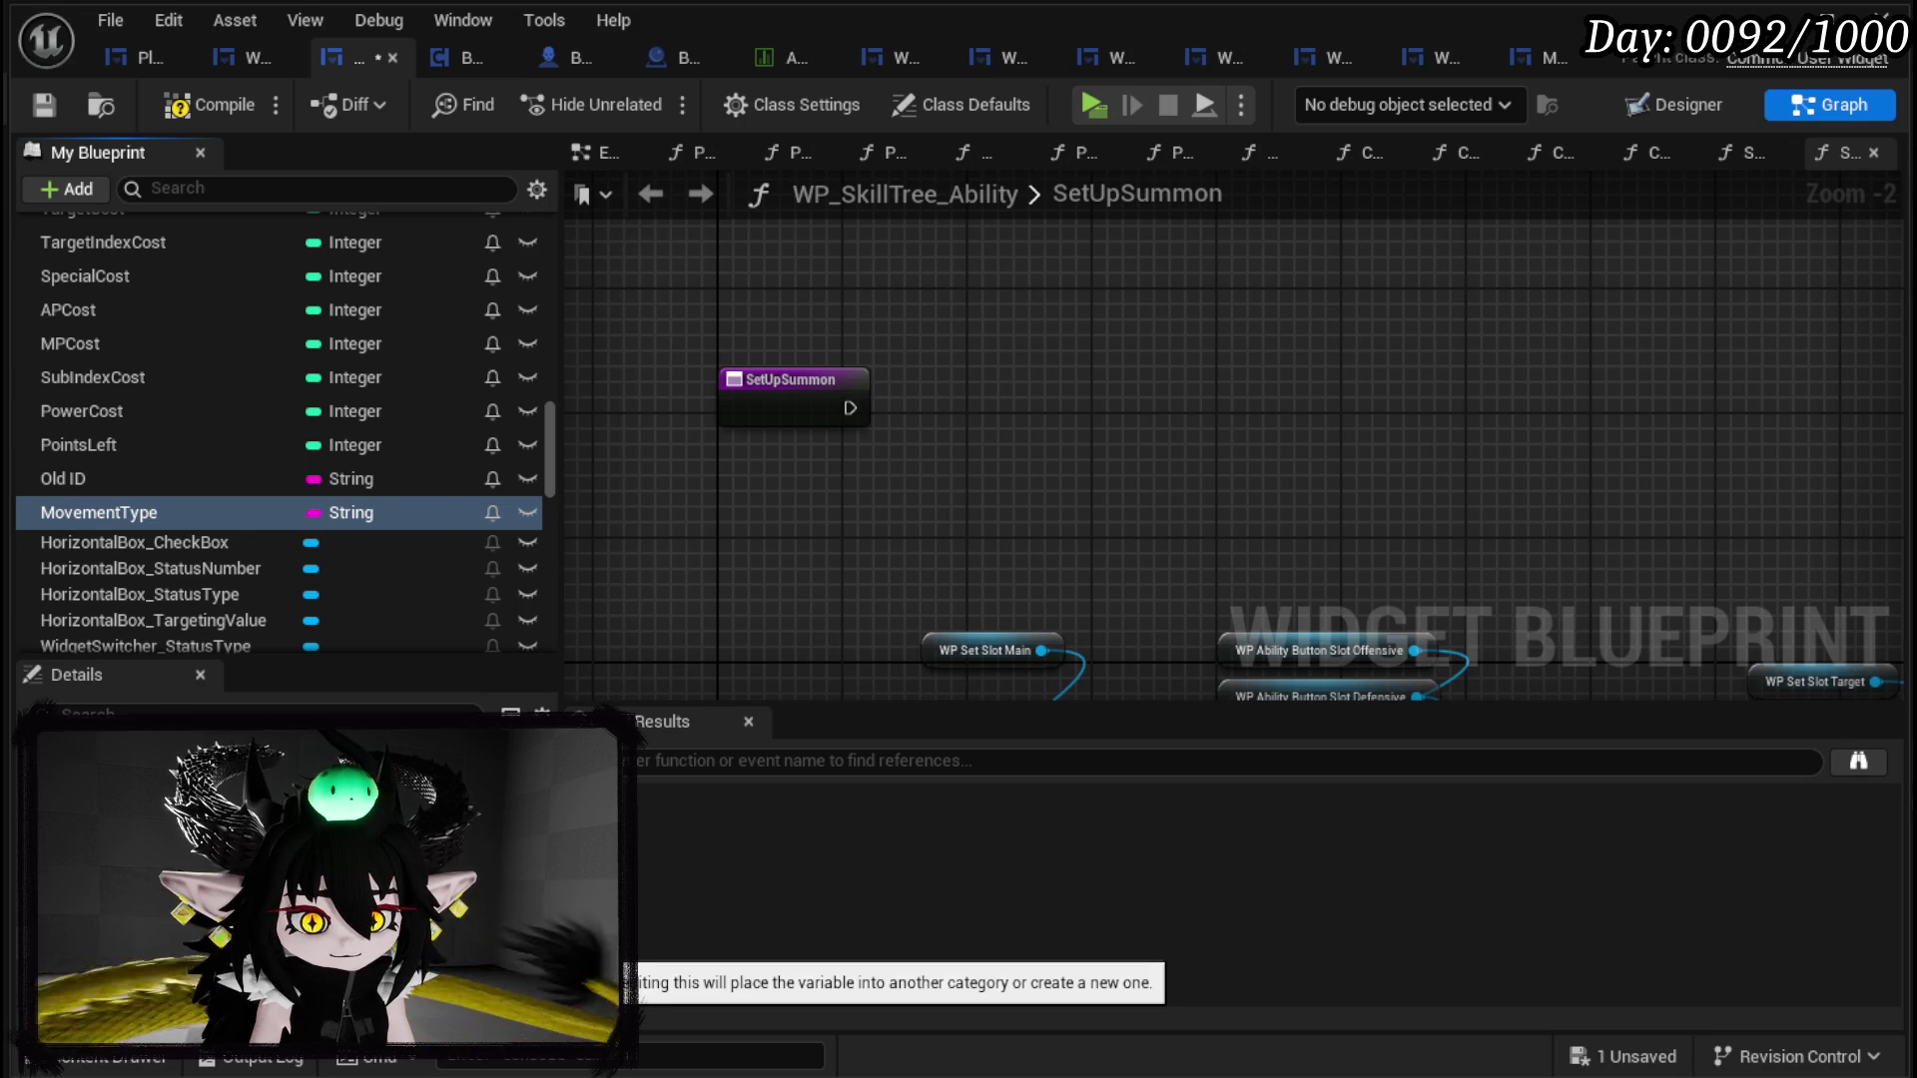
{"action": "left_click", "coordinate": [349, 828]}
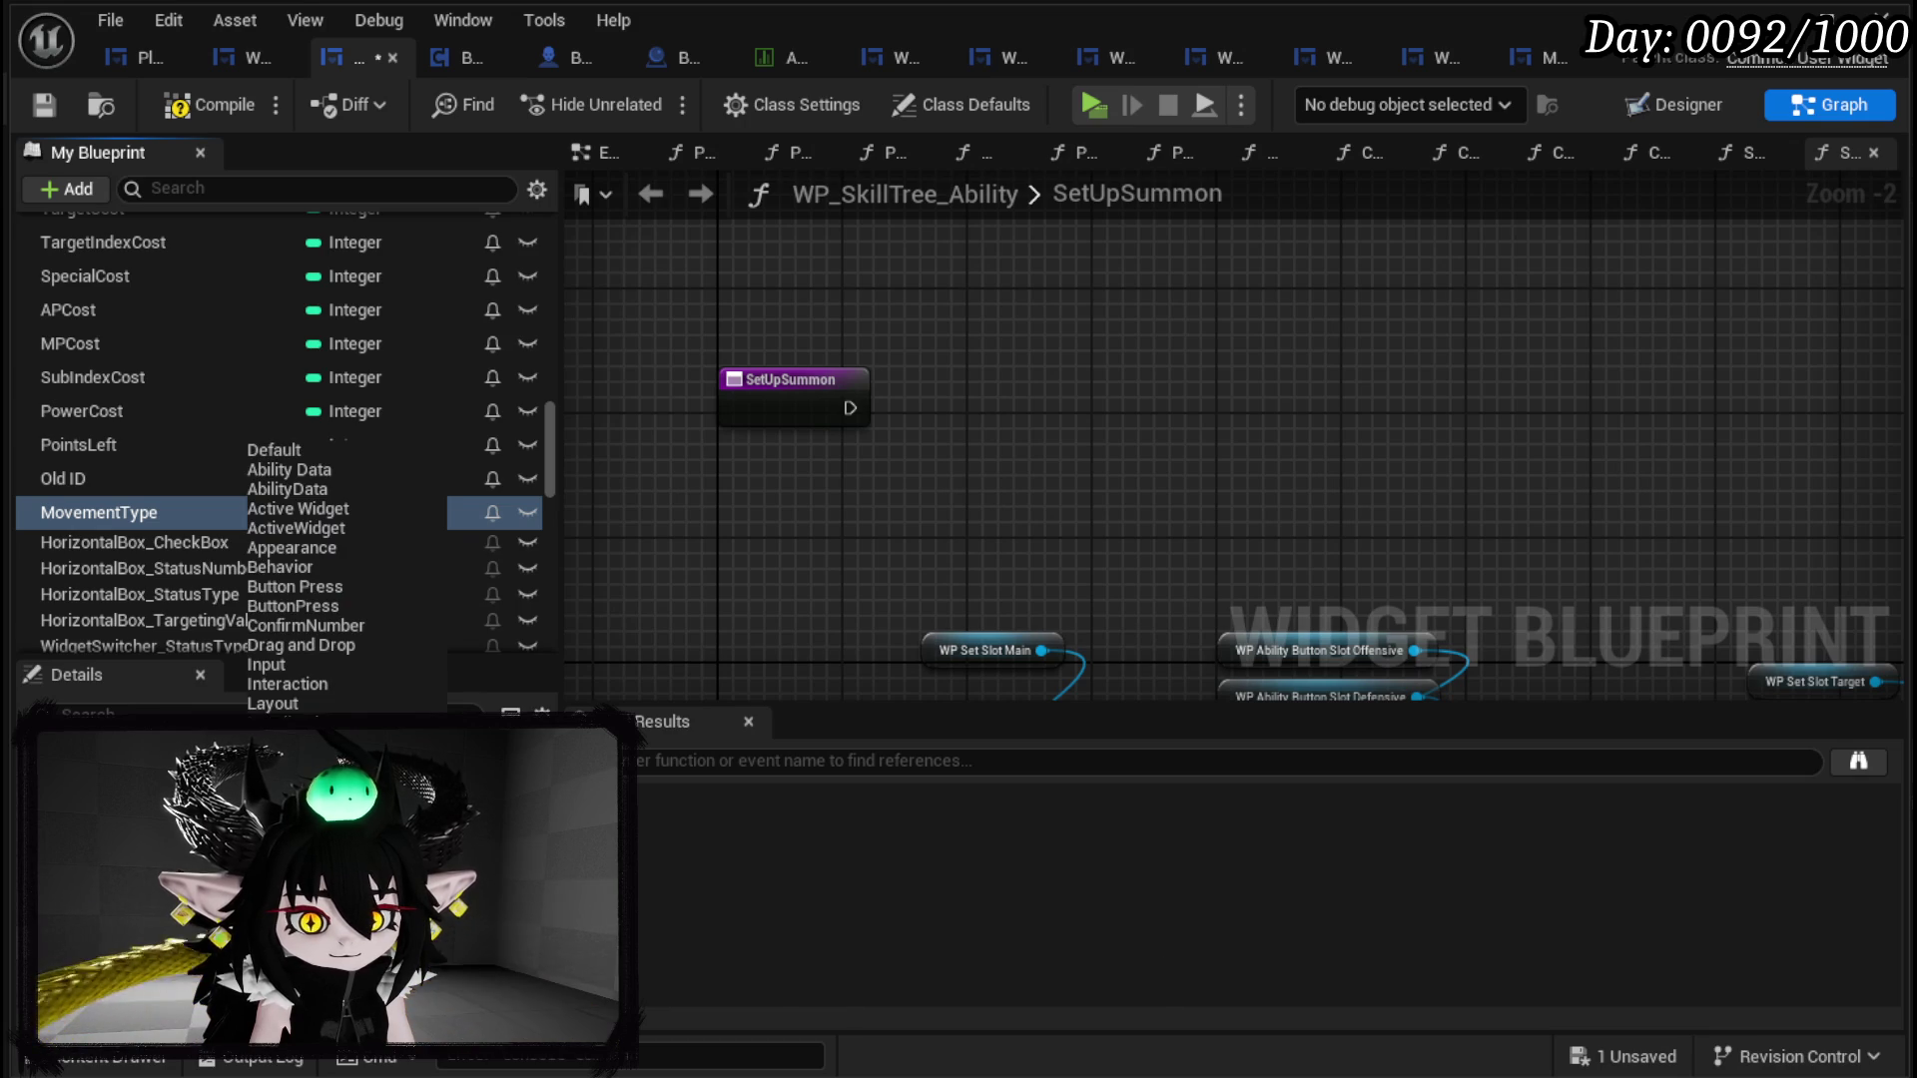
{"action": "left_click", "coordinate": [300, 469]}
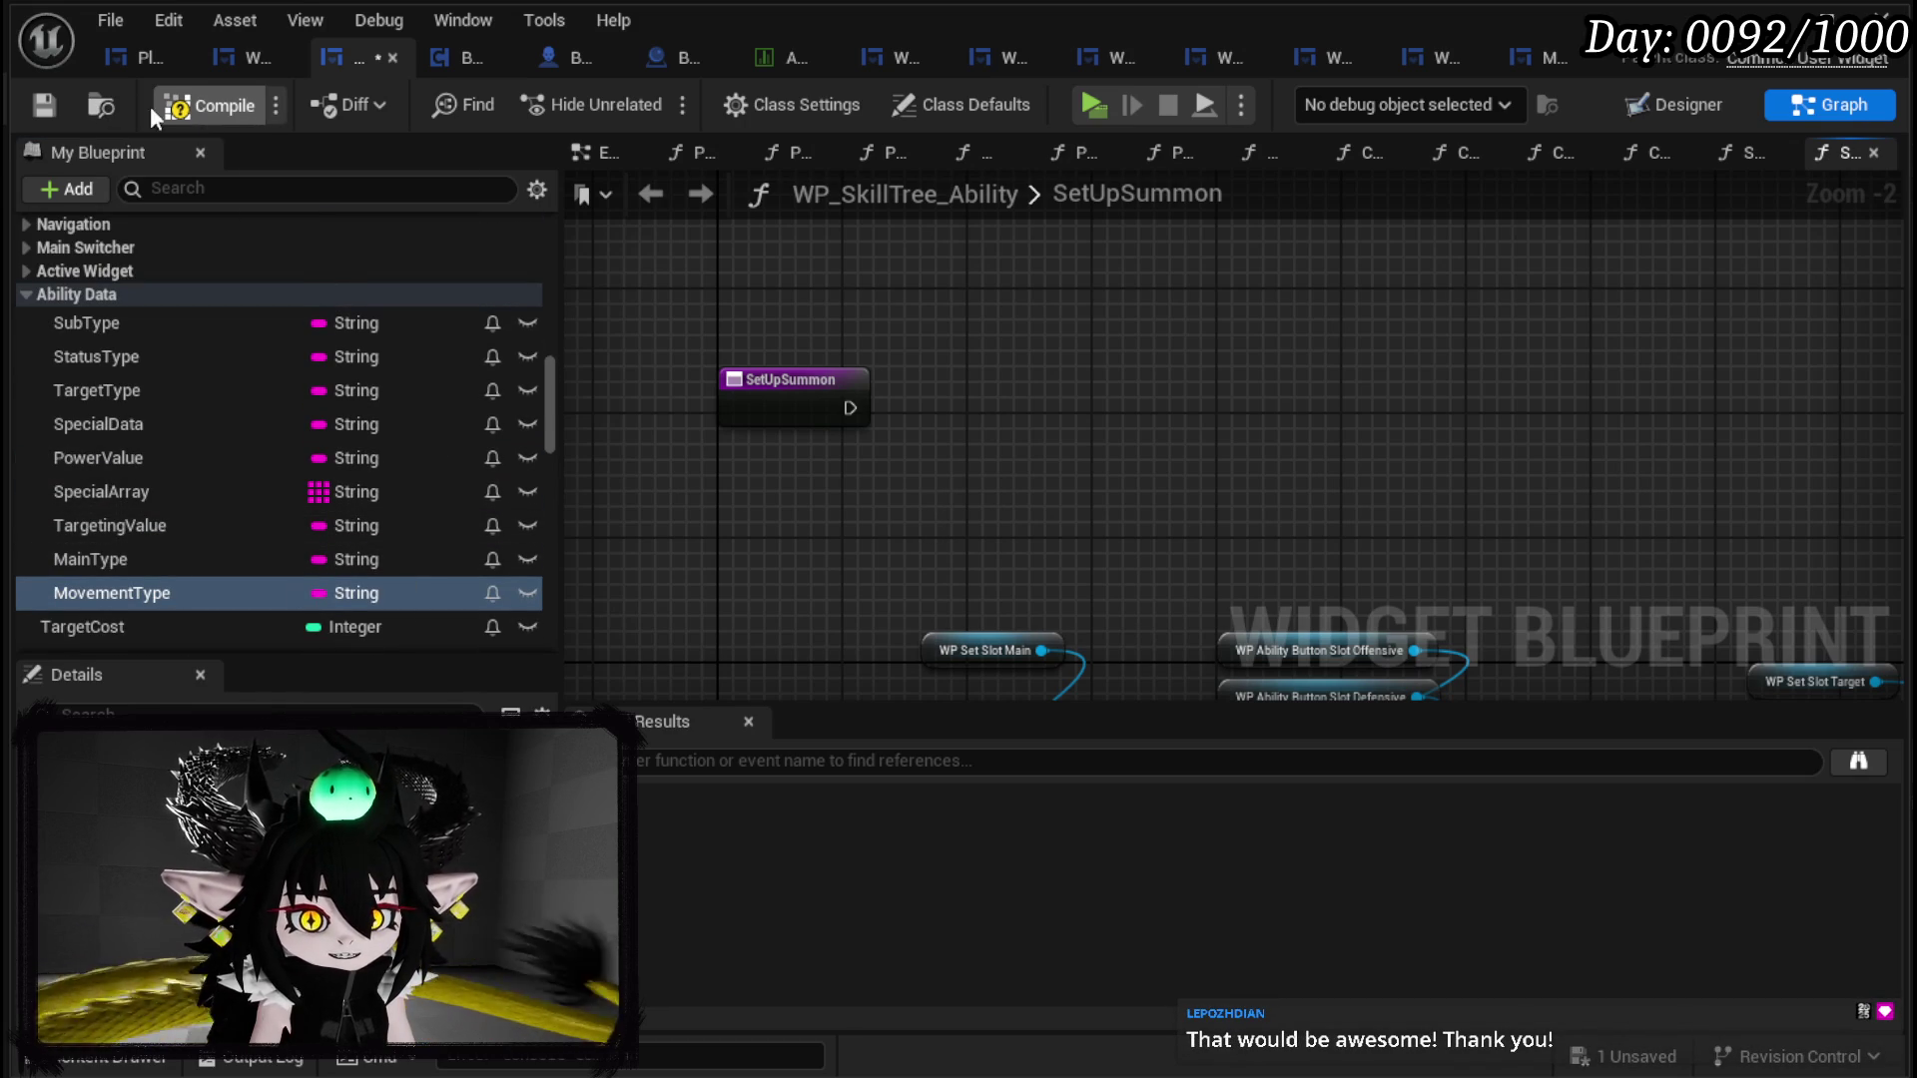
{"action": "left_click", "coordinate": [52, 94]}
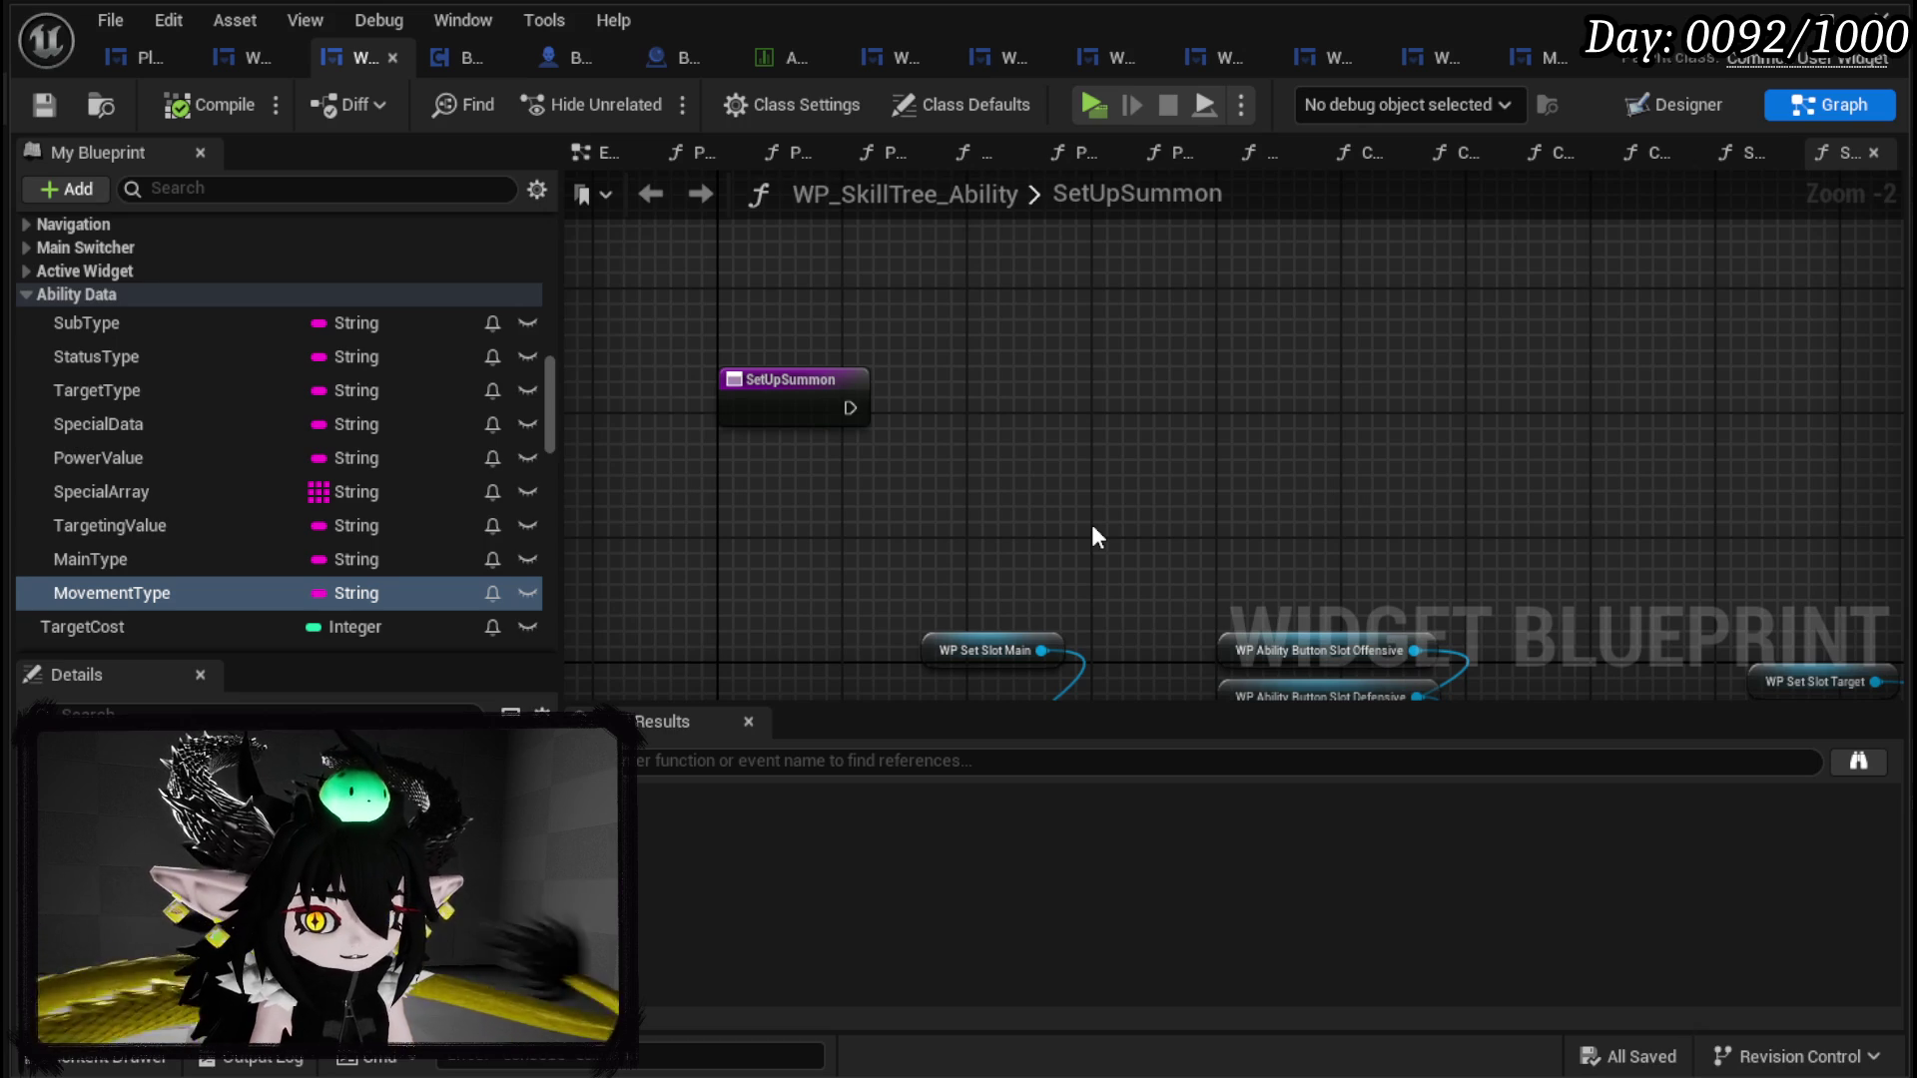
Step: Place a SET Movement Type node in SetUpSummon with the entry node to its left
{"action": "mouse_move", "coordinate": [178, 599]}
{"action": "left_mouse_down"}
{"action": "mouse_move", "coordinate": [727, 367]}
{"action": "mouse_move", "coordinate": [729, 270]}
{"action": "left_mouse_up"}
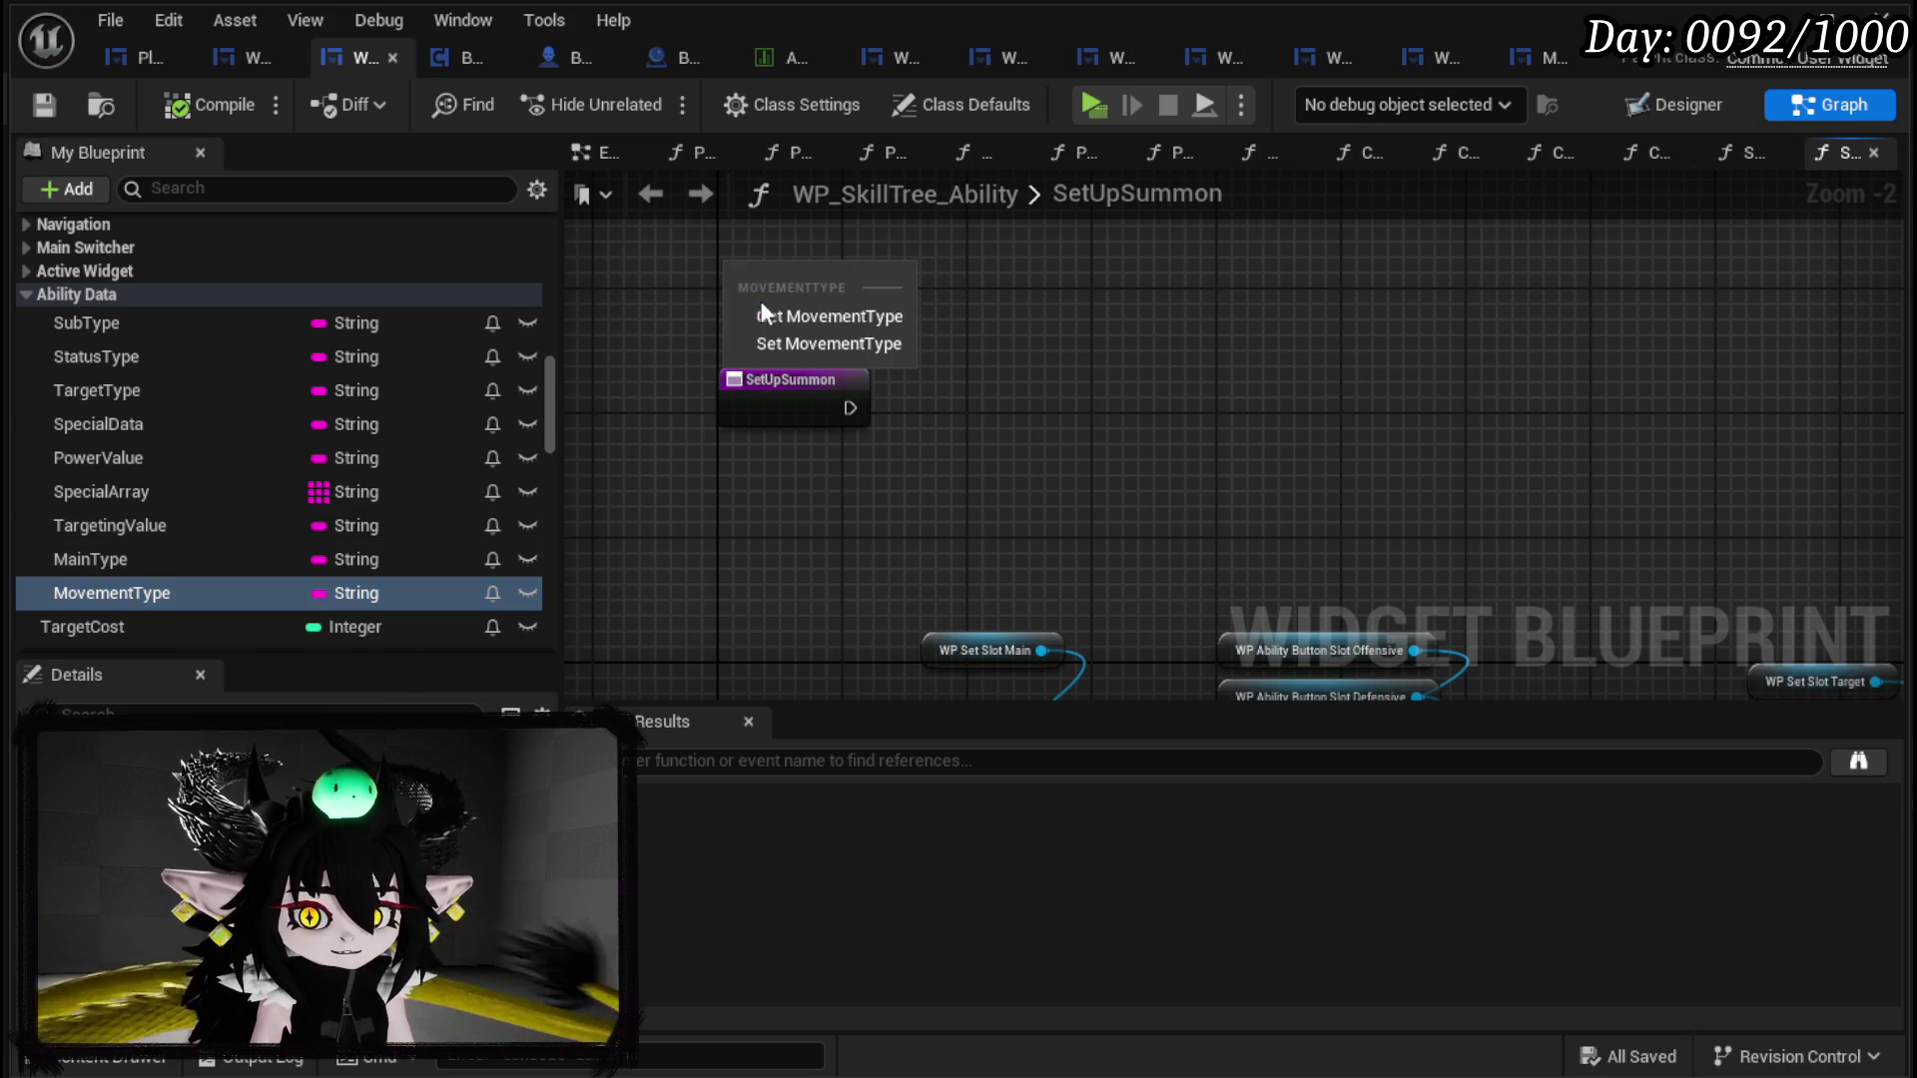
{"action": "left_click", "coordinate": [779, 340]}
{"action": "left_click_drag", "start_coordinate": [934, 429], "coordinate": [719, 330]}
{"action": "scroll", "coordinate": [971, 436], "scroll_direction": "up", "scroll_amount": 2}
Step: Add an Append node from the Movement Type pin with A set to 'Summon'
{"action": "left_click_drag", "start_coordinate": [1200, 338], "coordinate": [1124, 475]}
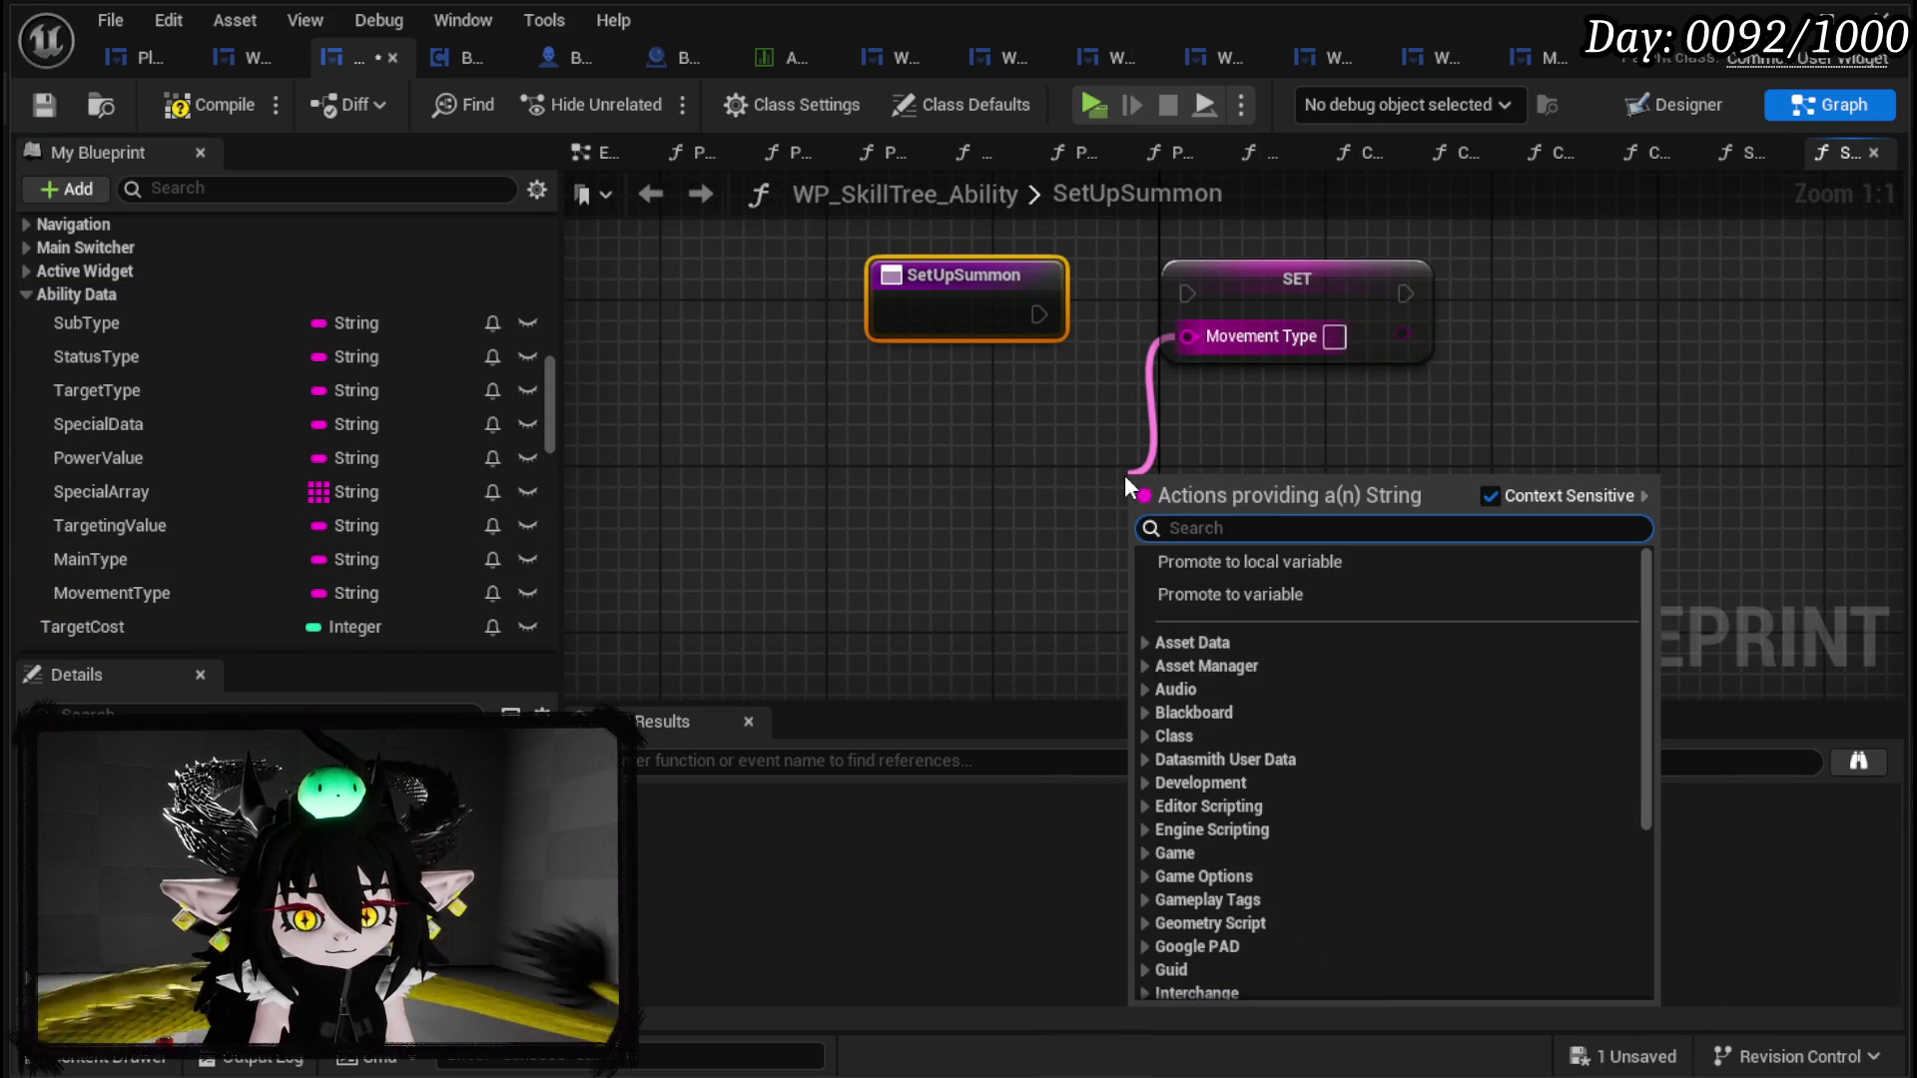
{"action": "type", "text": "append"}
{"action": "key", "text": "Return"}
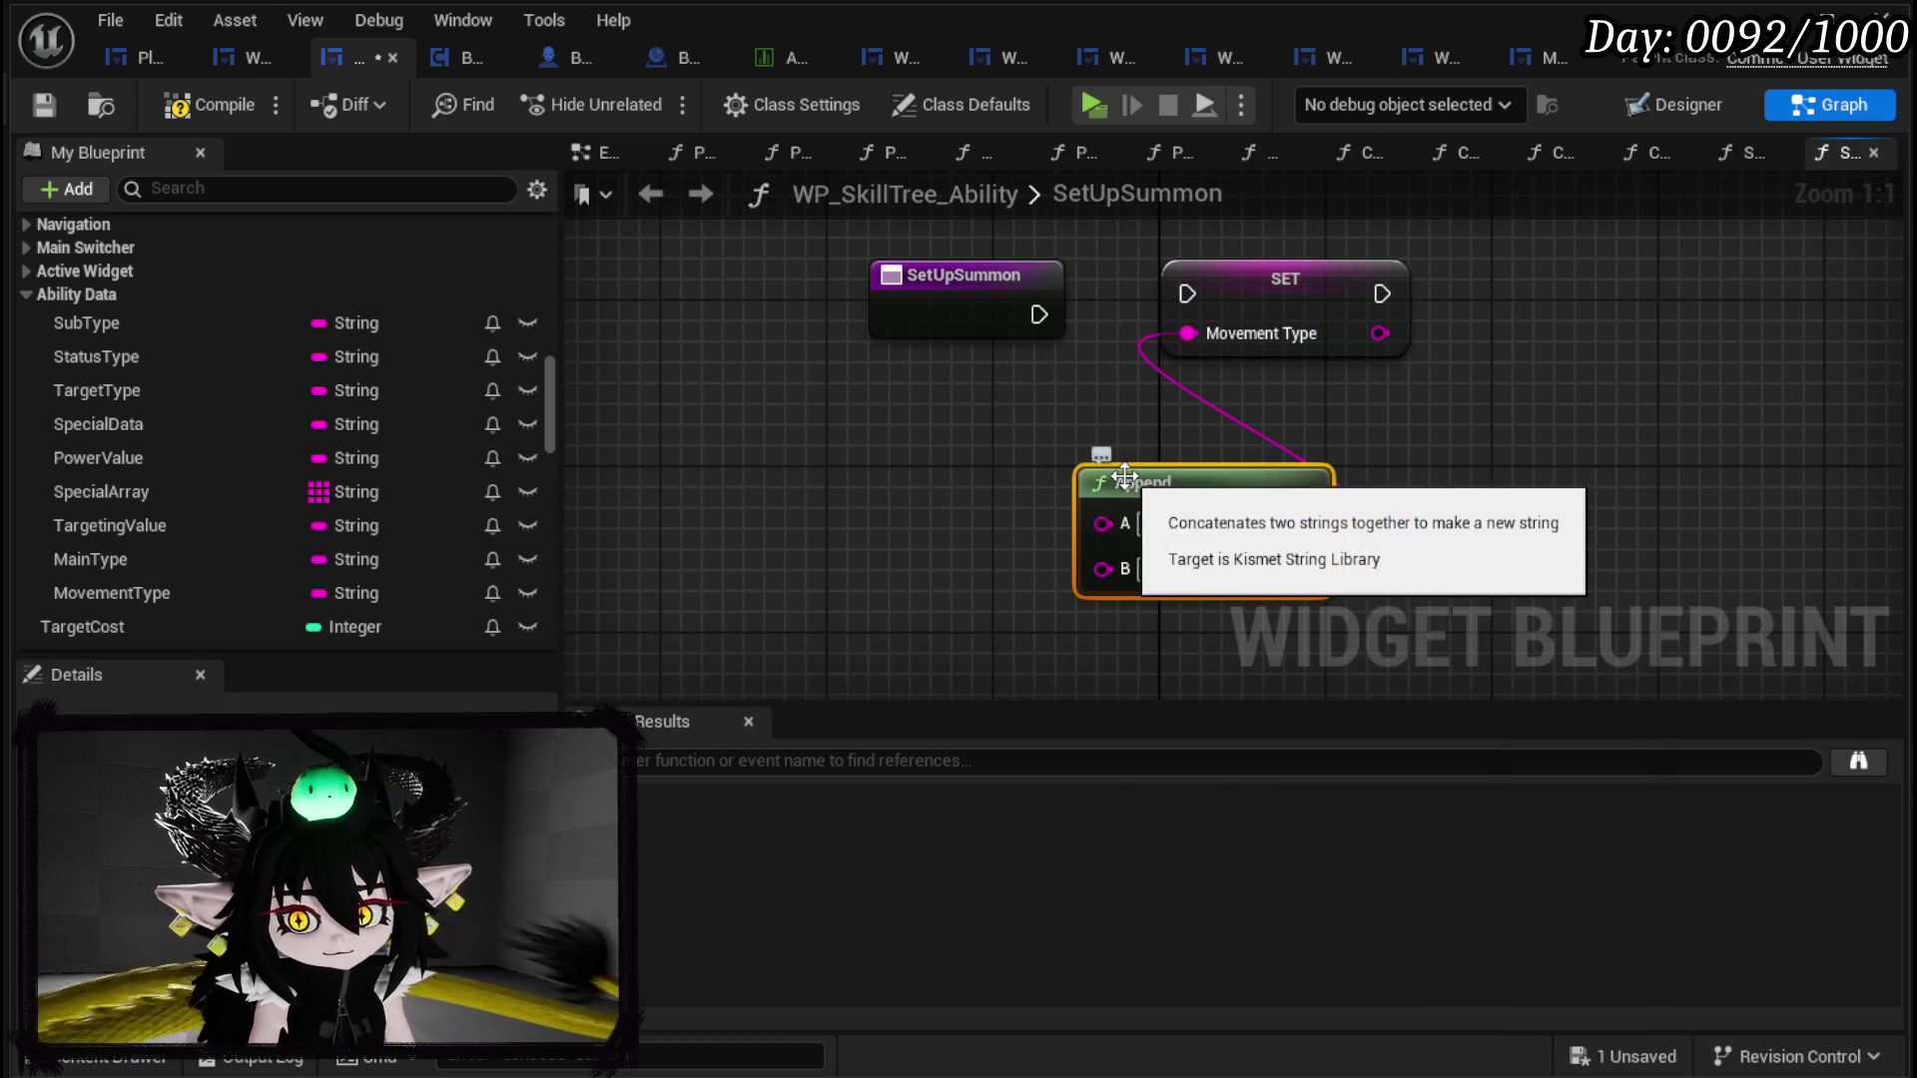
{"action": "left_click_drag", "start_coordinate": [1124, 476], "coordinate": [771, 455]}
{"action": "left_click", "coordinate": [793, 504]}
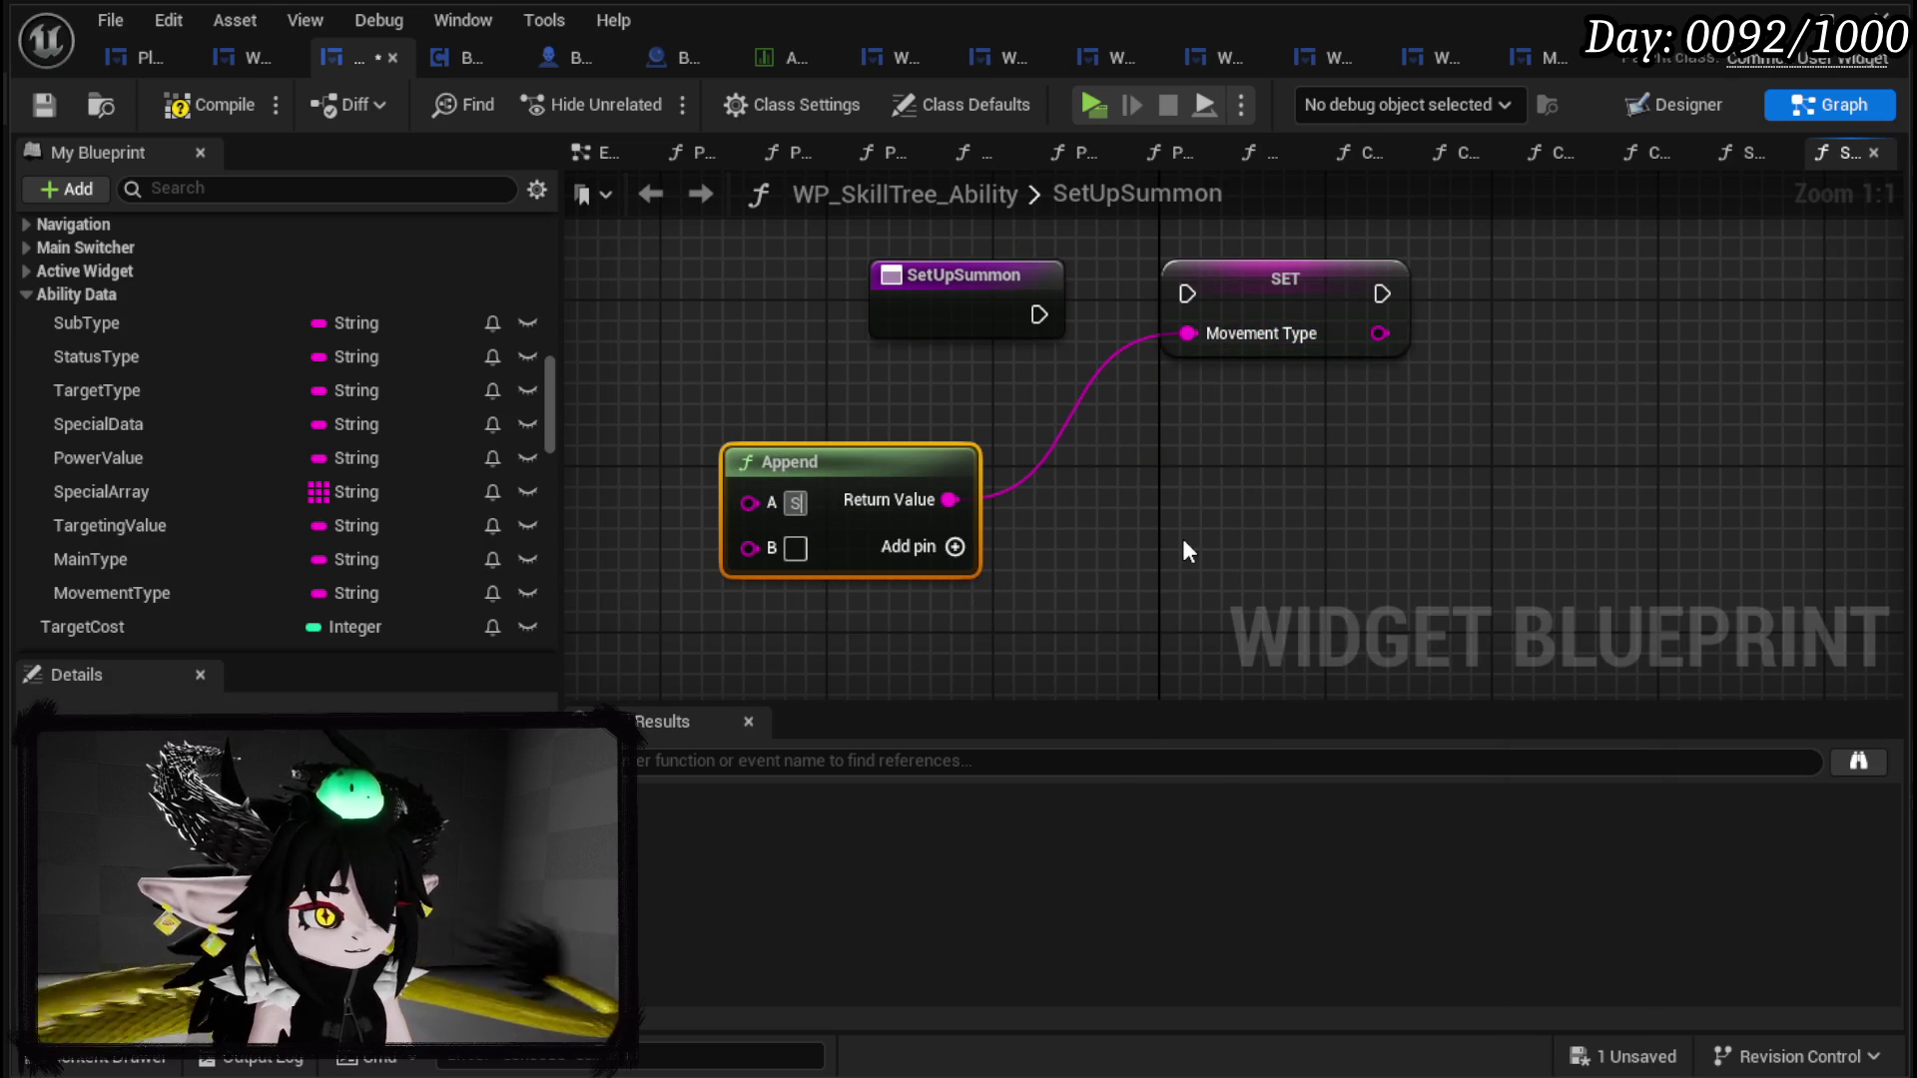
{"action": "type", "text": "Summon"}
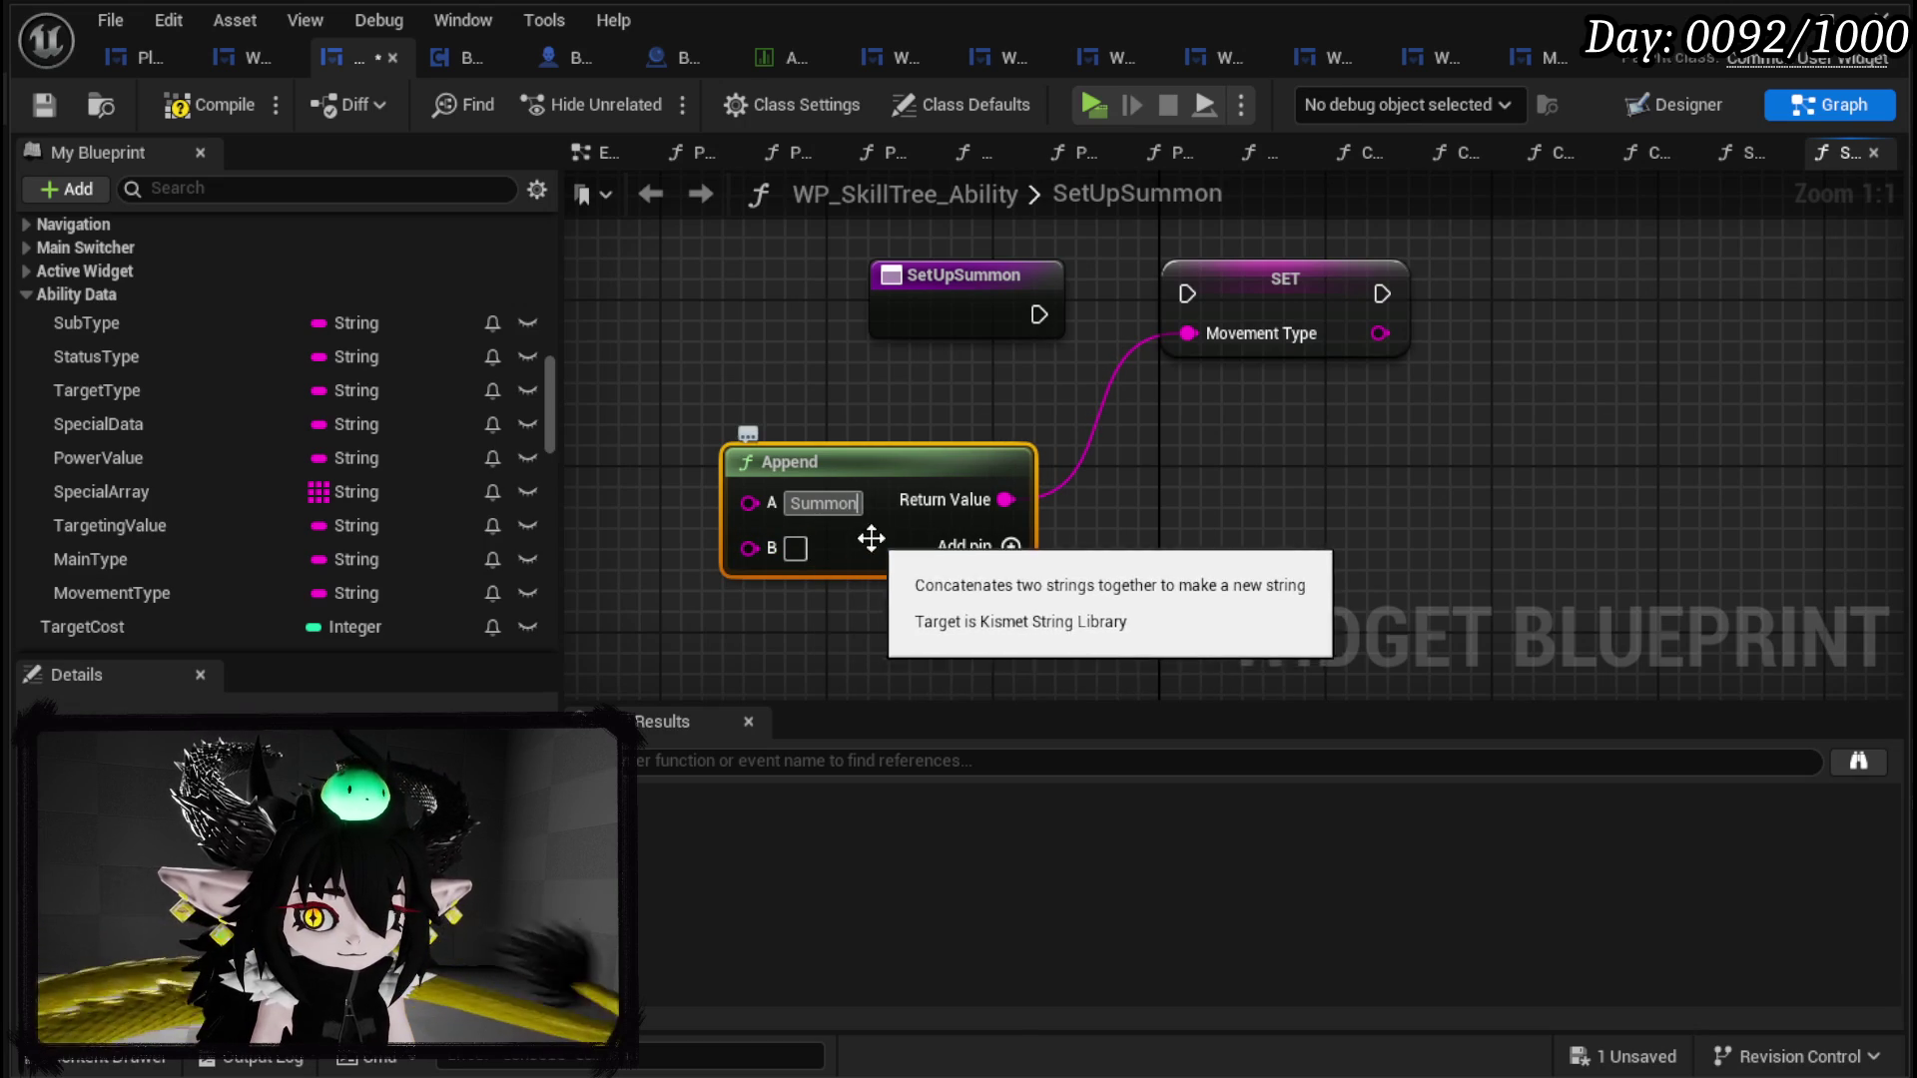
Step: Feed Movement Type from a Make Literal String node and begin its value 'Summon(10'
{"action": "left_click_drag", "start_coordinate": [1208, 333], "coordinate": [821, 381]}
{"action": "type", "text": "Make"}
{"action": "key", "text": "Return"}
{"action": "left_click_drag", "start_coordinate": [844, 379], "coordinate": [783, 359]}
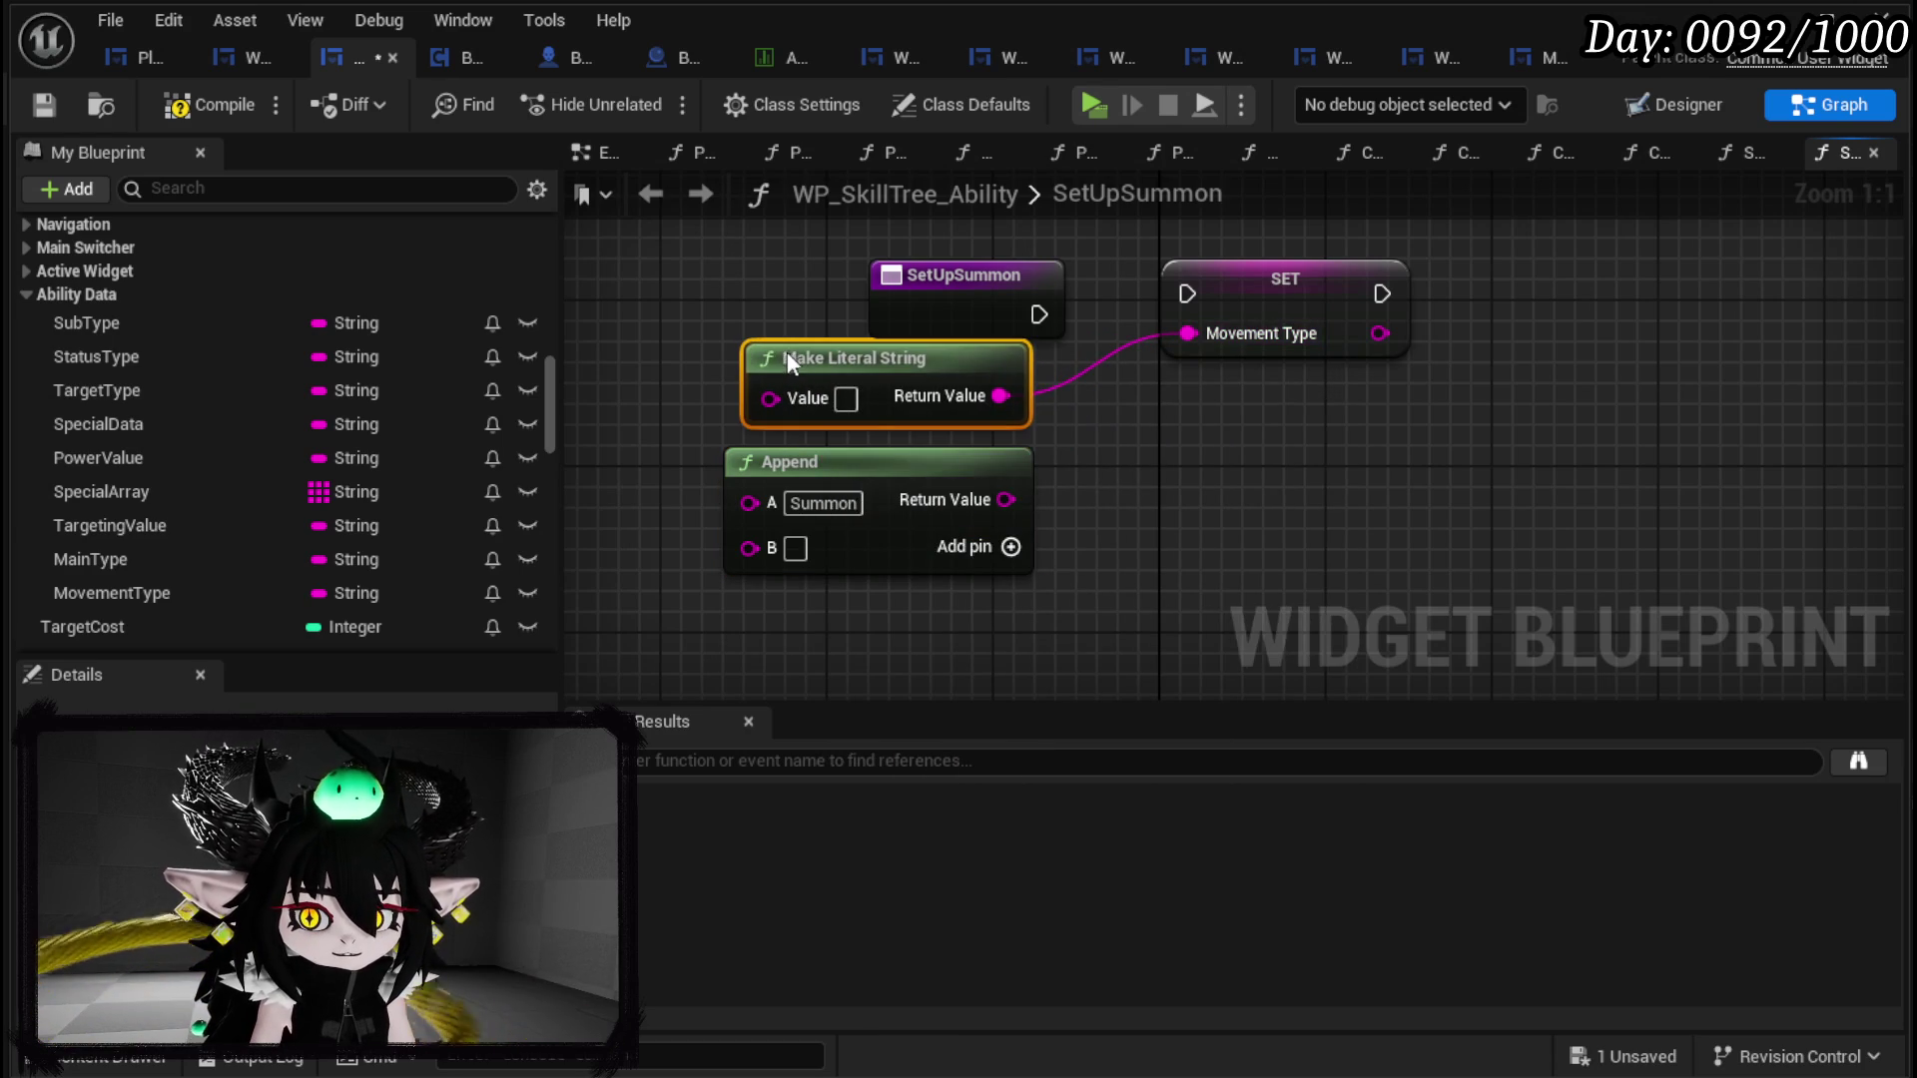
{"action": "left_click", "coordinate": [845, 398]}
{"action": "type", "text": "Summon("}
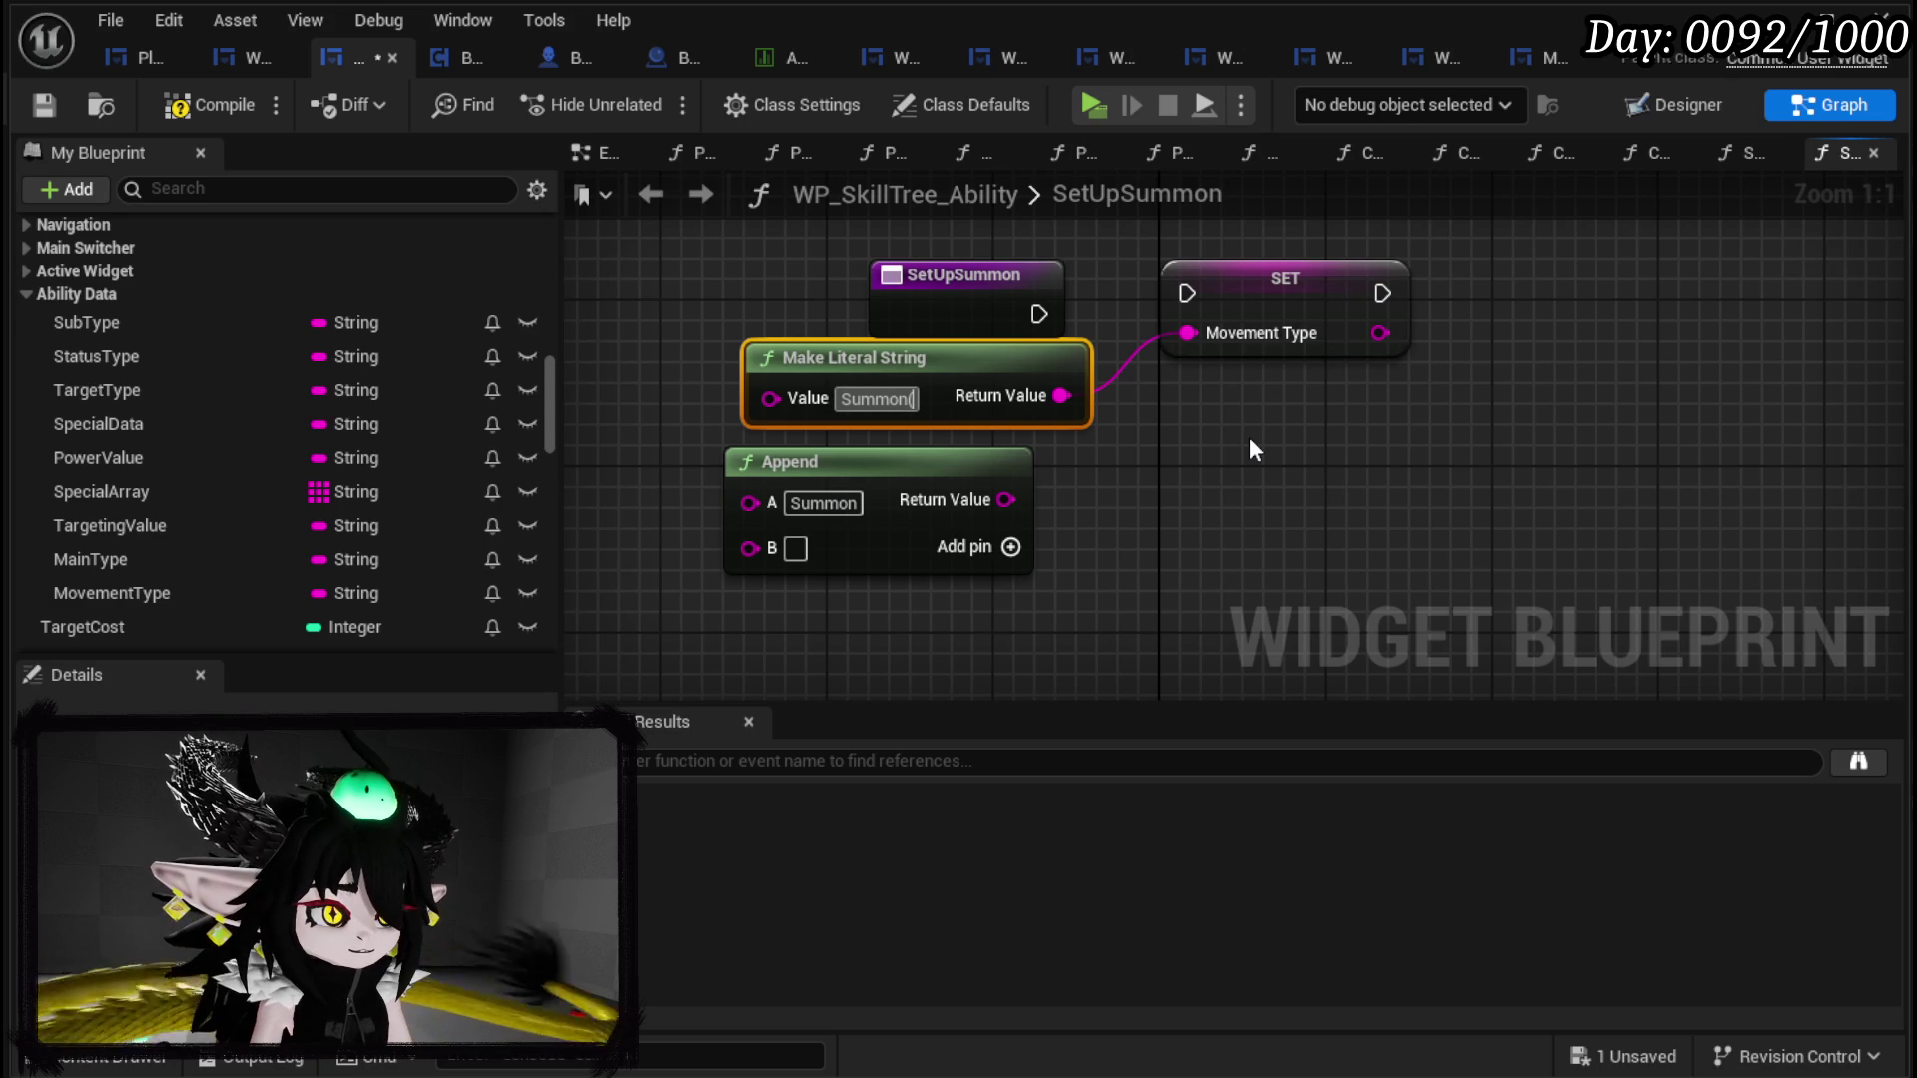
{"action": "type", "text": "10"}
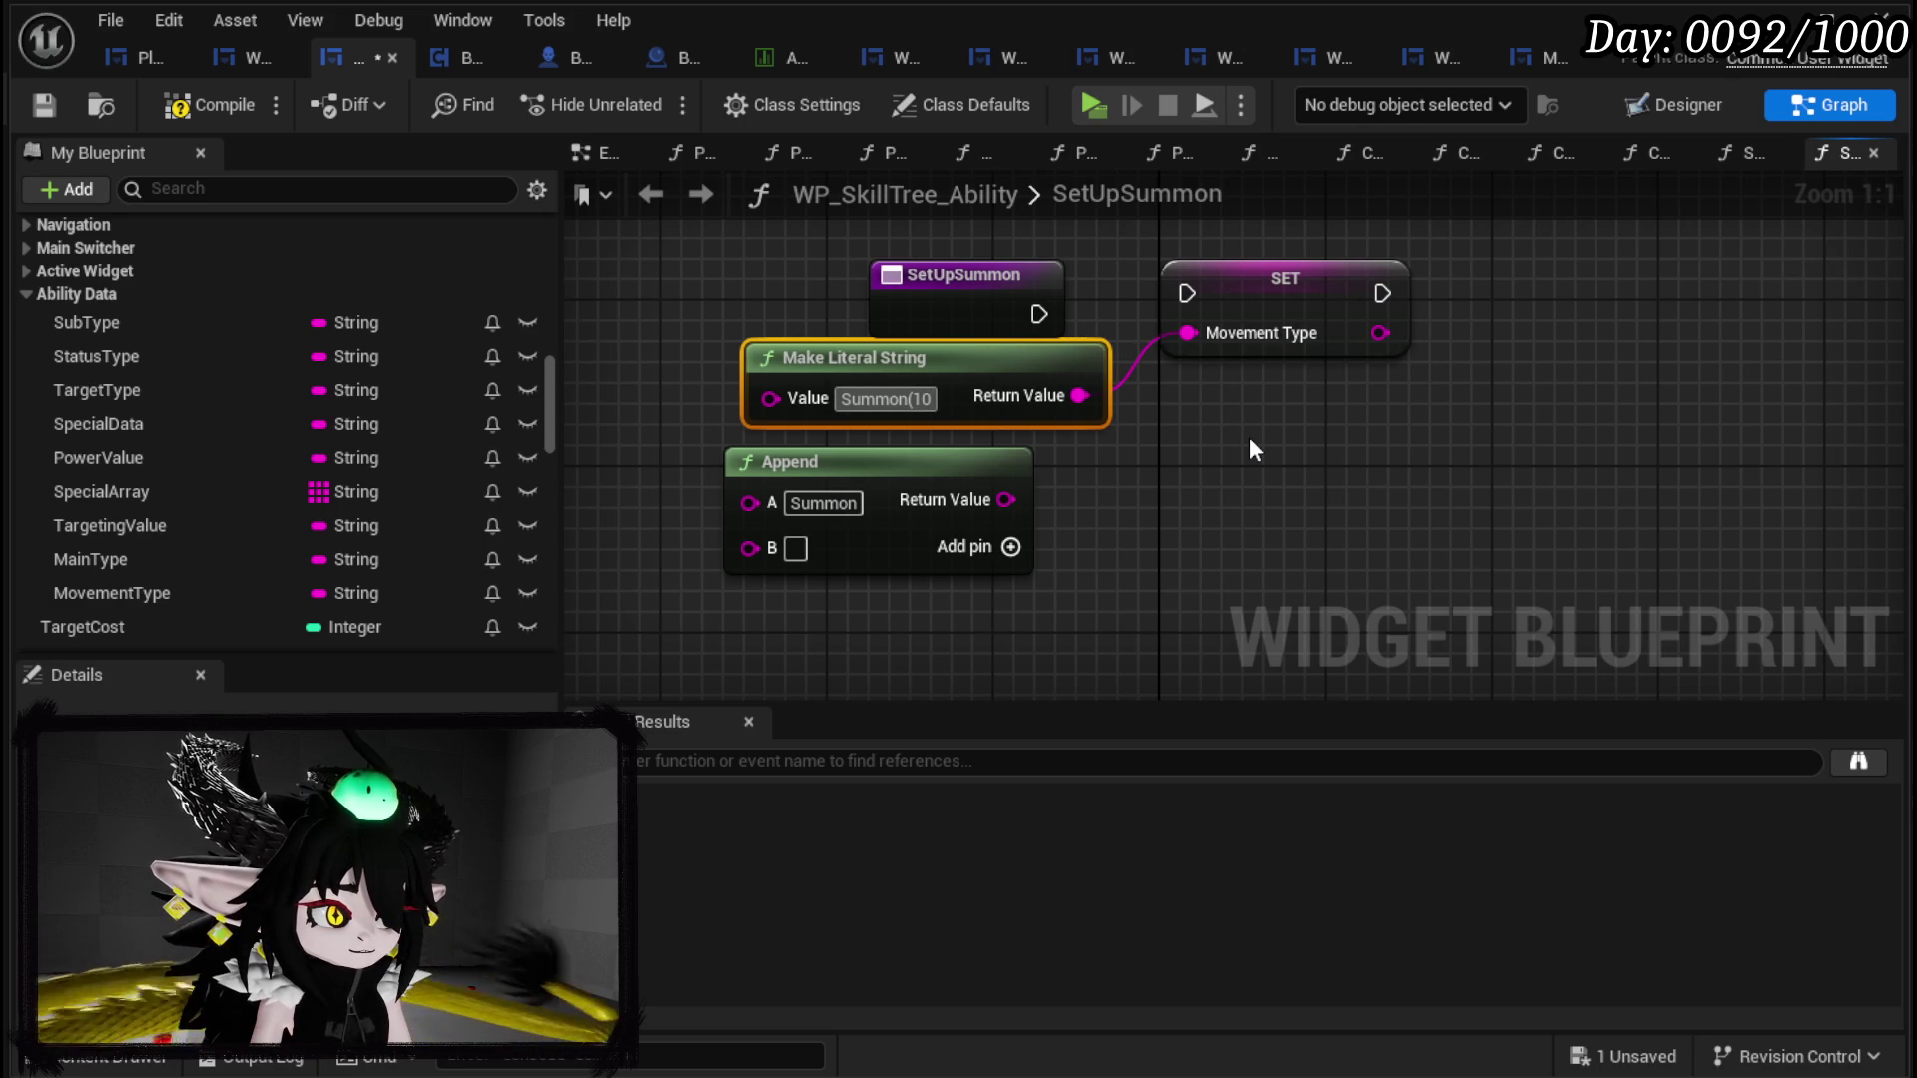
Step: Correct the literal value to 'Summon(50&25&25&Void_Observer&Random)' and commit it
{"action": "key", "text": "BackSpace"}
{"action": "key", "text": "BackSpace"}
{"action": "type", "text": "50"}
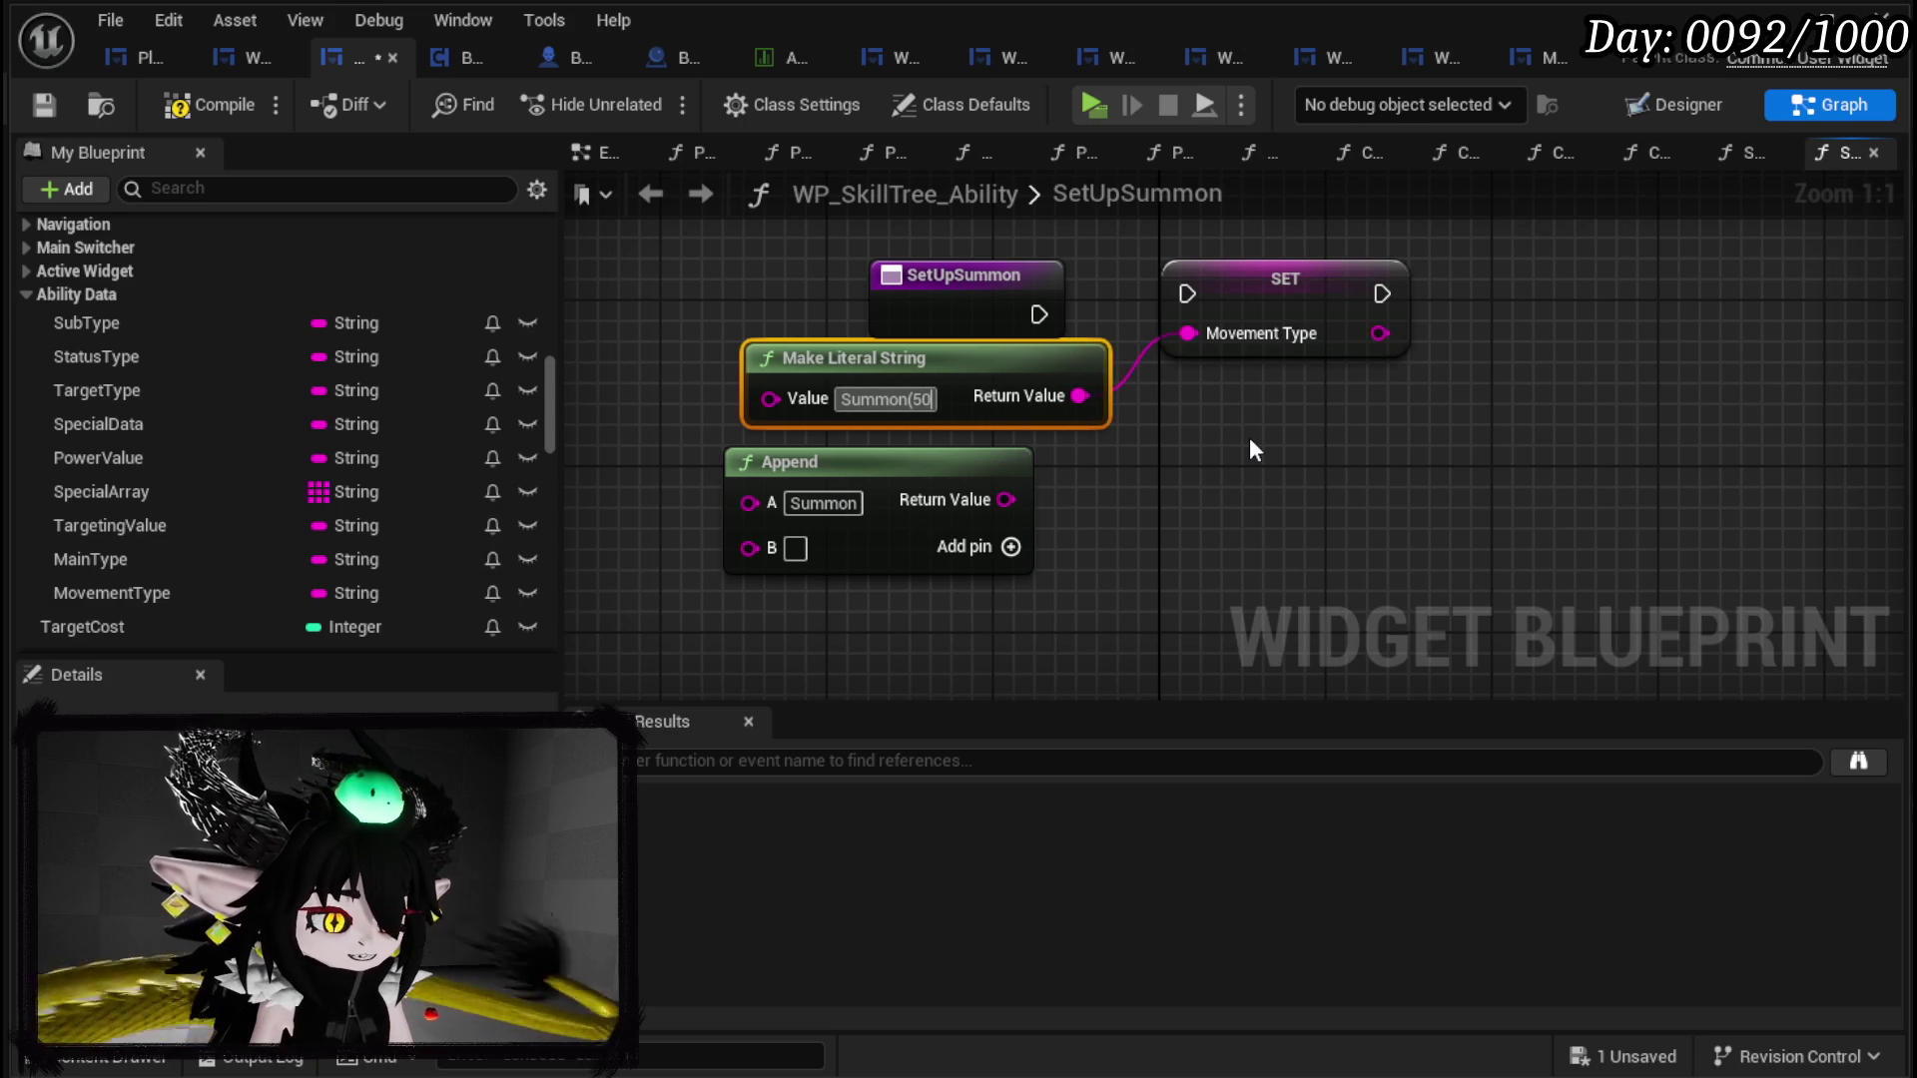
{"action": "type", "text": "@"}
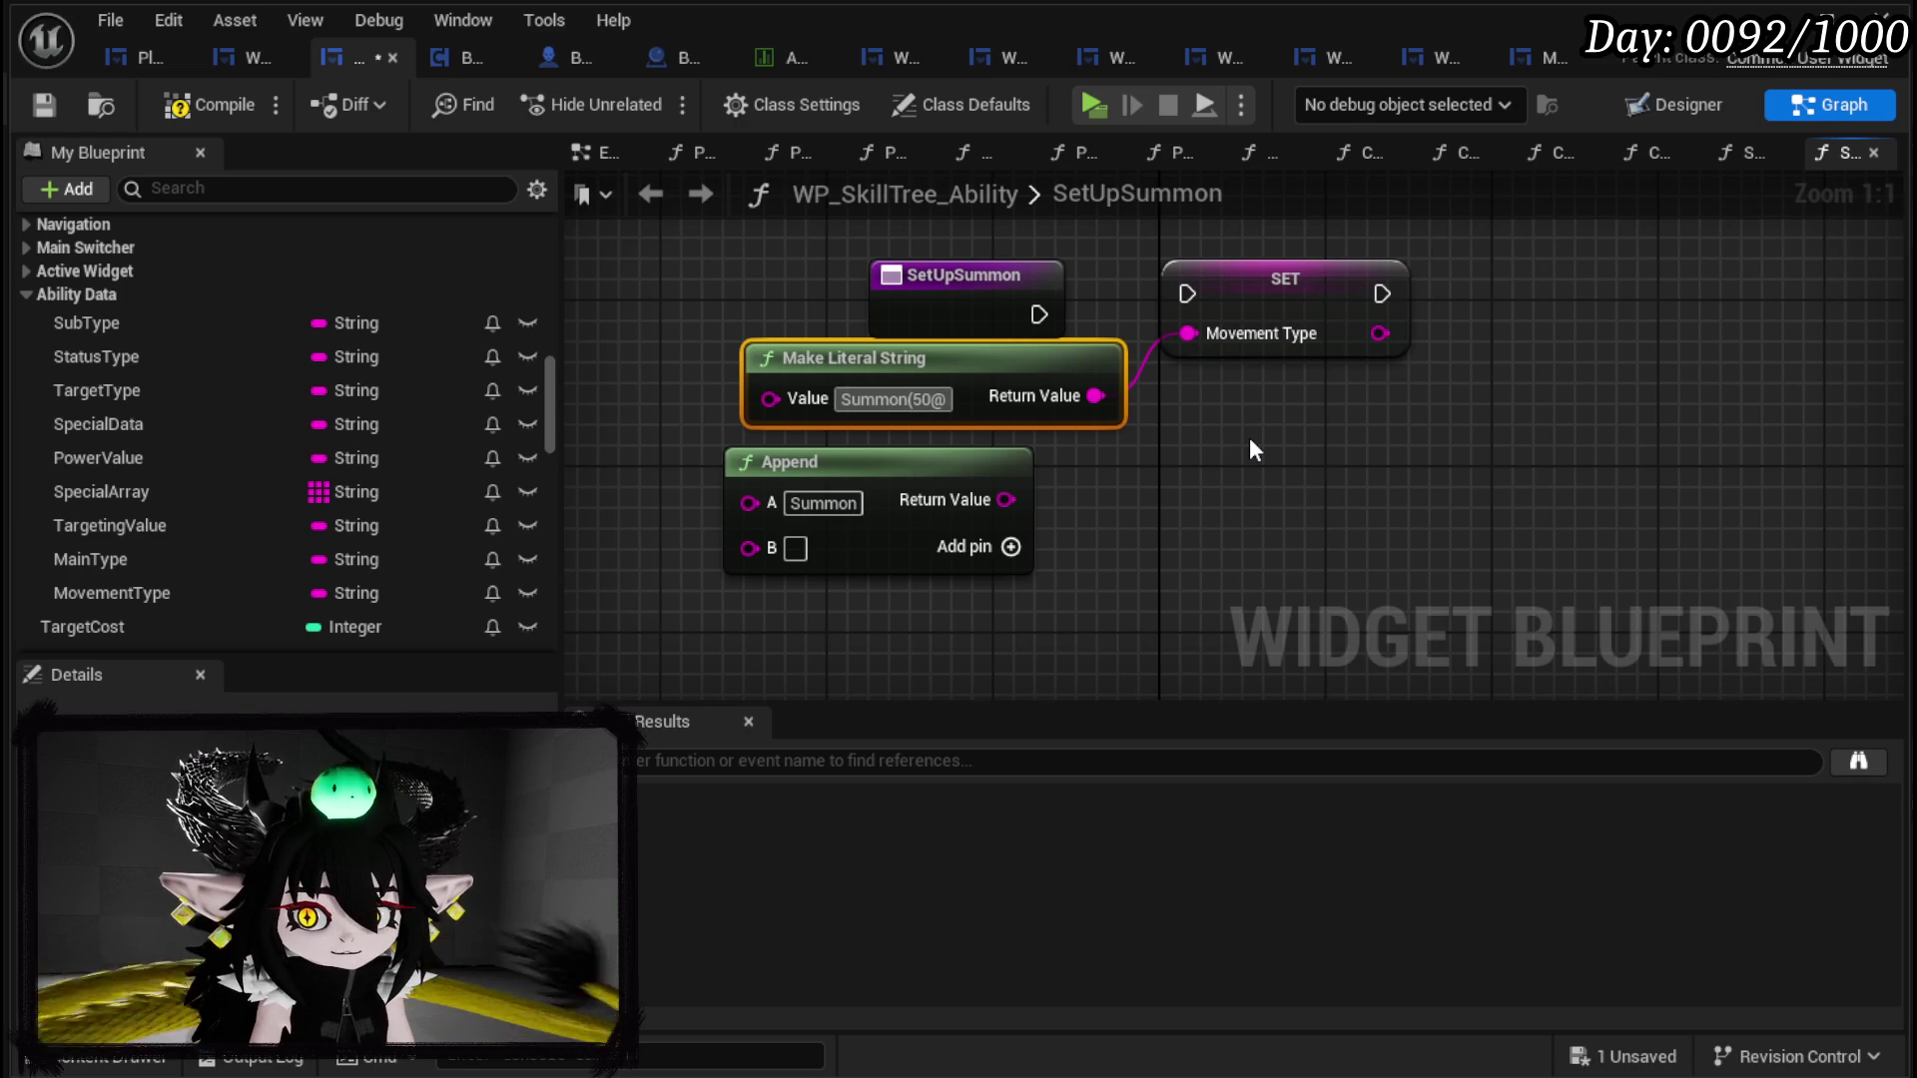
{"action": "key", "text": "BackSpace"}
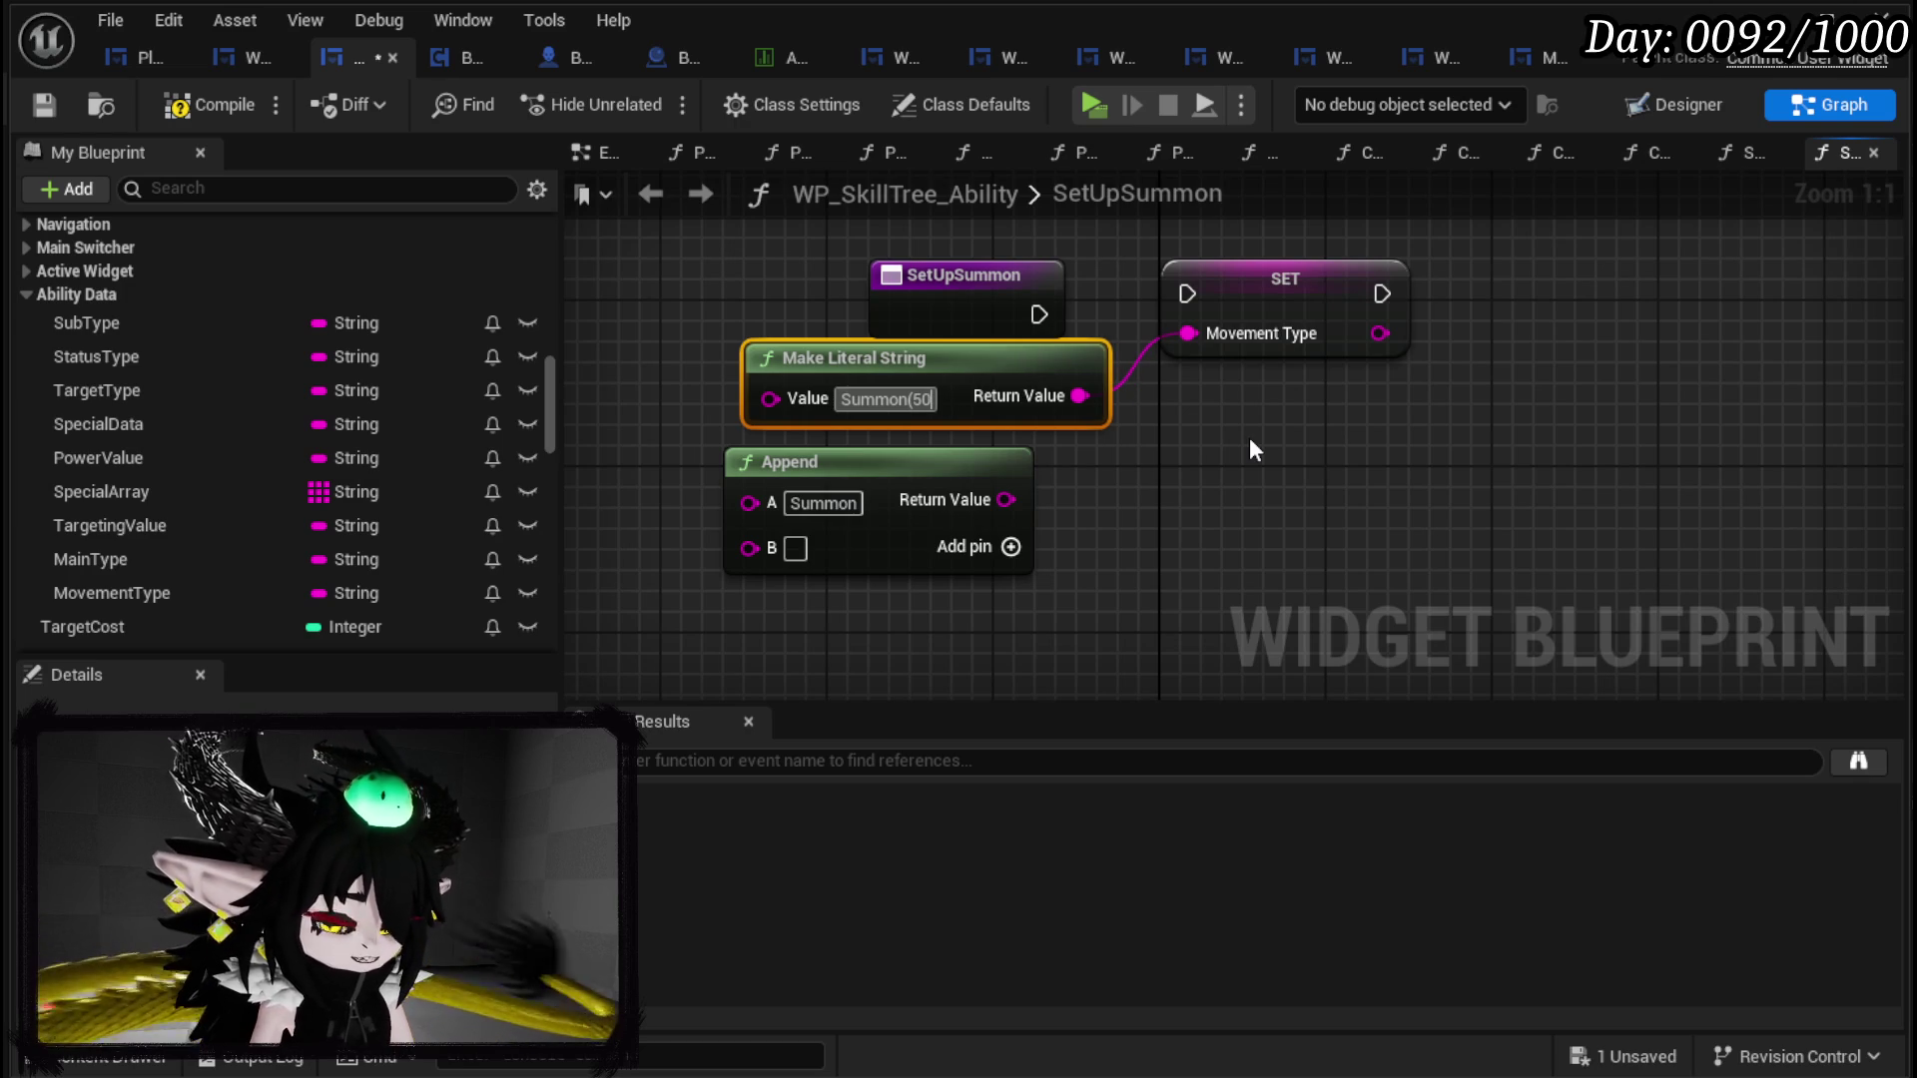
{"action": "type", "text": "&25"}
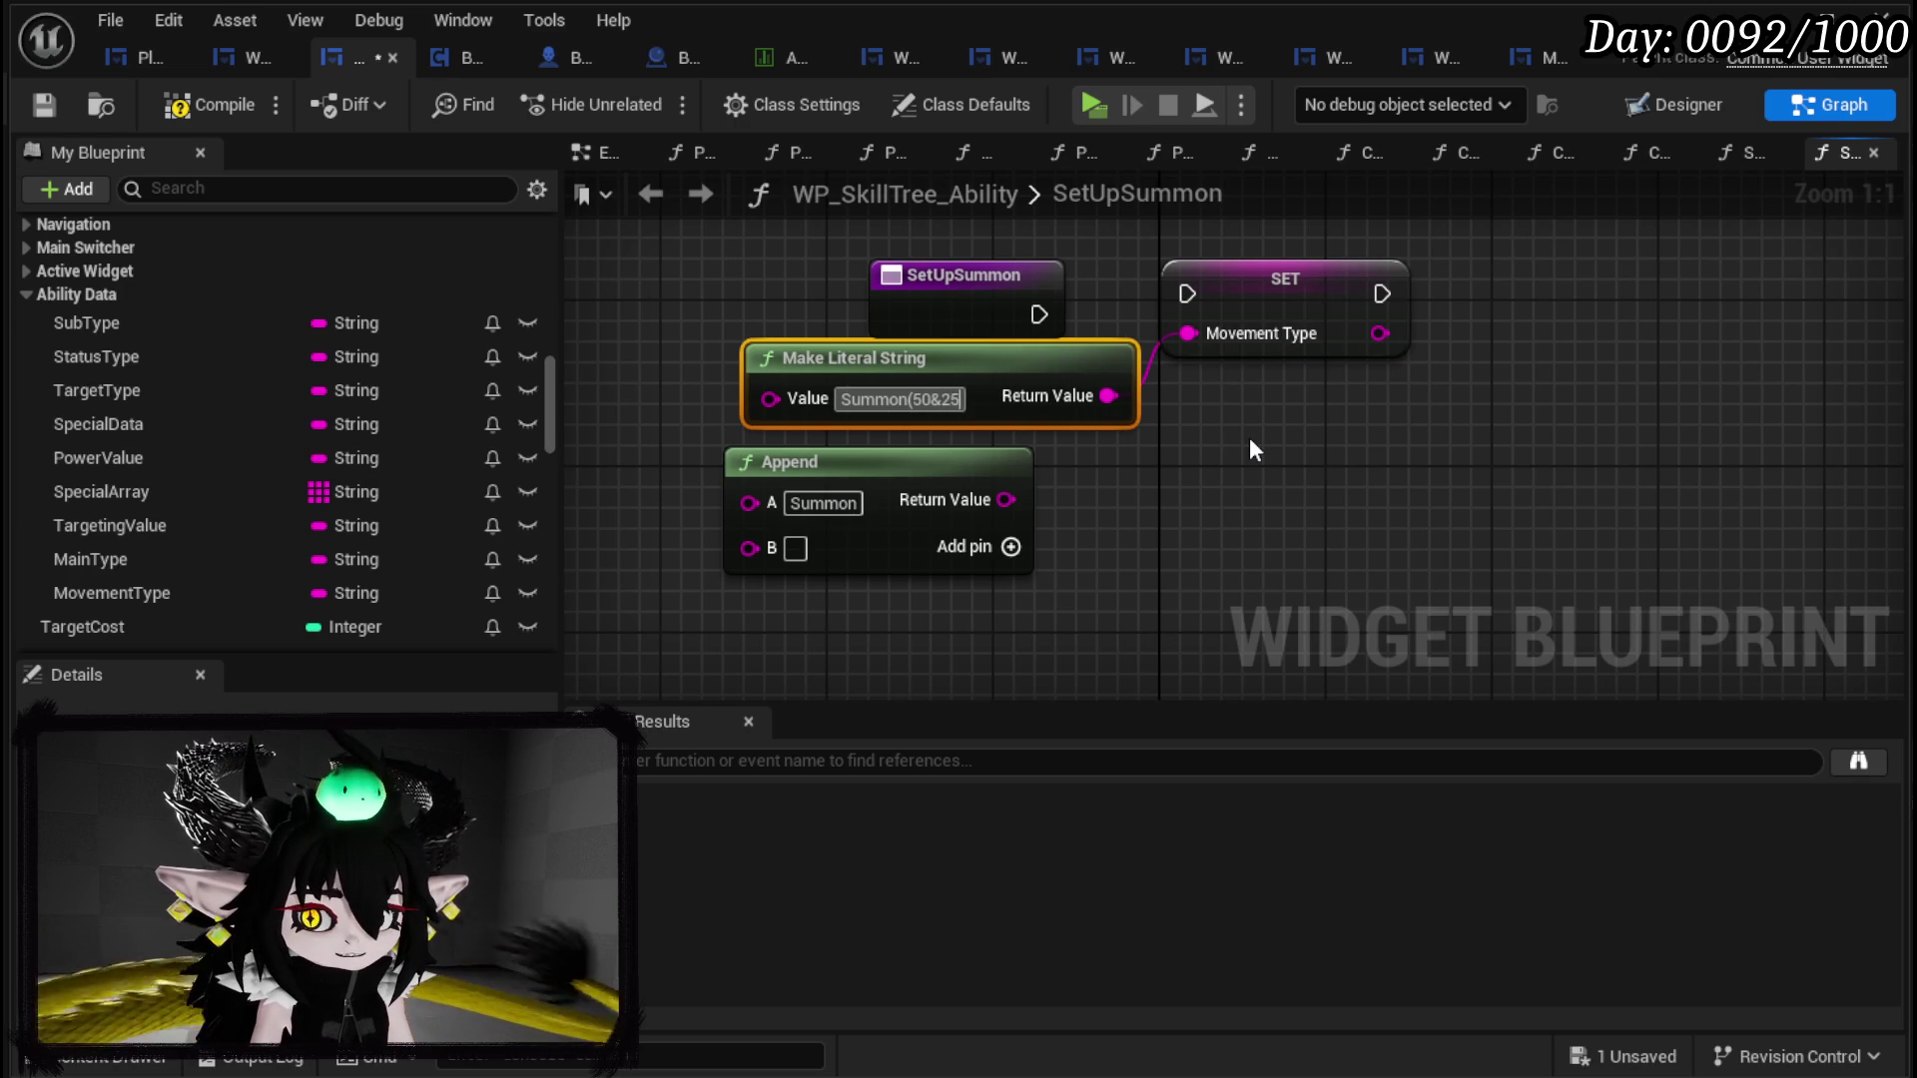
{"action": "type", "text": "&25"}
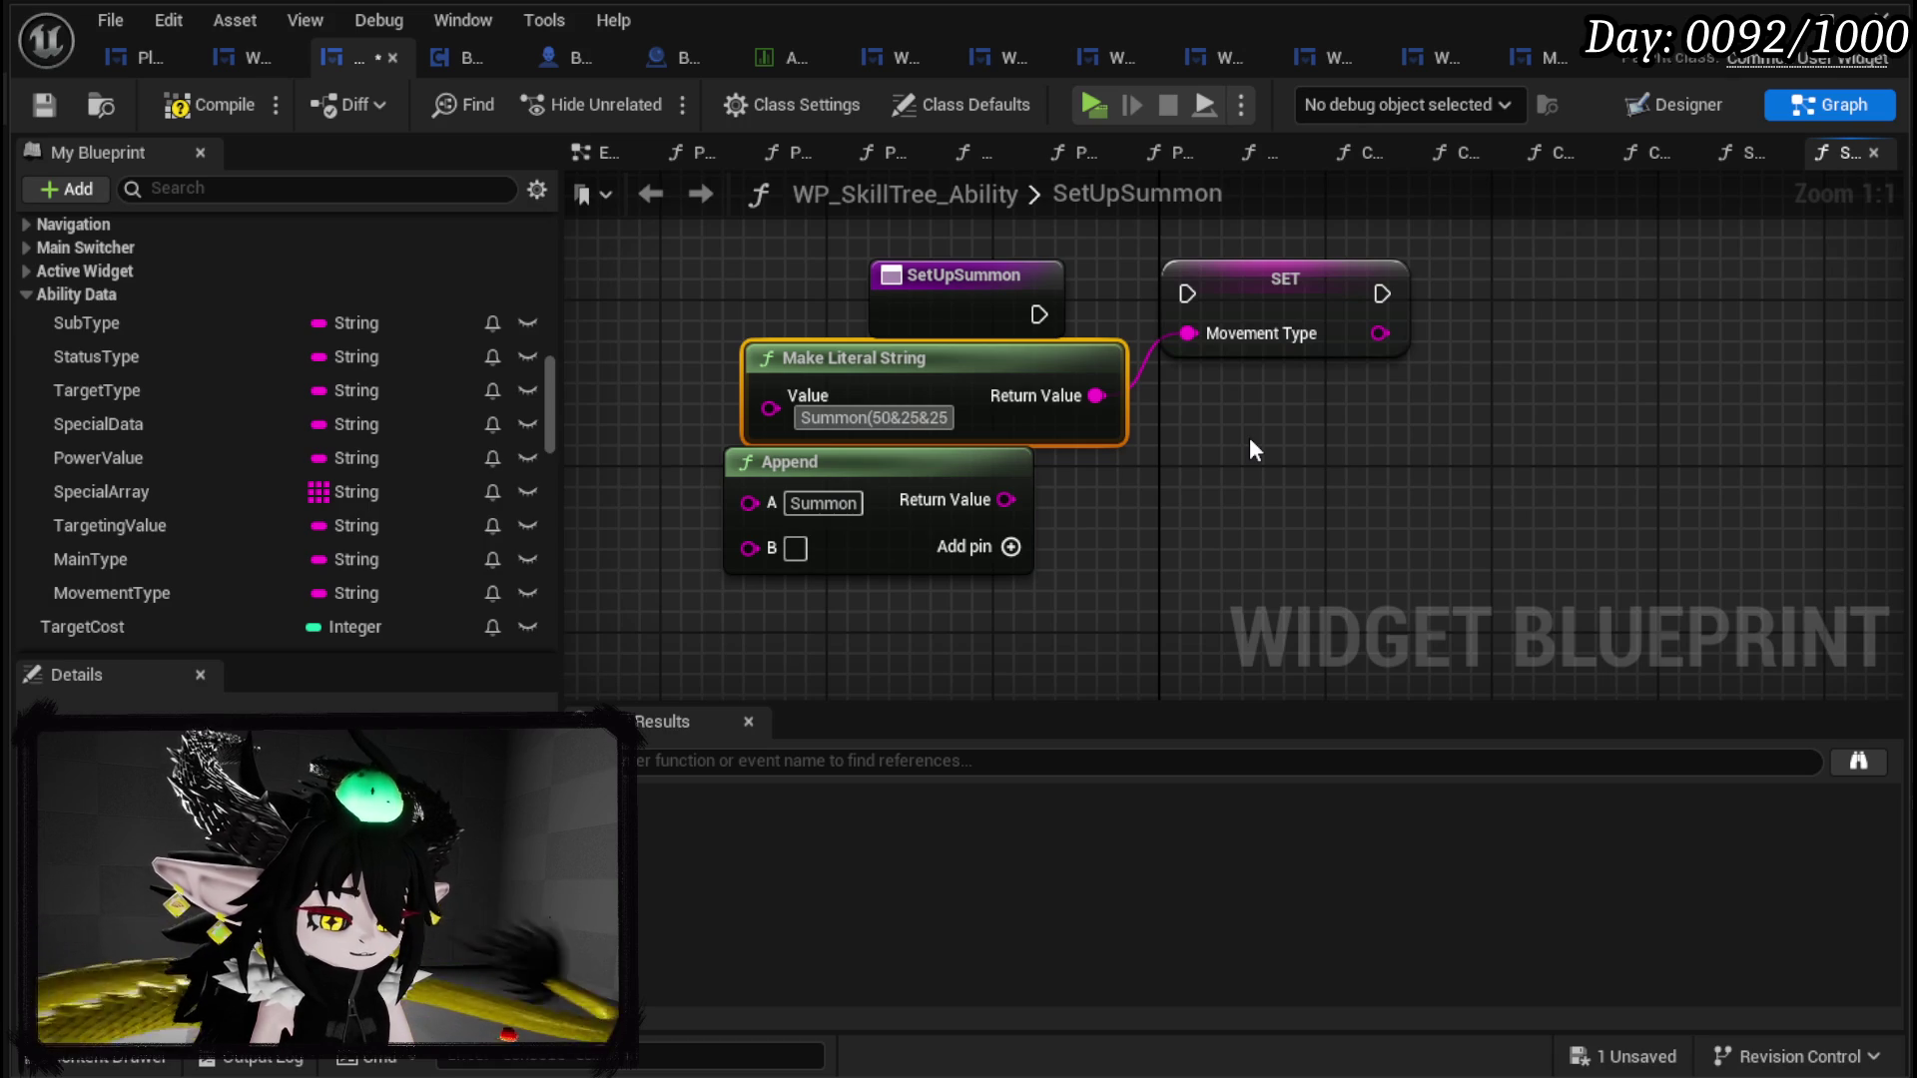
{"action": "type", "text": "&Void"}
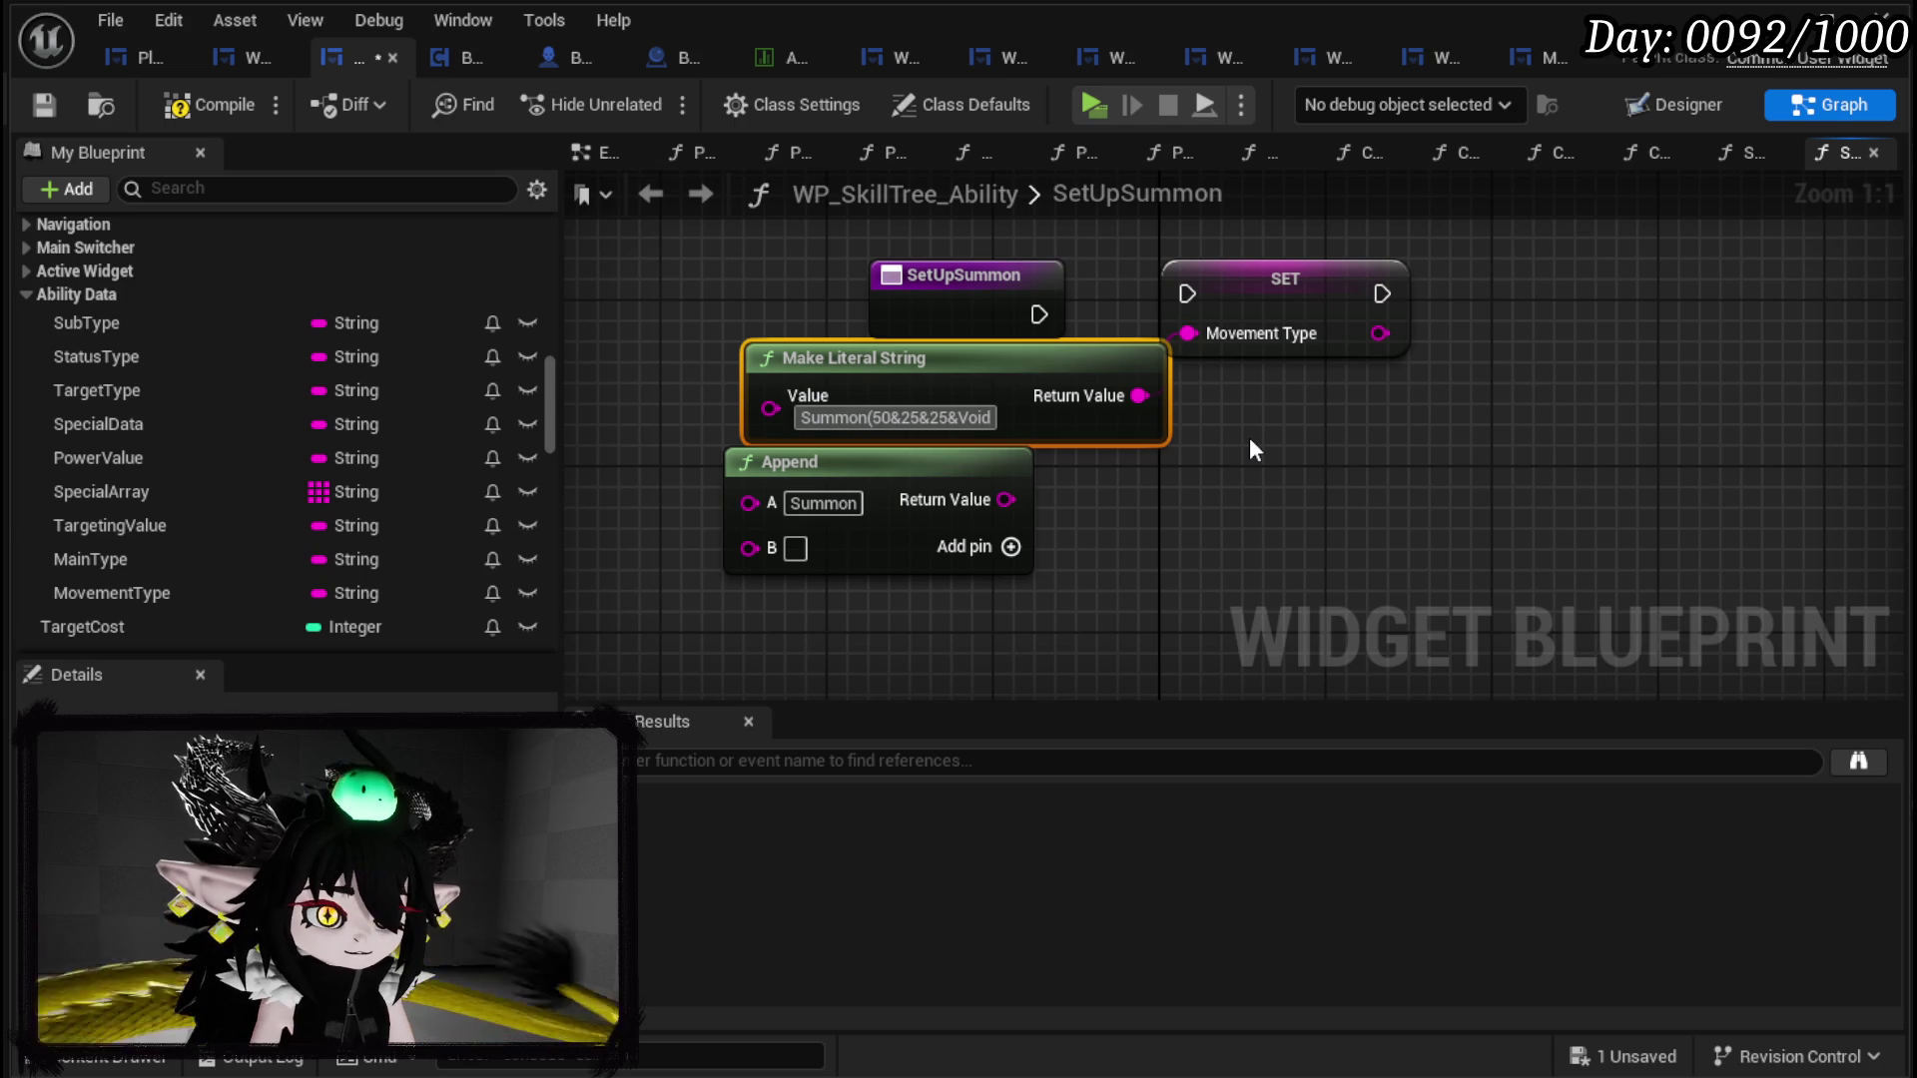
{"action": "type", "text": "_Observer"}
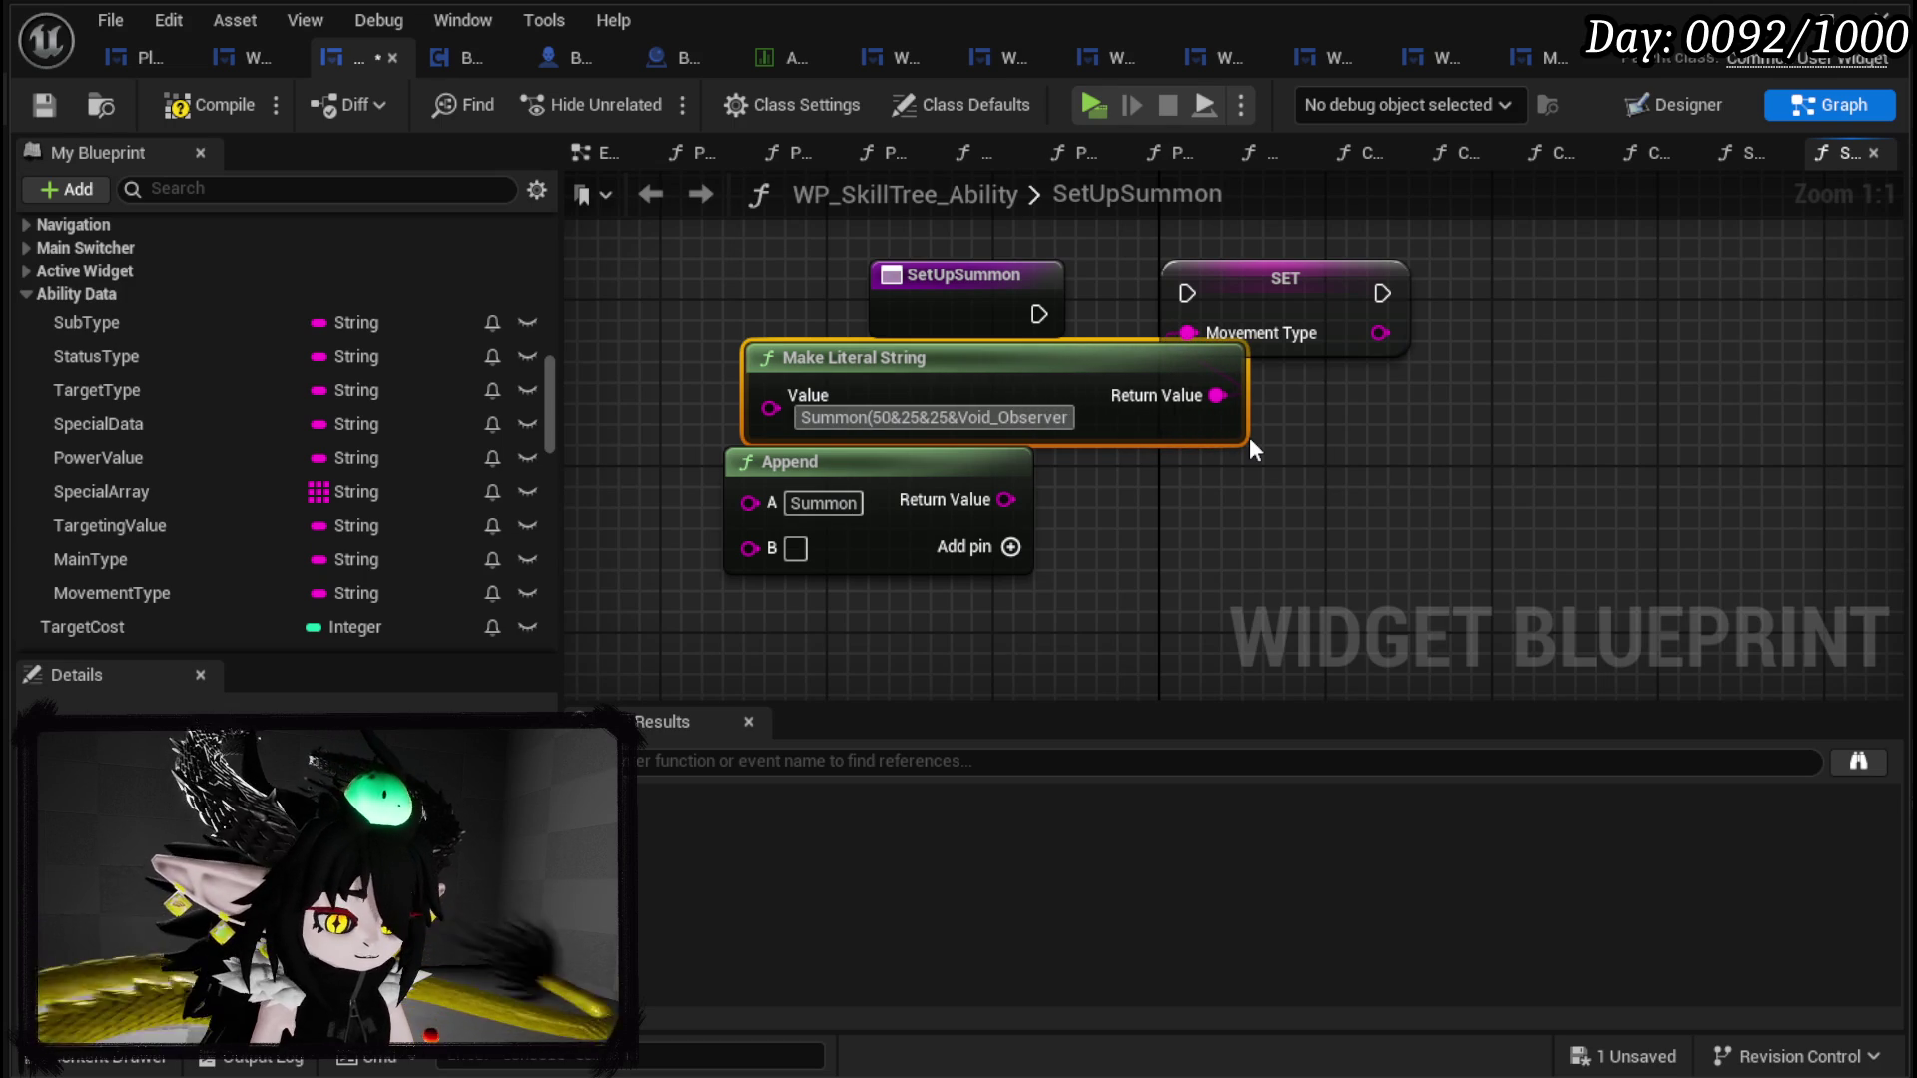
{"action": "type", "text": "&Random)"}
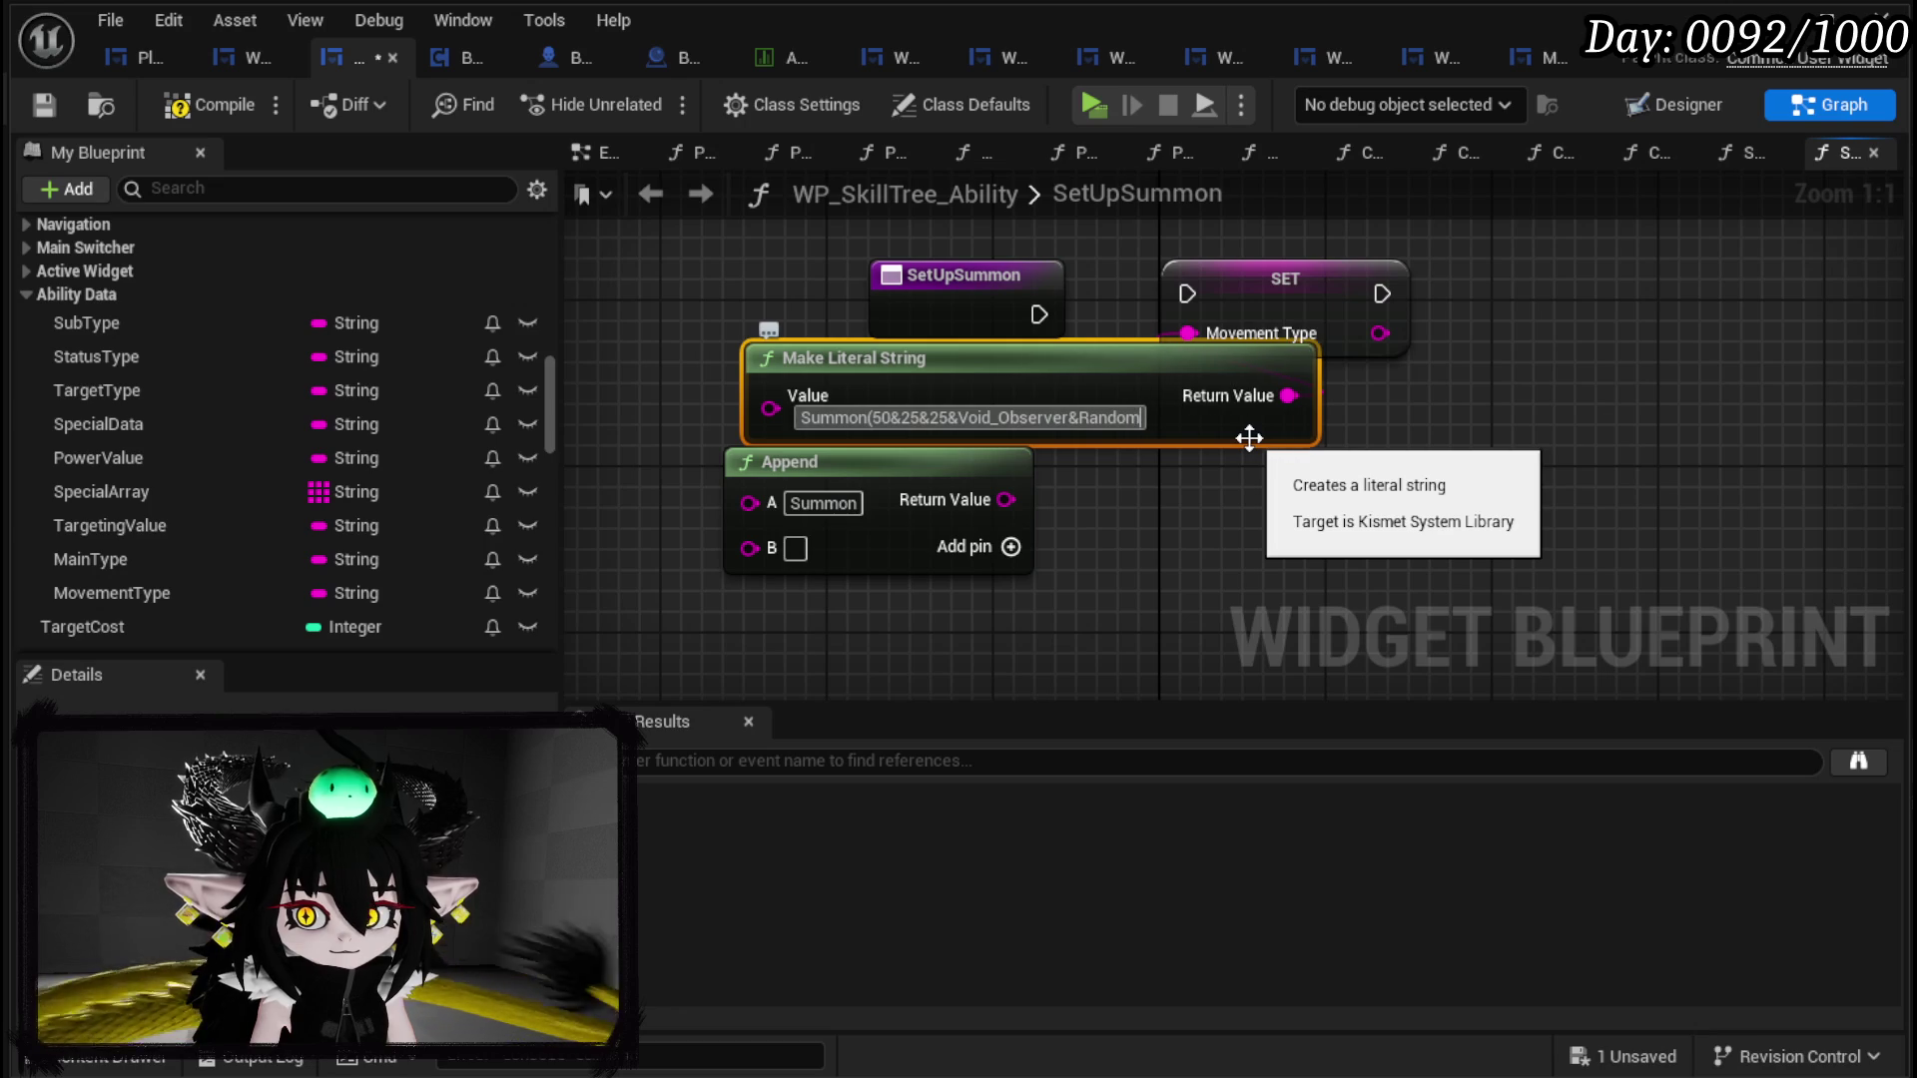
{"action": "key", "text": "Return"}
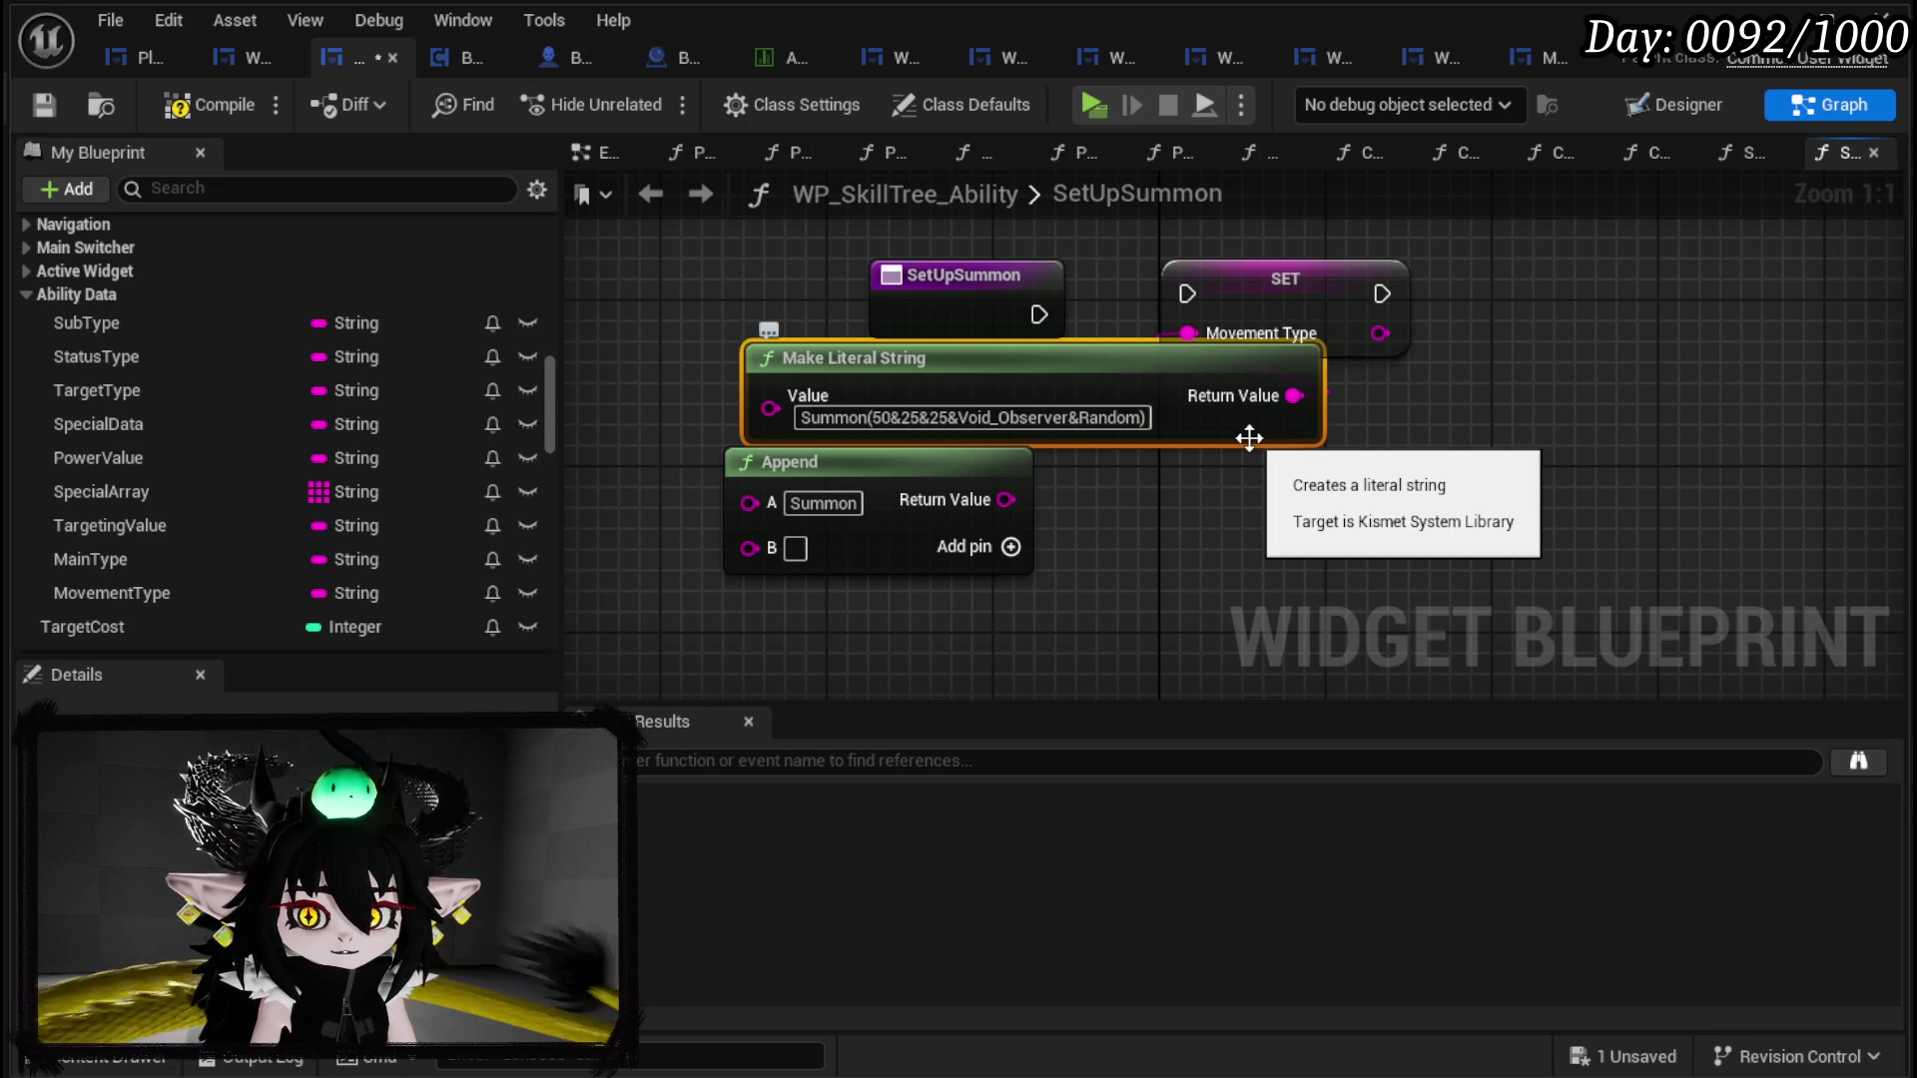
Step: Rearrange the Append and literal nodes, add a String variable SummonAbility, and compile
{"action": "left_click_drag", "start_coordinate": [878, 469], "coordinate": [1482, 490]}
{"action": "left_click_drag", "start_coordinate": [1098, 375], "coordinate": [920, 417]}
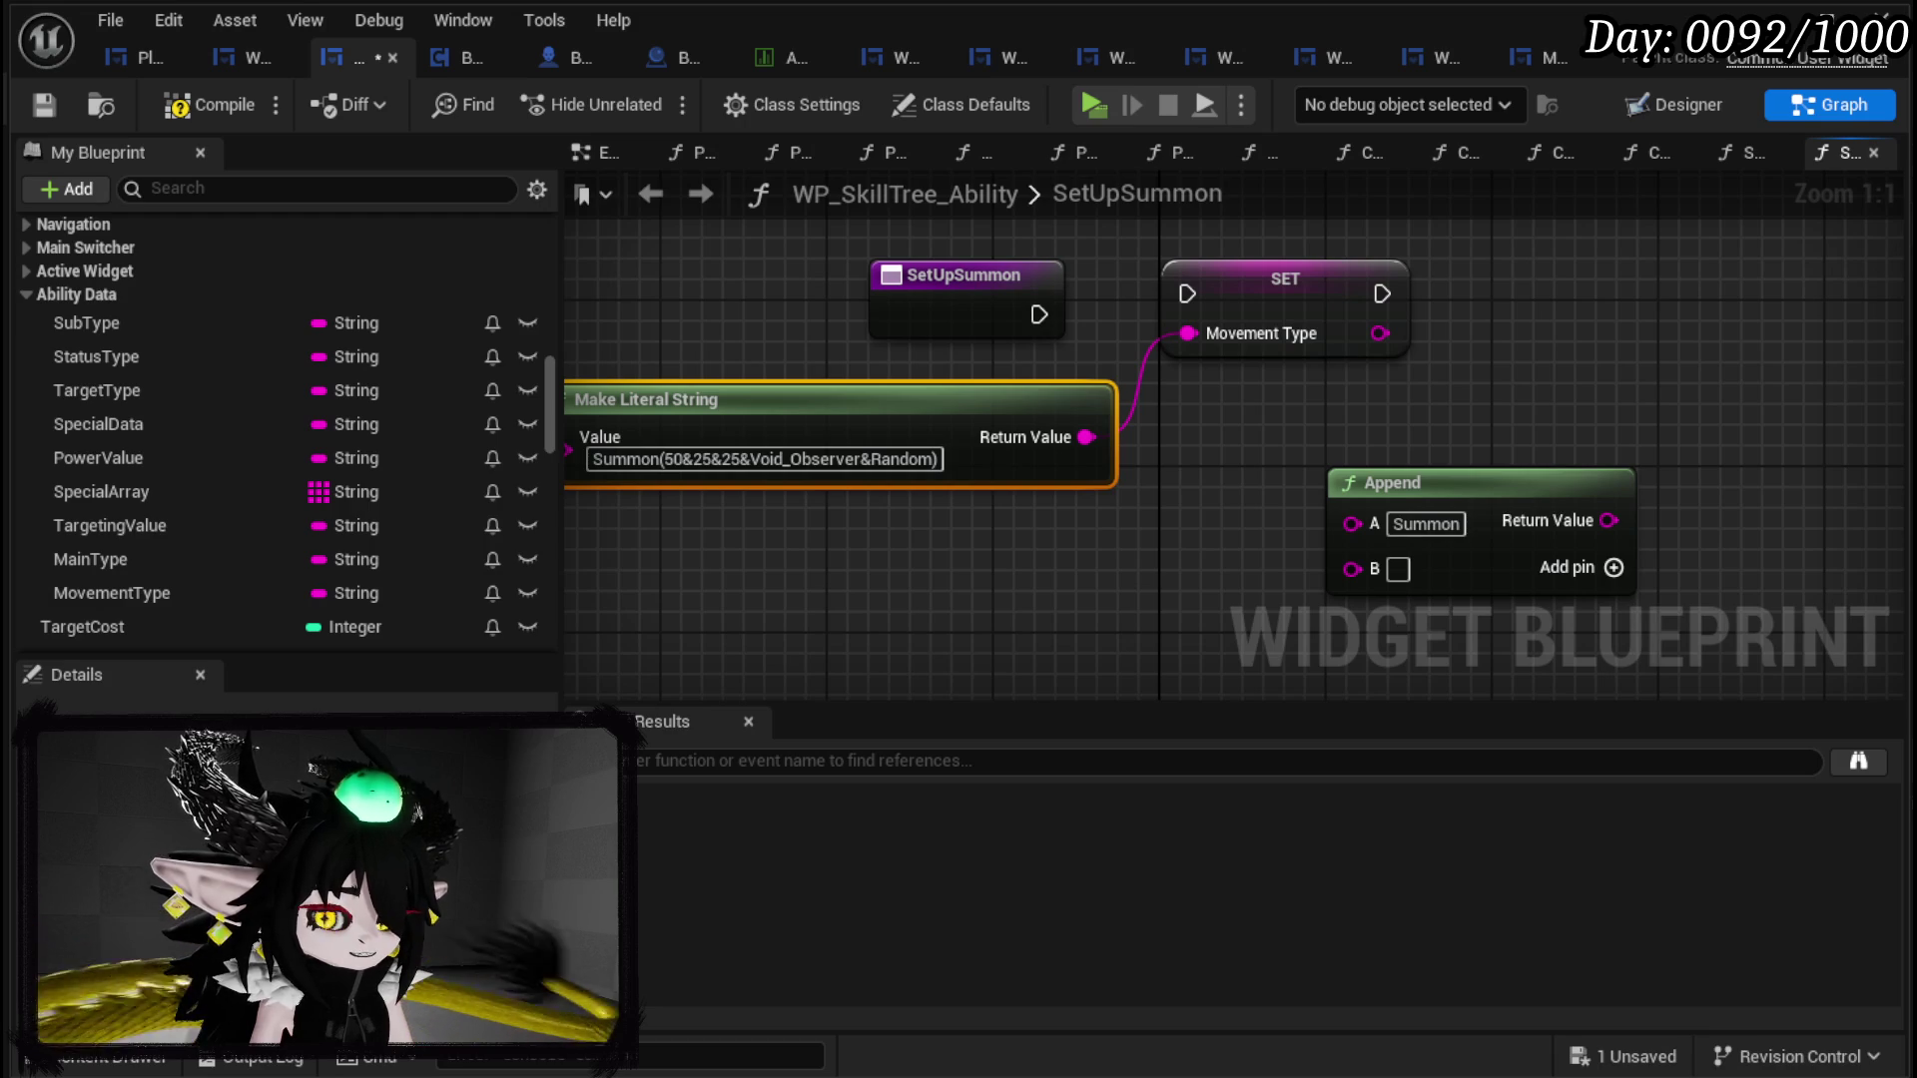
{"action": "scroll", "coordinate": [135, 554], "scroll_direction": "up", "scroll_amount": 10}
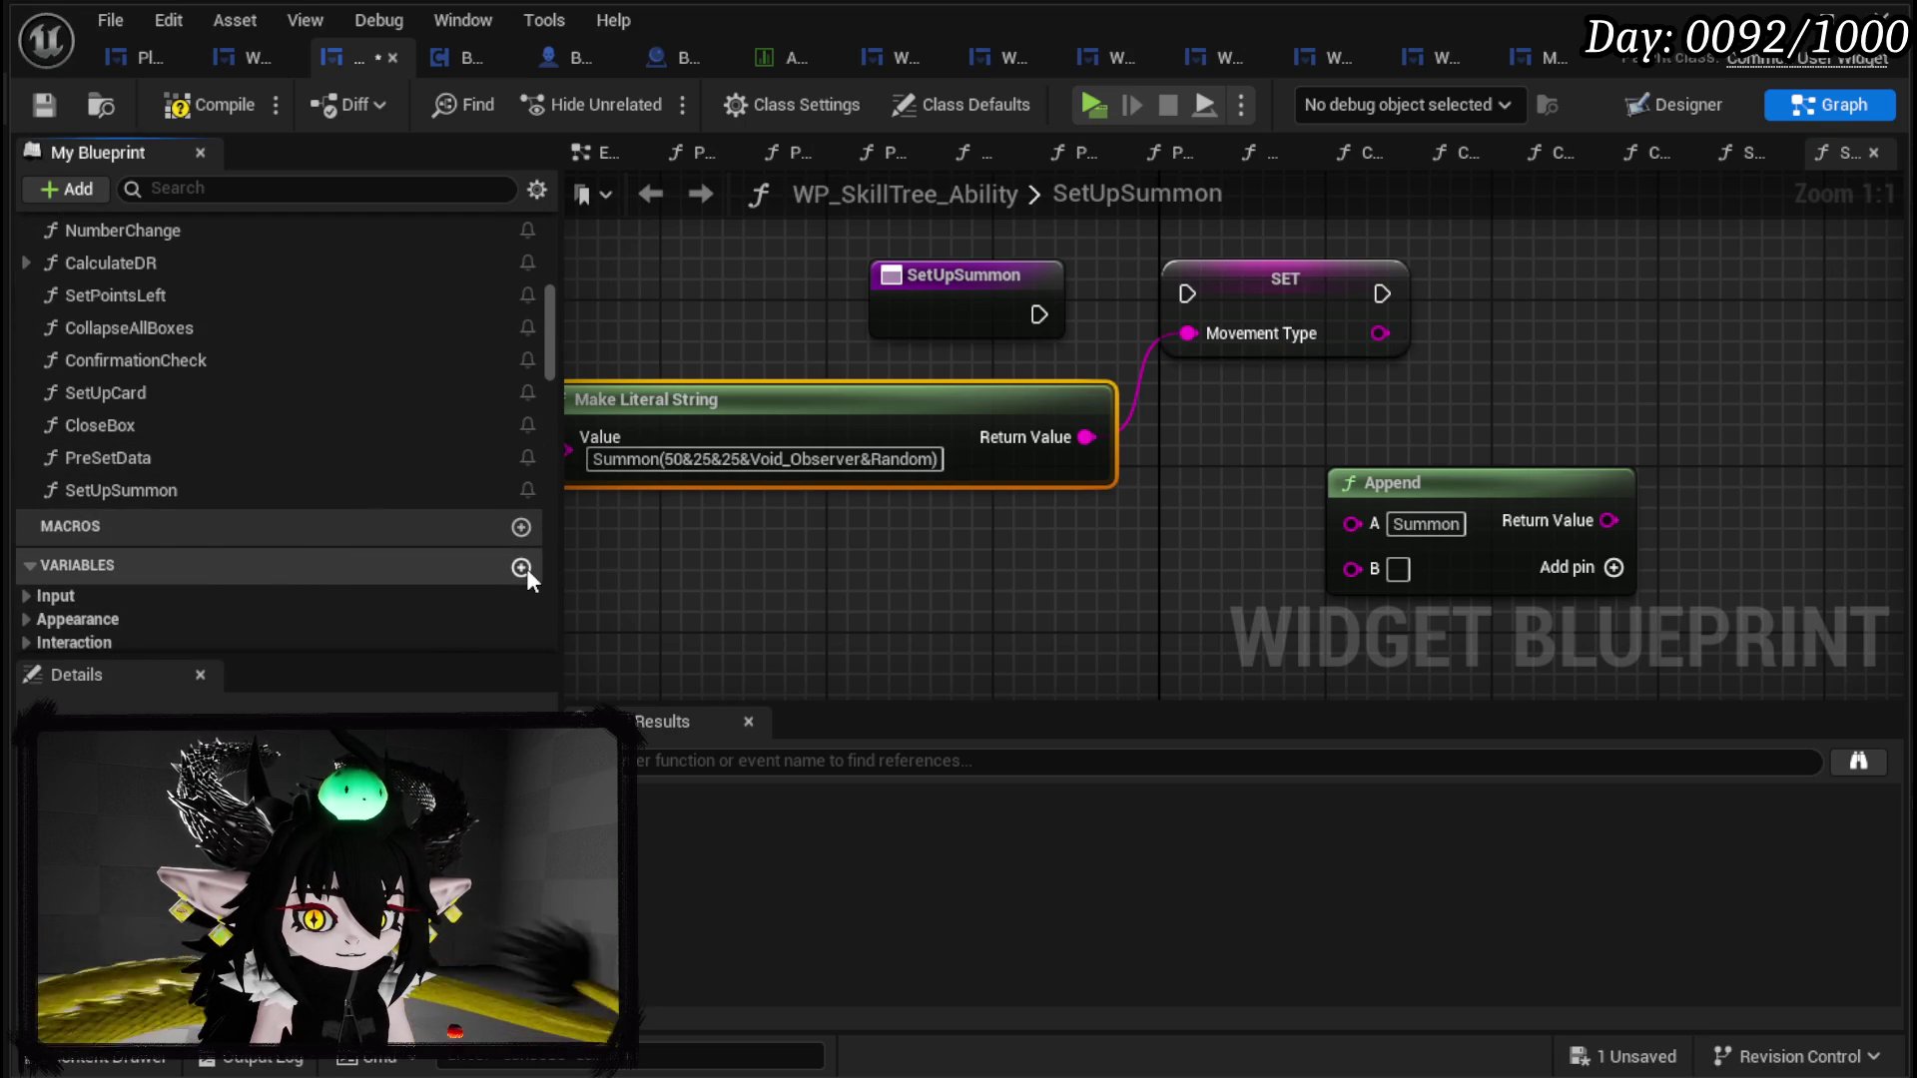
{"action": "left_click", "coordinate": [521, 566]}
{"action": "type", "text": "Su"}
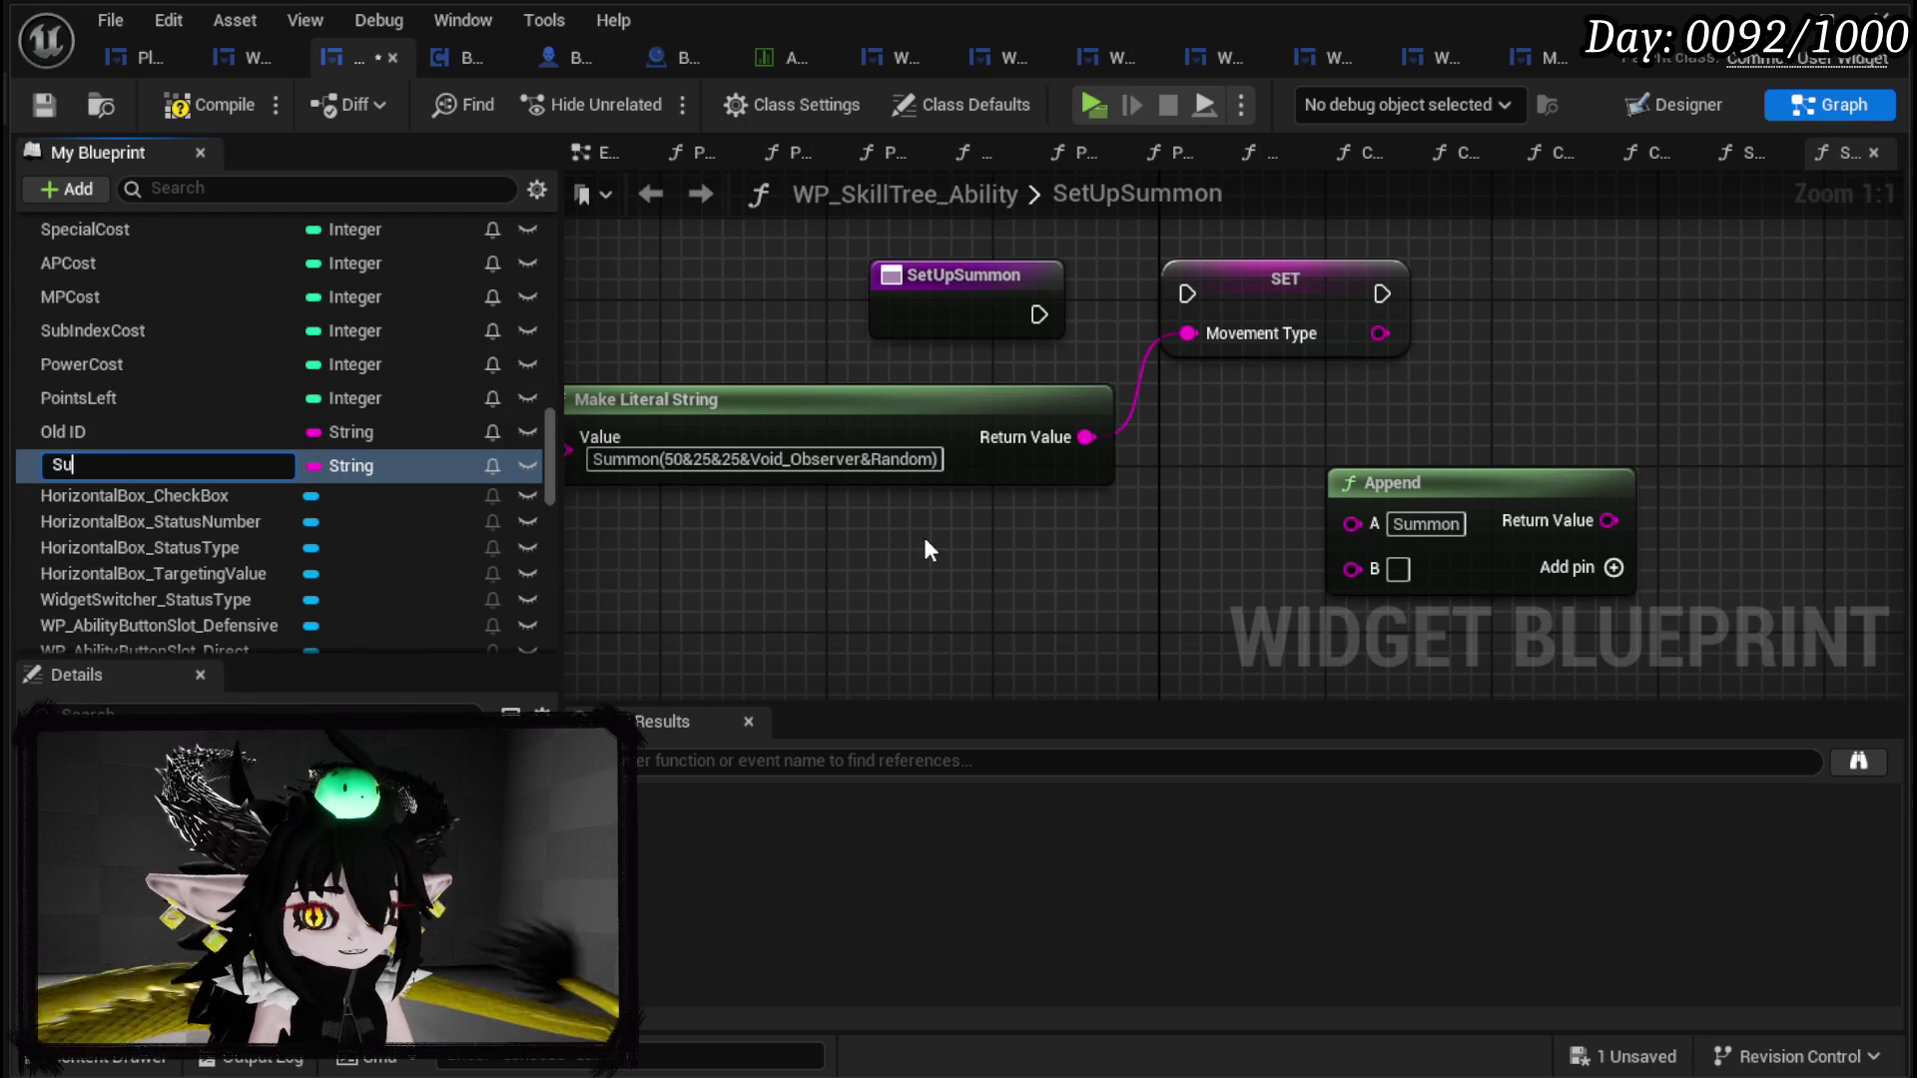
{"action": "type", "text": "mmonAbility"}
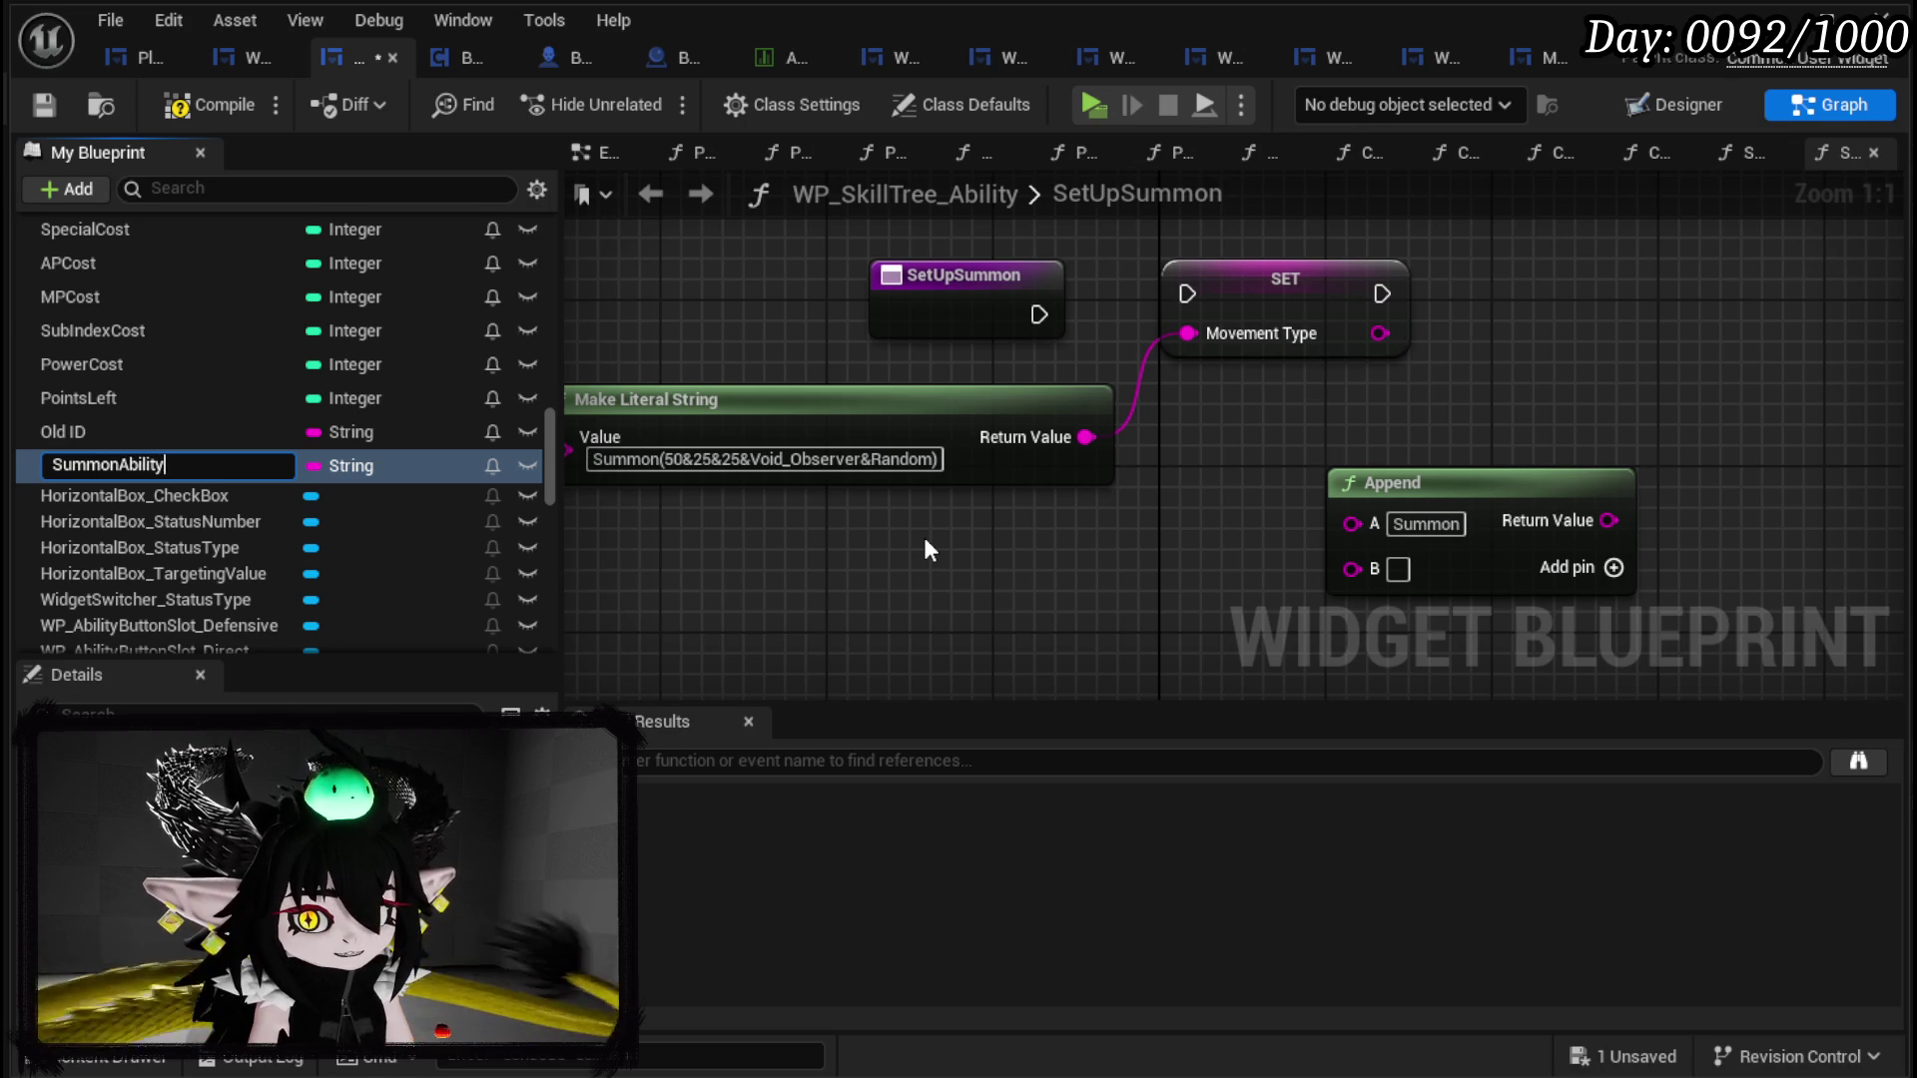
{"action": "key", "text": "Return"}
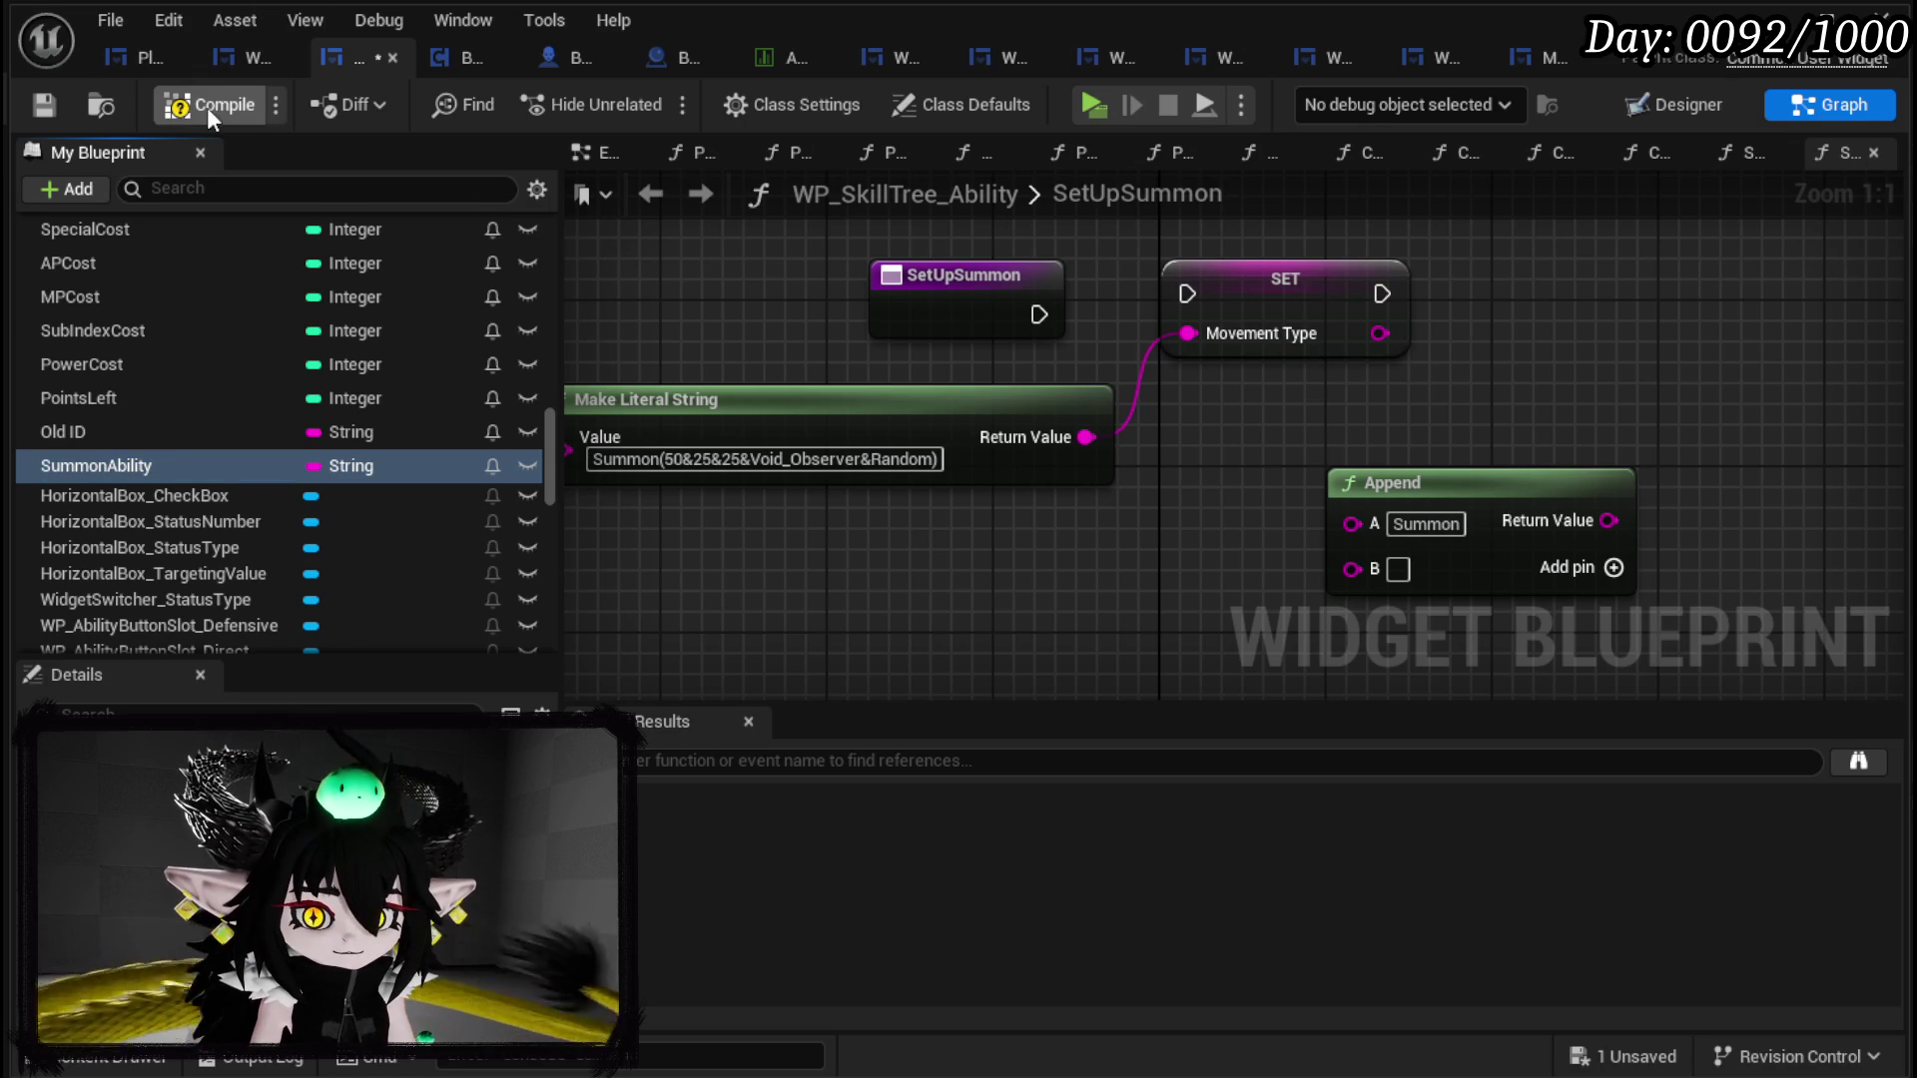
{"action": "left_click", "coordinate": [45, 103]}
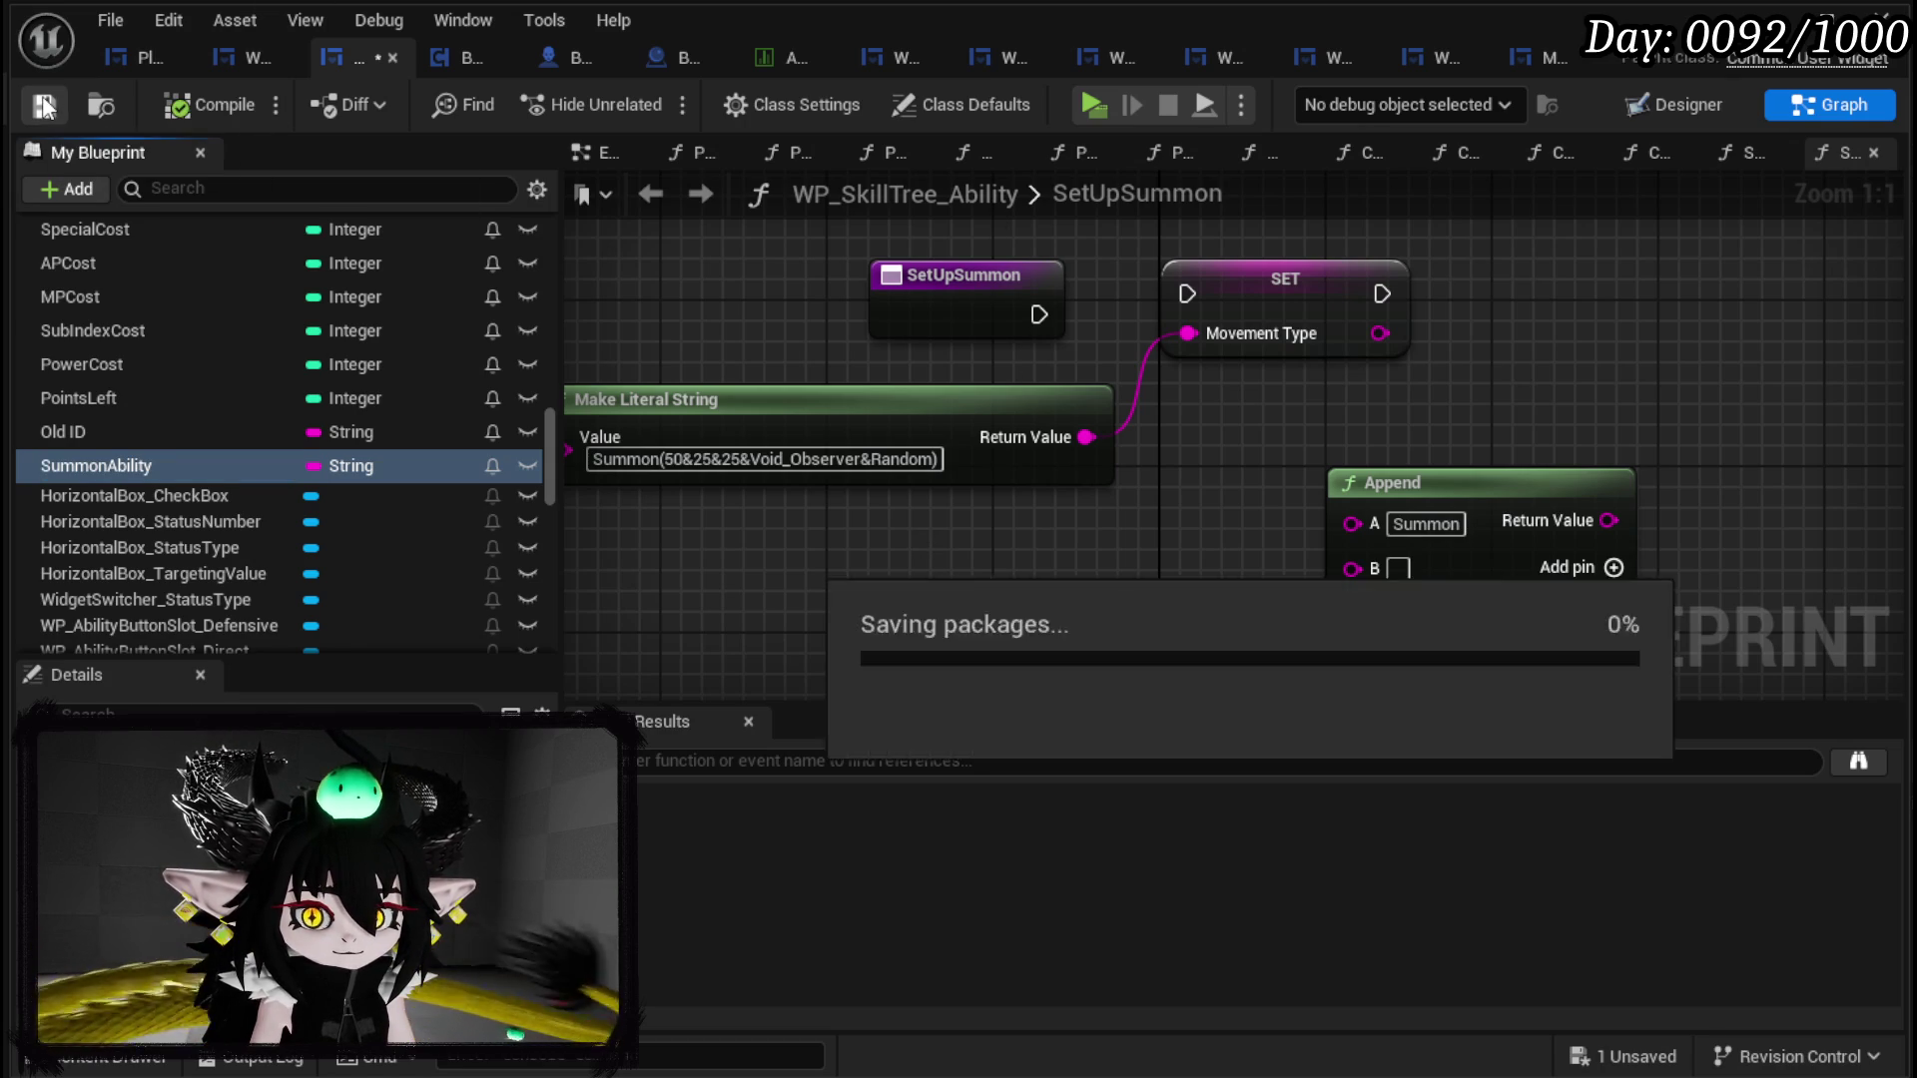
Step: Add a SET Summon Ability node fed by Append's Return Value
{"action": "left_click_drag", "start_coordinate": [128, 464], "coordinate": [1671, 297]}
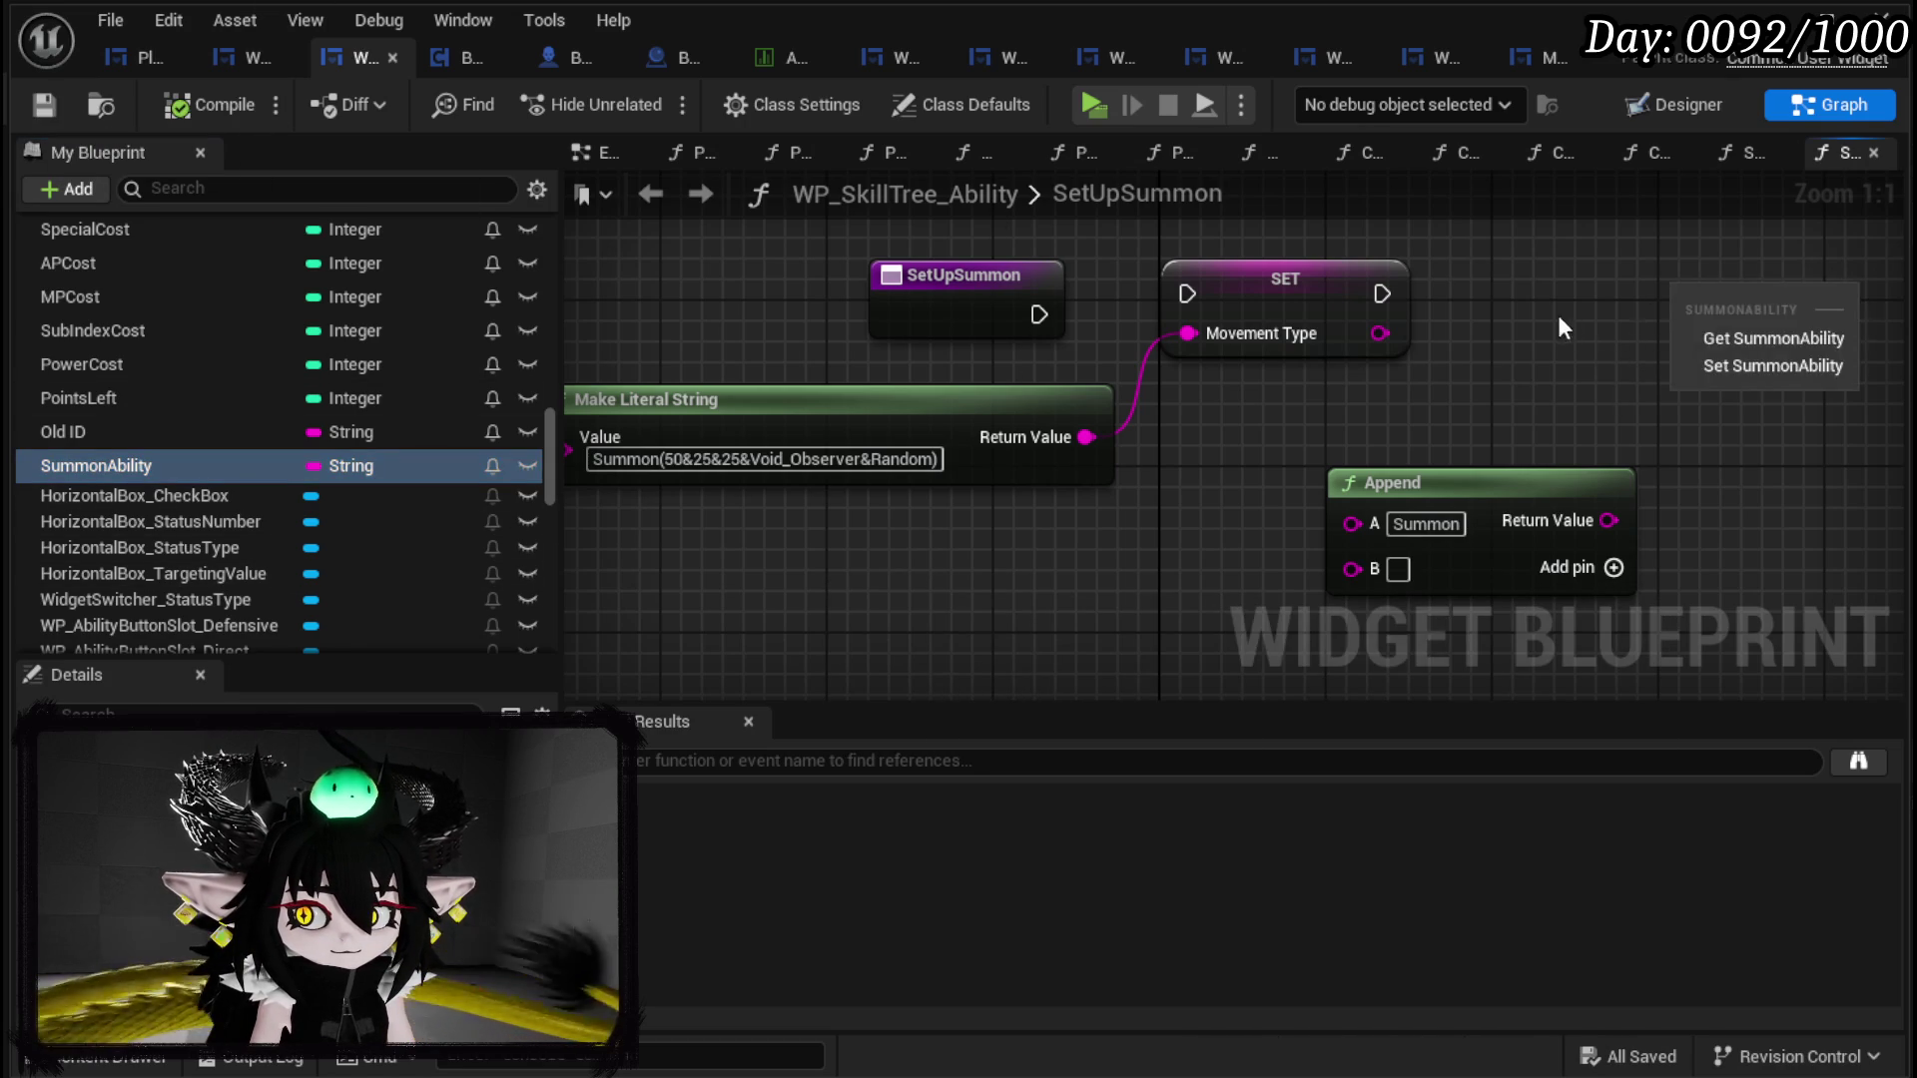
{"action": "left_click", "coordinate": [1737, 375]}
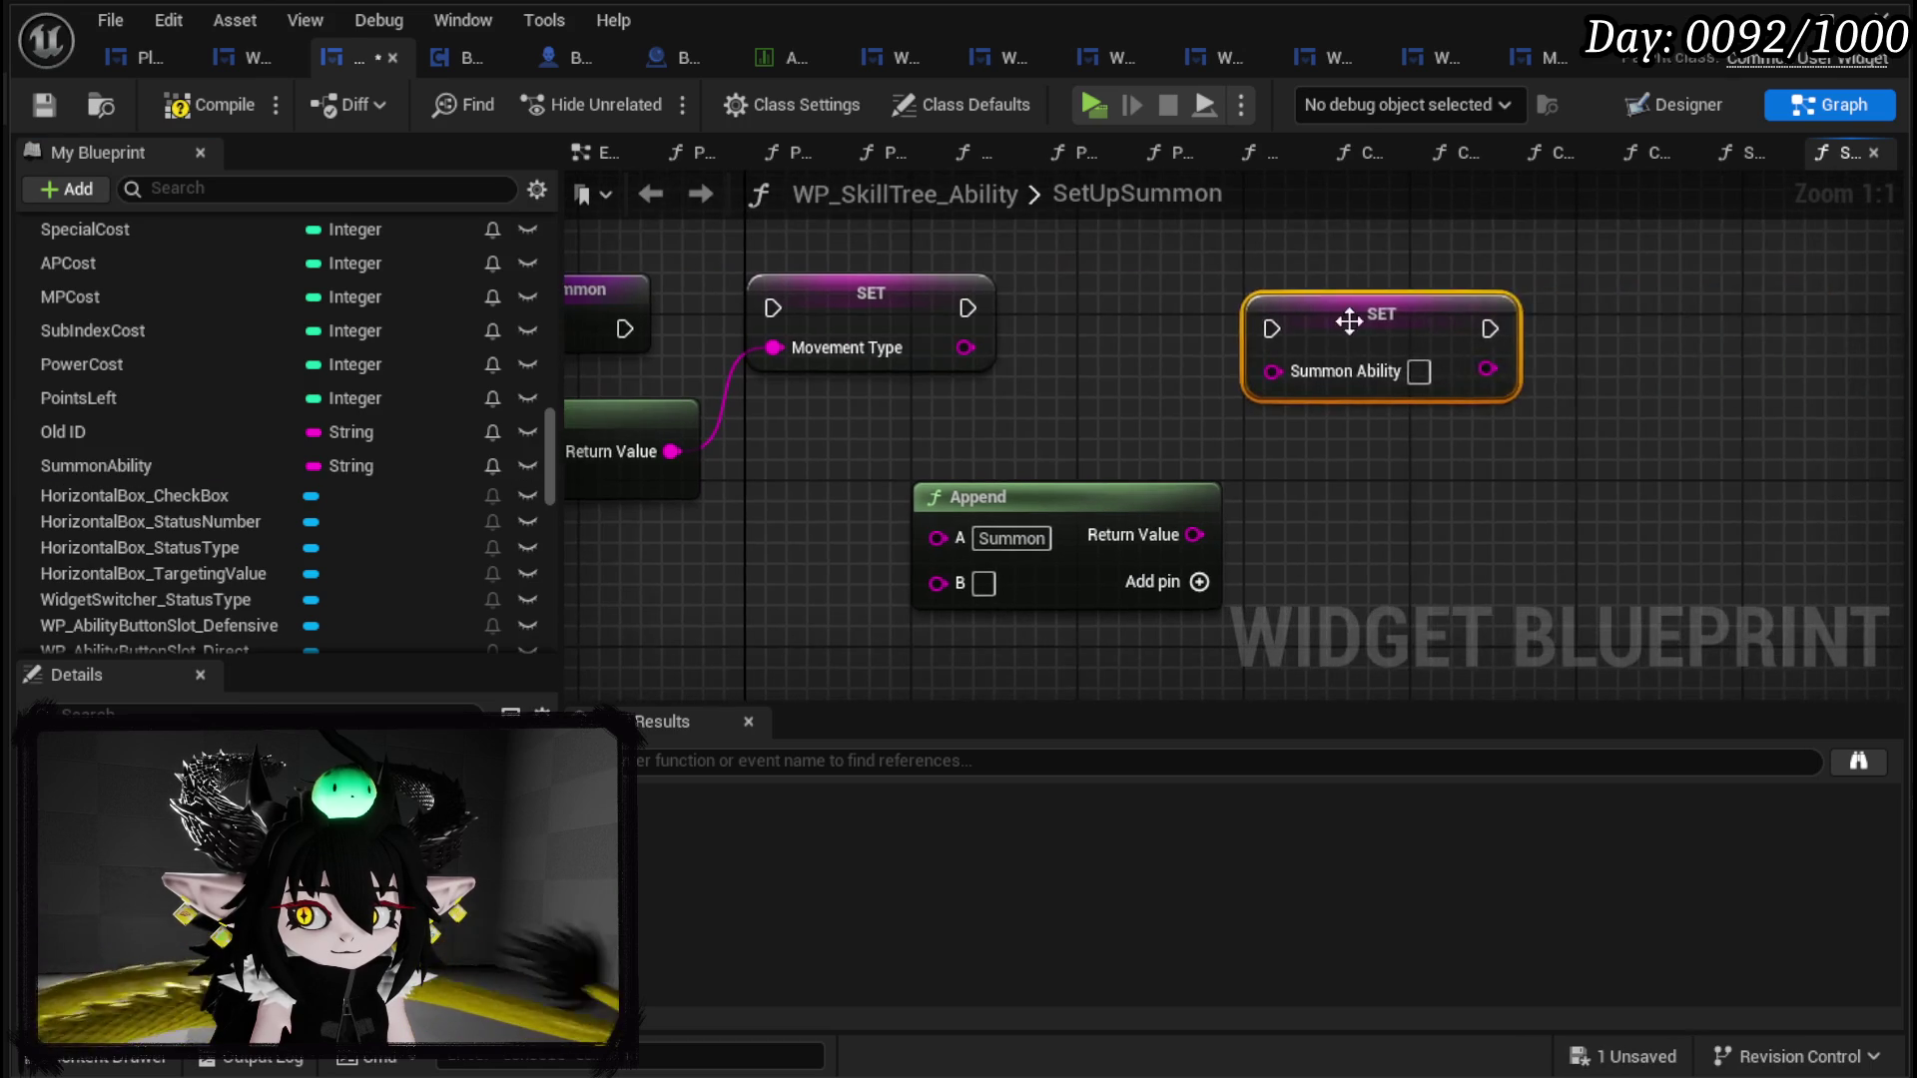
{"action": "left_click_drag", "start_coordinate": [1345, 311], "coordinate": [1686, 299]}
{"action": "left_click_drag", "start_coordinate": [1194, 534], "coordinate": [1691, 347]}
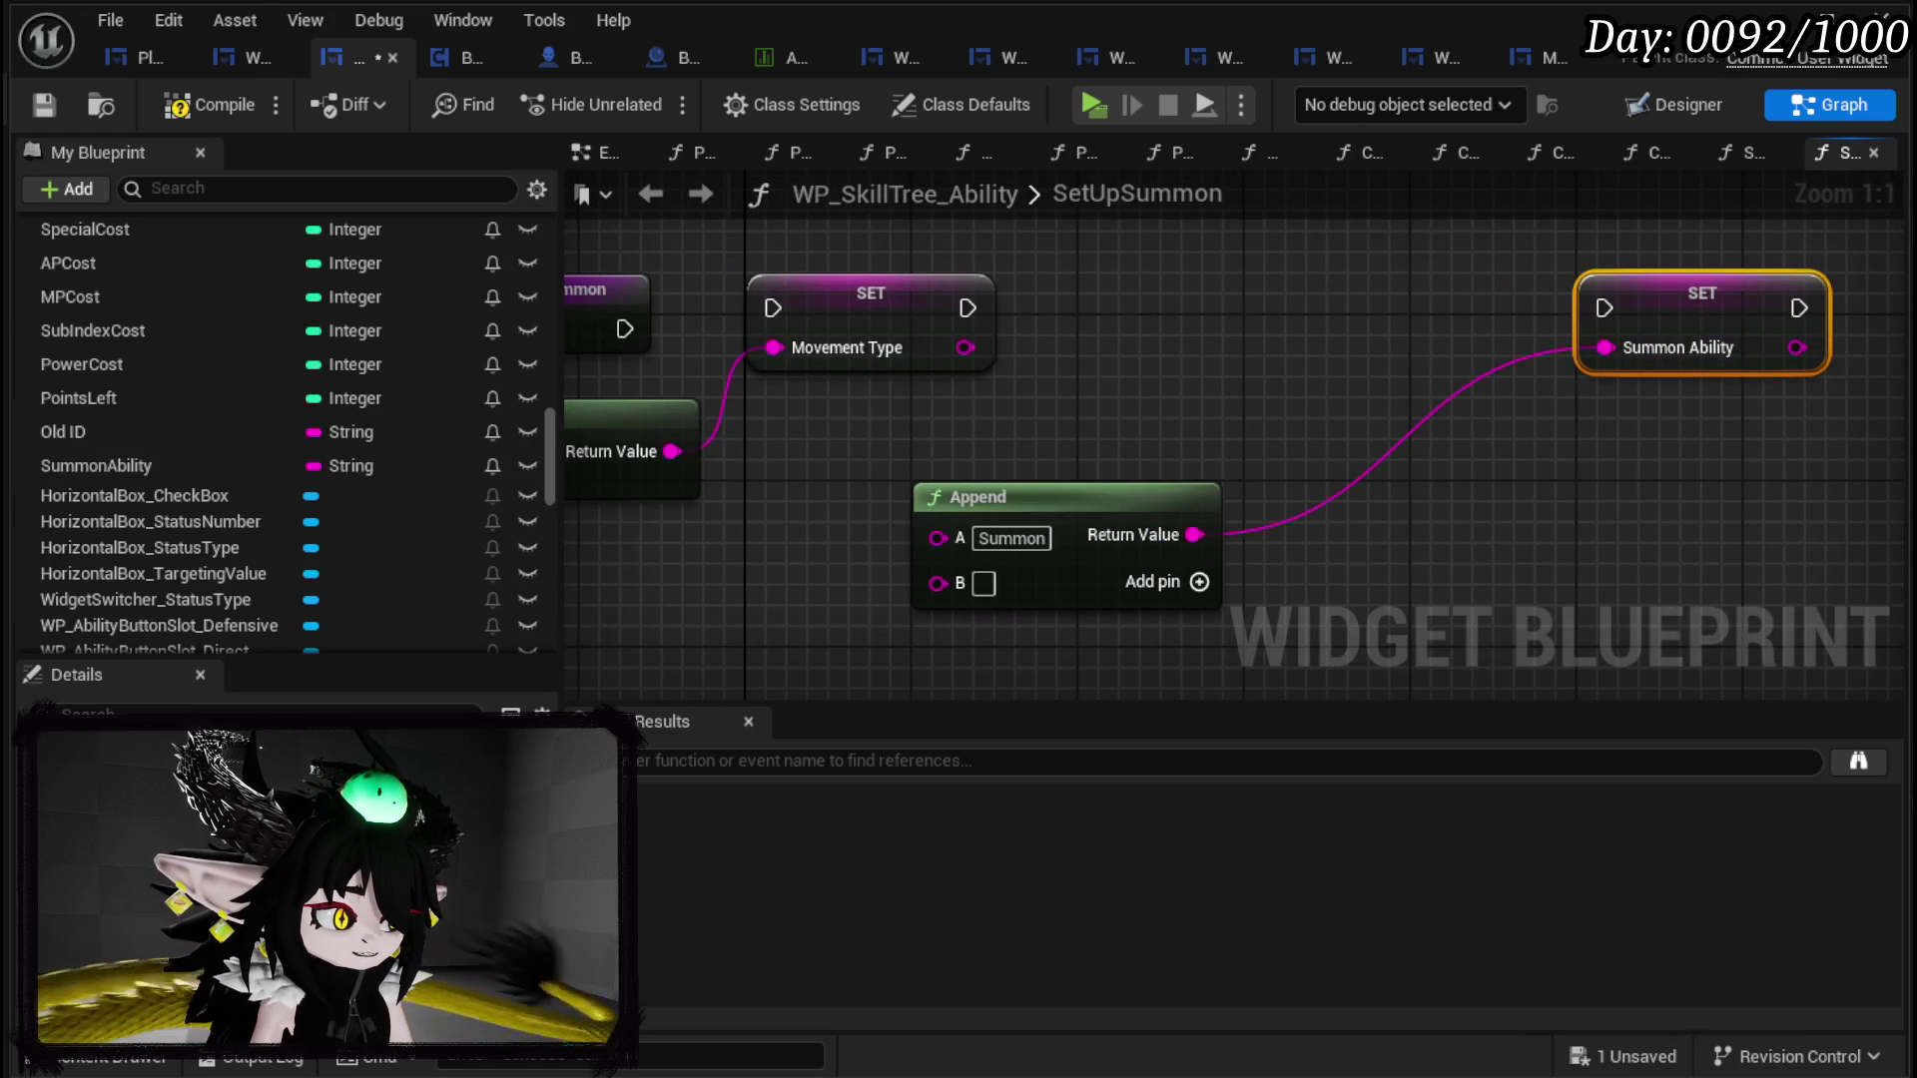
{"action": "left_click_drag", "start_coordinate": [956, 616], "coordinate": [807, 563]}
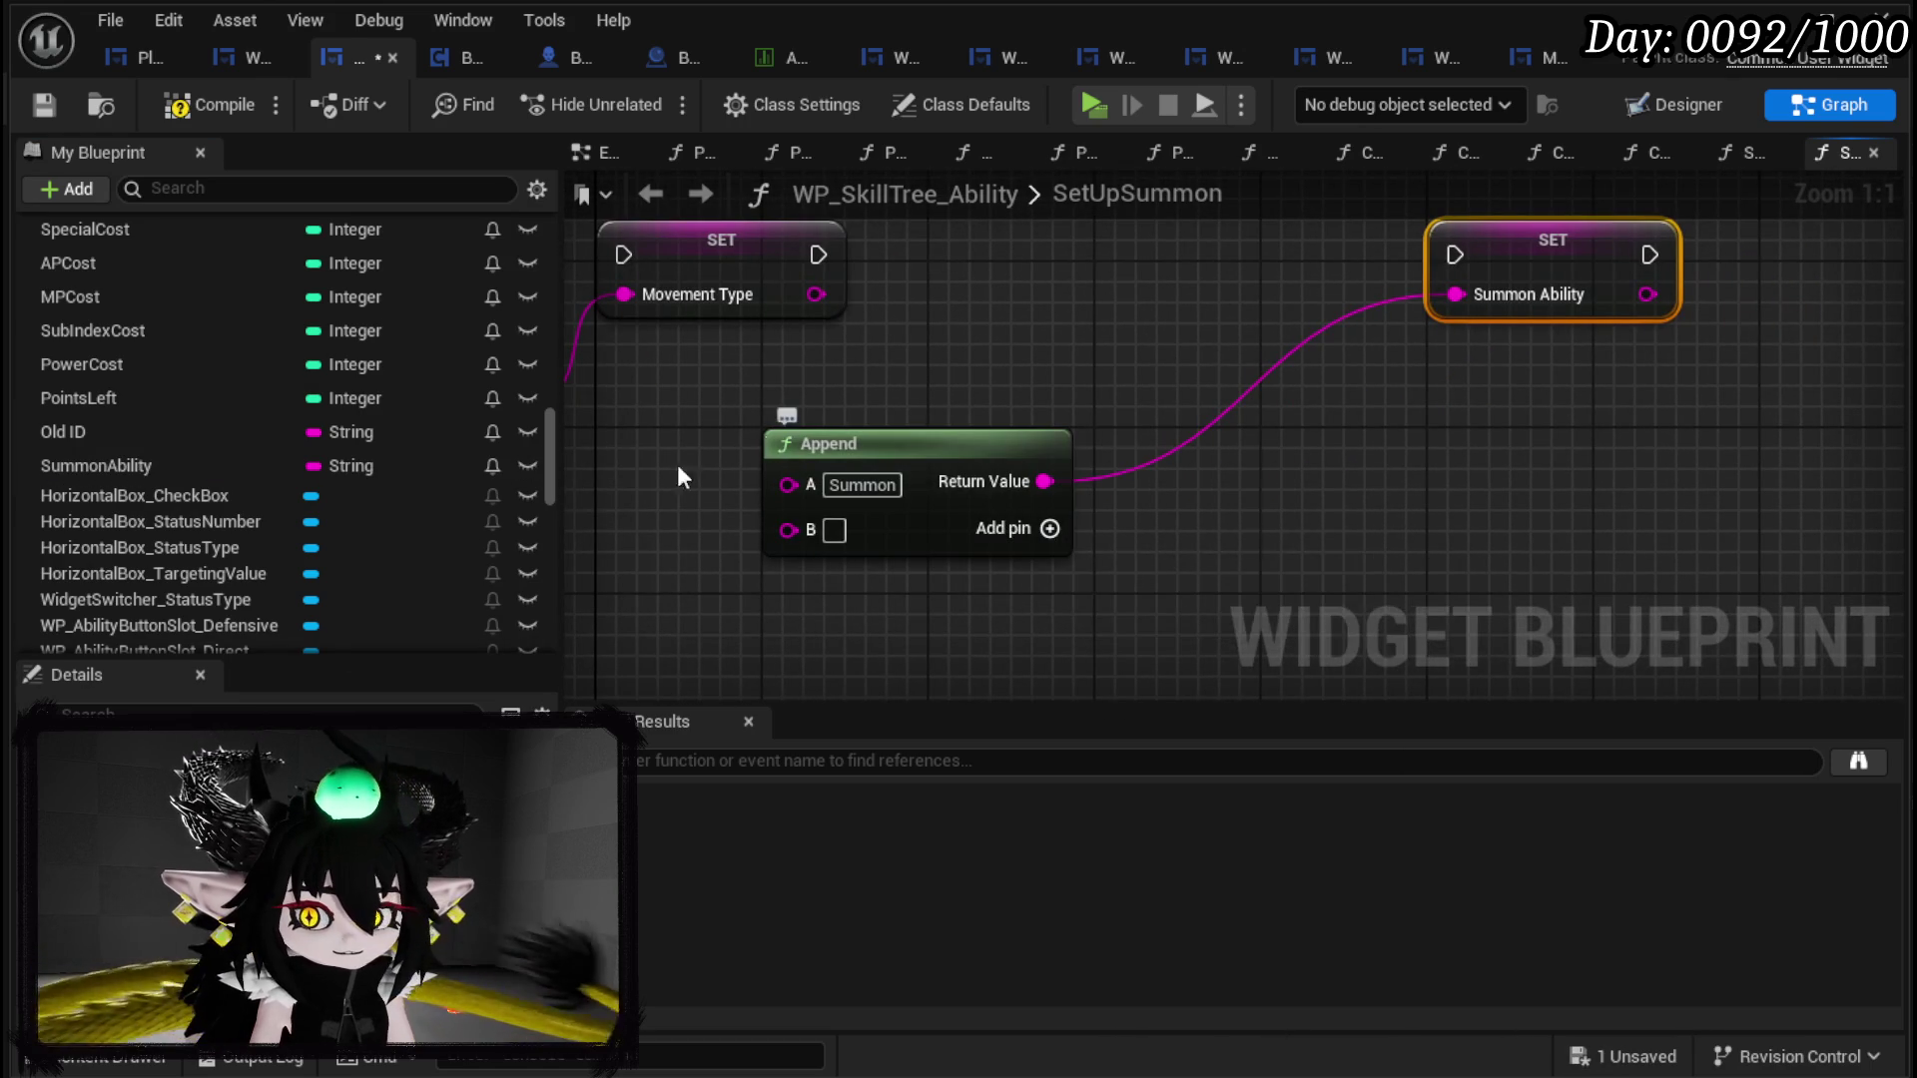
{"action": "scroll", "coordinate": [273, 511], "scroll_direction": "up", "scroll_amount": 3}
{"action": "scroll", "coordinate": [273, 499], "scroll_direction": "up", "scroll_amount": 3}
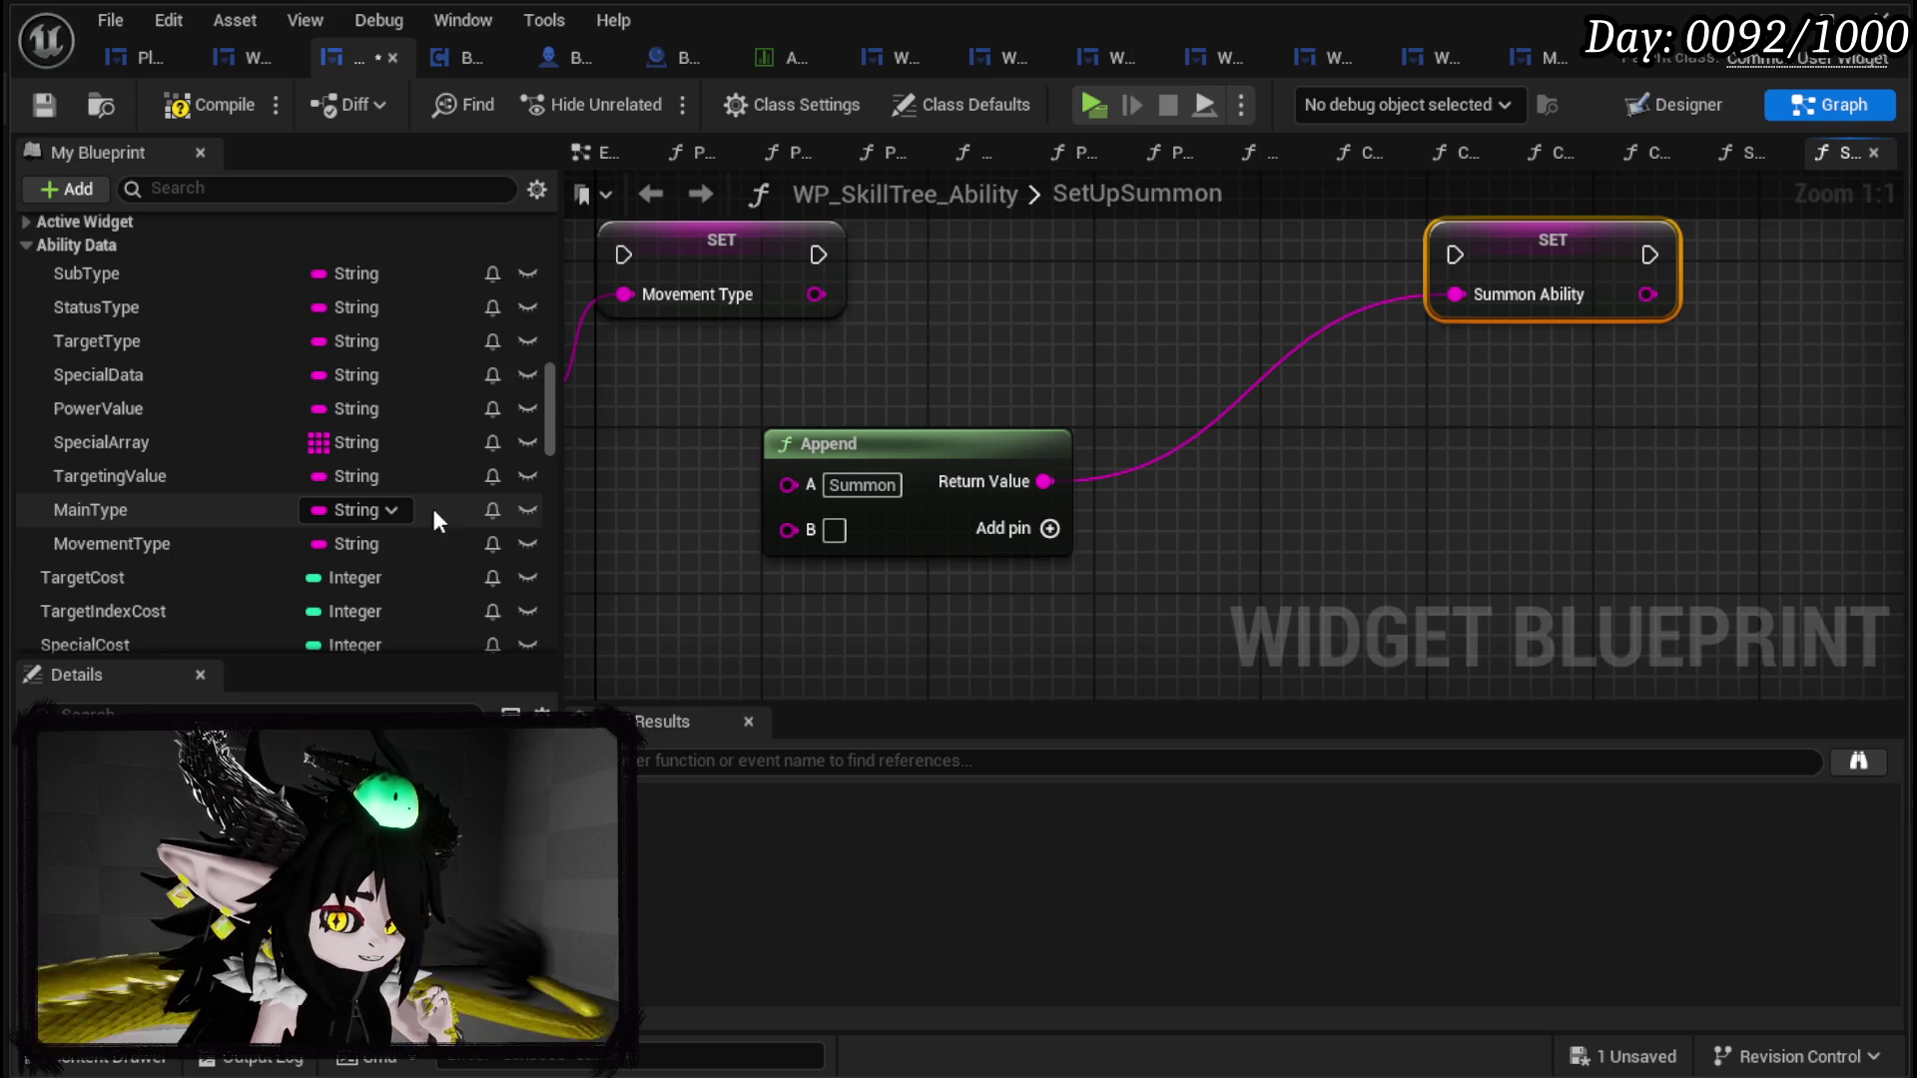
Step: Wire a MainType getter into Append's A input and enter & in B
{"action": "scroll", "coordinate": [348, 499], "scroll_direction": "up", "scroll_amount": 2}
{"action": "mouse_move", "coordinate": [105, 596]}
{"action": "left_mouse_down"}
{"action": "mouse_move", "coordinate": [719, 577]}
{"action": "mouse_move", "coordinate": [660, 467]}
{"action": "left_mouse_up"}
{"action": "left_click", "coordinate": [711, 504]}
{"action": "mouse_move", "coordinate": [798, 443]}
{"action": "left_mouse_down"}
{"action": "mouse_move", "coordinate": [961, 443]}
{"action": "mouse_move", "coordinate": [979, 483]}
{"action": "mouse_move", "coordinate": [957, 482]}
{"action": "left_mouse_up"}
{"action": "left_click_drag", "start_coordinate": [832, 552], "coordinate": [861, 481]}
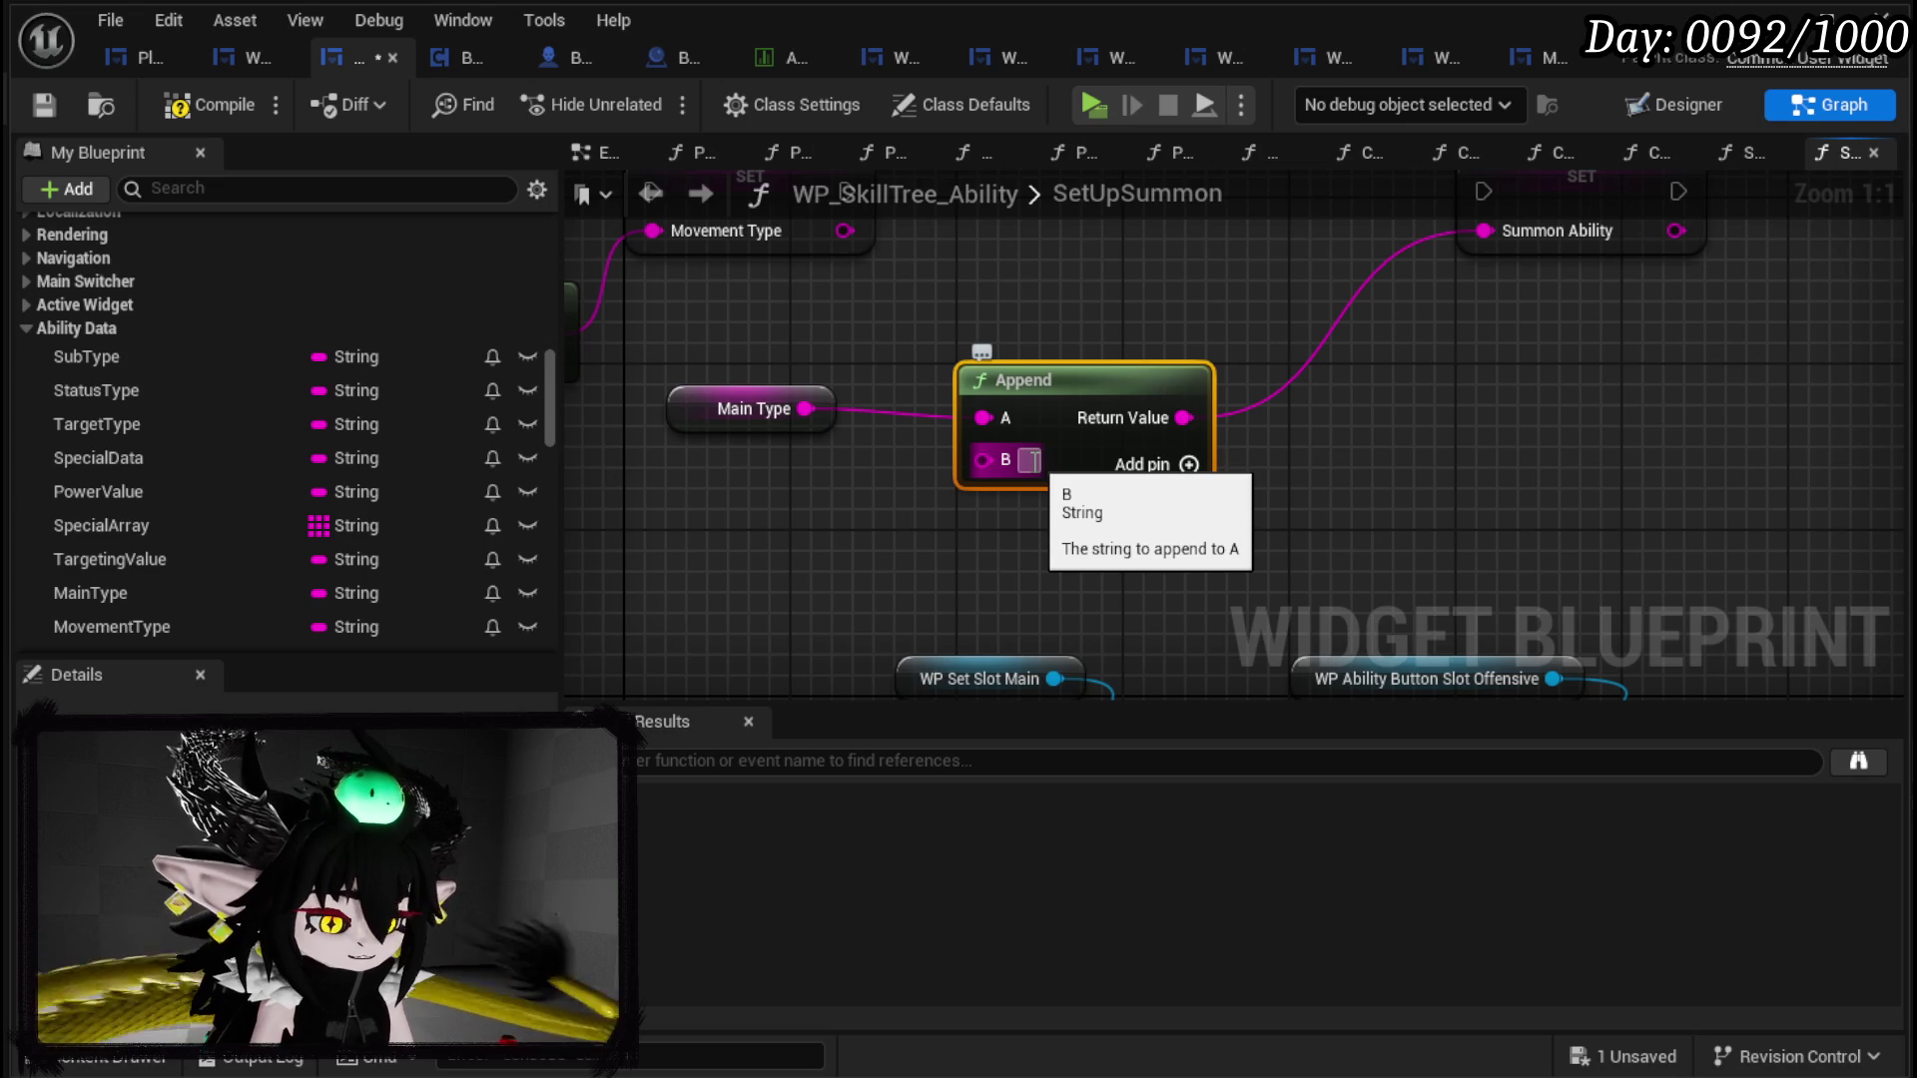
{"action": "type", "text": "&"}
Step: Add a C input to Append and move the lower row of nodes down for room
{"action": "left_click", "coordinate": [1188, 464]}
{"action": "scroll", "coordinate": [1164, 551], "scroll_direction": "down", "scroll_amount": 4}
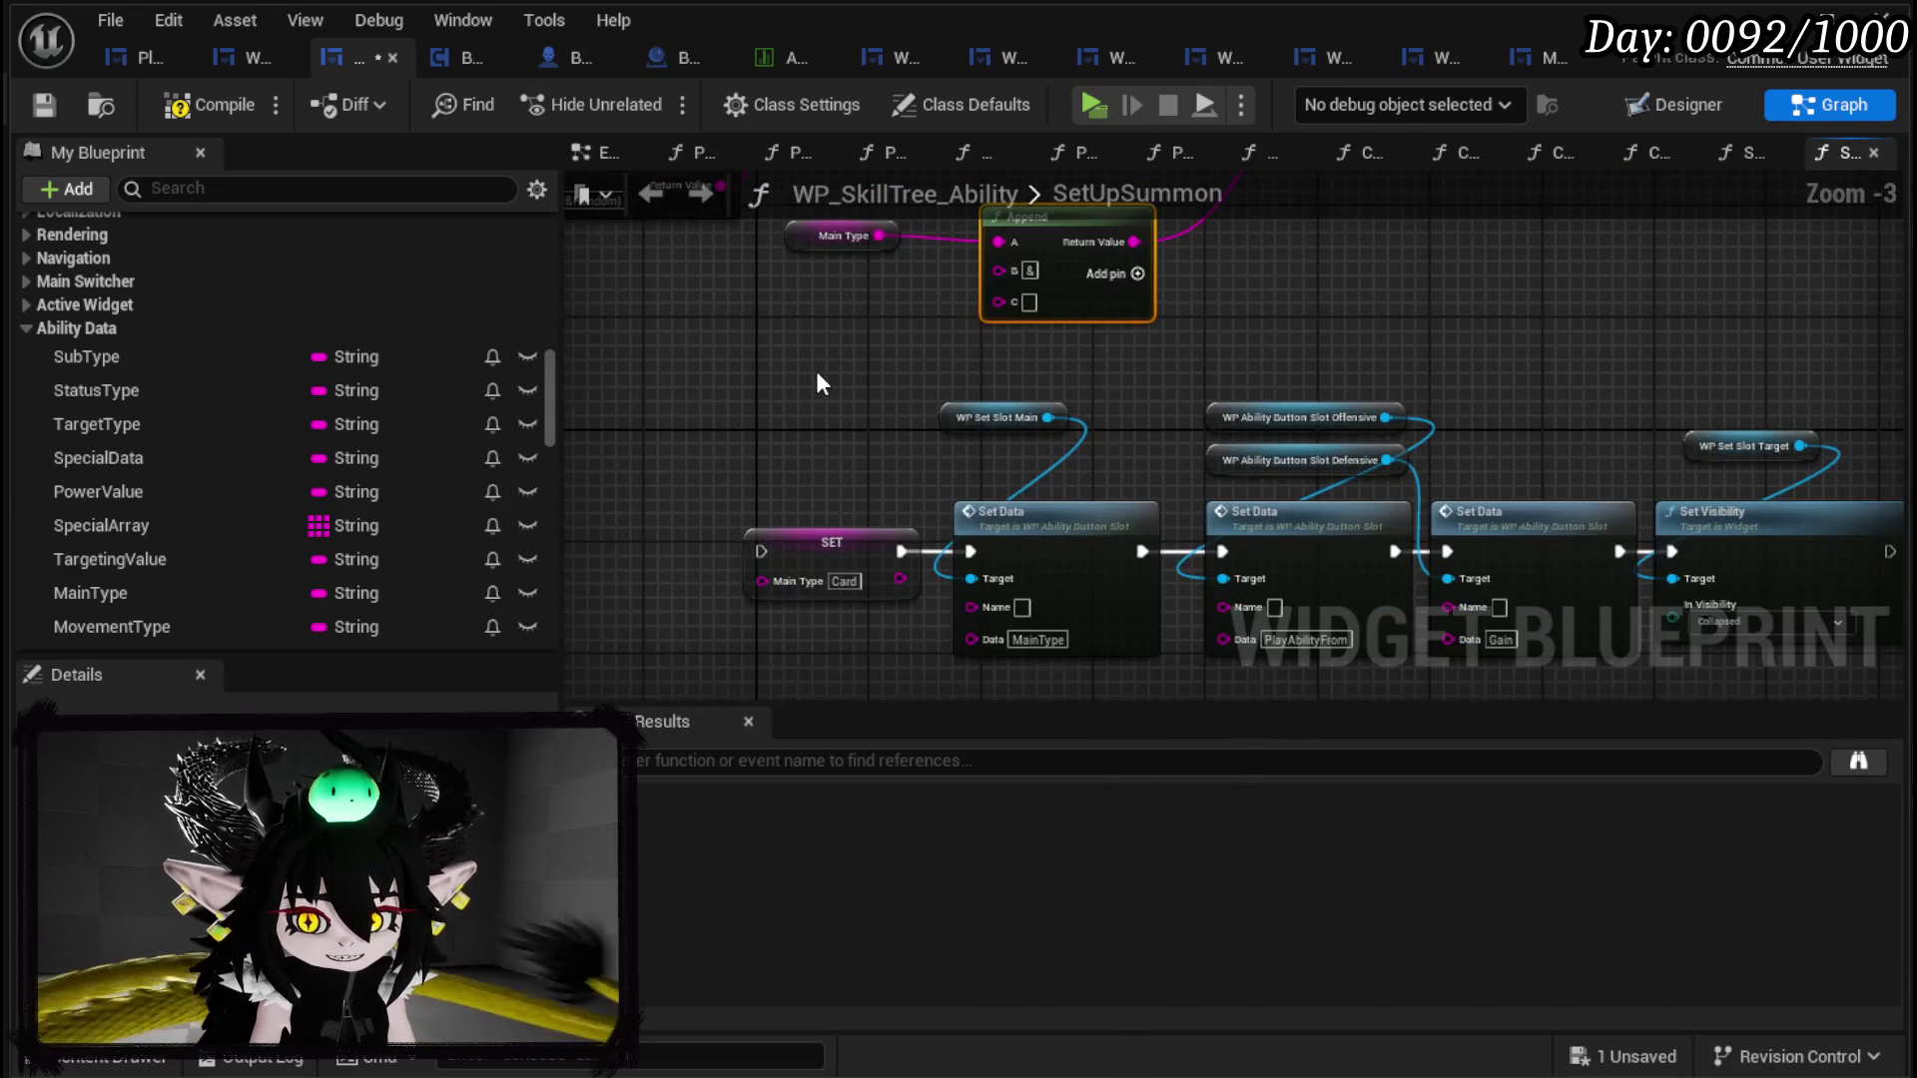
{"action": "scroll", "coordinate": [816, 369], "scroll_direction": "down", "scroll_amount": 3}
{"action": "left_click_drag", "start_coordinate": [816, 369], "coordinate": [1188, 479]}
{"action": "left_click_drag", "start_coordinate": [885, 440], "coordinate": [885, 499]}
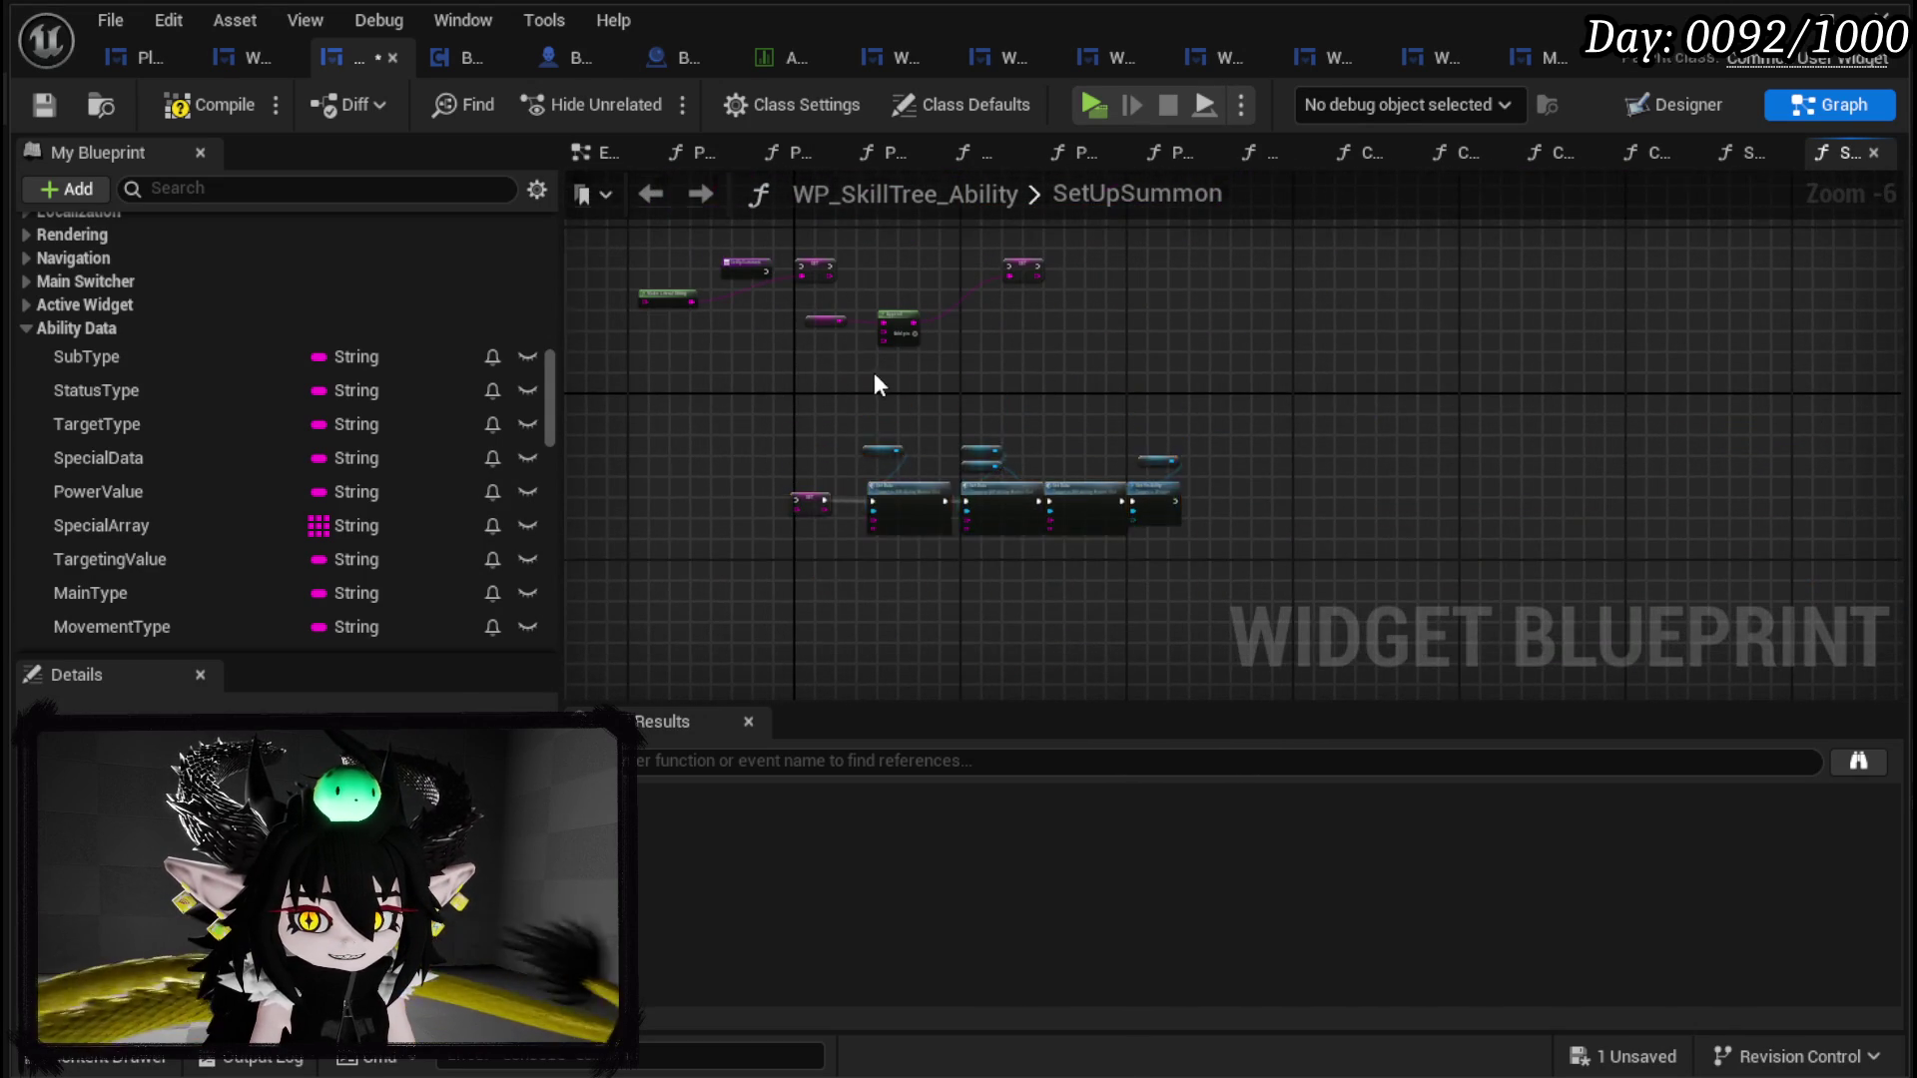
{"action": "scroll", "coordinate": [803, 307], "scroll_direction": "up", "scroll_amount": 4}
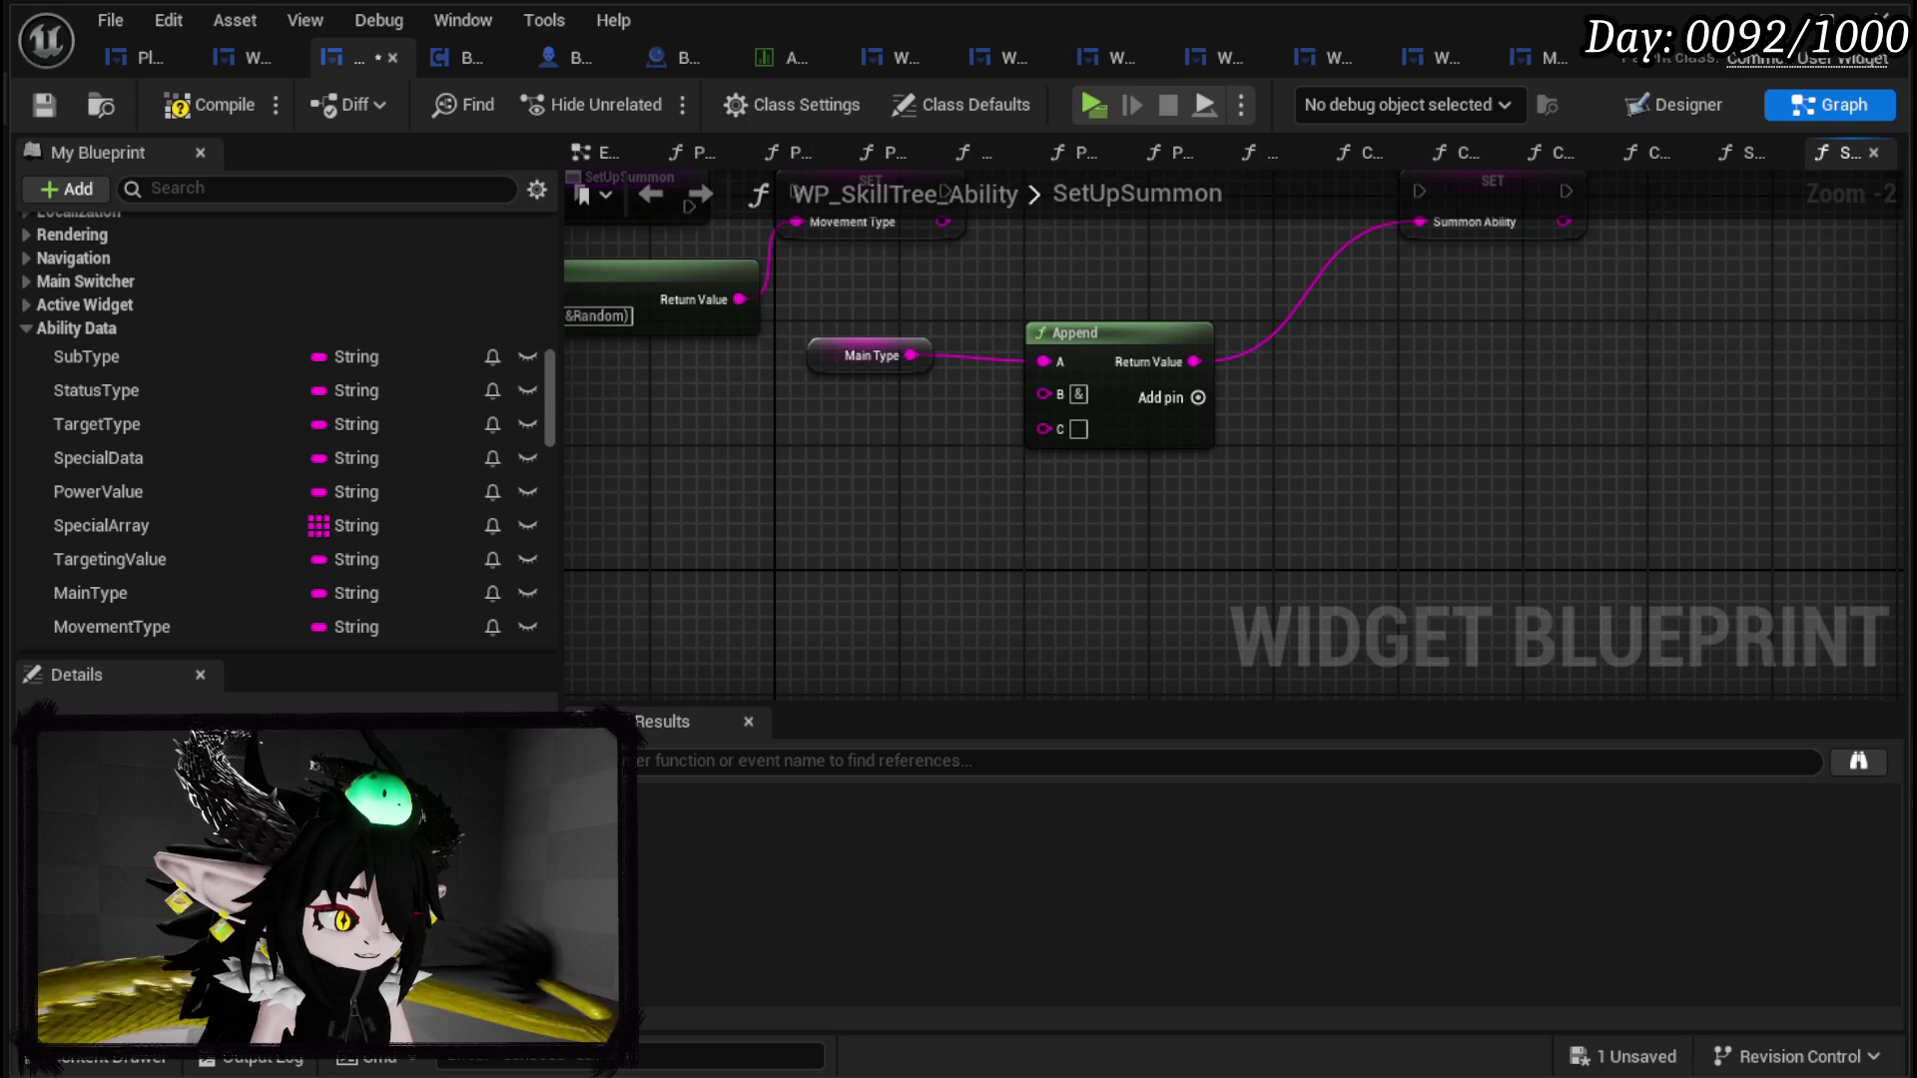
Step: Wire a TargetType getter into Append's C input and add a D input
{"action": "mouse_move", "coordinate": [136, 424]}
{"action": "left_mouse_down"}
{"action": "mouse_move", "coordinate": [655, 411]}
{"action": "mouse_move", "coordinate": [789, 433]}
{"action": "left_mouse_up"}
{"action": "left_click", "coordinate": [803, 452]}
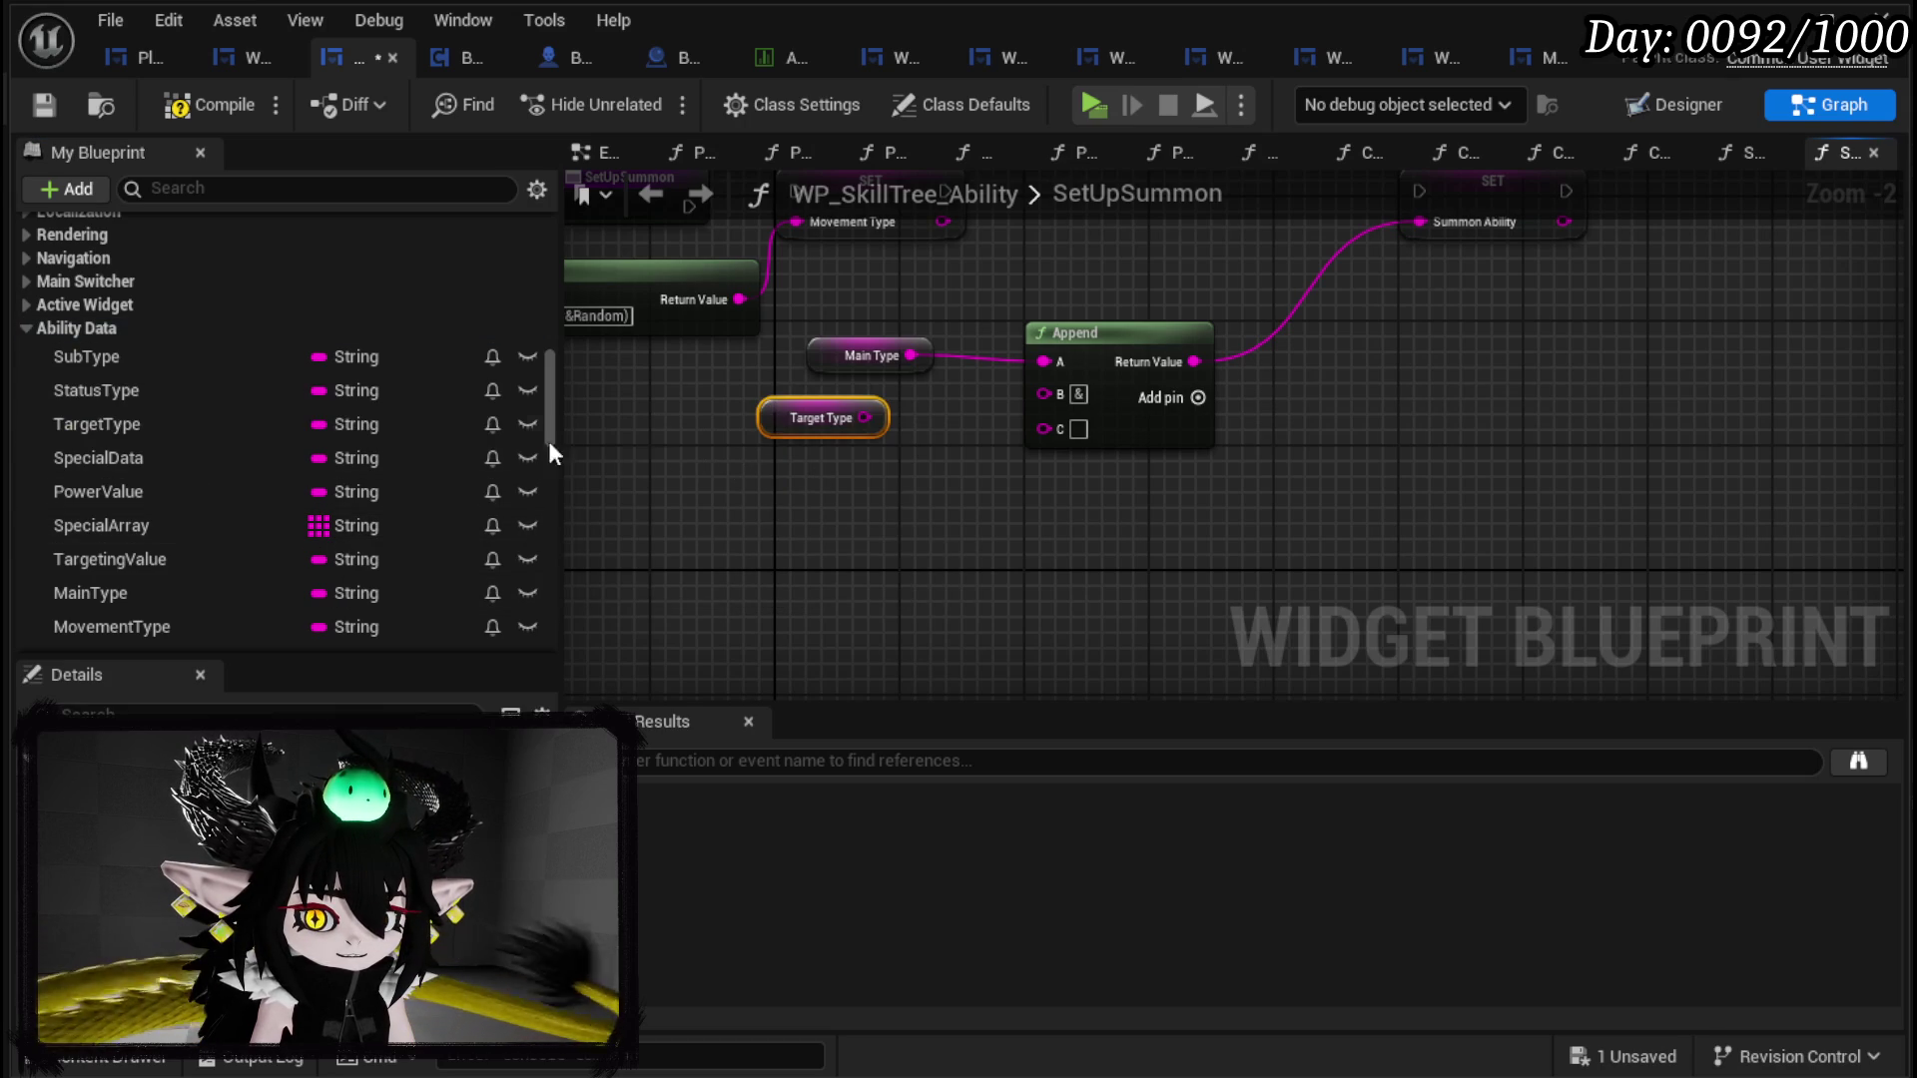
{"action": "mouse_move", "coordinate": [864, 418]}
{"action": "left_mouse_down"}
{"action": "mouse_move", "coordinate": [1063, 425]}
{"action": "mouse_move", "coordinate": [1044, 428]}
{"action": "left_mouse_up"}
{"action": "left_click_drag", "start_coordinate": [806, 415], "coordinate": [891, 432]}
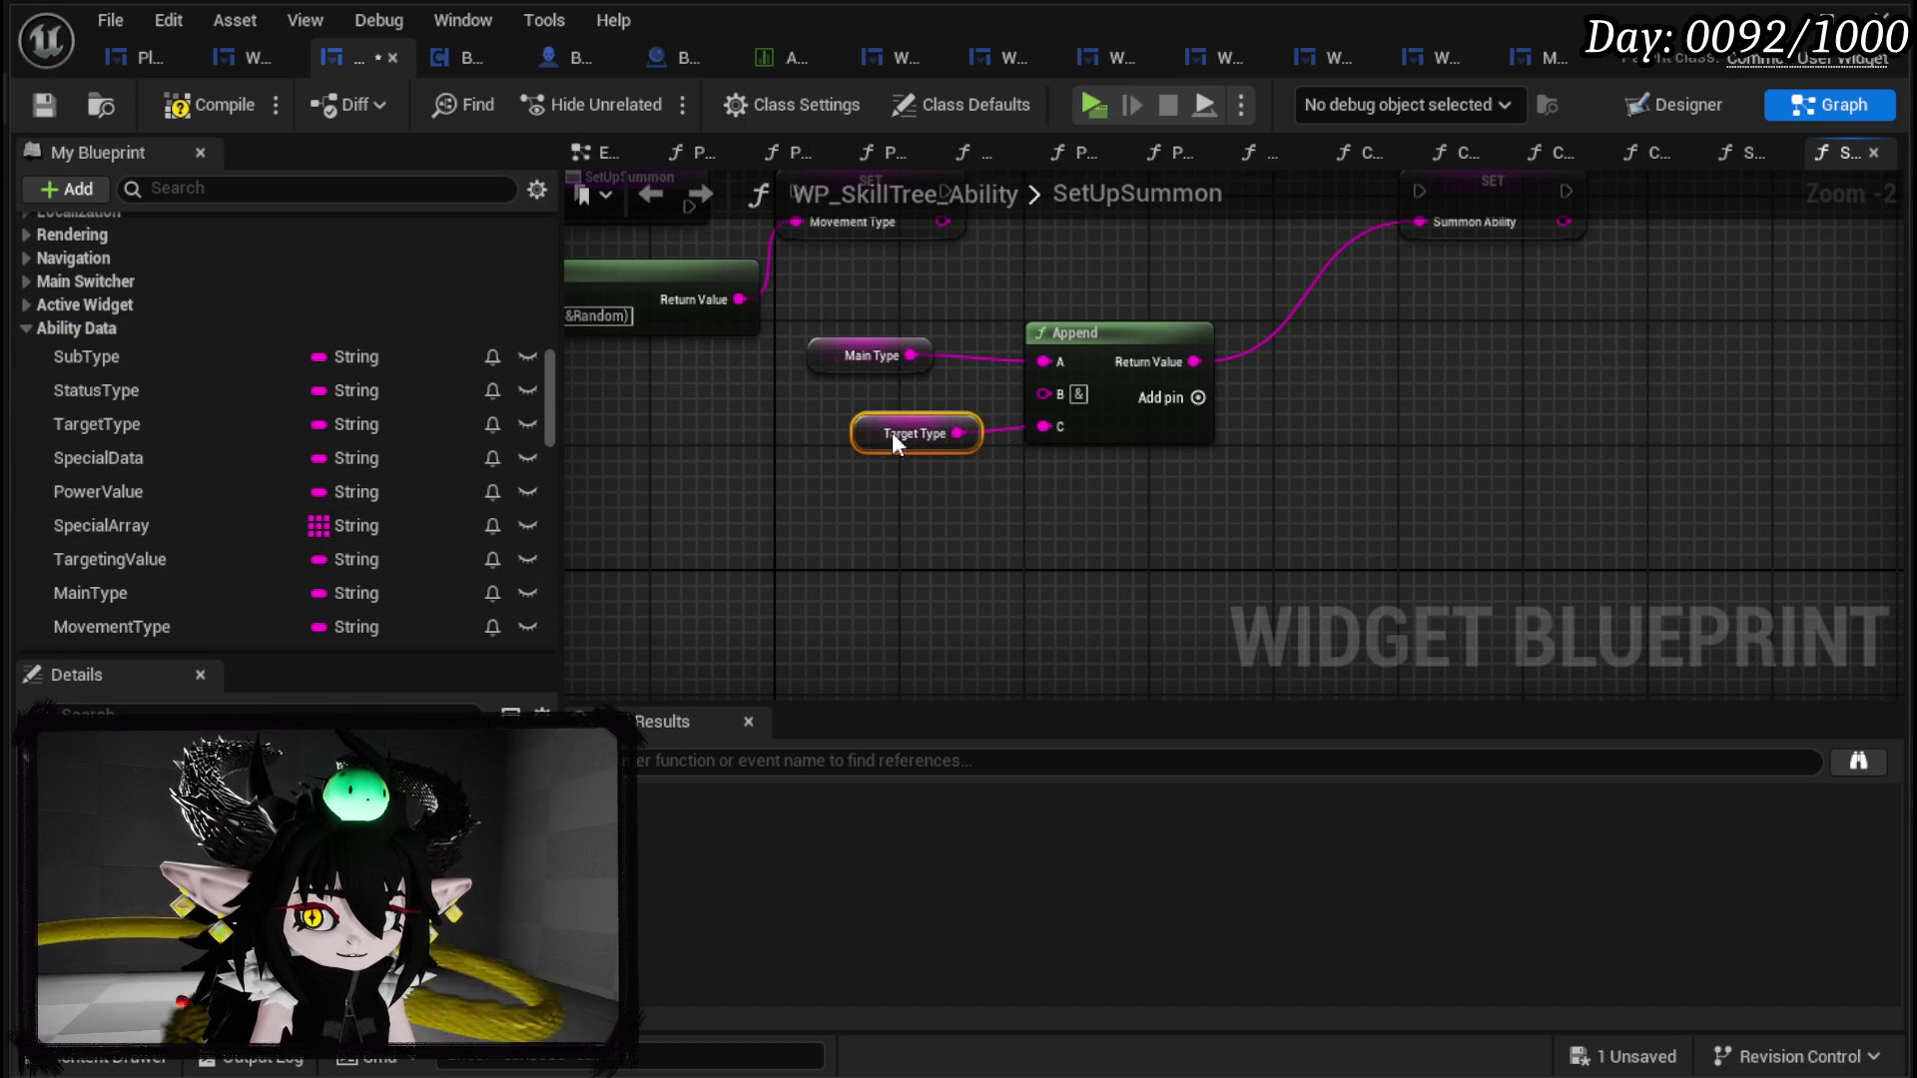
{"action": "left_click", "coordinate": [1197, 397]}
{"action": "left_click", "coordinate": [1106, 462]}
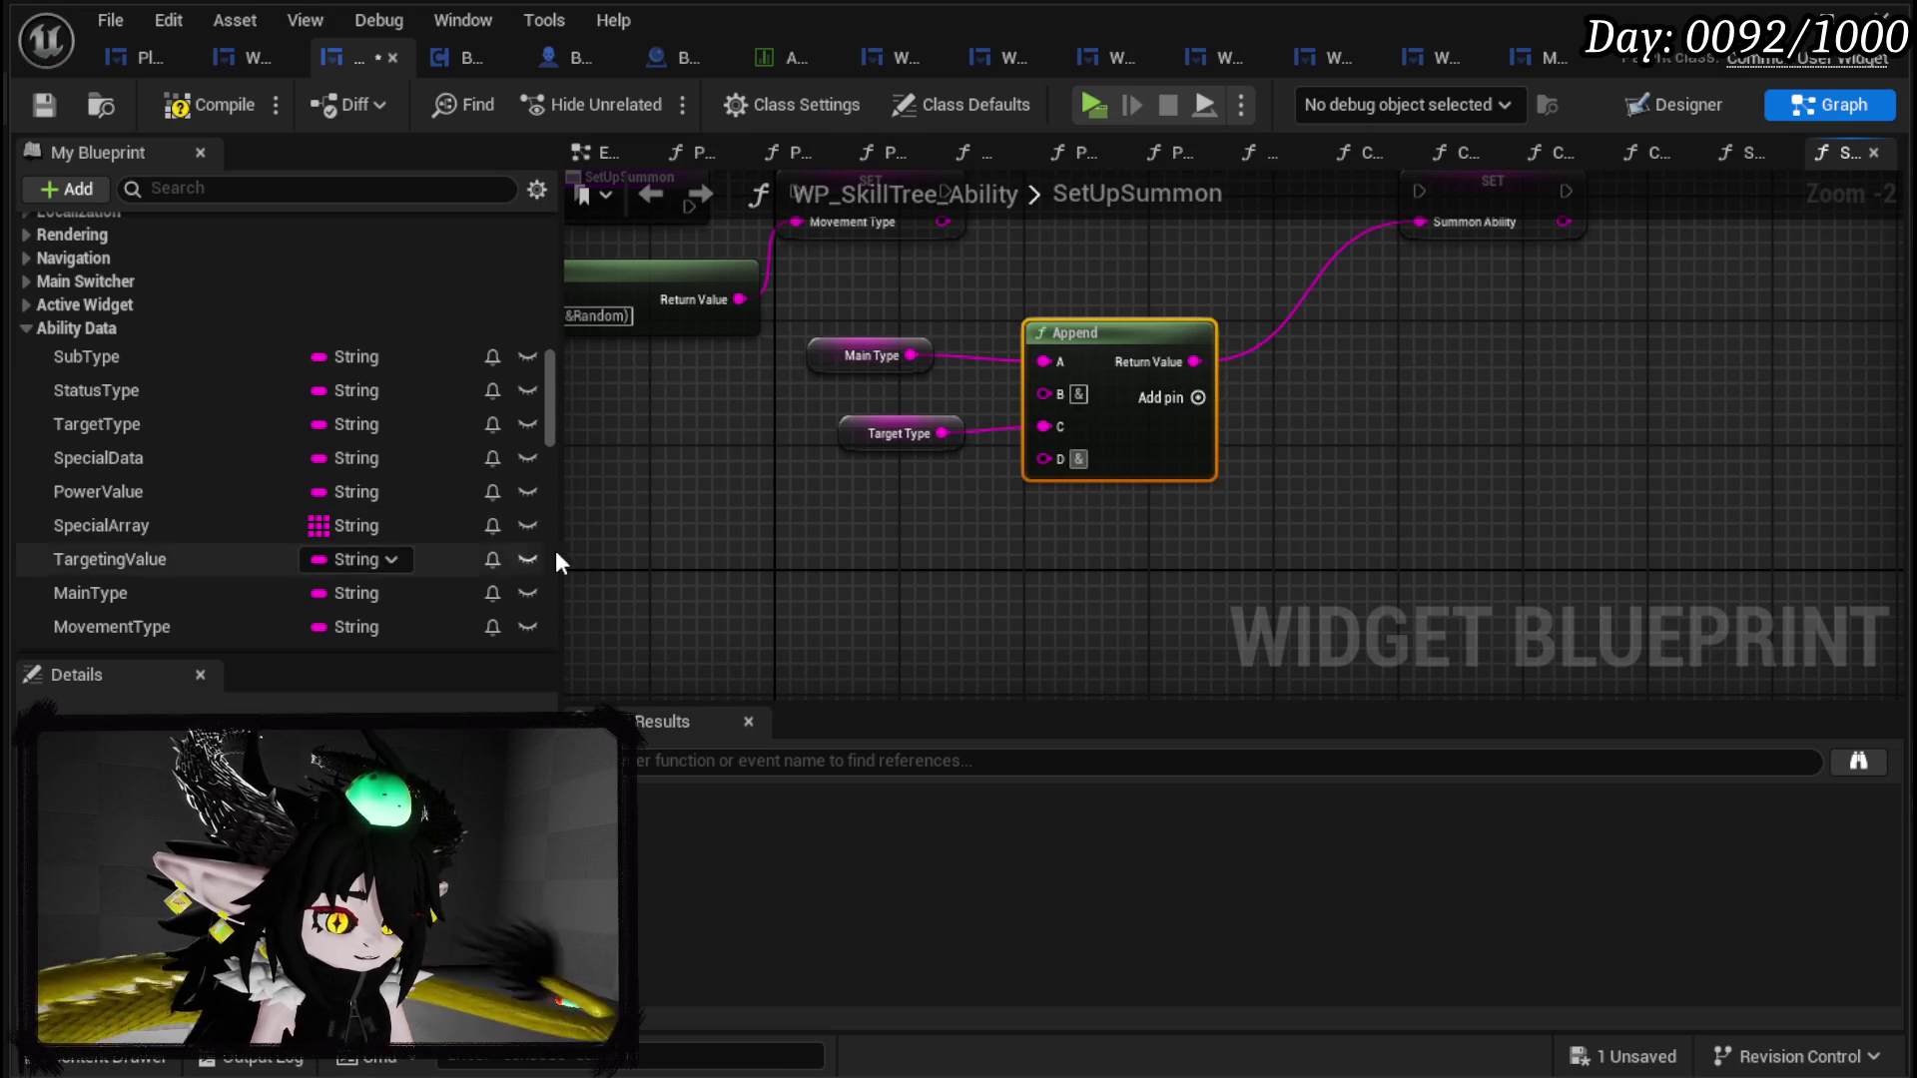
Step: Add input E wired to SubType, then add F and G inputs to Append
{"action": "left_click", "coordinate": [1198, 396]}
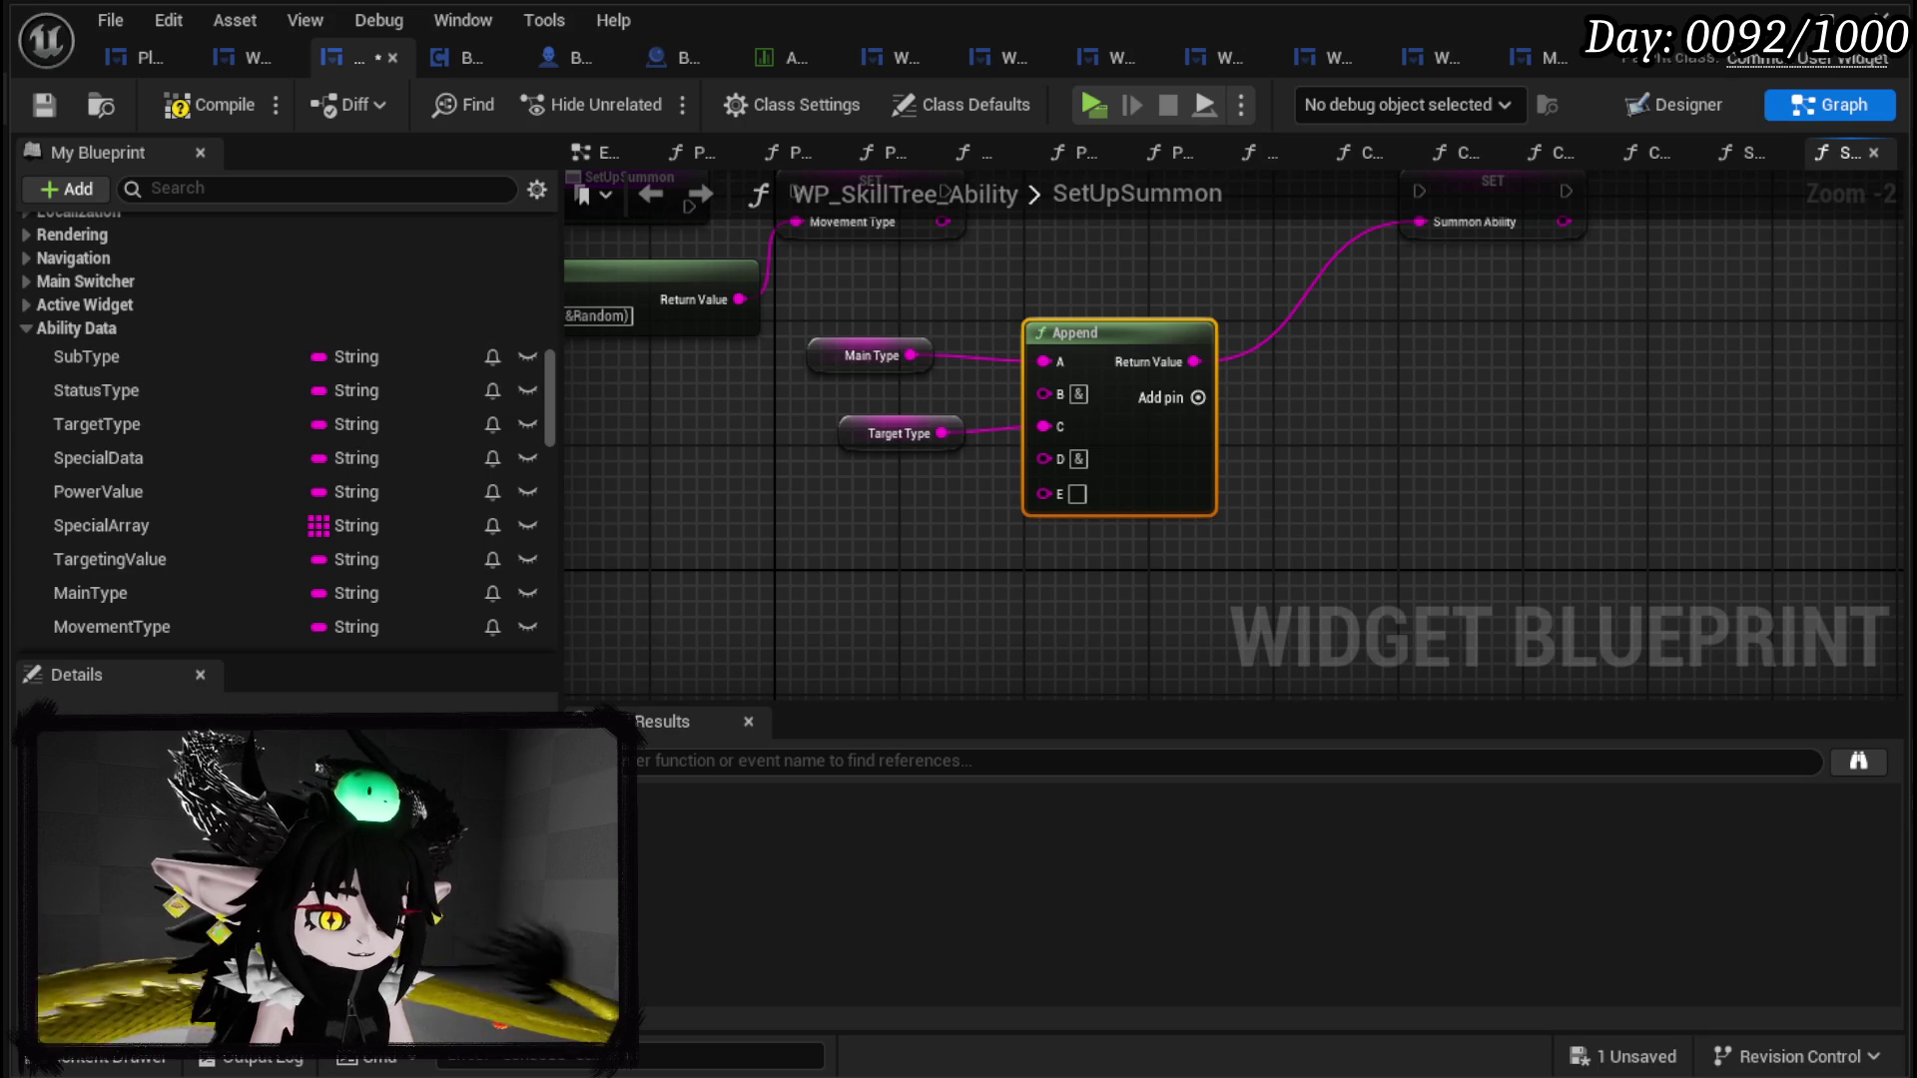
{"action": "mouse_move", "coordinate": [140, 357]}
{"action": "left_mouse_down"}
{"action": "mouse_move", "coordinate": [1131, 493]}
{"action": "mouse_move", "coordinate": [1073, 493]}
{"action": "left_mouse_up"}
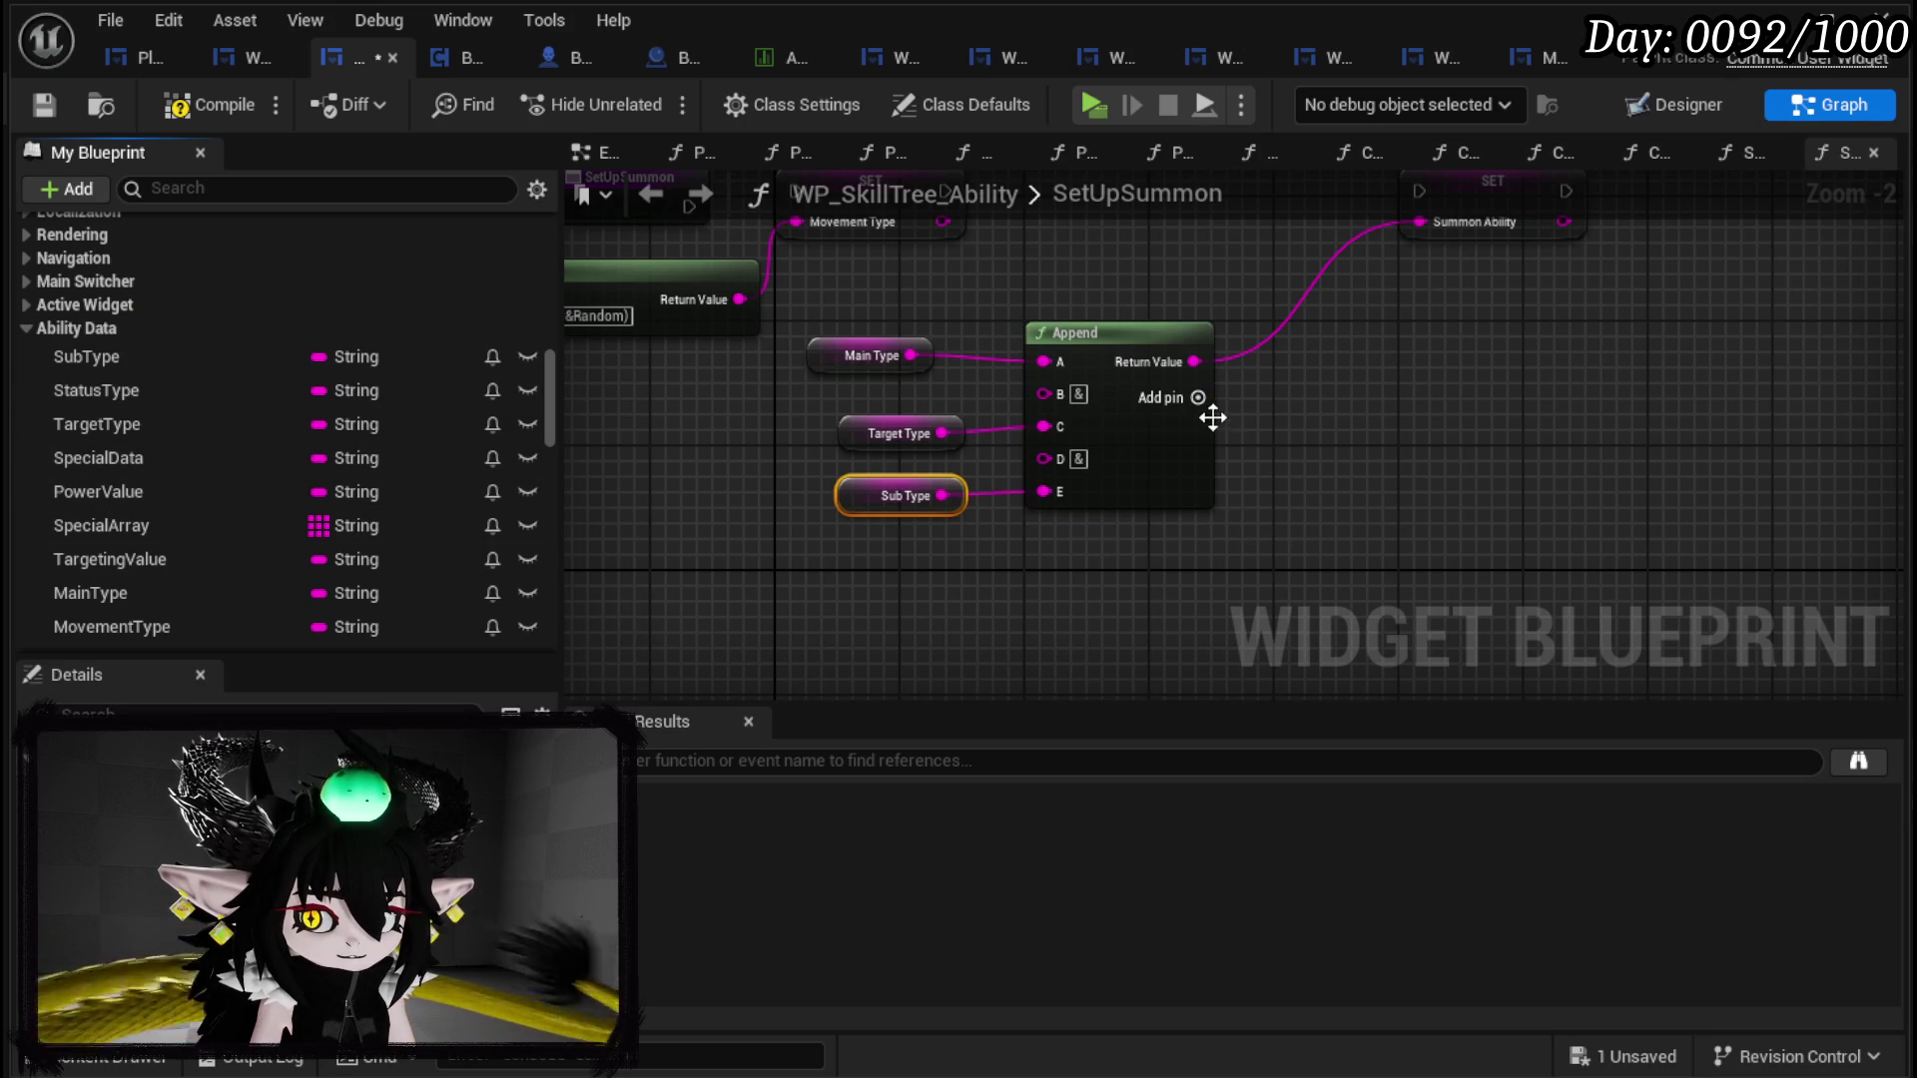
{"action": "left_click", "coordinate": [1202, 405]}
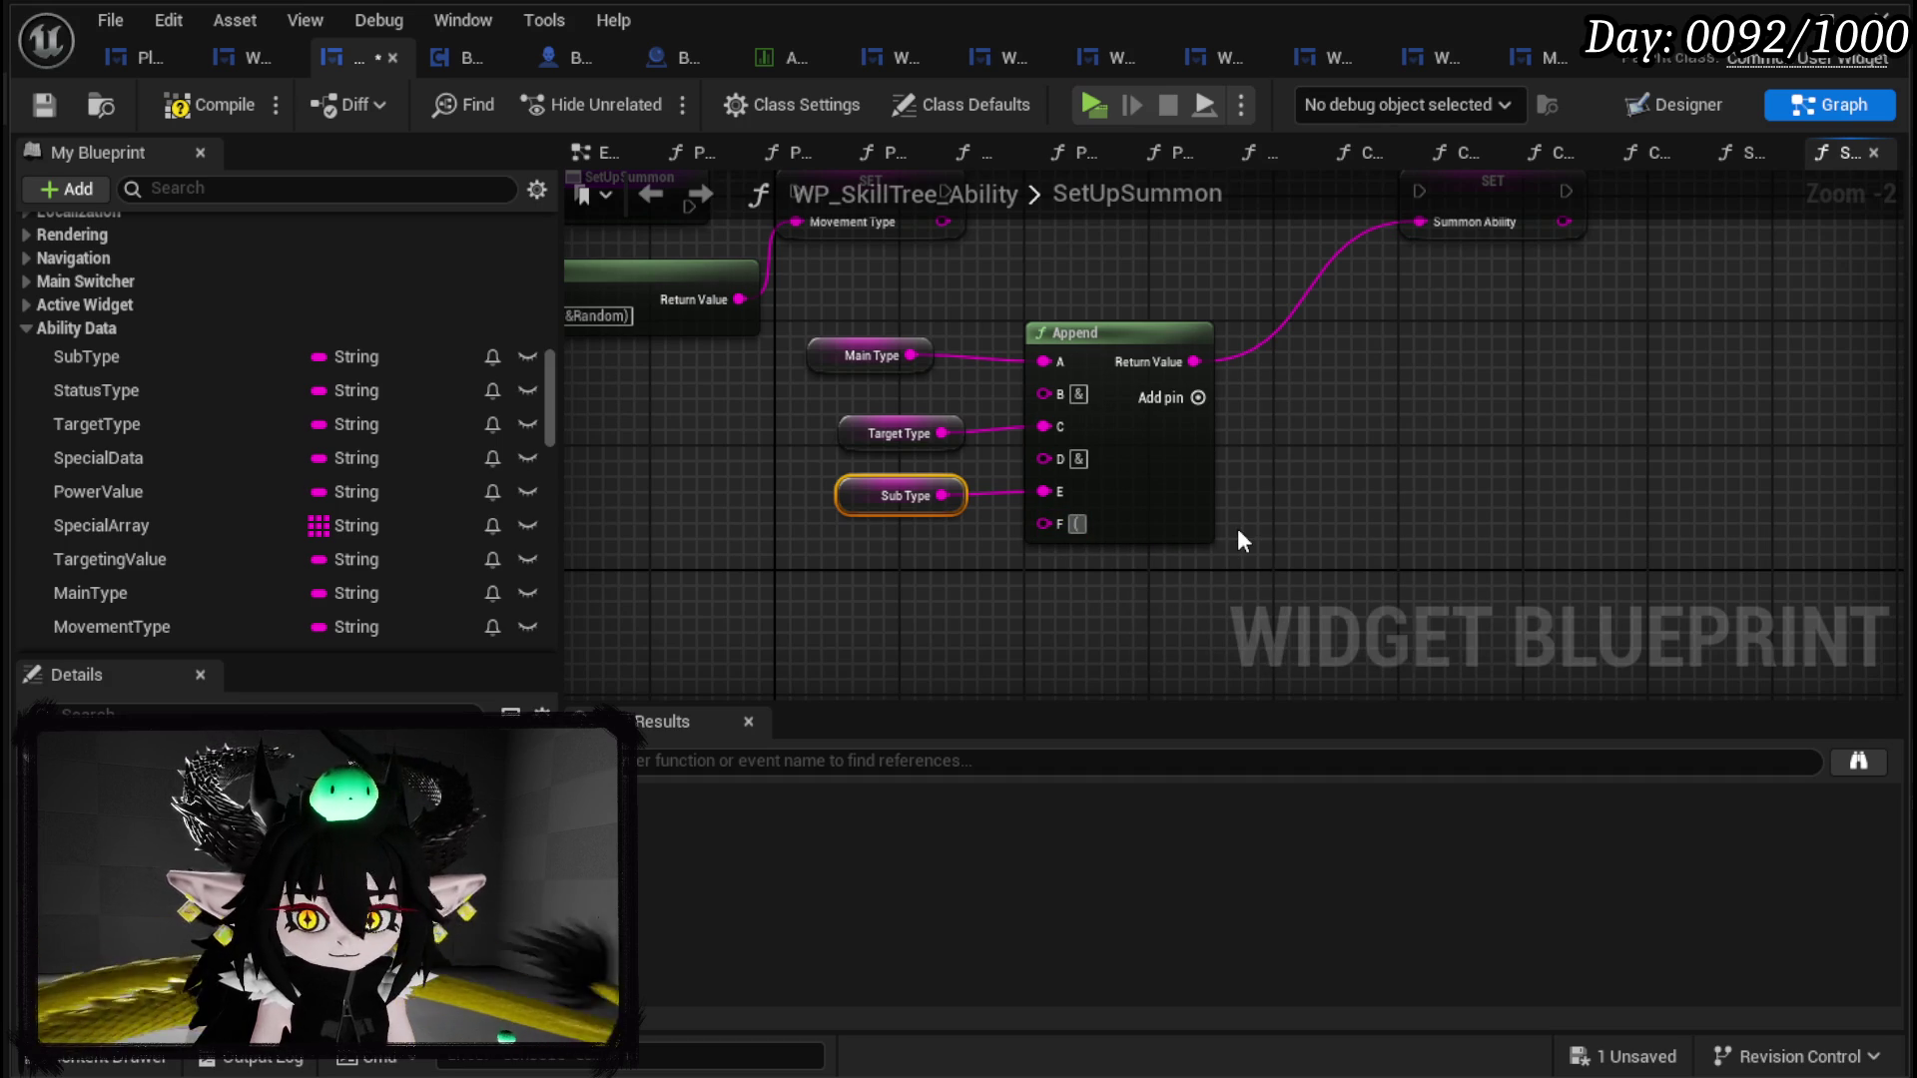
{"action": "left_click", "coordinate": [1198, 397]}
{"action": "left_click_drag", "start_coordinate": [984, 569], "coordinate": [995, 496]}
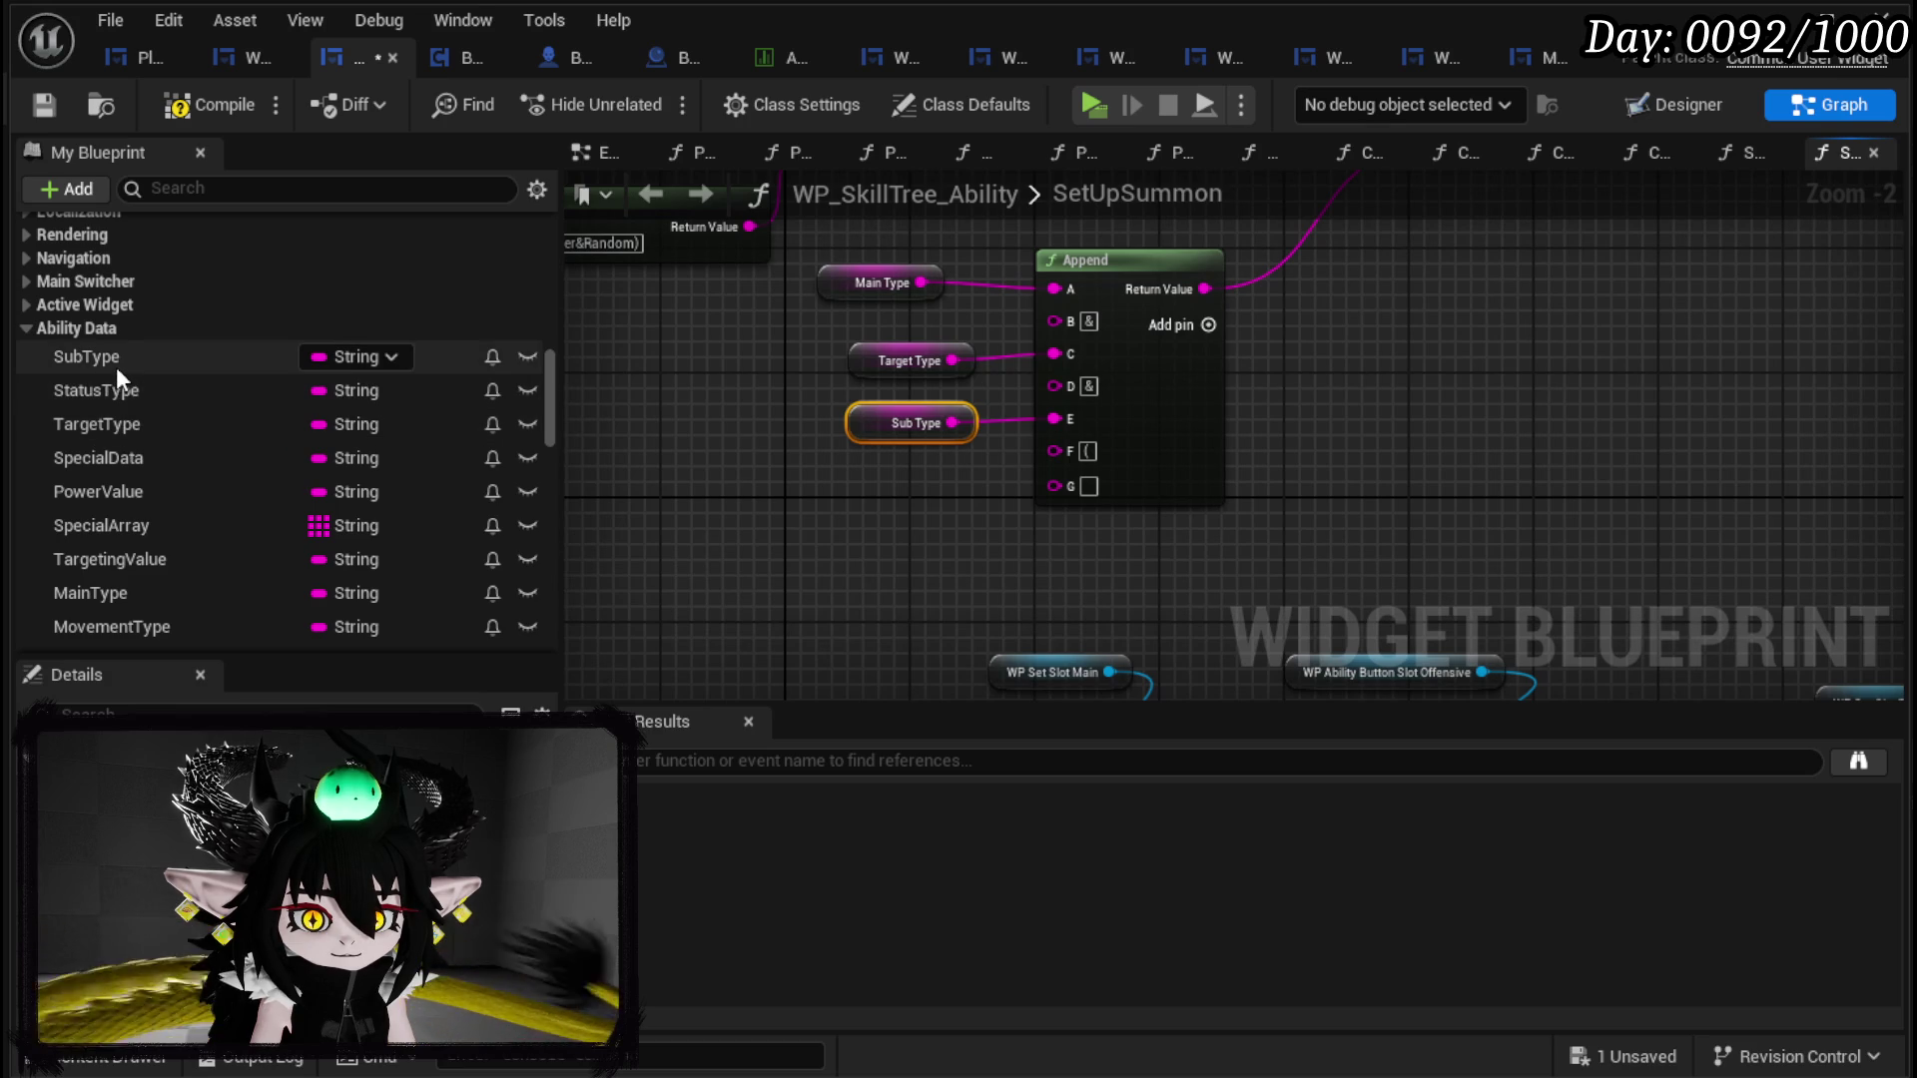
{"action": "mouse_move", "coordinate": [120, 391]}
{"action": "left_mouse_down"}
{"action": "mouse_move", "coordinate": [922, 487]}
{"action": "mouse_move", "coordinate": [758, 485]}
{"action": "left_mouse_up"}
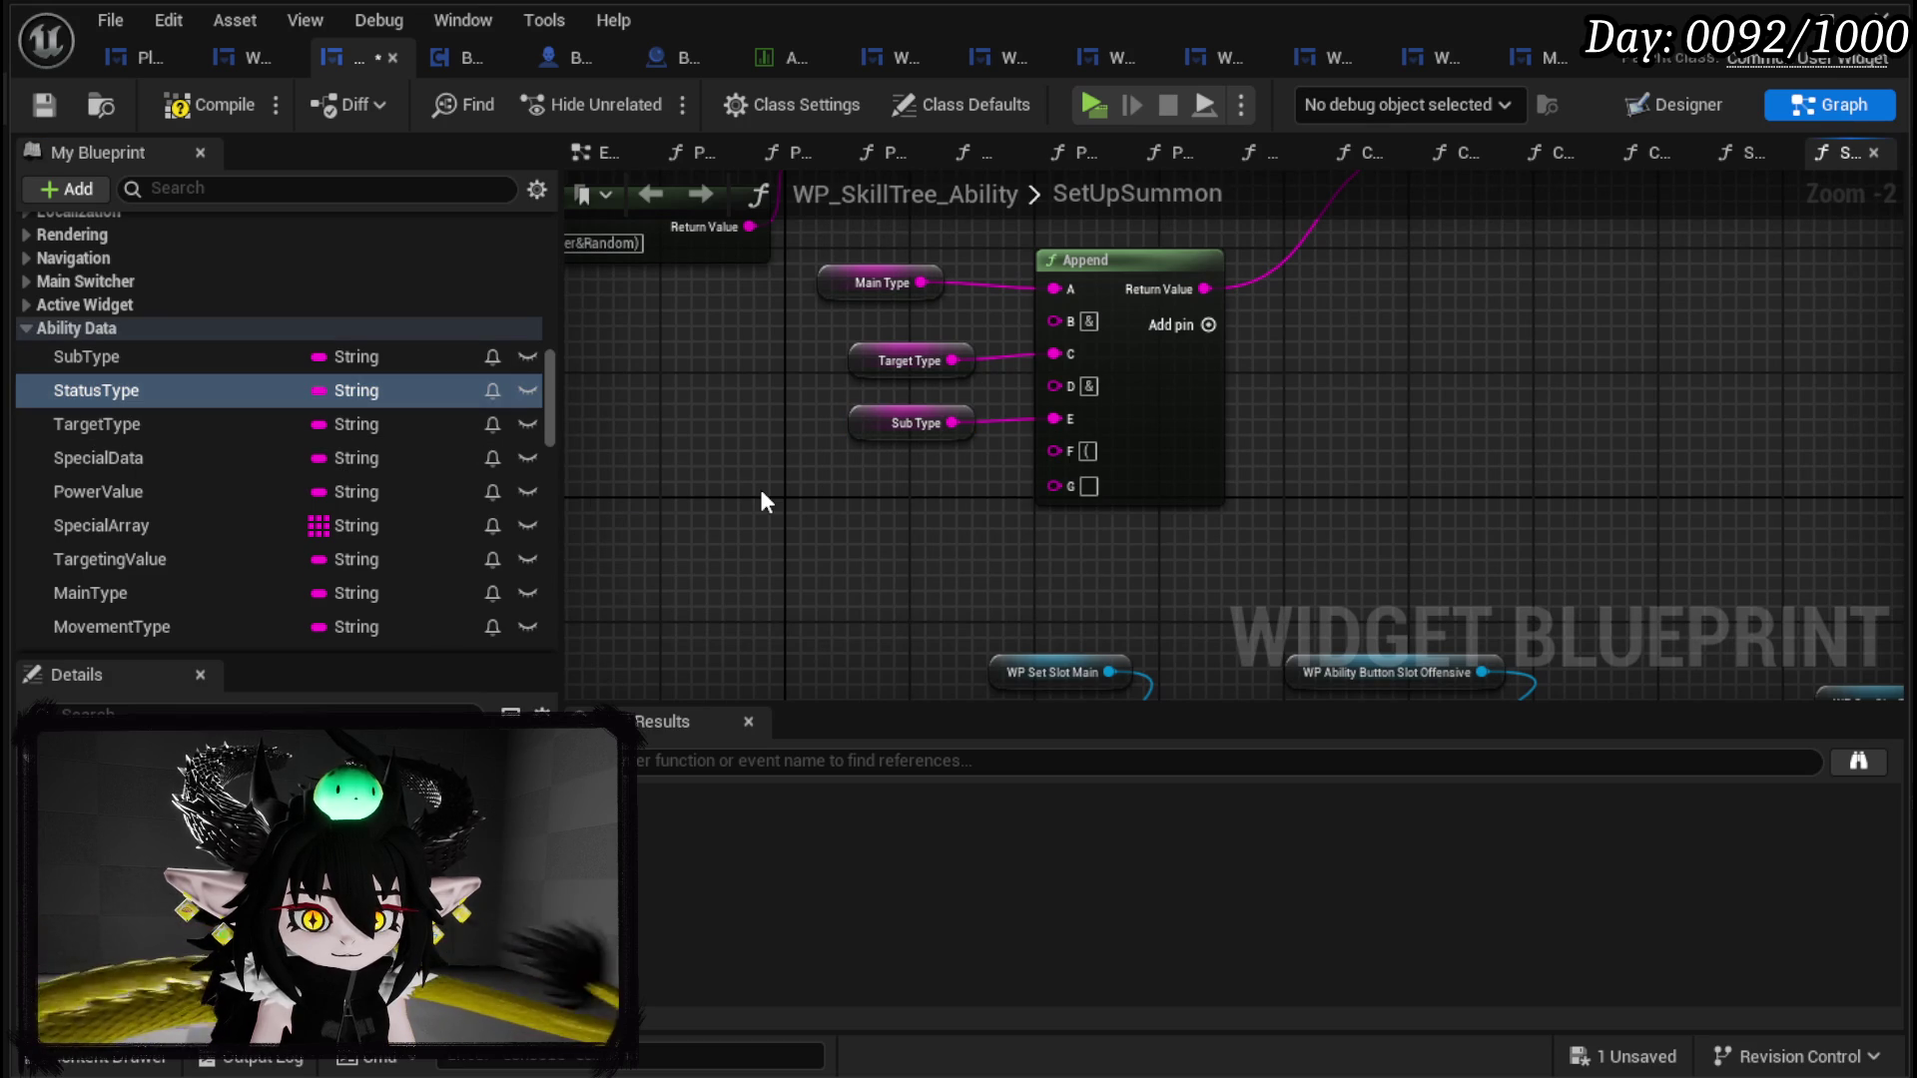
{"action": "scroll", "coordinate": [499, 529], "scroll_direction": "down", "scroll_amount": 3}
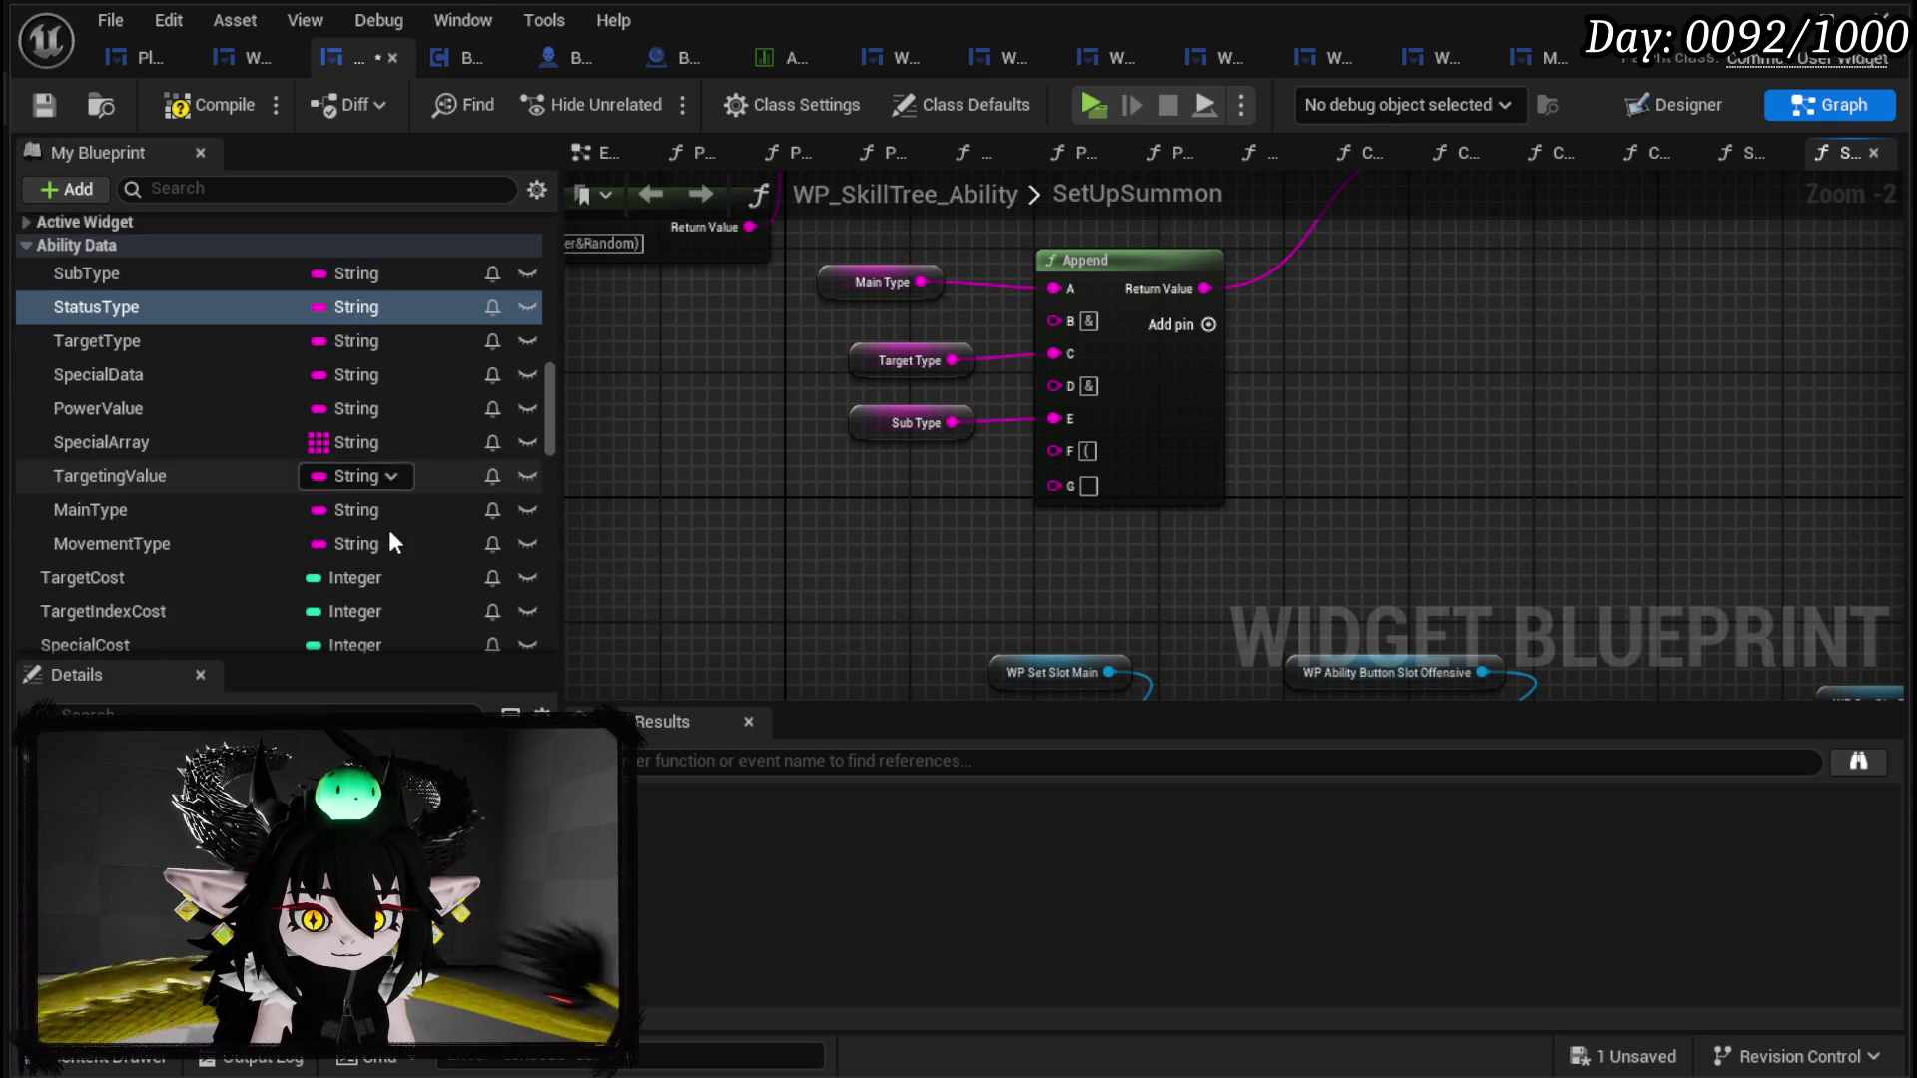
Step: Remove the Append node's G input, undoing an accidental execution-pin toggle
{"action": "right_click", "coordinate": [1056, 483]}
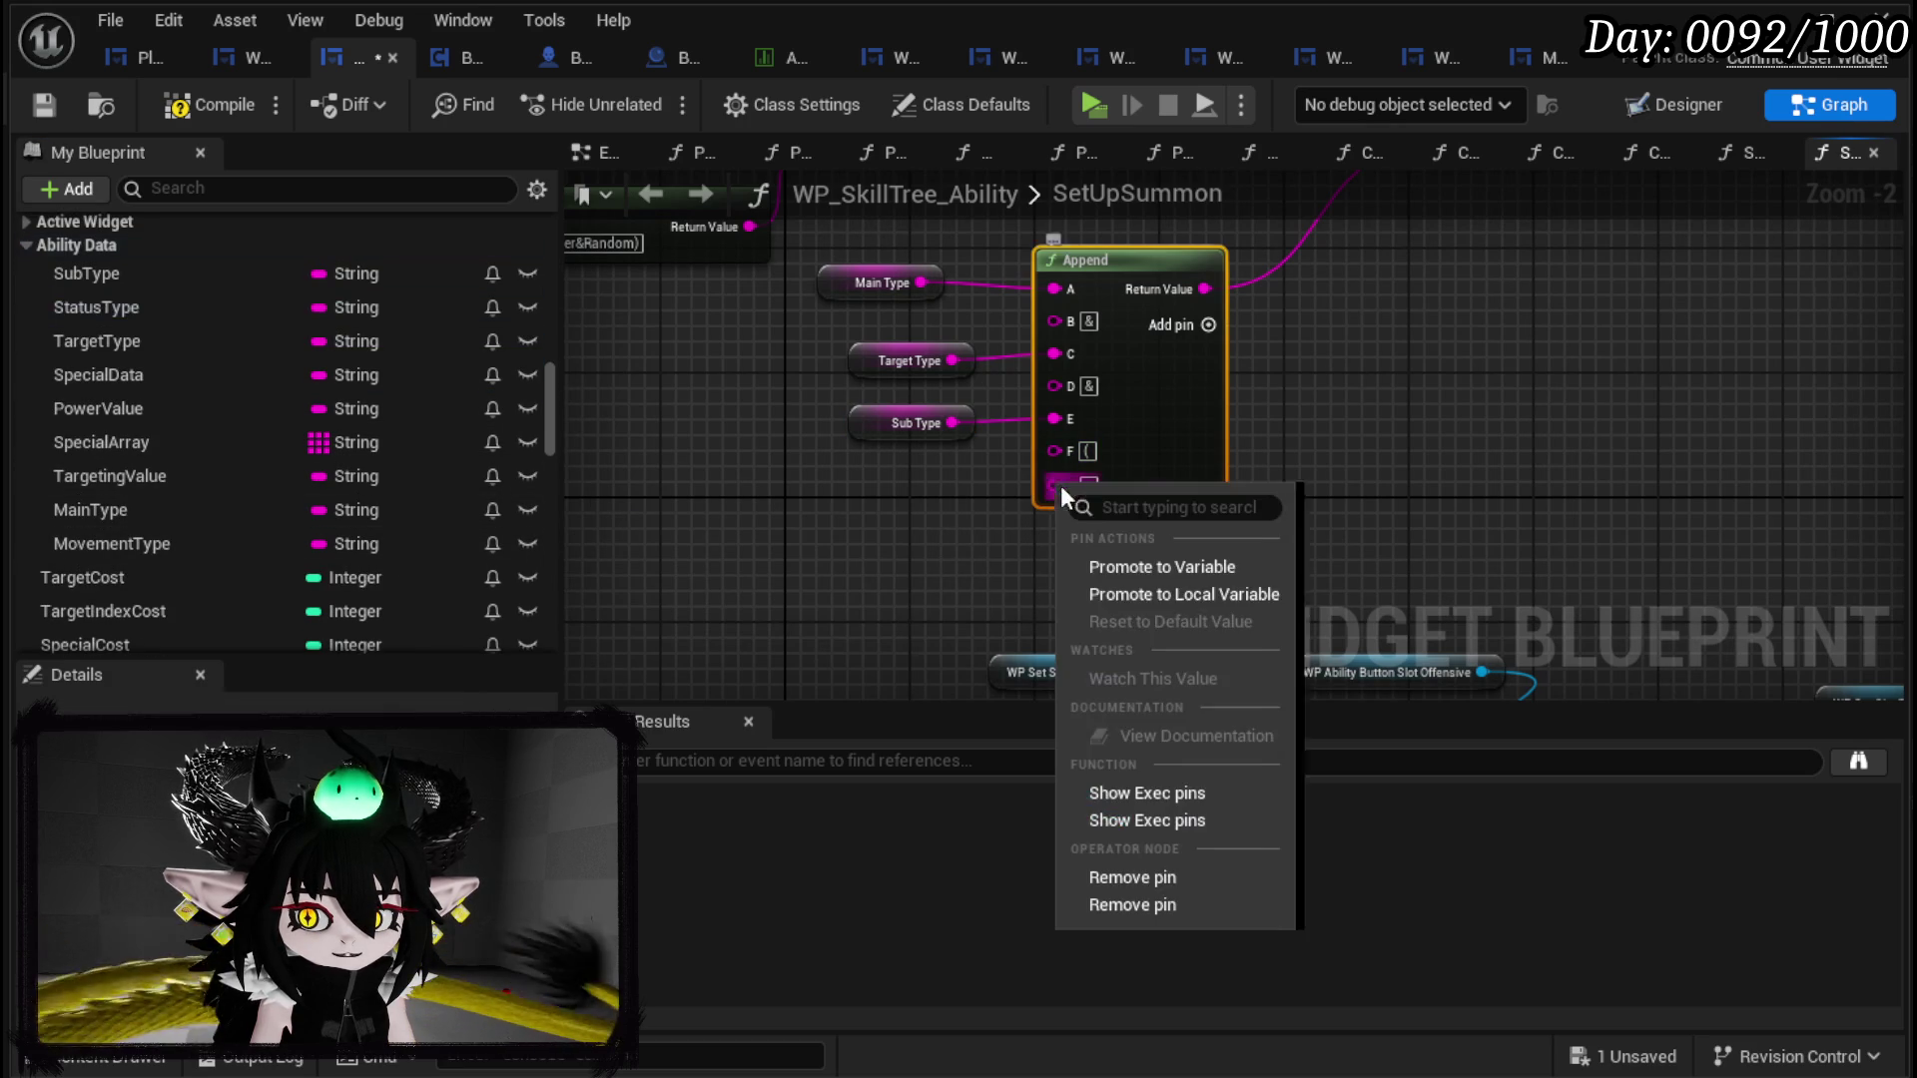
{"action": "left_click", "coordinate": [1134, 817]}
{"action": "left_click", "coordinate": [1379, 463]}
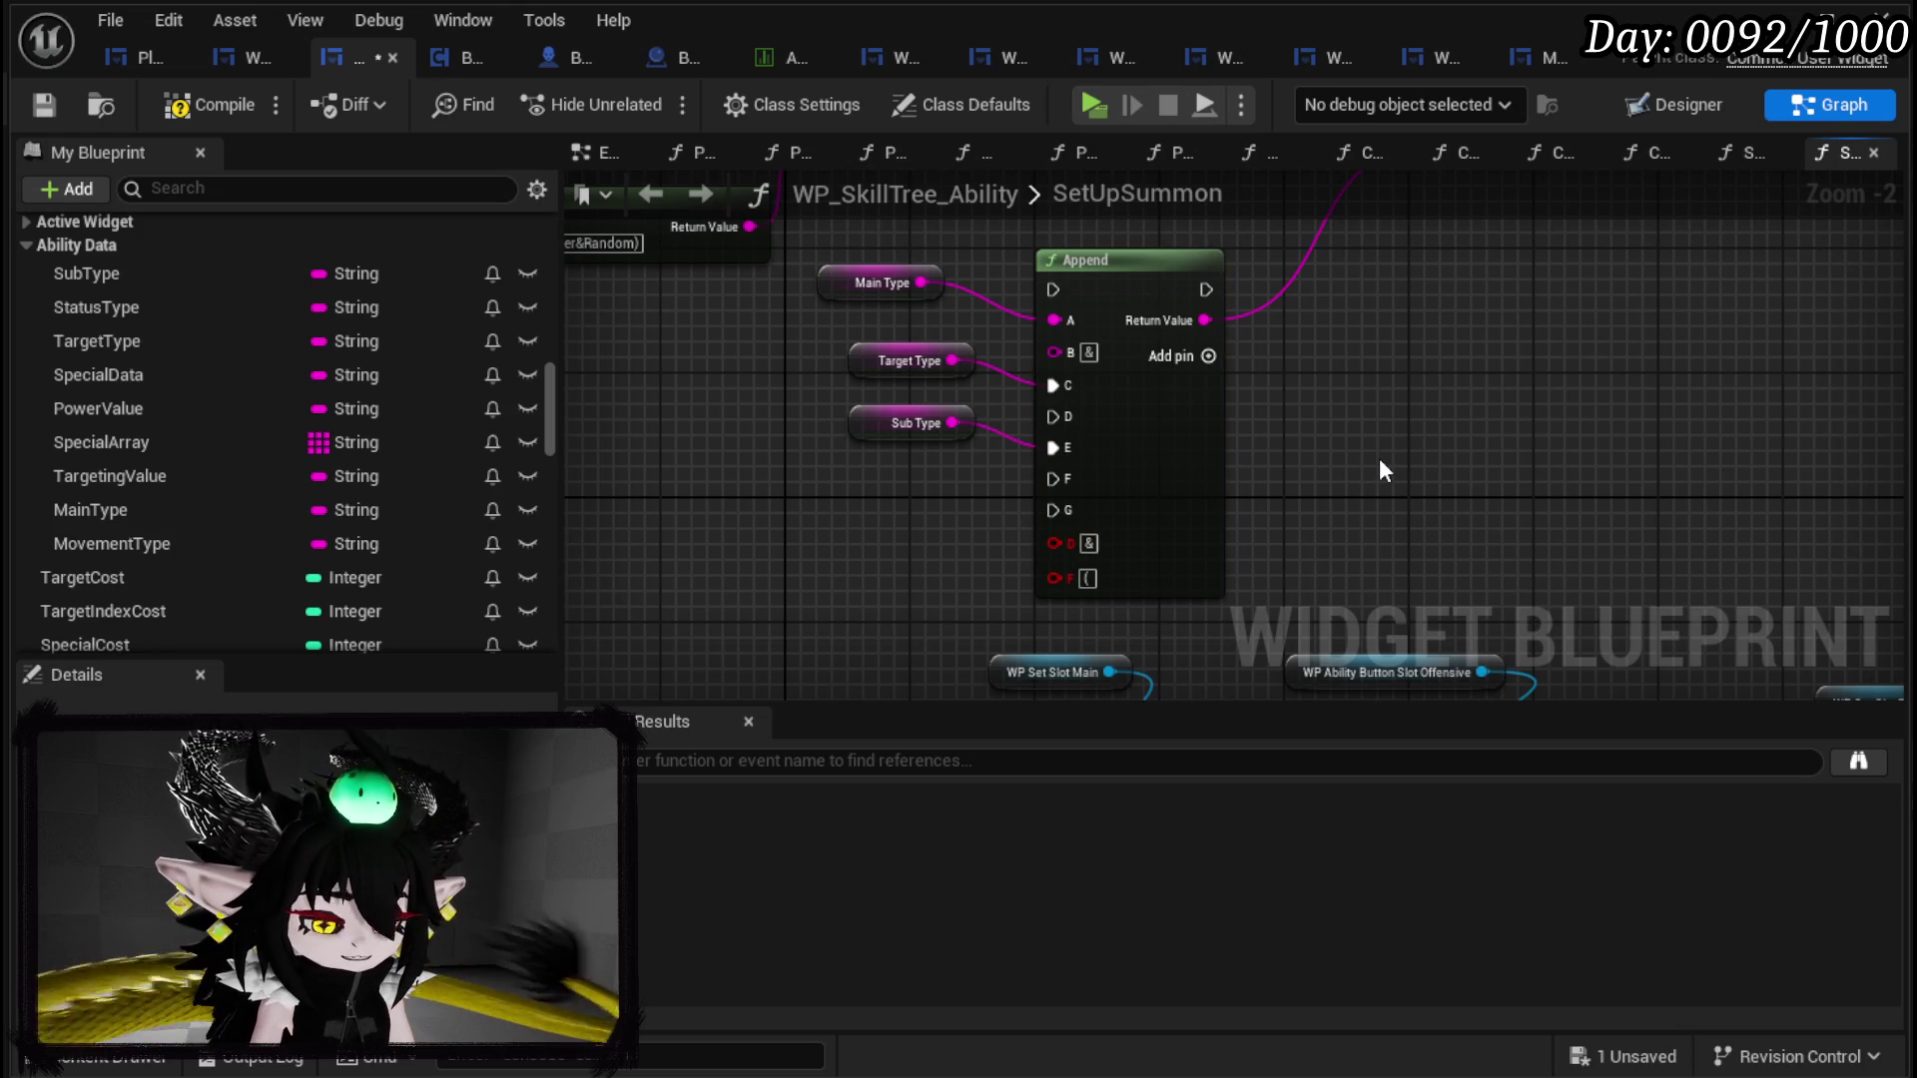
{"action": "key", "text": "ctrl+z"}
{"action": "right_click", "coordinate": [1048, 489]}
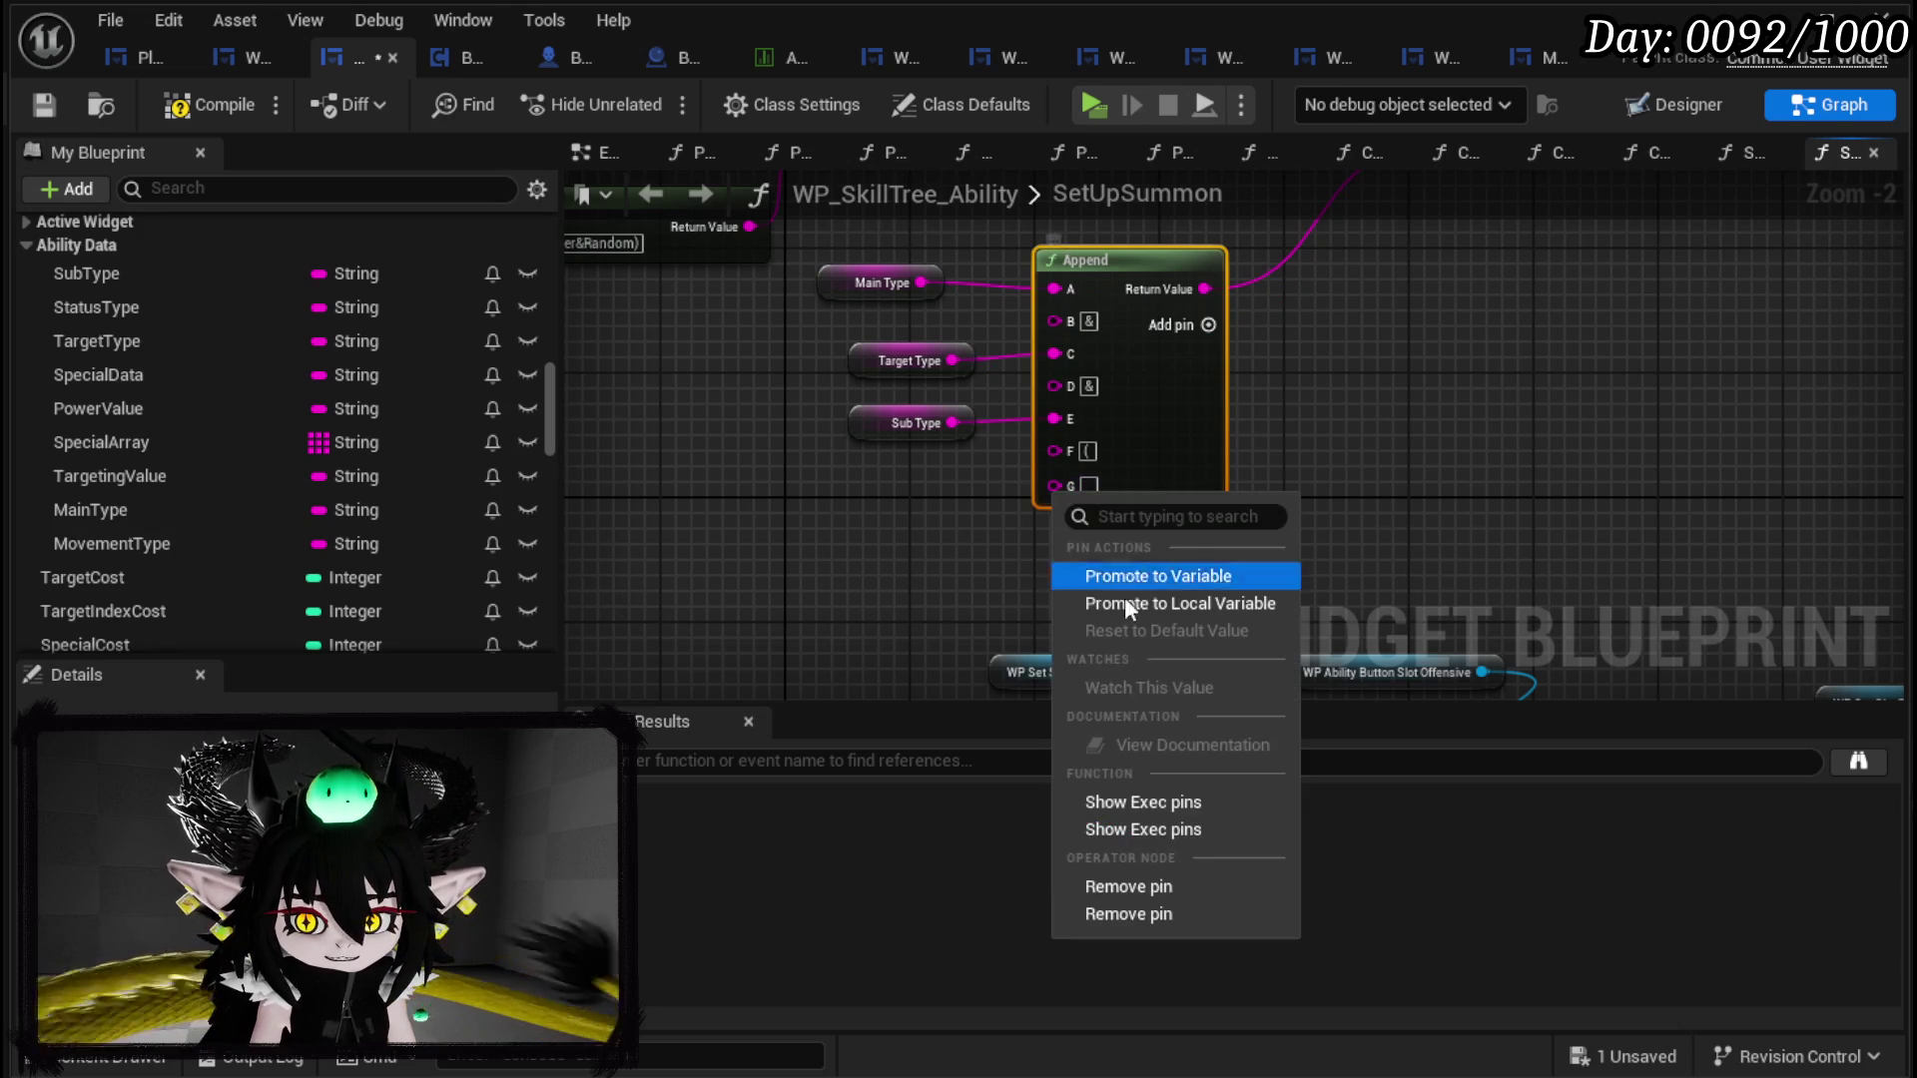
{"action": "left_click", "coordinate": [1098, 886]}
Step: Set Append's F input to & and add a fresh G input
{"action": "left_click", "coordinate": [1087, 451]}
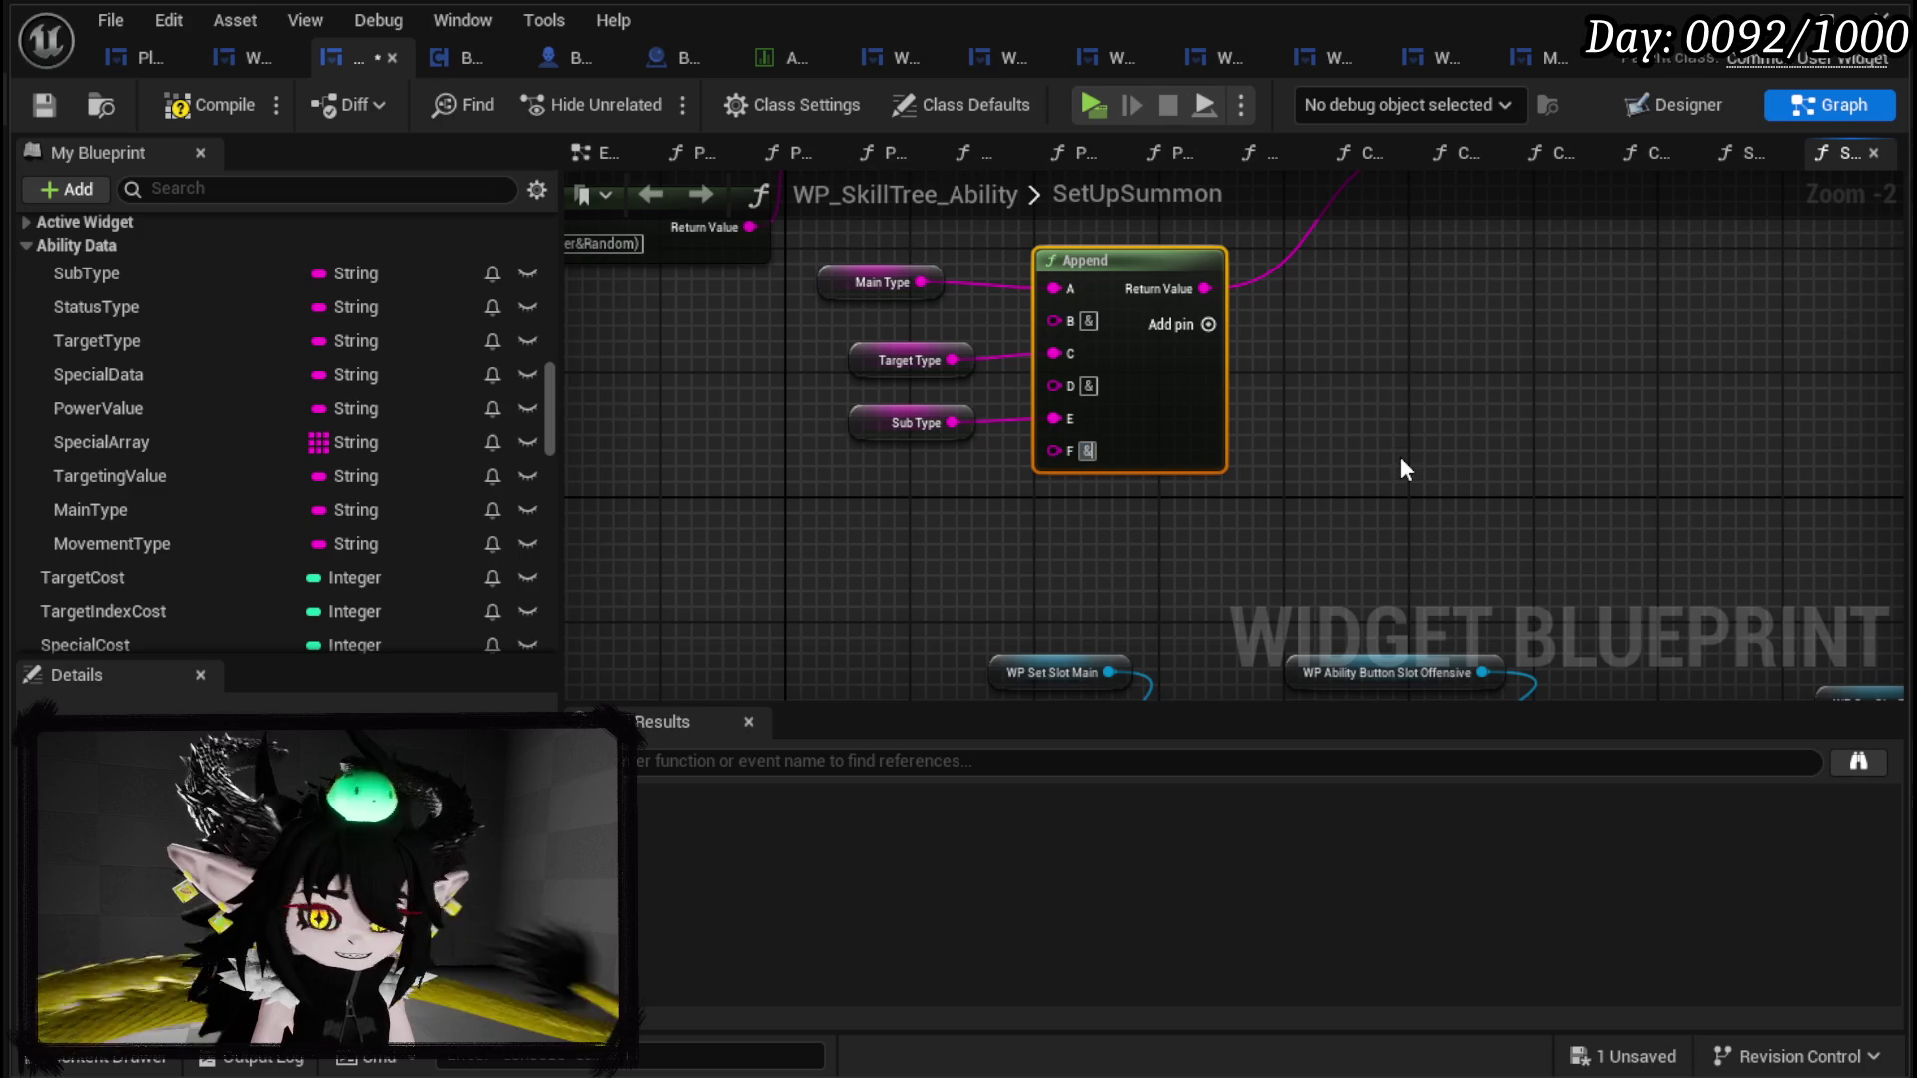
{"action": "left_click", "coordinate": [1208, 324]}
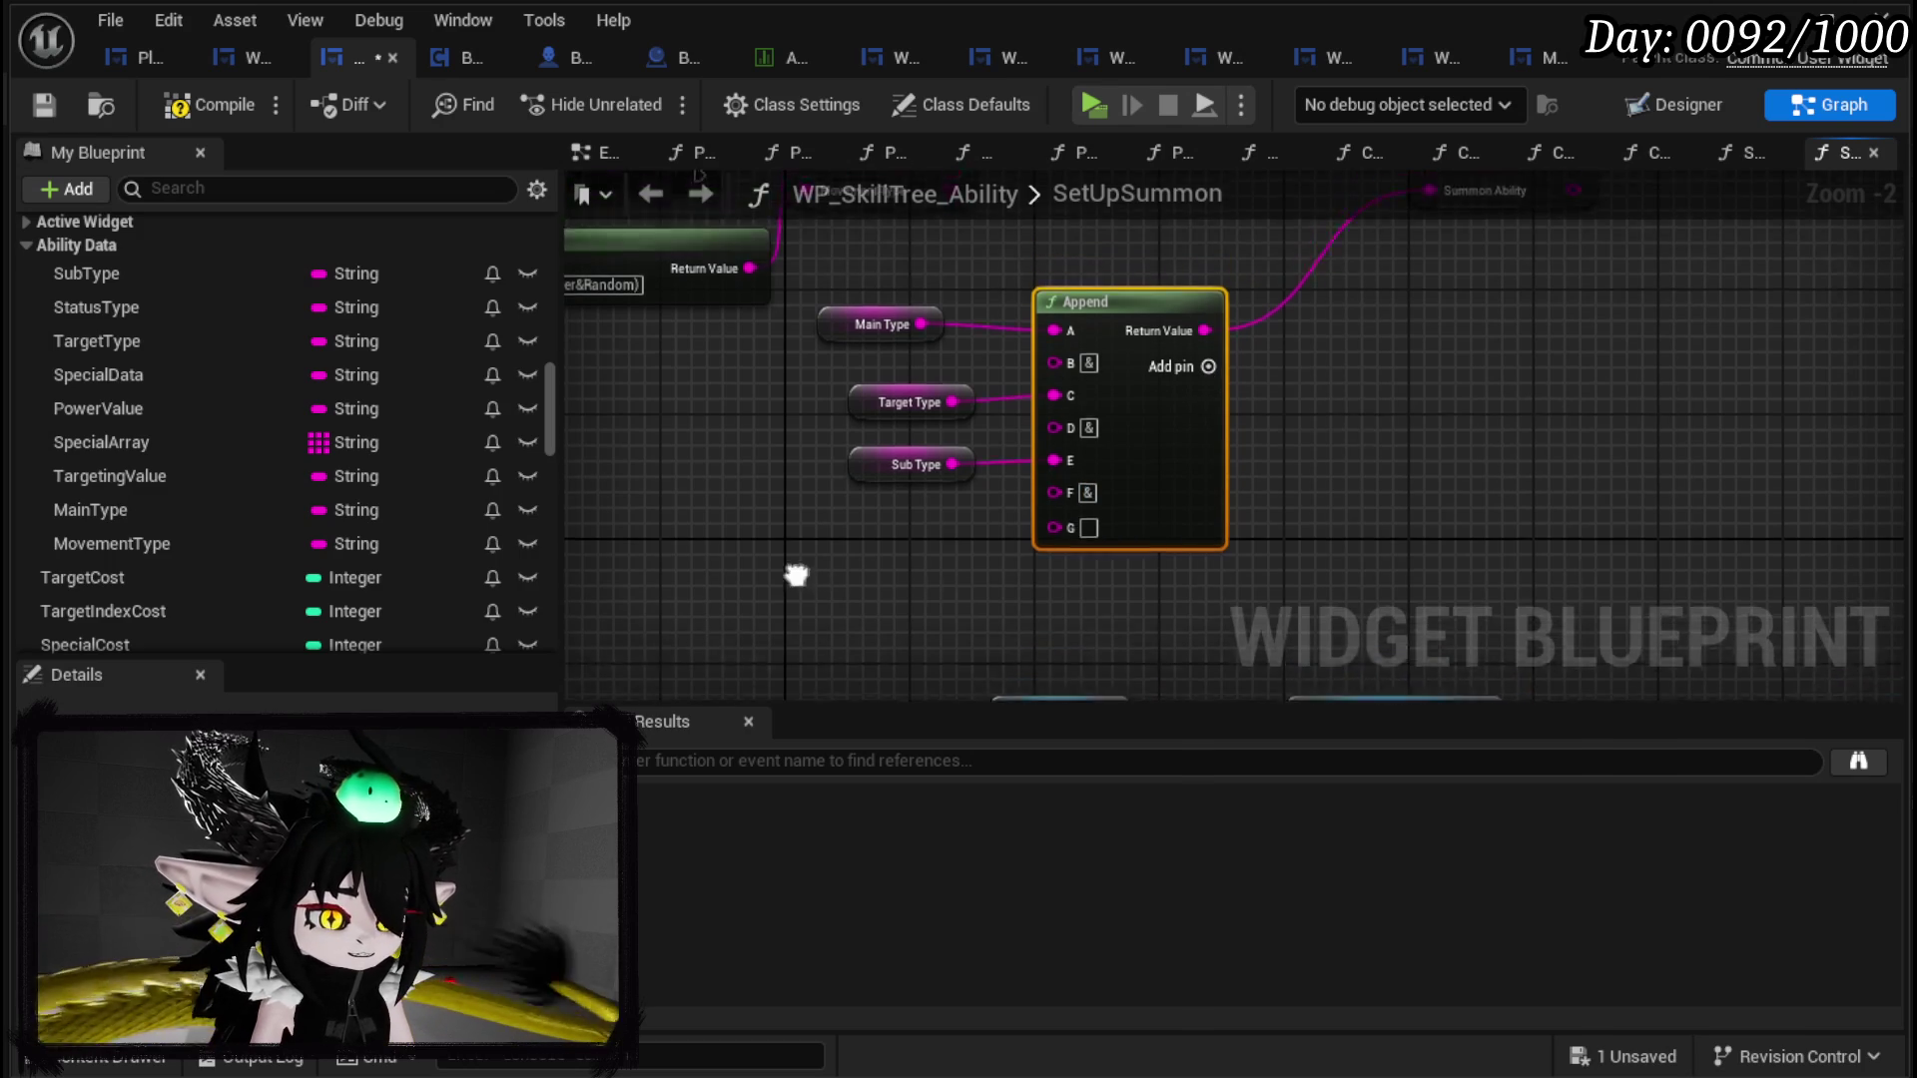
{"action": "left_click_drag", "start_coordinate": [788, 607], "coordinate": [1064, 354]}
{"action": "left_click", "coordinate": [821, 591]}
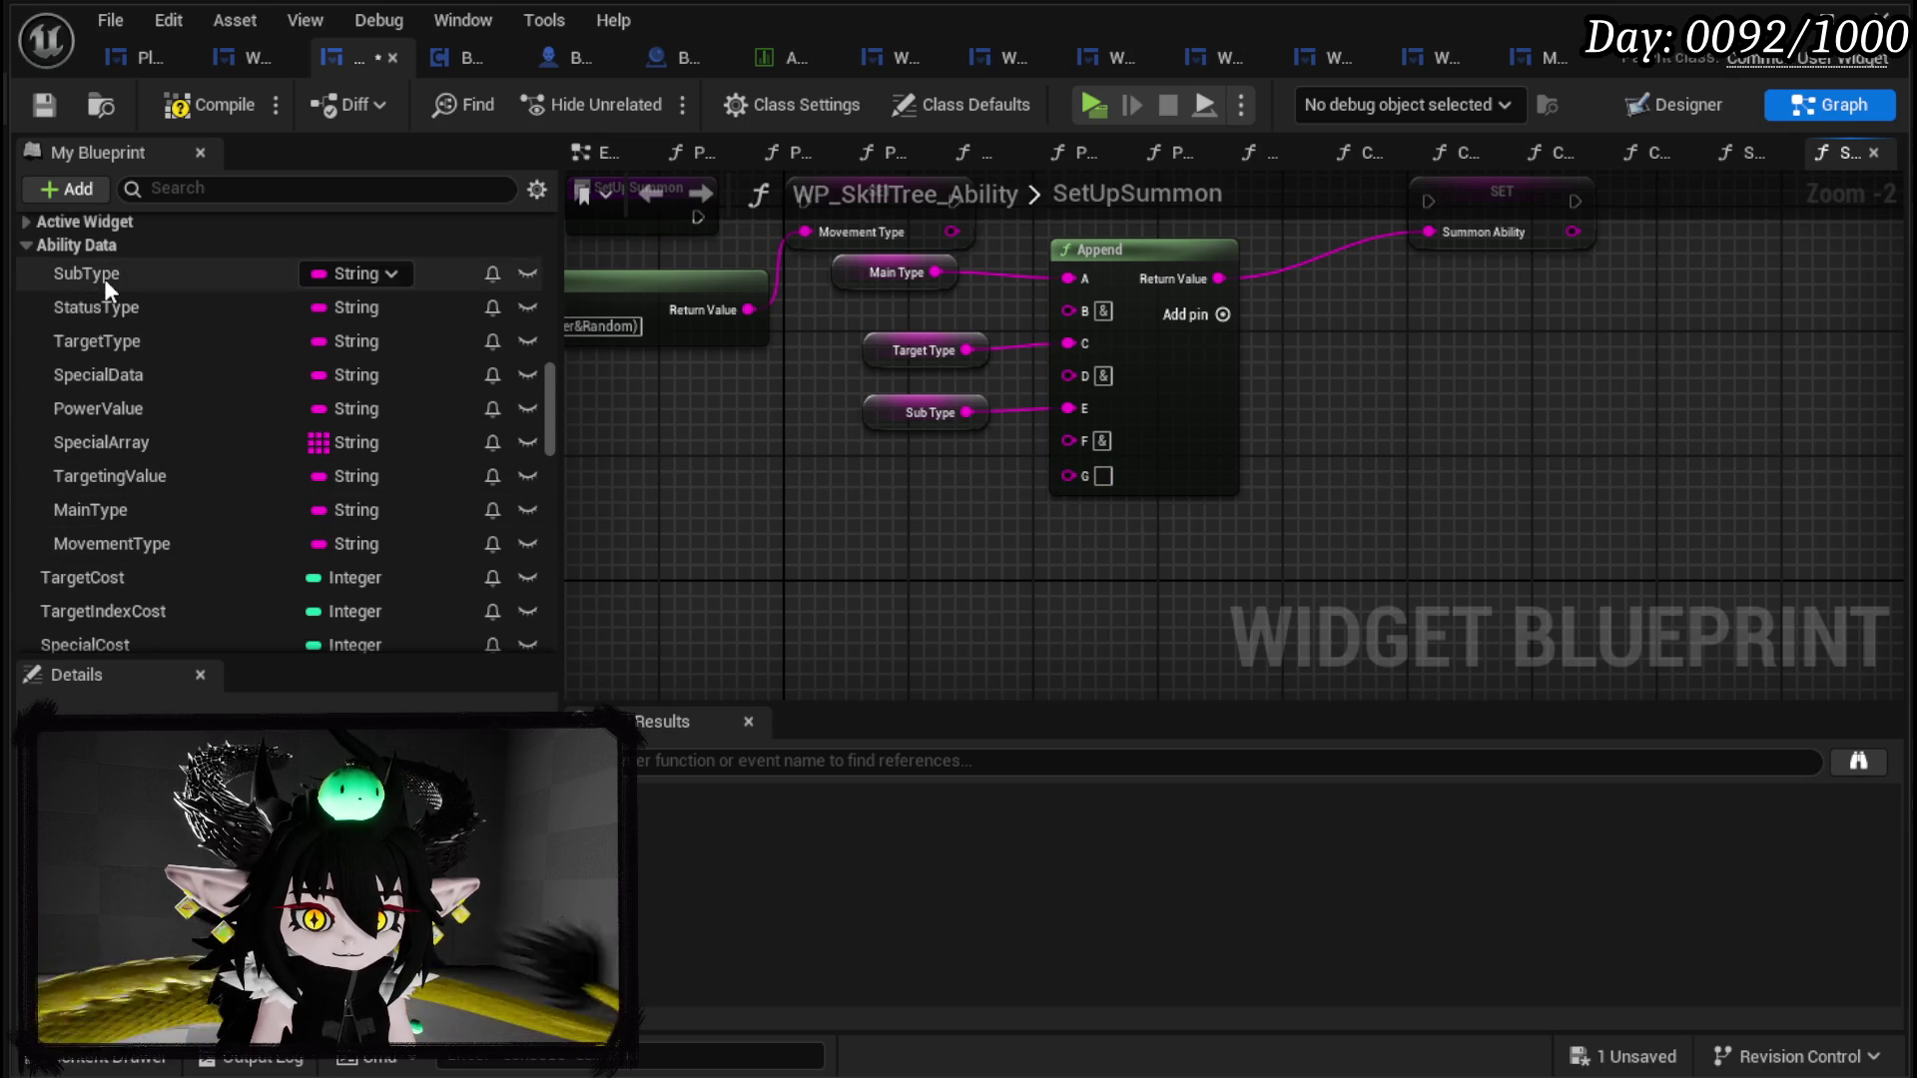
Step: Enter ElementType in input G and StatusType in a new H input
{"action": "left_click", "coordinate": [1103, 475]}
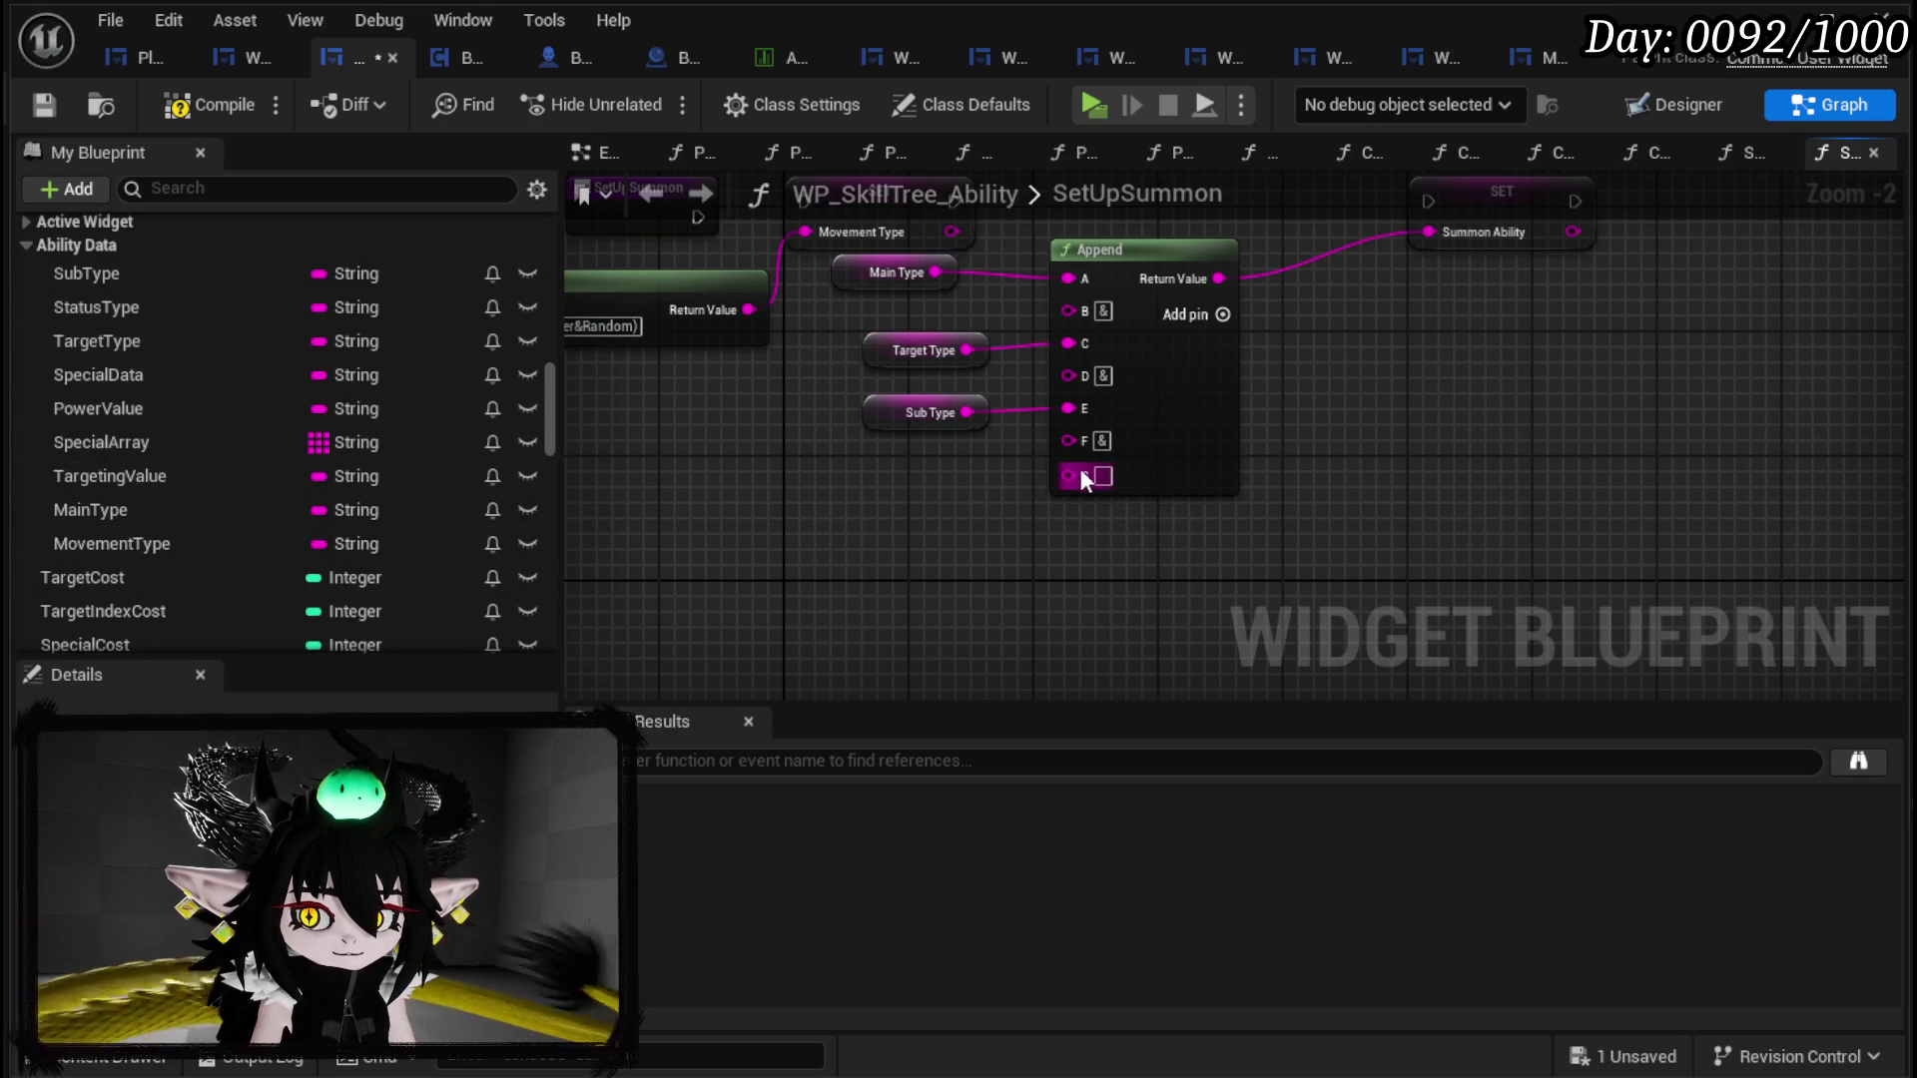
{"action": "type", "text": "ElementType"}
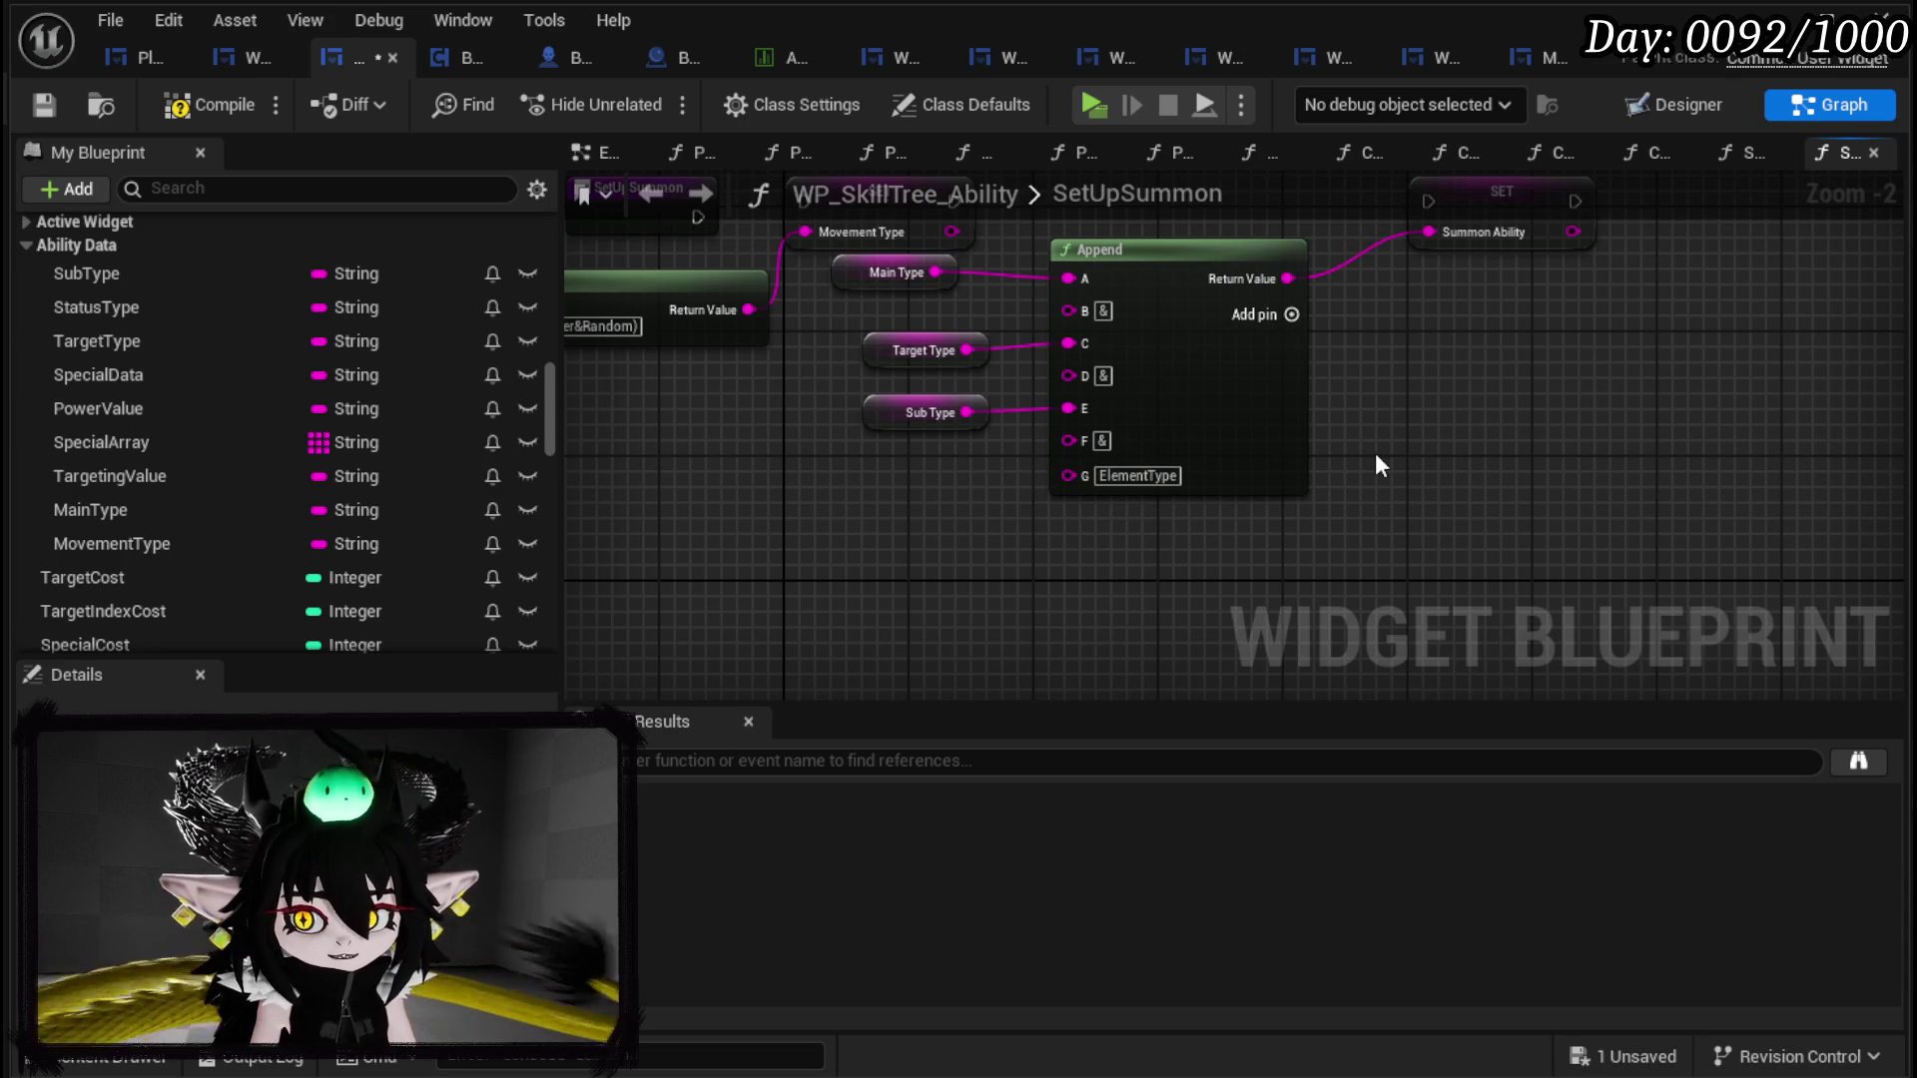
{"action": "left_click", "coordinate": [1290, 313]}
{"action": "left_click", "coordinate": [1103, 510]}
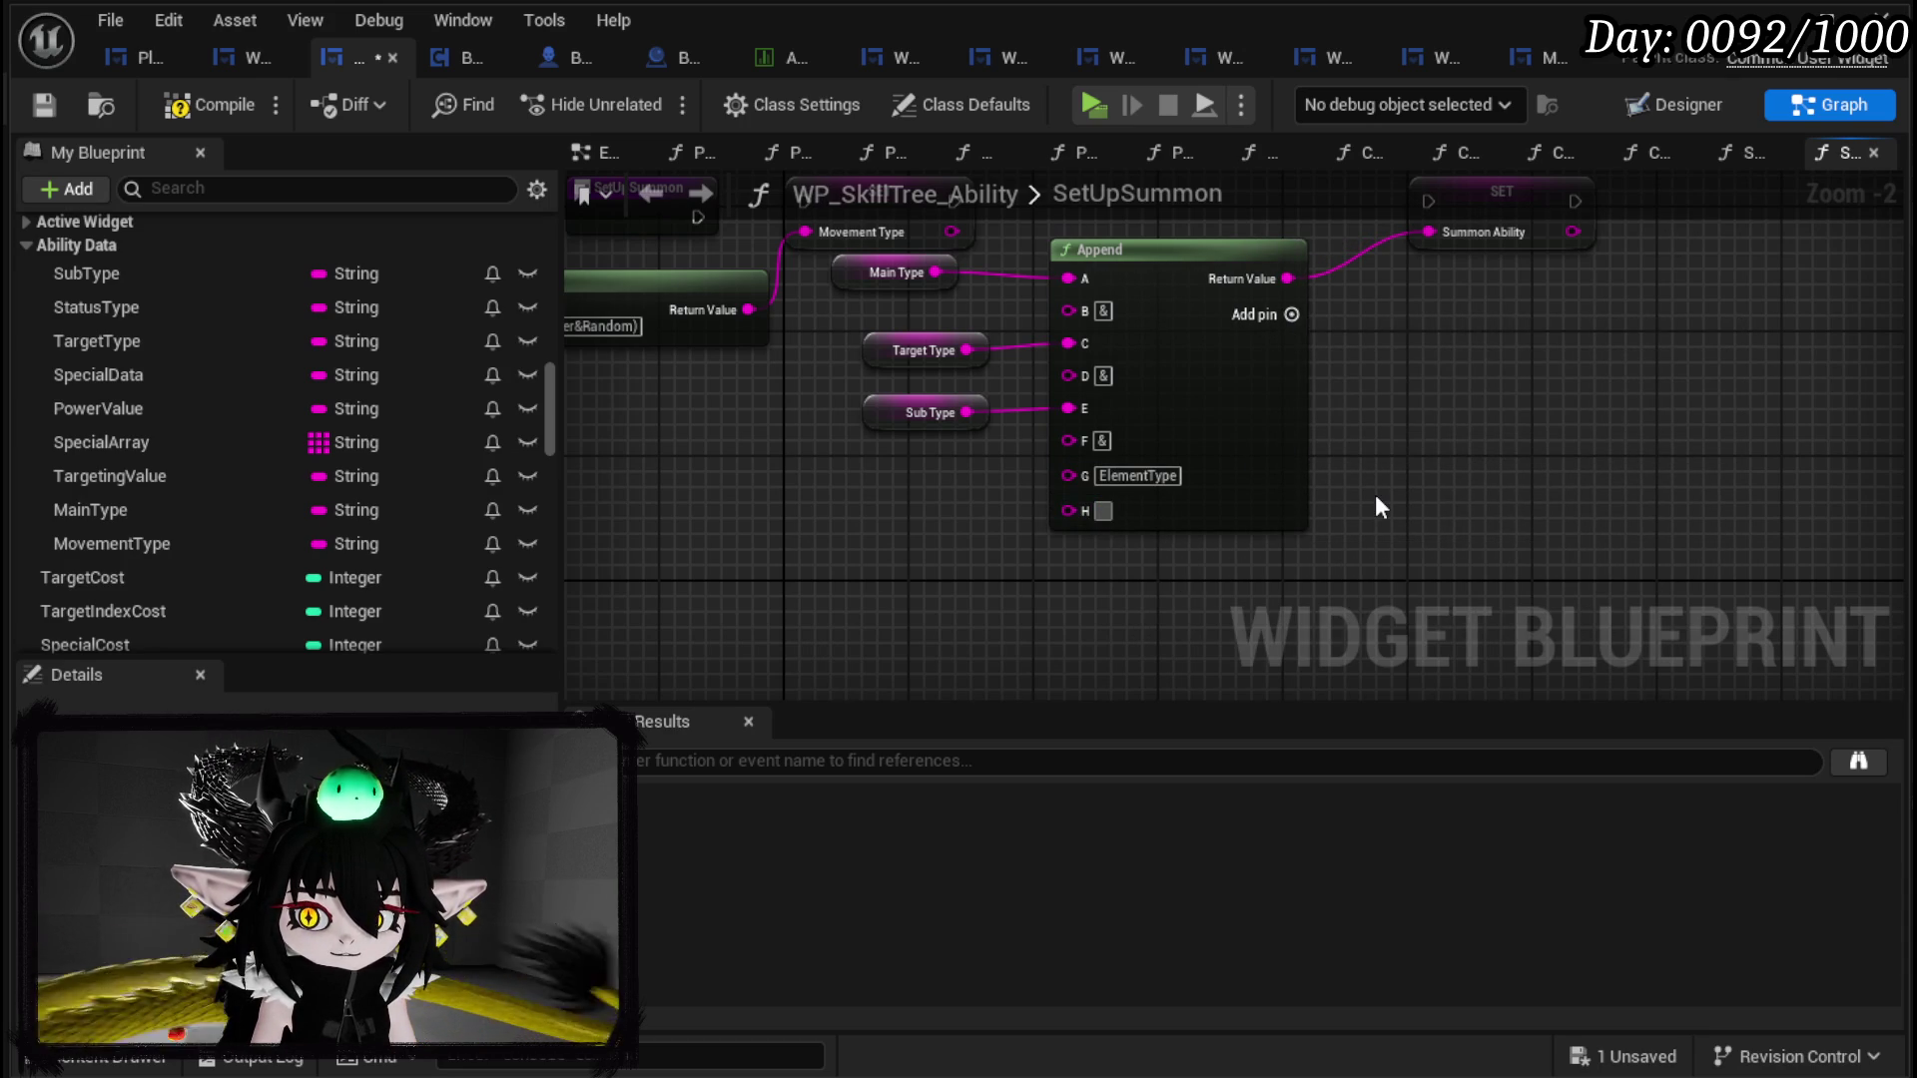
{"action": "type", "text": "StatusType"}
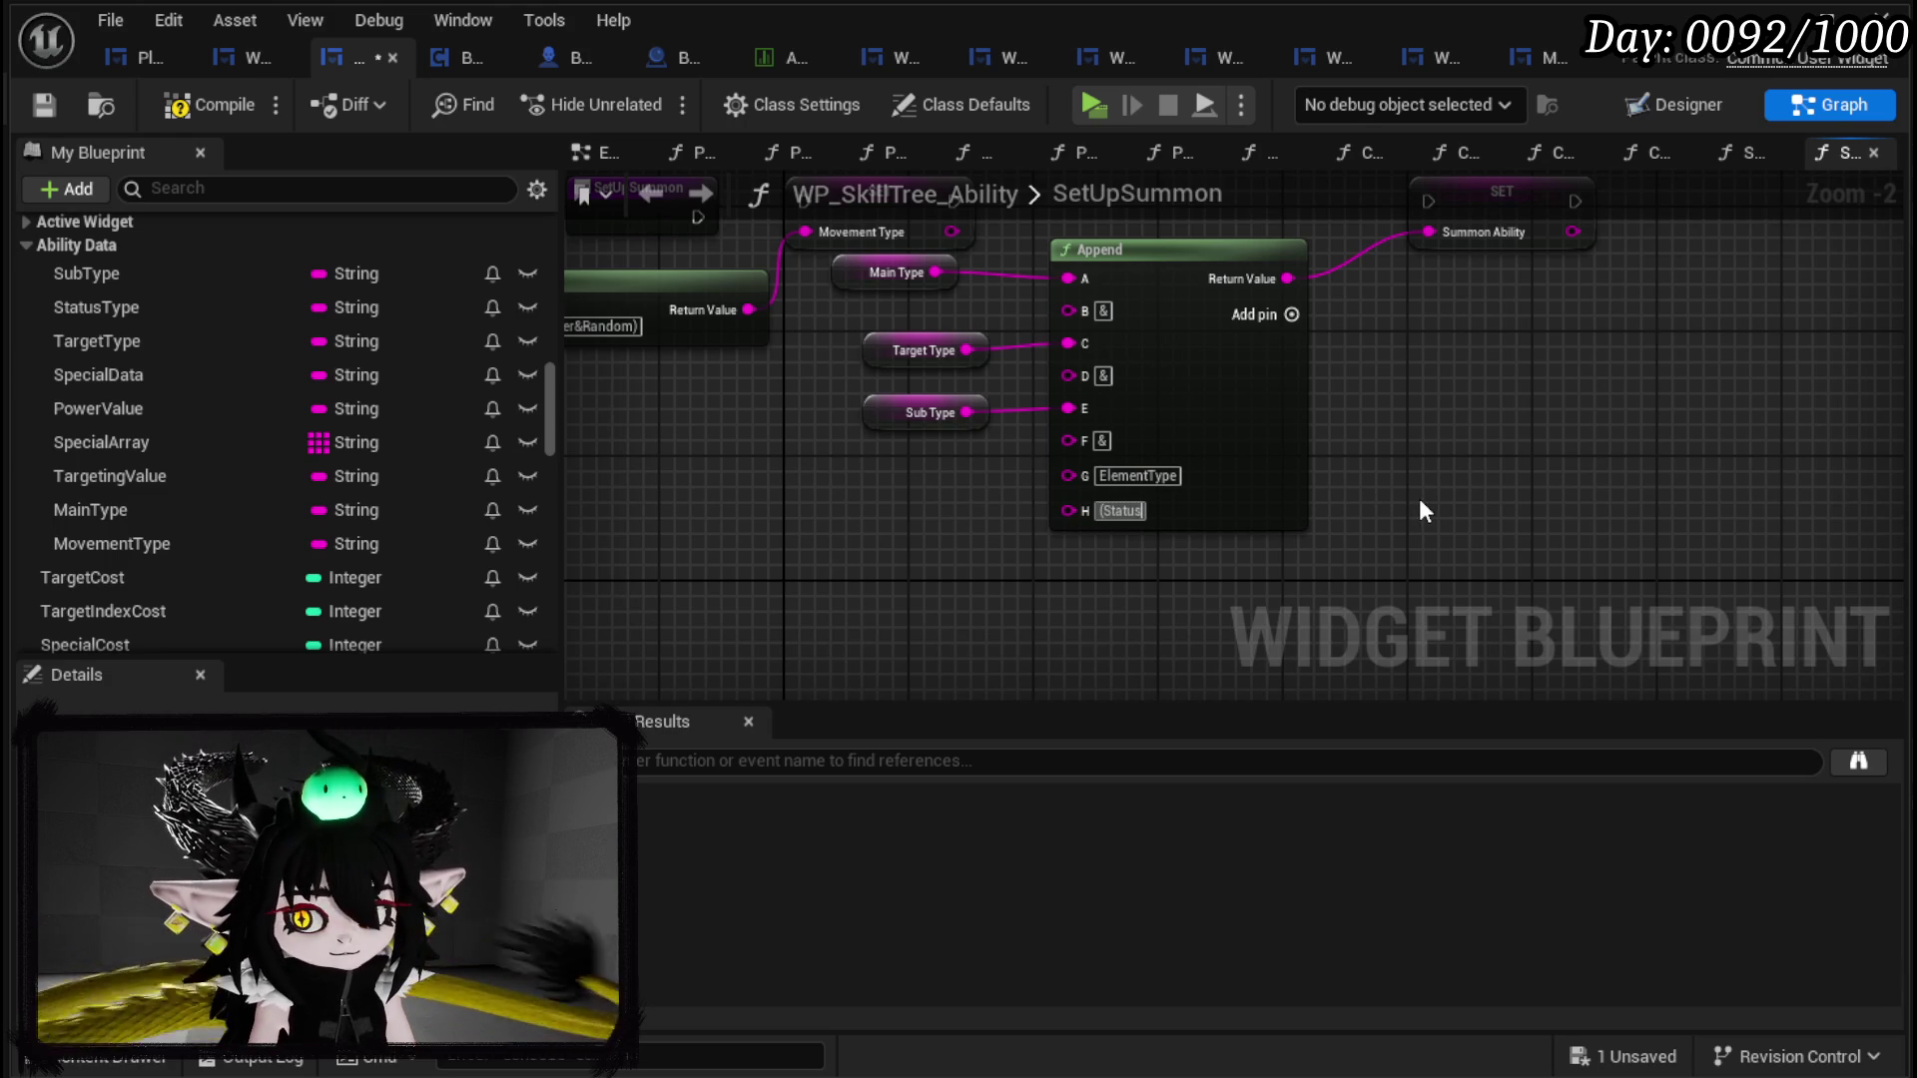
{"action": "key", "text": "Return"}
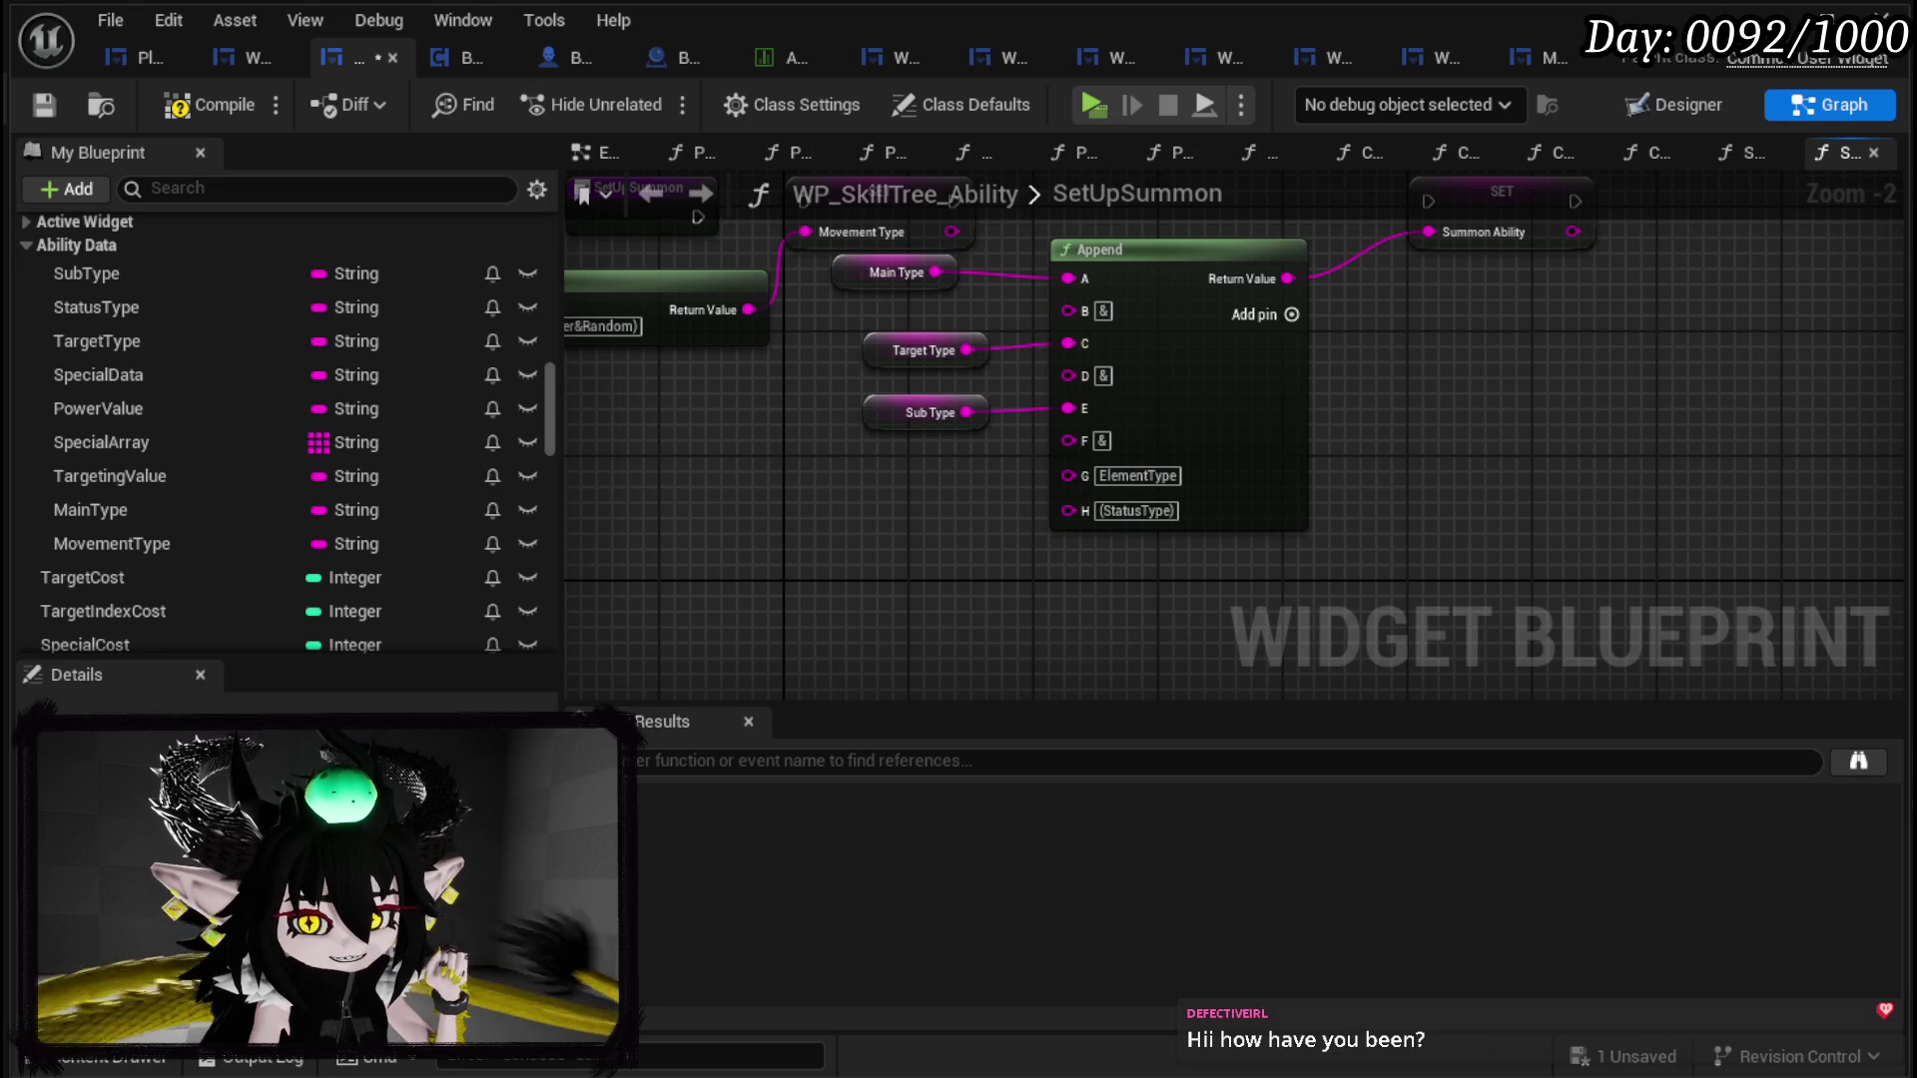
{"action": "left_click_drag", "start_coordinate": [1507, 456], "coordinate": [1641, 568]}
Step: Move the Append group down and the Summon Ability setter beside Movement Type, then compile and save
{"action": "mouse_move", "coordinate": [1024, 551]}
{"action": "left_mouse_down"}
{"action": "mouse_move", "coordinate": [1271, 427]}
{"action": "mouse_move", "coordinate": [1322, 373]}
{"action": "mouse_move", "coordinate": [1321, 434]}
{"action": "left_mouse_up"}
{"action": "left_click_drag", "start_coordinate": [1597, 300], "coordinate": [1349, 297]}
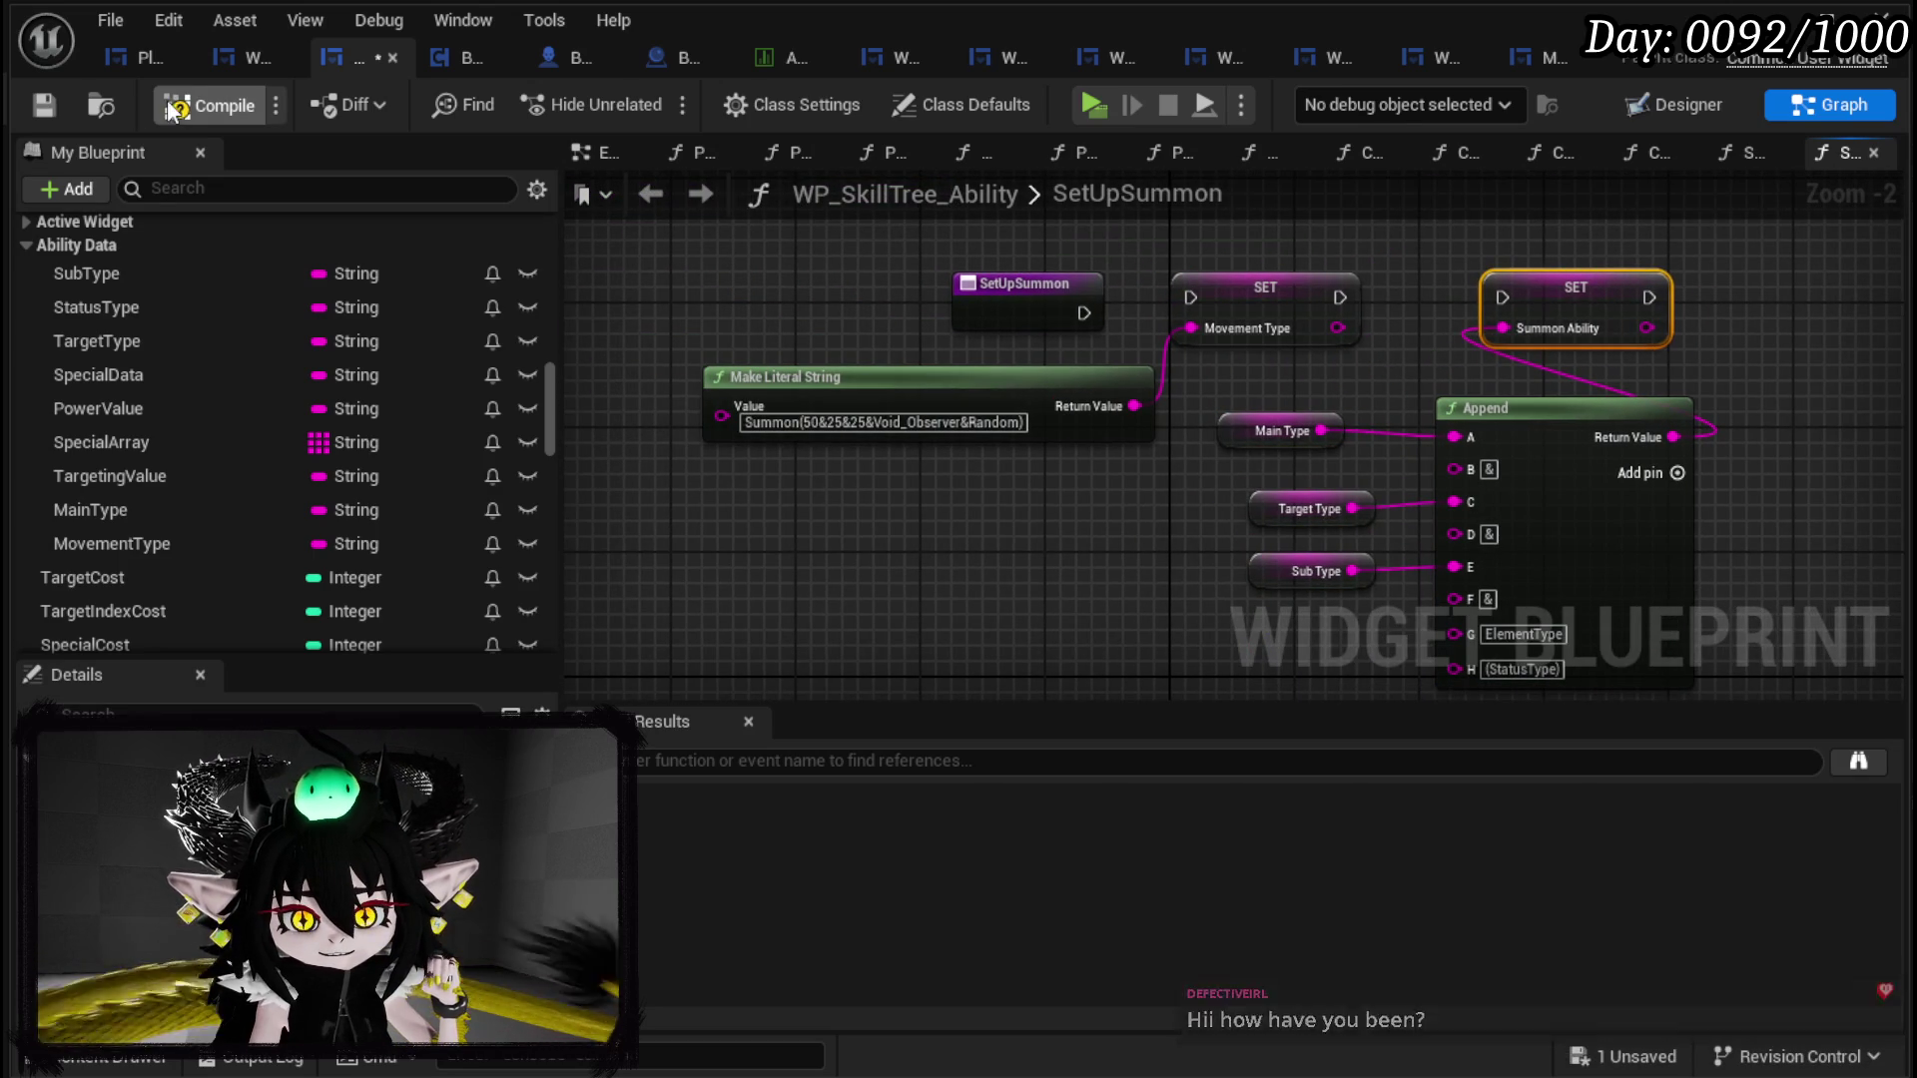
{"action": "left_click", "coordinate": [37, 104]}
Step: Add a Status Type getter and wire it into the Append node's H input
{"action": "left_click_drag", "start_coordinate": [1096, 523], "coordinate": [895, 311]}
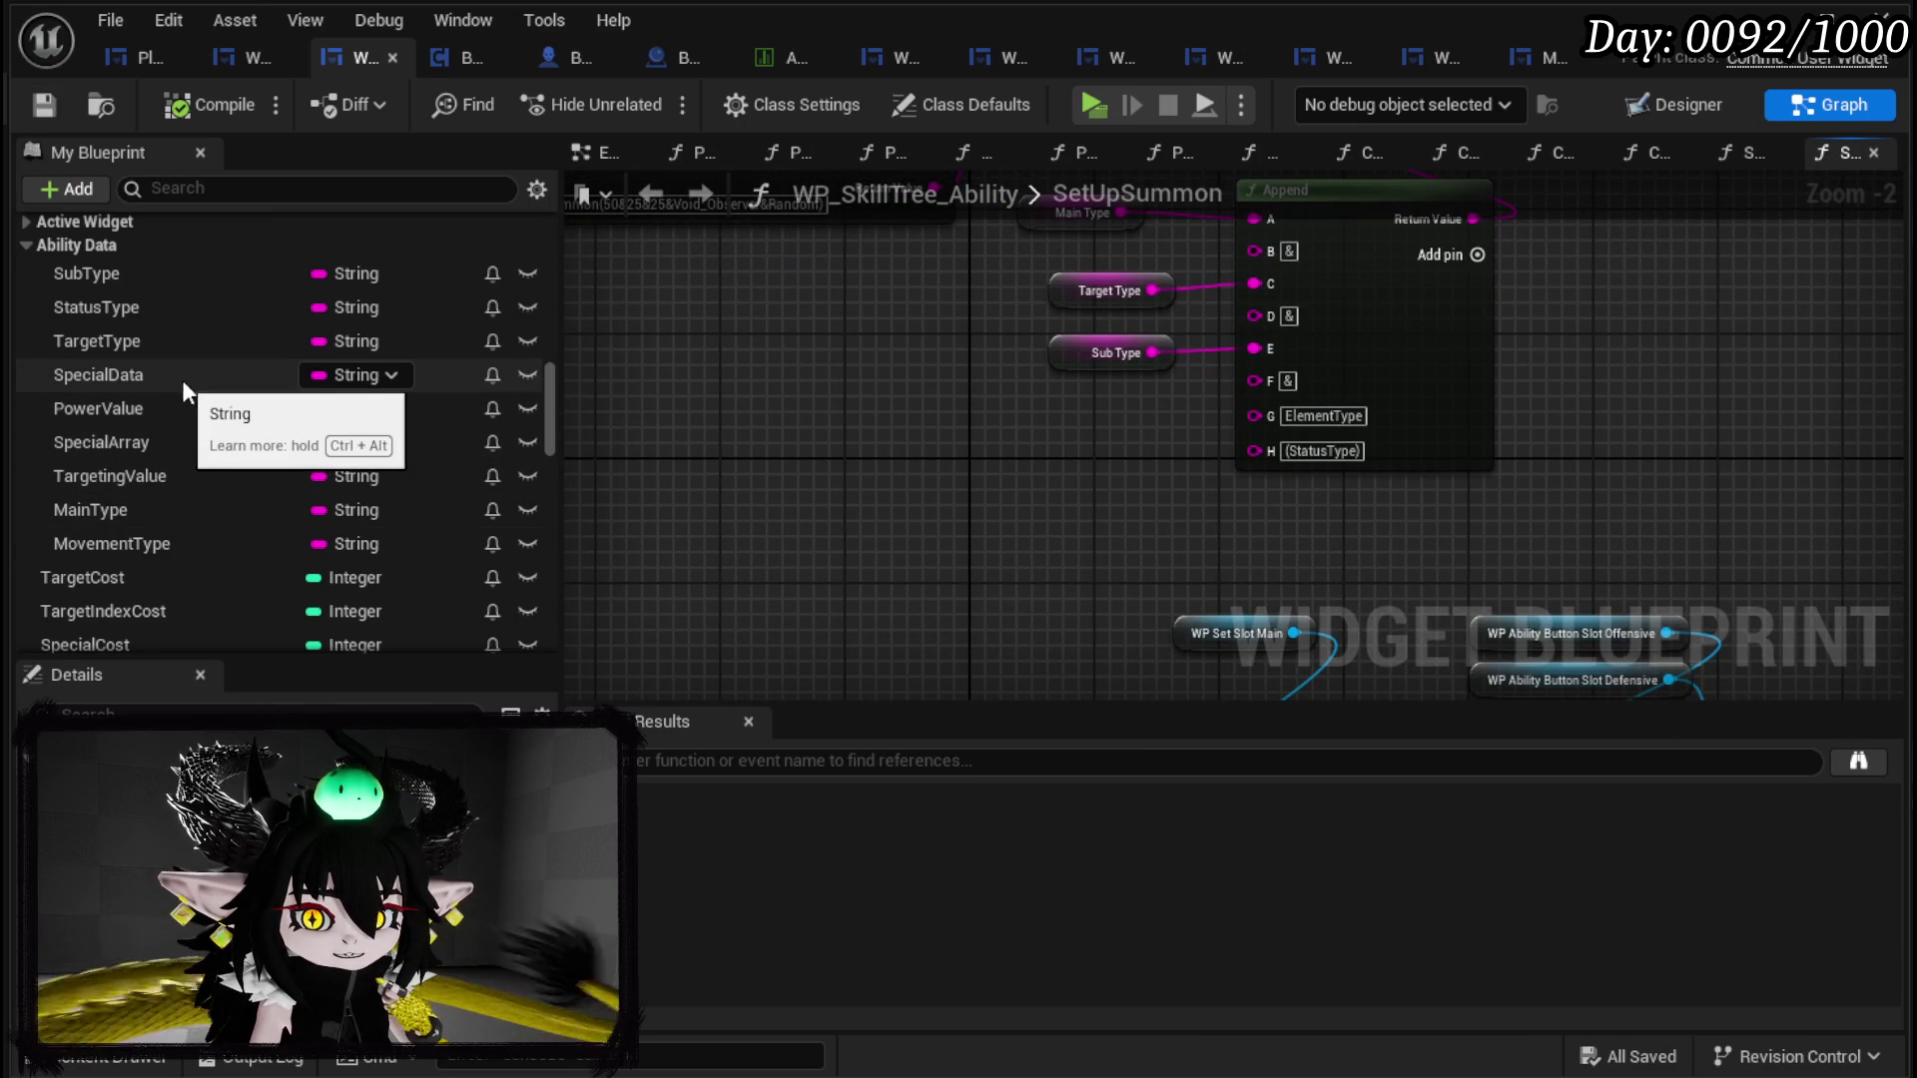
{"action": "mouse_move", "coordinate": [134, 309]}
{"action": "left_mouse_down"}
{"action": "mouse_move", "coordinate": [812, 435]}
{"action": "mouse_move", "coordinate": [1255, 450]}
{"action": "left_mouse_up"}
{"action": "left_click", "coordinate": [1168, 489]}
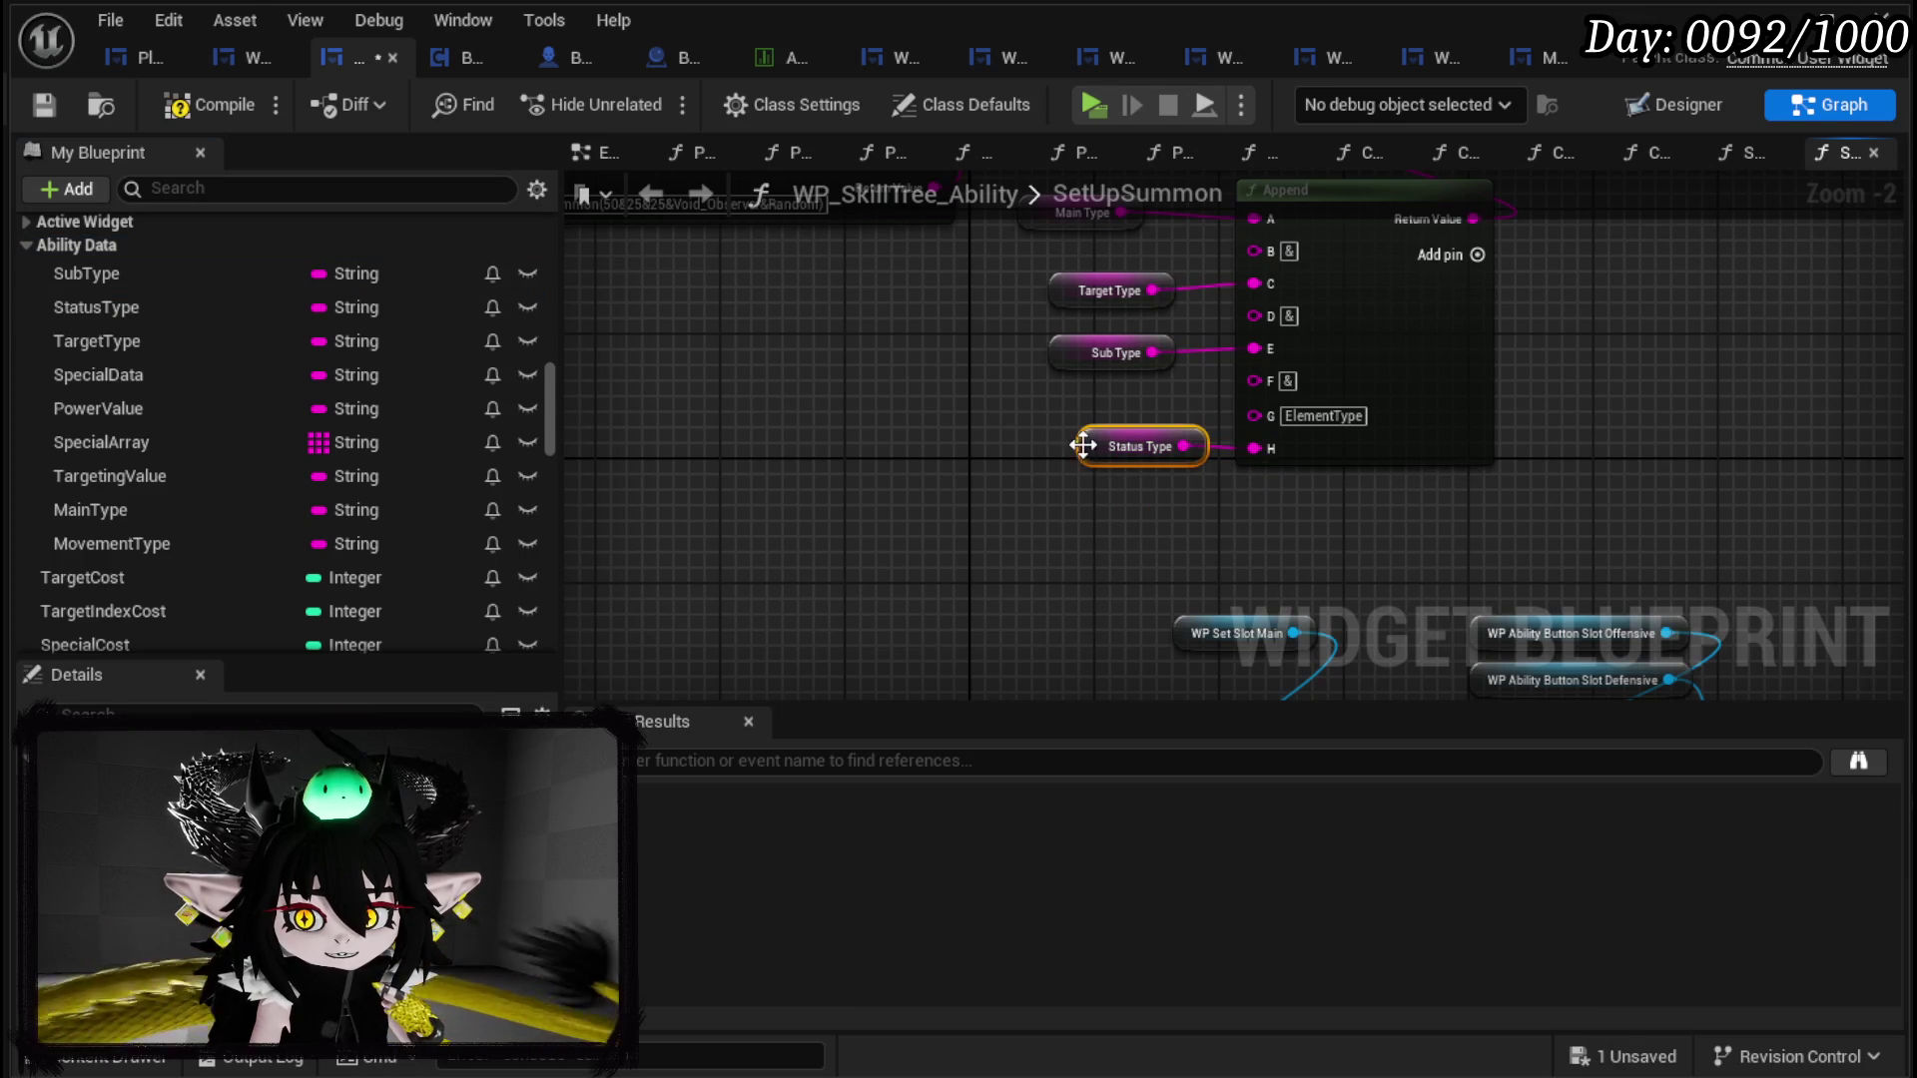
{"action": "left_click_drag", "start_coordinate": [1128, 452], "coordinate": [1123, 466]}
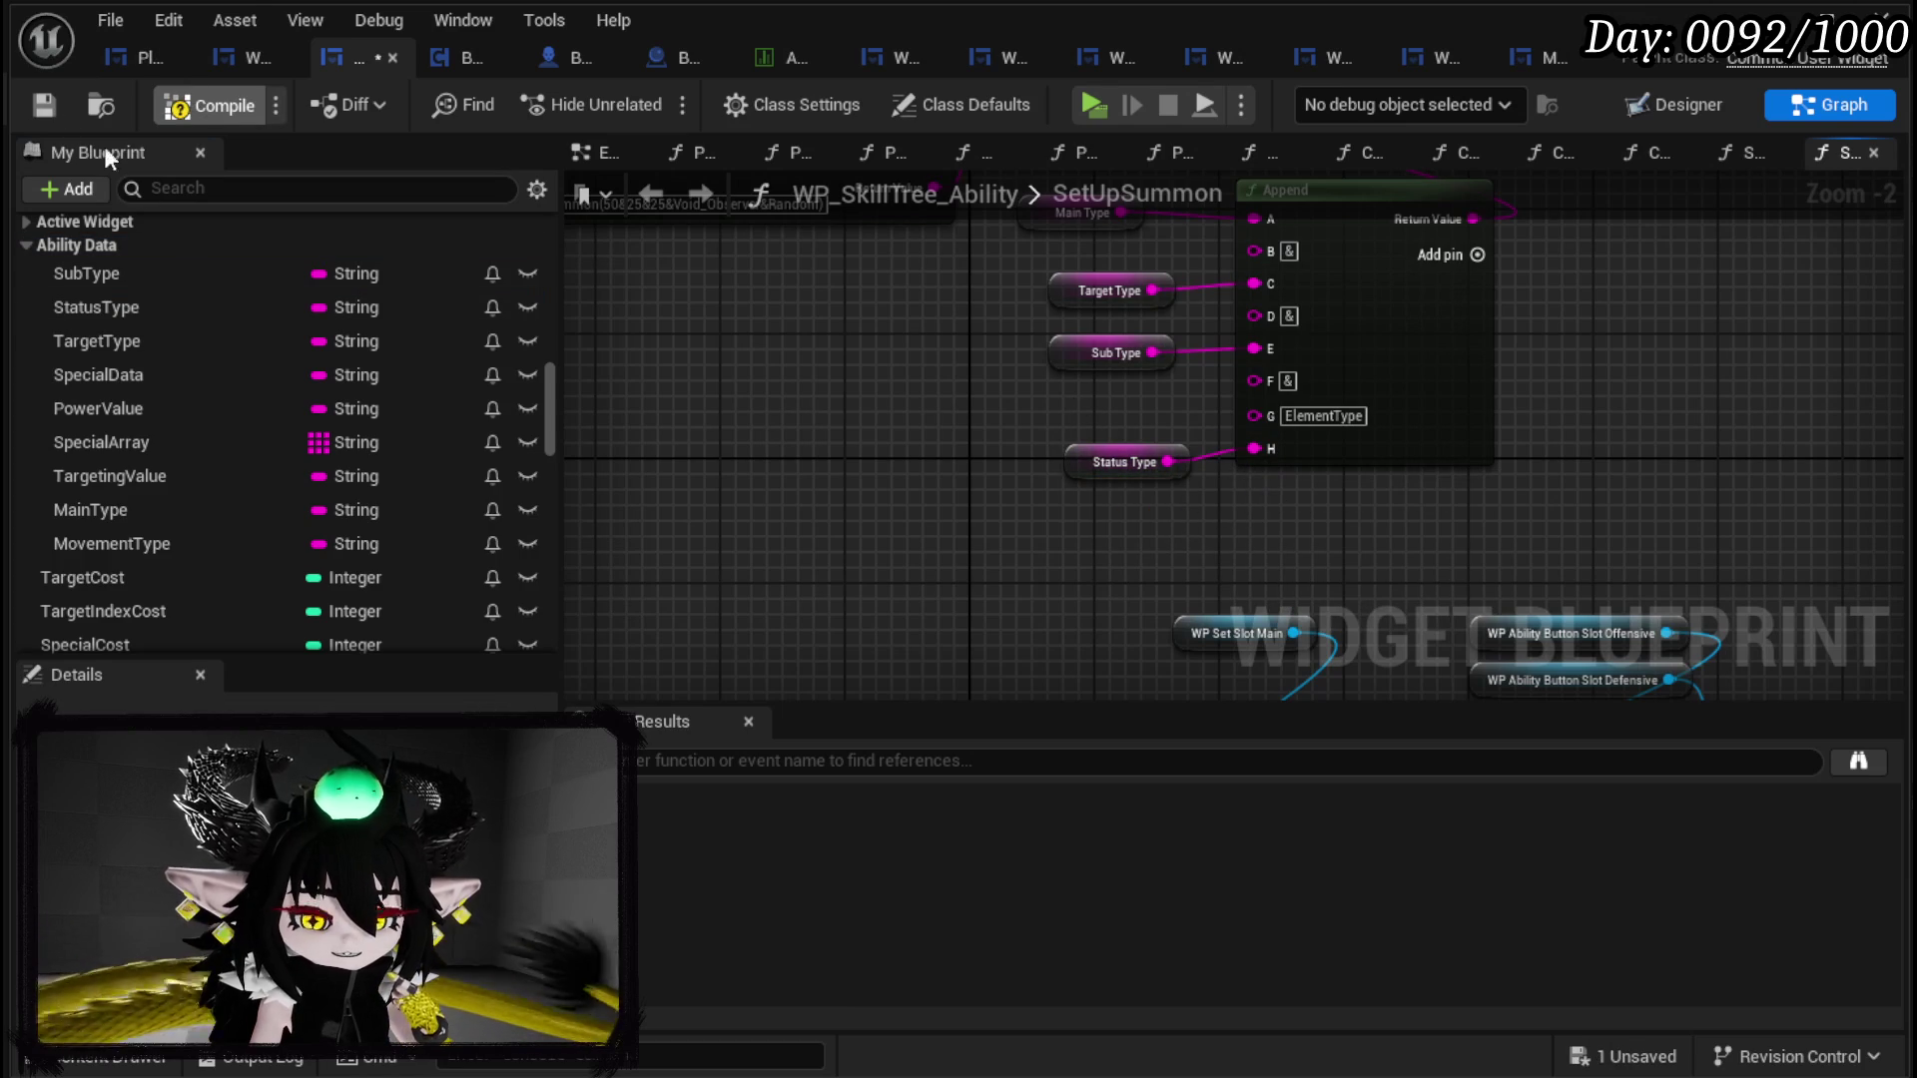
{"action": "scroll", "coordinate": [280, 305], "scroll_direction": "up", "scroll_amount": 5}
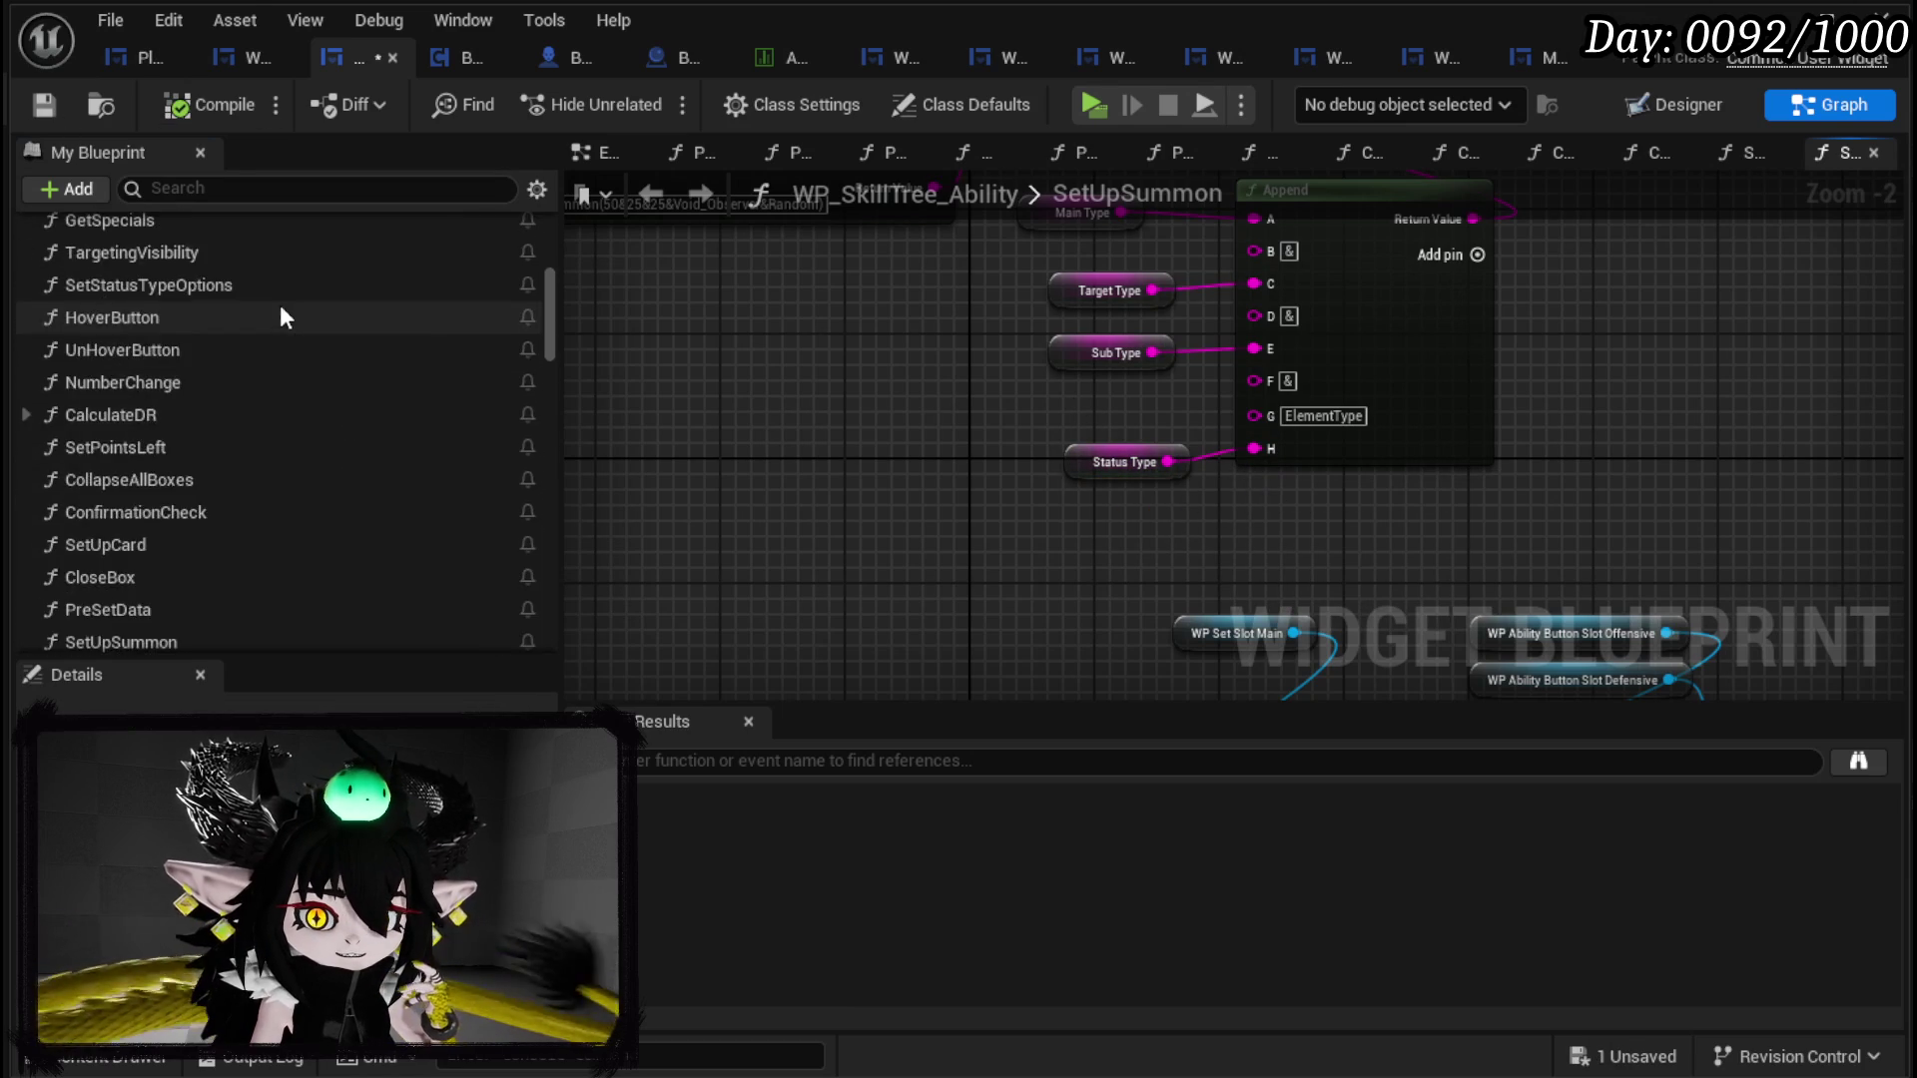
Step: In PressingButtonElement, promote the entry node's Data pin to a new variable named ElementType
{"action": "scroll", "coordinate": [266, 314], "scroll_direction": "up", "scroll_amount": 5}
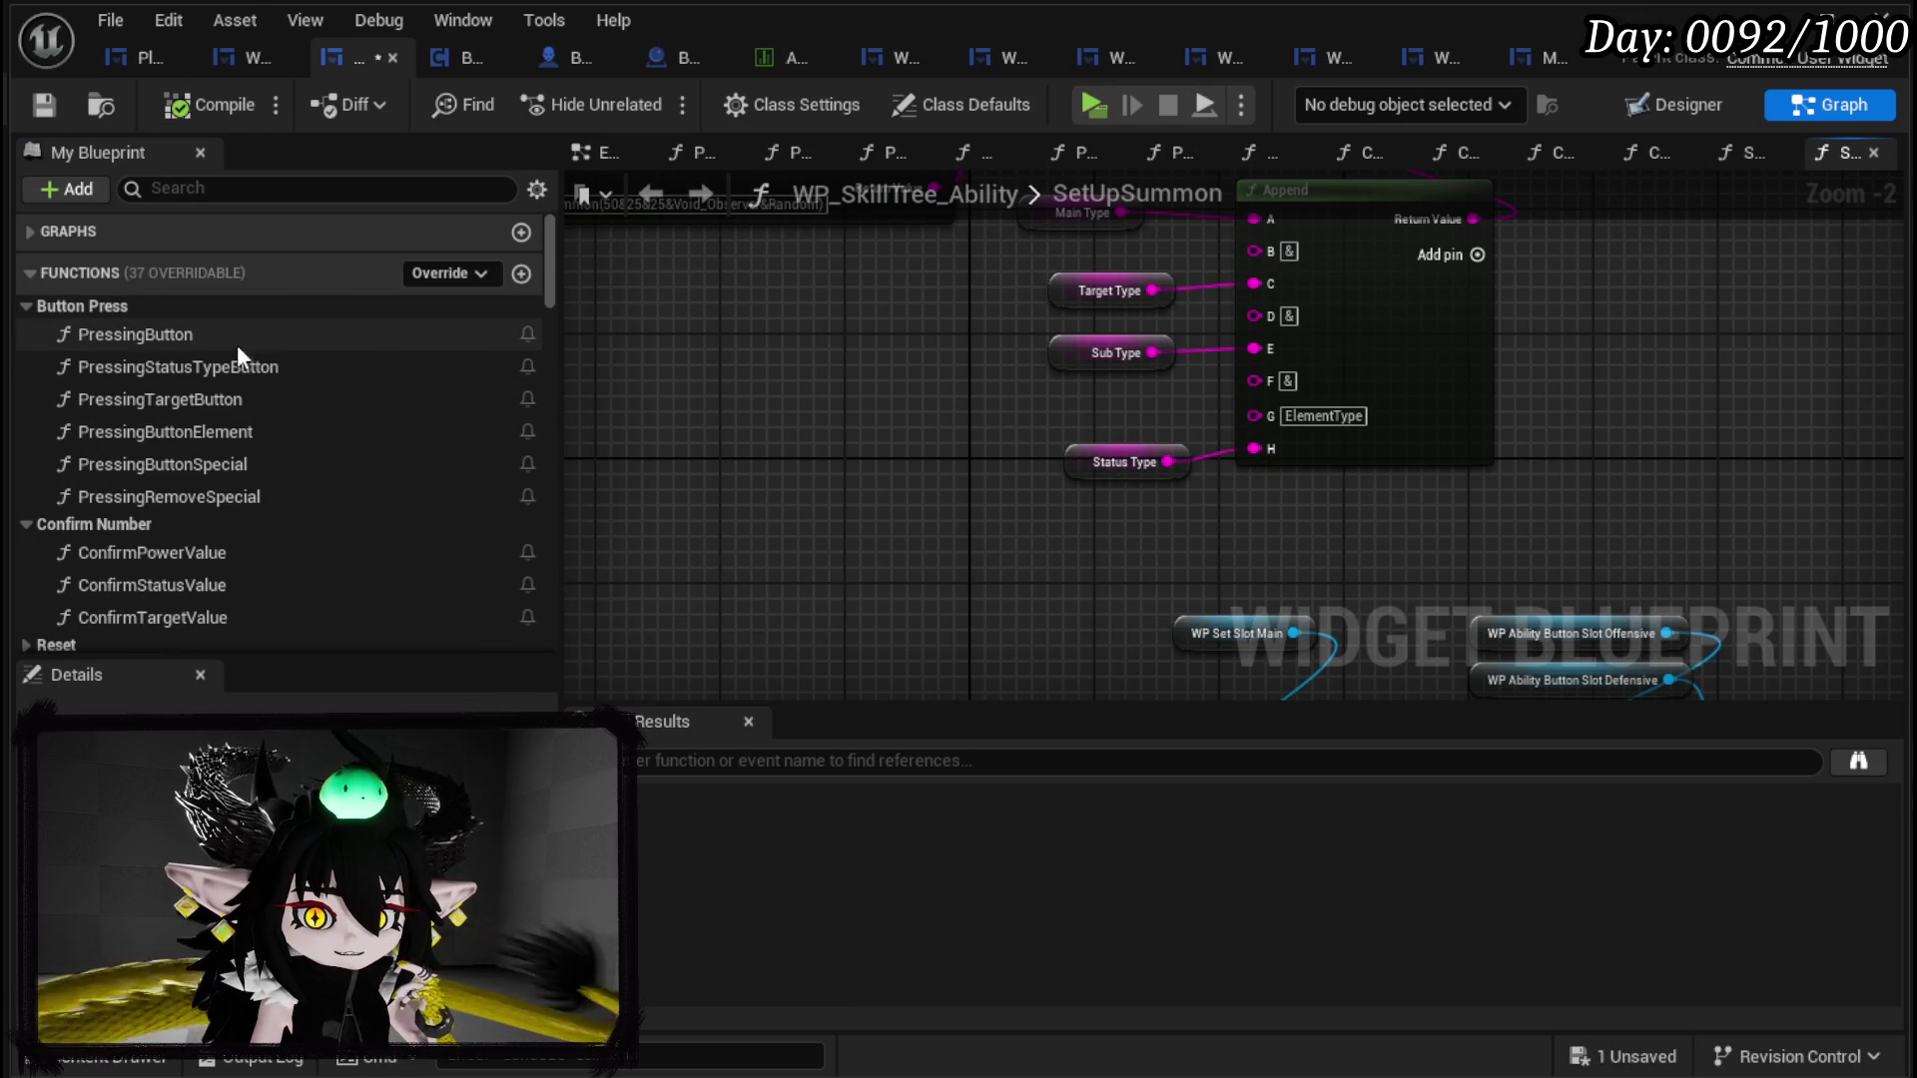
{"action": "double_click", "coordinate": [254, 431]}
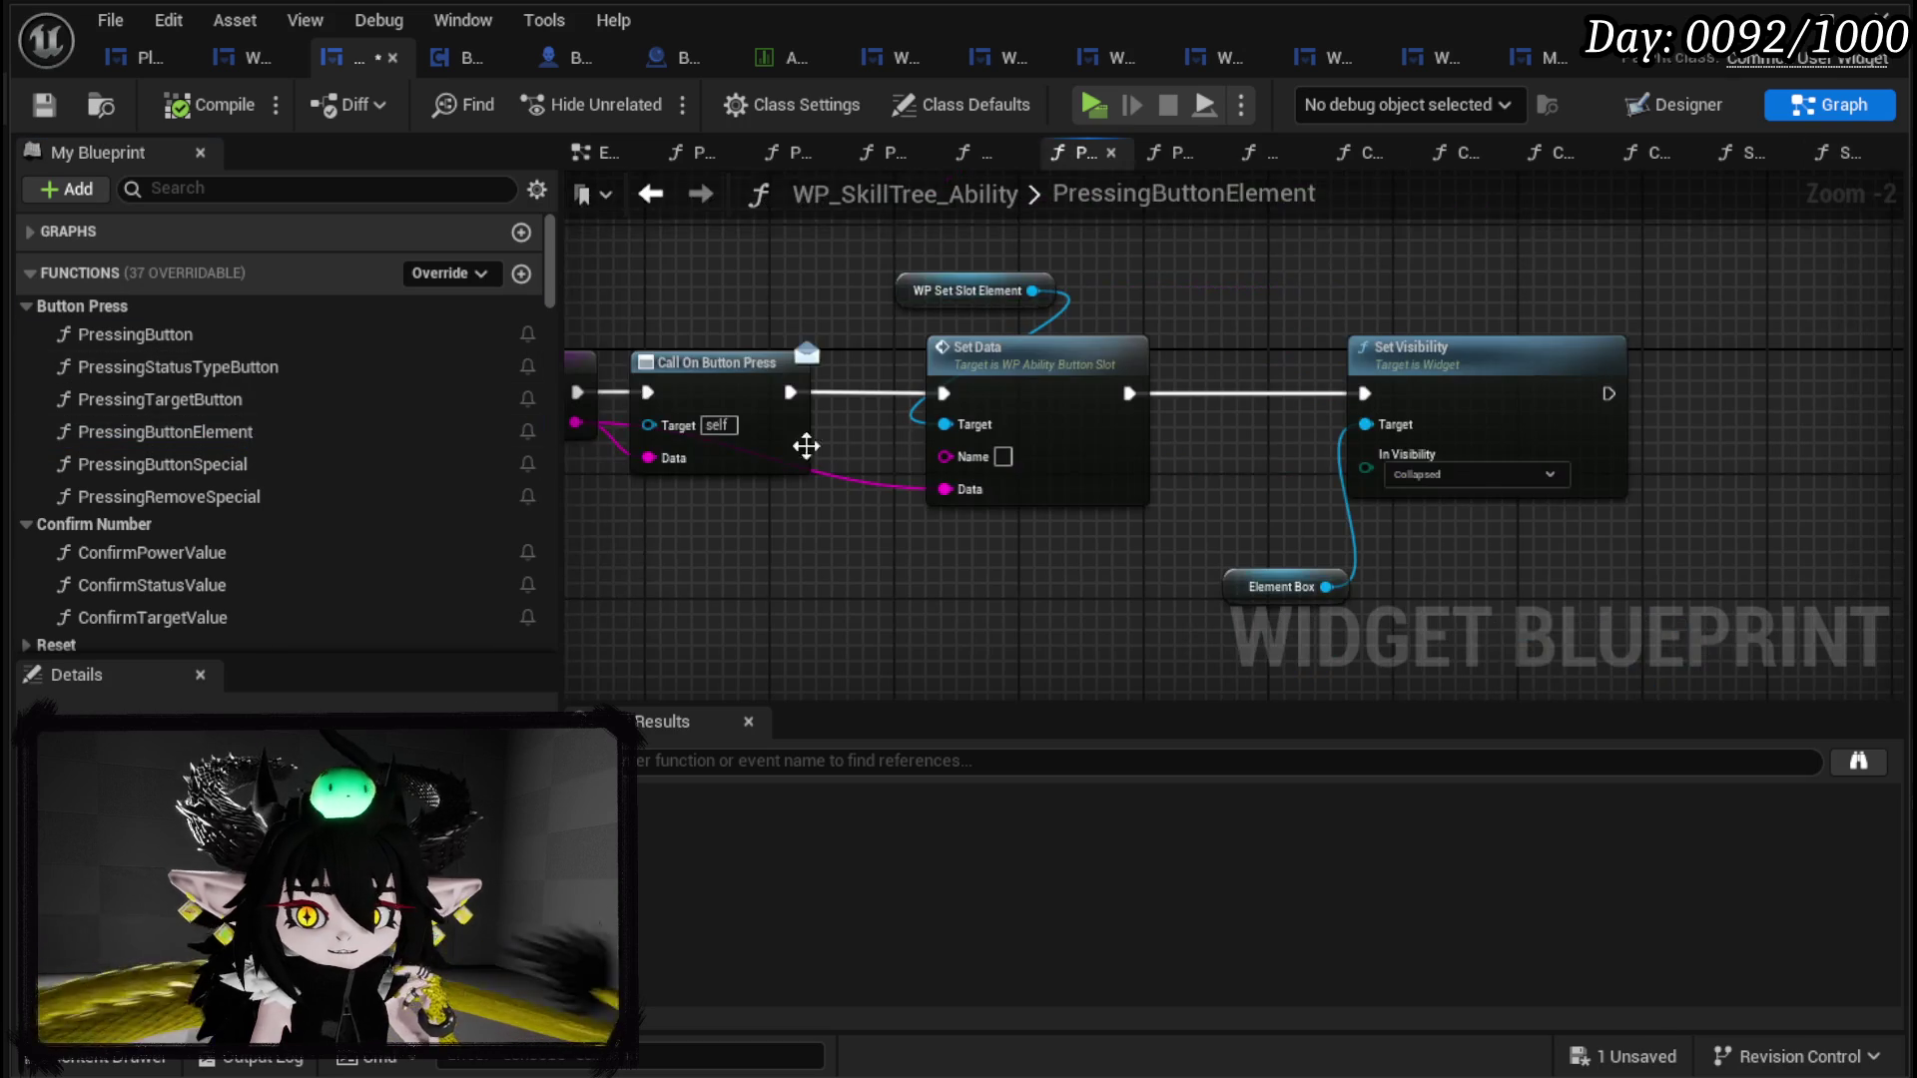
{"action": "scroll", "coordinate": [1008, 490], "scroll_direction": "up", "scroll_amount": 1}
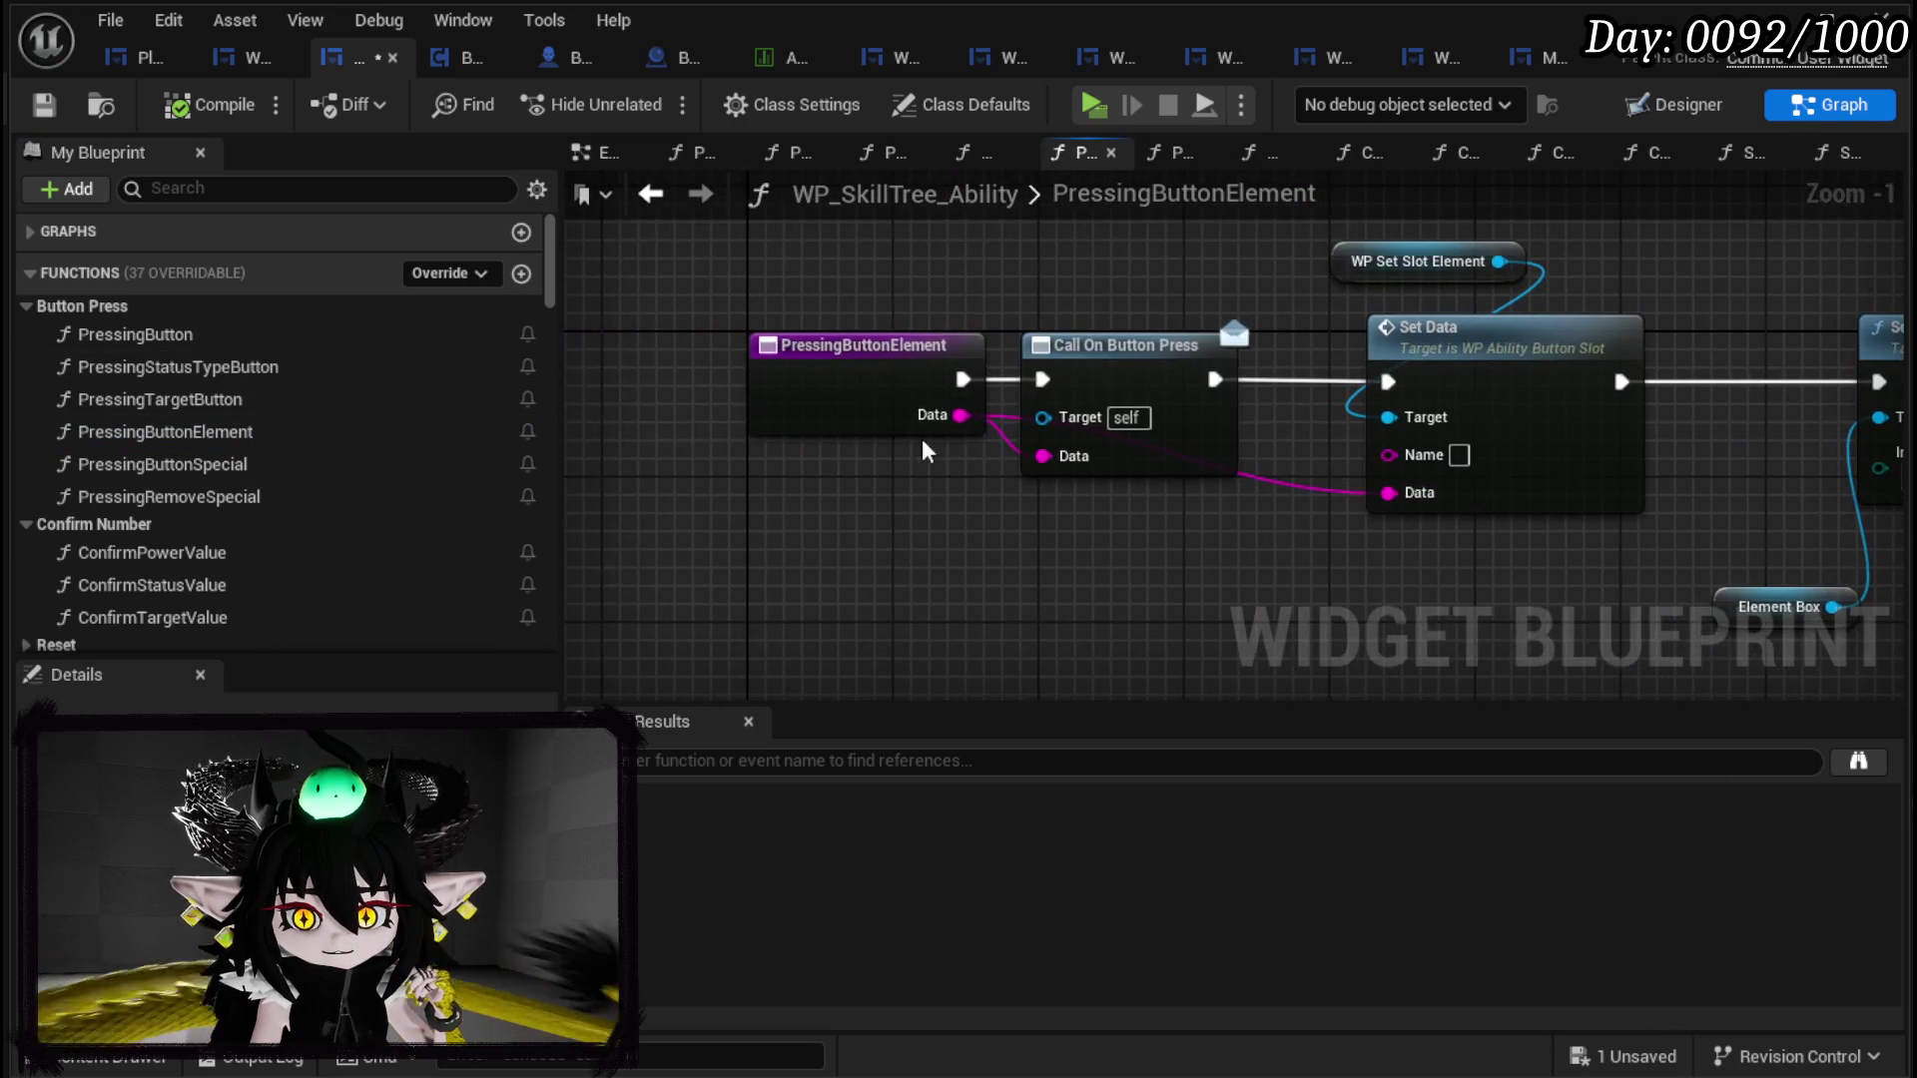
{"action": "left_click", "coordinate": [704, 415]}
{"action": "right_click", "coordinate": [796, 414]}
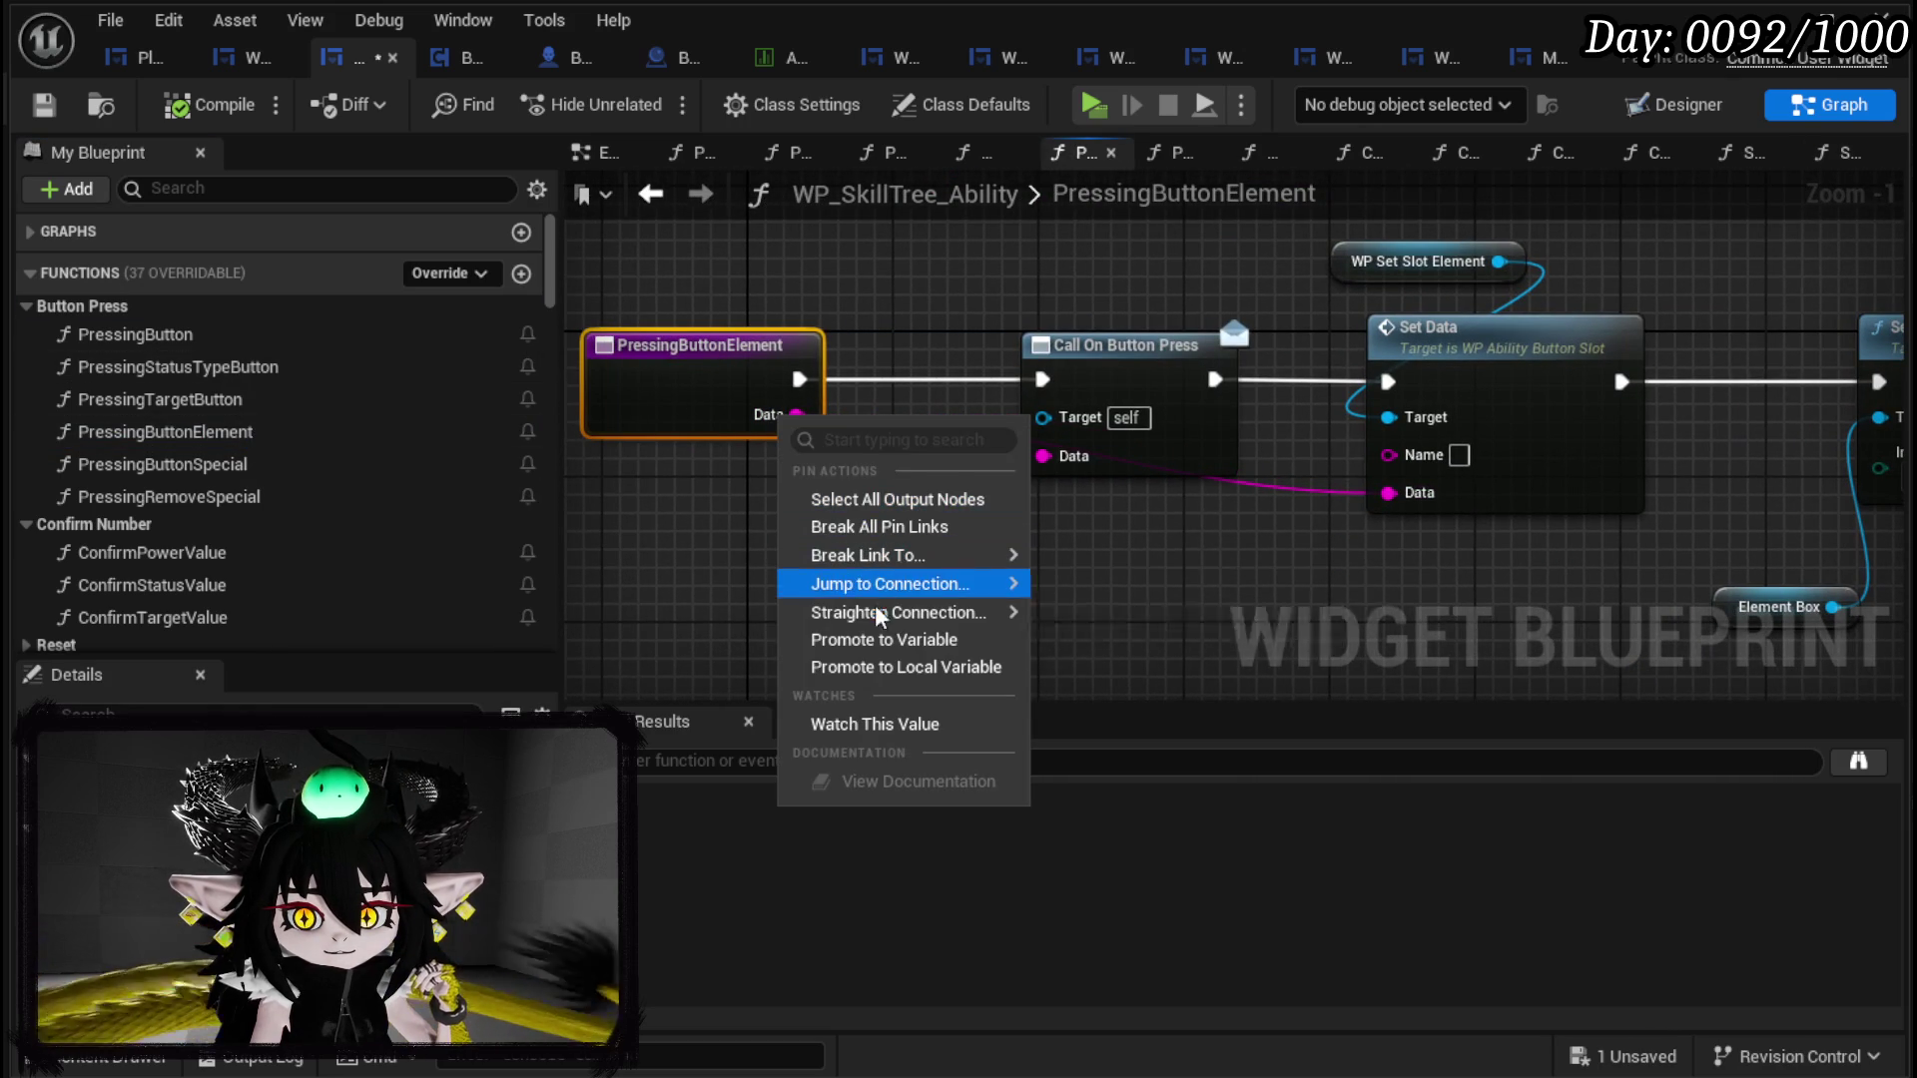
{"action": "left_click", "coordinate": [884, 639]}
{"action": "type", "text": "ElementType"}
{"action": "key", "text": "Return"}
Step: Wire the SET ElementType node between Call On Button Press and Set Data, save, and reorder ElementType
{"action": "left_click_drag", "start_coordinate": [1146, 443], "coordinate": [1001, 443]}
{"action": "left_click_drag", "start_coordinate": [1181, 352], "coordinate": [1272, 367]}
{"action": "mouse_move", "coordinate": [1070, 380]}
{"action": "left_mouse_down"}
{"action": "mouse_move", "coordinate": [1397, 385]}
{"action": "mouse_move", "coordinate": [1389, 492]}
{"action": "left_mouse_up"}
{"action": "mouse_move", "coordinate": [1295, 510]}
{"action": "left_mouse_down"}
{"action": "mouse_move", "coordinate": [744, 497]}
{"action": "mouse_move", "coordinate": [1209, 503]}
{"action": "left_mouse_up"}
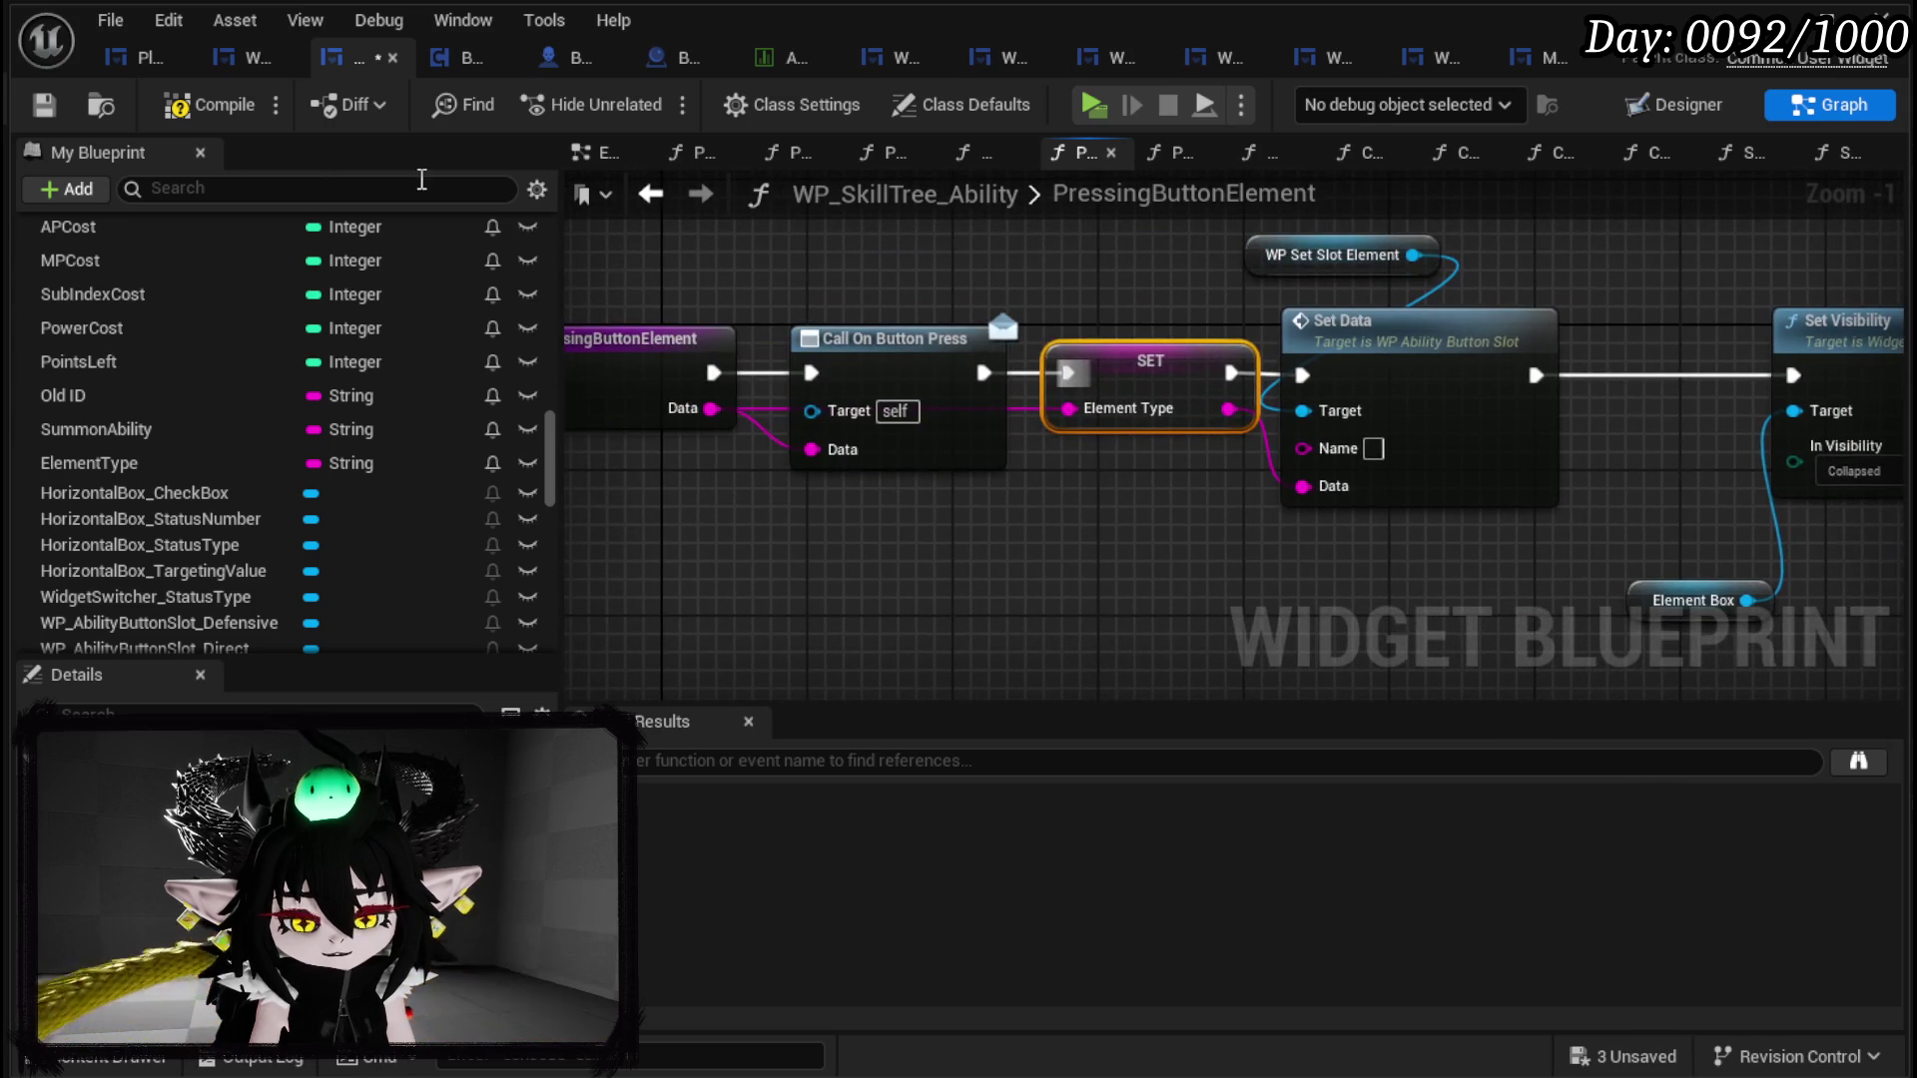
{"action": "left_click", "coordinate": [44, 111]}
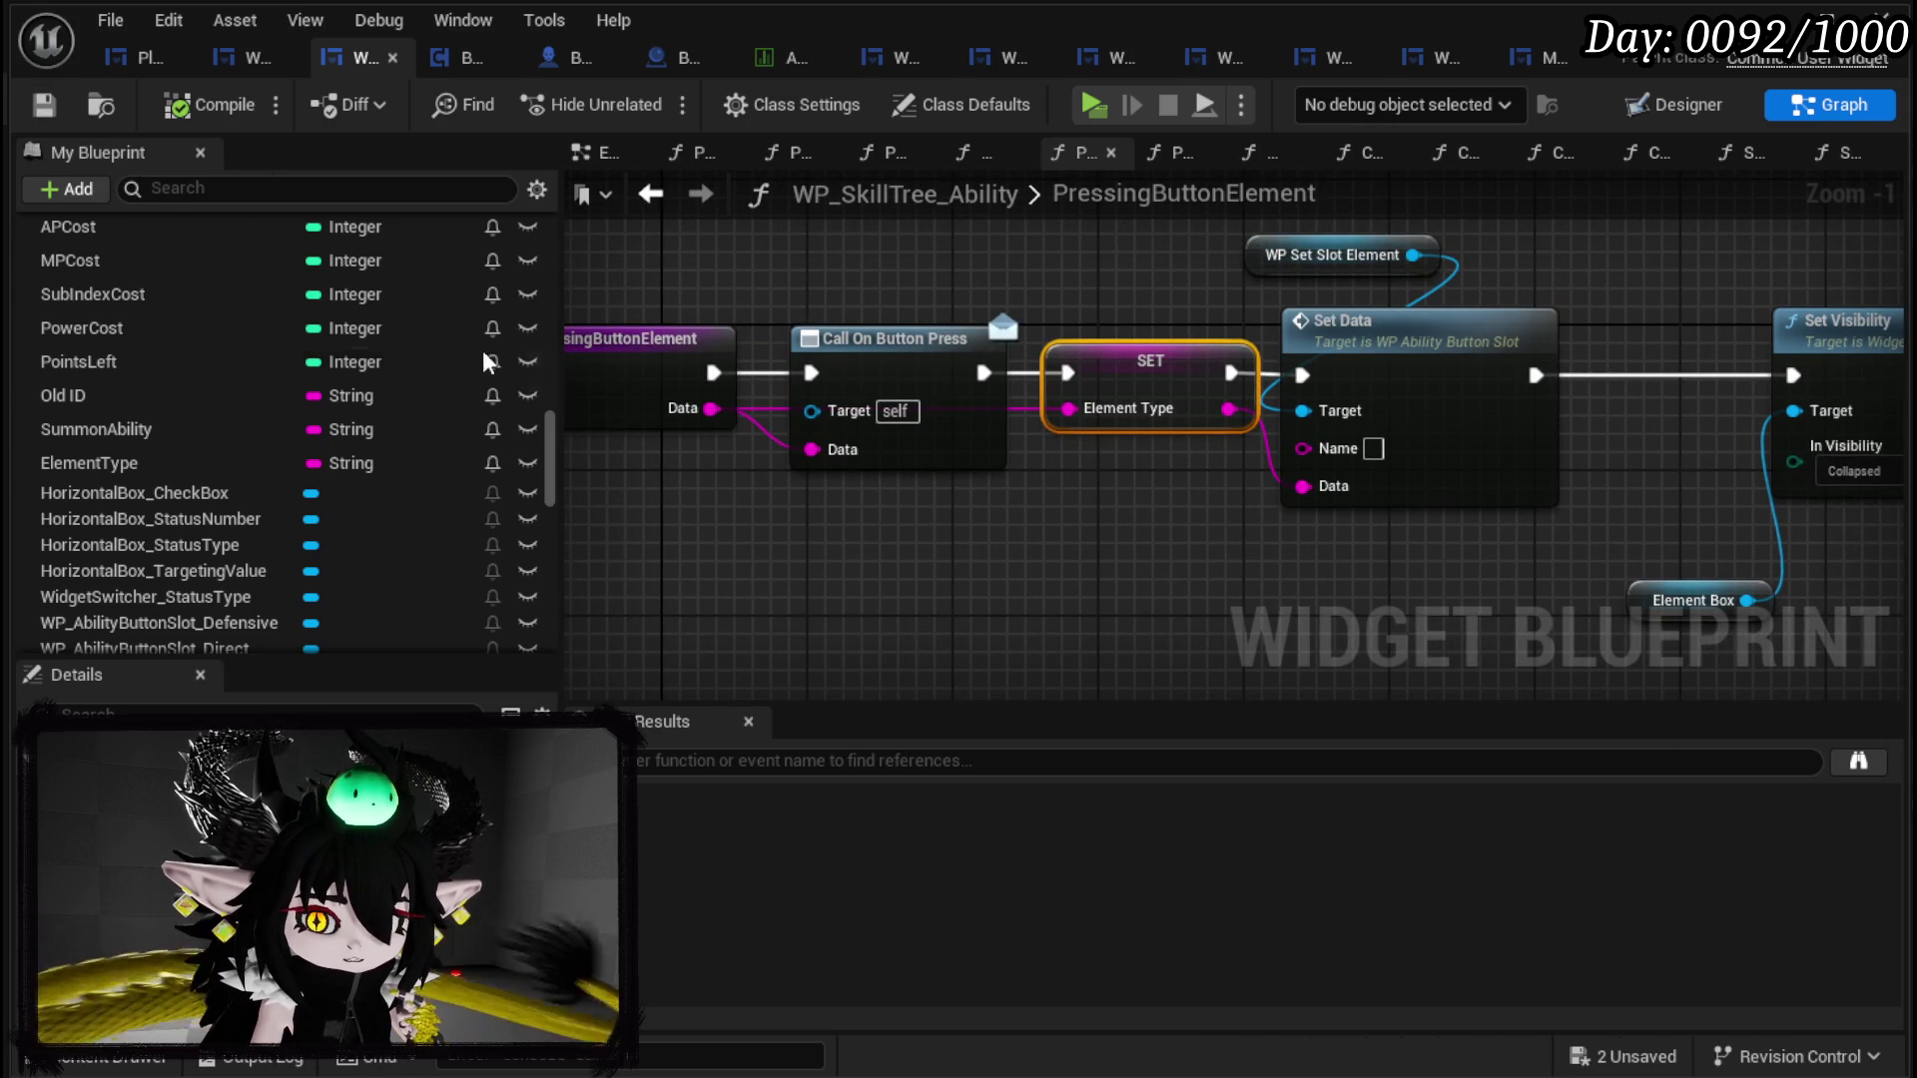
{"action": "left_click", "coordinate": [120, 463]}
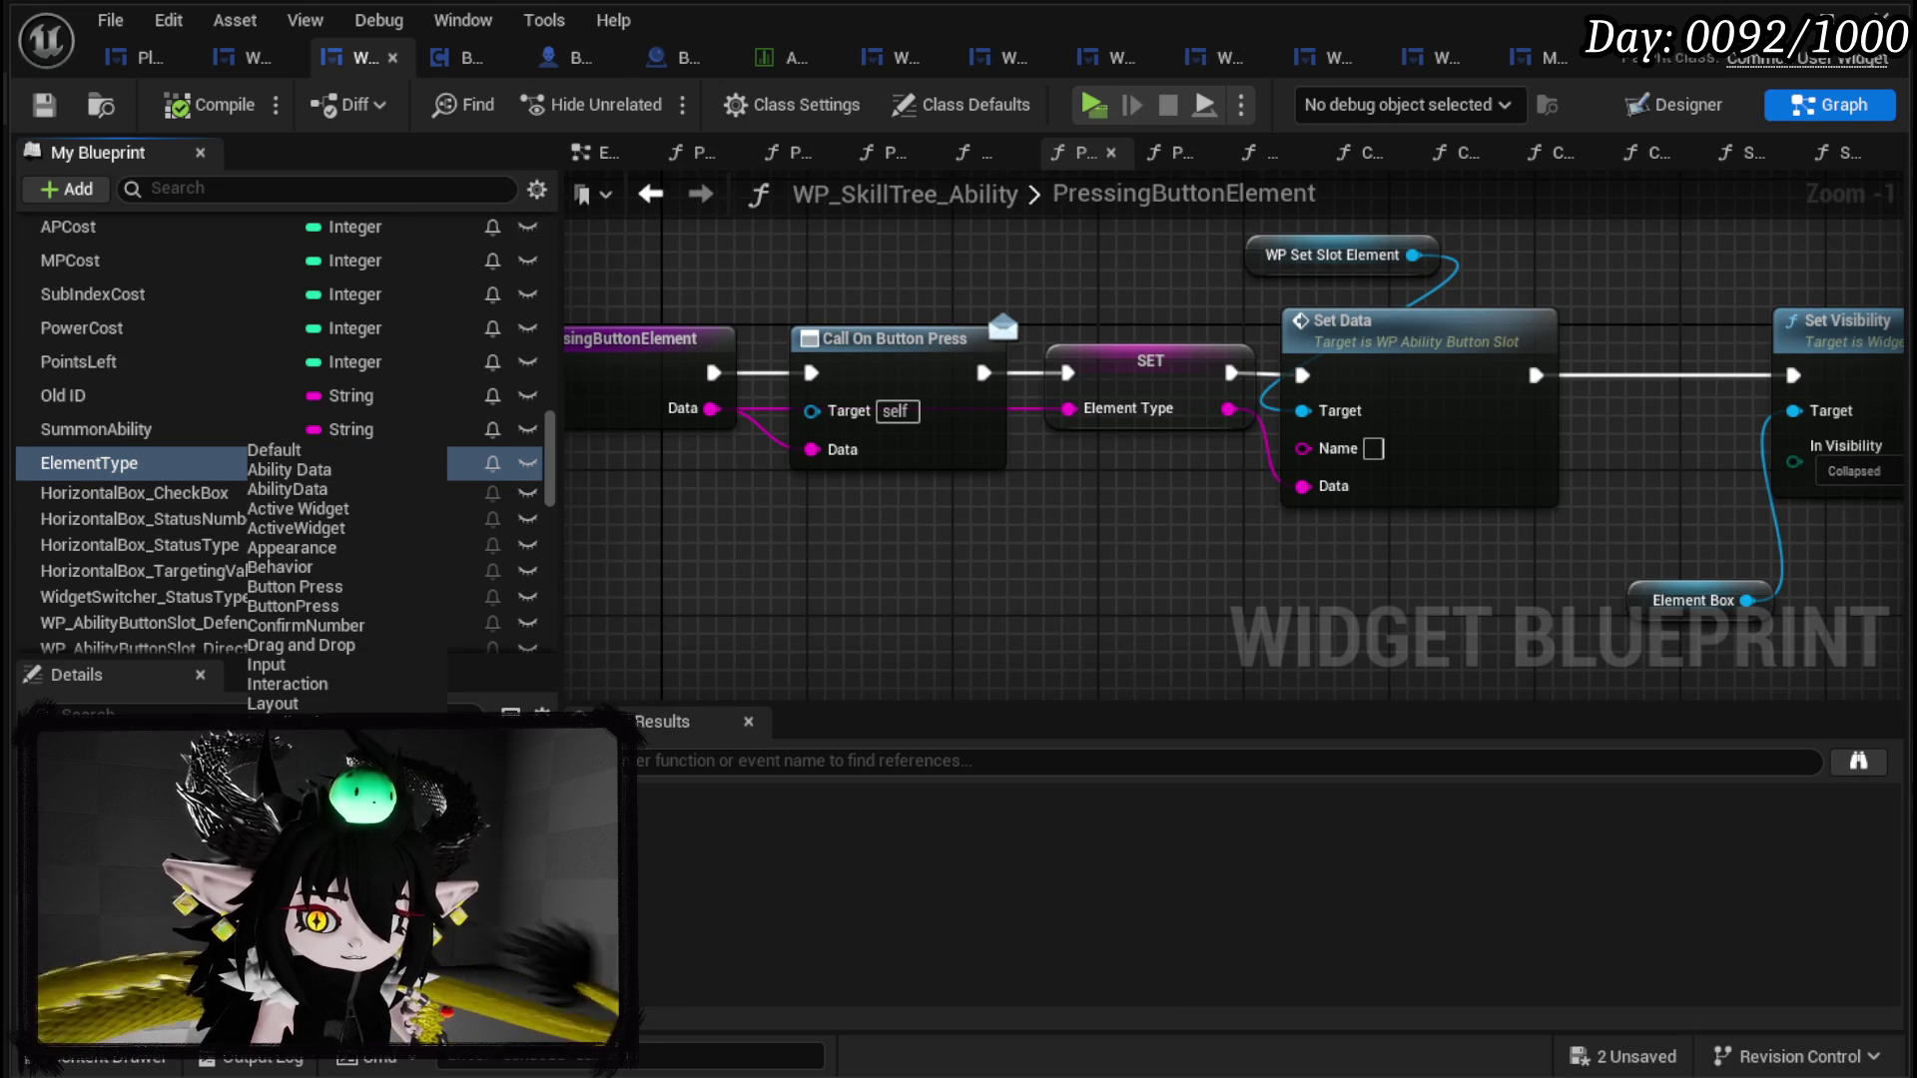
{"action": "mouse_move", "coordinate": [120, 462]}
{"action": "left_mouse_down"}
{"action": "mouse_move", "coordinate": [193, 470]}
{"action": "mouse_move", "coordinate": [266, 419]}
{"action": "mouse_move", "coordinate": [170, 376]}
{"action": "mouse_move", "coordinate": [144, 338]}
{"action": "left_mouse_up"}
Step: Drag ElementType and SummonAbility into the Ability Data variable category and save the blueprint
{"action": "scroll", "coordinate": [213, 539], "scroll_direction": "down", "scroll_amount": 5}
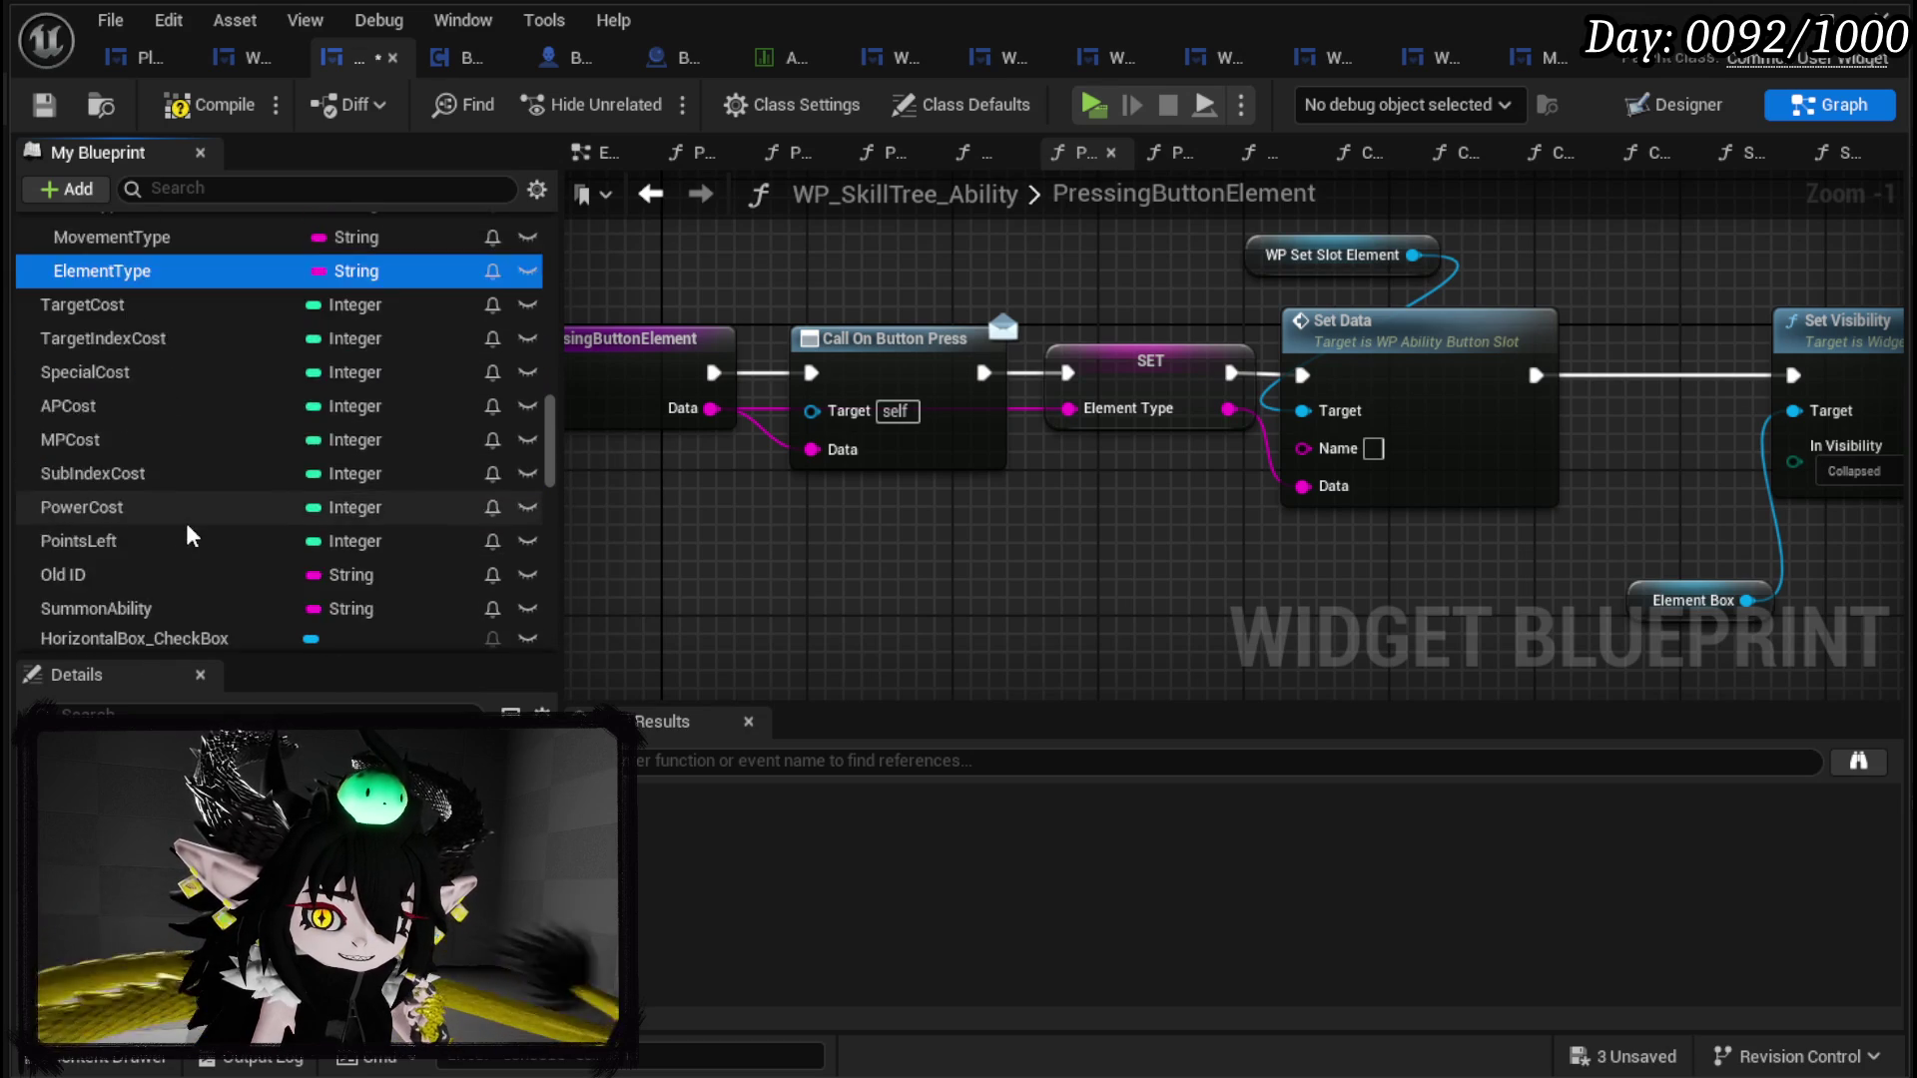
{"action": "mouse_move", "coordinate": [55, 432]}
{"action": "left_mouse_down"}
{"action": "mouse_move", "coordinate": [166, 432]}
{"action": "mouse_move", "coordinate": [97, 424]}
{"action": "mouse_move", "coordinate": [85, 400]}
{"action": "left_mouse_up"}
{"action": "scroll", "coordinate": [155, 427], "scroll_direction": "up", "scroll_amount": 5}
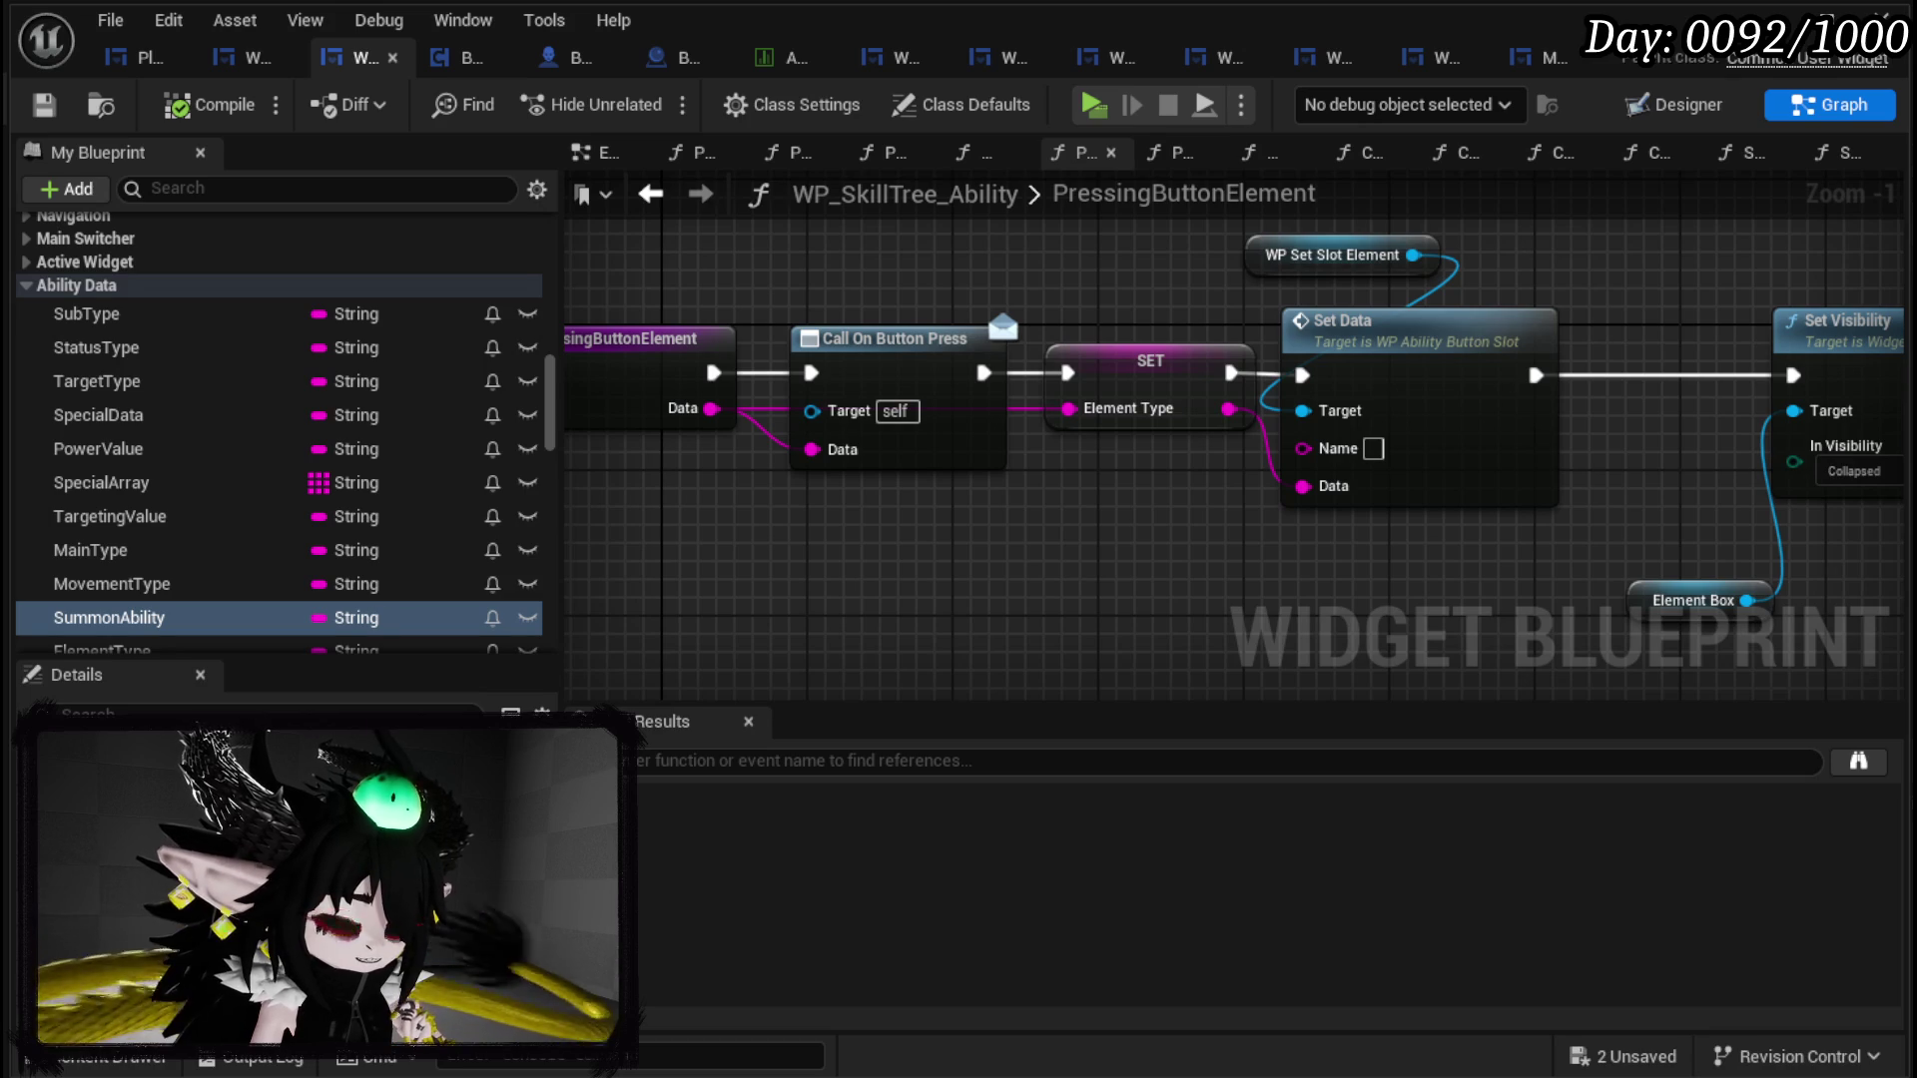
{"action": "left_click", "coordinate": [43, 103]}
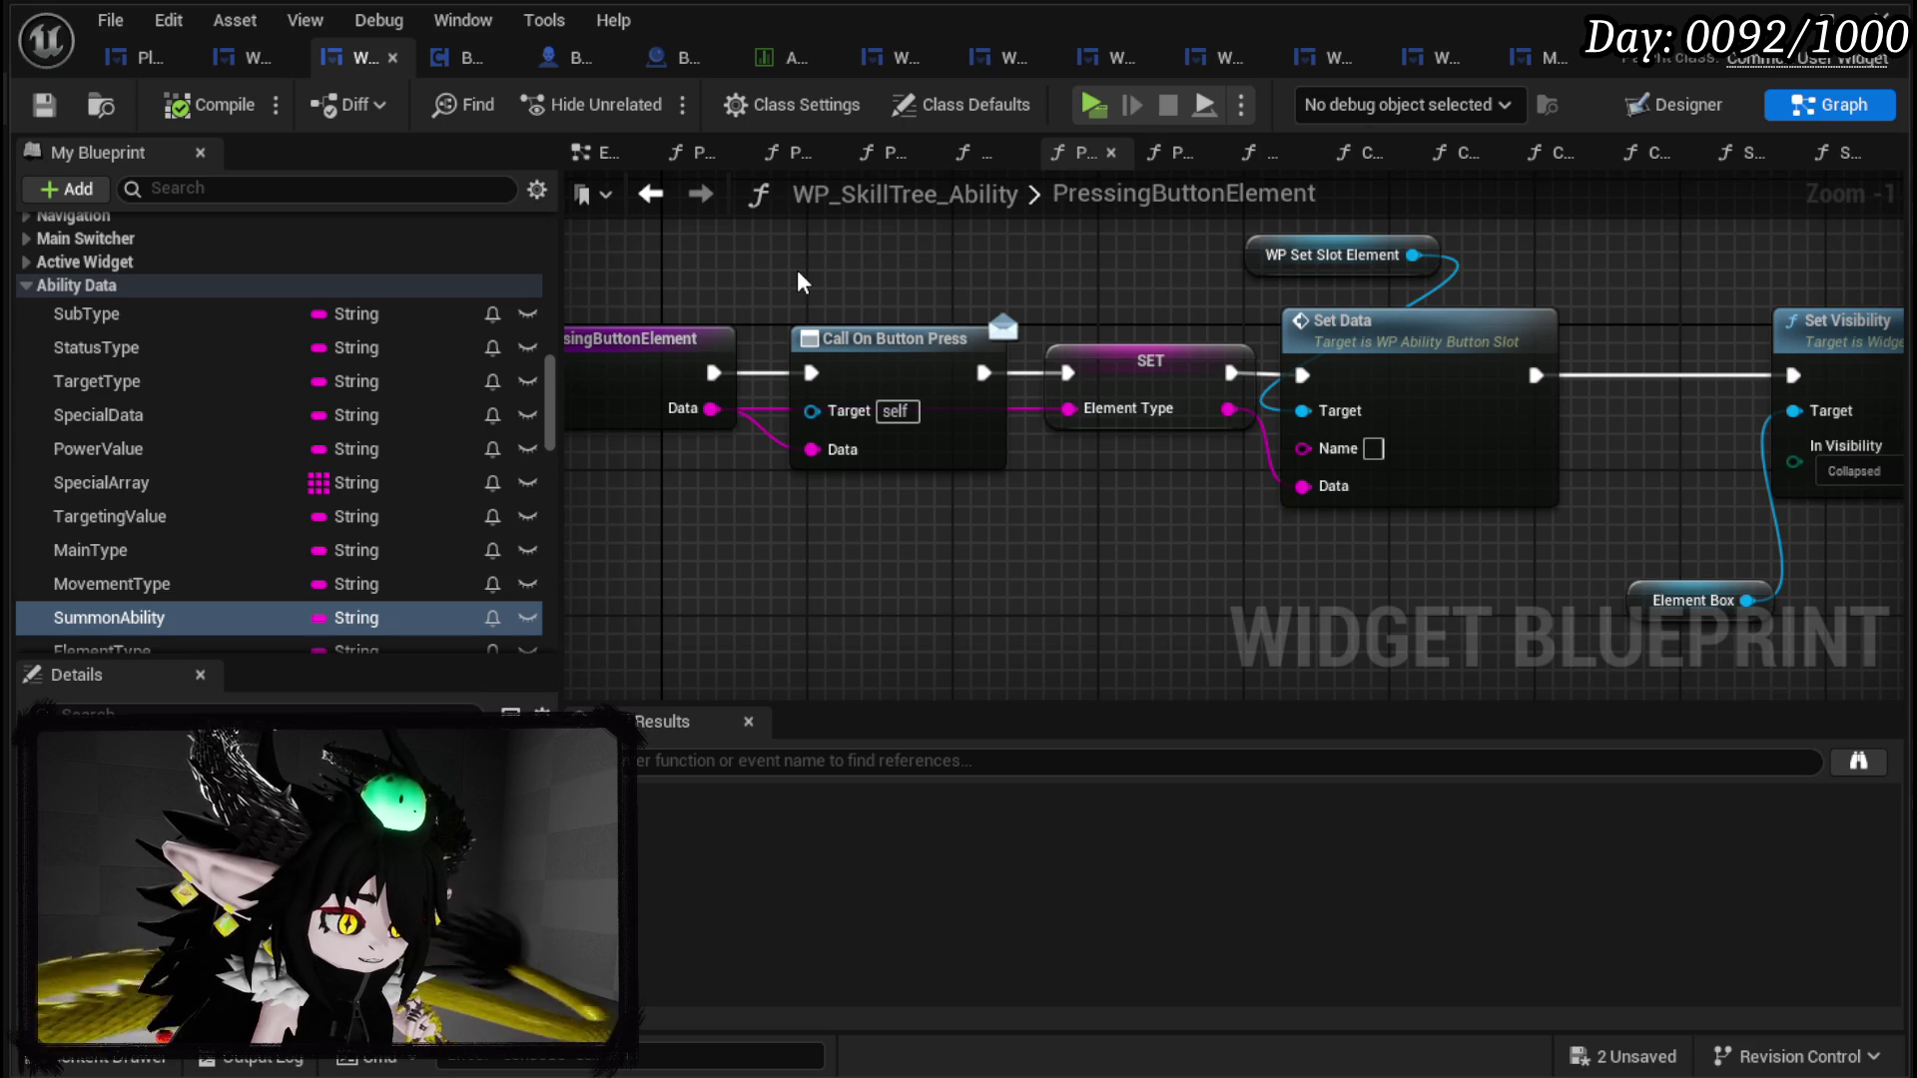
Step: Return to the SetUpSummon graph and add a SET Target Type node
{"action": "left_click", "coordinate": [650, 193]}
{"action": "scroll", "coordinate": [955, 435], "scroll_direction": "up", "scroll_amount": 2}
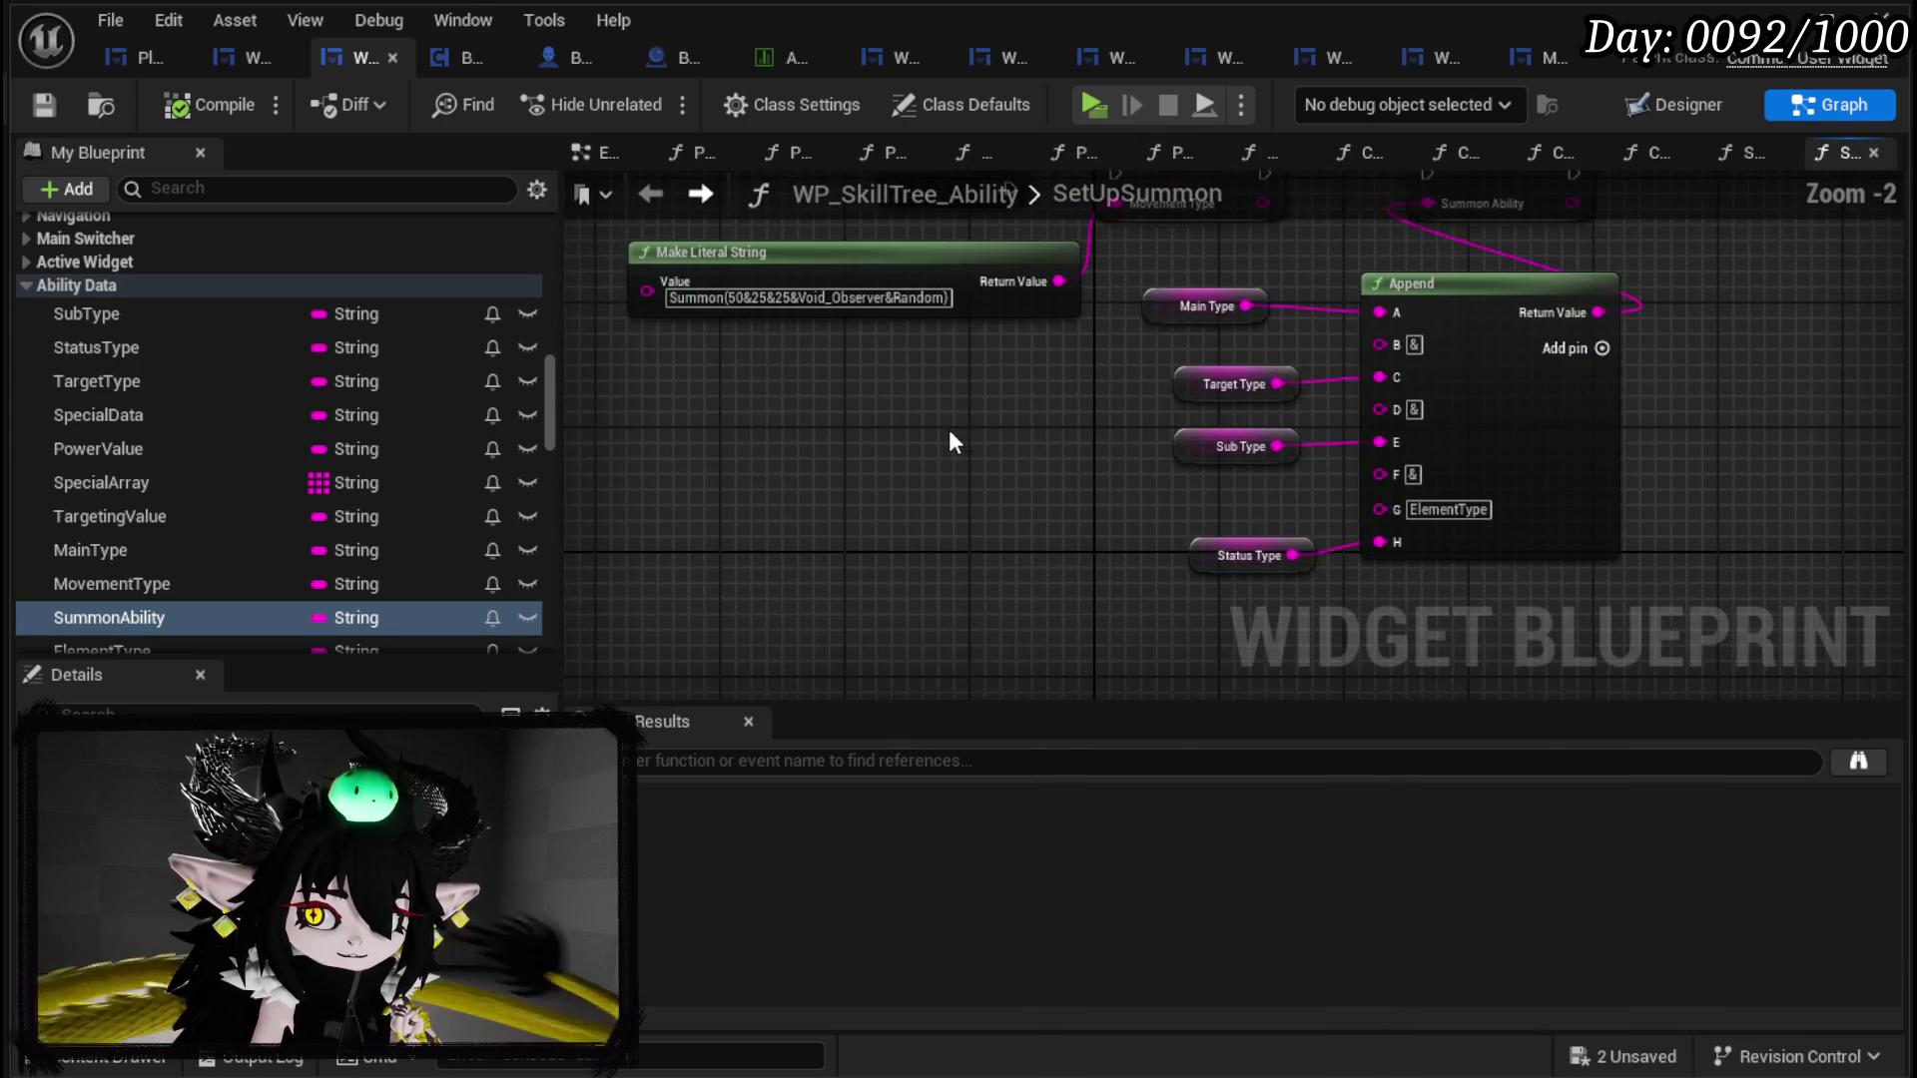
{"action": "left_click", "coordinate": [1227, 367]}
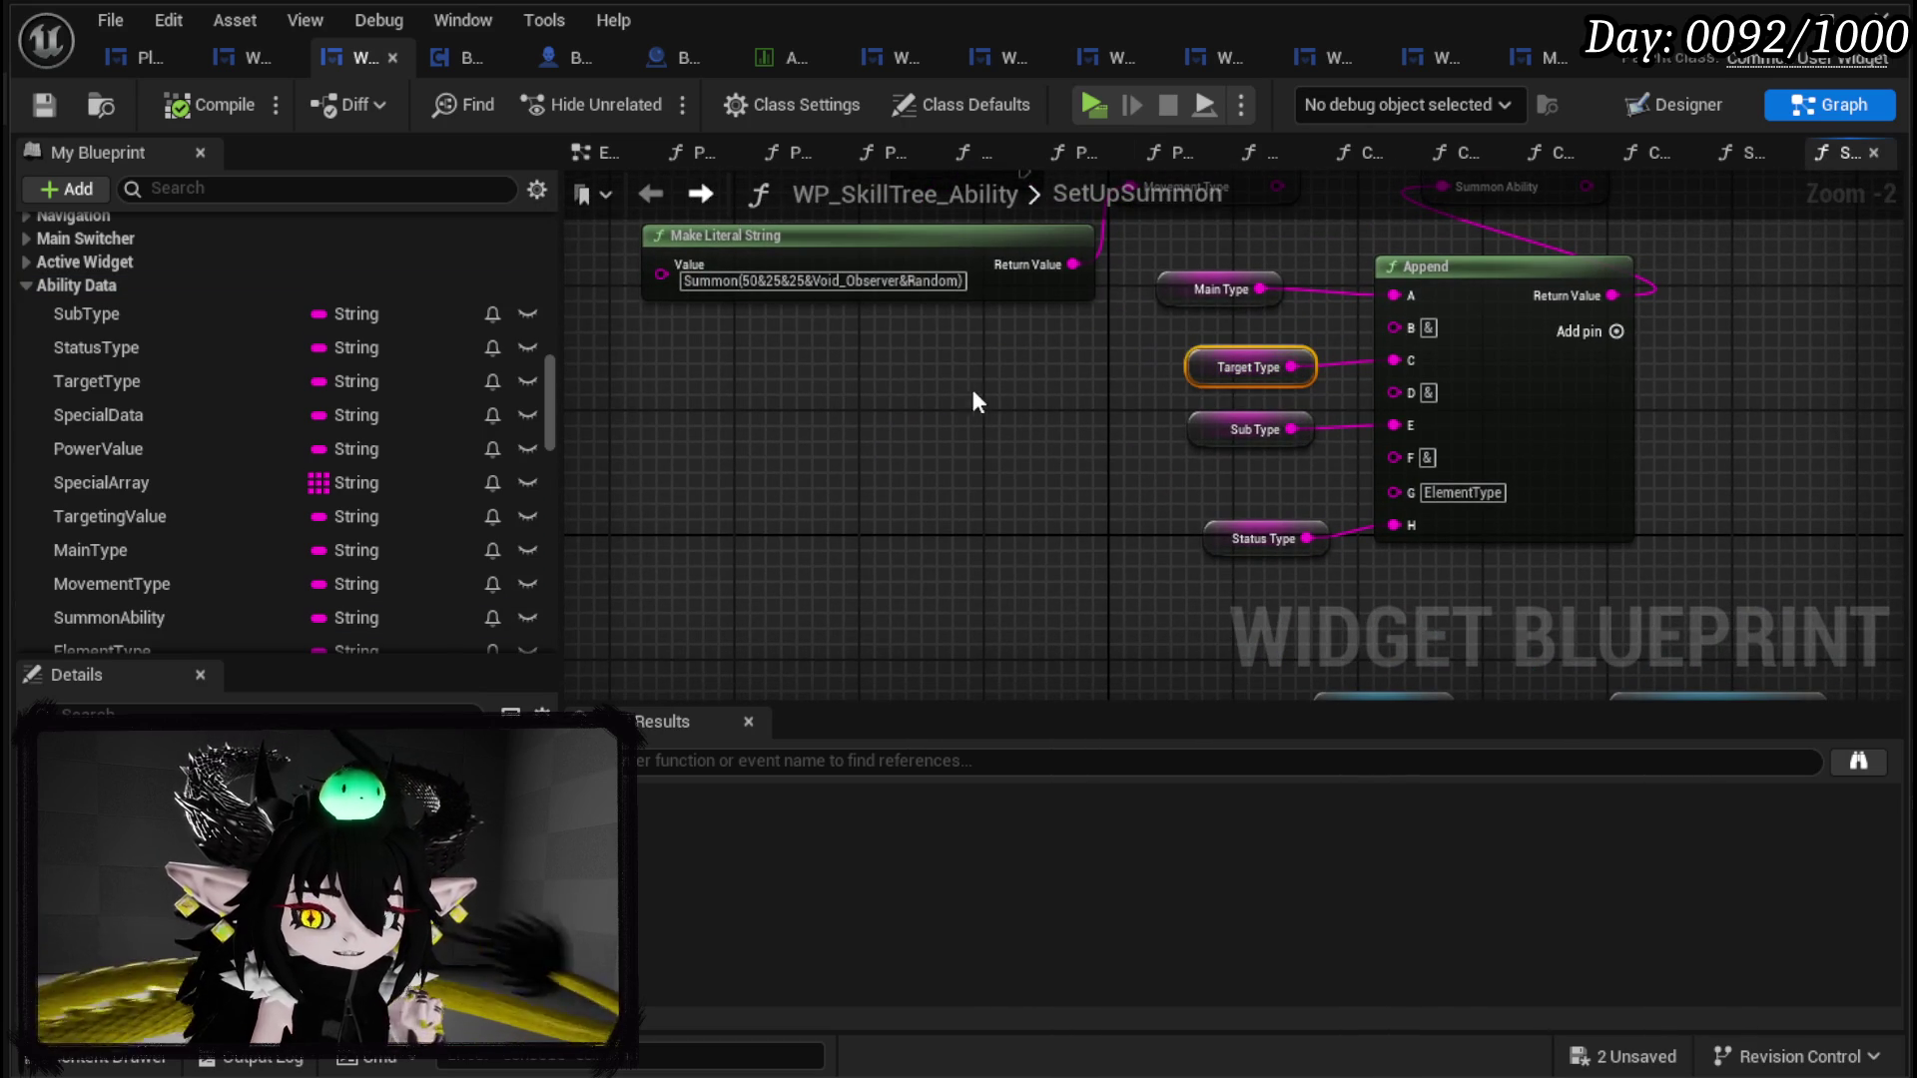
{"action": "mouse_move", "coordinate": [171, 378]}
{"action": "left_mouse_down"}
{"action": "mouse_move", "coordinate": [801, 379]}
{"action": "mouse_move", "coordinate": [753, 400]}
{"action": "left_mouse_up"}
{"action": "left_click", "coordinate": [849, 461]}
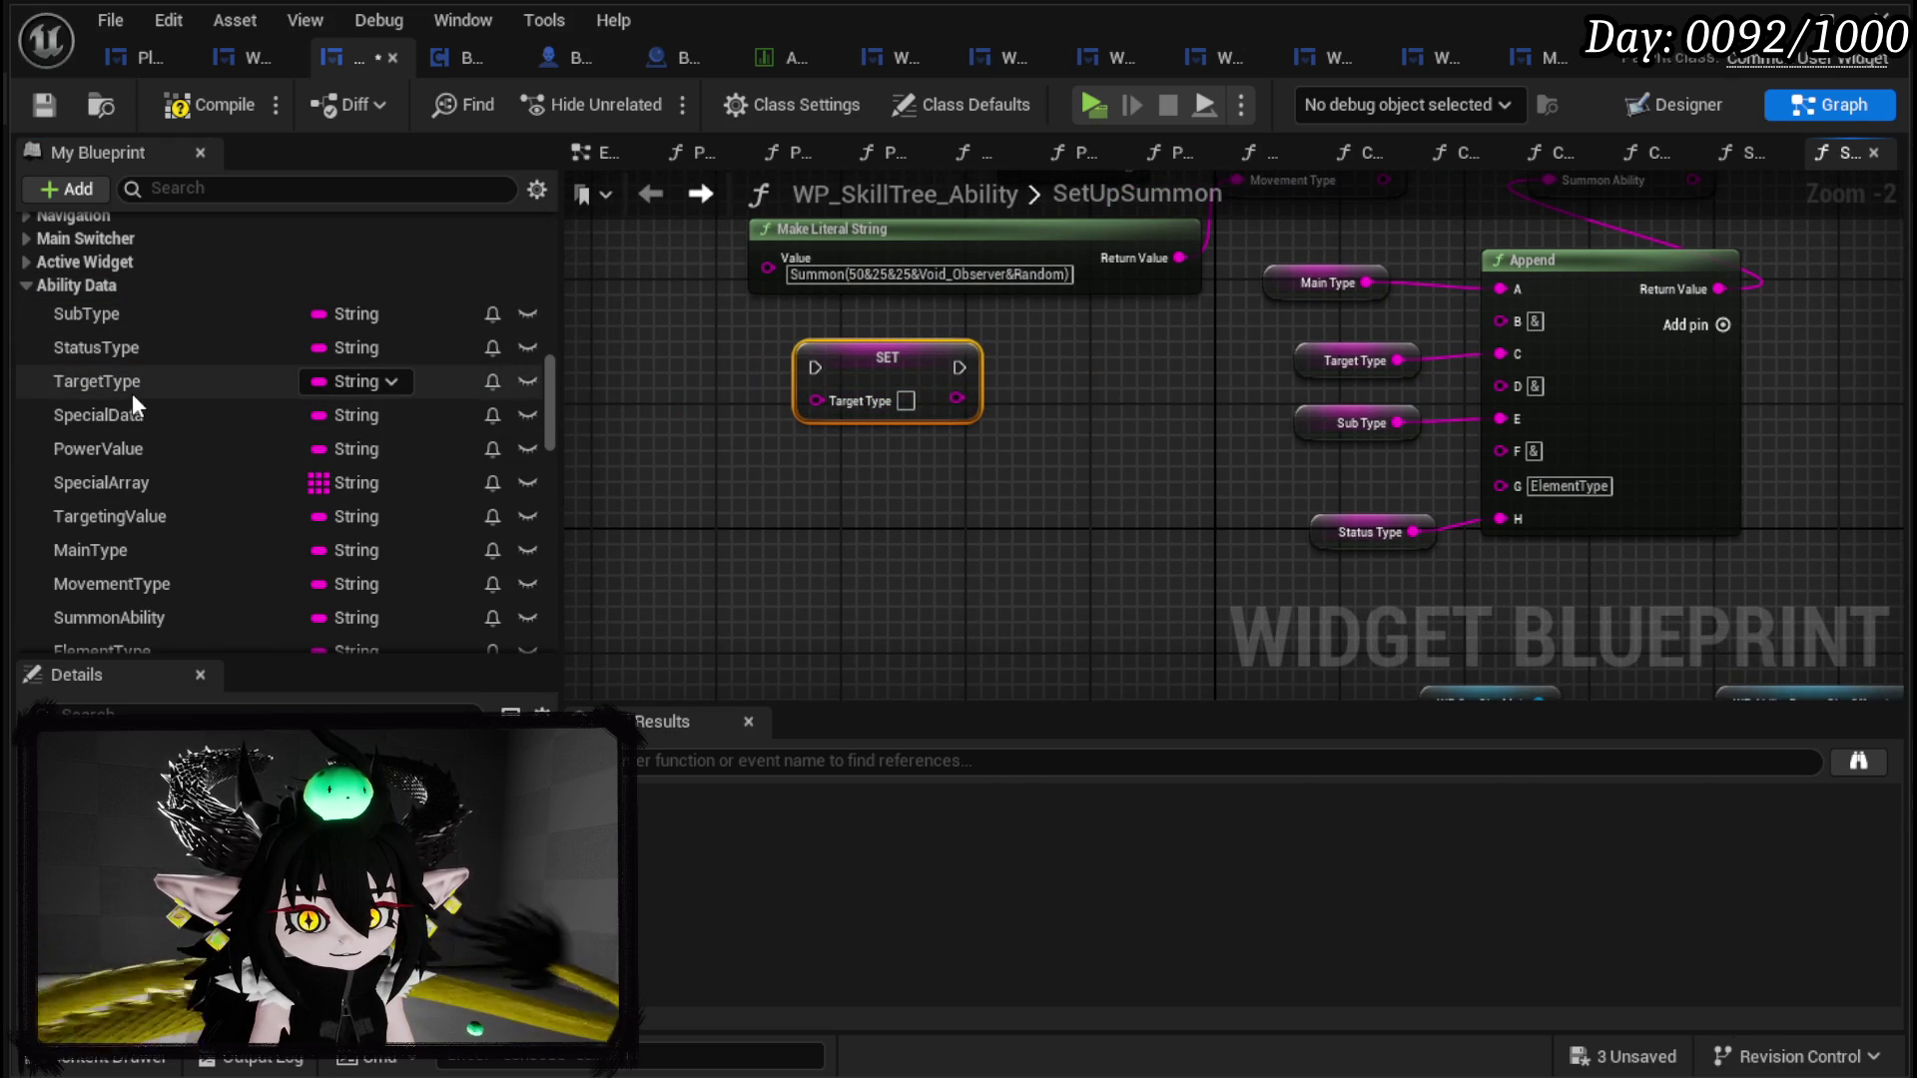
Step: Add a SET Targeting Value node below it, deleting an accidental Targeting Value getter
{"action": "left_click", "coordinate": [146, 513]}
{"action": "left_click_drag", "start_coordinate": [749, 460], "coordinate": [749, 460]}
{"action": "left_click", "coordinate": [814, 494]}
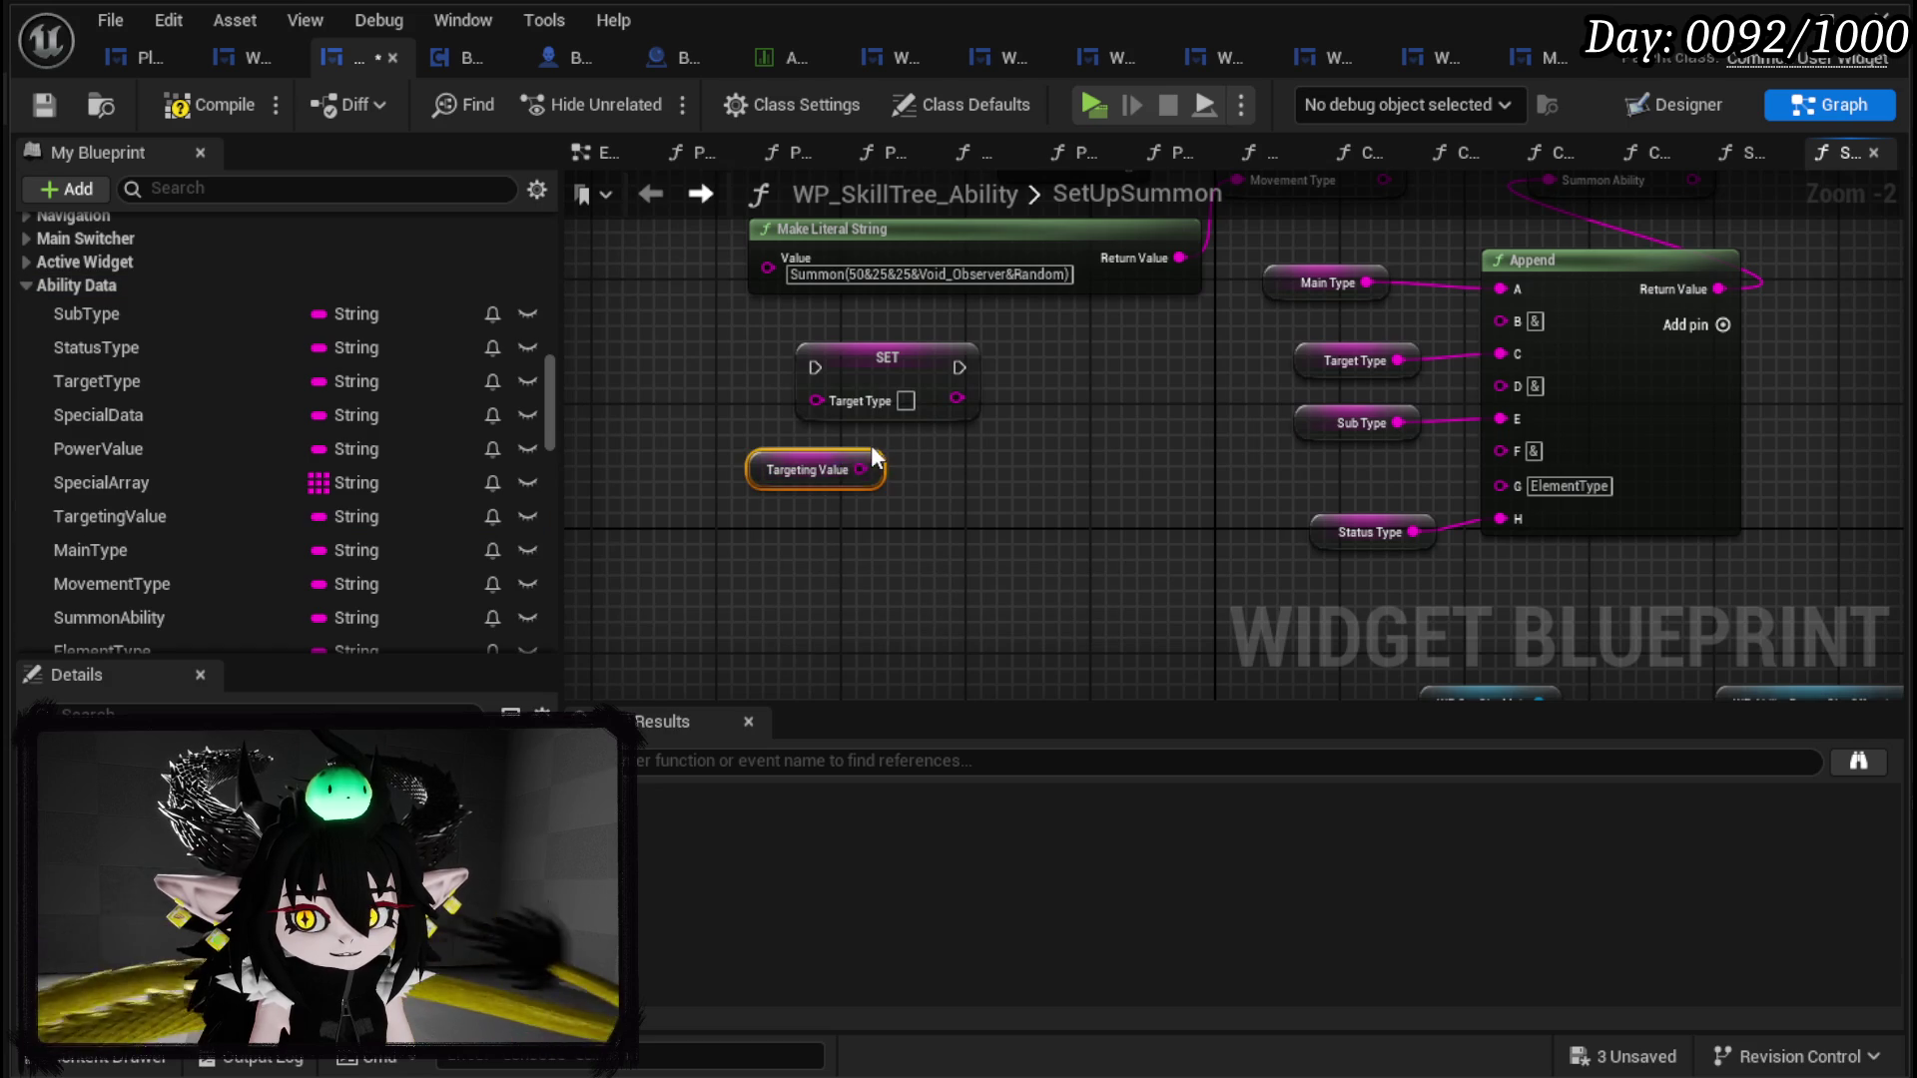
{"action": "key", "text": "Delete"}
{"action": "mouse_move", "coordinate": [138, 518]}
{"action": "left_mouse_down"}
{"action": "mouse_move", "coordinate": [830, 417]}
{"action": "mouse_move", "coordinate": [819, 439]}
{"action": "left_mouse_up"}
{"action": "left_click", "coordinate": [859, 511]}
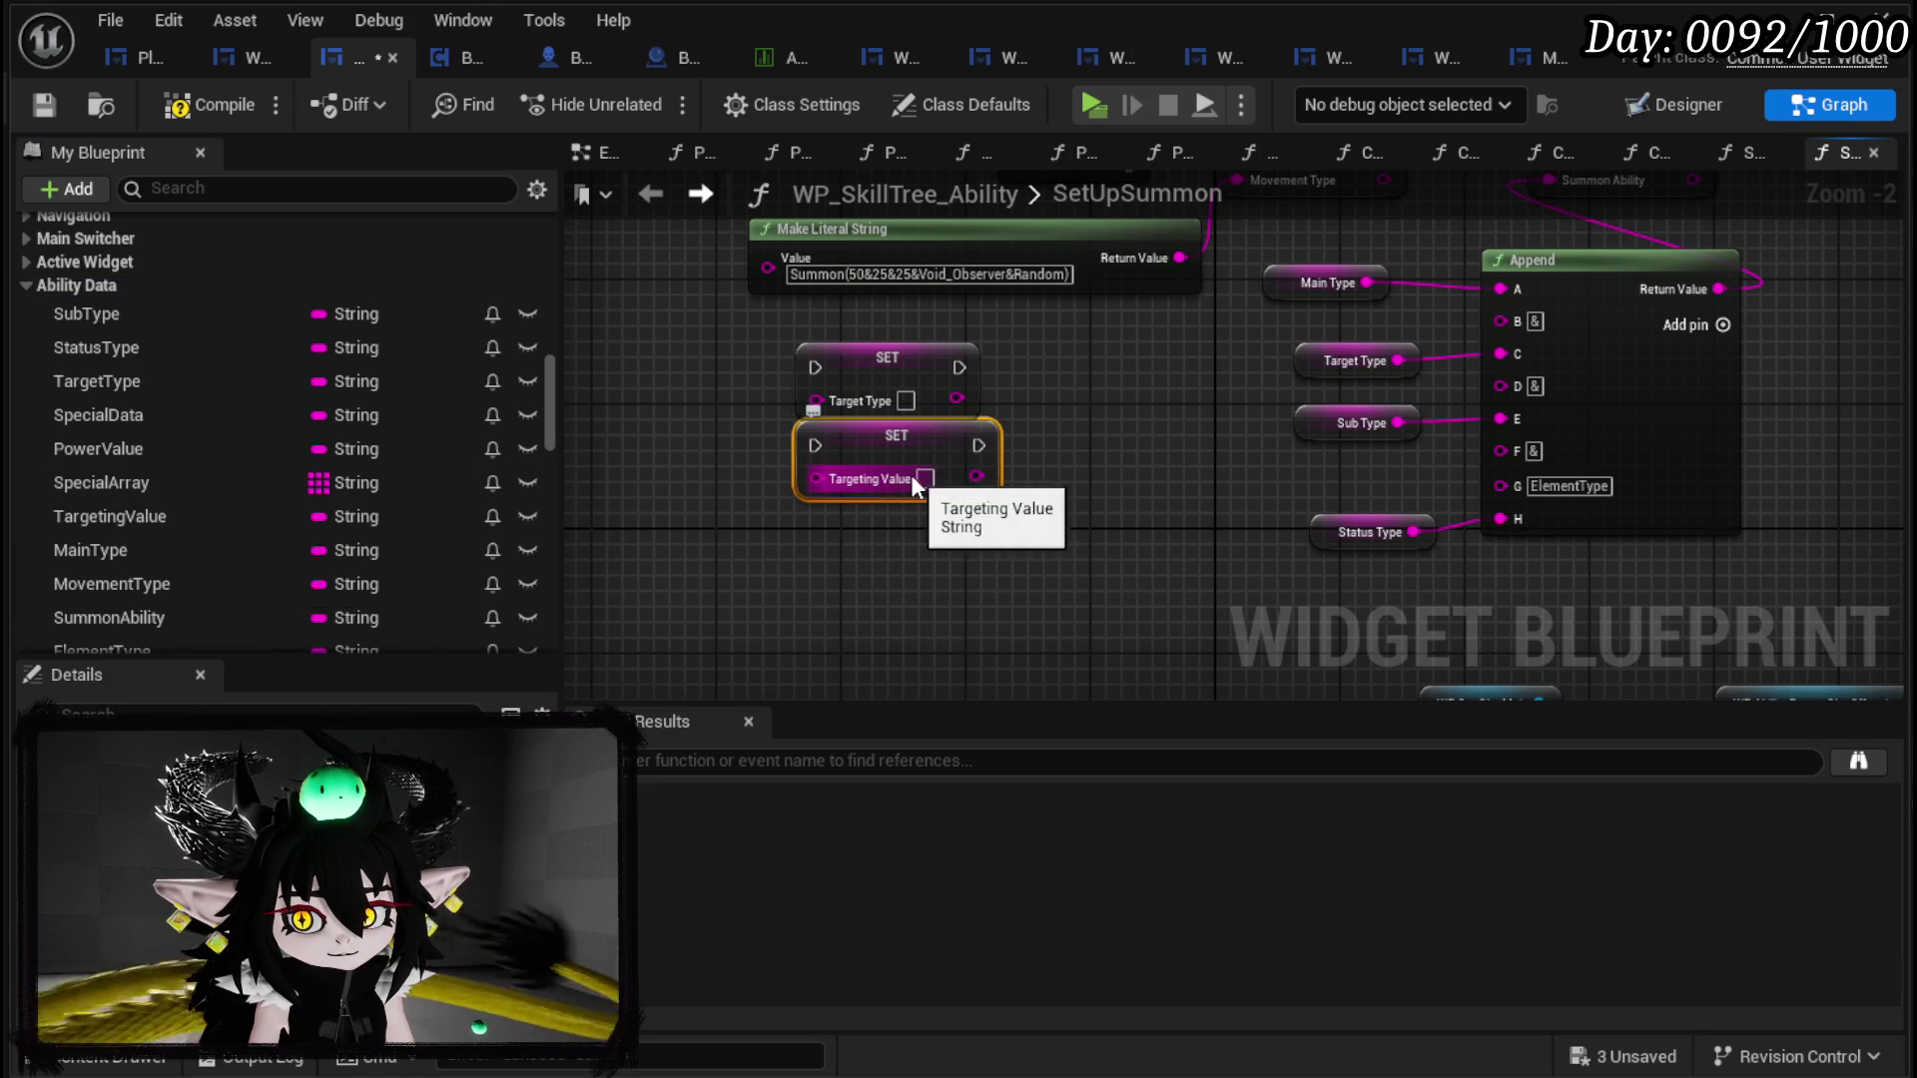
{"action": "left_click_drag", "start_coordinate": [927, 477], "coordinate": [926, 492]}
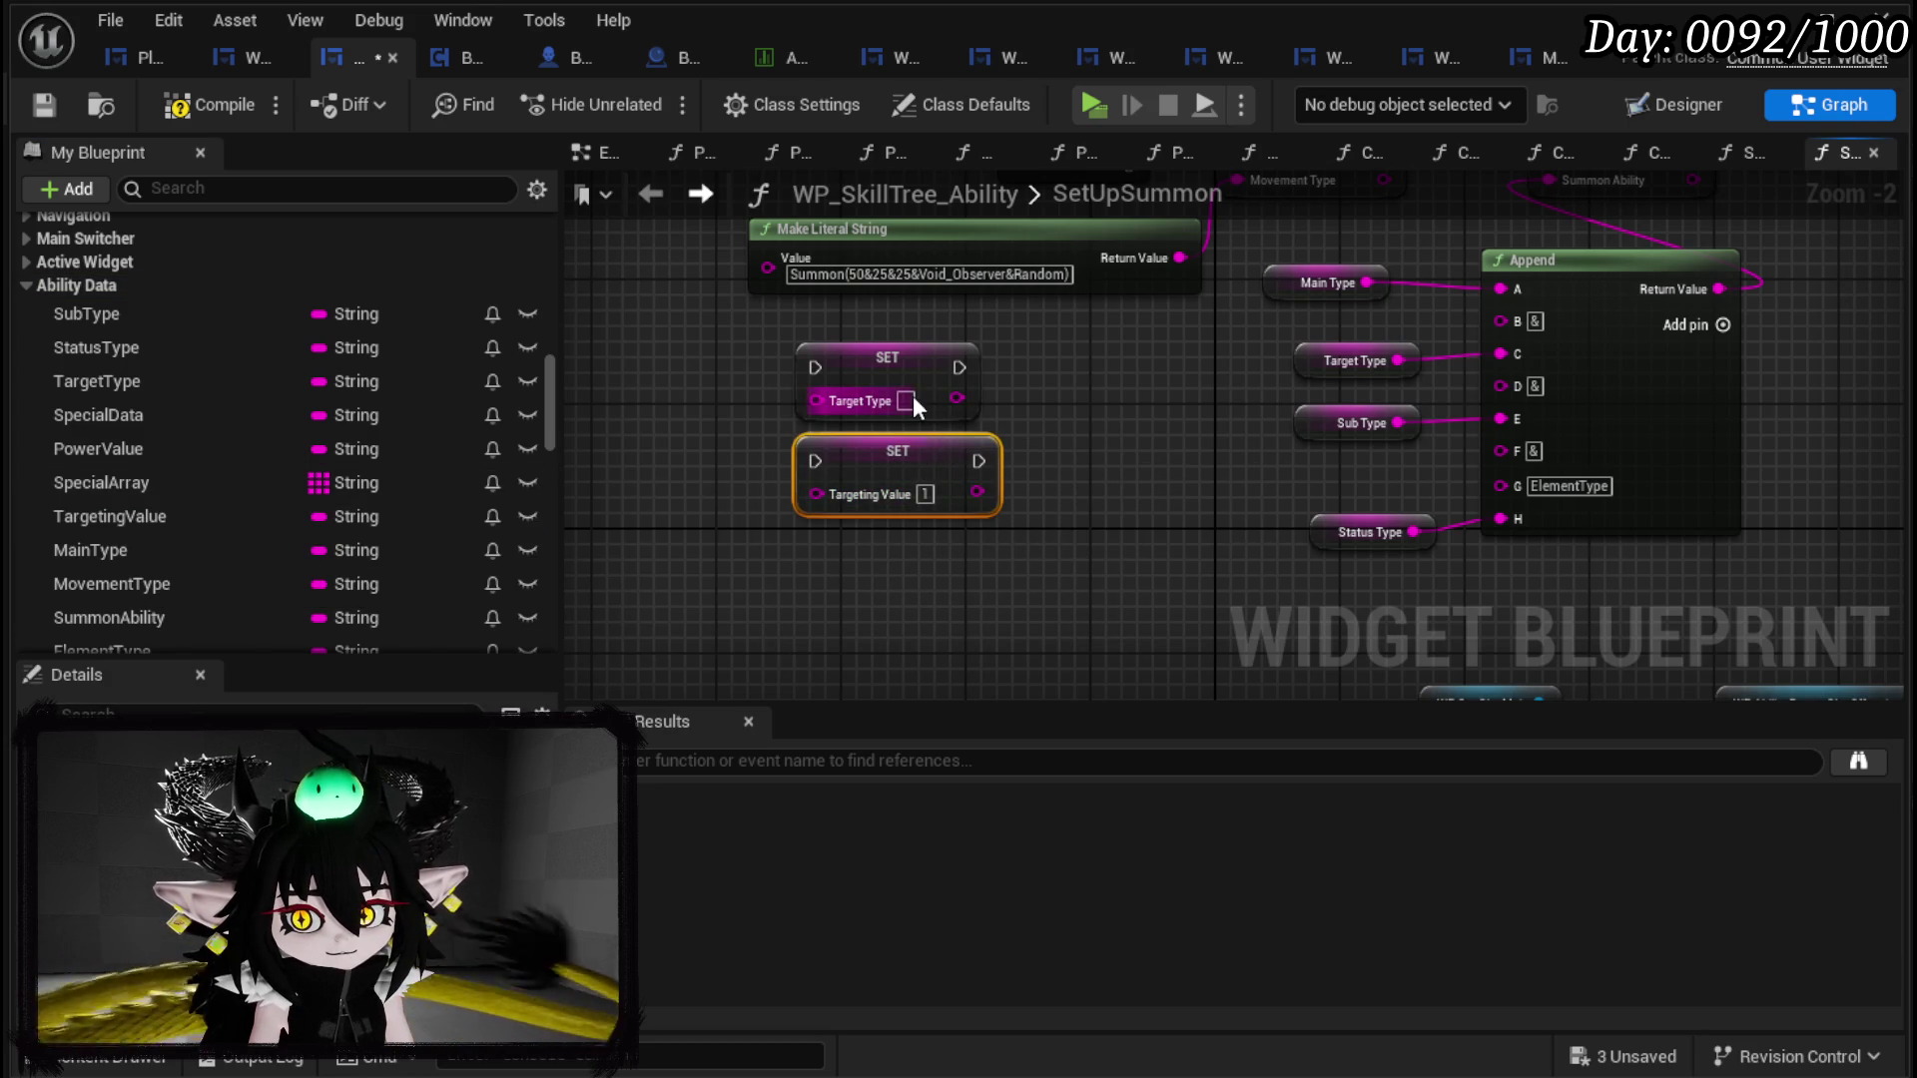
Step: Set the Target Type value to FreeAim and move both new SET nodes up beside the others
{"action": "type", "text": "Ta"}
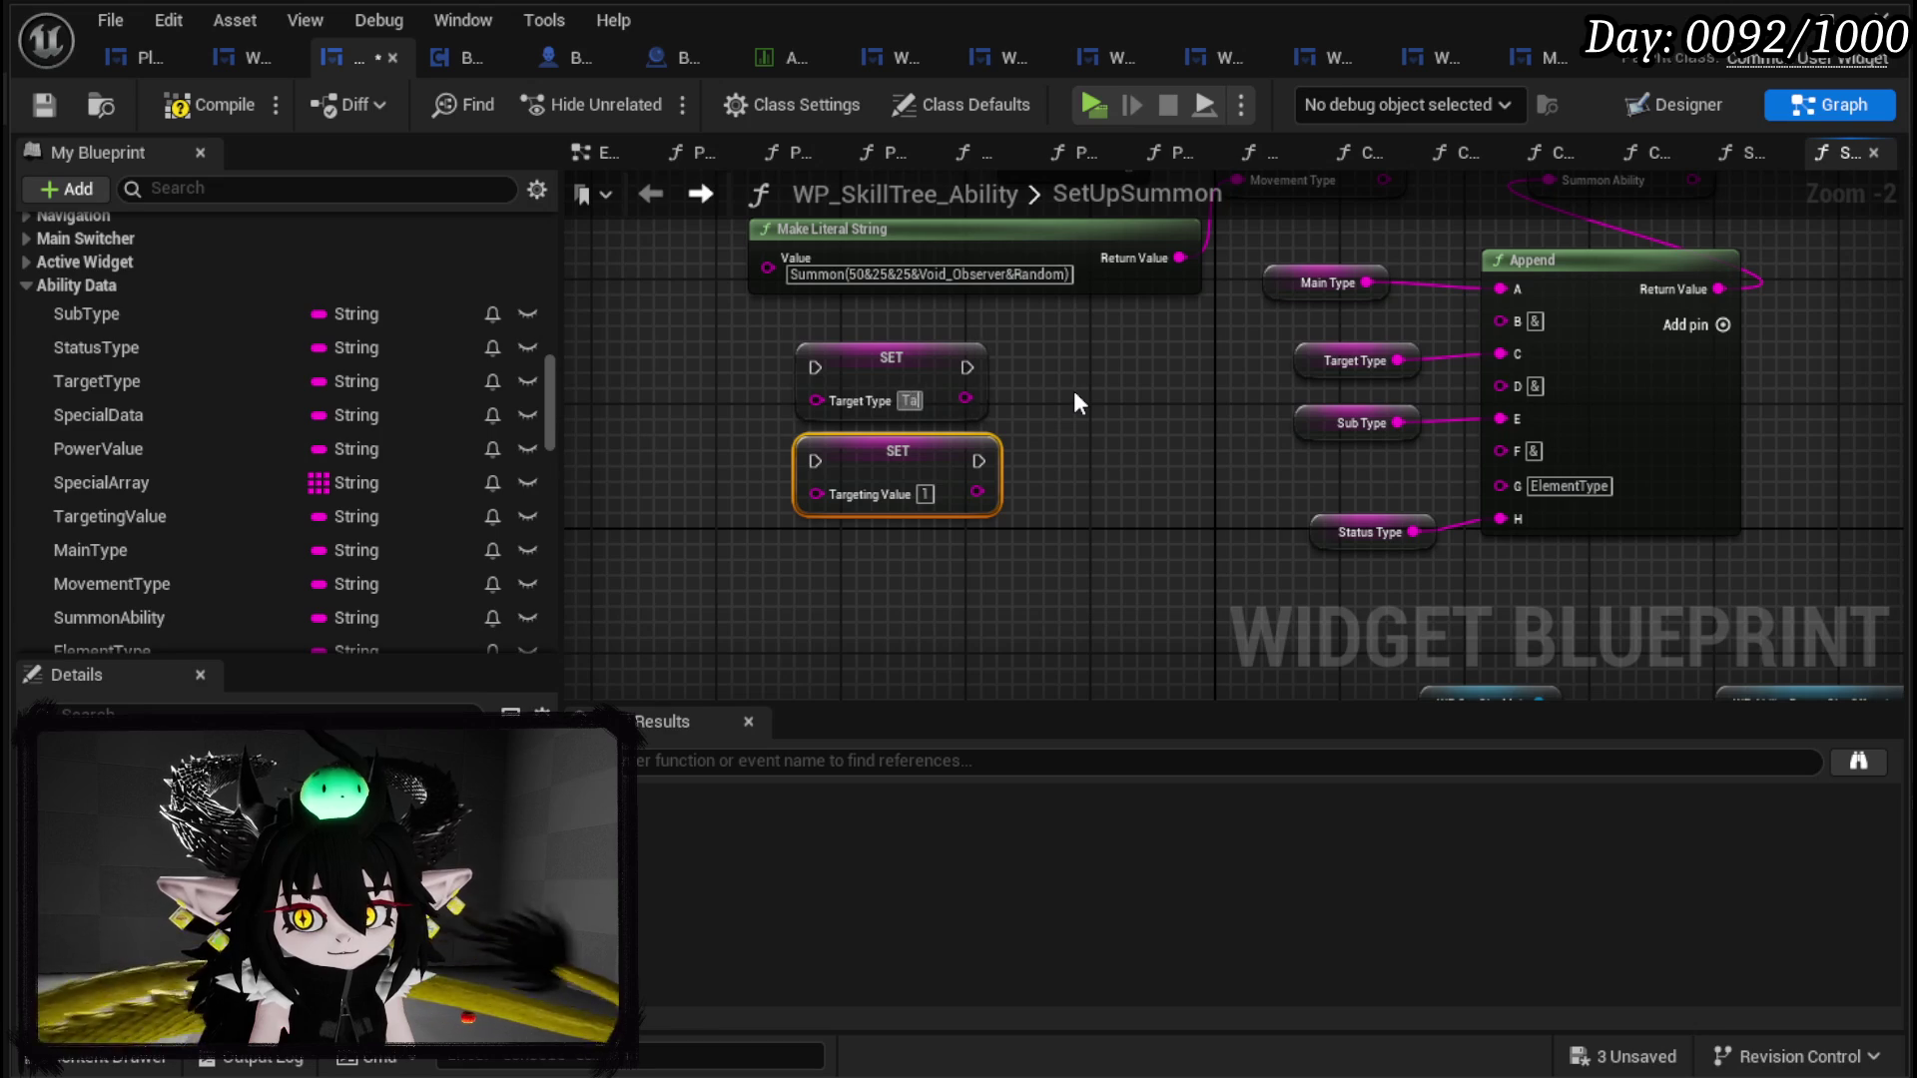
{"action": "key", "text": "BackSpace"}
{"action": "key", "text": "BackSpace"}
{"action": "type", "text": "F"}
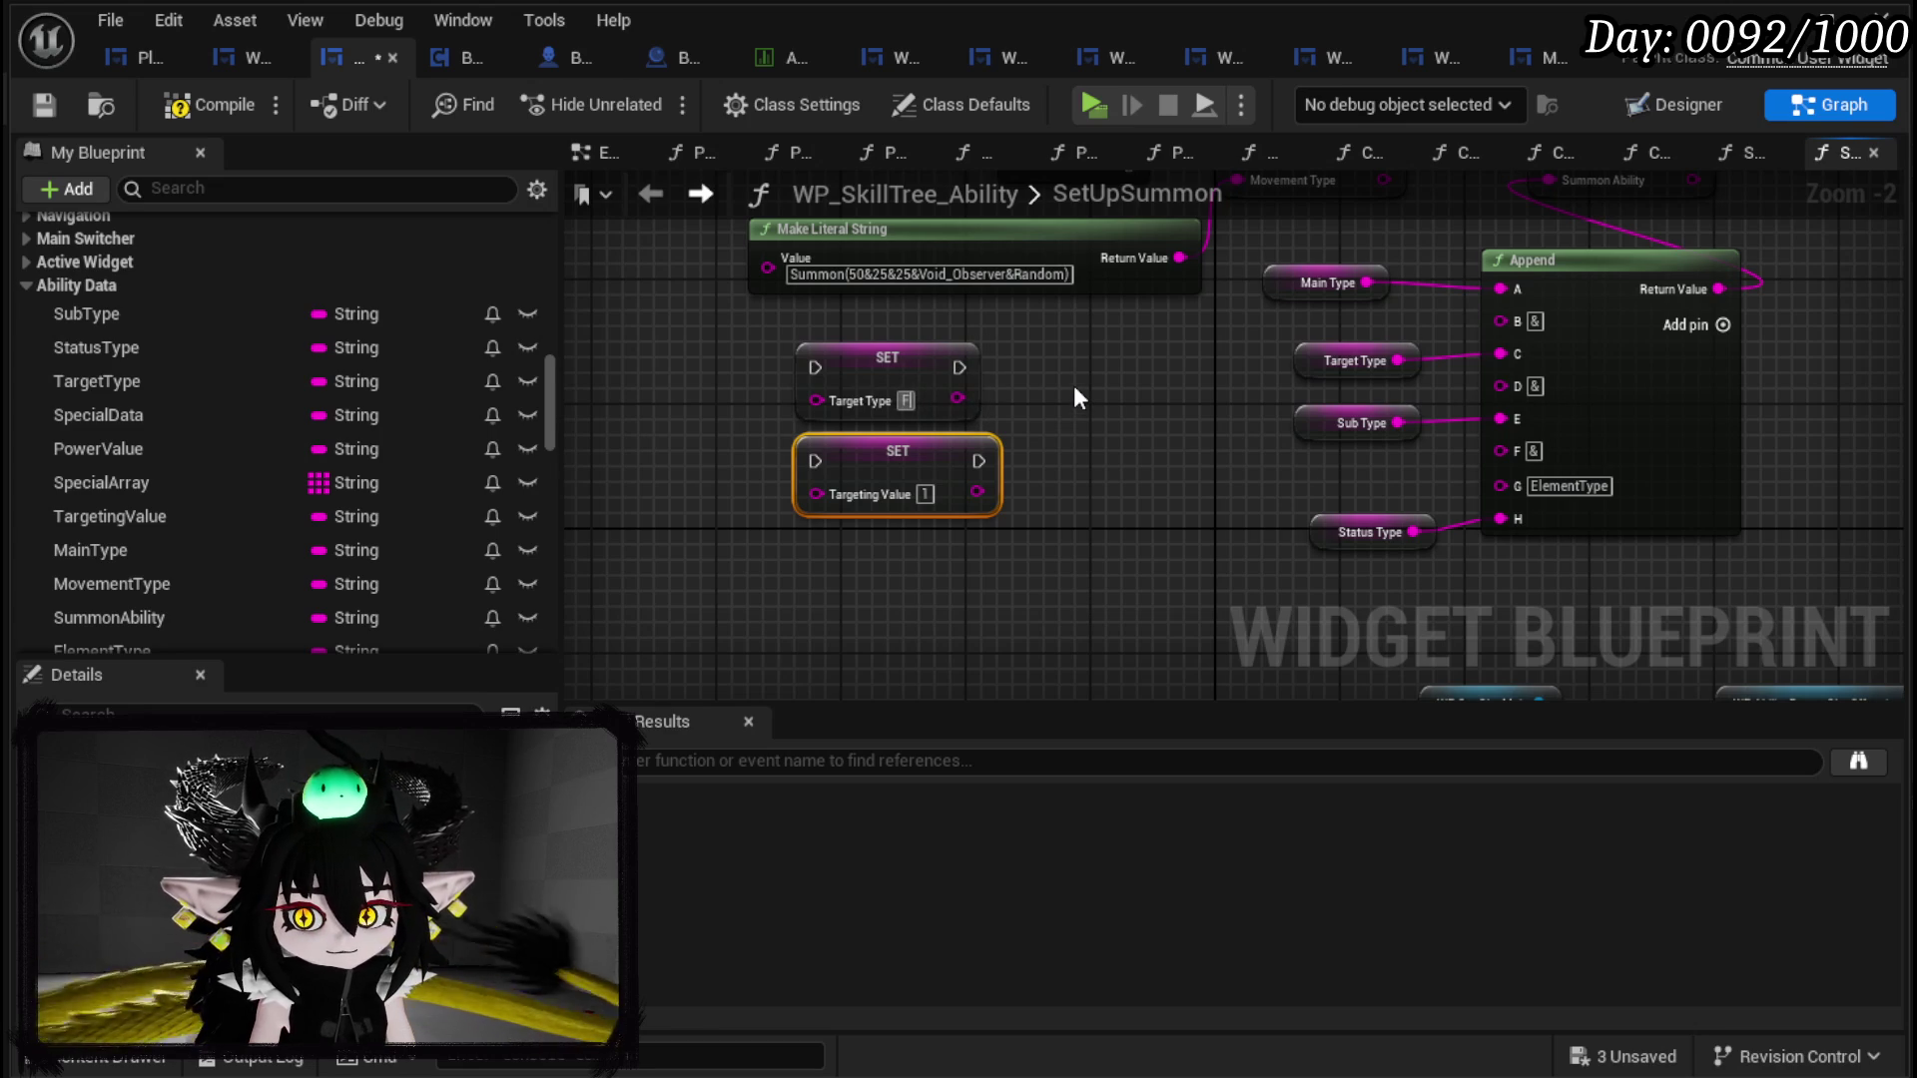
{"action": "type", "text": "reeAim"}
{"action": "key", "text": "Return"}
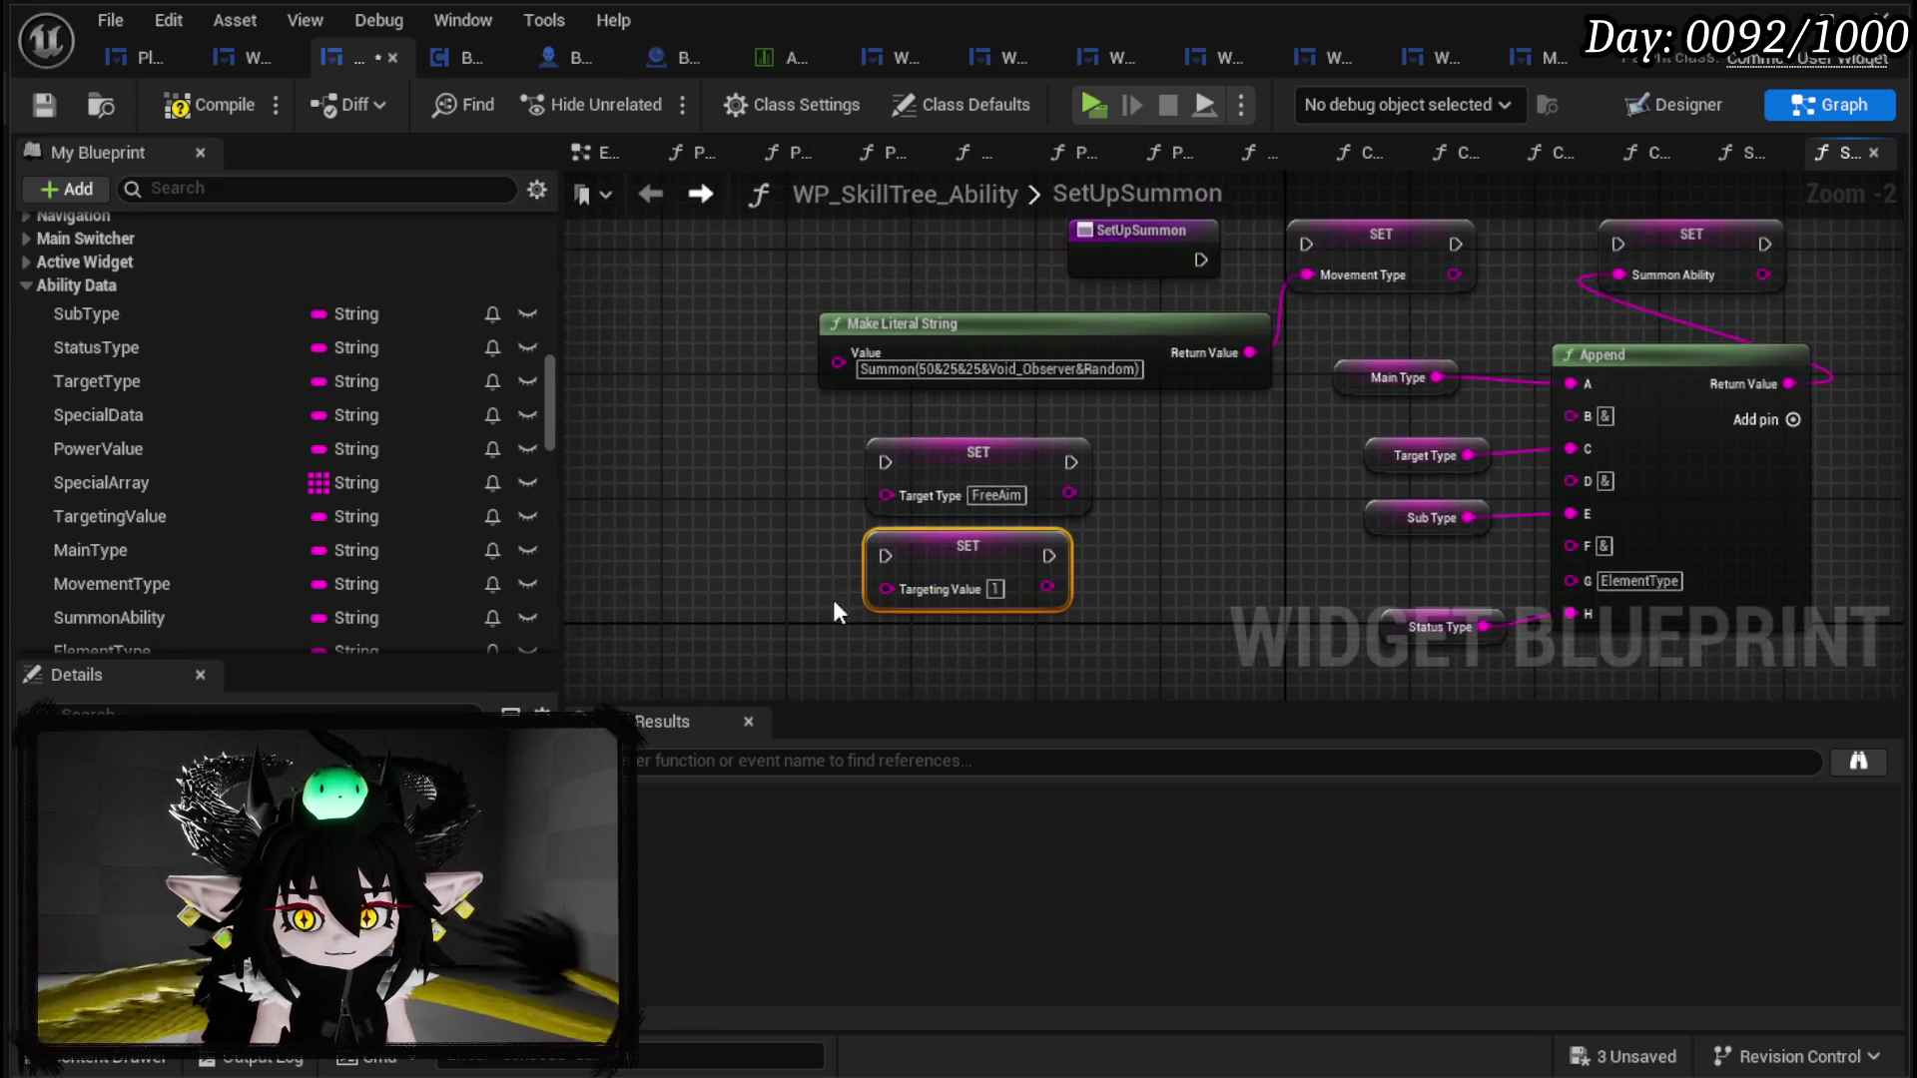
{"action": "mouse_move", "coordinate": [975, 479]}
{"action": "left_mouse_down"}
{"action": "mouse_move", "coordinate": [1560, 140]}
{"action": "mouse_move", "coordinate": [1398, 379]}
{"action": "mouse_move", "coordinate": [1196, 317]}
{"action": "left_mouse_up"}
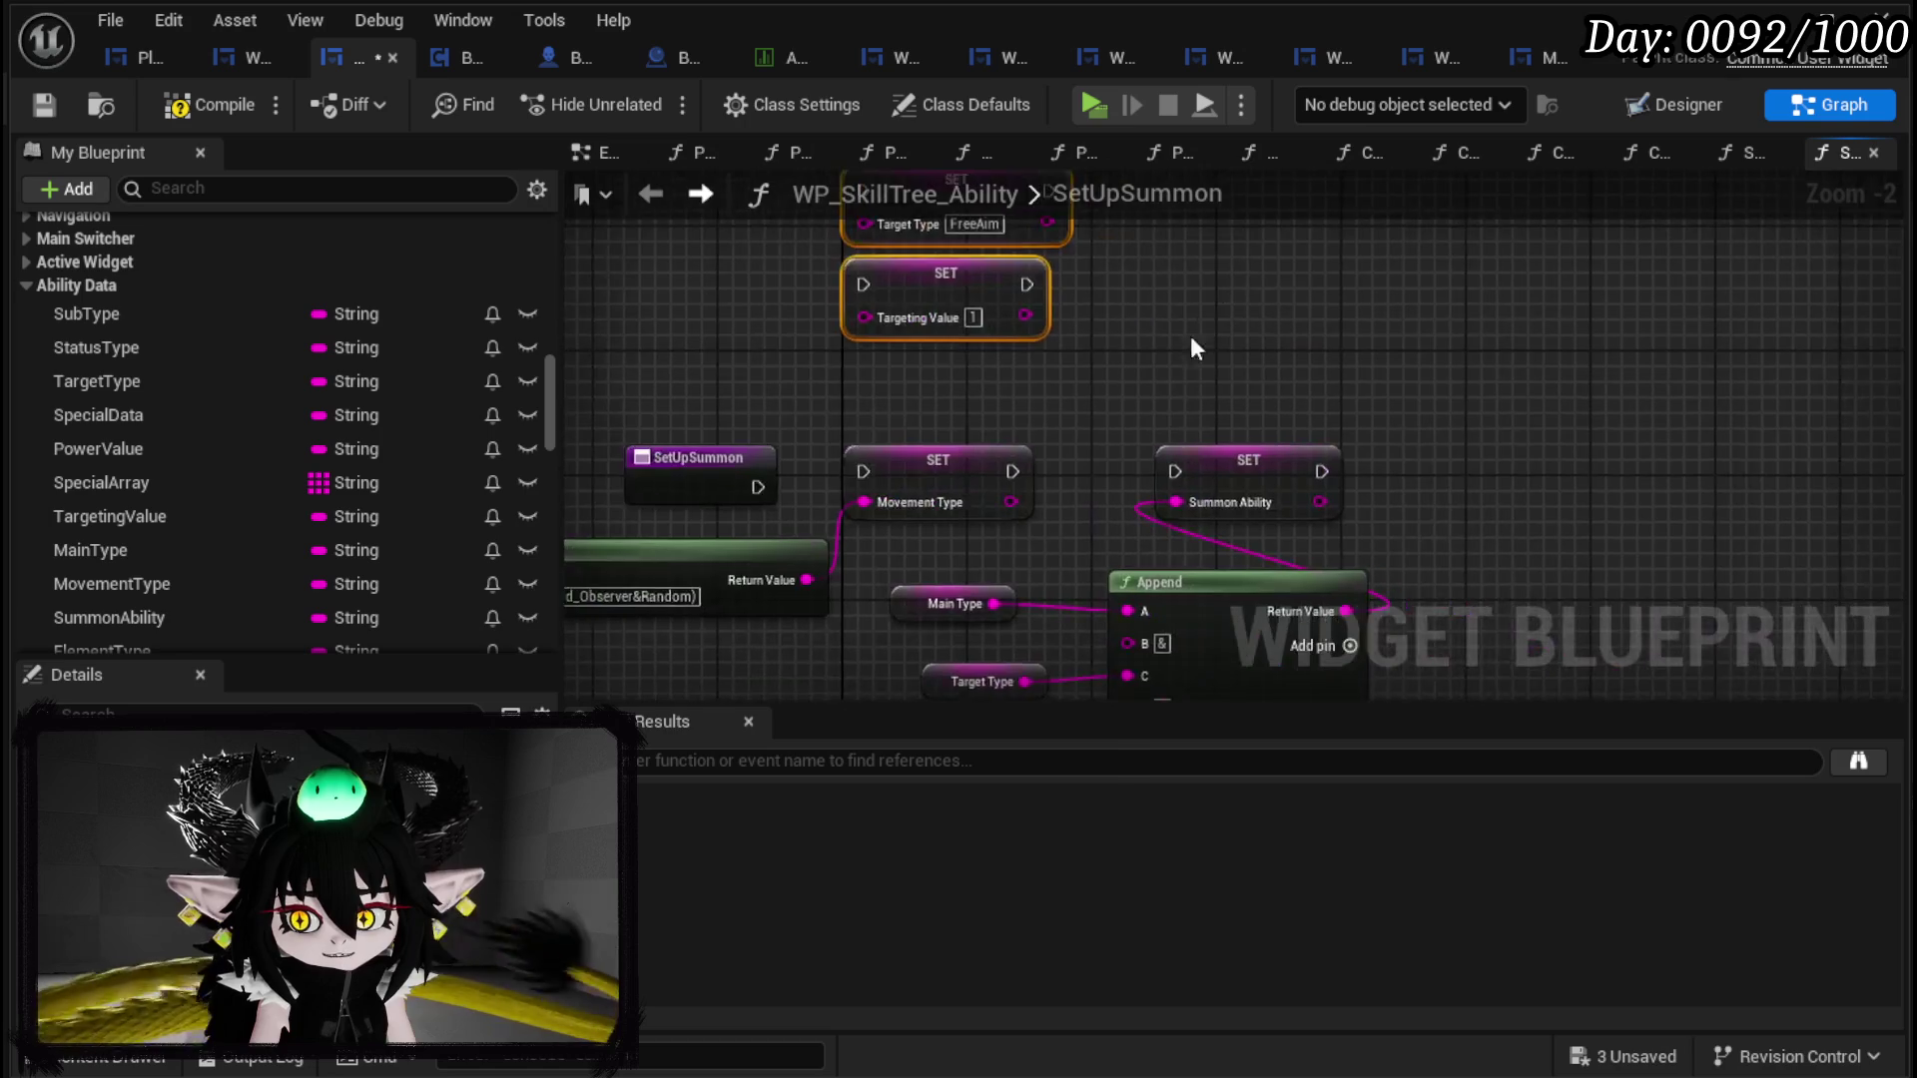
{"action": "left_click_drag", "start_coordinate": [910, 650], "coordinate": [916, 654]}
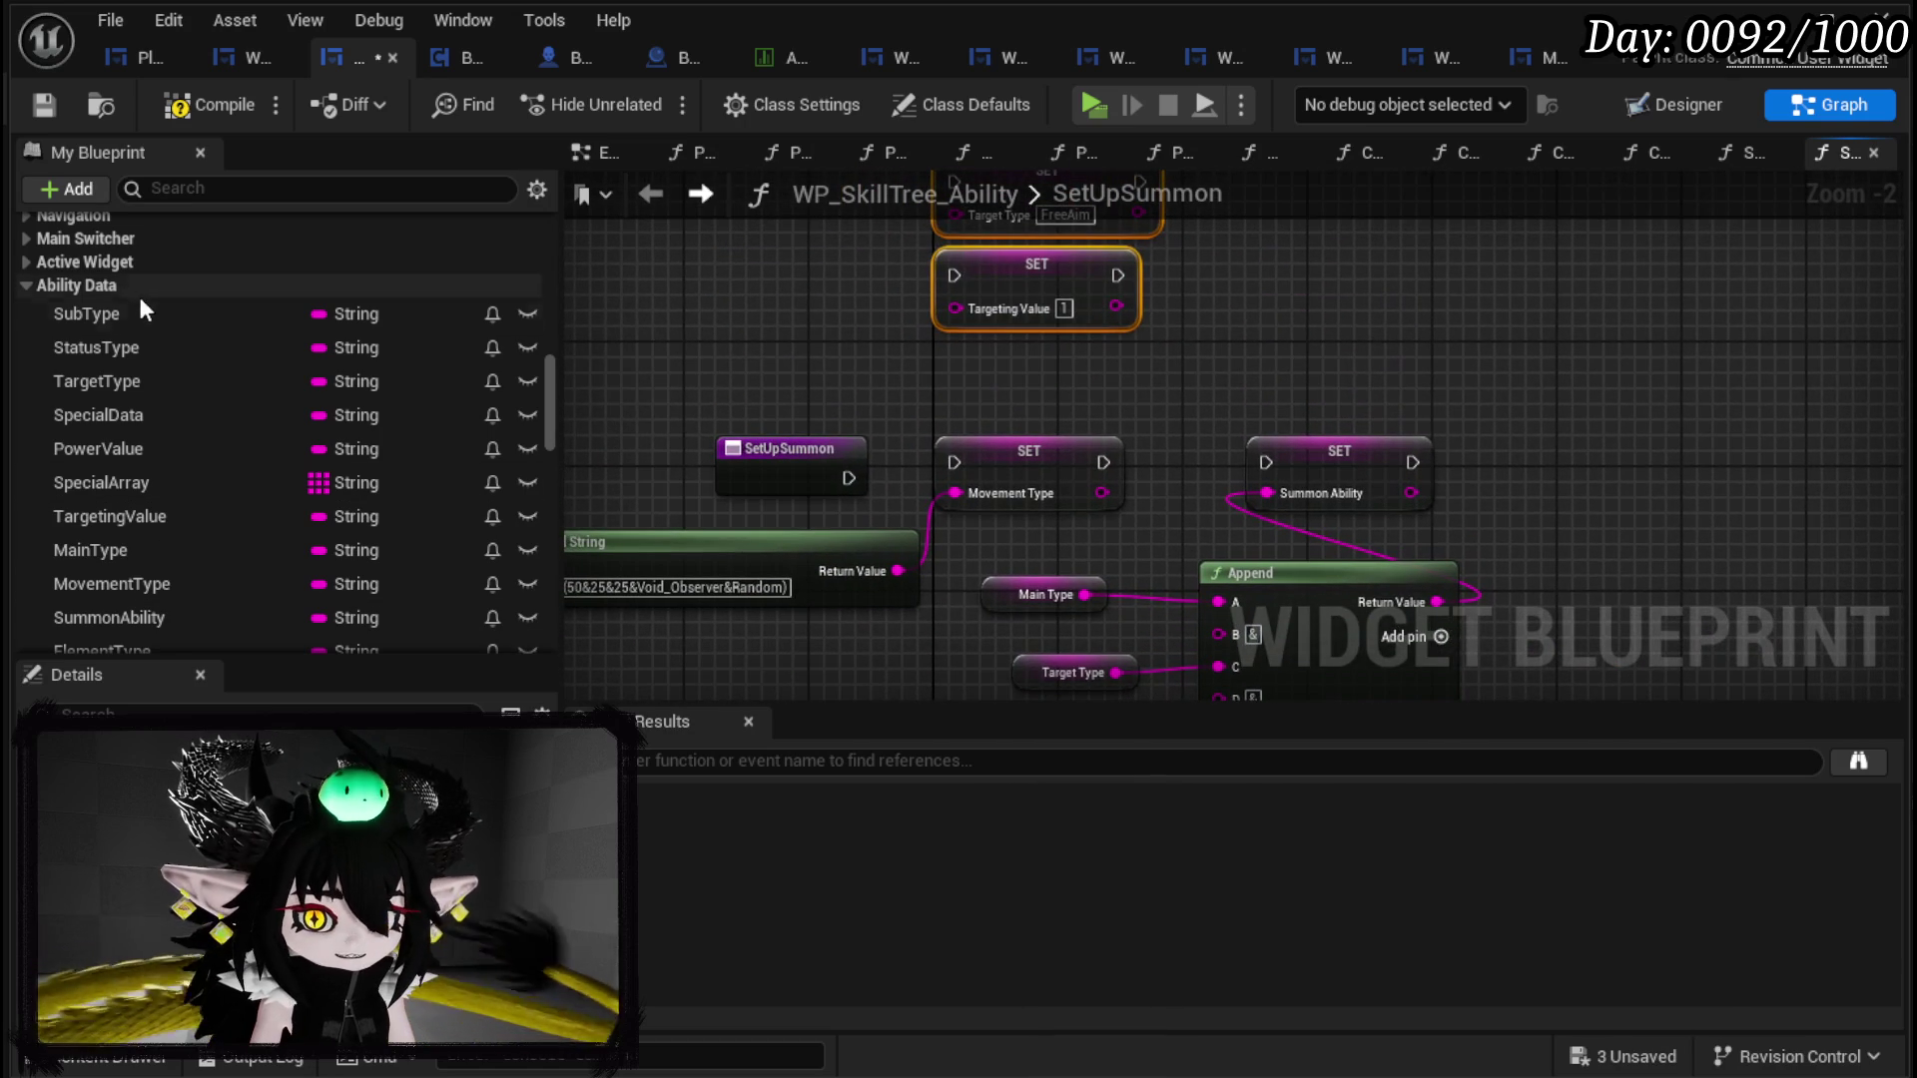
{"action": "mouse_move", "coordinate": [141, 554]}
{"action": "left_mouse_down"}
{"action": "mouse_move", "coordinate": [772, 271]}
{"action": "mouse_move", "coordinate": [799, 304]}
{"action": "left_mouse_up"}
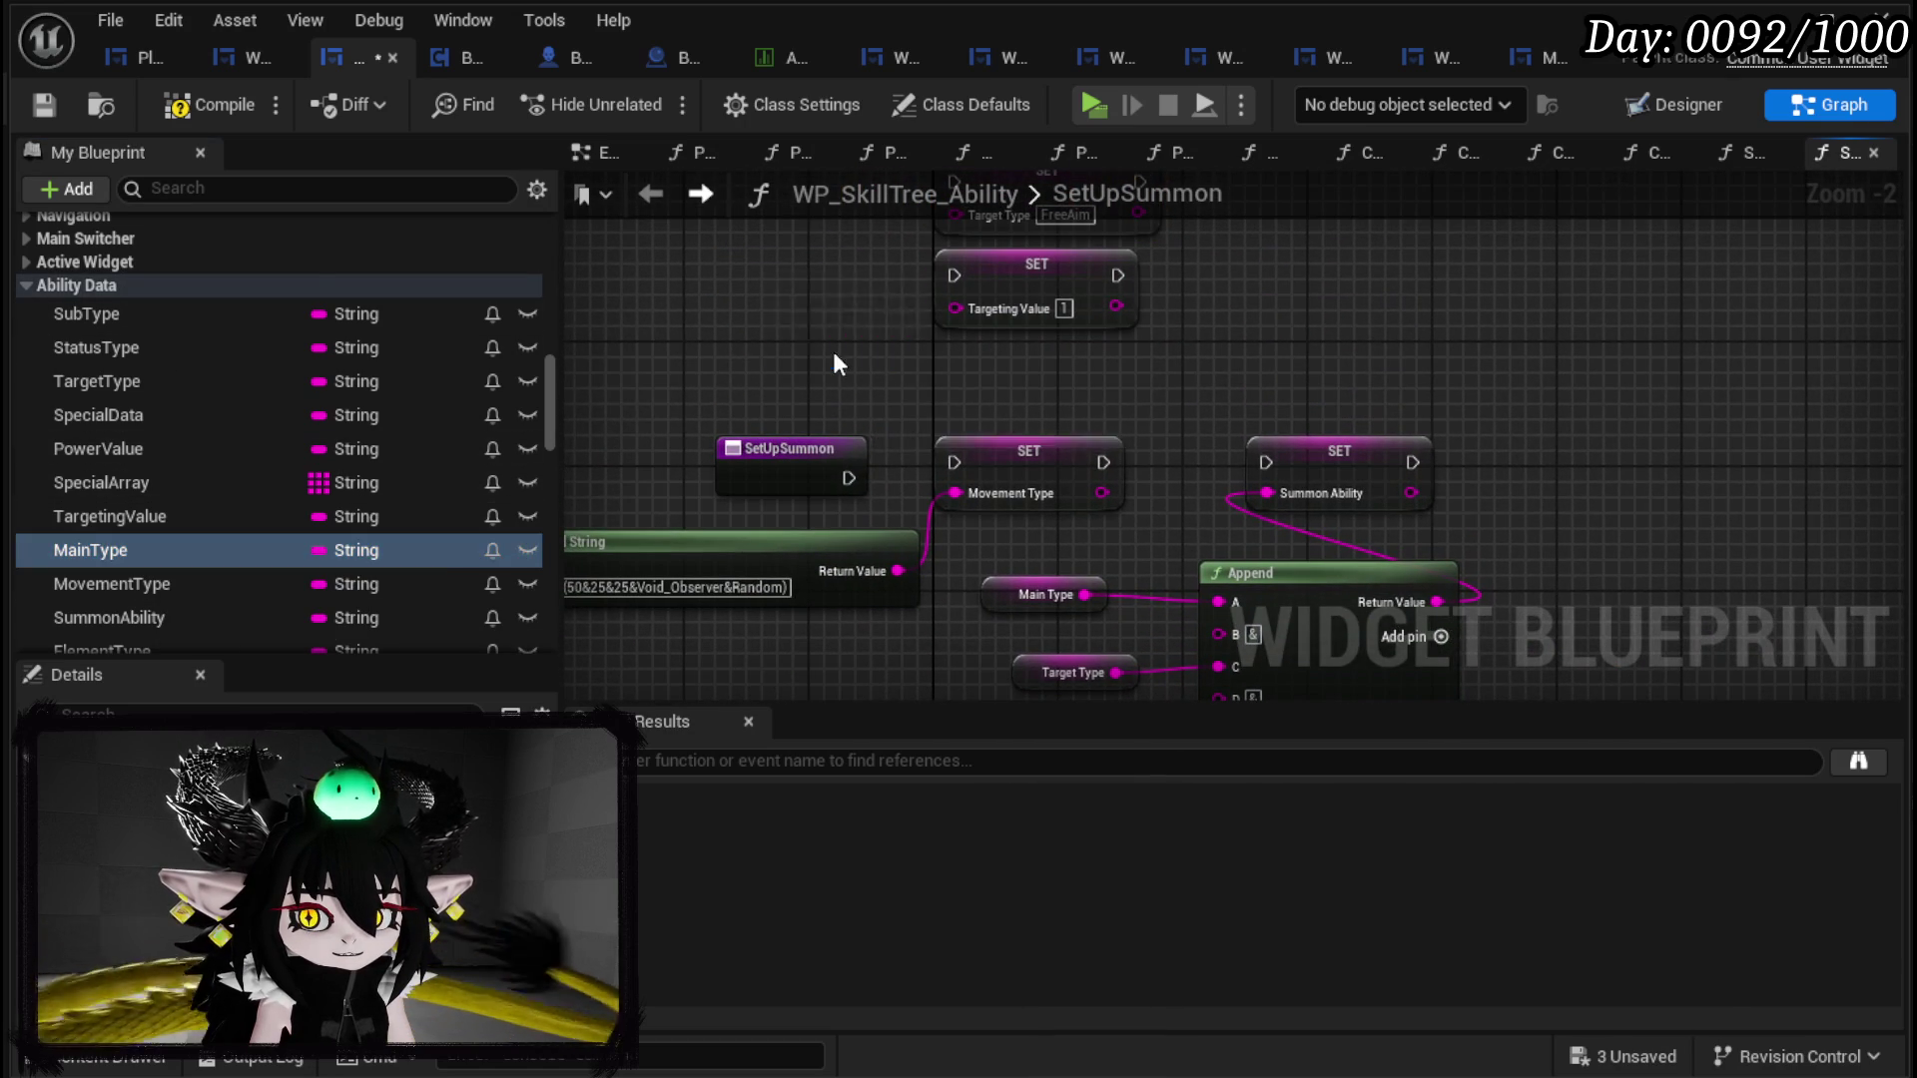
Step: Add a SET Main Type node with the value Summon, then compile and save
{"action": "left_click", "coordinate": [833, 354]}
{"action": "left_click_drag", "start_coordinate": [736, 423], "coordinate": [1188, 305]}
{"action": "left_click", "coordinate": [1228, 334]}
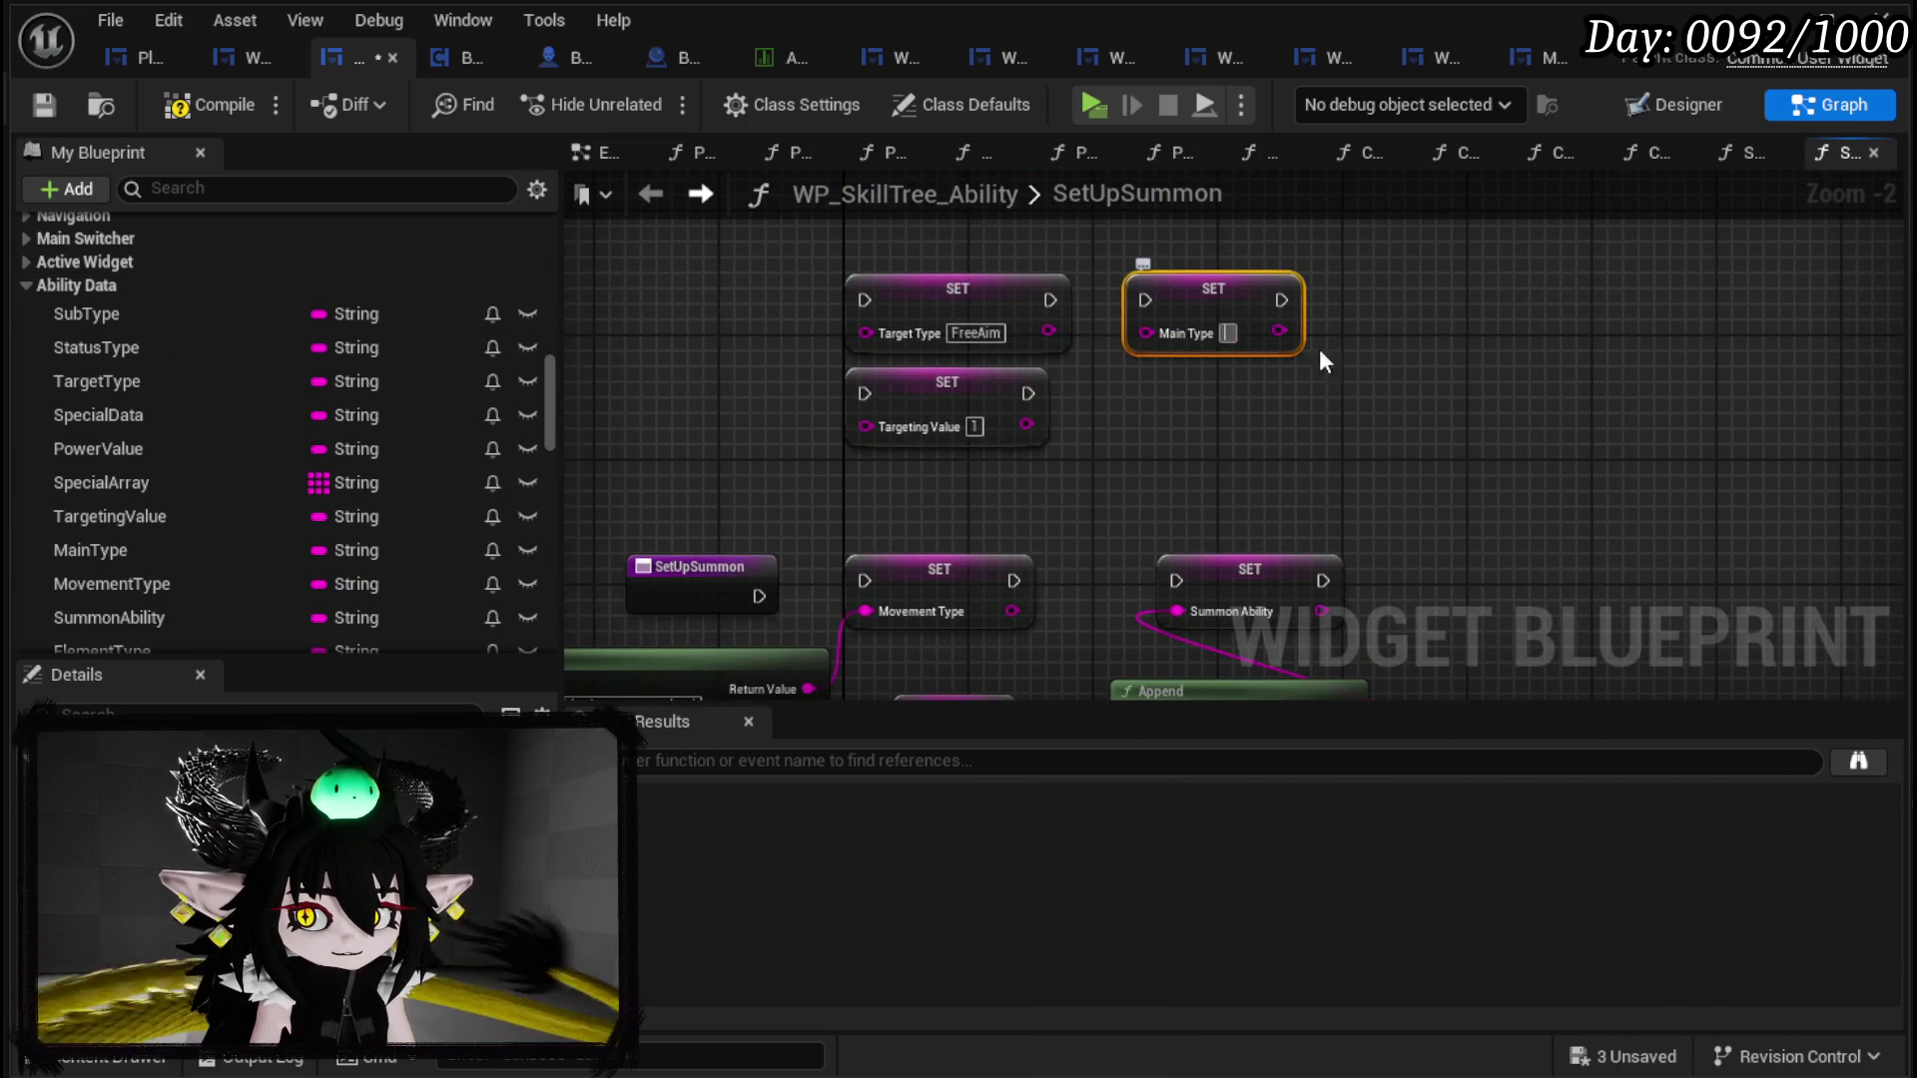
{"action": "type", "text": "Summon"}
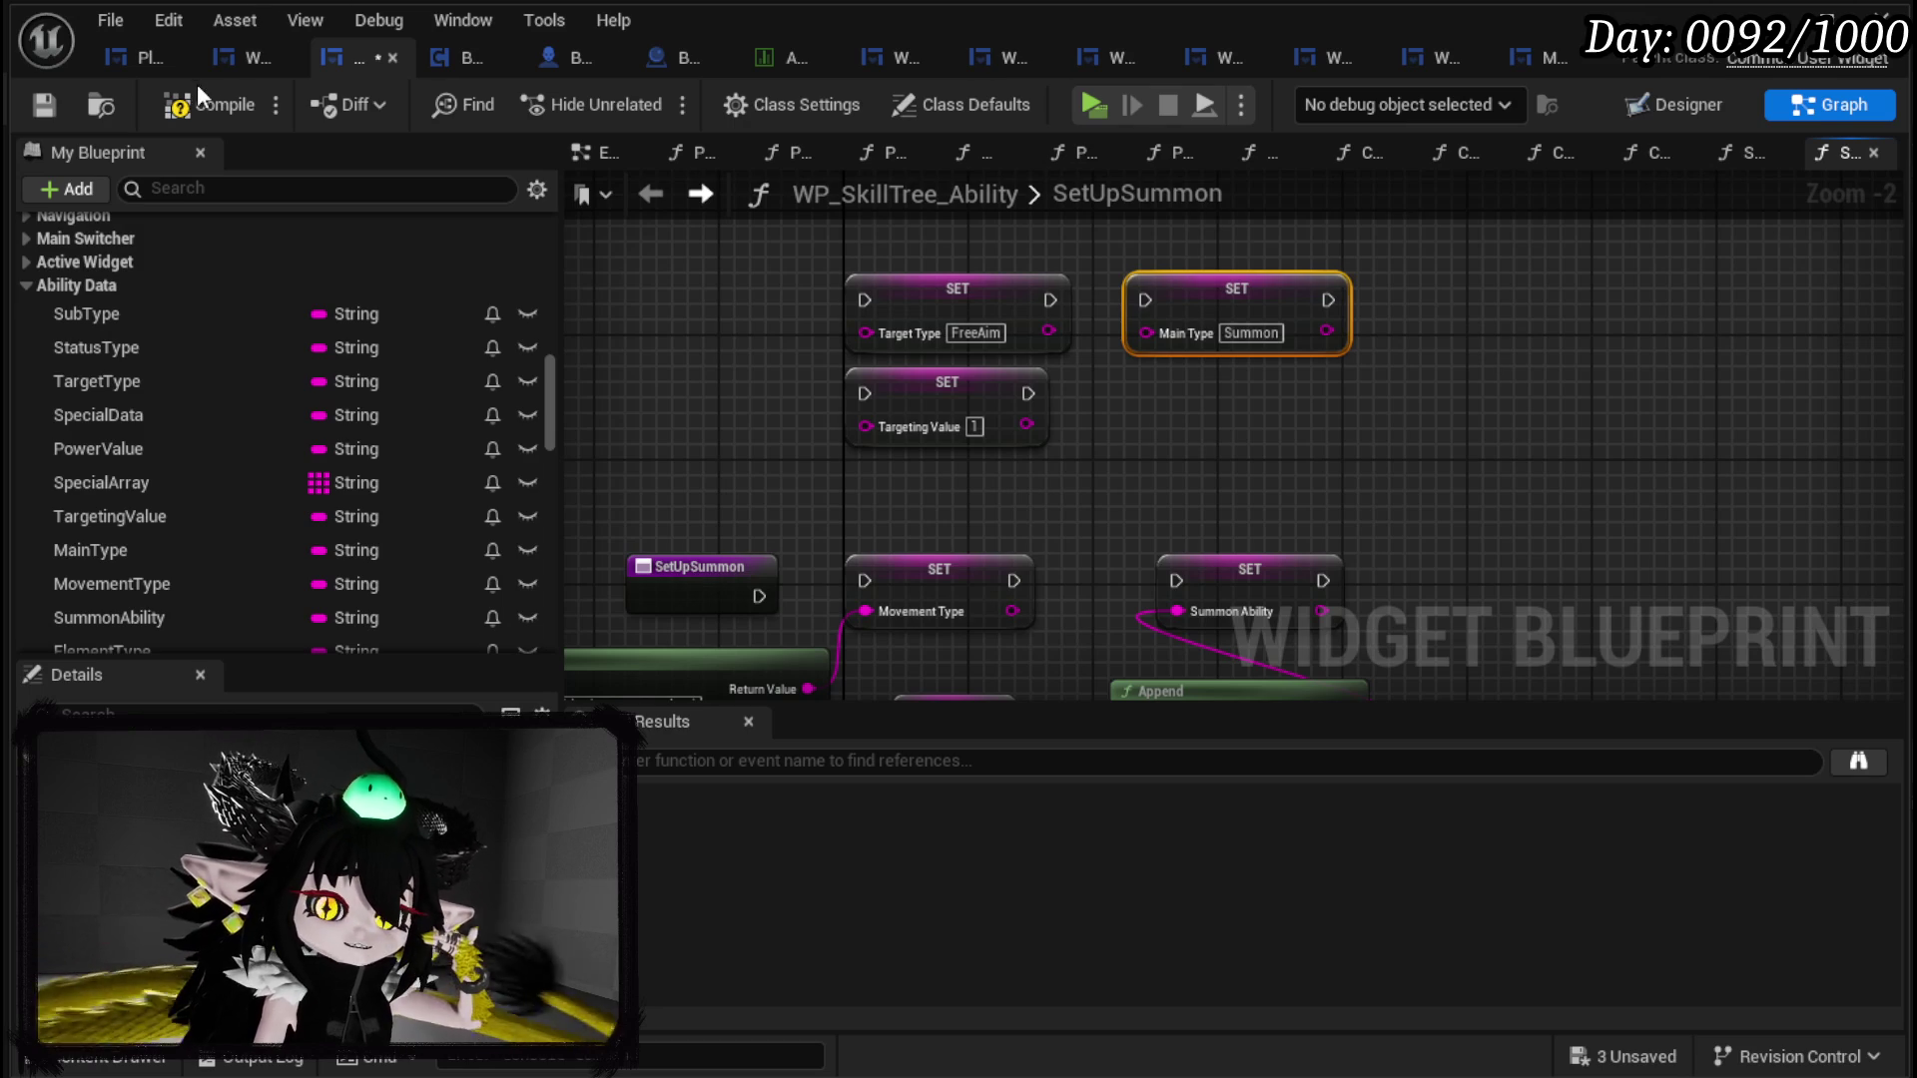
{"action": "left_click", "coordinate": [43, 106]}
Step: Bring the Make Literal String node into view and save the blueprint again
{"action": "left_click_drag", "start_coordinate": [1166, 461], "coordinate": [839, 268]}
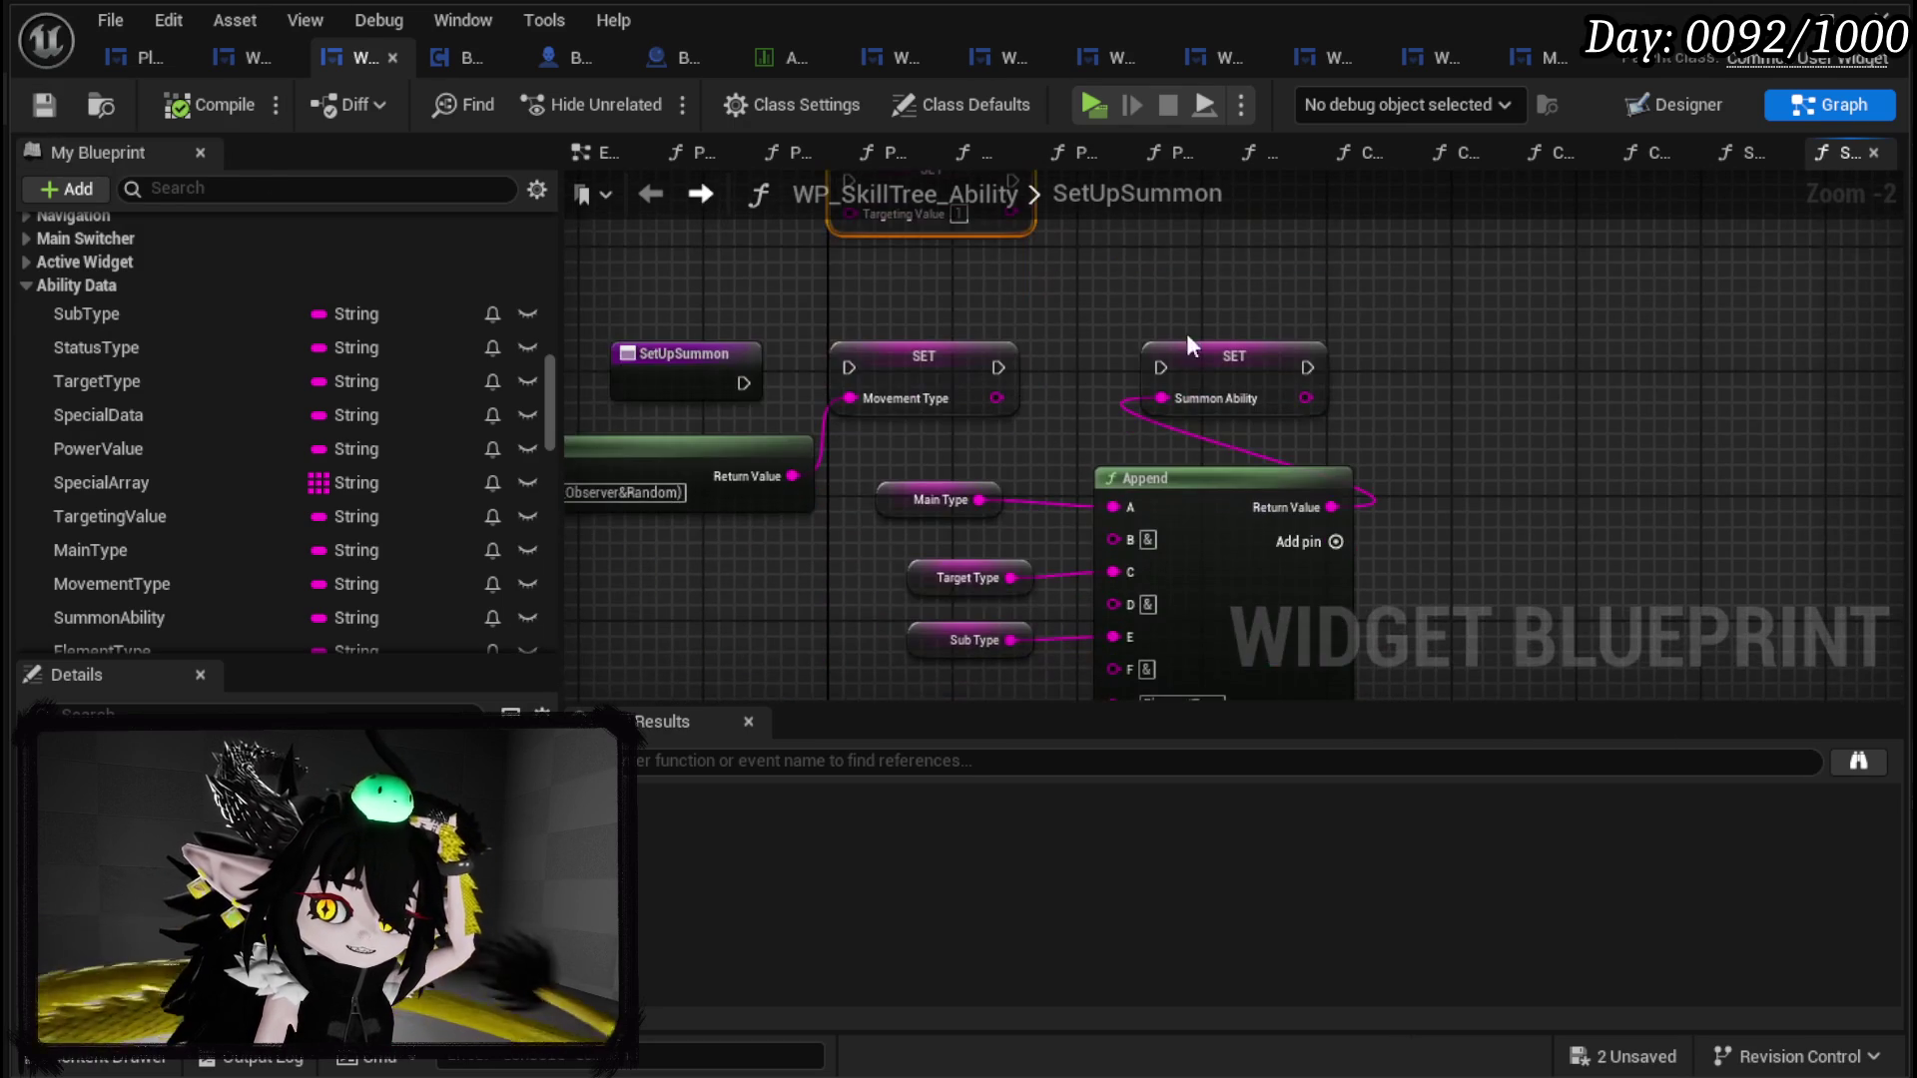
{"action": "left_click", "coordinate": [934, 496]}
{"action": "left_click", "coordinate": [1122, 393]}
{"action": "left_click_drag", "start_coordinate": [1101, 439], "coordinate": [1105, 579]}
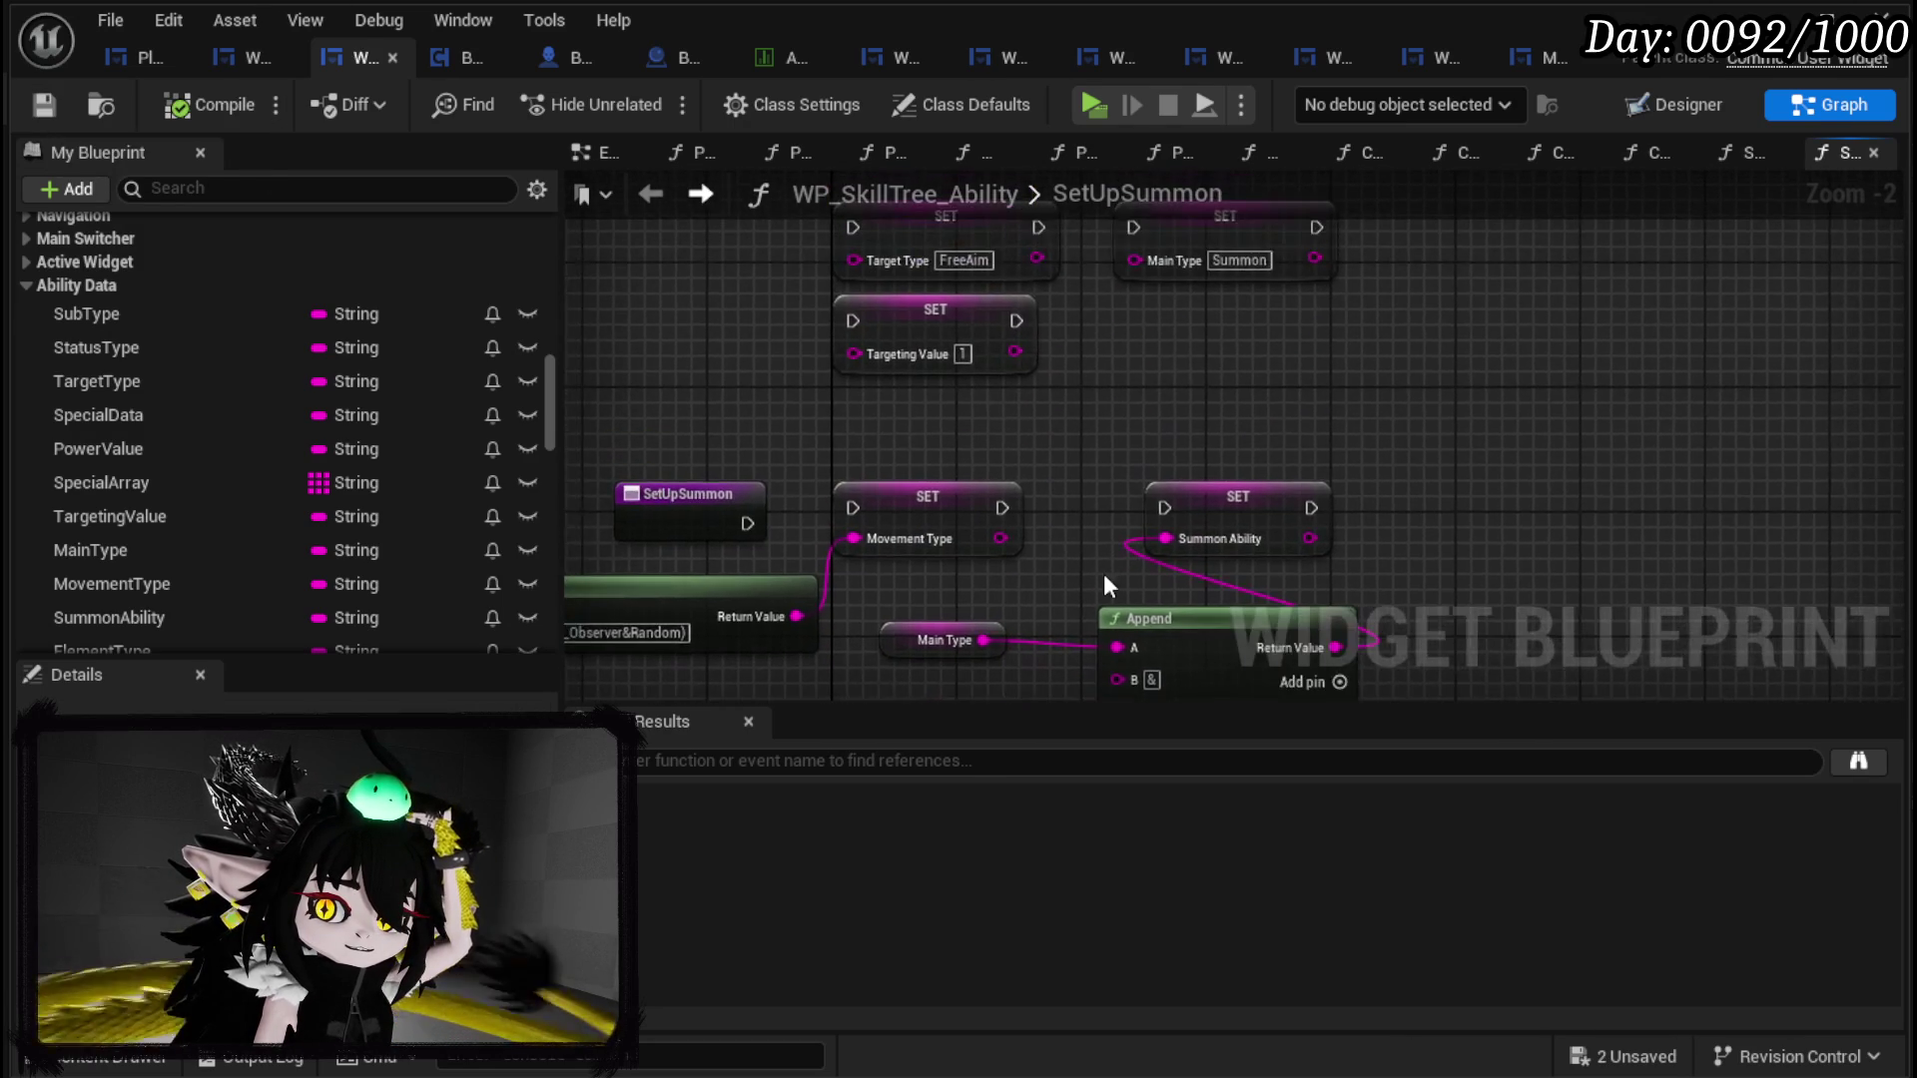
{"action": "scroll", "coordinate": [1105, 584], "scroll_direction": "down", "scroll_amount": 1}
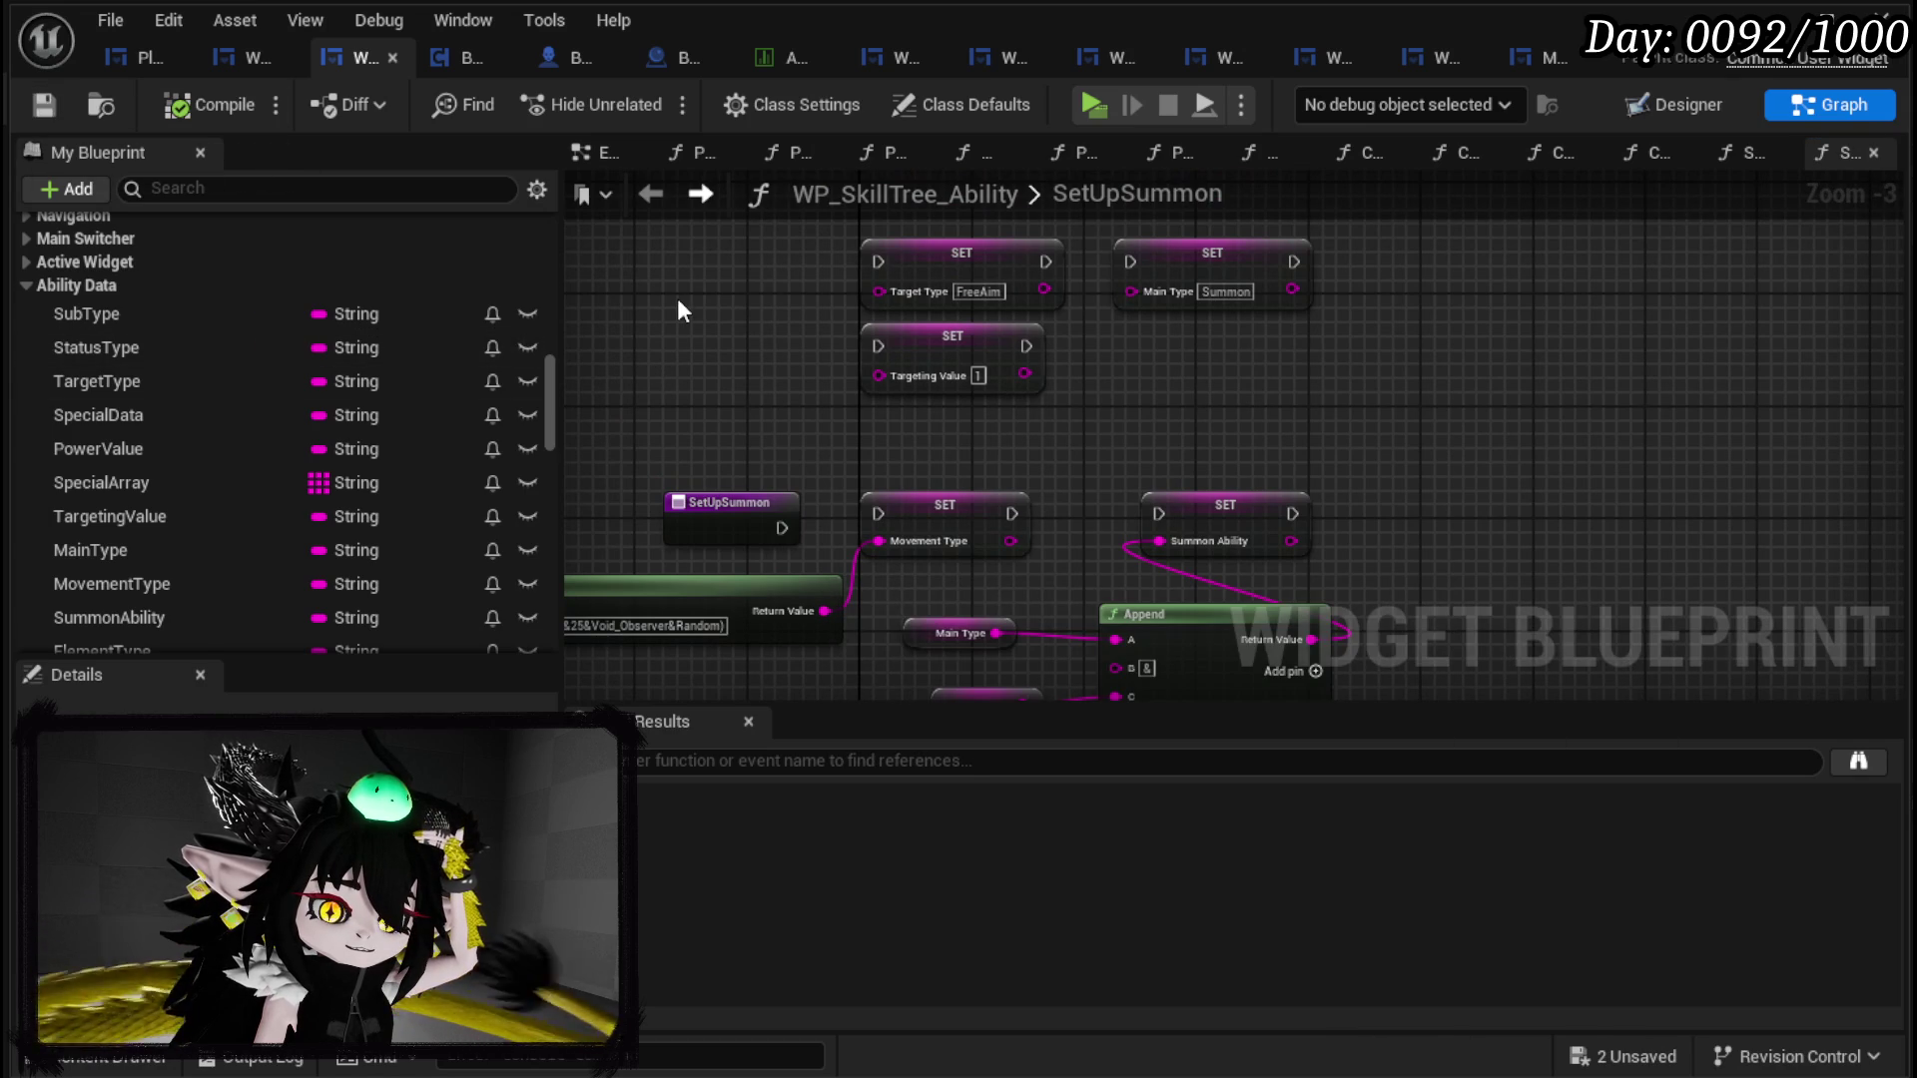
{"action": "mouse_move", "coordinate": [823, 356]}
{"action": "left_mouse_down"}
{"action": "mouse_move", "coordinate": [913, 374]}
{"action": "mouse_move", "coordinate": [940, 465]}
{"action": "mouse_move", "coordinate": [747, 352]}
{"action": "left_mouse_up"}
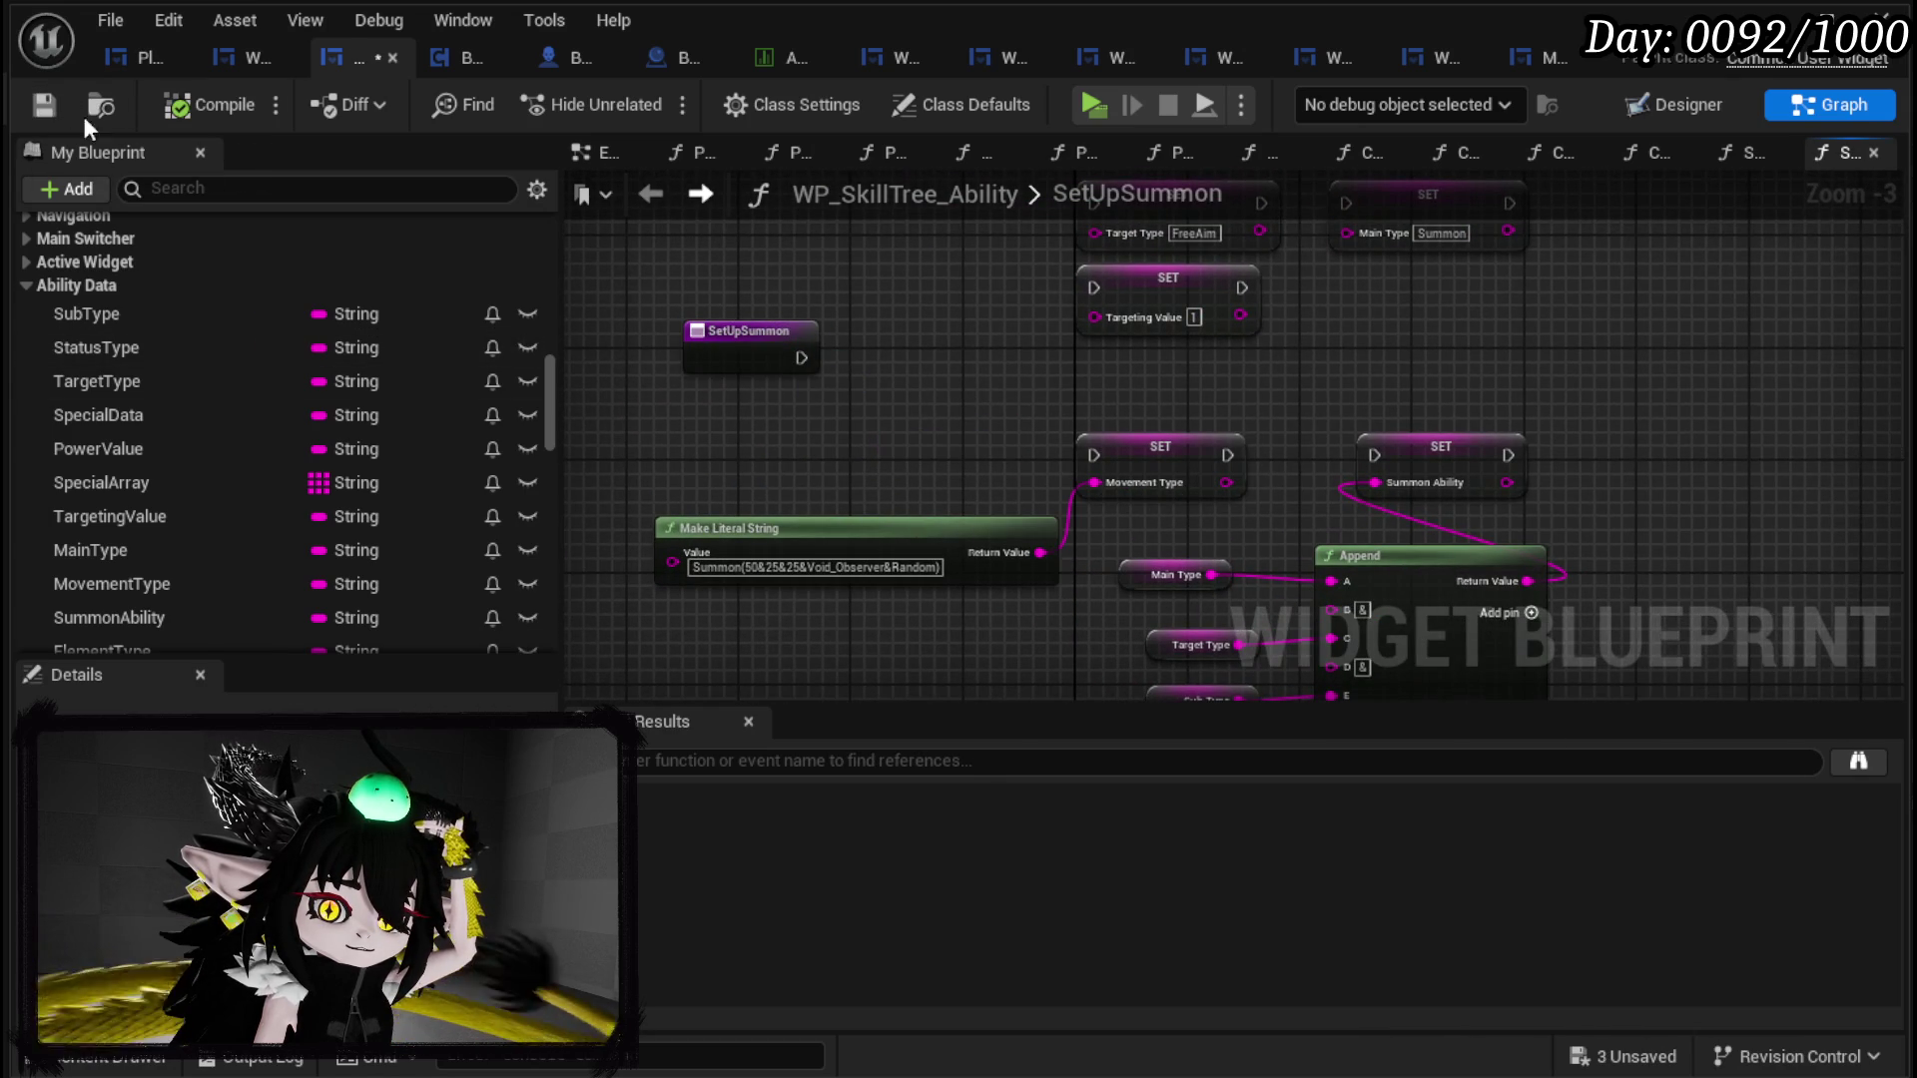
{"action": "left_click", "coordinate": [45, 112]}
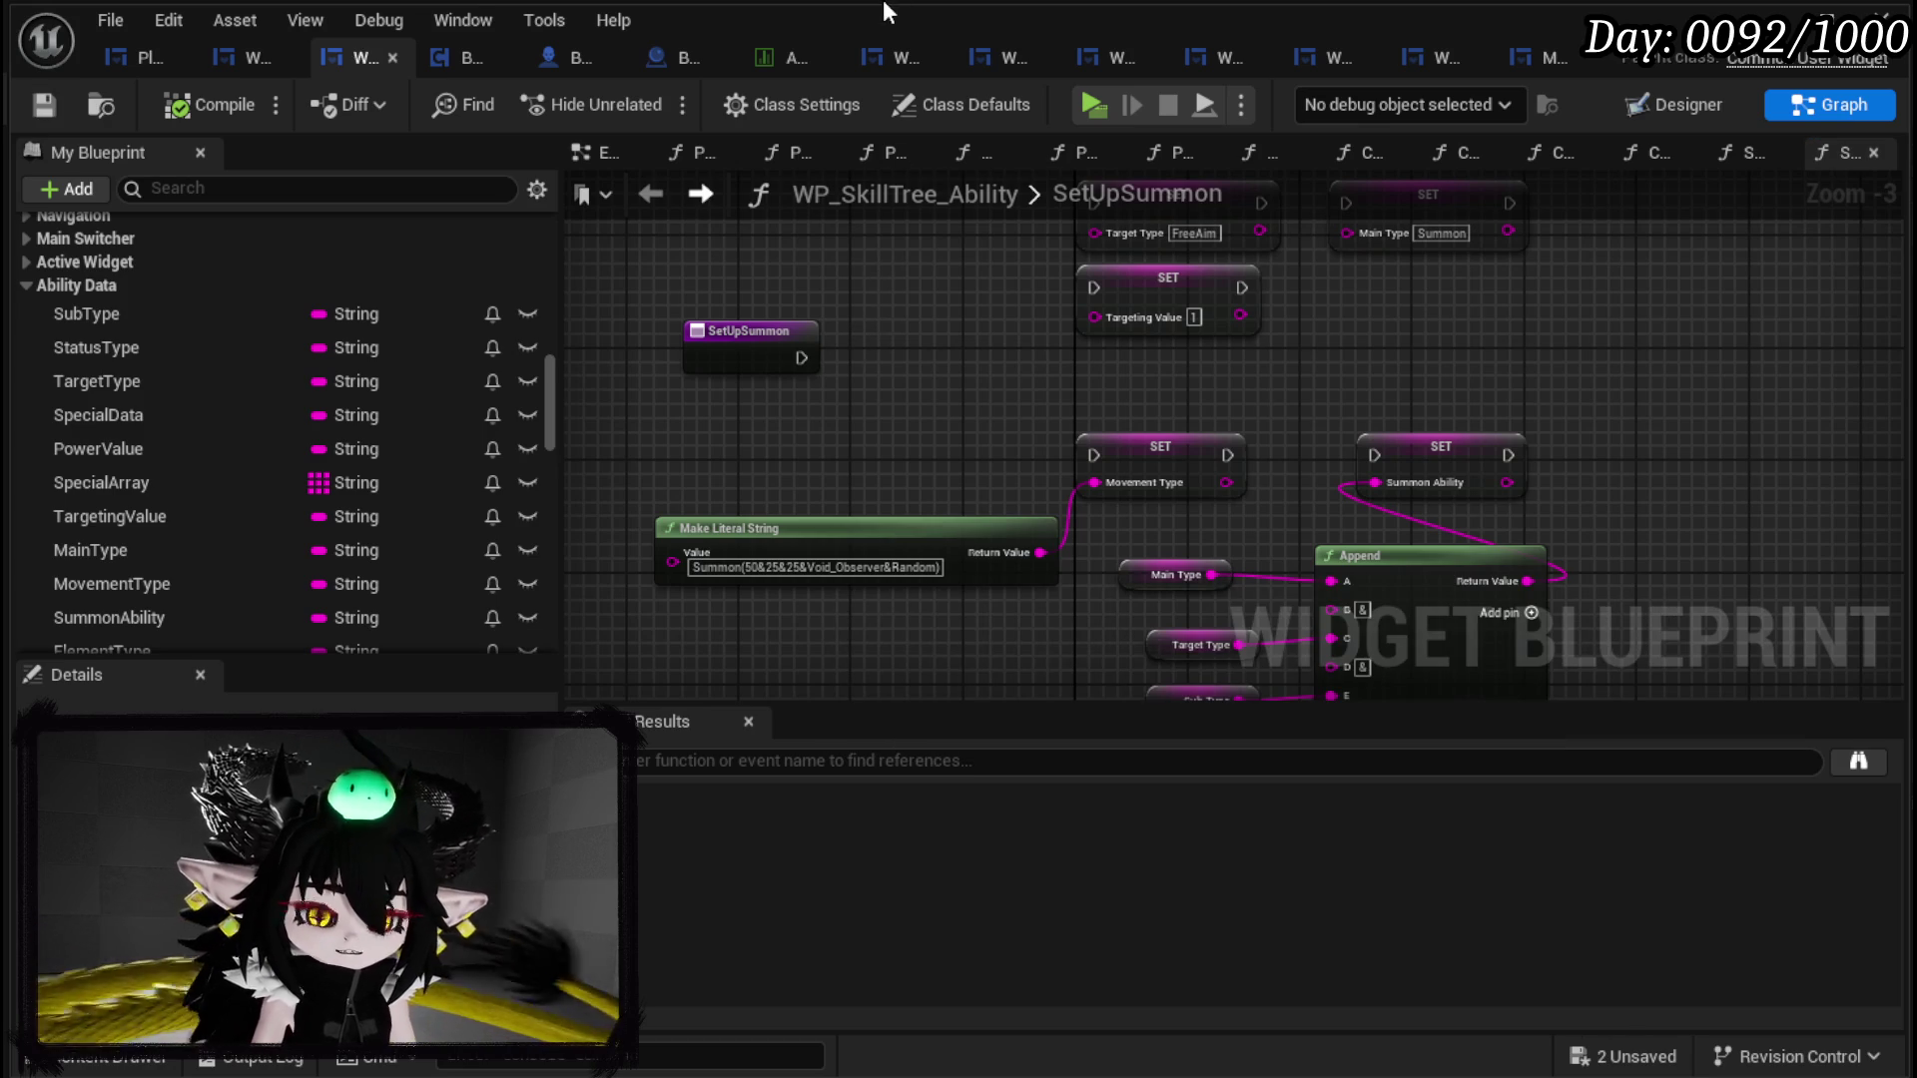
{"action": "mouse_move", "coordinate": [976, 271]}
{"action": "left_mouse_down"}
{"action": "mouse_move", "coordinate": [963, 376]}
{"action": "mouse_move", "coordinate": [853, 240]}
{"action": "left_mouse_up"}
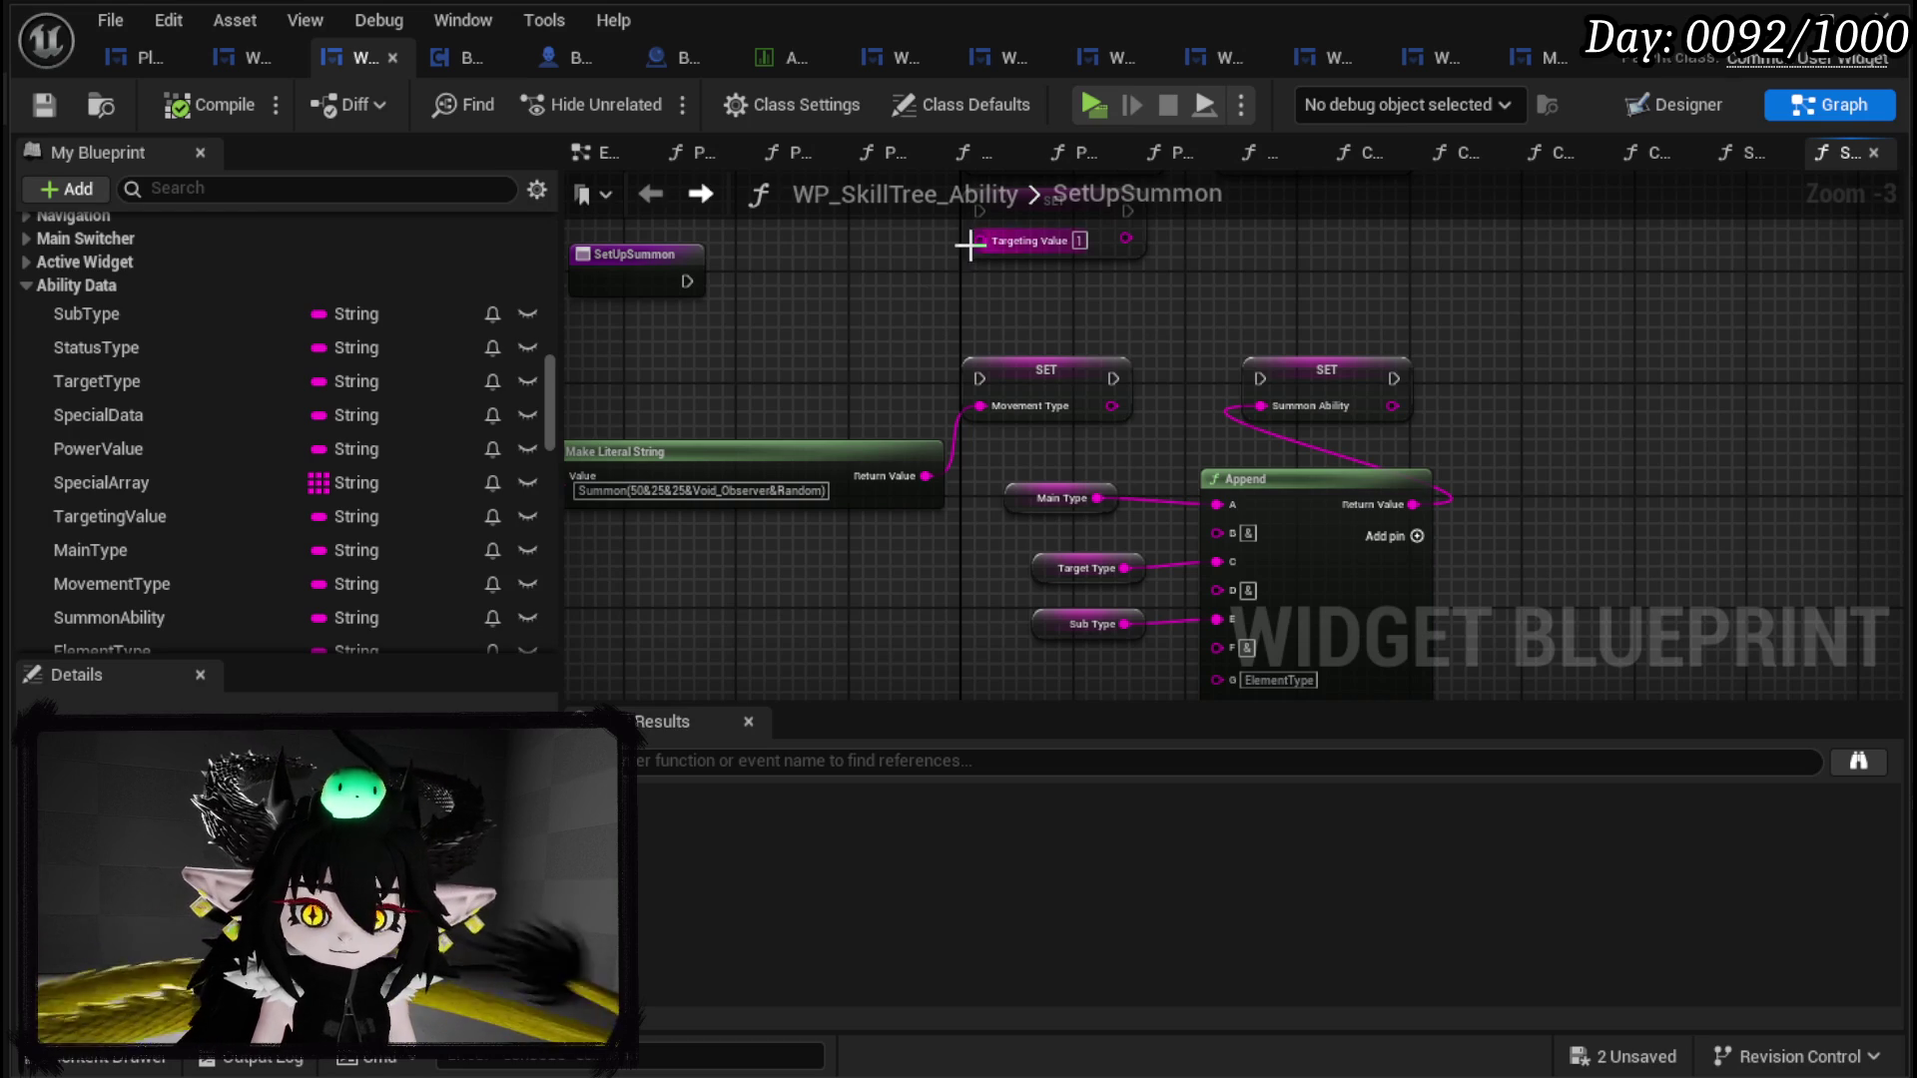
Step: Place the SetUpSummon entry beside SET Target Type and wire its execution into that setter
{"action": "scroll", "coordinate": [927, 367], "scroll_direction": "up", "scroll_amount": 2}
{"action": "left_click_drag", "start_coordinate": [923, 379], "coordinate": [1053, 510]}
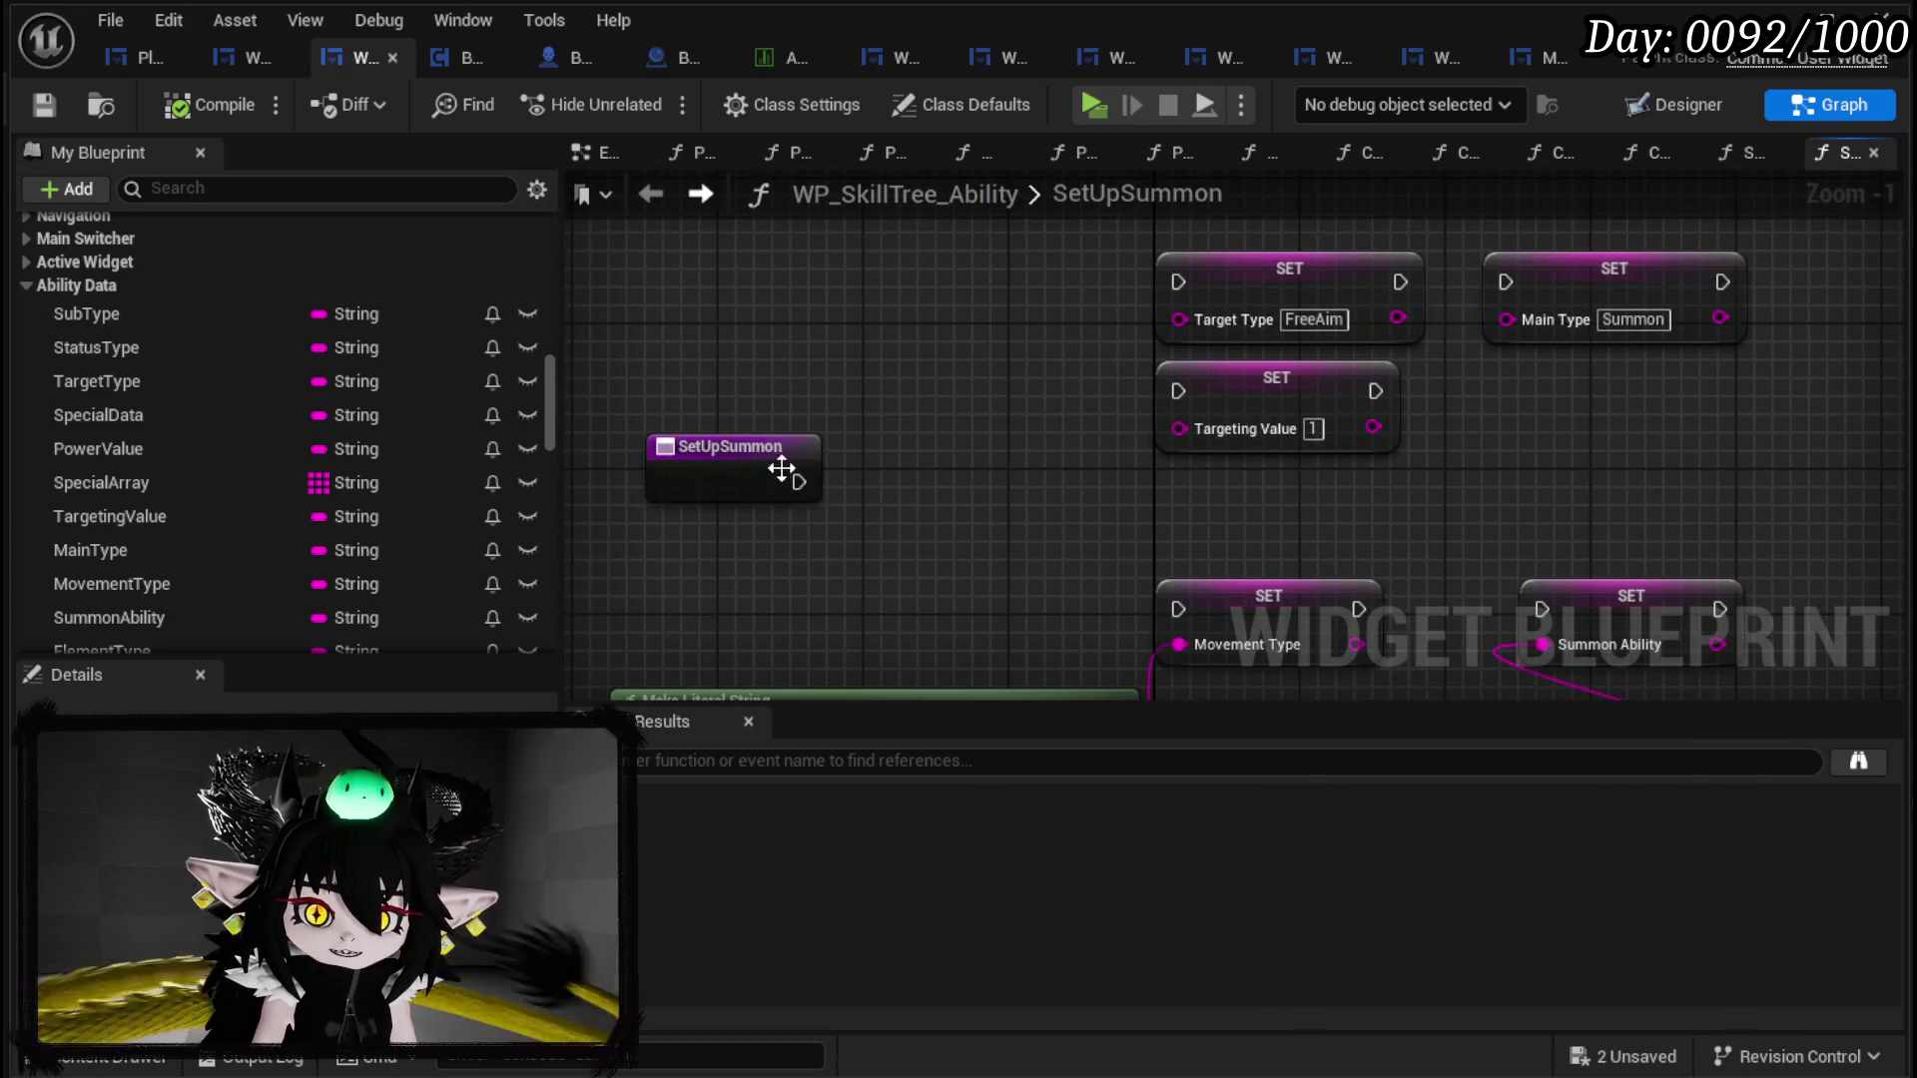
{"action": "left_click_drag", "start_coordinate": [787, 471], "coordinate": [787, 415]}
{"action": "mouse_move", "coordinate": [929, 465]}
{"action": "left_mouse_down"}
{"action": "mouse_move", "coordinate": [928, 319]}
{"action": "mouse_move", "coordinate": [931, 394]}
{"action": "left_mouse_up"}
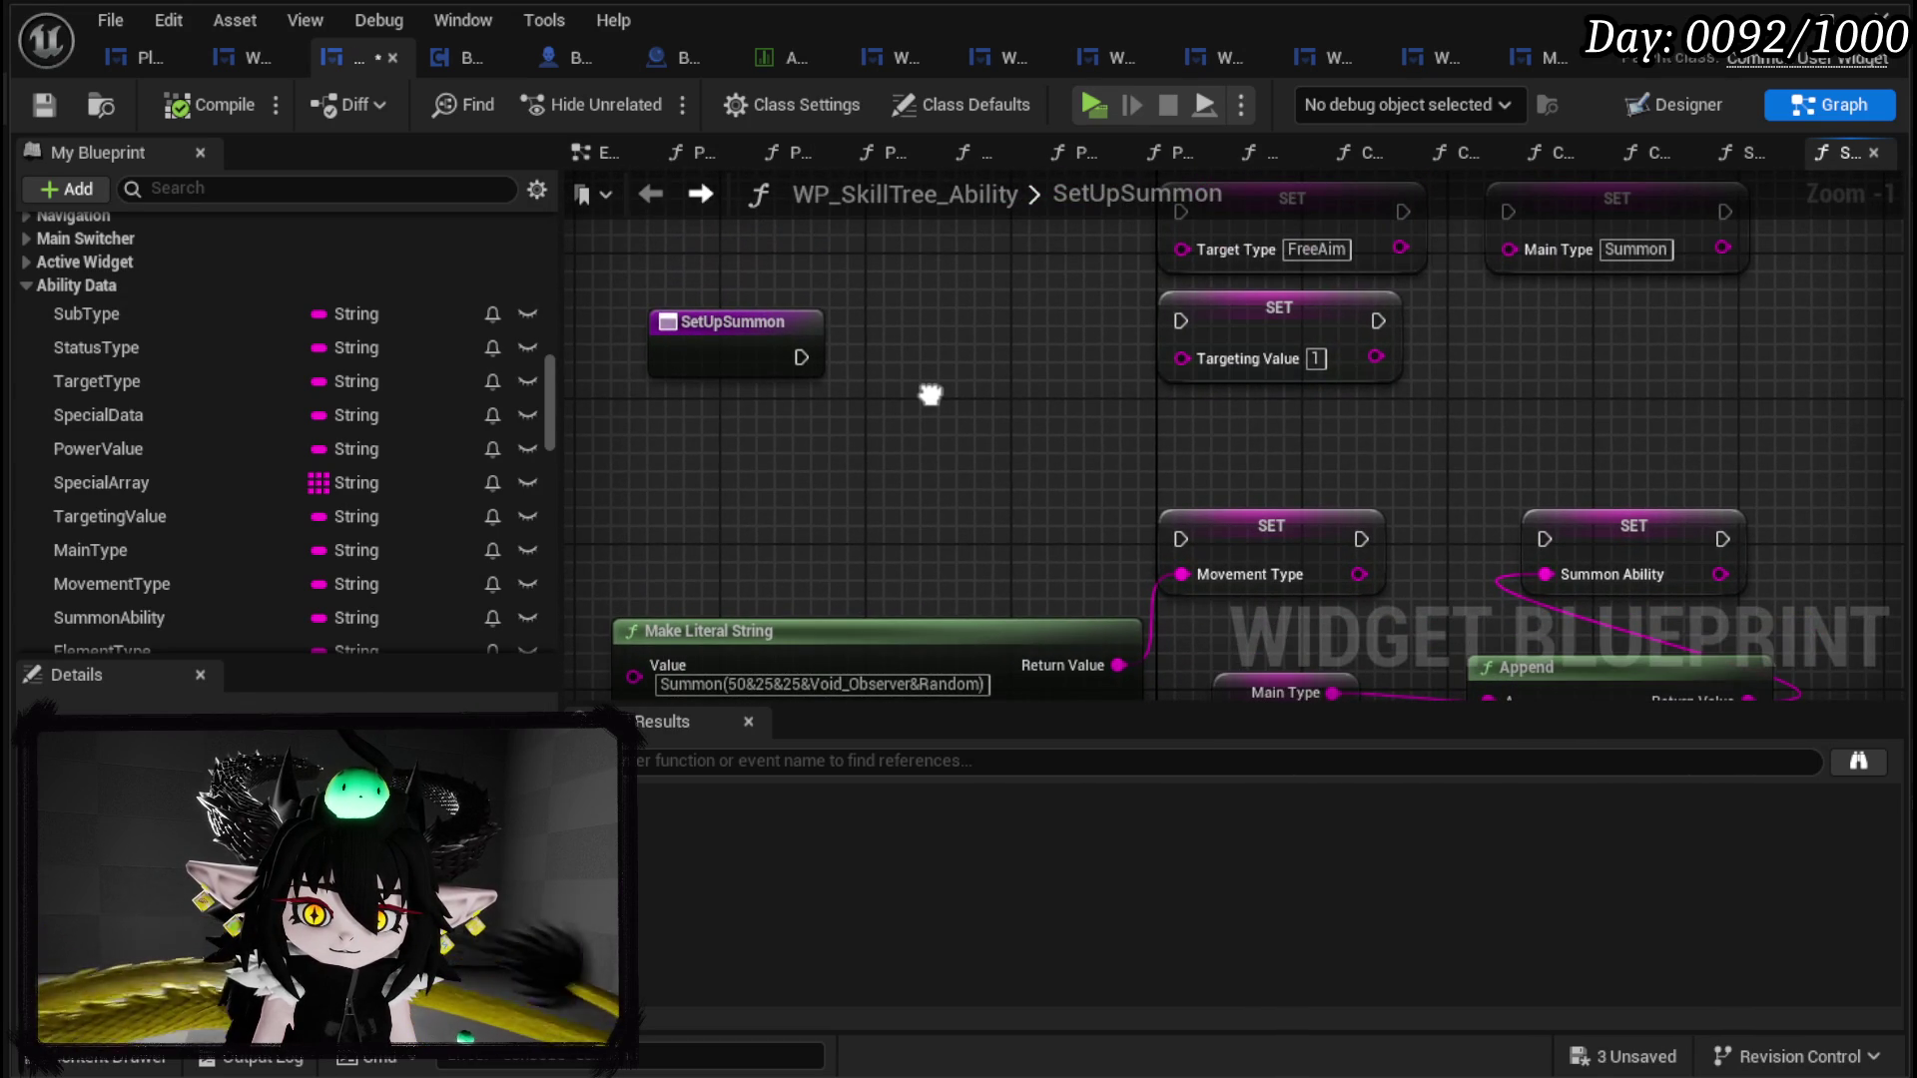
{"action": "mouse_move", "coordinate": [929, 394]}
{"action": "left_mouse_down"}
{"action": "mouse_move", "coordinate": [939, 184]}
{"action": "mouse_move", "coordinate": [1020, 492]}
{"action": "left_mouse_up"}
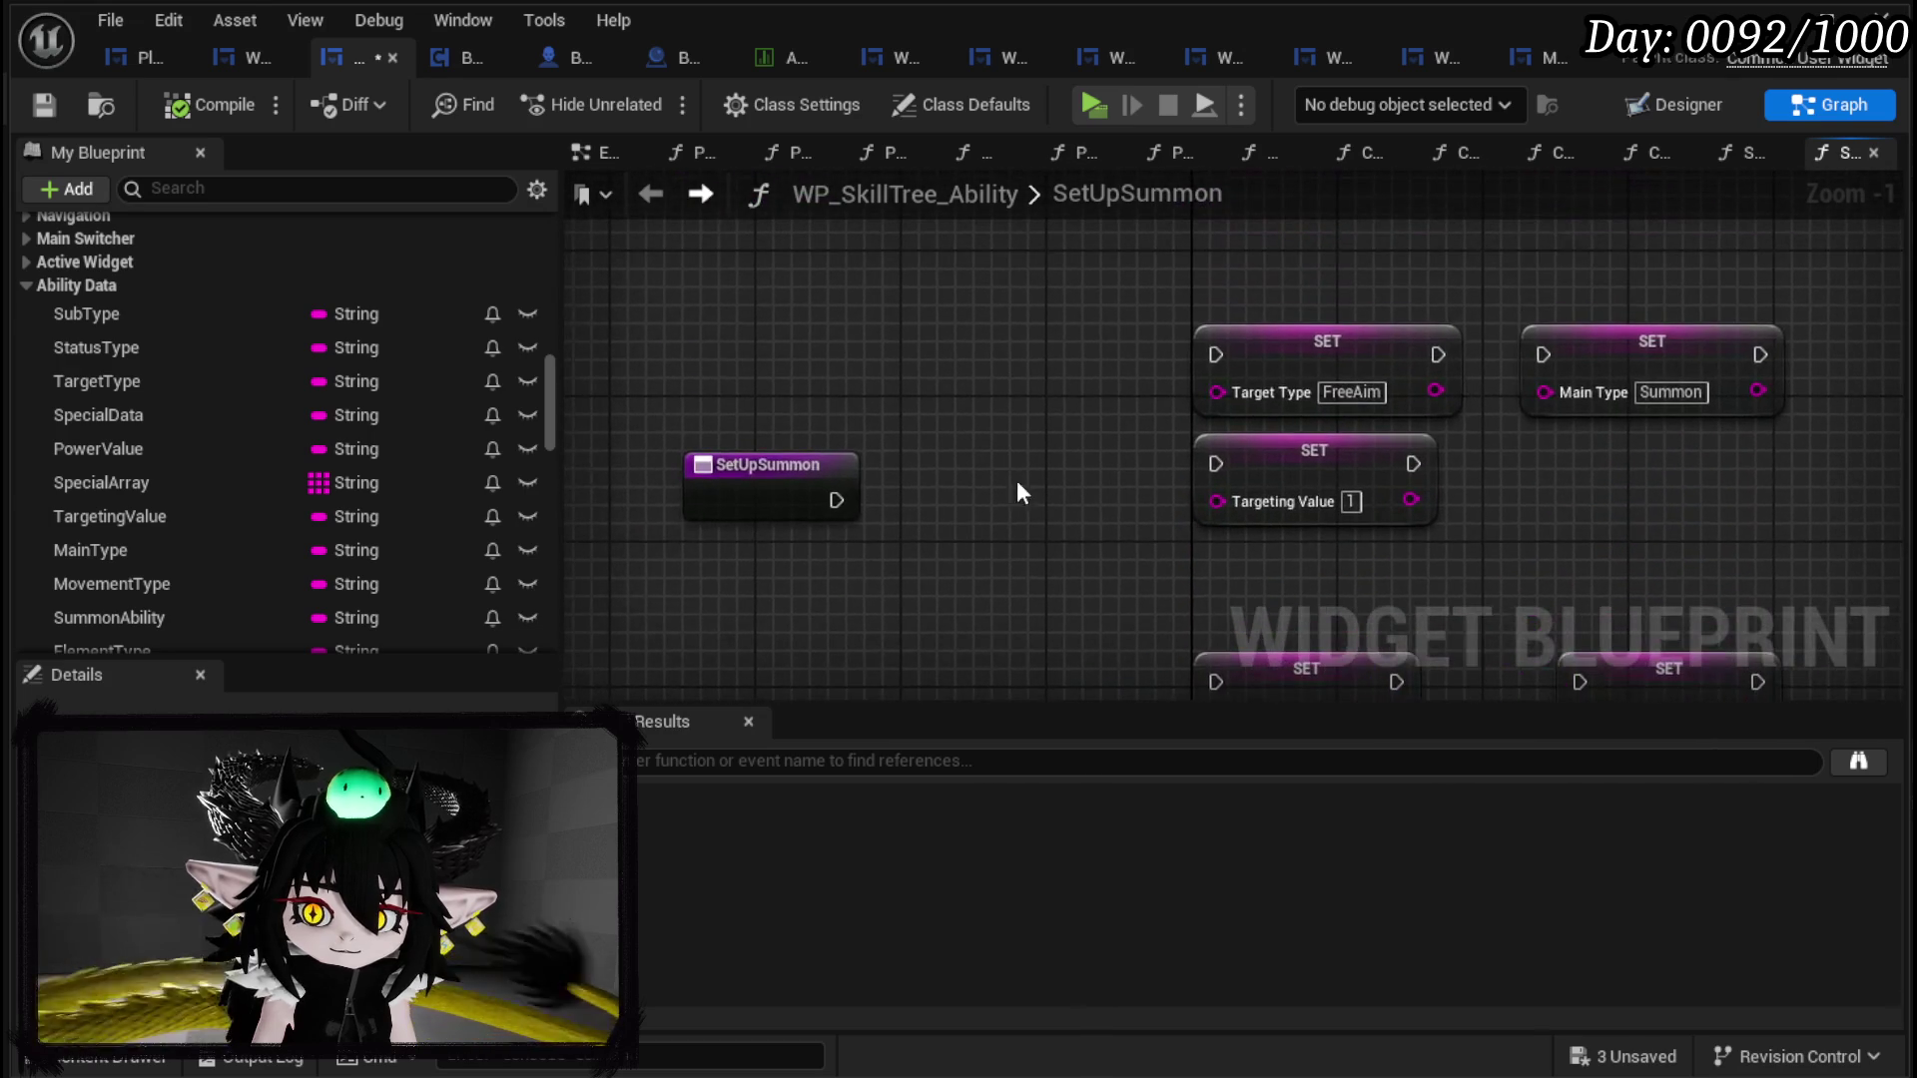
{"action": "left_click_drag", "start_coordinate": [733, 465], "coordinate": [713, 355]}
{"action": "left_click_drag", "start_coordinate": [1328, 359], "coordinate": [982, 396]}
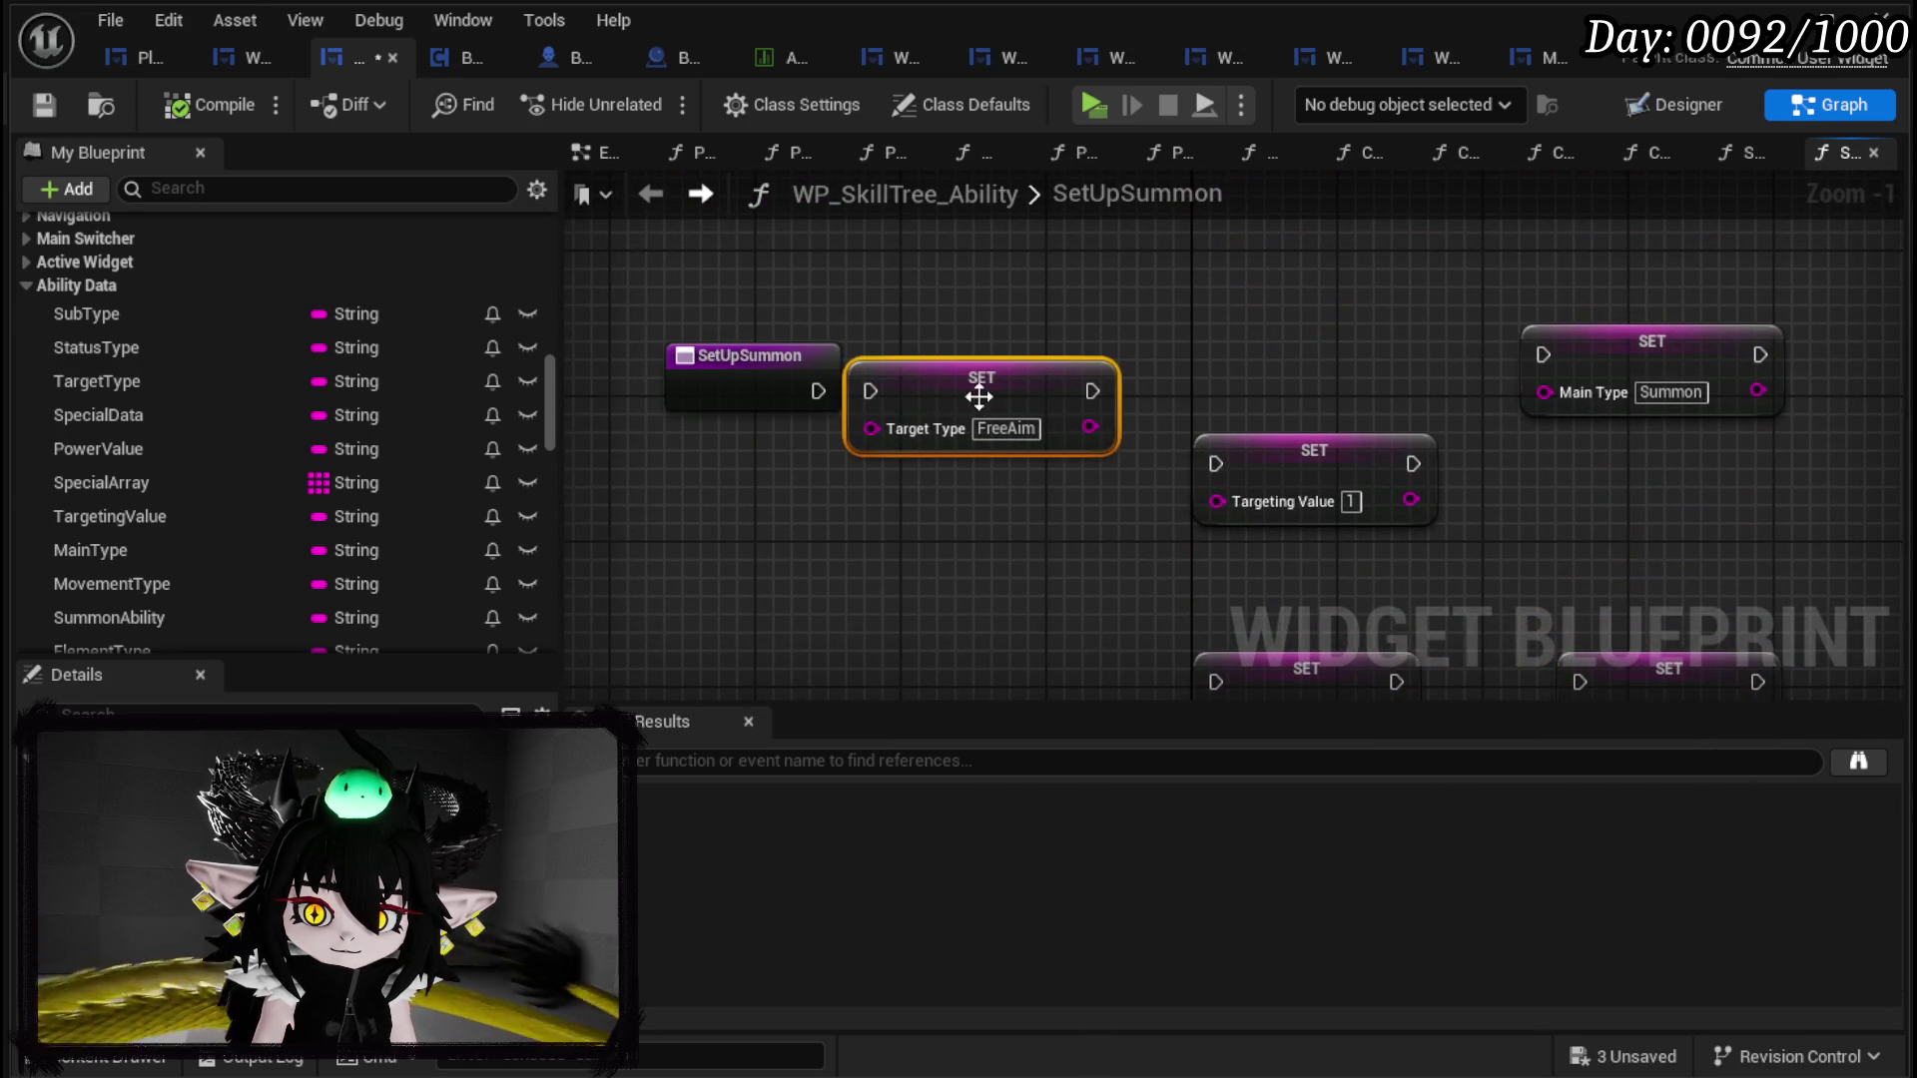
{"action": "left_click_drag", "start_coordinate": [818, 392], "coordinate": [870, 391]}
{"action": "left_click_drag", "start_coordinate": [1248, 445], "coordinate": [1189, 368]}
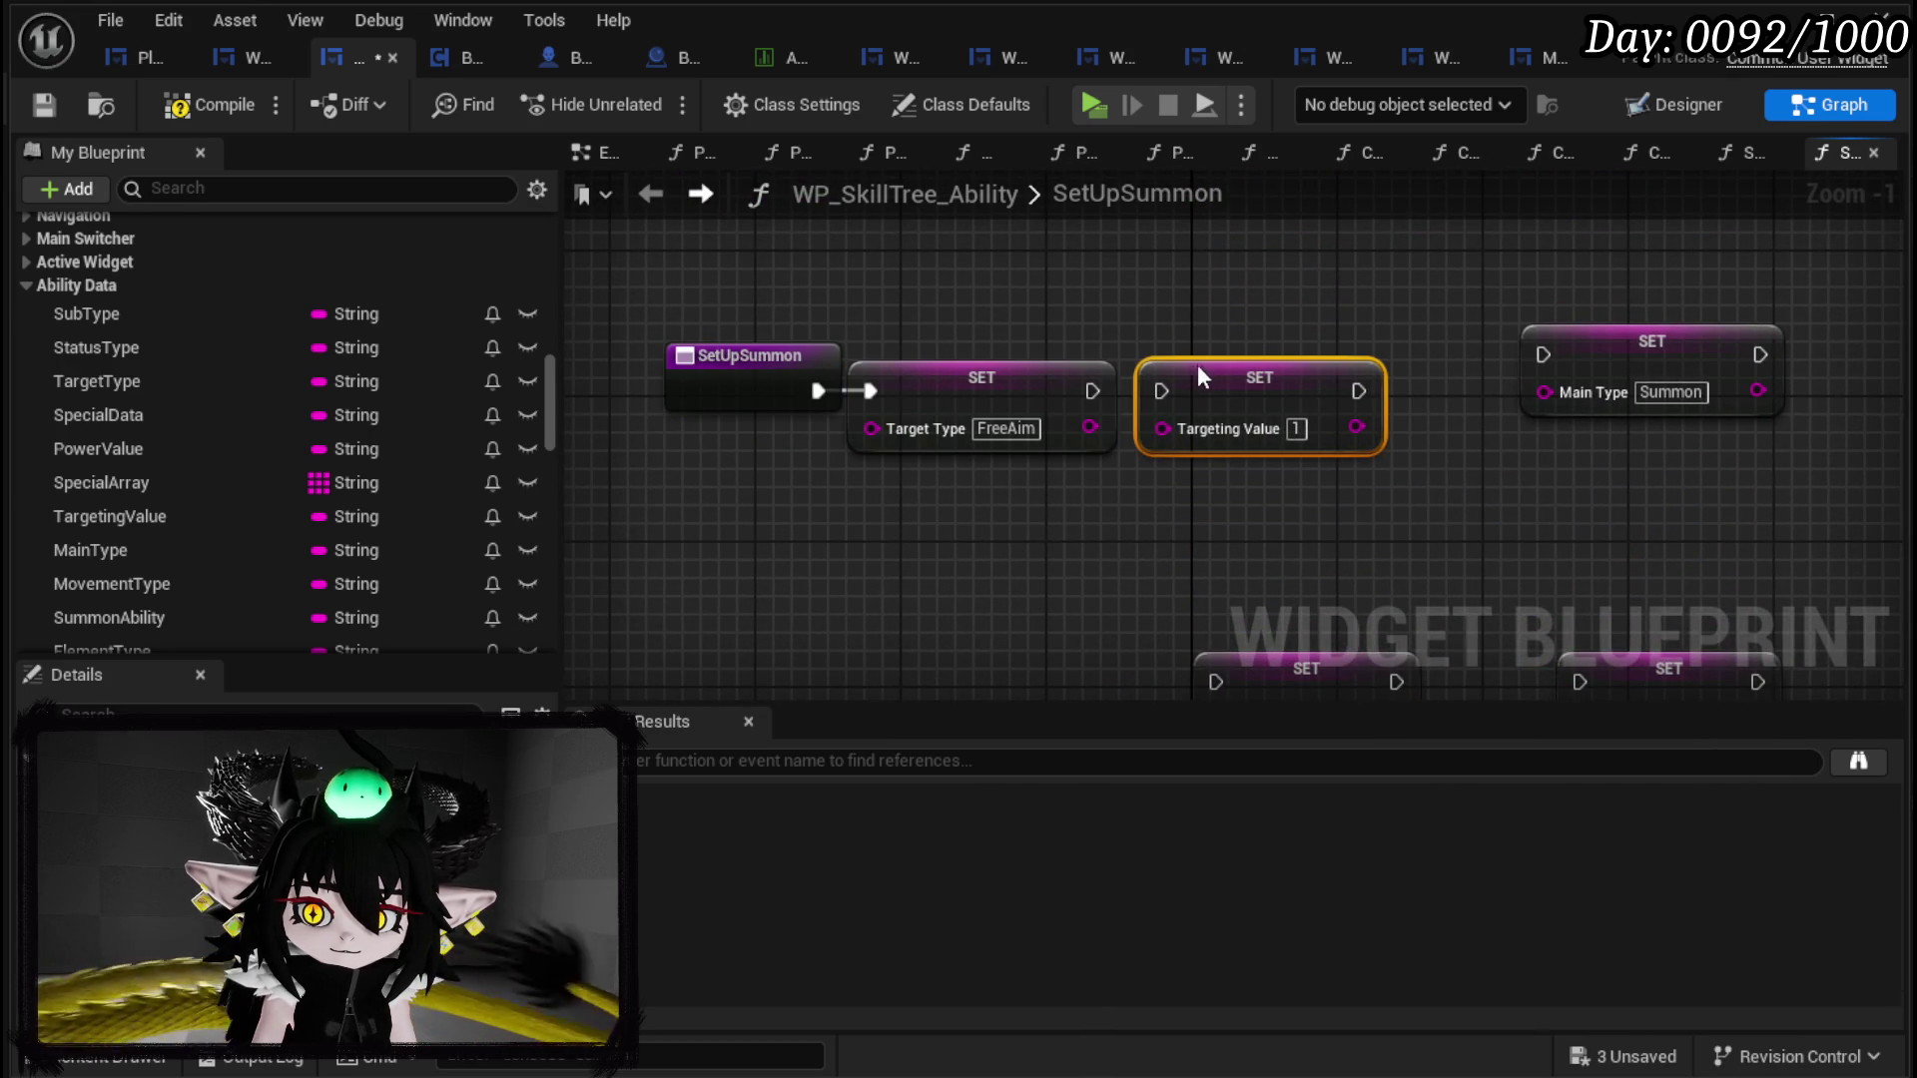
Step: Chain Targeting Value, Main Type, Movement Type and Summon Ability setters, and unhook Main Type from Append's A pin
{"action": "mouse_move", "coordinate": [1076, 385]}
{"action": "left_mouse_down"}
{"action": "mouse_move", "coordinate": [1178, 395]}
{"action": "mouse_move", "coordinate": [1161, 392]}
{"action": "left_mouse_up"}
{"action": "left_click_drag", "start_coordinate": [1359, 391], "coordinate": [1544, 355]}
{"action": "mouse_move", "coordinate": [1609, 361]}
{"action": "left_mouse_down"}
{"action": "mouse_move", "coordinate": [1462, 396]}
{"action": "mouse_move", "coordinate": [1494, 396]}
{"action": "left_mouse_up"}
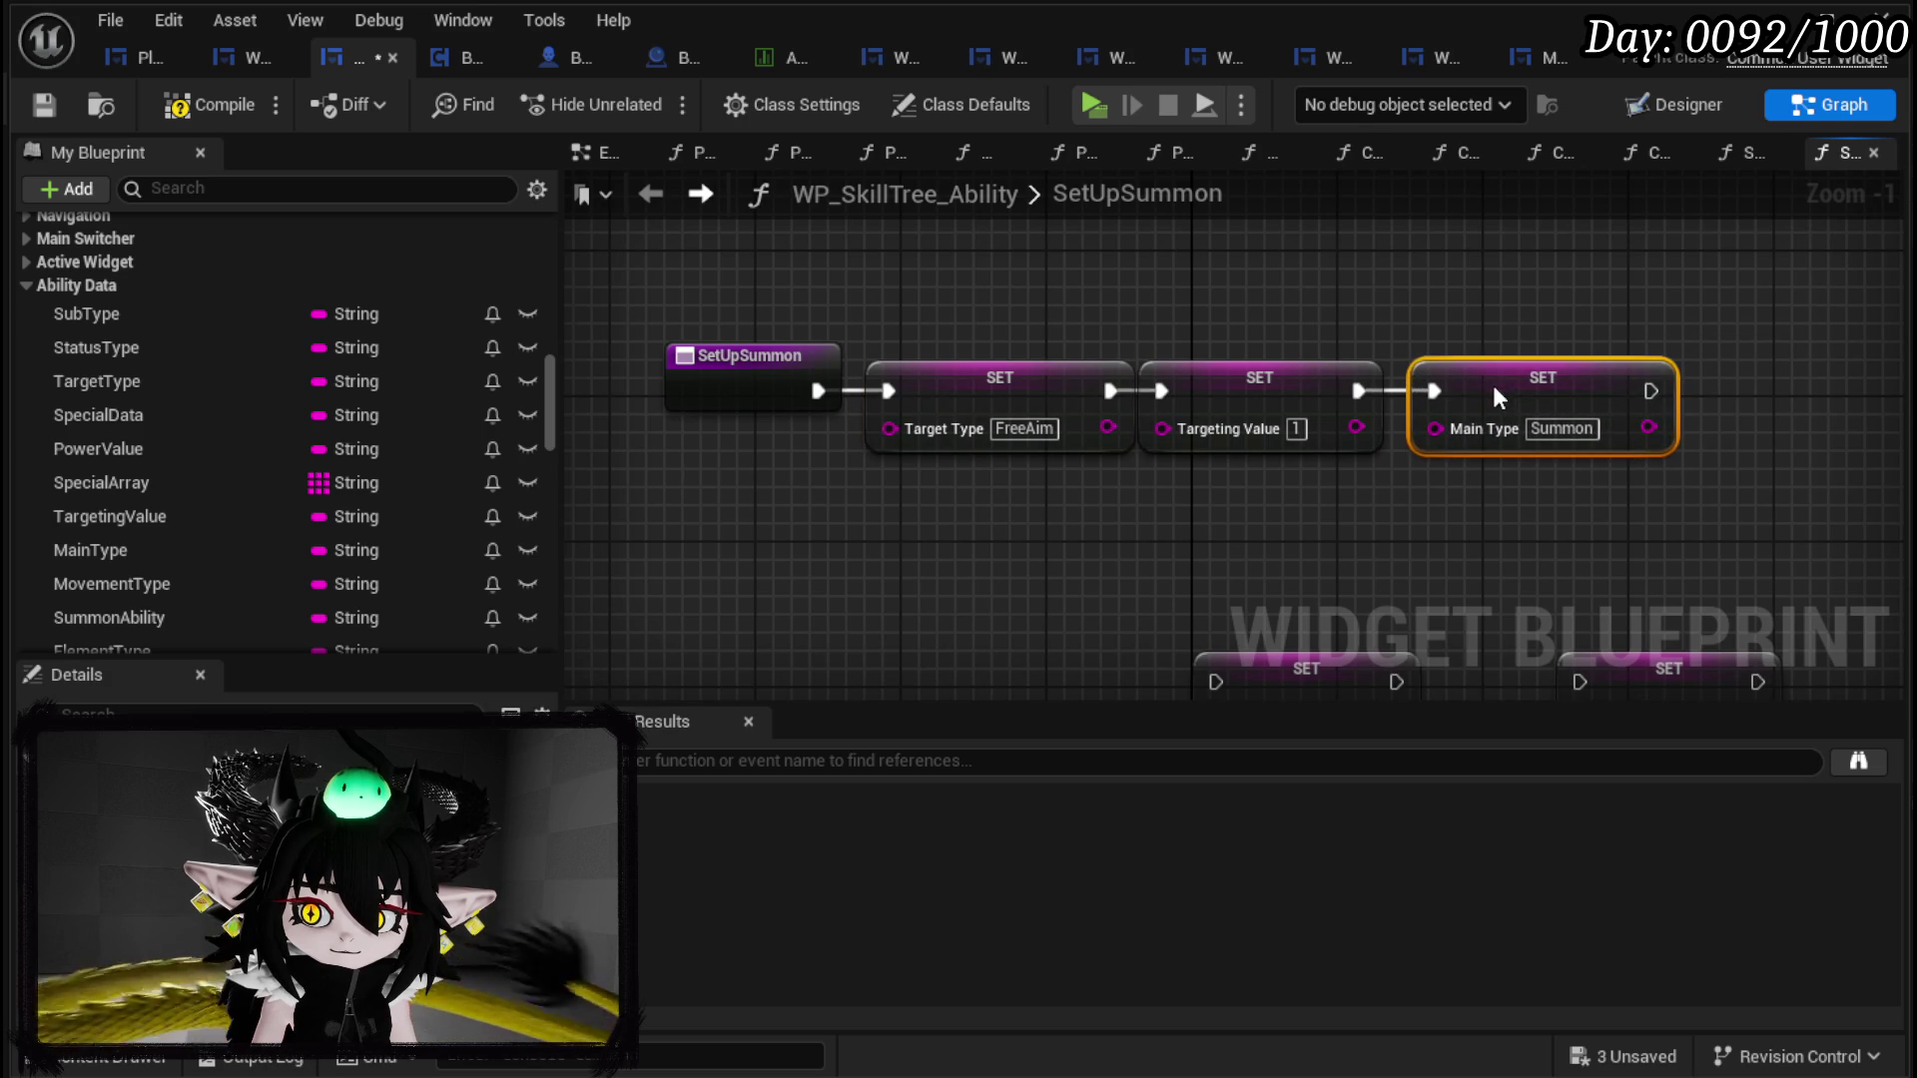
{"action": "left_click_drag", "start_coordinate": [1518, 268], "coordinate": [1104, 556]}
{"action": "left_click_drag", "start_coordinate": [949, 556], "coordinate": [1457, 273]}
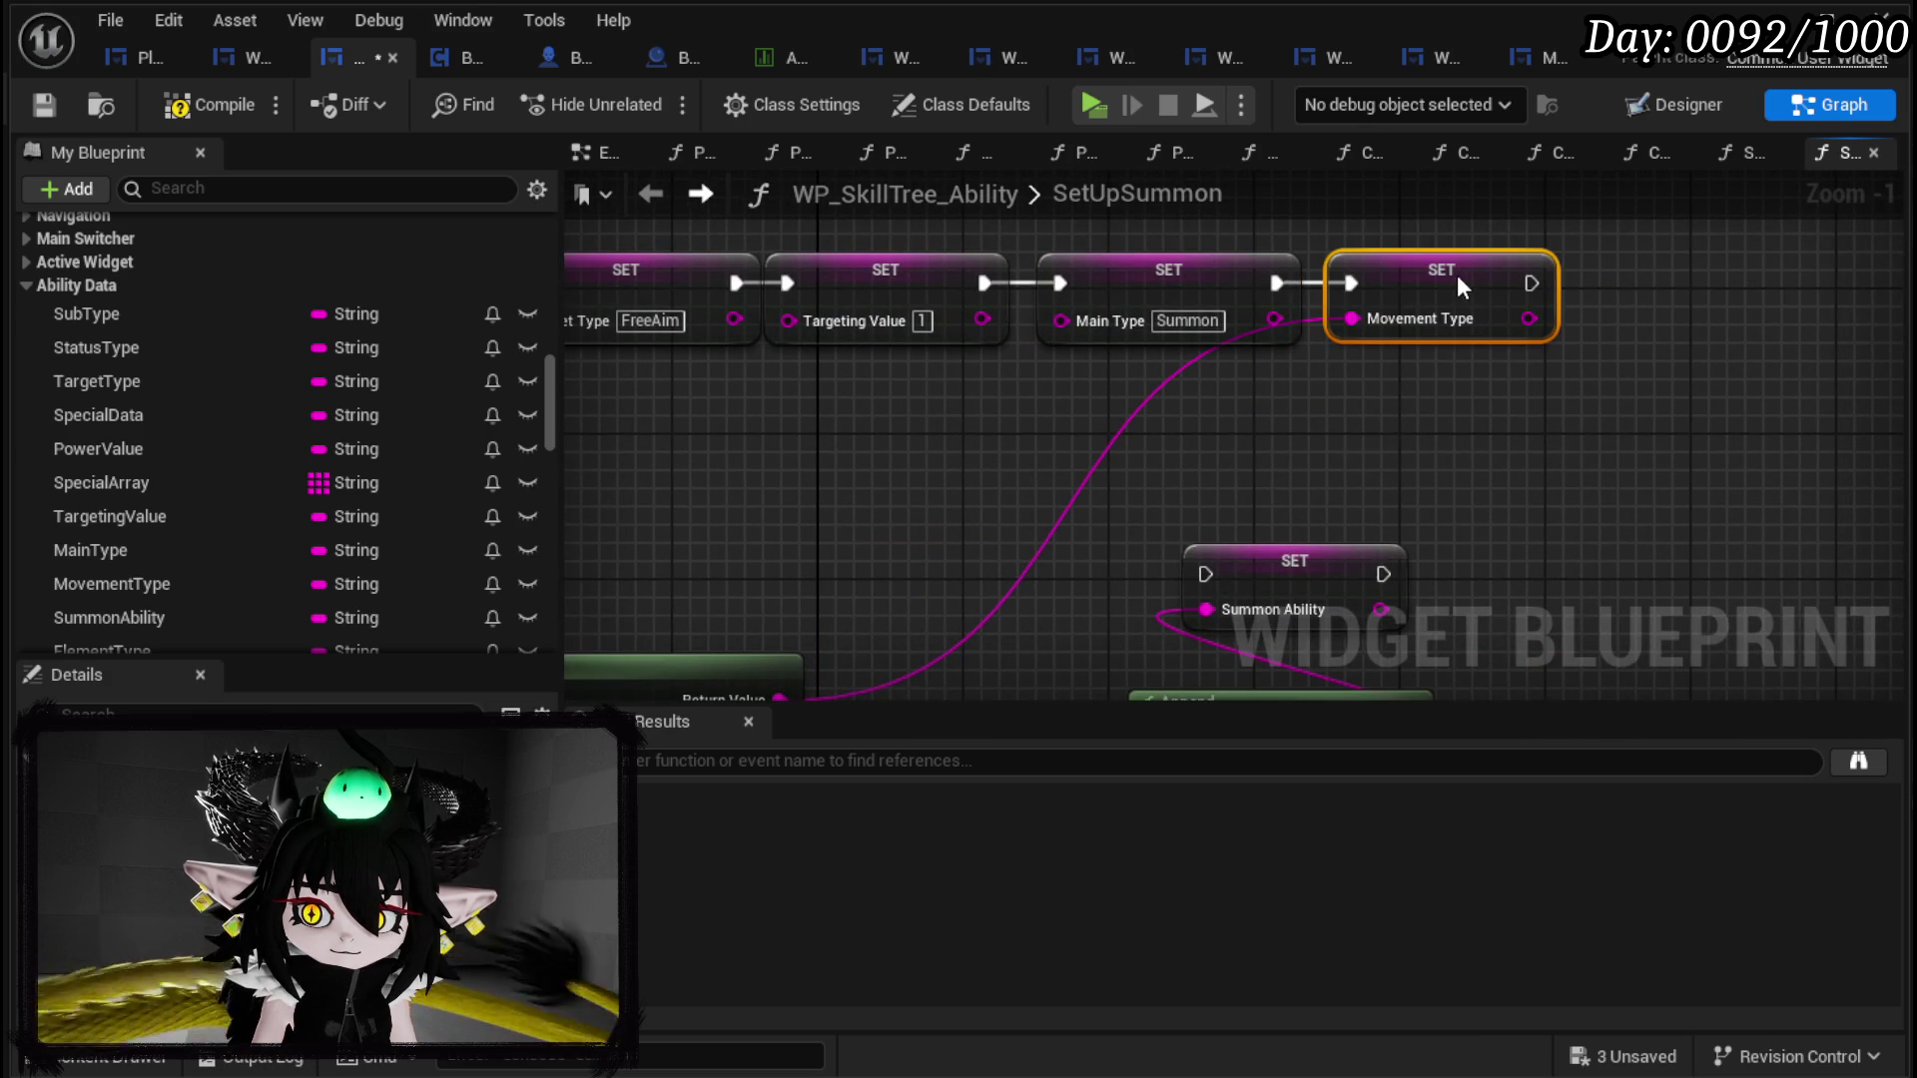
{"action": "scroll", "coordinate": [1212, 434], "scroll_direction": "down", "scroll_amount": 2}
{"action": "mouse_move", "coordinate": [875, 521]}
{"action": "left_mouse_down"}
{"action": "mouse_move", "coordinate": [1031, 353]}
{"action": "mouse_move", "coordinate": [910, 310]}
{"action": "mouse_move", "coordinate": [848, 389]}
{"action": "mouse_move", "coordinate": [1219, 685]}
{"action": "mouse_move", "coordinate": [1246, 556]}
{"action": "mouse_move", "coordinate": [1121, 560]}
{"action": "mouse_move", "coordinate": [1469, 379]}
{"action": "mouse_move", "coordinate": [1484, 352]}
{"action": "left_mouse_up"}
{"action": "scroll", "coordinate": [1304, 547], "scroll_direction": "up", "scroll_amount": 3}
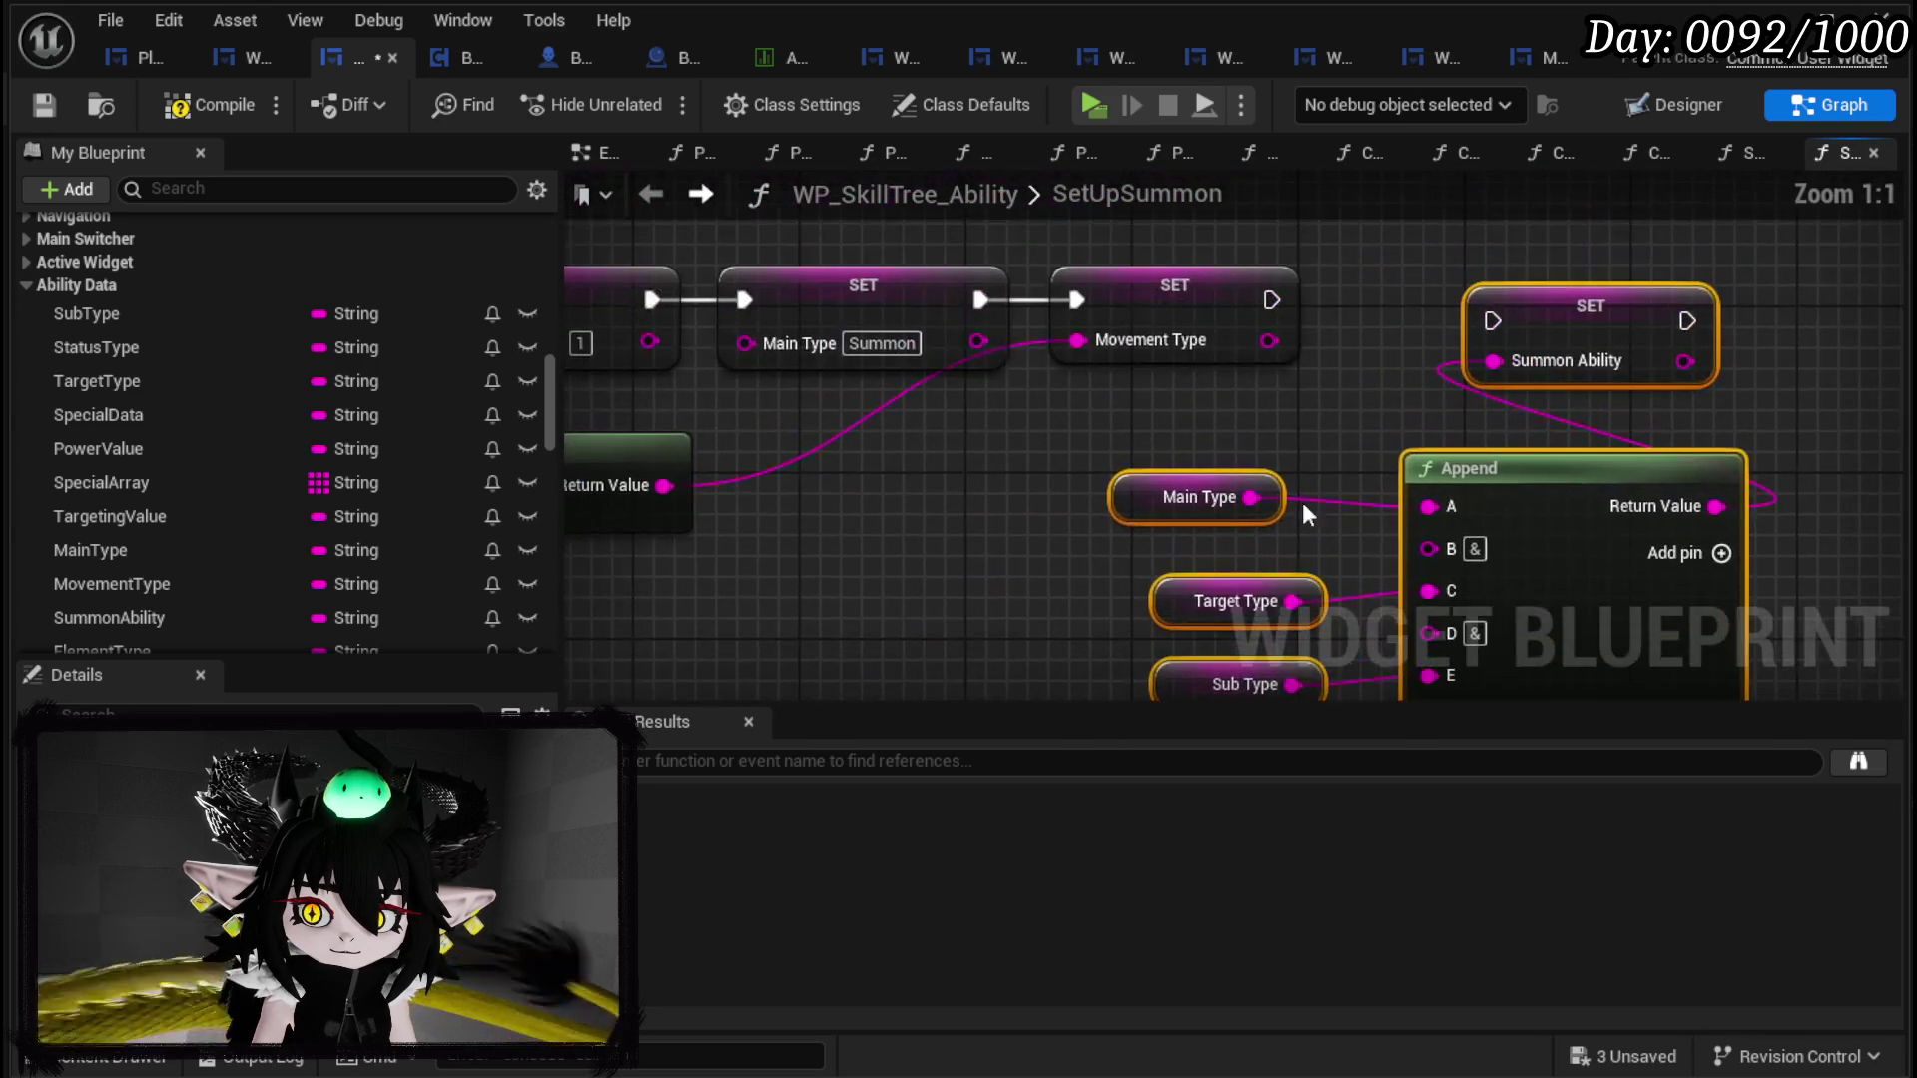
{"action": "mouse_move", "coordinate": [1280, 308]}
{"action": "left_mouse_down"}
{"action": "mouse_move", "coordinate": [1492, 320]}
{"action": "mouse_move", "coordinate": [1619, 283]}
{"action": "left_mouse_up"}
{"action": "left_click", "coordinate": [1298, 362], "text": "alt"}
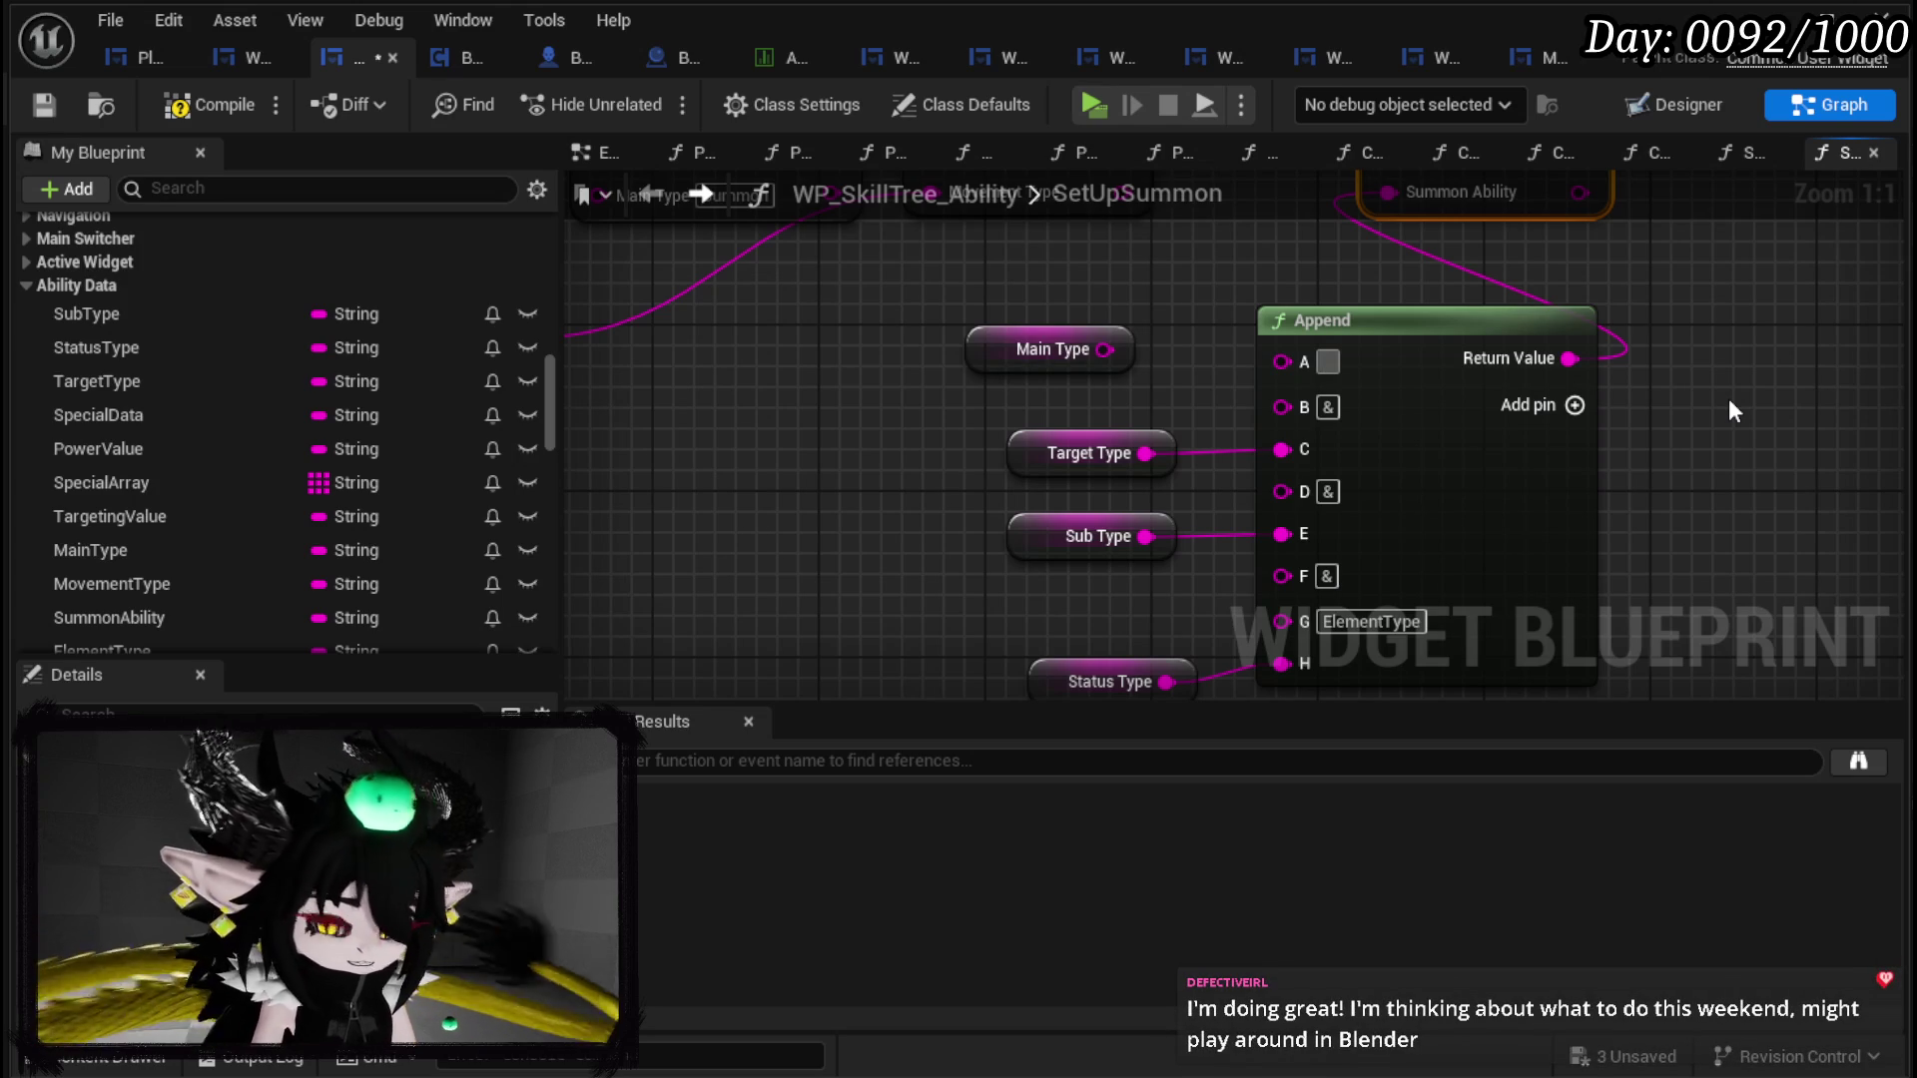
Step: Enter Damage as the Append node's A pin value, replacing an initial Offensive entry
{"action": "type", "text": "Offensive"}
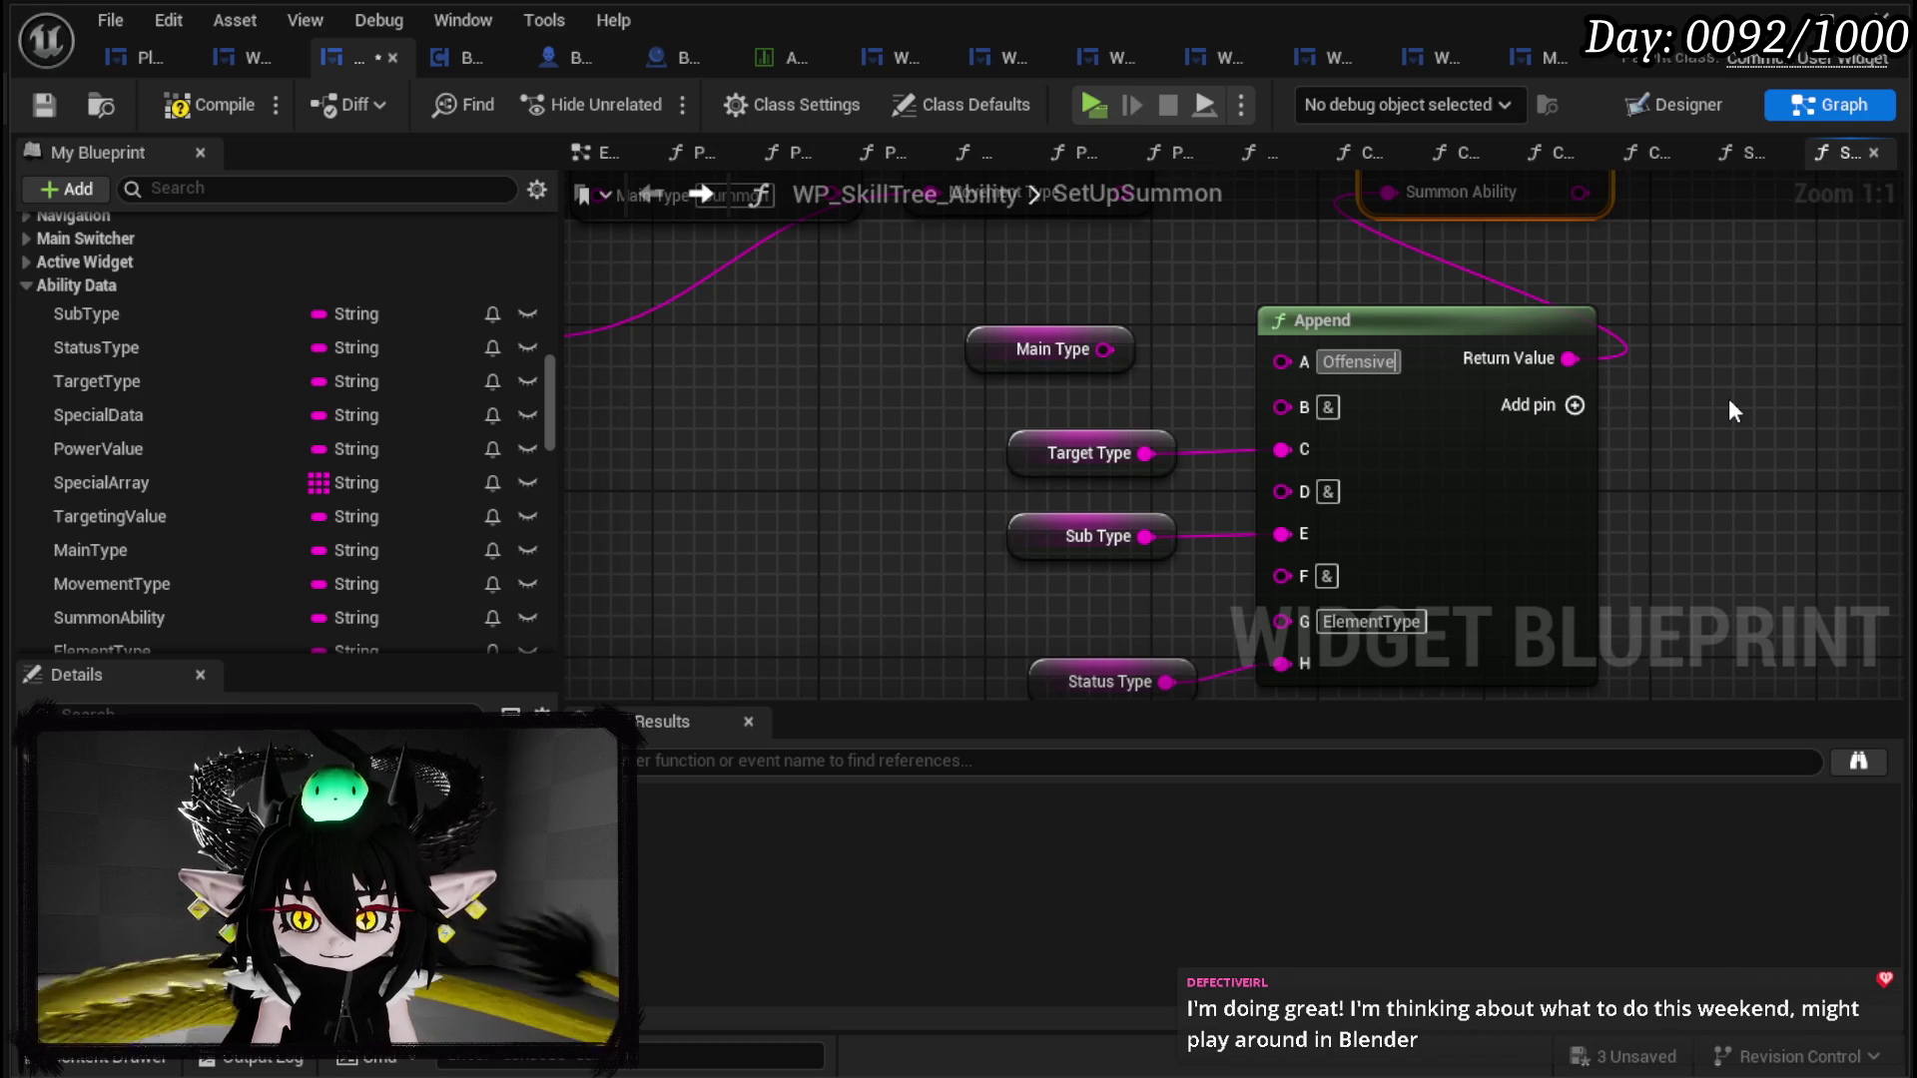
{"action": "key", "text": "Return"}
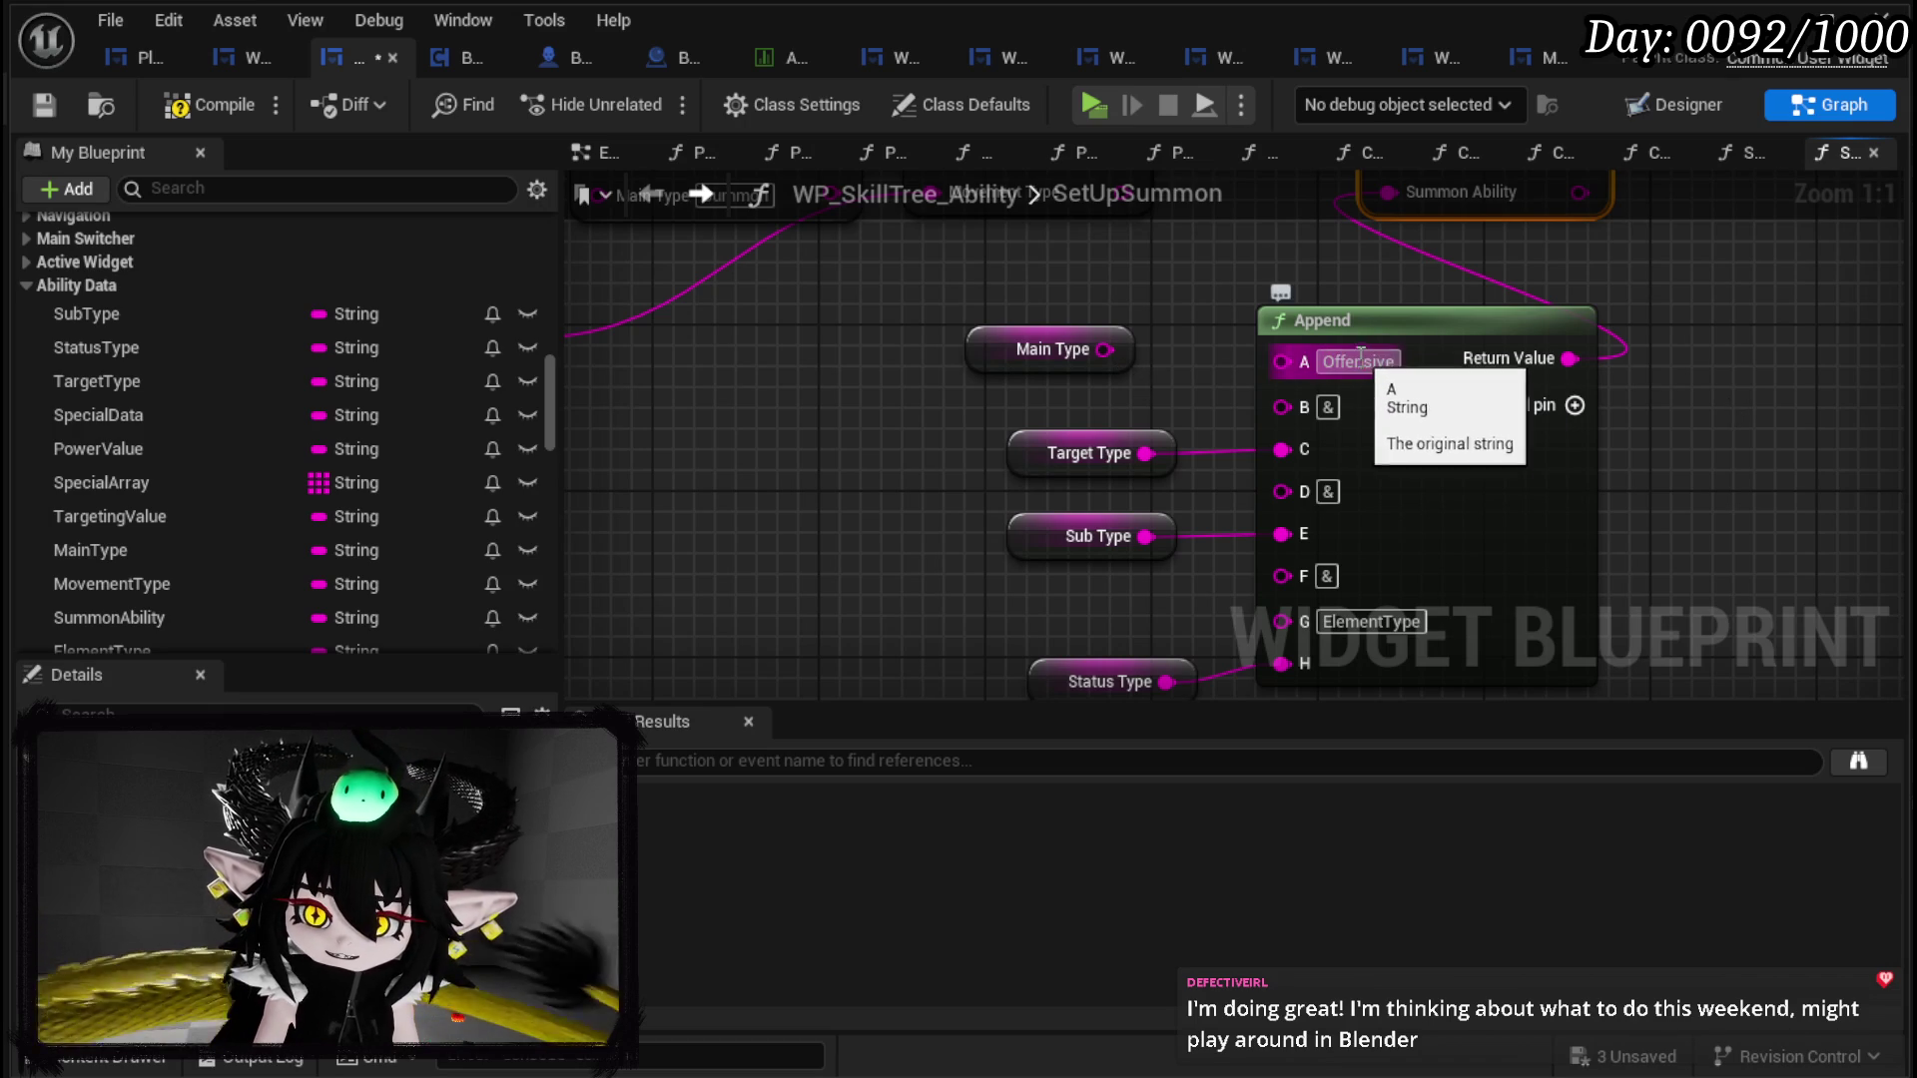
{"action": "left_click", "coordinate": [1388, 361]}
{"action": "type", "text": "Damage"}
{"action": "key", "text": "Return"}
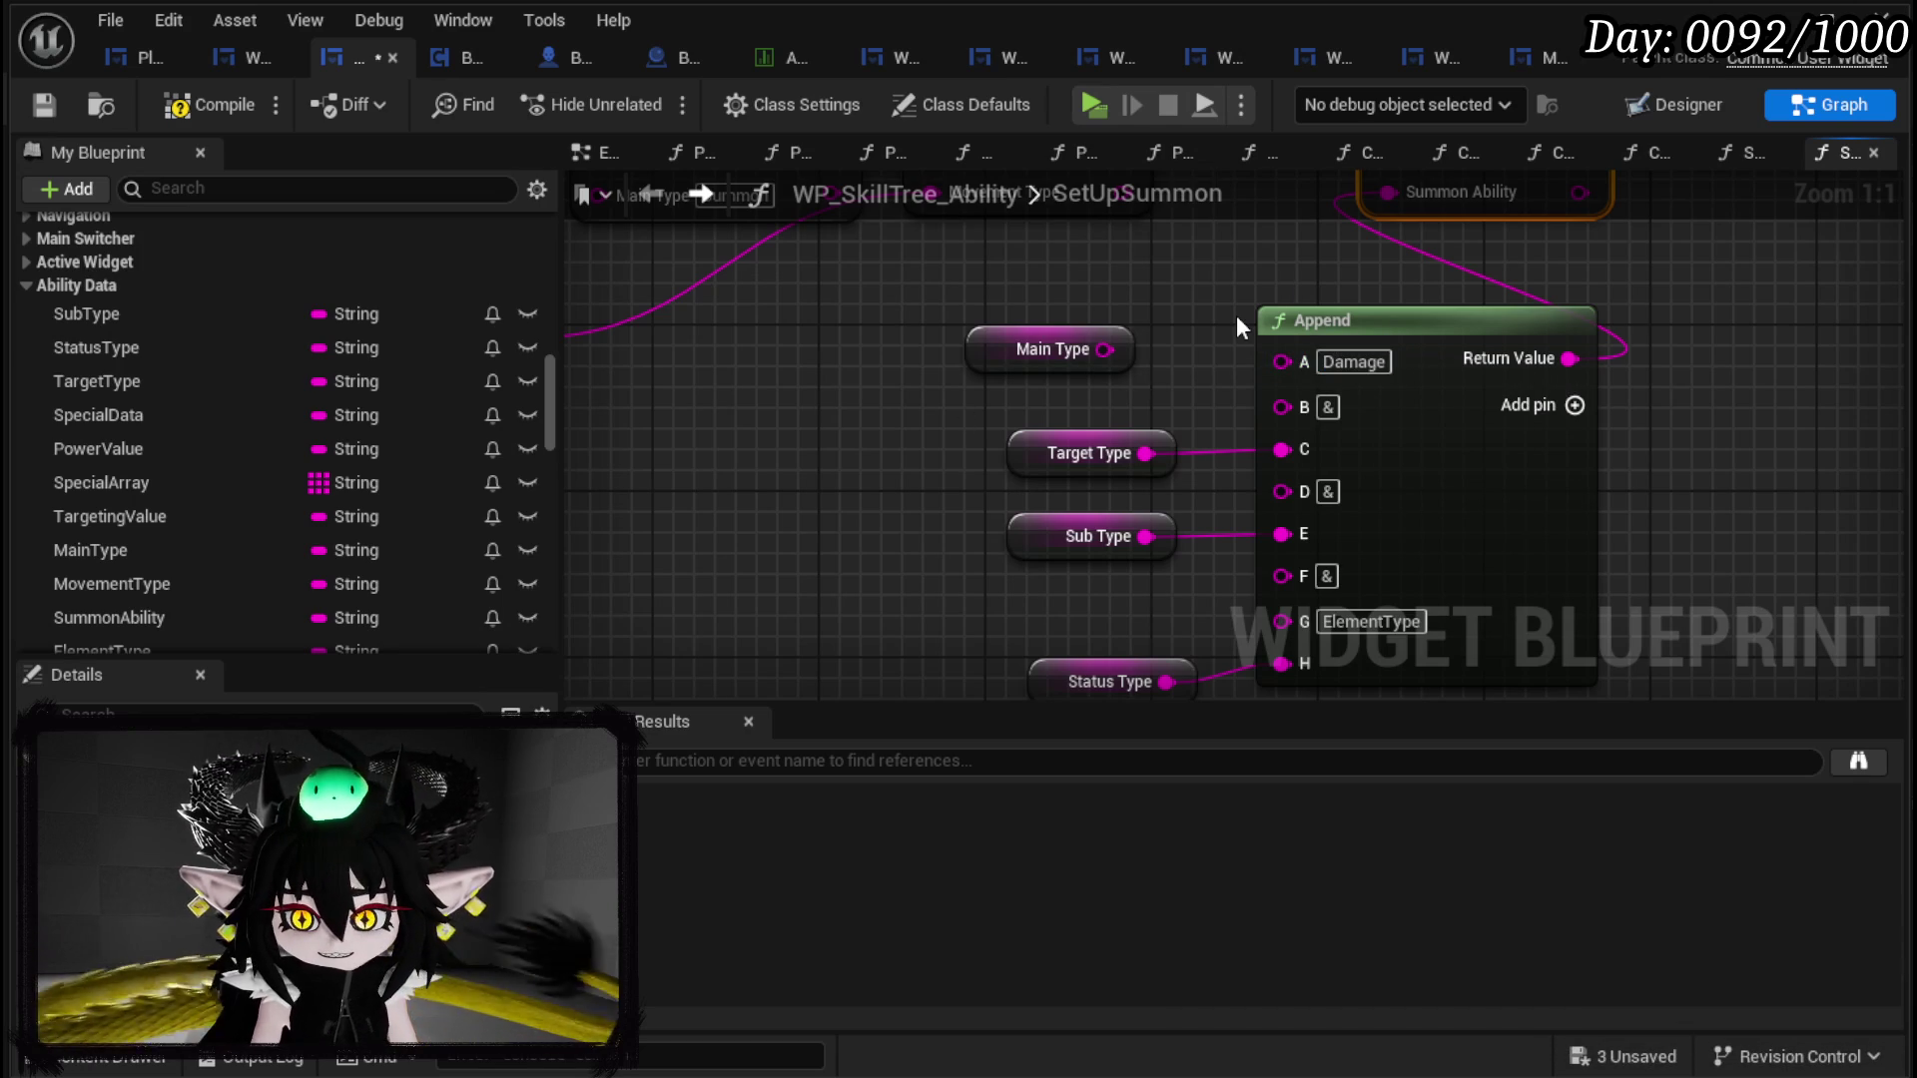
Step: Disconnect Target Type from Append's C pin and enter Single instead
{"action": "left_click", "coordinate": [1287, 449], "text": "alt"}
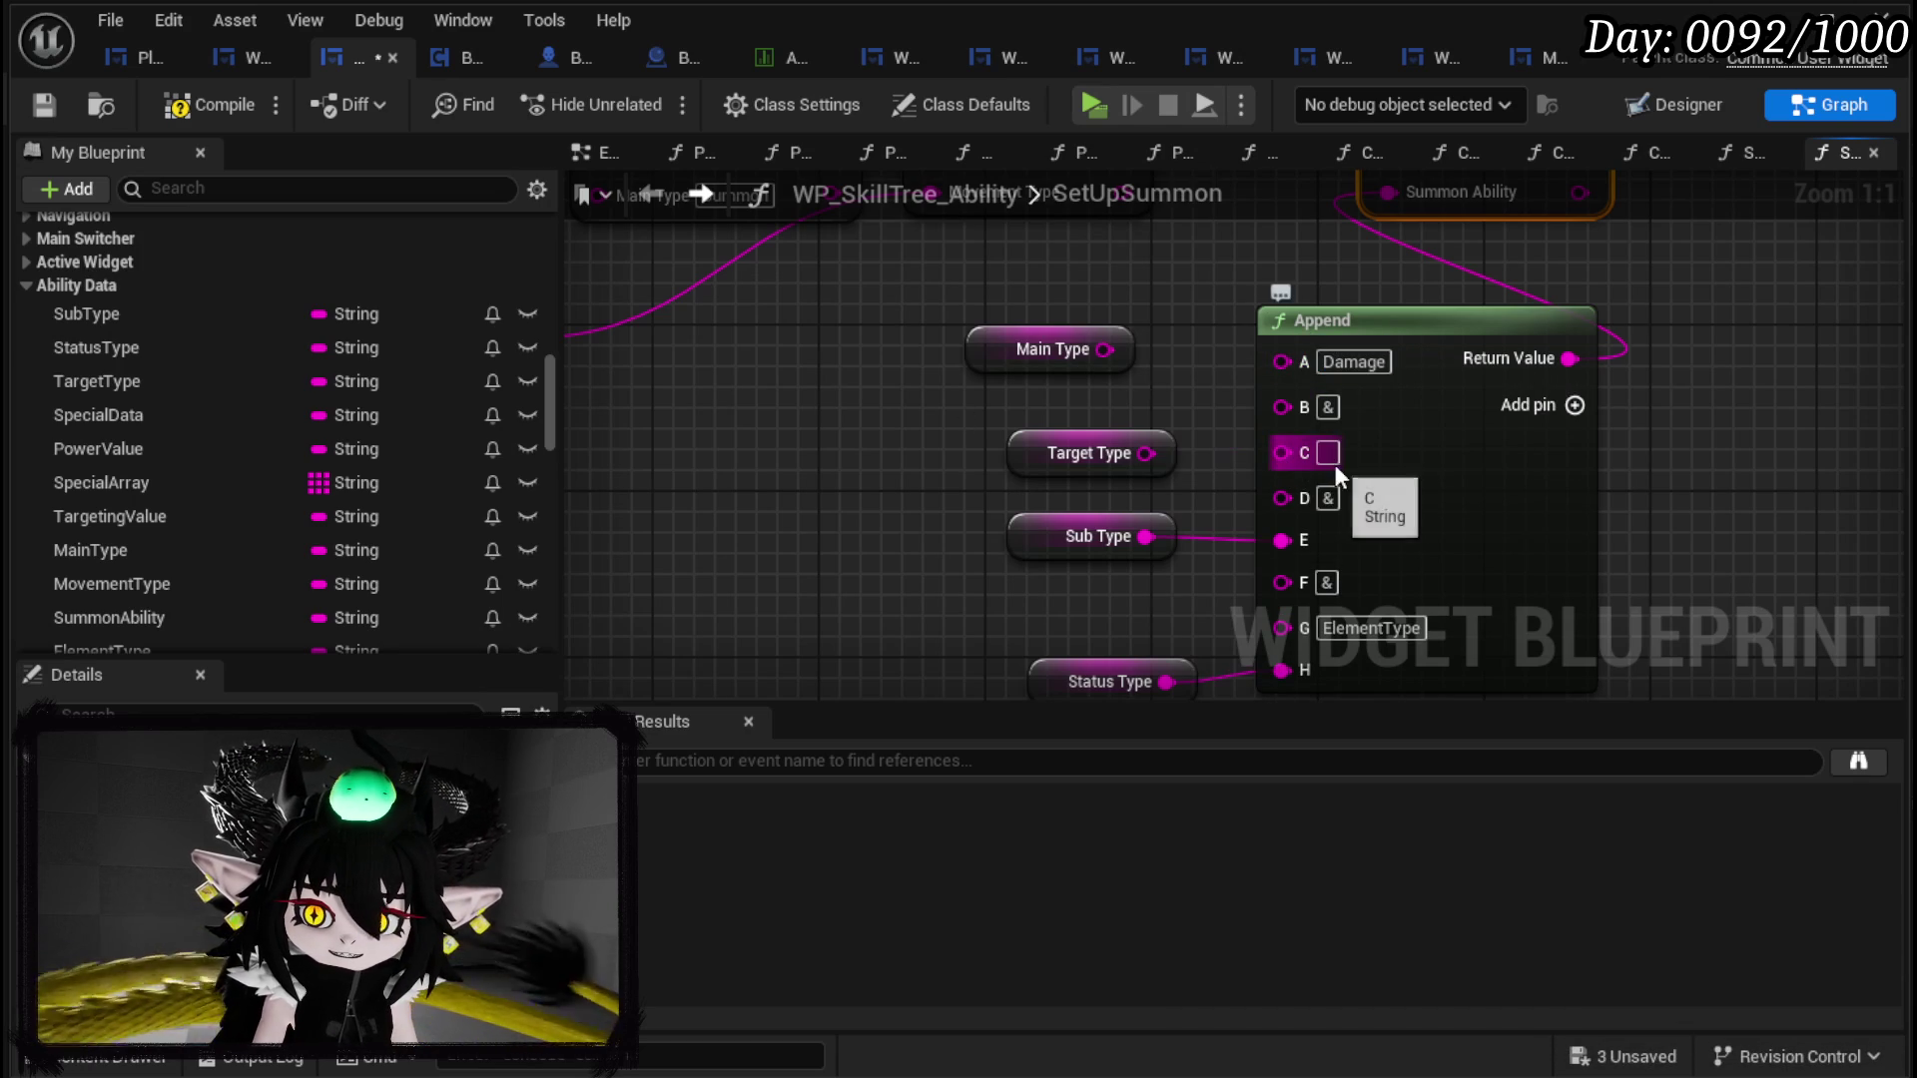
{"action": "type", "text": "Si"}
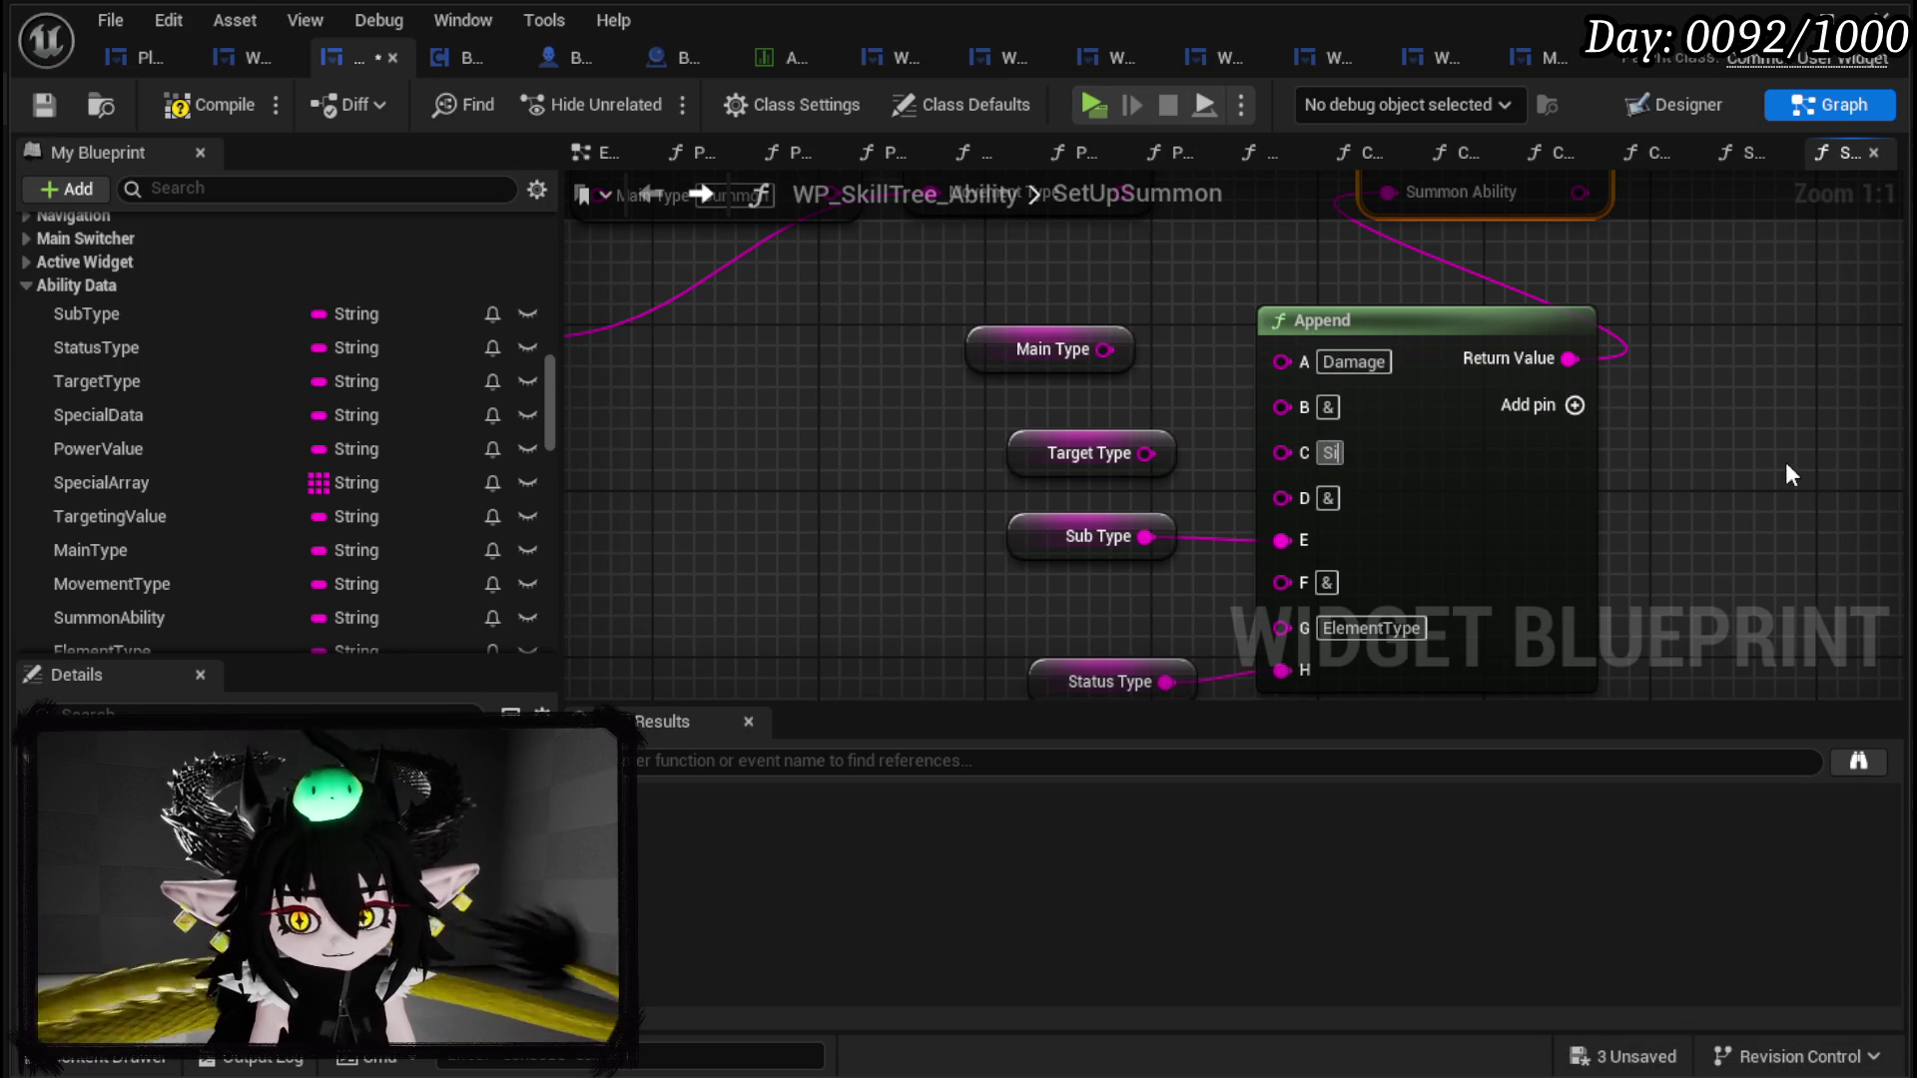
{"action": "type", "text": "ngle"}
{"action": "key", "text": "Return"}
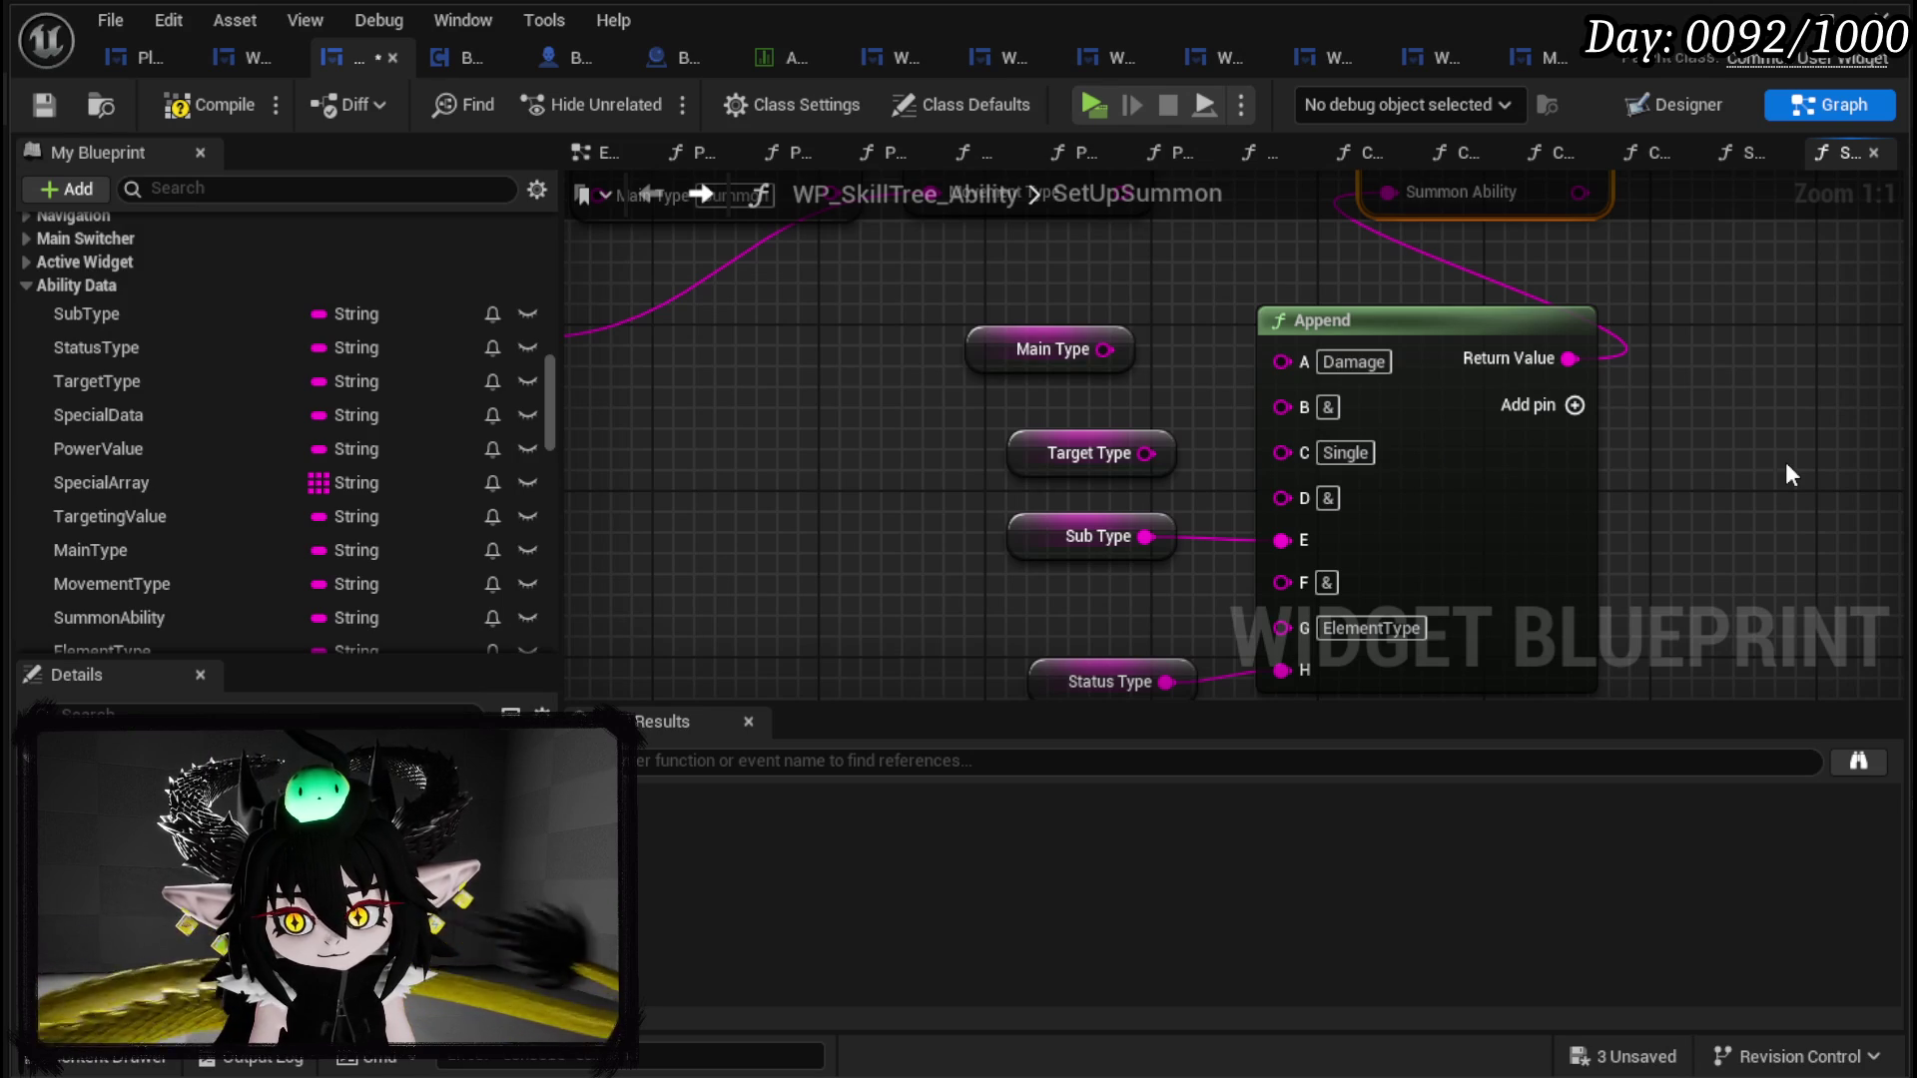
{"action": "mouse_move", "coordinate": [1012, 444]}
{"action": "left_mouse_down"}
{"action": "mouse_move", "coordinate": [1001, 417]}
{"action": "mouse_move", "coordinate": [953, 403]}
{"action": "left_mouse_up"}
Step: Reposition the Status Type getter and wire the ElementType variable into Append pin G
{"action": "mouse_move", "coordinate": [1182, 437]}
{"action": "left_mouse_down"}
{"action": "mouse_move", "coordinate": [1174, 326]}
{"action": "mouse_move", "coordinate": [1164, 406]}
{"action": "left_mouse_up"}
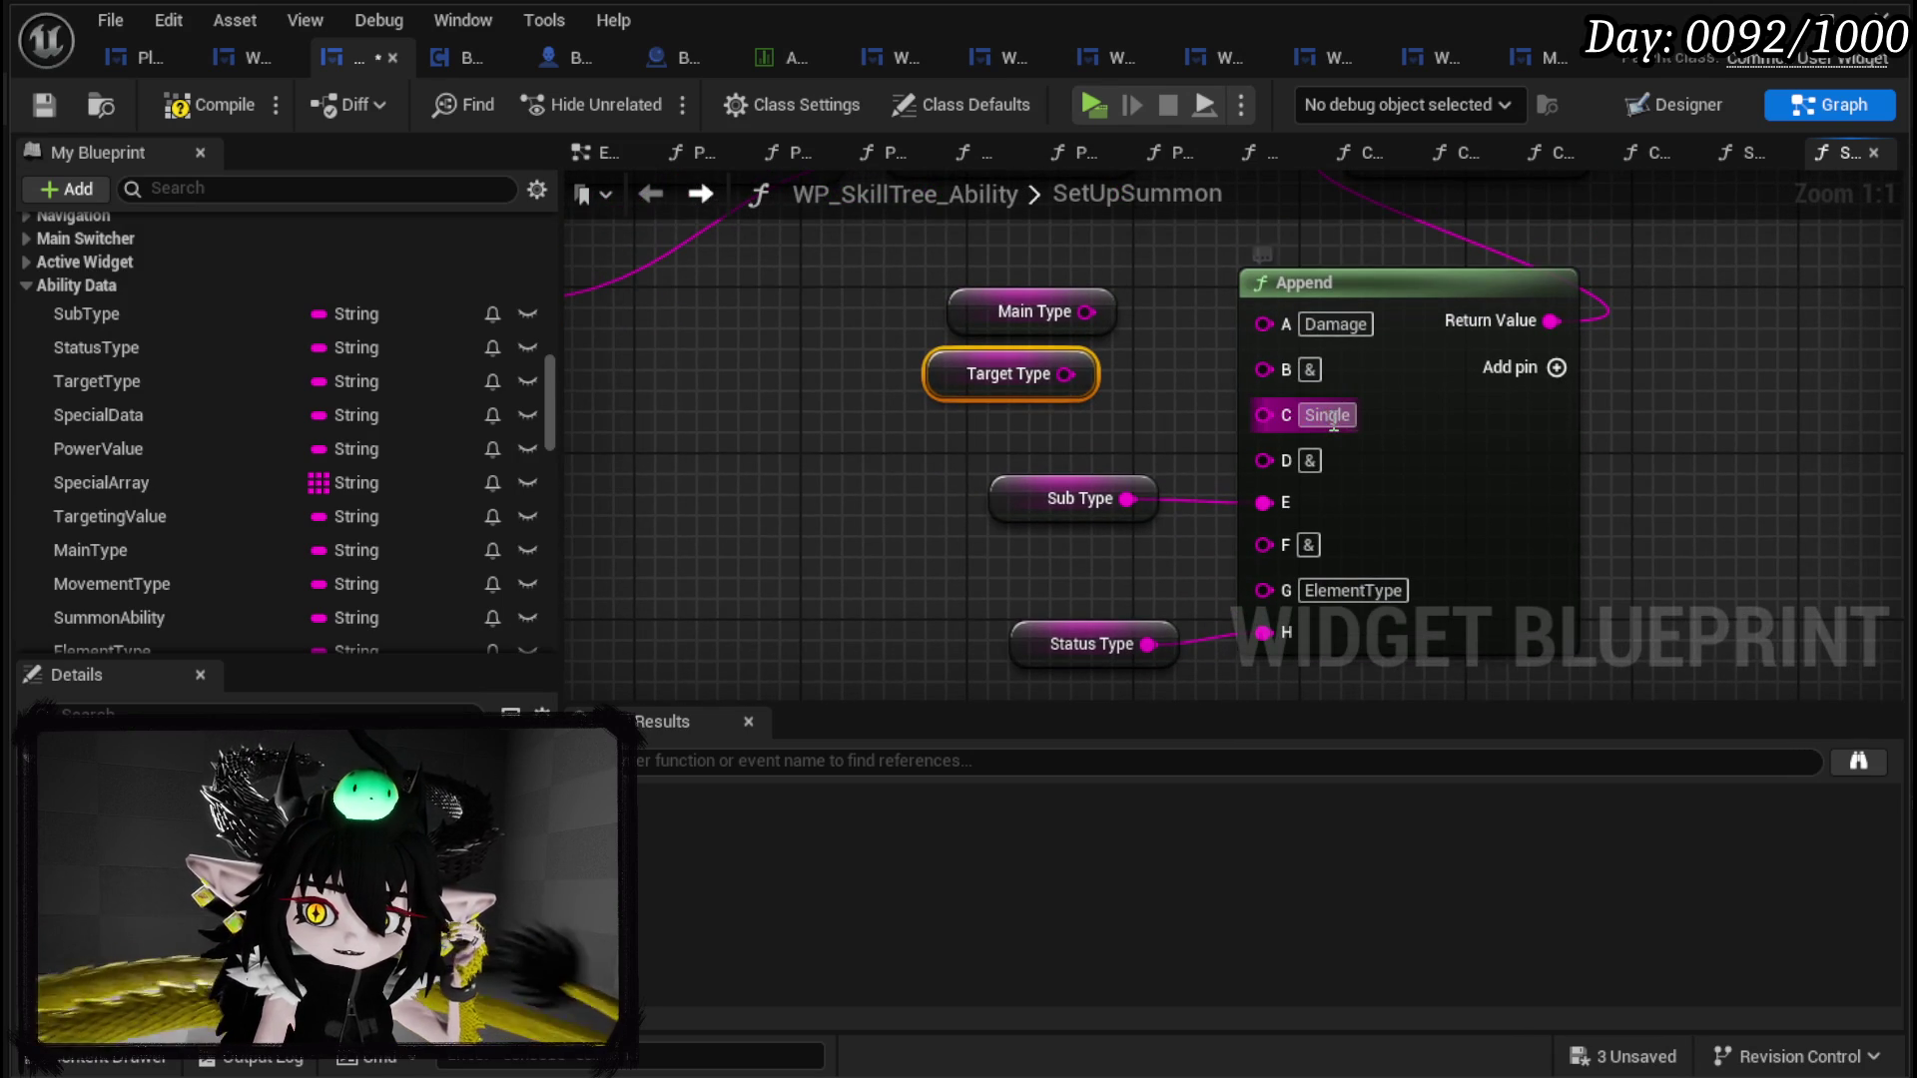
{"action": "left_click", "coordinate": [1613, 444]}
{"action": "left_click", "coordinate": [1004, 489]}
{"action": "mouse_move", "coordinate": [1038, 644]}
{"action": "left_mouse_down"}
{"action": "mouse_move", "coordinate": [1042, 667]}
{"action": "mouse_move", "coordinate": [1028, 597]}
{"action": "mouse_move", "coordinate": [1054, 623]}
{"action": "left_mouse_up"}
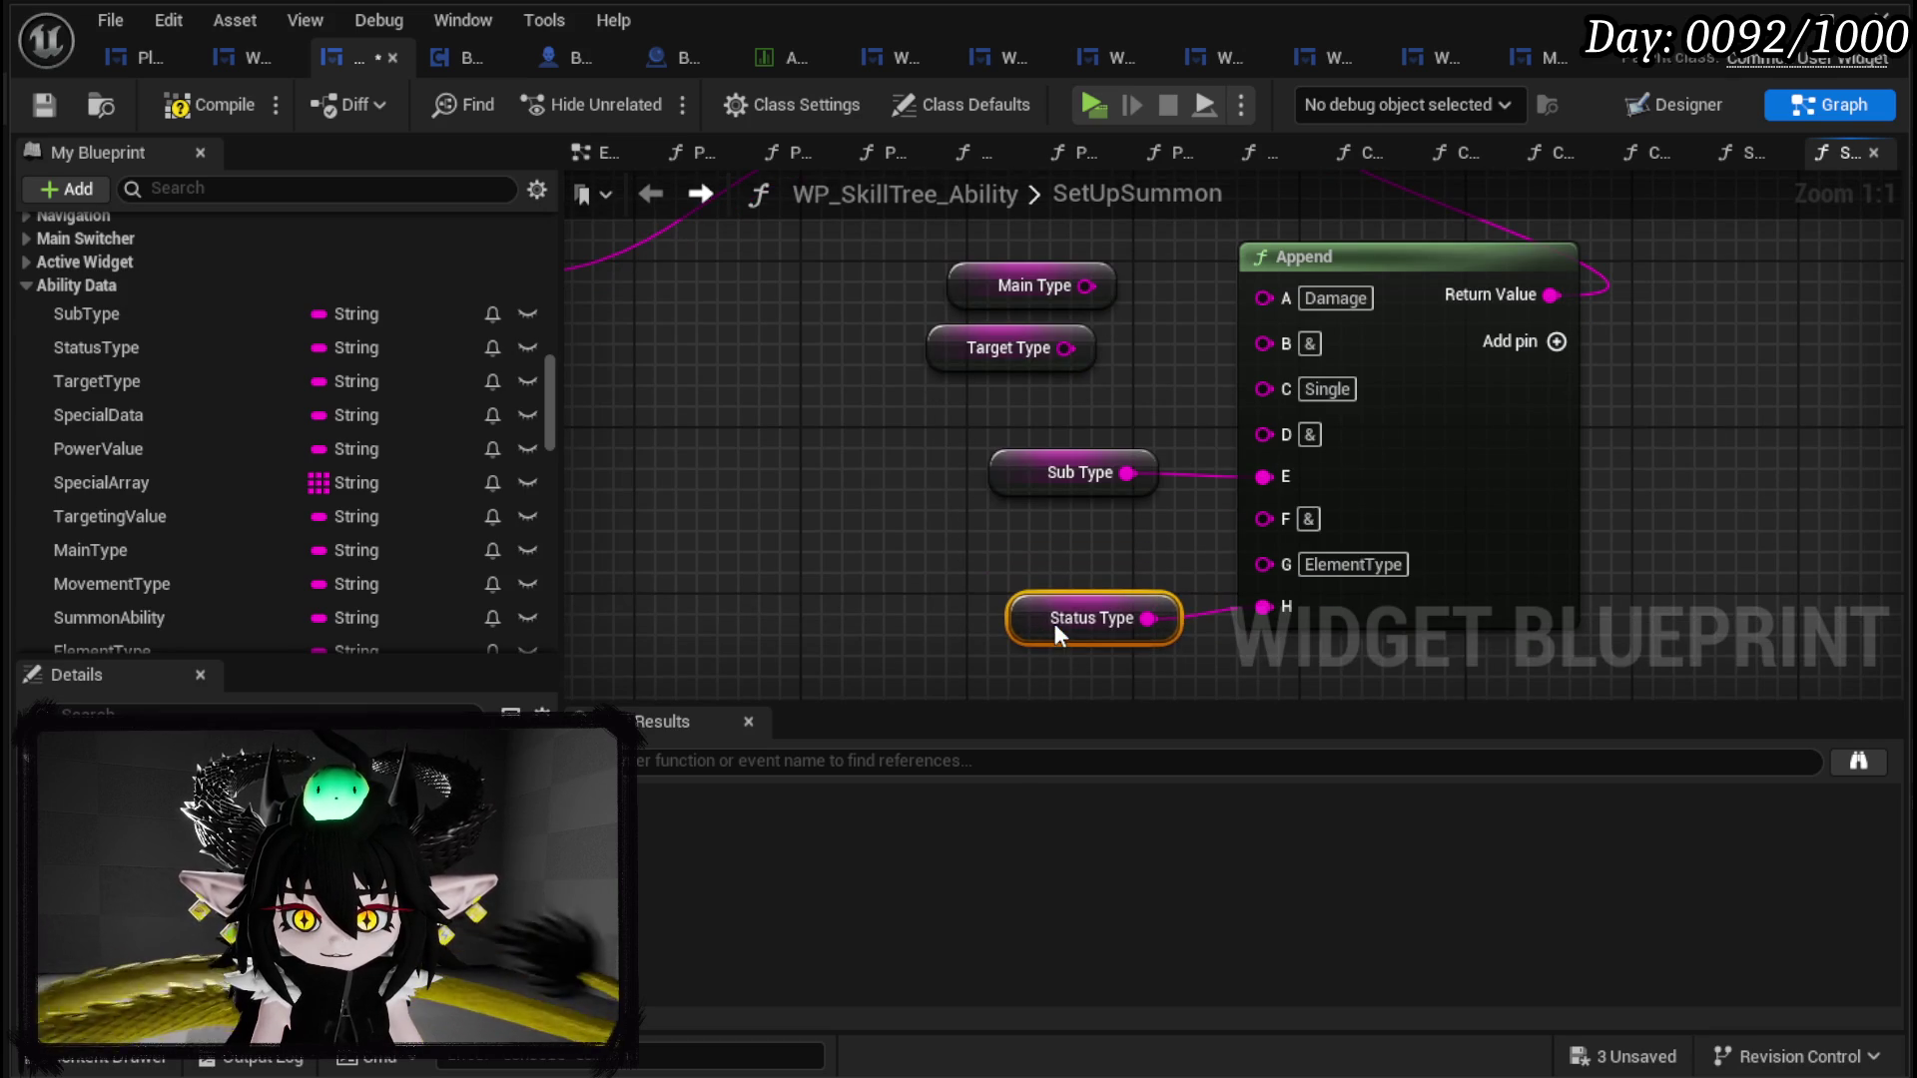
{"action": "left_click", "coordinate": [1081, 561]}
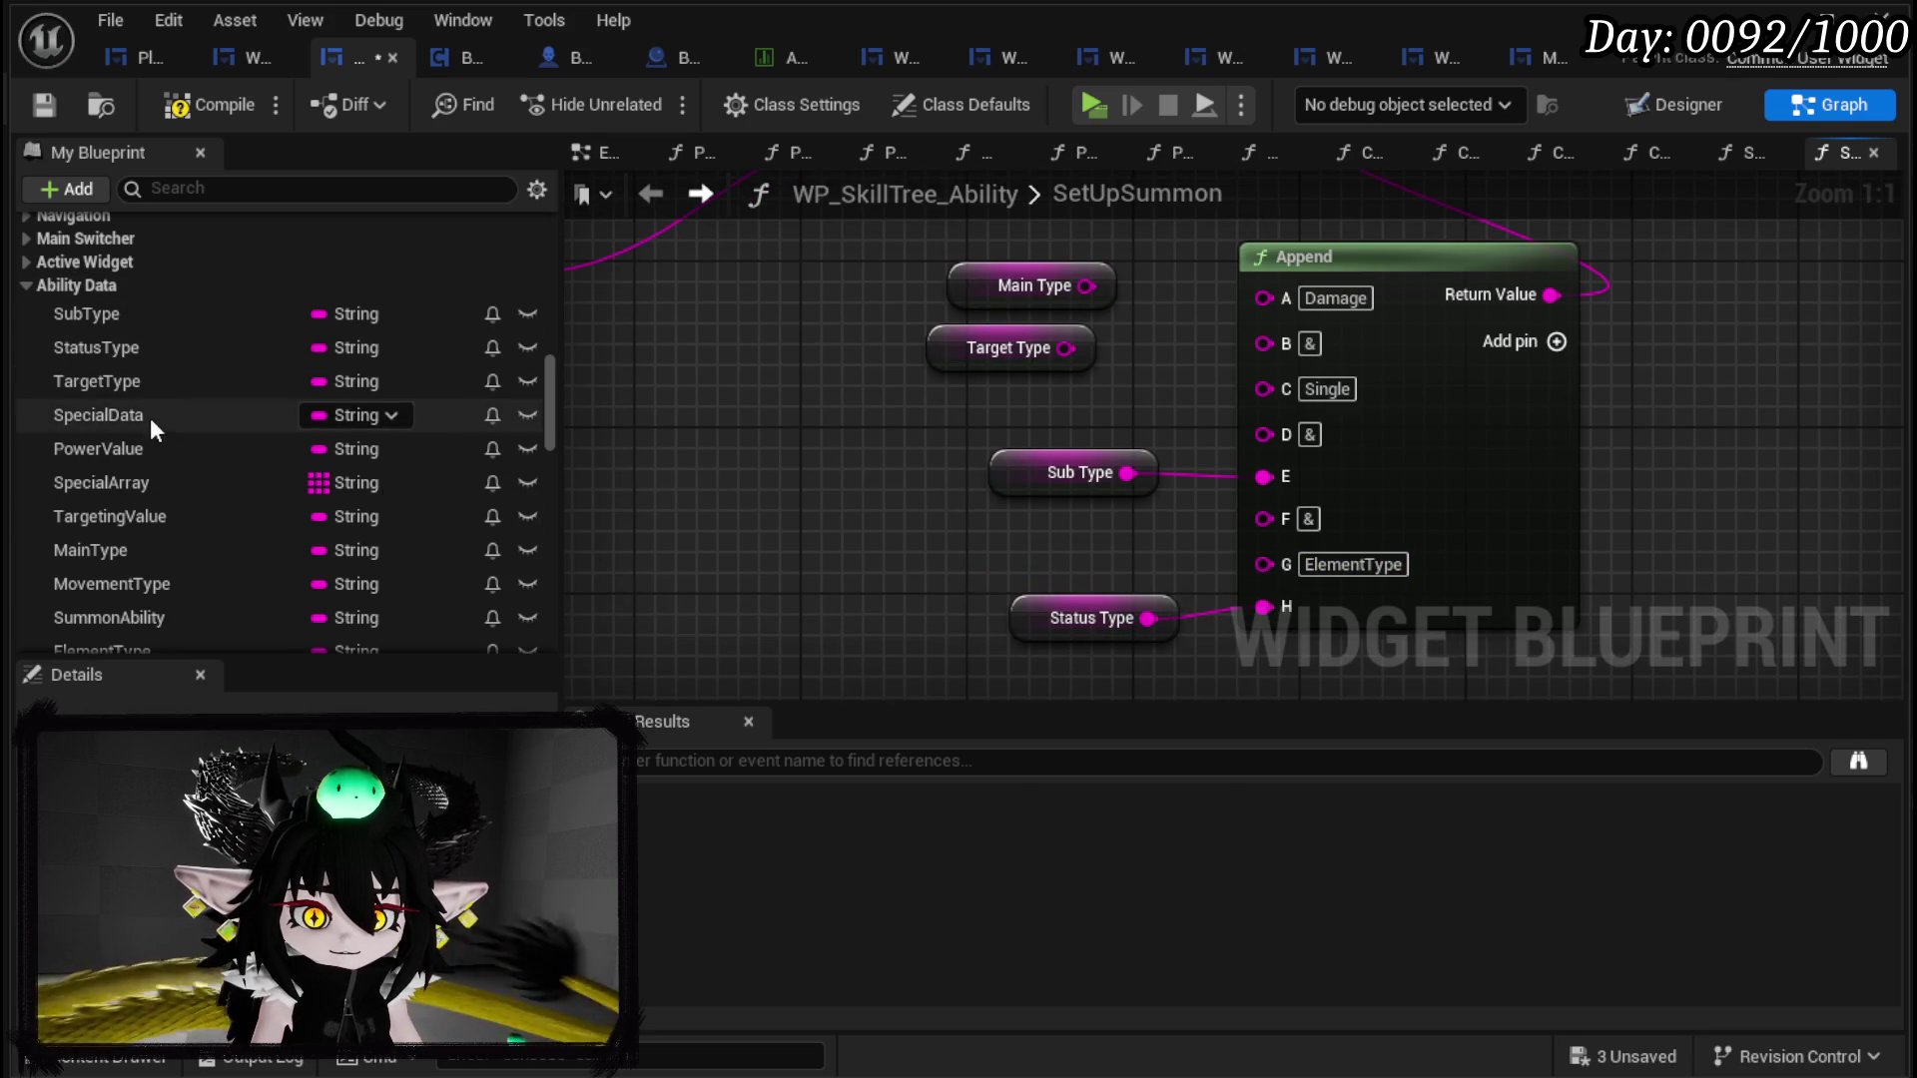
{"action": "scroll", "coordinate": [165, 500], "scroll_direction": "down", "scroll_amount": 3}
{"action": "mouse_move", "coordinate": [170, 521]}
{"action": "left_mouse_down"}
{"action": "mouse_move", "coordinate": [487, 554]}
{"action": "mouse_move", "coordinate": [1298, 523]}
{"action": "mouse_move", "coordinate": [1267, 599]}
{"action": "left_mouse_up"}
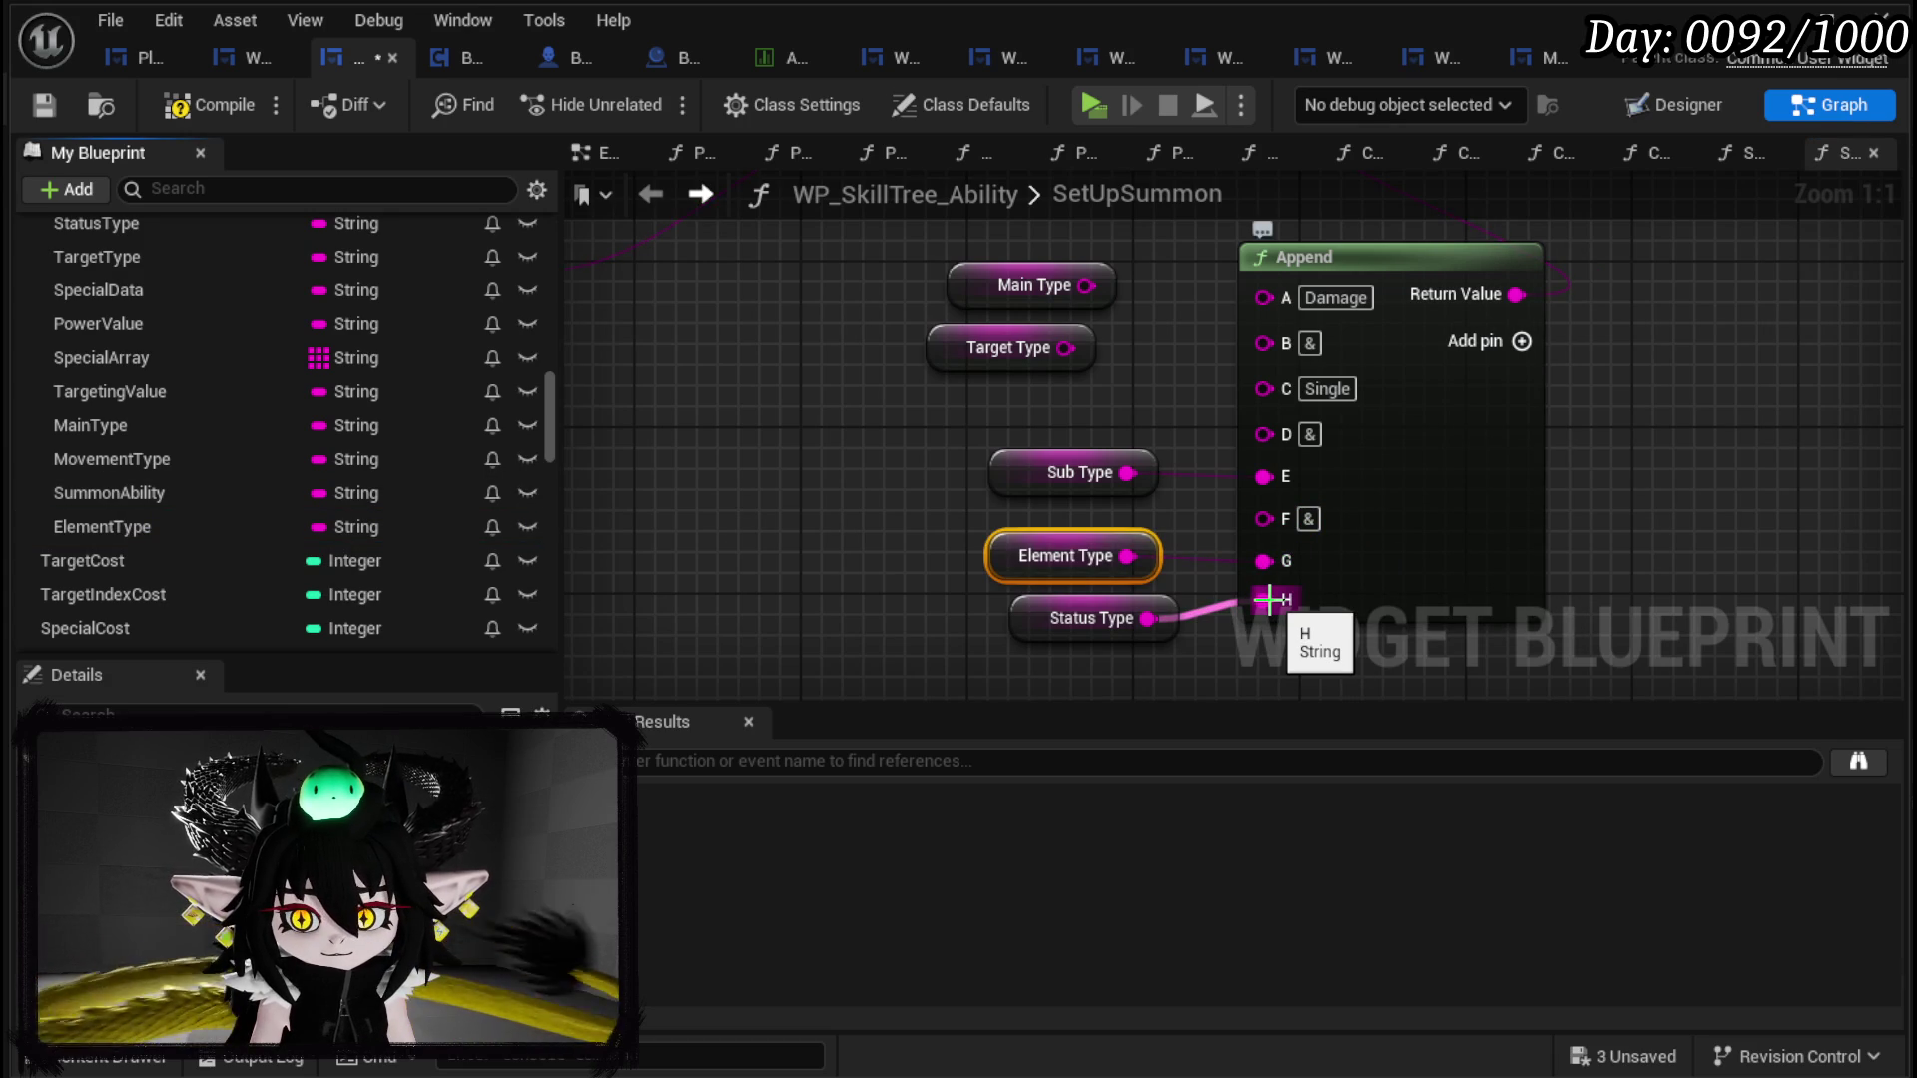
Step: Unhook Status Type from pin H, add pins I and J, and wire Status Type into I
{"action": "left_click", "coordinate": [1267, 599], "text": "alt"}
{"action": "left_click", "coordinate": [1497, 341]}
{"action": "mouse_move", "coordinate": [1078, 500]}
{"action": "left_mouse_down"}
{"action": "mouse_move", "coordinate": [1082, 539]}
{"action": "mouse_move", "coordinate": [1206, 530]}
{"action": "left_mouse_up"}
{"action": "left_click", "coordinate": [1447, 287]}
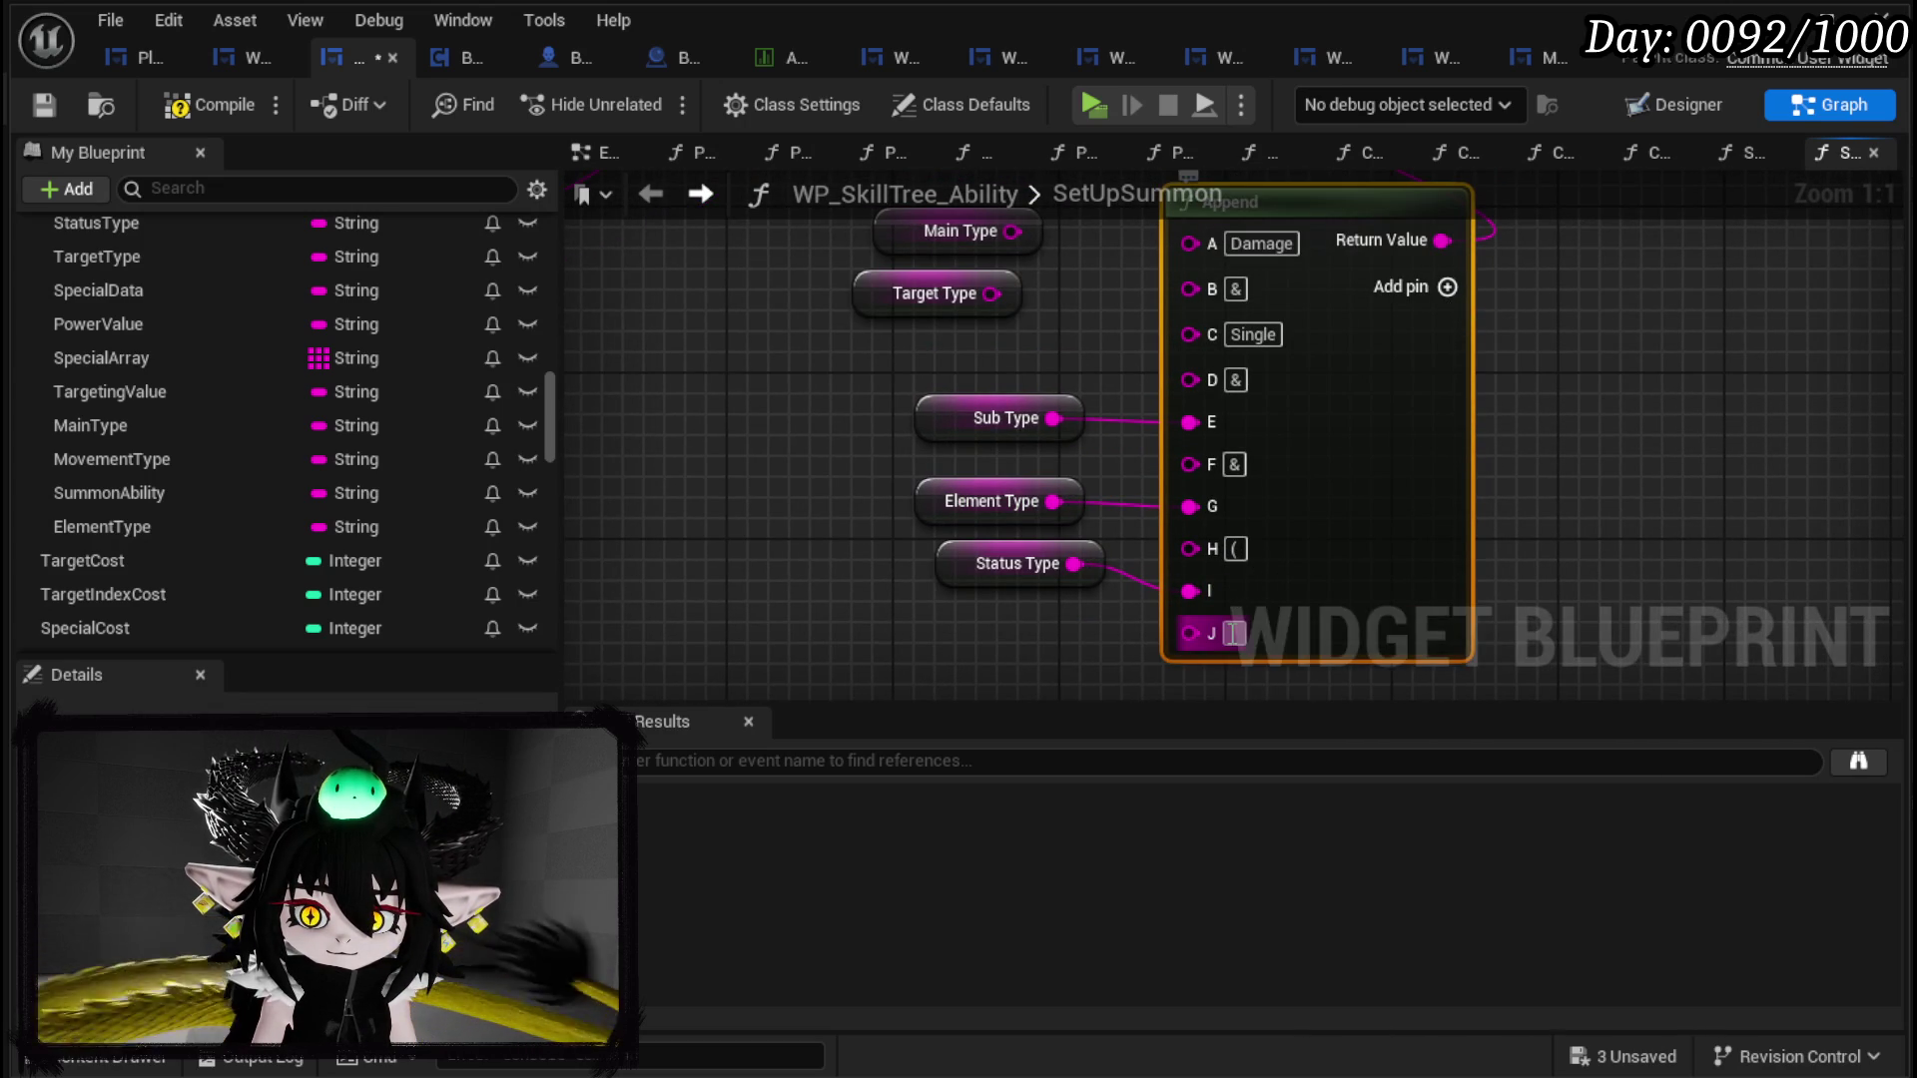
{"action": "left_click", "coordinate": [1622, 509]}
{"action": "left_click_drag", "start_coordinate": [954, 560], "coordinate": [954, 595]}
{"action": "left_click", "coordinate": [874, 539]}
{"action": "scroll", "coordinate": [873, 533], "scroll_direction": "down", "scroll_amount": 2}
{"action": "mouse_move", "coordinate": [930, 454]}
{"action": "left_mouse_down"}
{"action": "mouse_move", "coordinate": [991, 357]}
{"action": "mouse_move", "coordinate": [953, 414]}
{"action": "left_mouse_up"}
{"action": "left_click", "coordinate": [878, 429]}
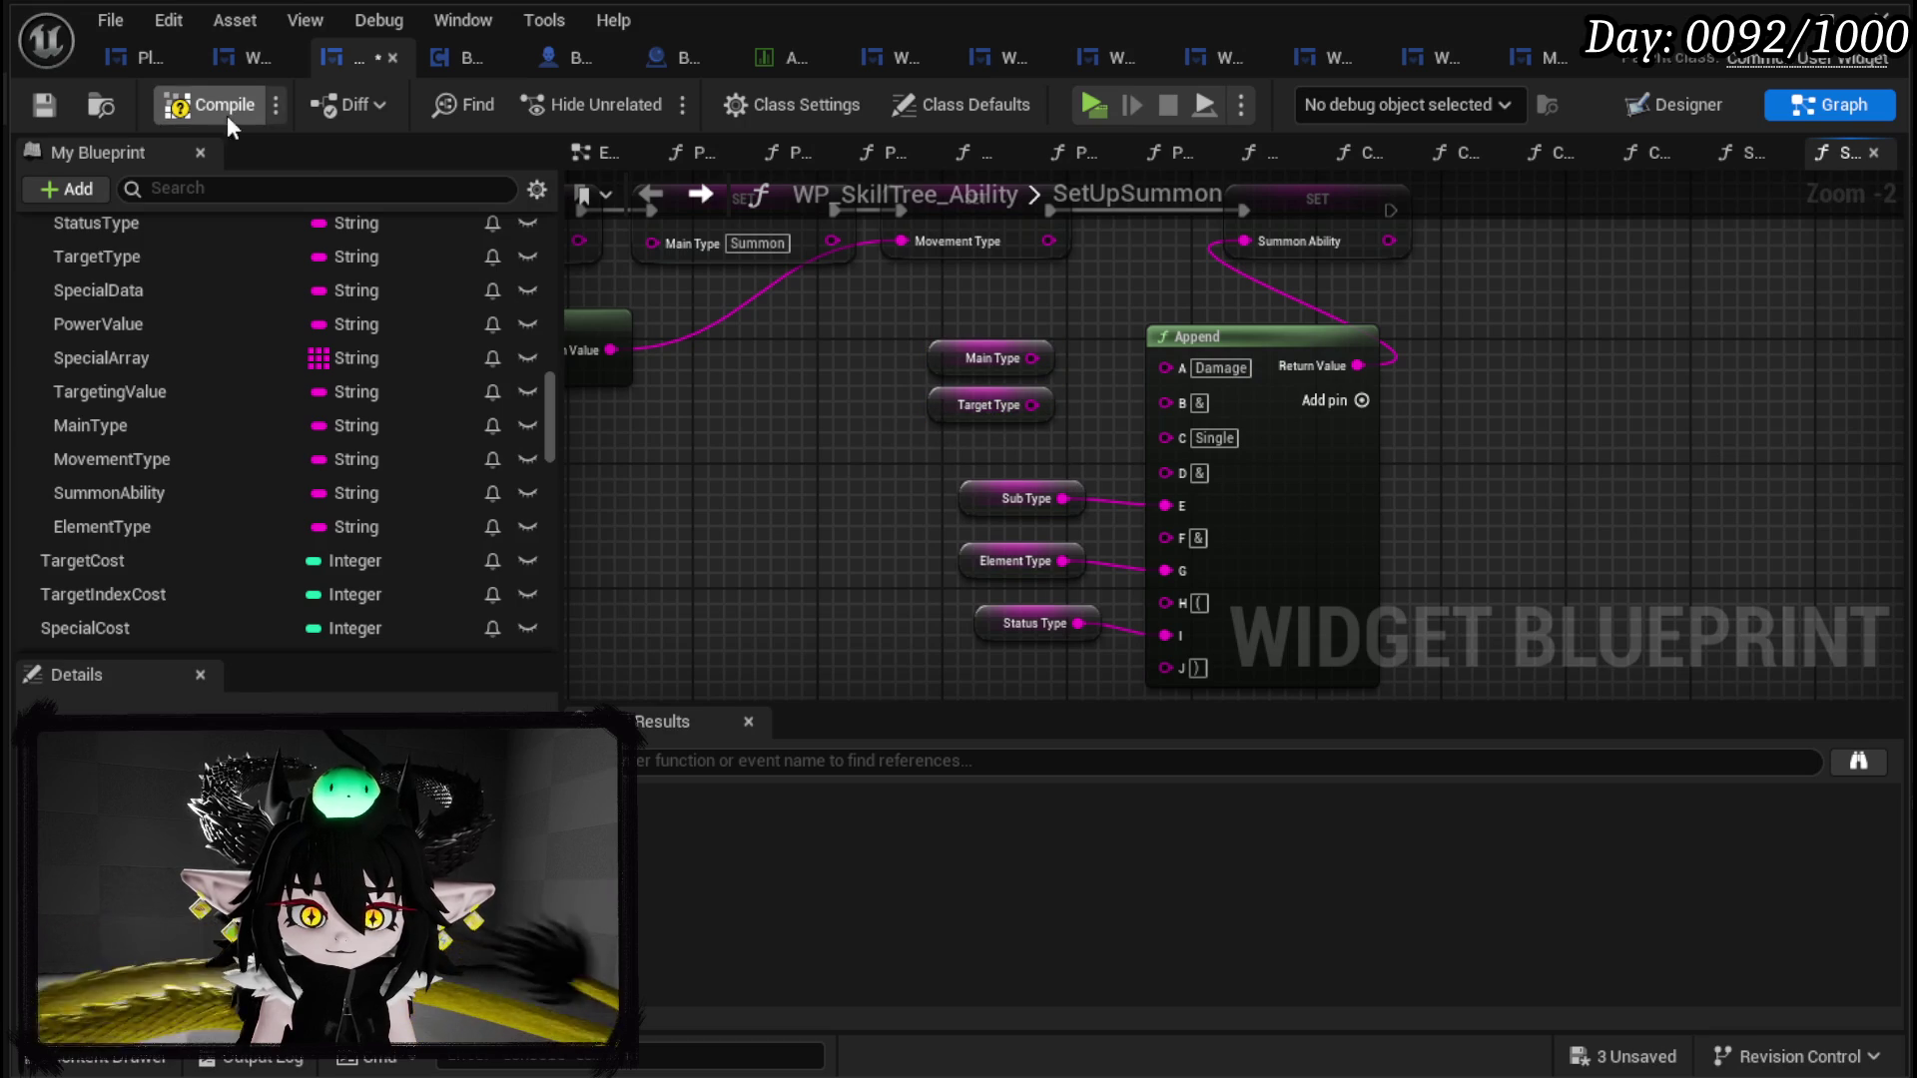
Step: Compile and save, move the getters and Append node up-left, and save again
{"action": "left_click", "coordinate": [46, 100]}
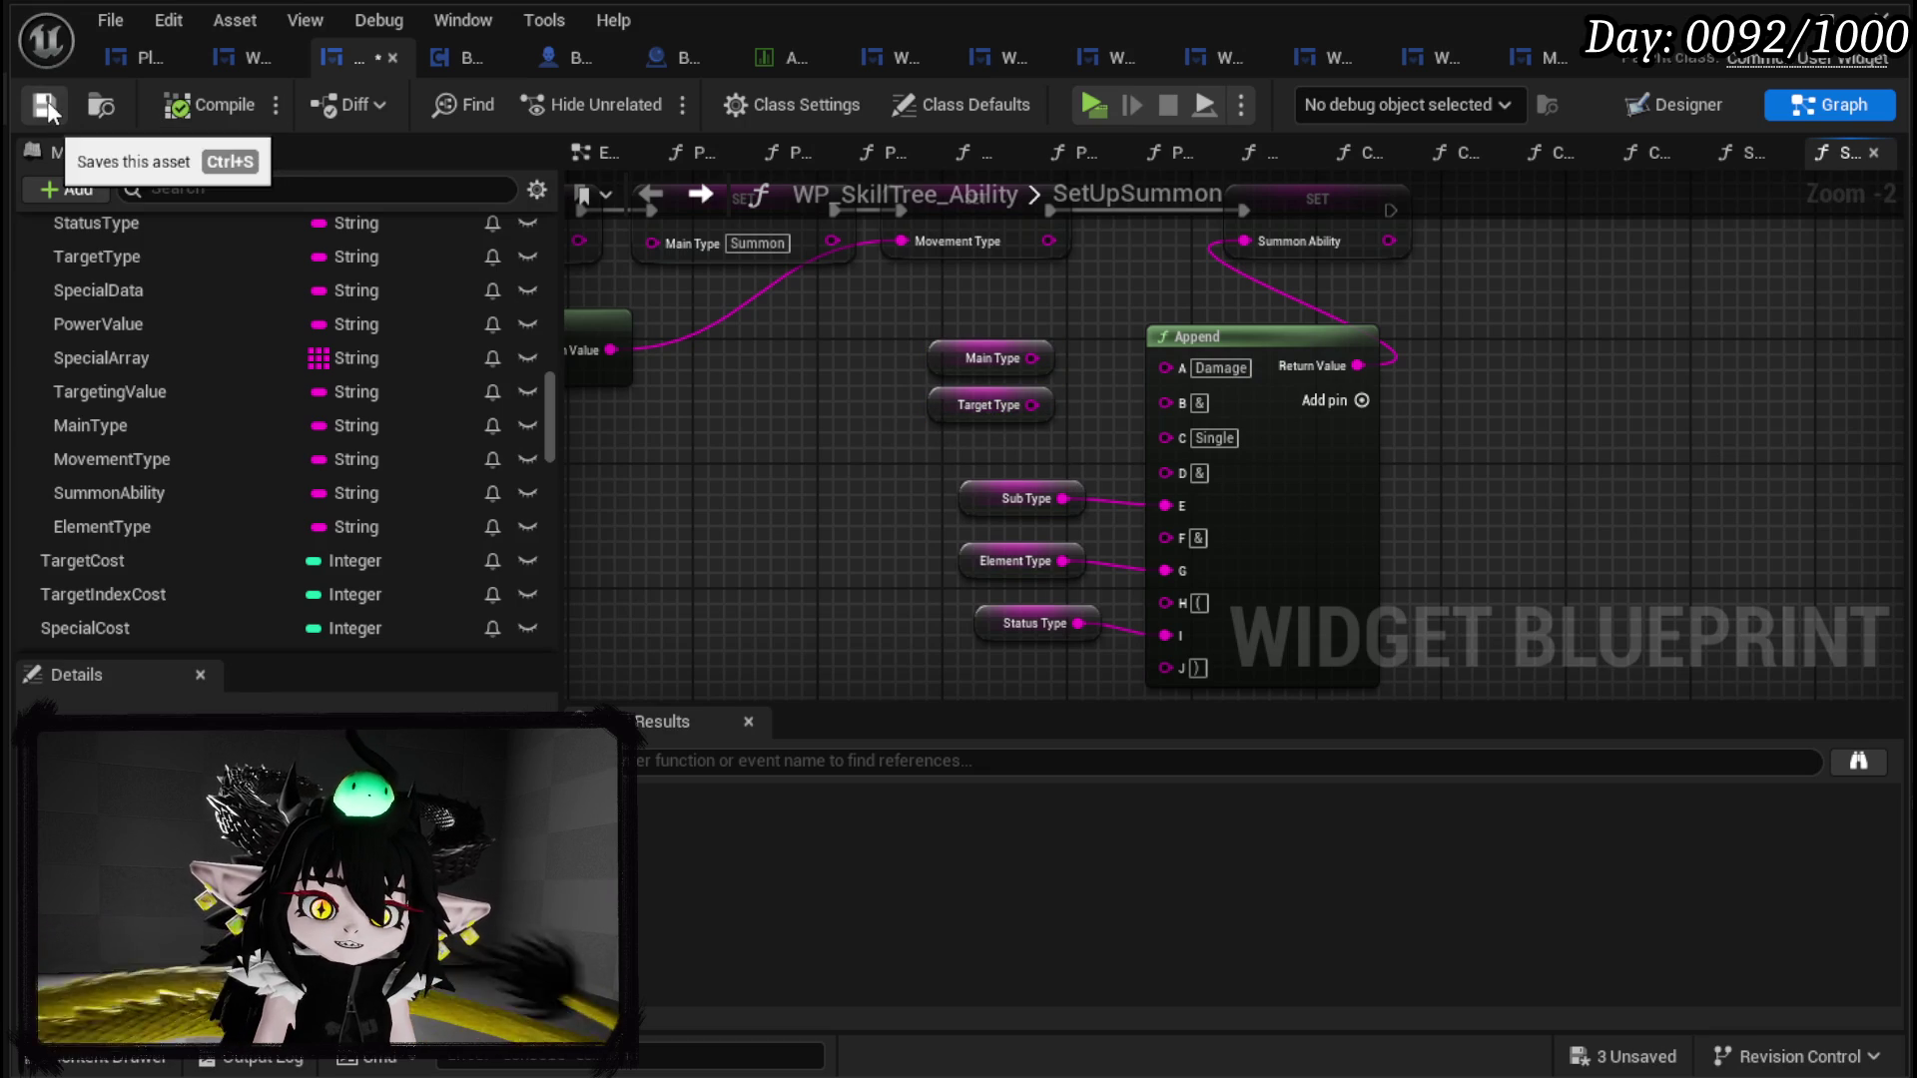
{"action": "scroll", "coordinate": [1146, 373], "scroll_direction": "down", "scroll_amount": 1}
{"action": "mouse_move", "coordinate": [973, 654]}
{"action": "left_mouse_down"}
{"action": "mouse_move", "coordinate": [1134, 491]}
{"action": "mouse_move", "coordinate": [1366, 335]}
{"action": "mouse_move", "coordinate": [1284, 321]}
{"action": "left_mouse_up"}
{"action": "left_click_drag", "start_coordinate": [835, 521], "coordinate": [983, 522]}
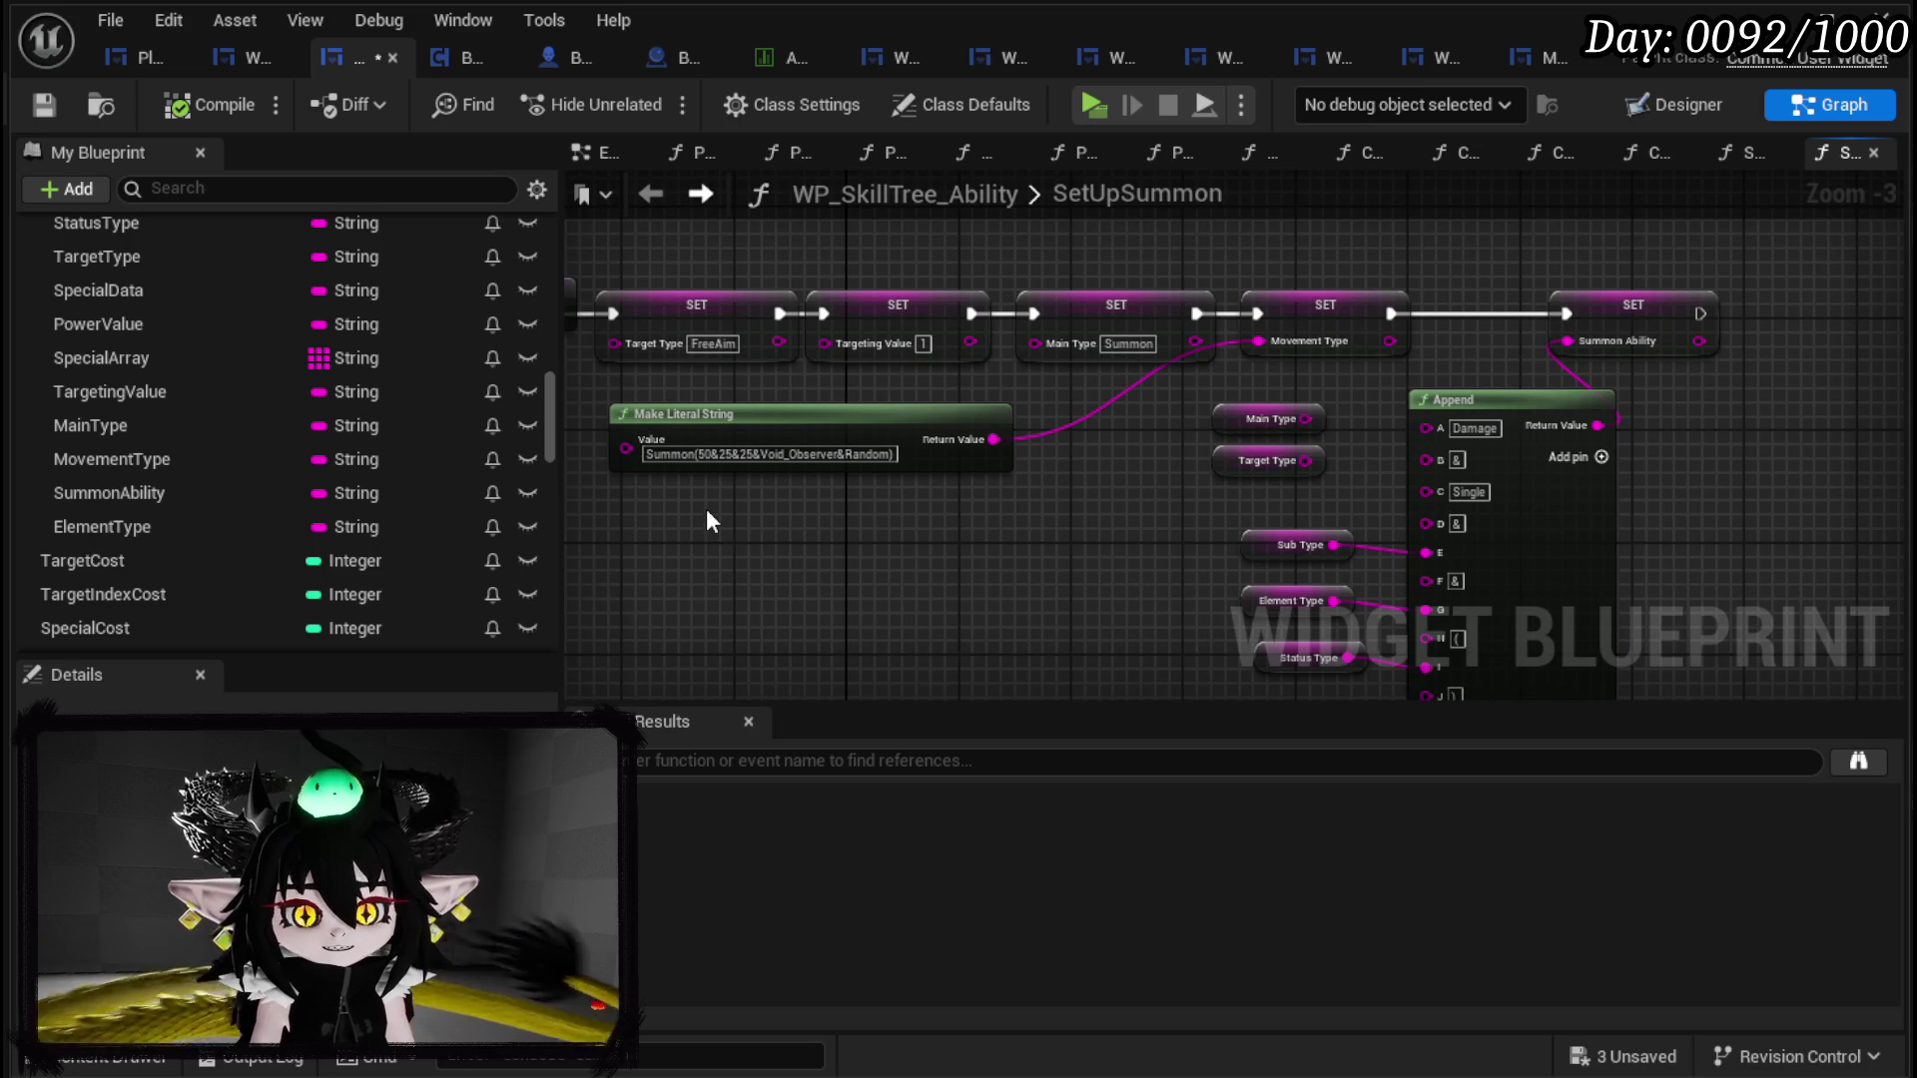
{"action": "left_click", "coordinate": [45, 102]}
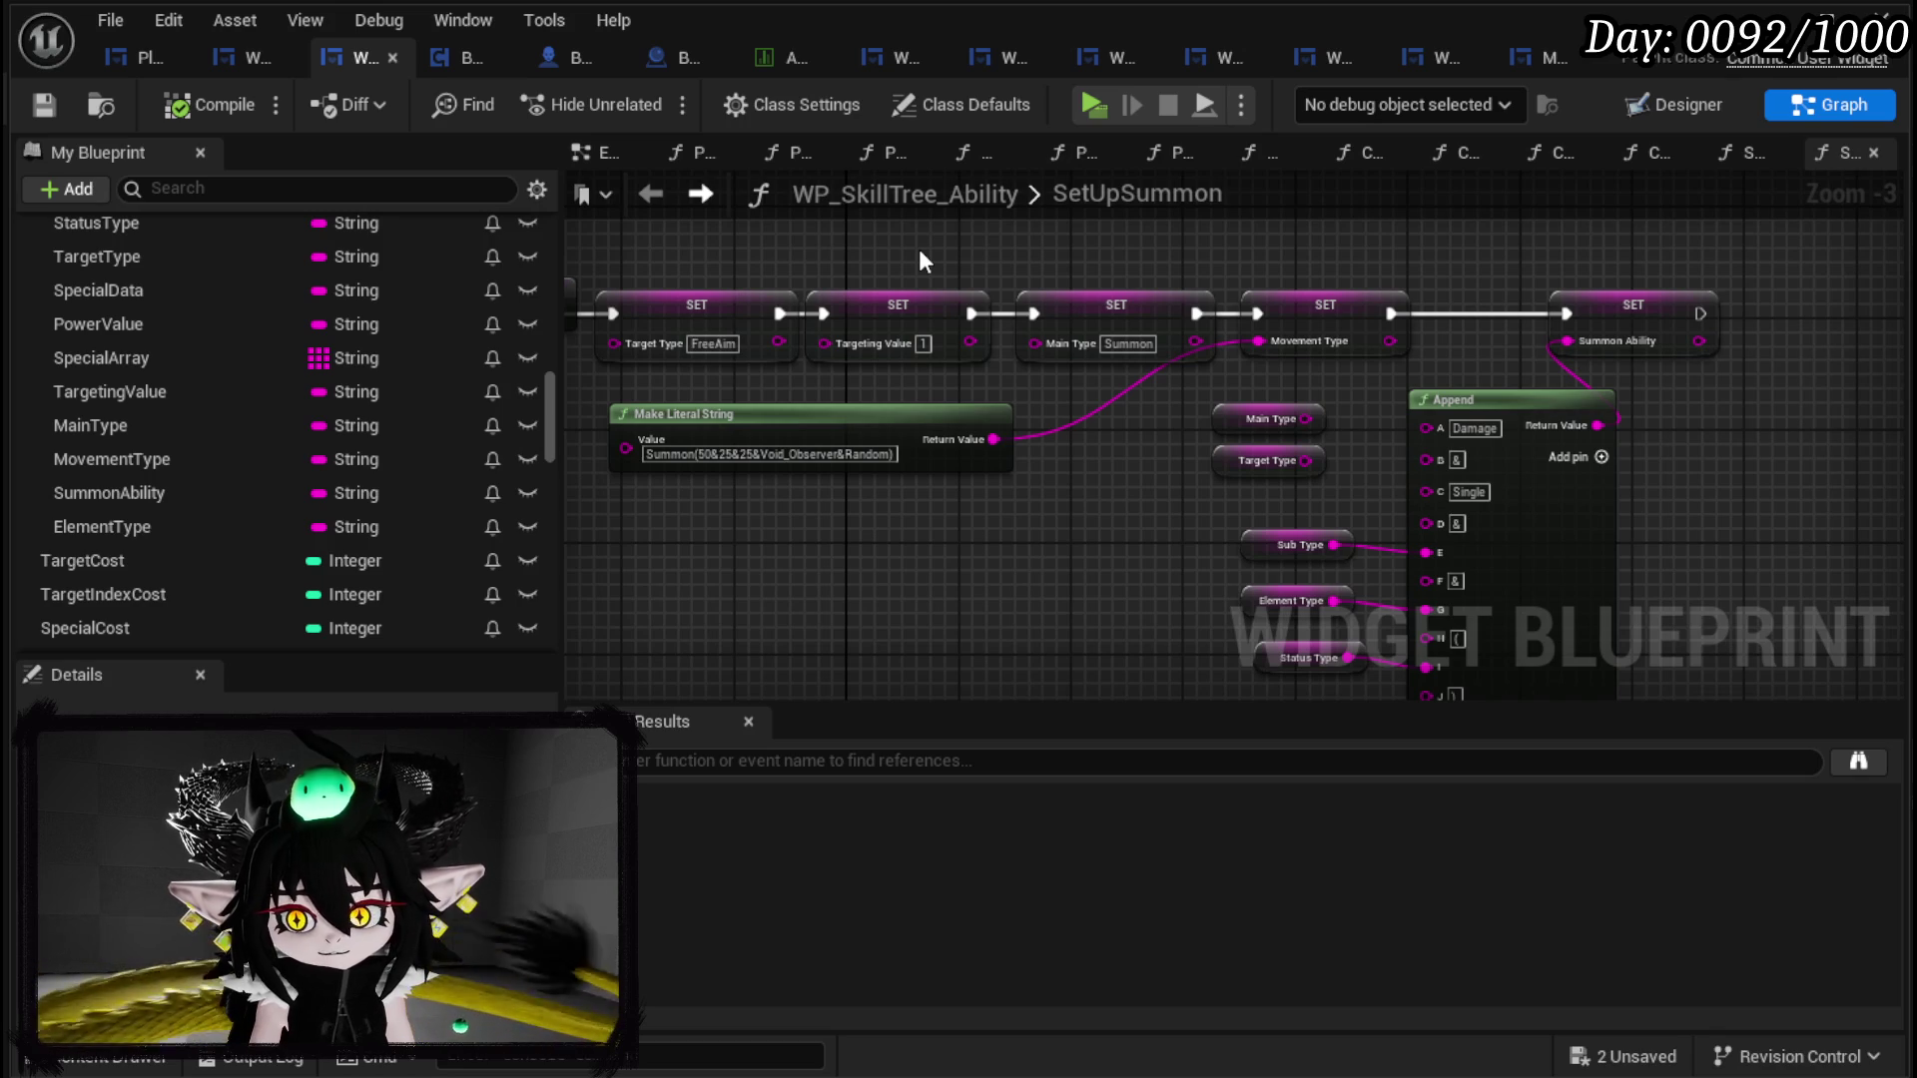
Step: Recentre the Append group and SET chain, then switch to the WP_AbilityCreationTree blueprint
{"action": "left_click_drag", "start_coordinate": [1149, 443], "coordinate": [763, 387]}
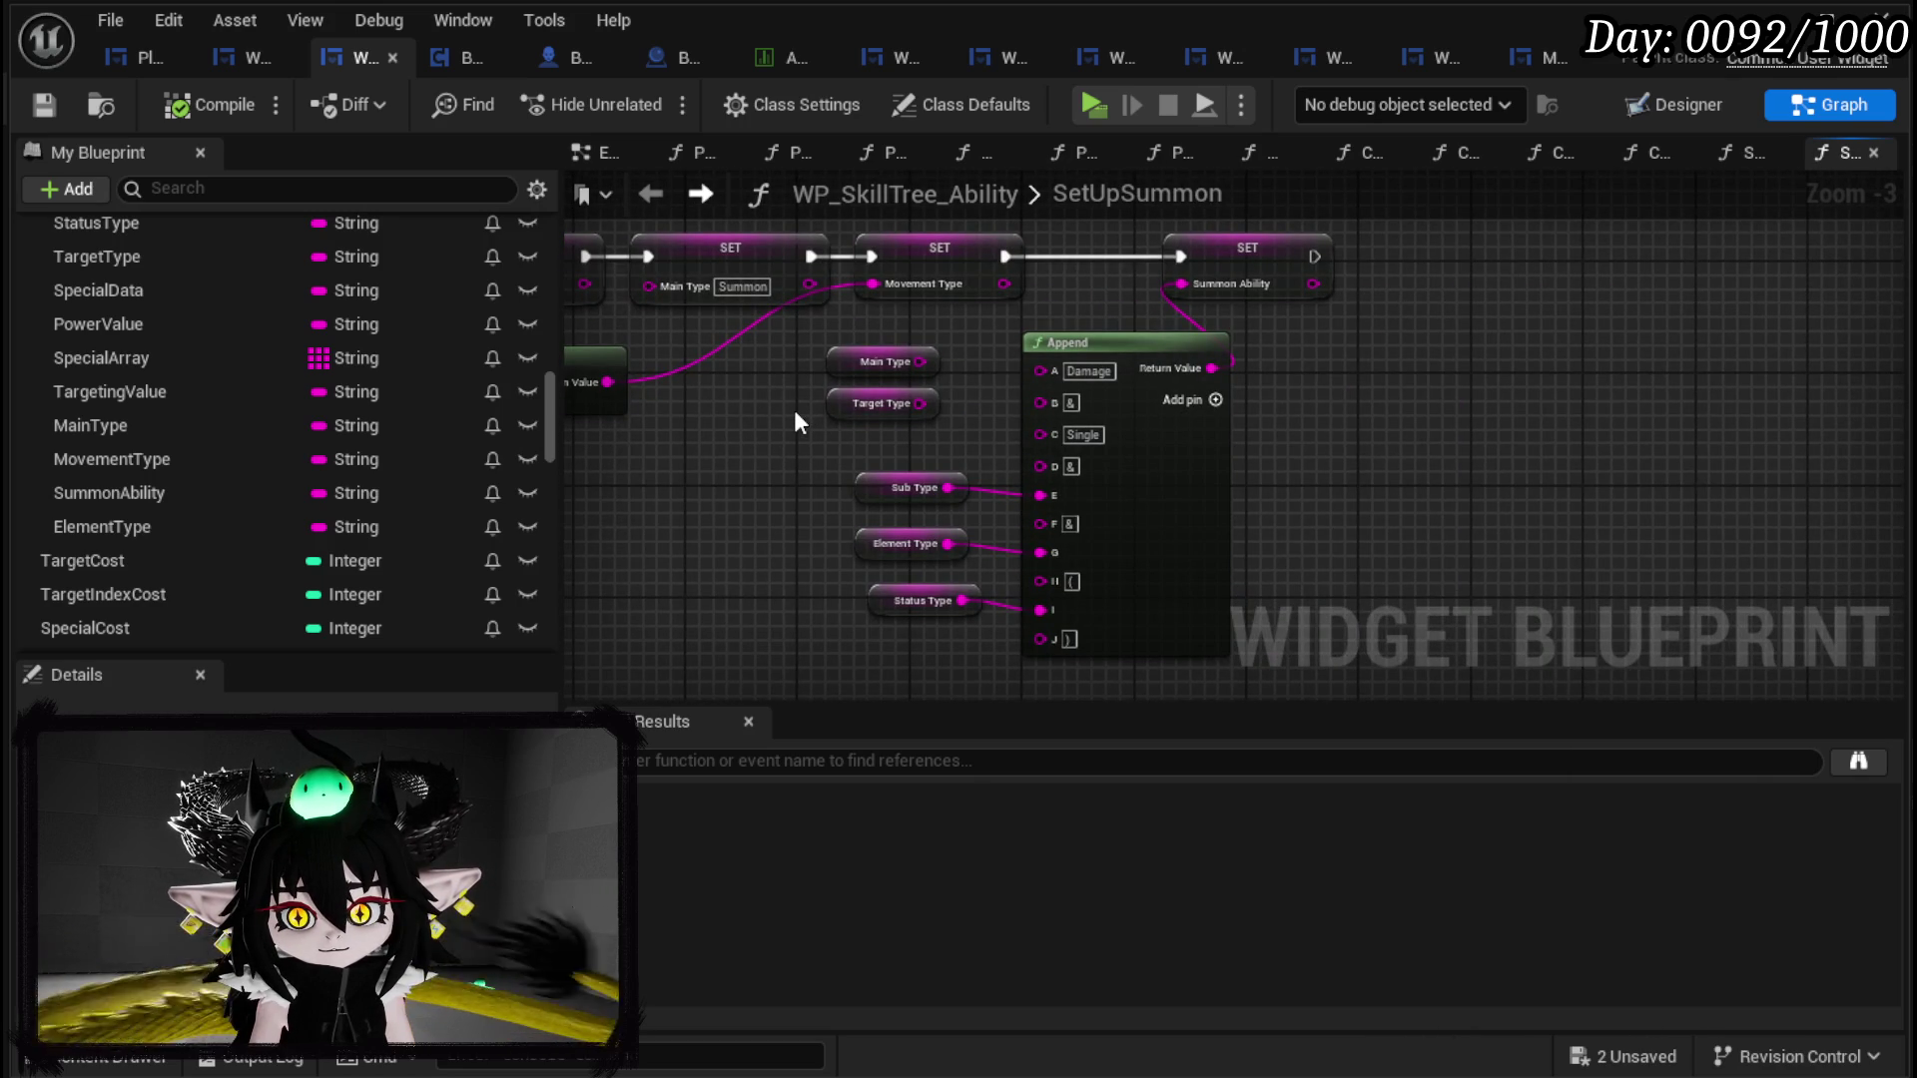
{"action": "left_click_drag", "start_coordinate": [793, 409], "coordinate": [1238, 470]}
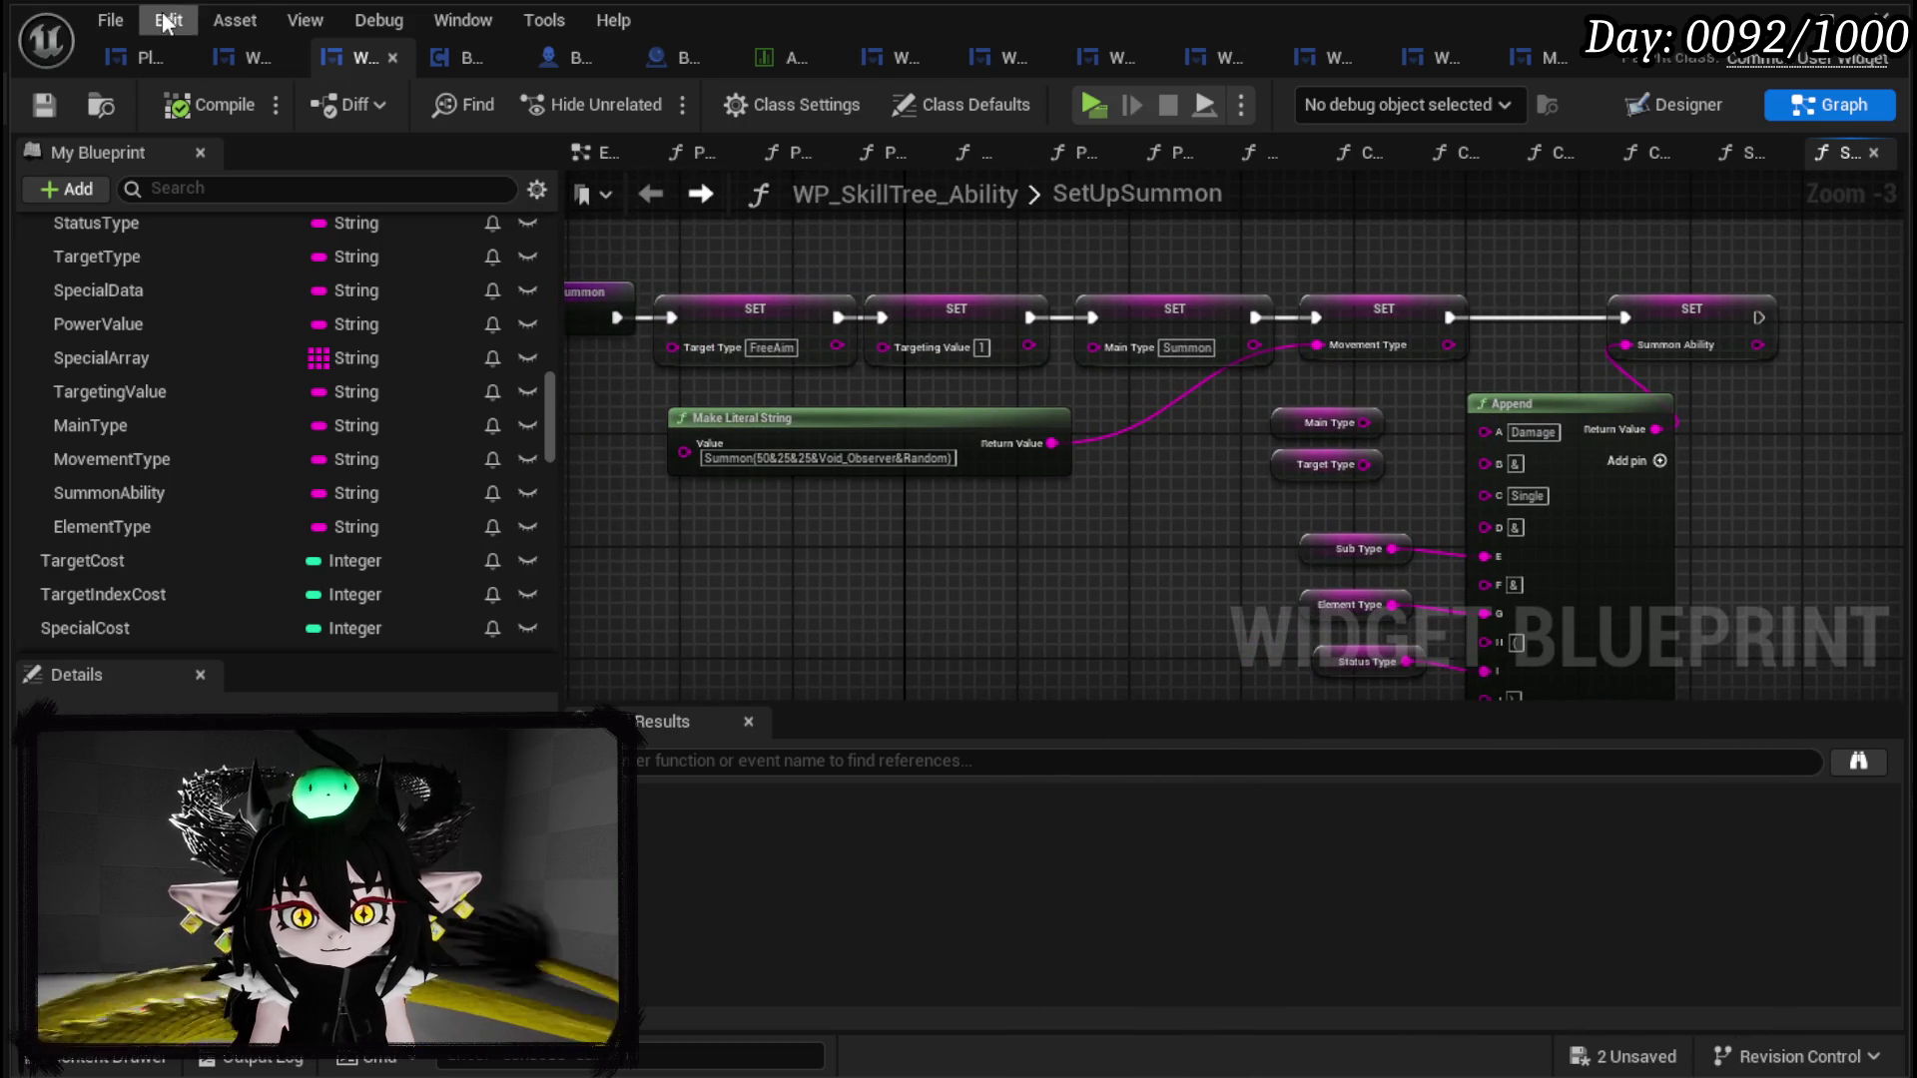
{"action": "left_click", "coordinate": [231, 52]}
Step: Expand the Bus function group and open the ButtonBus function graph
{"action": "scroll", "coordinate": [219, 399], "scroll_direction": "up", "scroll_amount": 15}
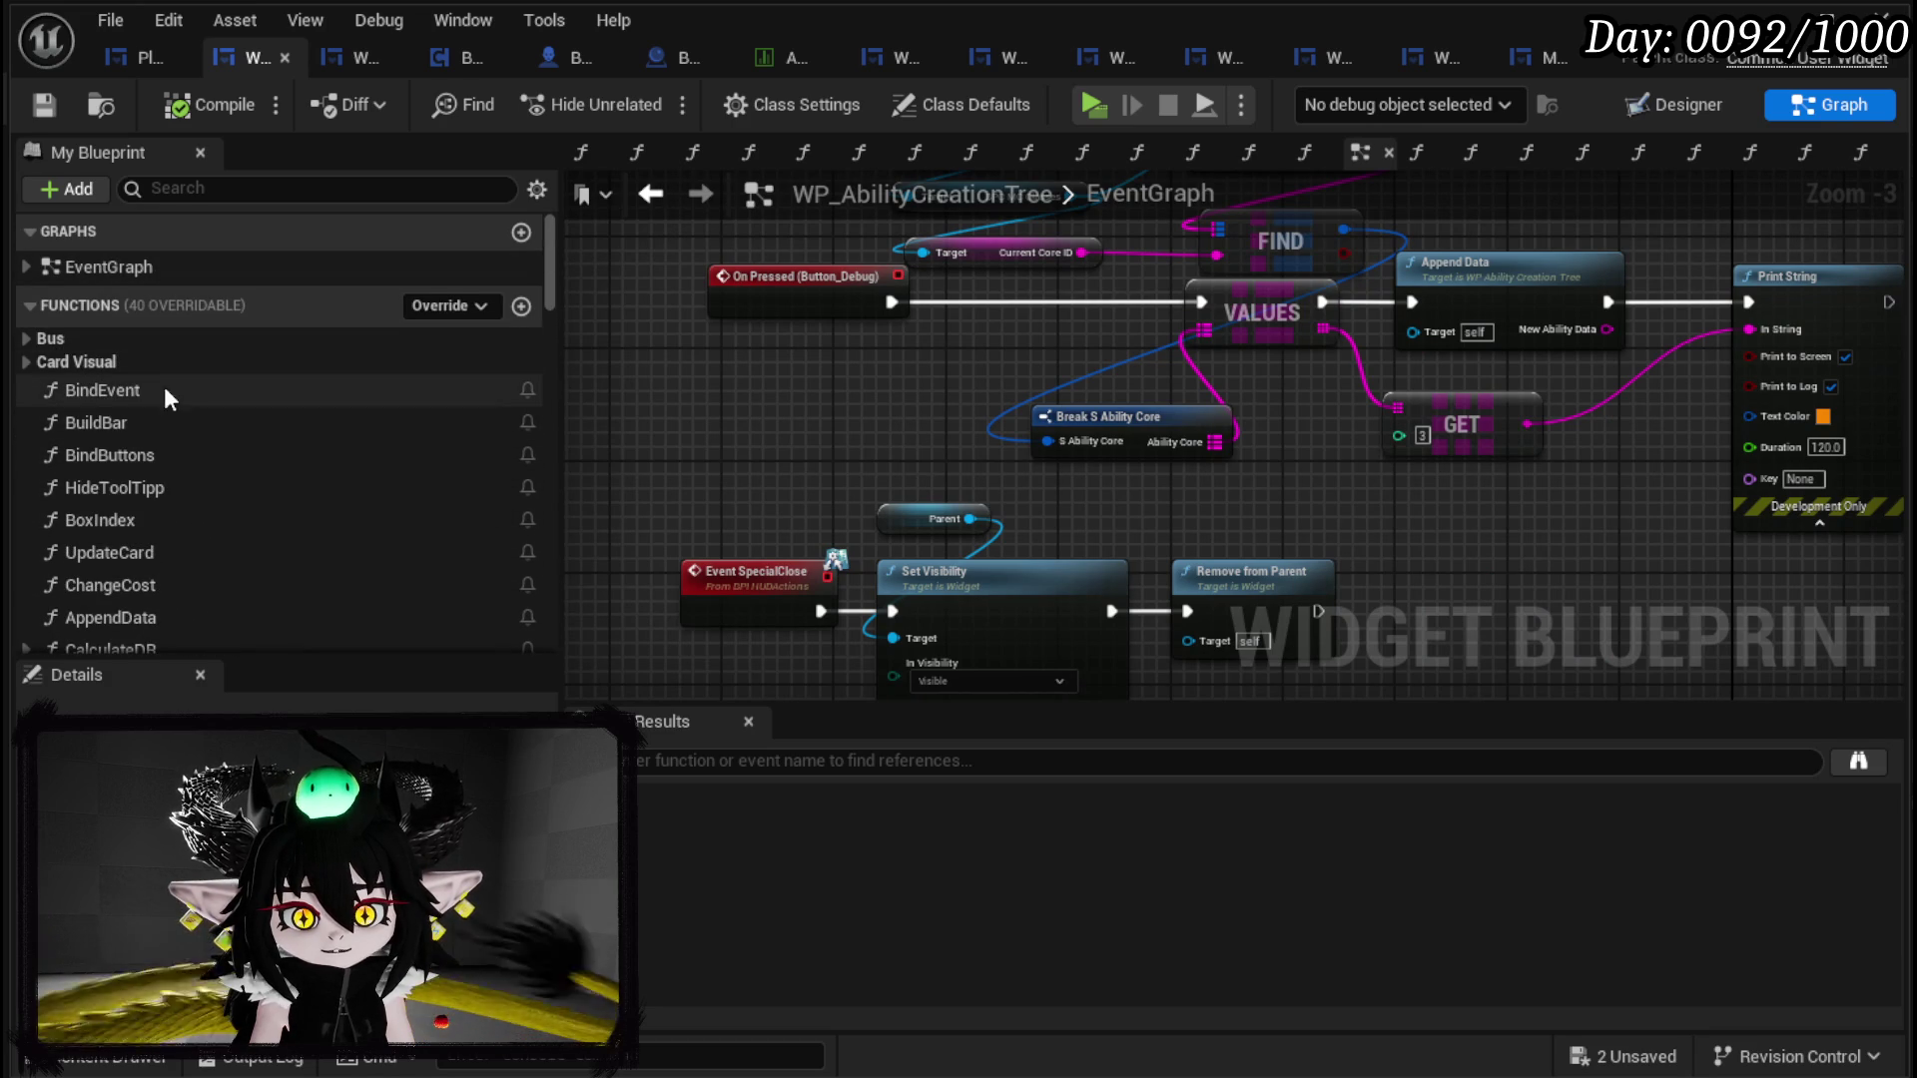
{"action": "scroll", "coordinate": [161, 411], "scroll_direction": "down", "scroll_amount": 5}
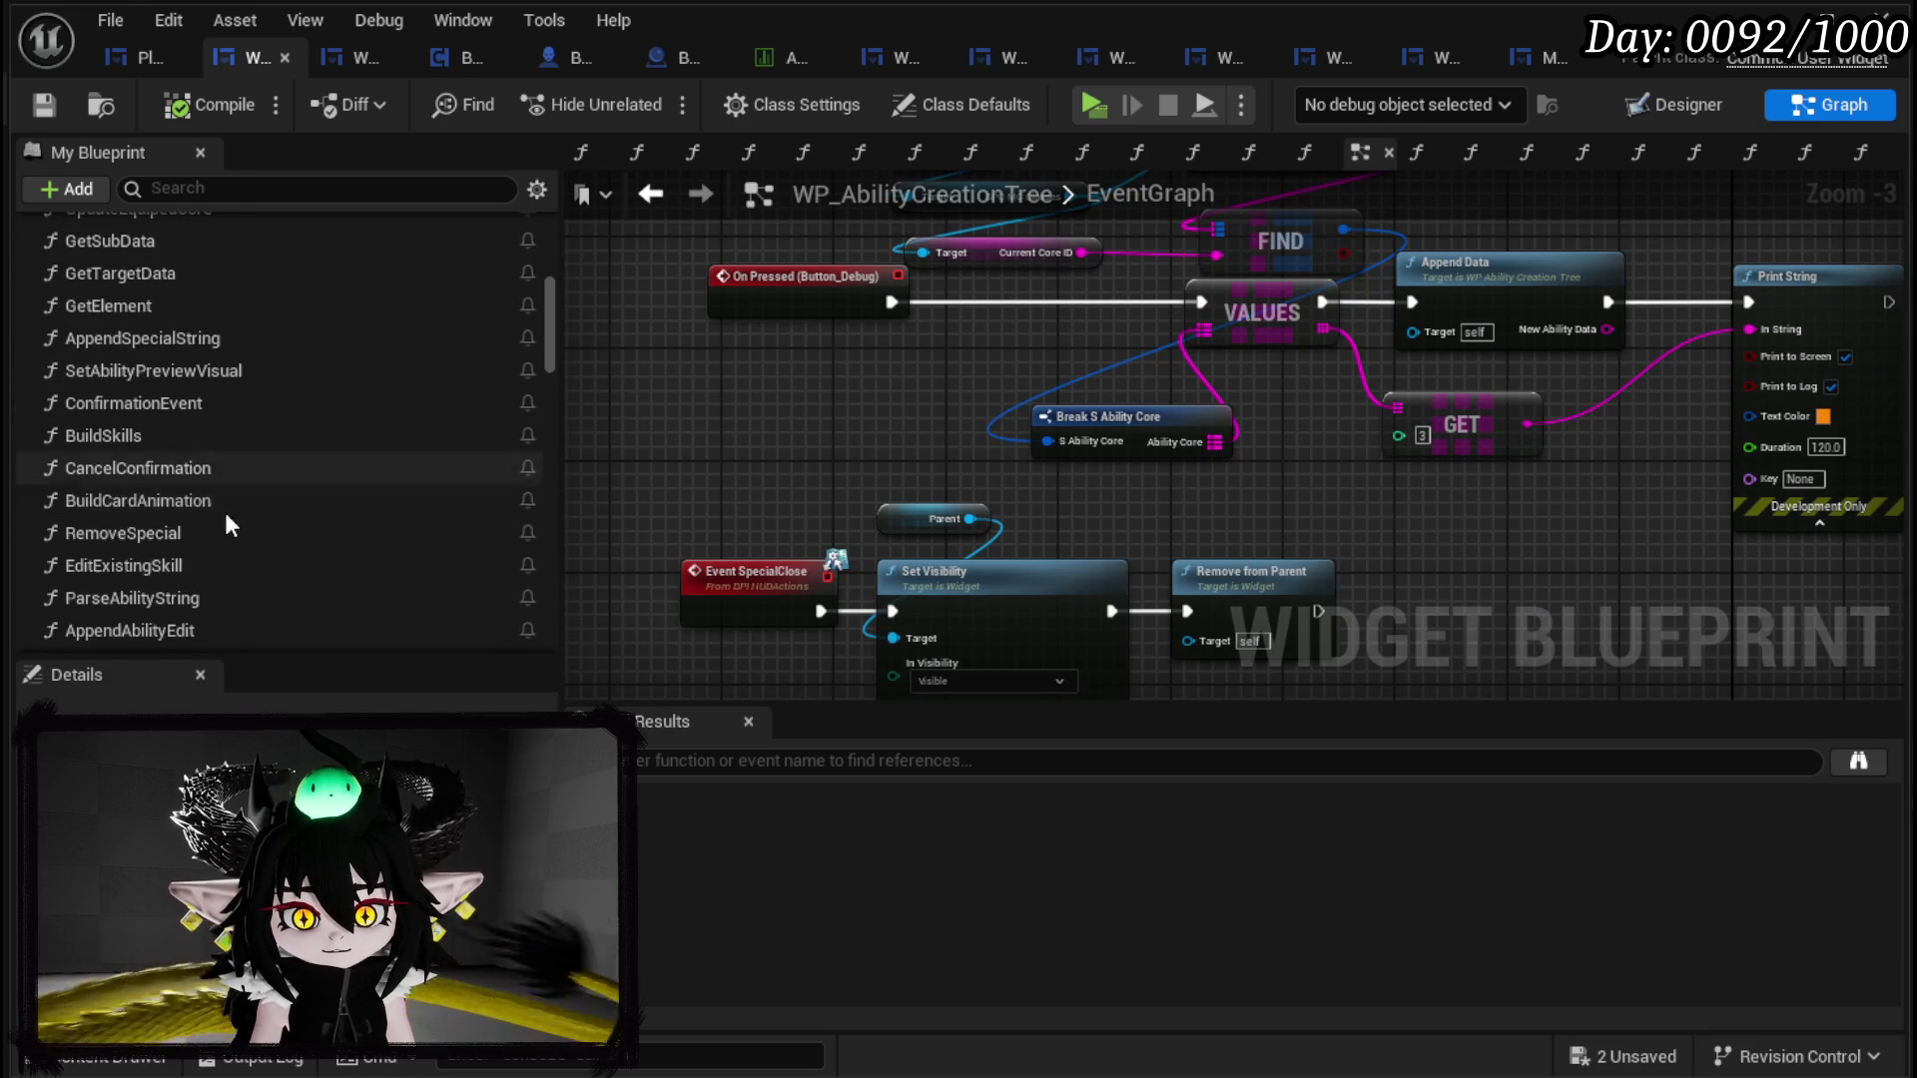
{"action": "scroll", "coordinate": [224, 500], "scroll_direction": "up", "scroll_amount": 3}
{"action": "scroll", "coordinate": [223, 487], "scroll_direction": "up", "scroll_amount": 3}
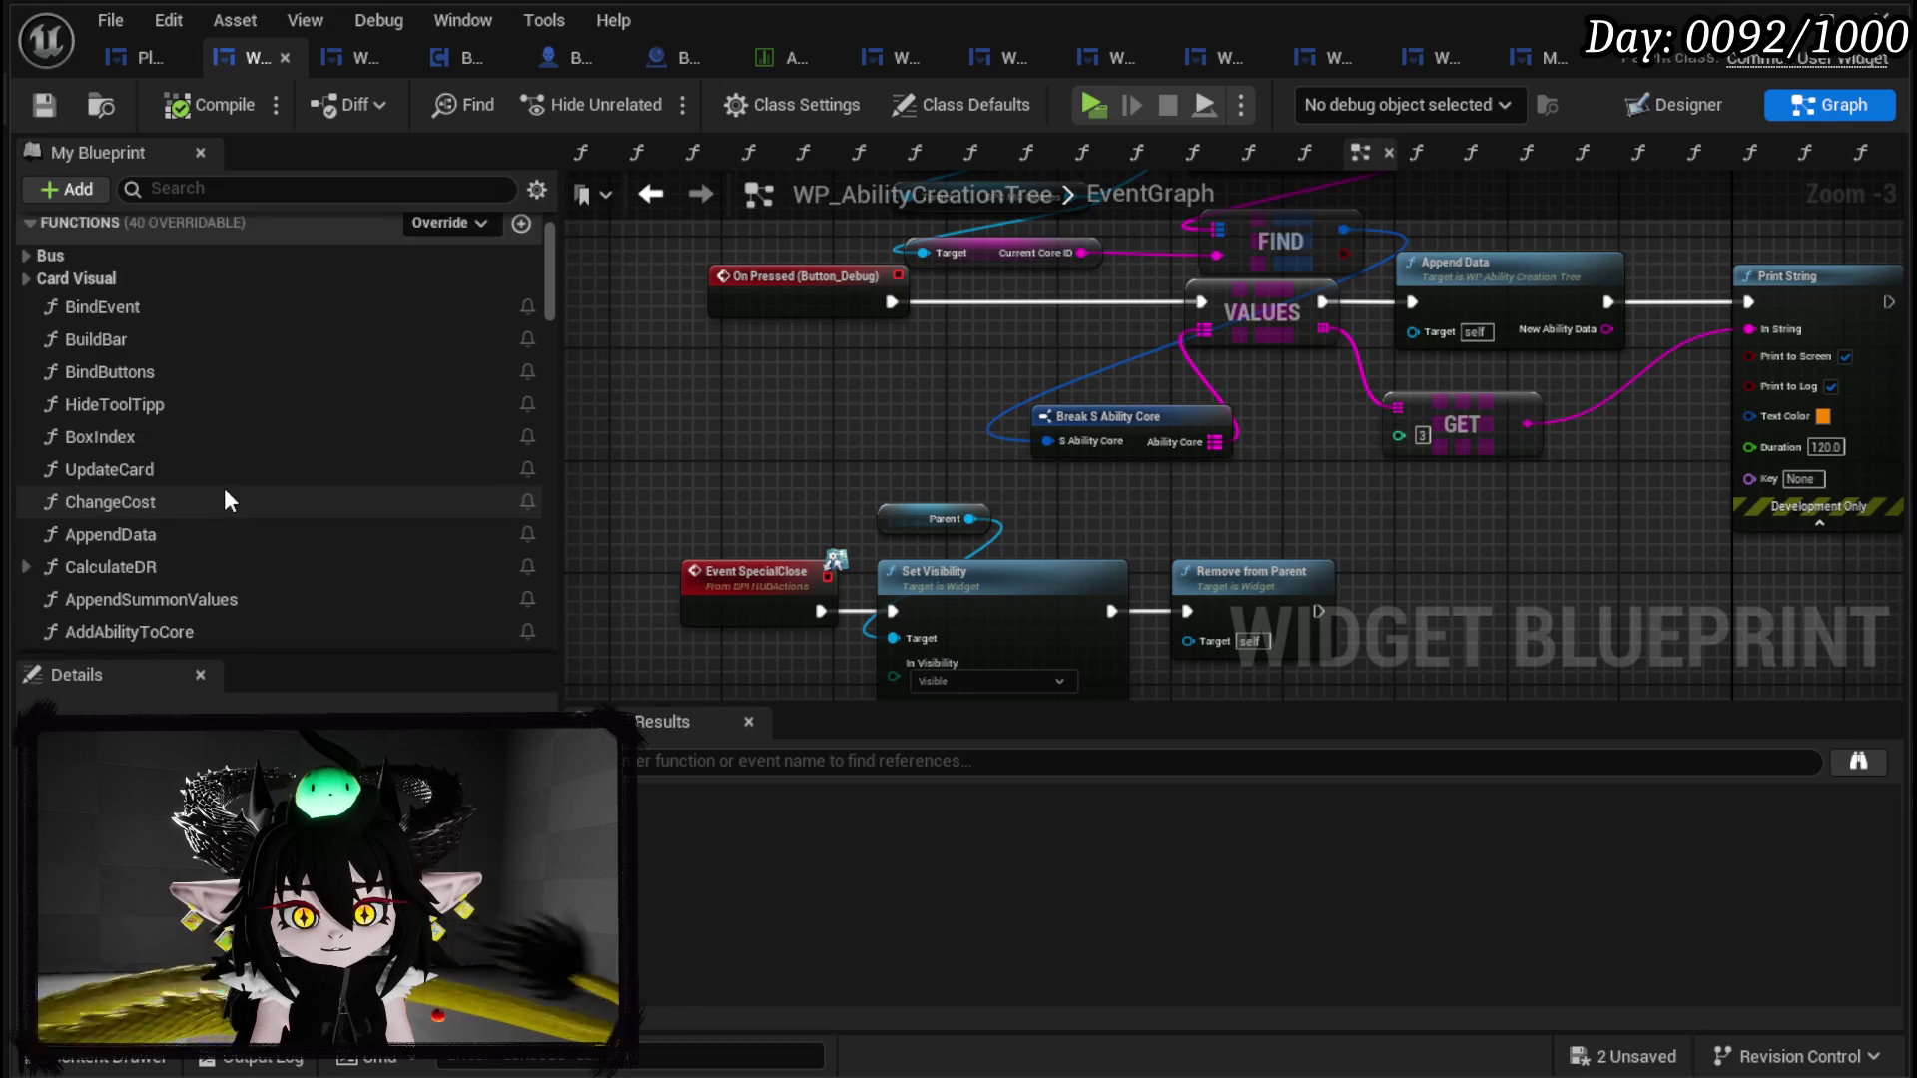
{"action": "left_click", "coordinate": [34, 340]}
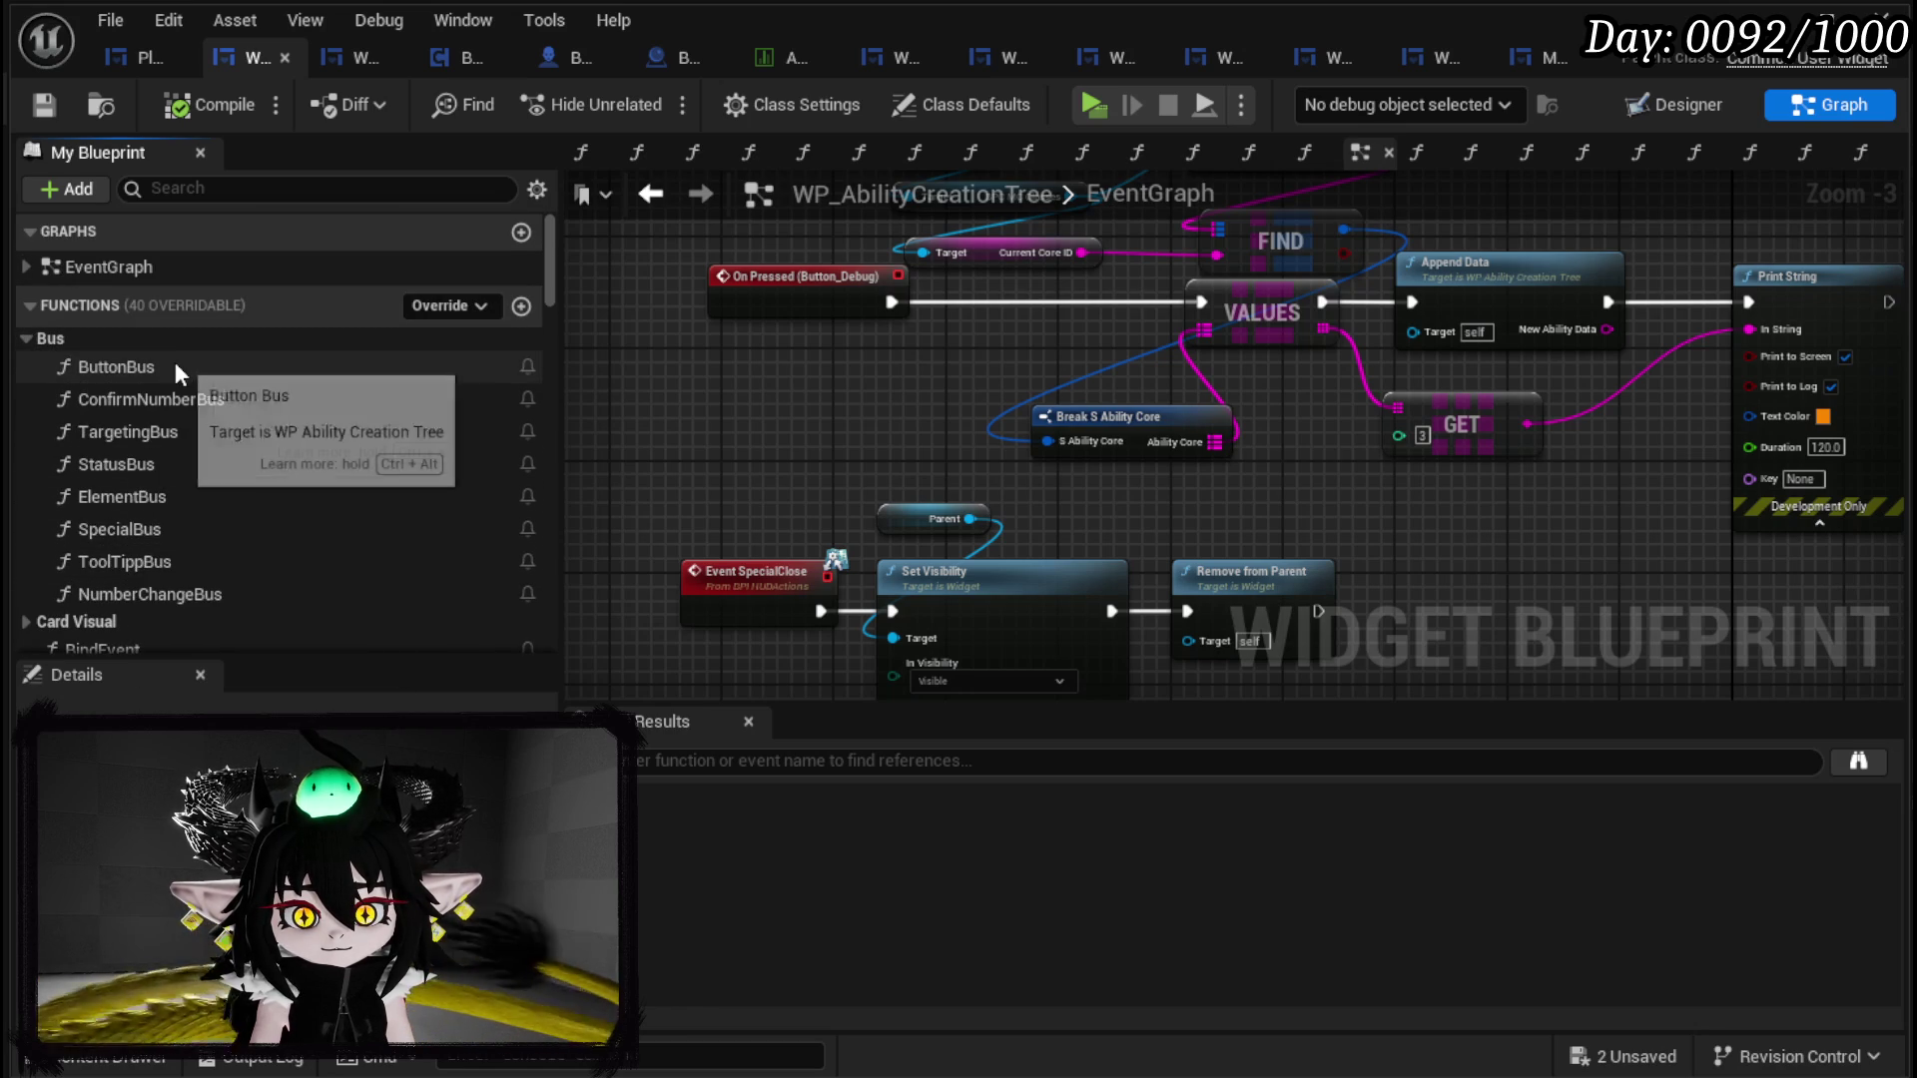
{"action": "double_click", "coordinate": [146, 366]}
Step: Rearrange the ButtonBus entry and Sequence nodes relative to the Switch on String network
{"action": "scroll", "coordinate": [1315, 361], "scroll_direction": "down", "scroll_amount": 4}
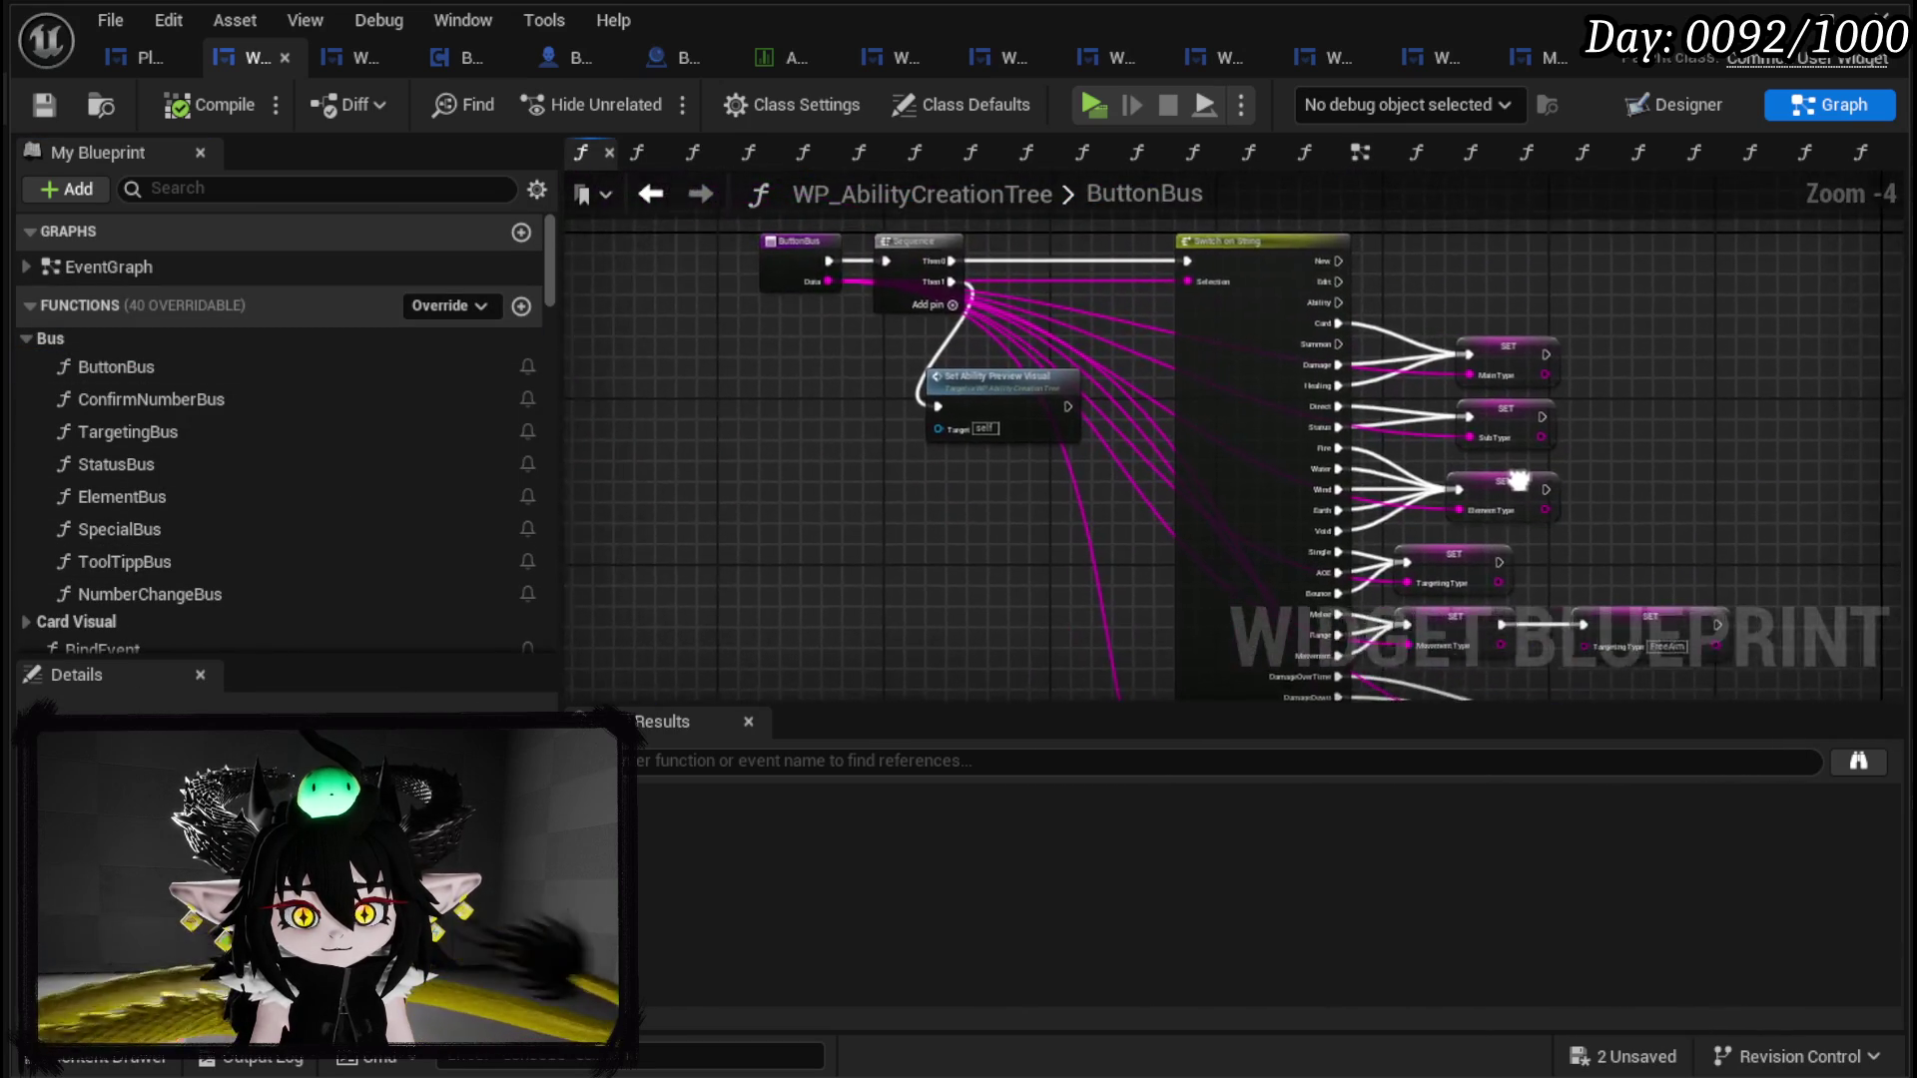
{"action": "scroll", "coordinate": [849, 424], "scroll_direction": "down", "scroll_amount": 4}
{"action": "mouse_move", "coordinate": [848, 424]}
{"action": "left_mouse_down"}
{"action": "mouse_move", "coordinate": [941, 578]}
{"action": "mouse_move", "coordinate": [1313, 529]}
{"action": "left_mouse_up"}
{"action": "scroll", "coordinate": [1000, 310], "scroll_direction": "up", "scroll_amount": 3}
{"action": "left_click", "coordinate": [1000, 310]}
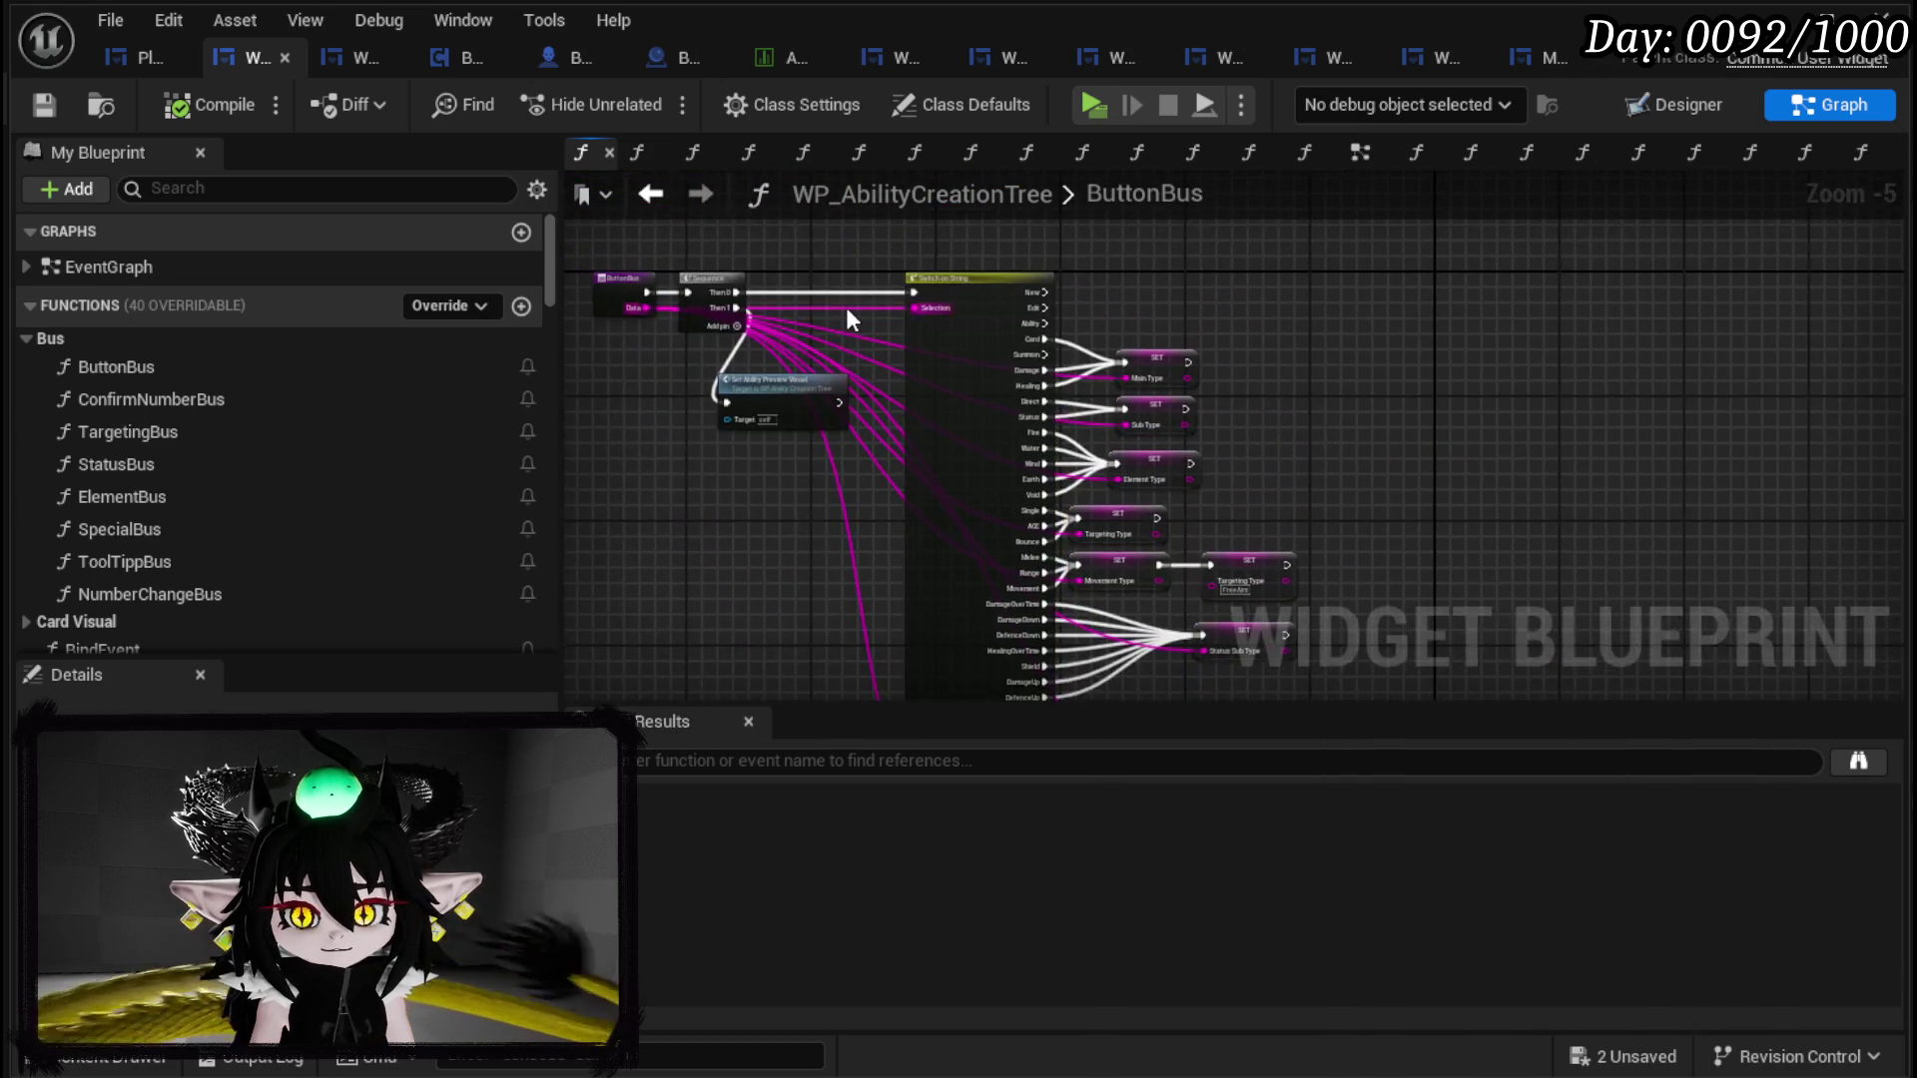
{"action": "scroll", "coordinate": [847, 308], "scroll_direction": "up", "scroll_amount": 4}
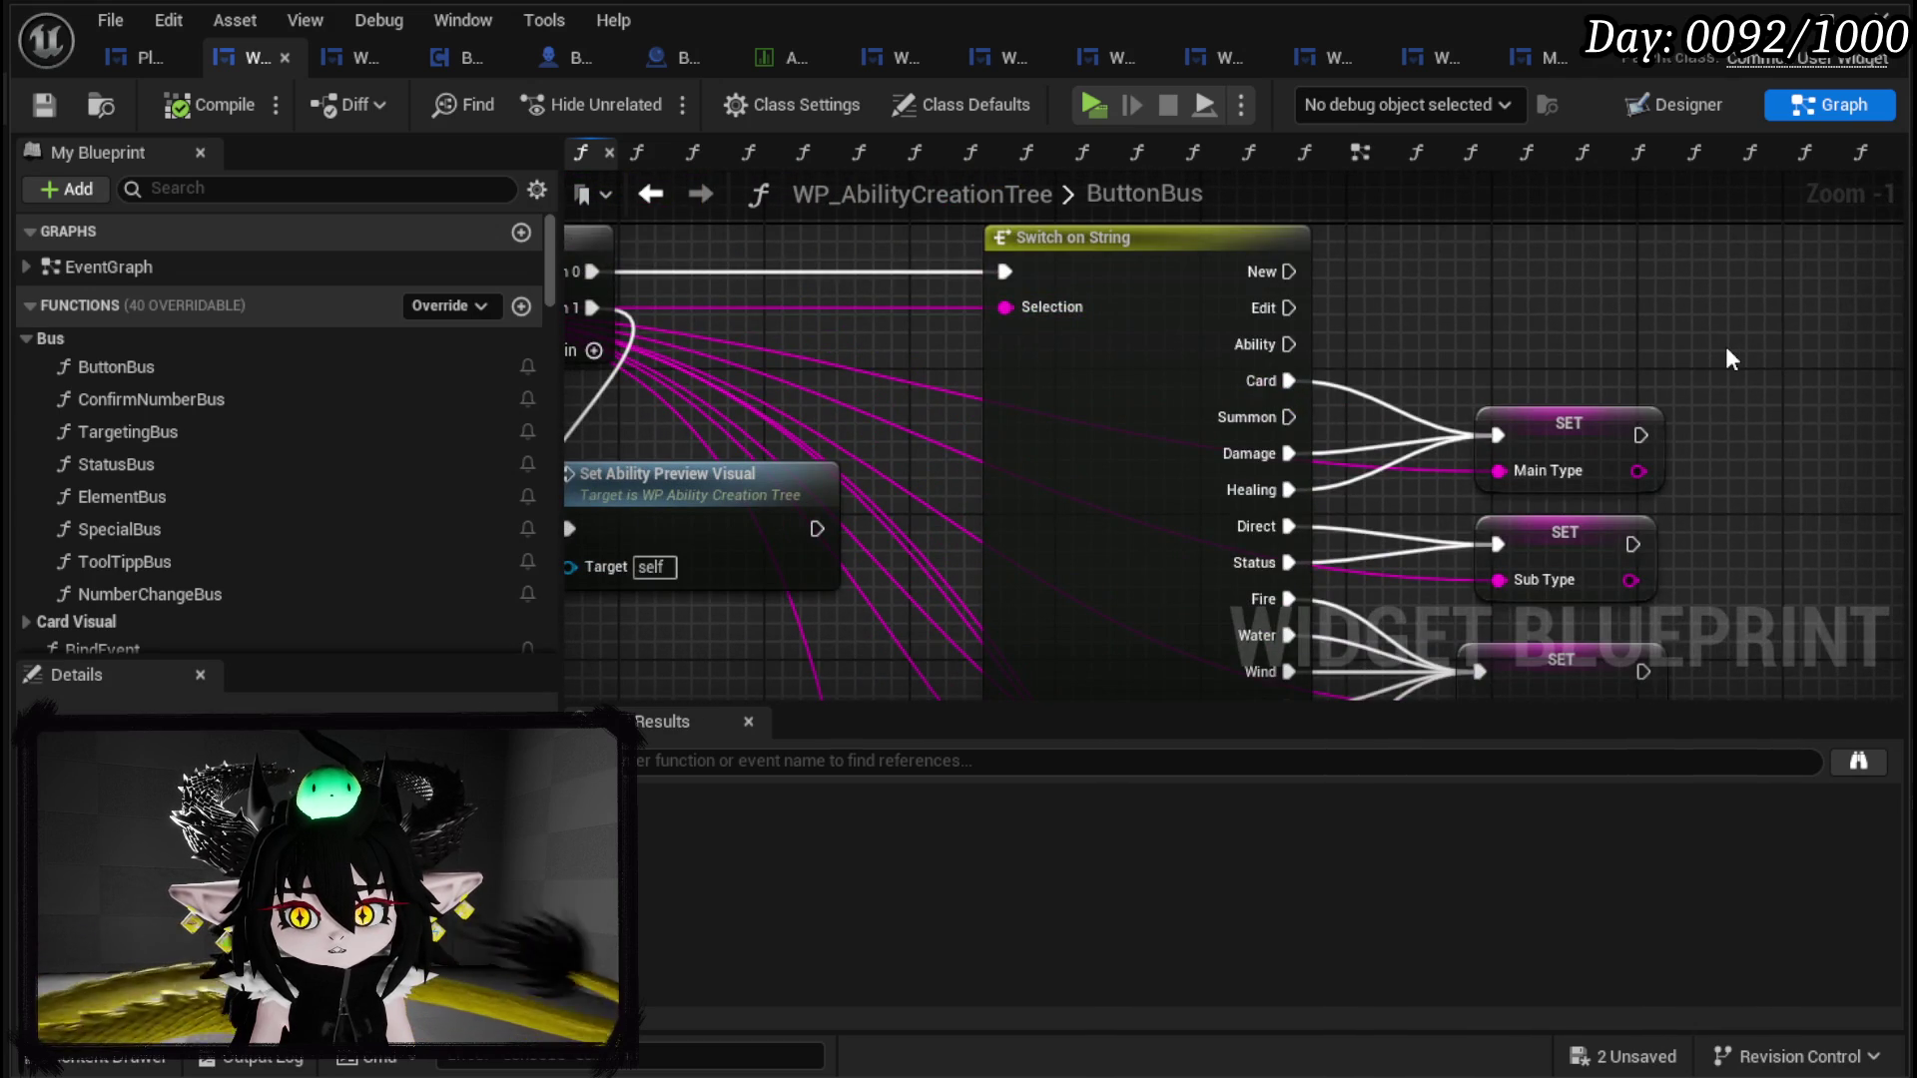
{"action": "scroll", "coordinate": [1729, 359], "scroll_direction": "down", "scroll_amount": 2}
{"action": "mouse_move", "coordinate": [656, 346]}
{"action": "left_mouse_down"}
{"action": "mouse_move", "coordinate": [784, 344]}
{"action": "mouse_move", "coordinate": [765, 295]}
{"action": "mouse_move", "coordinate": [696, 295]}
{"action": "left_mouse_up"}
{"action": "left_click", "coordinate": [941, 279]}
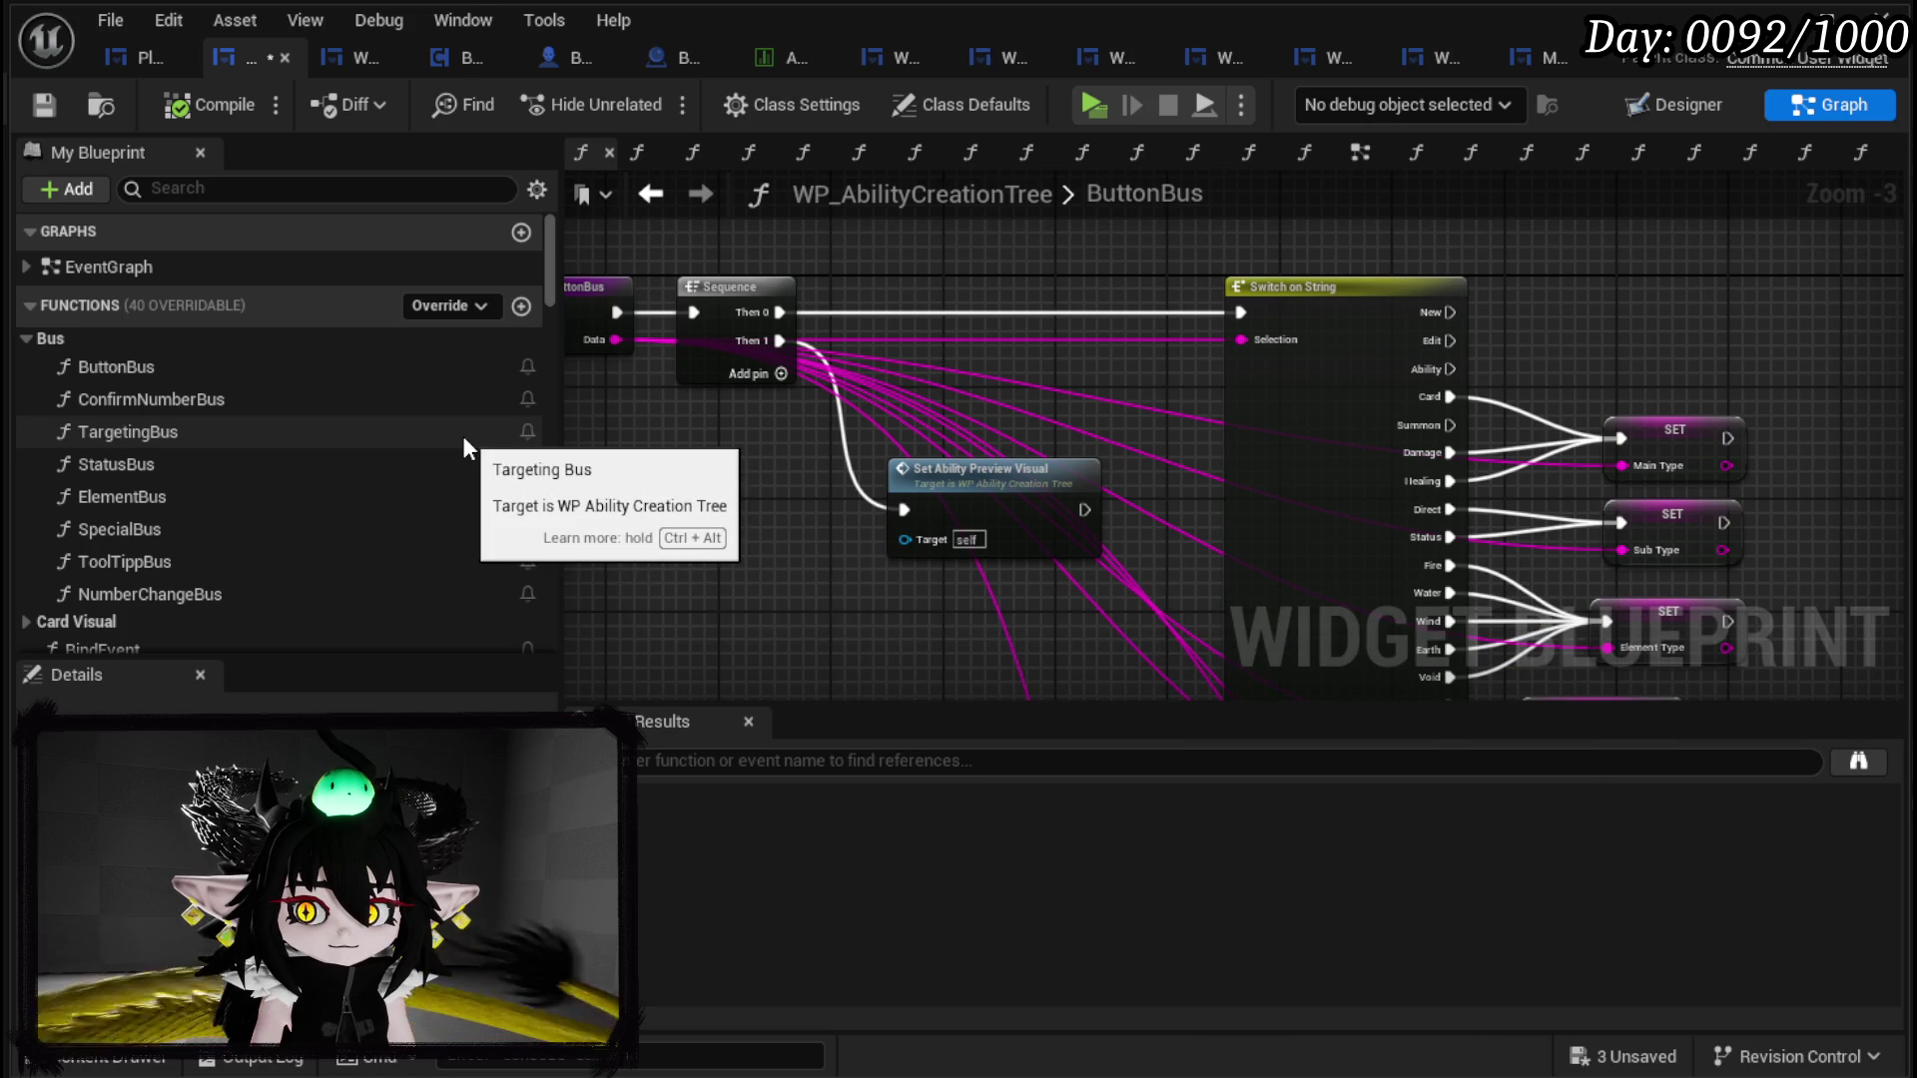
Step: Scroll My Blueprint down to the Ability Data variables beside the Switch on String setters
{"action": "scroll", "coordinate": [463, 439], "scroll_direction": "down", "scroll_amount": 10}
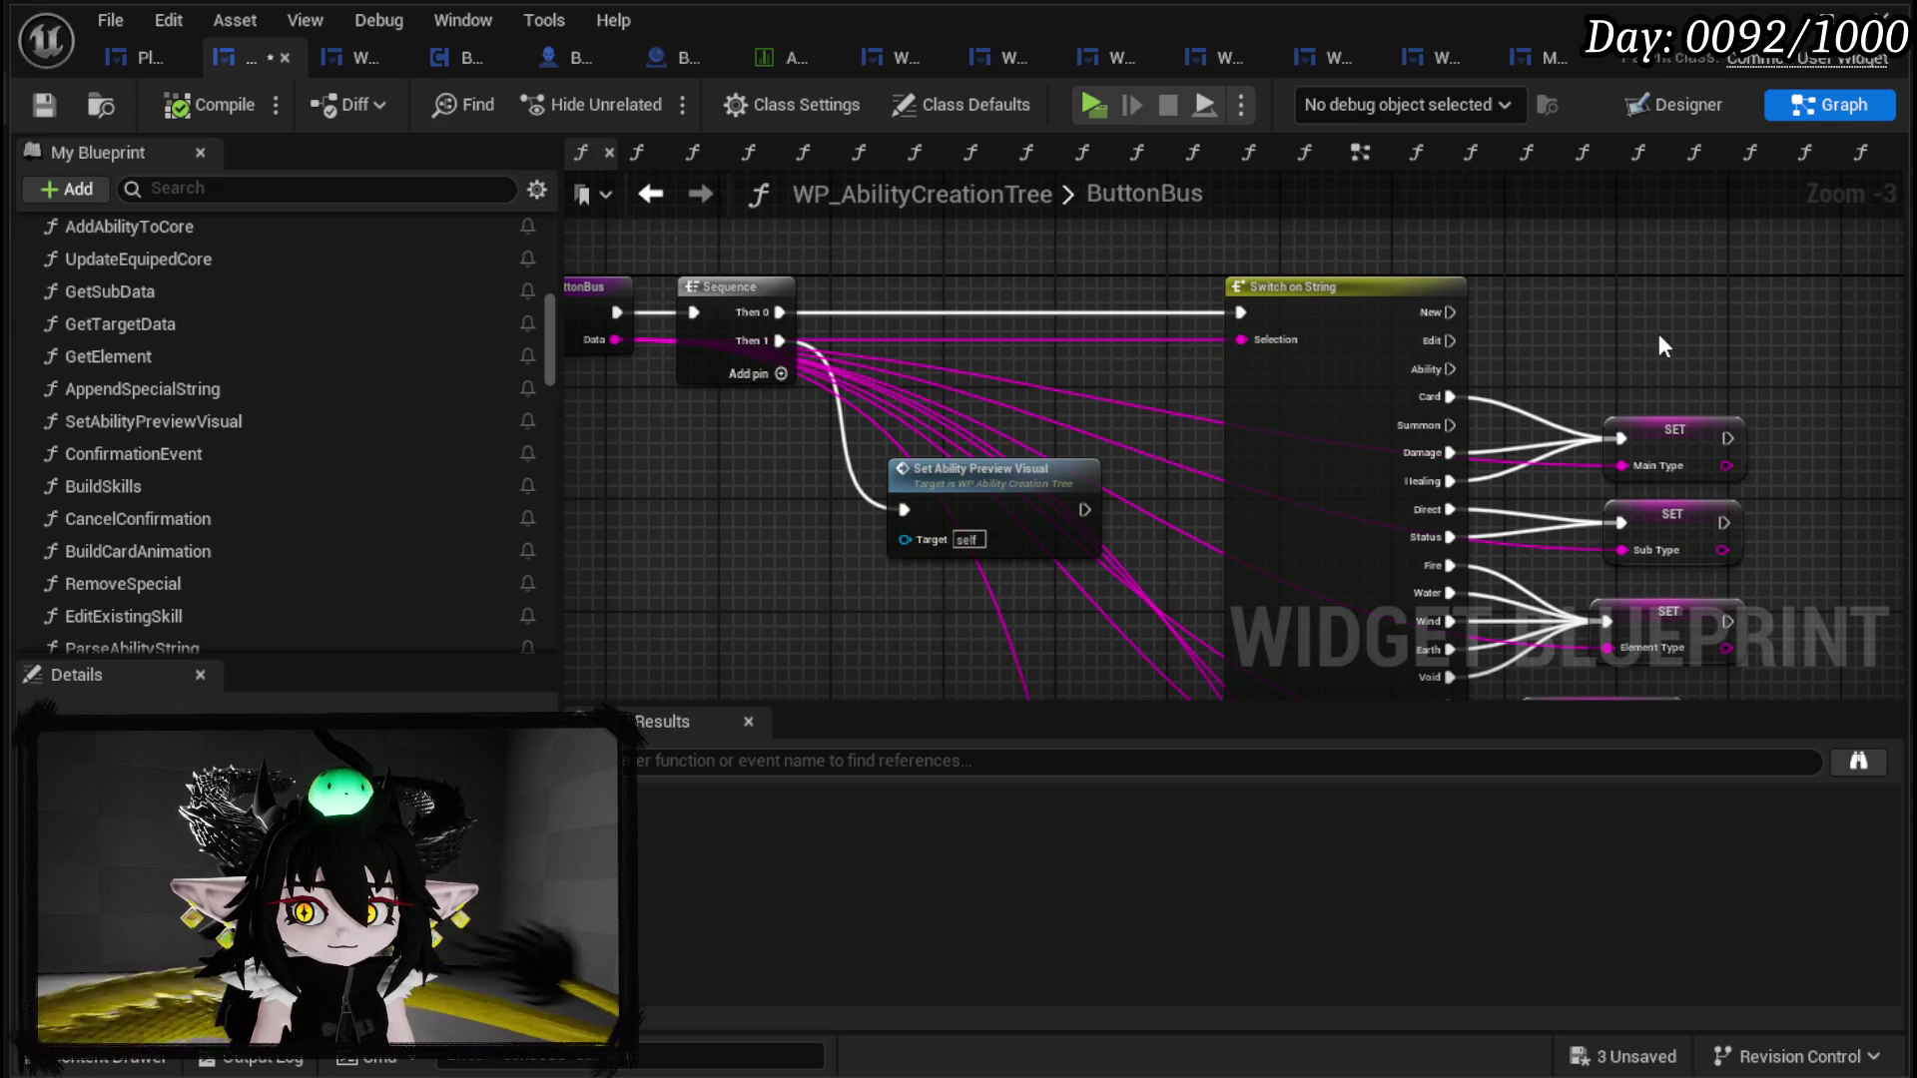
{"action": "scroll", "coordinate": [349, 440], "scroll_direction": "down", "scroll_amount": 8}
{"action": "scroll", "coordinate": [446, 456], "scroll_direction": "down", "scroll_amount": 10}
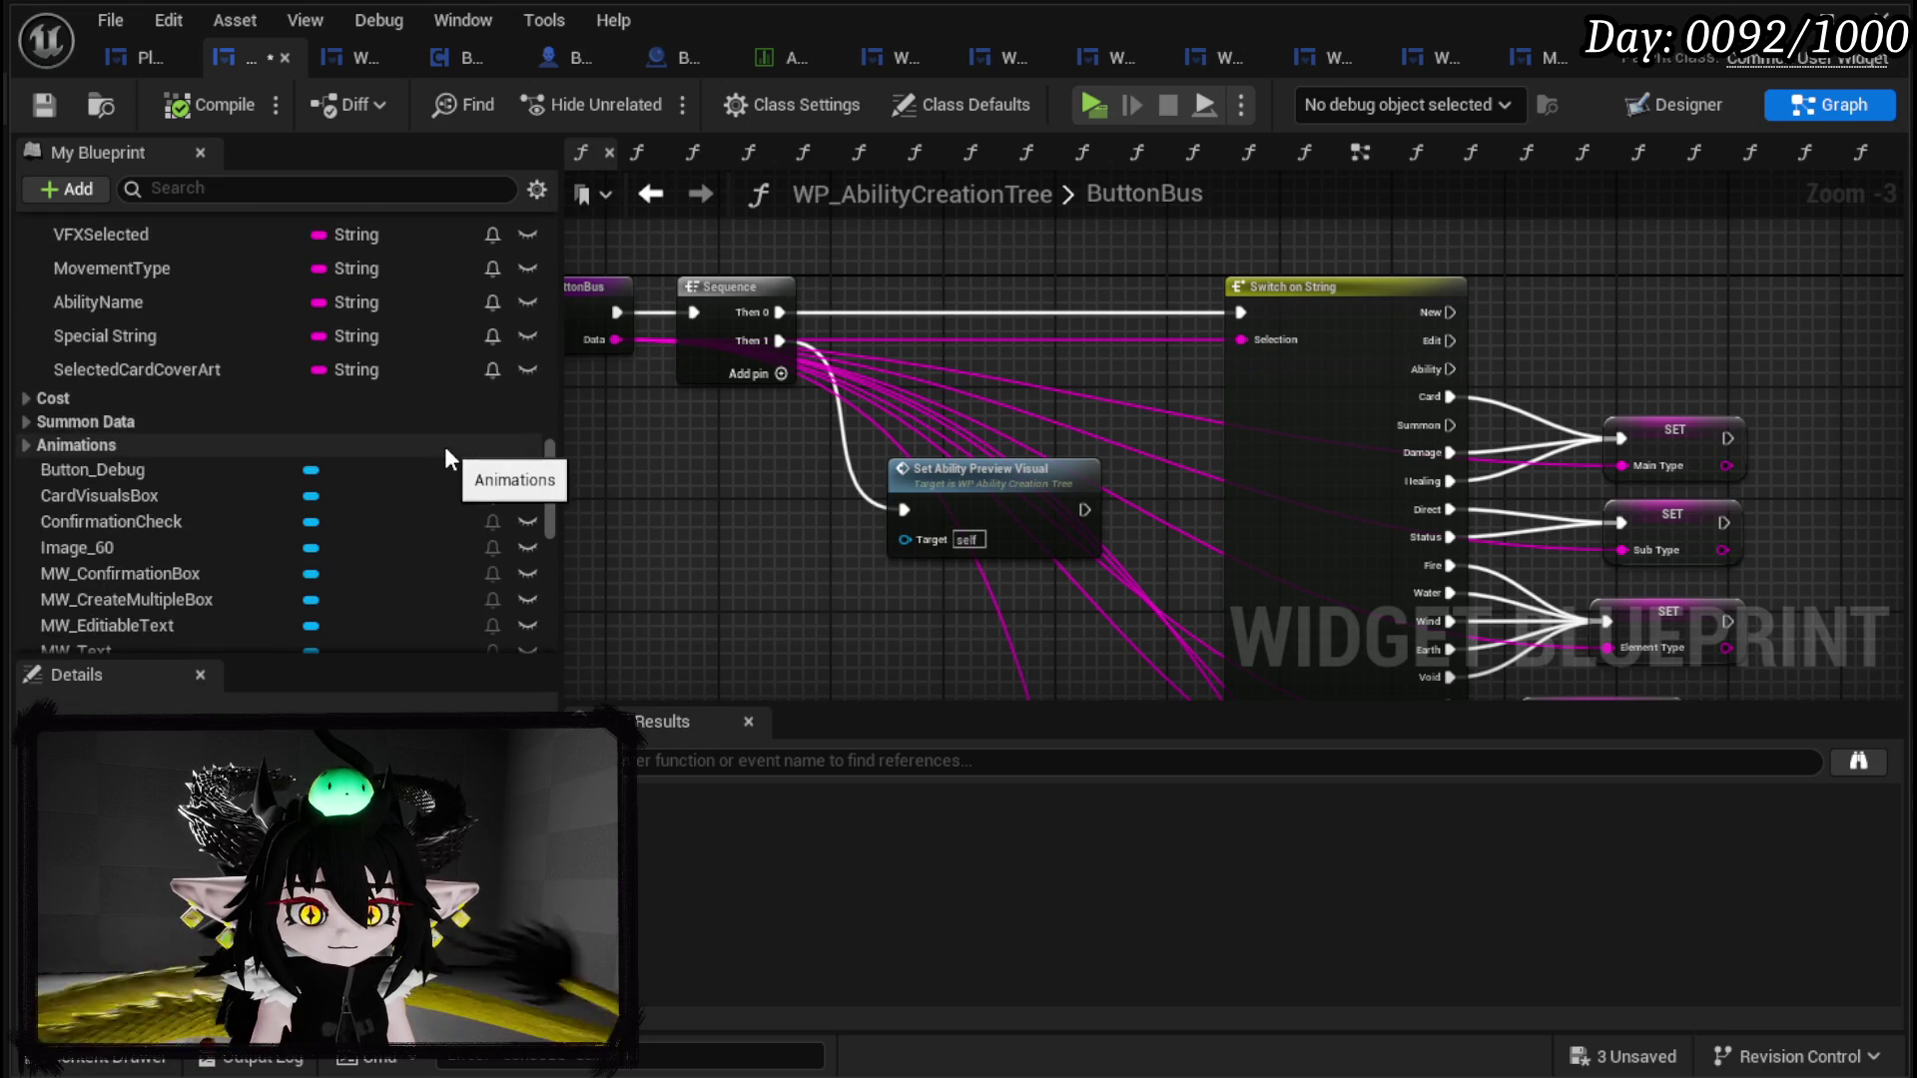
{"action": "scroll", "coordinate": [446, 457], "scroll_direction": "down", "scroll_amount": 10}
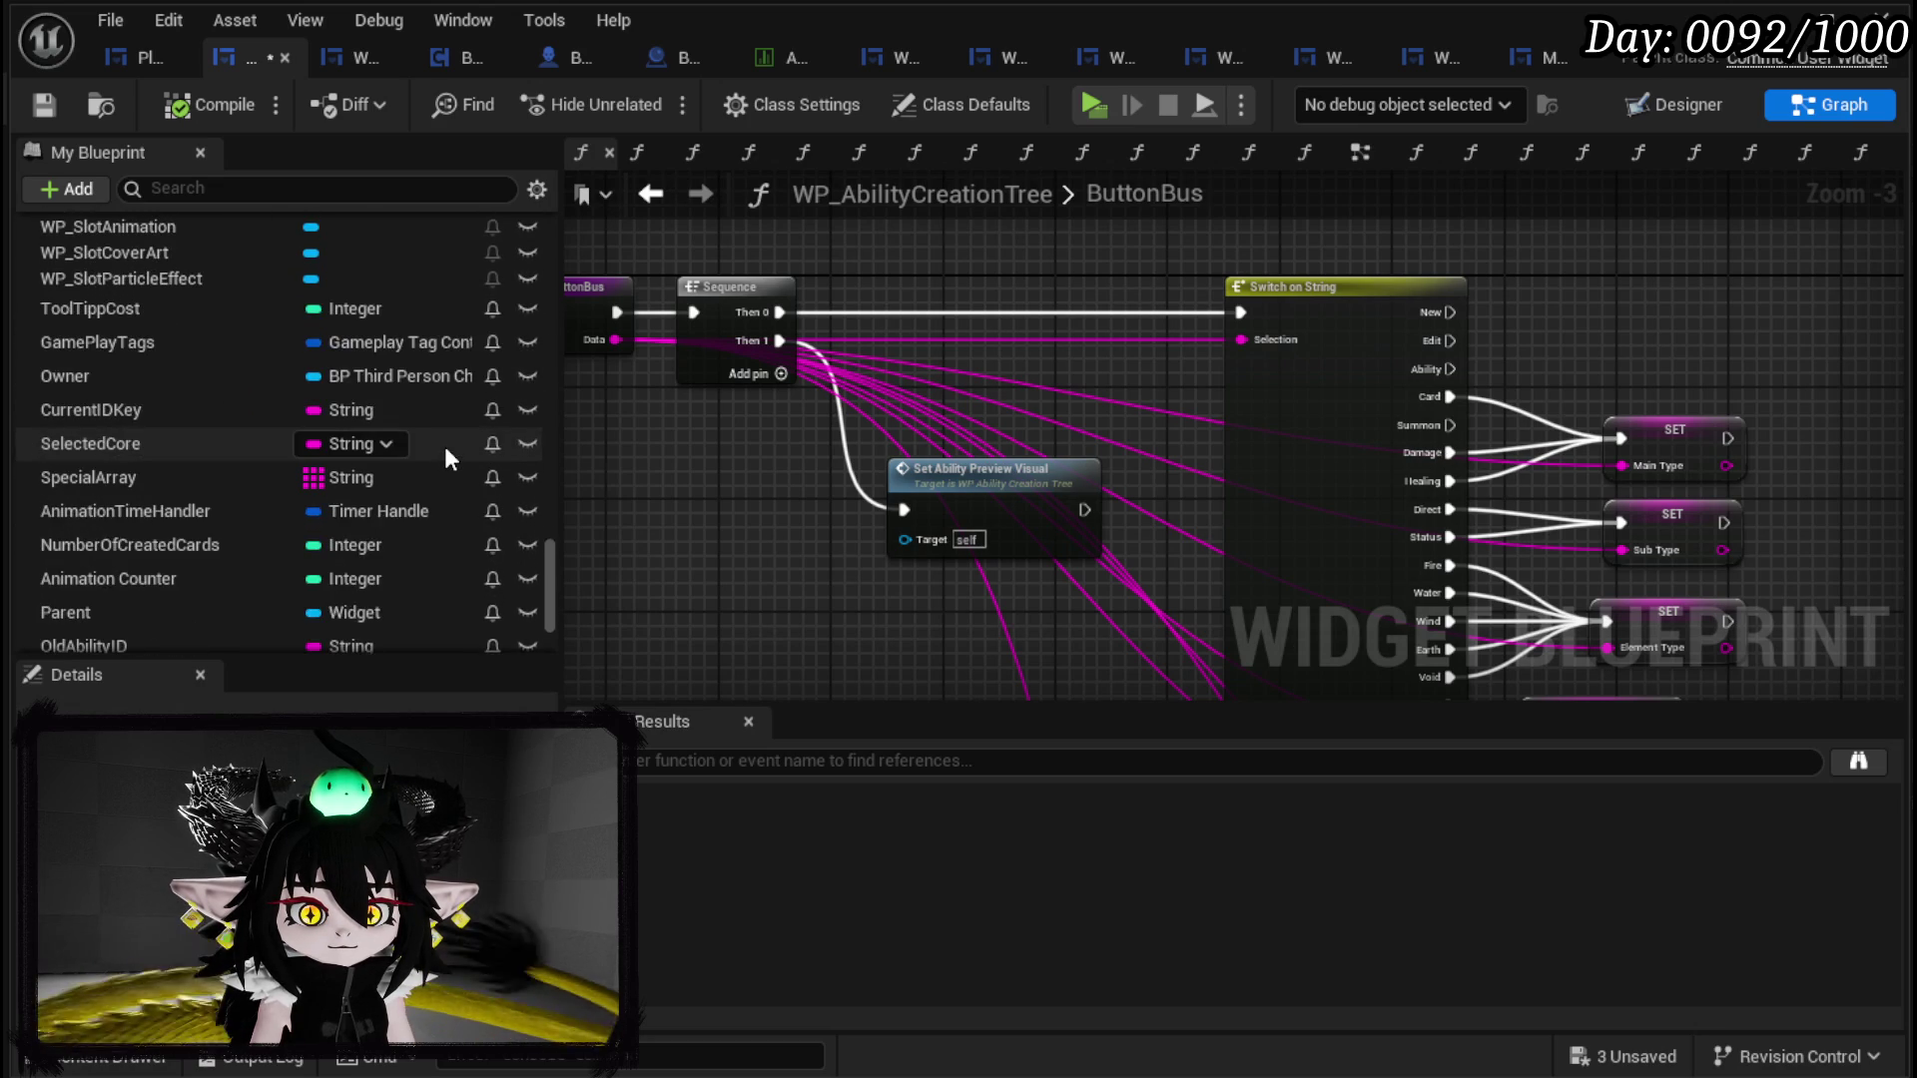
{"action": "scroll", "coordinate": [447, 458], "scroll_direction": "down", "scroll_amount": 3}
{"action": "scroll", "coordinate": [445, 446], "scroll_direction": "up", "scroll_amount": 3}
{"action": "left_click_drag", "start_coordinate": [551, 541], "coordinate": [541, 364]}
{"action": "scroll", "coordinate": [539, 362], "scroll_direction": "down", "scroll_amount": 2}
{"action": "scroll", "coordinate": [539, 358], "scroll_direction": "up", "scroll_amount": 1}
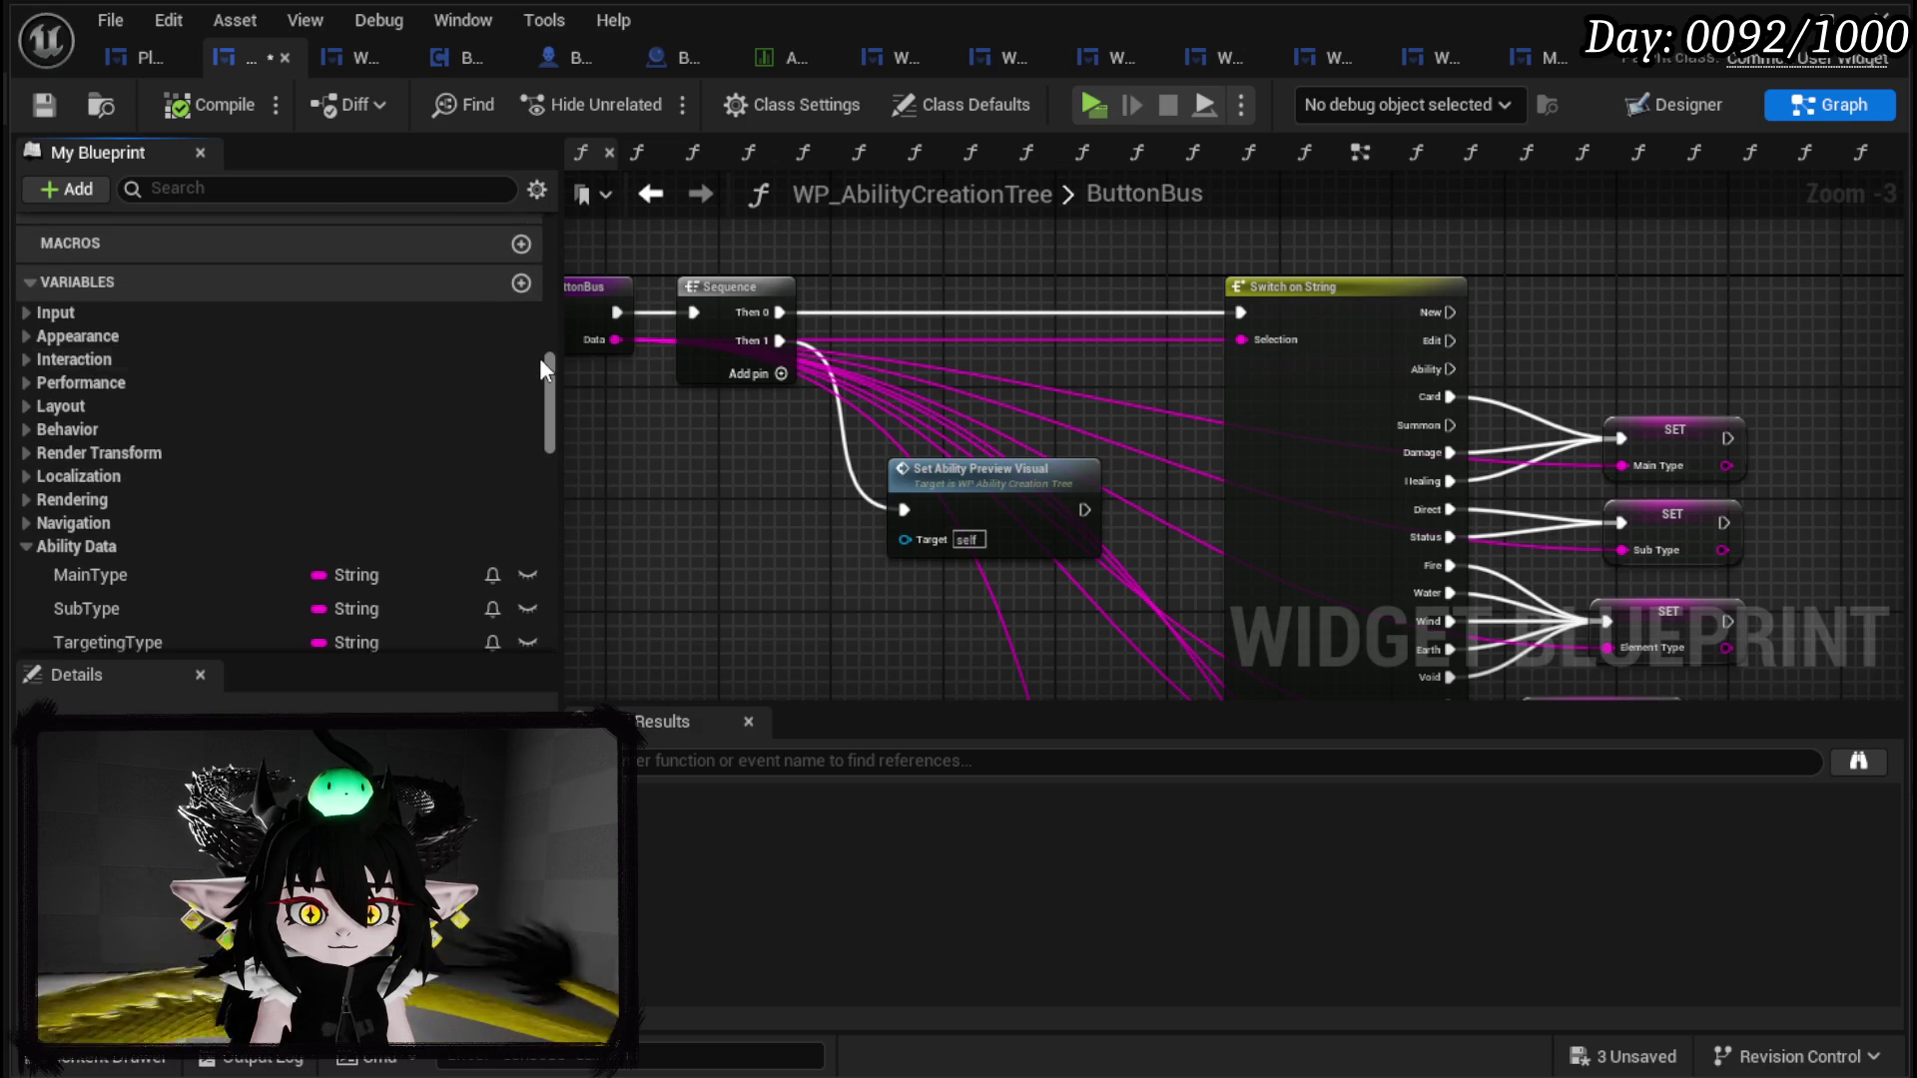
Step: Add a String variable named BuildSummon and drag it into the ButtonBus graph
{"action": "left_click", "coordinate": [521, 284]}
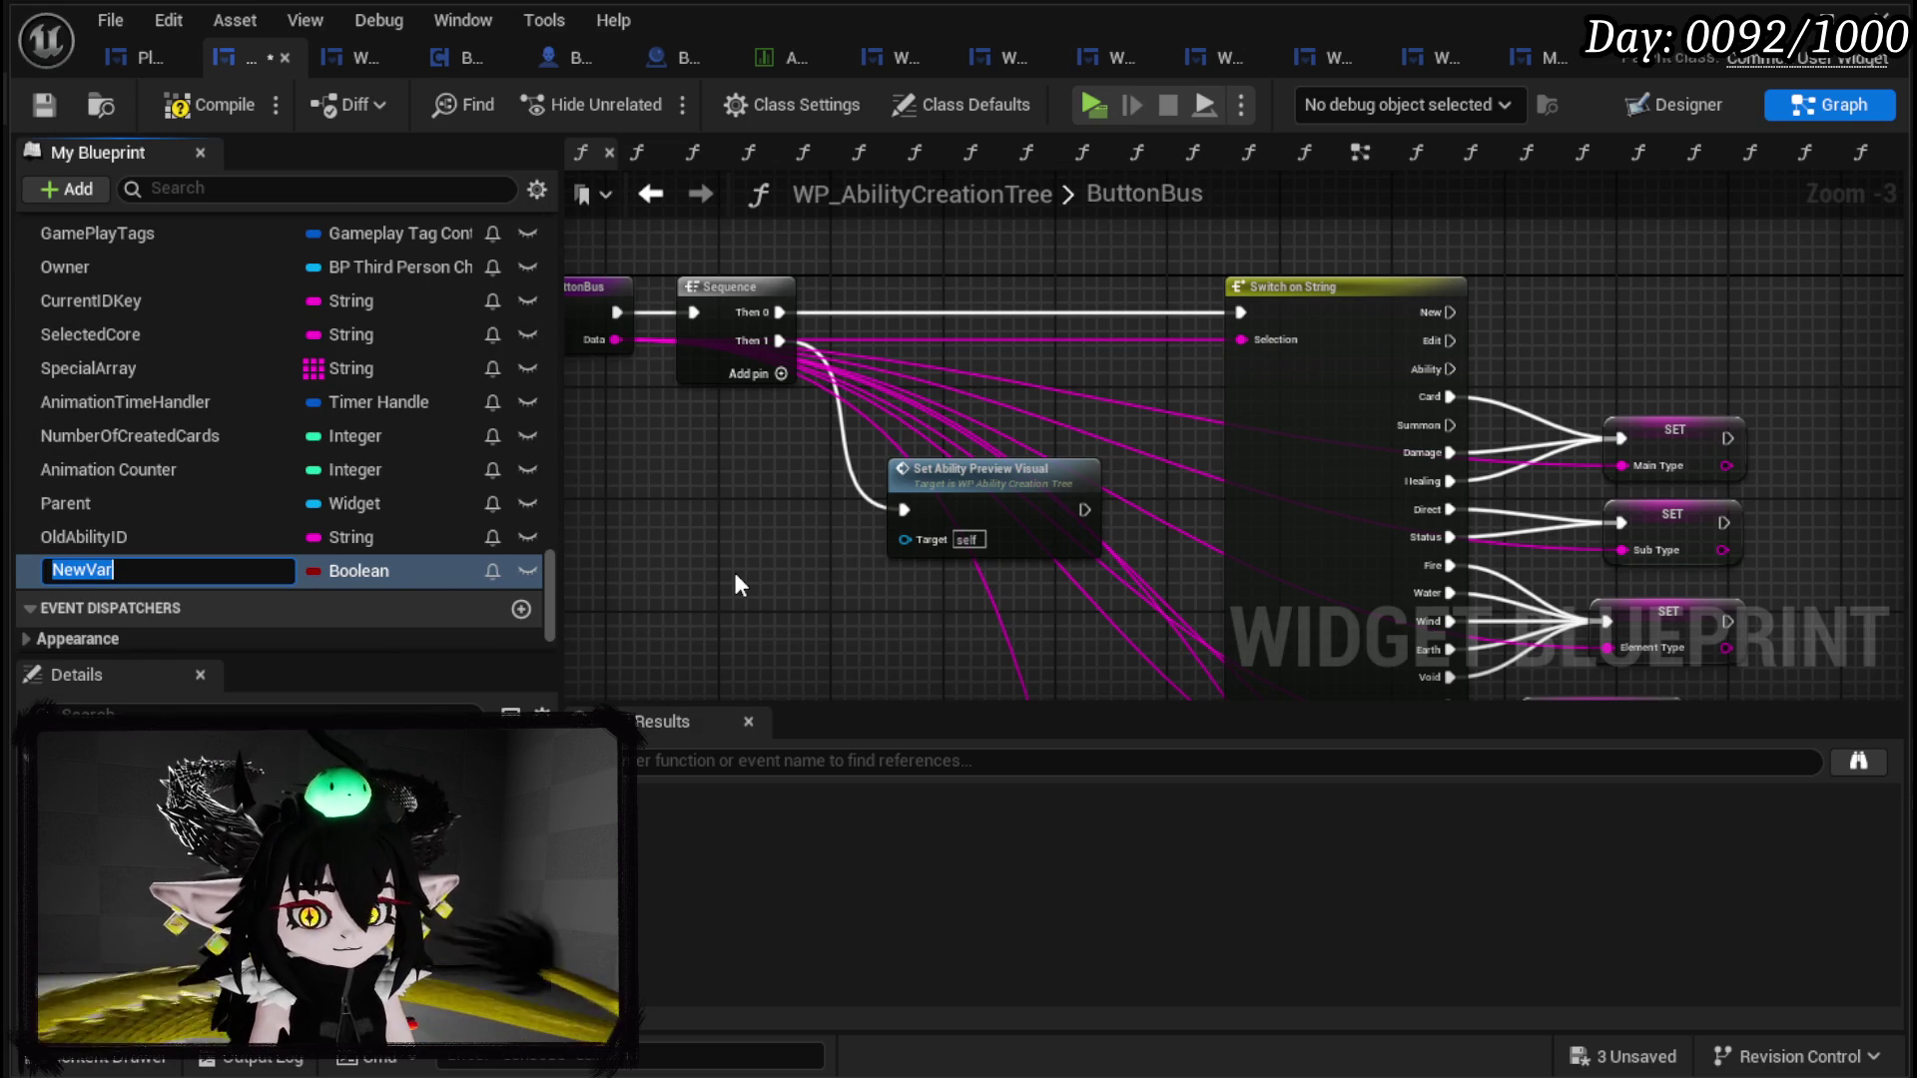
{"action": "type", "text": "Summon"}
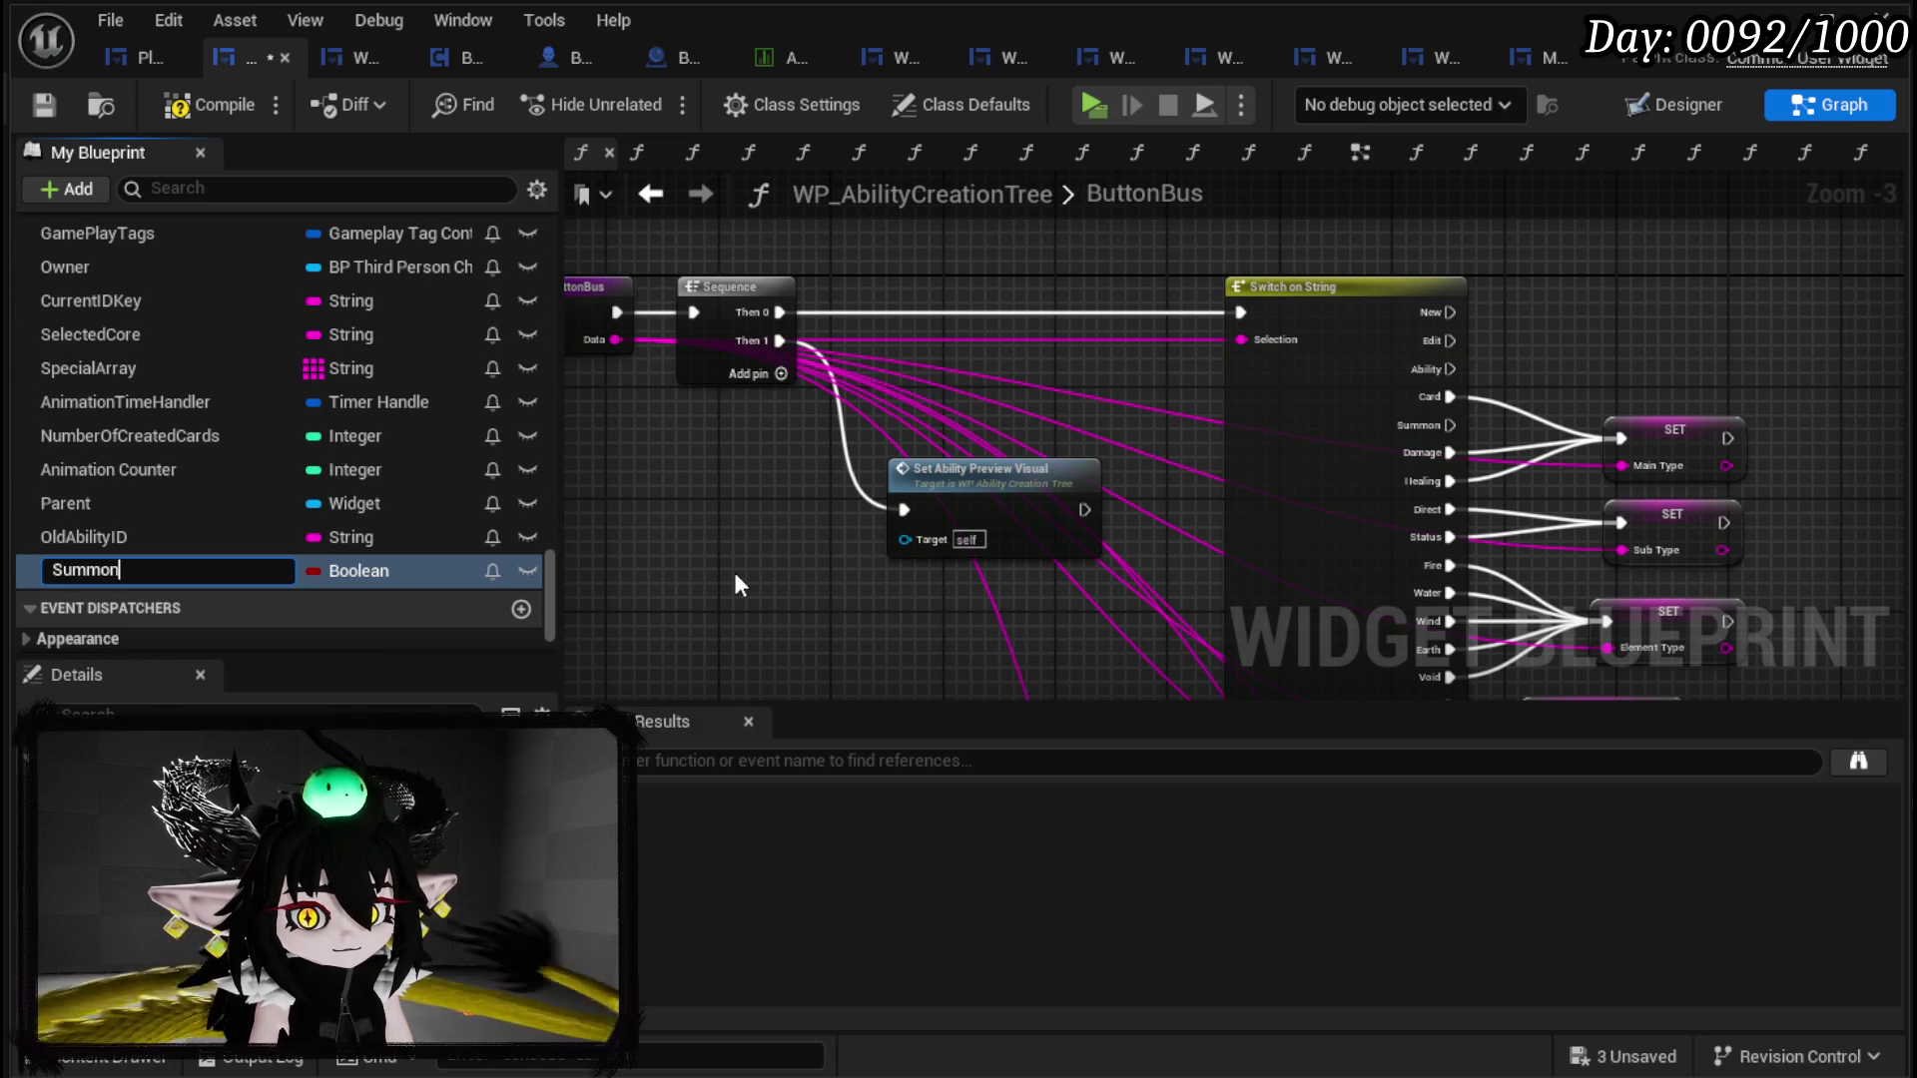
{"action": "key", "text": "BackSpace"}
{"action": "key", "text": "BackSpace"}
{"action": "key", "text": "BackSpace"}
{"action": "type", "text": "Bui"}
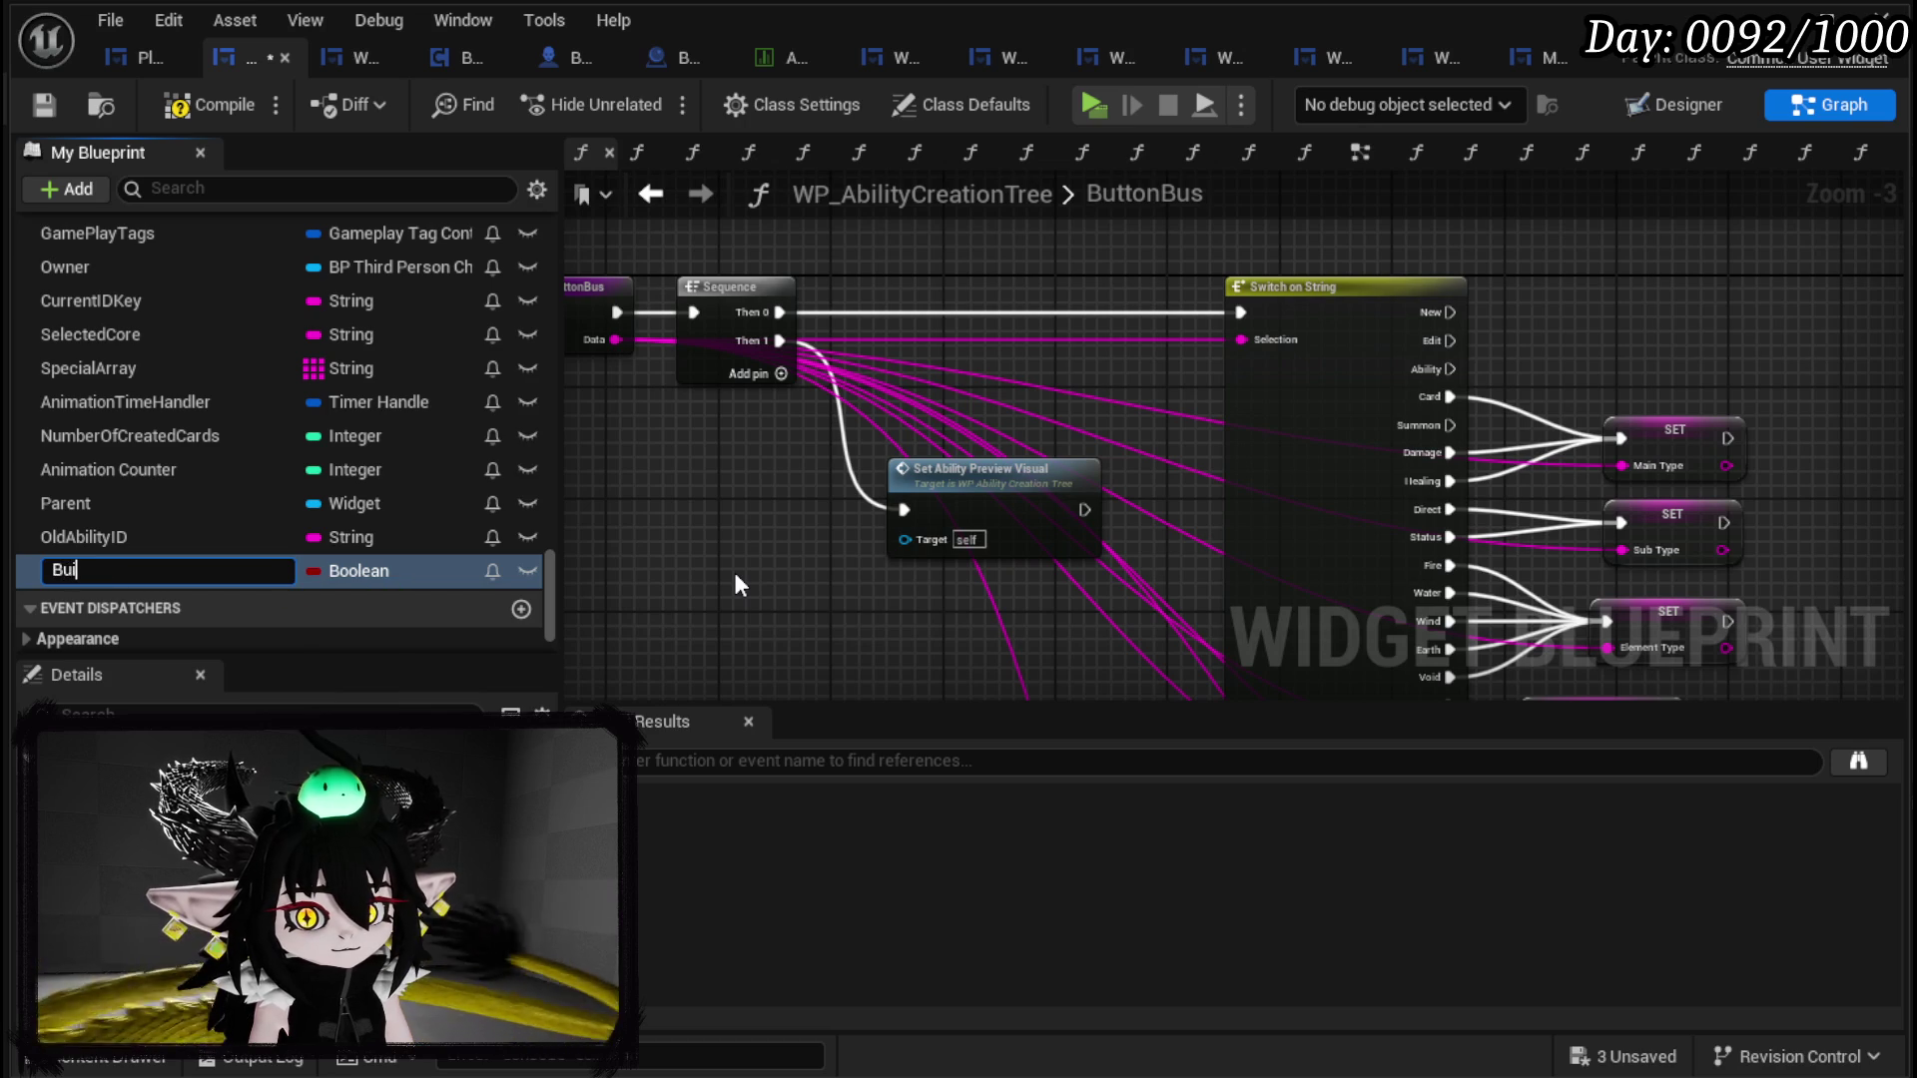
{"action": "type", "text": "ldSummon"}
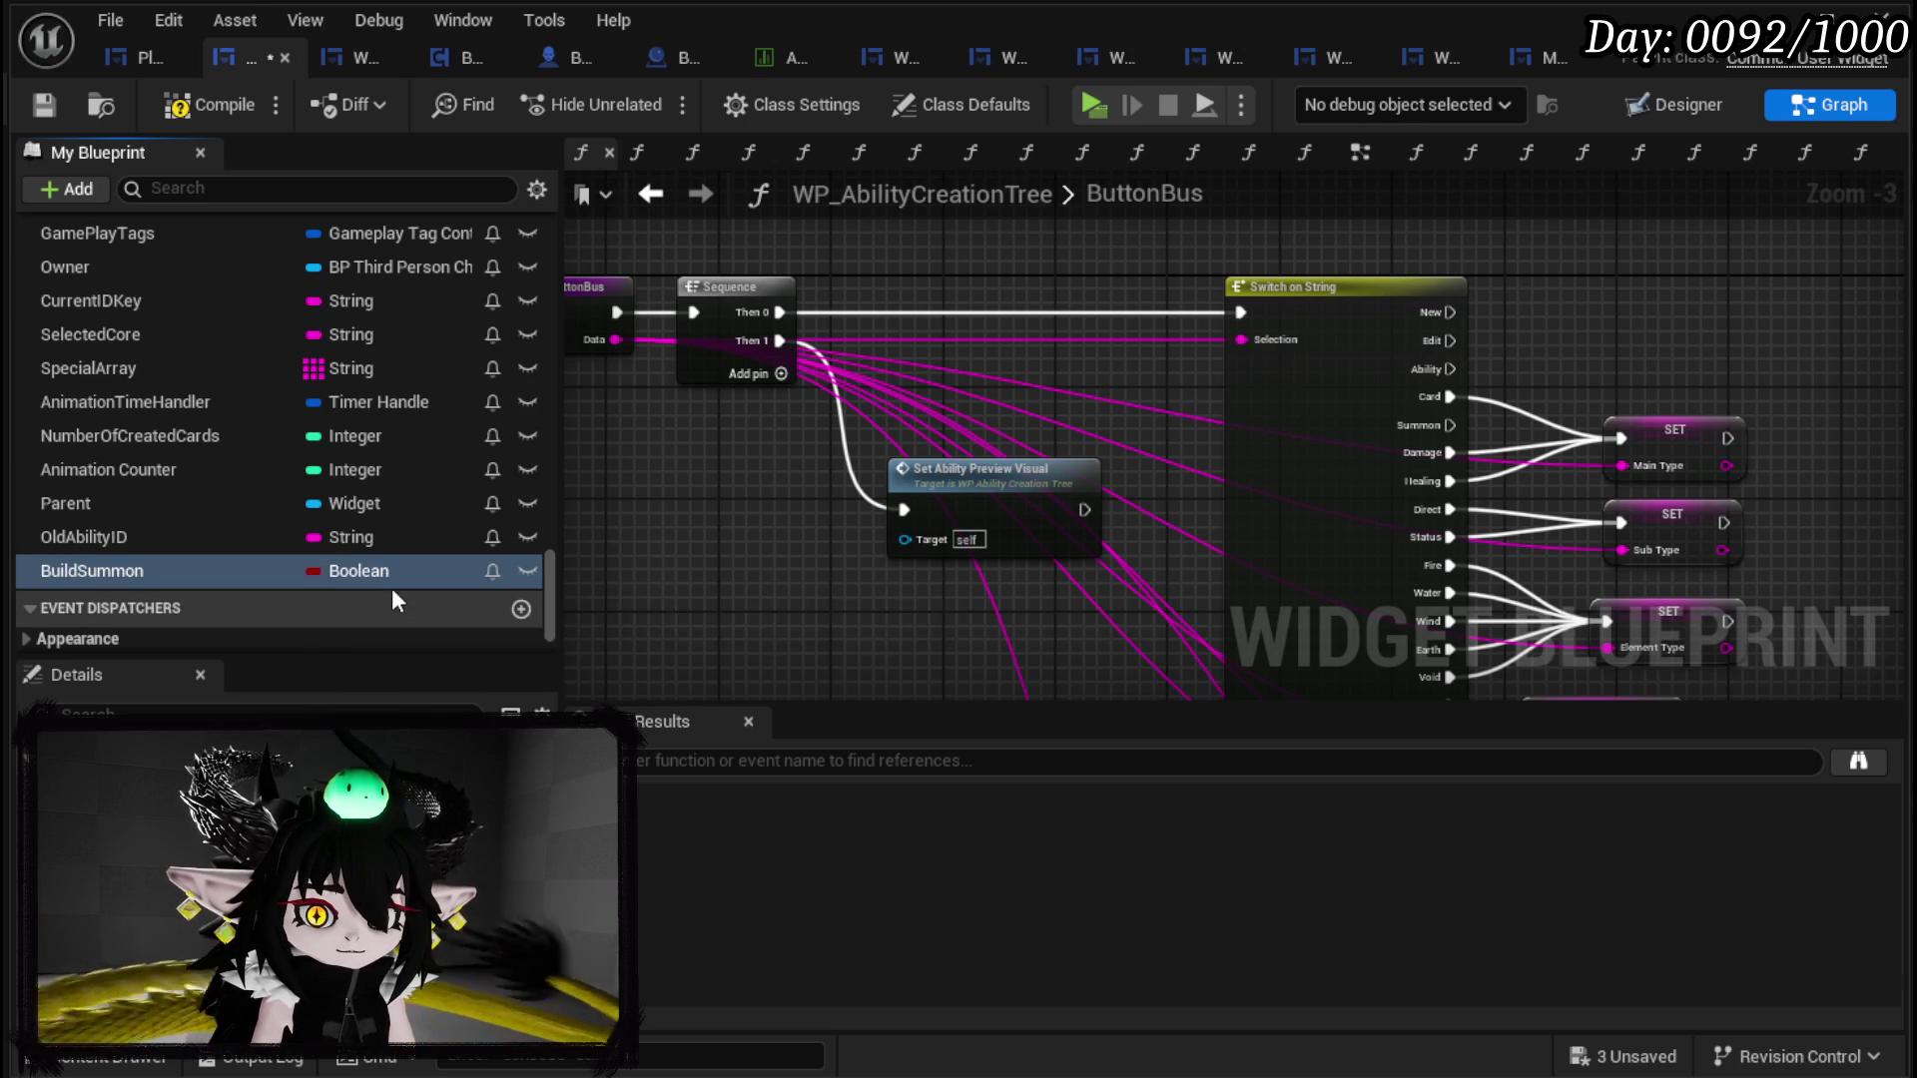
{"action": "left_click", "coordinate": [360, 570]}
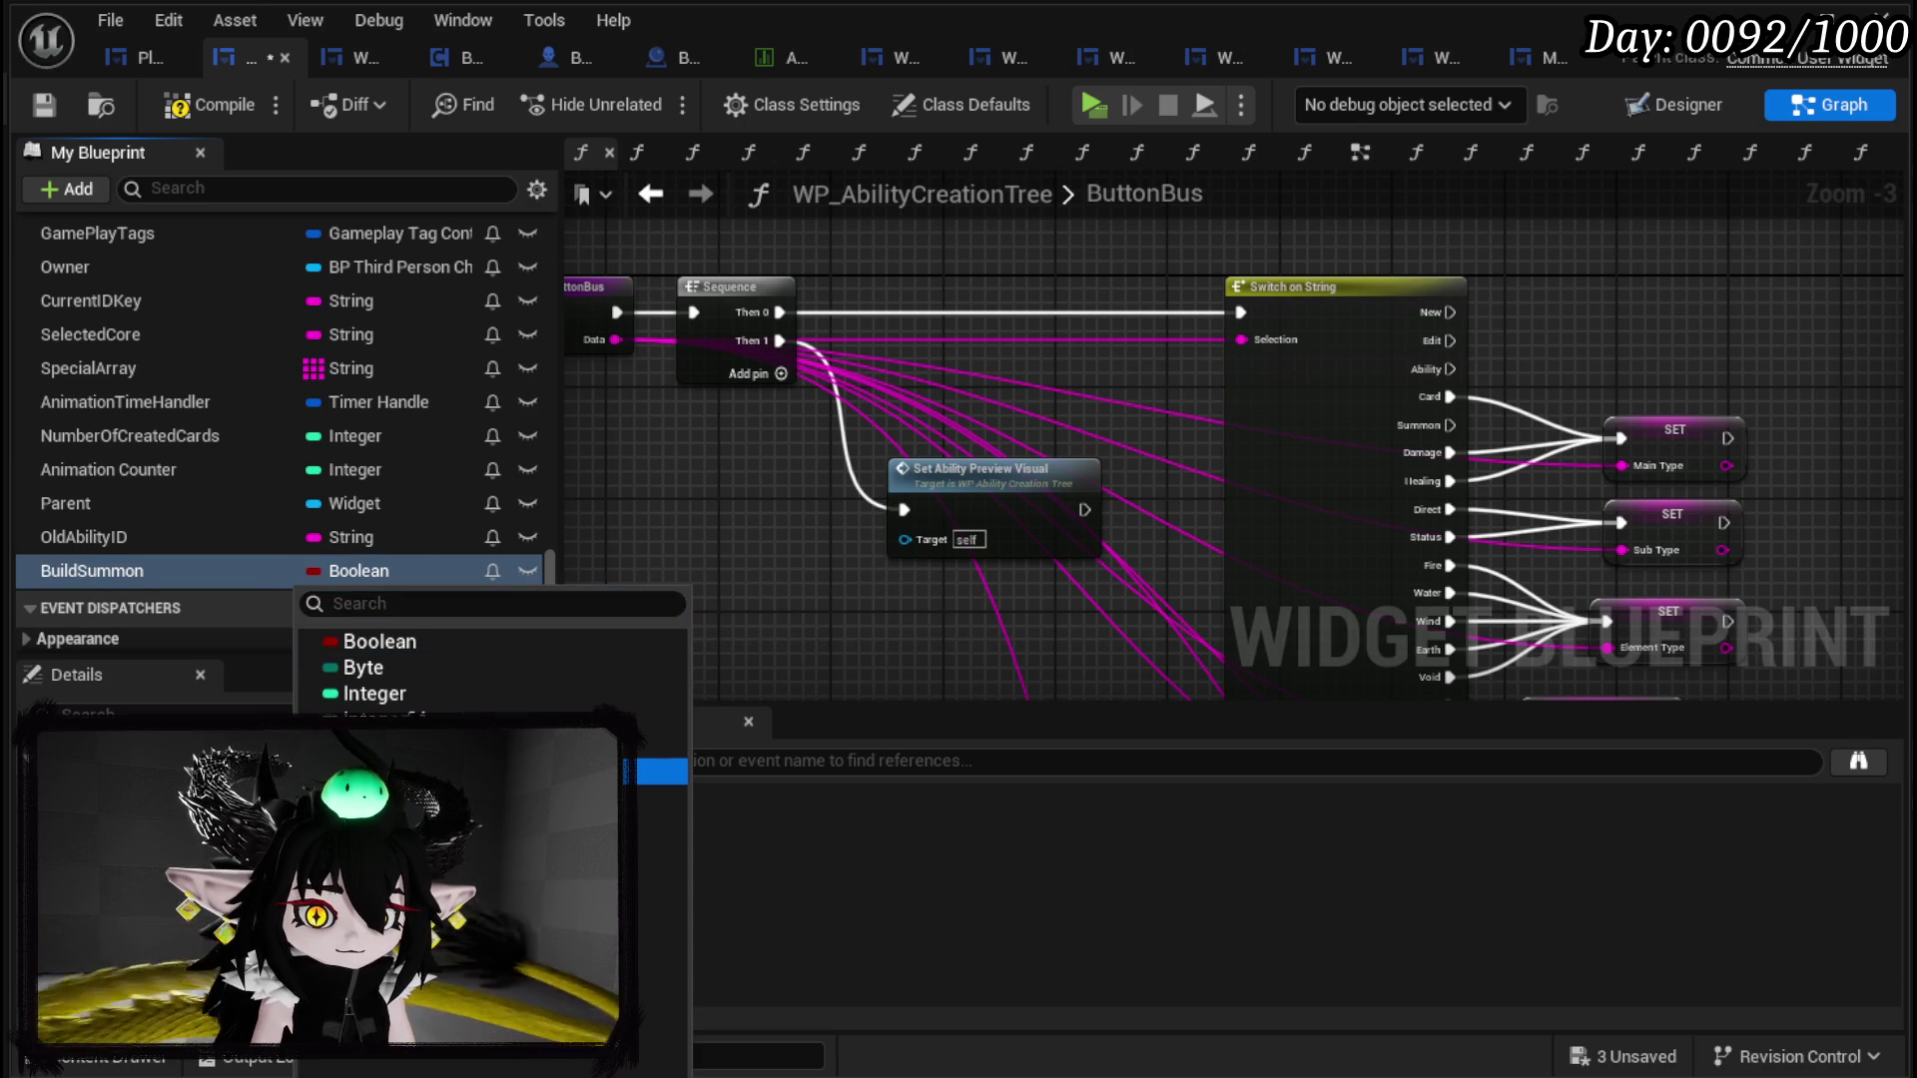
{"action": "left_click", "coordinate": [377, 770]}
{"action": "left_click", "coordinate": [363, 574]}
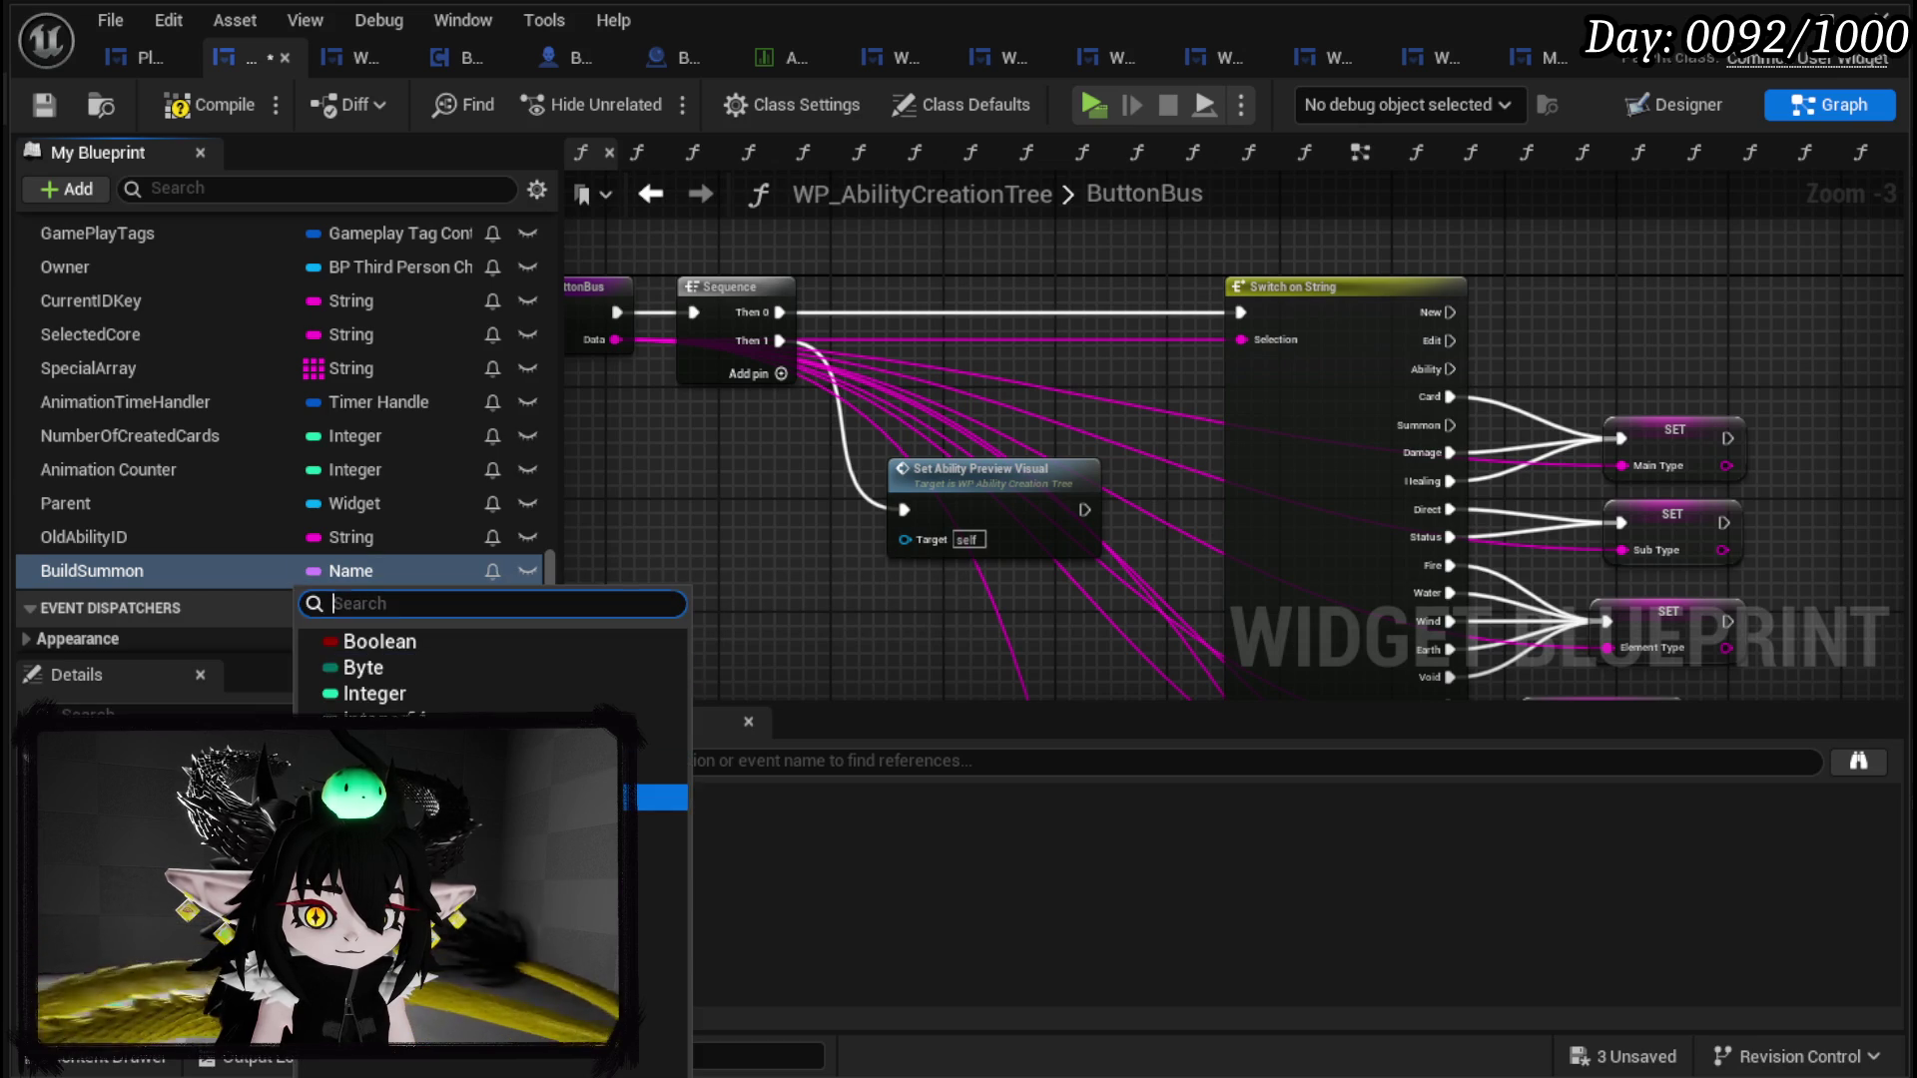
{"action": "left_click", "coordinate": [376, 794]}
{"action": "left_click_drag", "start_coordinate": [135, 569], "coordinate": [1518, 251]}
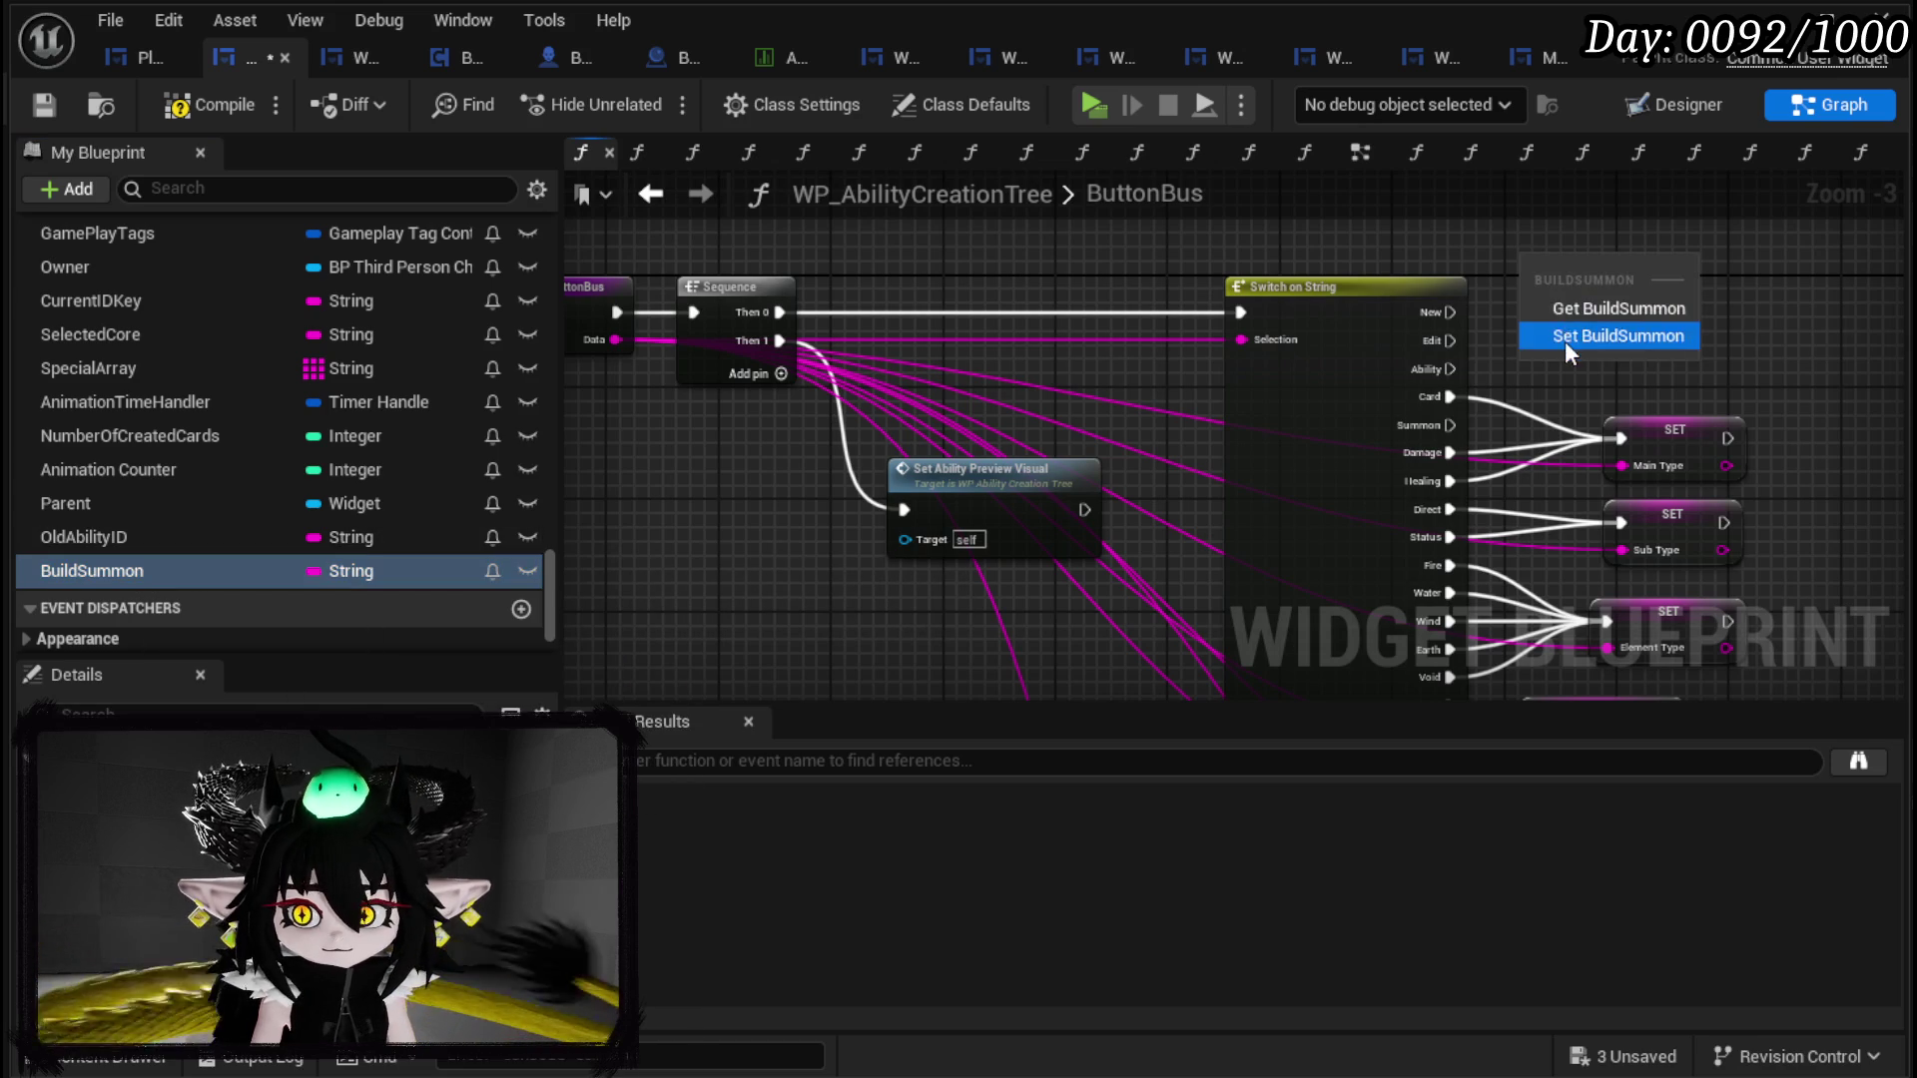
Step: Place a SET BuildSummon node and wire the Switch on String's Summon case into it
{"action": "left_click", "coordinate": [1565, 340]}
{"action": "mouse_move", "coordinate": [1452, 425]}
{"action": "left_mouse_down"}
{"action": "mouse_move", "coordinate": [1562, 277]}
{"action": "mouse_move", "coordinate": [1538, 271]}
{"action": "left_mouse_up"}
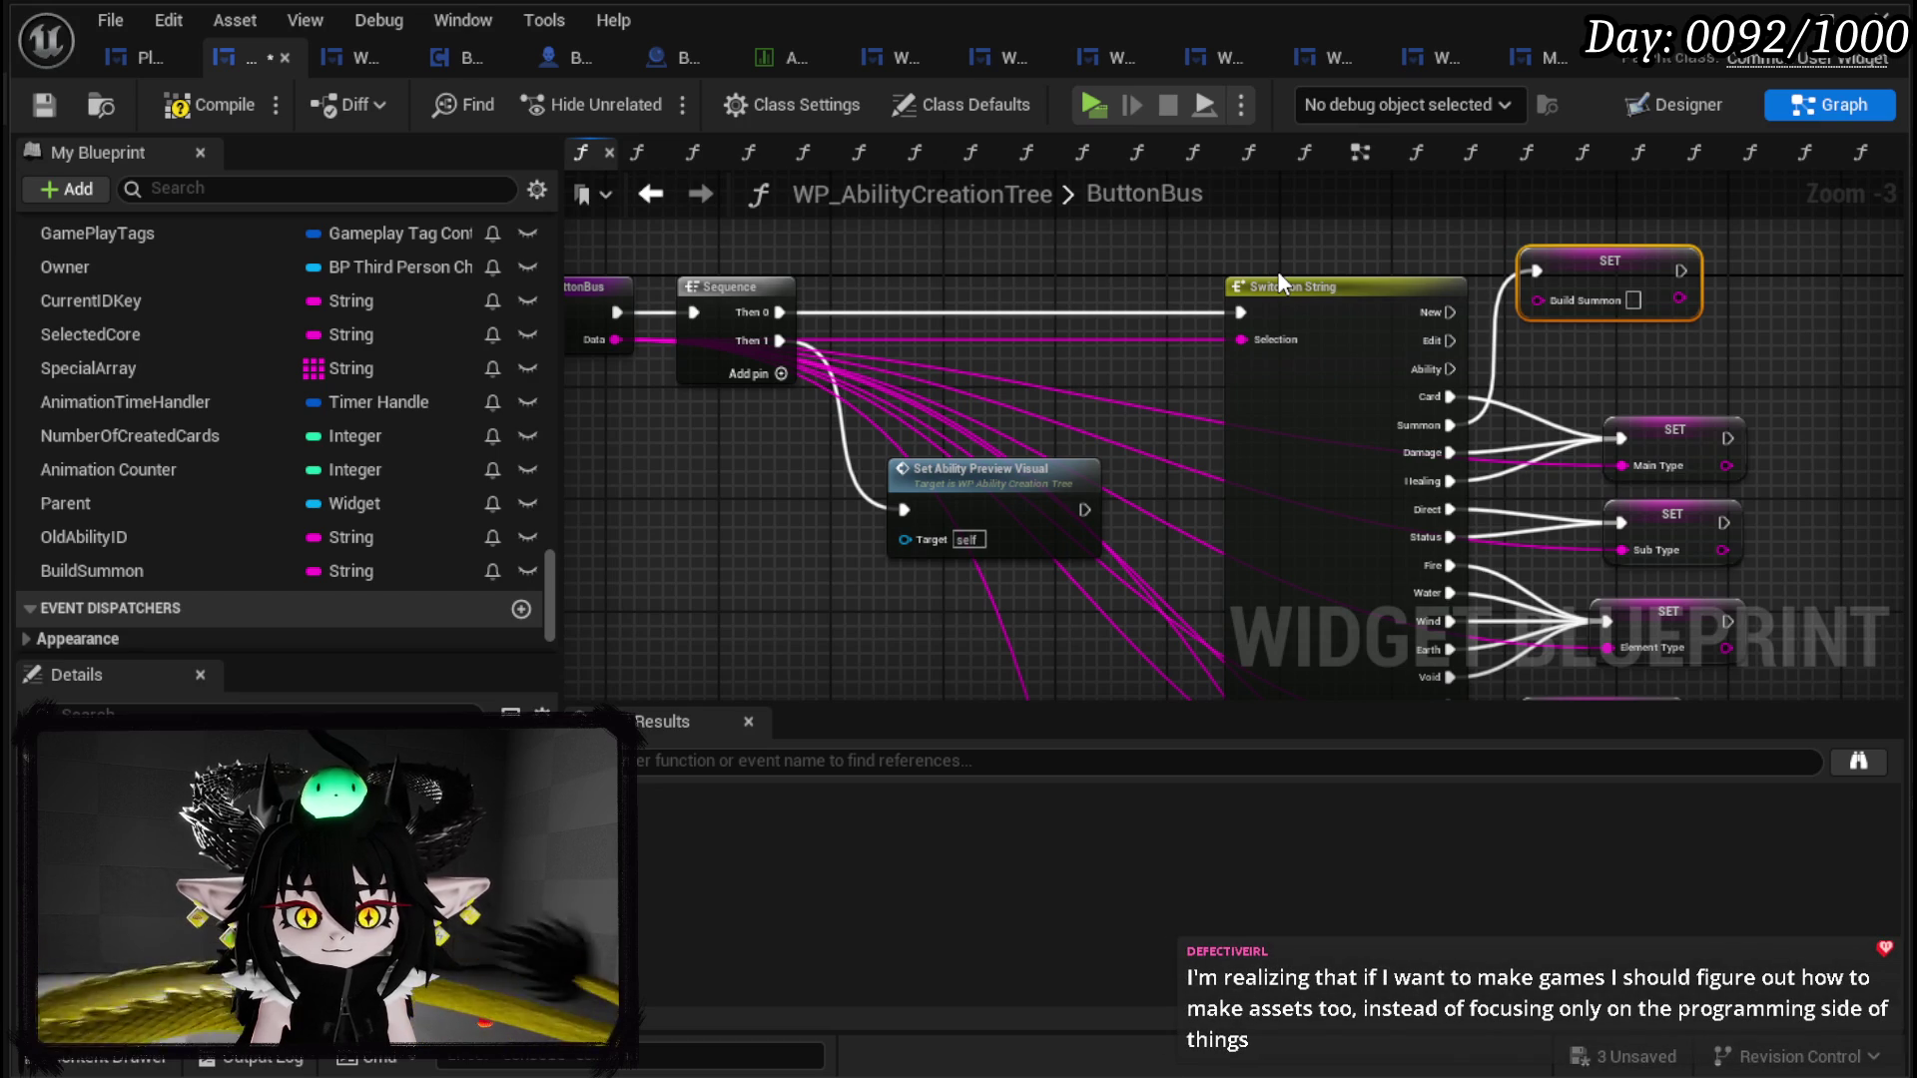
{"action": "mouse_move", "coordinate": [1277, 271]}
{"action": "left_mouse_down"}
{"action": "mouse_move", "coordinate": [939, 281]}
{"action": "mouse_move", "coordinate": [907, 360]}
{"action": "left_mouse_up"}
{"action": "left_click", "coordinate": [1237, 439]}
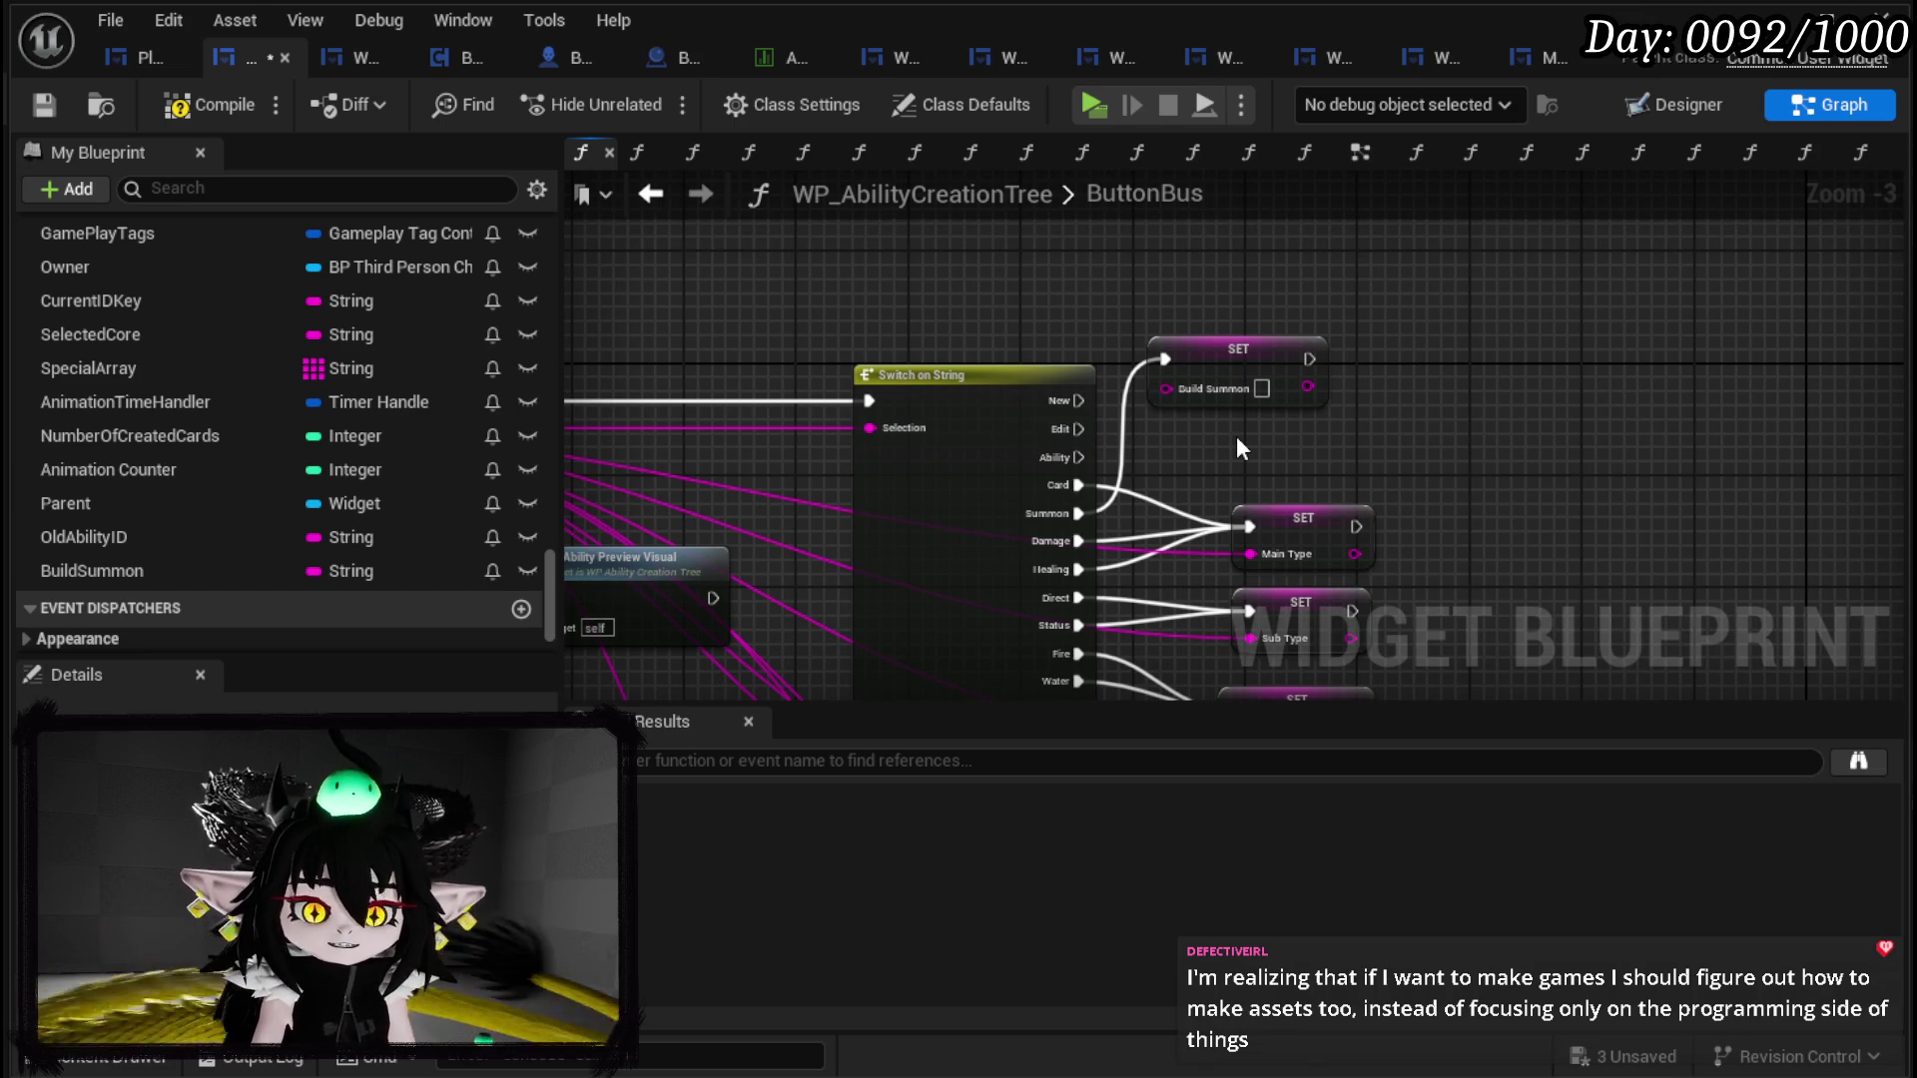
{"action": "mouse_move", "coordinate": [1136, 328]}
{"action": "left_mouse_down"}
{"action": "mouse_move", "coordinate": [1411, 274]}
{"action": "mouse_move", "coordinate": [996, 334]}
{"action": "mouse_move", "coordinate": [1024, 449]}
{"action": "mouse_move", "coordinate": [777, 447]}
{"action": "left_mouse_up"}
{"action": "mouse_move", "coordinate": [1005, 250]}
{"action": "left_mouse_down"}
{"action": "mouse_move", "coordinate": [1183, 333]}
{"action": "mouse_move", "coordinate": [822, 307]}
{"action": "mouse_move", "coordinate": [1098, 299]}
{"action": "mouse_move", "coordinate": [961, 299]}
{"action": "mouse_move", "coordinate": [1188, 320]}
{"action": "mouse_move", "coordinate": [1138, 320]}
{"action": "mouse_move", "coordinate": [1223, 376]}
{"action": "left_mouse_up"}
{"action": "scroll", "coordinate": [1223, 376], "scroll_direction": "up", "scroll_amount": 2}
{"action": "mouse_move", "coordinate": [1243, 444]}
{"action": "left_mouse_down"}
{"action": "mouse_move", "coordinate": [1527, 368]}
{"action": "mouse_move", "coordinate": [1163, 370]}
{"action": "left_mouse_up"}
{"action": "left_click_drag", "start_coordinate": [1098, 257], "coordinate": [1248, 250]}
Step: Break the Summon case wire, delete the Build Summon setter, and save the blueprint
{"action": "left_click", "coordinate": [1106, 424]}
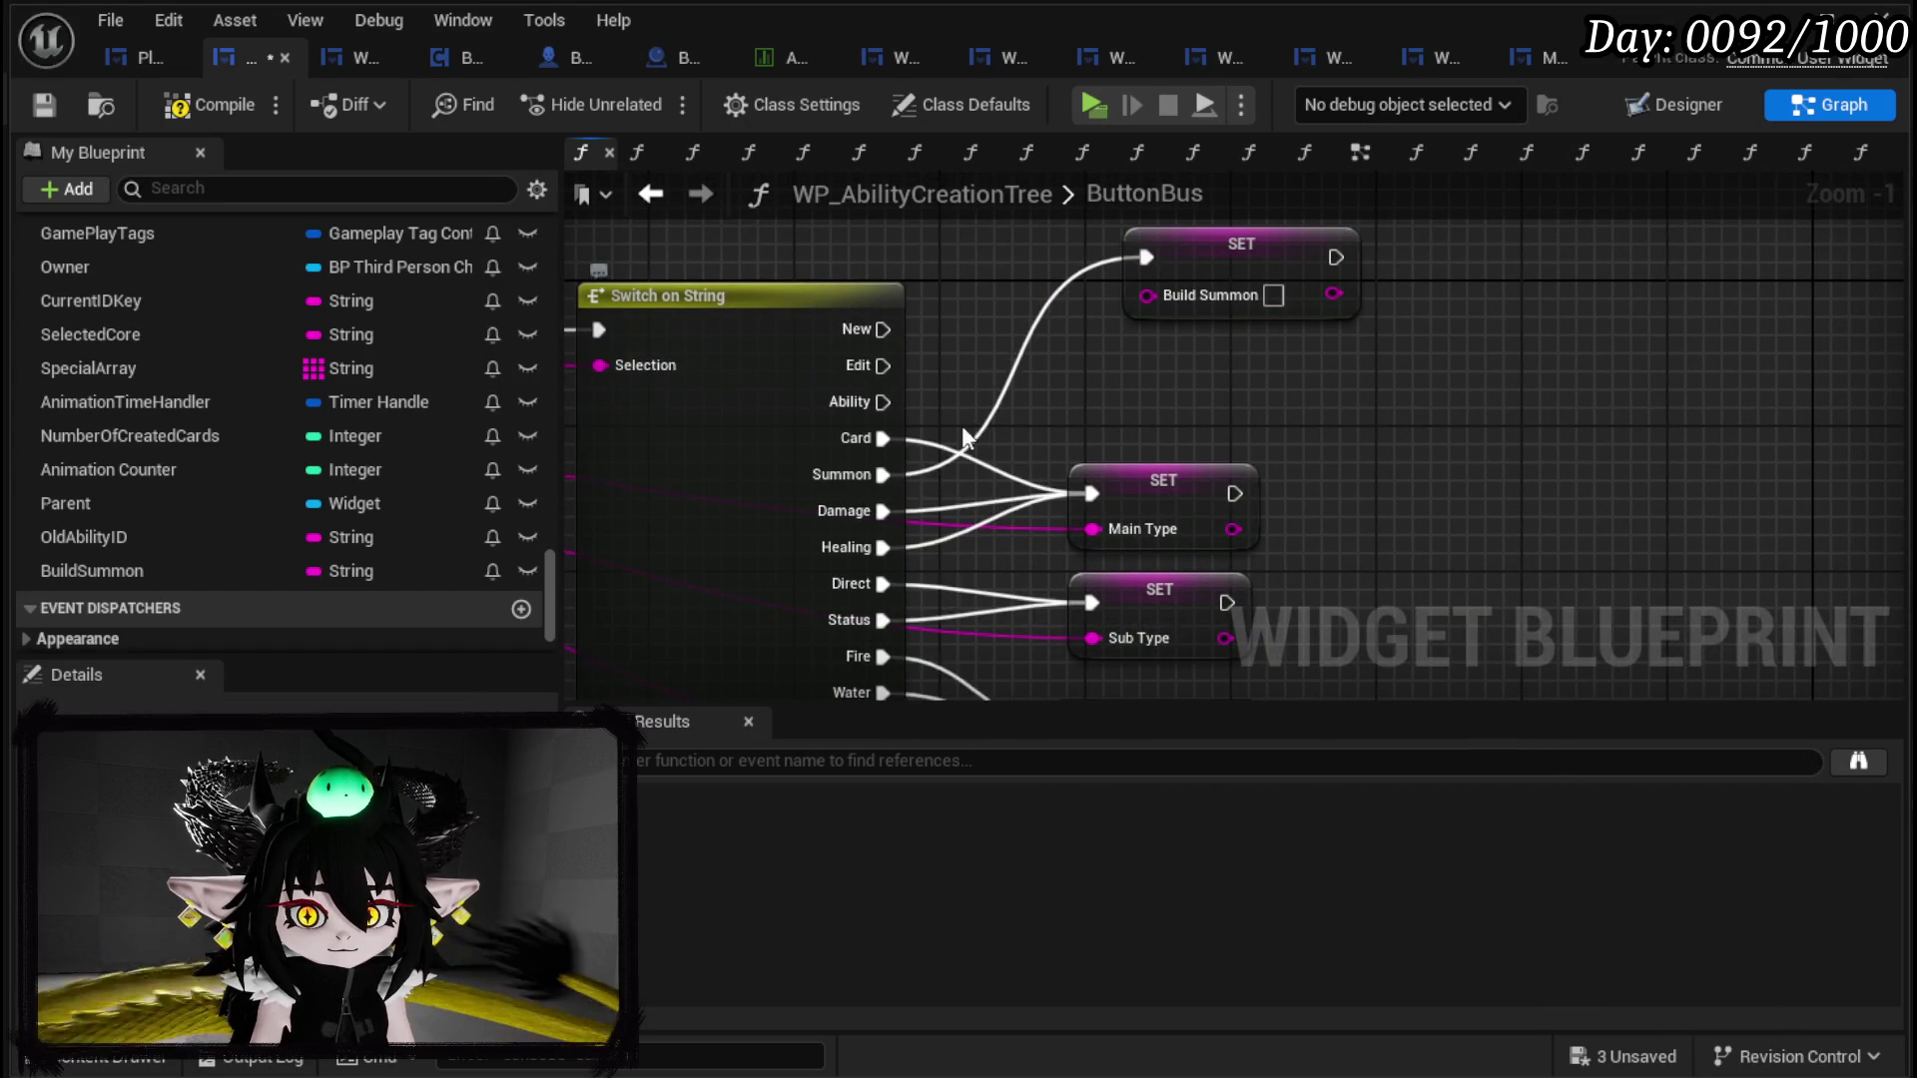
{"action": "left_click", "coordinate": [1266, 330]}
{"action": "left_click_drag", "start_coordinate": [1124, 379], "coordinate": [1903, 388]}
{"action": "mouse_move", "coordinate": [1184, 373]}
{"action": "left_mouse_down"}
{"action": "mouse_move", "coordinate": [1304, 417]}
{"action": "mouse_move", "coordinate": [1256, 427]}
{"action": "mouse_move", "coordinate": [1903, 419]}
{"action": "mouse_move", "coordinate": [1173, 421]}
{"action": "left_mouse_up"}
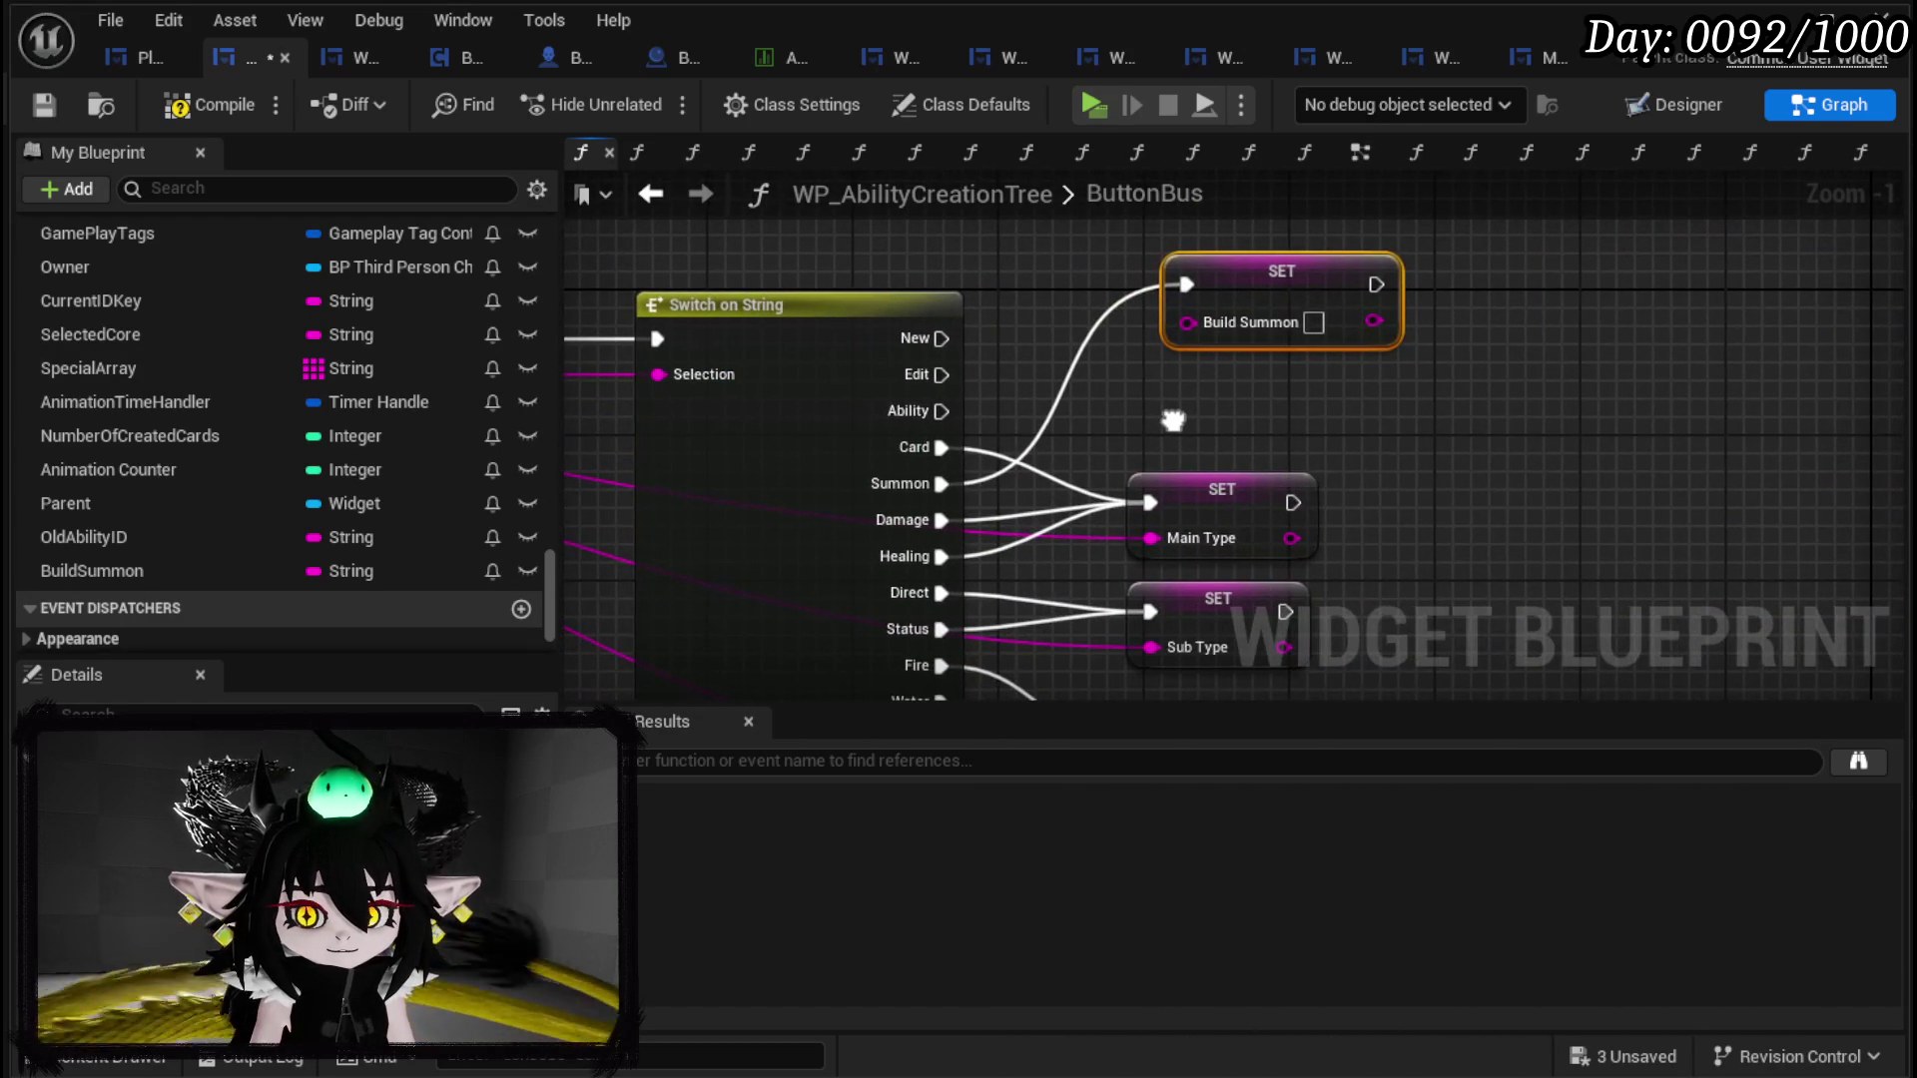
{"action": "left_click", "coordinate": [1186, 286], "text": "alt"}
{"action": "type", "text": "Summon"}
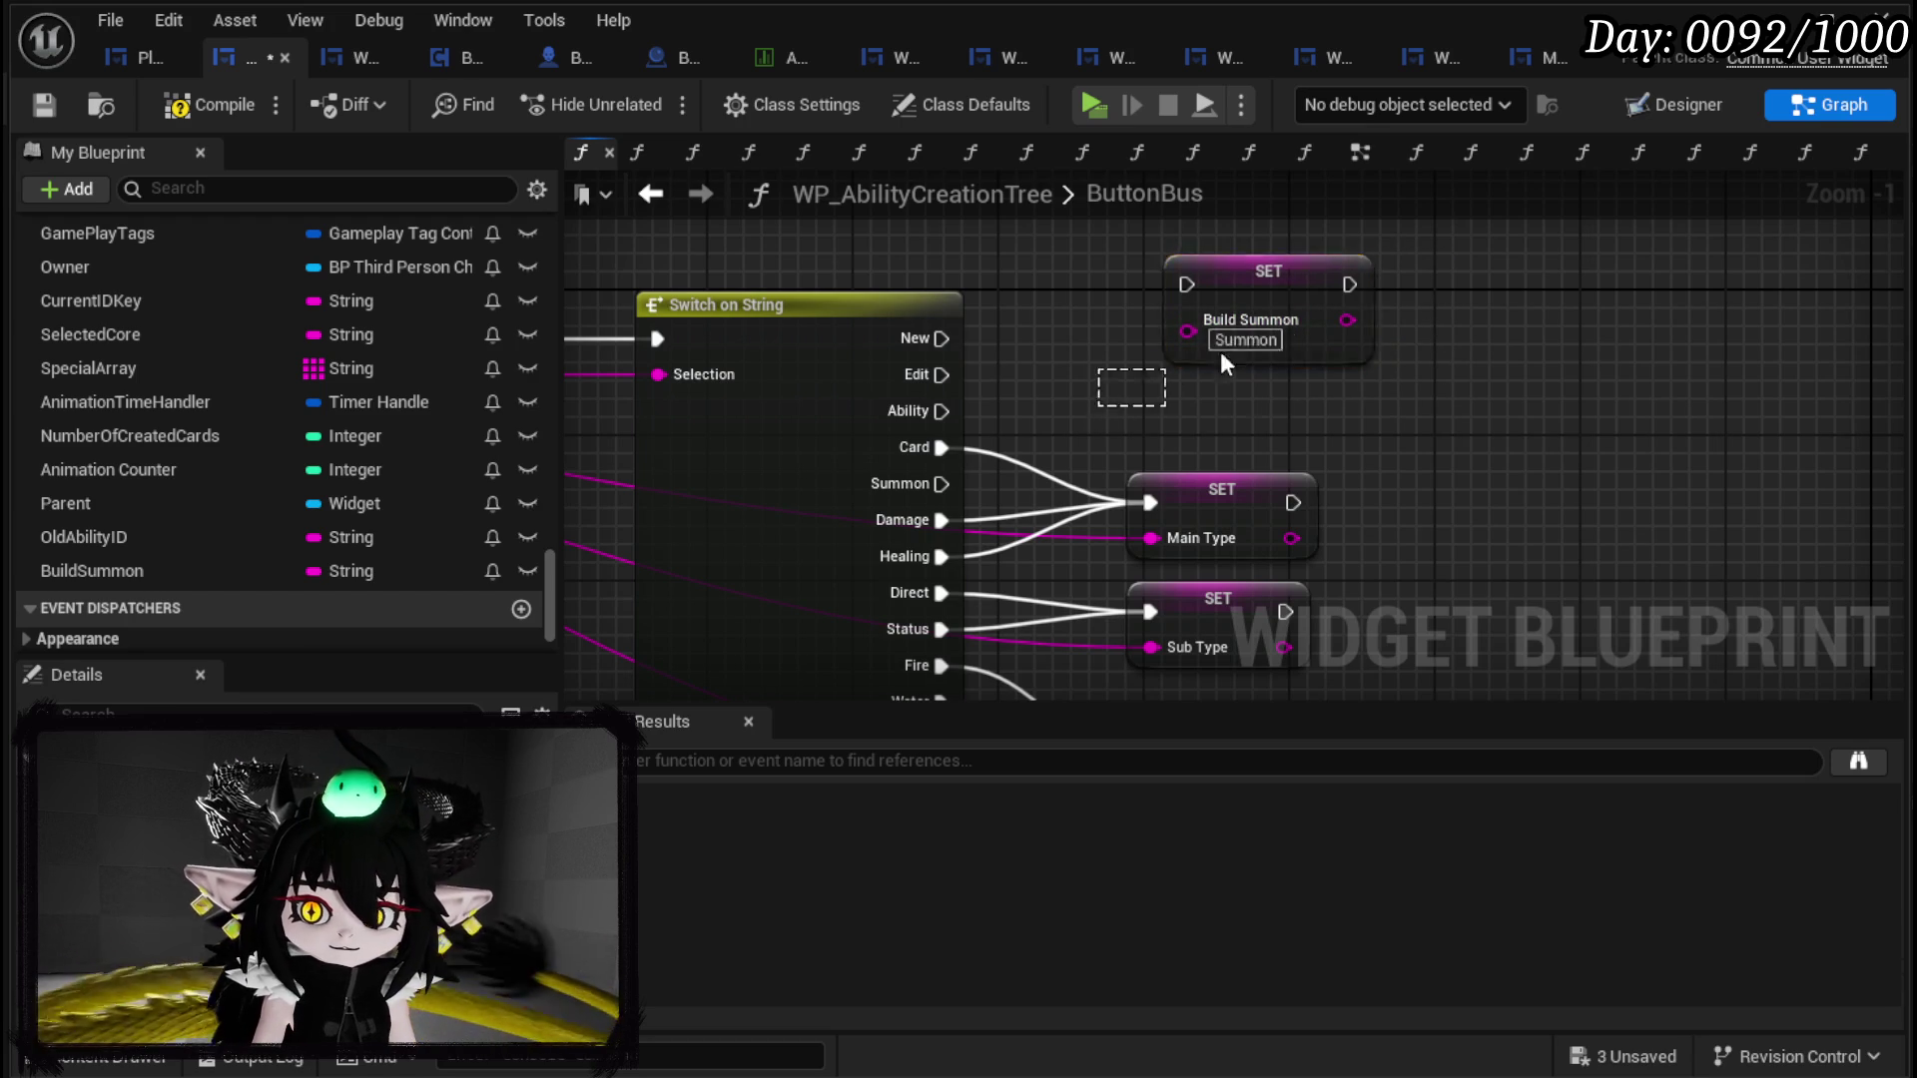
{"action": "key", "text": "Delete"}
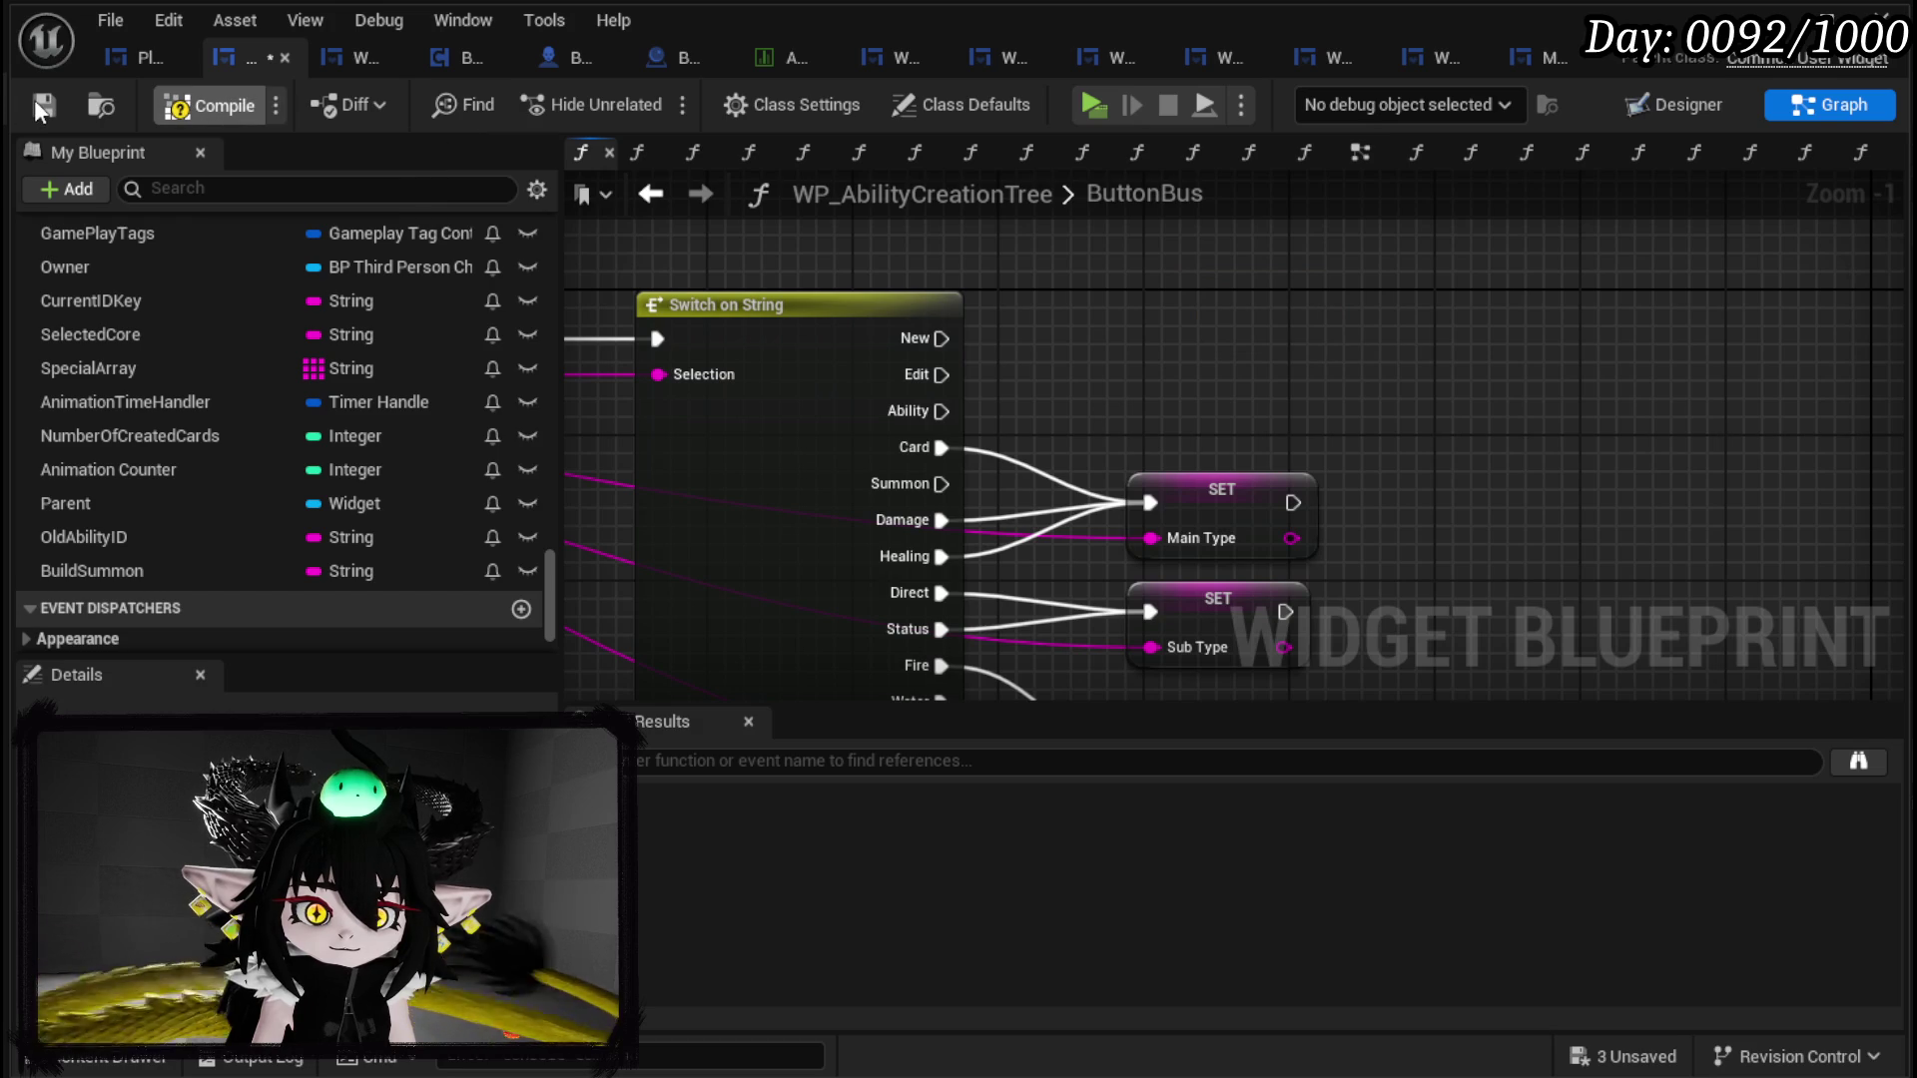
{"action": "left_click", "coordinate": [34, 99]}
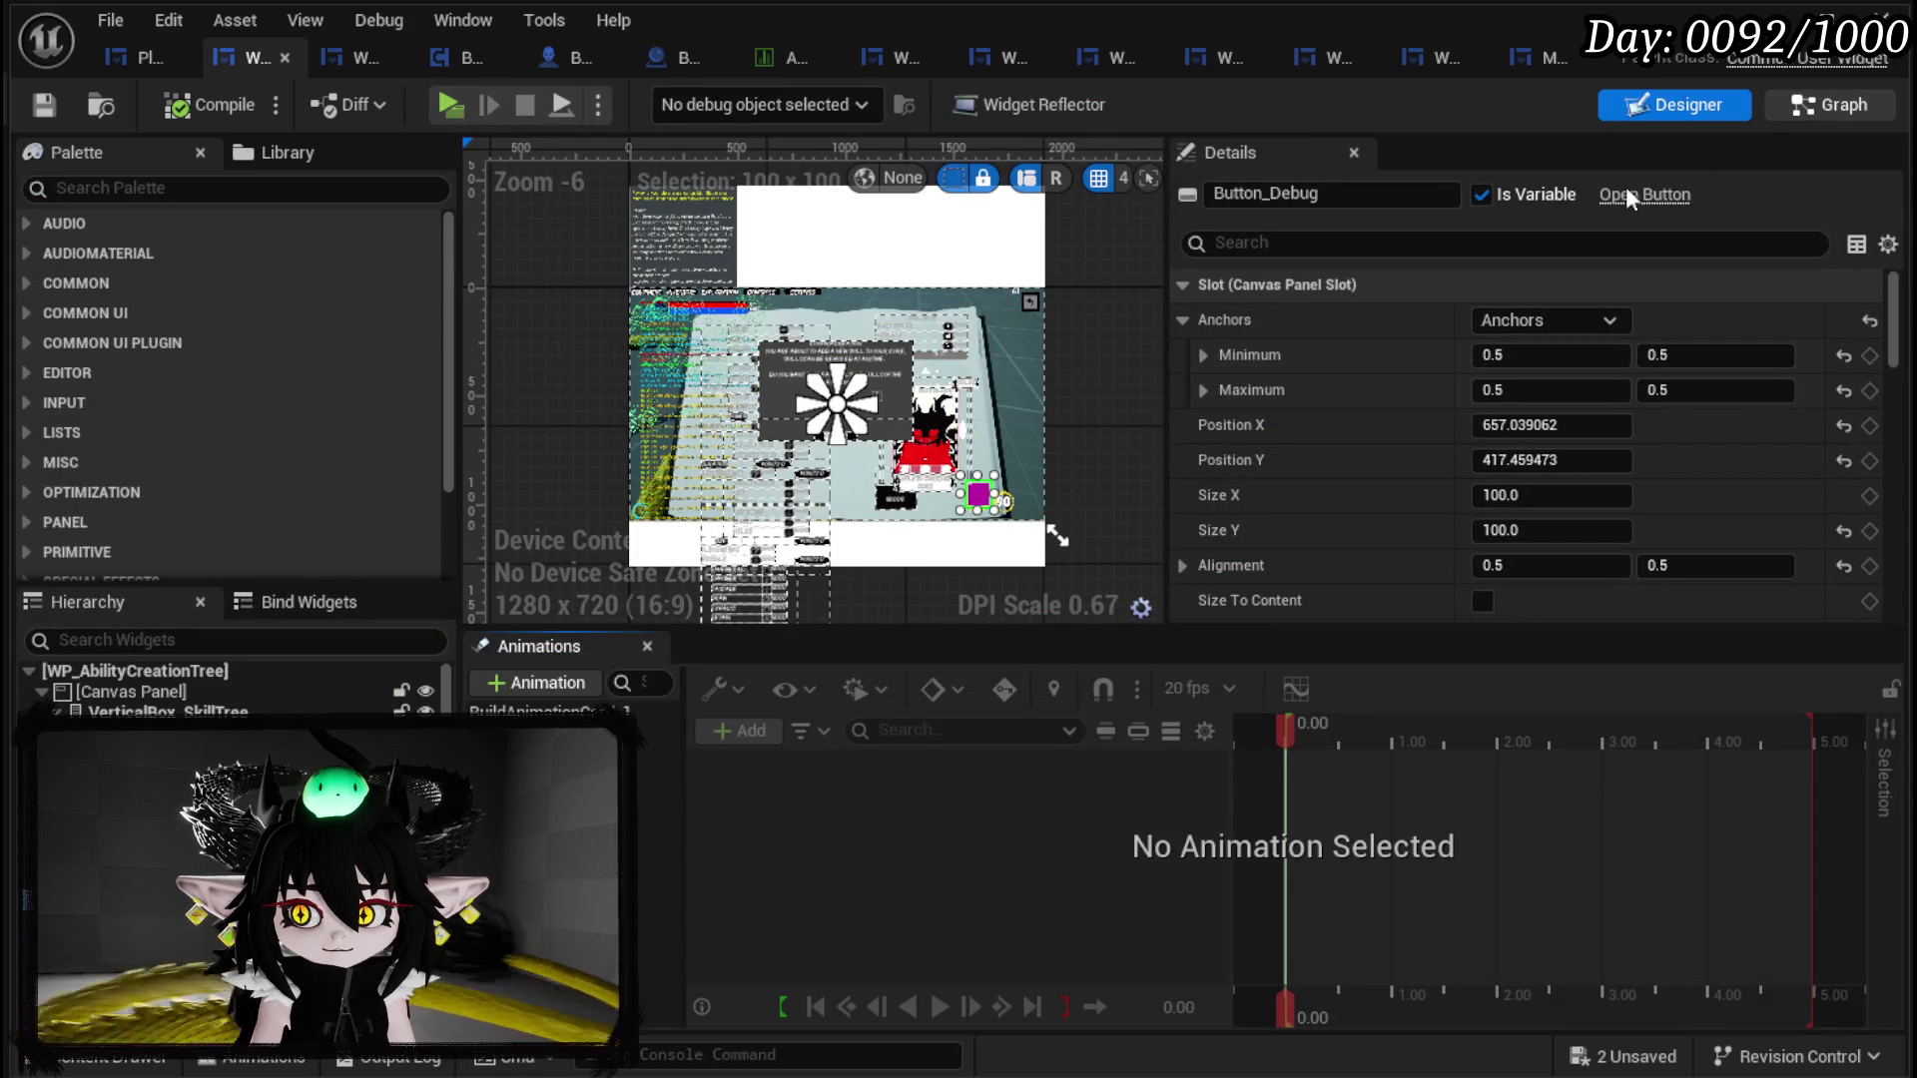
Step: View the On Press (WP_AbilityButtonSlot_Summon) chain in the EventGraph, then bring the browser forward
{"action": "left_click", "coordinate": [1830, 103]}
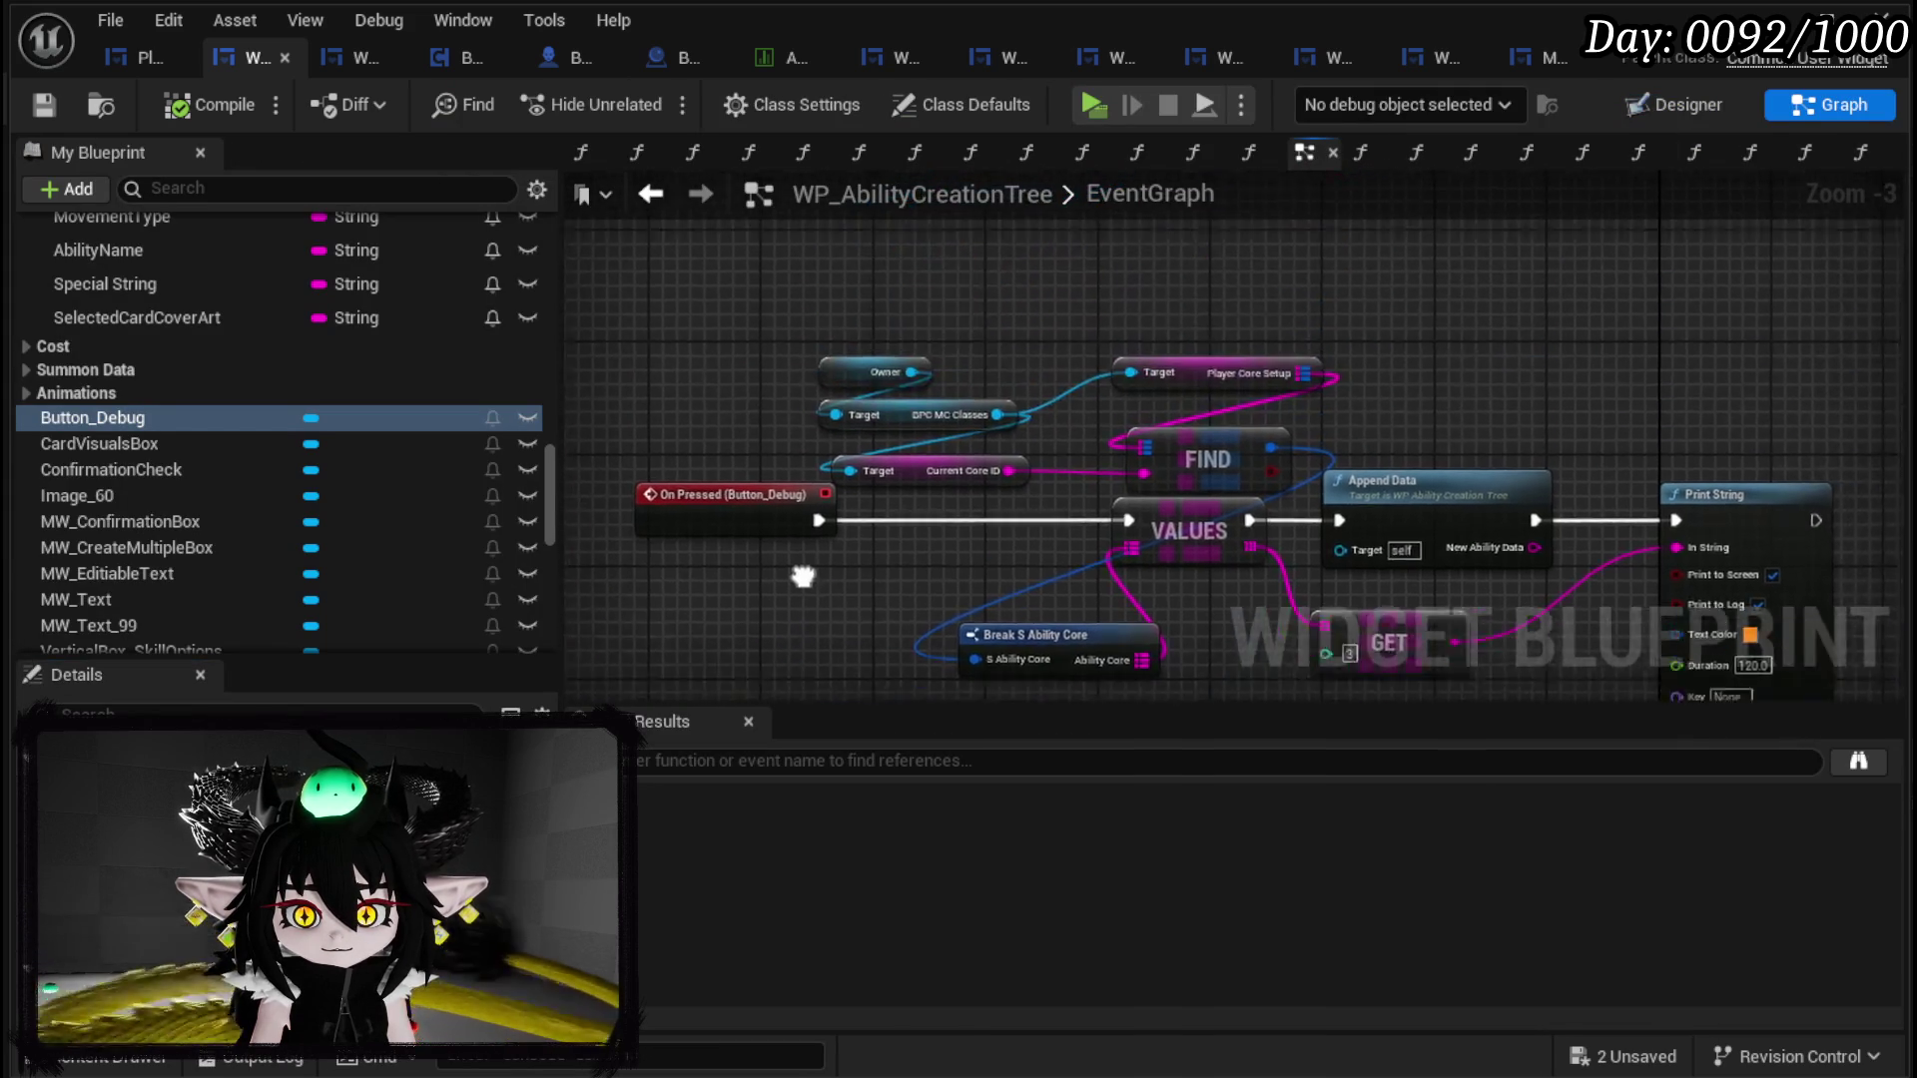
{"action": "scroll", "coordinate": [818, 547], "scroll_direction": "down", "scroll_amount": 4}
{"action": "scroll", "coordinate": [1053, 556], "scroll_direction": "up", "scroll_amount": 5}
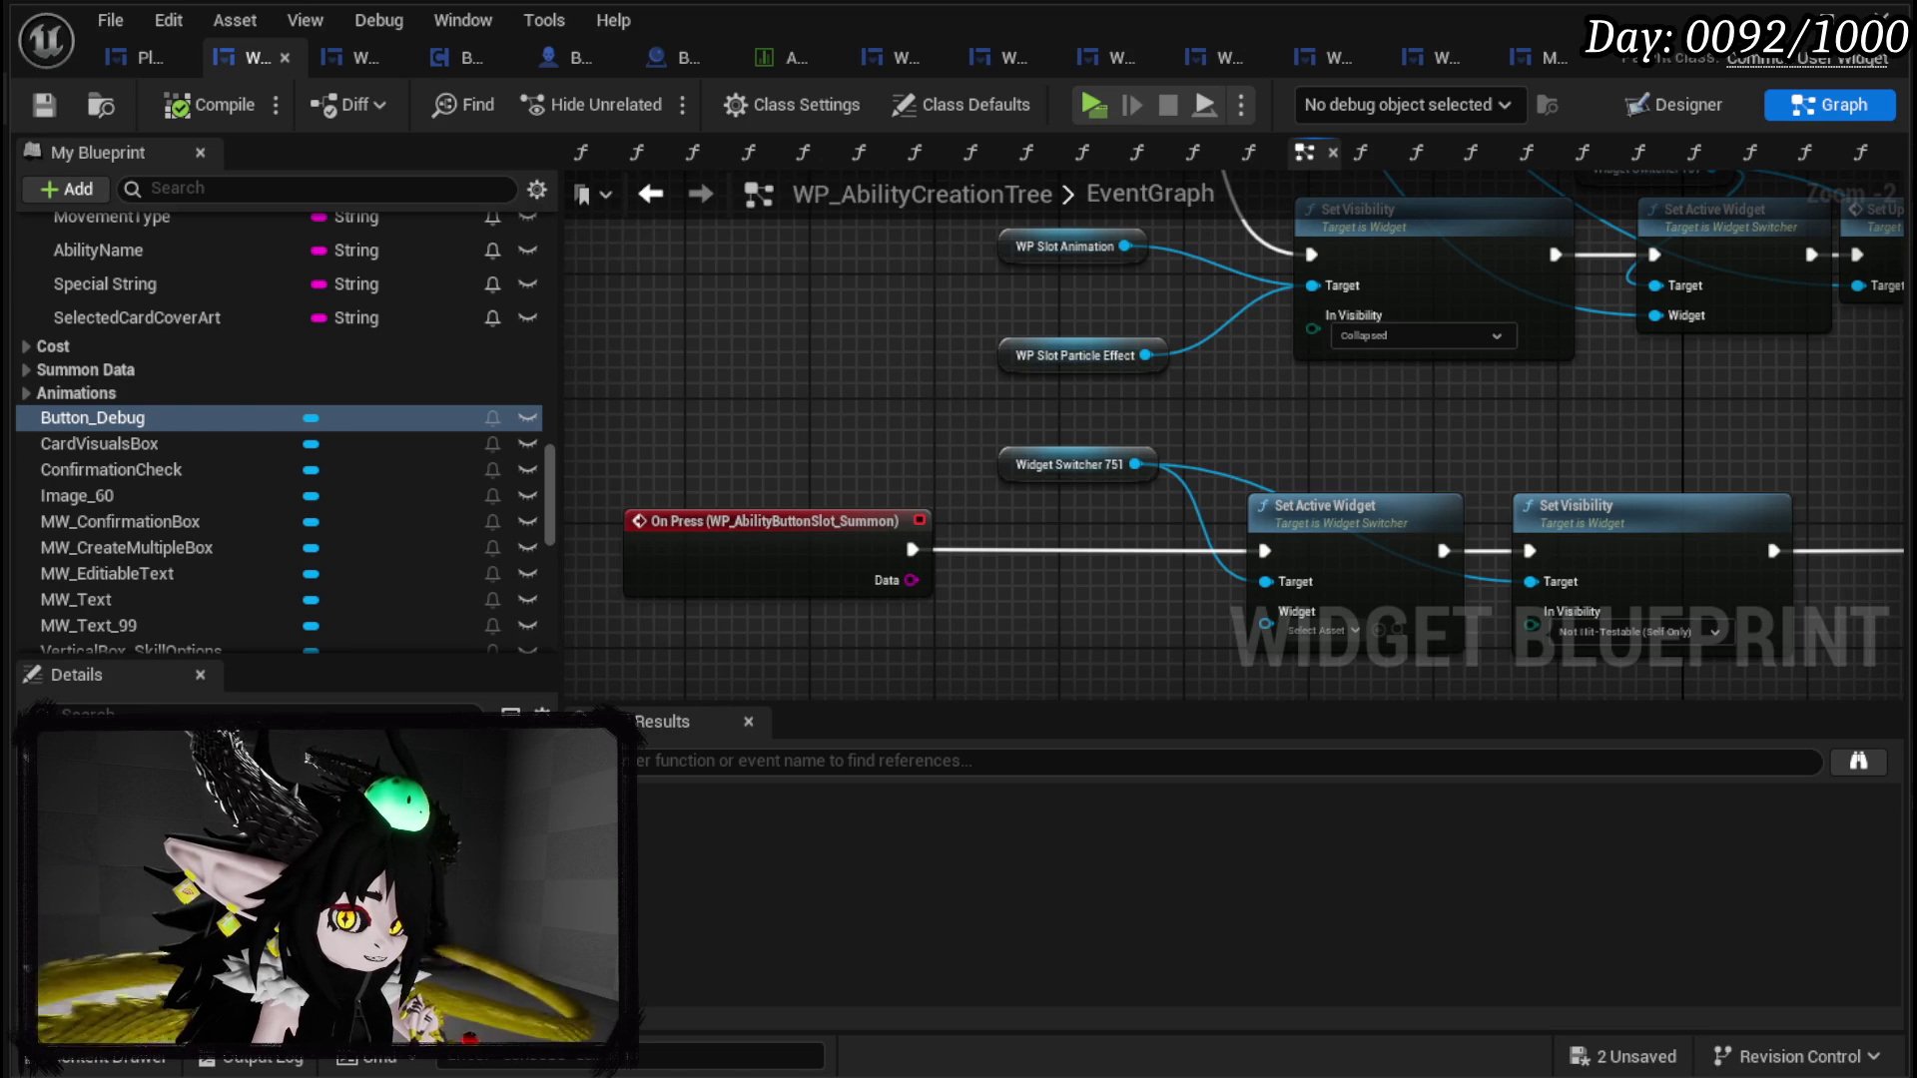
{"action": "left_click", "coordinate": [801, 18]}
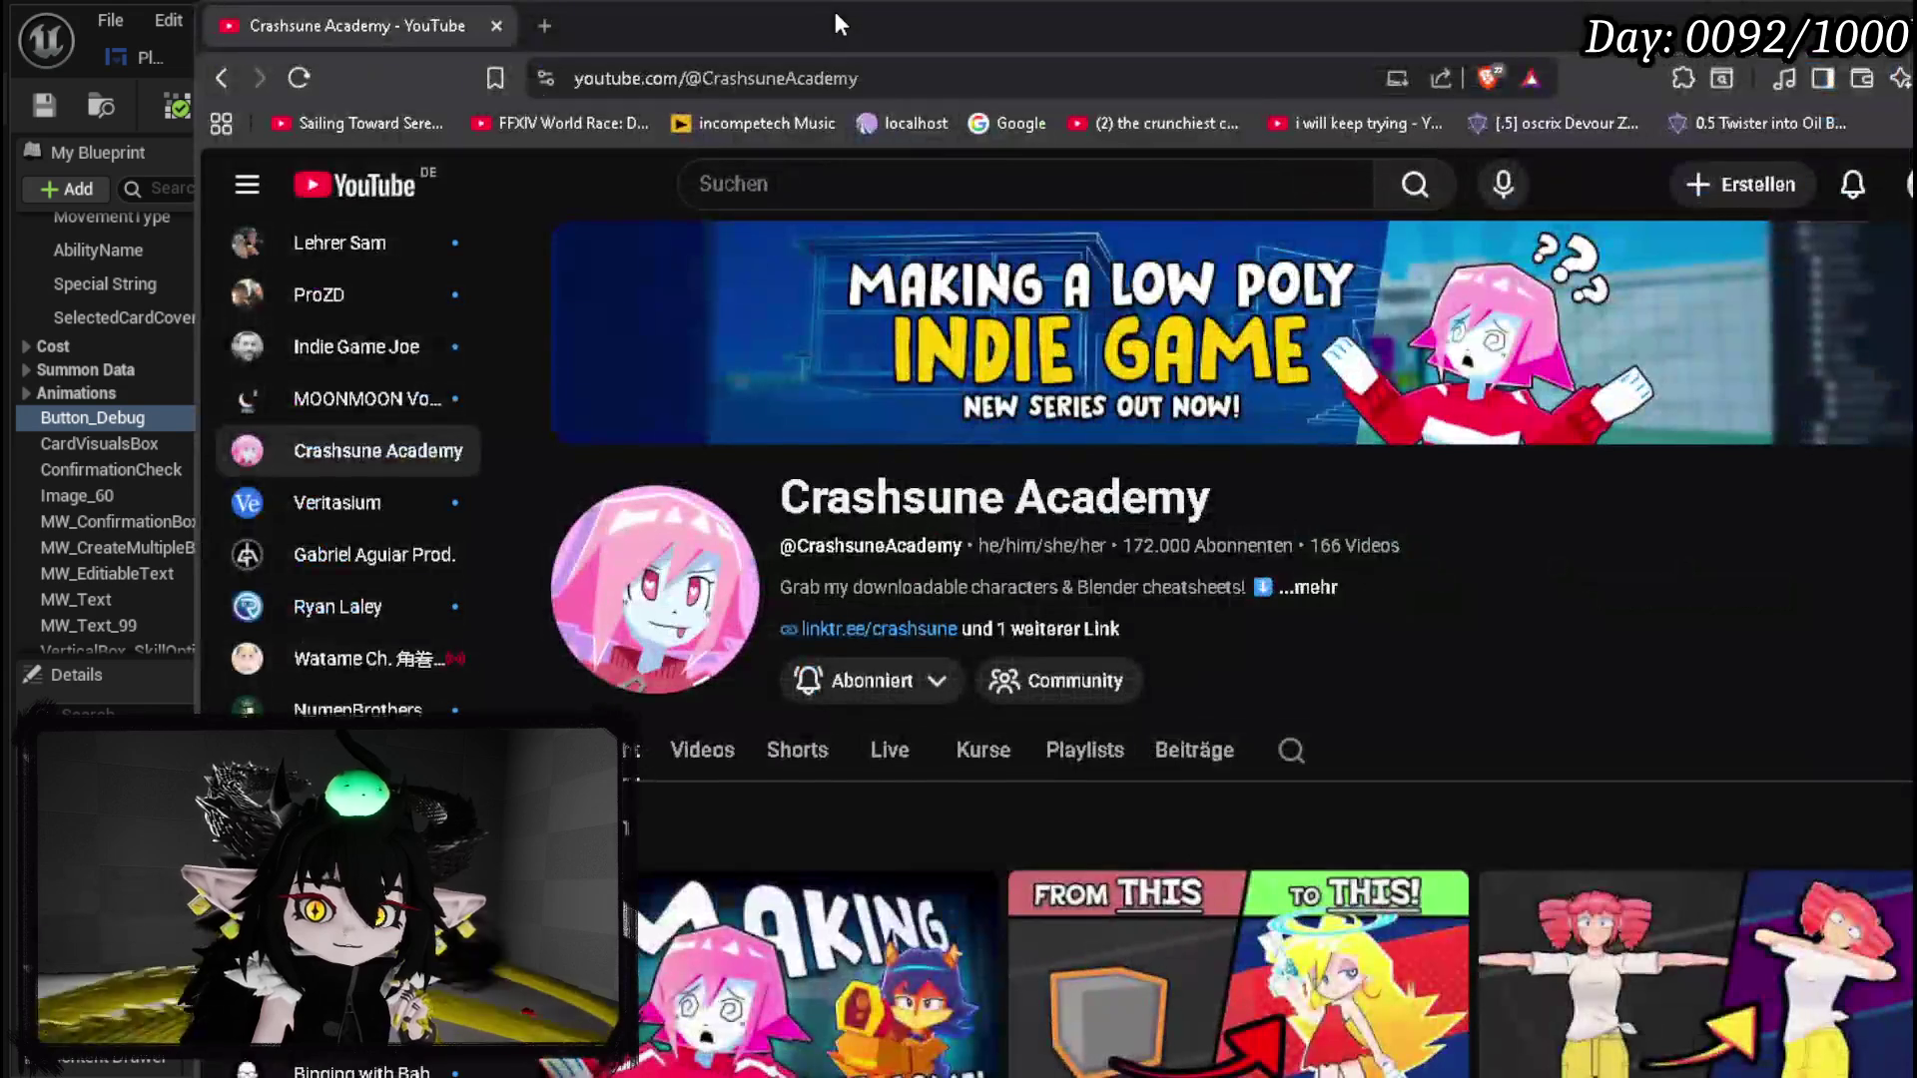
Step: From the YouTube channel page, start and pause 'Learn Blender in 2026', then Alt-Tab back to Unreal
{"action": "scroll", "coordinate": [824, 509], "scroll_direction": "down", "scroll_amount": 5}
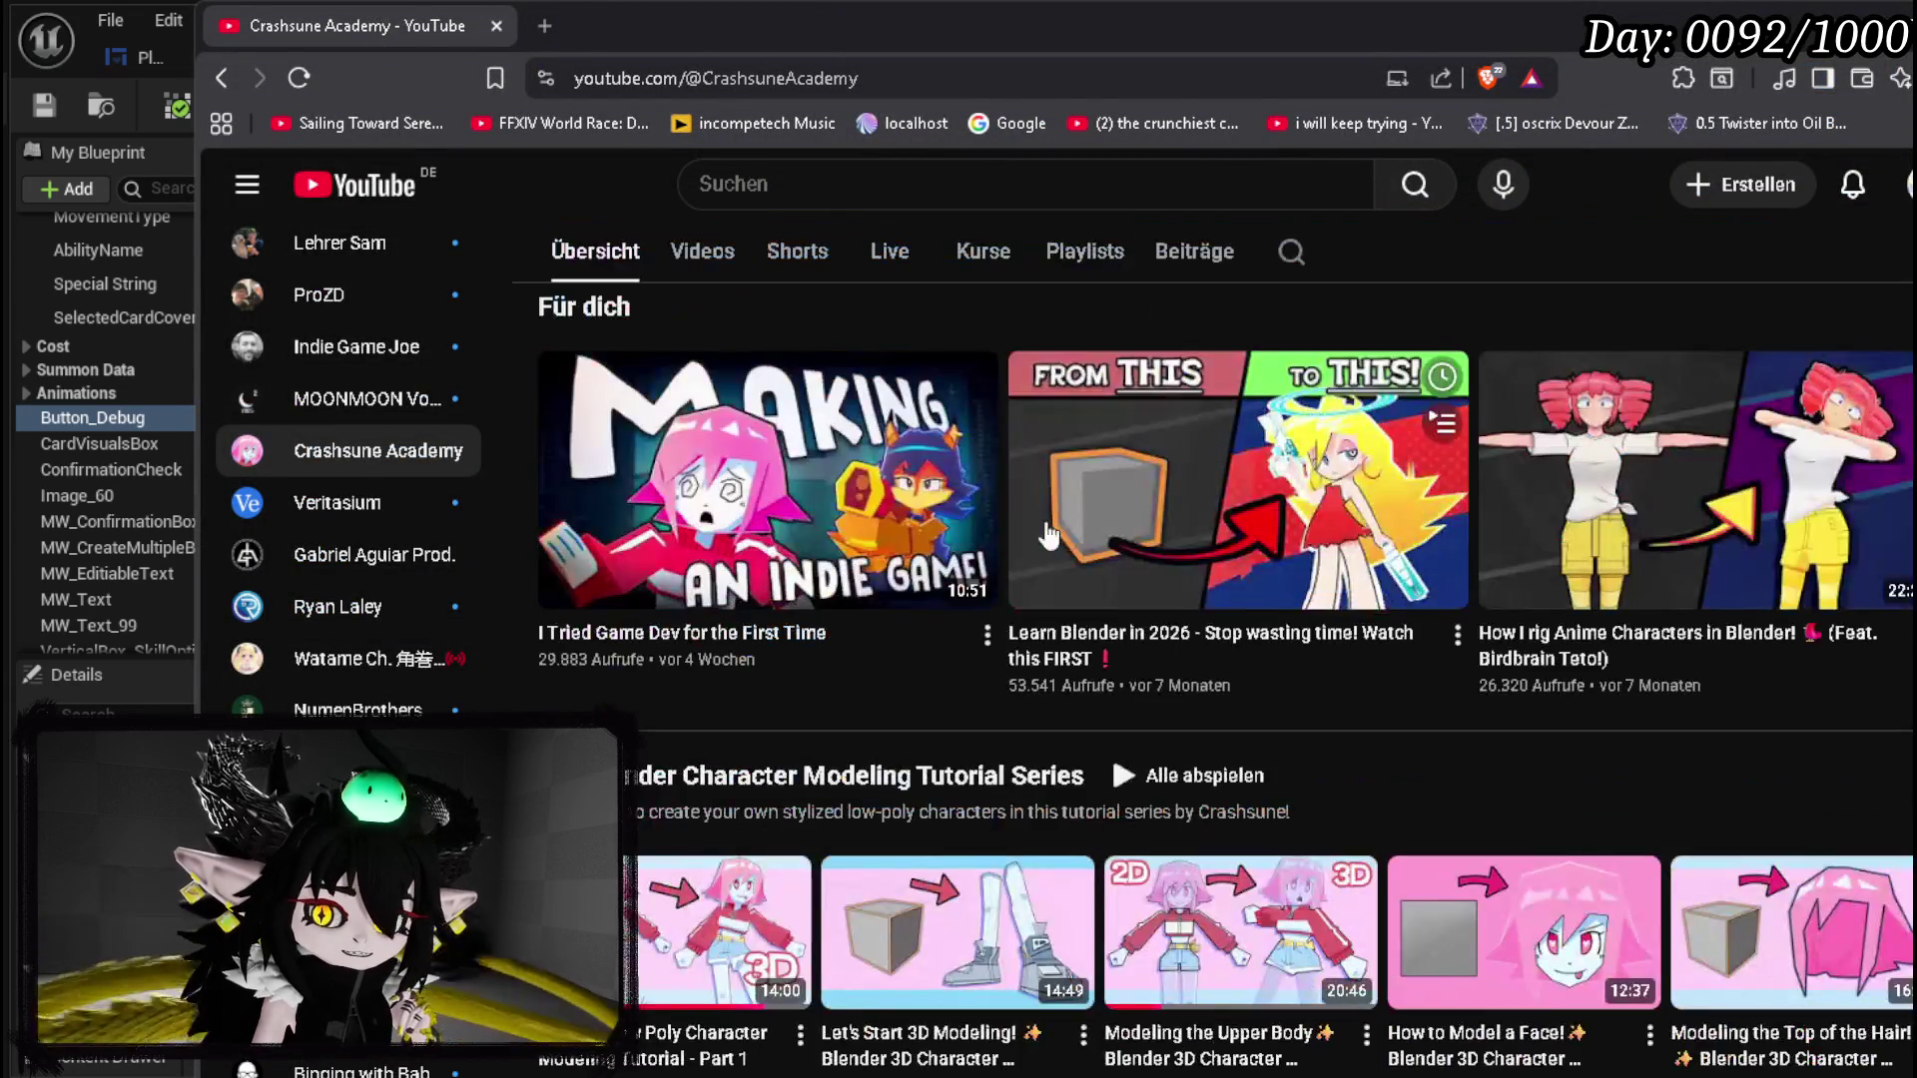
{"action": "scroll", "coordinate": [1384, 710], "scroll_direction": "down", "scroll_amount": 1}
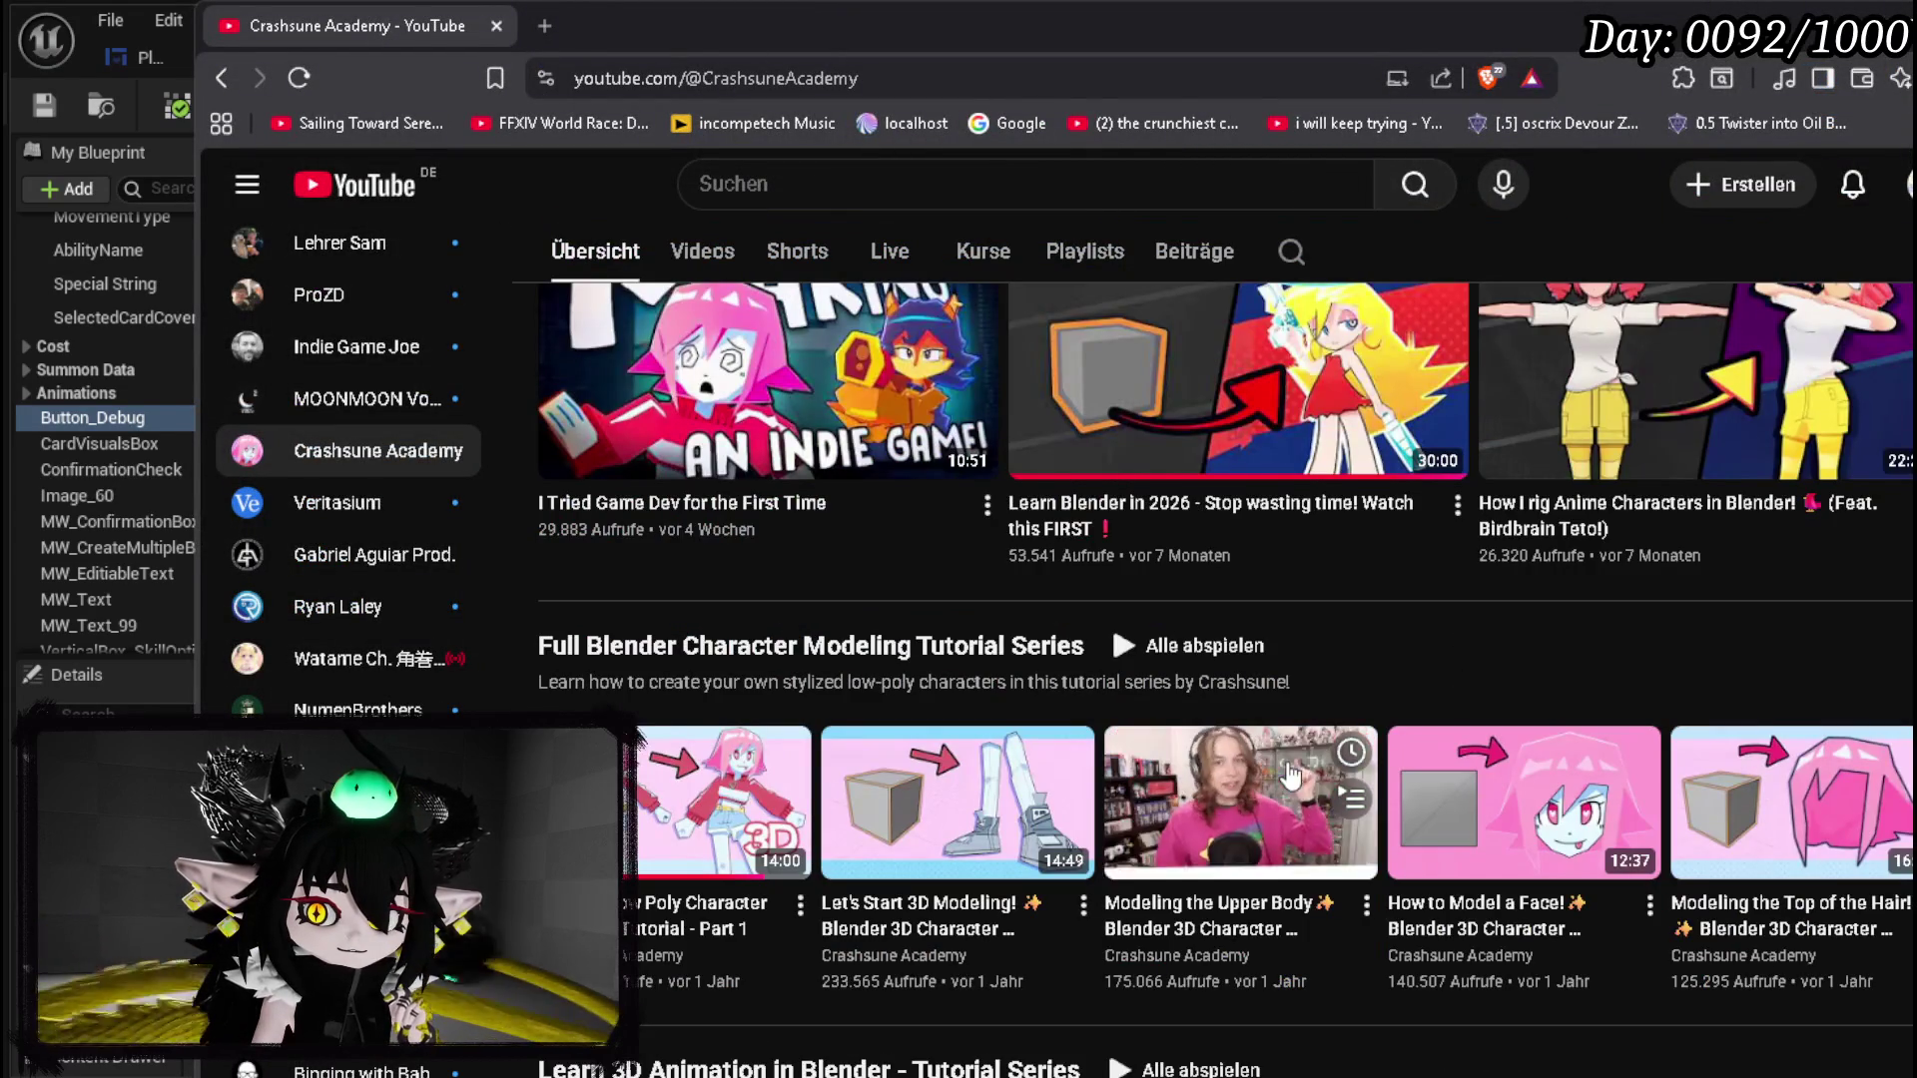
{"action": "scroll", "coordinate": [1551, 676], "scroll_direction": "down", "scroll_amount": 4}
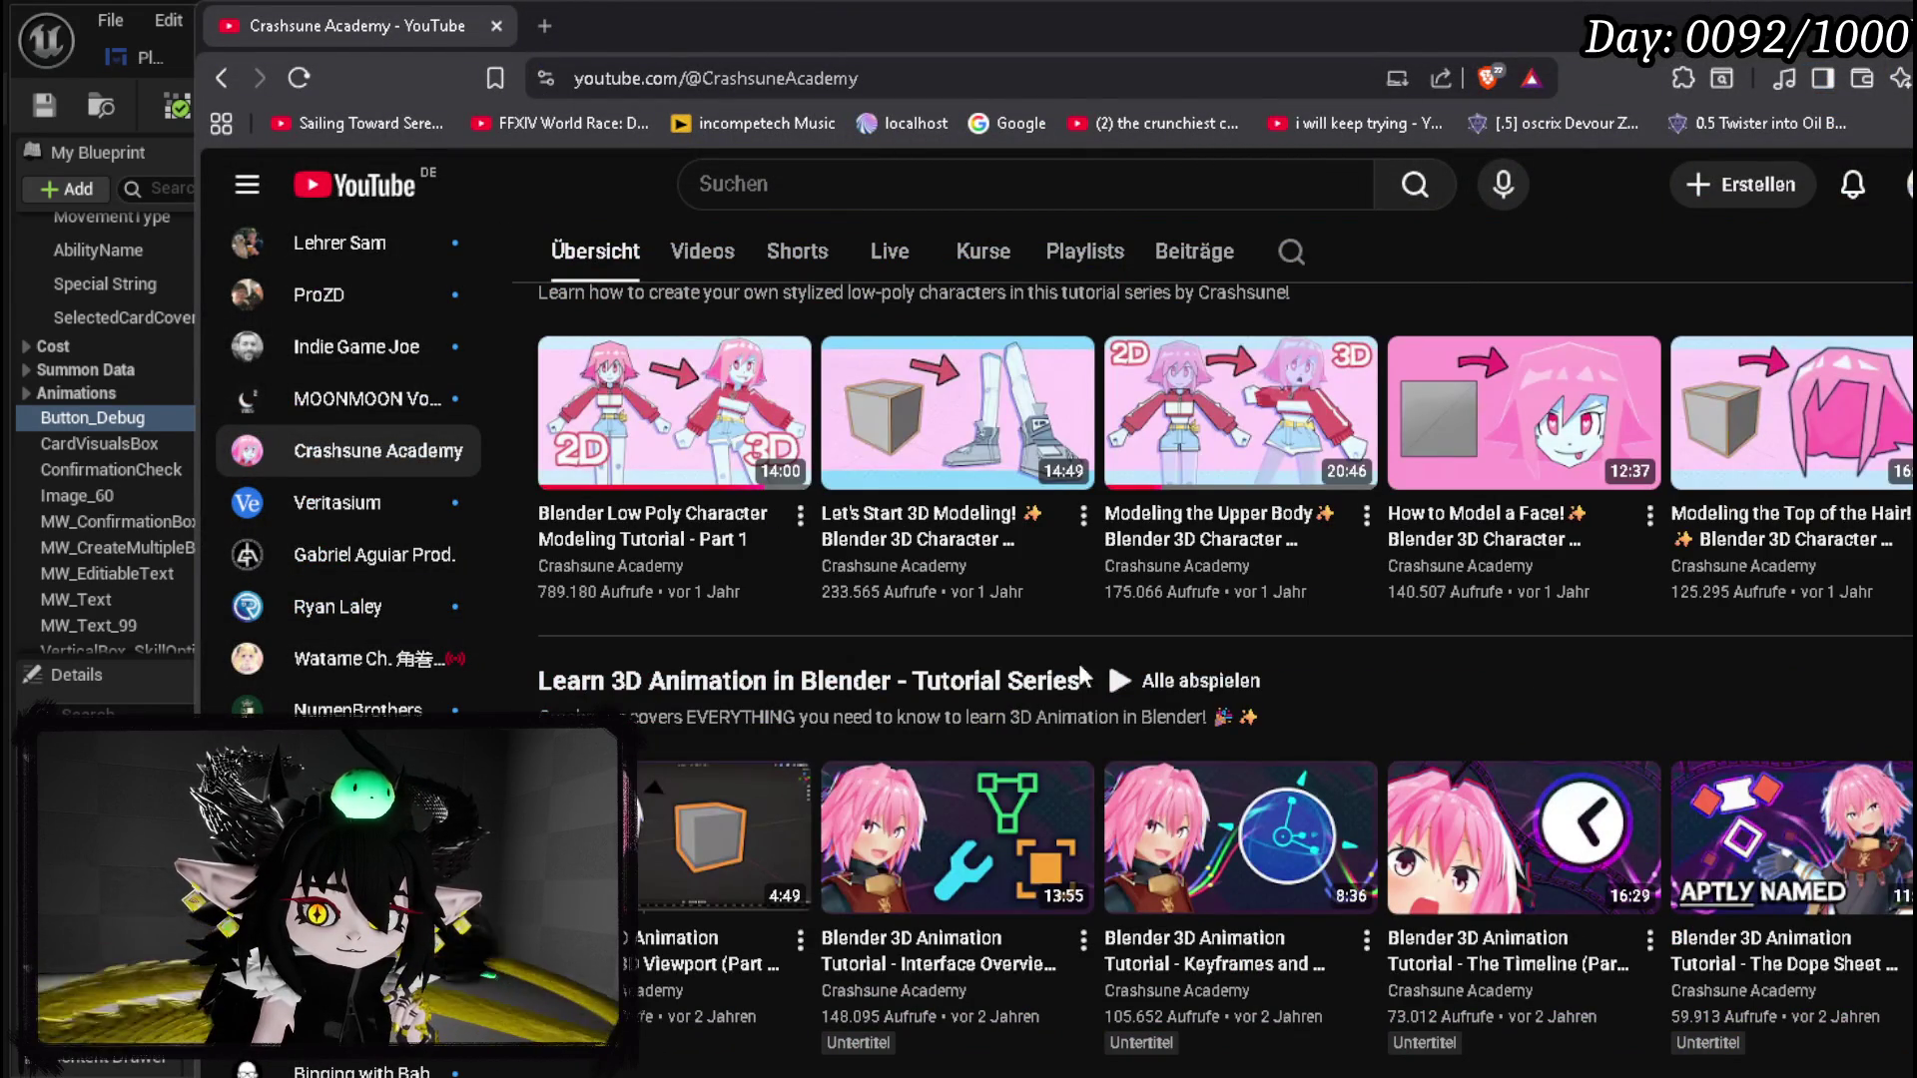
{"action": "scroll", "coordinate": [973, 526], "scroll_direction": "down", "scroll_amount": 4}
{"action": "scroll", "coordinate": [973, 526], "scroll_direction": "down", "scroll_amount": 2}
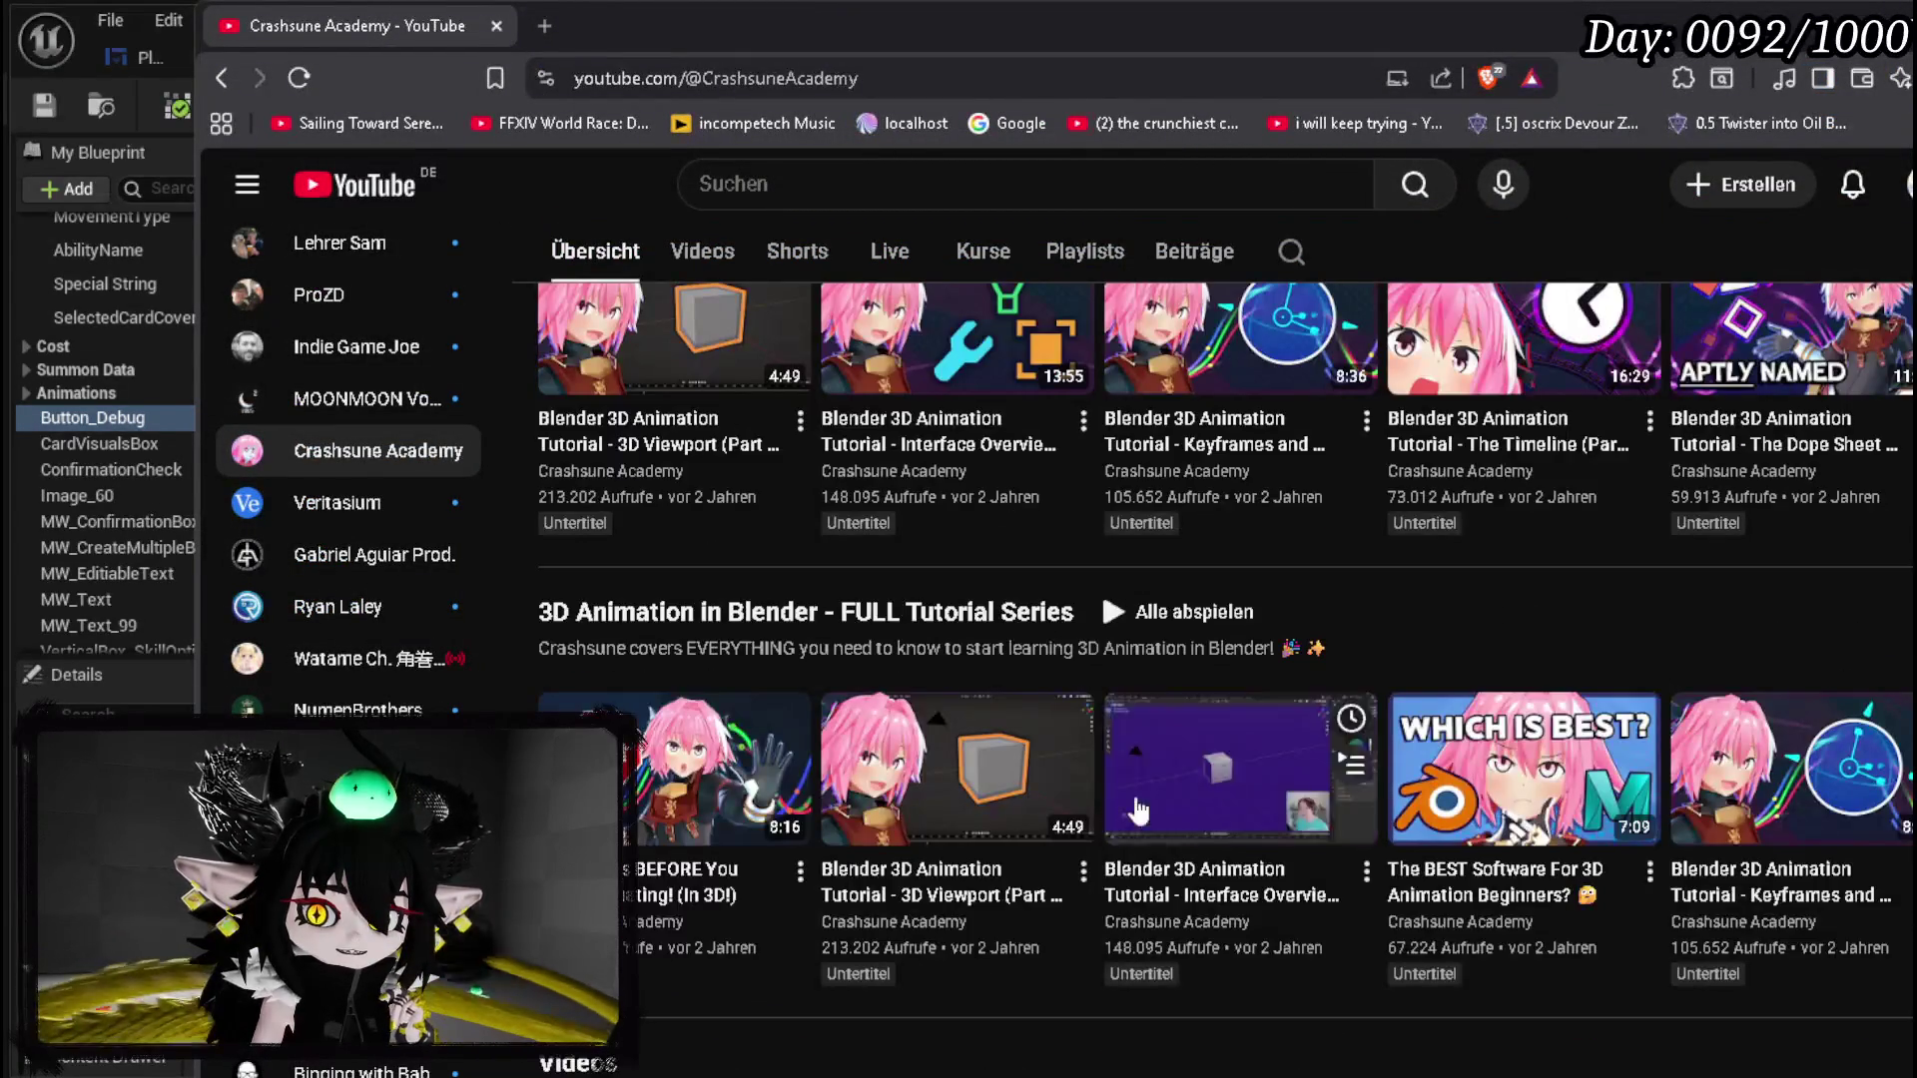
{"action": "scroll", "coordinate": [1633, 744], "scroll_direction": "down", "scroll_amount": 1}
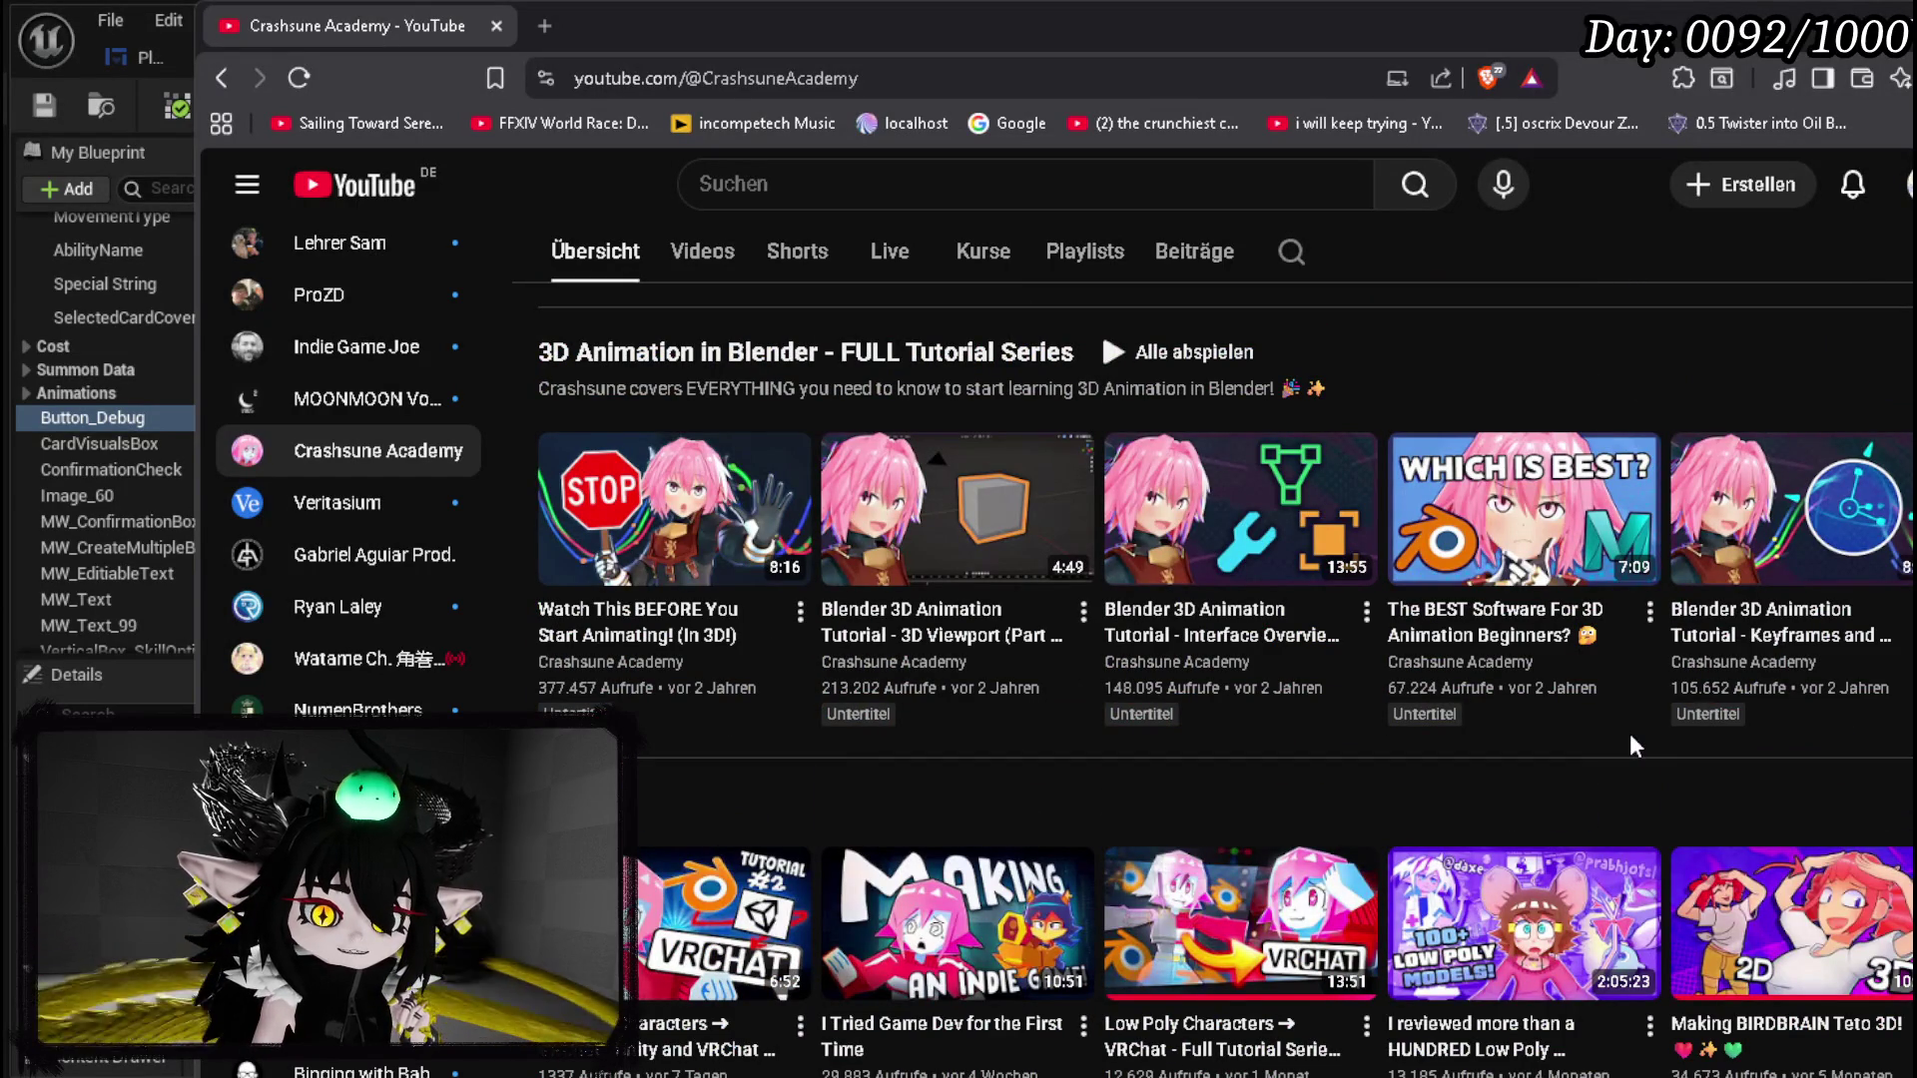
{"action": "scroll", "coordinate": [1633, 744], "scroll_direction": "down", "scroll_amount": 6}
{"action": "scroll", "coordinate": [1633, 745], "scroll_direction": "up", "scroll_amount": 13}
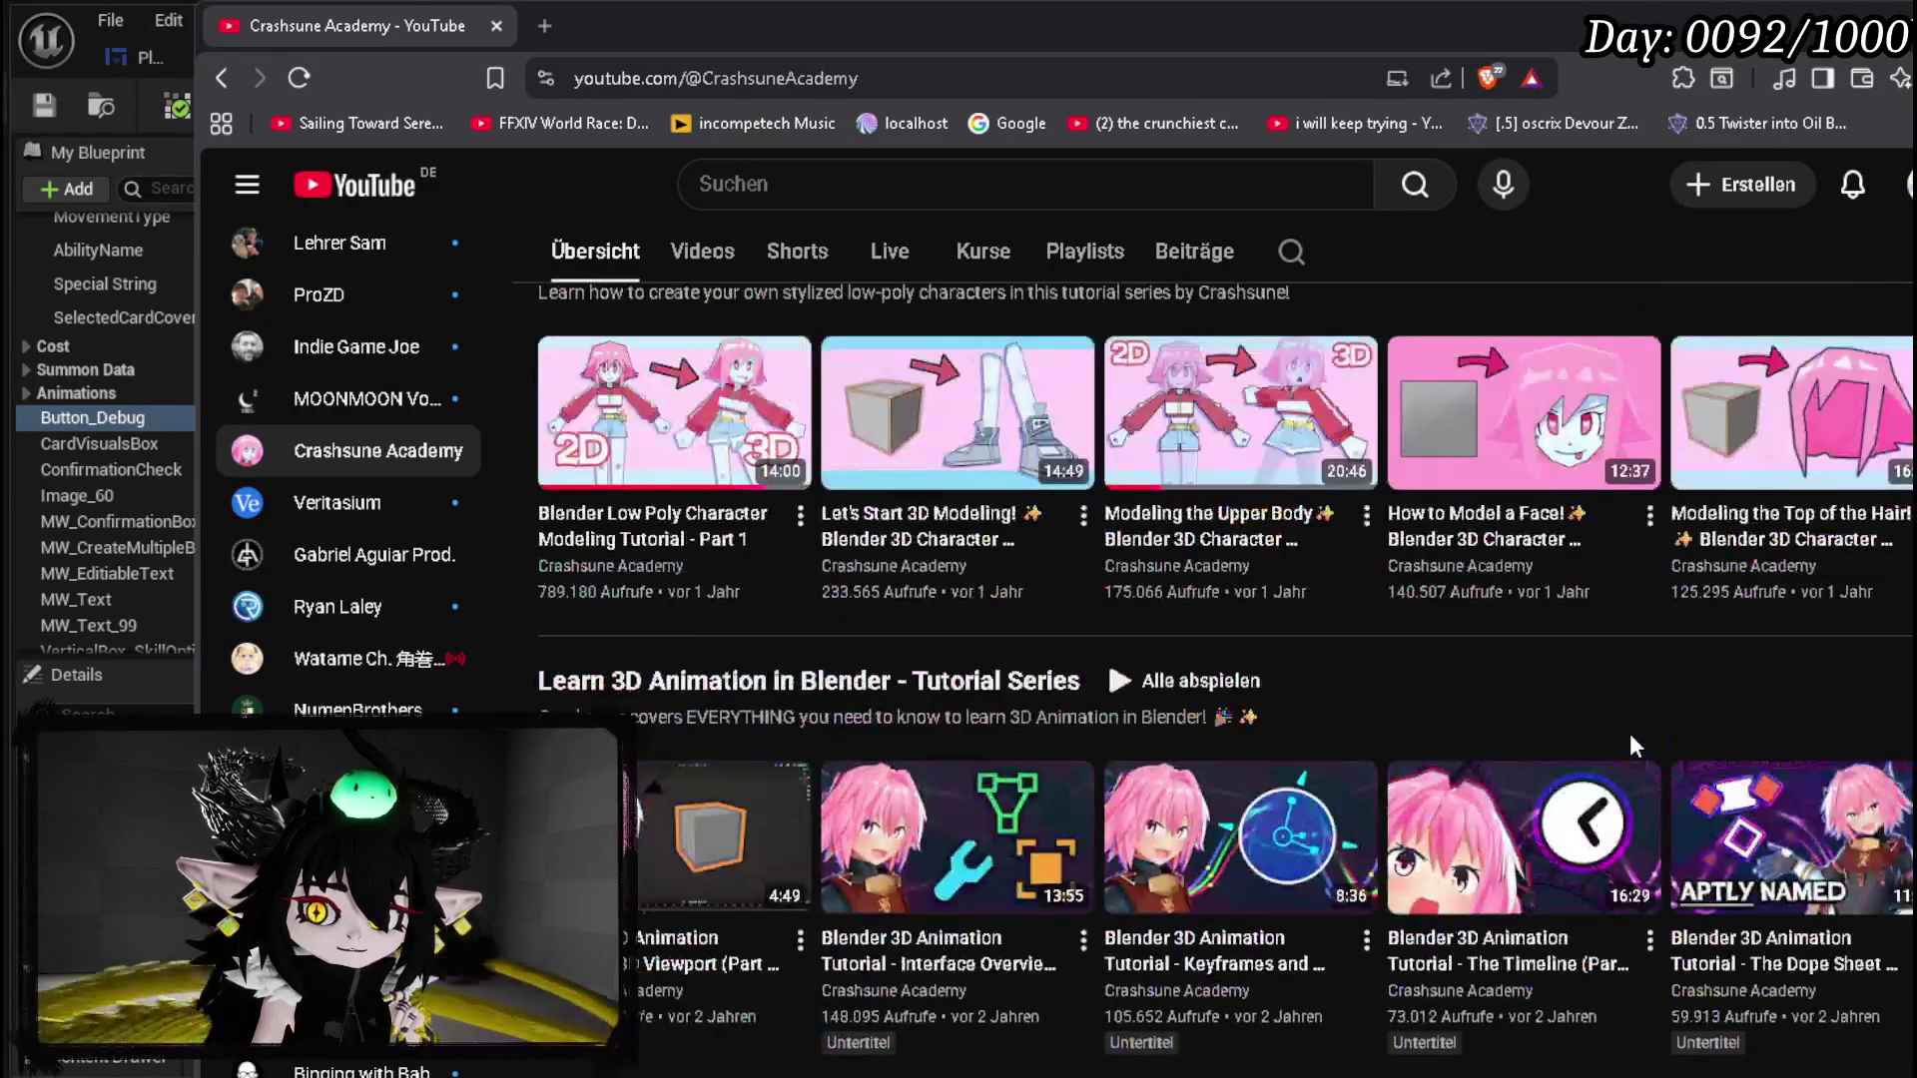
{"action": "scroll", "coordinate": [1633, 745], "scroll_direction": "up", "scroll_amount": 5}
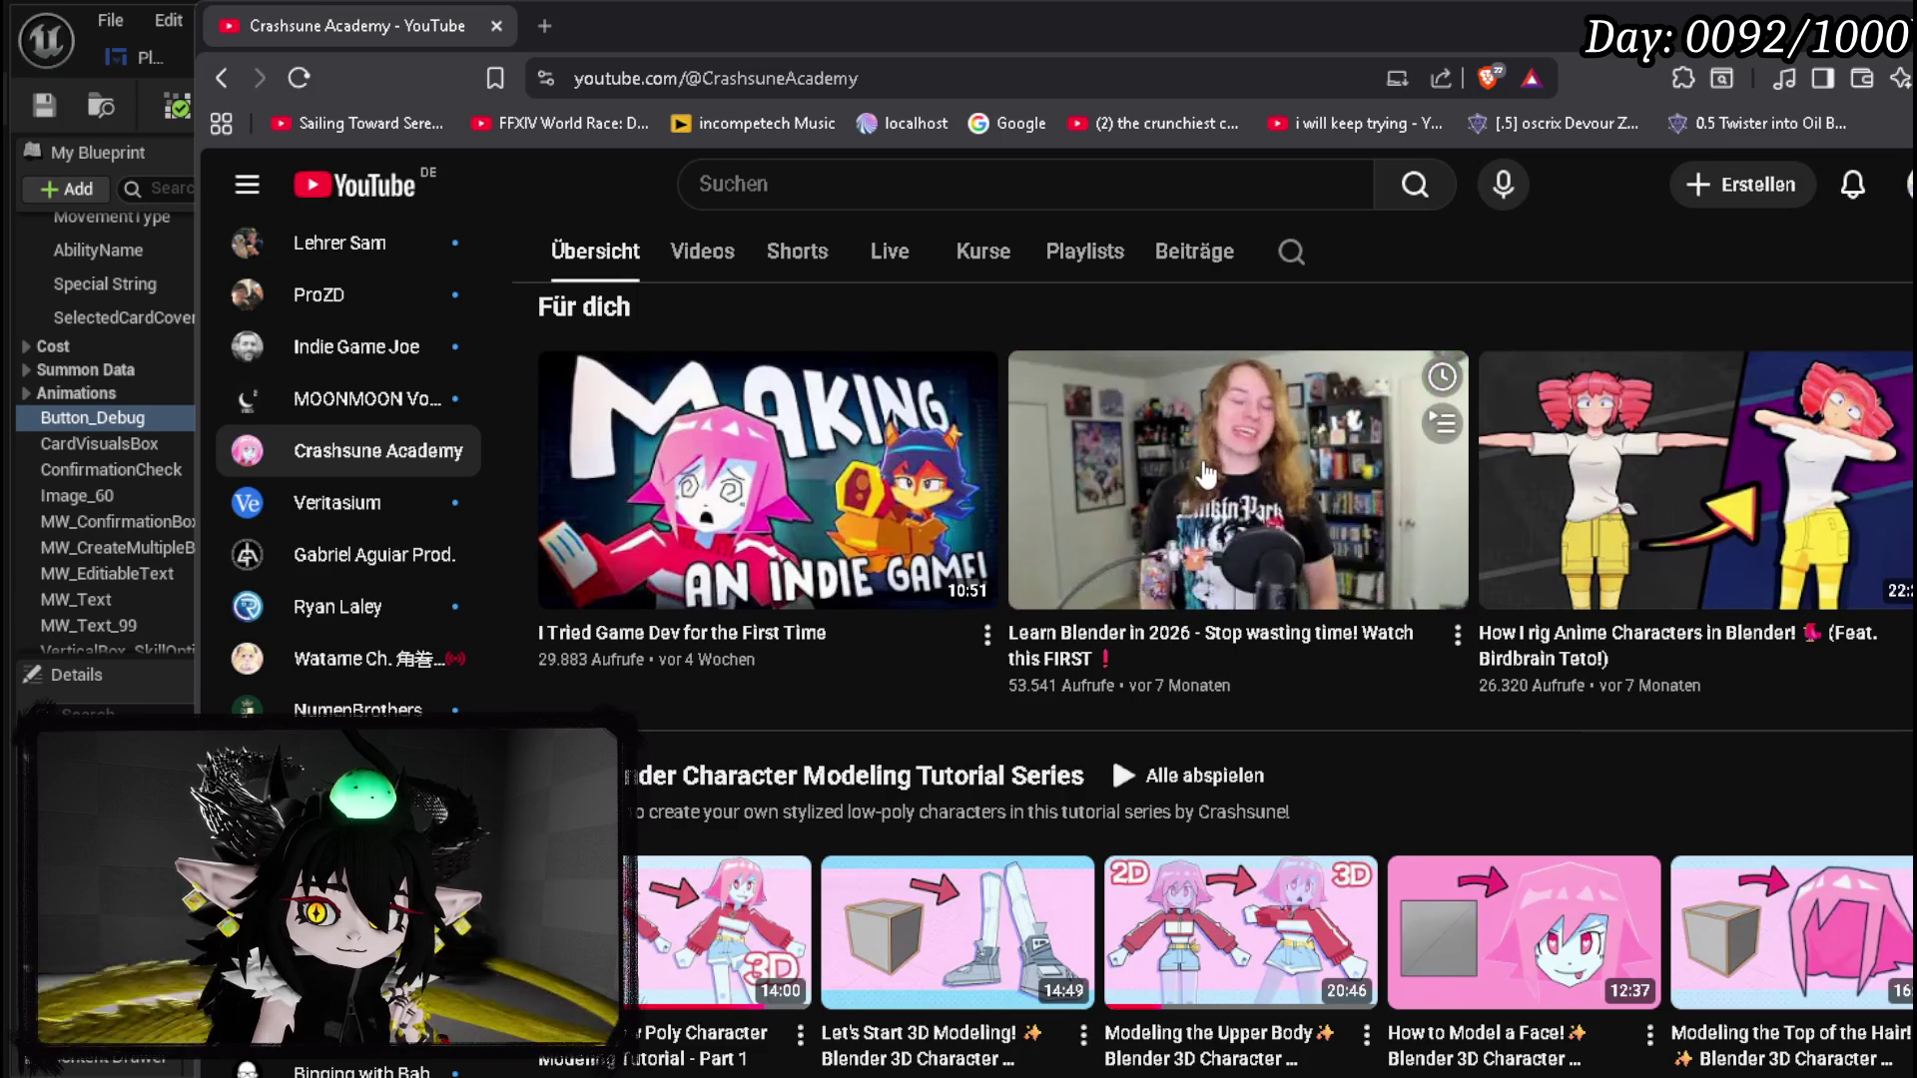
{"action": "left_click", "coordinate": [1389, 604]}
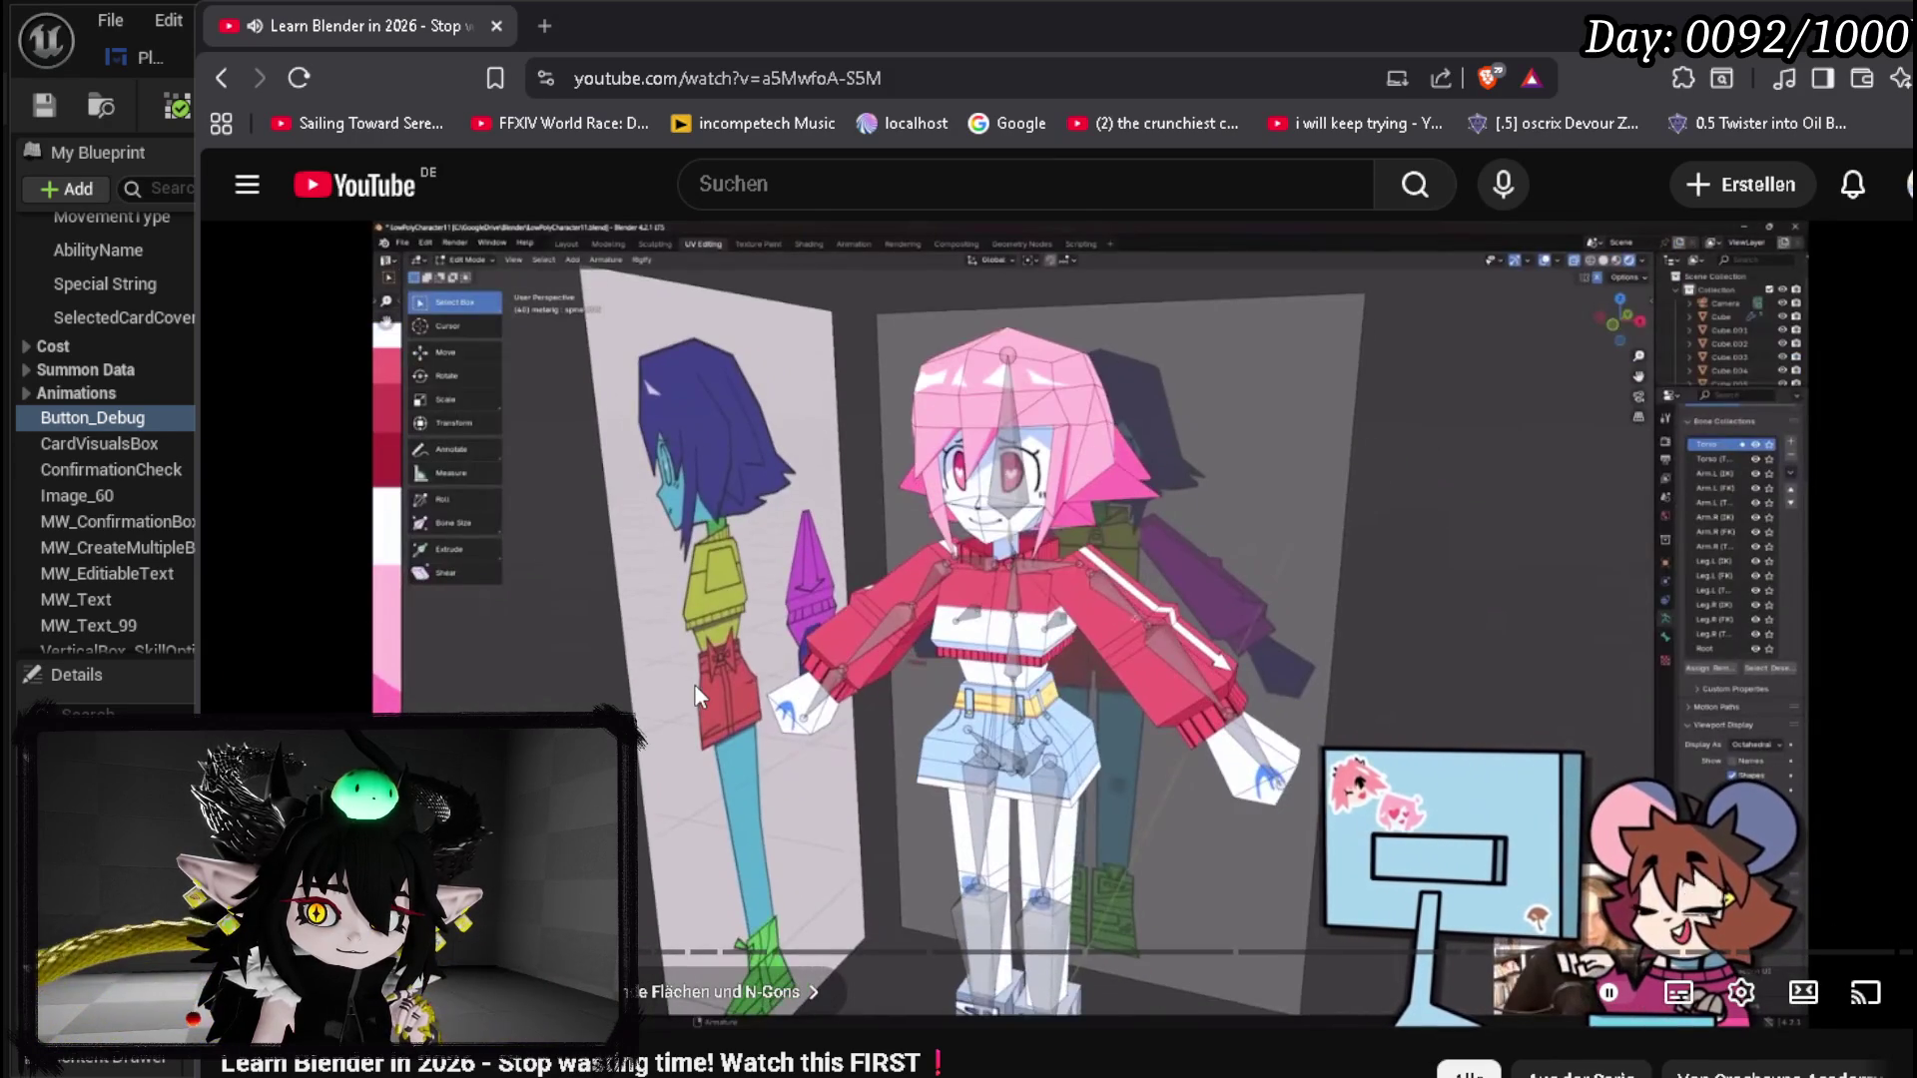
{"action": "left_click", "coordinate": [1088, 368]}
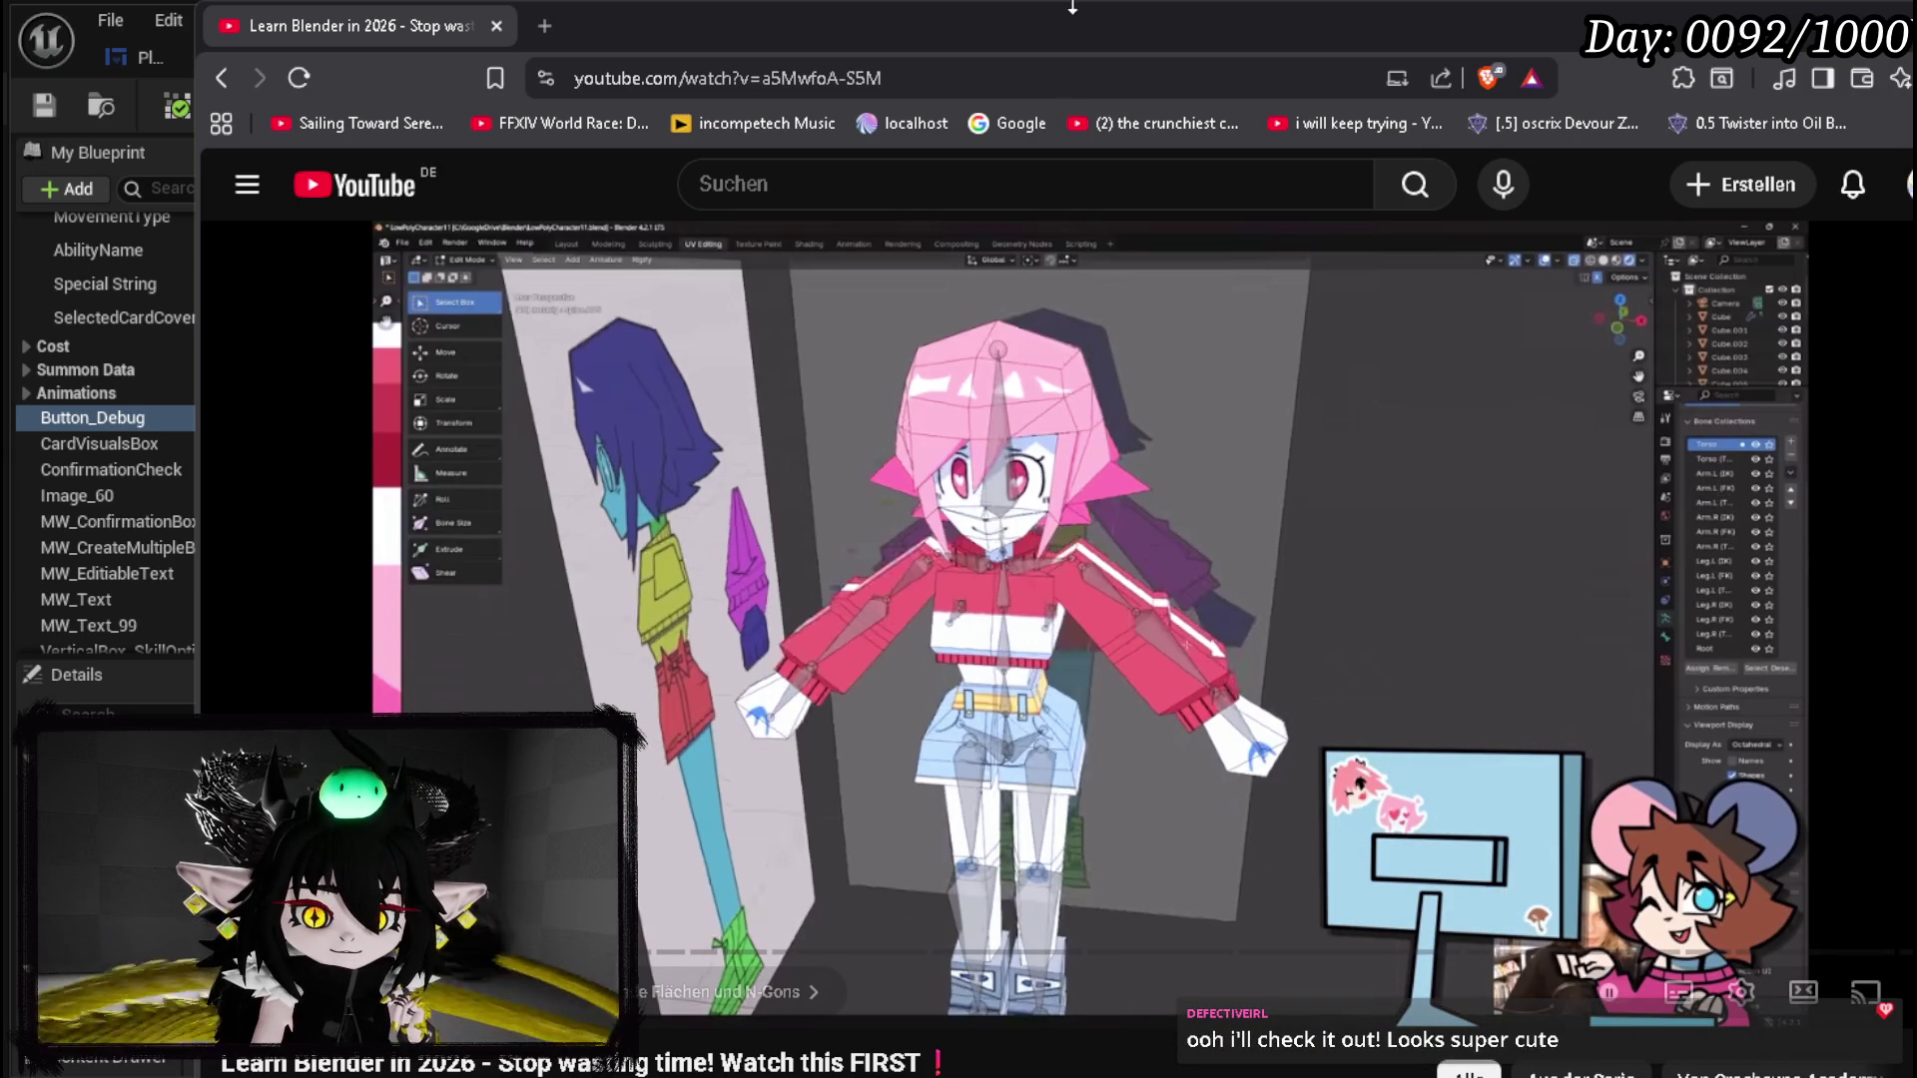
{"action": "key", "text": "alt+Tab"}
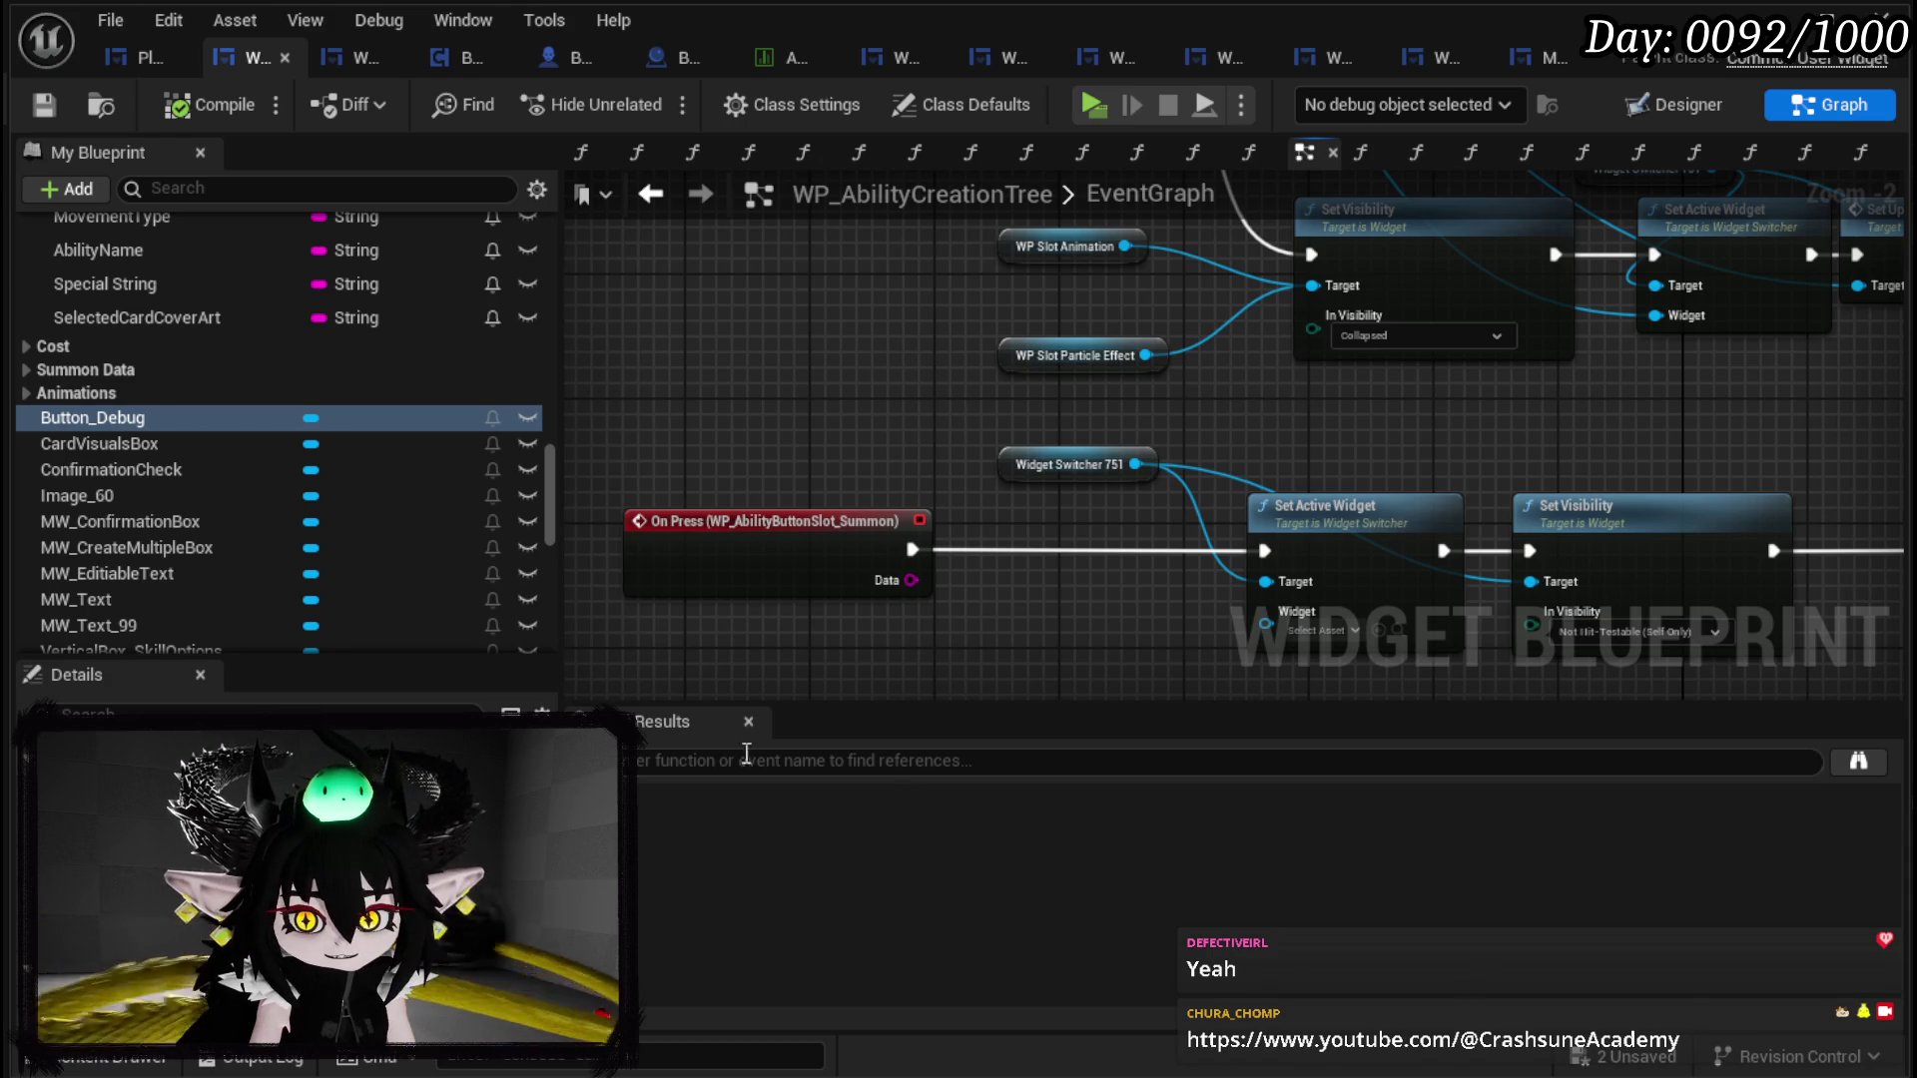
Step: Rename the BuildSummon variable in My Blueprint to SummonCheck
{"action": "scroll", "coordinate": [1210, 404], "scroll_direction": "down", "scroll_amount": 4}
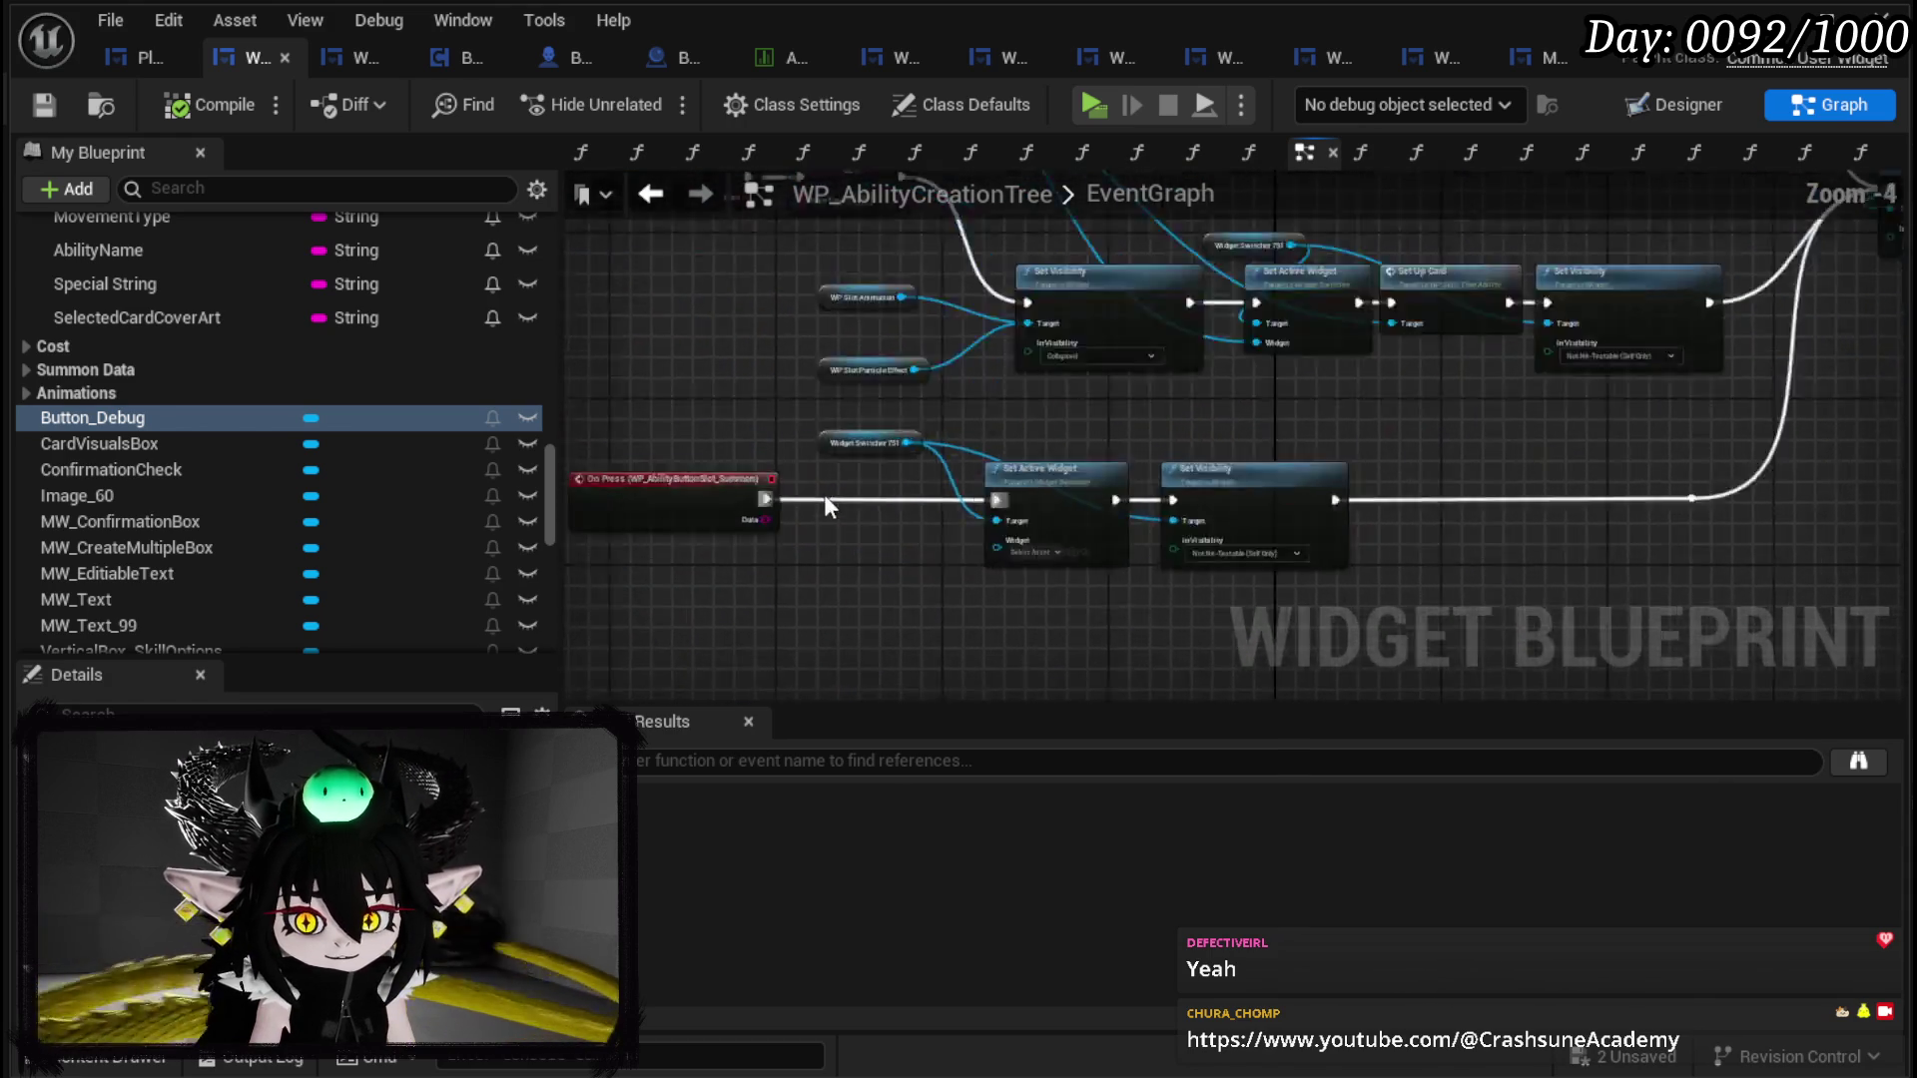
{"action": "scroll", "coordinate": [823, 494], "scroll_direction": "up", "scroll_amount": 4}
{"action": "scroll", "coordinate": [183, 410], "scroll_direction": "up", "scroll_amount": 3}
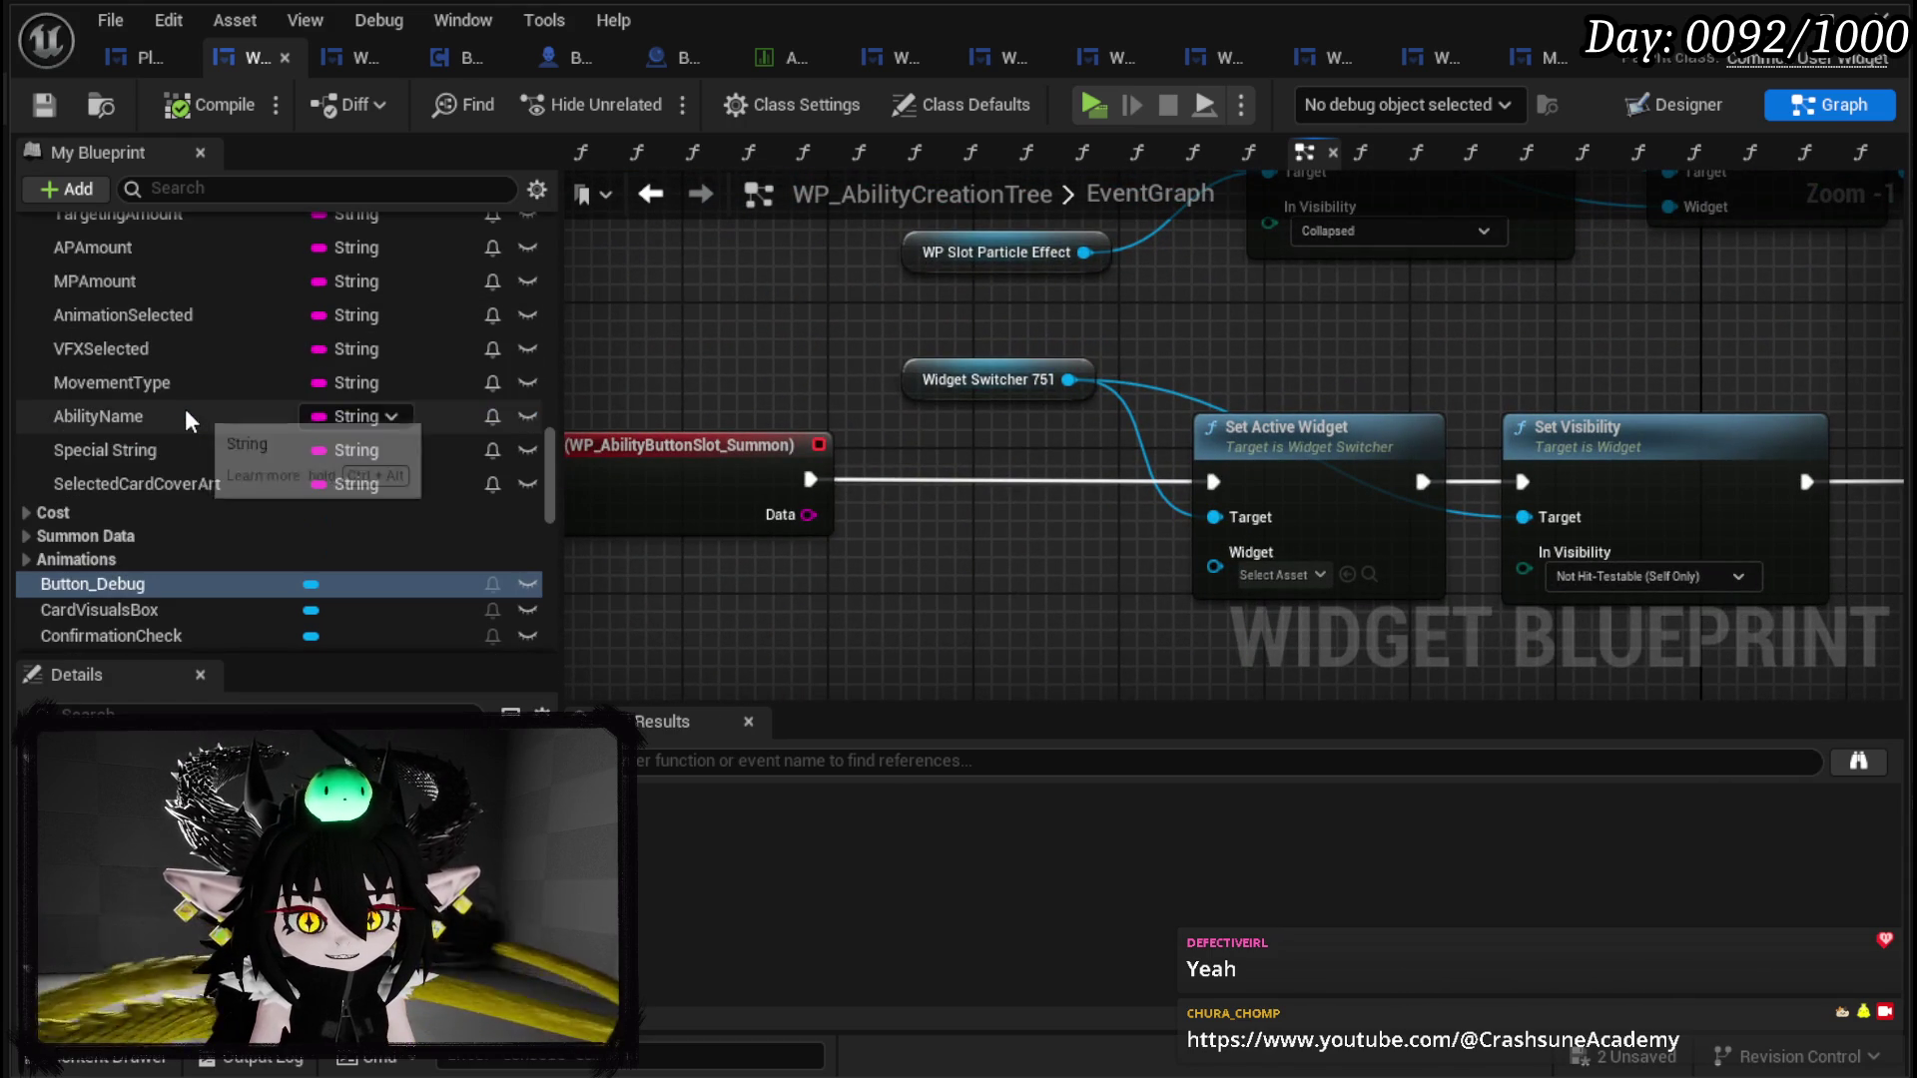
{"action": "scroll", "coordinate": [207, 409], "scroll_direction": "up", "scroll_amount": 6}
{"action": "scroll", "coordinate": [214, 408], "scroll_direction": "up", "scroll_amount": 5}
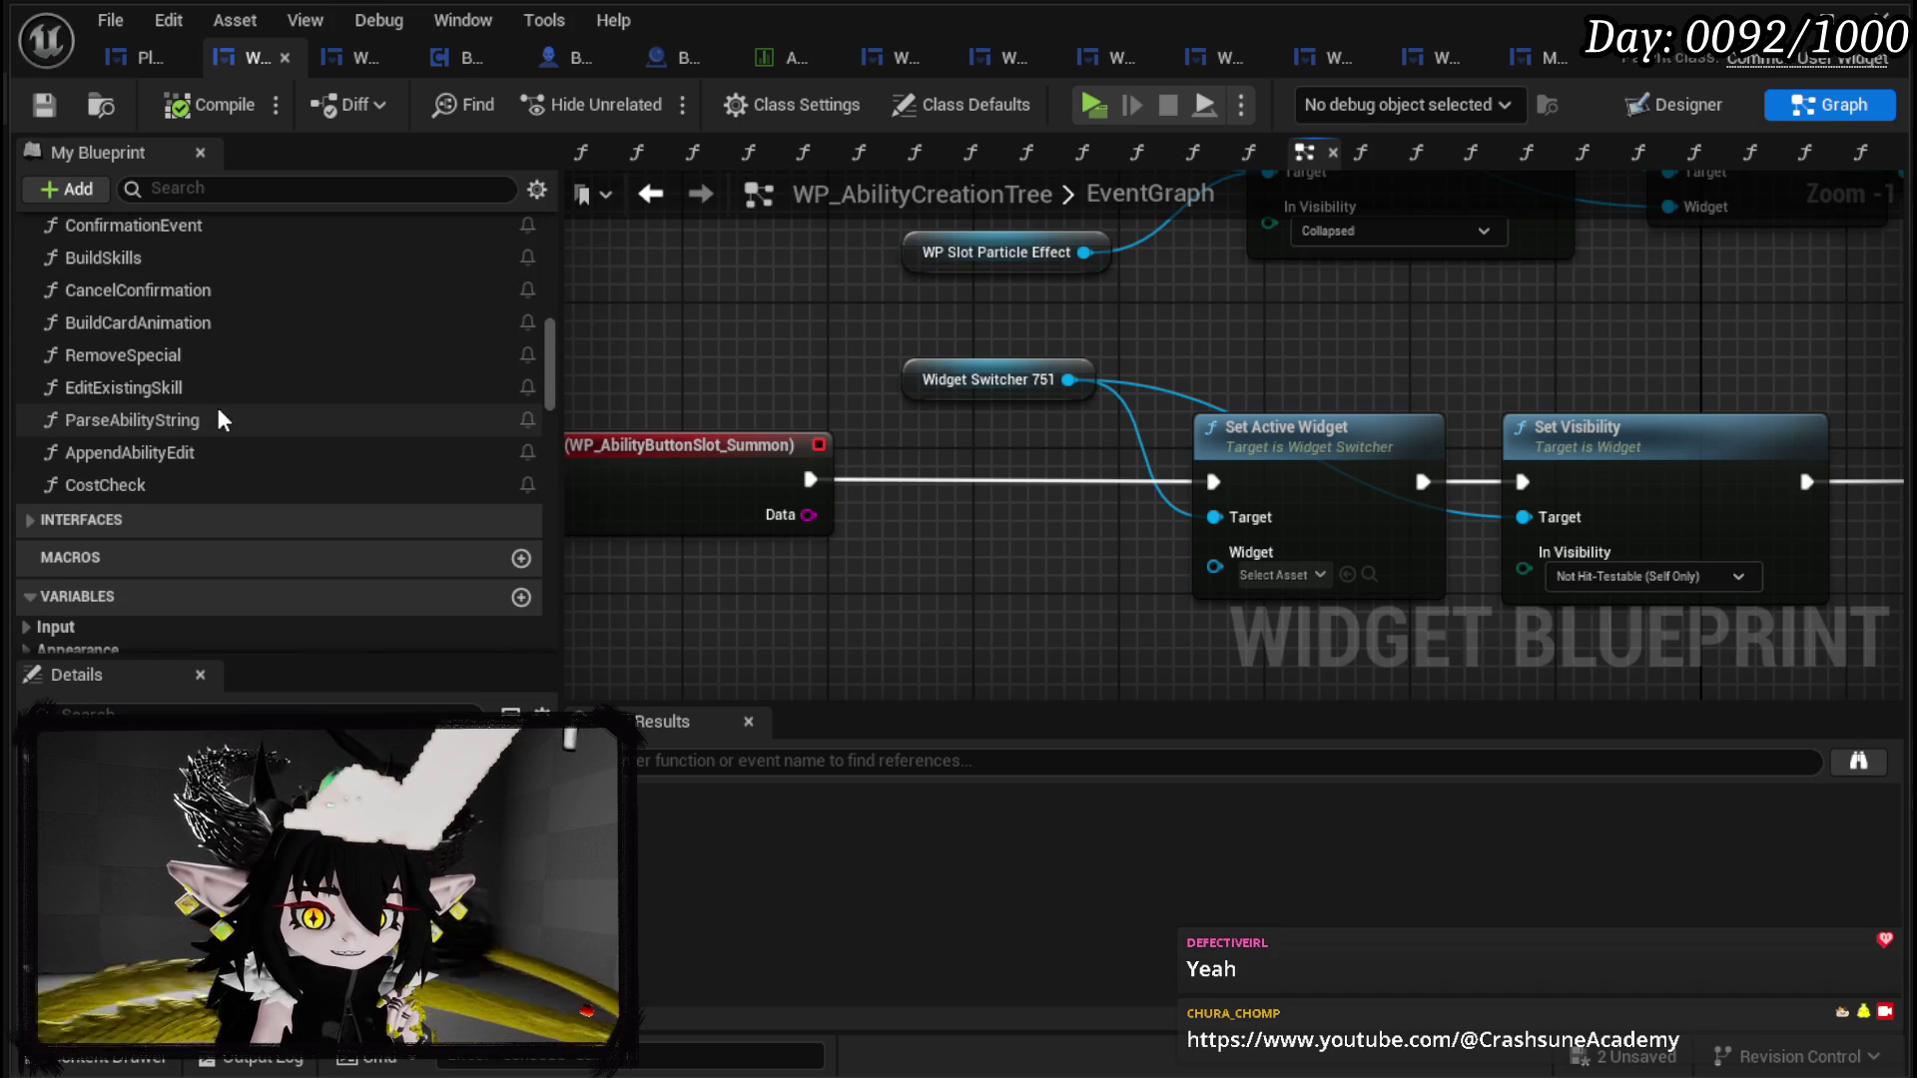
{"action": "scroll", "coordinate": [218, 407], "scroll_direction": "down", "scroll_amount": 6}
{"action": "scroll", "coordinate": [218, 407], "scroll_direction": "down", "scroll_amount": 4}
{"action": "scroll", "coordinate": [320, 440], "scroll_direction": "down", "scroll_amount": 4}
{"action": "scroll", "coordinate": [229, 549], "scroll_direction": "down", "scroll_amount": 10}
{"action": "scroll", "coordinate": [195, 525], "scroll_direction": "down", "scroll_amount": 5}
{"action": "right_click", "coordinate": [104, 614]}
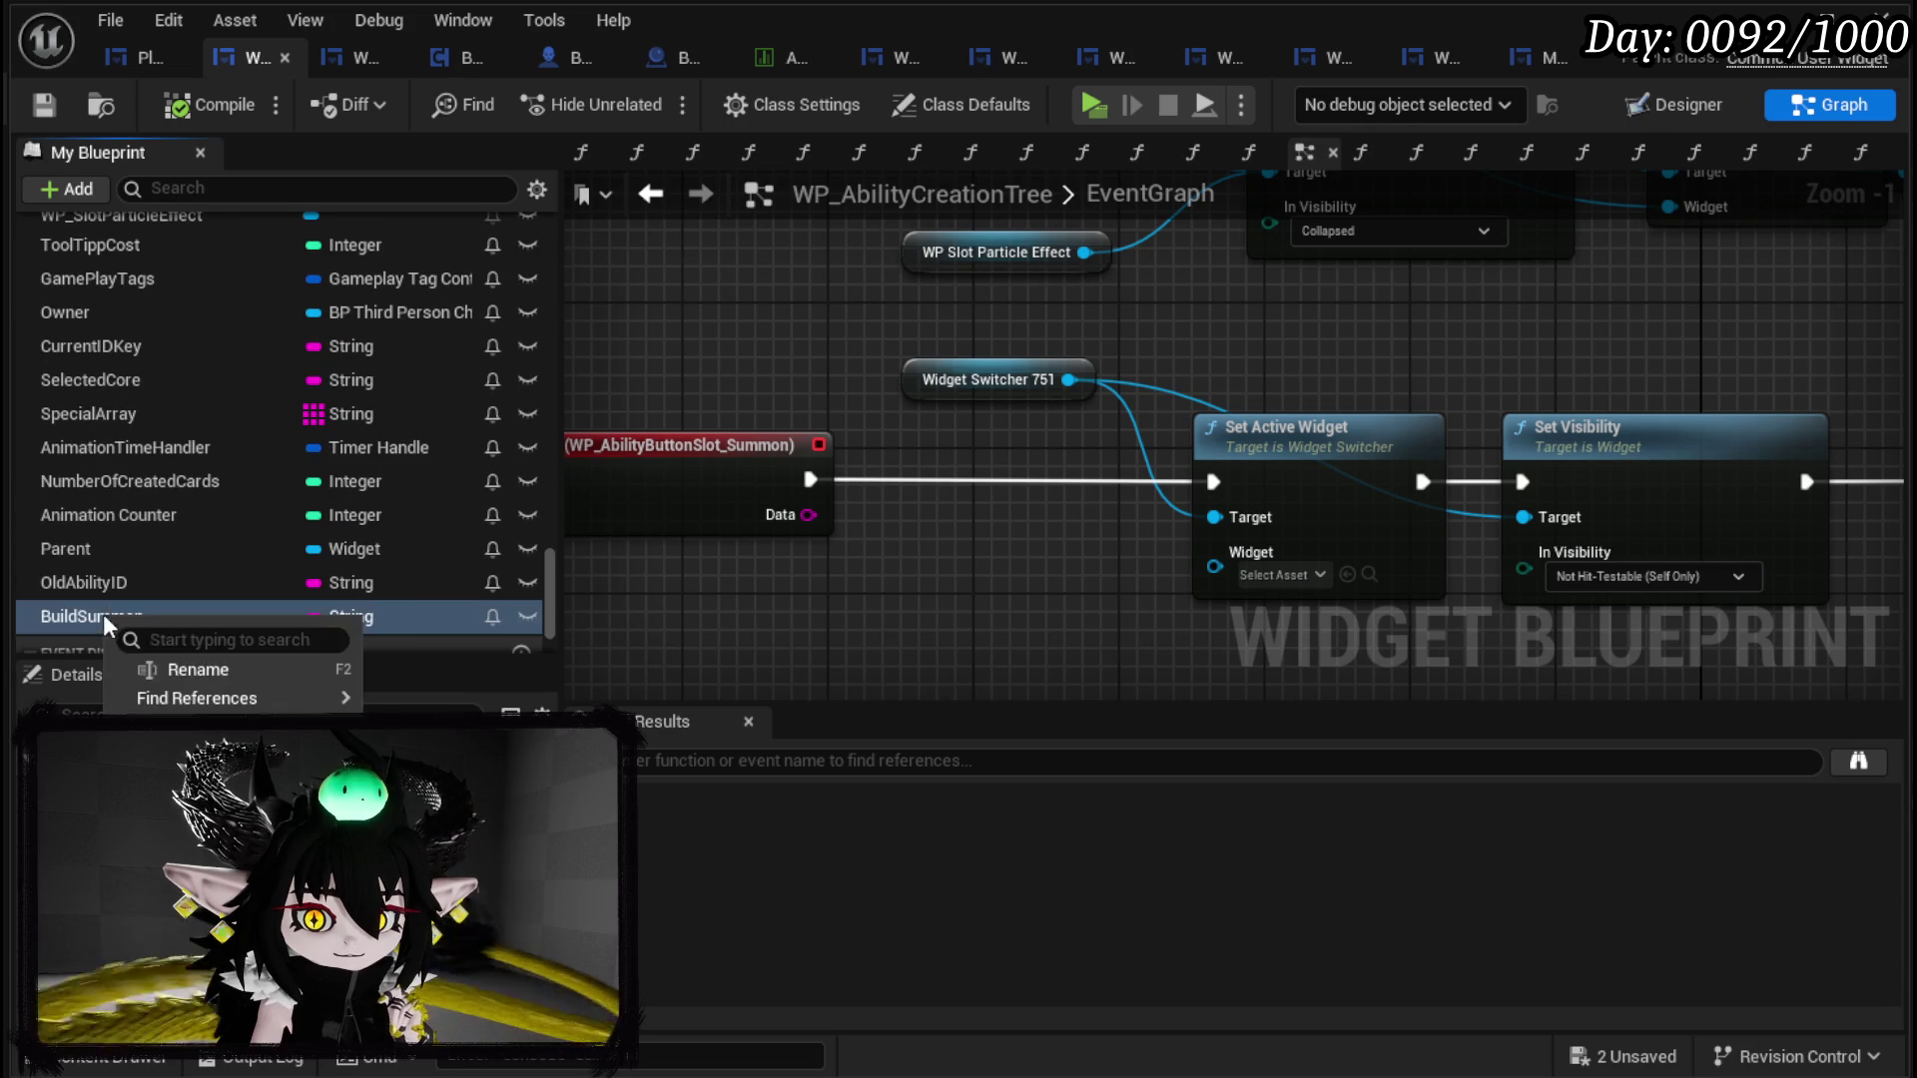
{"action": "left_click", "coordinate": [188, 674]}
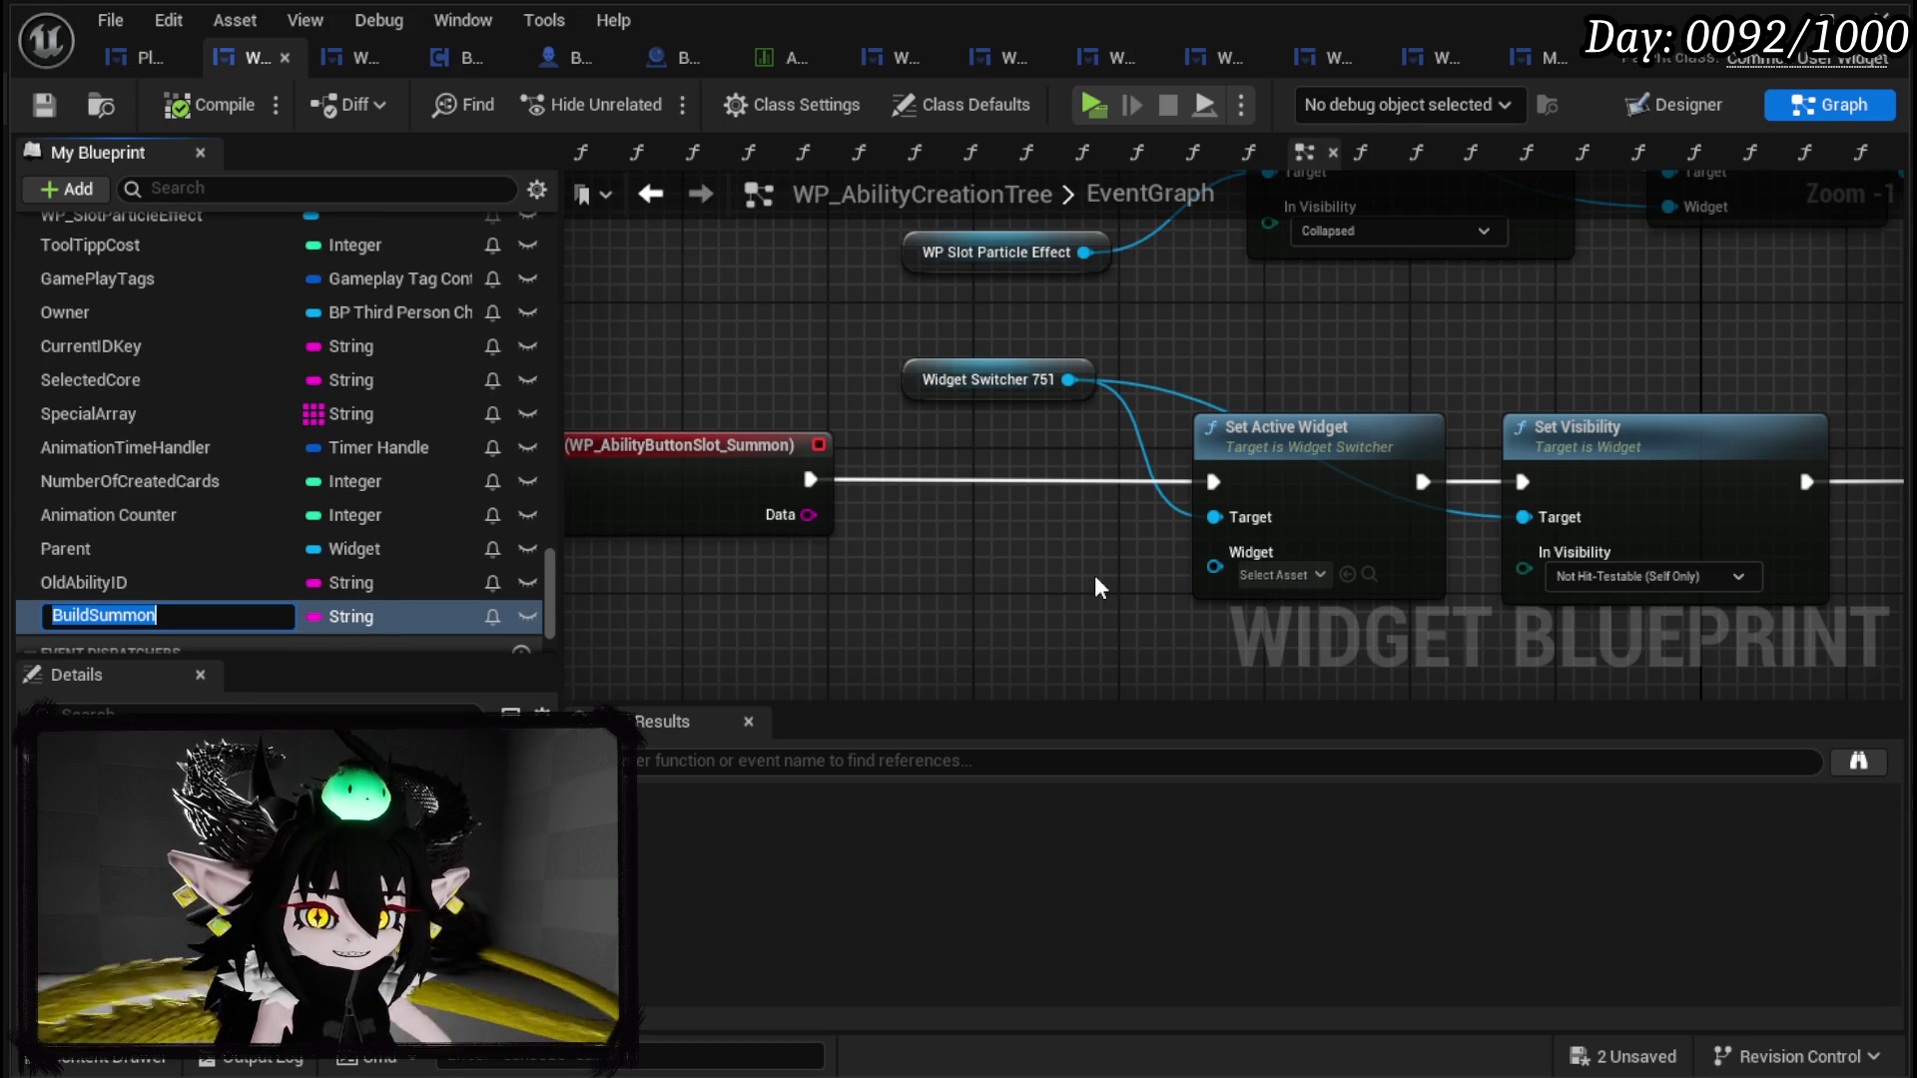
{"action": "type", "text": "SummonCheck"}
{"action": "key", "text": "Return"}
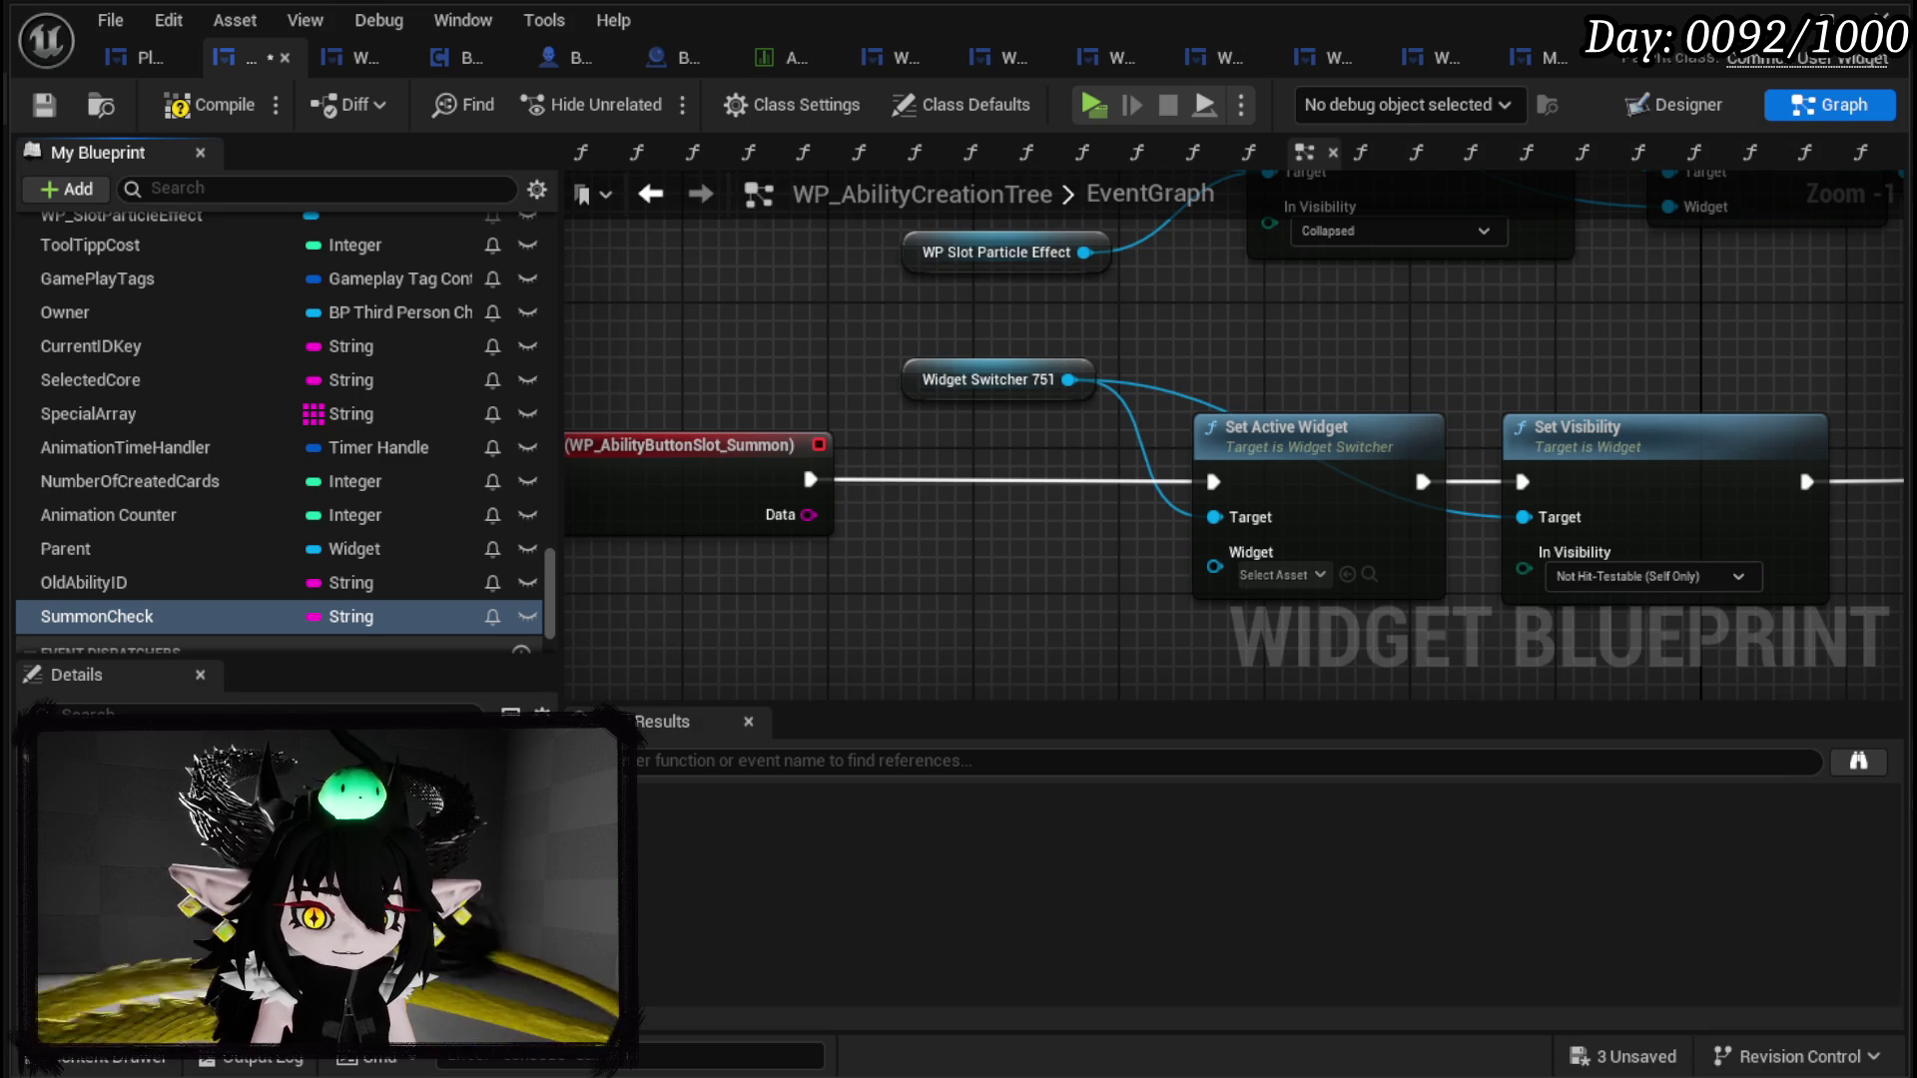
{"action": "left_click", "coordinate": [350, 616]}
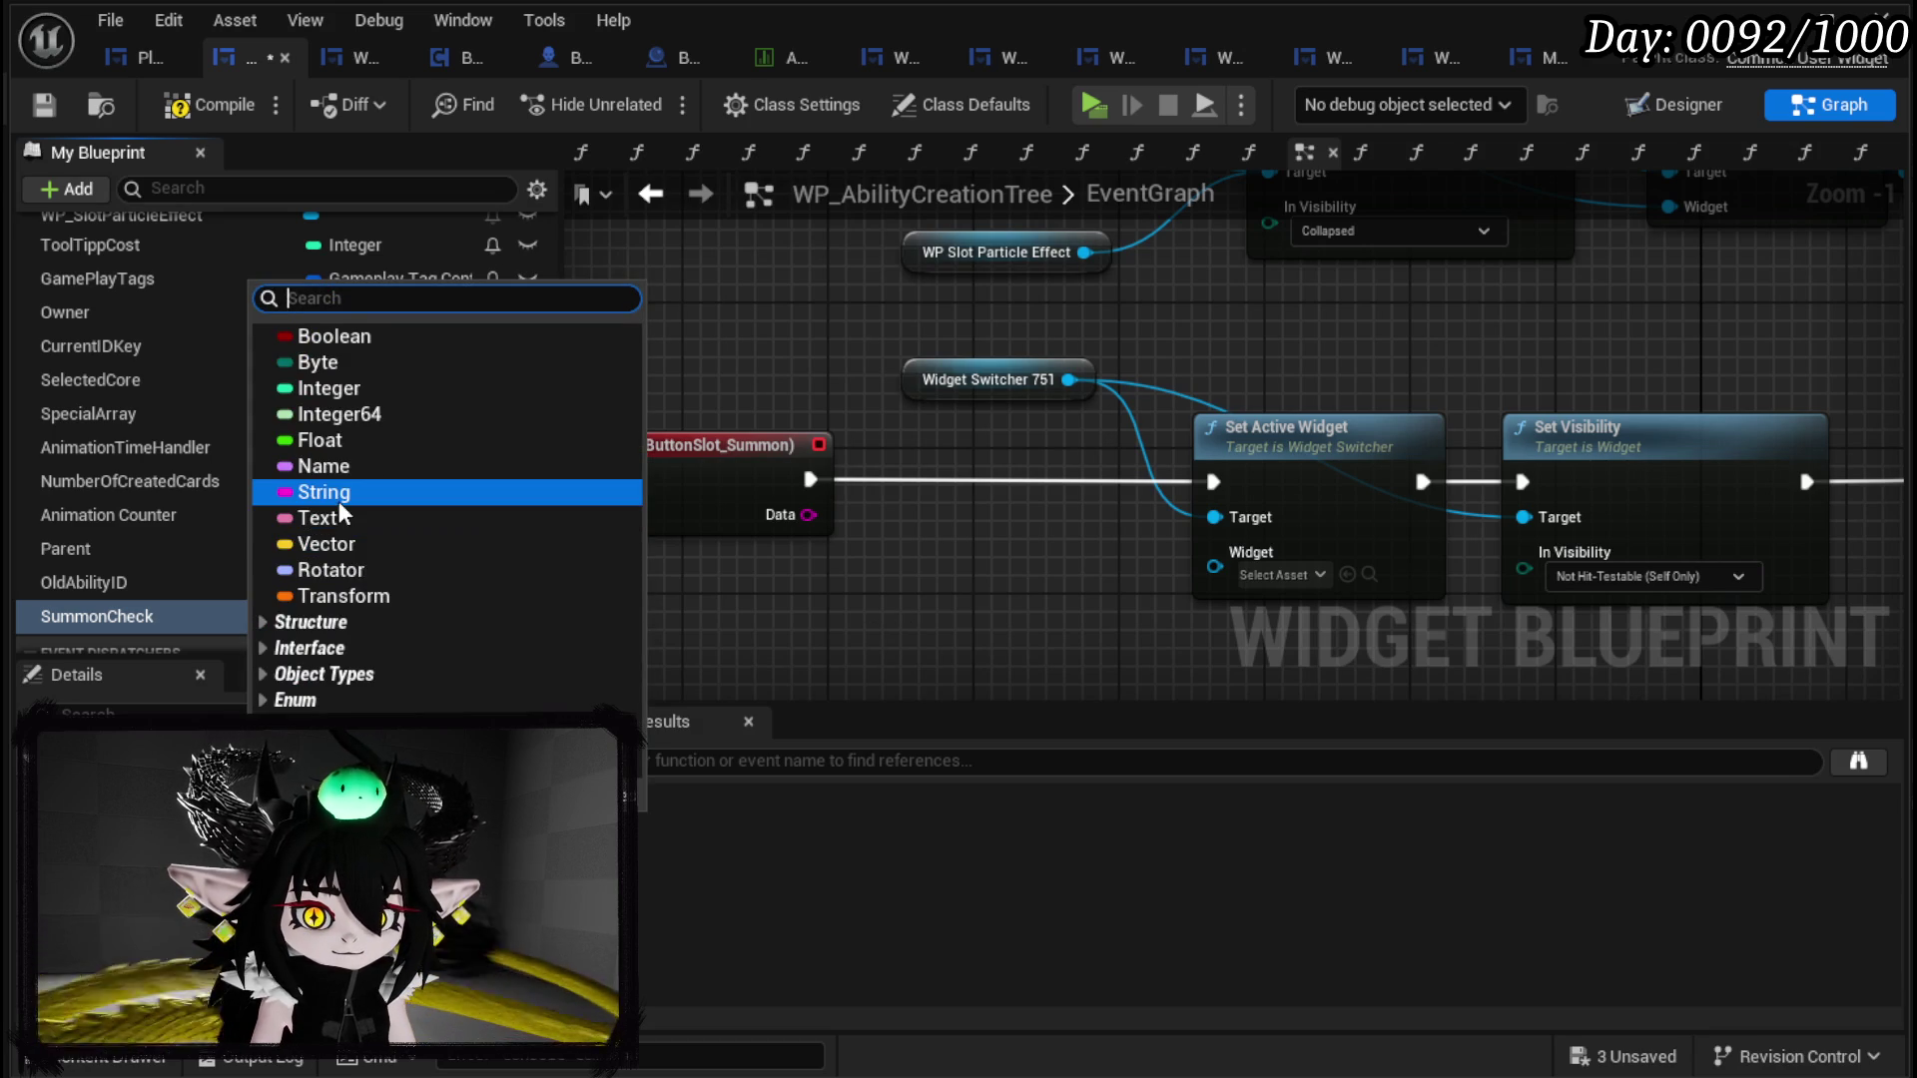
Step: Make SummonCheck a Boolean and insert its SET node between On Press and Set Active Widget
{"action": "left_click", "coordinate": [340, 337]}
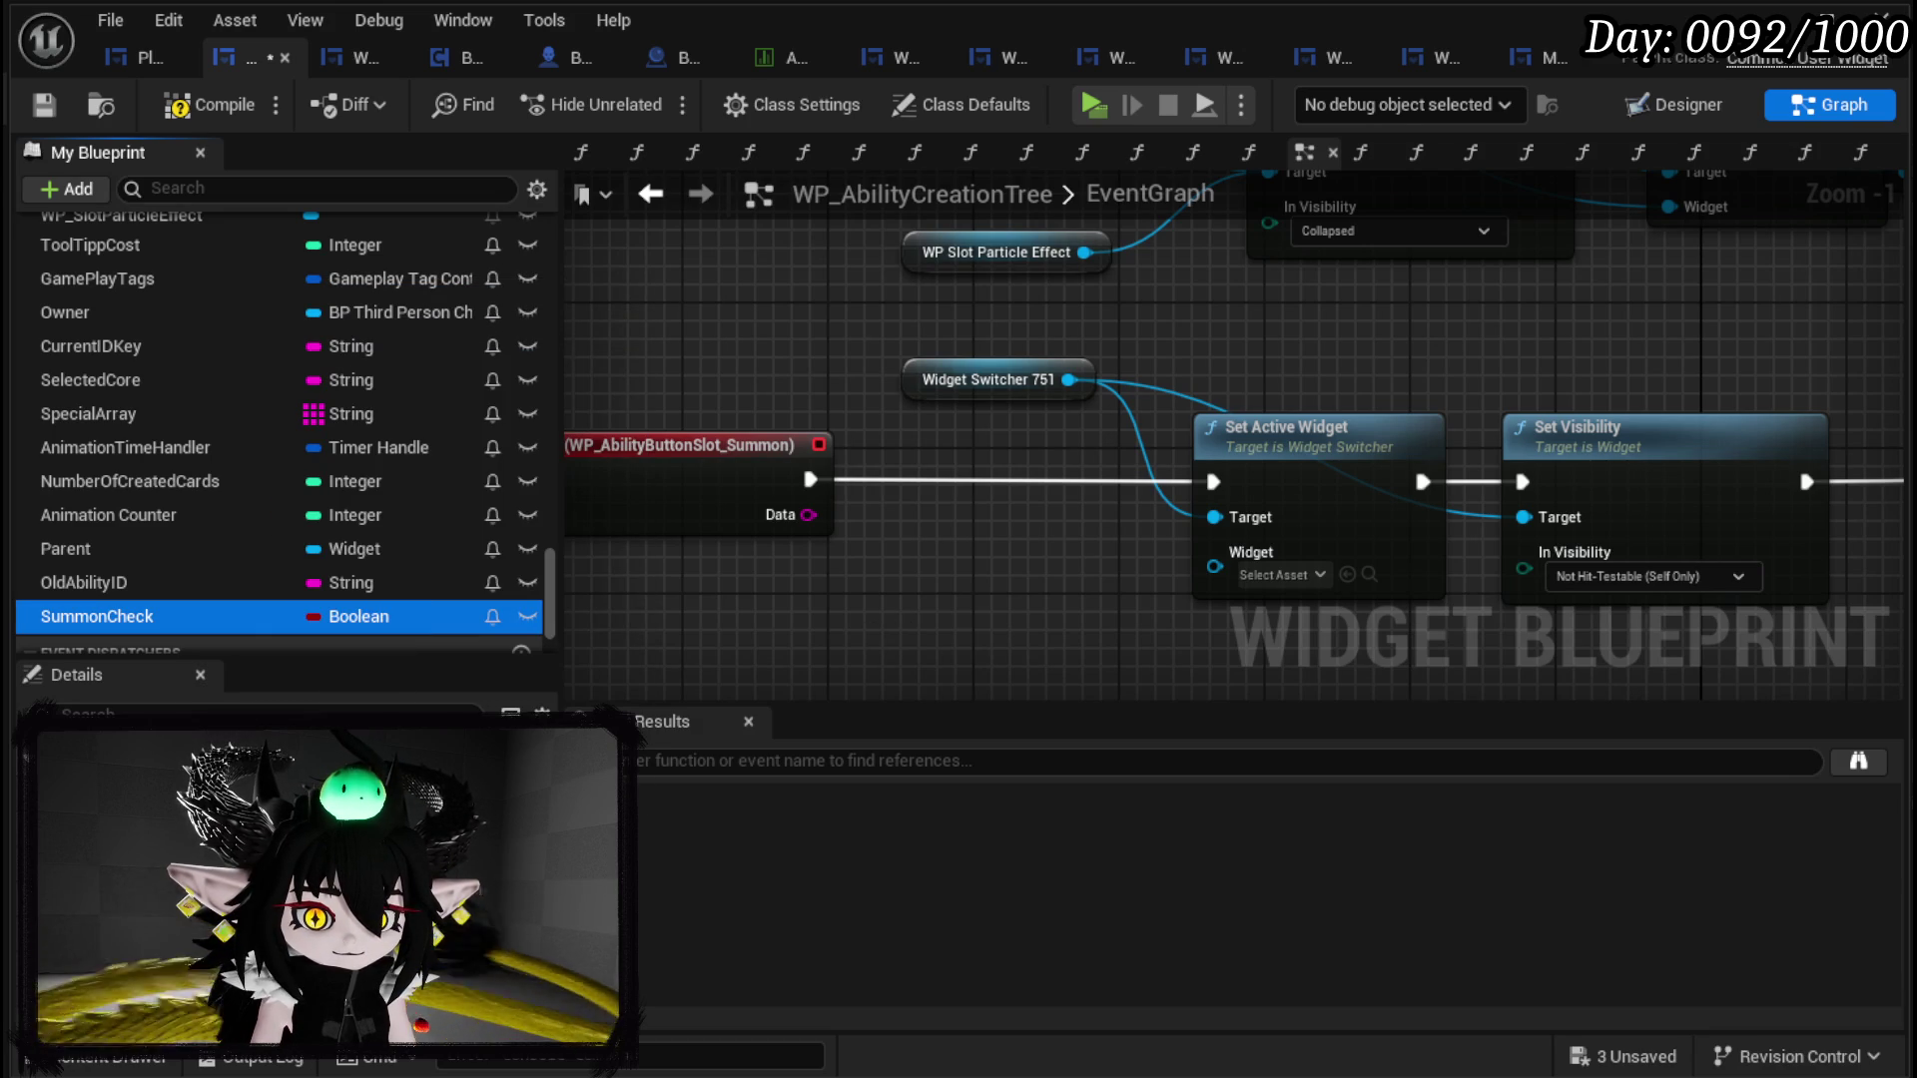
{"action": "mouse_move", "coordinate": [56, 621]}
{"action": "left_mouse_down"}
{"action": "mouse_move", "coordinate": [919, 596]}
{"action": "mouse_move", "coordinate": [1004, 475]}
{"action": "left_mouse_up"}
{"action": "left_click", "coordinate": [981, 643]}
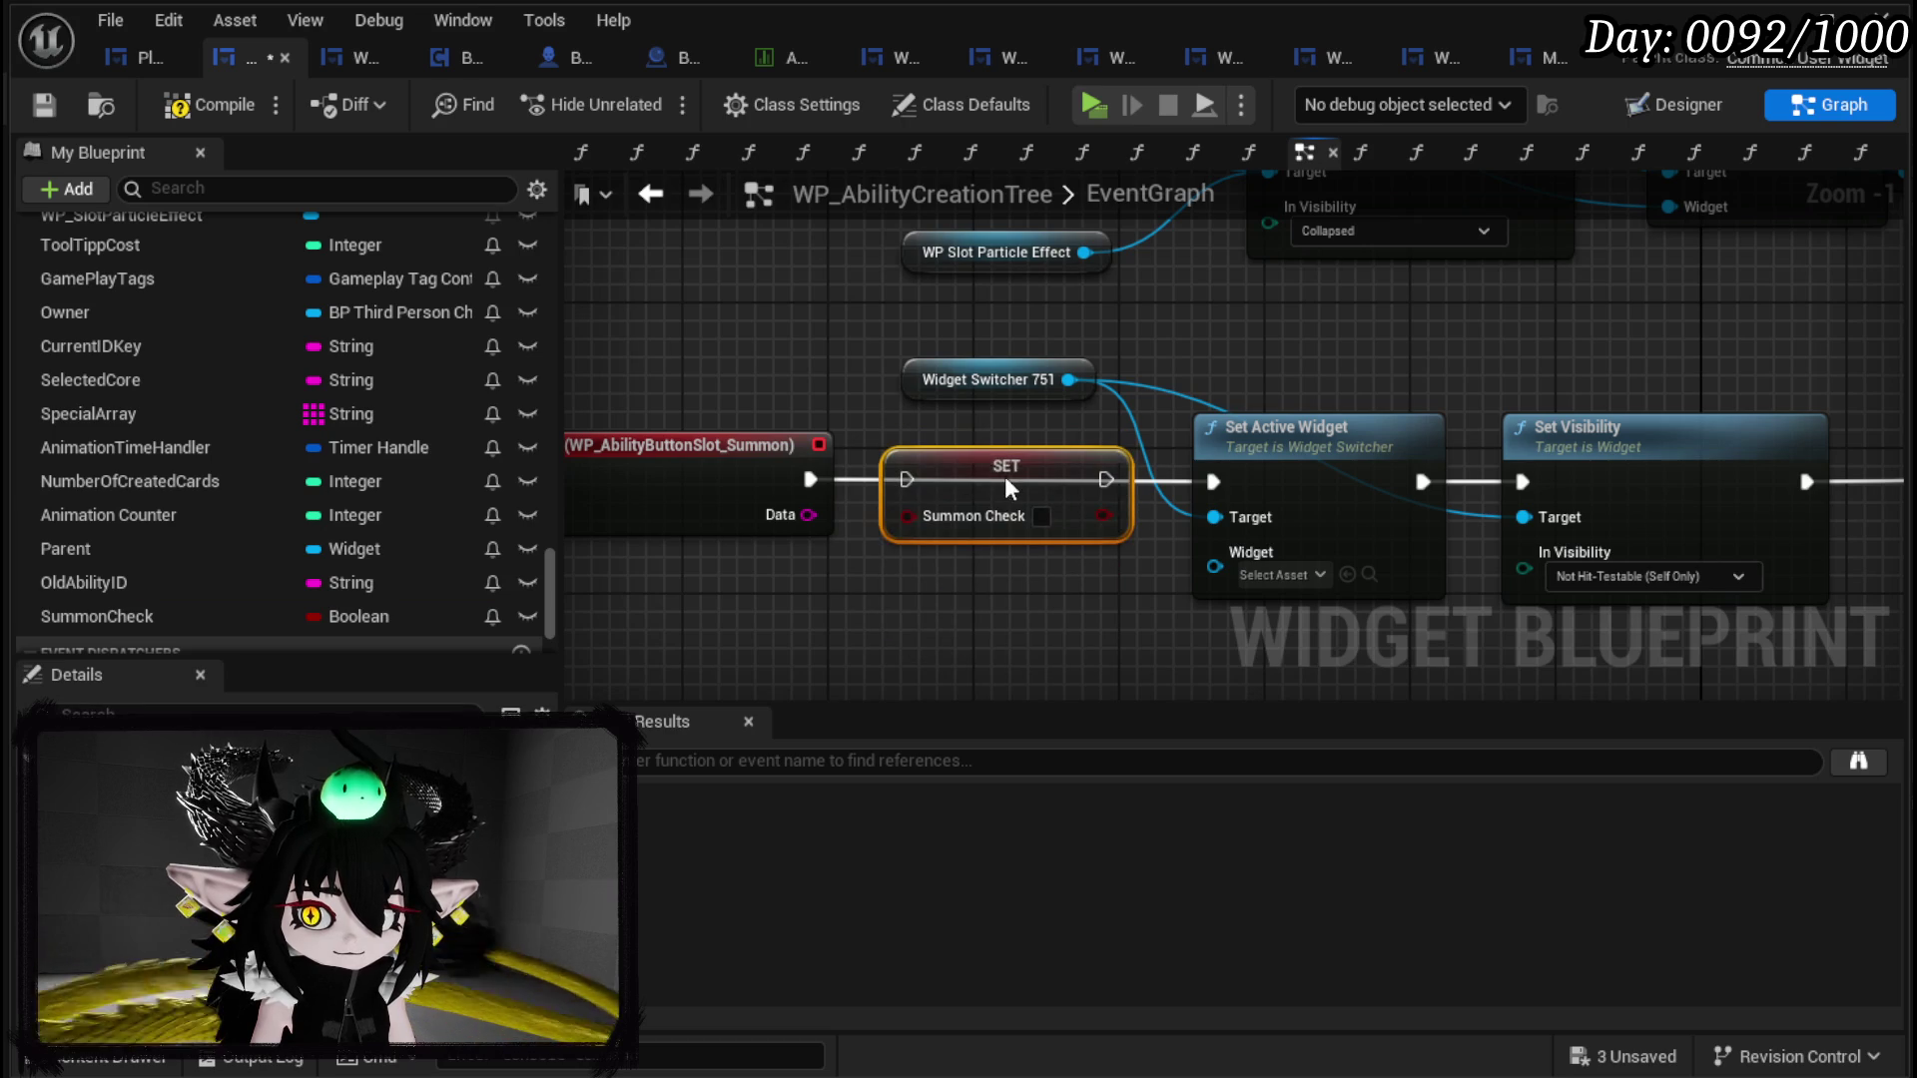
{"action": "left_click_drag", "start_coordinate": [811, 480], "coordinate": [905, 480]}
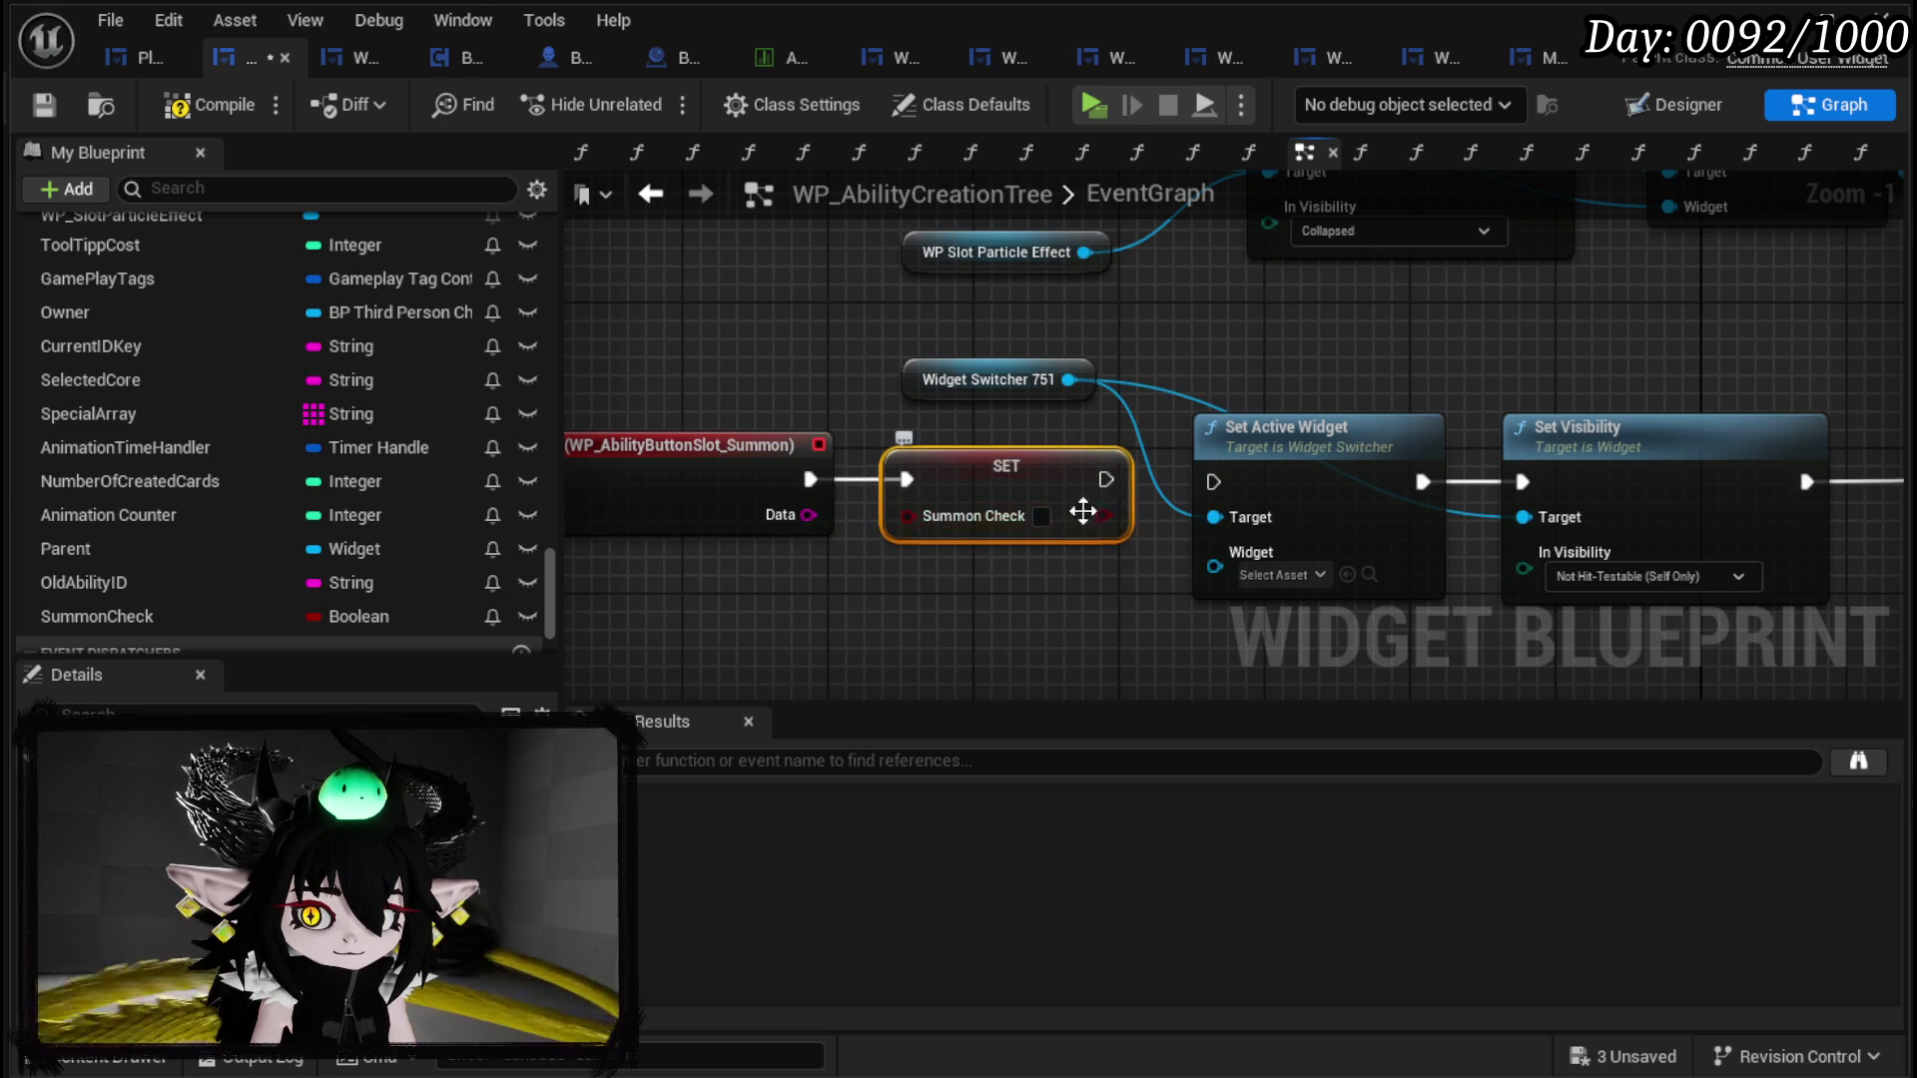
{"action": "left_click_drag", "start_coordinate": [1105, 479], "coordinate": [1213, 482]}
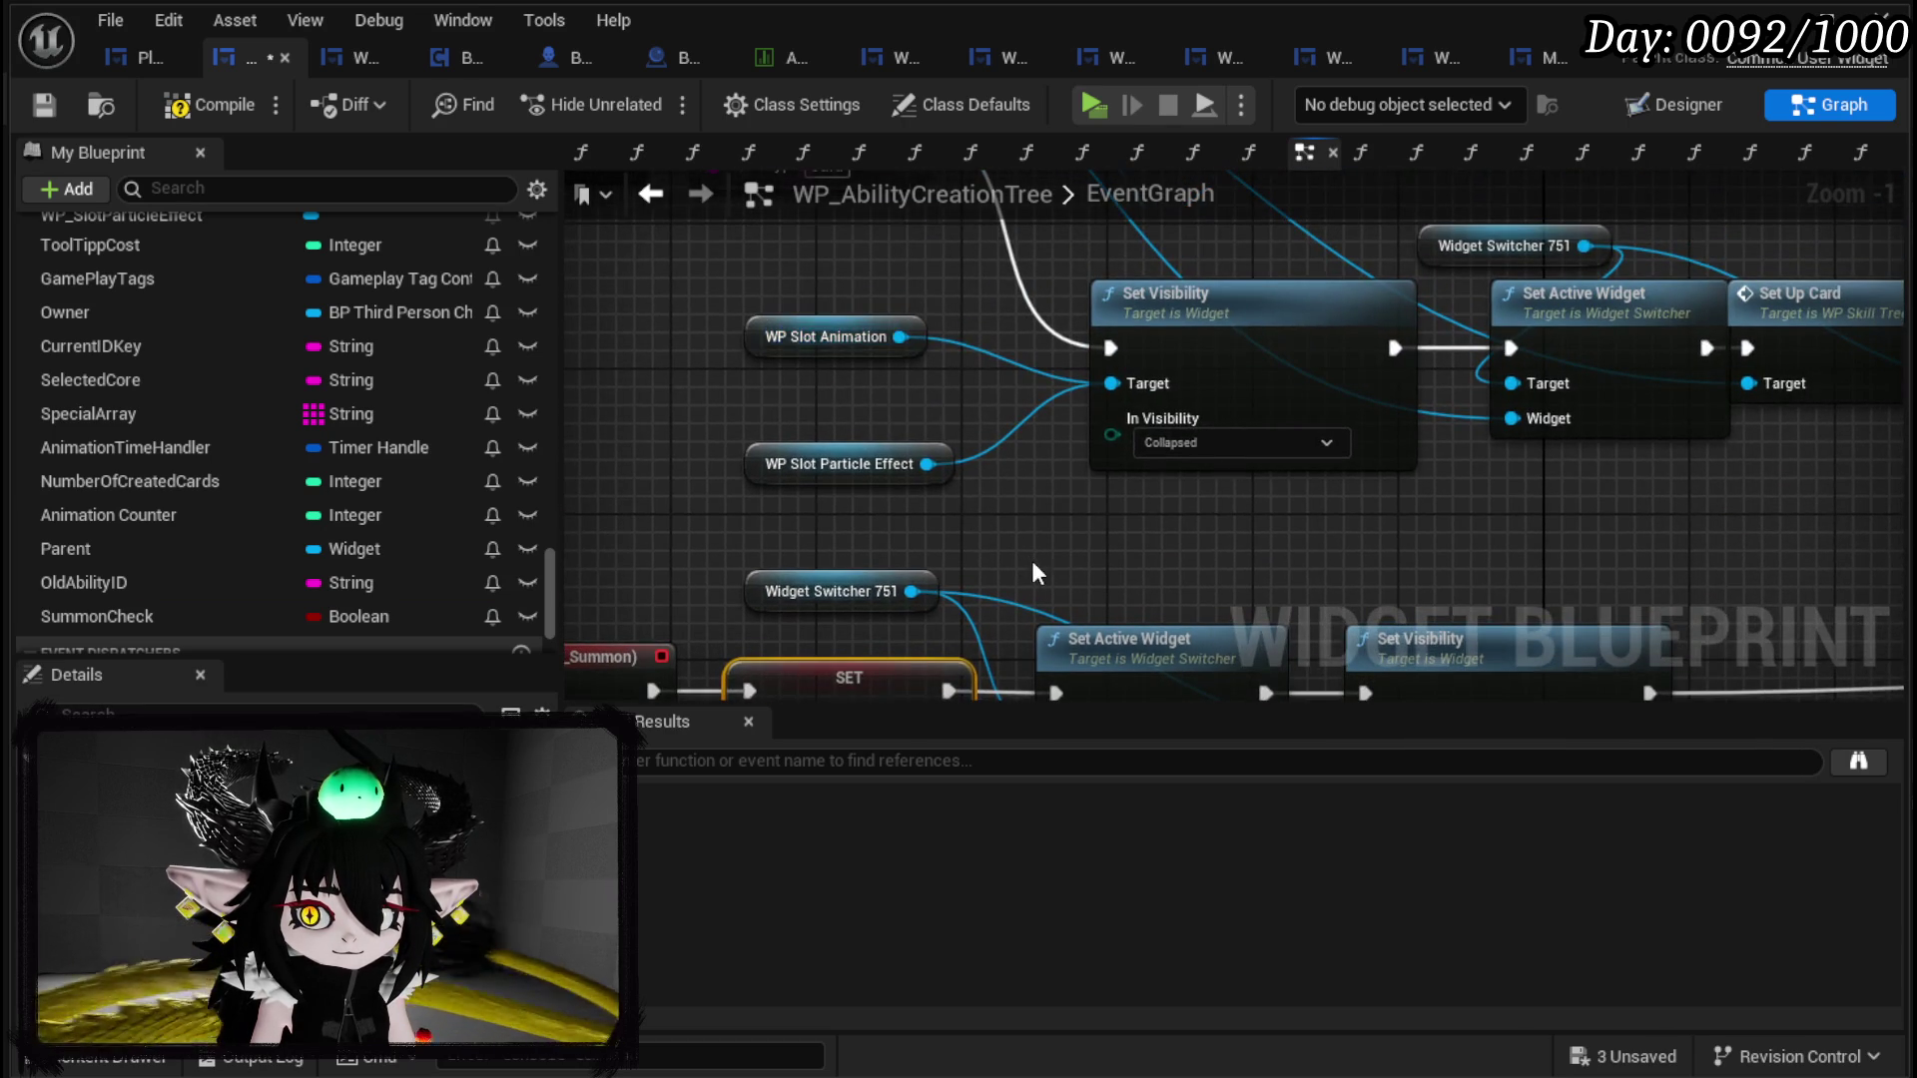
Step: Compile and save WP_AbilityCreationTree, then review the whole On Press chain
{"action": "scroll", "coordinate": [1132, 412], "scroll_direction": "down", "scroll_amount": 2}
{"action": "mouse_move", "coordinate": [1132, 410]}
{"action": "left_mouse_down"}
{"action": "mouse_move", "coordinate": [849, 632]}
{"action": "mouse_move", "coordinate": [797, 645]}
{"action": "left_mouse_up"}
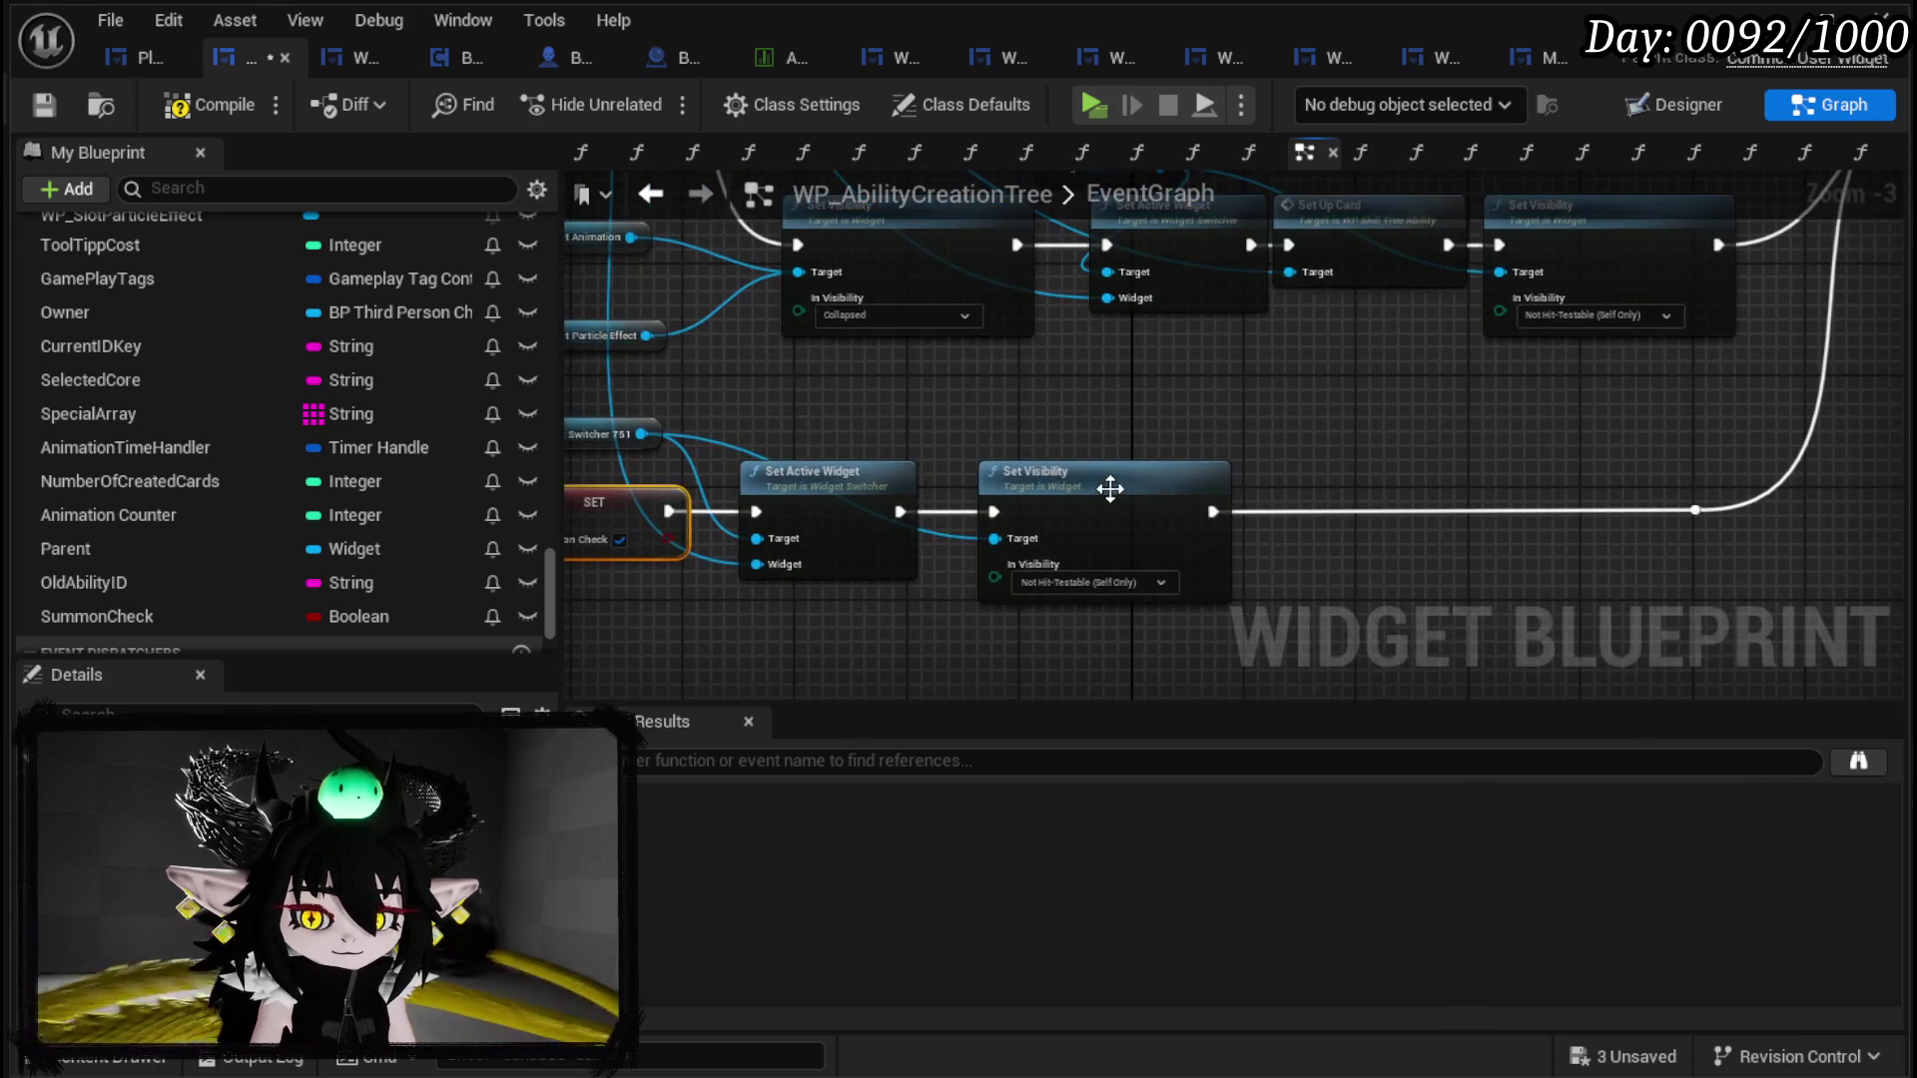
{"action": "left_click", "coordinate": [212, 104]}
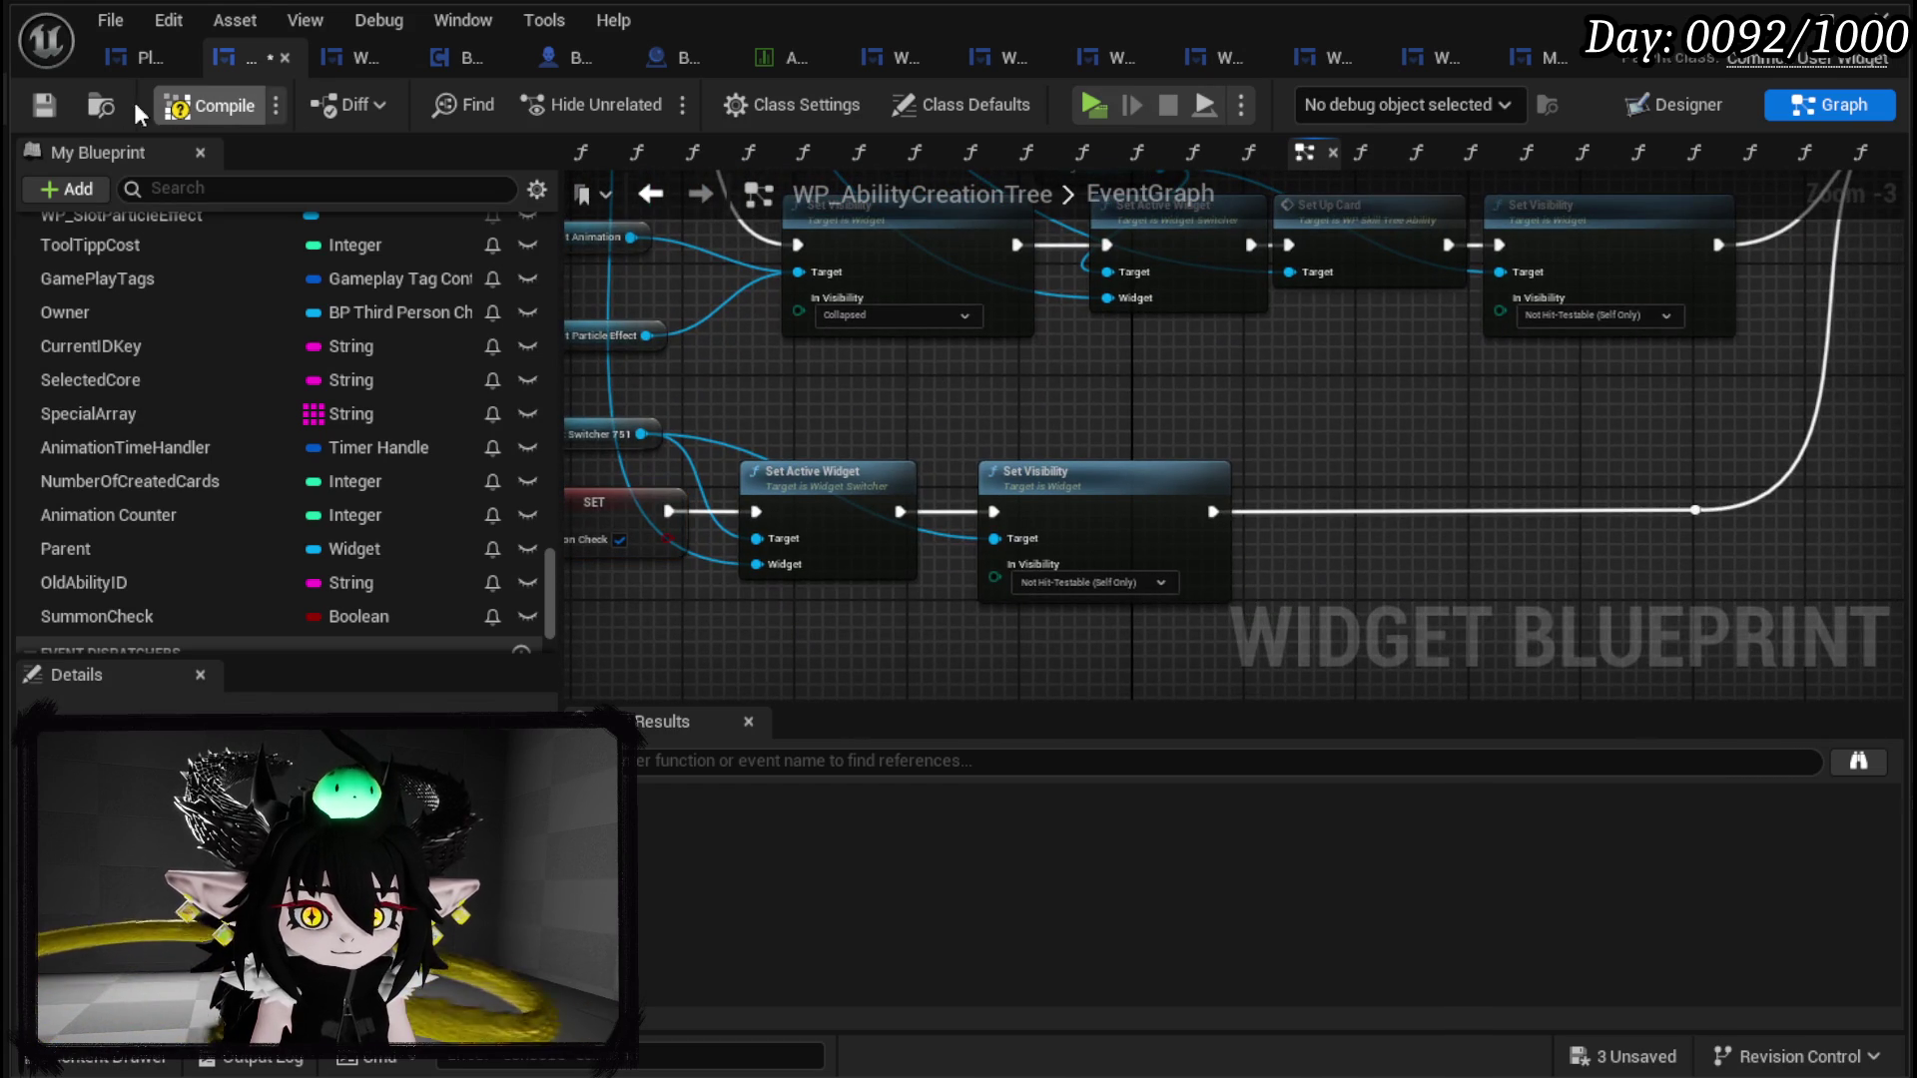
{"action": "left_click", "coordinate": [46, 105]}
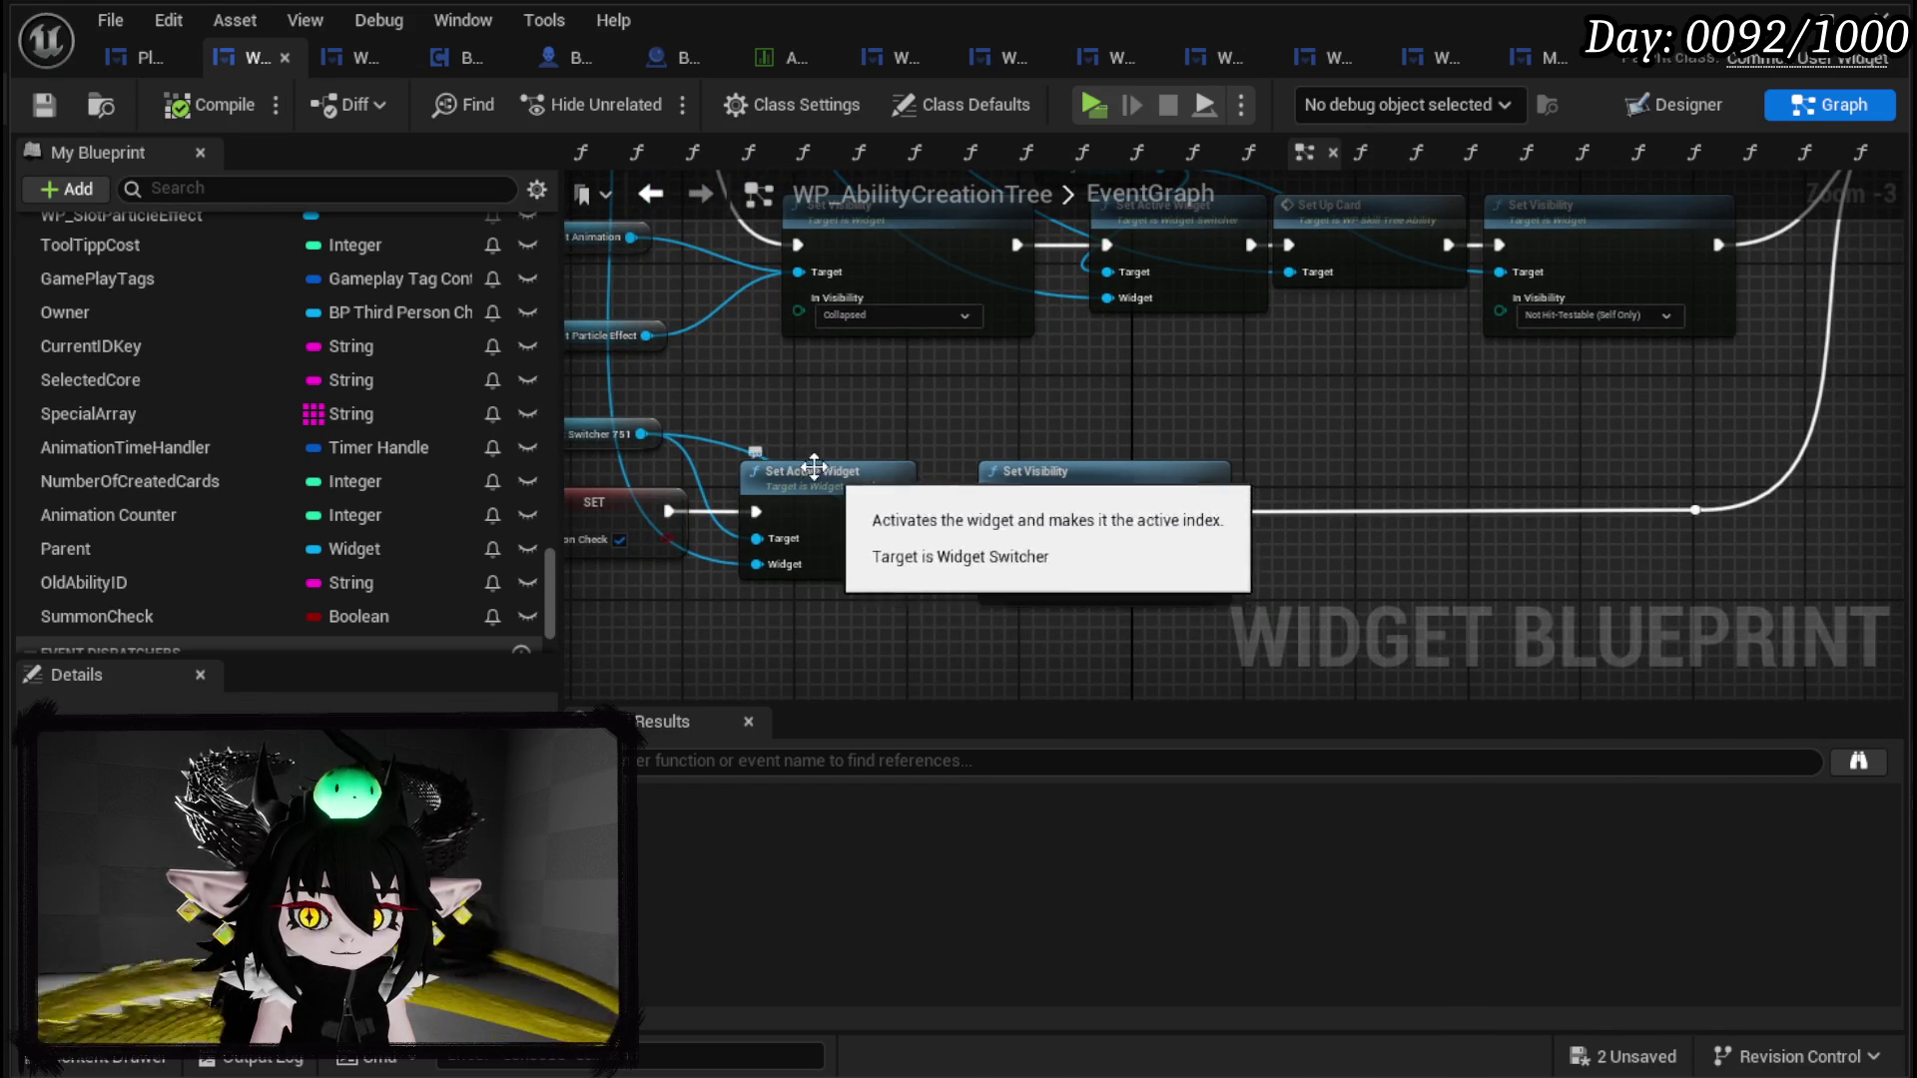
{"action": "left_click_drag", "start_coordinate": [755, 436], "coordinate": [1152, 459]}
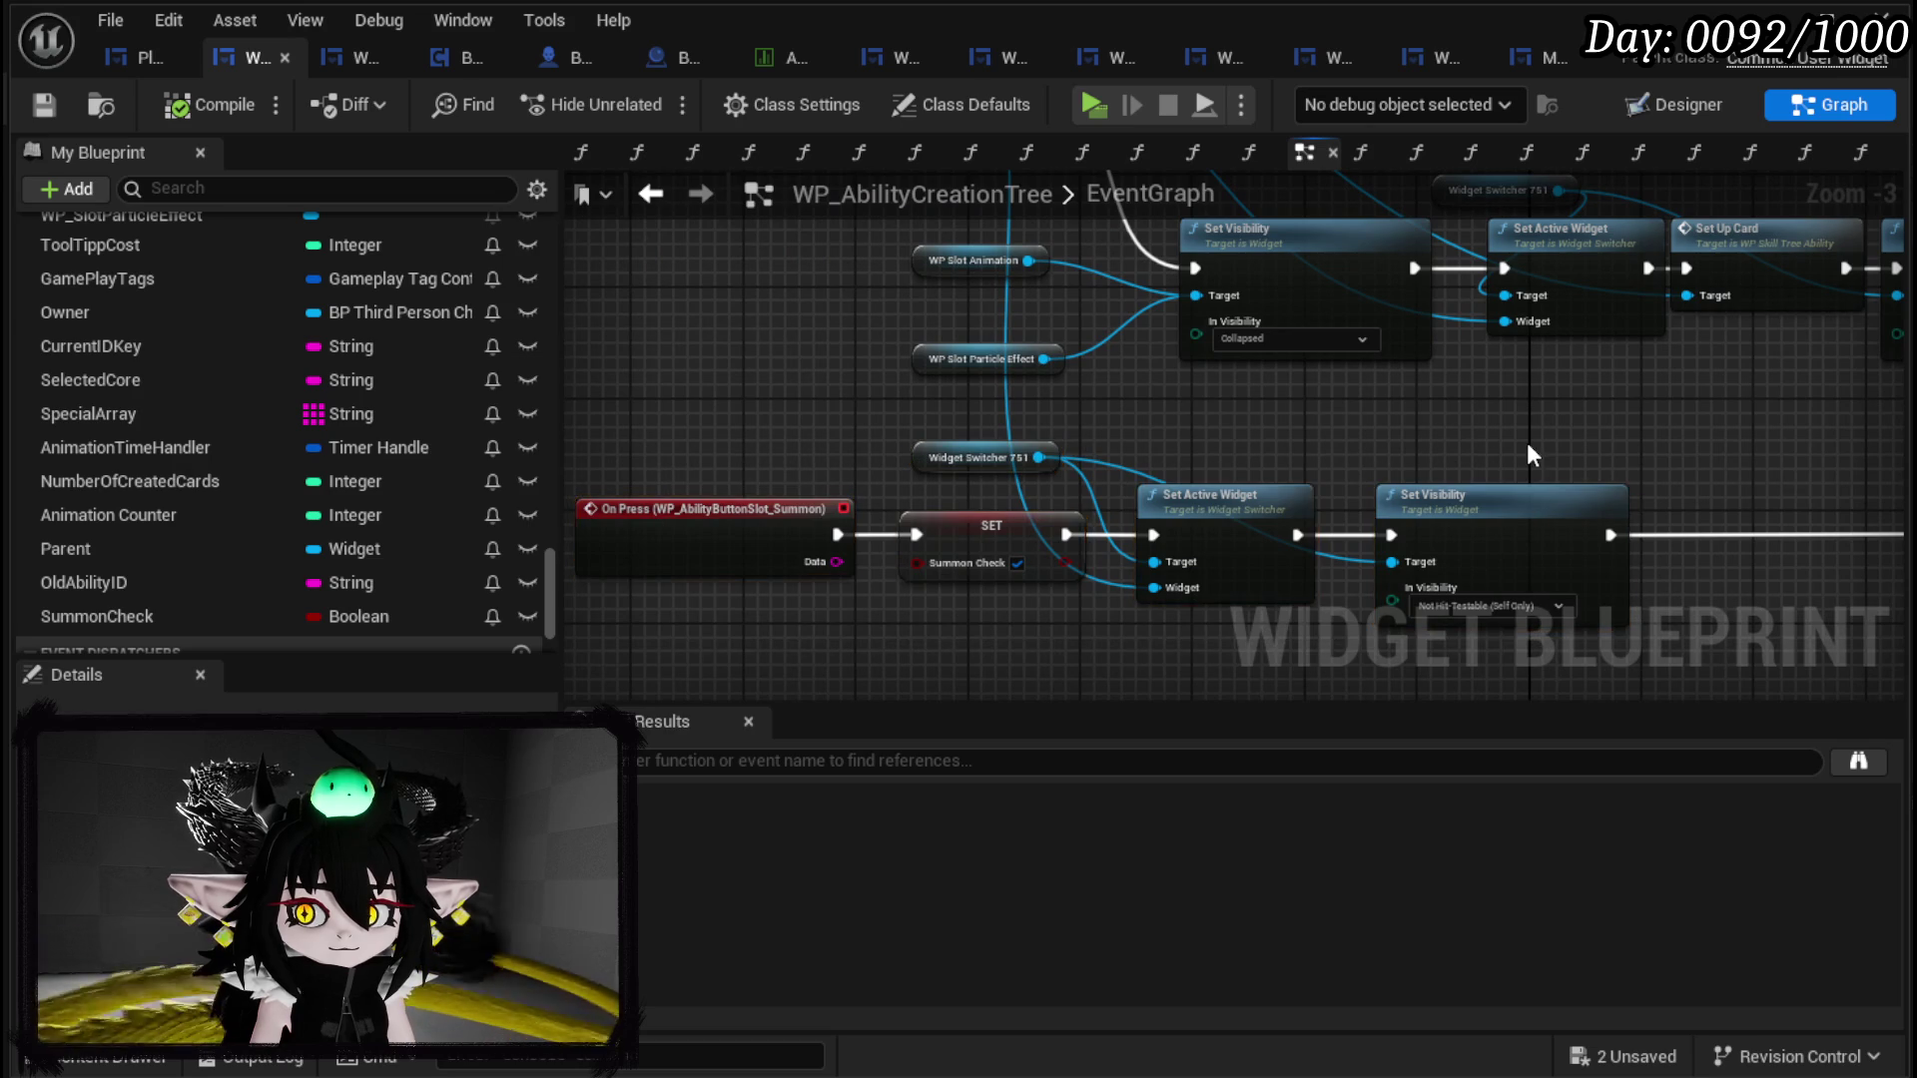
{"action": "scroll", "coordinate": [249, 303], "scroll_direction": "up", "scroll_amount": 10}
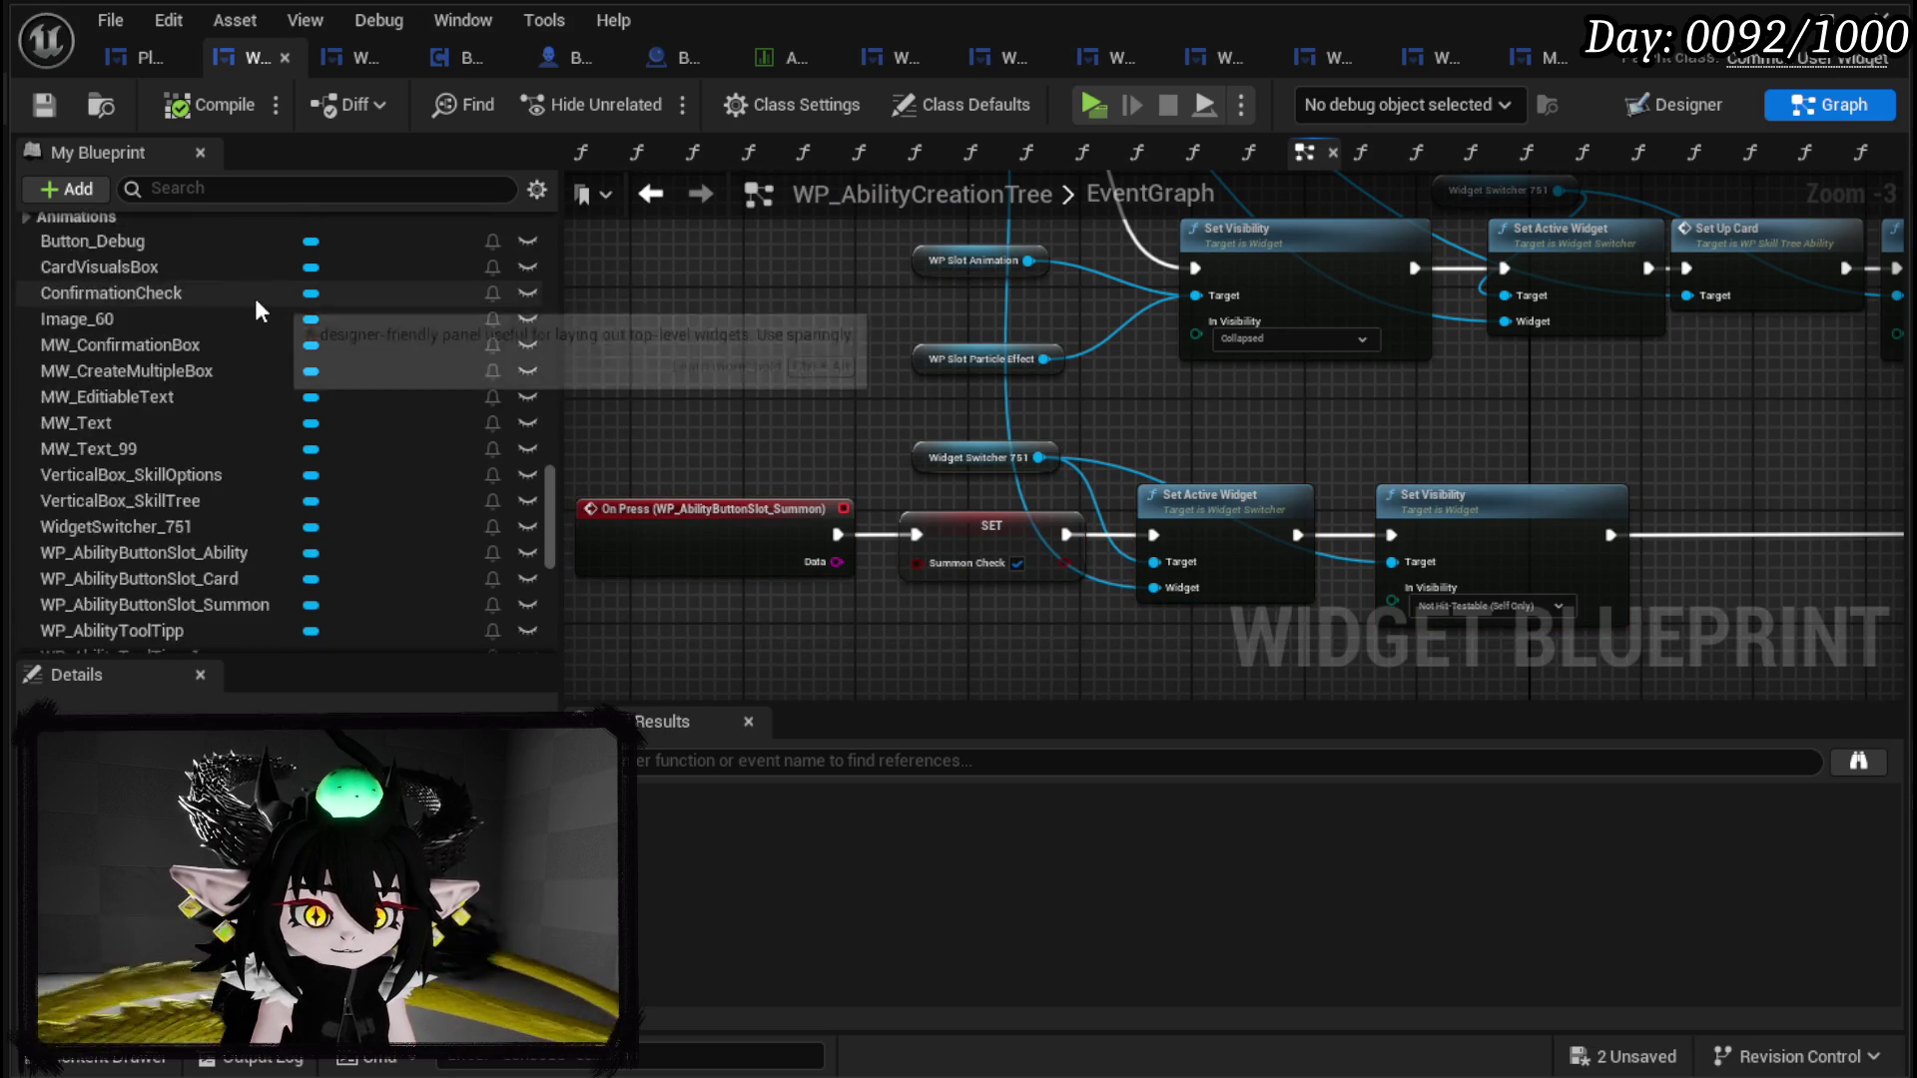
{"action": "scroll", "coordinate": [254, 297], "scroll_direction": "up", "scroll_amount": 15}
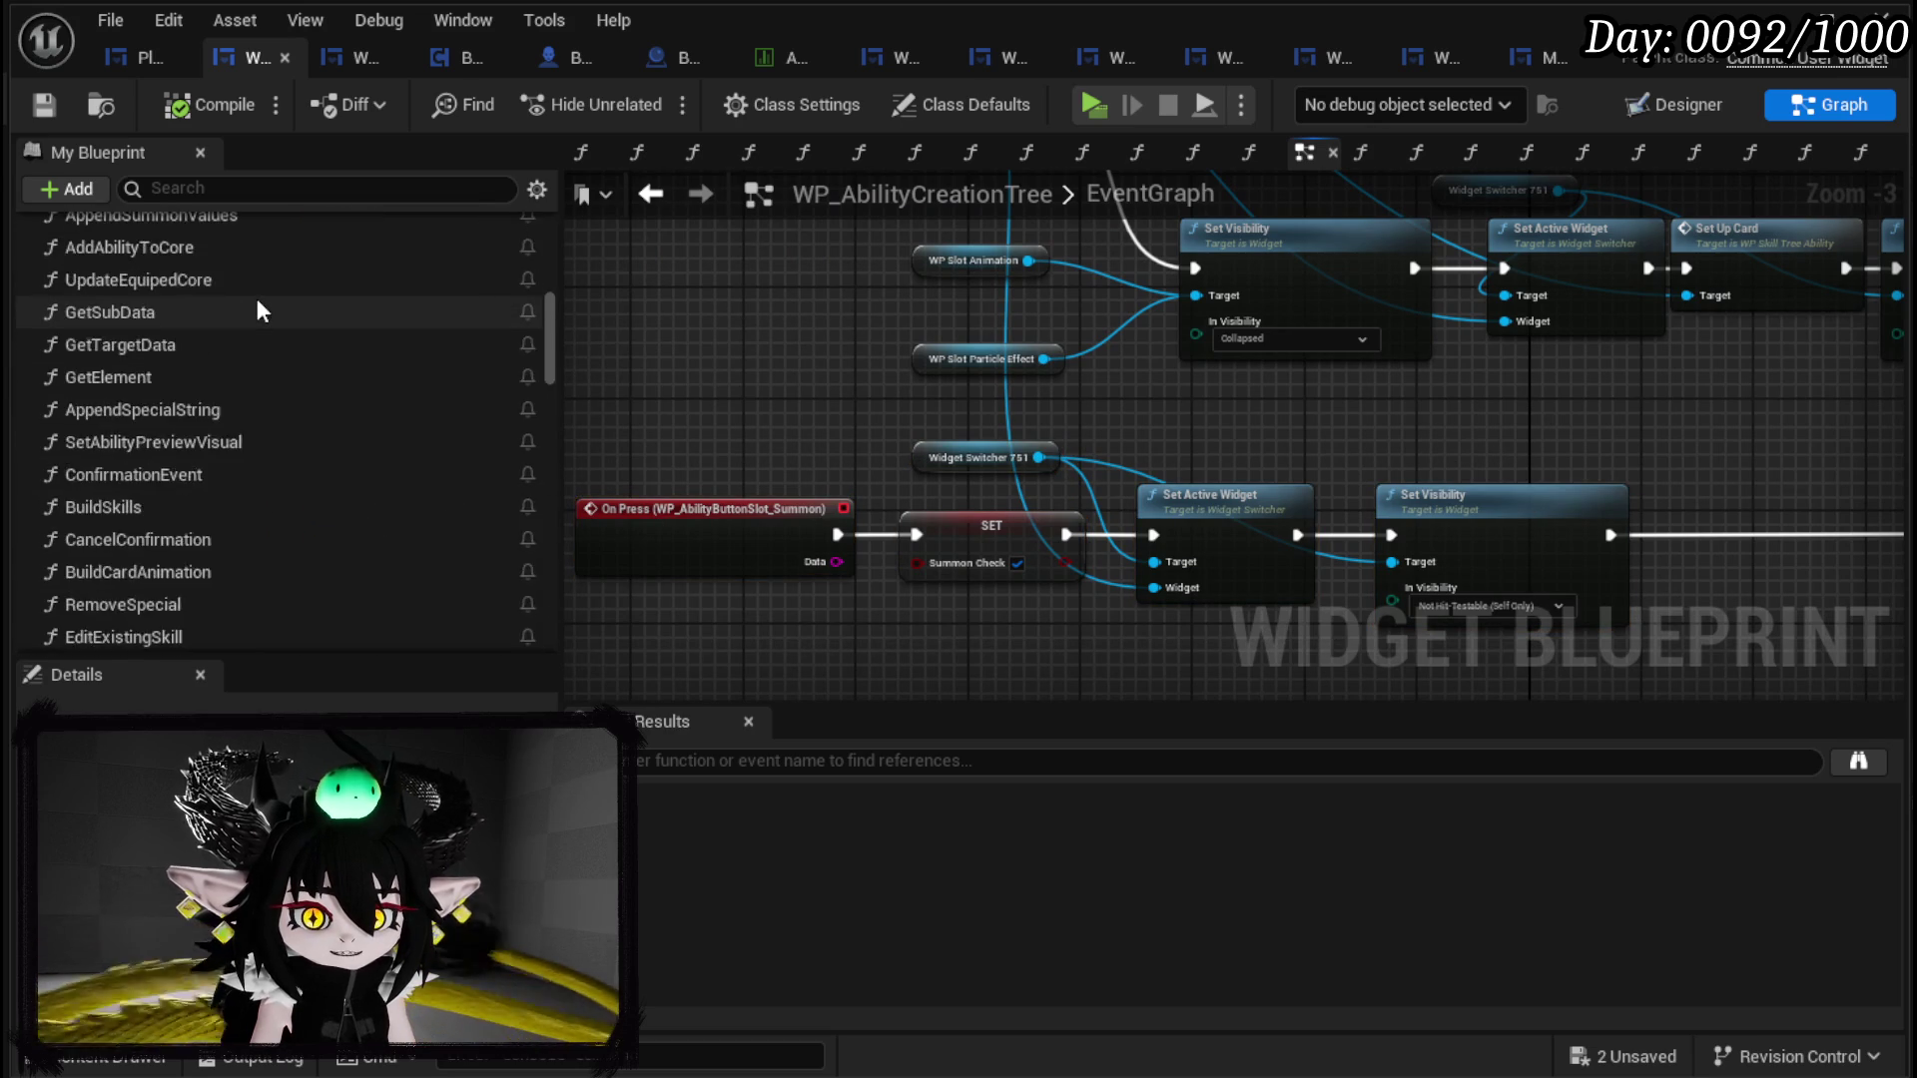
{"action": "scroll", "coordinate": [255, 297], "scroll_direction": "up", "scroll_amount": 10}
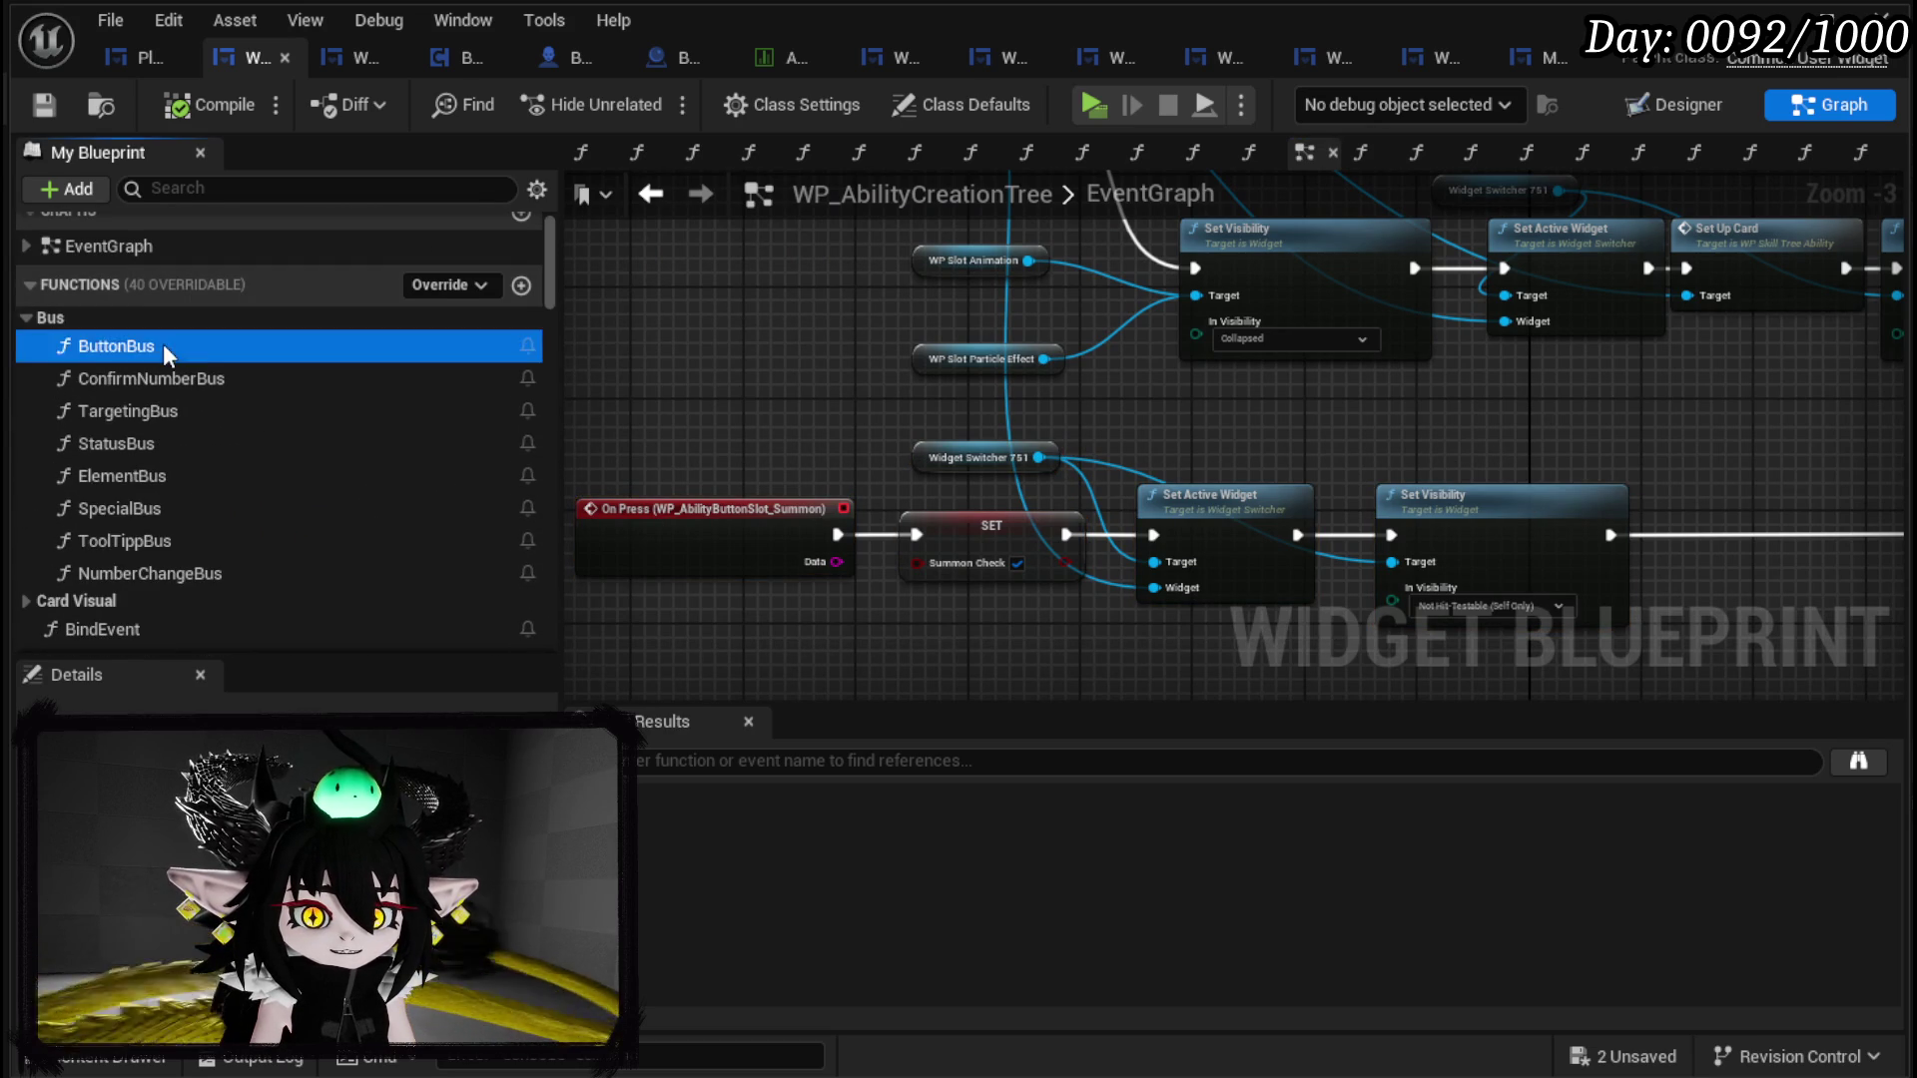
Step: Open the ButtonBus function graph and add a Get SummonCheck node
{"action": "double_click", "coordinate": [164, 343]}
{"action": "scroll", "coordinate": [104, 445], "scroll_direction": "down", "scroll_amount": 15}
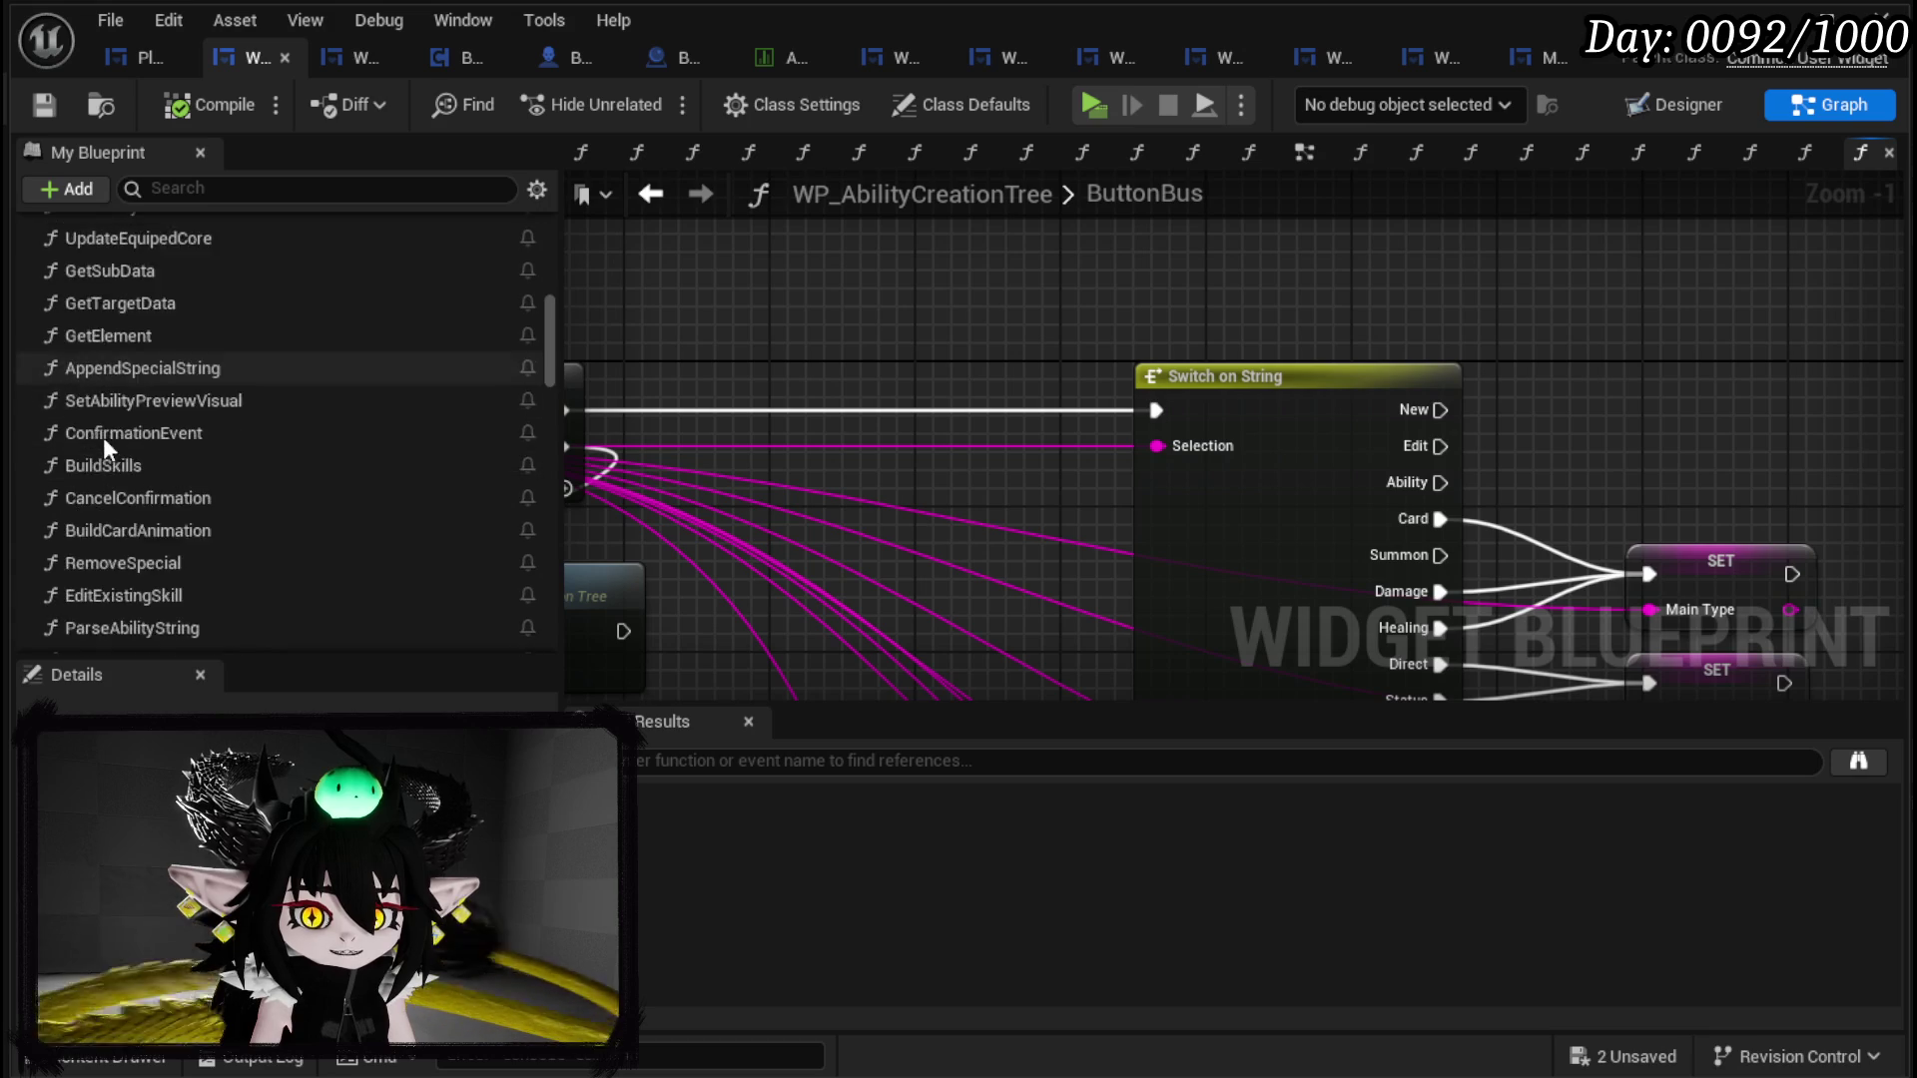
{"action": "scroll", "coordinate": [106, 433], "scroll_direction": "down", "scroll_amount": 20}
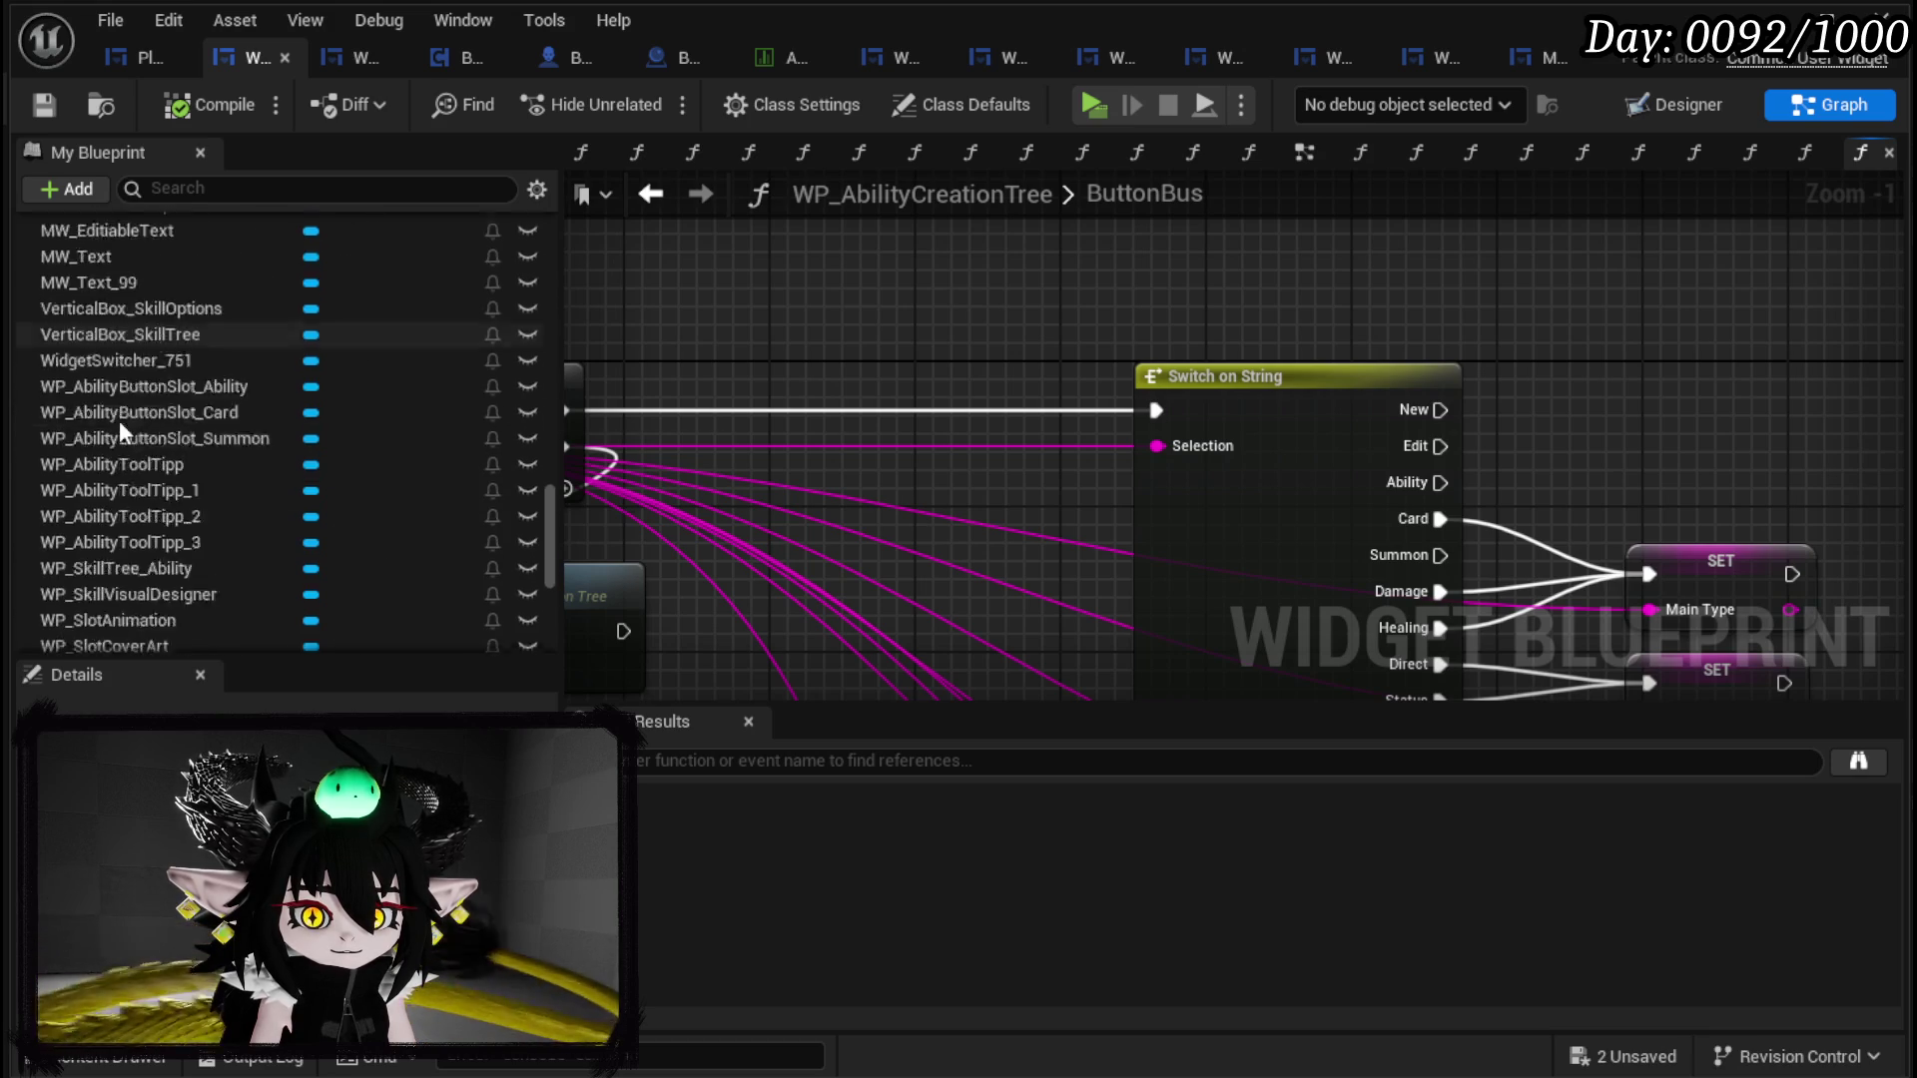
{"action": "scroll", "coordinate": [98, 507], "scroll_direction": "down", "scroll_amount": 5}
{"action": "mouse_move", "coordinate": [98, 487]}
{"action": "left_mouse_down"}
{"action": "mouse_move", "coordinate": [690, 317]}
{"action": "mouse_move", "coordinate": [932, 313]}
{"action": "mouse_move", "coordinate": [830, 268]}
{"action": "mouse_move", "coordinate": [970, 386]}
{"action": "left_mouse_up"}
{"action": "left_click", "coordinate": [734, 340]}
Step: Insert a Branch after Sequence Then 0, routing its False output to Switch on String
{"action": "left_click_drag", "start_coordinate": [1038, 319], "coordinate": [1027, 421]}
{"action": "left_click_drag", "start_coordinate": [794, 440], "coordinate": [991, 447]}
{"action": "left_click_drag", "start_coordinate": [1142, 477], "coordinate": [1386, 447]}
{"action": "mouse_move", "coordinate": [1042, 409]}
{"action": "left_mouse_down"}
{"action": "mouse_move", "coordinate": [1045, 343]}
{"action": "mouse_move", "coordinate": [1042, 373]}
{"action": "left_mouse_up"}
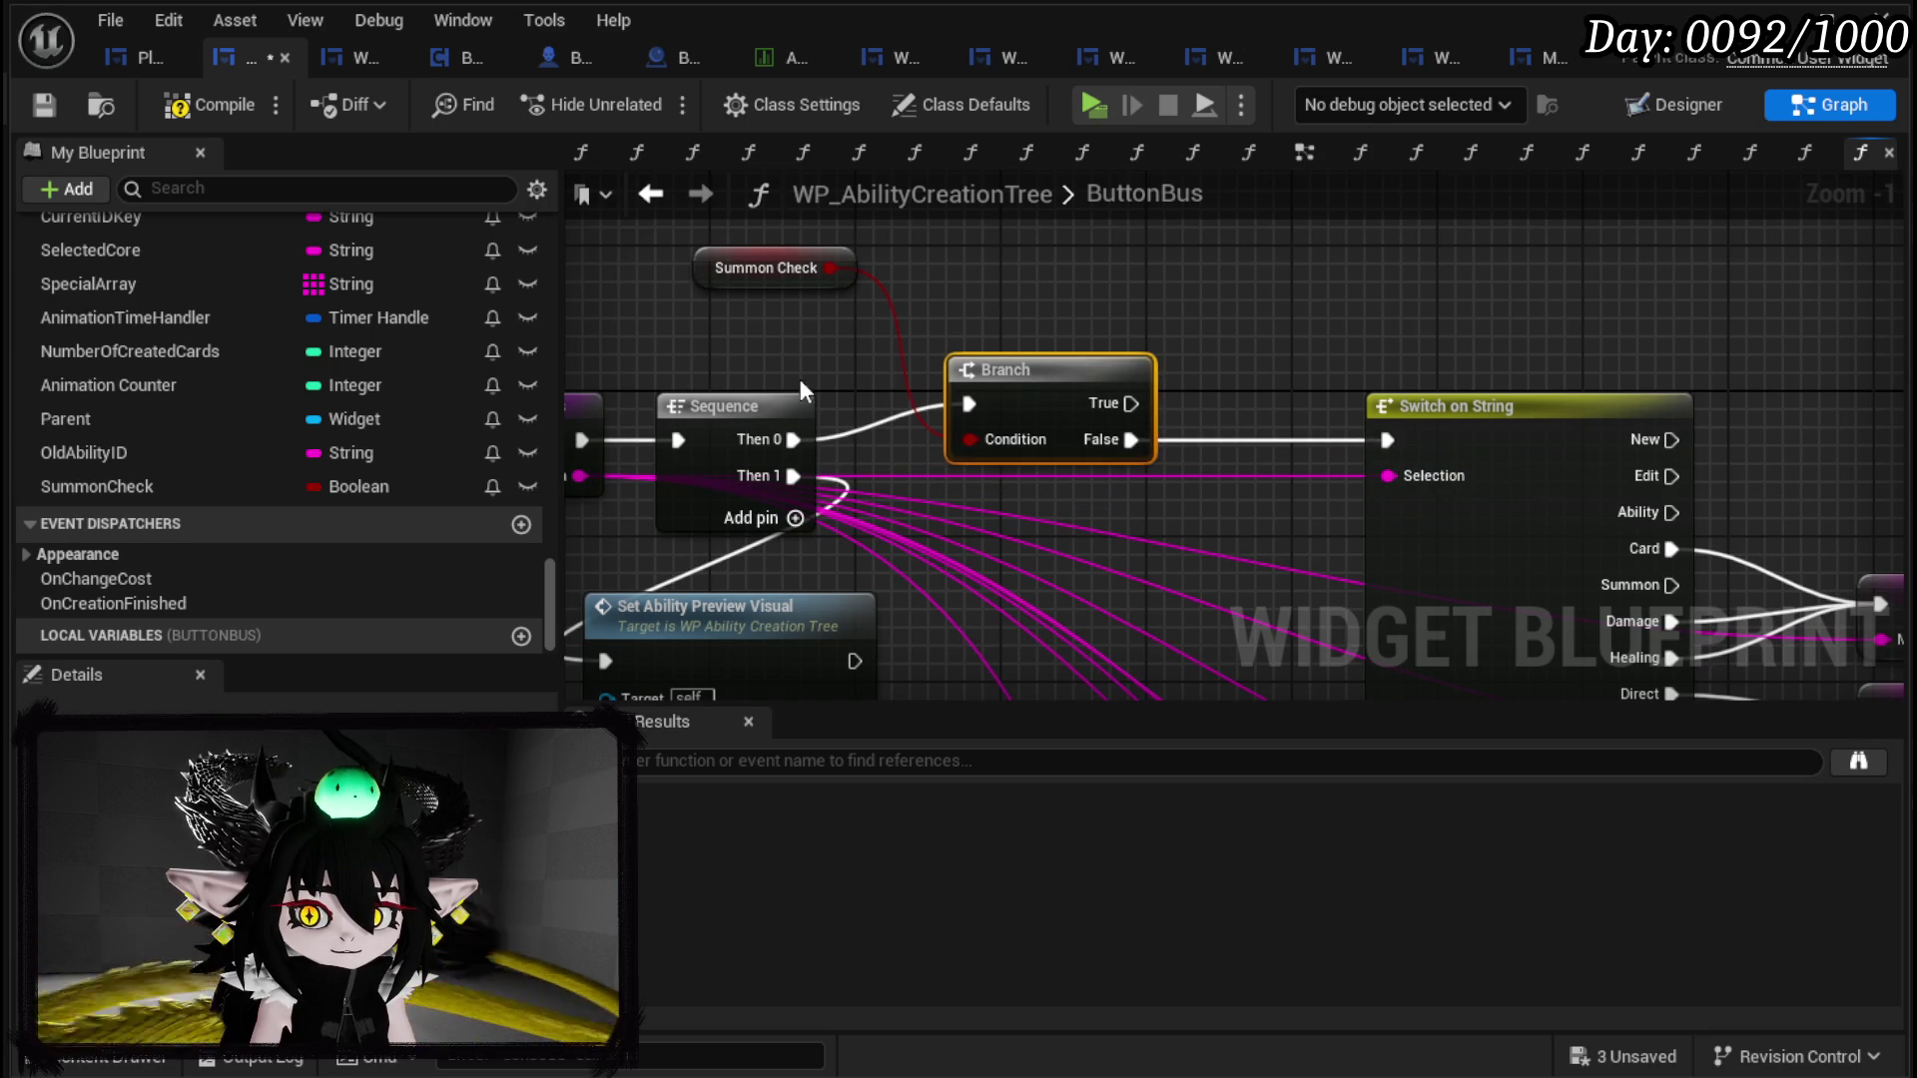
{"action": "mouse_move", "coordinate": [697, 264]}
{"action": "left_mouse_down"}
{"action": "mouse_move", "coordinate": [1001, 301]}
{"action": "mouse_move", "coordinate": [949, 317]}
{"action": "left_mouse_up"}
{"action": "scroll", "coordinate": [928, 310], "scroll_direction": "down", "scroll_amount": 3}
{"action": "left_click_drag", "start_coordinate": [1437, 319], "coordinate": [1141, 314]}
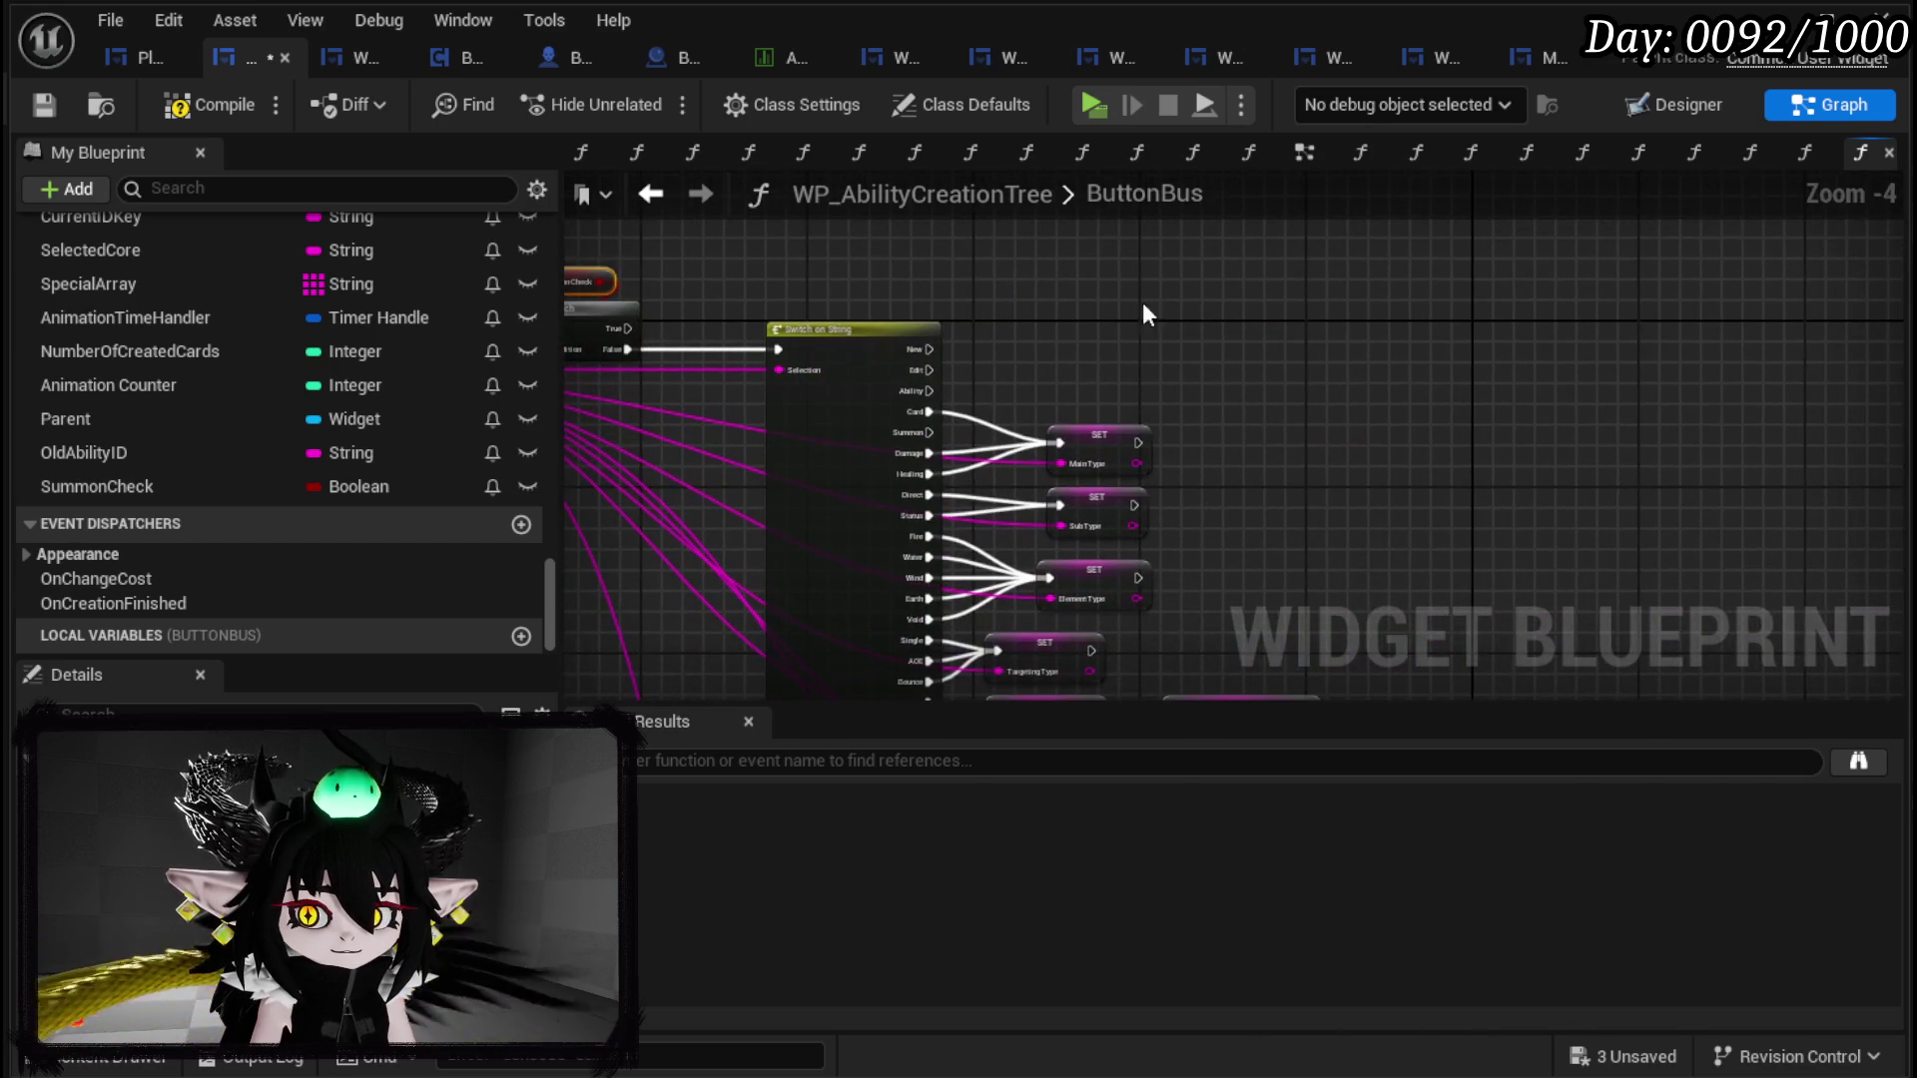
Step: Compile and save the blueprint with the new Branch in ButtonBus
{"action": "left_click", "coordinate": [51, 98]}
{"action": "scroll", "coordinate": [242, 345], "scroll_direction": "up", "scroll_amount": 5}
{"action": "scroll", "coordinate": [231, 297], "scroll_direction": "up", "scroll_amount": 8}
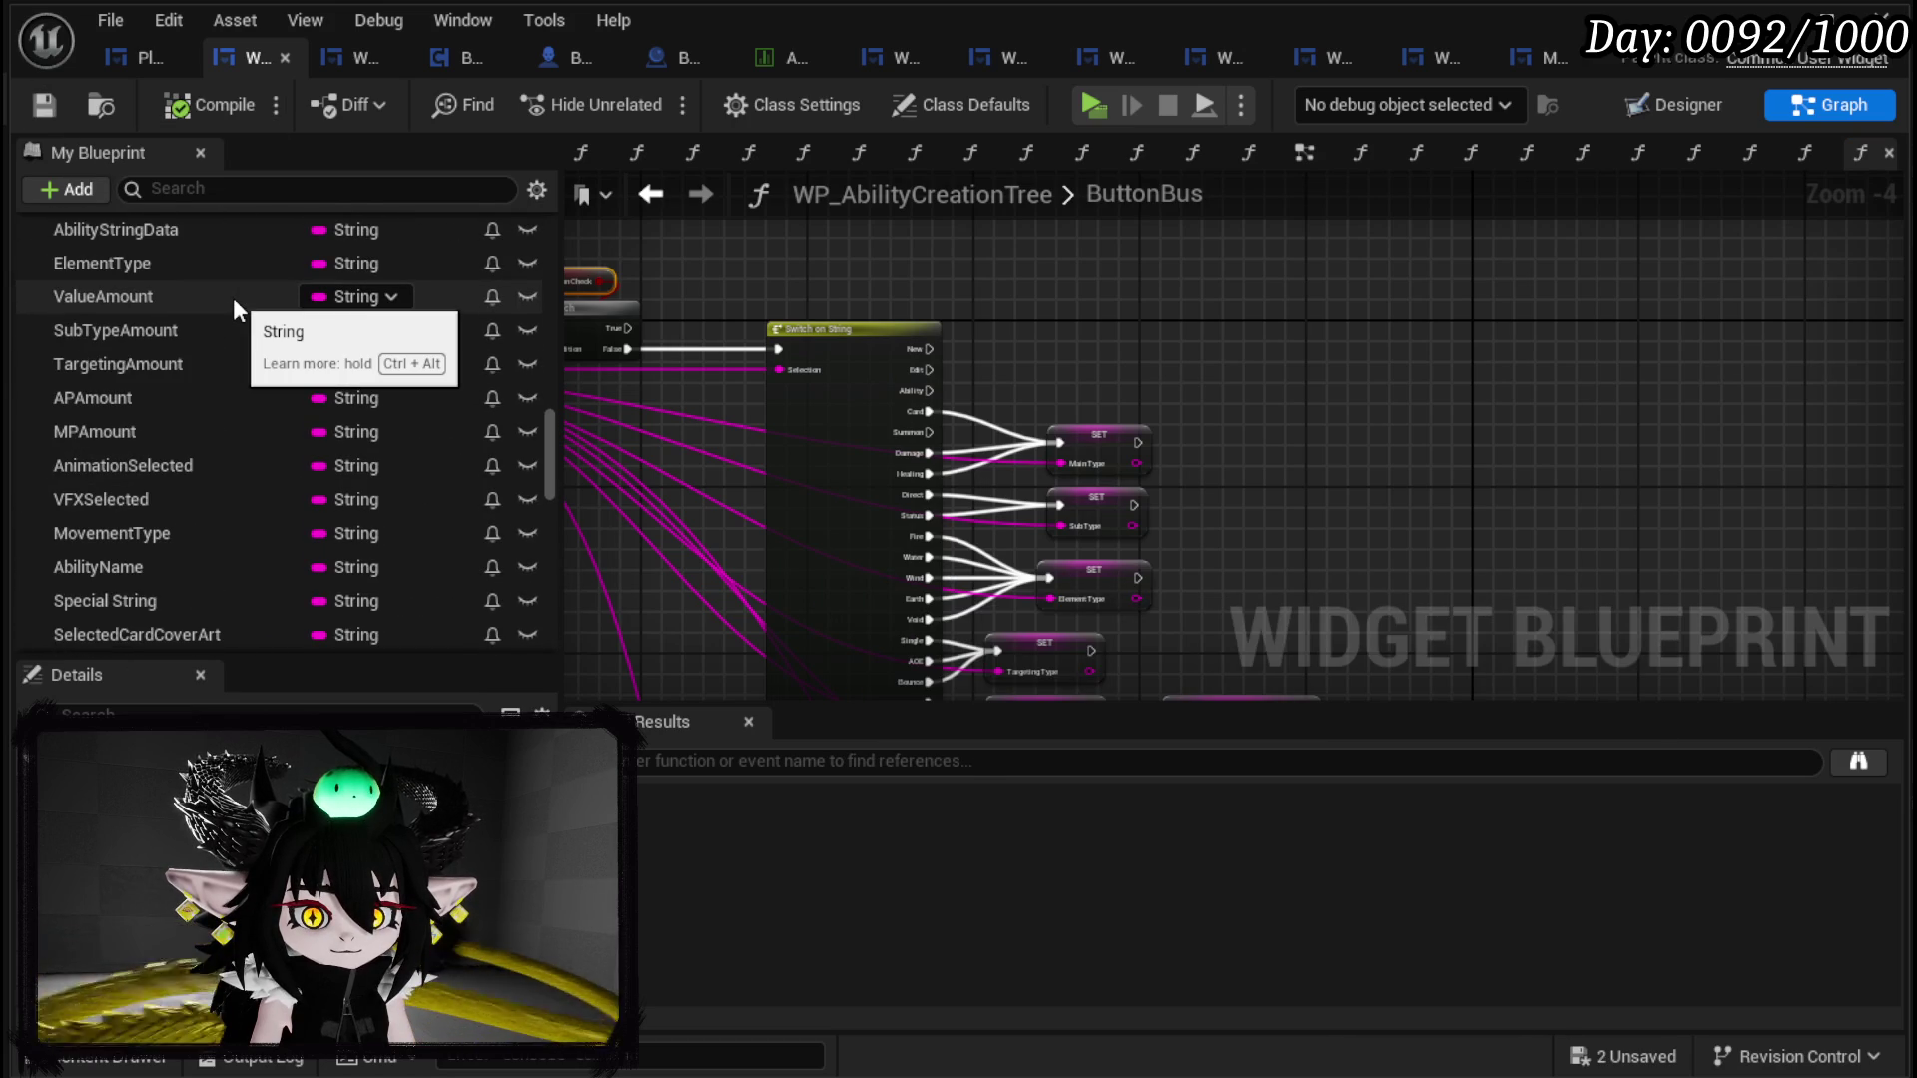
{"action": "scroll", "coordinate": [231, 297], "scroll_direction": "up", "scroll_amount": 8}
{"action": "scroll", "coordinate": [396, 283], "scroll_direction": "down", "scroll_amount": 3}
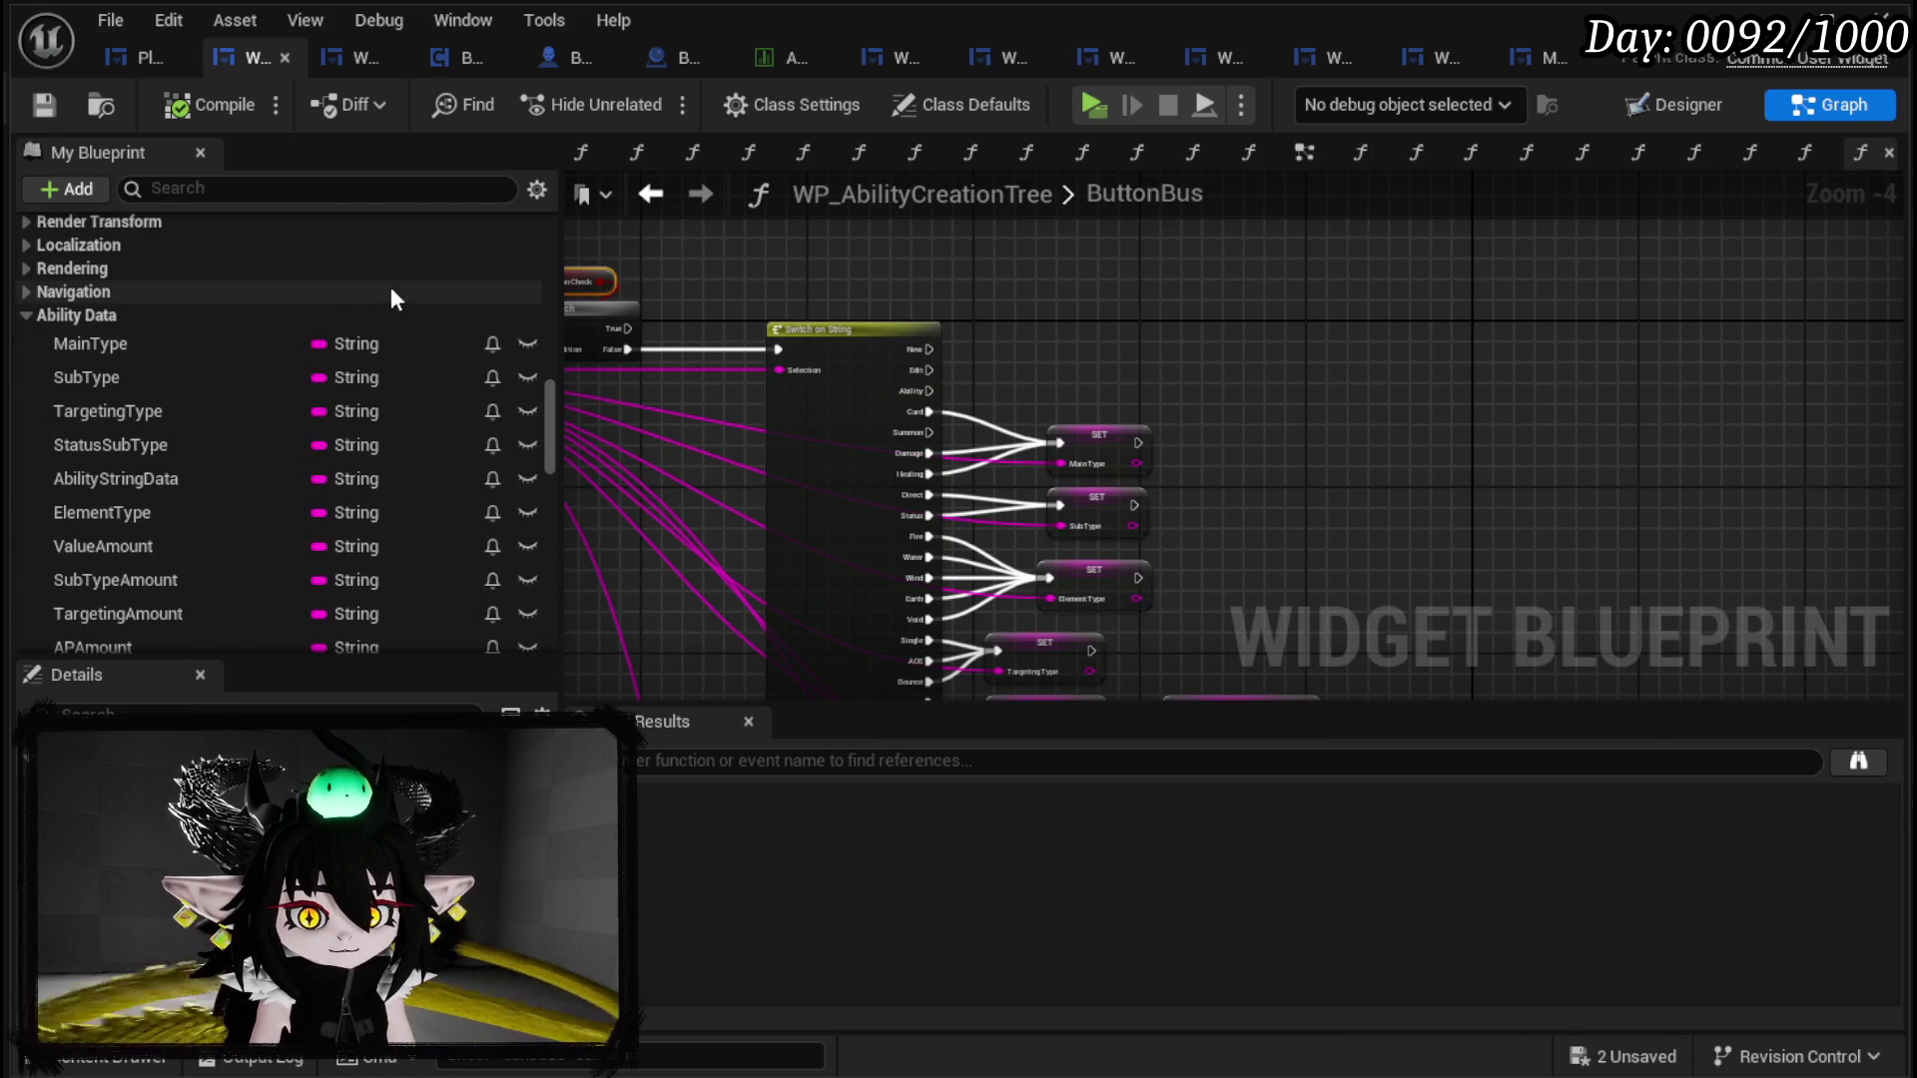
{"action": "scroll", "coordinate": [147, 345], "scroll_direction": "down", "scroll_amount": 3}
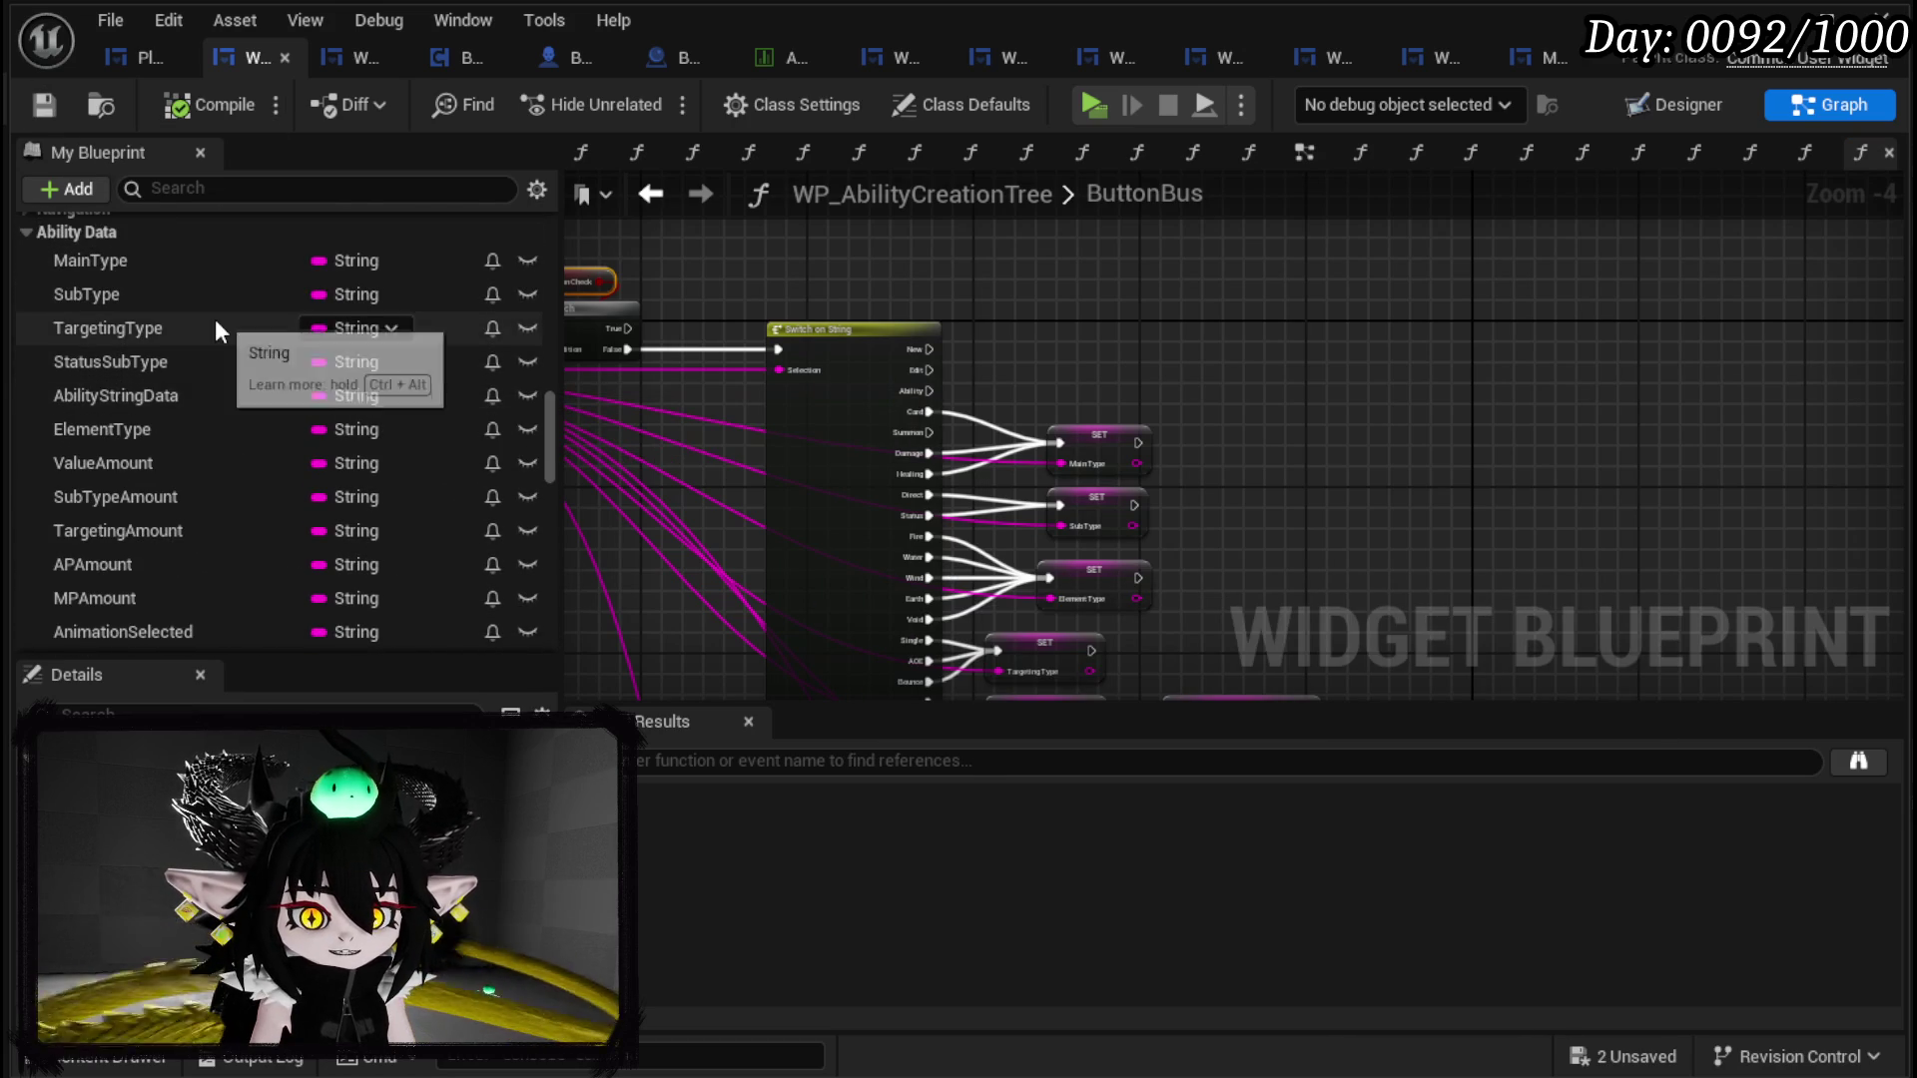
{"action": "scroll", "coordinate": [164, 314], "scroll_direction": "up", "scroll_amount": 6}
{"action": "scroll", "coordinate": [154, 316], "scroll_direction": "down", "scroll_amount": 4}
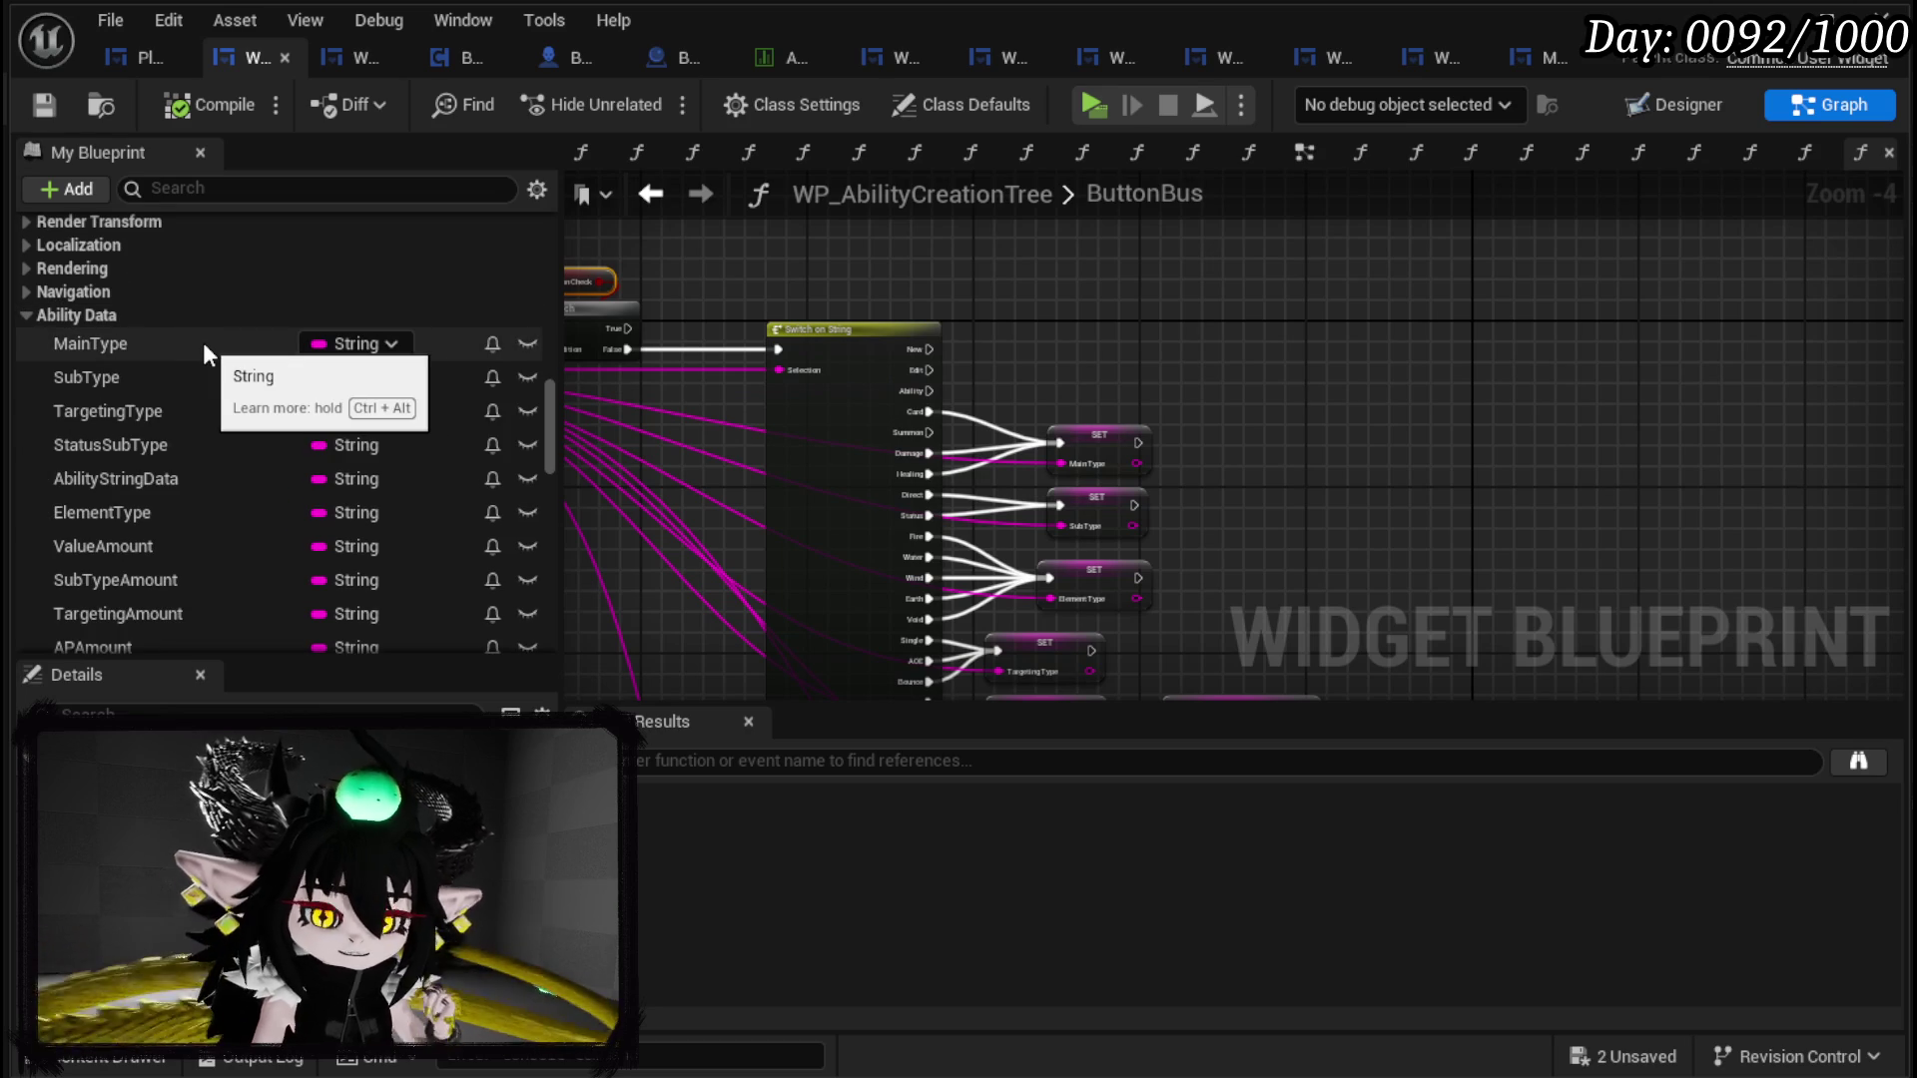
{"action": "scroll", "coordinate": [201, 343], "scroll_direction": "down", "scroll_amount": 3}
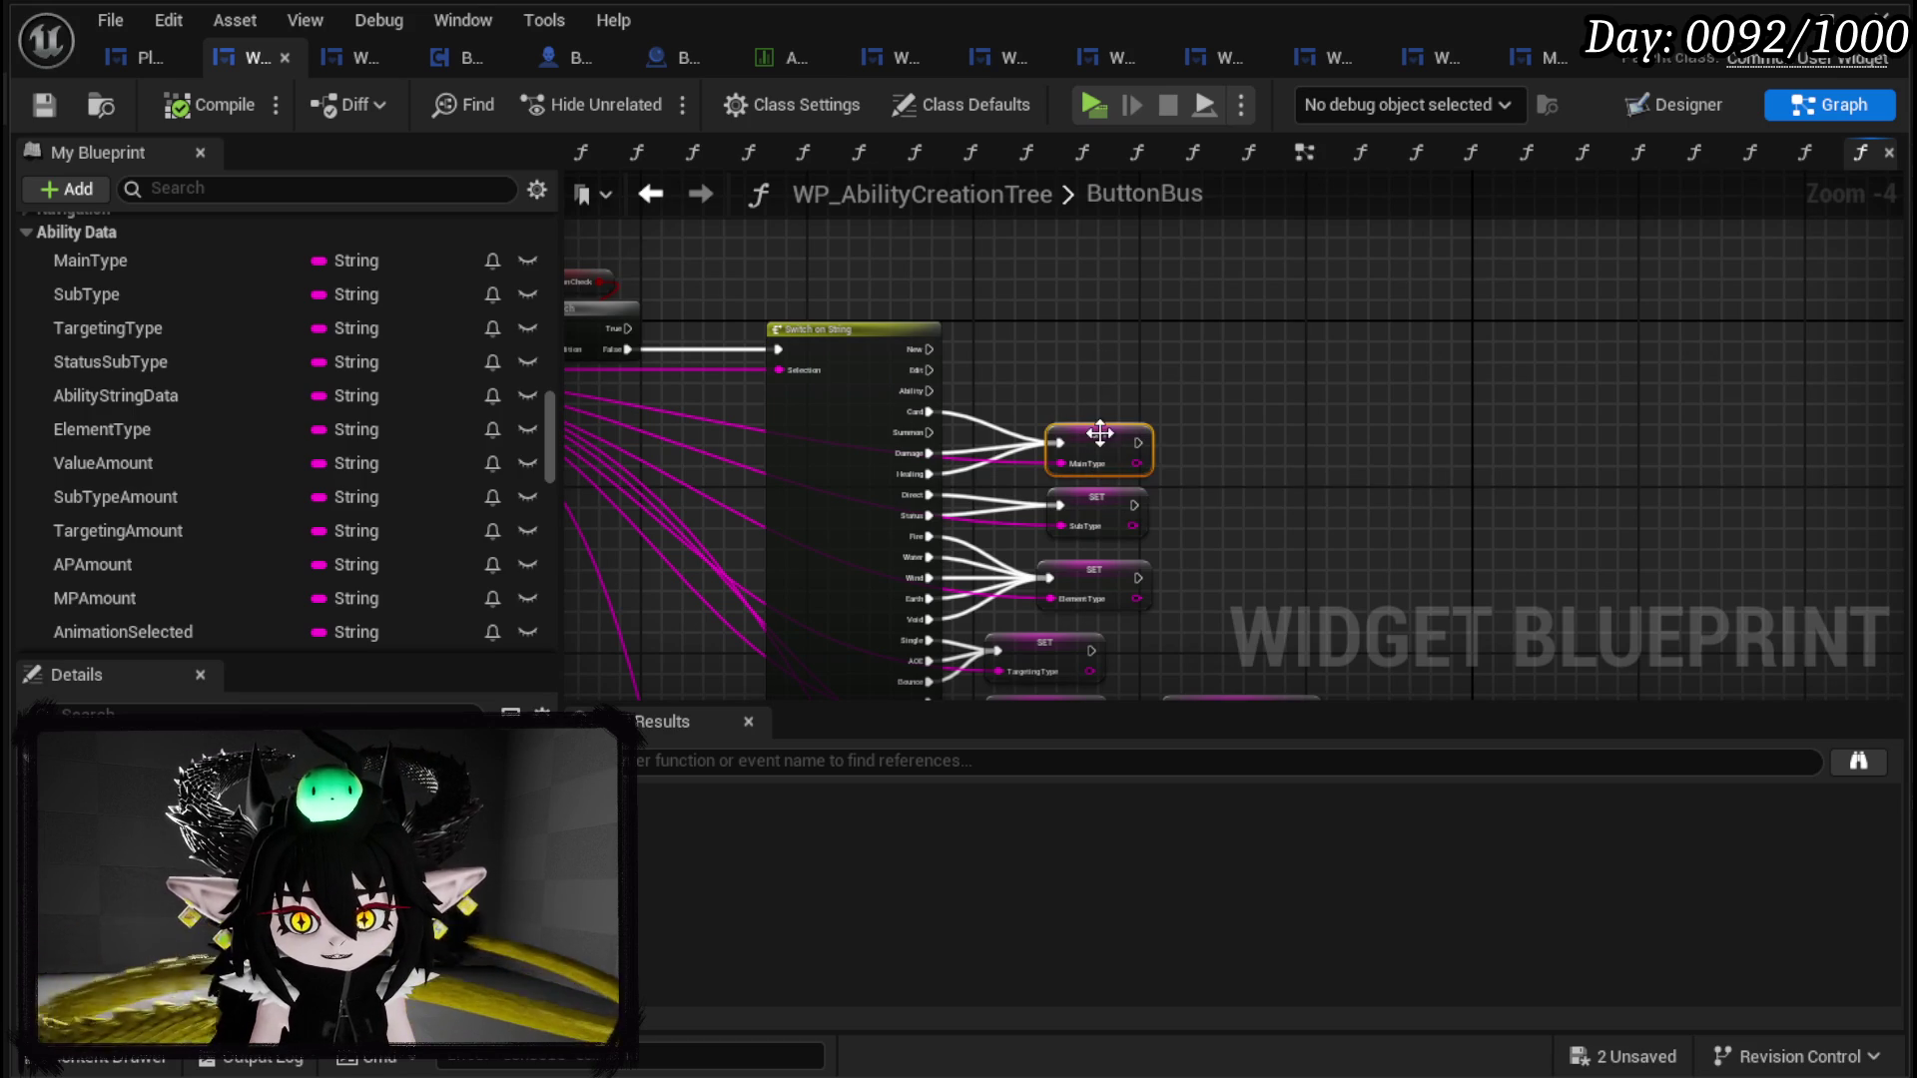
{"action": "left_click", "coordinate": [43, 104]}
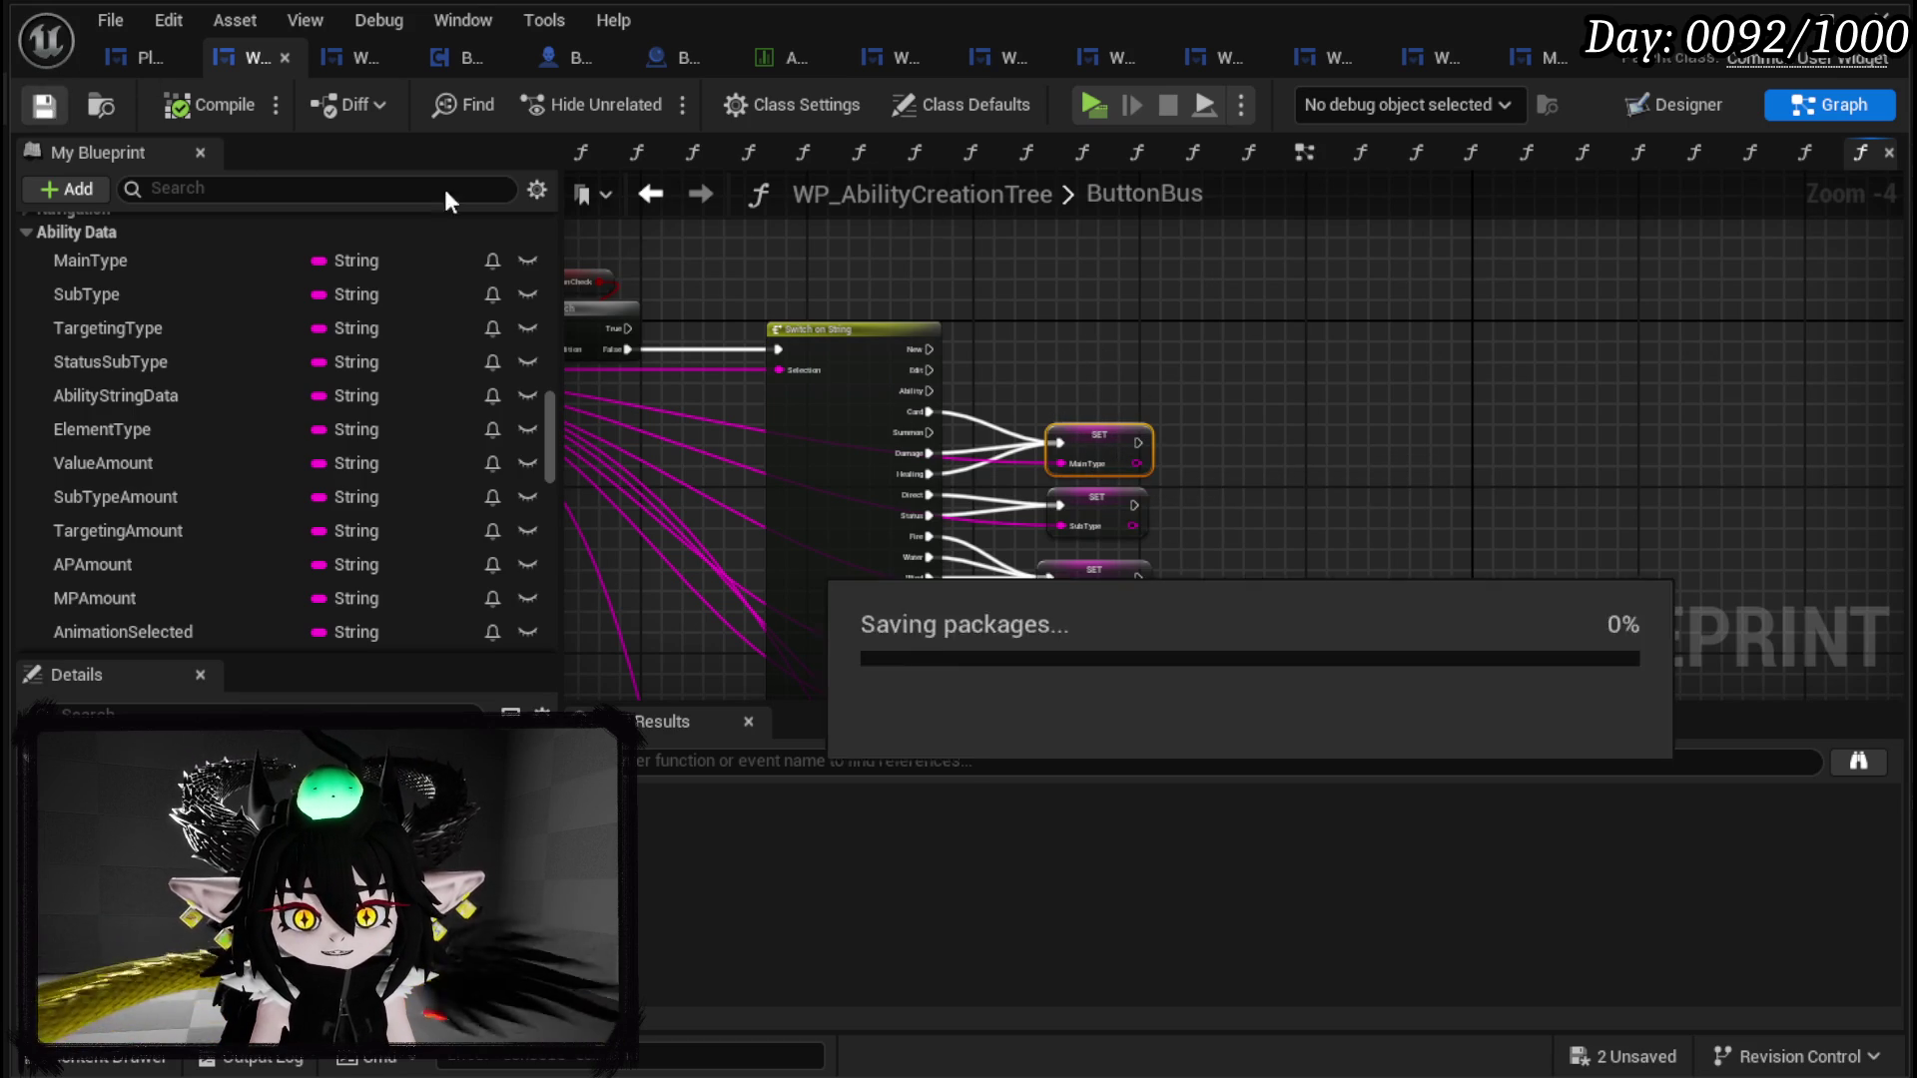
{"action": "left_click", "coordinate": [1314, 146]}
Step: Add a SET Main Type node with value 'Summon' between SET Summon Check and Set Active Widget
{"action": "scroll", "coordinate": [1363, 360], "scroll_direction": "up", "scroll_amount": 1}
{"action": "left_click_drag", "start_coordinate": [1363, 360], "coordinate": [1714, 360]}
{"action": "left_click", "coordinate": [979, 439]}
{"action": "key", "text": "ctrl+v"}
{"action": "left_click_drag", "start_coordinate": [1013, 443], "coordinate": [1020, 384]}
{"action": "mouse_move", "coordinate": [881, 384]}
{"action": "left_mouse_down"}
{"action": "mouse_move", "coordinate": [928, 409]}
{"action": "mouse_move", "coordinate": [1003, 385]}
{"action": "left_mouse_up"}
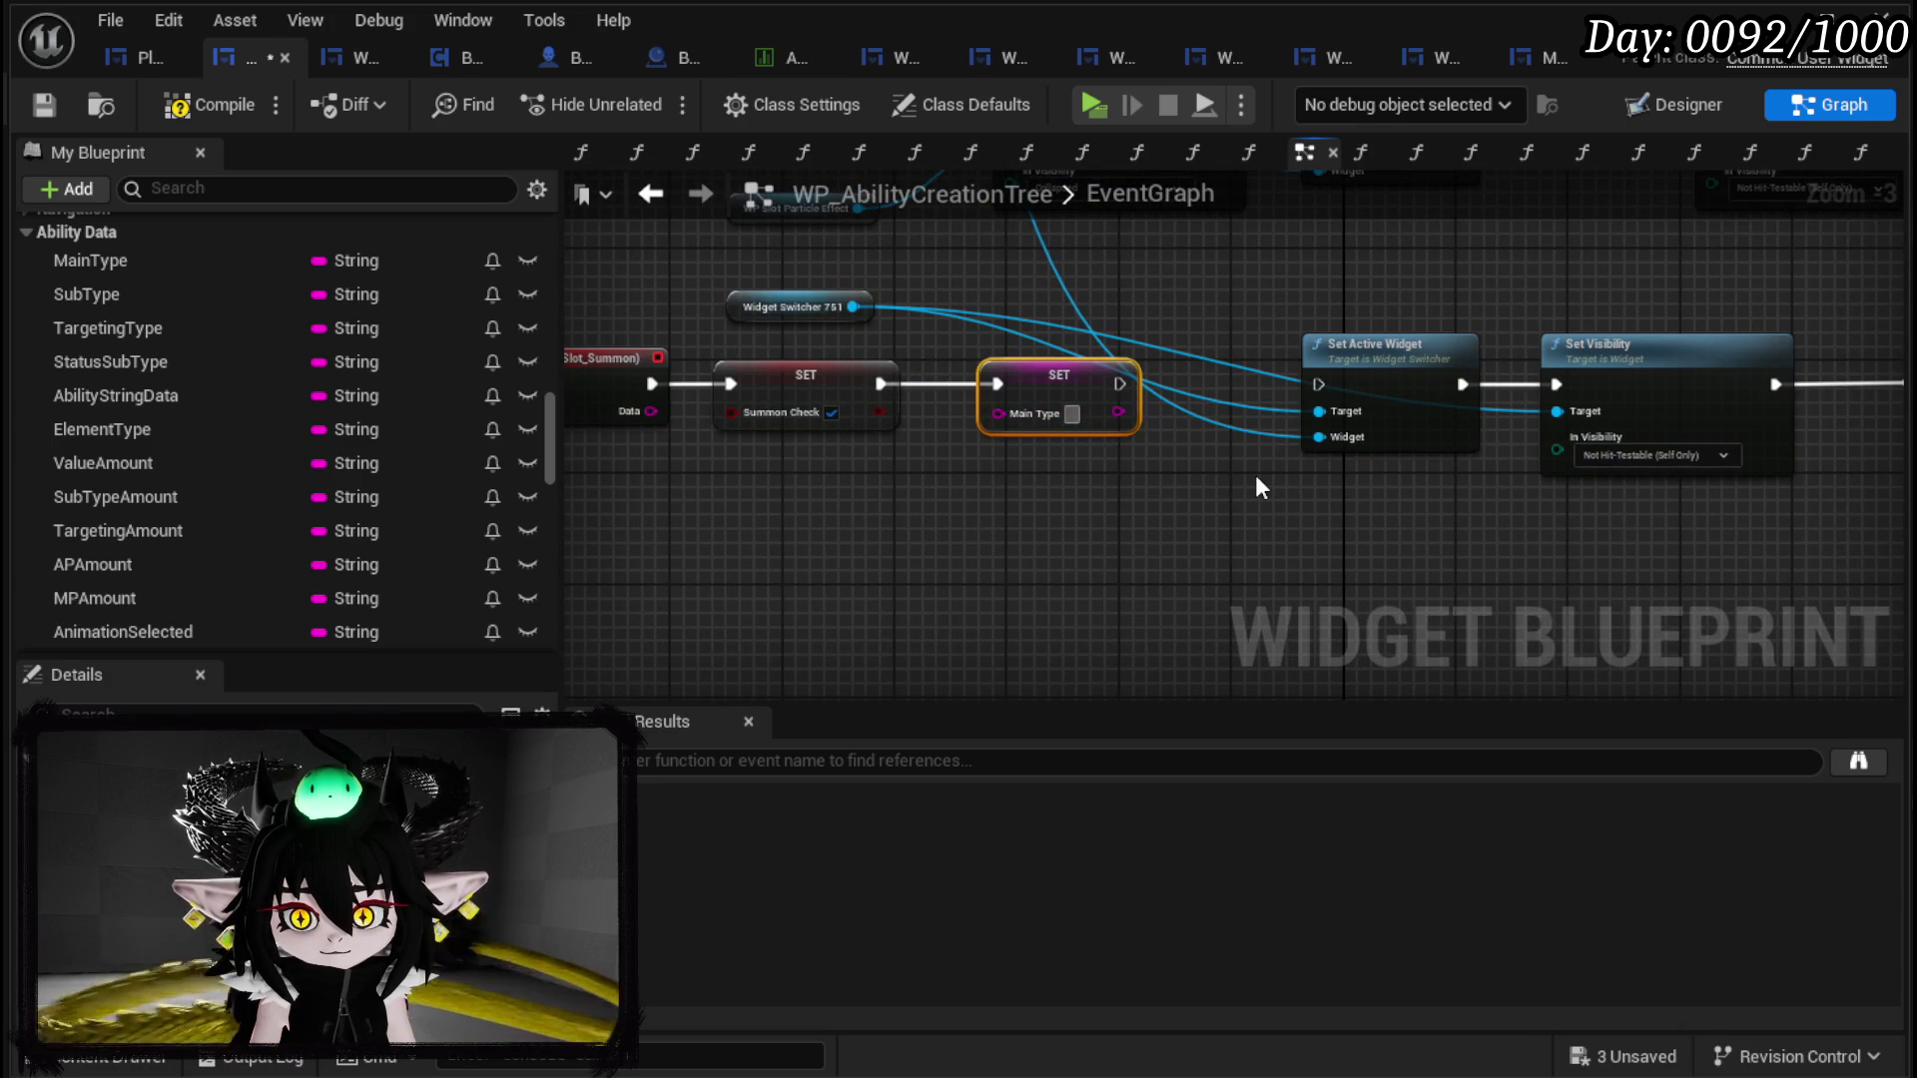
{"action": "type", "text": "Summon"}
{"action": "key", "text": "Return"}
{"action": "left_click_drag", "start_coordinate": [1158, 383], "coordinate": [1318, 386]}
{"action": "mouse_move", "coordinate": [1027, 535]}
{"action": "left_mouse_down"}
{"action": "mouse_move", "coordinate": [910, 569]}
{"action": "mouse_move", "coordinate": [1046, 599]}
{"action": "left_mouse_up"}
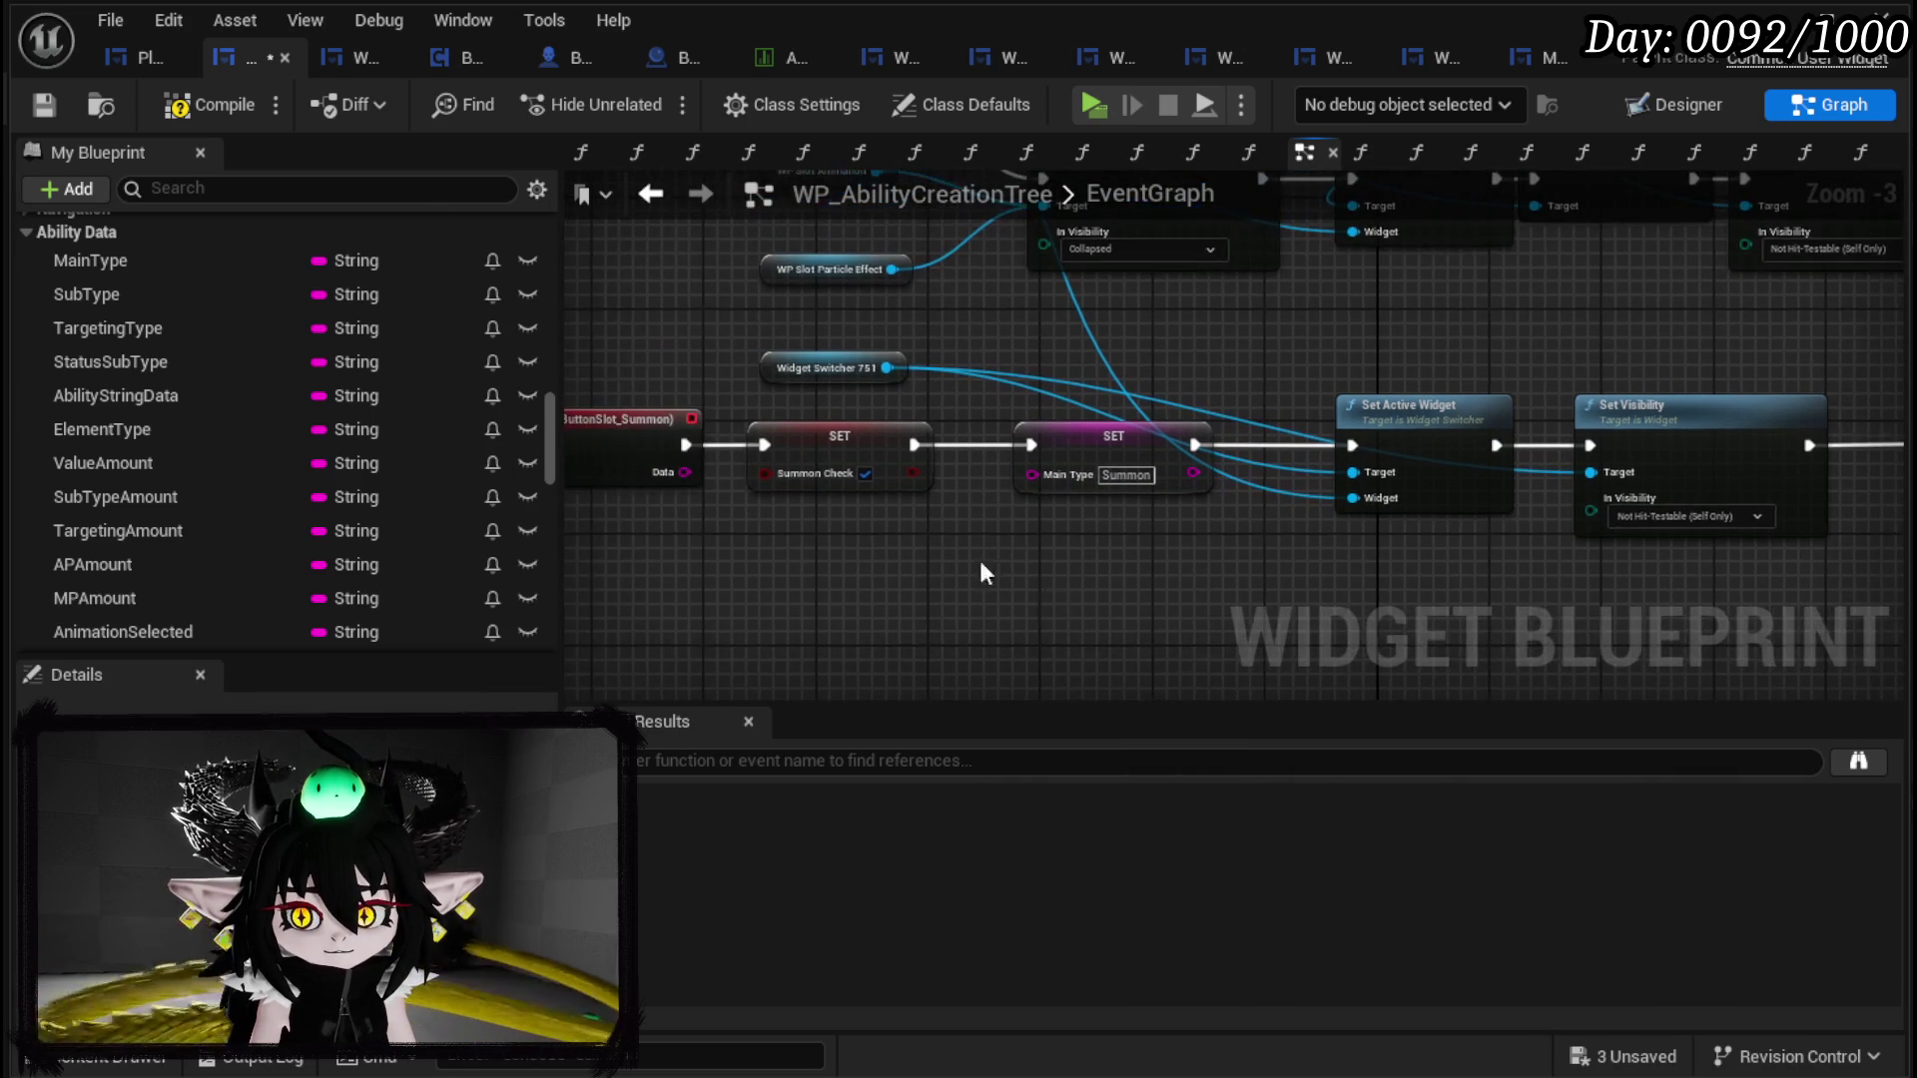
Step: Delete the SummonCheck setter and variable, wire On Press straight into SET Main Type, and compile
{"action": "left_click", "coordinate": [46, 94]}
{"action": "scroll", "coordinate": [475, 454], "scroll_direction": "down", "scroll_amount": 10}
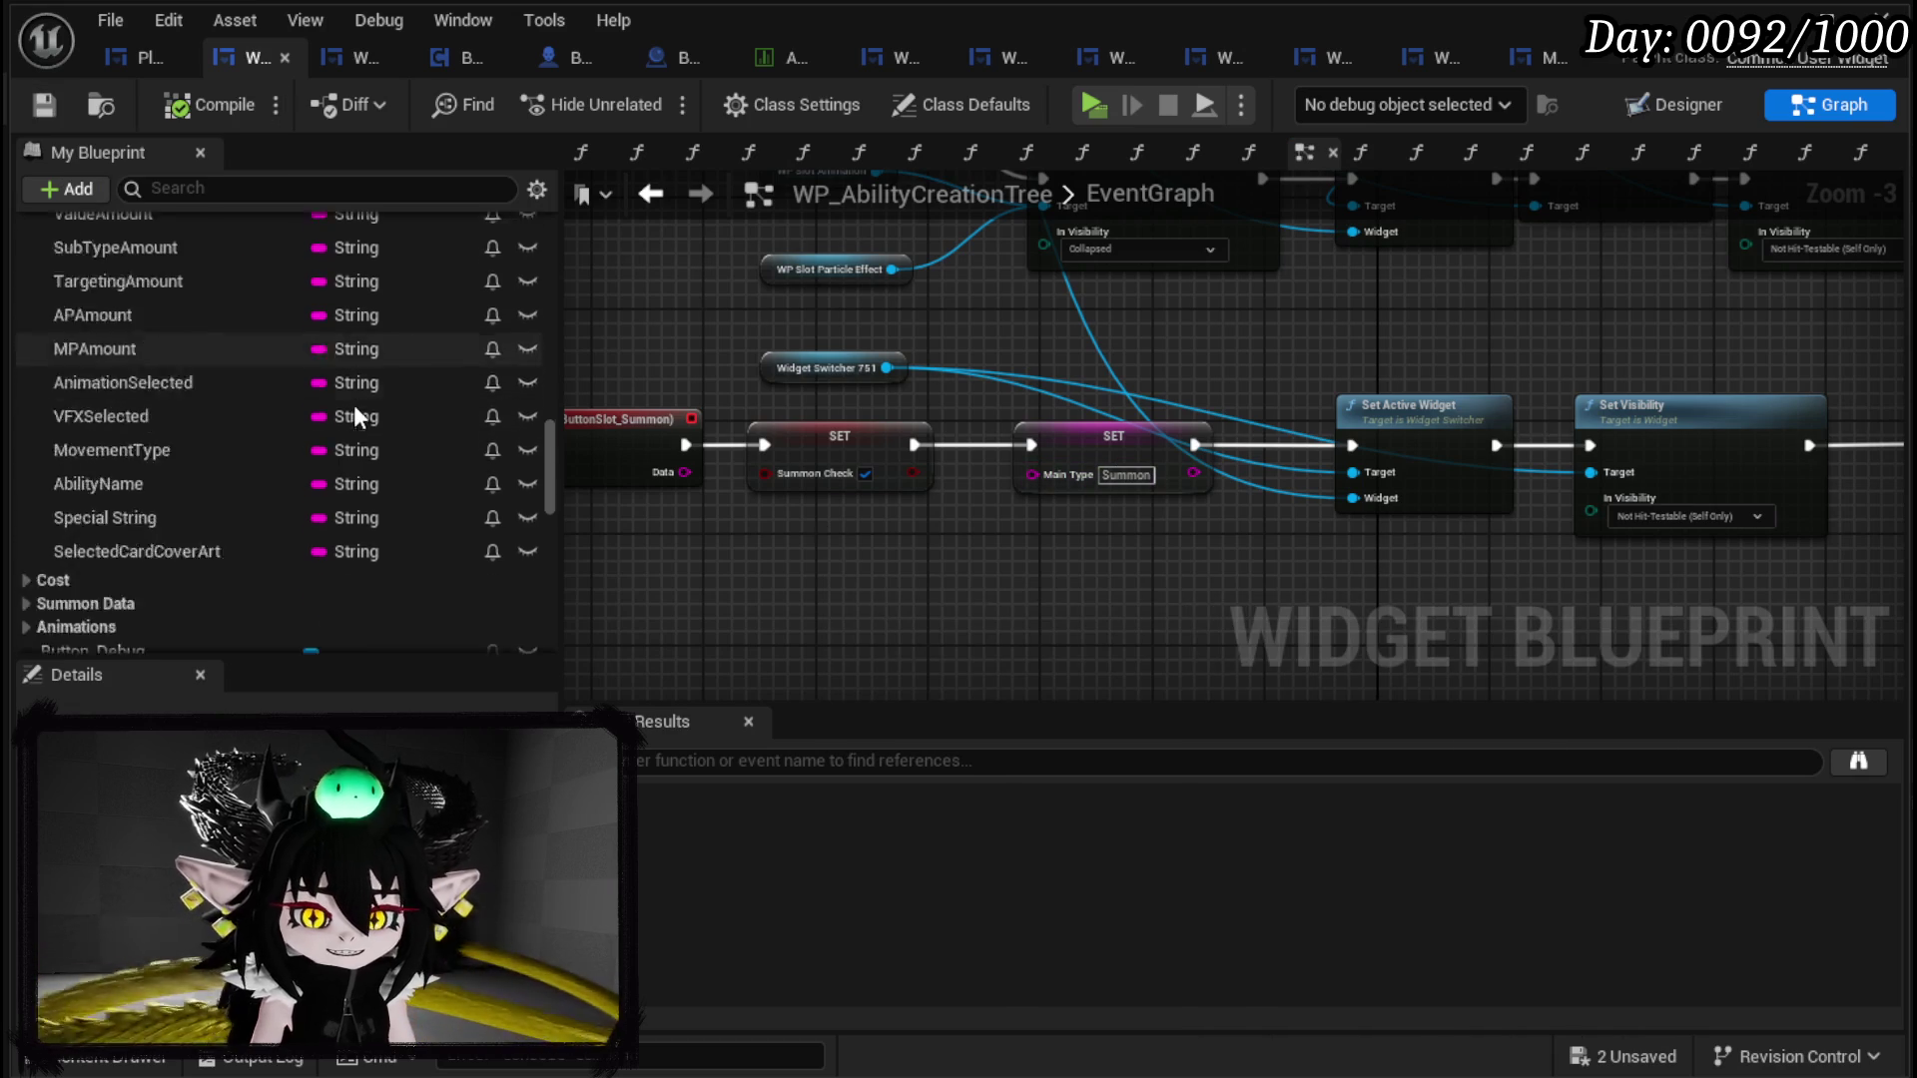
{"action": "scroll", "coordinate": [300, 509], "scroll_direction": "down", "scroll_amount": 5}
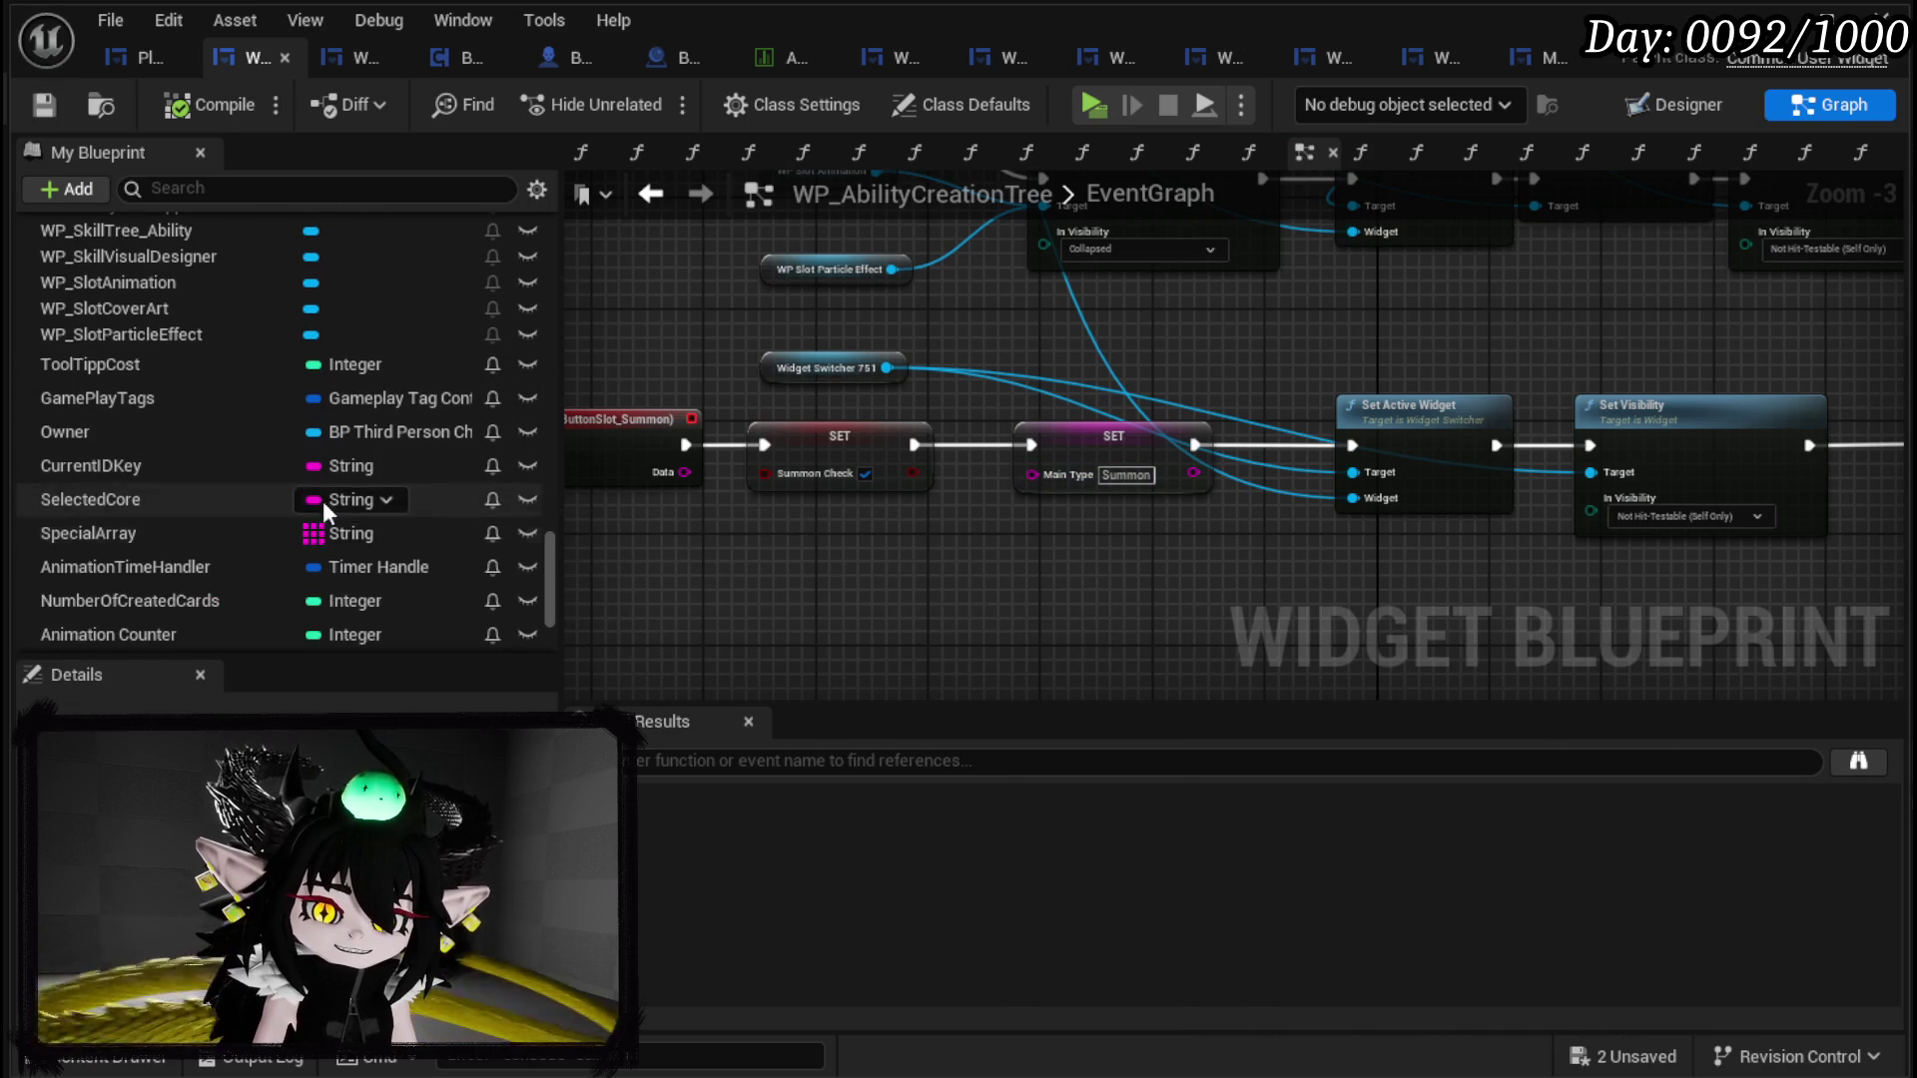
{"action": "left_click", "coordinate": [804, 474]}
{"action": "key", "text": "Delete"}
{"action": "scroll", "coordinate": [336, 555], "scroll_direction": "down", "scroll_amount": 3}
{"action": "left_click", "coordinate": [205, 527]}
{"action": "key", "text": "Delete"}
{"action": "left_click", "coordinate": [1407, 731]}
{"action": "left_click_drag", "start_coordinate": [685, 445], "coordinate": [1038, 445]}
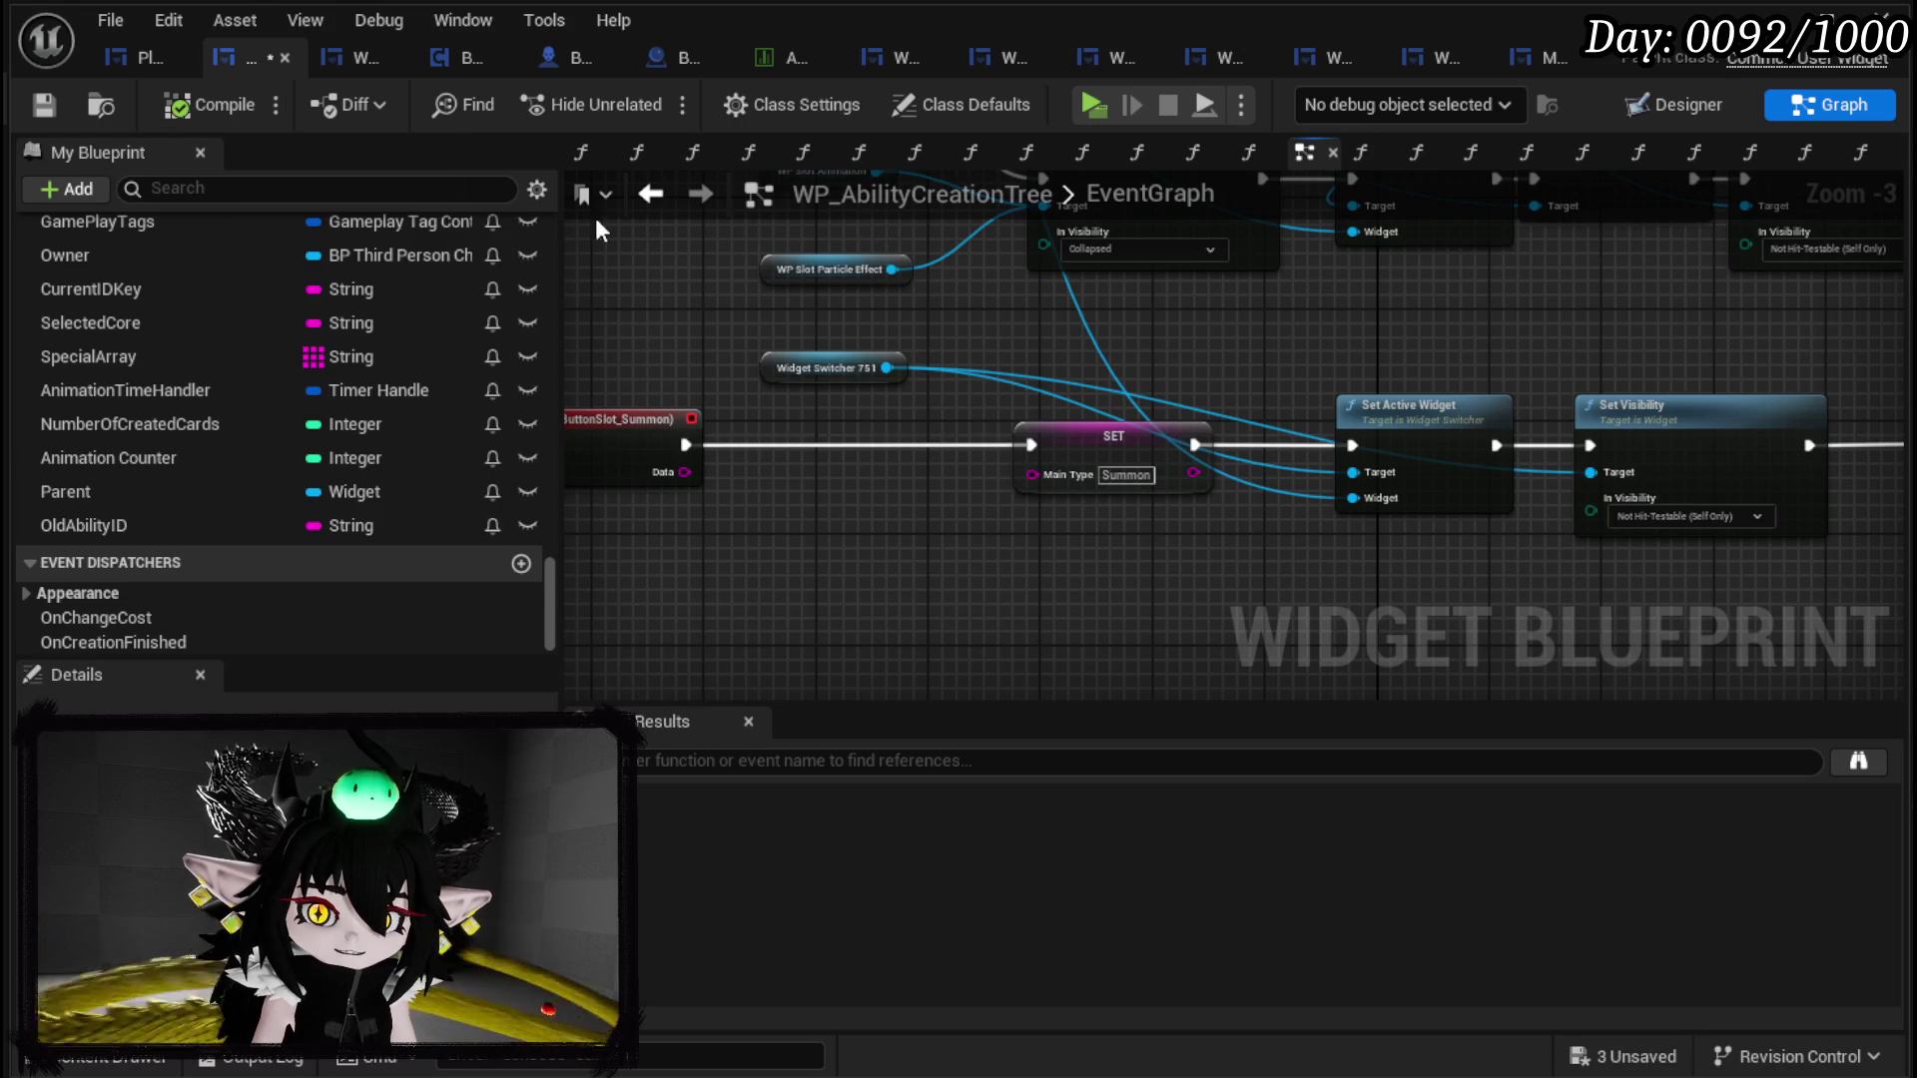
{"action": "left_click", "coordinate": [650, 192]}
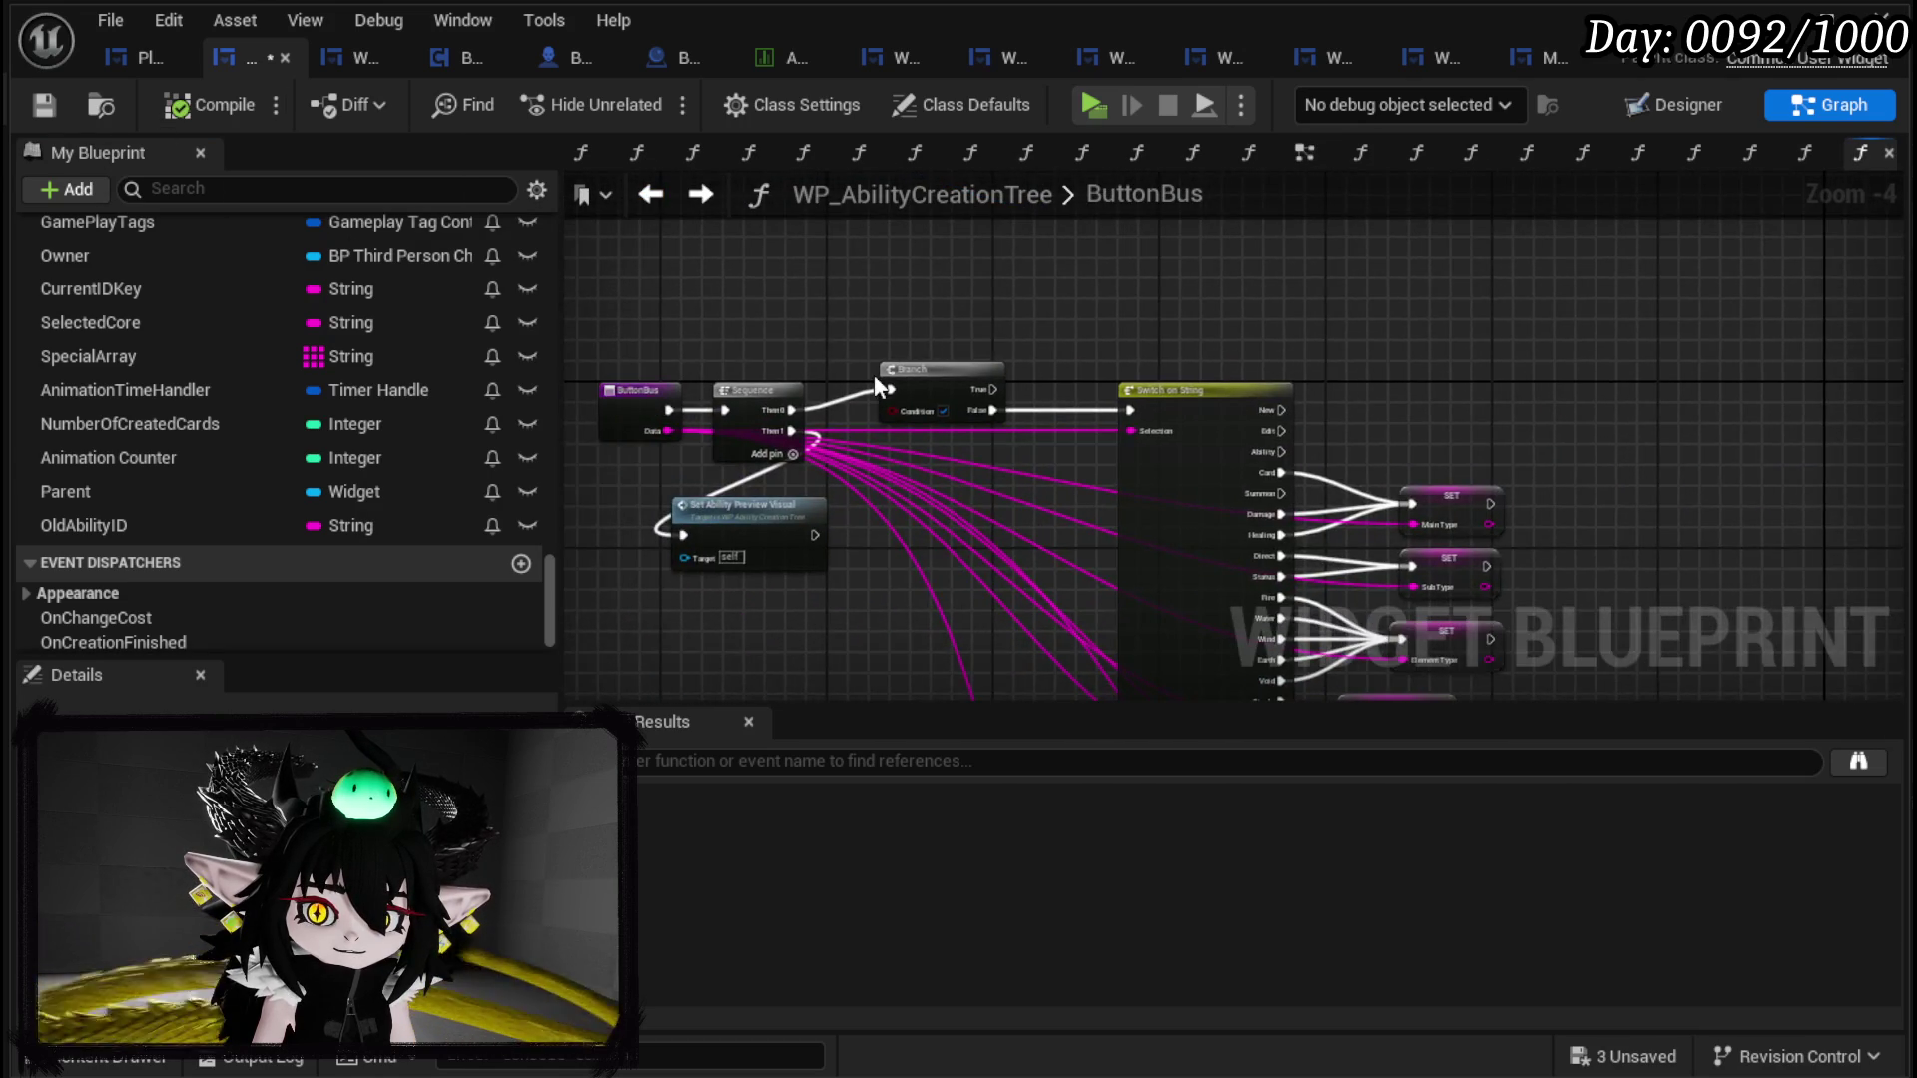
Step: Wire Sequence Then 0 directly to Switch on String and remove the Branch node
{"action": "scroll", "coordinate": [872, 374], "scroll_direction": "up", "scroll_amount": 2}
{"action": "mouse_move", "coordinate": [744, 429]}
{"action": "left_mouse_down"}
{"action": "mouse_move", "coordinate": [1278, 439]}
{"action": "mouse_move", "coordinate": [1260, 429]}
{"action": "left_mouse_up"}
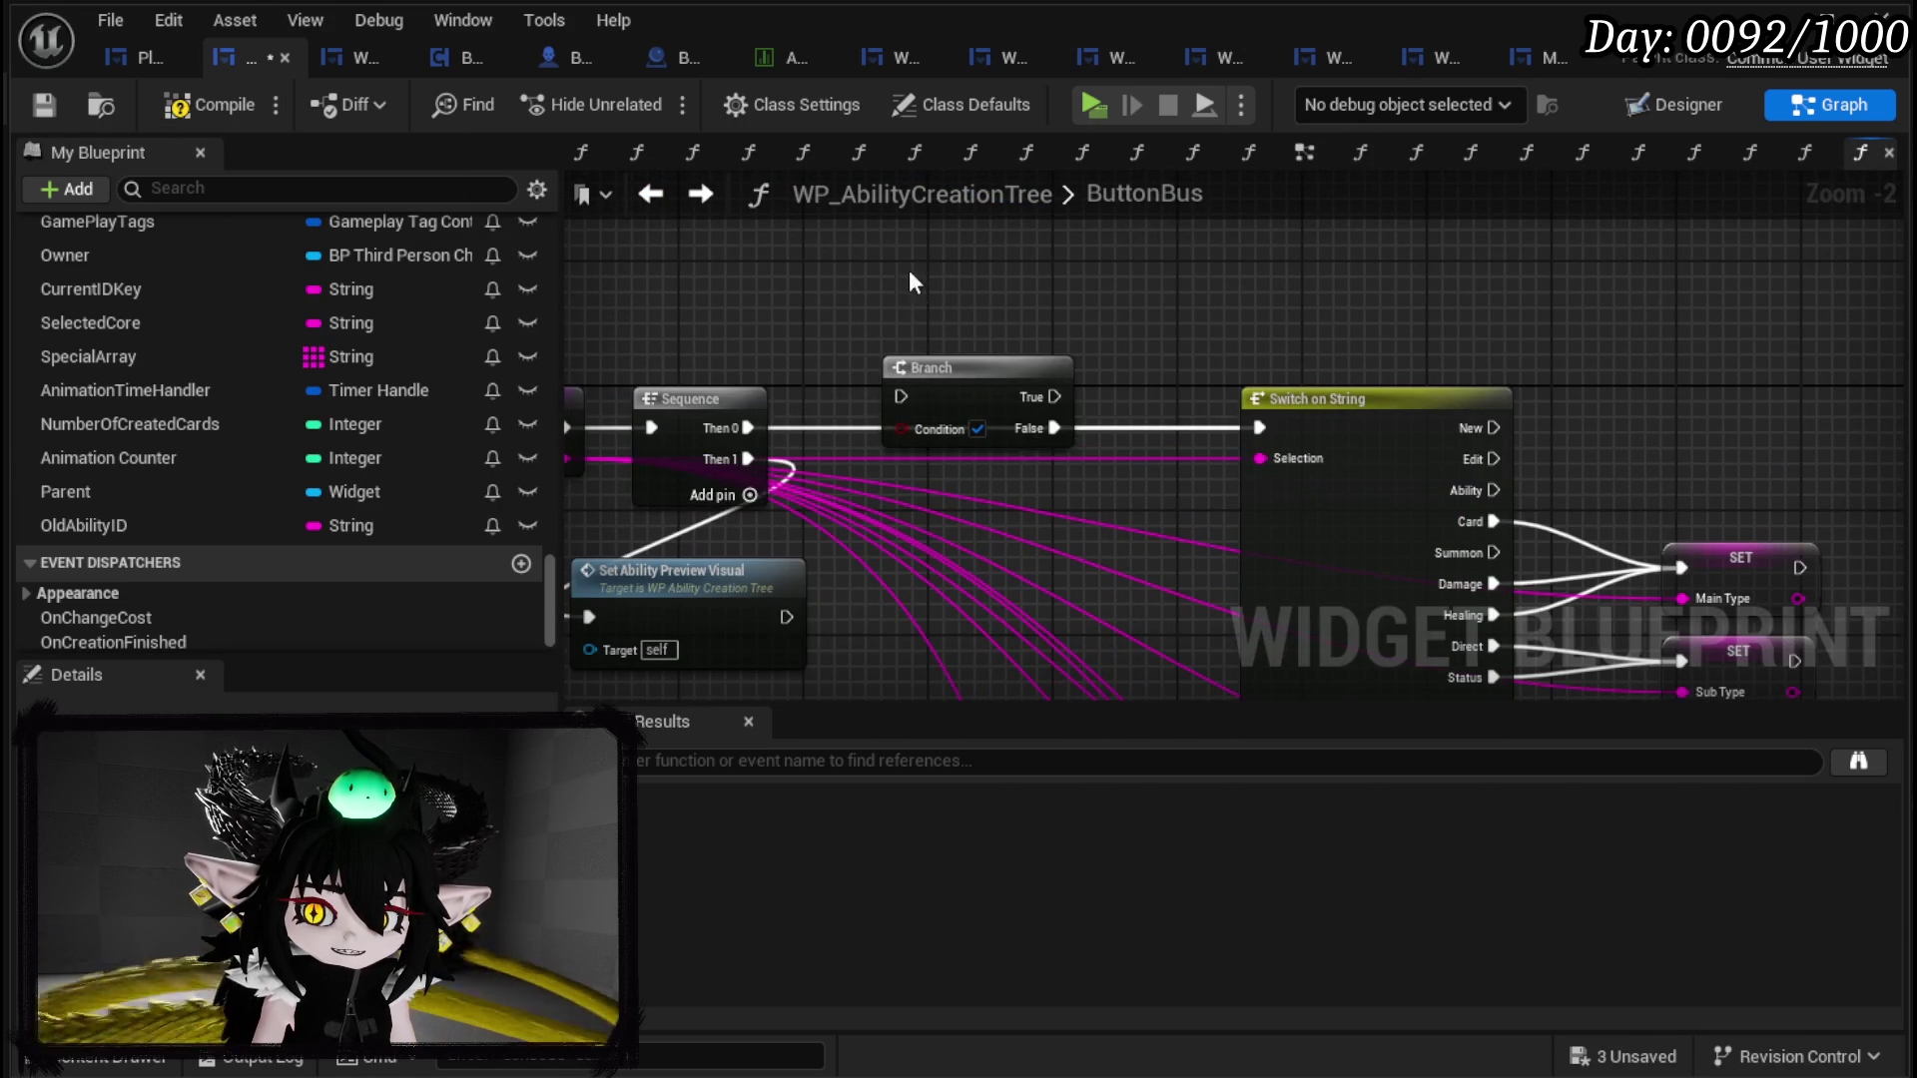
{"action": "left_click_drag", "start_coordinate": [915, 273], "coordinate": [927, 421]}
{"action": "key", "text": "Delete"}
{"action": "mouse_move", "coordinate": [1586, 362]}
{"action": "left_mouse_down"}
{"action": "mouse_move", "coordinate": [1588, 229]}
{"action": "mouse_move", "coordinate": [1761, 265]}
{"action": "left_mouse_up"}
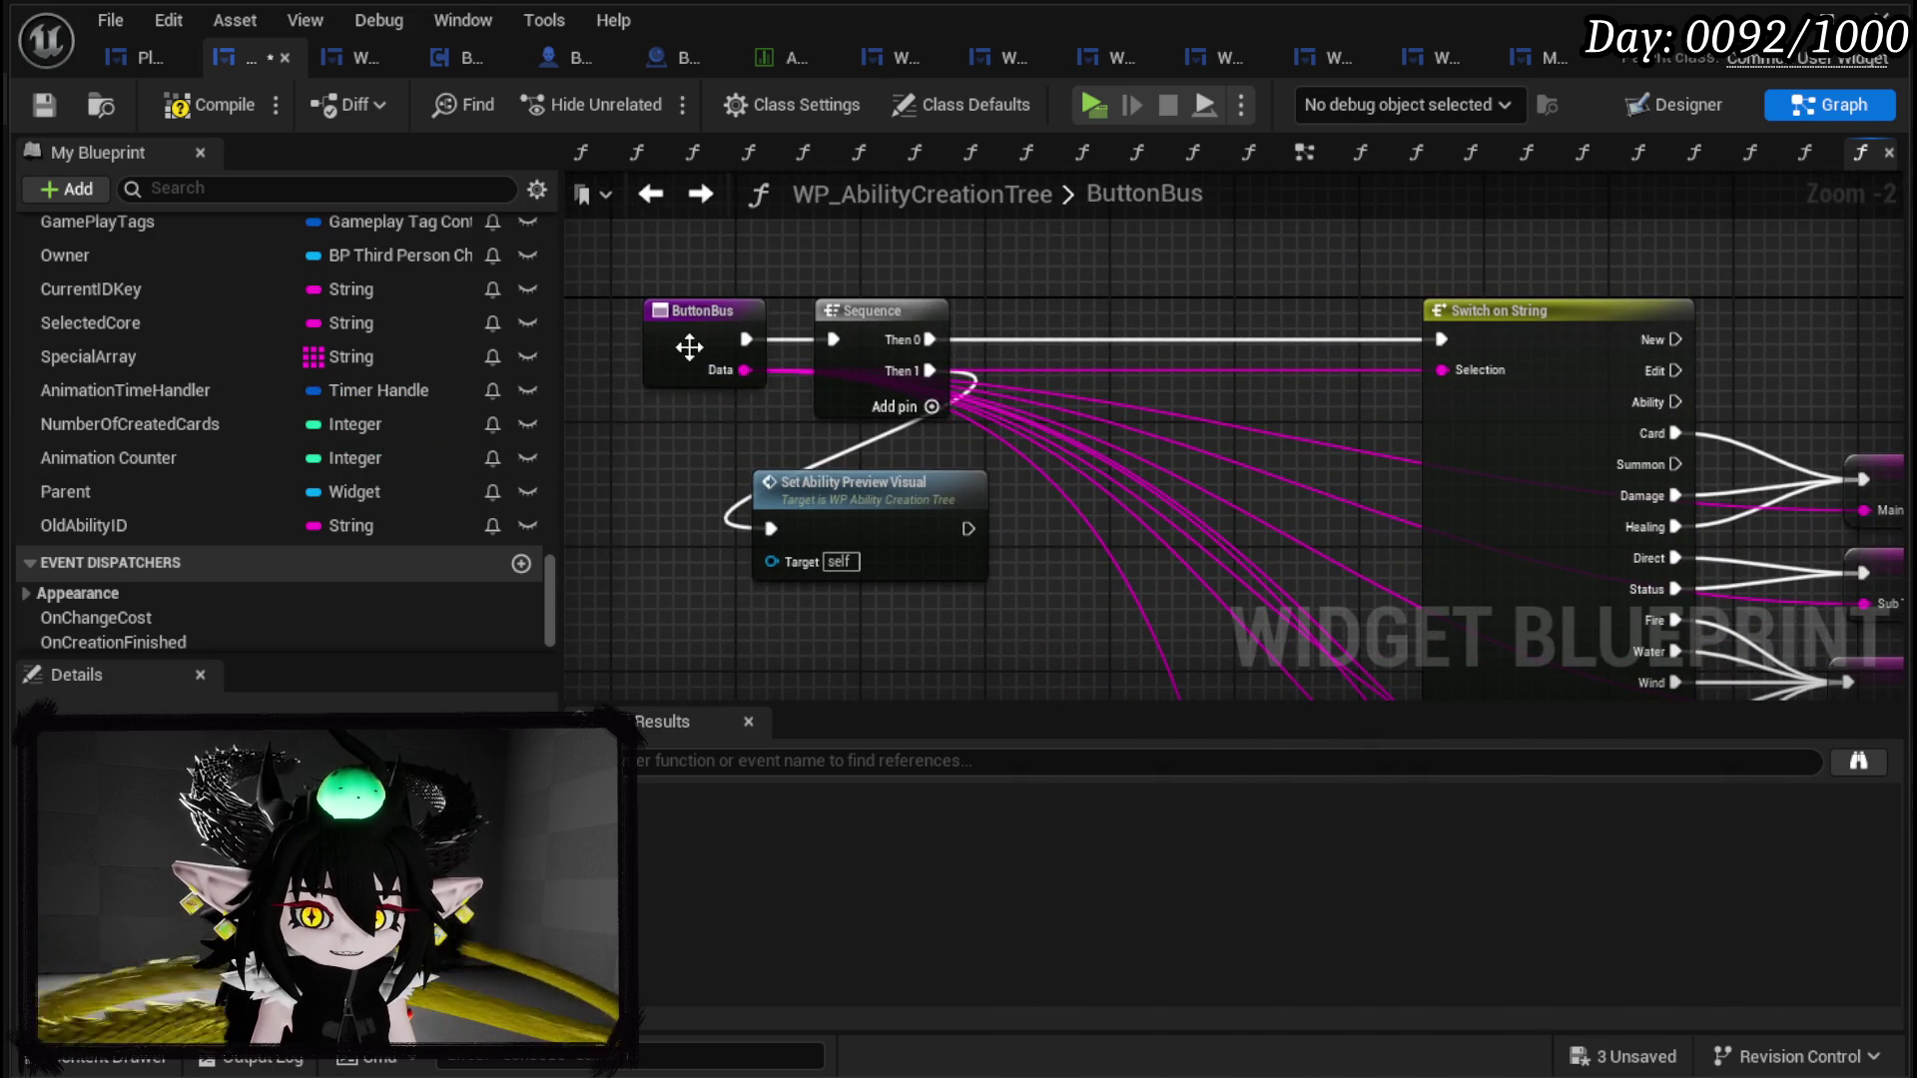
Step: Move the ButtonBus and Sequence nodes further left to open space before Switch on String
{"action": "left_click", "coordinate": [696, 329]}
{"action": "left_click", "coordinate": [844, 315], "text": "ctrl"}
{"action": "mouse_move", "coordinate": [845, 314]}
{"action": "left_mouse_down"}
{"action": "mouse_move", "coordinate": [691, 309]}
{"action": "mouse_move", "coordinate": [744, 307]}
{"action": "mouse_move", "coordinate": [884, 374]}
{"action": "left_mouse_up"}
{"action": "mouse_move", "coordinate": [1293, 384]}
{"action": "left_mouse_down"}
{"action": "mouse_move", "coordinate": [1095, 289]}
{"action": "mouse_move", "coordinate": [1241, 351]}
{"action": "mouse_move", "coordinate": [1140, 273]}
{"action": "mouse_move", "coordinate": [1500, 347]}
{"action": "left_mouse_up"}
{"action": "mouse_move", "coordinate": [1143, 328]}
{"action": "left_mouse_down"}
{"action": "mouse_move", "coordinate": [816, 280]}
{"action": "mouse_move", "coordinate": [1149, 306]}
{"action": "mouse_move", "coordinate": [769, 317]}
{"action": "mouse_move", "coordinate": [1039, 358]}
{"action": "left_mouse_up"}
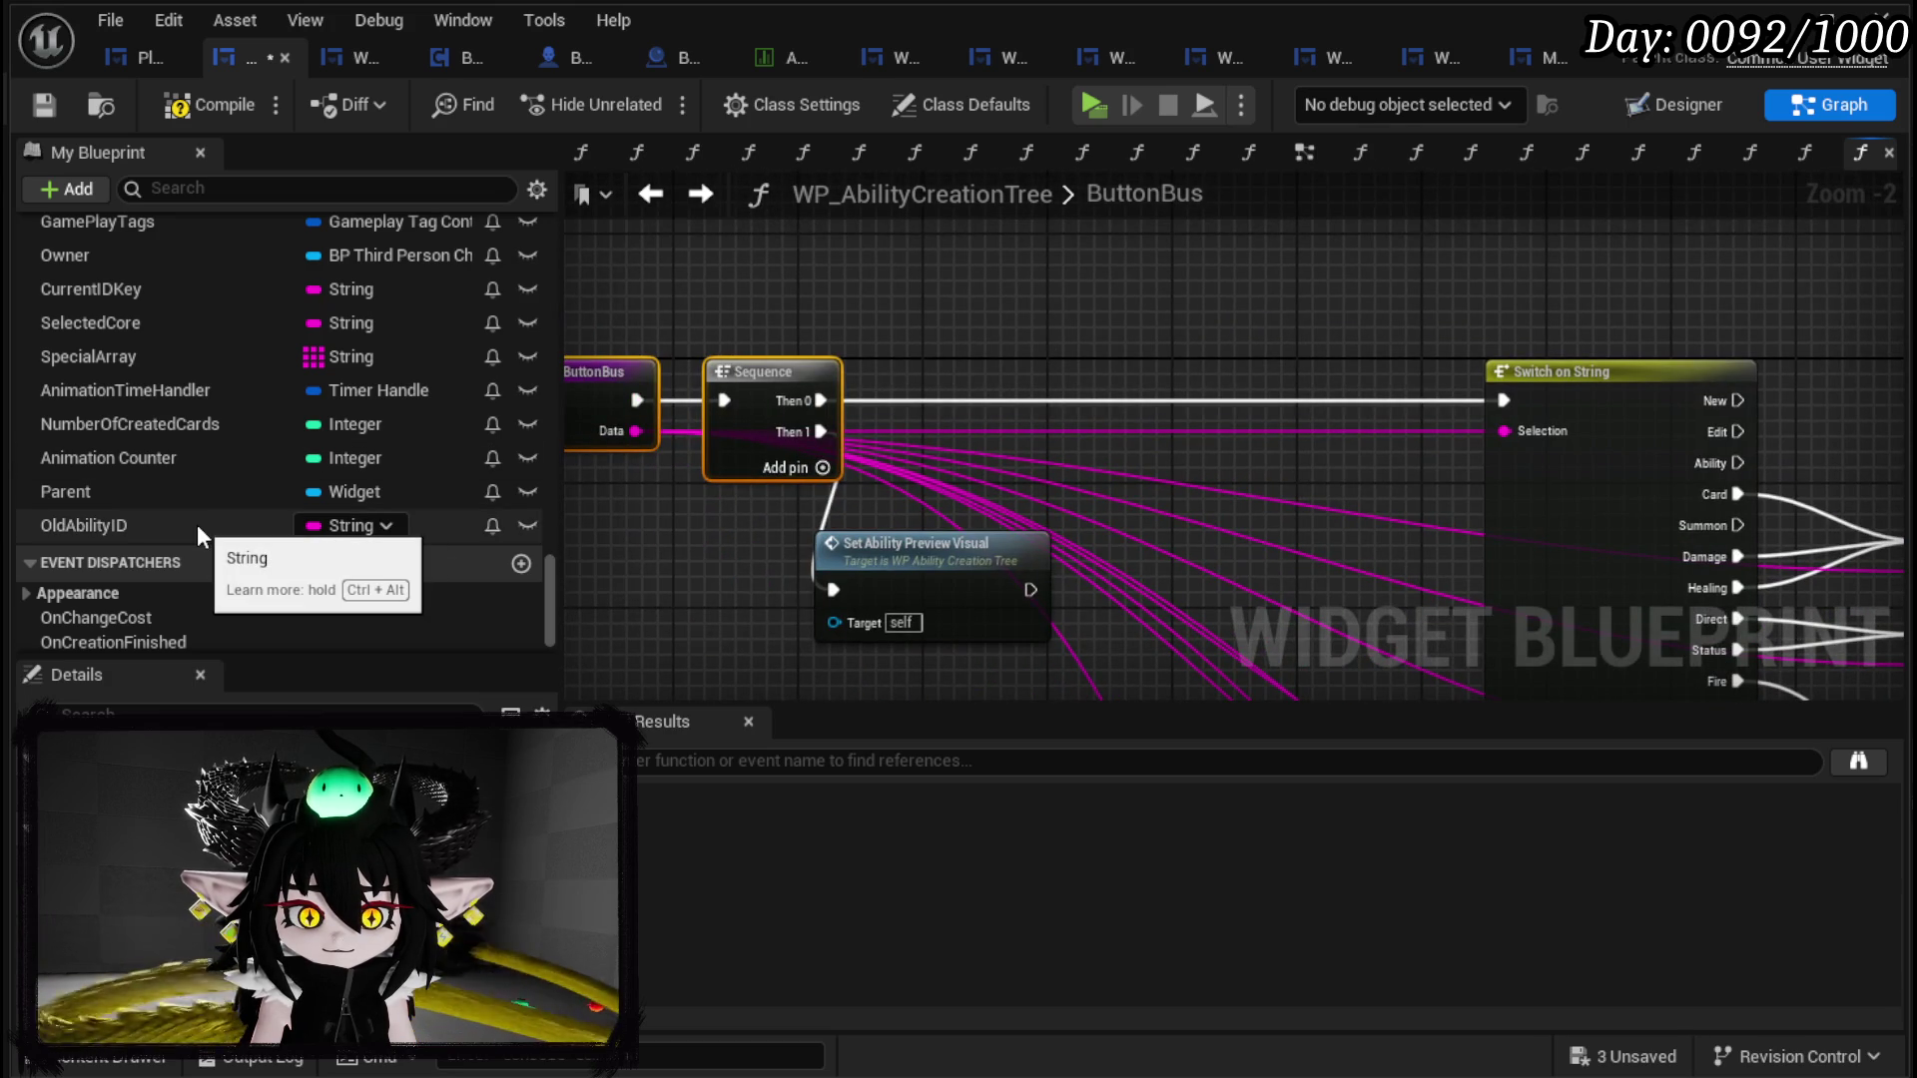
{"action": "mouse_move", "coordinate": [1436, 368]}
{"action": "left_mouse_down"}
{"action": "mouse_move", "coordinate": [1356, 369]}
{"action": "mouse_move", "coordinate": [1093, 256]}
{"action": "left_mouse_up"}
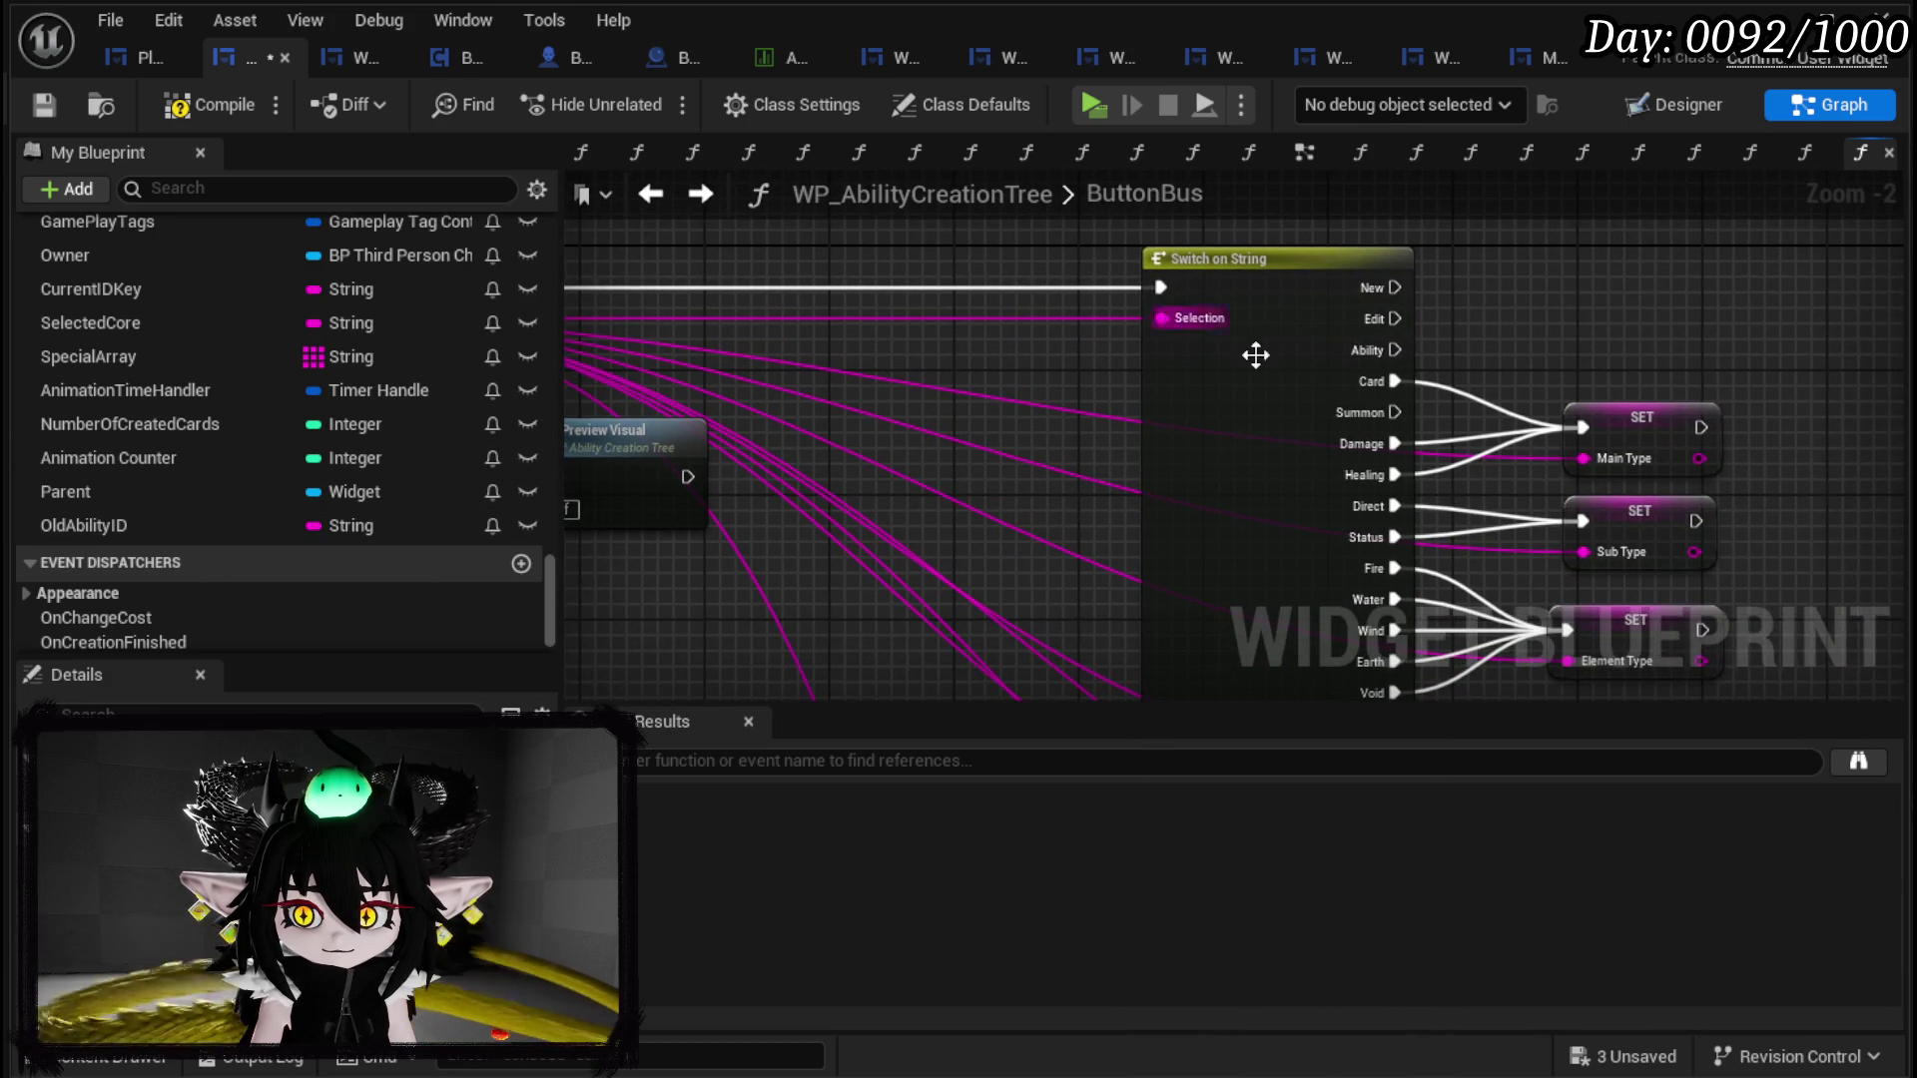
{"action": "mouse_move", "coordinate": [1314, 403]}
{"action": "left_mouse_down"}
{"action": "mouse_move", "coordinate": [1574, 489]}
{"action": "mouse_move", "coordinate": [1595, 529]}
{"action": "left_mouse_up"}
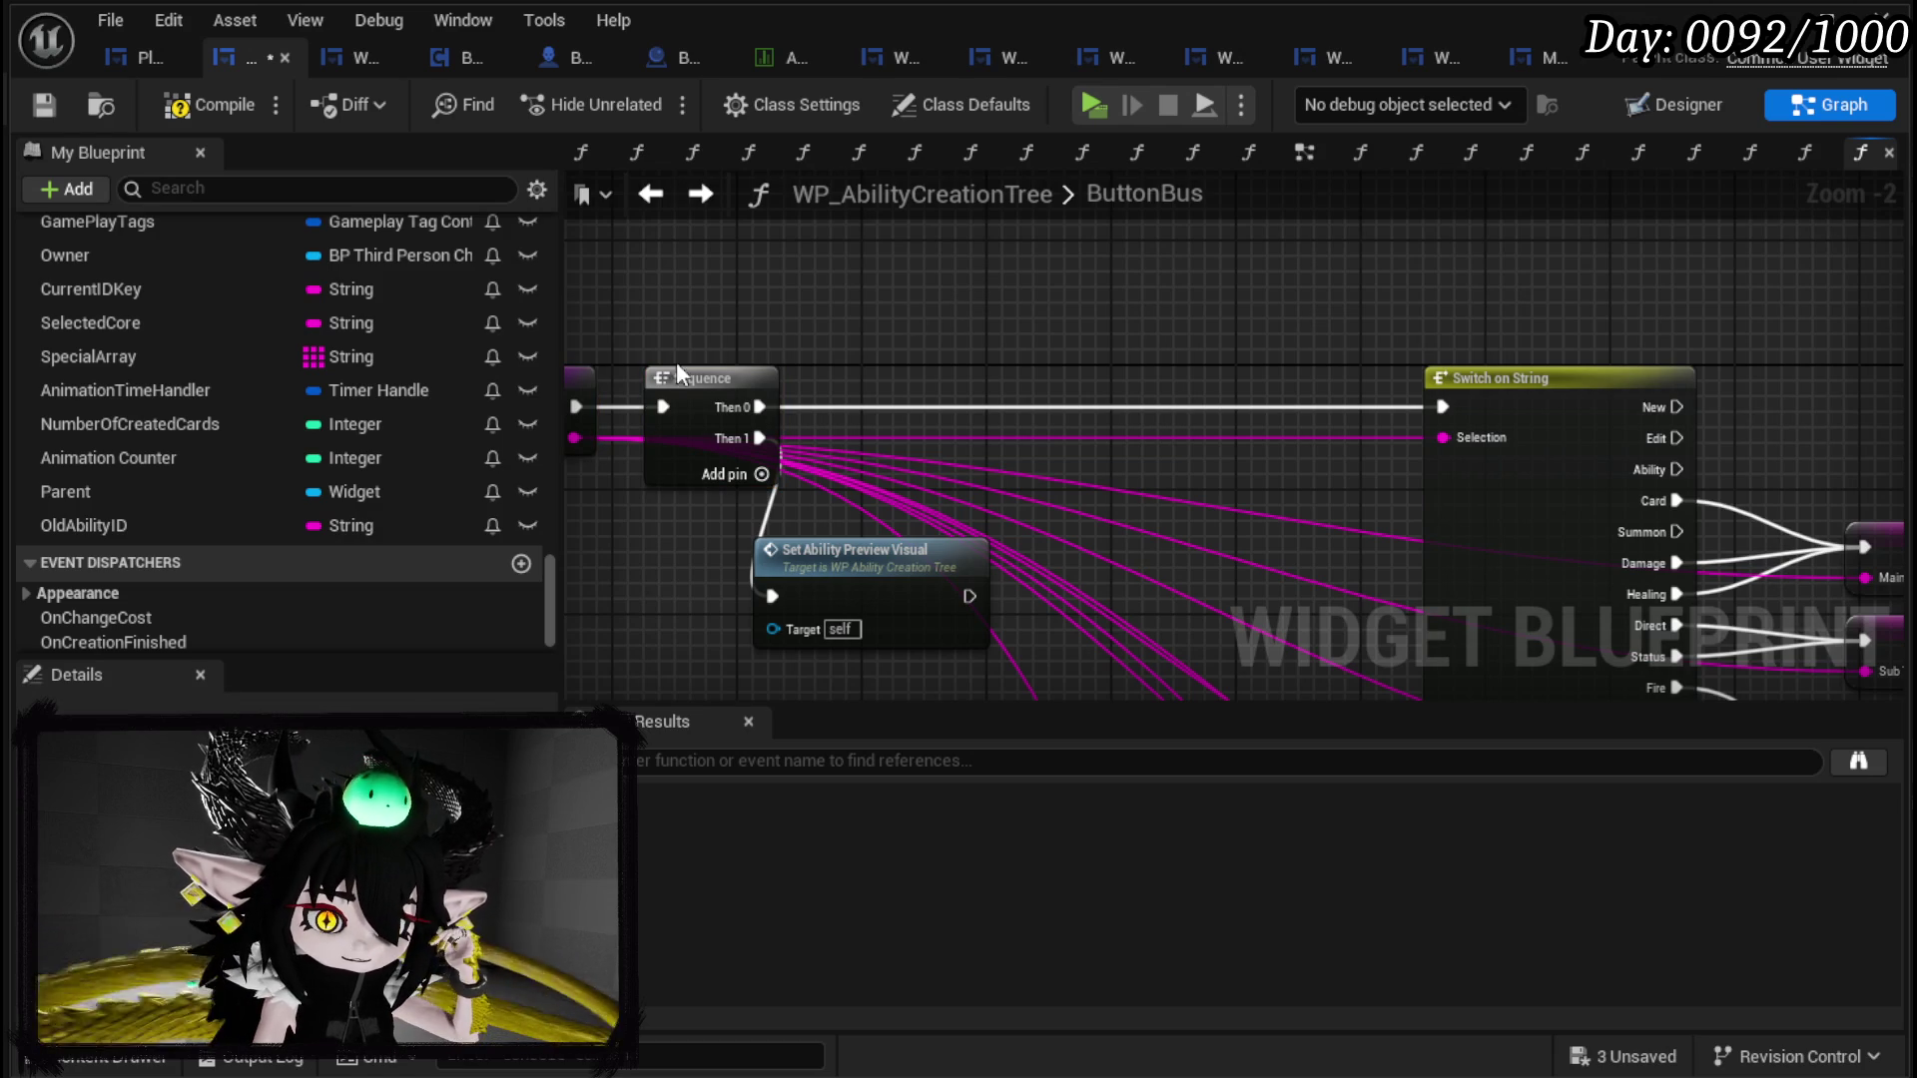
Step: Drag the MainType variable from the top of My Blueprint into the graph
{"action": "scroll", "coordinate": [383, 417], "scroll_direction": "up", "scroll_amount": 5}
{"action": "scroll", "coordinate": [499, 395], "scroll_direction": "up", "scroll_amount": 10}
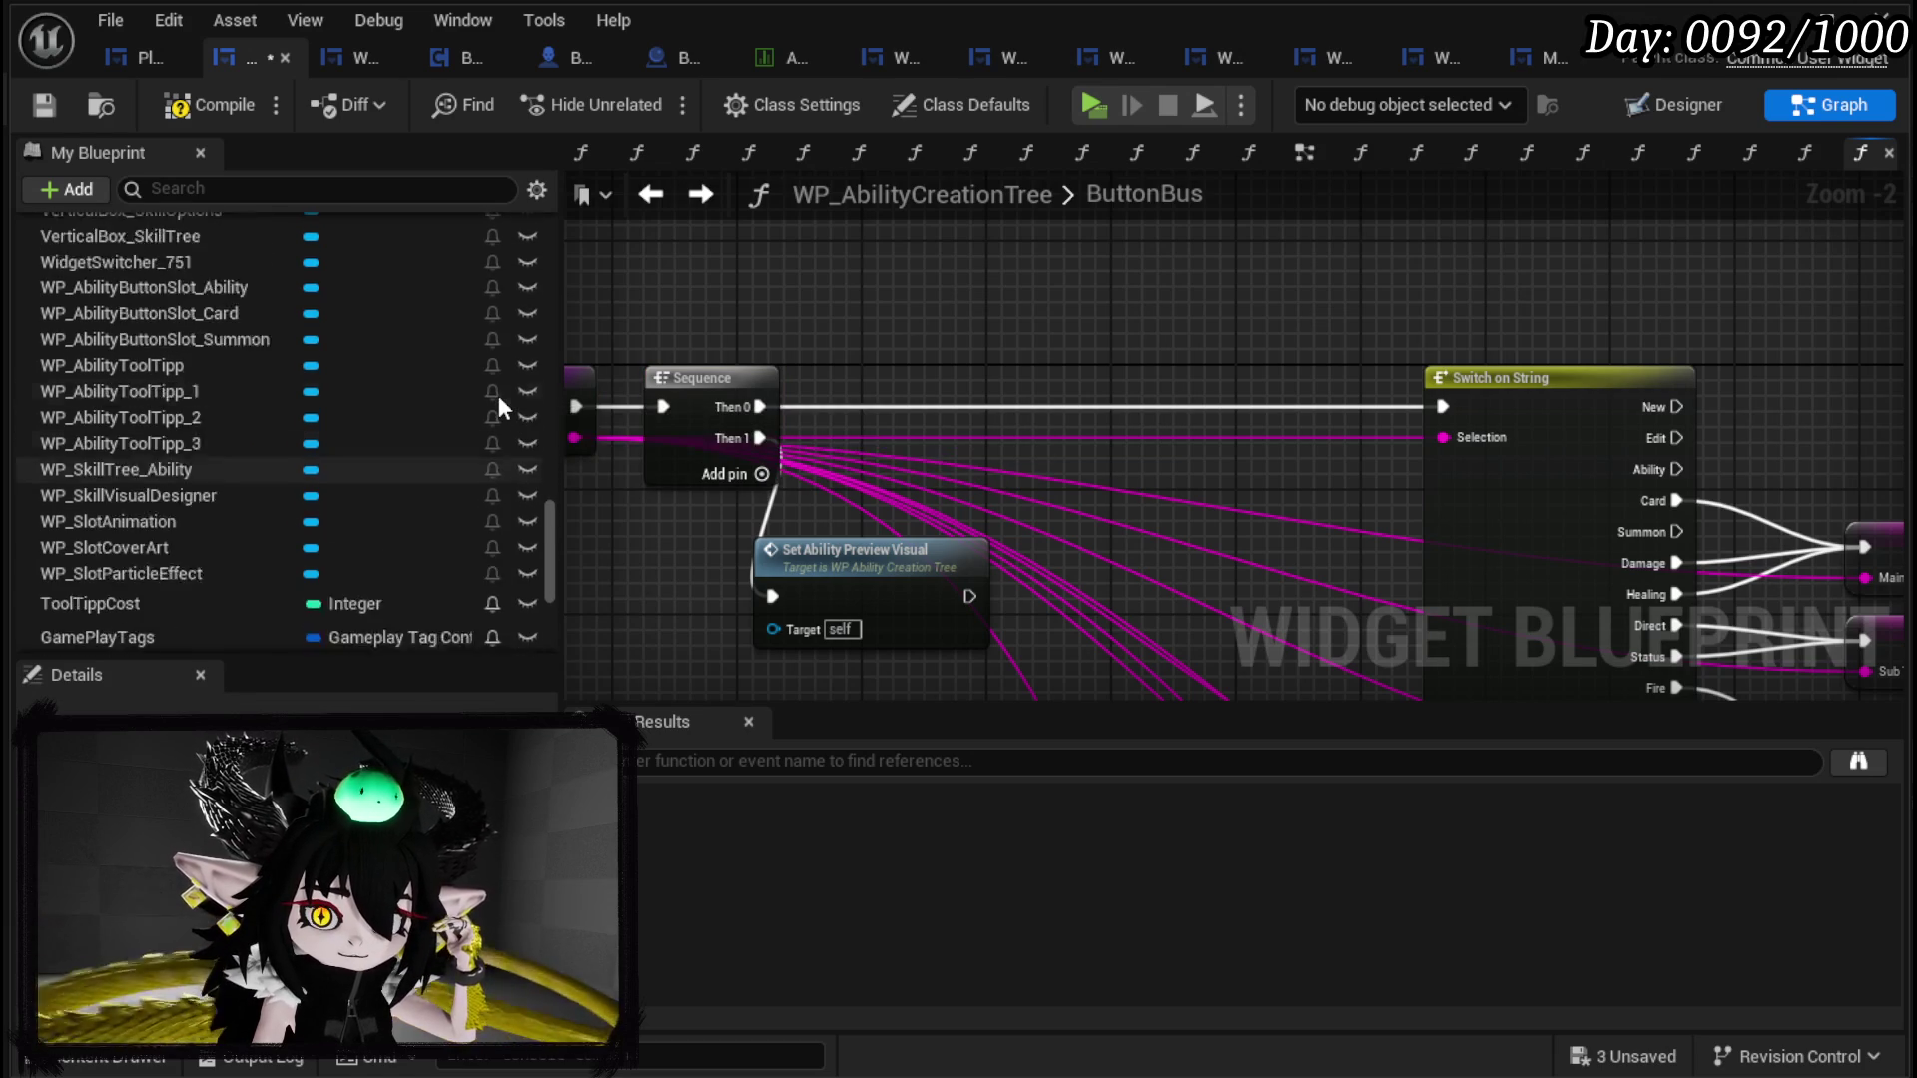
{"action": "scroll", "coordinate": [499, 395], "scroll_direction": "up", "scroll_amount": 6}
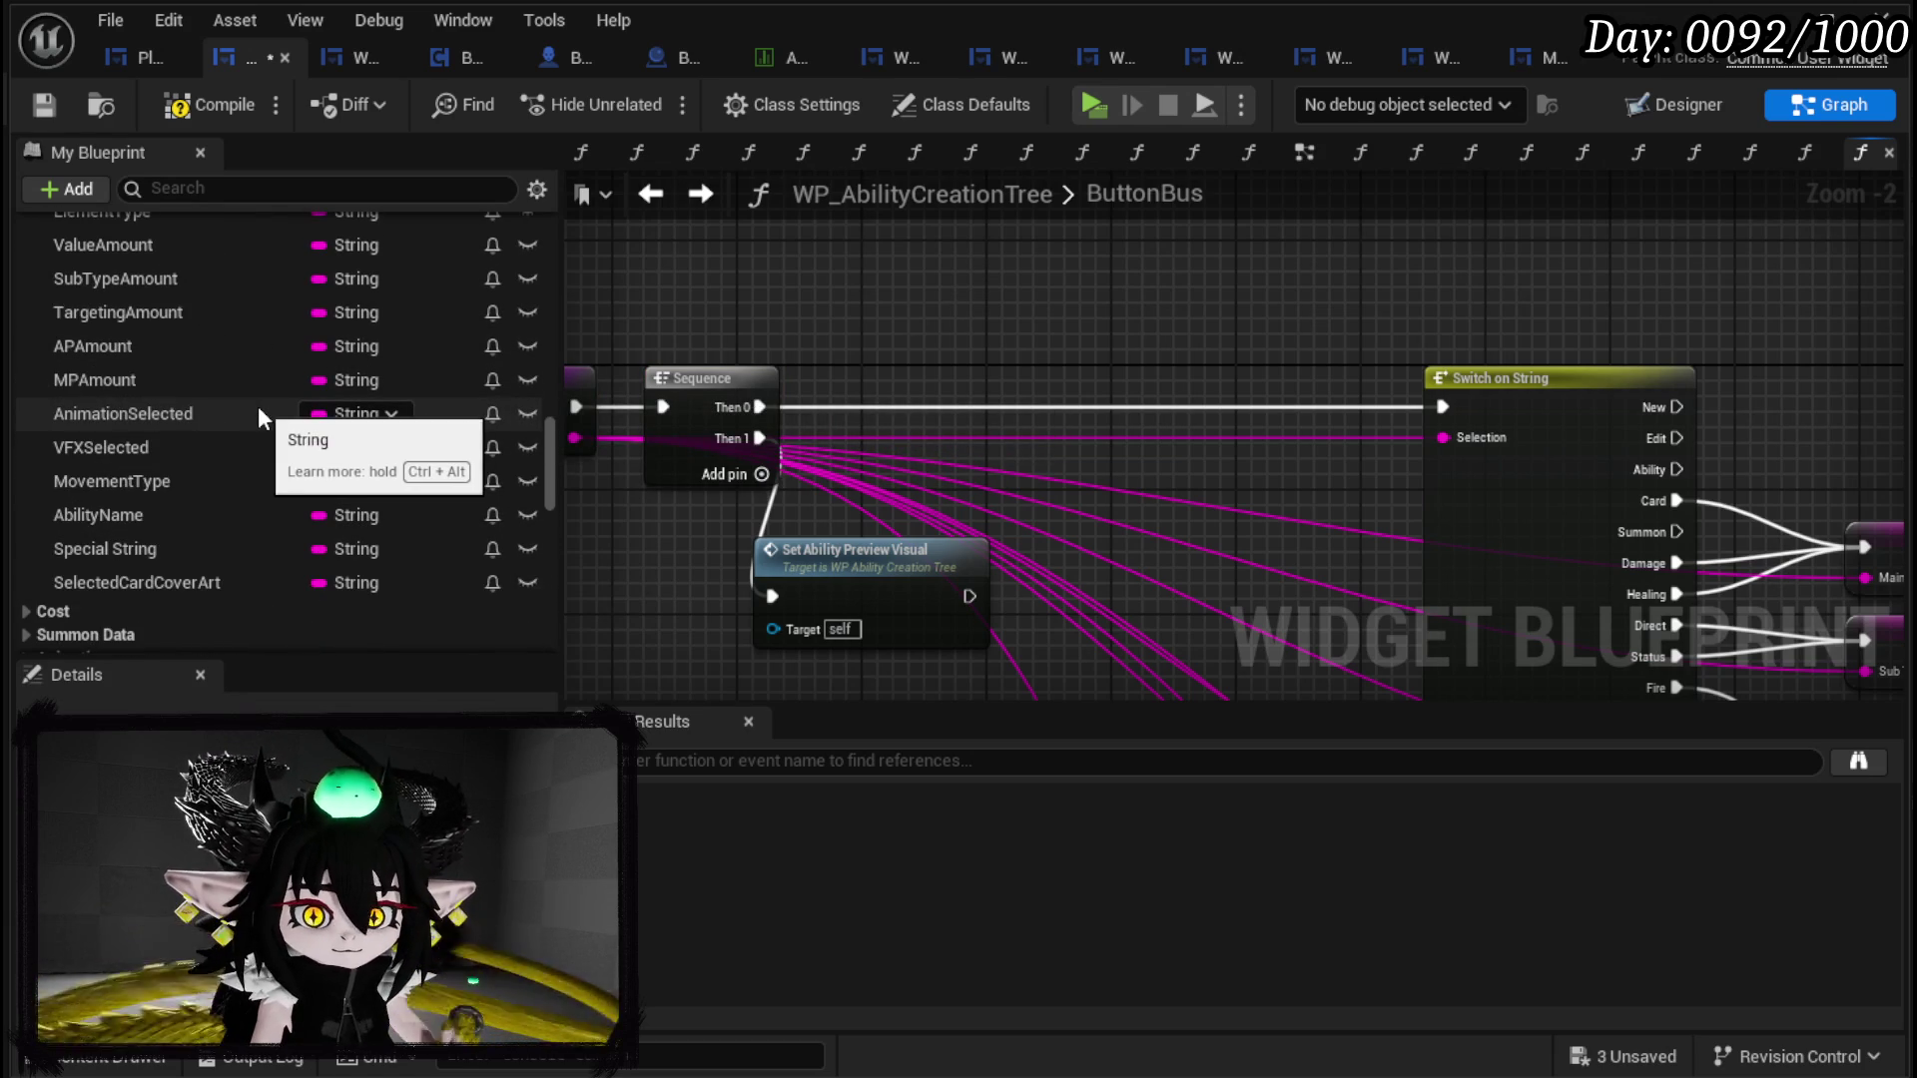
{"action": "scroll", "coordinate": [258, 409], "scroll_direction": "up", "scroll_amount": 6}
{"action": "mouse_move", "coordinate": [179, 410]}
{"action": "left_mouse_down"}
{"action": "mouse_move", "coordinate": [782, 299]}
{"action": "mouse_move", "coordinate": [711, 302]}
{"action": "mouse_move", "coordinate": [895, 339]}
{"action": "mouse_move", "coordinate": [894, 321]}
{"action": "left_mouse_up"}
Step: Add a Switch on String on MainType with cases Damage, Healing, Card and Summon
{"action": "left_click", "coordinate": [764, 321]}
{"action": "type", "text": "switch"}
{"action": "key", "text": "Return"}
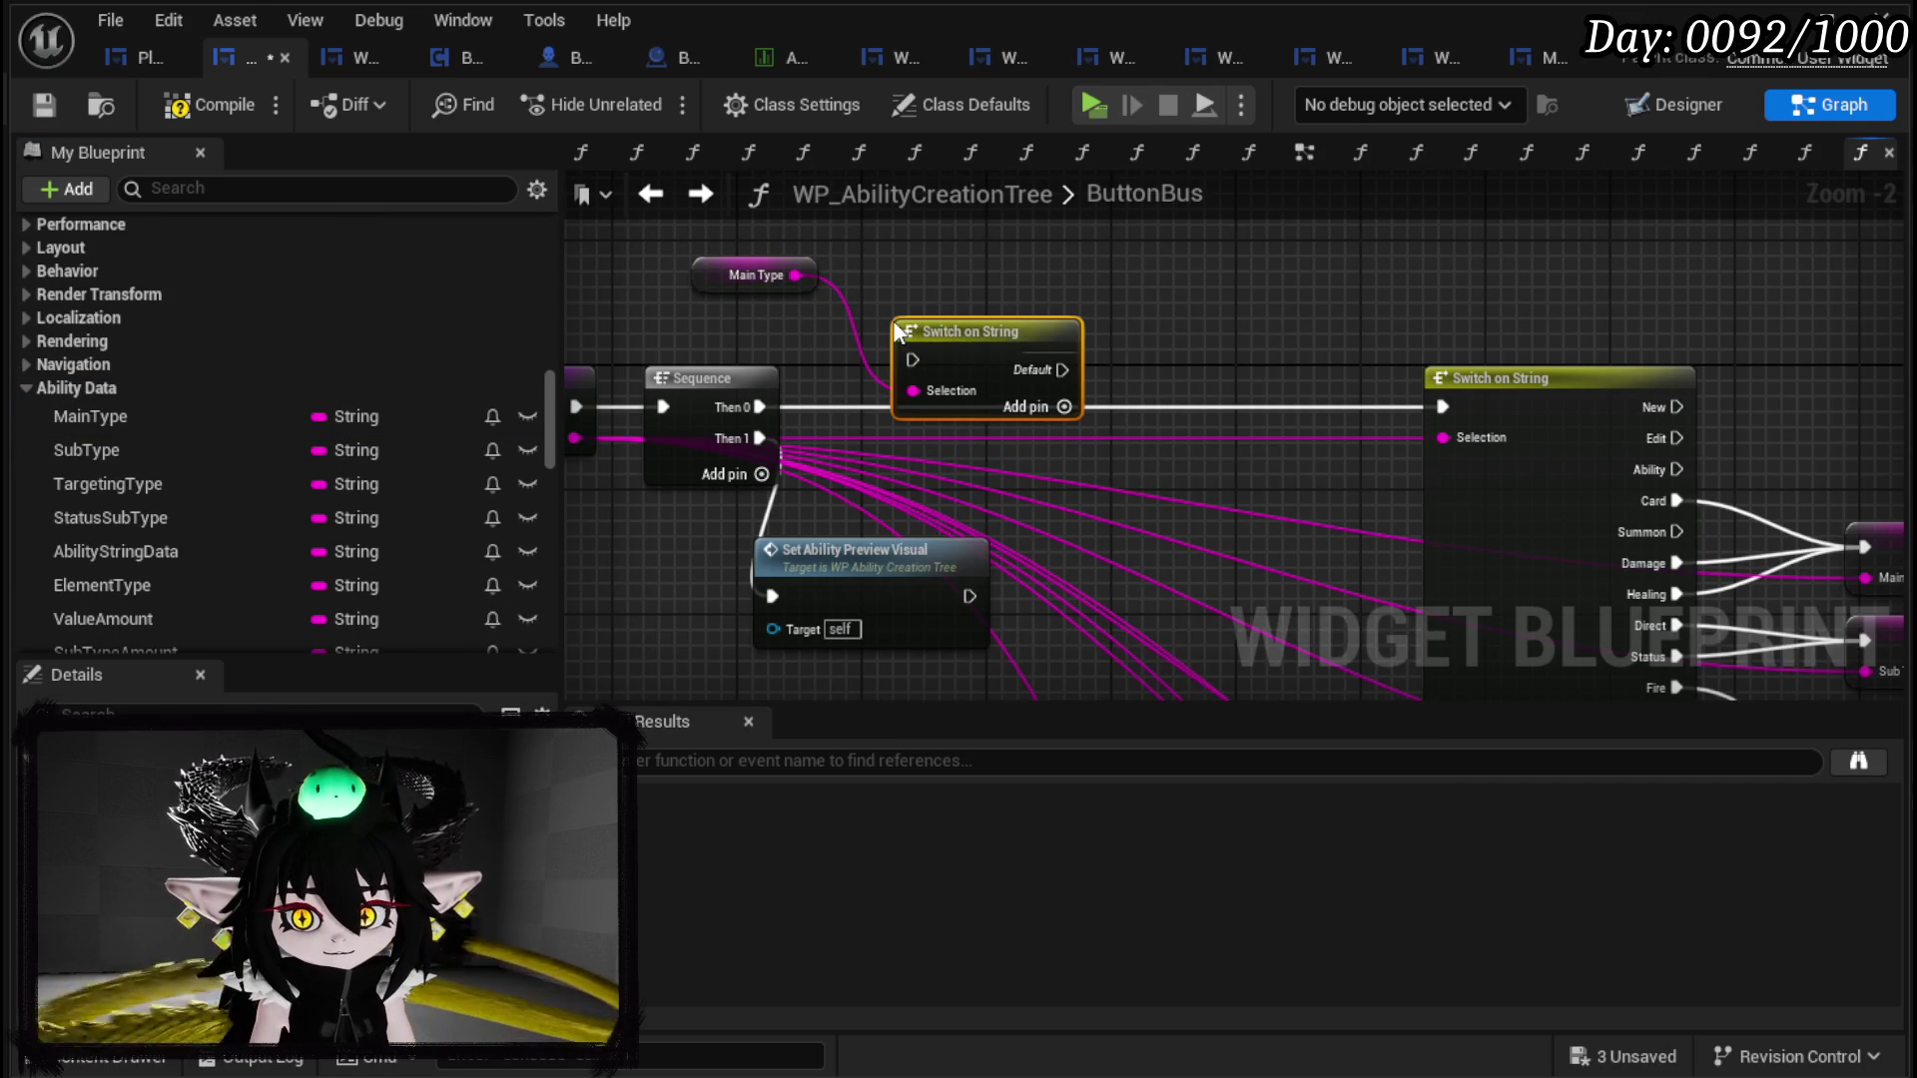
{"action": "left_click", "coordinate": [1064, 407]}
{"action": "left_click", "coordinate": [1064, 437]}
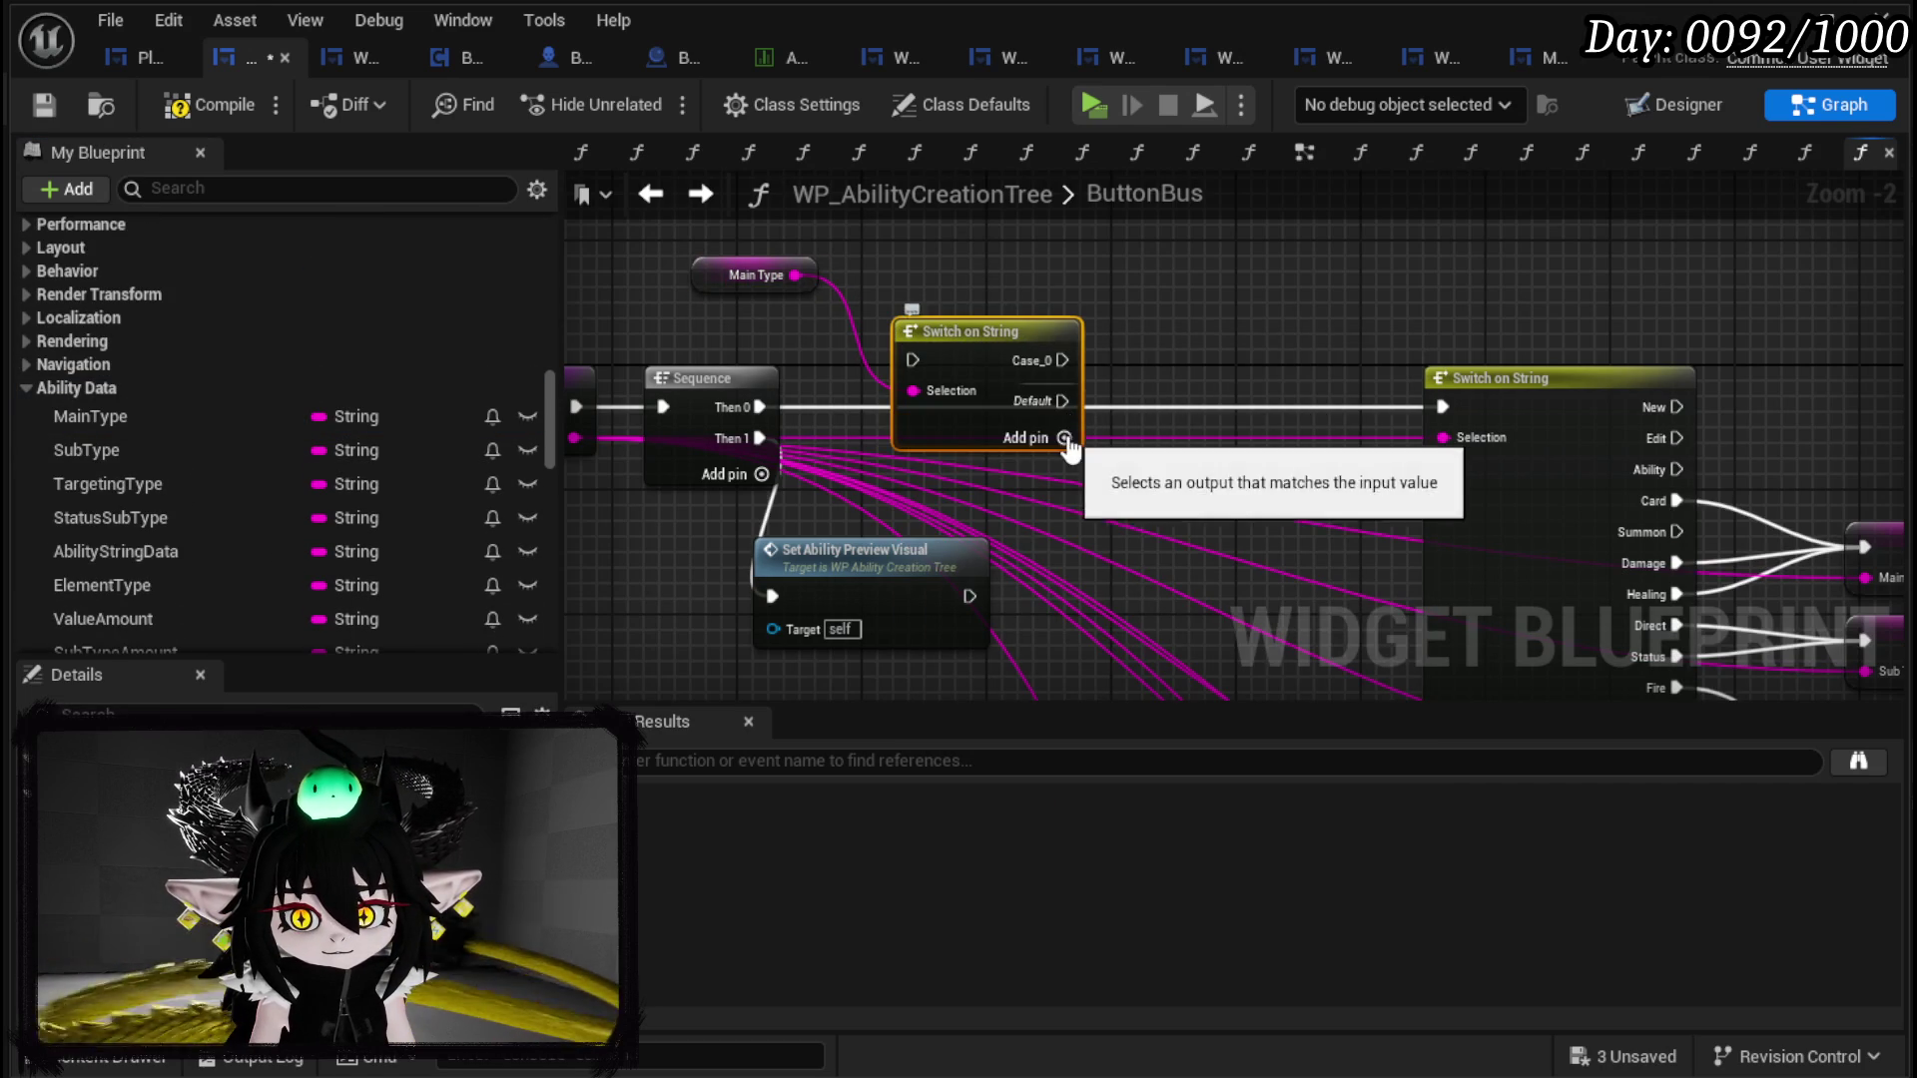
{"action": "left_click", "coordinate": [1065, 469]}
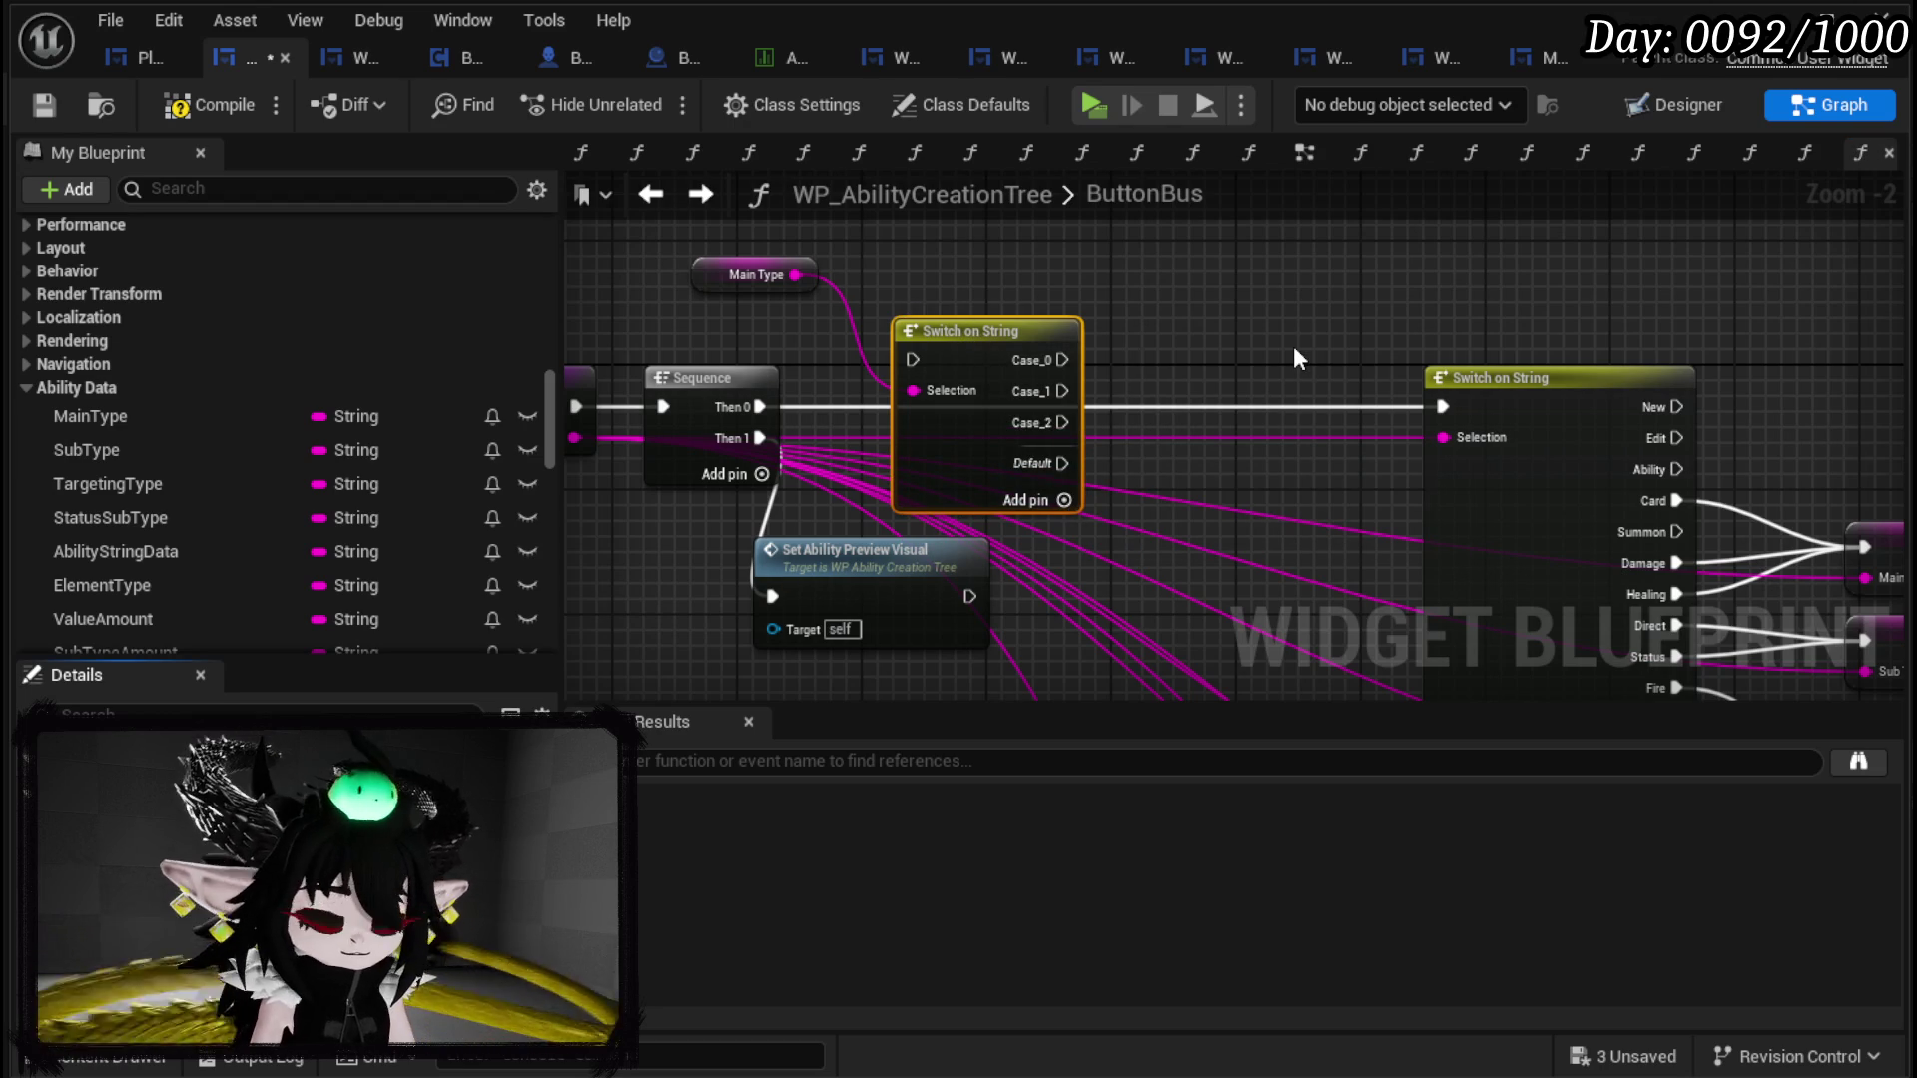
{"action": "key", "text": "Return"}
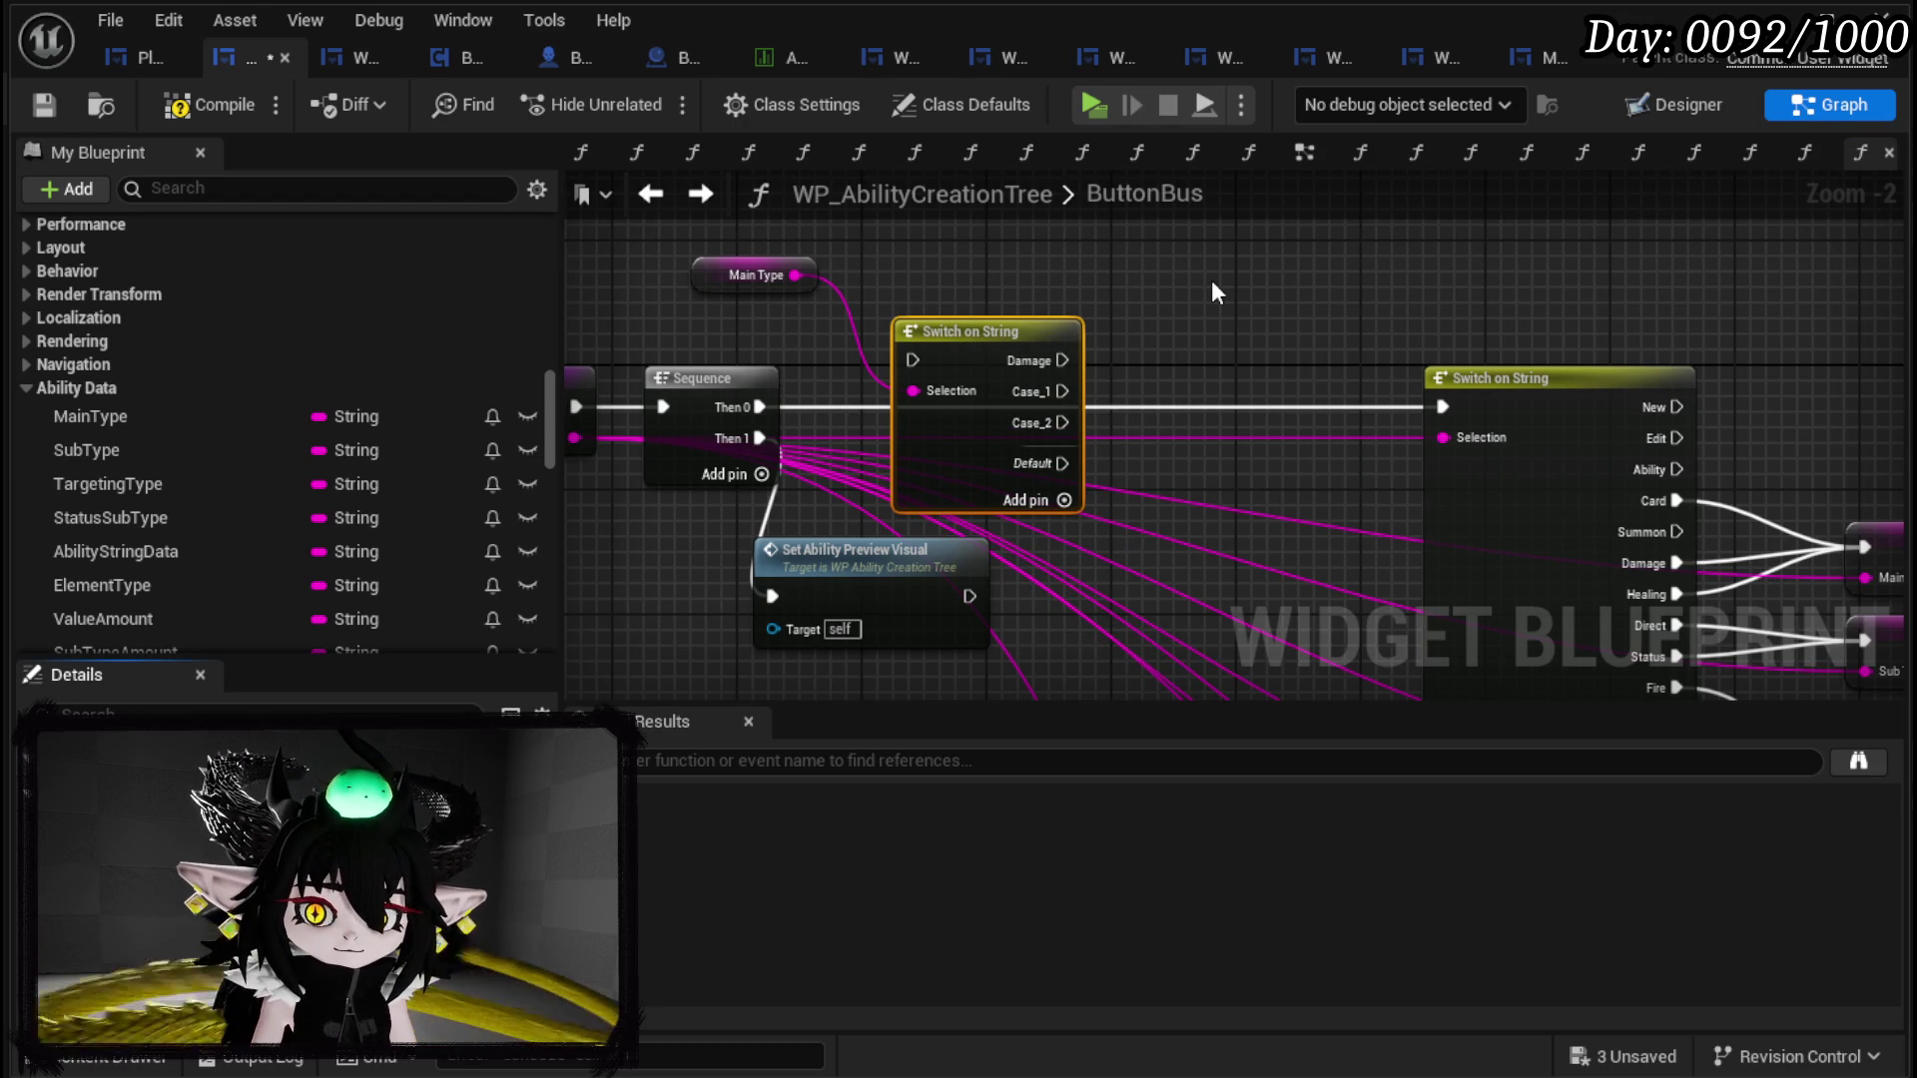
{"action": "key", "text": "Return"}
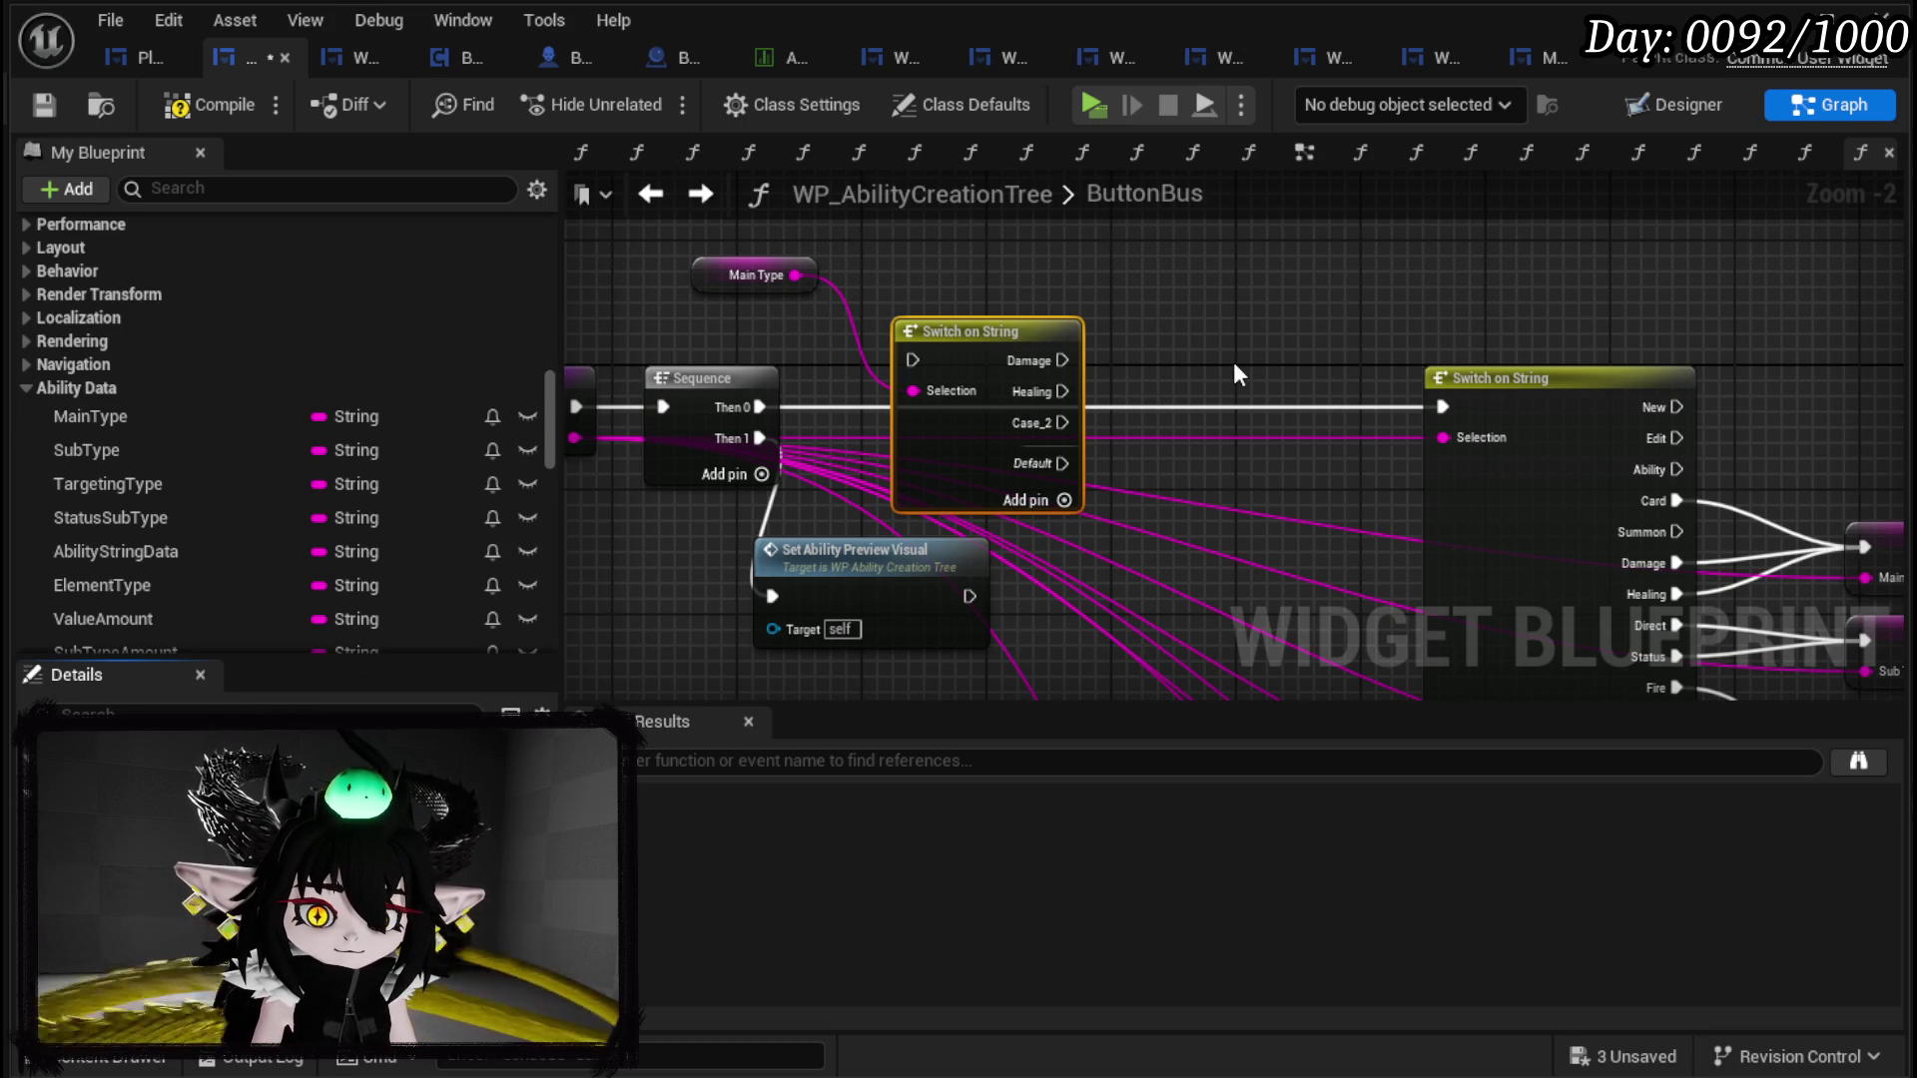
{"action": "key", "text": "Return"}
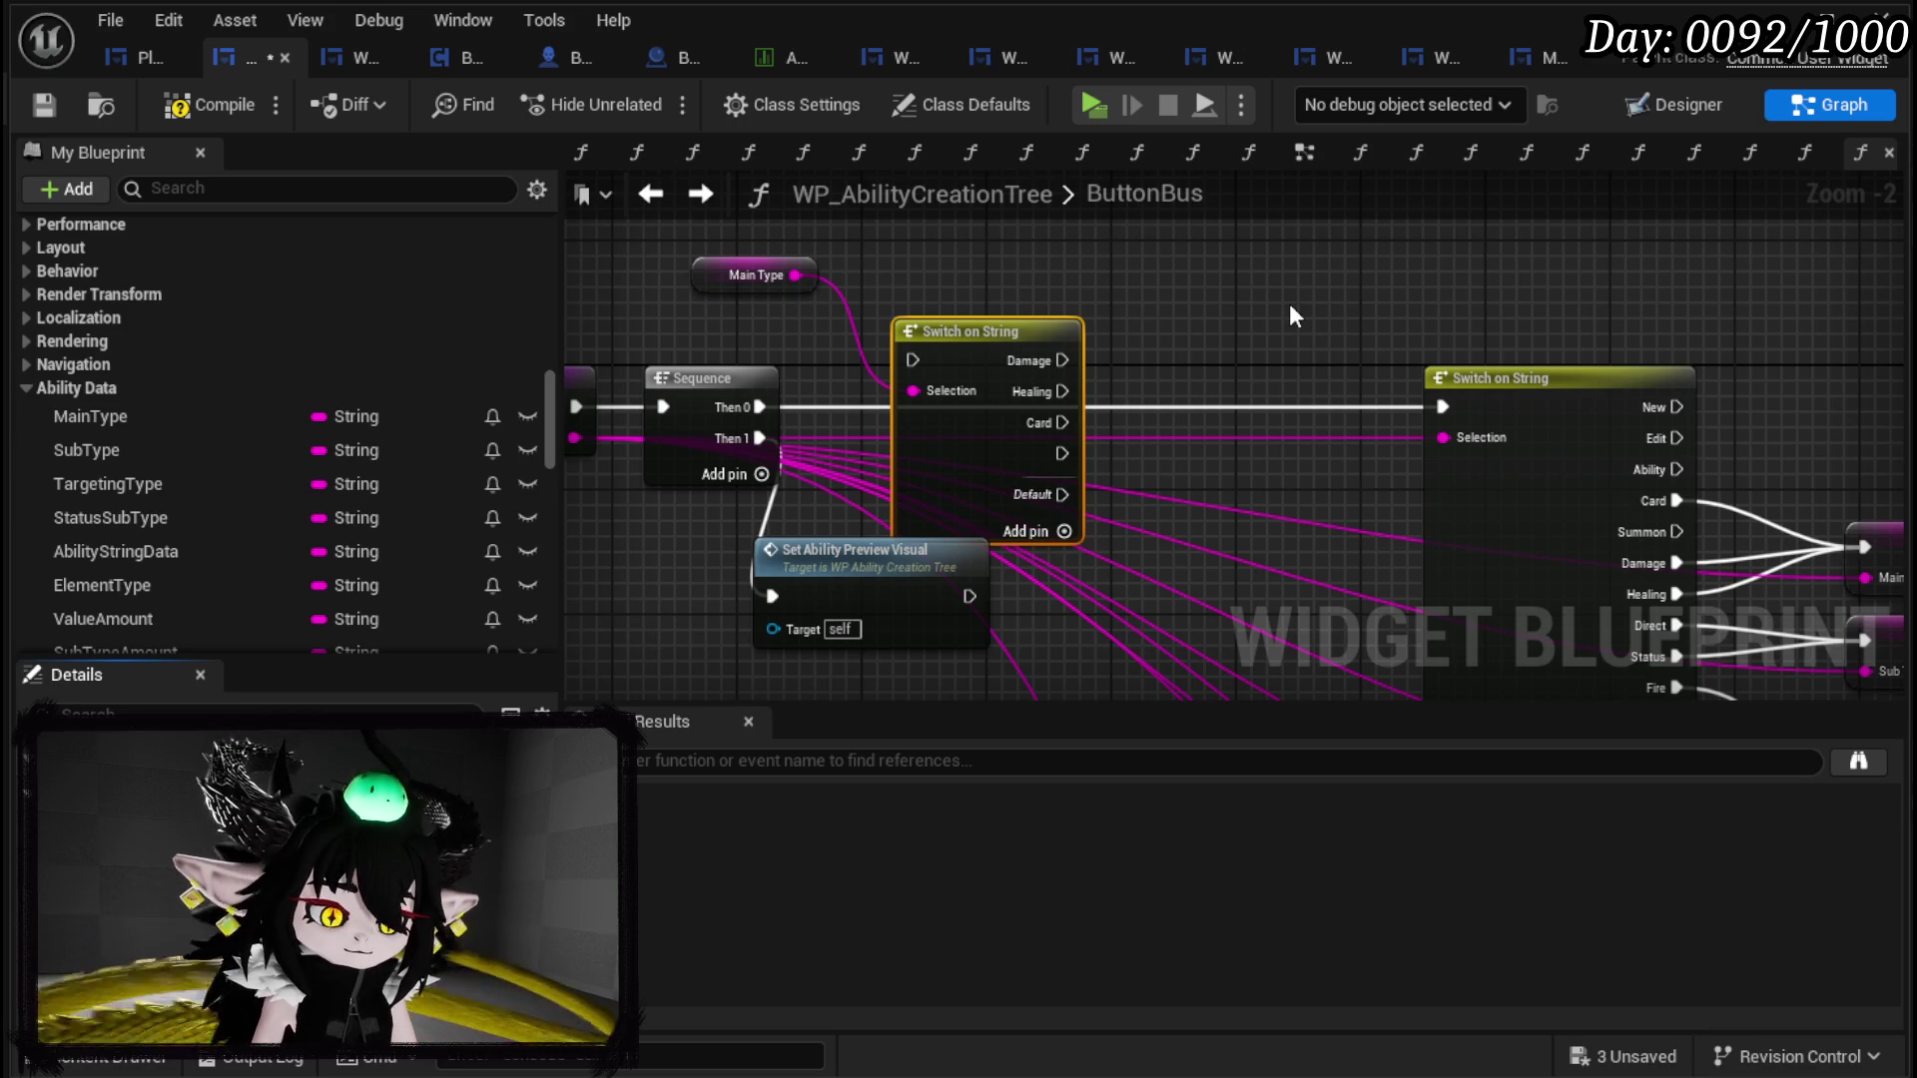
{"action": "key", "text": "Return"}
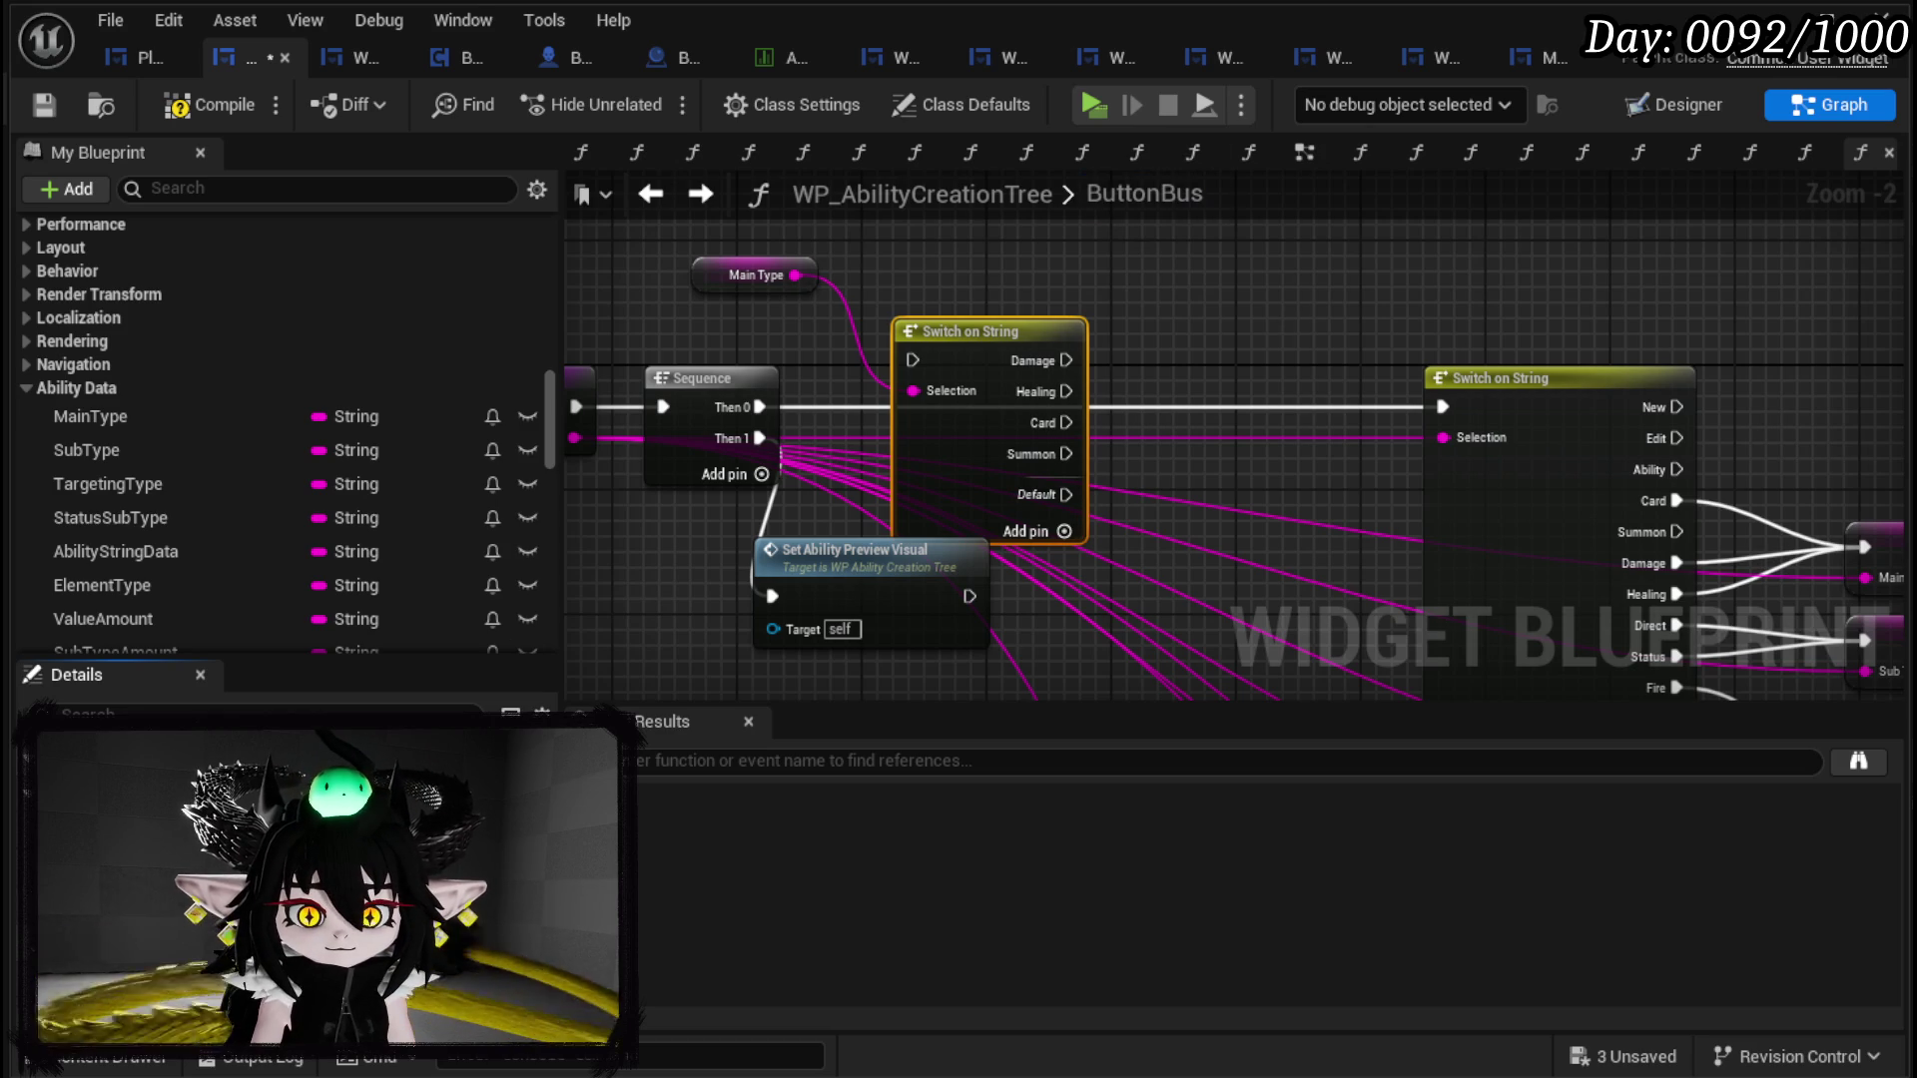
Step: Wire Then 0 into the Main Type switch and route Damage, Healing and Card to the original switch
{"action": "left_click_drag", "start_coordinate": [761, 406], "coordinate": [912, 360]}
{"action": "mouse_move", "coordinate": [973, 342]}
{"action": "left_mouse_down"}
{"action": "mouse_move", "coordinate": [1128, 361]}
{"action": "mouse_move", "coordinate": [1115, 392]}
{"action": "mouse_move", "coordinate": [1084, 389]}
{"action": "left_mouse_up"}
{"action": "left_click_drag", "start_coordinate": [1175, 439], "coordinate": [1442, 407]}
{"action": "left_click_drag", "start_coordinate": [1175, 469], "coordinate": [1442, 406]}
{"action": "left_click_drag", "start_coordinate": [1183, 501], "coordinate": [1442, 406]}
{"action": "scroll", "coordinate": [1274, 433], "scroll_direction": "down", "scroll_amount": 2}
Step: Add a Print String after Summon with the message 'Setting Option for Summon'
{"action": "left_click_drag", "start_coordinate": [1126, 494], "coordinate": [1325, 303]}
{"action": "type", "text": "Print String"}
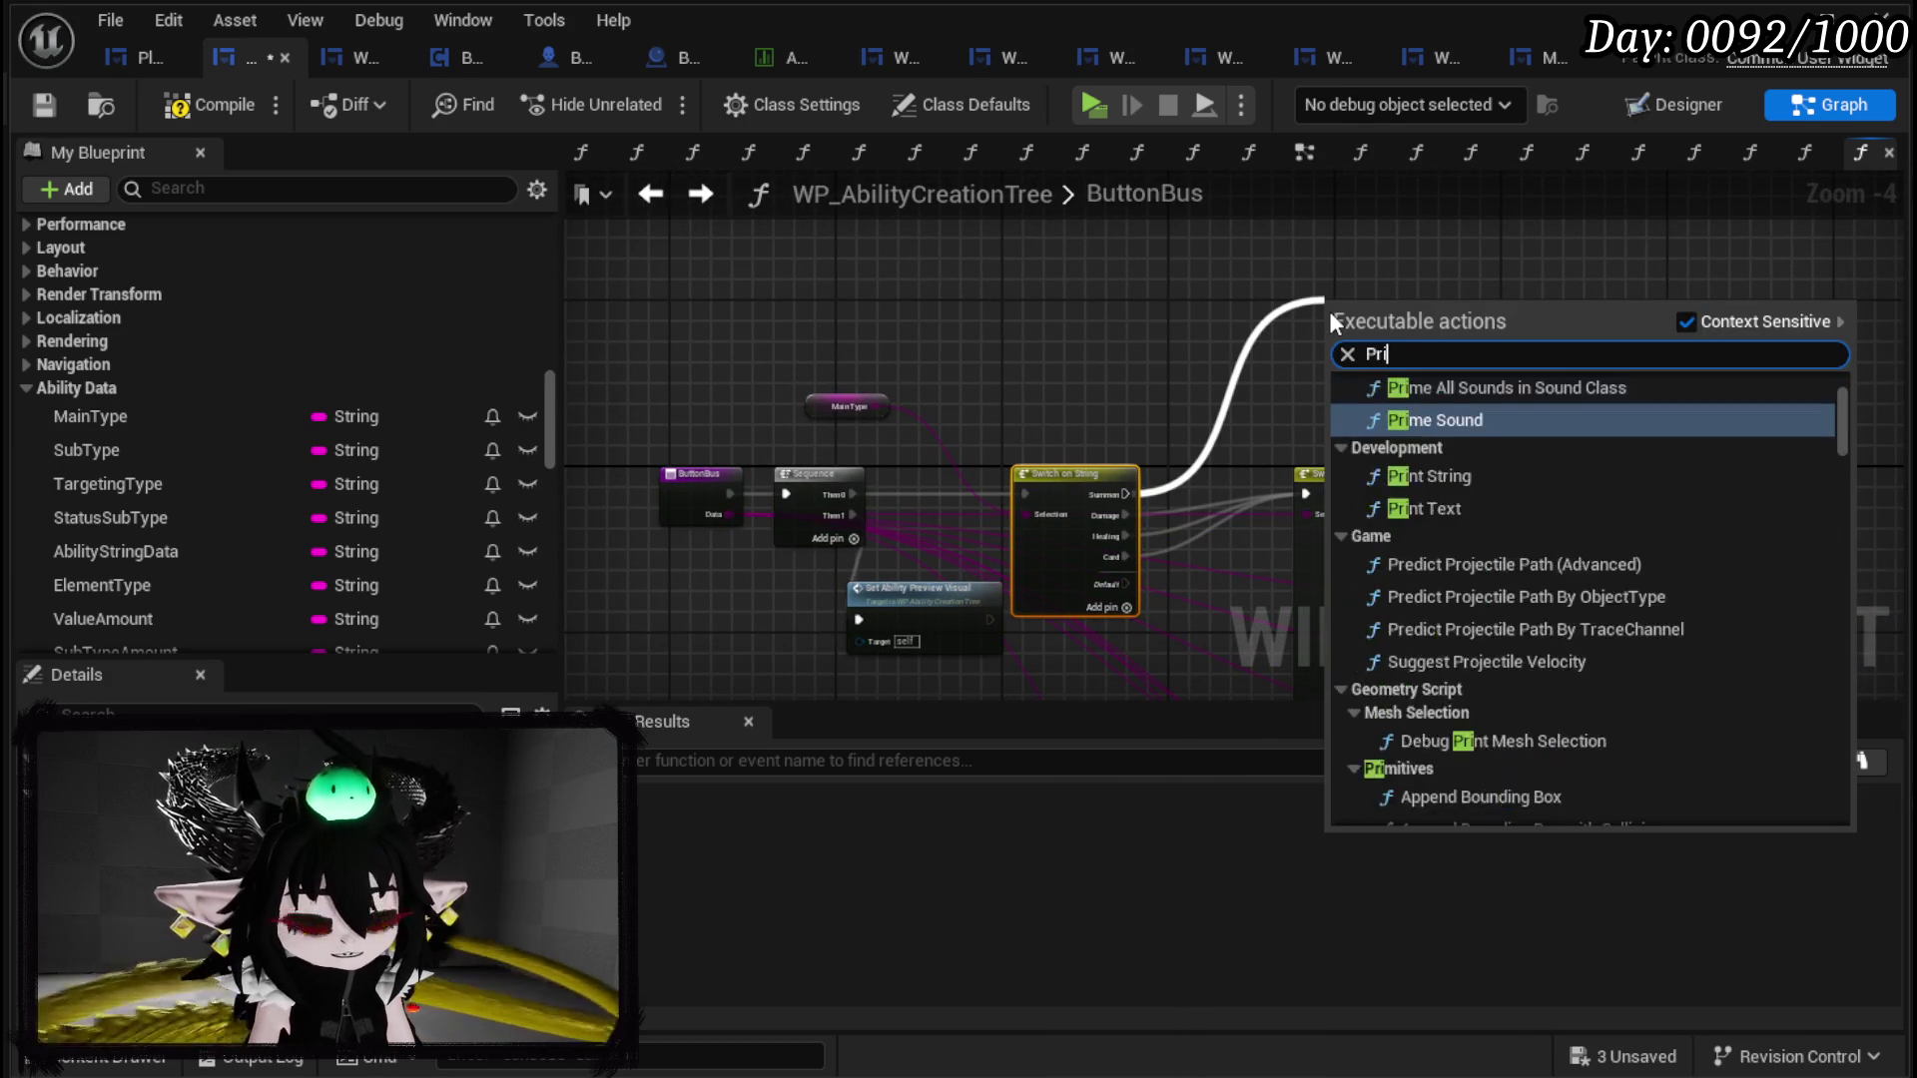
{"action": "key", "text": "Return"}
{"action": "left_click_drag", "start_coordinate": [1327, 310], "coordinate": [1275, 237]}
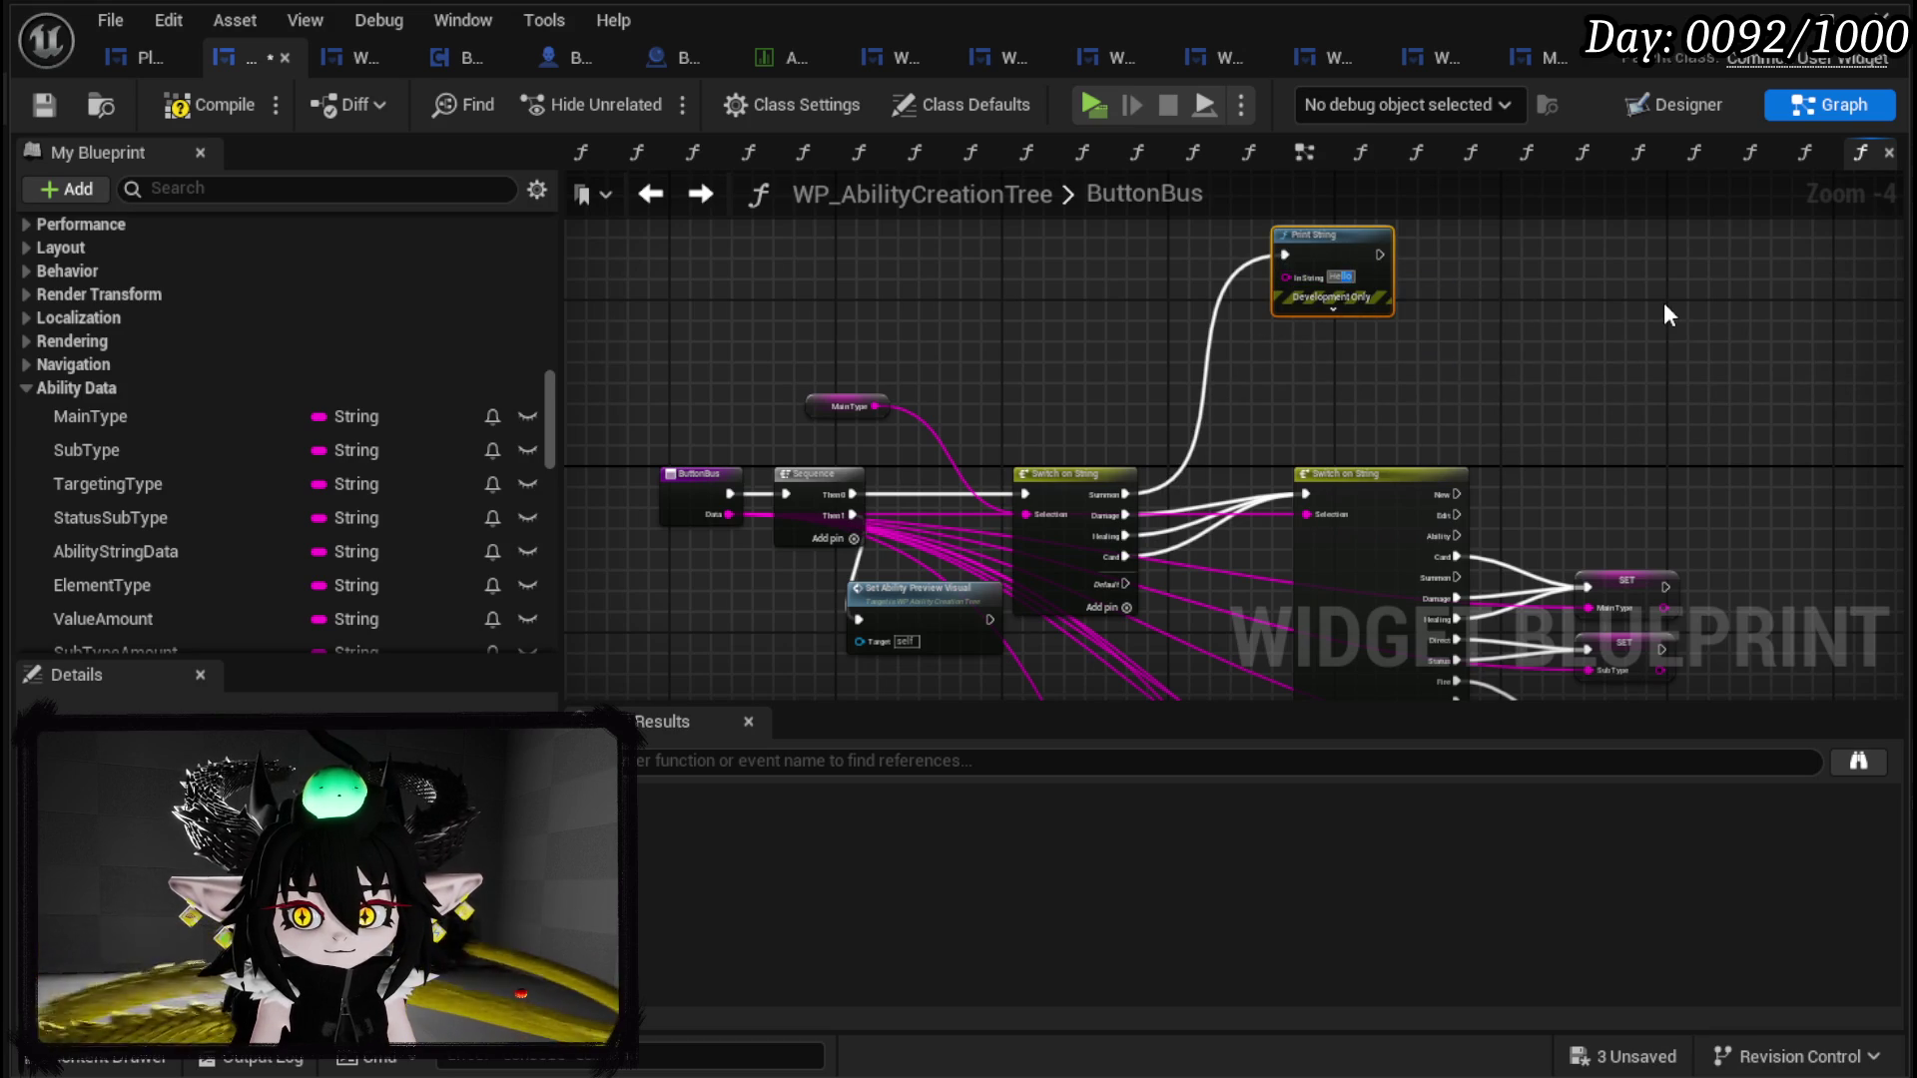
{"action": "scroll", "coordinate": [1609, 283], "scroll_direction": "up", "scroll_amount": 4}
{"action": "left_click", "coordinate": [1034, 366]}
{"action": "type", "text": "Setting Option for S"}
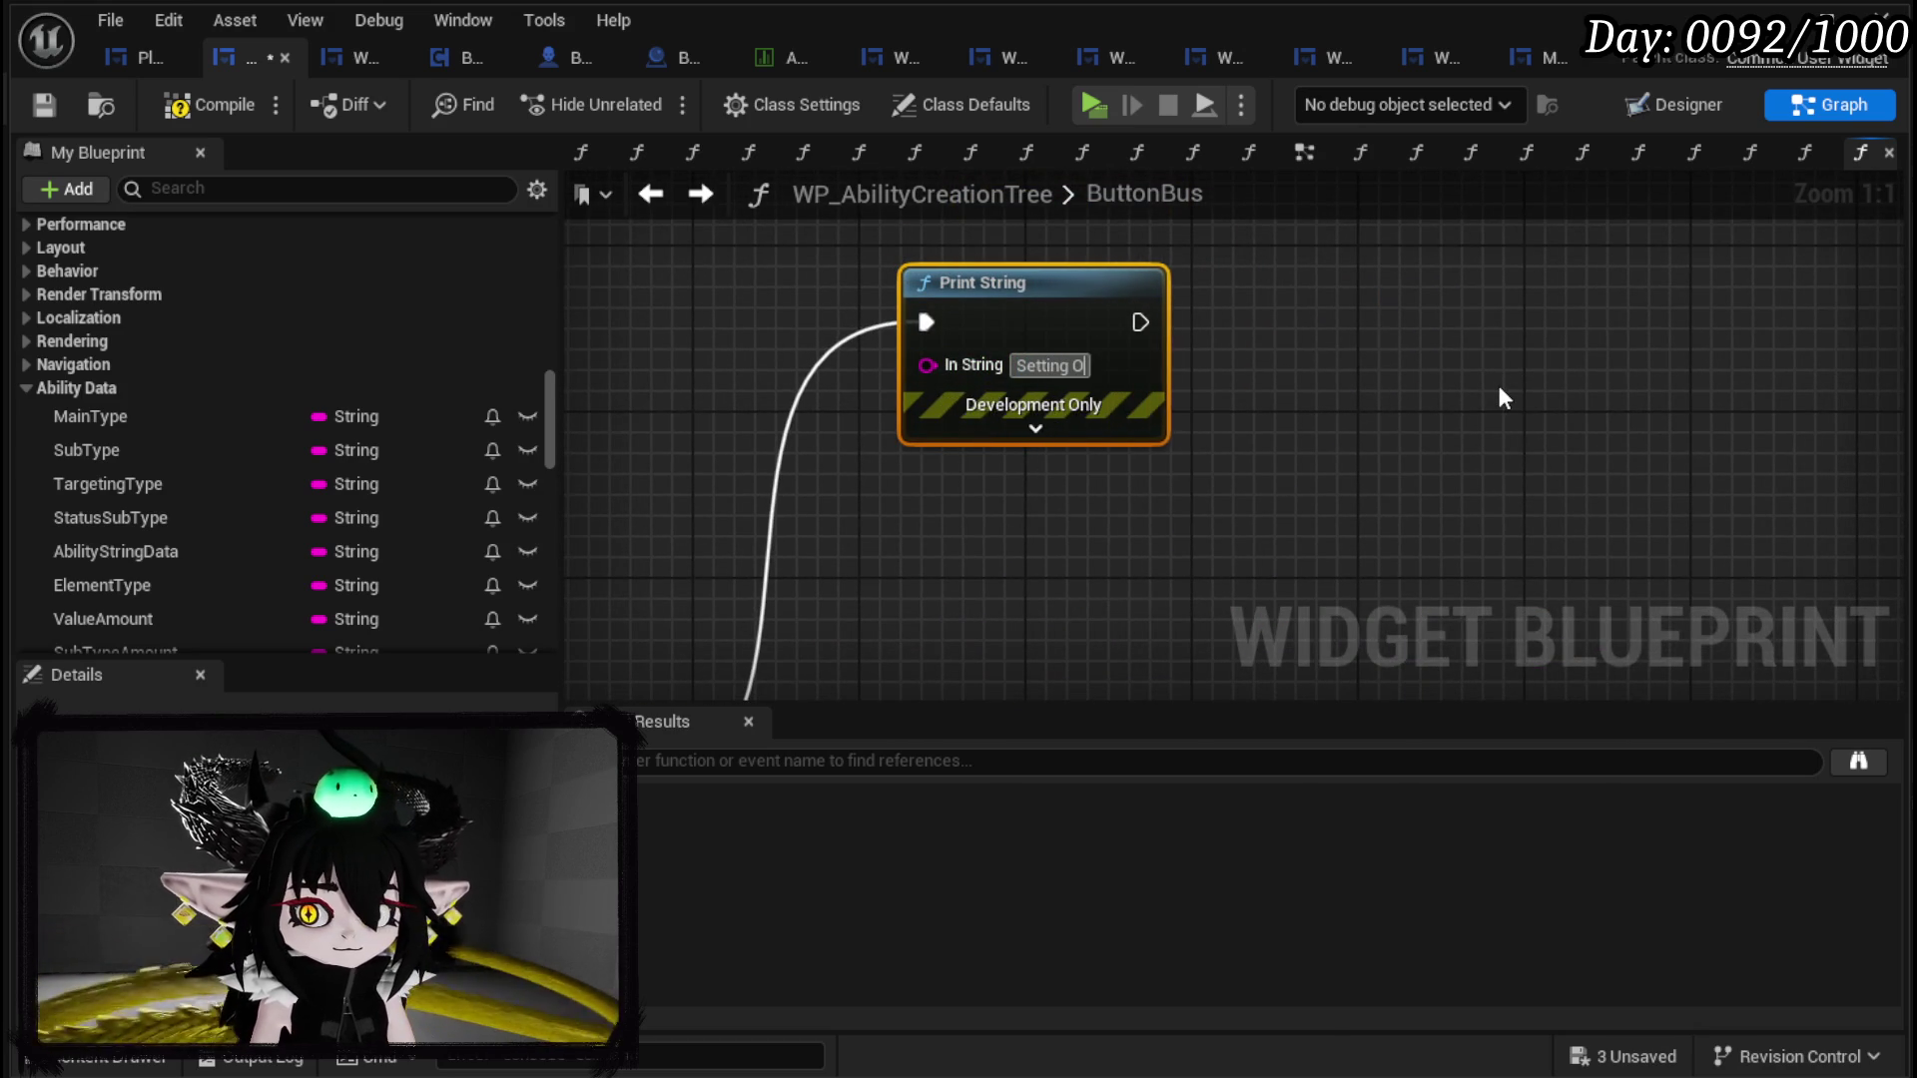
{"action": "type", "text": "ummon"}
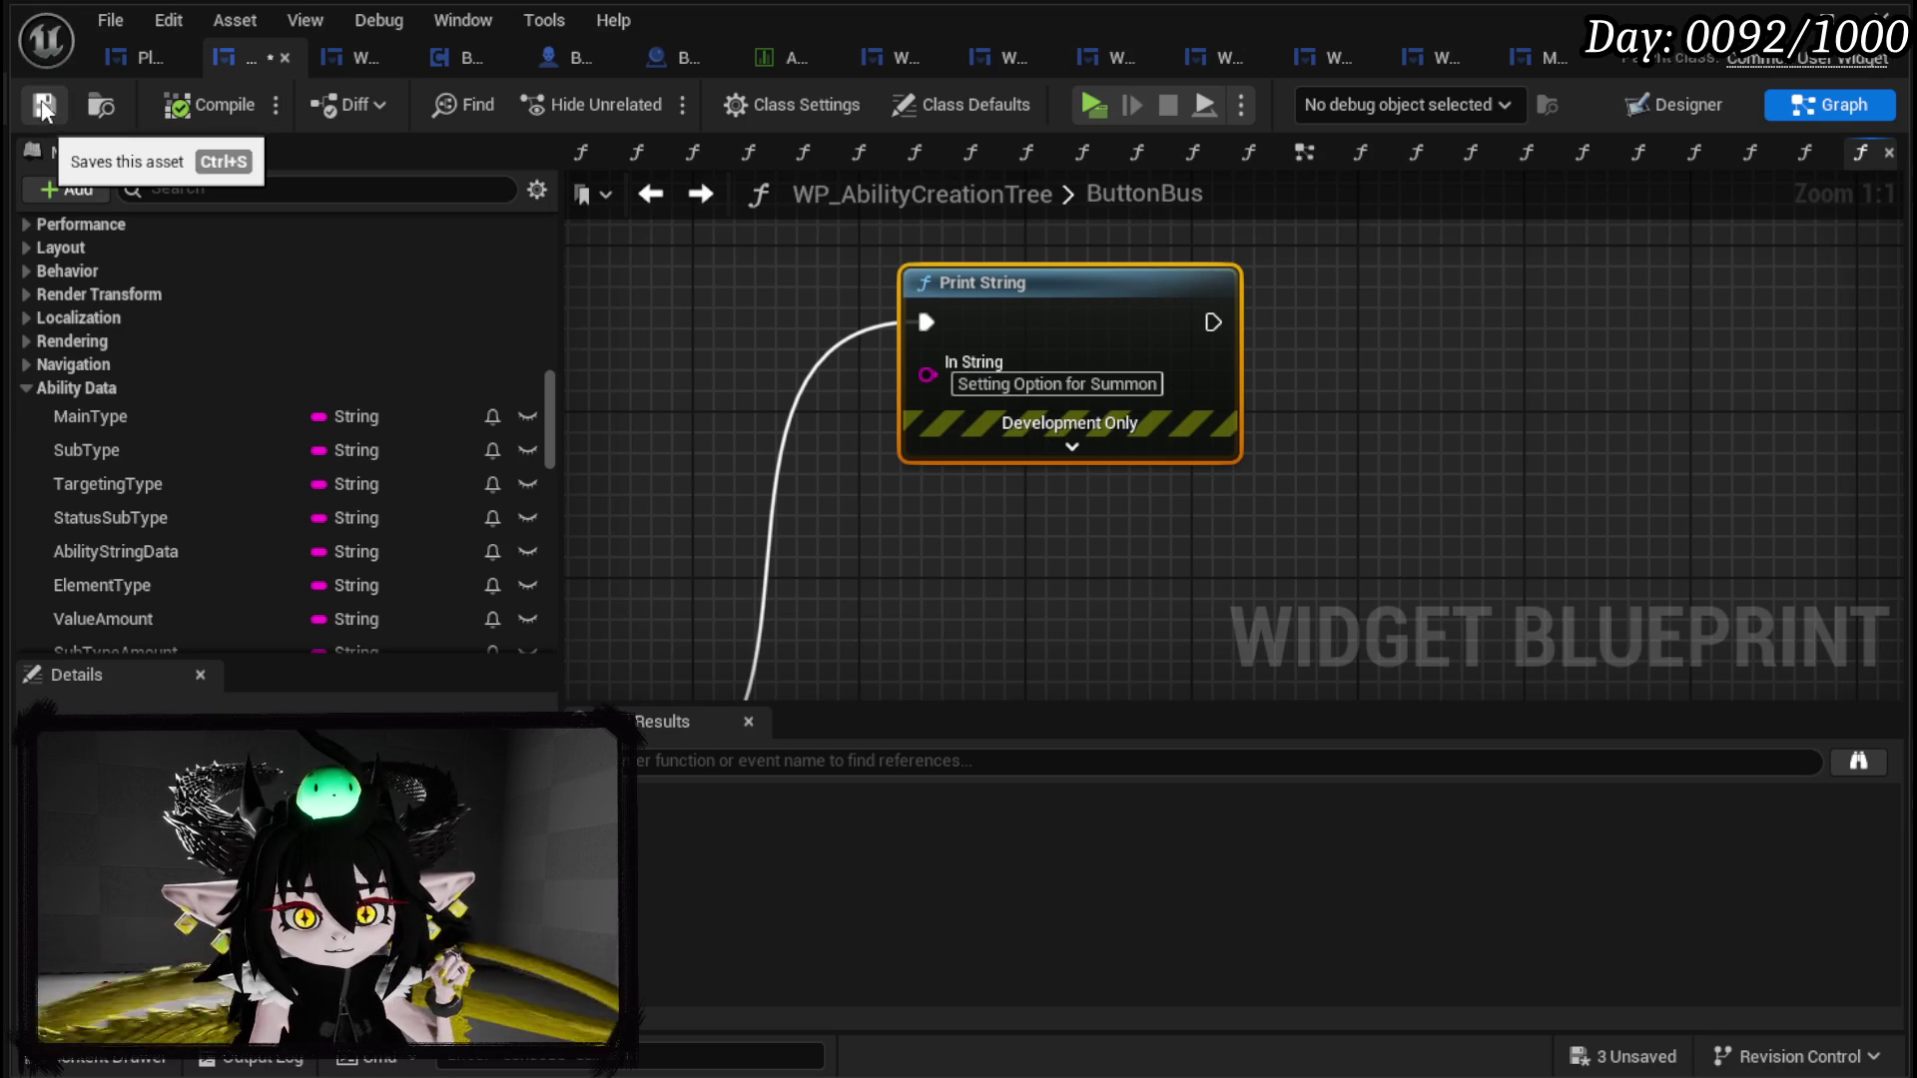
Step: Make the message green with a 40 second duration, then compile and save the blueprint
{"action": "left_click", "coordinate": [1102, 454]}
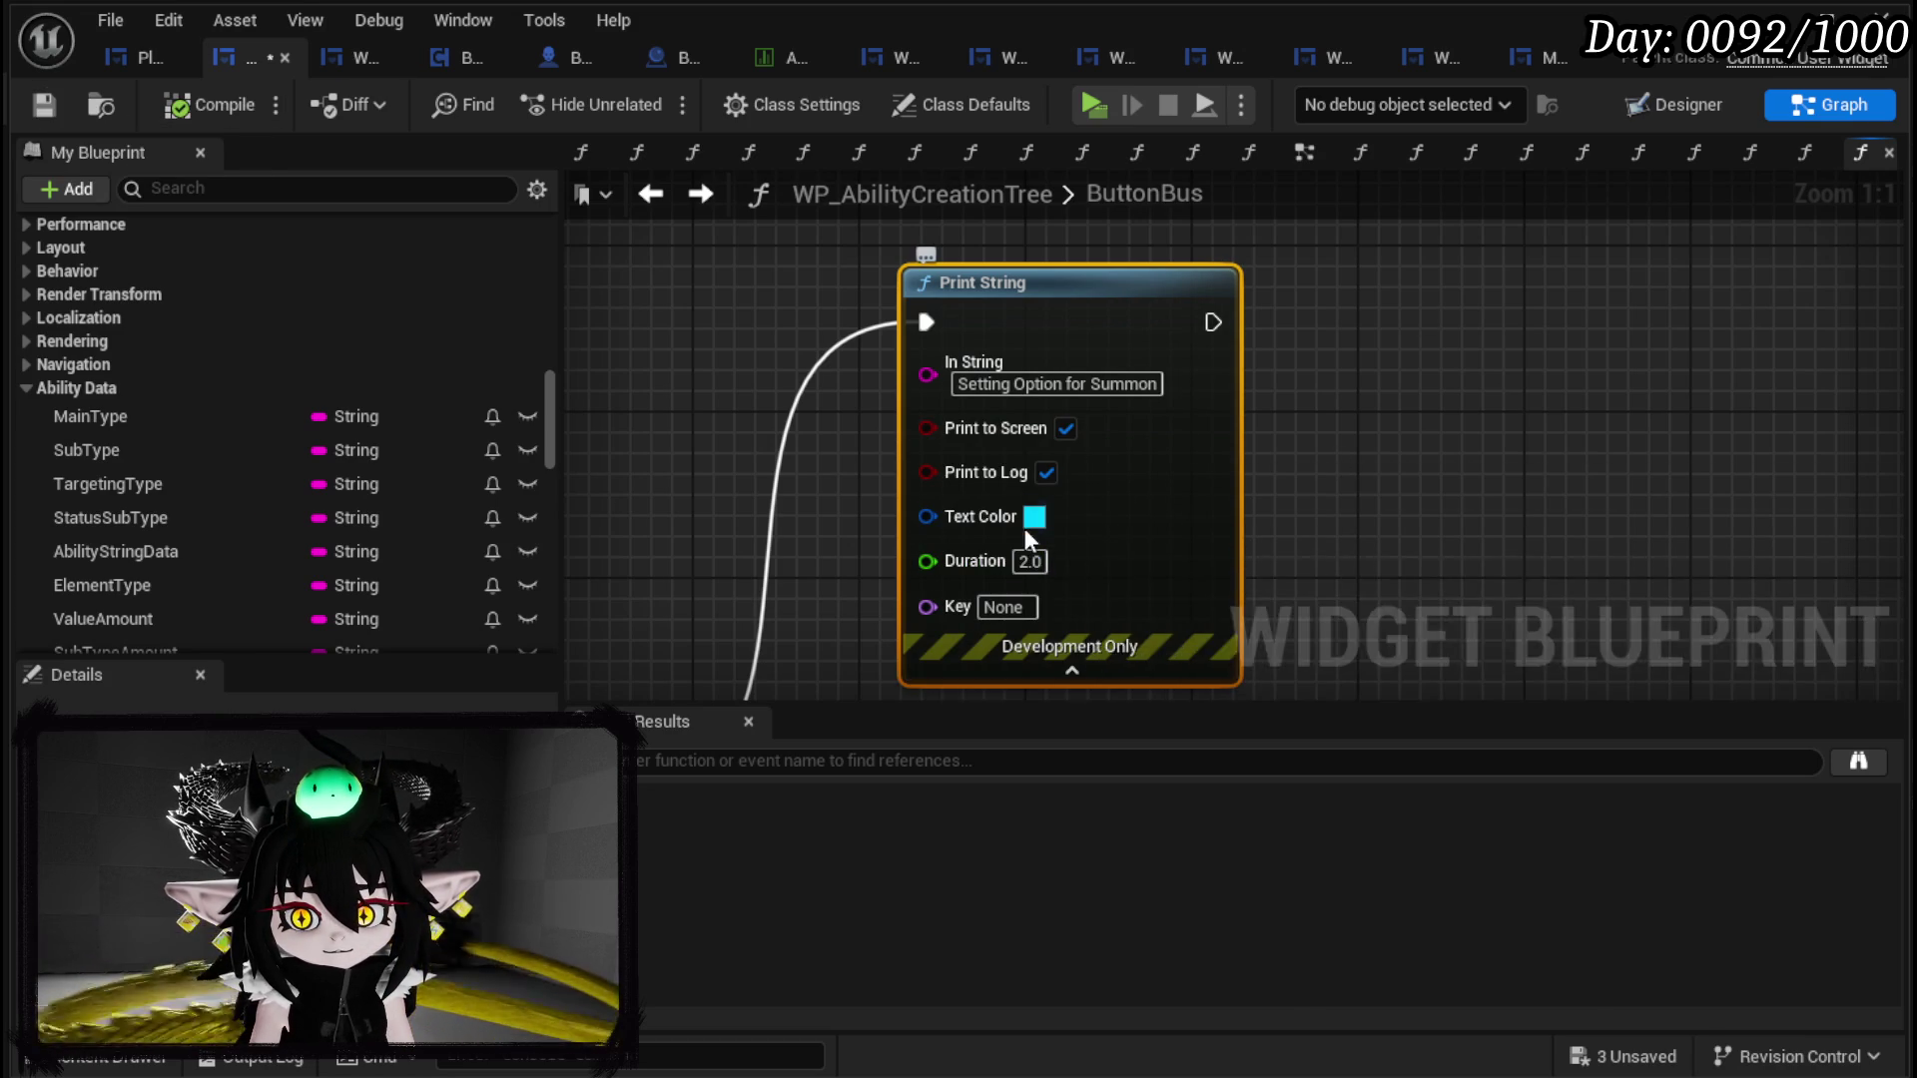
{"action": "left_click", "coordinate": [1034, 516]}
{"action": "left_click", "coordinate": [1182, 848]}
{"action": "left_click_drag", "start_coordinate": [1179, 850], "coordinate": [1166, 871]}
{"action": "left_click", "coordinate": [1028, 561]}
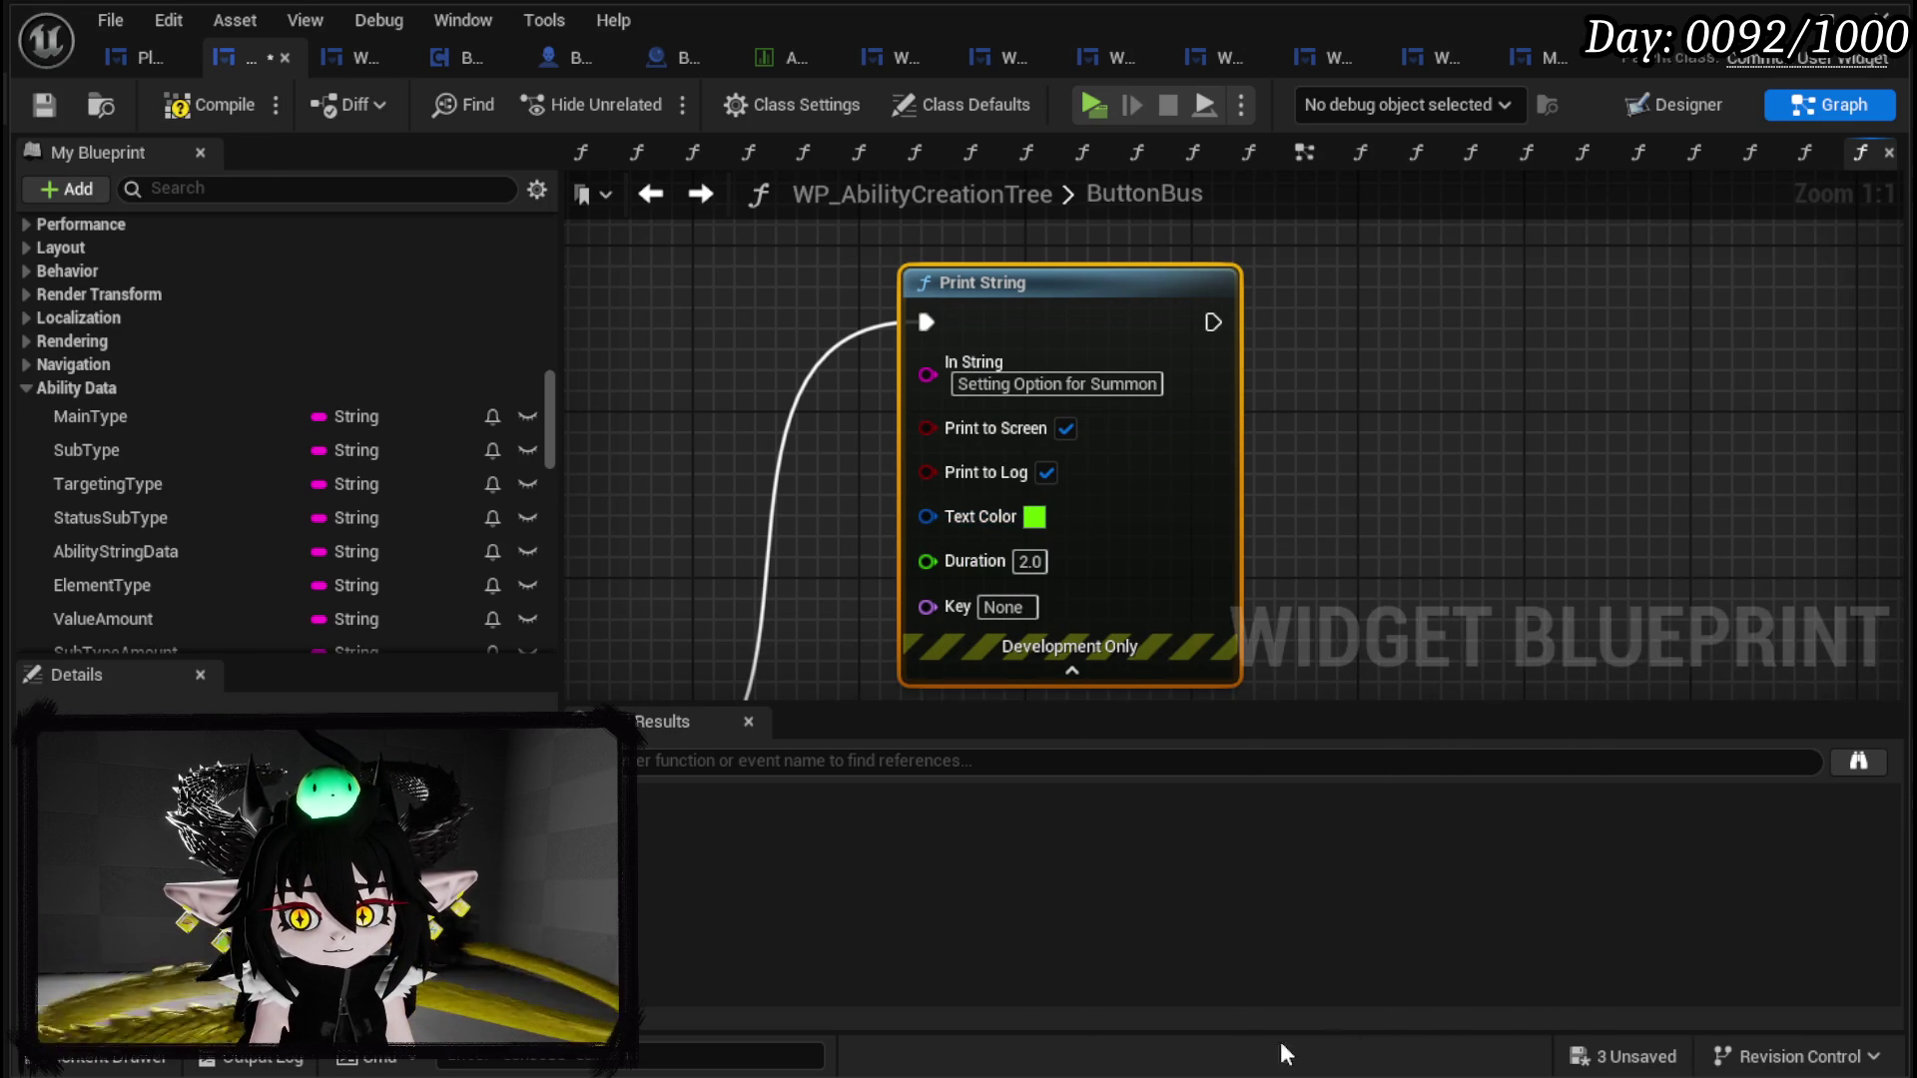
{"action": "type", "text": "40"}
{"action": "left_click", "coordinate": [1263, 536]}
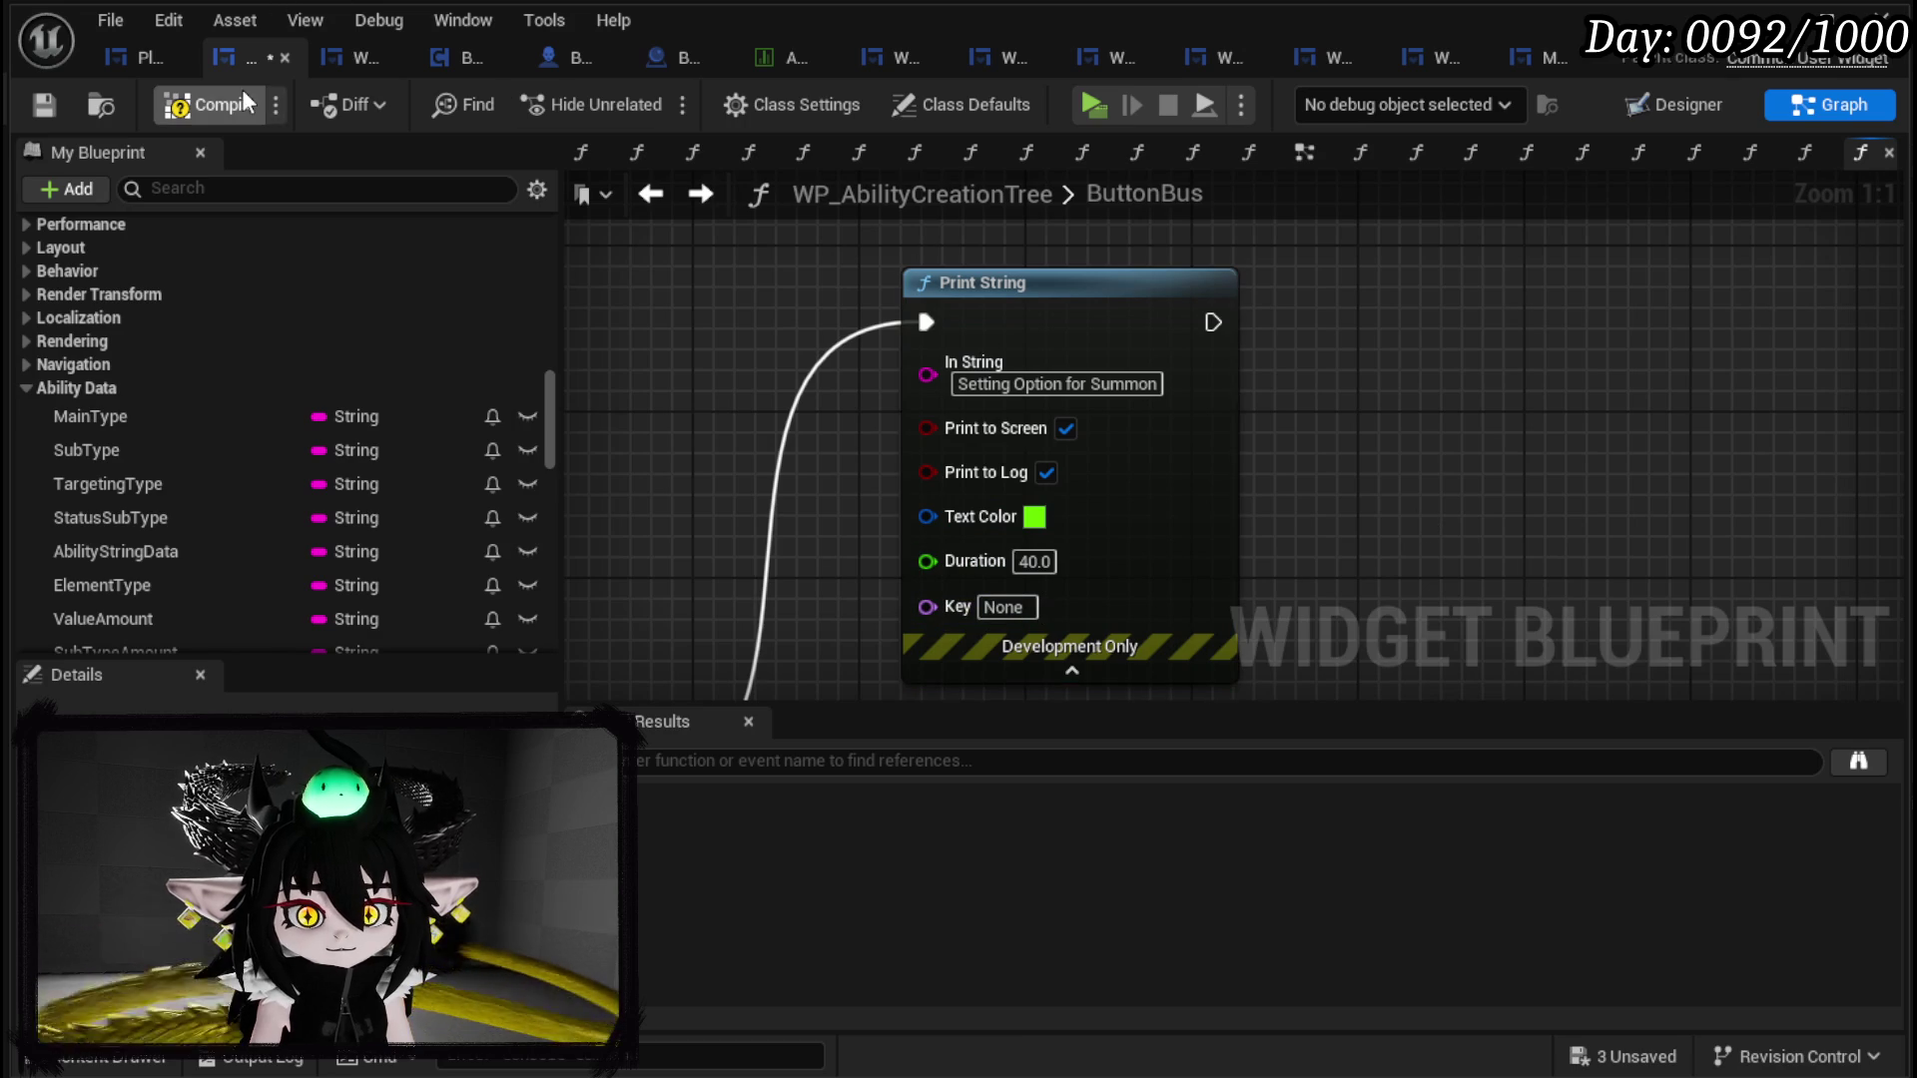
{"action": "left_click", "coordinate": [43, 104]}
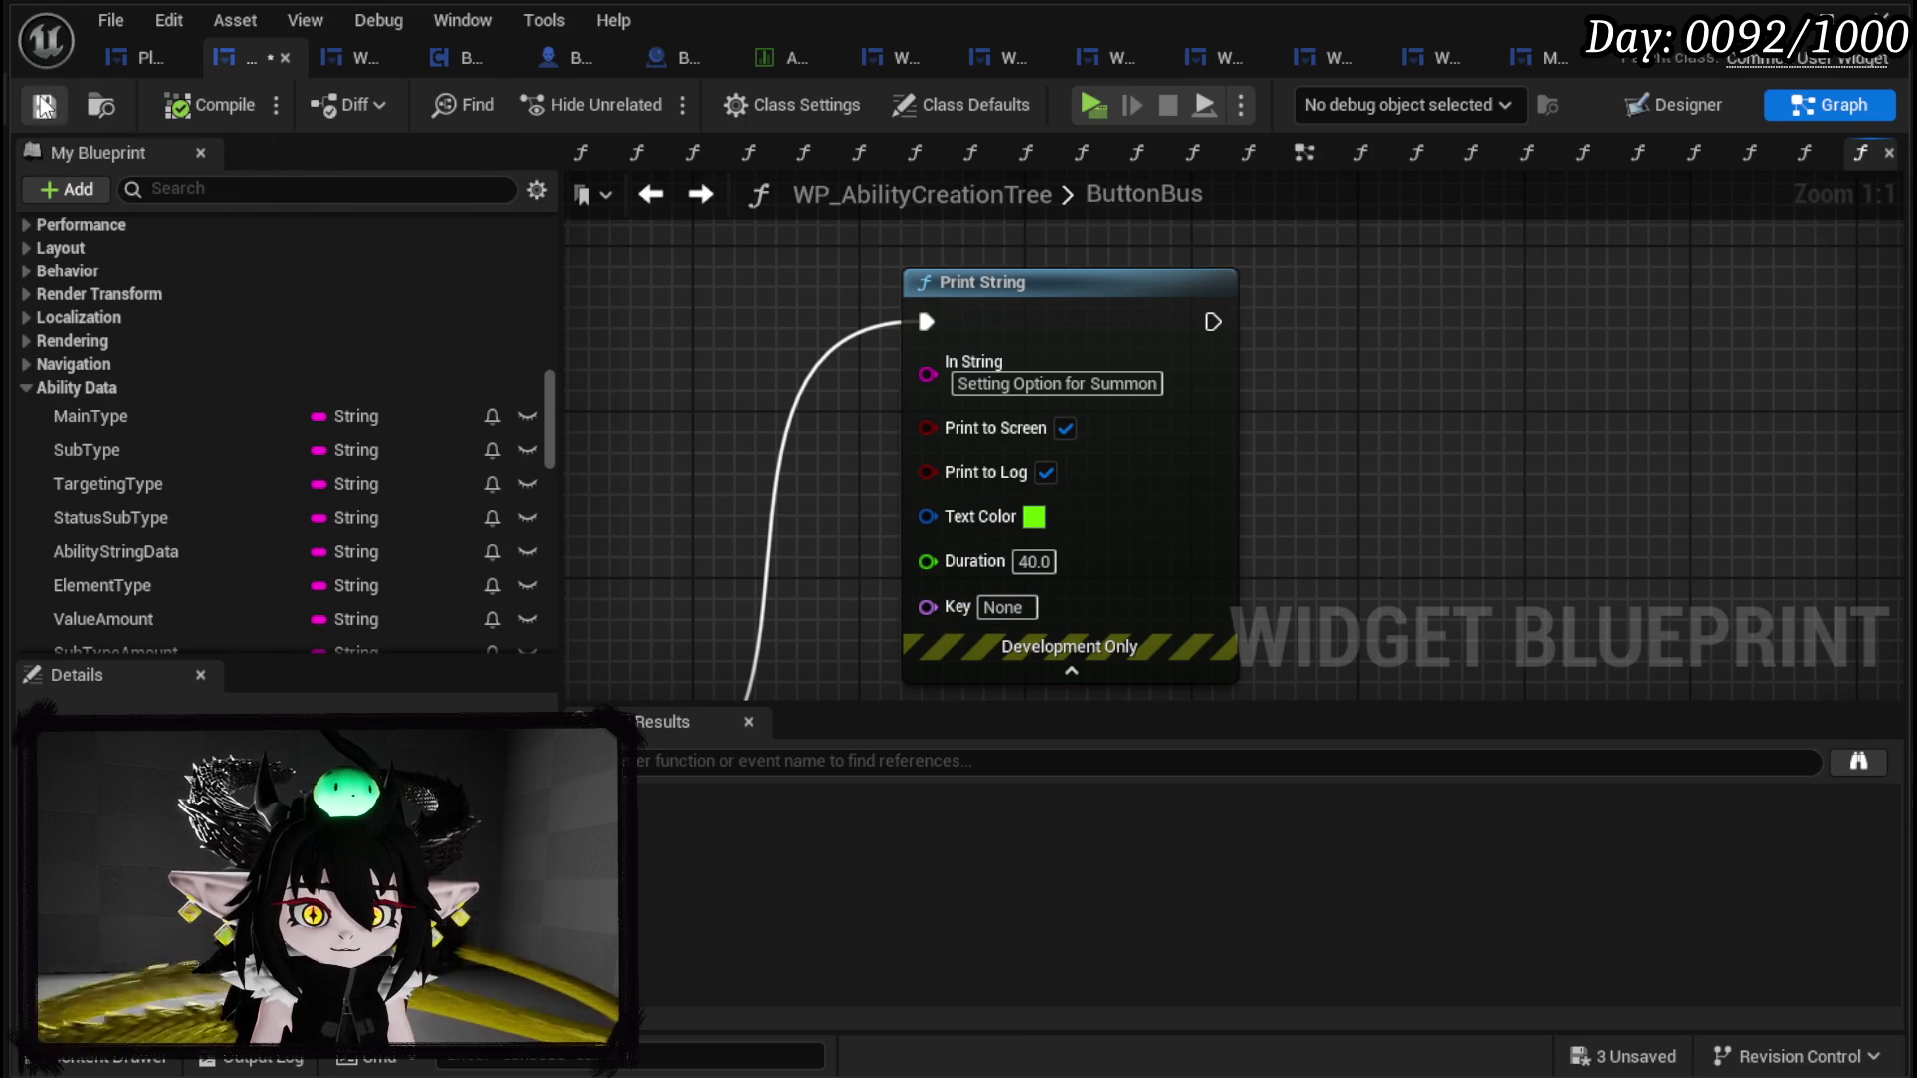
{"action": "key", "text": "alt+Tab"}
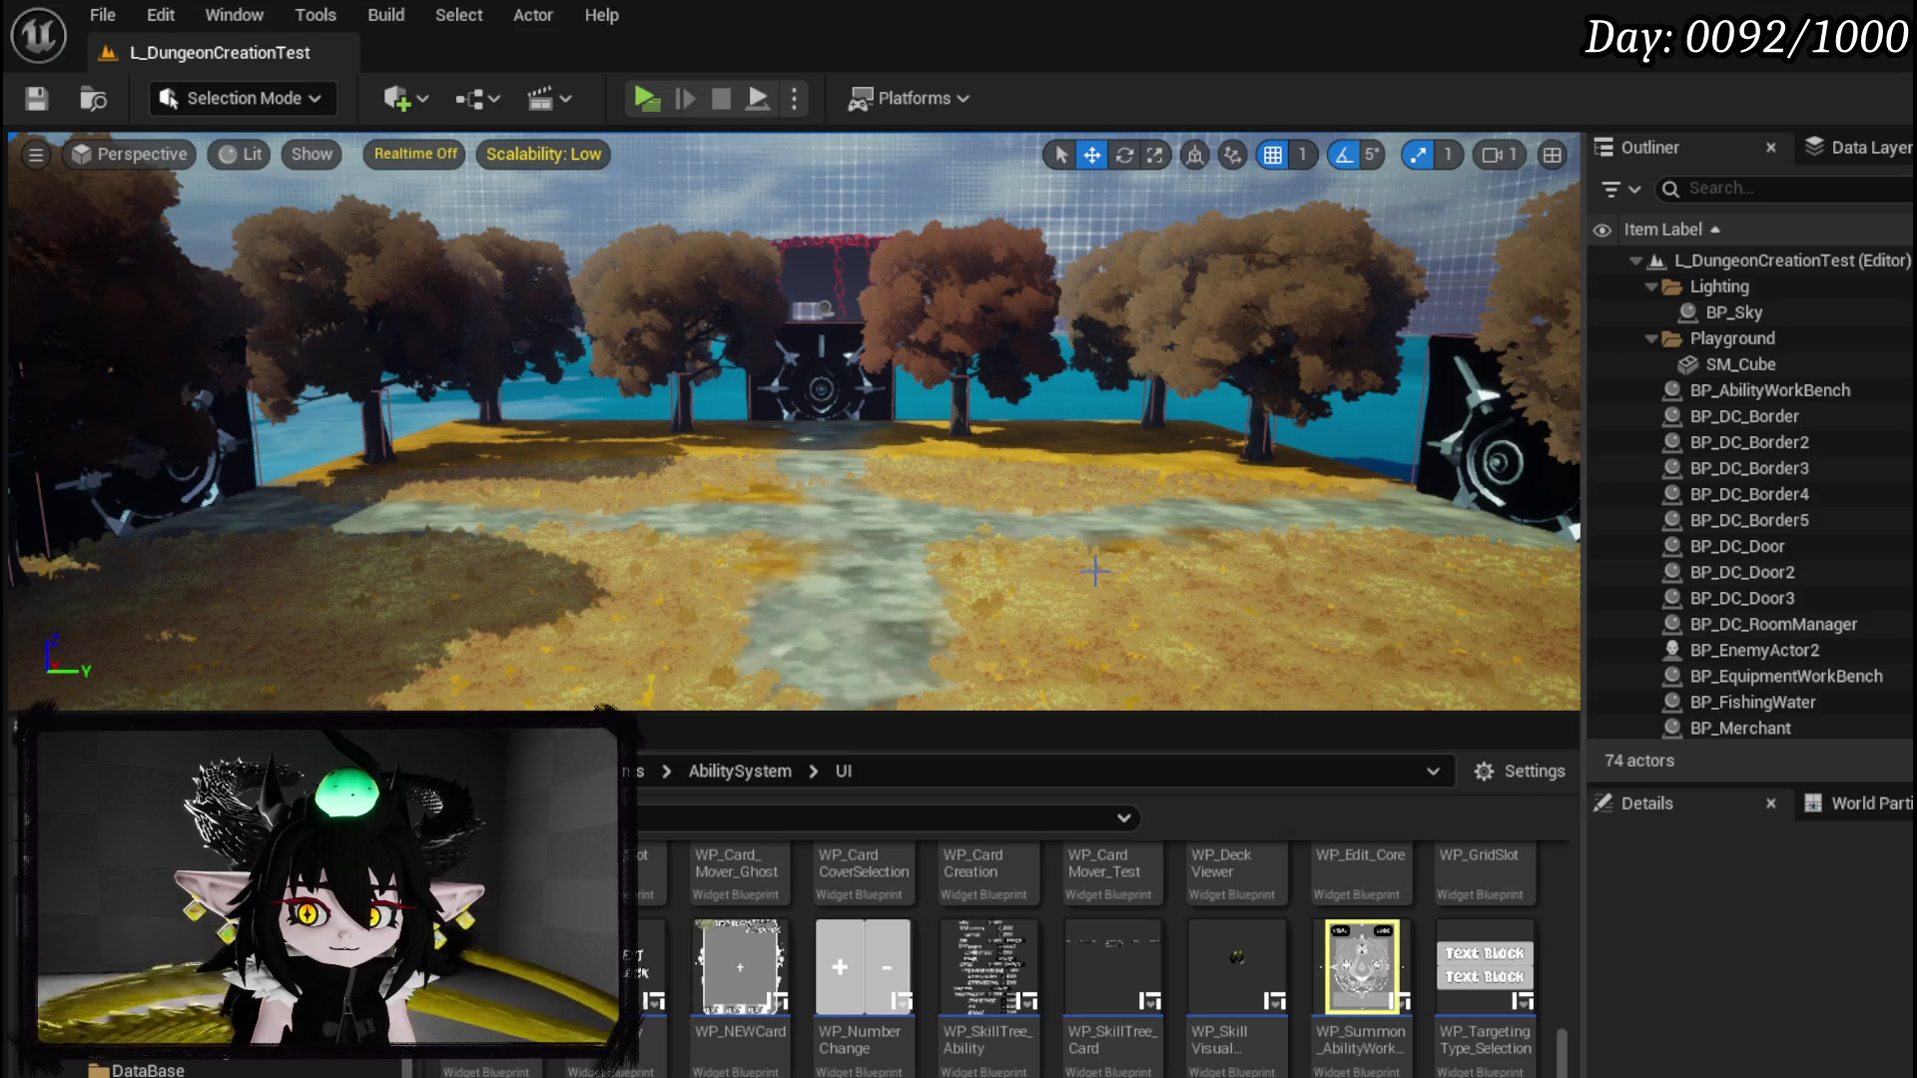
Step: Save the remaining unsaved assets and launch the game in Standalone preview
{"action": "key", "text": "alt+Tab"}
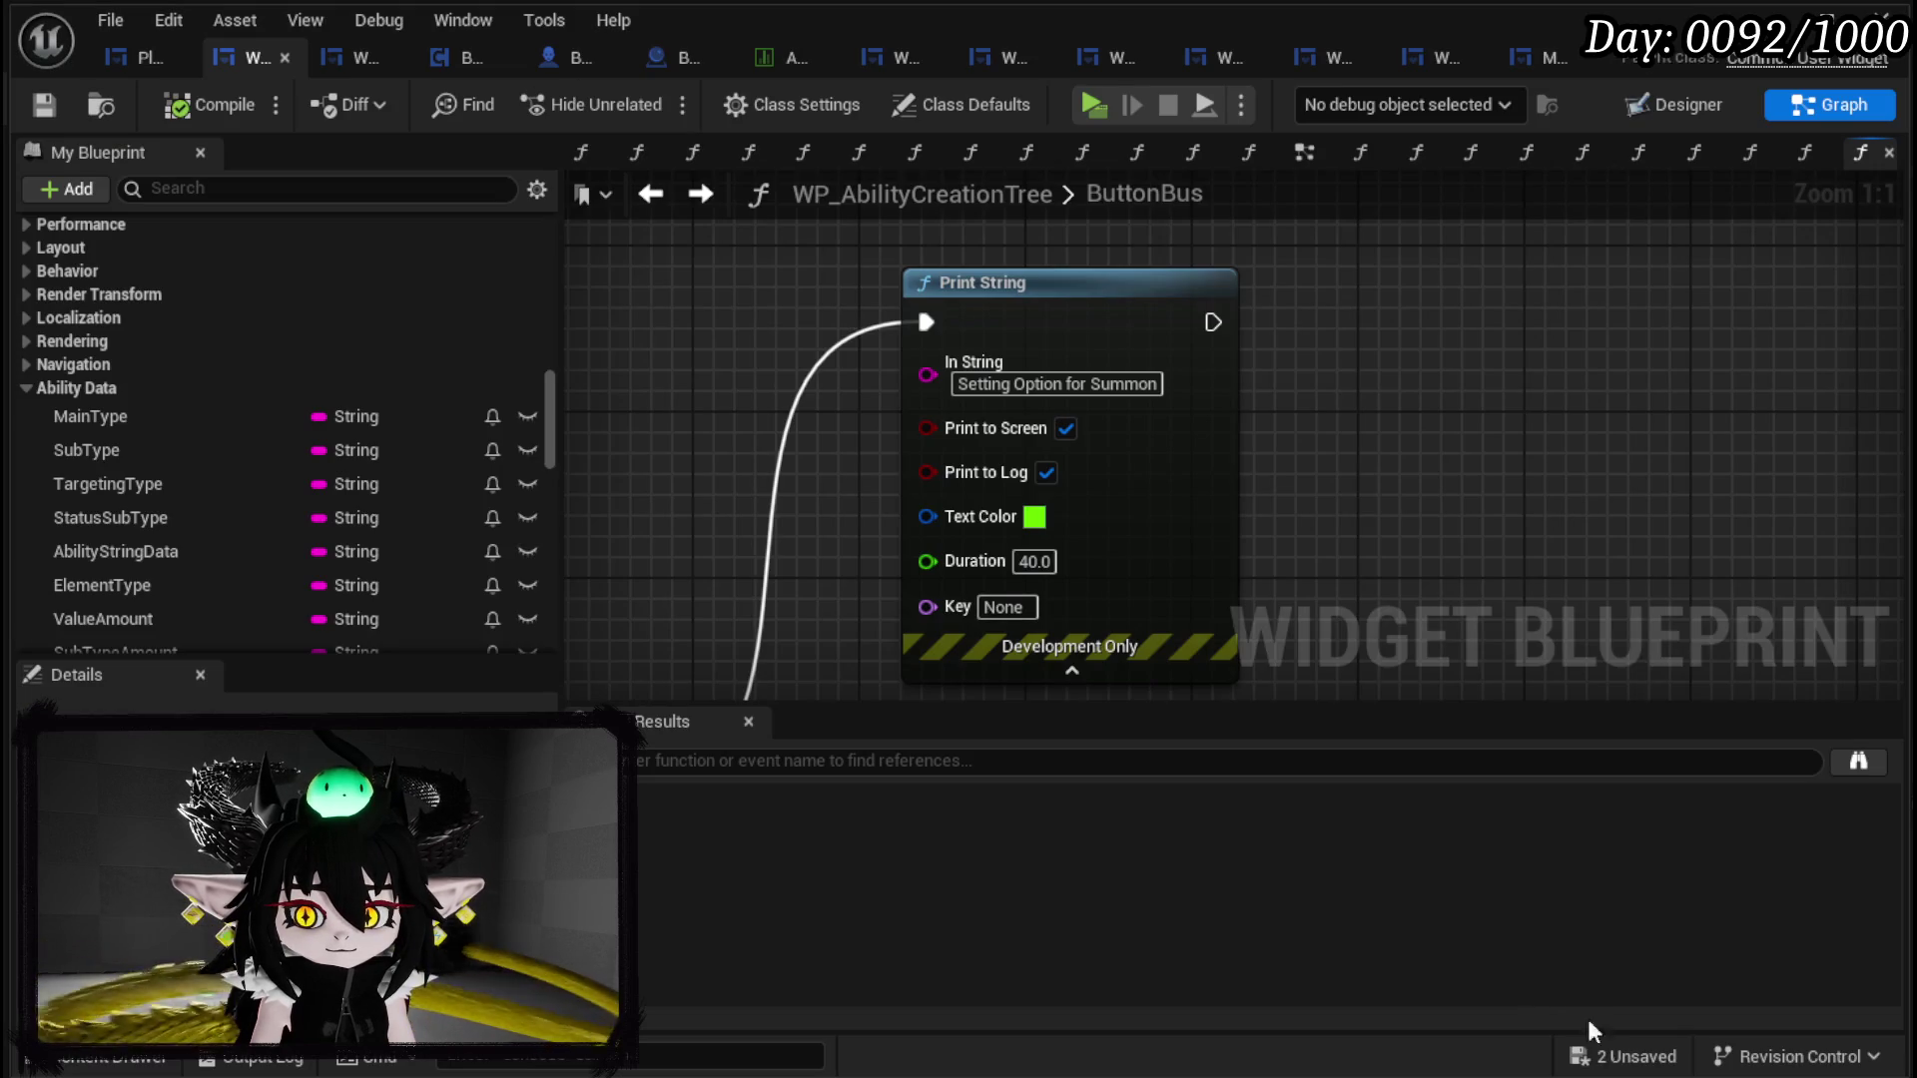
{"action": "left_click", "coordinate": [1611, 1064]}
{"action": "left_click", "coordinate": [1417, 976]}
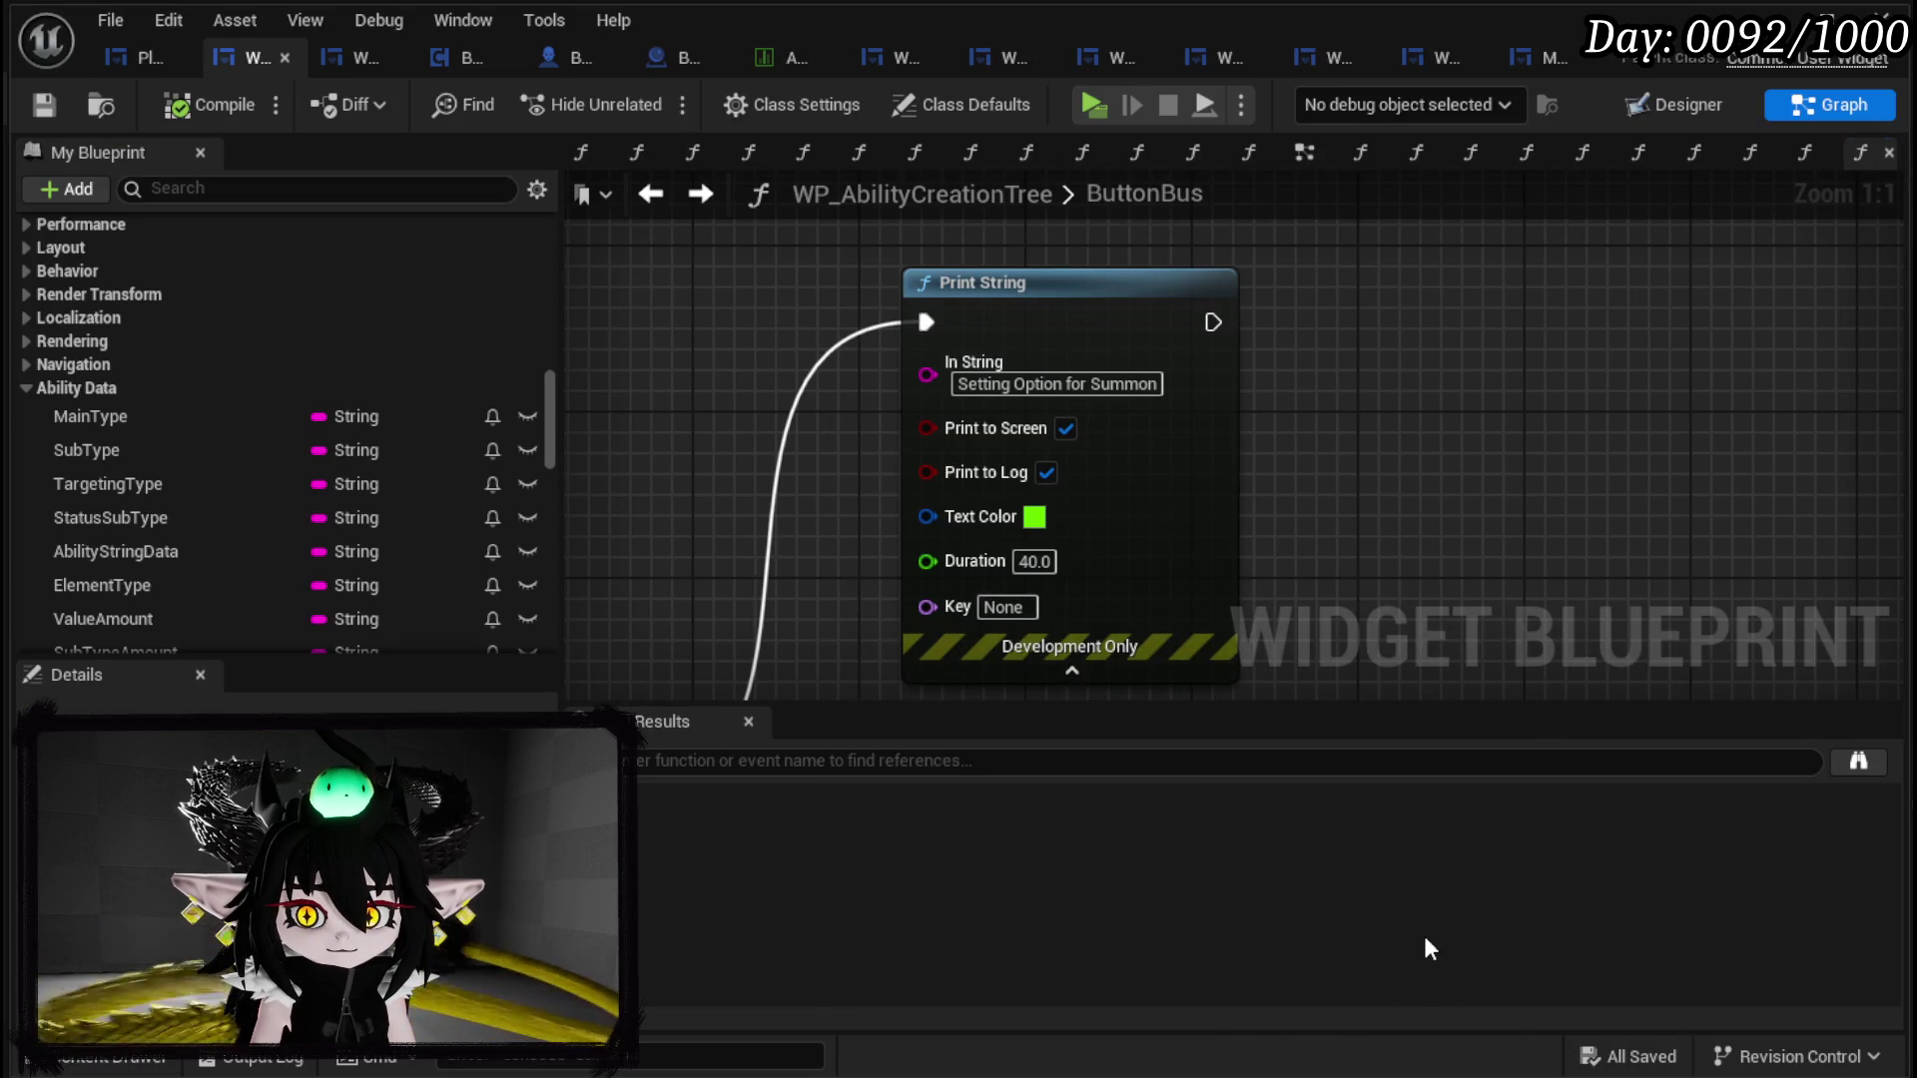
{"action": "key", "text": "alt+Tab"}
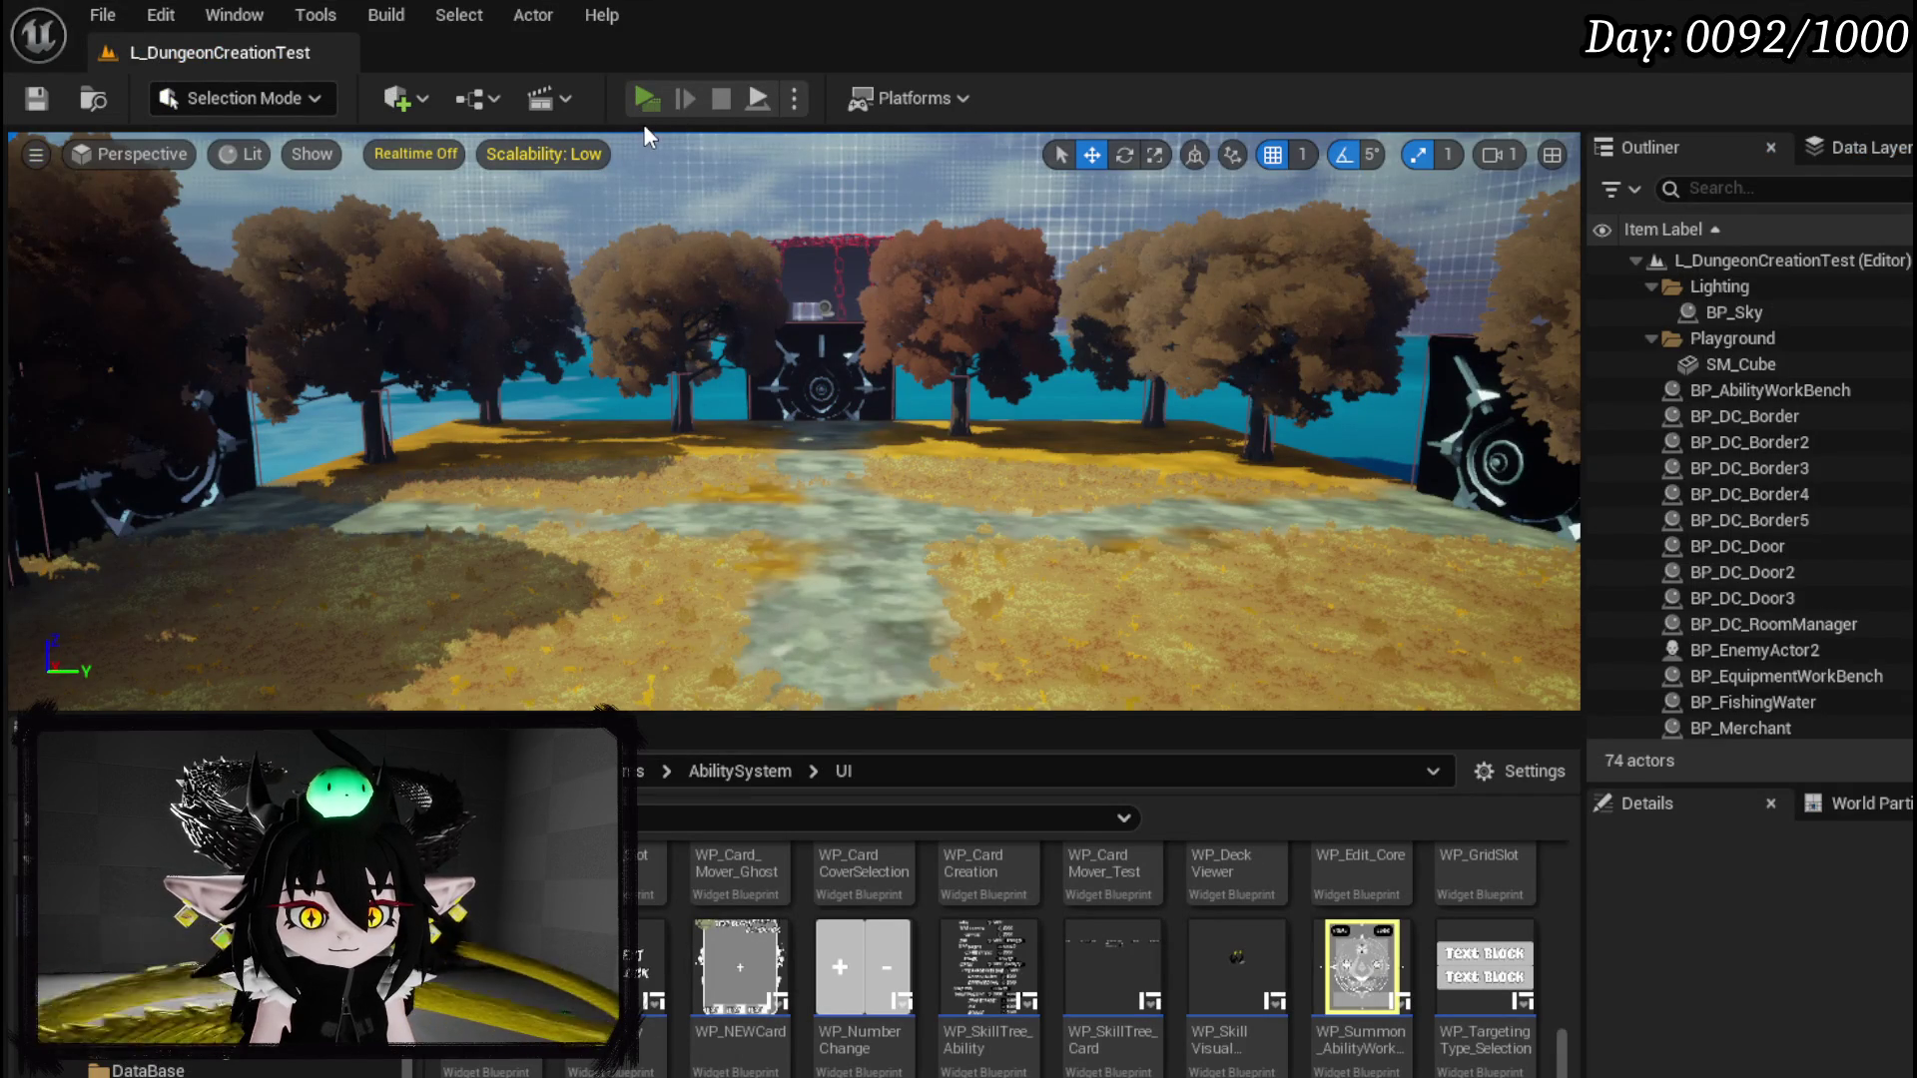
{"action": "left_click", "coordinate": [646, 99]}
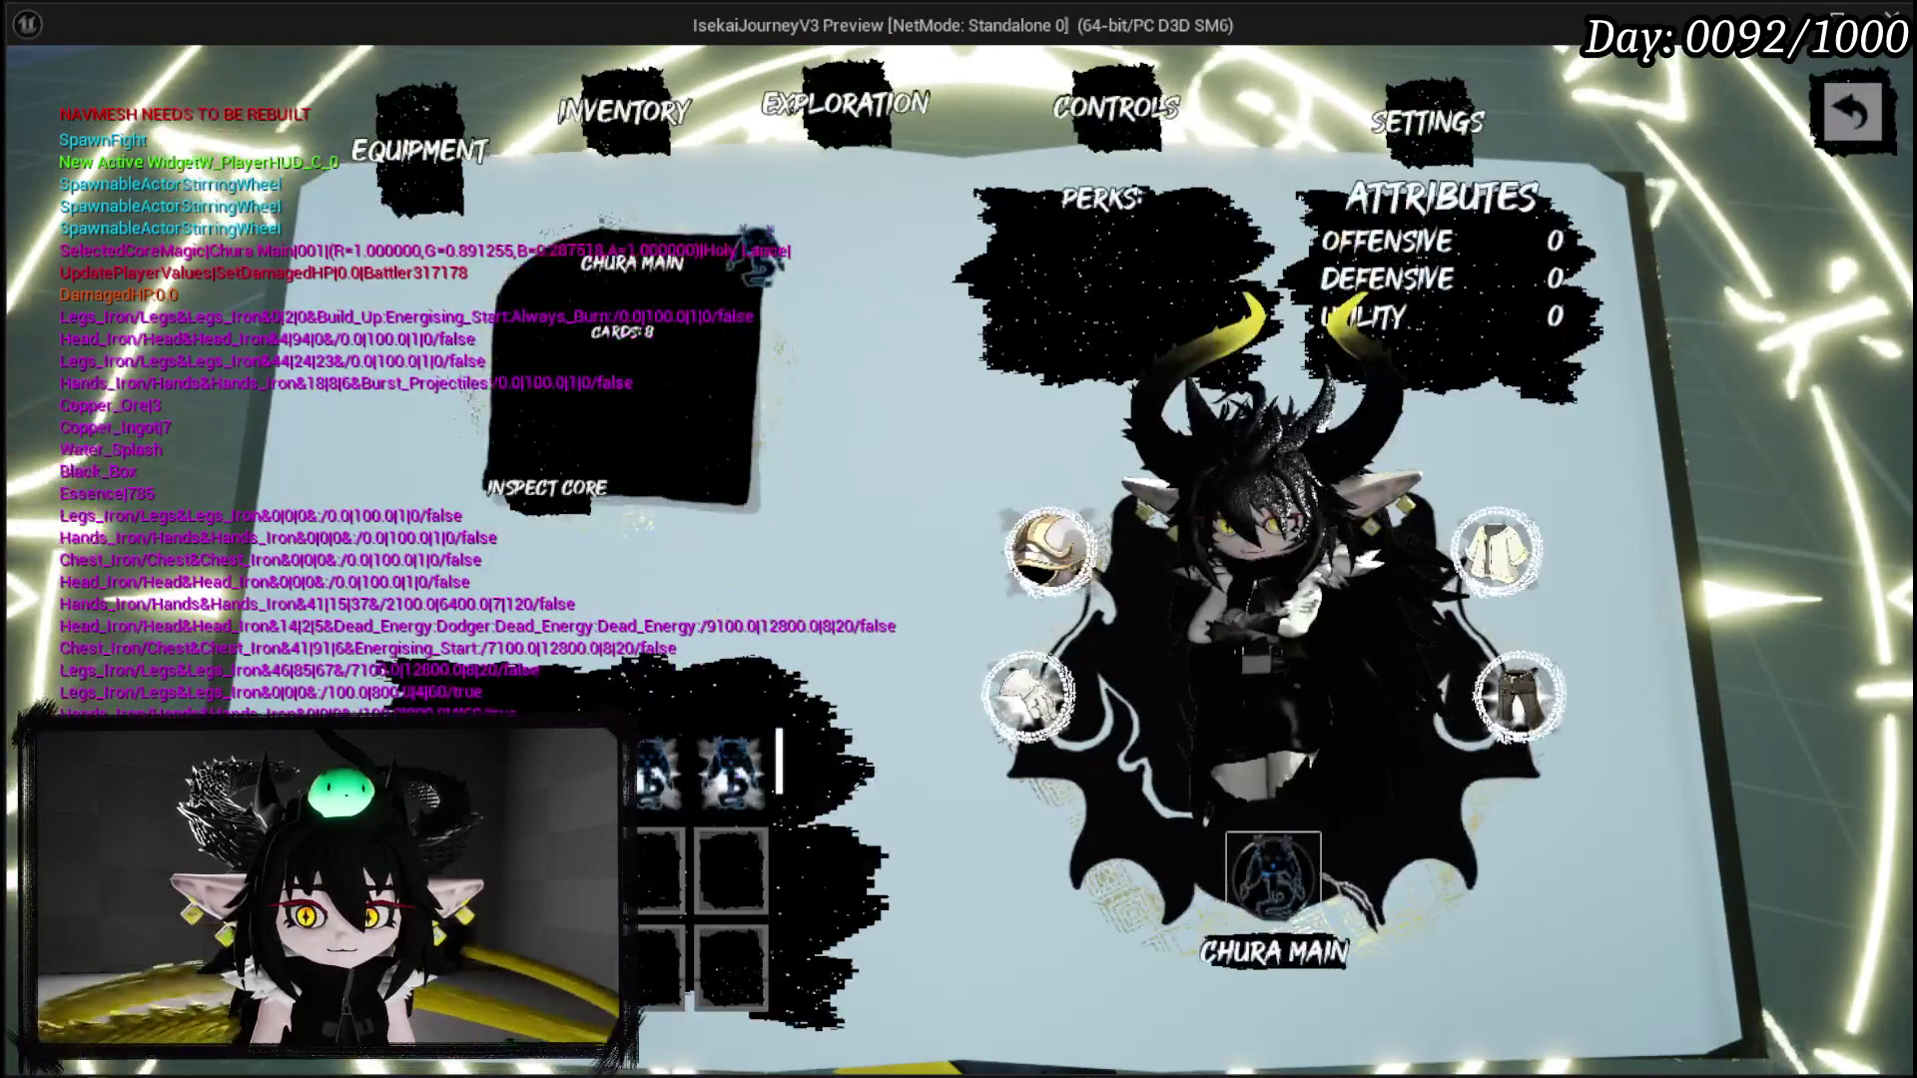
Step: In the deck, create a new Summon card with Main Type Offensive and Sub Type Direct Hit
{"action": "left_click", "coordinate": [1278, 889]}
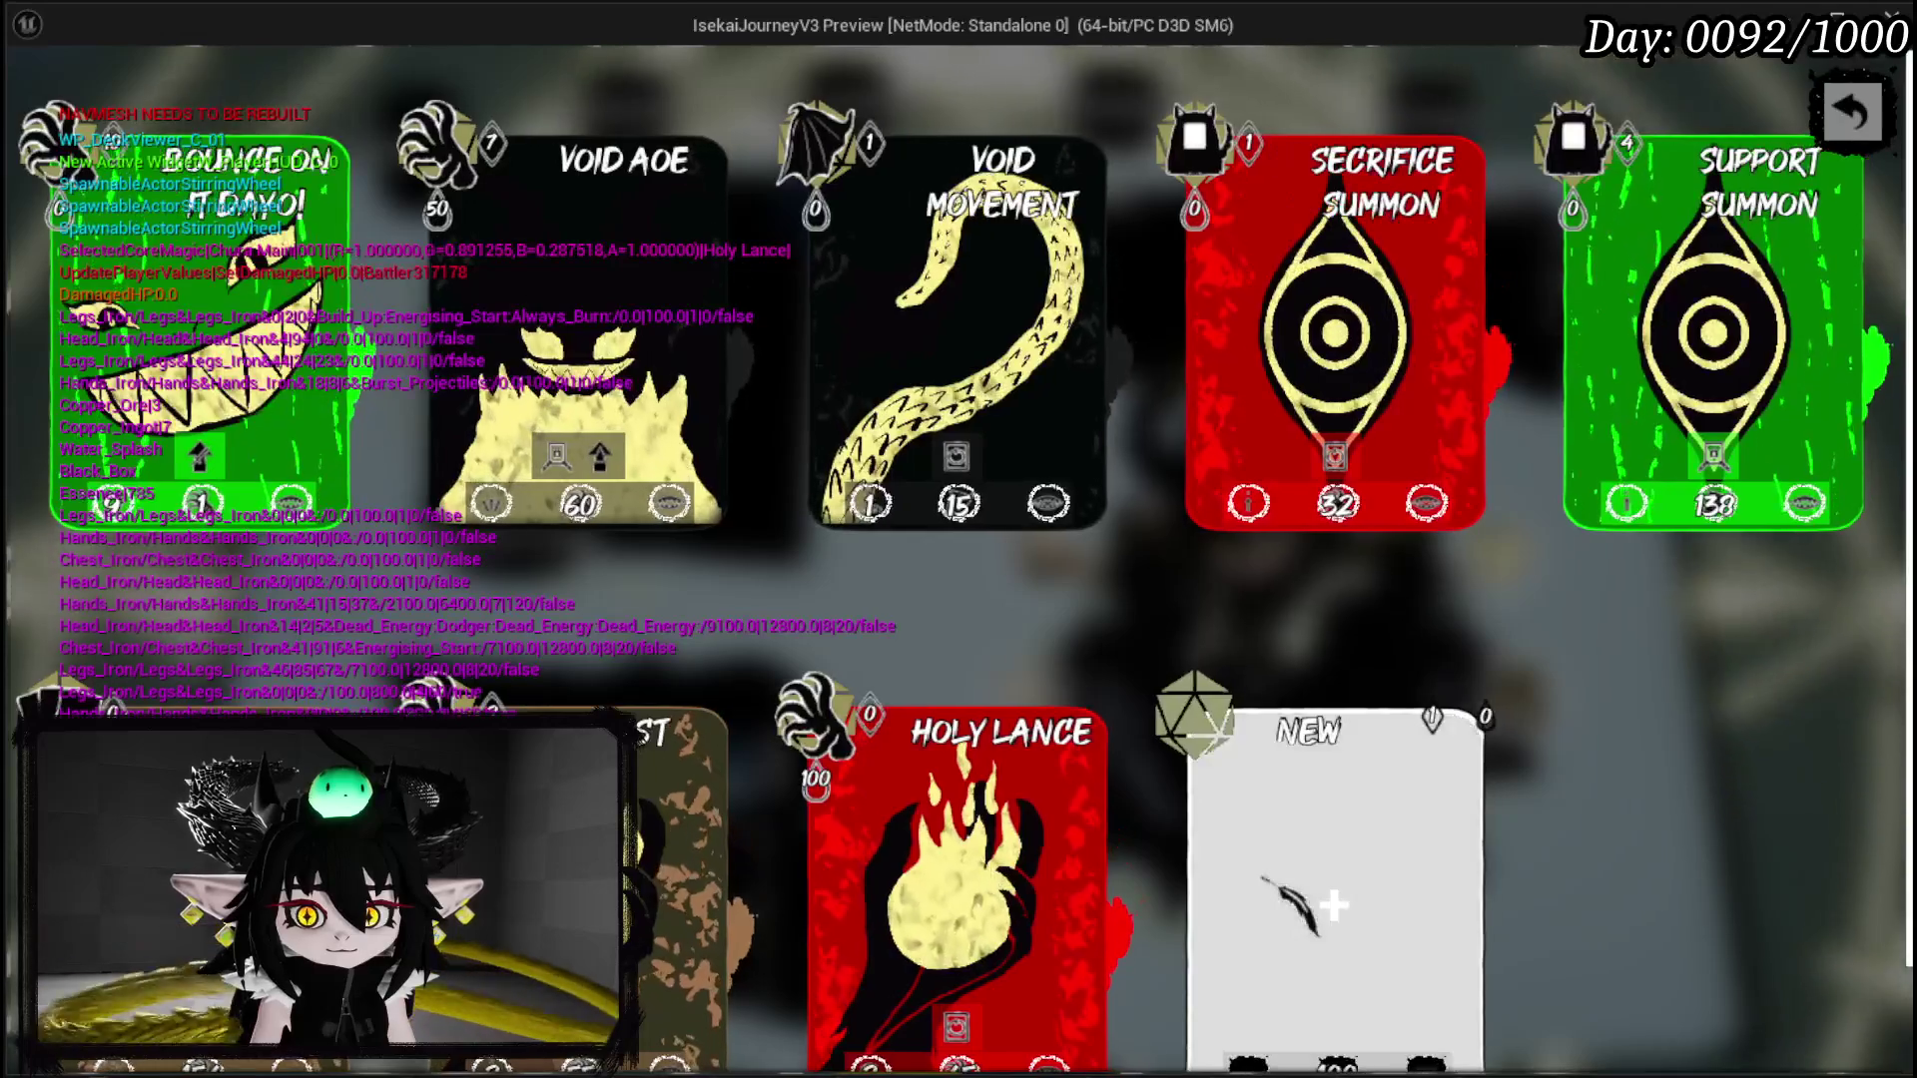
{"action": "left_click", "coordinate": [1284, 903]}
{"action": "left_click", "coordinate": [547, 324]}
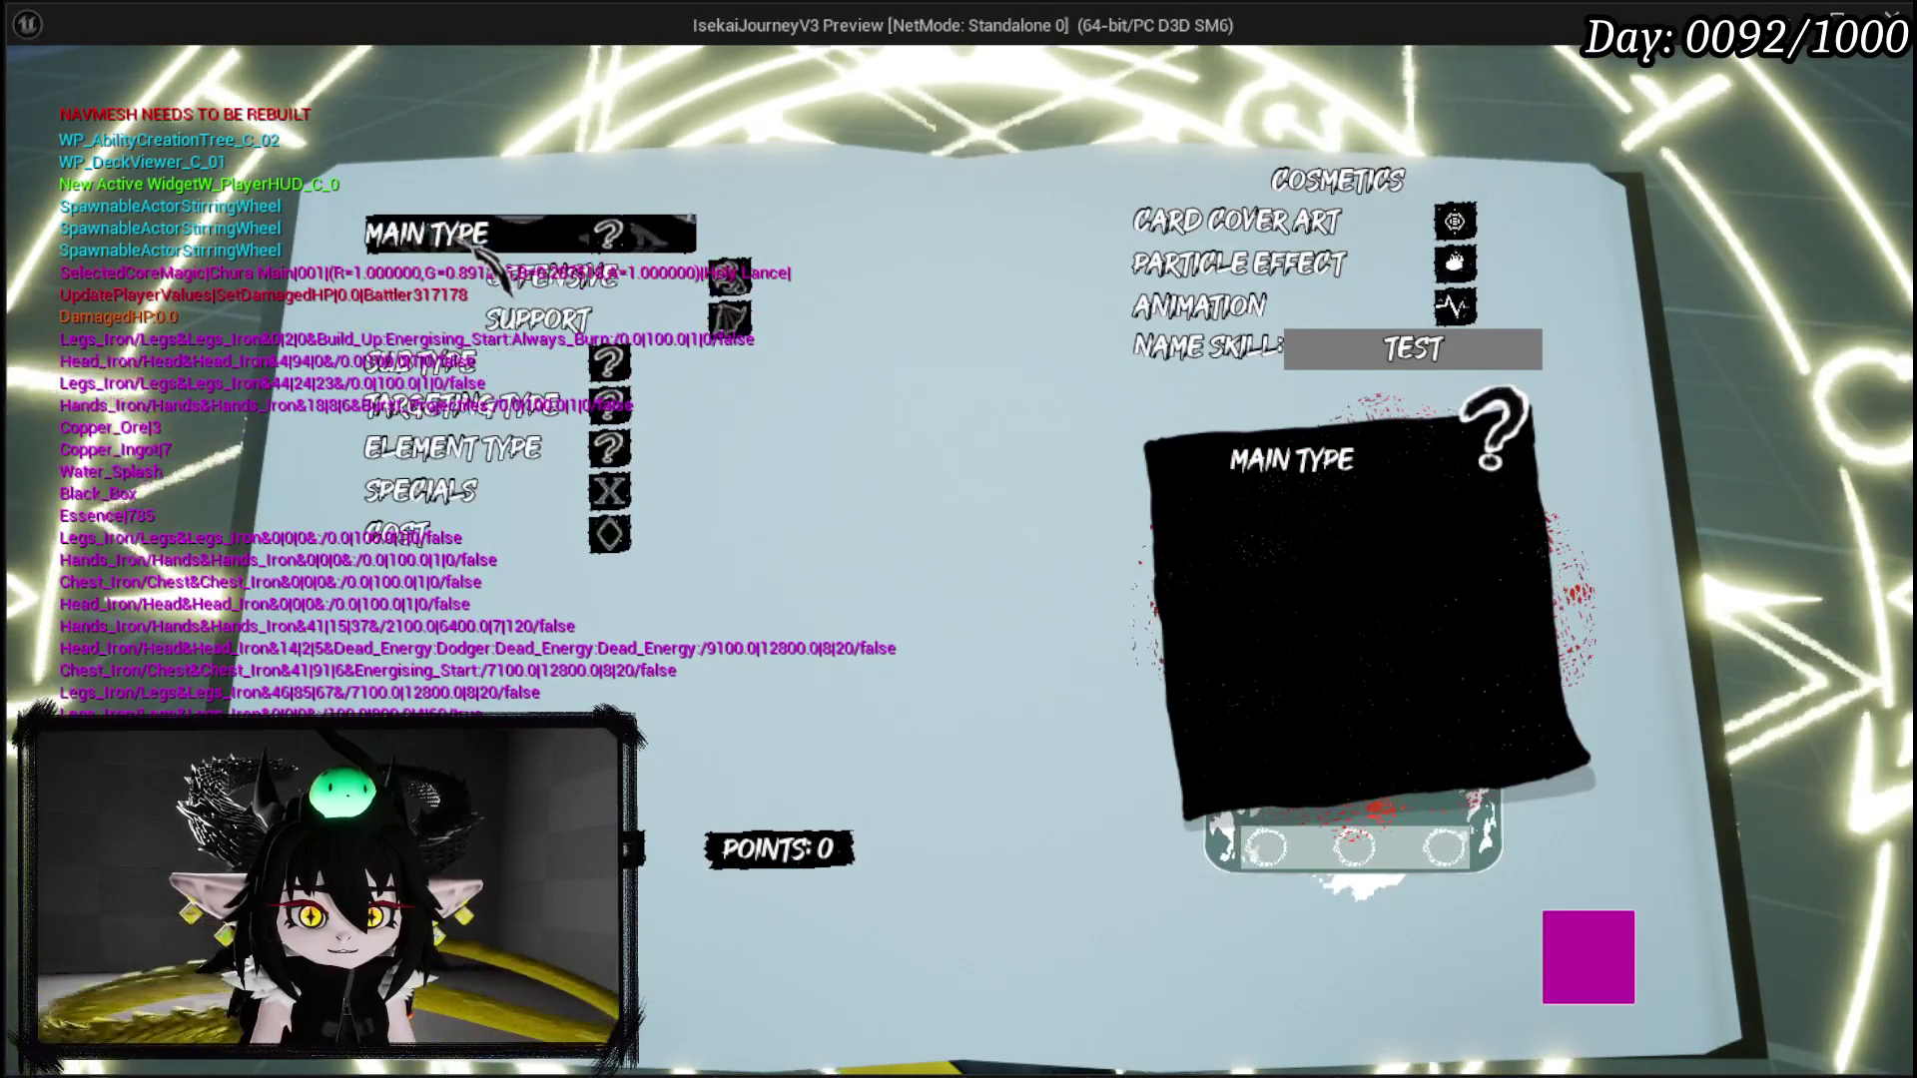
{"action": "left_click", "coordinate": [479, 234]}
{"action": "left_click", "coordinate": [459, 276]}
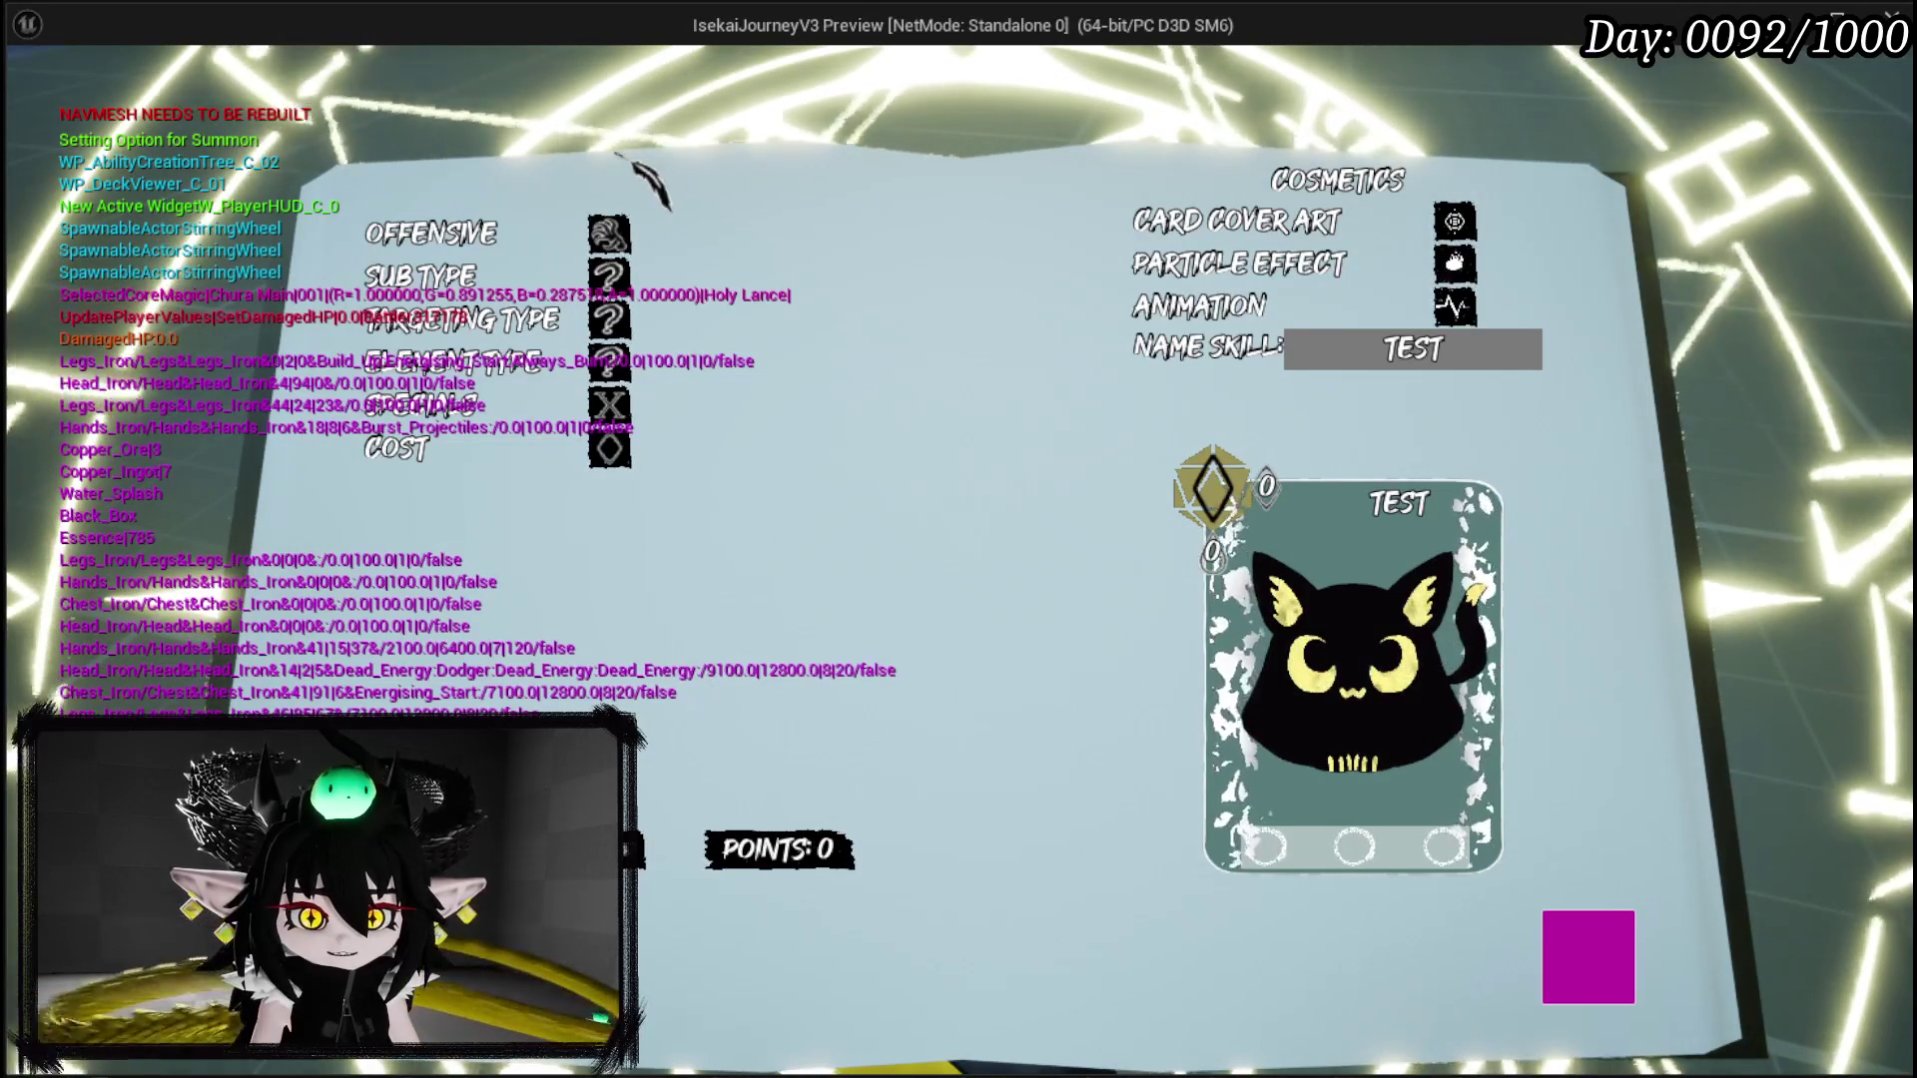
{"action": "left_click", "coordinate": [455, 277]}
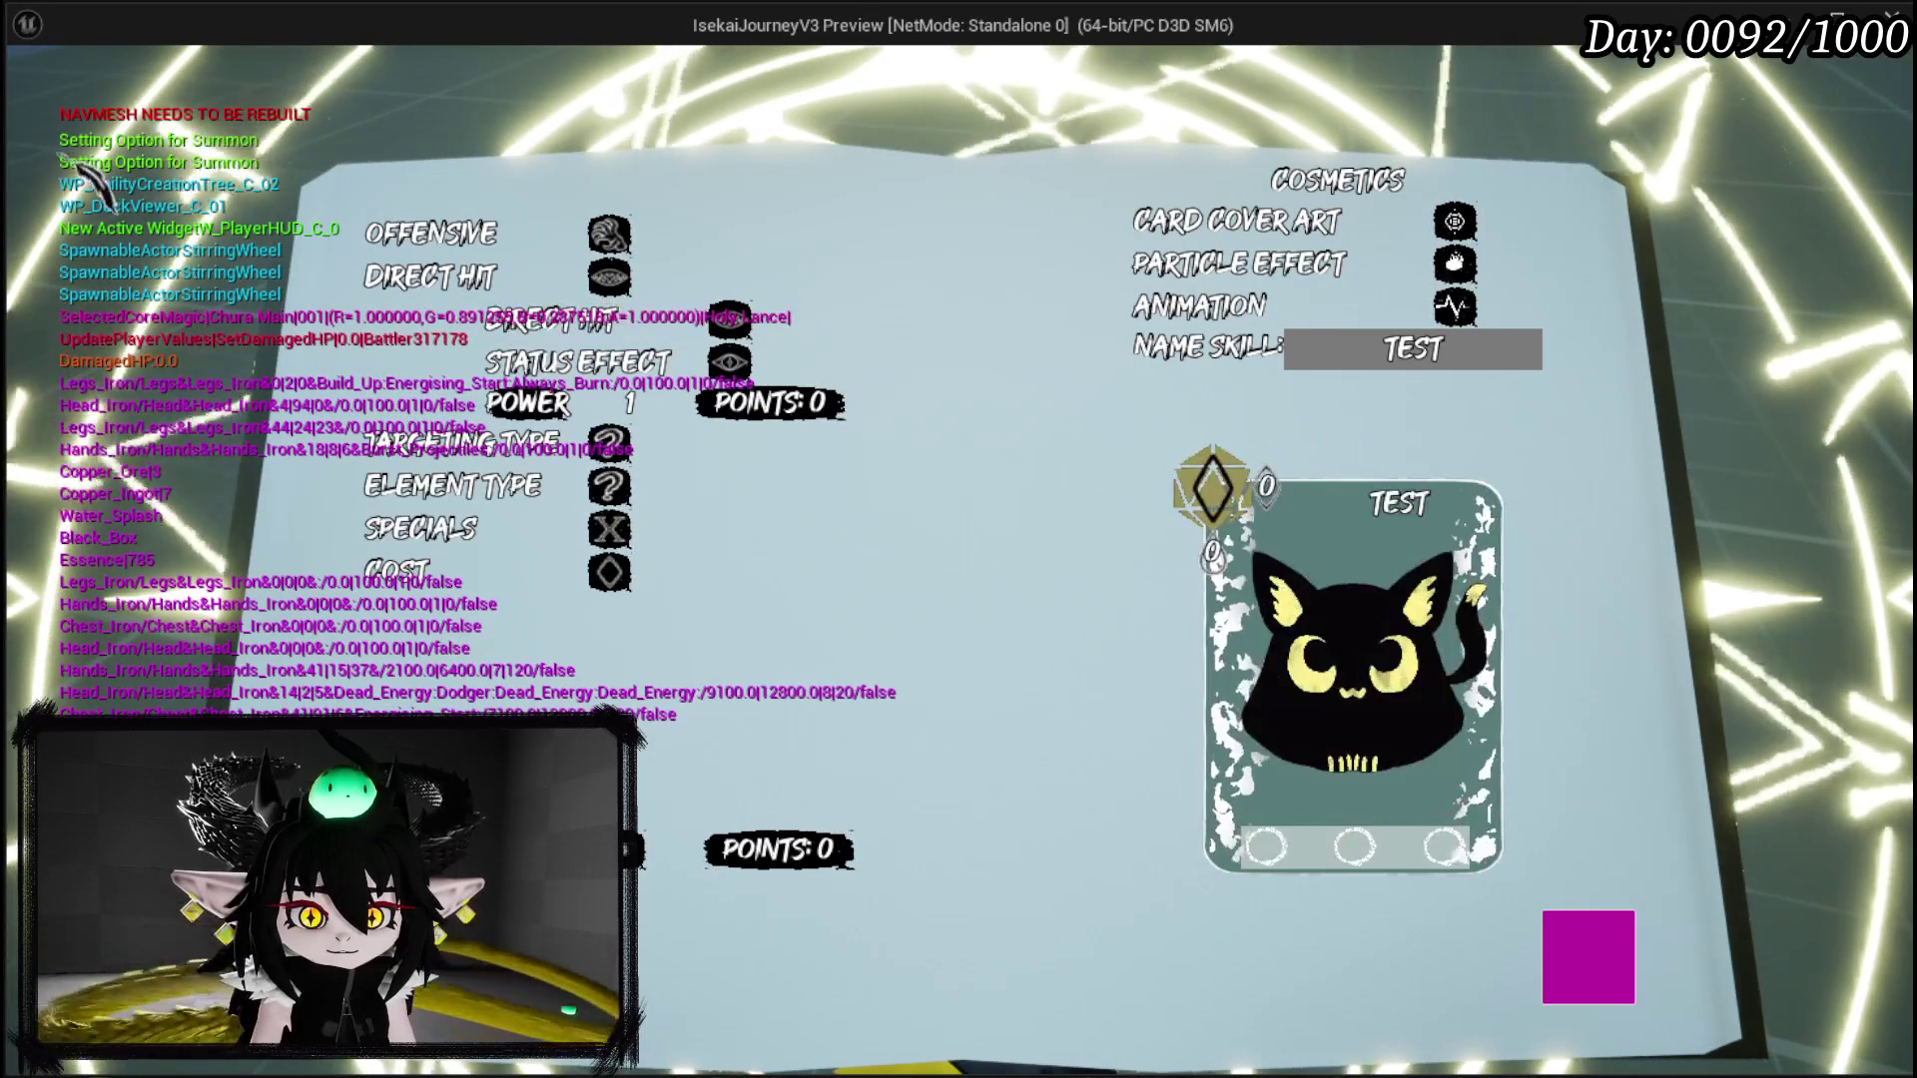
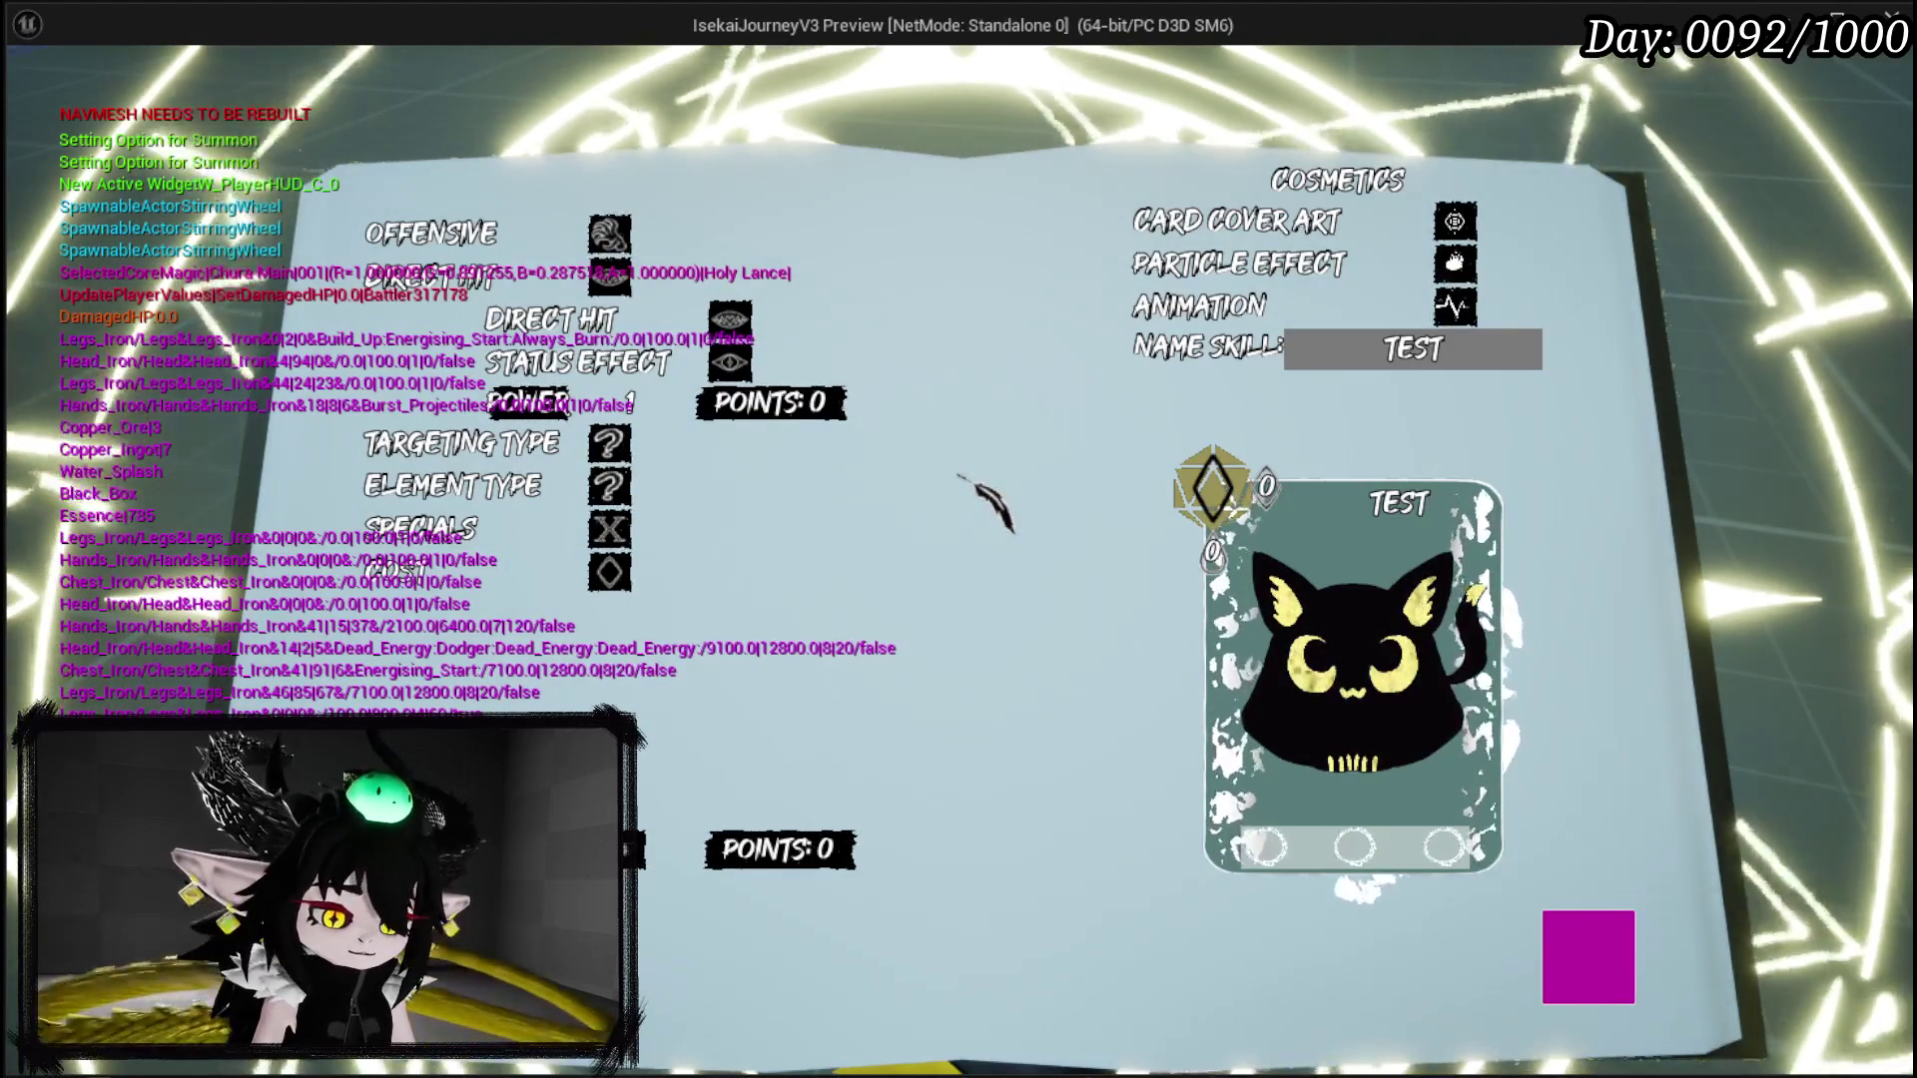
Step: Stop the game preview showing the TEST skill card and return to the blueprint editor
{"action": "key", "text": "Escape"}
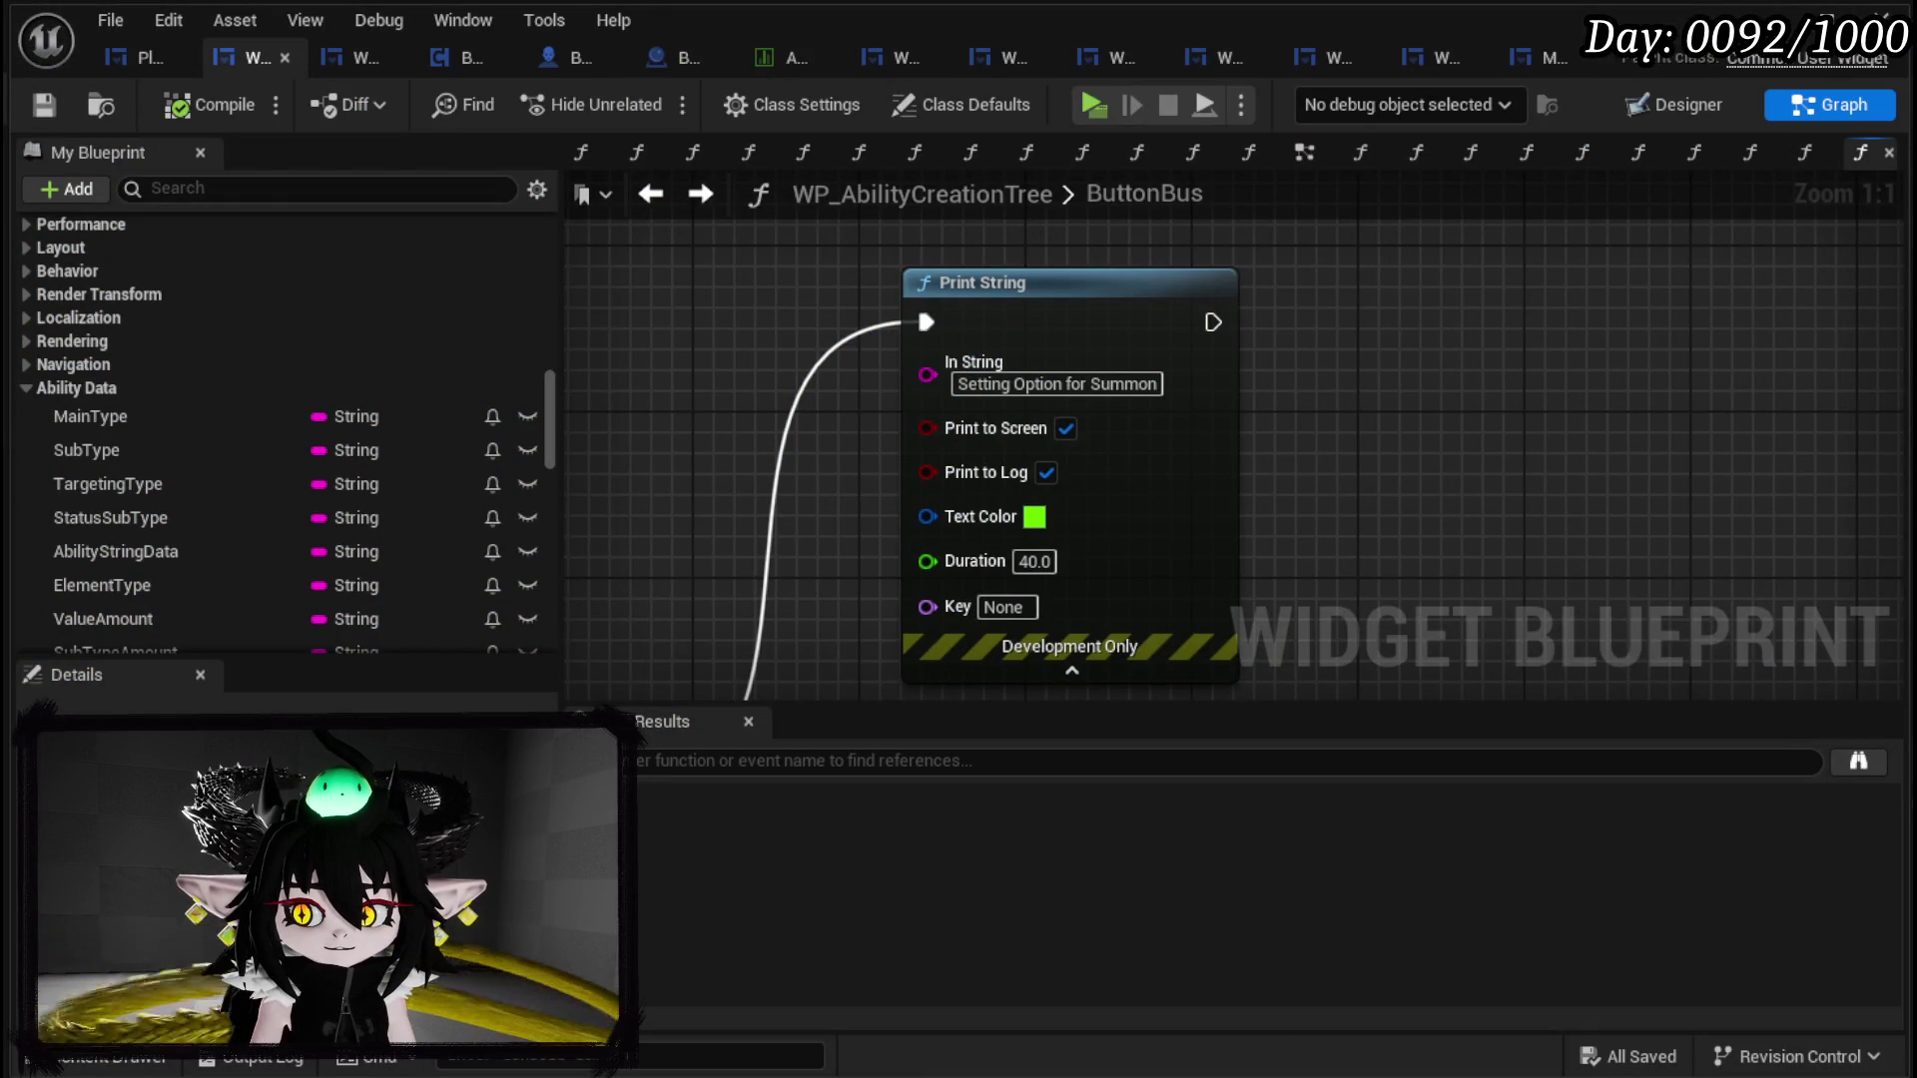
Step: Wire Print String after Append Data so it prints the New Ability Data string
{"action": "left_click", "coordinate": [1303, 151]}
{"action": "scroll", "coordinate": [1155, 471], "scroll_direction": "down", "scroll_amount": 5}
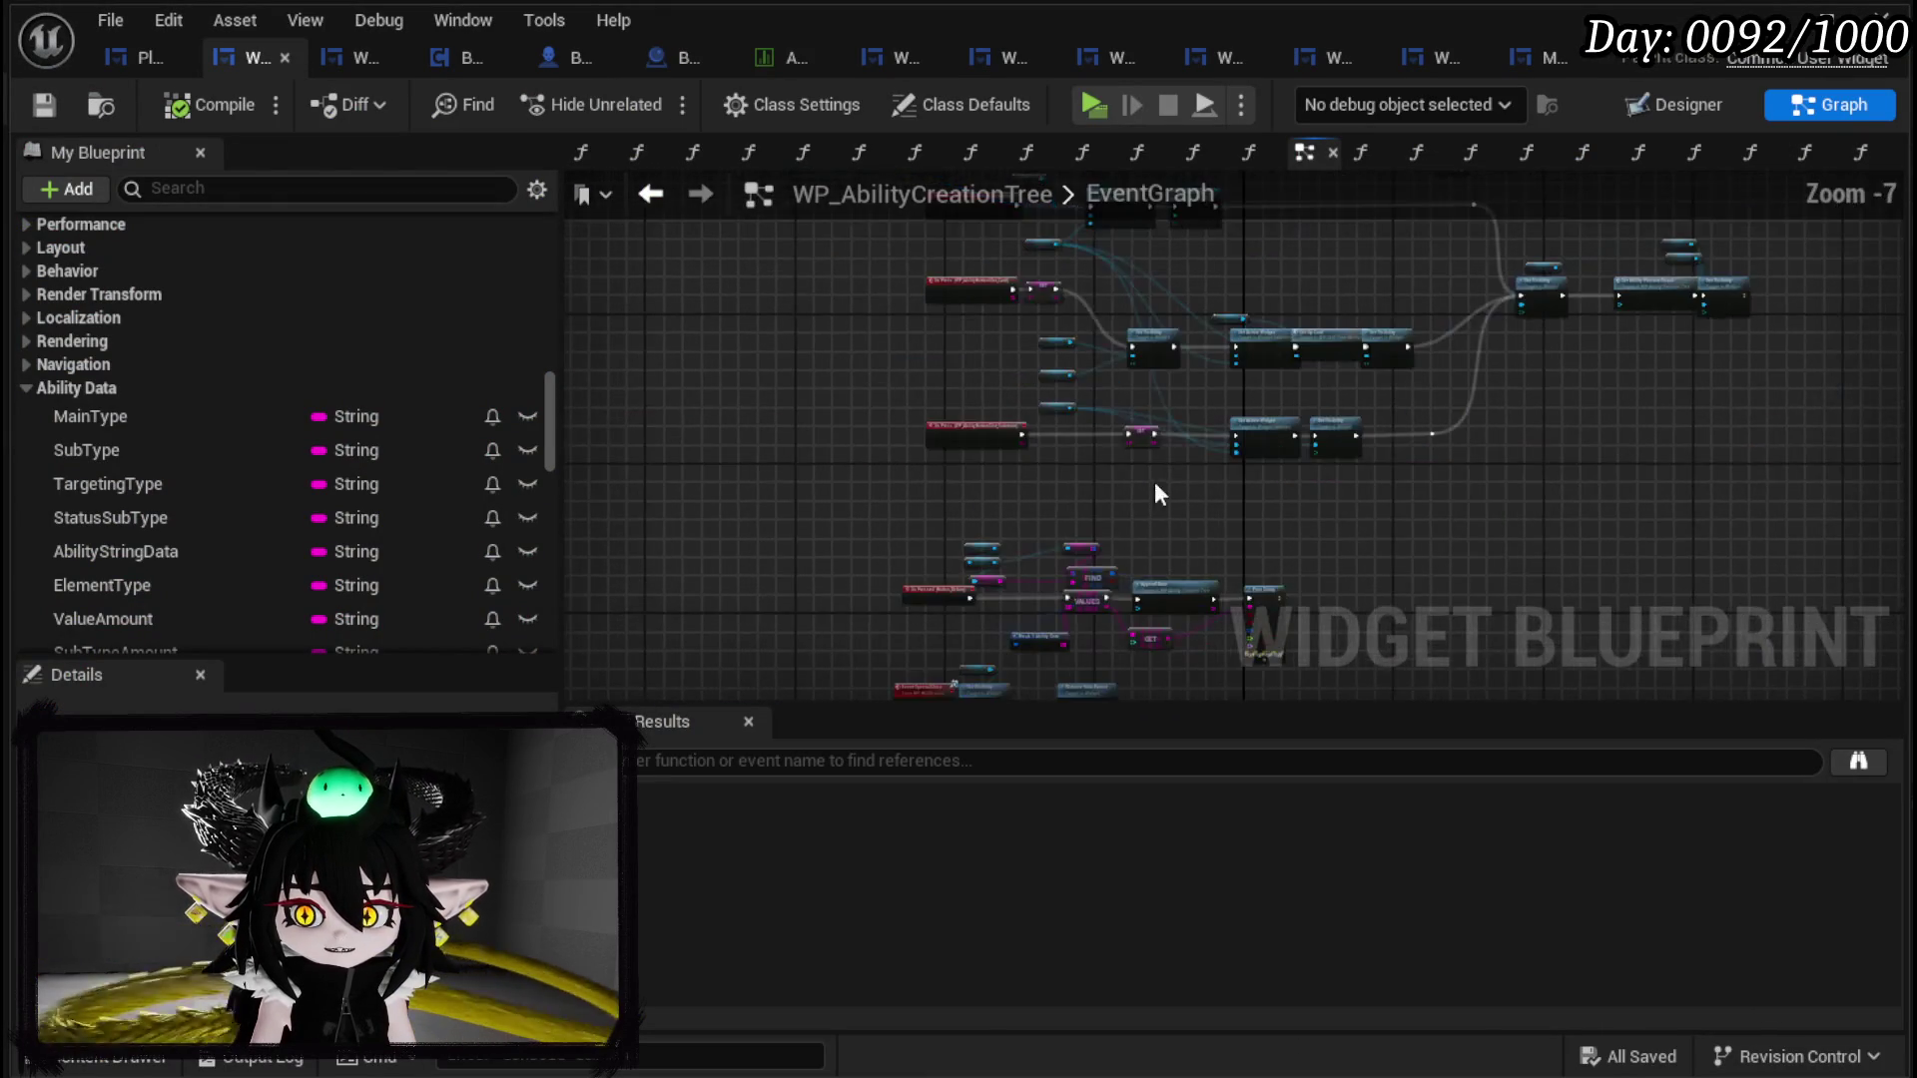
{"action": "scroll", "coordinate": [1129, 433], "scroll_direction": "up", "scroll_amount": 5}
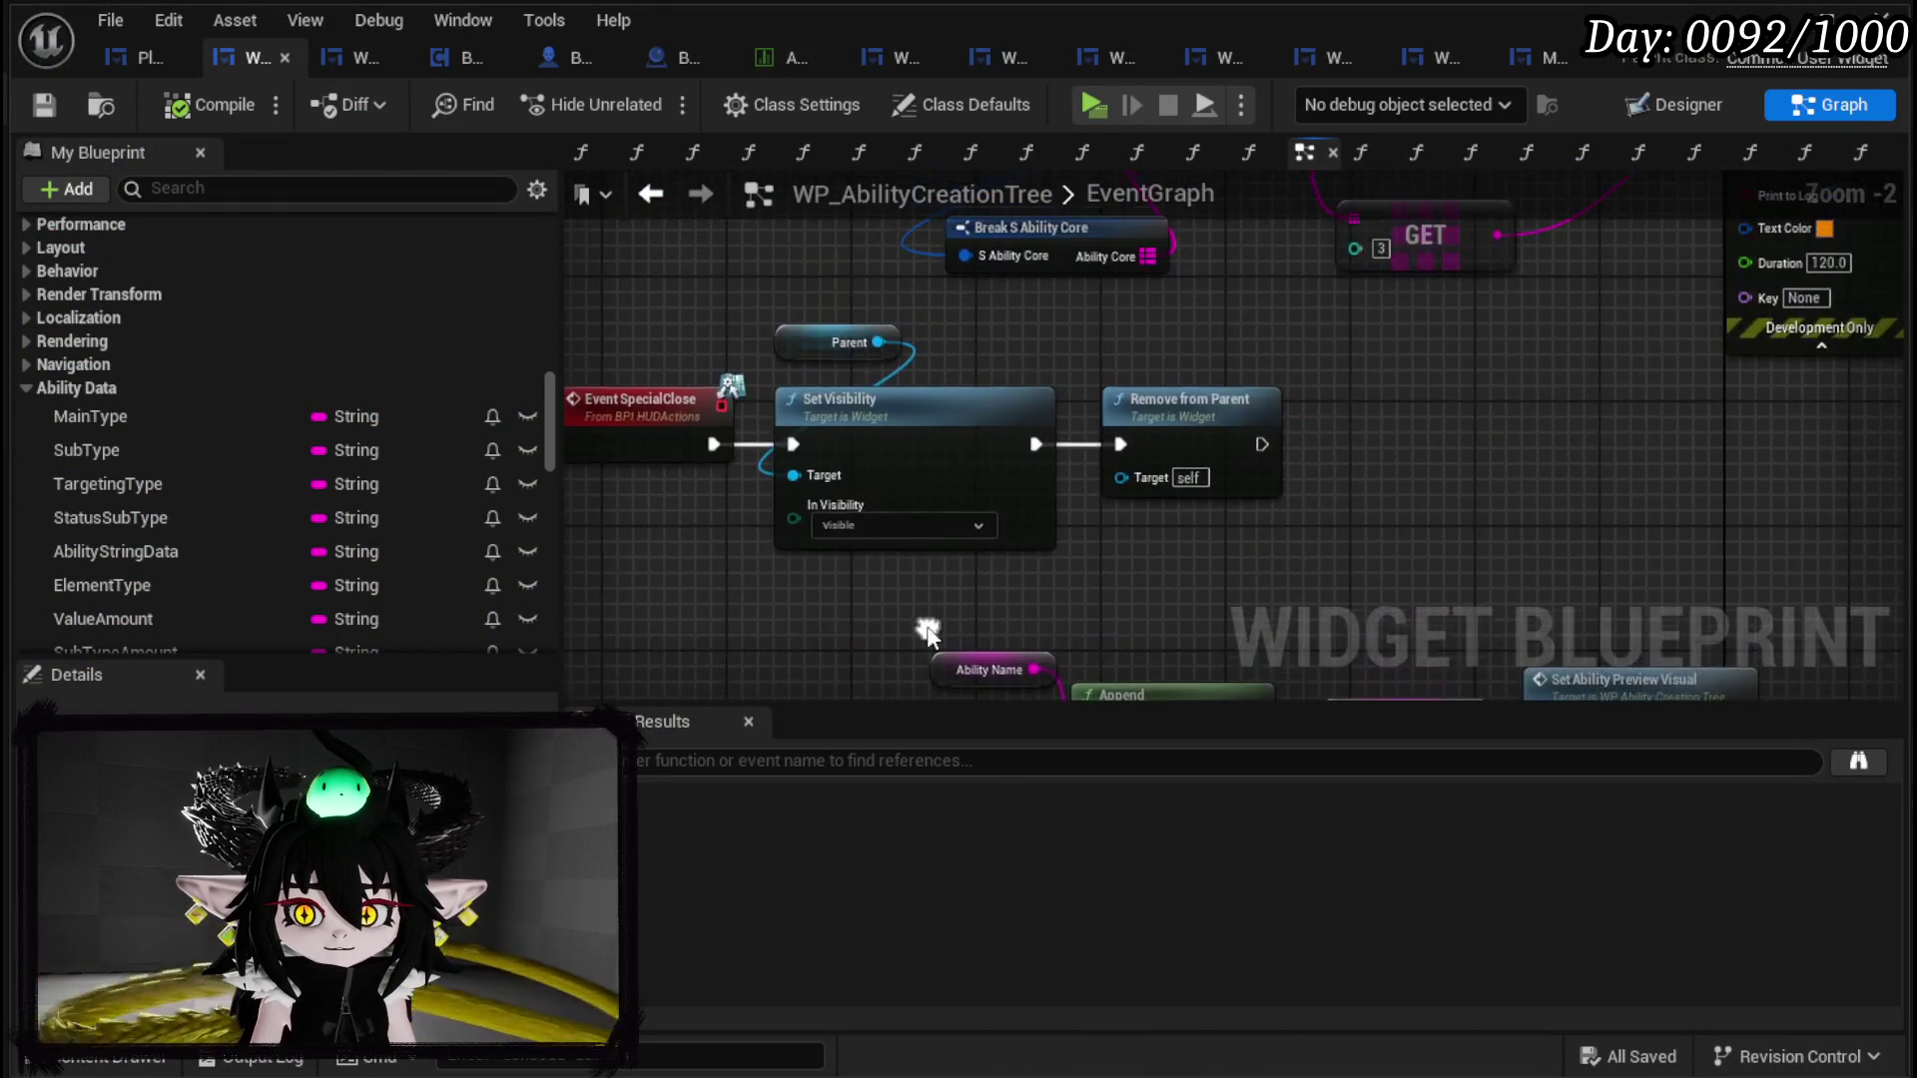
{"action": "left_click_drag", "start_coordinate": [1001, 660], "coordinate": [1064, 572]}
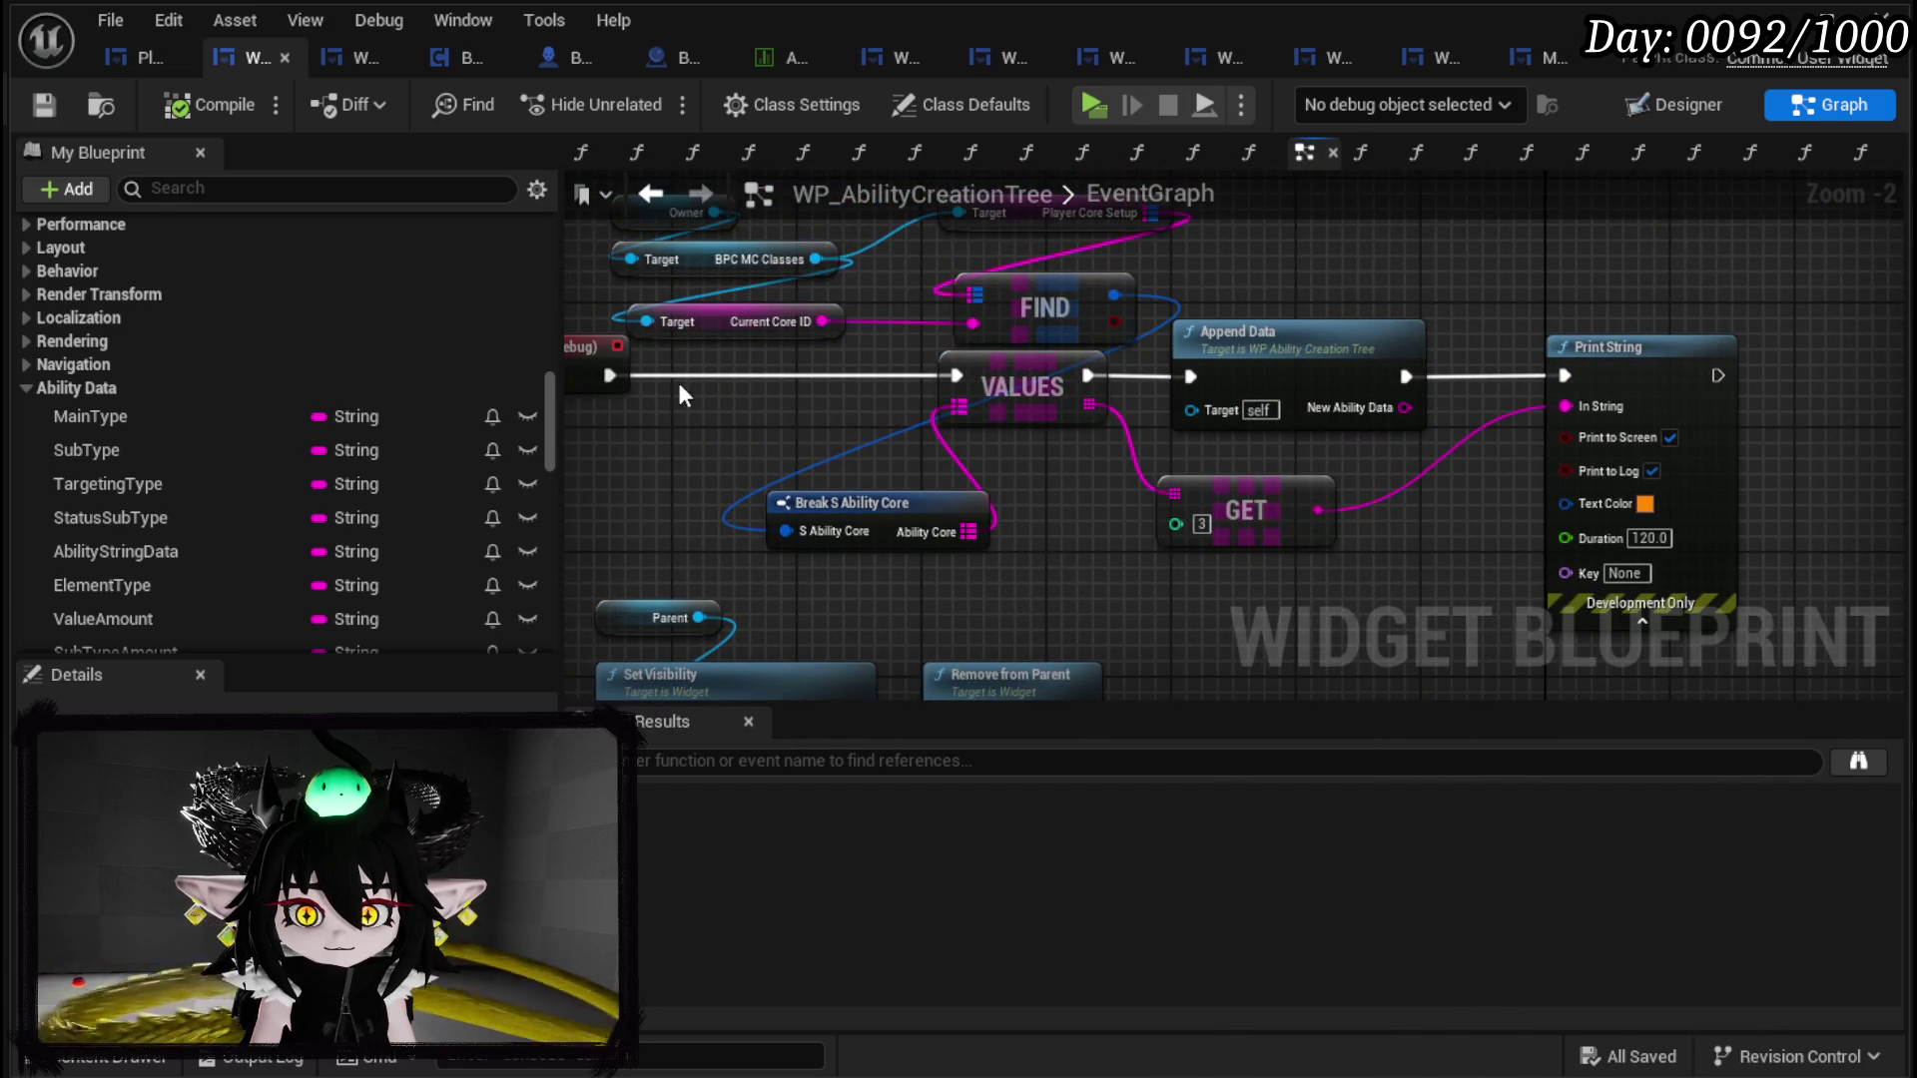
{"action": "left_click_drag", "start_coordinate": [1405, 376], "coordinate": [1567, 378]}
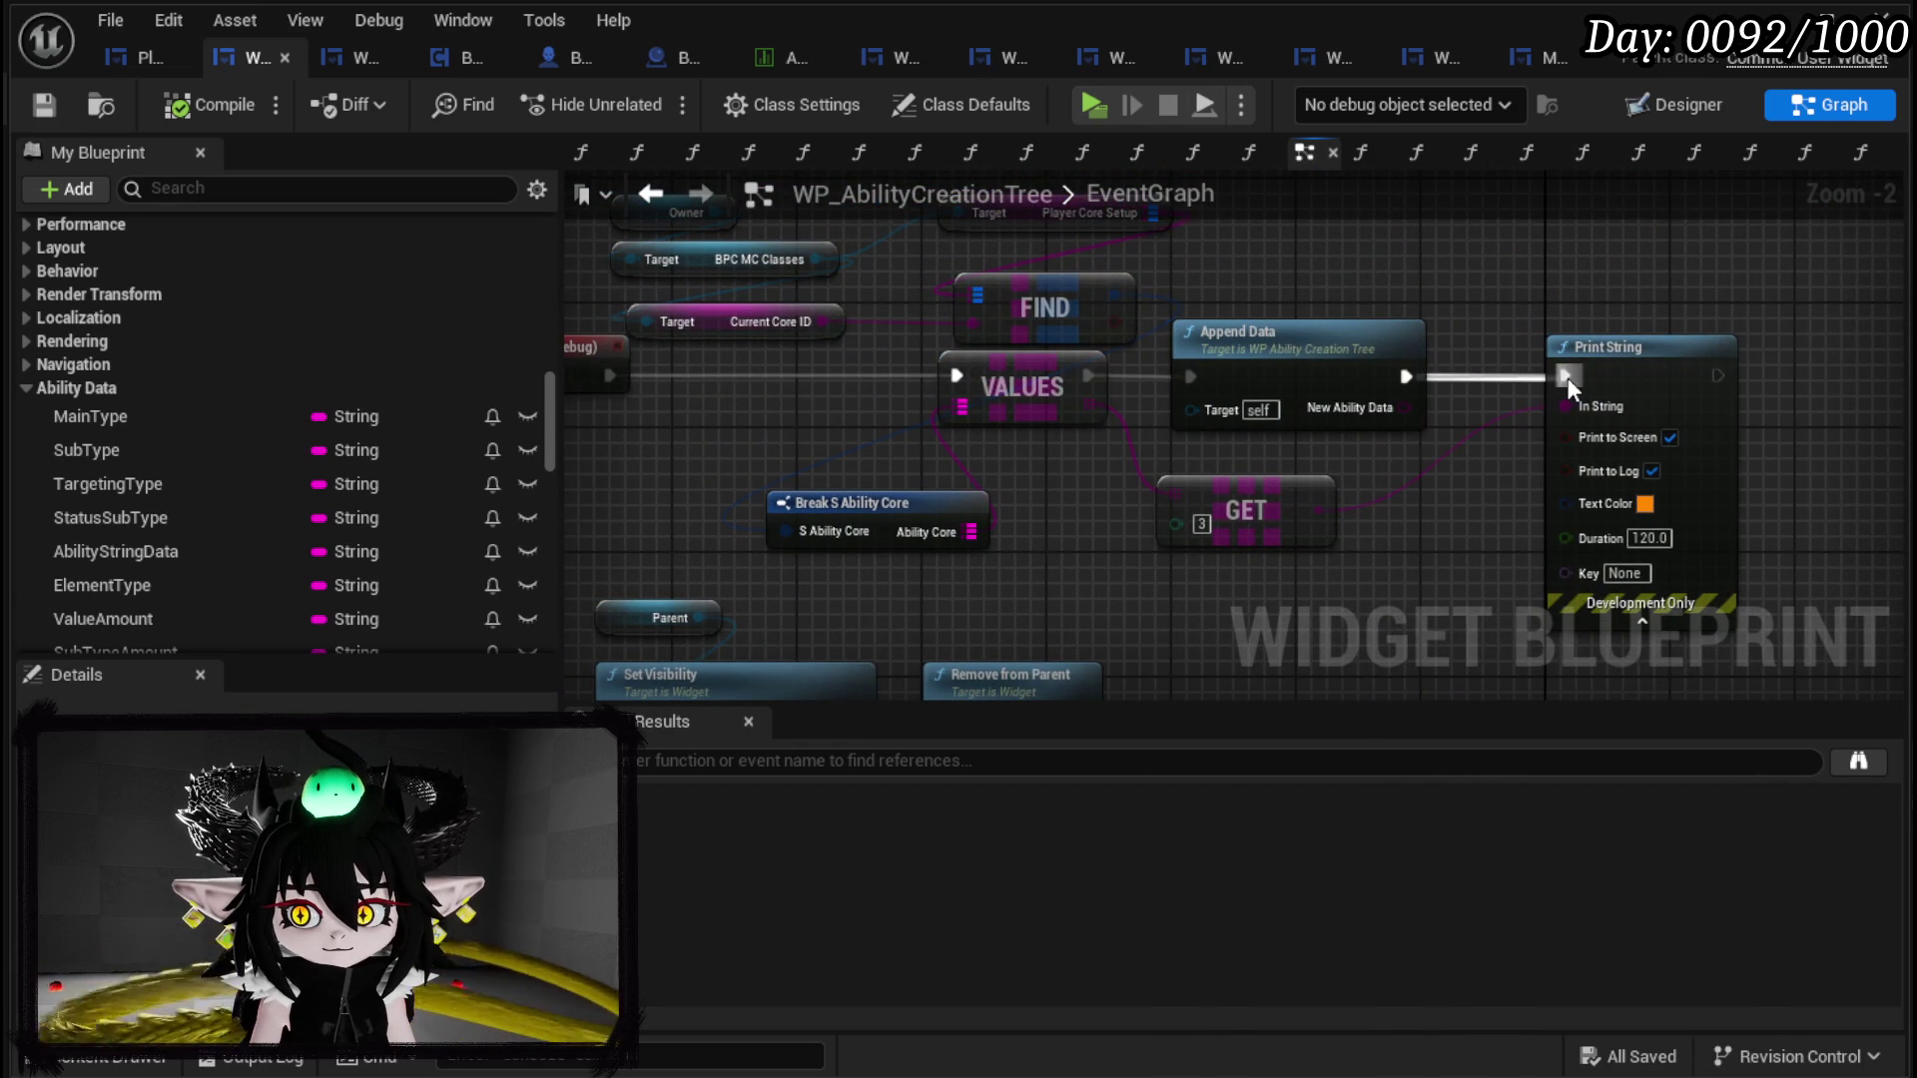
{"action": "left_click_drag", "start_coordinate": [1404, 408], "coordinate": [1570, 411]}
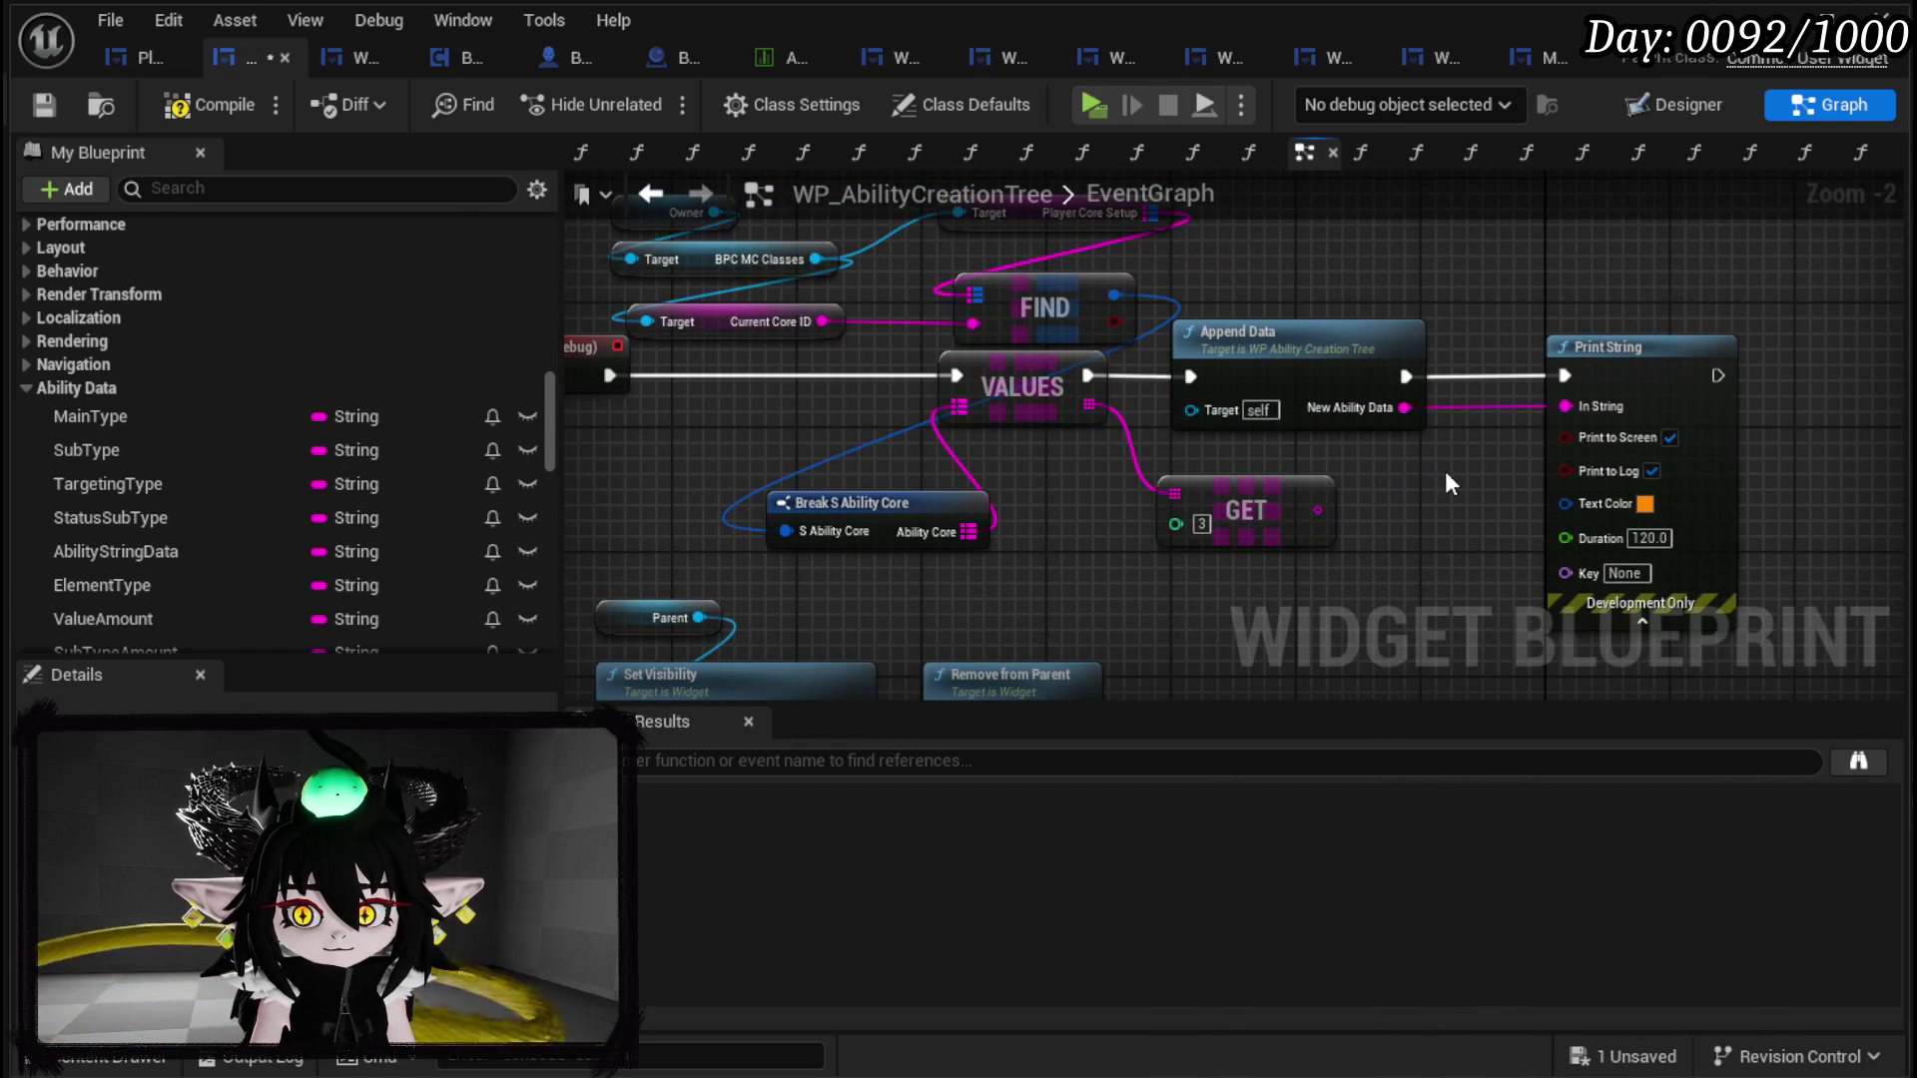
Step: Compile and save the blueprint, then switch to WP_SkillTree_Ability's SetUpSummon graph
{"action": "left_click", "coordinate": [198, 109]}
{"action": "left_click", "coordinate": [43, 103]}
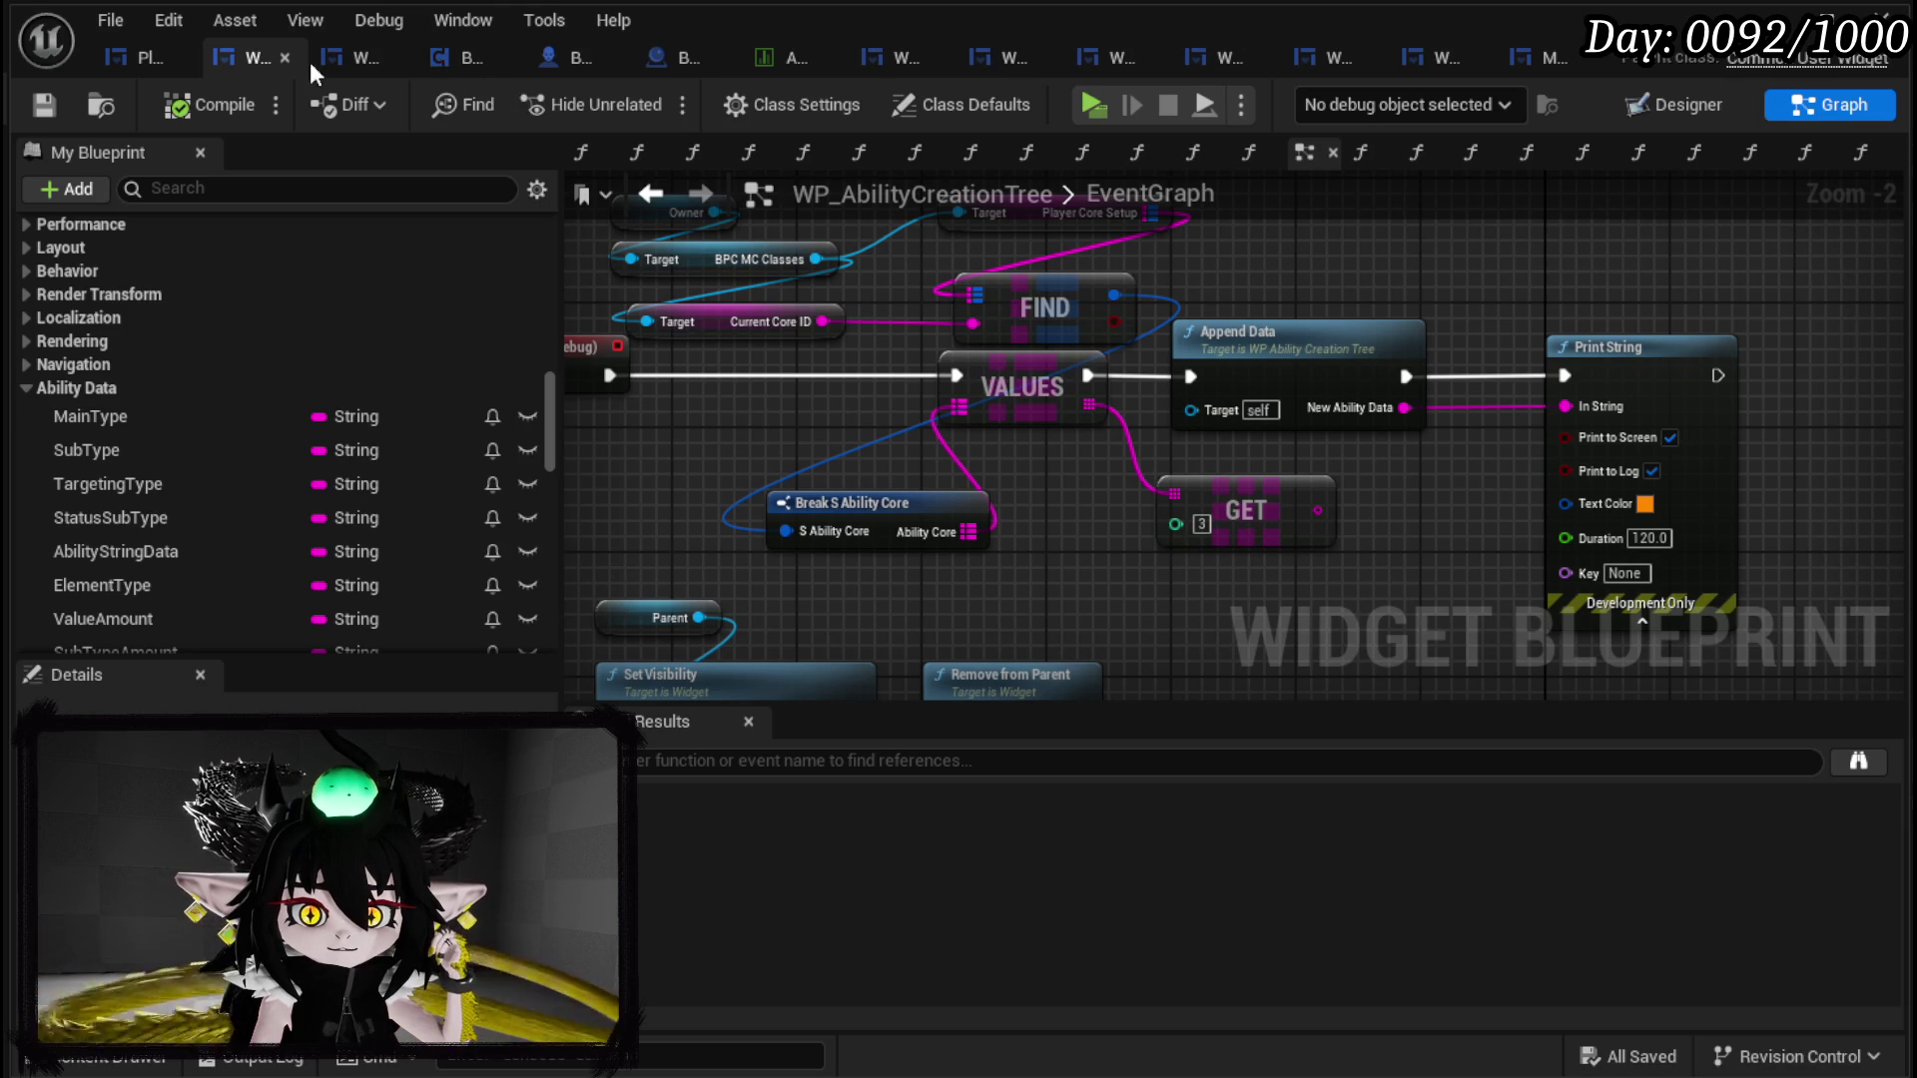
{"action": "left_click", "coordinate": [364, 63]}
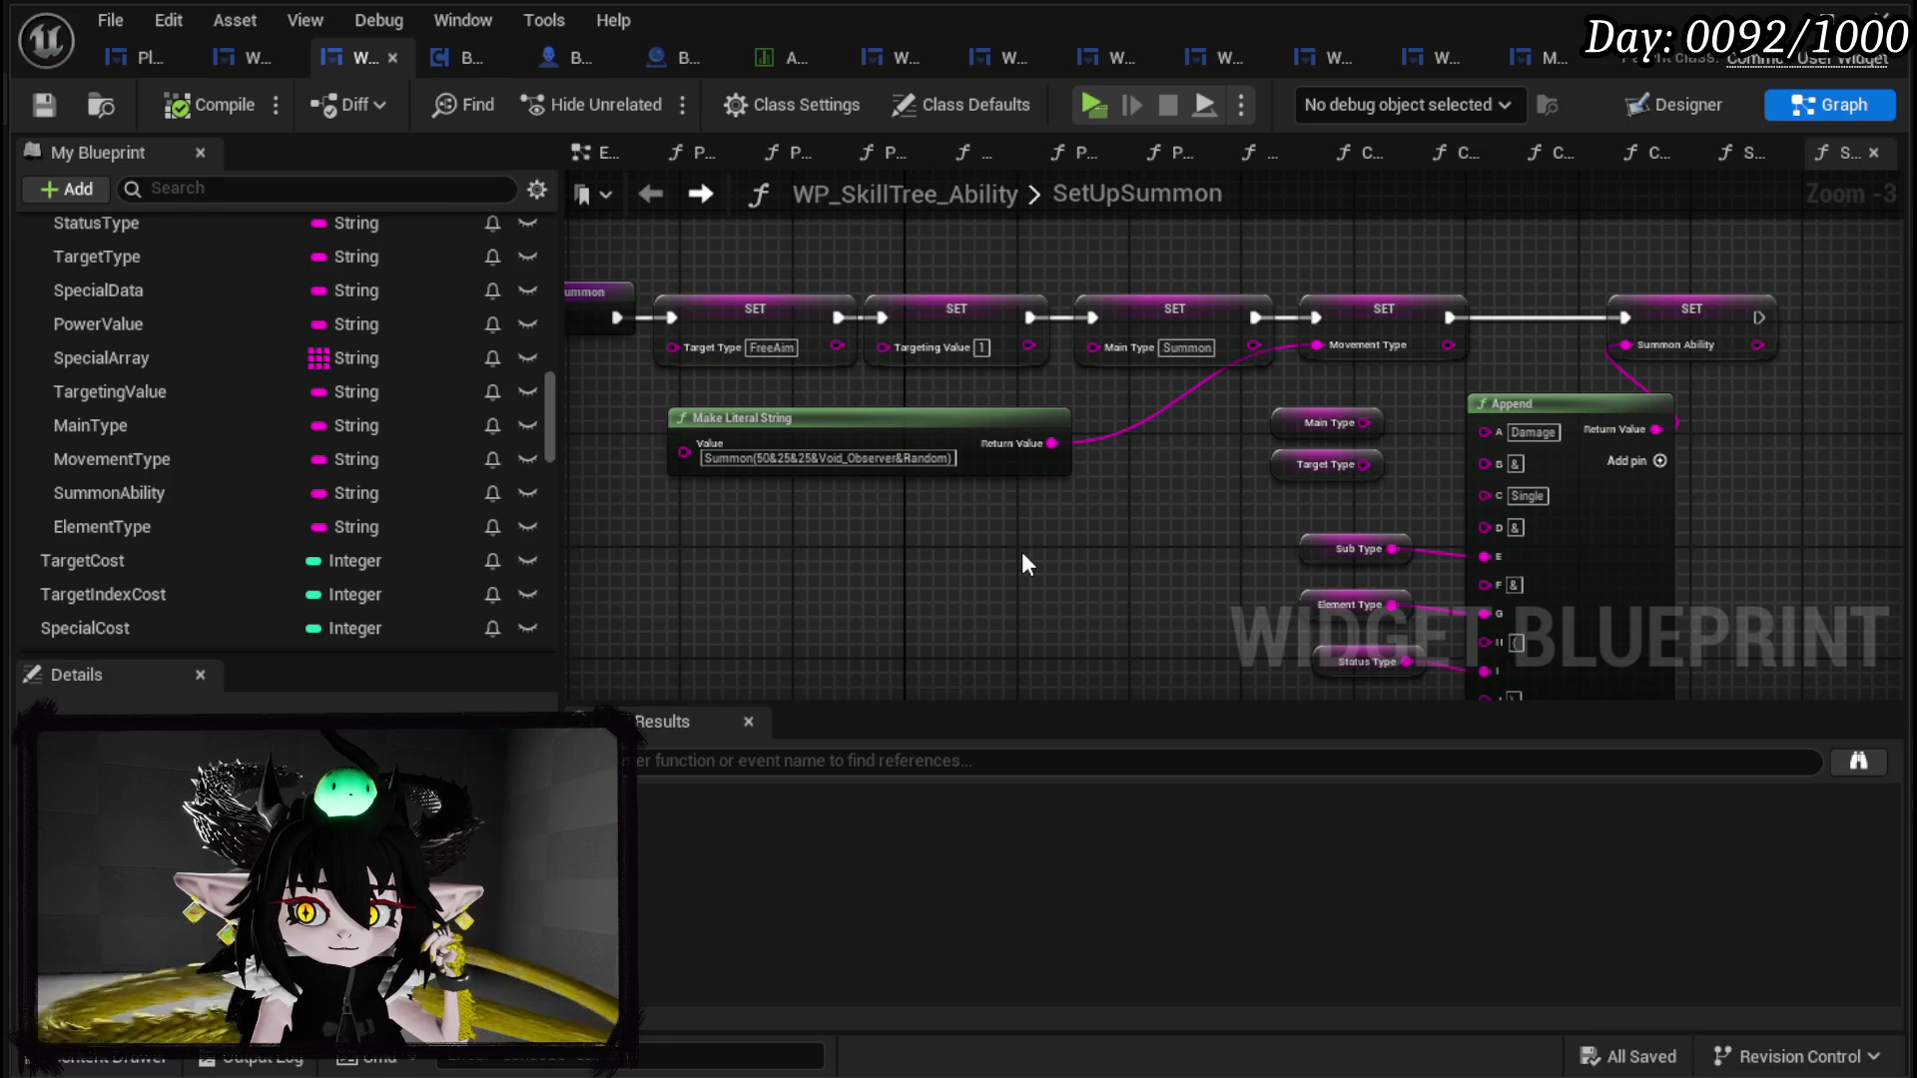
Step: Select and frame SetUpSummon's SET nodes and summon literal string, then return to WP_AbilityCreationTree
{"action": "mouse_move", "coordinate": [757, 238]}
{"action": "left_mouse_down"}
{"action": "mouse_move", "coordinate": [1394, 547]}
{"action": "mouse_move", "coordinate": [1247, 397]}
{"action": "mouse_move", "coordinate": [1227, 480]}
{"action": "left_mouse_up"}
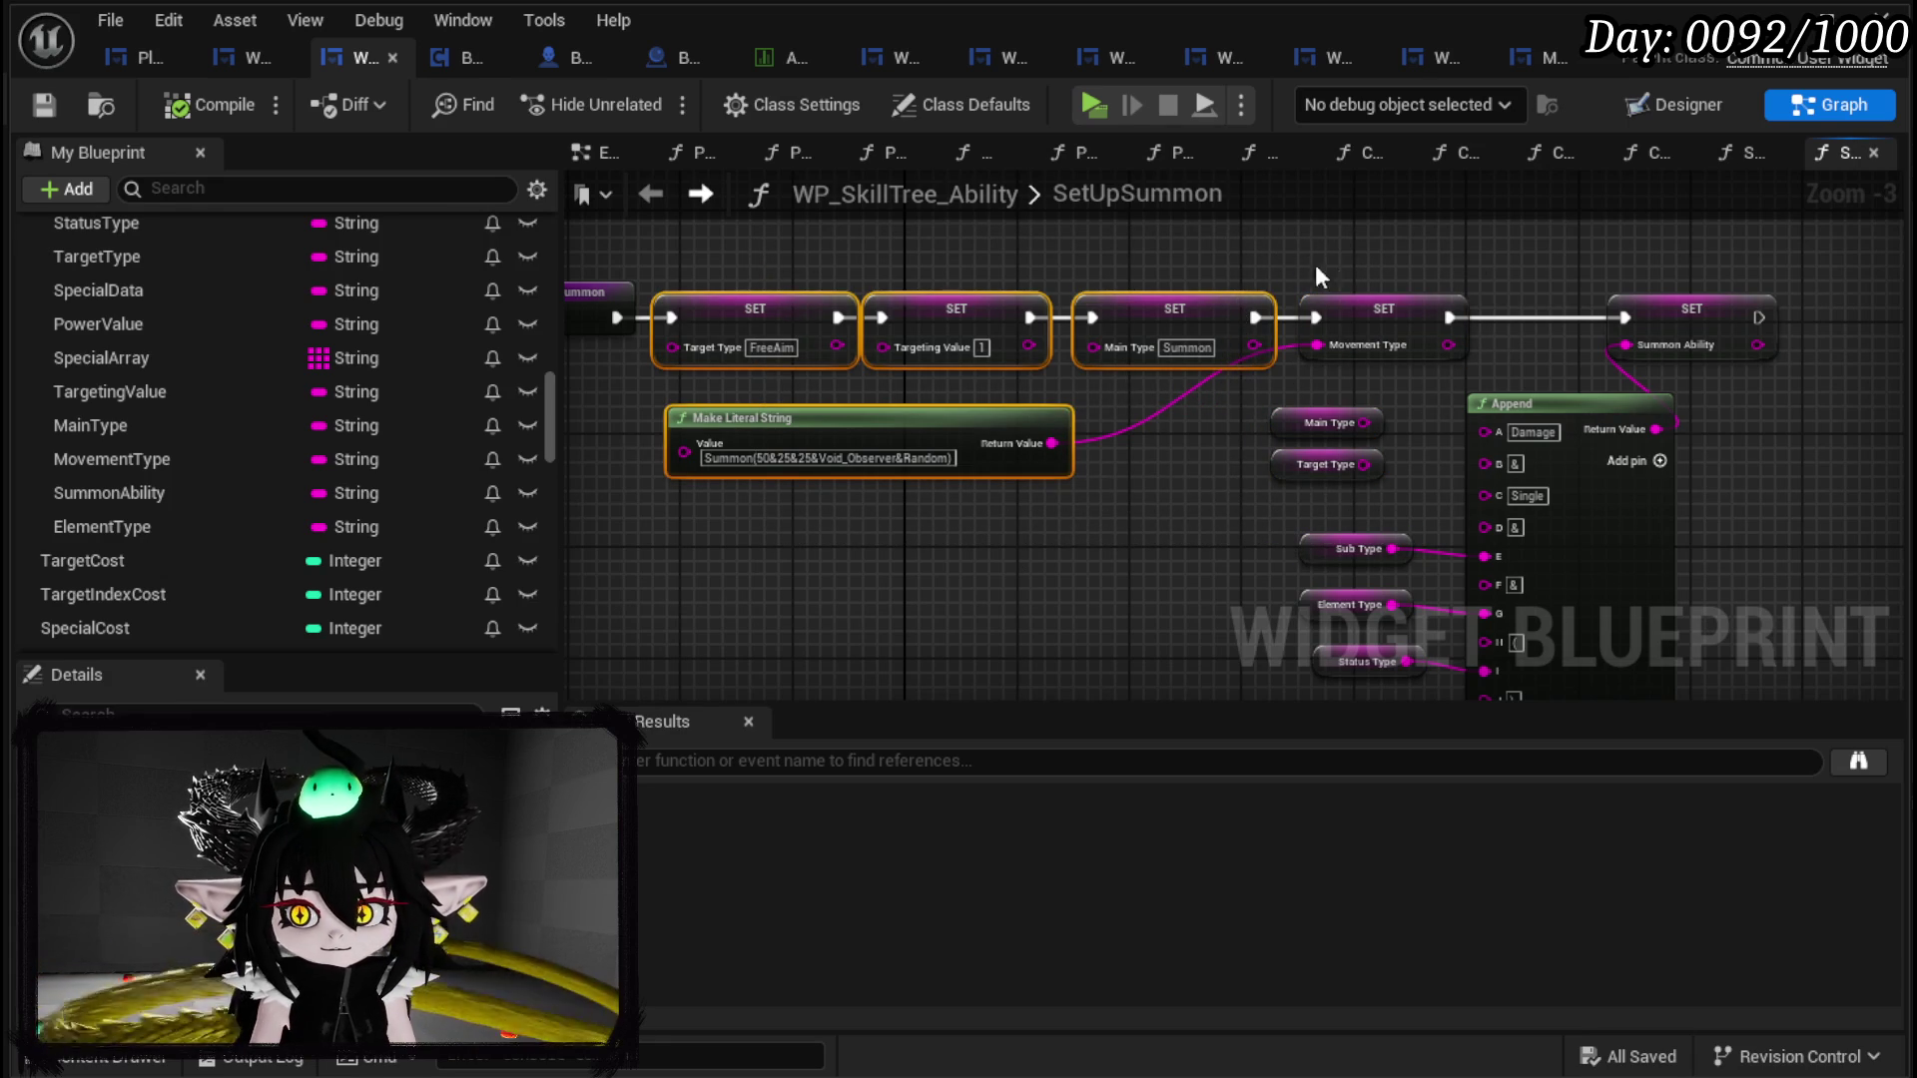
{"action": "scroll", "coordinate": [1297, 262], "scroll_direction": "down", "scroll_amount": 2}
{"action": "mouse_move", "coordinate": [1195, 261]}
{"action": "left_mouse_down"}
{"action": "mouse_move", "coordinate": [1583, 513]}
{"action": "mouse_move", "coordinate": [1452, 297]}
{"action": "mouse_move", "coordinate": [1419, 317]}
{"action": "mouse_move", "coordinate": [1358, 282]}
{"action": "left_mouse_up"}
{"action": "key", "text": "Home"}
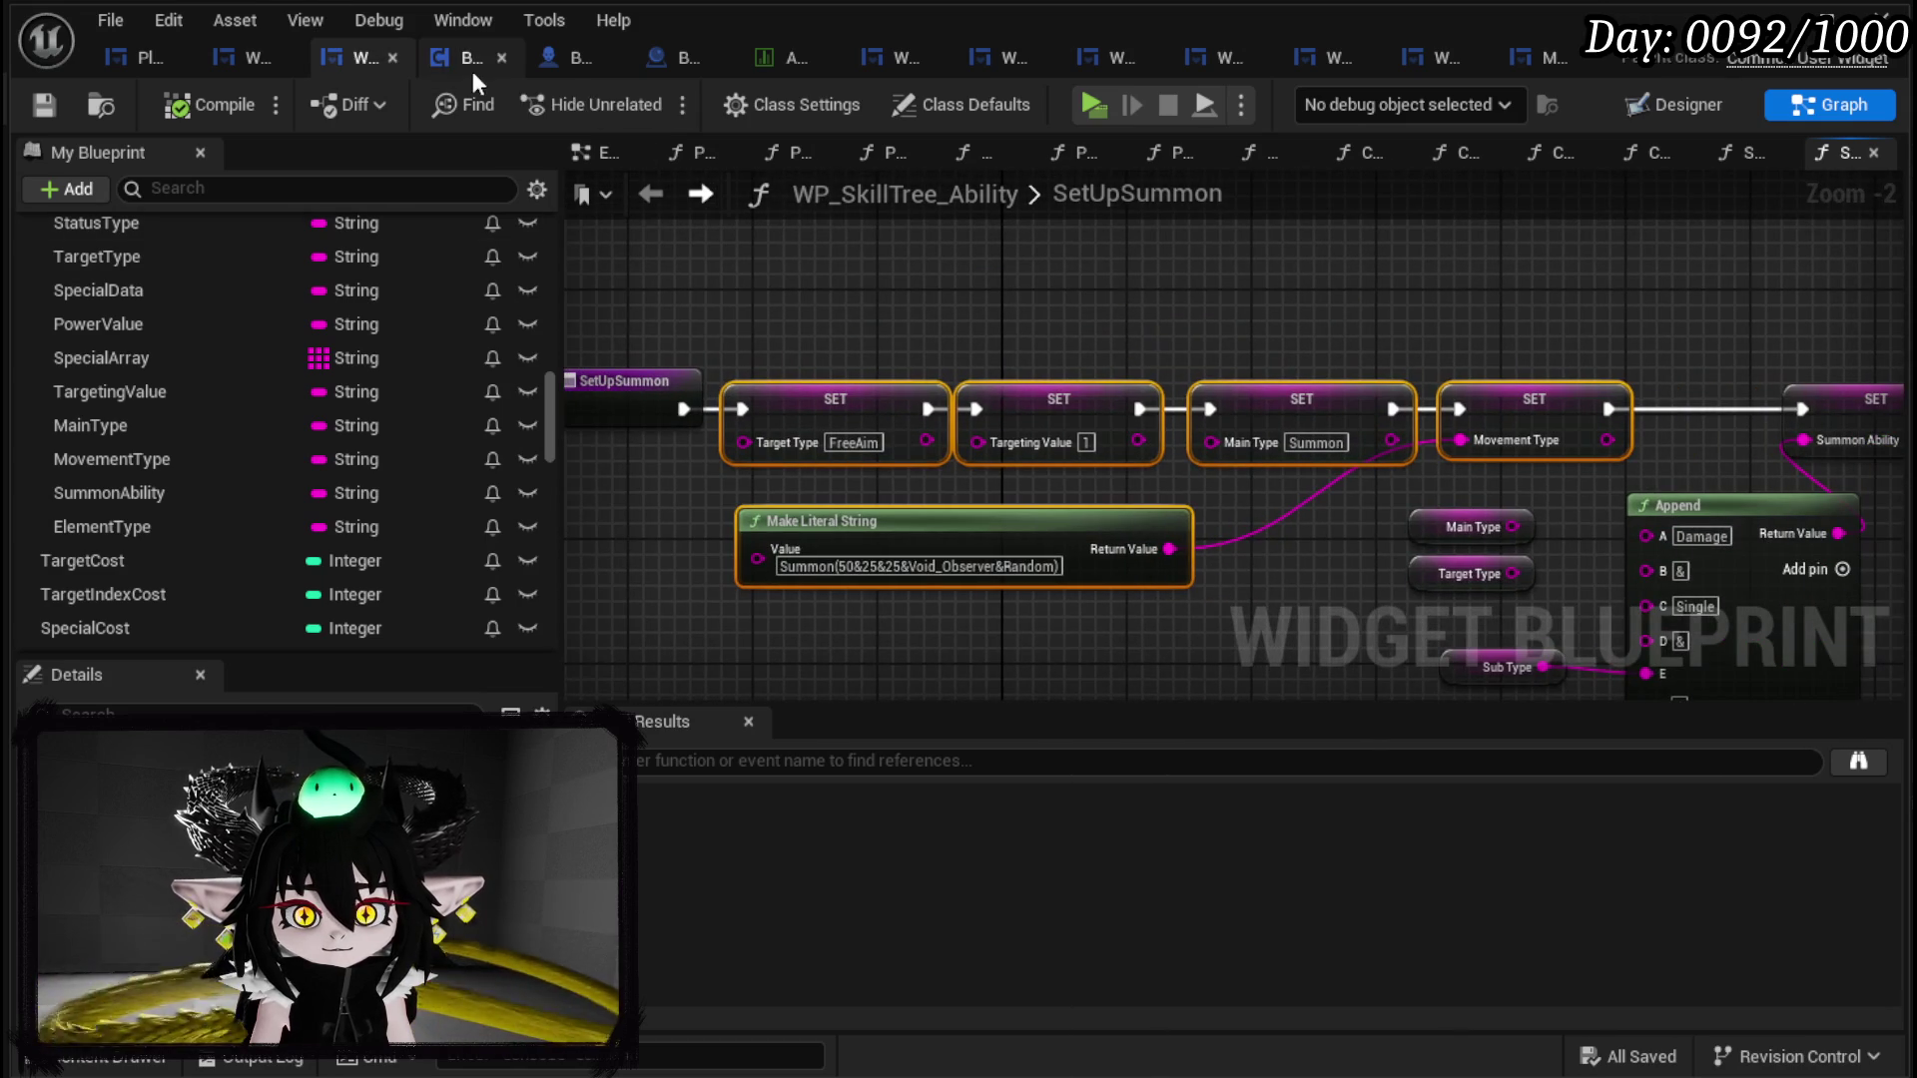
{"action": "left_click", "coordinate": [245, 55]}
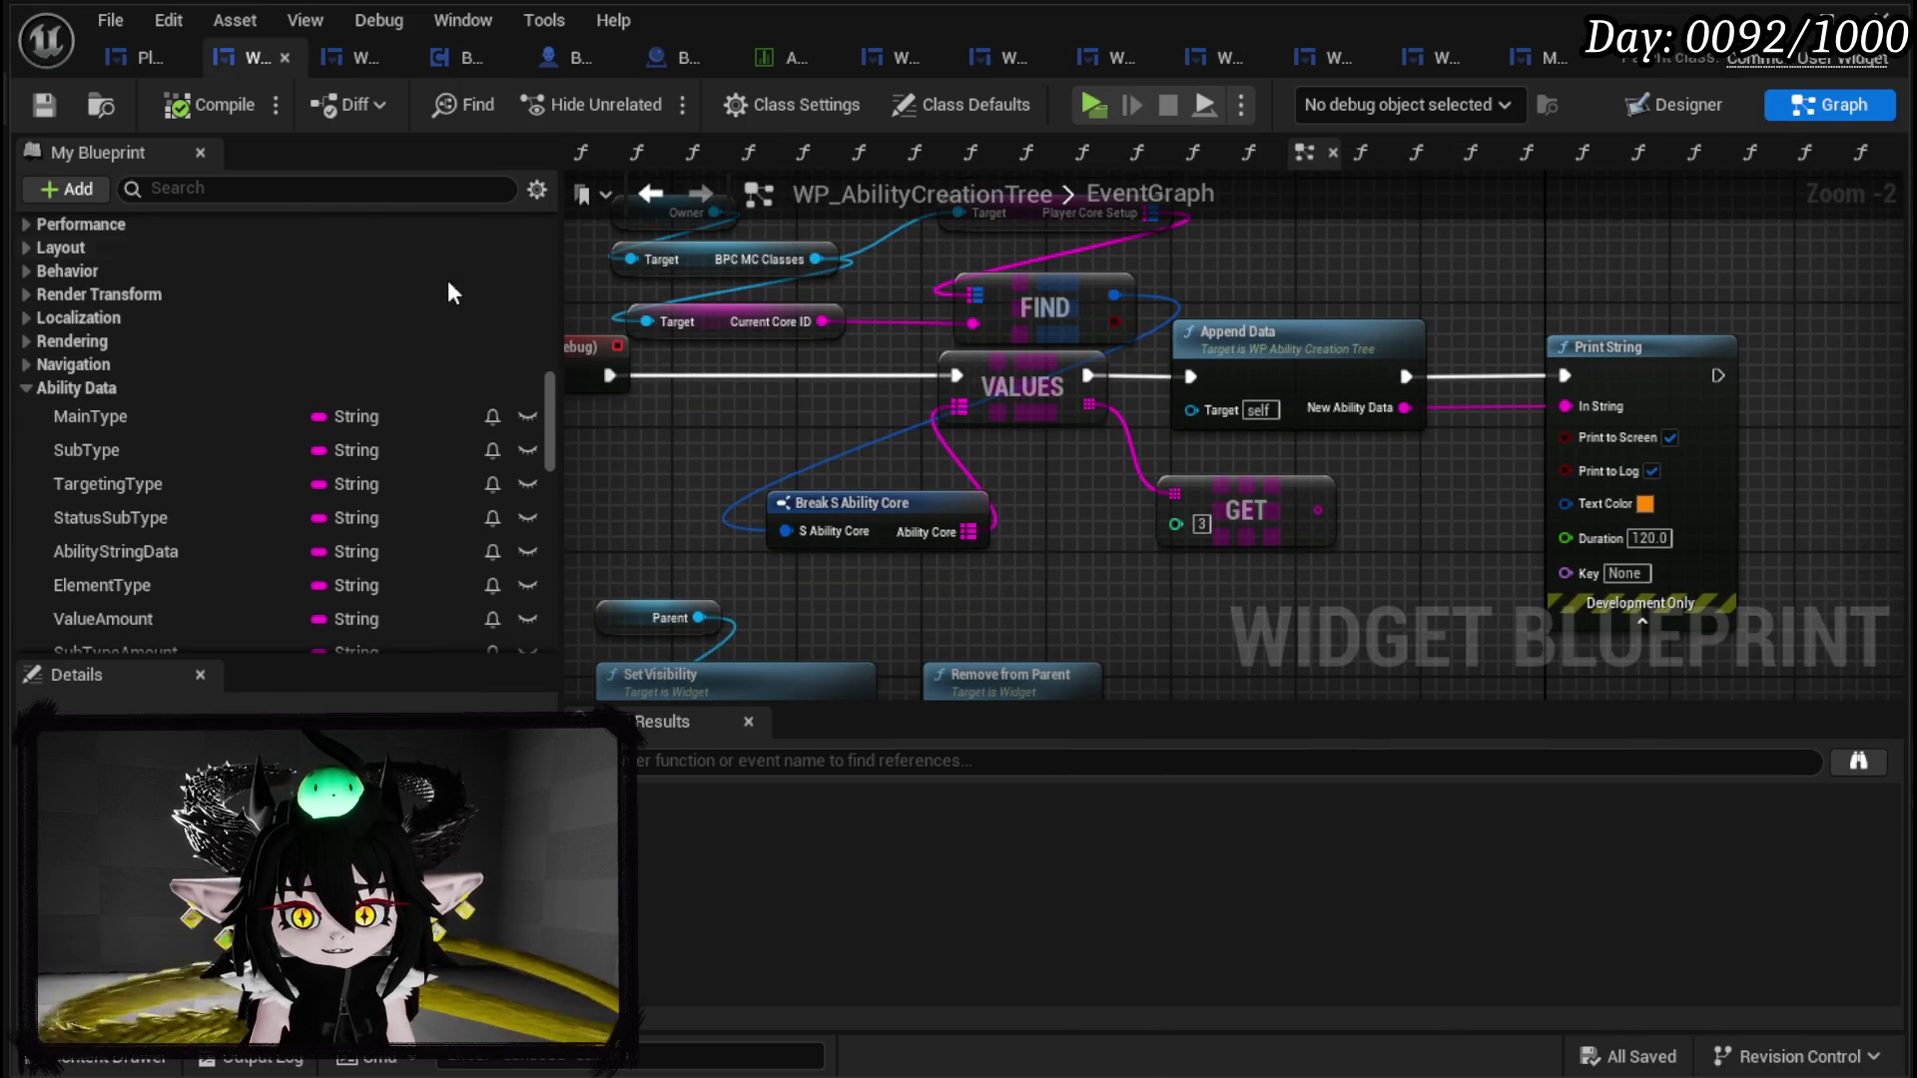
Step: Rearrange the EventGraph's SET and widget nodes to make room after SET Main Type
{"action": "scroll", "coordinate": [931, 347], "scroll_direction": "down", "scroll_amount": 1}
{"action": "scroll", "coordinate": [930, 348], "scroll_direction": "down", "scroll_amount": 4}
{"action": "scroll", "coordinate": [1026, 537], "scroll_direction": "up", "scroll_amount": 4}
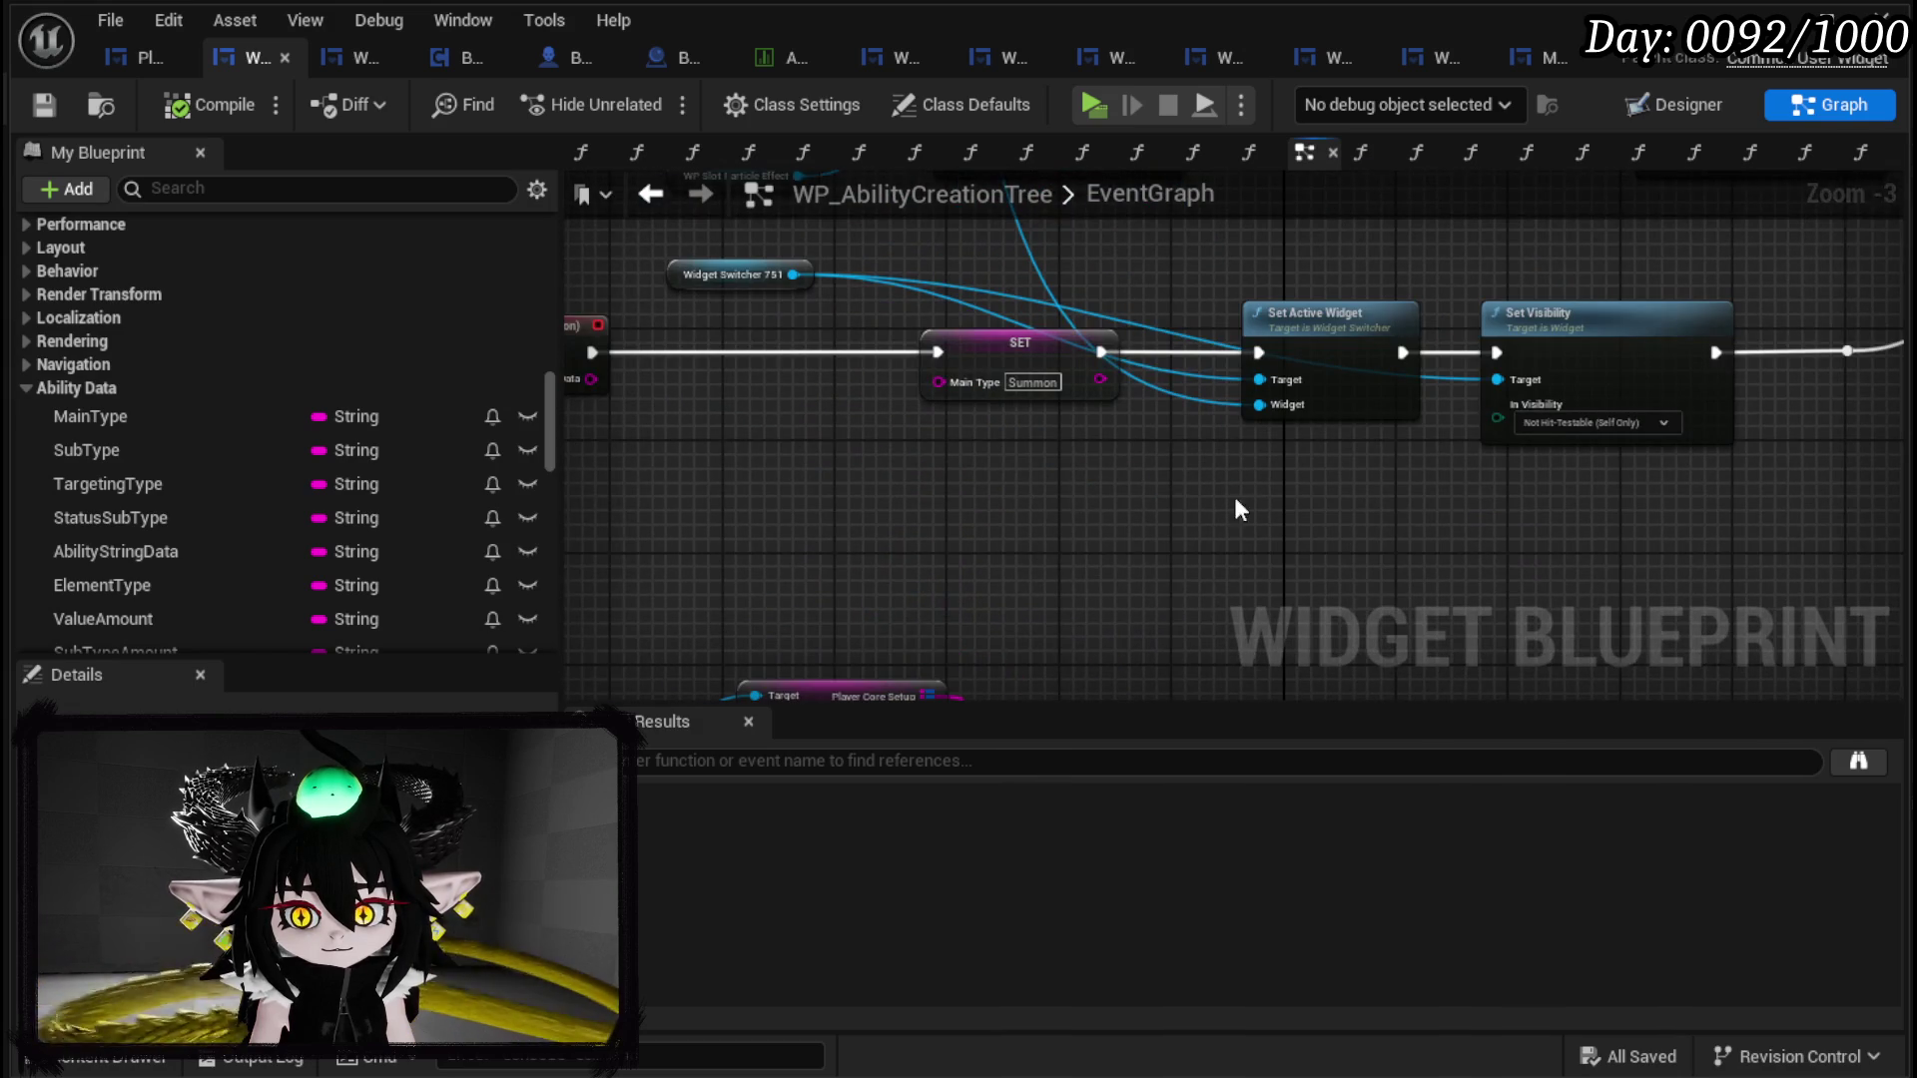
{"action": "mouse_move", "coordinate": [844, 524]}
{"action": "left_mouse_down"}
{"action": "mouse_move", "coordinate": [1513, 381]}
{"action": "mouse_move", "coordinate": [1170, 394]}
{"action": "left_mouse_up"}
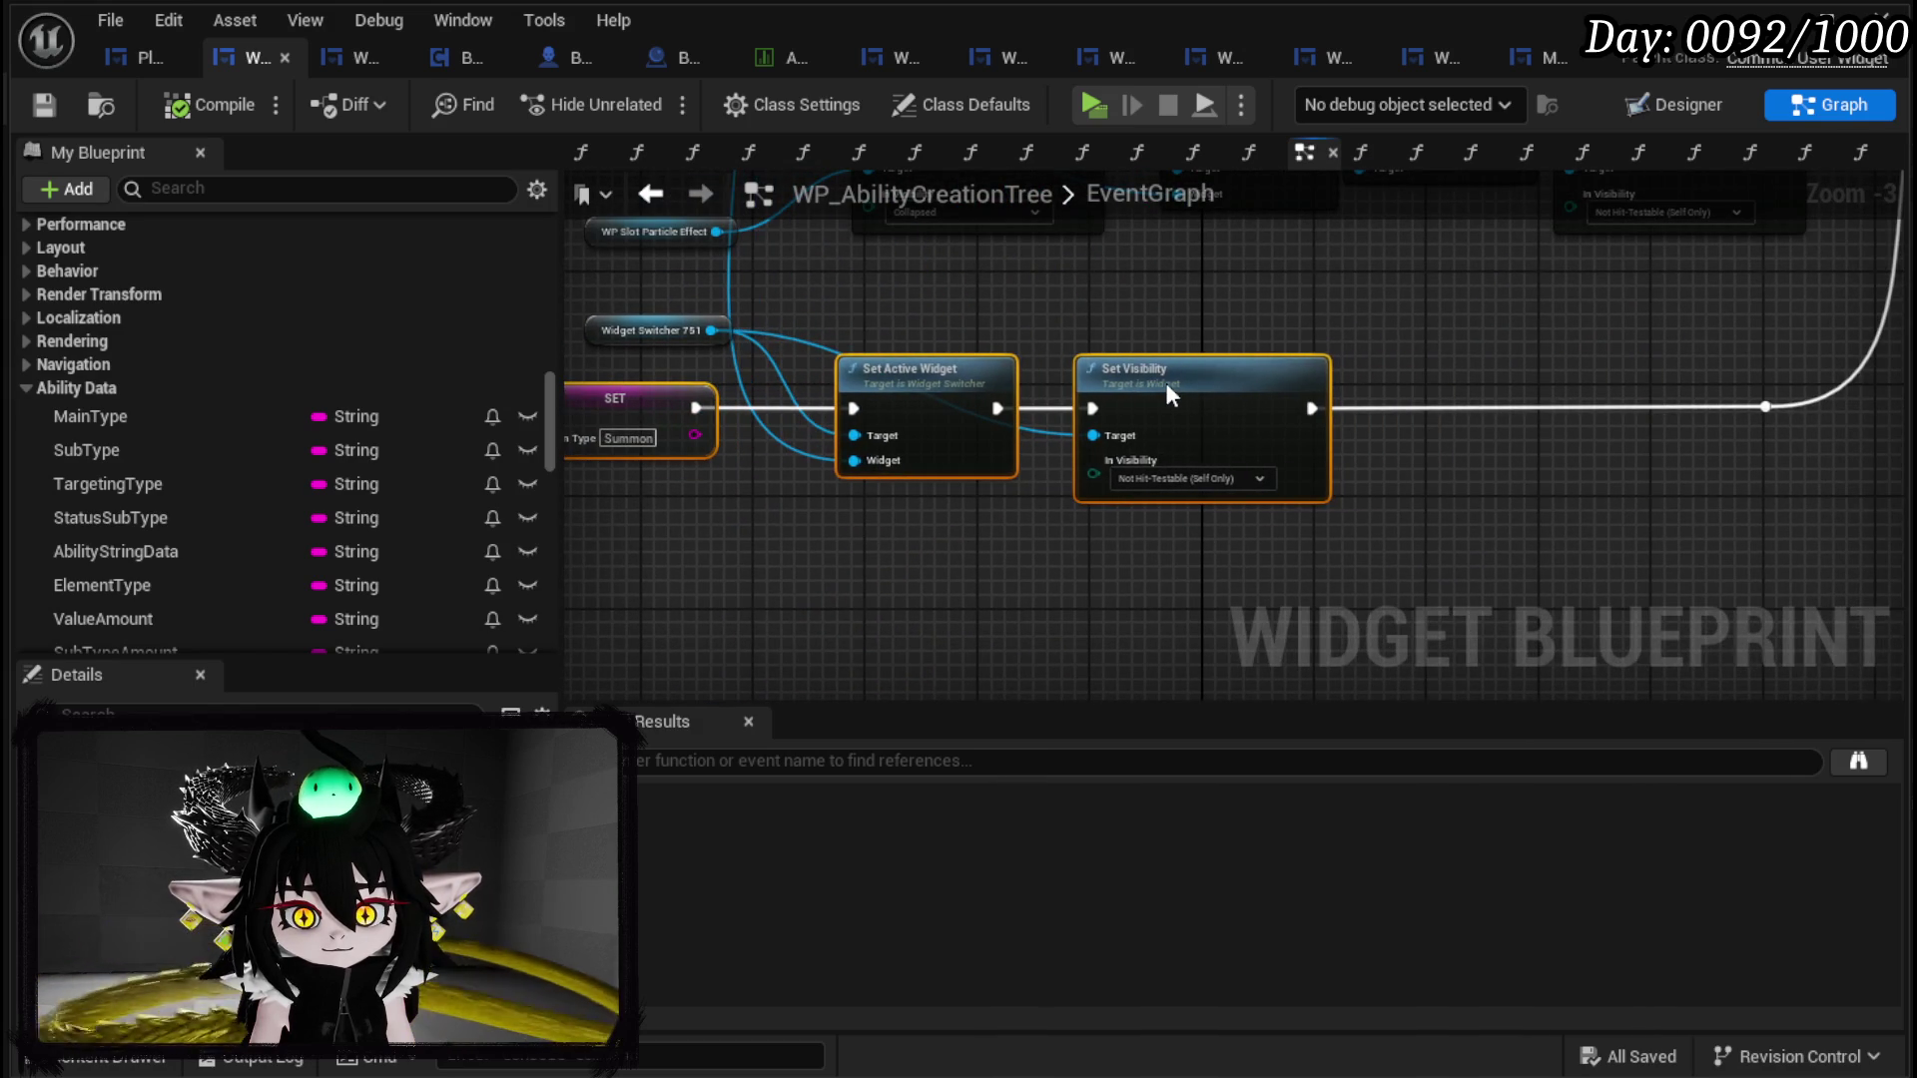
{"action": "scroll", "coordinate": [190, 479], "scroll_direction": "down", "scroll_amount": 3}
{"action": "scroll", "coordinate": [194, 519], "scroll_direction": "down", "scroll_amount": 1}
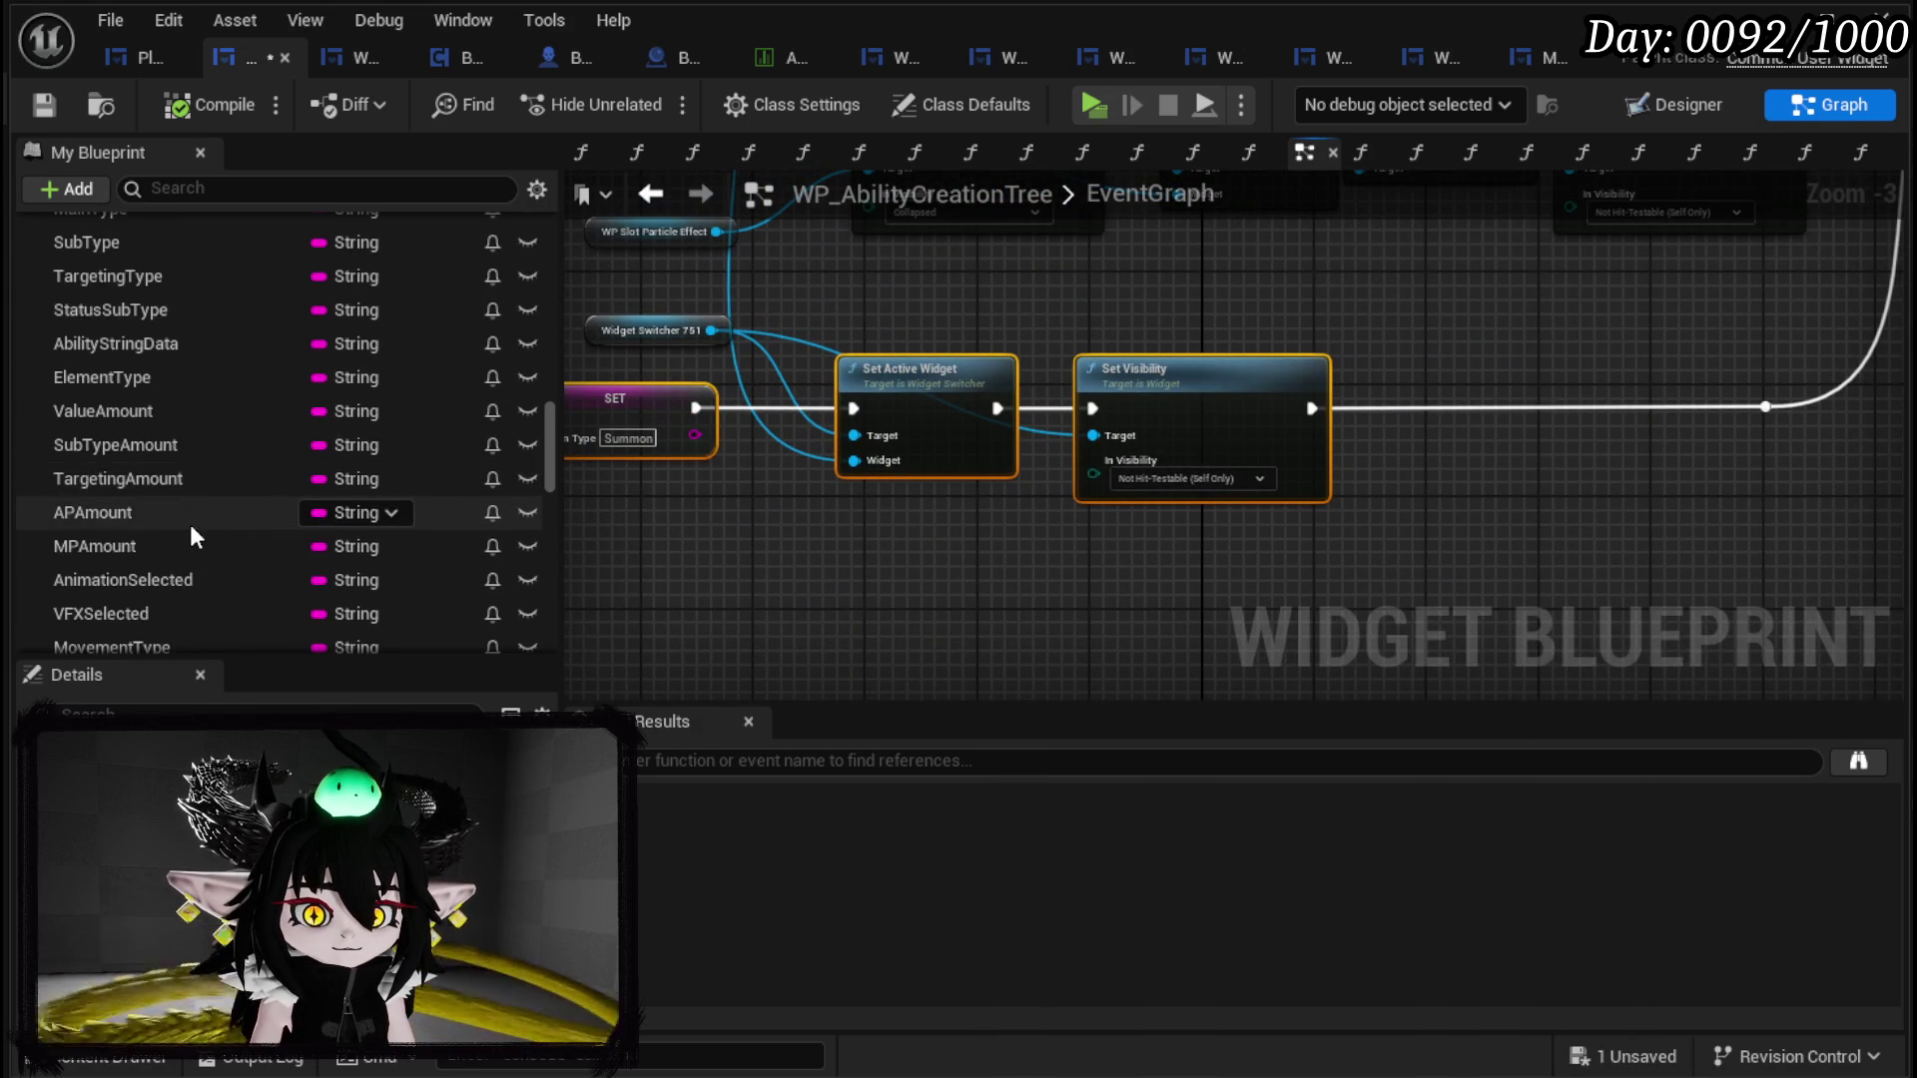
{"action": "scroll", "coordinate": [190, 524], "scroll_direction": "down", "scroll_amount": 2}
{"action": "scroll", "coordinate": [168, 499], "scroll_direction": "up", "scroll_amount": 2}
{"action": "scroll", "coordinate": [167, 499], "scroll_direction": "up", "scroll_amount": 1}
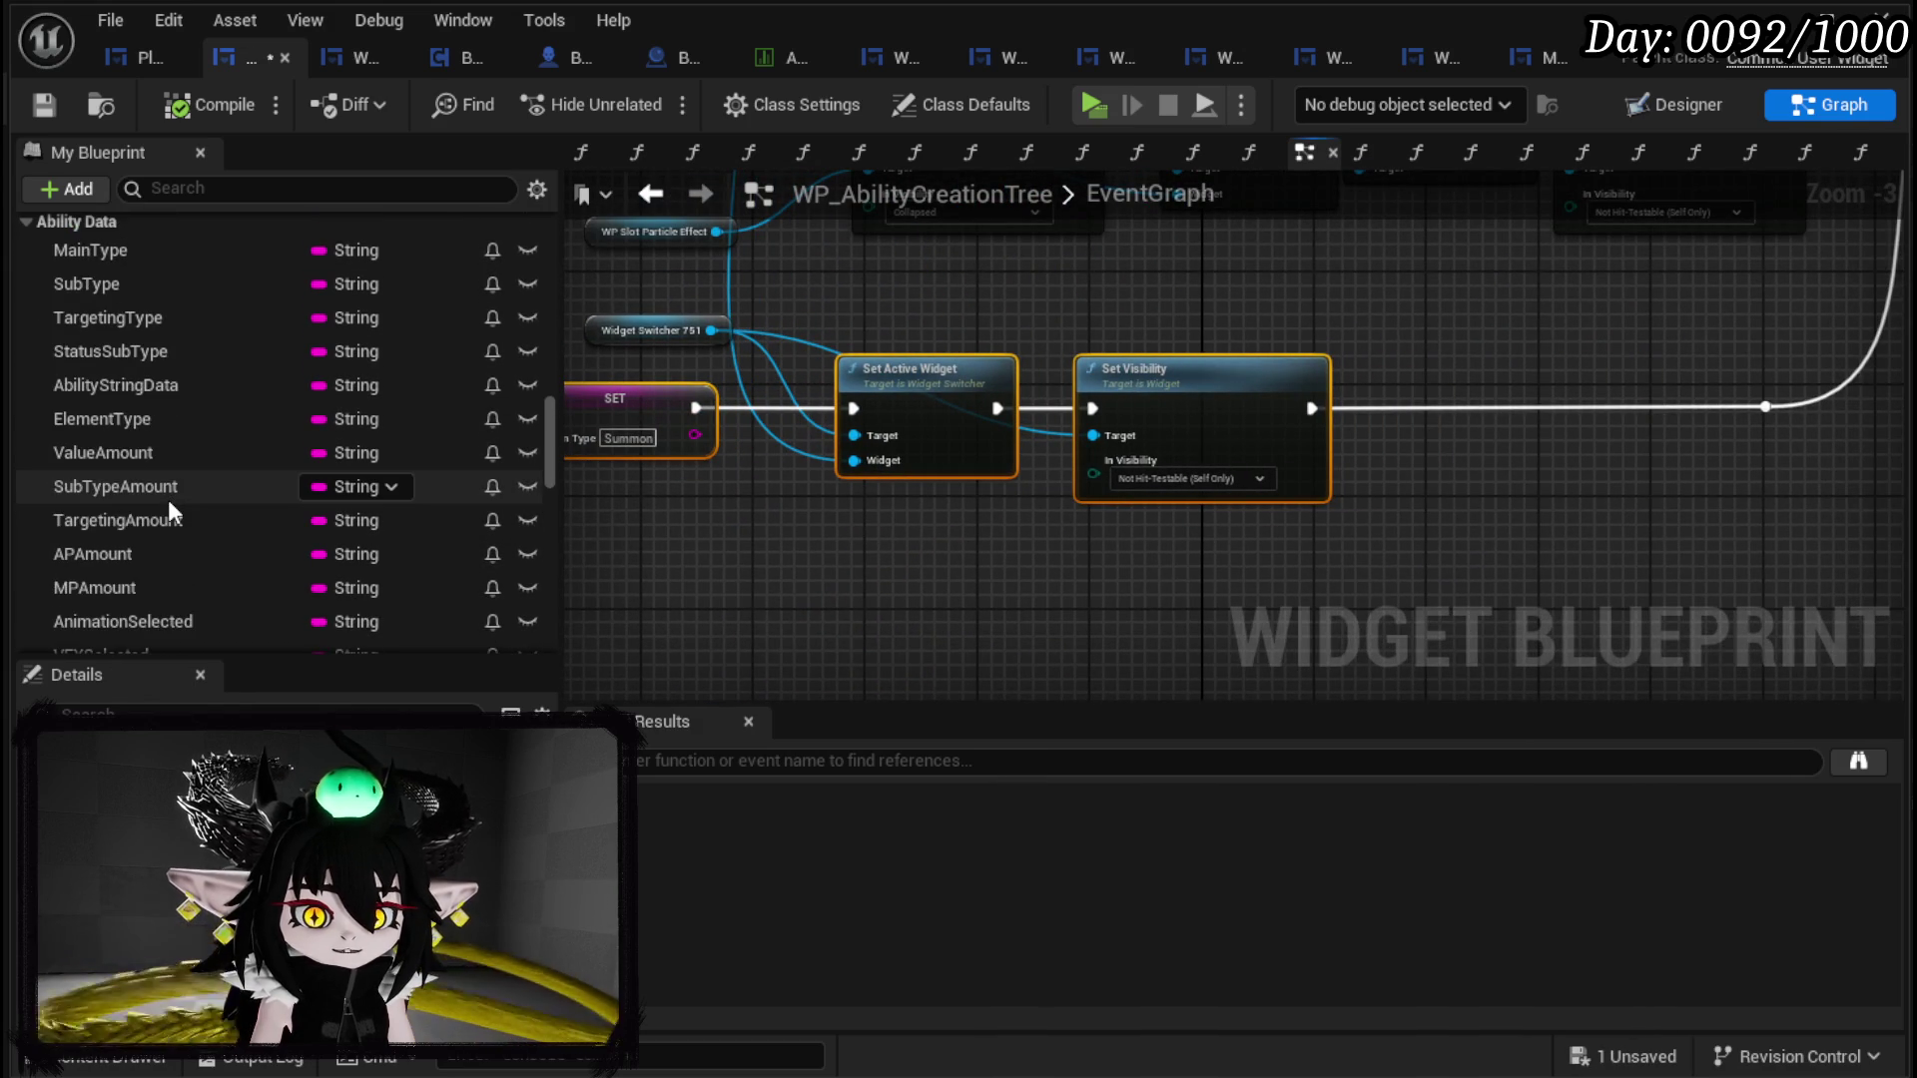
{"action": "left_click", "coordinate": [693, 545]}
{"action": "left_click_drag", "start_coordinate": [1243, 420], "coordinate": [1633, 420]}
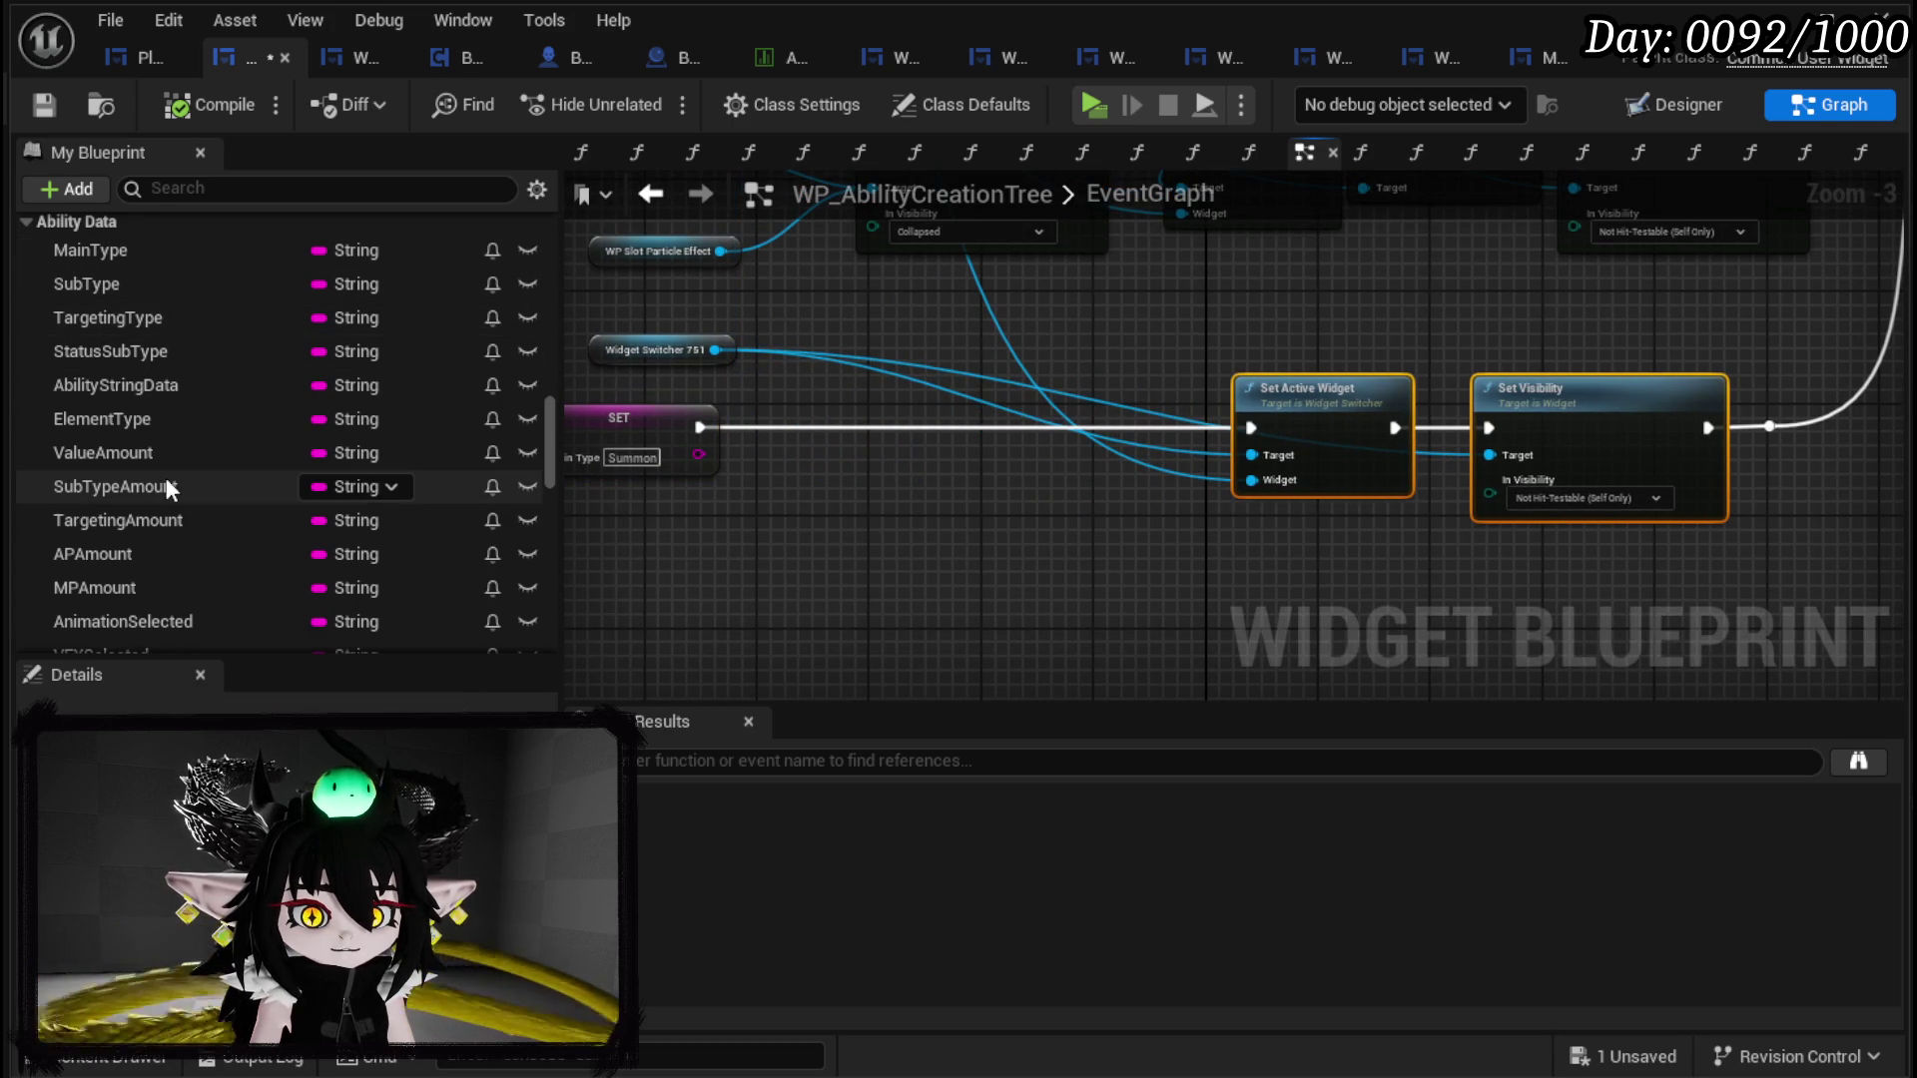
{"action": "scroll", "coordinate": [194, 519], "scroll_direction": "down", "scroll_amount": 3}
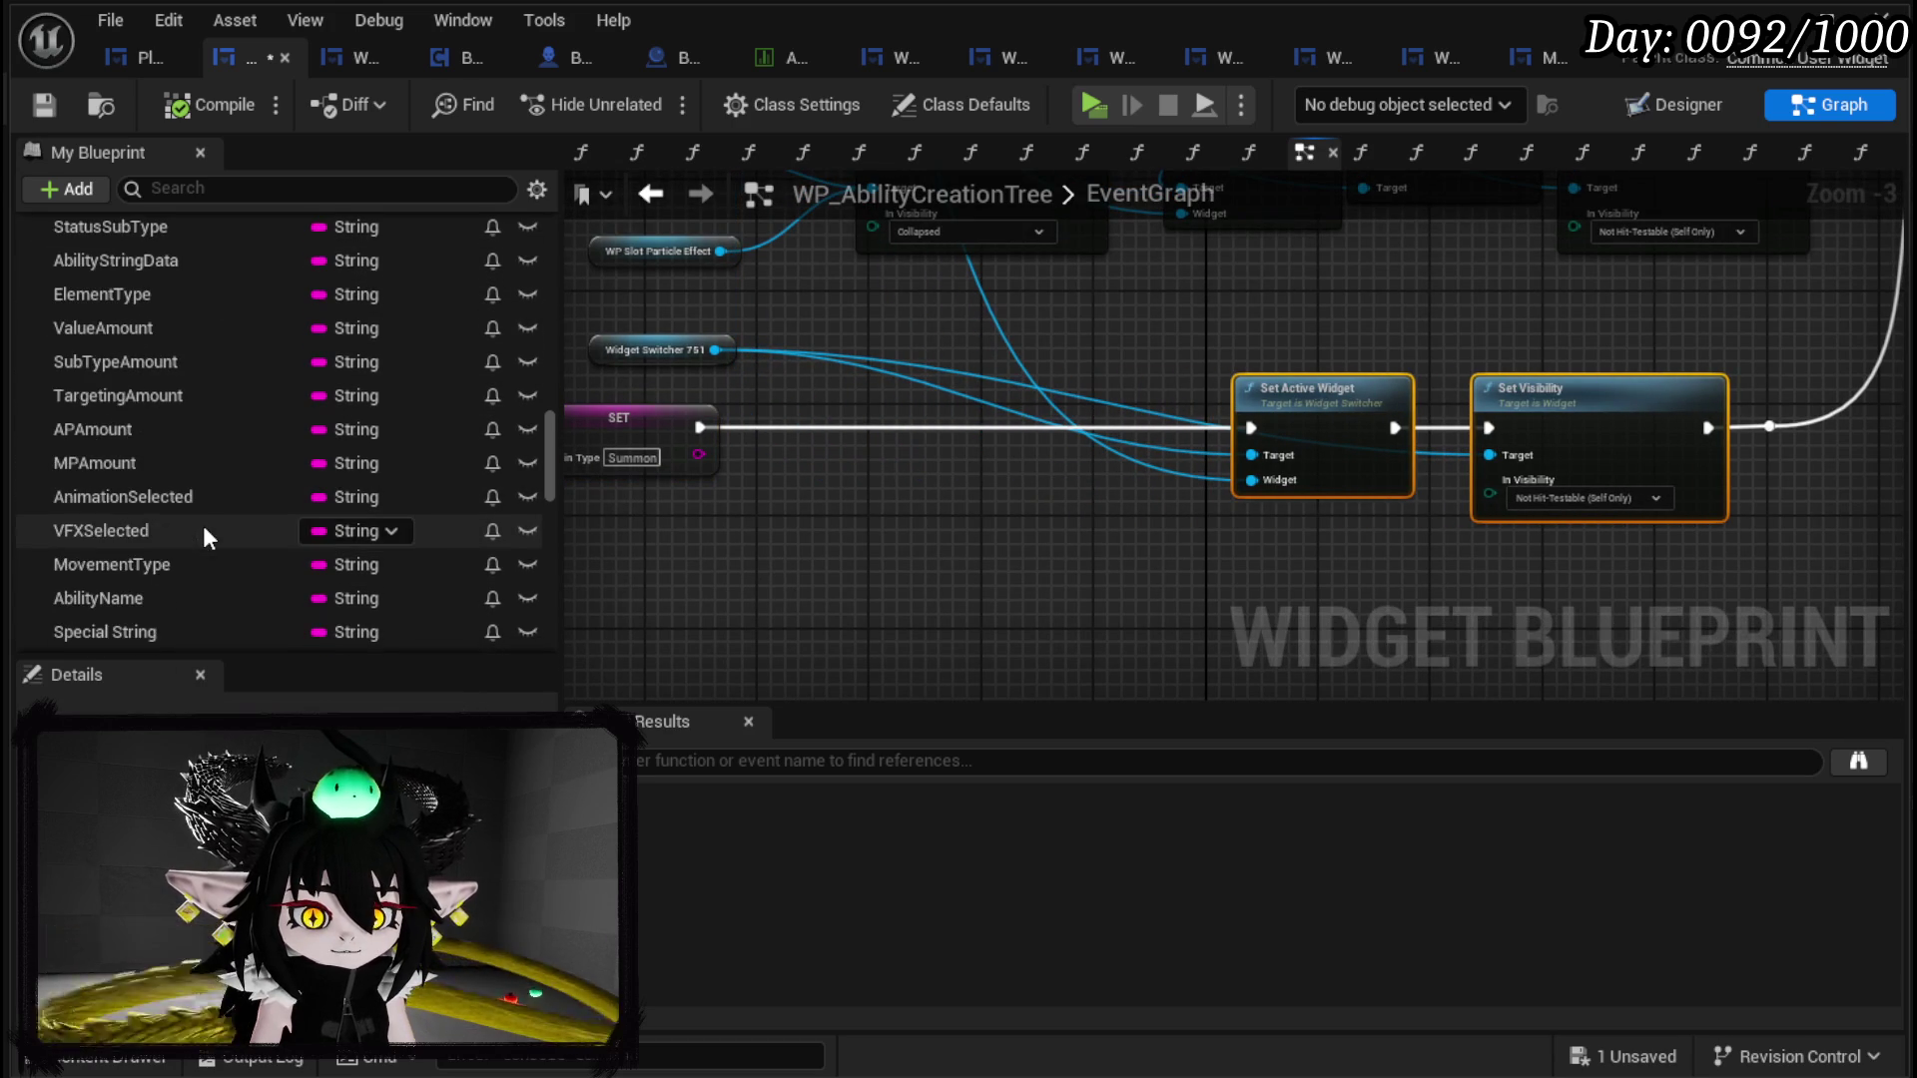
Step: Add a SET Movement Type node after SET Main Type with value Summon(50&25&25&Void_Observer&Random)
{"action": "mouse_move", "coordinate": [93, 567]}
{"action": "left_mouse_down"}
{"action": "mouse_move", "coordinate": [847, 441]}
{"action": "mouse_move", "coordinate": [896, 504]}
{"action": "mouse_move", "coordinate": [805, 411]}
{"action": "mouse_move", "coordinate": [764, 425]}
{"action": "mouse_move", "coordinate": [816, 427]}
{"action": "left_mouse_up"}
{"action": "left_click_drag", "start_coordinate": [966, 427], "coordinate": [1249, 427]}
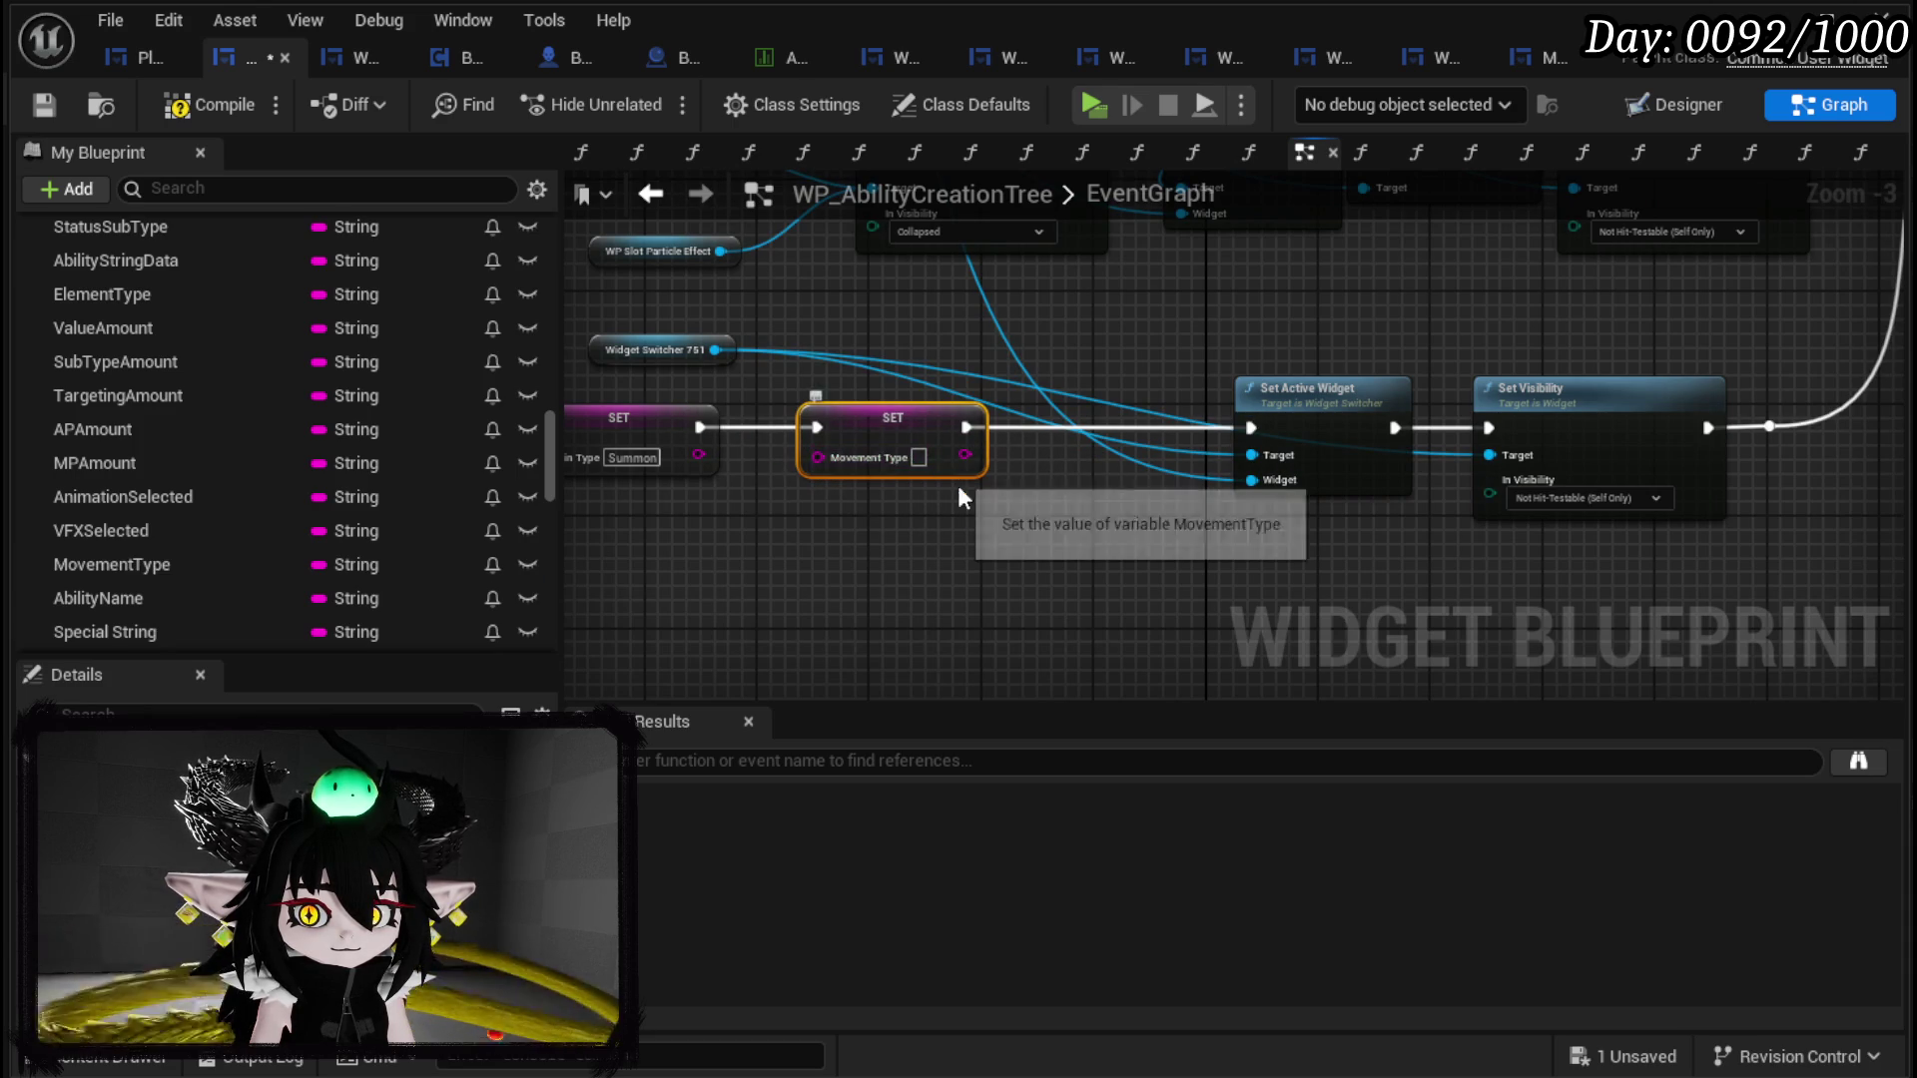
{"action": "left_click", "coordinate": [918, 458]}
{"action": "type", "text": "S"}
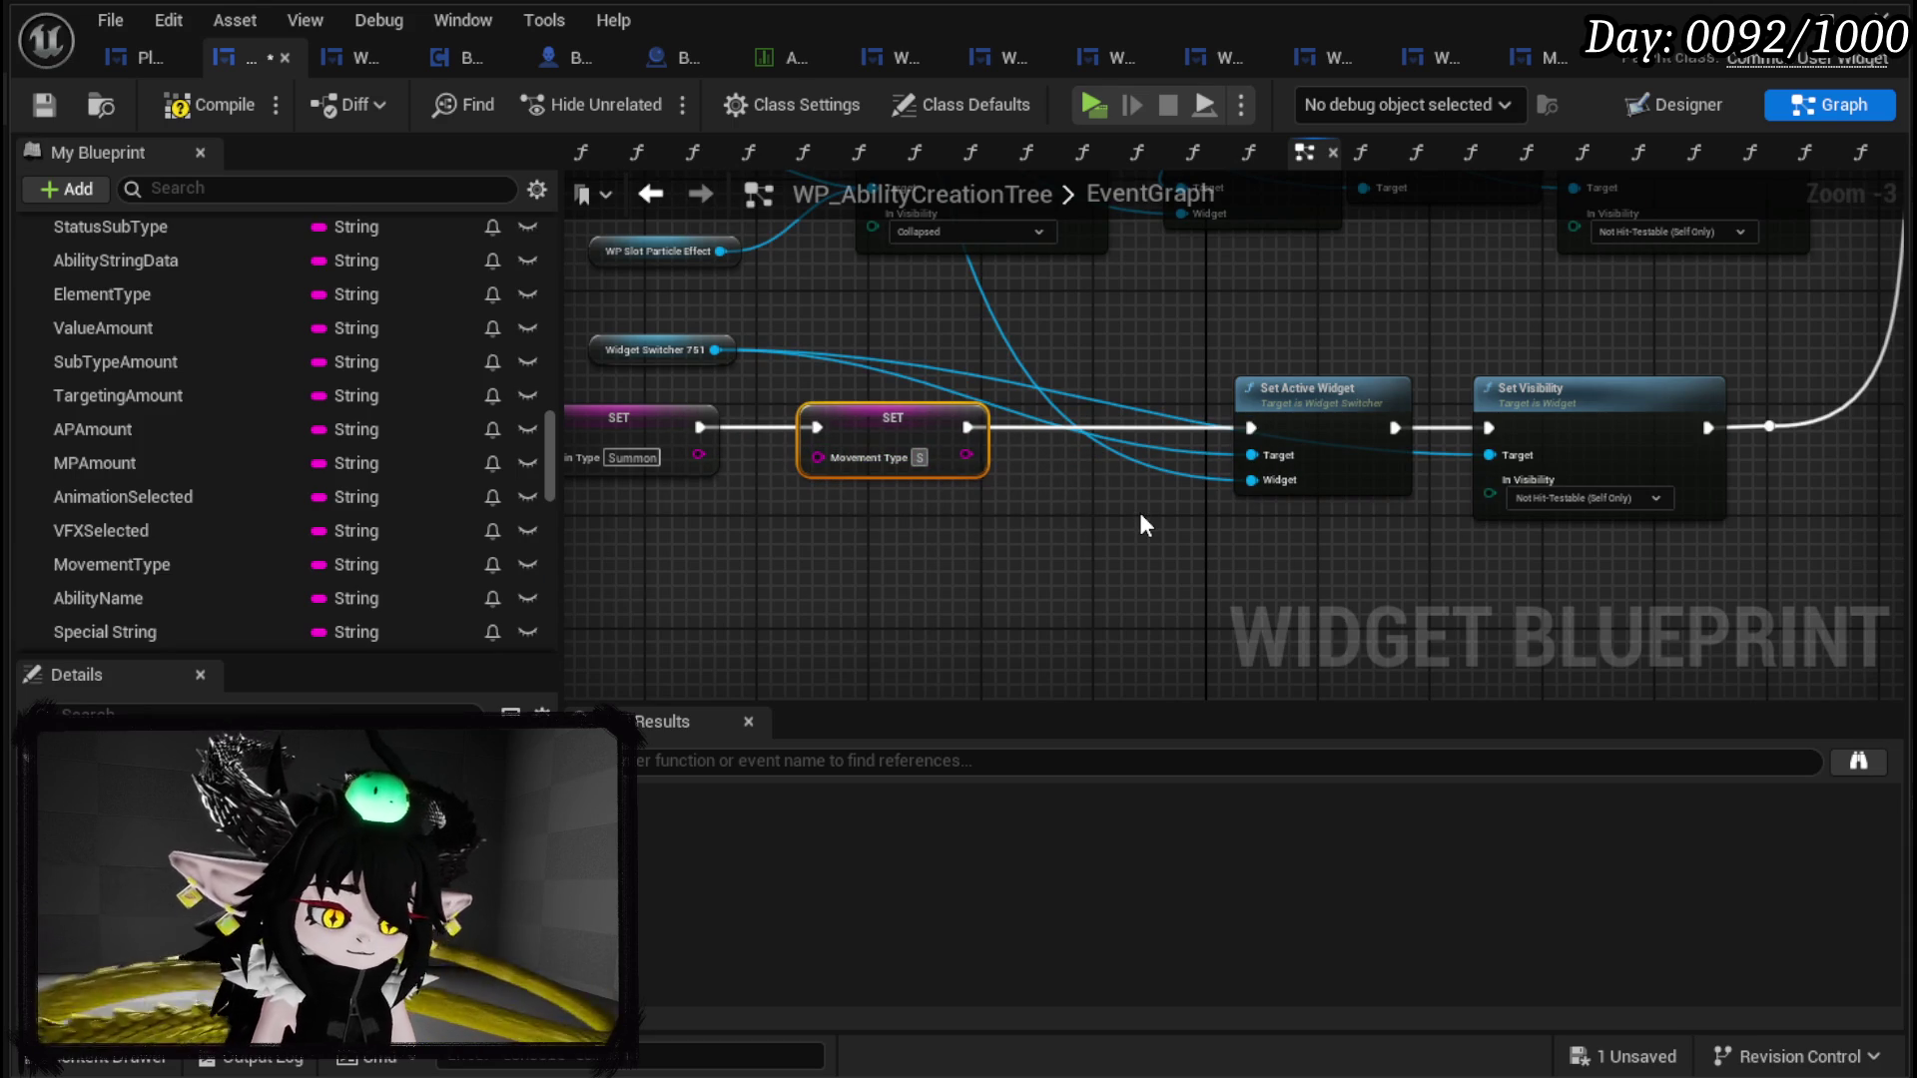
{"action": "type", "text": "ummon("}
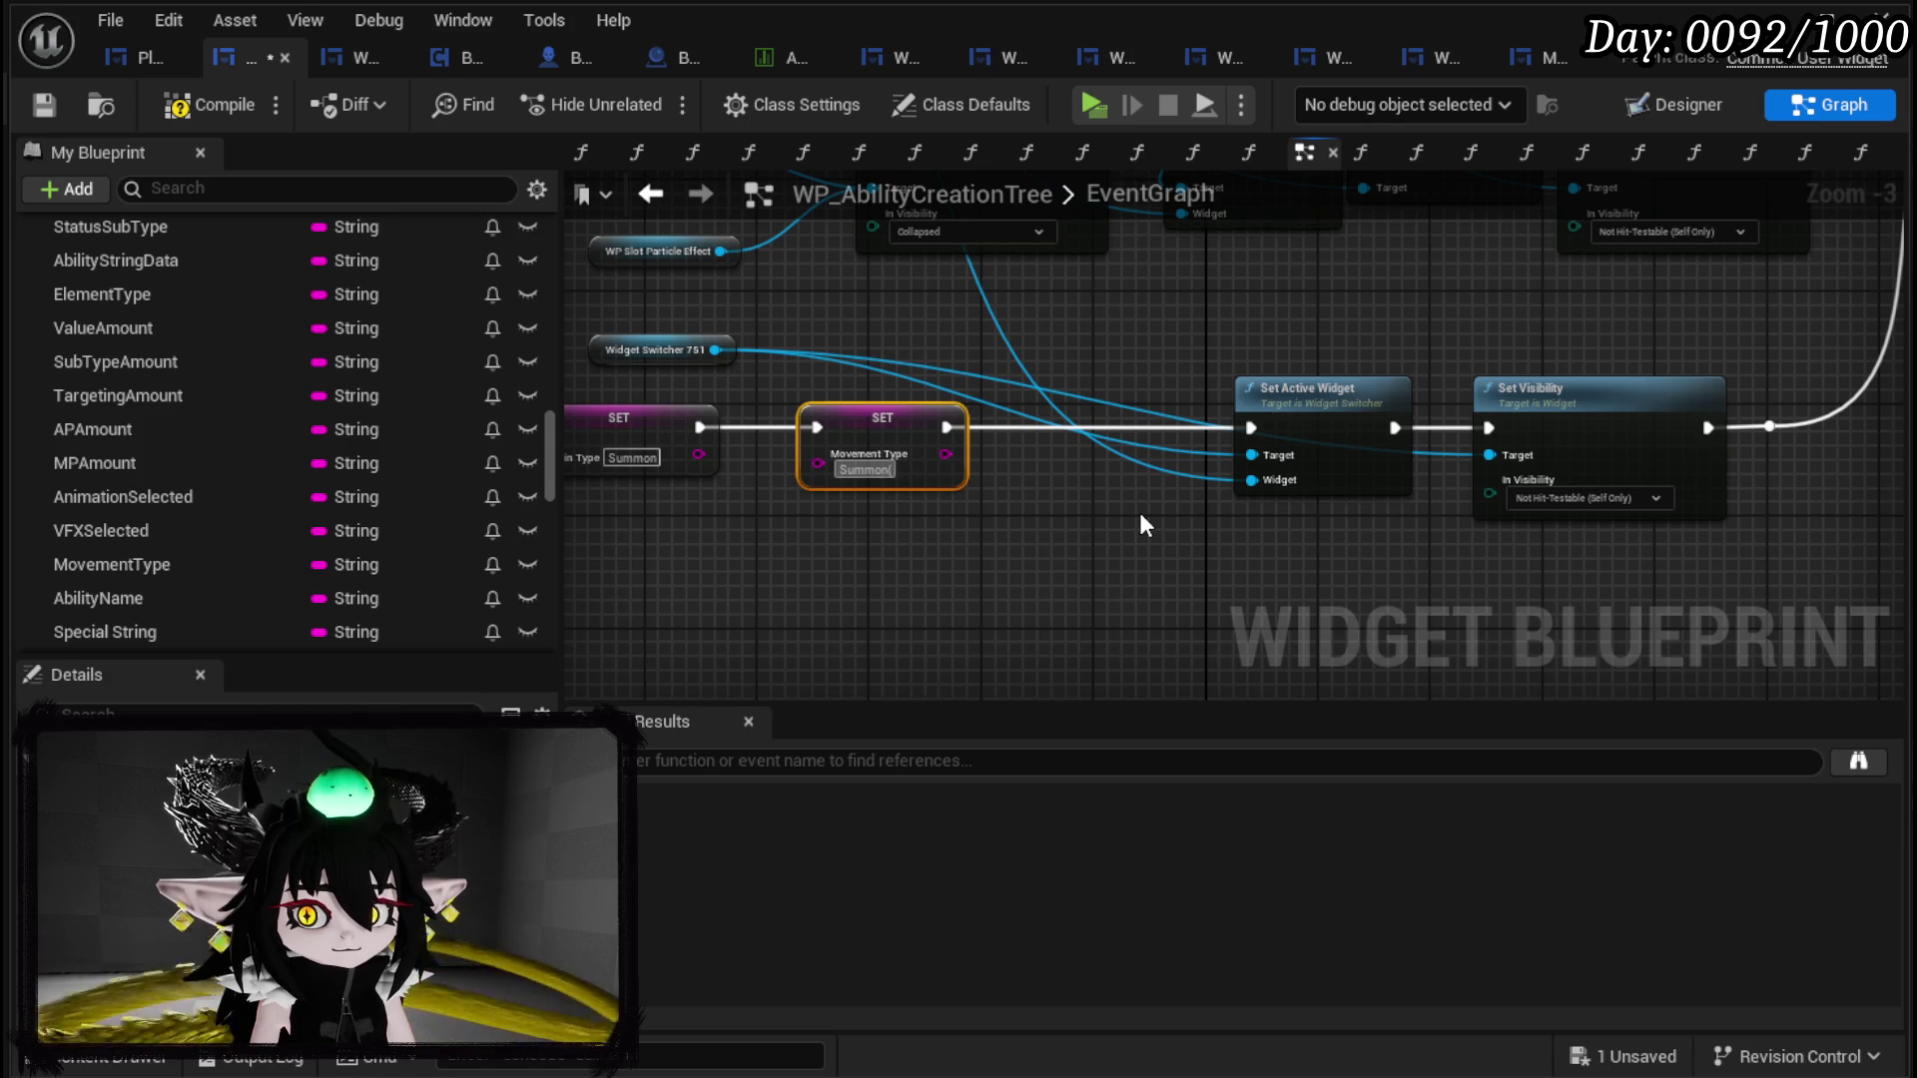
{"action": "type", "text": "50"}
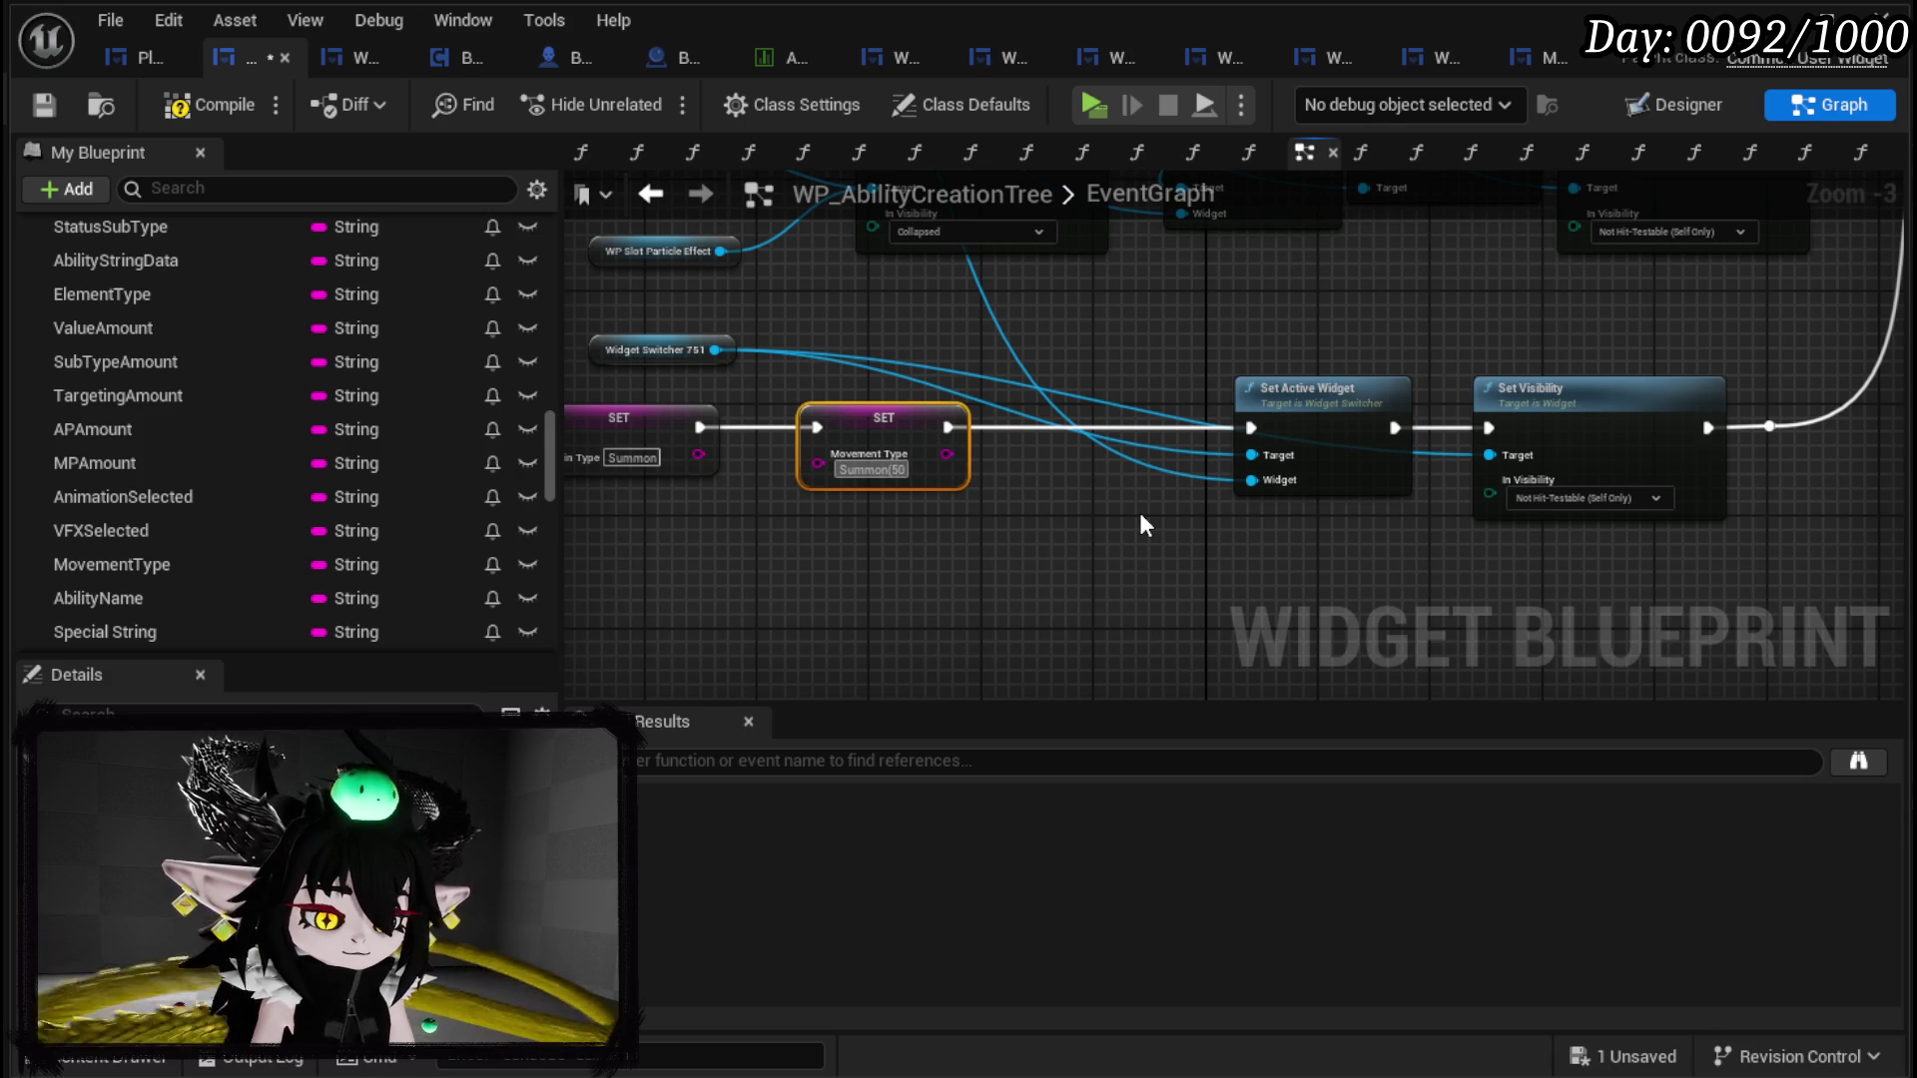
{"action": "type", "text": "&25&25"}
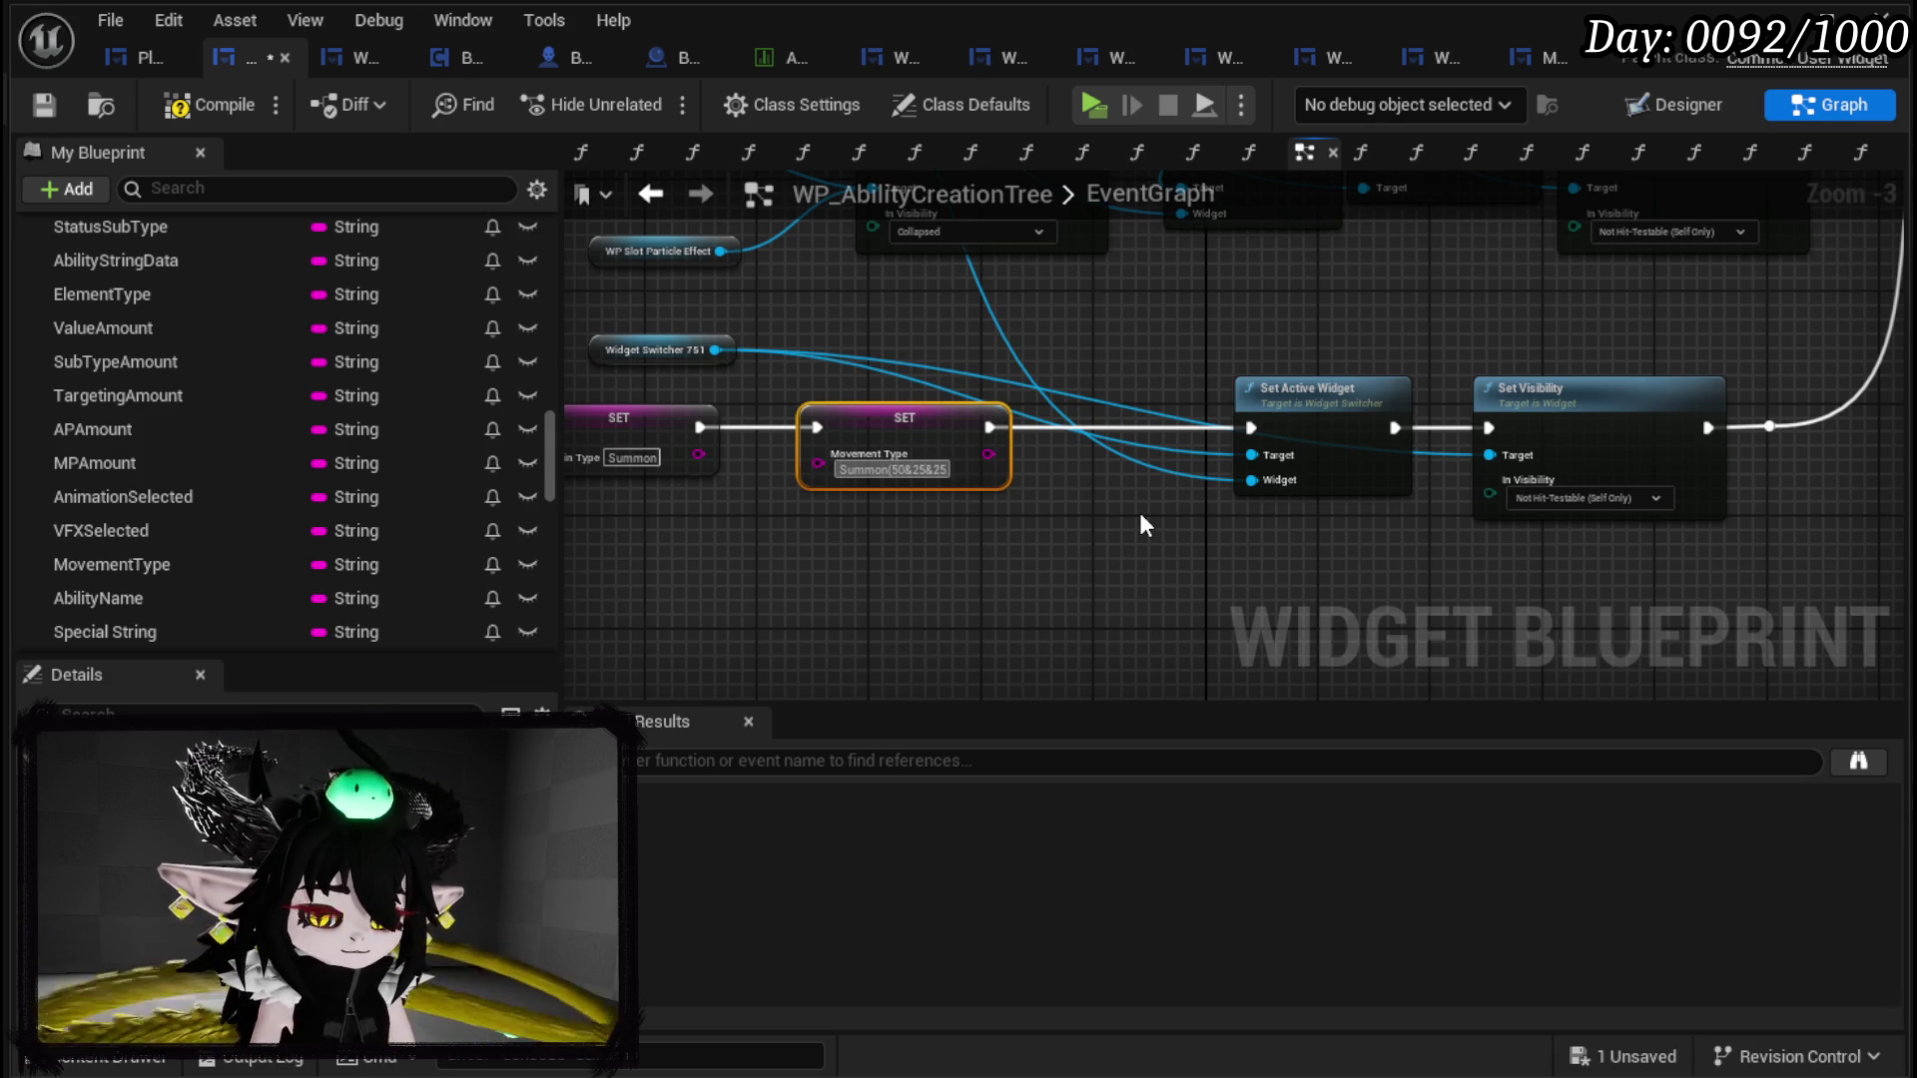
{"action": "type", "text": "&Void_Observer"}
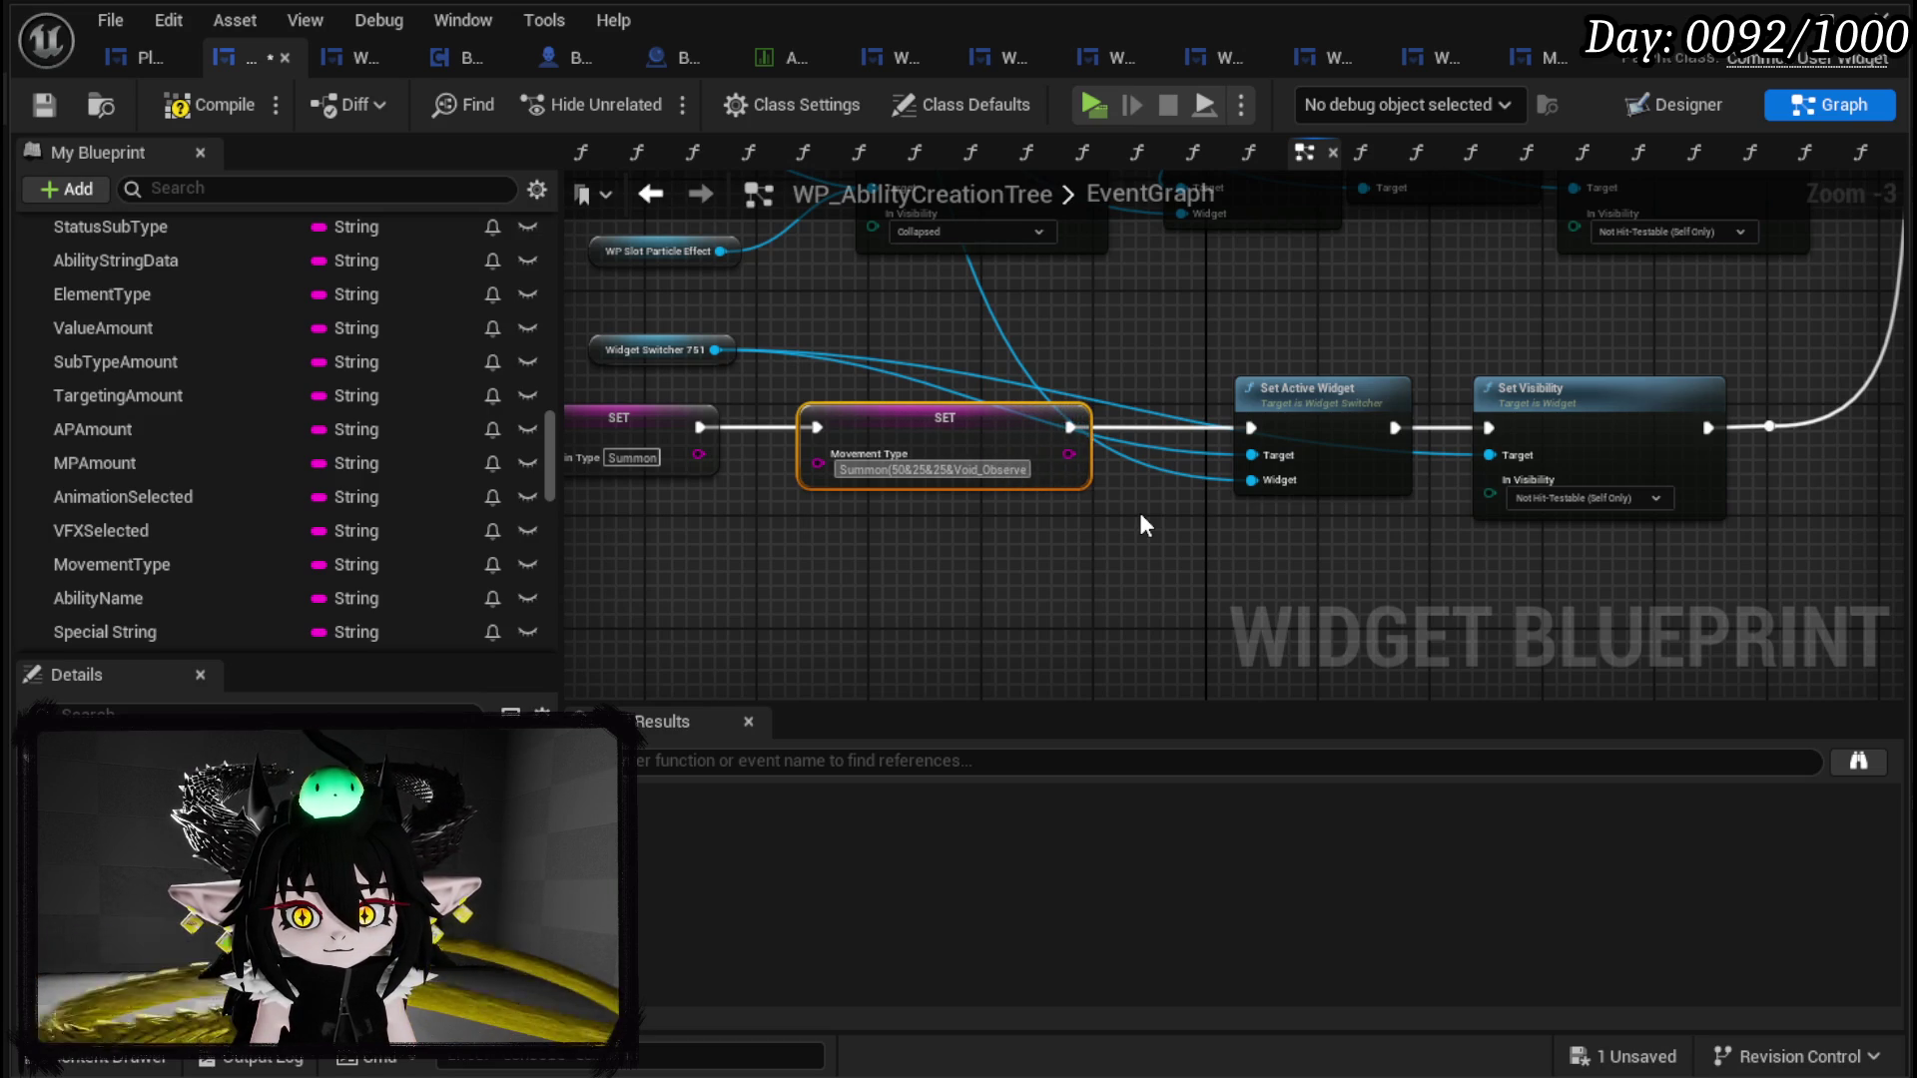
{"action": "type", "text": "&Ranm"}
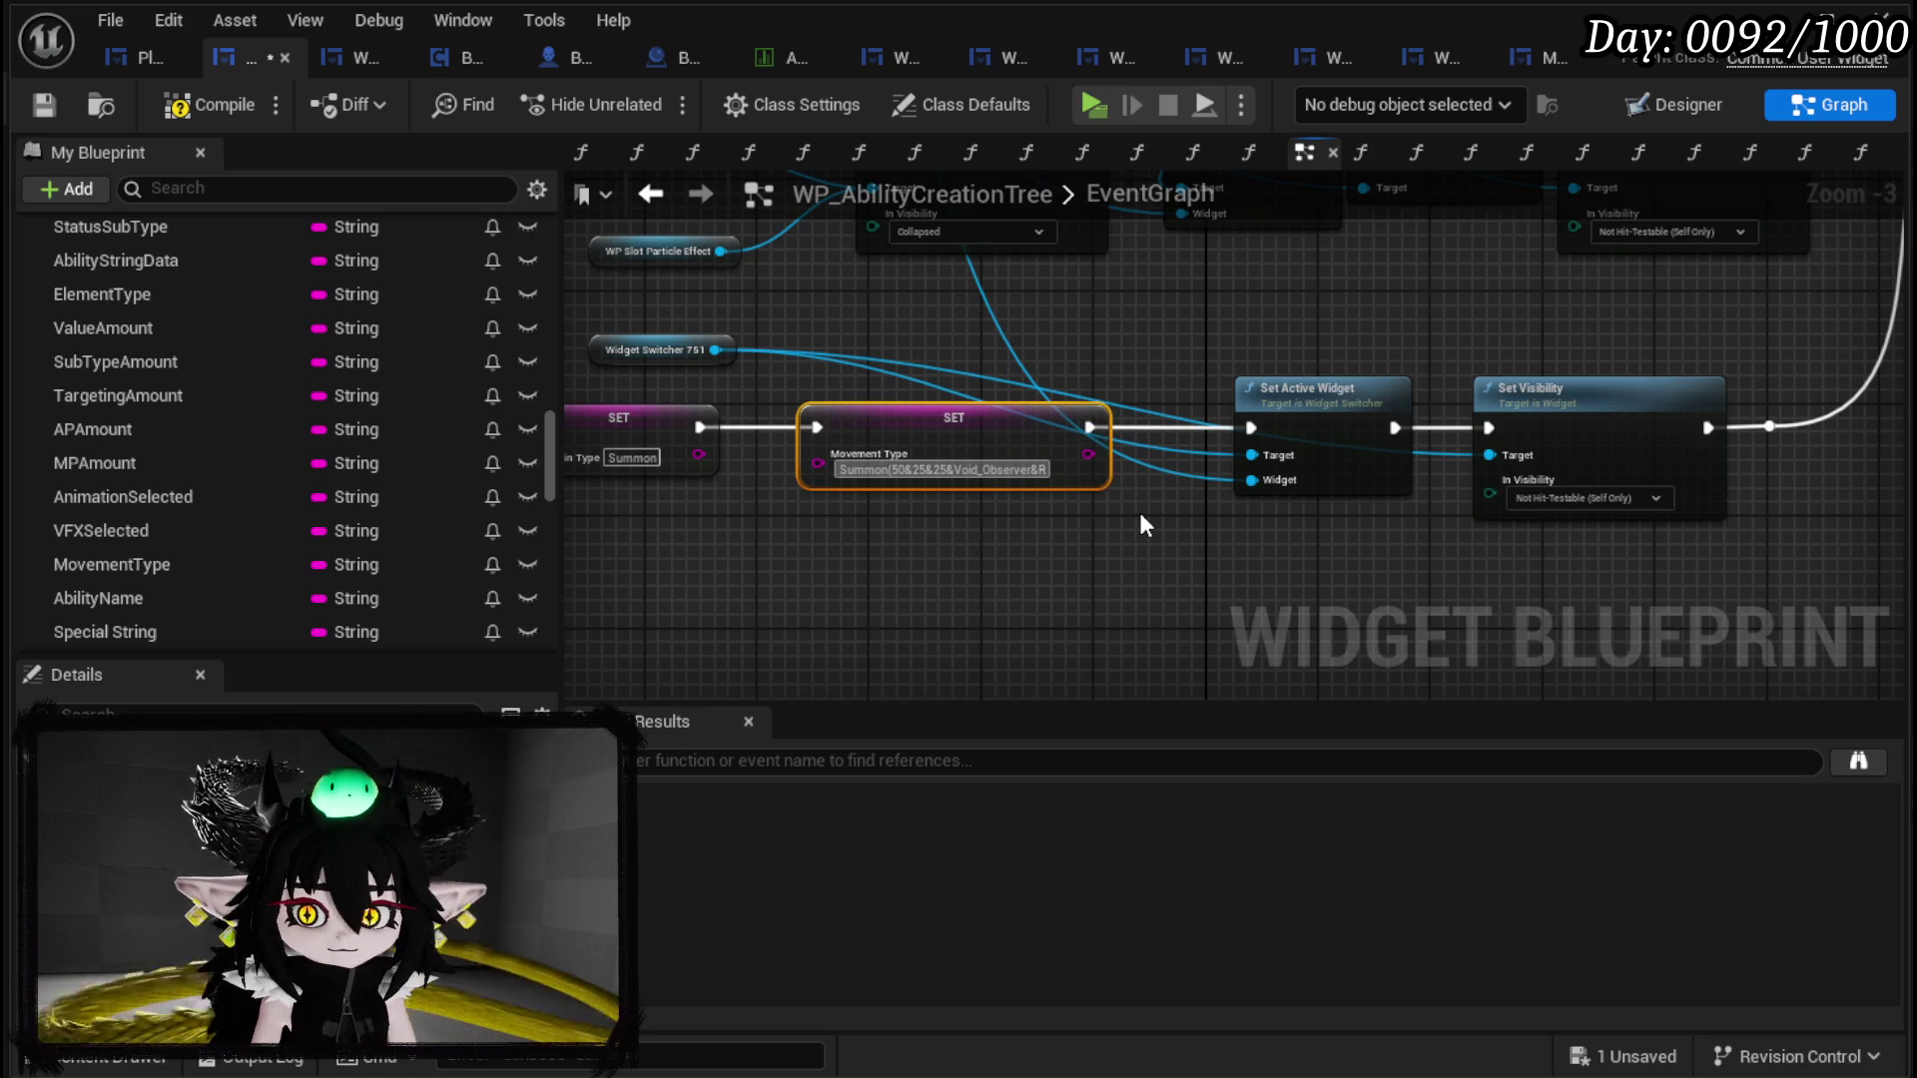
{"action": "key", "text": "BackSpace"}
{"action": "type", "text": "dom)"}
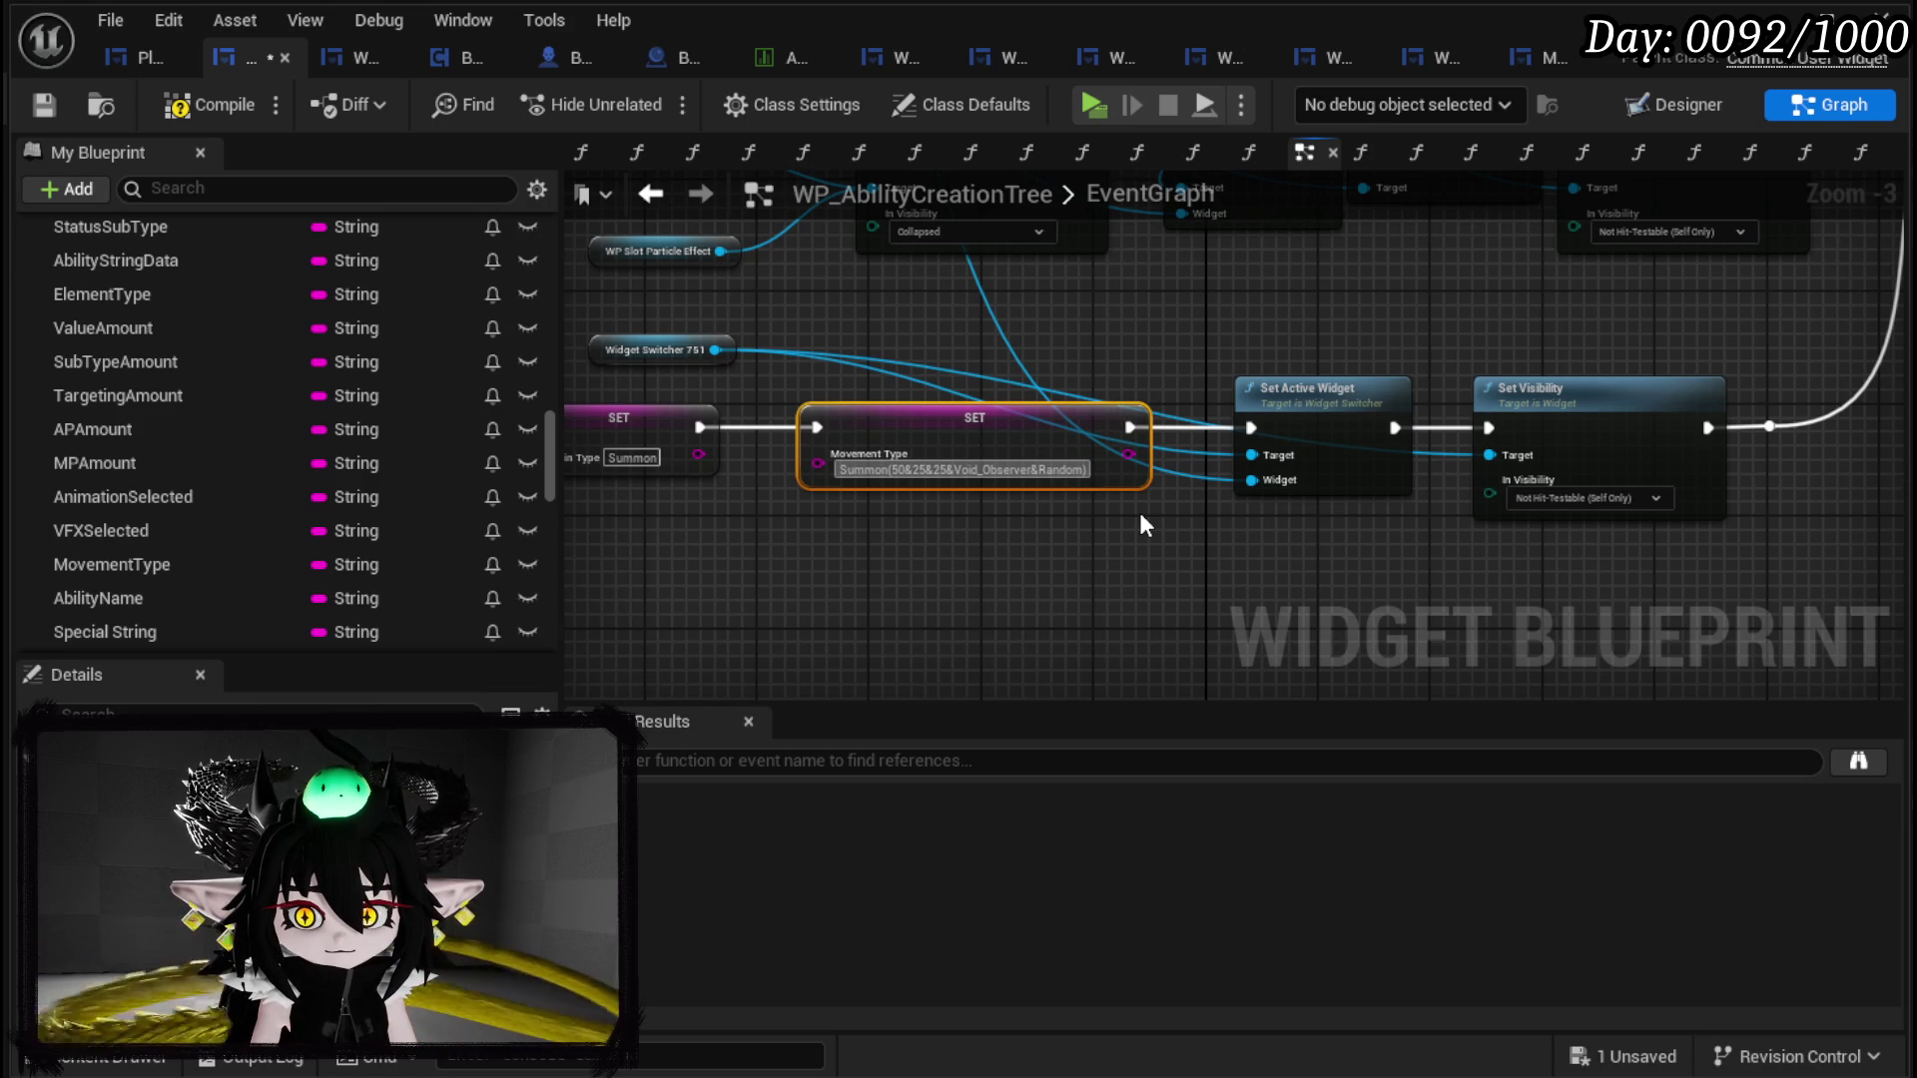
Step: Tidy the On Press event and SET nodes into a compact row and save the blueprint
{"action": "left_click_drag", "start_coordinate": [1126, 511], "coordinate": [1577, 539]}
{"action": "mouse_move", "coordinate": [843, 458]}
{"action": "left_mouse_down"}
{"action": "mouse_move", "coordinate": [599, 447]}
{"action": "mouse_move", "coordinate": [692, 401]}
{"action": "mouse_move", "coordinate": [738, 404]}
{"action": "mouse_move", "coordinate": [662, 404]}
{"action": "left_mouse_up"}
{"action": "left_click_drag", "start_coordinate": [1293, 411], "coordinate": [893, 411]}
{"action": "left_click_drag", "start_coordinate": [1606, 421], "coordinate": [1198, 421]}
{"action": "left_click", "coordinate": [1021, 333]}
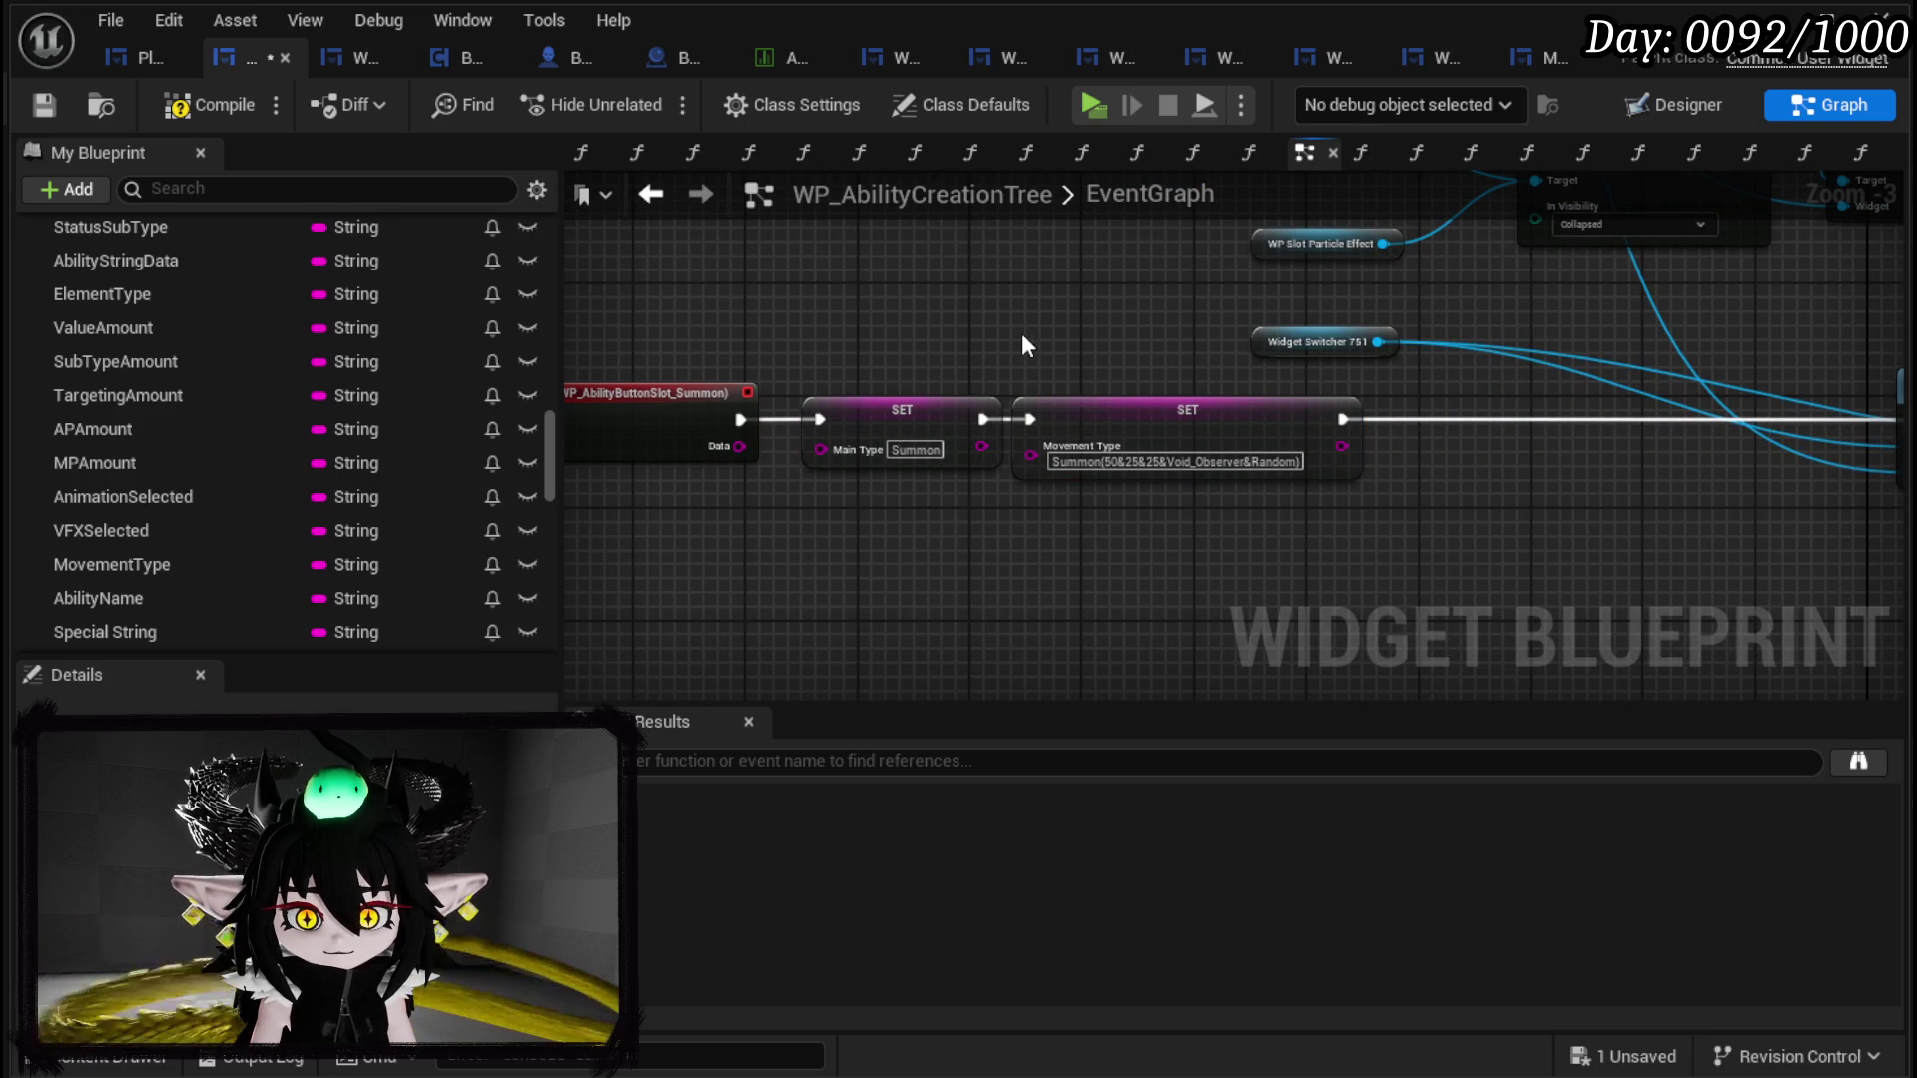
{"action": "left_click", "coordinate": [50, 108]}
{"action": "scroll", "coordinate": [362, 429], "scroll_direction": "down", "scroll_amount": 3}
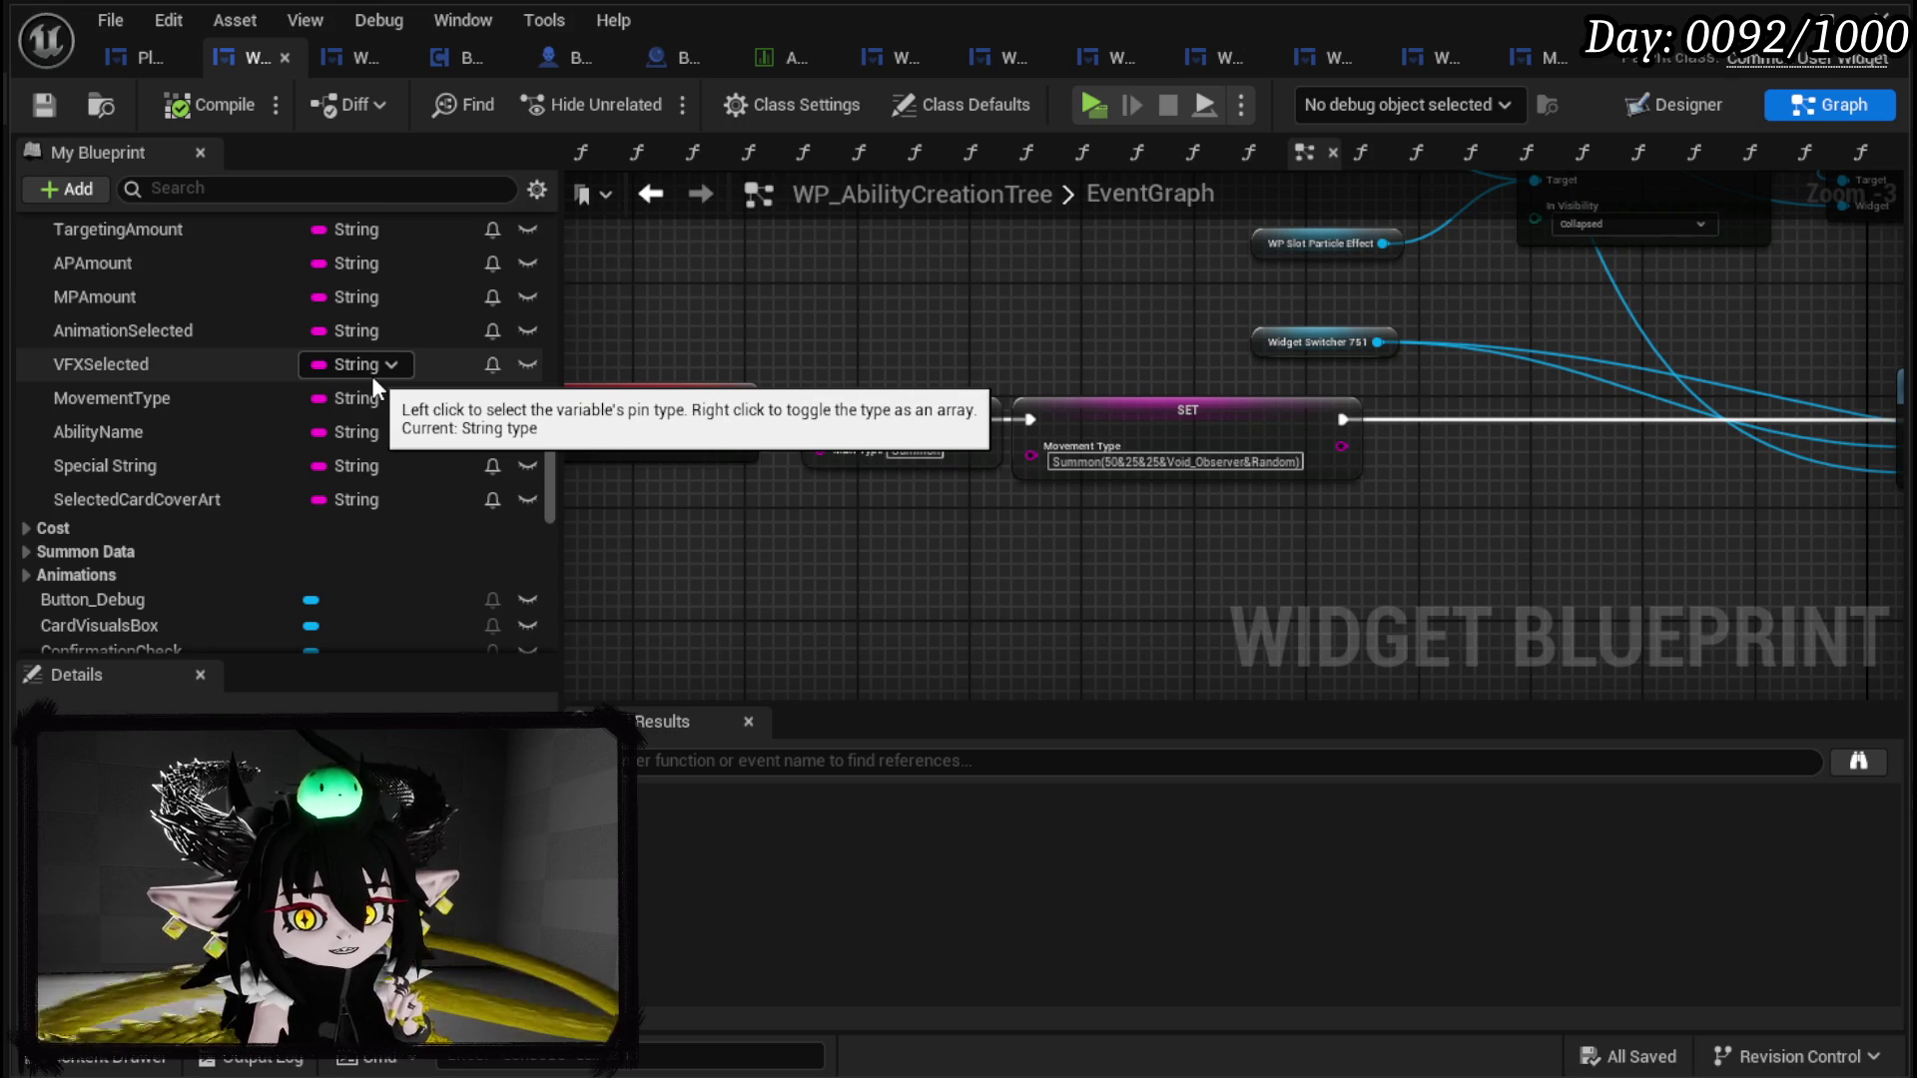
{"action": "scroll", "coordinate": [372, 376], "scroll_direction": "up", "scroll_amount": 2}
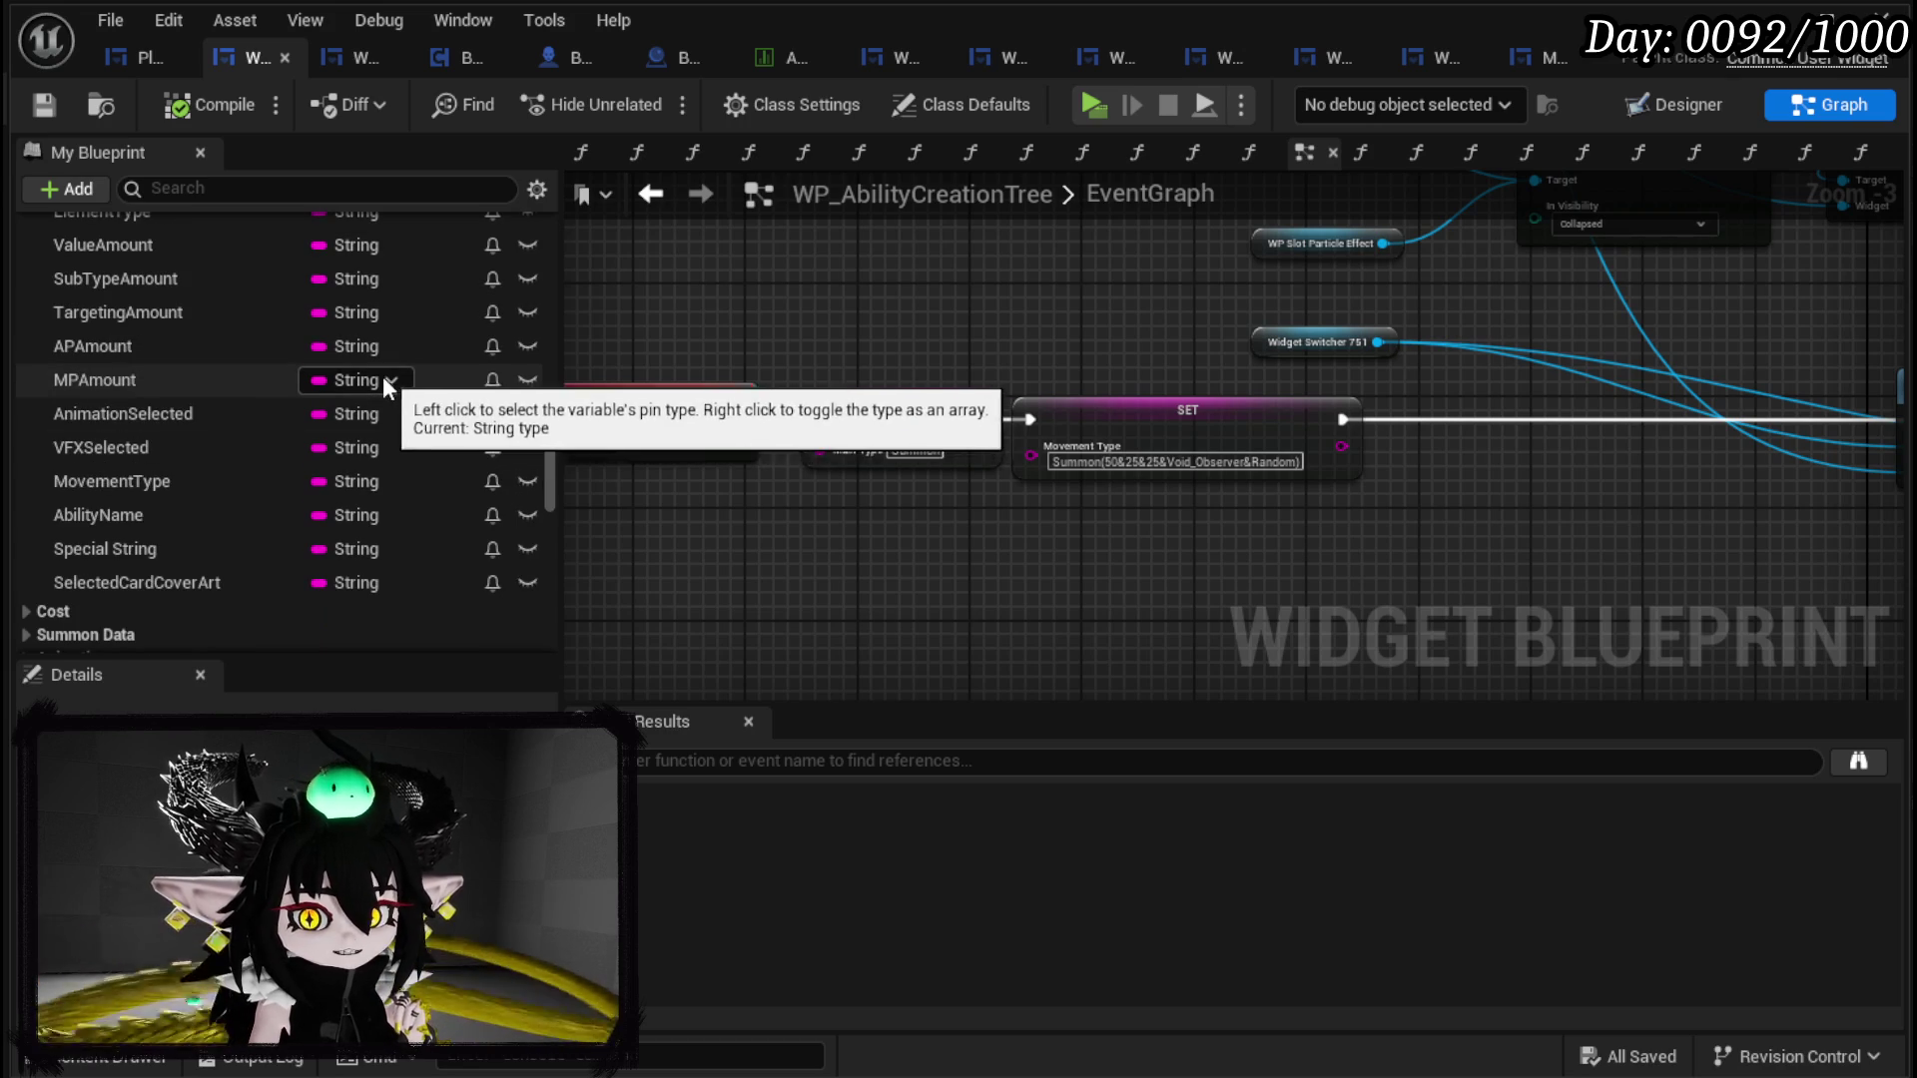
{"action": "left_click_drag", "start_coordinate": [1381, 487], "coordinate": [1125, 489]}
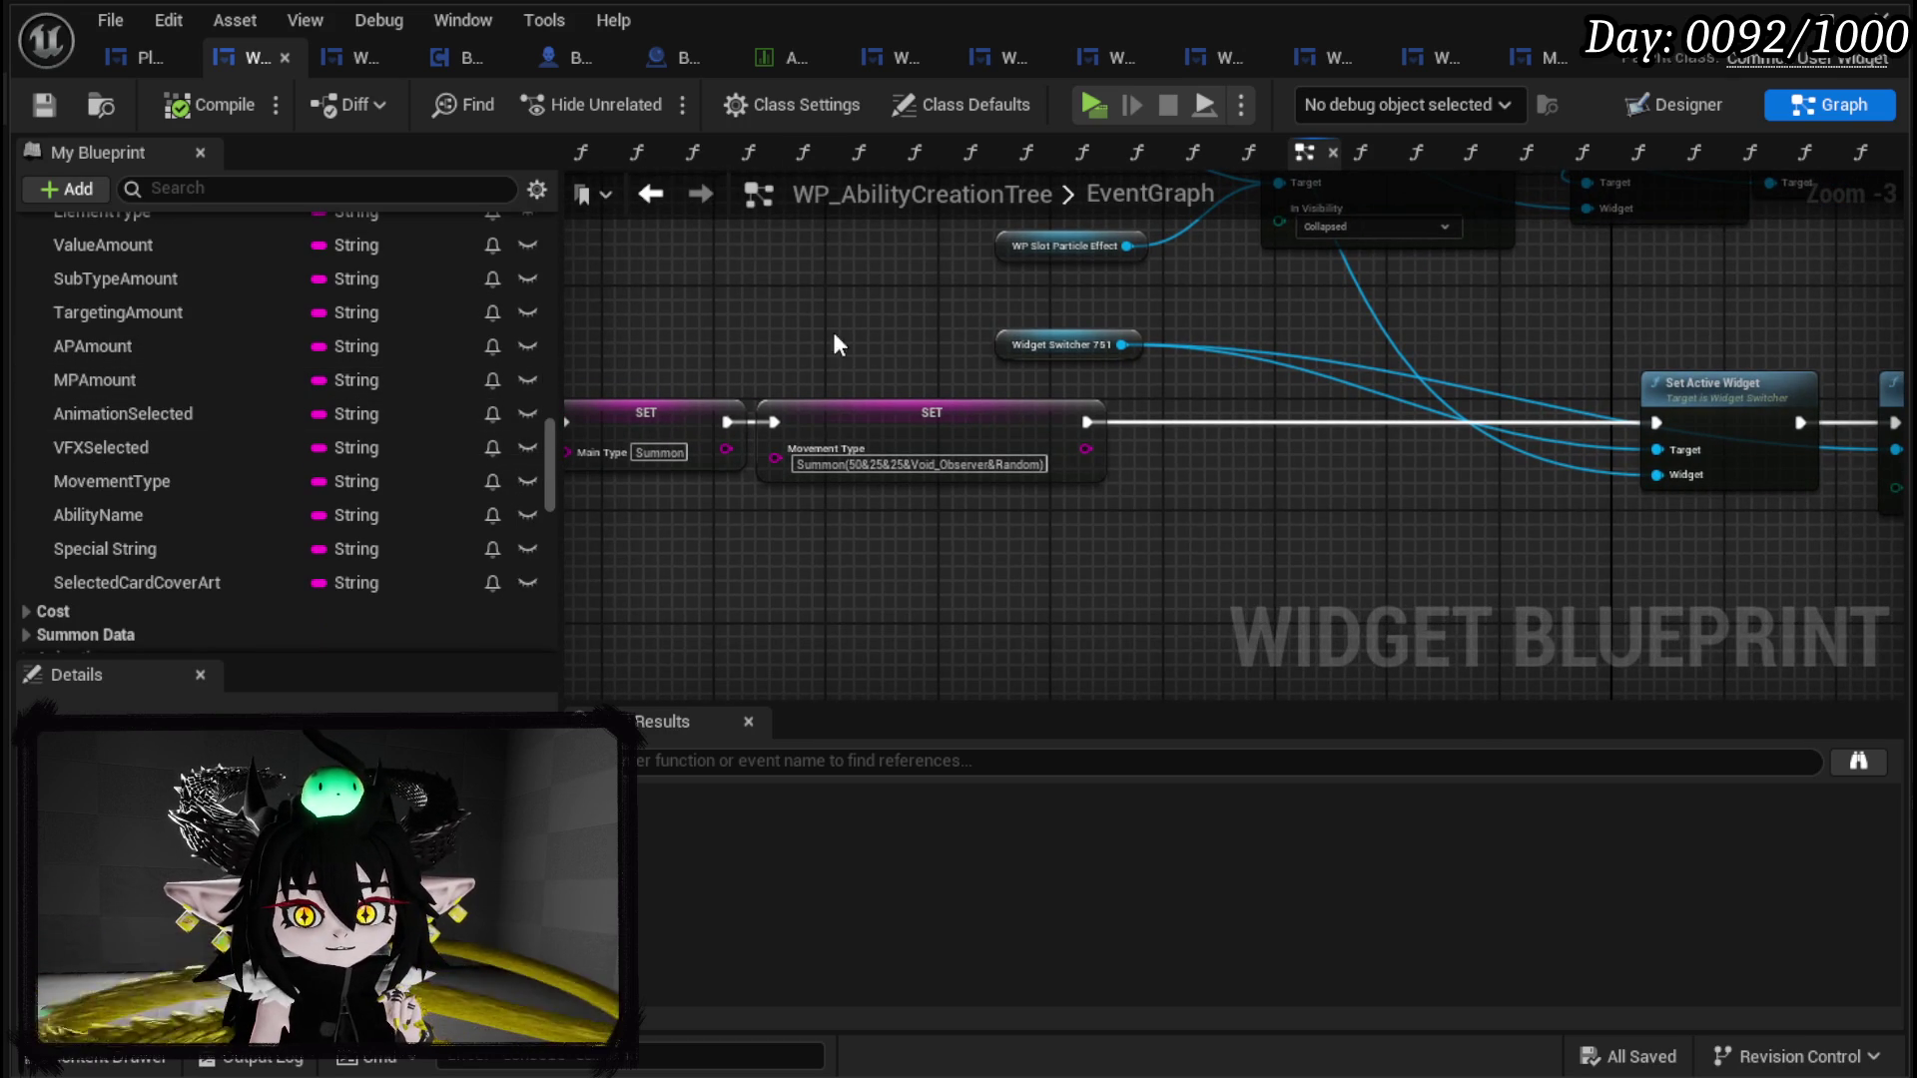
Step: Review SetUpSummon's FreeAim and Targeting Value SET nodes, then return to WP_AbilityCreationTree
{"action": "left_click", "coordinate": [359, 57]}
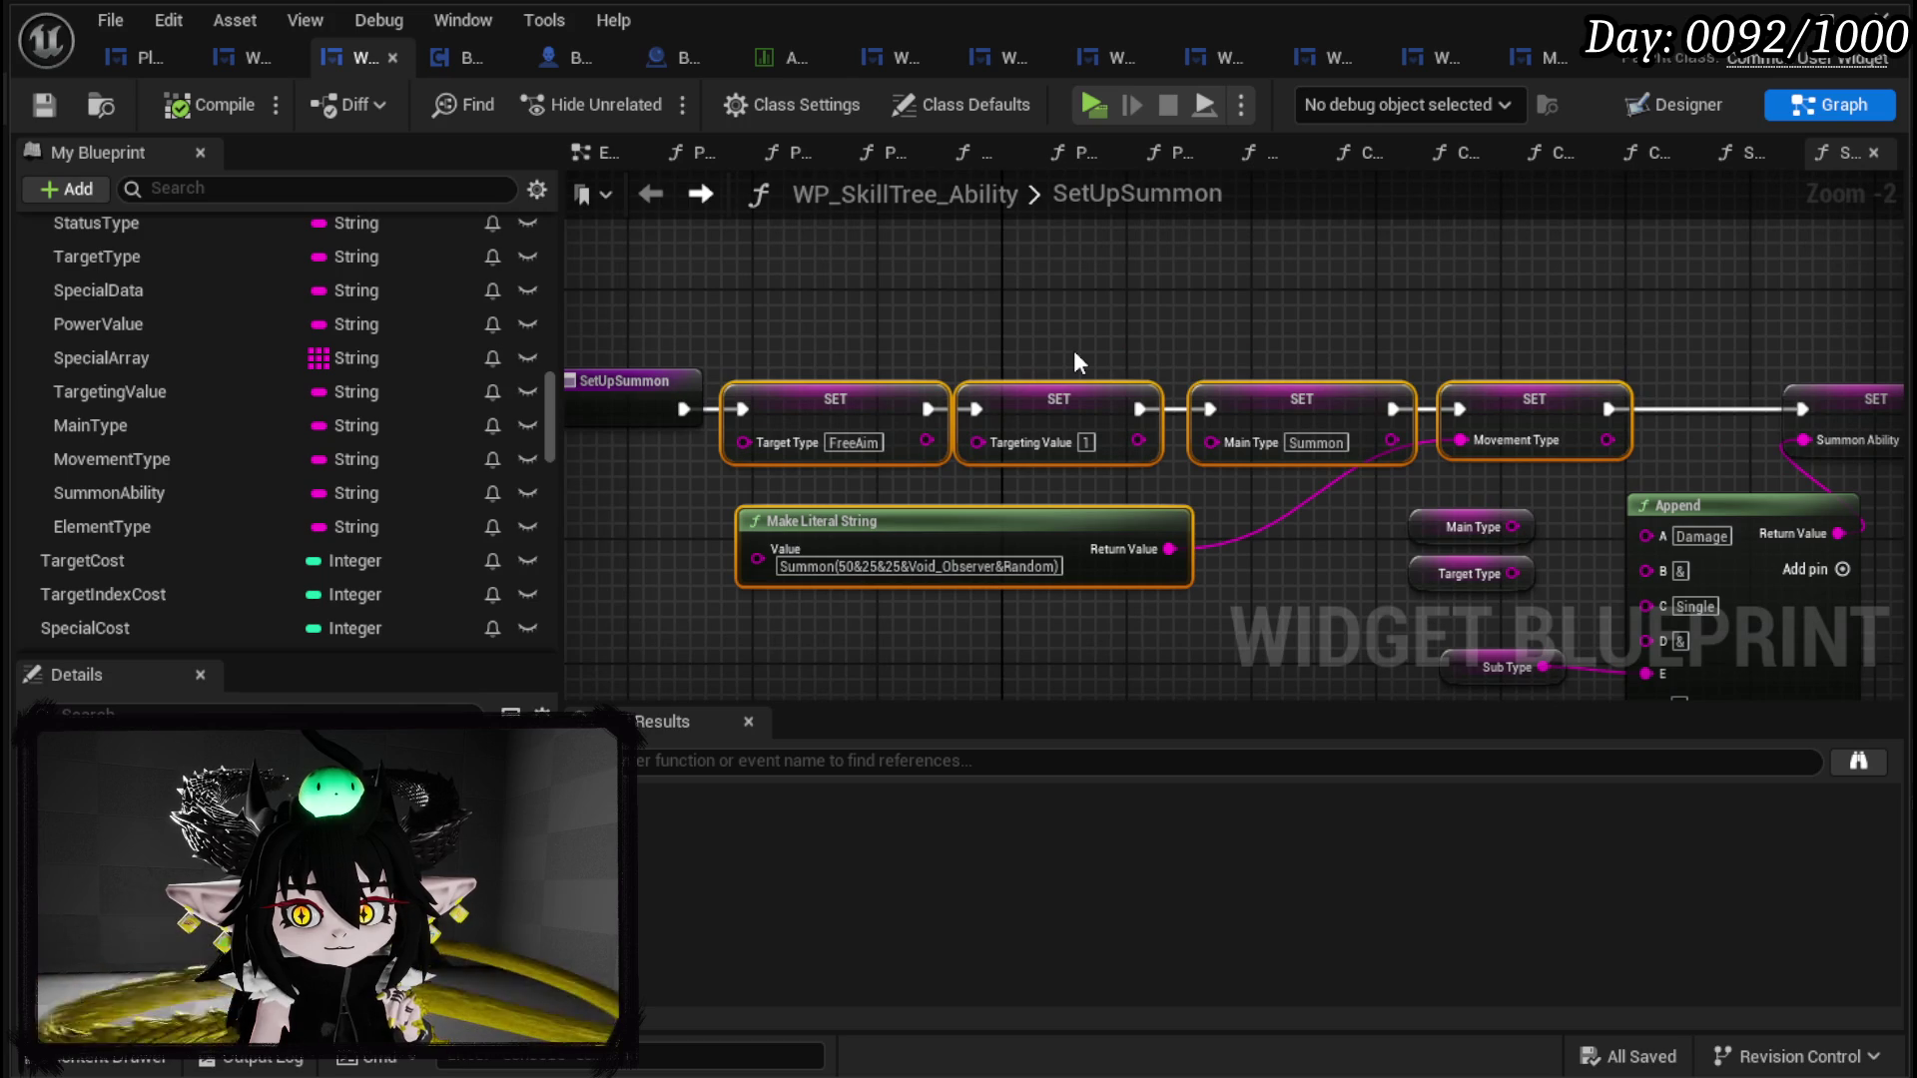
{"action": "left_click_drag", "start_coordinate": [840, 304], "coordinate": [982, 421]}
{"action": "left_click_drag", "start_coordinate": [916, 293], "coordinate": [1055, 287]}
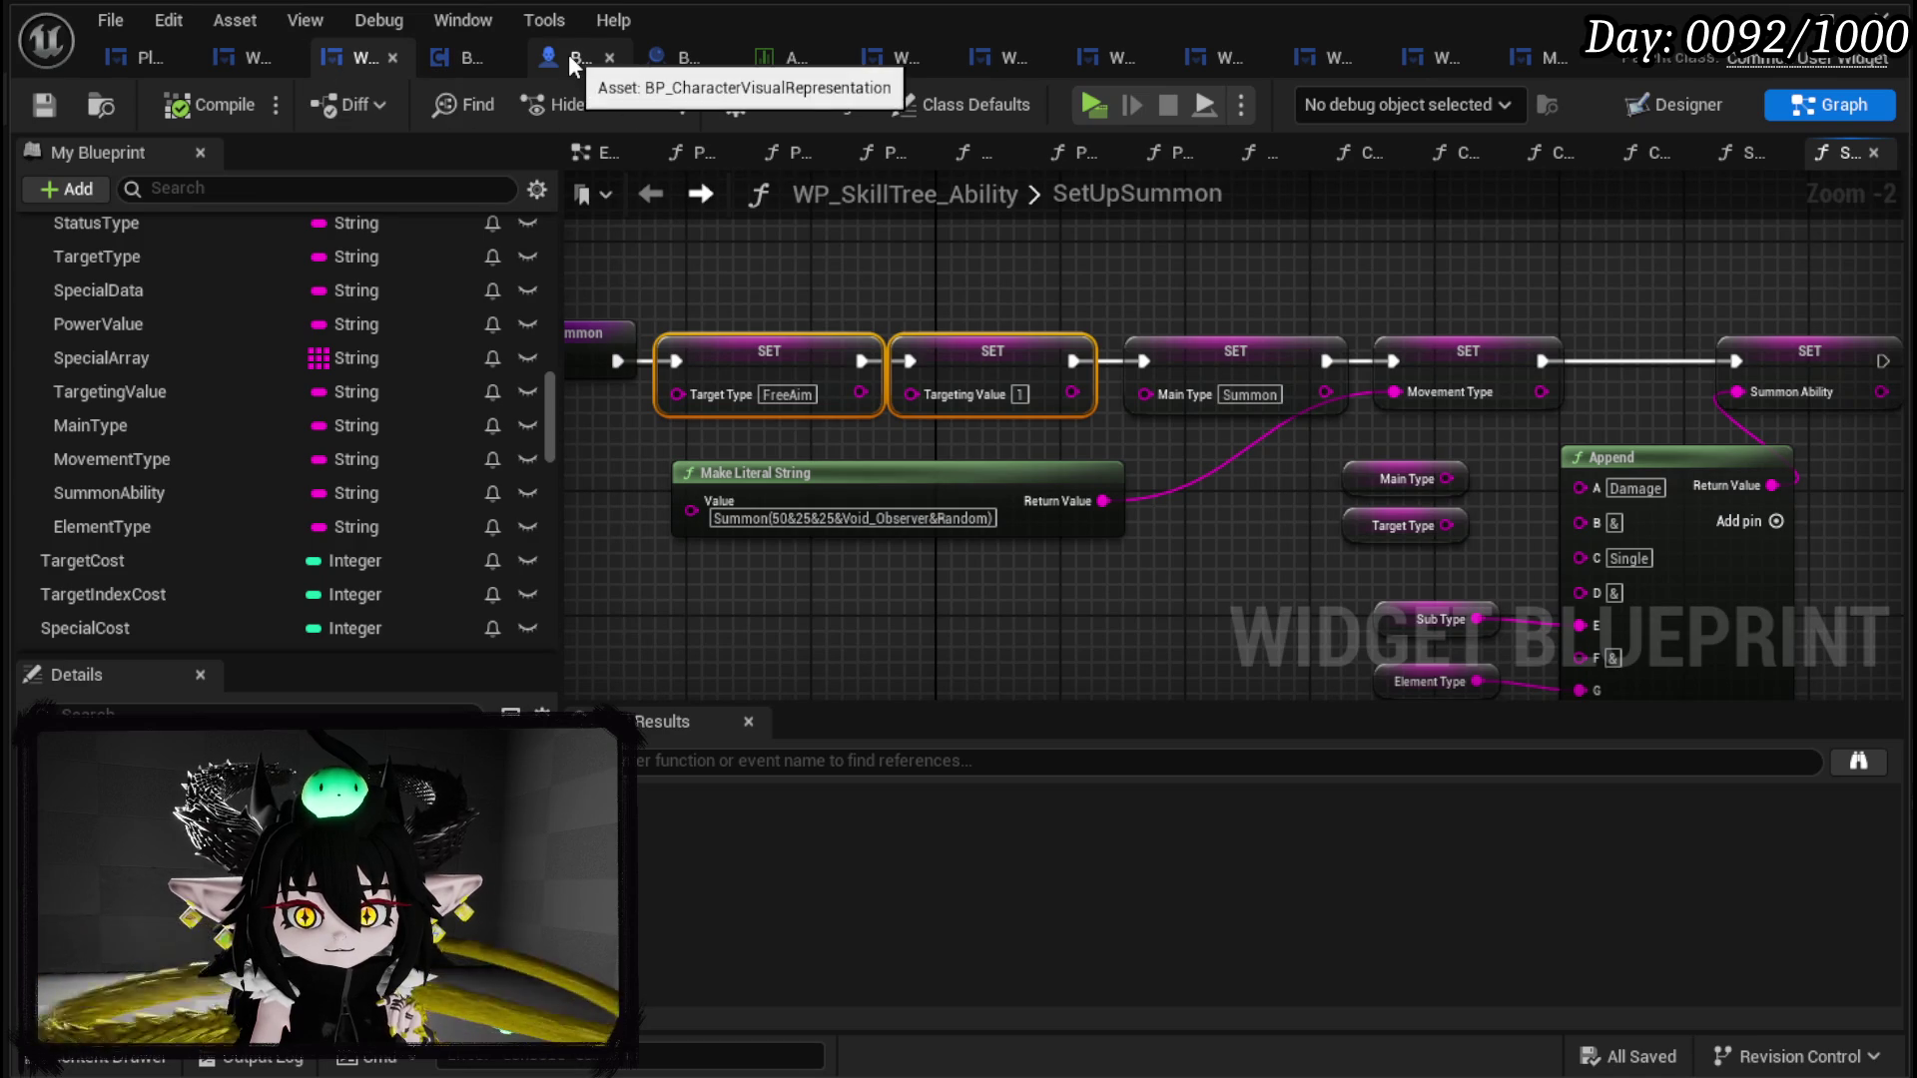
{"action": "left_click", "coordinate": [265, 58]}
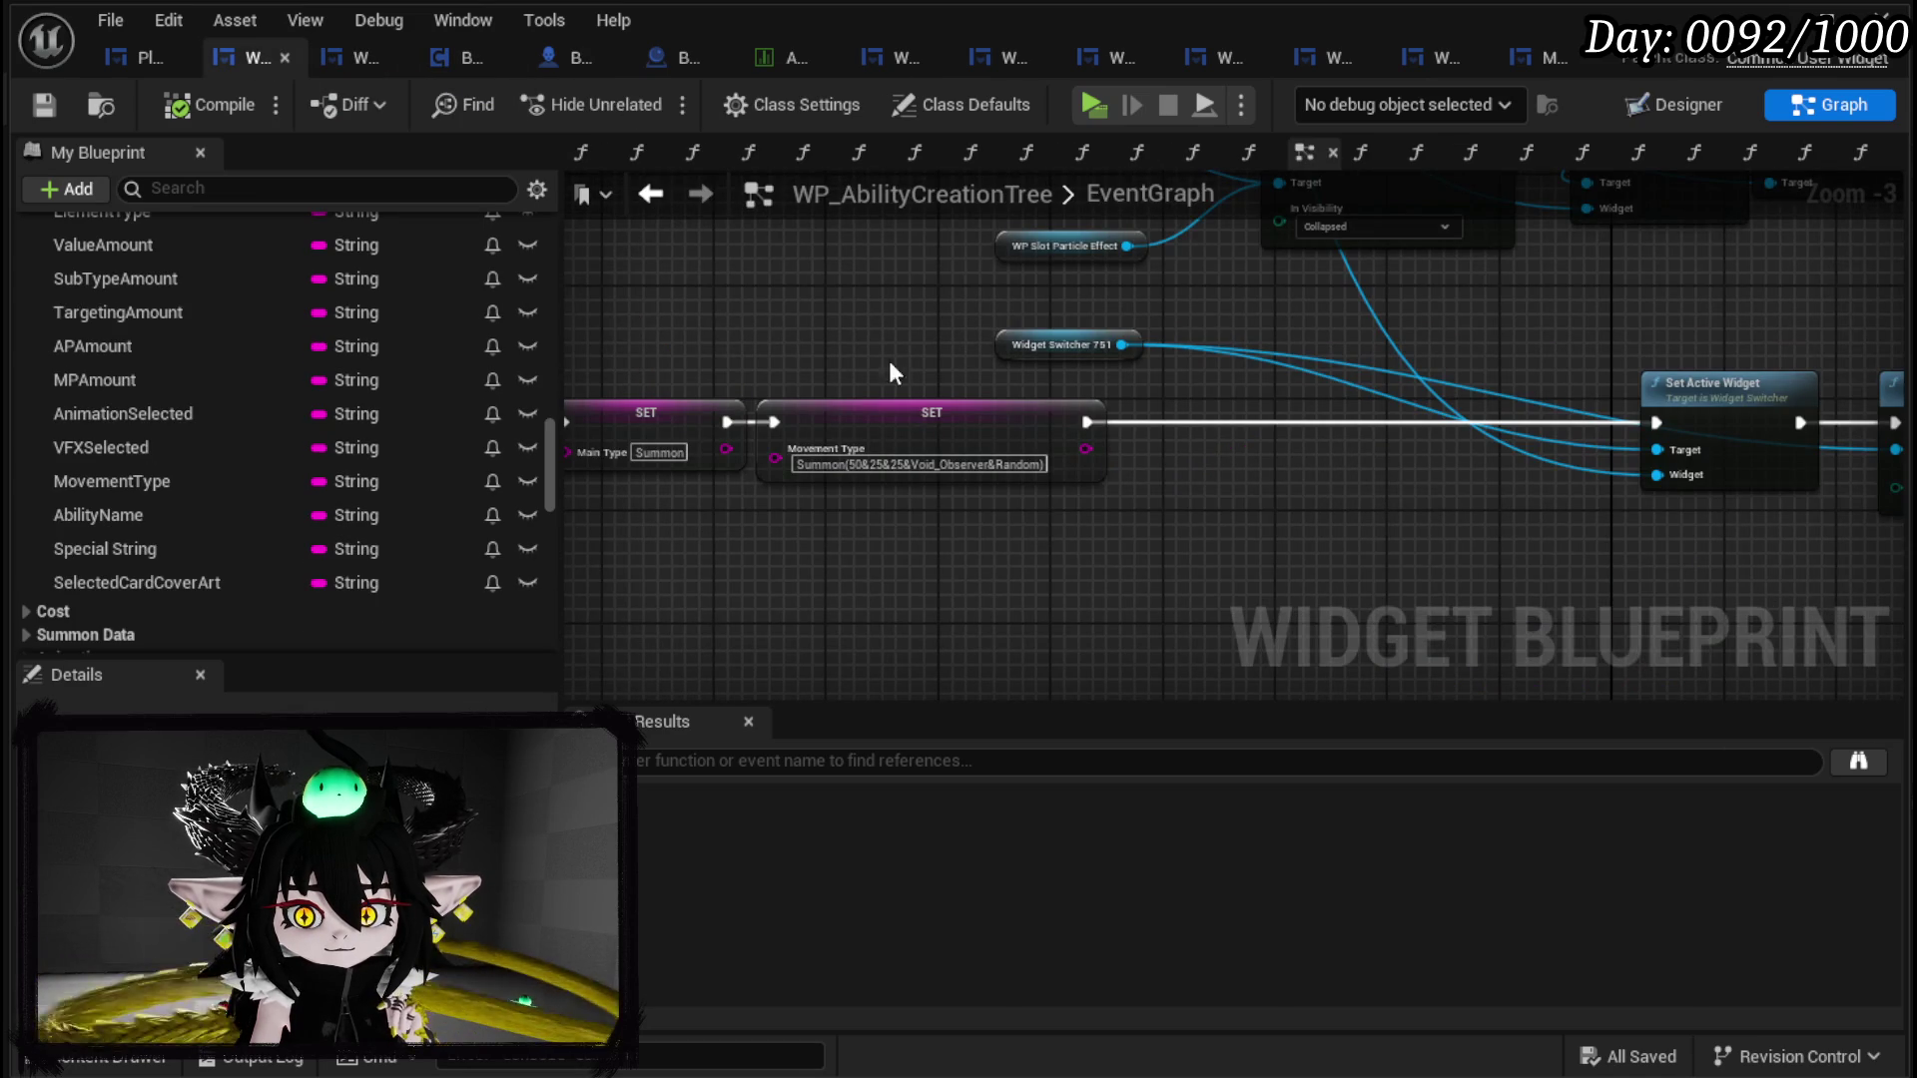
Step: Add Targeting Type and Targeting Amount setters with values FreeAim and 1
{"action": "scroll", "coordinate": [249, 439], "scroll_direction": "up", "scroll_amount": 2}
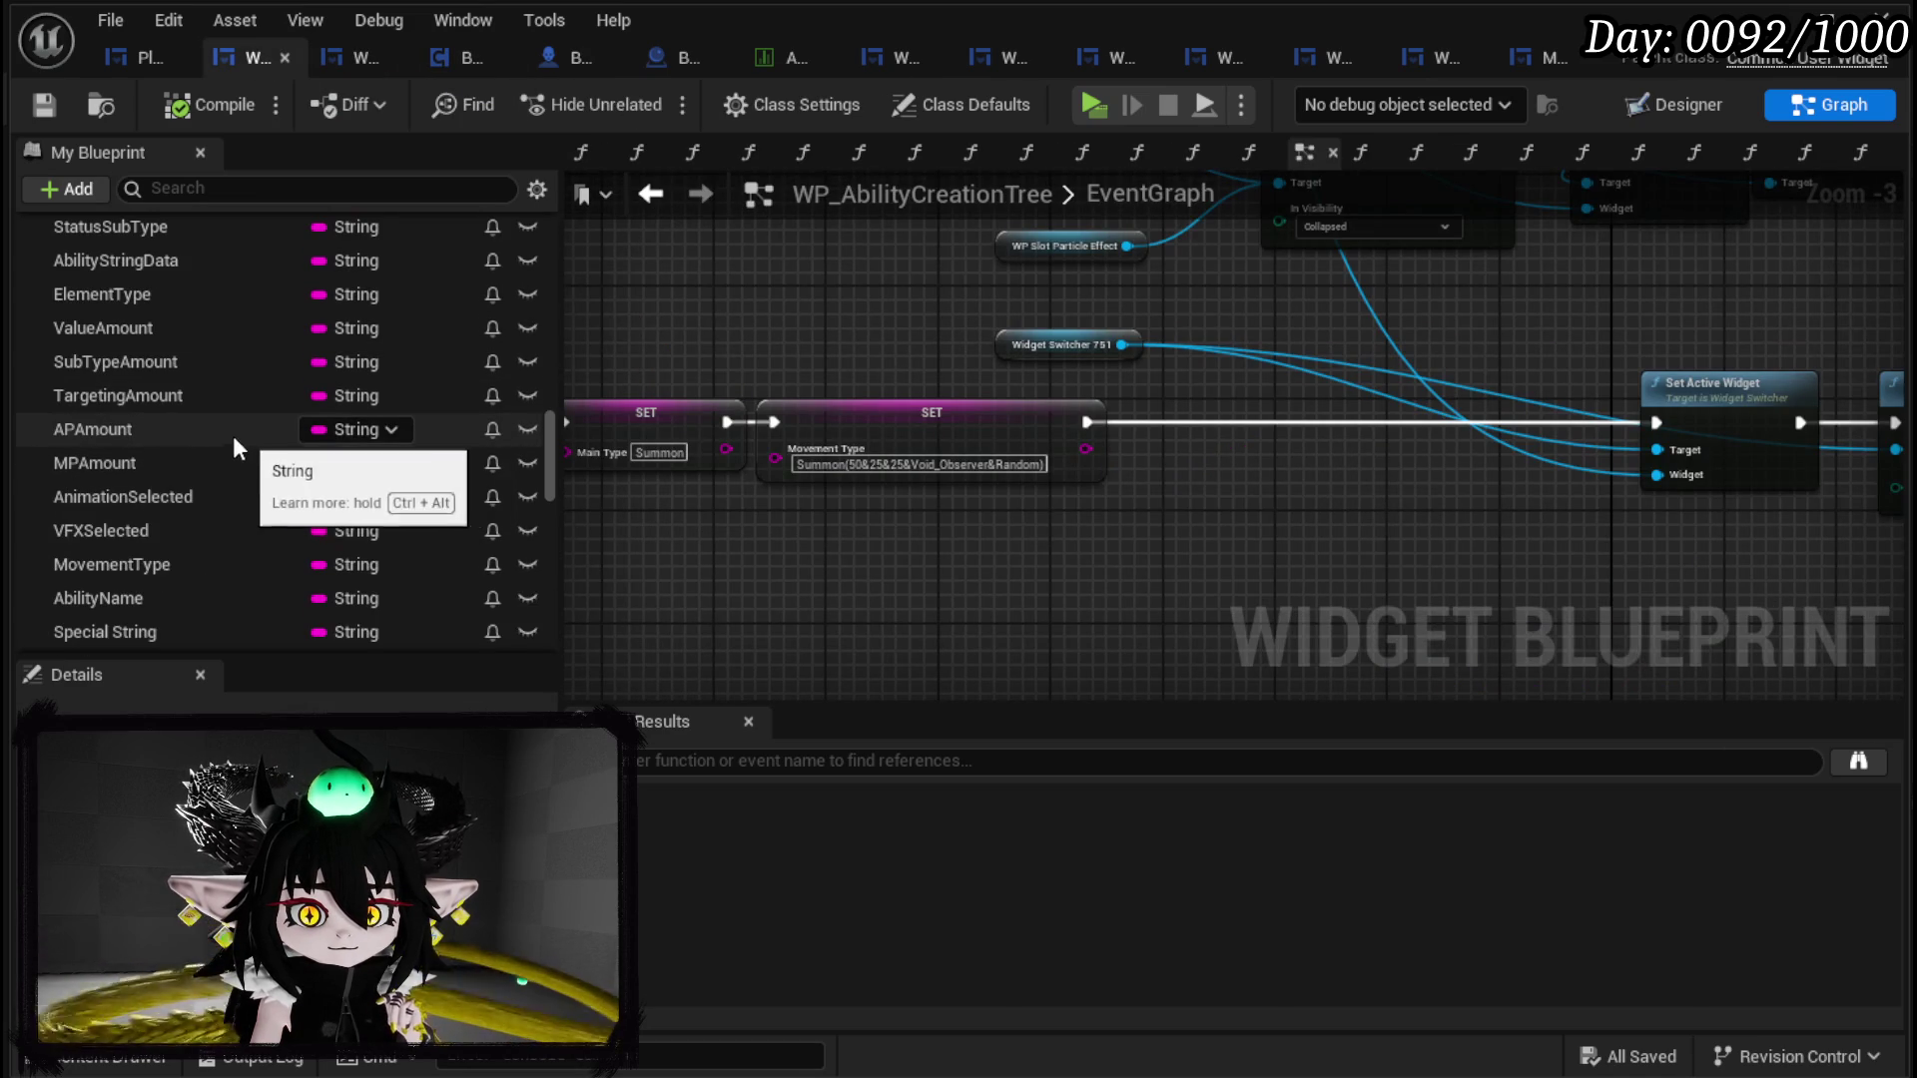
{"action": "mouse_move", "coordinate": [133, 391]}
{"action": "left_mouse_down"}
{"action": "mouse_move", "coordinate": [905, 549]}
{"action": "mouse_move", "coordinate": [975, 621]}
{"action": "left_mouse_up"}
{"action": "scroll", "coordinate": [130, 296], "scroll_direction": "up", "scroll_amount": 2}
{"action": "mouse_move", "coordinate": [128, 290]}
{"action": "left_mouse_down"}
{"action": "mouse_move", "coordinate": [710, 517]}
{"action": "mouse_move", "coordinate": [667, 581]}
{"action": "left_mouse_up"}
{"action": "left_click", "coordinate": [770, 621]}
{"action": "left_click", "coordinate": [773, 593]}
{"action": "type", "text": "Fre"}
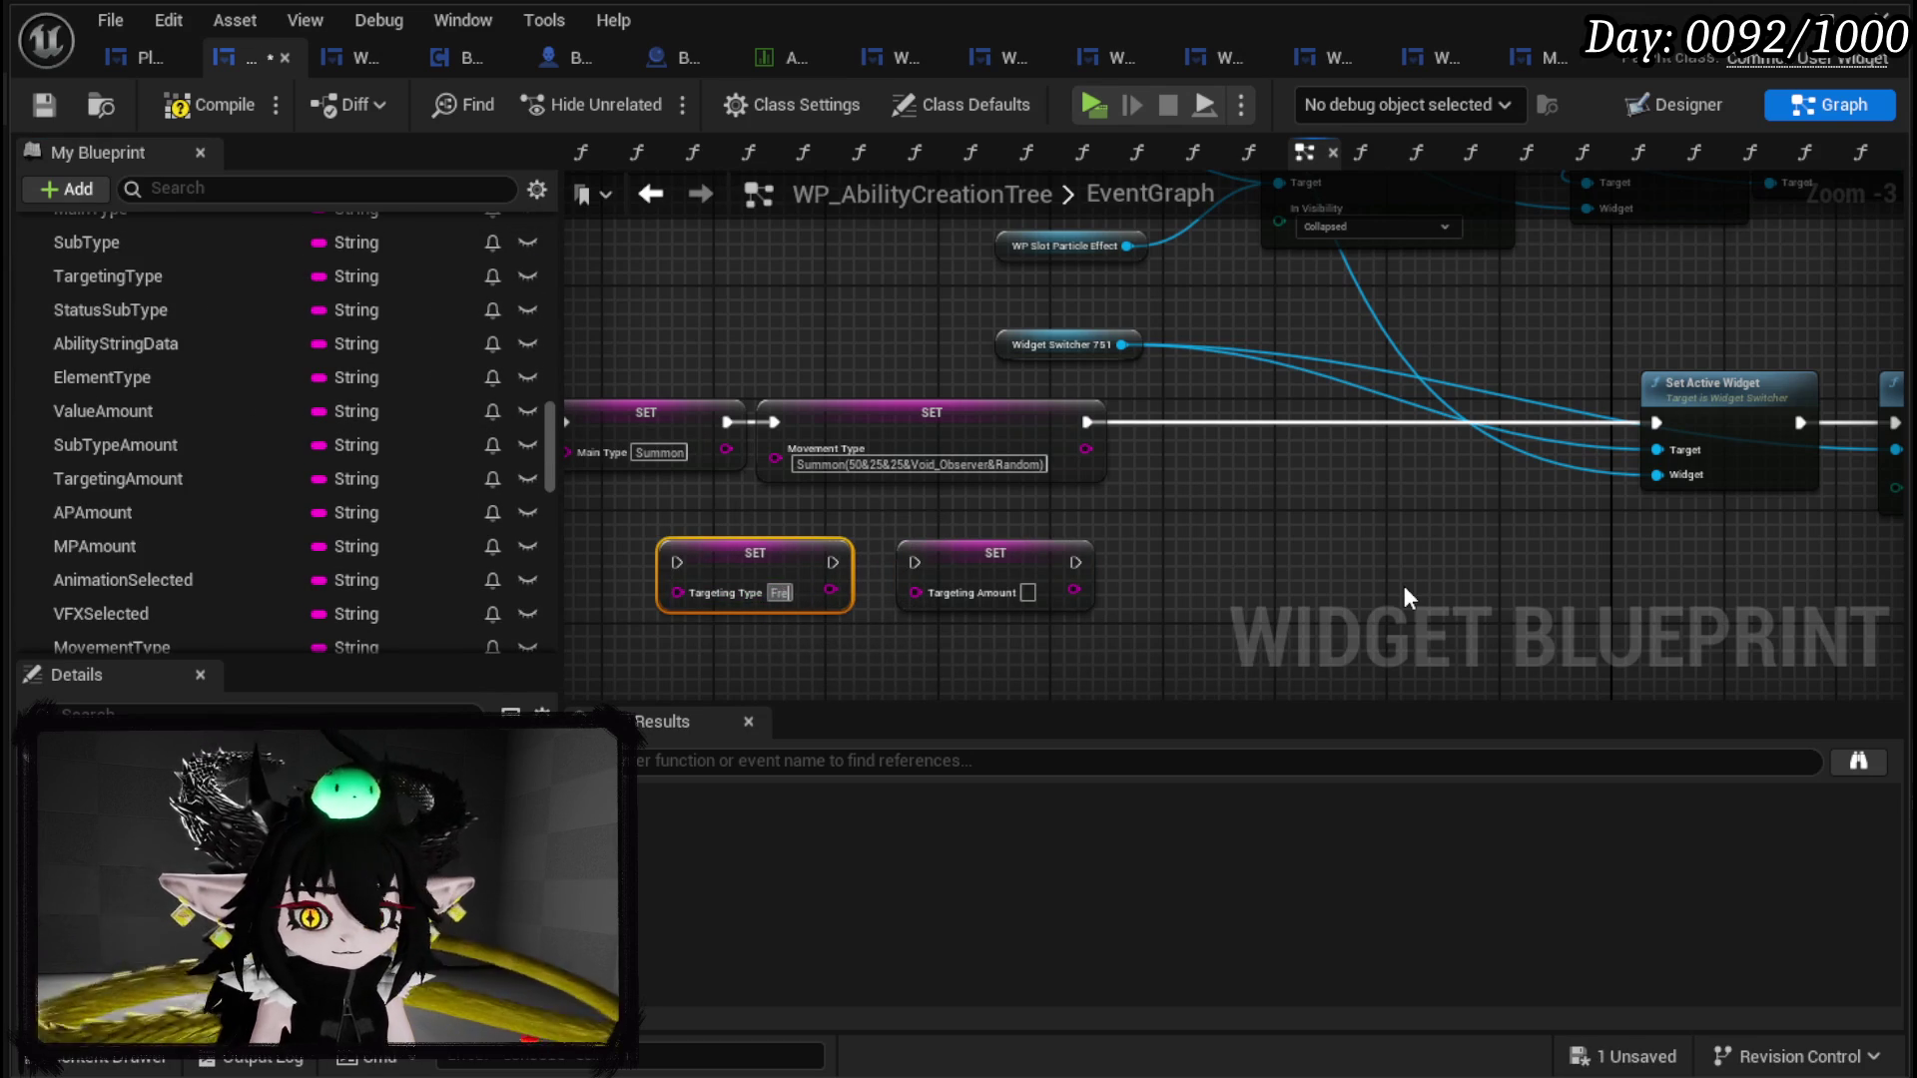
{"action": "type", "text": "eAim"}
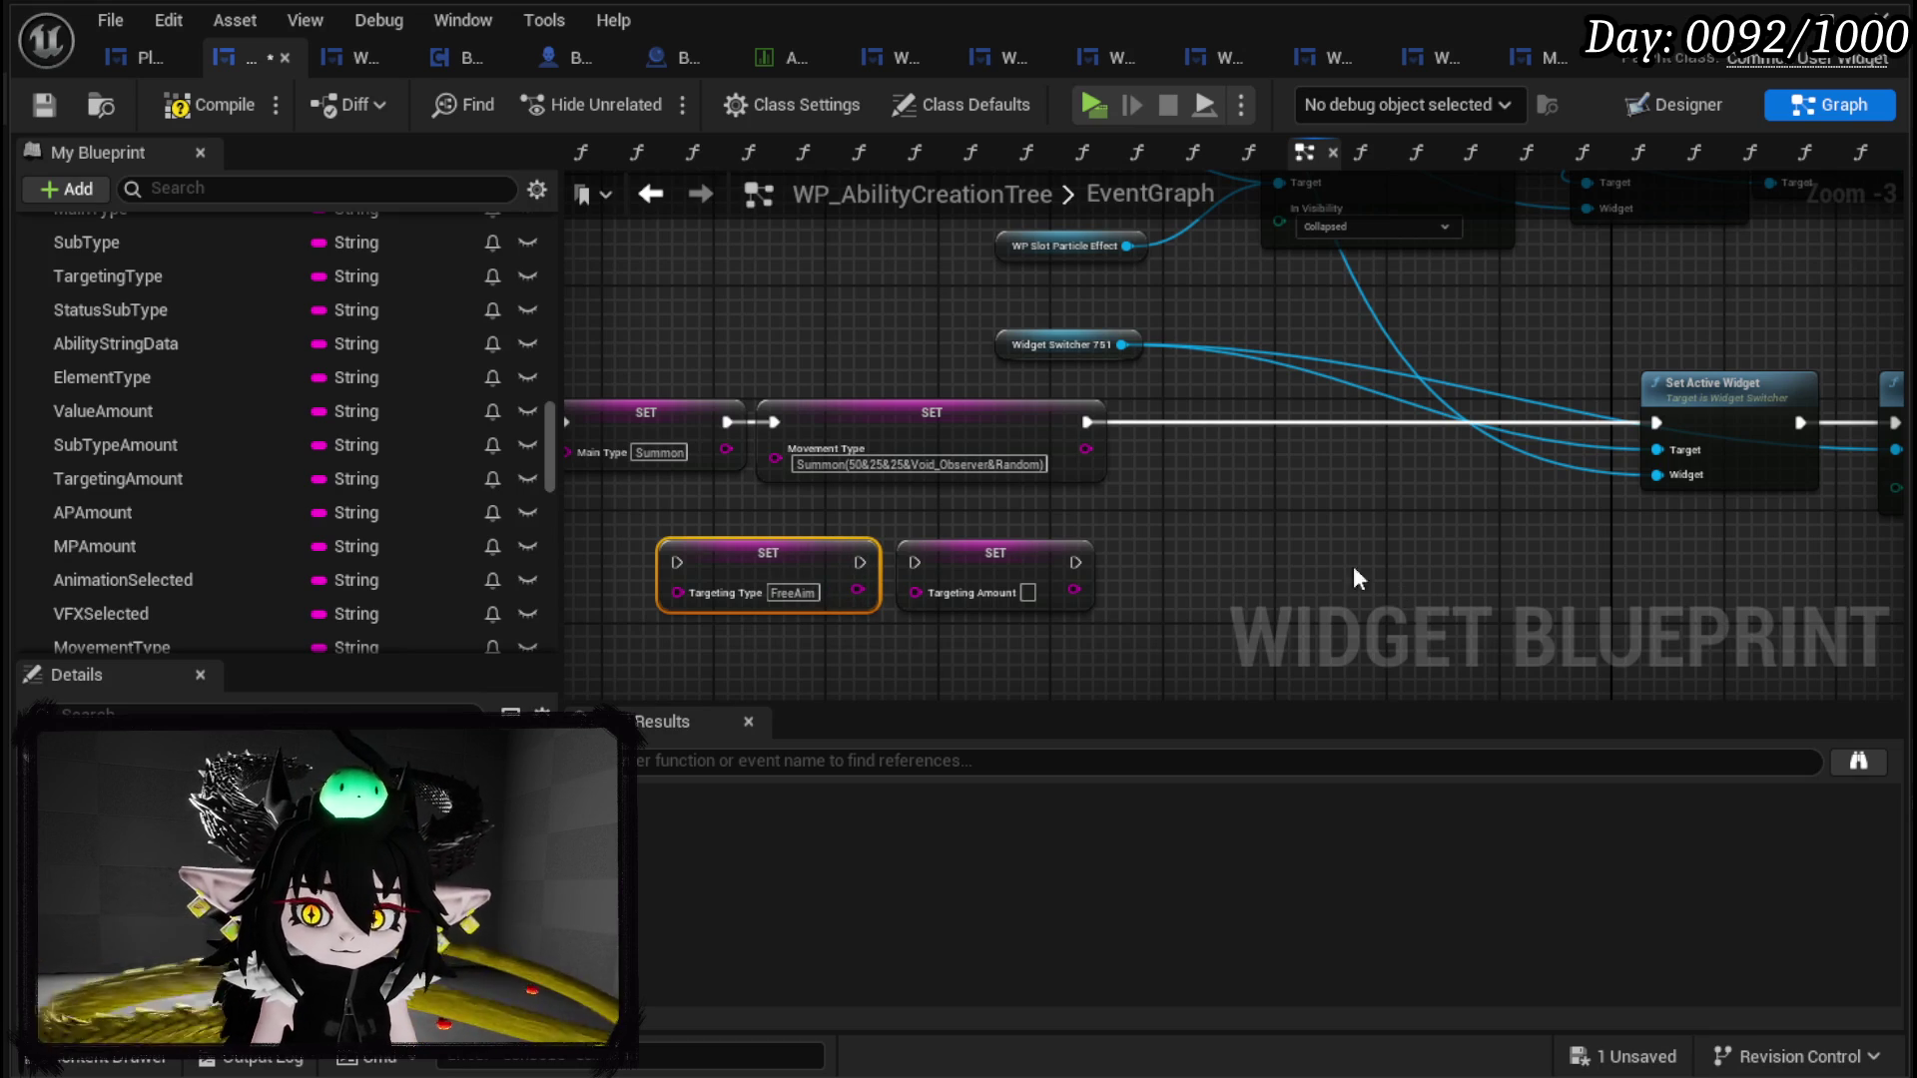
{"action": "left_click", "coordinate": [1028, 591]}
{"action": "type", "text": "1"}
Step: Wire the new setters between the Movement Type SET and Set Active Widget, then compile and save
{"action": "left_click", "coordinate": [938, 572], "text": "ctrl"}
{"action": "mouse_move", "coordinate": [939, 572]}
{"action": "left_mouse_down"}
{"action": "mouse_move", "coordinate": [1453, 466]}
{"action": "mouse_move", "coordinate": [1422, 428]}
{"action": "left_mouse_up"}
{"action": "left_click_drag", "start_coordinate": [1094, 418], "coordinate": [1196, 445]}
{"action": "left_click_drag", "start_coordinate": [1356, 444], "coordinate": [1459, 444]}
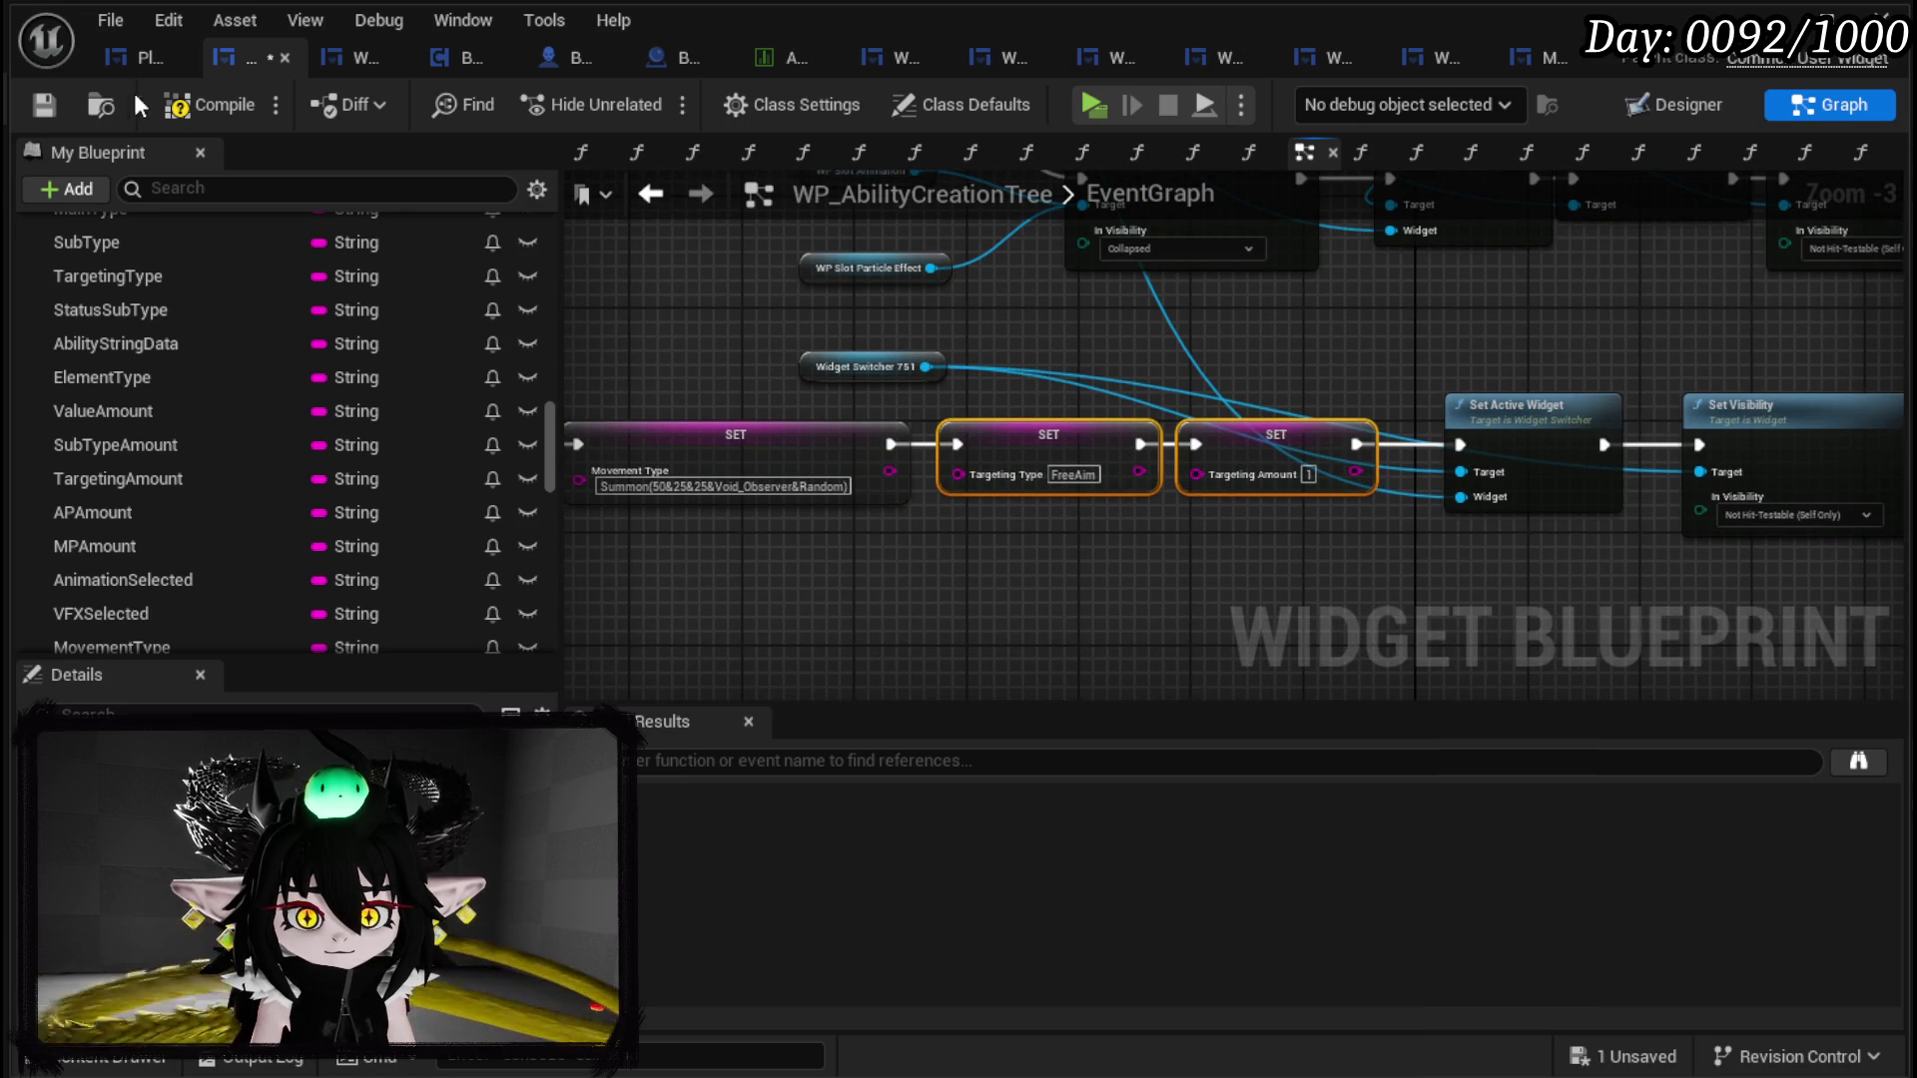
{"action": "left_click", "coordinate": [203, 112]}
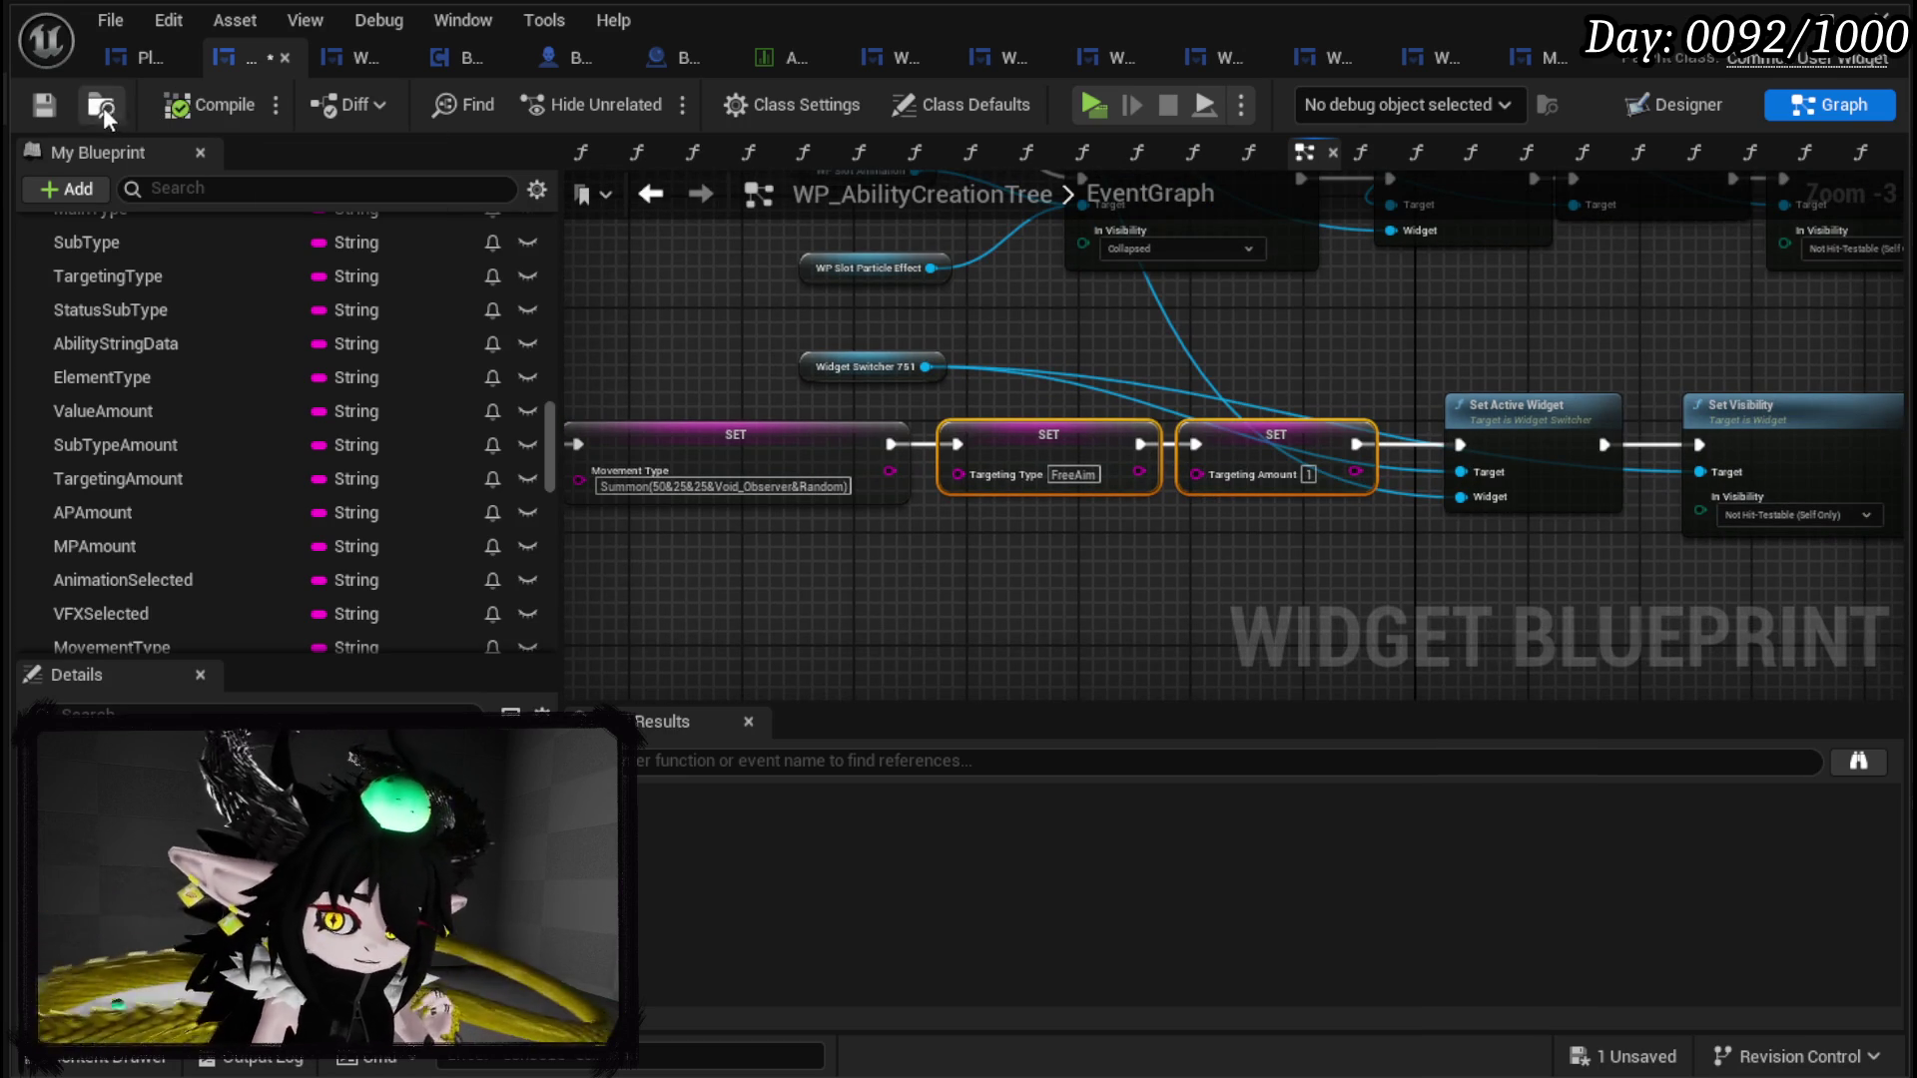
{"action": "left_click", "coordinate": [44, 103]}
Step: Tidy the SET node chain's layout and save the blueprint
{"action": "left_click_drag", "start_coordinate": [984, 364], "coordinate": [1388, 349]}
{"action": "left_click", "coordinate": [1389, 350]}
{"action": "left_click", "coordinate": [45, 114]}
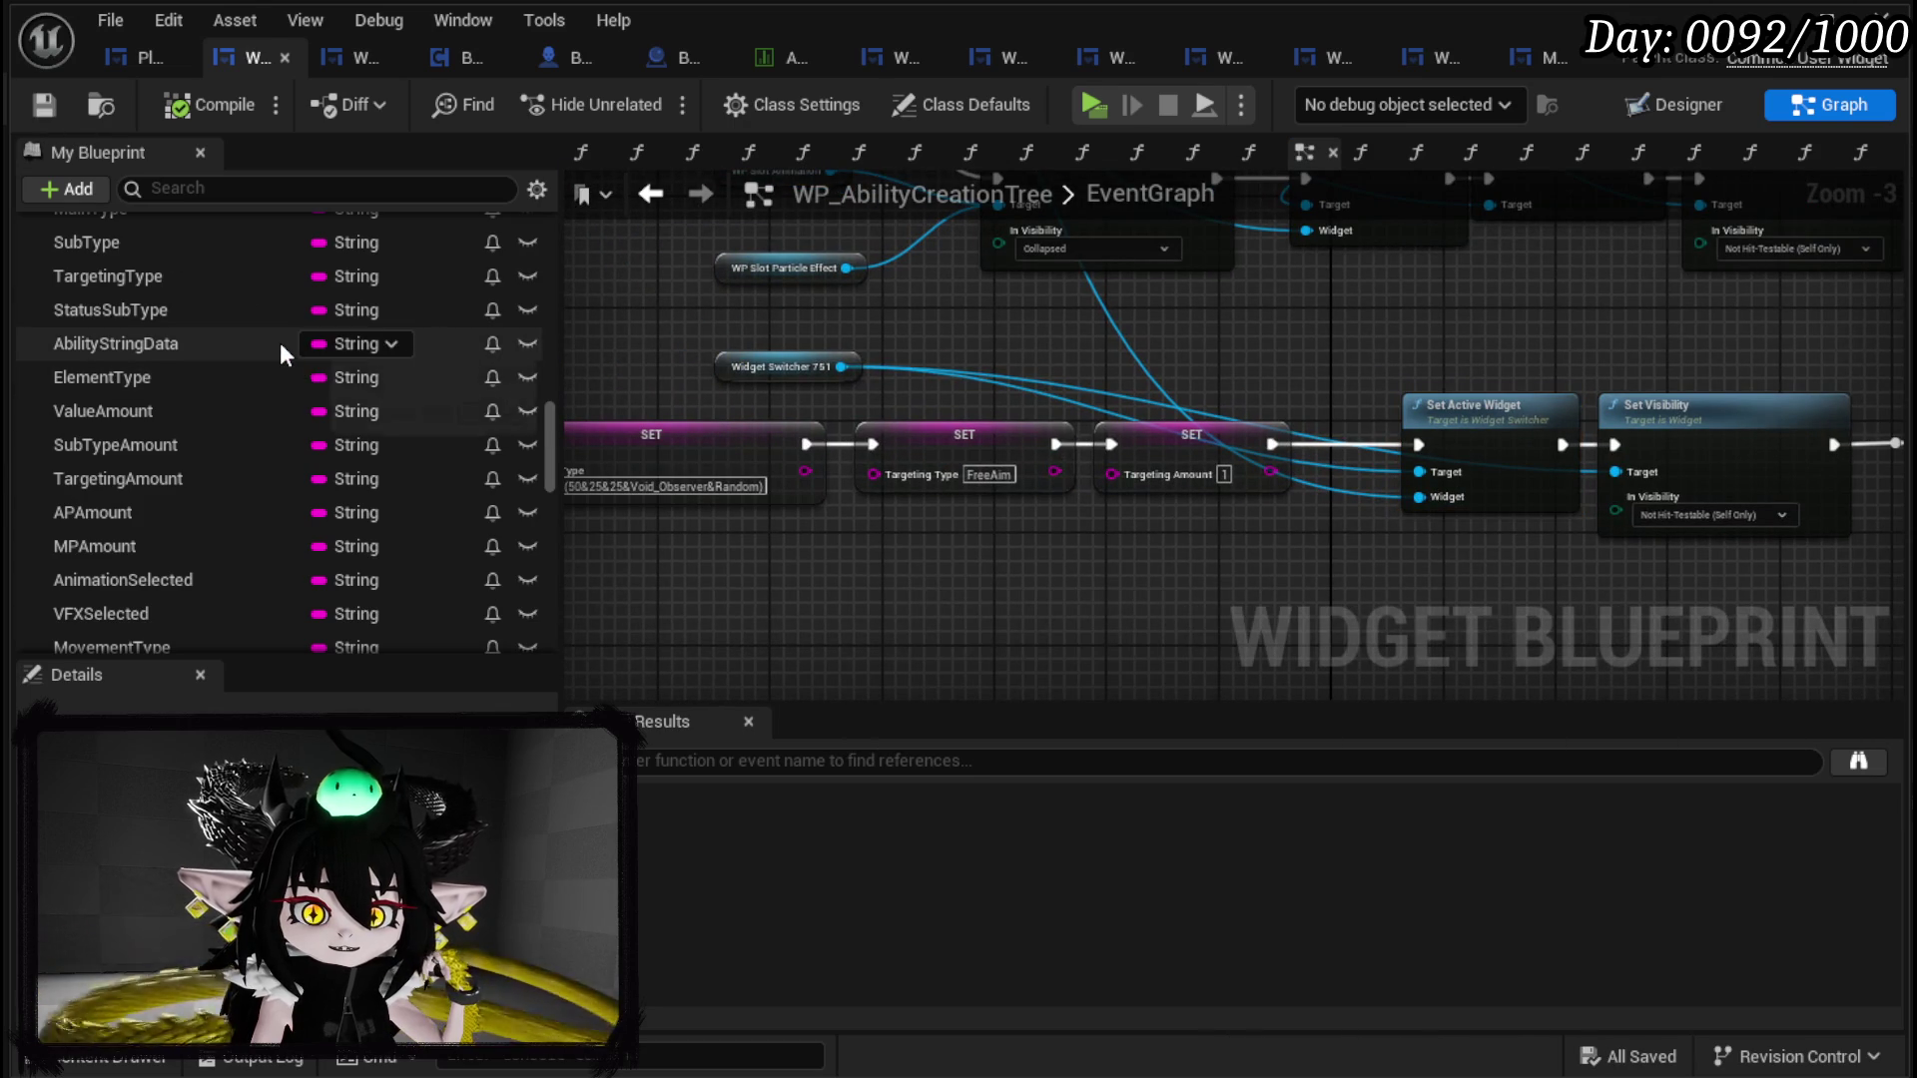
{"action": "left_click_drag", "start_coordinate": [961, 573], "coordinate": [1332, 573]}
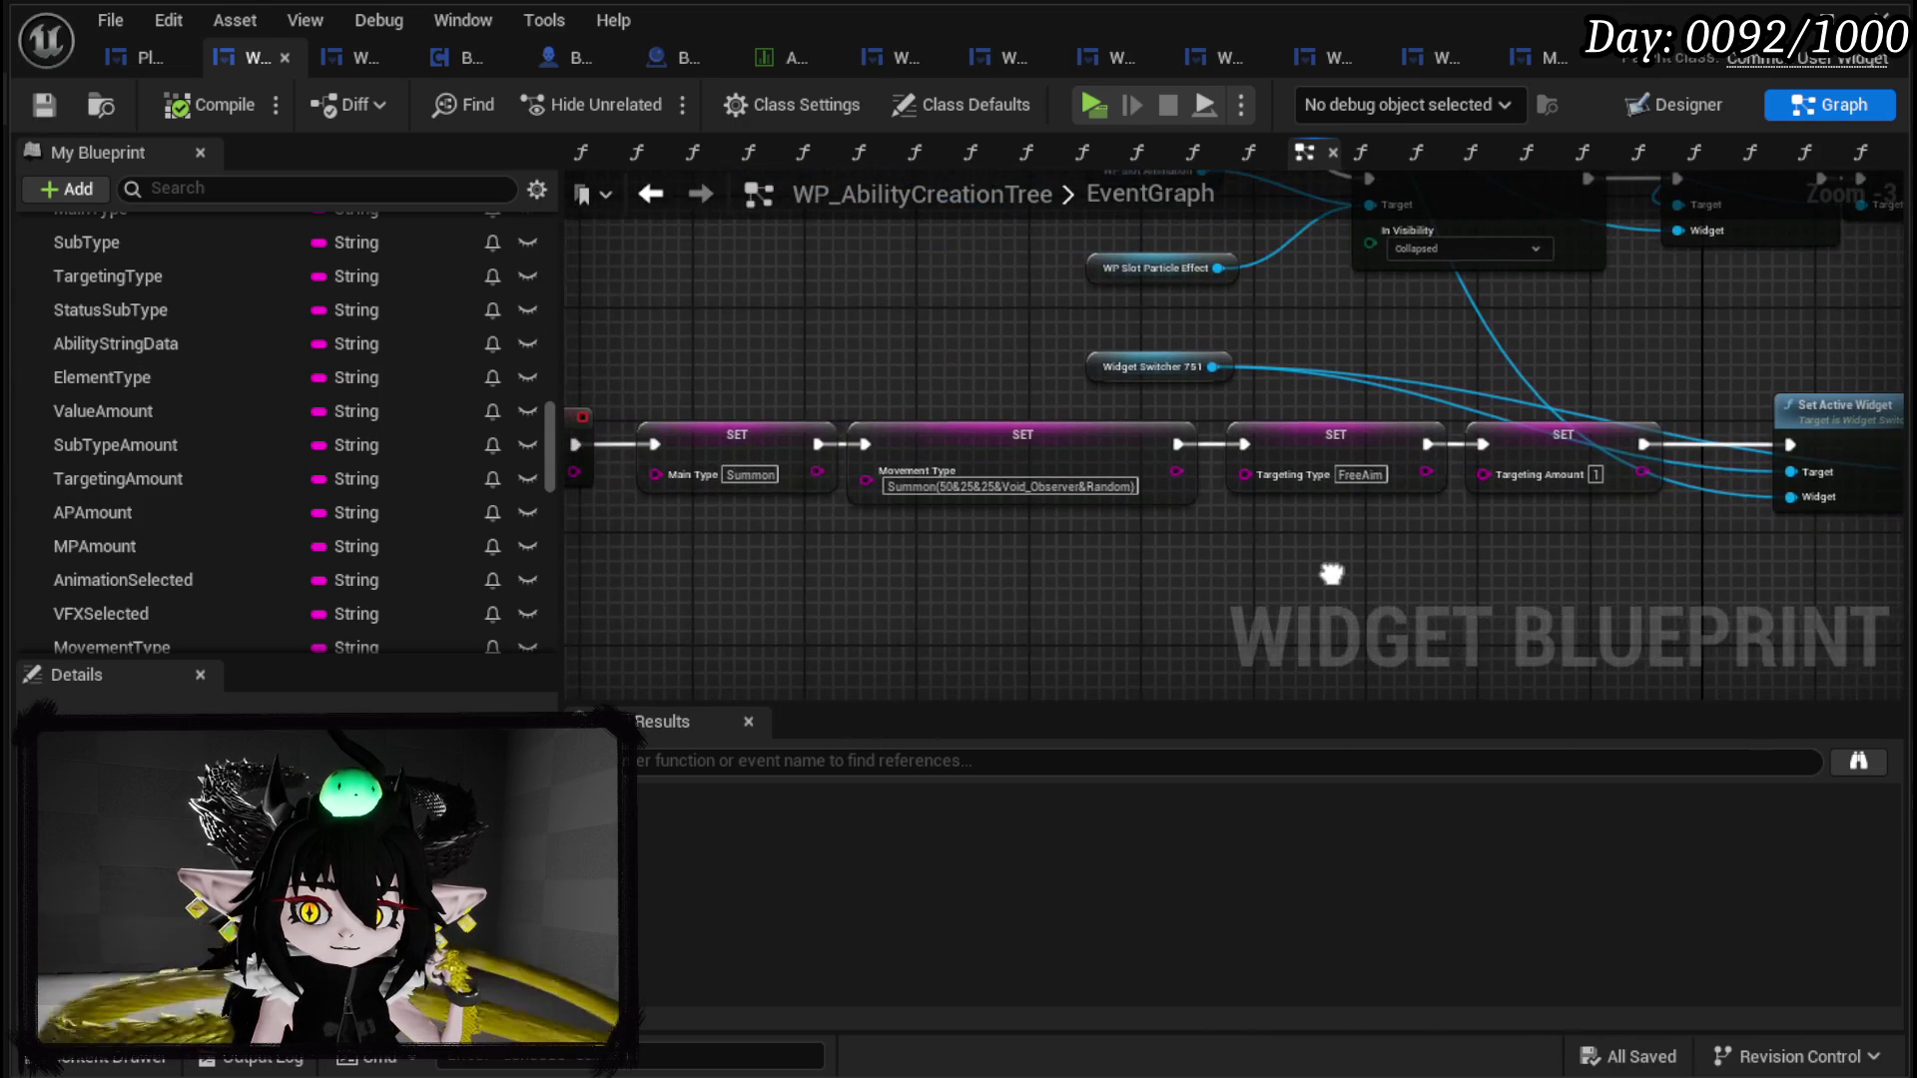
{"action": "scroll", "coordinate": [858, 529], "scroll_direction": "down", "scroll_amount": 1}
{"action": "left_click_drag", "start_coordinate": [644, 574], "coordinate": [1413, 475]}
{"action": "left_click_drag", "start_coordinate": [1295, 467], "coordinate": [1090, 468]}
{"action": "left_click", "coordinate": [1407, 554]}
{"action": "left_click", "coordinate": [43, 103]}
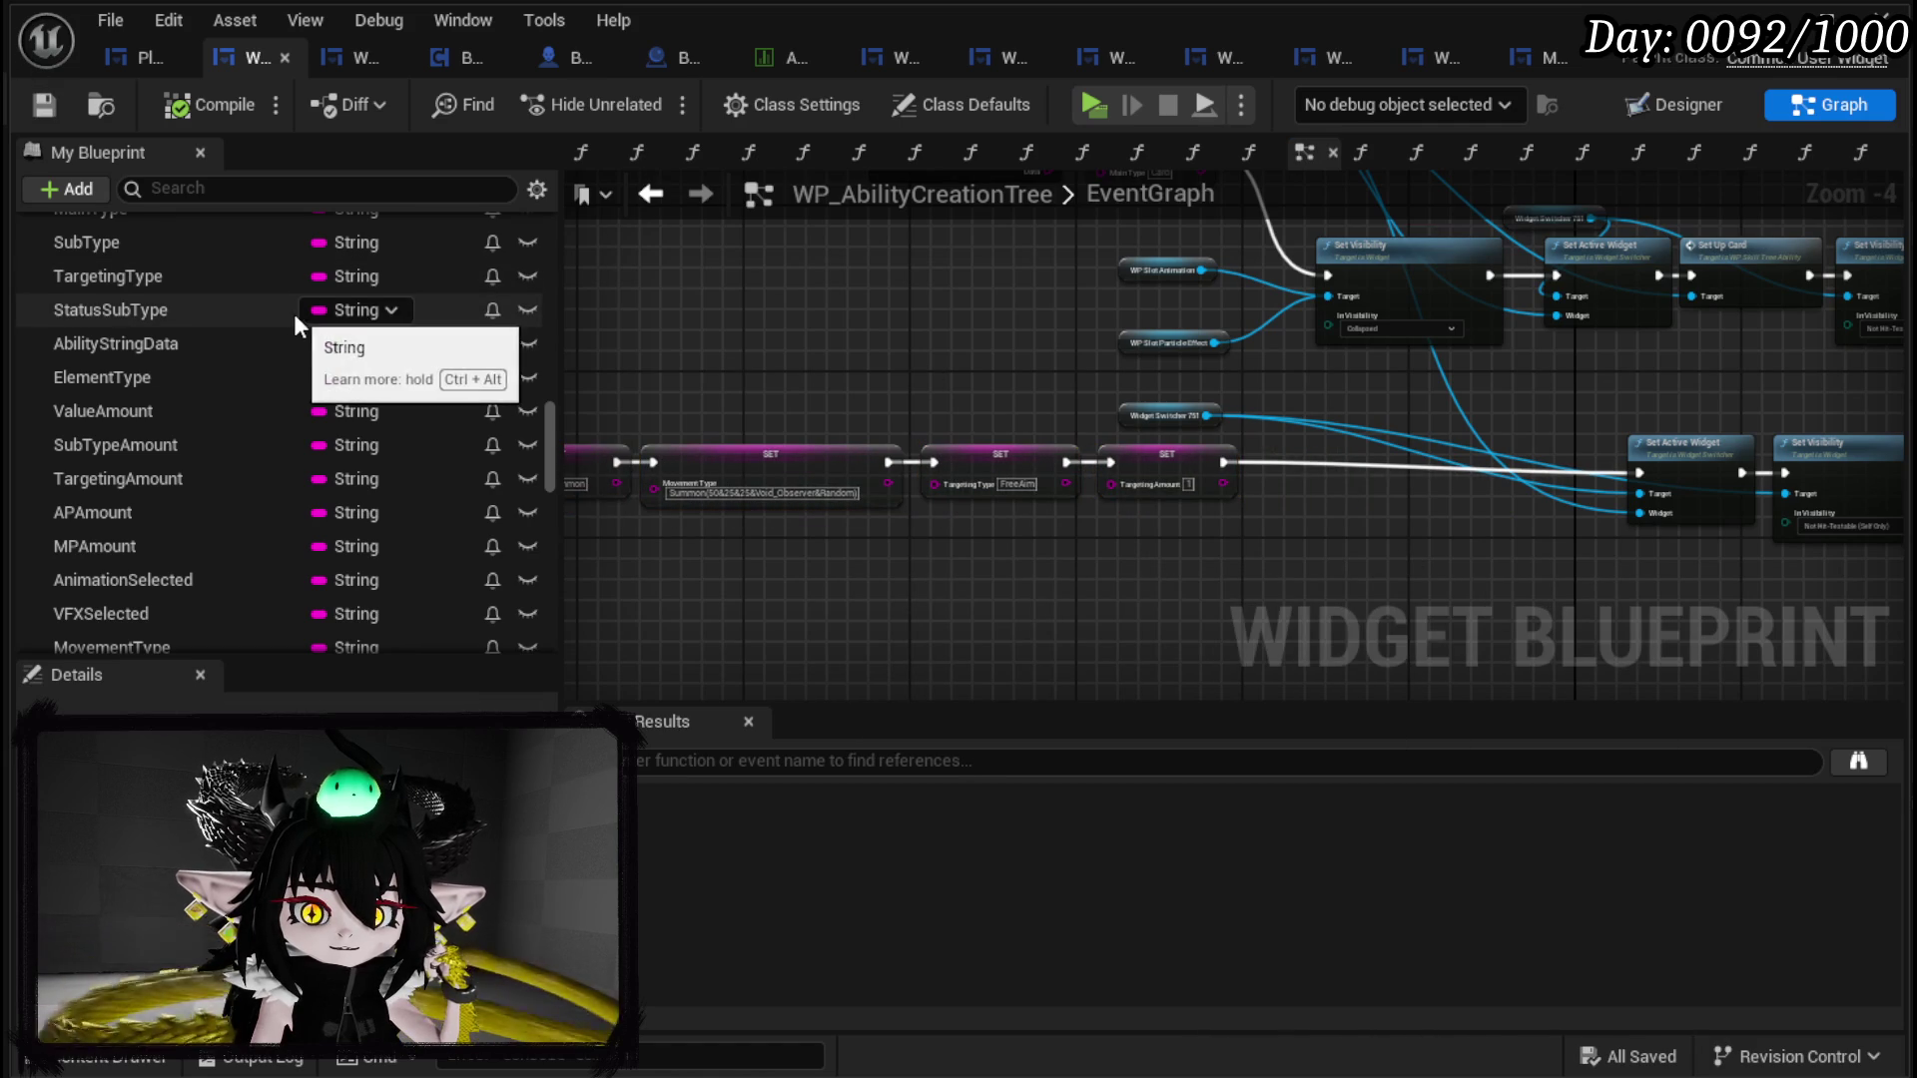
{"action": "scroll", "coordinate": [294, 313], "scroll_direction": "up", "scroll_amount": 5}
{"action": "left_click", "coordinate": [521, 290]}
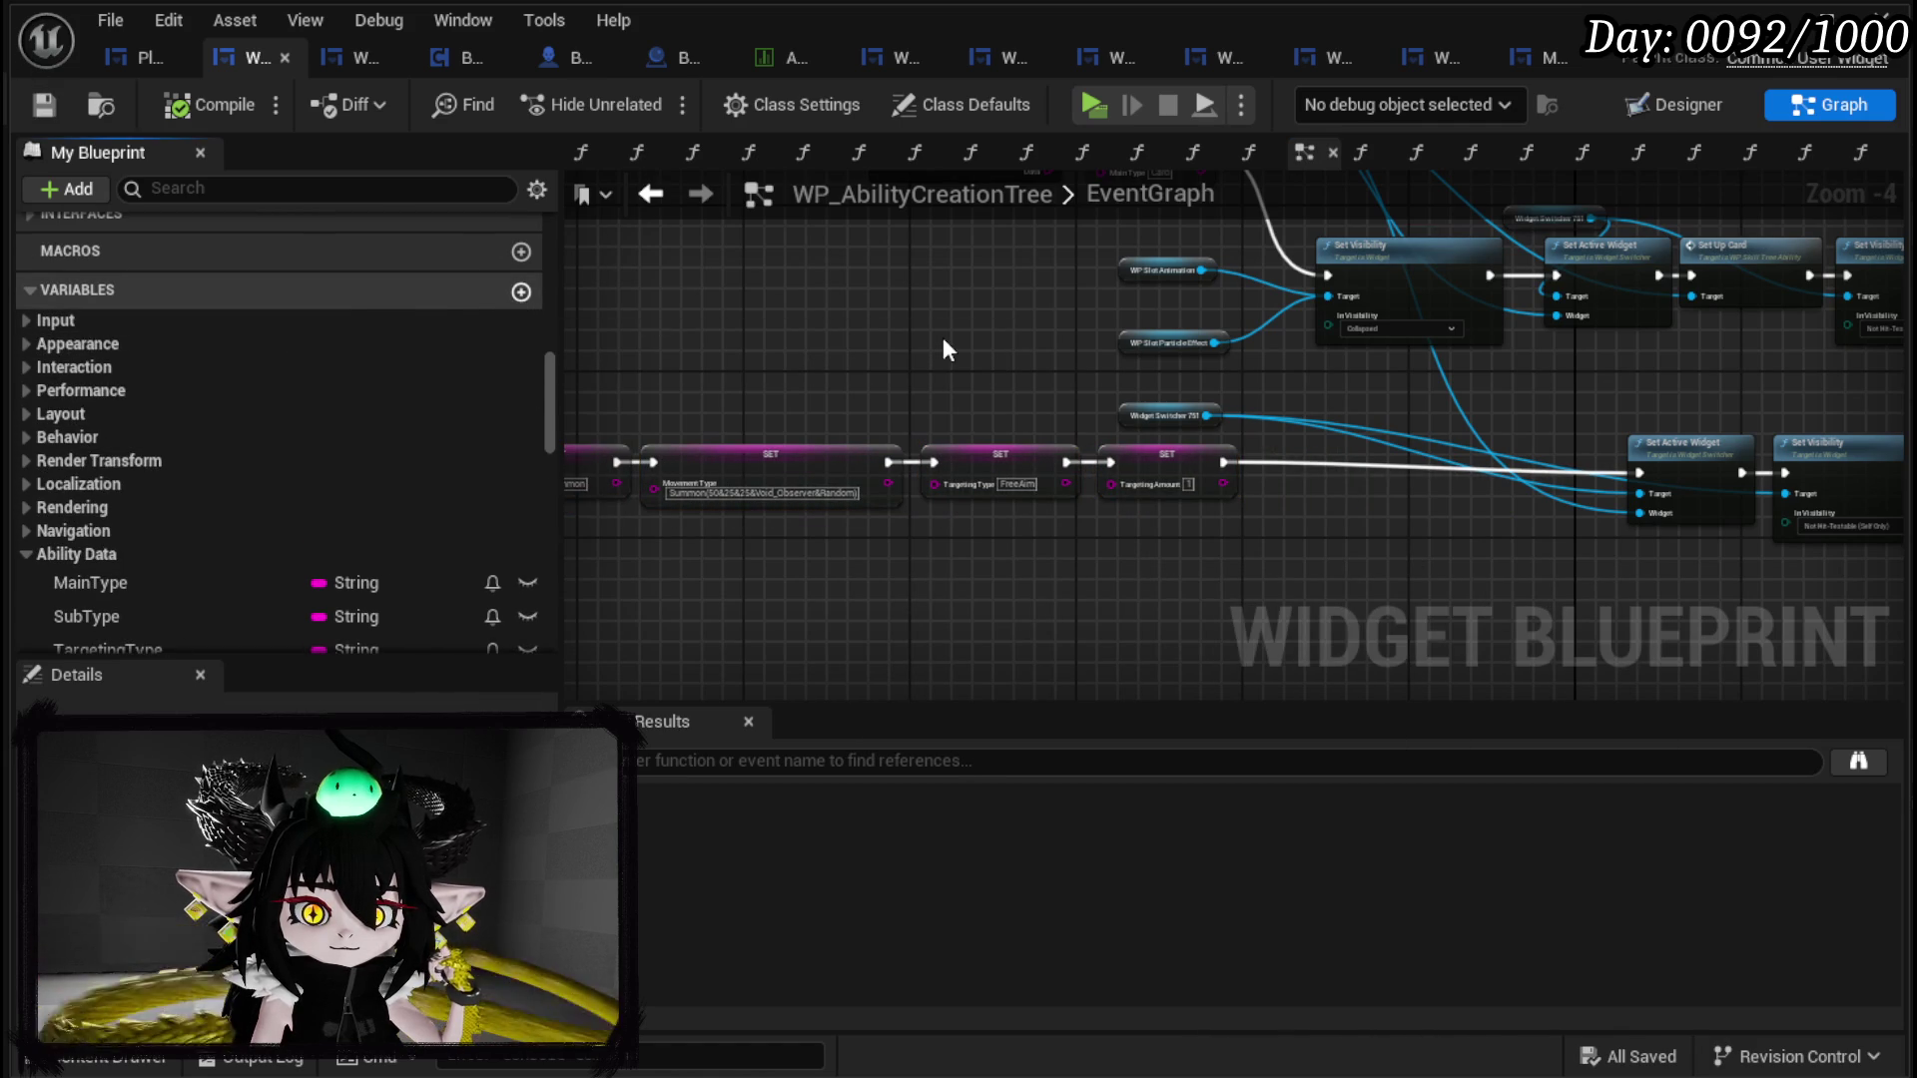
Step: Create String variable SummonAbilityString, compile and save, and file it under Summon Data
{"action": "type", "text": "SummonAbility"}
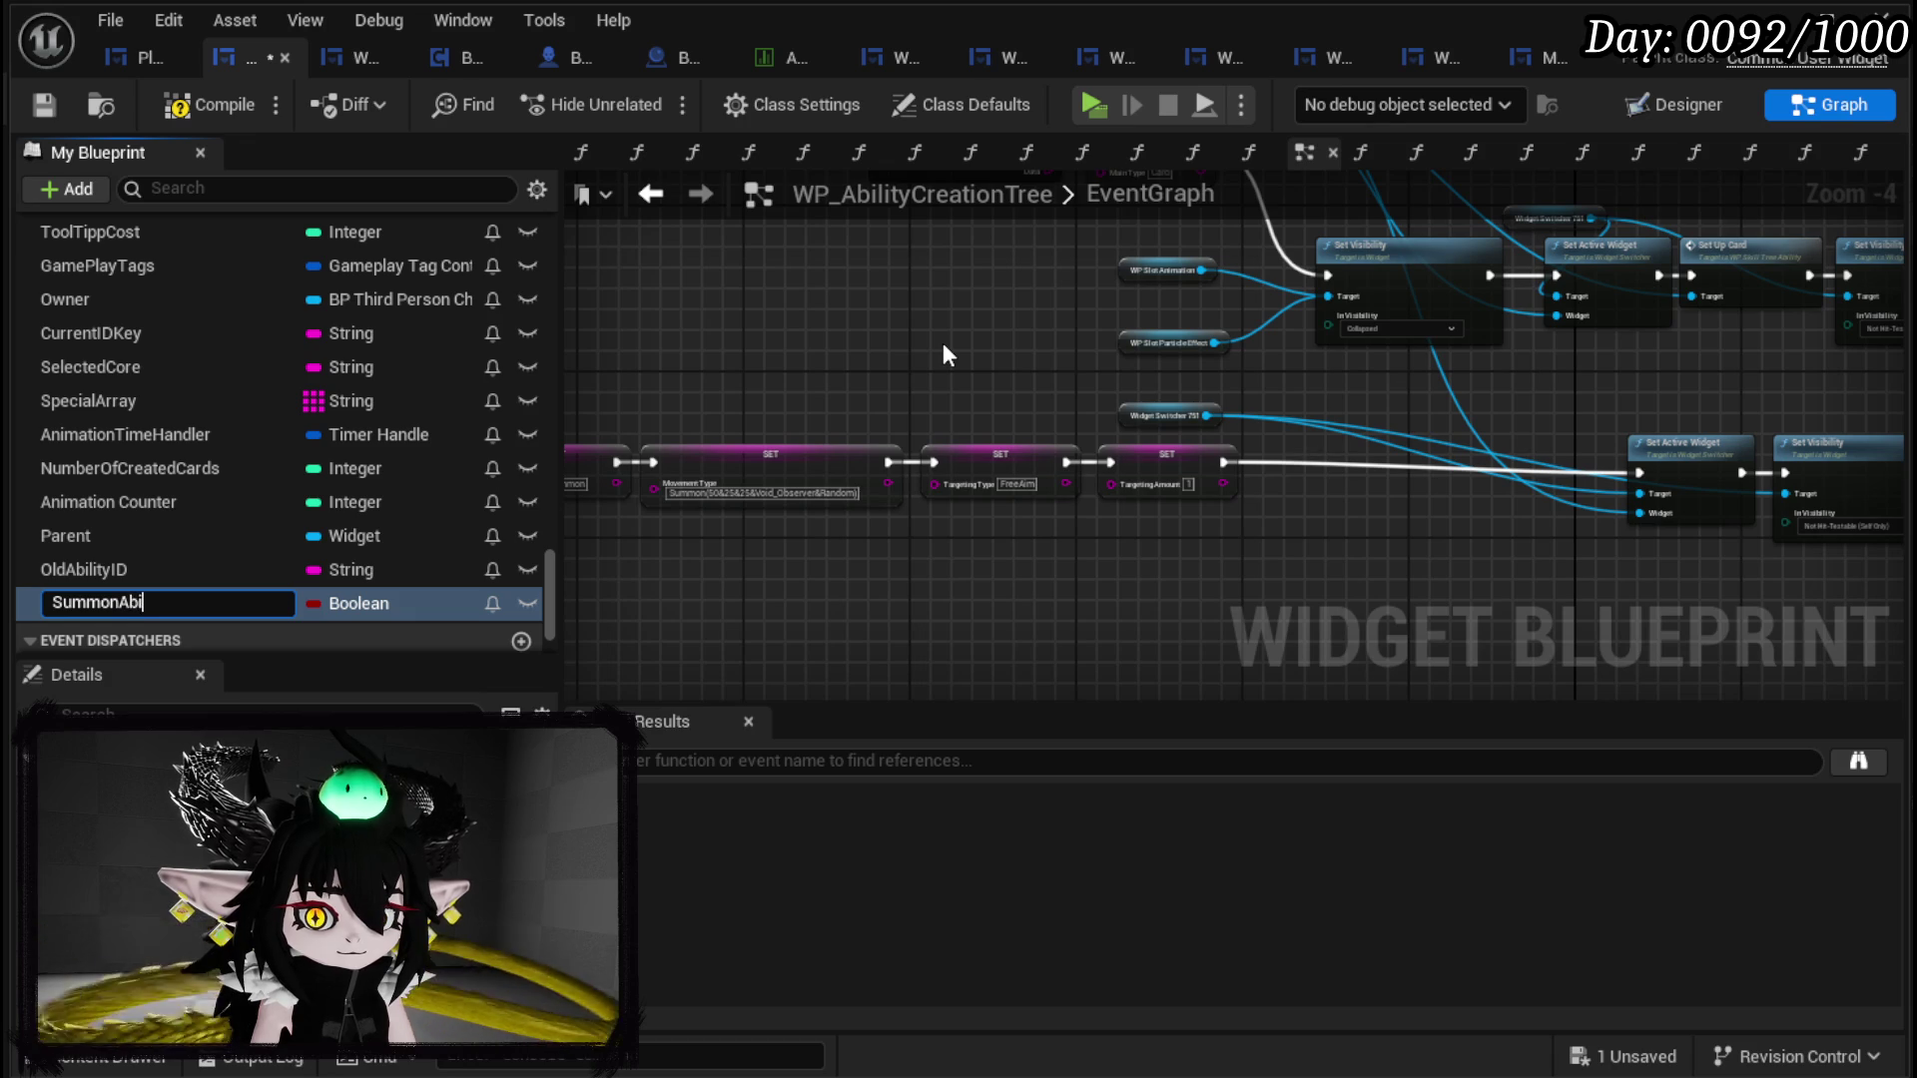
{"action": "type", "text": "String"}
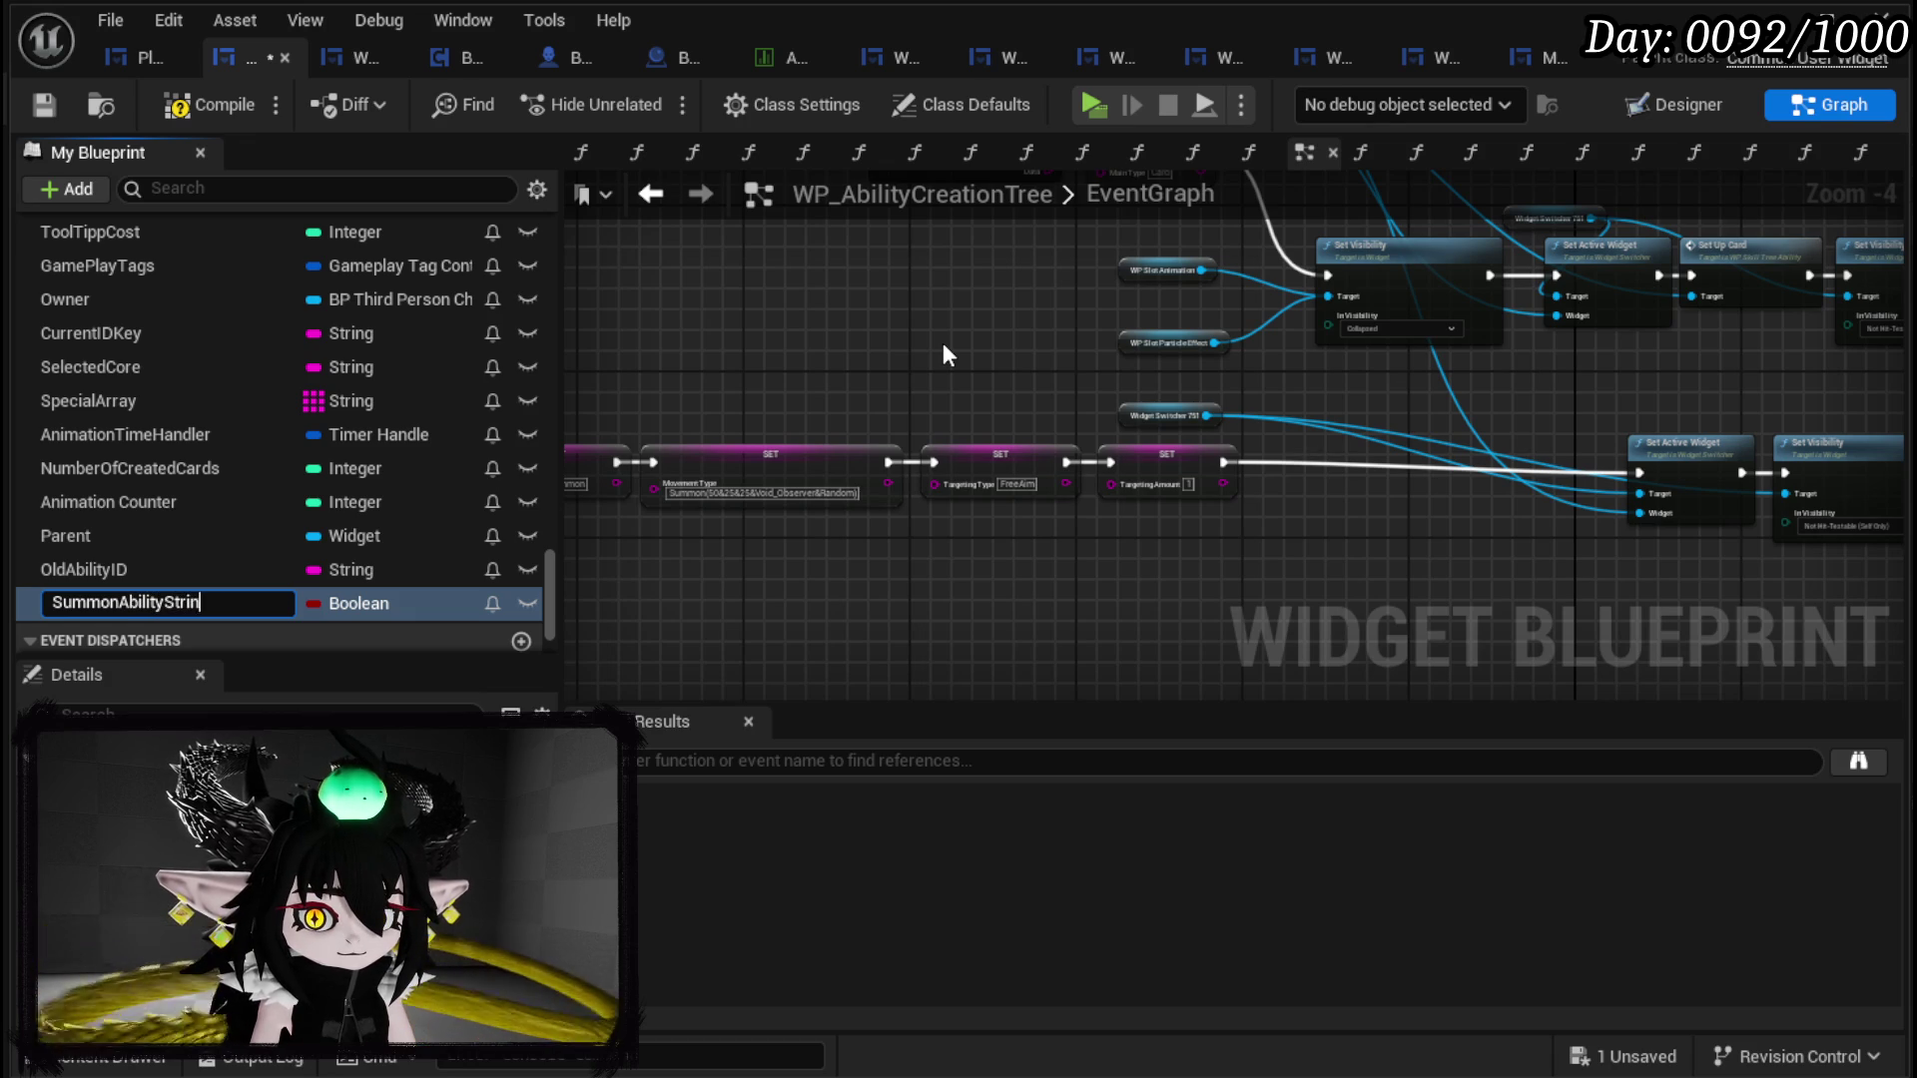
{"action": "key", "text": "Return"}
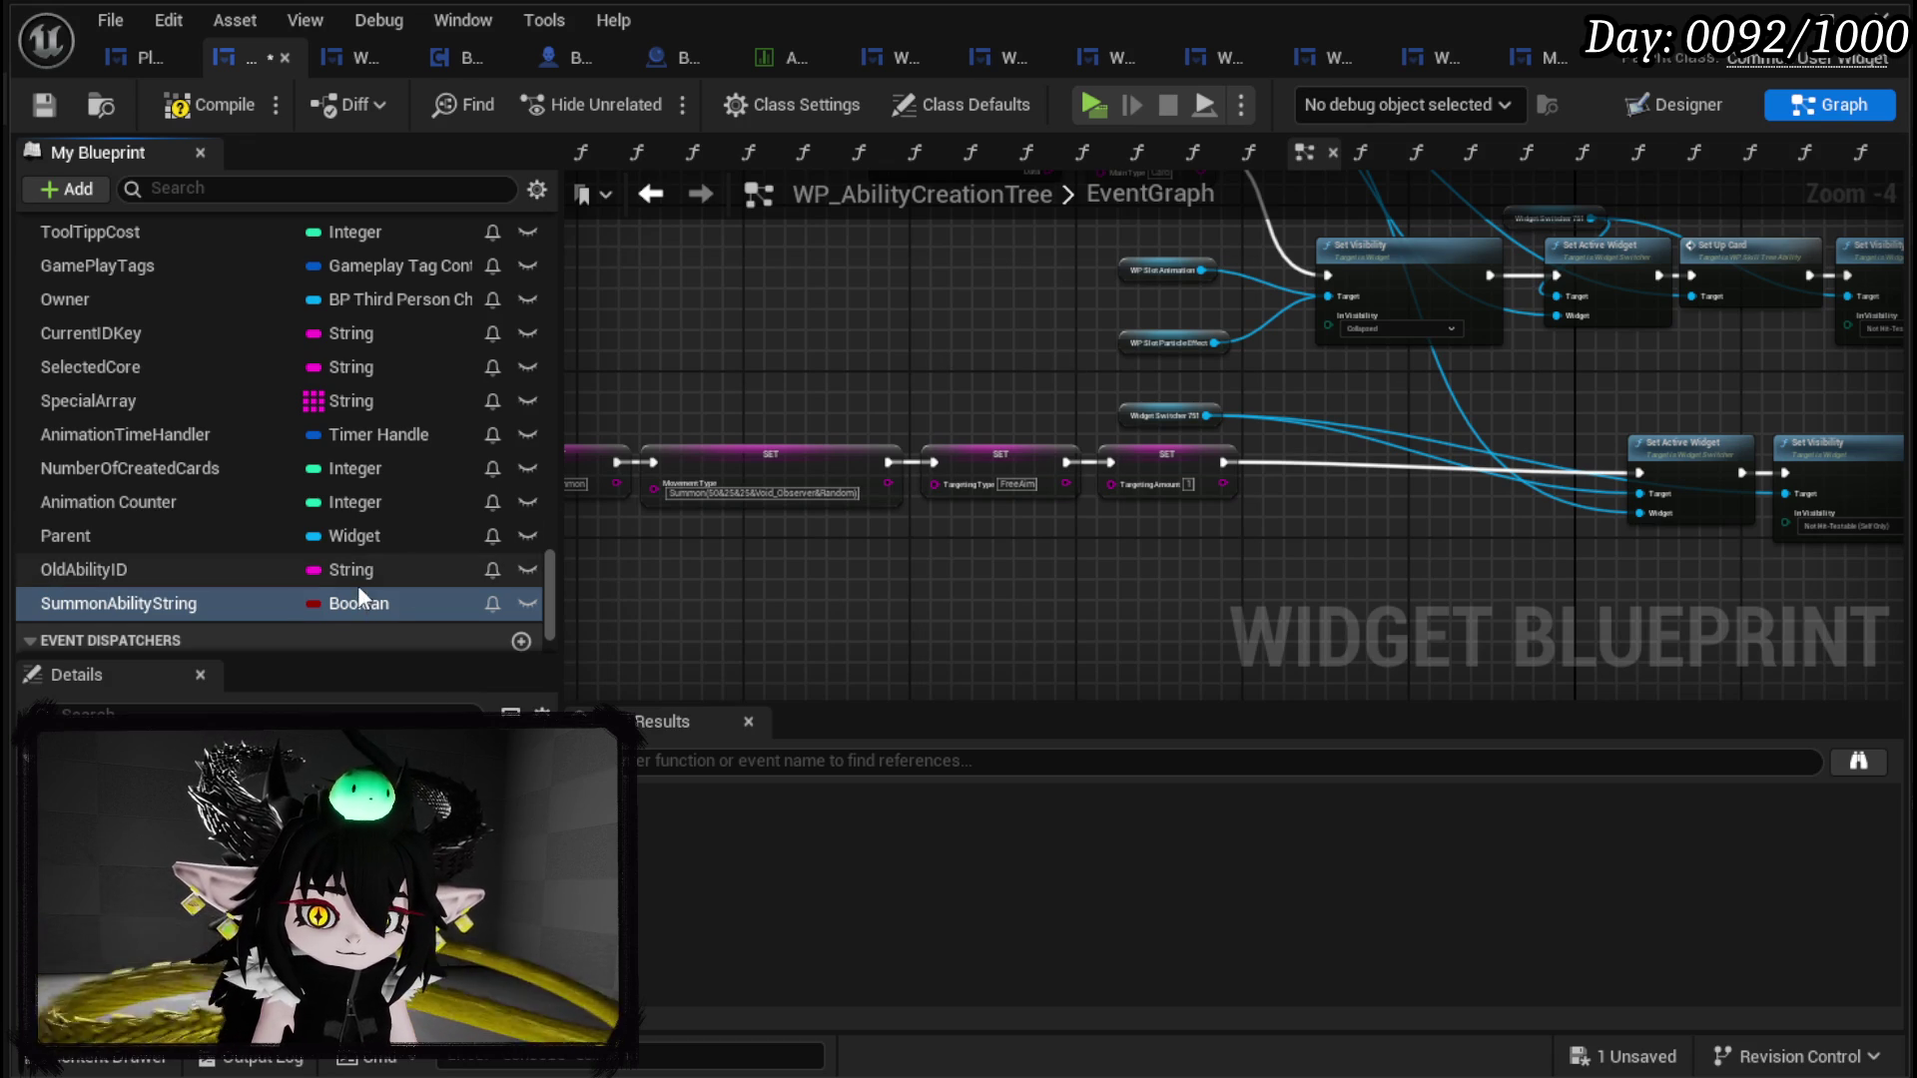
{"action": "left_click", "coordinate": [354, 603]}
{"action": "type", "text": "string"}
{"action": "key", "text": "Return"}
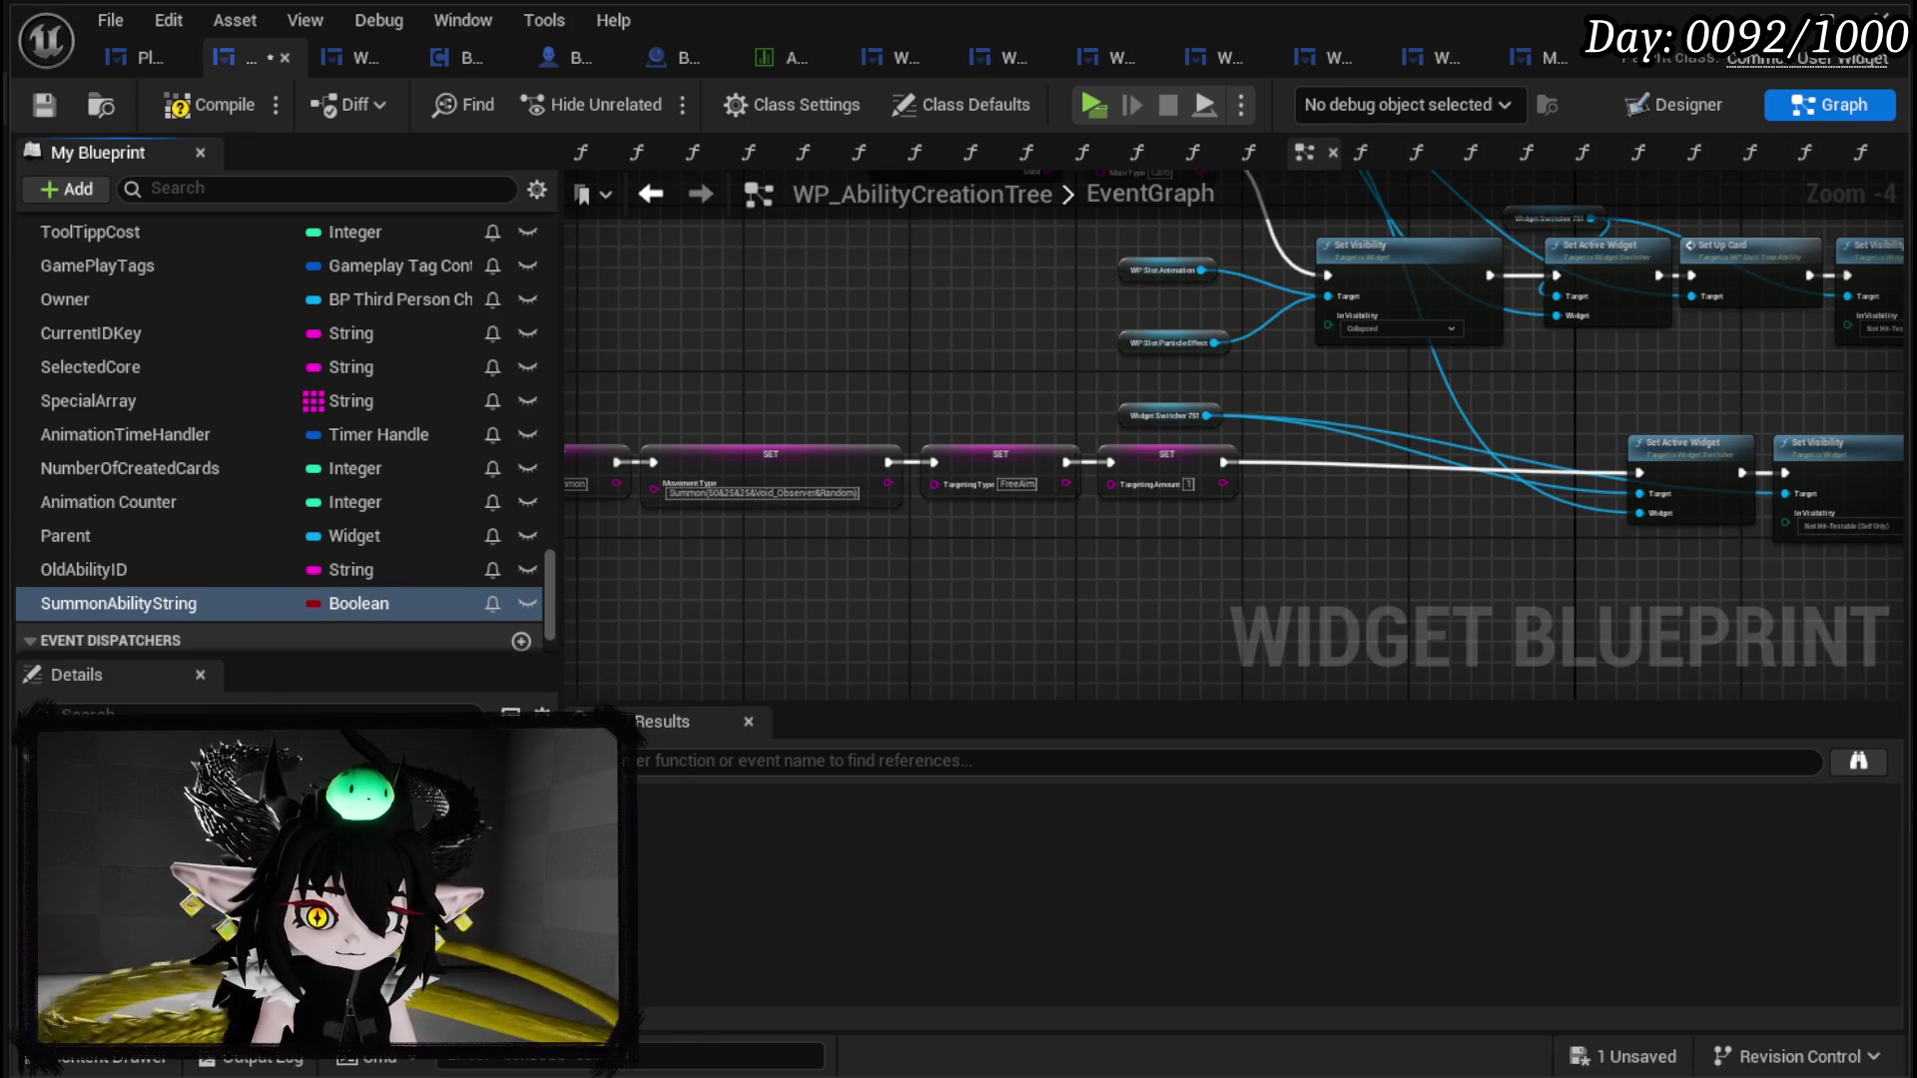
{"action": "left_click", "coordinate": [188, 112]}
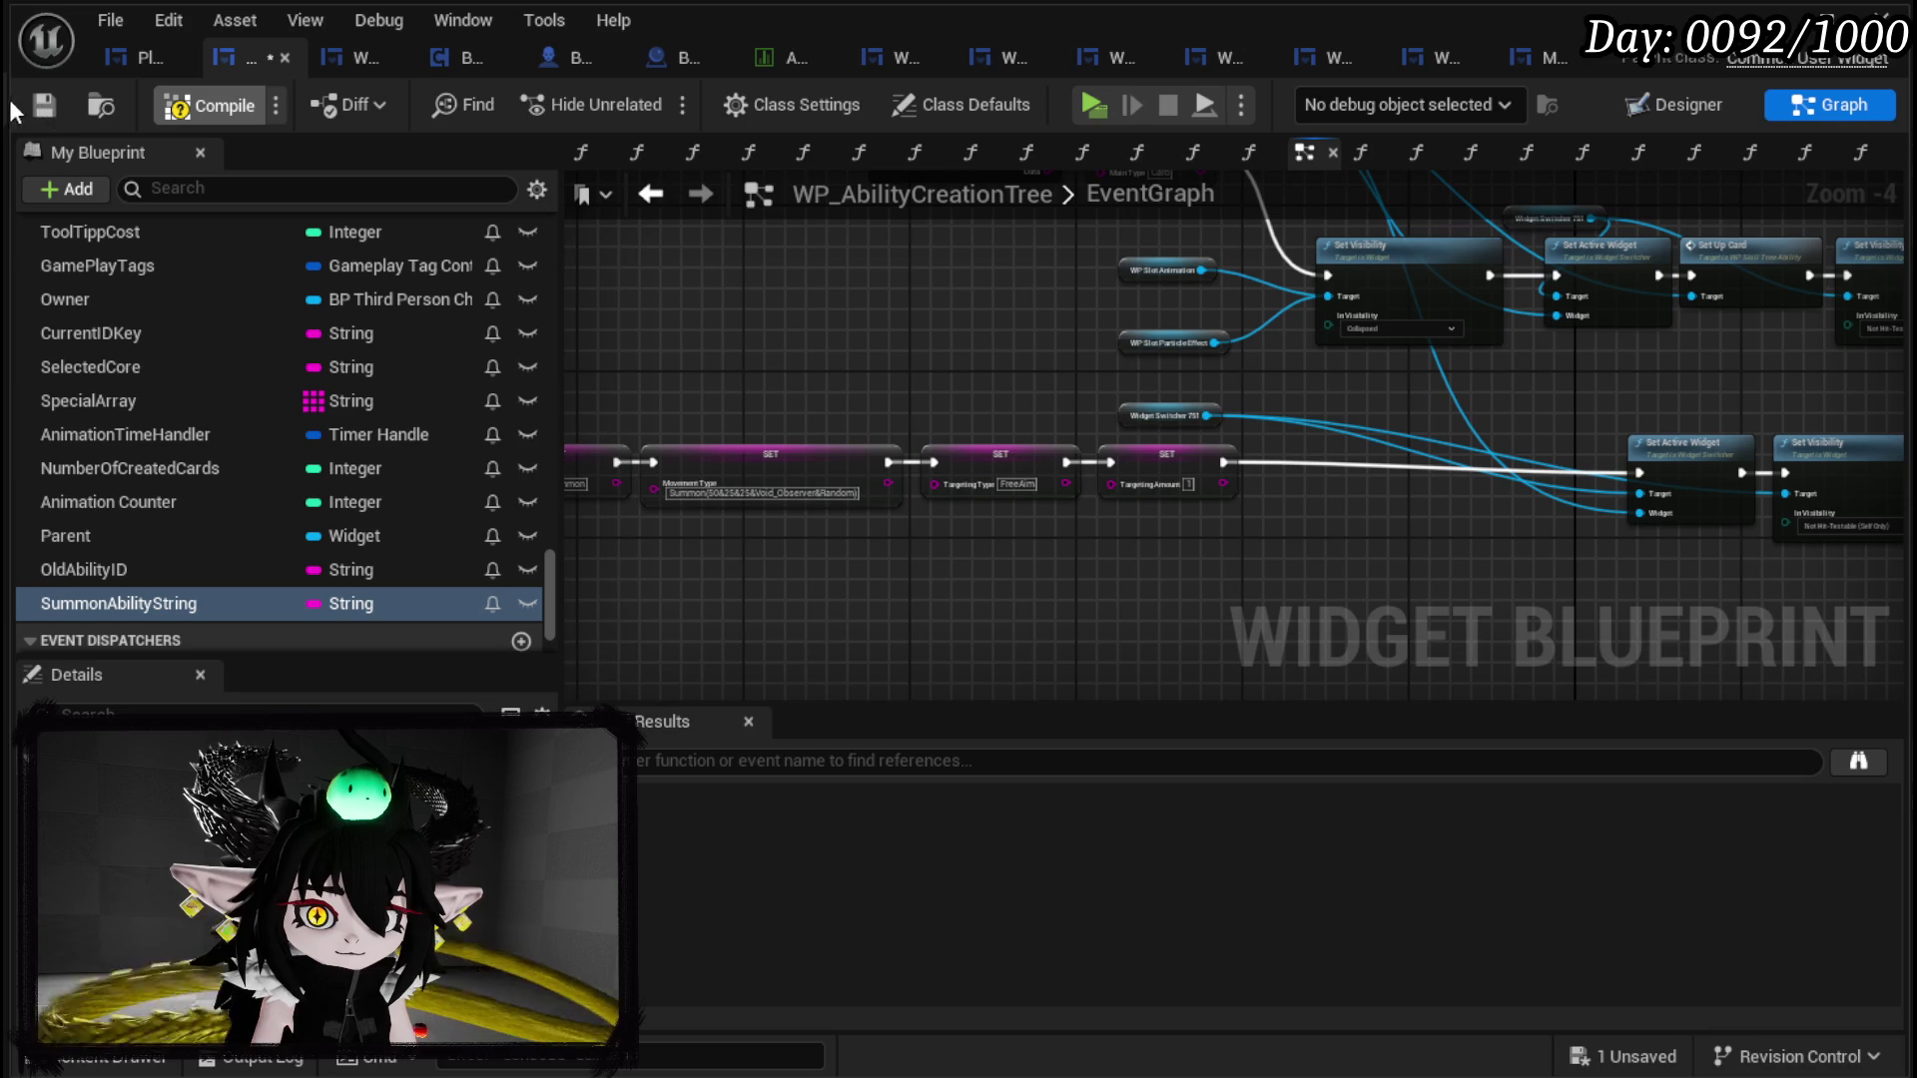
{"action": "left_click", "coordinate": [42, 104]}
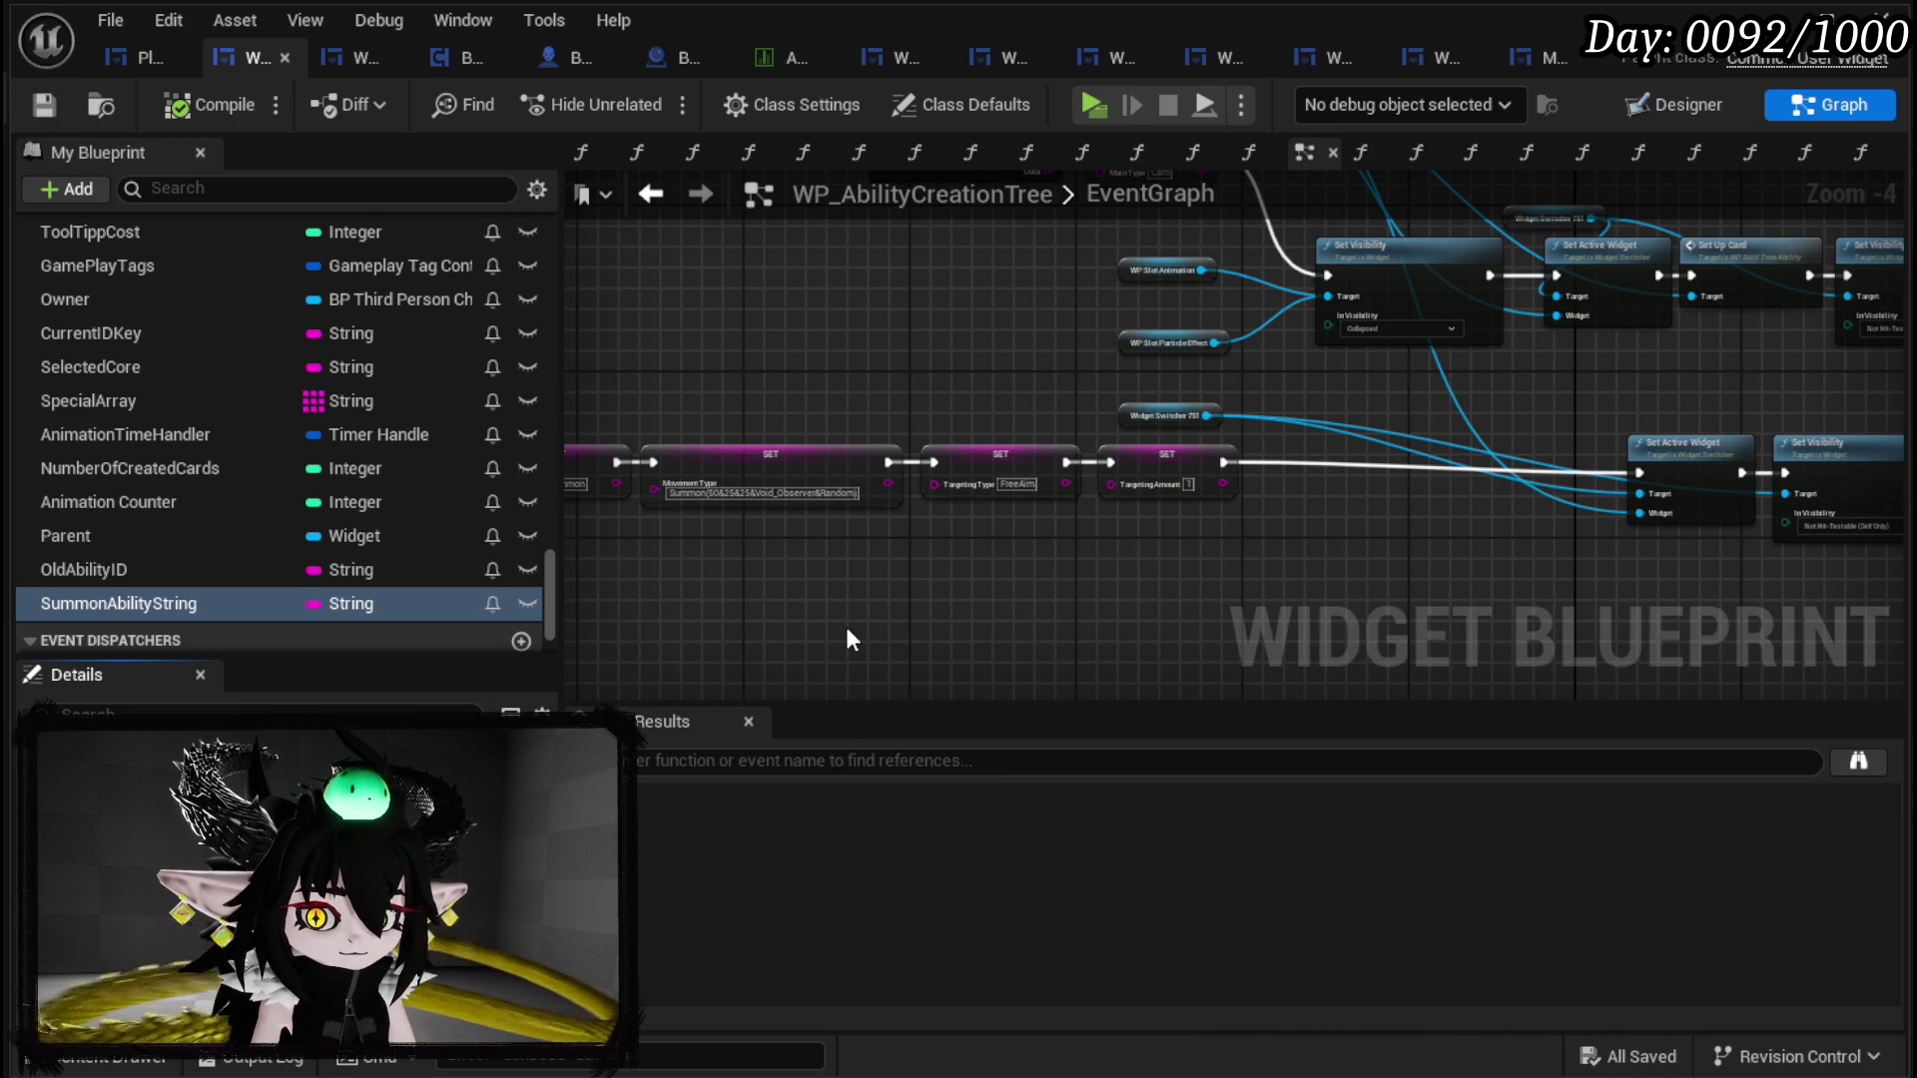
{"action": "key", "text": "Return"}
{"action": "scroll", "coordinate": [172, 481], "scroll_direction": "up", "scroll_amount": 2}
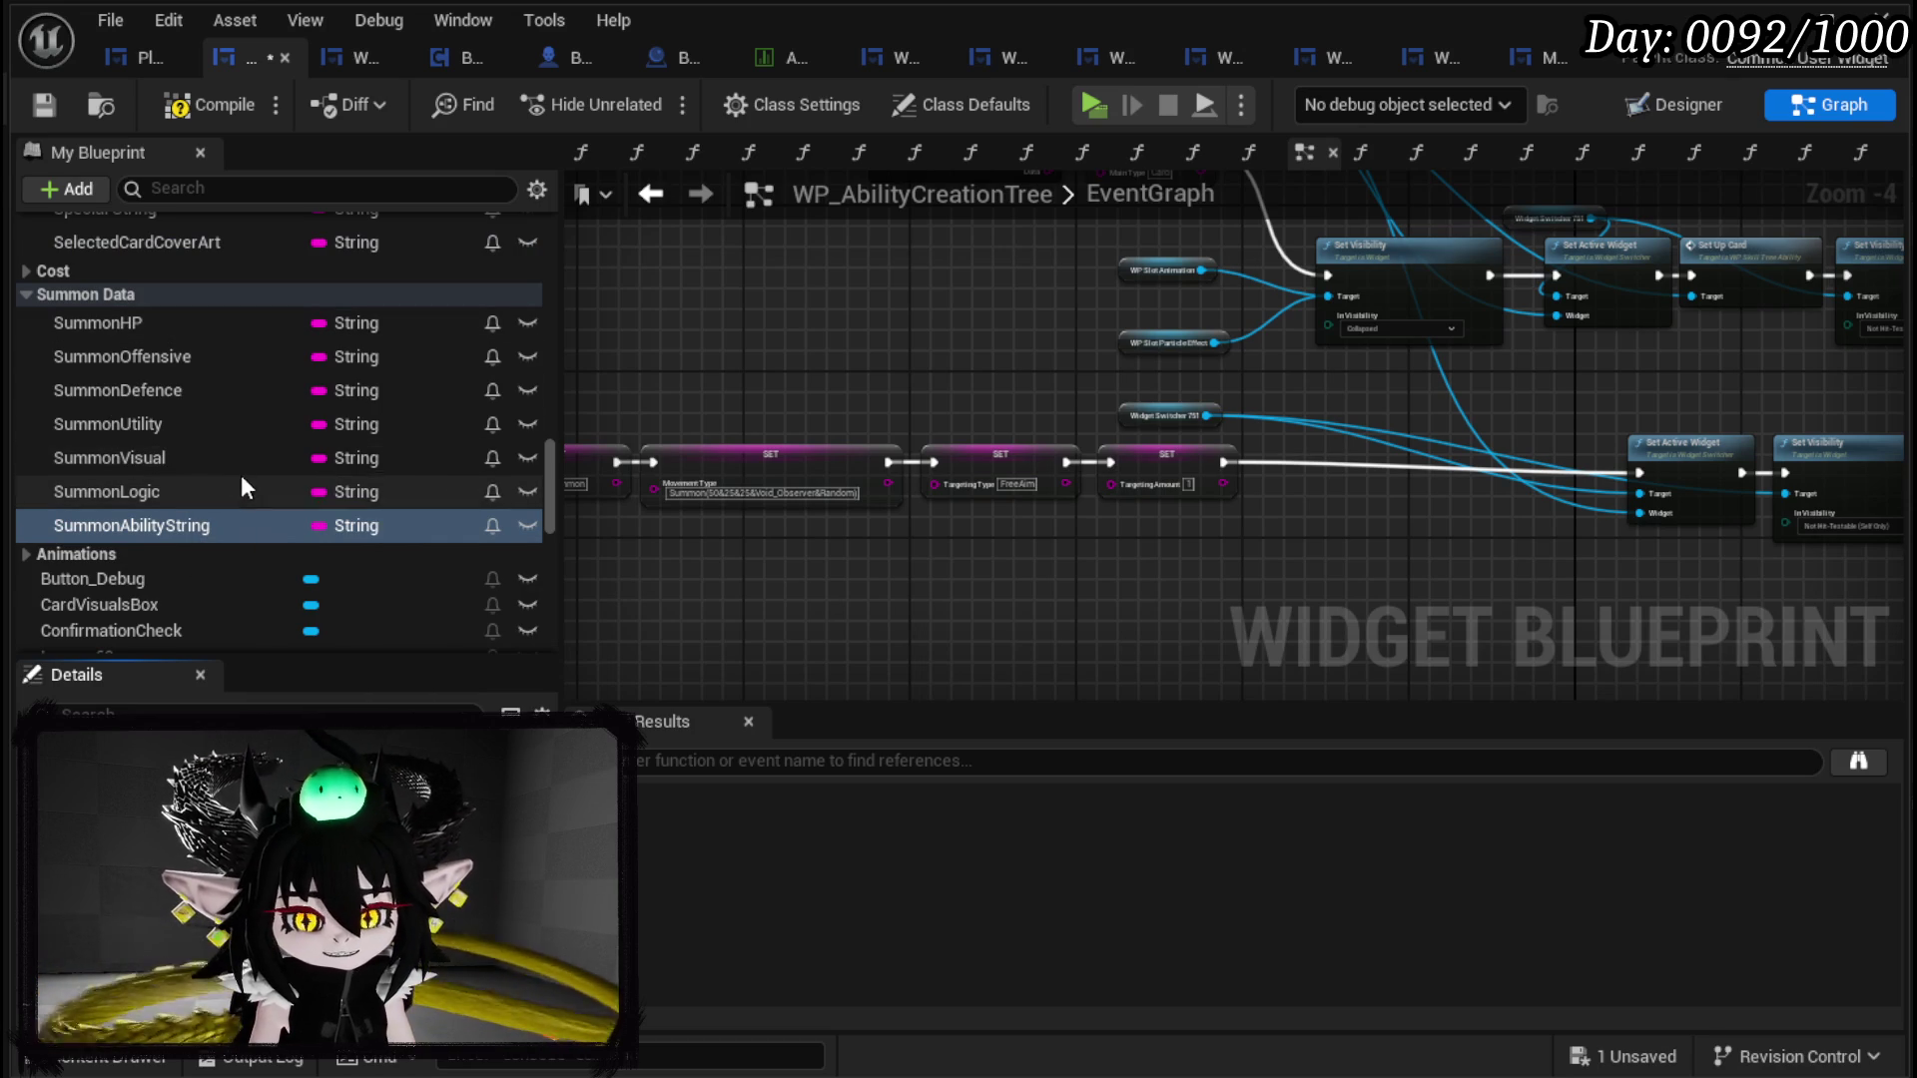
Step: Add a variable named SummonTargeting and assign it to the Summon Data category
{"action": "scroll", "coordinate": [184, 388], "scroll_direction": "up", "scroll_amount": 2}
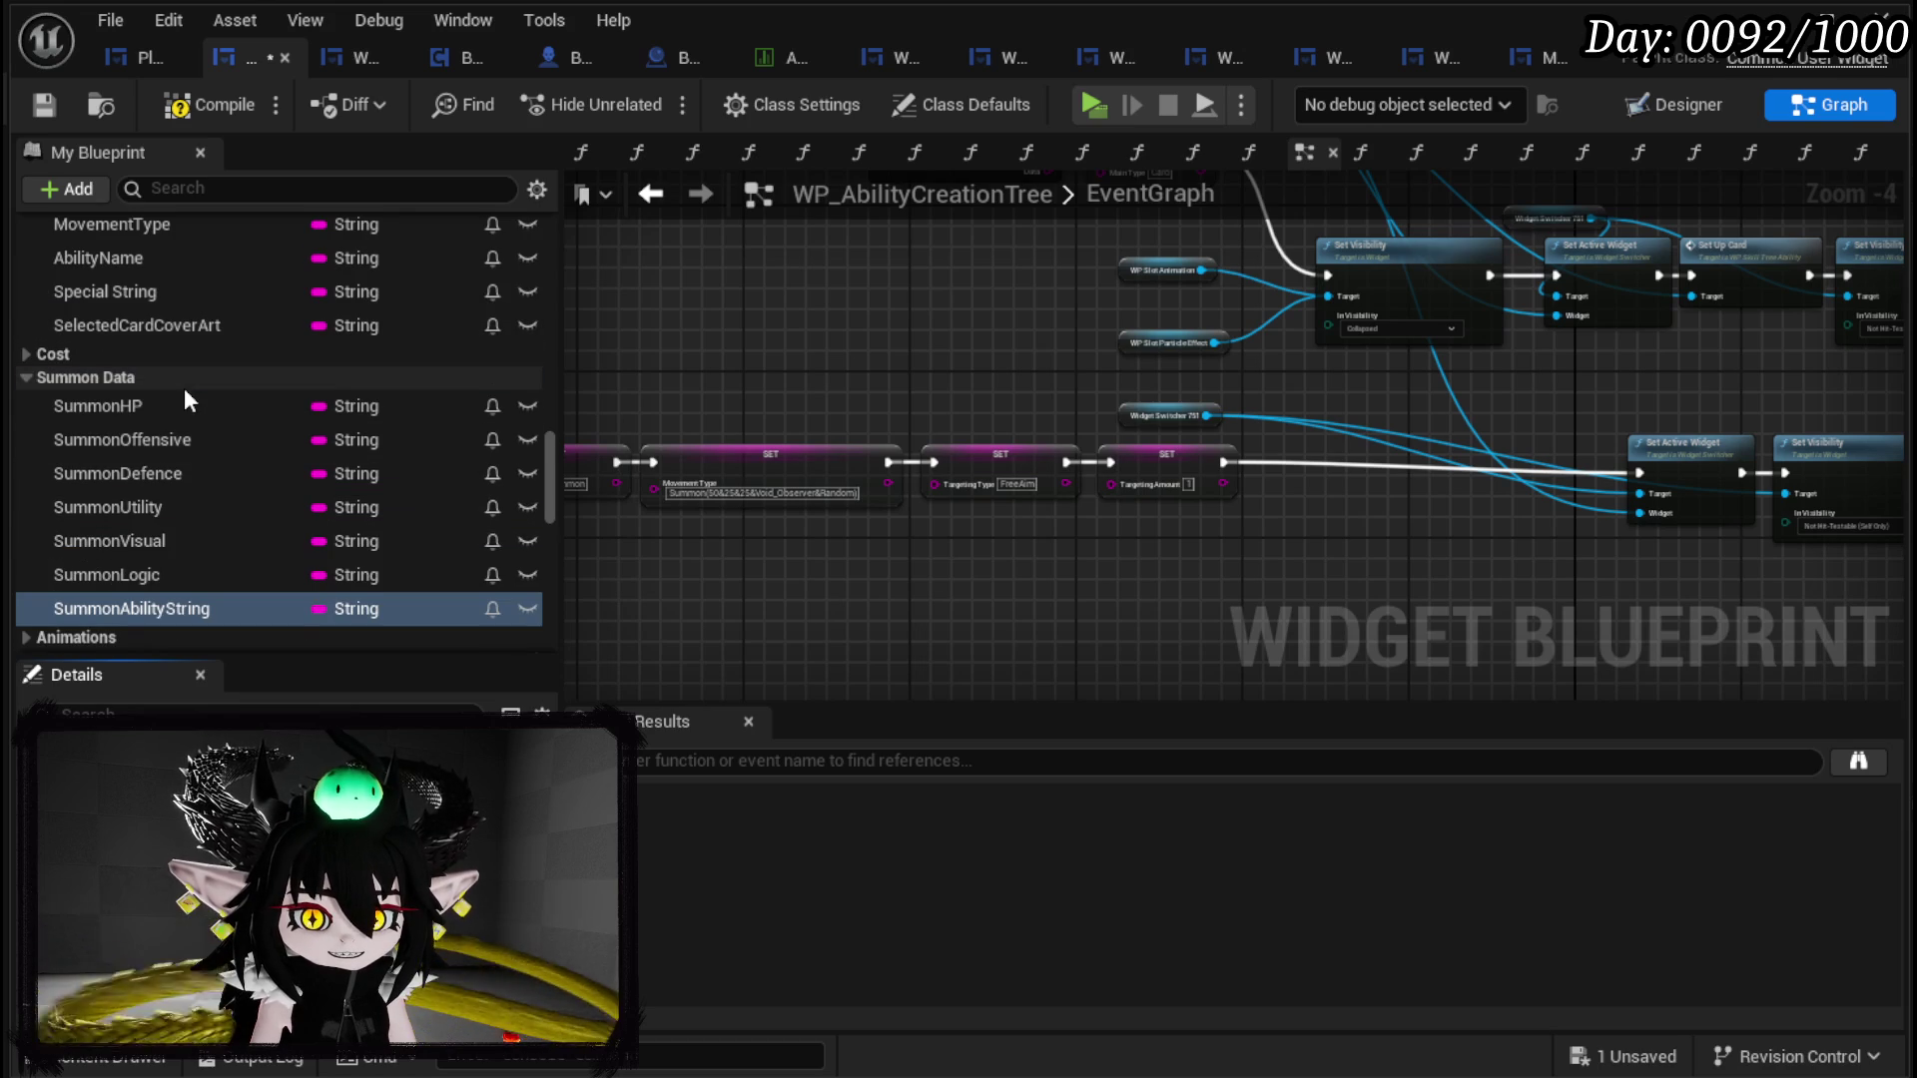
{"action": "scroll", "coordinate": [186, 391], "scroll_direction": "down", "scroll_amount": 3}
{"action": "scroll", "coordinate": [186, 392], "scroll_direction": "up", "scroll_amount": 3}
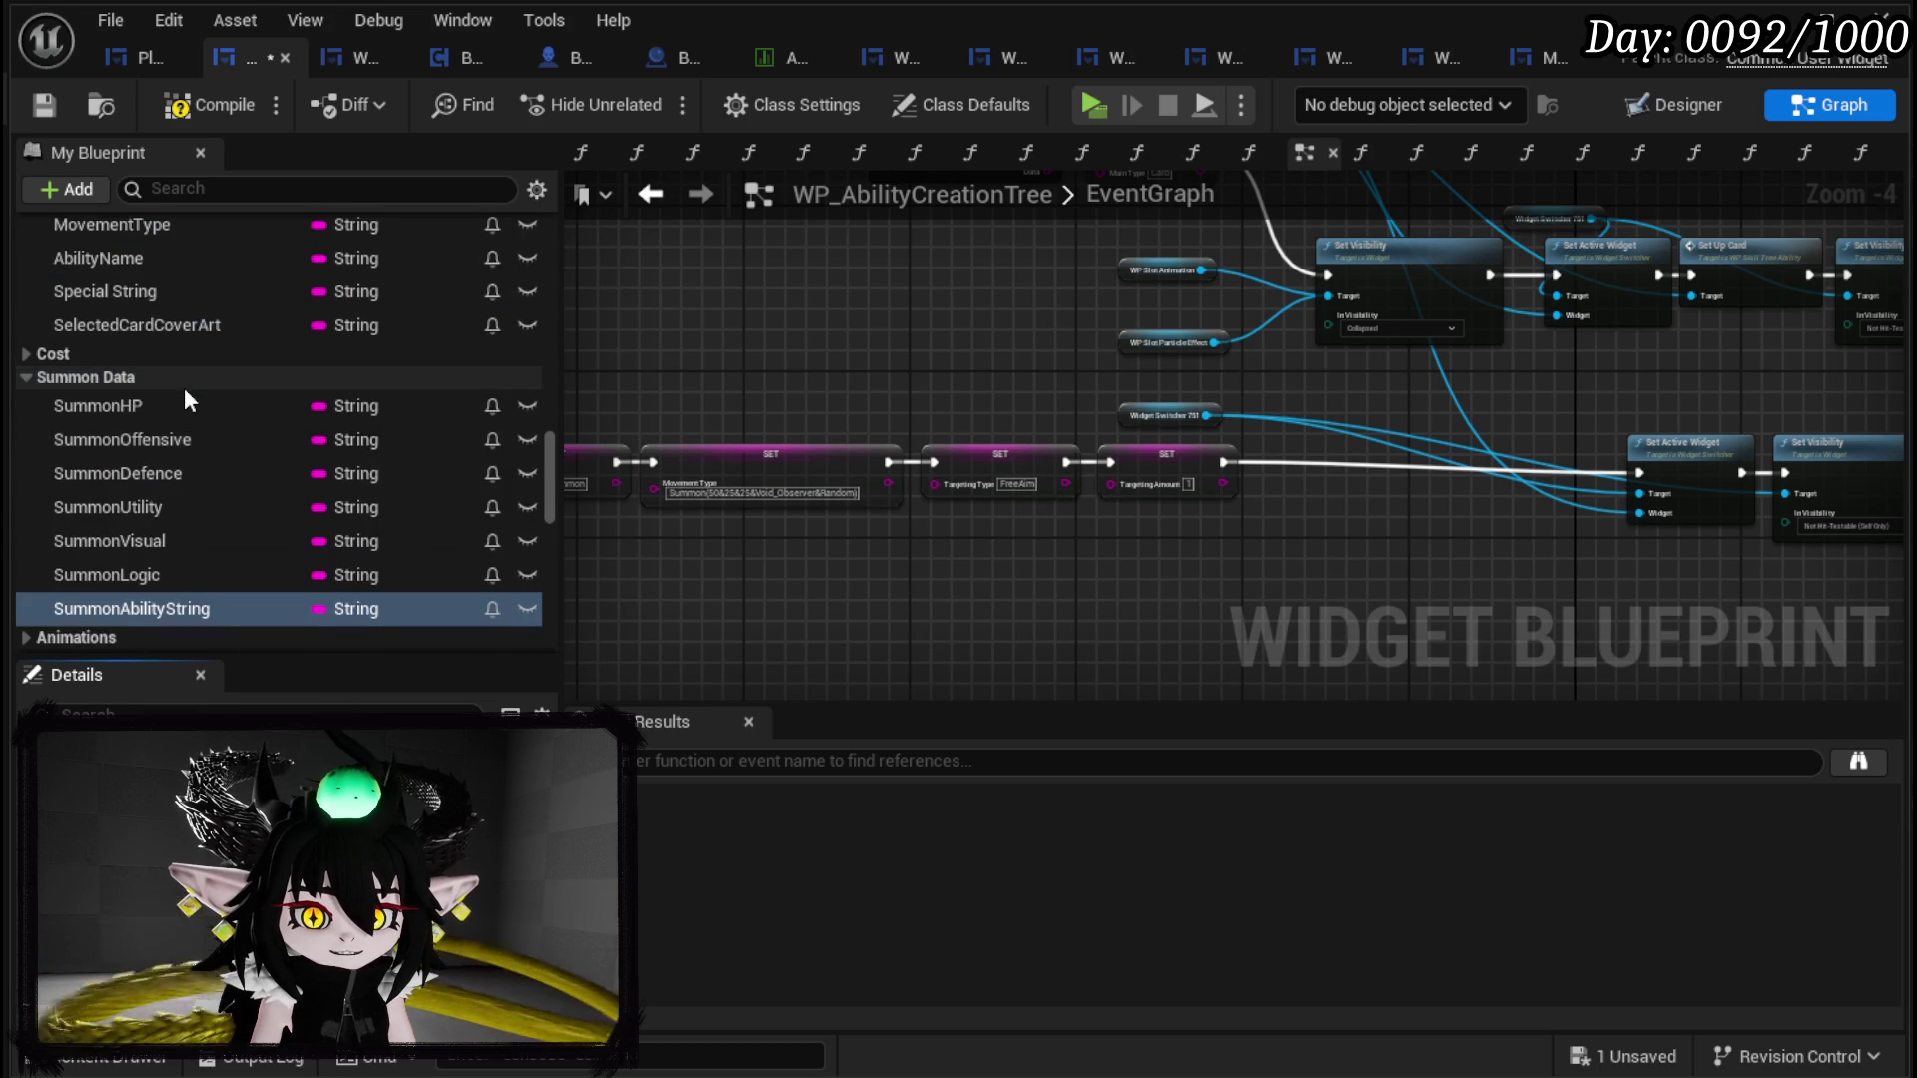
{"action": "scroll", "coordinate": [185, 392], "scroll_direction": "up", "scroll_amount": 13}
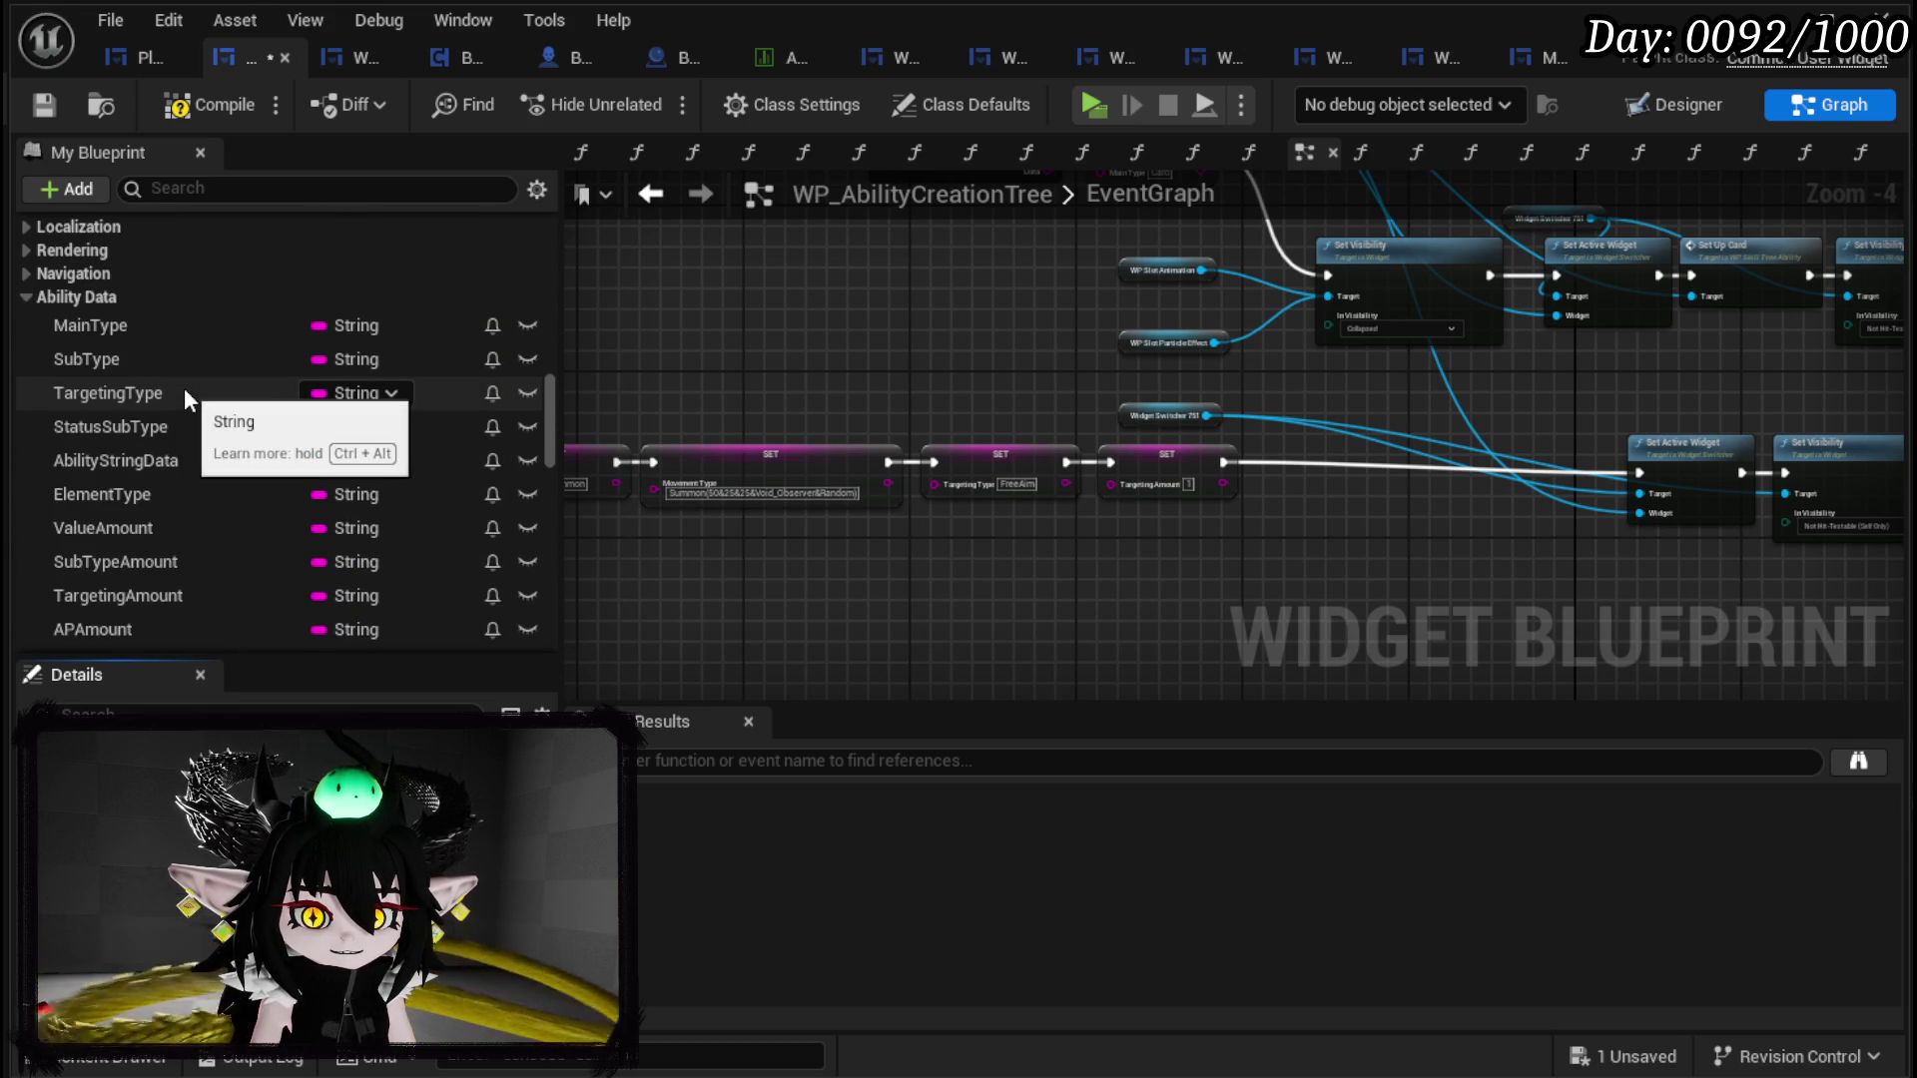
{"action": "scroll", "coordinate": [184, 388], "scroll_direction": "up", "scroll_amount": 5}
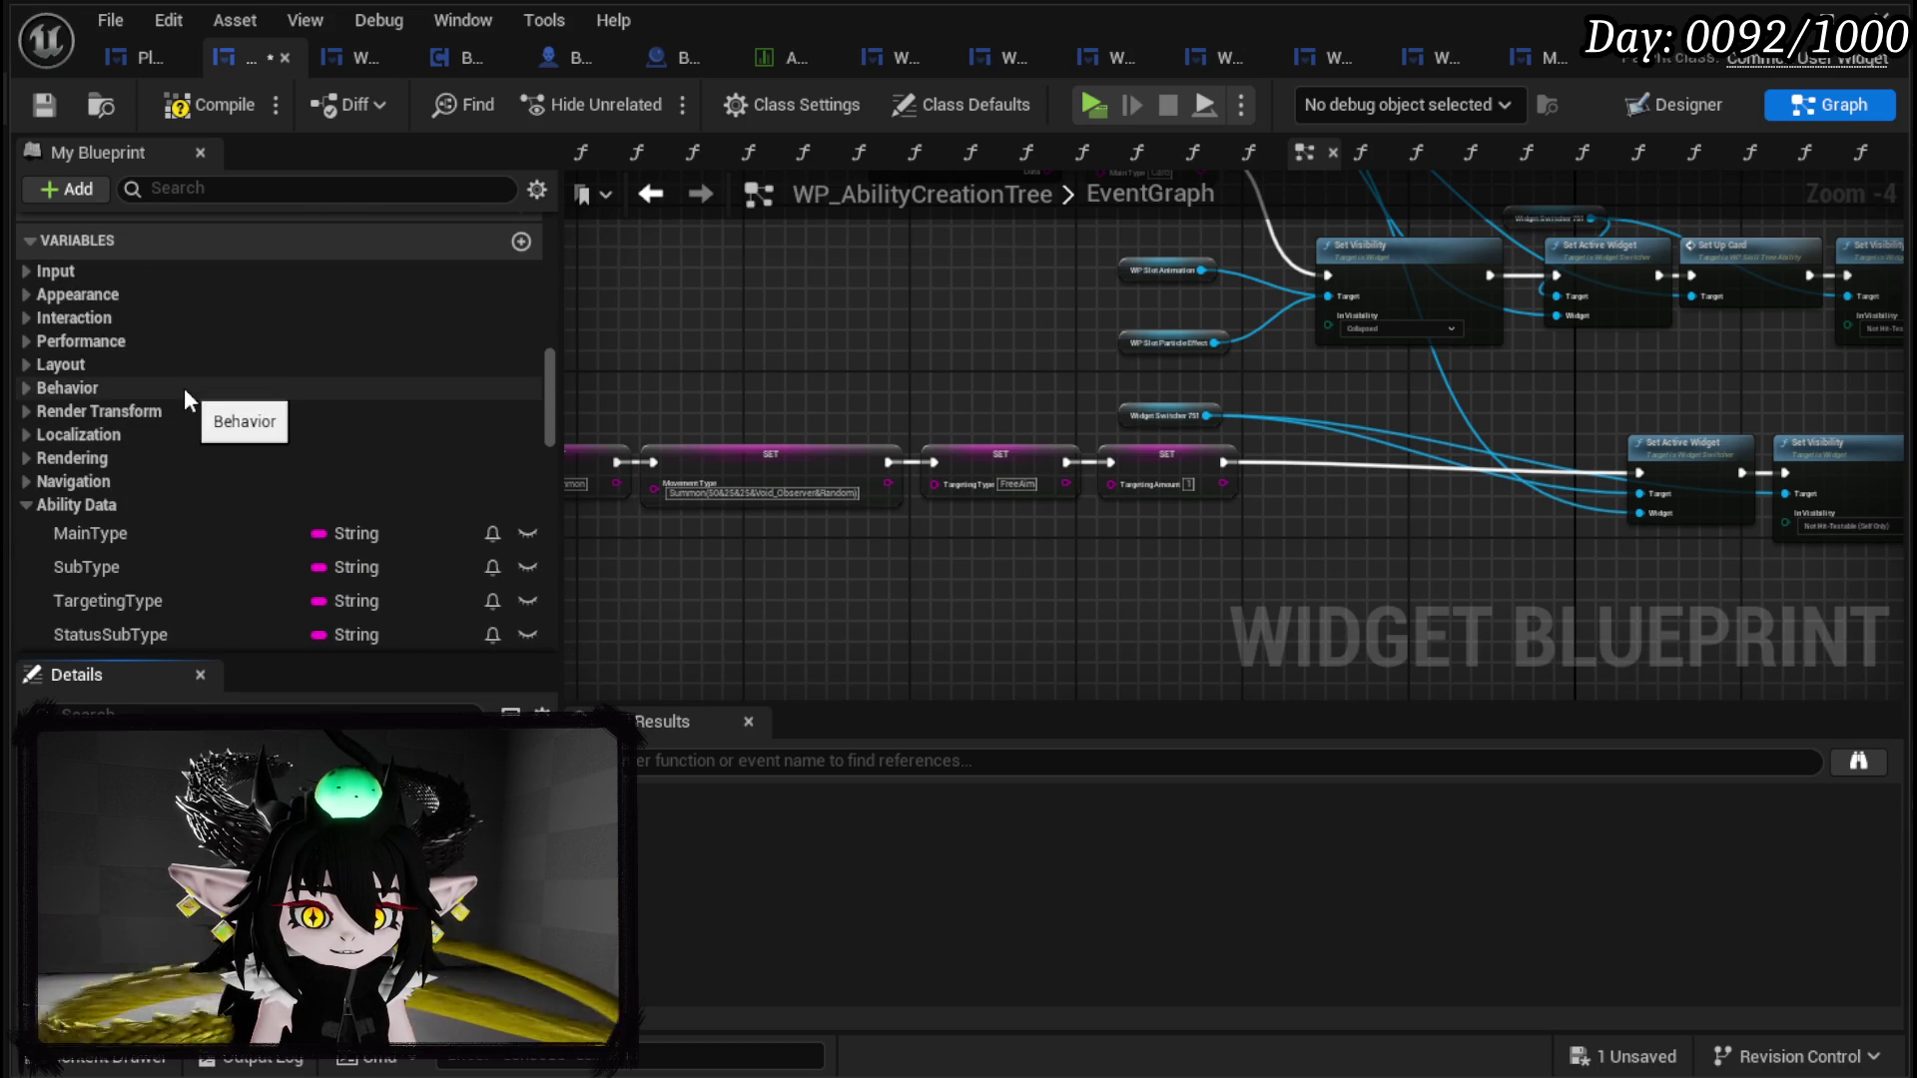
{"action": "left_click", "coordinate": [519, 243]}
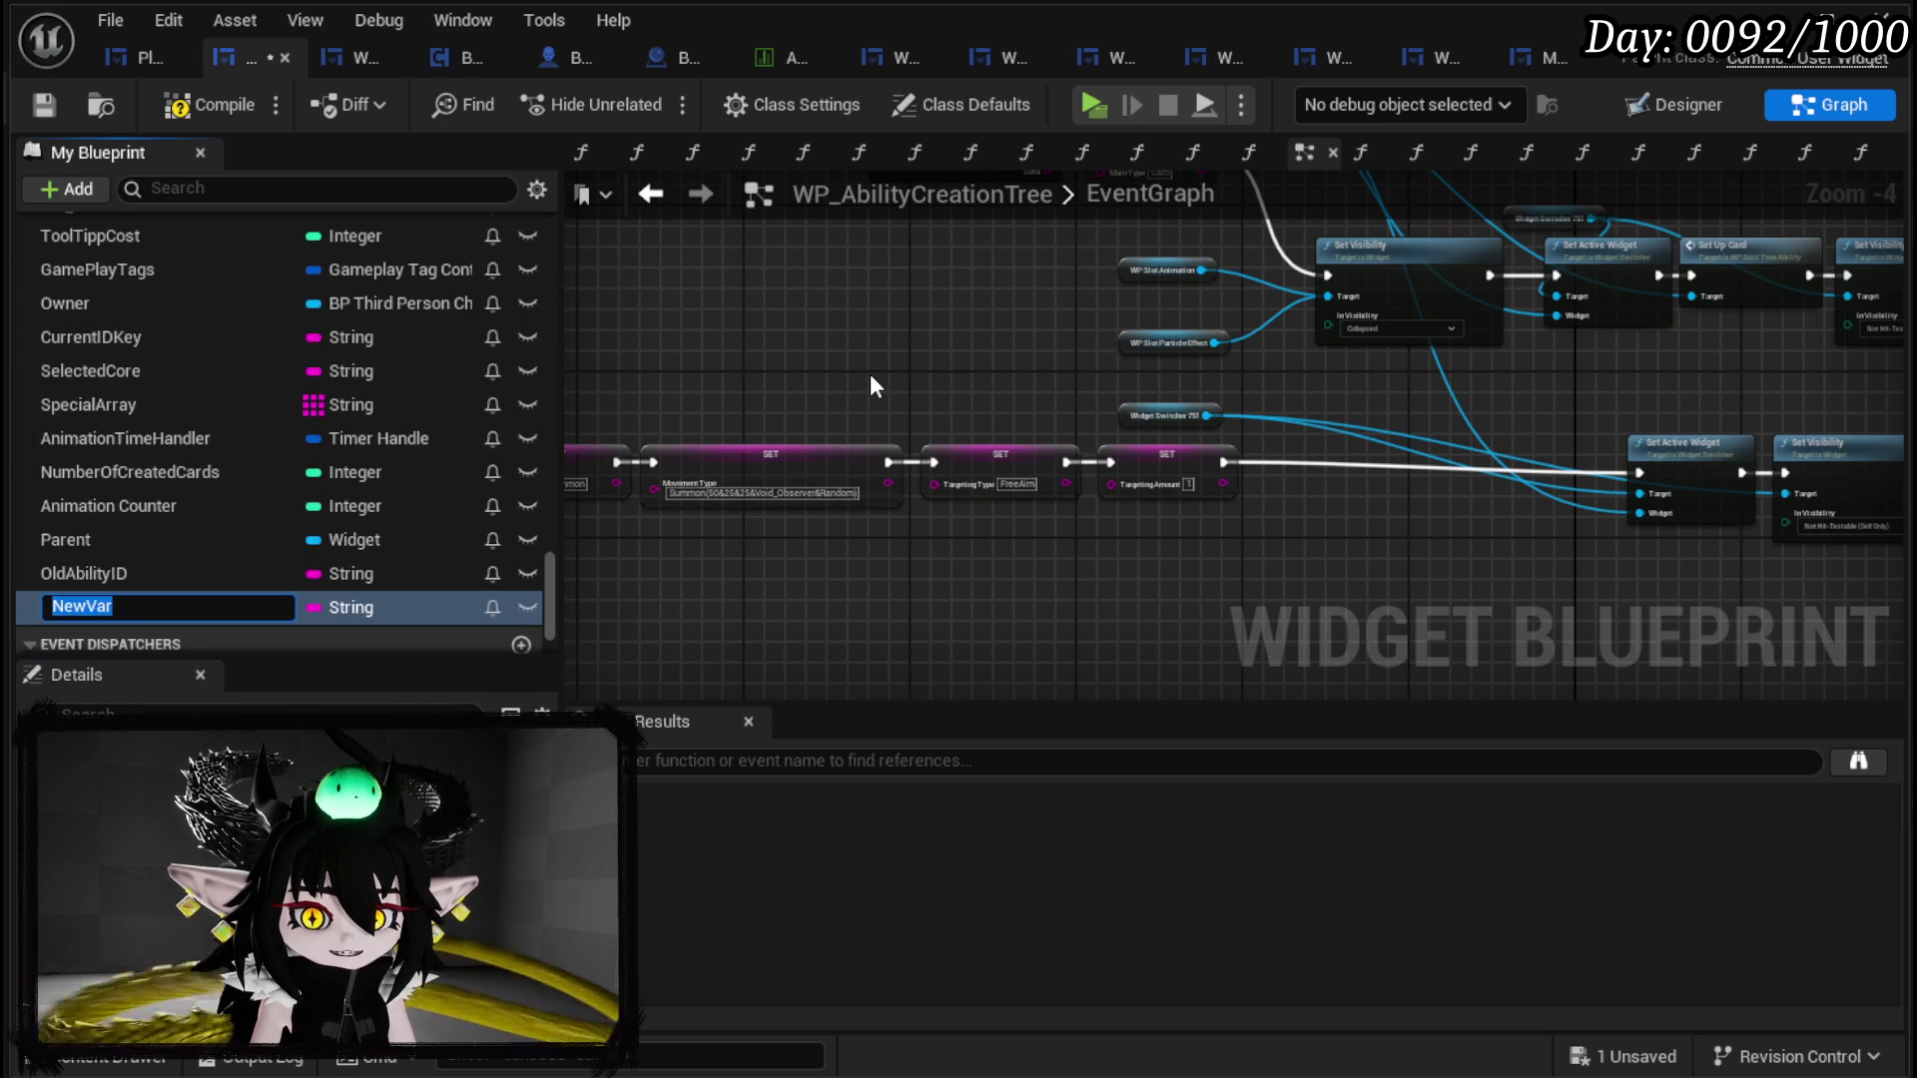
{"action": "type", "text": "Summon"}
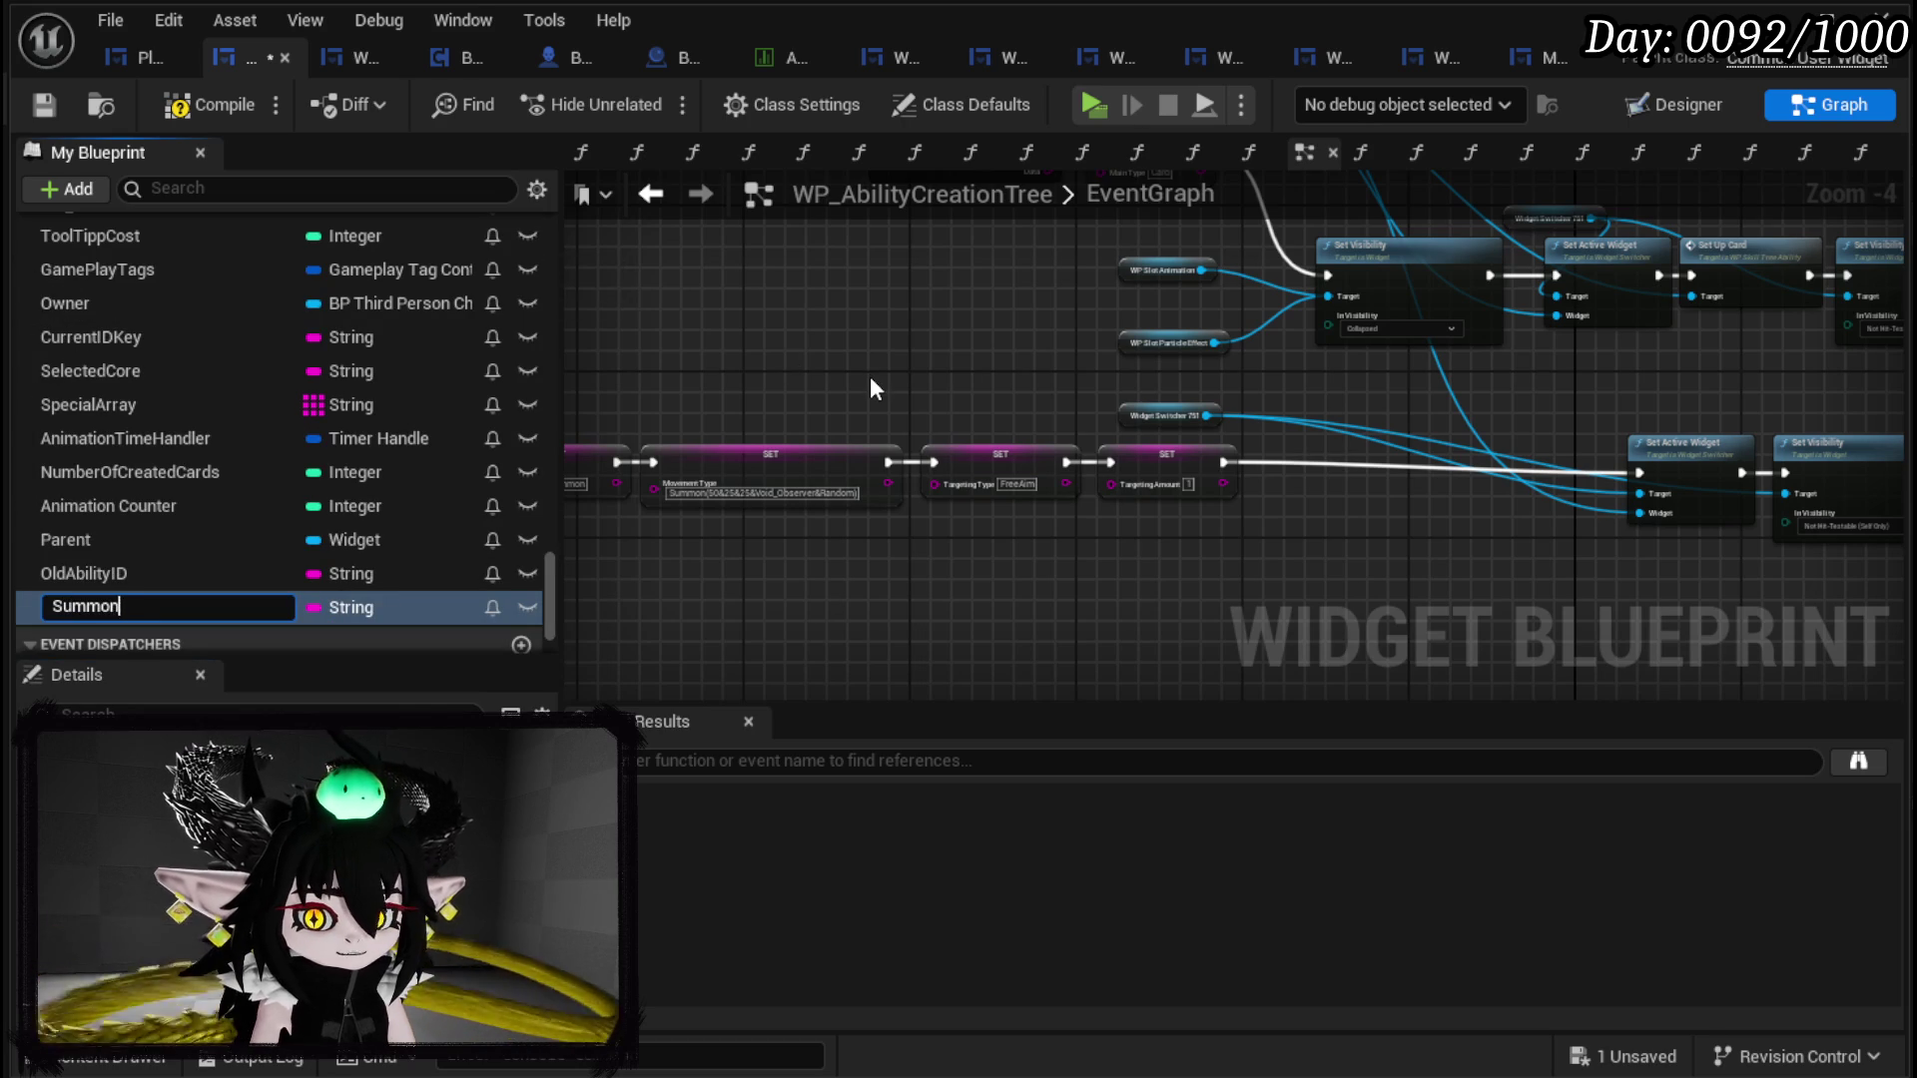
{"action": "type", "text": "Targeting"}
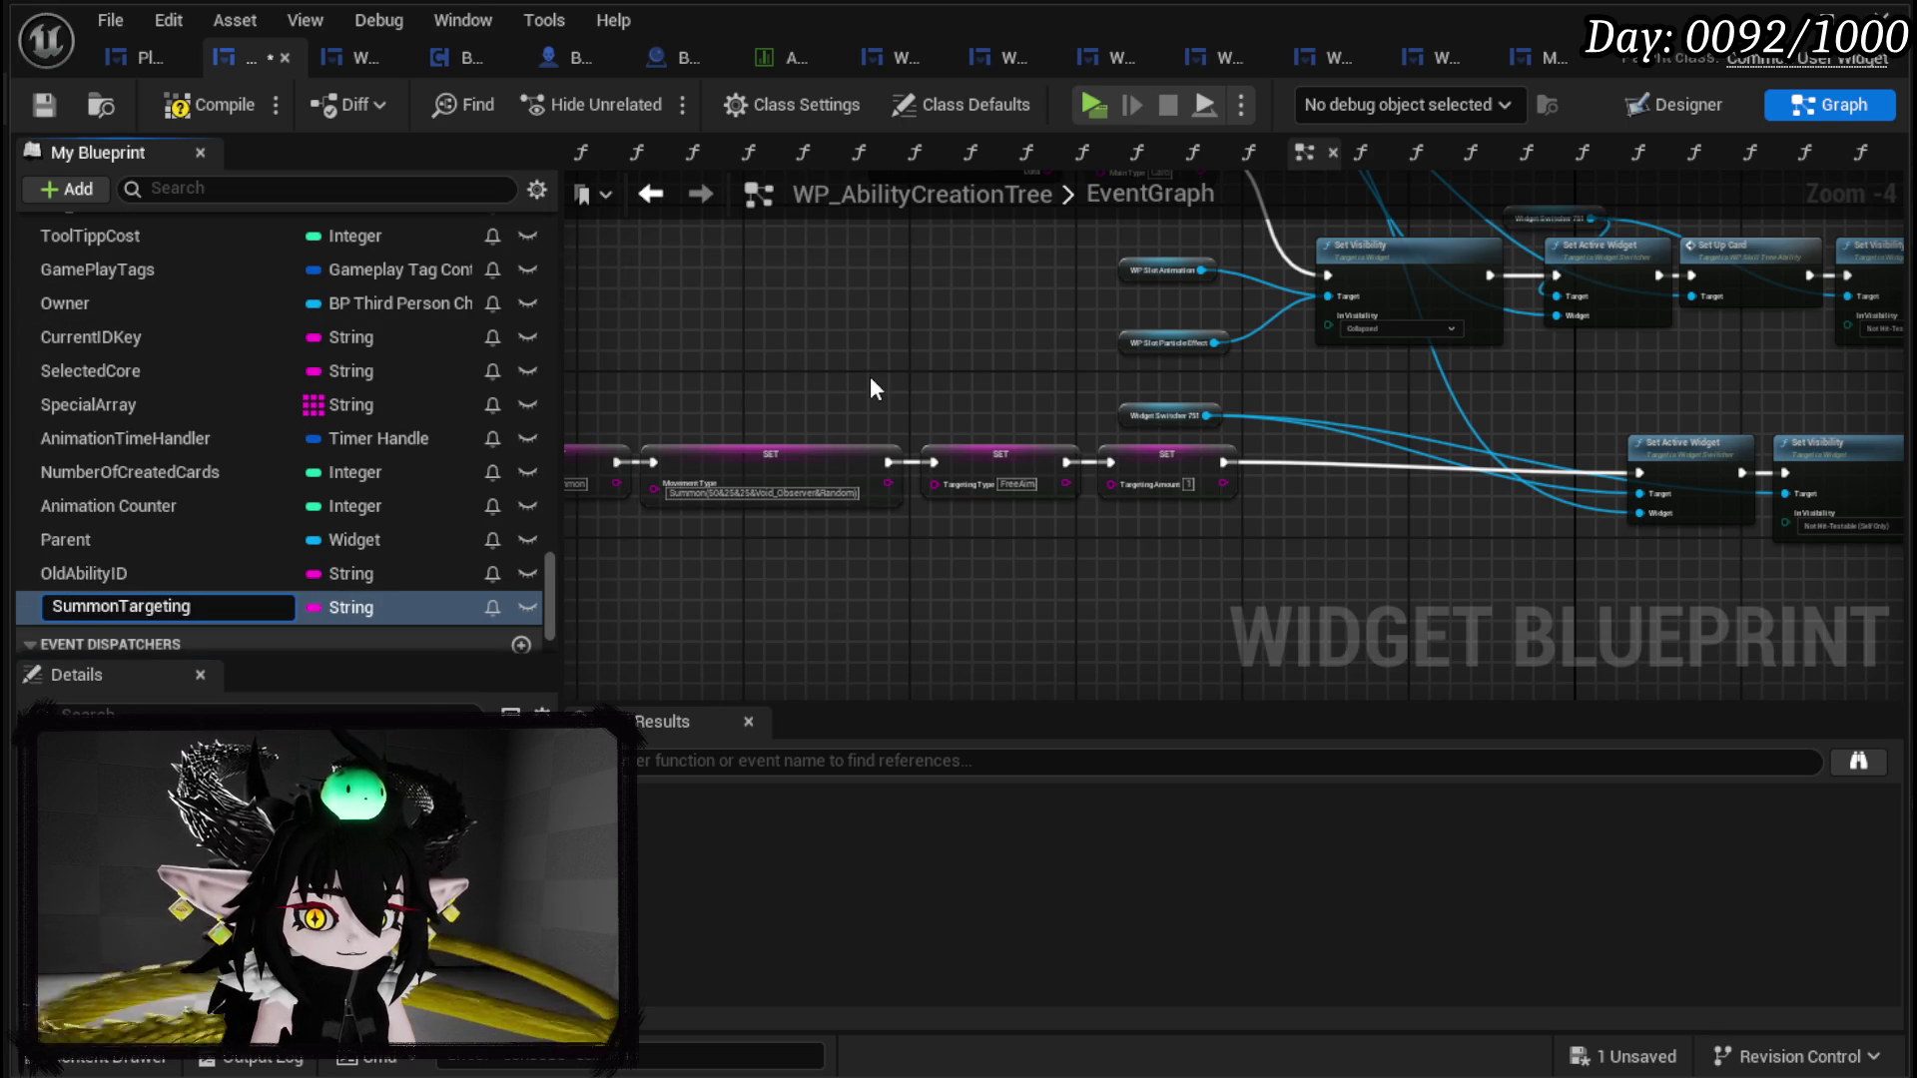
{"action": "key", "text": "Return"}
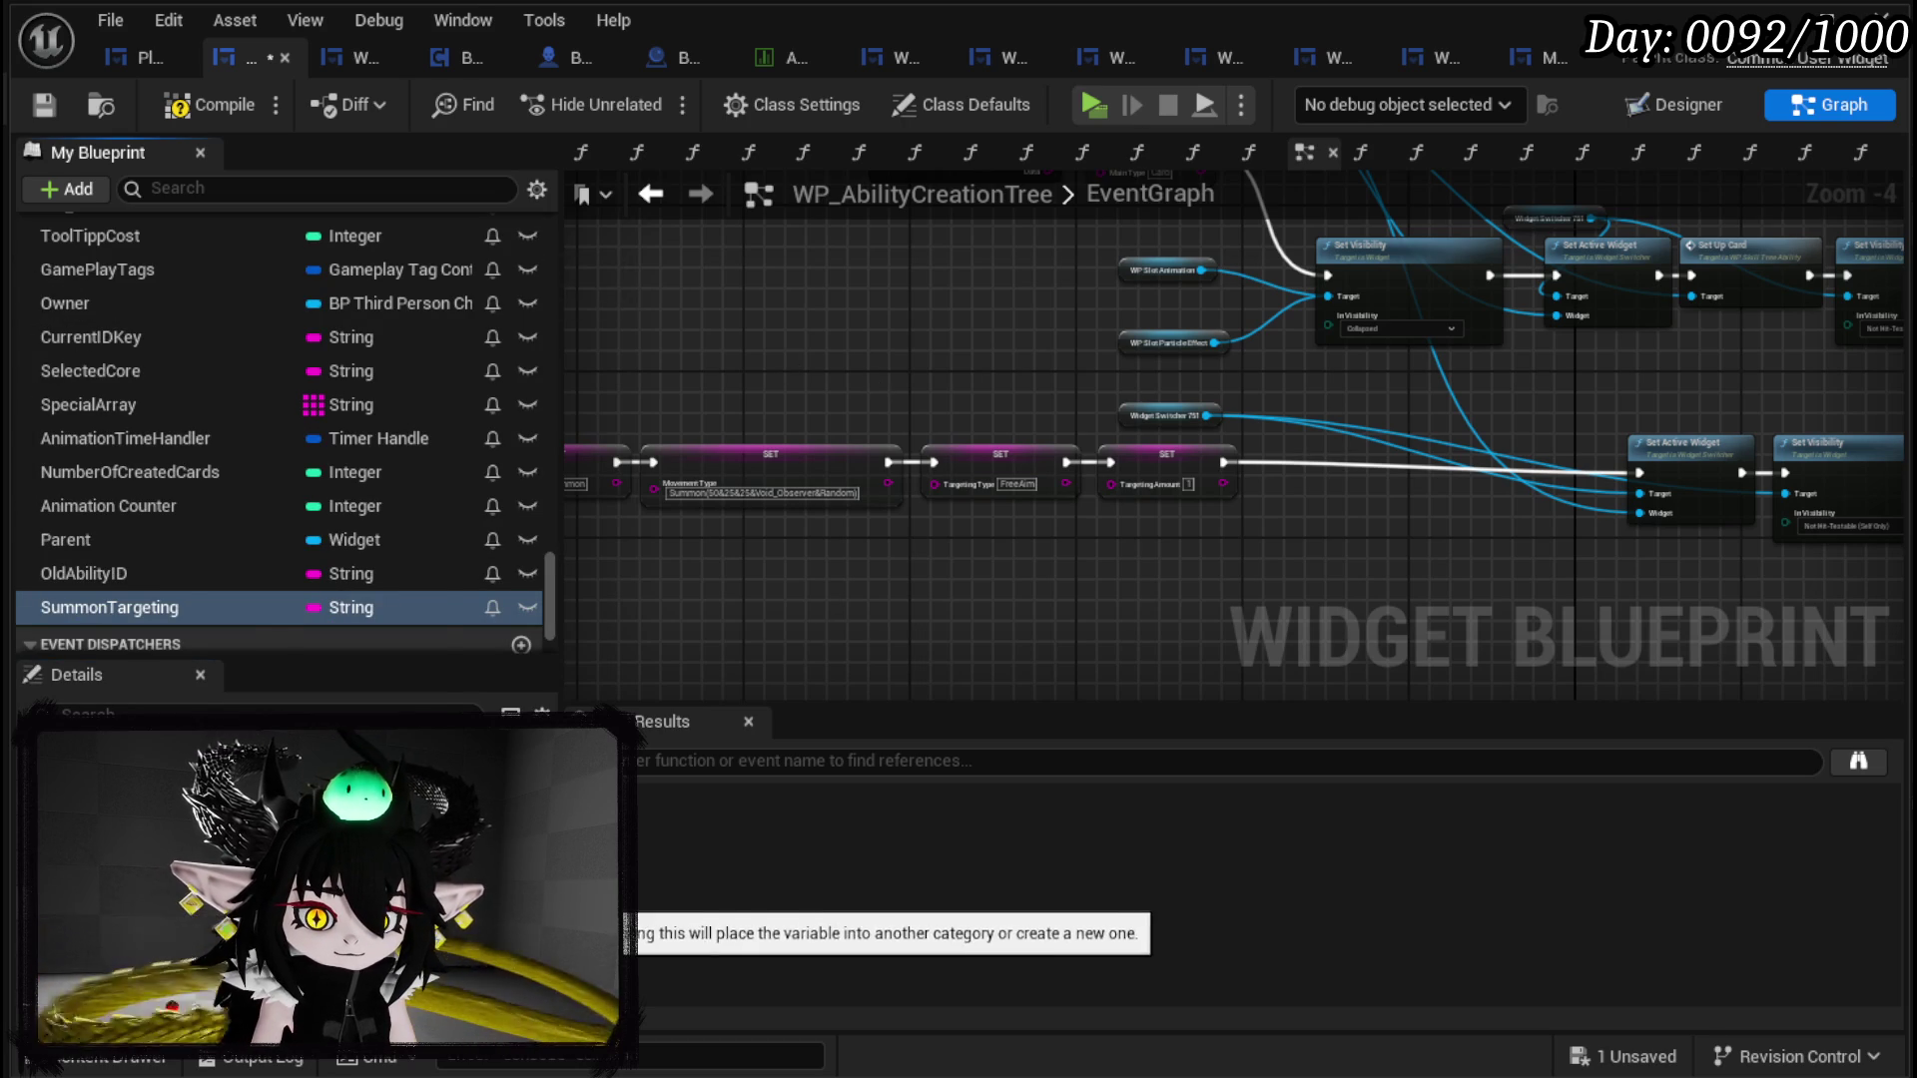
{"action": "left_click", "coordinate": [339, 893]}
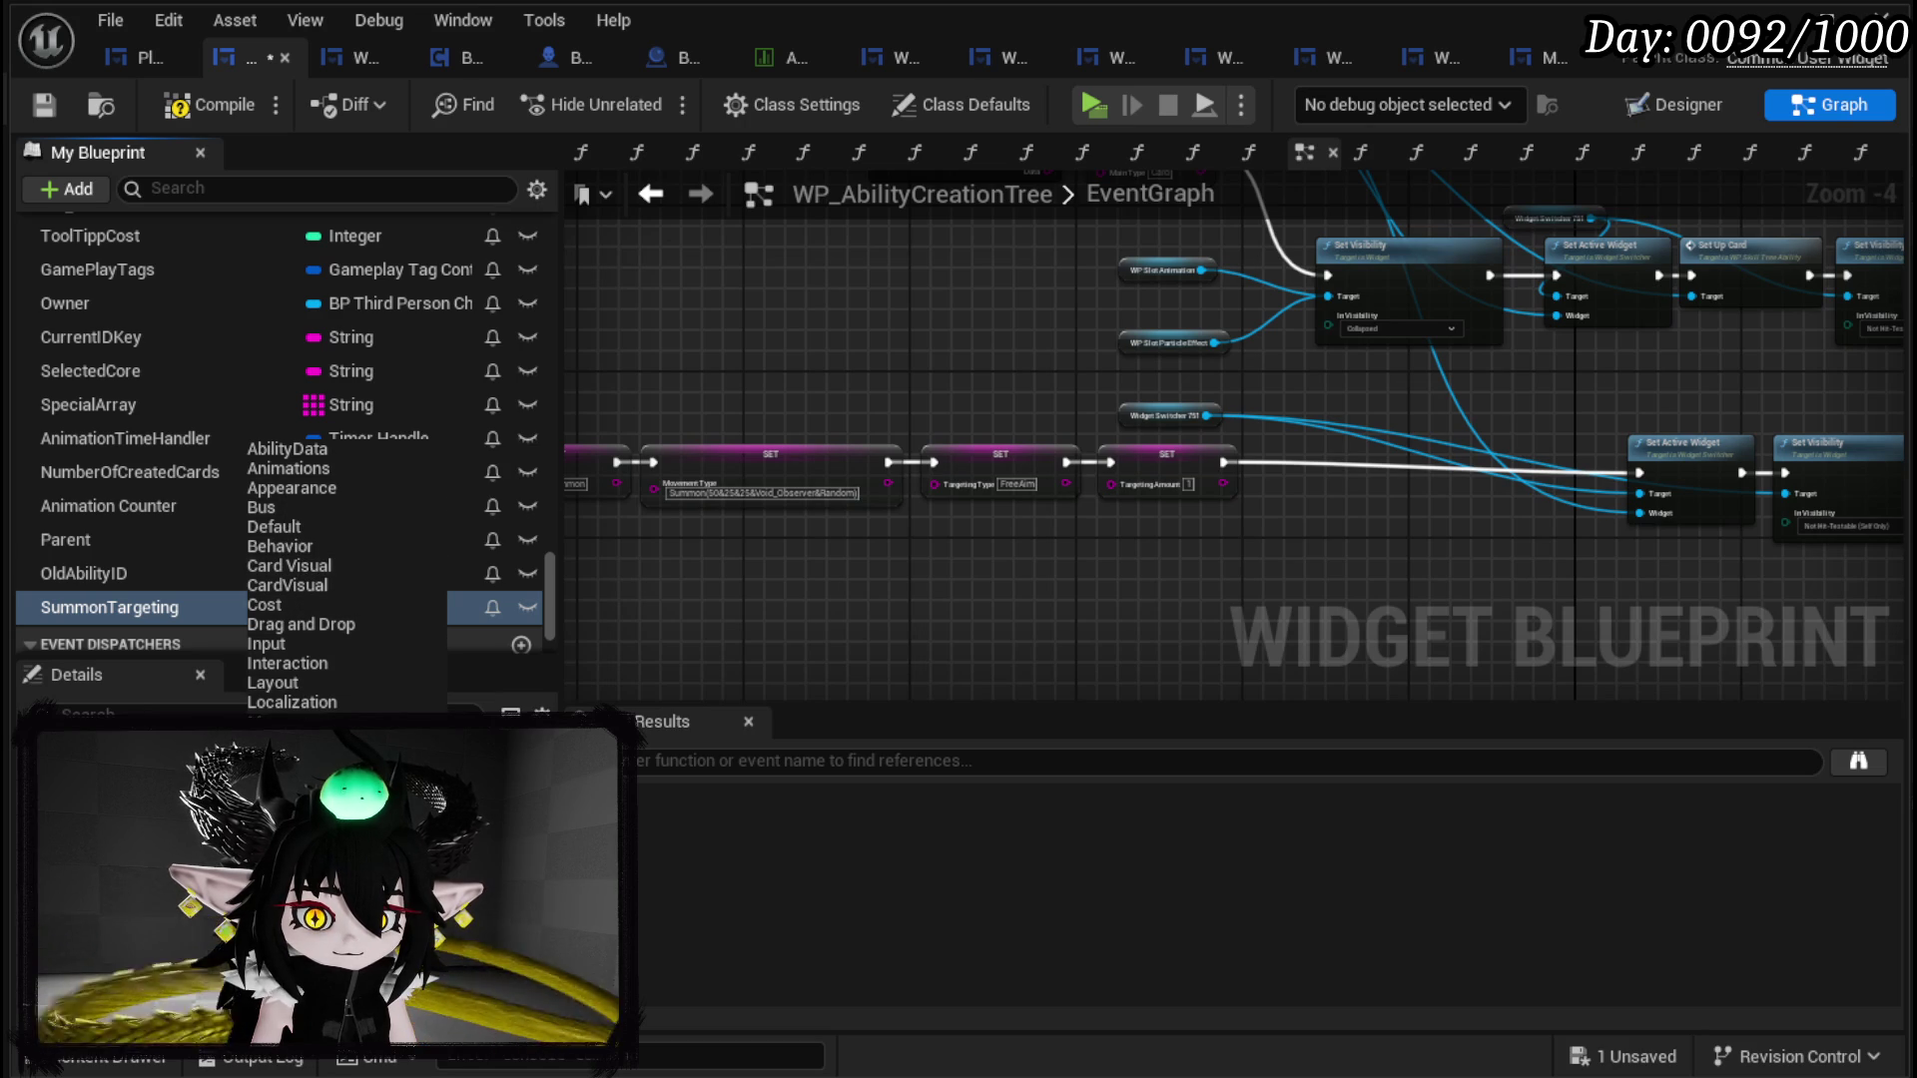
{"action": "left_click", "coordinate": [299, 778]}
{"action": "scroll", "coordinate": [180, 443], "scroll_direction": "up", "scroll_amount": 2}
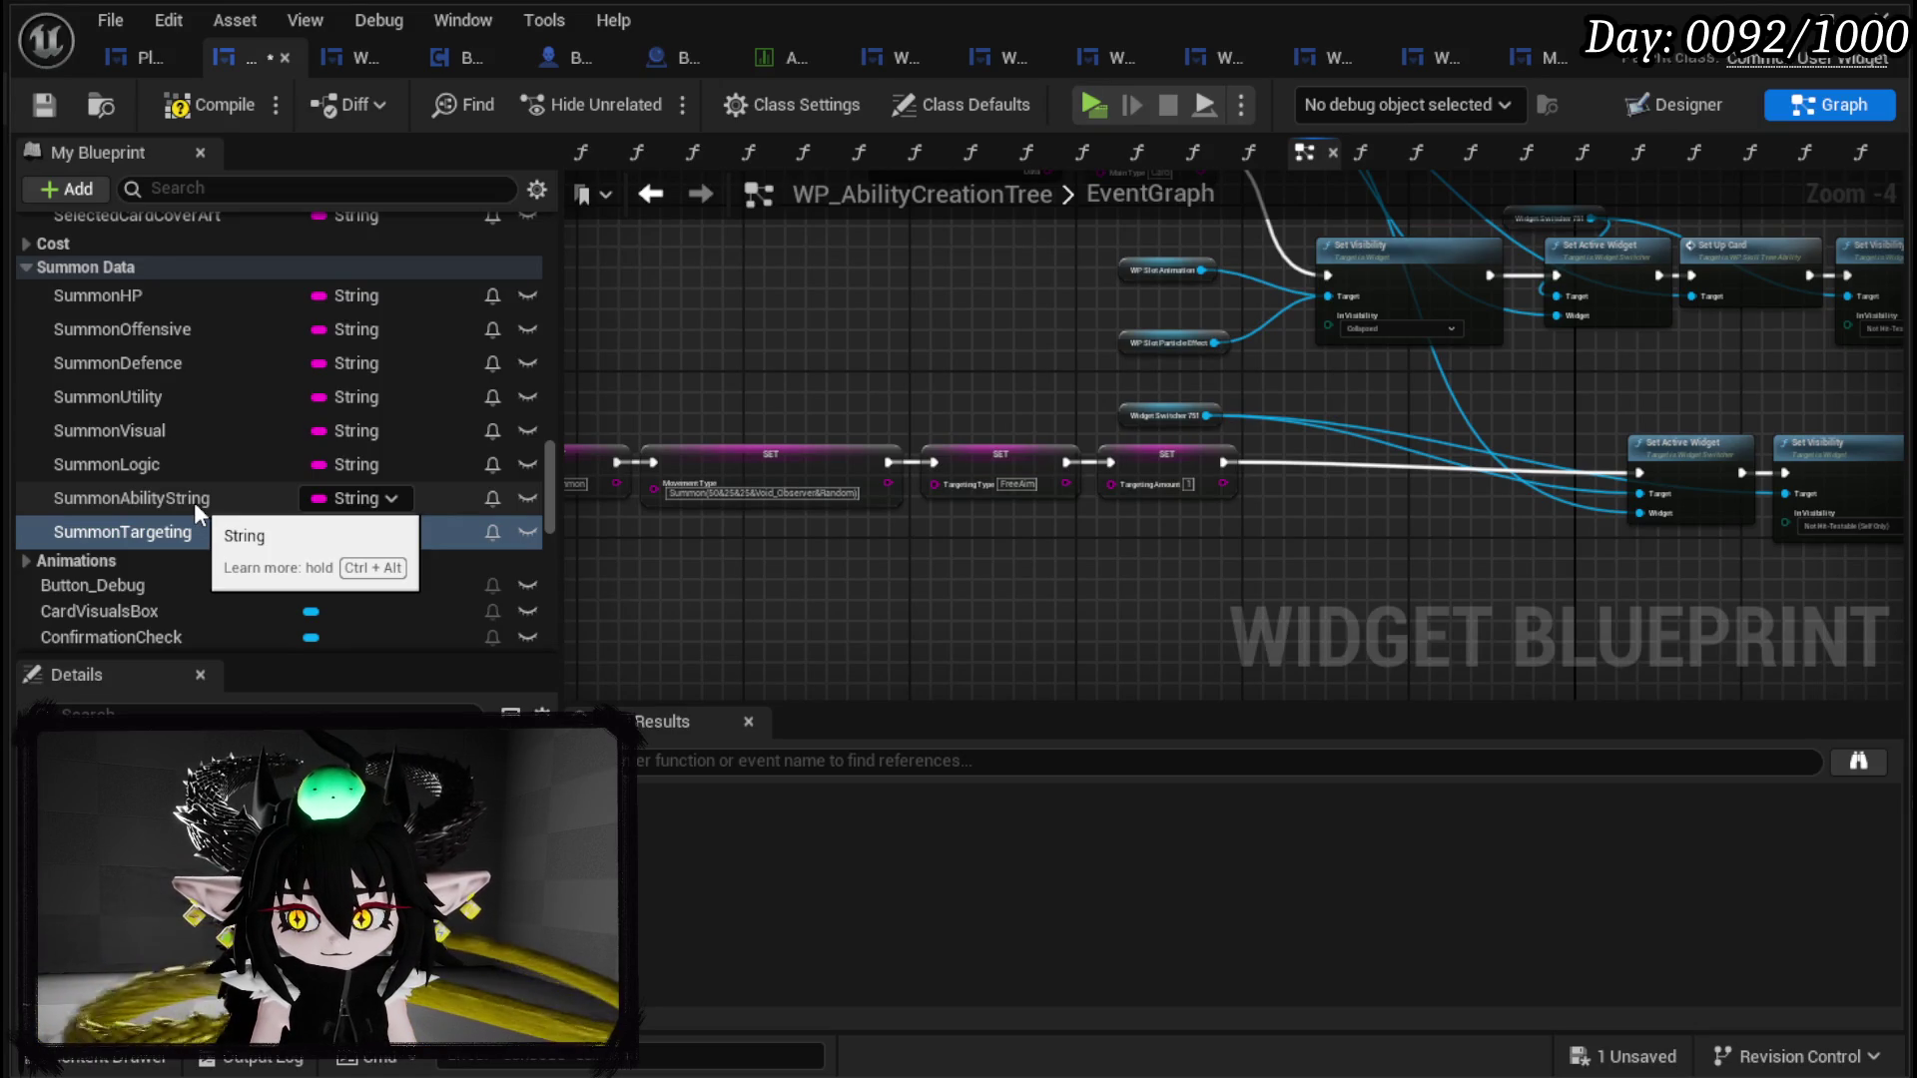
{"action": "scroll", "coordinate": [193, 501], "scroll_direction": "up", "scroll_amount": 15}
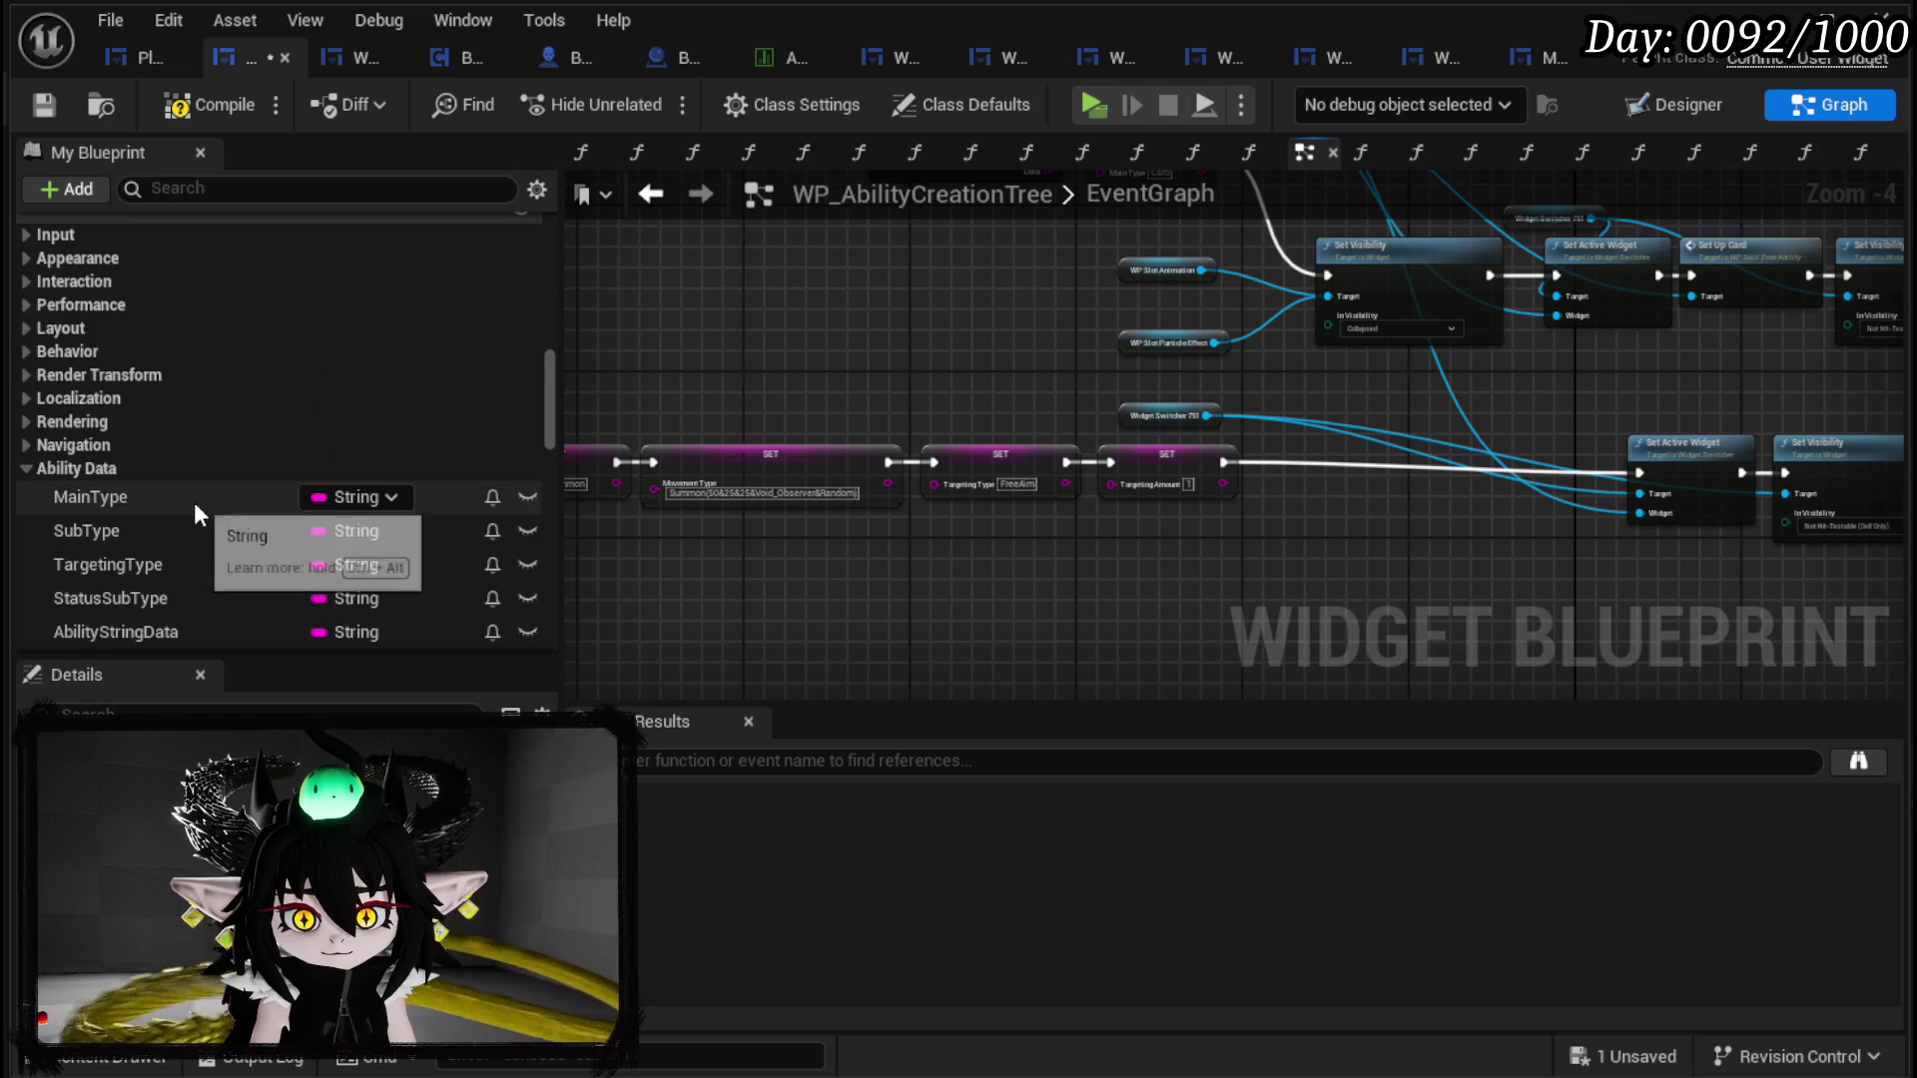
Step: Add a new variable and name it SummonMainType
{"action": "left_click", "coordinate": [520, 370]}
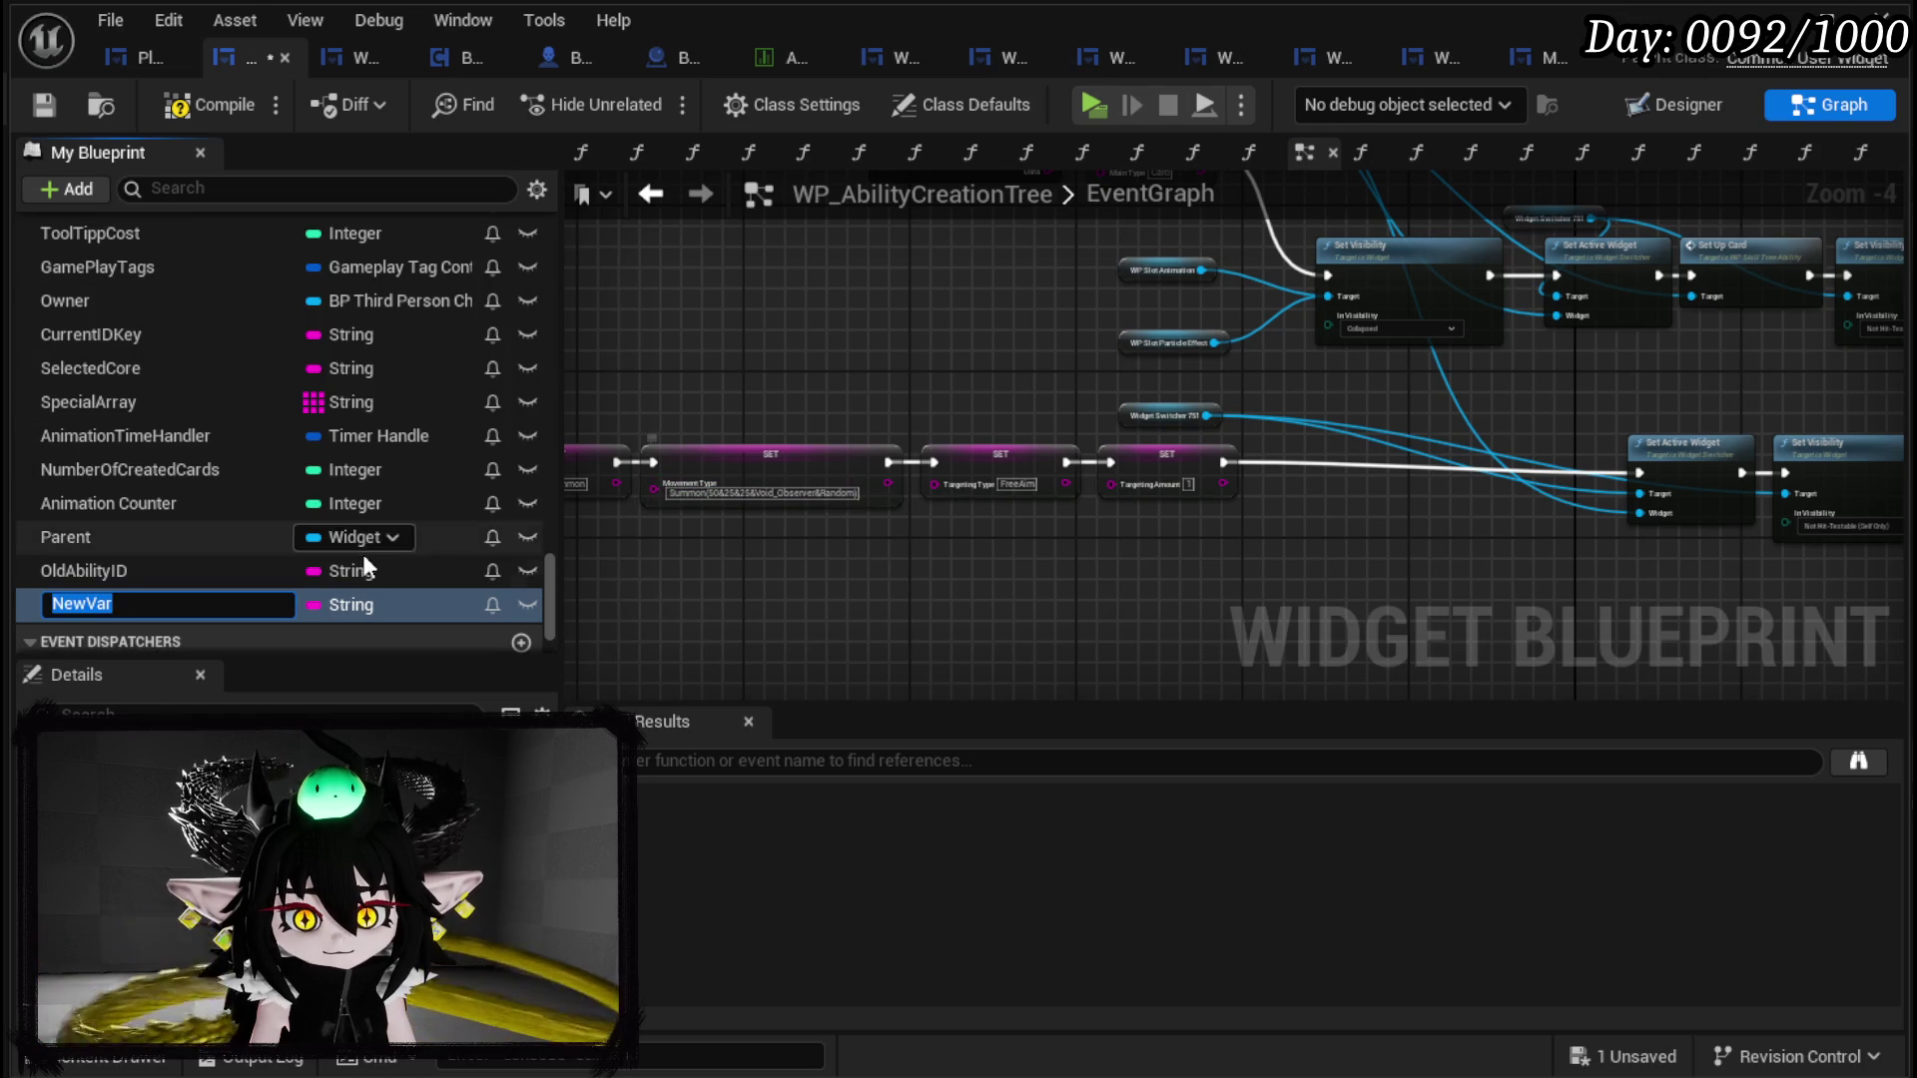
{"action": "type", "text": "Summo"}
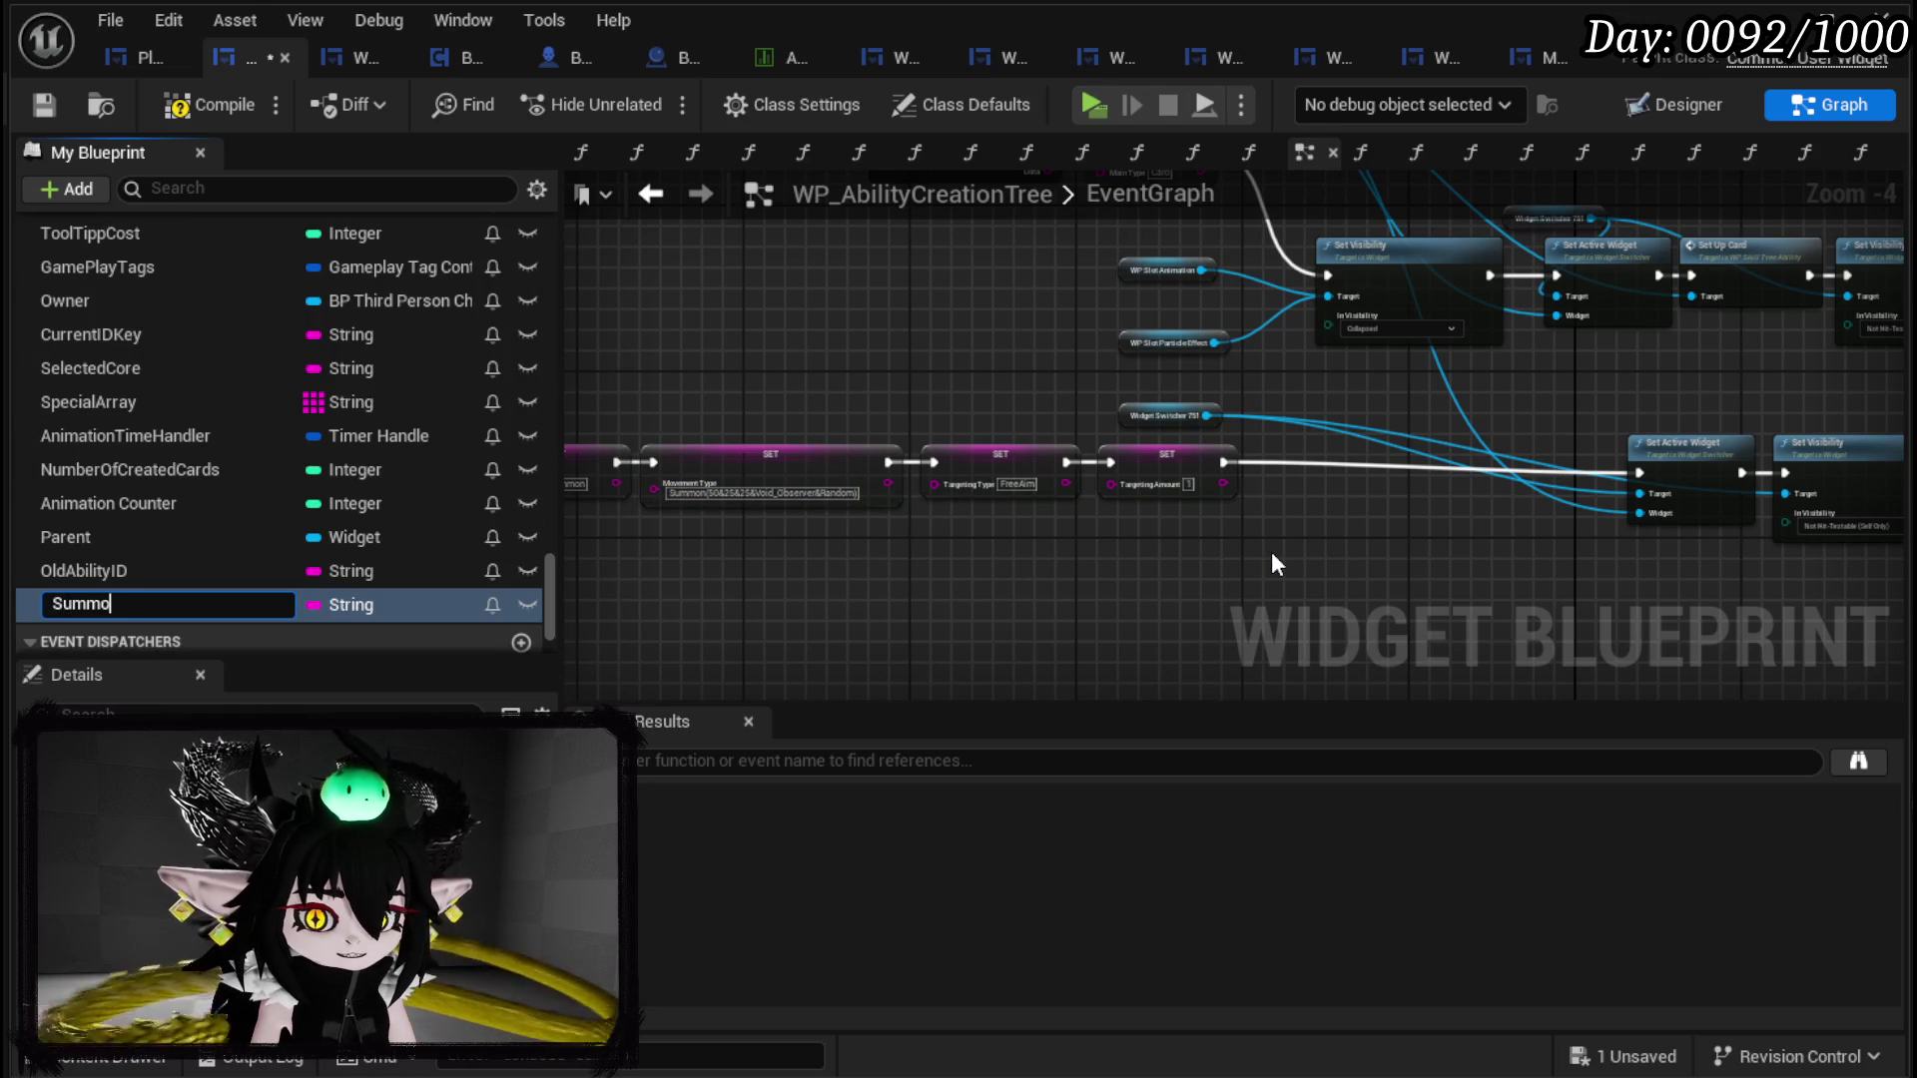
{"action": "type", "text": "nMainTy"}
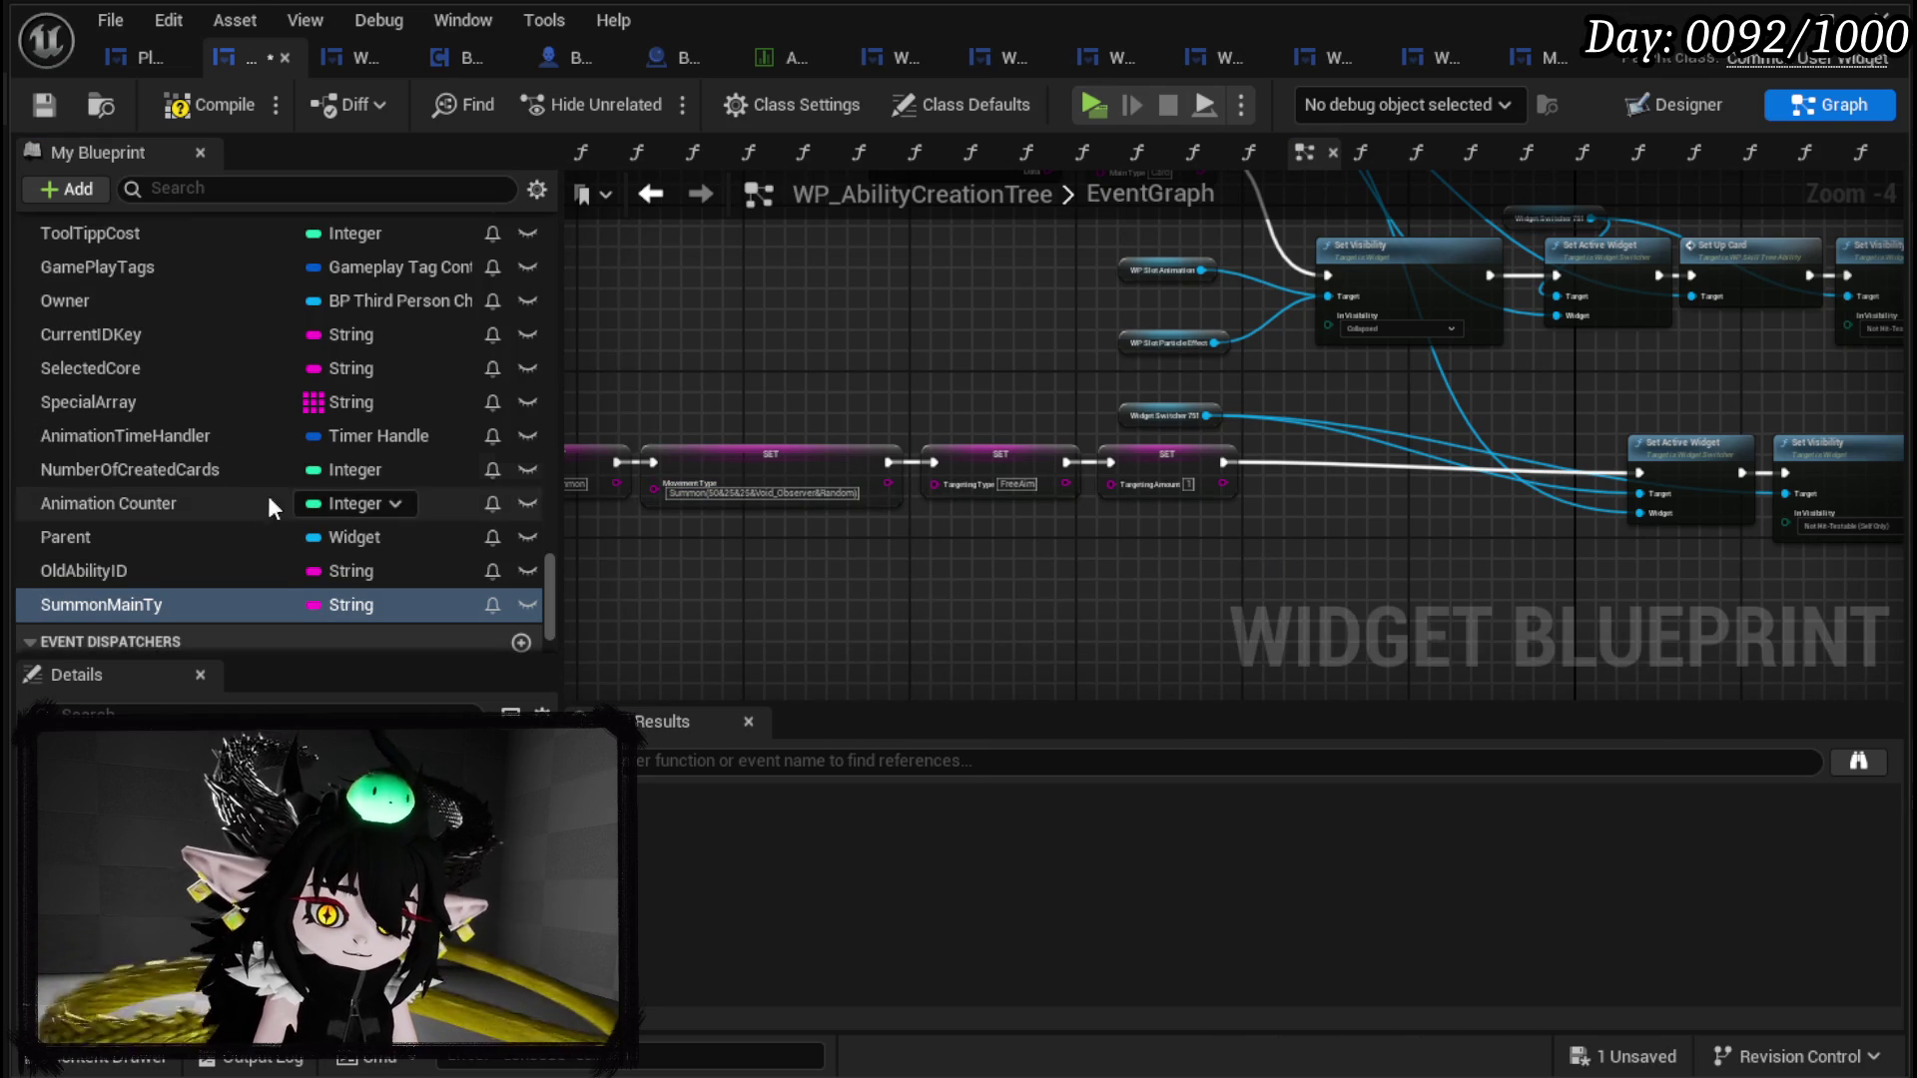
{"action": "right_click", "coordinate": [117, 605]}
{"action": "left_click", "coordinate": [220, 661]}
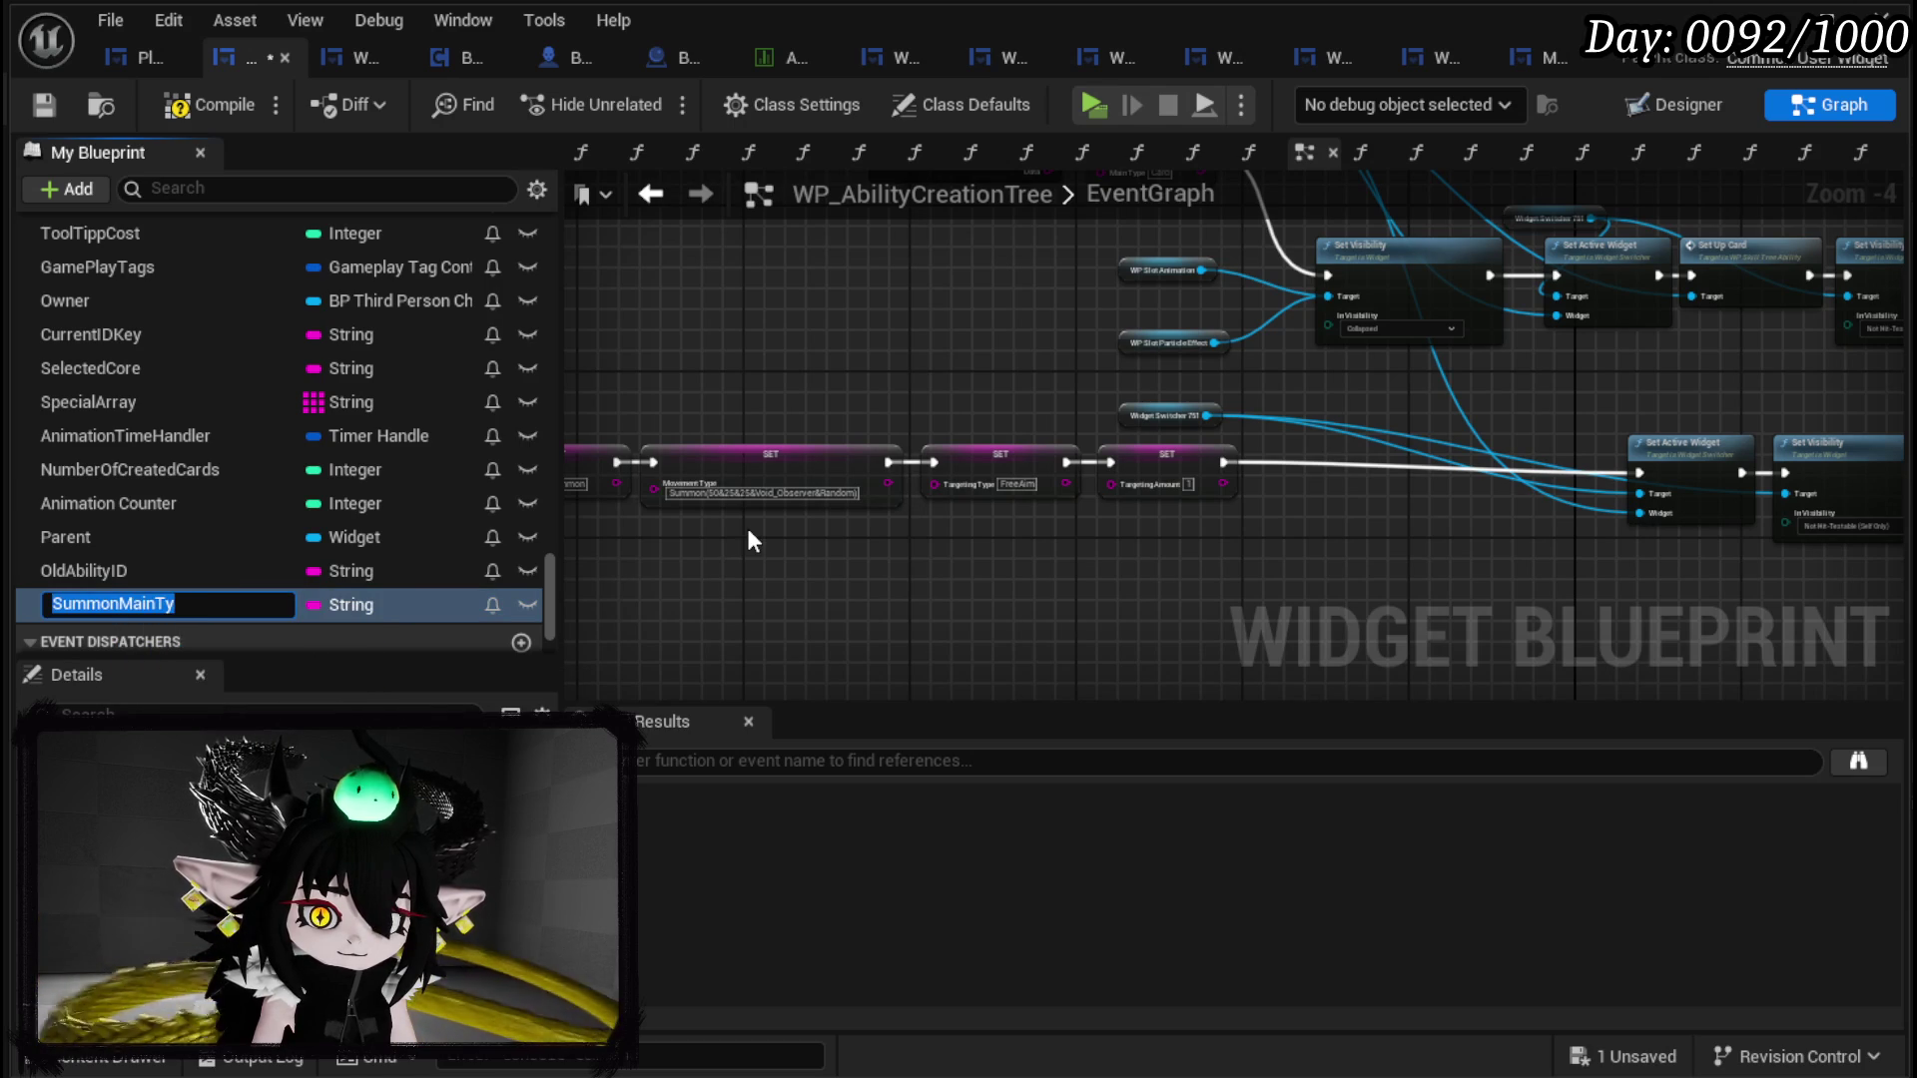
{"action": "key", "text": "End"}
{"action": "type", "text": "e"}
{"action": "key", "text": "BackSpace"}
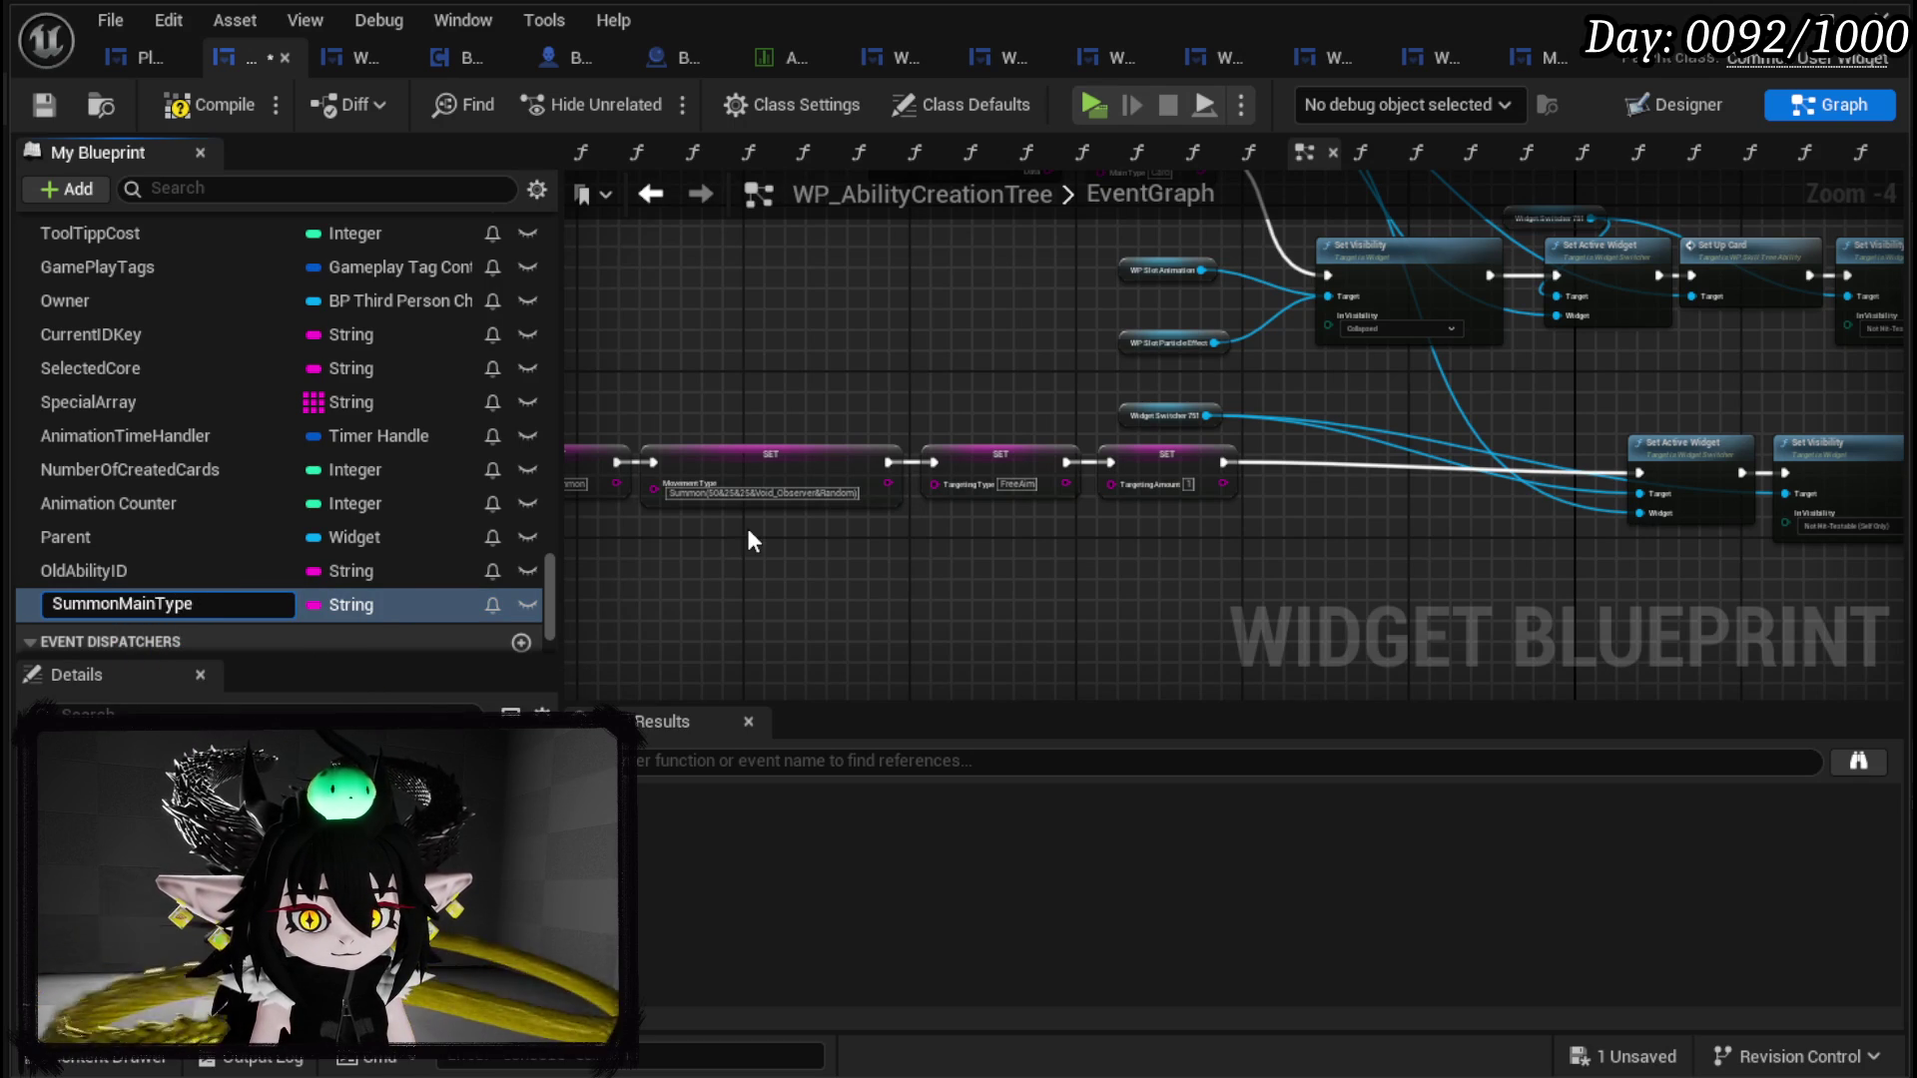
{"action": "key", "text": "Return"}
Step: Compile and save the WP_AbilityCreationTree blueprint
{"action": "left_click", "coordinate": [197, 110]}
{"action": "left_click", "coordinate": [42, 104]}
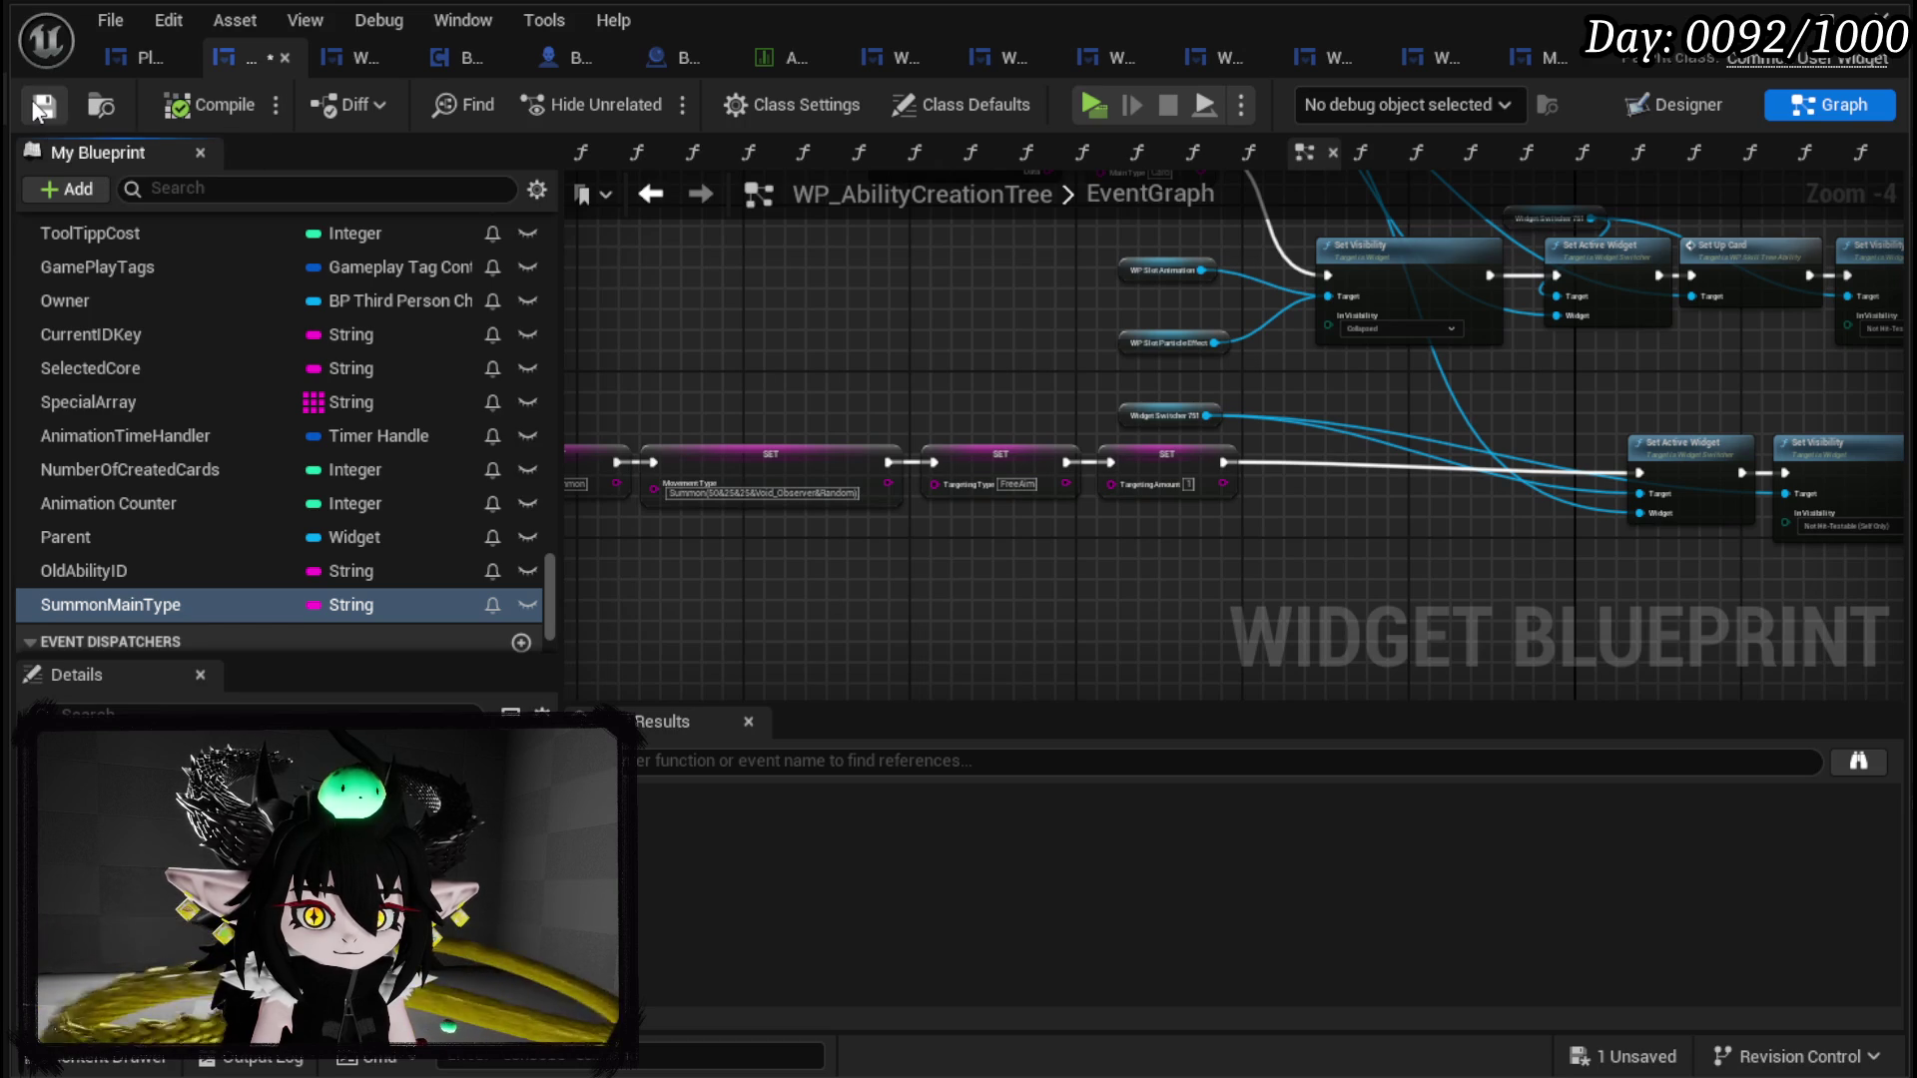
{"action": "left_click_drag", "start_coordinate": [548, 595], "coordinate": [555, 260]}
{"action": "left_click", "coordinate": [521, 247]}
{"action": "type", "text": "AppendSummonAbilit"}
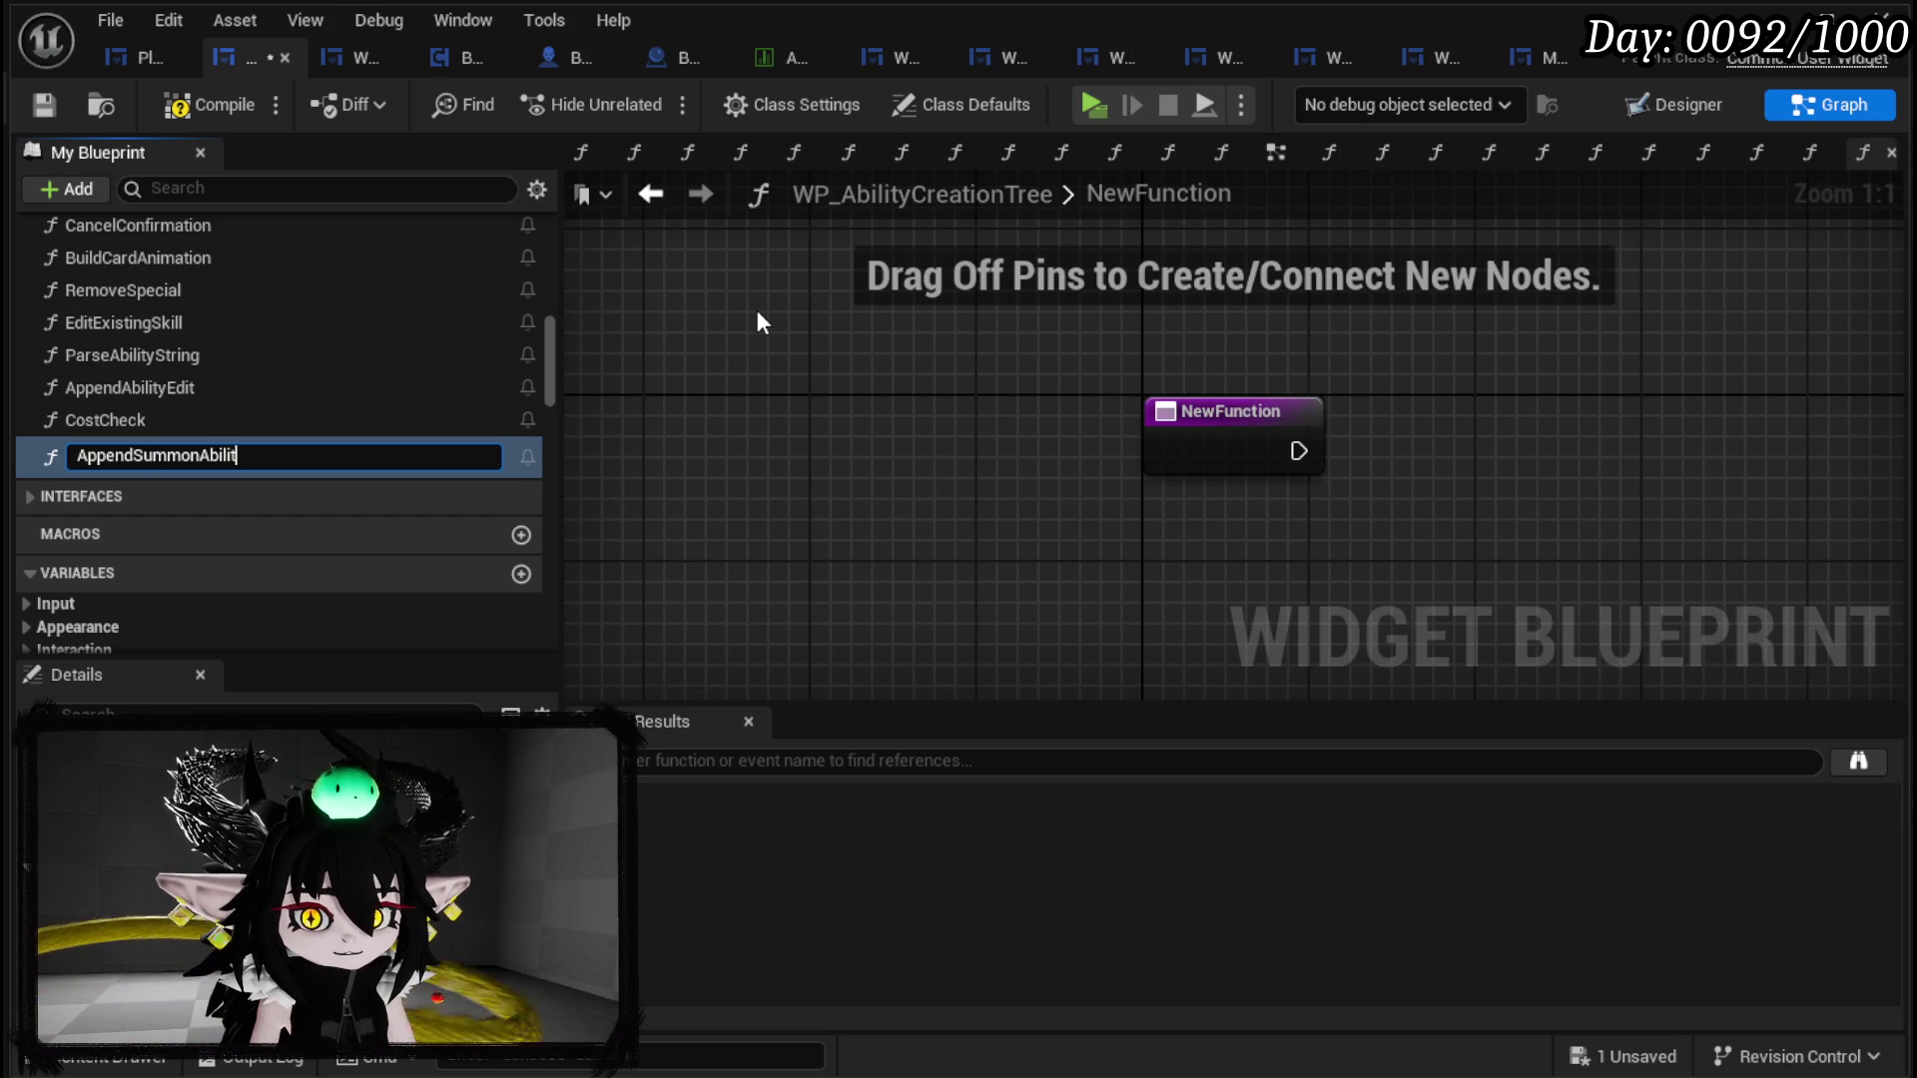
Step: Name the function AppendSummonAbility and add a string Append node with inputs A through D
{"action": "type", "text": "y"}
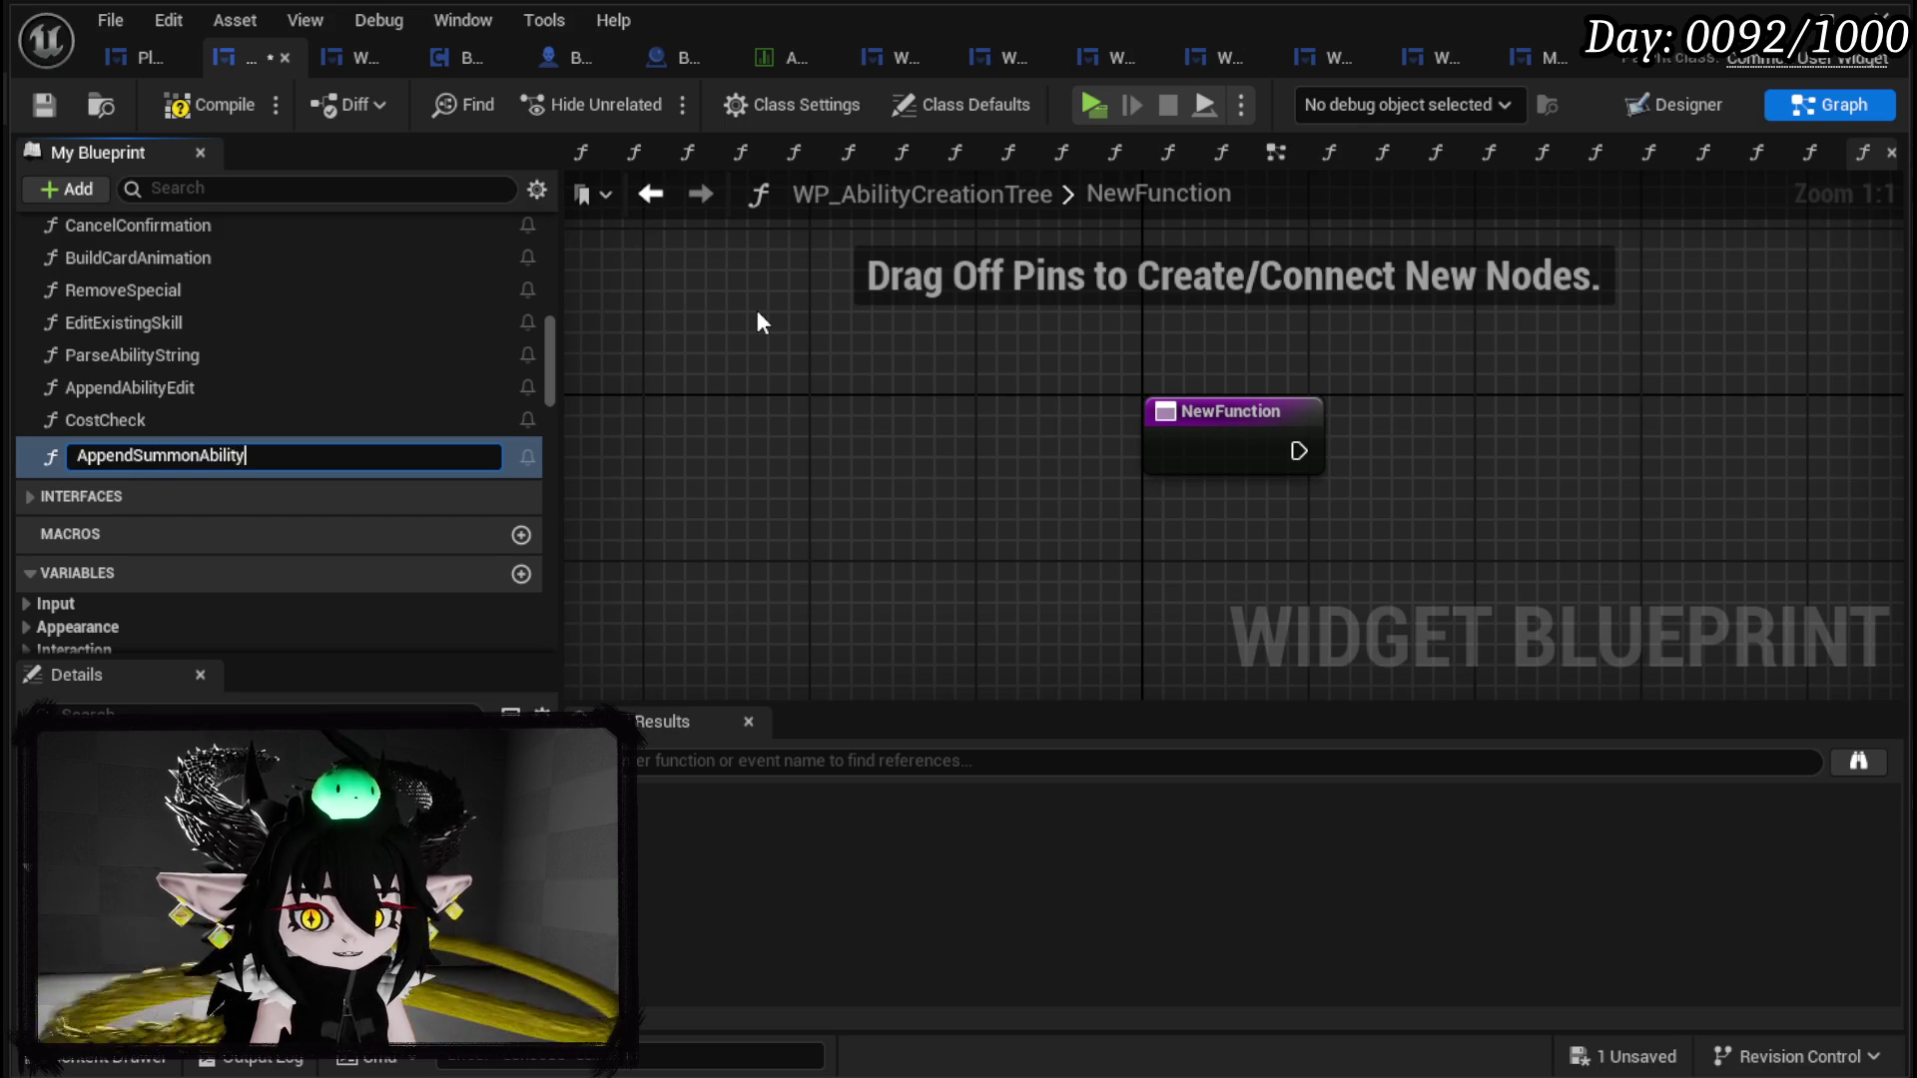
{"action": "key", "text": "Return"}
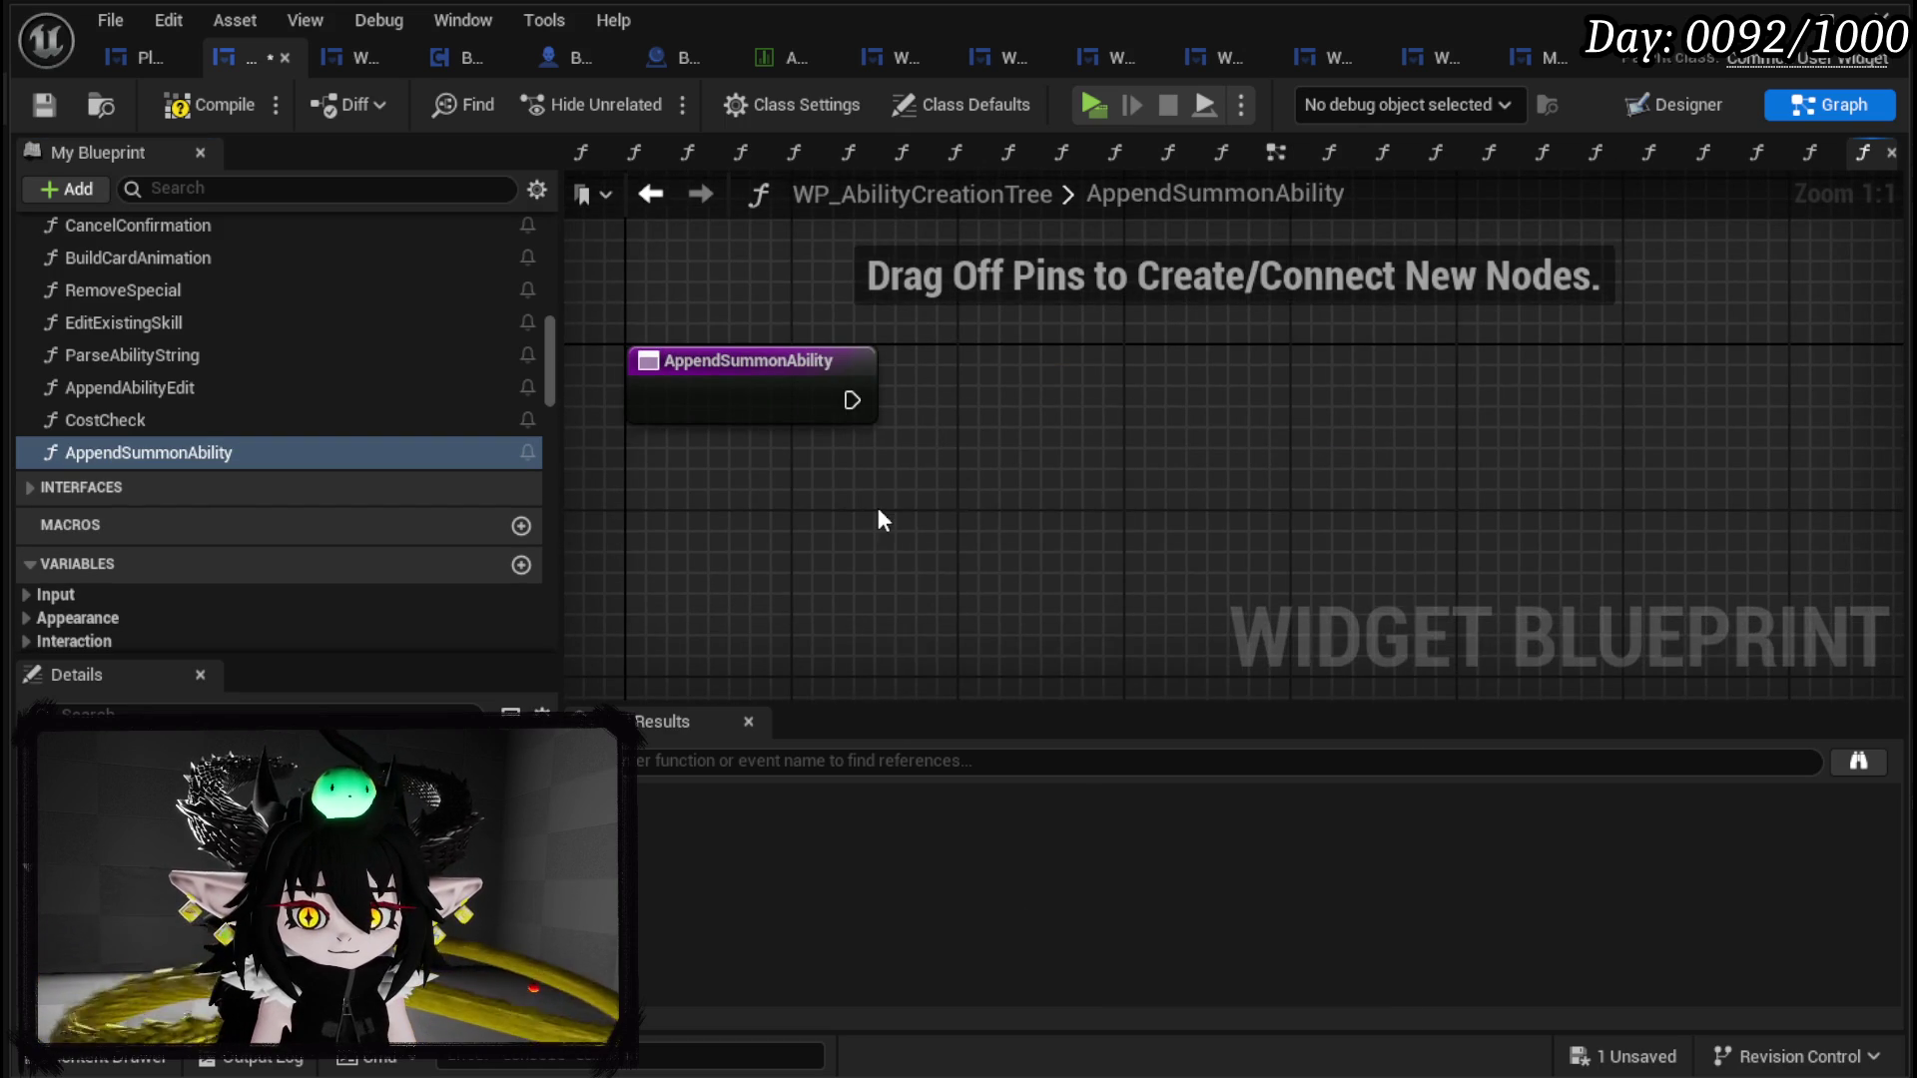
{"action": "right_click", "coordinate": [877, 507]}
{"action": "type", "text": "Append string"}
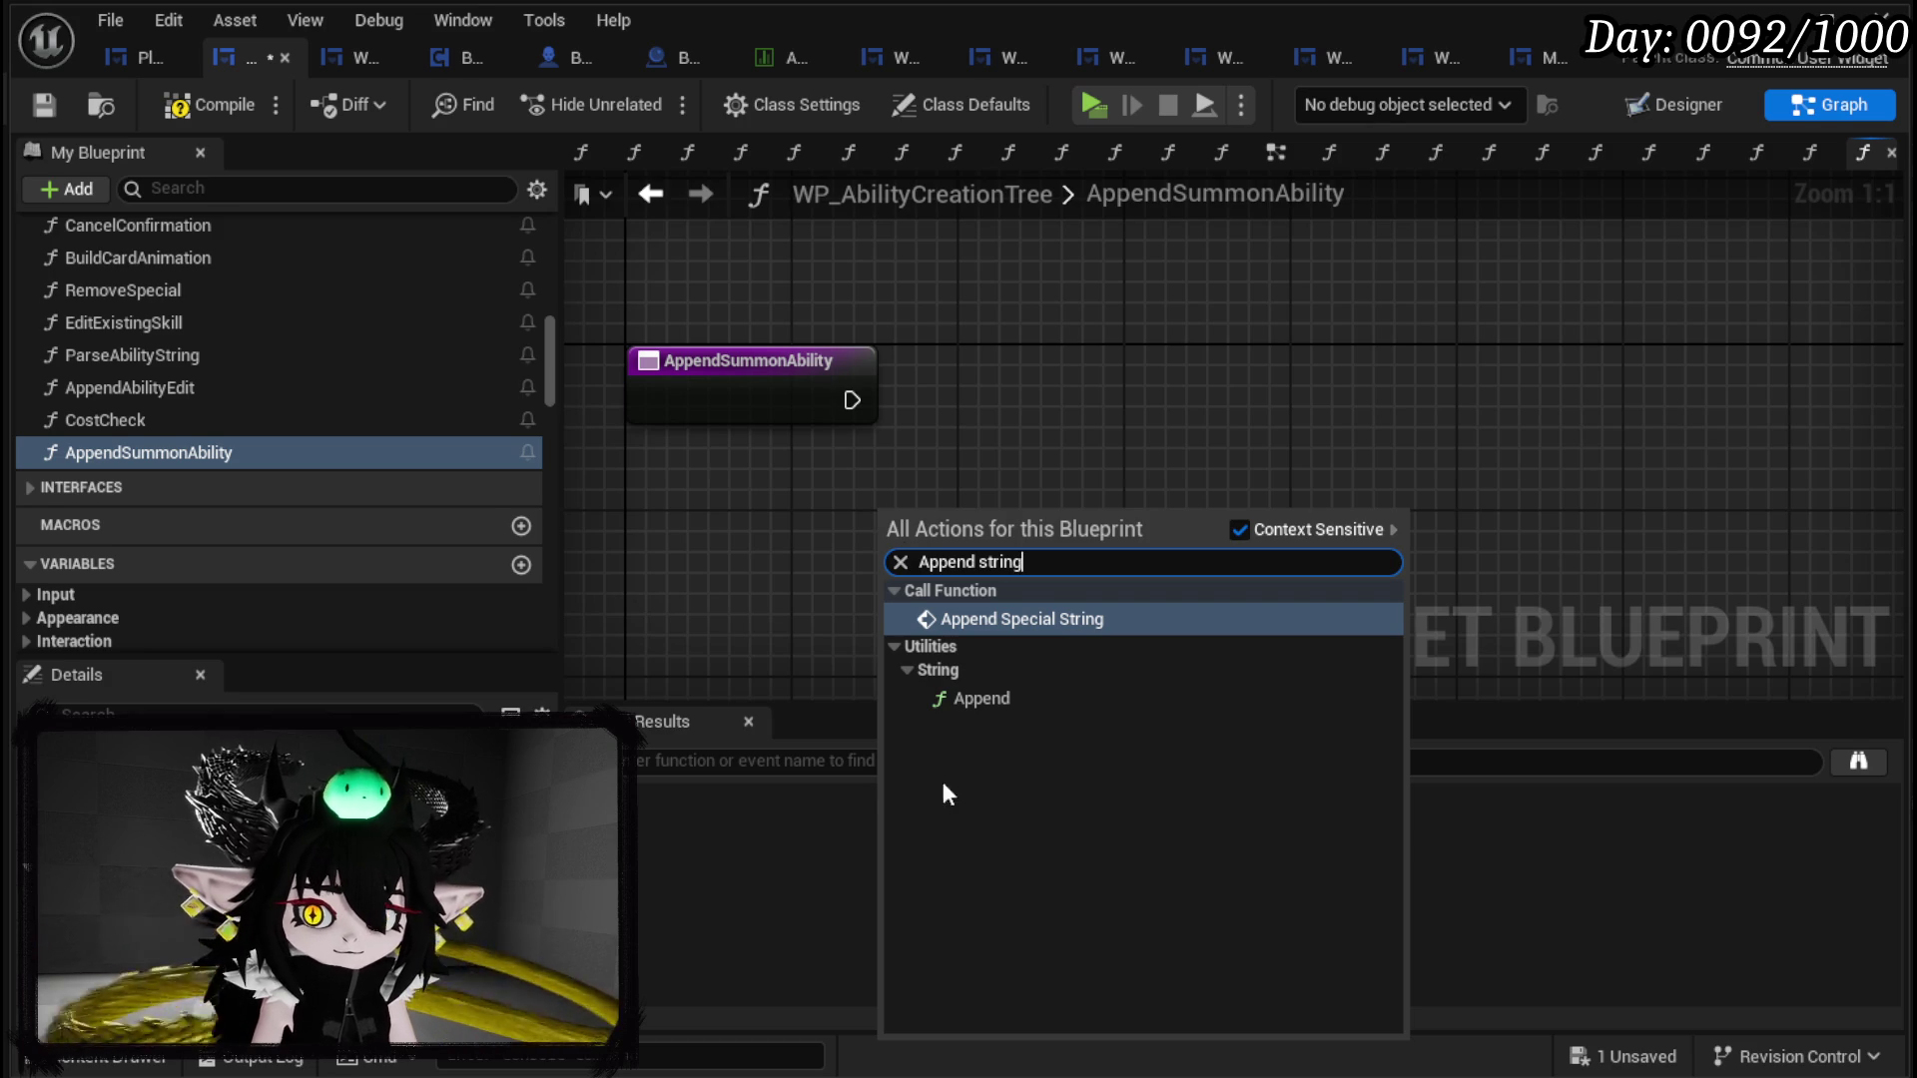
{"action": "left_click", "coordinate": [1008, 710]}
{"action": "scroll", "coordinate": [322, 405], "scroll_direction": "down", "scroll_amount": 10}
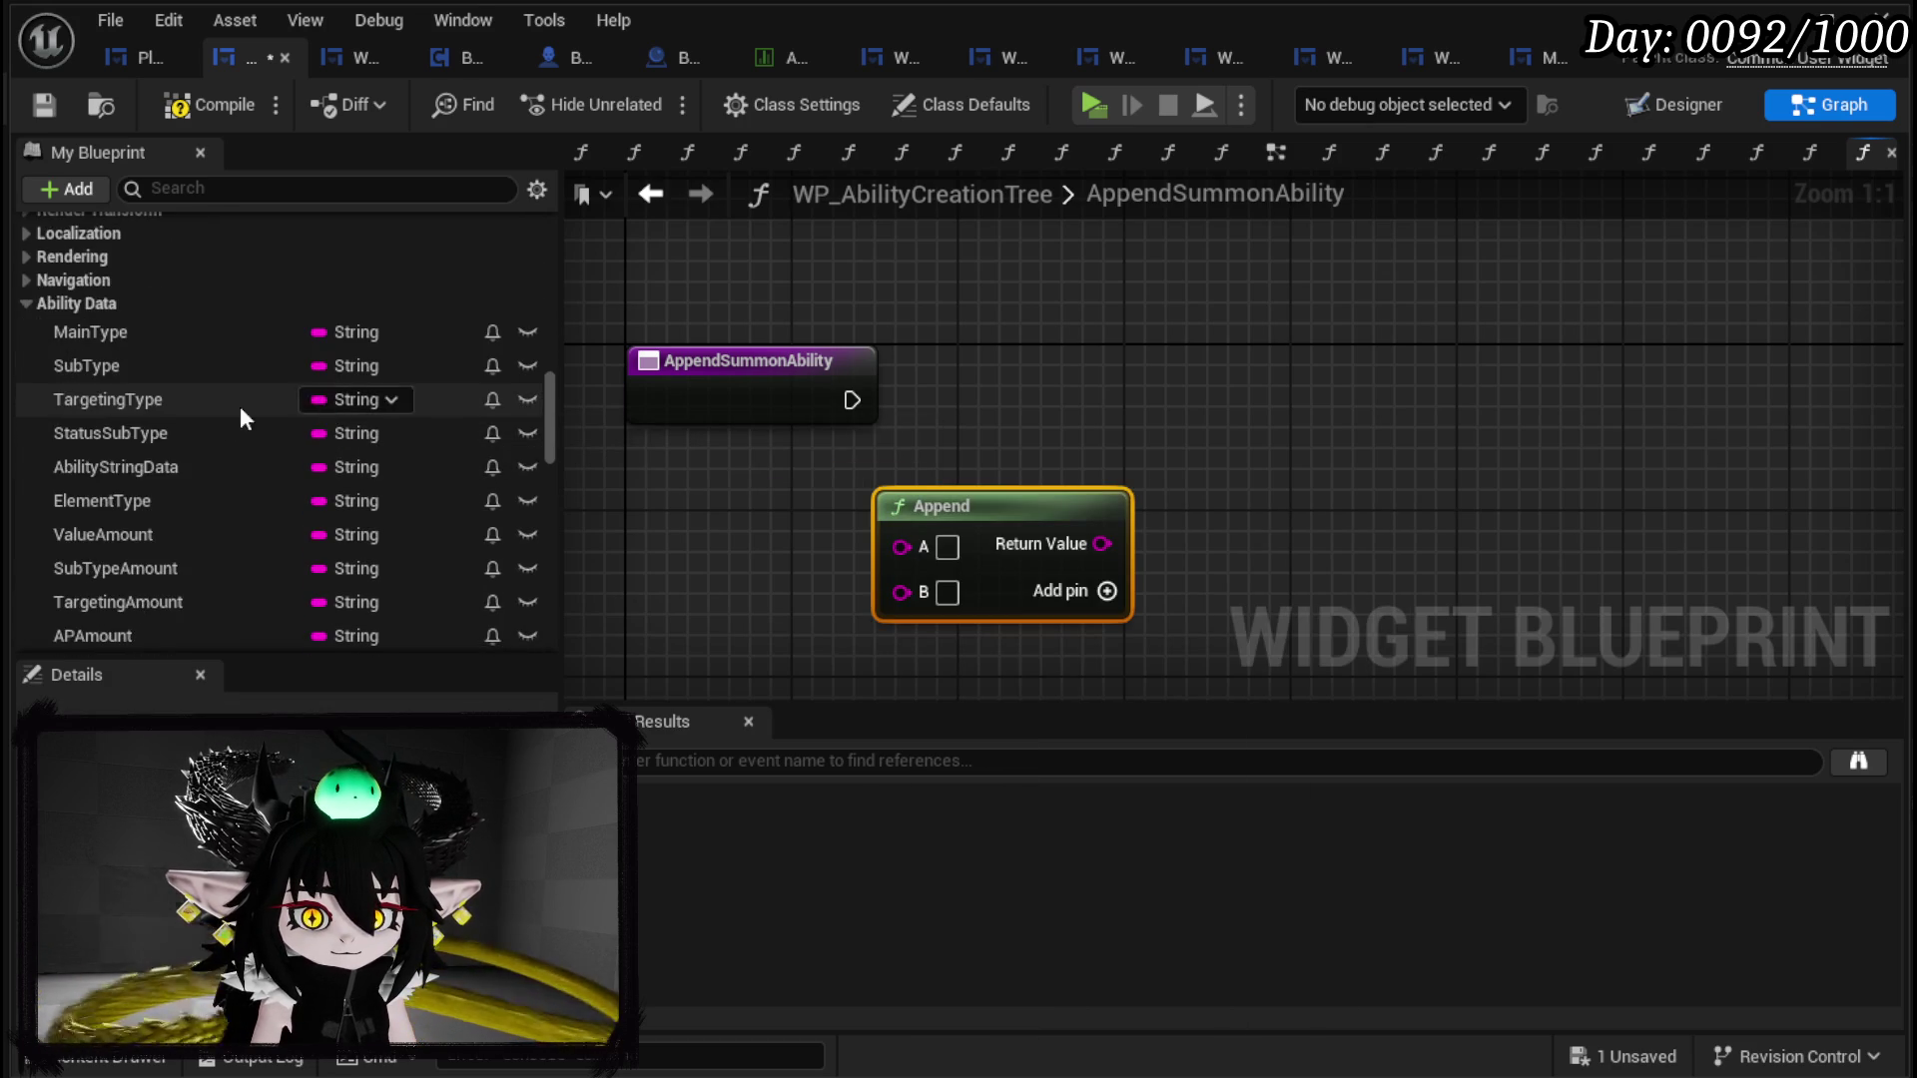
{"action": "scroll", "coordinate": [246, 403], "scroll_direction": "down", "scroll_amount": 2}
{"action": "left_click", "coordinate": [1106, 591]}
{"action": "left_click", "coordinate": [1106, 591]}
{"action": "mouse_move", "coordinate": [1108, 603]}
{"action": "left_mouse_down"}
{"action": "mouse_move", "coordinate": [1166, 521]}
{"action": "mouse_move", "coordinate": [1291, 437]}
{"action": "left_mouse_up"}
{"action": "scroll", "coordinate": [185, 379], "scroll_direction": "down", "scroll_amount": 2}
{"action": "scroll", "coordinate": [170, 409], "scroll_direction": "up", "scroll_amount": 3}
{"action": "scroll", "coordinate": [175, 400], "scroll_direction": "down", "scroll_amount": 5}
{"action": "scroll", "coordinate": [175, 405], "scroll_direction": "down", "scroll_amount": 5}
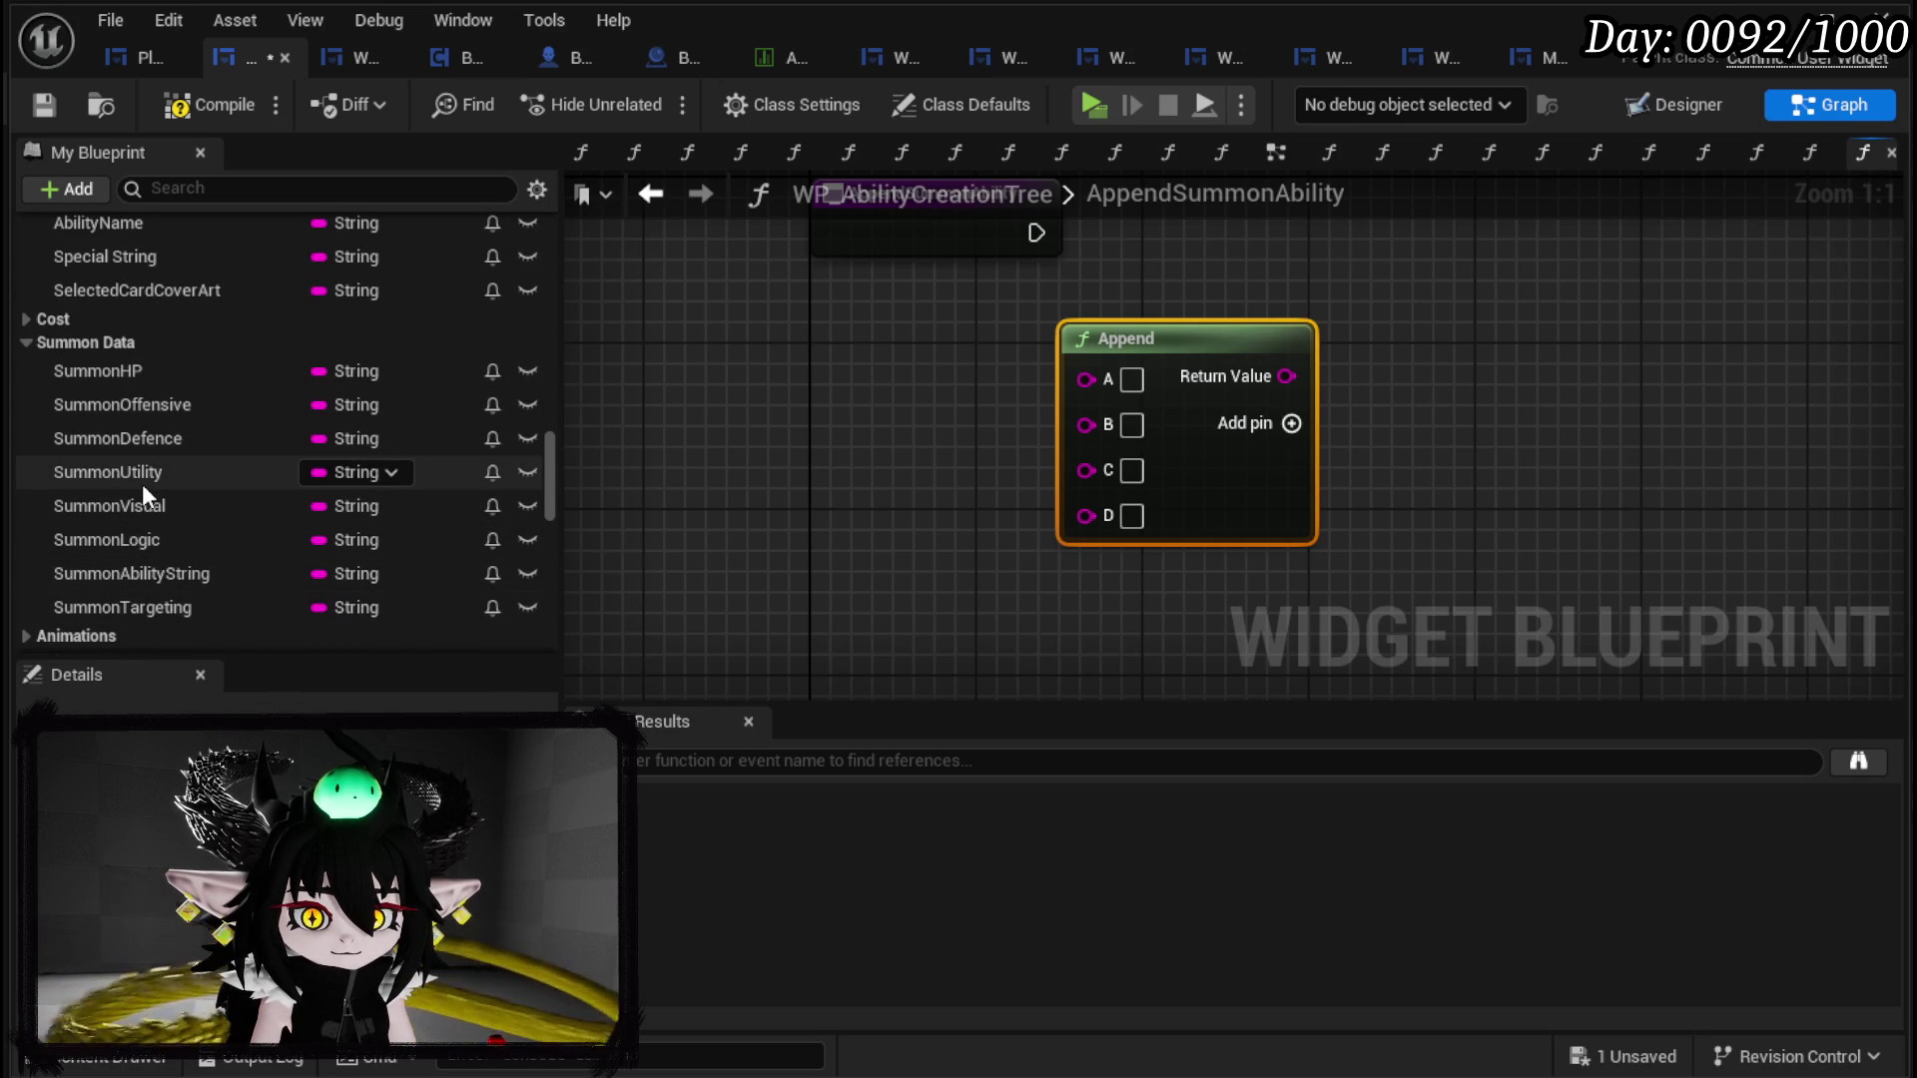
{"action": "scroll", "coordinate": [209, 599], "scroll_direction": "down", "scroll_amount": 15}
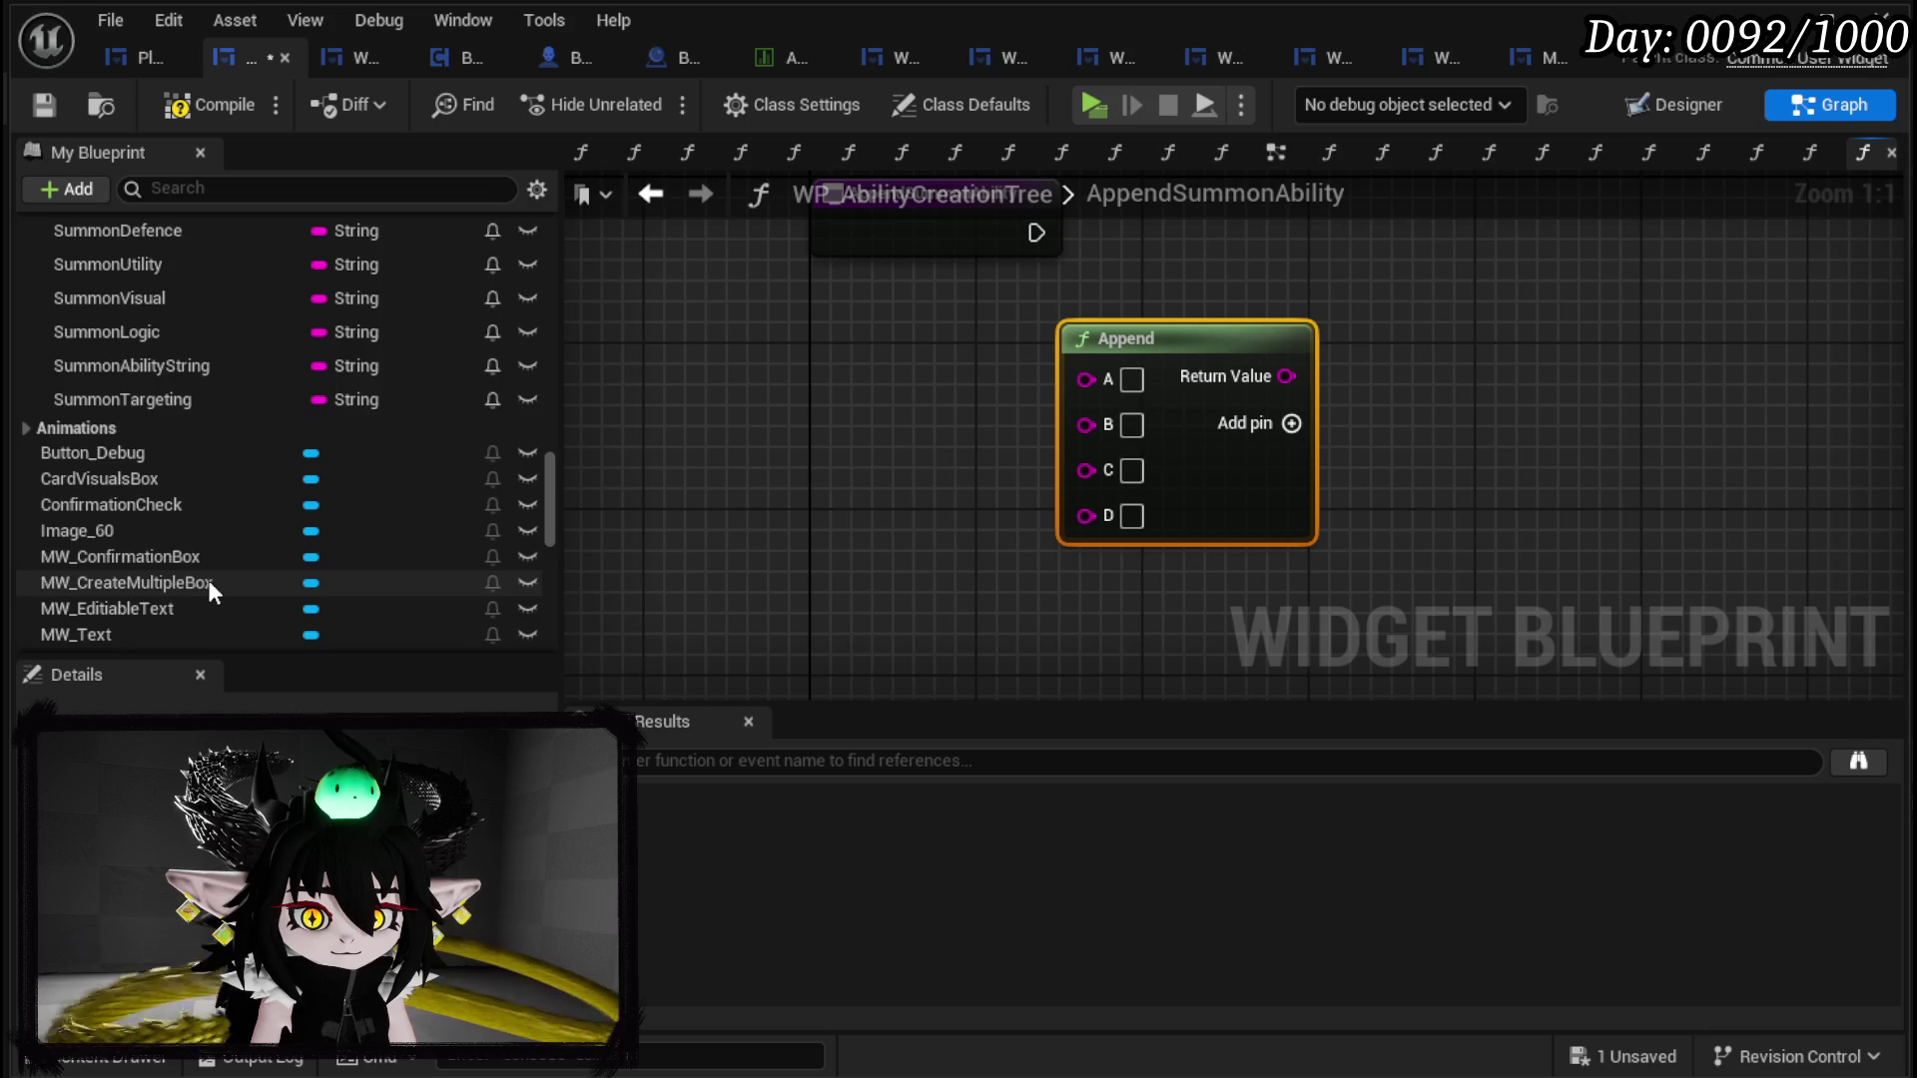
{"action": "scroll", "coordinate": [416, 602], "scroll_direction": "down", "scroll_amount": 1}
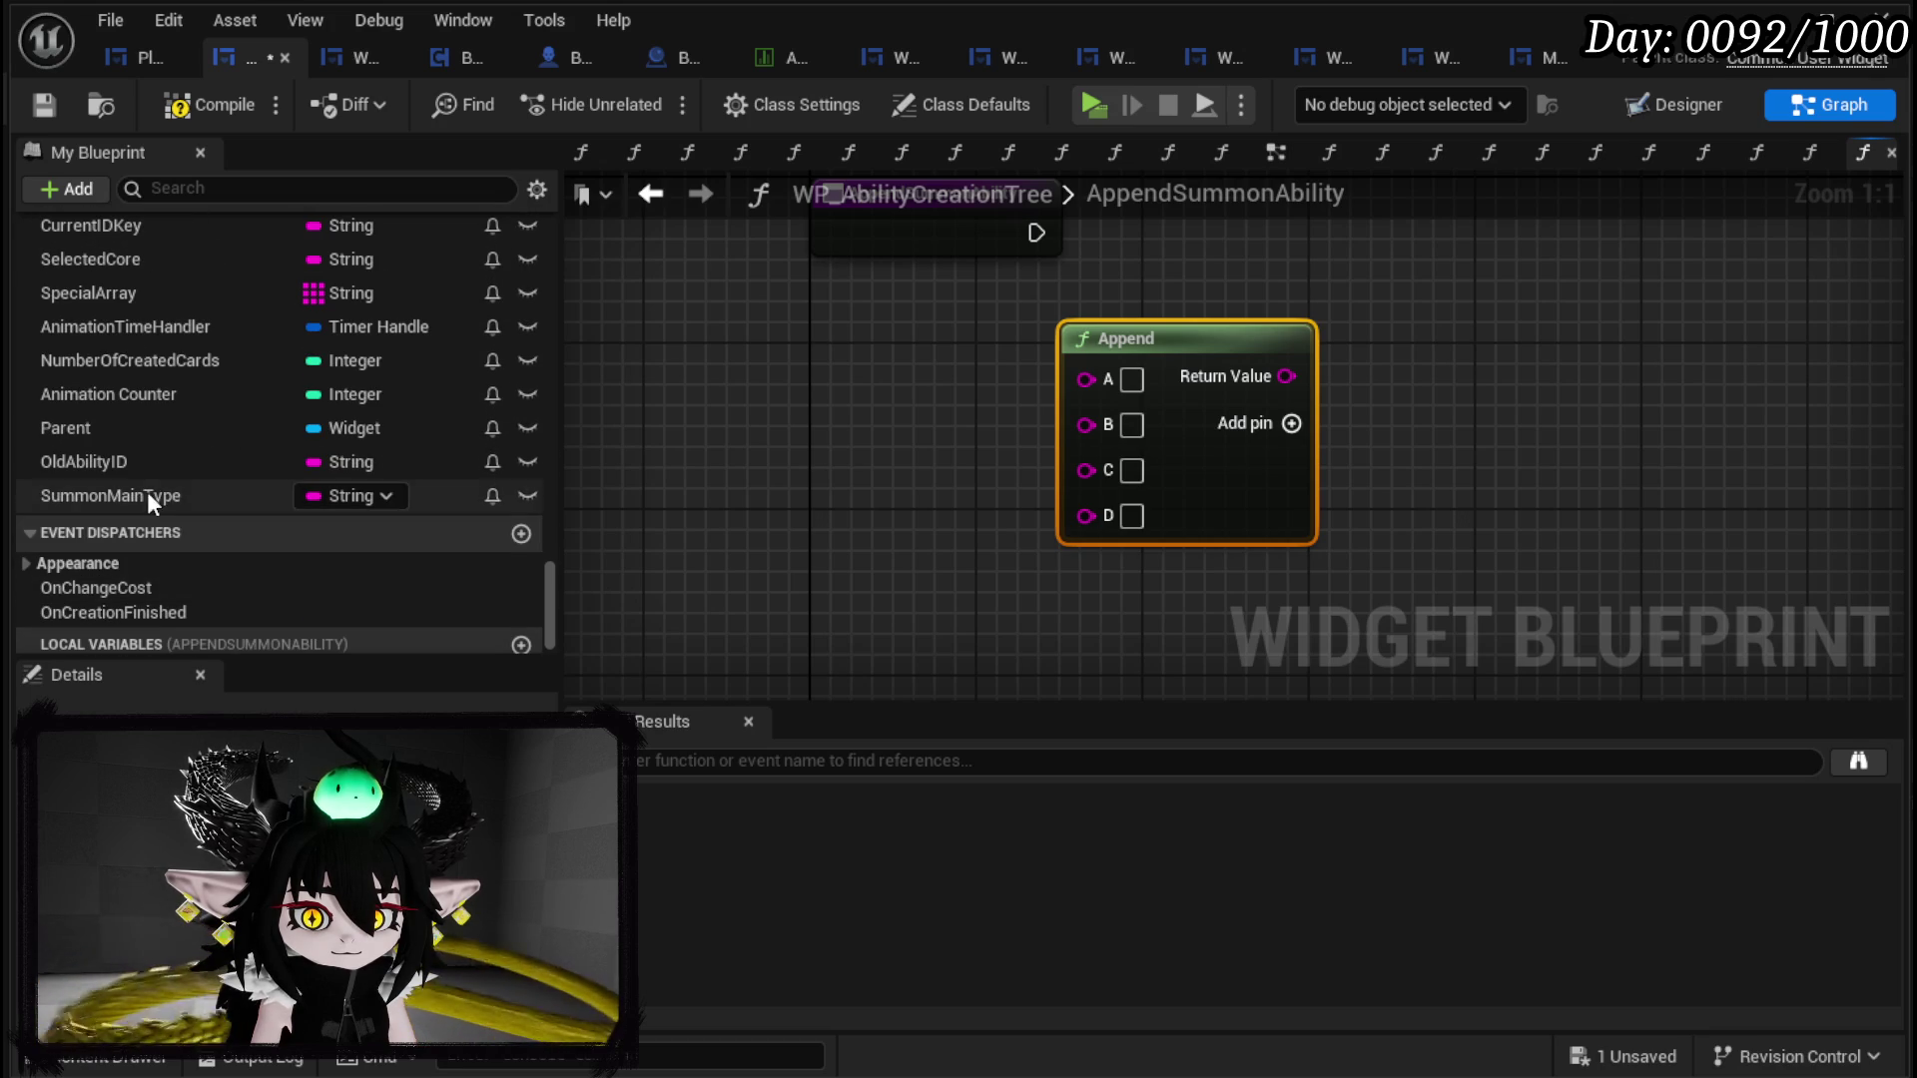
Step: File the SummonMainType variable under the Summon Data category
{"action": "left_click", "coordinate": [150, 496]}
{"action": "left_click", "coordinate": [329, 943]}
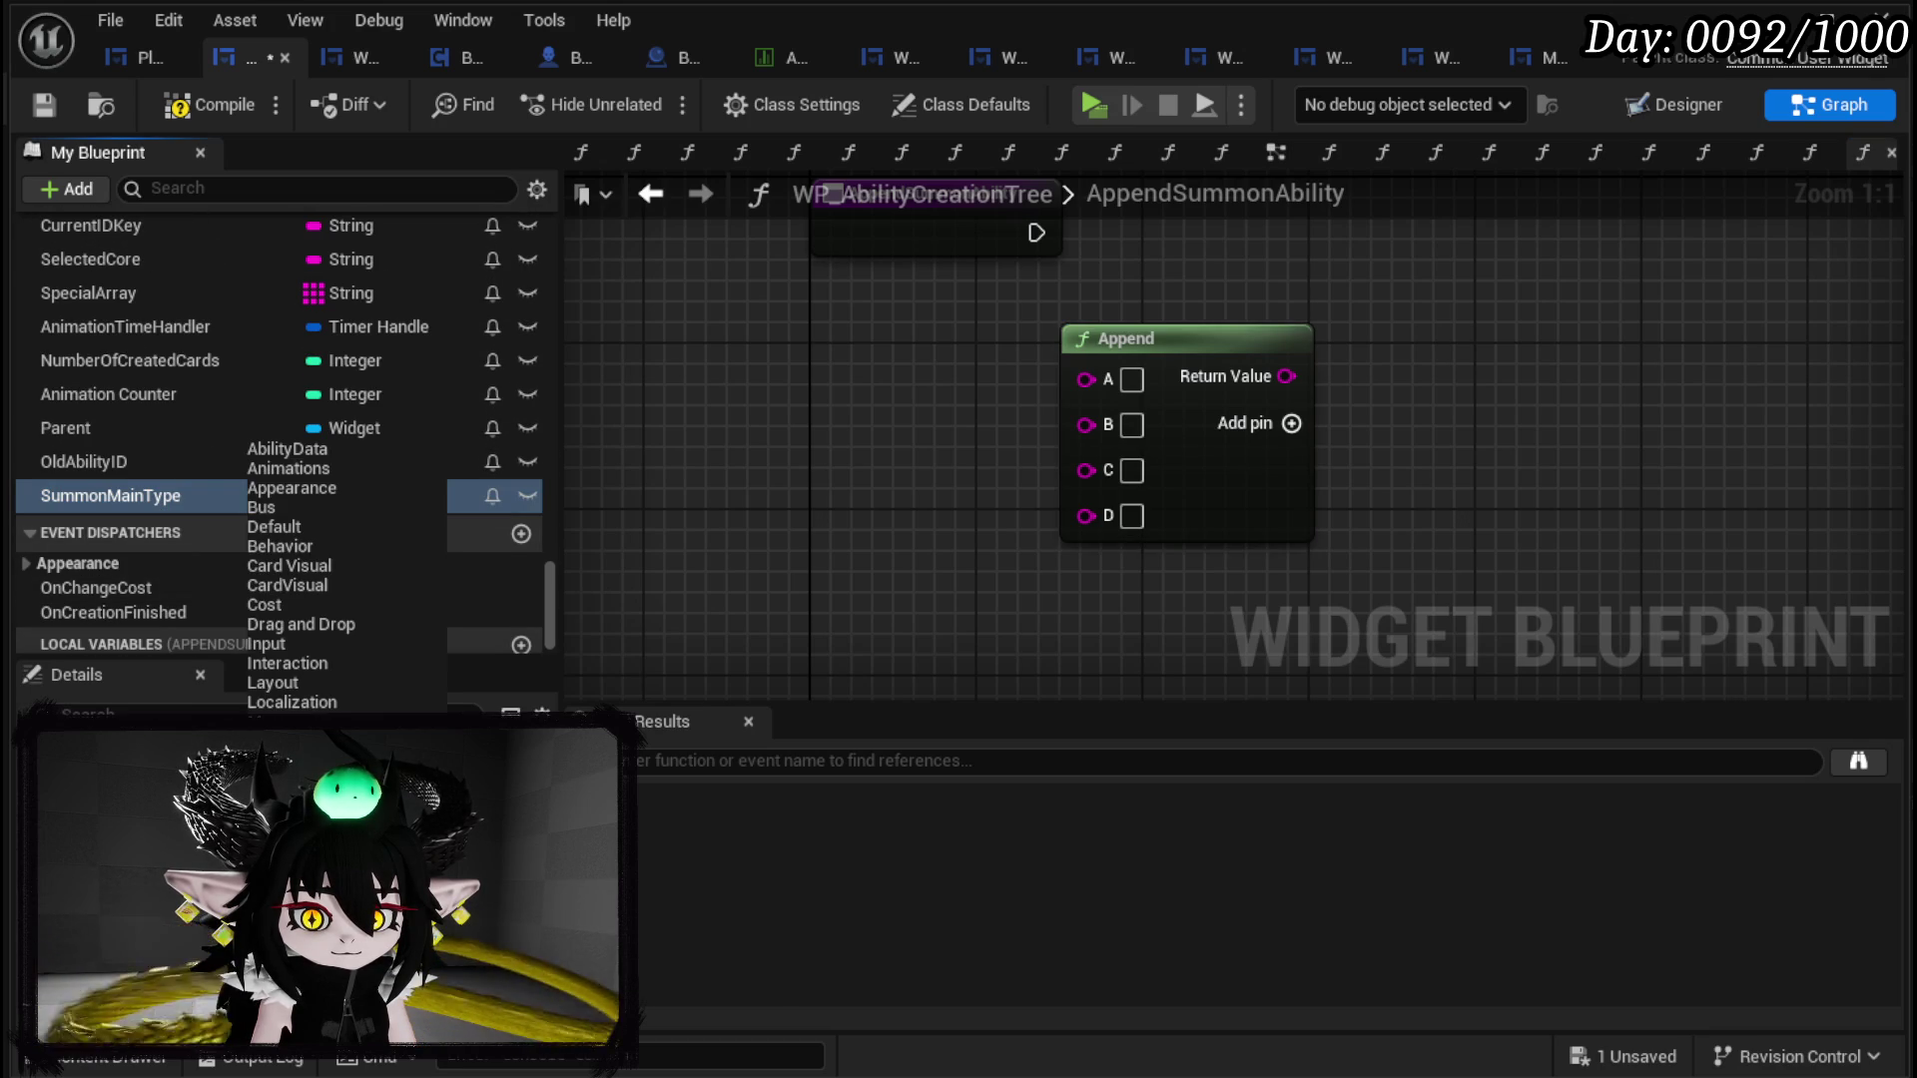
{"action": "left_click", "coordinate": [290, 799]}
Step: Wire SummonMainType and SummonTargeting getters into Append pins A and C, with & in B, and add pins E–F
{"action": "mouse_move", "coordinate": [132, 453]}
{"action": "left_mouse_down"}
{"action": "mouse_move", "coordinate": [637, 425]}
{"action": "mouse_move", "coordinate": [634, 361]}
{"action": "left_mouse_up"}
{"action": "left_click", "coordinate": [703, 411]}
{"action": "left_click_drag", "start_coordinate": [804, 367], "coordinate": [1086, 377]}
{"action": "left_click_drag", "start_coordinate": [712, 368], "coordinate": [817, 372]}
{"action": "left_click_drag", "start_coordinate": [183, 427], "coordinate": [721, 457]}
{"action": "left_click", "coordinate": [802, 511]}
{"action": "left_click_drag", "start_coordinate": [880, 471], "coordinate": [1102, 470]}
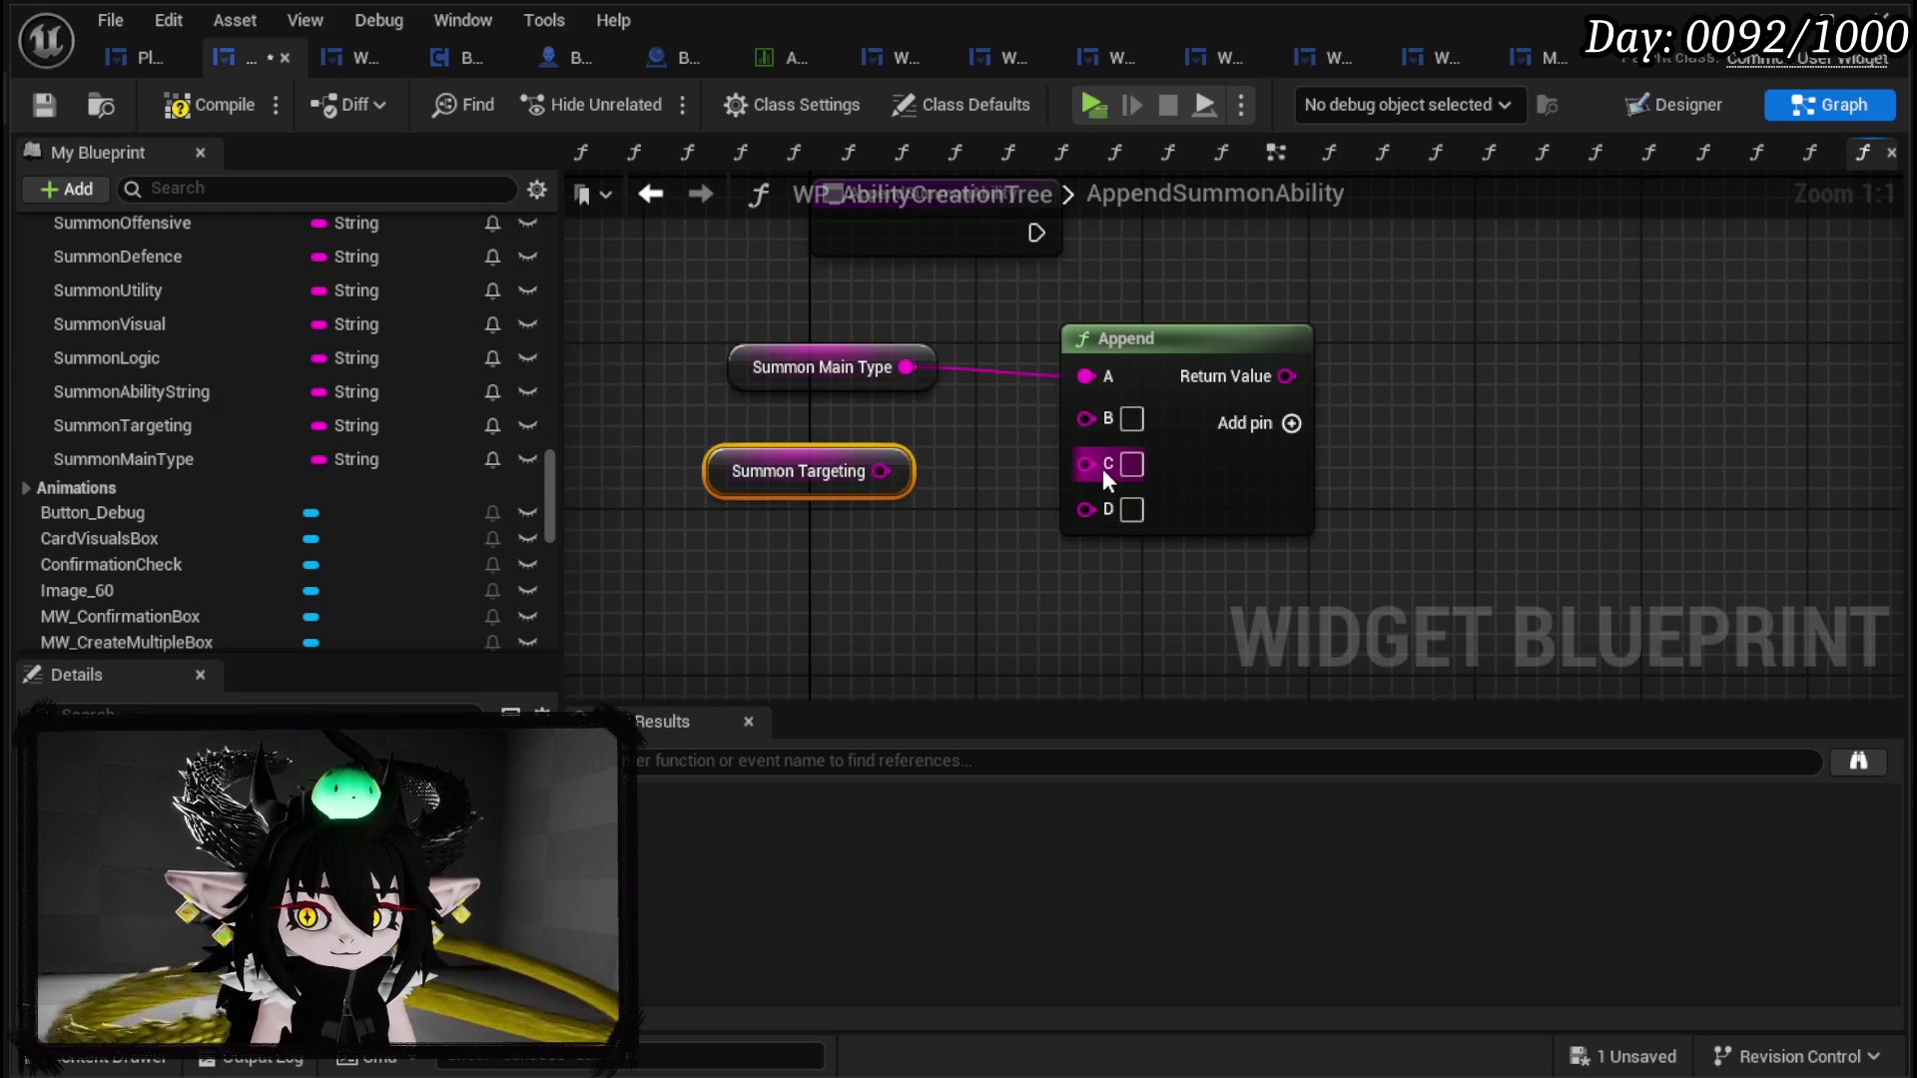
{"action": "left_click_drag", "start_coordinate": [871, 465], "coordinate": [1108, 465]}
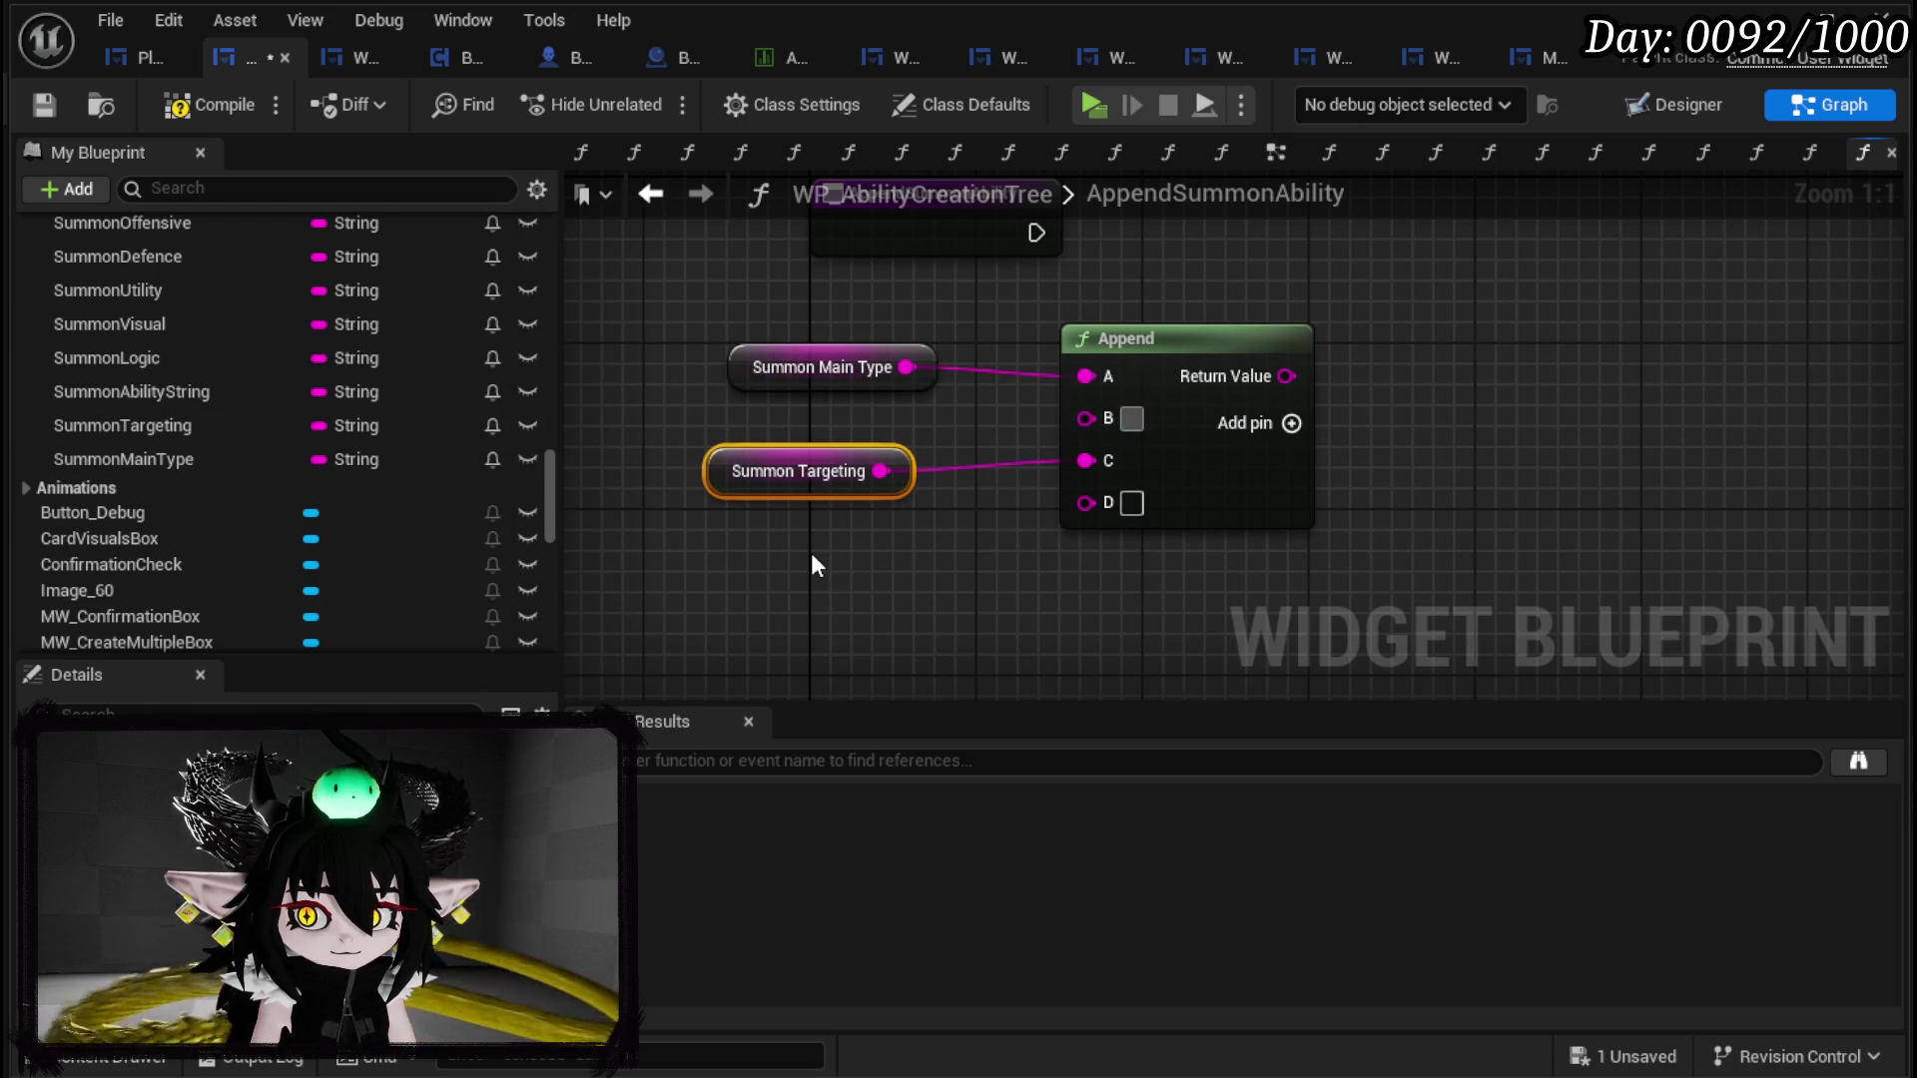
{"action": "key", "text": "Tab"}
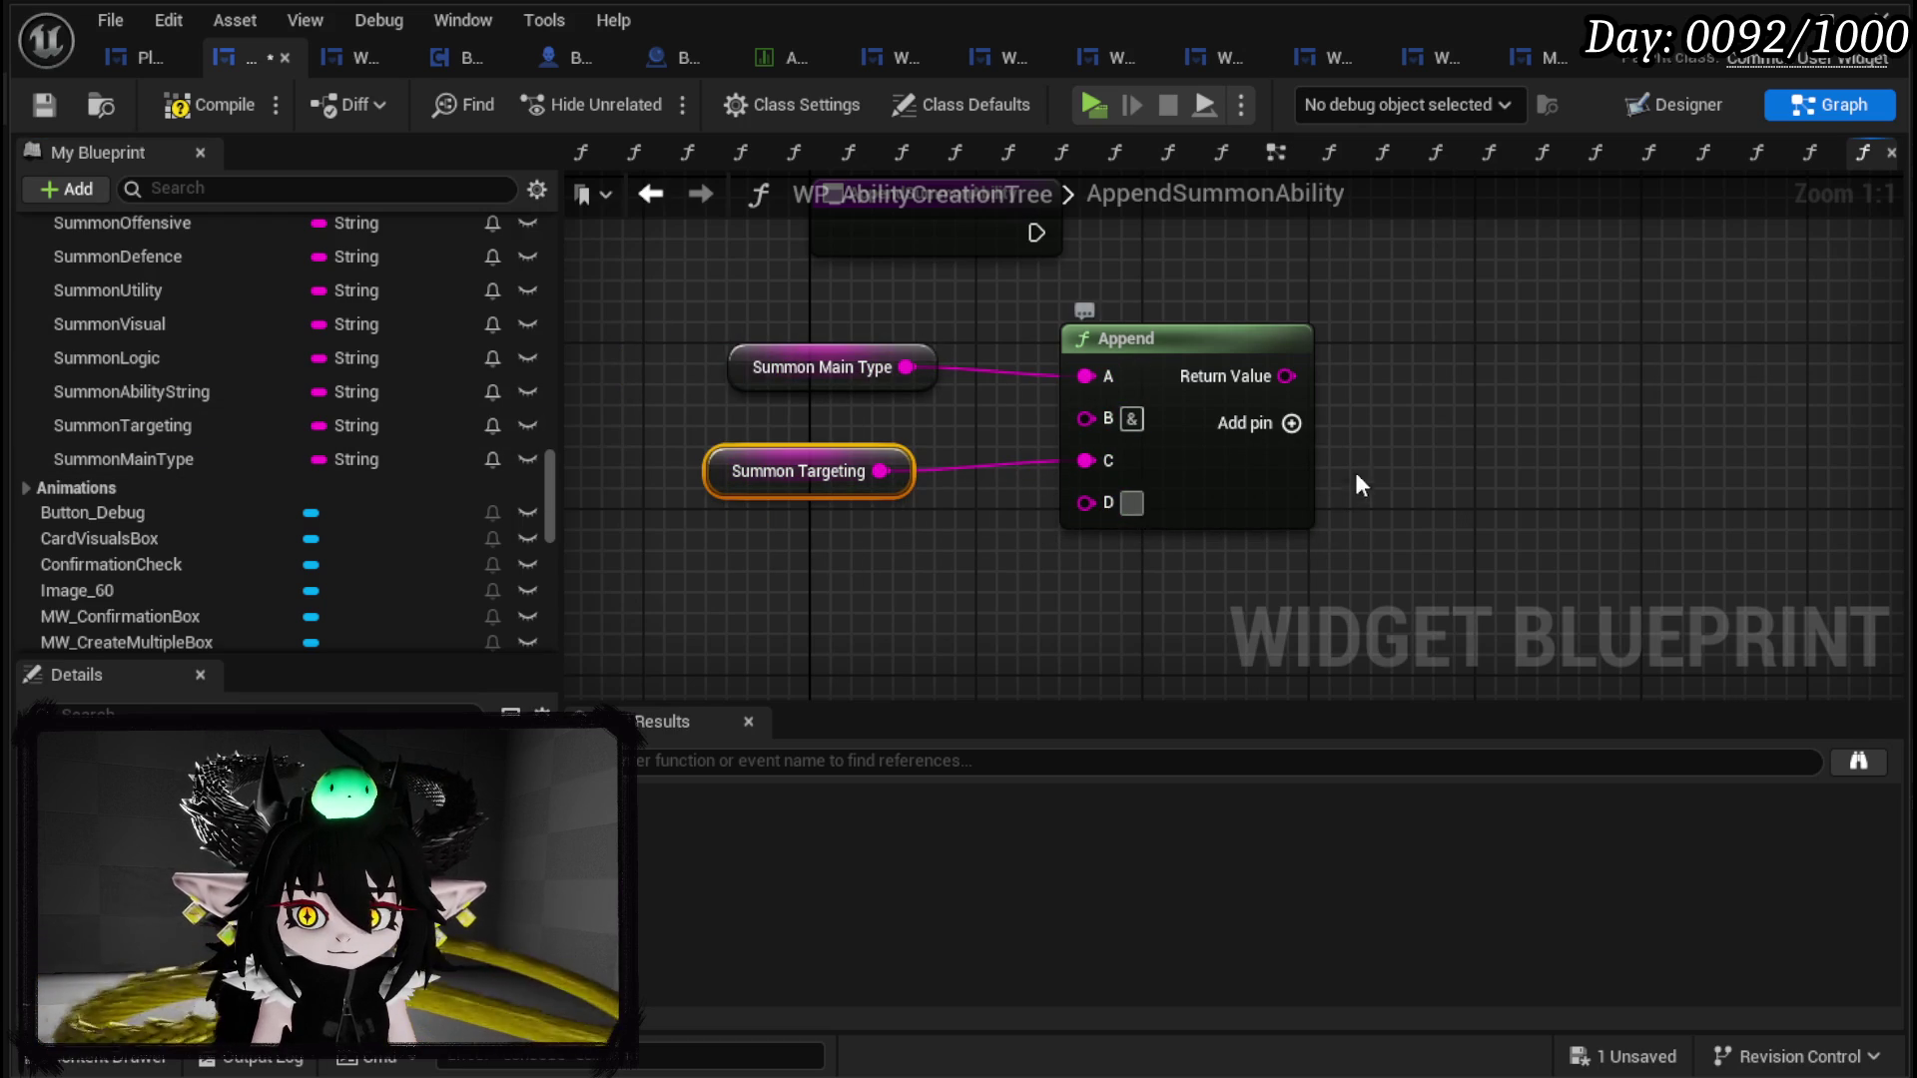
{"action": "left_click", "coordinate": [1292, 425]}
{"action": "left_click", "coordinate": [1291, 424]}
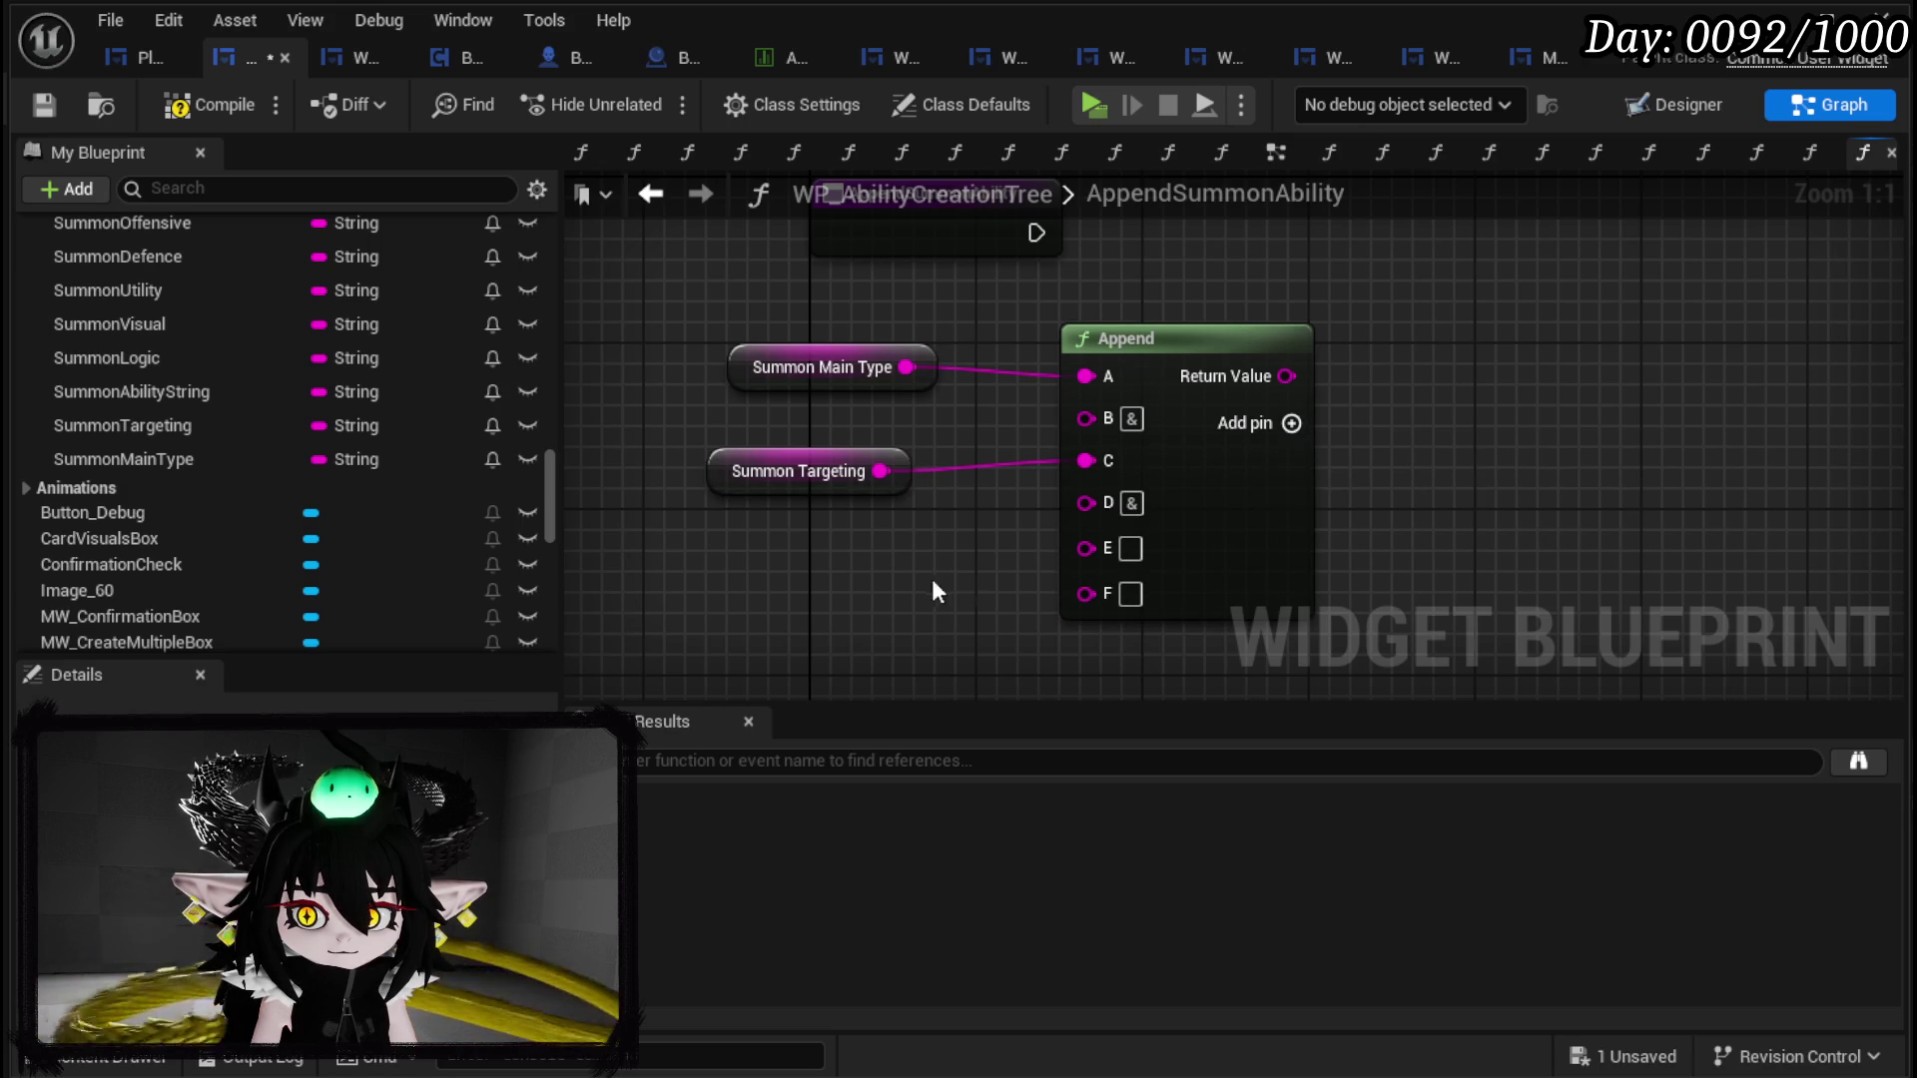
Step: Wire SubType into Append pin E and ElementType into a new pin G
{"action": "scroll", "coordinate": [192, 499], "scroll_direction": "up", "scroll_amount": 1}
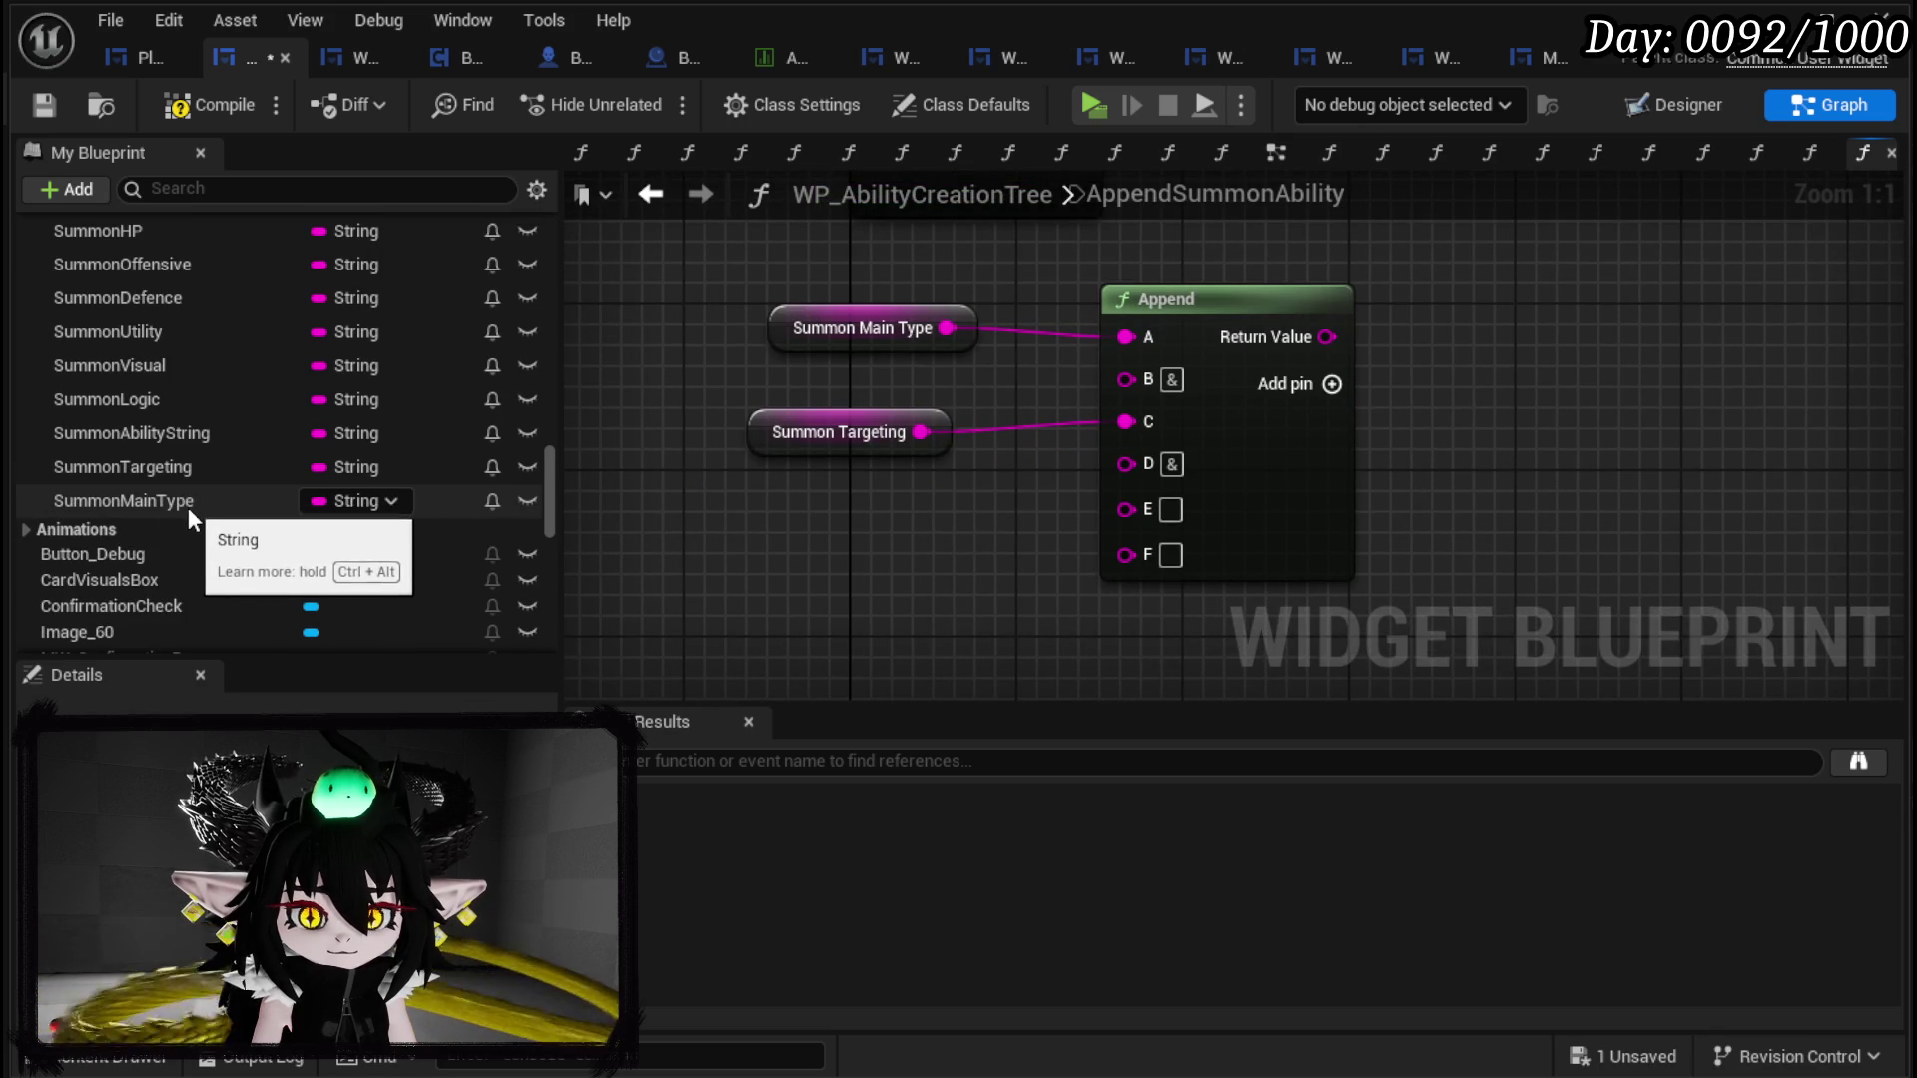
{"action": "scroll", "coordinate": [182, 517], "scroll_direction": "up", "scroll_amount": 5}
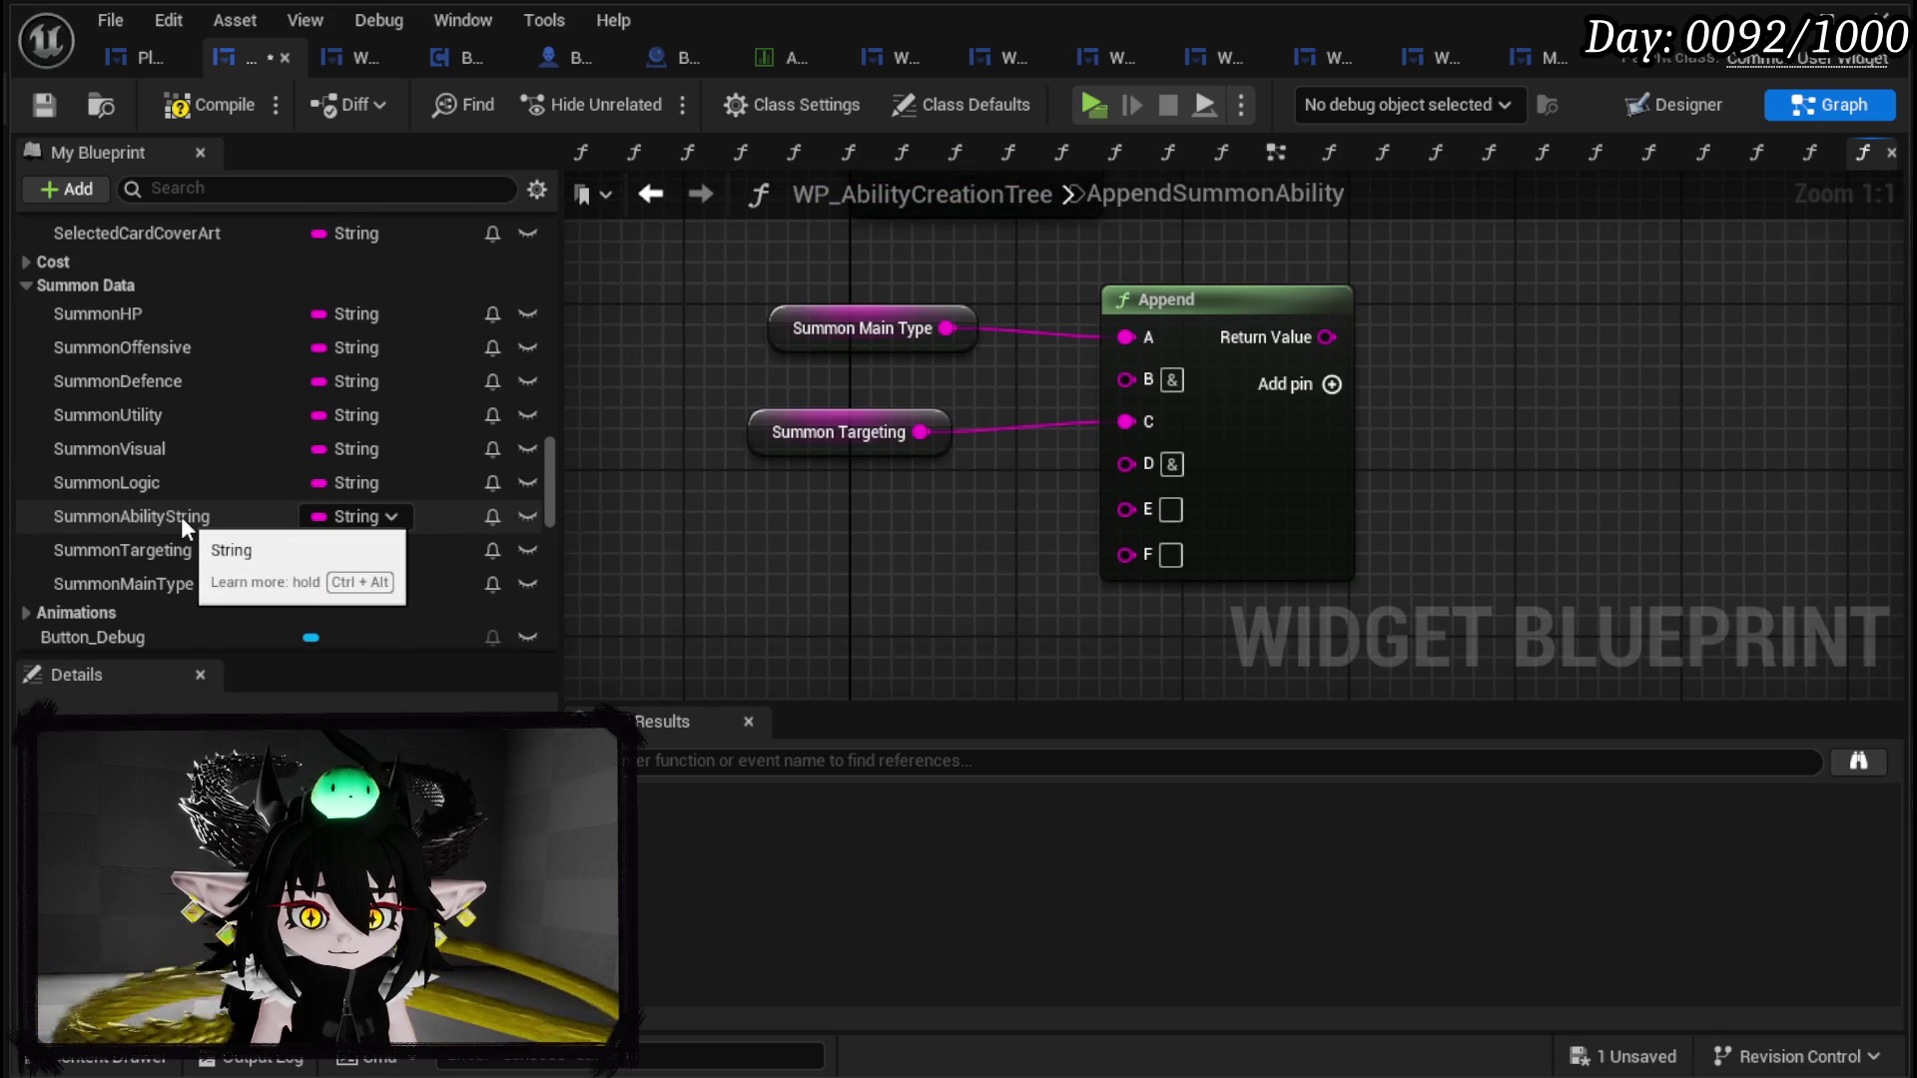
{"action": "scroll", "coordinate": [182, 517], "scroll_direction": "up", "scroll_amount": 4}
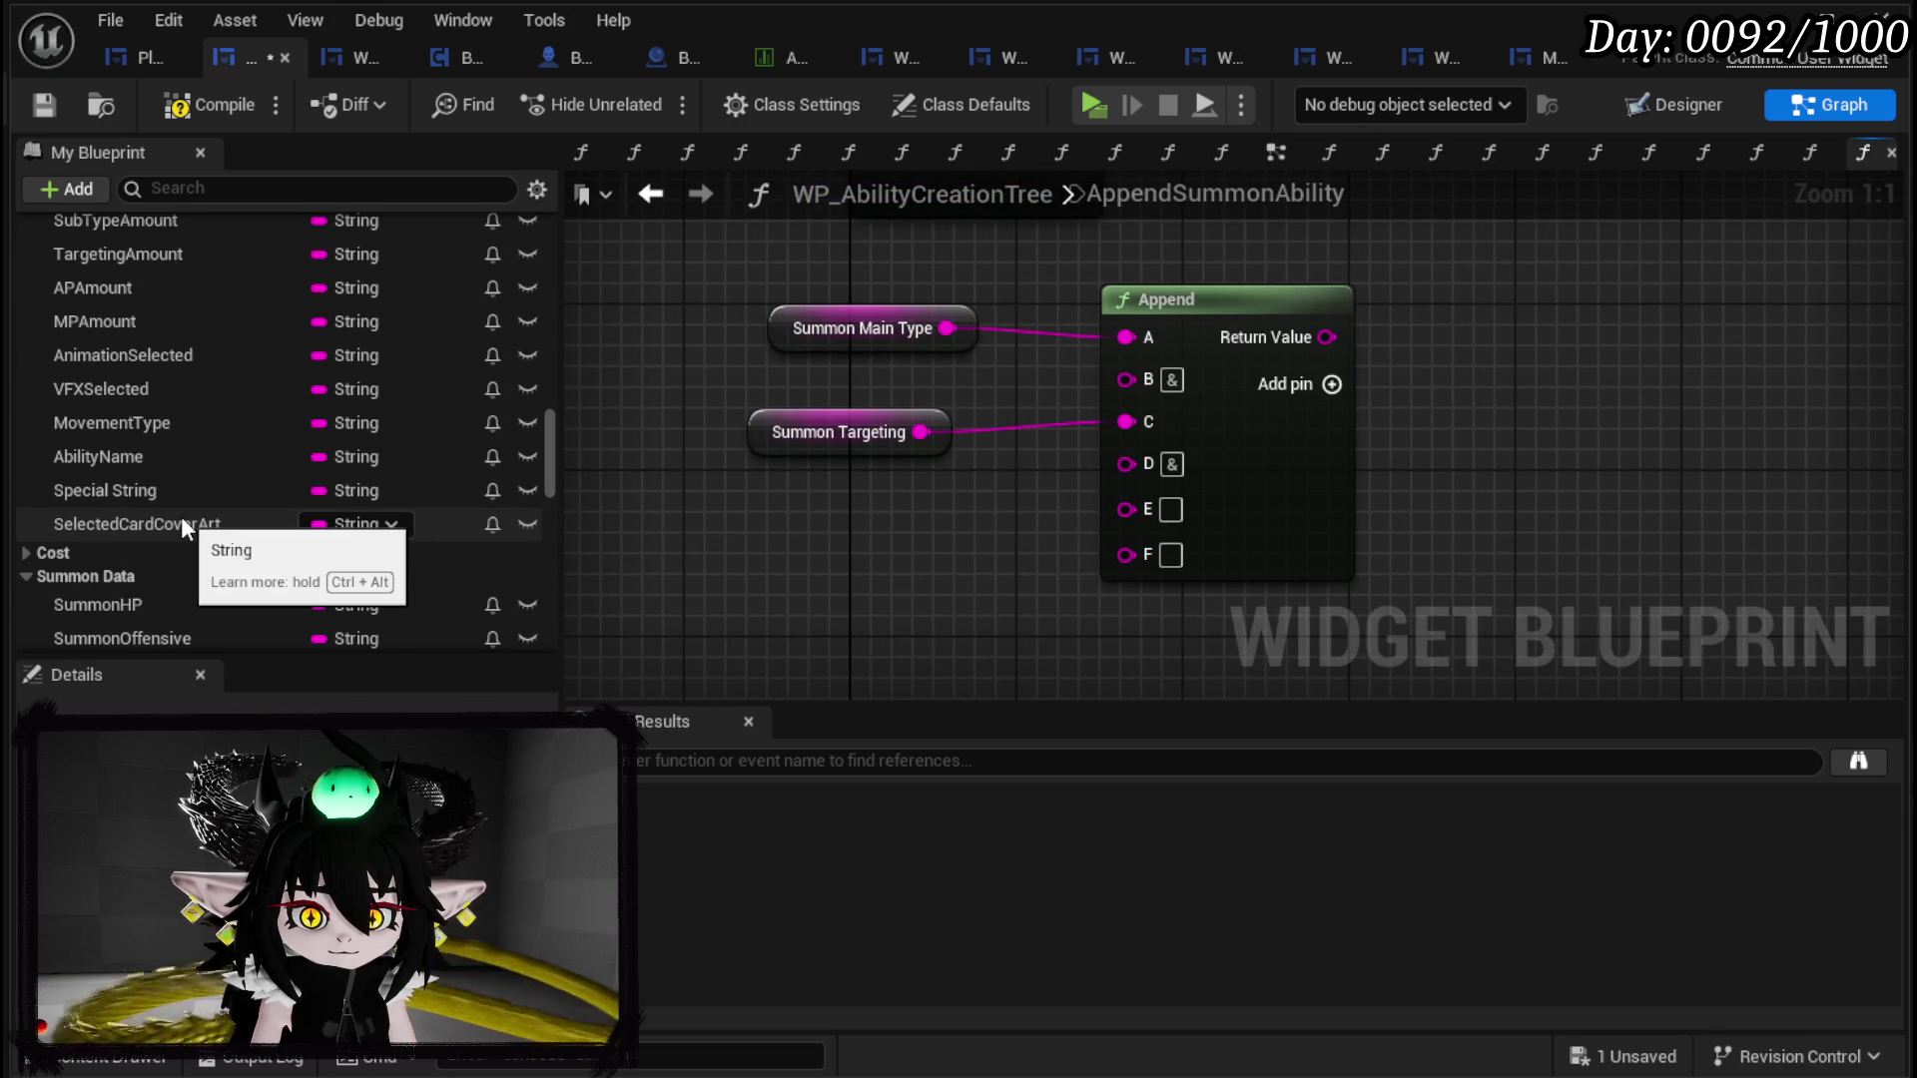
{"action": "scroll", "coordinate": [182, 517], "scroll_direction": "up", "scroll_amount": 7}
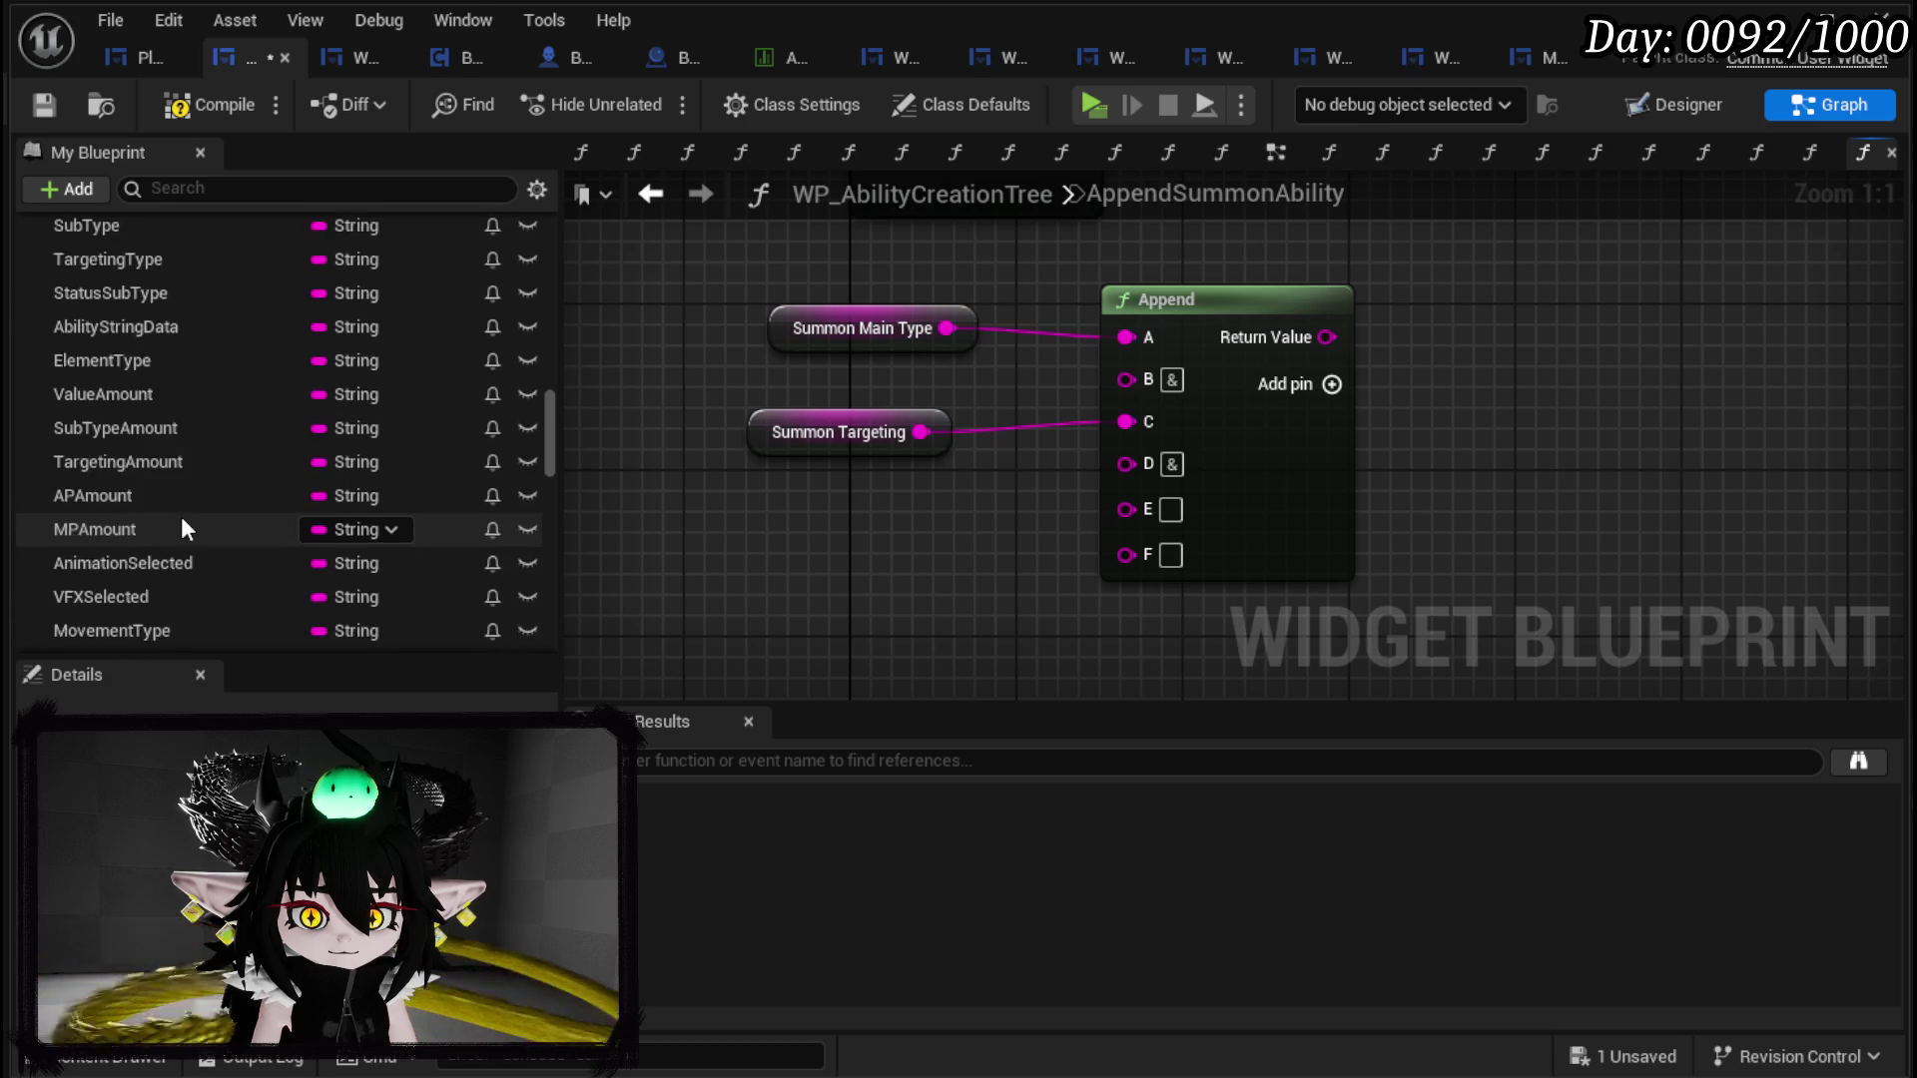
{"action": "left_click_drag", "start_coordinate": [86, 319], "coordinate": [1163, 511]}
{"action": "mouse_move", "coordinate": [989, 515]}
{"action": "left_mouse_down"}
{"action": "mouse_move", "coordinate": [774, 524]}
{"action": "mouse_move", "coordinate": [838, 501]}
{"action": "left_mouse_up"}
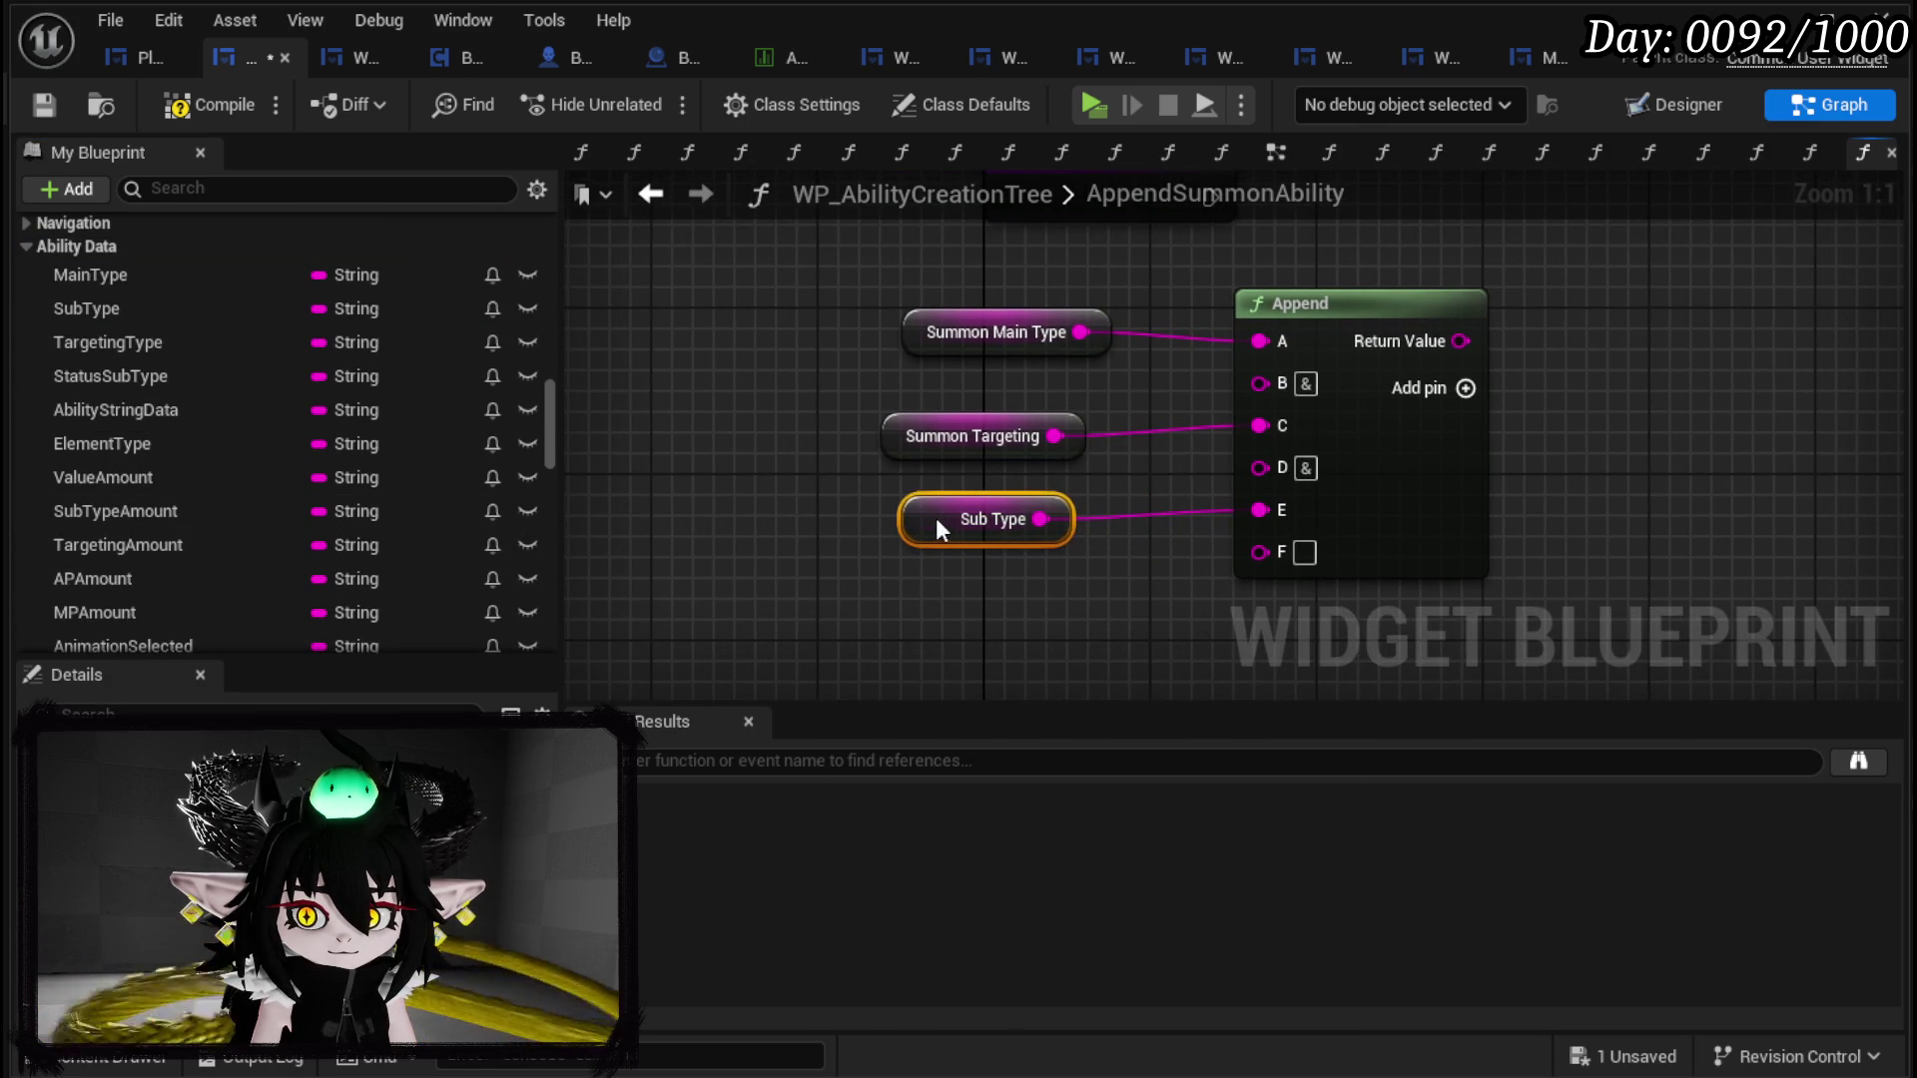
{"action": "left_click_drag", "start_coordinate": [1070, 569], "coordinate": [967, 534]}
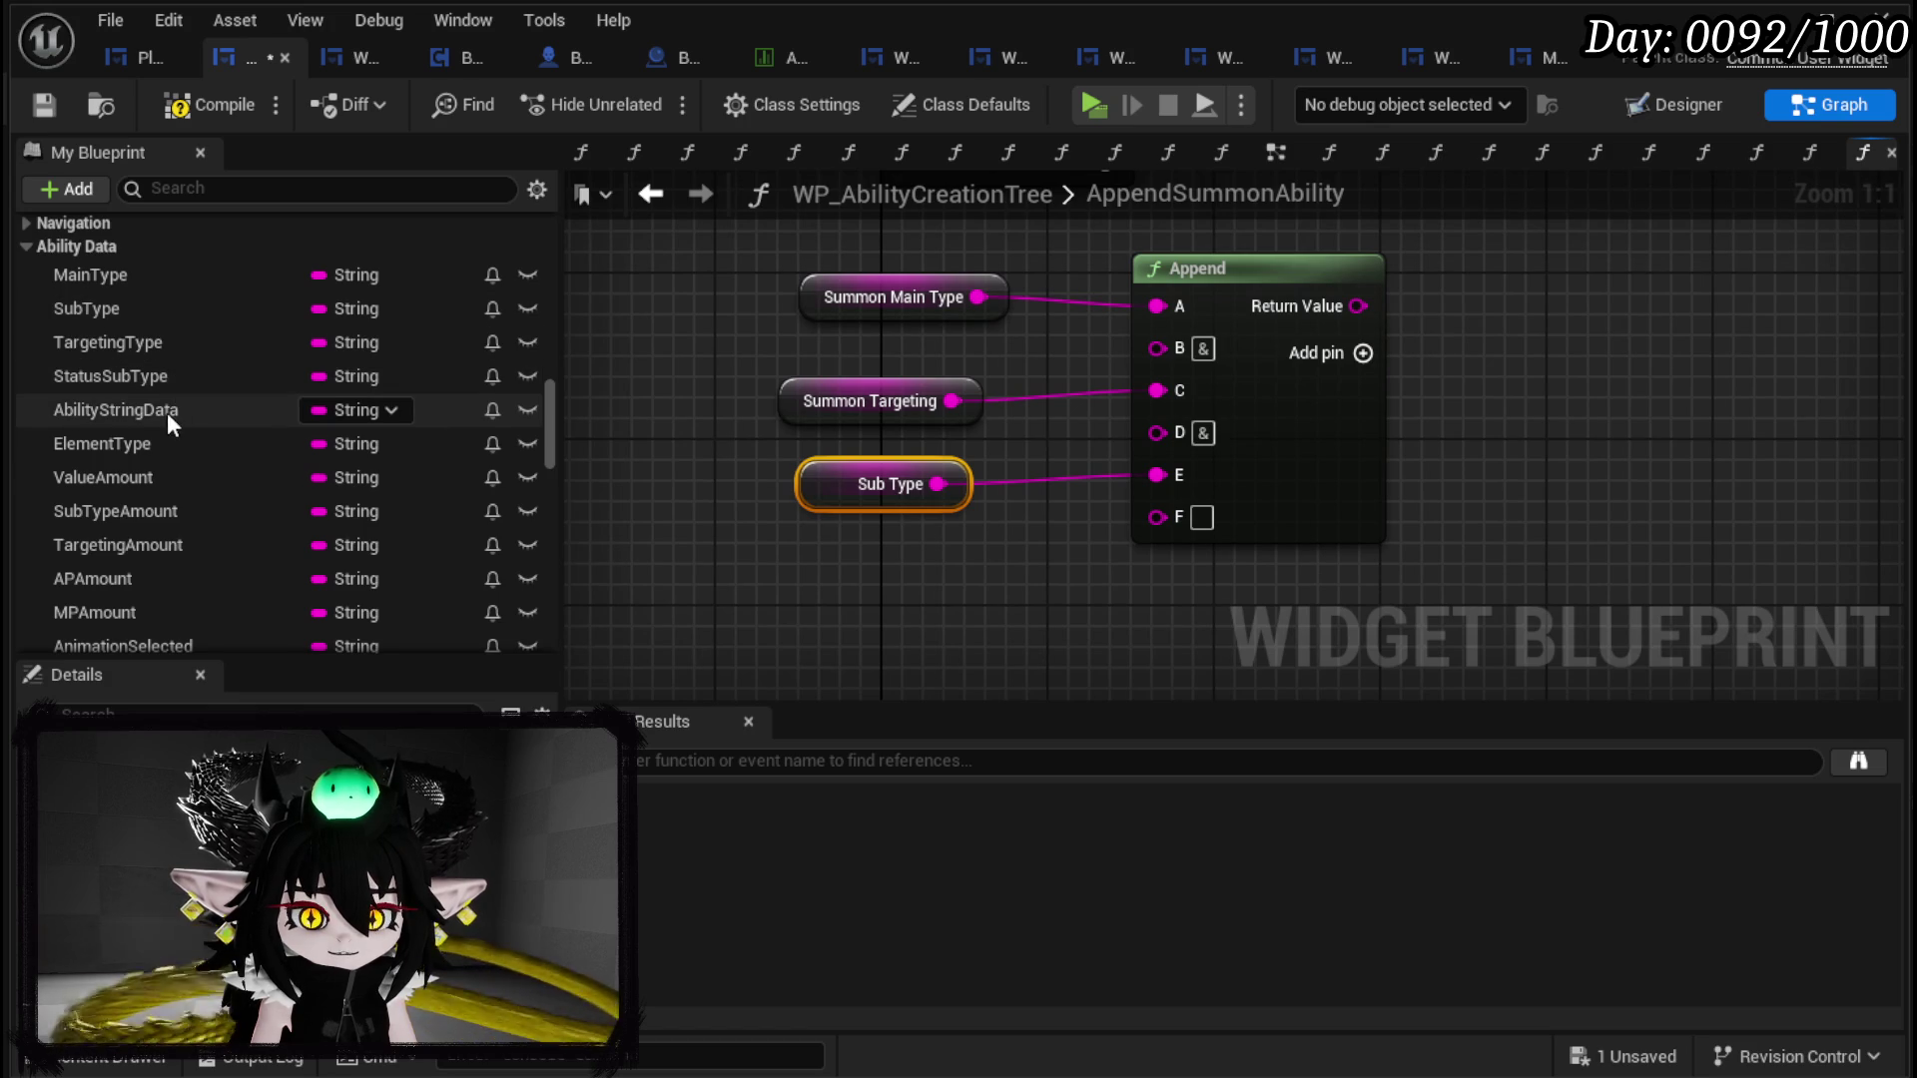
{"action": "left_click_drag", "start_coordinate": [164, 443], "coordinate": [798, 577]}
{"action": "left_click", "coordinate": [853, 625]}
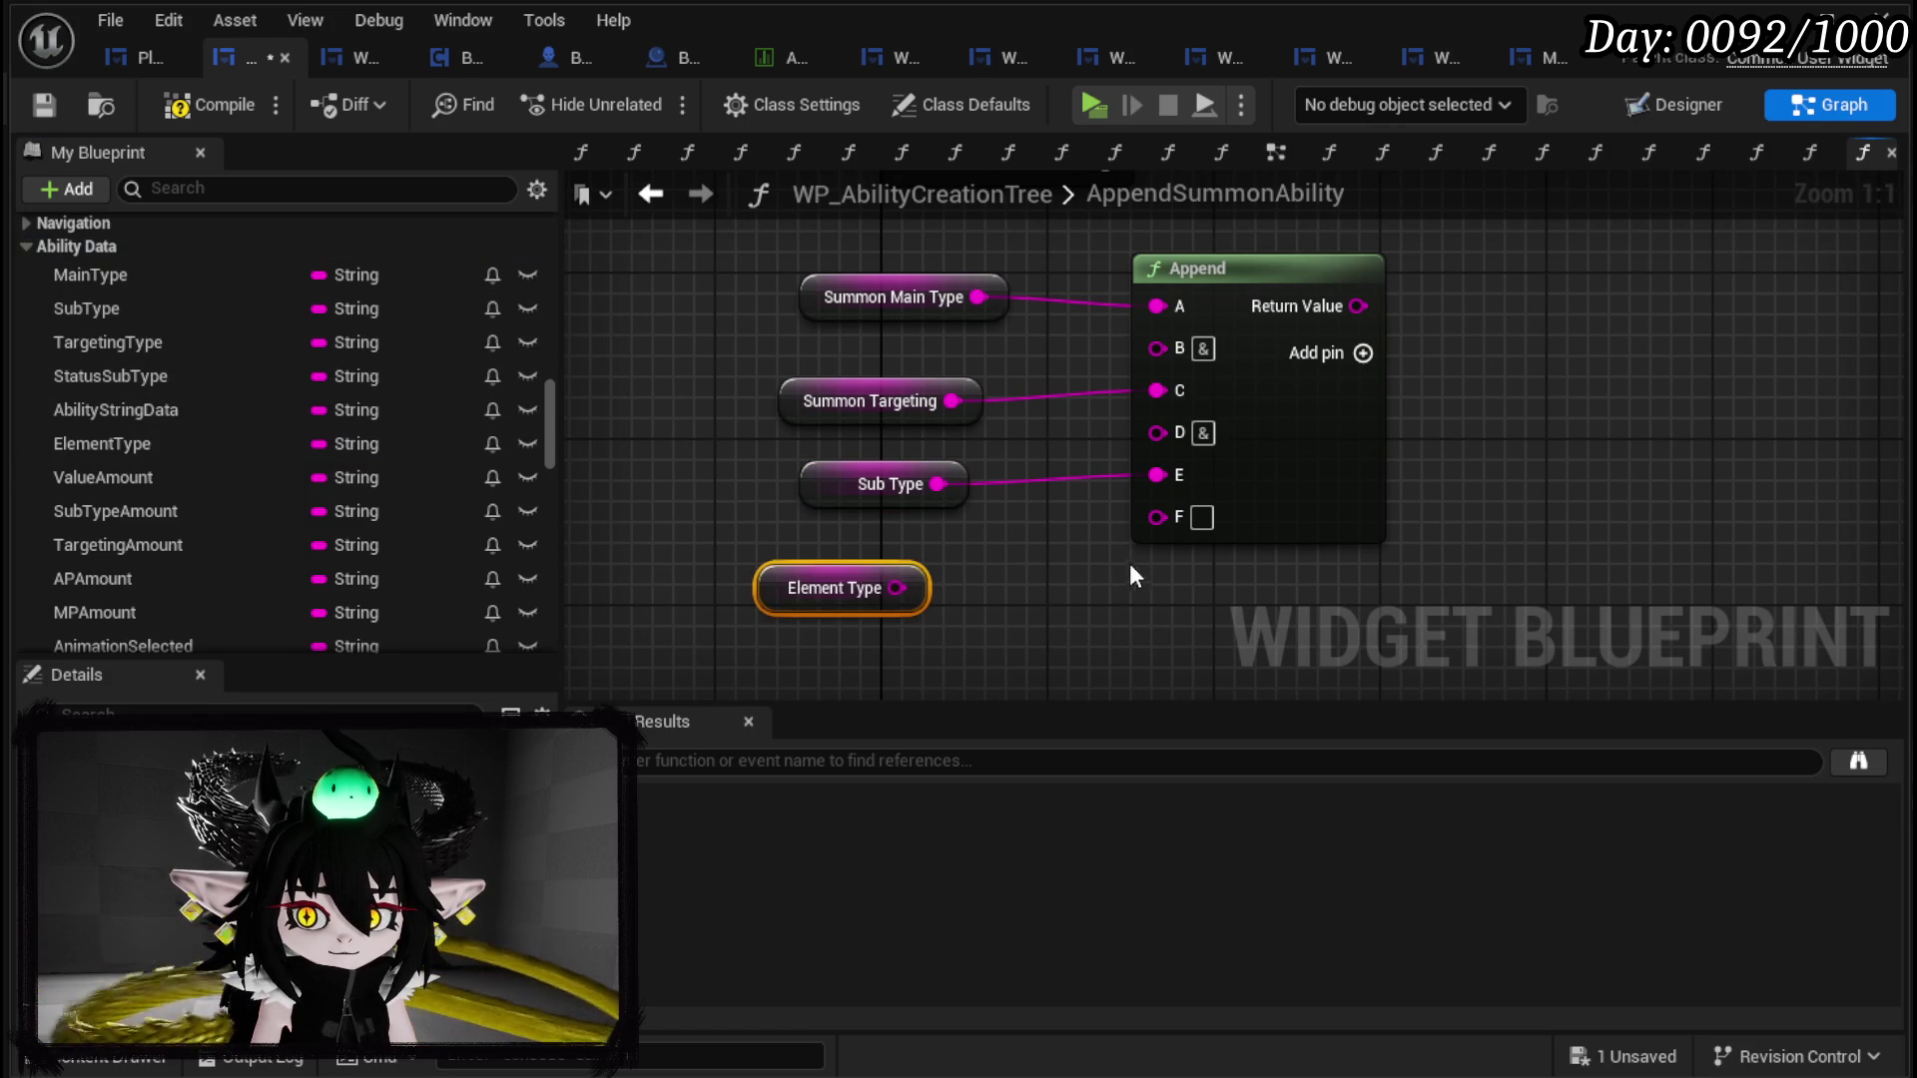
{"action": "left_click", "coordinate": [1338, 352]}
{"action": "left_click_drag", "start_coordinate": [897, 587], "coordinate": [1156, 559]}
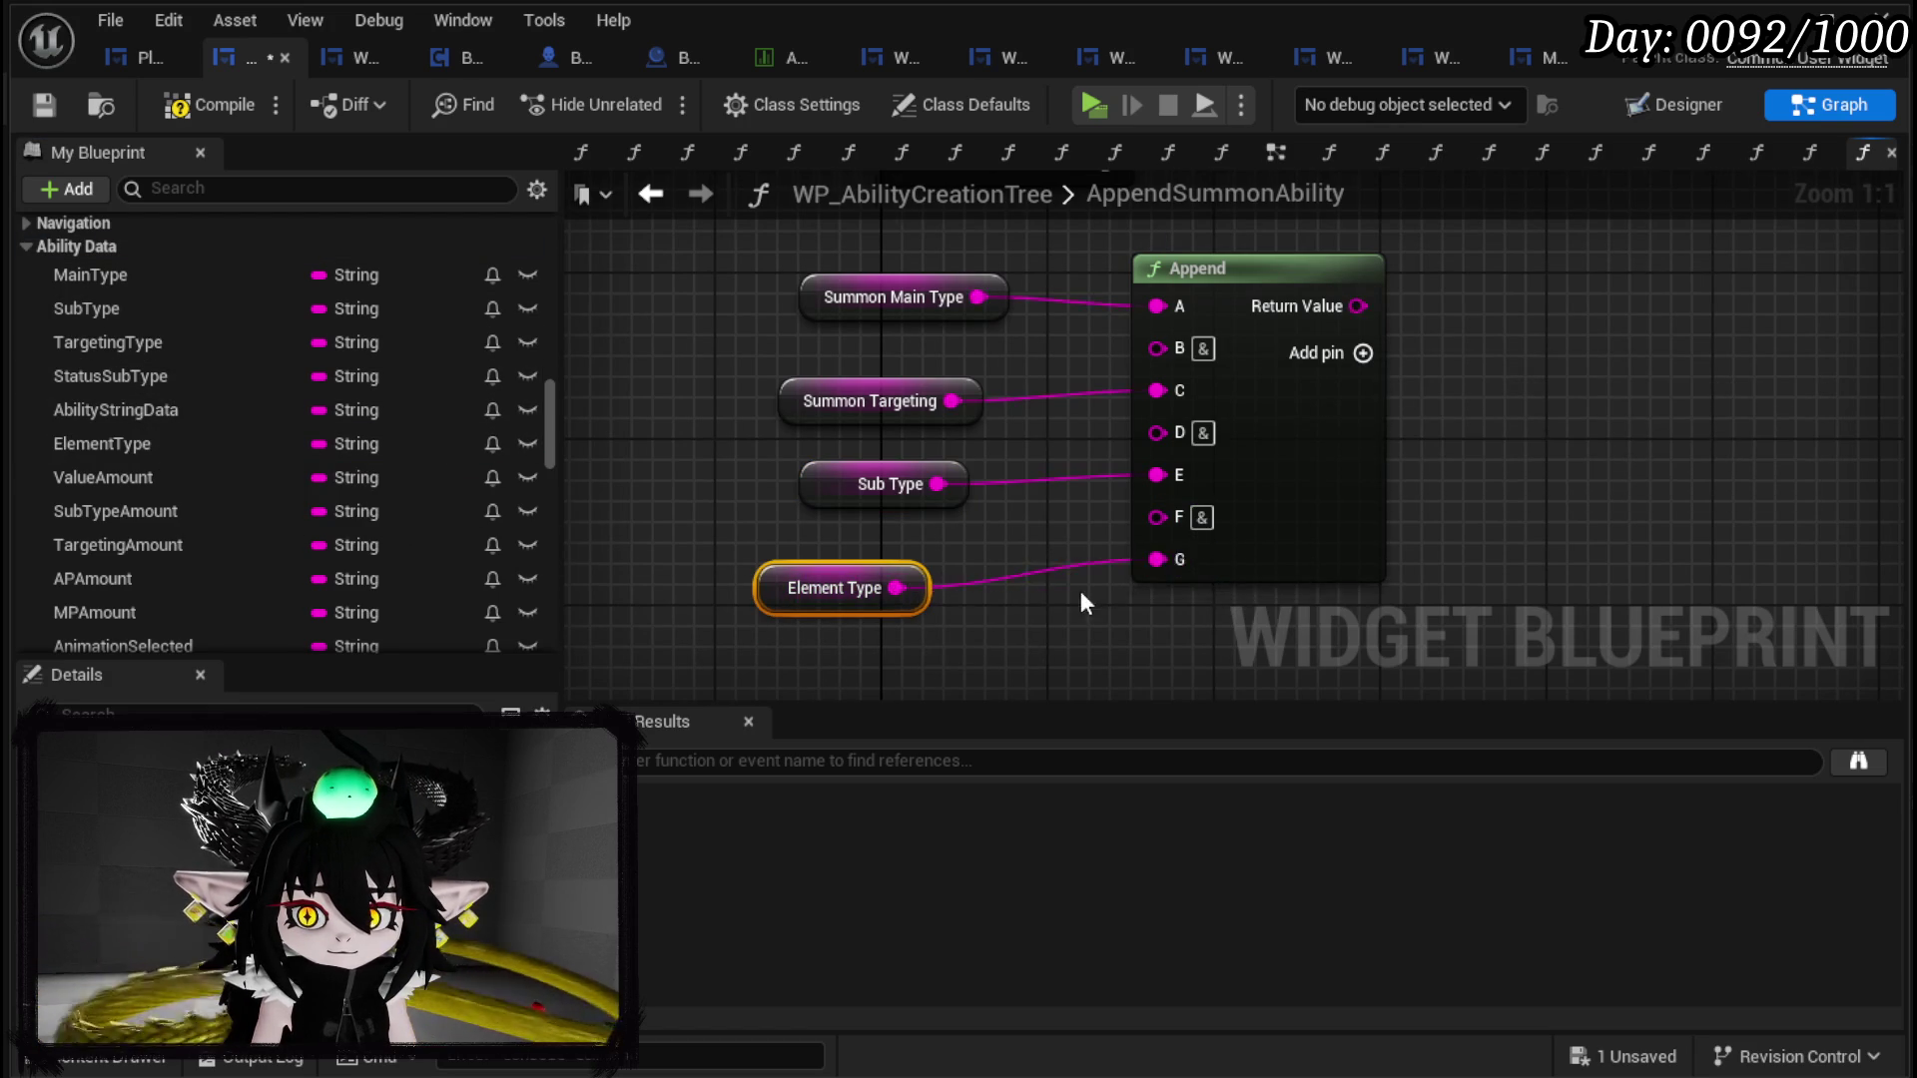
{"action": "left_click_drag", "start_coordinate": [1441, 392], "coordinate": [1327, 356]}
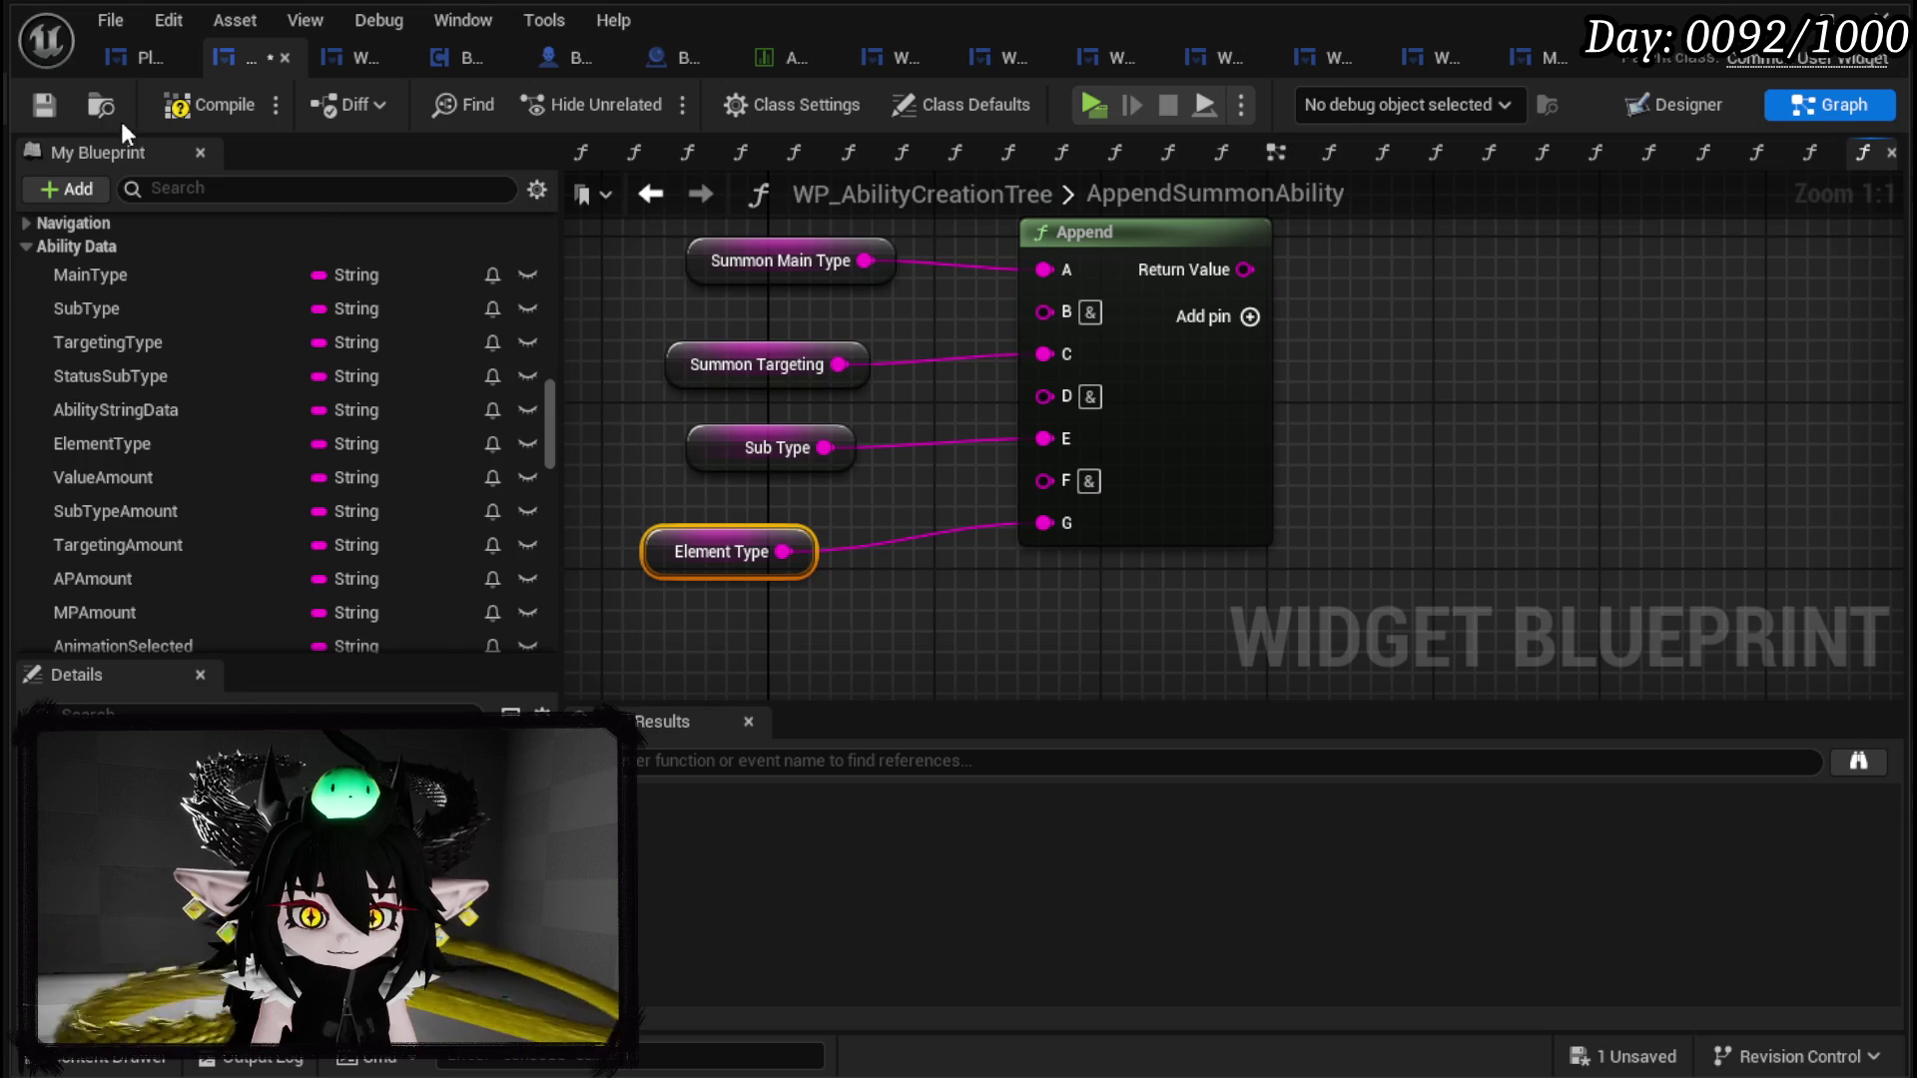
Step: Save the blueprint and view WP_SkillTree_Ability's SetUpSummon Append chain for reference
{"action": "left_click", "coordinate": [48, 106]}
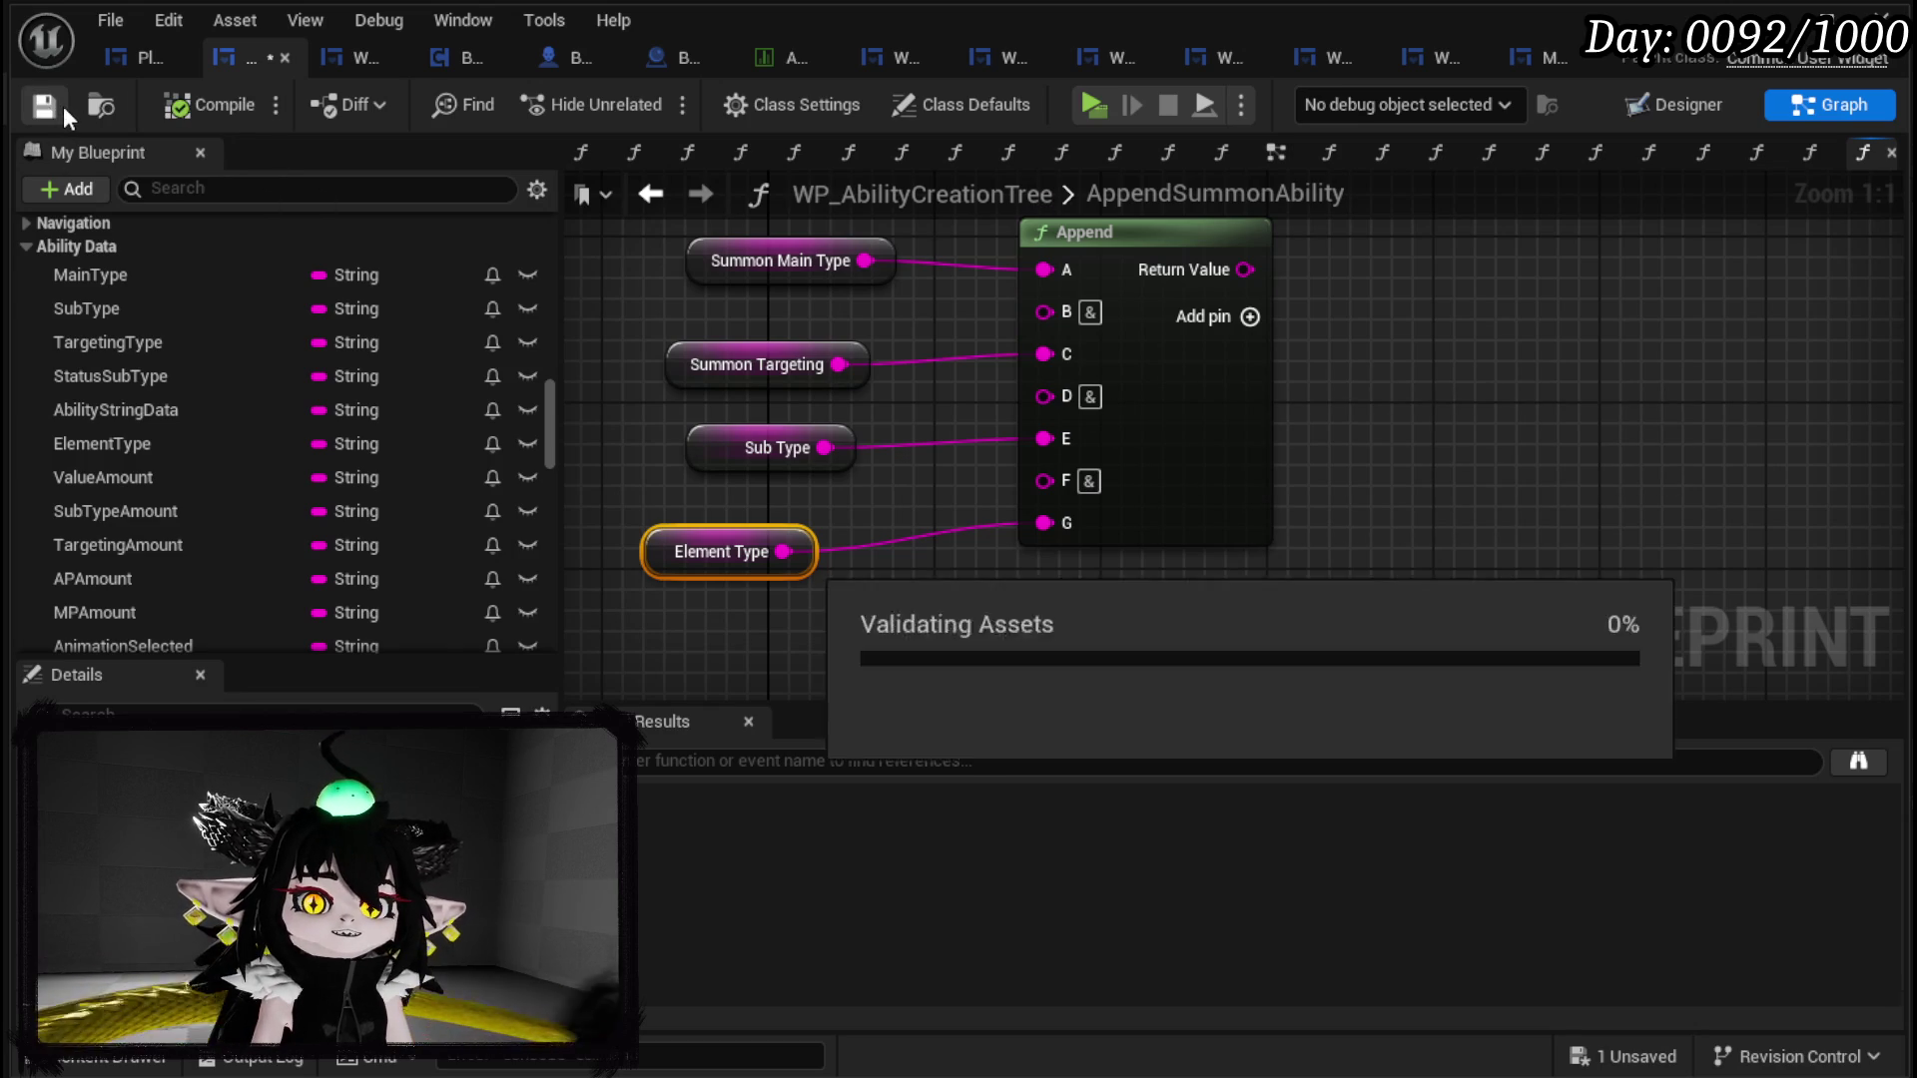
{"action": "left_click", "coordinate": [331, 55]}
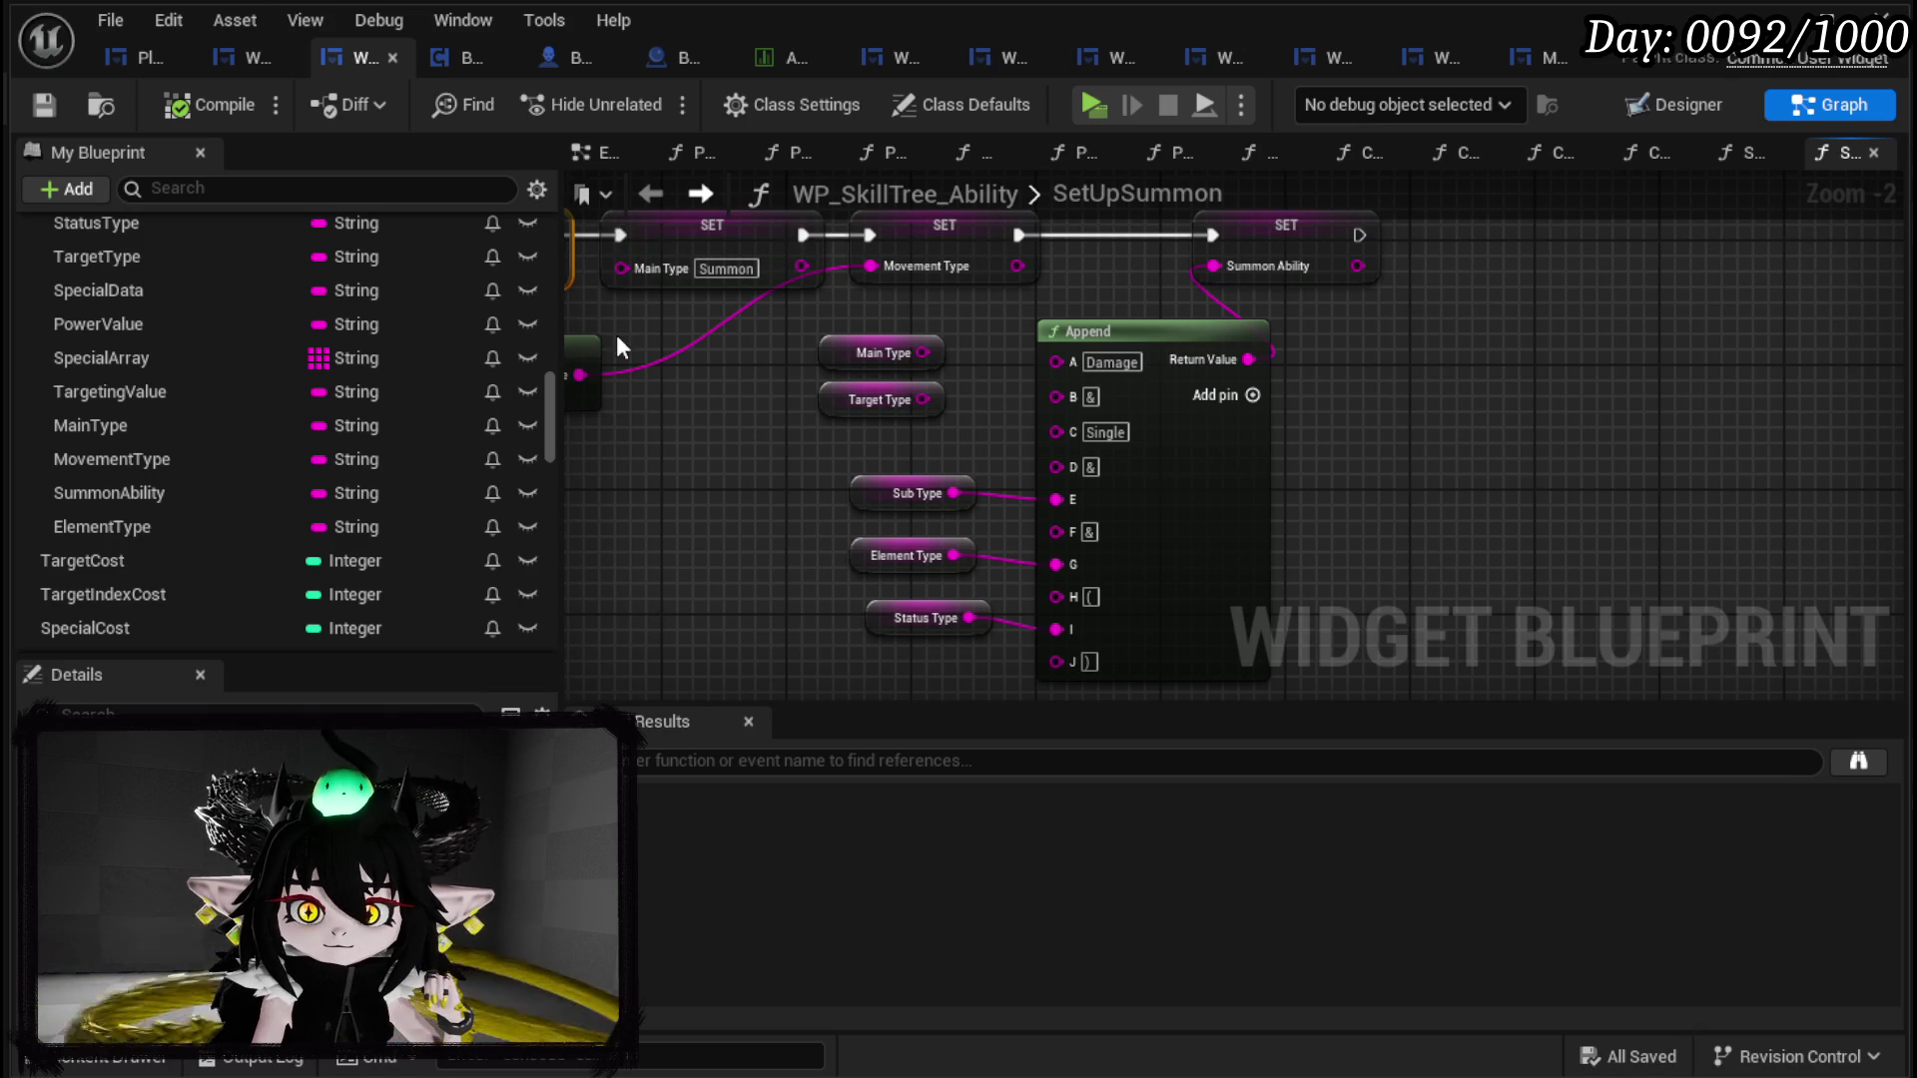
Step: Back in WP_AbilityCreationTree, add Append pins H, I and J and type ( in H
{"action": "left_click", "coordinate": [235, 58]}
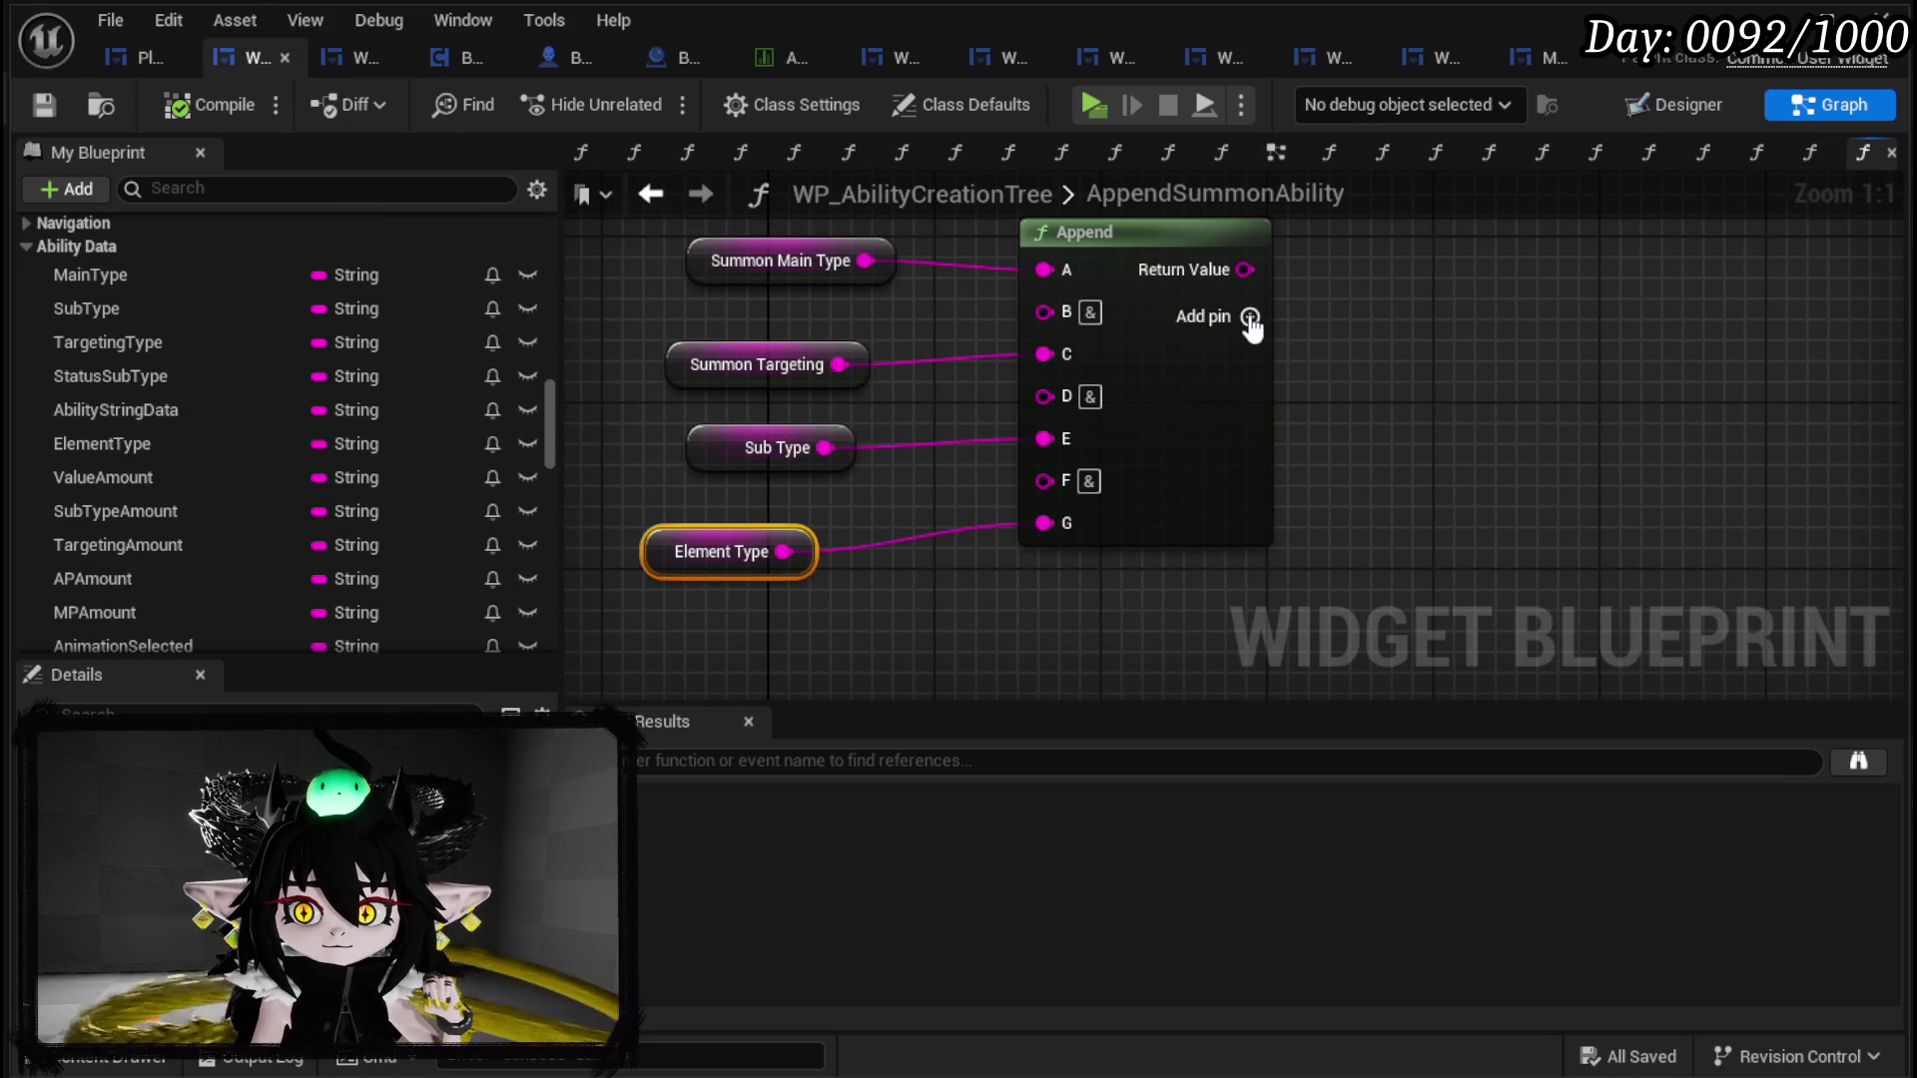
{"action": "left_click", "coordinate": [1249, 317]}
{"action": "left_click", "coordinate": [1248, 317]}
{"action": "left_click", "coordinate": [1249, 316]}
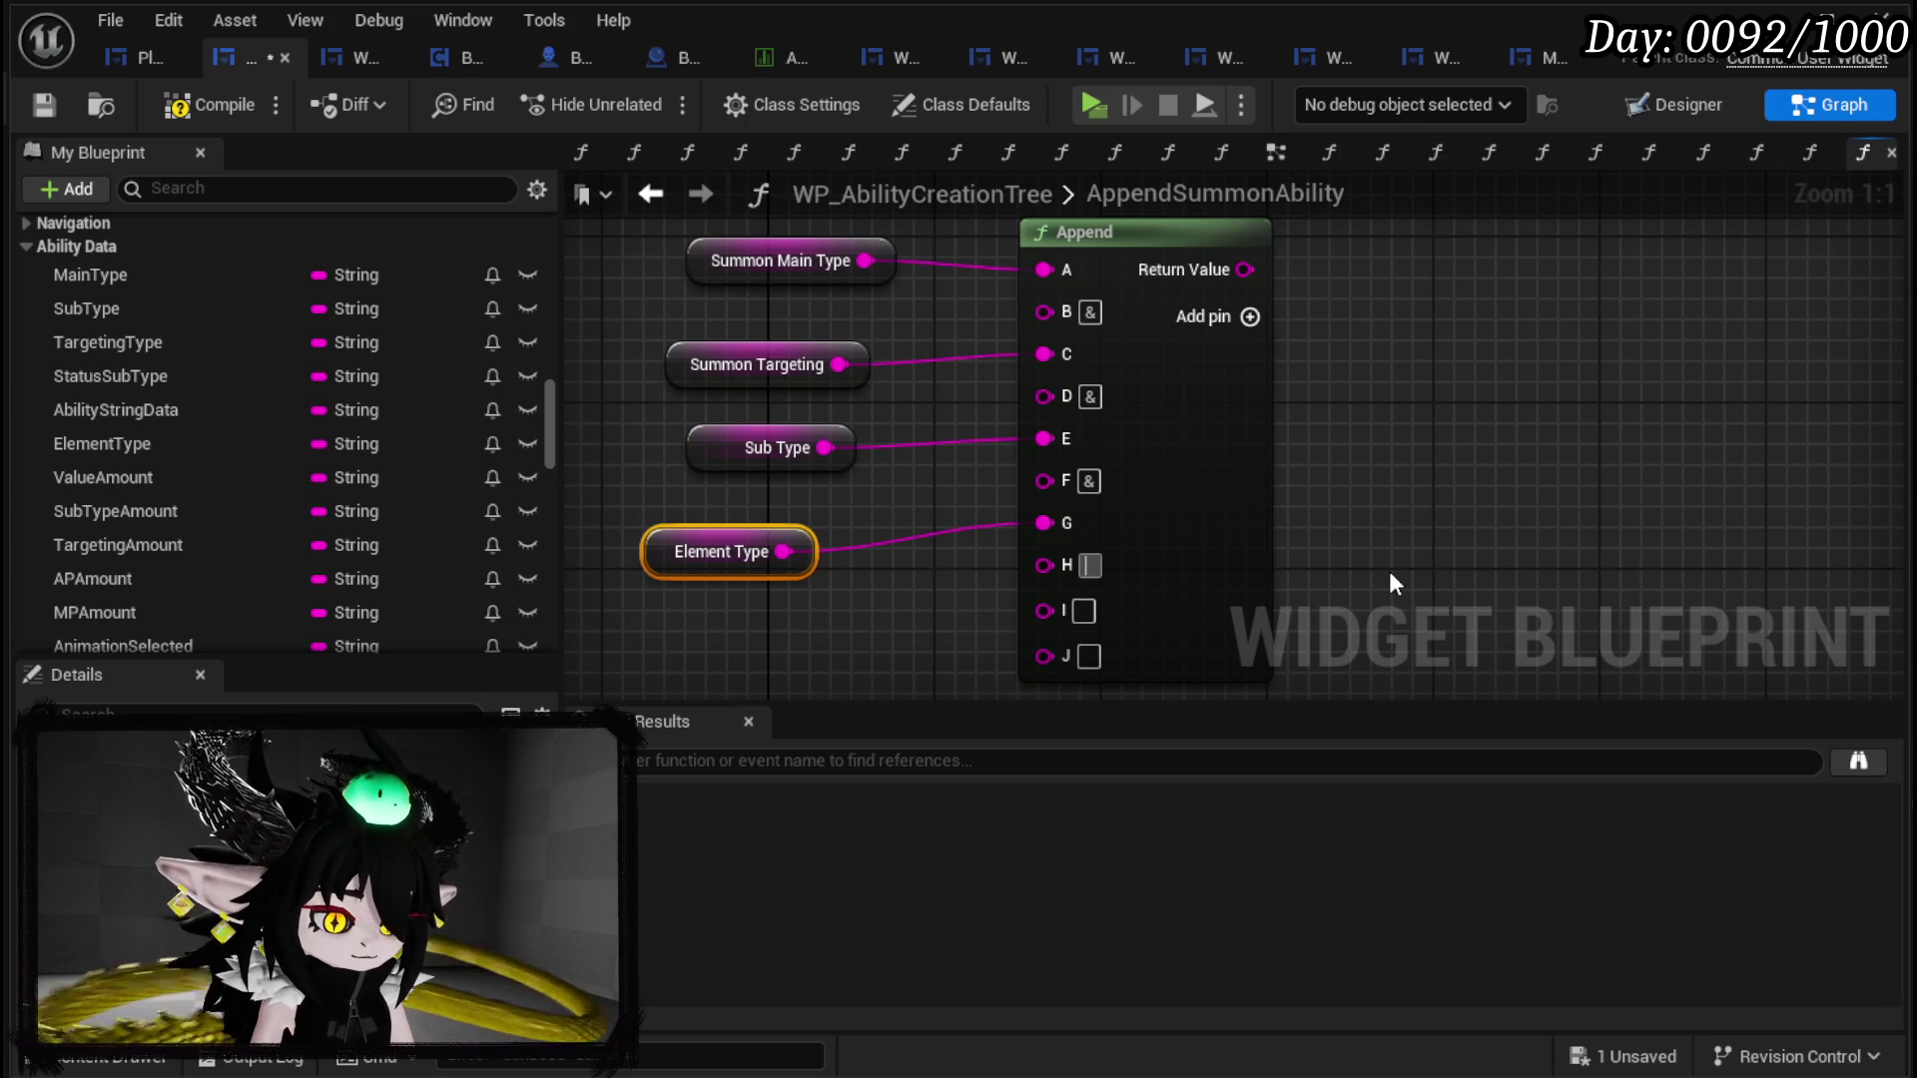
{"action": "type", "text": "("}
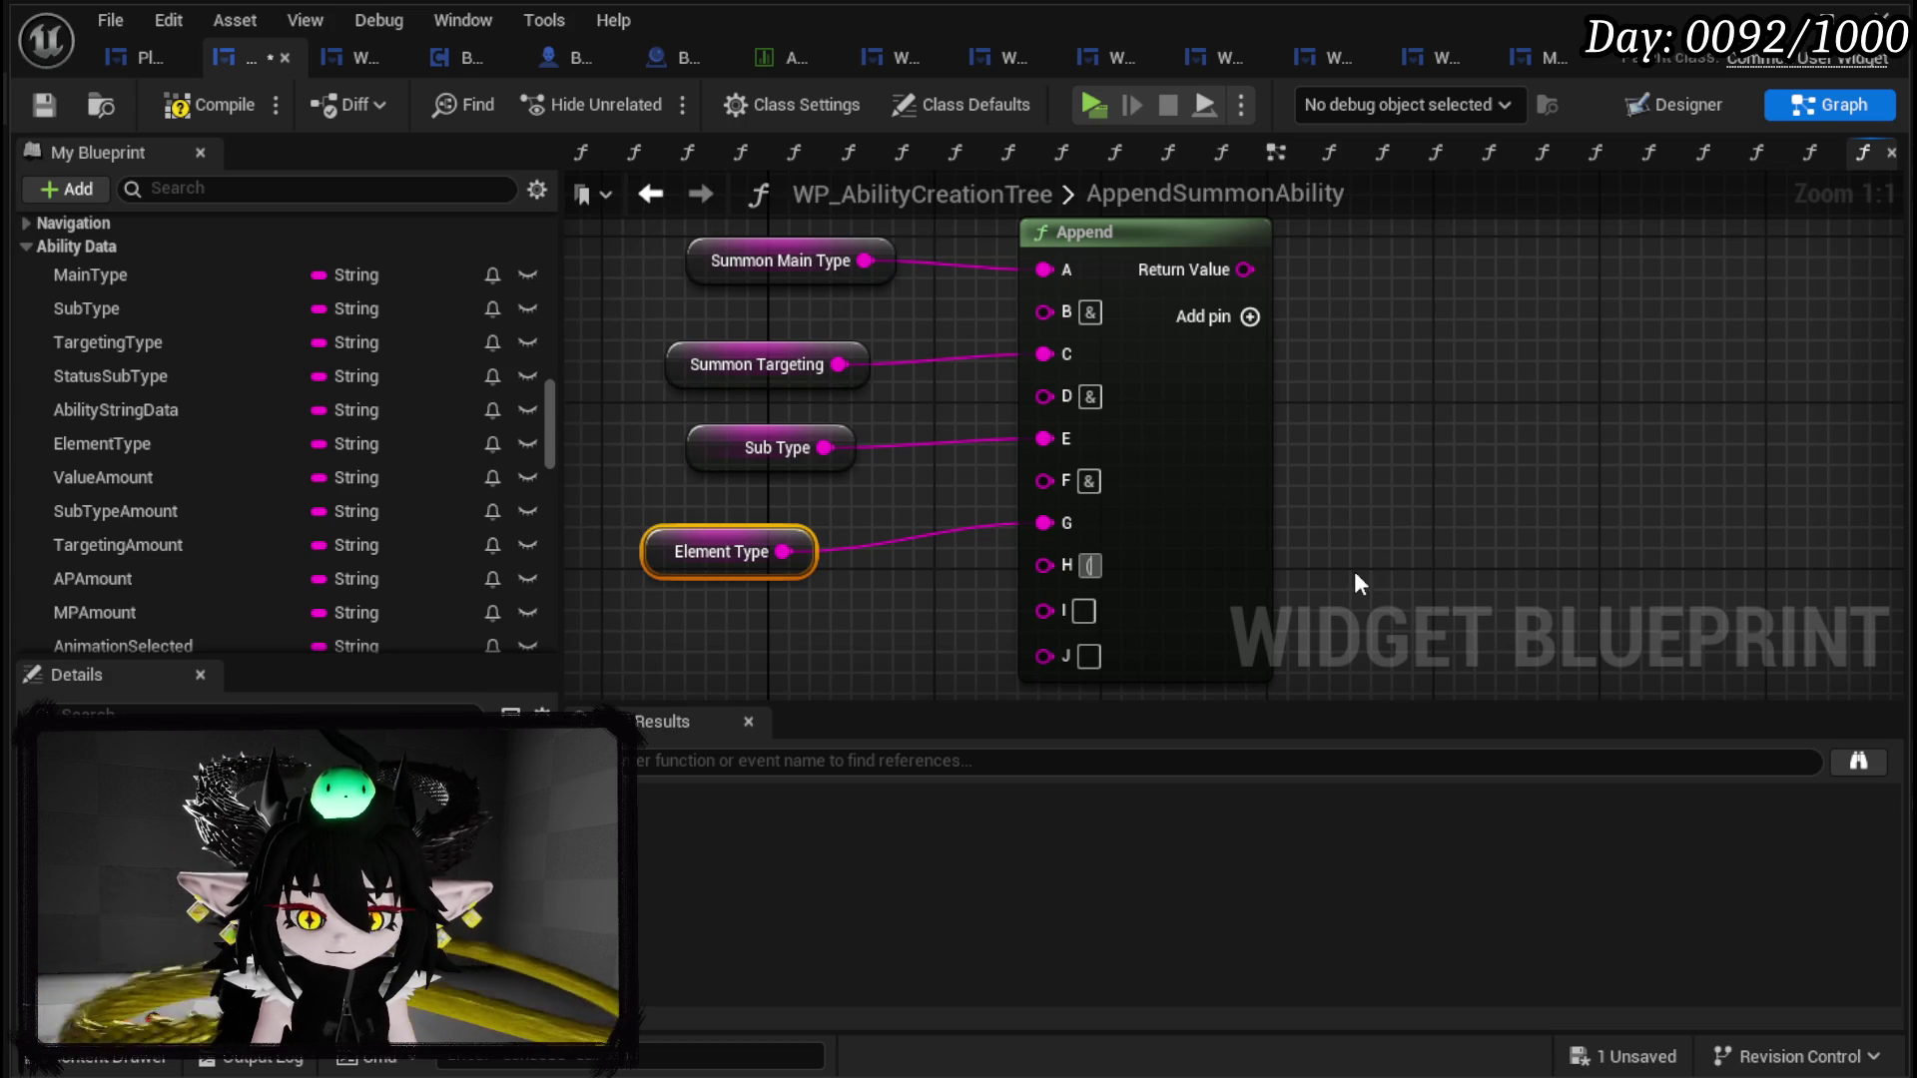
Step: Remove pins J, I and H, leaving the Append with inputs A through G
{"action": "right_click", "coordinate": [1154, 535]}
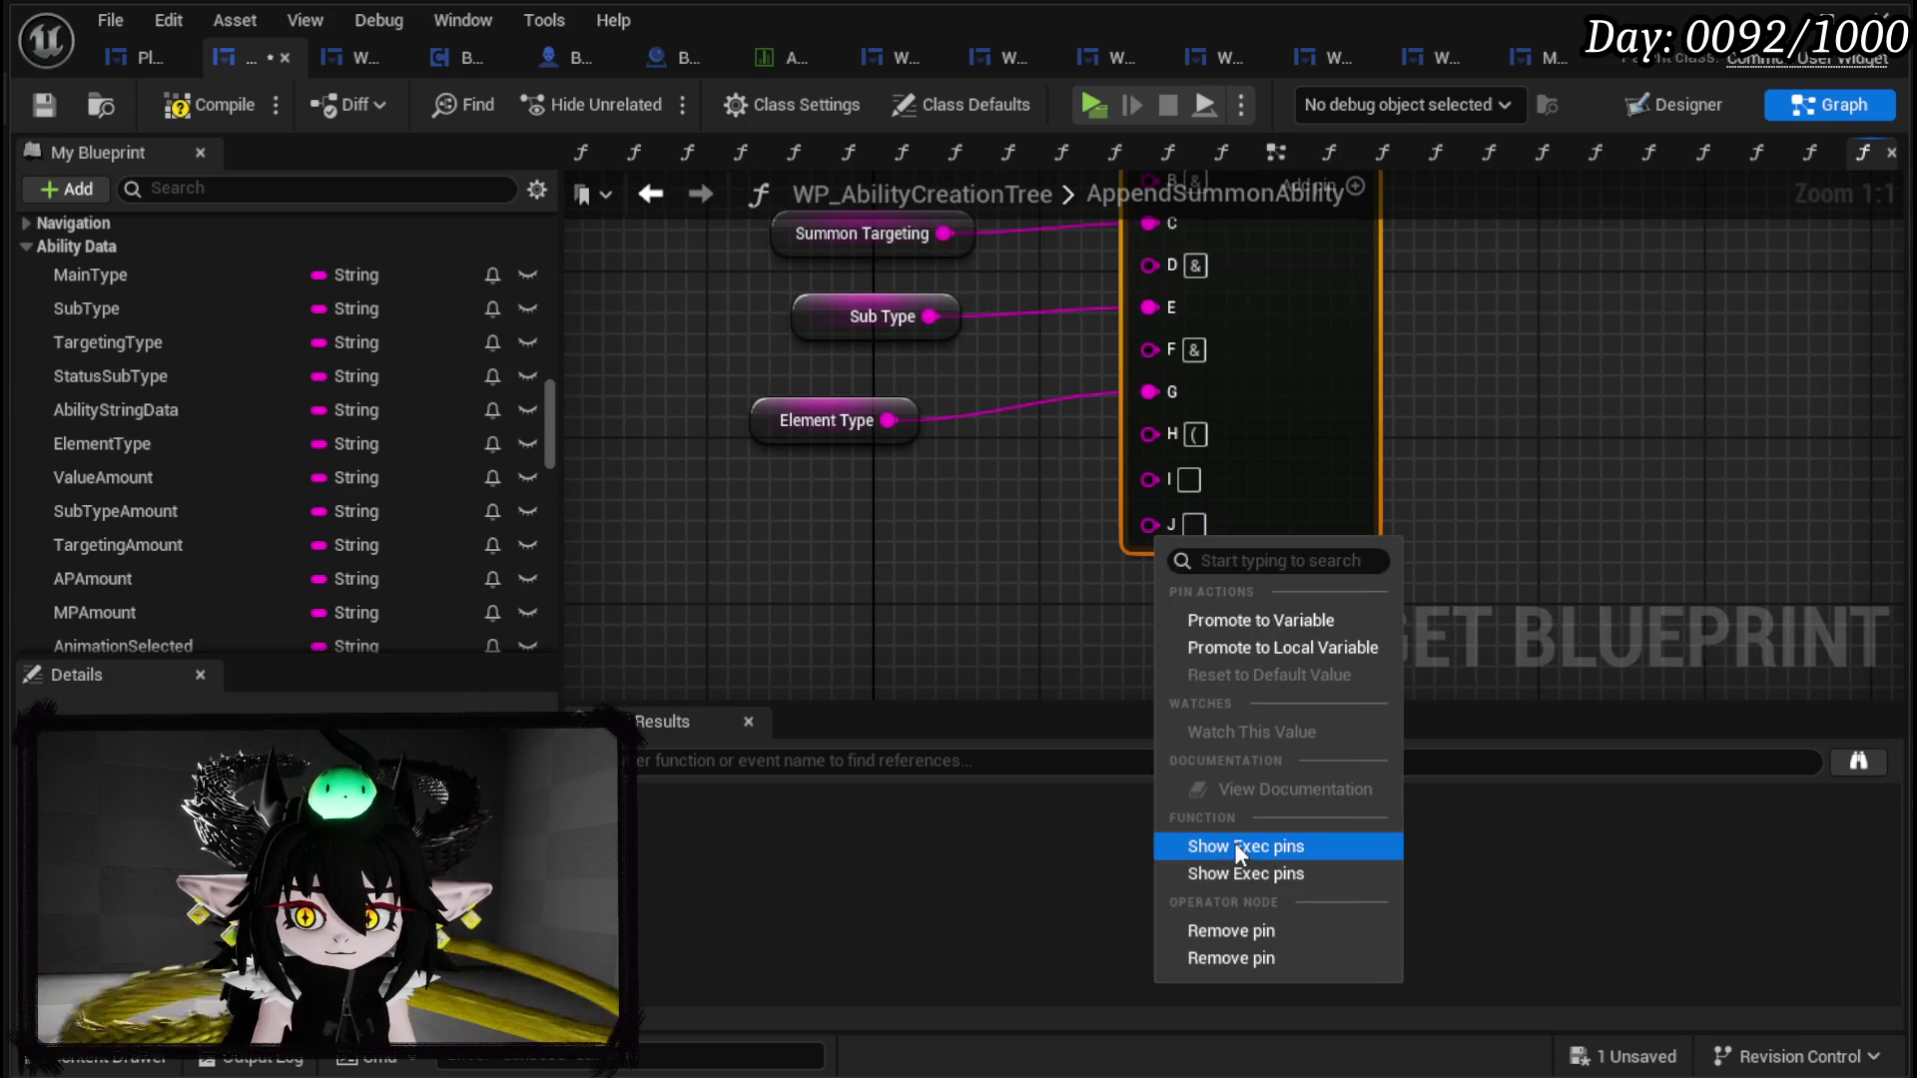
{"action": "left_click", "coordinate": [1238, 955]}
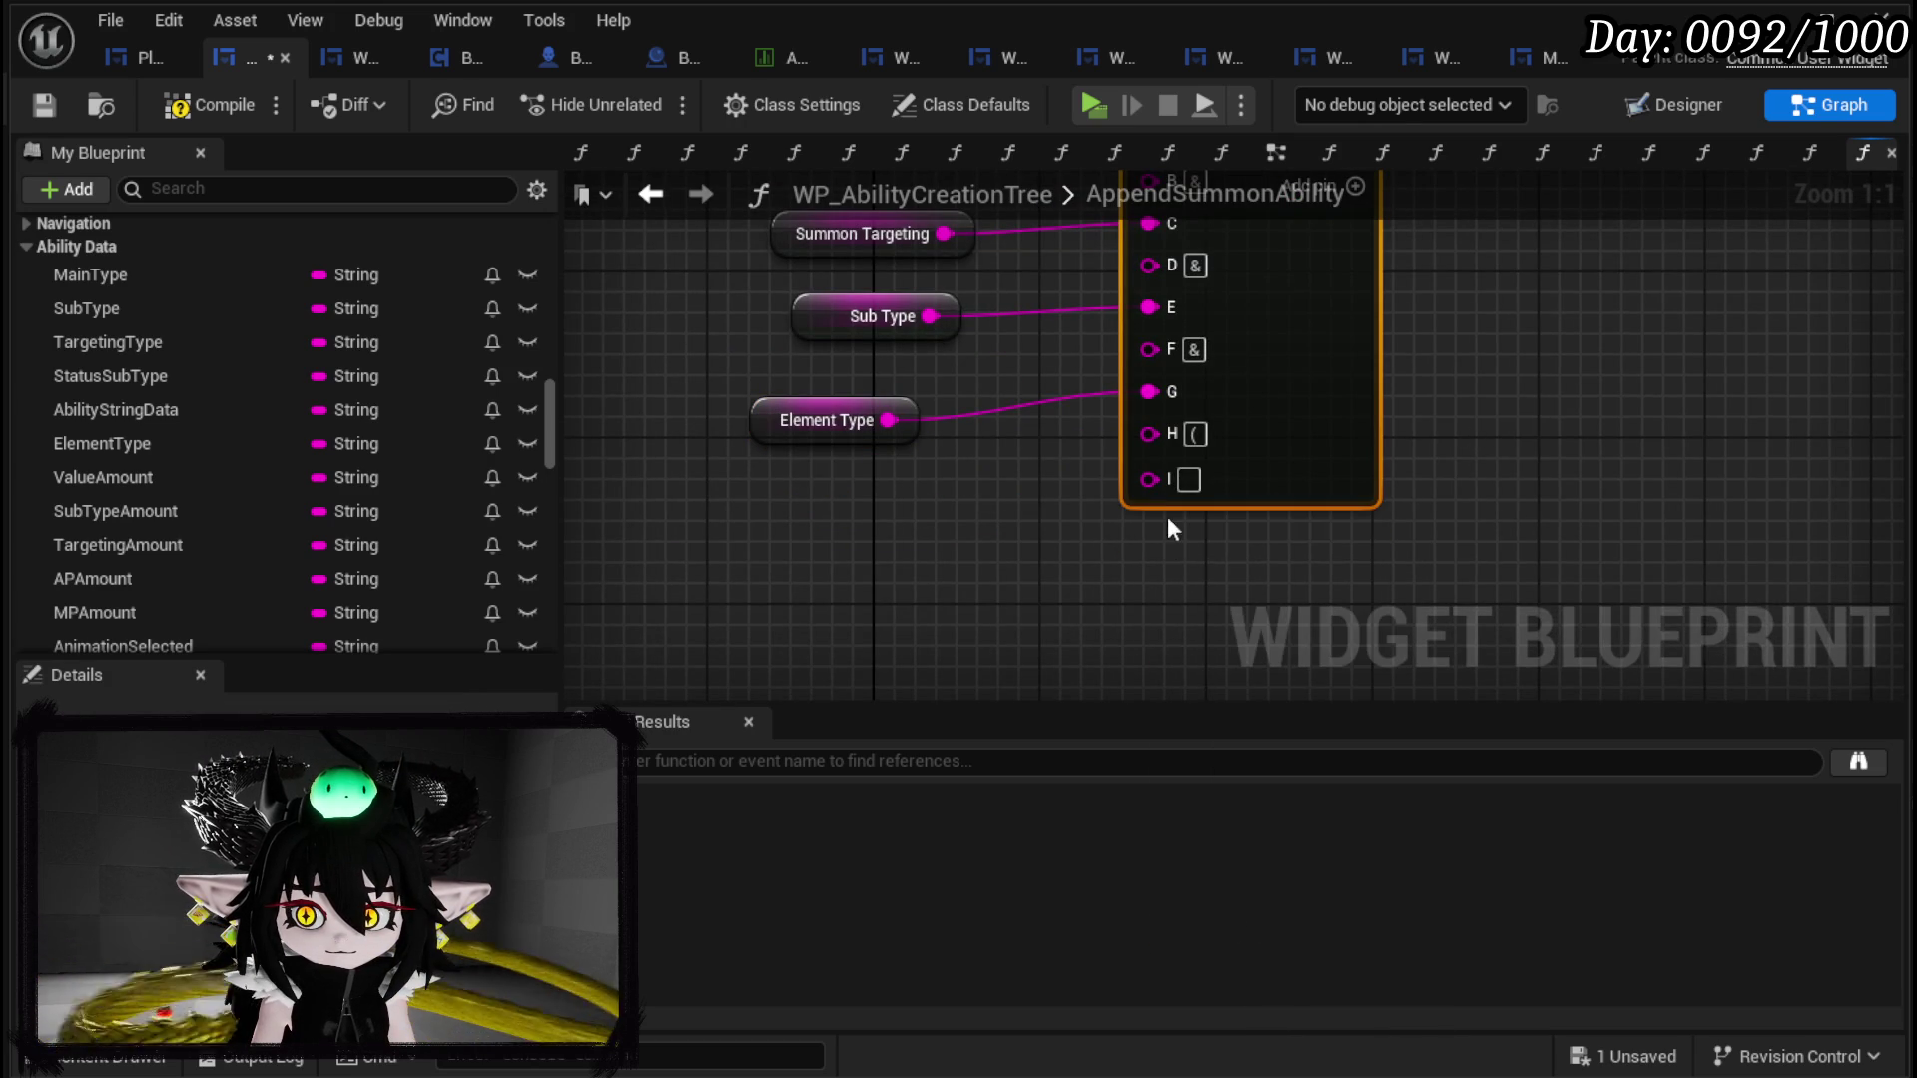
{"action": "right_click", "coordinate": [1150, 482]}
{"action": "left_click", "coordinate": [1273, 874]}
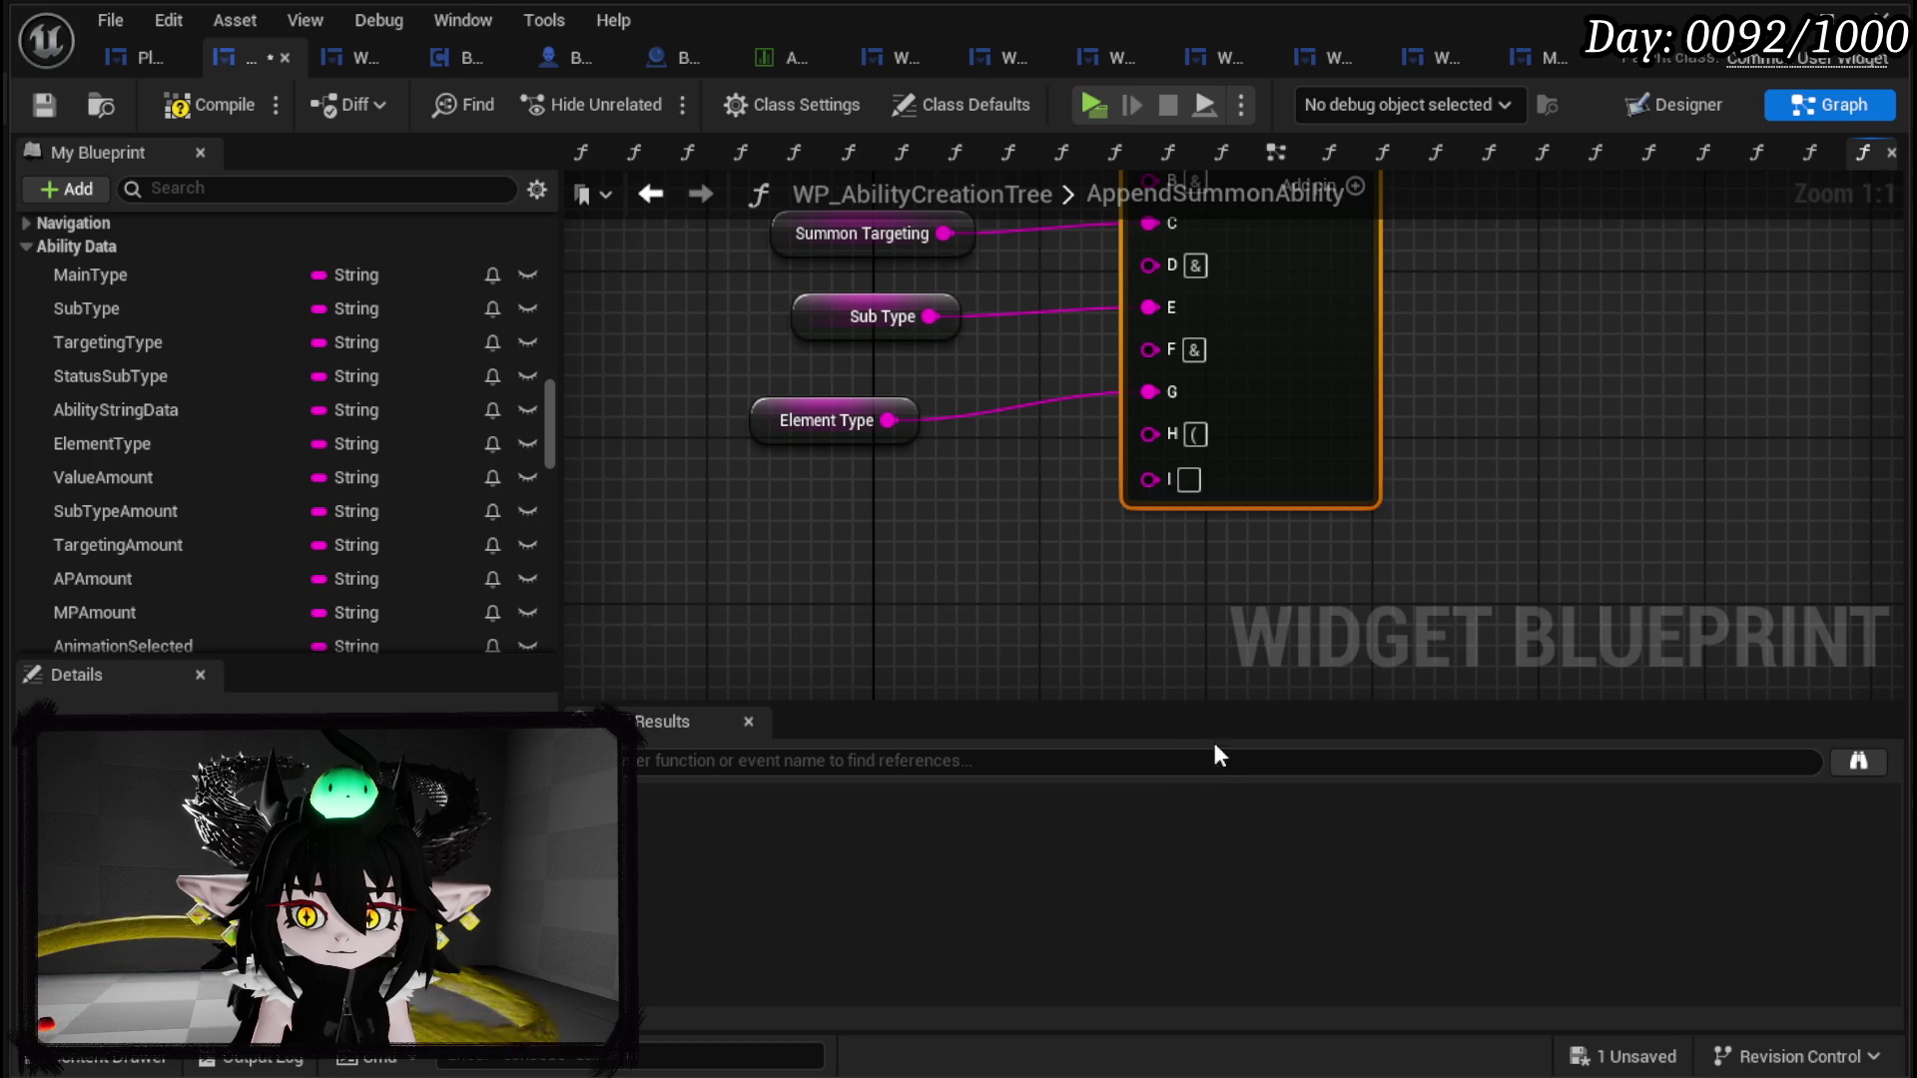
{"action": "right_click", "coordinate": [1149, 438]}
{"action": "left_click", "coordinate": [1222, 864]}
Step: Feed a nested Append from Element Type into pin G, with StatusSubType in its pin C
{"action": "mouse_move", "coordinate": [967, 460]}
{"action": "left_mouse_down"}
{"action": "mouse_move", "coordinate": [763, 440]}
{"action": "mouse_move", "coordinate": [955, 475]}
{"action": "left_mouse_up"}
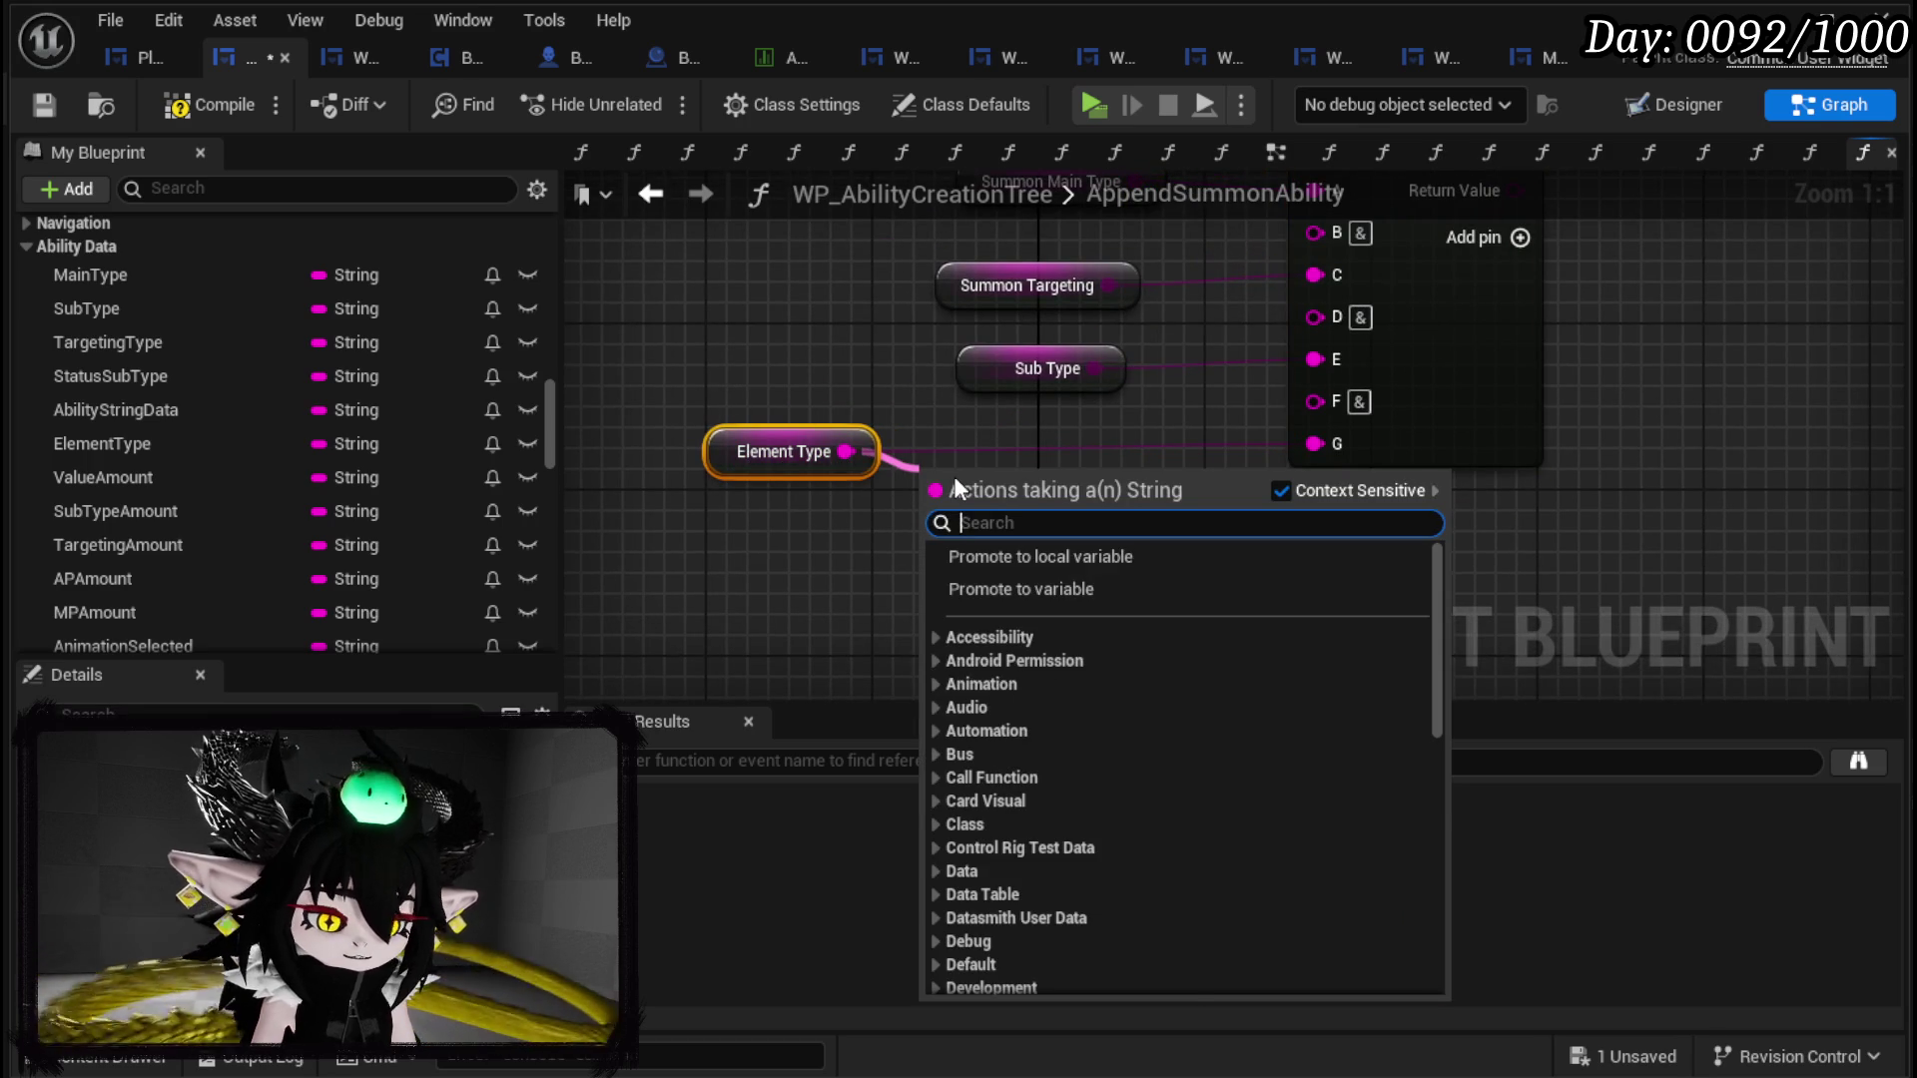
{"action": "type", "text": "append"}
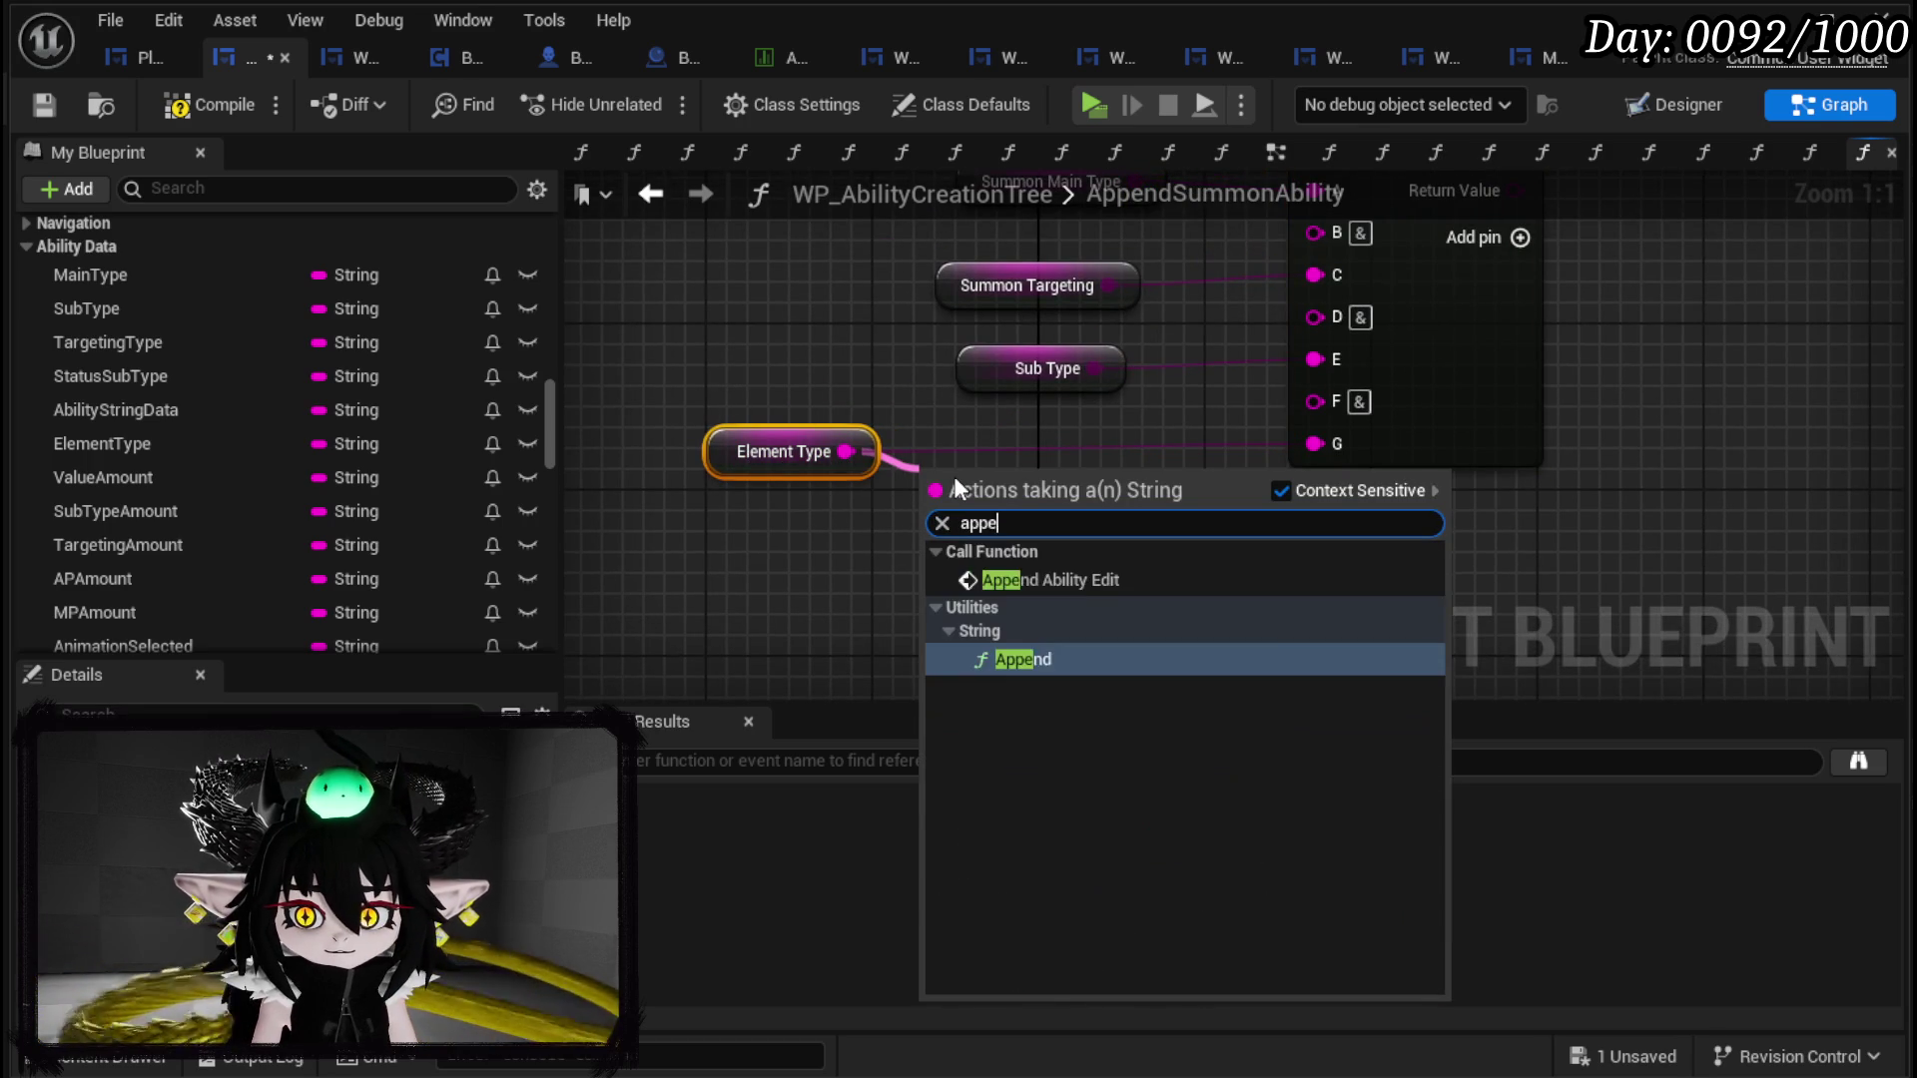
{"action": "key", "text": "Return"}
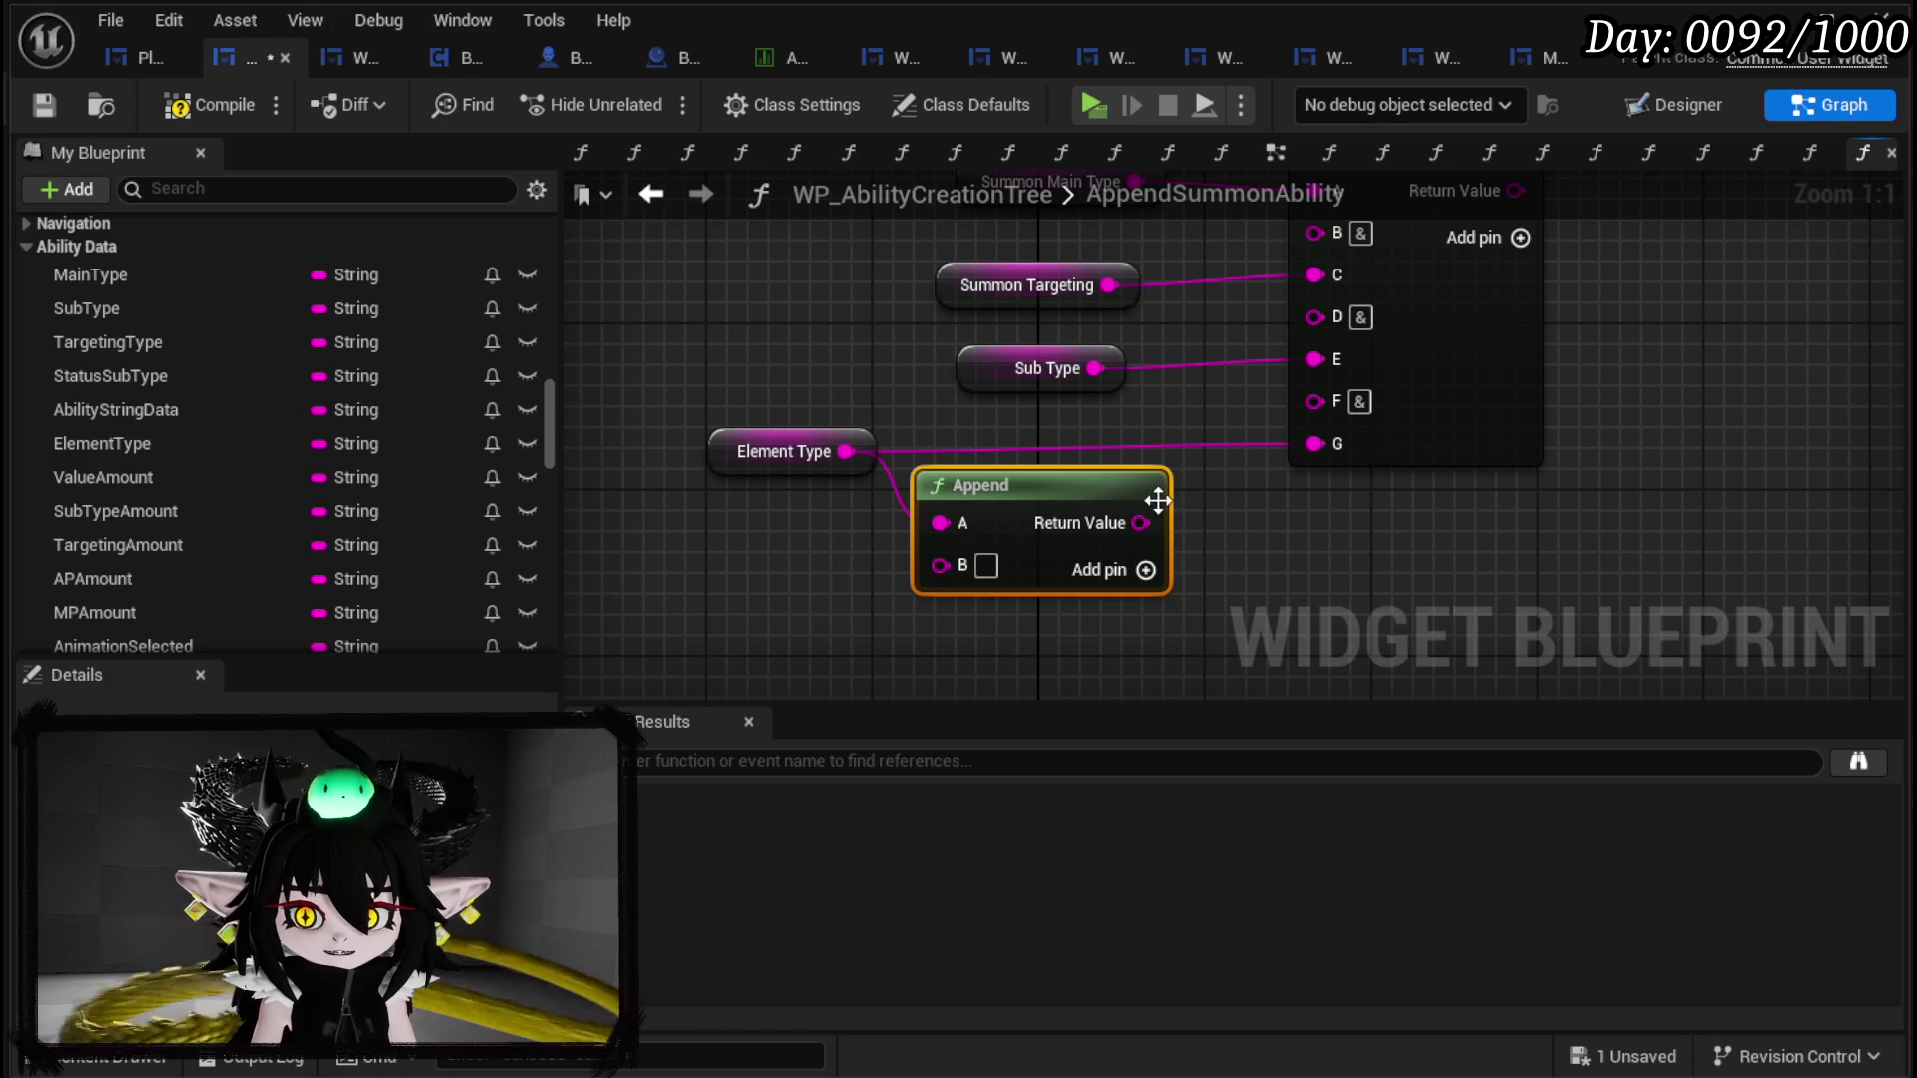
{"action": "left_click_drag", "start_coordinate": [1141, 522], "coordinate": [1316, 443]}
{"action": "left_click_drag", "start_coordinate": [1053, 506], "coordinate": [1053, 465]}
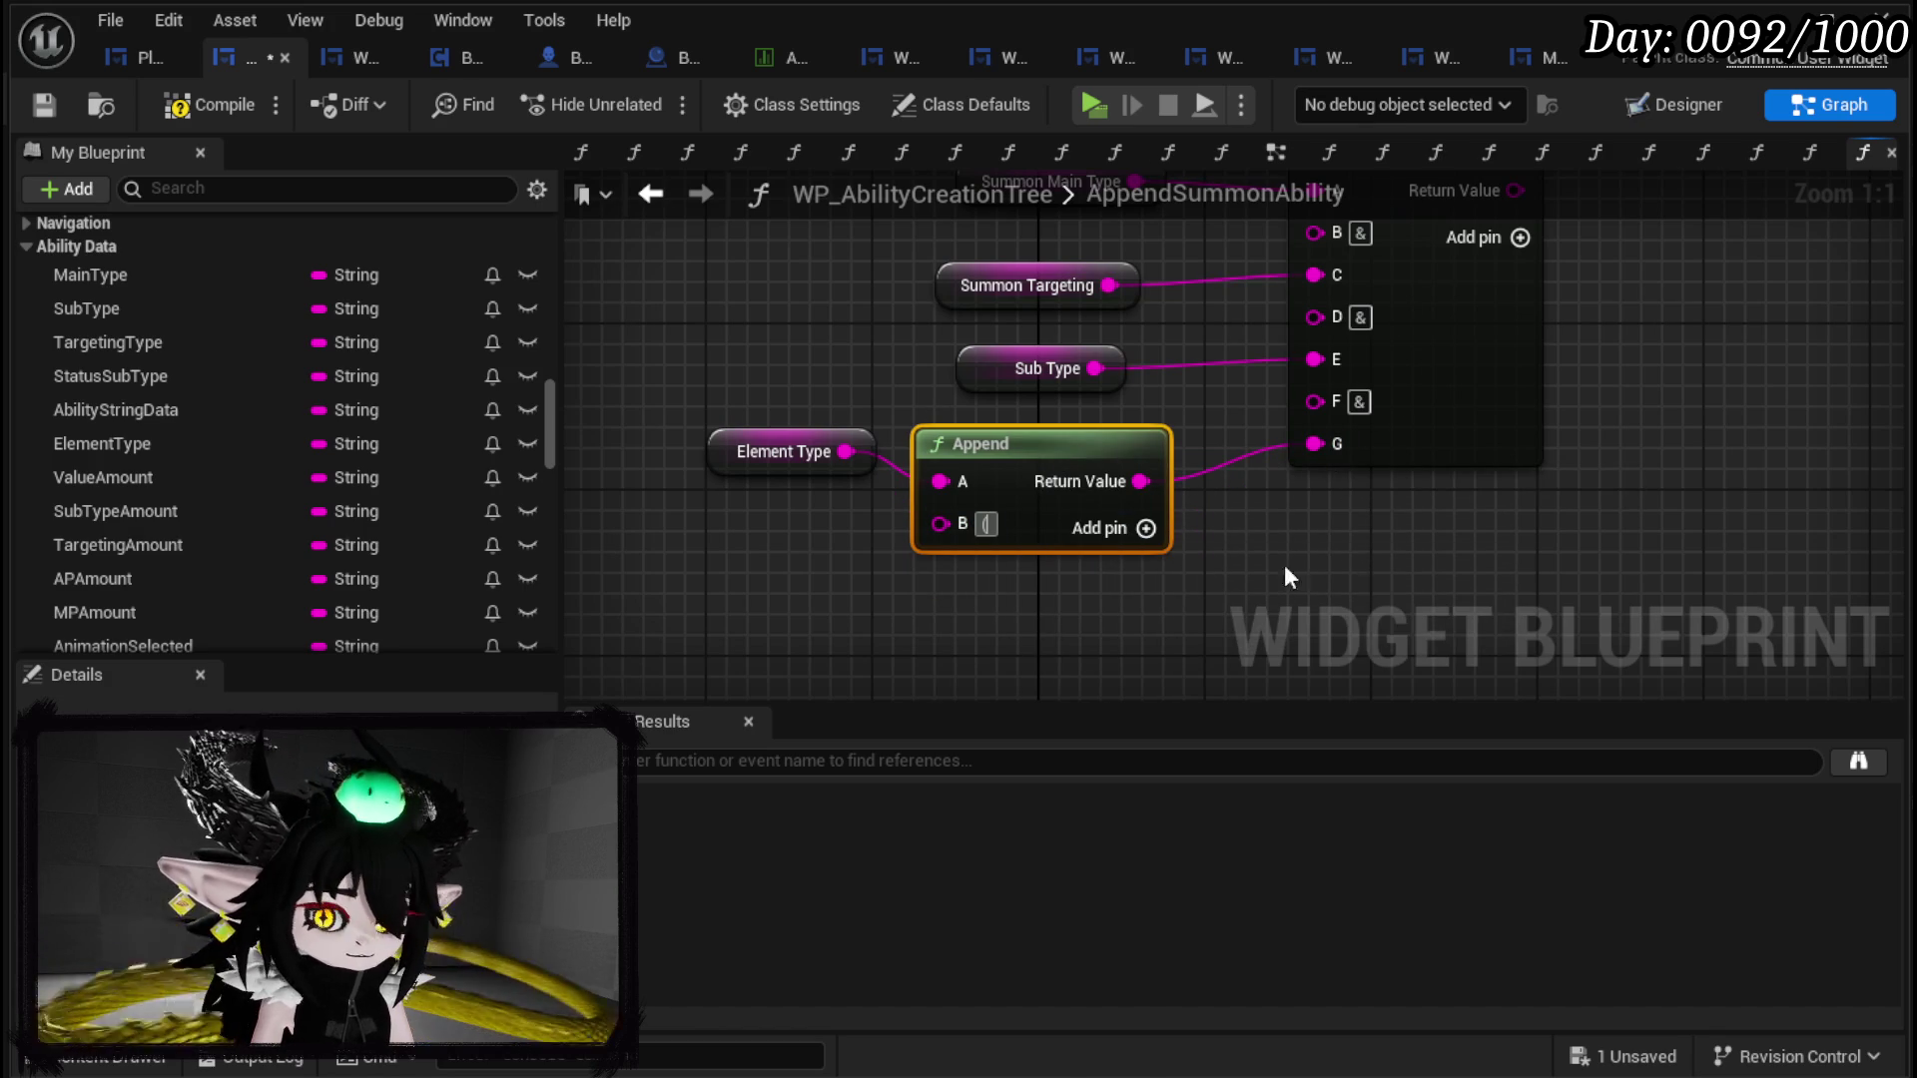
{"action": "left_click", "coordinate": [1146, 528]}
{"action": "left_click", "coordinate": [1146, 528]}
{"action": "type", "text": ")"}
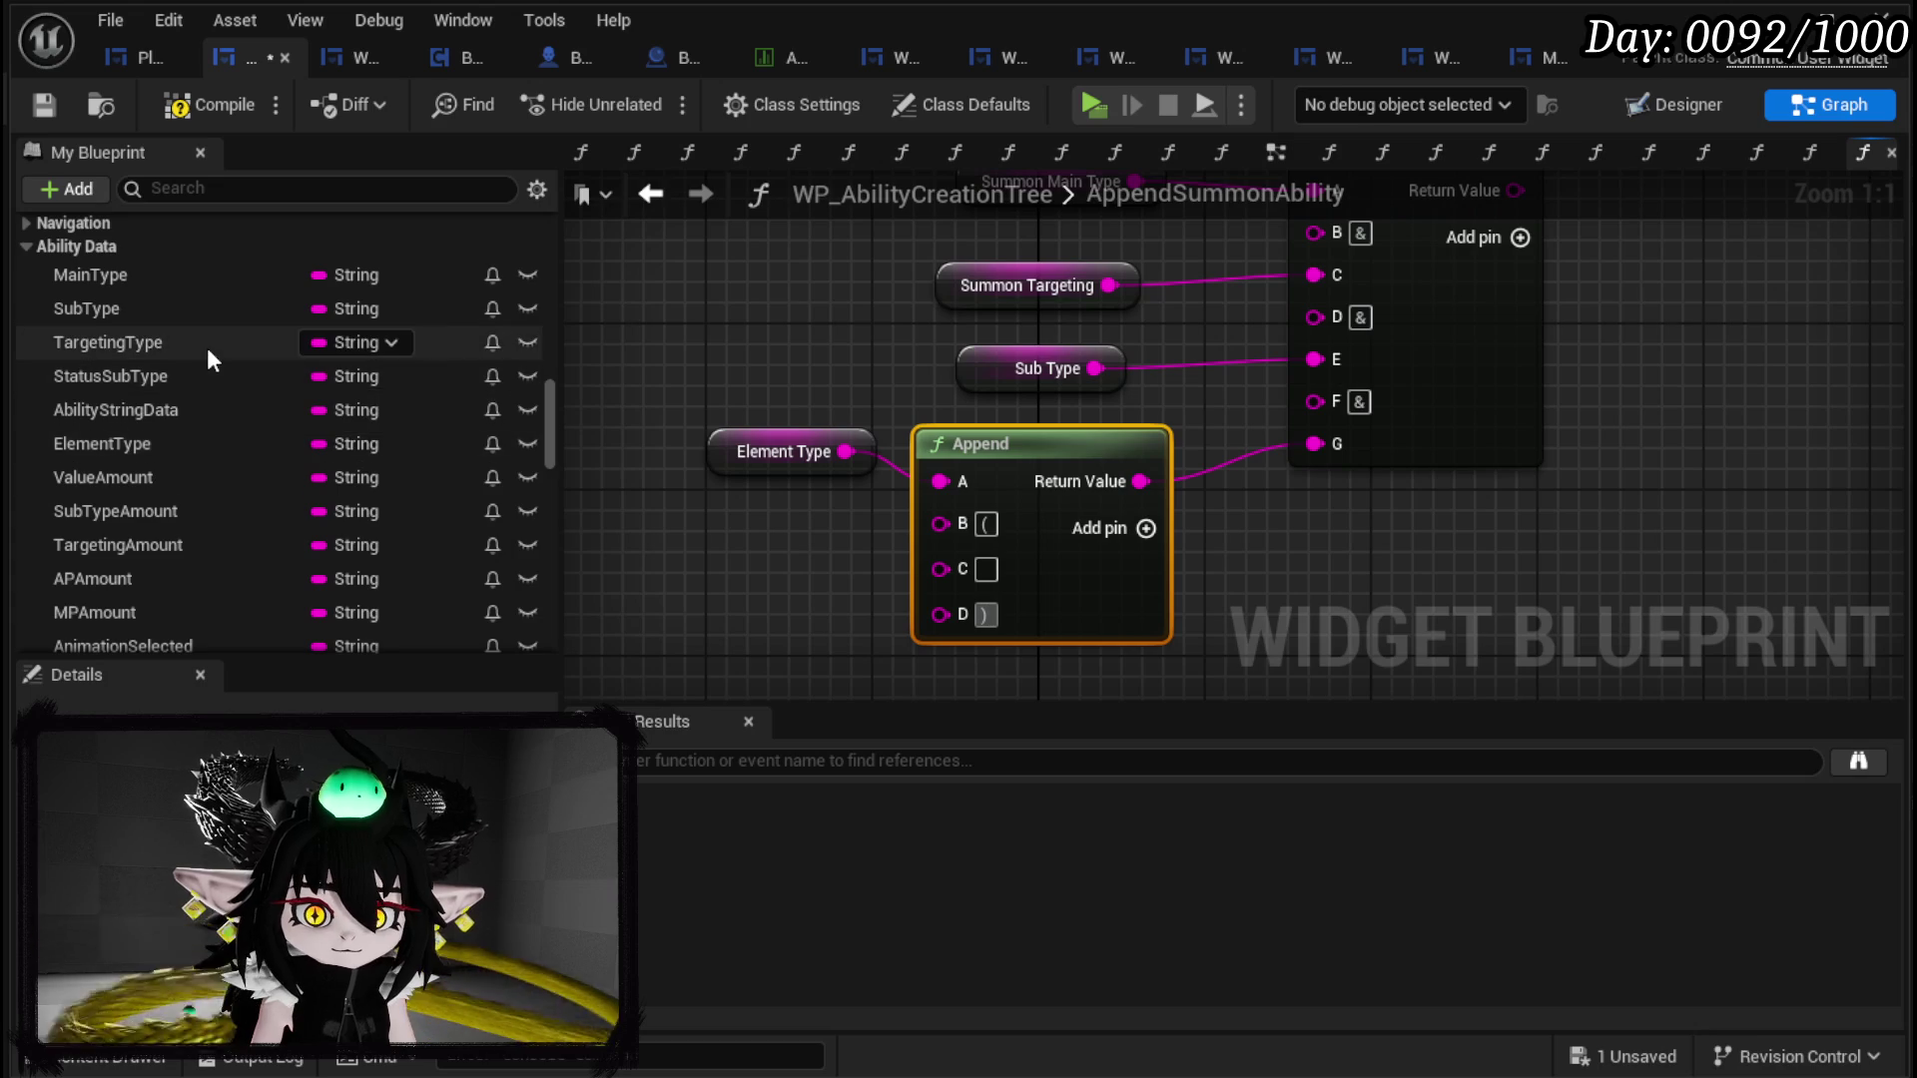
{"action": "left_click", "coordinate": [150, 380]}
{"action": "left_click_drag", "start_coordinate": [146, 384], "coordinate": [947, 572]}
Step: Set SummonAbilityString from the Append result, run it from the function entry, and compile and save
{"action": "mouse_move", "coordinate": [741, 603]}
{"action": "left_mouse_down"}
{"action": "mouse_move", "coordinate": [1004, 525]}
{"action": "mouse_move", "coordinate": [862, 492]}
{"action": "mouse_move", "coordinate": [654, 582]}
{"action": "left_mouse_up"}
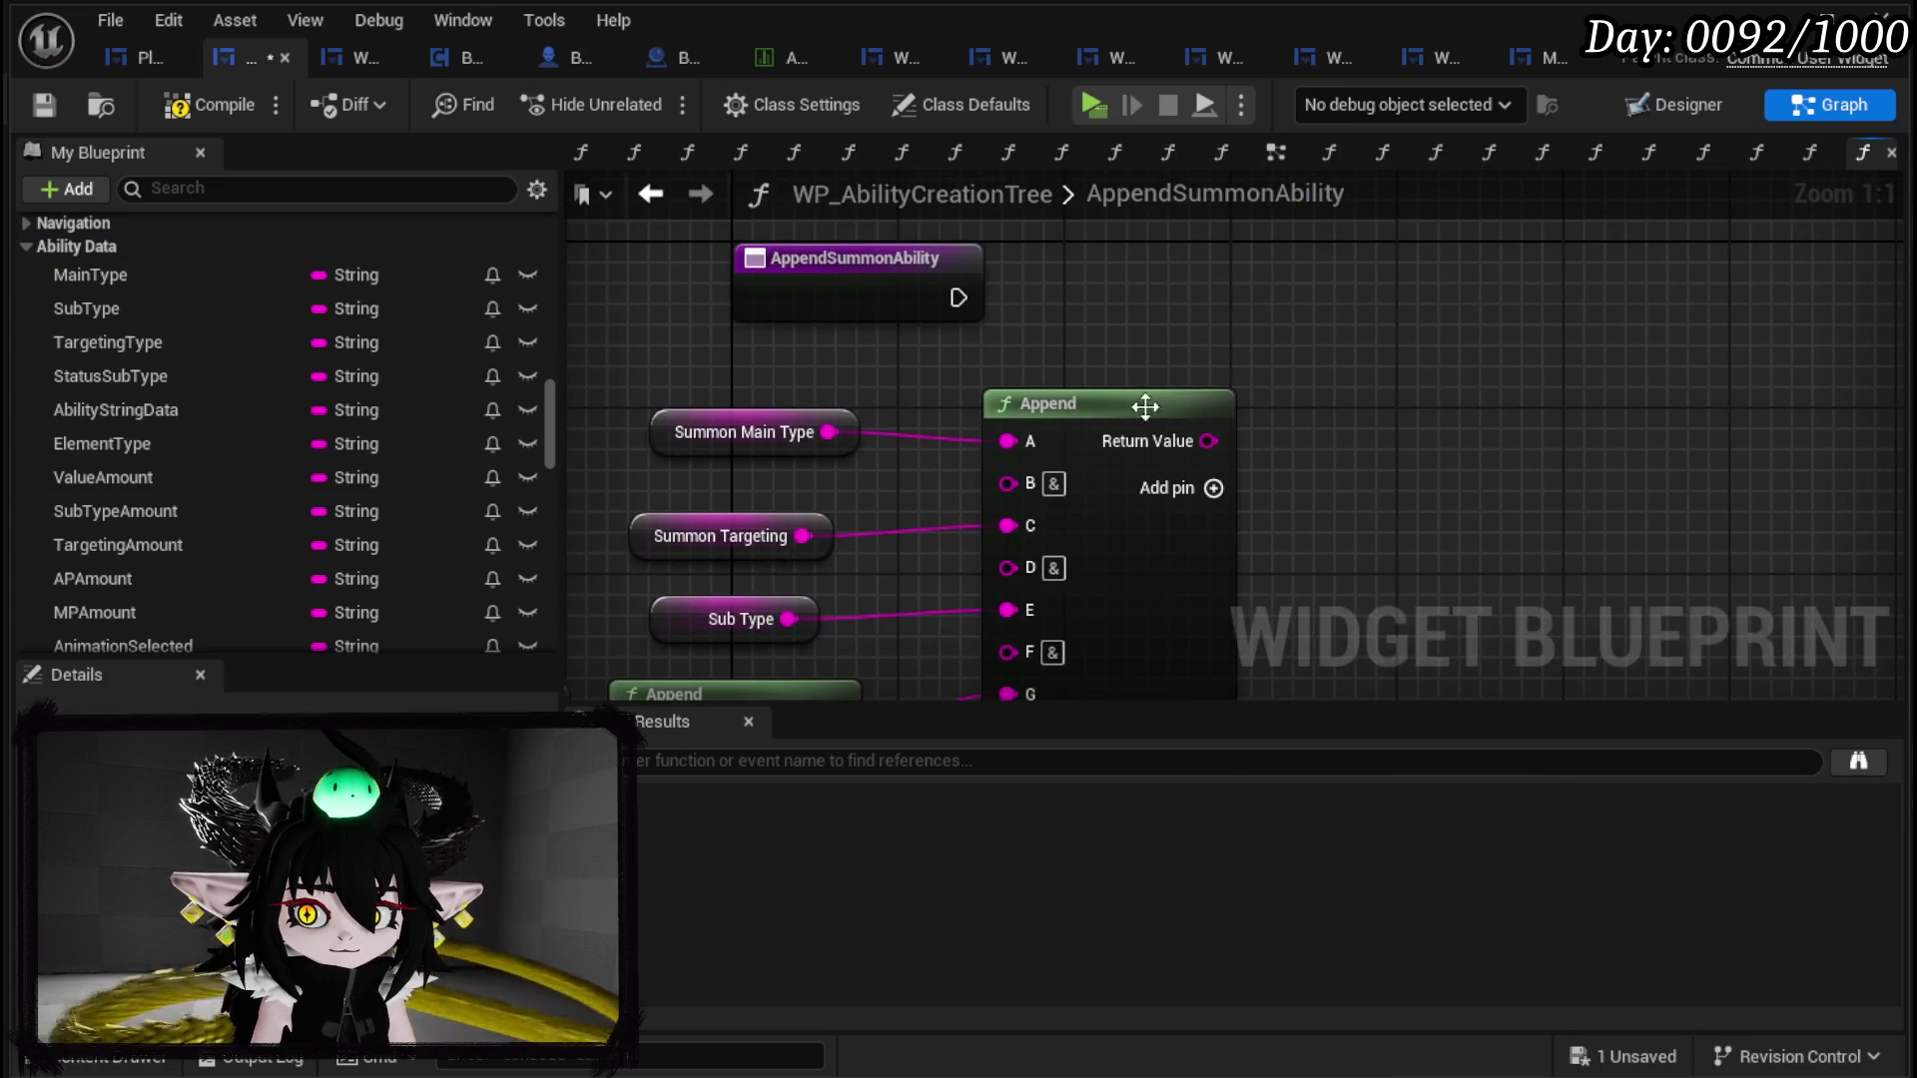
{"action": "scroll", "coordinate": [199, 380], "scroll_direction": "down", "scroll_amount": 5}
{"action": "scroll", "coordinate": [224, 417], "scroll_direction": "down", "scroll_amount": 5}
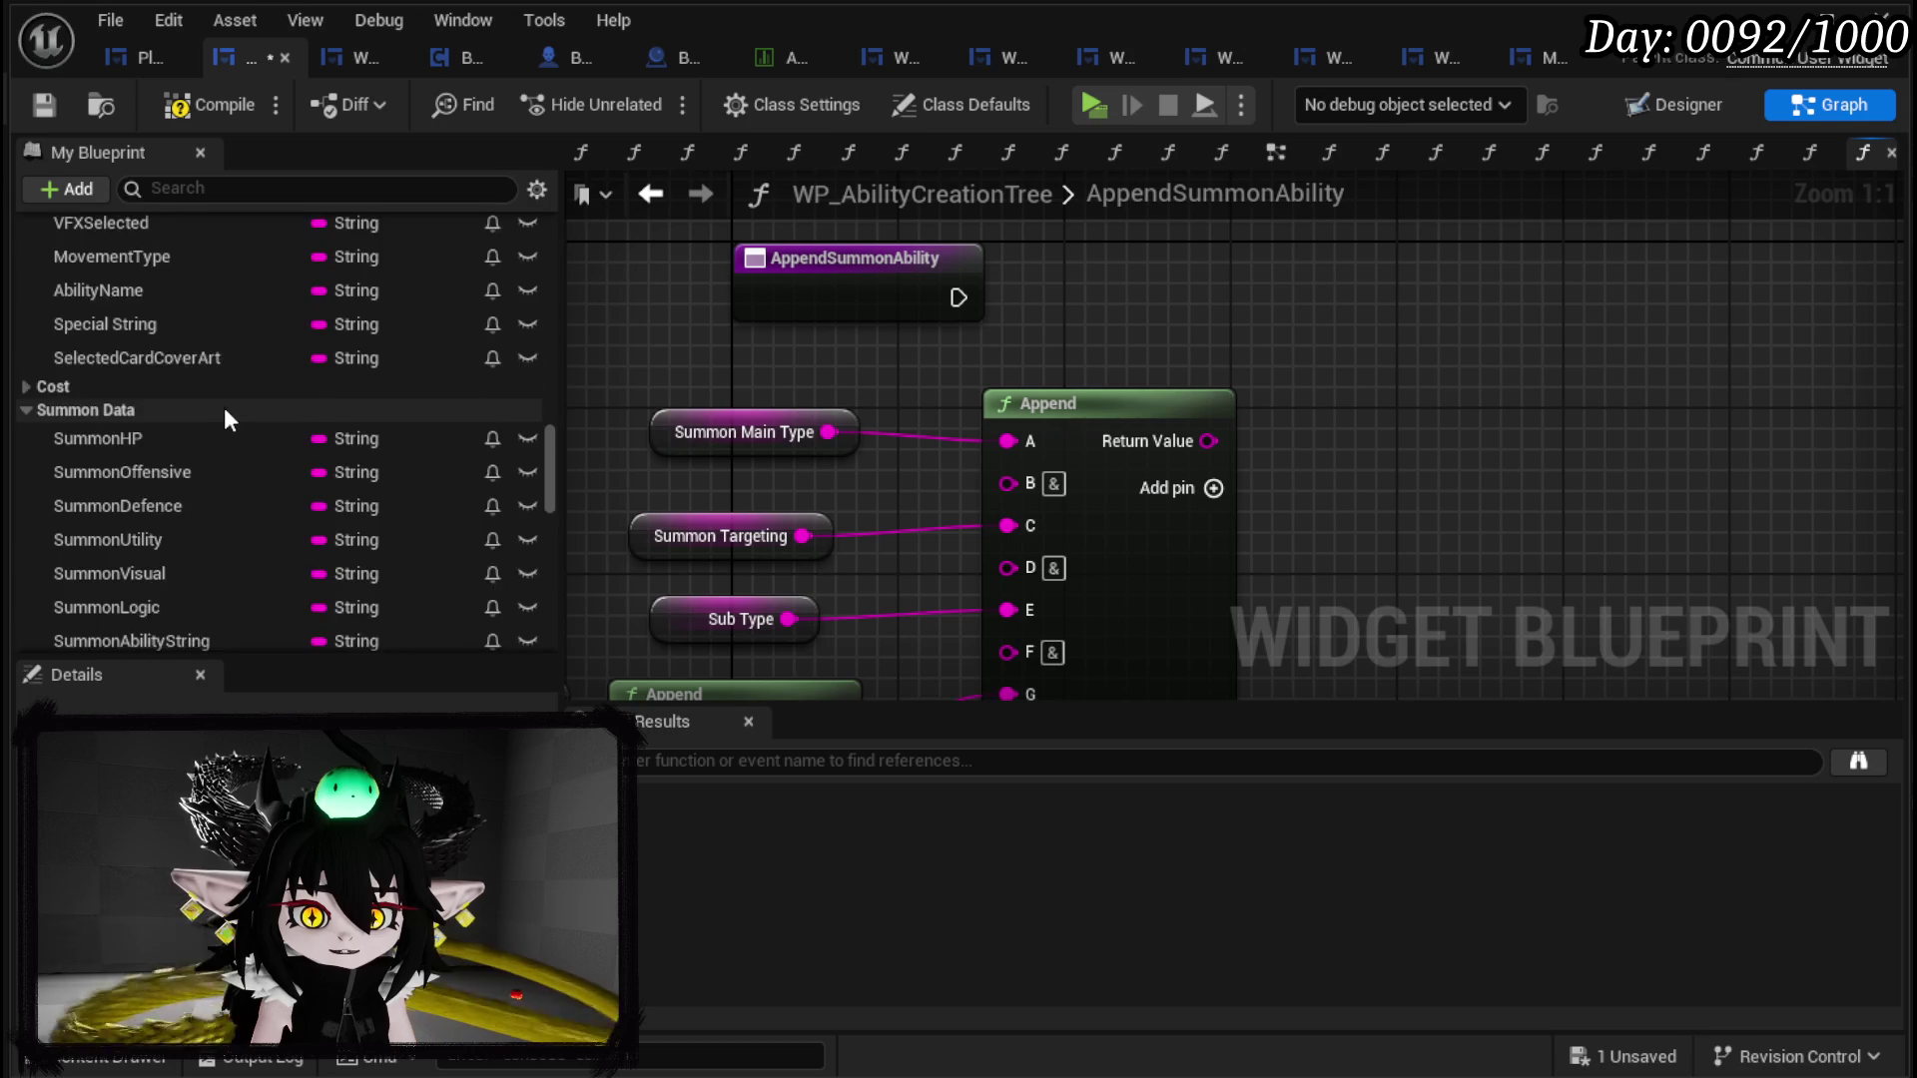
{"action": "mouse_move", "coordinate": [126, 352]}
{"action": "left_mouse_down"}
{"action": "mouse_move", "coordinate": [660, 362]}
{"action": "mouse_move", "coordinate": [1268, 310]}
{"action": "left_mouse_up"}
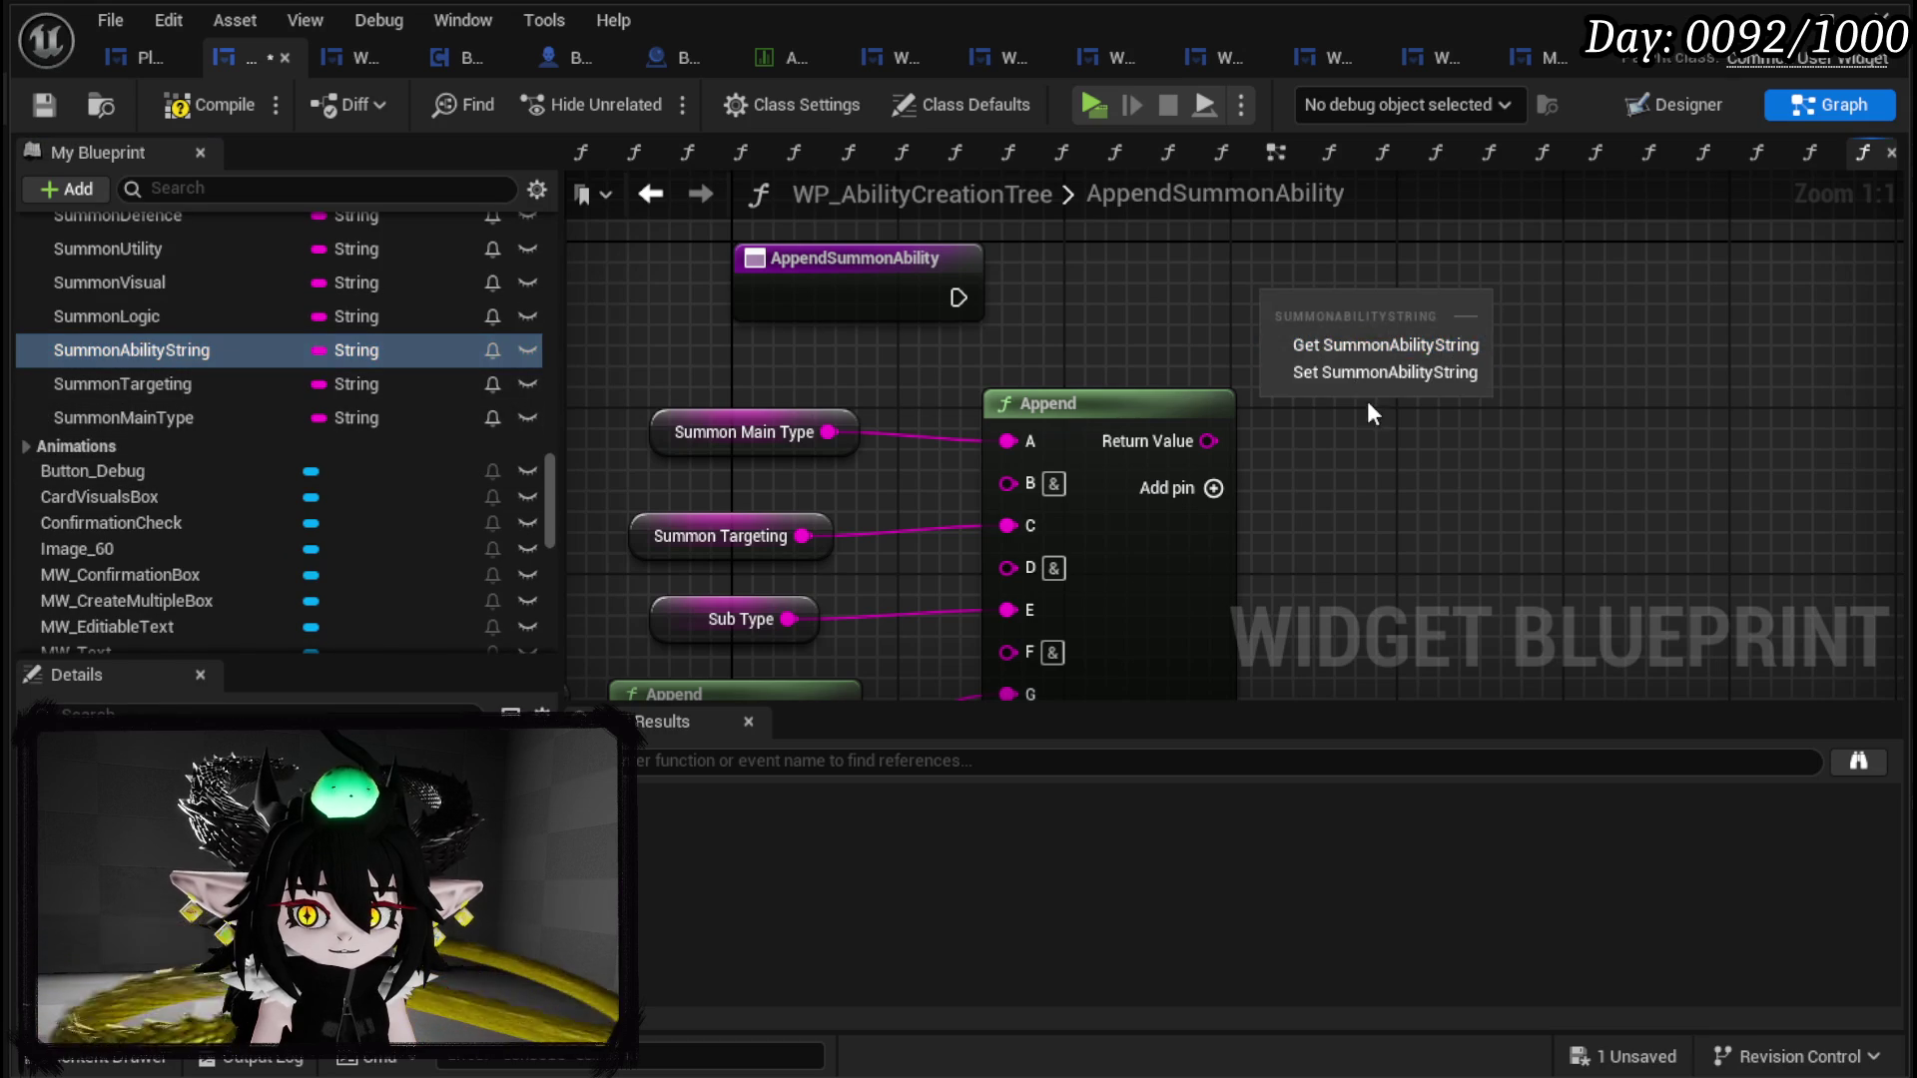
{"action": "left_click", "coordinate": [1357, 374]}
{"action": "left_click_drag", "start_coordinate": [1208, 440], "coordinate": [1279, 357]}
{"action": "mouse_move", "coordinate": [953, 291]}
{"action": "left_mouse_down"}
{"action": "mouse_move", "coordinate": [1104, 303]}
{"action": "mouse_move", "coordinate": [929, 299]}
{"action": "mouse_move", "coordinate": [1278, 317]}
{"action": "mouse_move", "coordinate": [1468, 281]}
{"action": "left_mouse_up"}
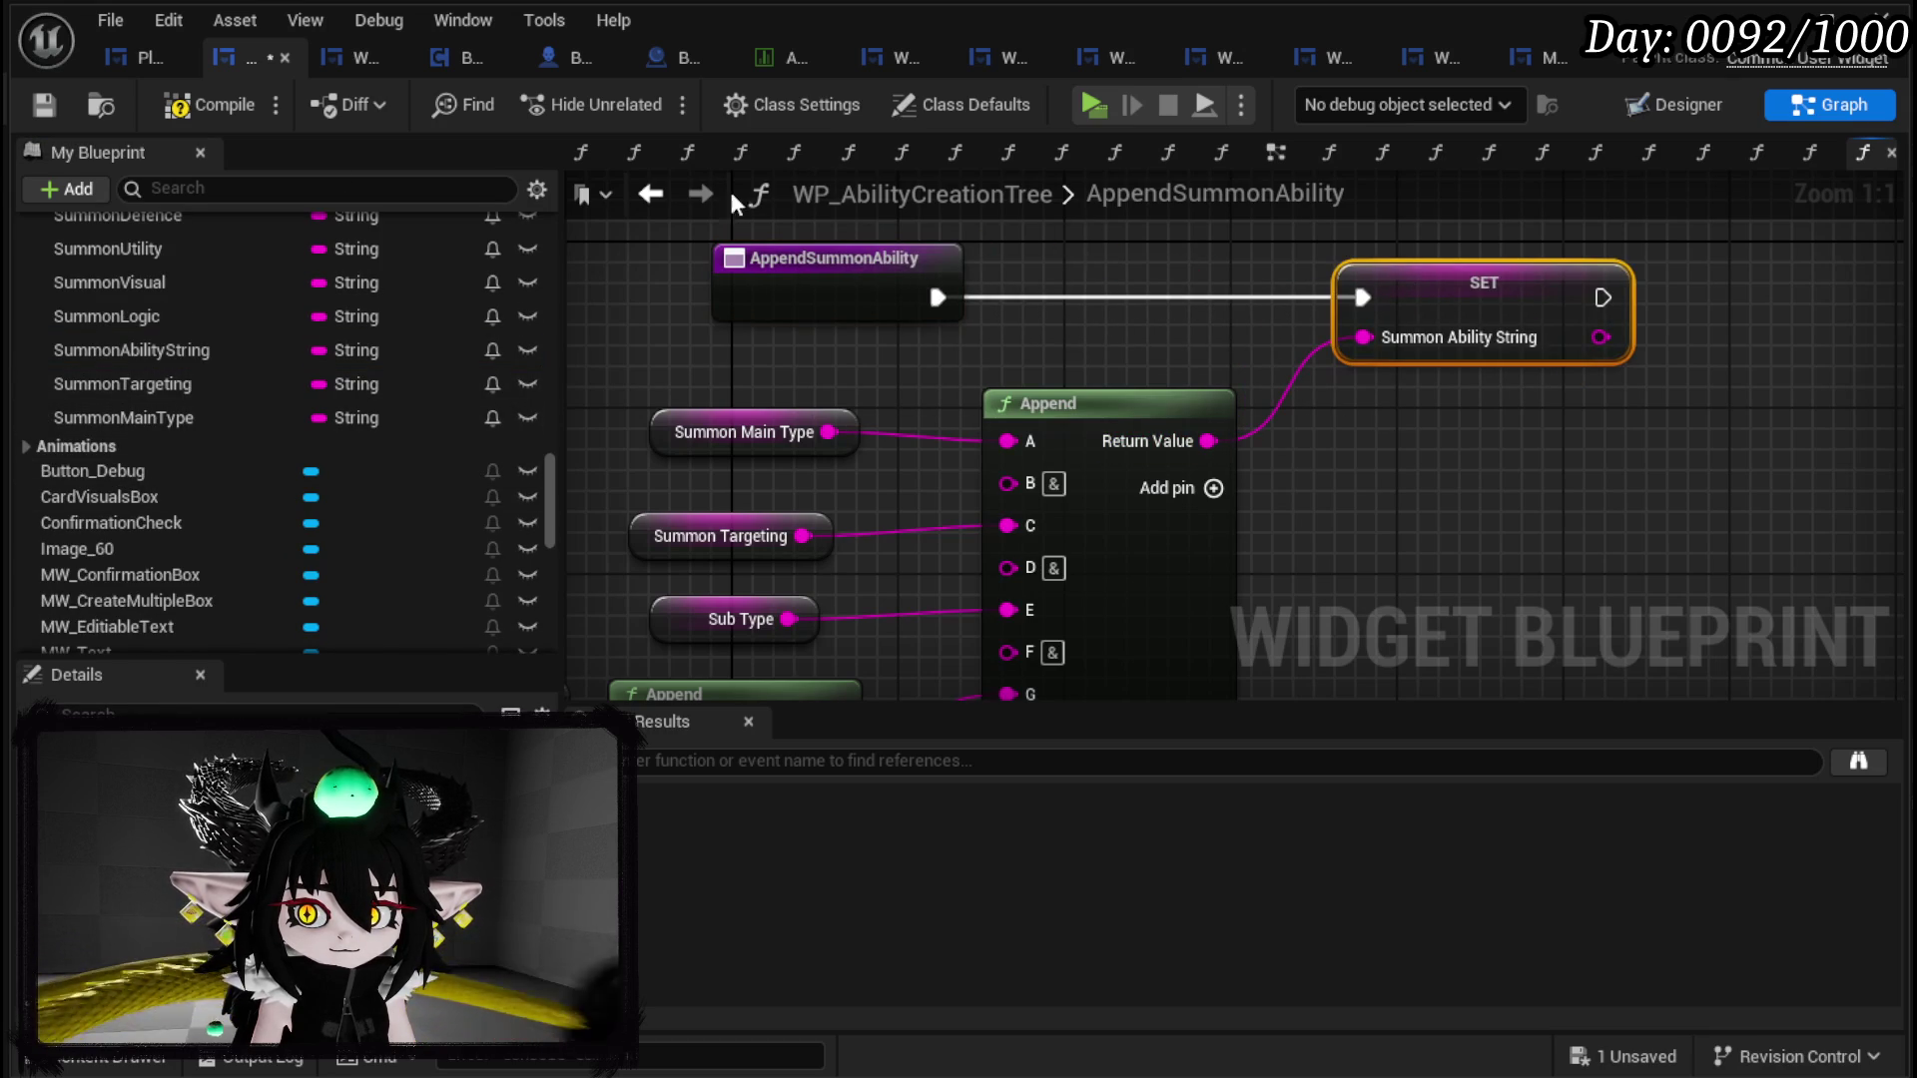
{"action": "left_click", "coordinate": [43, 105]}
Step: Review the finished summon string graph and open the ButtonBus function
{"action": "scroll", "coordinate": [721, 392], "scroll_direction": "down", "scroll_amount": 3}
{"action": "left_click_drag", "start_coordinate": [721, 391], "coordinate": [1023, 246]}
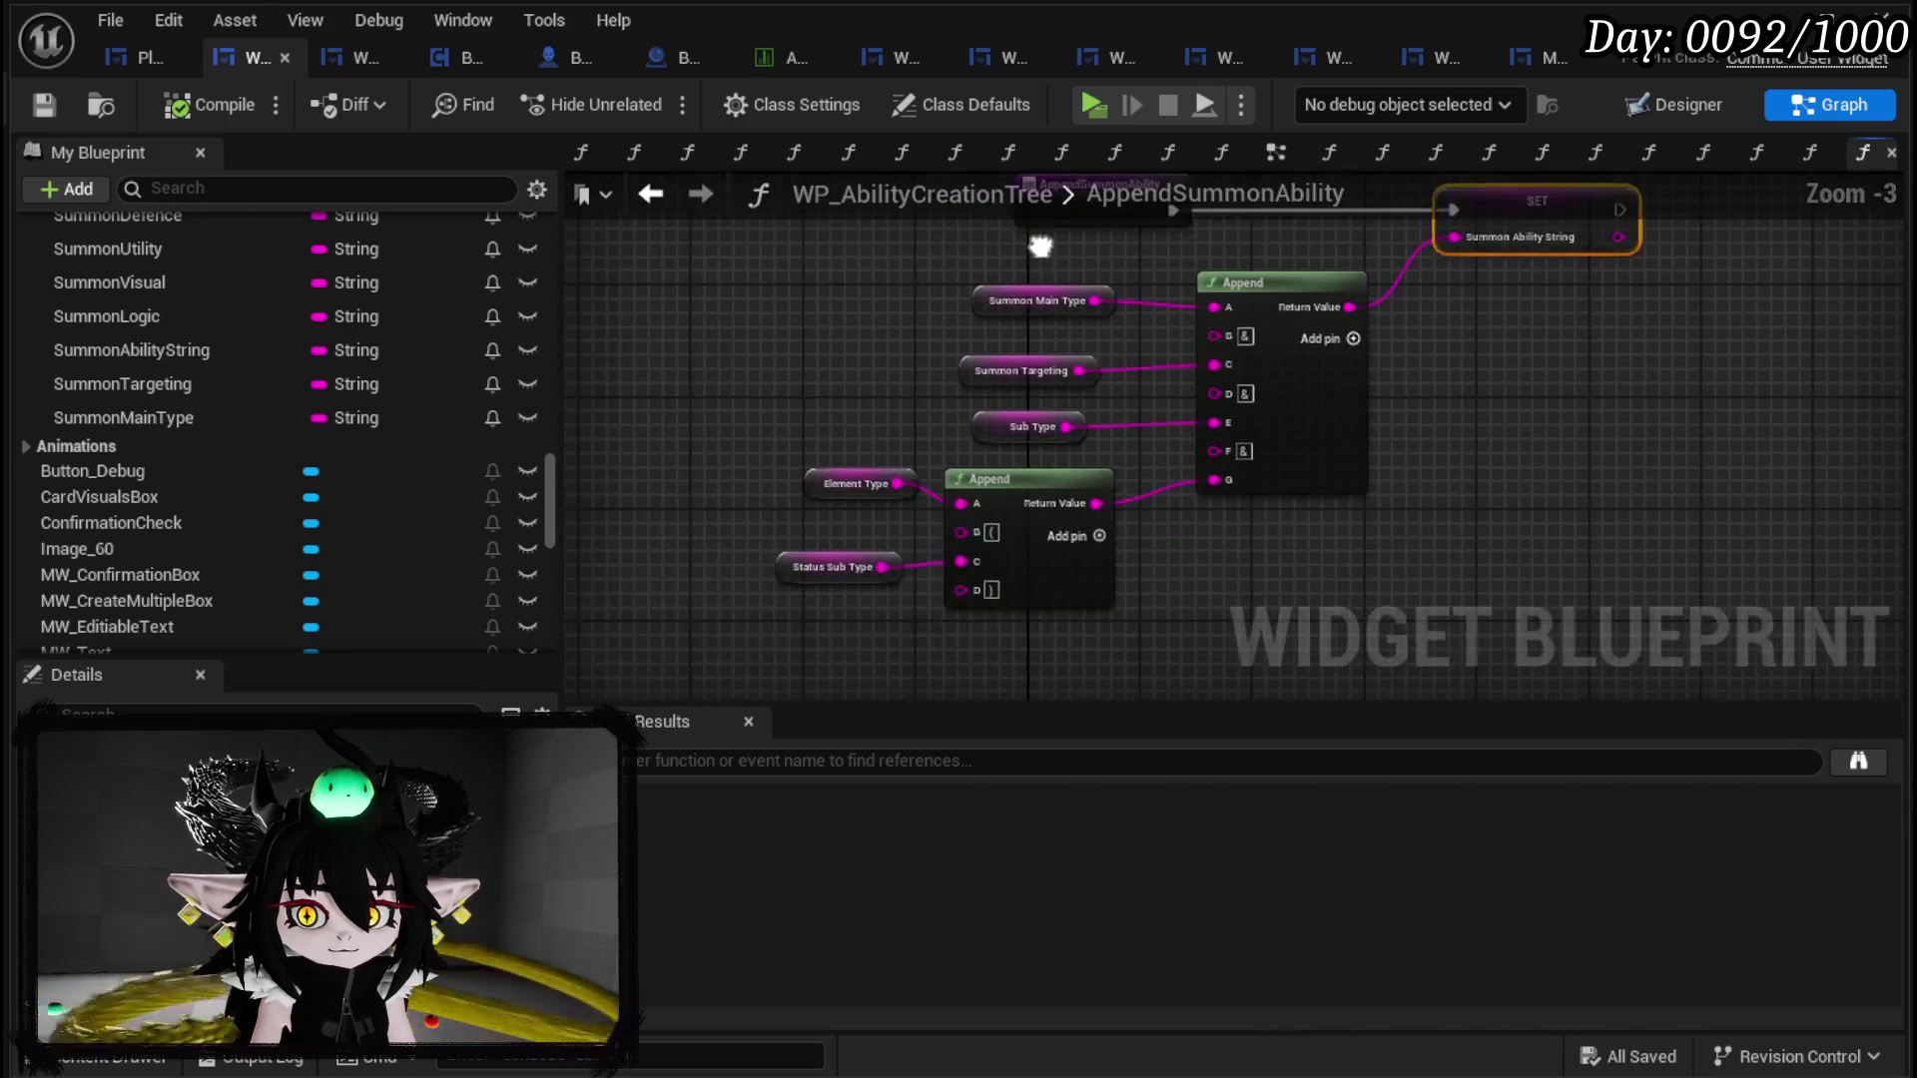
{"action": "left_click_drag", "start_coordinate": [762, 260], "coordinate": [1166, 607]}
{"action": "scroll", "coordinate": [327, 368], "scroll_direction": "up", "scroll_amount": 5}
{"action": "scroll", "coordinate": [326, 368], "scroll_direction": "up", "scroll_amount": 15}
{"action": "scroll", "coordinate": [171, 345], "scroll_direction": "up", "scroll_amount": 10}
{"action": "double_click", "coordinate": [149, 366]}
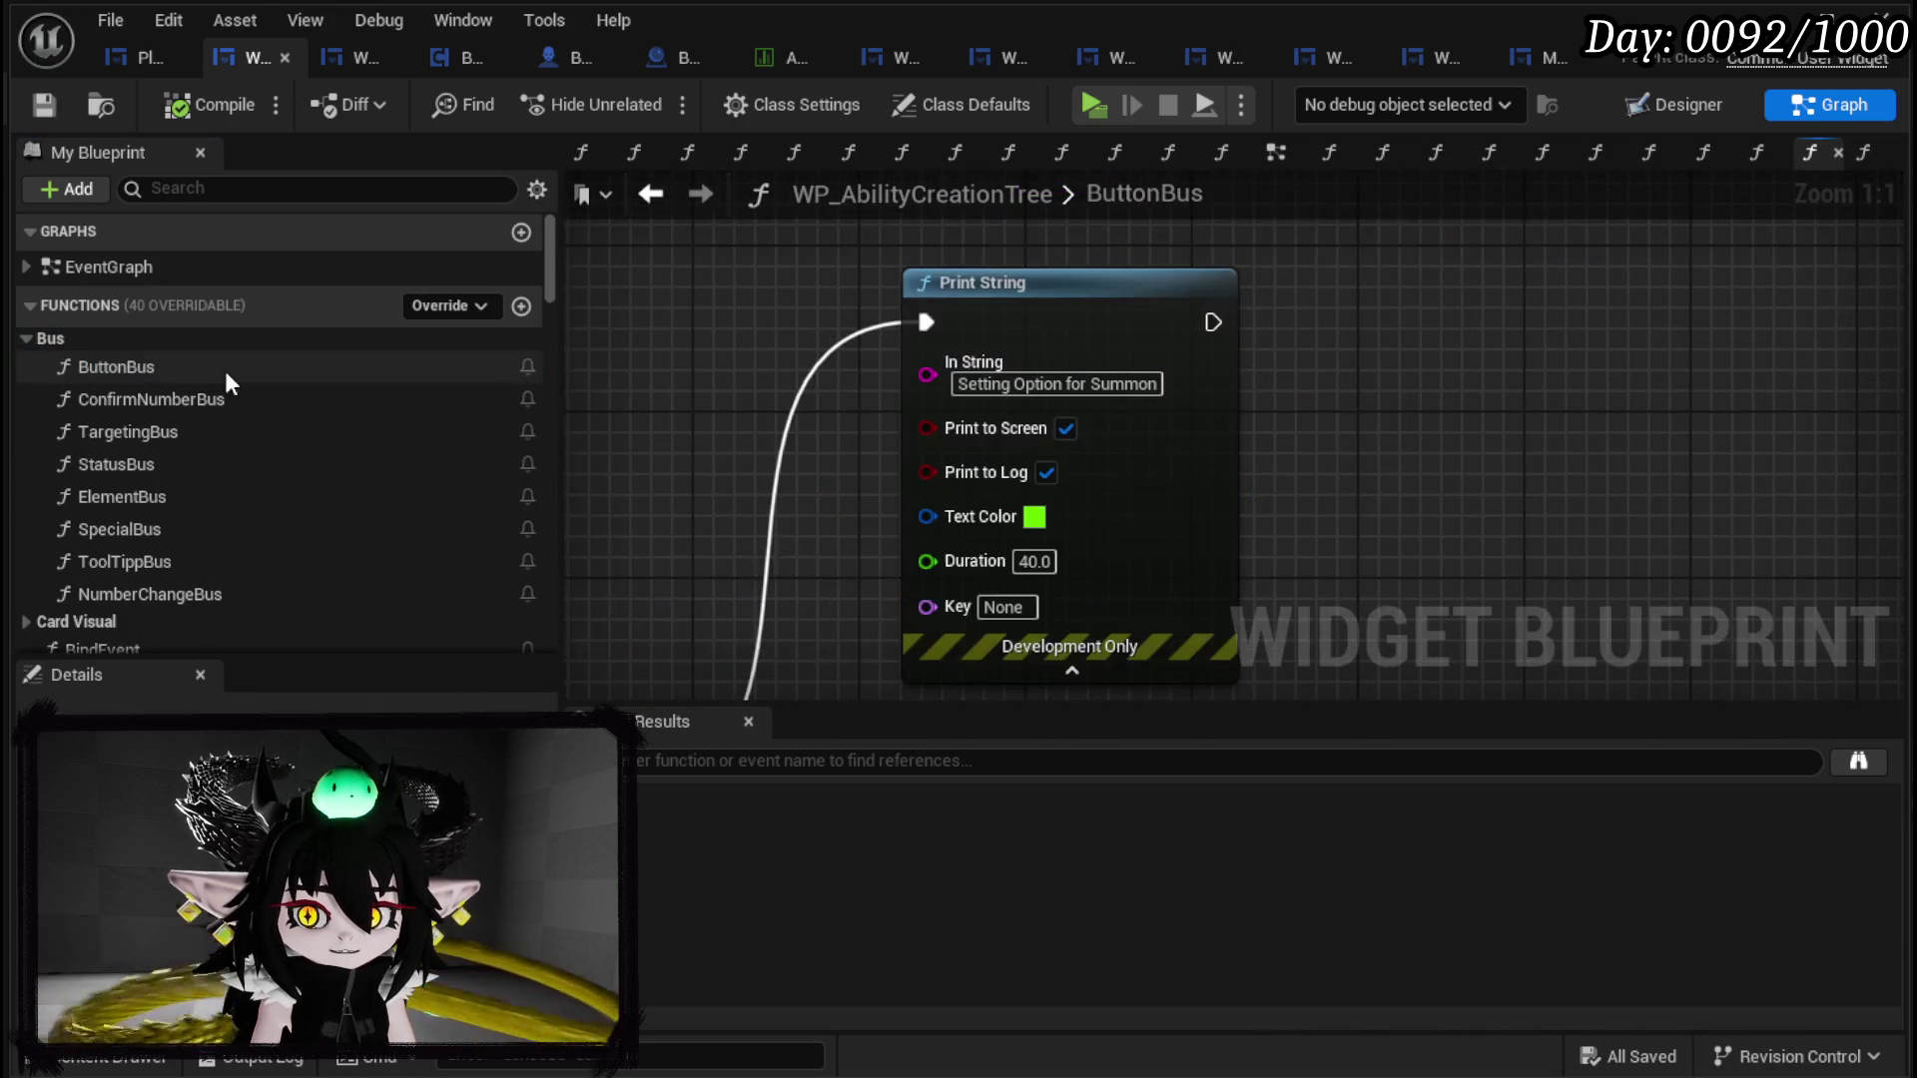
Step: Route the Summon exec into the Switch on String node and bring its last outputs into view
{"action": "scroll", "coordinate": [804, 329], "scroll_direction": "down", "scroll_amount": 7}
{"action": "mouse_move", "coordinate": [1012, 560]}
{"action": "left_mouse_down"}
{"action": "mouse_move", "coordinate": [967, 325]}
{"action": "mouse_move", "coordinate": [1112, 338]}
{"action": "left_mouse_up"}
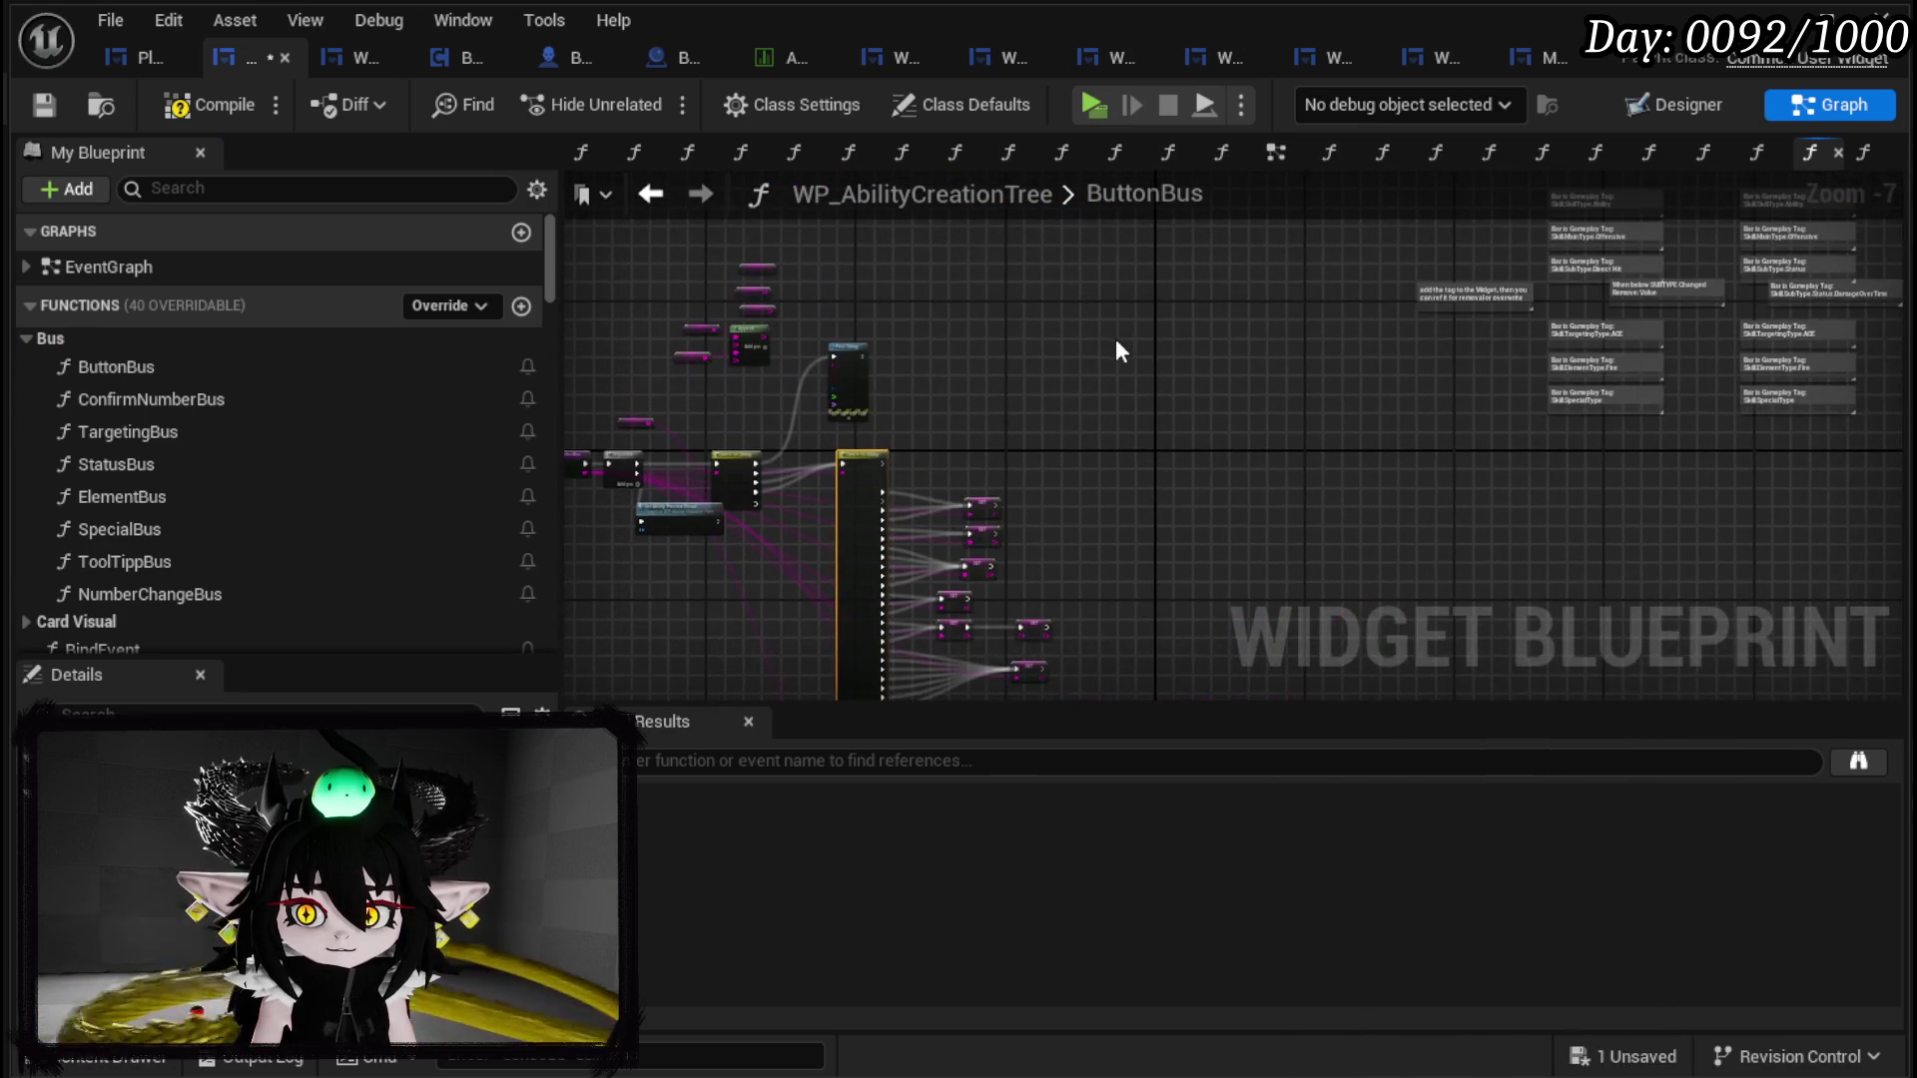
{"action": "scroll", "coordinate": [956, 379], "scroll_direction": "up", "scroll_amount": 2}
{"action": "mouse_move", "coordinate": [984, 466]}
{"action": "left_mouse_down"}
{"action": "mouse_move", "coordinate": [1587, 290]}
{"action": "mouse_move", "coordinate": [1572, 270]}
{"action": "left_mouse_up"}
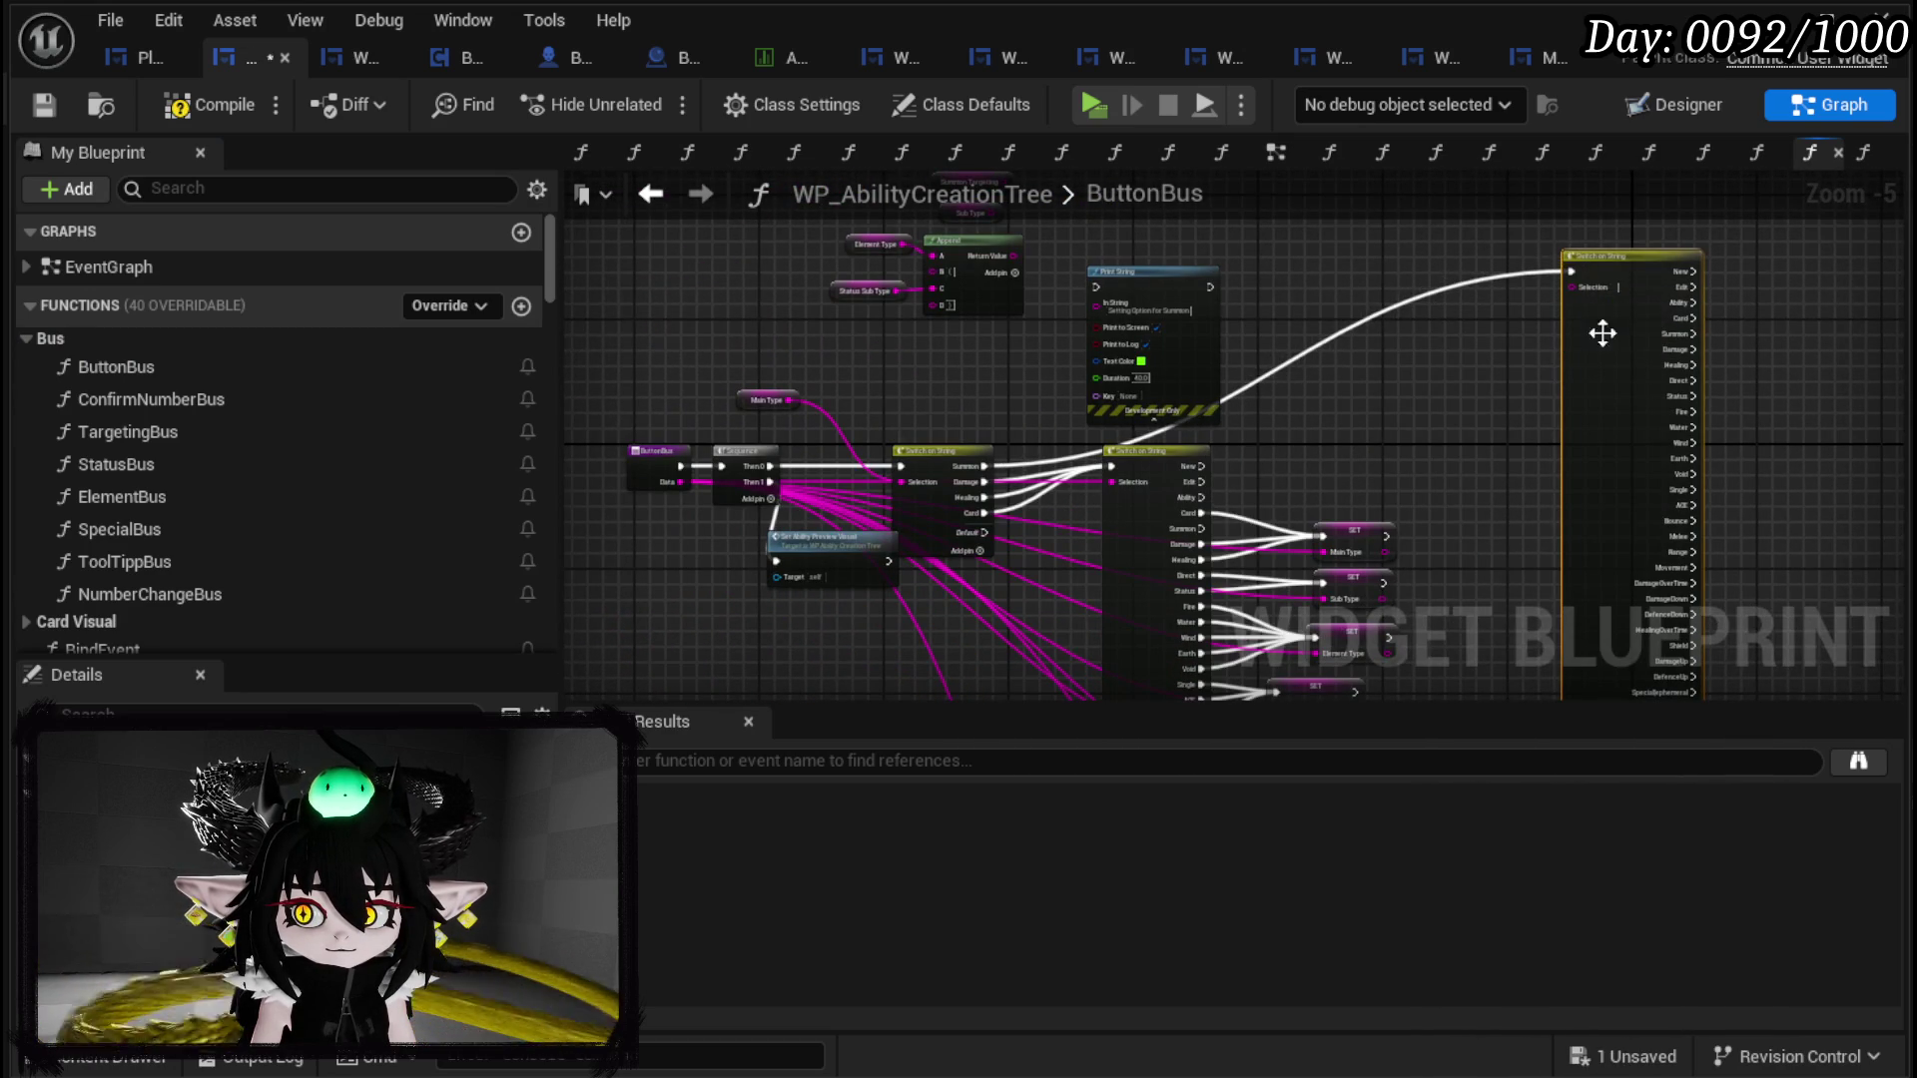
{"action": "mouse_move", "coordinate": [1626, 432]}
{"action": "left_mouse_down"}
{"action": "mouse_move", "coordinate": [1442, 266]}
{"action": "mouse_move", "coordinate": [1218, 206]}
{"action": "left_mouse_up"}
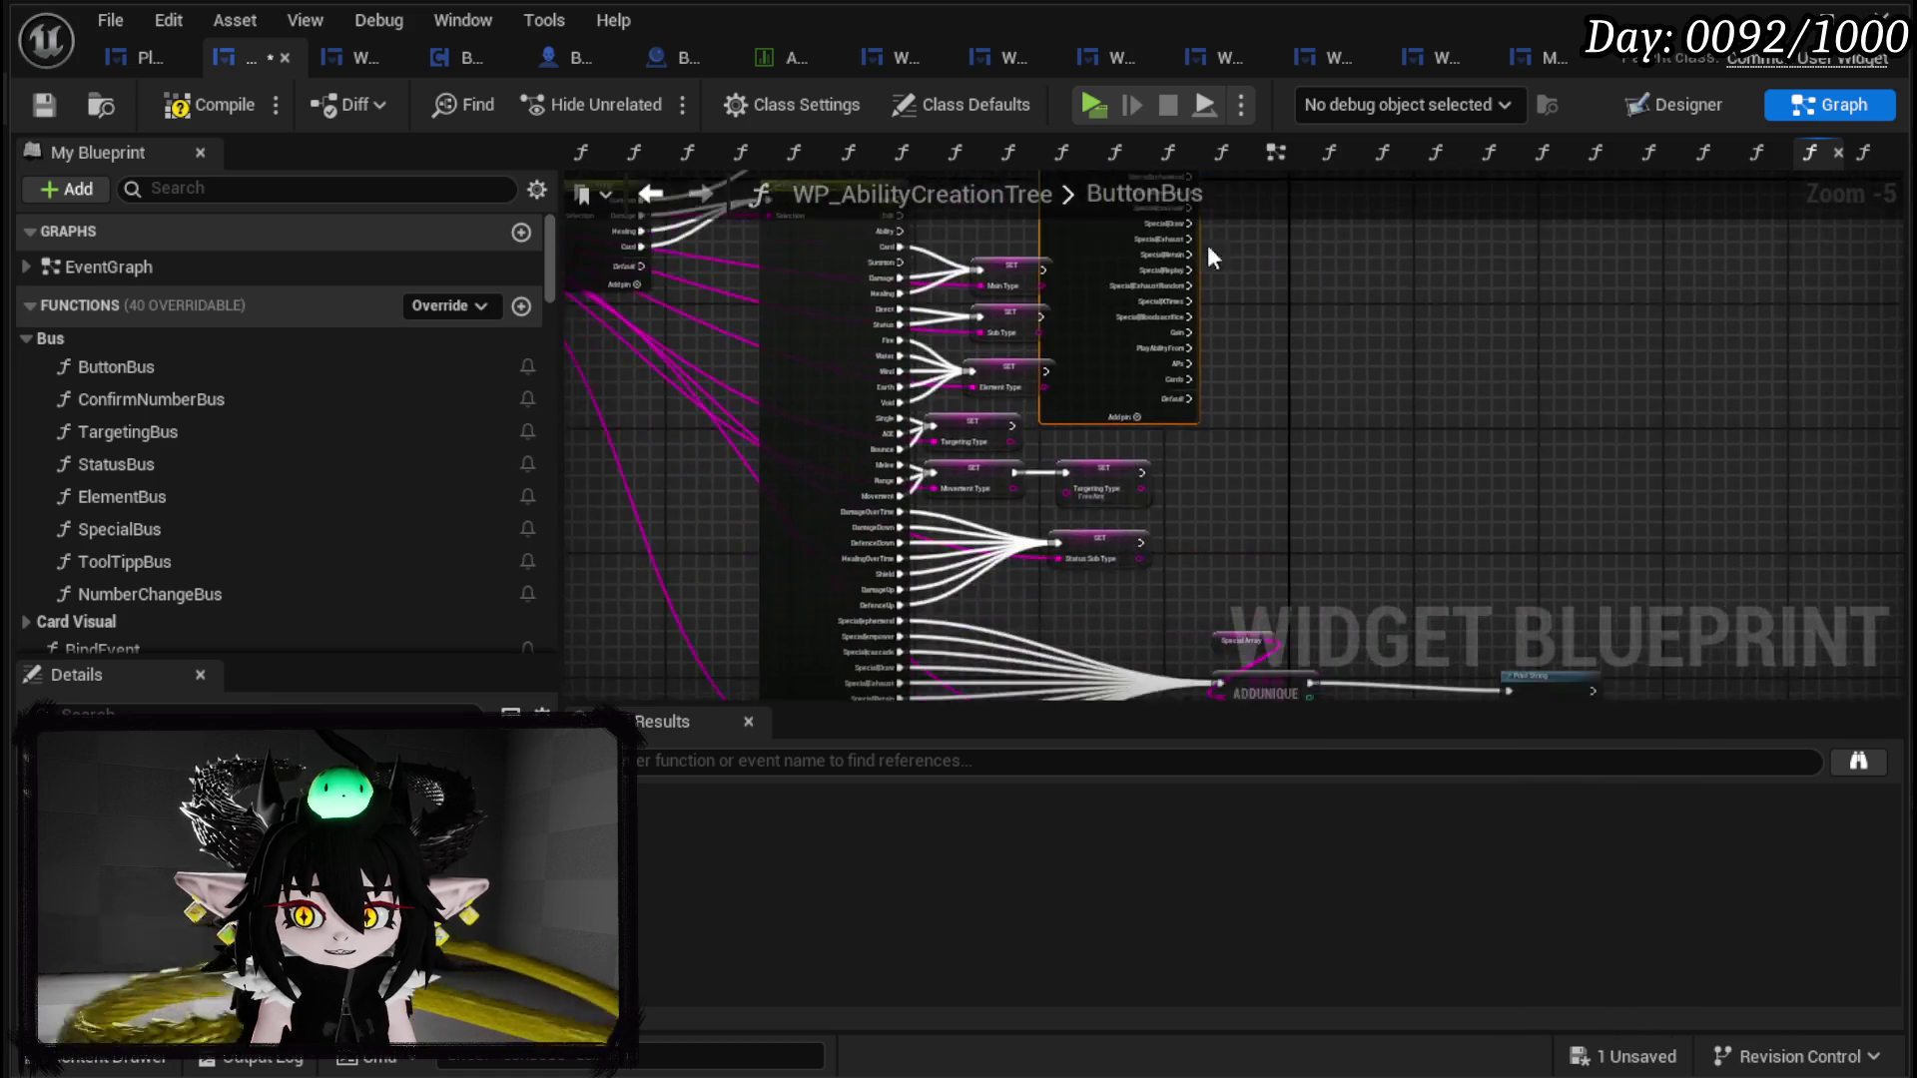
{"action": "scroll", "coordinate": [1324, 346], "scroll_direction": "up", "scroll_amount": 4}
{"action": "left_click_drag", "start_coordinate": [1390, 573], "coordinate": [1419, 621]}
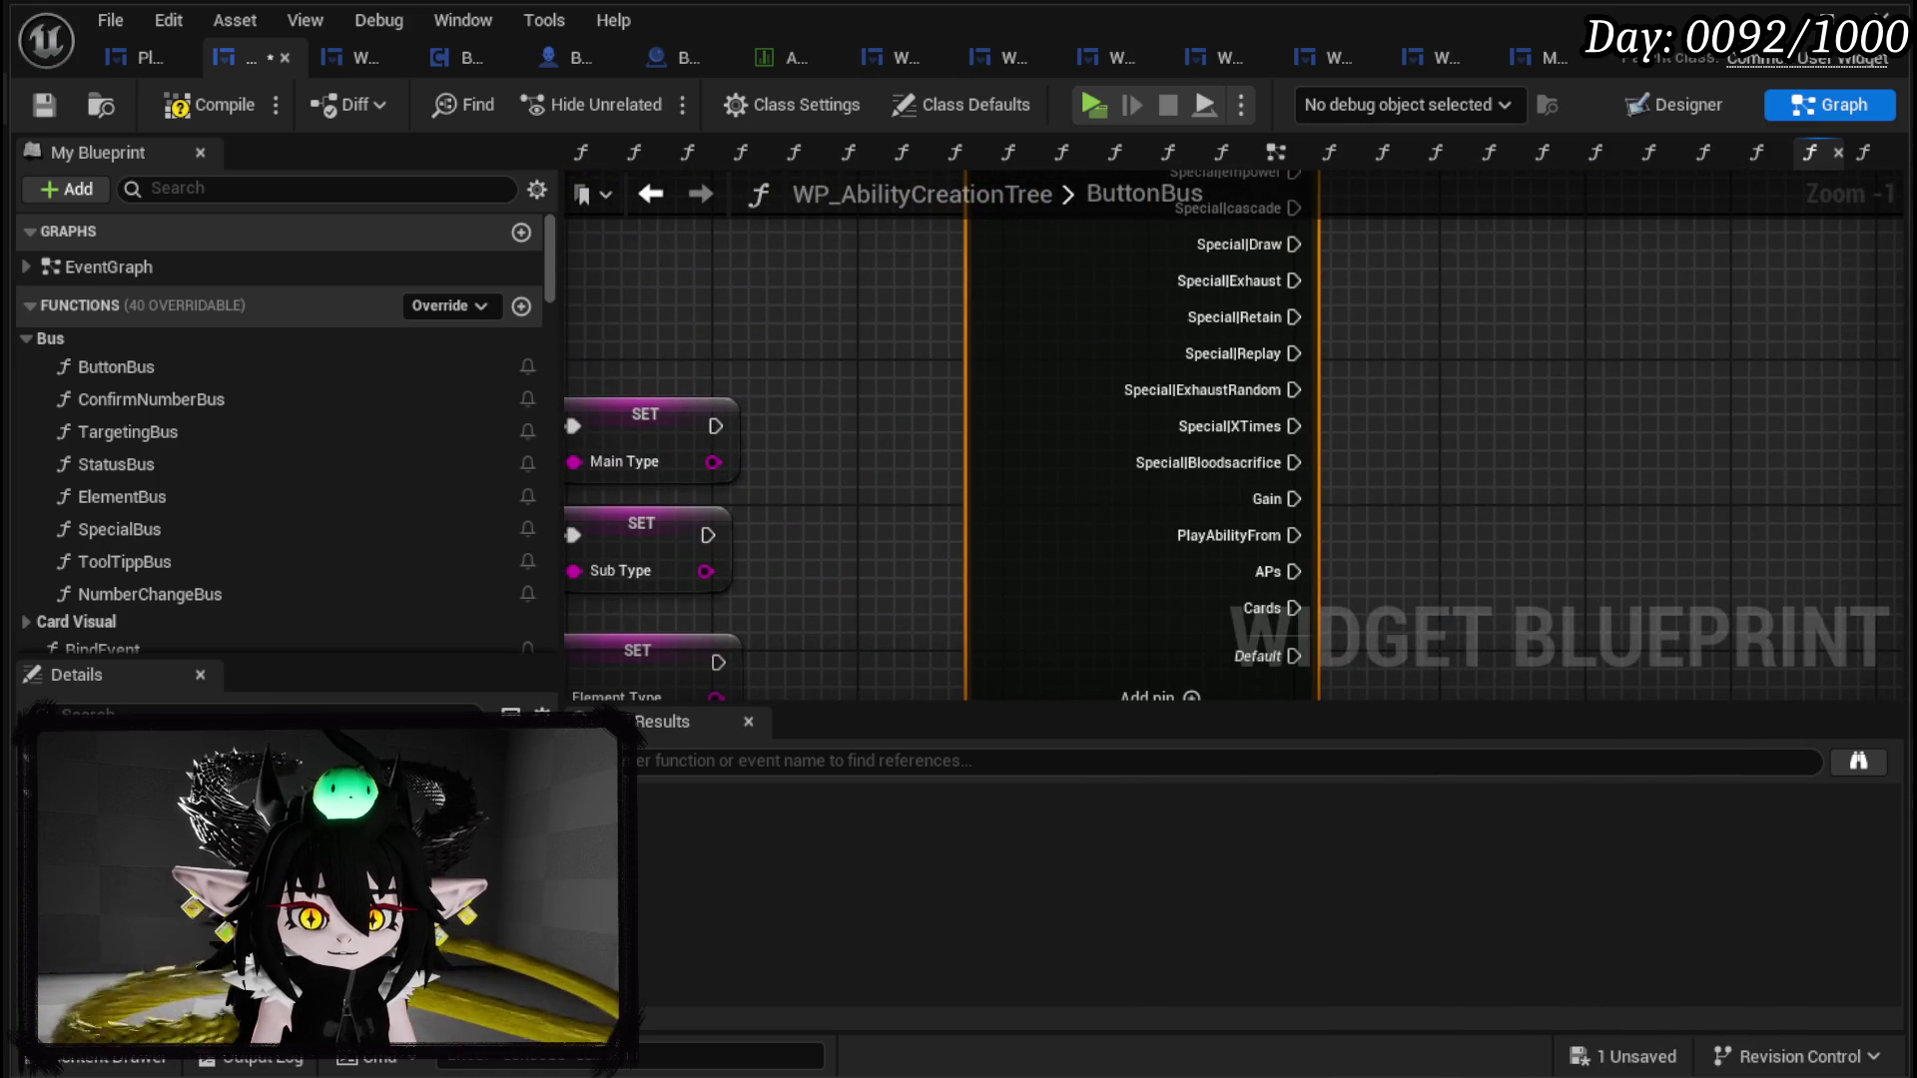
{"action": "left_click_drag", "start_coordinate": [1138, 449], "coordinate": [1137, 377]}
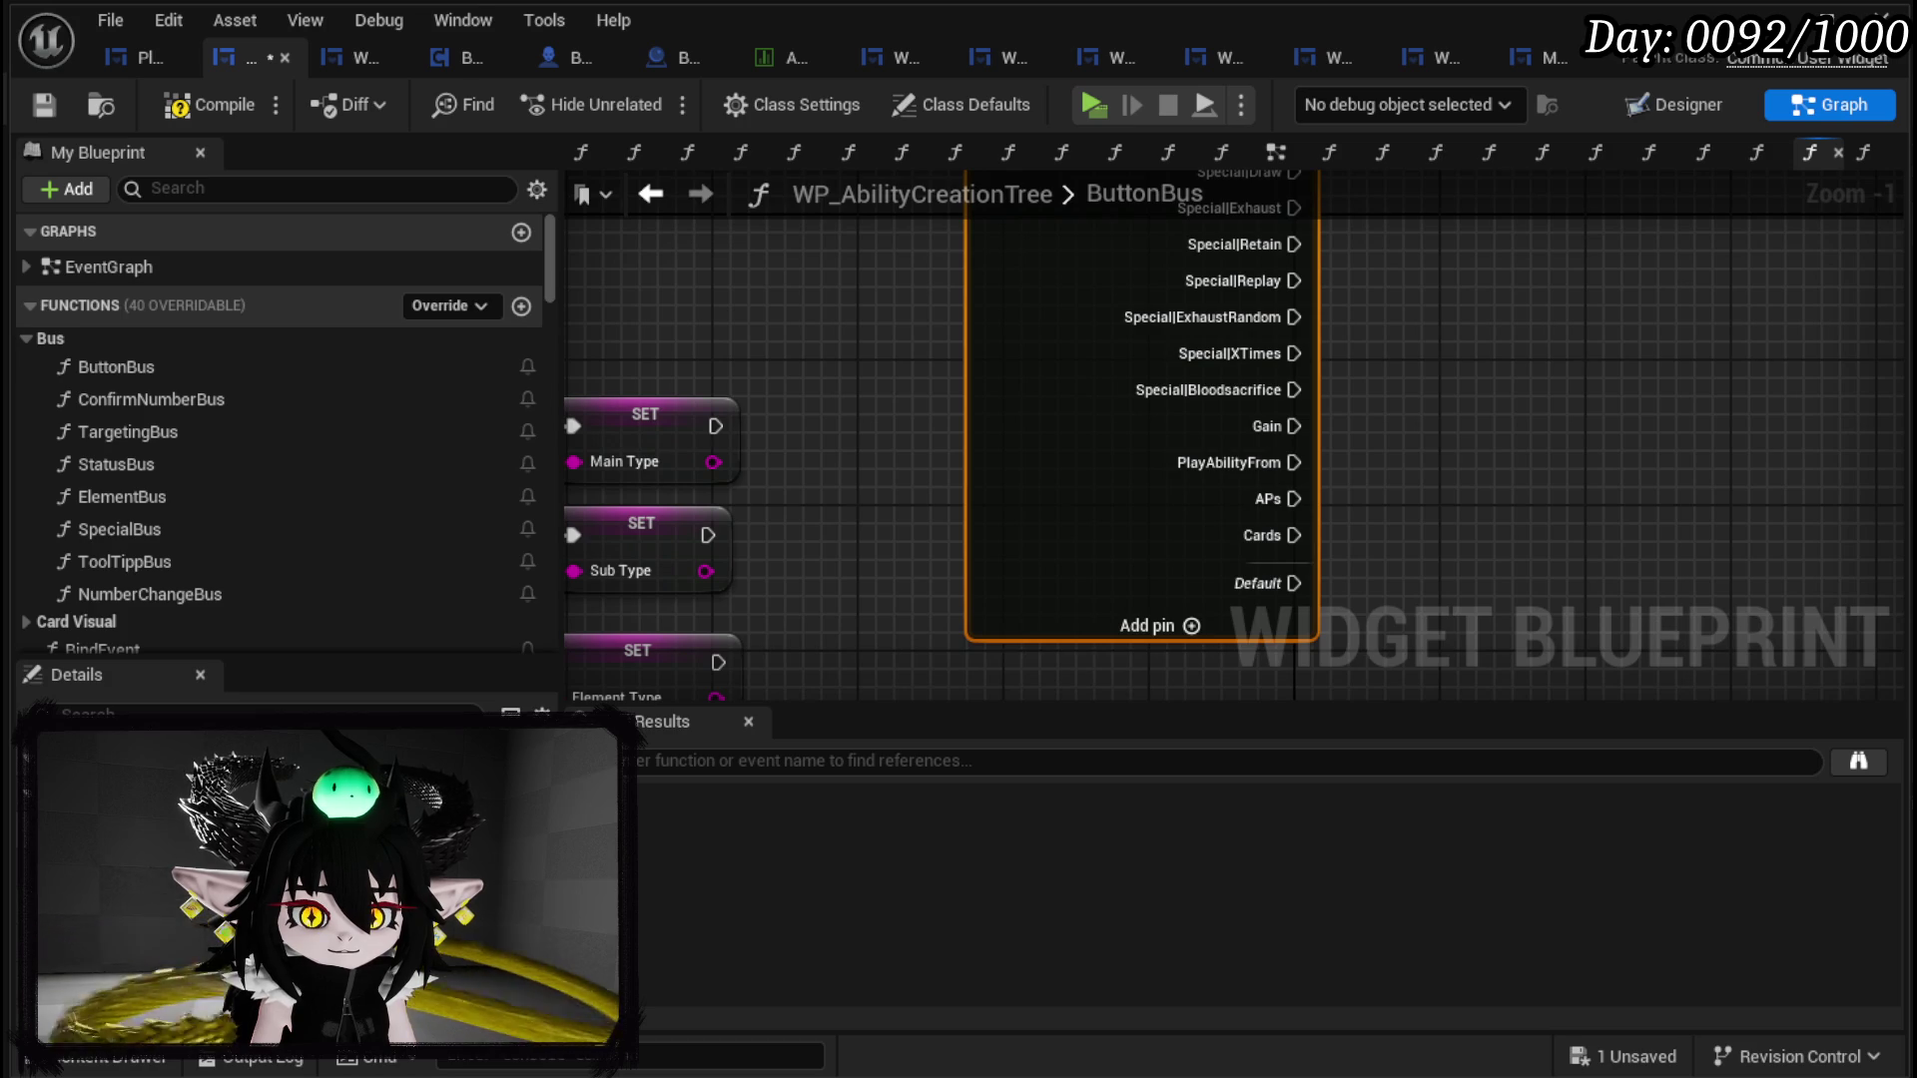
{"action": "left_click_drag", "start_coordinate": [1137, 378], "coordinate": [1138, 269]}
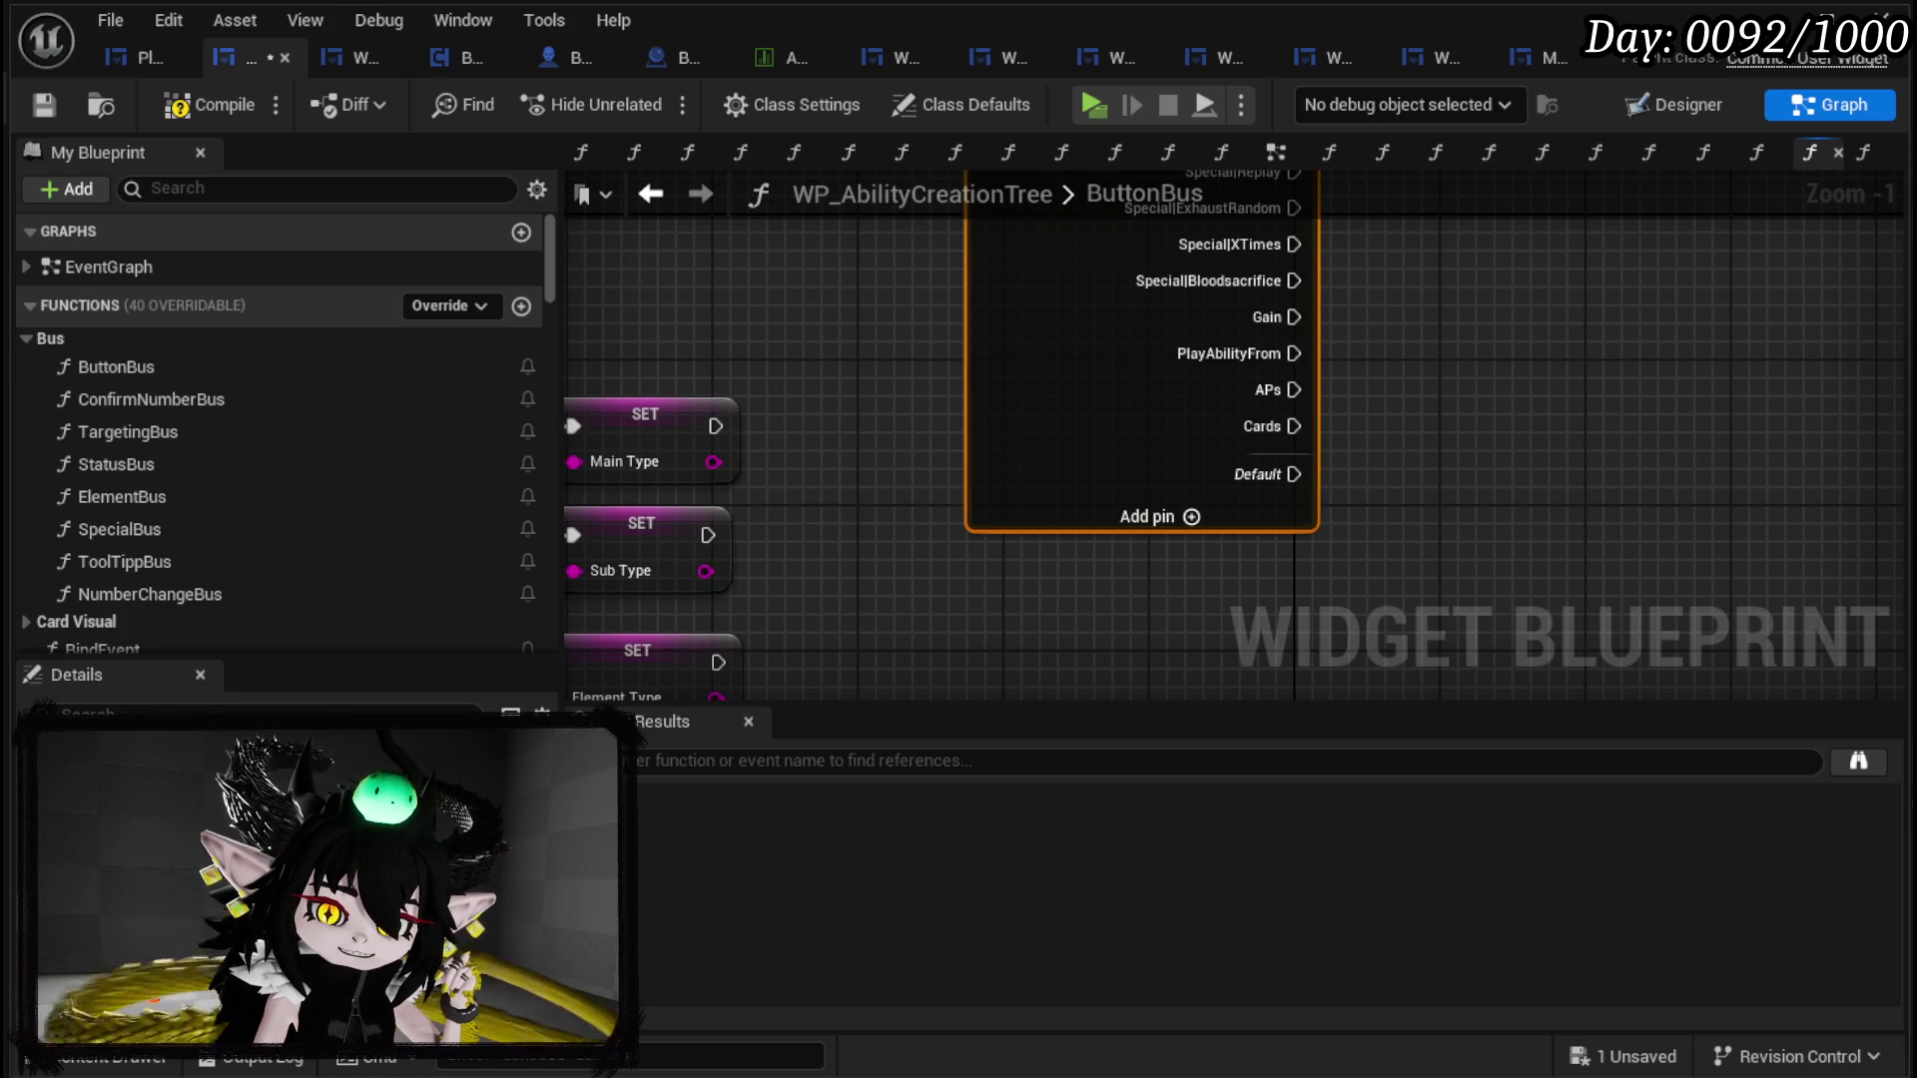
Step: Remove the Gain, APs, Cards and PlayAbilityFrom outputs from the ButtonBus switch
{"action": "key", "text": "ctrl+z"}
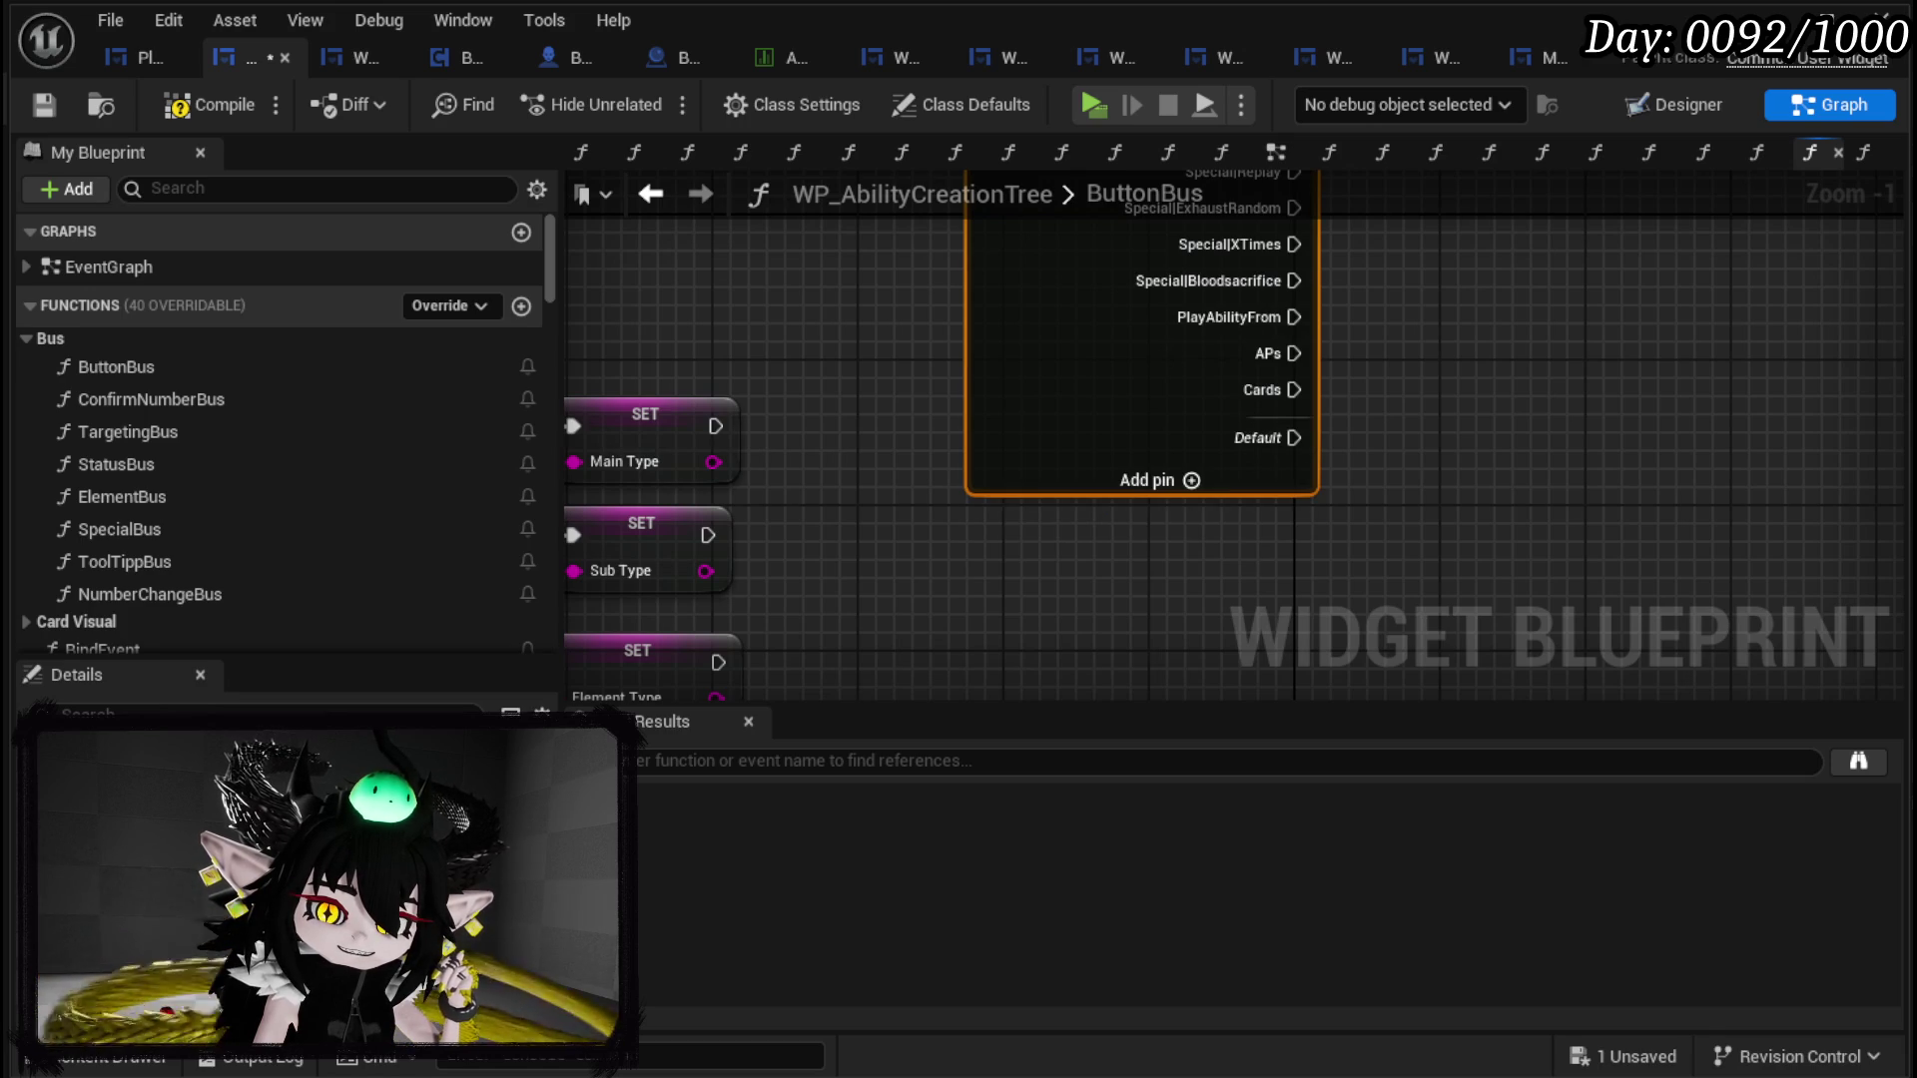
{"action": "key", "text": "ctrl+z"}
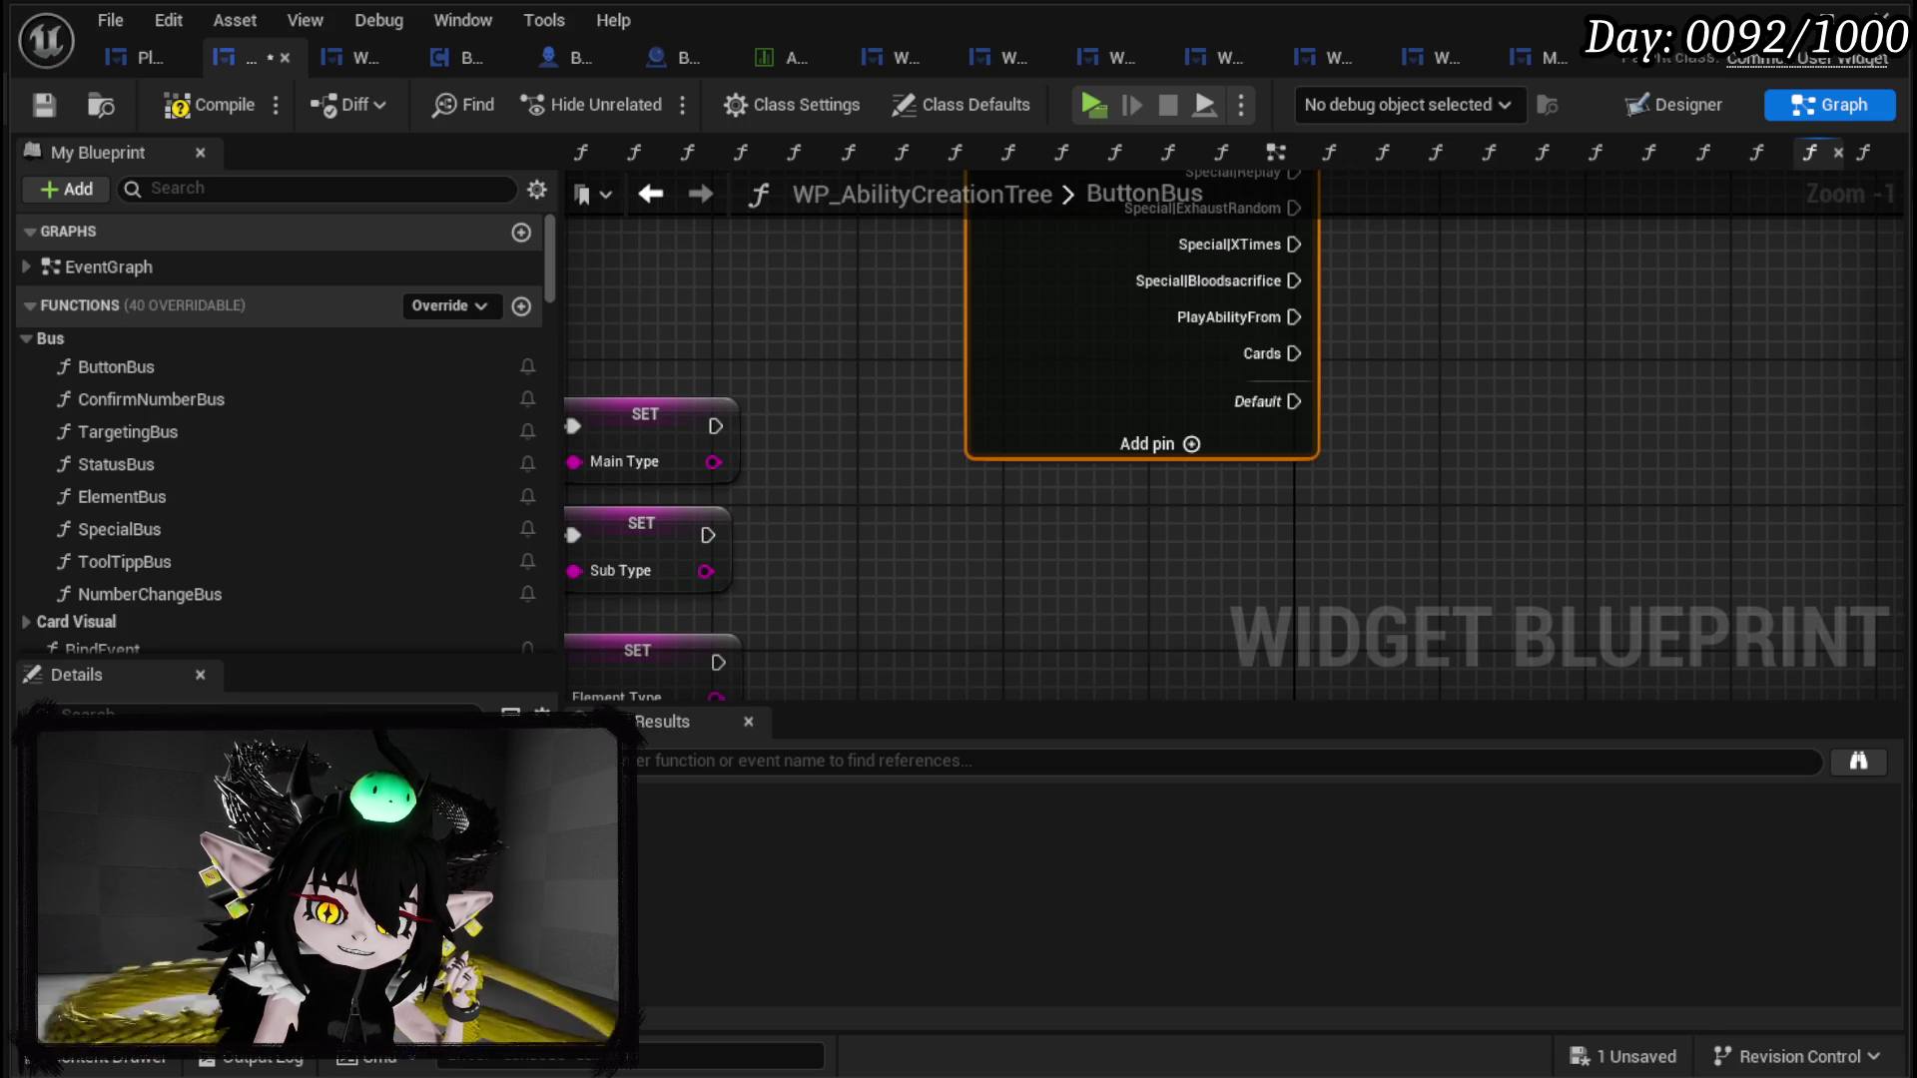
{"action": "key", "text": "ctrl+z"}
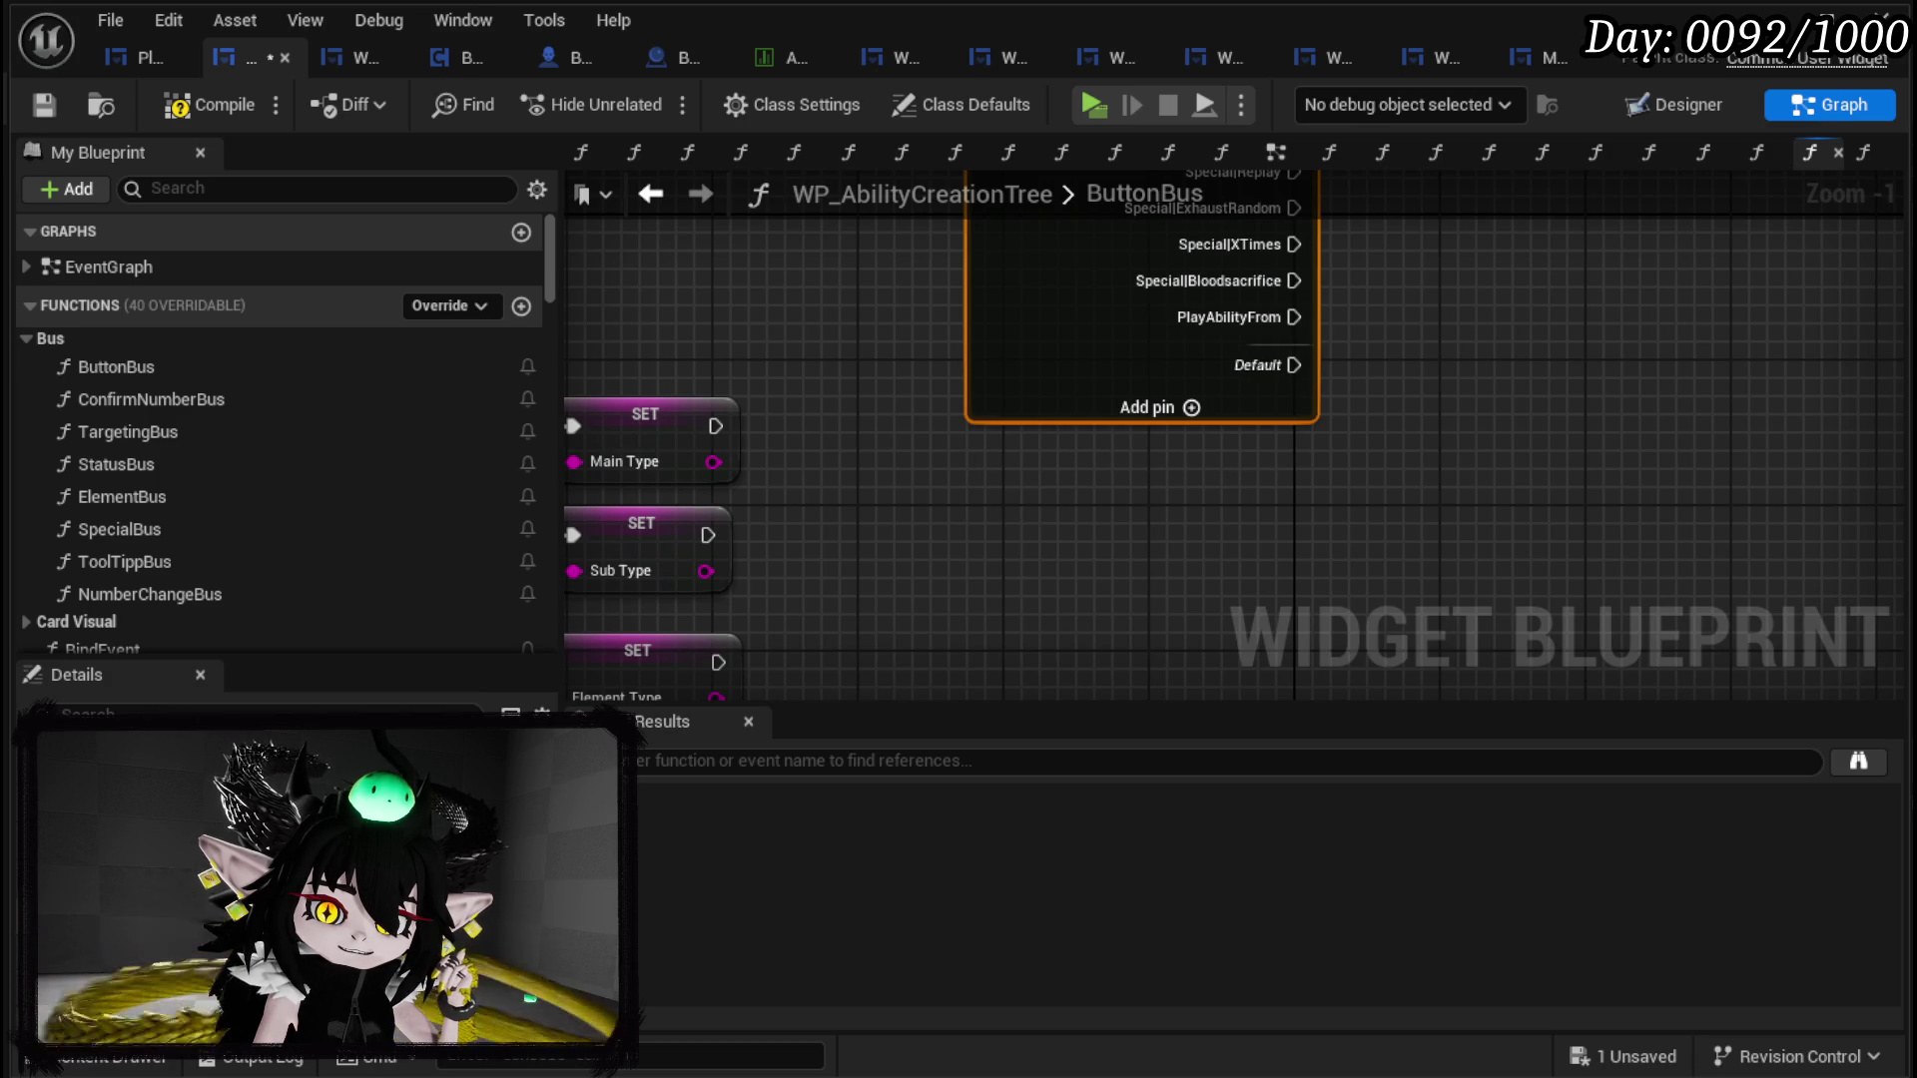
{"action": "key", "text": "ctrl+z"}
{"action": "scroll", "coordinate": [1146, 615], "scroll_direction": "down", "scroll_amount": 5}
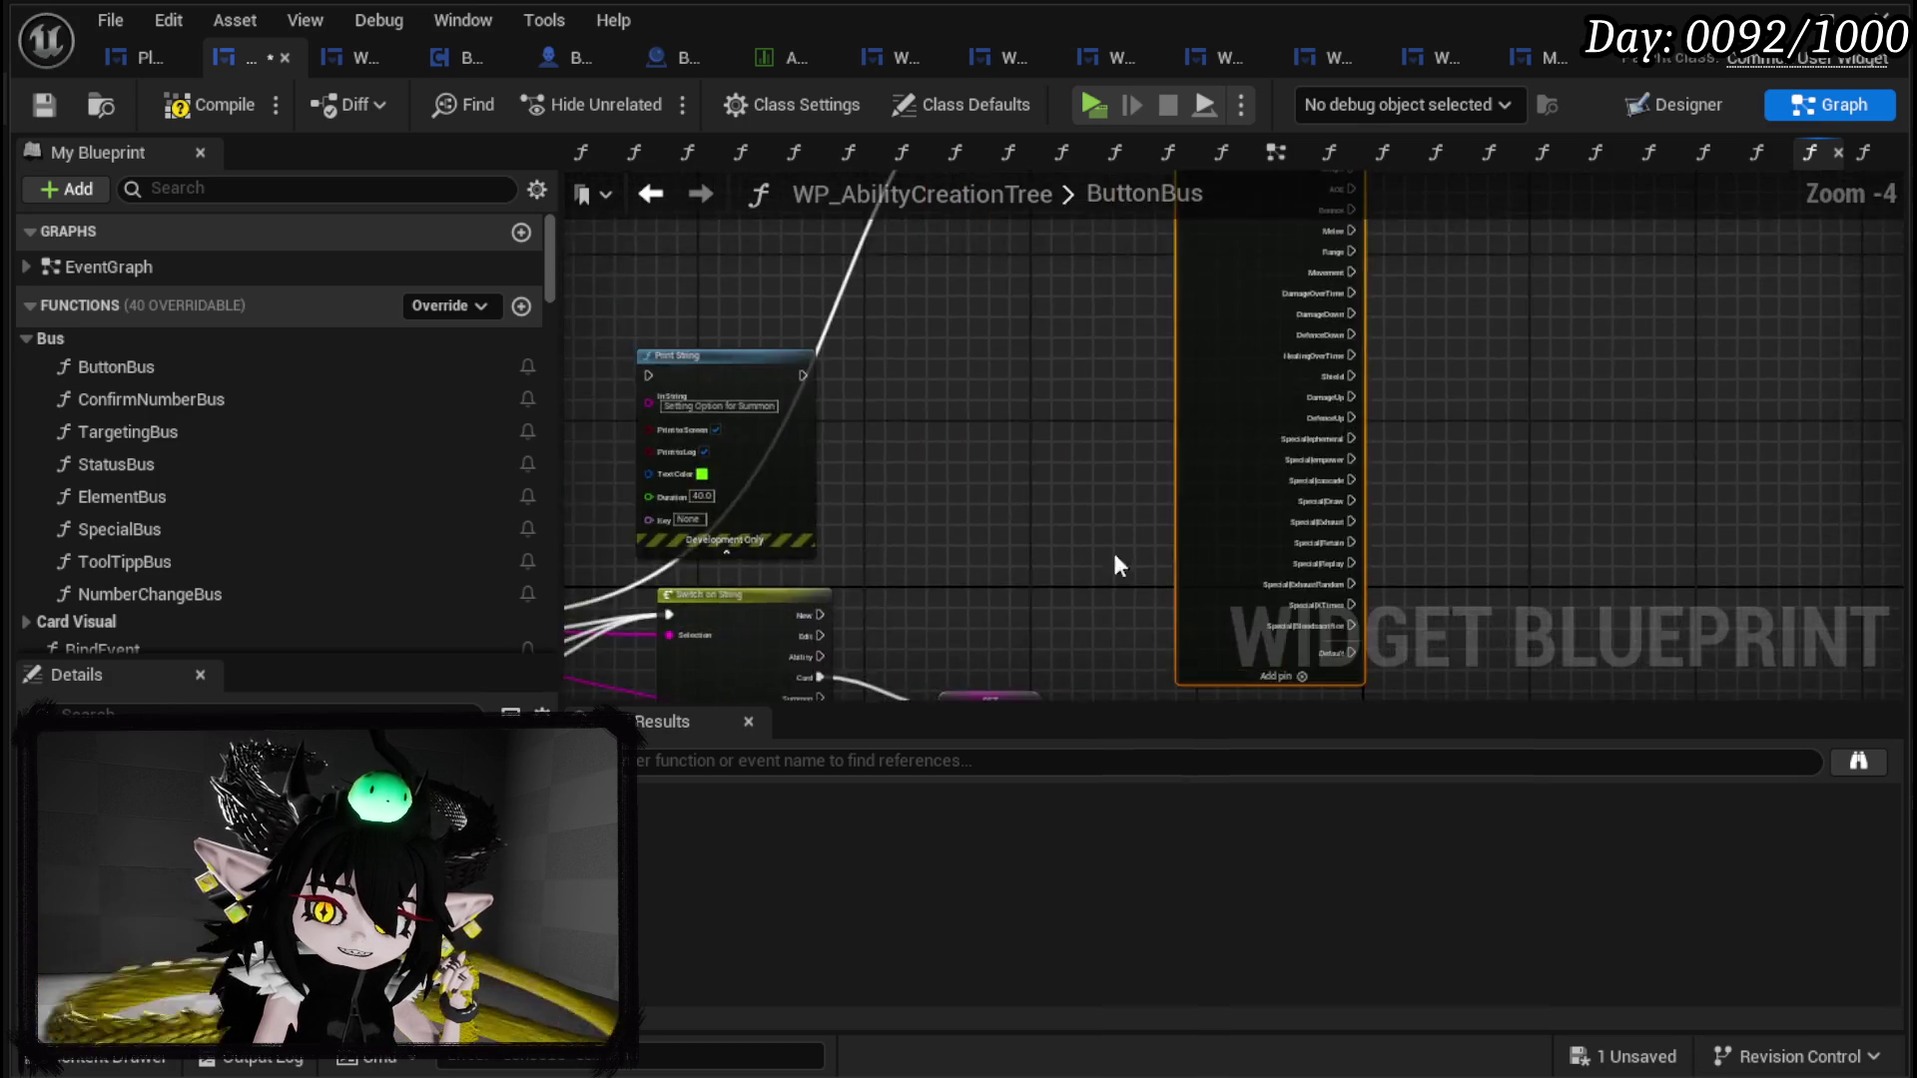
Step: Place Print String left of the switch and chain Summon through Print String into Switch on String
{"action": "mouse_move", "coordinate": [1134, 579]}
{"action": "left_mouse_down"}
{"action": "mouse_move", "coordinate": [967, 499]}
{"action": "mouse_move", "coordinate": [897, 526]}
{"action": "mouse_move", "coordinate": [849, 515]}
{"action": "left_mouse_up"}
{"action": "scroll", "coordinate": [910, 591], "scroll_direction": "up", "scroll_amount": 3}
{"action": "scroll", "coordinate": [910, 591], "scroll_direction": "down", "scroll_amount": 1}
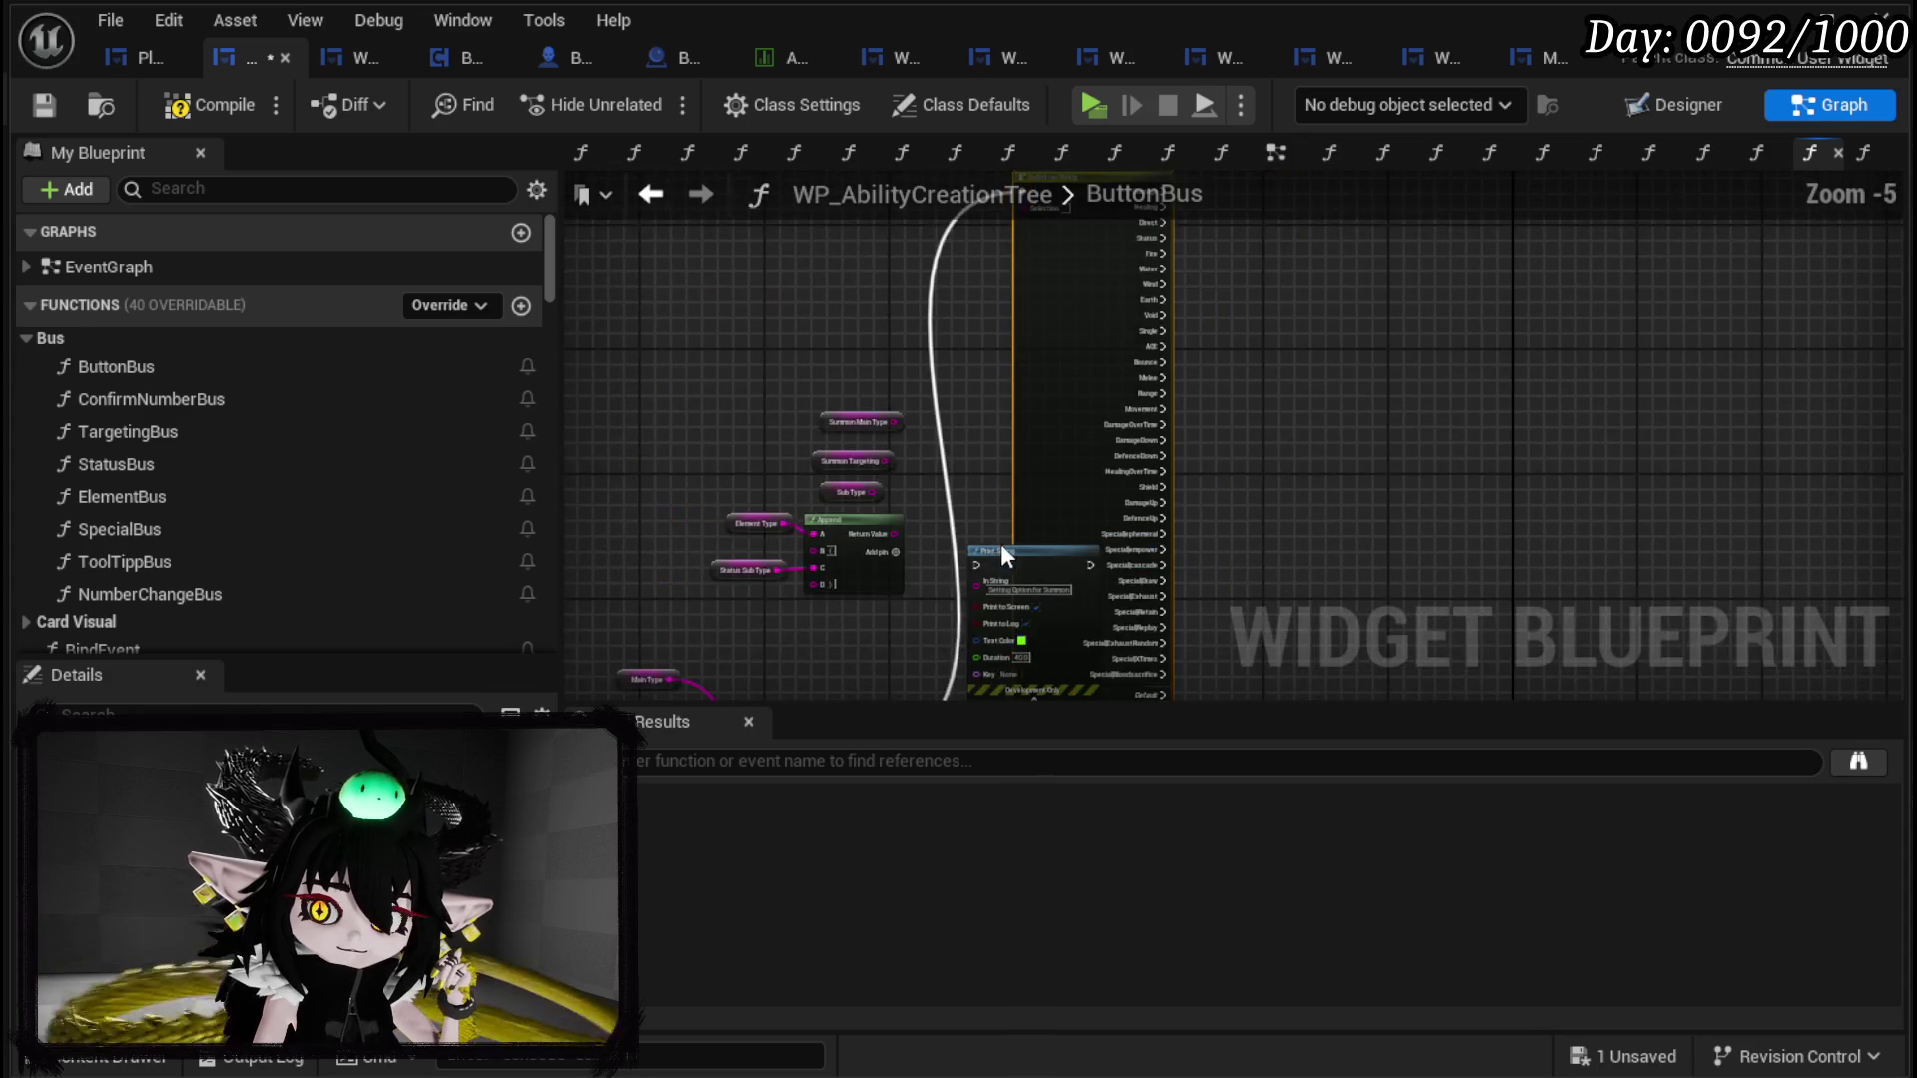
{"action": "left_click_drag", "start_coordinate": [1001, 543], "coordinate": [868, 599]}
{"action": "scroll", "coordinate": [861, 601], "scroll_direction": "down", "scroll_amount": 1}
{"action": "scroll", "coordinate": [883, 581], "scroll_direction": "up", "scroll_amount": 3}
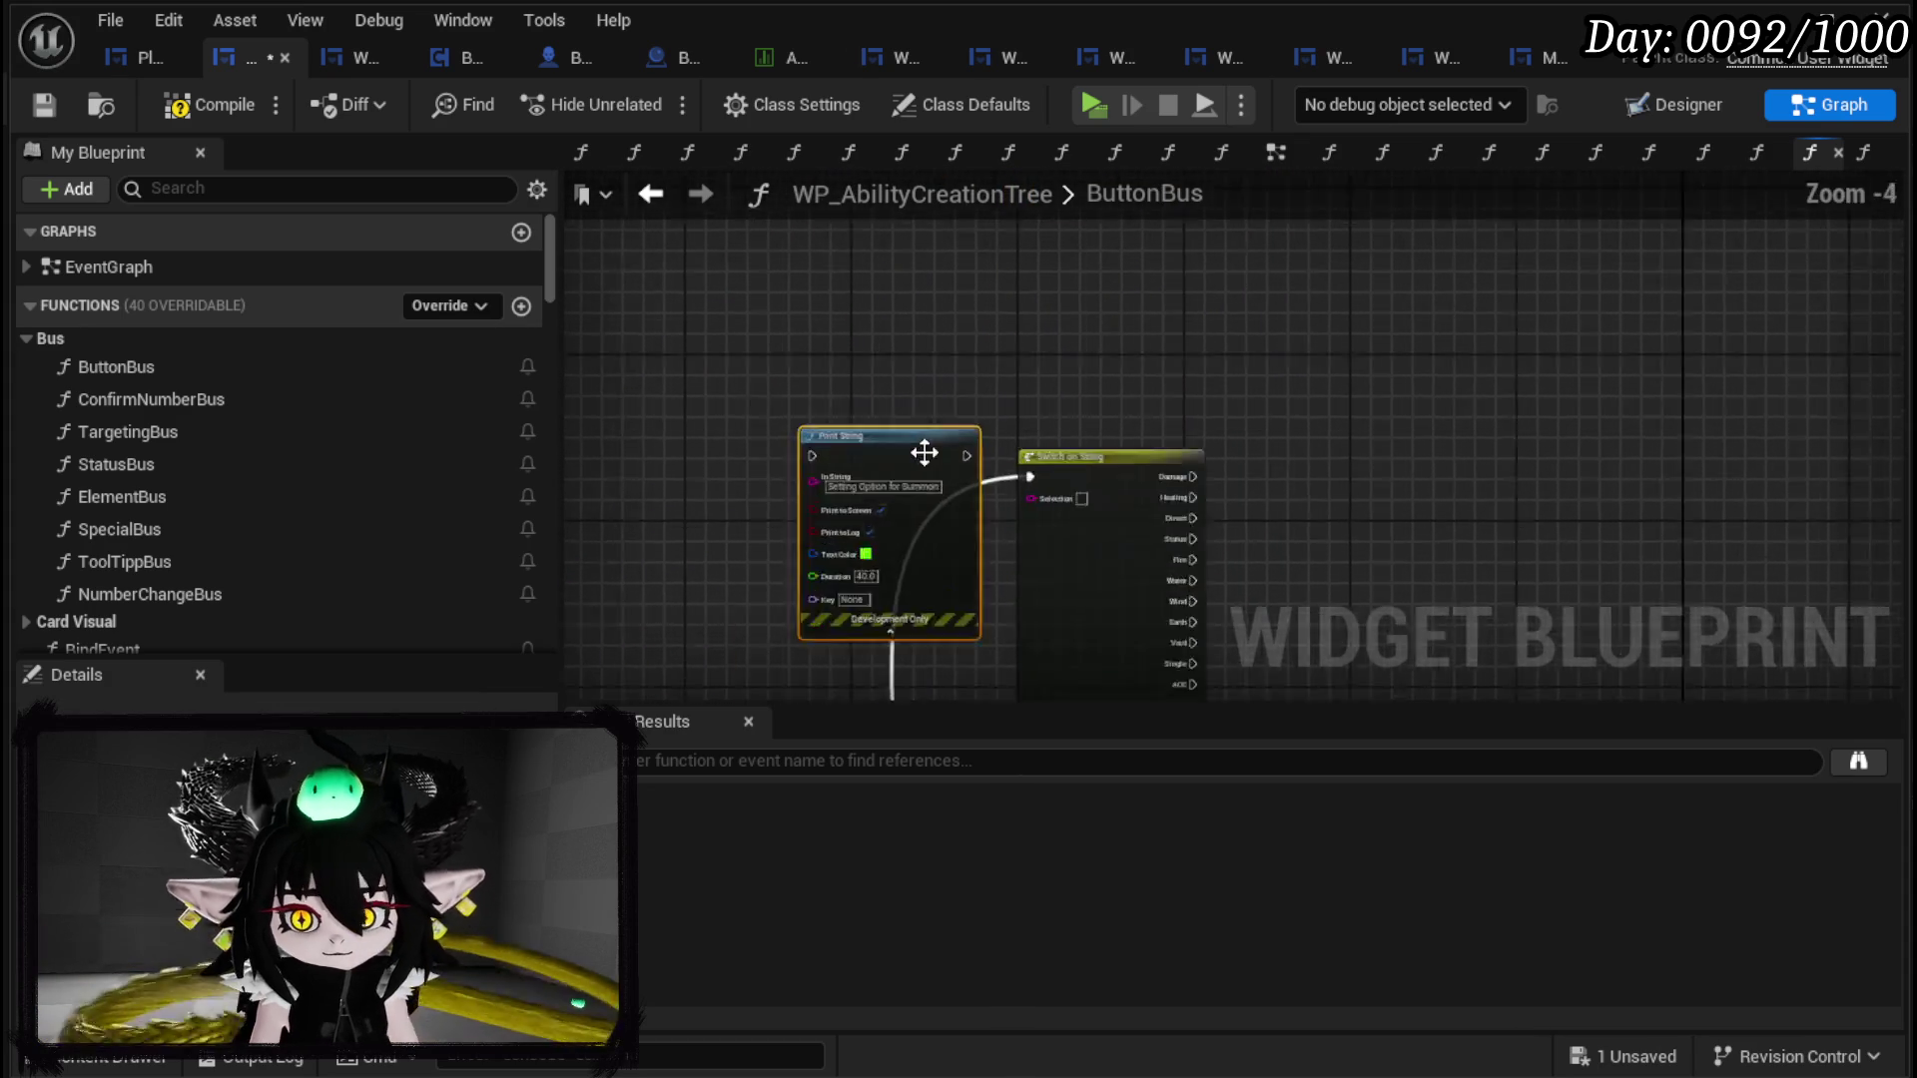
{"action": "left_click_drag", "start_coordinate": [839, 481], "coordinate": [789, 488]}
{"action": "left_click_drag", "start_coordinate": [1014, 488], "coordinate": [1086, 490]}
{"action": "scroll", "coordinate": [1087, 489], "scroll_direction": "down", "scroll_amount": 3}
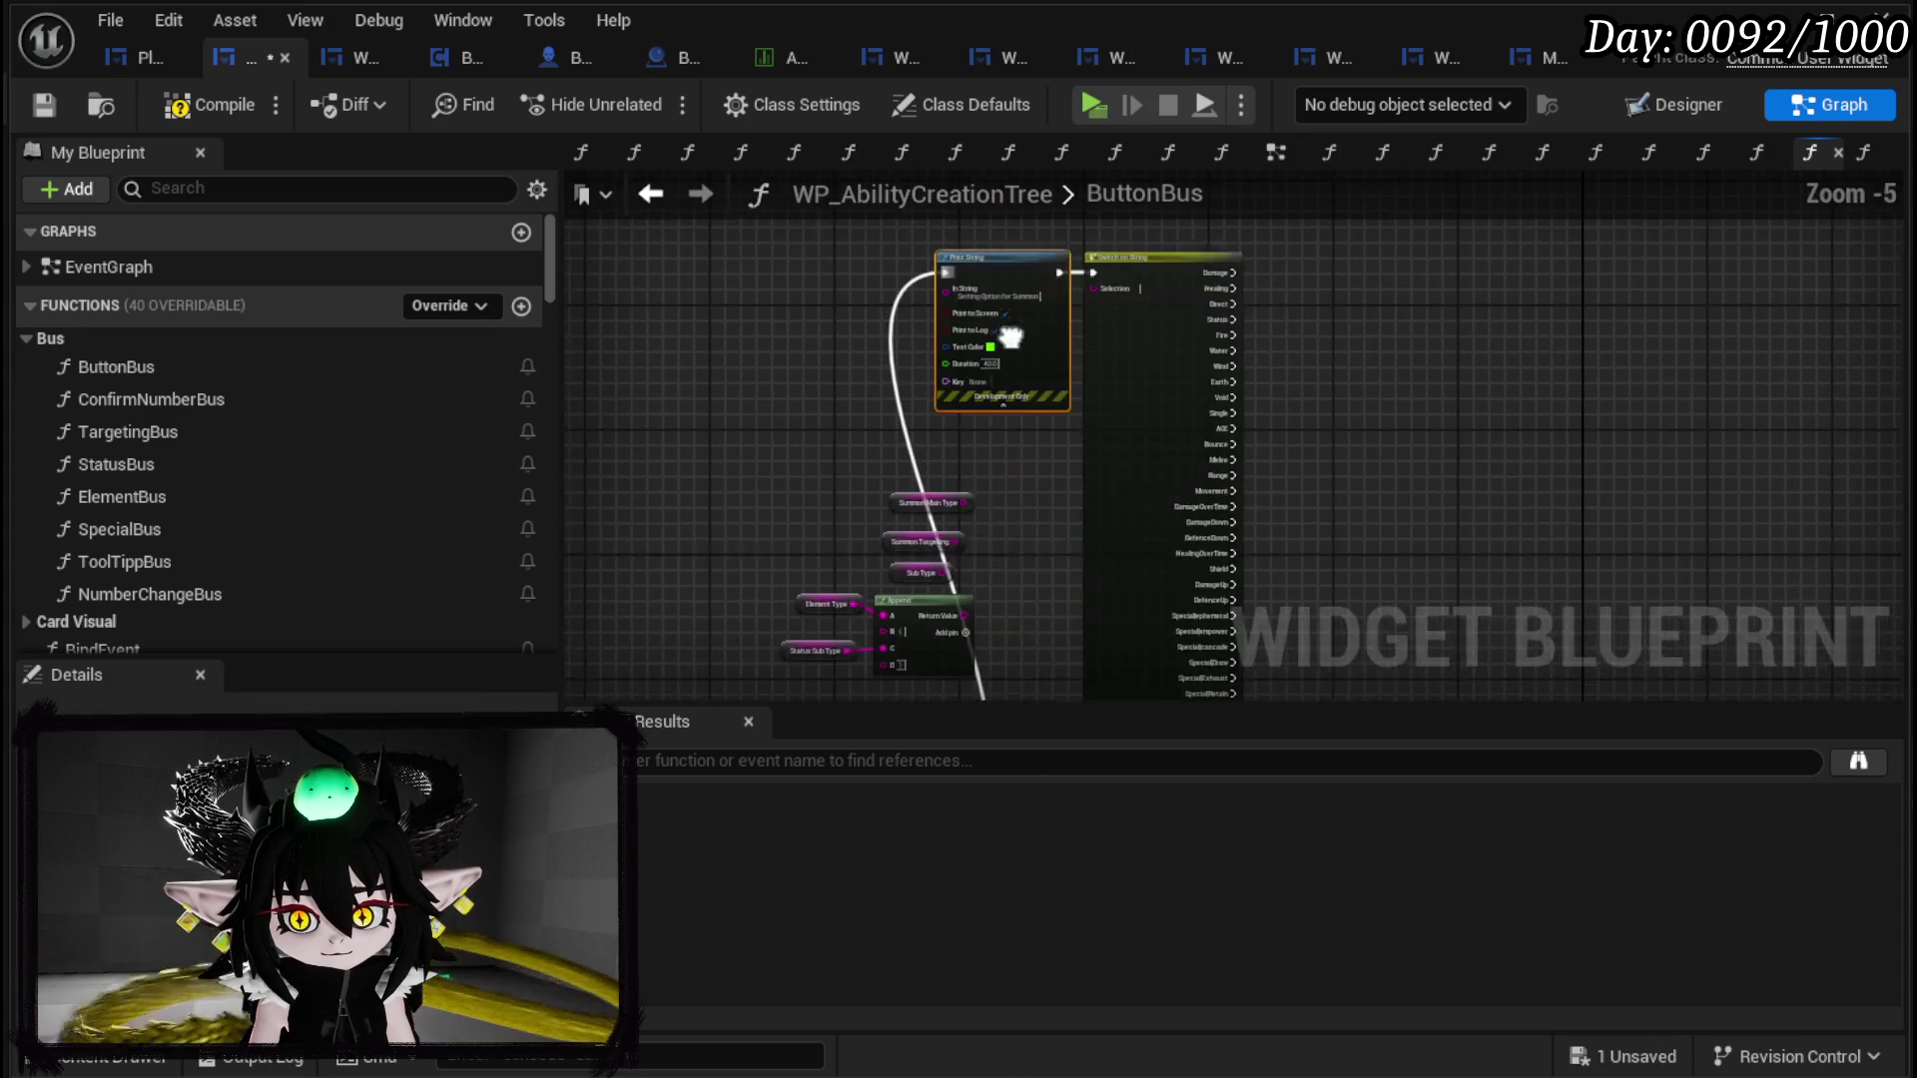
Step: Move the summon getters and Append nodes right of the switch and drag in SummonMainType
{"action": "mouse_move", "coordinate": [703, 553]}
{"action": "left_mouse_down"}
{"action": "mouse_move", "coordinate": [1254, 357]}
{"action": "mouse_move", "coordinate": [1216, 416]}
{"action": "mouse_move", "coordinate": [1194, 619]}
{"action": "mouse_move", "coordinate": [1149, 686]}
{"action": "left_mouse_up"}
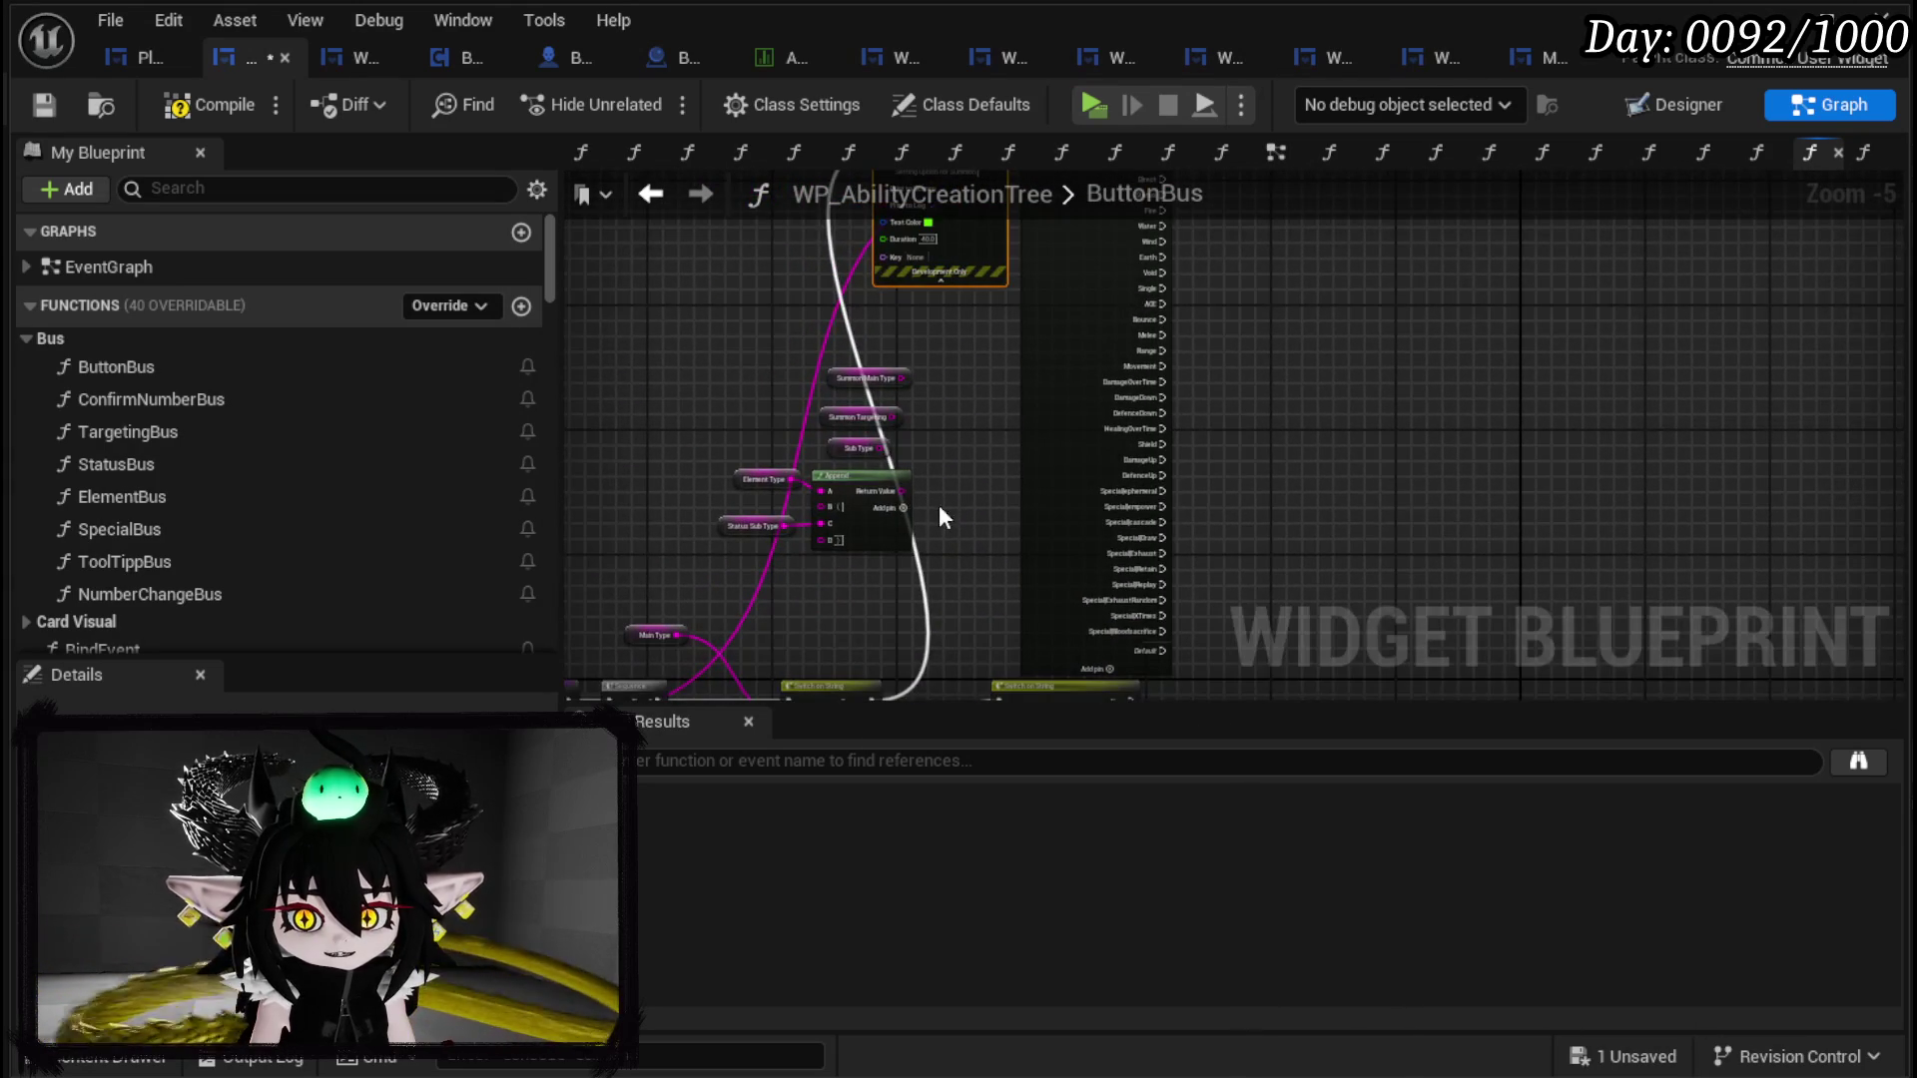
{"action": "mouse_move", "coordinate": [769, 383]}
{"action": "left_mouse_down"}
{"action": "mouse_move", "coordinate": [886, 518]}
{"action": "mouse_move", "coordinate": [1319, 415]}
{"action": "mouse_move", "coordinate": [1298, 390]}
{"action": "left_mouse_up"}
{"action": "scroll", "coordinate": [1285, 368], "scroll_direction": "up", "scroll_amount": 3}
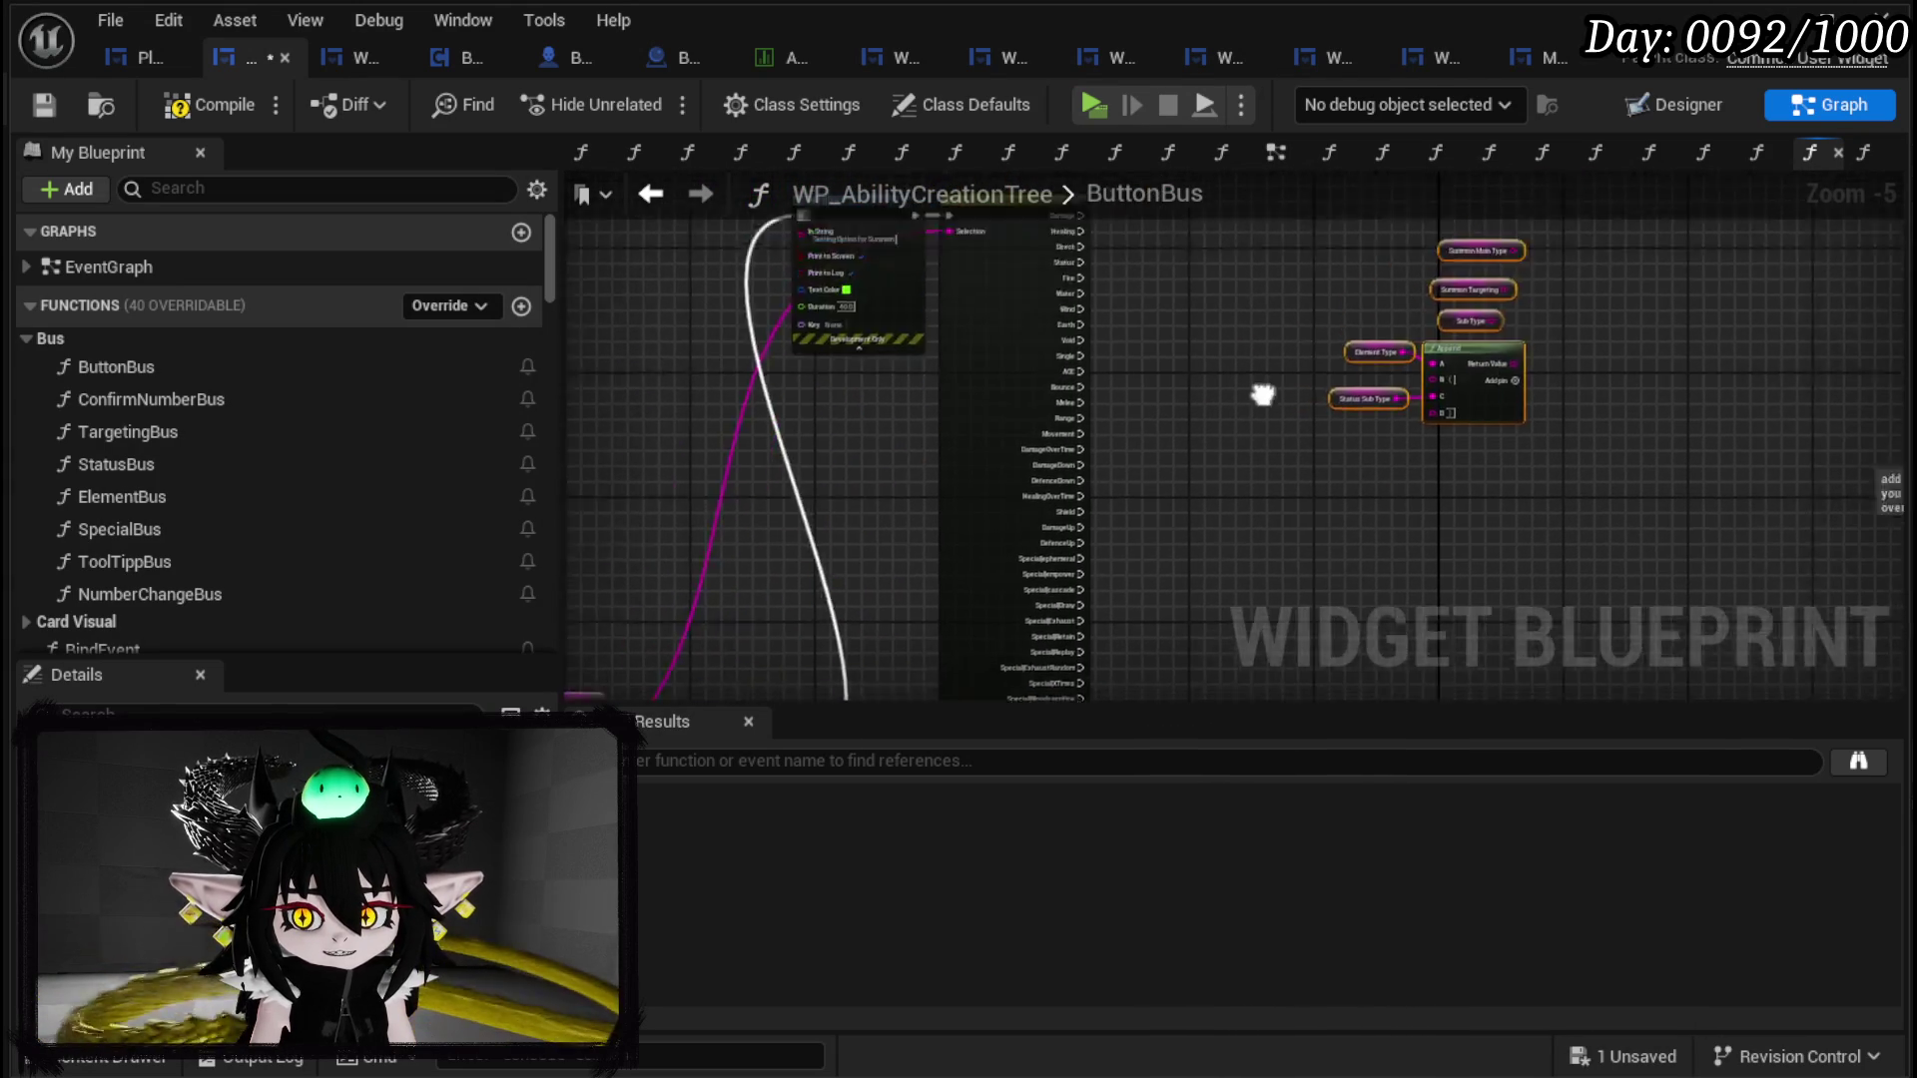
{"action": "left_click_drag", "start_coordinate": [1150, 540], "coordinate": [964, 504]}
{"action": "scroll", "coordinate": [236, 519], "scroll_direction": "down", "scroll_amount": 10}
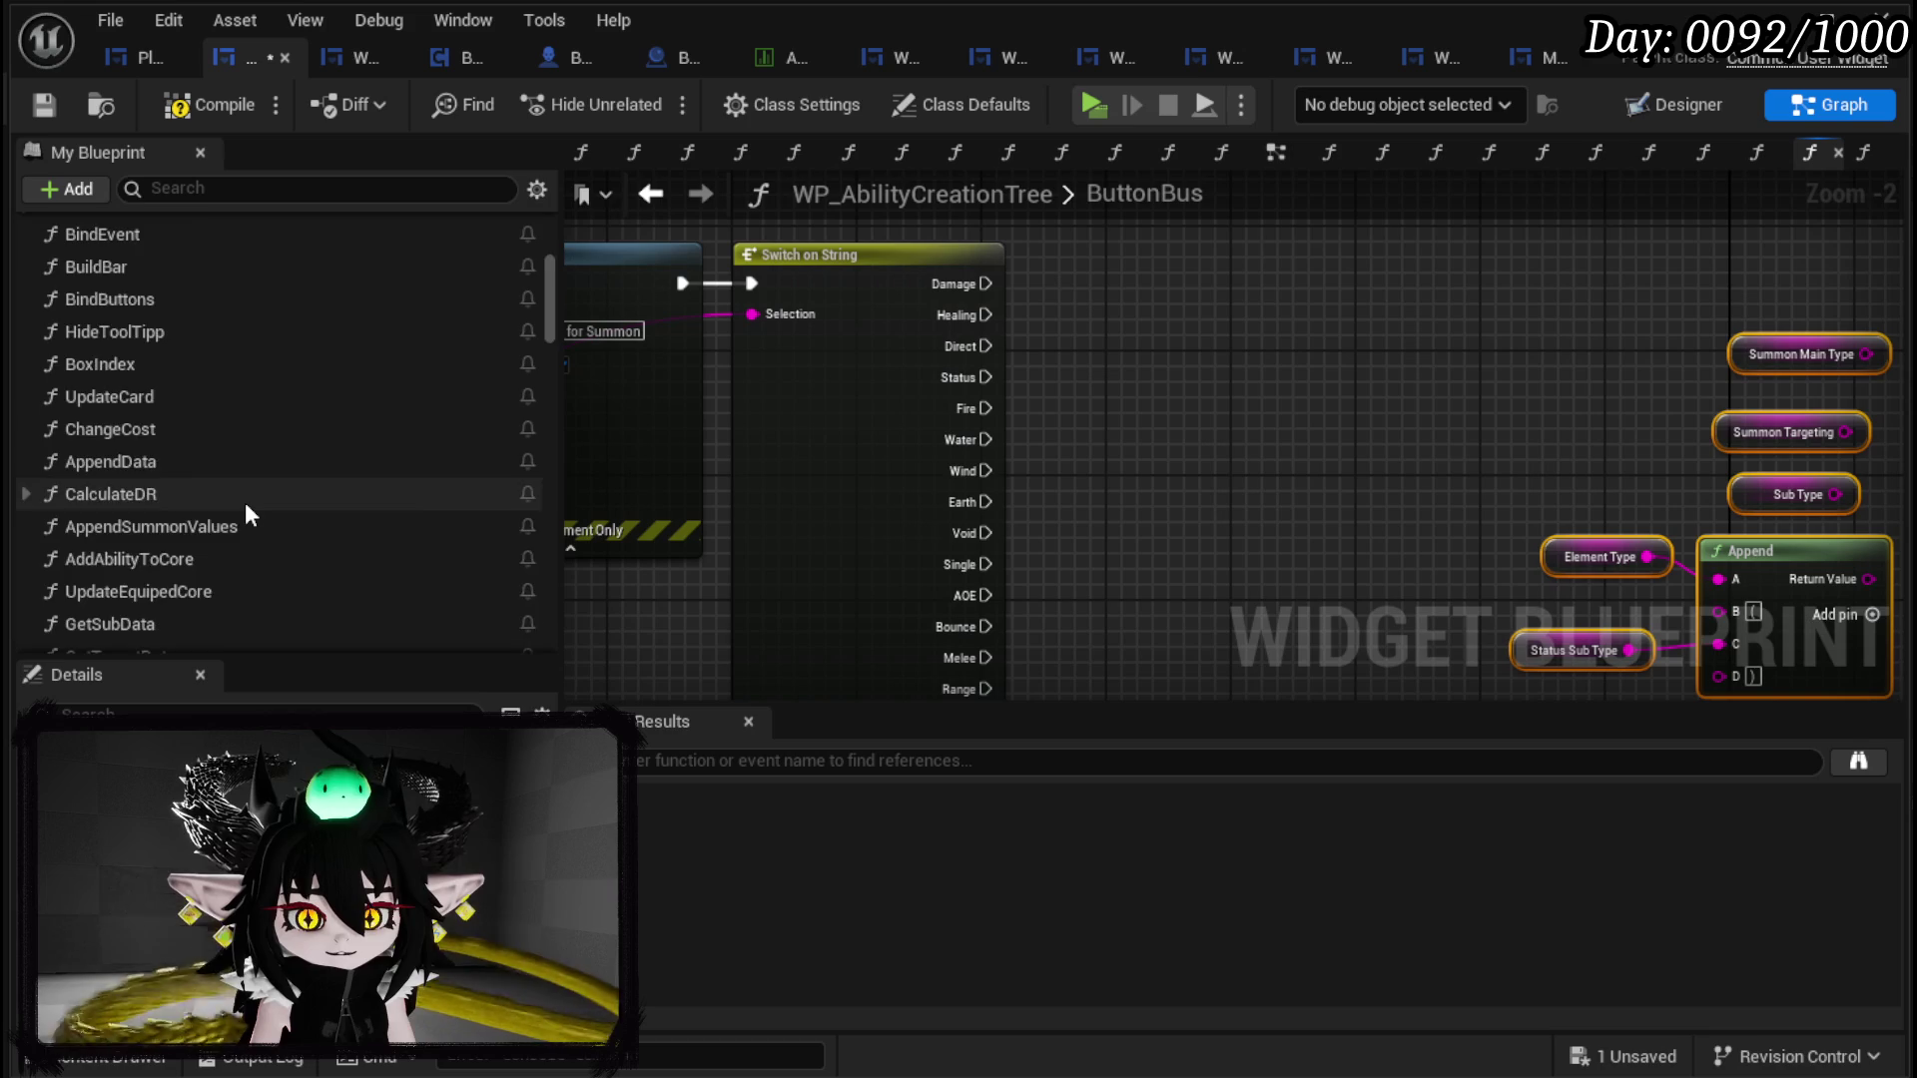
{"action": "scroll", "coordinate": [250, 515], "scroll_direction": "down", "scroll_amount": 10}
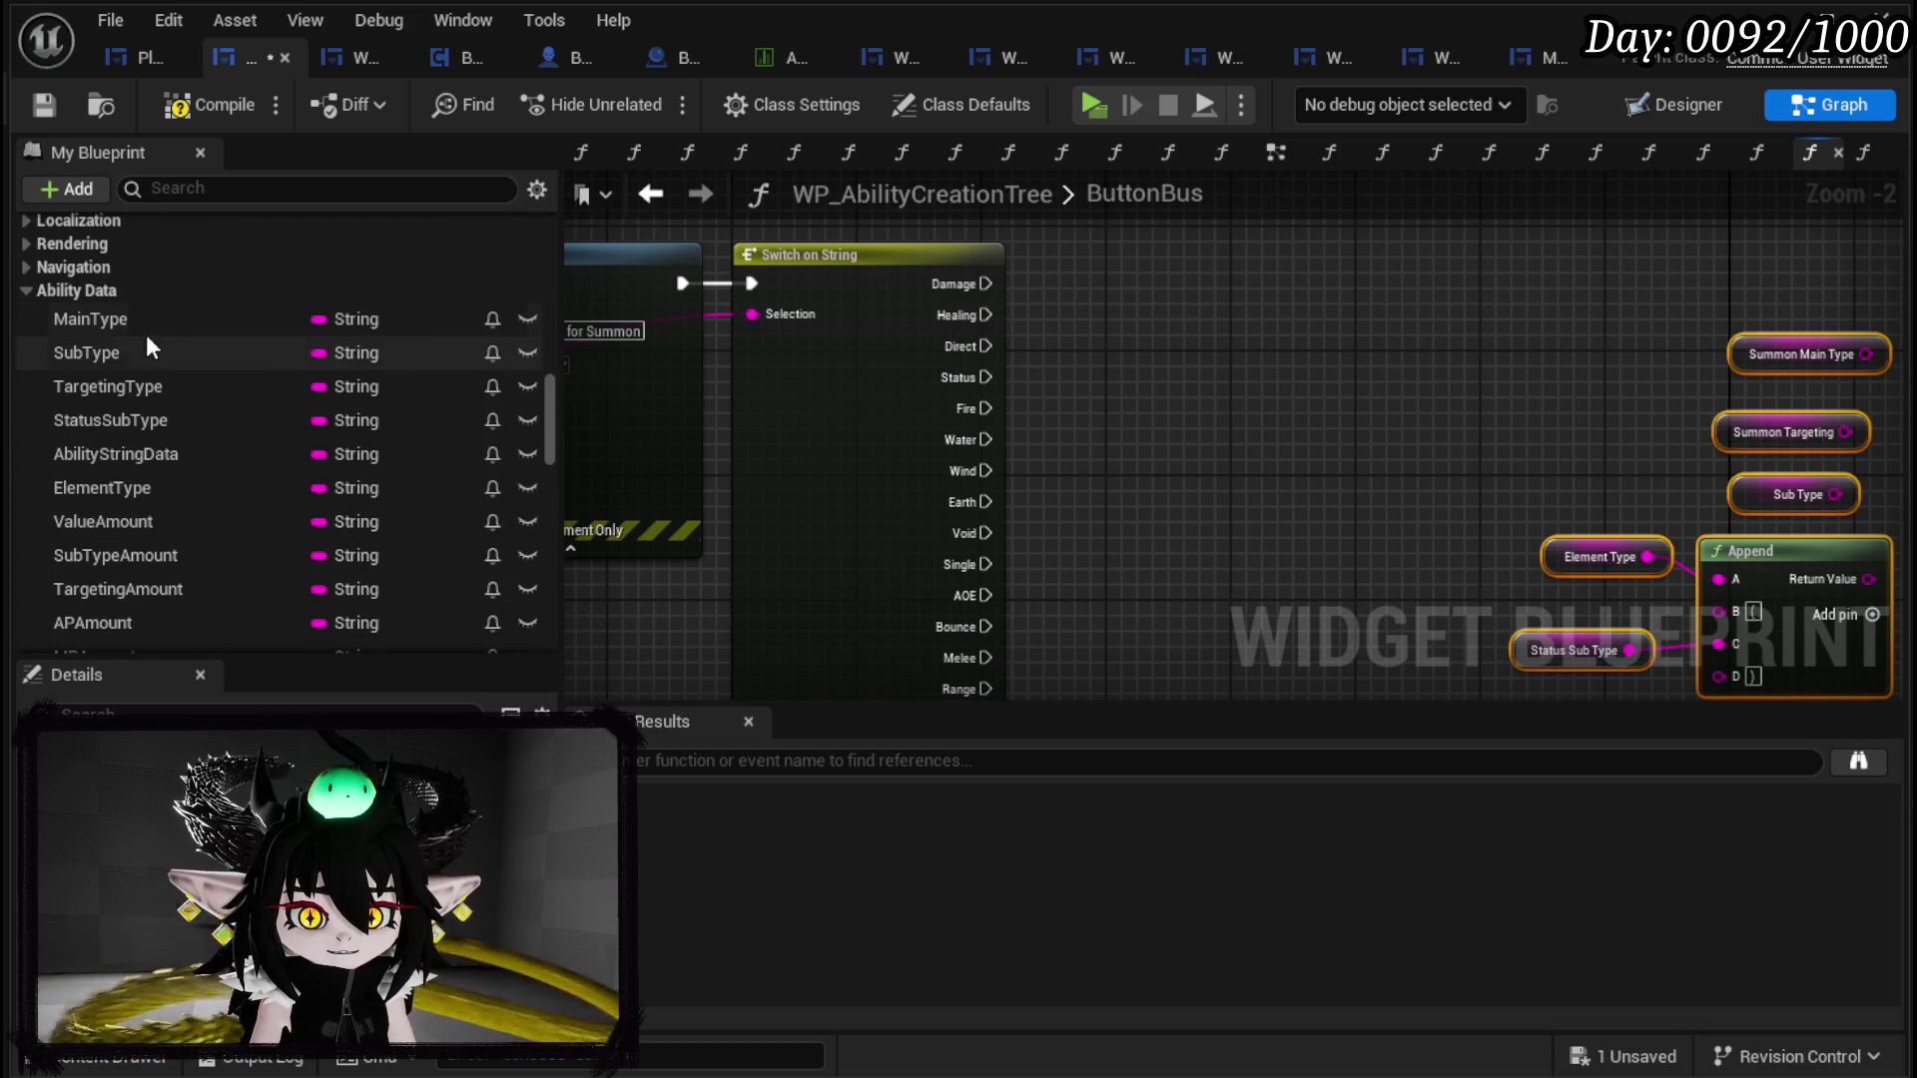
{"action": "scroll", "coordinate": [250, 460], "scroll_direction": "down", "scroll_amount": 5}
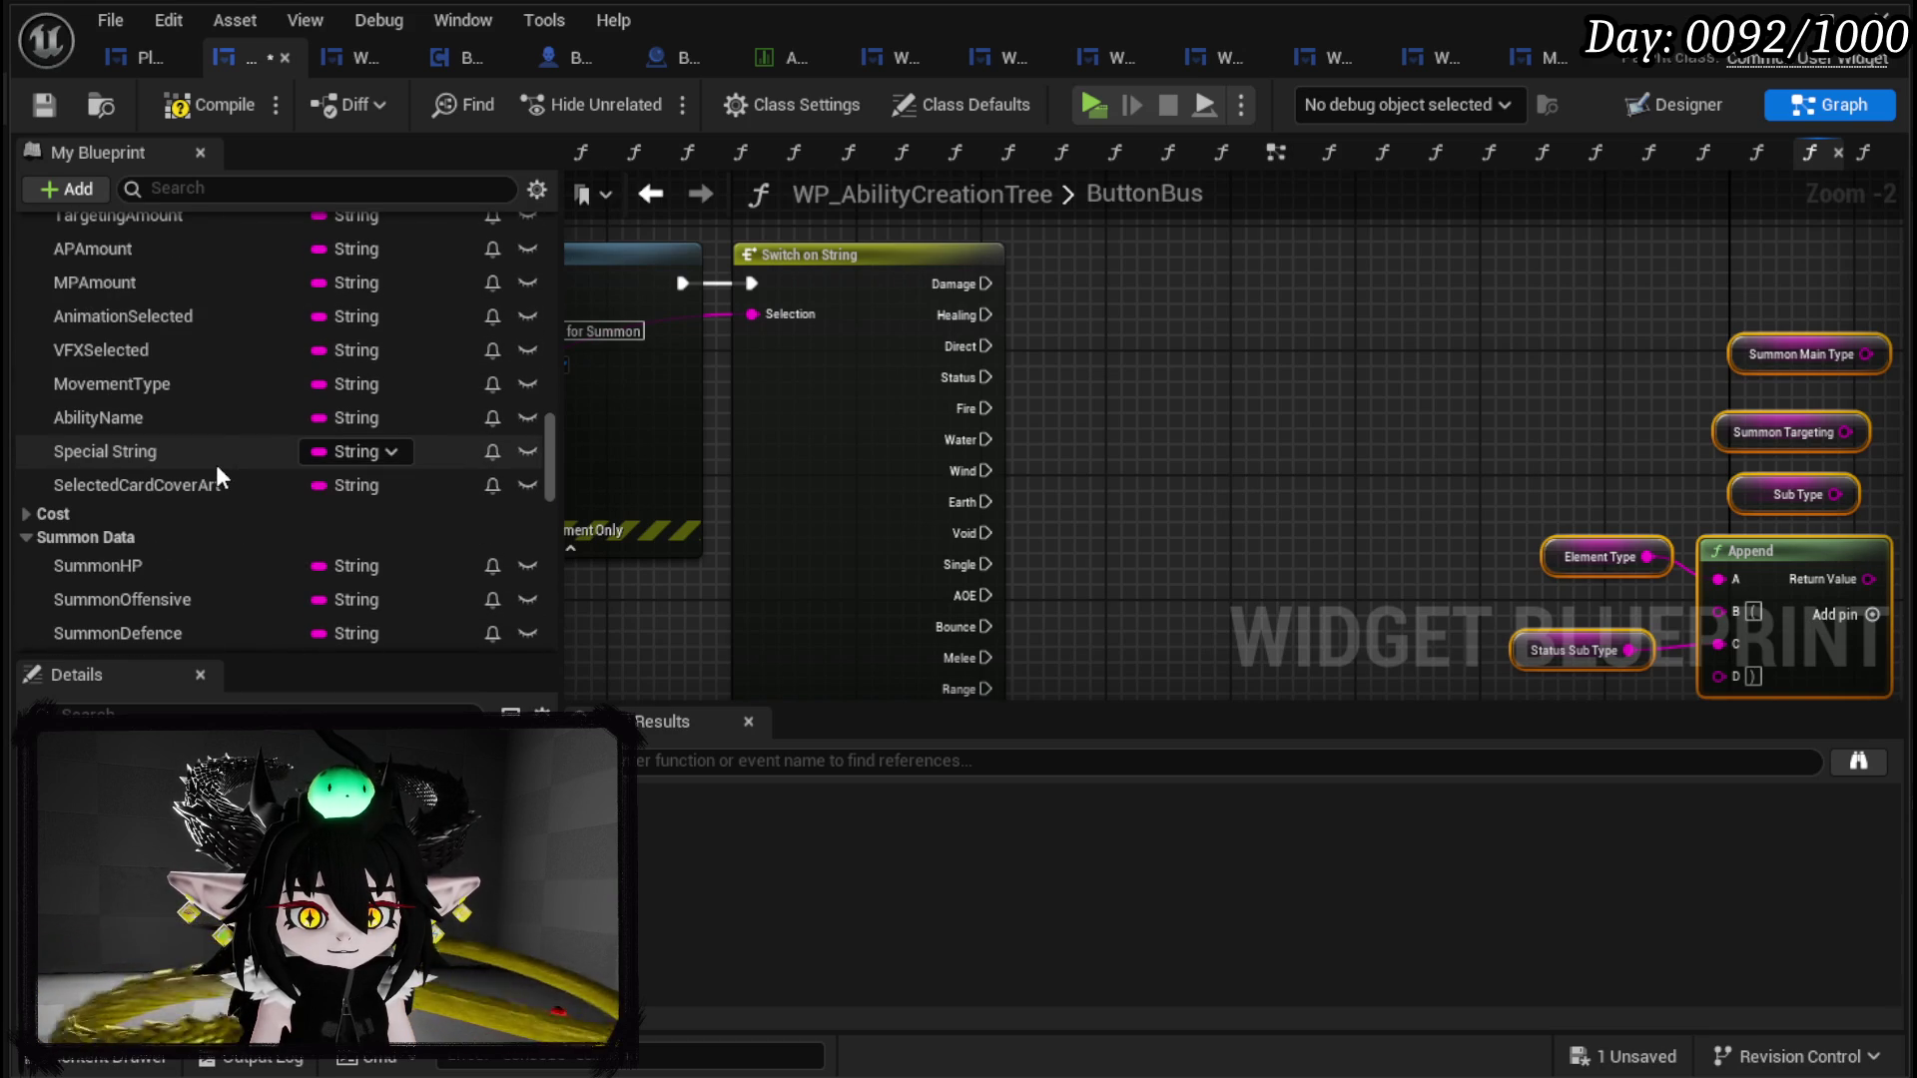
{"action": "scroll", "coordinate": [222, 477], "scroll_direction": "down", "scroll_amount": 3}
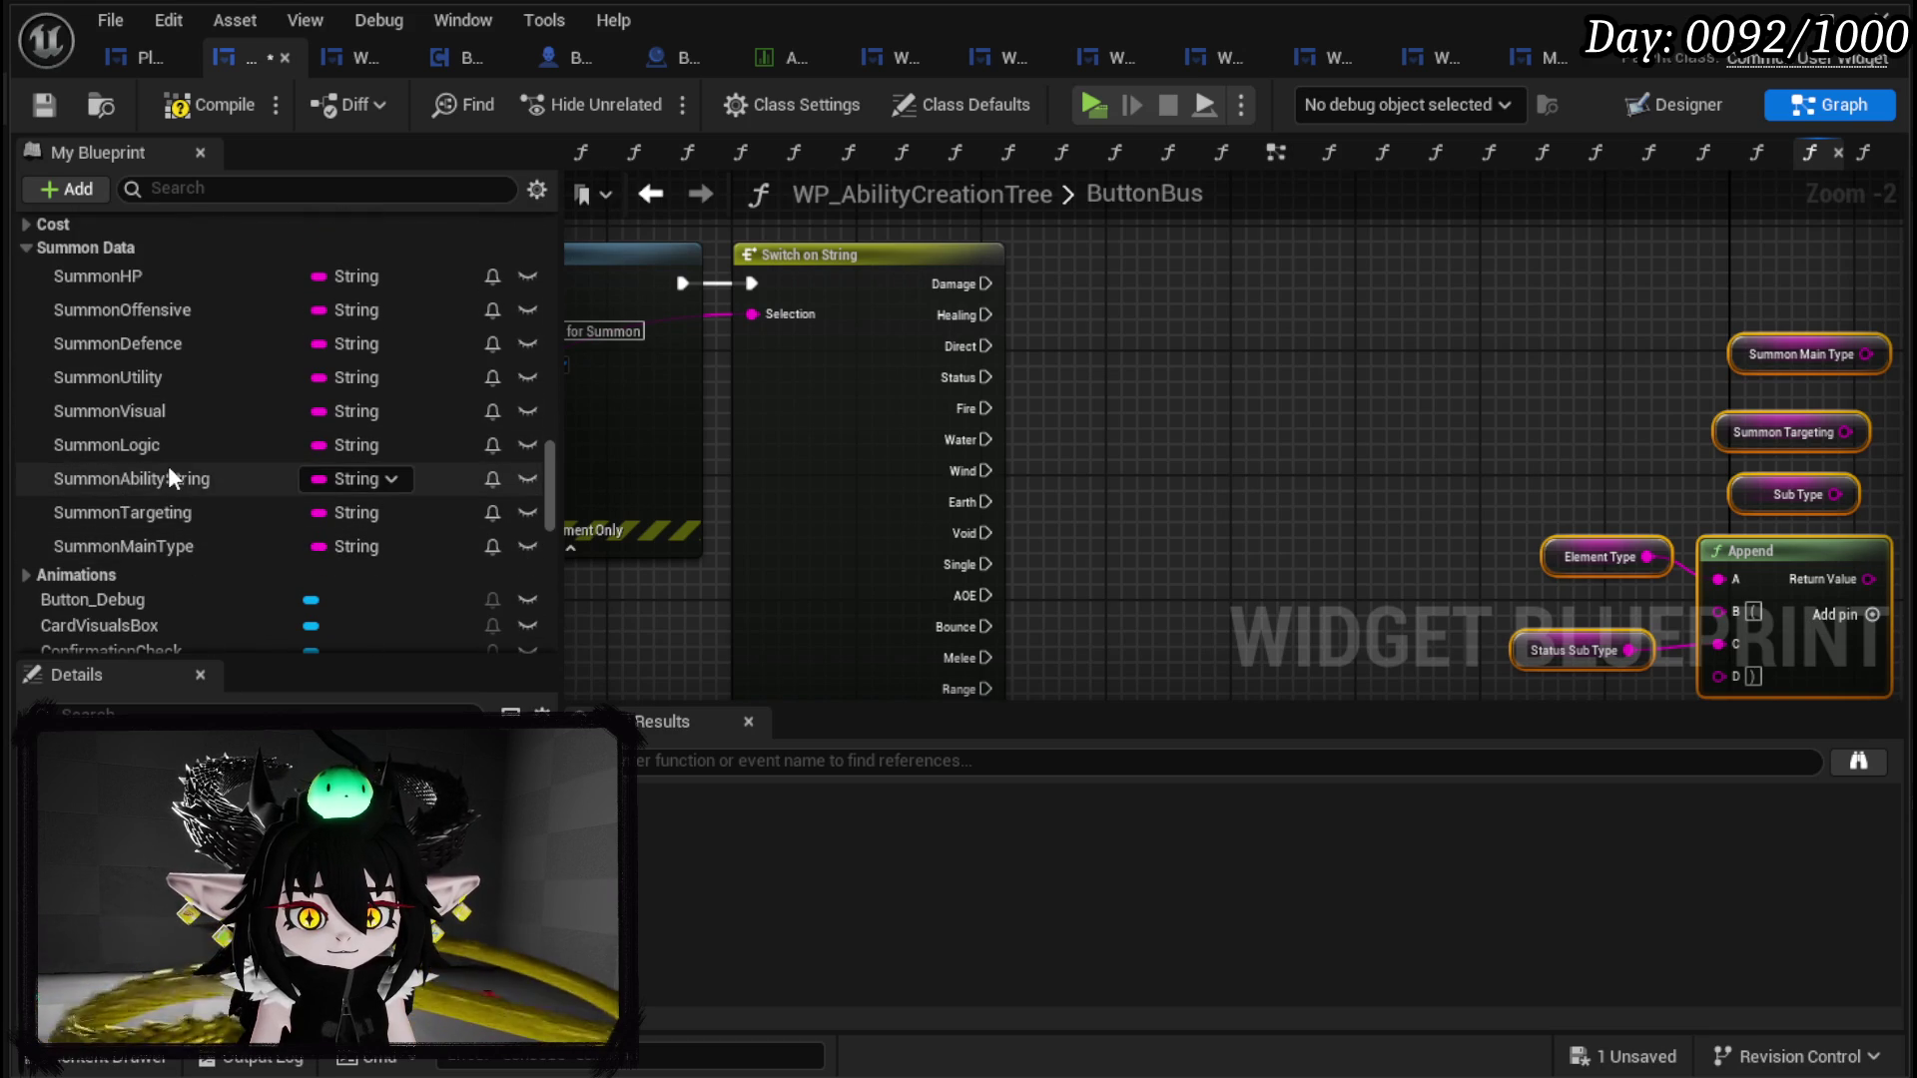
{"action": "mouse_move", "coordinate": [122, 546]}
{"action": "left_mouse_down"}
{"action": "mouse_move", "coordinate": [1108, 295]}
{"action": "mouse_move", "coordinate": [1122, 321]}
{"action": "left_mouse_up"}
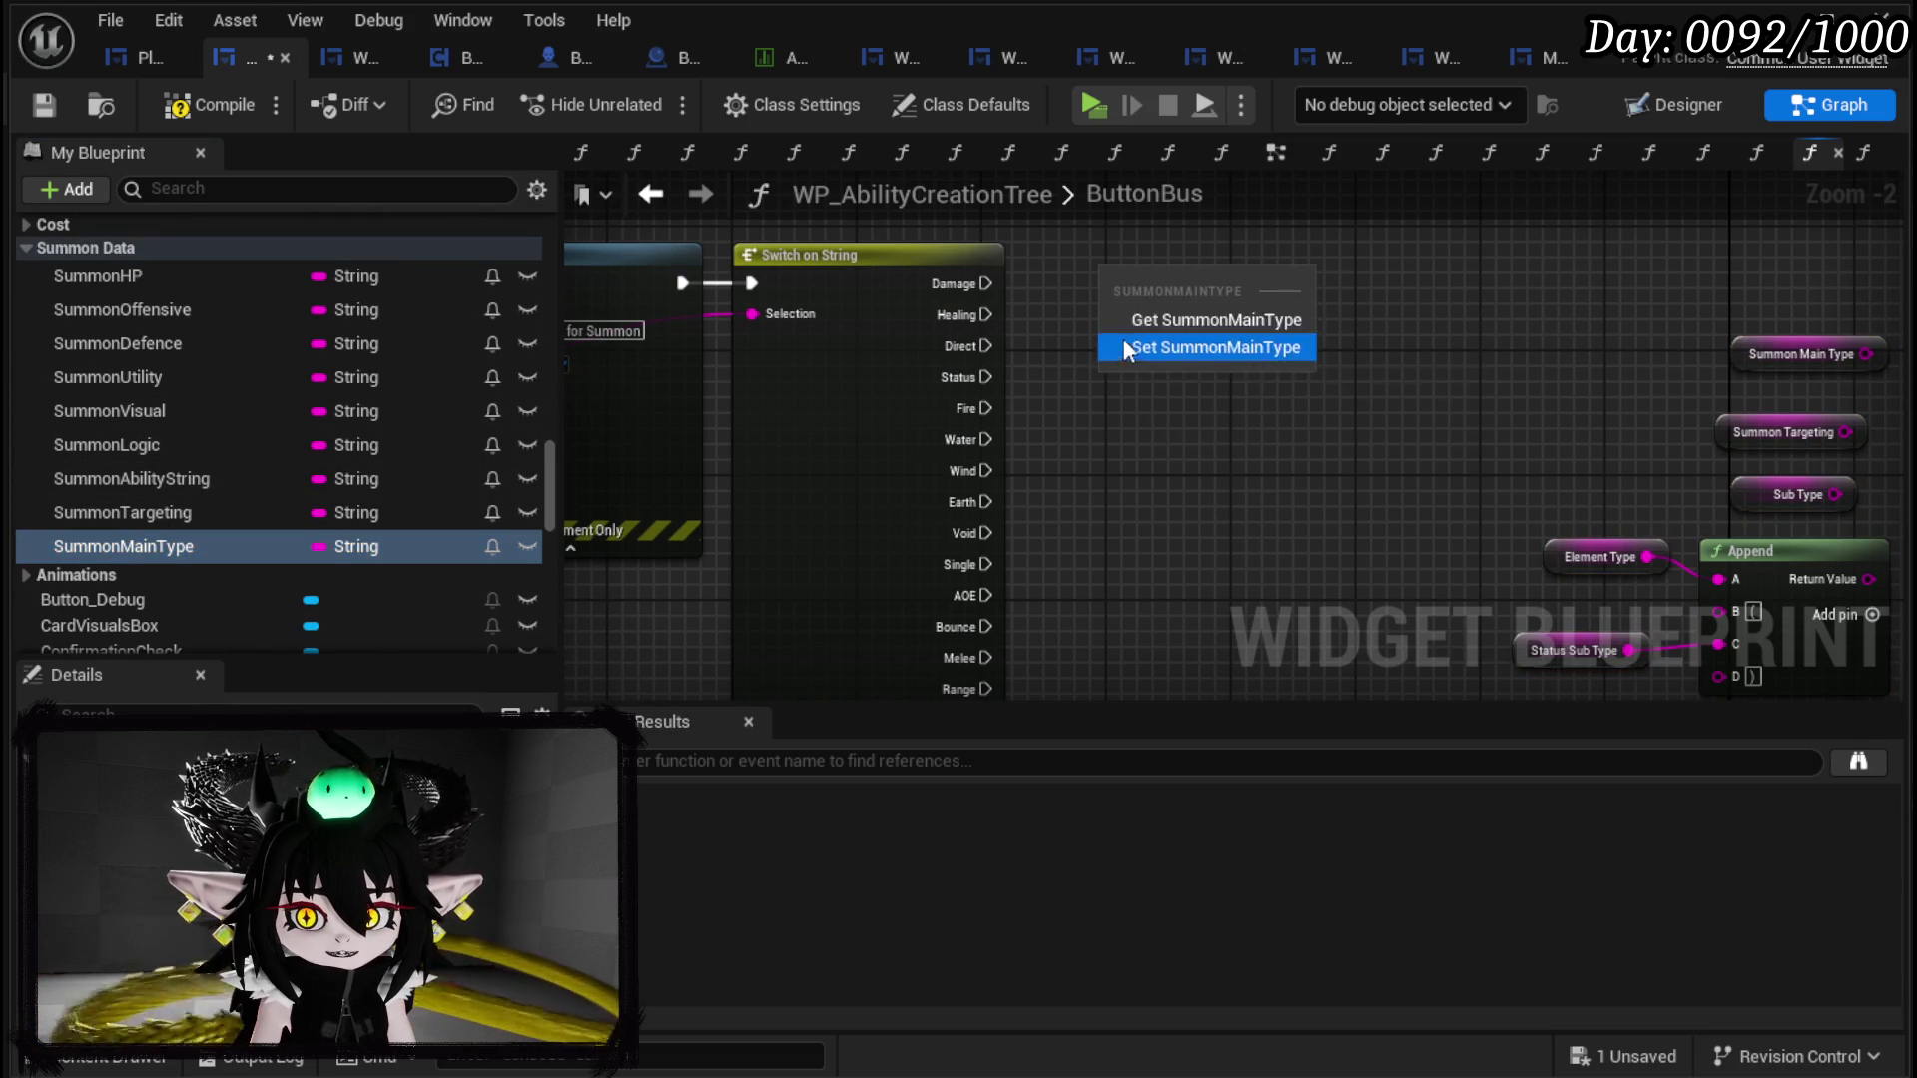
Step: Set SummonMainType from the selection string, triggered by the Damage and Healing cases
{"action": "left_click", "coordinate": [1125, 348]}
{"action": "scroll", "coordinate": [1022, 303], "scroll_direction": "up", "scroll_amount": 2}
{"action": "left_click_drag", "start_coordinate": [973, 327], "coordinate": [1143, 328]}
{"action": "left_click_drag", "start_coordinate": [973, 369], "coordinate": [1143, 327]}
{"action": "mouse_move", "coordinate": [715, 363]}
{"action": "left_mouse_down"}
{"action": "mouse_move", "coordinate": [1160, 380]}
{"action": "mouse_move", "coordinate": [1146, 368]}
{"action": "left_mouse_up"}
Step: Set SummonTargeting from the selection string, triggered by Single, AOE, Bounce, Melee, Range and Movement
{"action": "left_click_drag", "start_coordinate": [165, 526], "coordinate": [1227, 653]}
{"action": "left_click", "coordinate": [1226, 653]}
{"action": "mouse_move", "coordinate": [1134, 313]}
{"action": "left_mouse_down"}
{"action": "mouse_move", "coordinate": [1165, 369]}
{"action": "mouse_move", "coordinate": [983, 430]}
{"action": "left_mouse_up"}
{"action": "left_click_drag", "start_coordinate": [871, 387], "coordinate": [1018, 429]}
{"action": "left_click_drag", "start_coordinate": [871, 430], "coordinate": [1020, 431]}
{"action": "left_click_drag", "start_coordinate": [872, 470], "coordinate": [1020, 432]}
{"action": "left_click_drag", "start_coordinate": [871, 512], "coordinate": [1026, 433]}
{"action": "mouse_move", "coordinate": [872, 552]}
{"action": "left_mouse_down"}
{"action": "mouse_move", "coordinate": [1014, 430]}
{"action": "mouse_move", "coordinate": [1192, 476]}
{"action": "left_mouse_up"}
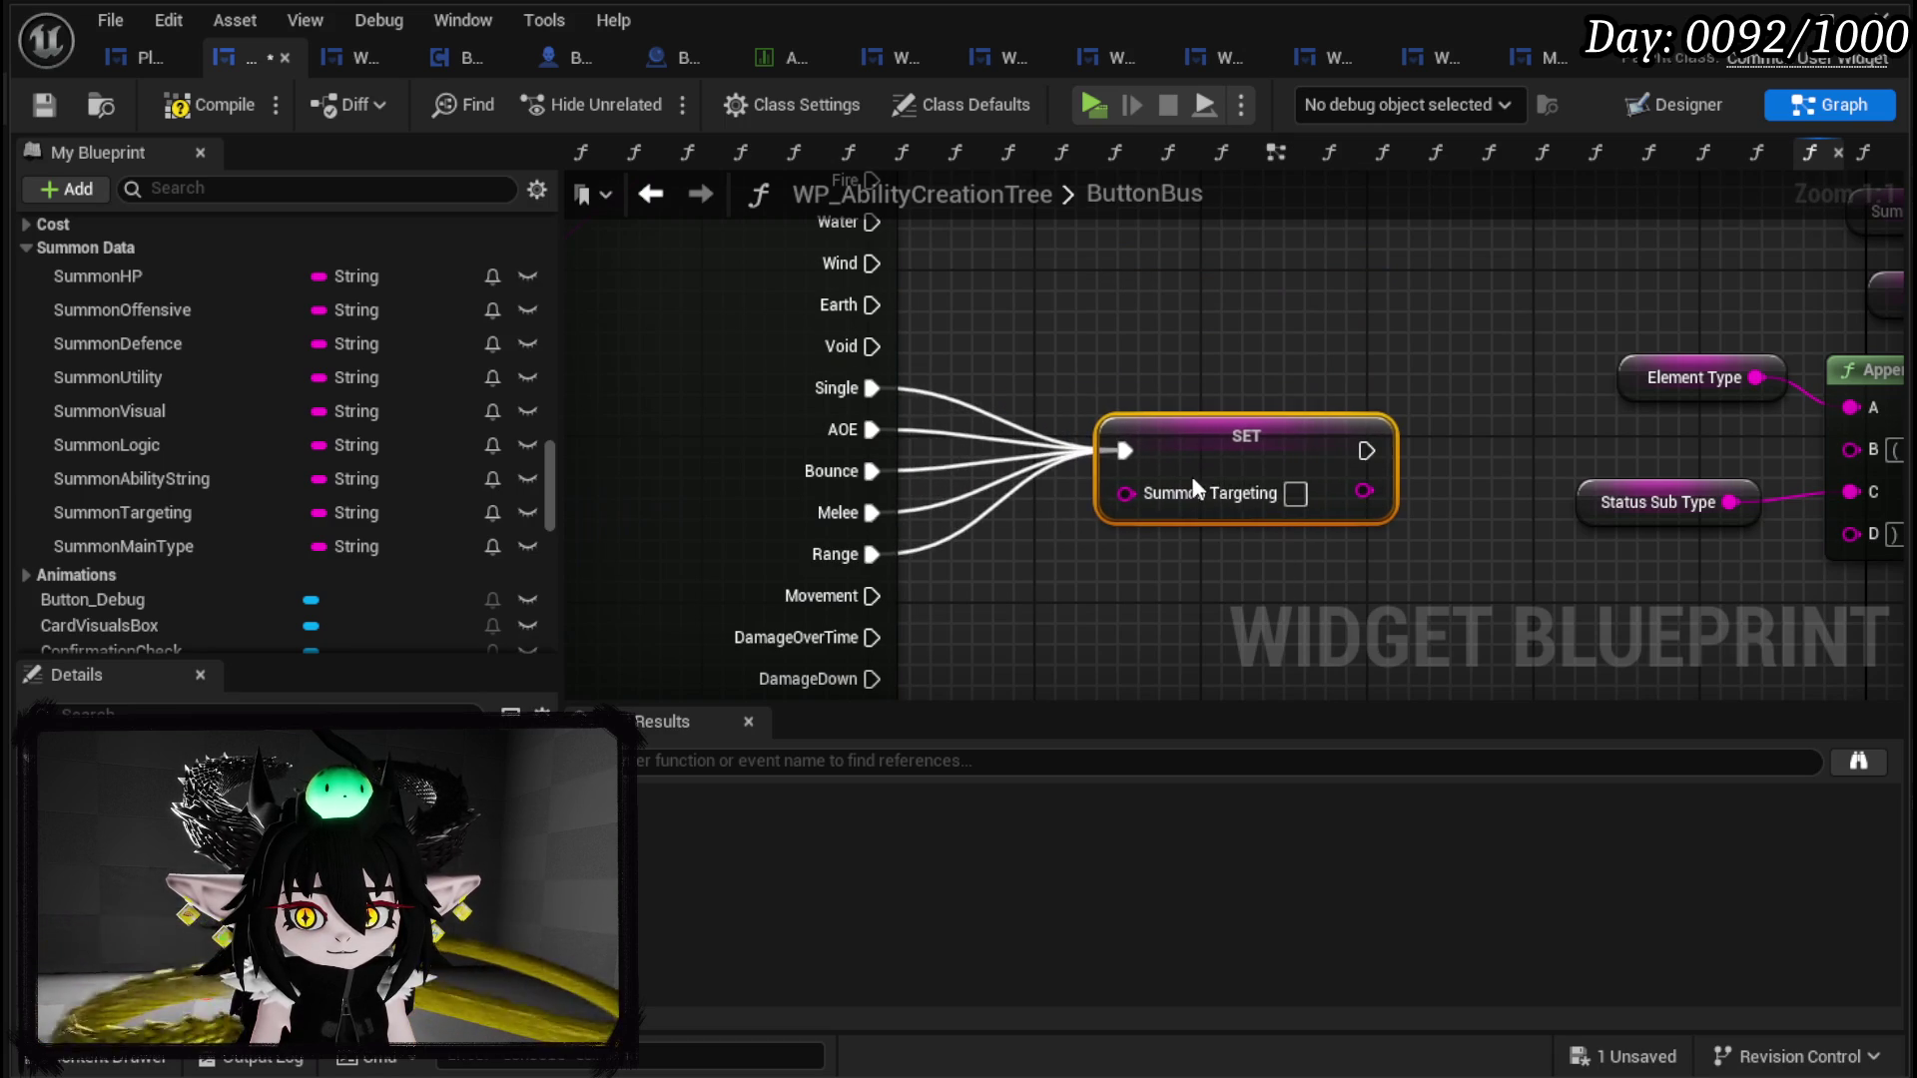
{"action": "scroll", "coordinate": [996, 525], "scroll_direction": "down", "scroll_amount": 2}
{"action": "mouse_move", "coordinate": [946, 517]}
{"action": "left_mouse_down"}
{"action": "mouse_move", "coordinate": [1135, 407]}
{"action": "mouse_move", "coordinate": [1061, 433]}
{"action": "mouse_move", "coordinate": [885, 369]}
{"action": "left_mouse_up"}
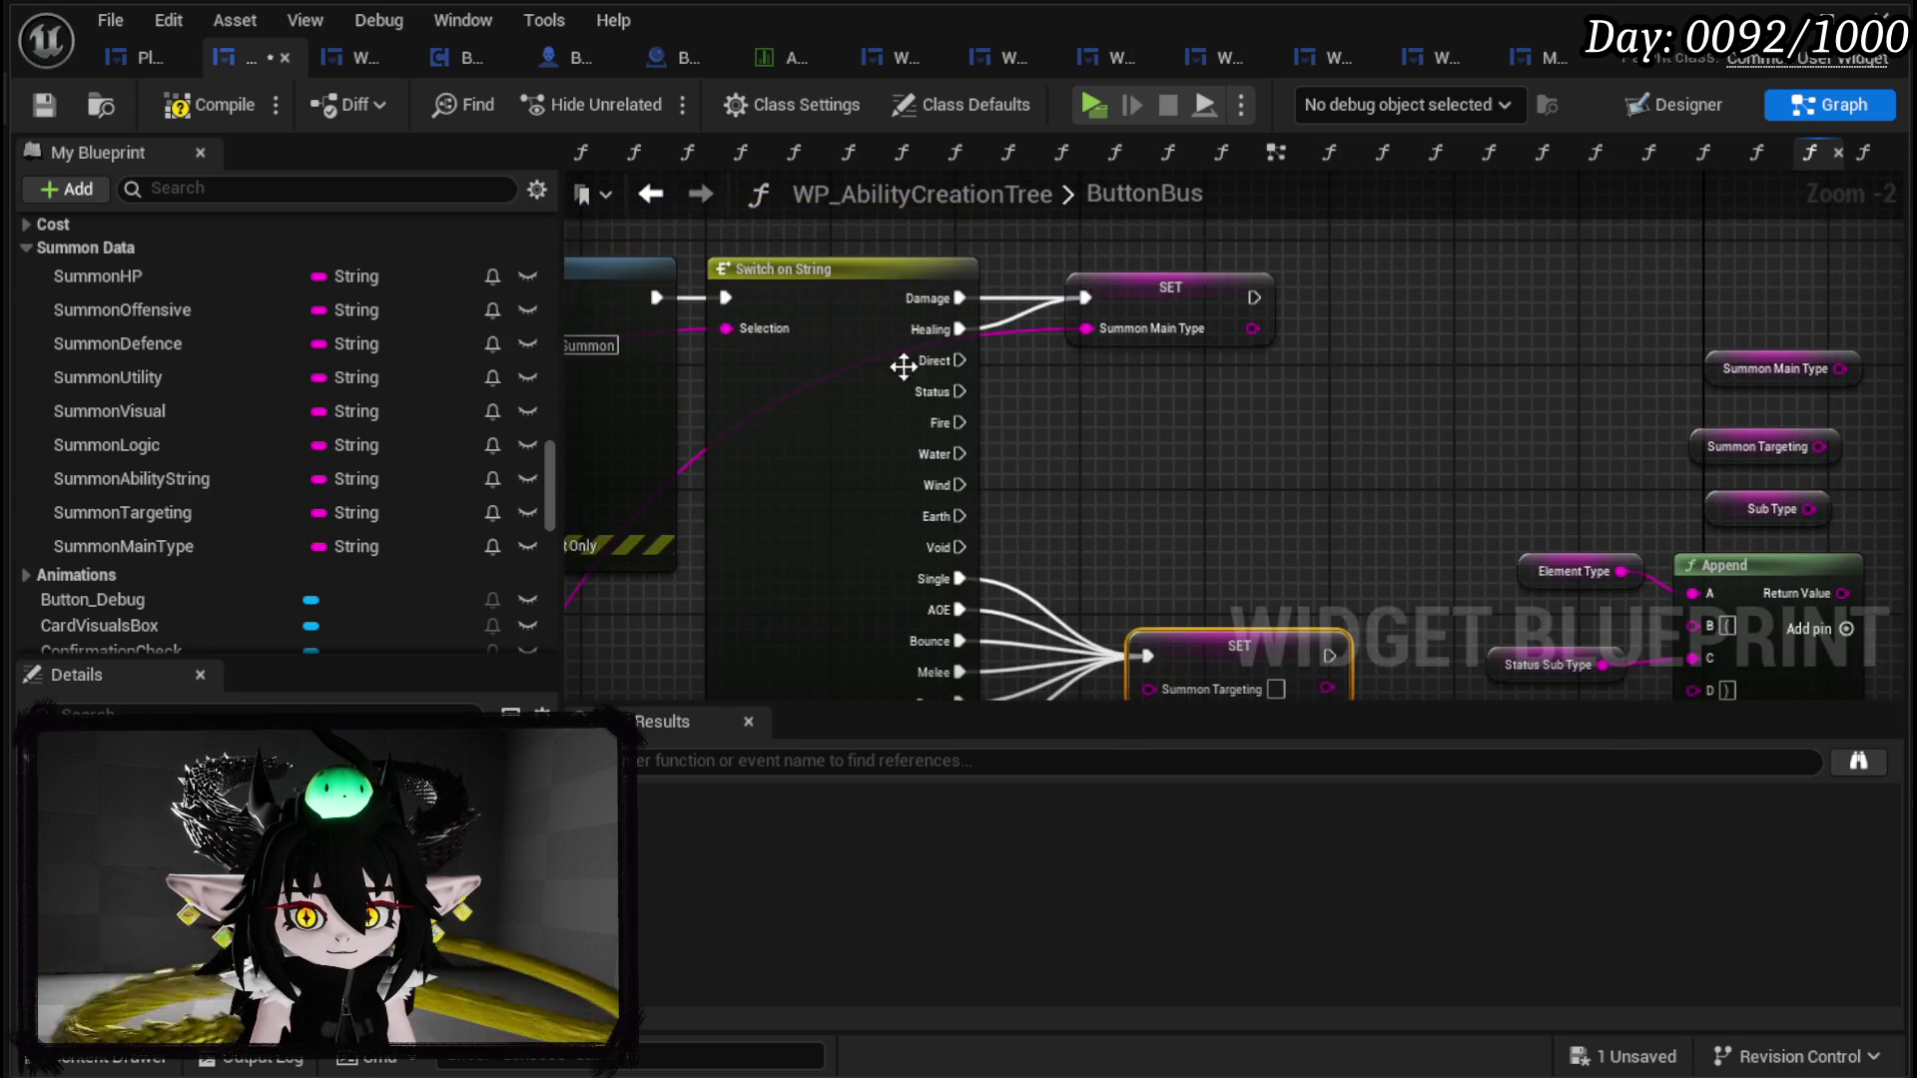
{"action": "mouse_move", "coordinate": [756, 327]}
{"action": "left_mouse_down"}
{"action": "mouse_move", "coordinate": [806, 603]}
{"action": "mouse_move", "coordinate": [1000, 602]}
{"action": "mouse_move", "coordinate": [1150, 496]}
{"action": "left_mouse_up"}
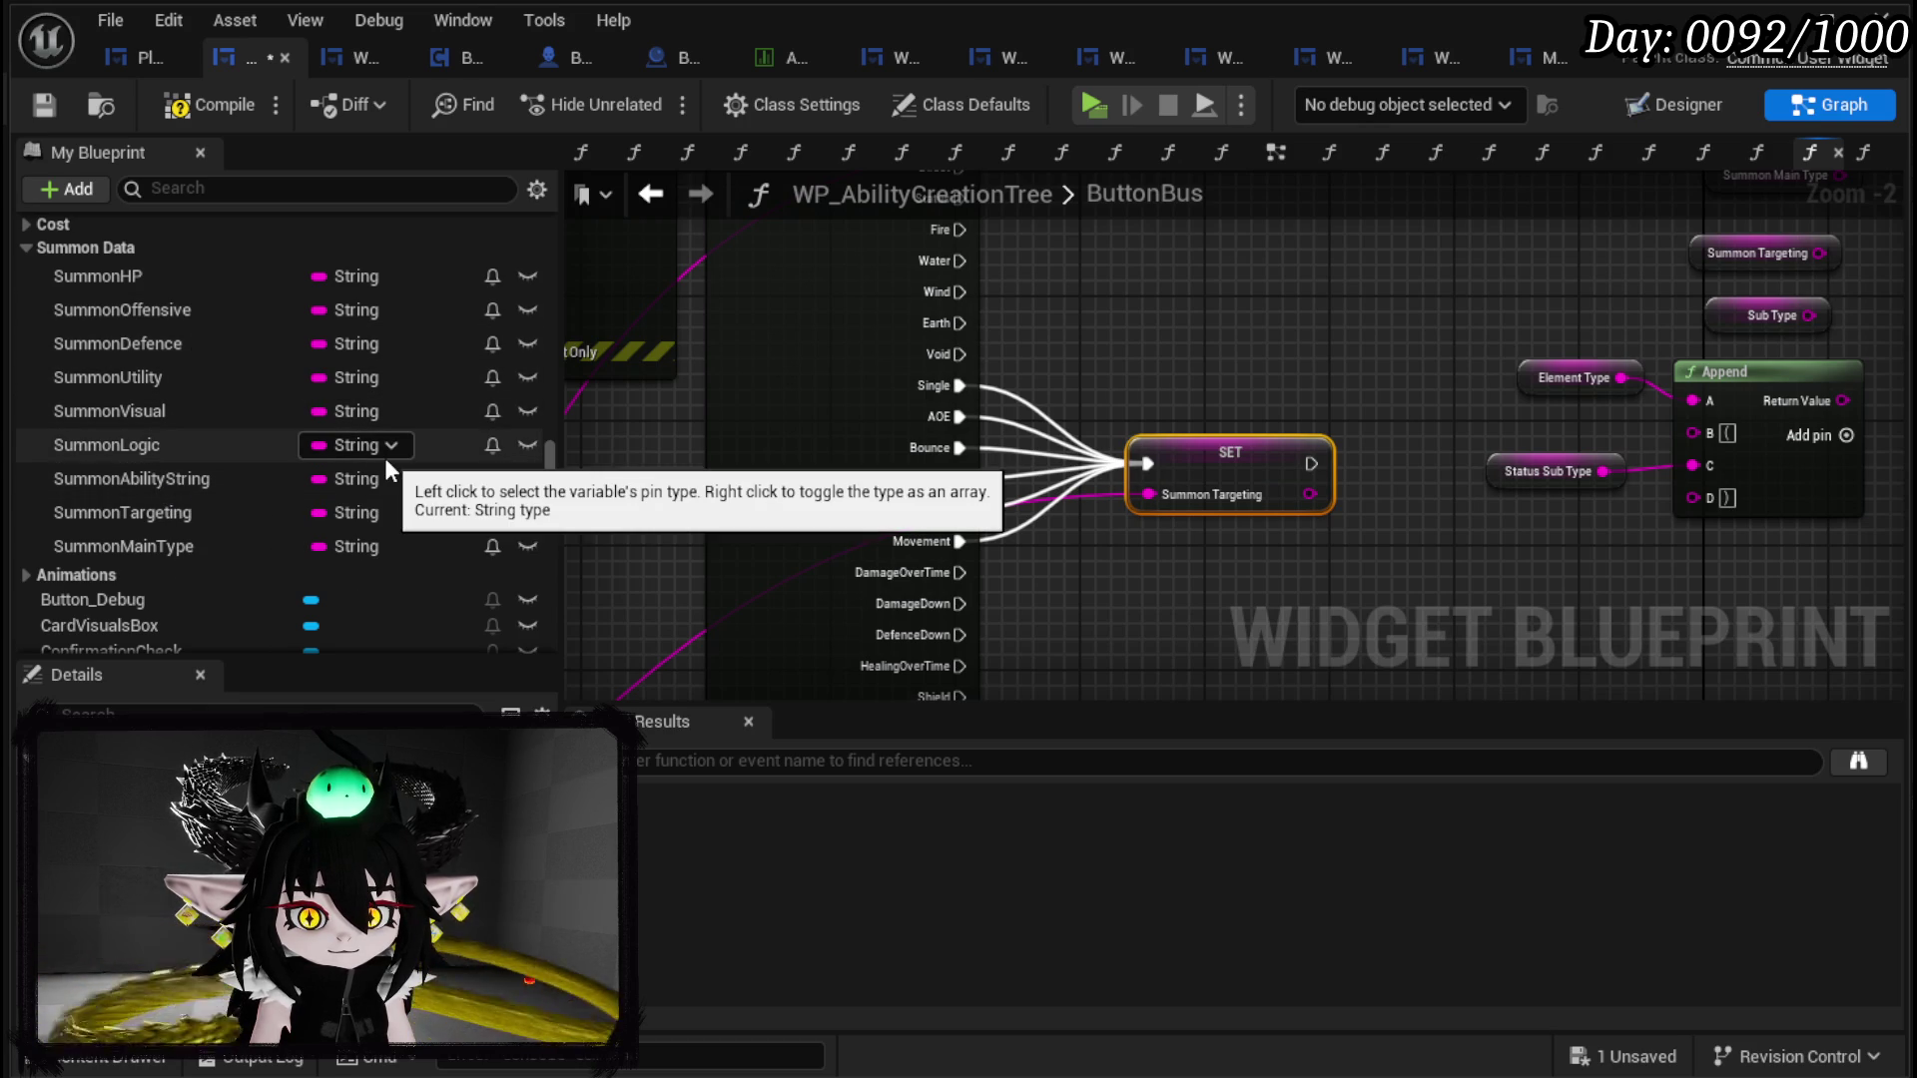
Step: Scroll the My Blueprint variables list to find the remaining summon variables
{"action": "scroll", "coordinate": [385, 457], "scroll_direction": "up", "scroll_amount": 5}
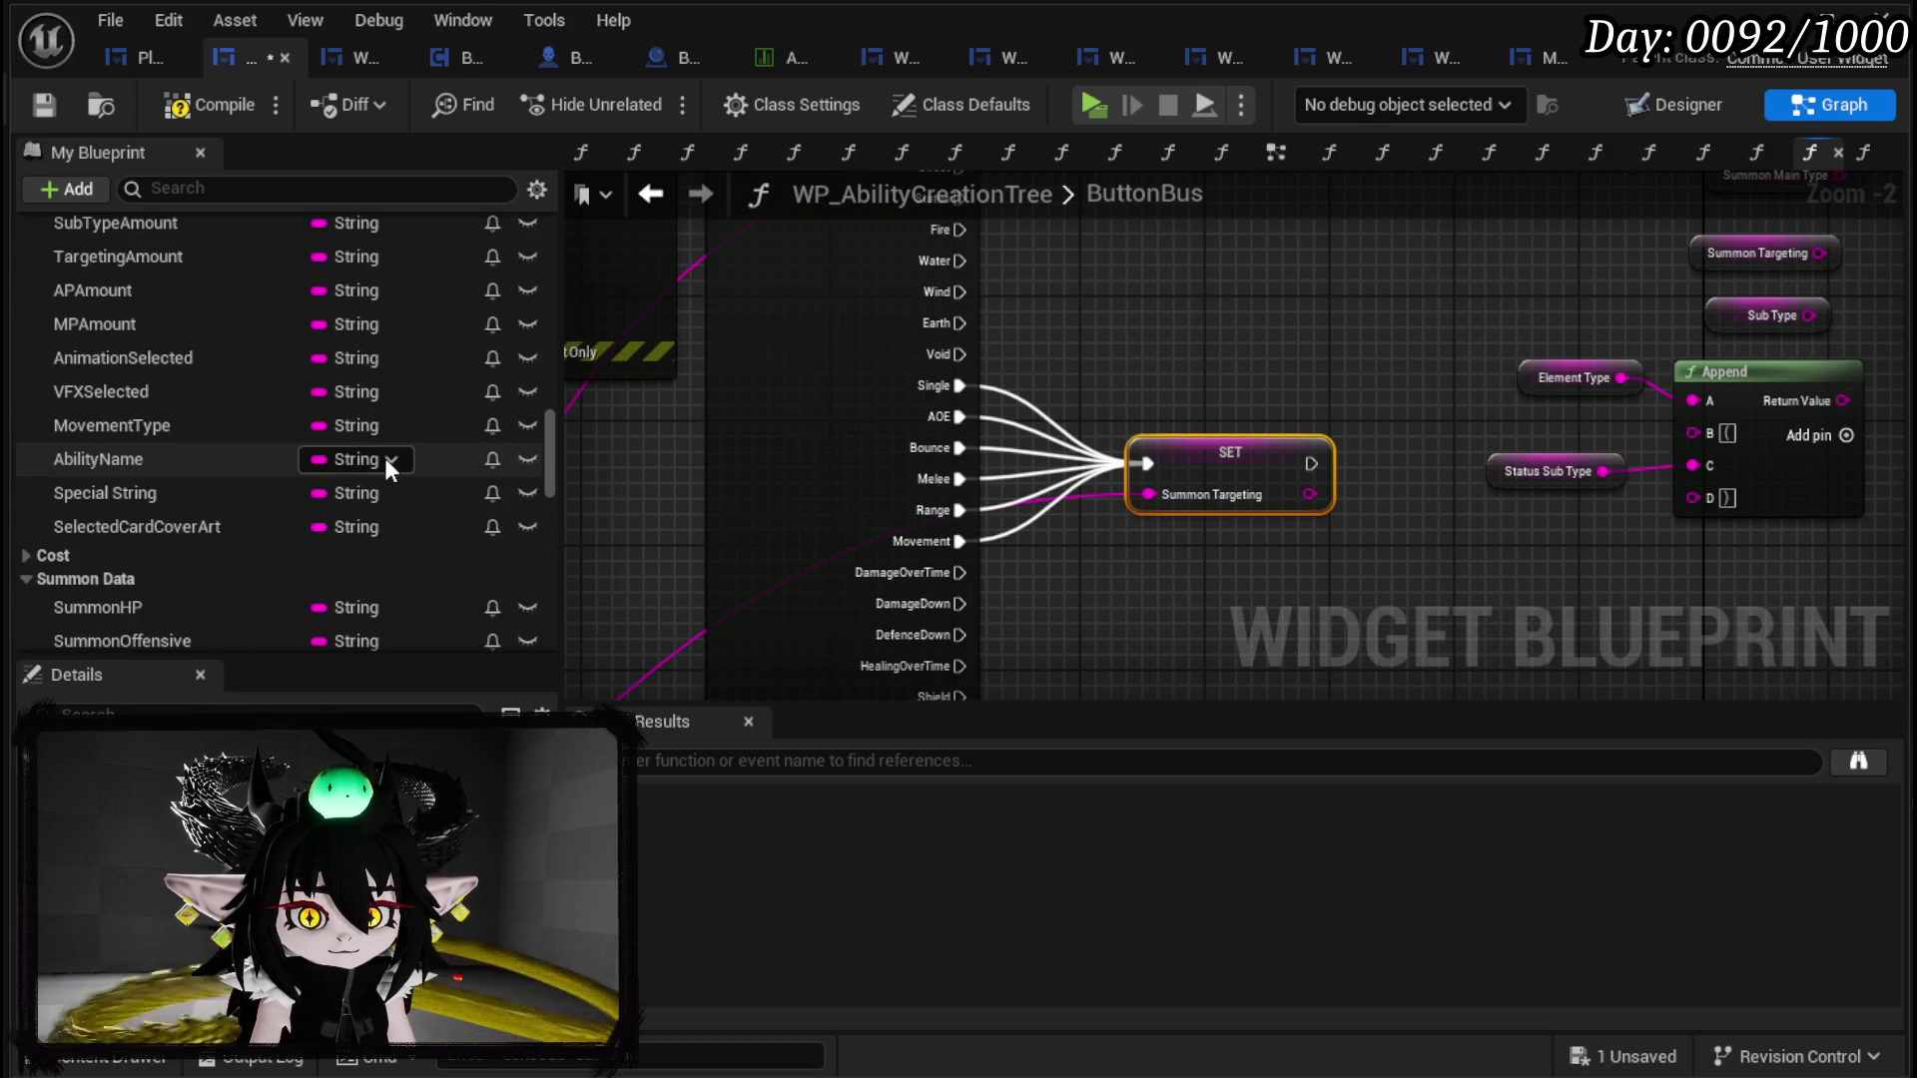
{"action": "scroll", "coordinate": [123, 375], "scroll_direction": "up", "scroll_amount": 2}
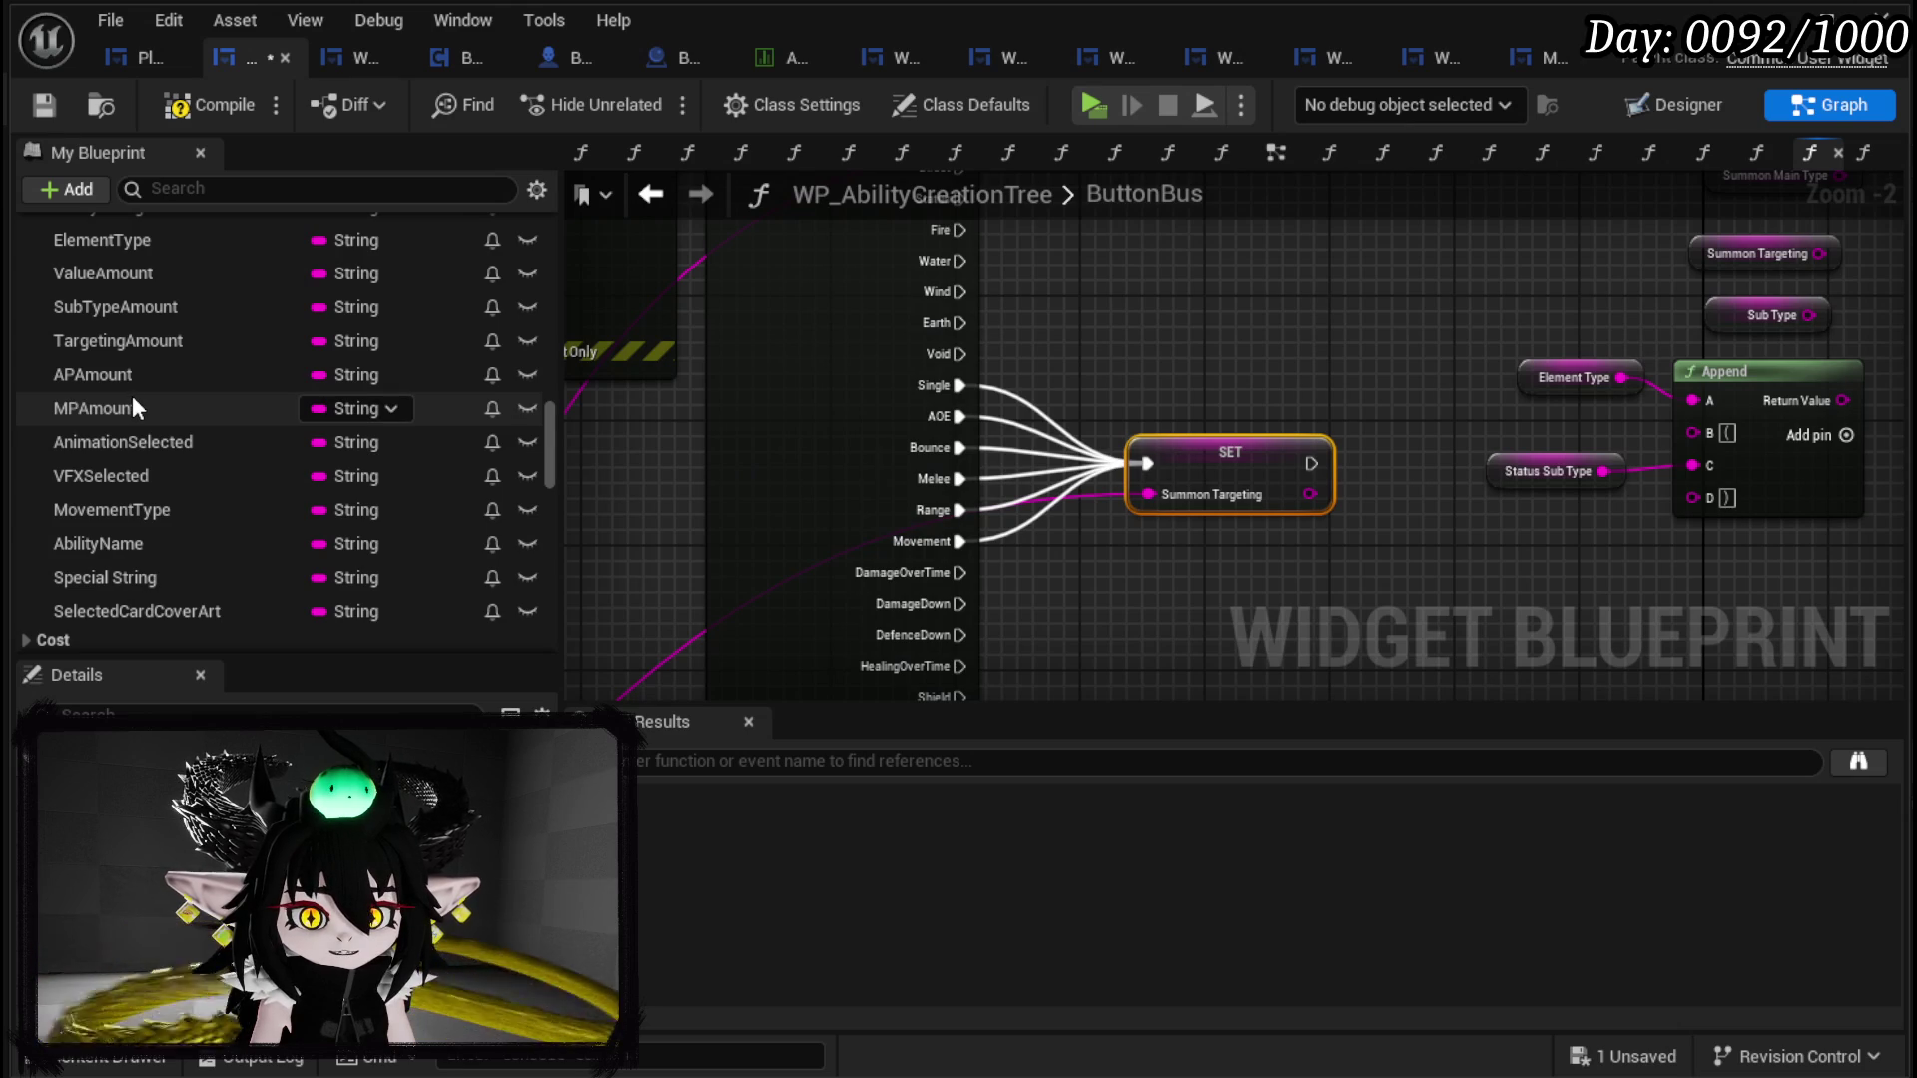
{"action": "scroll", "coordinate": [133, 397], "scroll_direction": "up", "scroll_amount": 1}
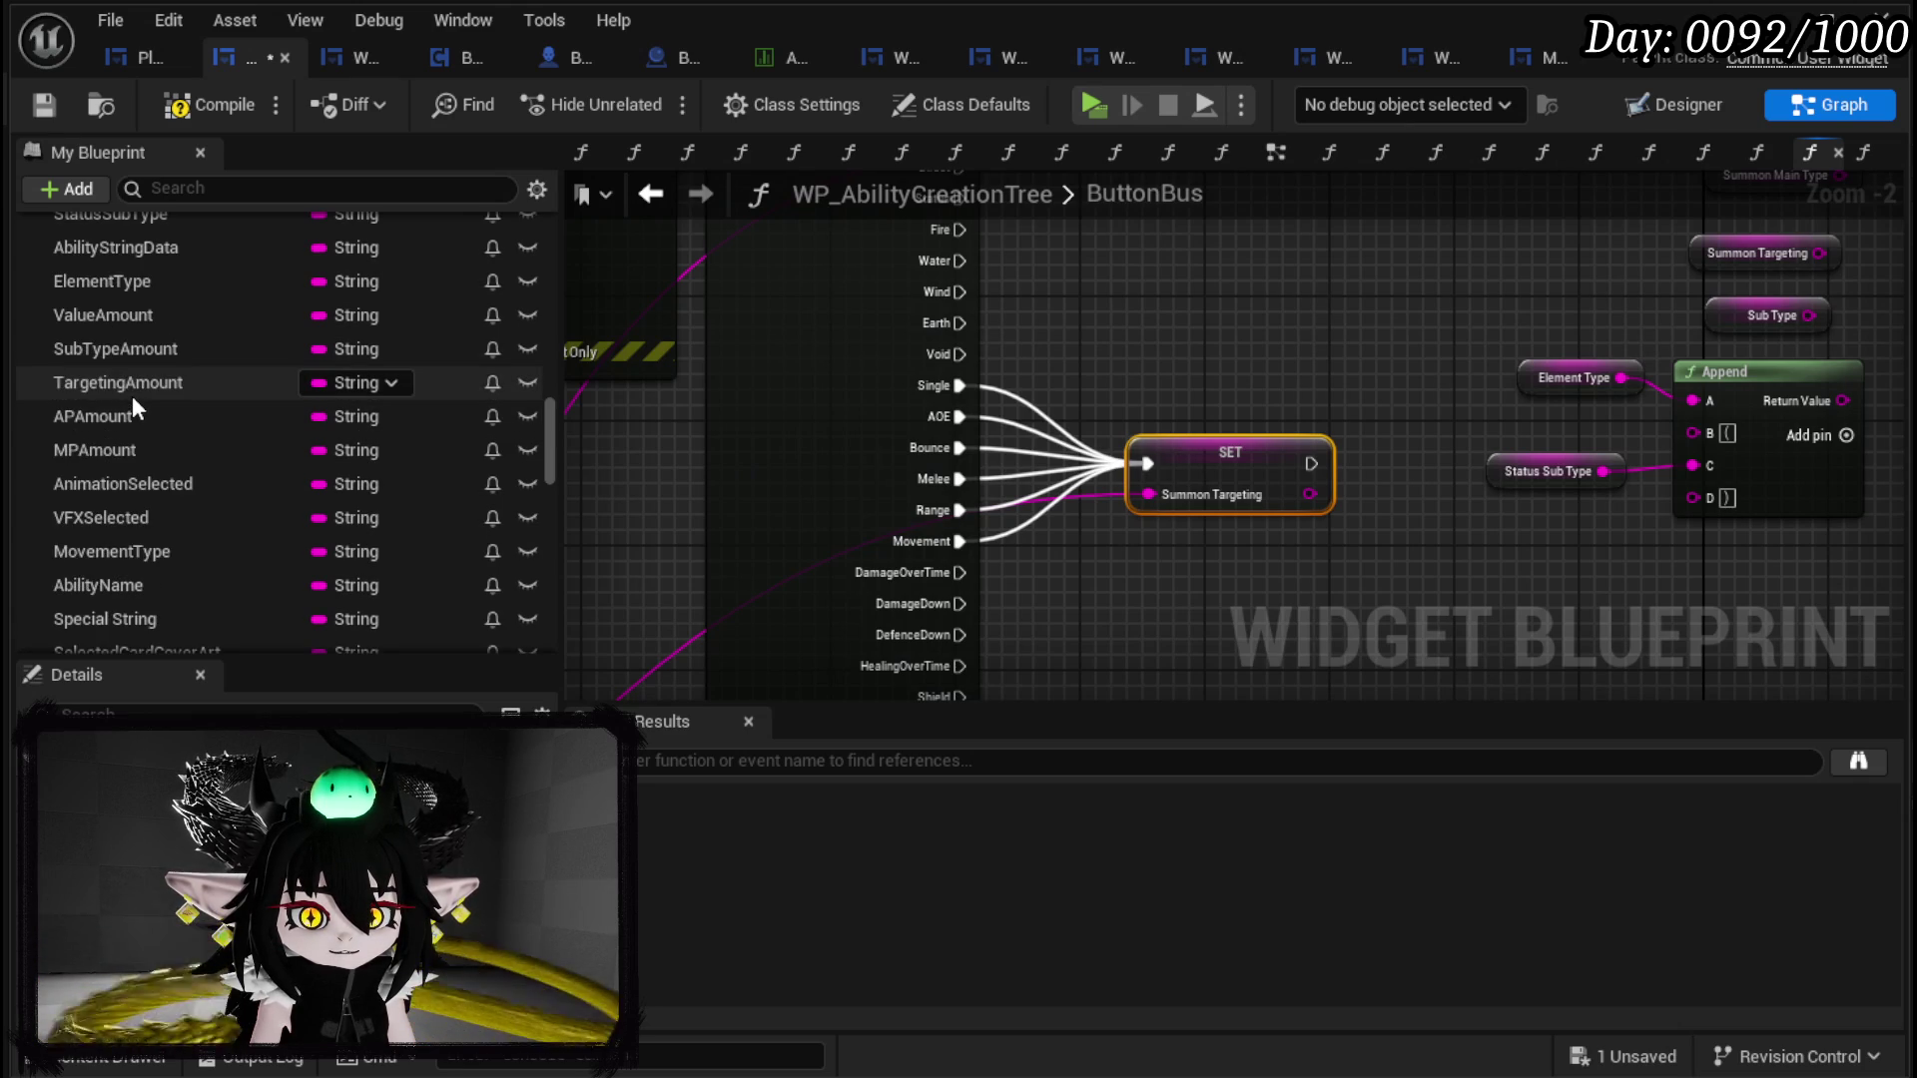
{"action": "scroll", "coordinate": [132, 396], "scroll_direction": "down", "scroll_amount": 1}
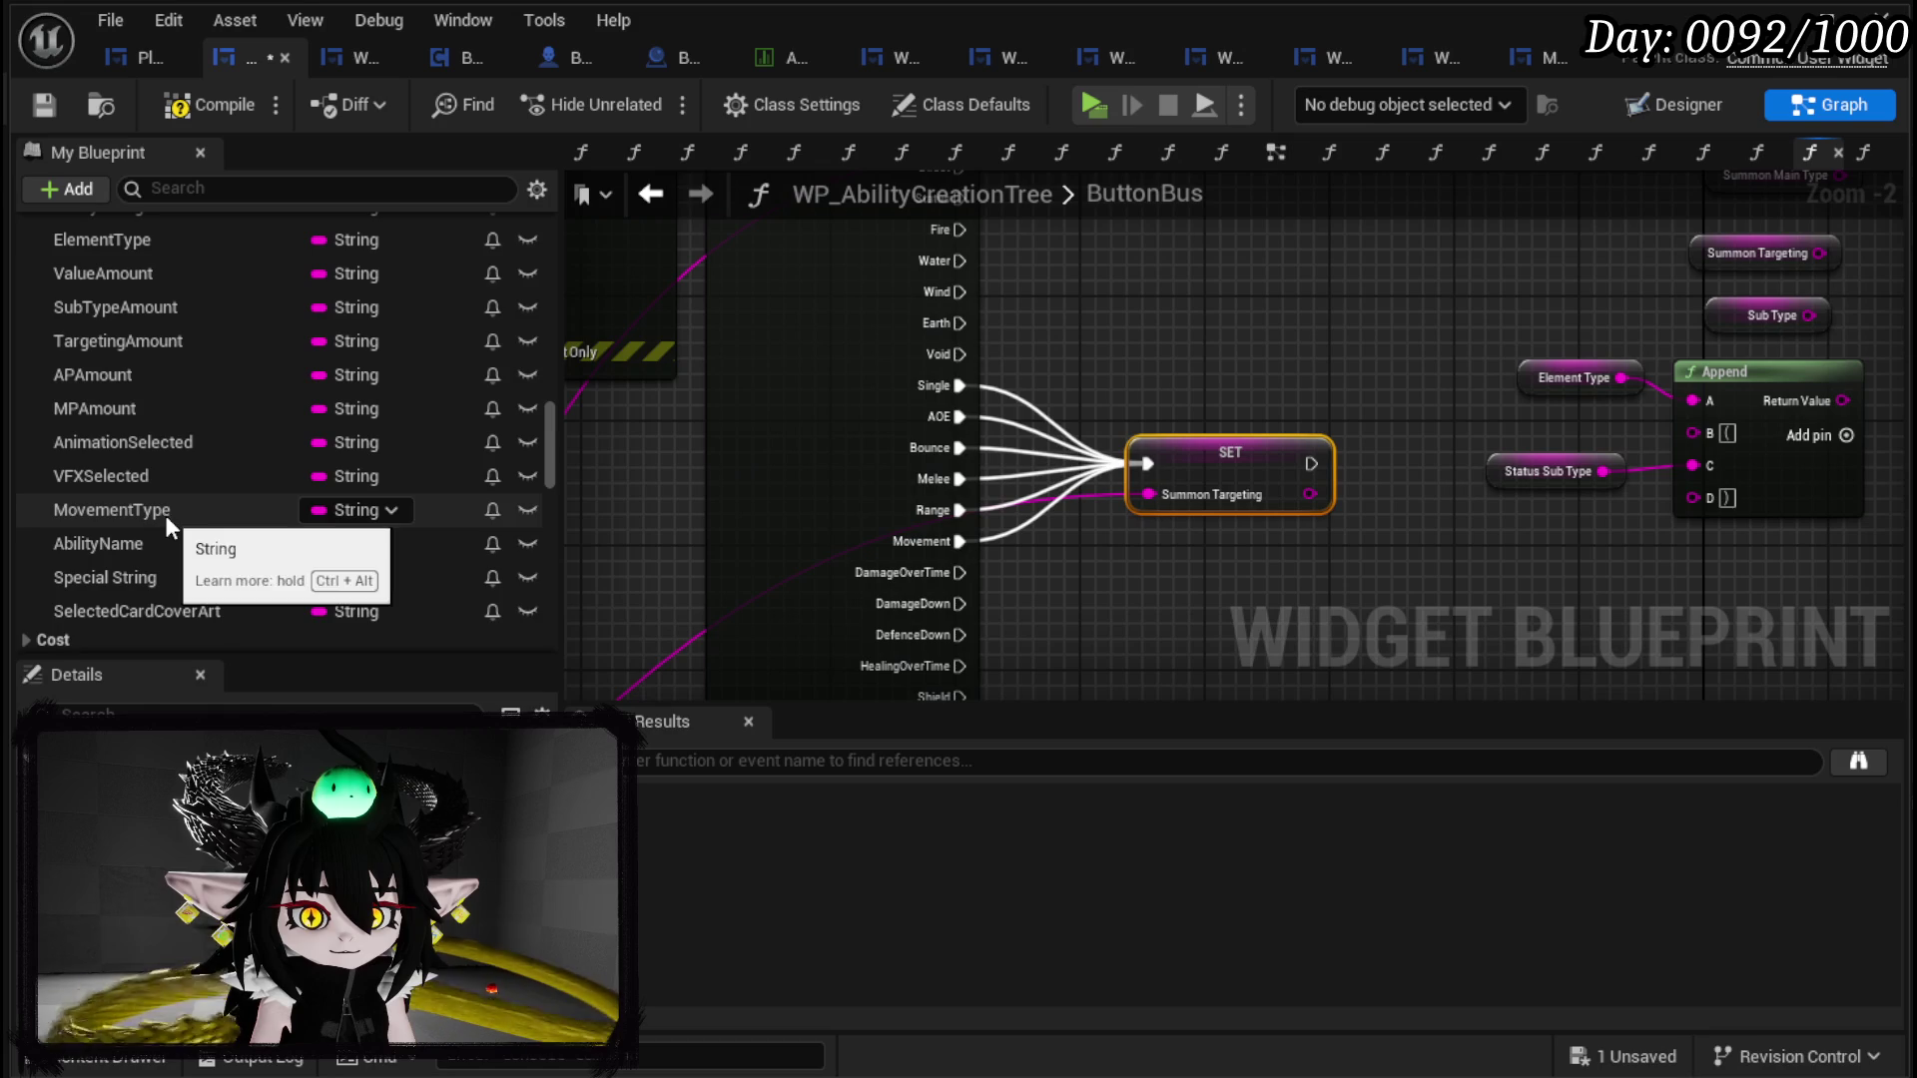
{"action": "scroll", "coordinate": [218, 574], "scroll_direction": "up", "scroll_amount": 4}
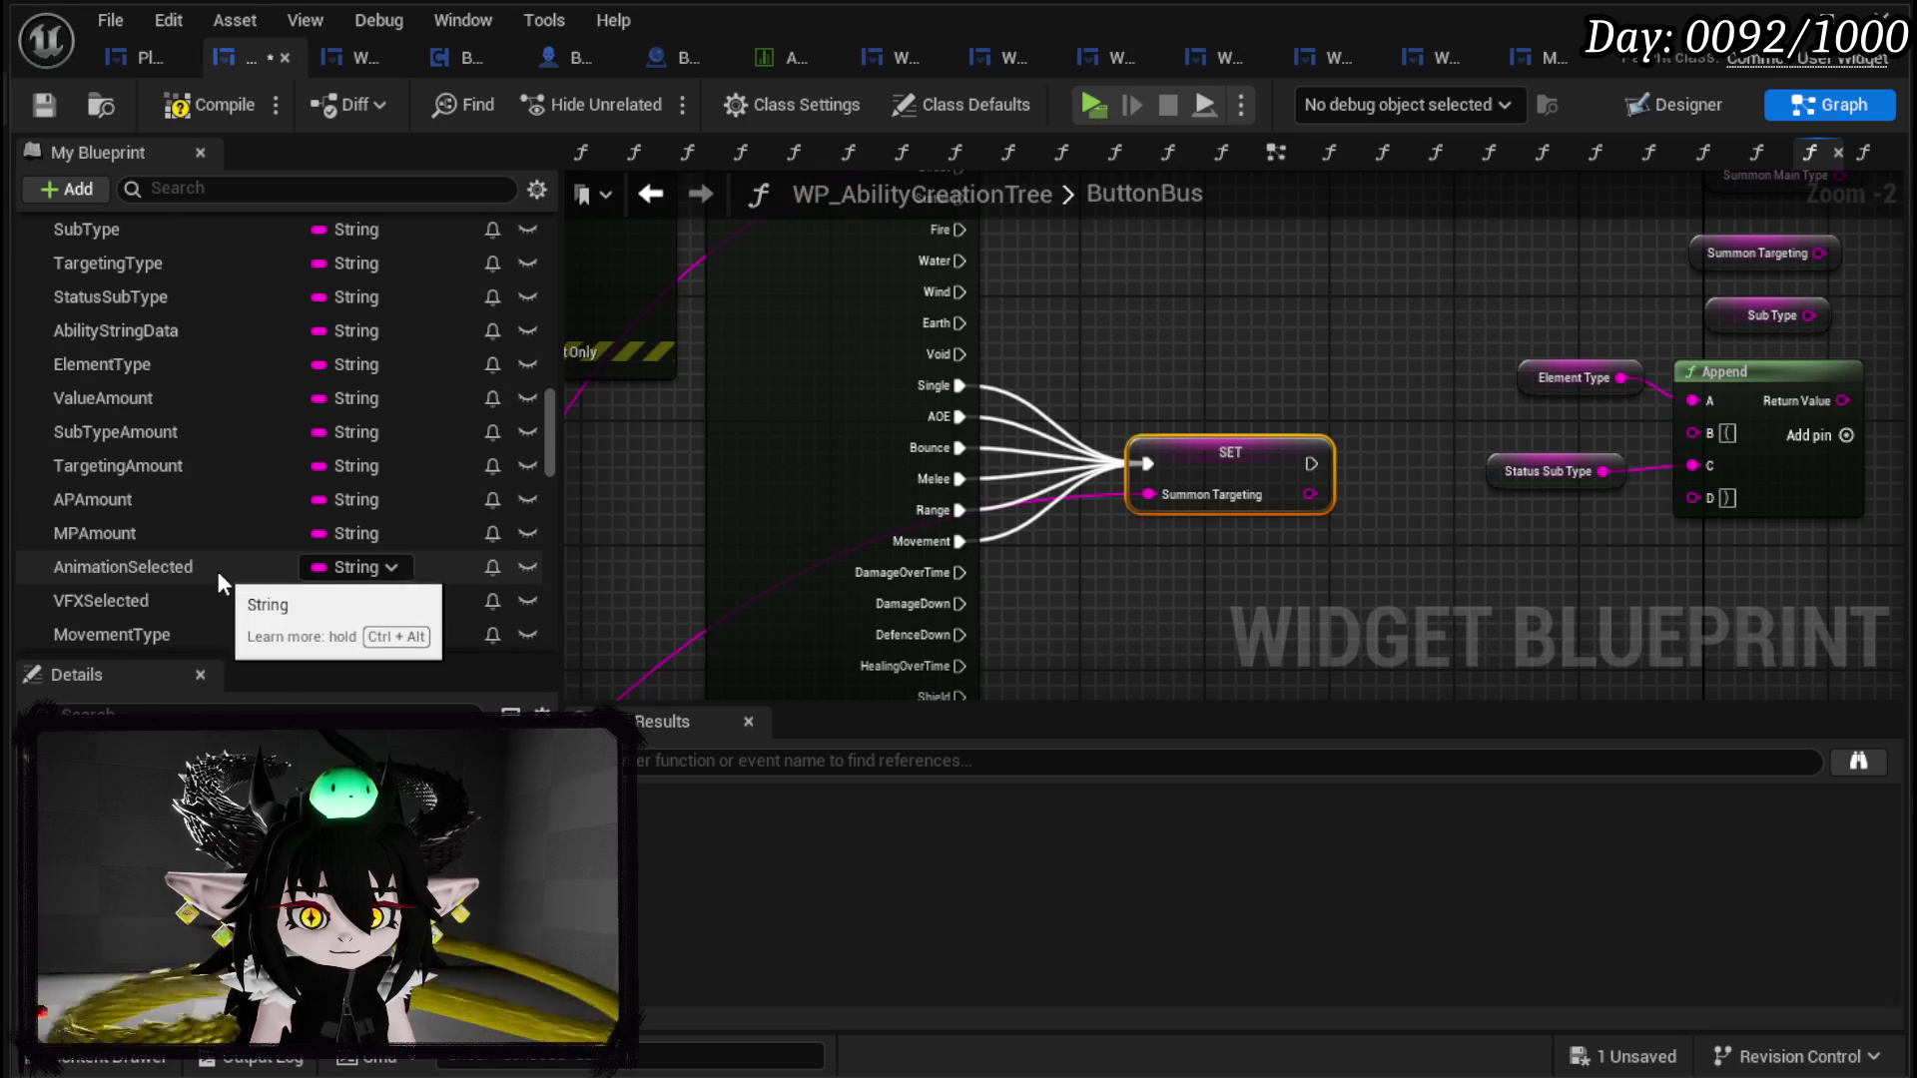
{"action": "scroll", "coordinate": [166, 349], "scroll_direction": "up", "scroll_amount": 2}
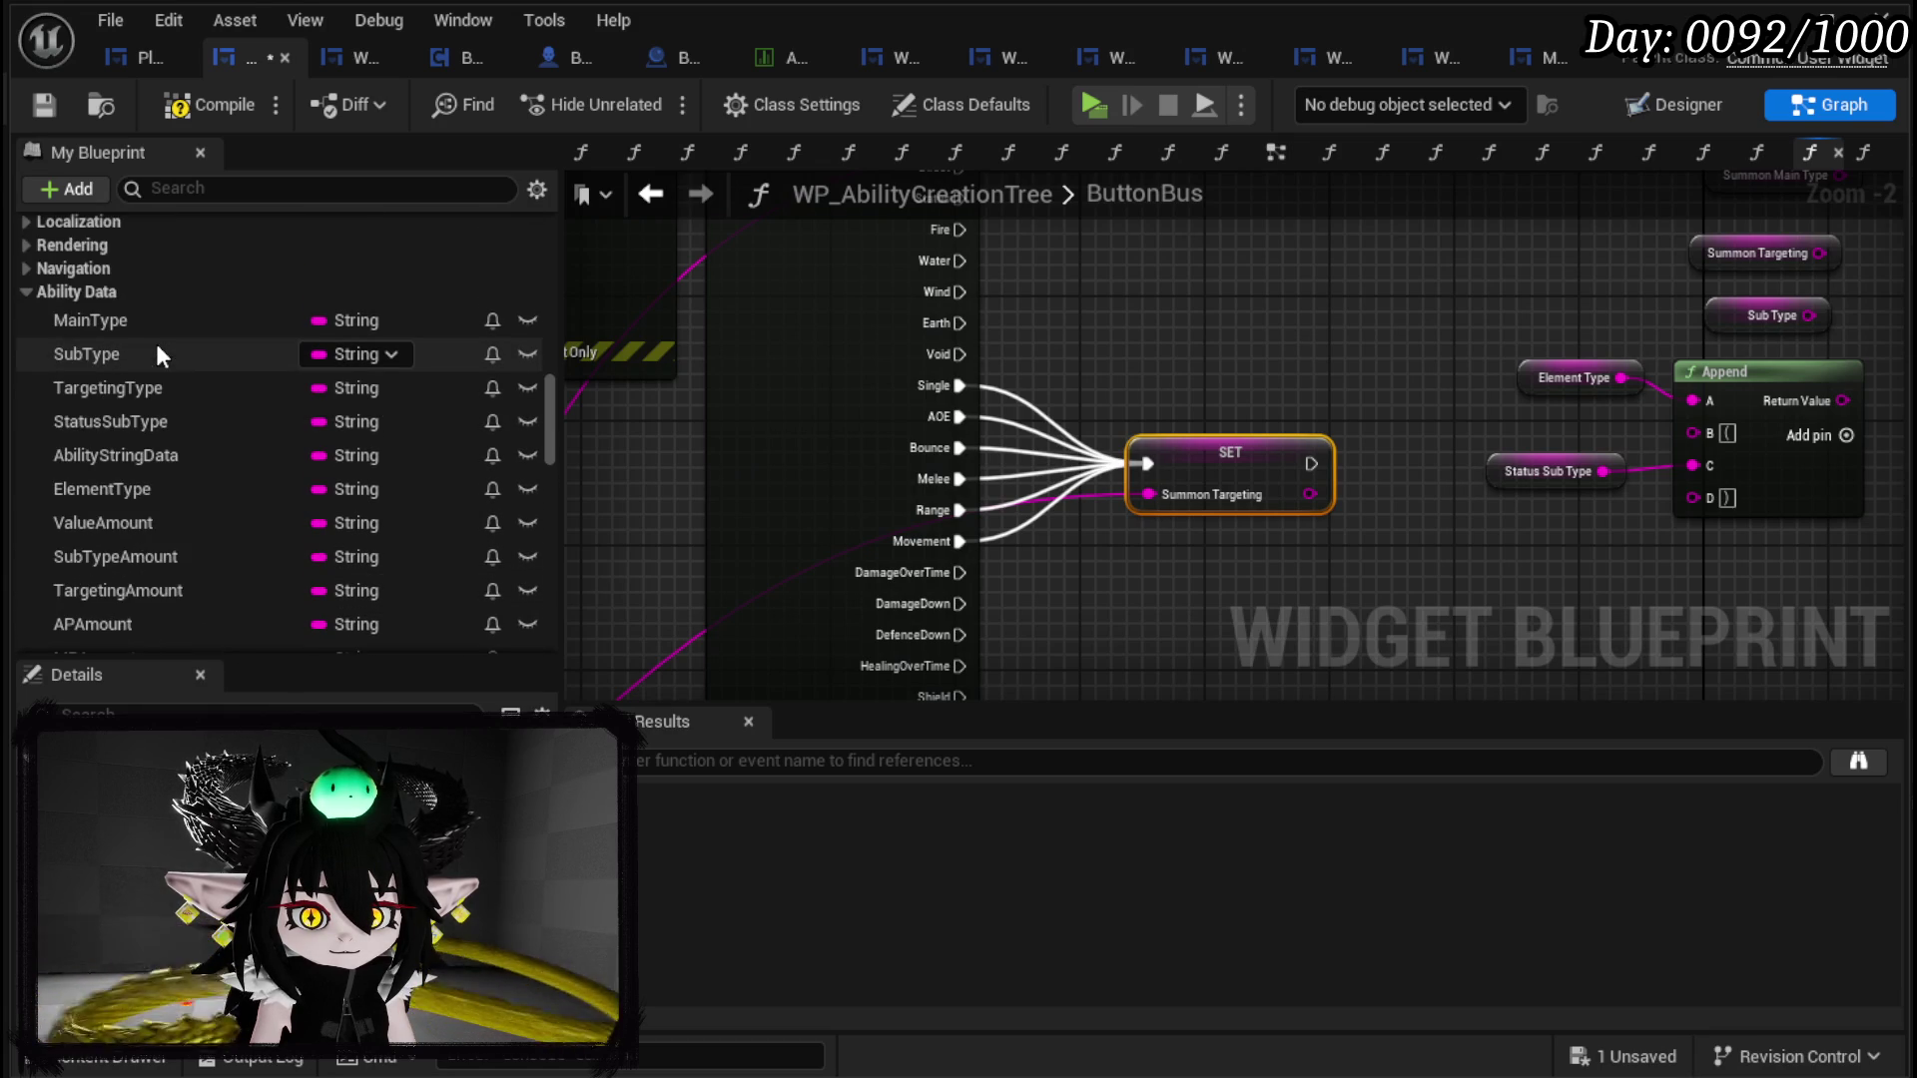
Step: Add a SET Sub Type node triggered by the Direct case
{"action": "mouse_move", "coordinate": [140, 369]}
{"action": "left_mouse_down"}
{"action": "mouse_move", "coordinate": [1146, 284]}
{"action": "mouse_move", "coordinate": [983, 280]}
{"action": "left_mouse_up"}
{"action": "left_click", "coordinate": [1048, 335]}
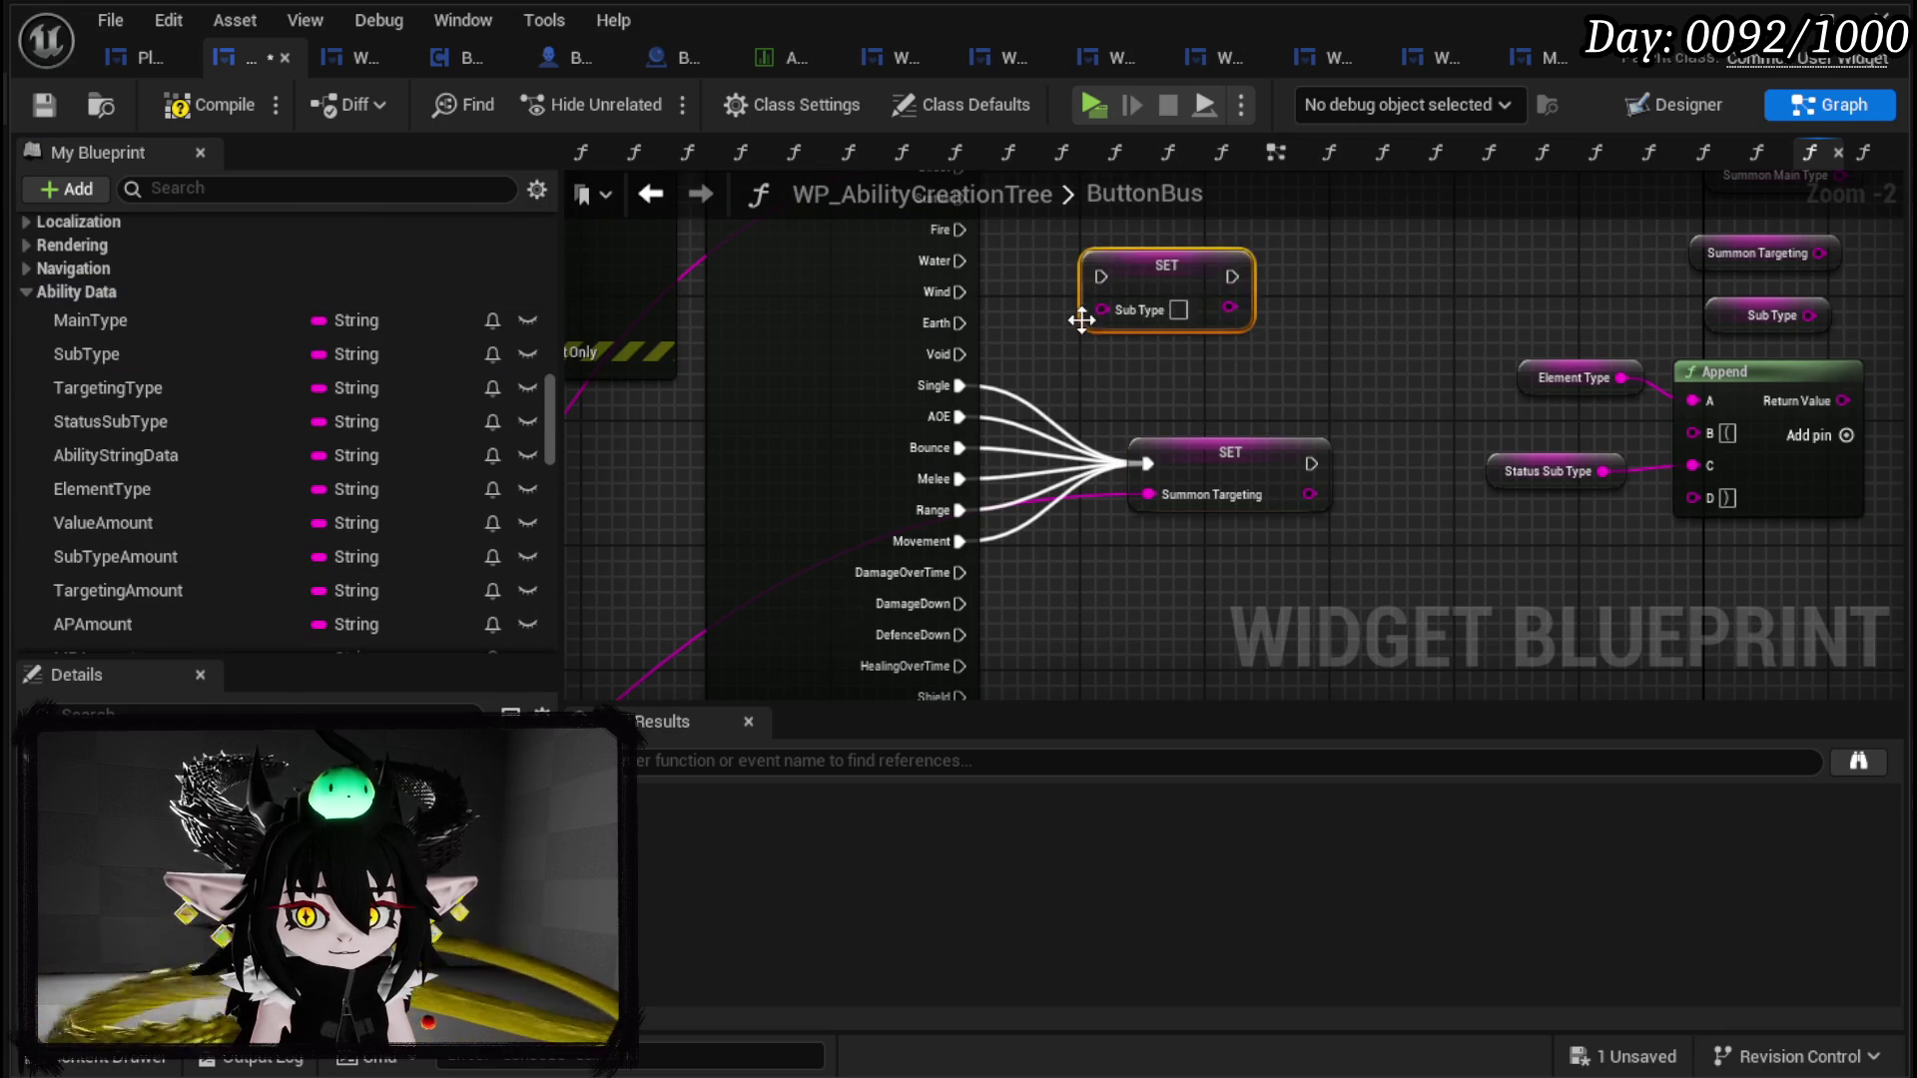
{"action": "left_click_drag", "start_coordinate": [1086, 519], "coordinate": [1088, 425]}
{"action": "mouse_move", "coordinate": [900, 380]}
{"action": "left_mouse_down"}
{"action": "mouse_move", "coordinate": [1044, 394]}
{"action": "mouse_move", "coordinate": [1046, 430]}
{"action": "left_mouse_up"}
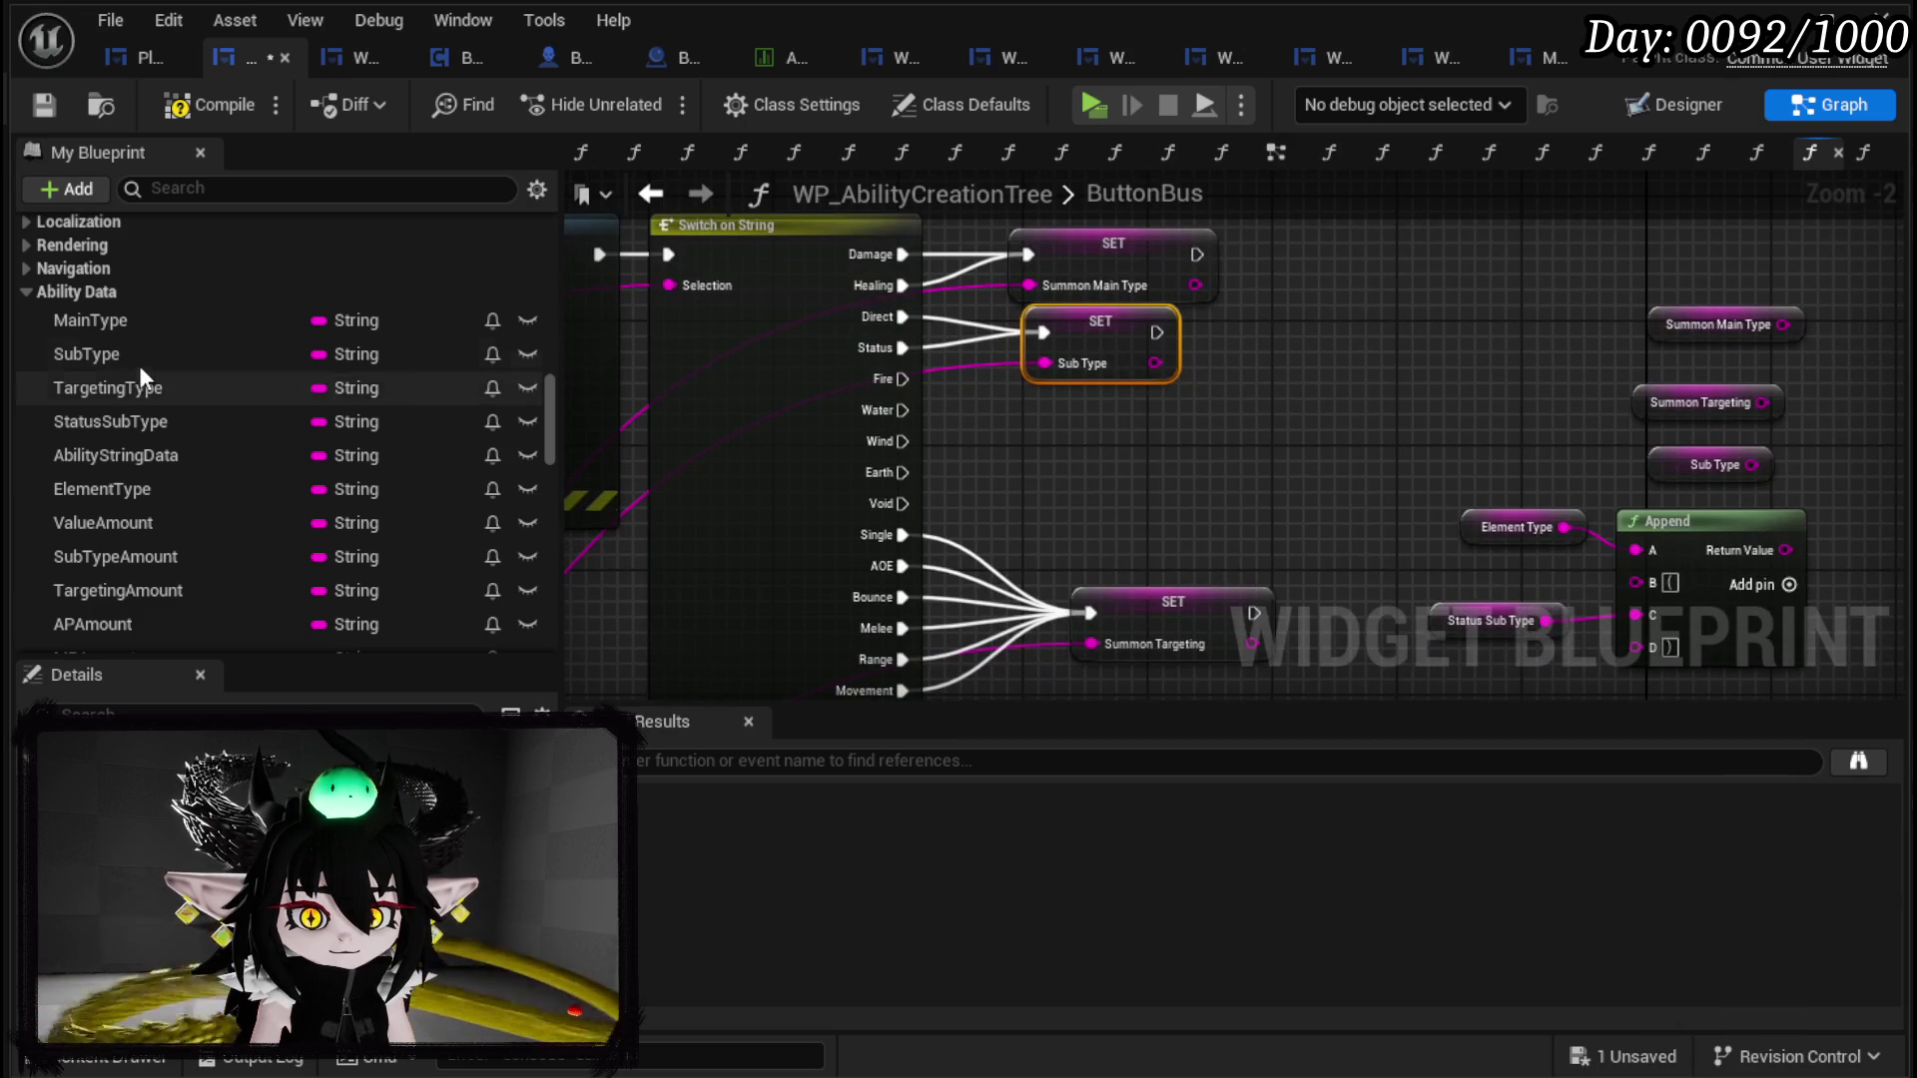
{"action": "scroll", "coordinate": [146, 379], "scroll_direction": "down", "scroll_amount": 5}
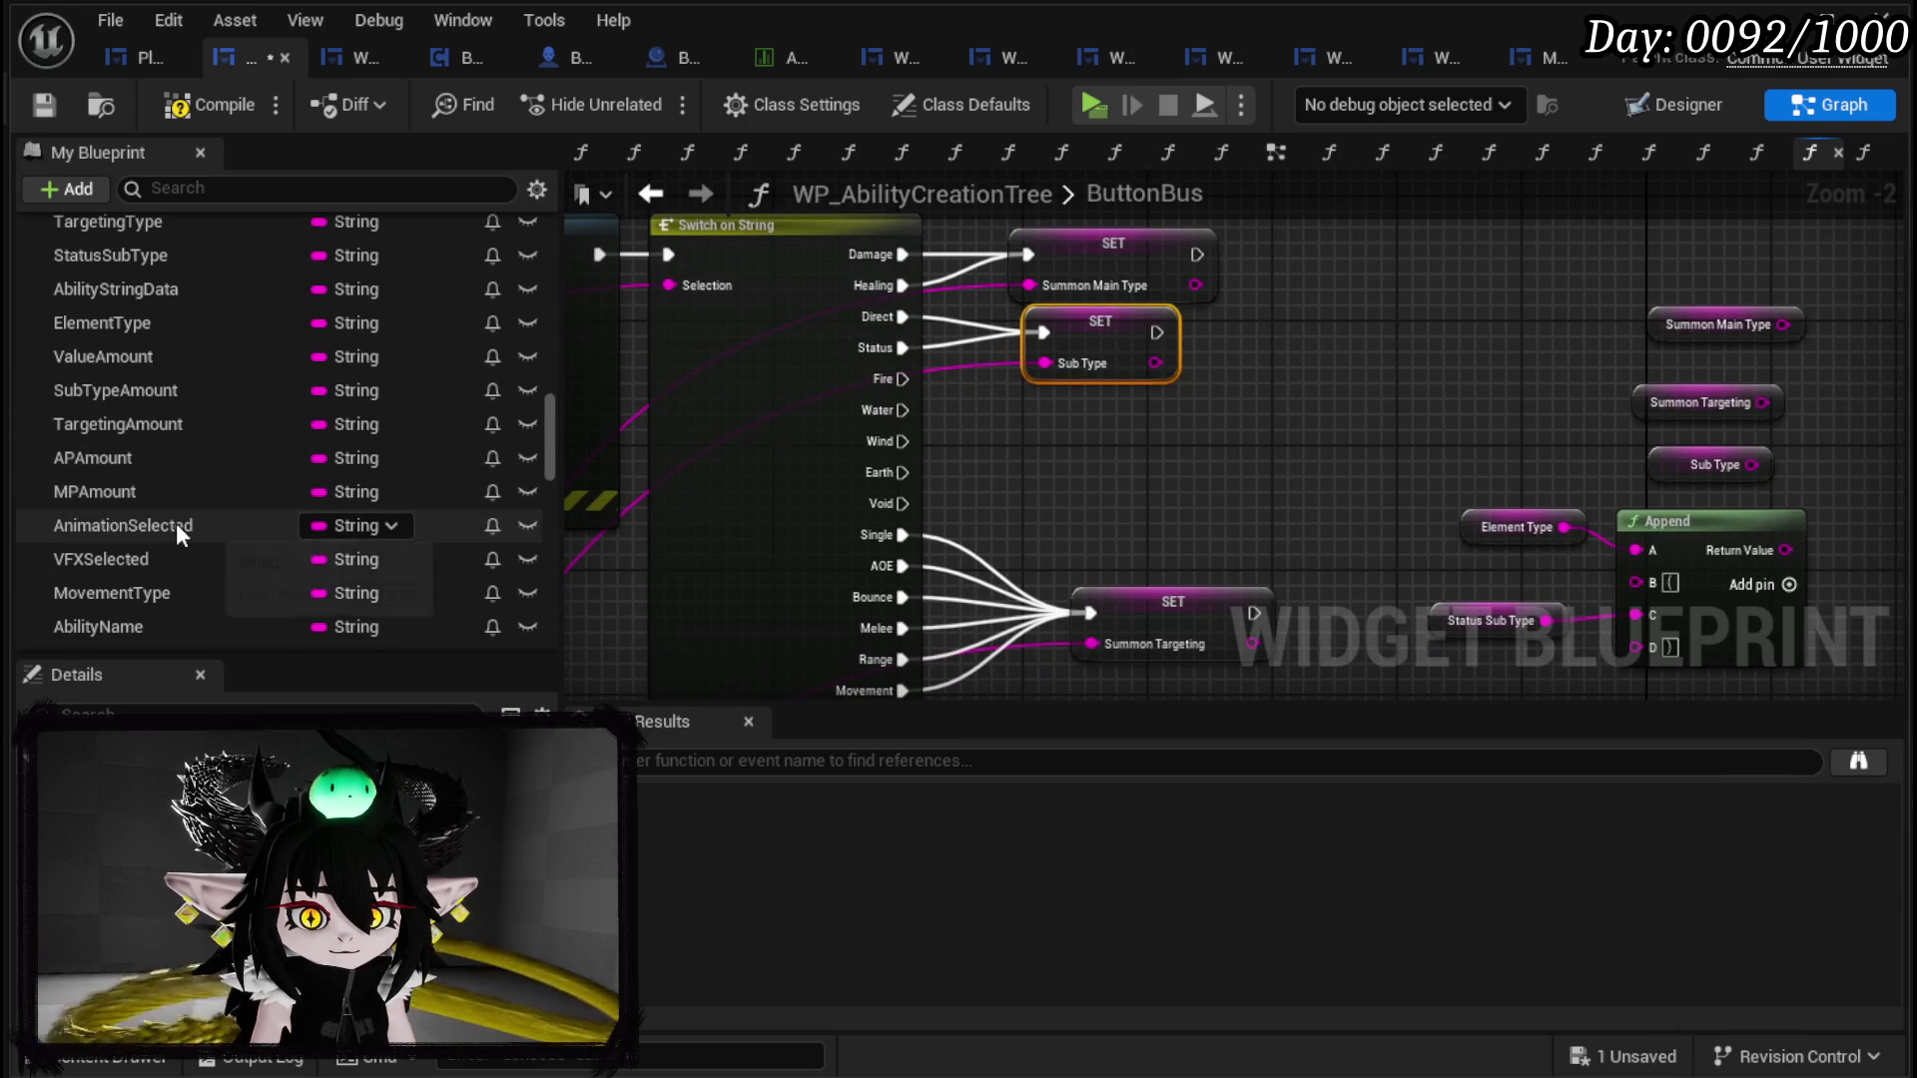
Step: Set ElementType from the selection string, triggered by the Fire, Wind, Earth and Void cases
{"action": "left_click_drag", "start_coordinate": [146, 325], "coordinate": [1038, 411]}
{"action": "left_click", "coordinate": [1087, 482]}
{"action": "left_click_drag", "start_coordinate": [902, 380], "coordinate": [1038, 426]}
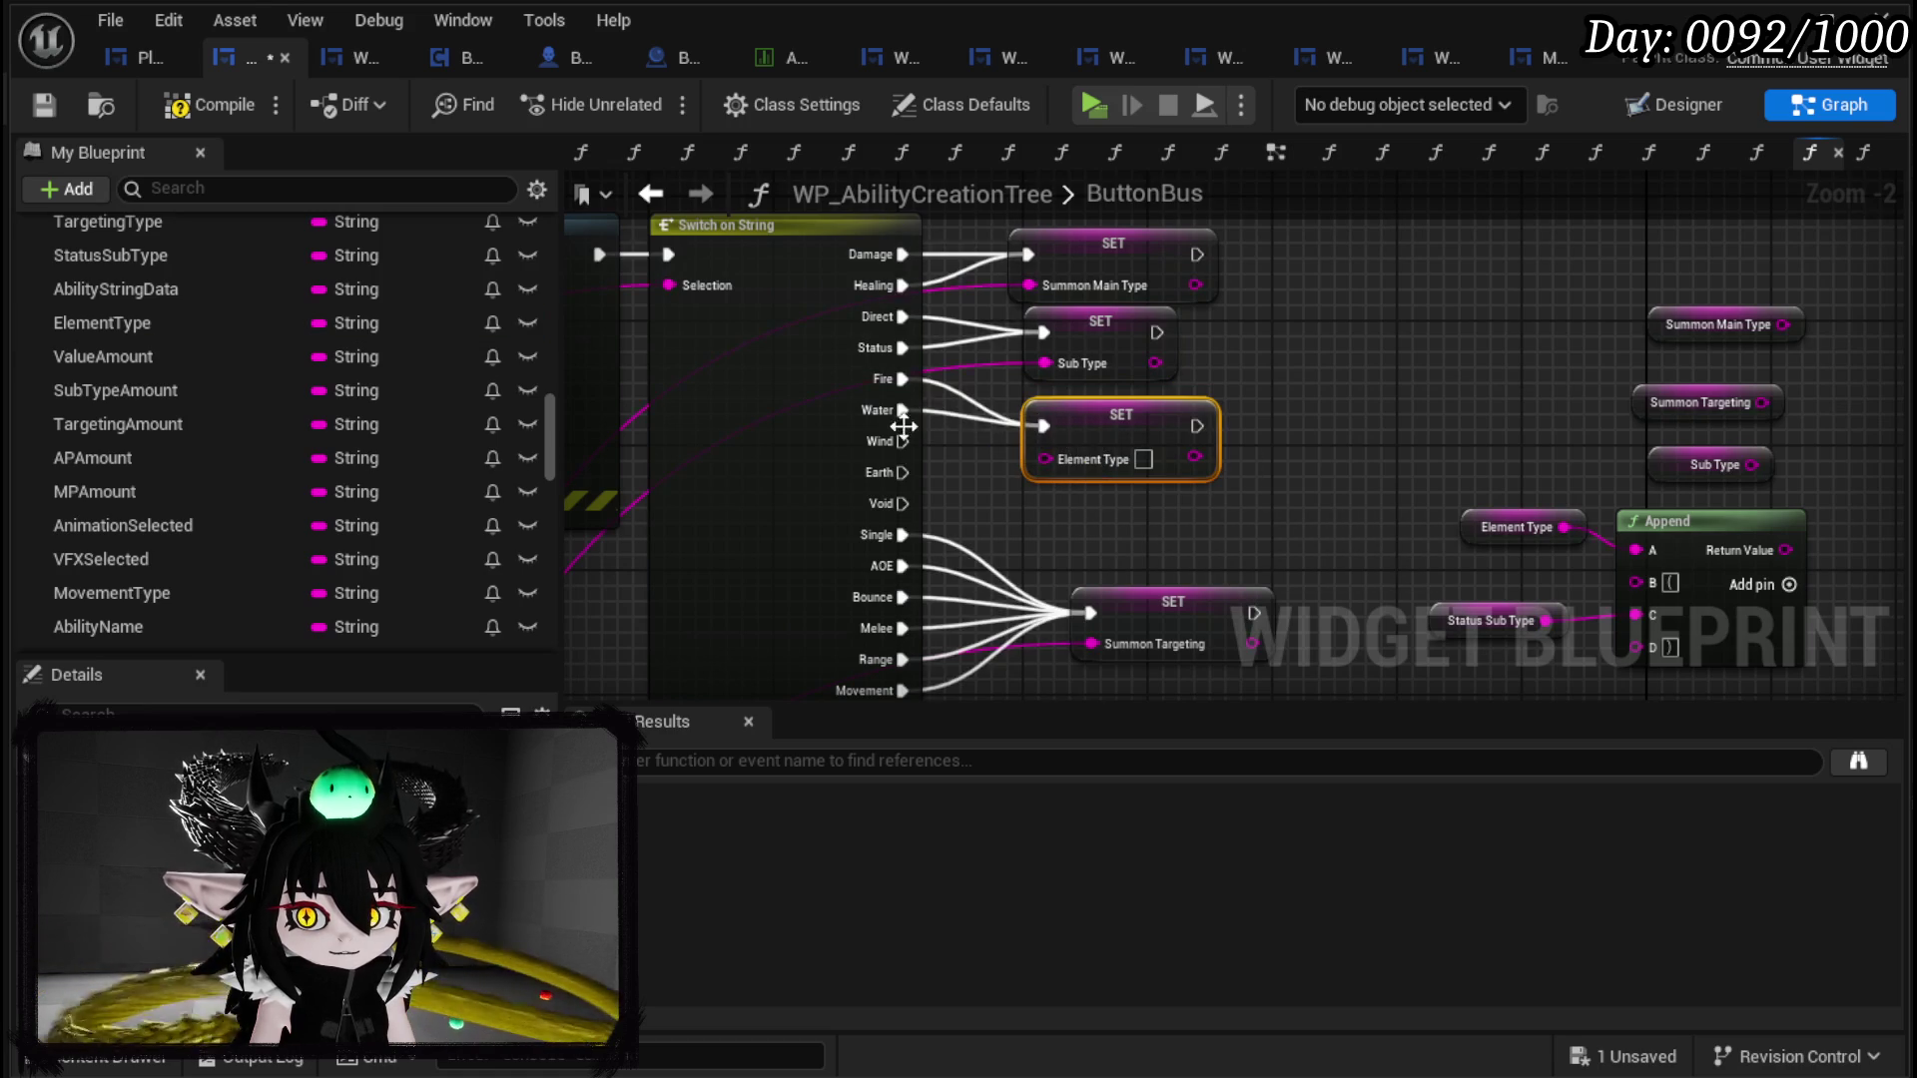
{"action": "left_click_drag", "start_coordinate": [891, 442], "coordinate": [1046, 423]}
{"action": "left_click_drag", "start_coordinate": [901, 503], "coordinate": [1057, 442]}
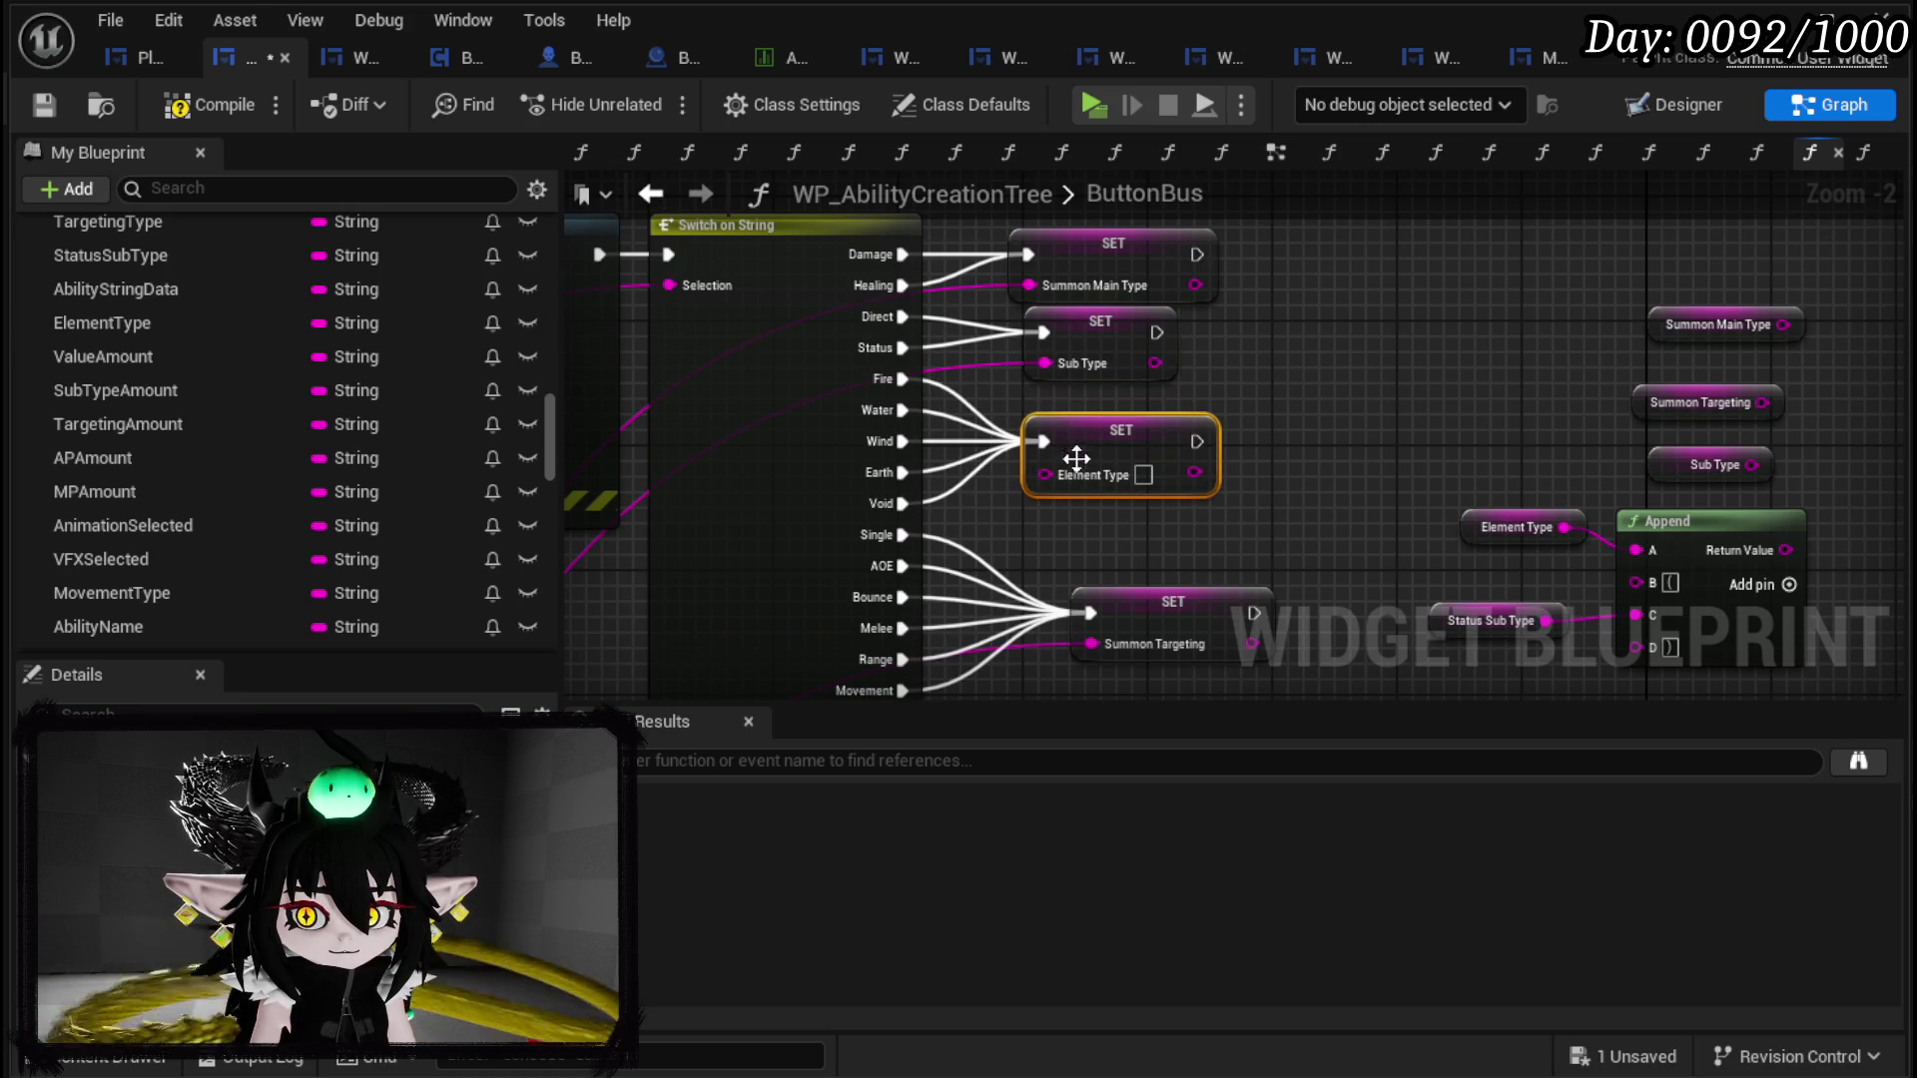
{"action": "mouse_move", "coordinate": [1044, 363]}
{"action": "left_mouse_down"}
{"action": "mouse_move", "coordinate": [1069, 411]}
{"action": "mouse_move", "coordinate": [1064, 469]}
{"action": "left_mouse_up"}
{"action": "scroll", "coordinate": [1064, 469], "scroll_direction": "down", "scroll_amount": 5}
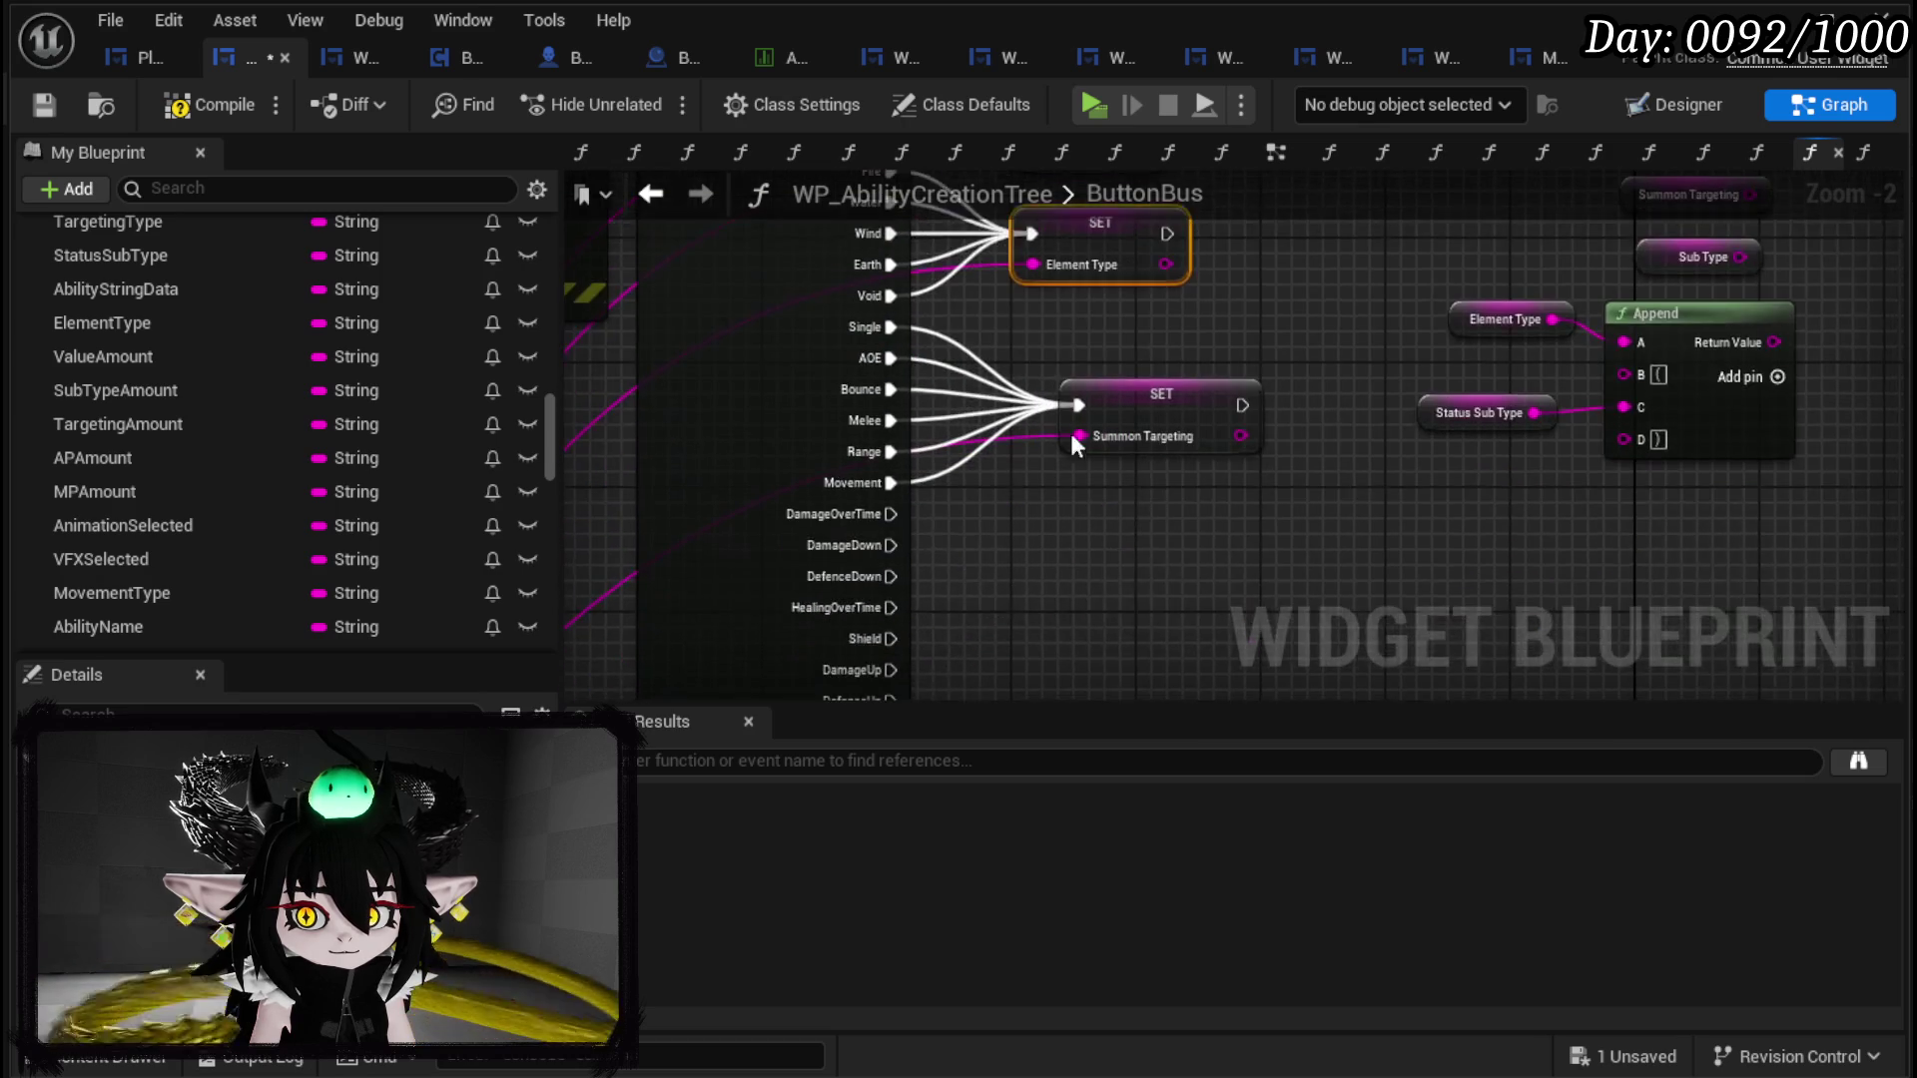
Step: Add a SET Status Sub Type node driven by DamageOverTime, DamageDown, DefenceDown, HealingOverTime, Shield, DamageUp, DefenceUp
{"action": "left_click_drag", "start_coordinate": [1026, 364], "coordinate": [1027, 352]}
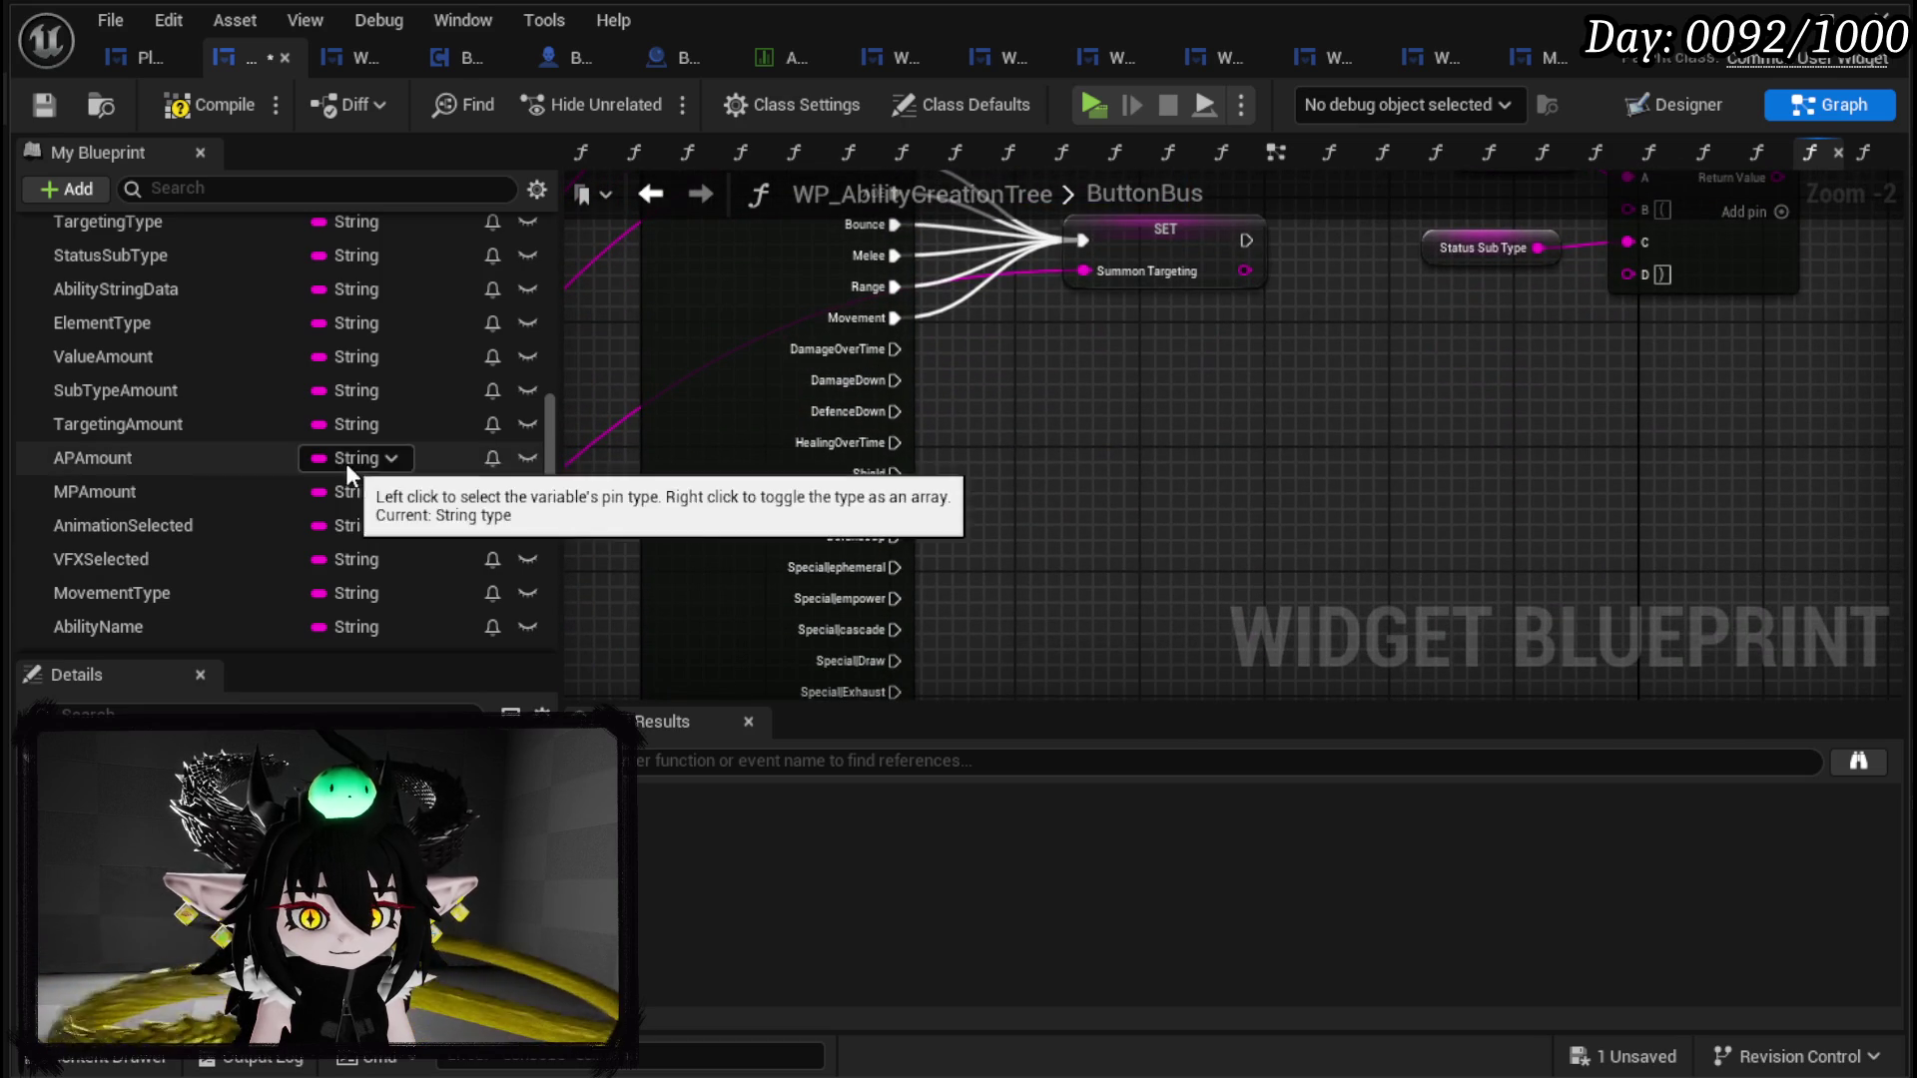
{"action": "scroll", "coordinate": [198, 348], "scroll_direction": "up", "scroll_amount": 1}
{"action": "mouse_move", "coordinate": [129, 308]}
{"action": "left_mouse_down"}
{"action": "mouse_move", "coordinate": [1182, 411]}
{"action": "mouse_move", "coordinate": [1064, 402]}
{"action": "left_mouse_up"}
{"action": "left_click", "coordinate": [1158, 462]}
{"action": "left_click_drag", "start_coordinate": [895, 348], "coordinate": [1080, 395]}
{"action": "left_click_drag", "start_coordinate": [896, 410], "coordinate": [1081, 396]}
{"action": "mouse_move", "coordinate": [895, 442]}
{"action": "left_mouse_down"}
{"action": "mouse_move", "coordinate": [1108, 397]}
{"action": "mouse_move", "coordinate": [1077, 403]}
{"action": "left_mouse_up"}
{"action": "mouse_move", "coordinate": [895, 505]}
{"action": "left_mouse_down"}
{"action": "mouse_move", "coordinate": [1081, 427]}
{"action": "mouse_move", "coordinate": [1081, 397]}
{"action": "left_mouse_up"}
{"action": "mouse_move", "coordinate": [895, 536]}
{"action": "left_mouse_down"}
{"action": "mouse_move", "coordinate": [1082, 399]}
{"action": "mouse_move", "coordinate": [1130, 476]}
{"action": "left_mouse_up"}
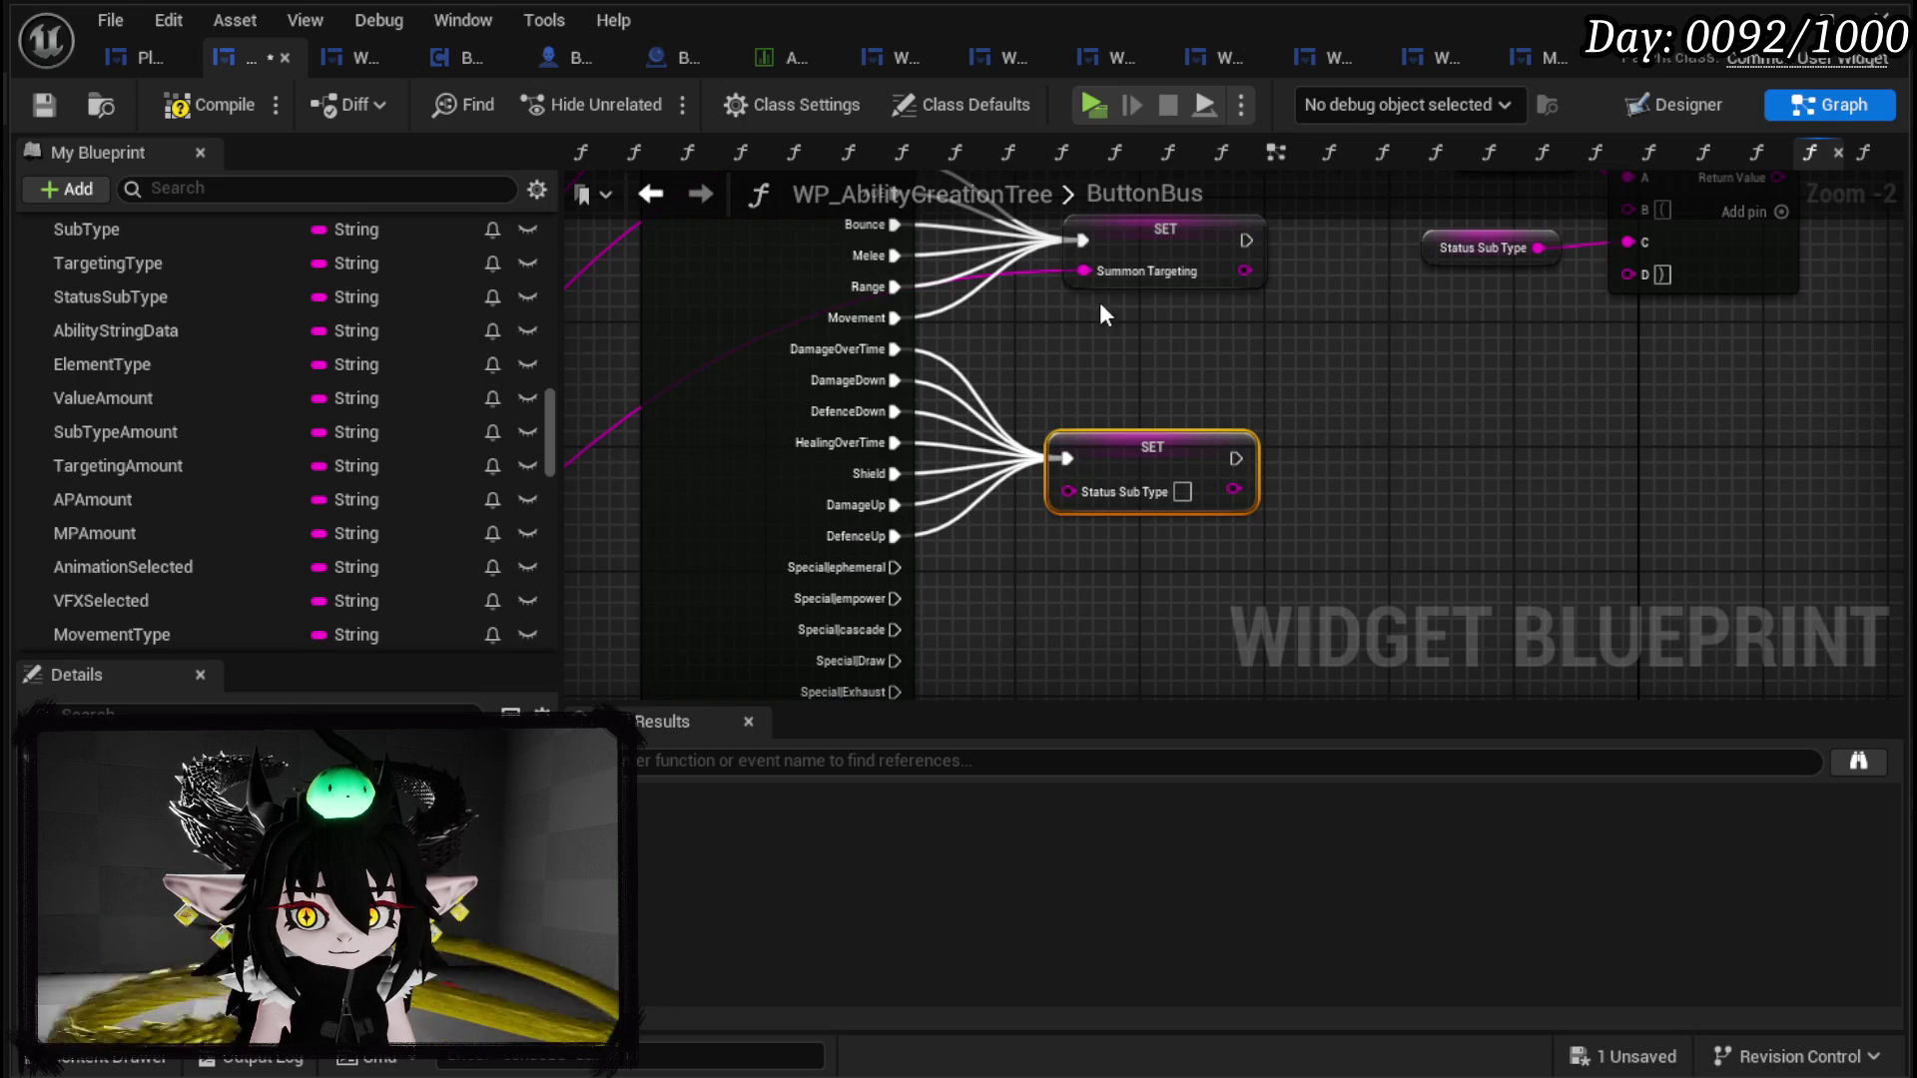
{"action": "left_click_drag", "start_coordinate": [1088, 271], "coordinate": [1064, 529]}
{"action": "scroll", "coordinate": [1064, 529], "scroll_direction": "down", "scroll_amount": 3}
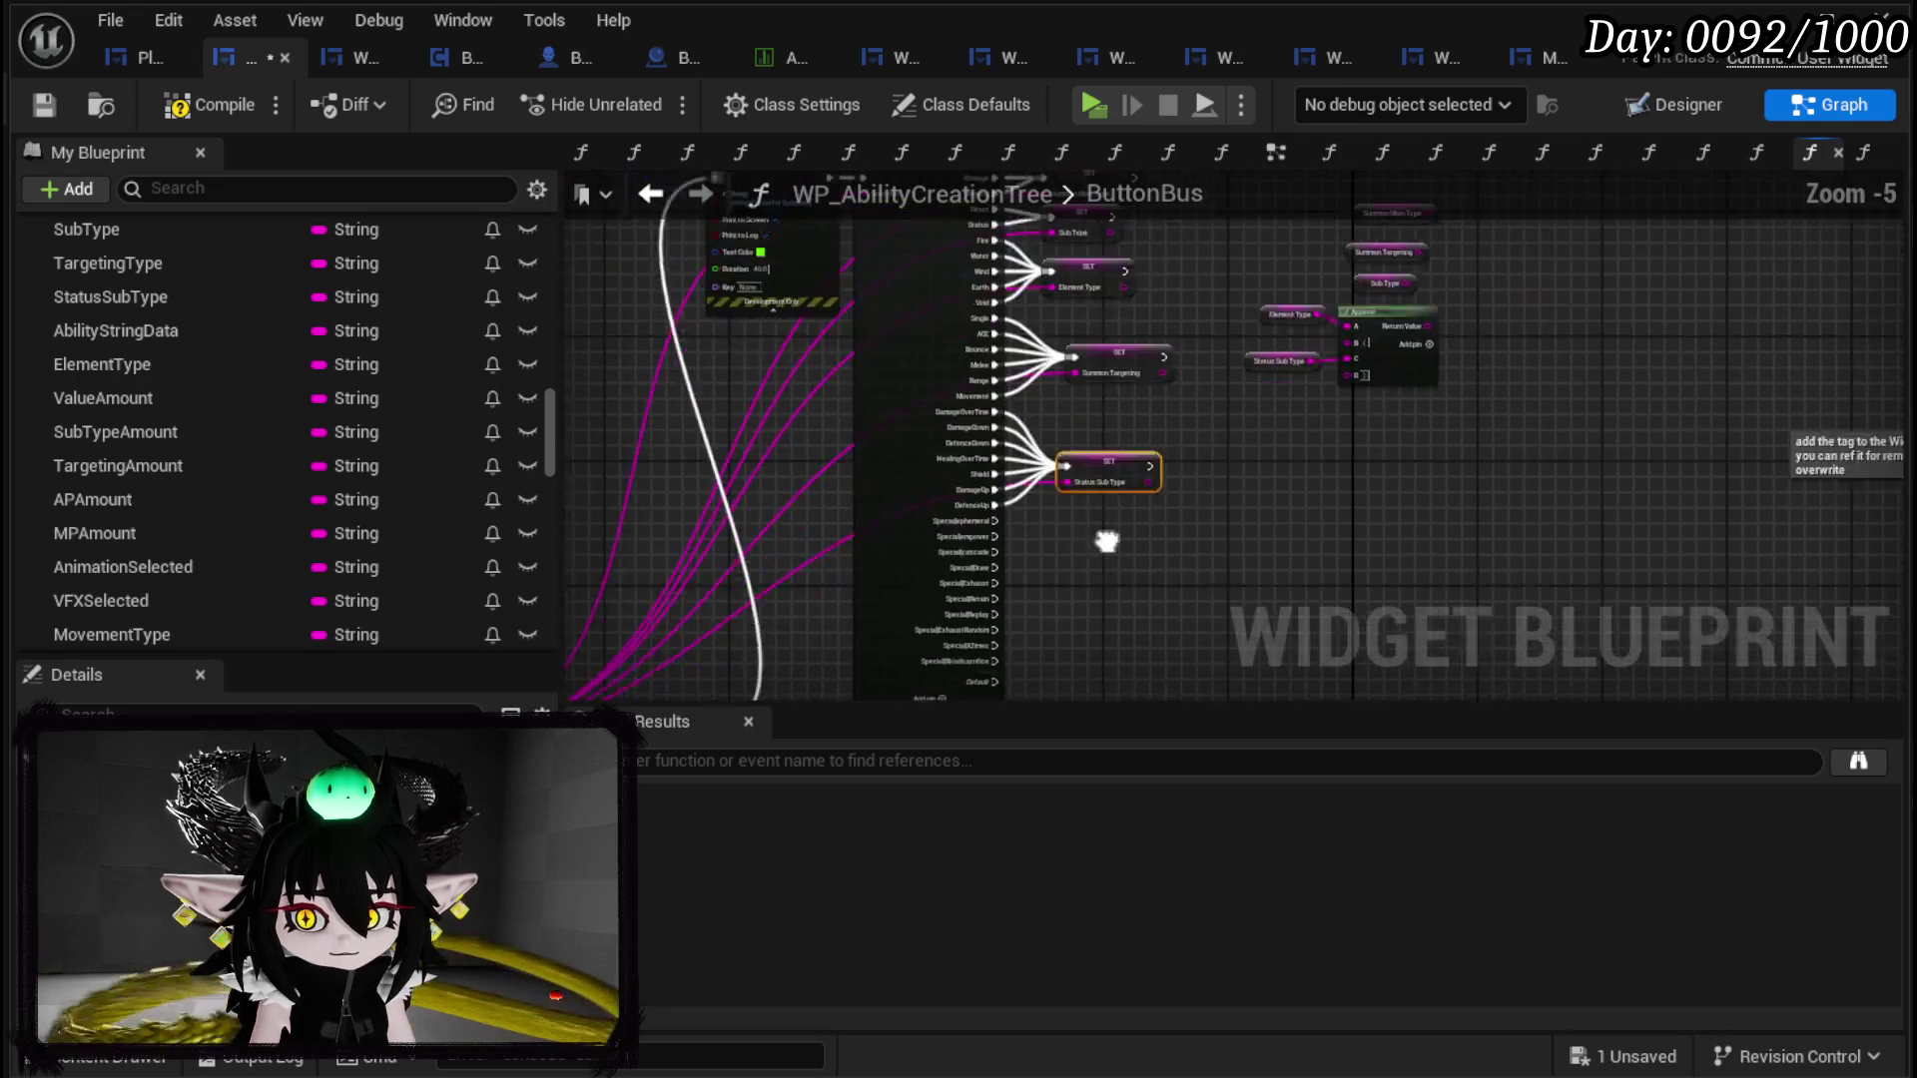
Step: Wire the Special switch's ephemeral, empower and cascade outputs into the ADDUNIQUE node
{"action": "left_click_drag", "start_coordinate": [1126, 367], "coordinate": [1194, 374]}
{"action": "scroll", "coordinate": [1069, 368], "scroll_direction": "up", "scroll_amount": 3}
{"action": "left_click", "coordinate": [1193, 527]}
{"action": "mouse_move", "coordinate": [1249, 535]}
{"action": "left_mouse_down"}
{"action": "mouse_move", "coordinate": [1328, 346]}
{"action": "mouse_move", "coordinate": [1260, 431]}
{"action": "left_mouse_up"}
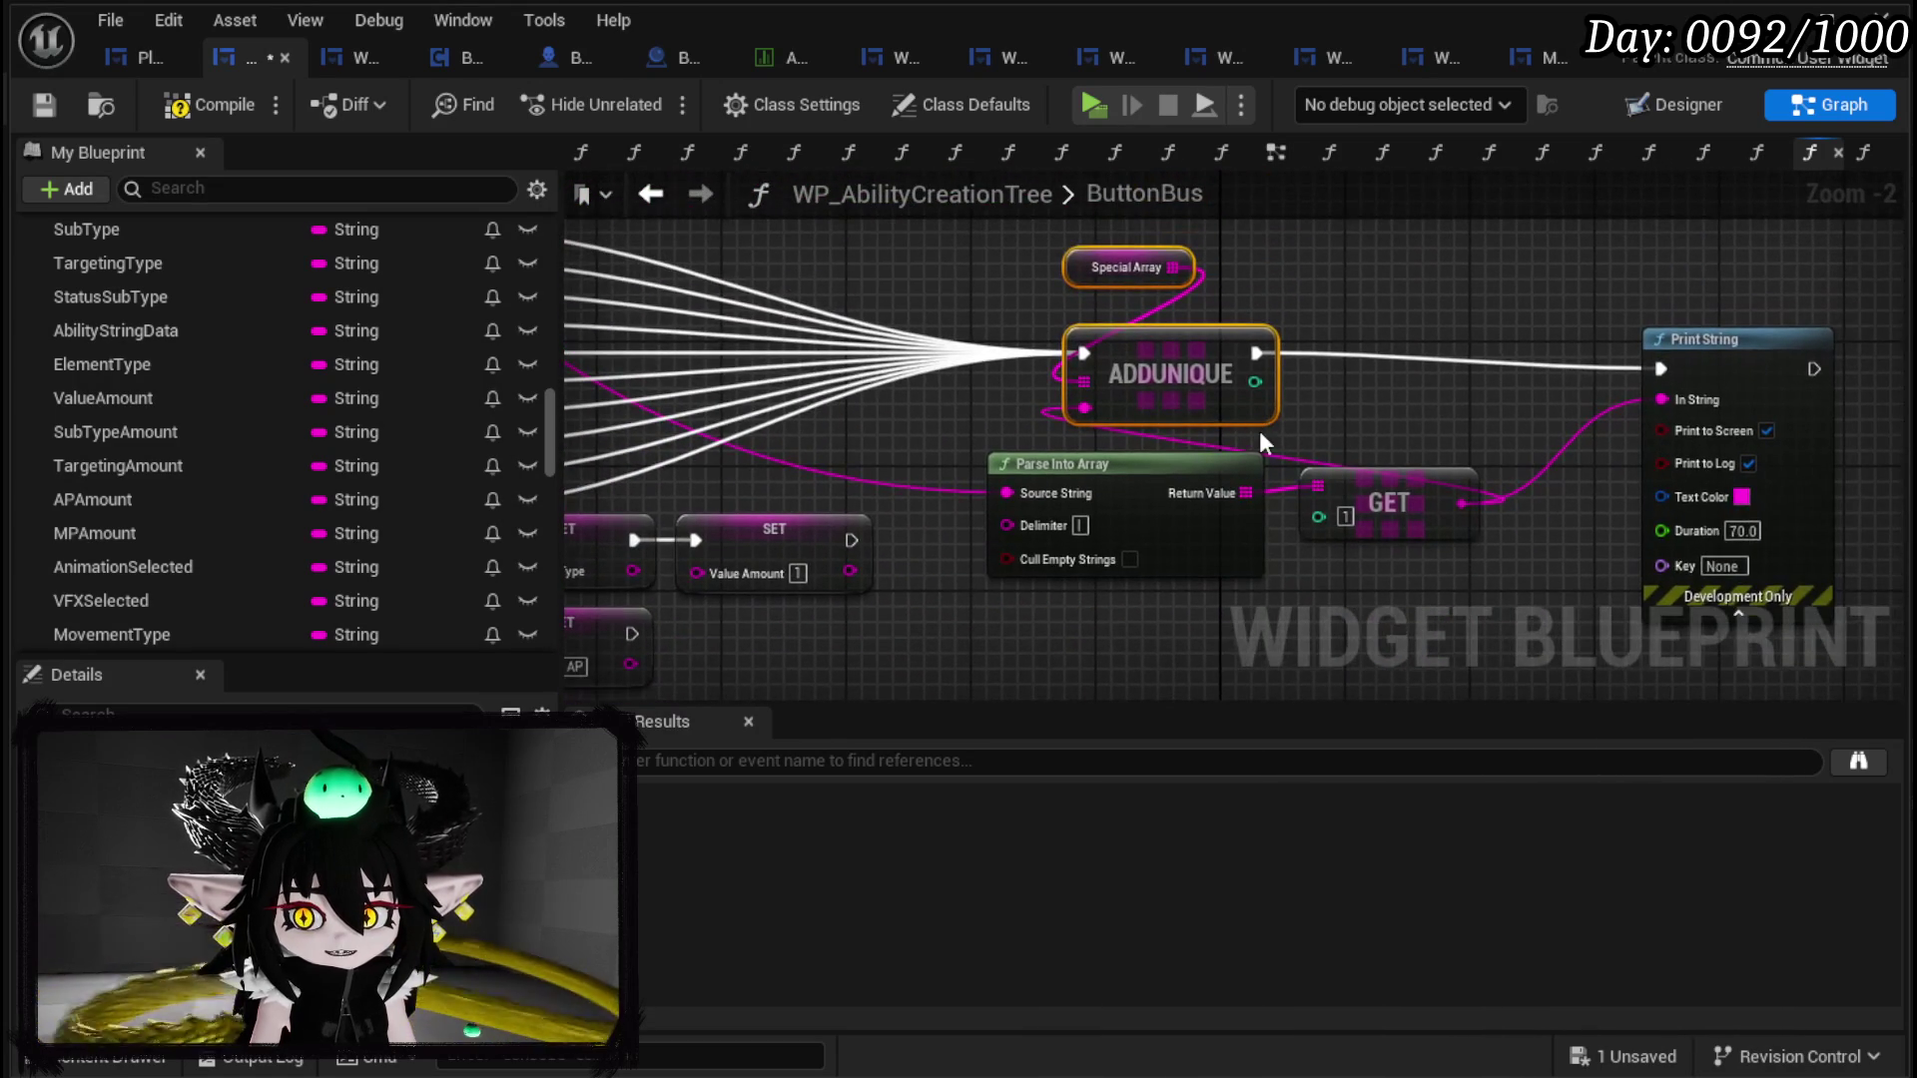
{"action": "scroll", "coordinate": [1425, 444], "scroll_direction": "down", "scroll_amount": 1}
{"action": "scroll", "coordinate": [1142, 300], "scroll_direction": "down", "scroll_amount": 1}
{"action": "mouse_move", "coordinate": [1400, 447]}
{"action": "left_mouse_down"}
{"action": "mouse_move", "coordinate": [1320, 564]}
{"action": "mouse_move", "coordinate": [1189, 548]}
{"action": "mouse_move", "coordinate": [1189, 599]}
{"action": "left_mouse_up"}
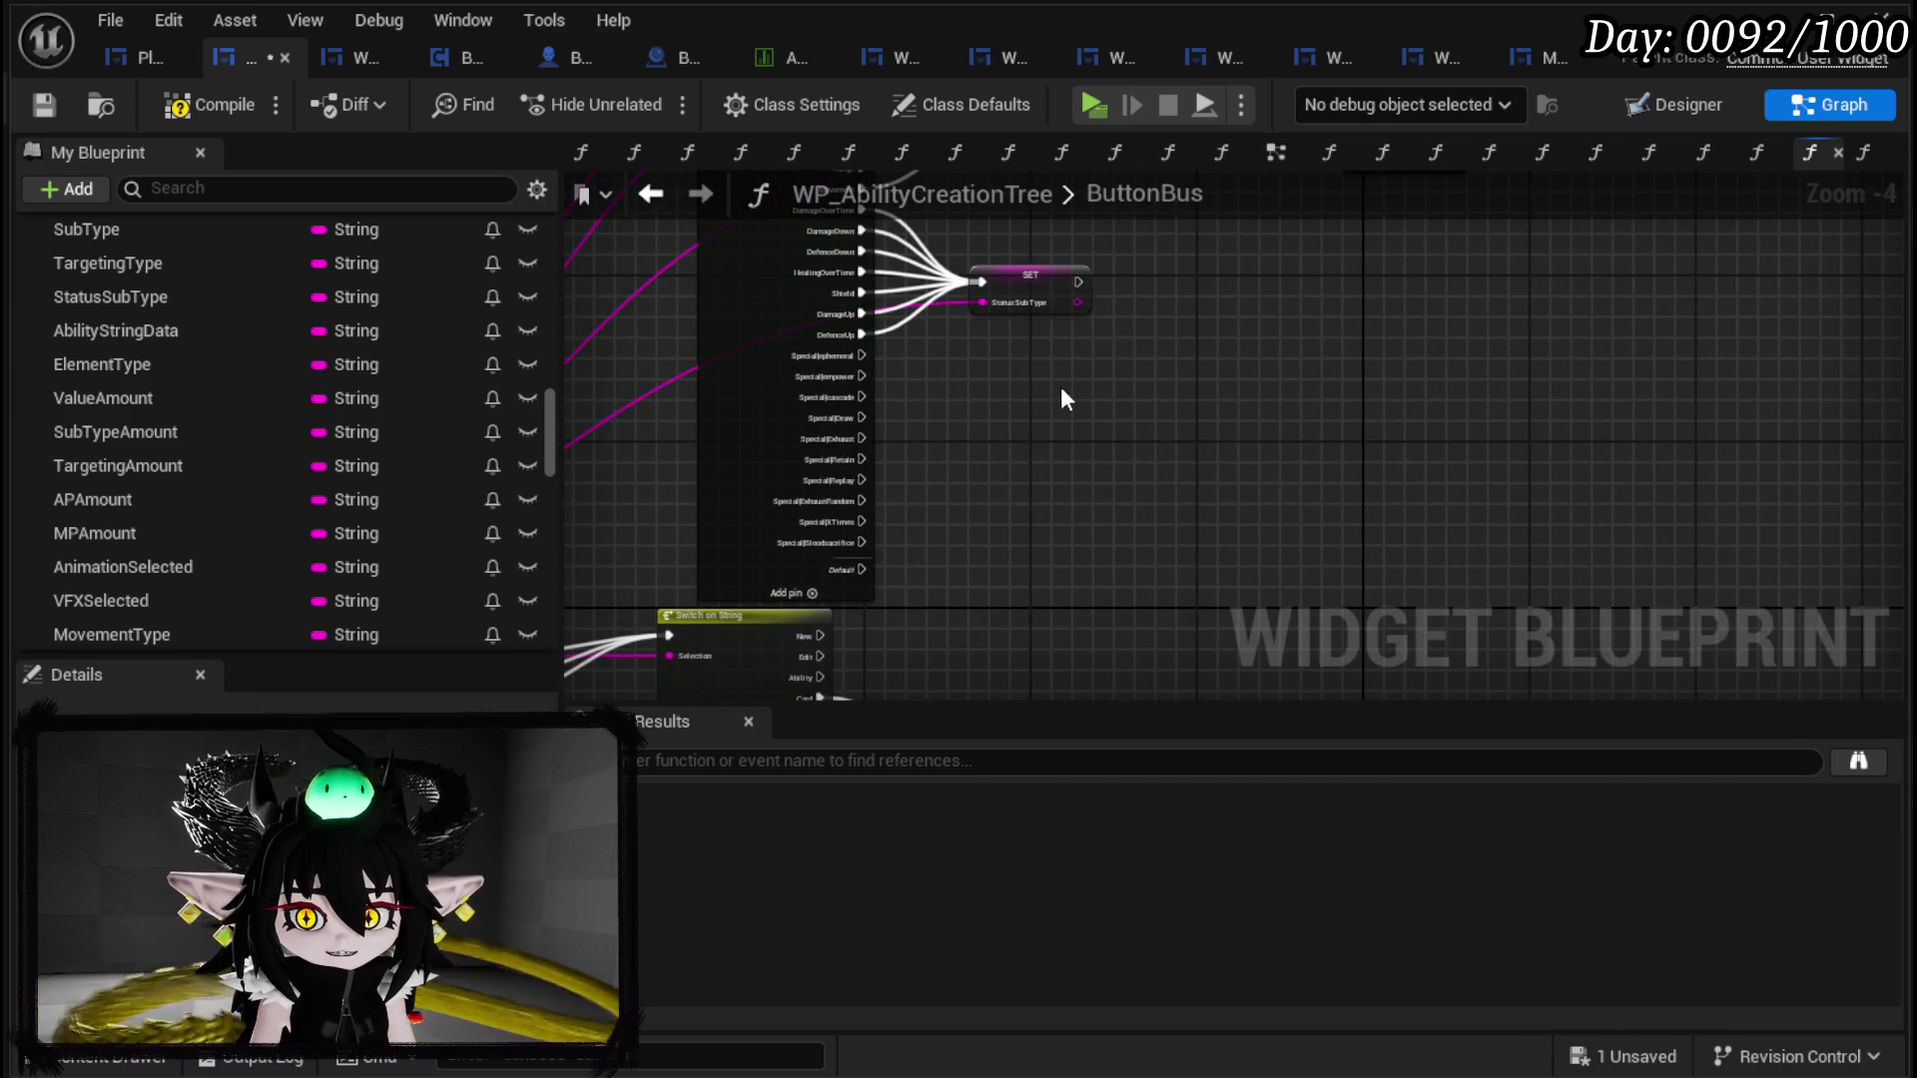
{"action": "scroll", "coordinate": [1060, 400], "scroll_direction": "up", "scroll_amount": 3}
{"action": "left_click_drag", "start_coordinate": [1026, 403], "coordinate": [1096, 413]}
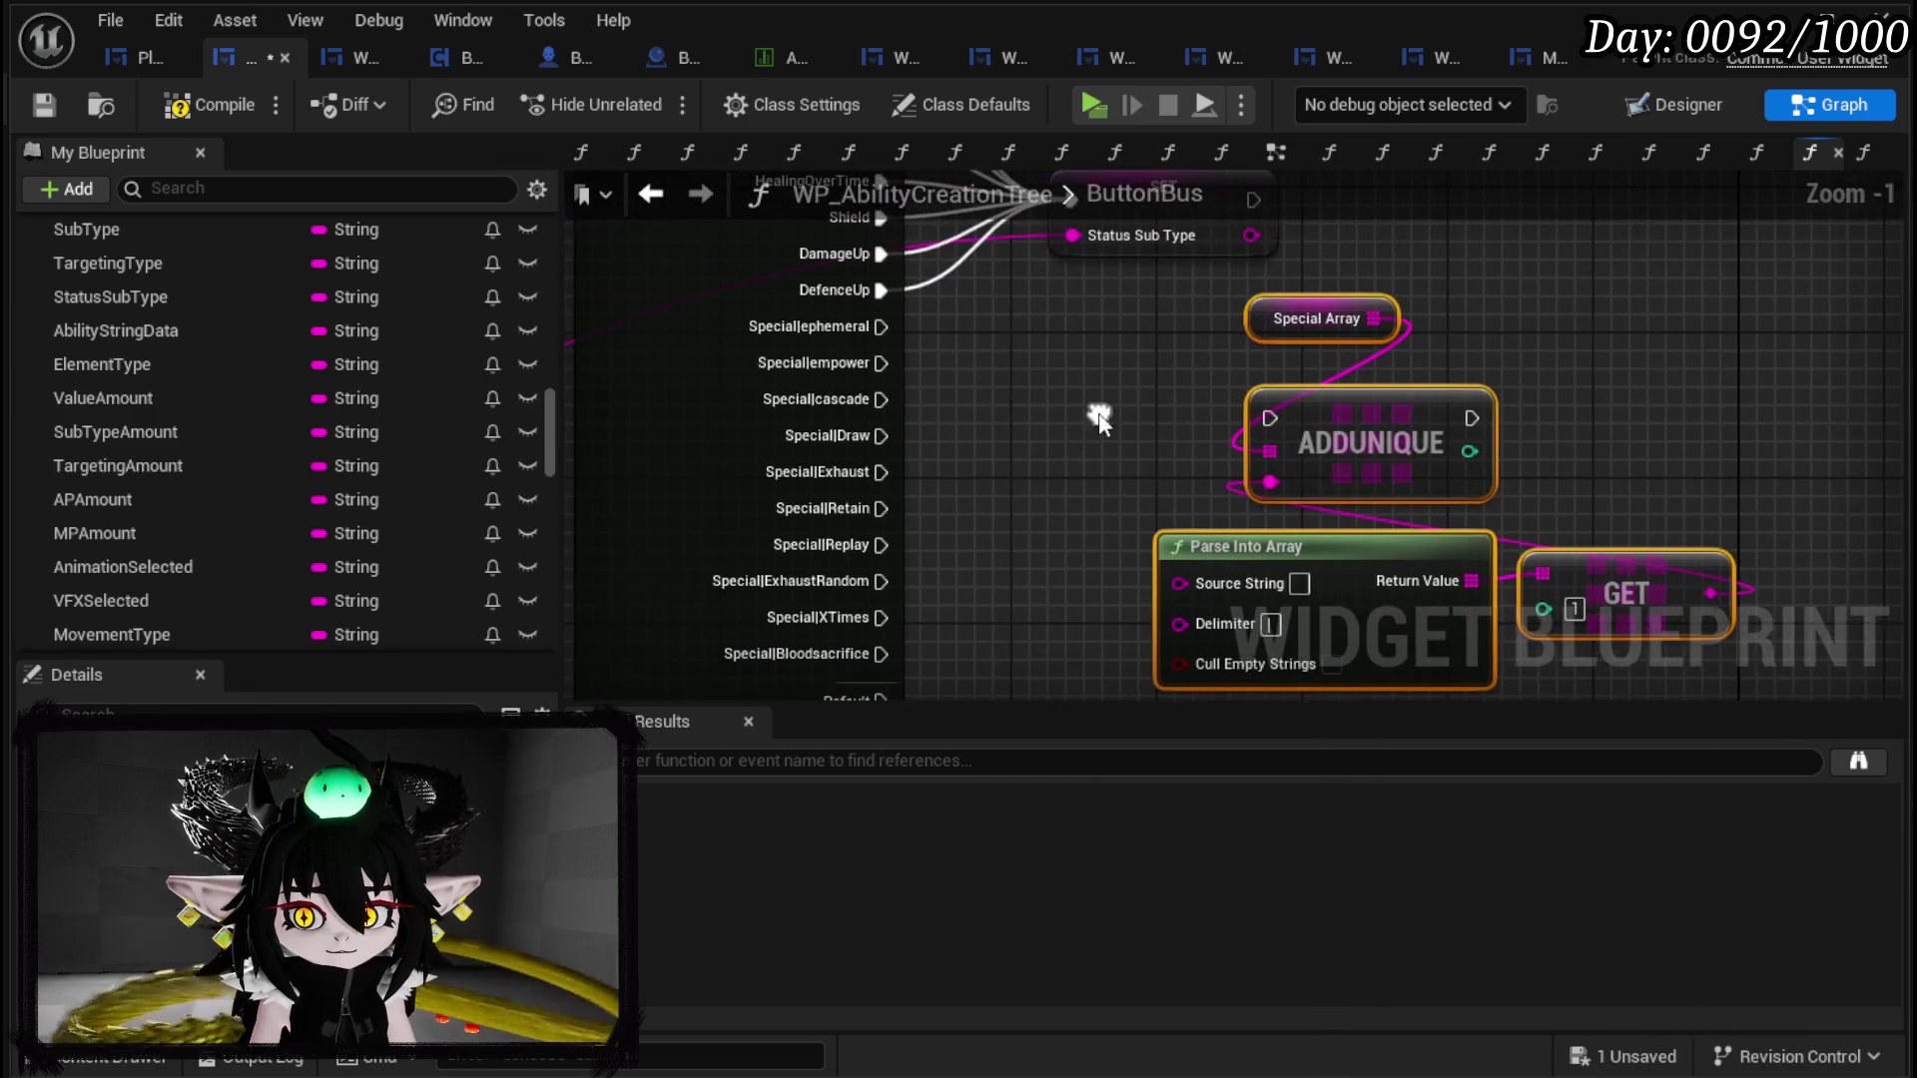
{"action": "mouse_move", "coordinate": [878, 327]}
{"action": "left_mouse_down"}
{"action": "mouse_move", "coordinate": [1285, 423]}
{"action": "mouse_move", "coordinate": [1268, 418]}
{"action": "left_mouse_up"}
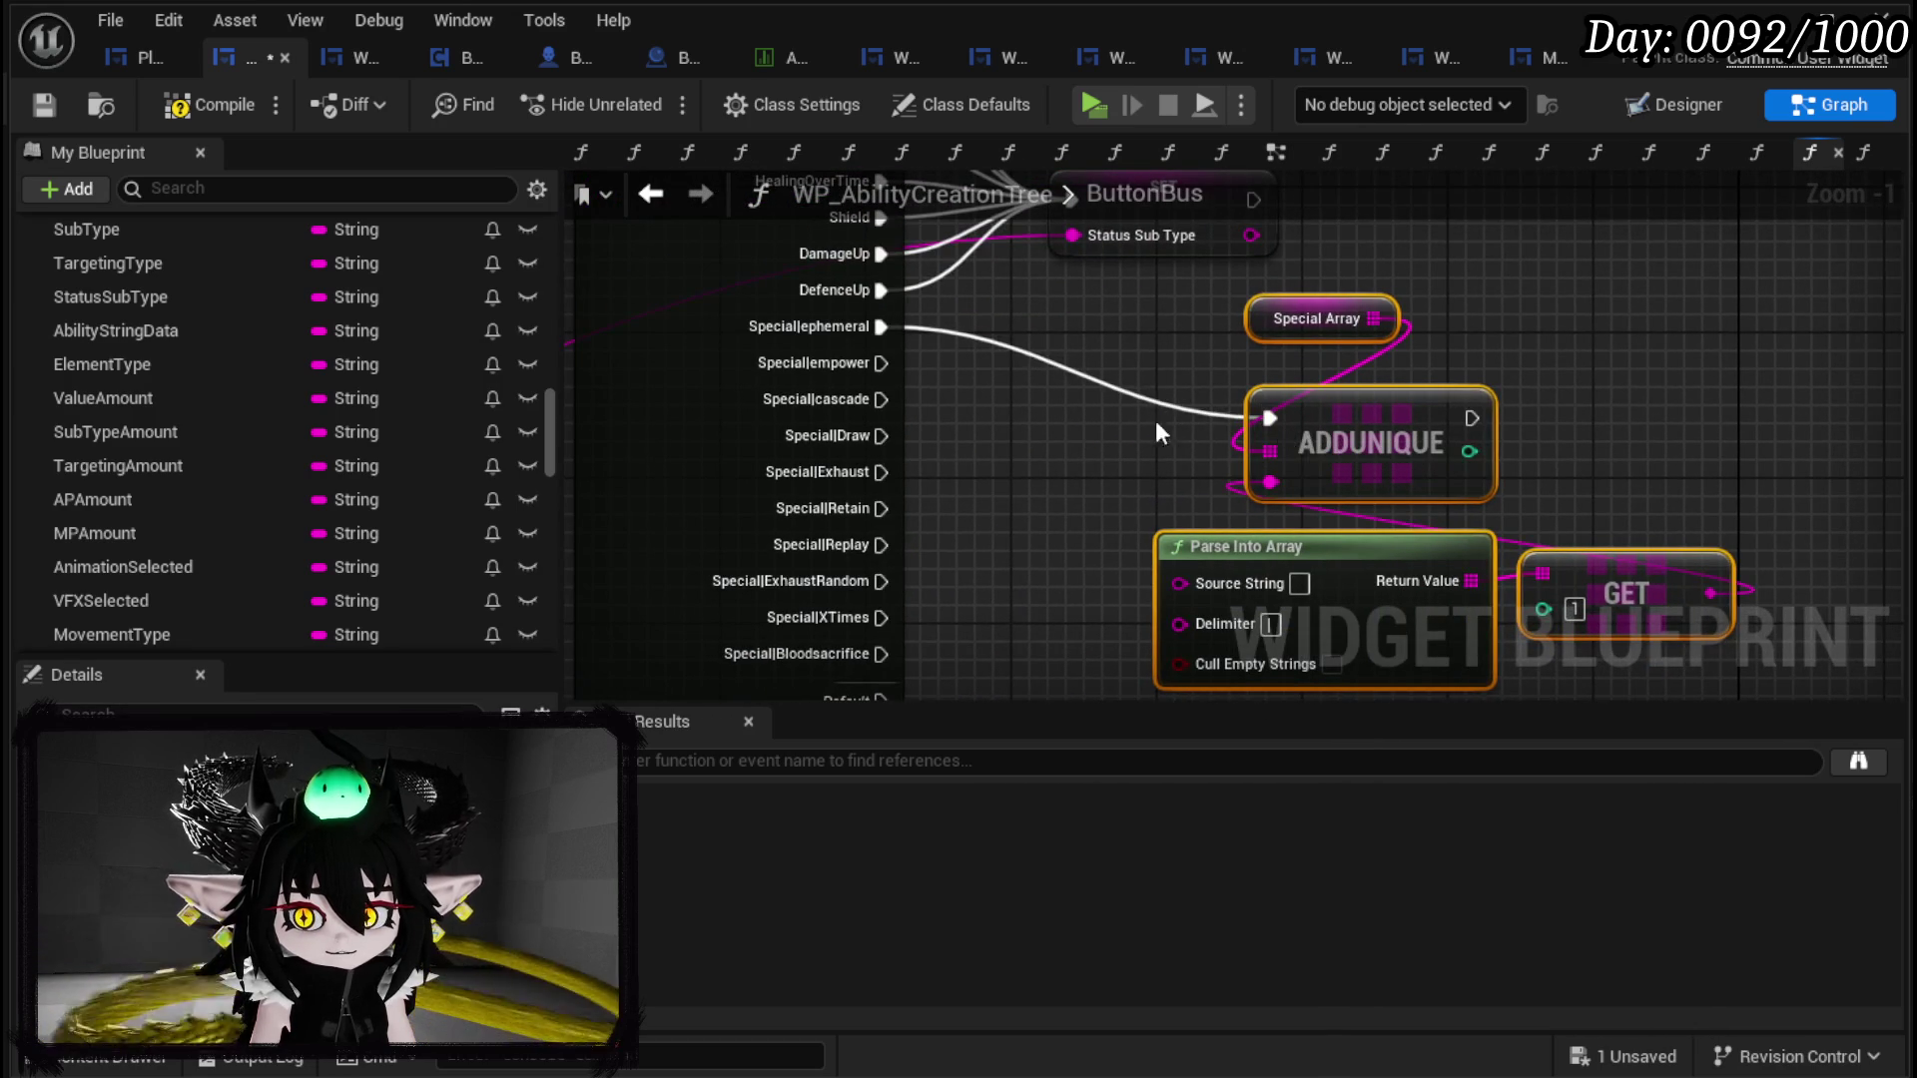
{"action": "mouse_move", "coordinate": [878, 363]}
{"action": "left_mouse_down"}
{"action": "mouse_move", "coordinate": [1286, 405]}
{"action": "mouse_move", "coordinate": [1268, 418]}
{"action": "left_mouse_up"}
{"action": "mouse_move", "coordinate": [880, 399]}
{"action": "left_mouse_down"}
{"action": "mouse_move", "coordinate": [1272, 440]}
{"action": "mouse_move", "coordinate": [1267, 418]}
{"action": "left_mouse_up"}
Step: Wire Draw, Exhaust, Retain, Replay, ExhaustRandom, XTimes and Bloodsacrifice outputs into ADDUNIQUE
{"action": "mouse_move", "coordinate": [878, 435]}
{"action": "left_mouse_down"}
{"action": "mouse_move", "coordinate": [1250, 427]}
{"action": "mouse_move", "coordinate": [893, 435]}
{"action": "mouse_move", "coordinate": [949, 440]}
{"action": "left_mouse_up"}
{"action": "left_click_drag", "start_coordinate": [1258, 416], "coordinate": [1276, 416]}
{"action": "left_click_drag", "start_coordinate": [880, 435], "coordinate": [1286, 418]}
{"action": "left_click_drag", "start_coordinate": [881, 472], "coordinate": [1287, 418]}
{"action": "left_click_drag", "start_coordinate": [880, 508], "coordinate": [1287, 419]}
{"action": "mouse_move", "coordinate": [880, 545]}
{"action": "left_mouse_down"}
{"action": "mouse_move", "coordinate": [1309, 417]}
{"action": "mouse_move", "coordinate": [1287, 418]}
{"action": "left_mouse_up"}
{"action": "left_click_drag", "start_coordinate": [880, 581], "coordinate": [1292, 421]}
{"action": "mouse_move", "coordinate": [880, 617]}
{"action": "left_mouse_down"}
{"action": "mouse_move", "coordinate": [1206, 434]}
{"action": "mouse_move", "coordinate": [1289, 420]}
{"action": "left_mouse_up"}
{"action": "mouse_move", "coordinate": [880, 654]}
{"action": "left_mouse_down"}
{"action": "mouse_move", "coordinate": [1290, 420]}
{"action": "mouse_move", "coordinate": [1181, 500]}
{"action": "mouse_move", "coordinate": [1247, 513]}
{"action": "mouse_move", "coordinate": [1353, 641]}
{"action": "left_mouse_up"}
Step: Connect the string to Status Sub Type and Parse Into Array's Source String, then regroup the array nodes
{"action": "scroll", "coordinate": [1211, 465], "scroll_direction": "down", "scroll_amount": 1}
{"action": "left_click_drag", "start_coordinate": [1250, 439], "coordinate": [1266, 451]}
{"action": "scroll", "coordinate": [1266, 451], "scroll_direction": "down", "scroll_amount": 2}
{"action": "left_click_drag", "start_coordinate": [1290, 619], "coordinate": [1379, 422]}
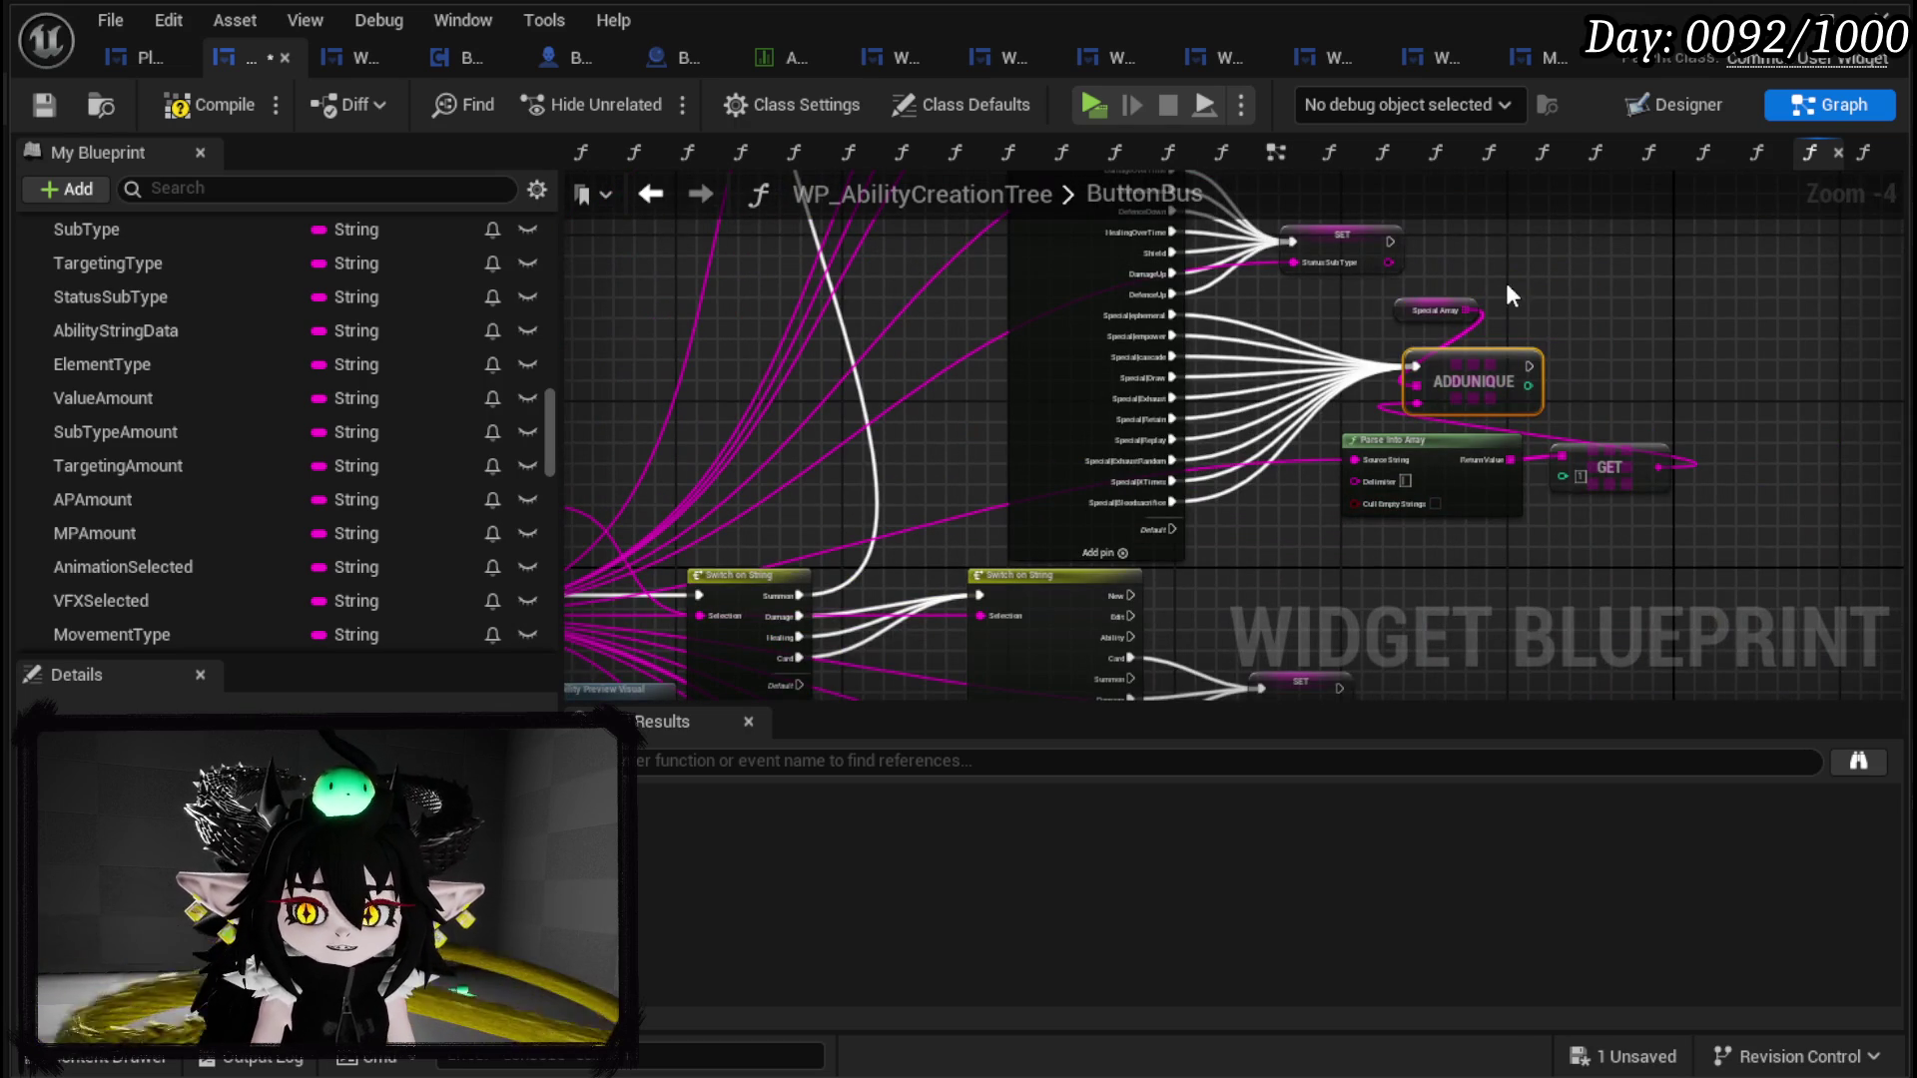
{"action": "mouse_move", "coordinate": [1370, 300]}
{"action": "left_mouse_down"}
{"action": "mouse_move", "coordinate": [1703, 474]}
{"action": "mouse_move", "coordinate": [1591, 482]}
{"action": "mouse_move", "coordinate": [1571, 509]}
{"action": "left_mouse_up"}
{"action": "left_click", "coordinate": [1612, 398]}
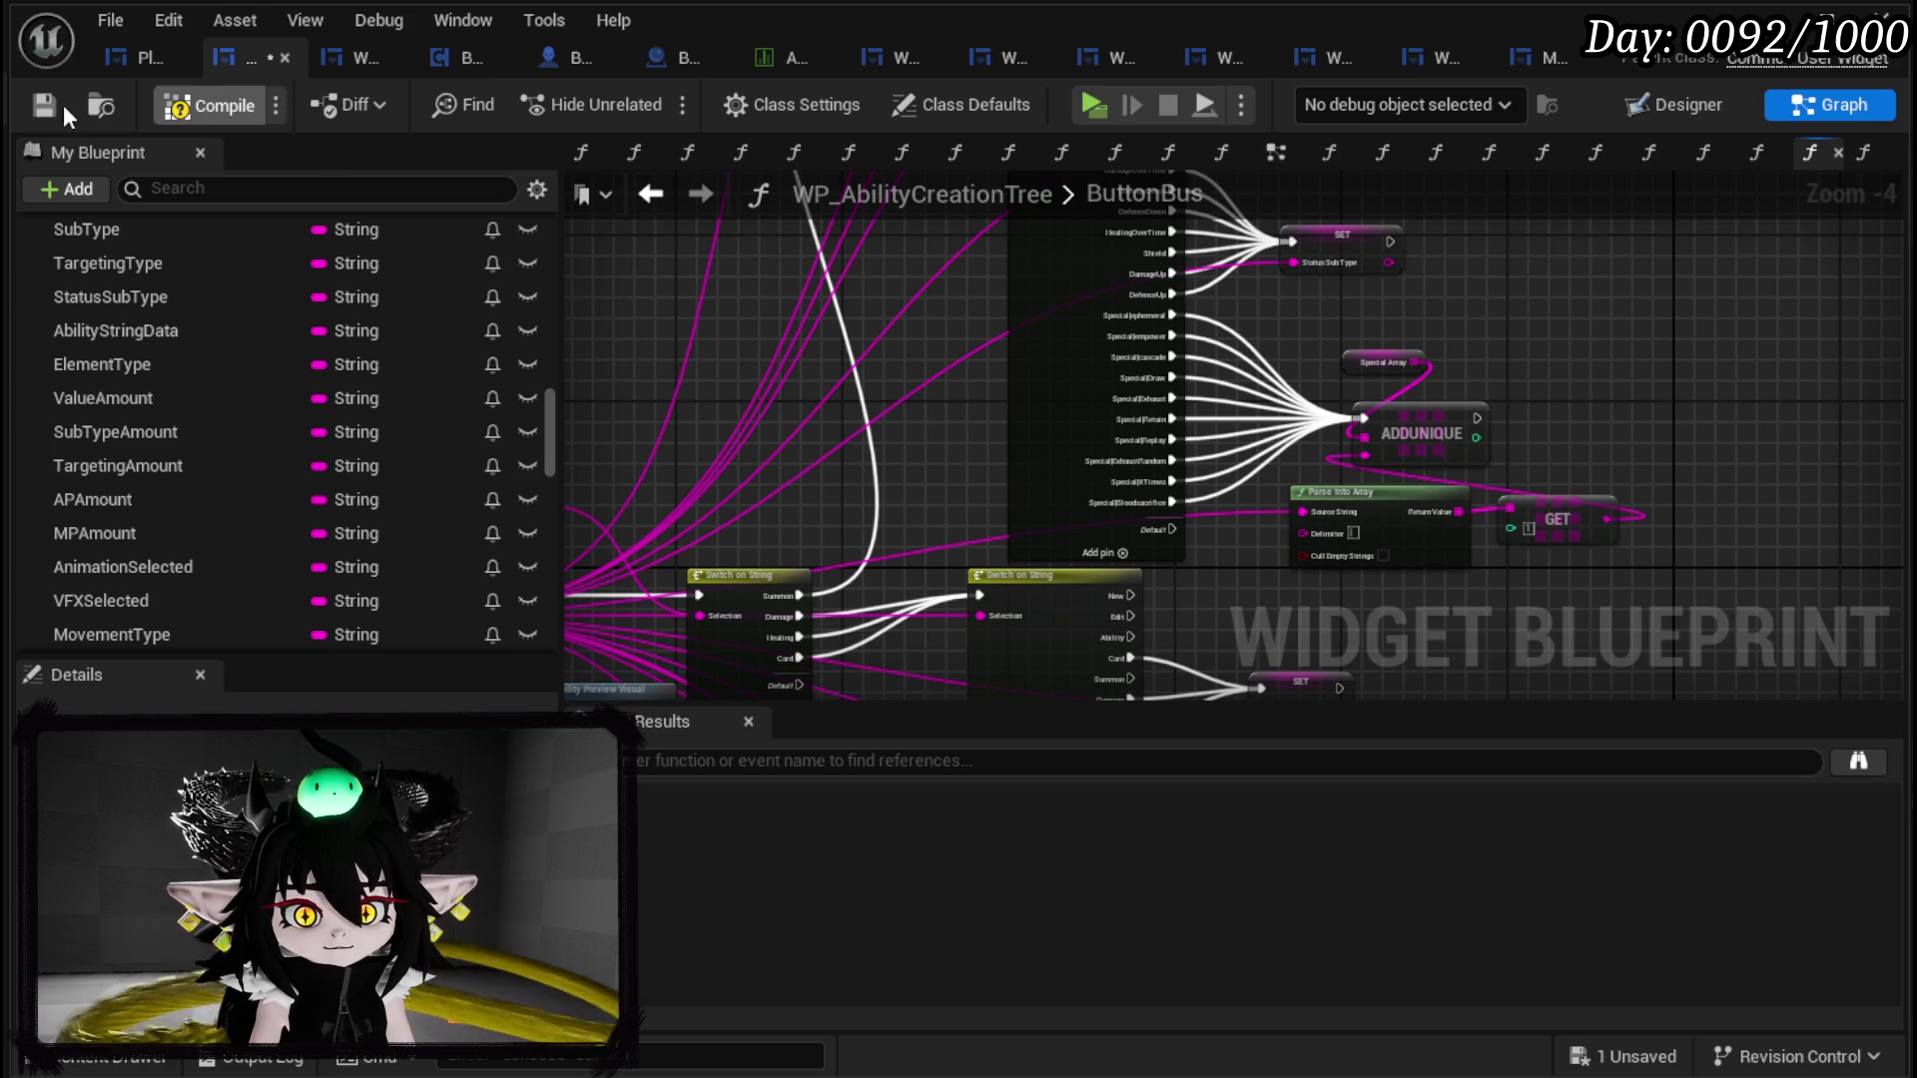
Step: Compile and save, then rename the AppendData function to BuildGigaString
{"action": "left_click", "coordinate": [46, 104]}
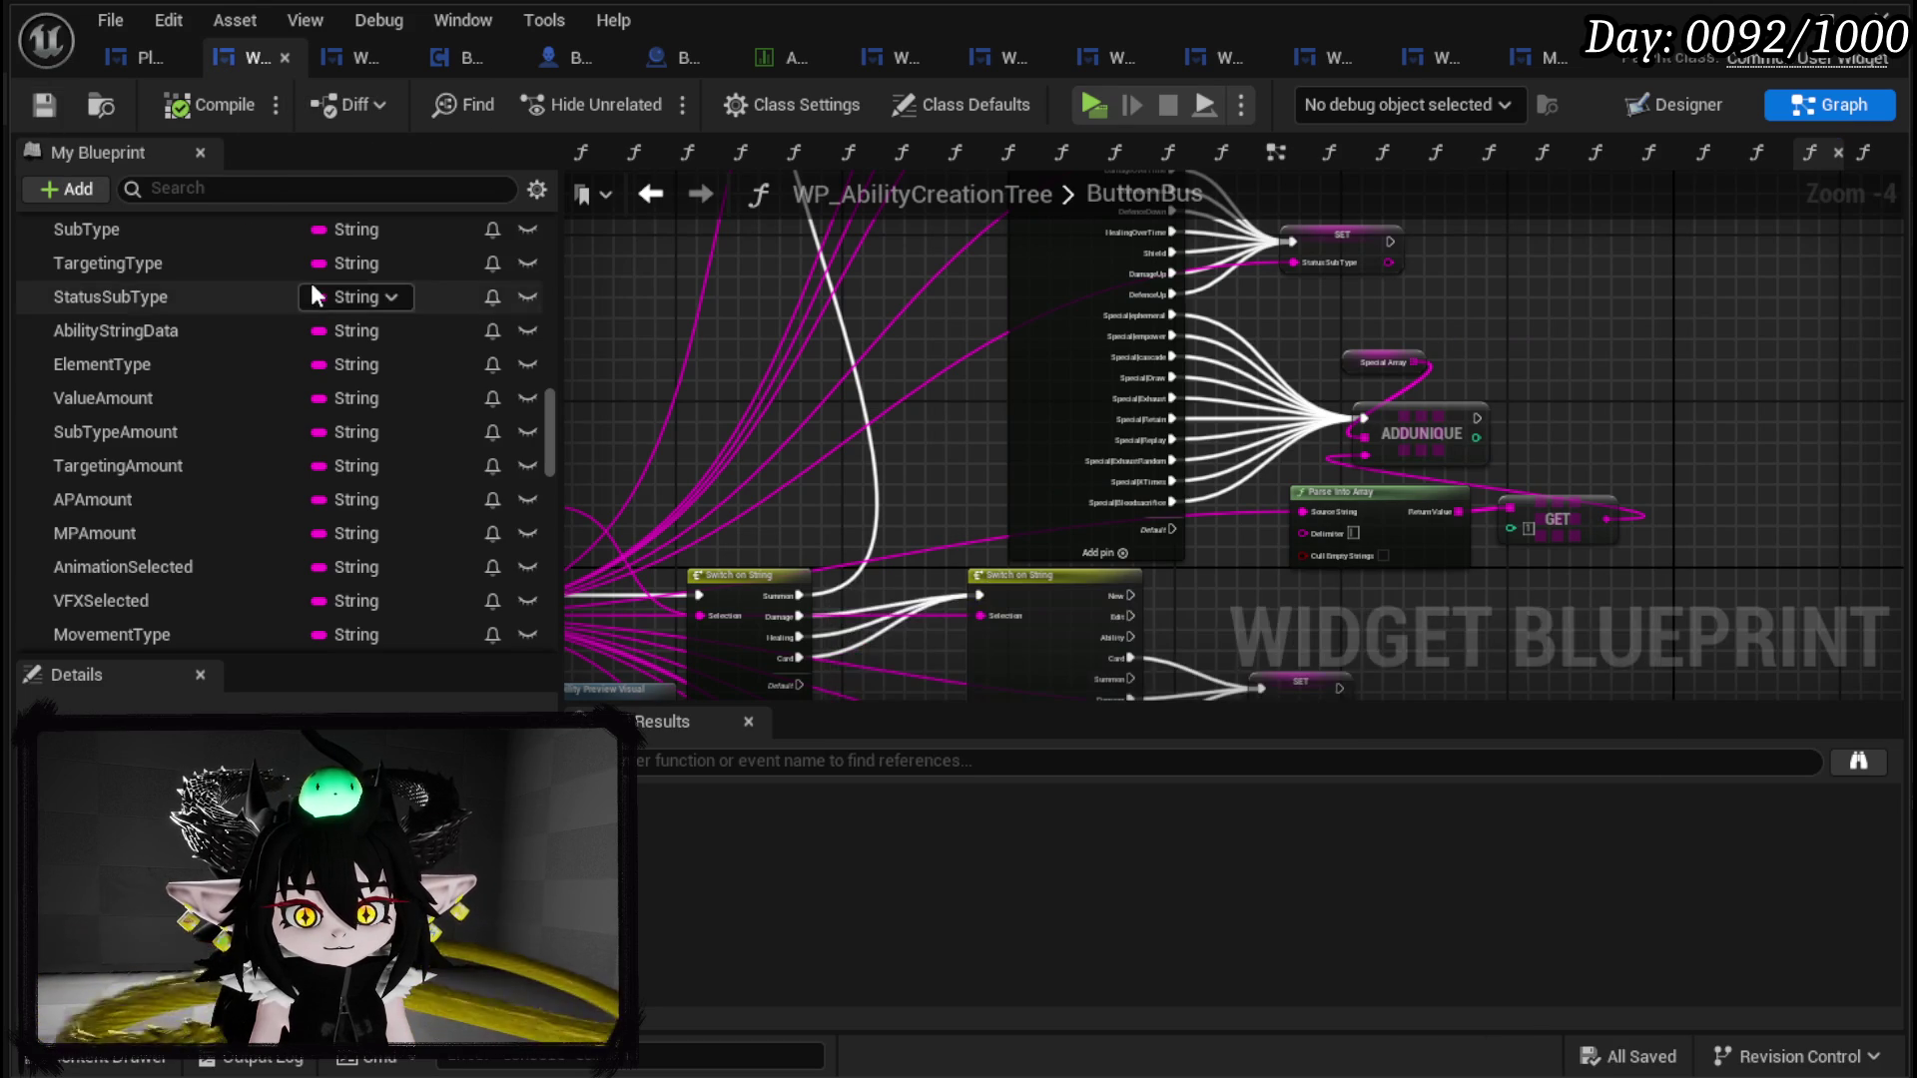
{"action": "scroll", "coordinate": [309, 295], "scroll_direction": "up", "scroll_amount": 15}
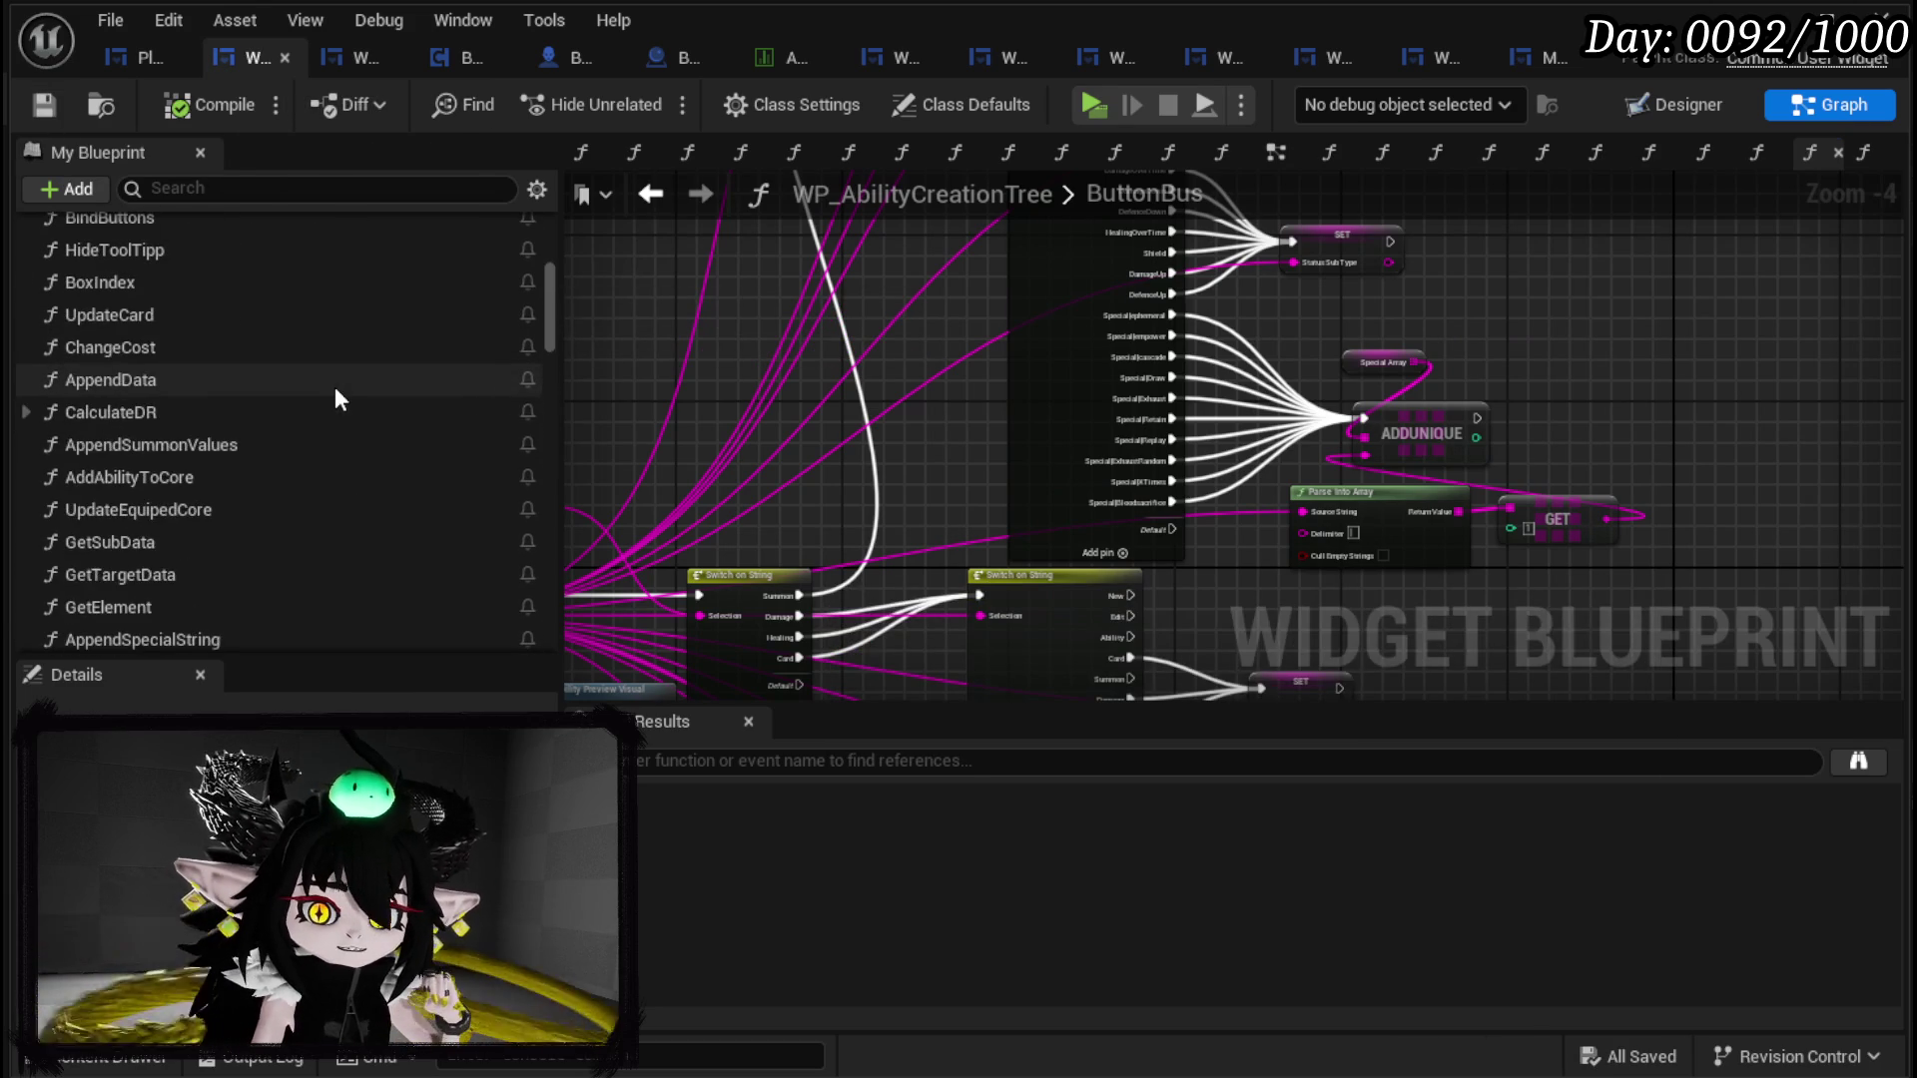
{"action": "scroll", "coordinate": [364, 453], "scroll_direction": "up", "scroll_amount": 3}
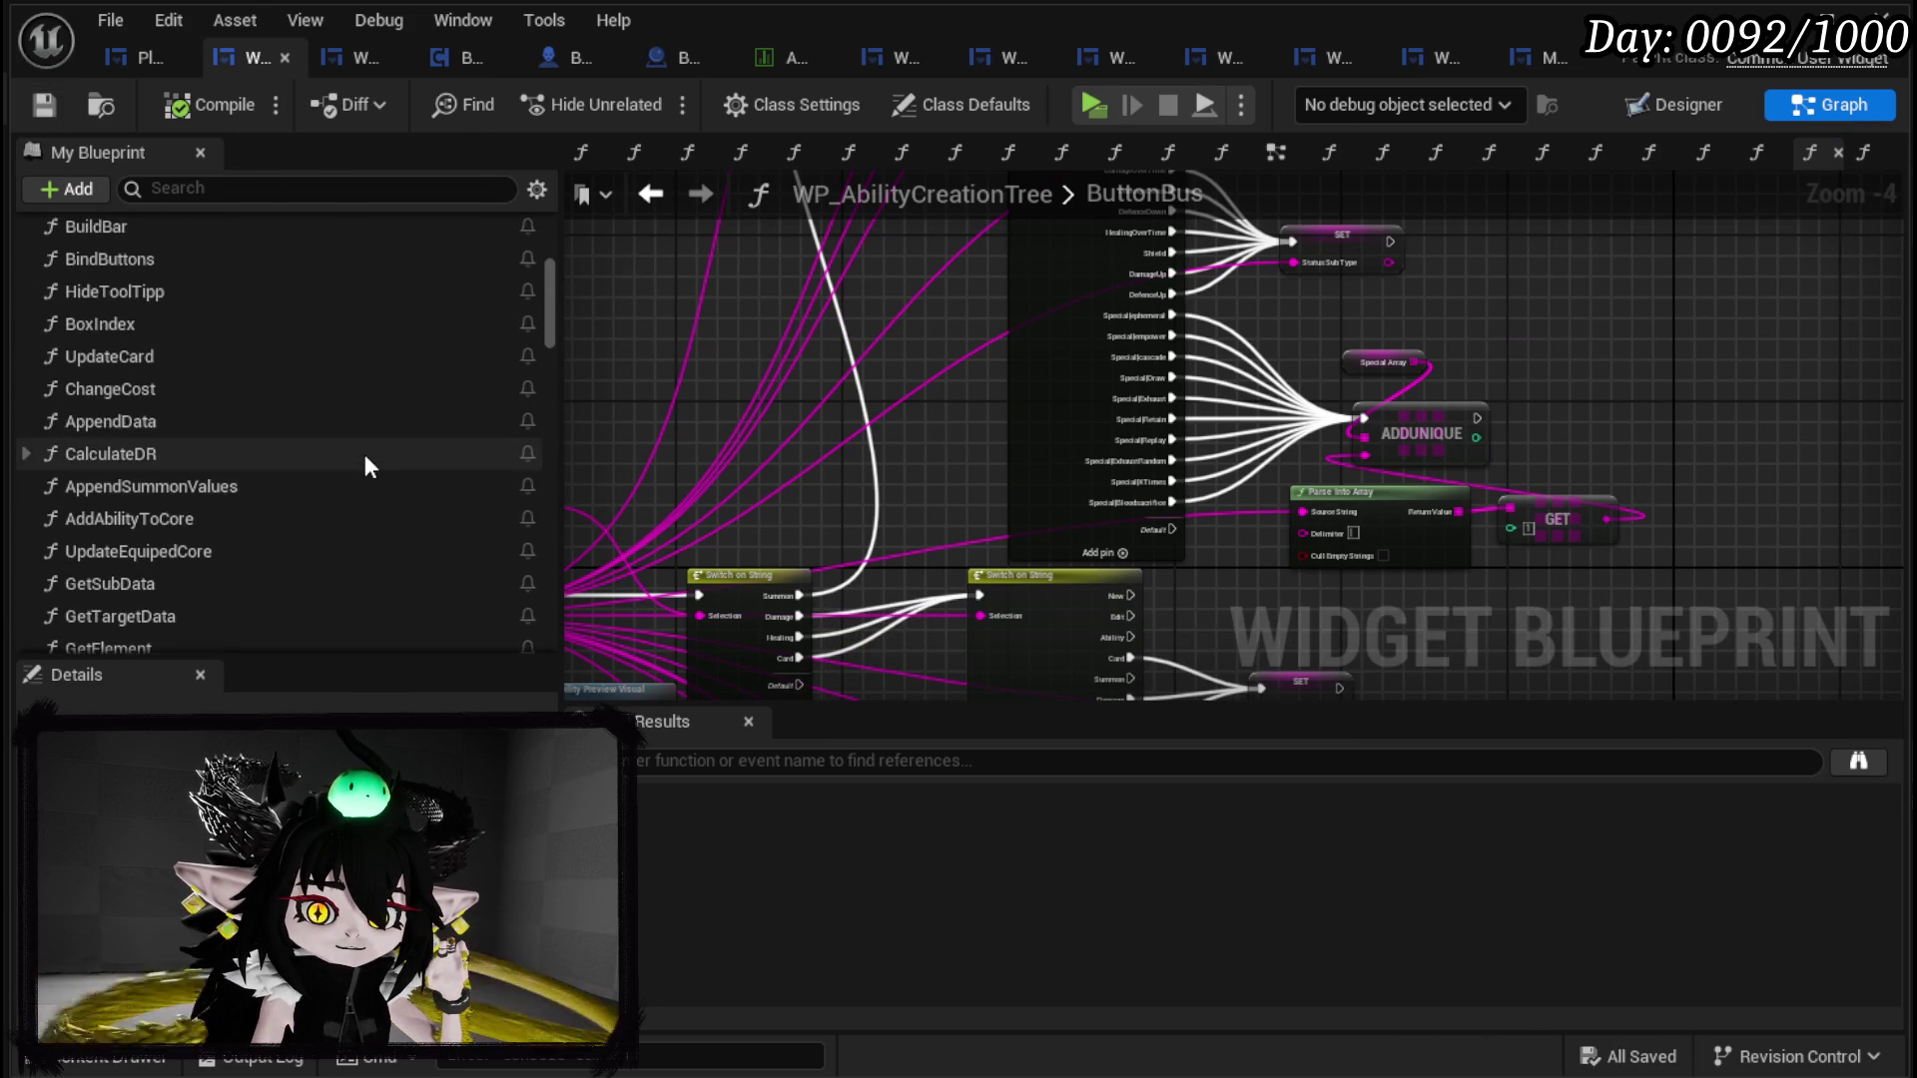
{"action": "double_click", "coordinate": [267, 504]}
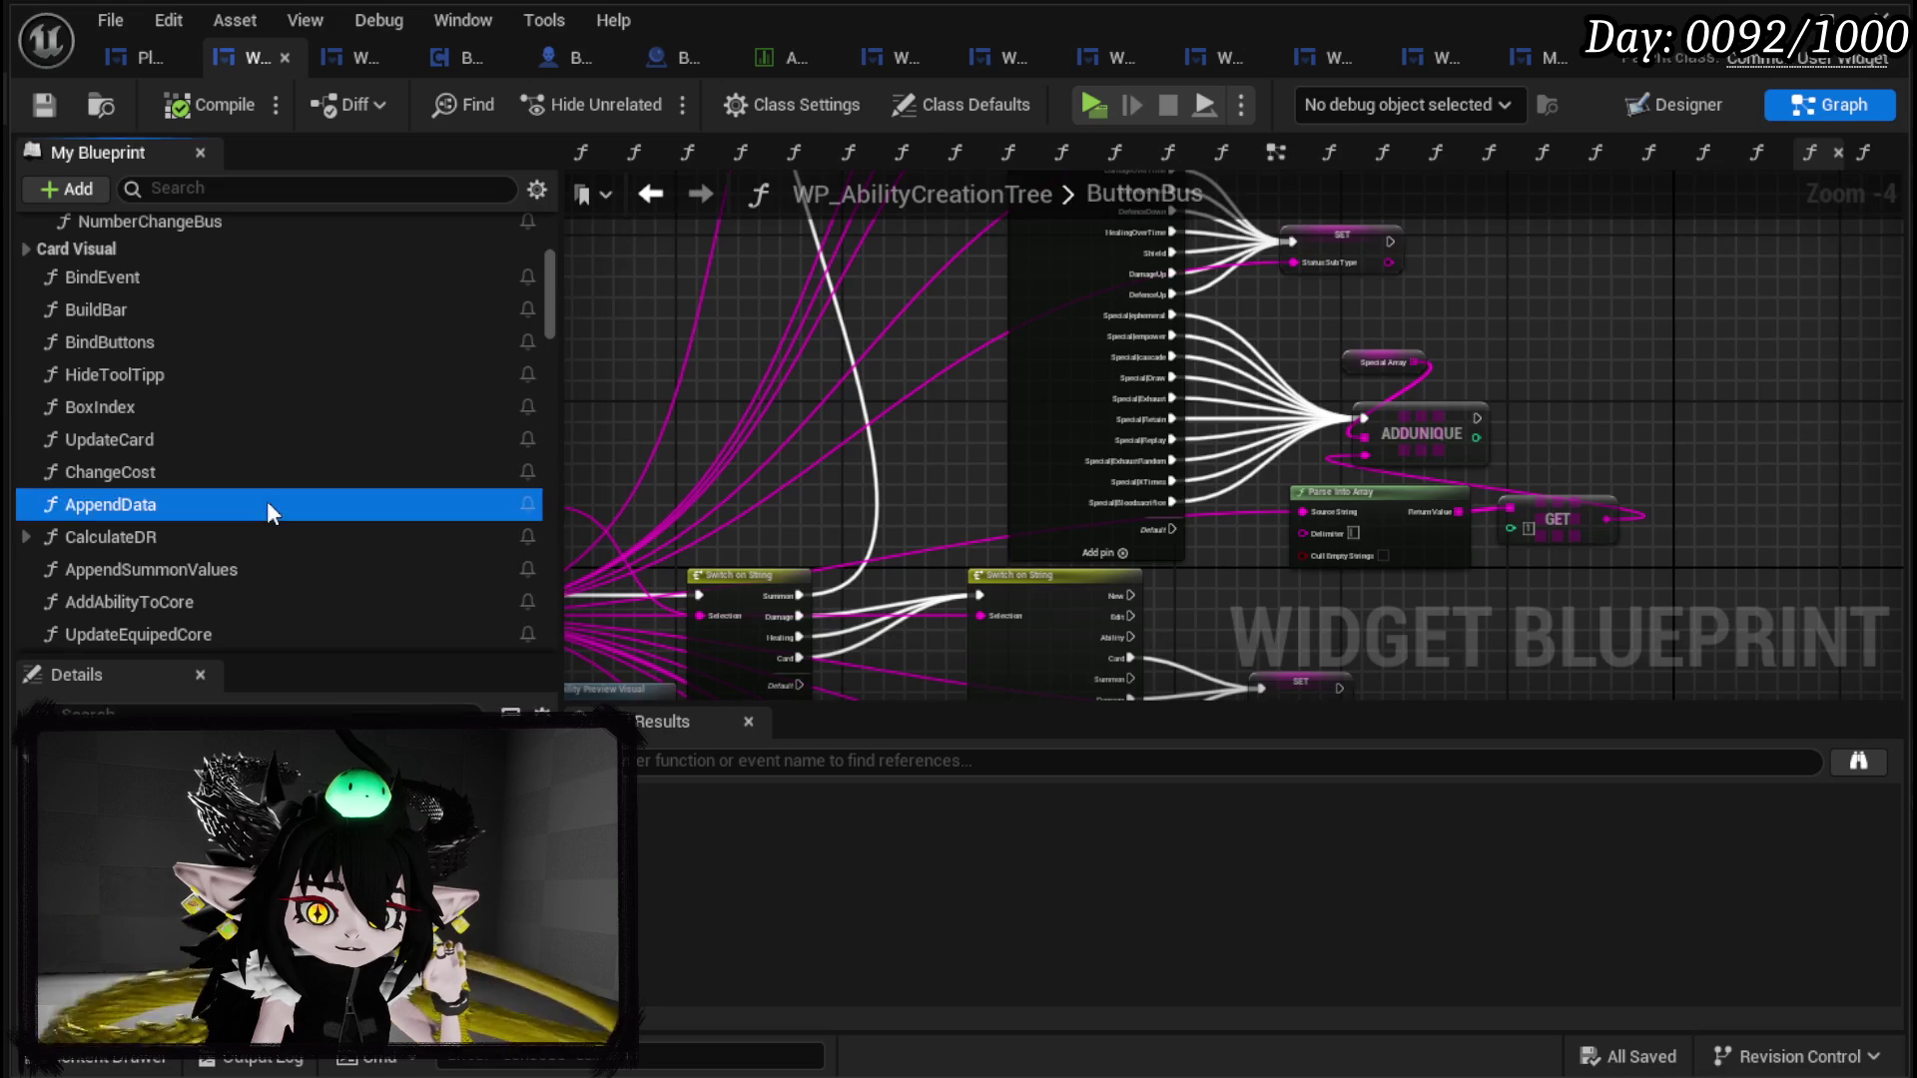
{"action": "scroll", "coordinate": [976, 479], "scroll_direction": "down", "scroll_amount": 3}
{"action": "left_click_drag", "start_coordinate": [976, 479], "coordinate": [649, 625]}
{"action": "left_click_drag", "start_coordinate": [955, 343], "coordinate": [599, 440]}
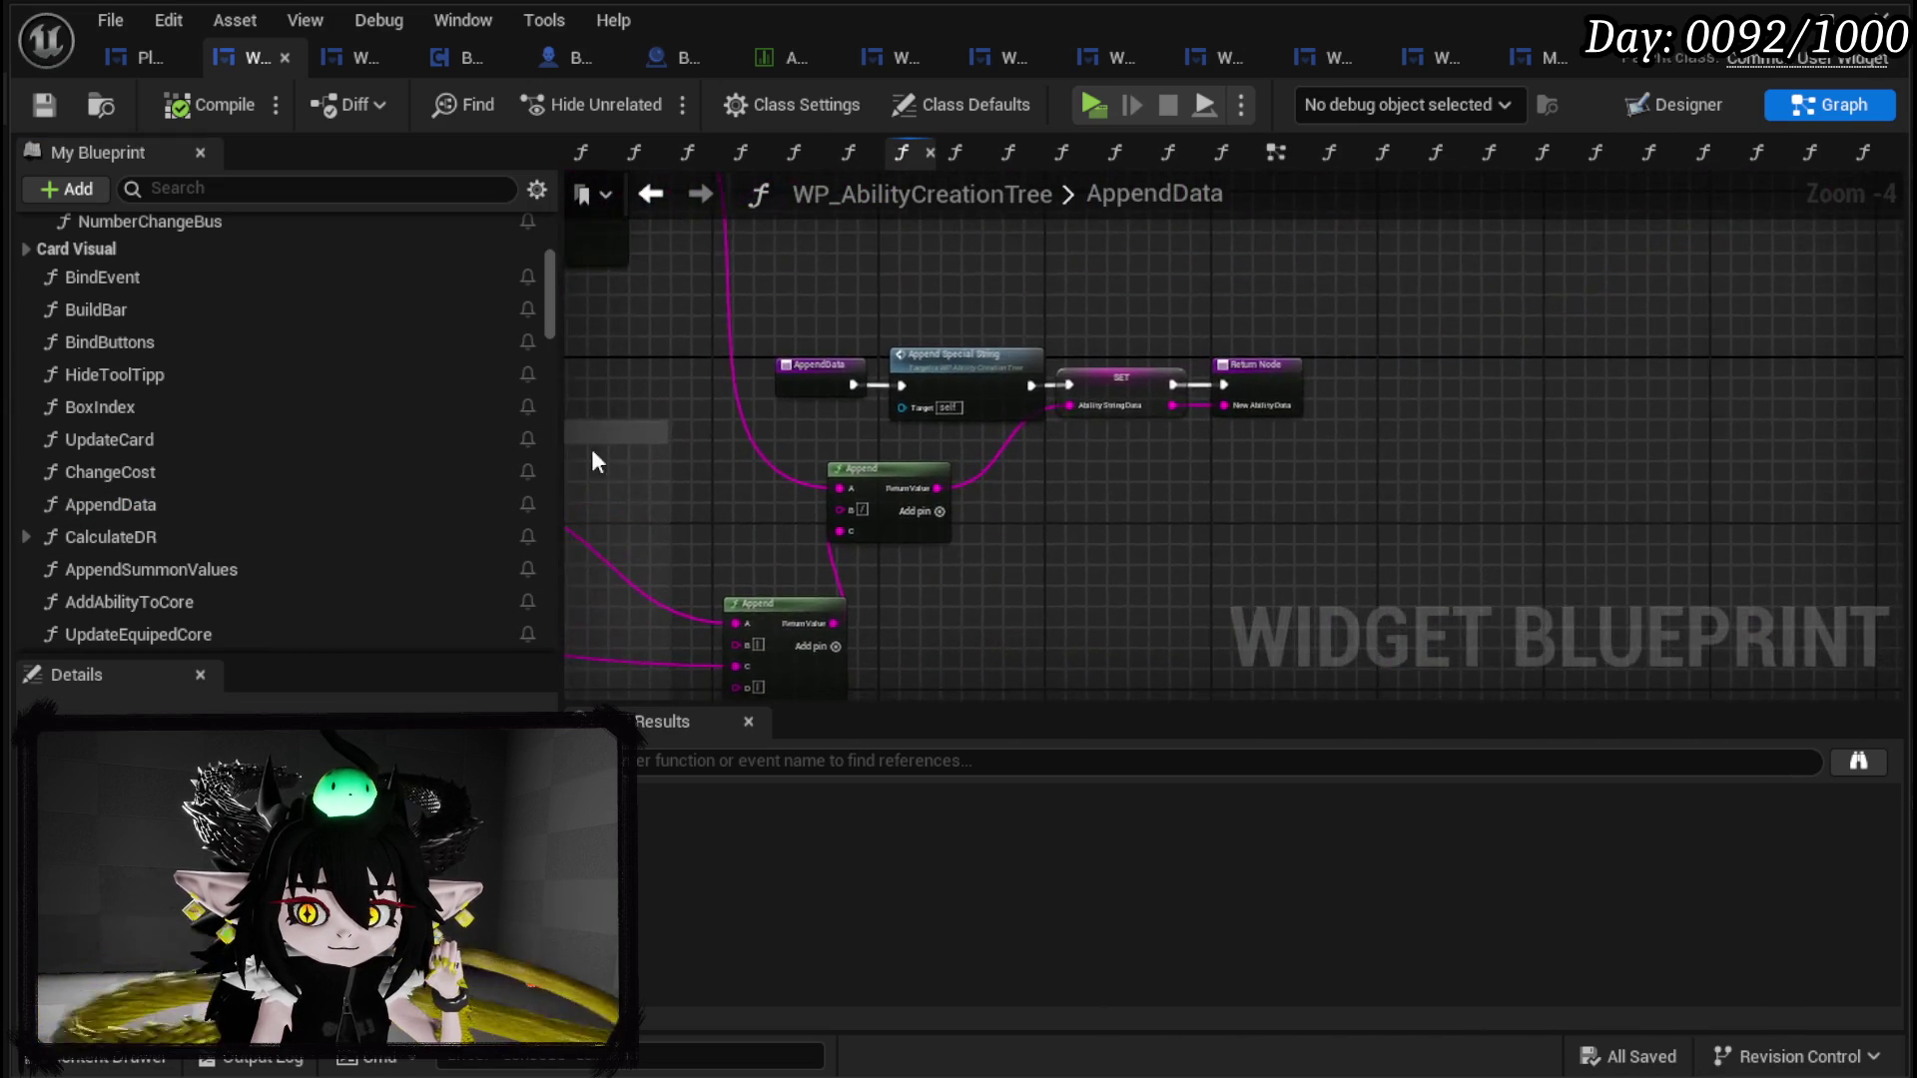
{"action": "scroll", "coordinate": [823, 444], "scroll_direction": "up", "scroll_amount": 3}
{"action": "right_click", "coordinate": [155, 506]}
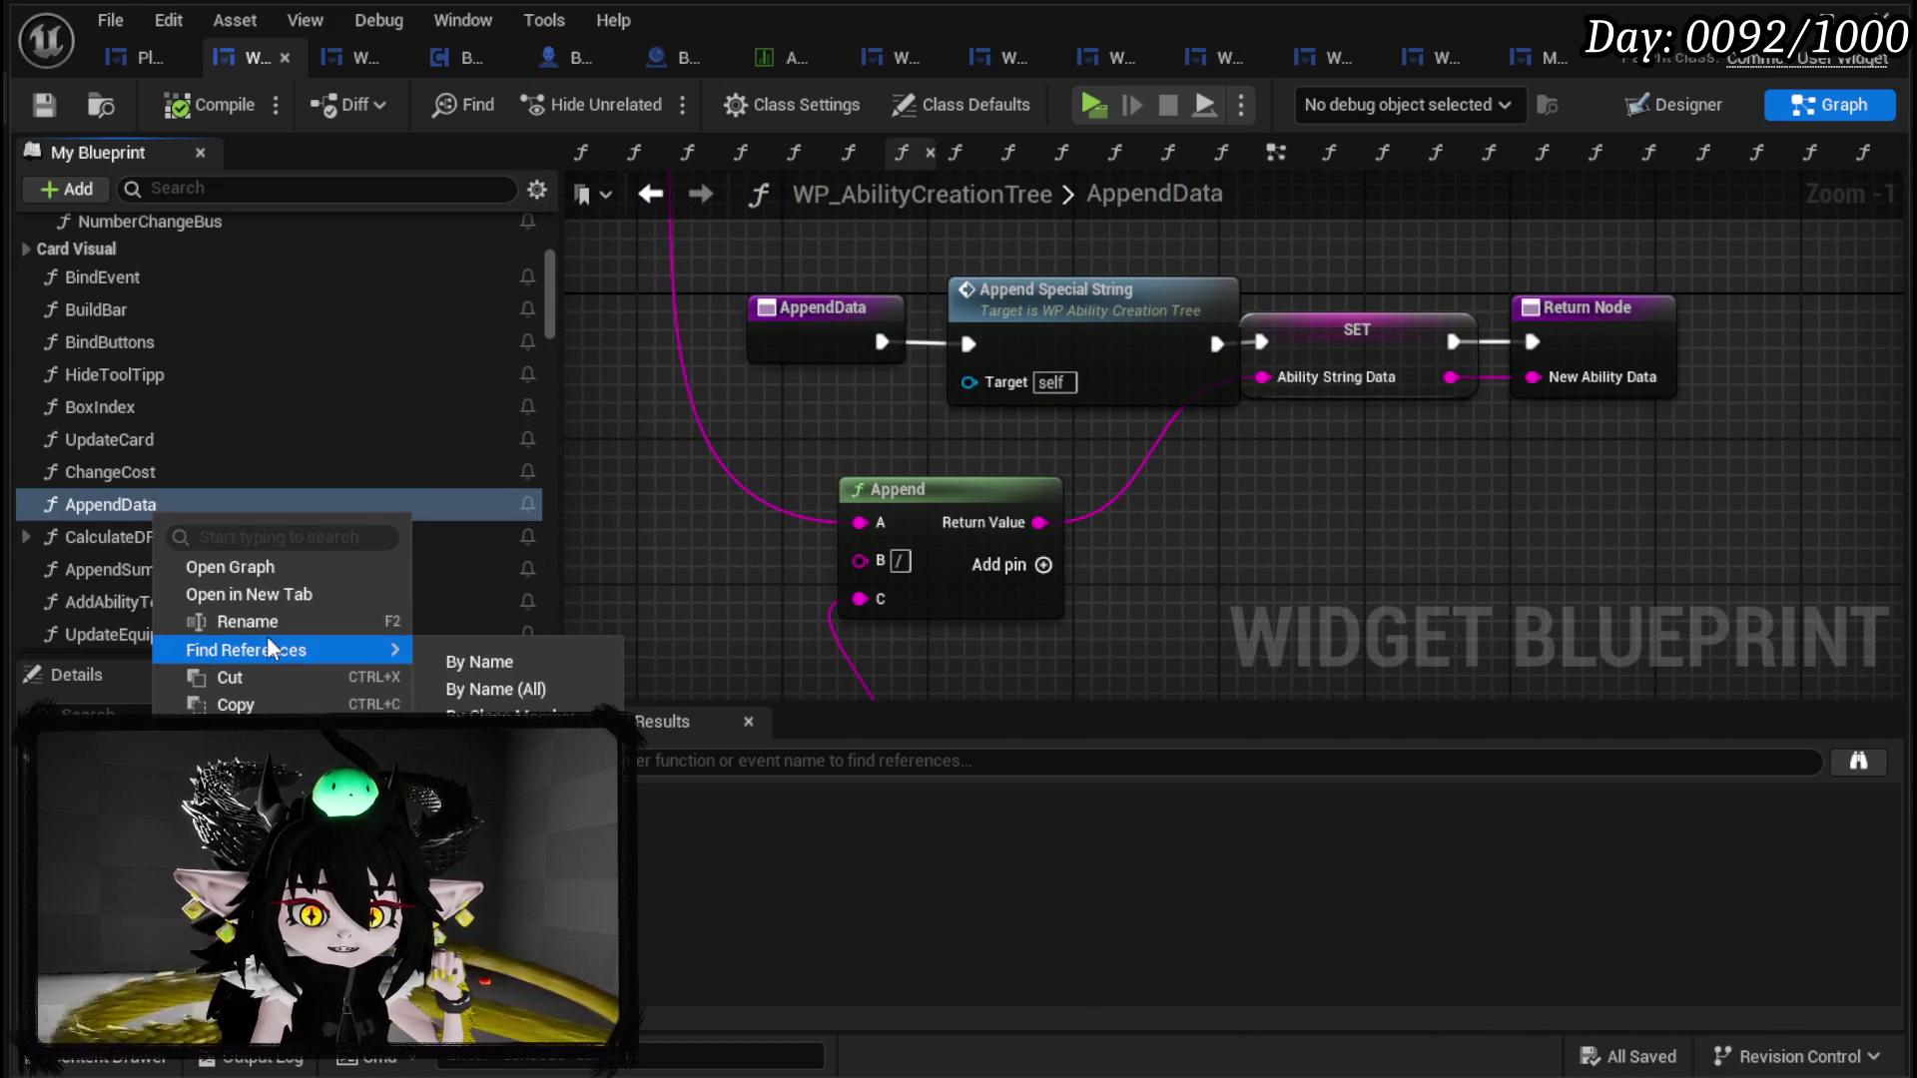
{"action": "left_click", "coordinate": [239, 621]}
{"action": "type", "text": "BuildGigaString"}
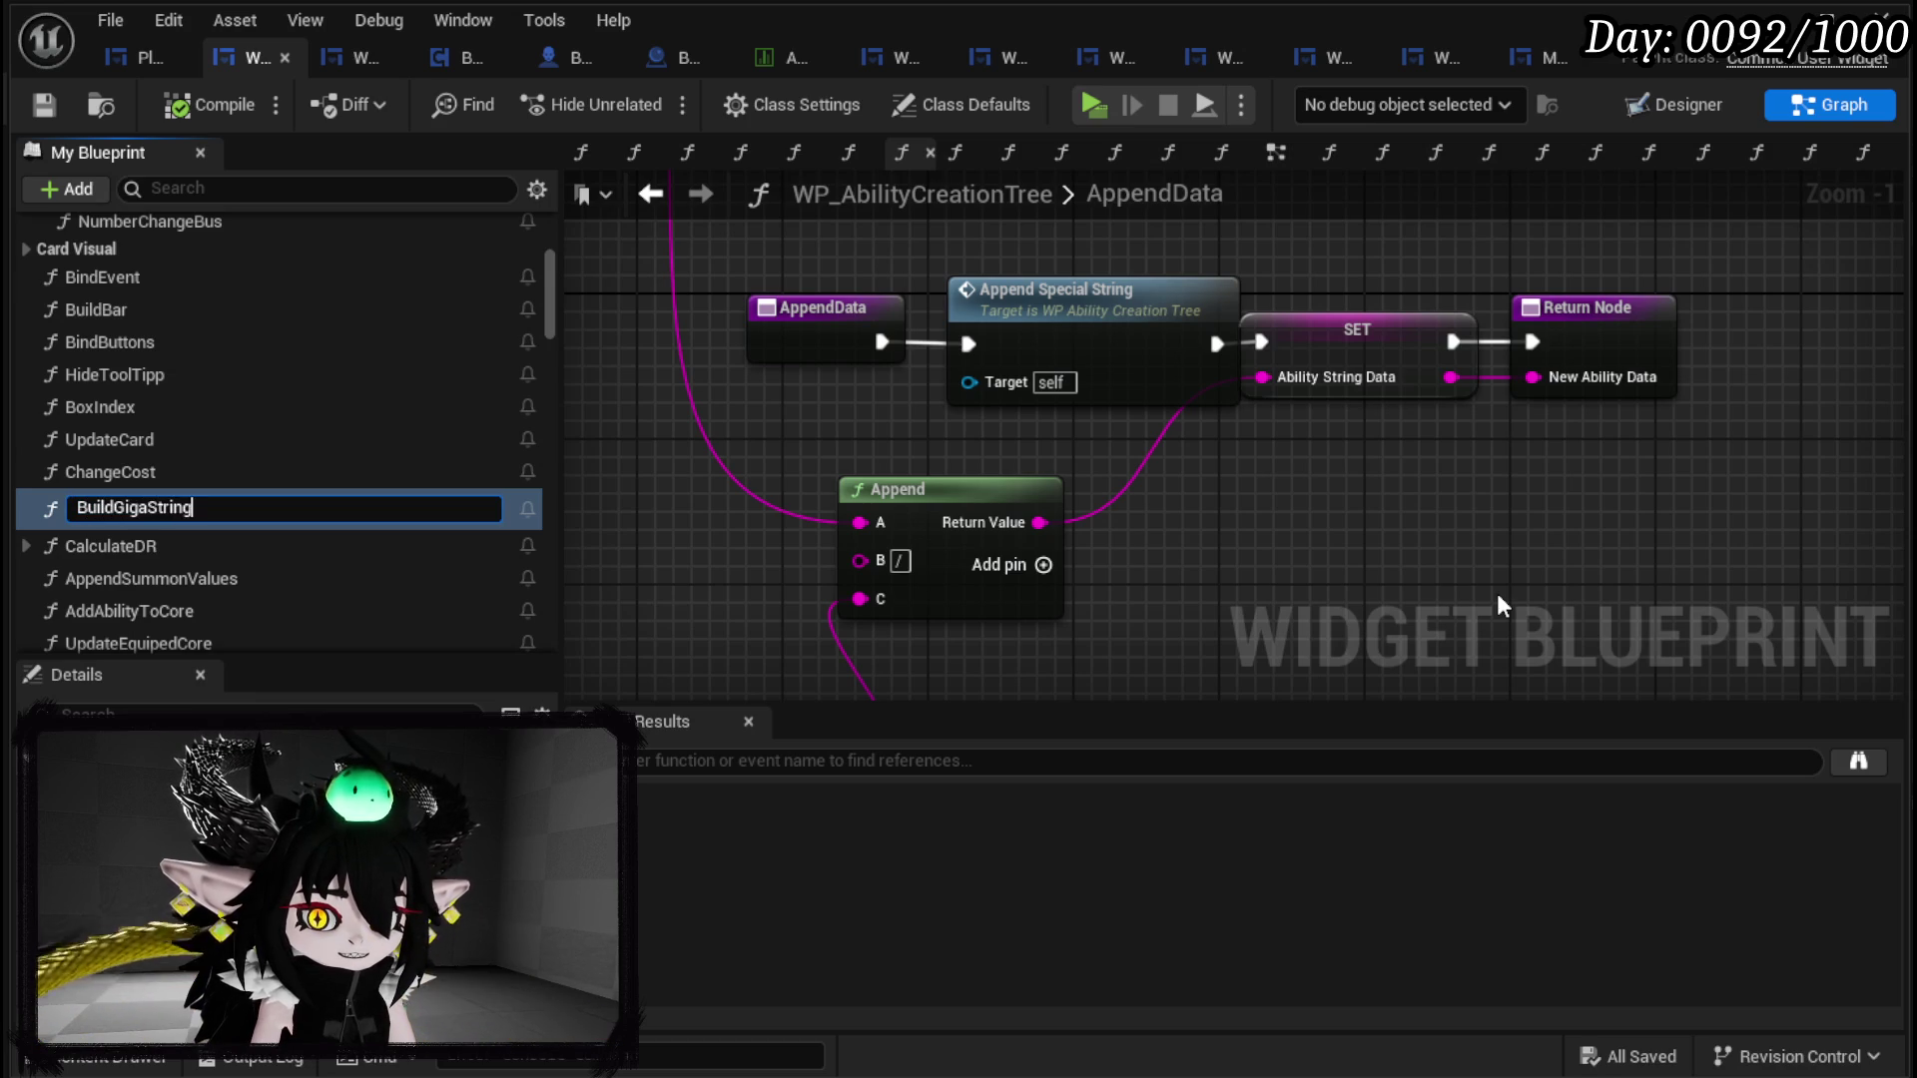
{"action": "key", "text": "Return"}
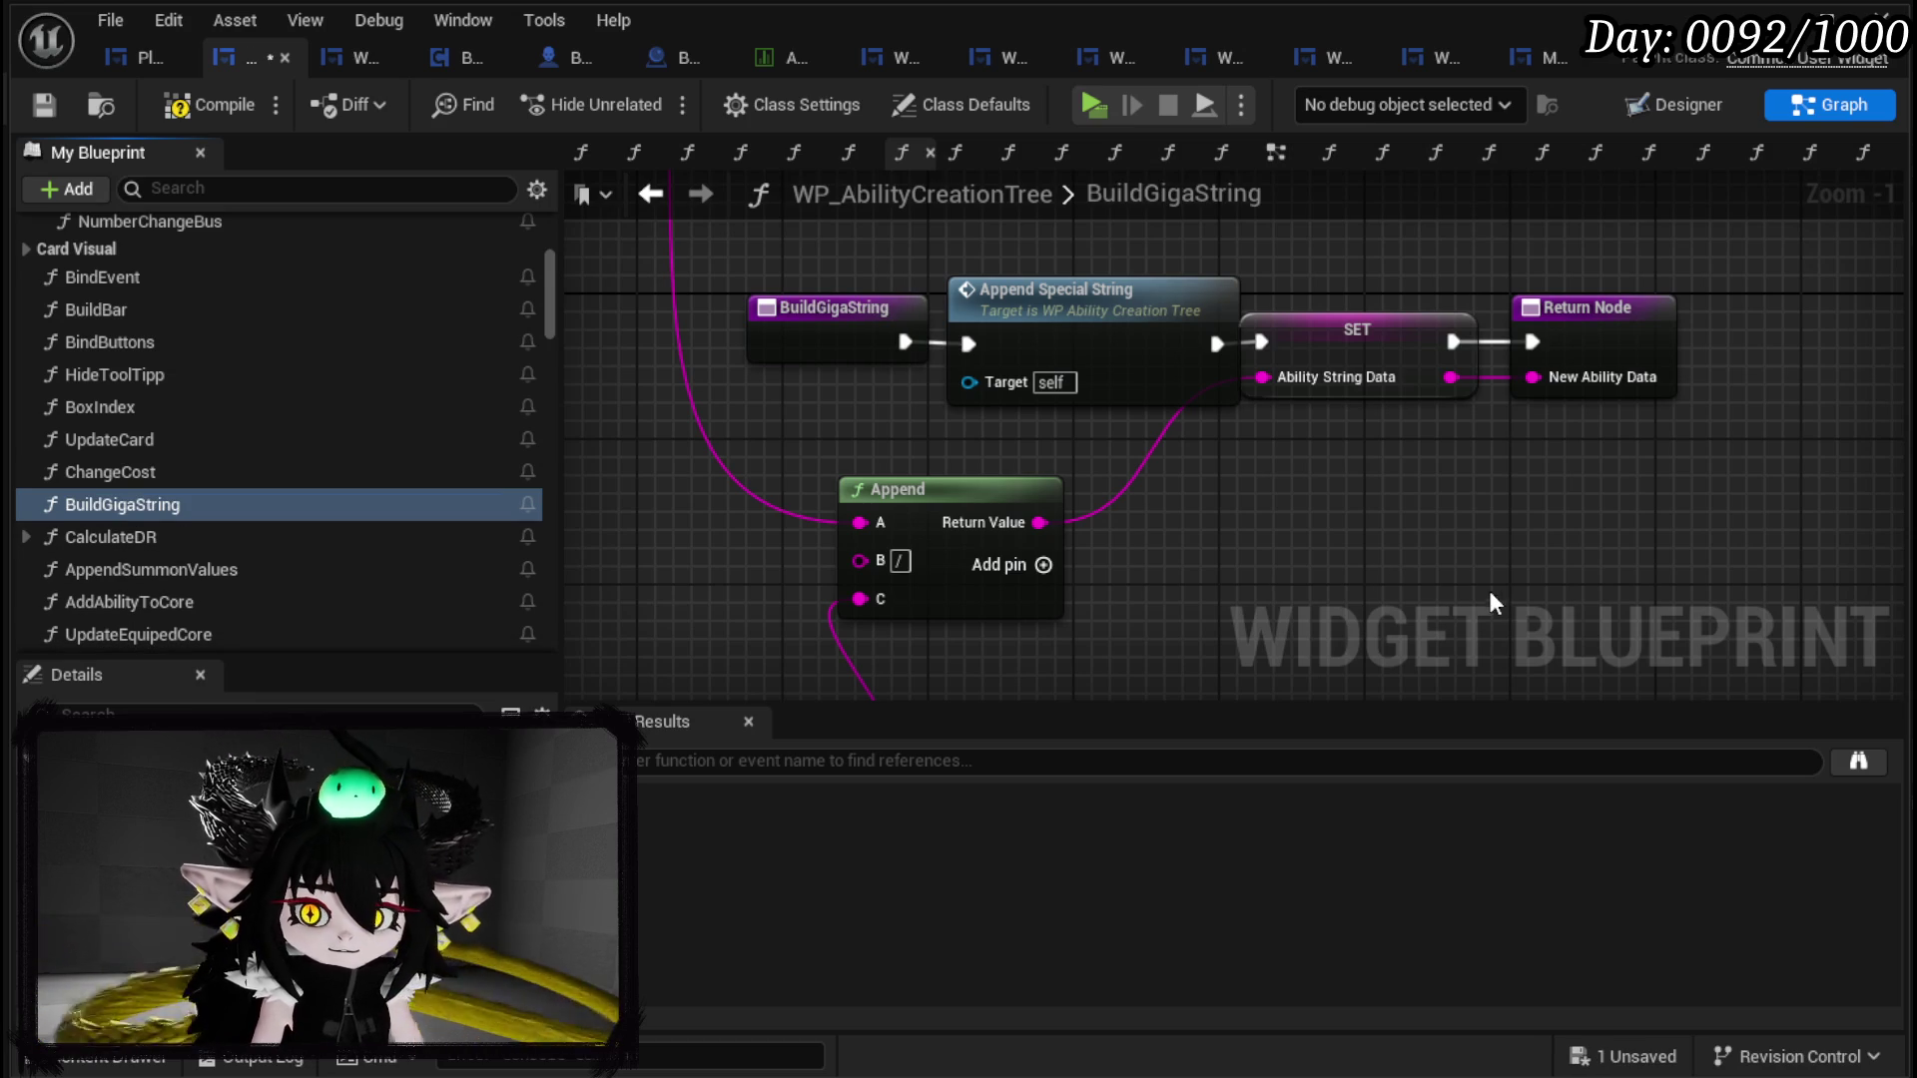
Step: Rearrange the BuildGigaString graph, shifting the Append Summon Ability node left
{"action": "left_click_drag", "start_coordinate": [1363, 454], "coordinate": [1163, 496]}
{"action": "left_click", "coordinate": [1327, 371]}
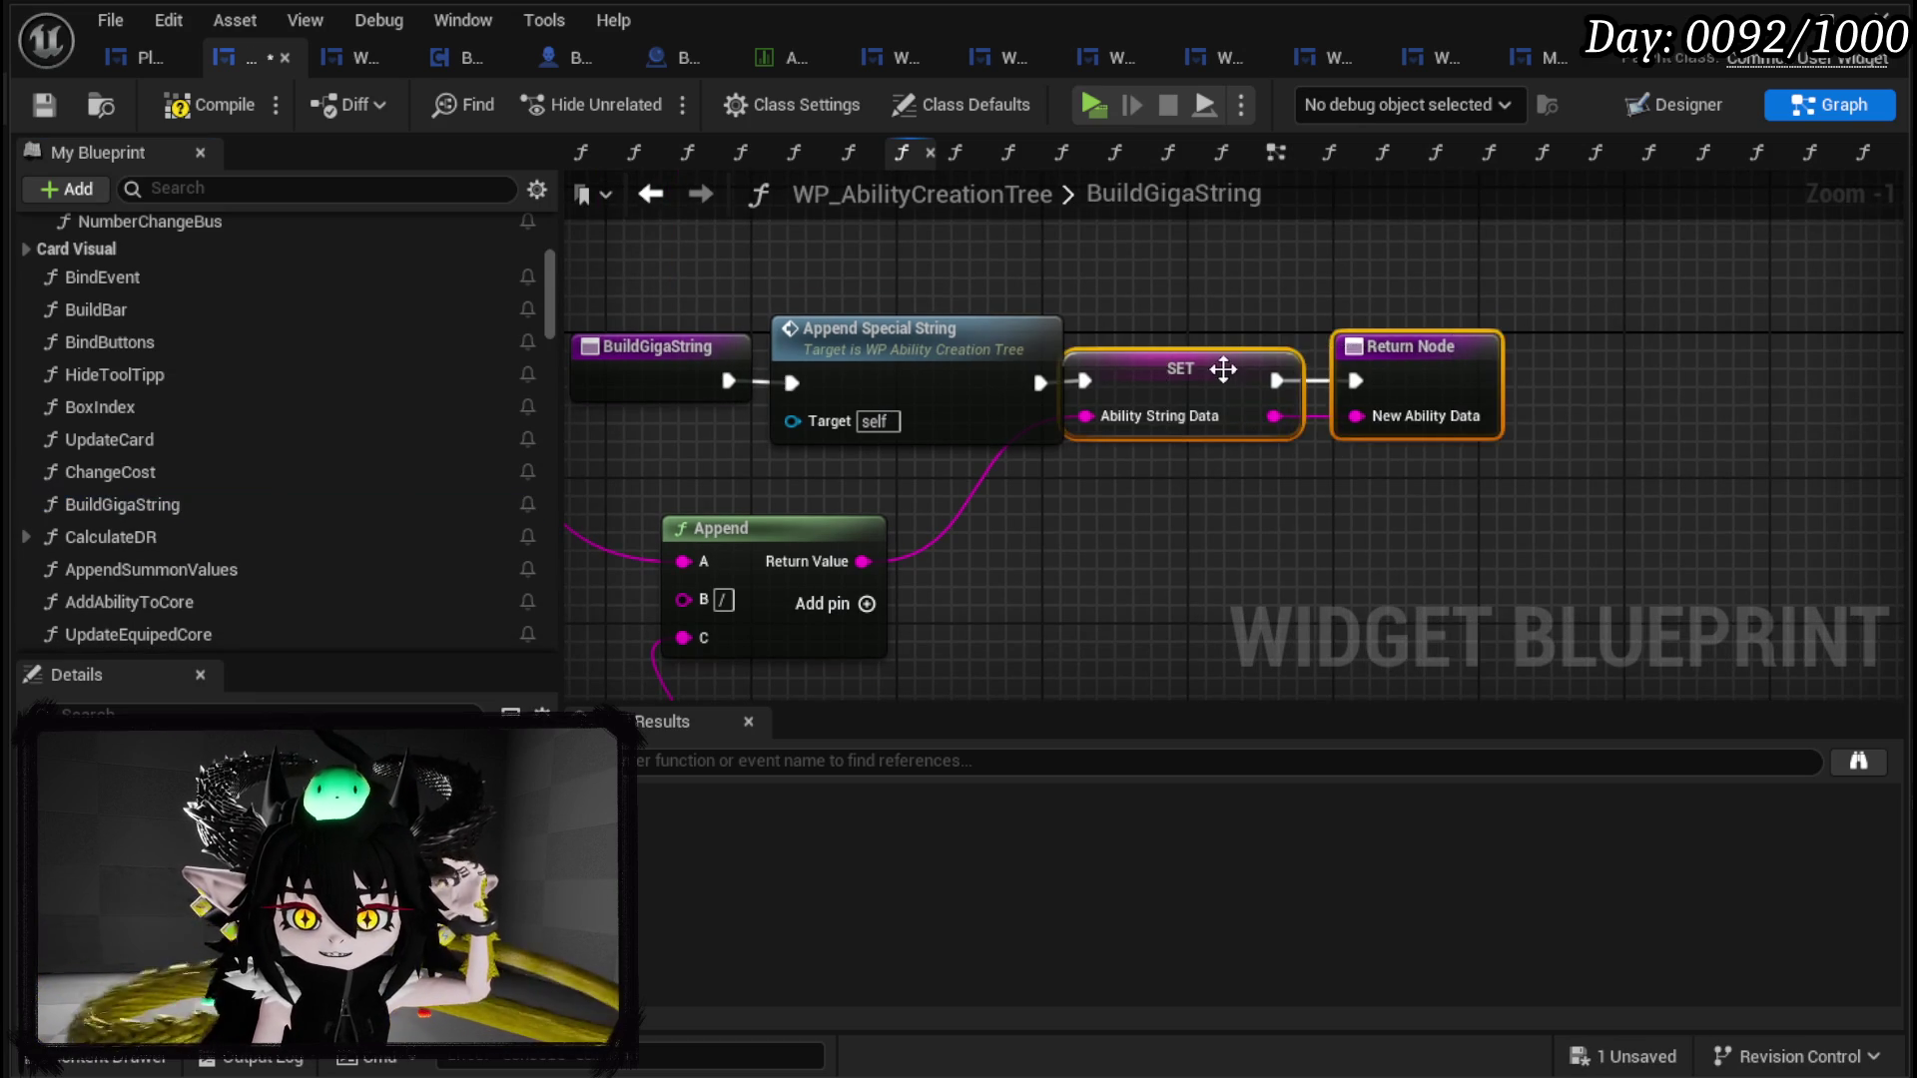
{"action": "left_click", "coordinate": [1557, 347], "text": "ctrl"}
{"action": "left_click", "coordinate": [1285, 556]}
{"action": "left_click_drag", "start_coordinate": [1285, 556], "coordinate": [1512, 496]}
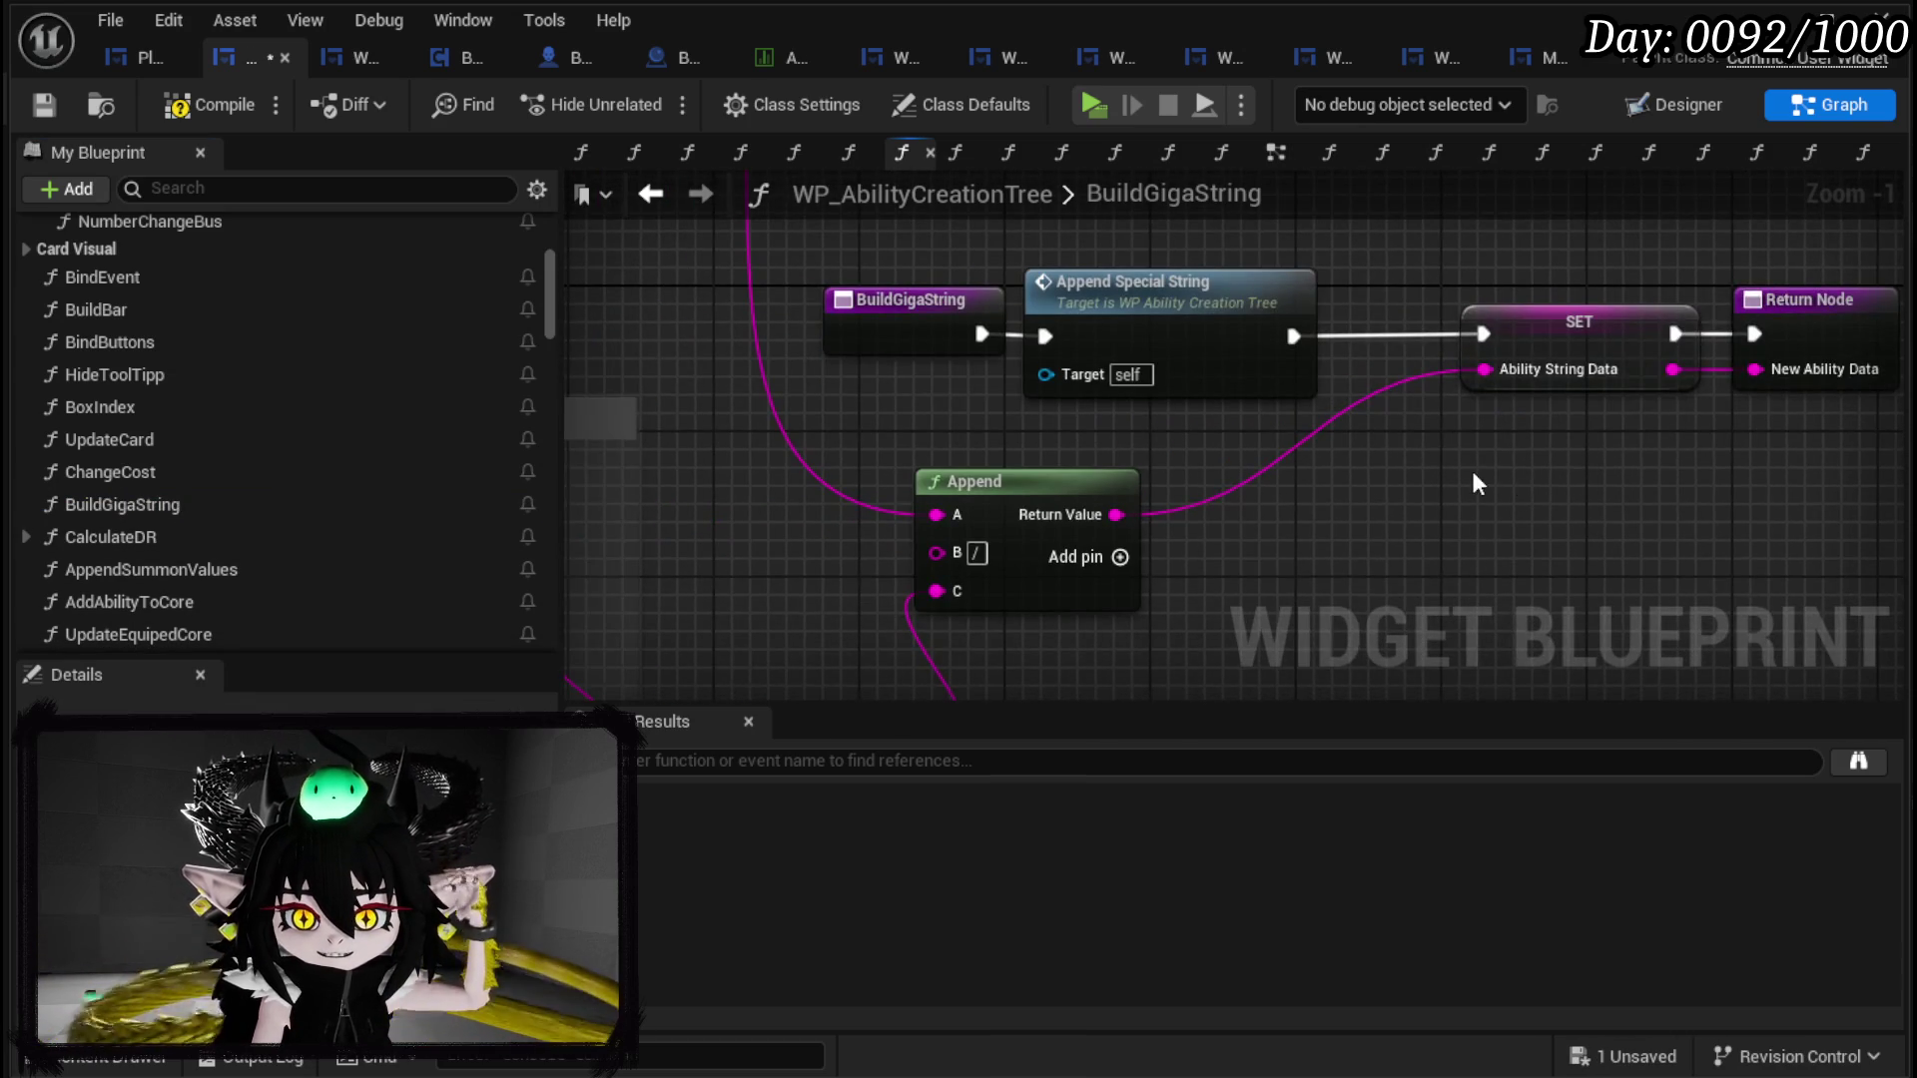
{"action": "scroll", "coordinate": [1477, 480], "scroll_direction": "down", "scroll_amount": 4}
{"action": "left_click_drag", "start_coordinate": [1095, 559], "coordinate": [966, 491]}
{"action": "scroll", "coordinate": [973, 450], "scroll_direction": "up", "scroll_amount": 4}
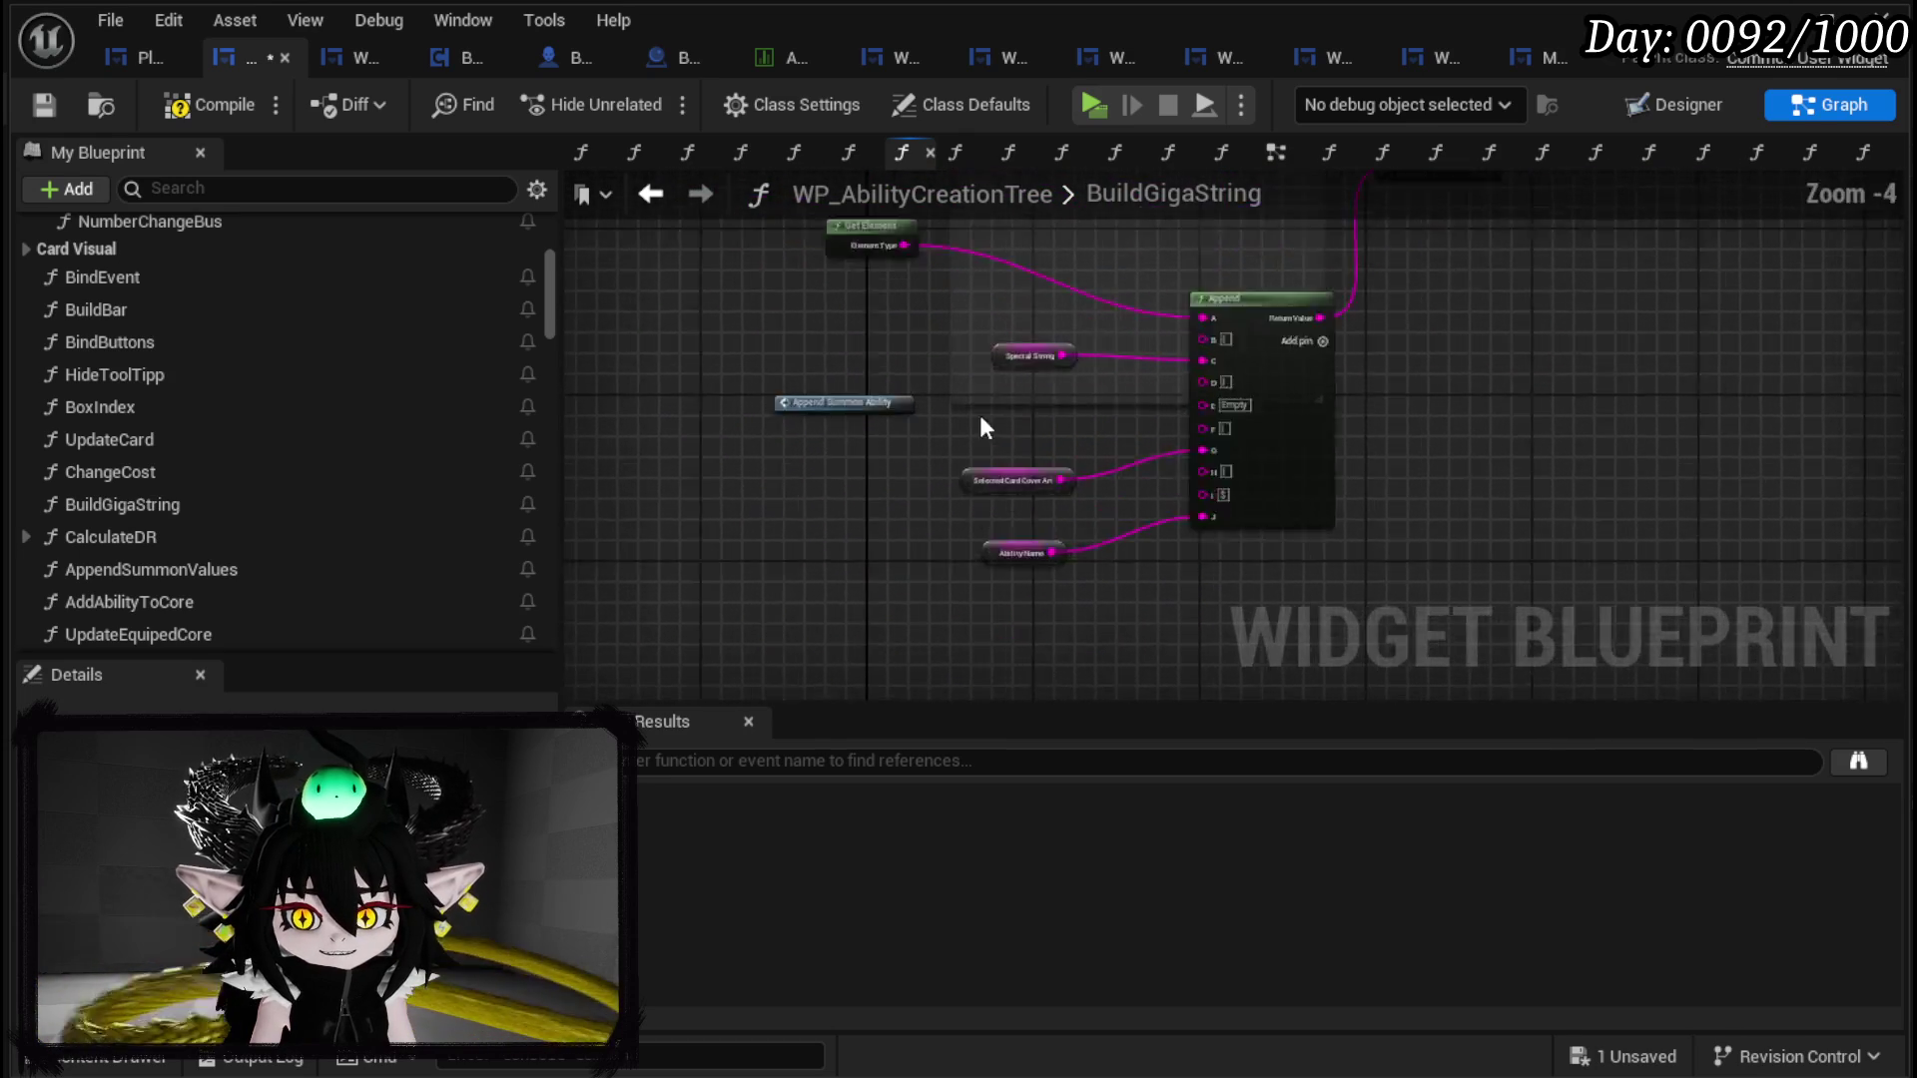
{"action": "left_click_drag", "start_coordinate": [715, 404], "coordinate": [626, 404]}
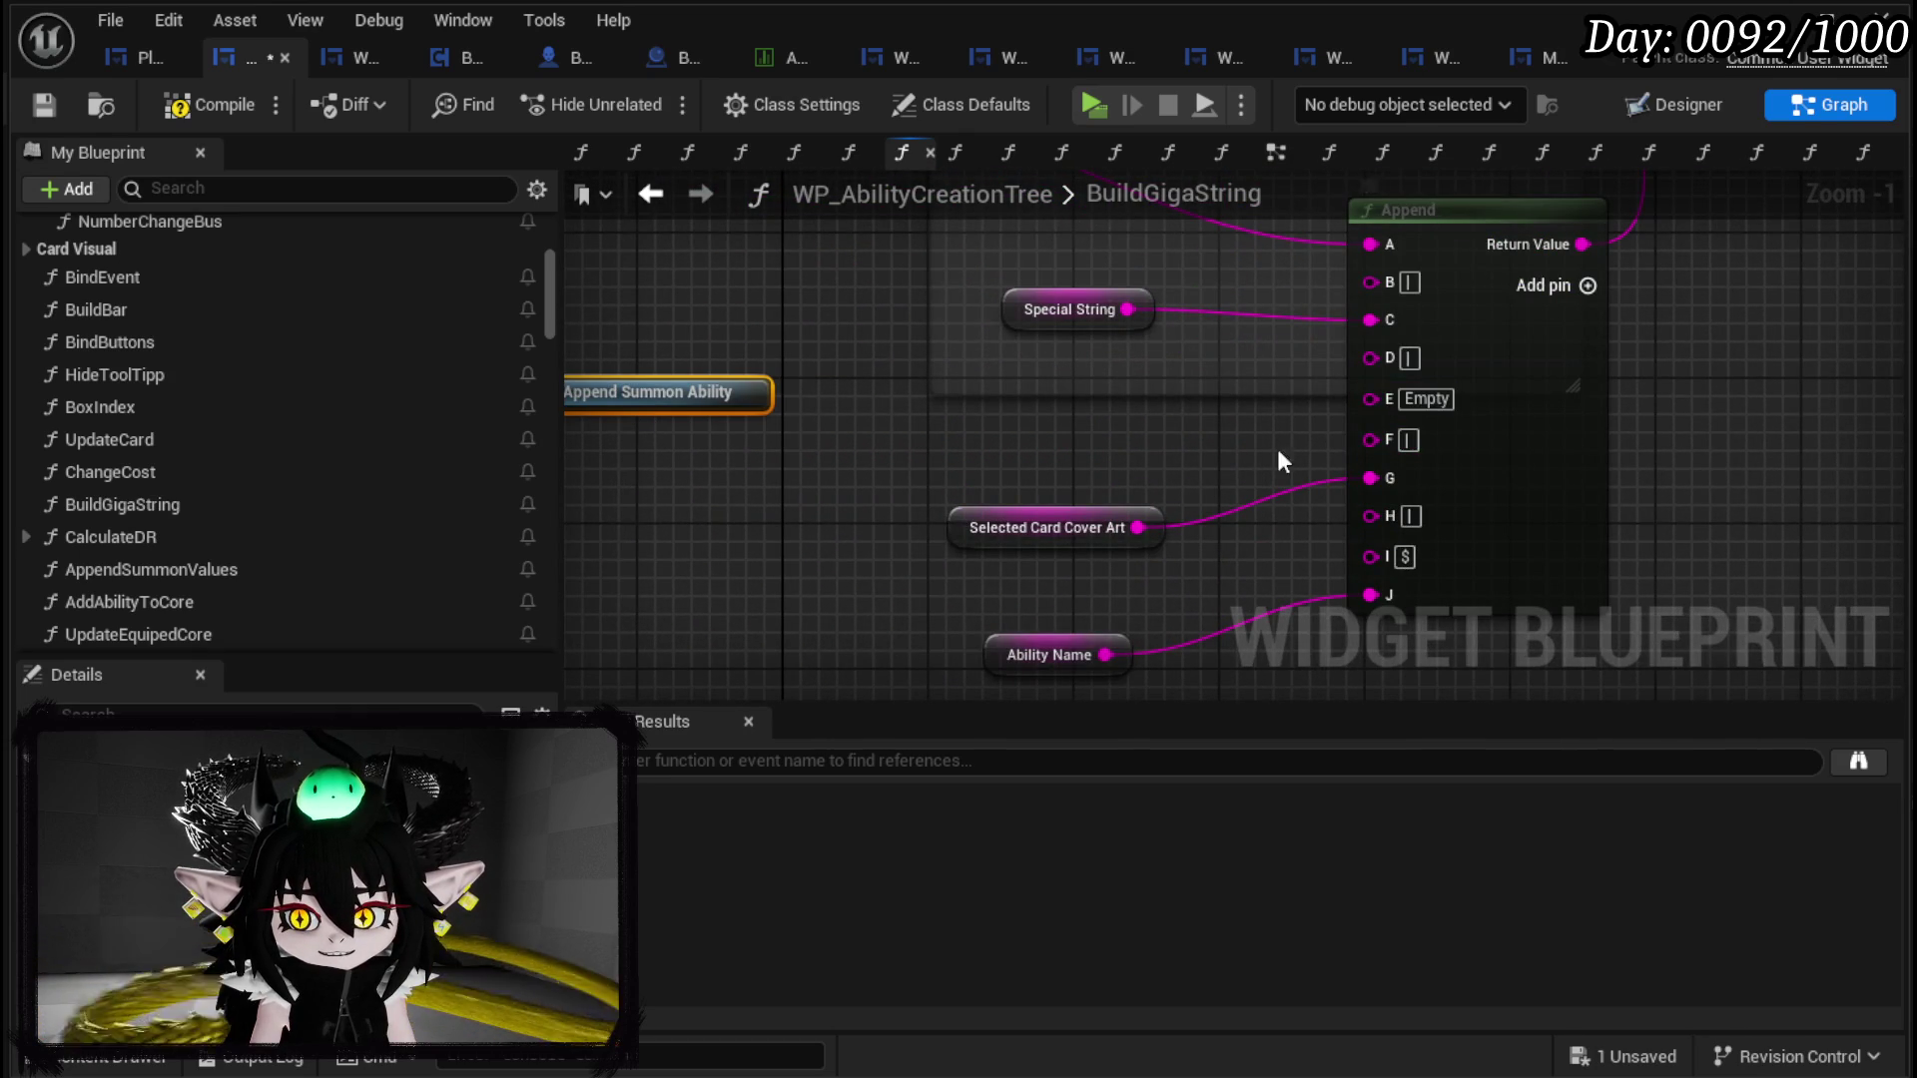
Step: Add an Append Summon Ability call to BuildGigaString and open its function graph
{"action": "scroll", "coordinate": [386, 493], "scroll_direction": "down", "scroll_amount": 5}
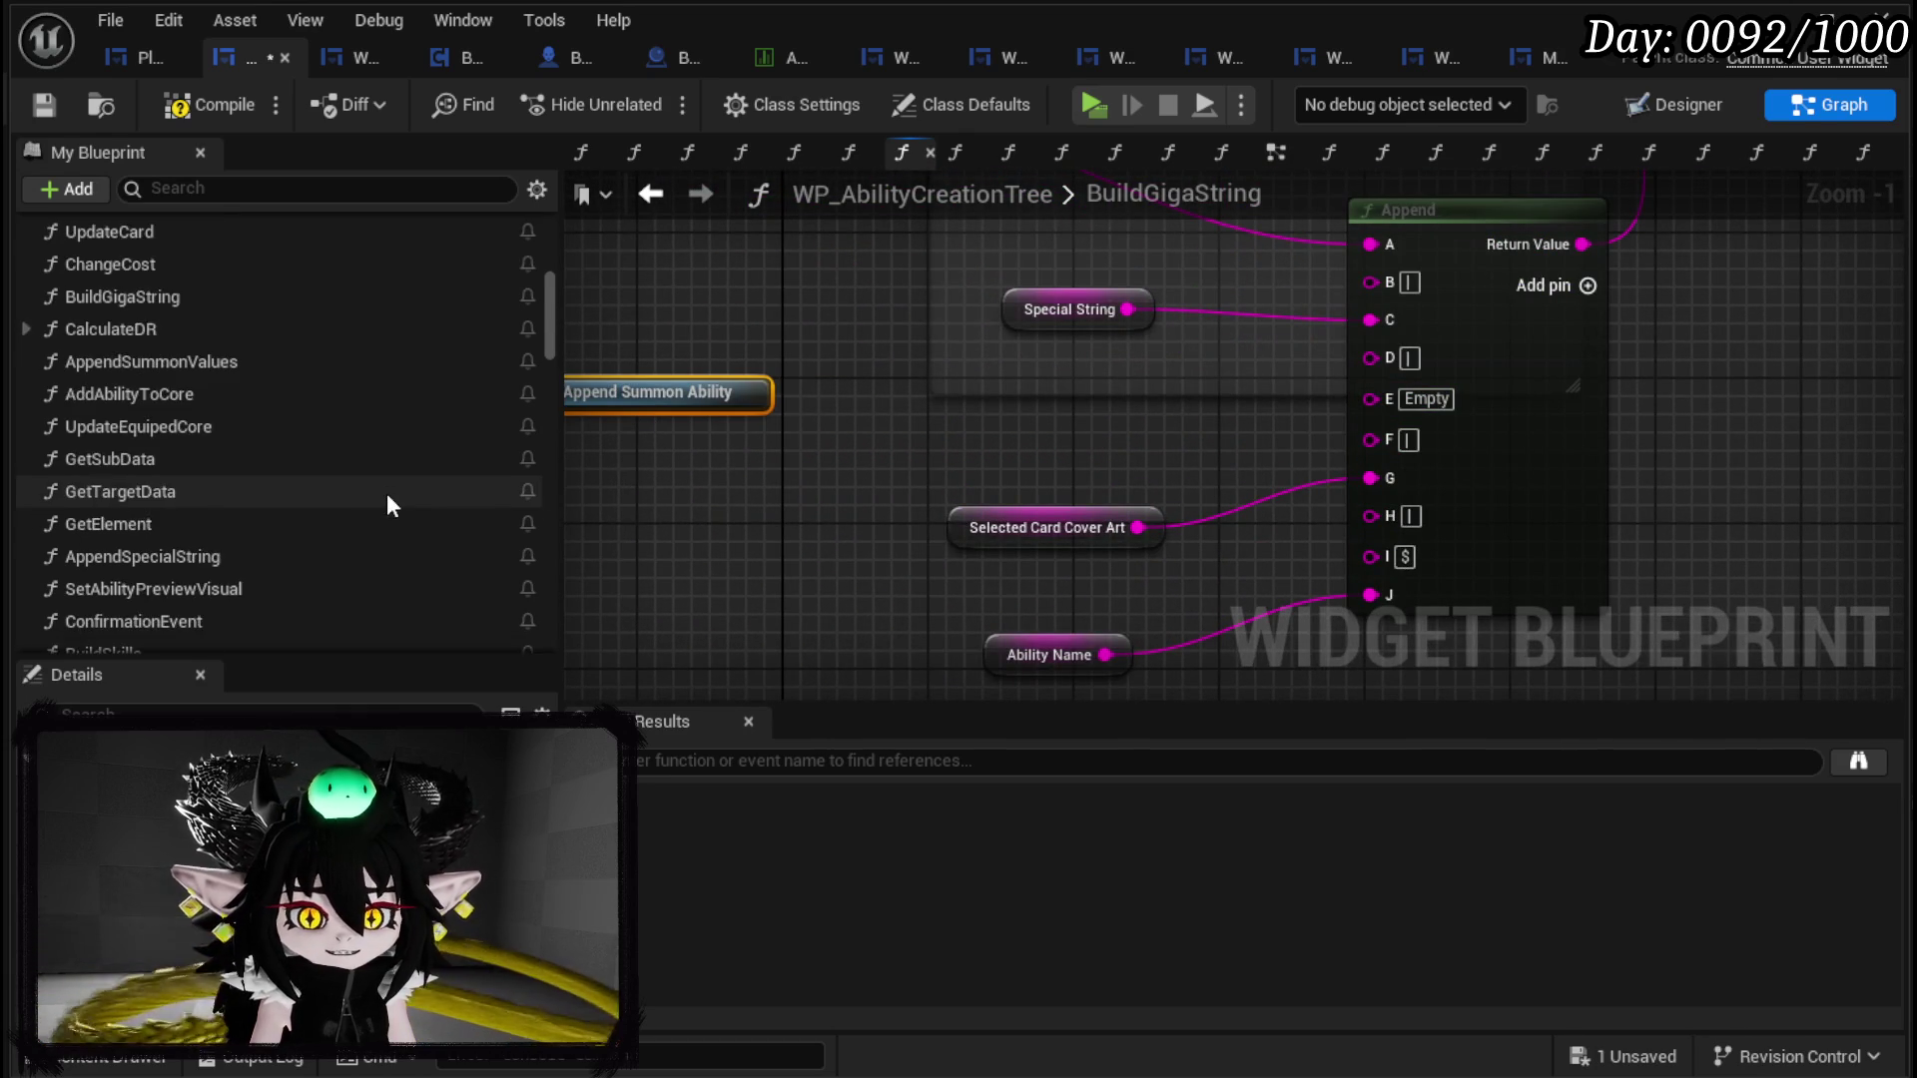
{"action": "scroll", "coordinate": [386, 493], "scroll_direction": "down", "scroll_amount": 3}
{"action": "scroll", "coordinate": [387, 491], "scroll_direction": "up", "scroll_amount": 2}
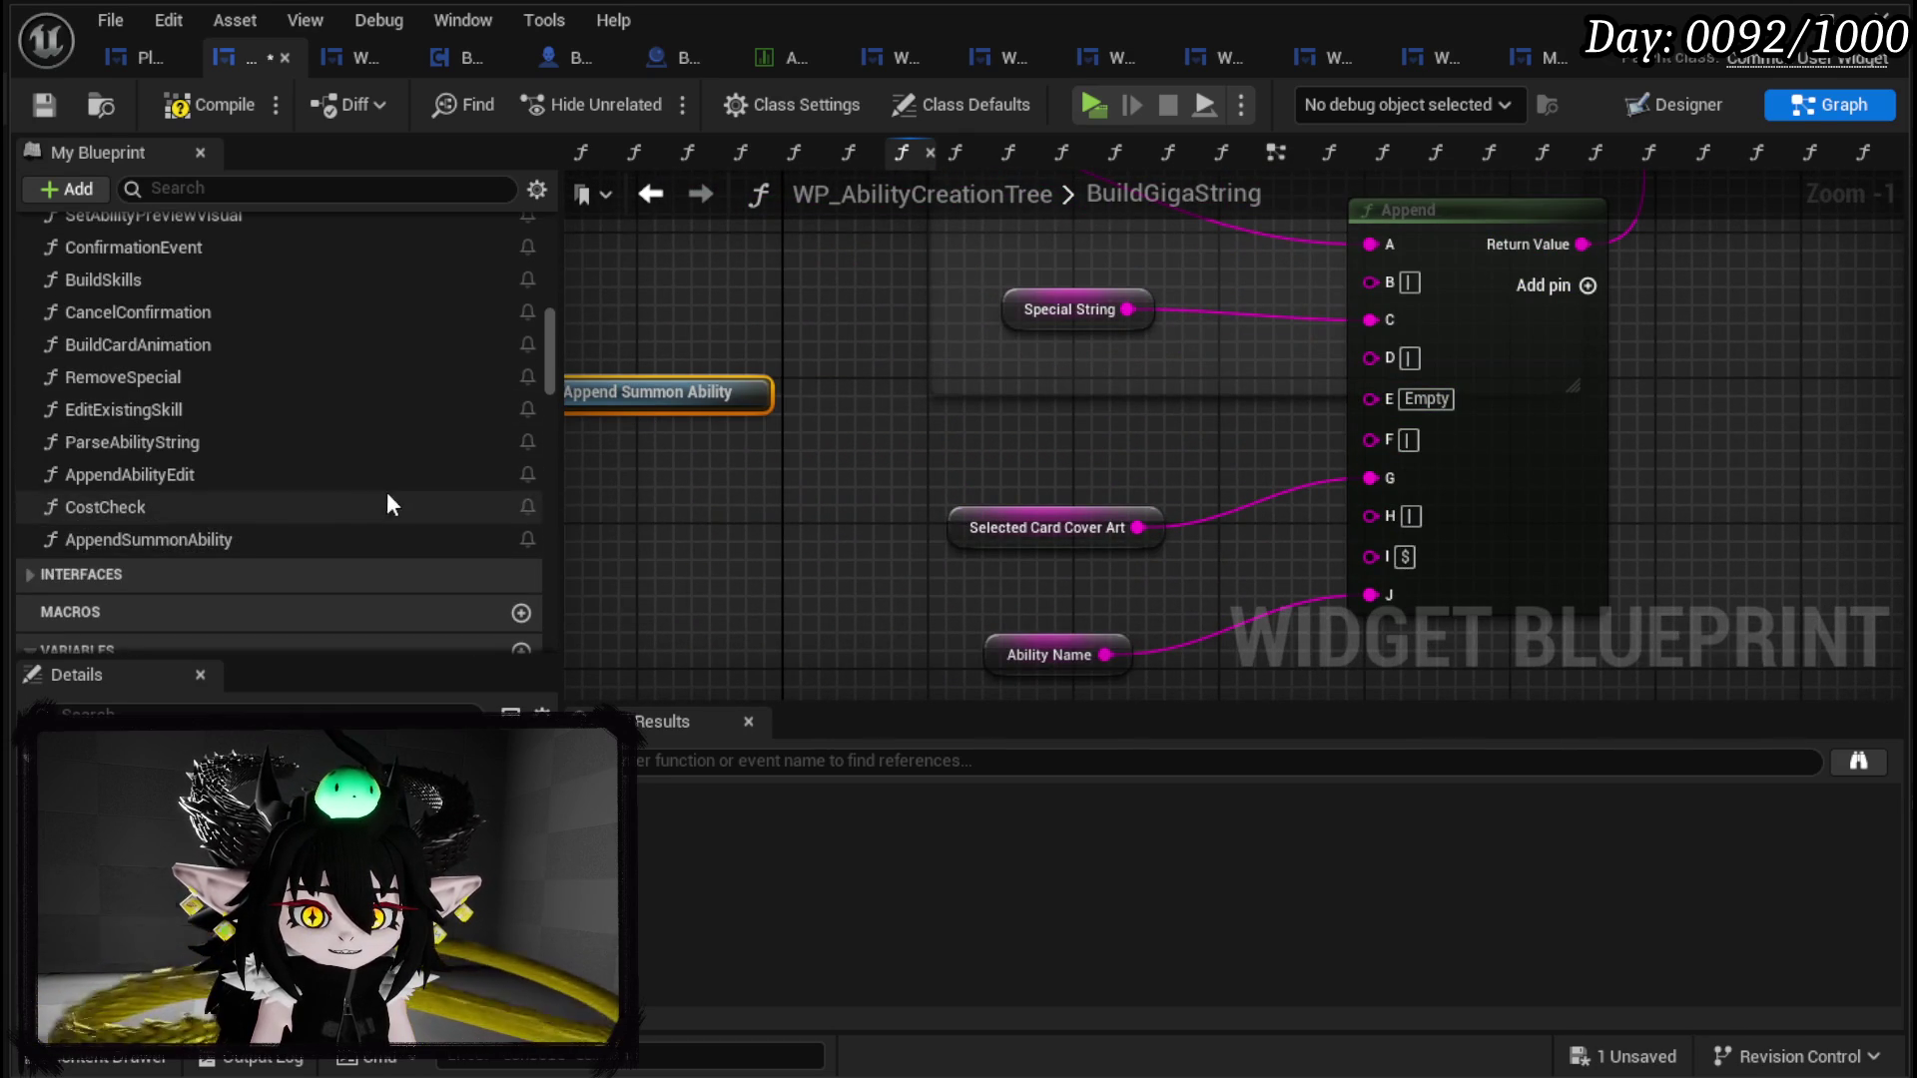
{"action": "mouse_move", "coordinate": [193, 548]}
{"action": "left_mouse_down"}
{"action": "mouse_move", "coordinate": [779, 437]}
{"action": "mouse_move", "coordinate": [787, 399]}
{"action": "left_mouse_up"}
{"action": "double_click", "coordinate": [1121, 469]}
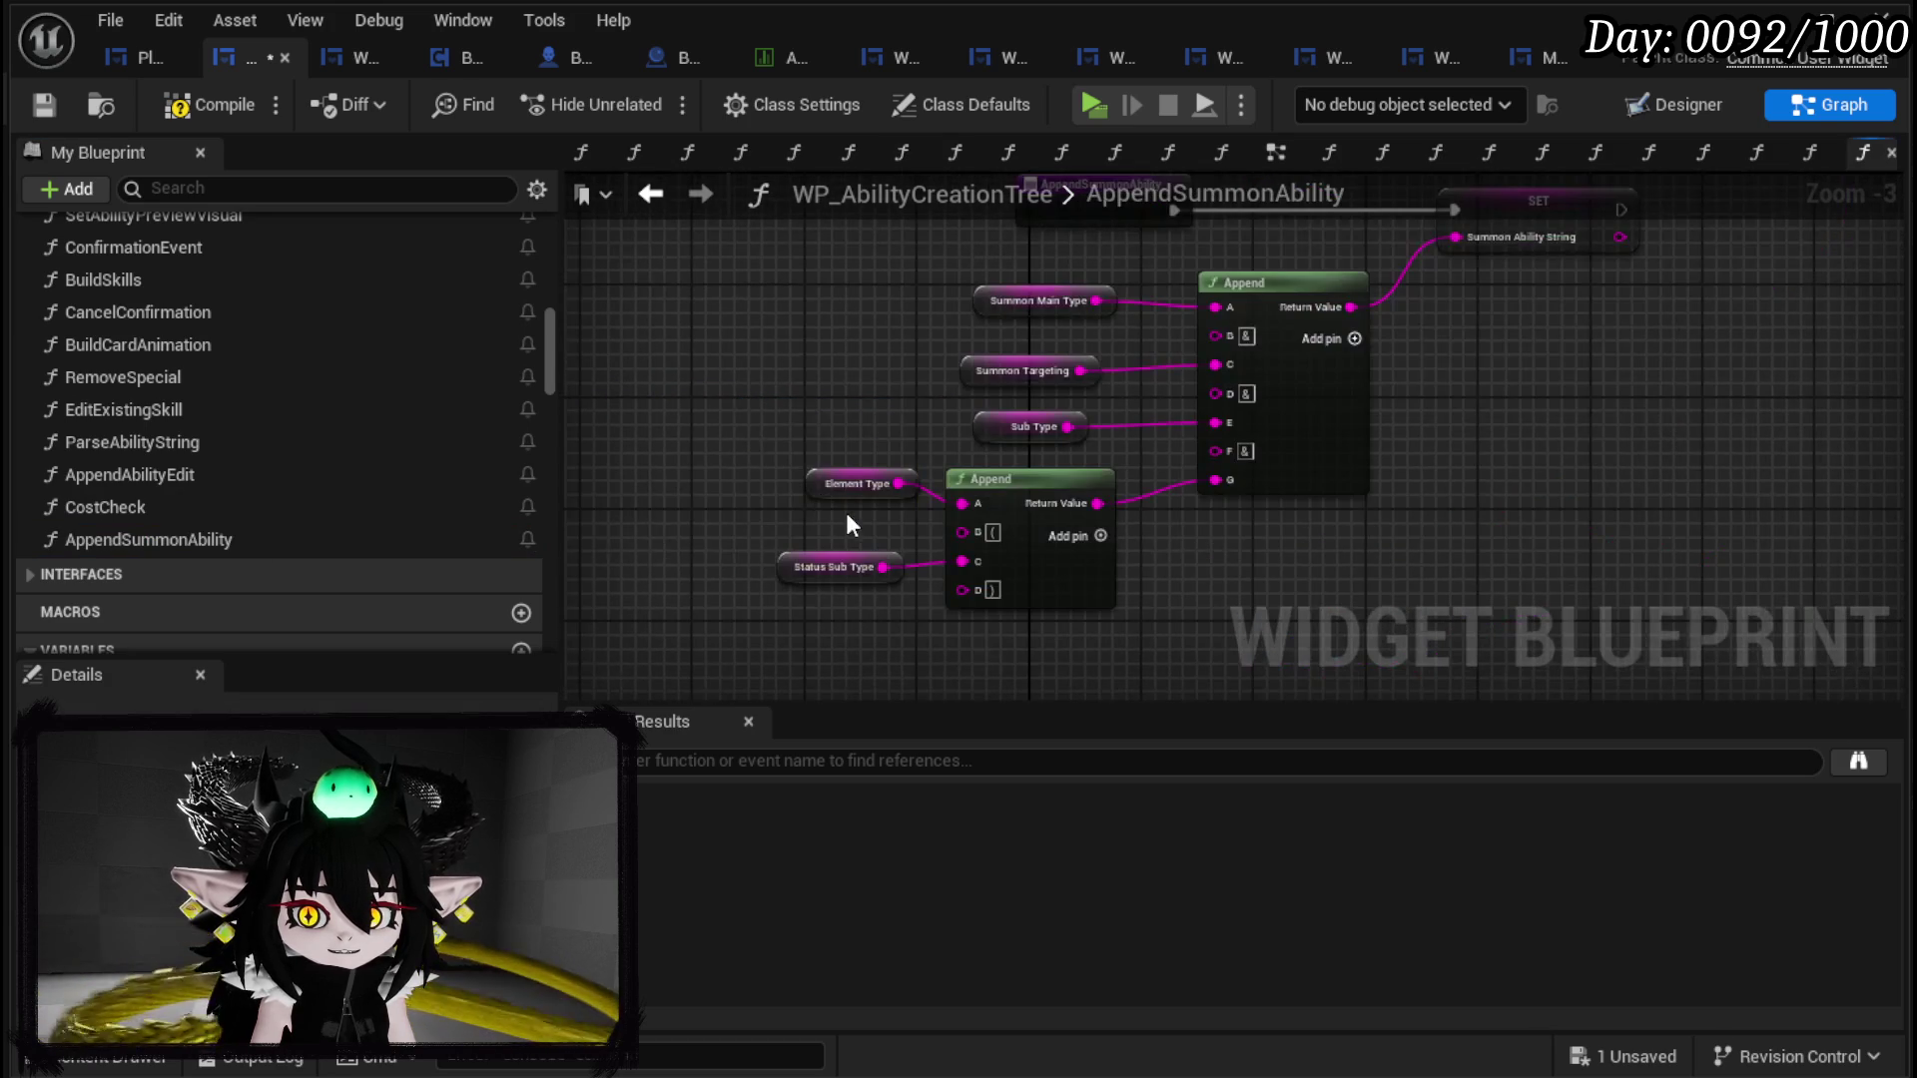
Step: Tidy the AppendSummonAbility graph by moving the entry node left
{"action": "scroll", "coordinate": [847, 512], "scroll_direction": "down", "scroll_amount": 2}
{"action": "scroll", "coordinate": [848, 447], "scroll_direction": "up", "scroll_amount": 2}
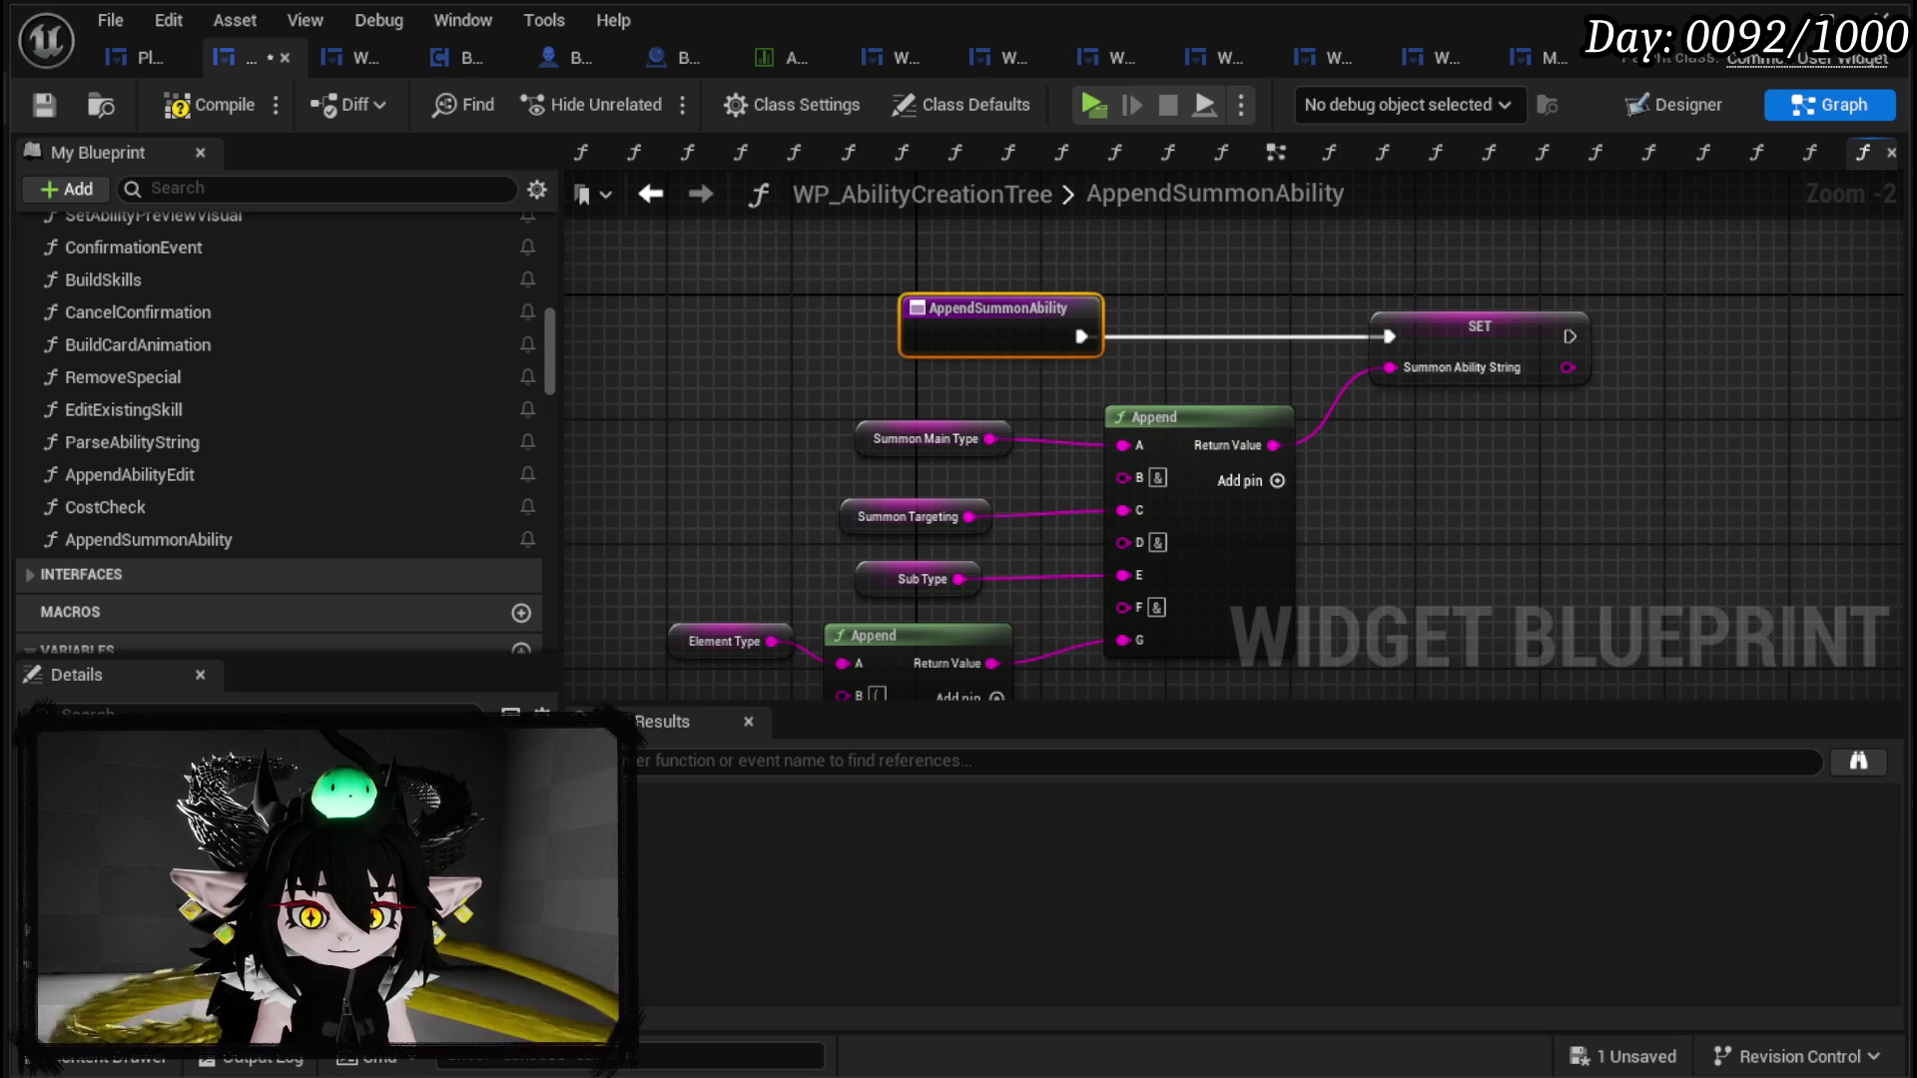
{"action": "mouse_move", "coordinate": [824, 474]}
{"action": "left_mouse_down"}
{"action": "mouse_move", "coordinate": [800, 407]}
{"action": "mouse_move", "coordinate": [853, 378]}
{"action": "mouse_move", "coordinate": [884, 318]}
{"action": "left_mouse_up"}
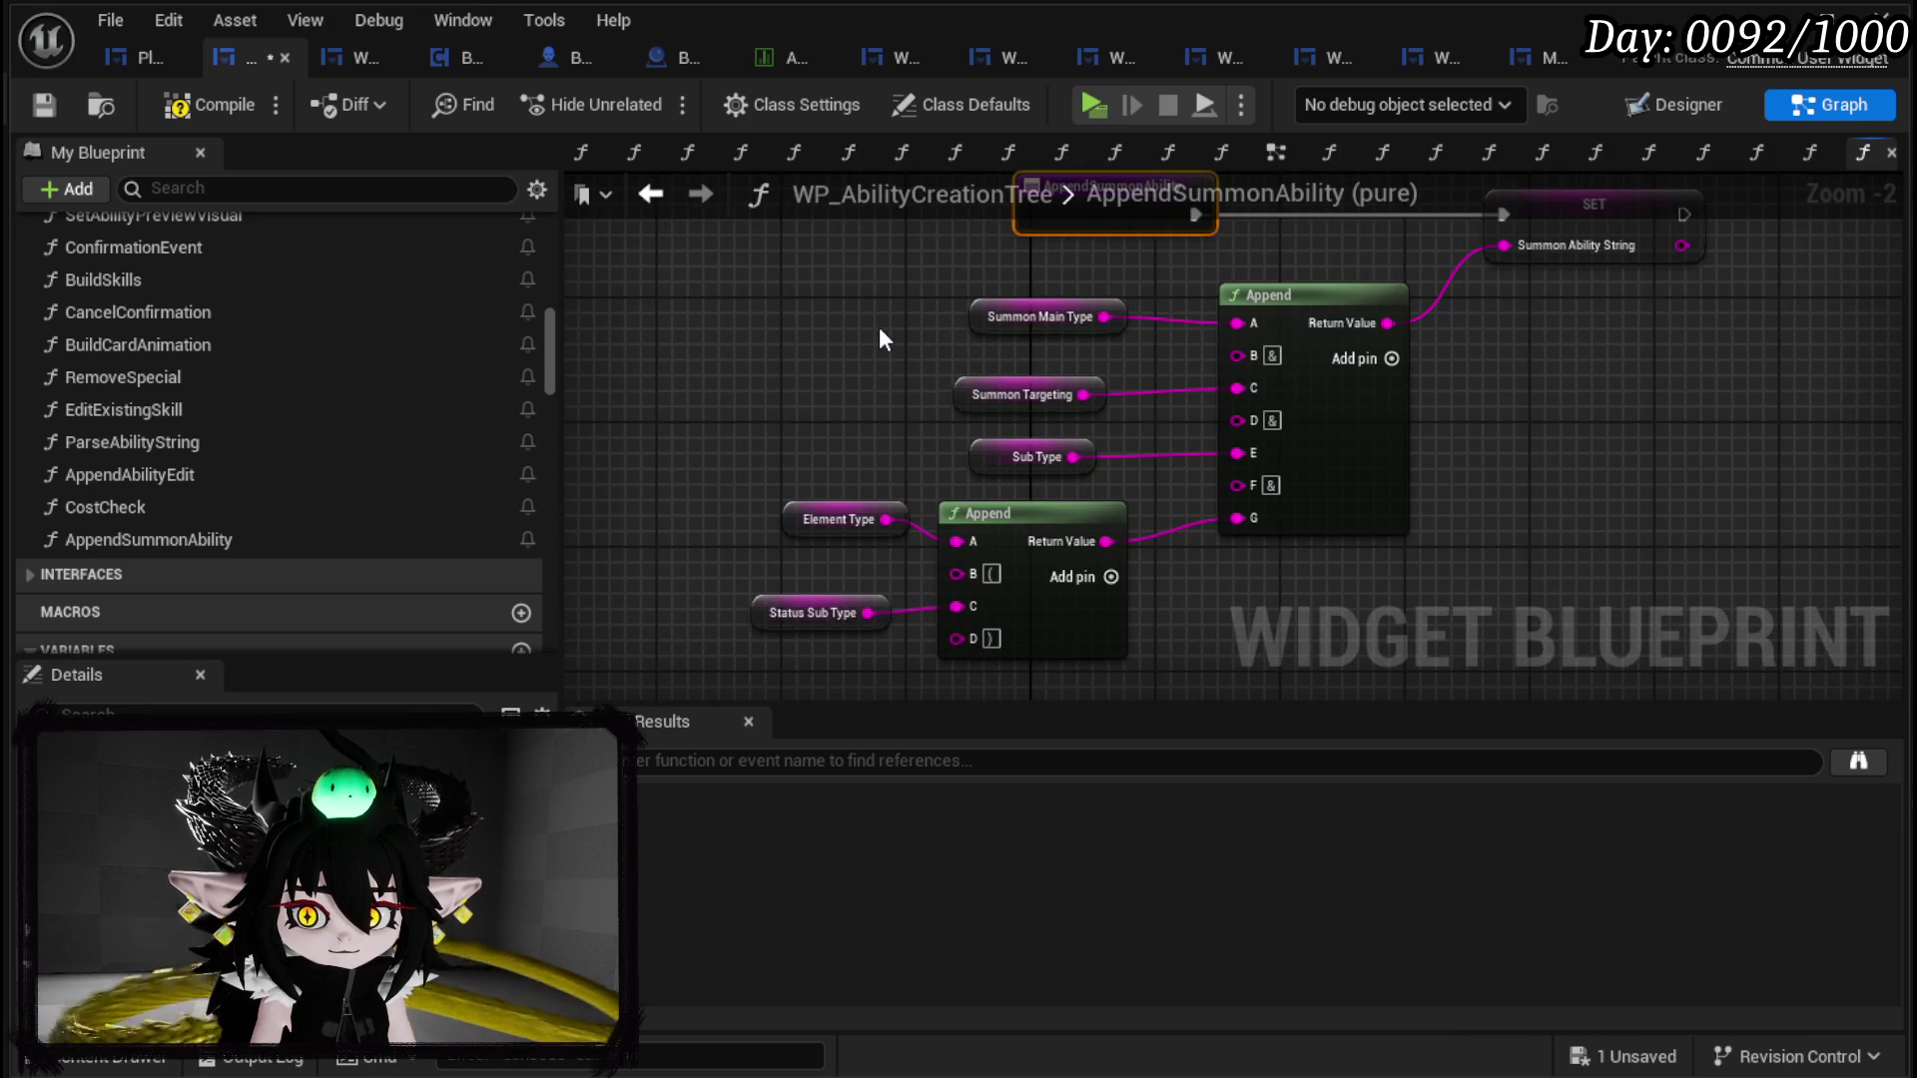
{"action": "mouse_move", "coordinate": [876, 342]}
{"action": "left_mouse_down"}
{"action": "mouse_move", "coordinate": [655, 489]}
{"action": "mouse_move", "coordinate": [670, 498]}
{"action": "left_mouse_up"}
{"action": "left_click_drag", "start_coordinate": [798, 369], "coordinate": [589, 372]}
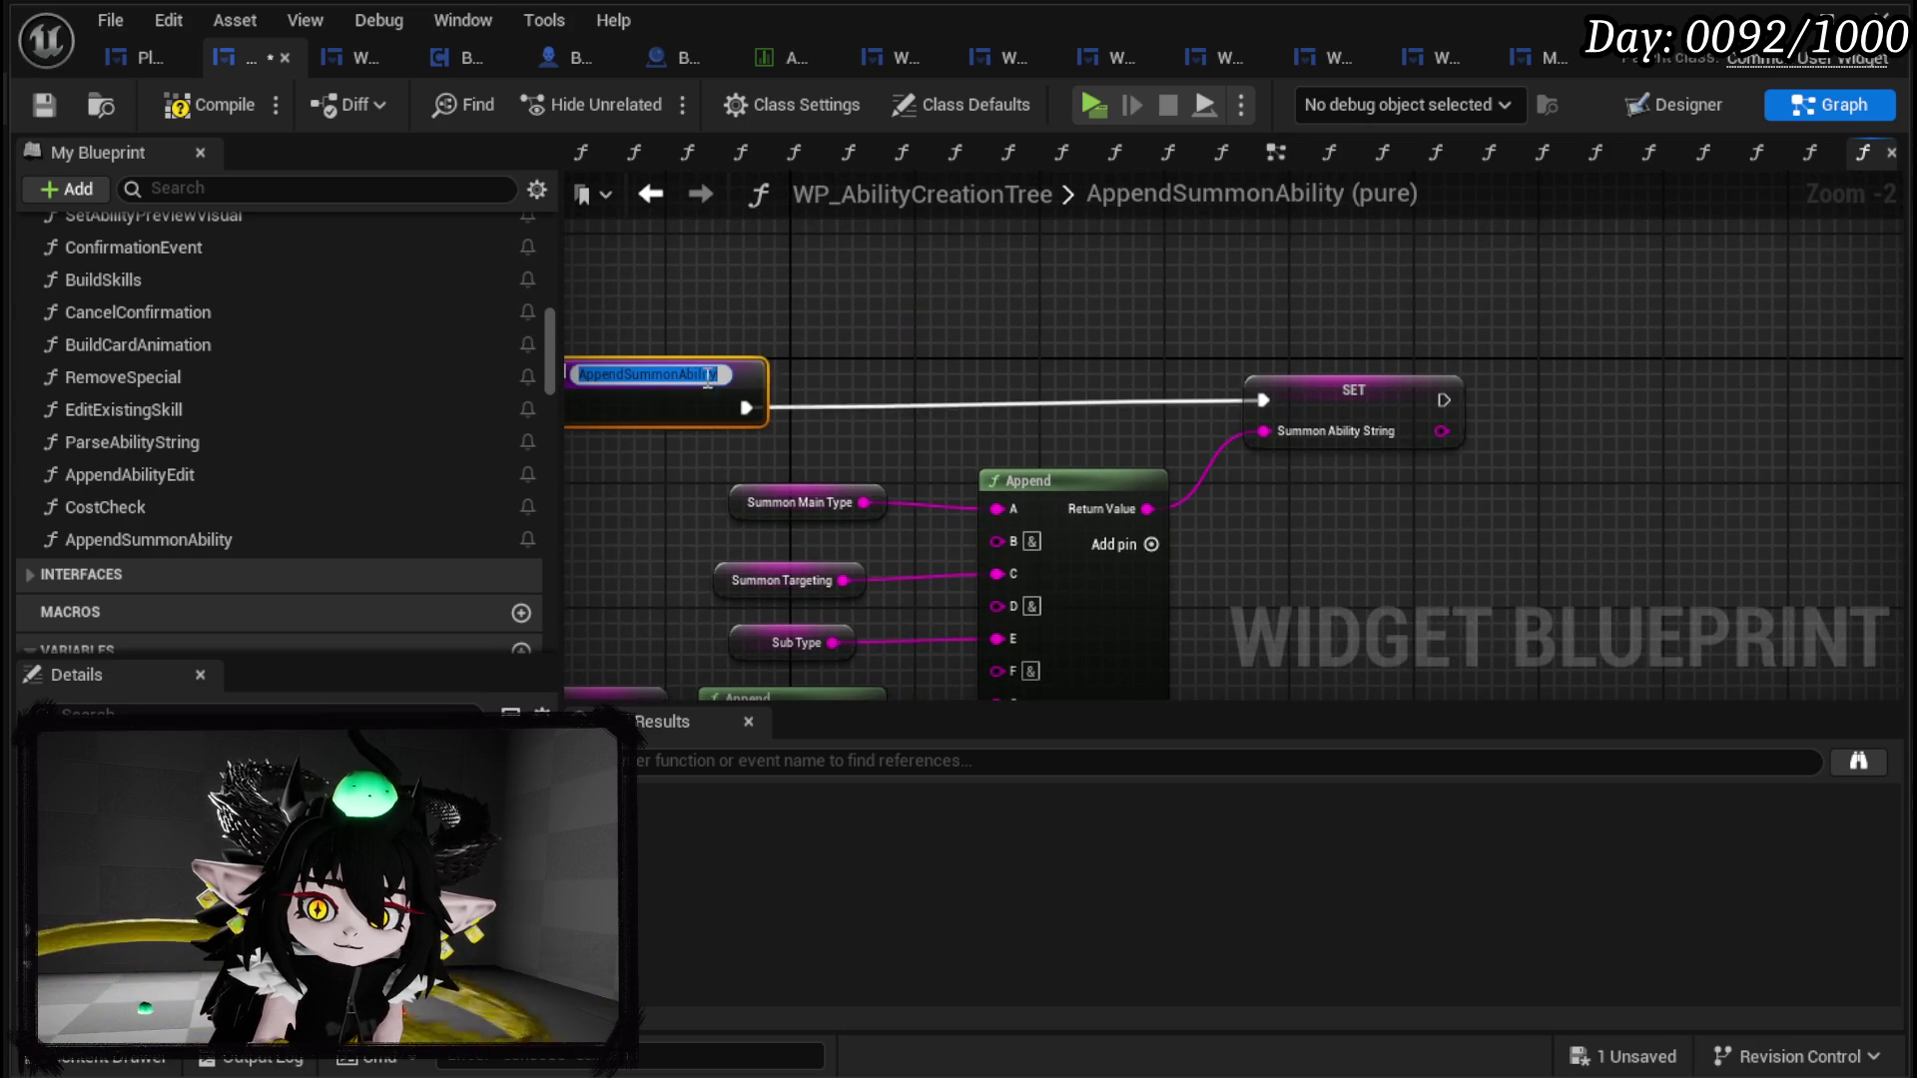
{"action": "left_click", "coordinate": [1002, 367]}
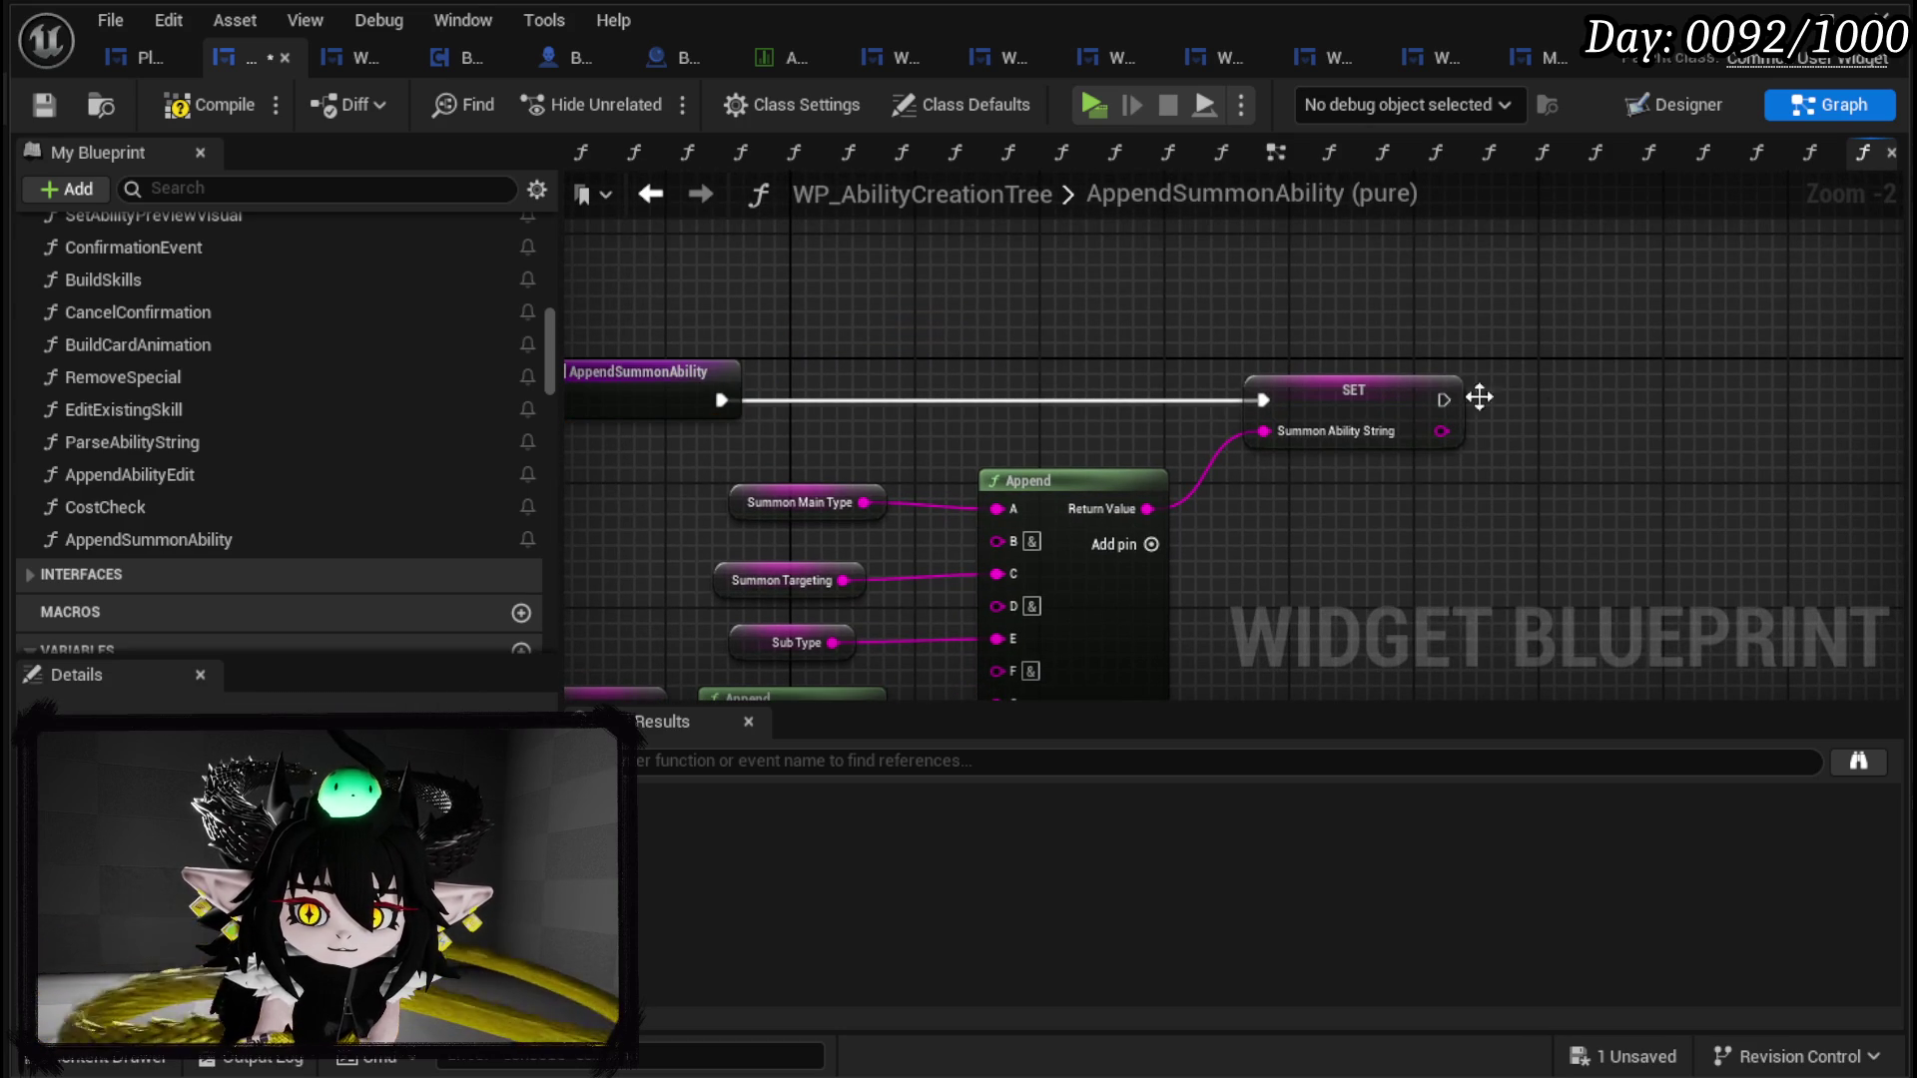
{"action": "left_click", "coordinate": [1341, 374]}
{"action": "left_click", "coordinate": [1334, 543]}
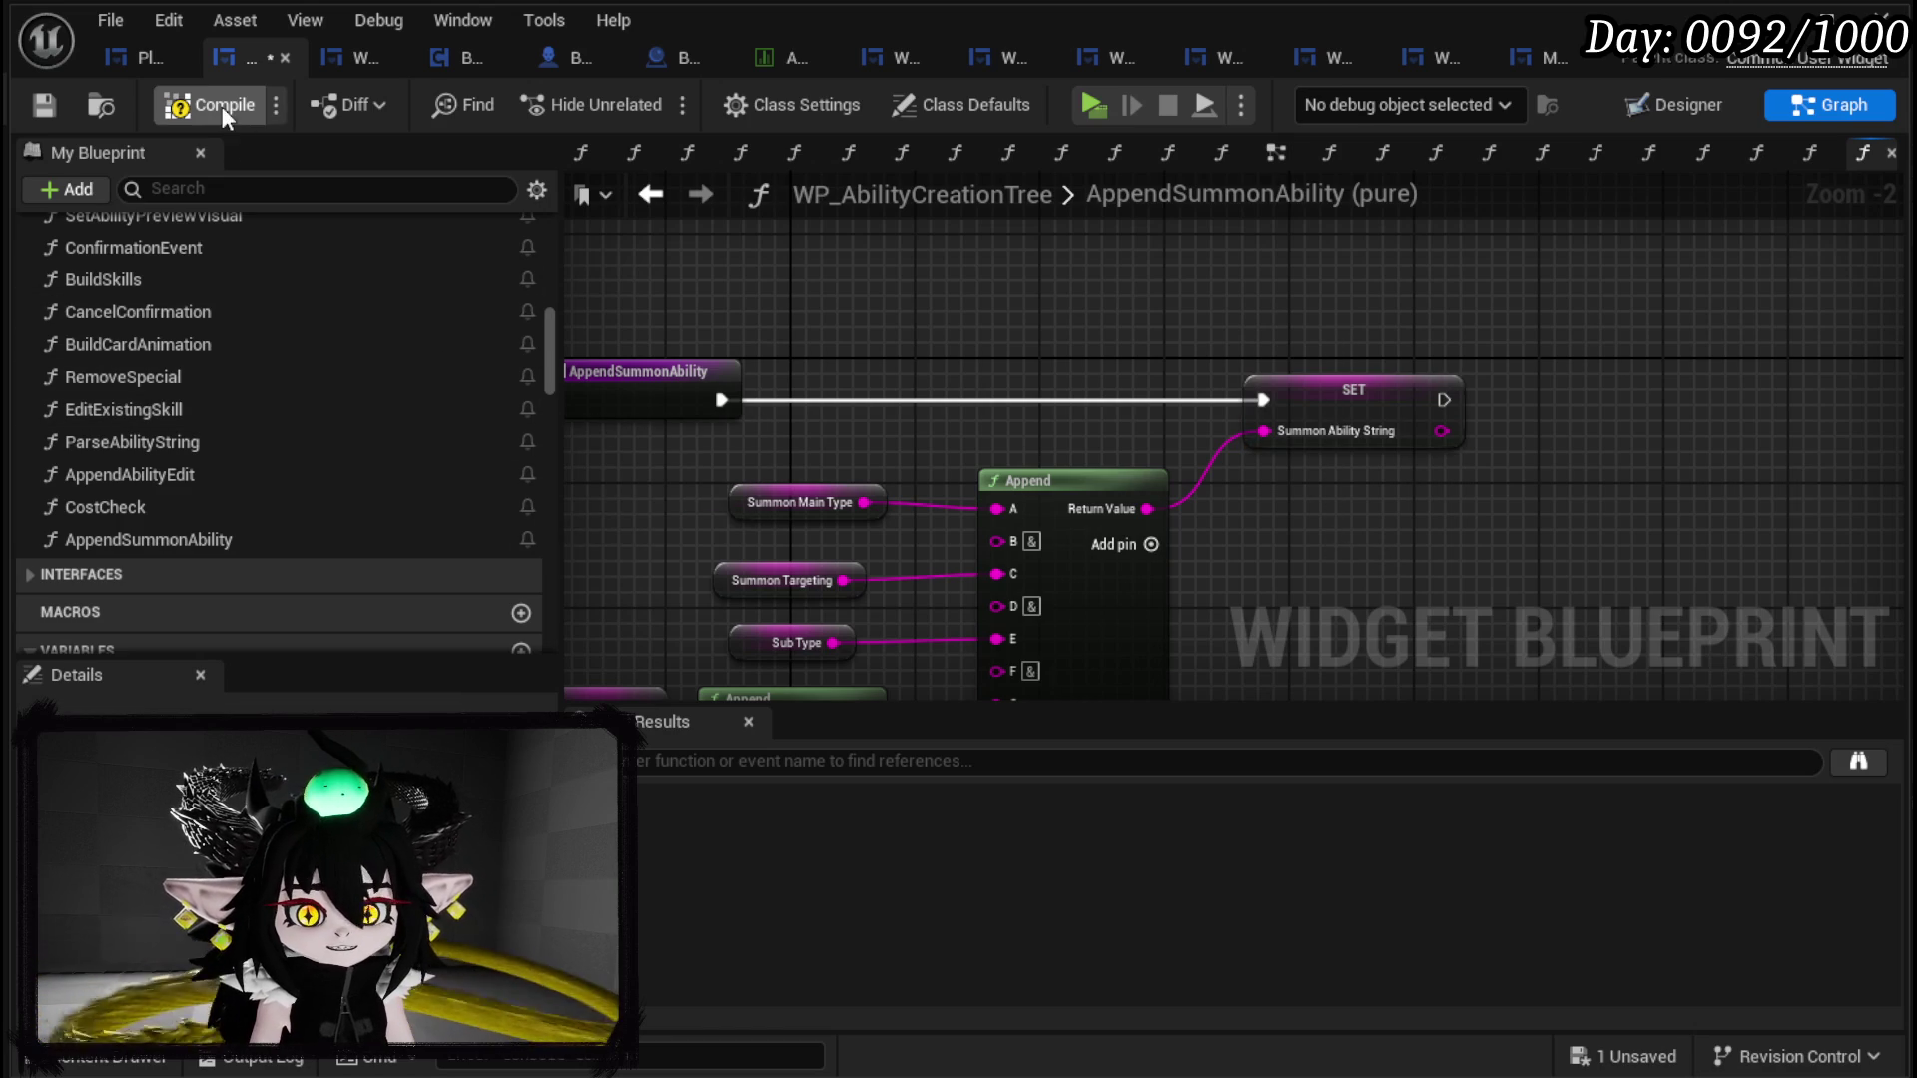
Step: Compile and save, then add an output so a Return Node sits at the top right
{"action": "left_click", "coordinate": [44, 106]}
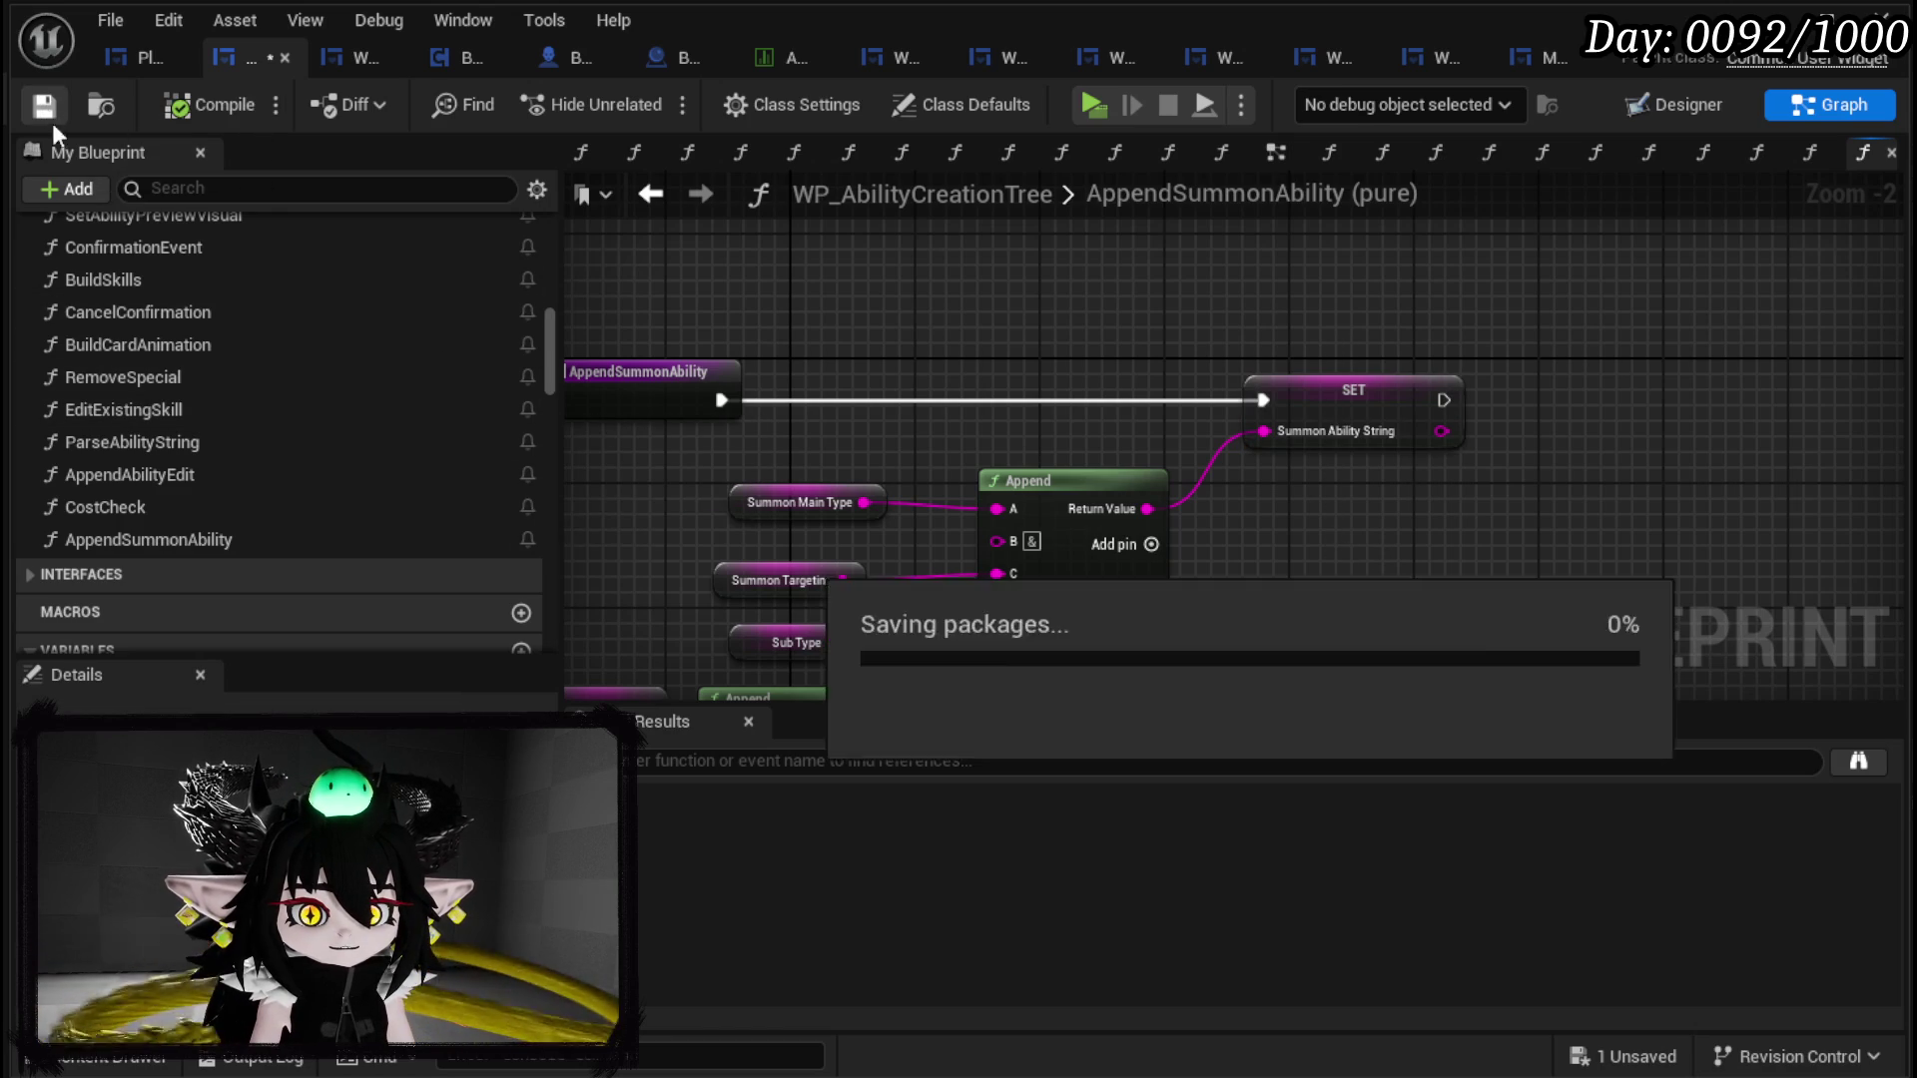
{"action": "scroll", "coordinate": [340, 481], "scroll_direction": "down", "scroll_amount": 4}
{"action": "left_click", "coordinate": [608, 414]}
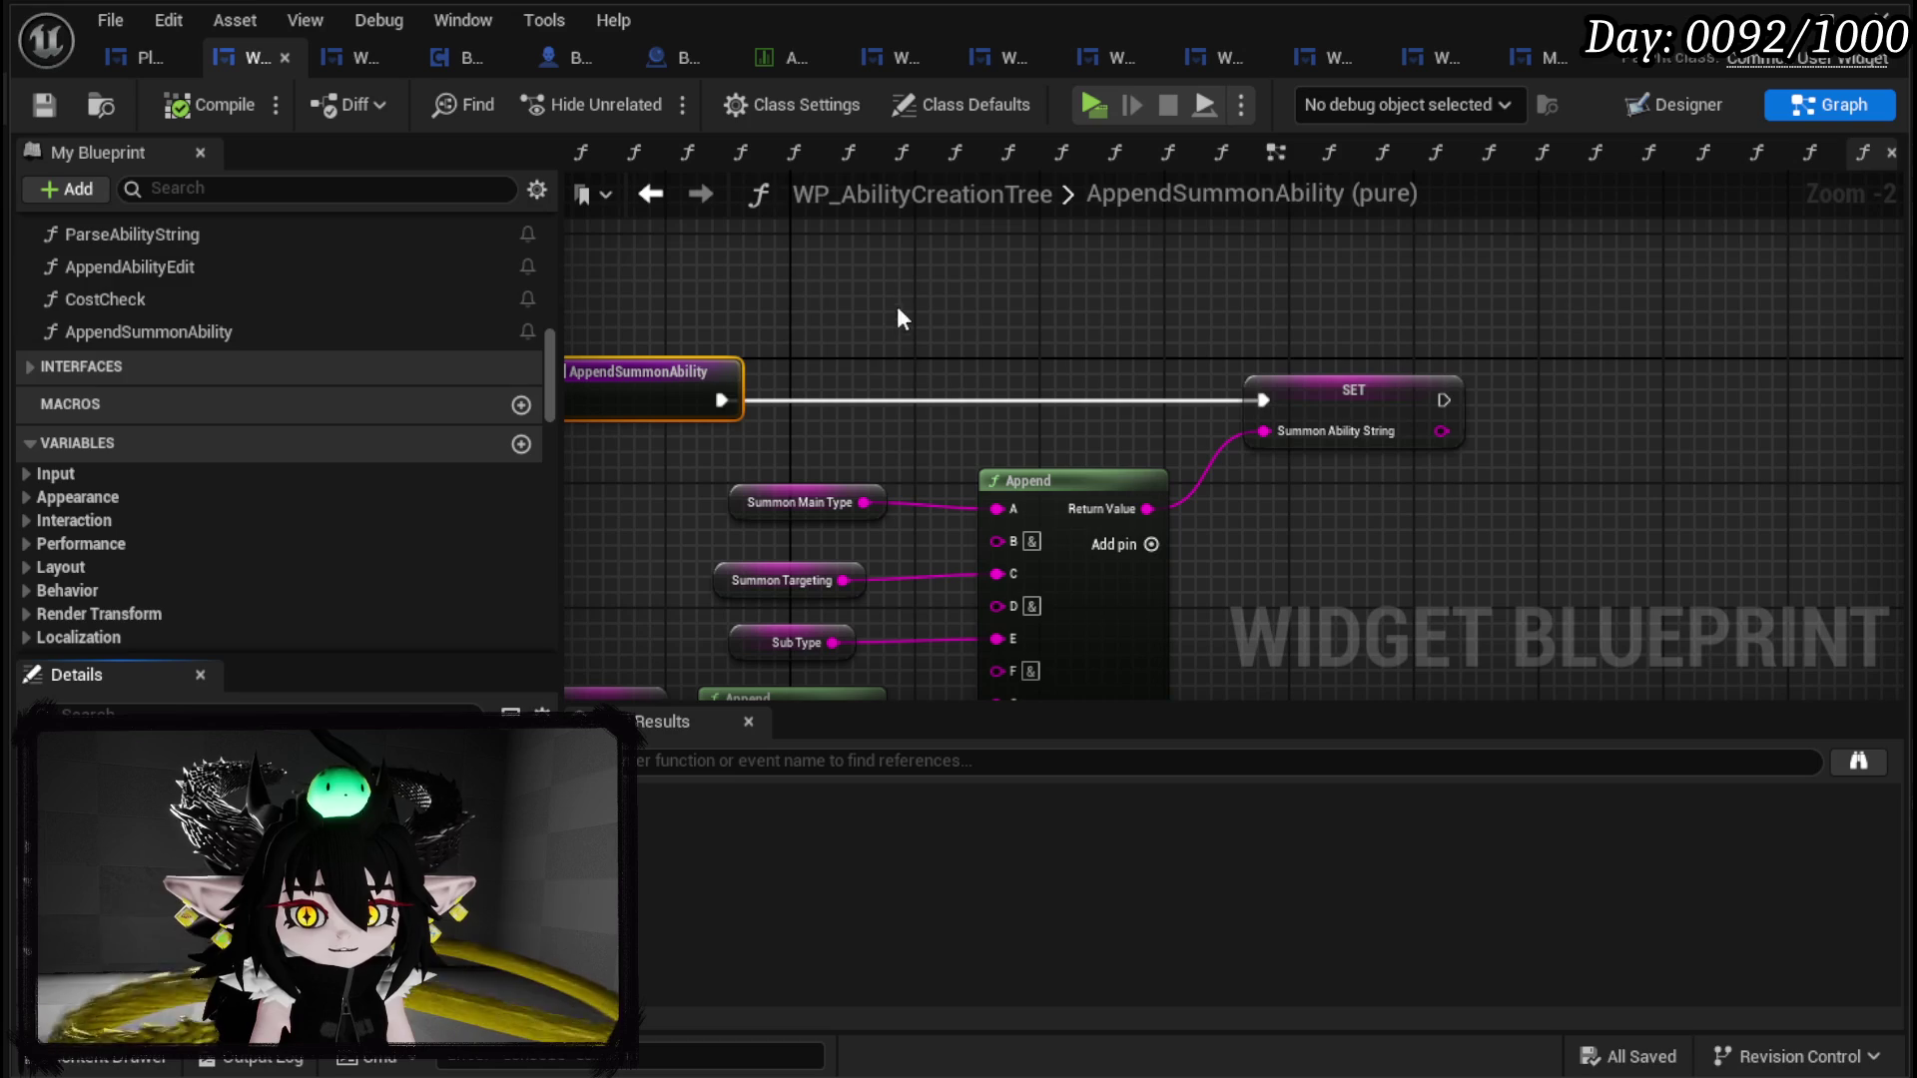
{"action": "left_click_drag", "start_coordinate": [895, 289], "coordinate": [1580, 231]}
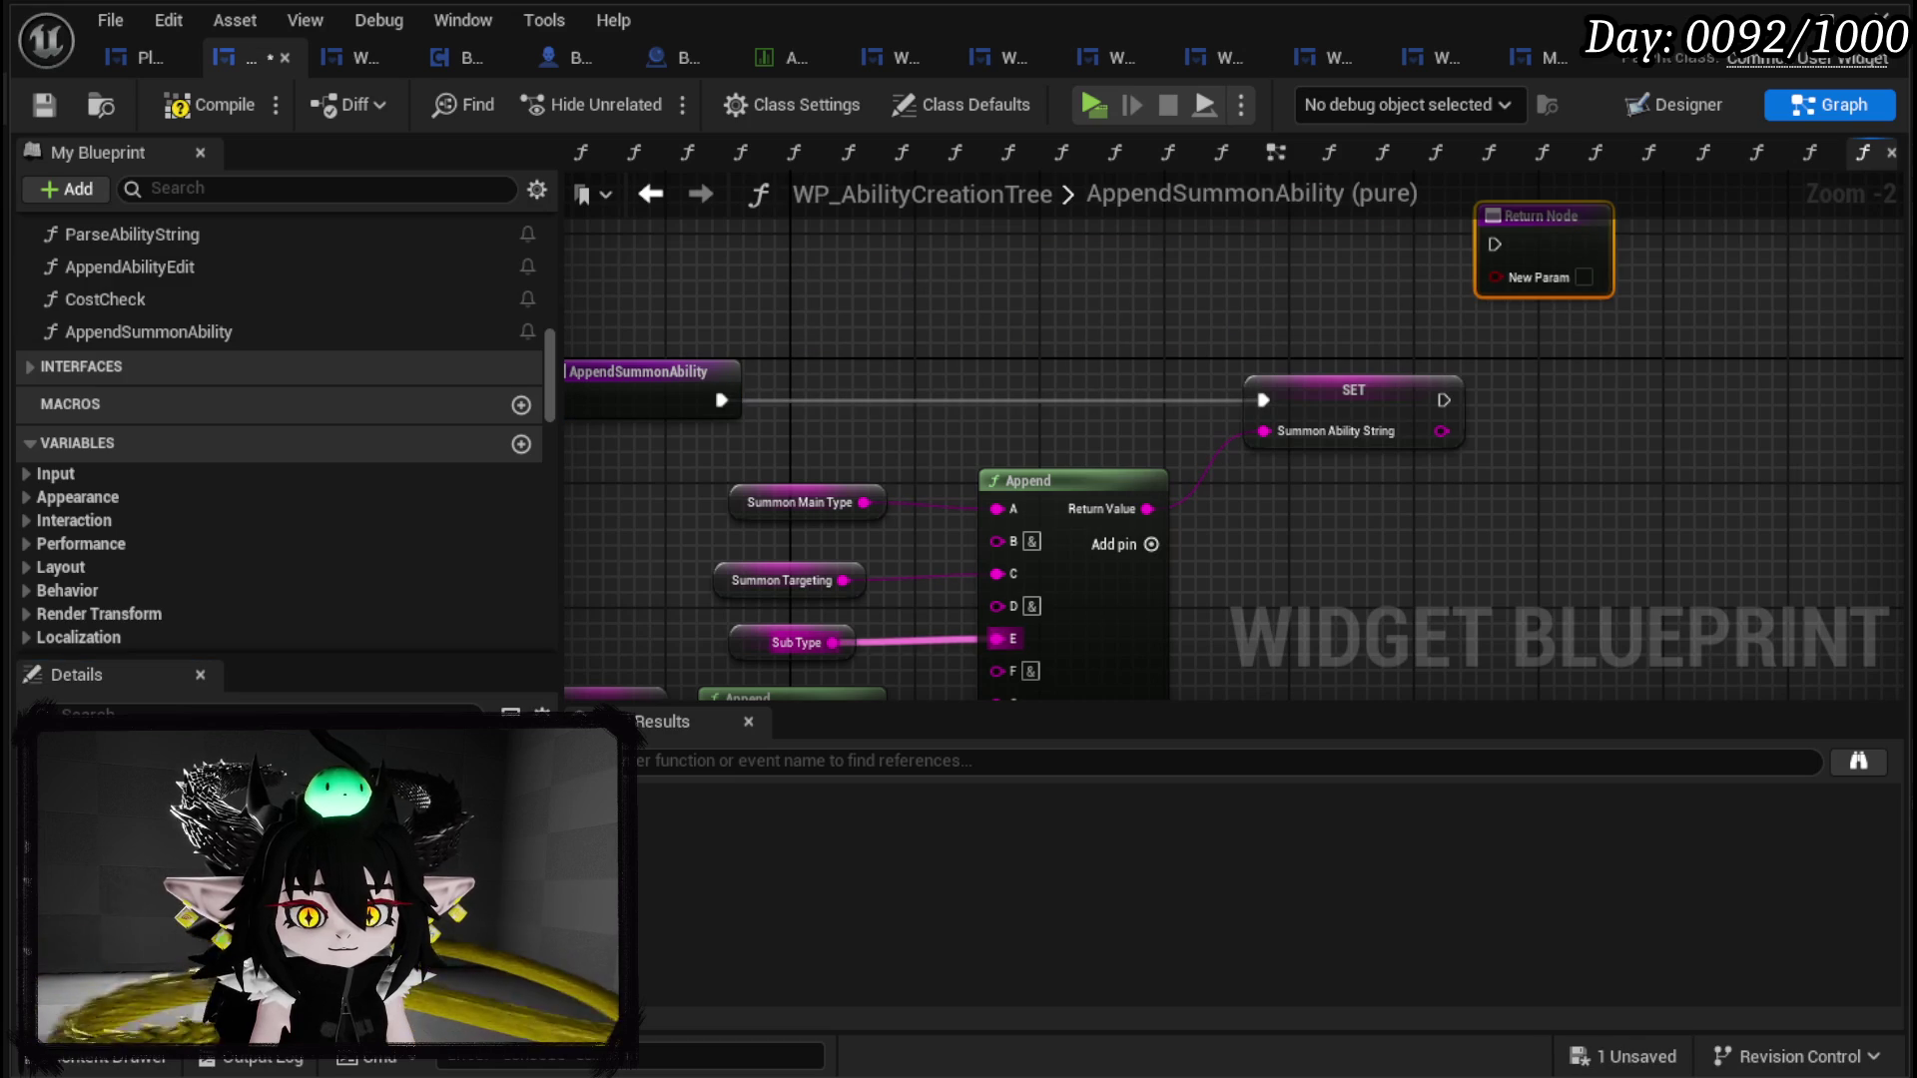
Step: Set the function's new output parameter type to String
{"action": "left_click", "coordinate": [299, 933]}
{"action": "left_click", "coordinate": [340, 651]}
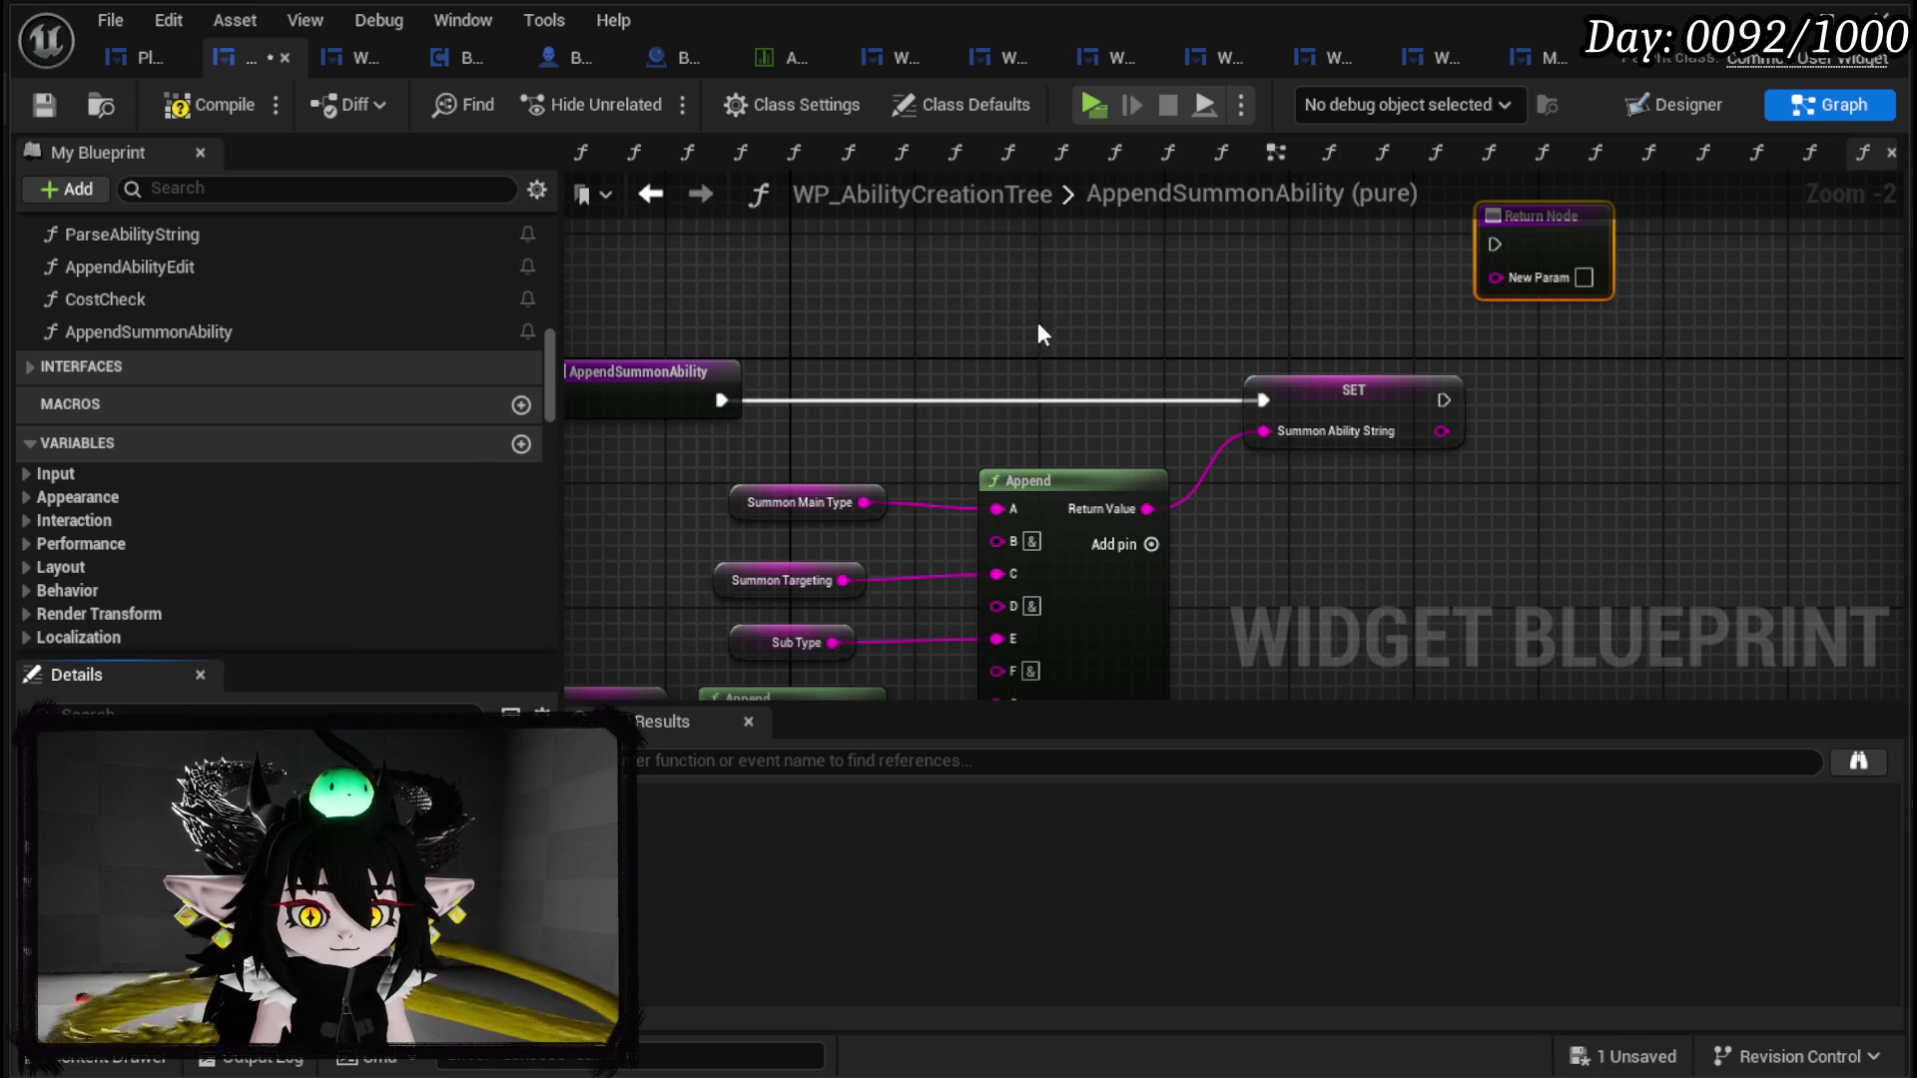
{"action": "left_click", "coordinate": [1004, 322]}
{"action": "scroll", "coordinate": [182, 452], "scroll_direction": "up", "scroll_amount": 5}
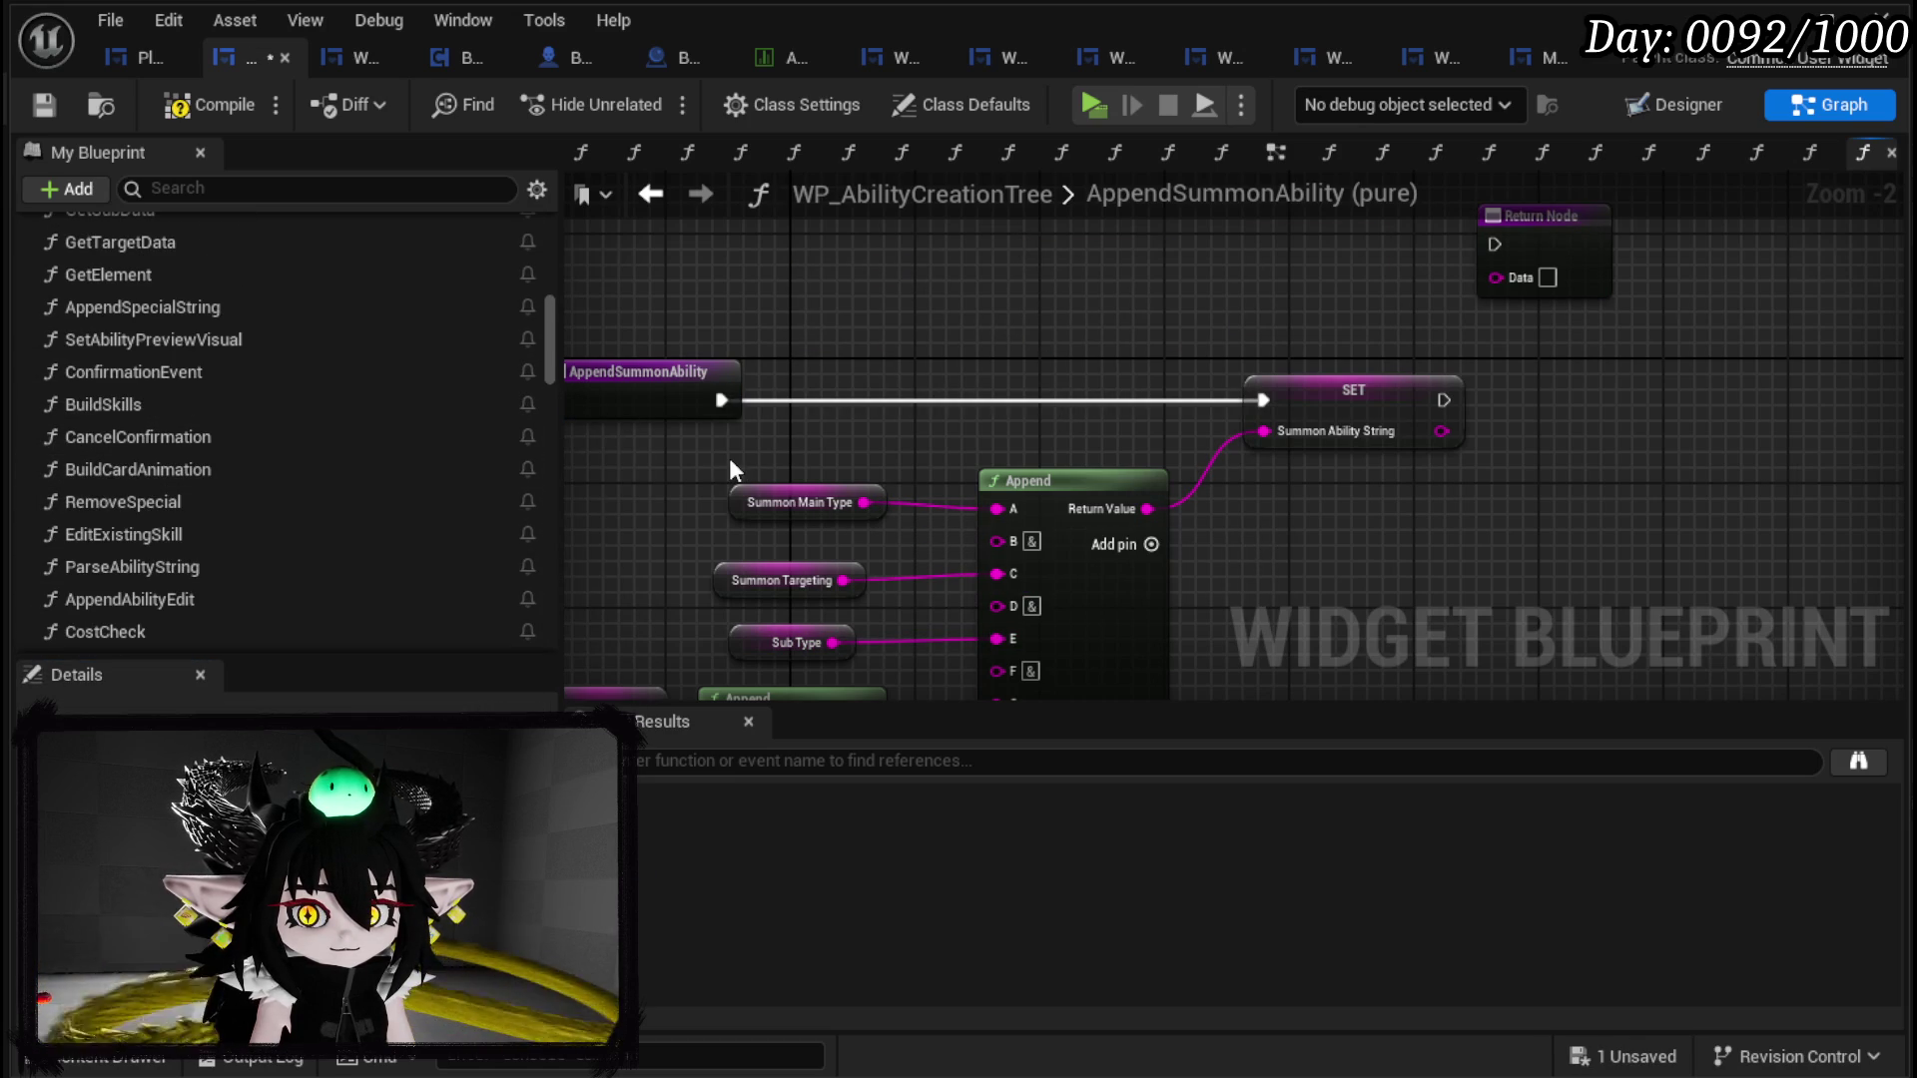
{"action": "left_click_drag", "start_coordinate": [729, 459], "coordinate": [841, 603]}
Step: Add a Get Main Type getter to the graph, undoing a wrongly added node
{"action": "right_click", "coordinate": [769, 447]}
{"action": "type", "text": "get"}
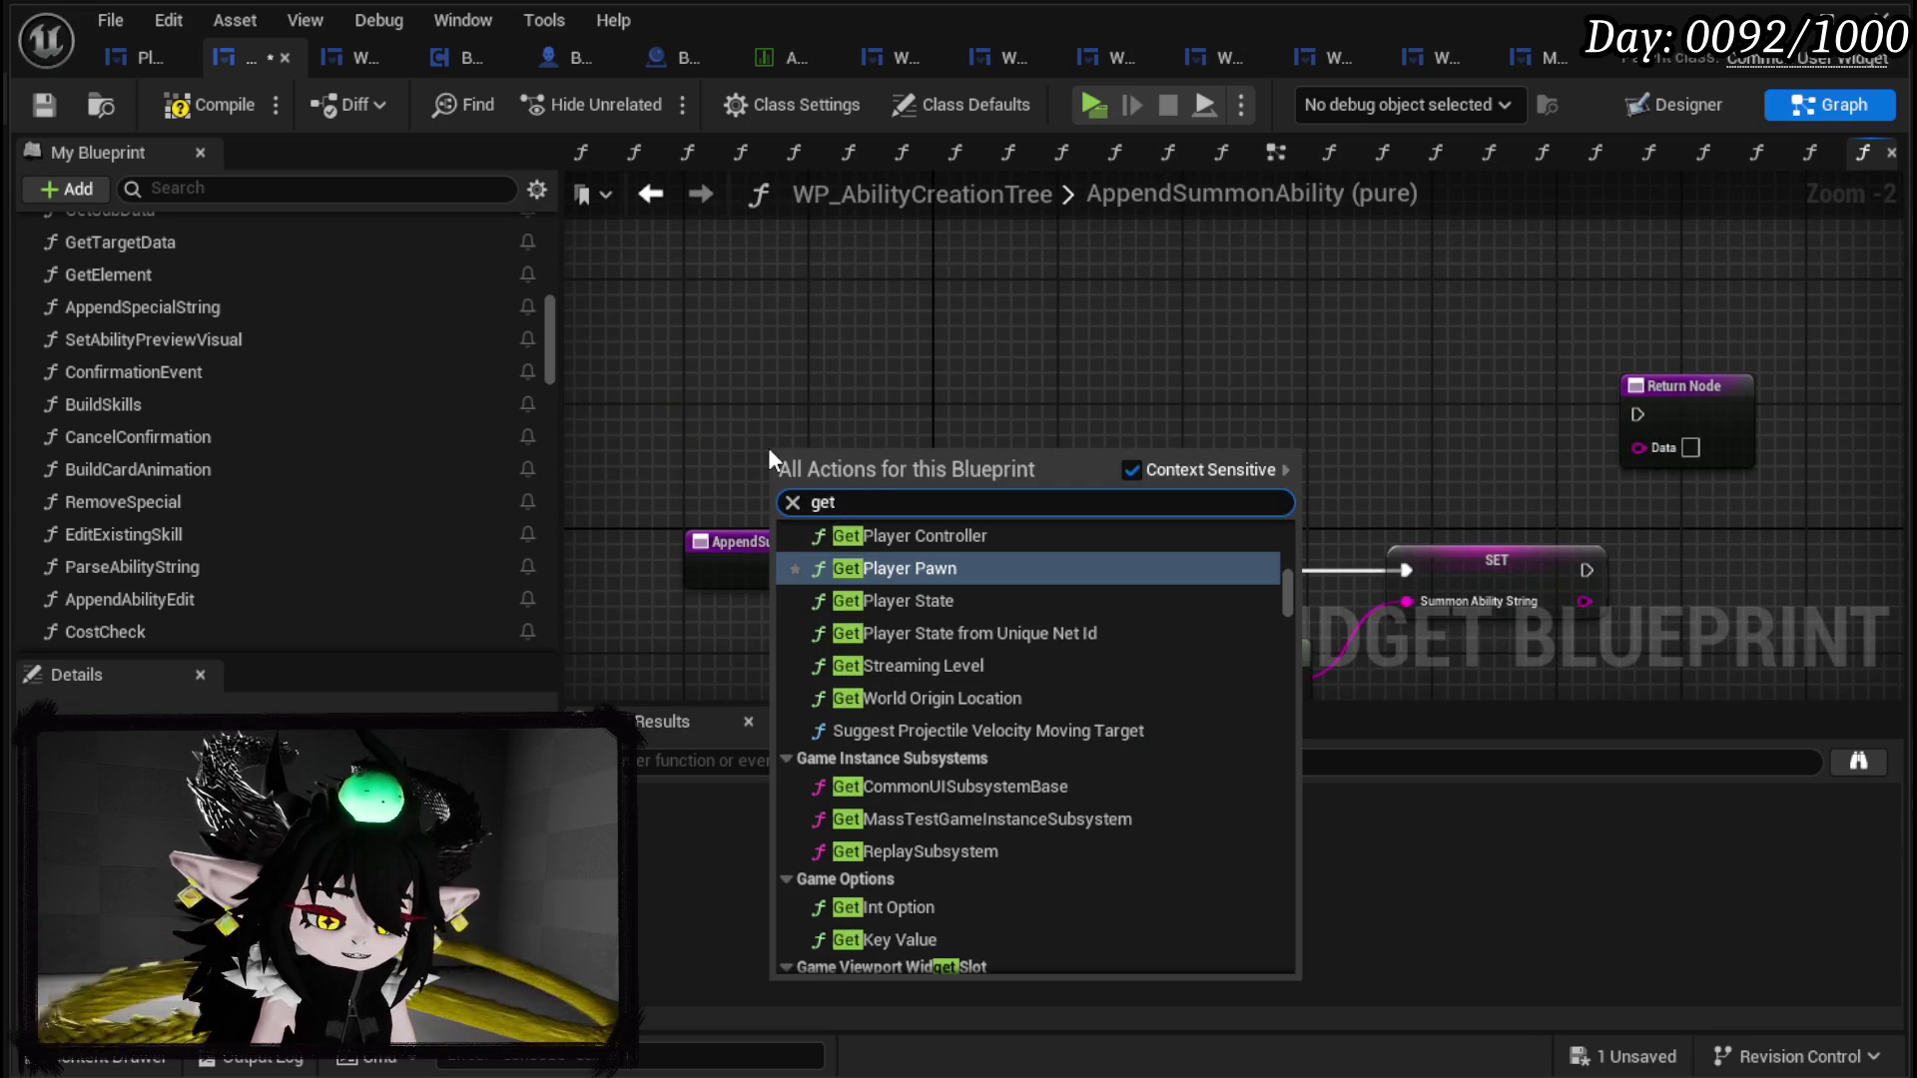
{"action": "type", "text": " main"}
{"action": "key", "text": "Return"}
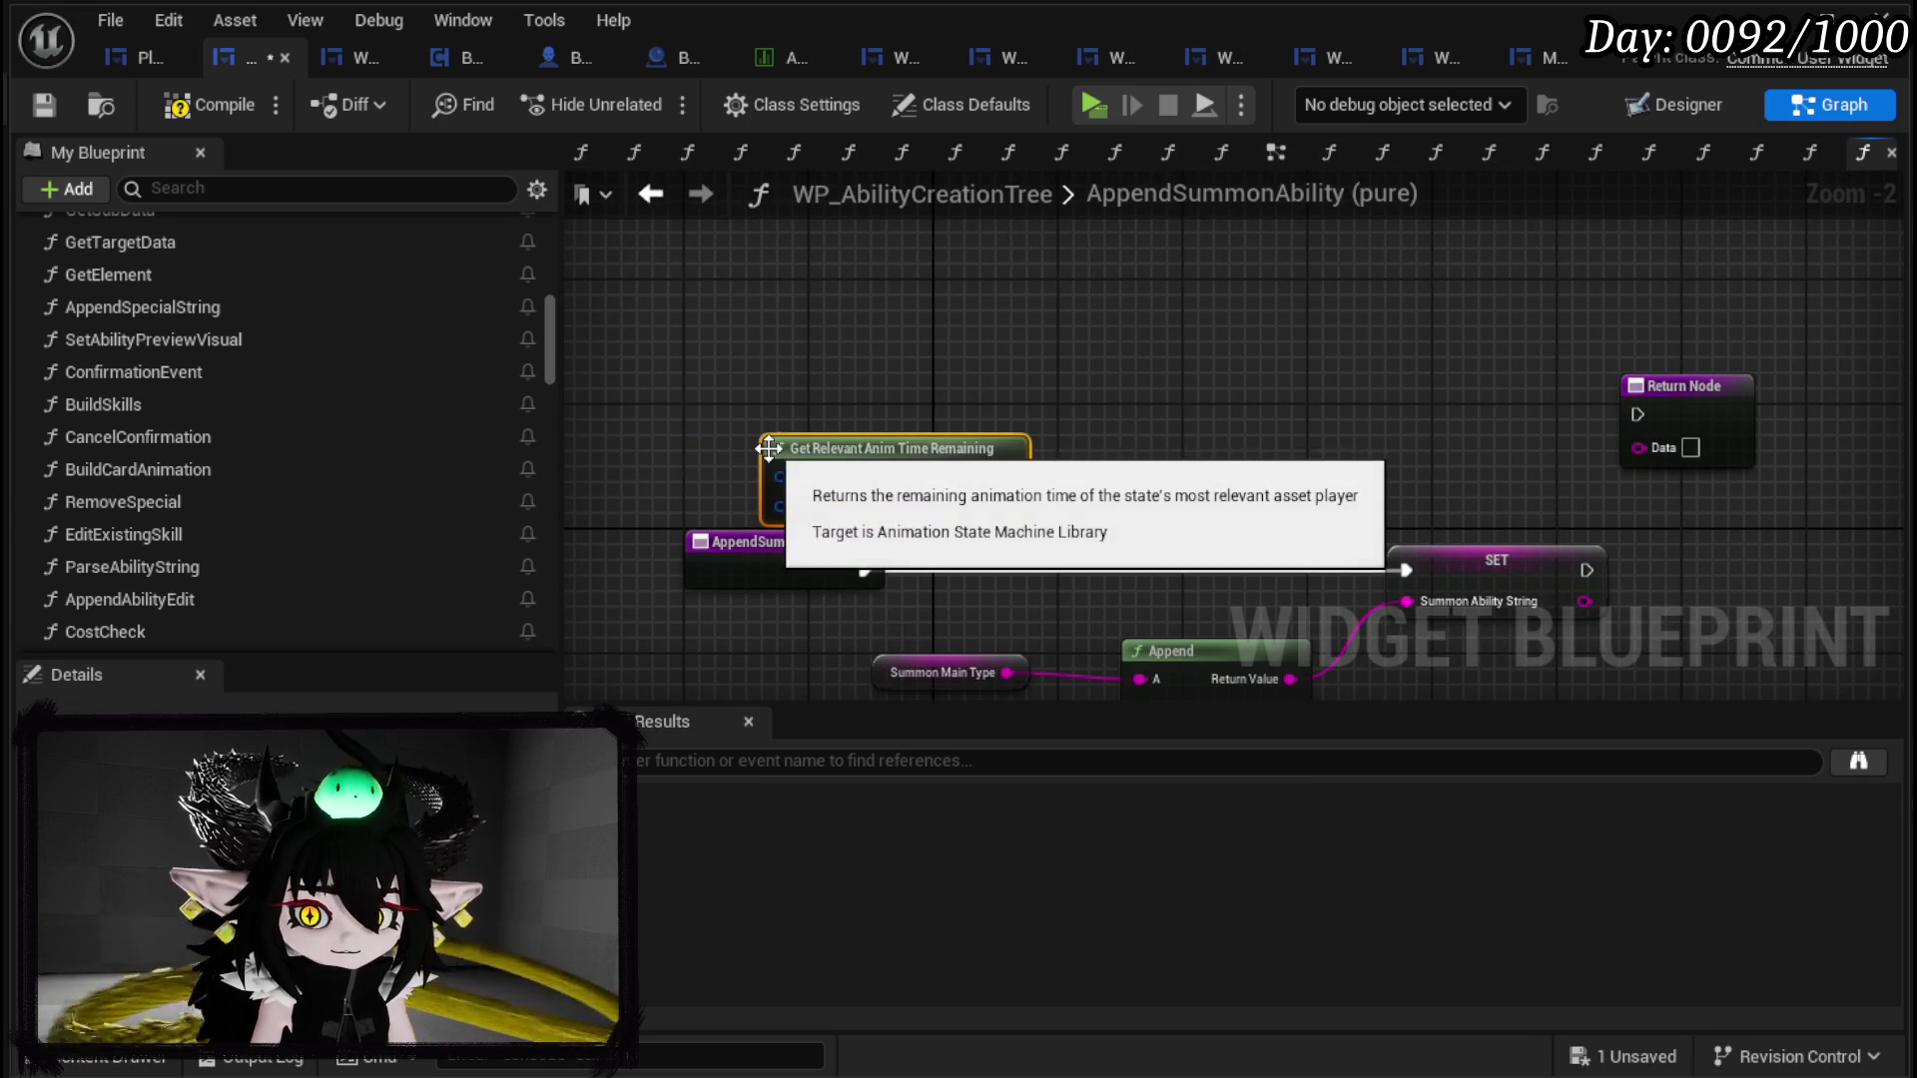
{"action": "key", "text": "ctrl+z"}
{"action": "right_click", "coordinate": [854, 387]}
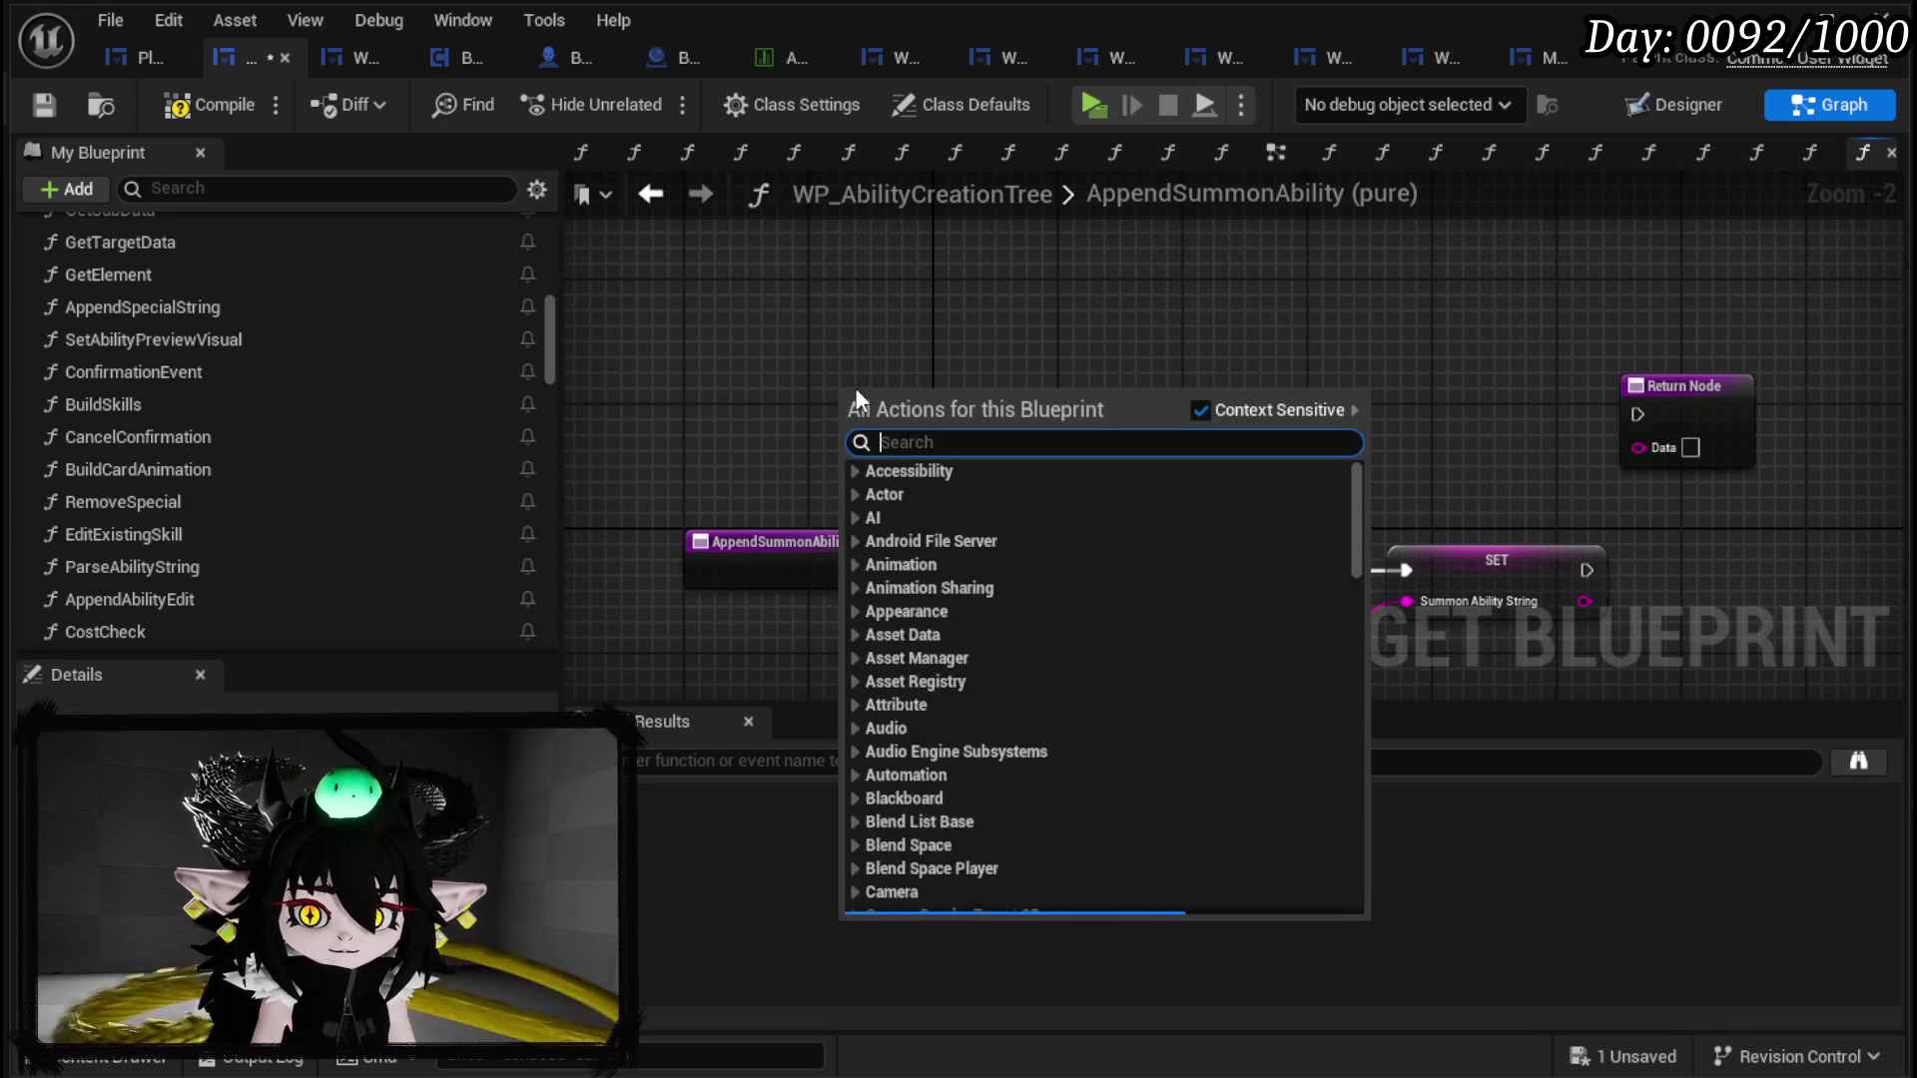
{"action": "type", "text": "get main"}
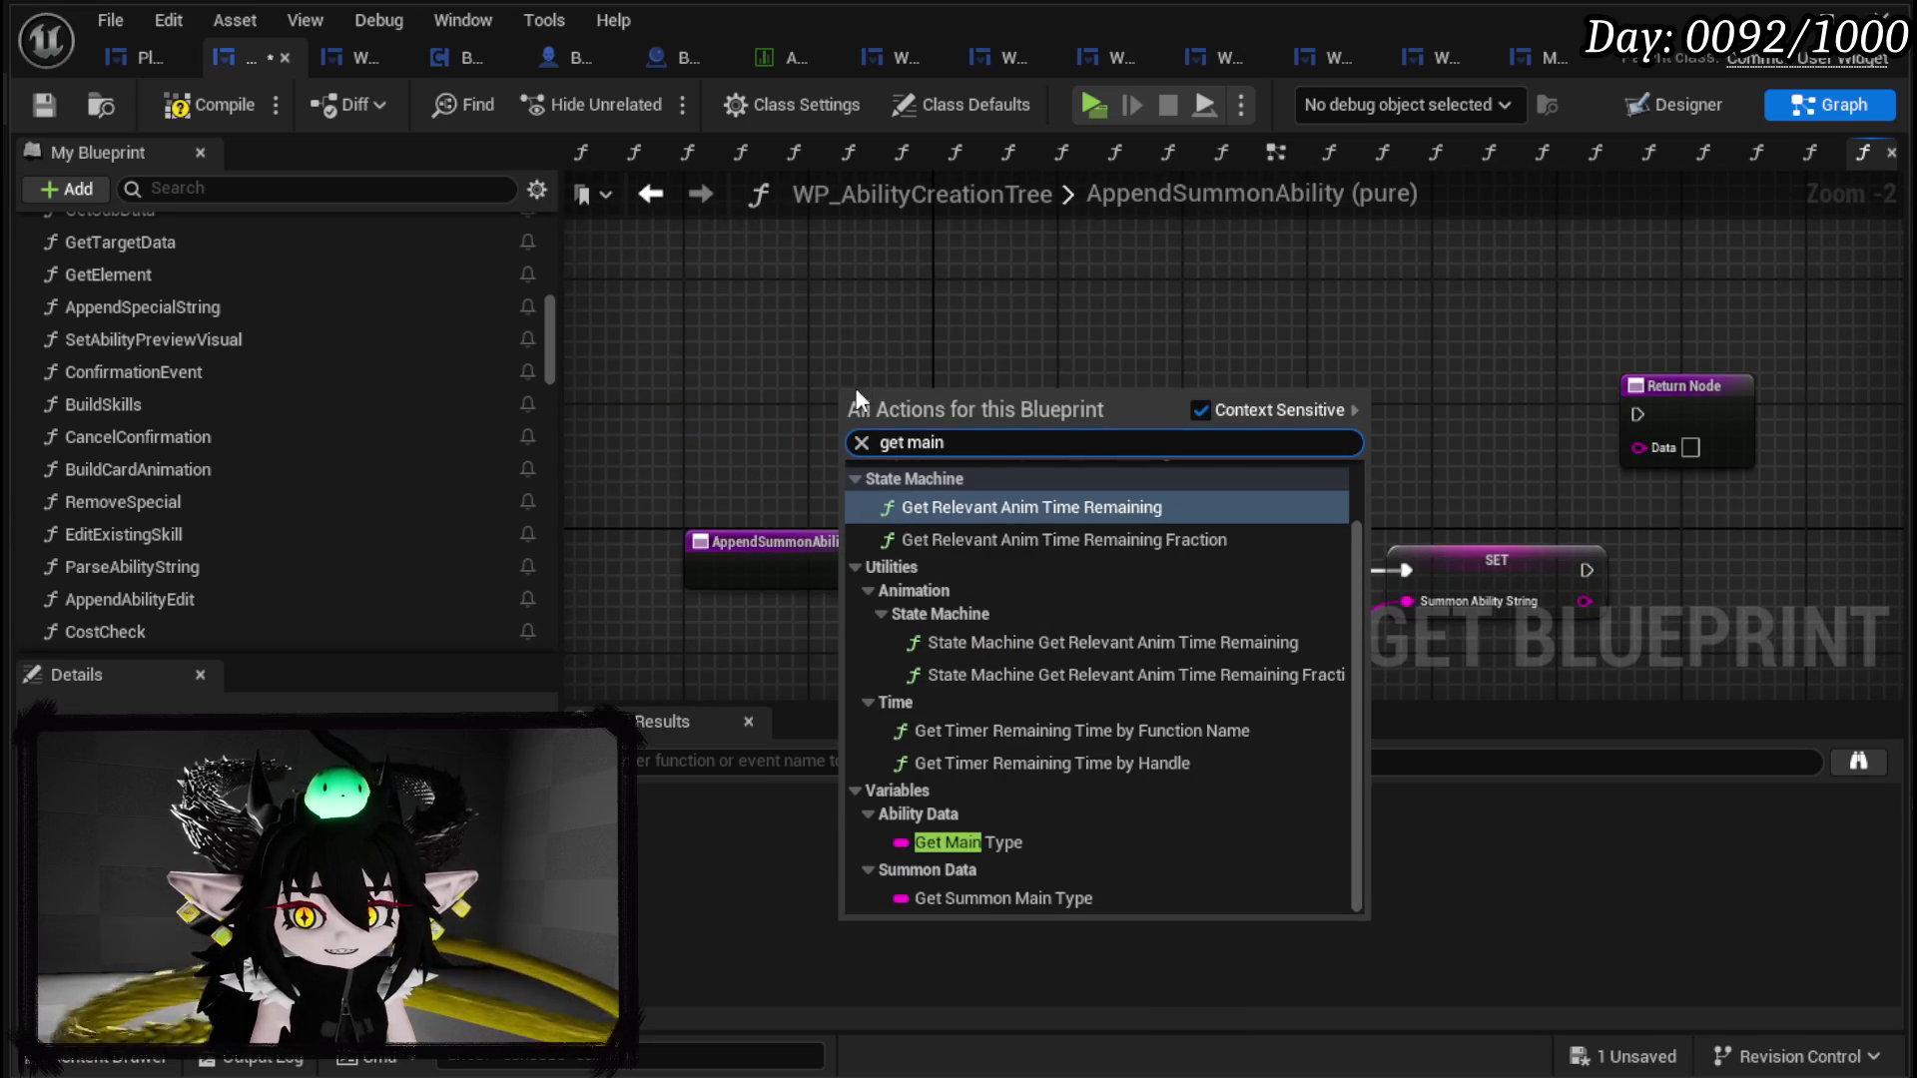
{"action": "left_click", "coordinate": [1010, 841]}
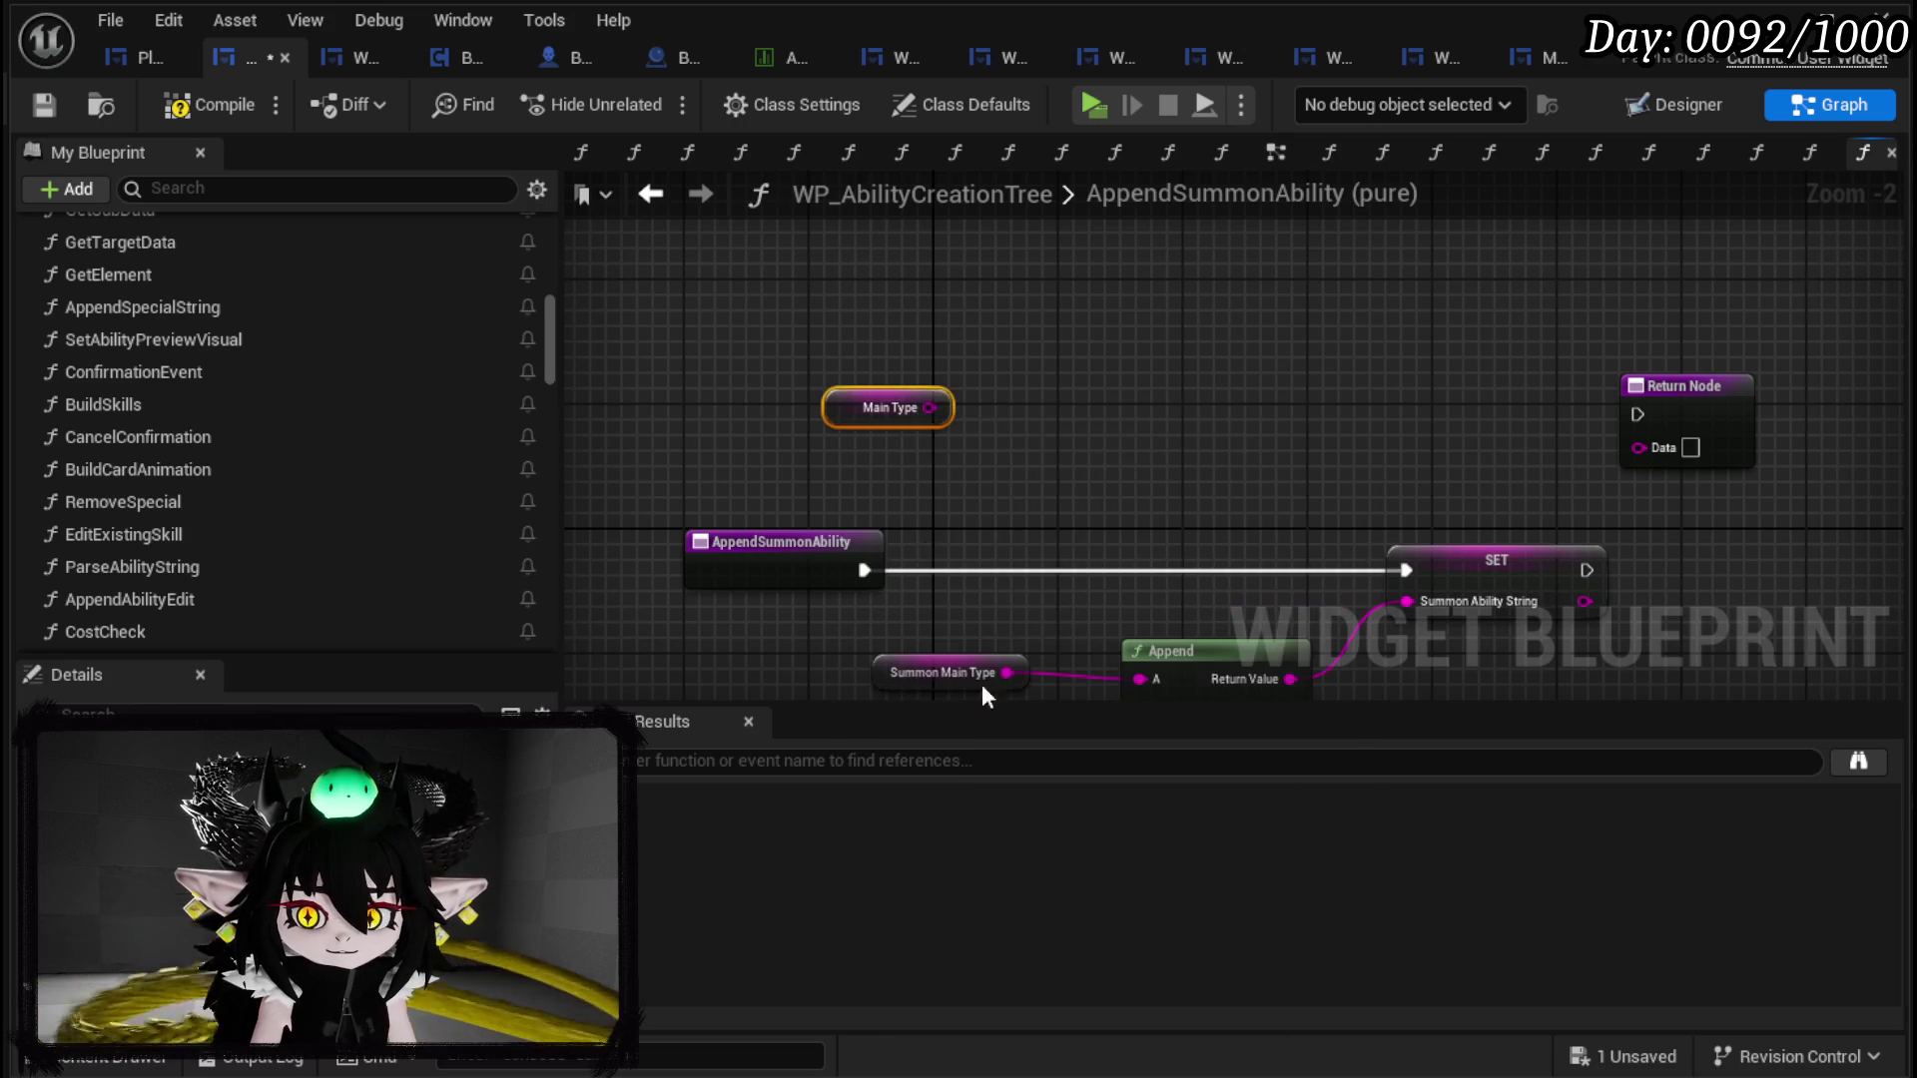
Step: Compare Main Type == "Summon" and drive a Branch from the result
{"action": "left_click_drag", "start_coordinate": [928, 407], "coordinate": [1033, 467]}
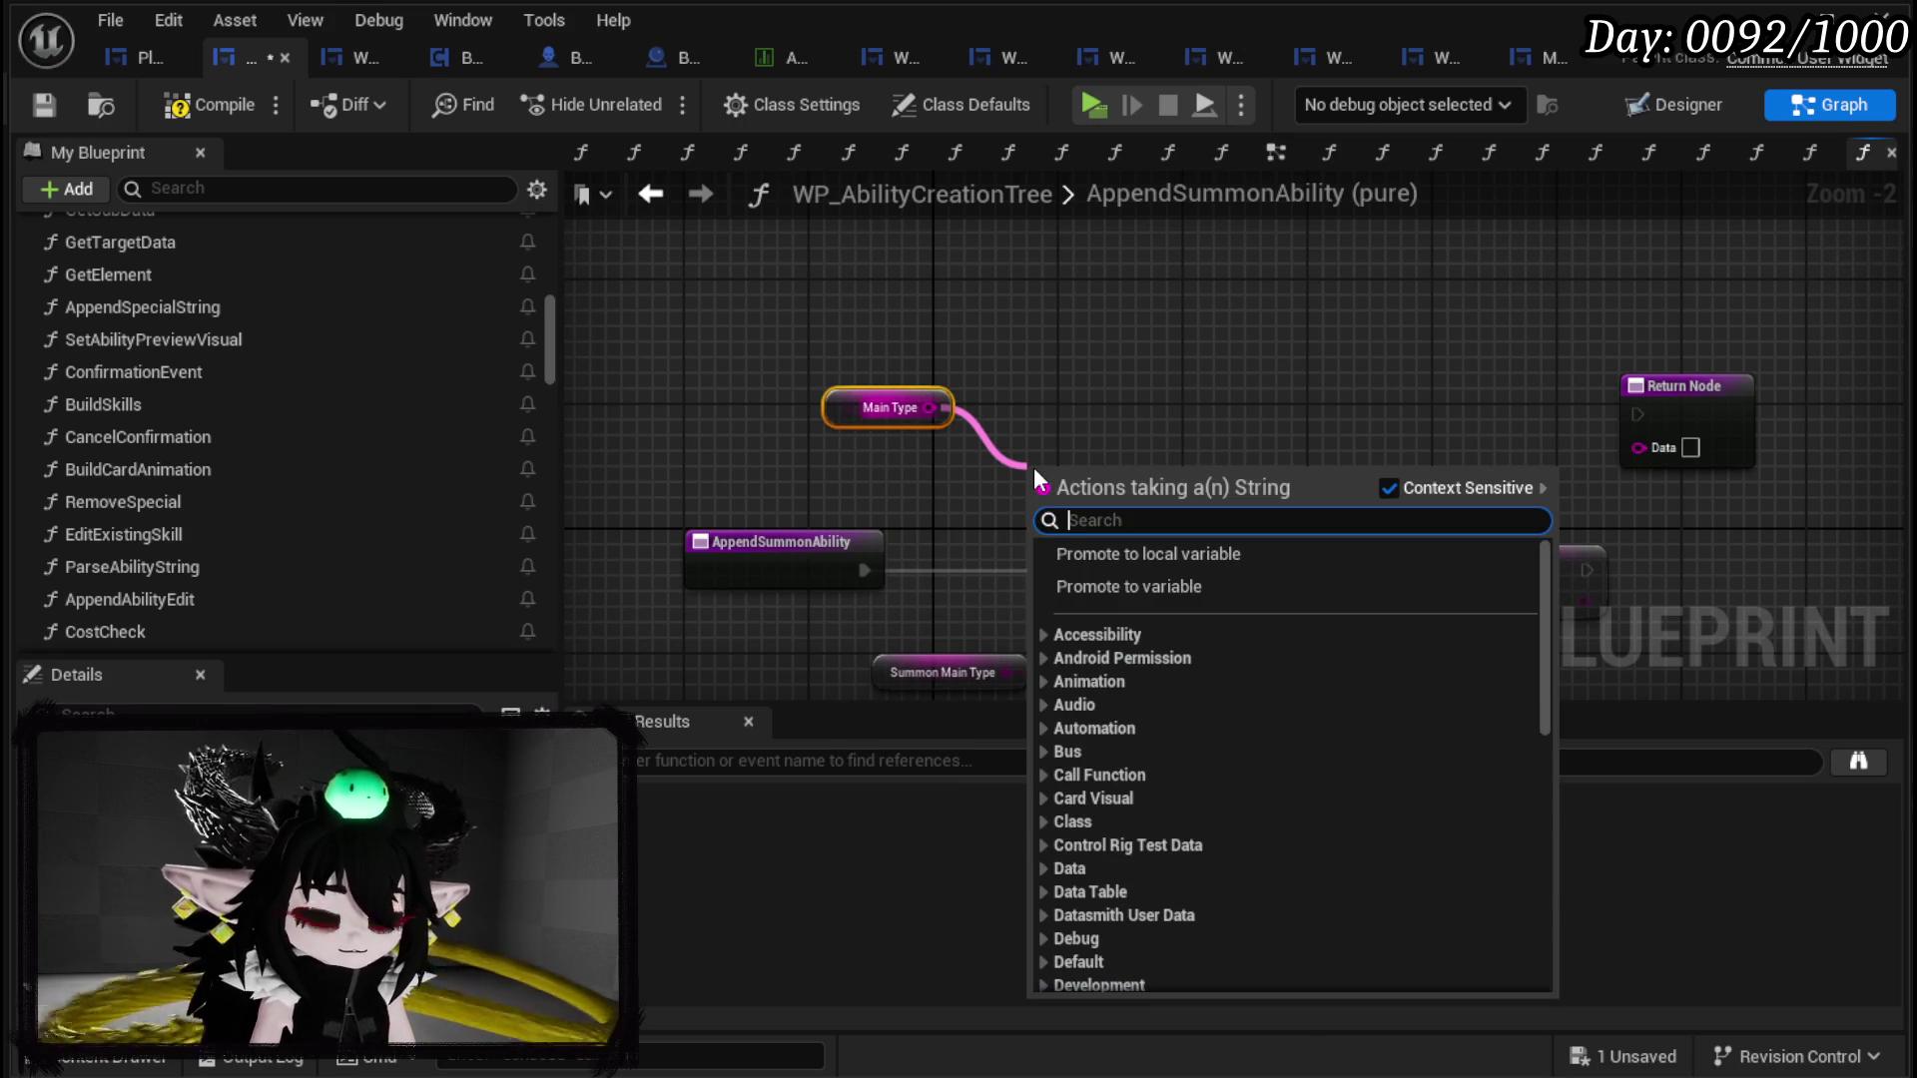
{"action": "type", "text": "=="}
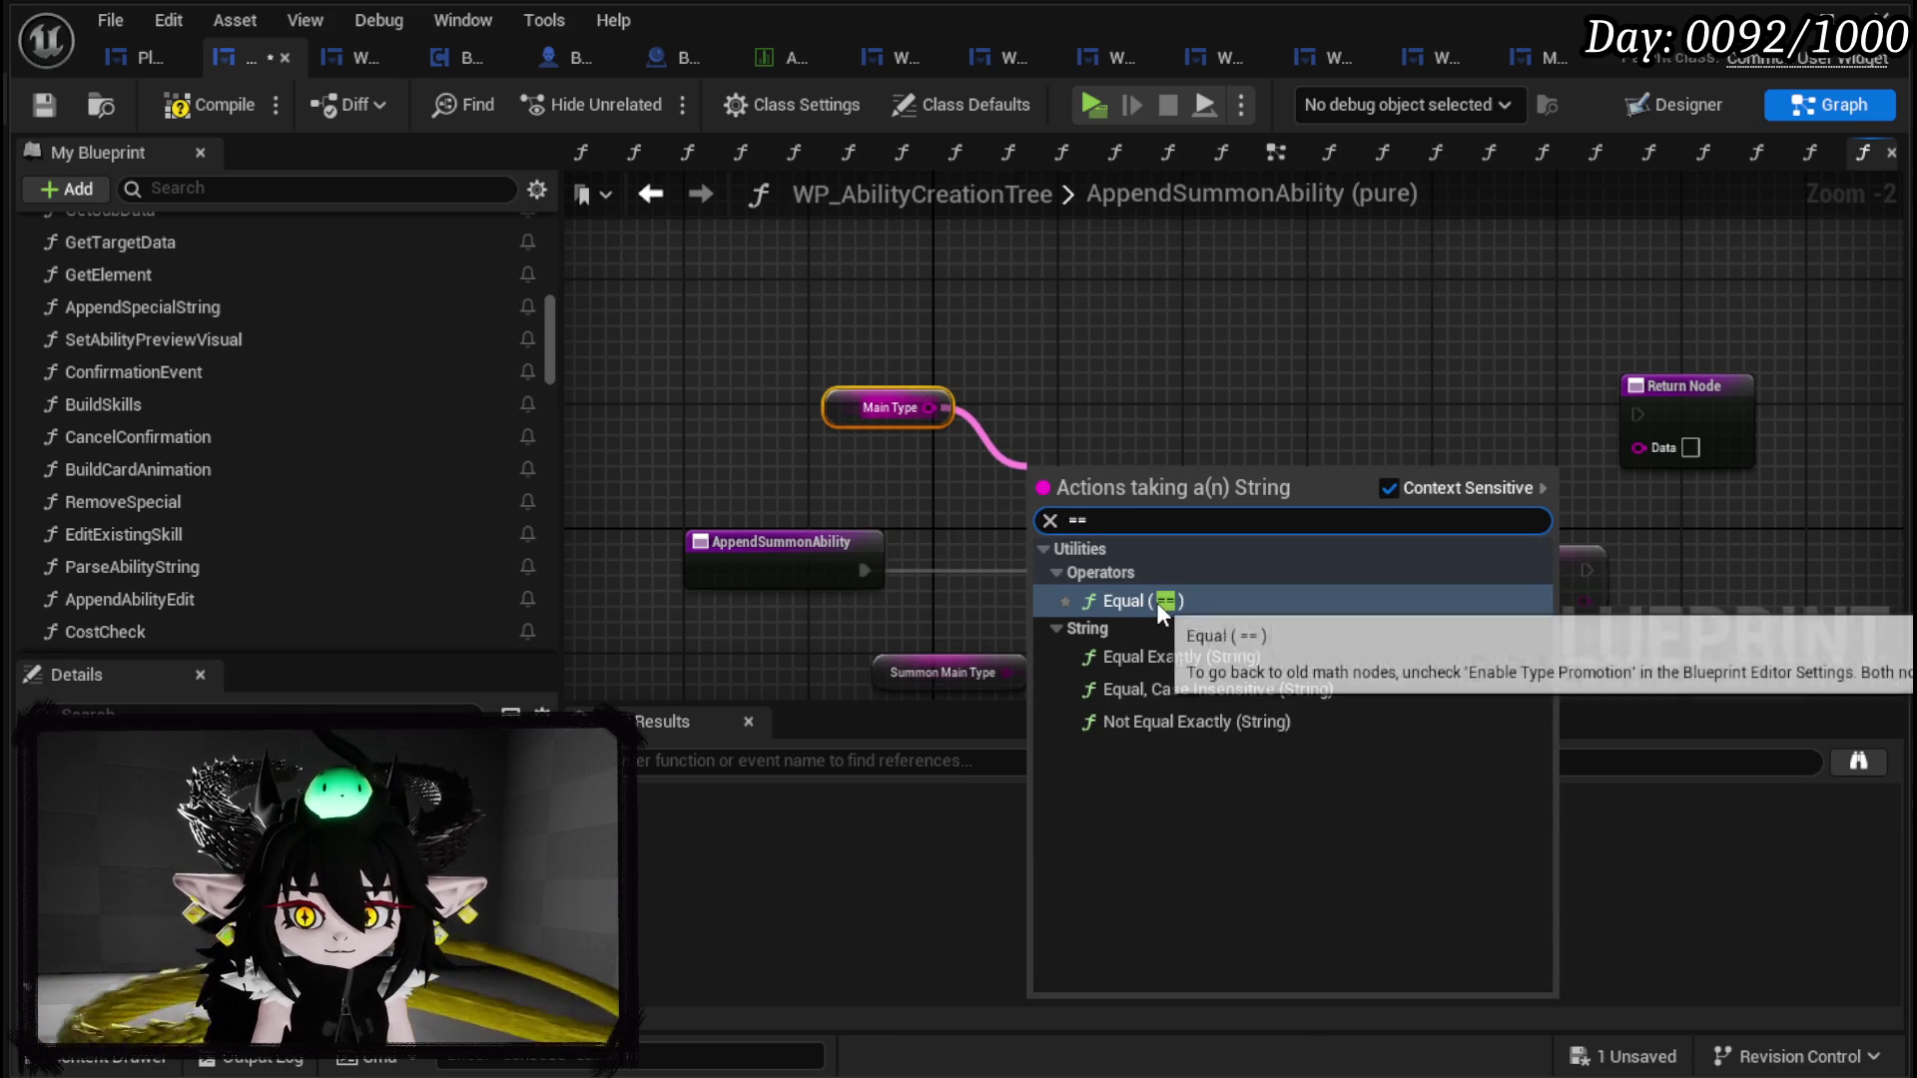
{"action": "left_click", "coordinate": [1174, 698]}
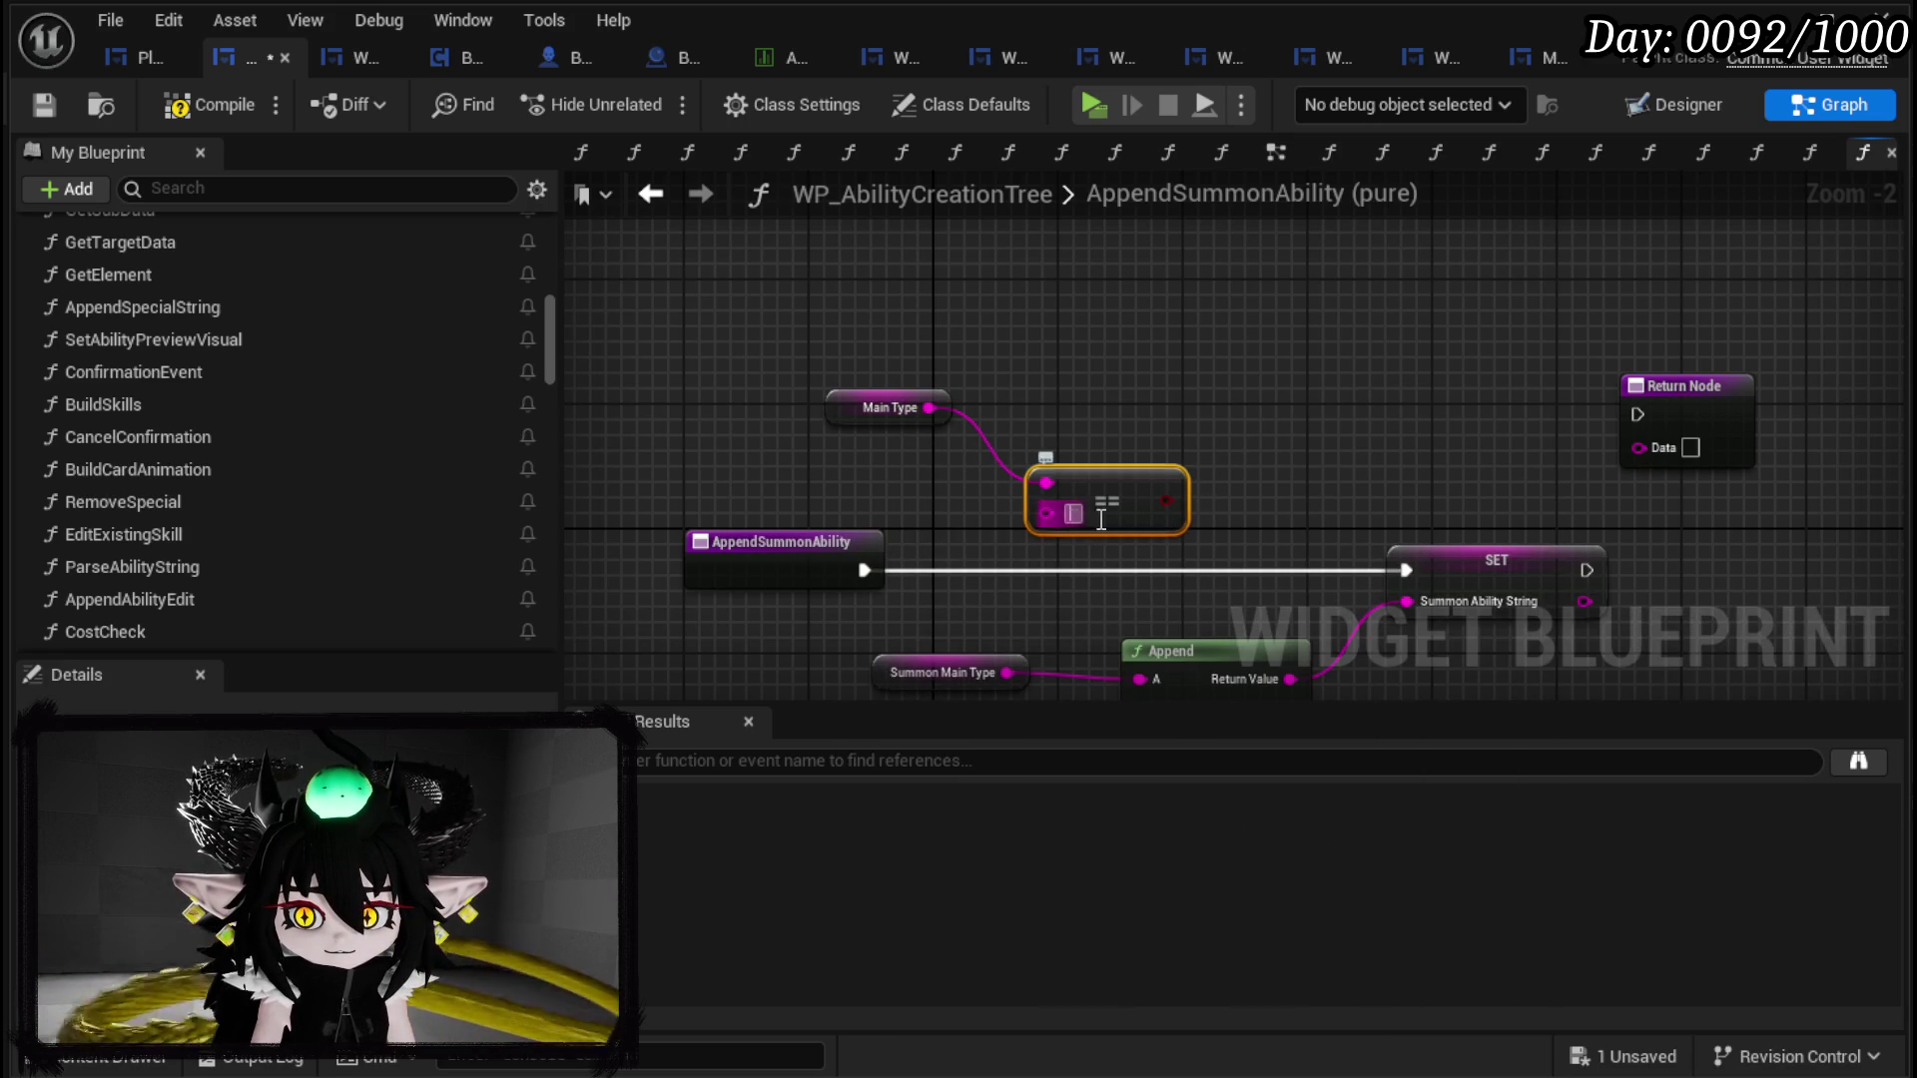
{"action": "type", "text": "Summon"}
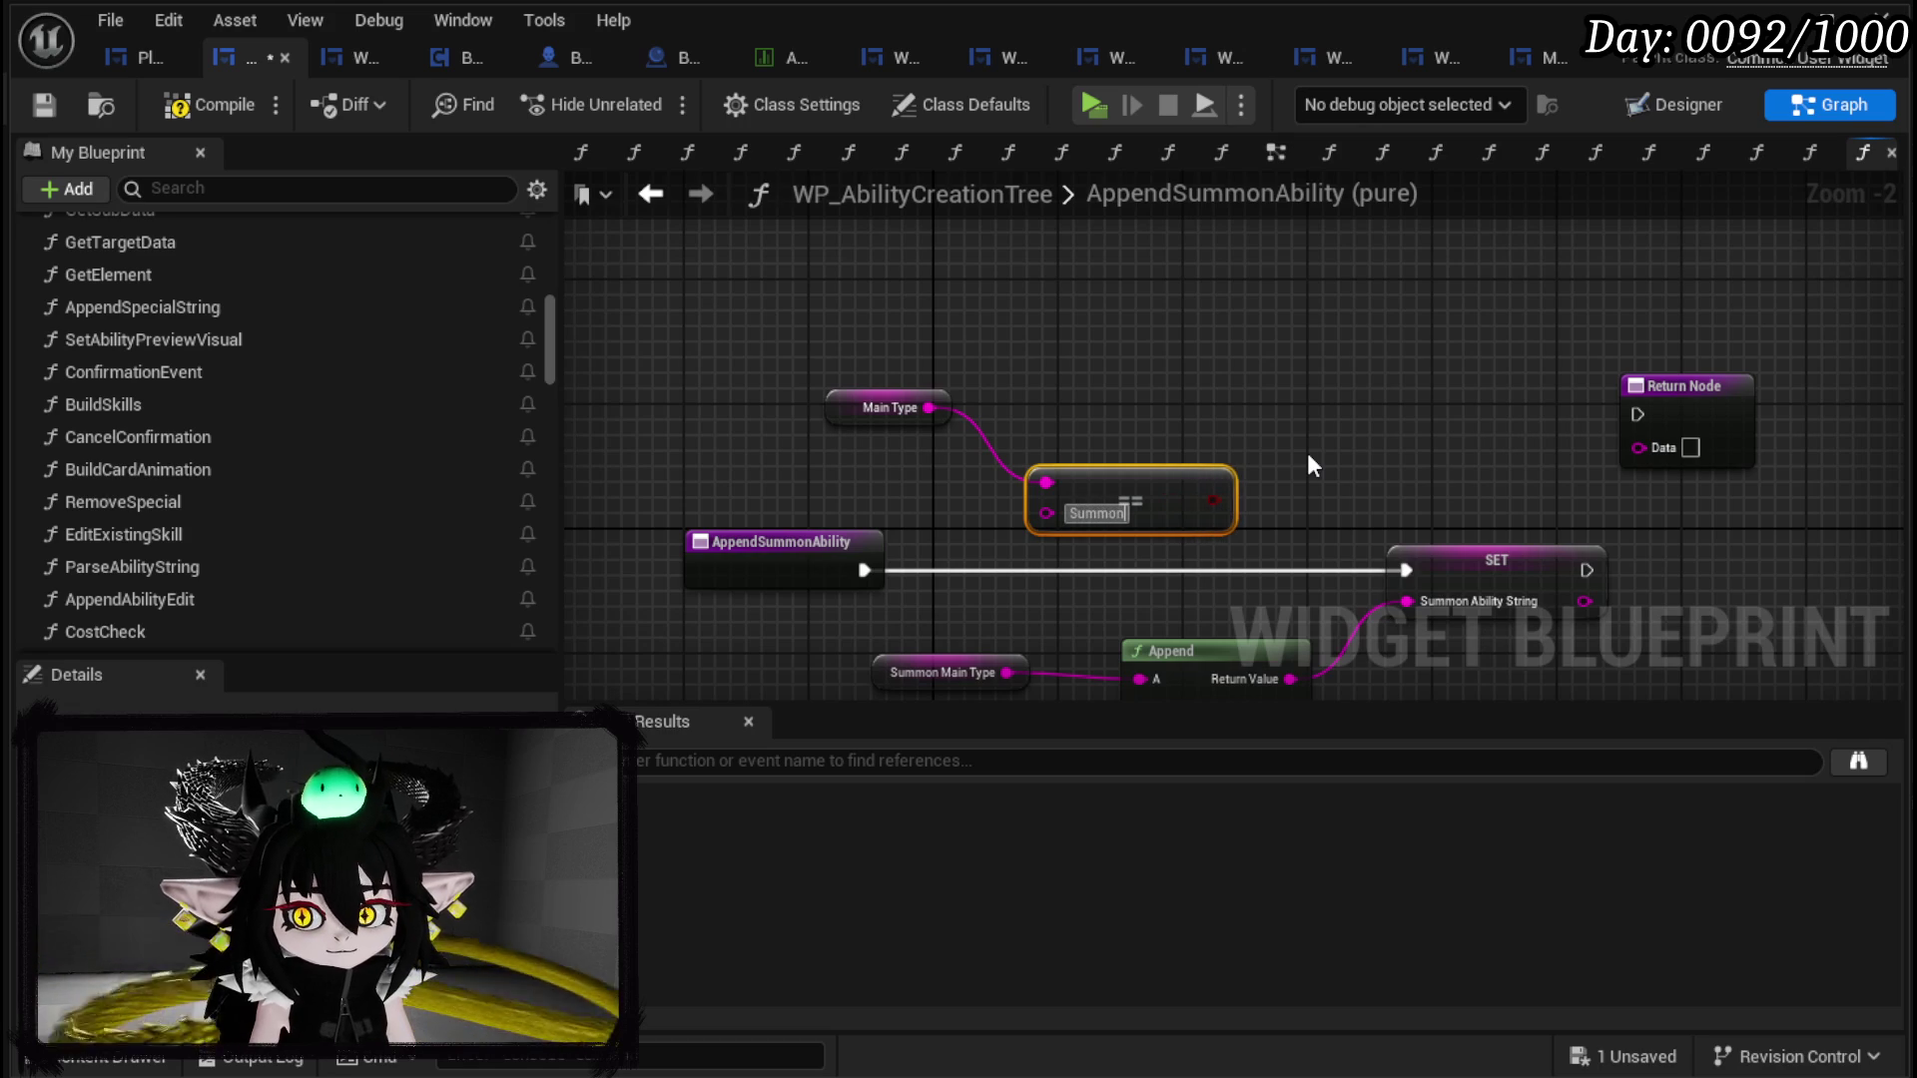
{"action": "mouse_move", "coordinate": [1109, 488]}
{"action": "left_mouse_down"}
{"action": "mouse_move", "coordinate": [904, 457]}
{"action": "mouse_move", "coordinate": [1077, 554]}
{"action": "left_mouse_up"}
{"action": "left_click_drag", "start_coordinate": [864, 570], "coordinate": [1076, 523]}
Step: Route True through SET to the Return Node, False to a pasted Return Node, then compile and save
{"action": "left_click_drag", "start_coordinate": [1282, 559], "coordinate": [1105, 544]}
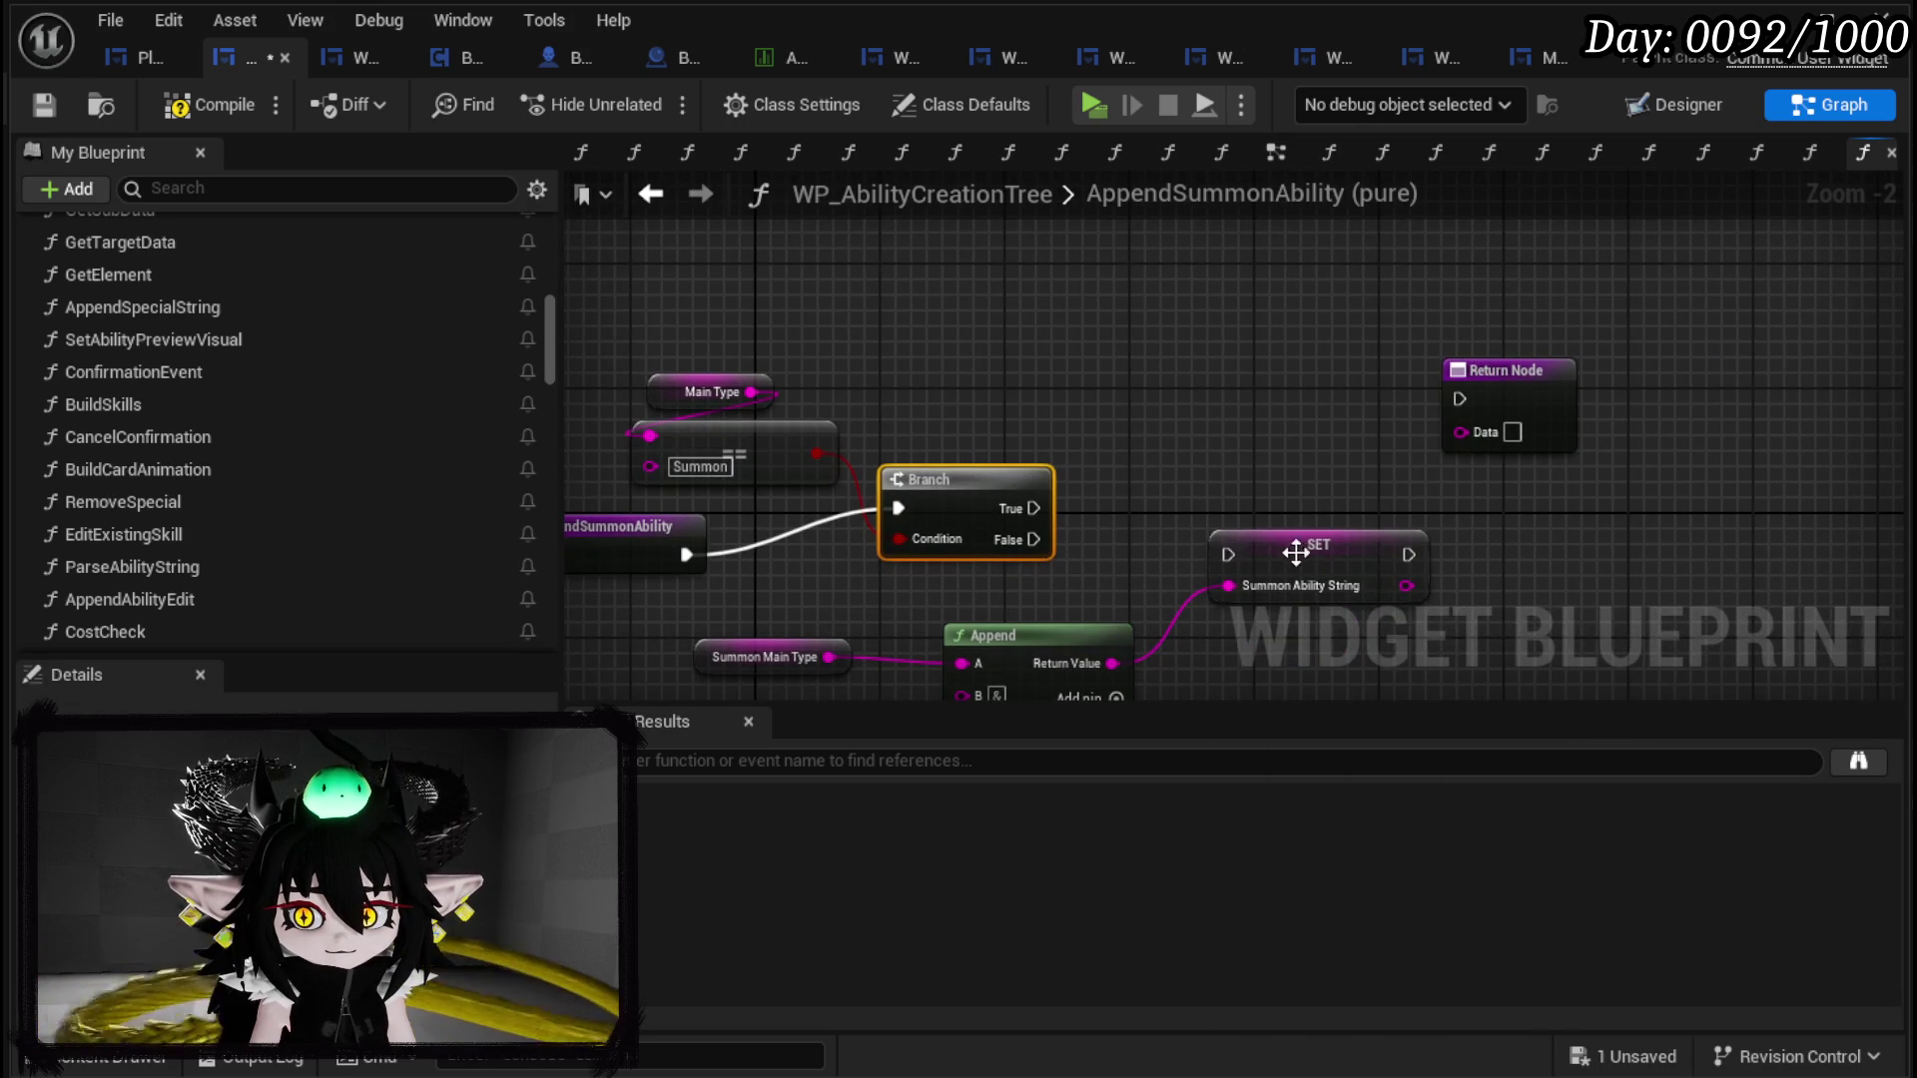
{"action": "left_click_drag", "start_coordinate": [1272, 552], "coordinate": [1238, 410]}
{"action": "mouse_move", "coordinate": [1458, 399]}
{"action": "left_mouse_down"}
{"action": "mouse_move", "coordinate": [1378, 414]}
{"action": "mouse_move", "coordinate": [1453, 408]}
{"action": "mouse_move", "coordinate": [1465, 445]}
{"action": "left_mouse_up"}
{"action": "key", "text": "ctrl+c"}
{"action": "key", "text": "ctrl+v"}
{"action": "left_click_drag", "start_coordinate": [1034, 539], "coordinate": [1273, 586]}
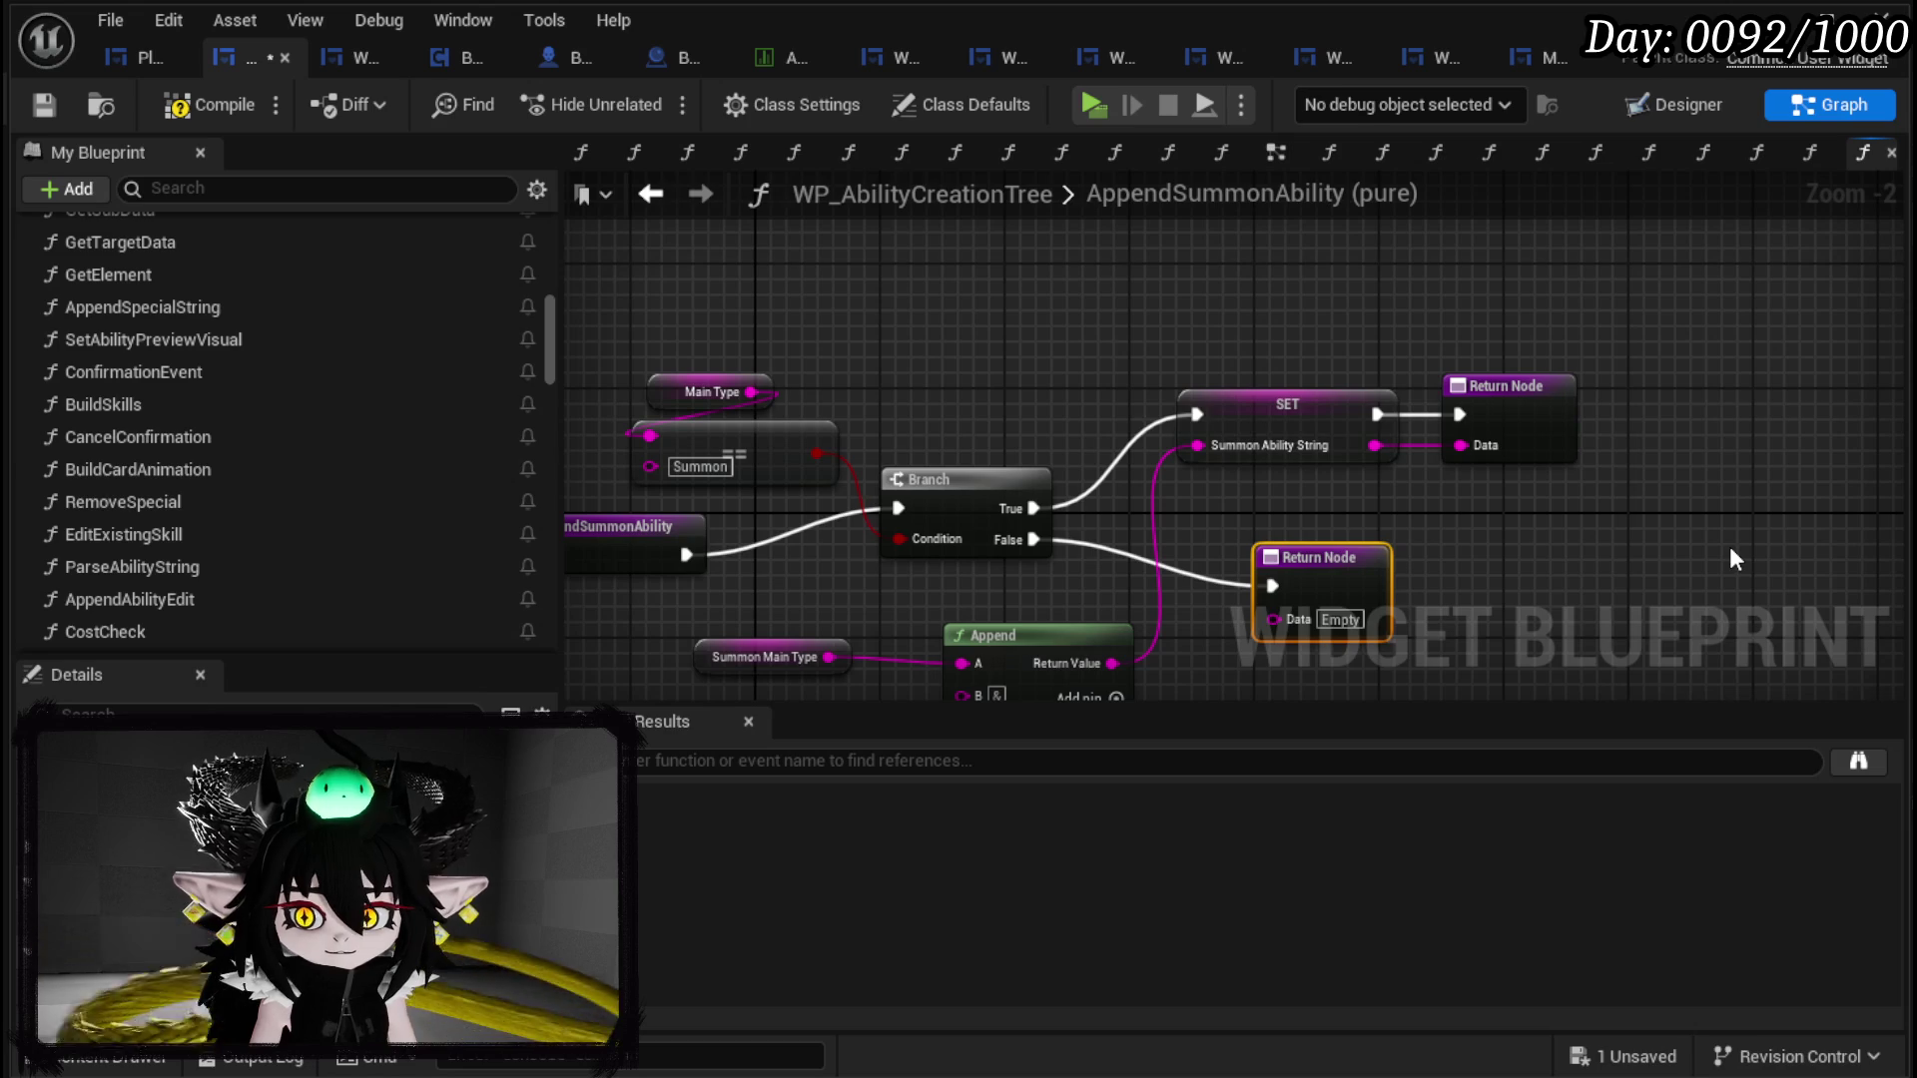
{"action": "left_click", "coordinate": [46, 103]}
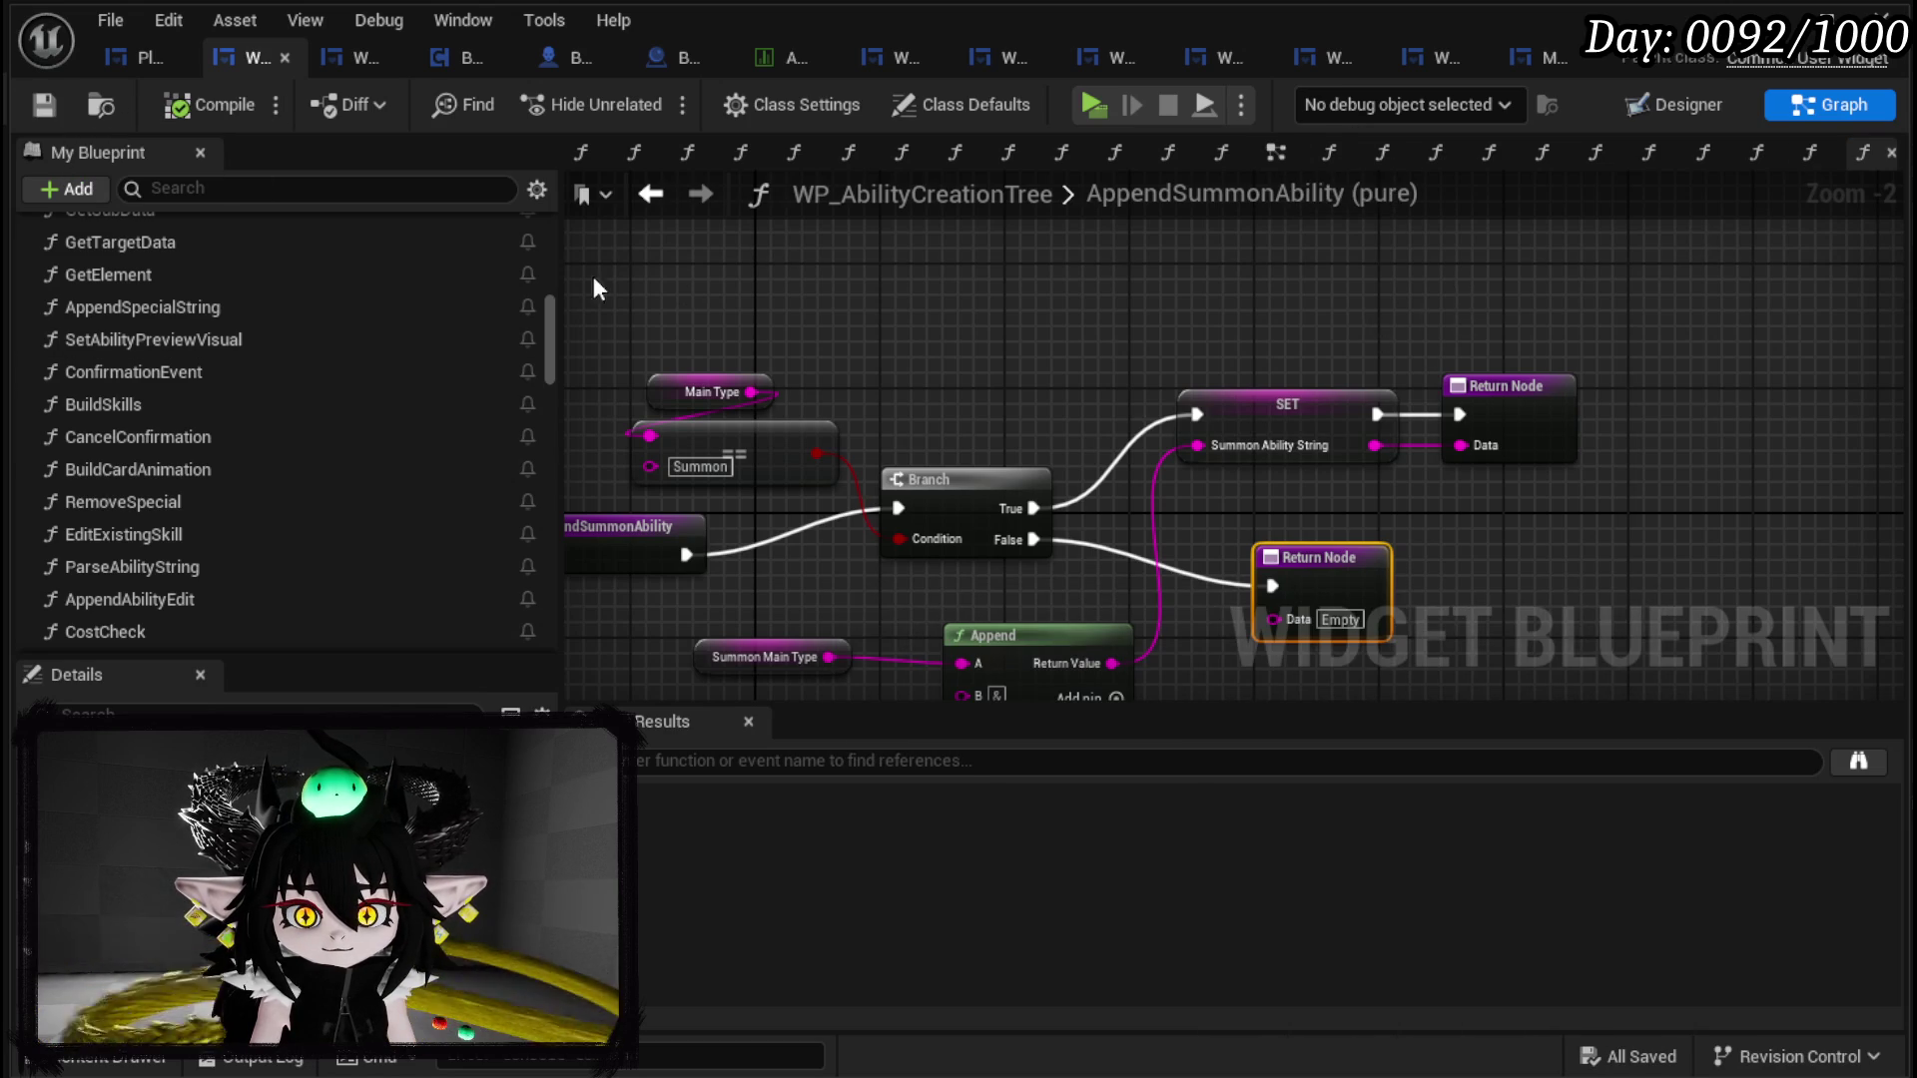
{"action": "left_click", "coordinate": [649, 200]}
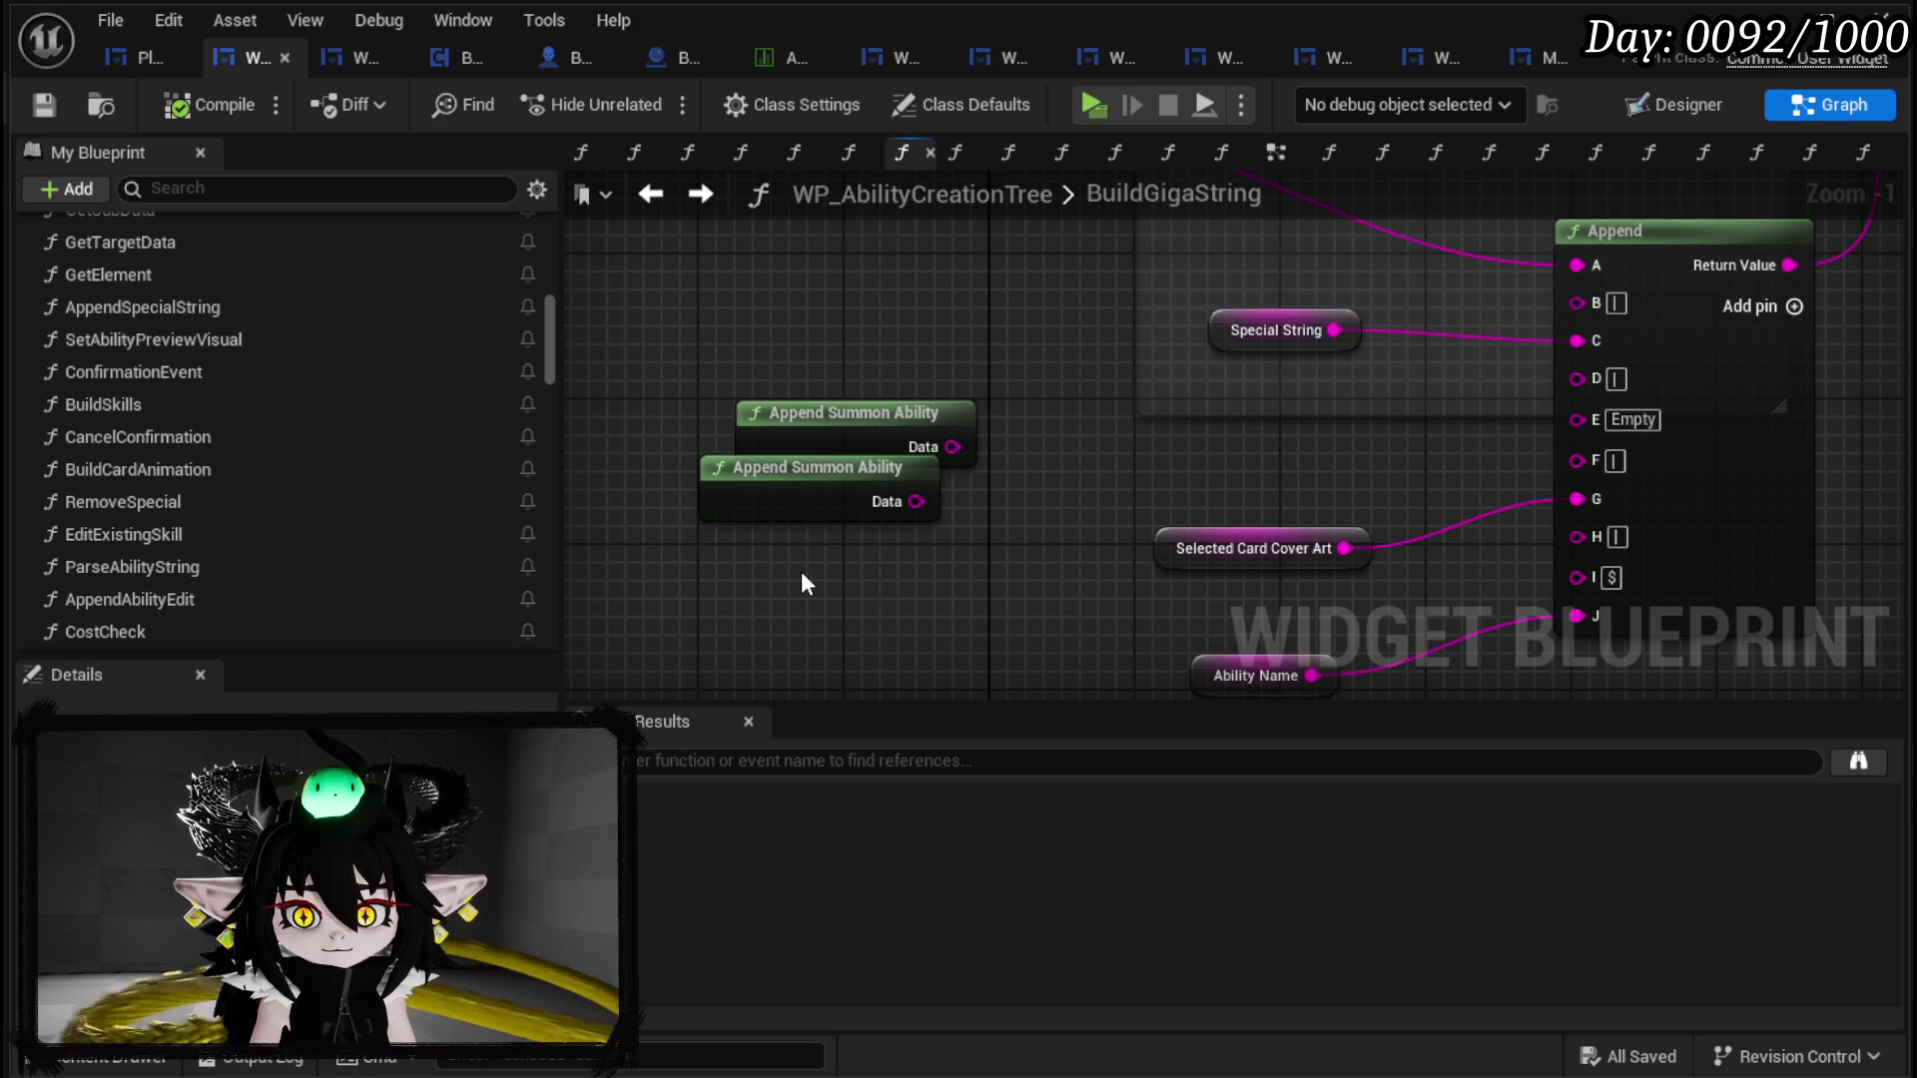
Step: Connect Append Summon Ability's Data output to the Append node's input E
{"action": "mouse_move", "coordinate": [799, 449]}
{"action": "left_mouse_down"}
{"action": "mouse_move", "coordinate": [854, 555]}
{"action": "mouse_move", "coordinate": [1218, 460]}
{"action": "left_mouse_up"}
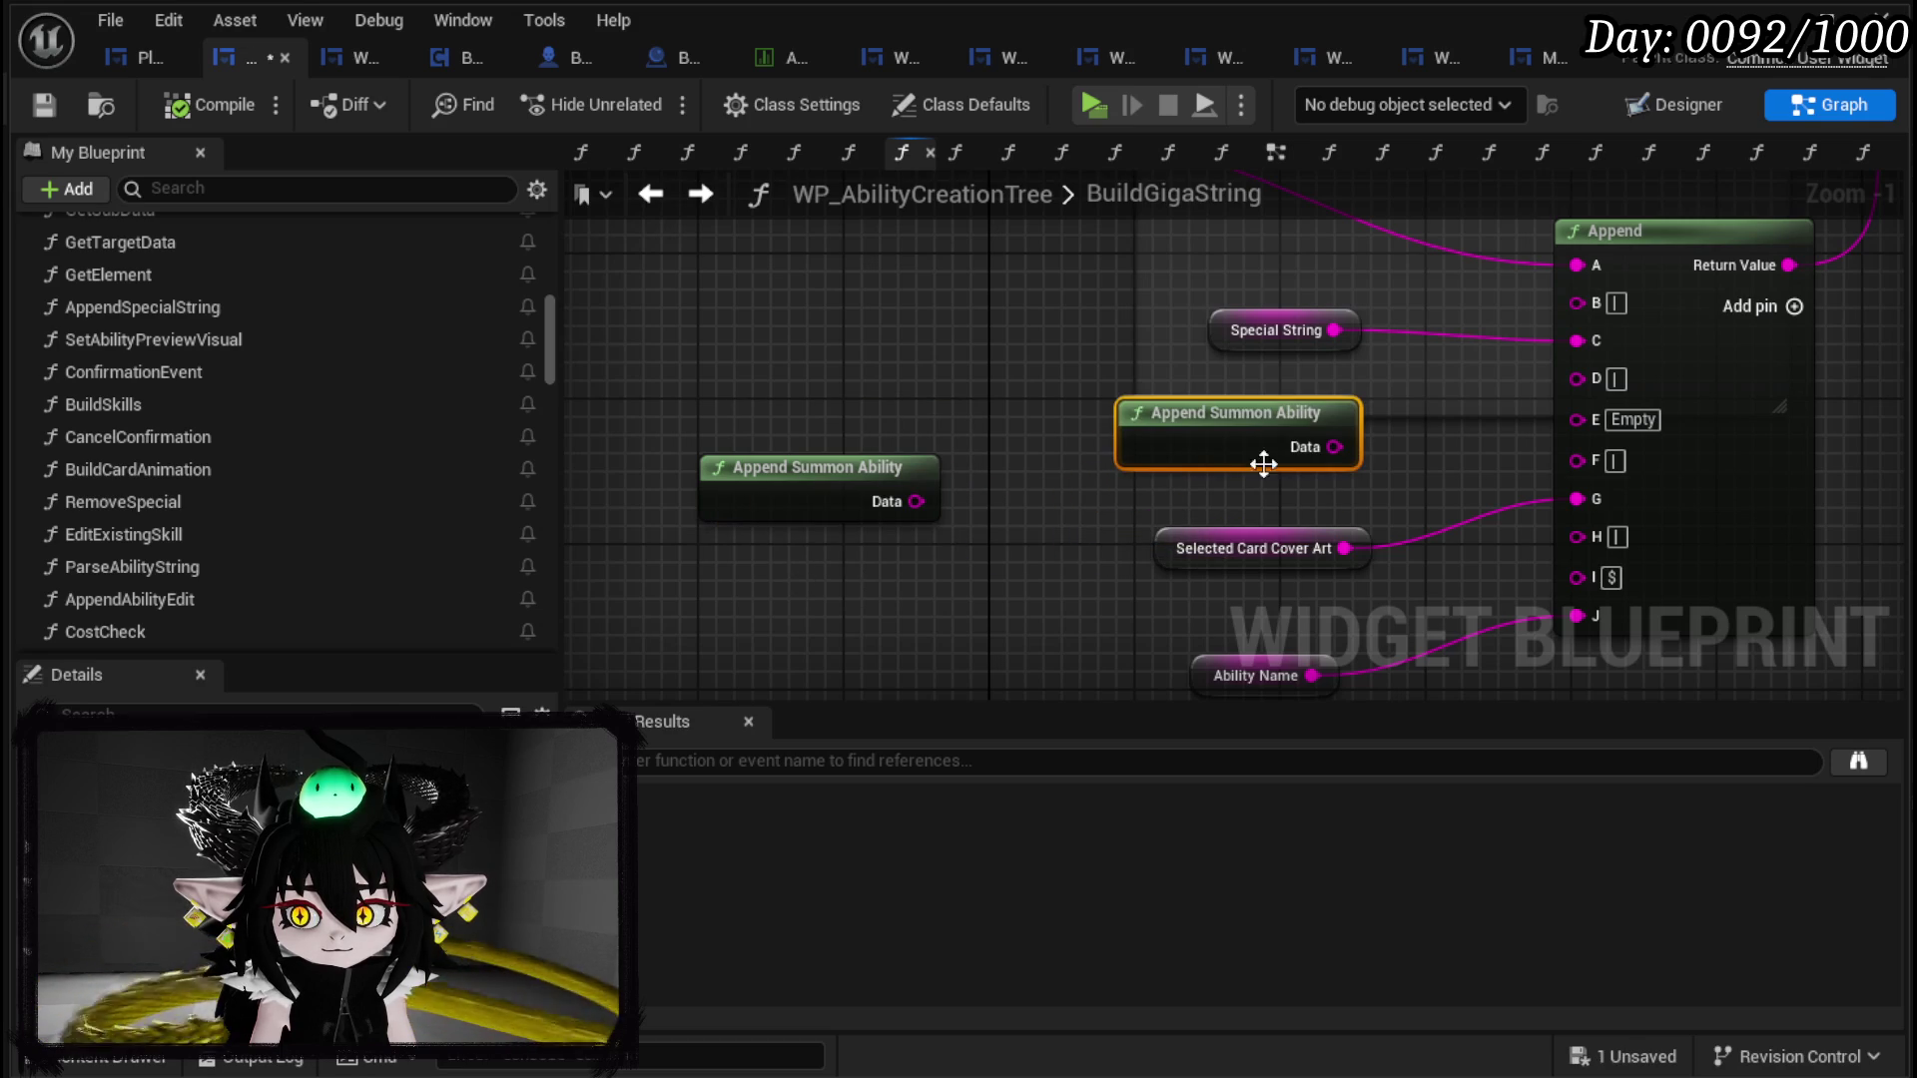
{"action": "left_click_drag", "start_coordinate": [1331, 449], "coordinate": [1619, 423]}
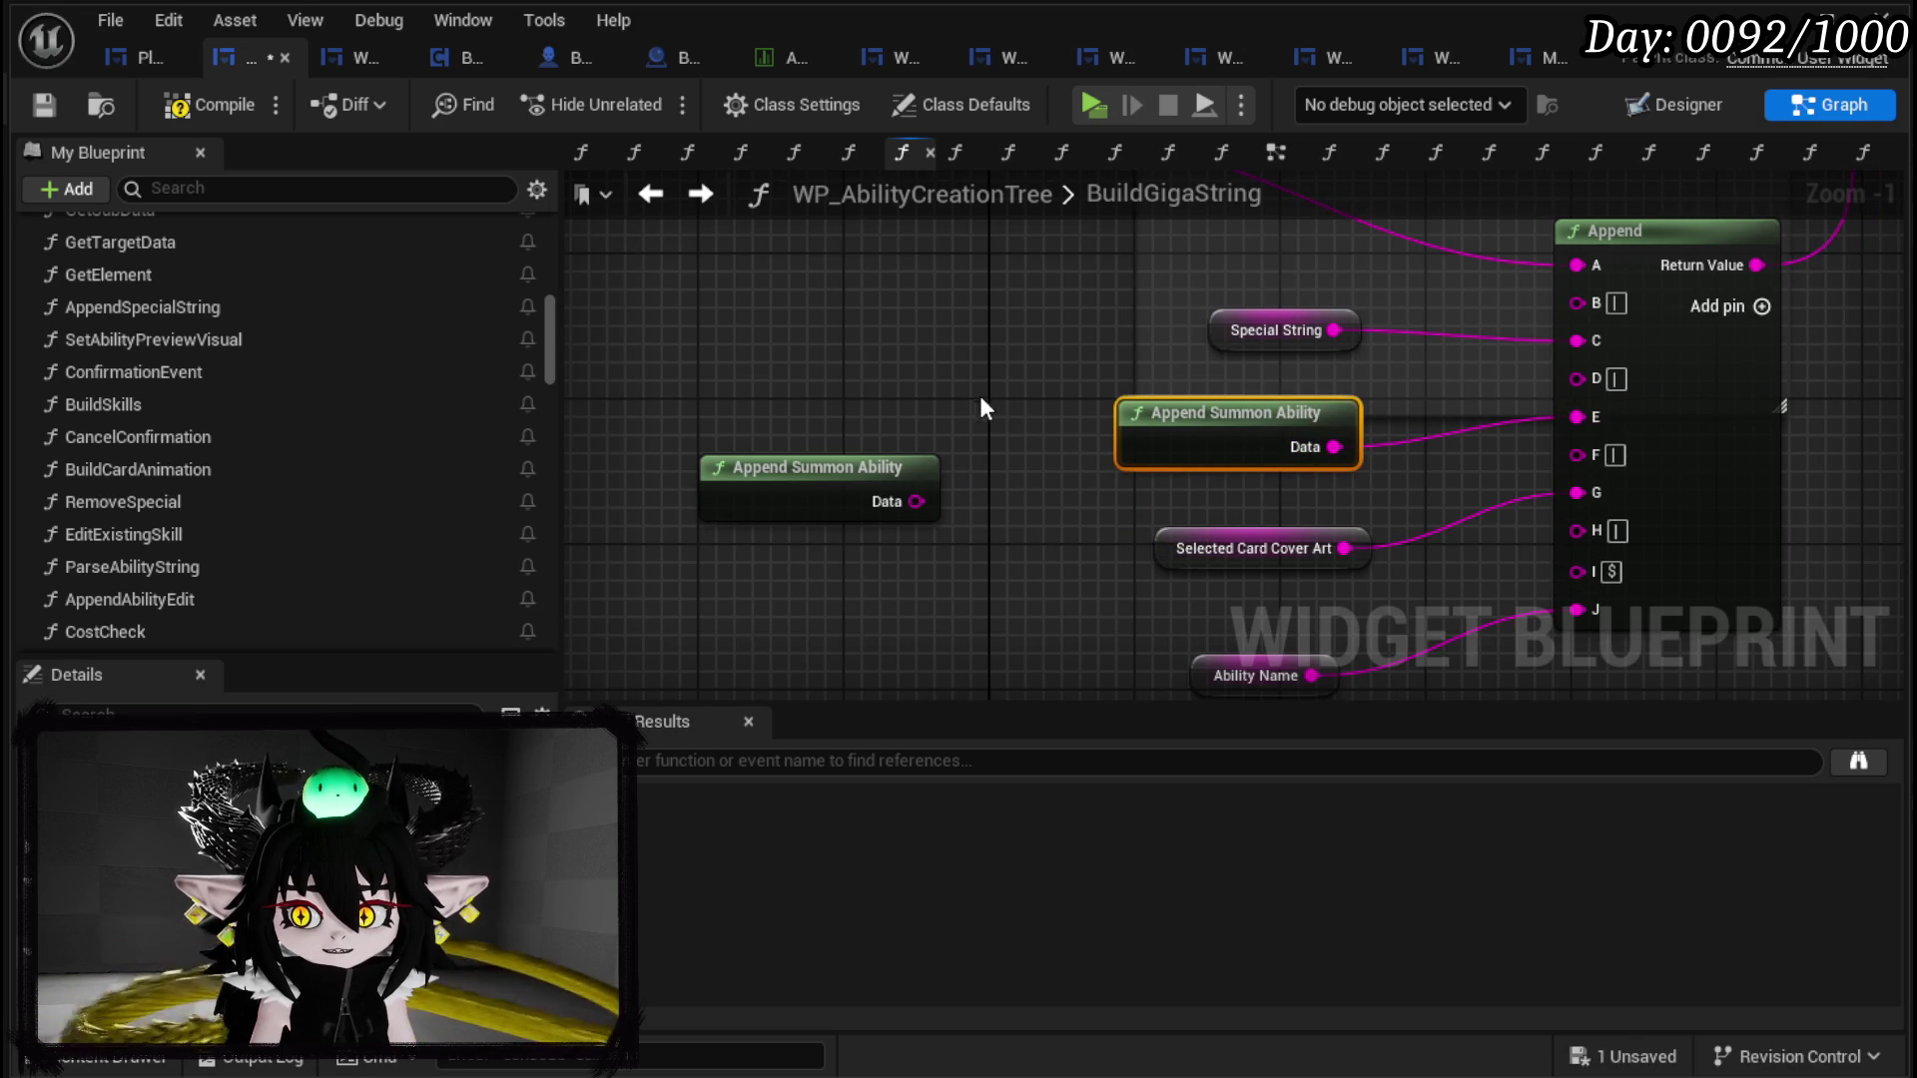
{"action": "scroll", "coordinate": [988, 399], "scroll_direction": "down", "scroll_amount": 1}
{"action": "left_click", "coordinate": [843, 461]}
{"action": "scroll", "coordinate": [834, 371], "scroll_direction": "down", "scroll_amount": 3}
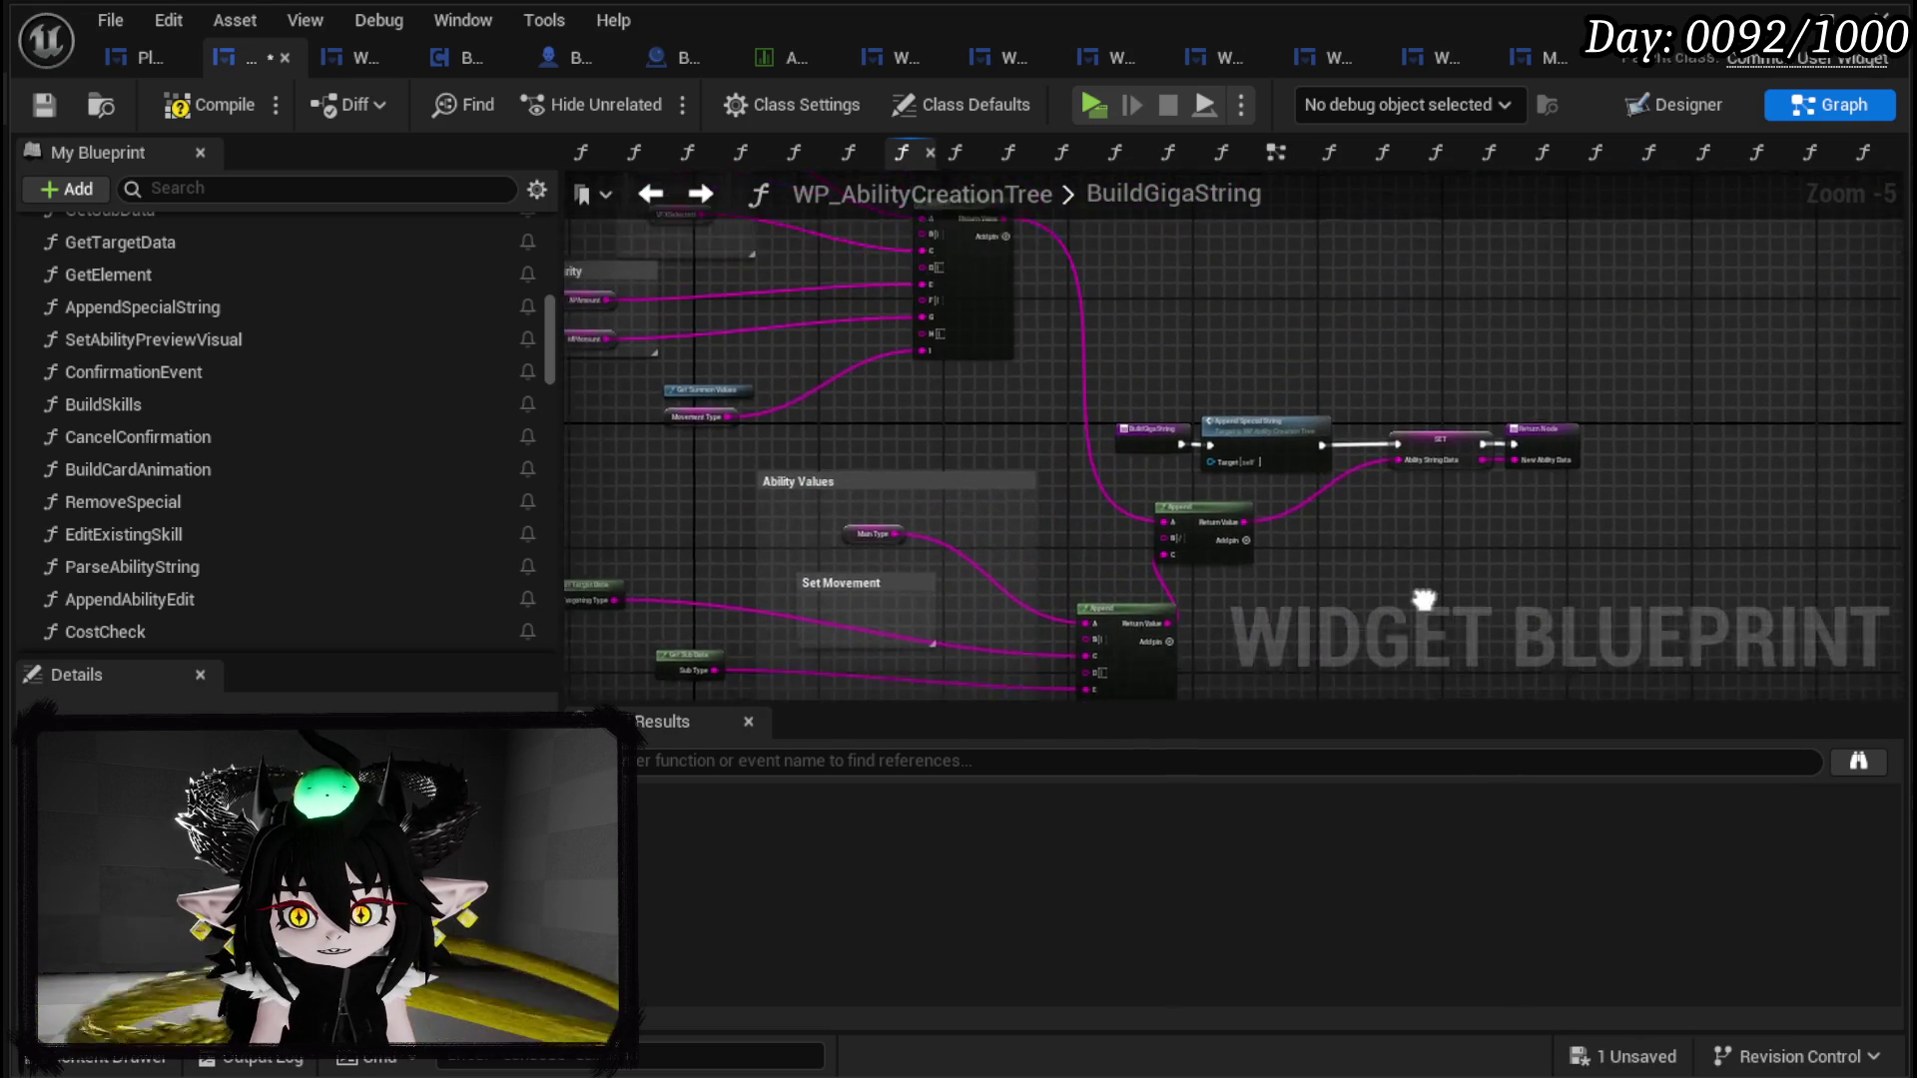
{"action": "scroll", "coordinate": [1207, 544], "scroll_direction": "up", "scroll_amount": 3}
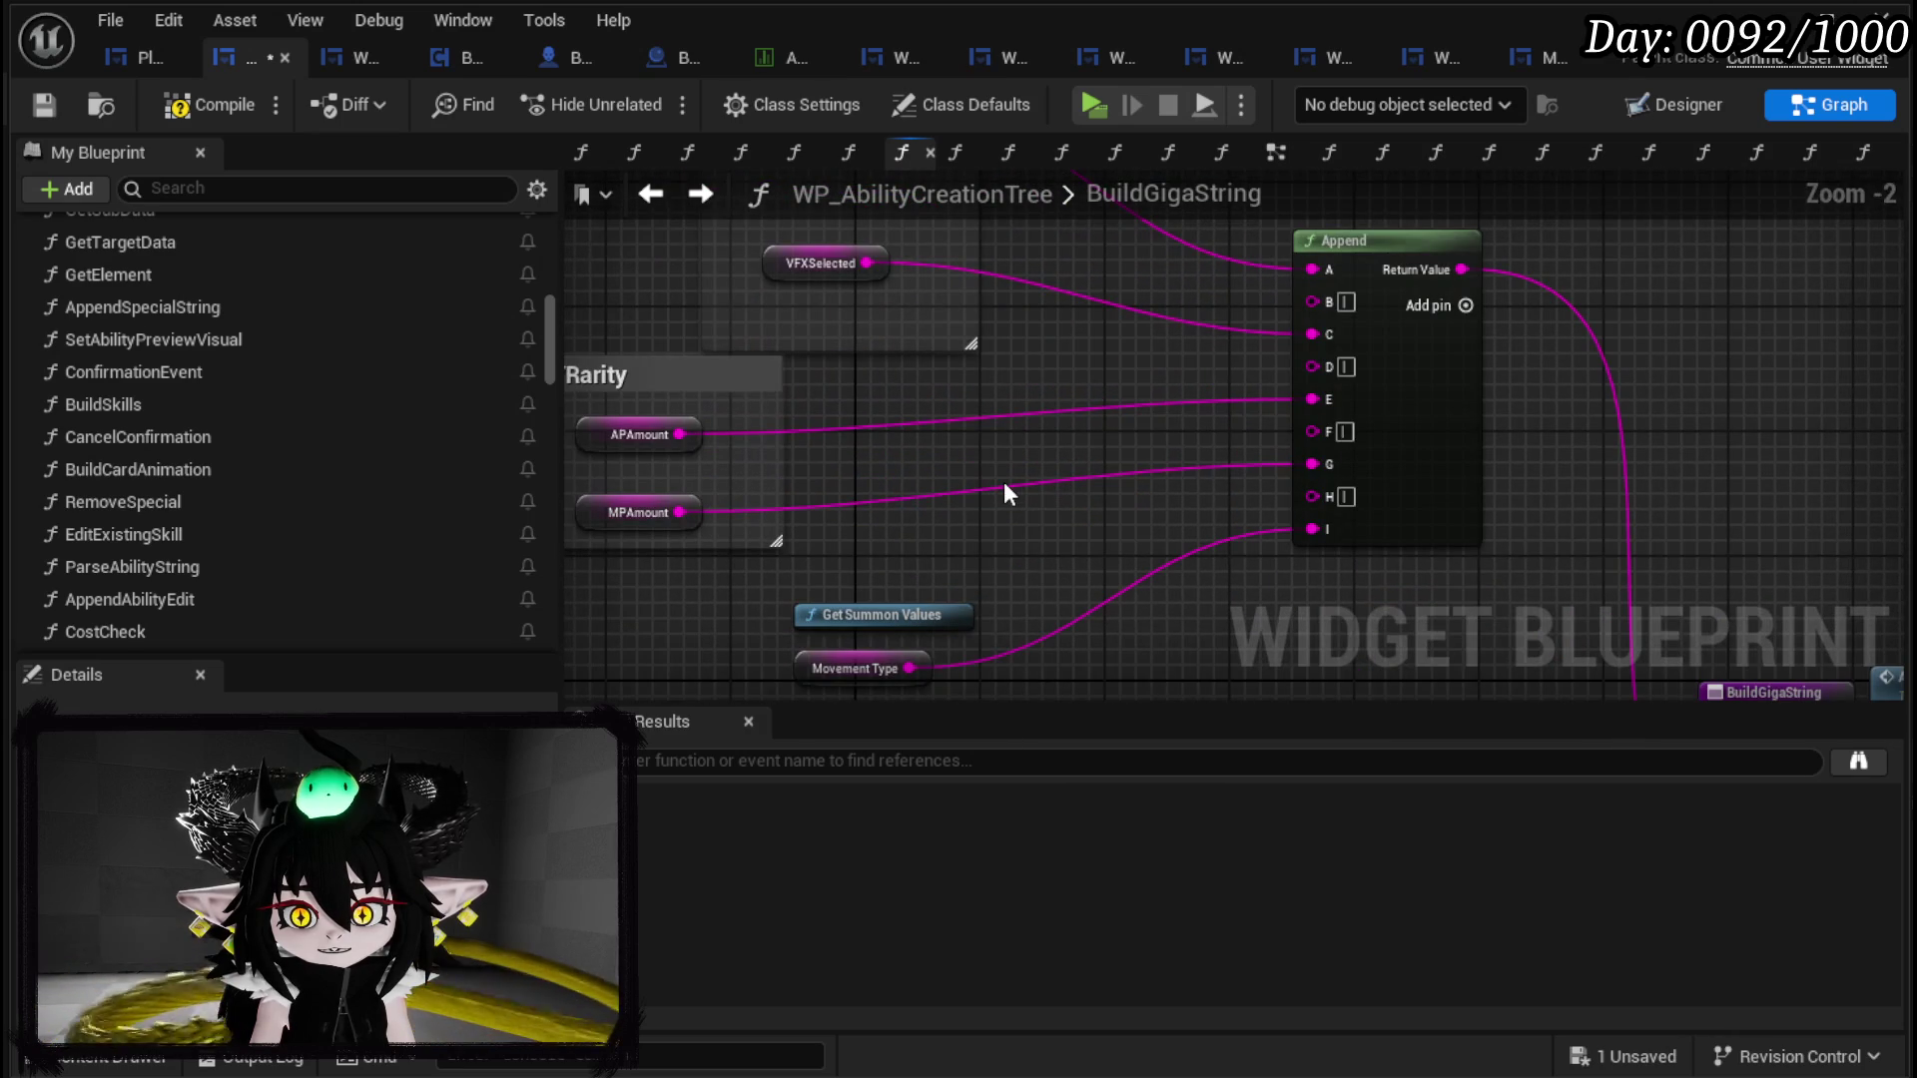
Step: Save and compile the ability creation blueprint, then return to the level editor
{"action": "left_click_drag", "start_coordinate": [1003, 481], "coordinate": [1045, 399]}
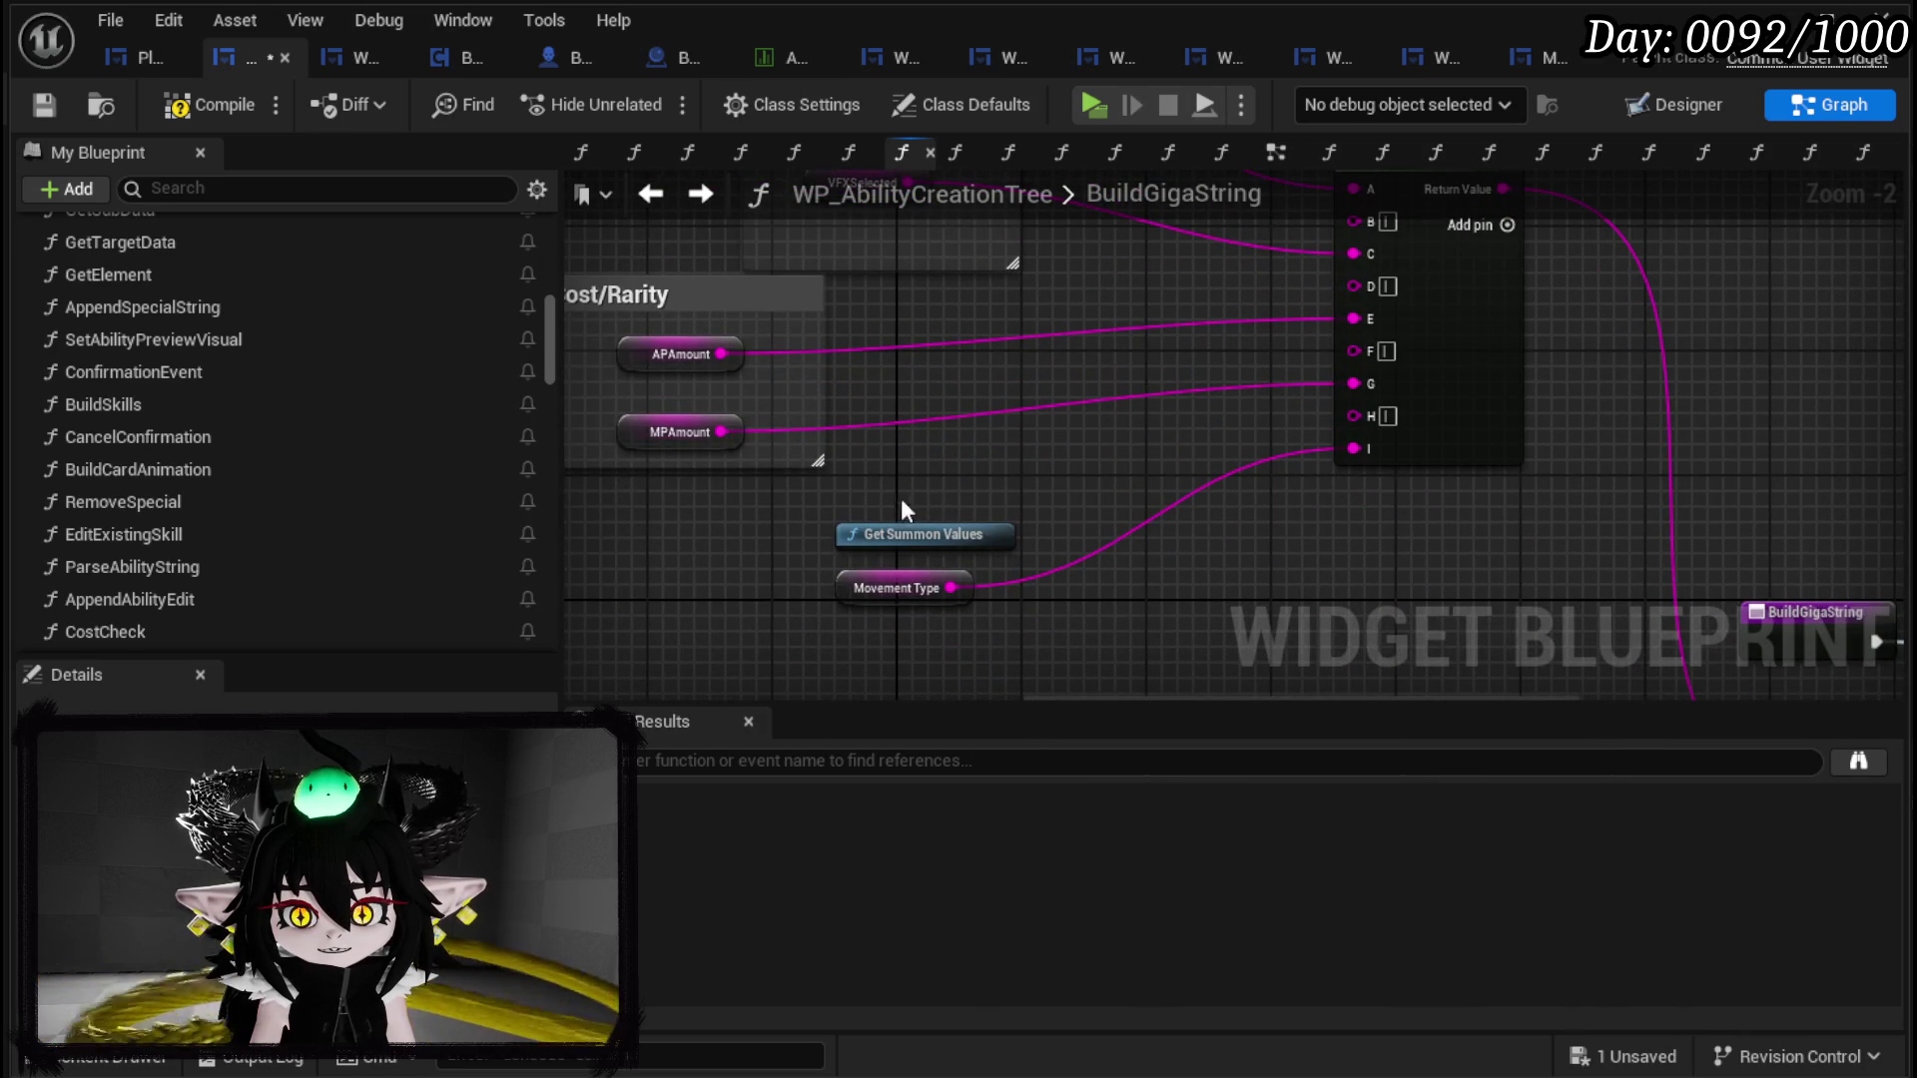
{"action": "left_click_drag", "start_coordinate": [806, 509], "coordinate": [1010, 555]}
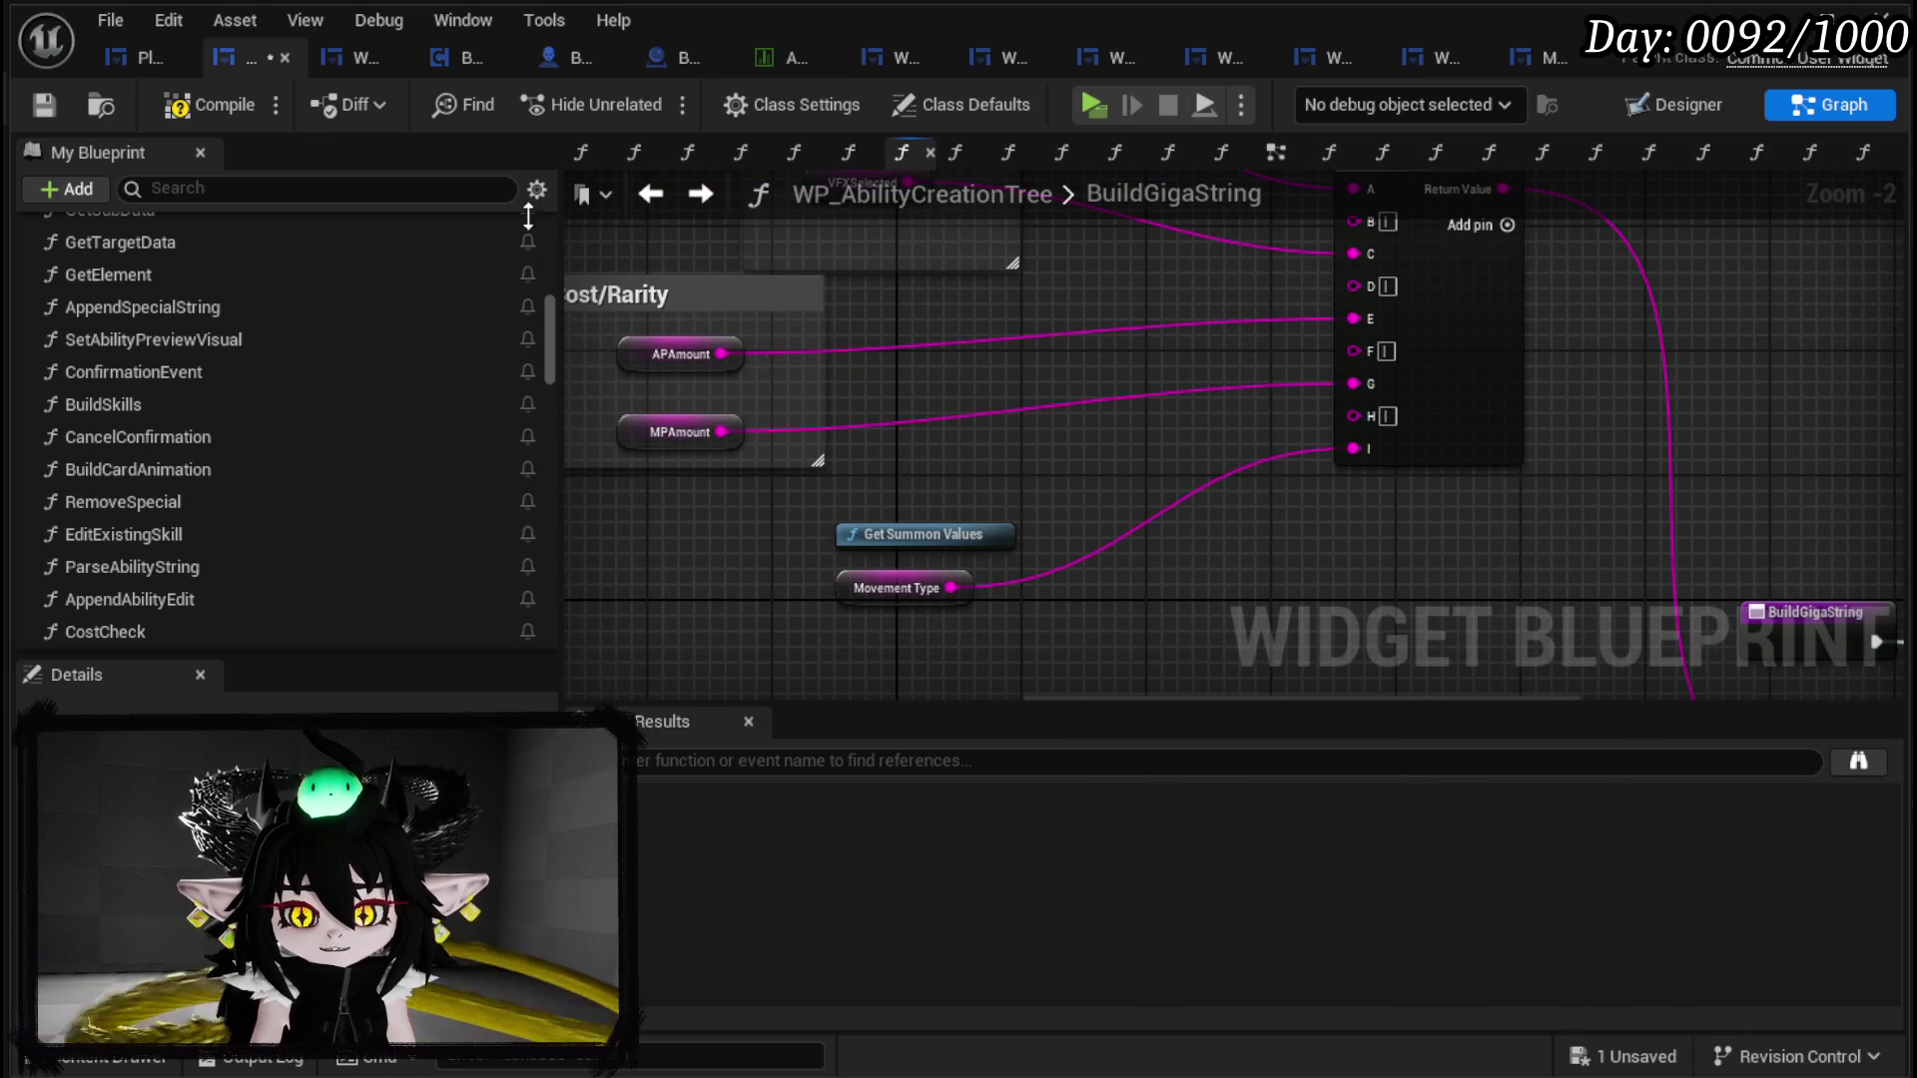
{"action": "left_click", "coordinate": [55, 102]}
{"action": "scroll", "coordinate": [974, 345], "scroll_direction": "down", "scroll_amount": 1}
{"action": "mouse_move", "coordinate": [974, 346]}
{"action": "left_mouse_down"}
{"action": "mouse_move", "coordinate": [958, 469]}
{"action": "mouse_move", "coordinate": [1001, 548]}
{"action": "mouse_move", "coordinate": [1014, 309]}
{"action": "mouse_move", "coordinate": [977, 245]}
{"action": "left_mouse_up"}
{"action": "left_click_drag", "start_coordinate": [1046, 419], "coordinate": [1045, 374]}
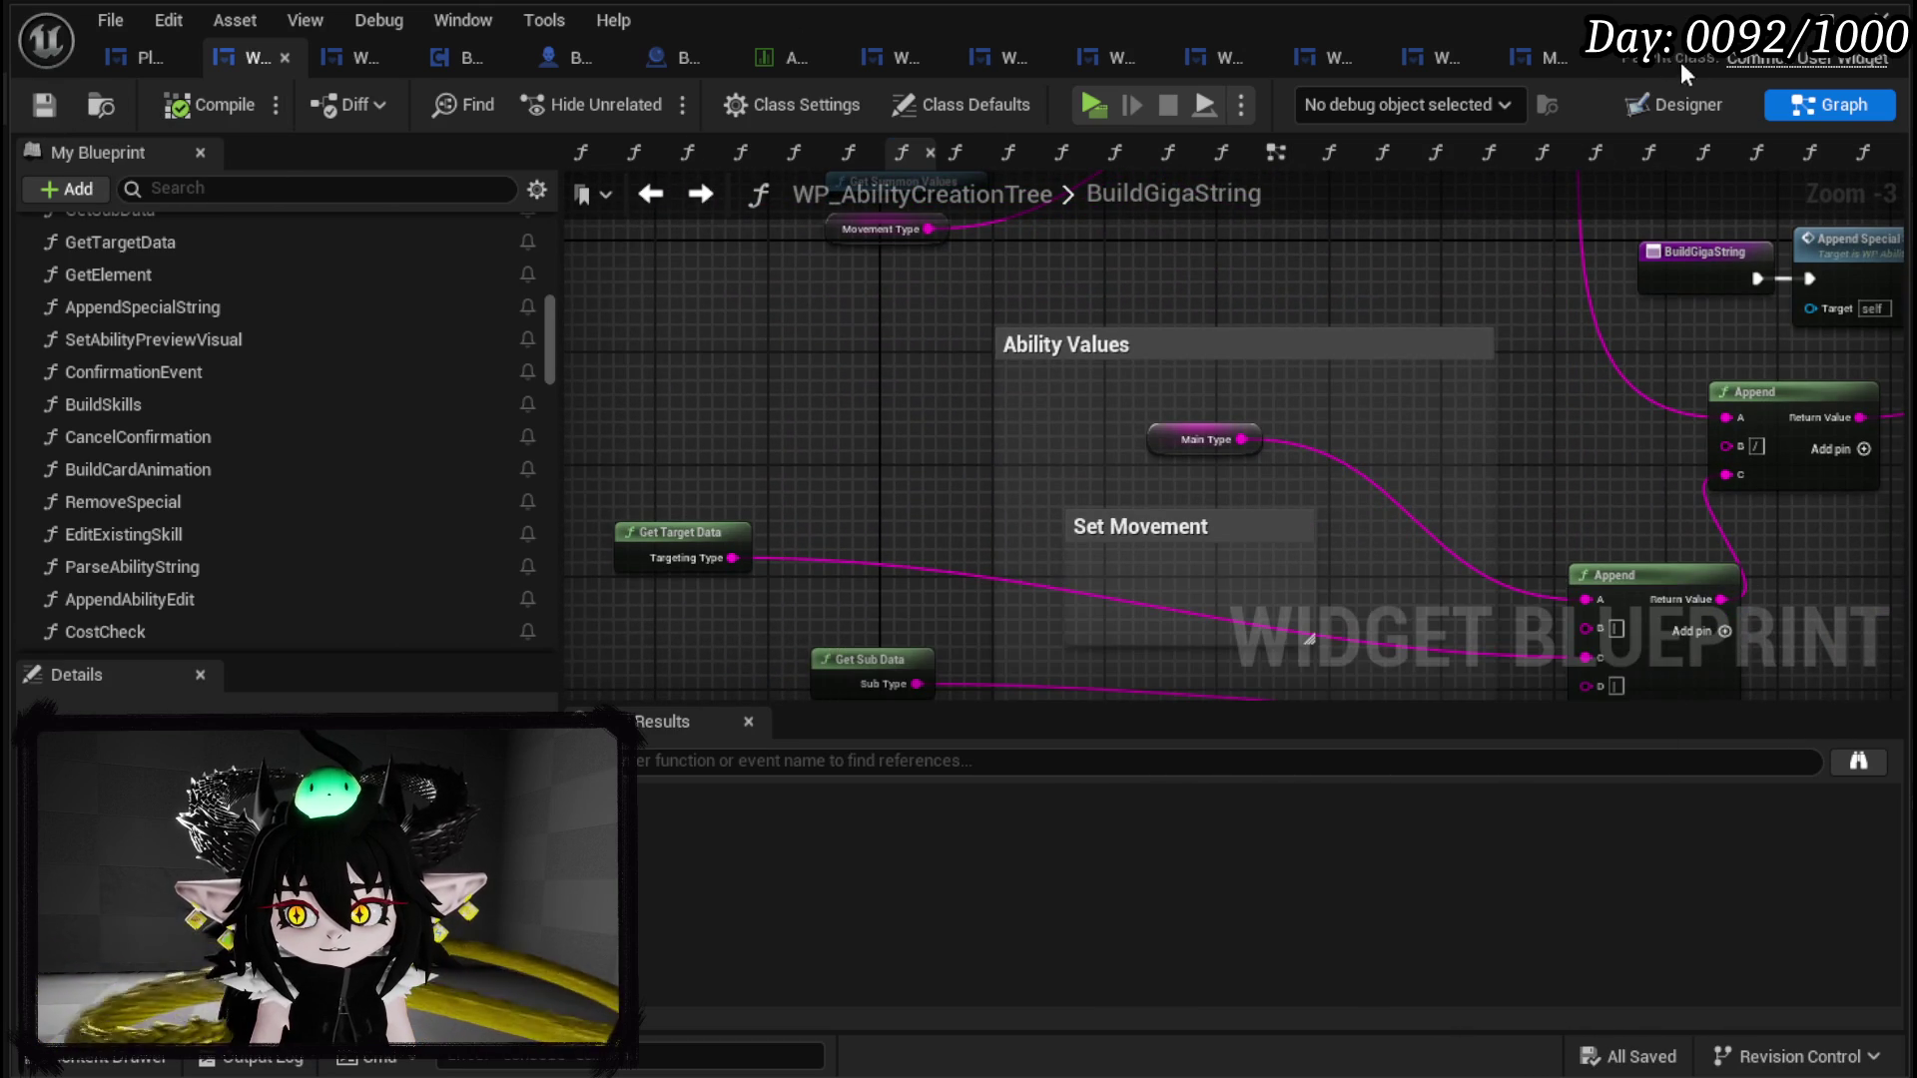
{"action": "key", "text": "alt+Tab"}
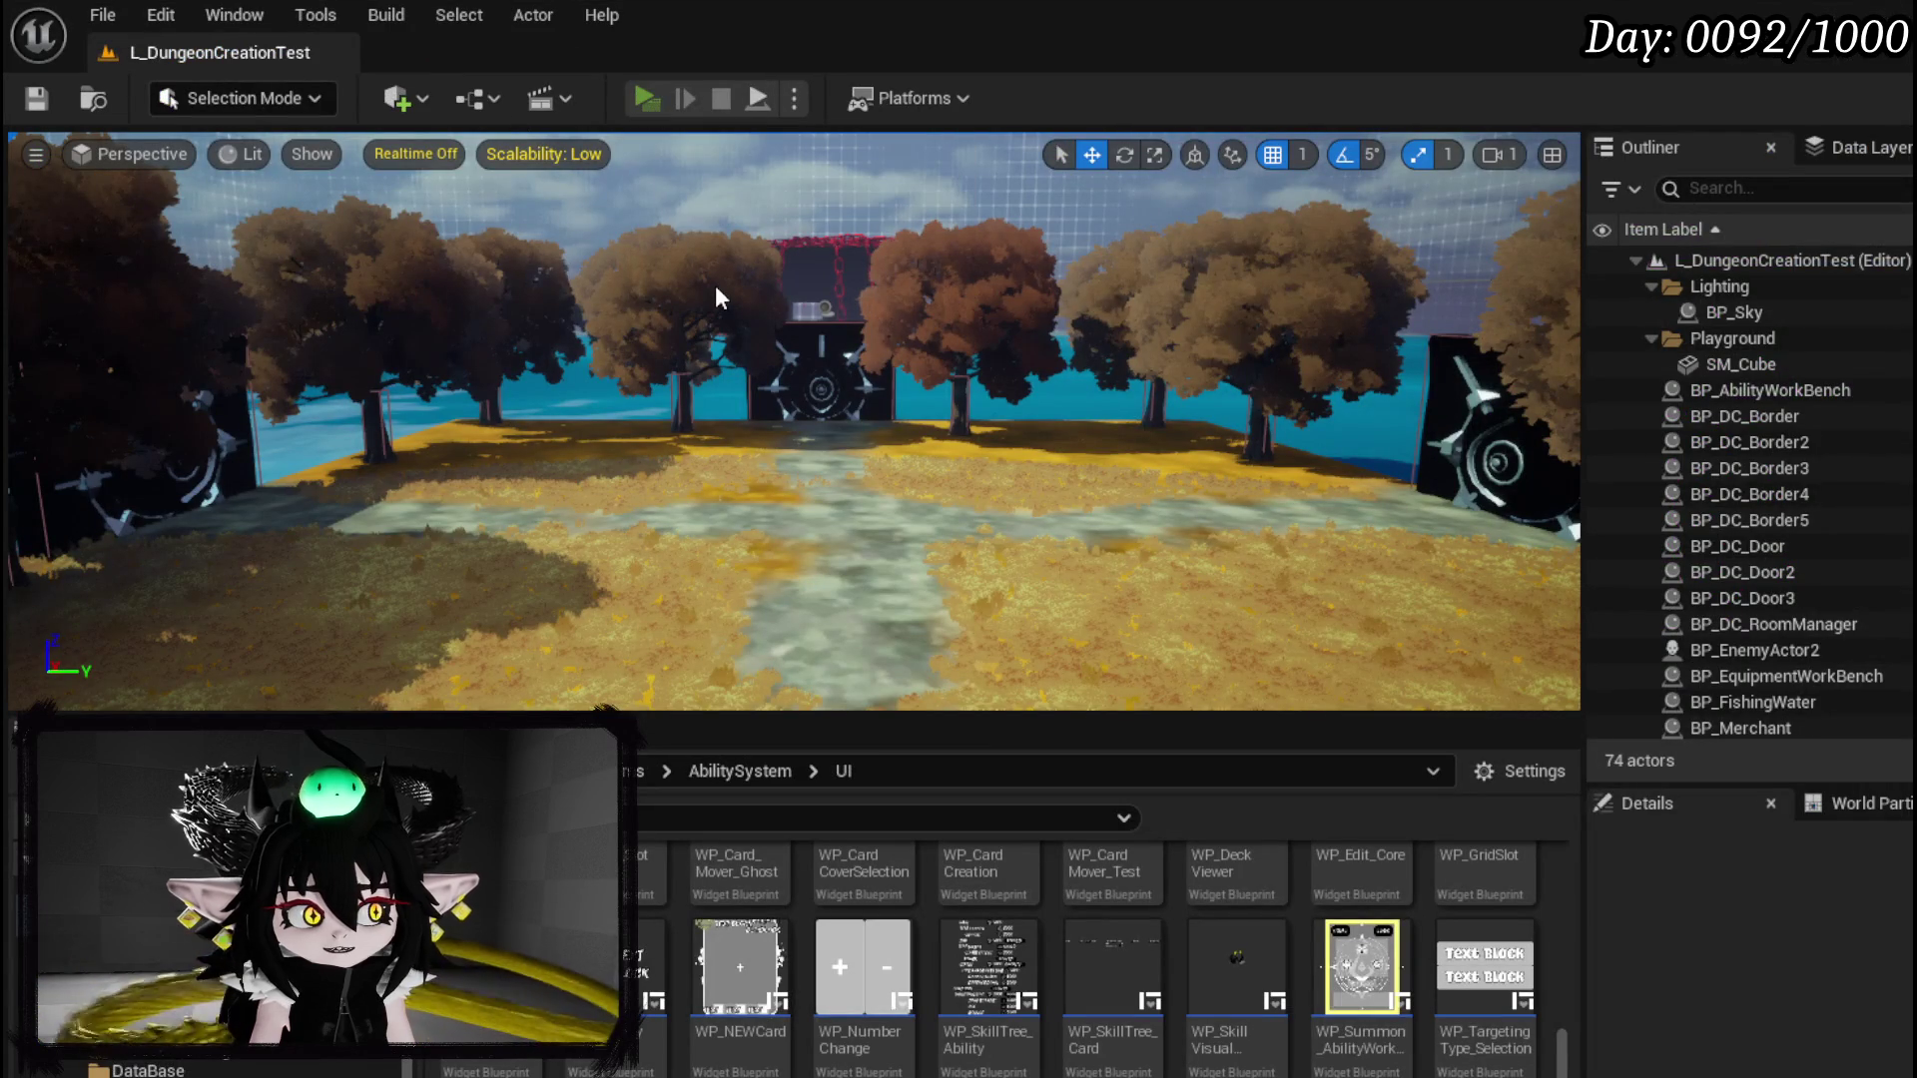
Step: Launch the game preview, open the spellbook with B and start creating a new summon
{"action": "key", "text": "alt+p"}
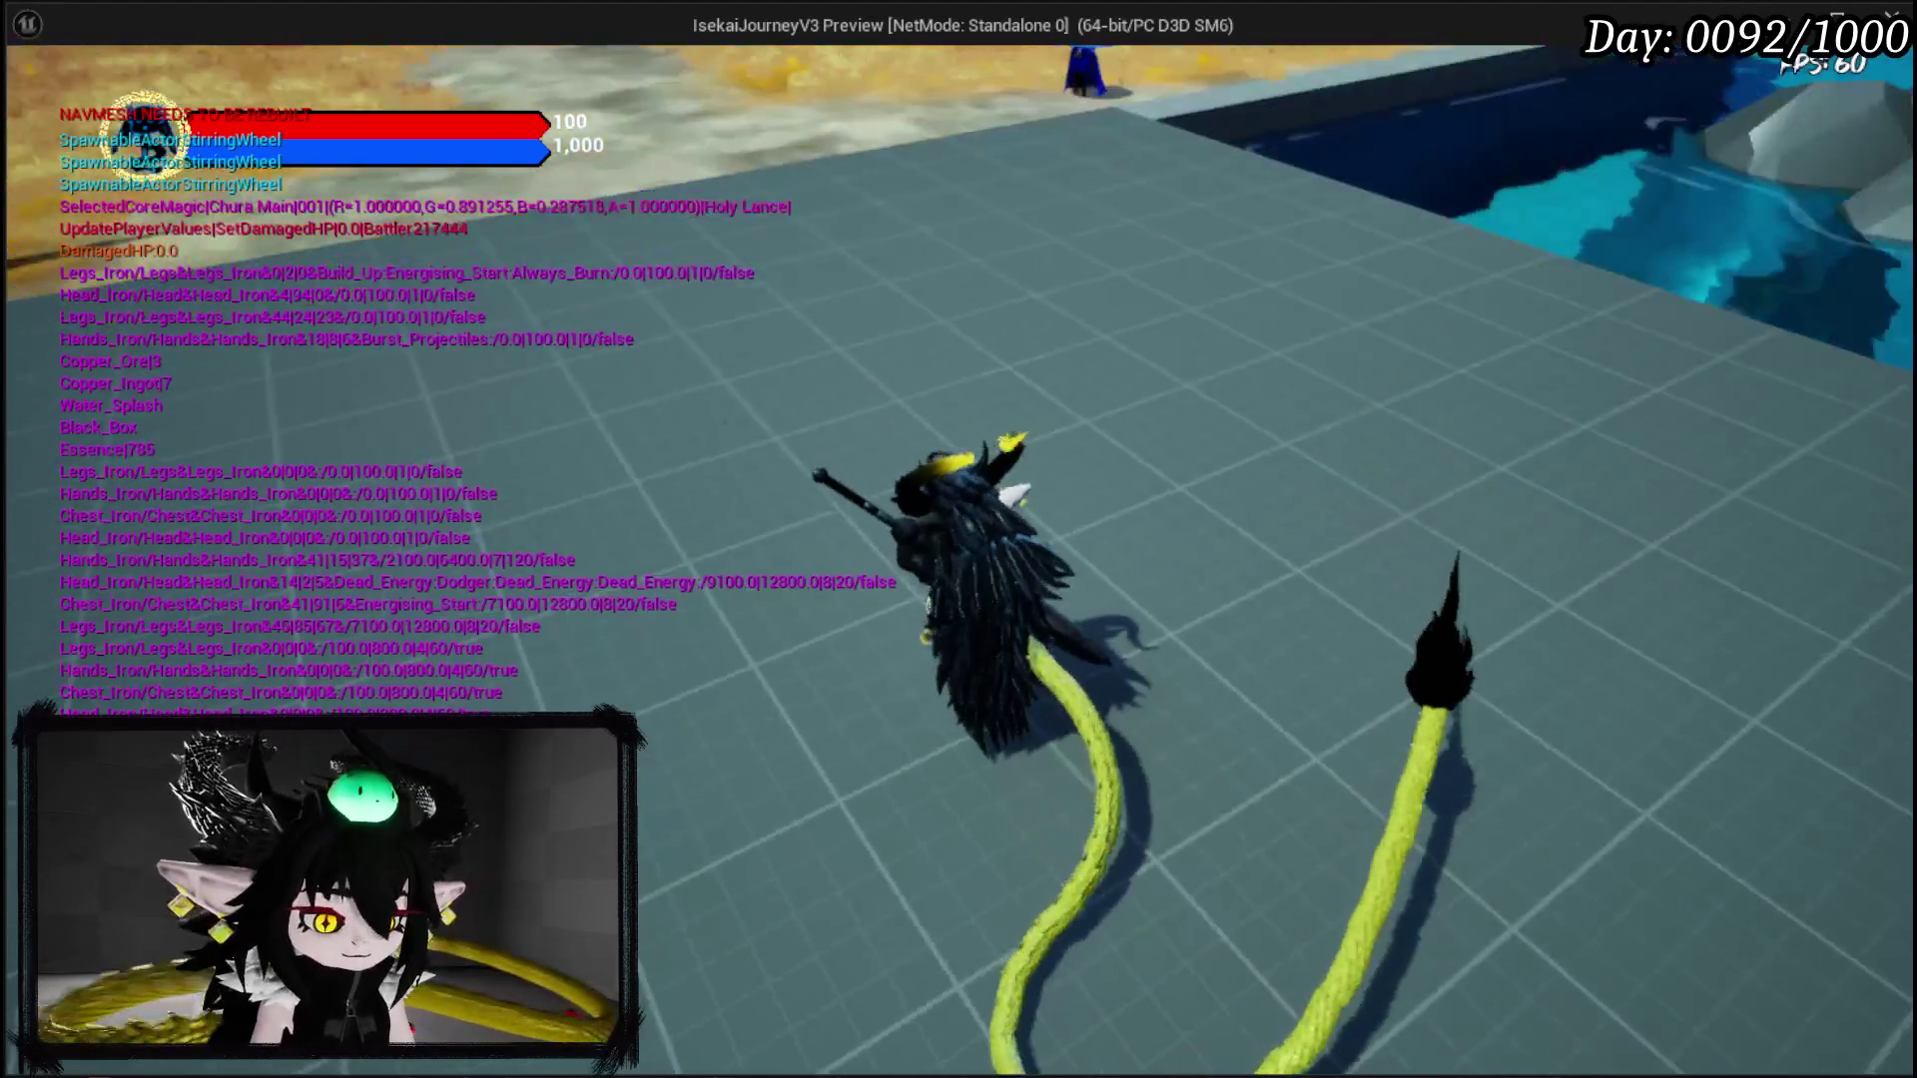
{"action": "key", "text": "b"}
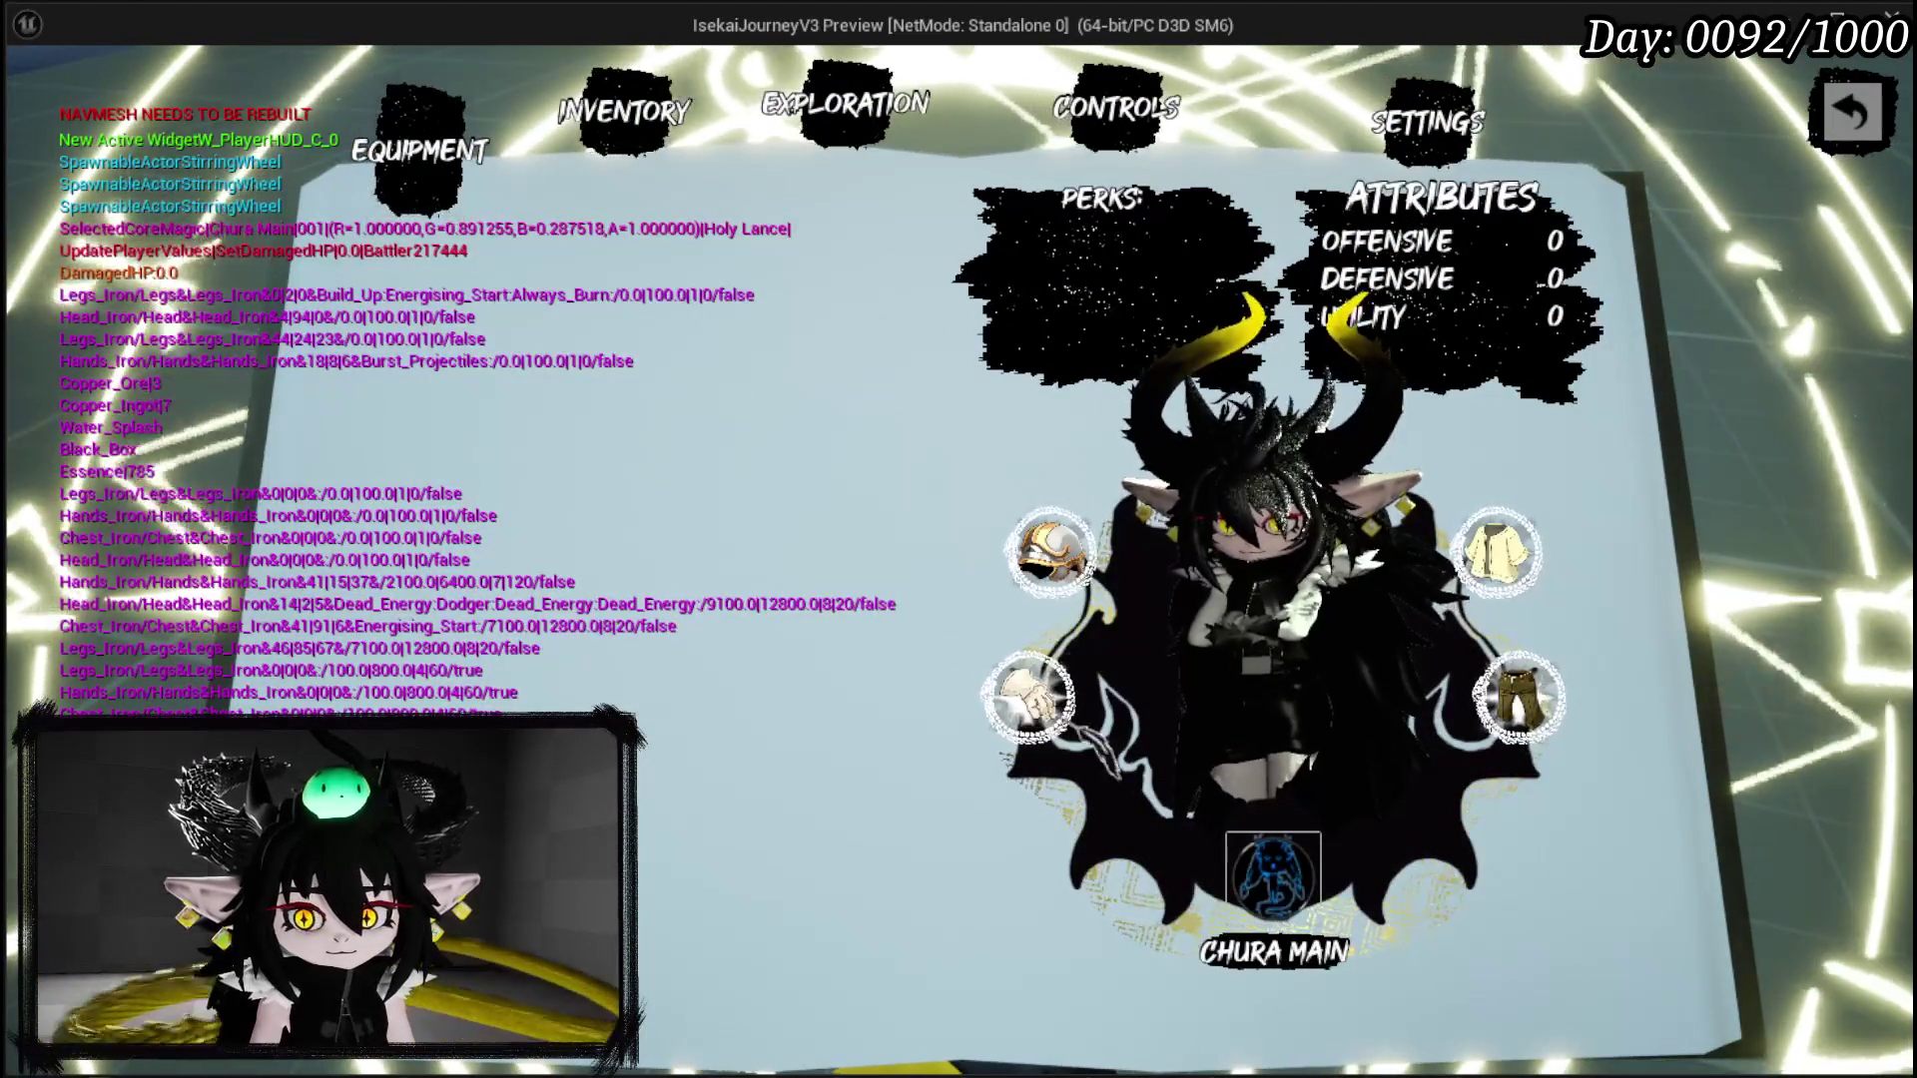
{"action": "left_click", "coordinate": [1272, 877]}
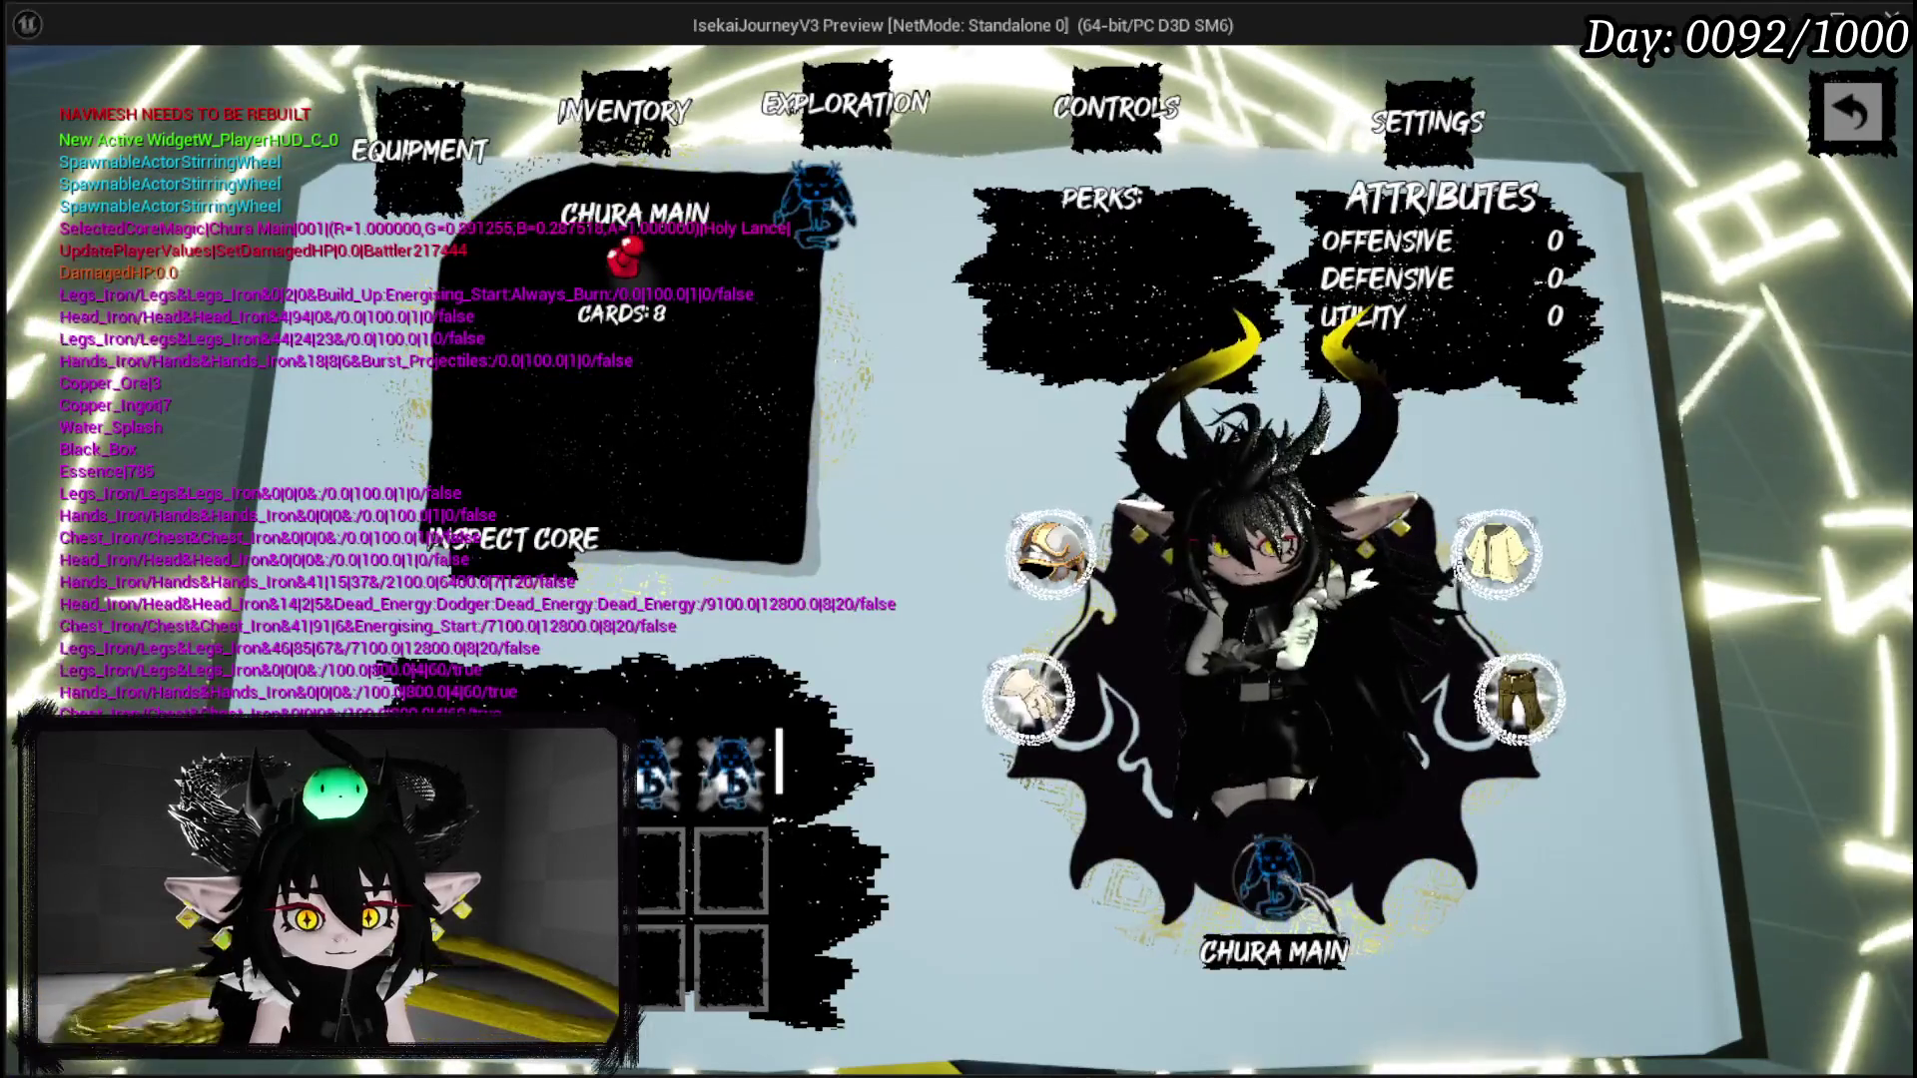
{"action": "left_click", "coordinate": [1272, 876]}
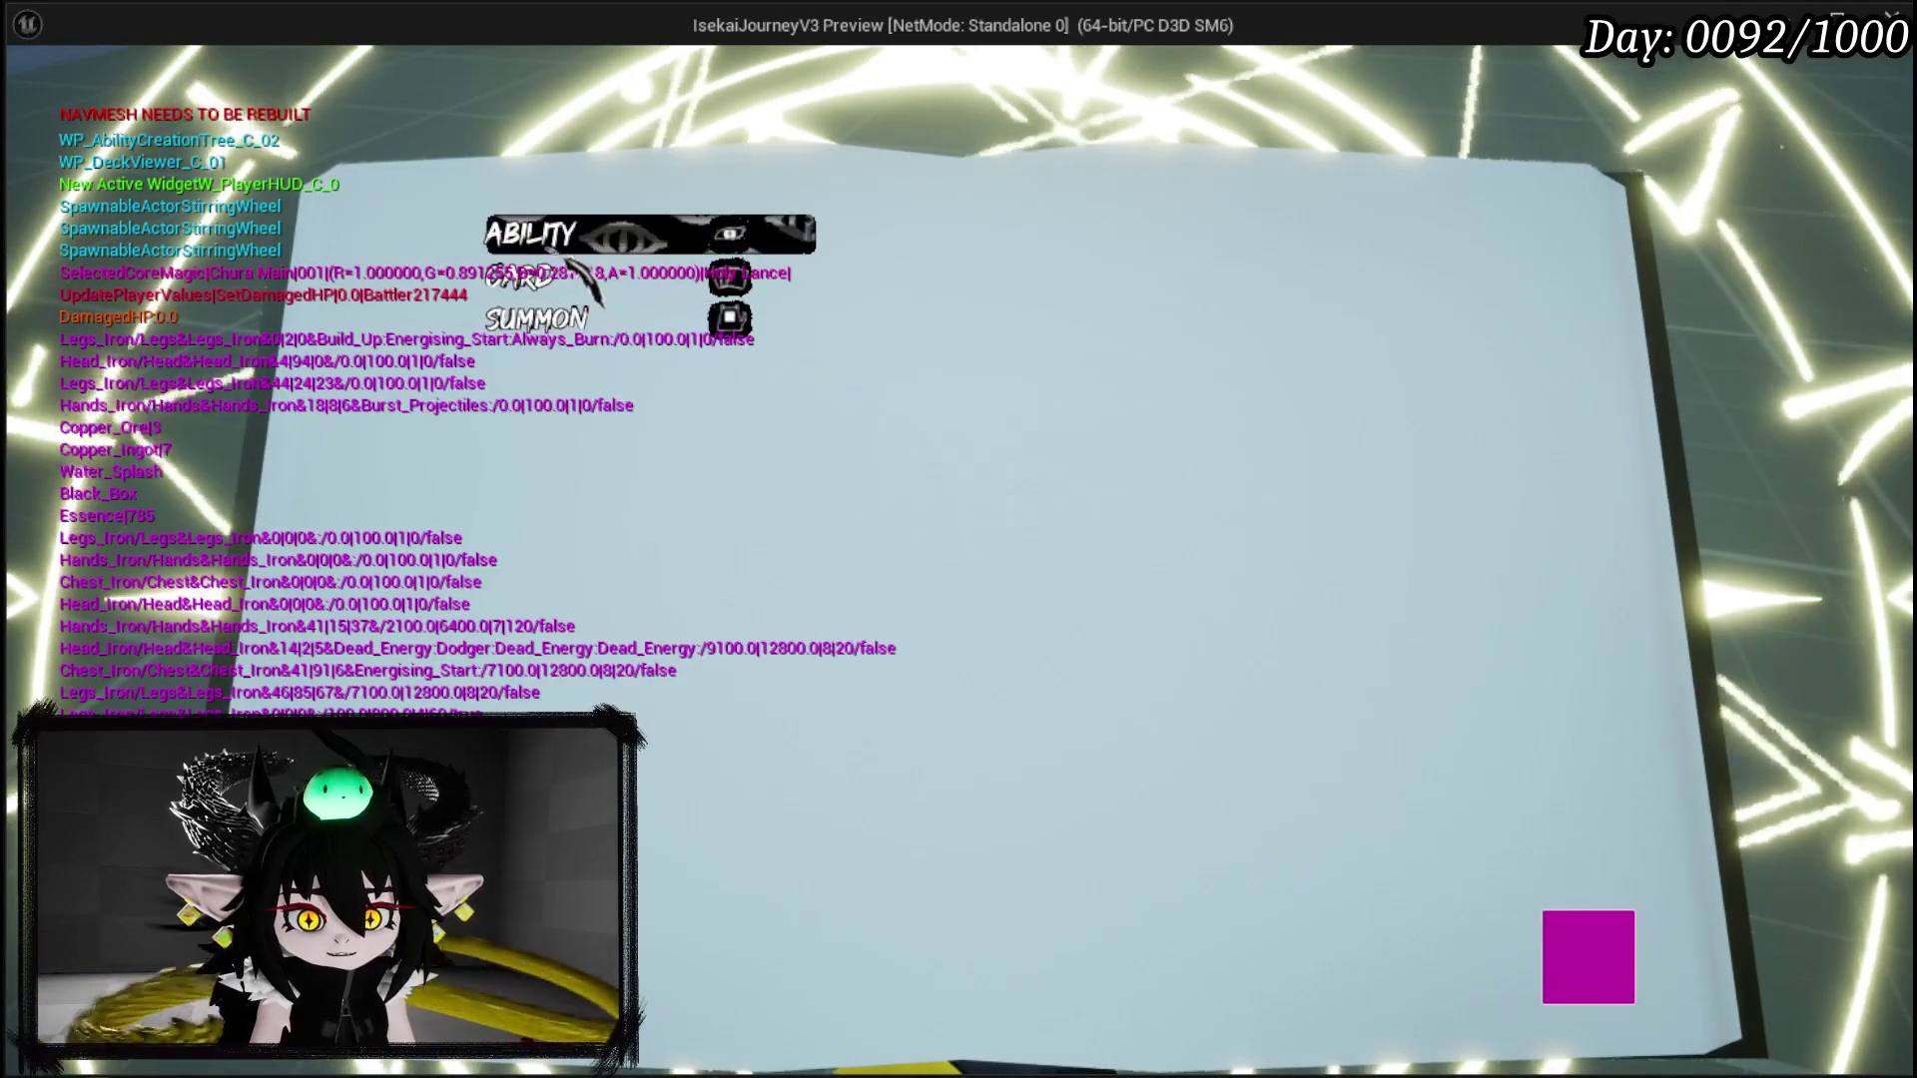
{"action": "left_click", "coordinate": [602, 289]}
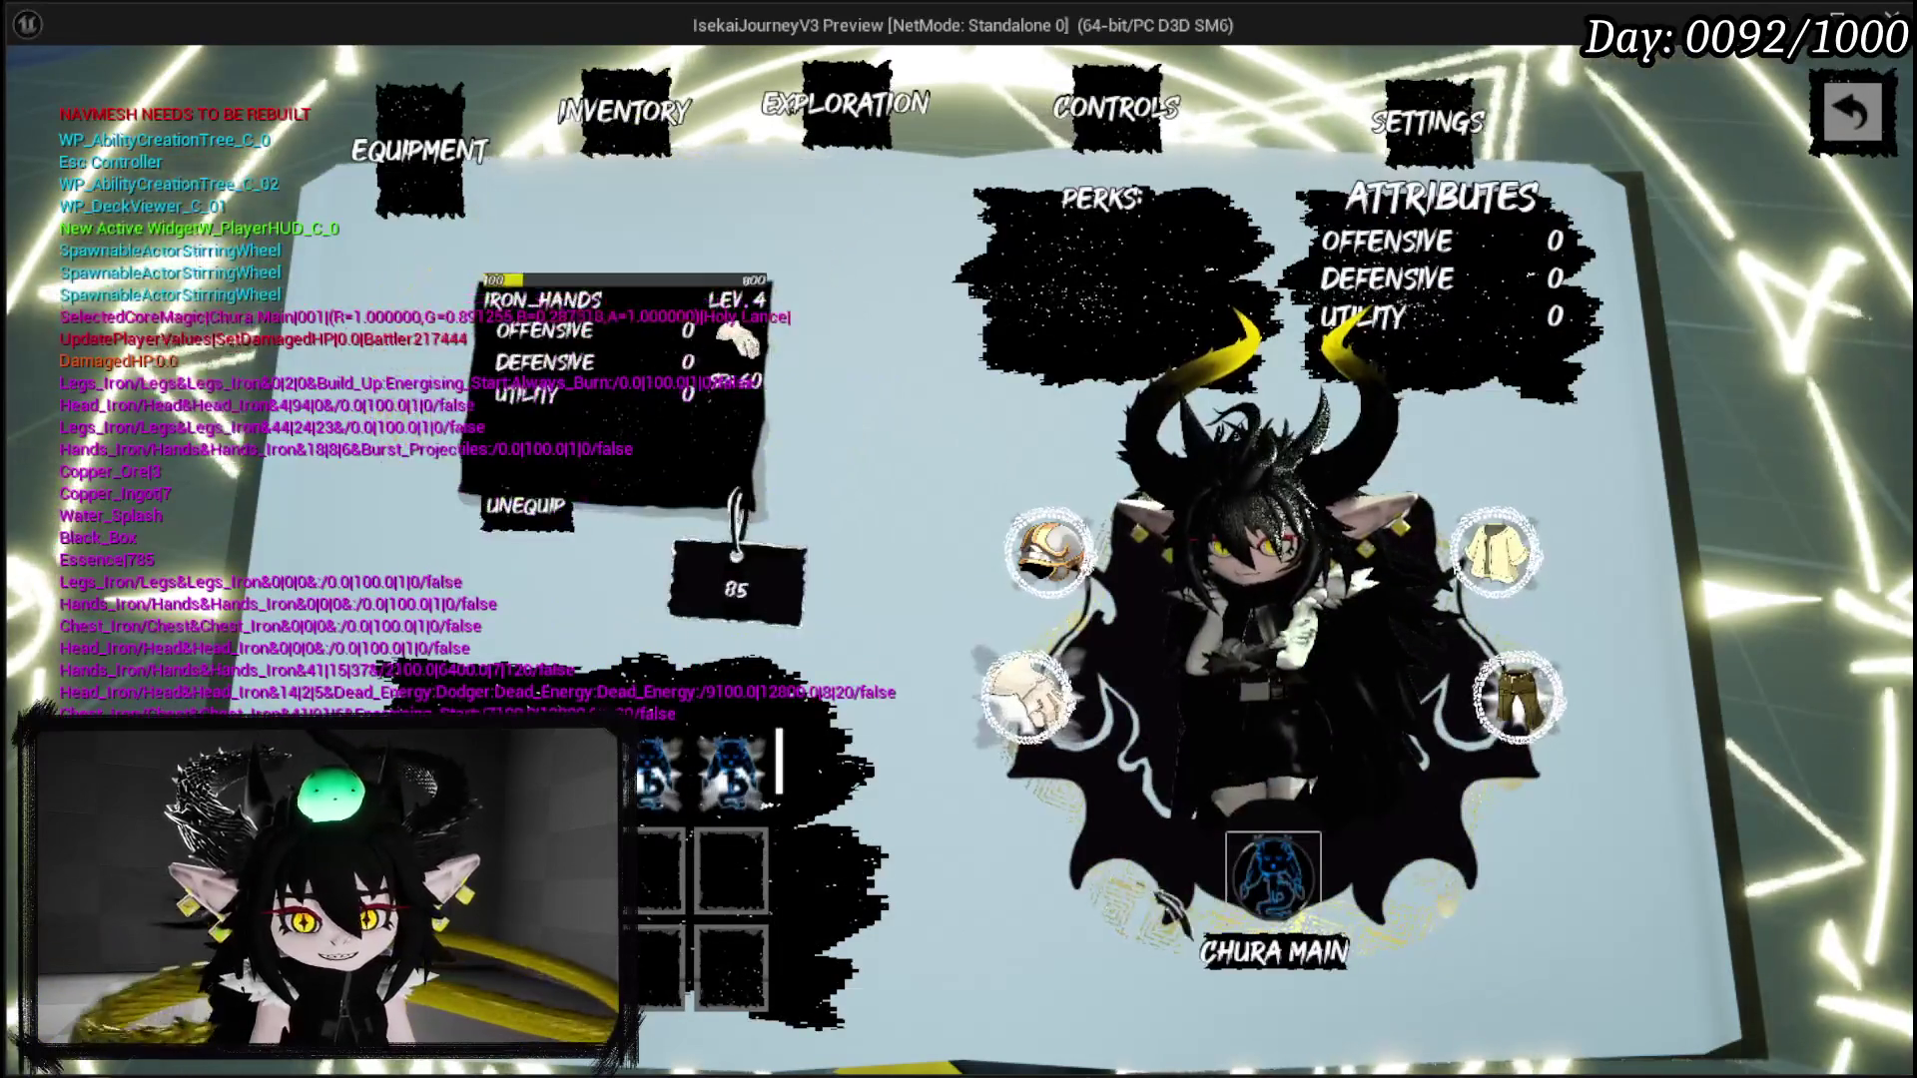
{"action": "key", "text": "Tab"}
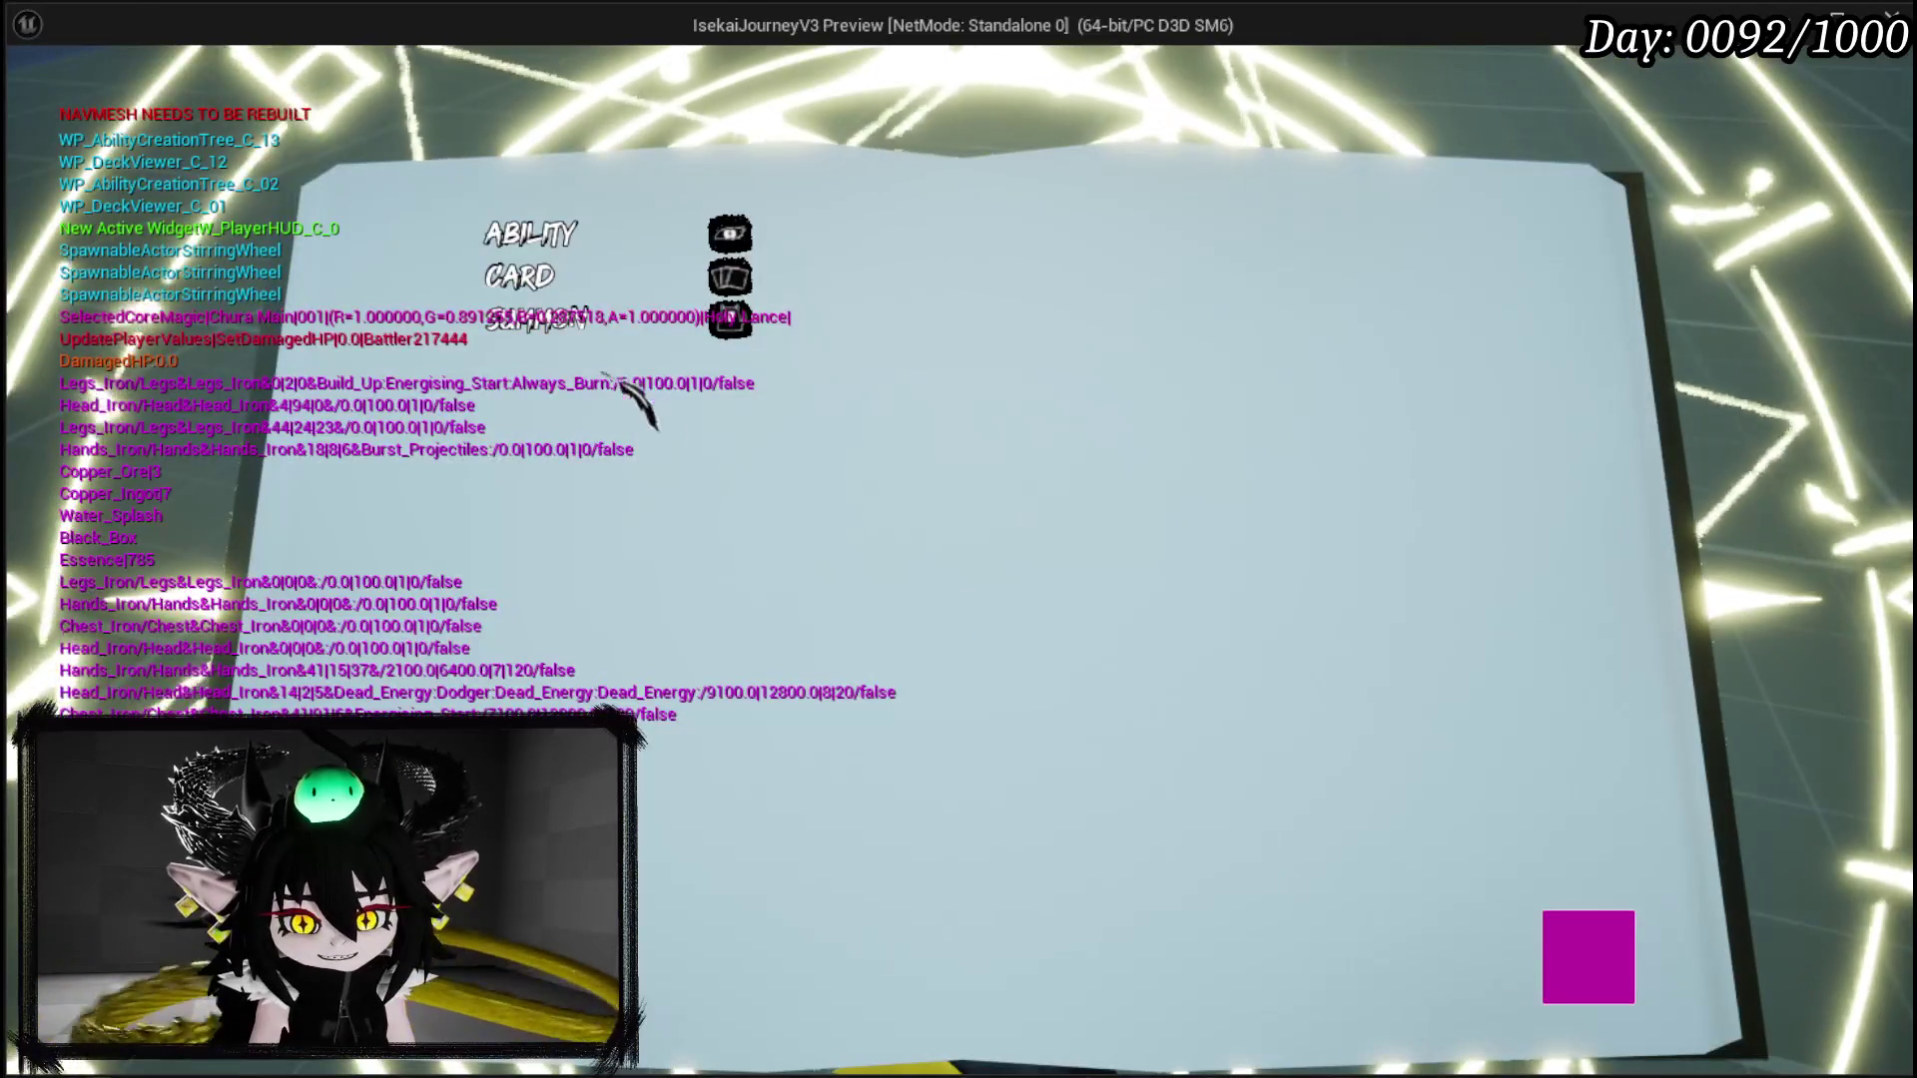
{"action": "left_click", "coordinate": [575, 324]}
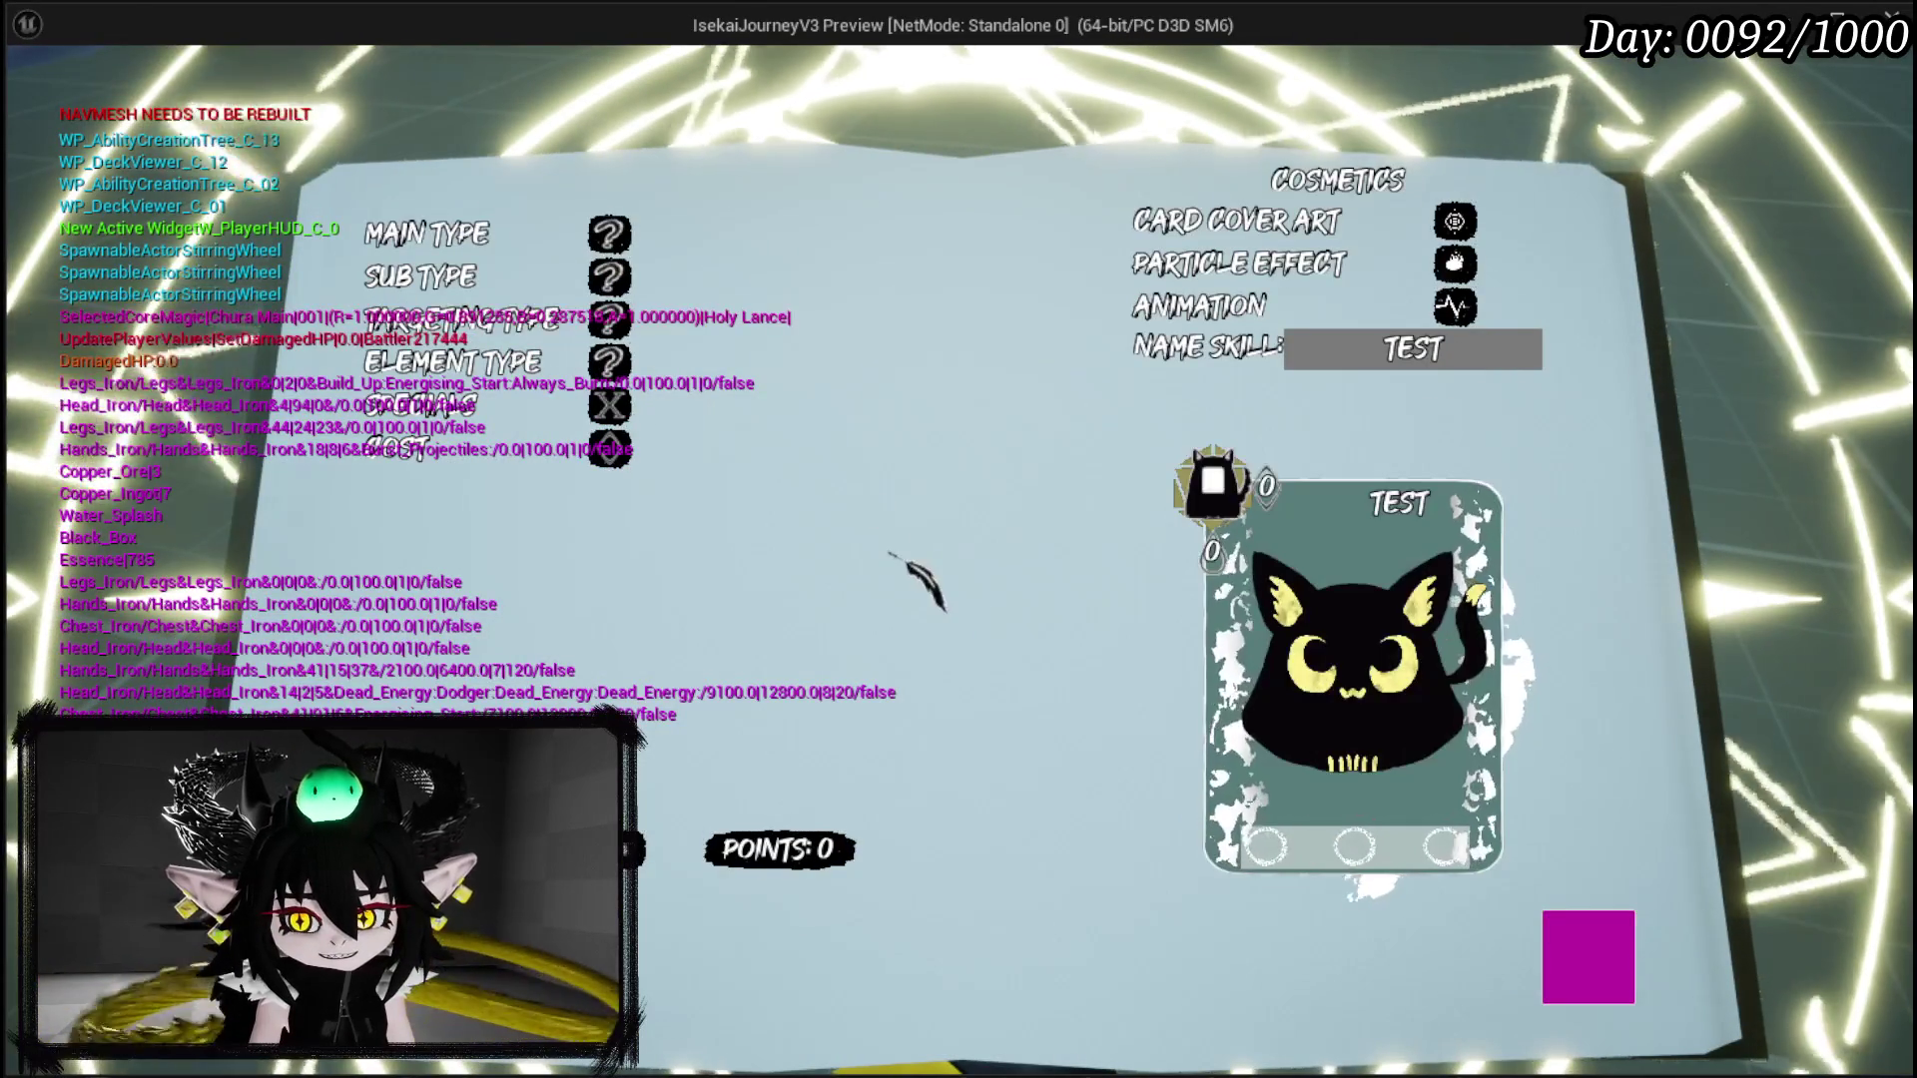
Step: Set the summon to Offensive main type, Direct Hit sub type and power 25
{"action": "left_click", "coordinate": [1587, 956]}
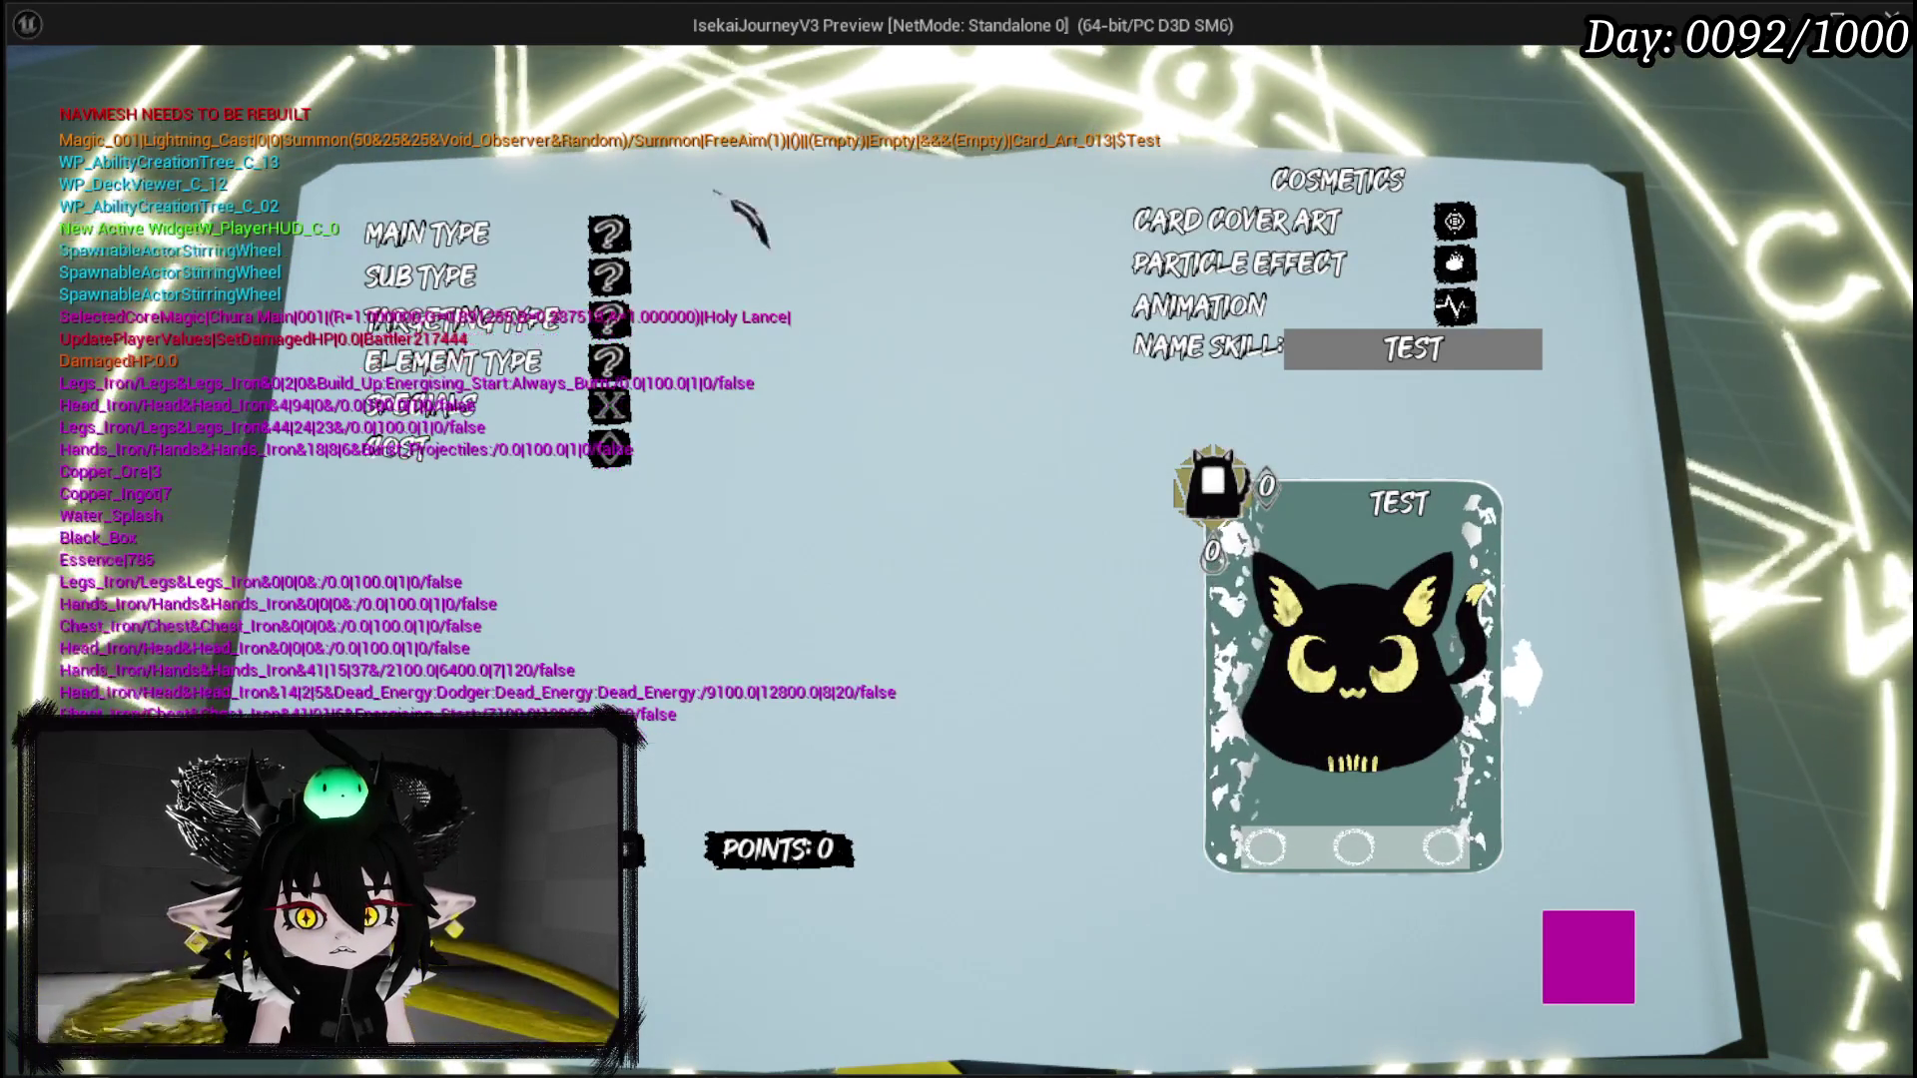
{"action": "left_click", "coordinate": [507, 228]}
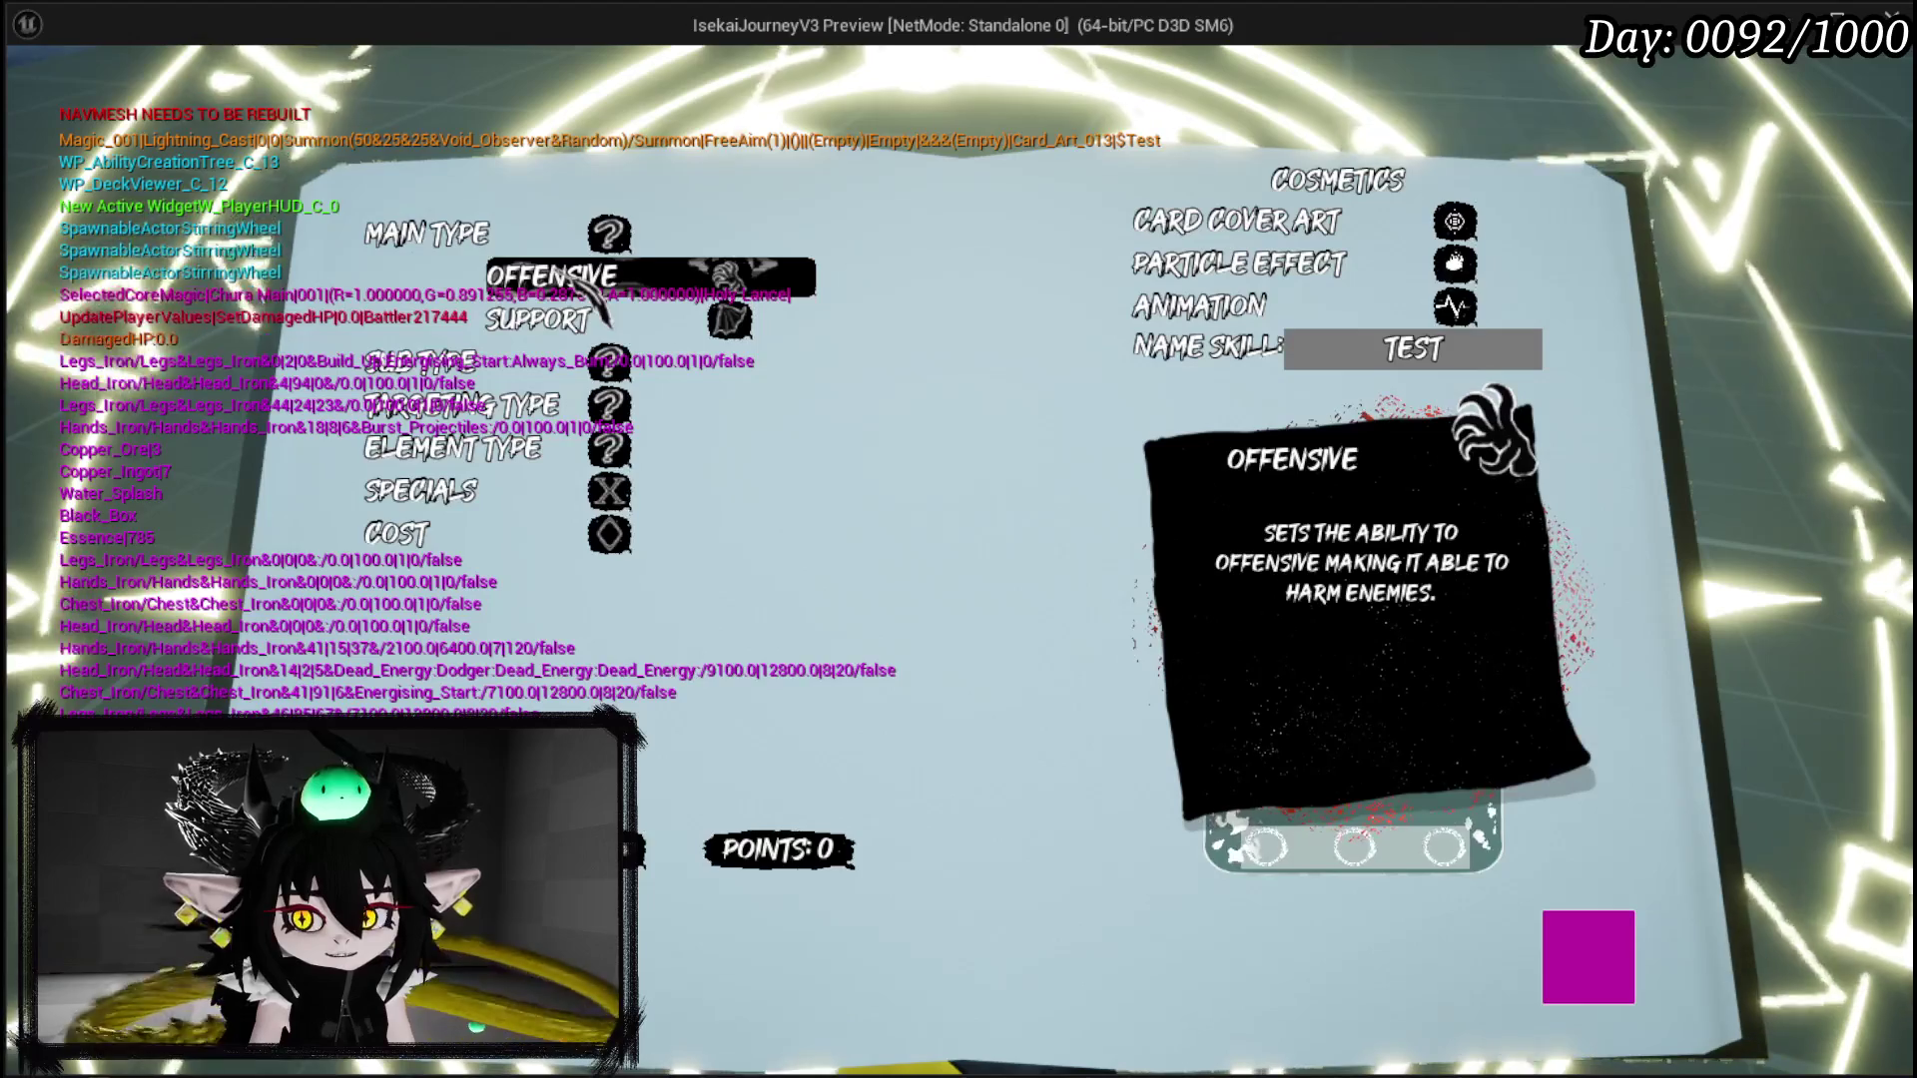
{"action": "left_click", "coordinate": [596, 280]}
{"action": "left_click", "coordinate": [596, 278]}
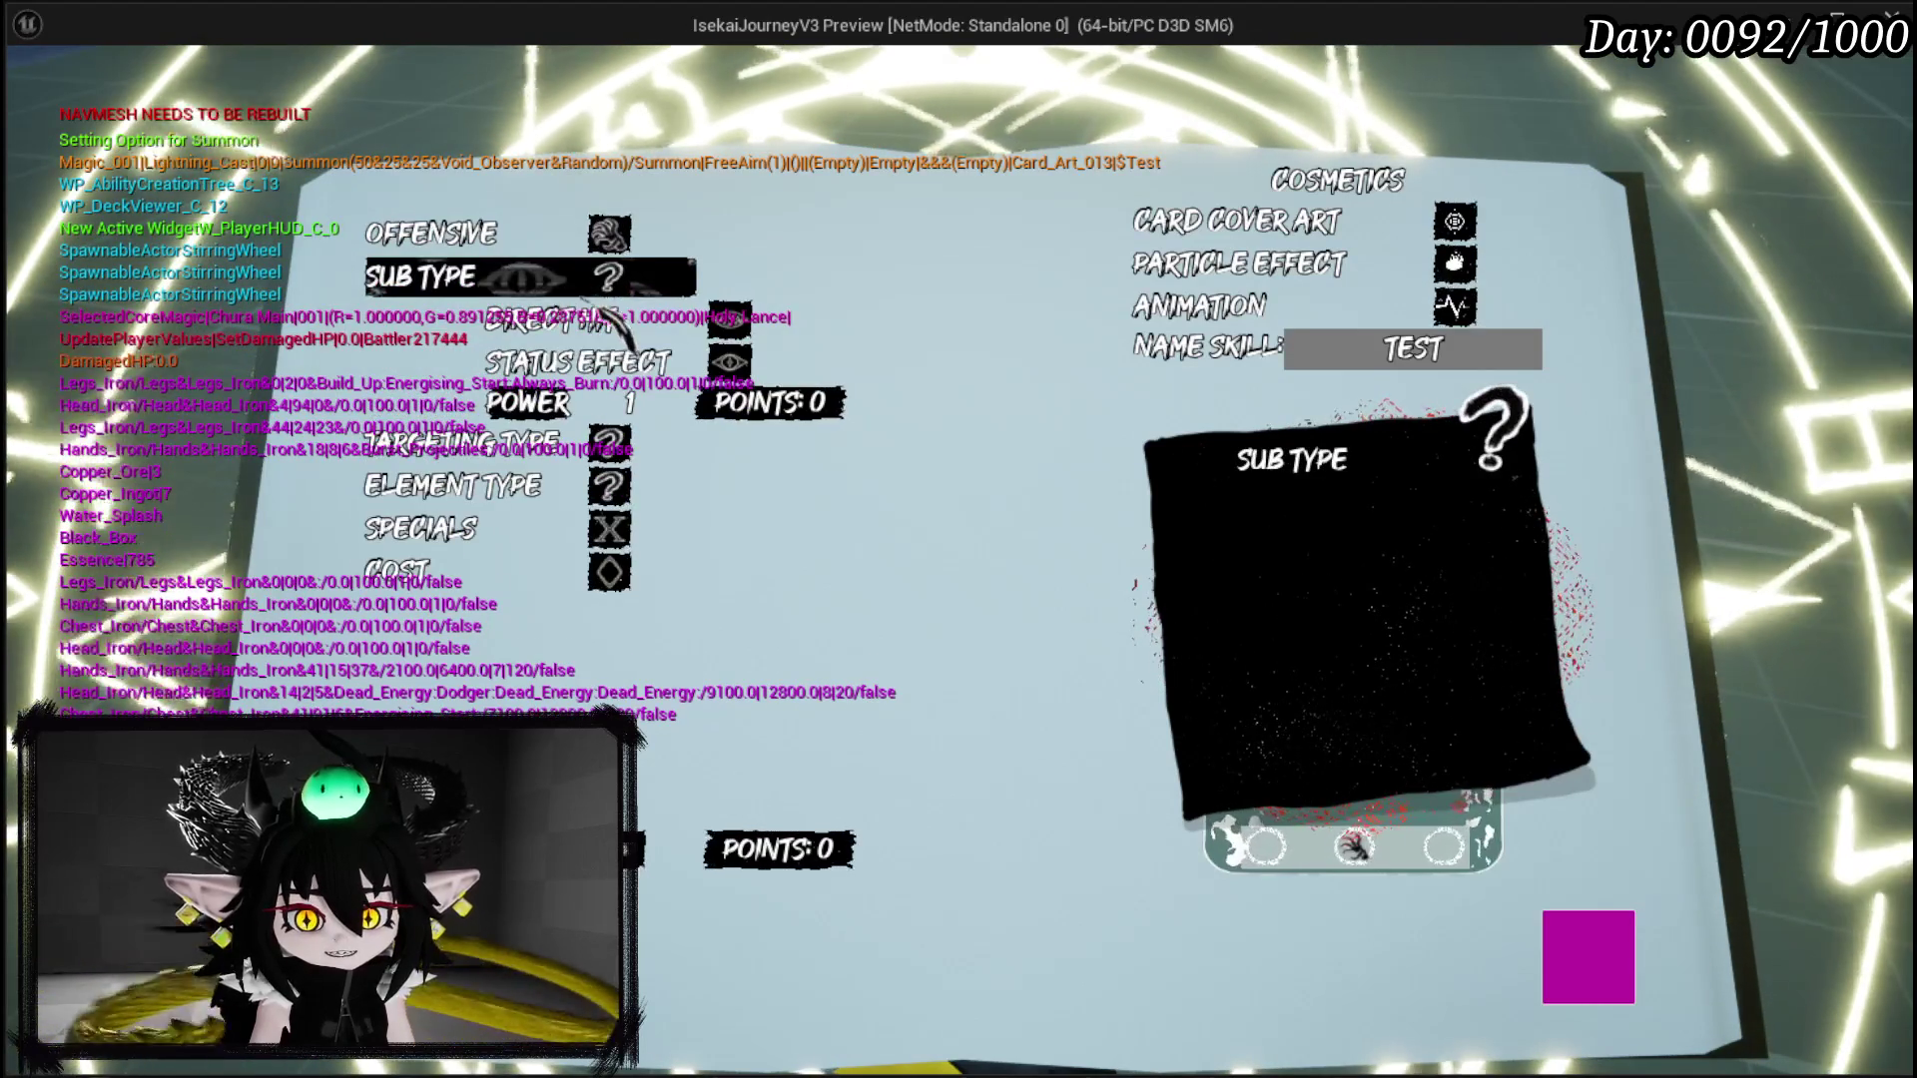
{"action": "left_click", "coordinate": [591, 322]}
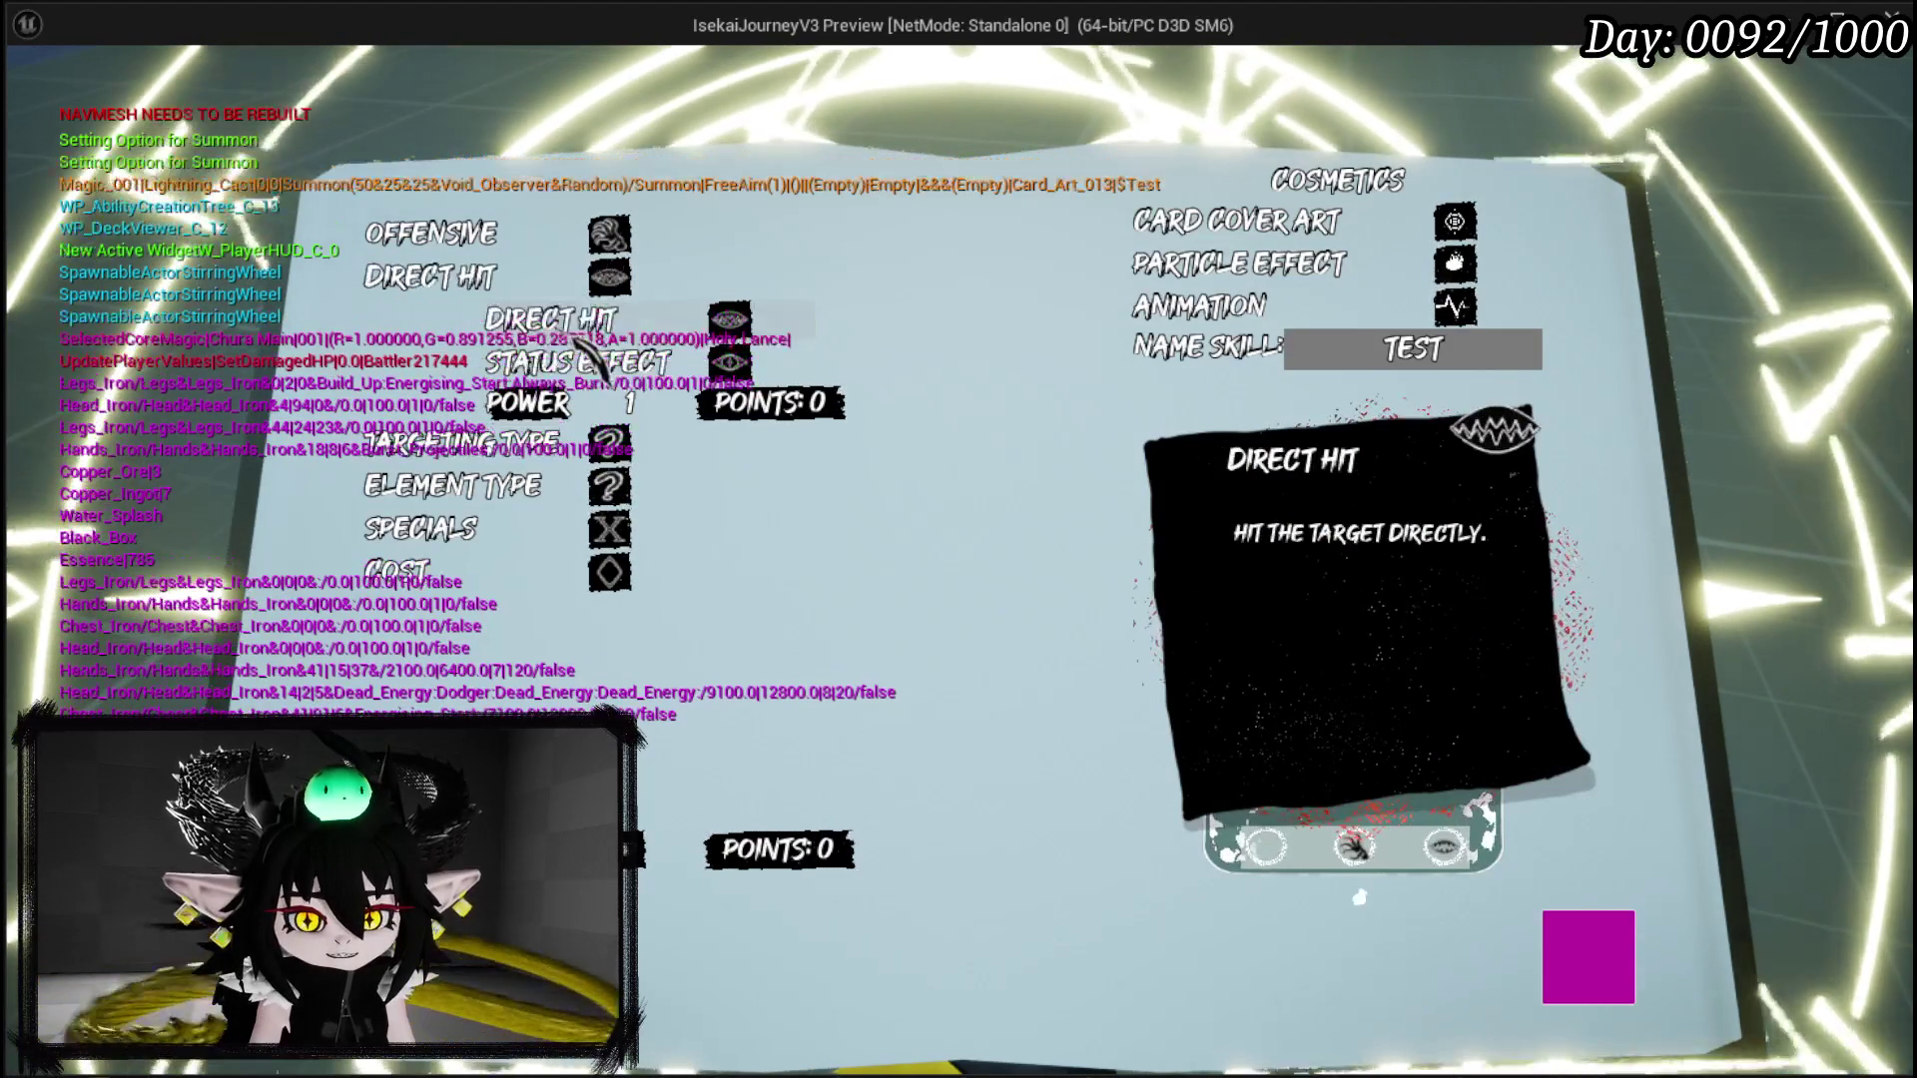
{"action": "left_click", "coordinate": [629, 402]}
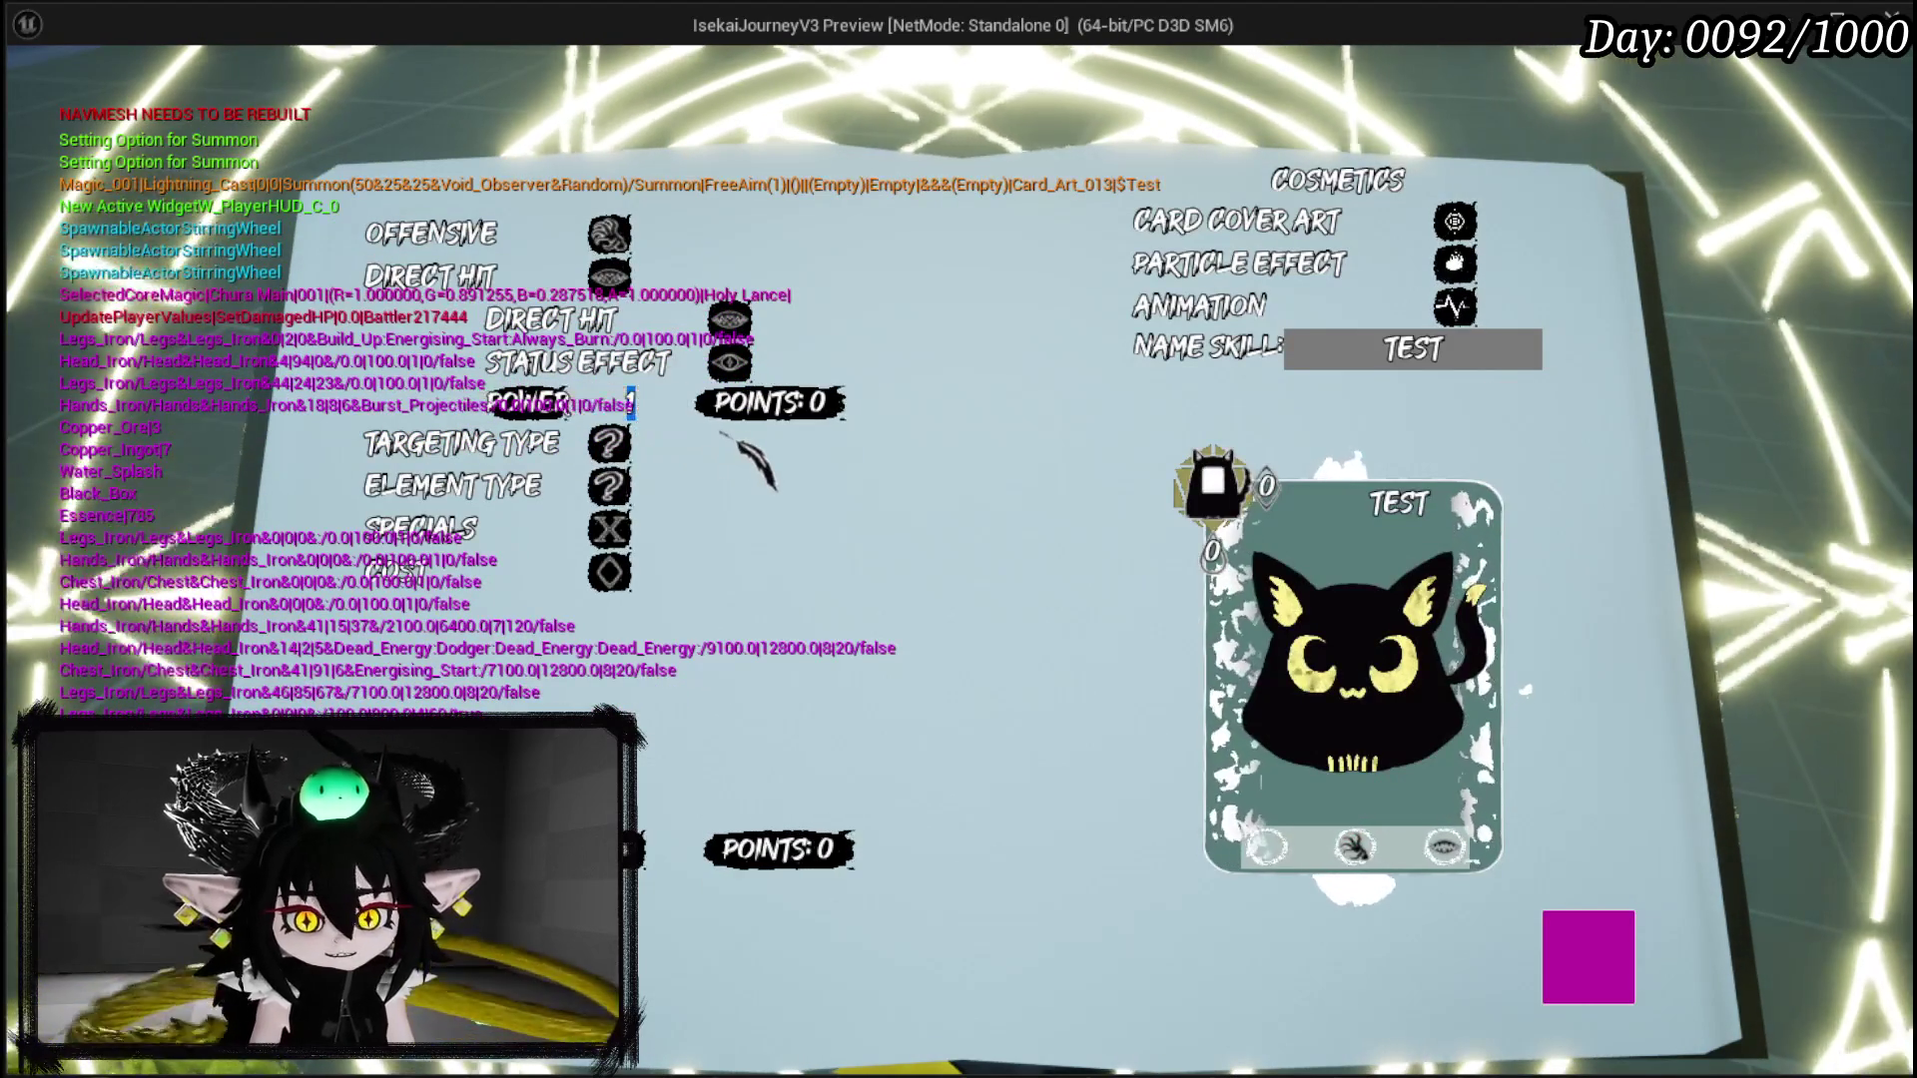
{"action": "type", "text": "25"}
{"action": "key", "text": "Return"}
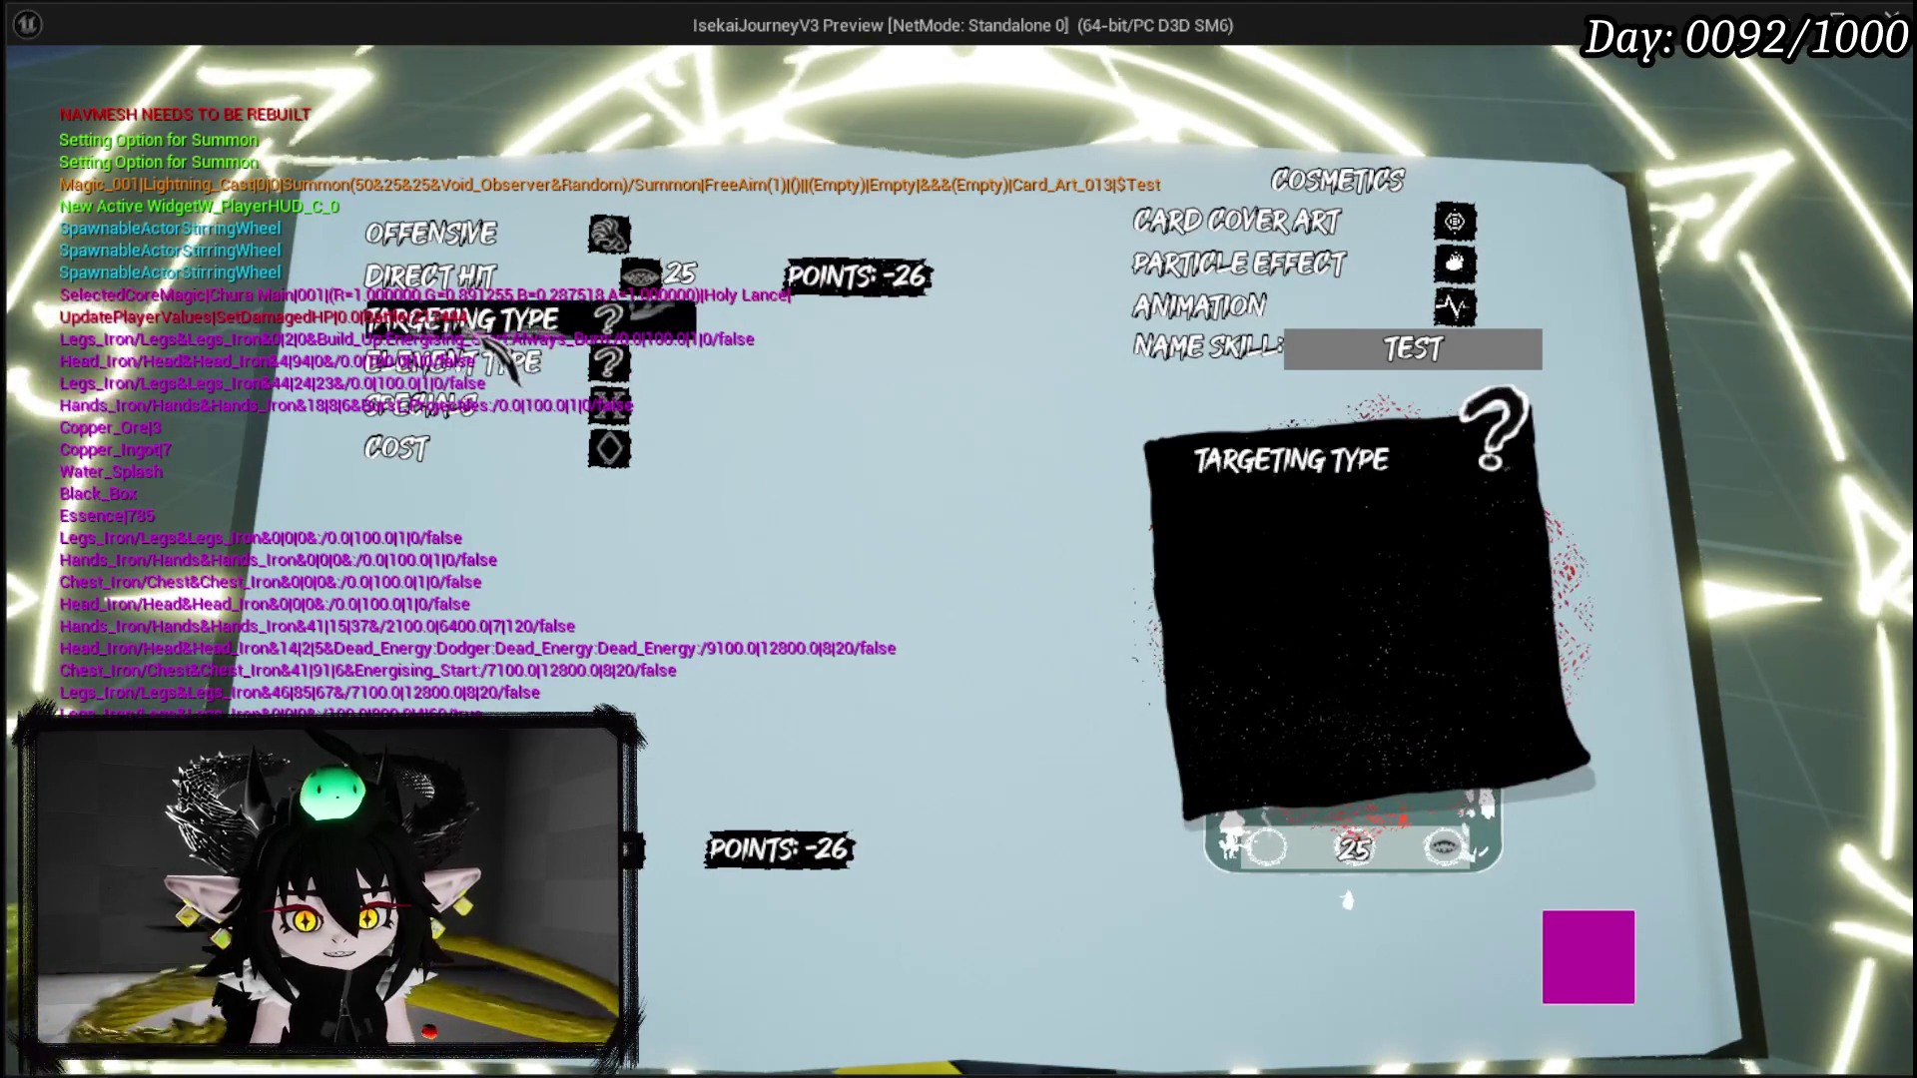
Step: Choose Fire element and AOE targeting, logging the updated summon definition
{"action": "left_click", "coordinate": [490, 329]}
{"action": "left_click", "coordinate": [494, 359]}
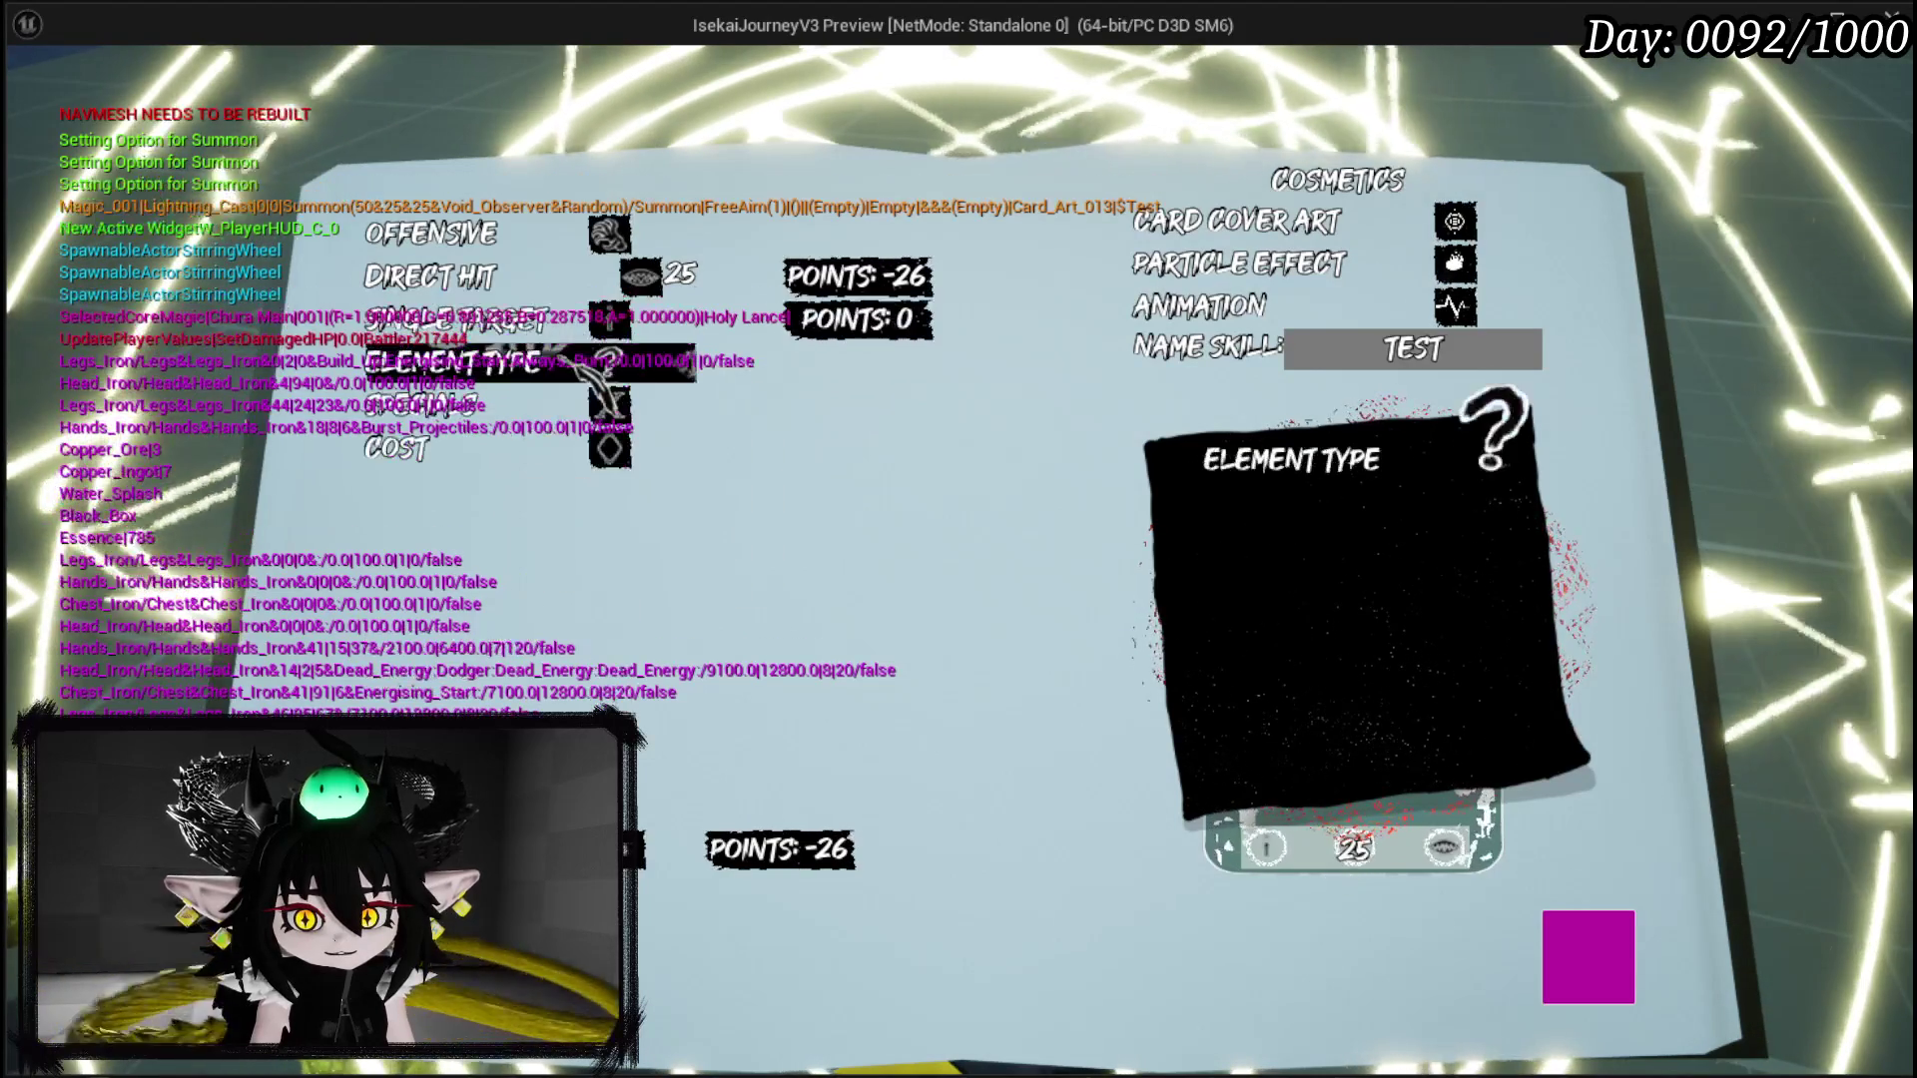
{"action": "left_click", "coordinate": [494, 358]}
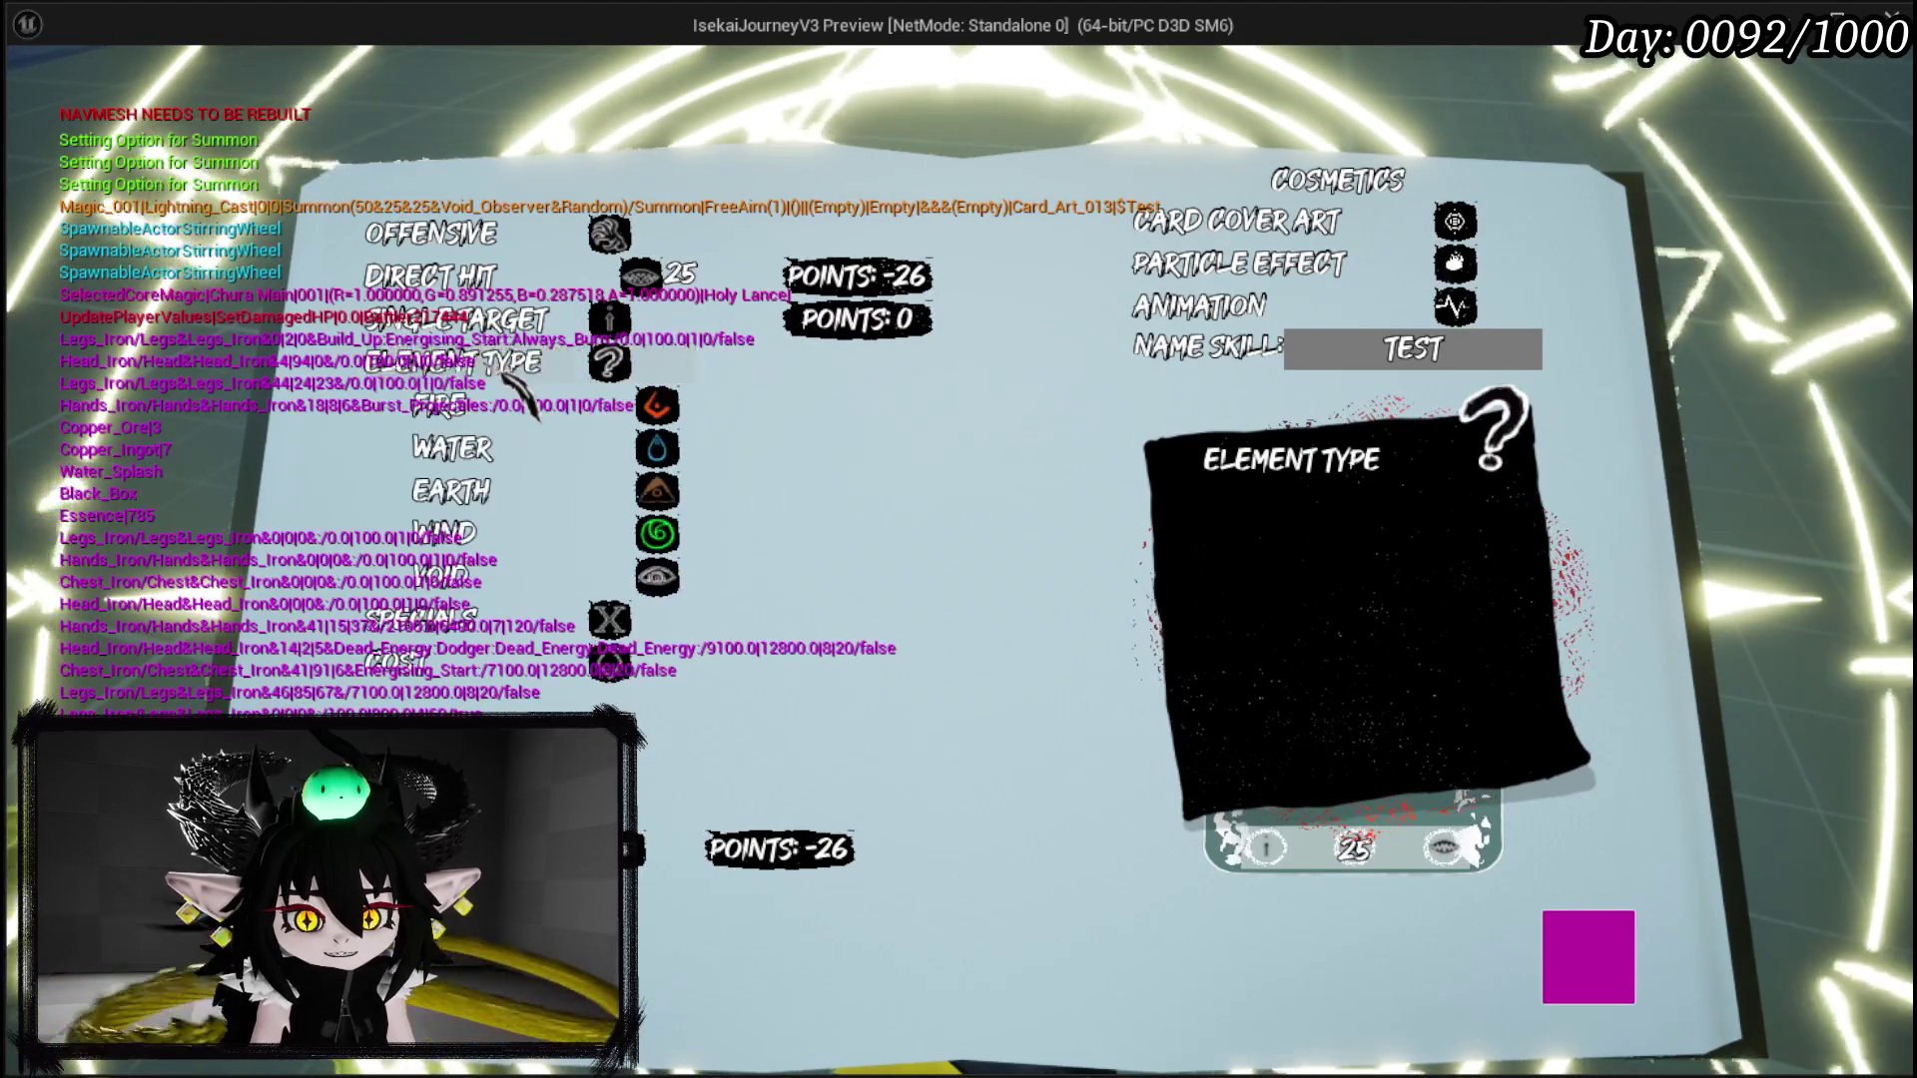
{"action": "left_click", "coordinate": [499, 409]}
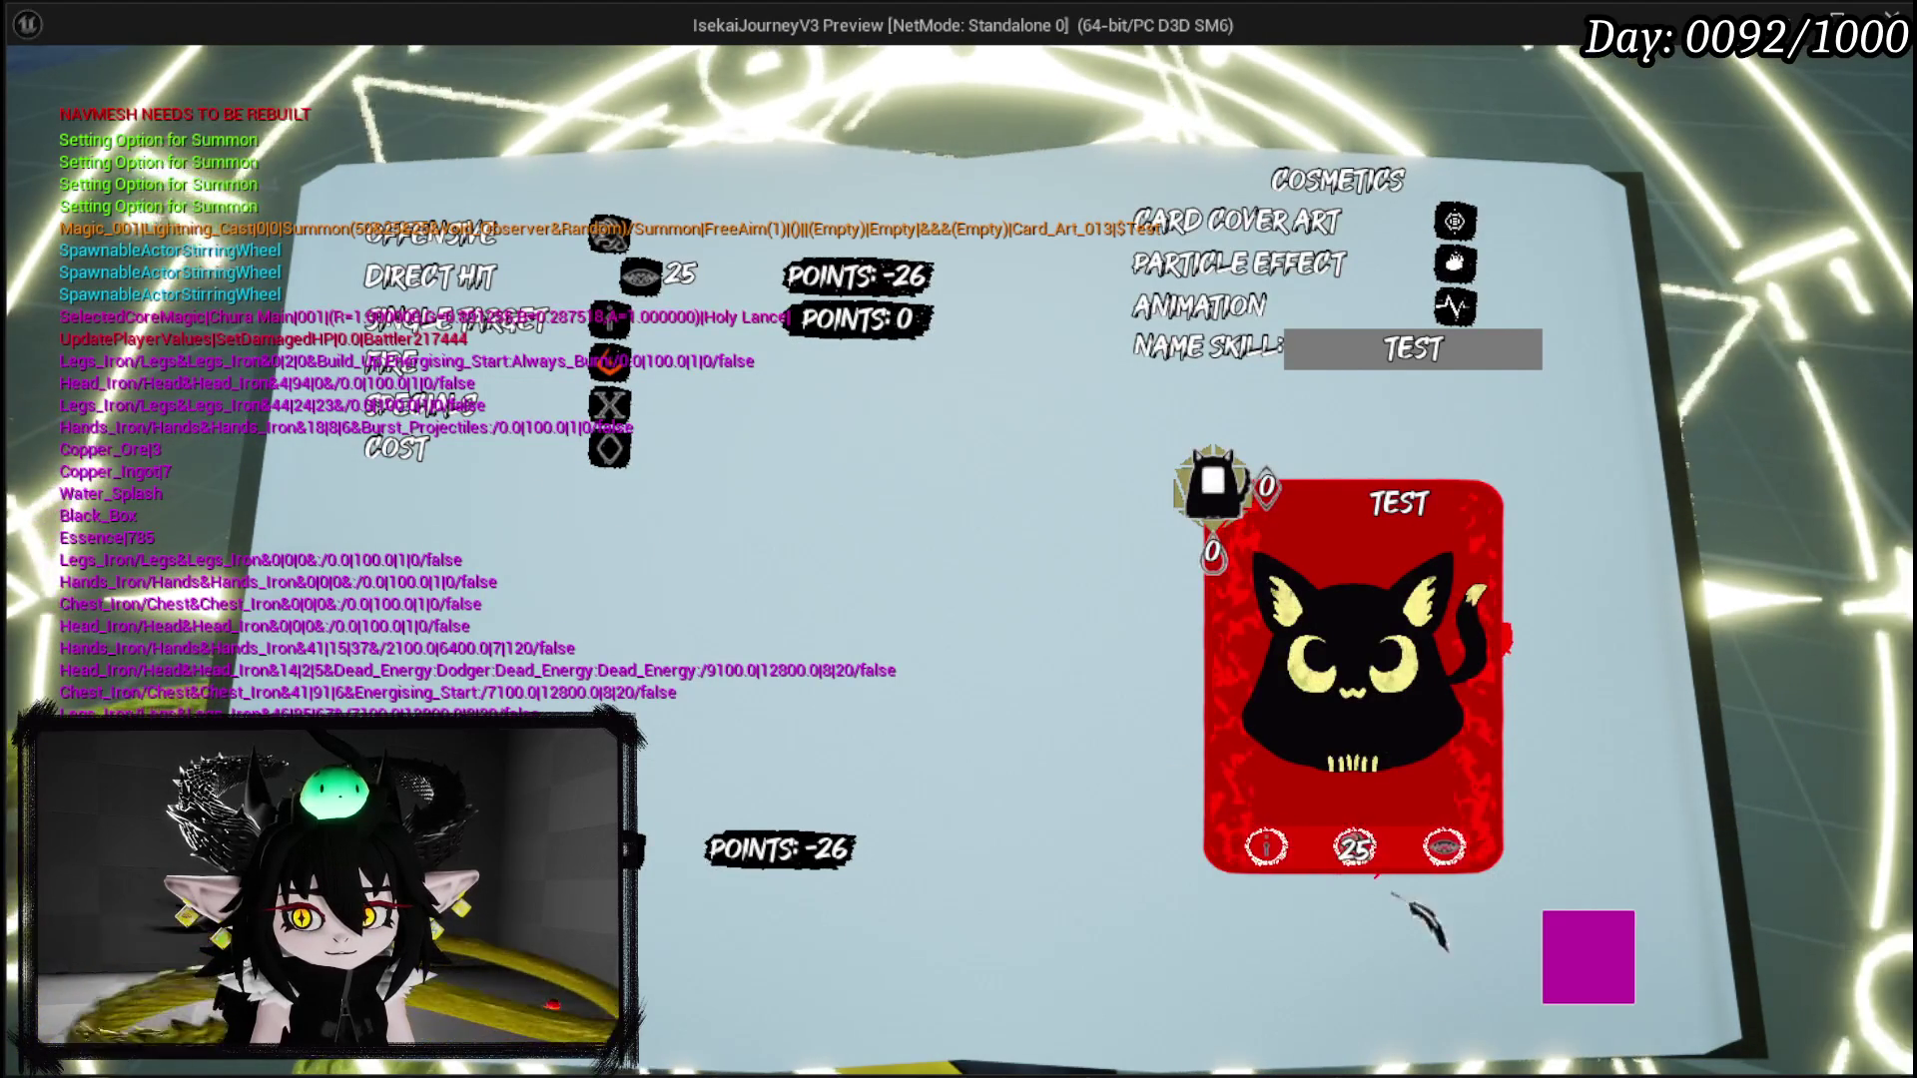
{"action": "left_click", "coordinate": [1568, 968]}
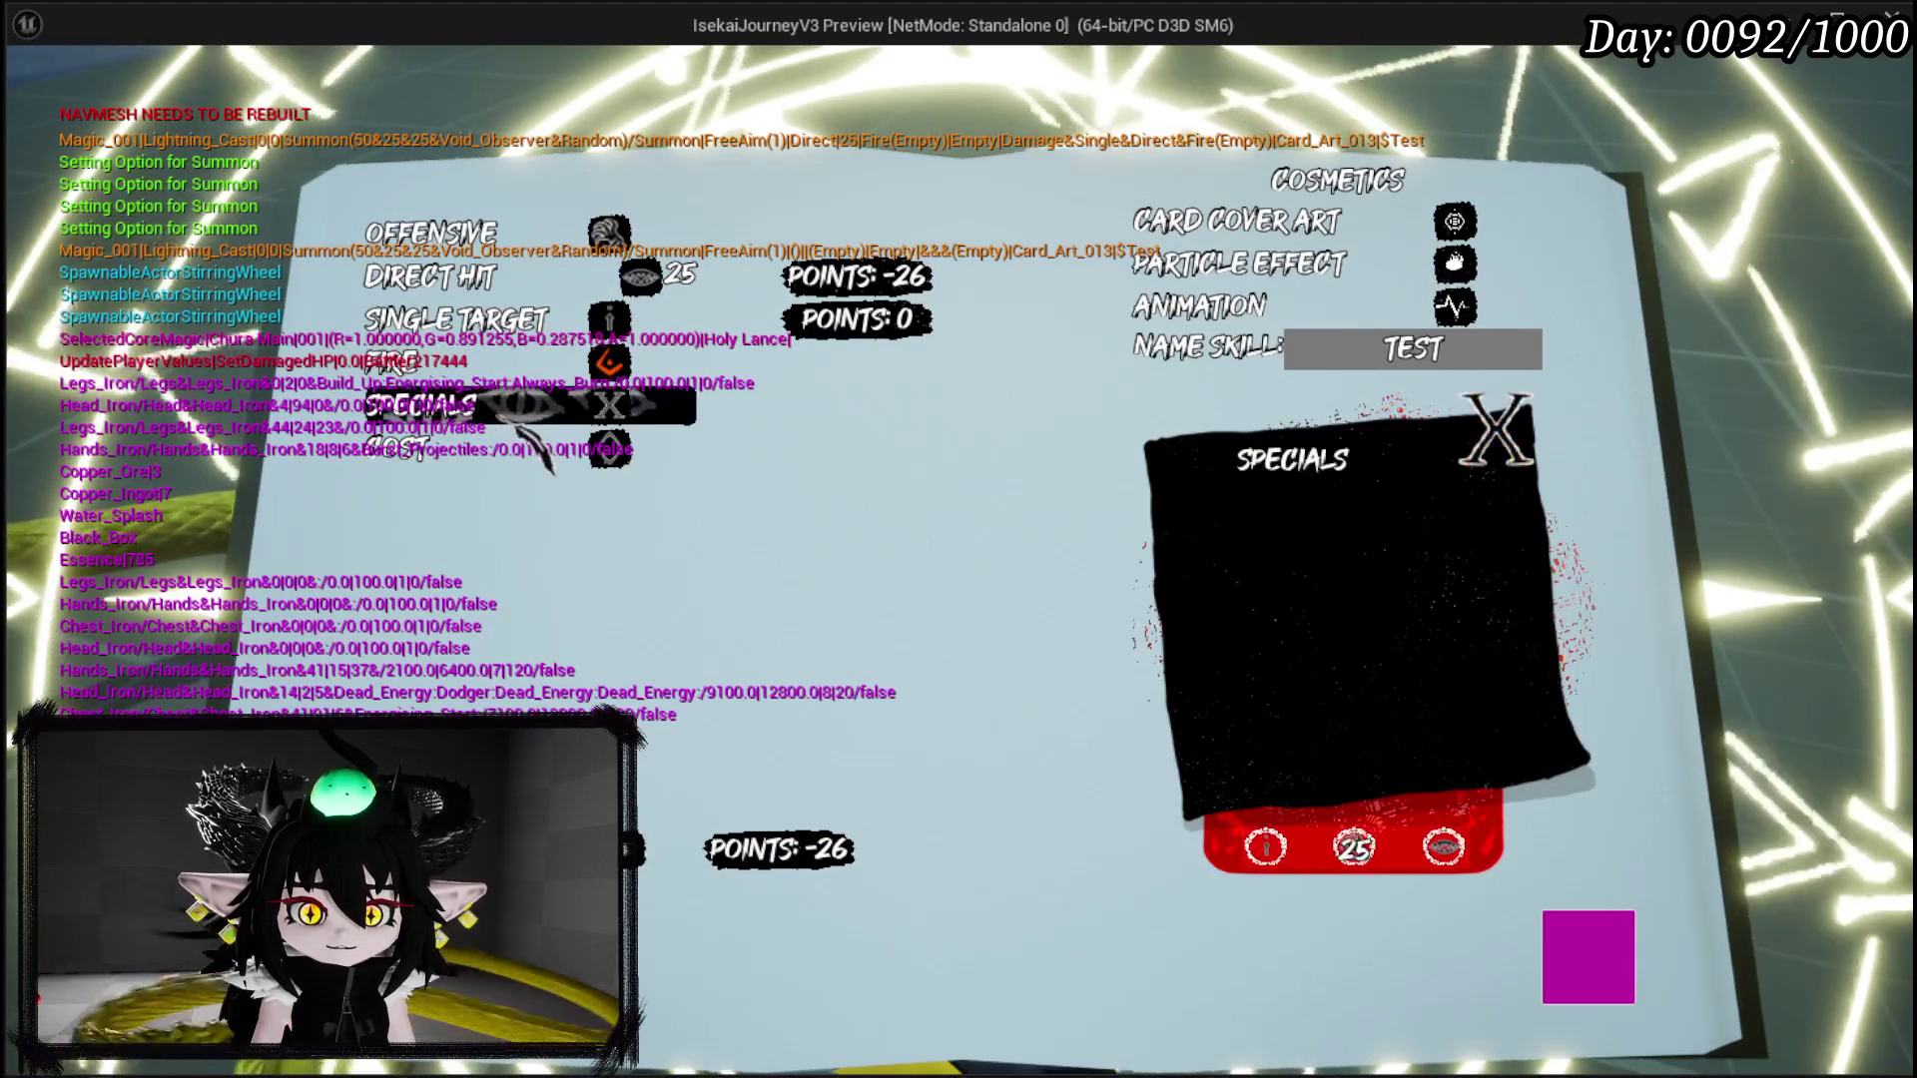
{"action": "left_click", "coordinate": [484, 335]}
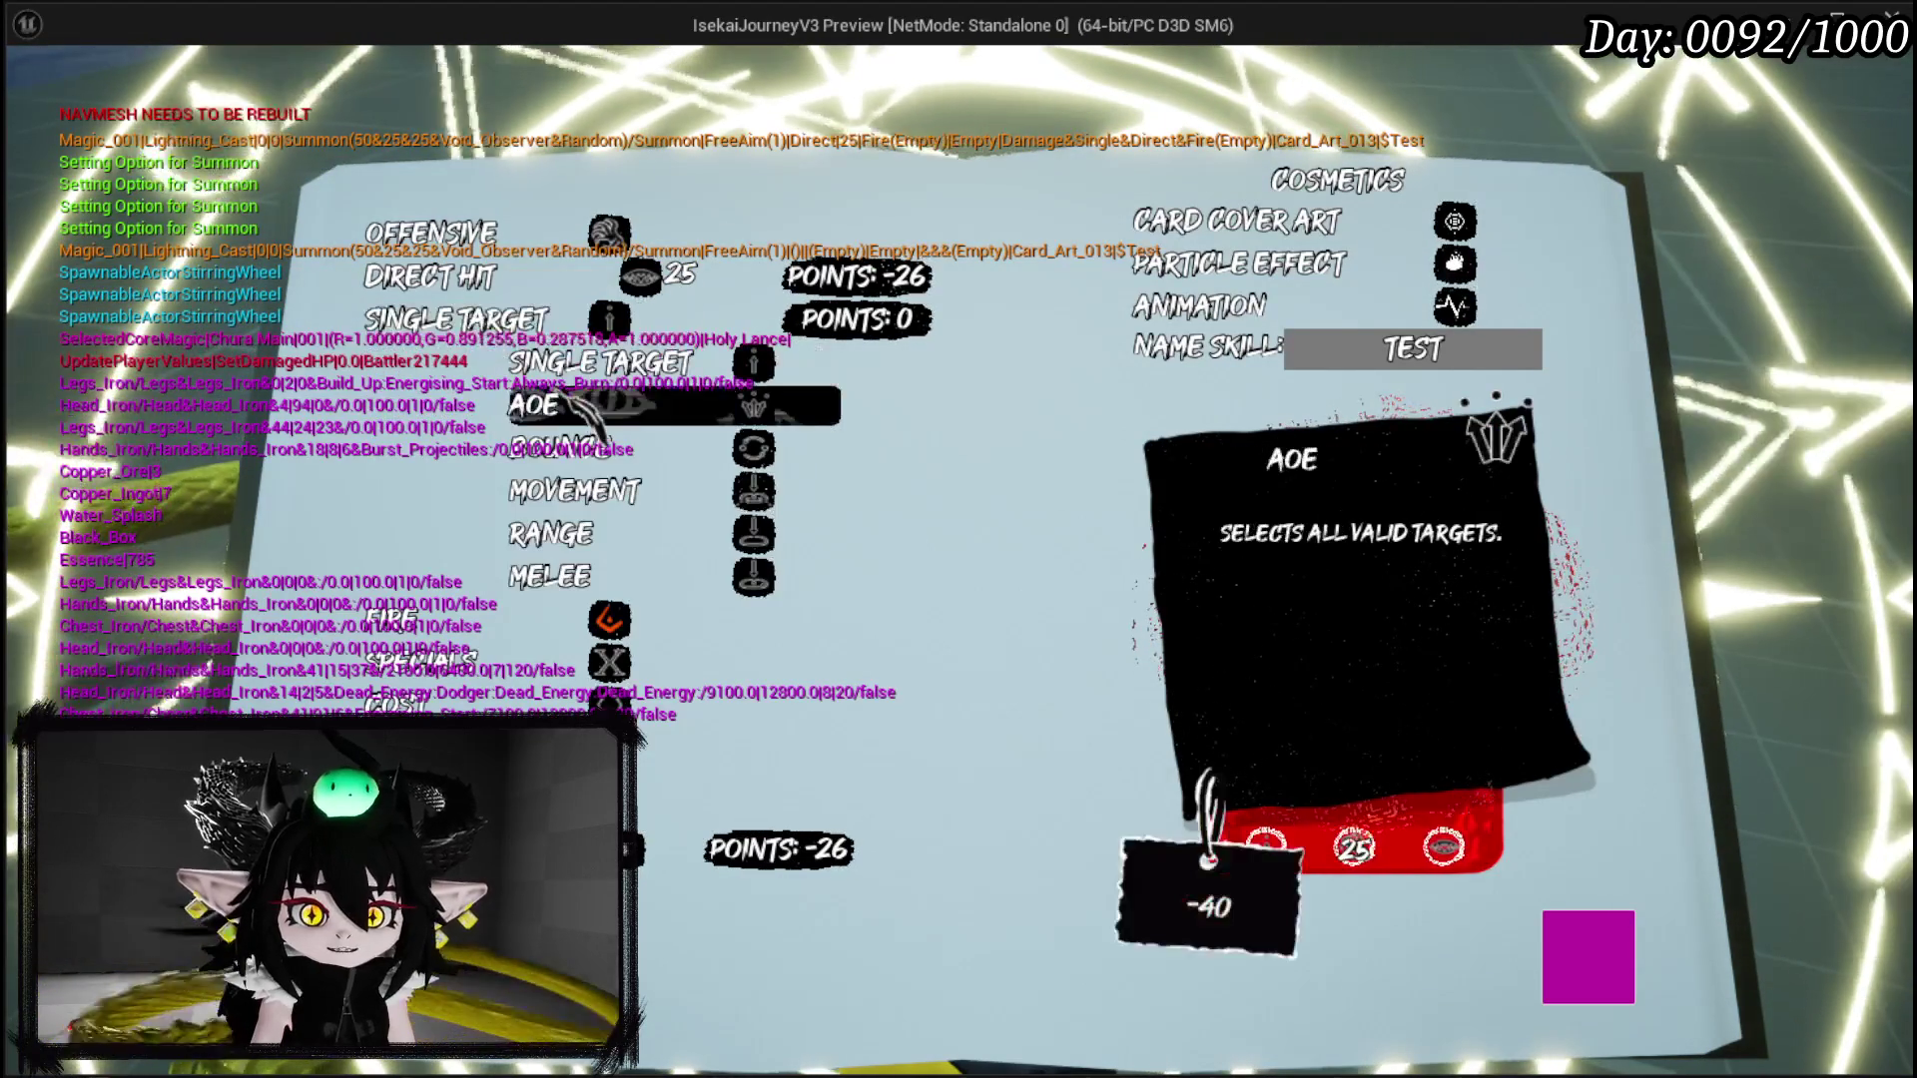
{"action": "left_click", "coordinate": [529, 407]}
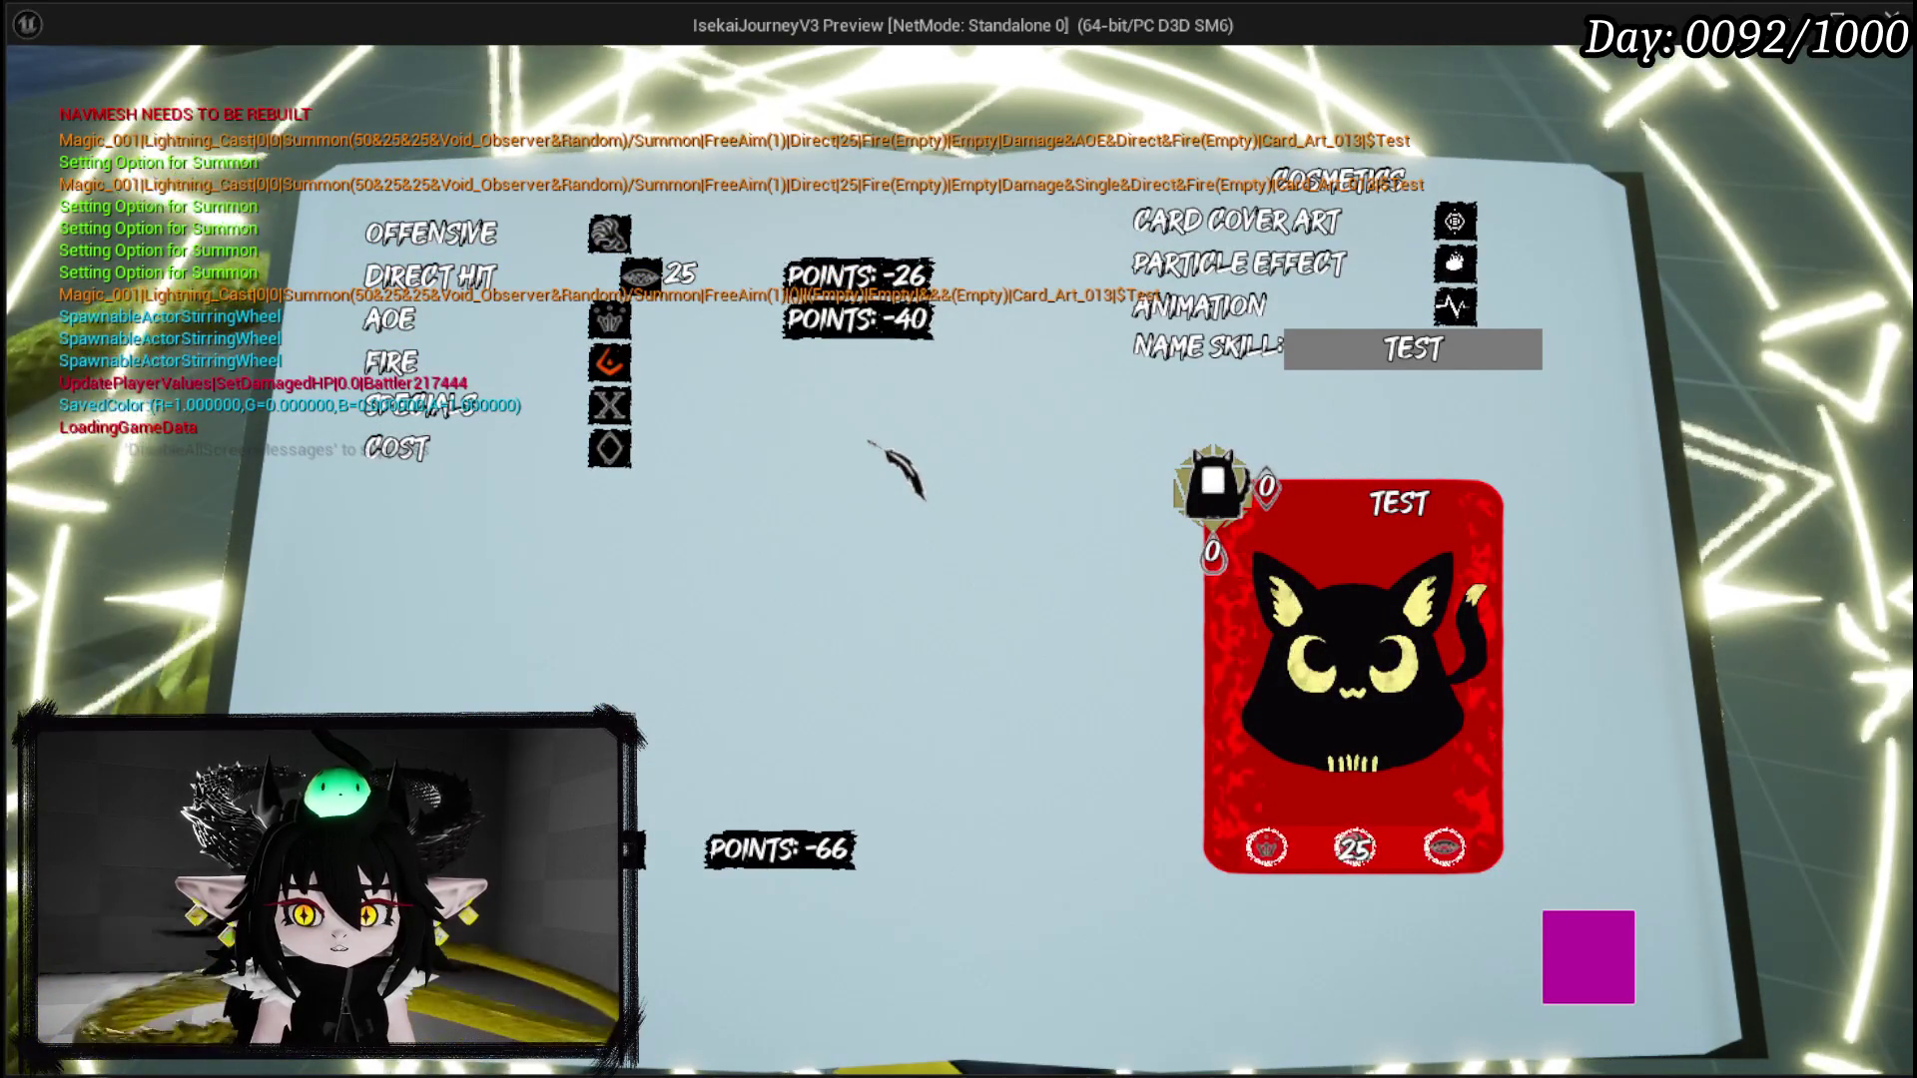
{"action": "left_click", "coordinate": [1455, 220]}
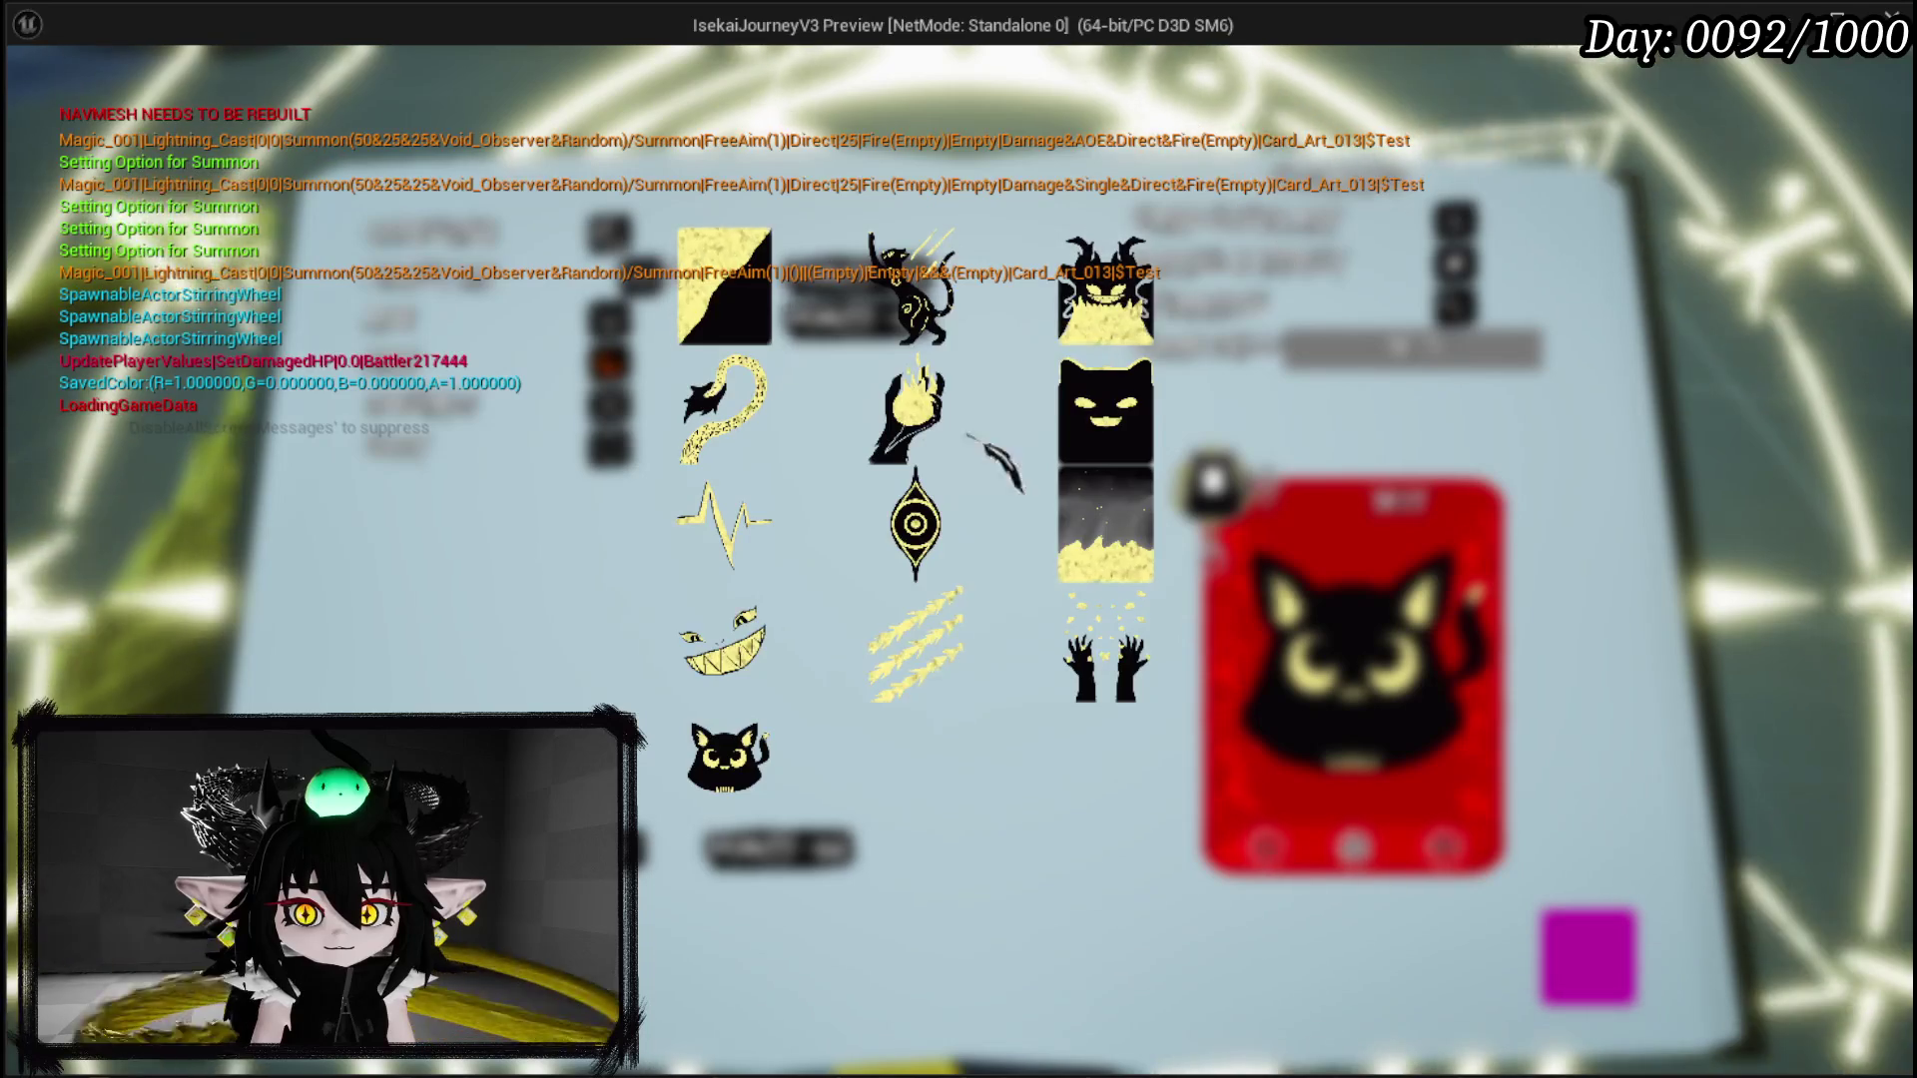
Step: Give the card the eye cover art, a particle effect and an animation
{"action": "left_click", "coordinate": [916, 524]}
{"action": "left_click", "coordinate": [1218, 268]}
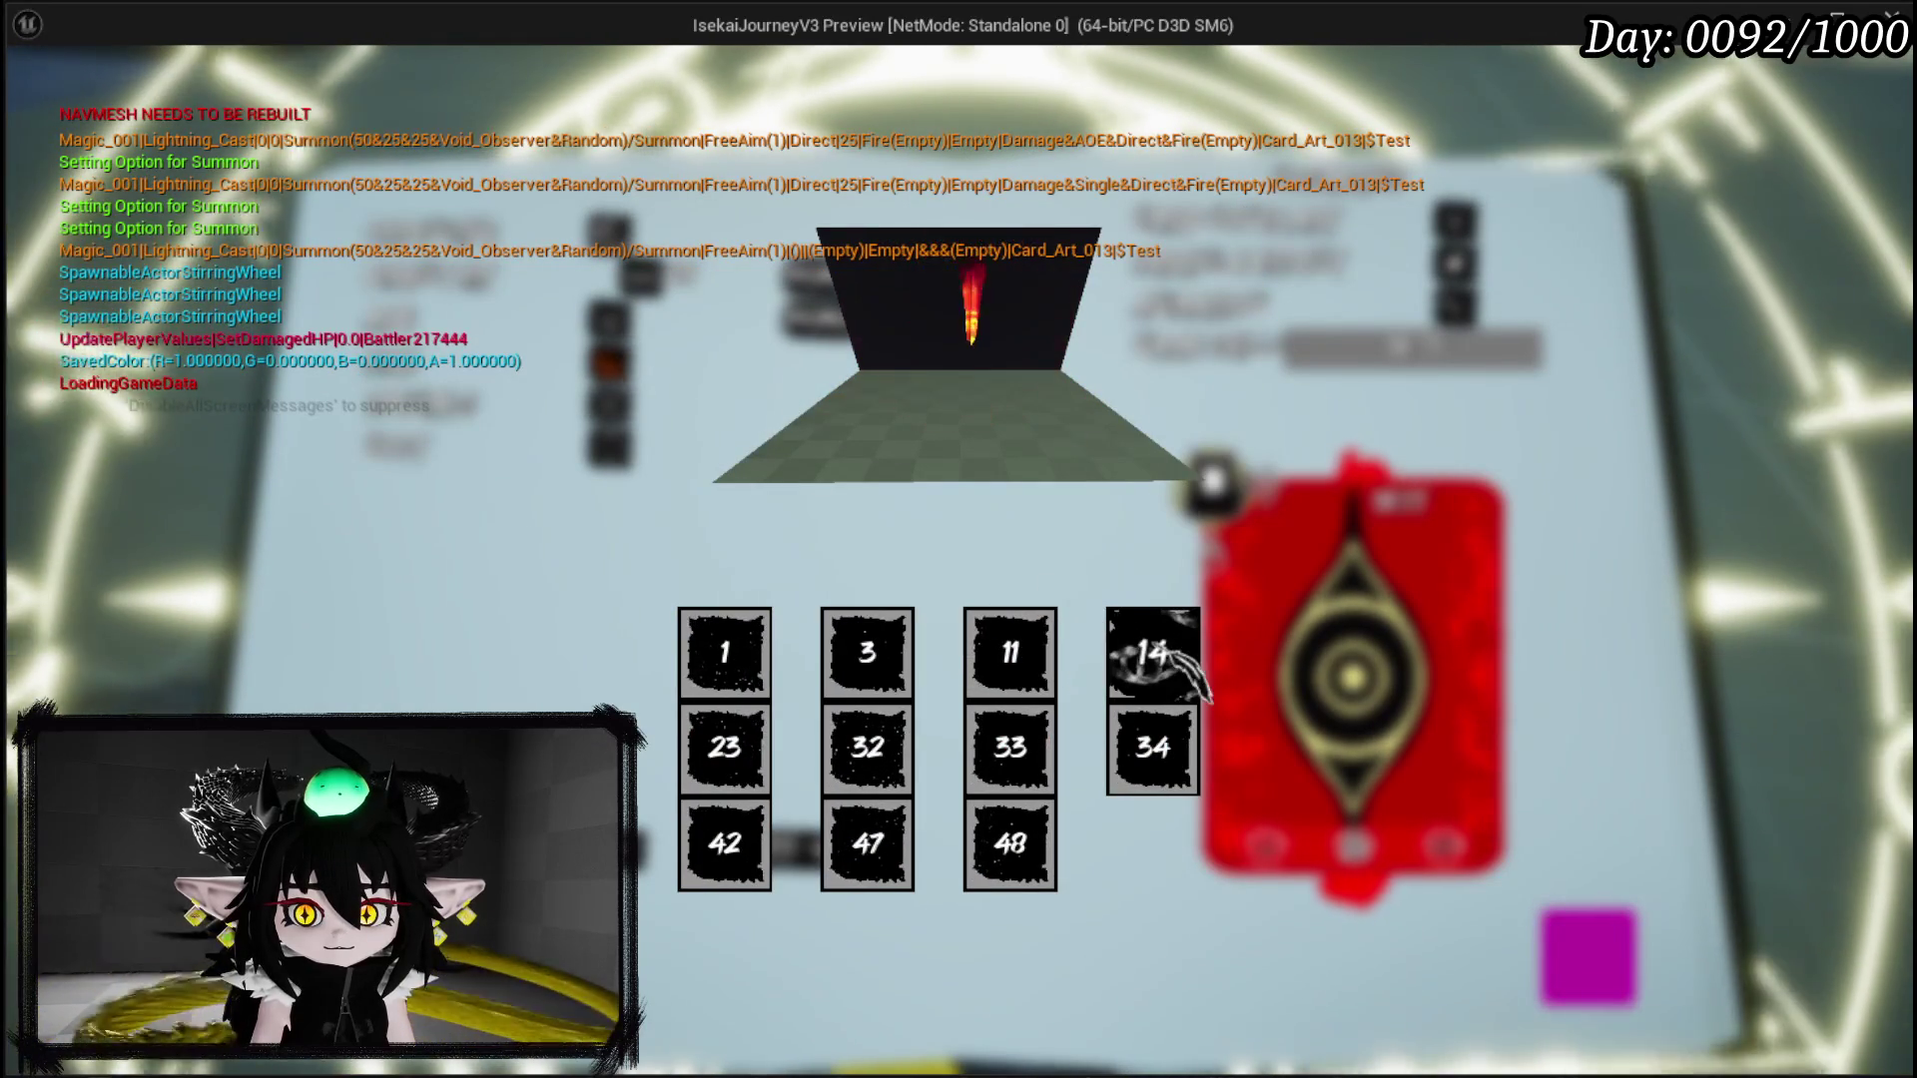
{"action": "left_click", "coordinate": [1018, 651]}
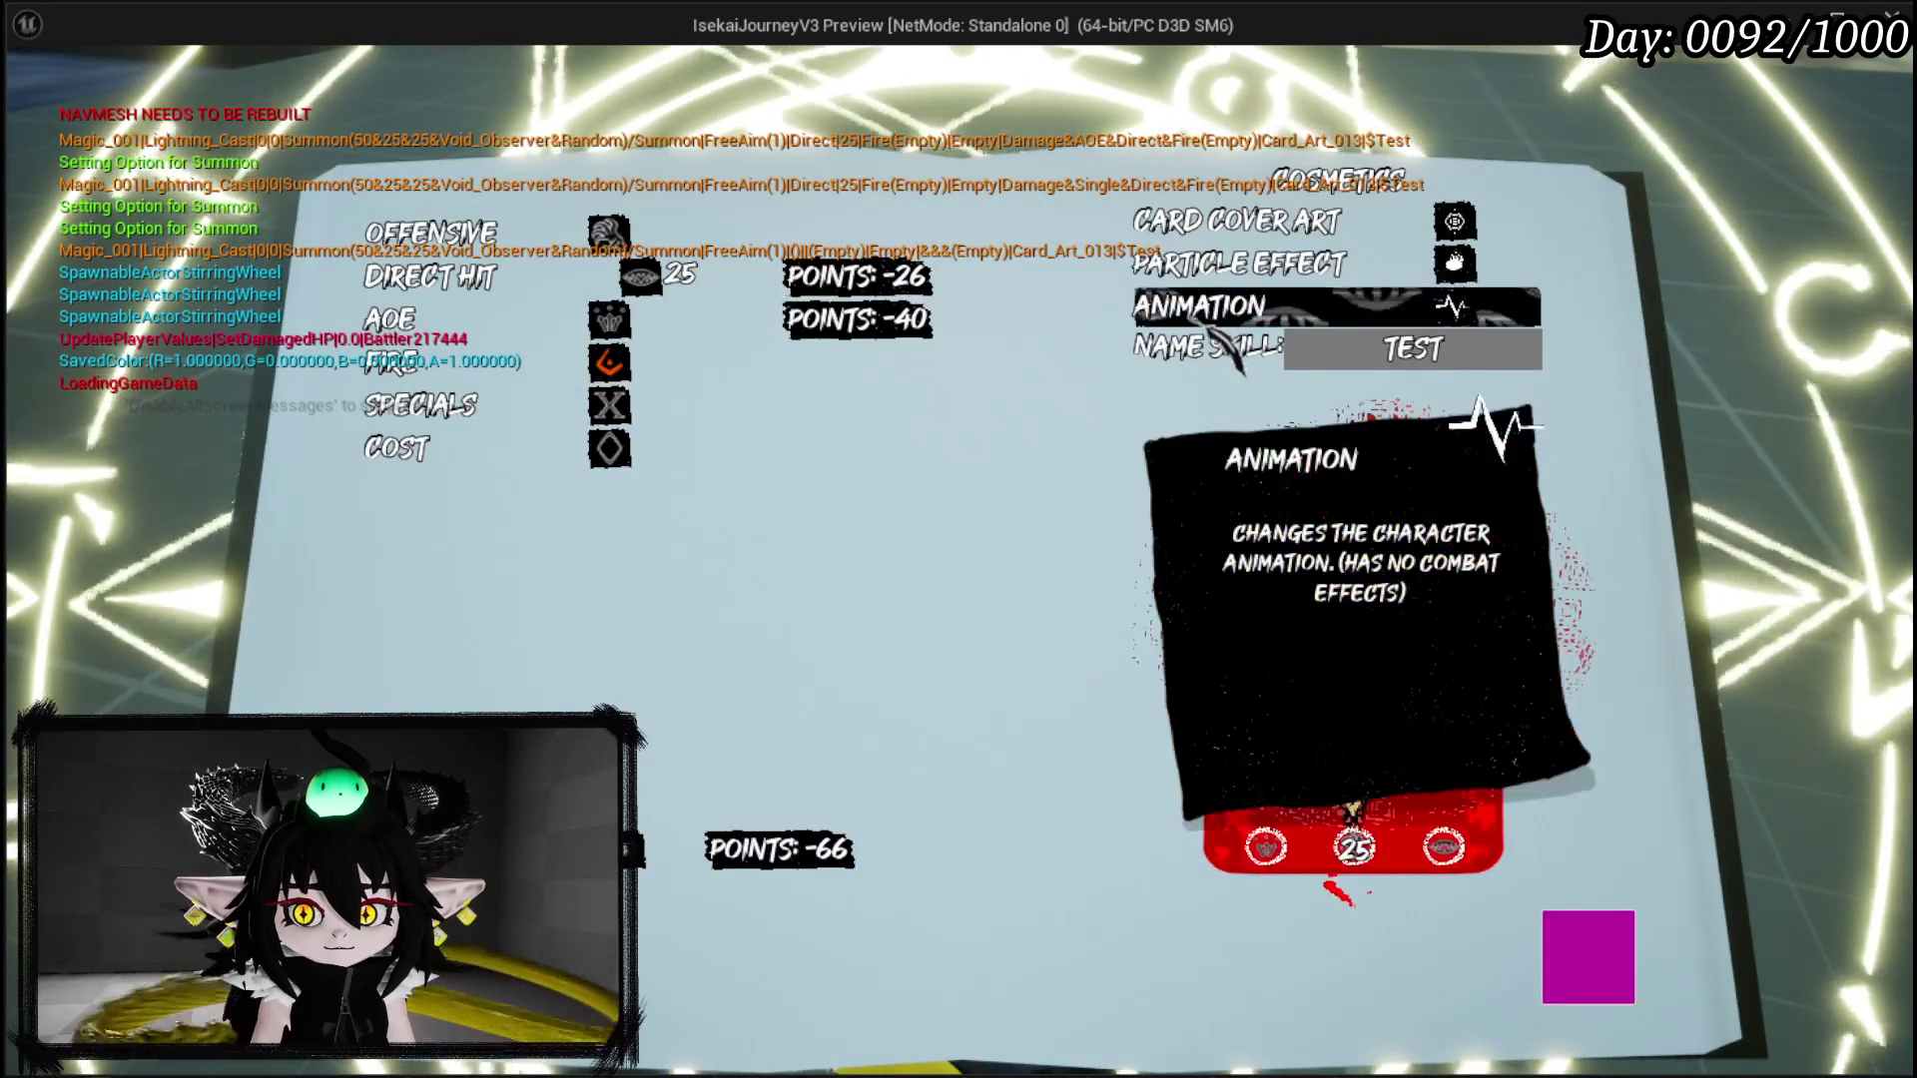
{"action": "left_click", "coordinate": [1242, 315]}
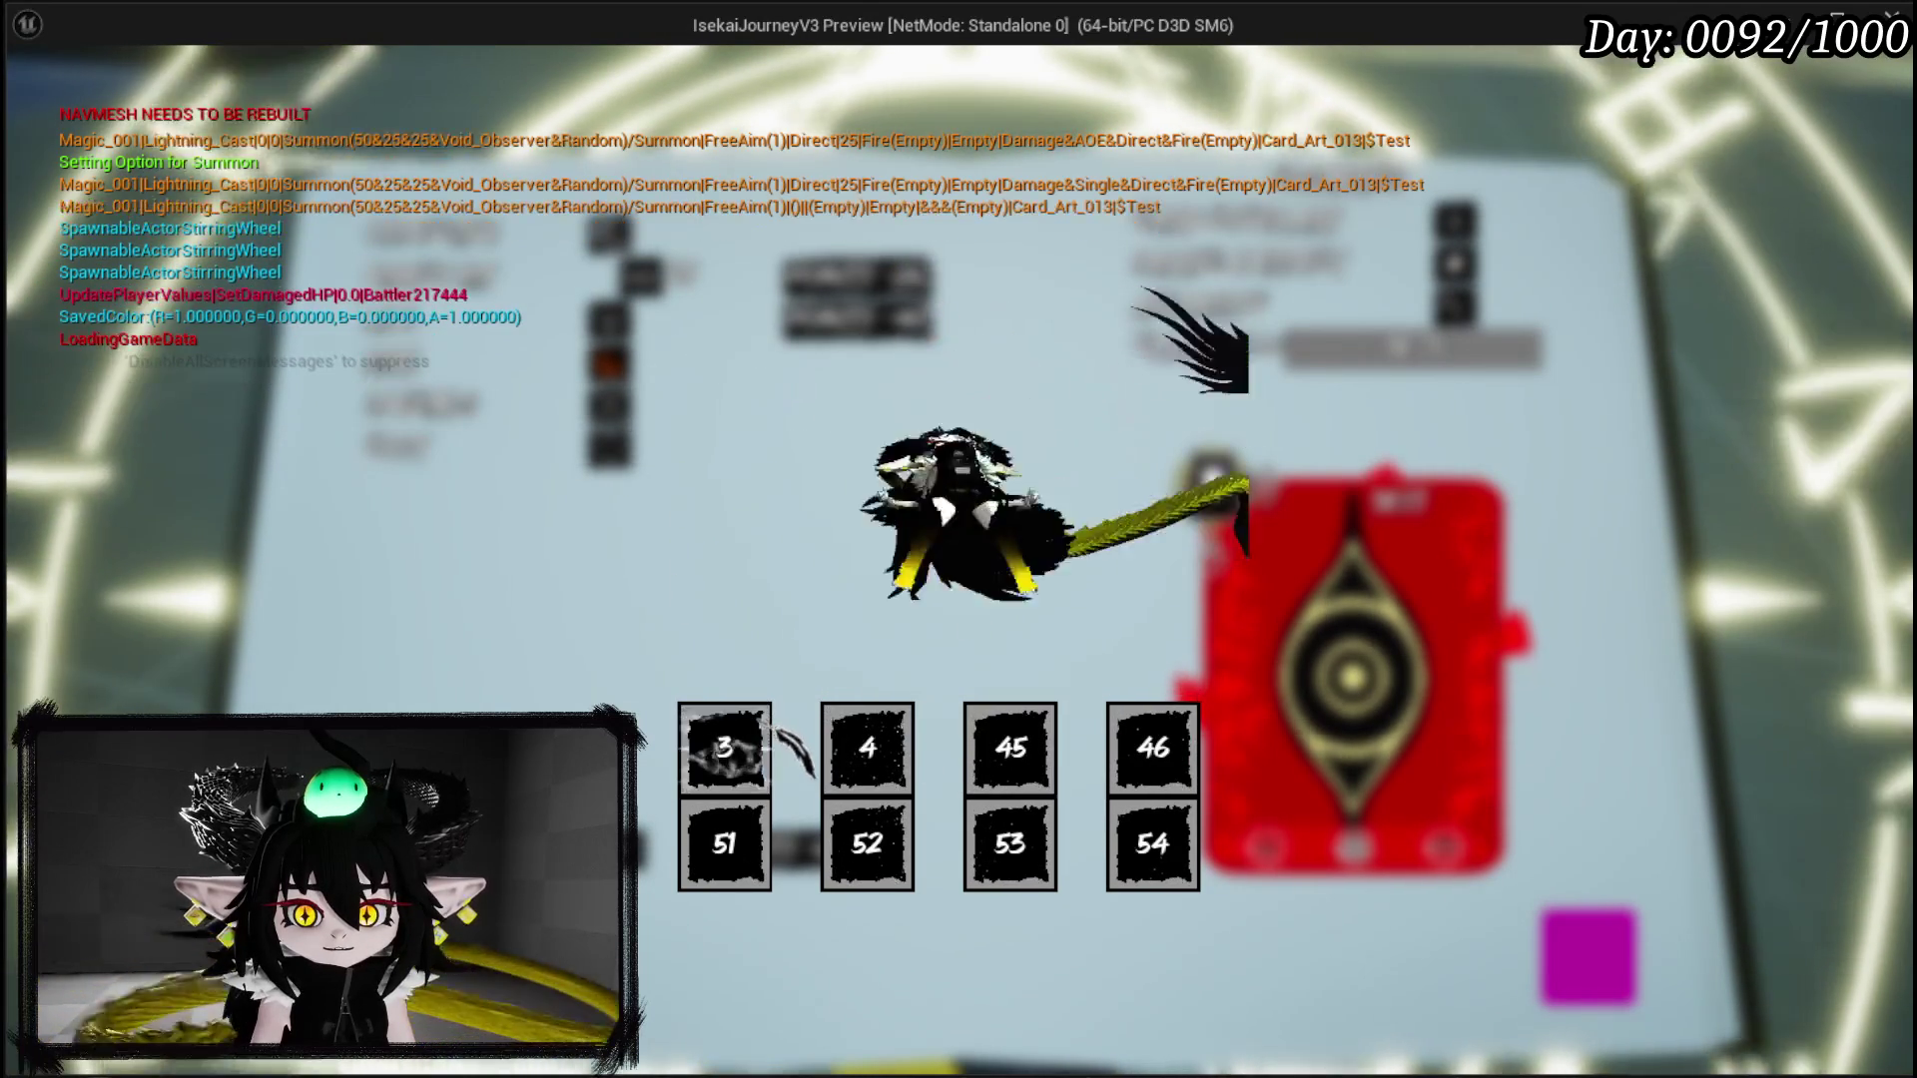
{"action": "left_click", "coordinate": [898, 741]}
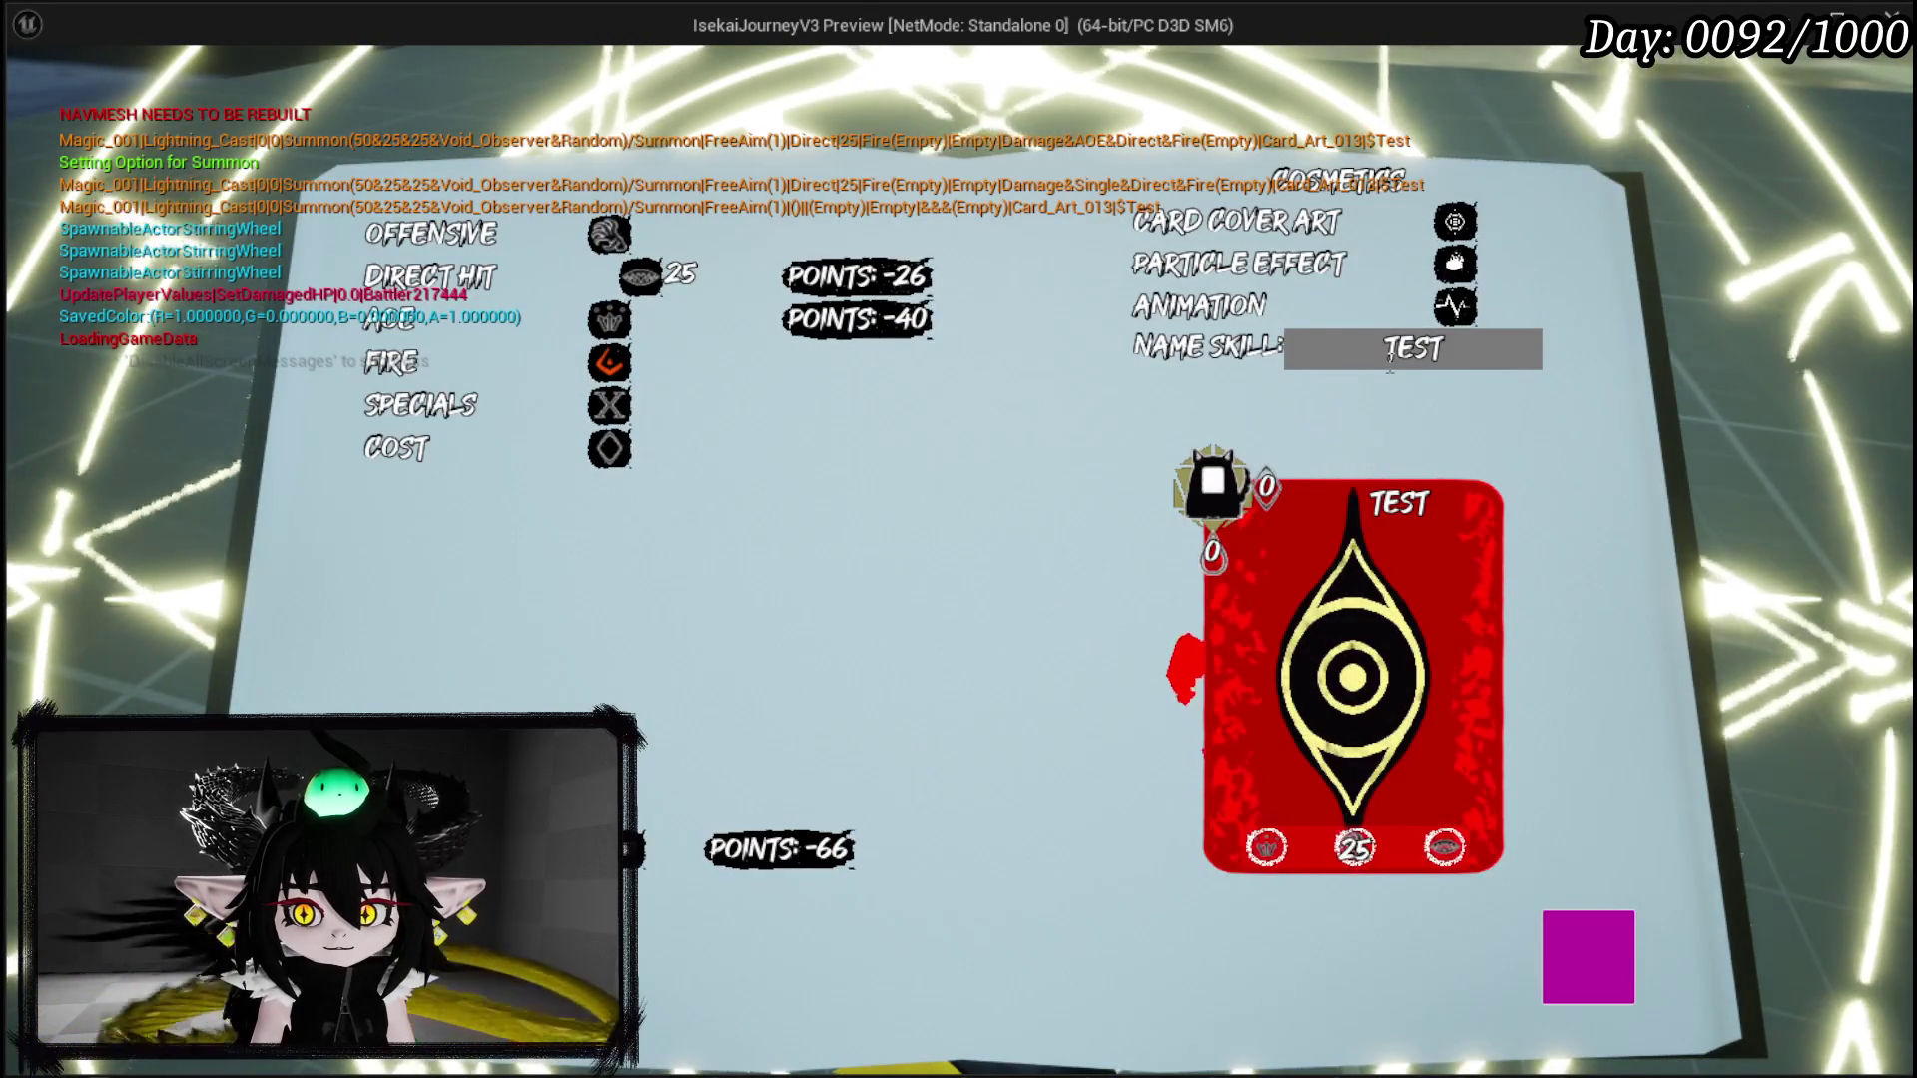
Step: Rename the card to SUMMON_TEST and attempt to create it
{"action": "double_click", "coordinate": [1389, 354]}
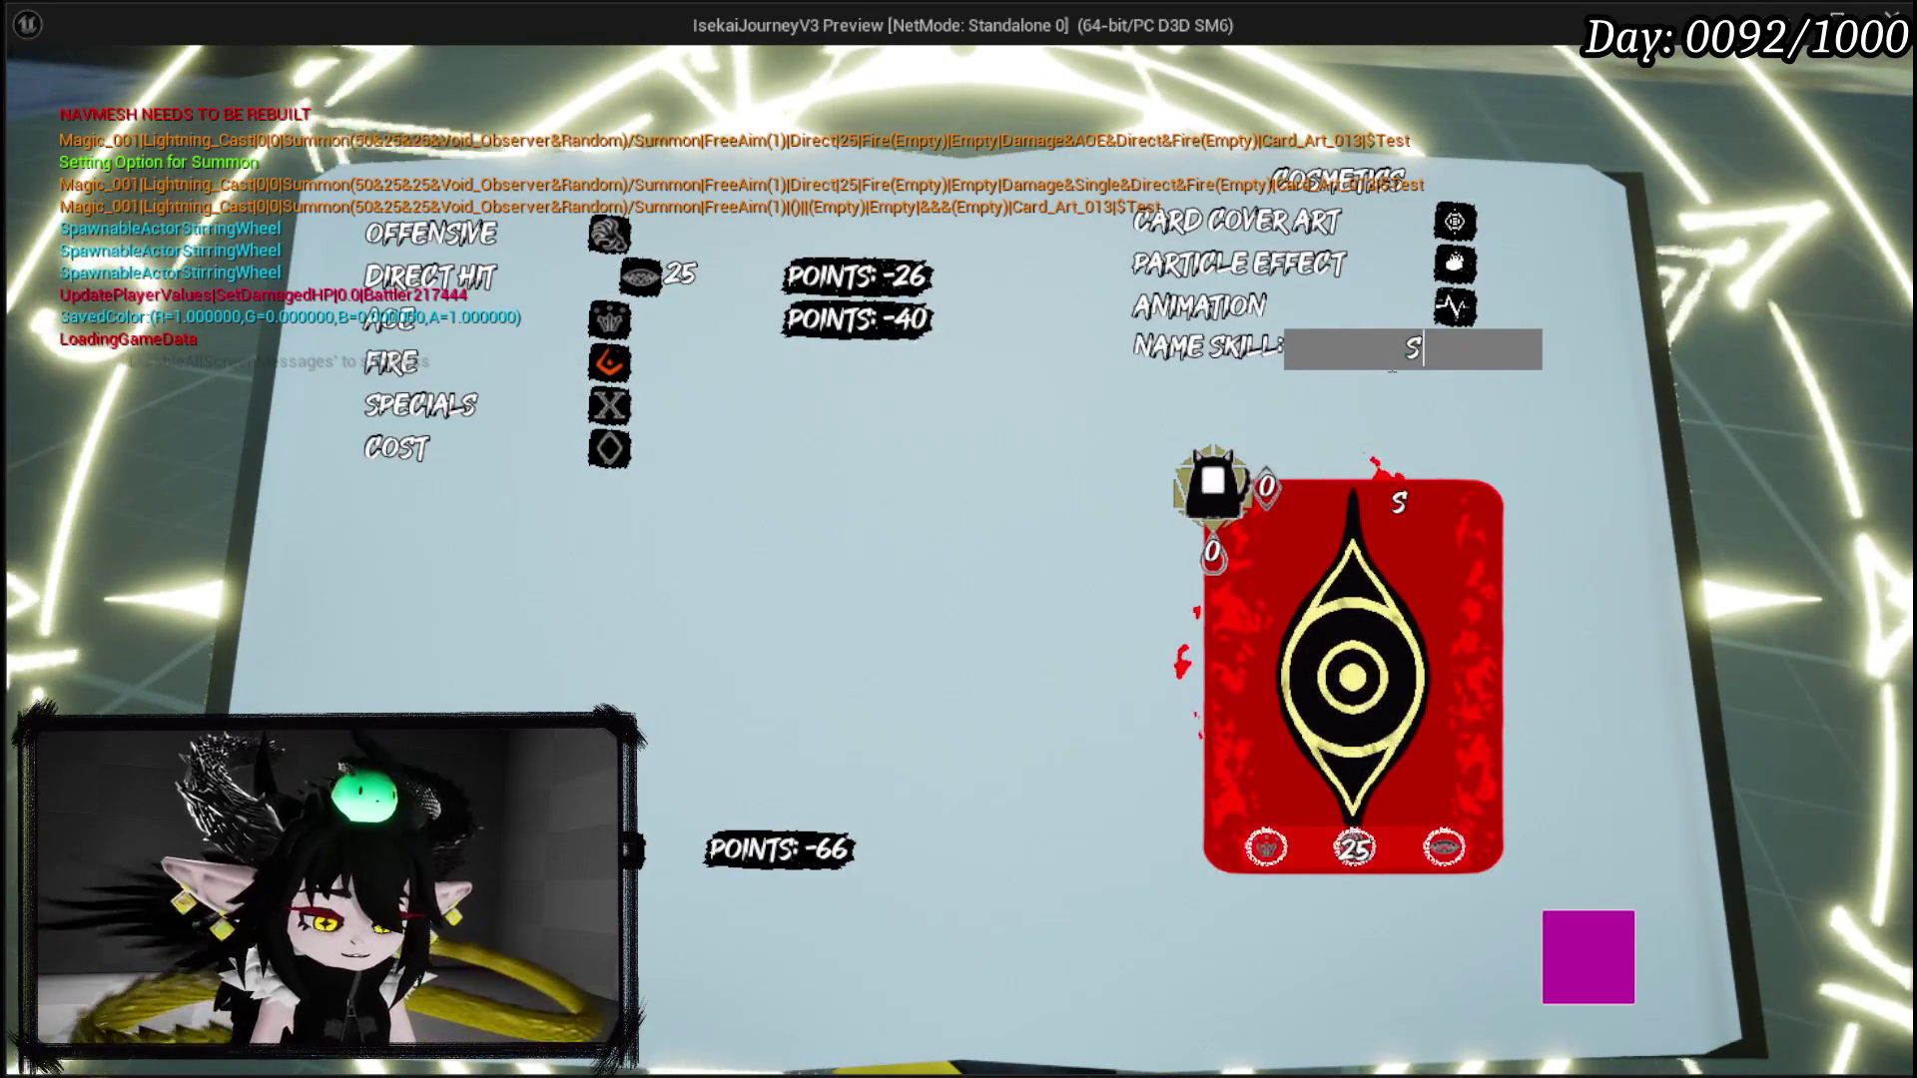
{"action": "type", "text": "UMMON_TEST"}
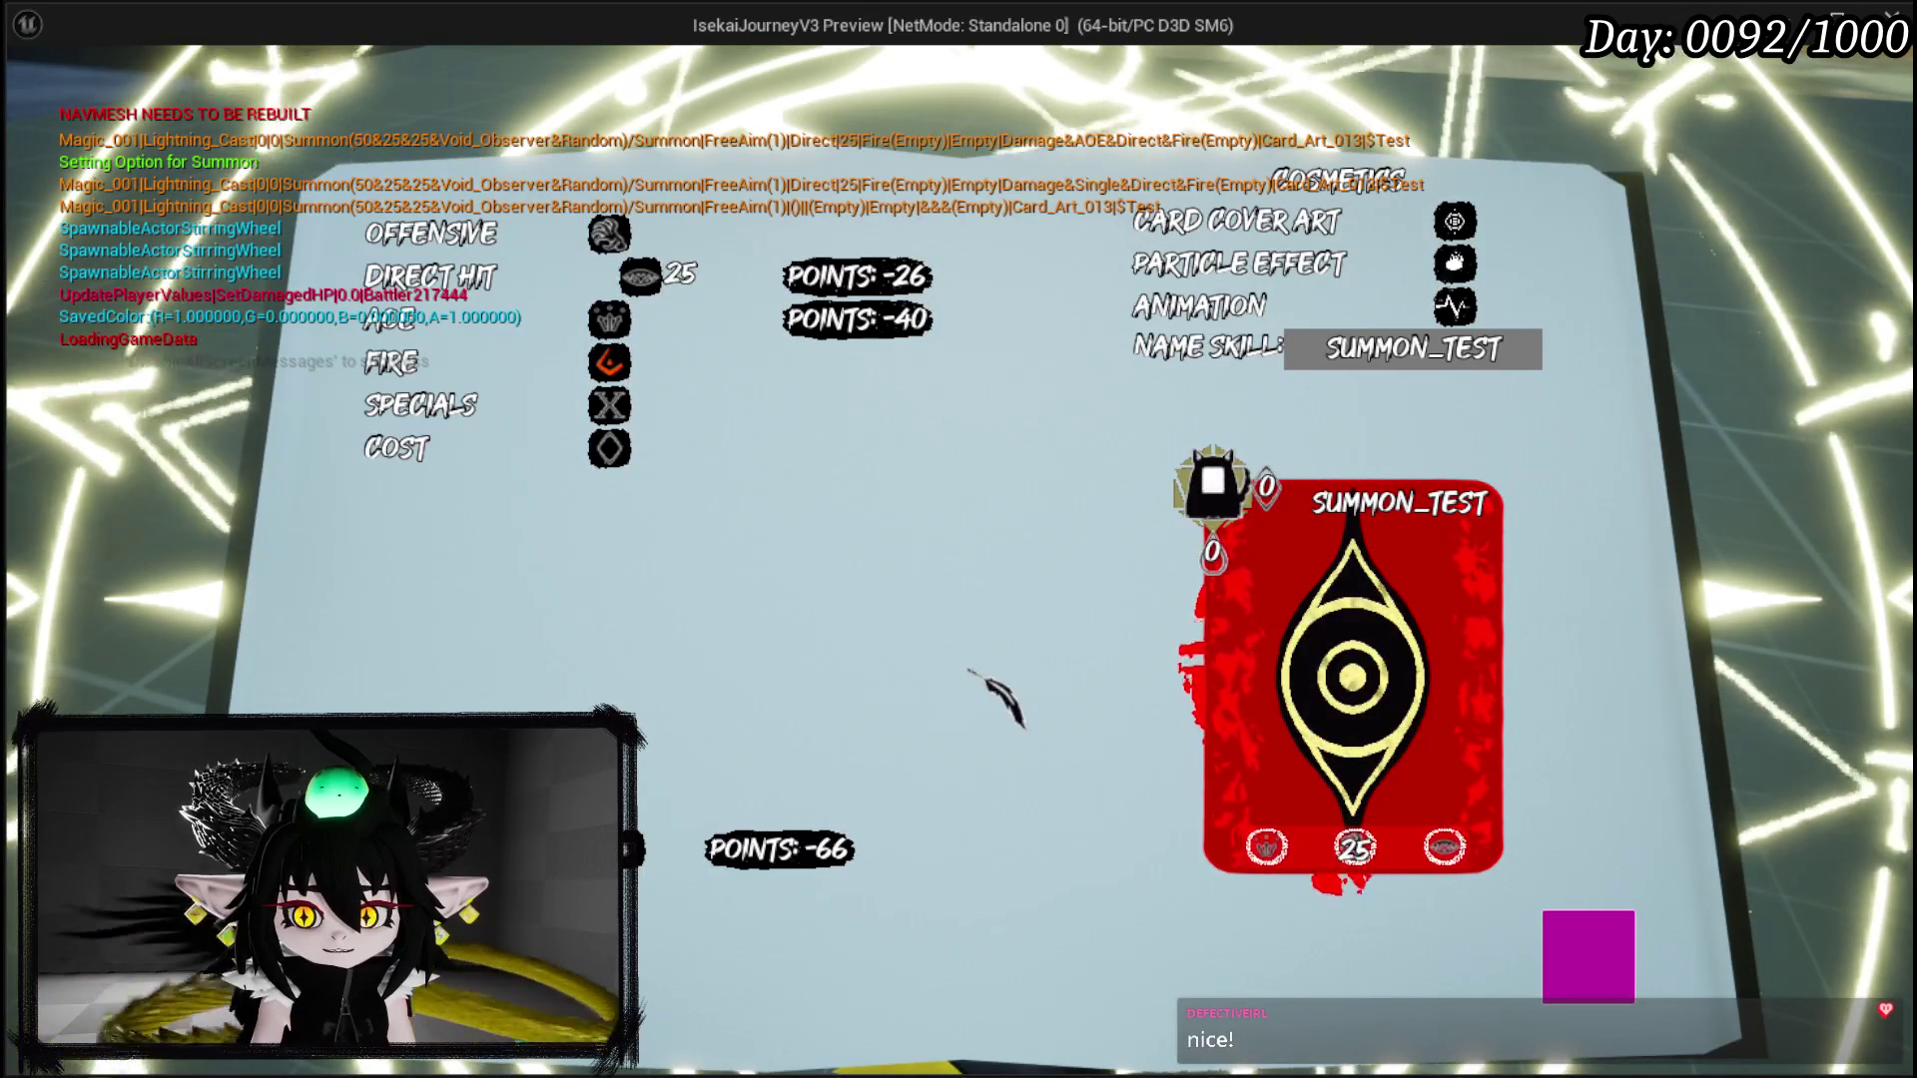
{"action": "mouse_move", "coordinate": [482, 461]}
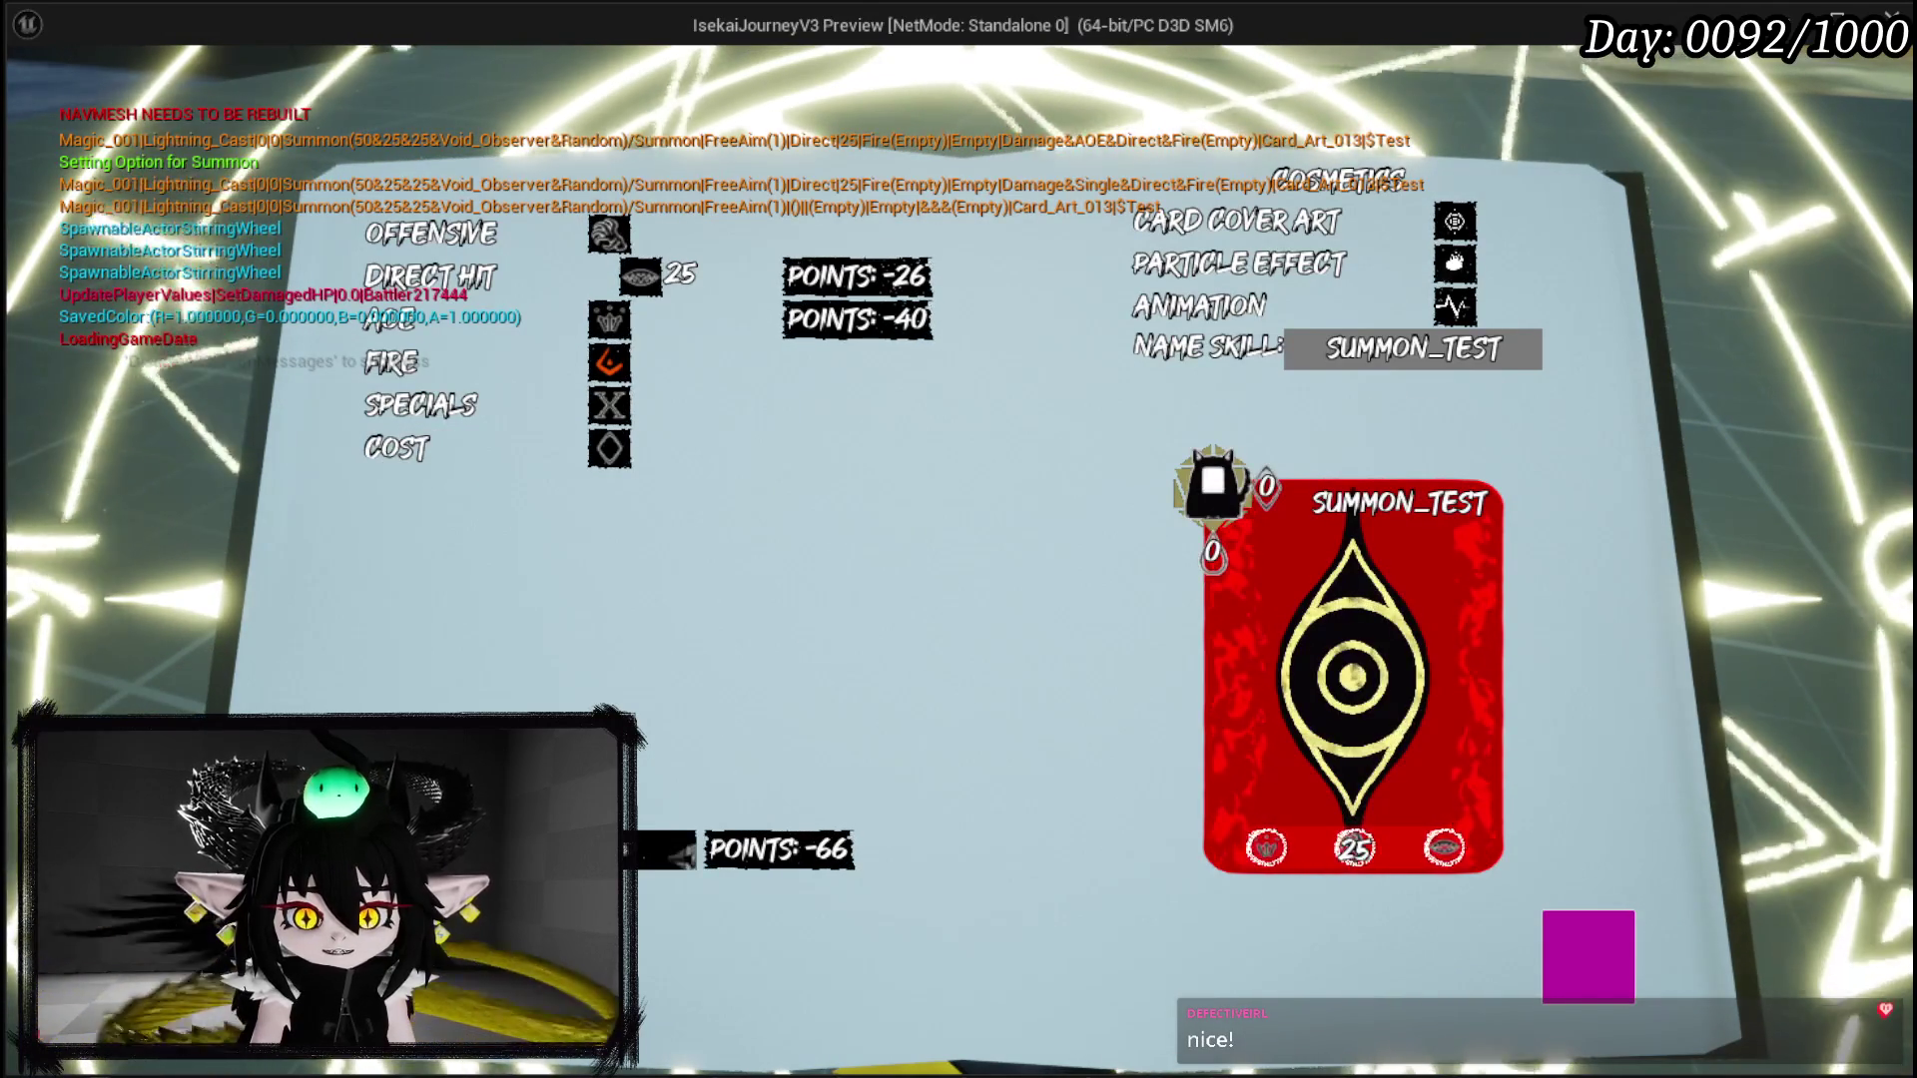
{"action": "left_click", "coordinate": [1184, 703]}
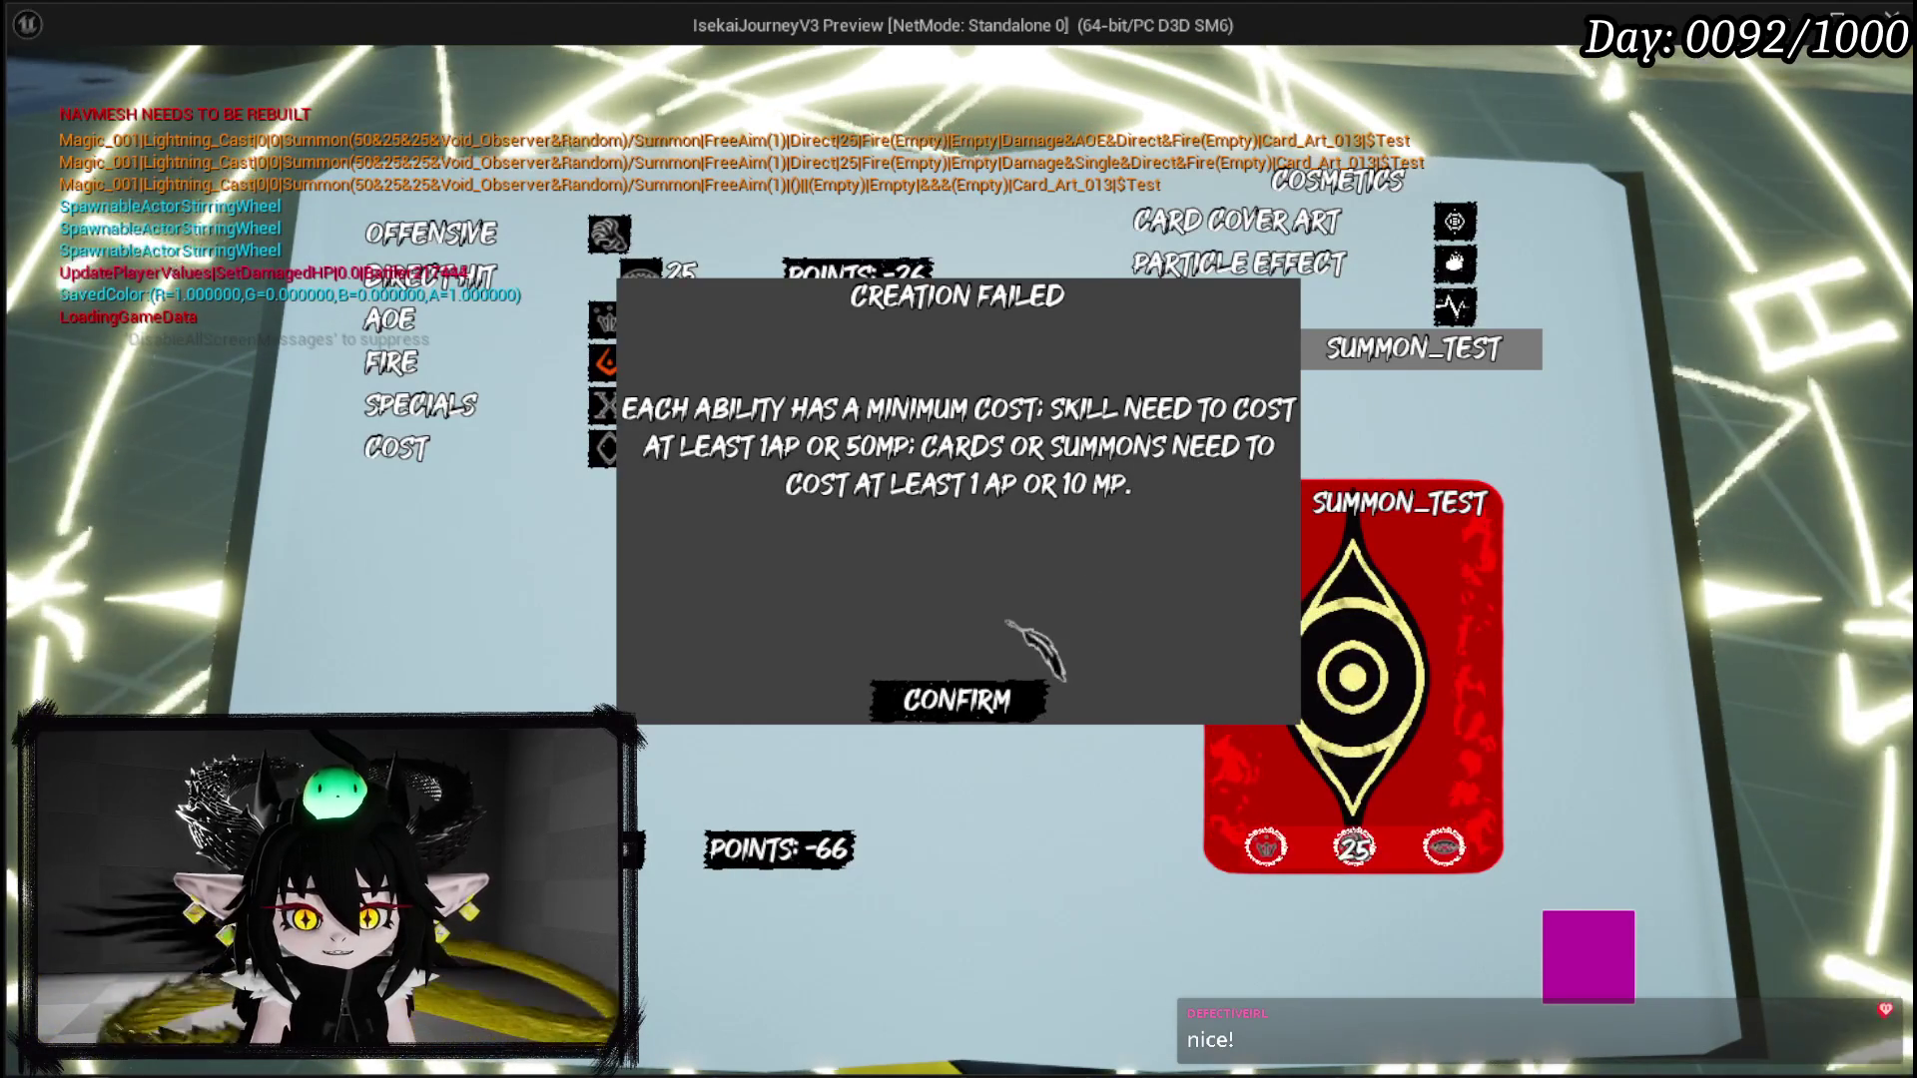
Step: Dismiss the minimum-cost error and set the card's MP cost to 10
{"action": "left_click", "coordinate": [958, 693]}
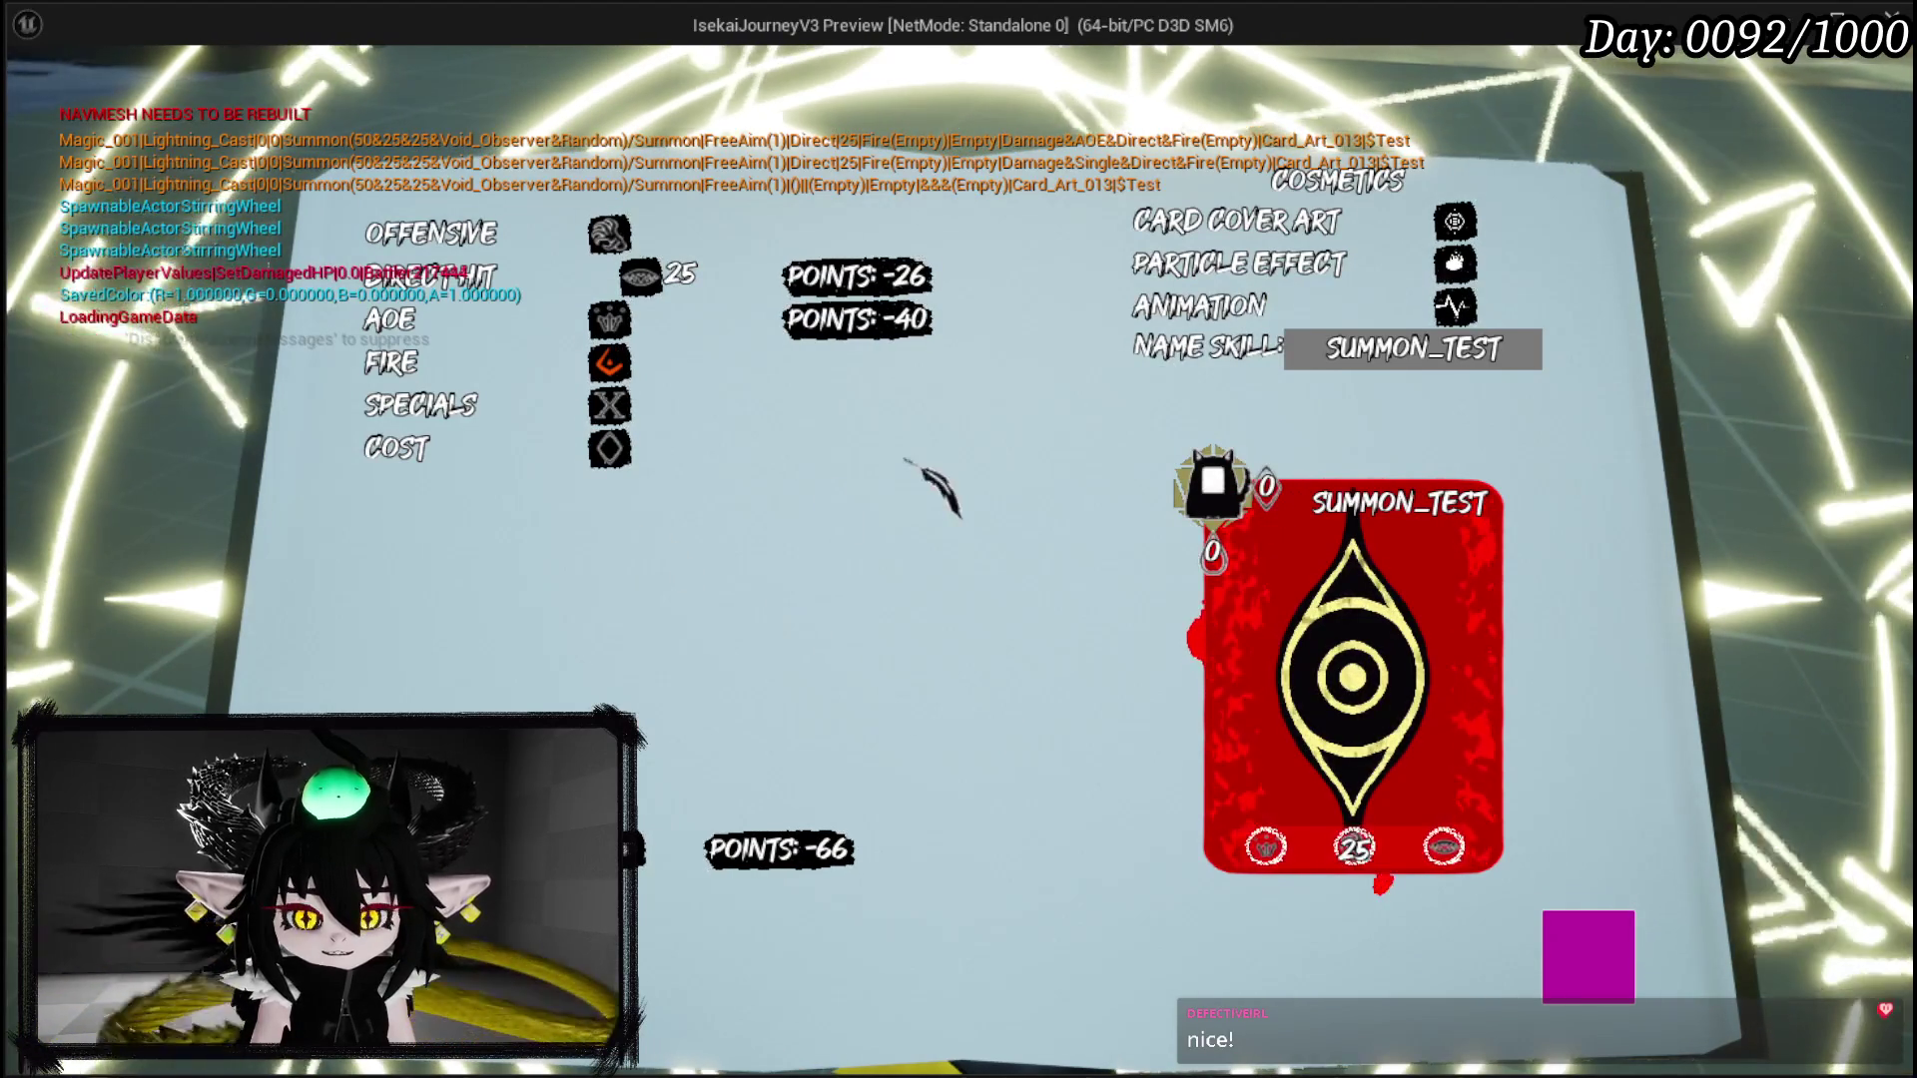
{"action": "left_click", "coordinate": [609, 449]}
{"action": "left_click", "coordinate": [543, 524]}
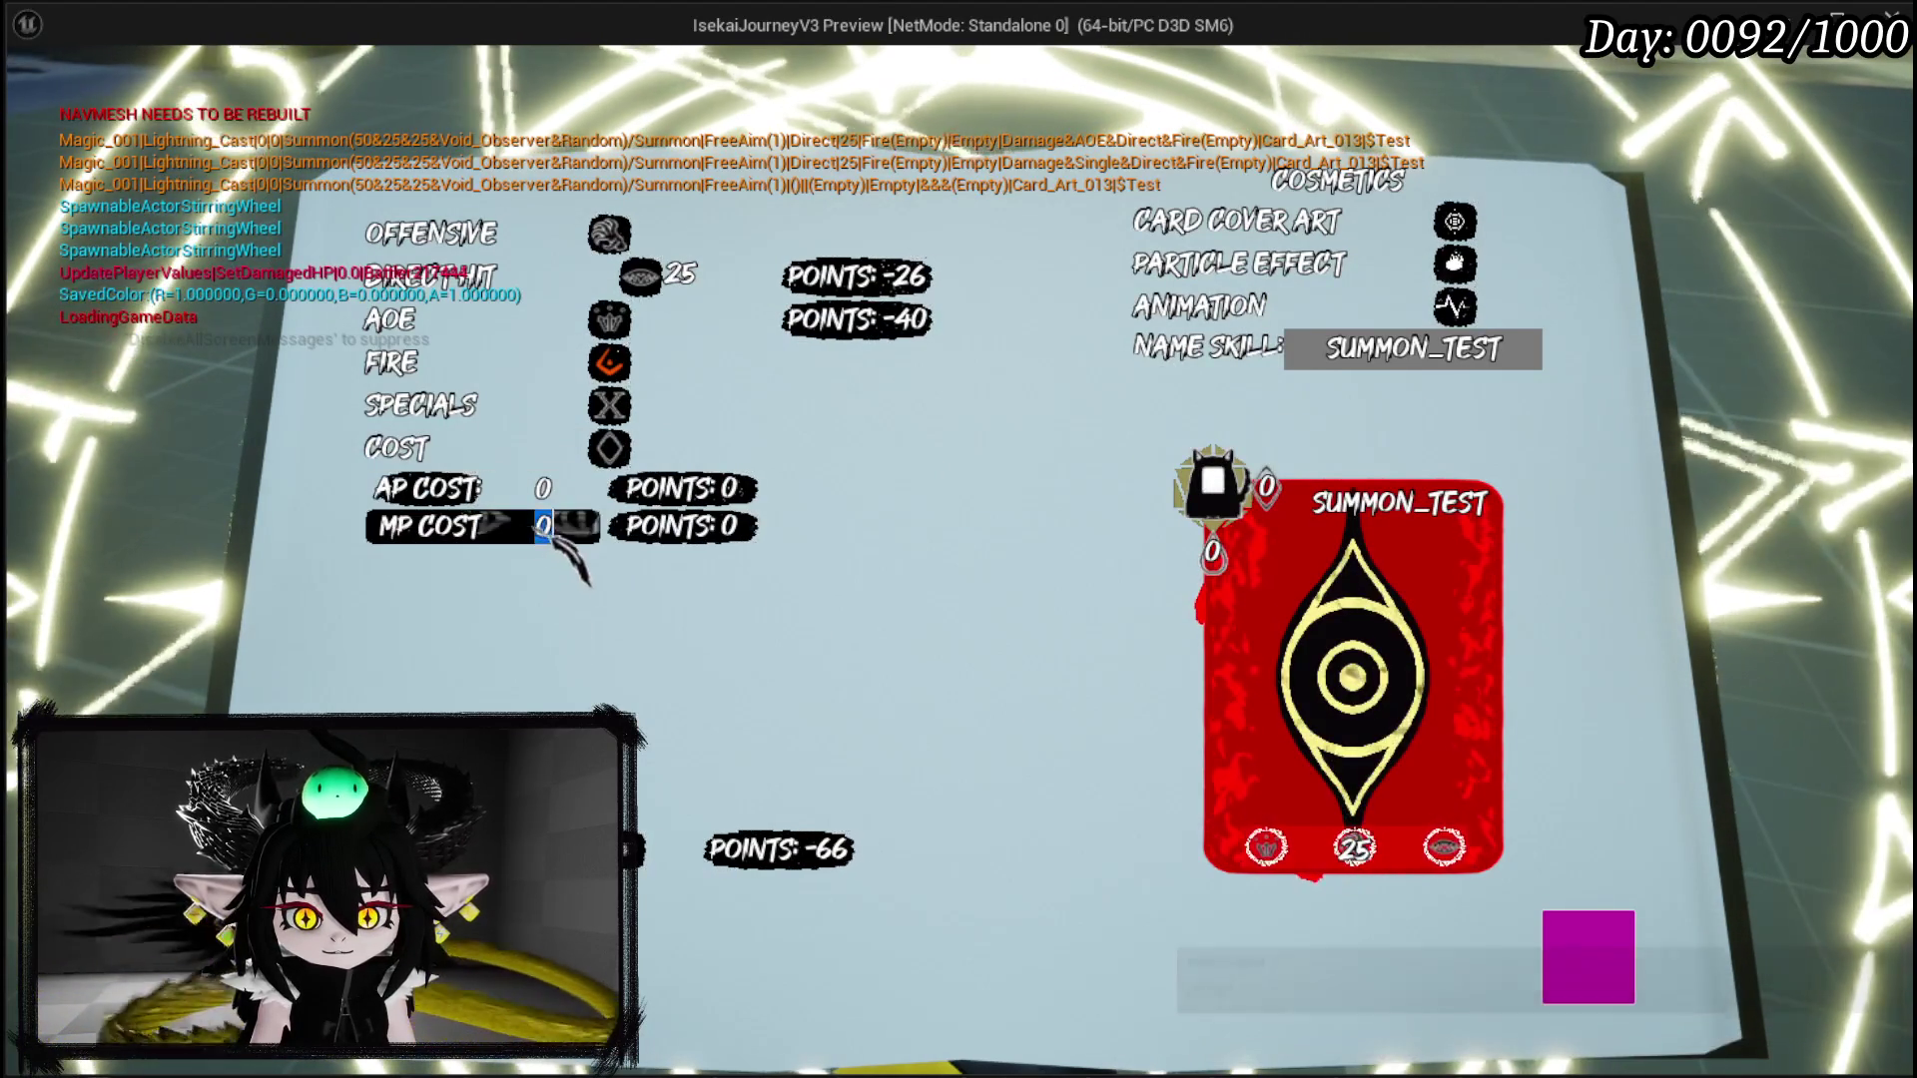
{"action": "type", "text": "10"}
Step: Add the Replay and Ephemeral specials to the SUMMON_TEST card
{"action": "mouse_move", "coordinate": [445, 456]}
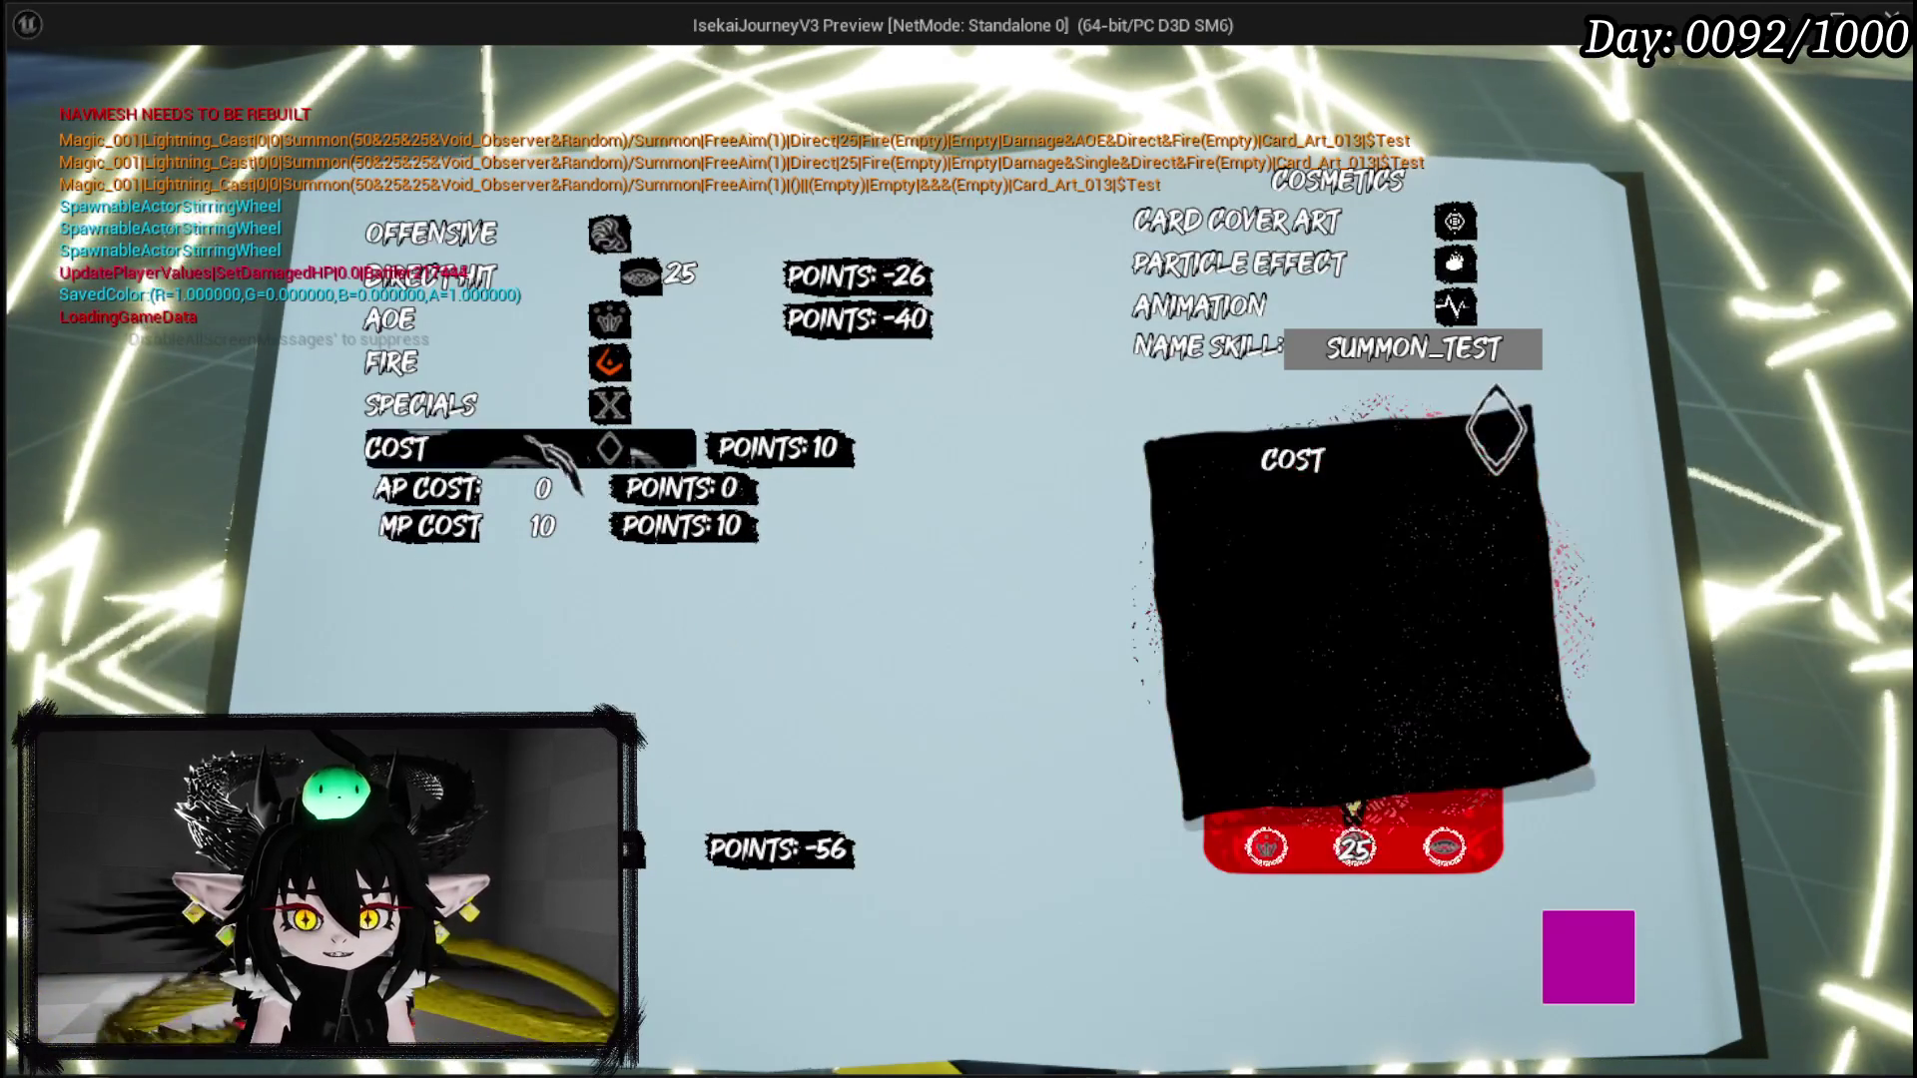
{"action": "mouse_move", "coordinate": [521, 423]}
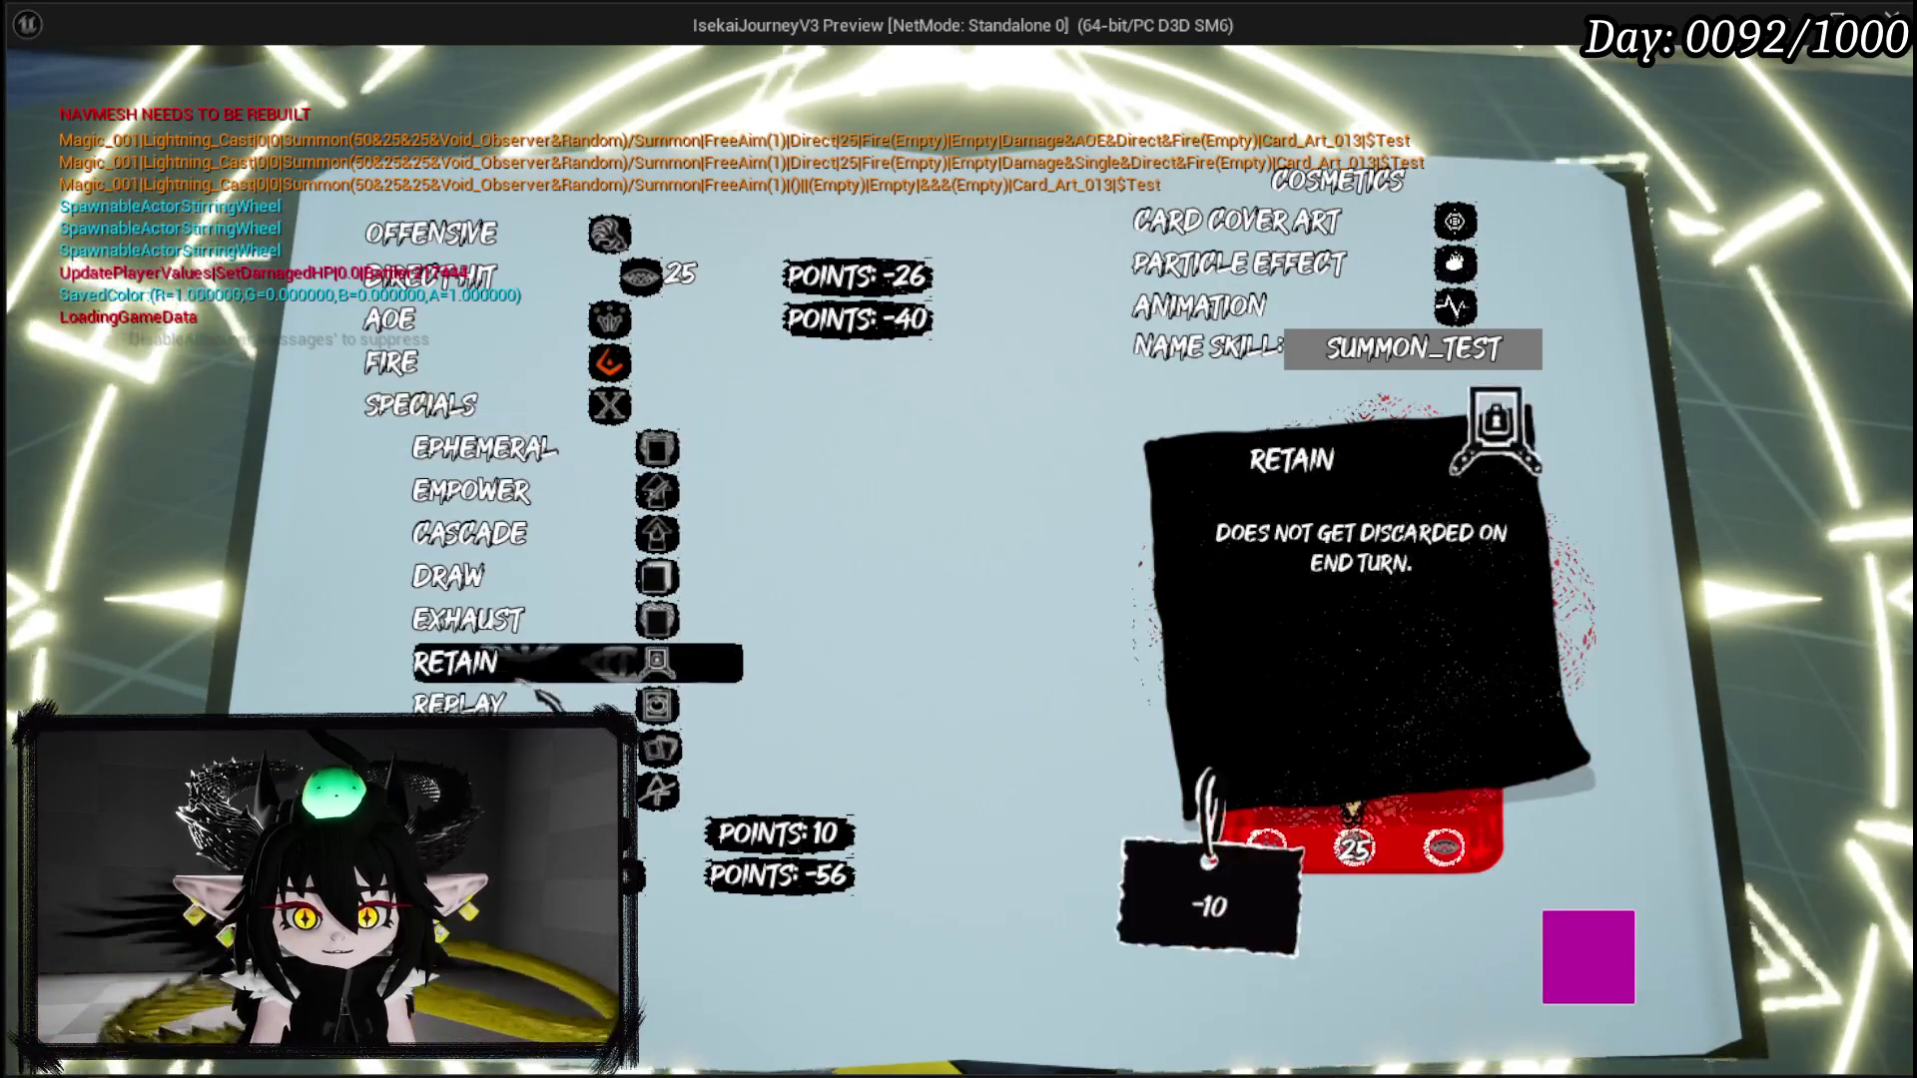
{"action": "left_click", "coordinate": [459, 704]}
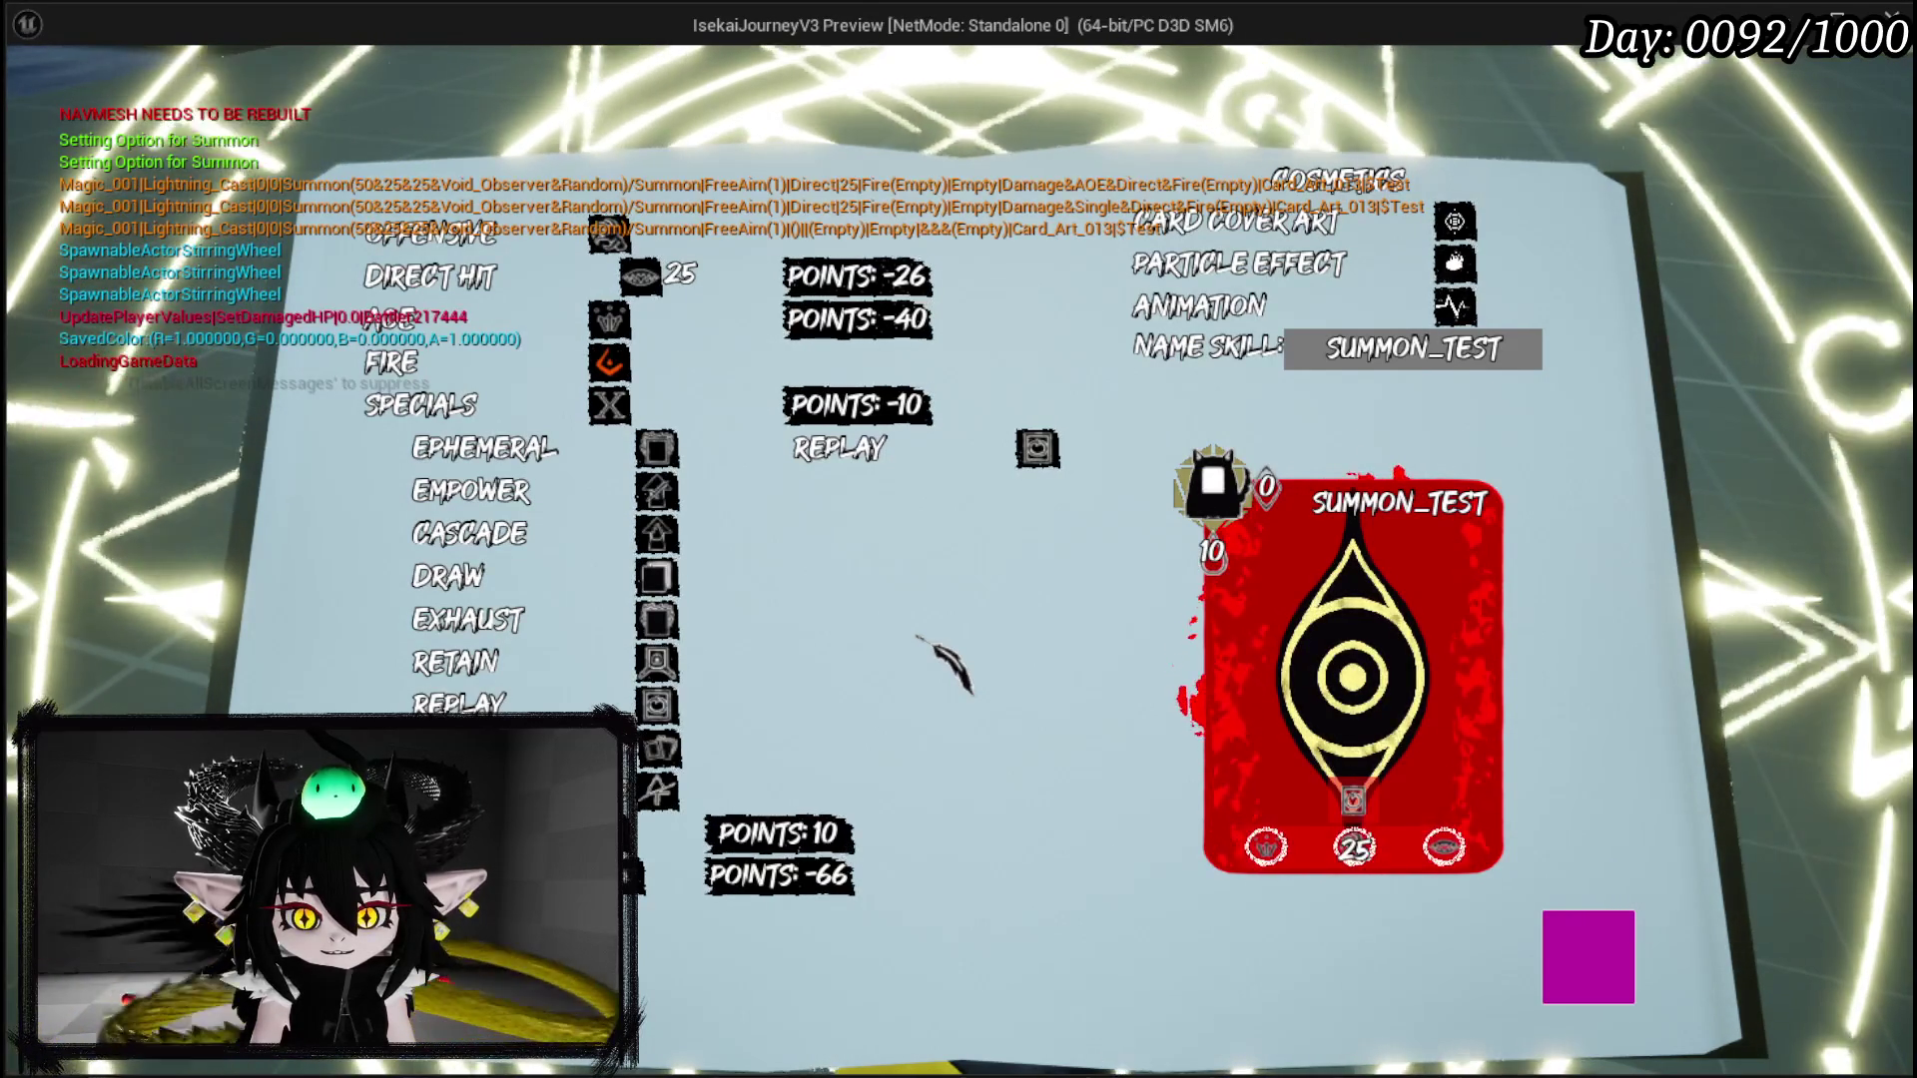
{"action": "mouse_move", "coordinate": [605, 454]}
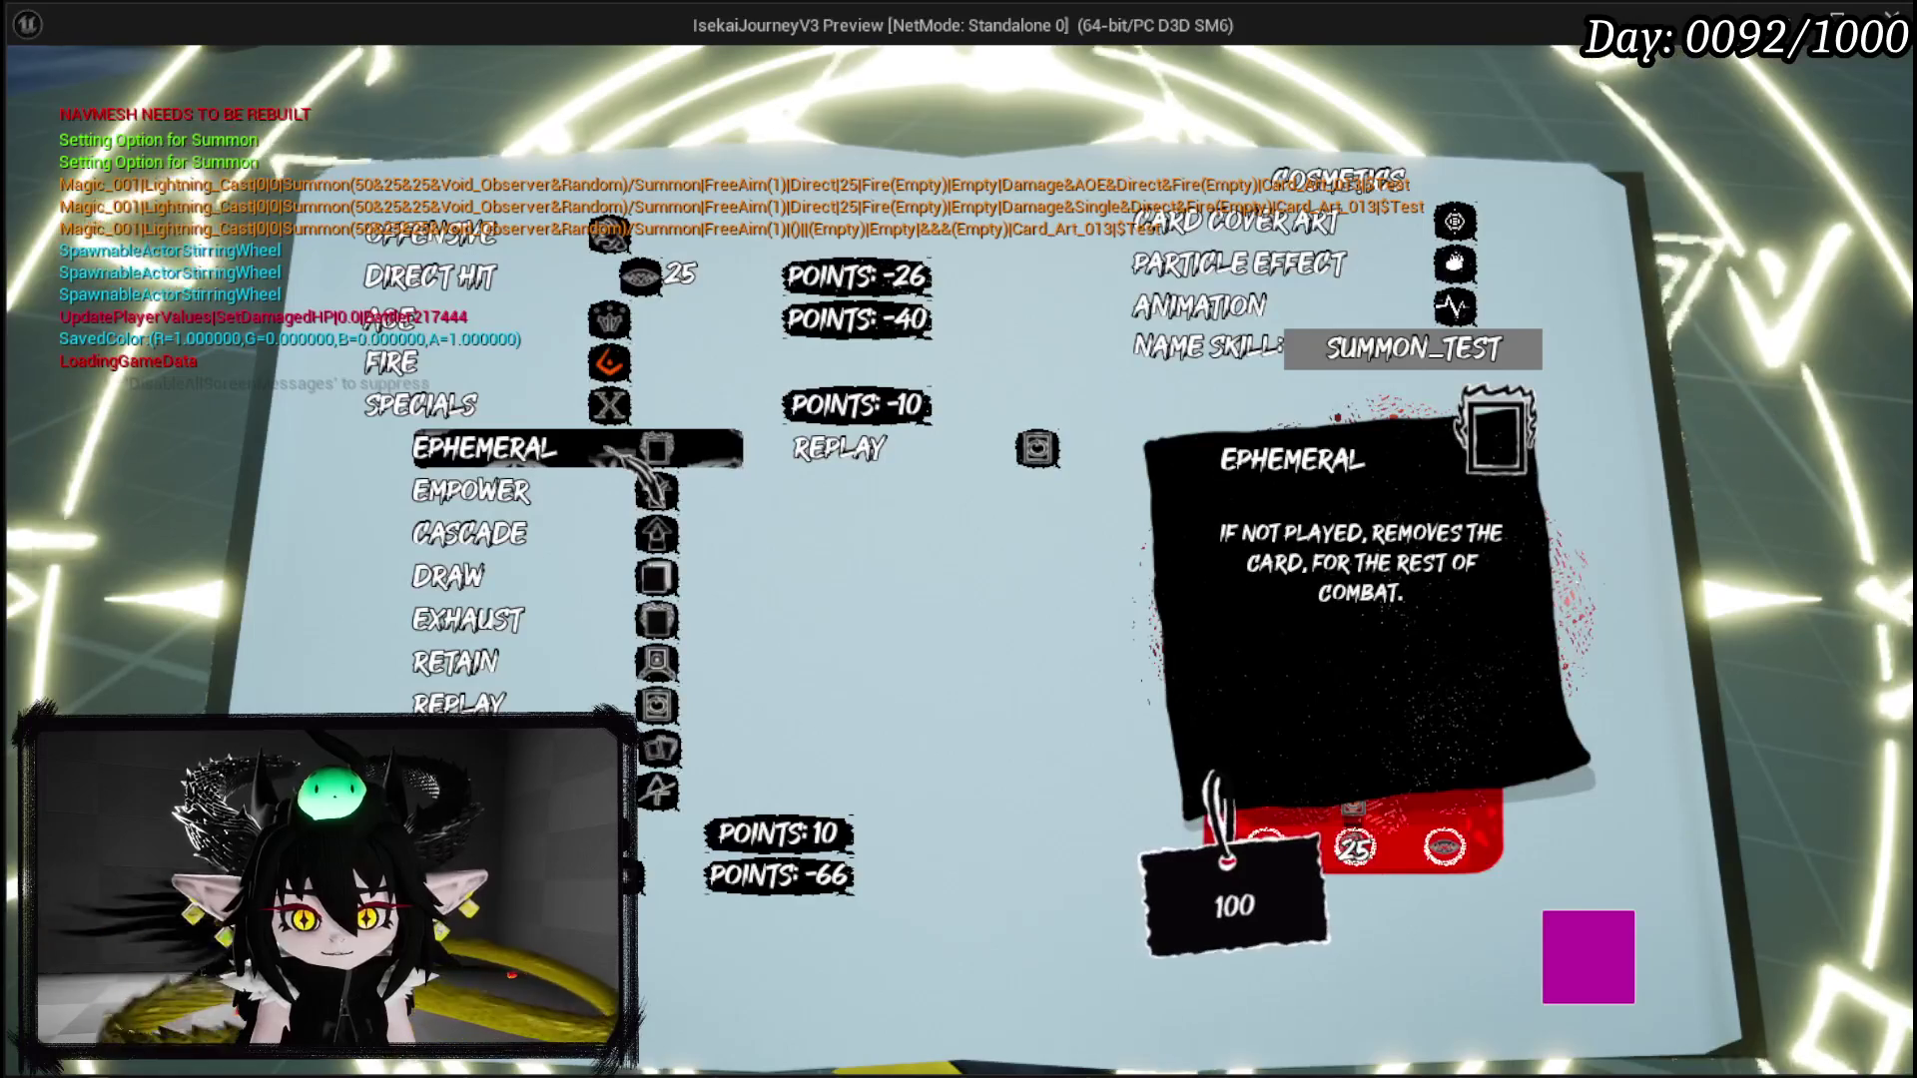
{"action": "left_click", "coordinate": [605, 454]}
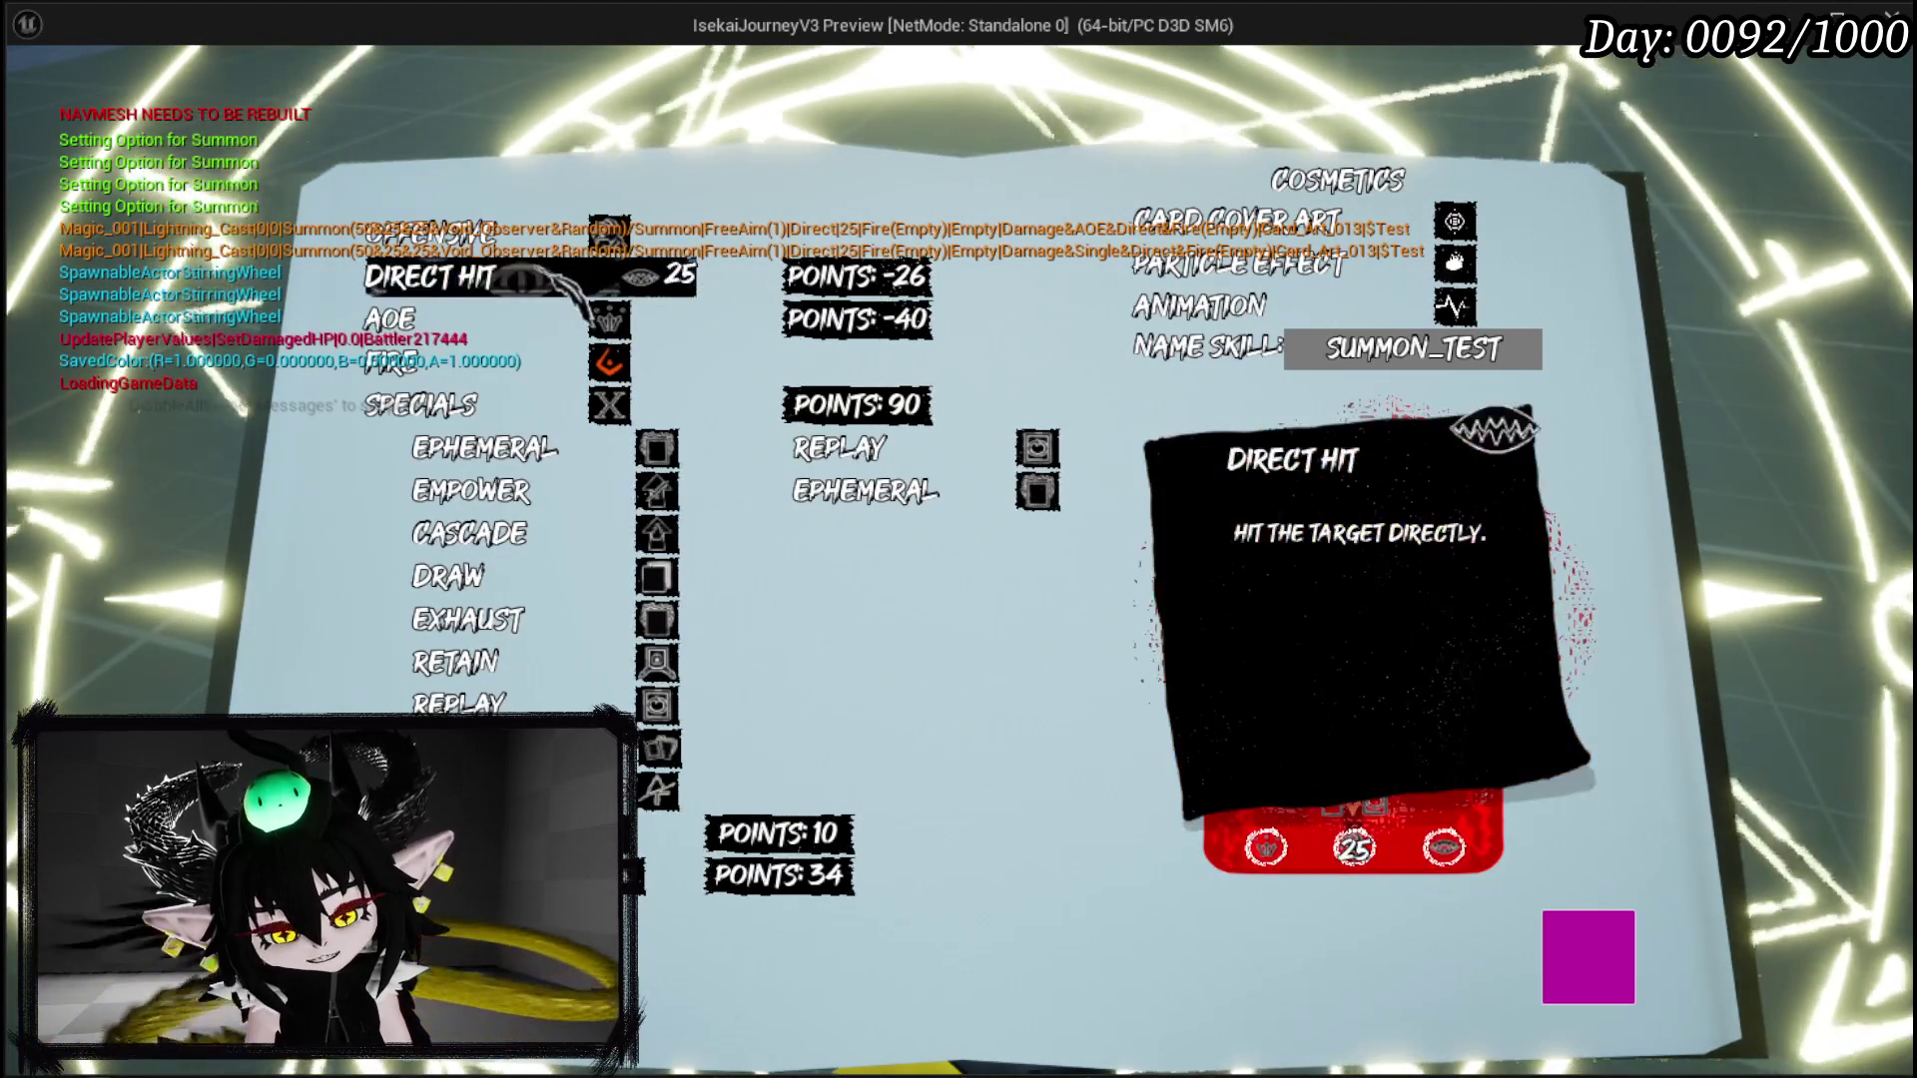
Step: Set the Direct Hit power to 58
{"action": "left_click", "coordinate": [569, 288]}
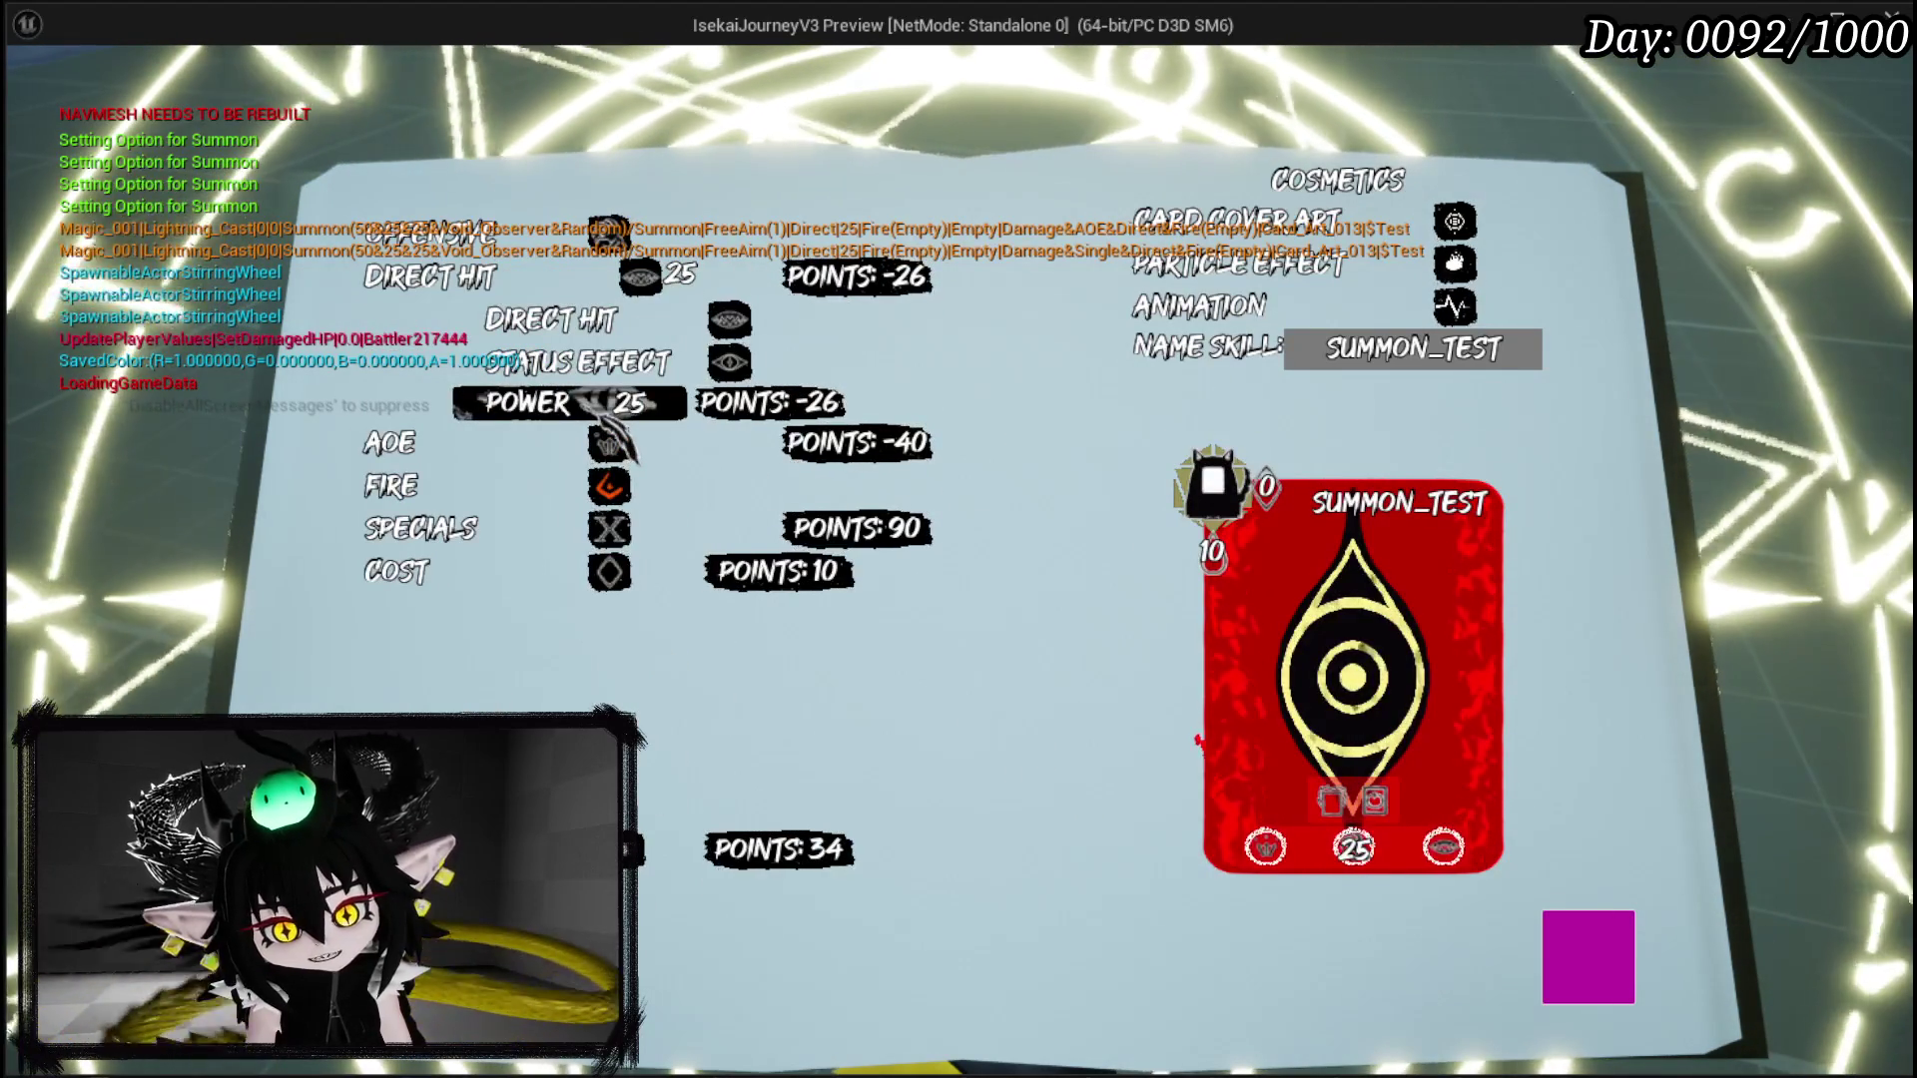
{"action": "left_click", "coordinate": [614, 410]}
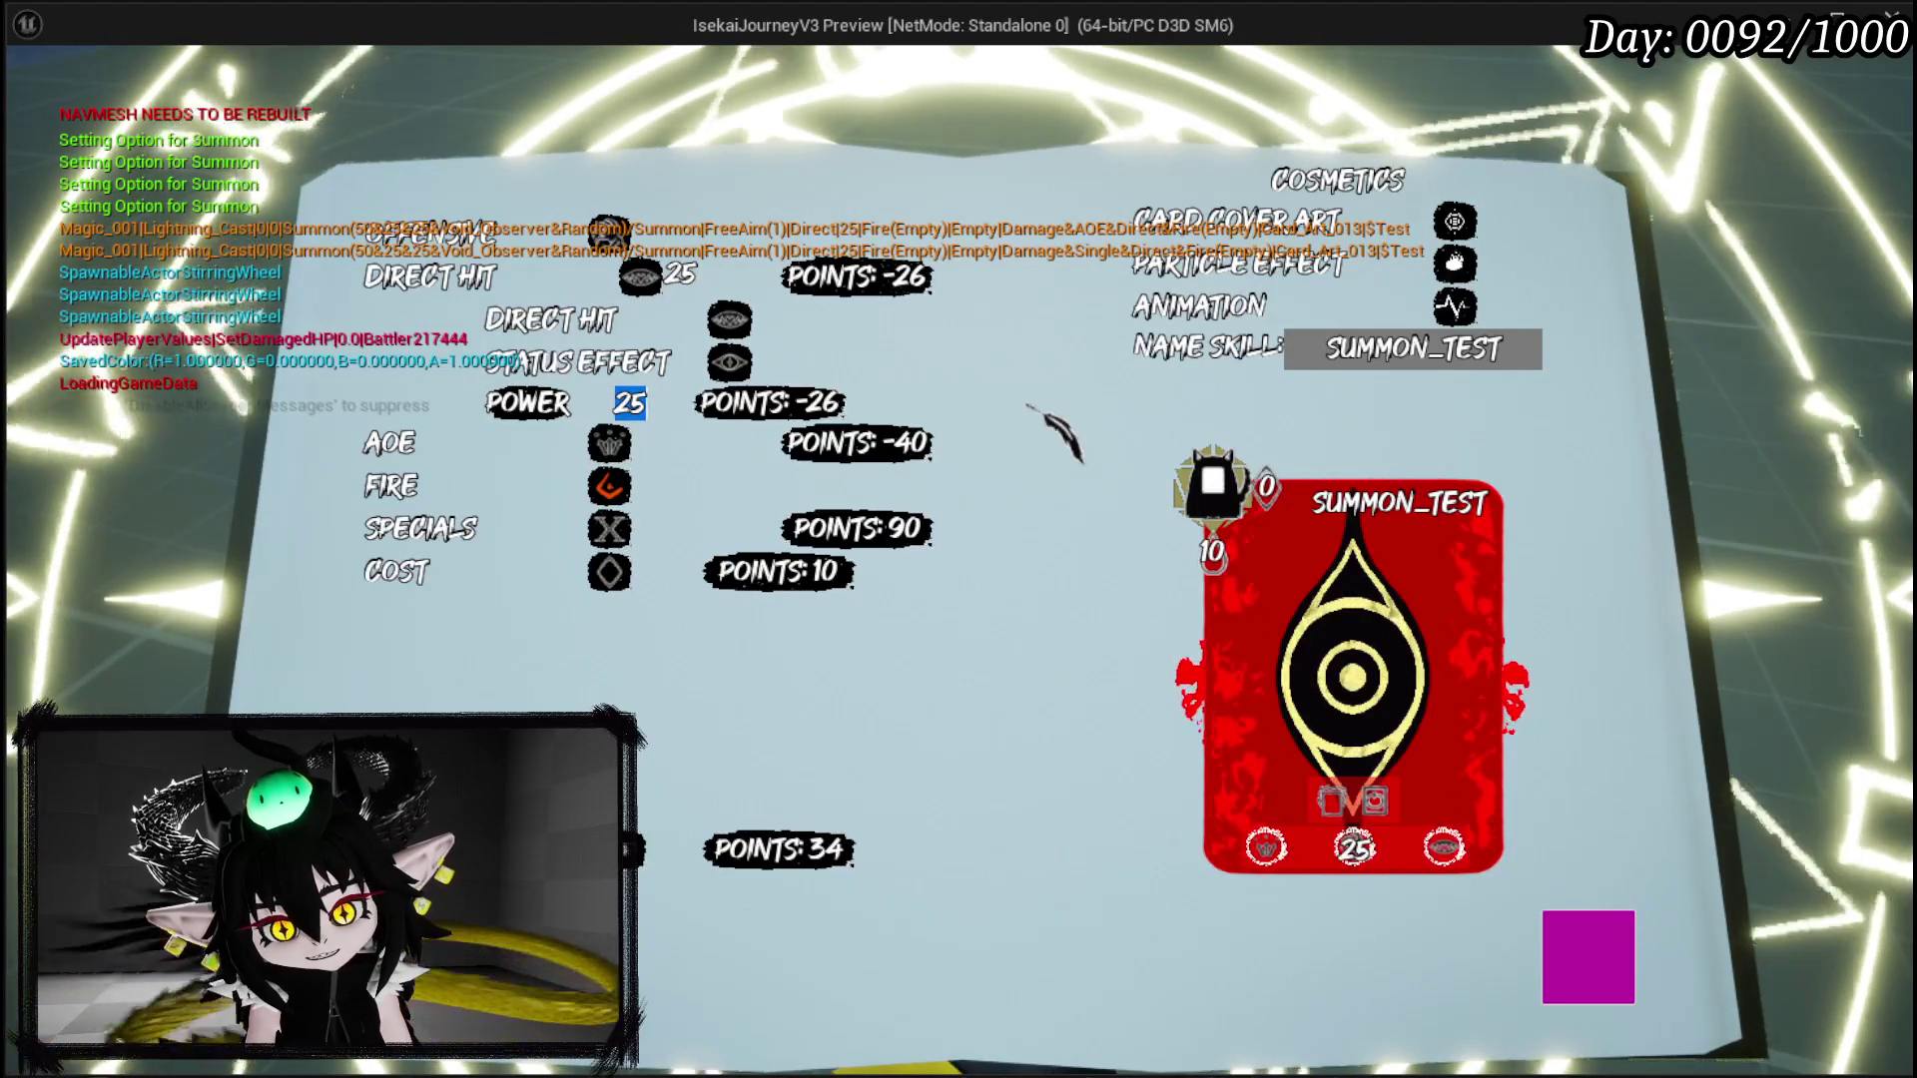
{"action": "type", "text": "8"}
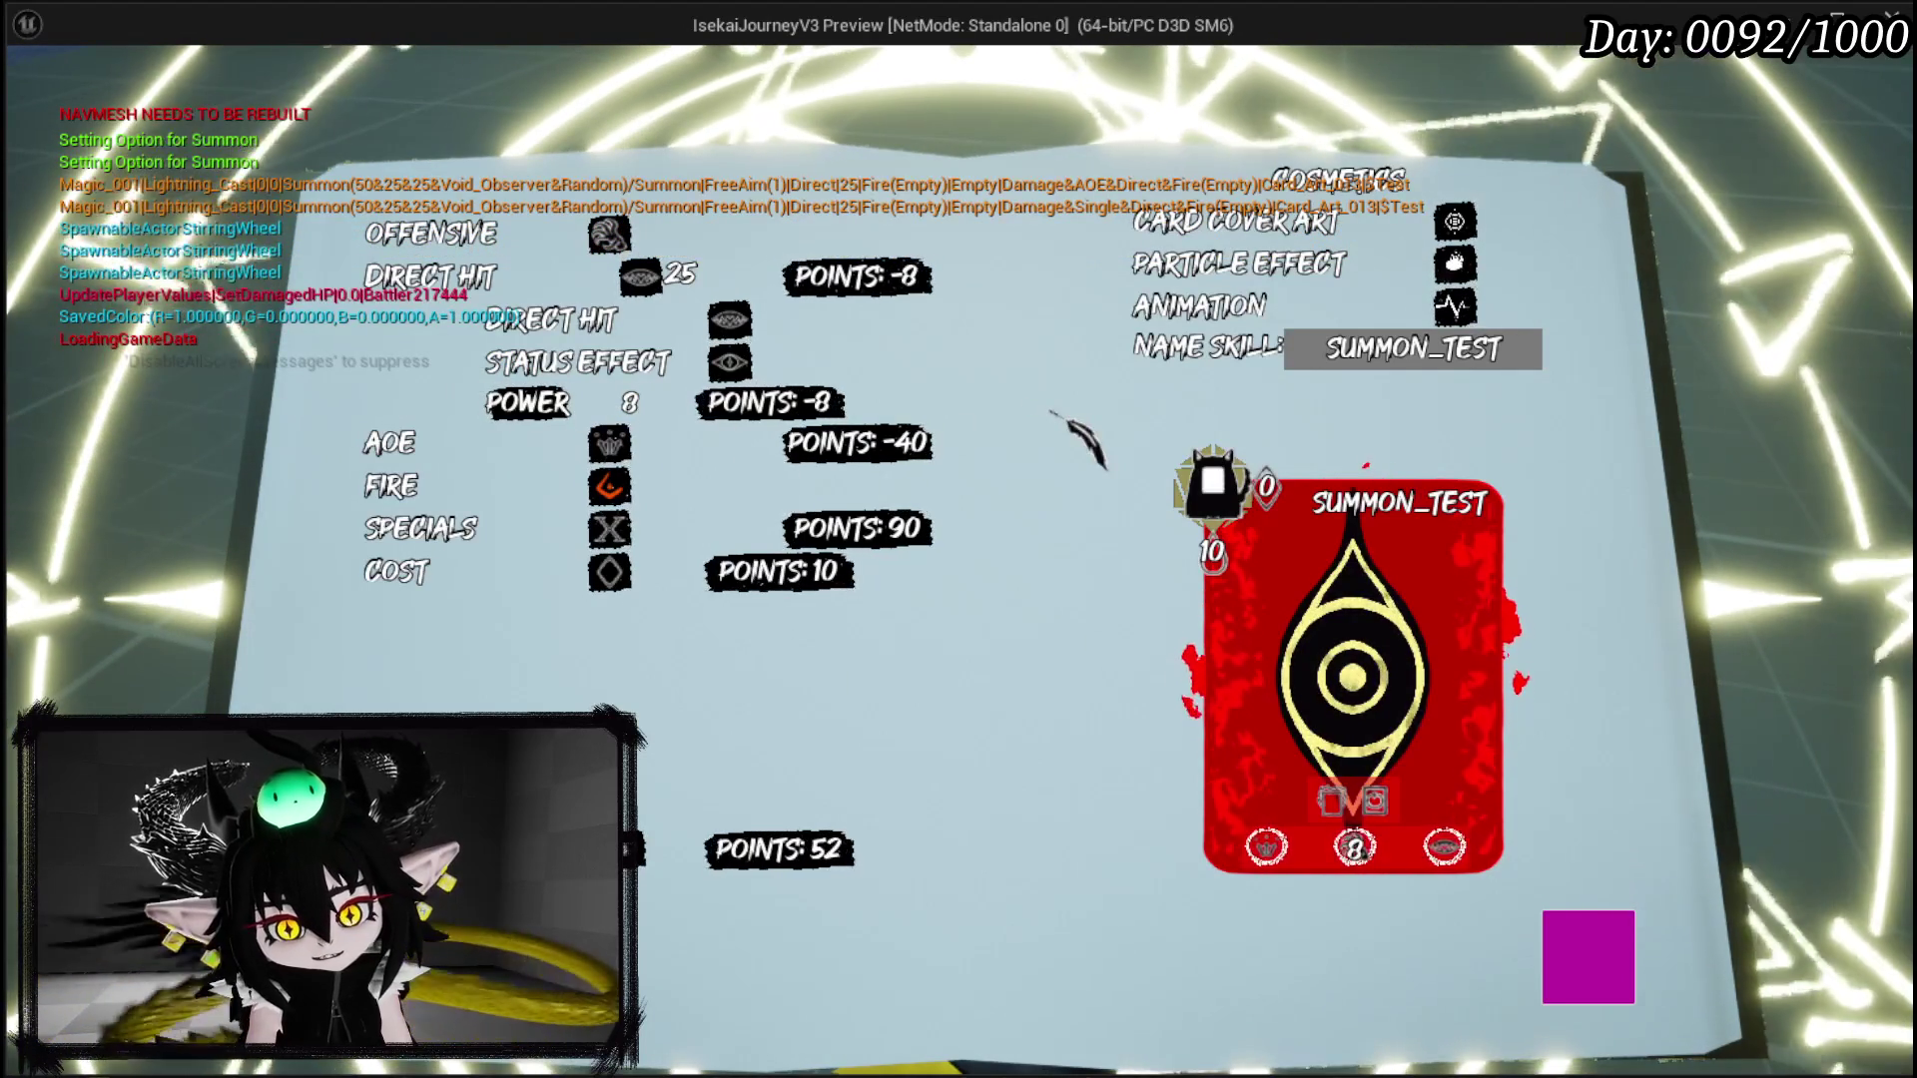
{"action": "type", "text": "95"}
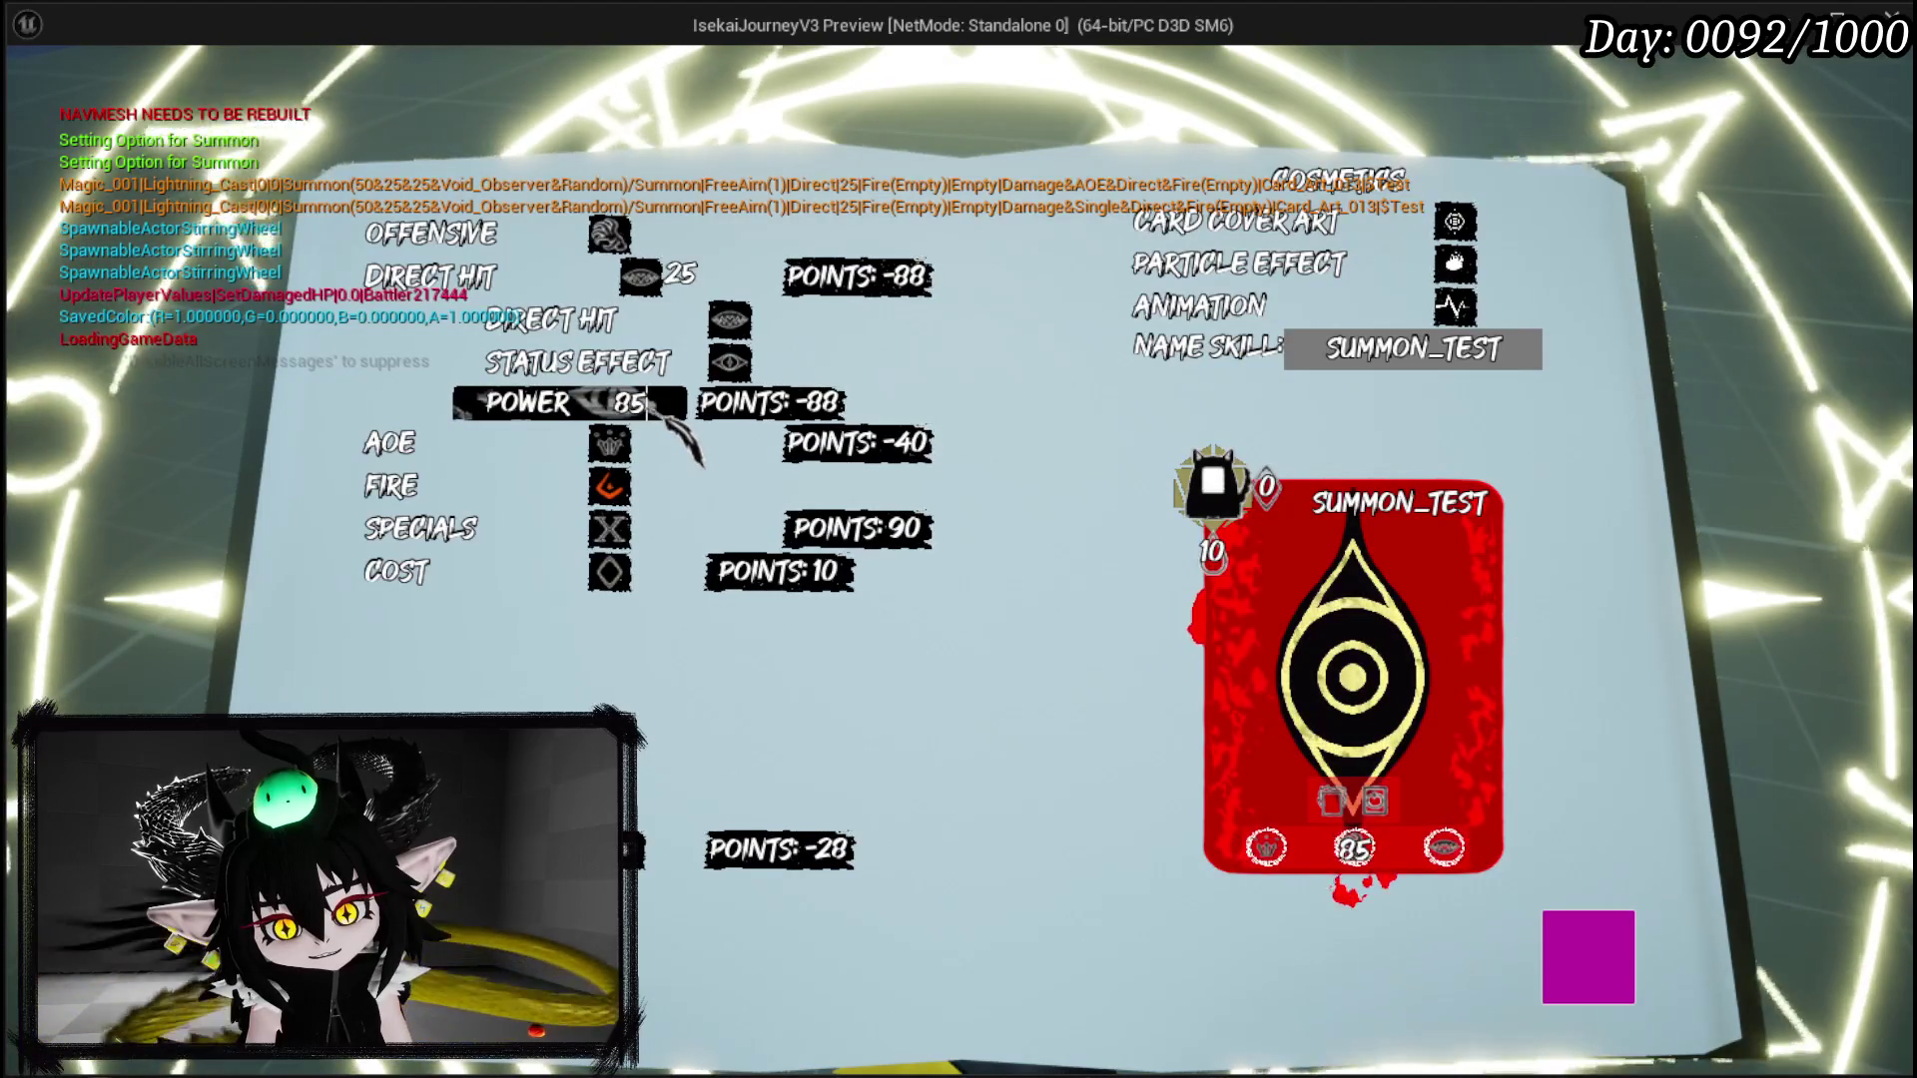
{"action": "double_click", "coordinate": [631, 404]}
{"action": "type", "text": "55"}
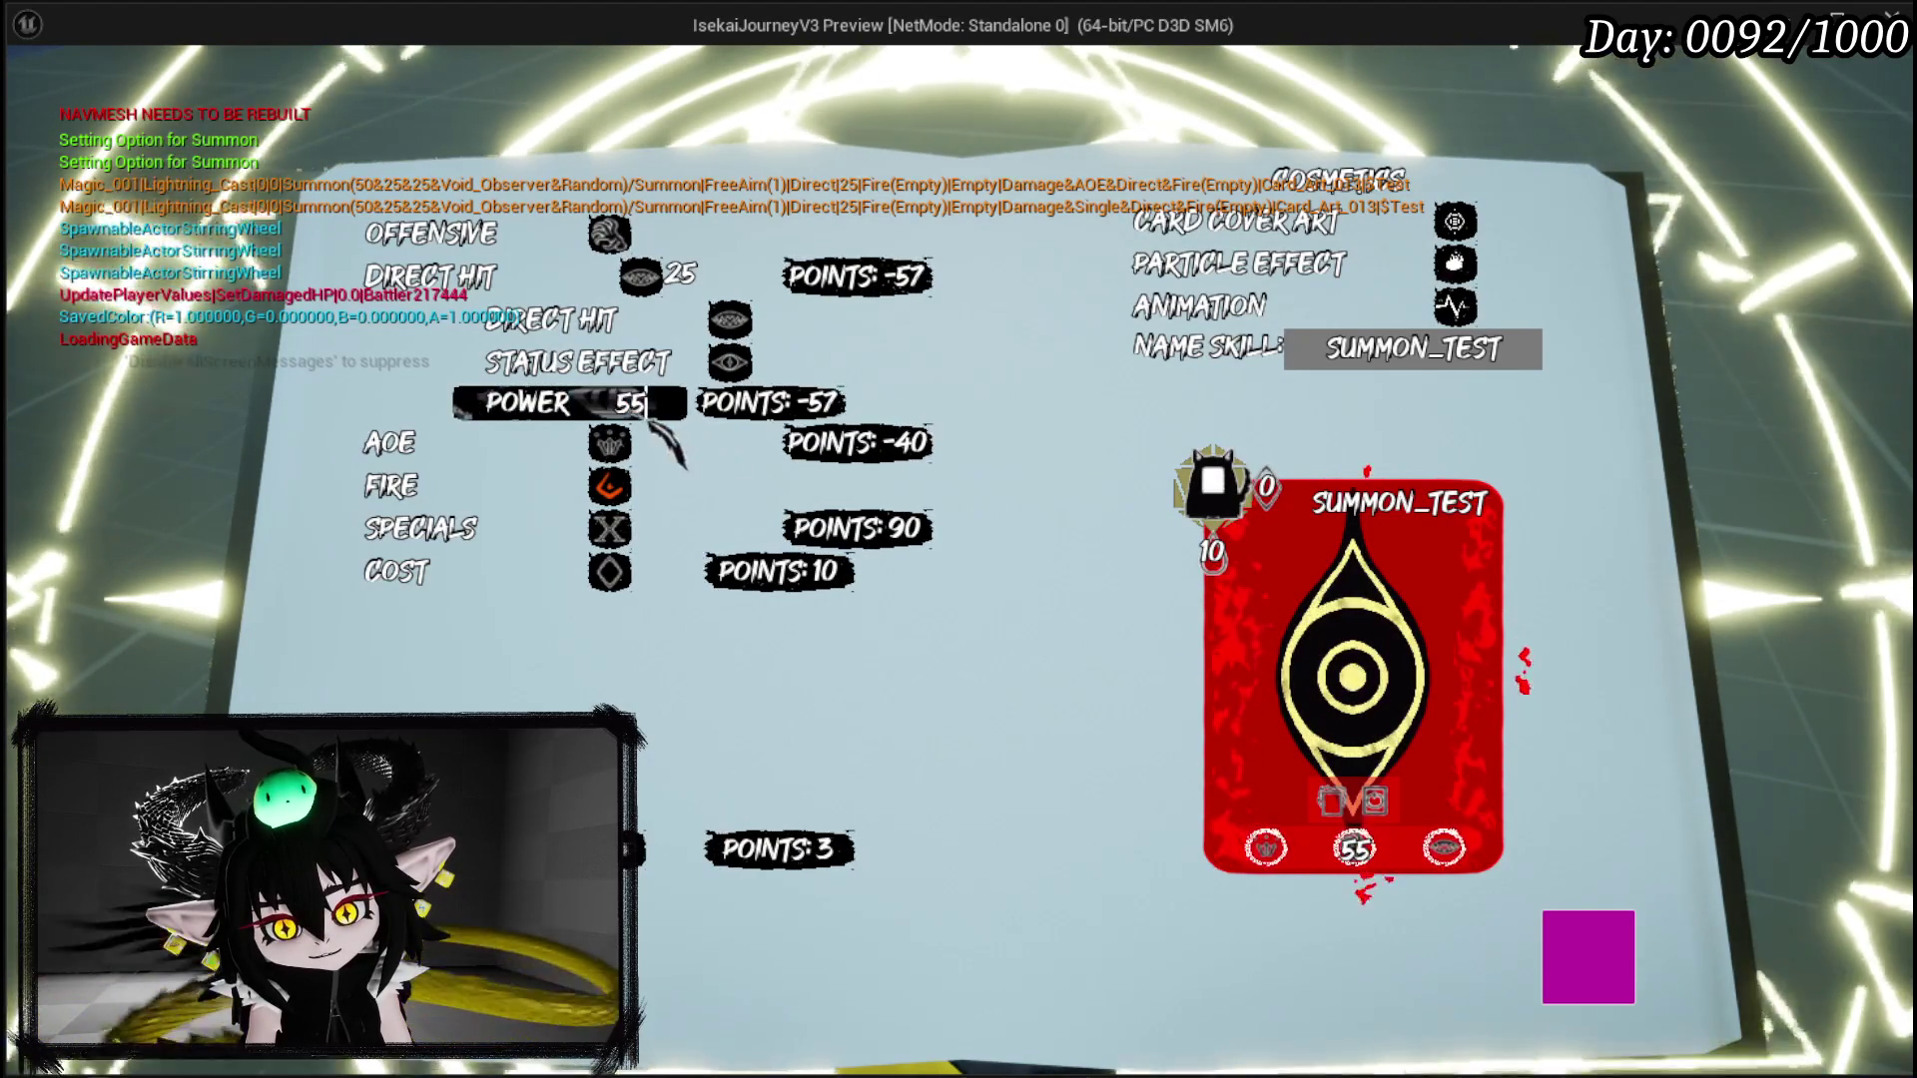
{"action": "key", "text": "BackSpace"}
{"action": "type", "text": "8"}
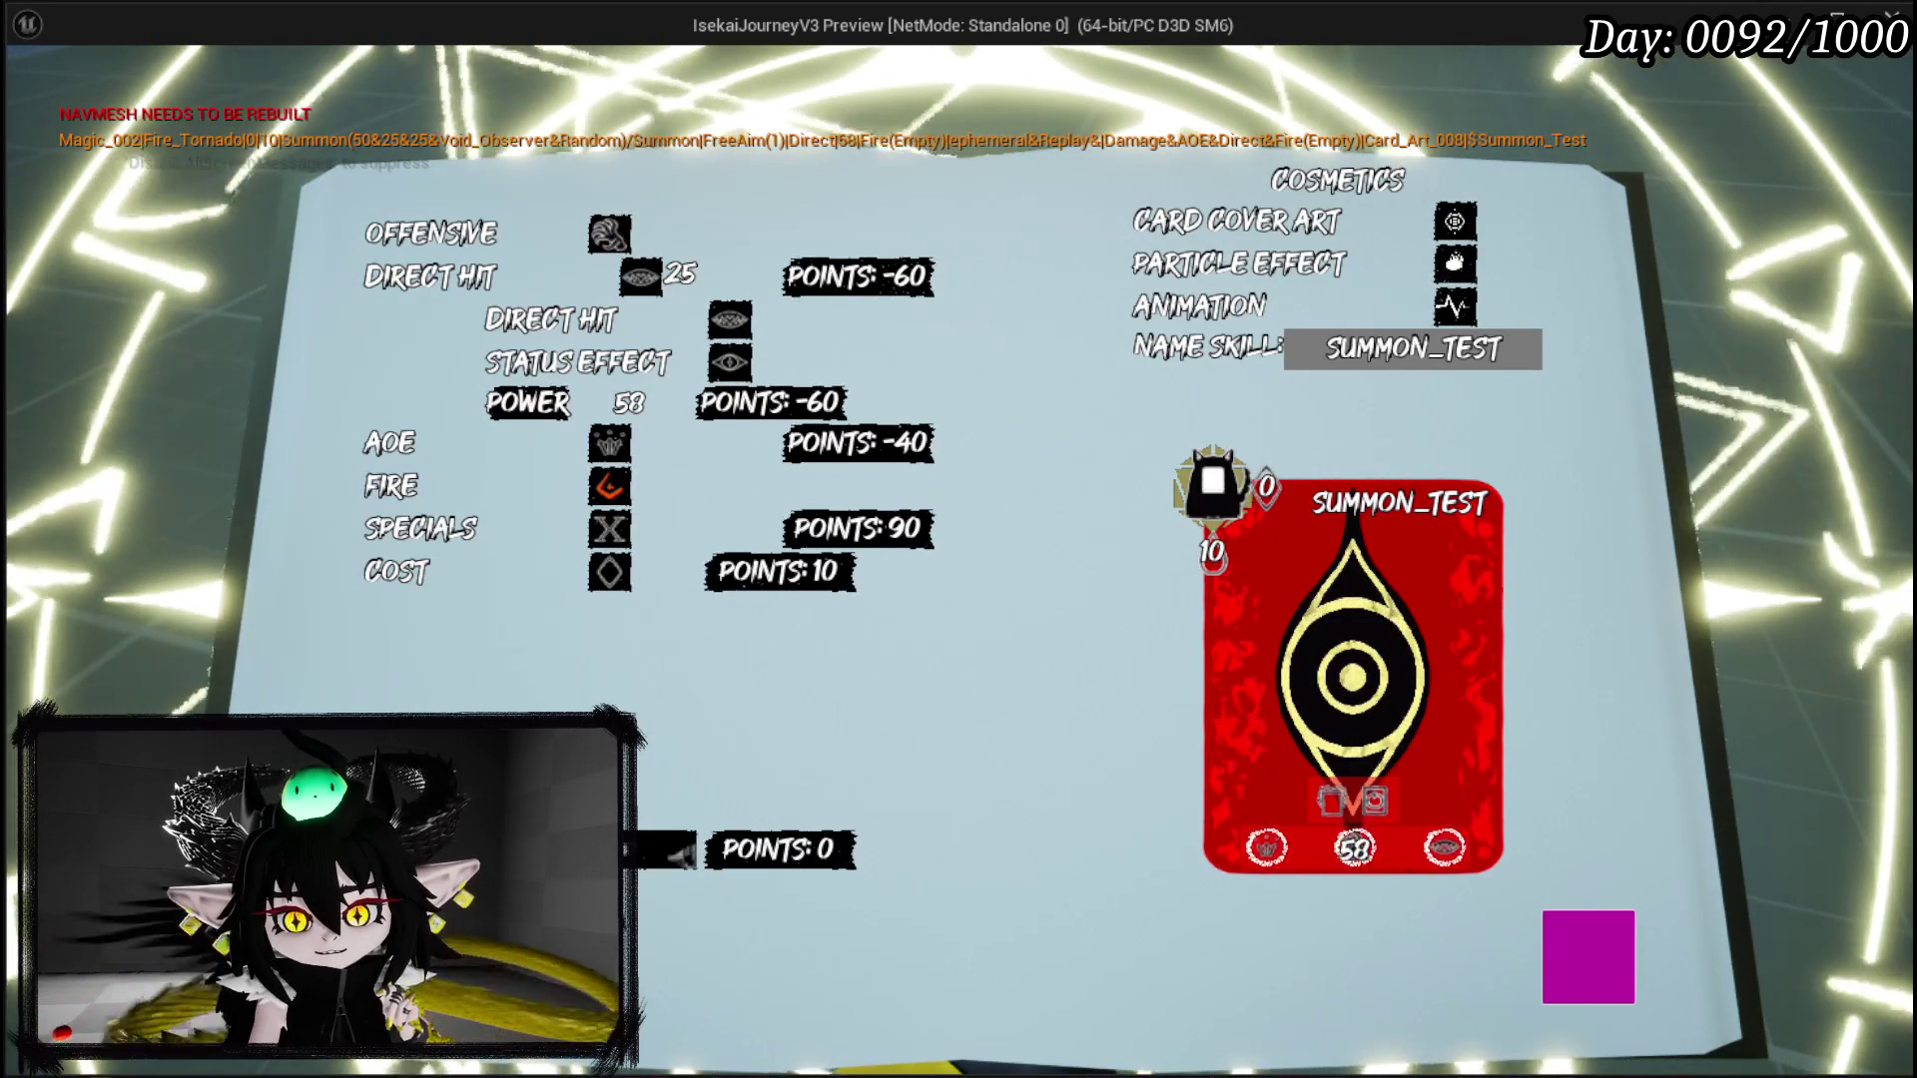
Step: Get past the creation error by setting MP cost to 11, then confirm creating SUMMON_TEST
{"action": "left_click", "coordinate": [653, 848]}
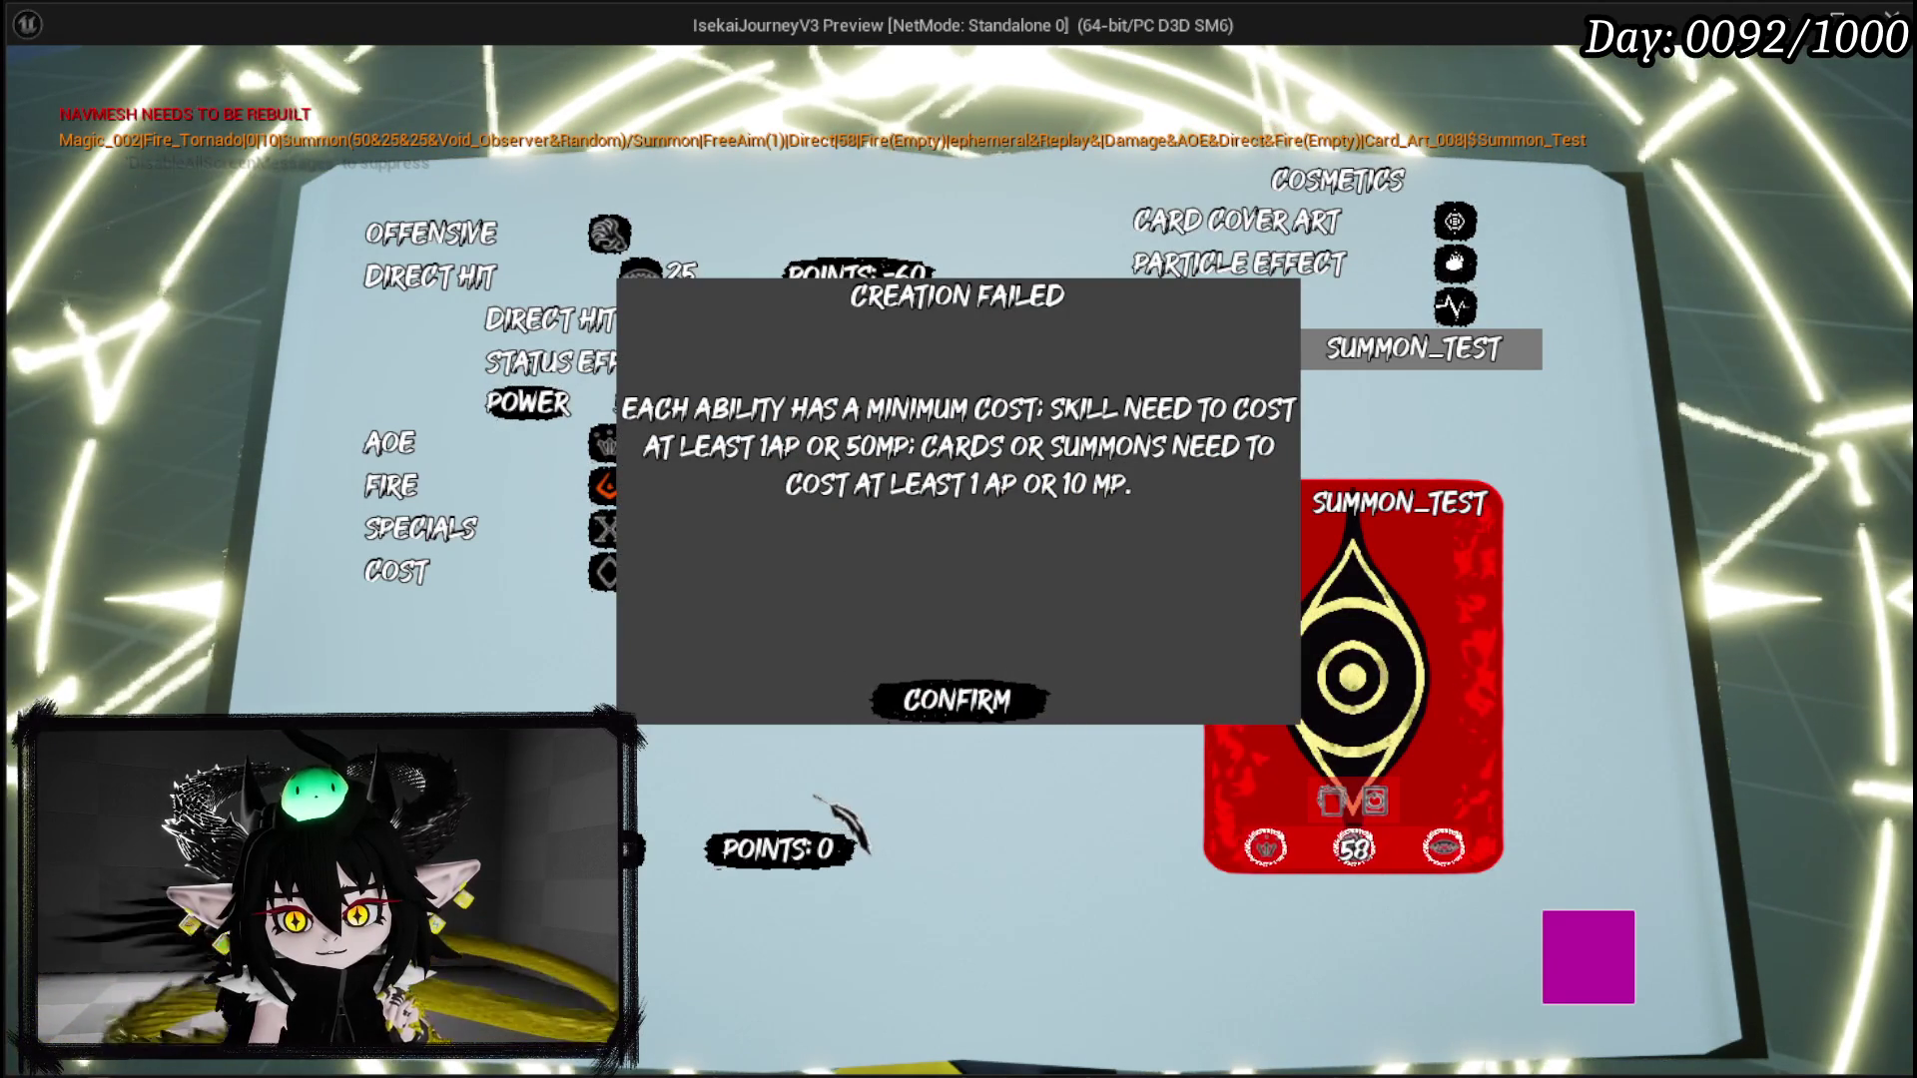
{"action": "left_click", "coordinate": [960, 714]}
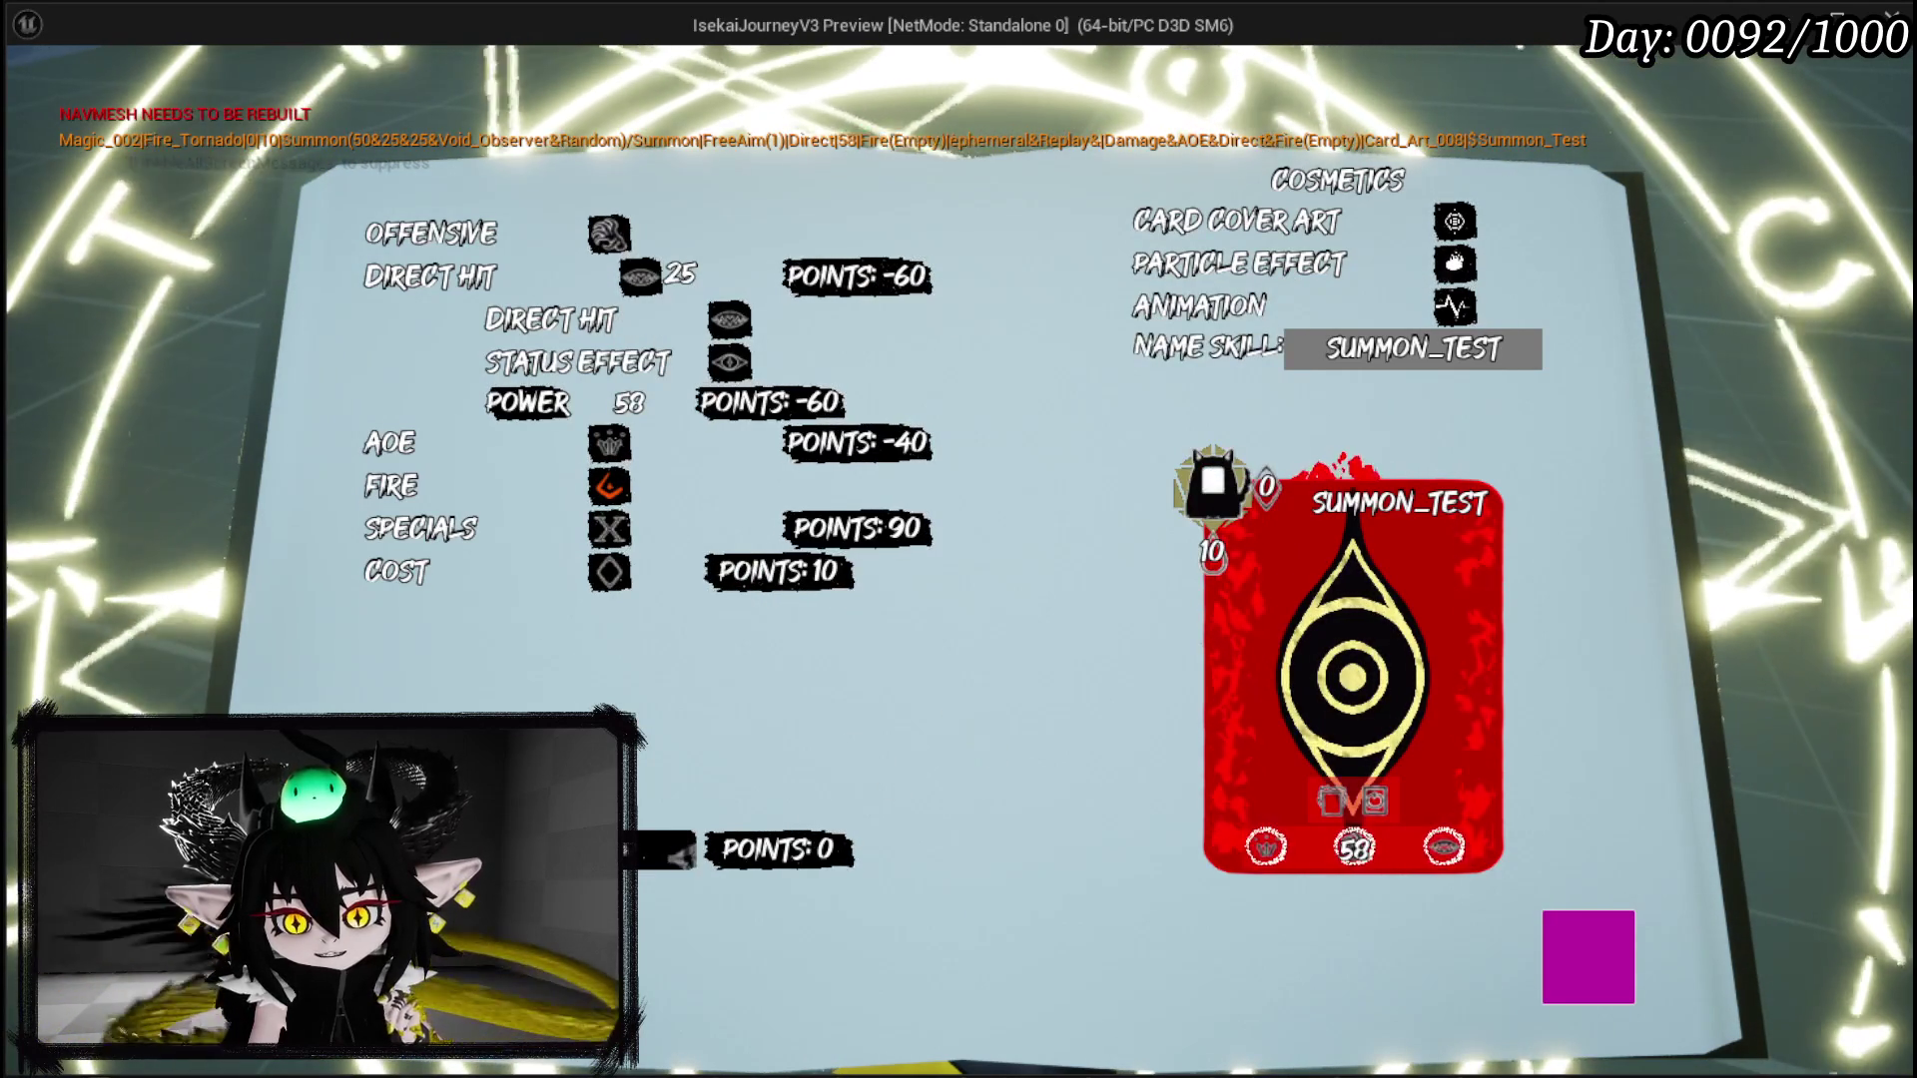
{"action": "left_click", "coordinate": [459, 593]}
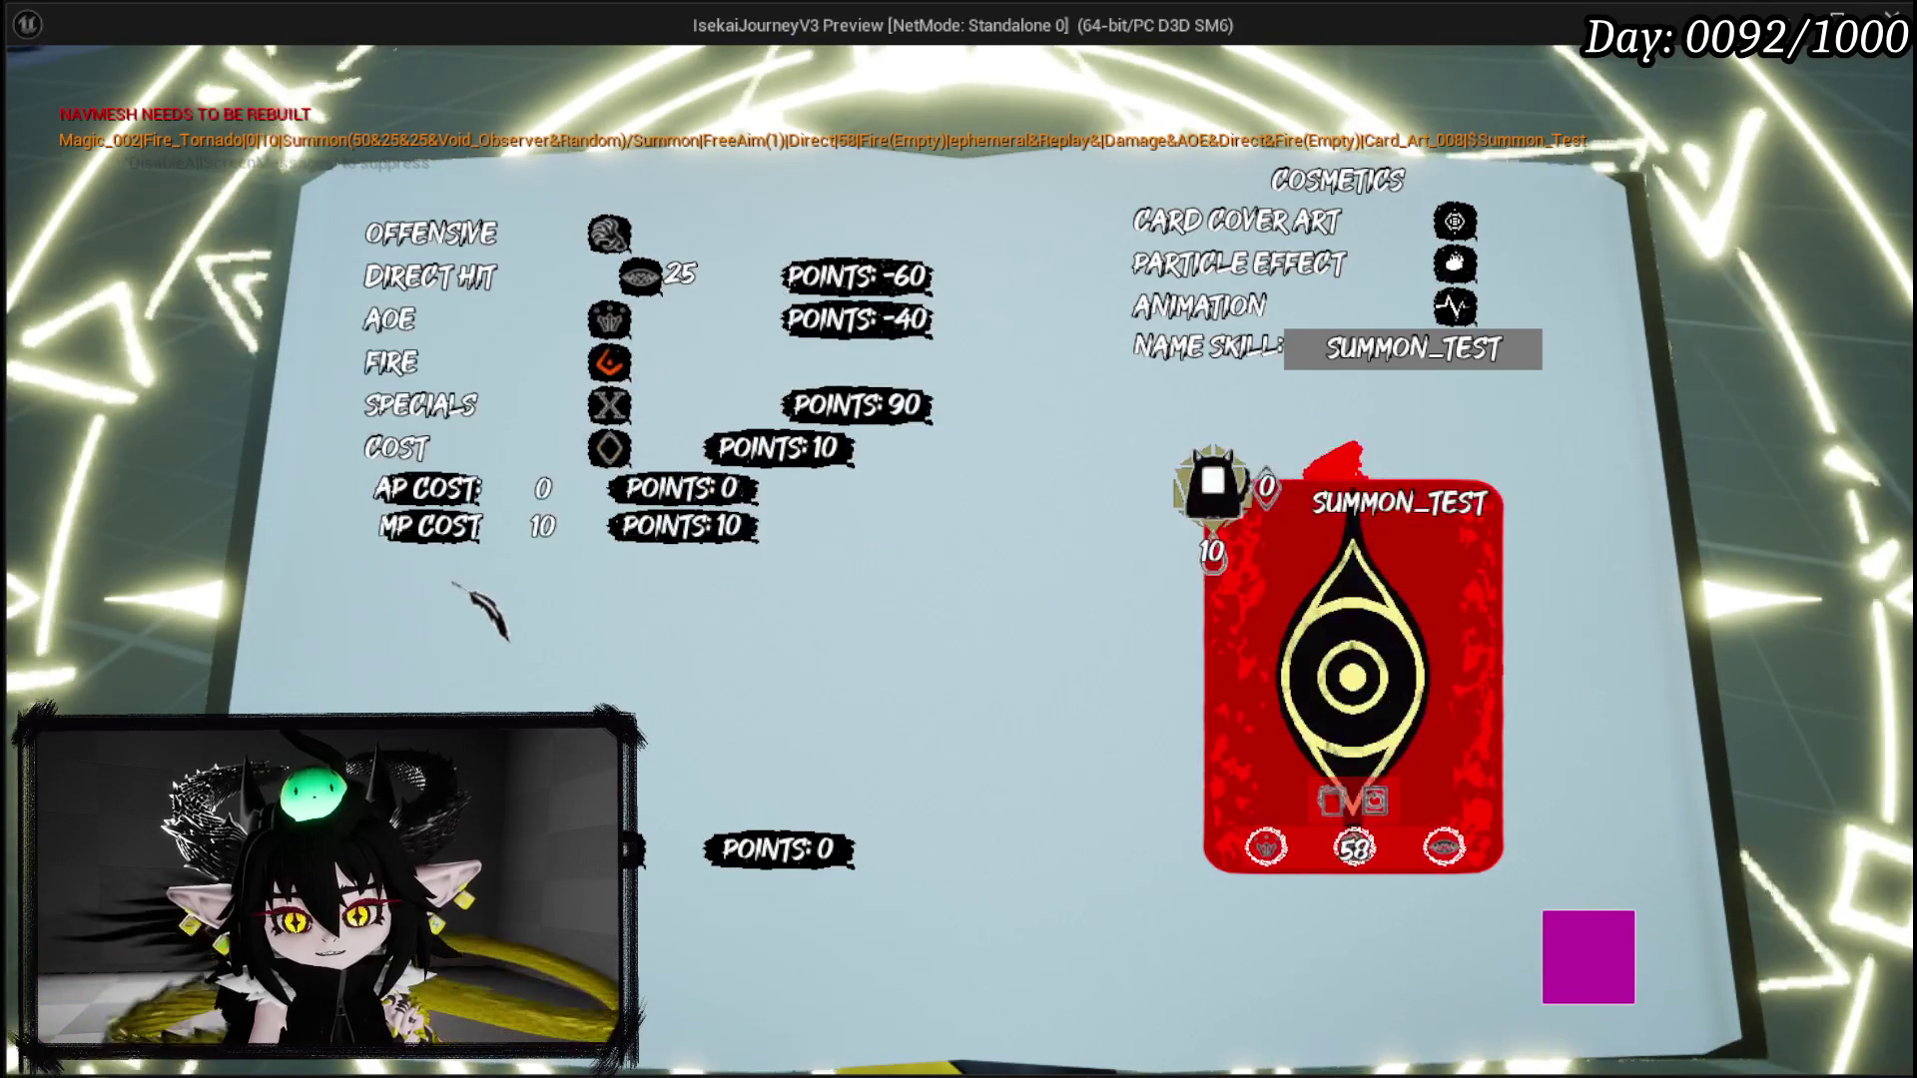
{"action": "left_click", "coordinate": [547, 526]}
{"action": "key", "text": "BackSpace"}
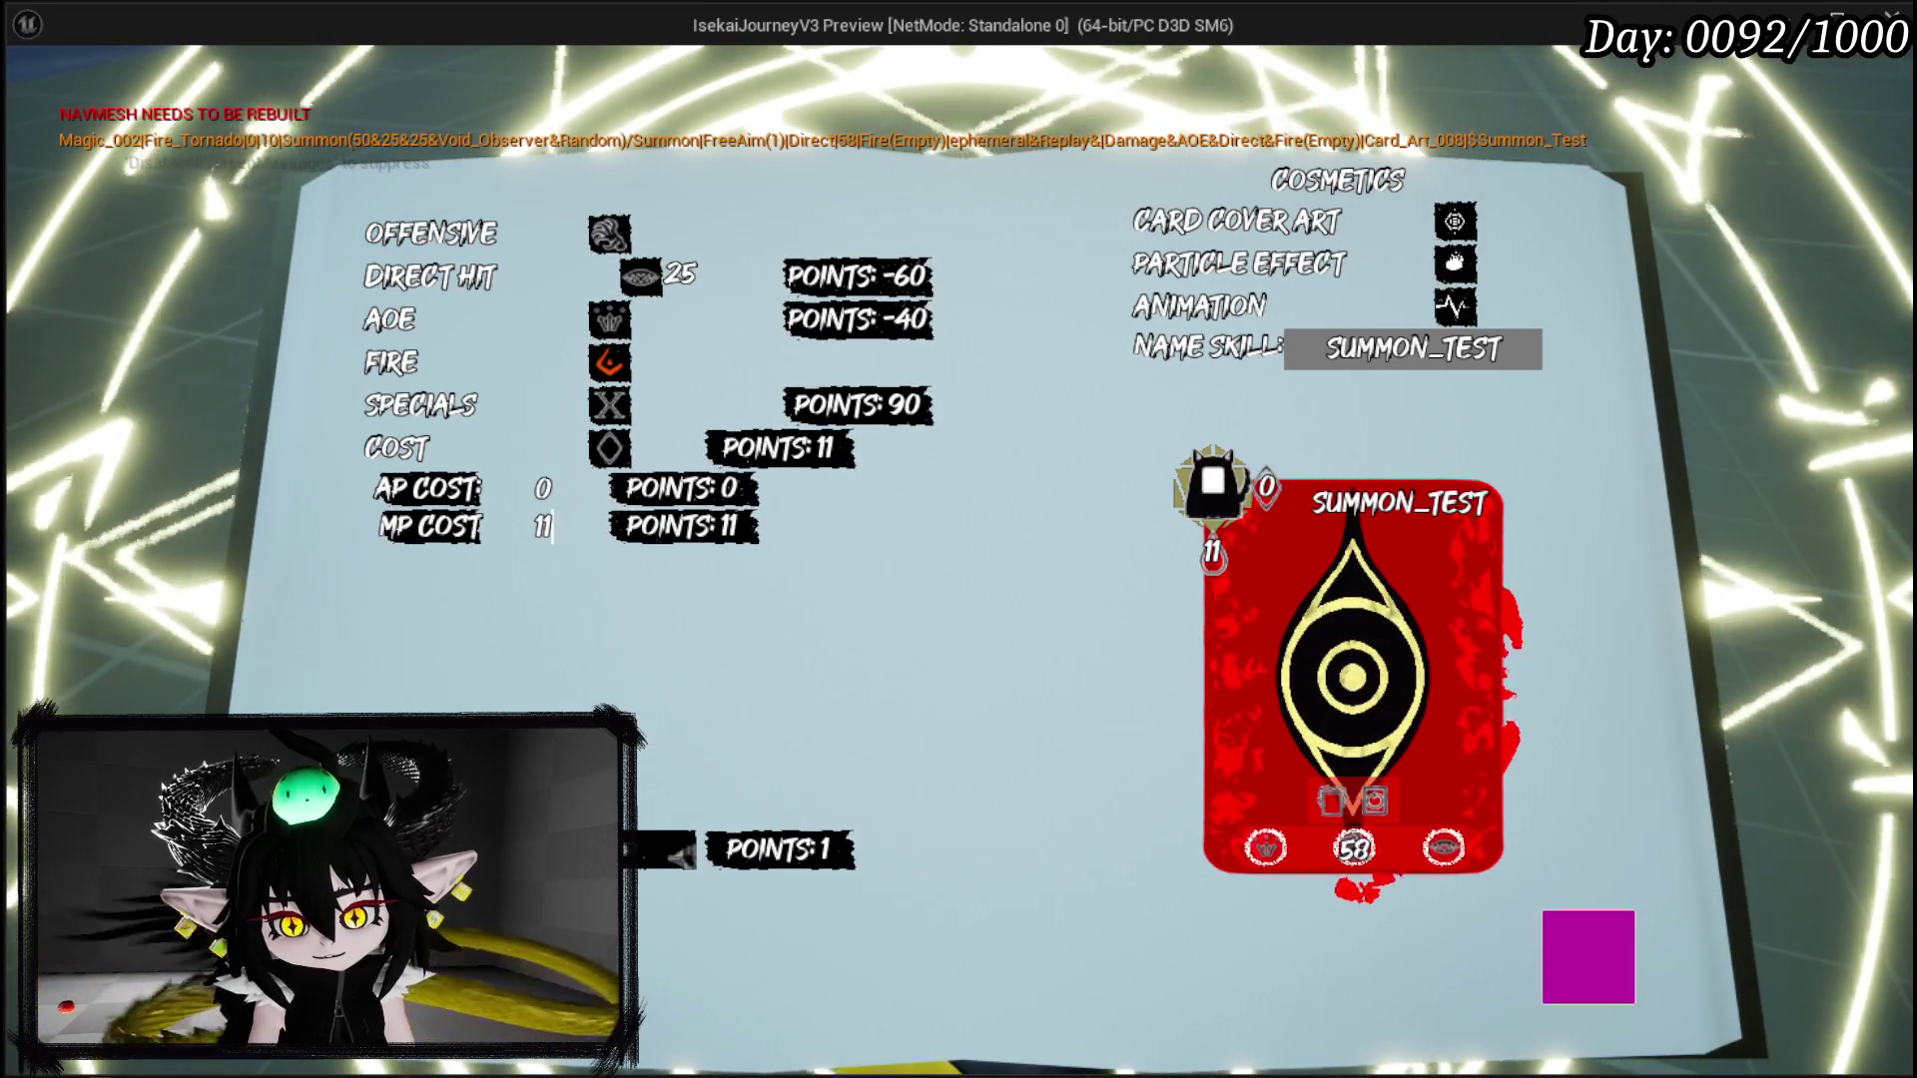
{"action": "key", "text": "Return"}
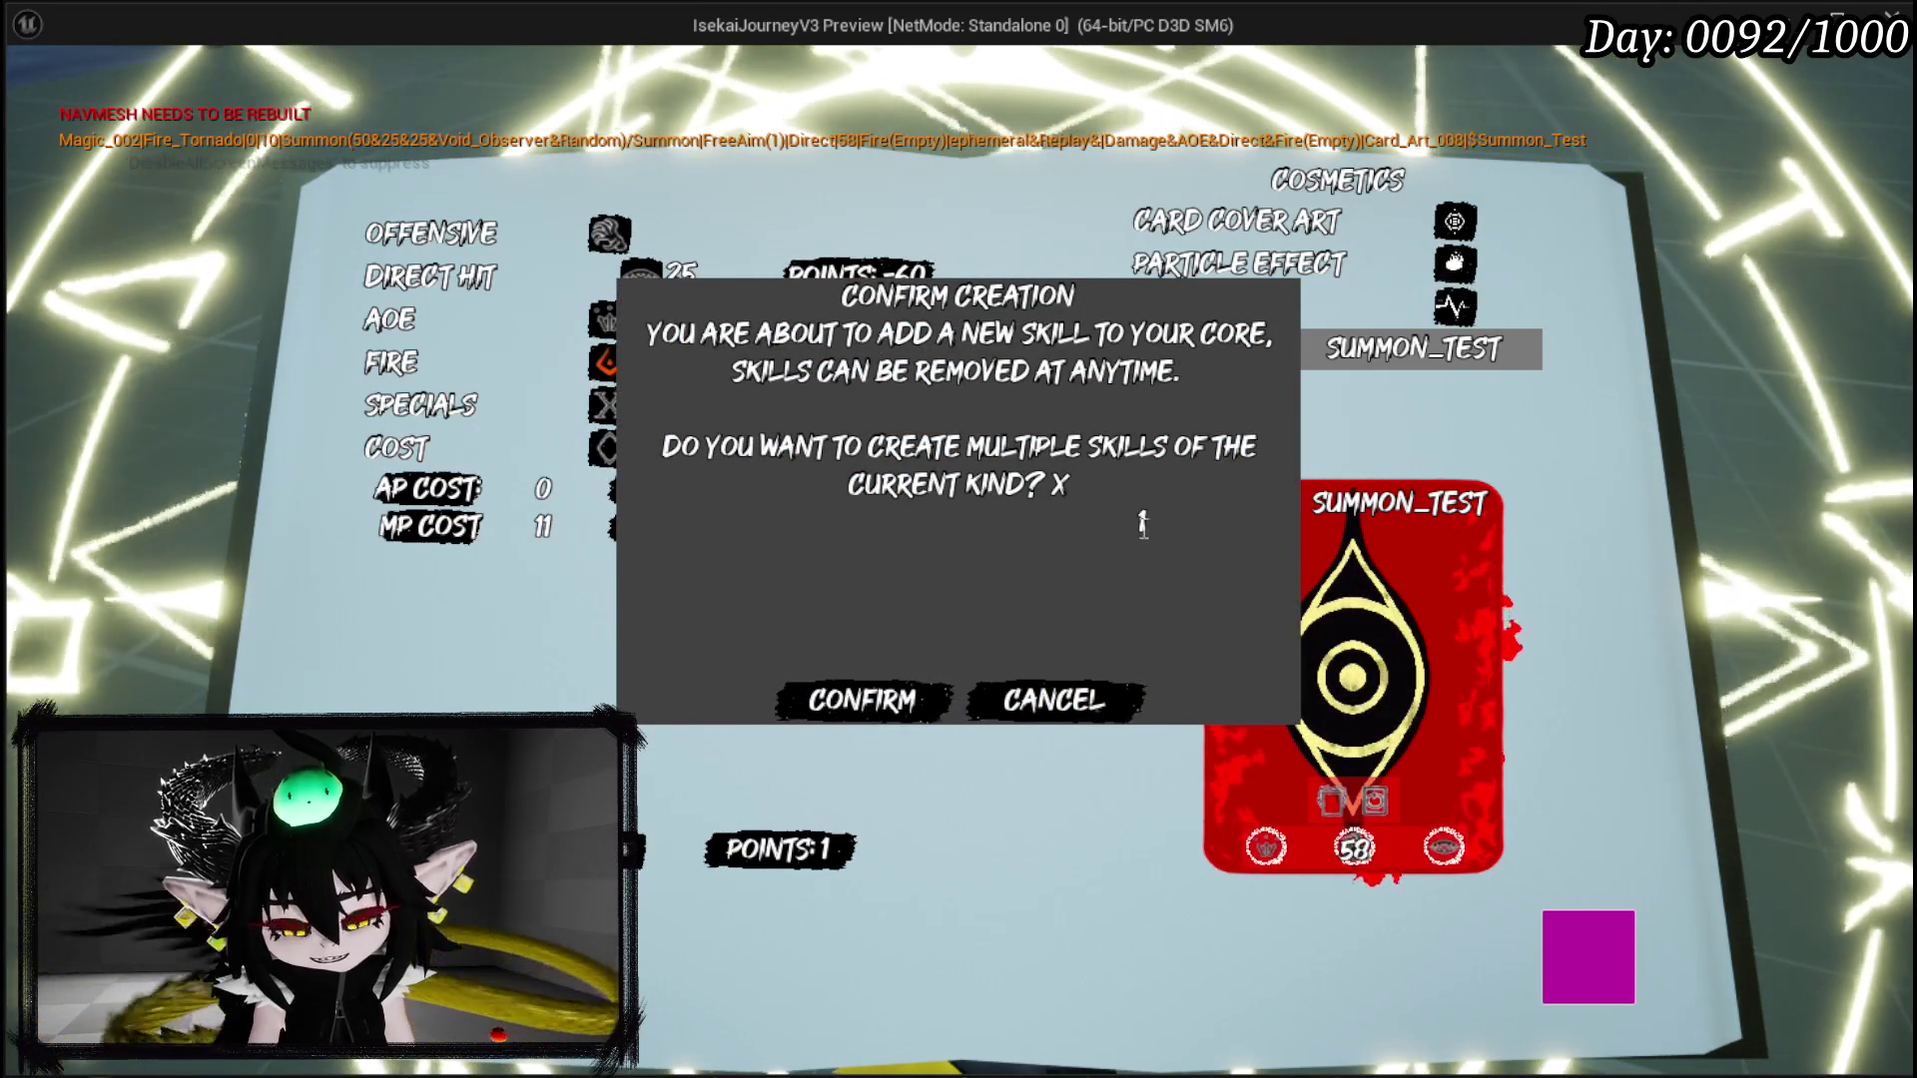
{"action": "left_click", "coordinate": [923, 679]}
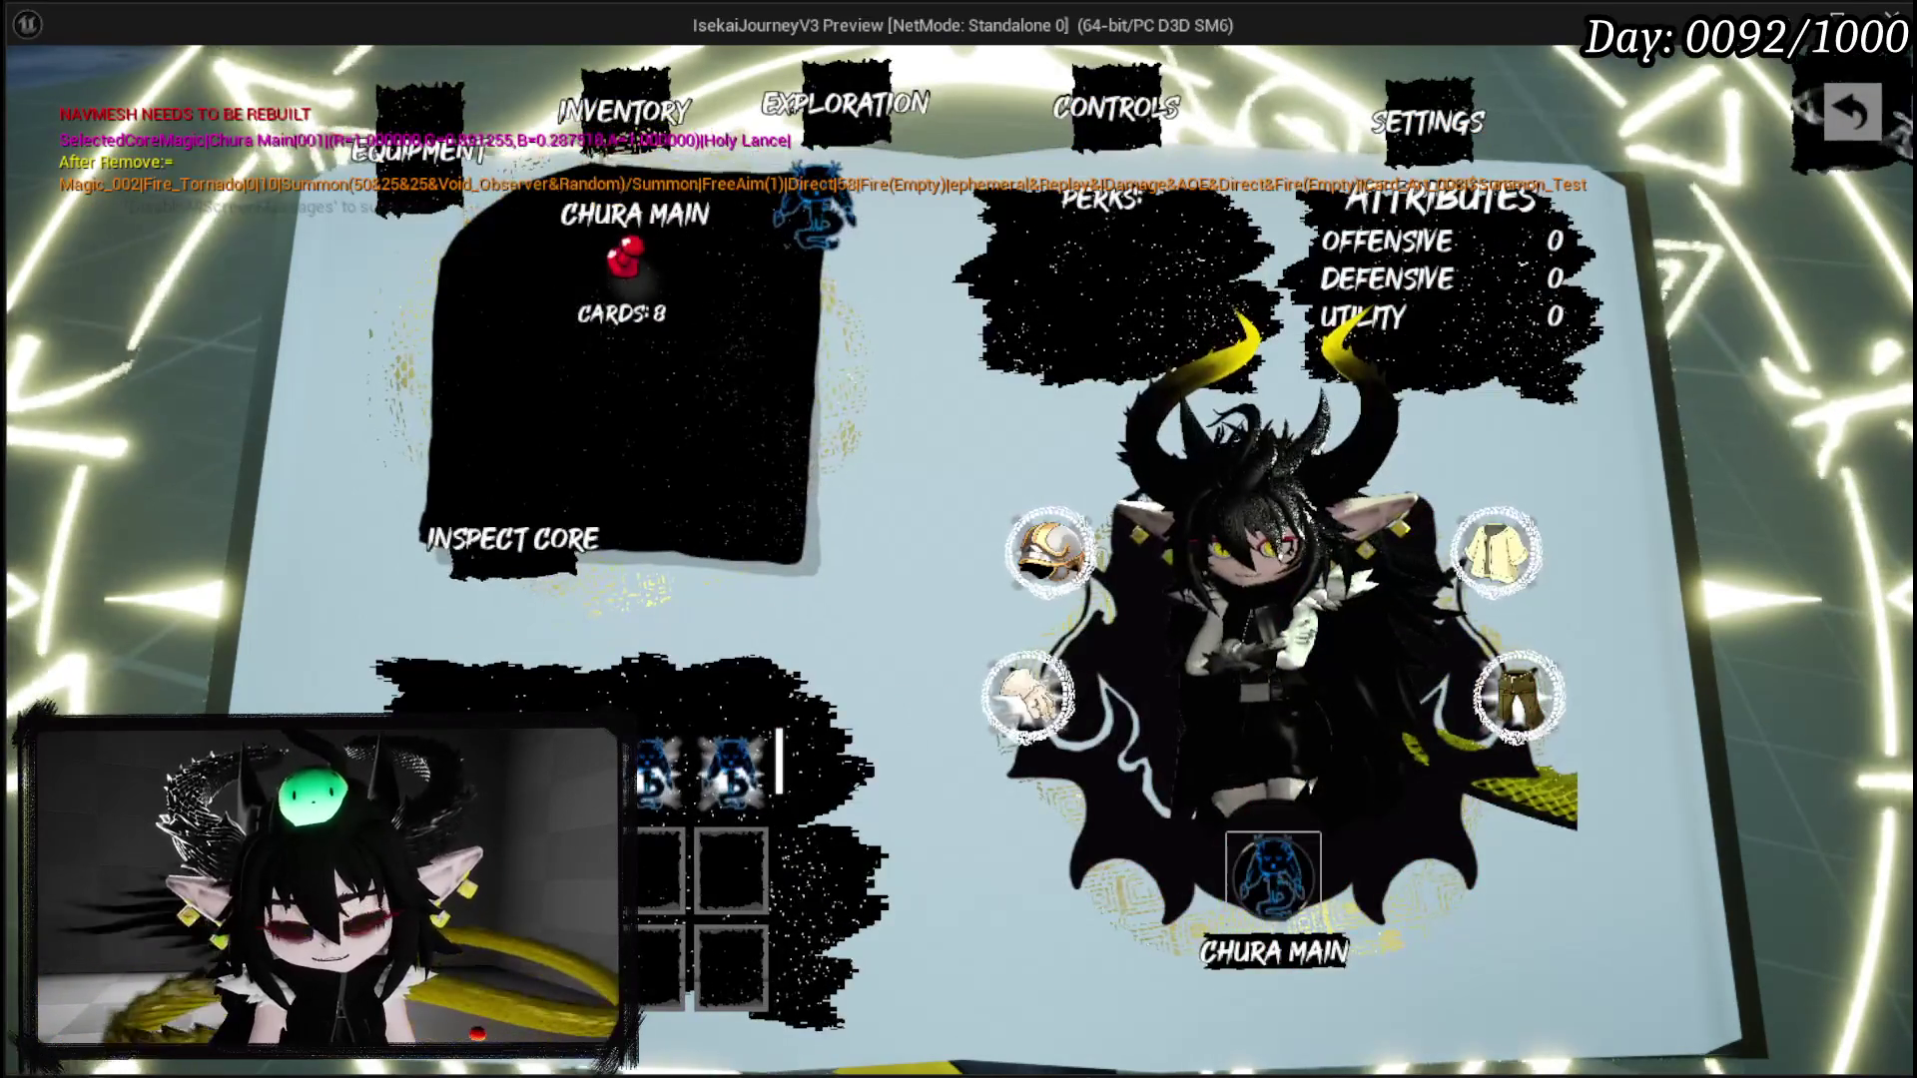
Step: Walk the character forward into the slime to start the card battle
{"action": "key", "text": "w"}
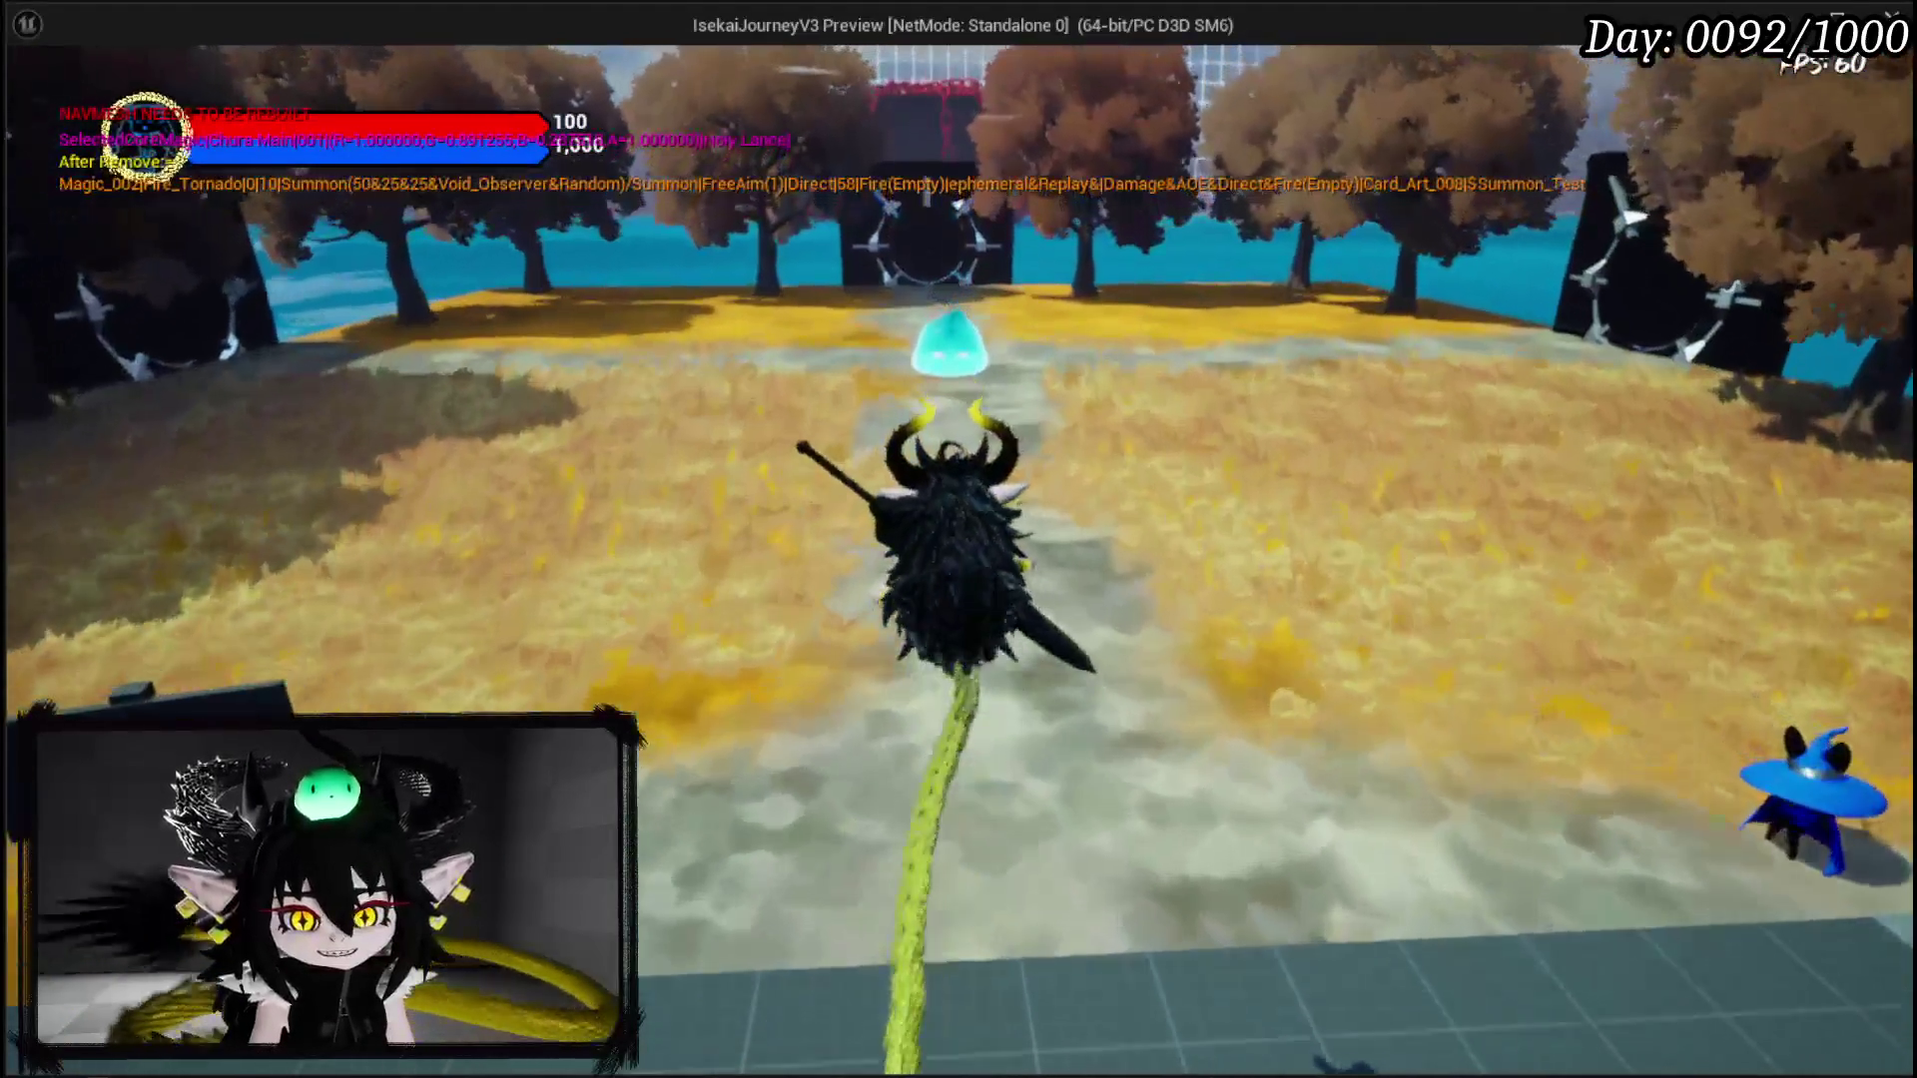
{"action": "key", "text": "w"}
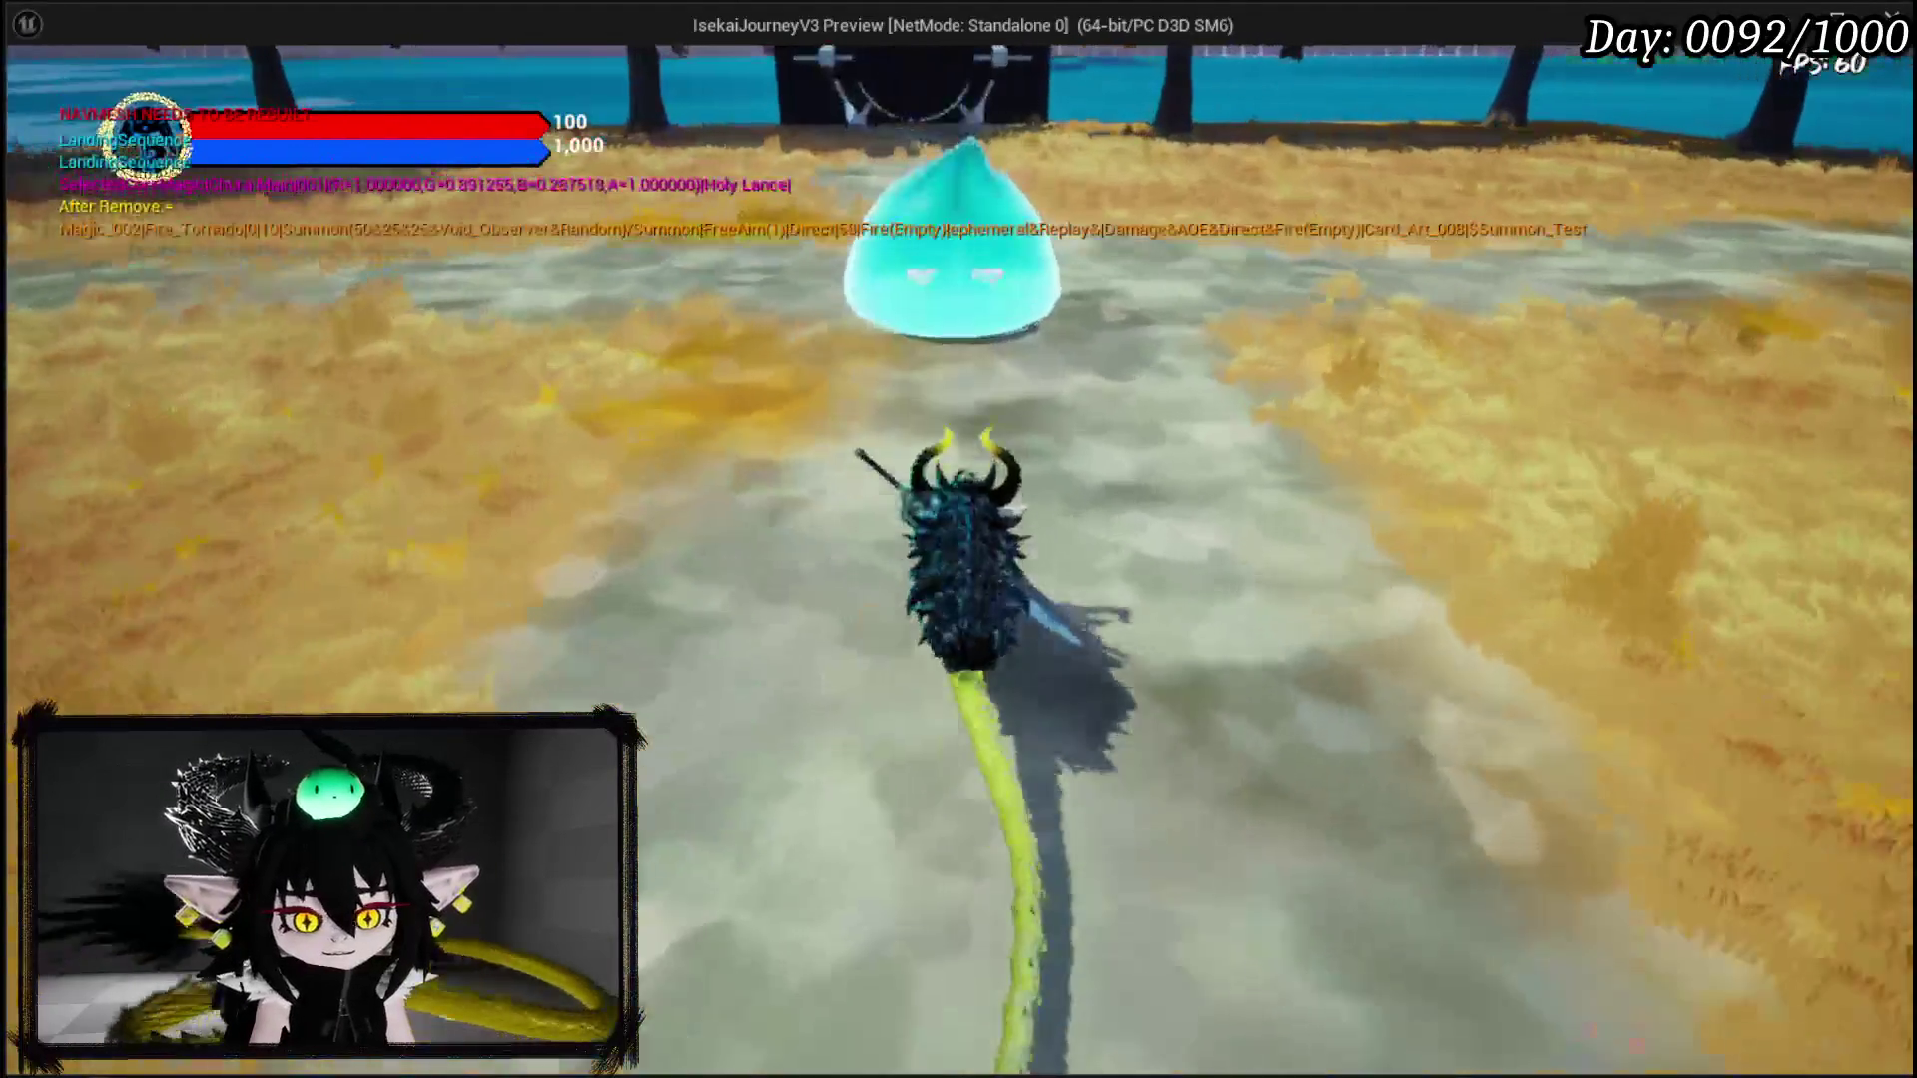
{"action": "key", "text": "Escape"}
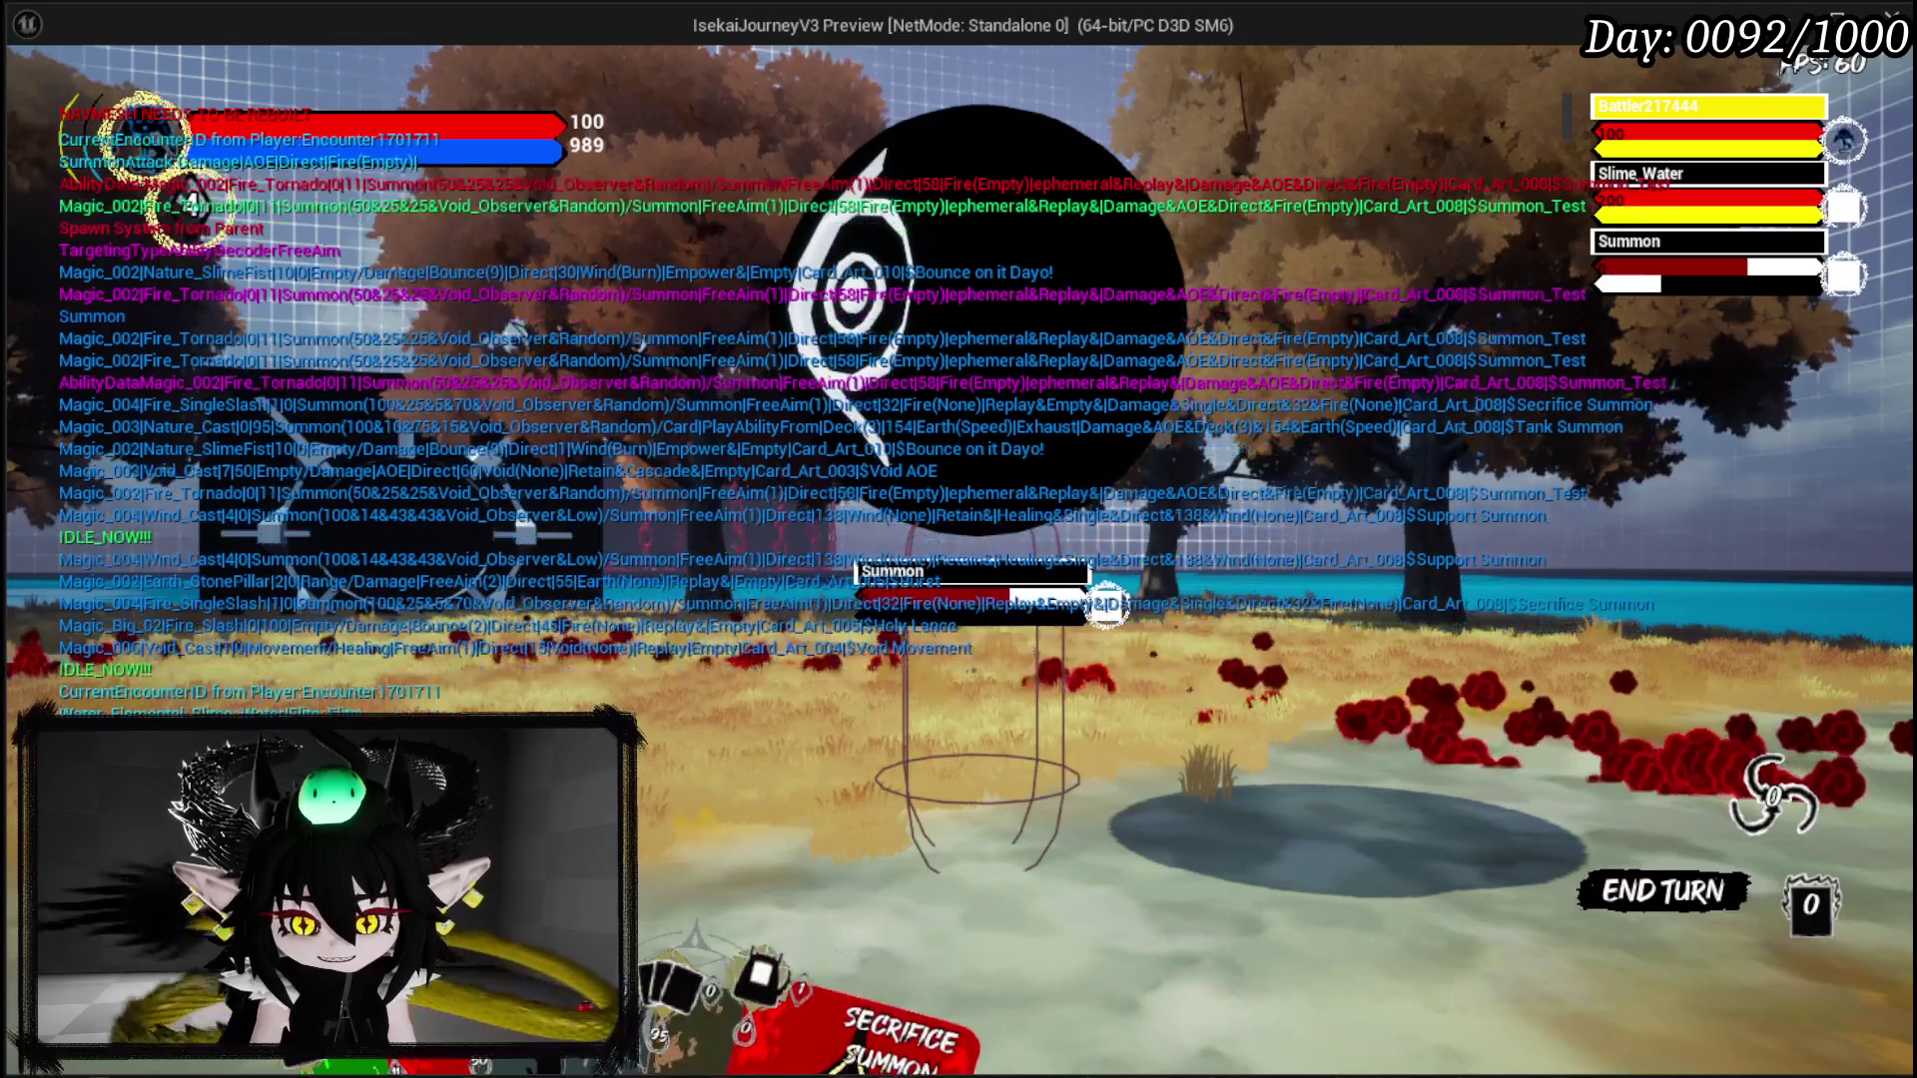
Step: Place the Secrifice Summon card on the battlefield, then stop the game preview
{"action": "mouse_move", "coordinate": [944, 833]}
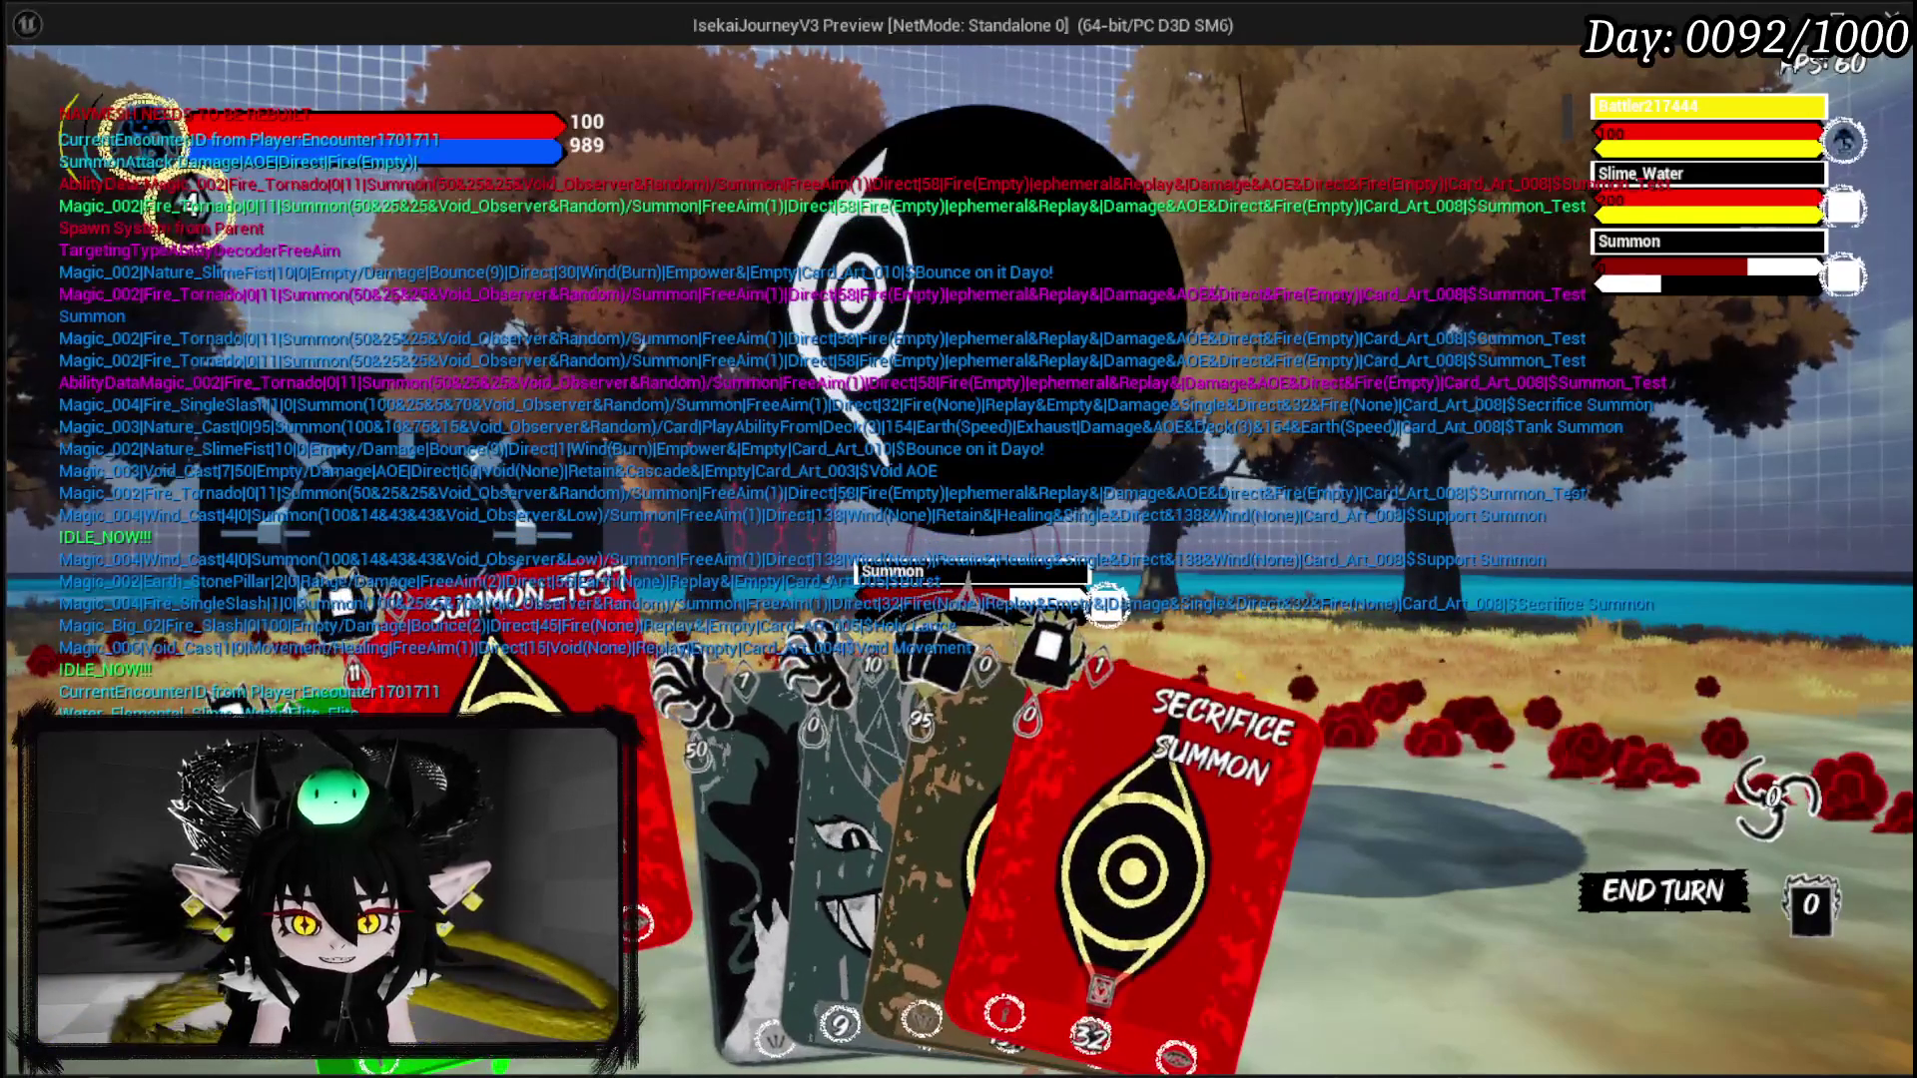
{"action": "left_click", "coordinate": [1016, 821]}
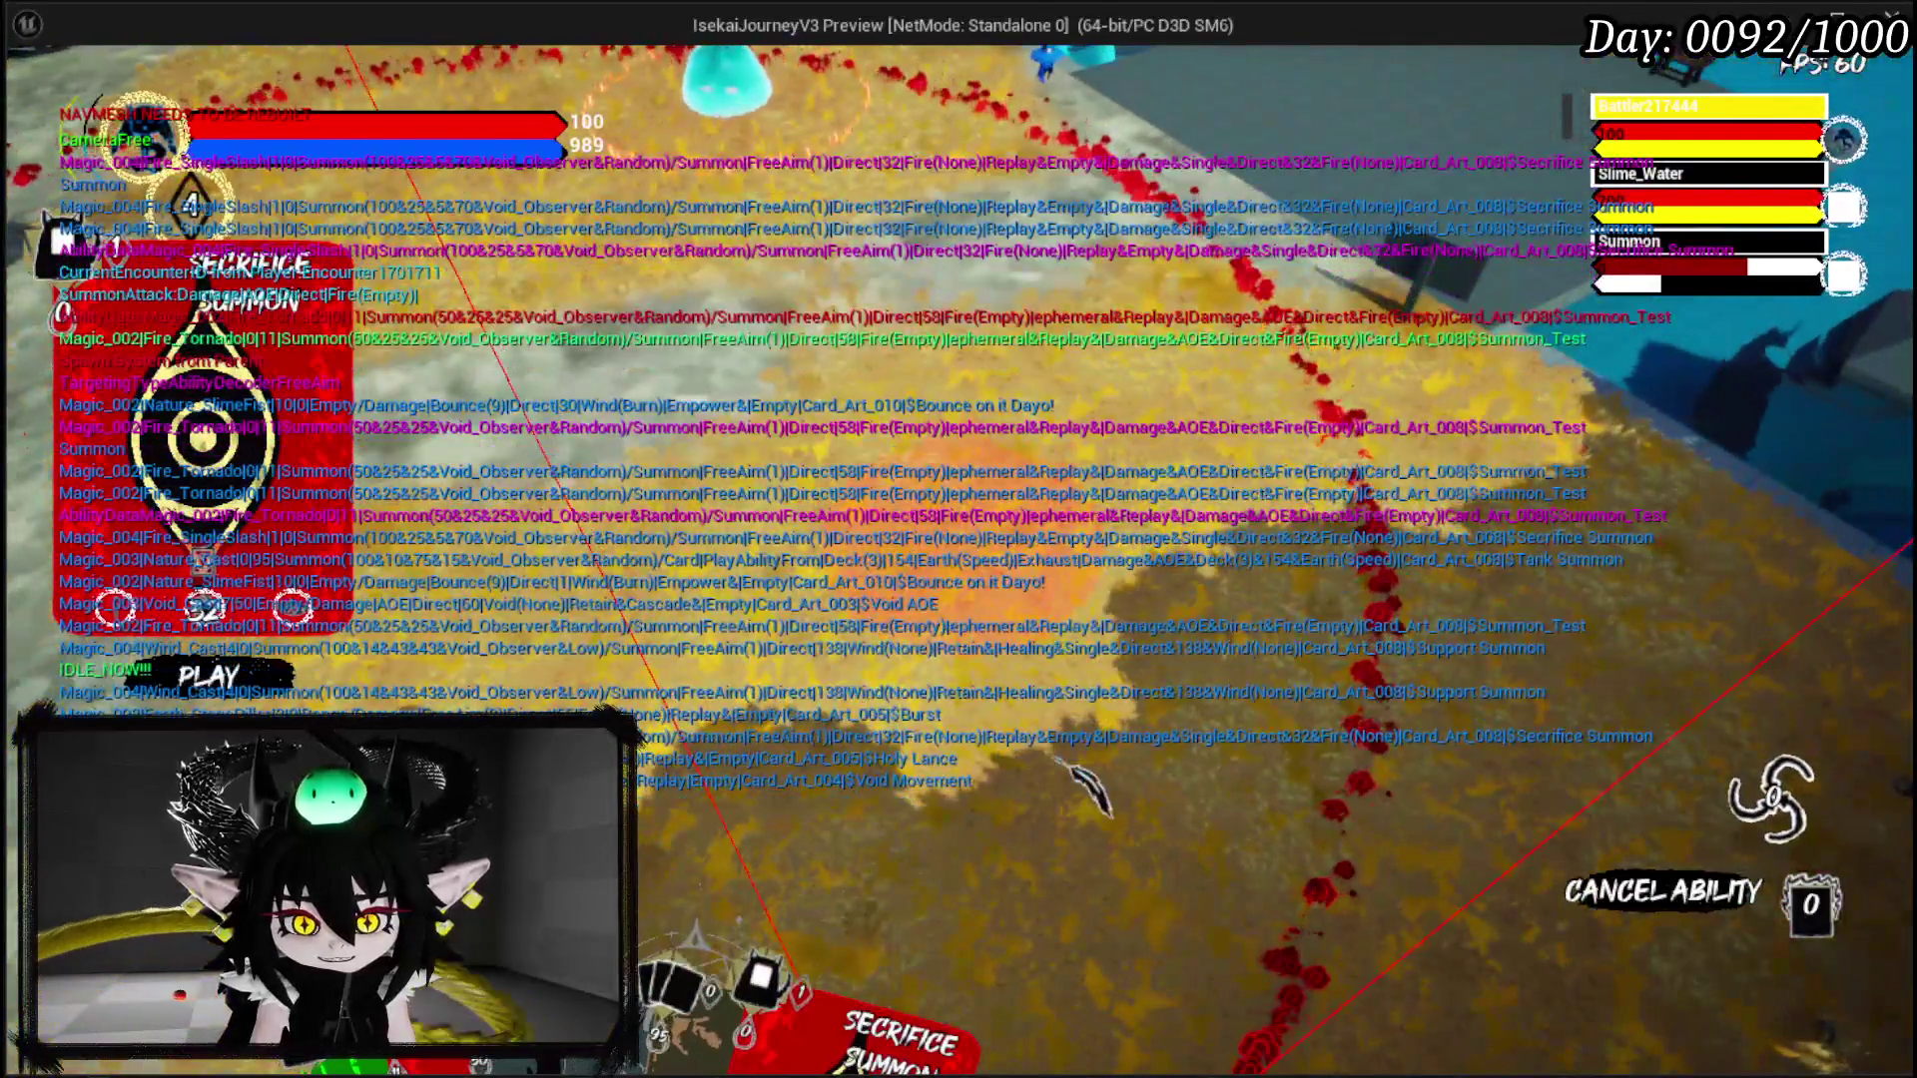
{"action": "left_click", "coordinate": [1084, 785]}
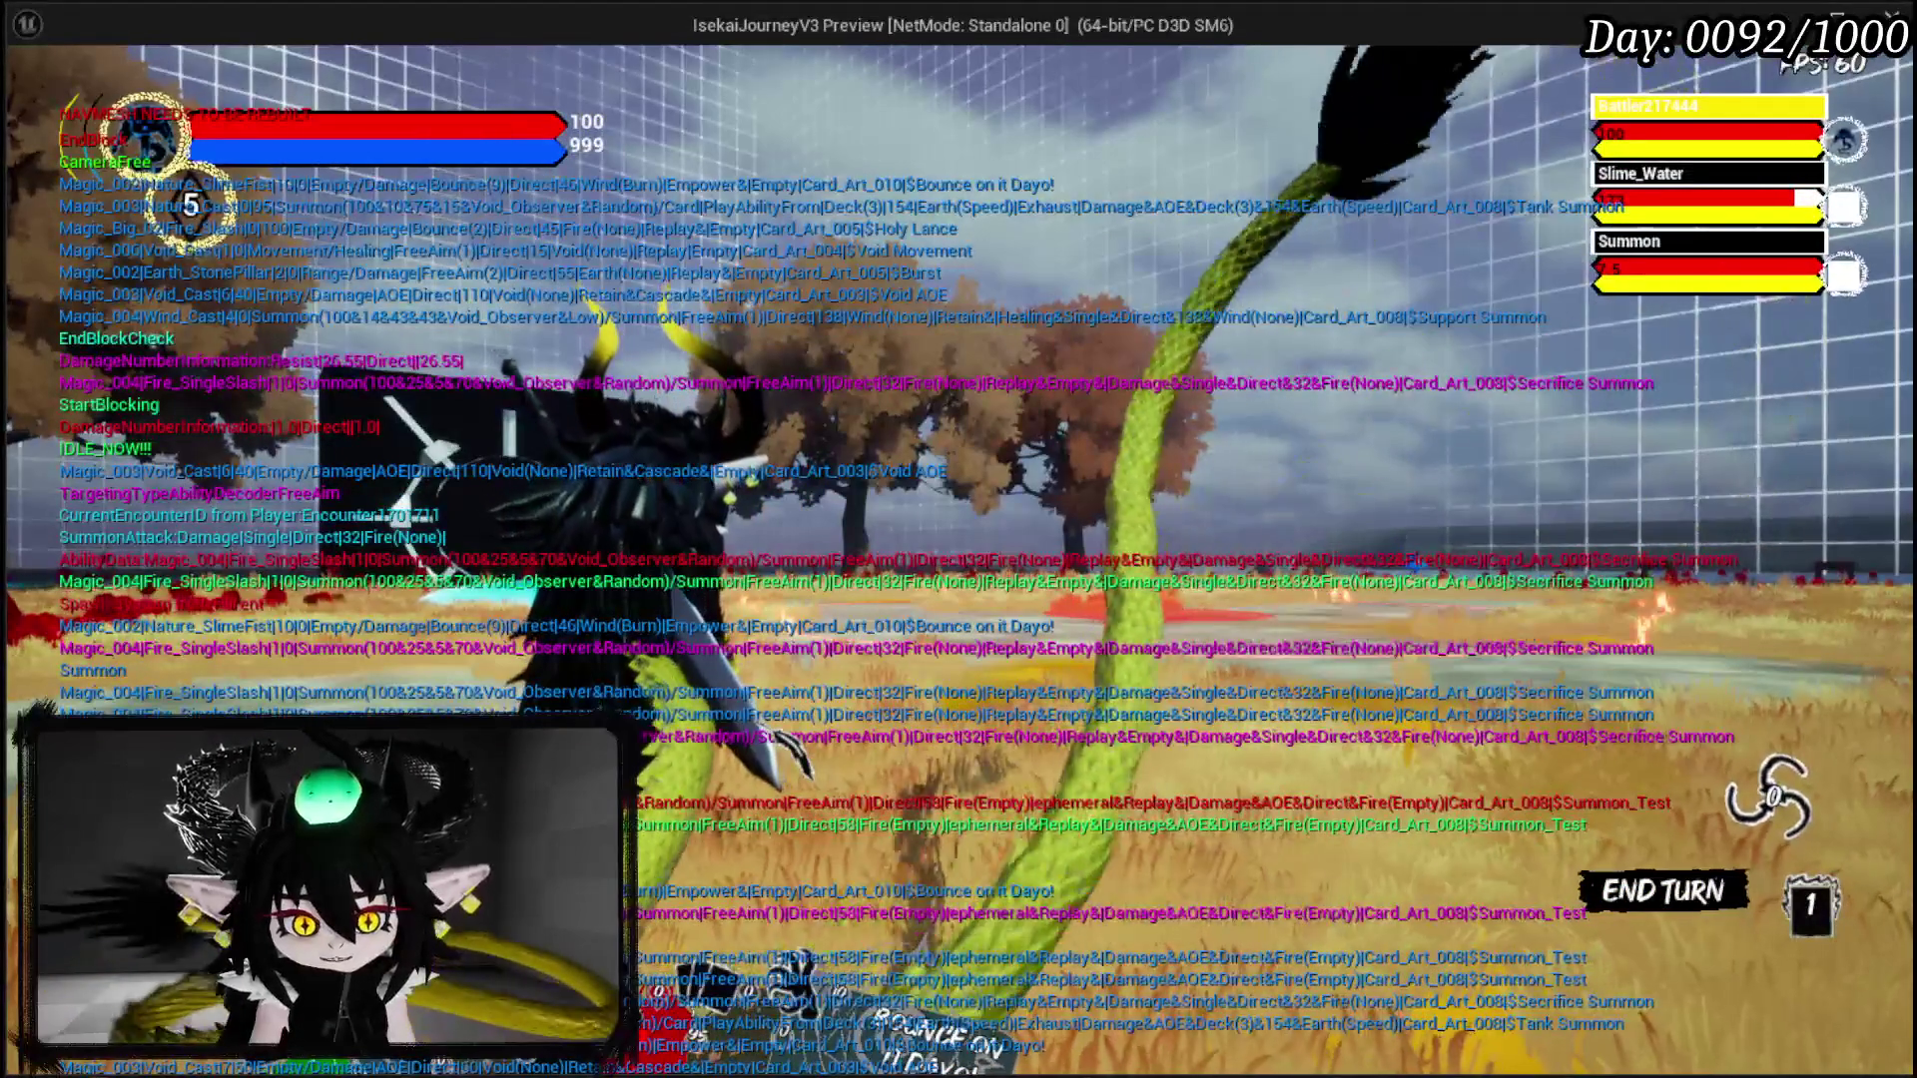
{"action": "key", "text": "Escape"}
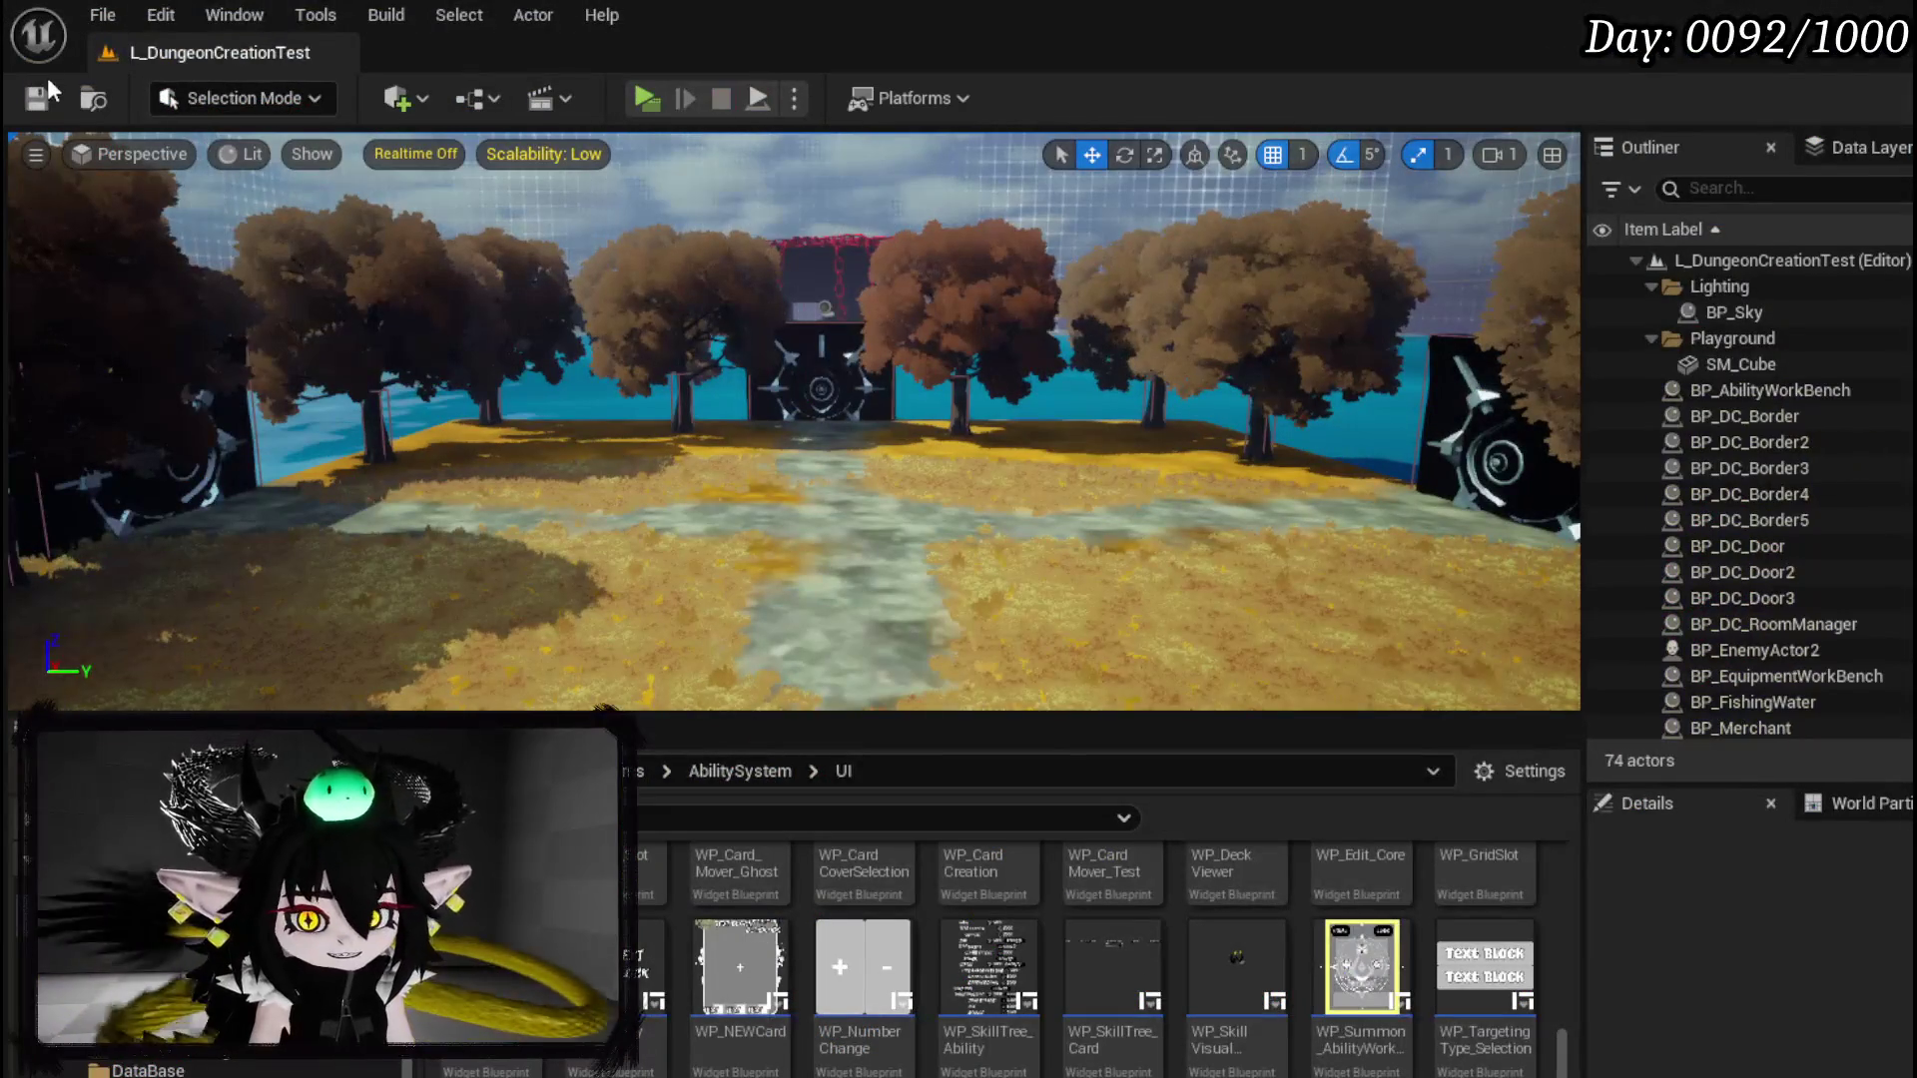
Step: Save all changed assets and pan the BuildGigaString graph up to the Ability Values nodes
{"action": "key", "text": "ctrl+s"}
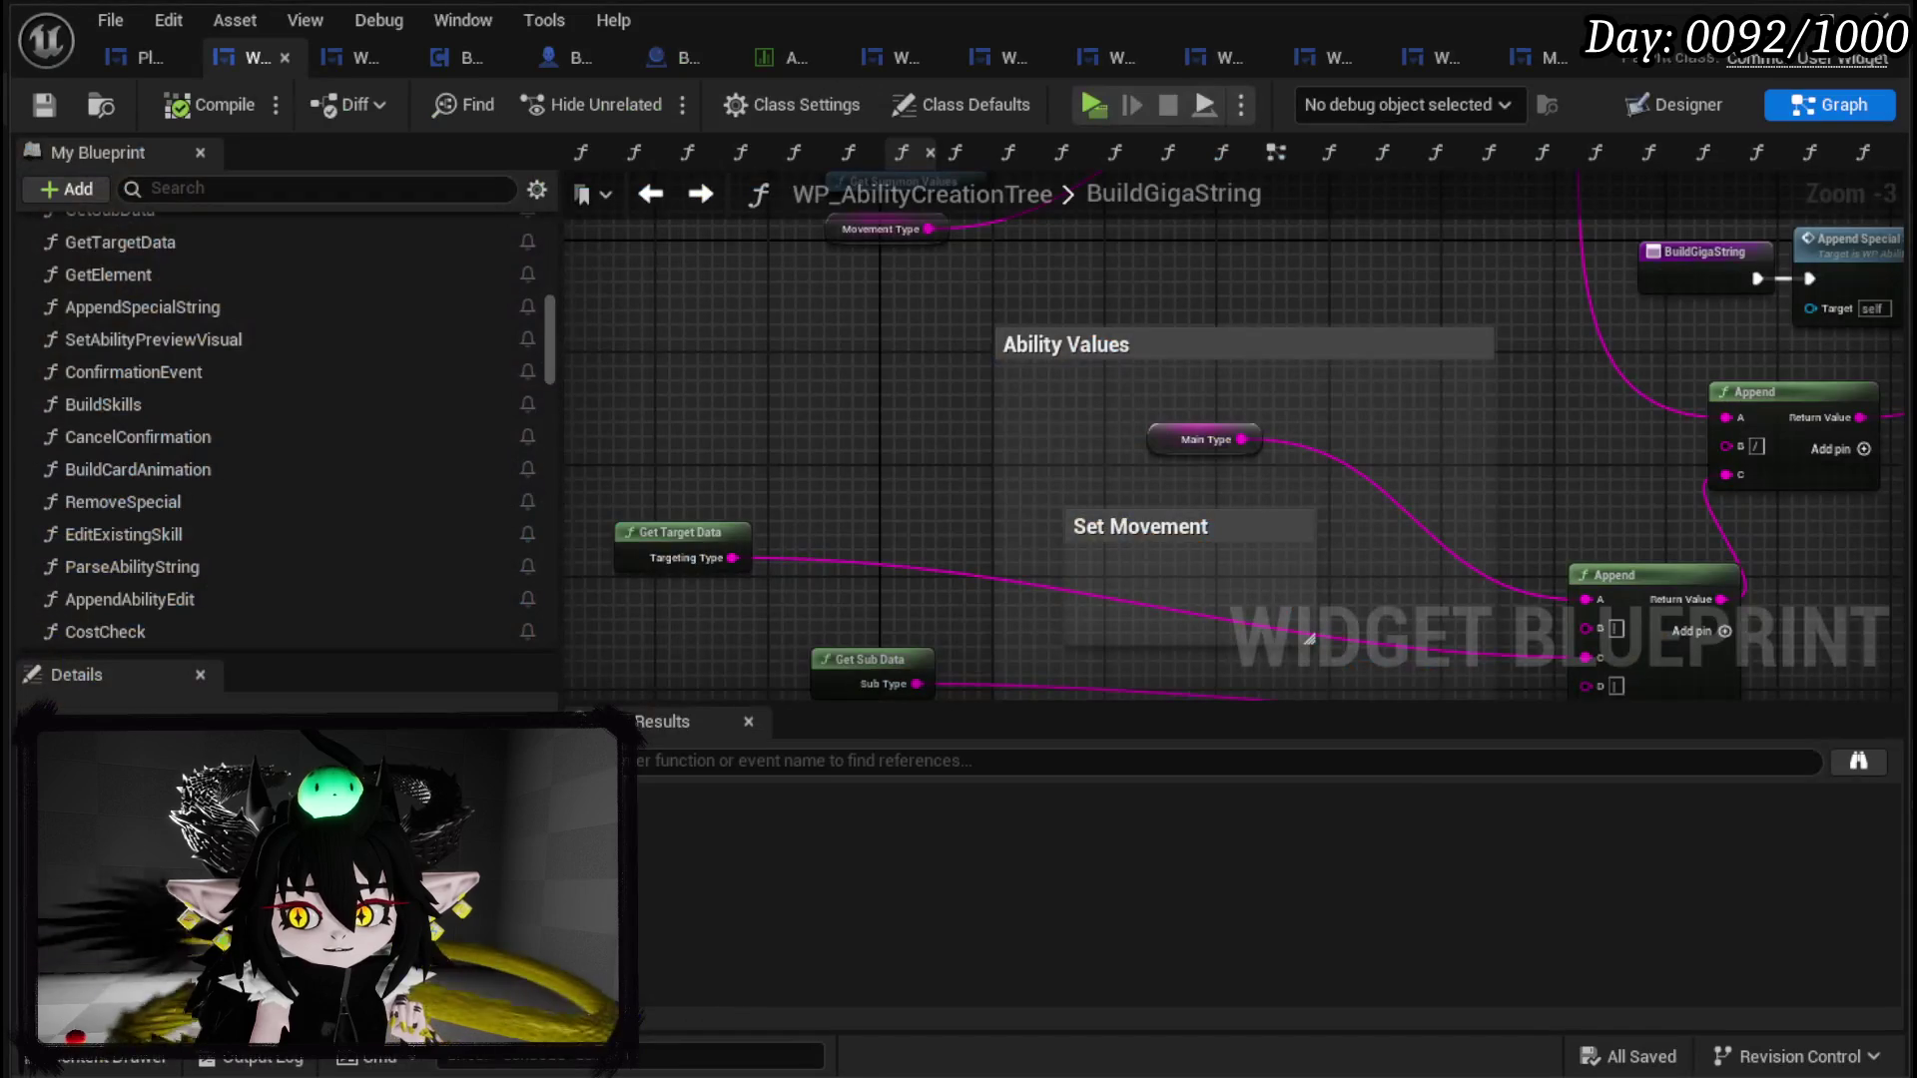
{"action": "left_click_drag", "start_coordinate": [1037, 336], "coordinate": [1019, 485]}
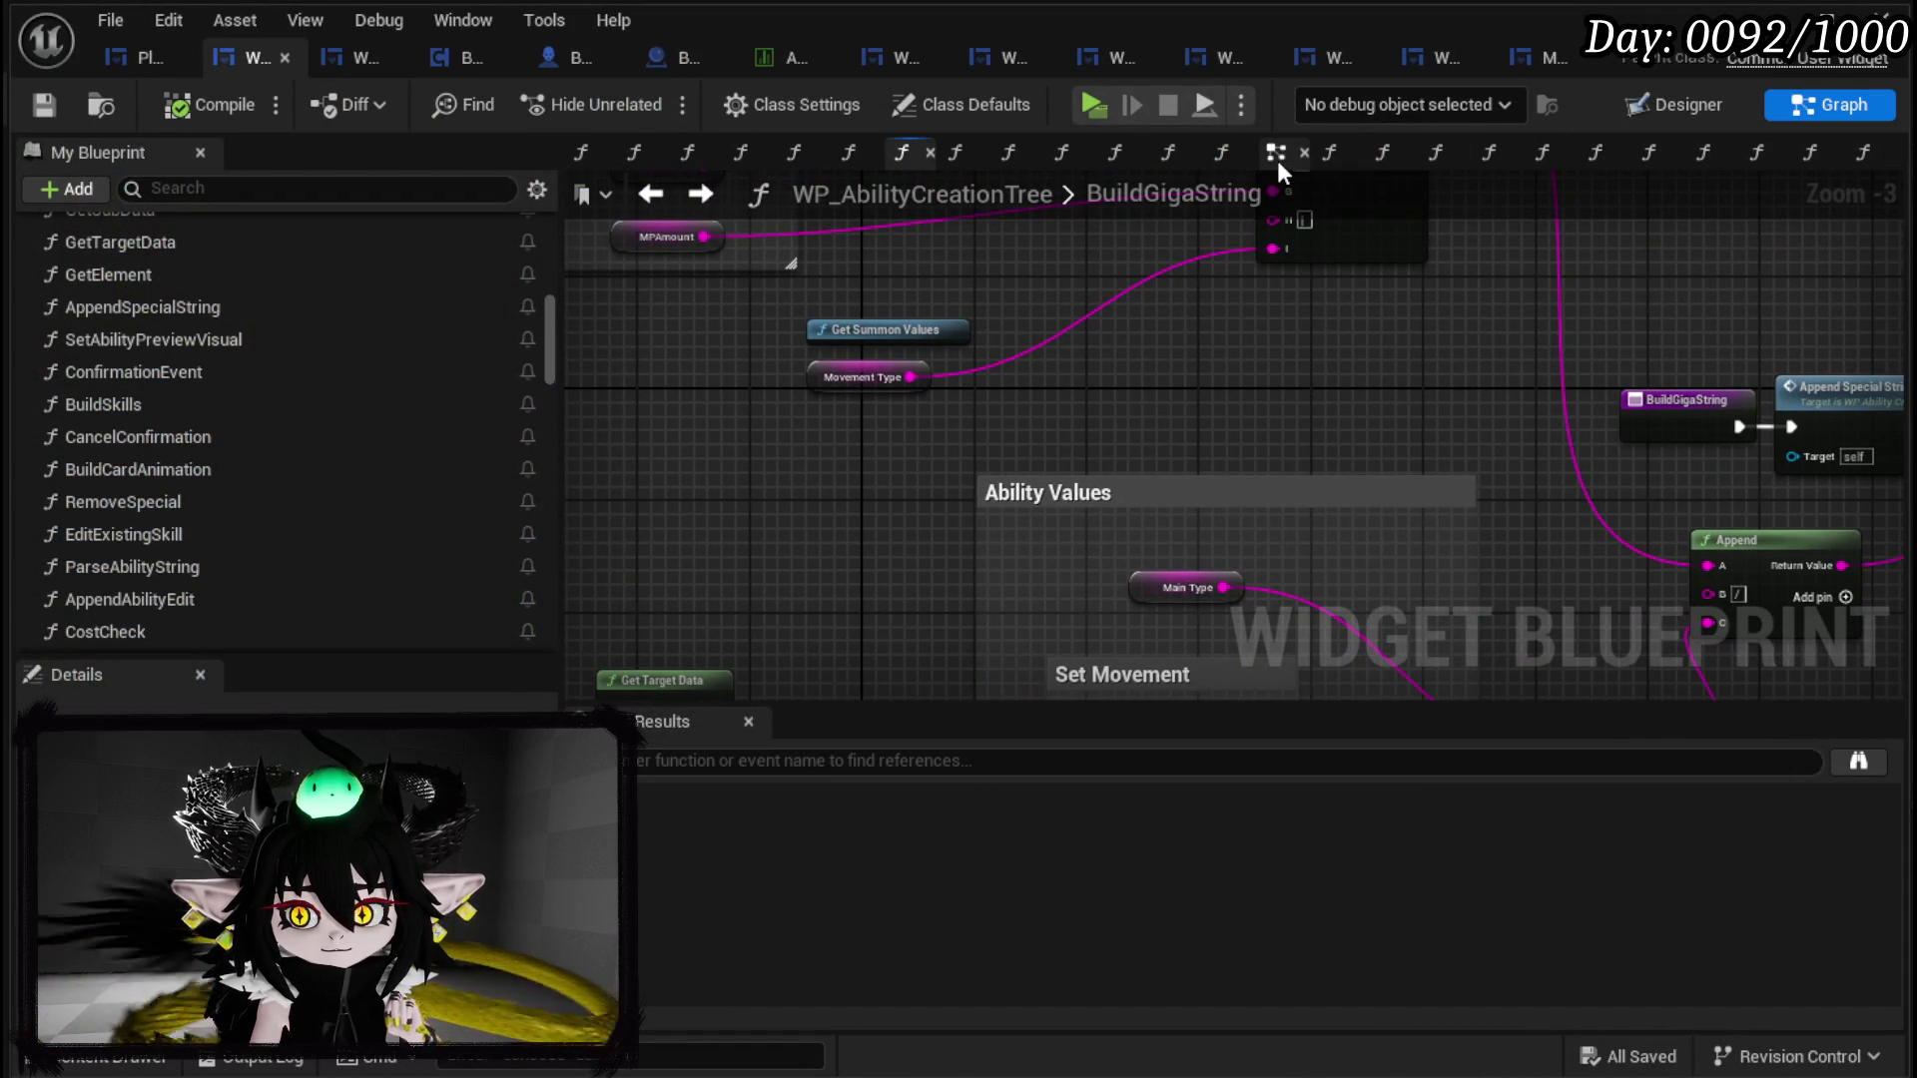
Step: Change the Movement Type string to Summon(500&25&50&25&Void_Observer&Random)
{"action": "left_click", "coordinate": [1276, 156]}
{"action": "scroll", "coordinate": [1112, 345], "scroll_direction": "up", "scroll_amount": 5}
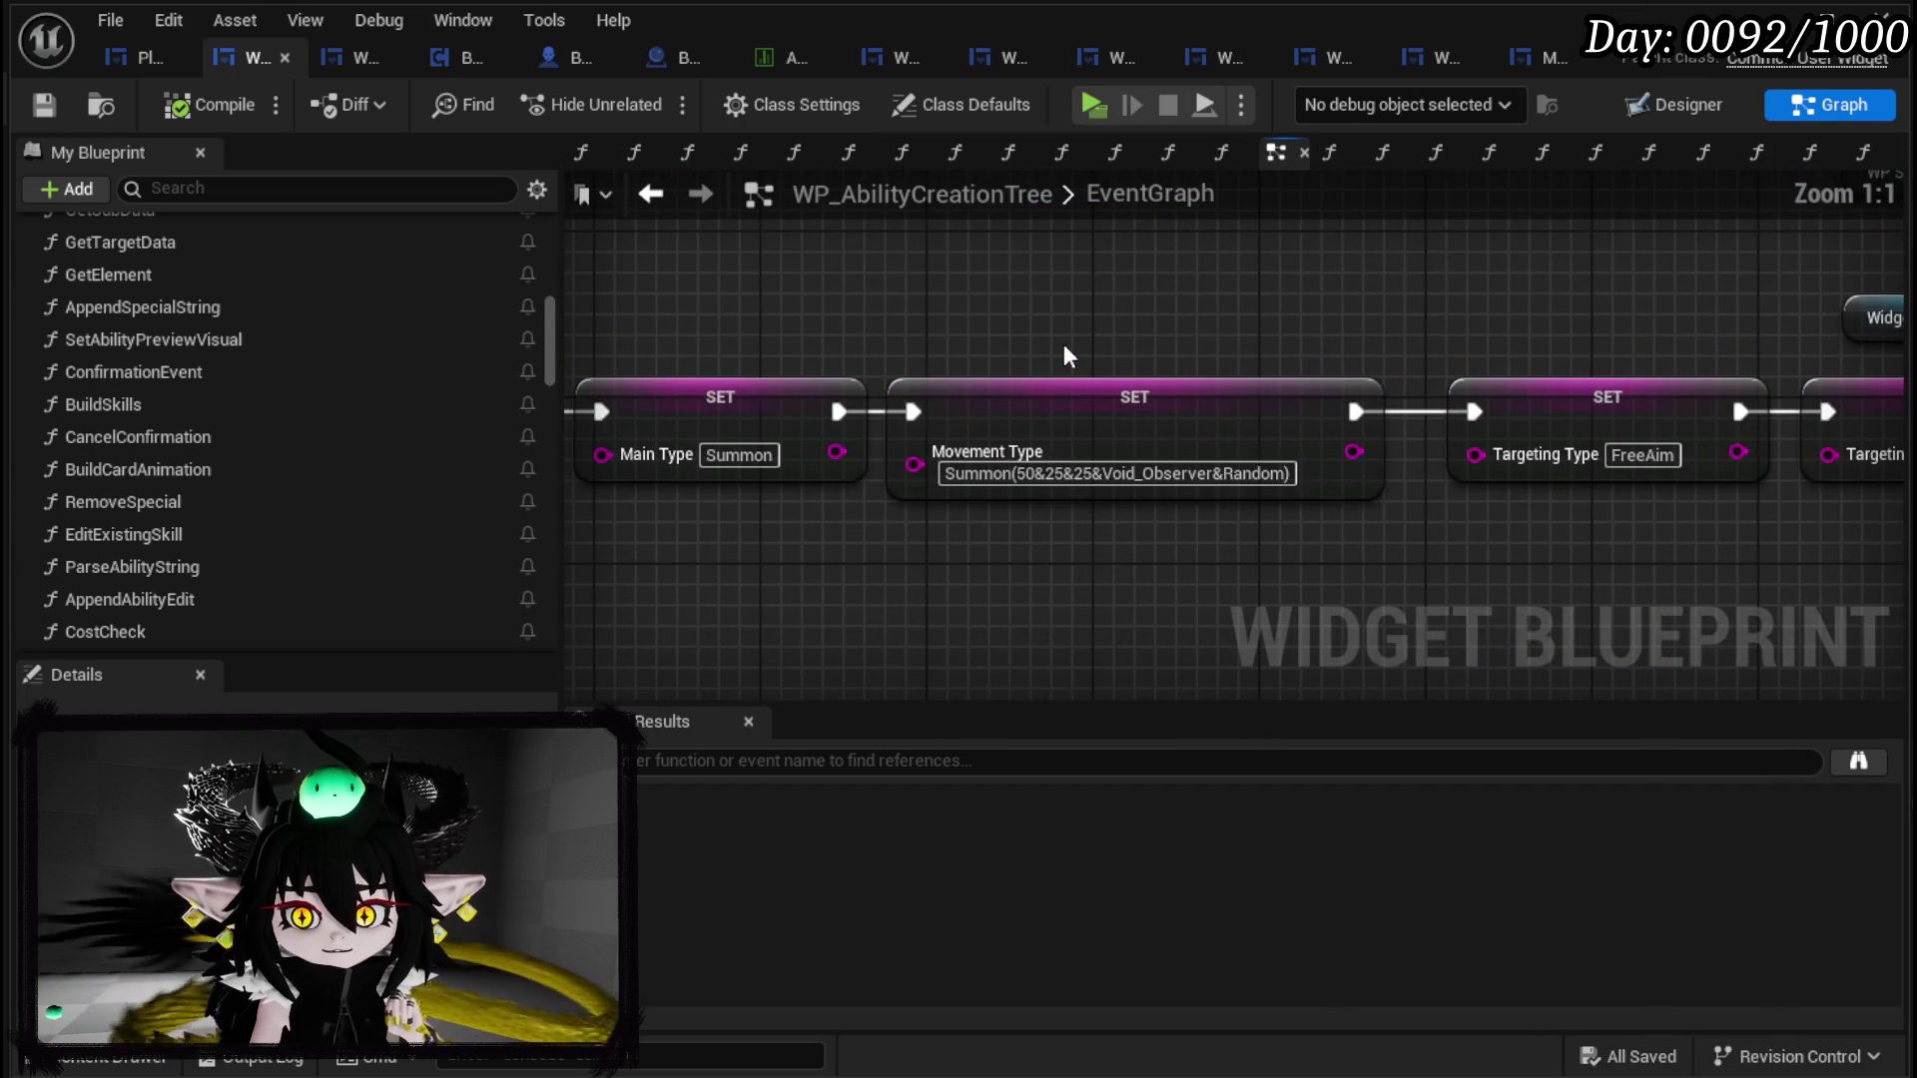
{"action": "left_click_drag", "start_coordinate": [1039, 517], "coordinate": [1003, 519]}
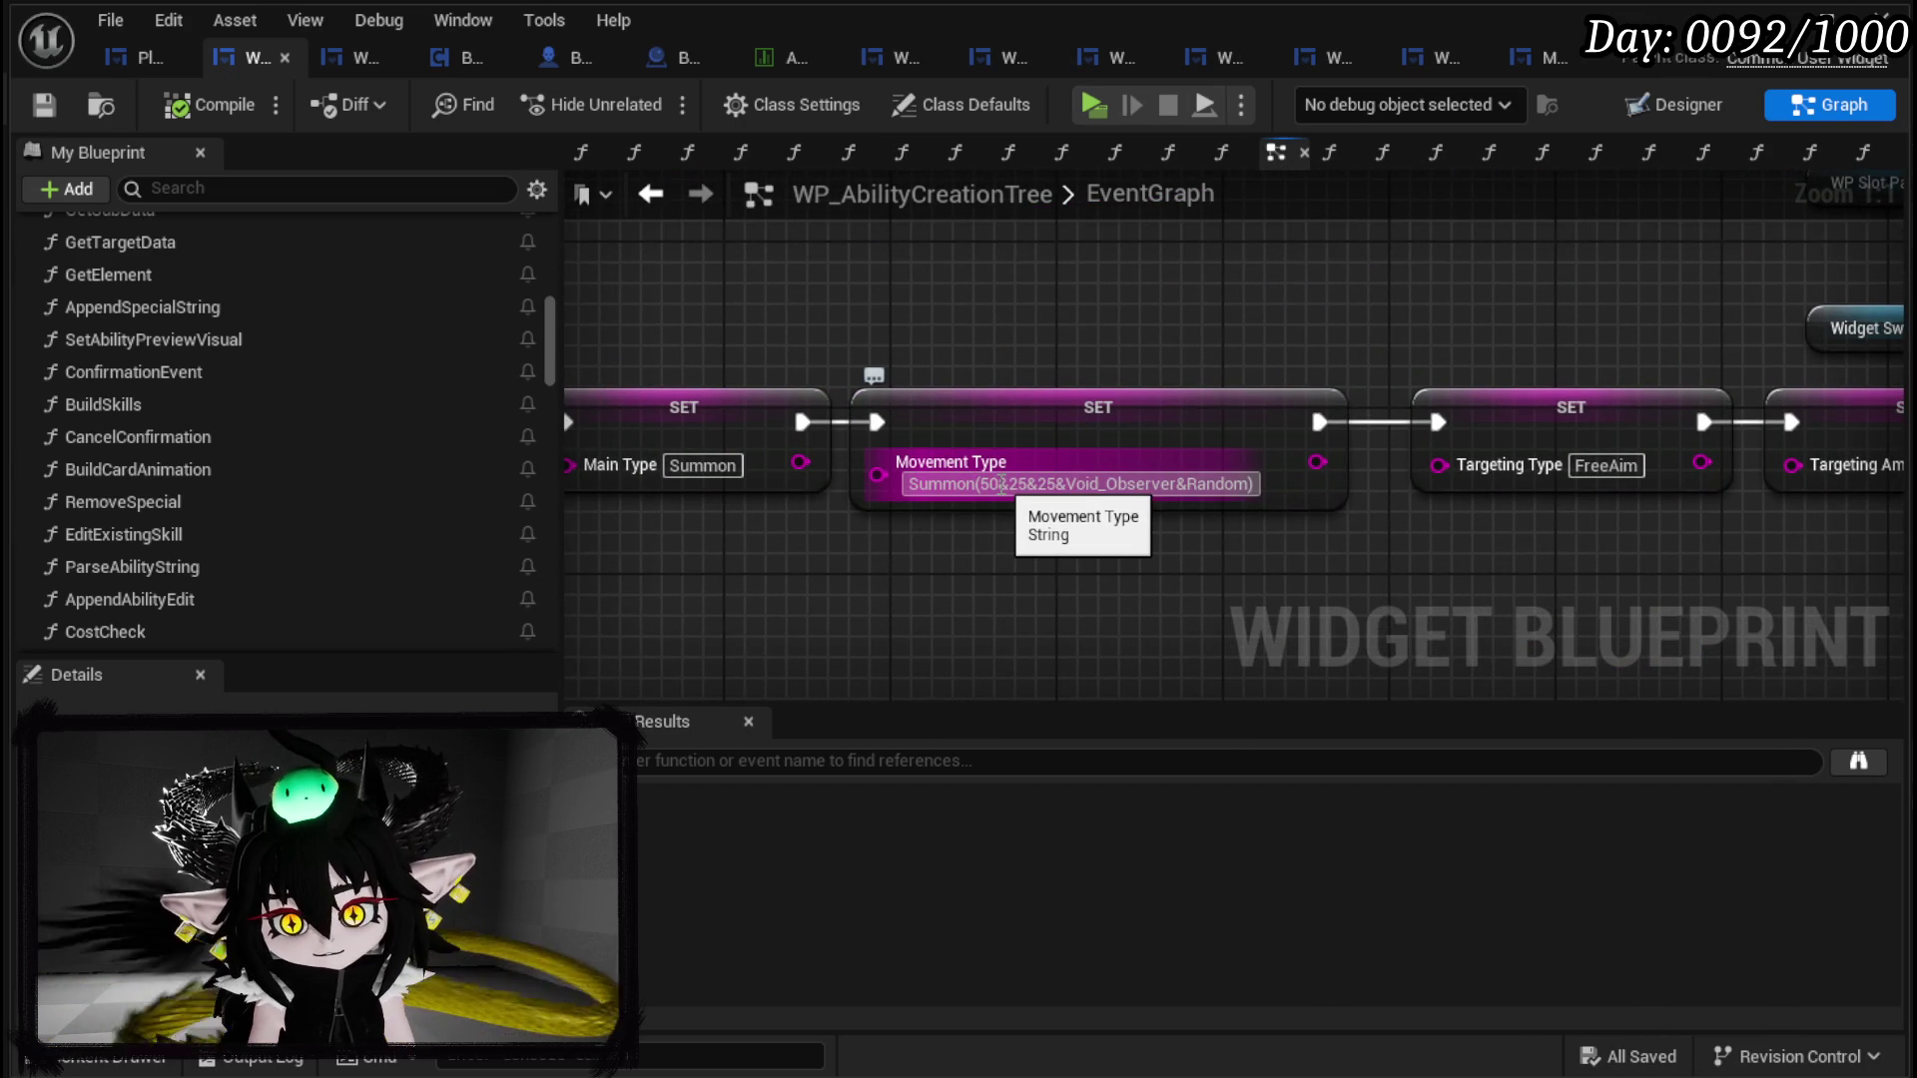
{"action": "left_click", "coordinate": [999, 484]}
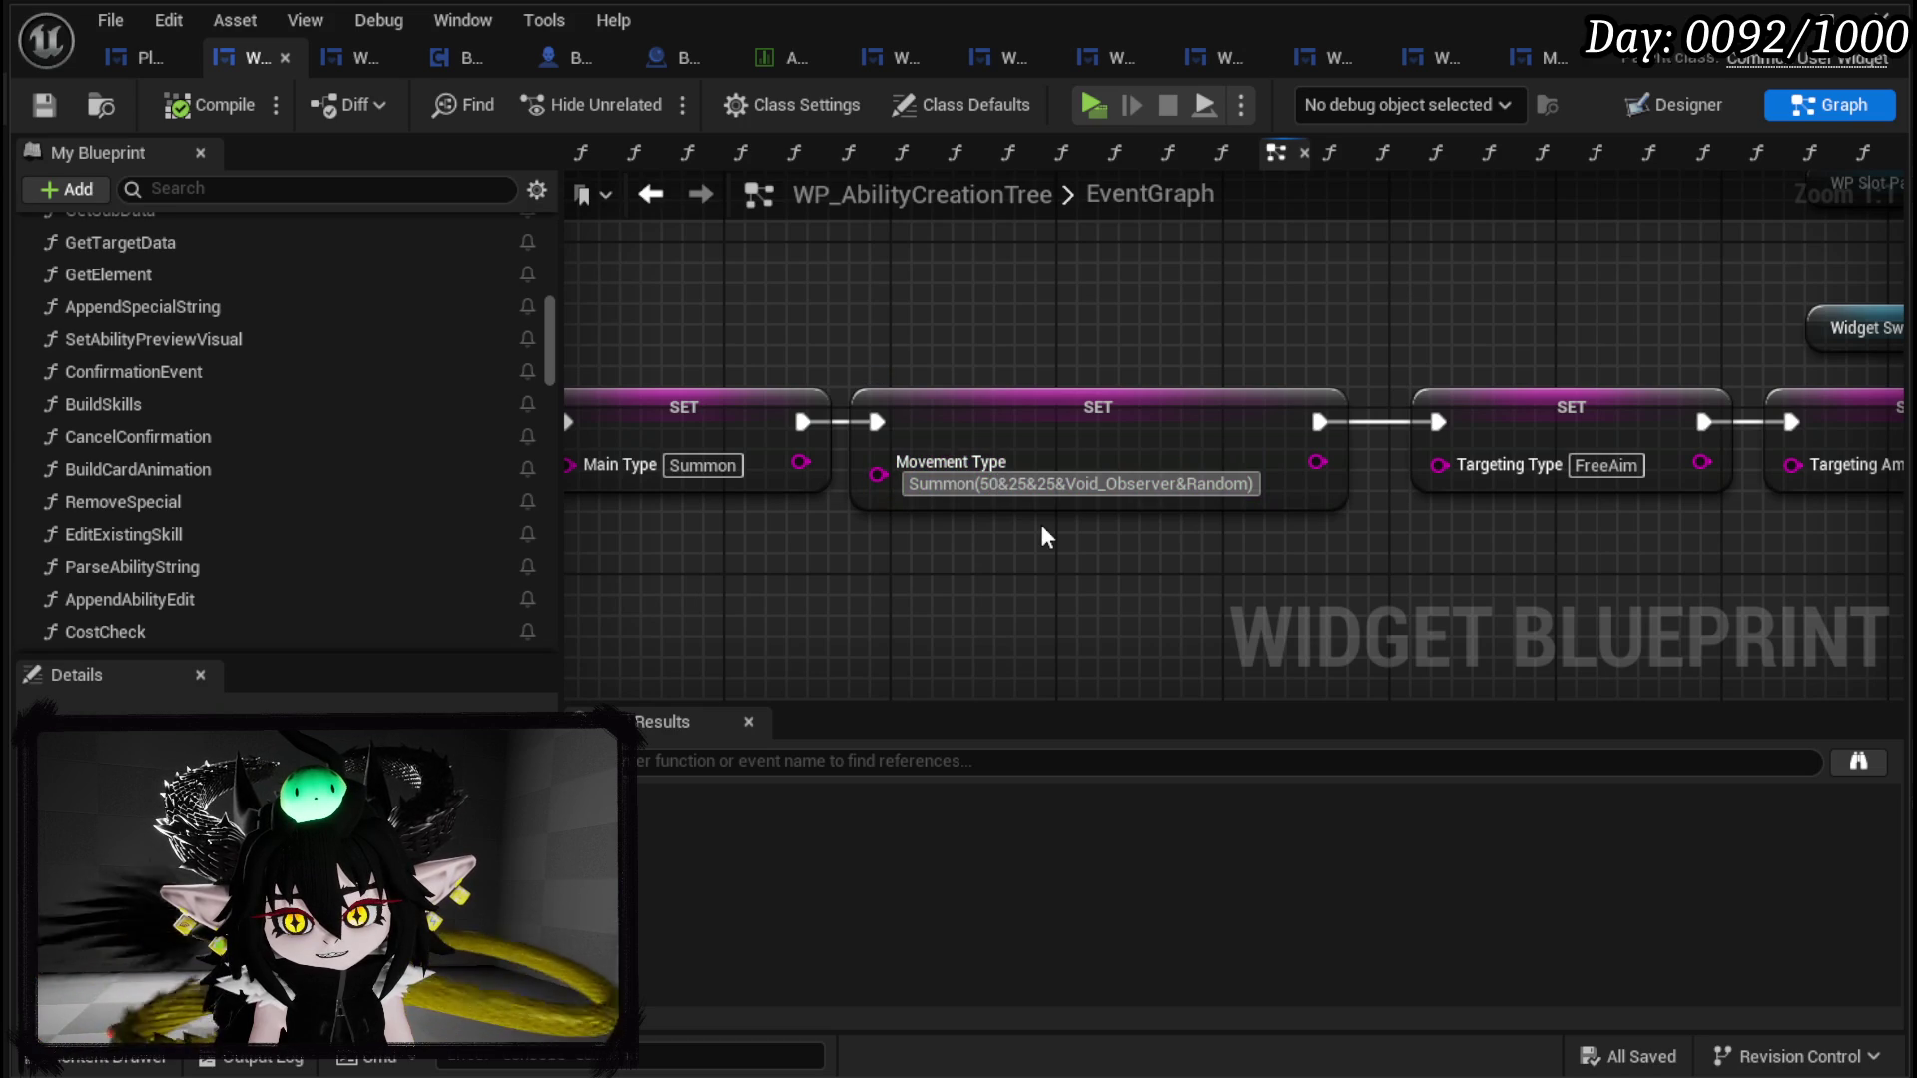
{"action": "left_click", "coordinate": [998, 484]}
{"action": "type", "text": "0"}
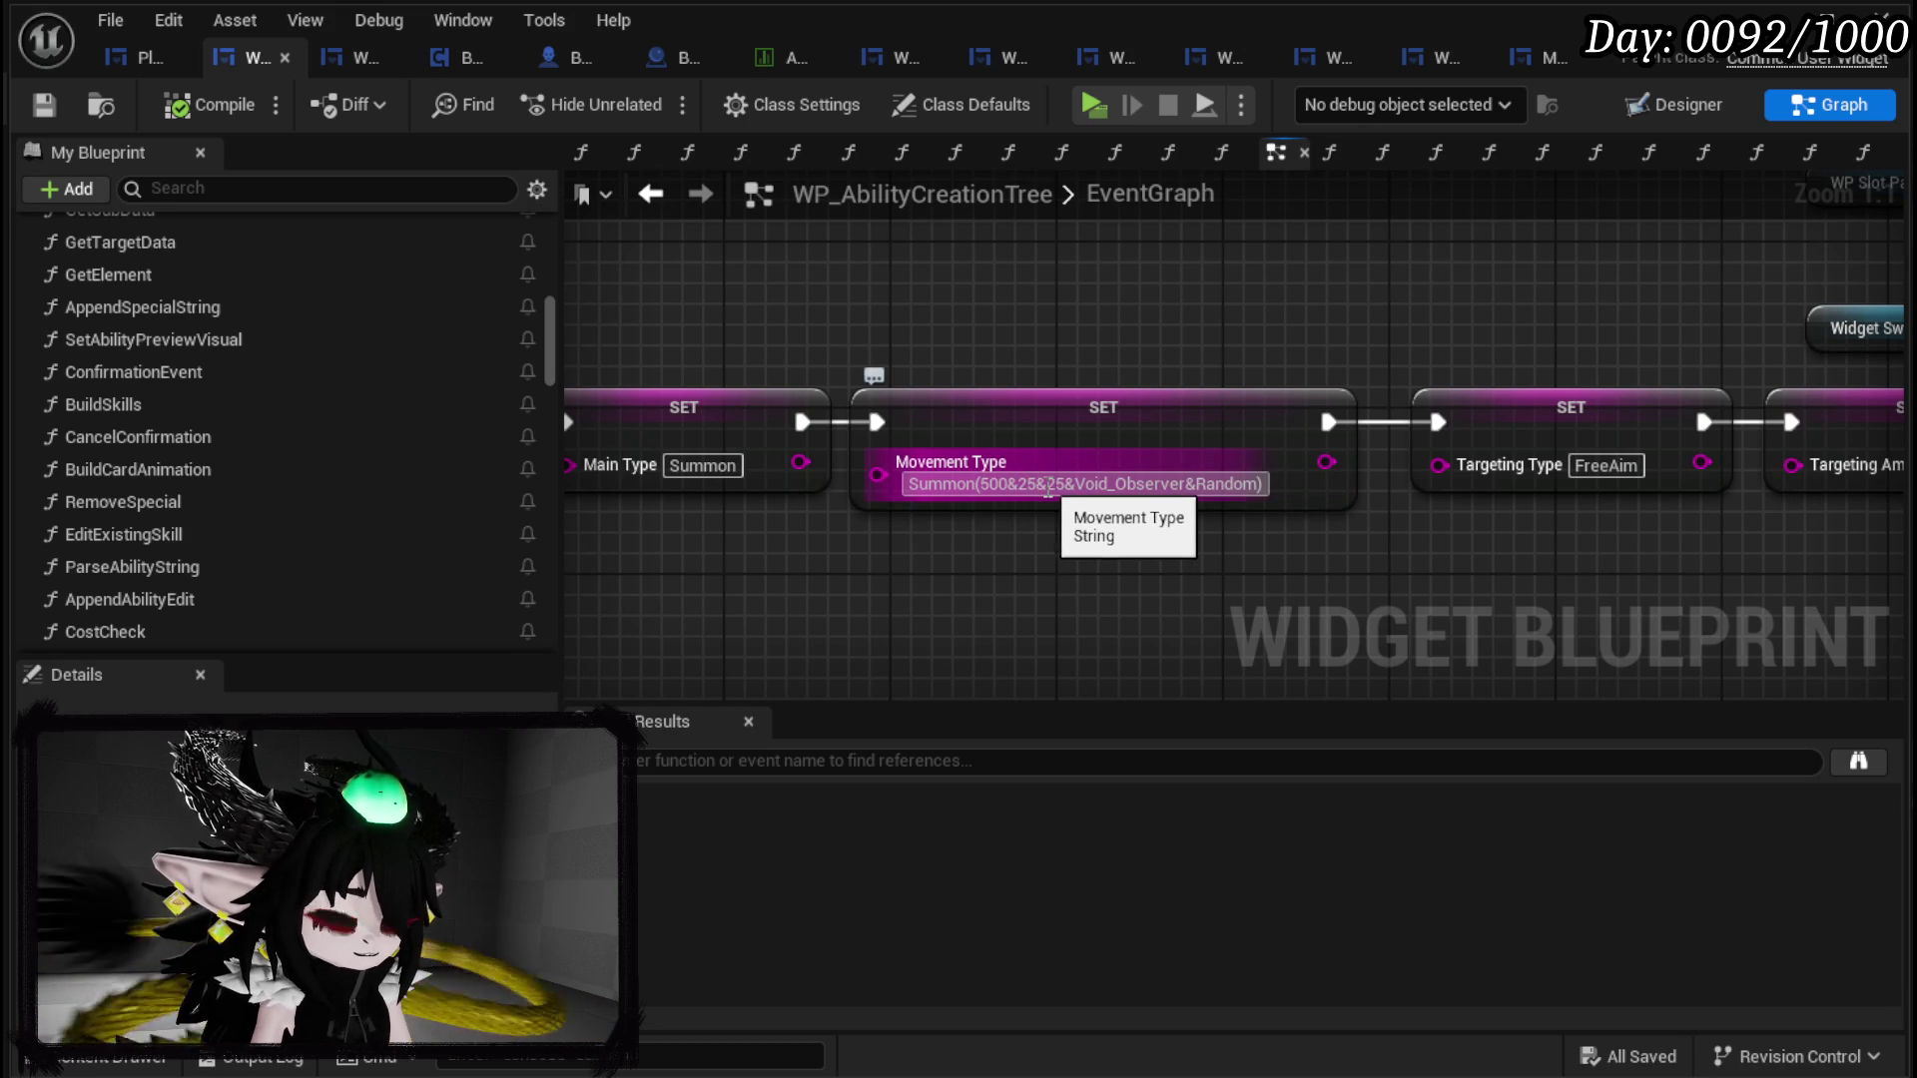
{"action": "left_click", "coordinate": [1048, 484]}
{"action": "double_click", "coordinate": [1055, 484]}
{"action": "type", "text": "50&"}
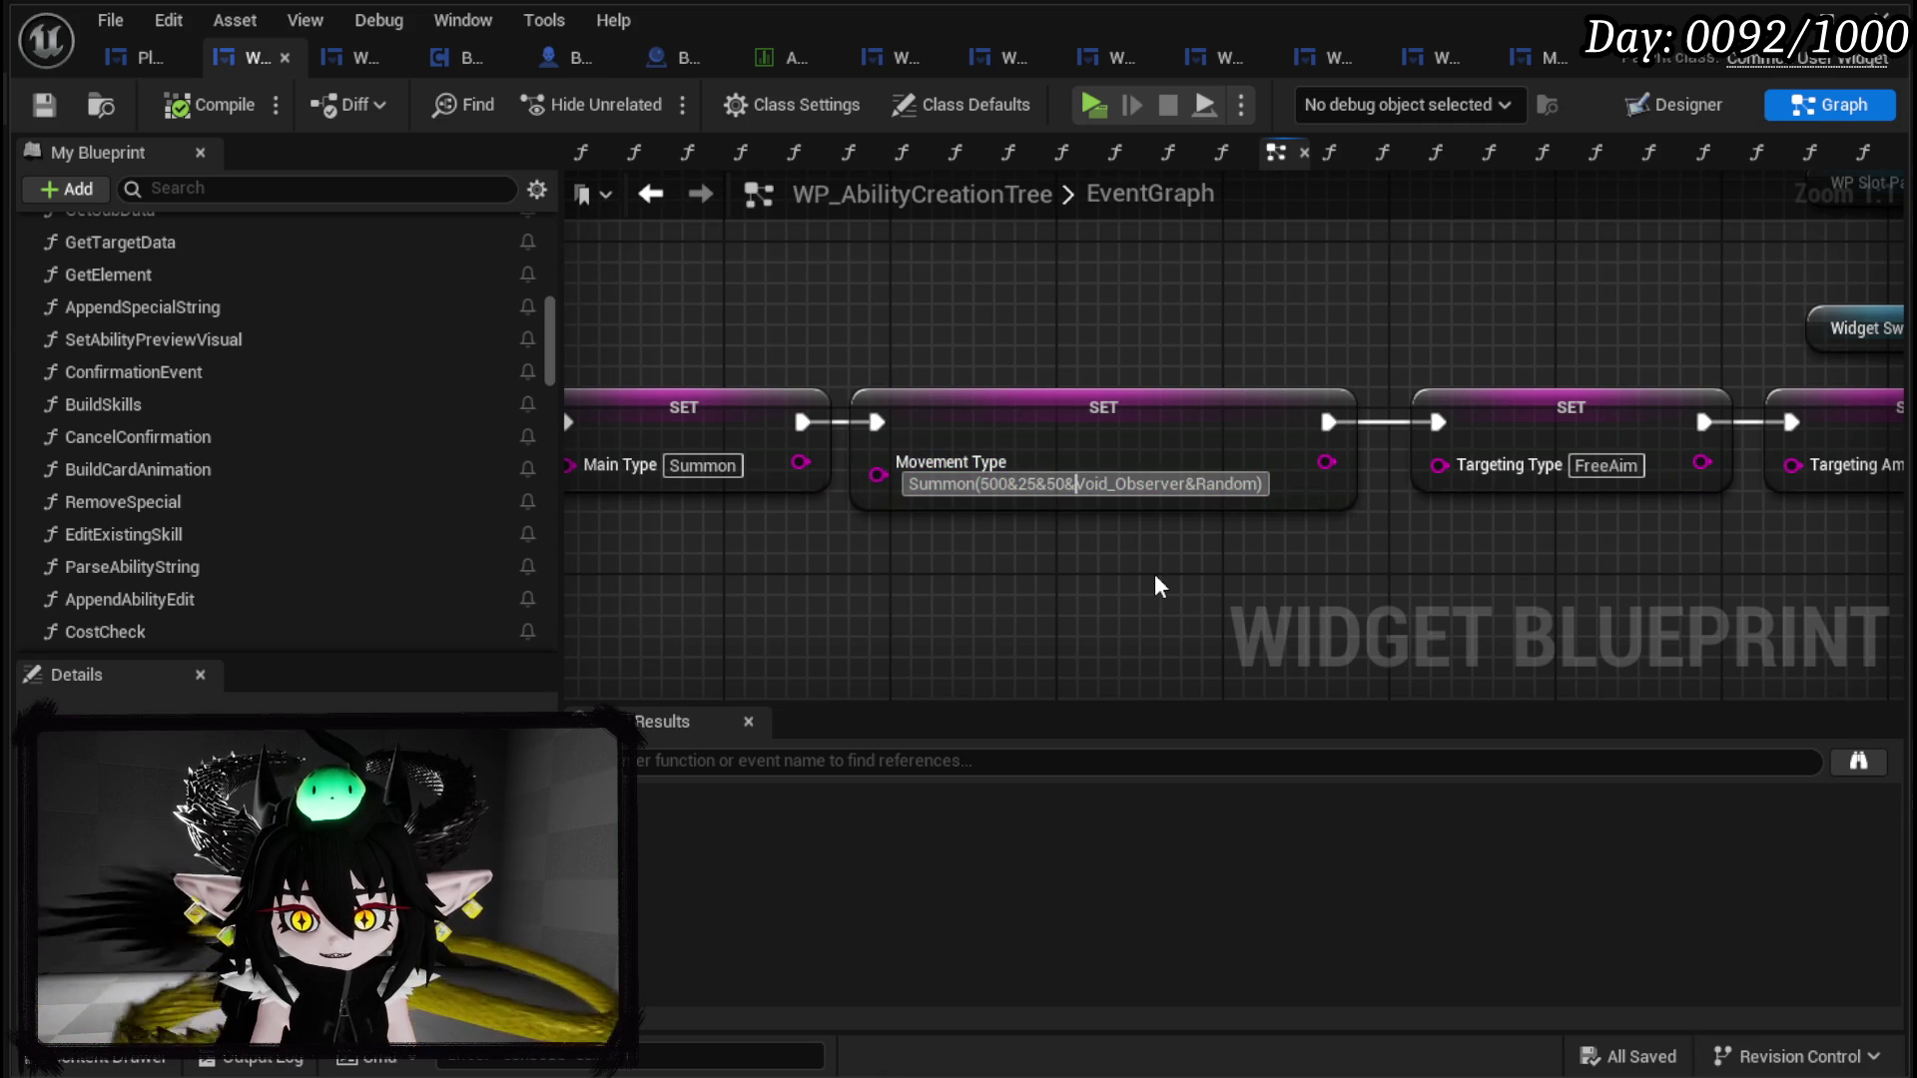
{"action": "type", "text": "25"}
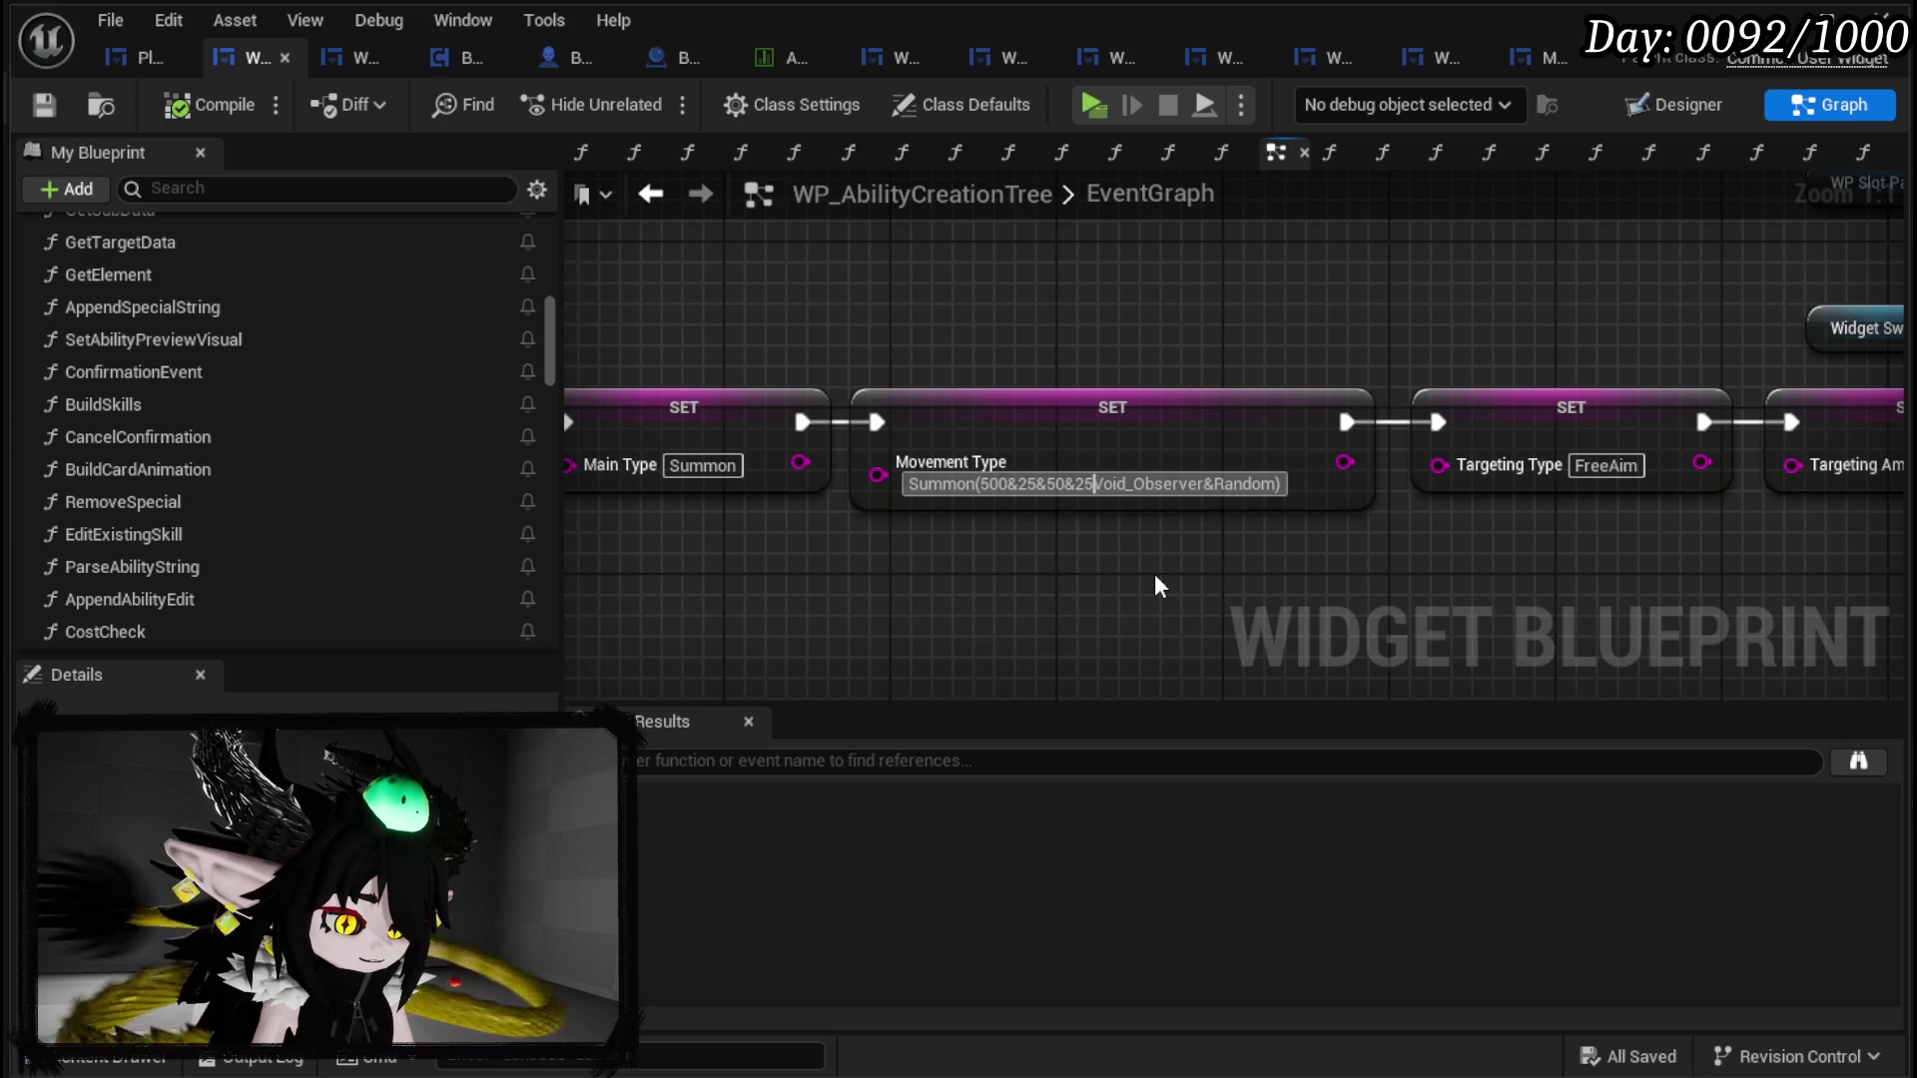
{"action": "type", "text": "&"}
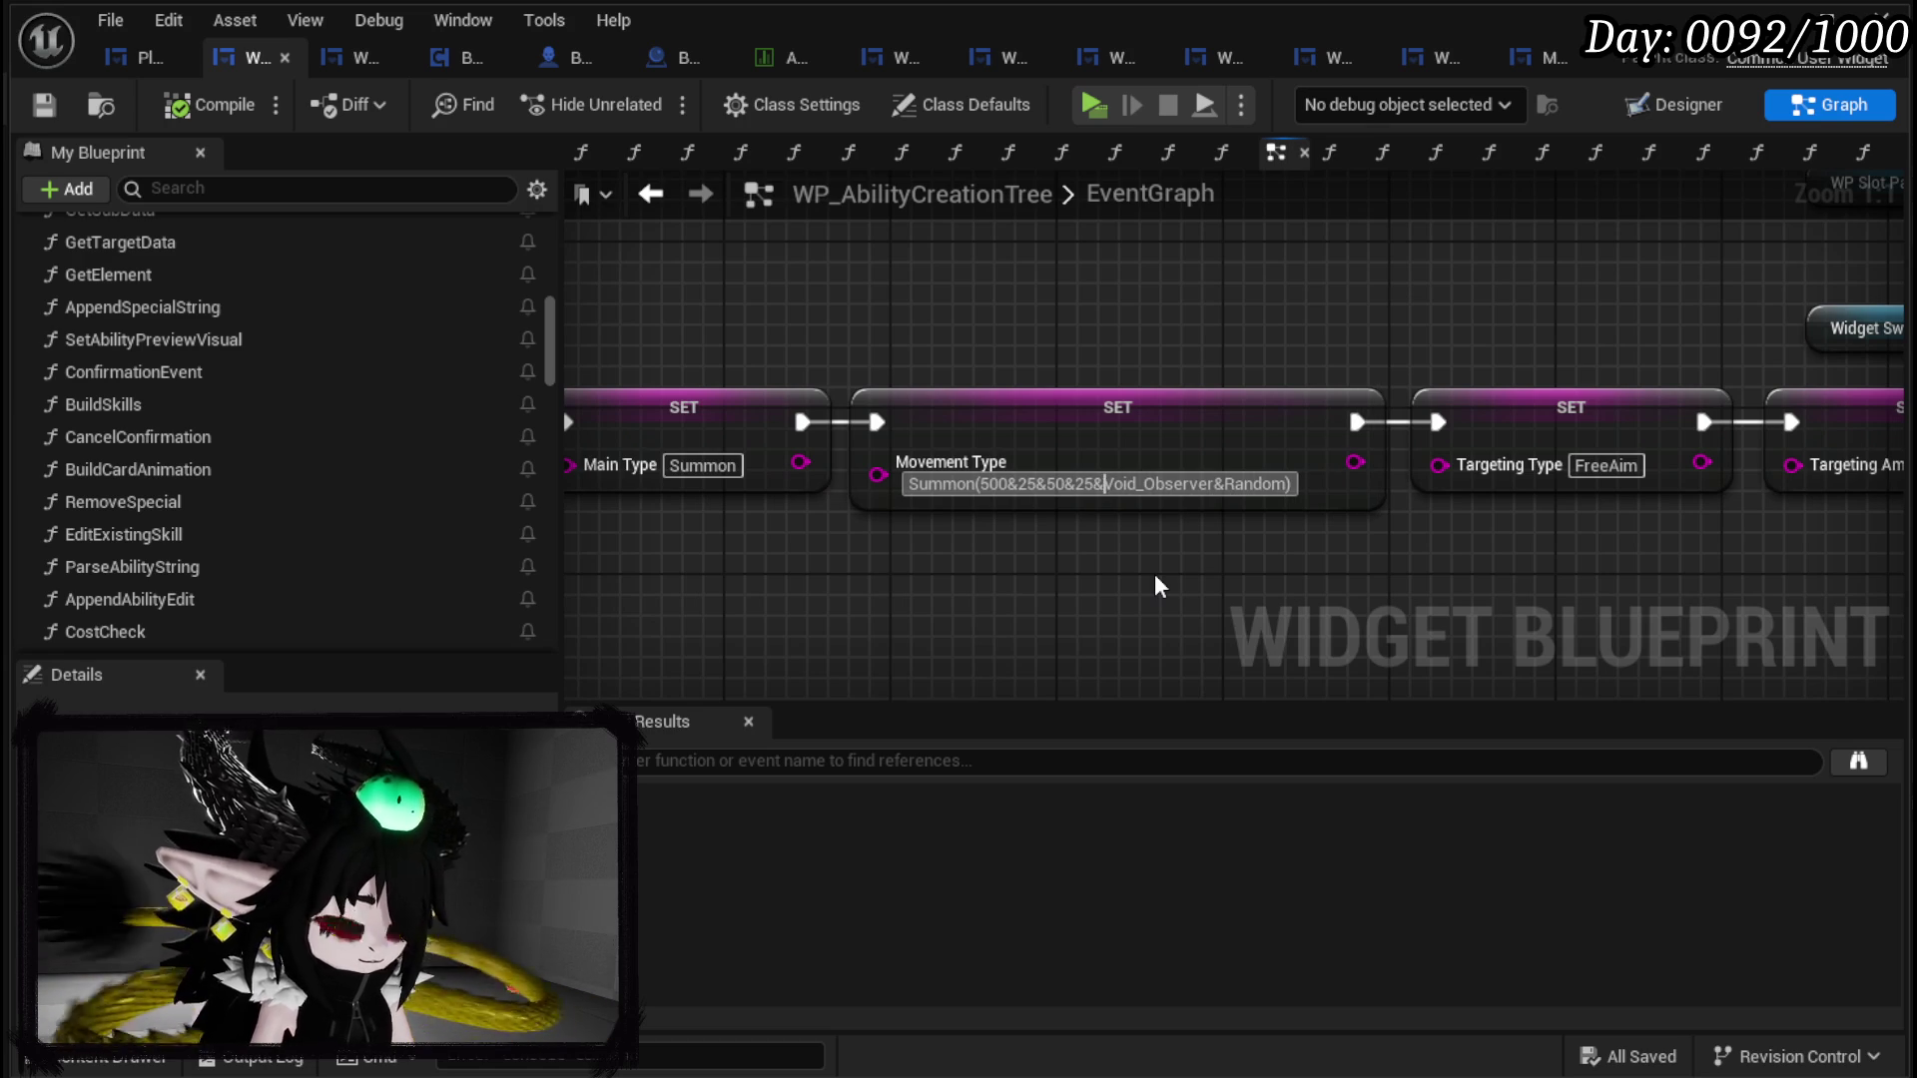
{"action": "key", "text": "Return"}
Step: Compile and save WP_AbilityCreationTree, then close the Blueprint editor
{"action": "left_click", "coordinate": [225, 111]}
{"action": "left_click", "coordinate": [45, 106]}
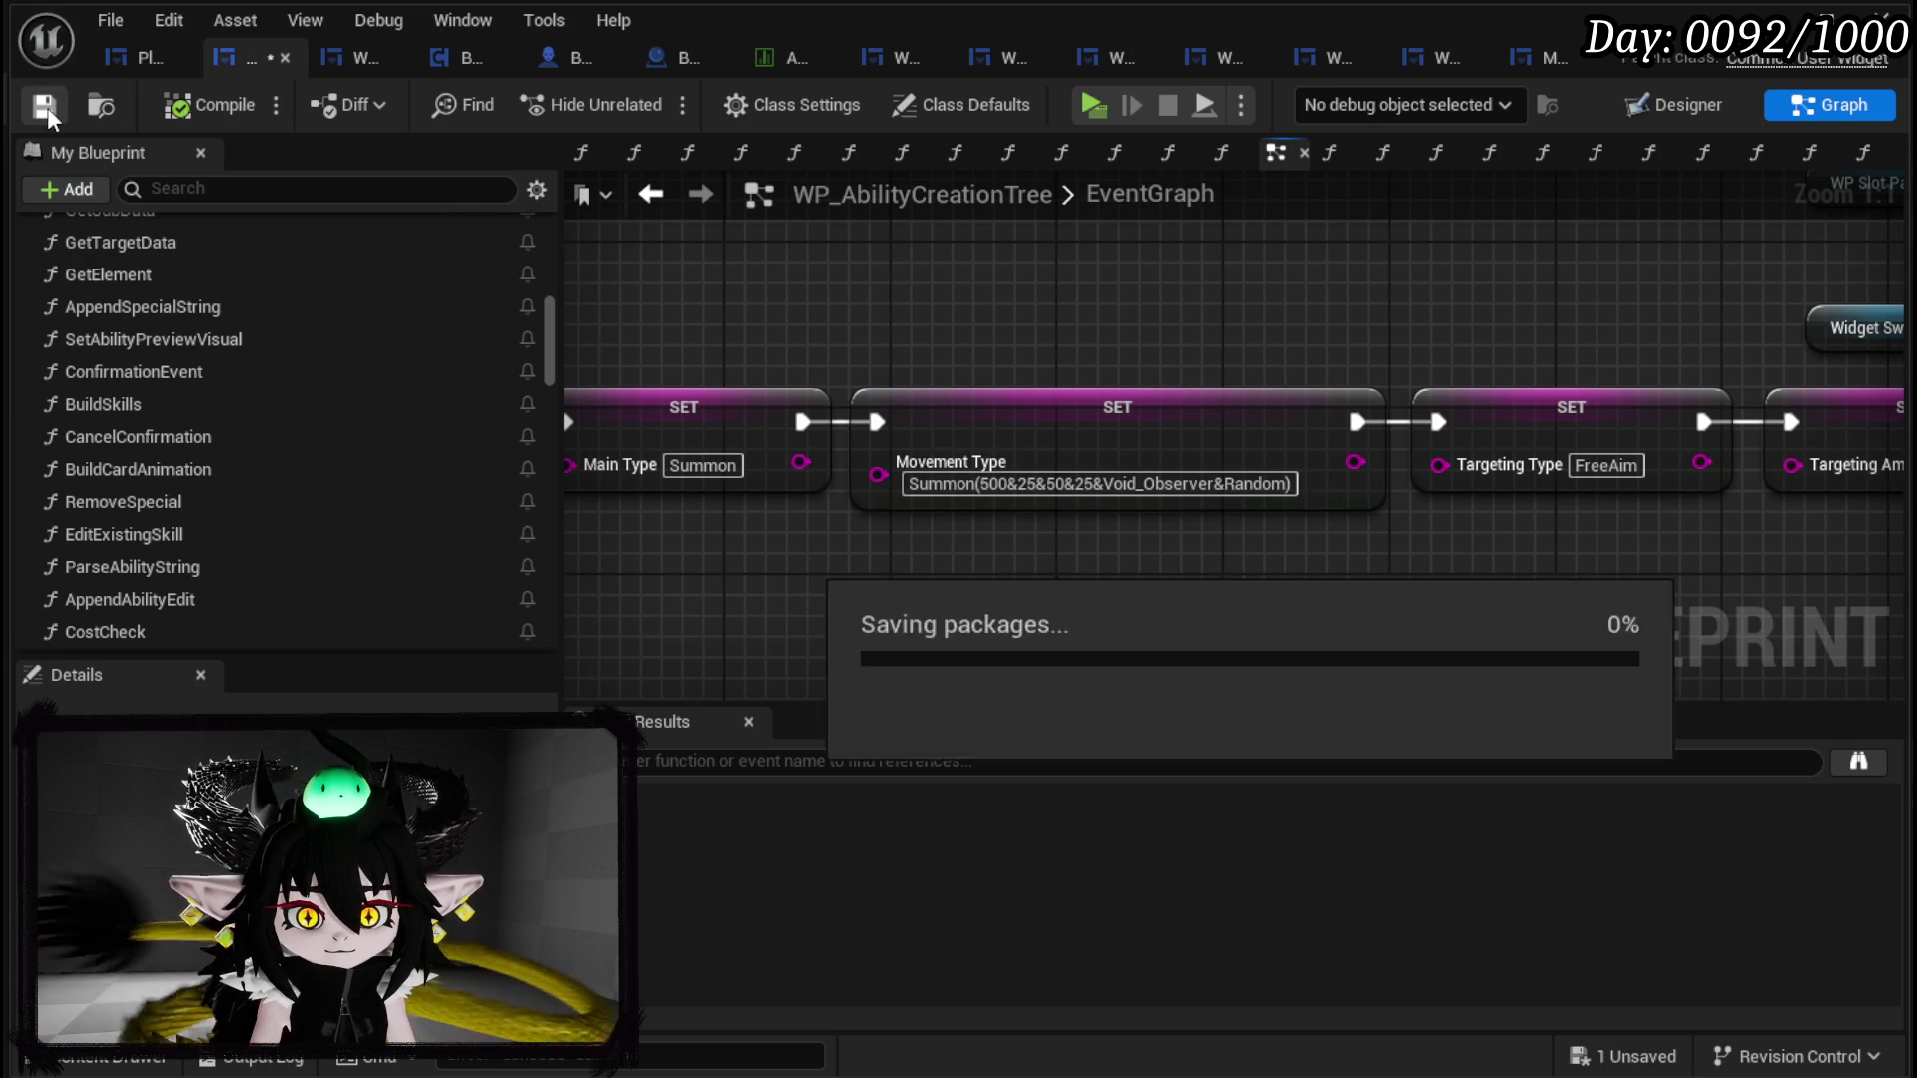
{"action": "left_click", "coordinate": [1787, 18]}
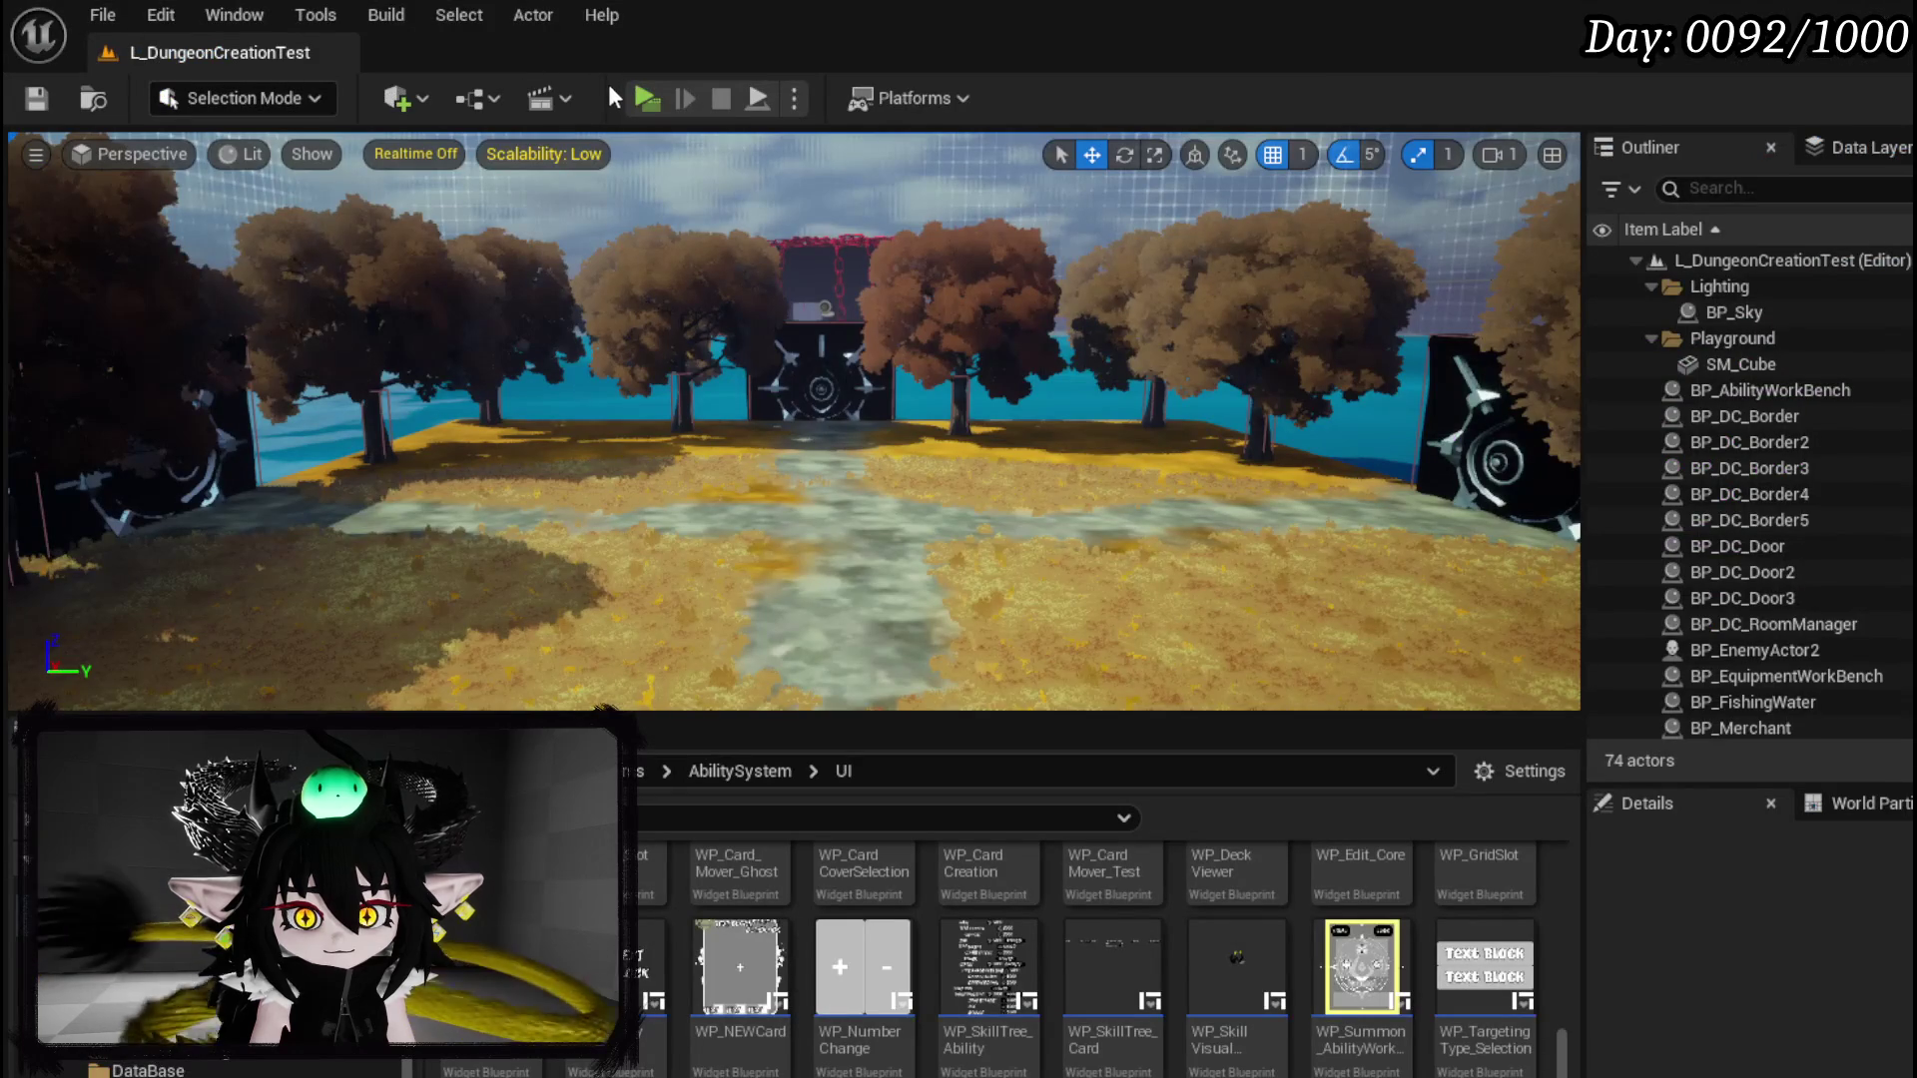
Step: Launch a standalone game and delete the old Summon_Test card from the deck viewer
{"action": "left_click", "coordinate": [645, 107]}
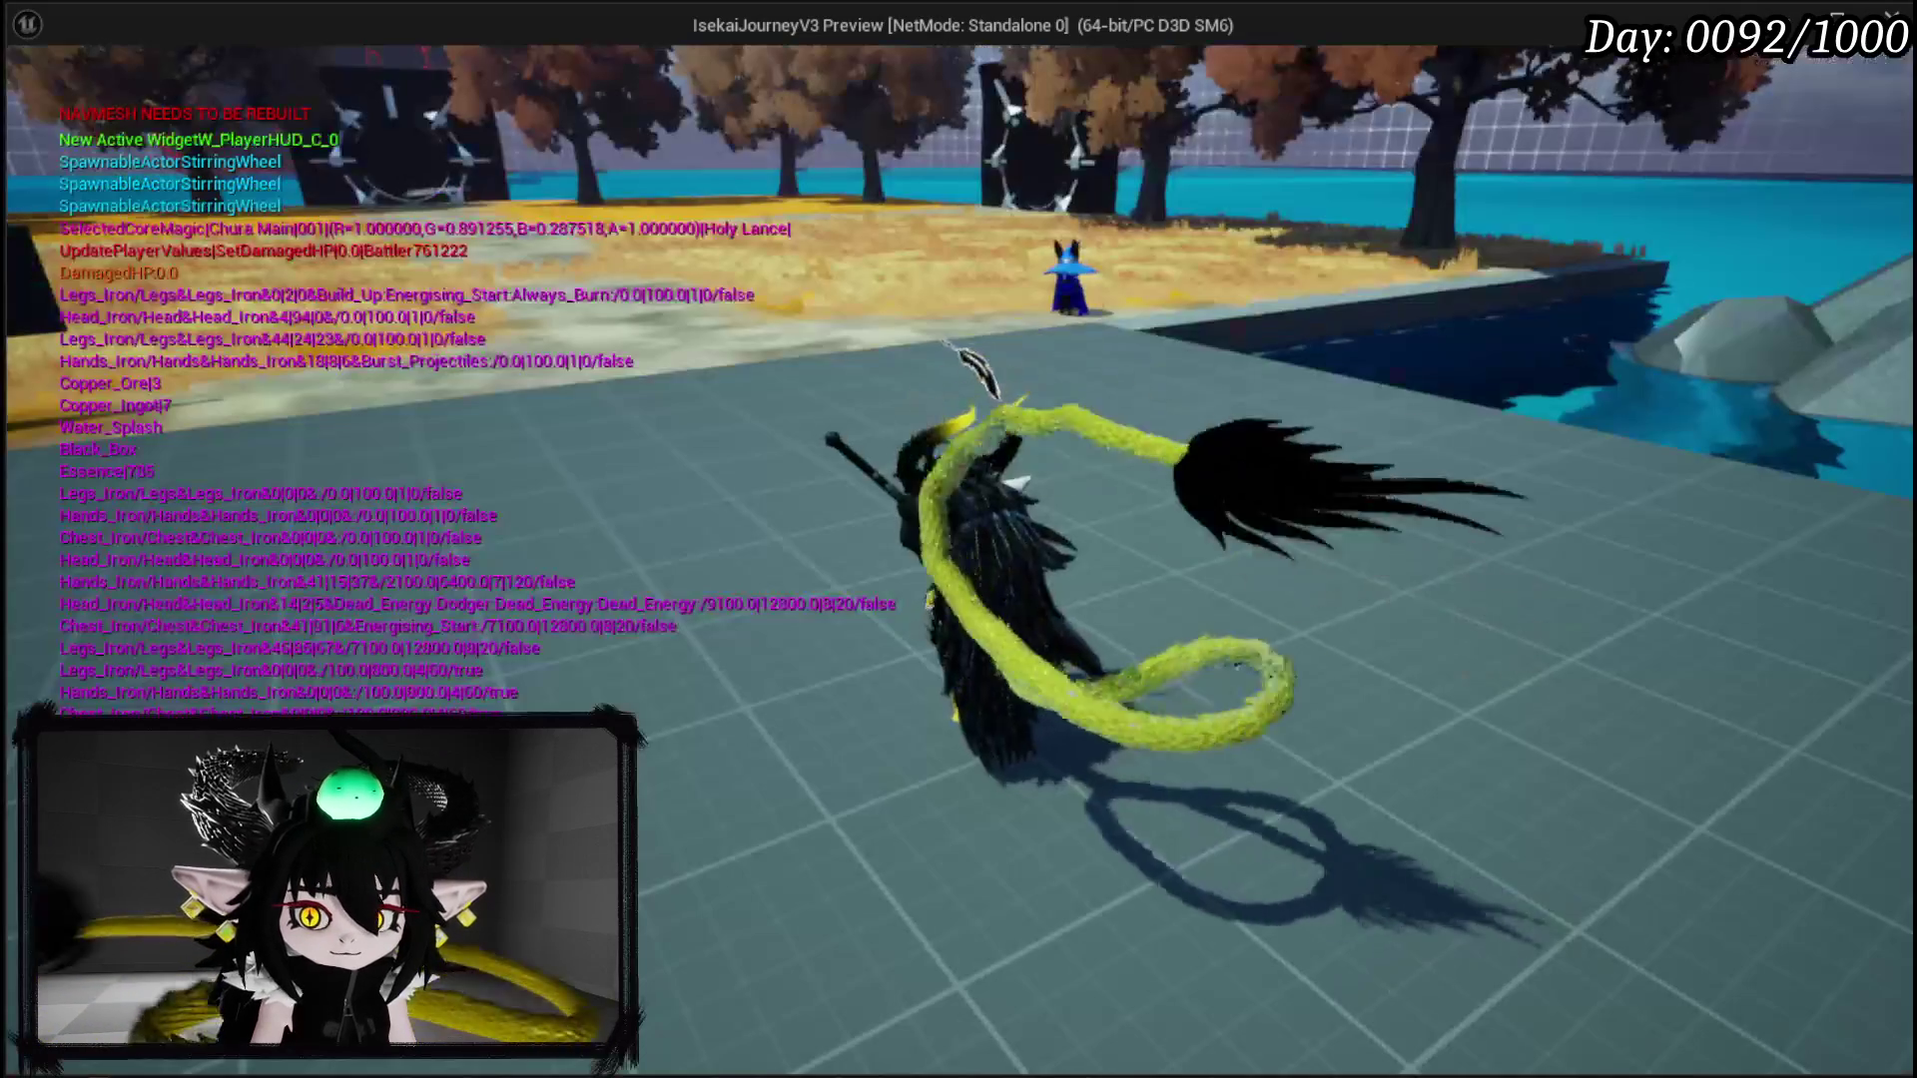
{"action": "key", "text": "Tab"}
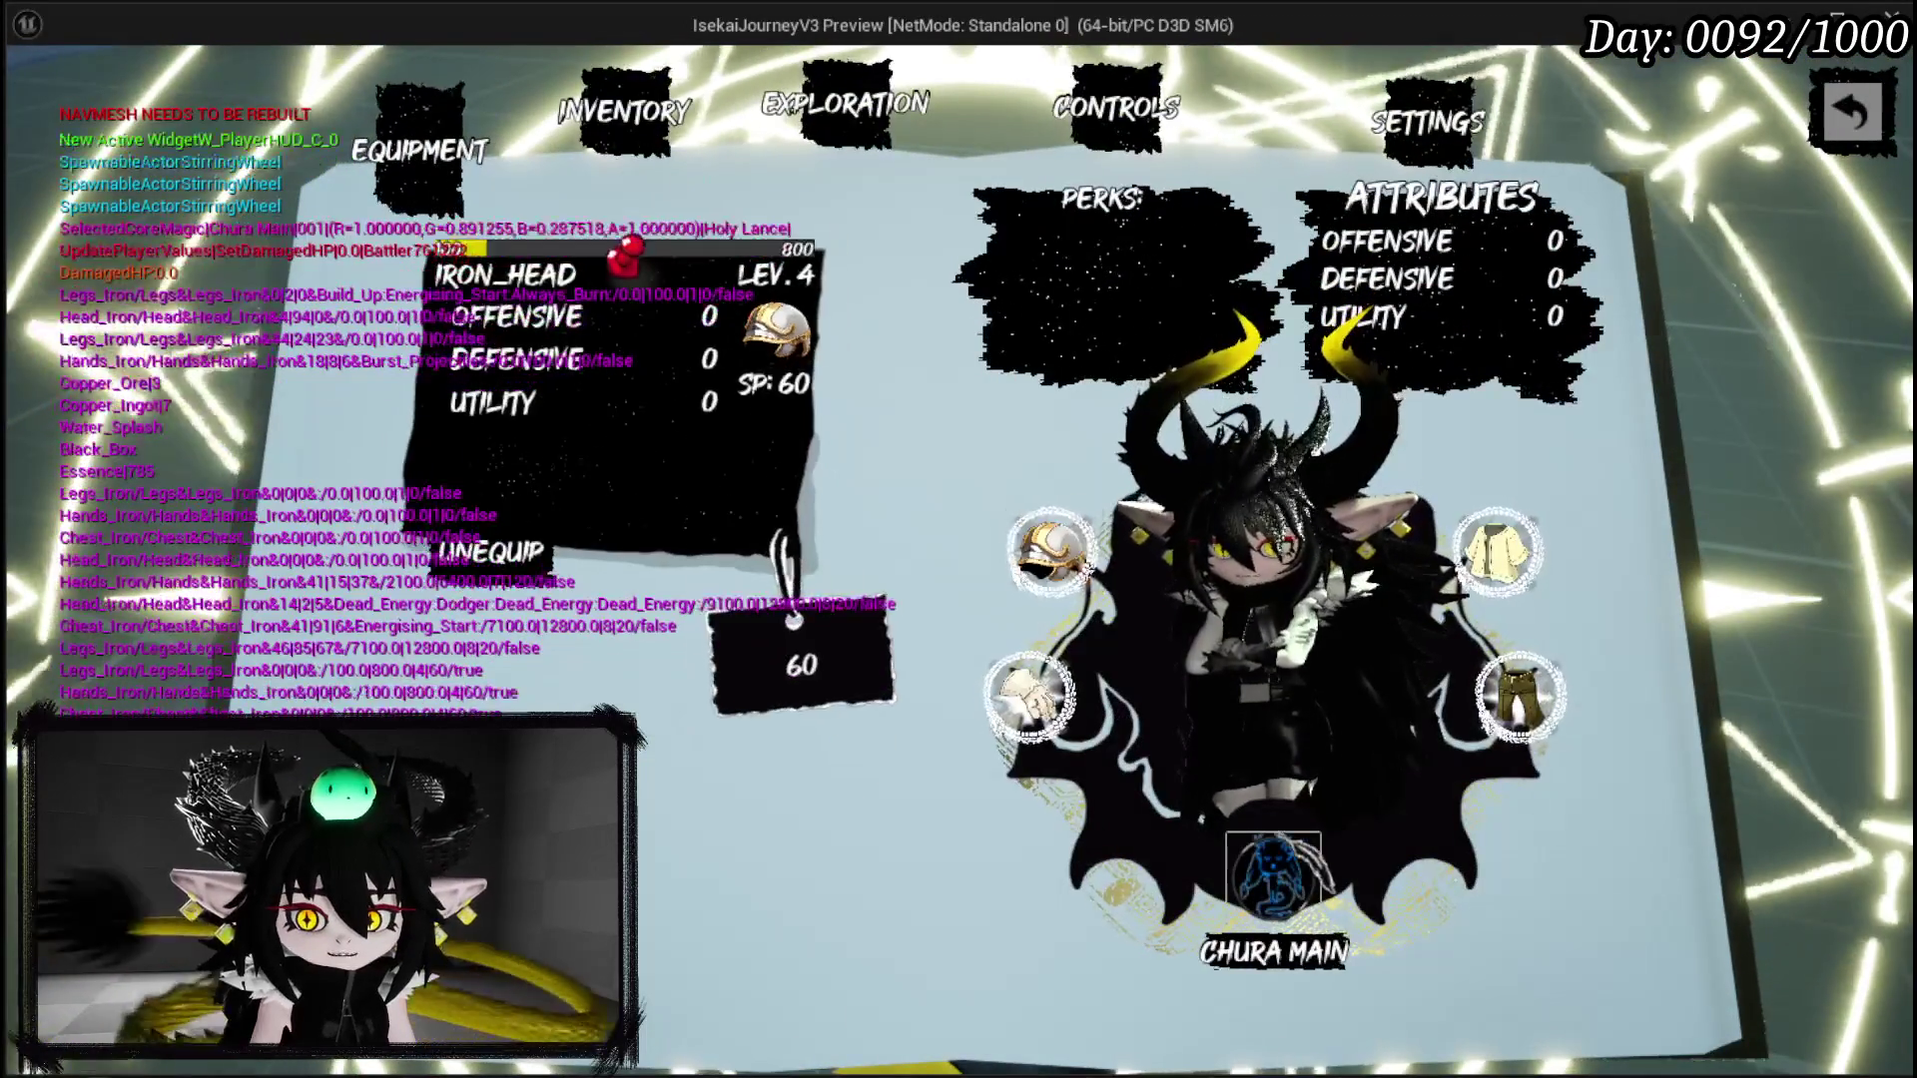
{"action": "left_click", "coordinate": [1237, 860]}
{"action": "scroll", "coordinate": [1210, 847], "scroll_direction": "down", "scroll_amount": 1}
{"action": "mouse_move", "coordinate": [1508, 619]}
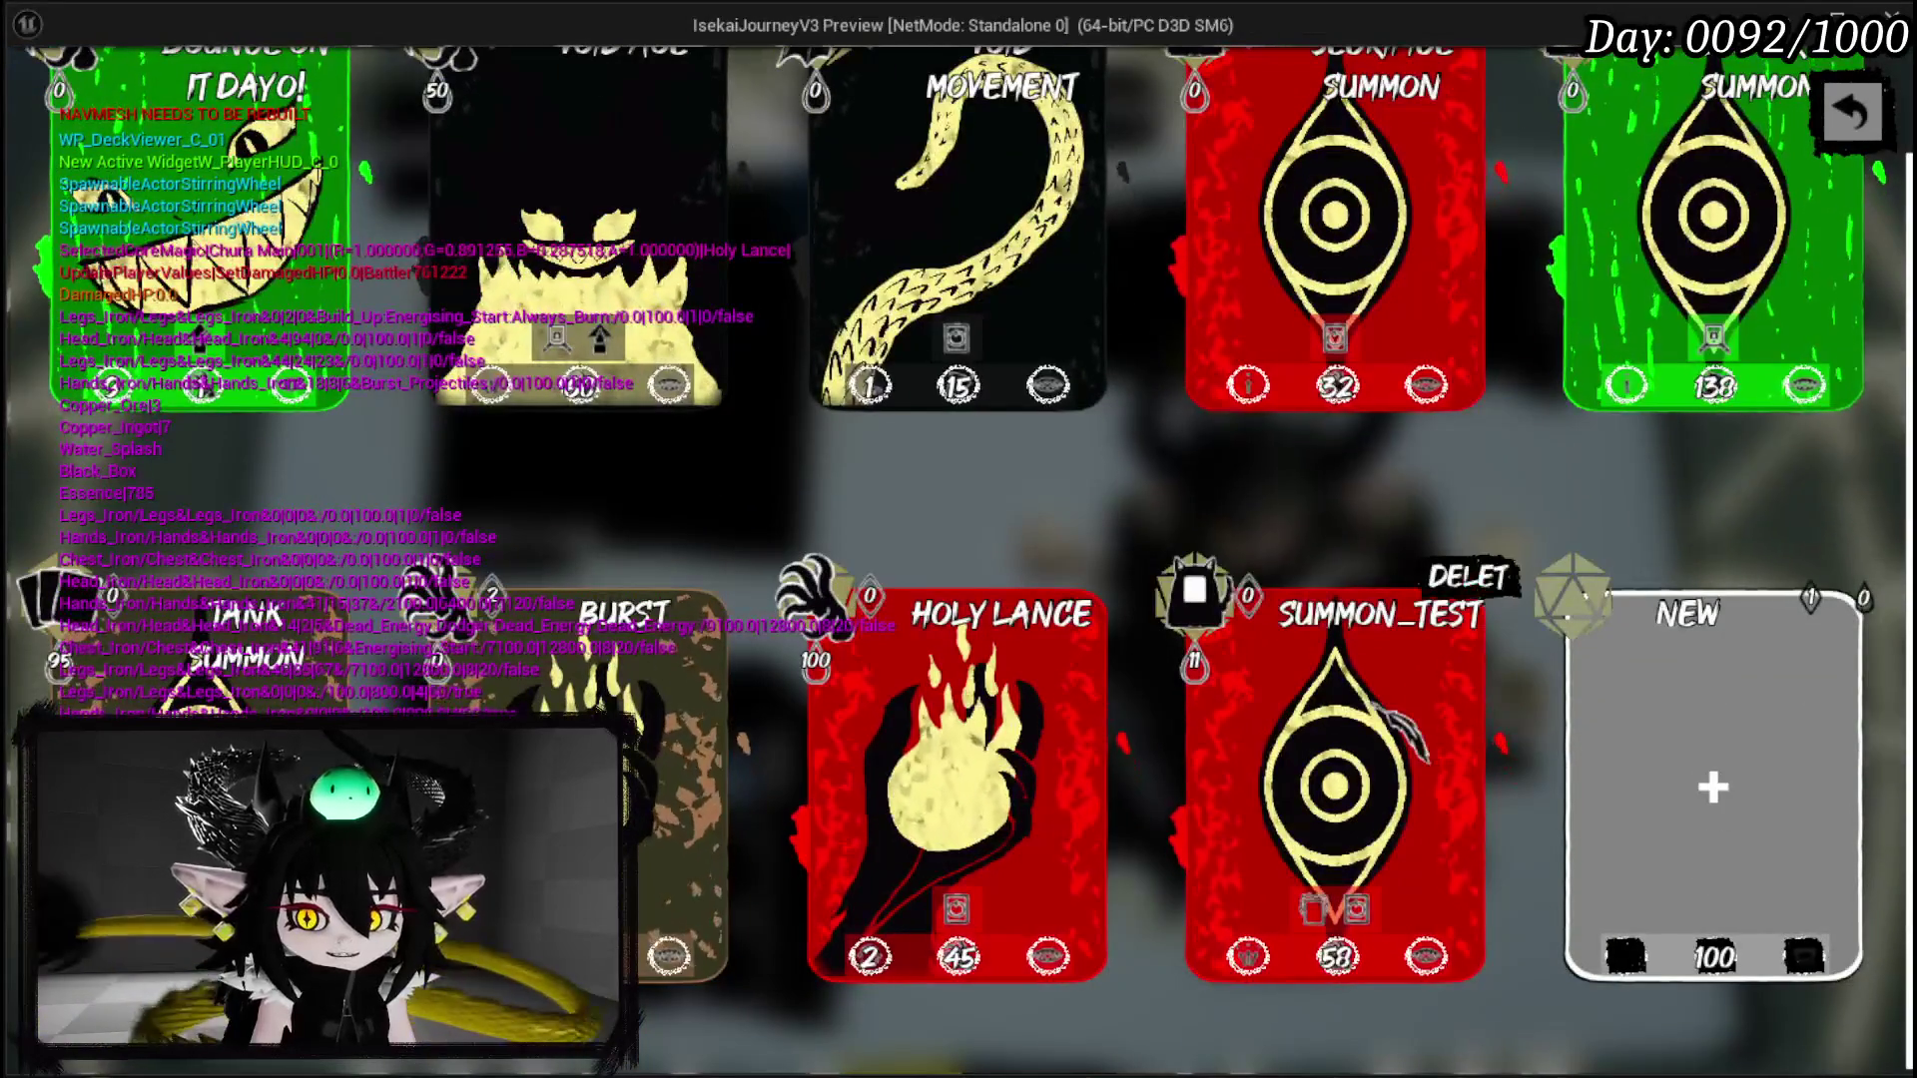
{"action": "left_click", "coordinate": [1475, 581]}
Step: Start a new Summon card with Offensive main type and Direct Hit sub type
{"action": "left_click", "coordinate": [1338, 788]}
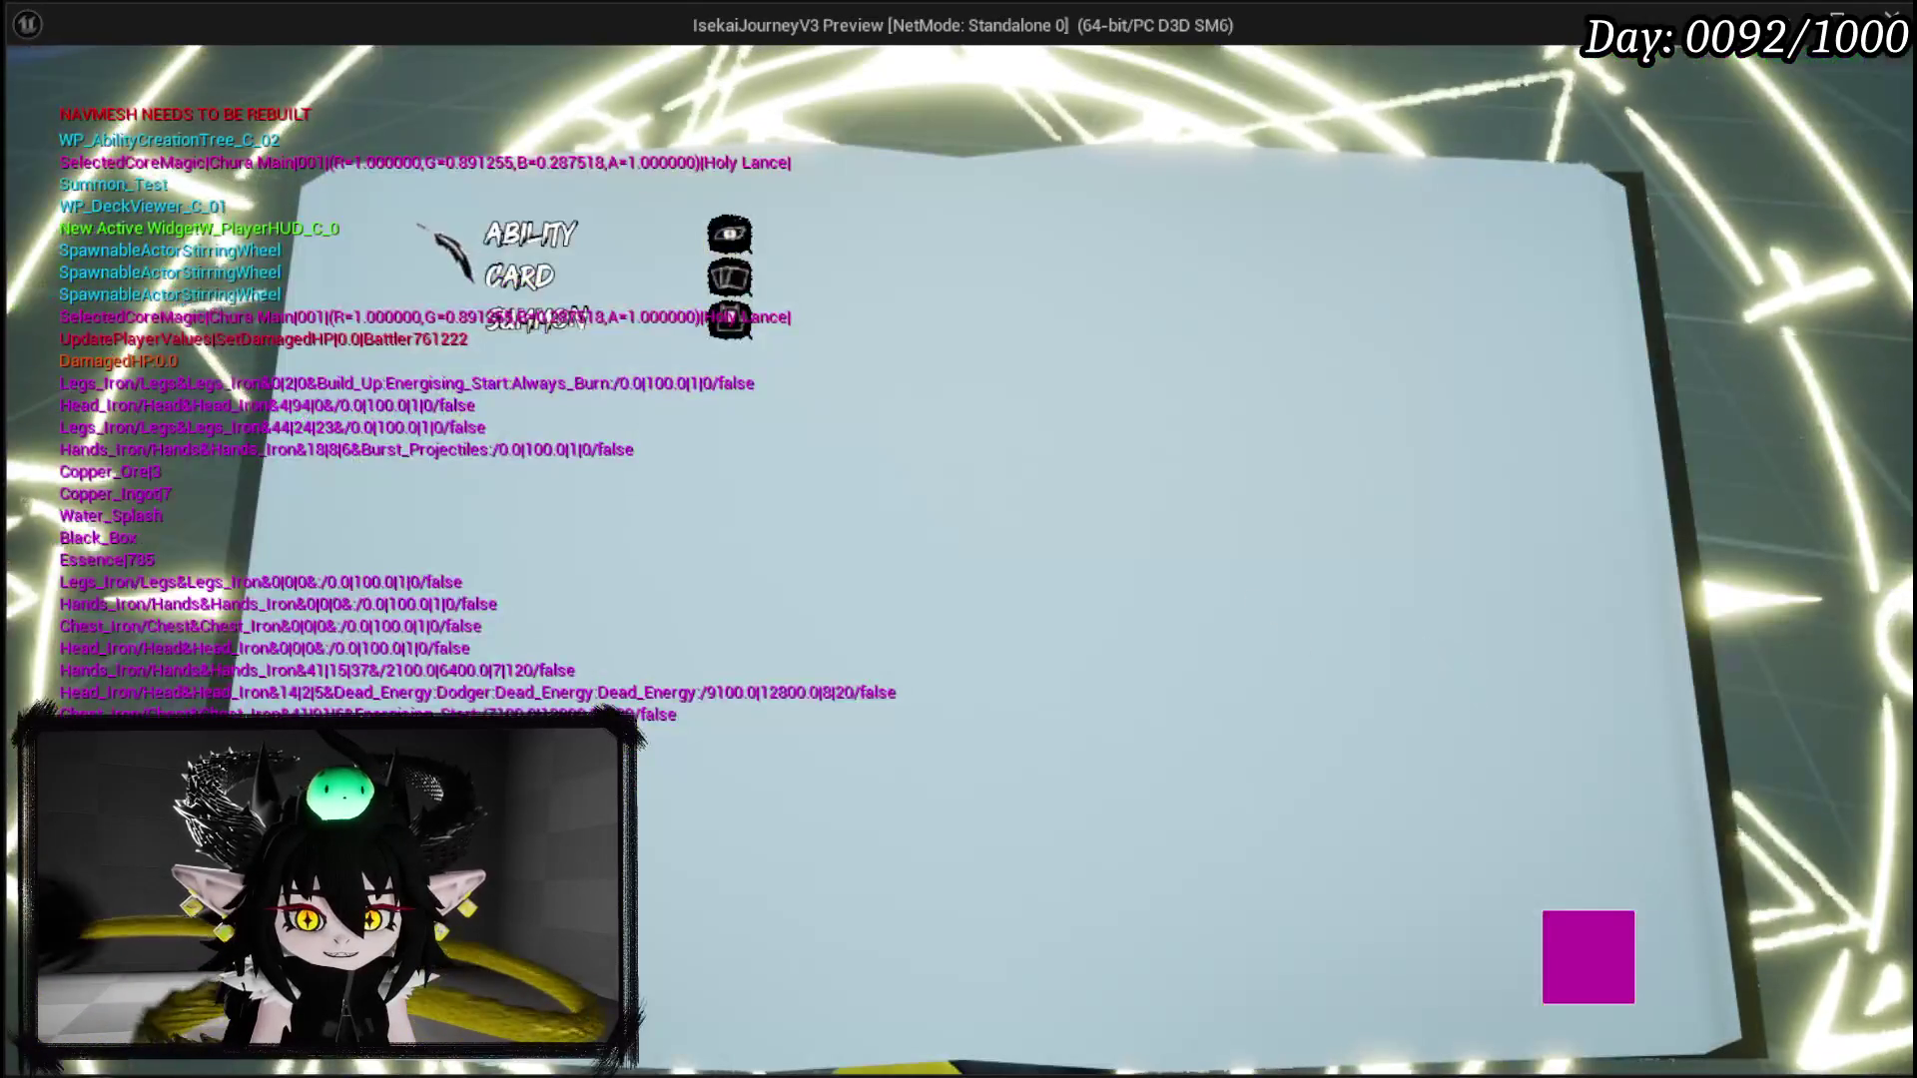
{"action": "key", "text": "Down"}
{"action": "key", "text": "Return"}
{"action": "key", "text": "Up"}
{"action": "key", "text": "Up"}
{"action": "key", "text": "Return"}
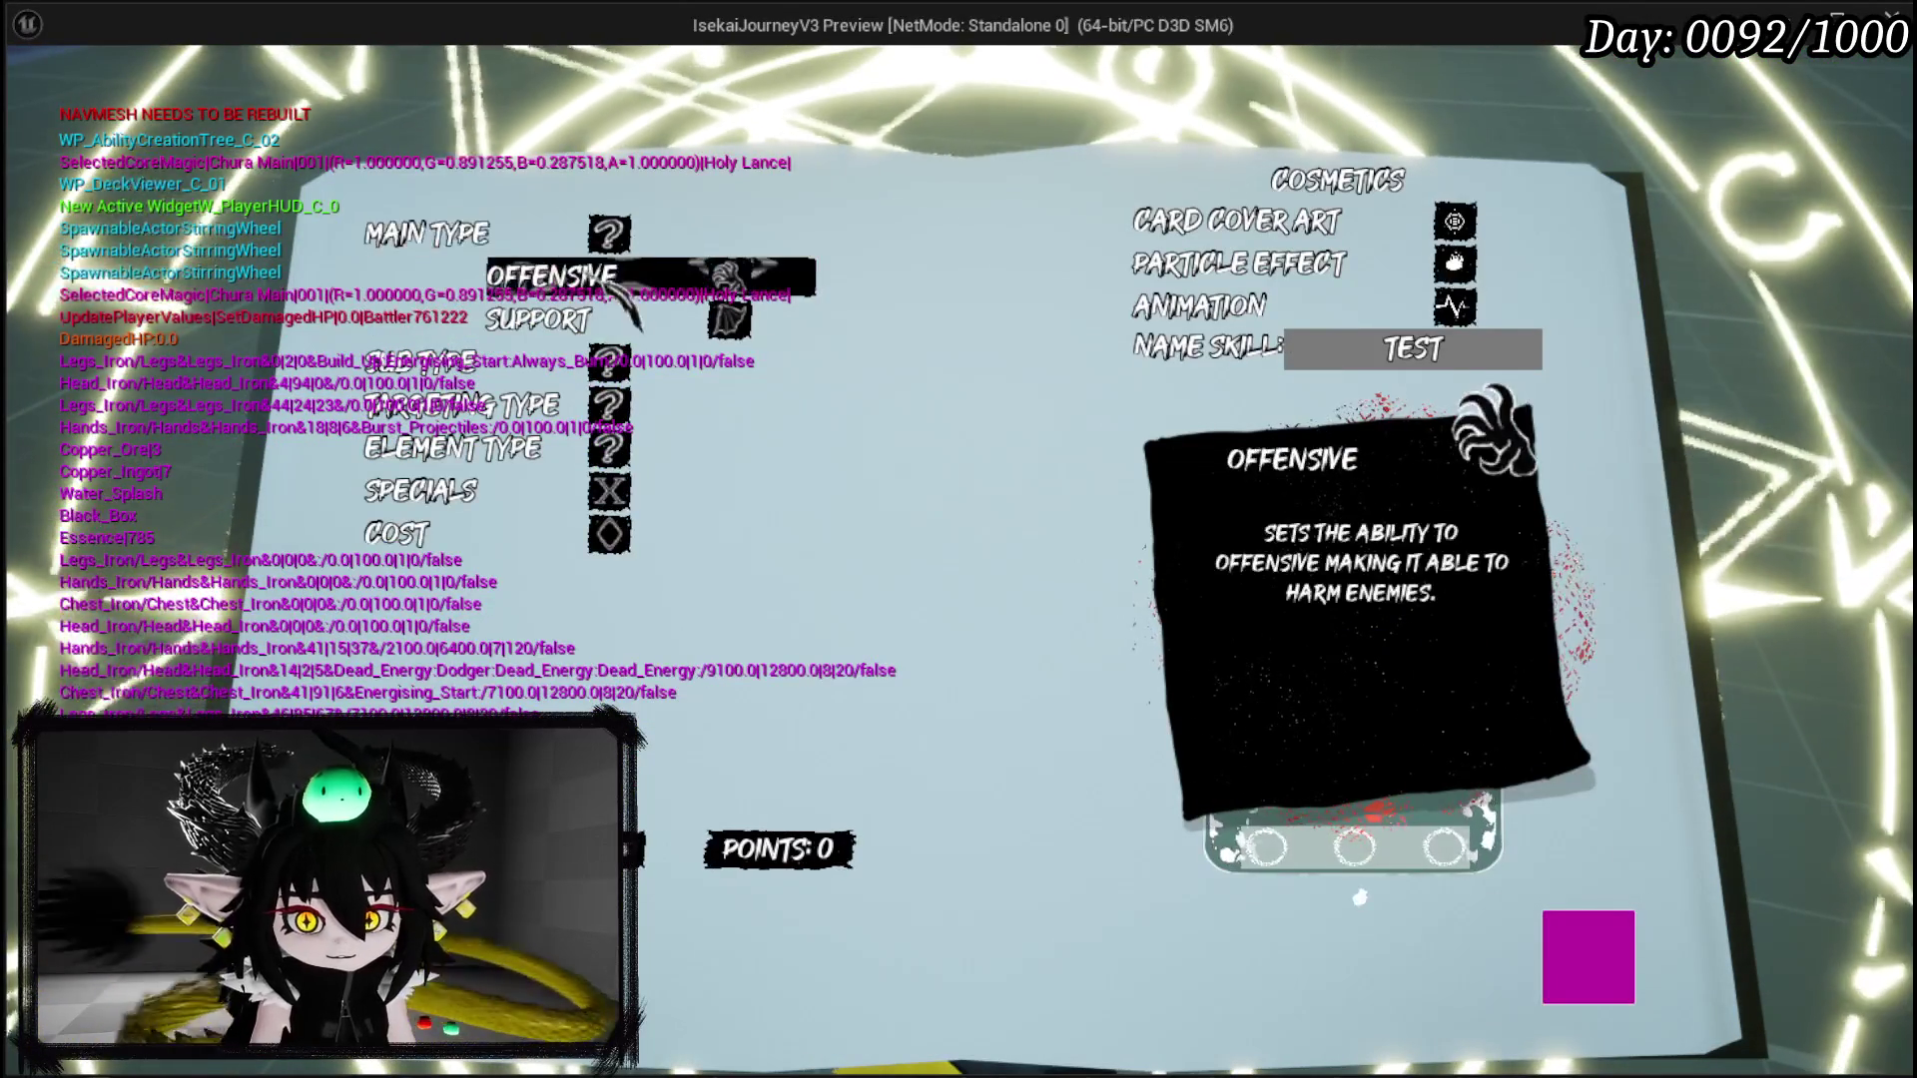
{"action": "key", "text": "Return"}
{"action": "key", "text": "Return"}
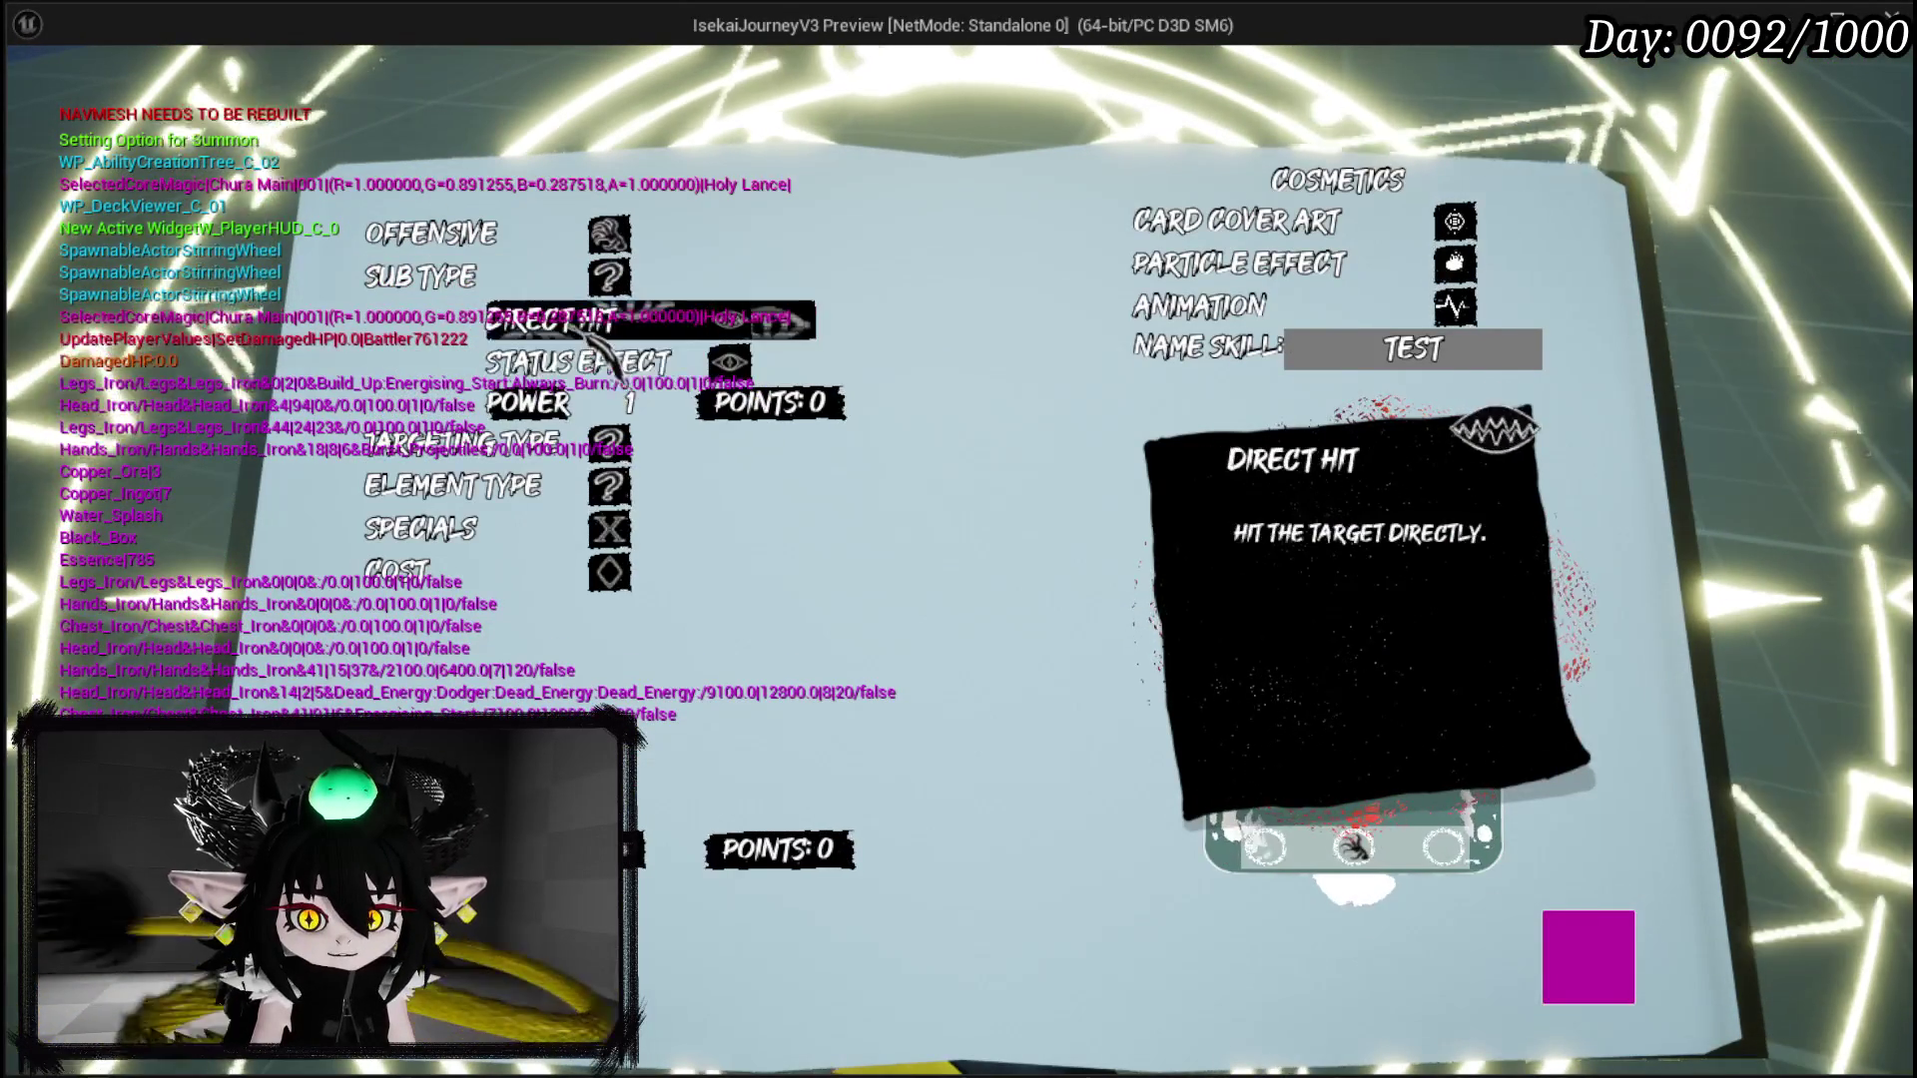
{"action": "key", "text": "Down"}
{"action": "left_click", "coordinate": [567, 382]}
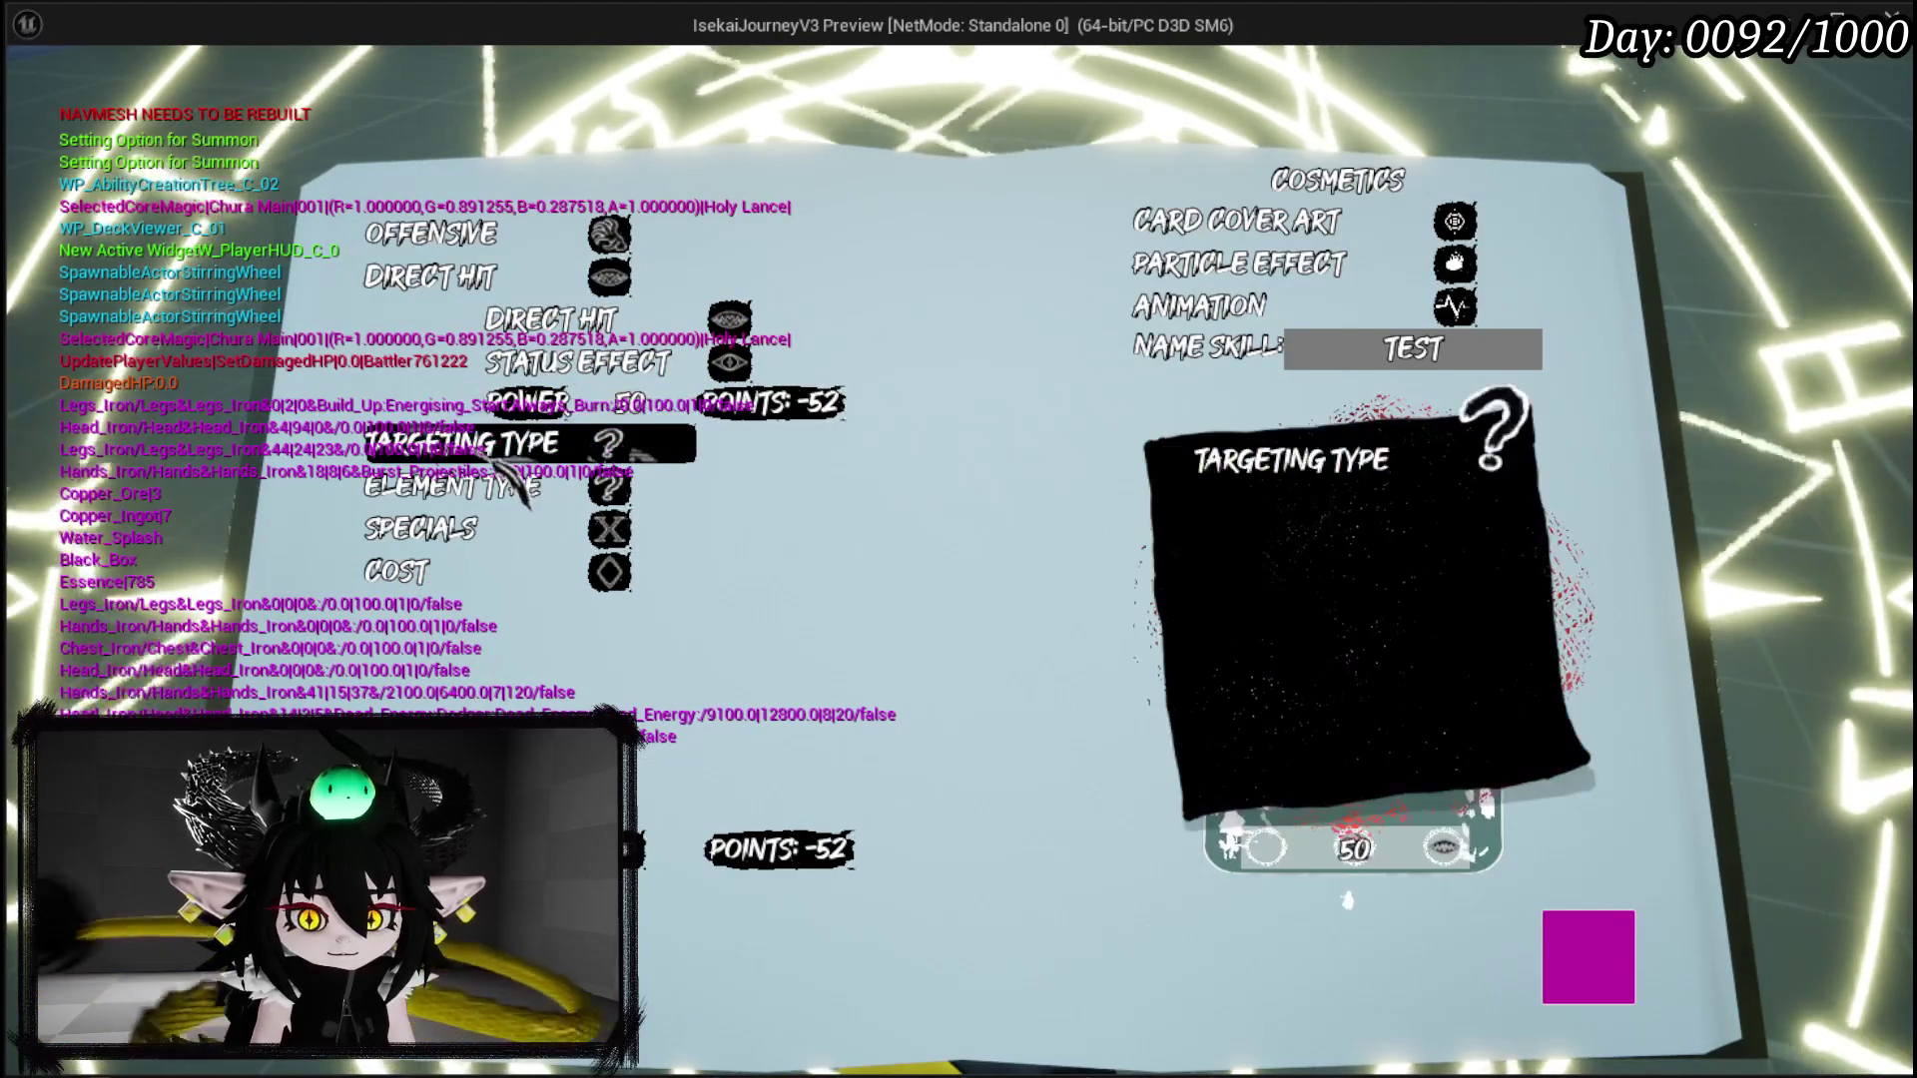
Step: Give the summon AOE targeting, Fire element, and the Ephemeral and Replay specials
{"action": "key", "text": "Return"}
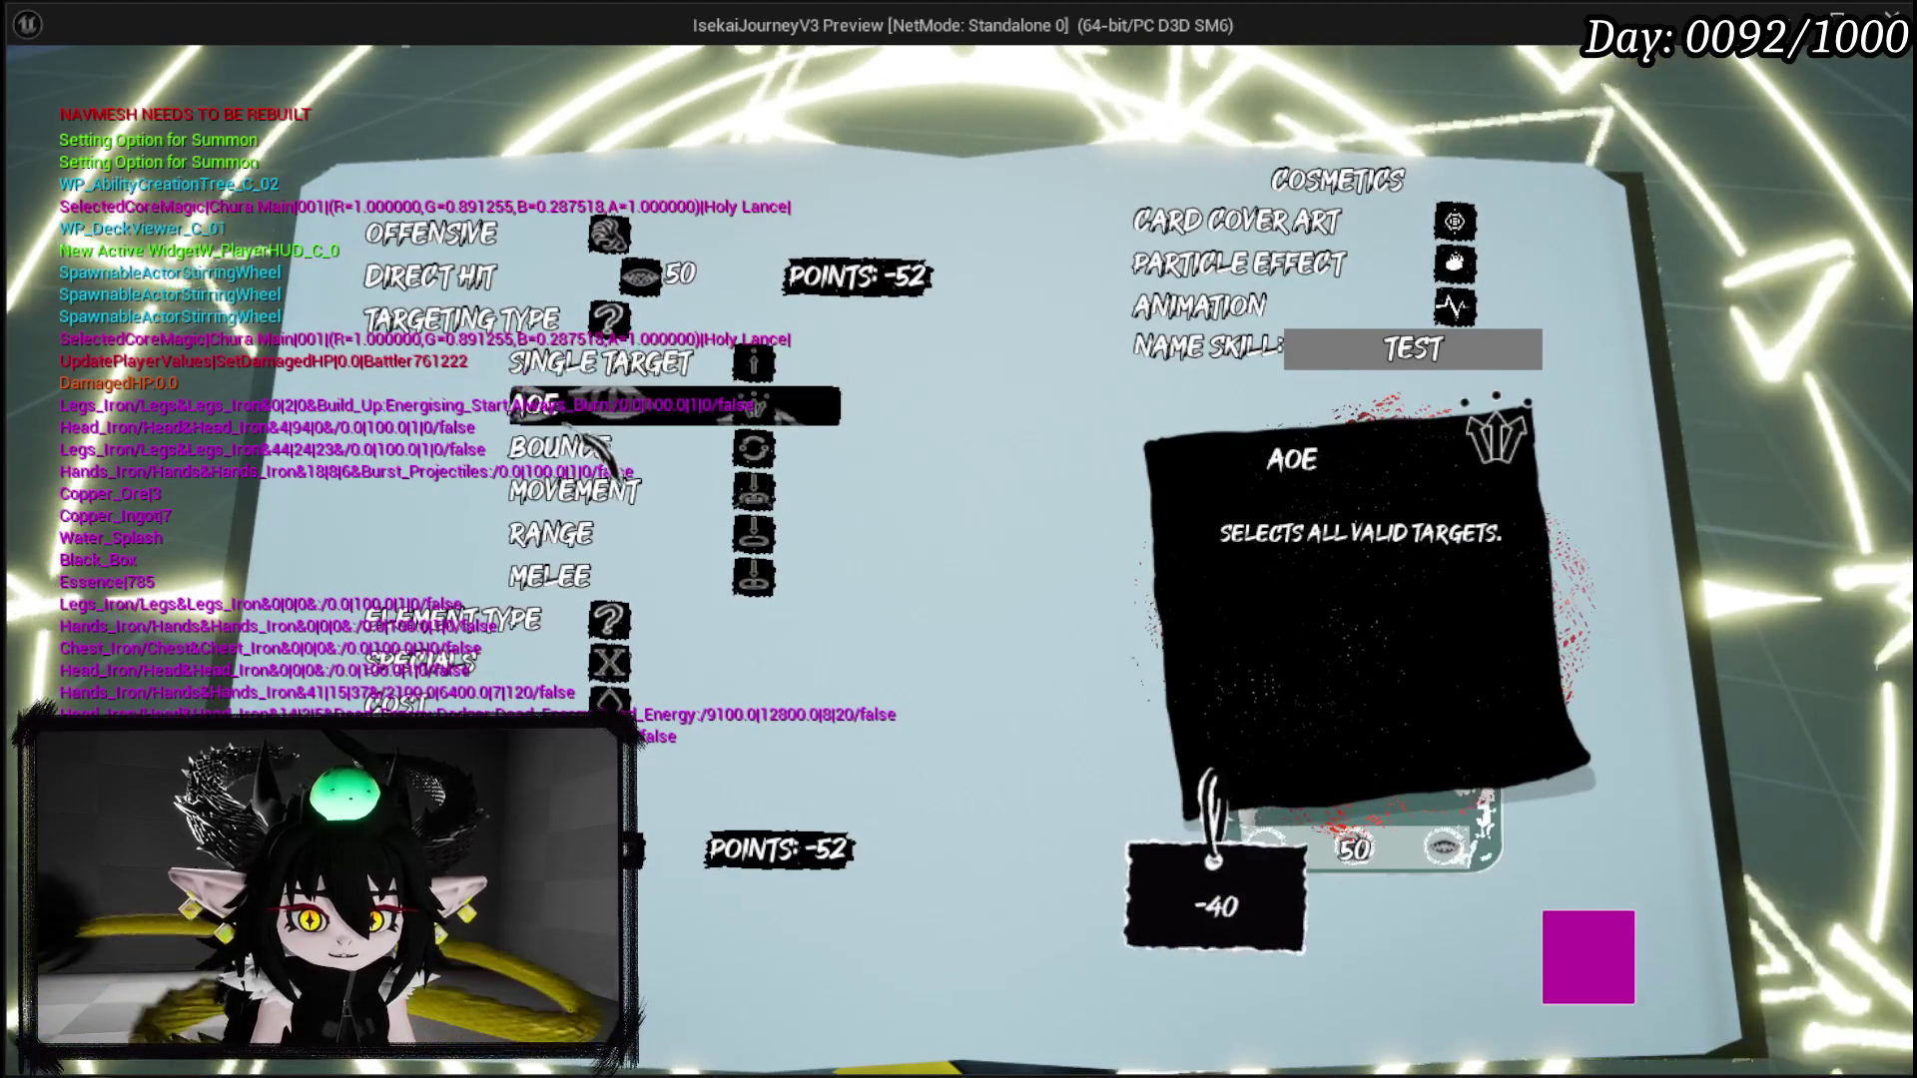
{"action": "left_click", "coordinate": [571, 407]}
{"action": "left_click", "coordinate": [544, 364]}
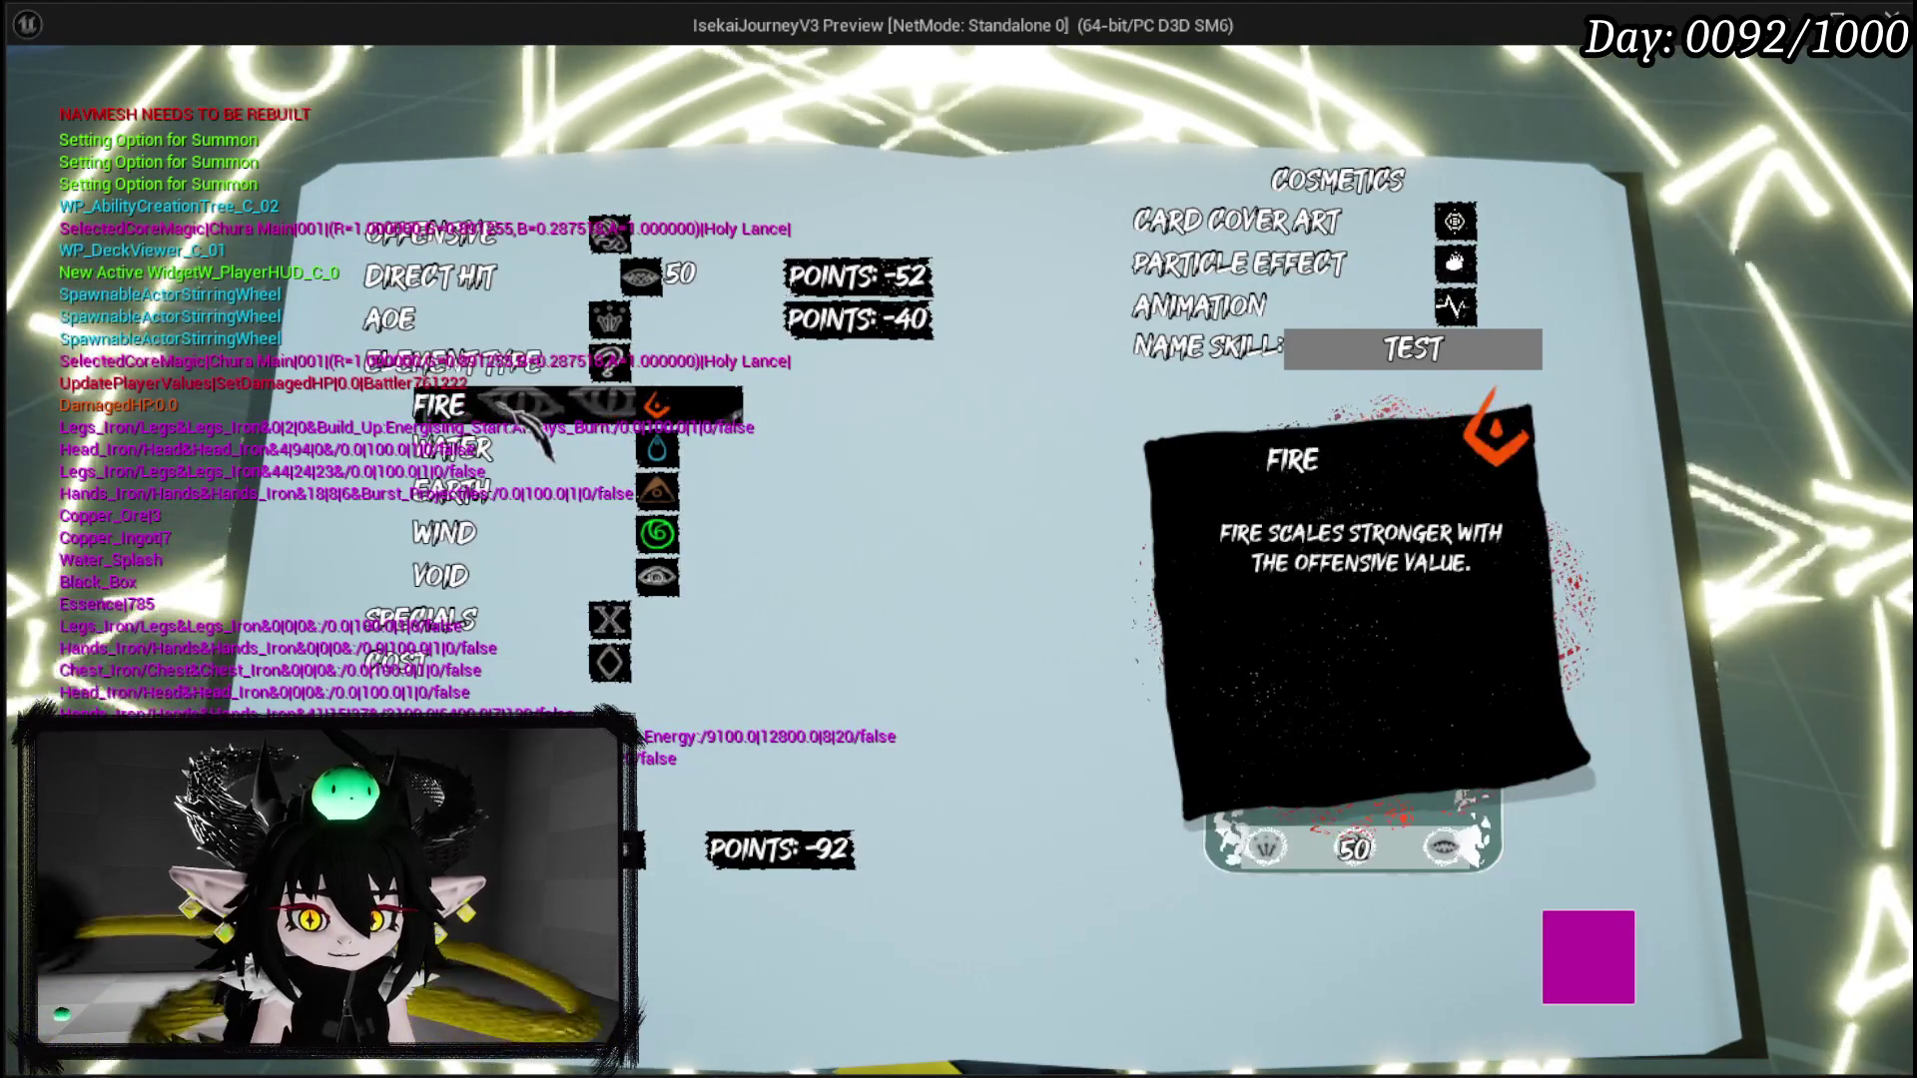
{"action": "left_click", "coordinate": [521, 407]}
{"action": "key", "text": "Return"}
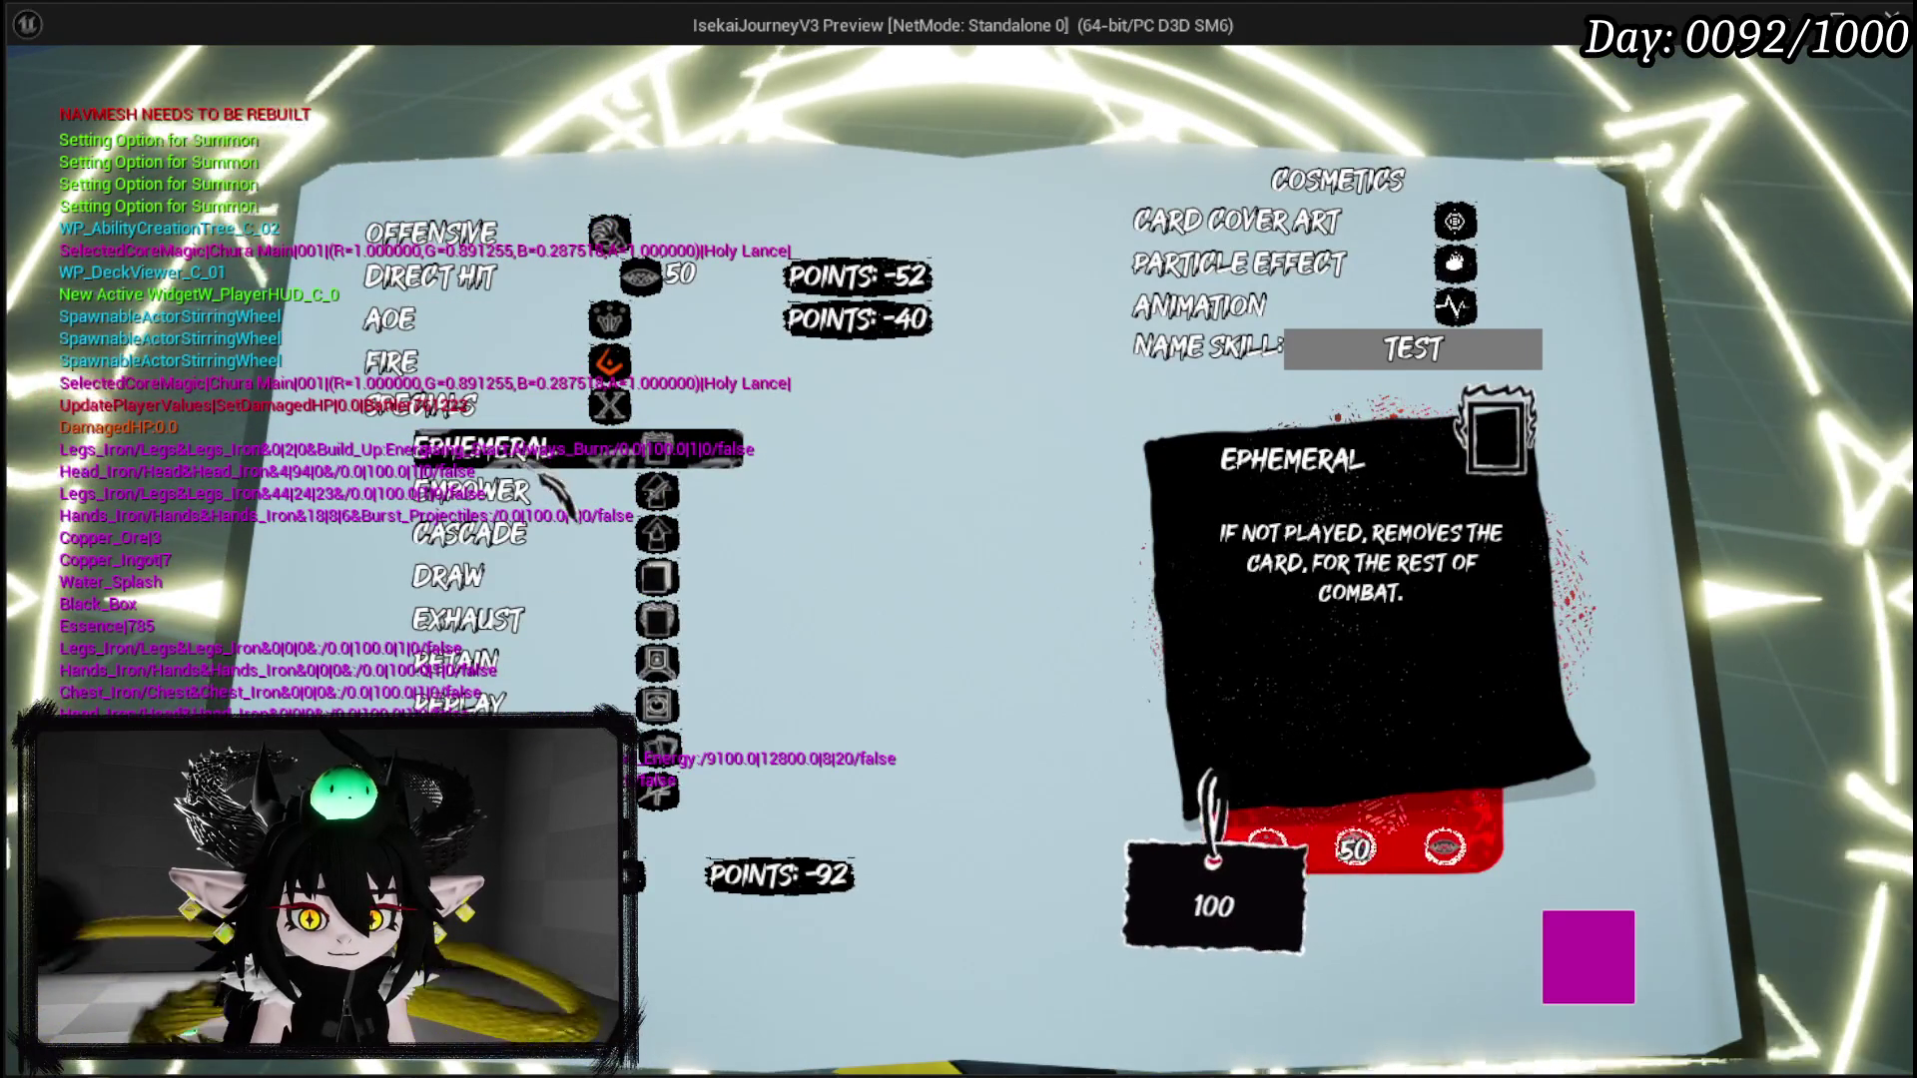
{"action": "left_click", "coordinate": [539, 451]}
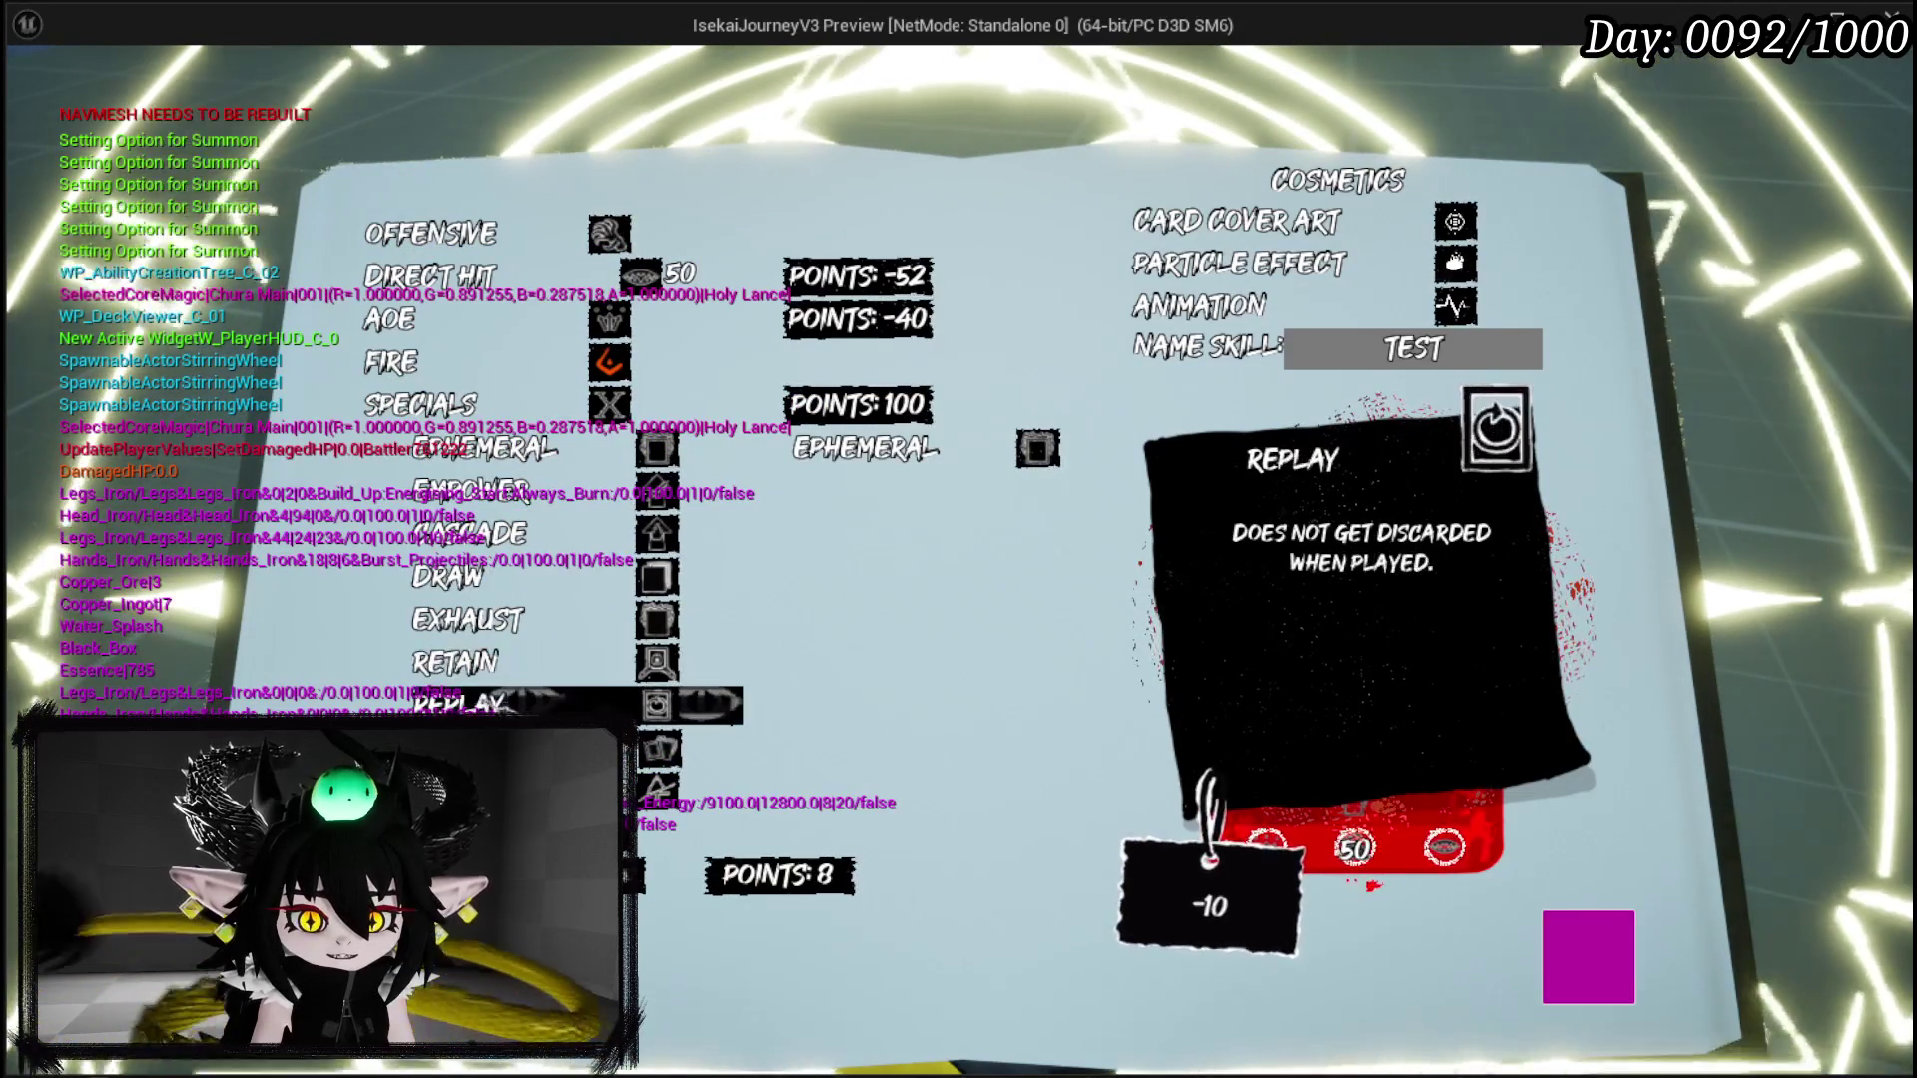
{"action": "left_click", "coordinate": [688, 701]}
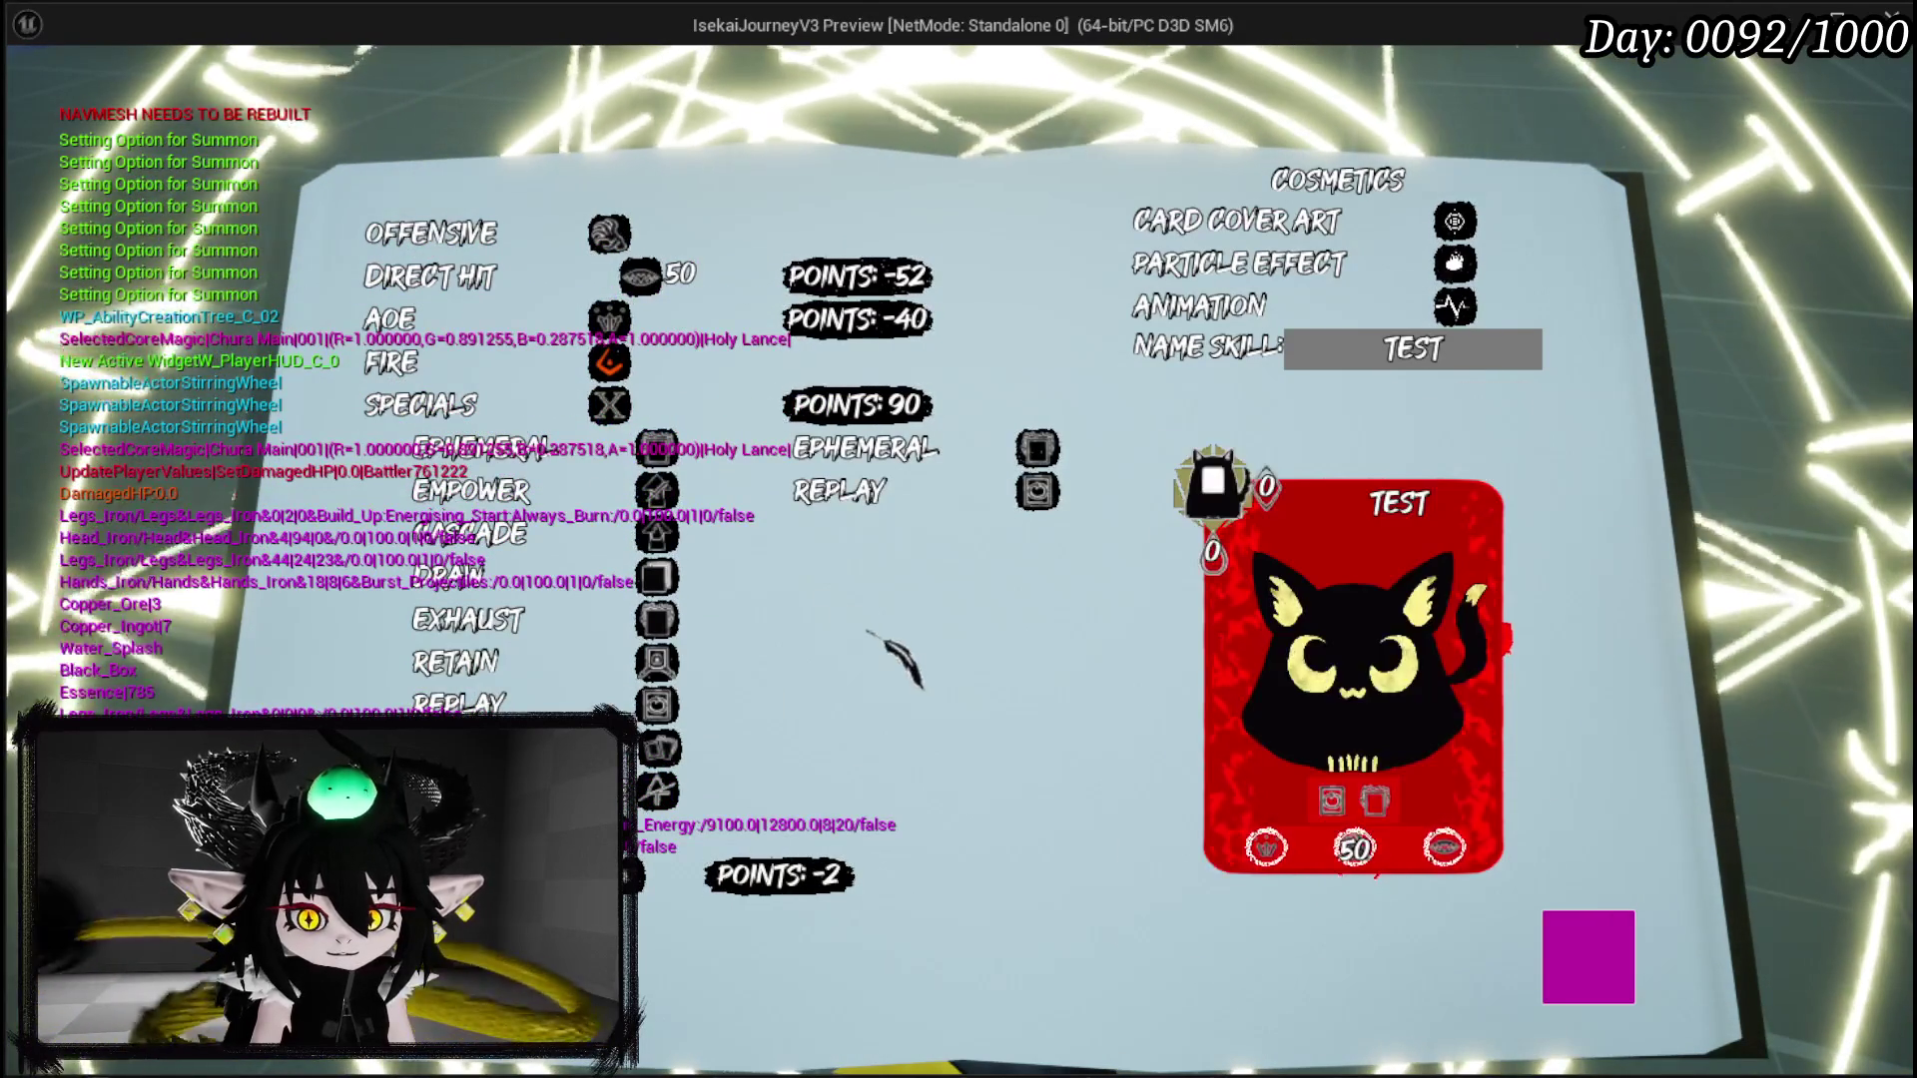
Step: Raise the summon card's MP cost to 10
{"action": "left_click", "coordinate": [420, 404]}
{"action": "left_click", "coordinate": [429, 449]}
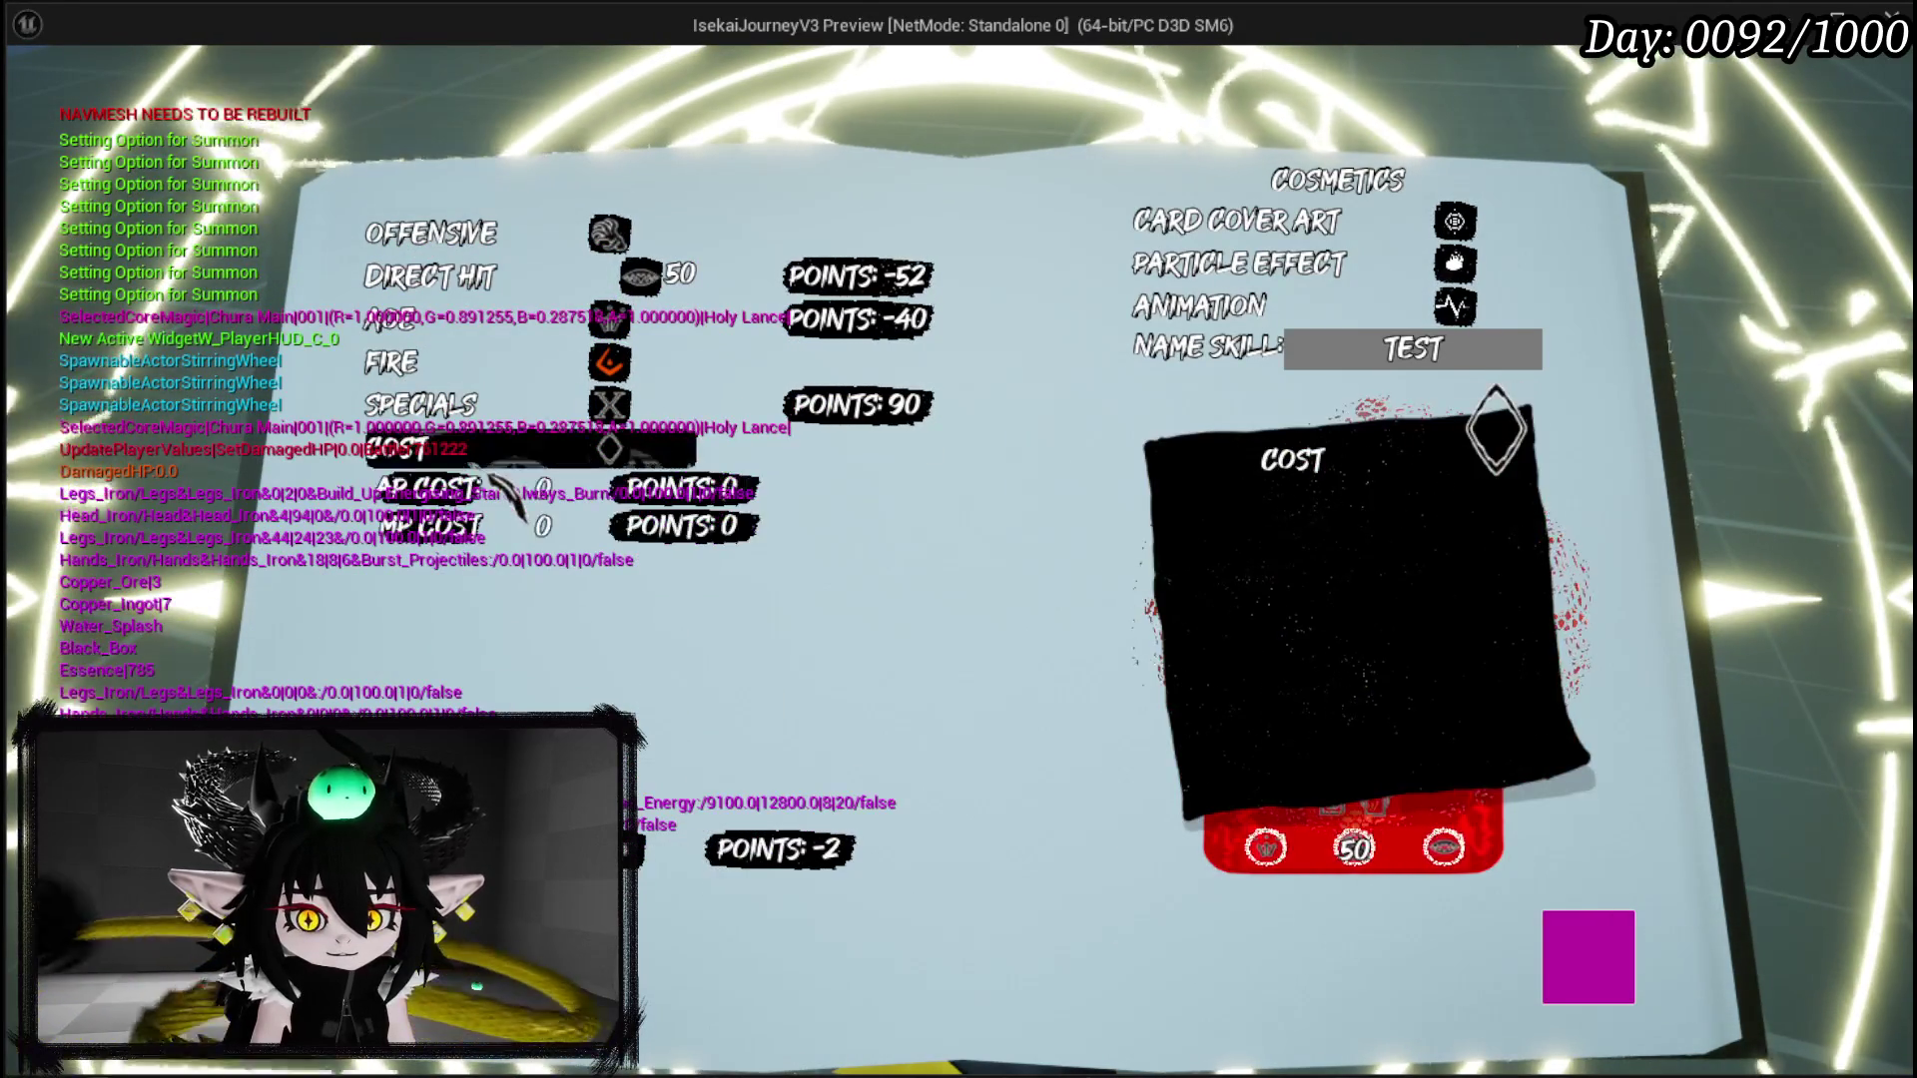
{"action": "left_click_drag", "start_coordinate": [542, 526], "coordinate": [736, 604]}
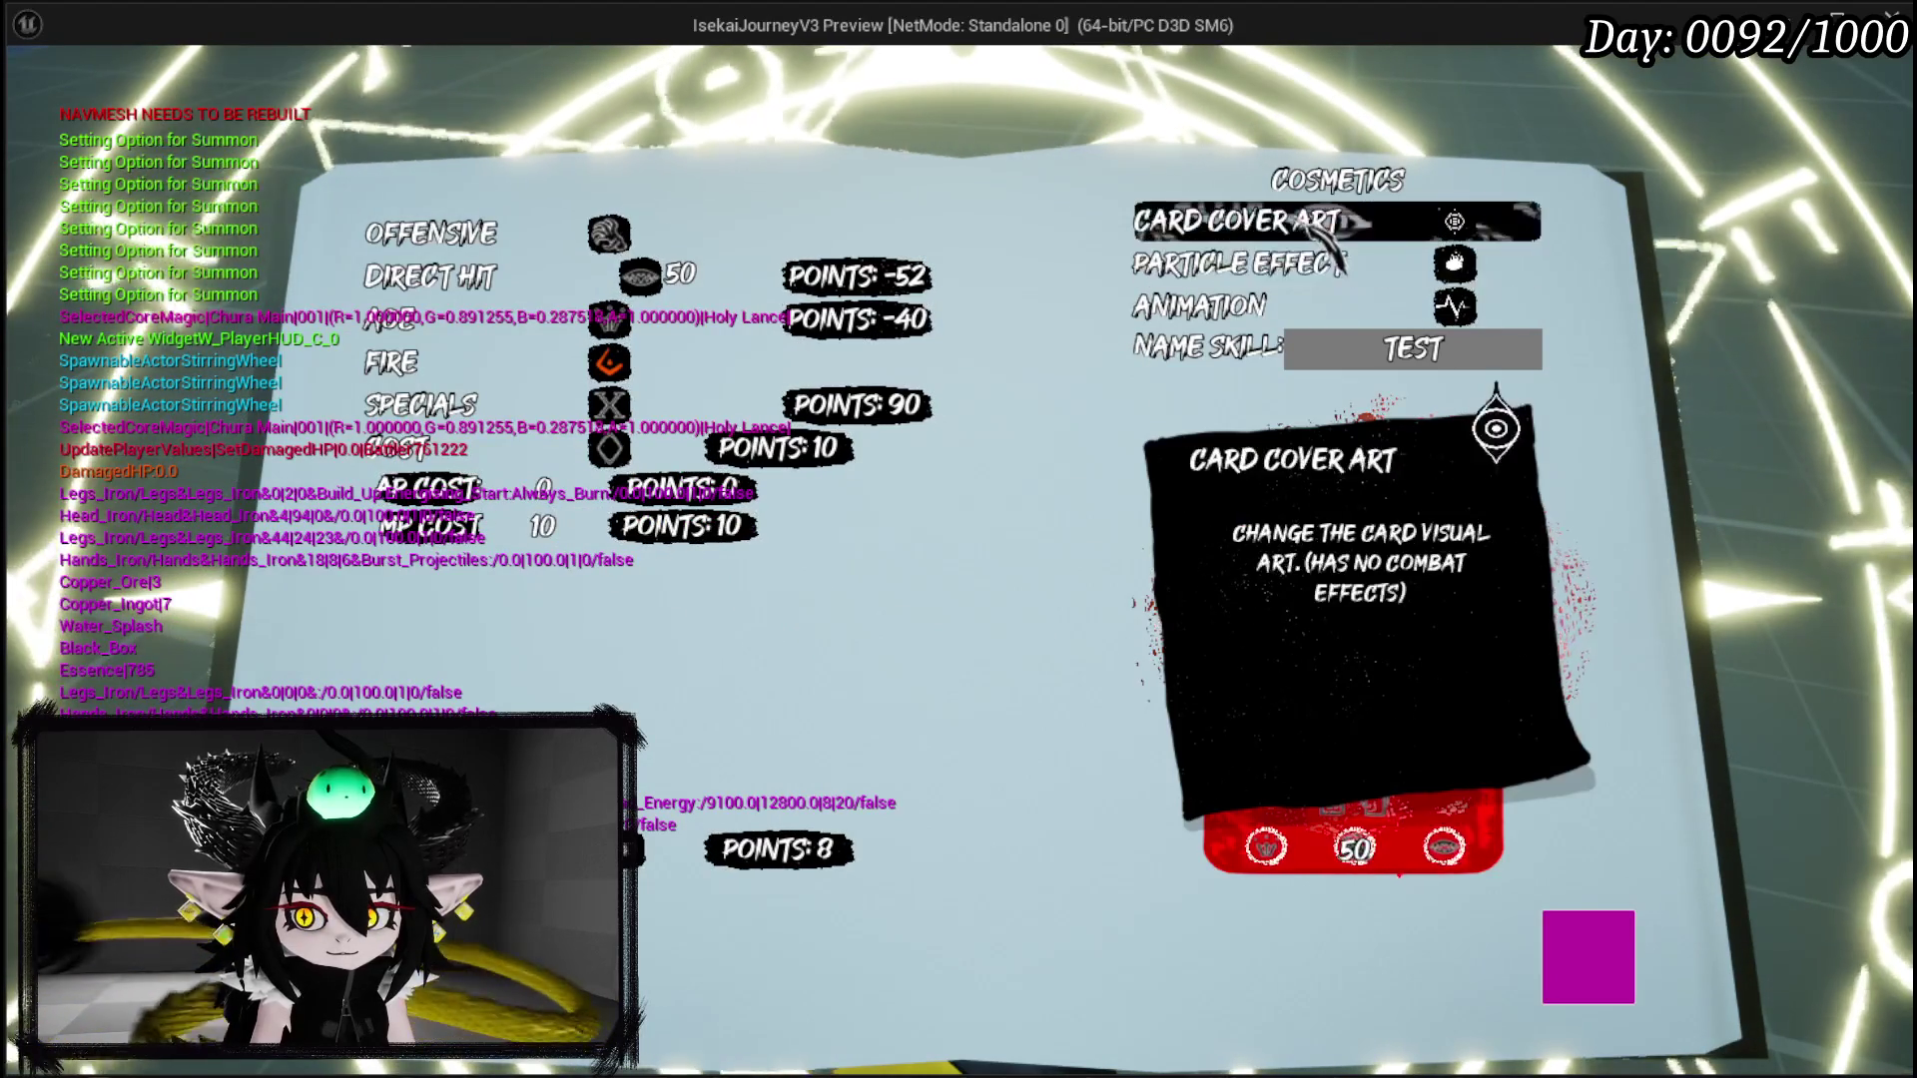
Step: Choose the eye cover art, particle effect 11 and an animation for the card
{"action": "left_click", "coordinate": [1281, 218]}
{"action": "left_click", "coordinate": [919, 524]}
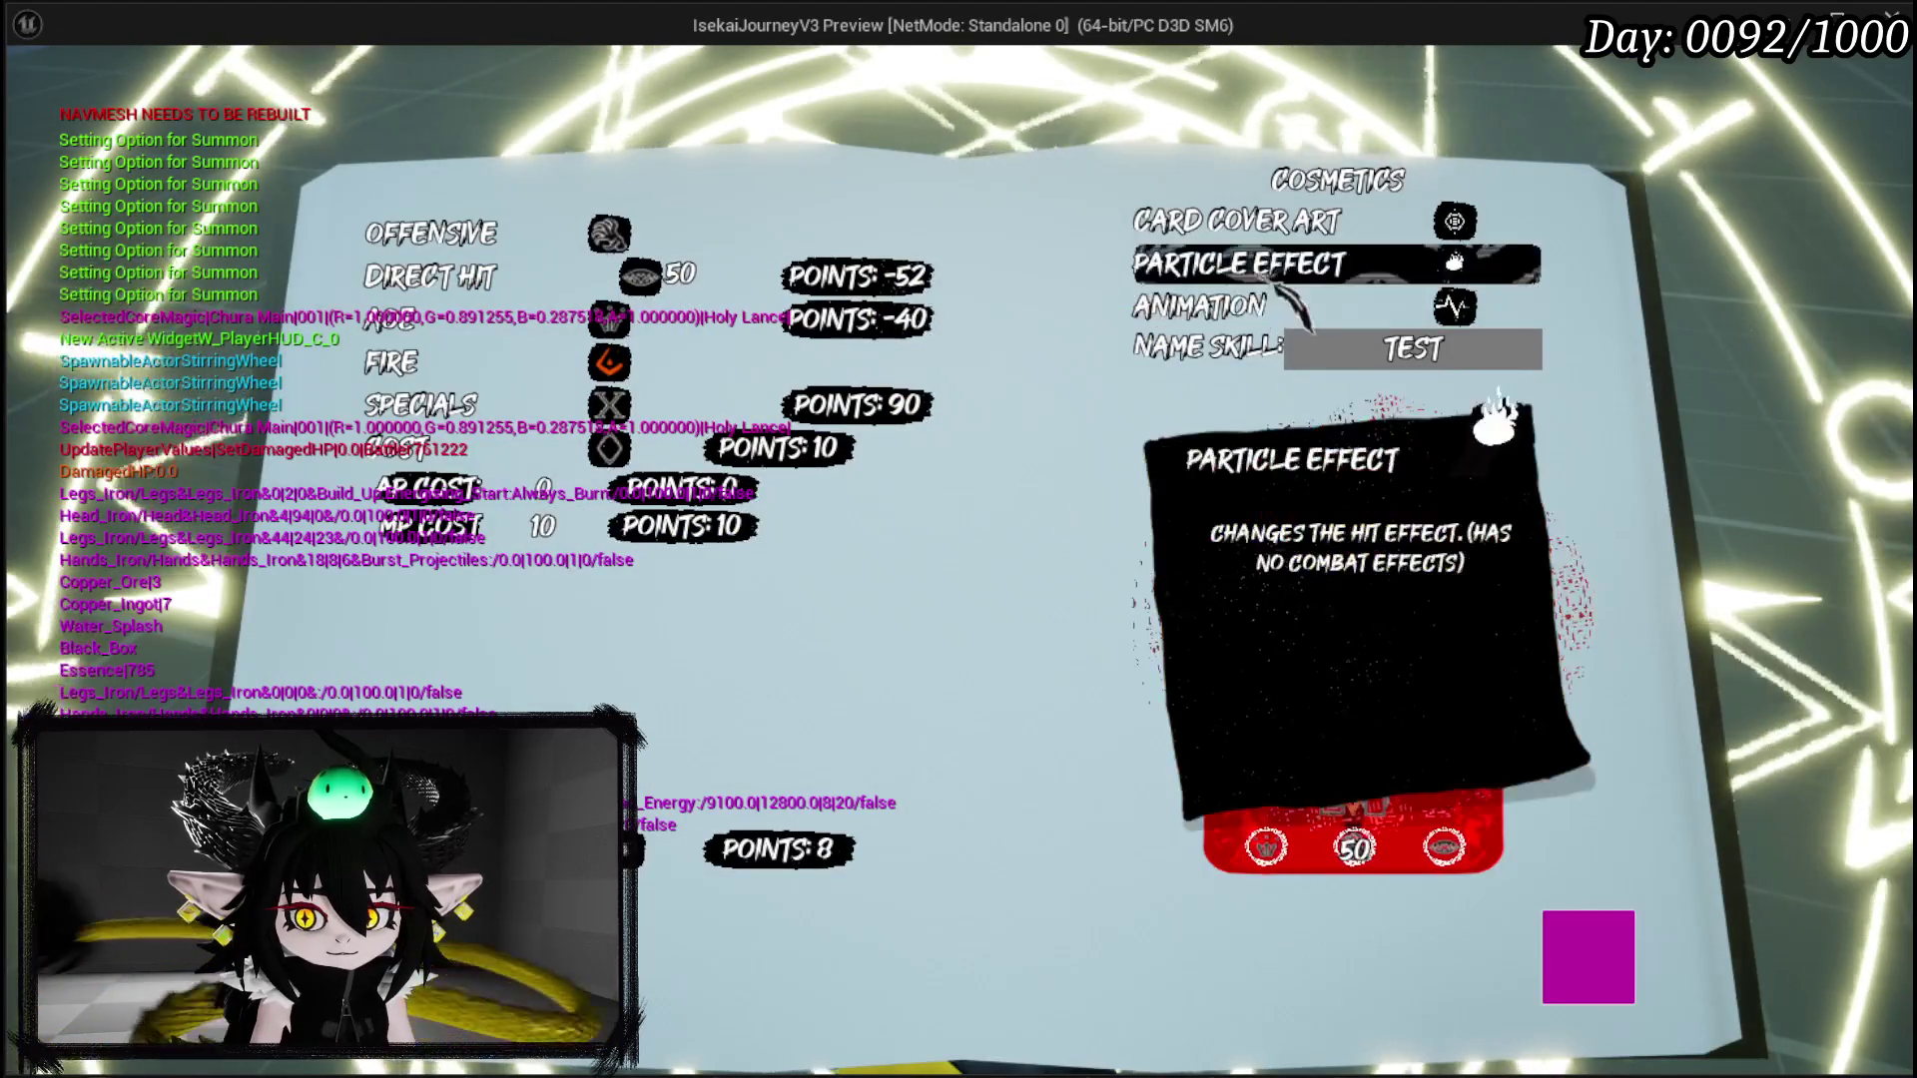
{"action": "left_click", "coordinate": [1242, 264]}
{"action": "left_click", "coordinate": [1007, 639]}
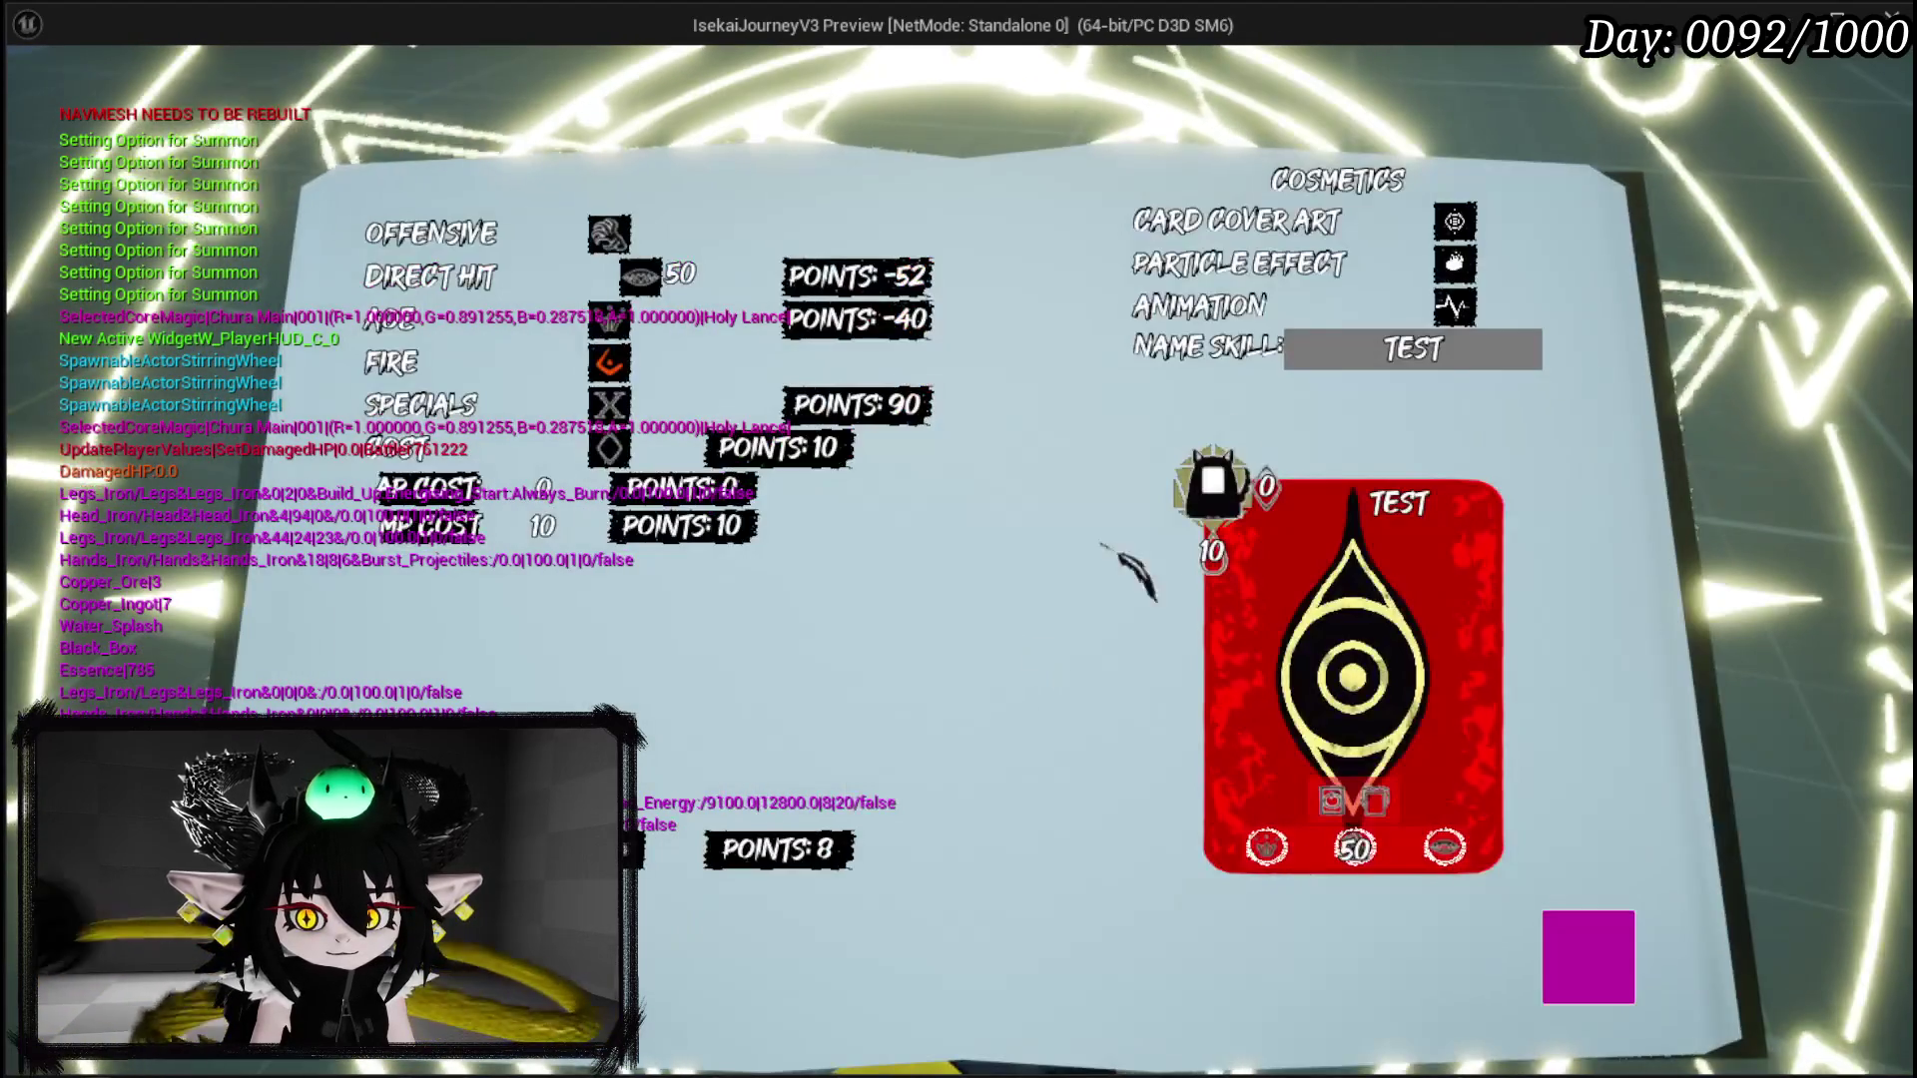
{"action": "left_click", "coordinate": [1283, 340]}
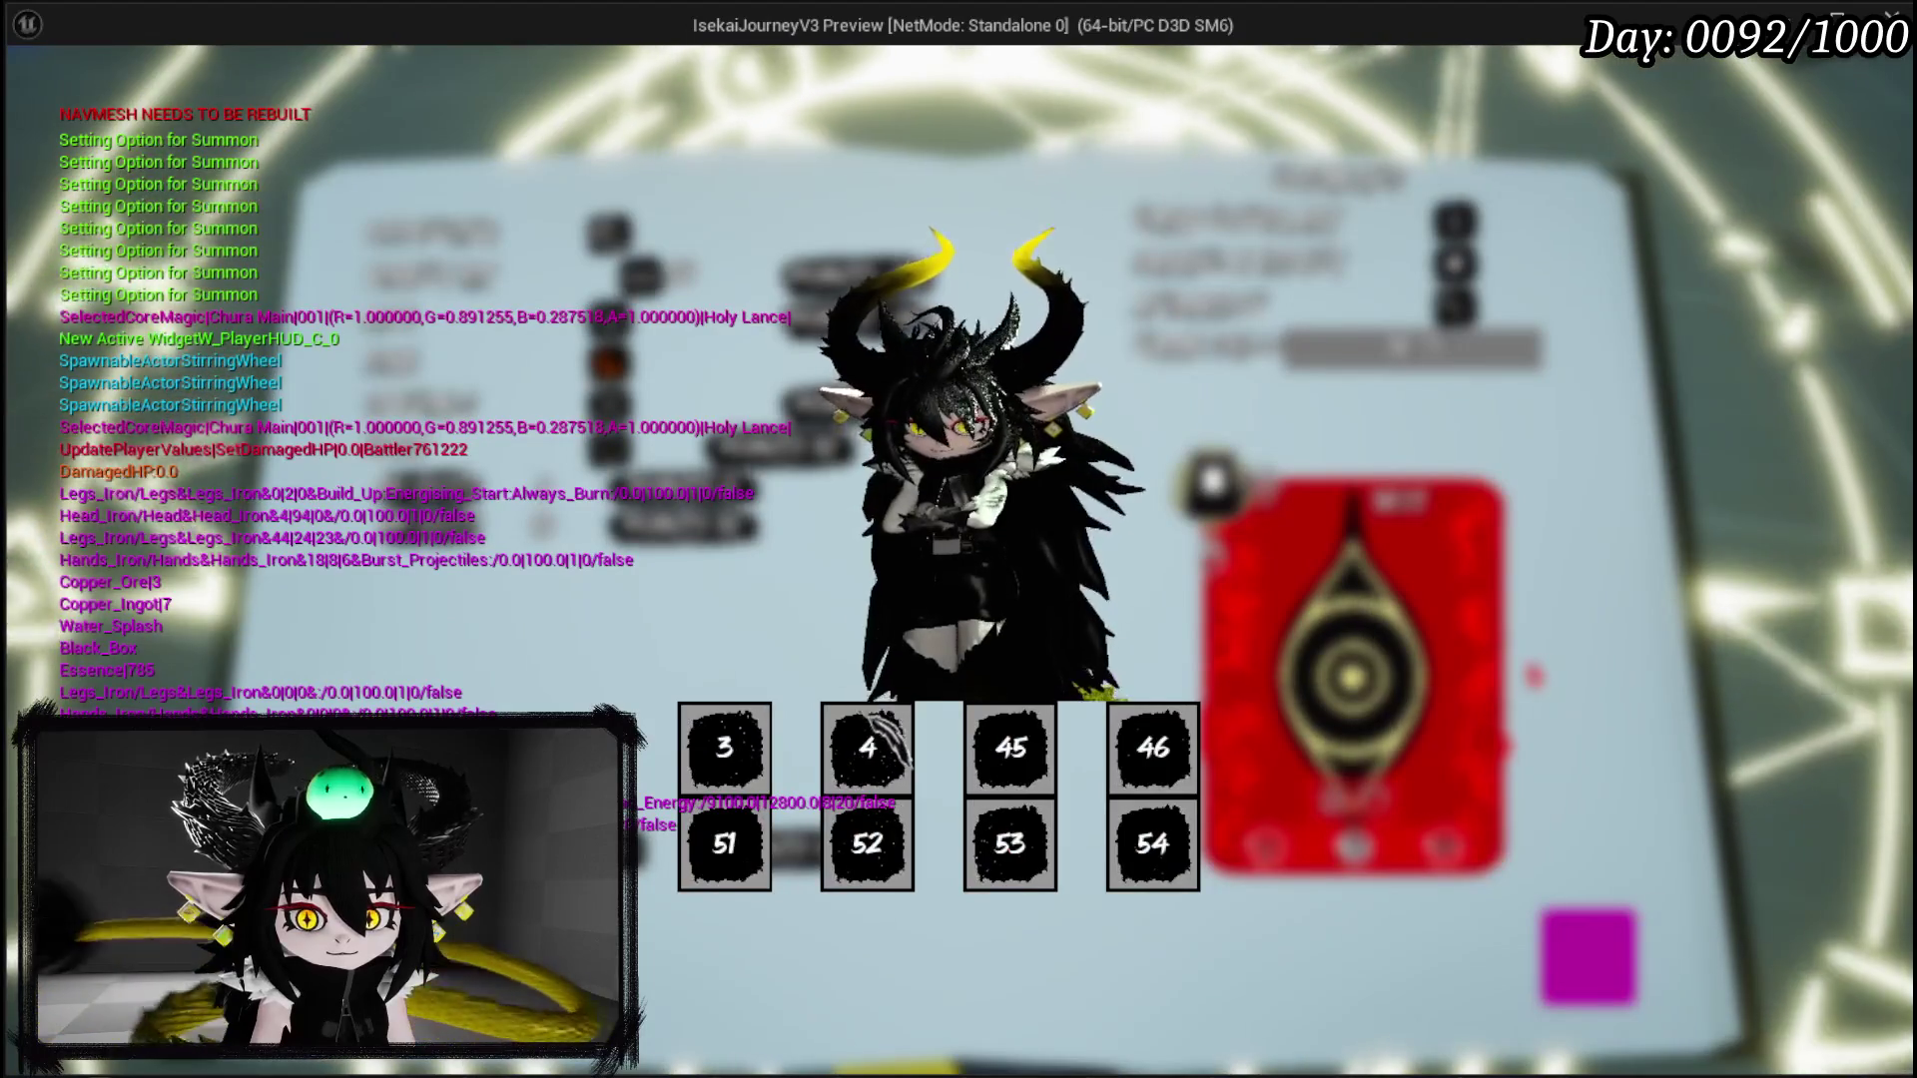
{"action": "left_click", "coordinate": [719, 749]}
Step: Rename the card to SUMMON TEST and confirm its creation after the cost error
{"action": "left_click", "coordinate": [1413, 349]}
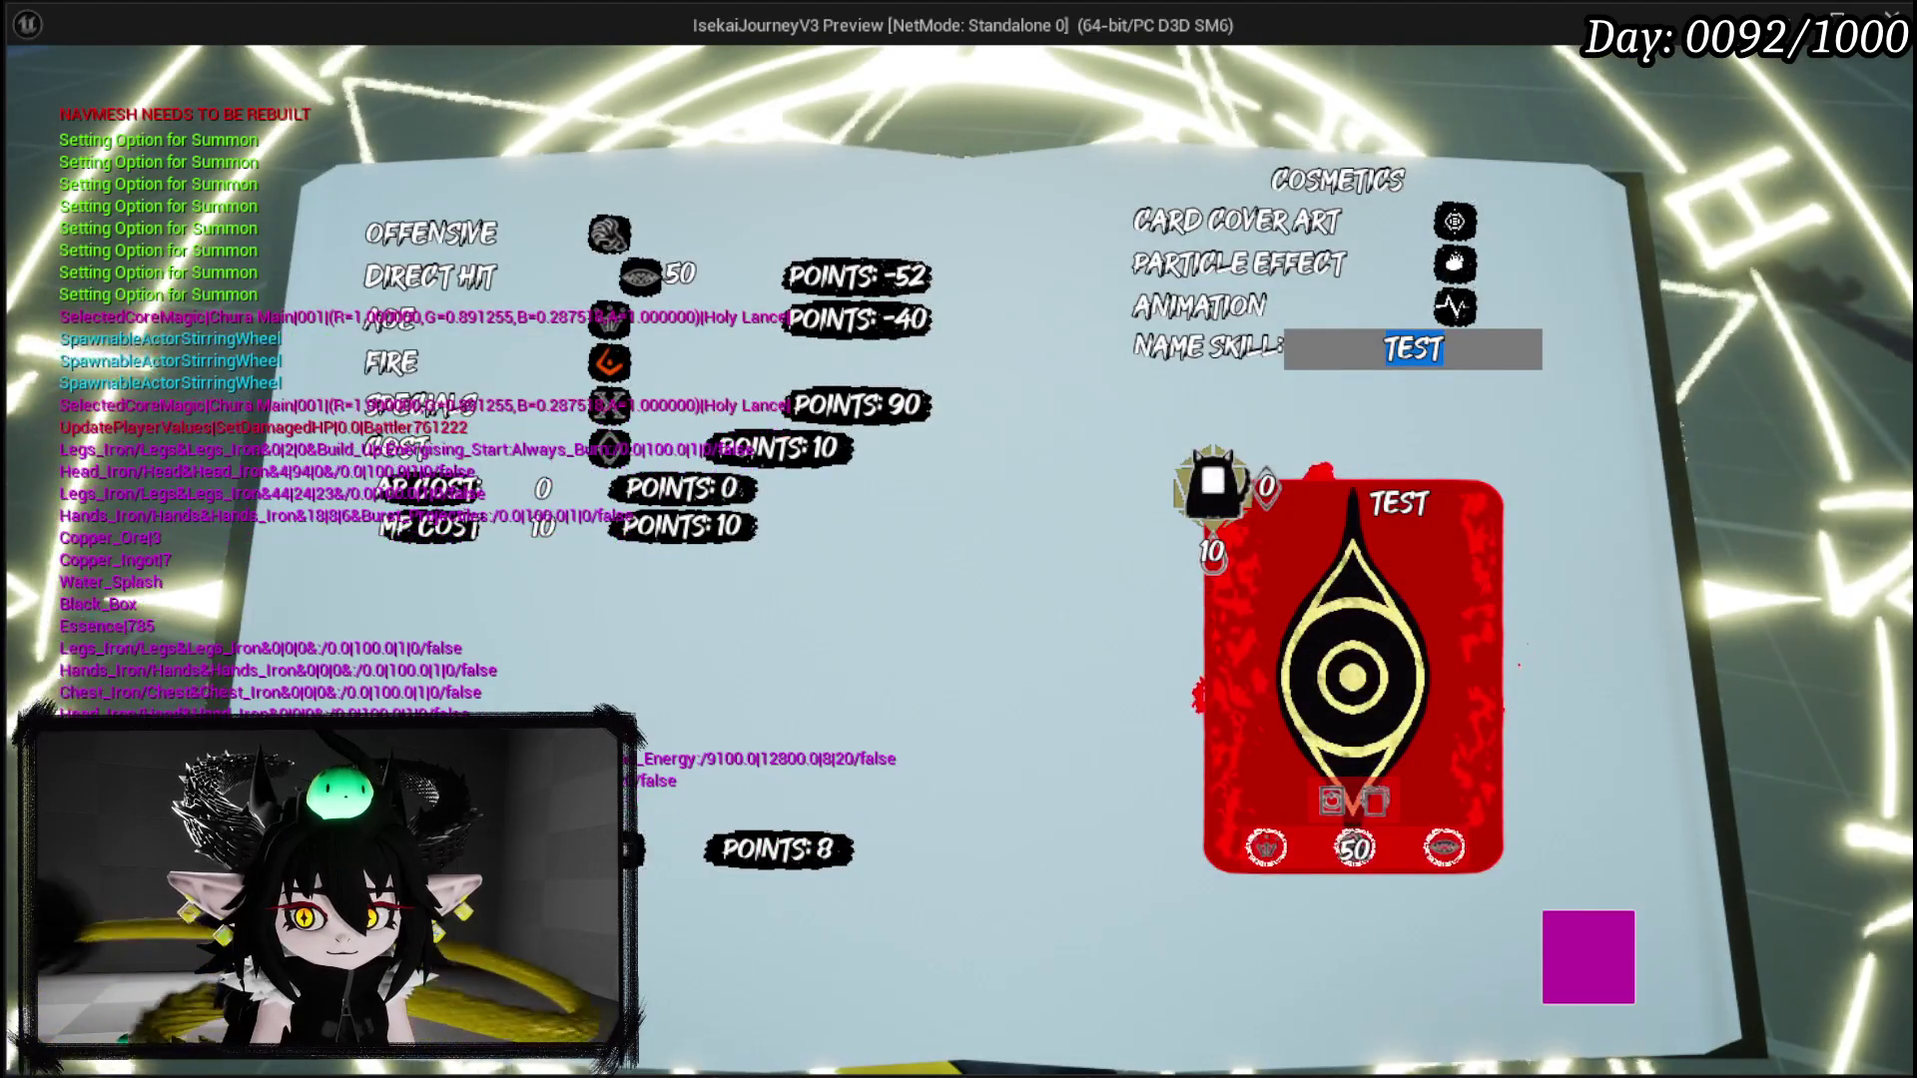
{"action": "type", "text": "SUMMON TEST"}
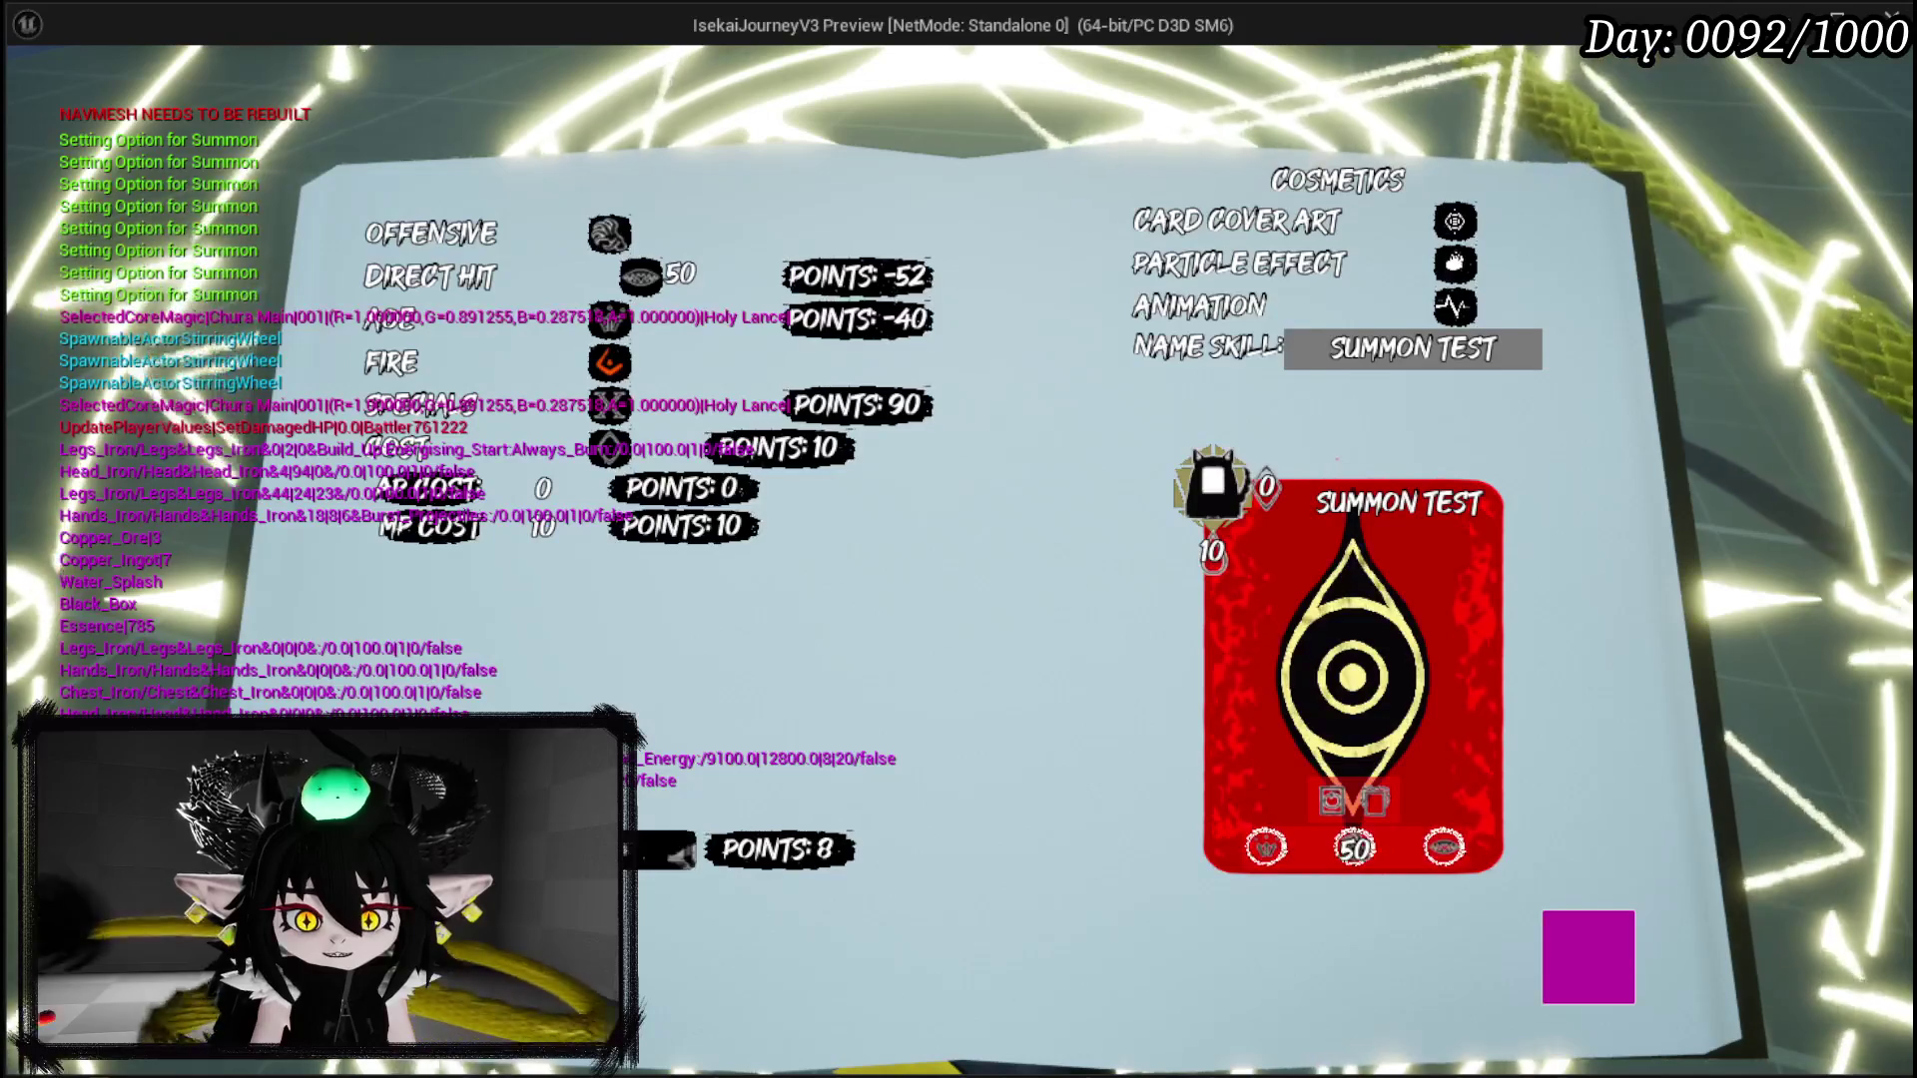
{"action": "key", "text": "Return"}
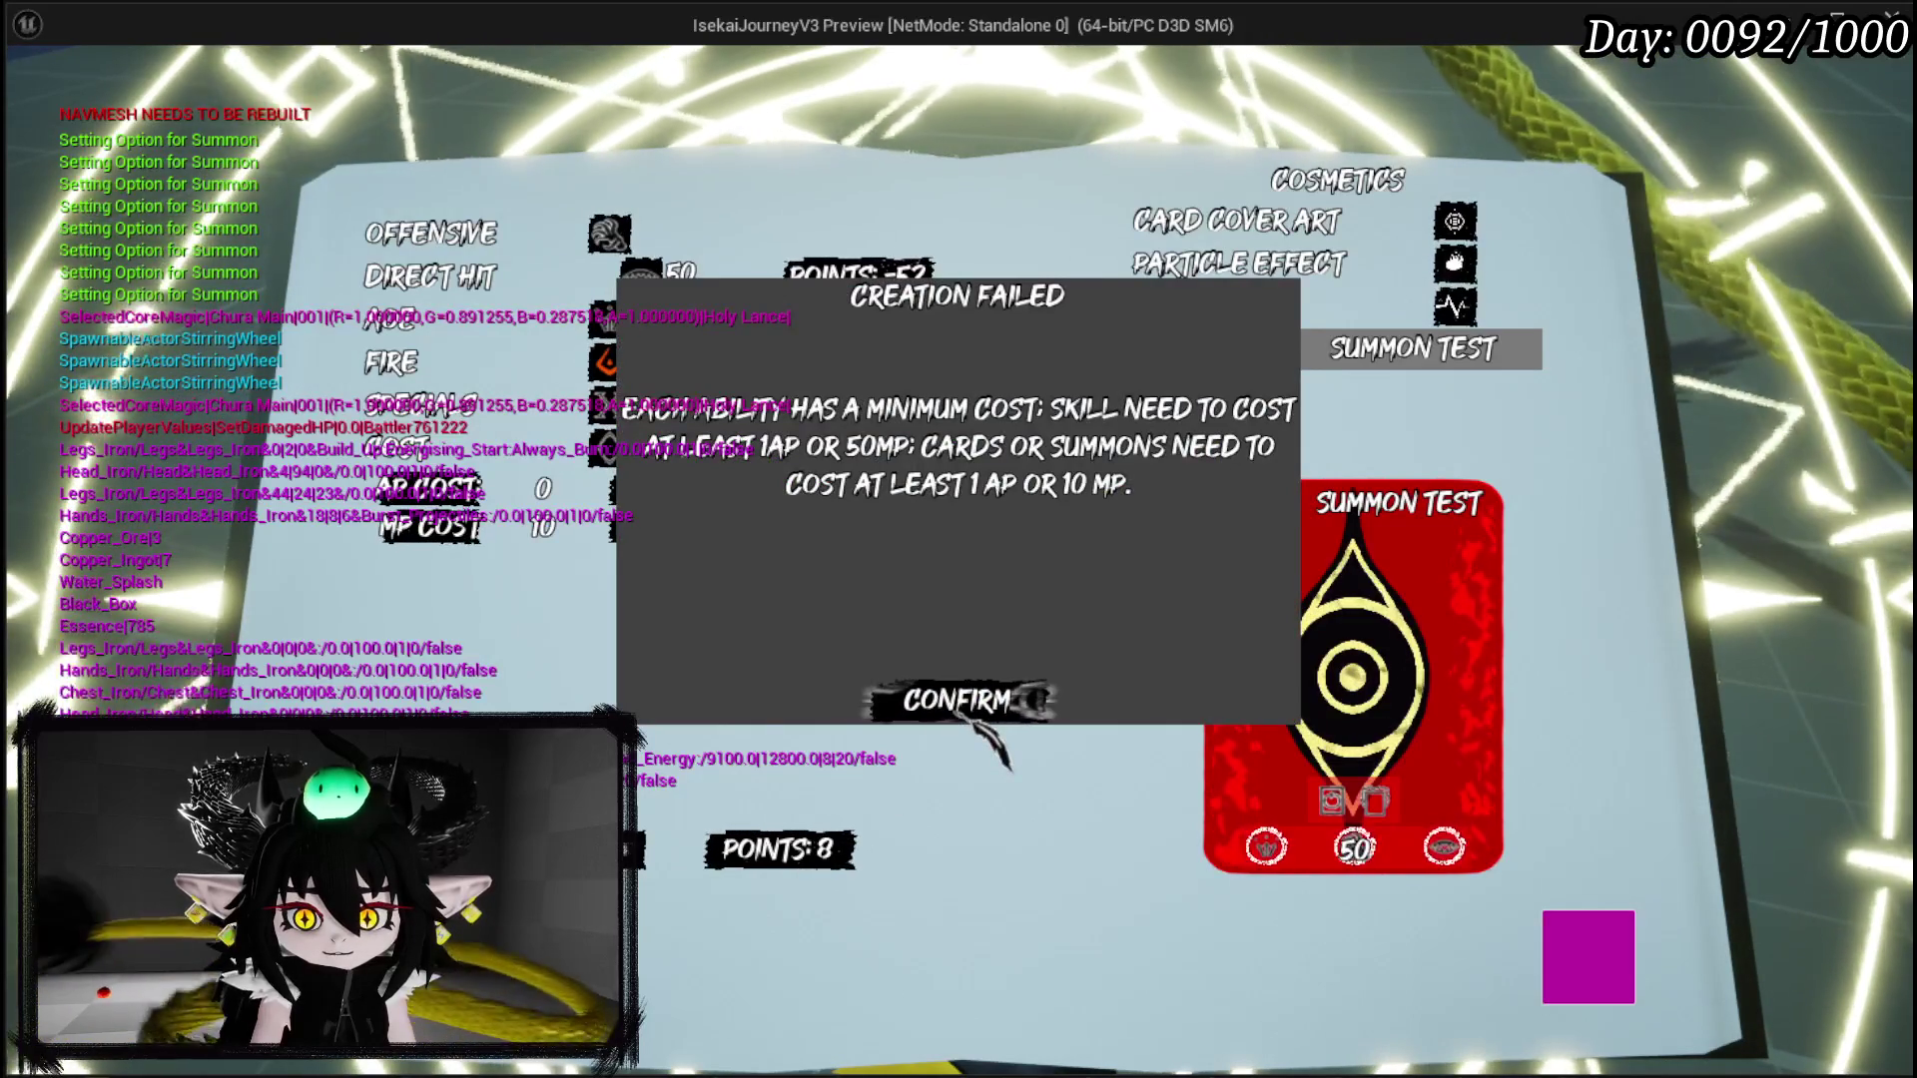
{"action": "left_click", "coordinate": [959, 711]}
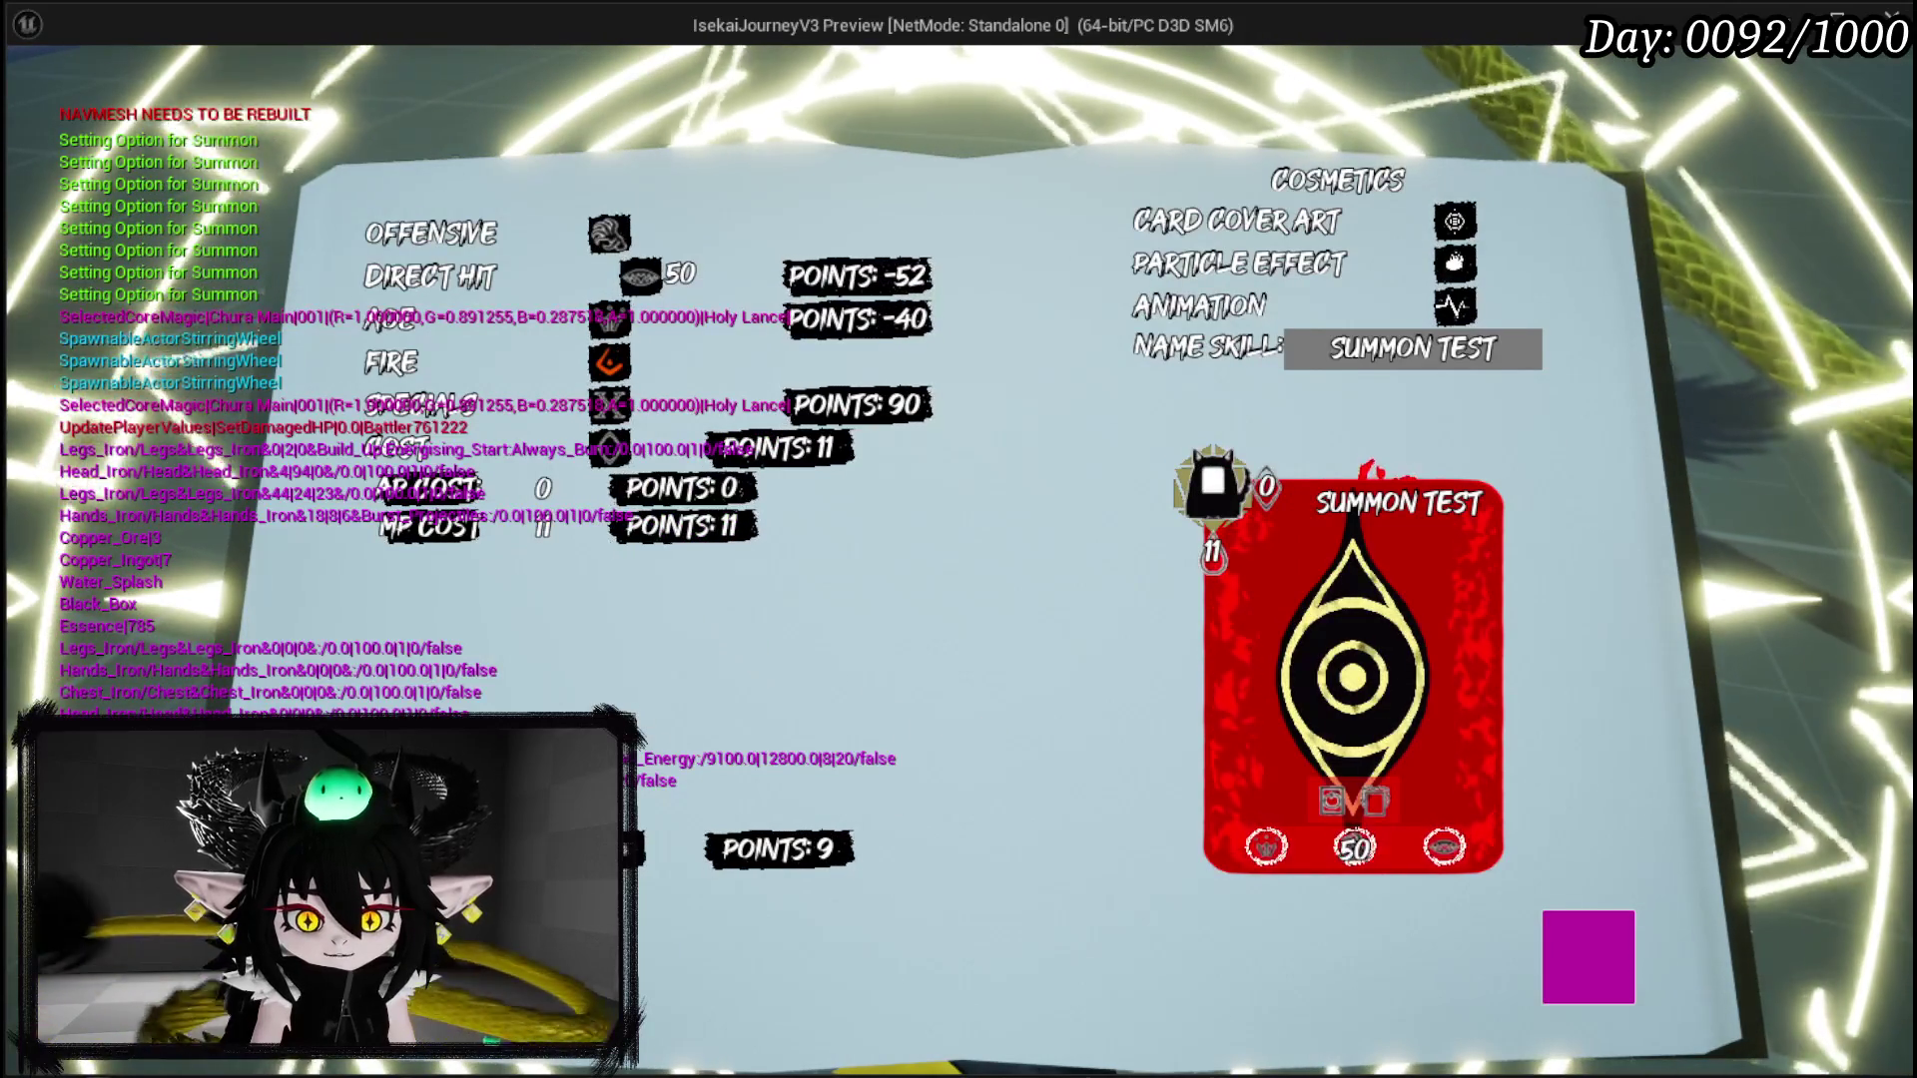
{"action": "key", "text": "Return"}
{"action": "left_click", "coordinate": [853, 696]}
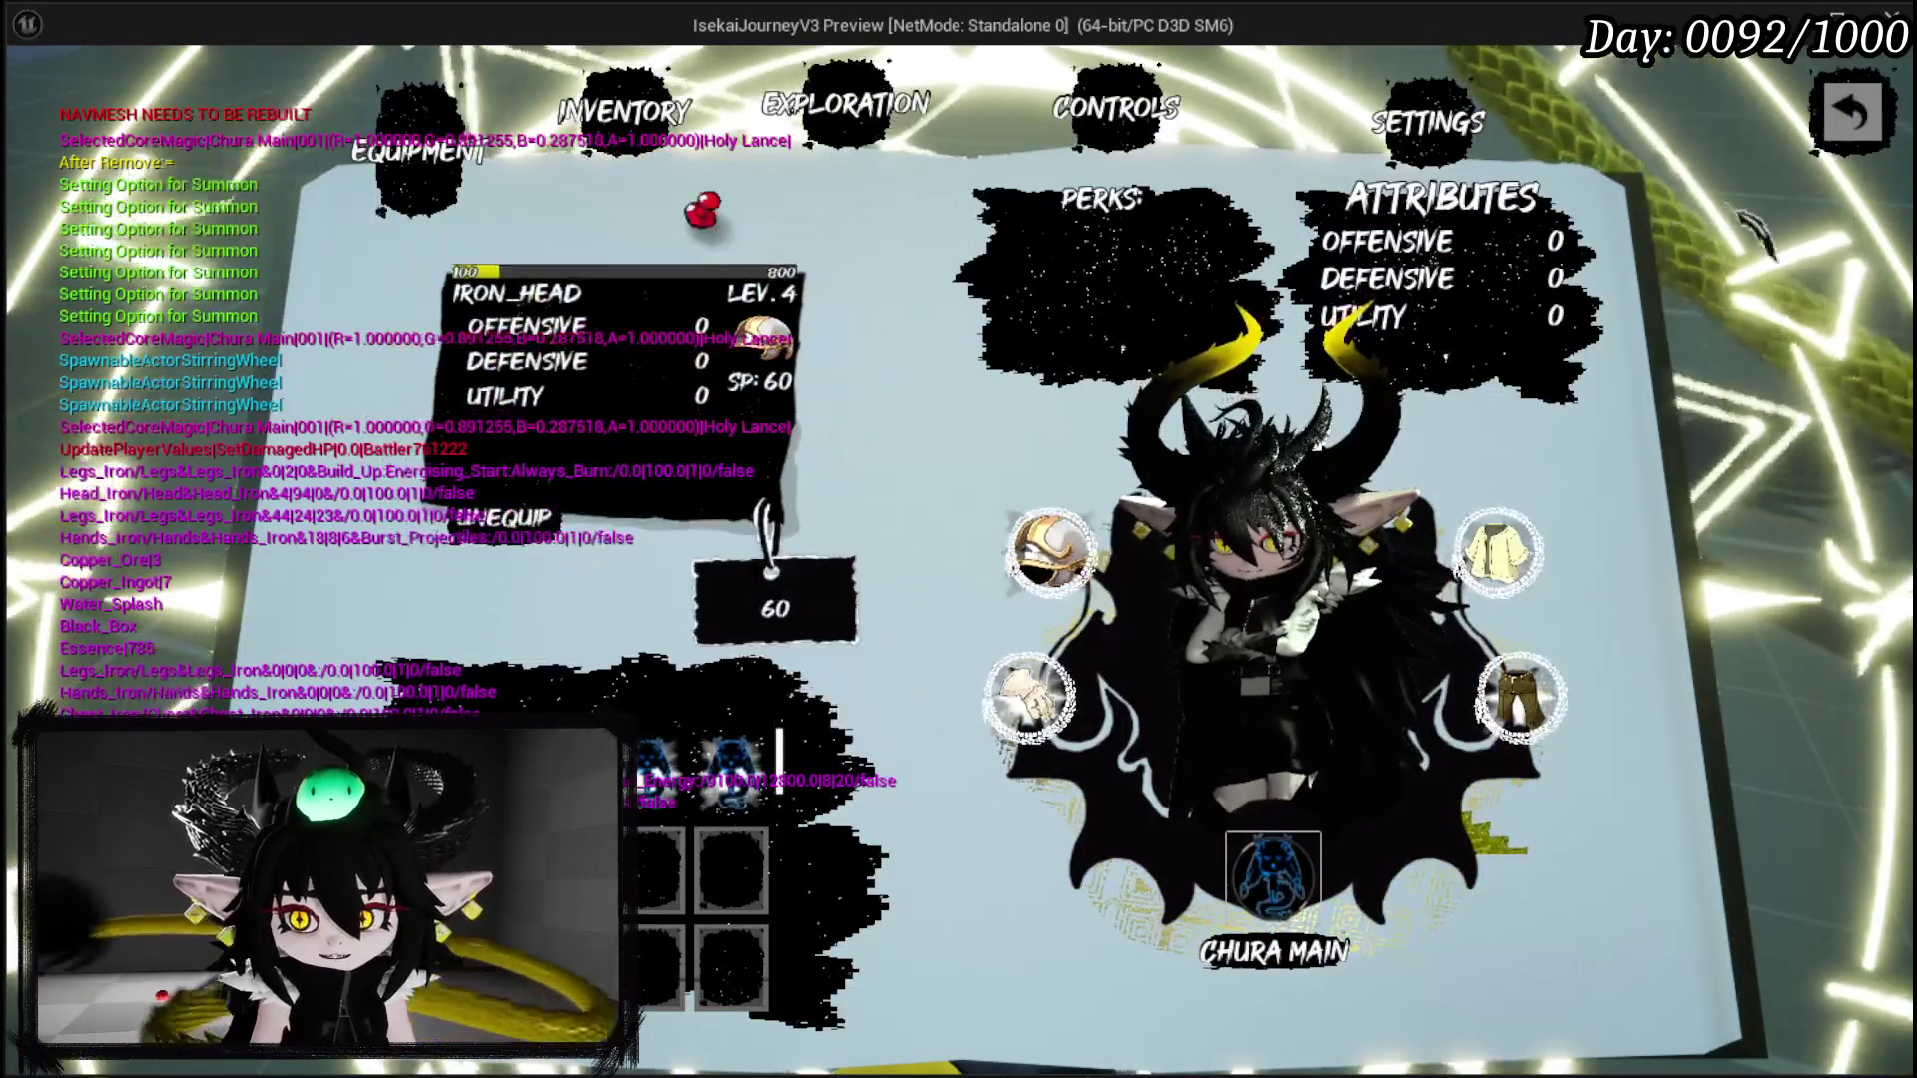
Step: Close the book, open and close the settings menu, and walk toward the cyan slime
{"action": "left_click", "coordinate": [1877, 130]}
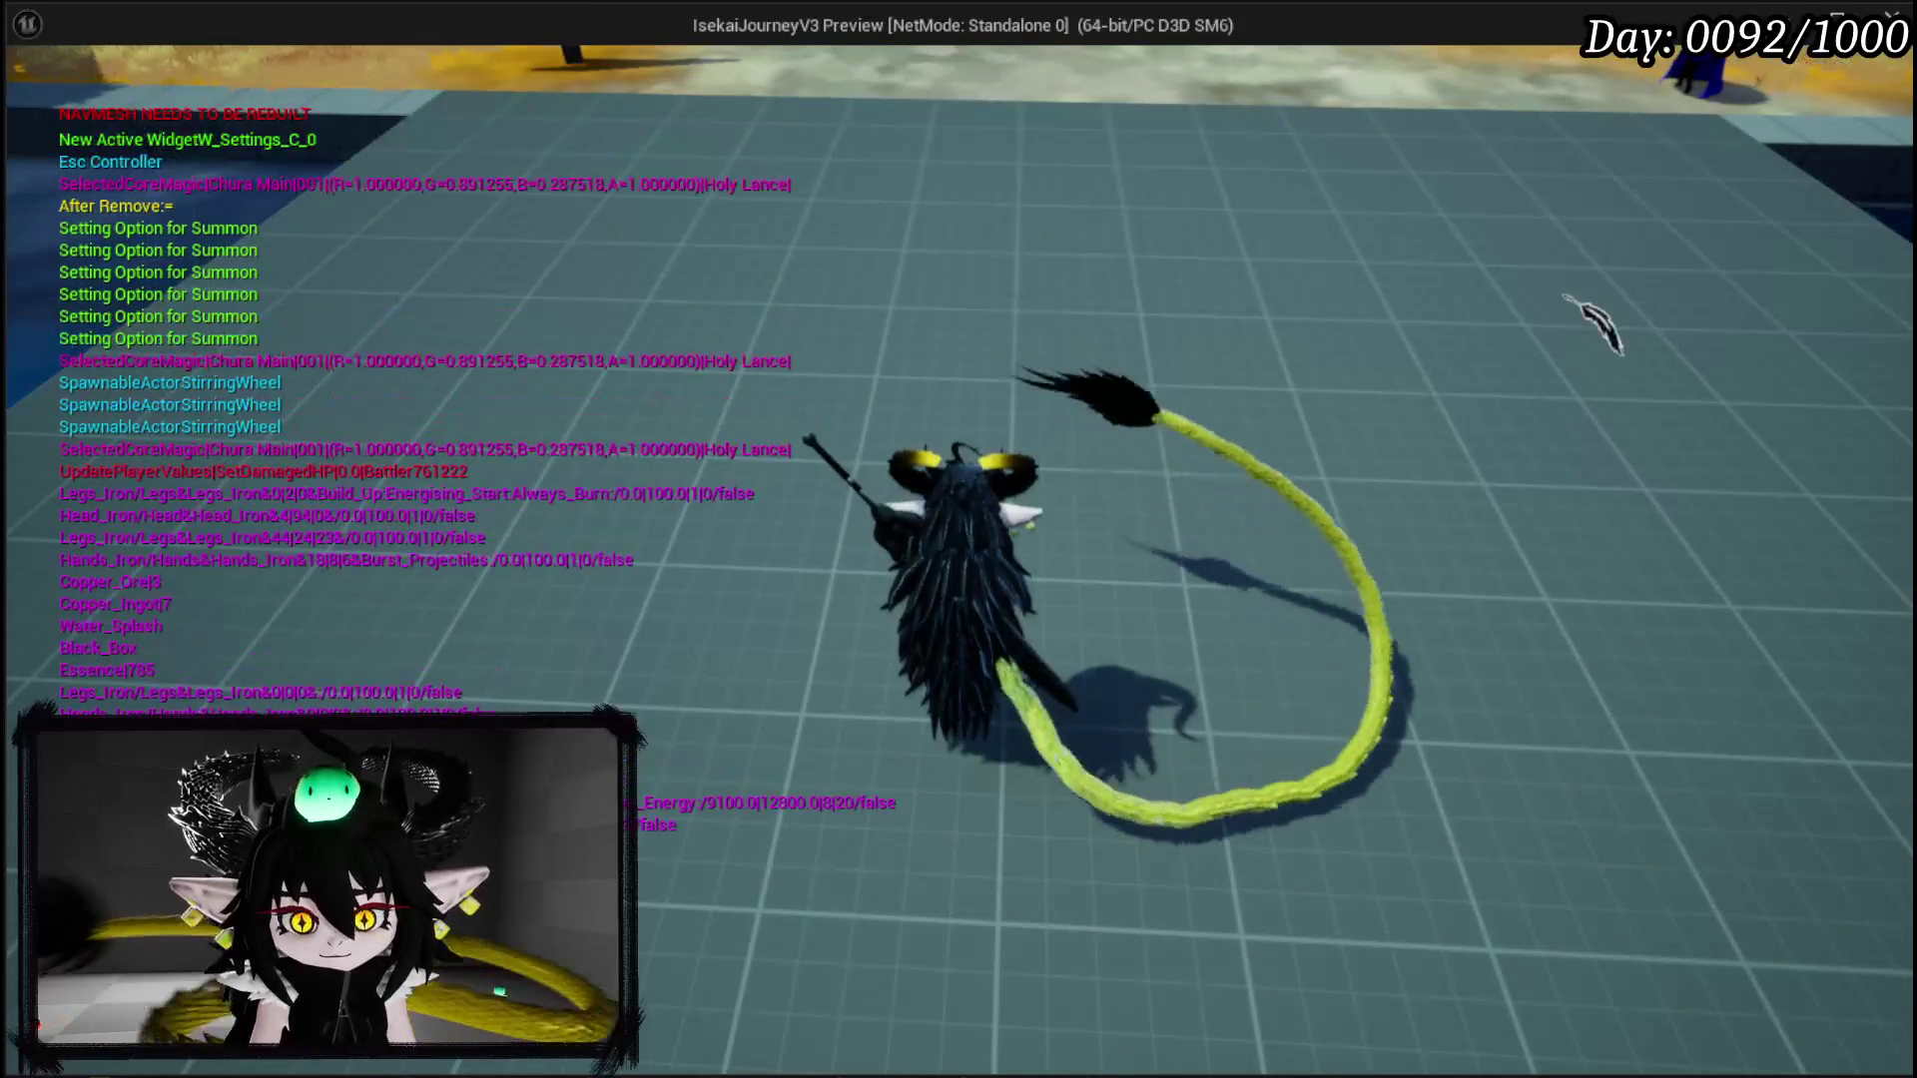
{"action": "key", "text": "Escape"}
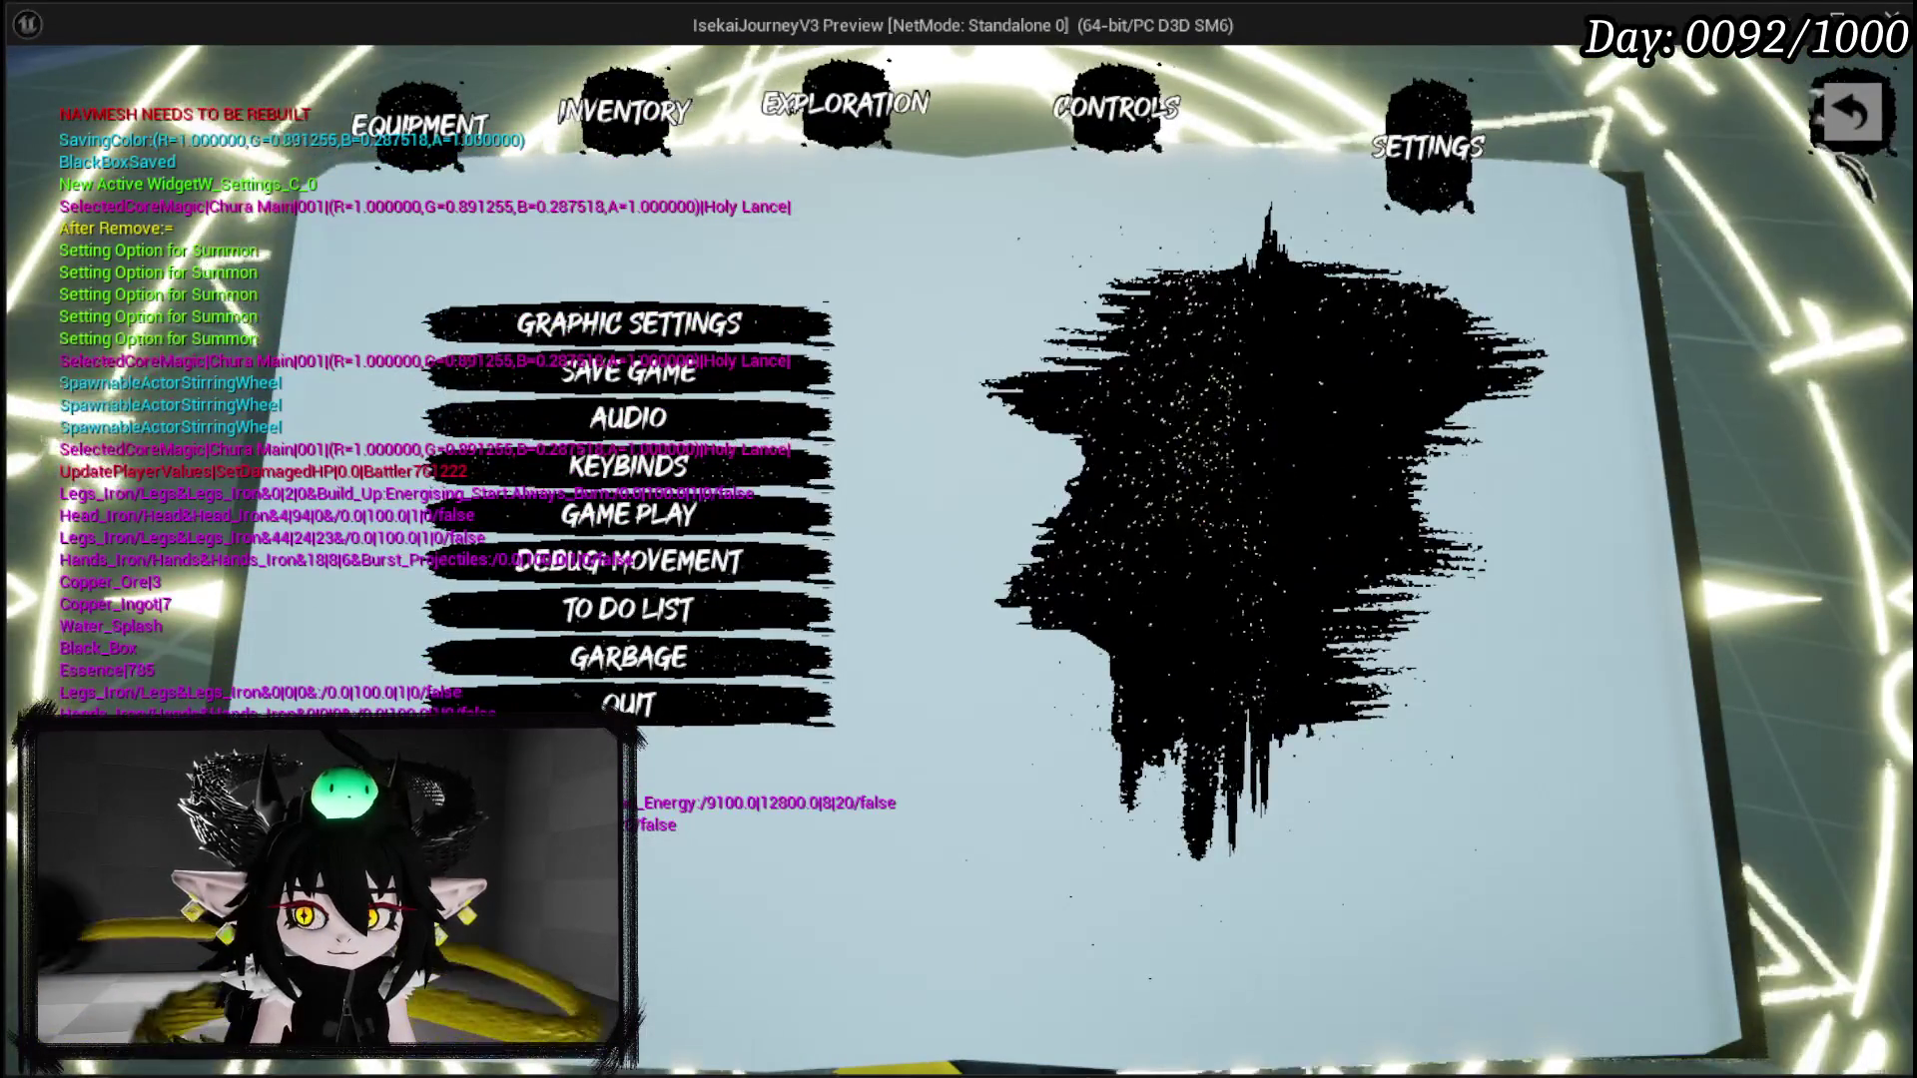
{"action": "key", "text": "Escape"}
{"action": "key", "text": "w"}
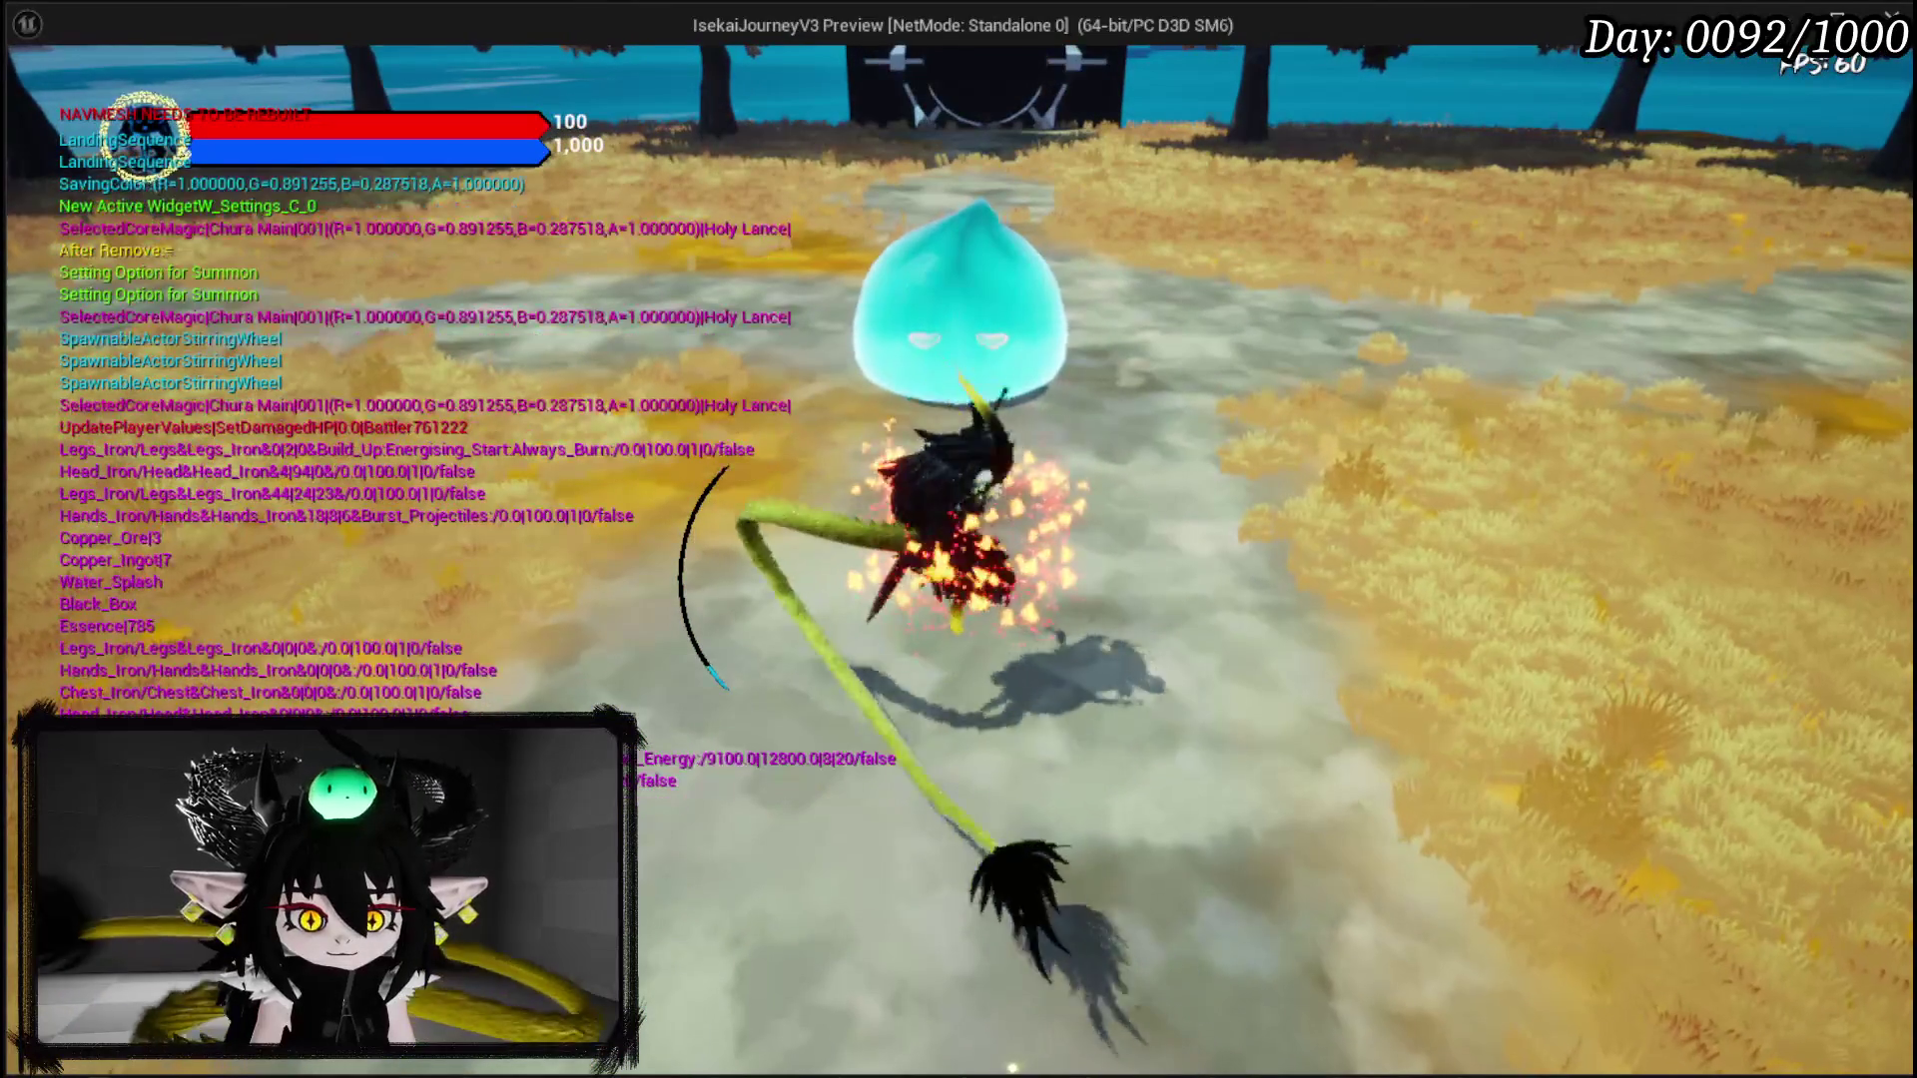